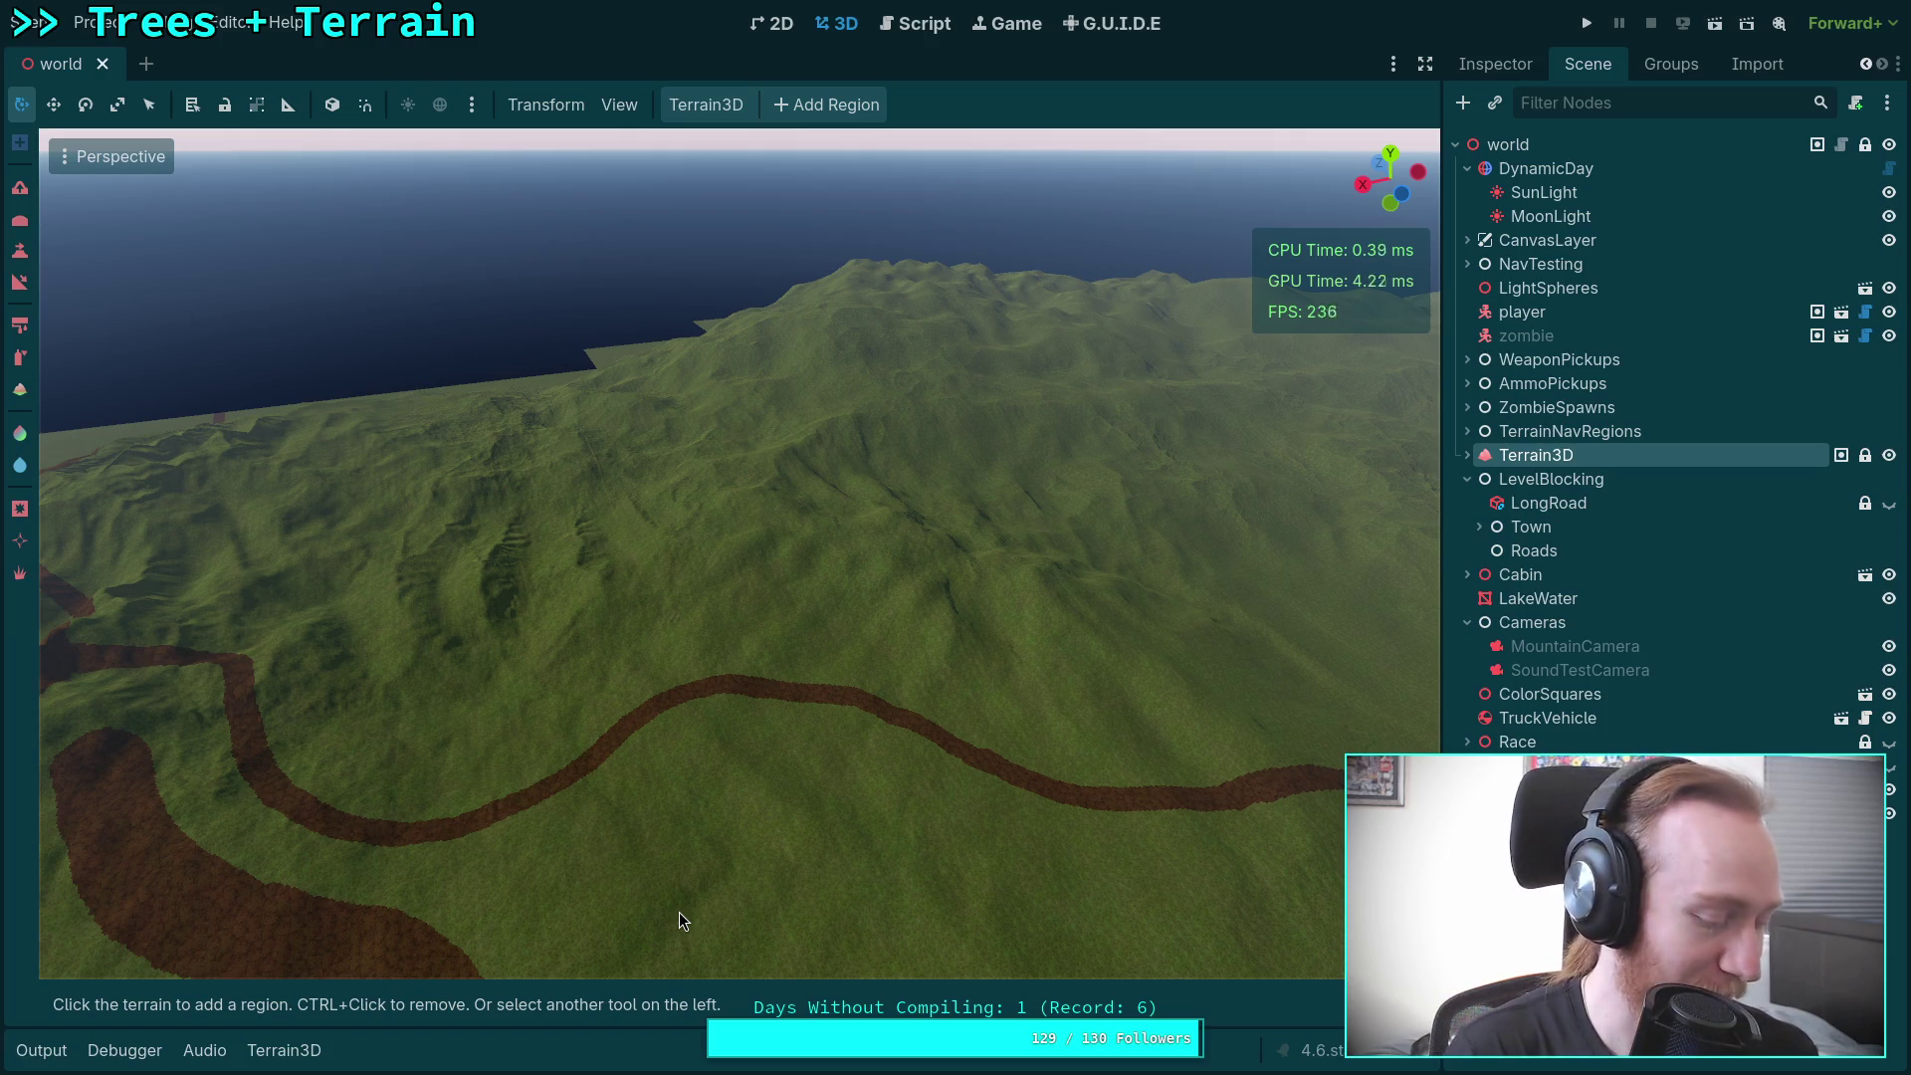
Step: Select the Terrain3D raise tool and set the brush to size 10, strength 100
{"action": "mouse_move", "coordinate": [545, 885]}
{"action": "left_mouse_down"}
{"action": "mouse_move", "coordinate": [546, 843]}
{"action": "mouse_move", "coordinate": [627, 807]}
{"action": "mouse_move", "coordinate": [543, 790]}
{"action": "left_mouse_up"}
{"action": "scroll", "coordinate": [582, 796], "scroll_direction": "up", "scroll_amount": 10}
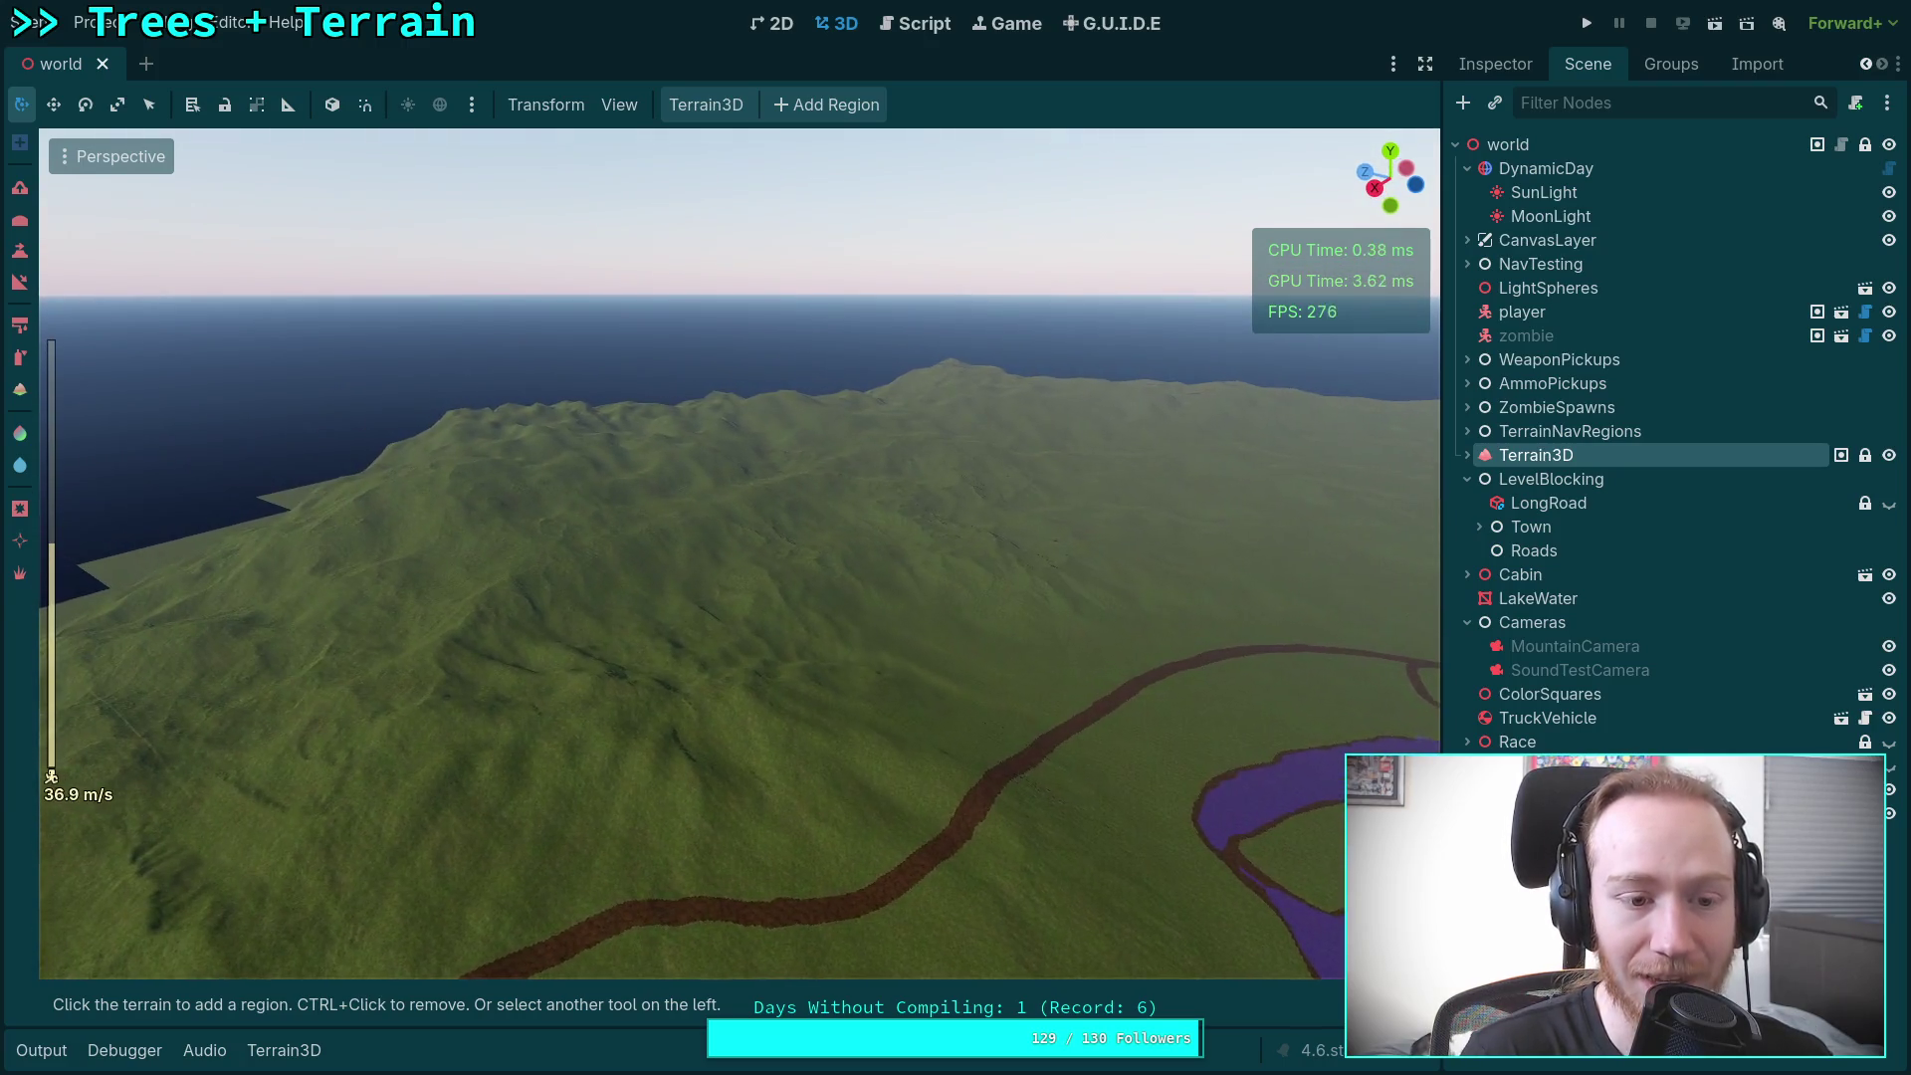
{"action": "left_click_drag", "start_coordinate": [891, 781], "coordinate": [717, 751]}
{"action": "mouse_move", "coordinate": [1433, 652]}
{"action": "left_mouse_down"}
{"action": "mouse_move", "coordinate": [1261, 575]}
{"action": "mouse_move", "coordinate": [1292, 571]}
{"action": "mouse_move", "coordinate": [1357, 640]}
{"action": "mouse_move", "coordinate": [1334, 666]}
{"action": "mouse_move", "coordinate": [734, 519]}
{"action": "mouse_move", "coordinate": [734, 557]}
{"action": "mouse_move", "coordinate": [726, 438]}
{"action": "mouse_move", "coordinate": [687, 453]}
{"action": "mouse_move", "coordinate": [797, 428]}
{"action": "mouse_move", "coordinate": [917, 786]}
{"action": "left_mouse_up"}
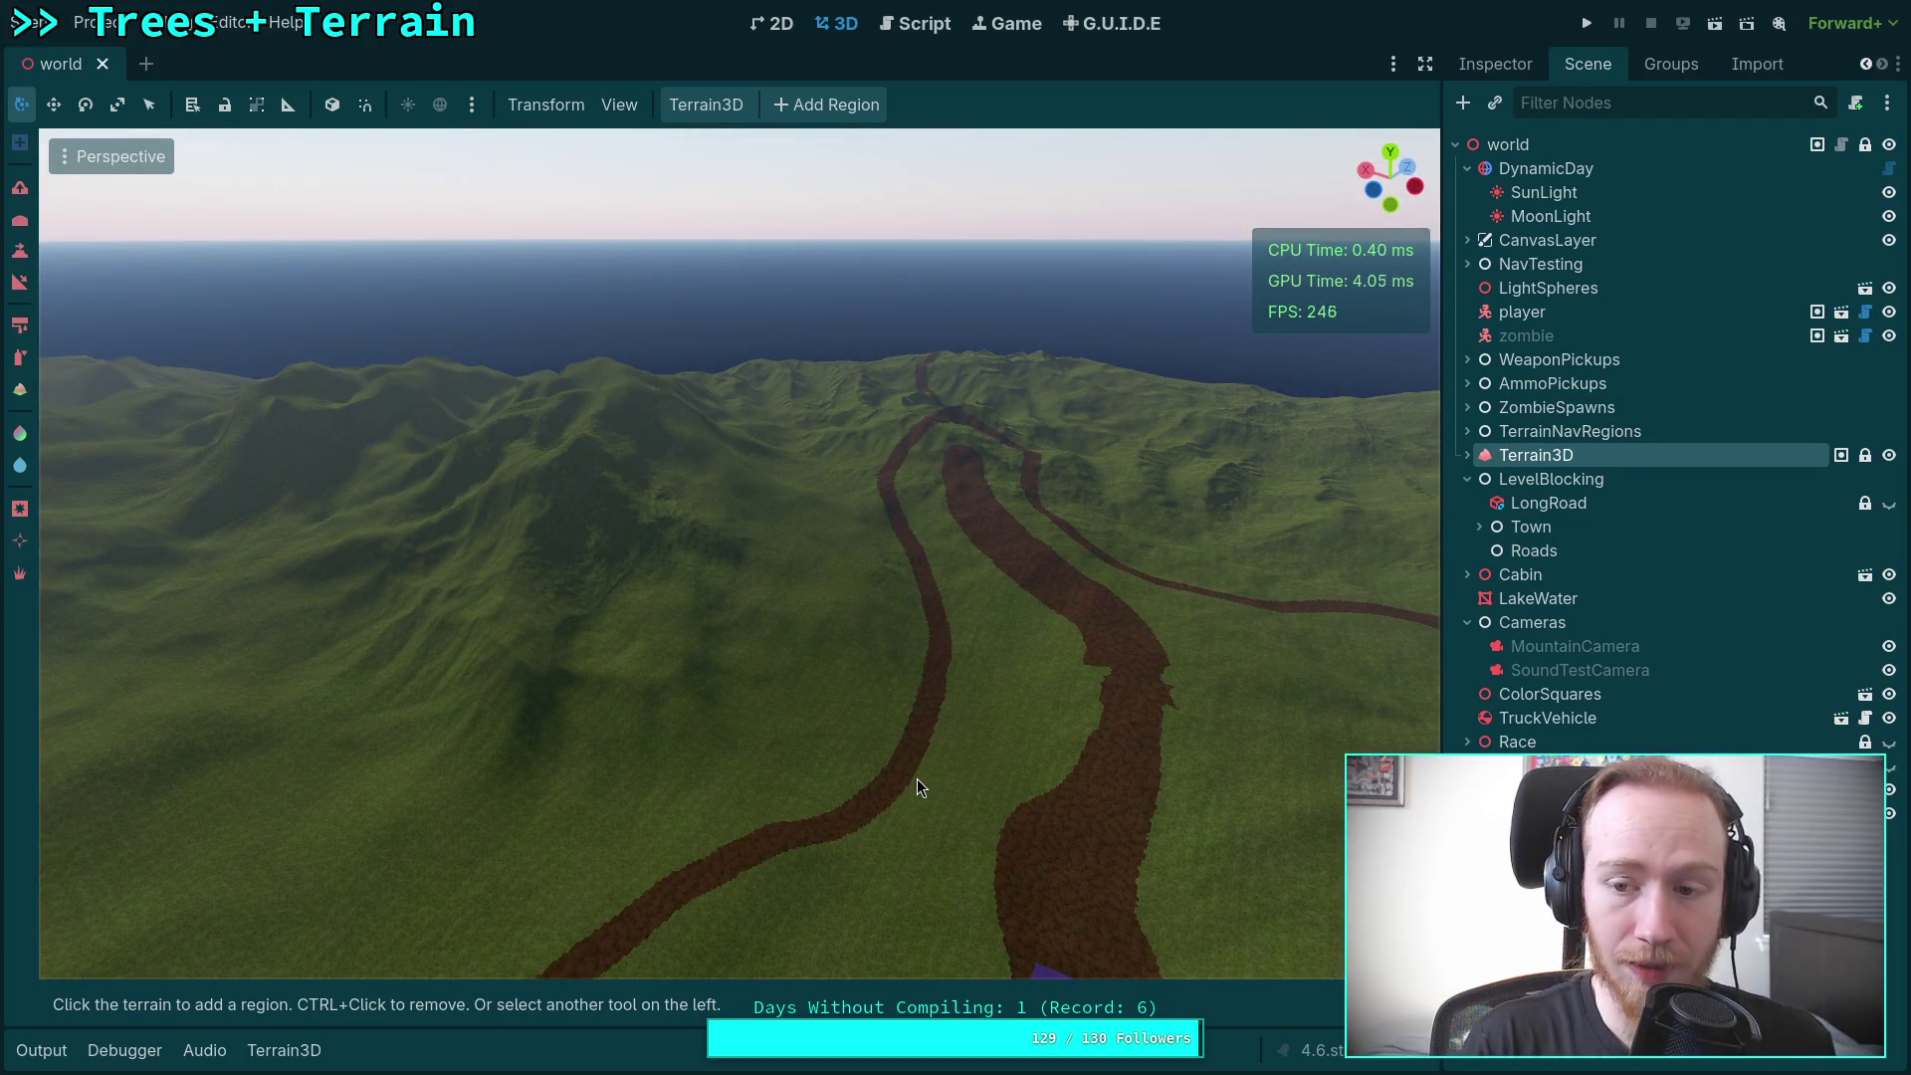
{"action": "left_click", "coordinate": [20, 257]}
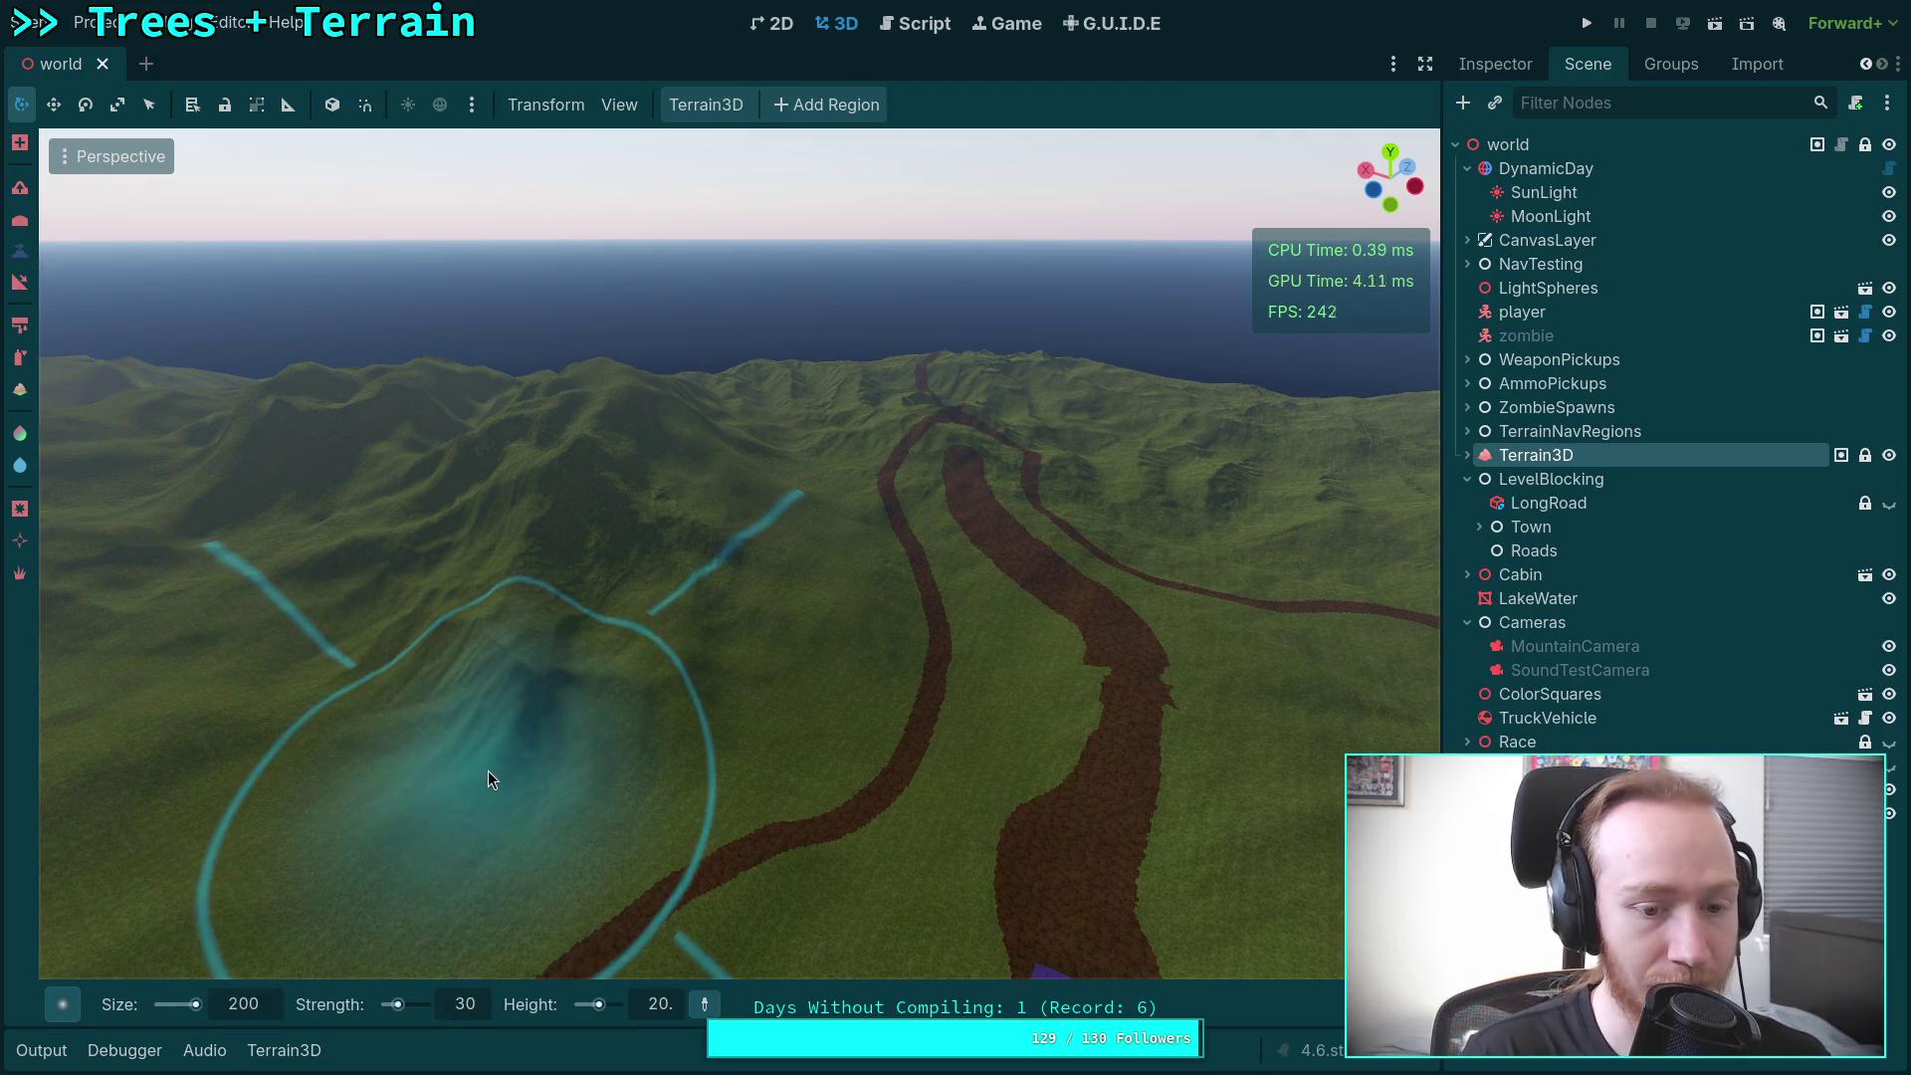
{"action": "mouse_move", "coordinate": [597, 661]}
{"action": "left_mouse_down"}
{"action": "mouse_move", "coordinate": [1387, 481]}
{"action": "mouse_move", "coordinate": [1406, 438]}
{"action": "left_mouse_up"}
{"action": "left_click", "coordinate": [252, 1008]}
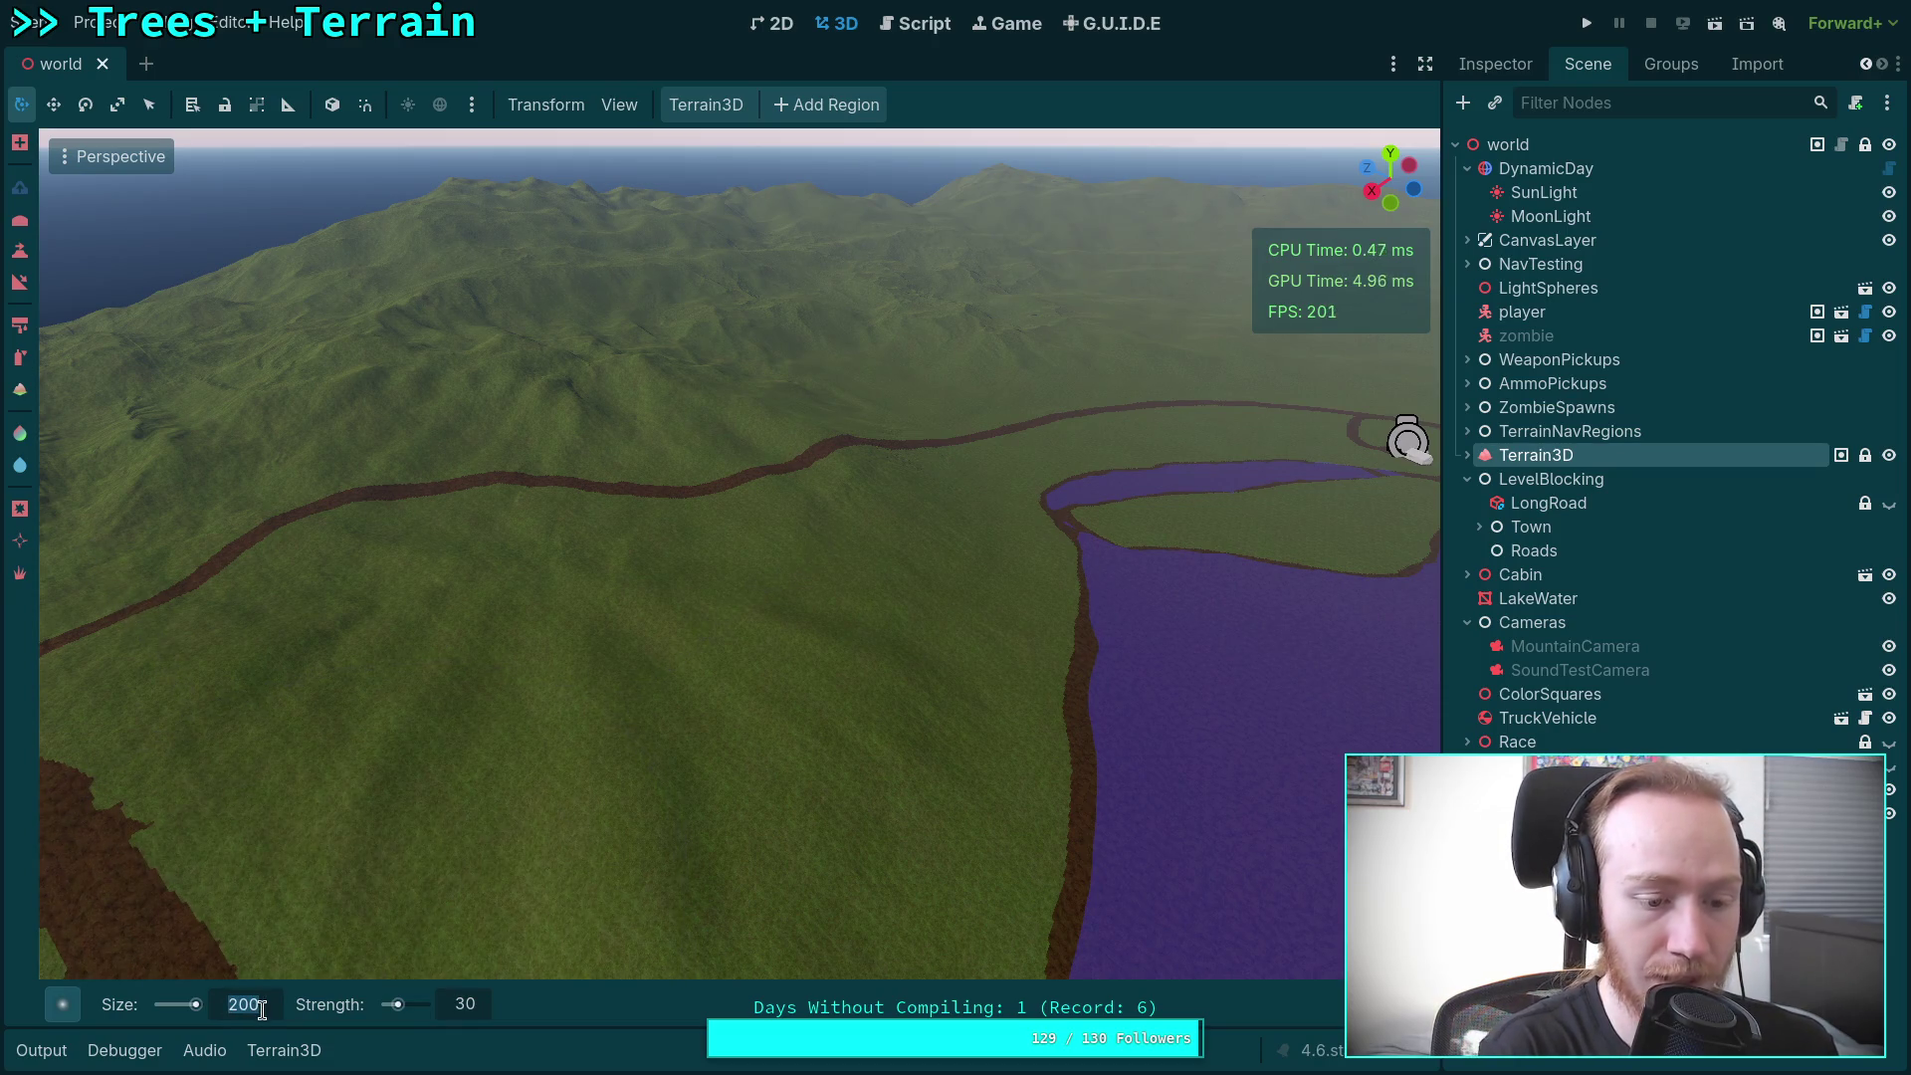
{"action": "type", "text": "10"}
Step: Sculpt two test cone hills on the grassy island, undoing each one
{"action": "left_click_drag", "start_coordinate": [609, 782], "coordinate": [955, 617]}
{"action": "key", "text": "w"}
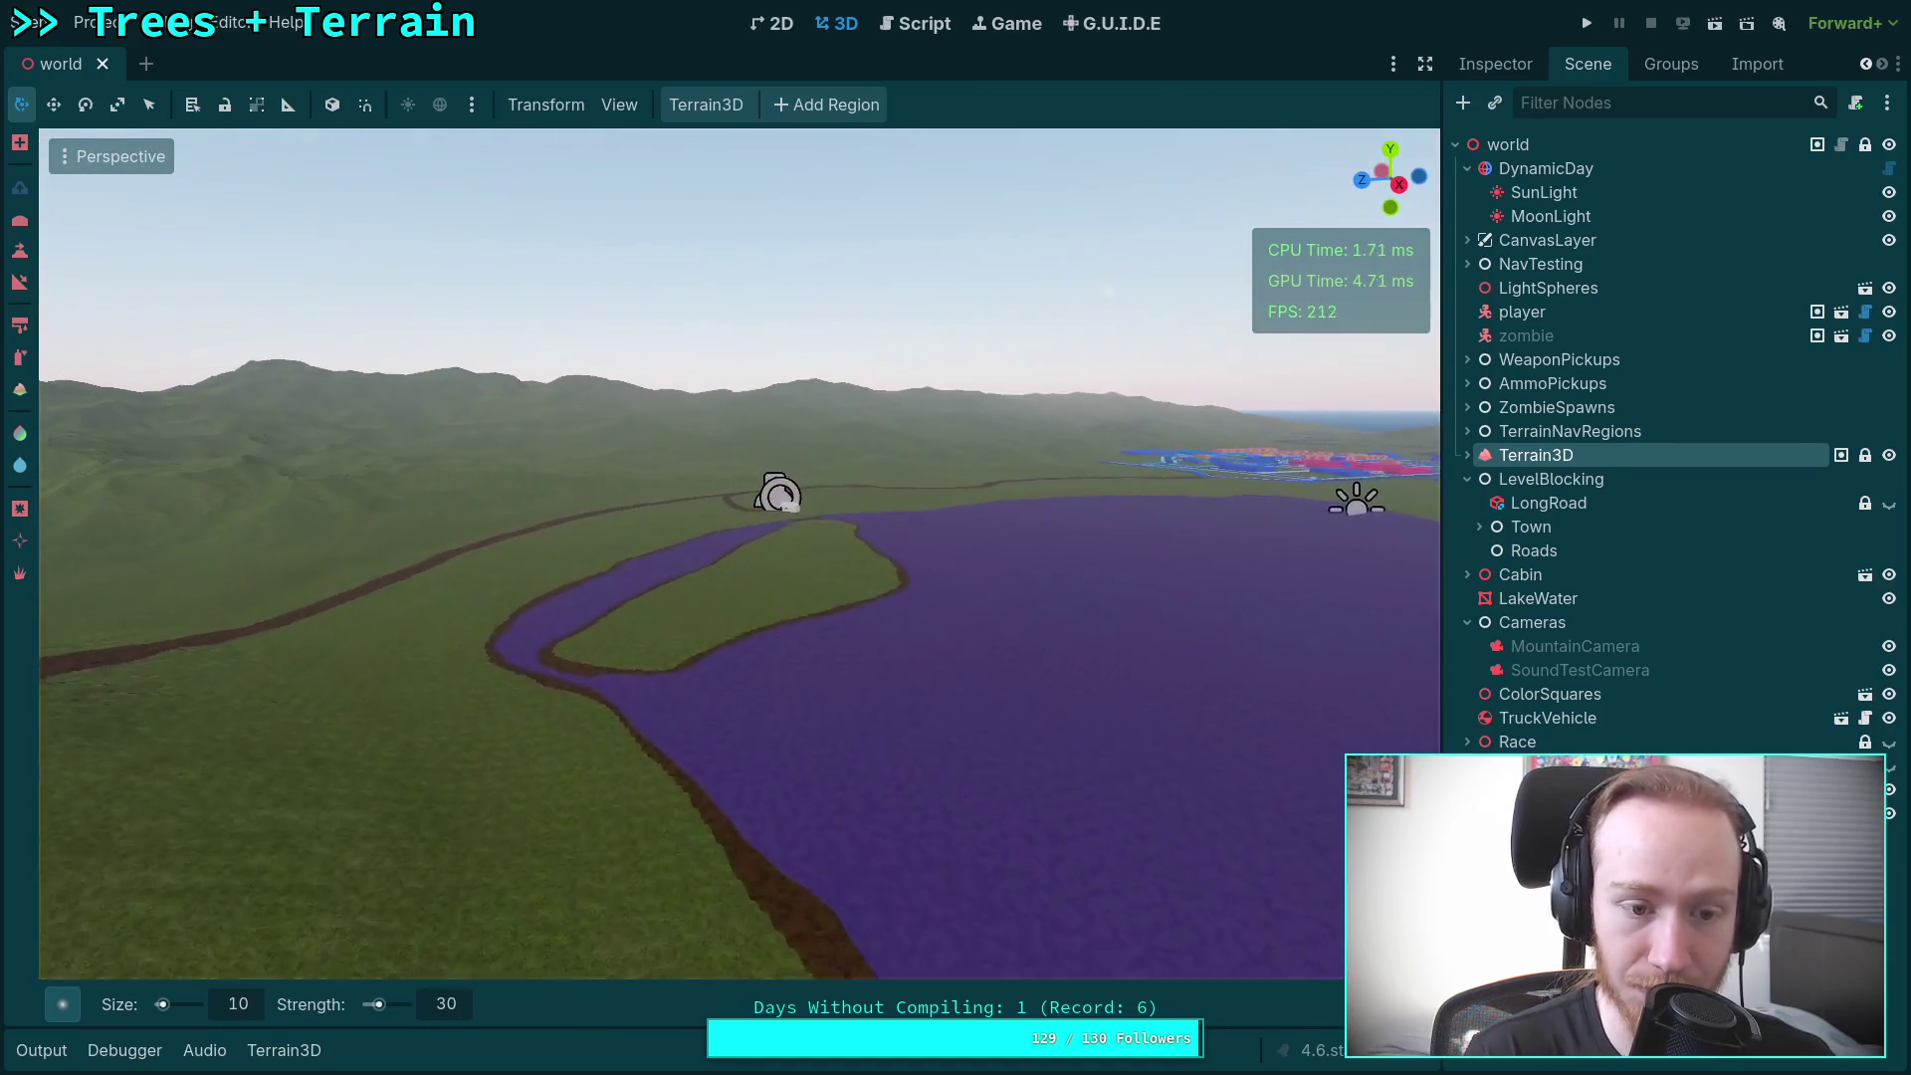
{"action": "left_click_drag", "start_coordinate": [517, 697], "coordinate": [571, 765]}
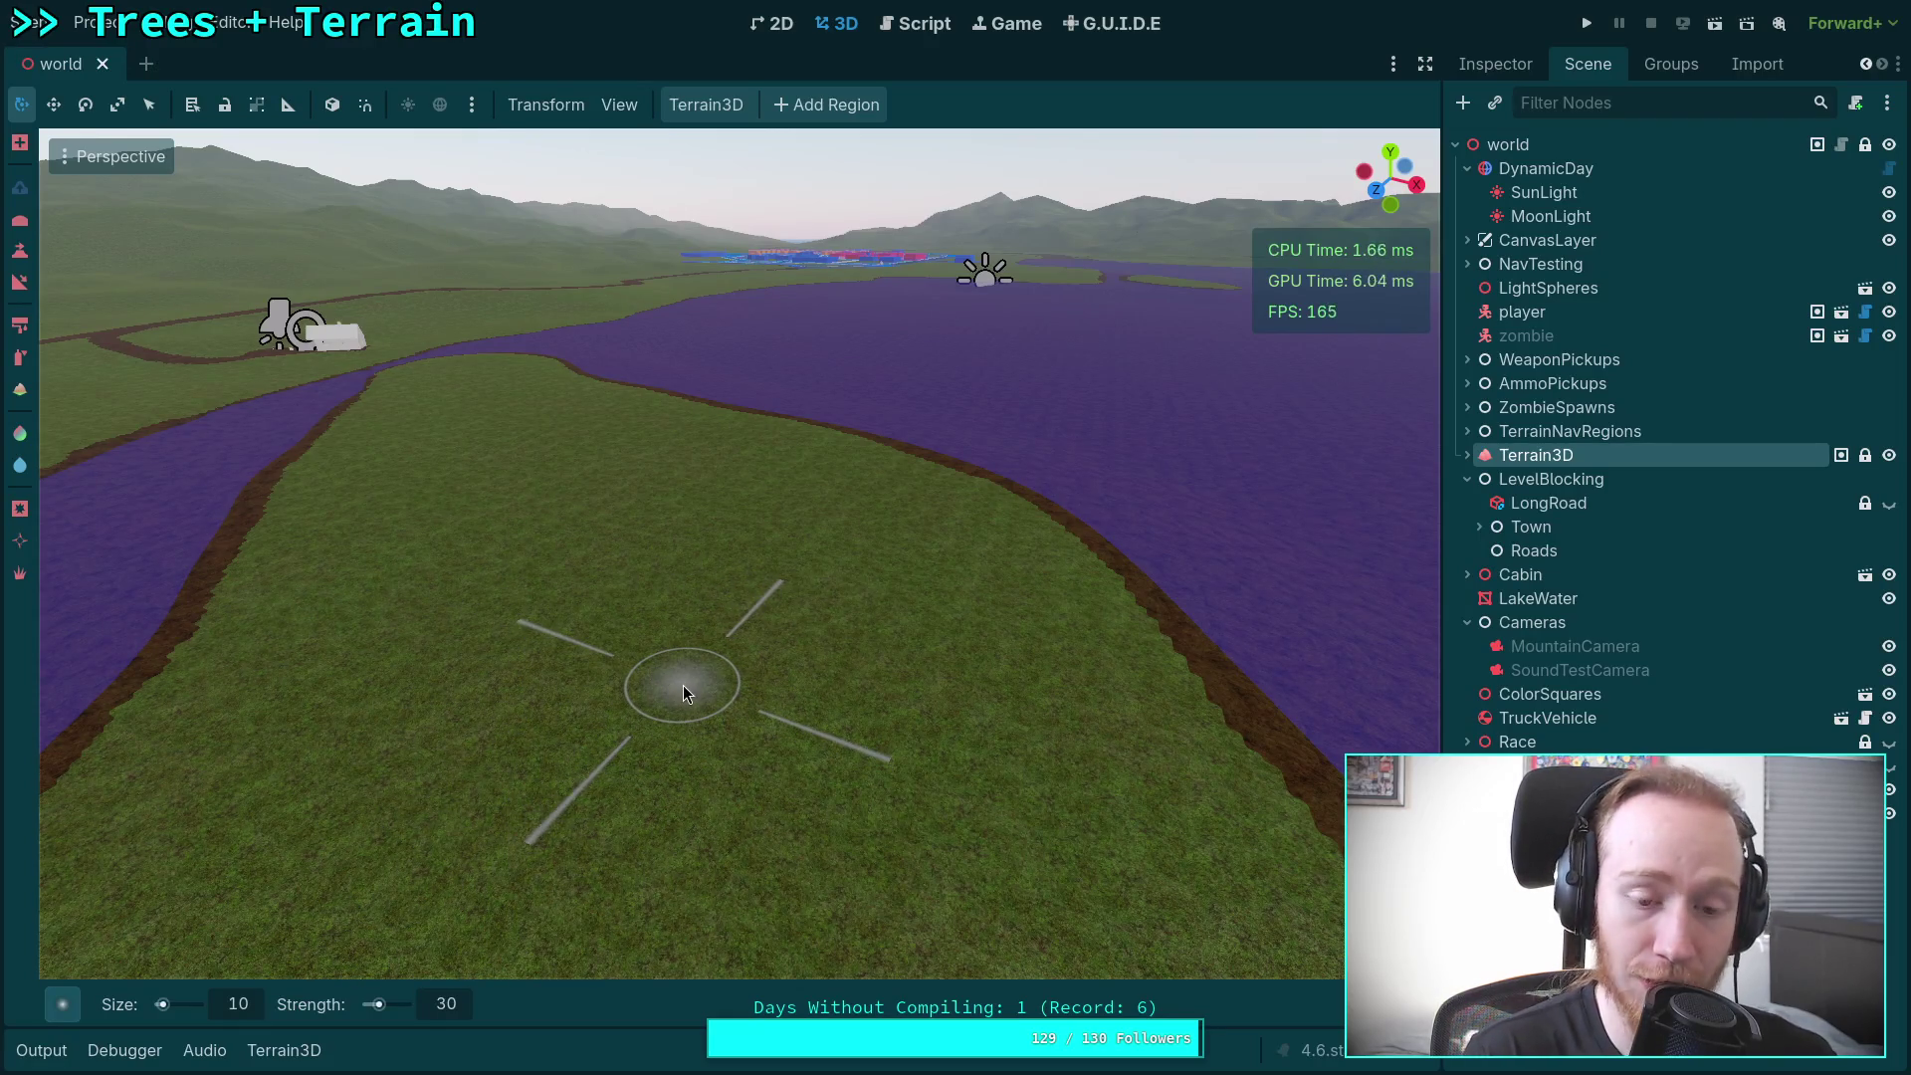
{"action": "left_click_drag", "start_coordinate": [683, 684], "coordinate": [682, 637]}
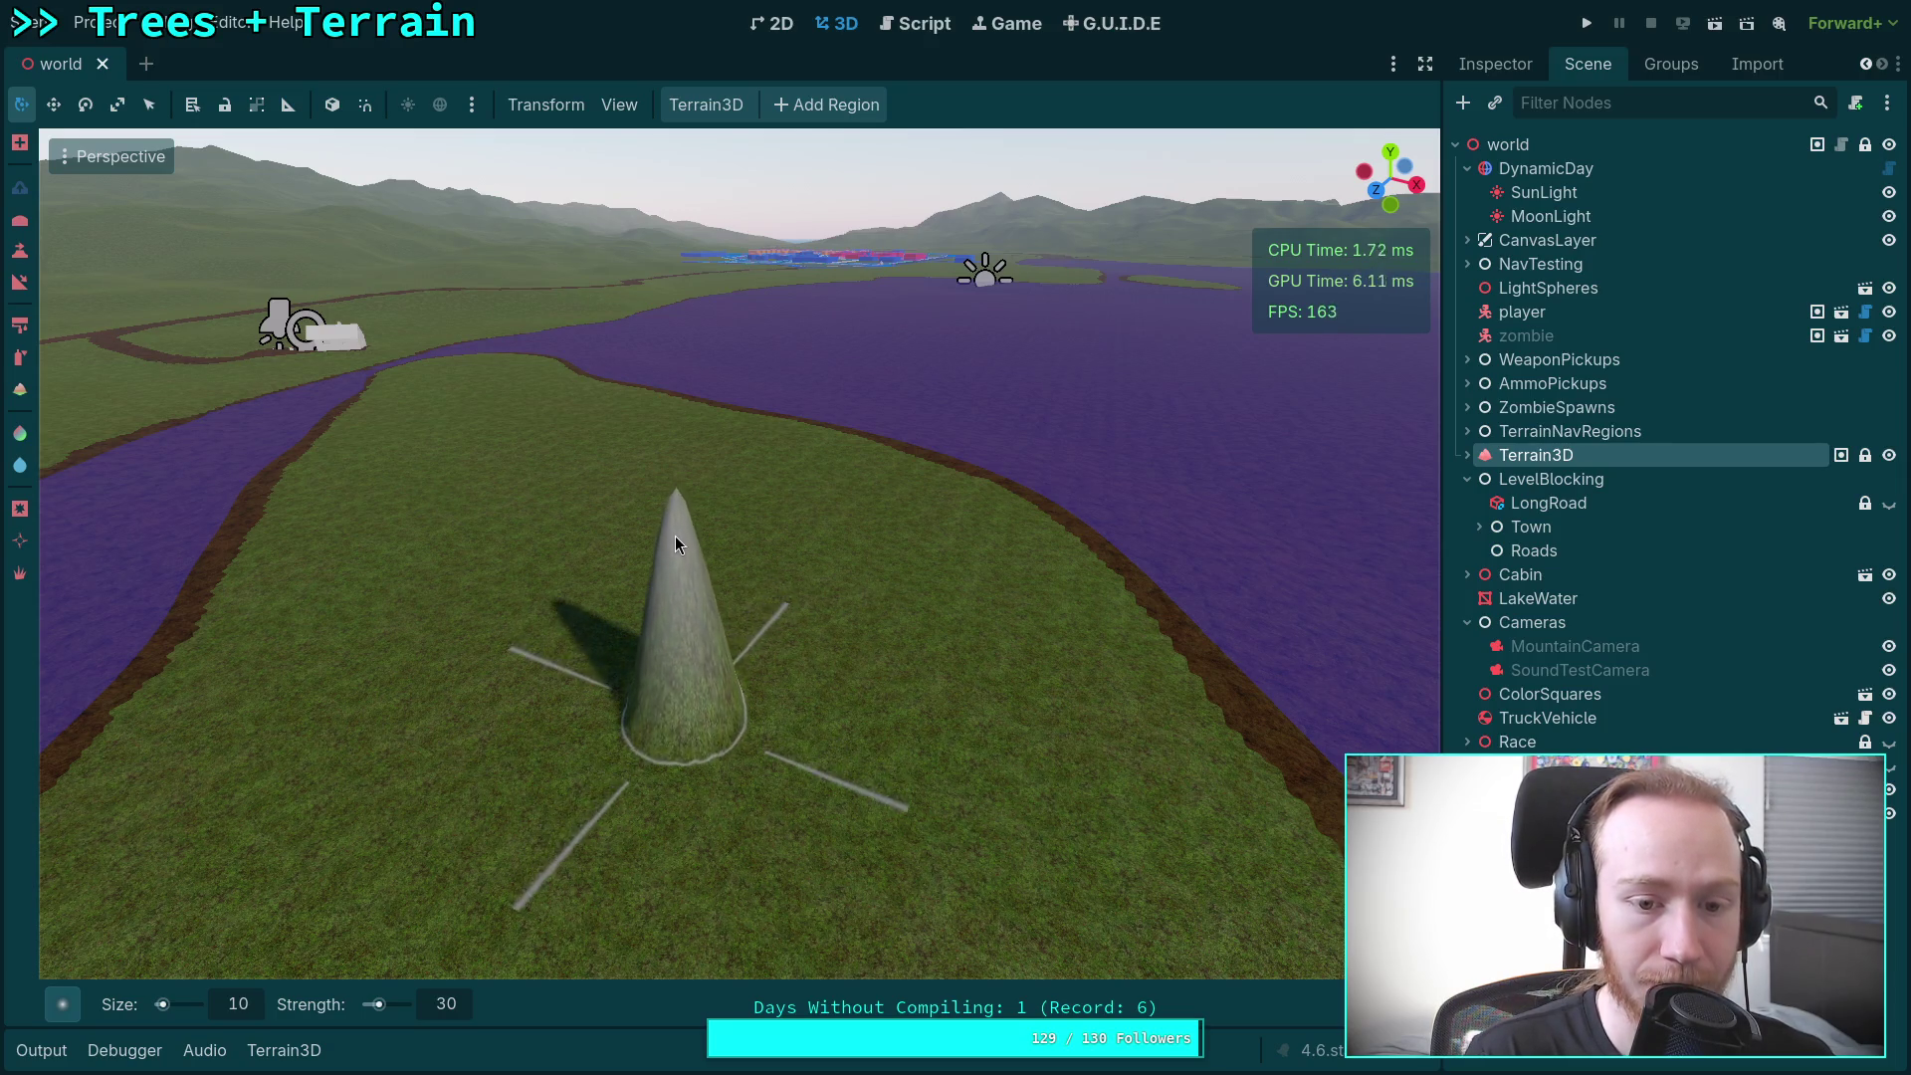
{"action": "key", "text": "ctrl+z"}
{"action": "type", "text": "100"}
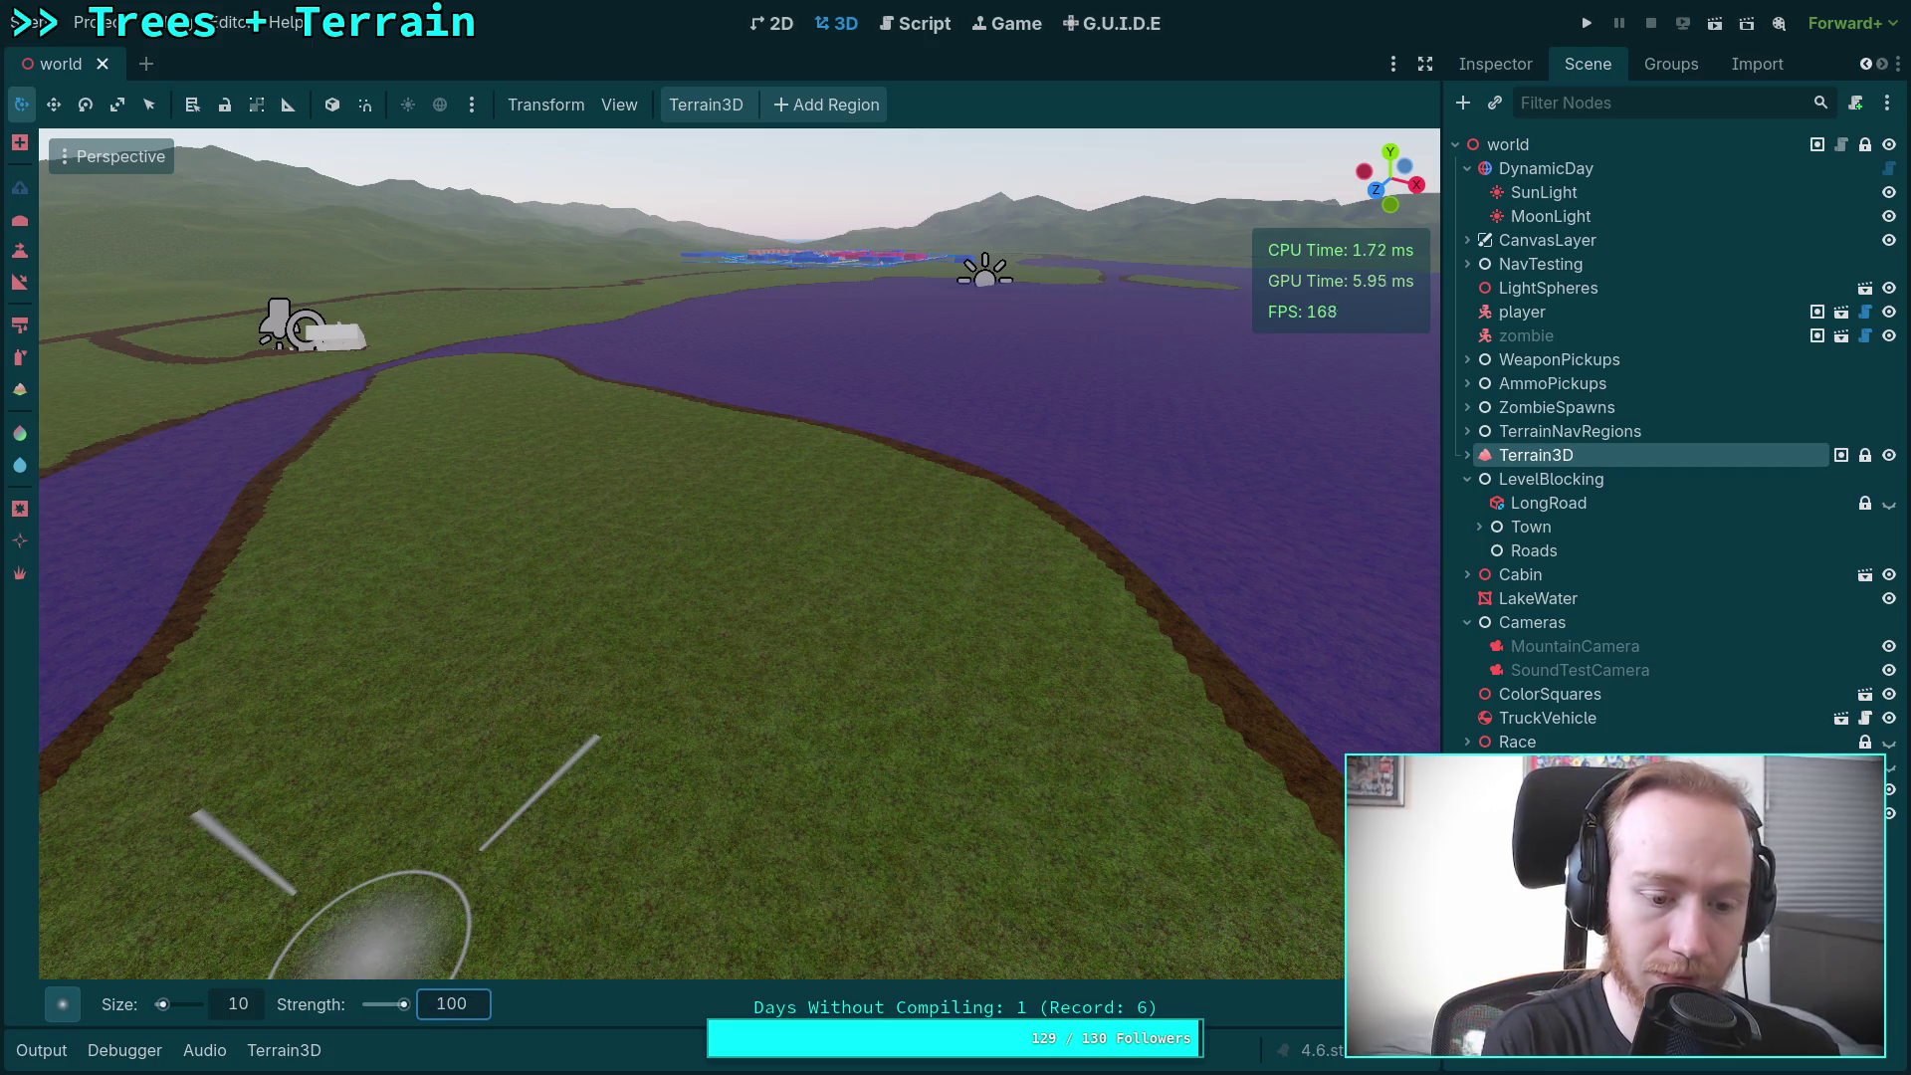
{"action": "mouse_move", "coordinate": [629, 773]}
{"action": "left_mouse_down"}
{"action": "mouse_move", "coordinate": [617, 606]}
{"action": "mouse_move", "coordinate": [727, 713]}
{"action": "left_mouse_up"}
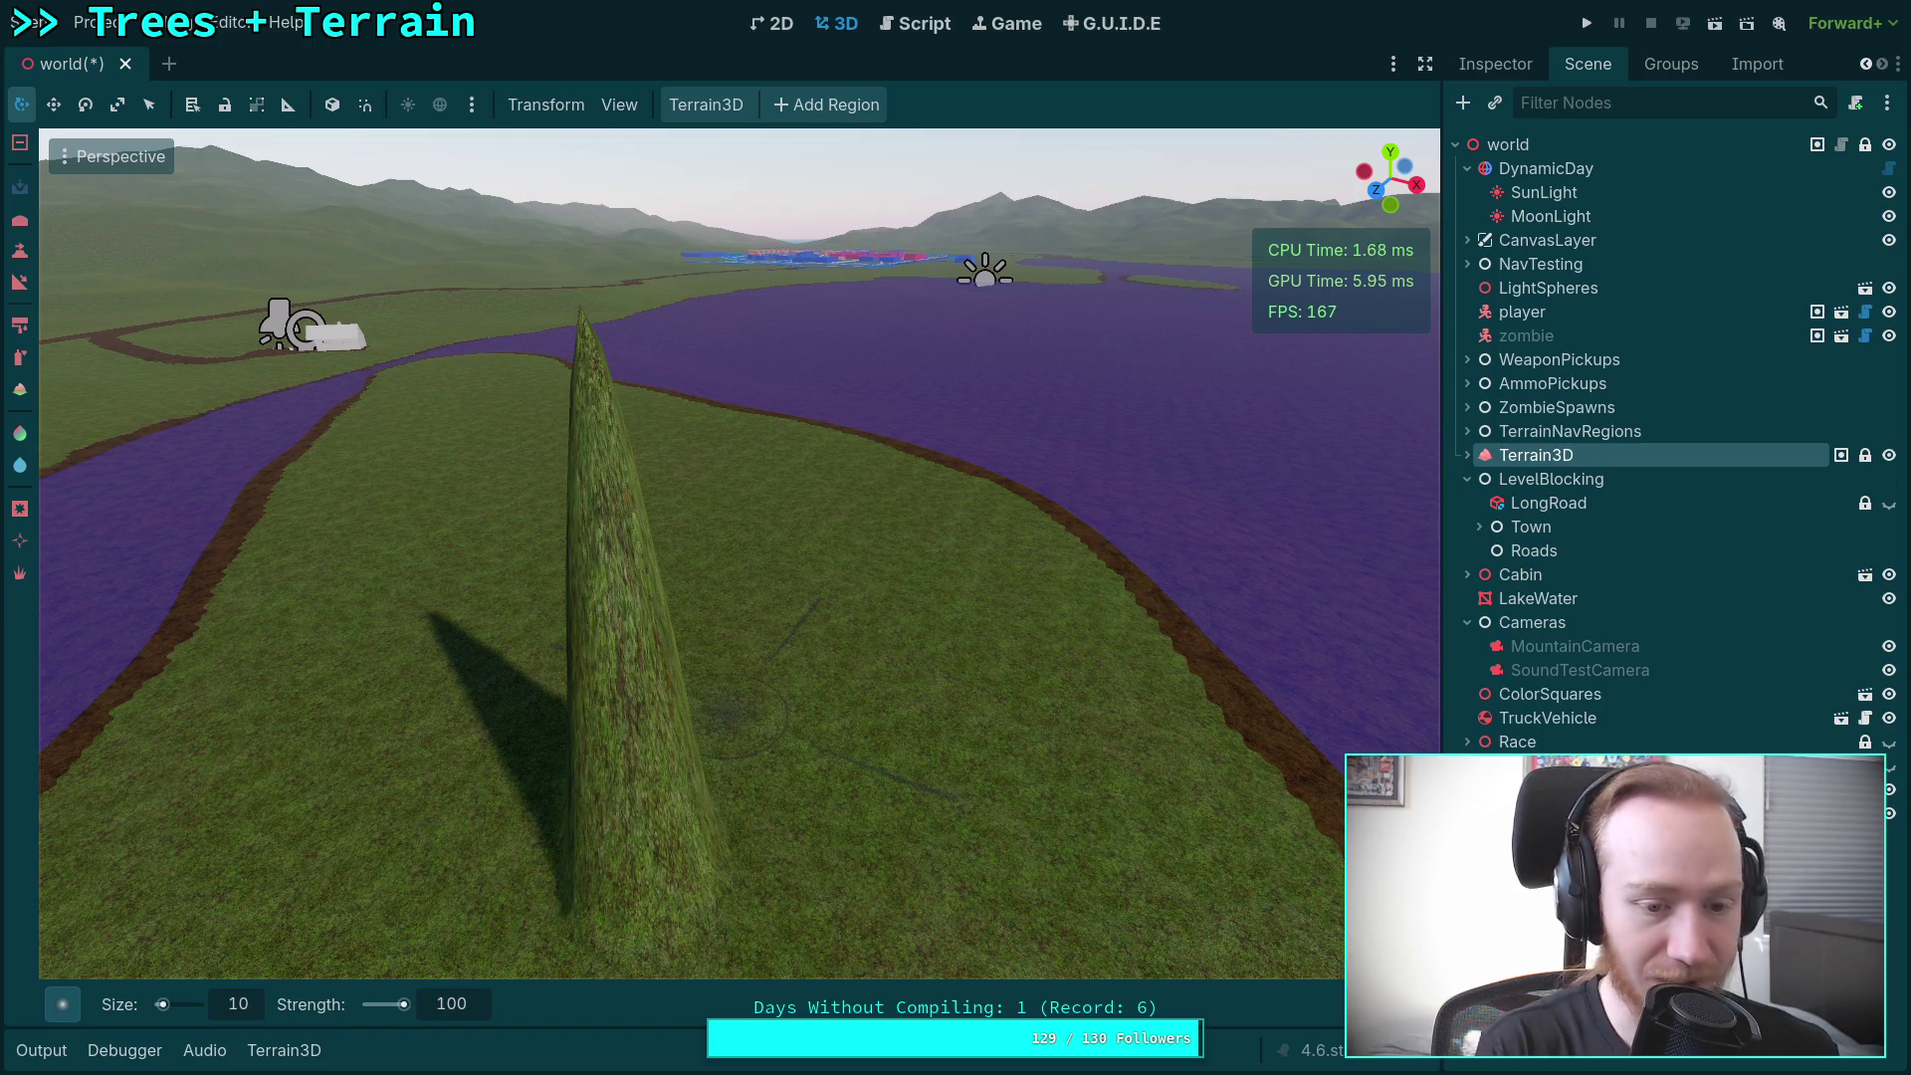
{"action": "key", "text": "ctrl+z"}
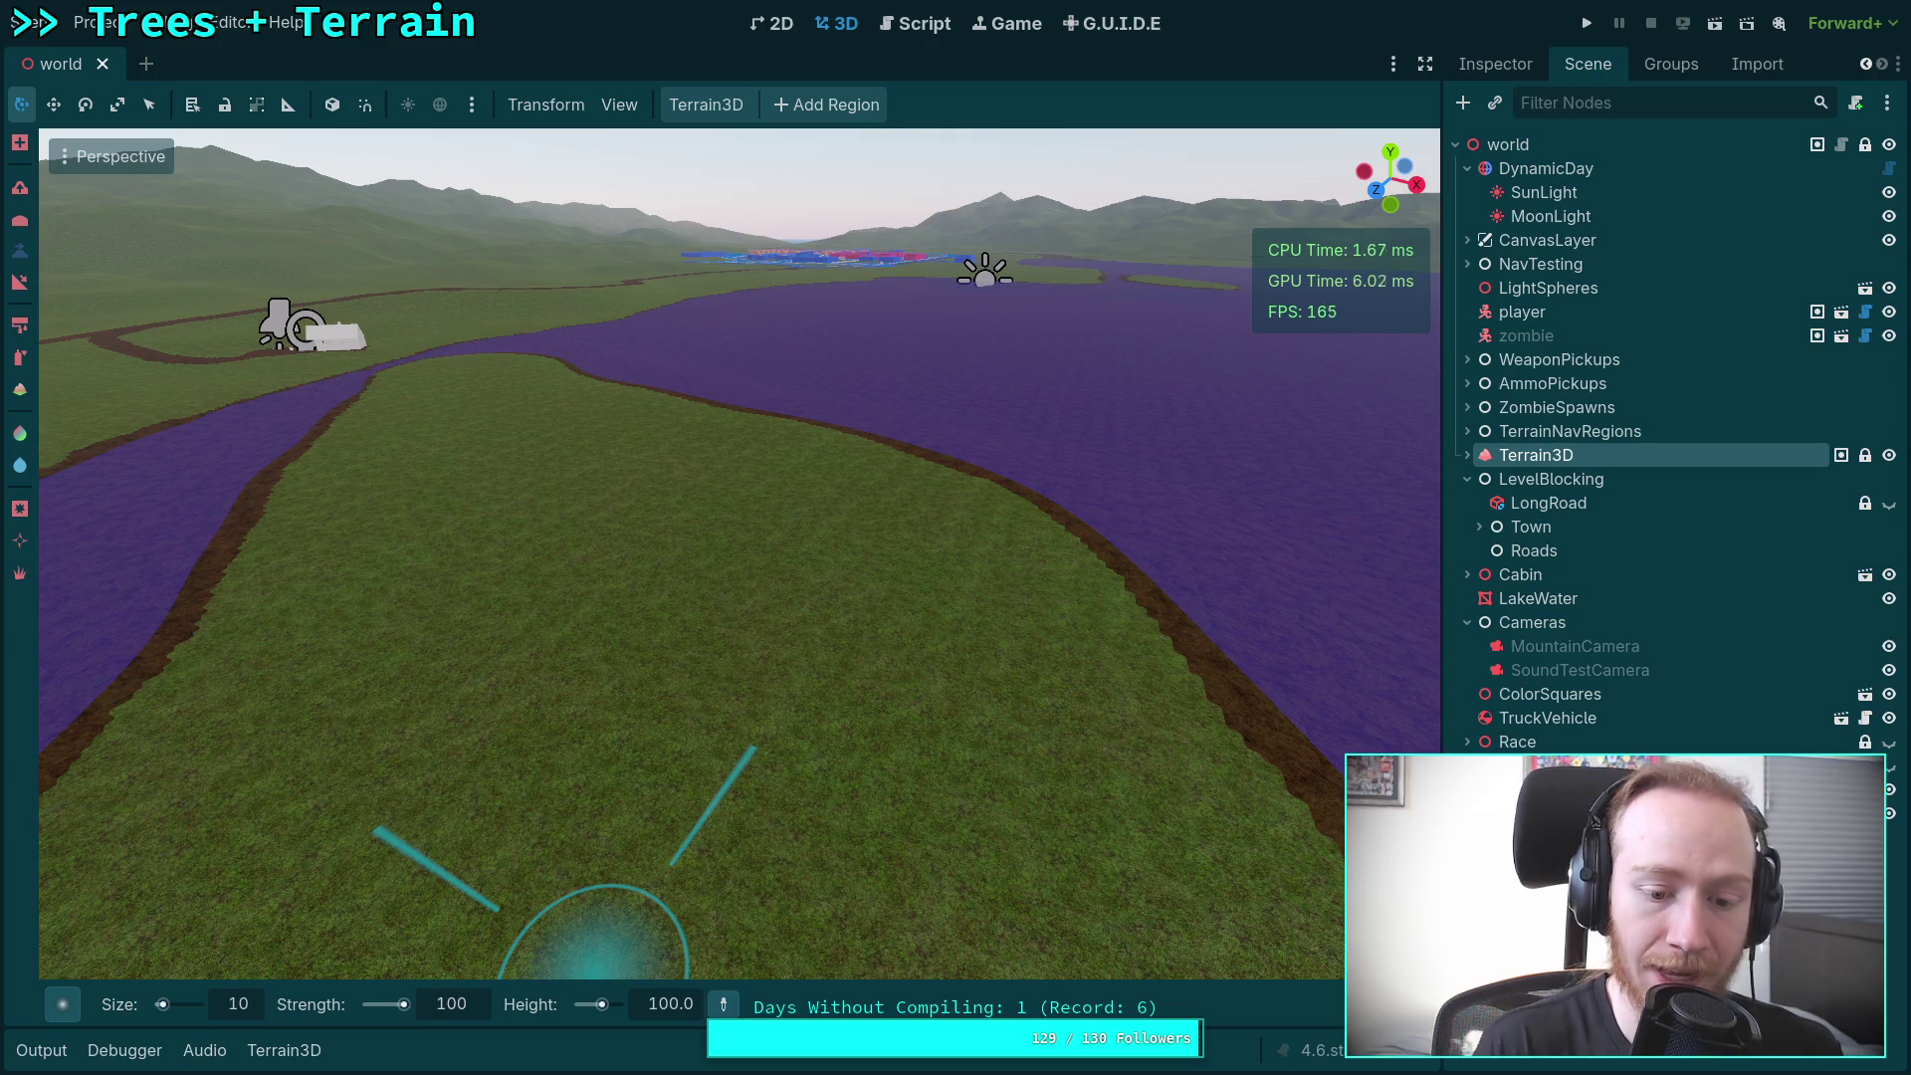
{"action": "left_click", "coordinate": [684, 740]}
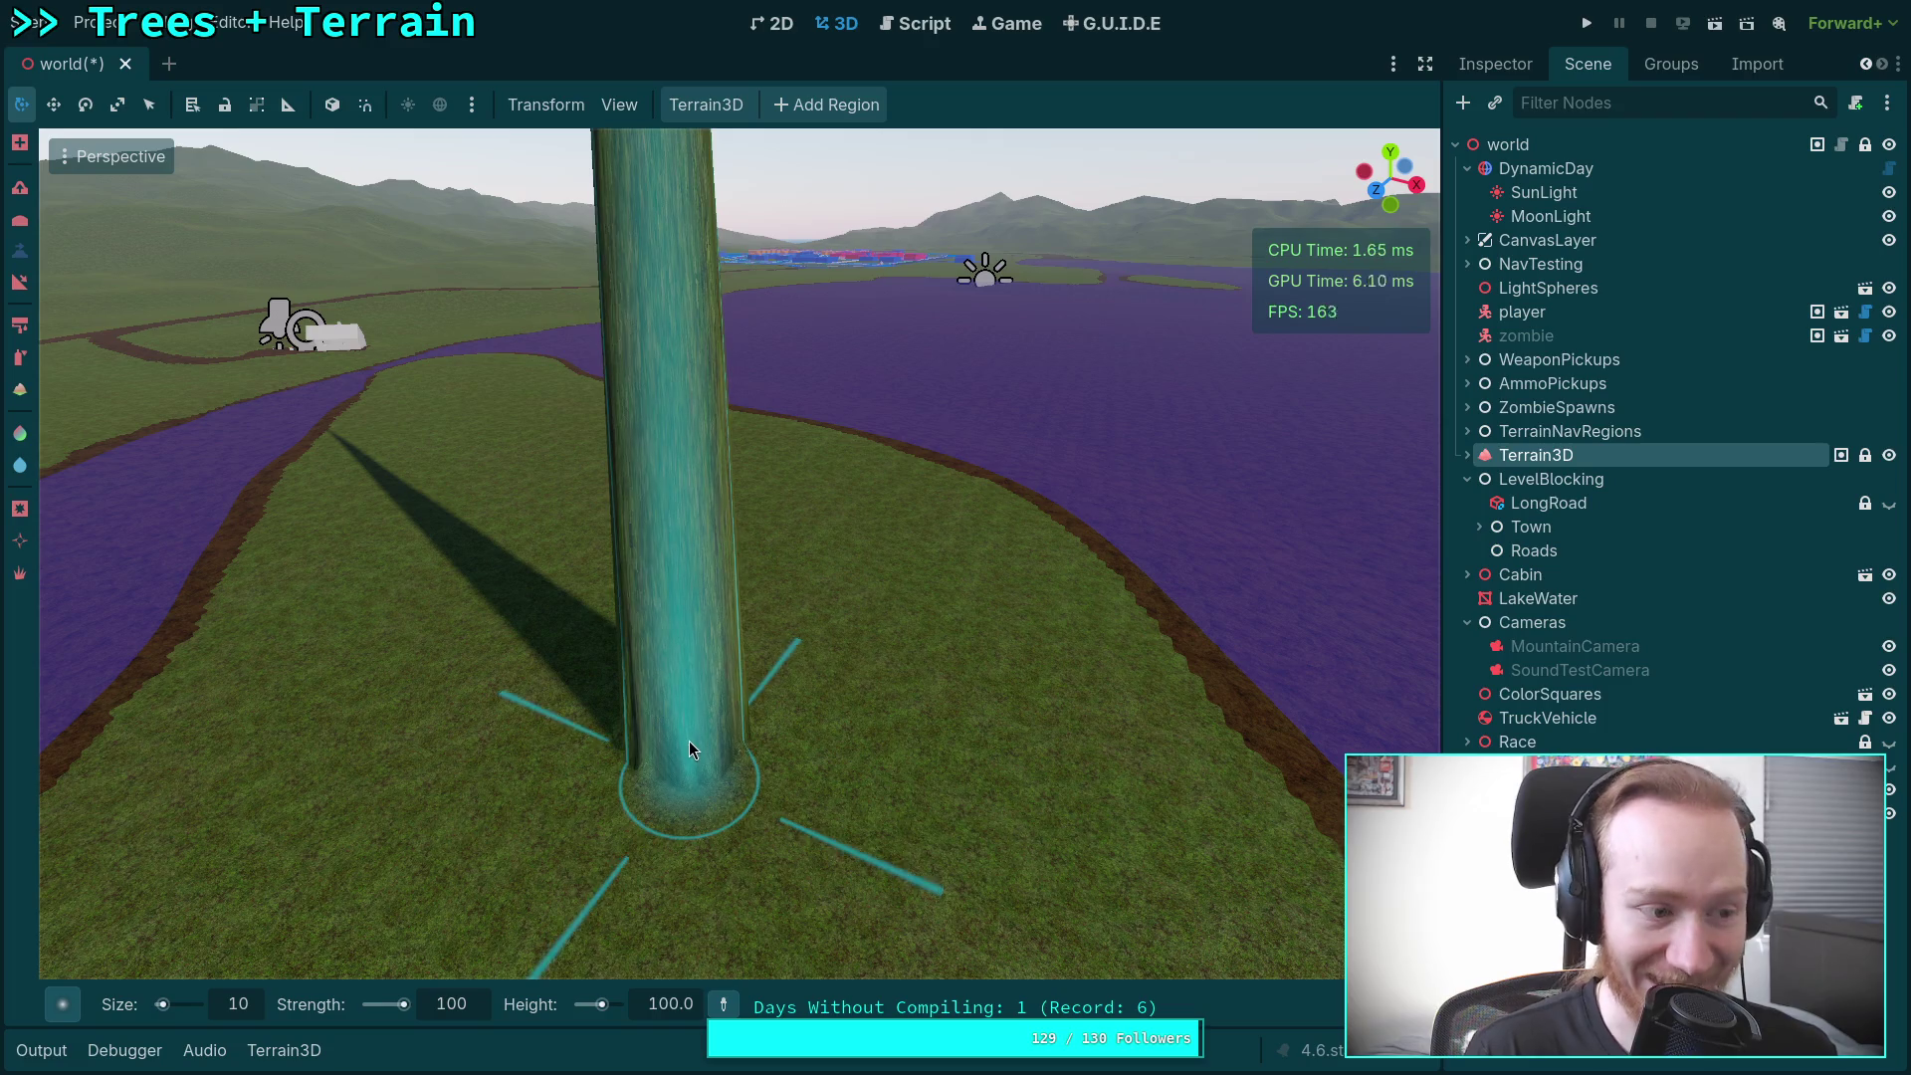
{"action": "mouse_move", "coordinate": [758, 803]}
{"action": "left_mouse_down"}
{"action": "mouse_move", "coordinate": [755, 547]}
{"action": "mouse_move", "coordinate": [754, 826]}
{"action": "left_mouse_up"}
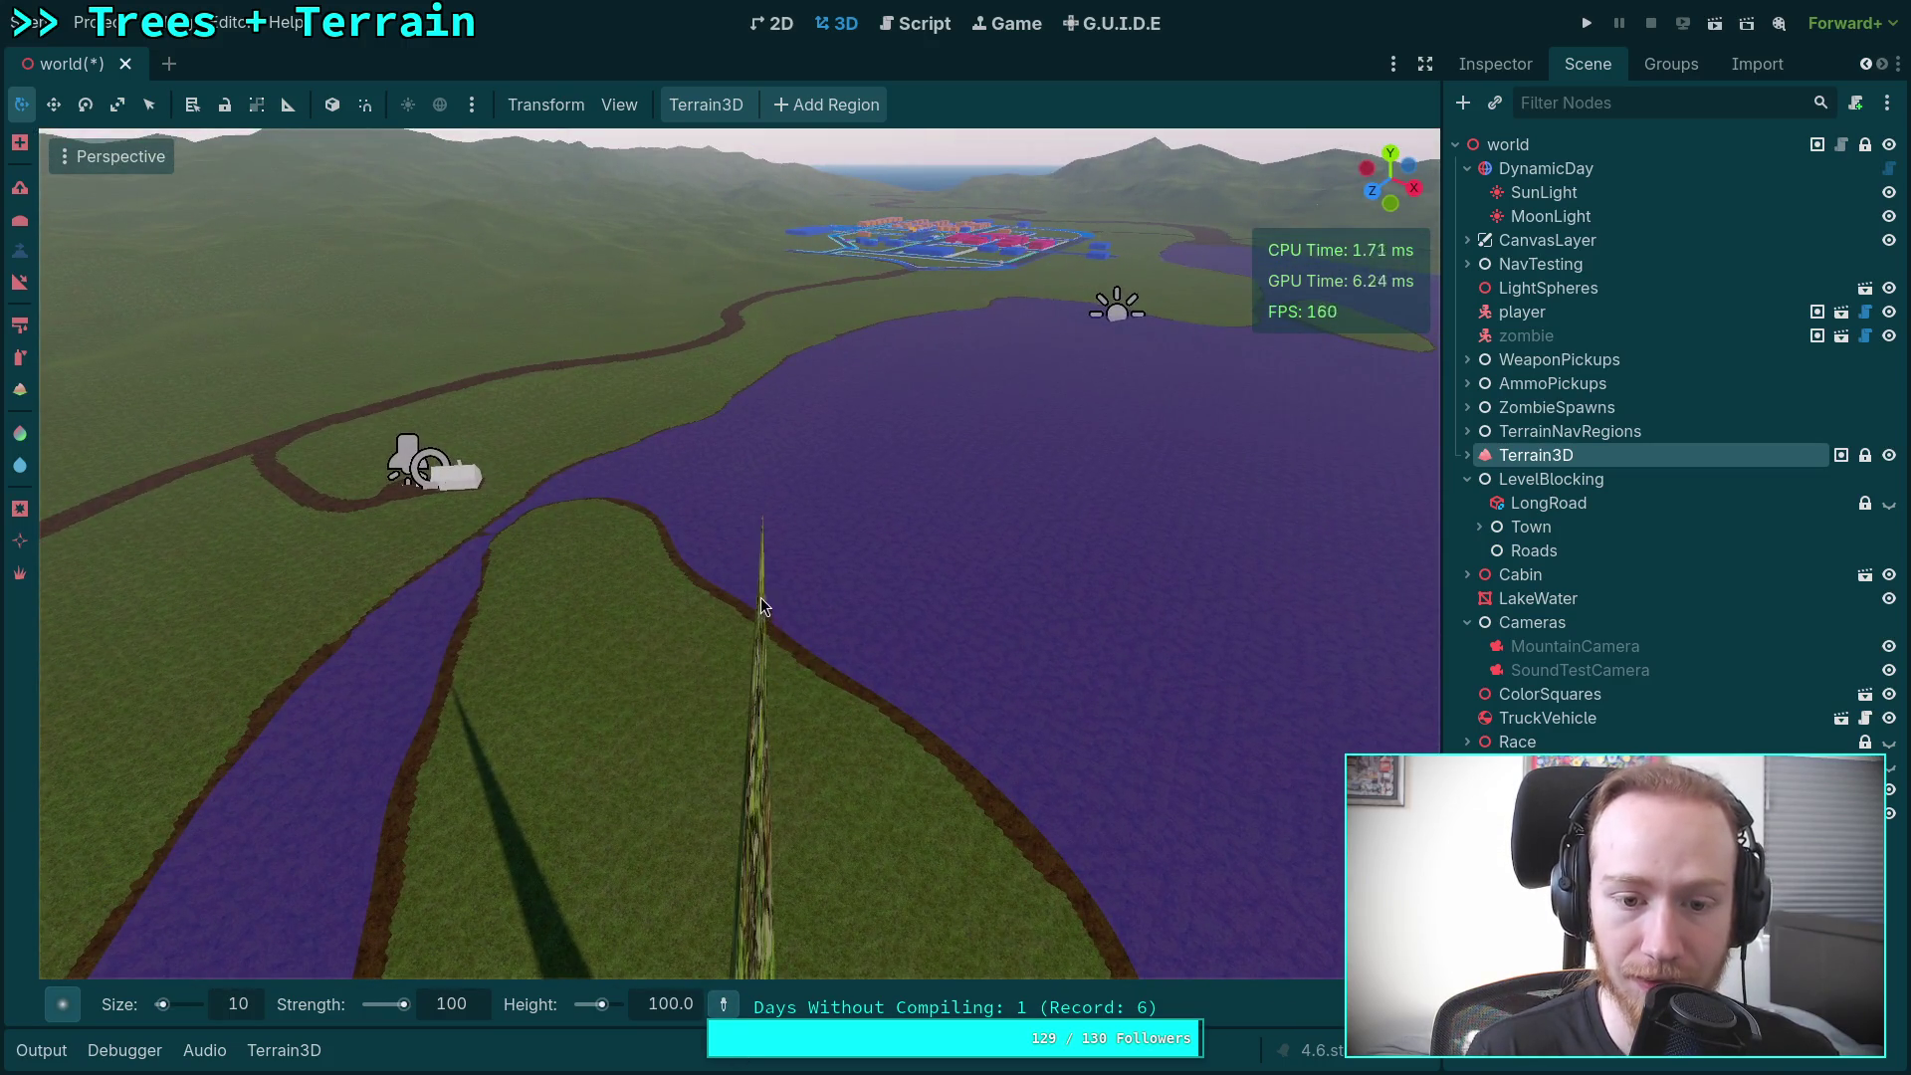
{"action": "left_click_drag", "start_coordinate": [766, 585], "coordinate": [766, 717]}
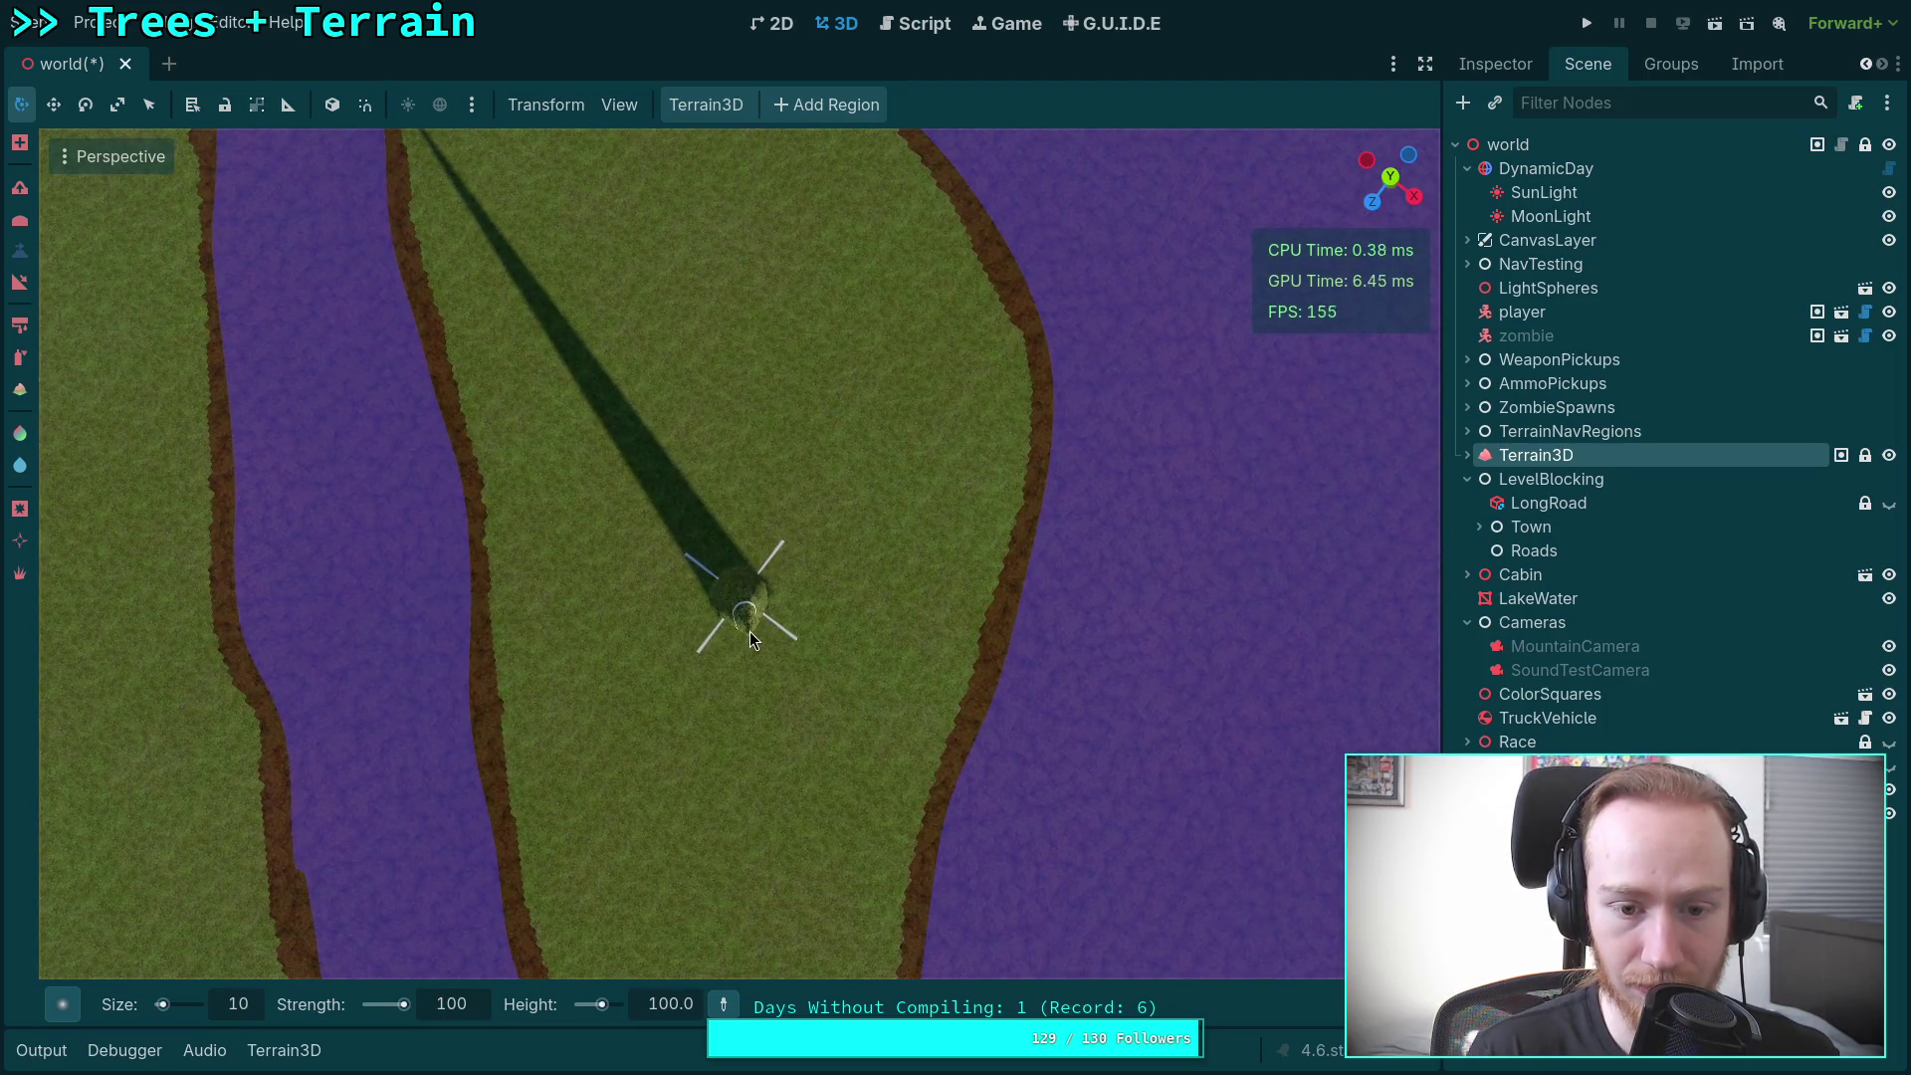
{"action": "left_click_drag", "start_coordinate": [749, 633], "coordinate": [749, 593]}
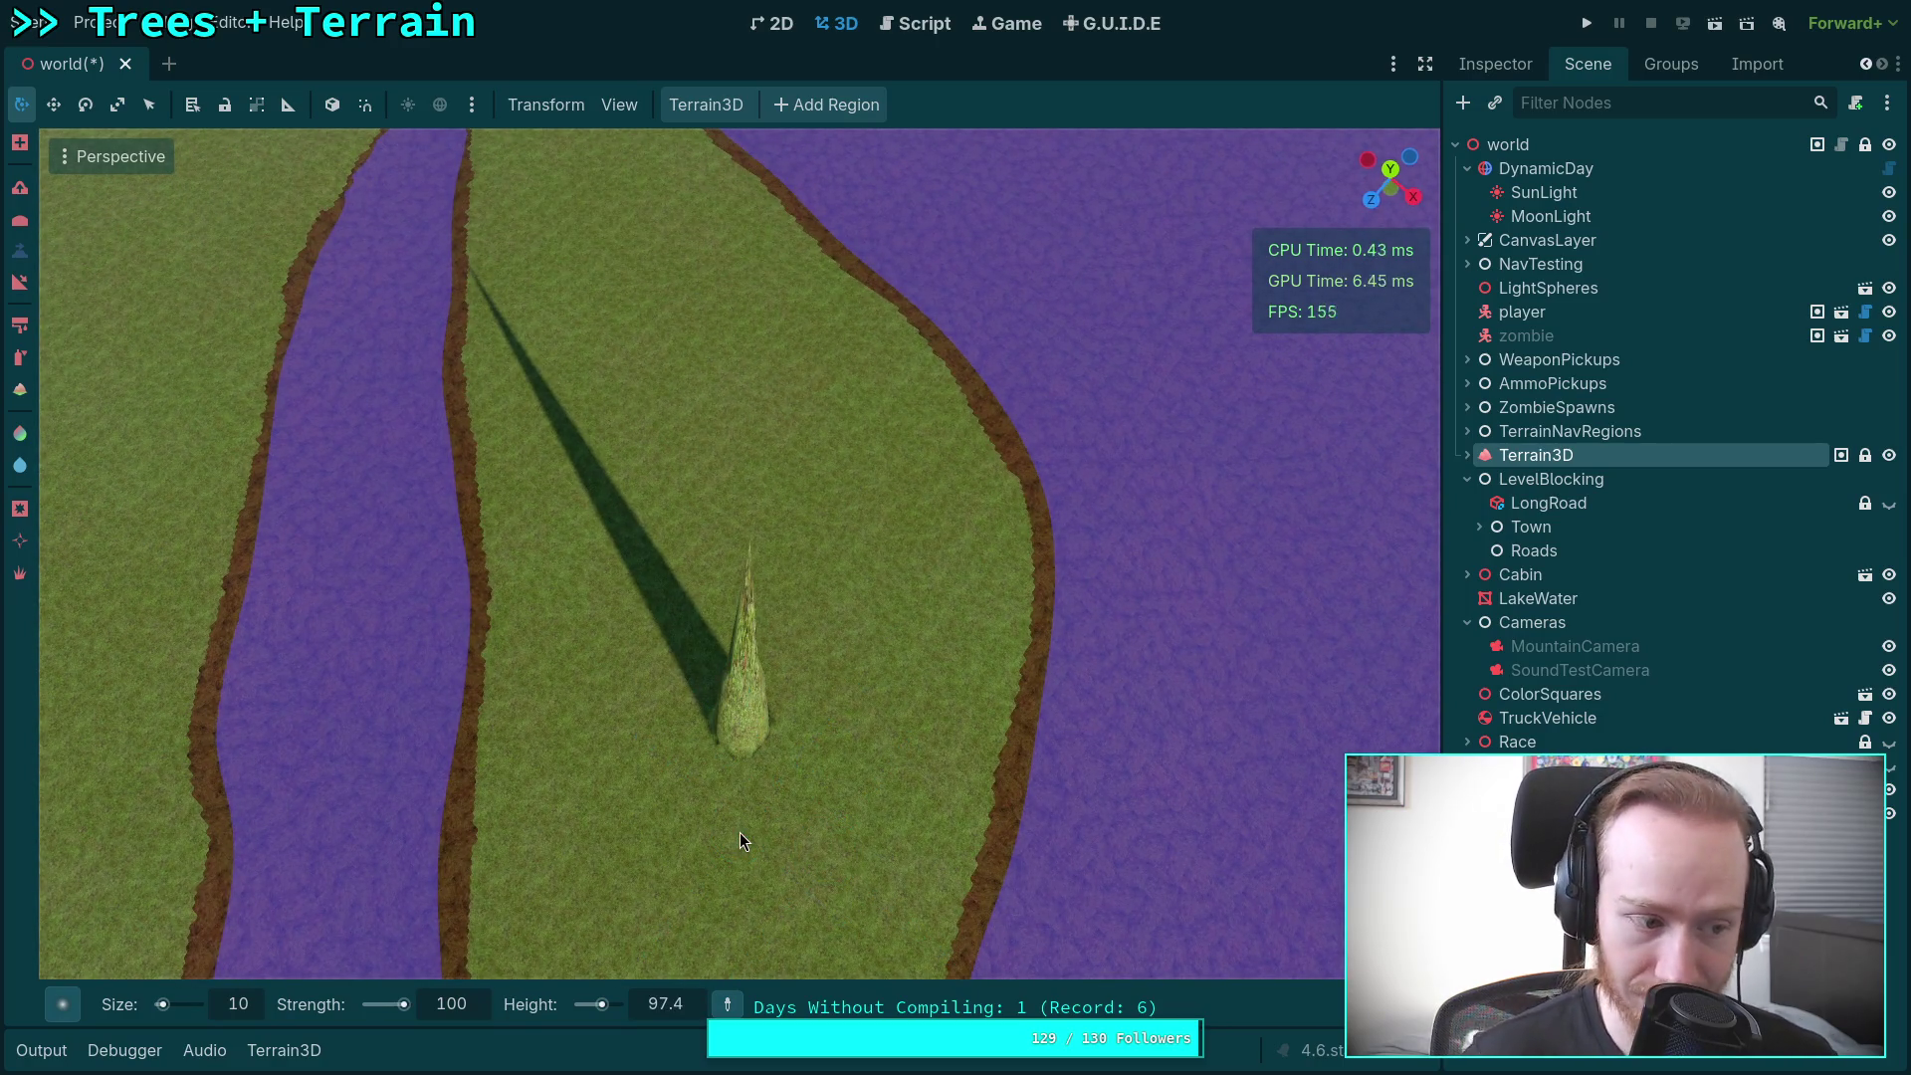
{"action": "key", "text": "ctrl+z"}
{"action": "left_click_drag", "start_coordinate": [564, 819], "coordinate": [420, 980]}
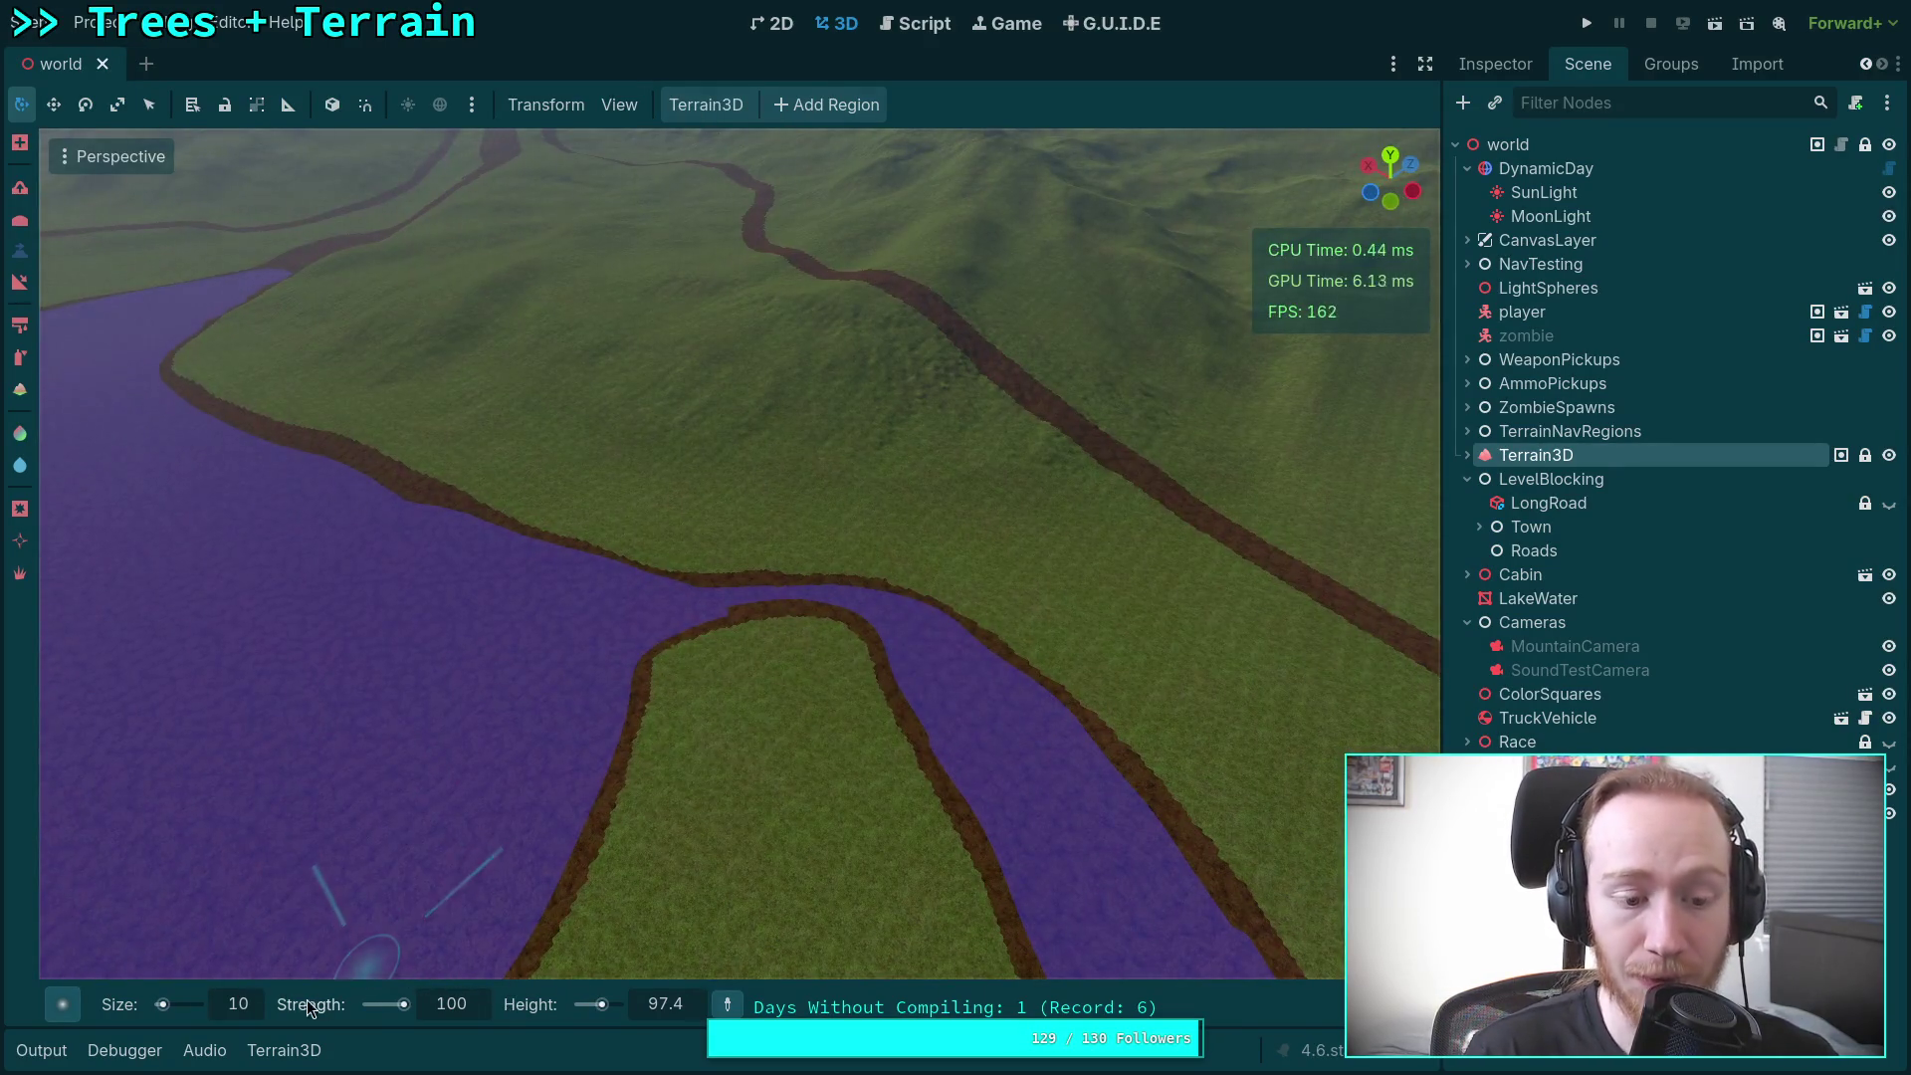
Step: Set the brush size to 500 m and flatten the hillside beside the winding road
{"action": "type", "text": "100"}
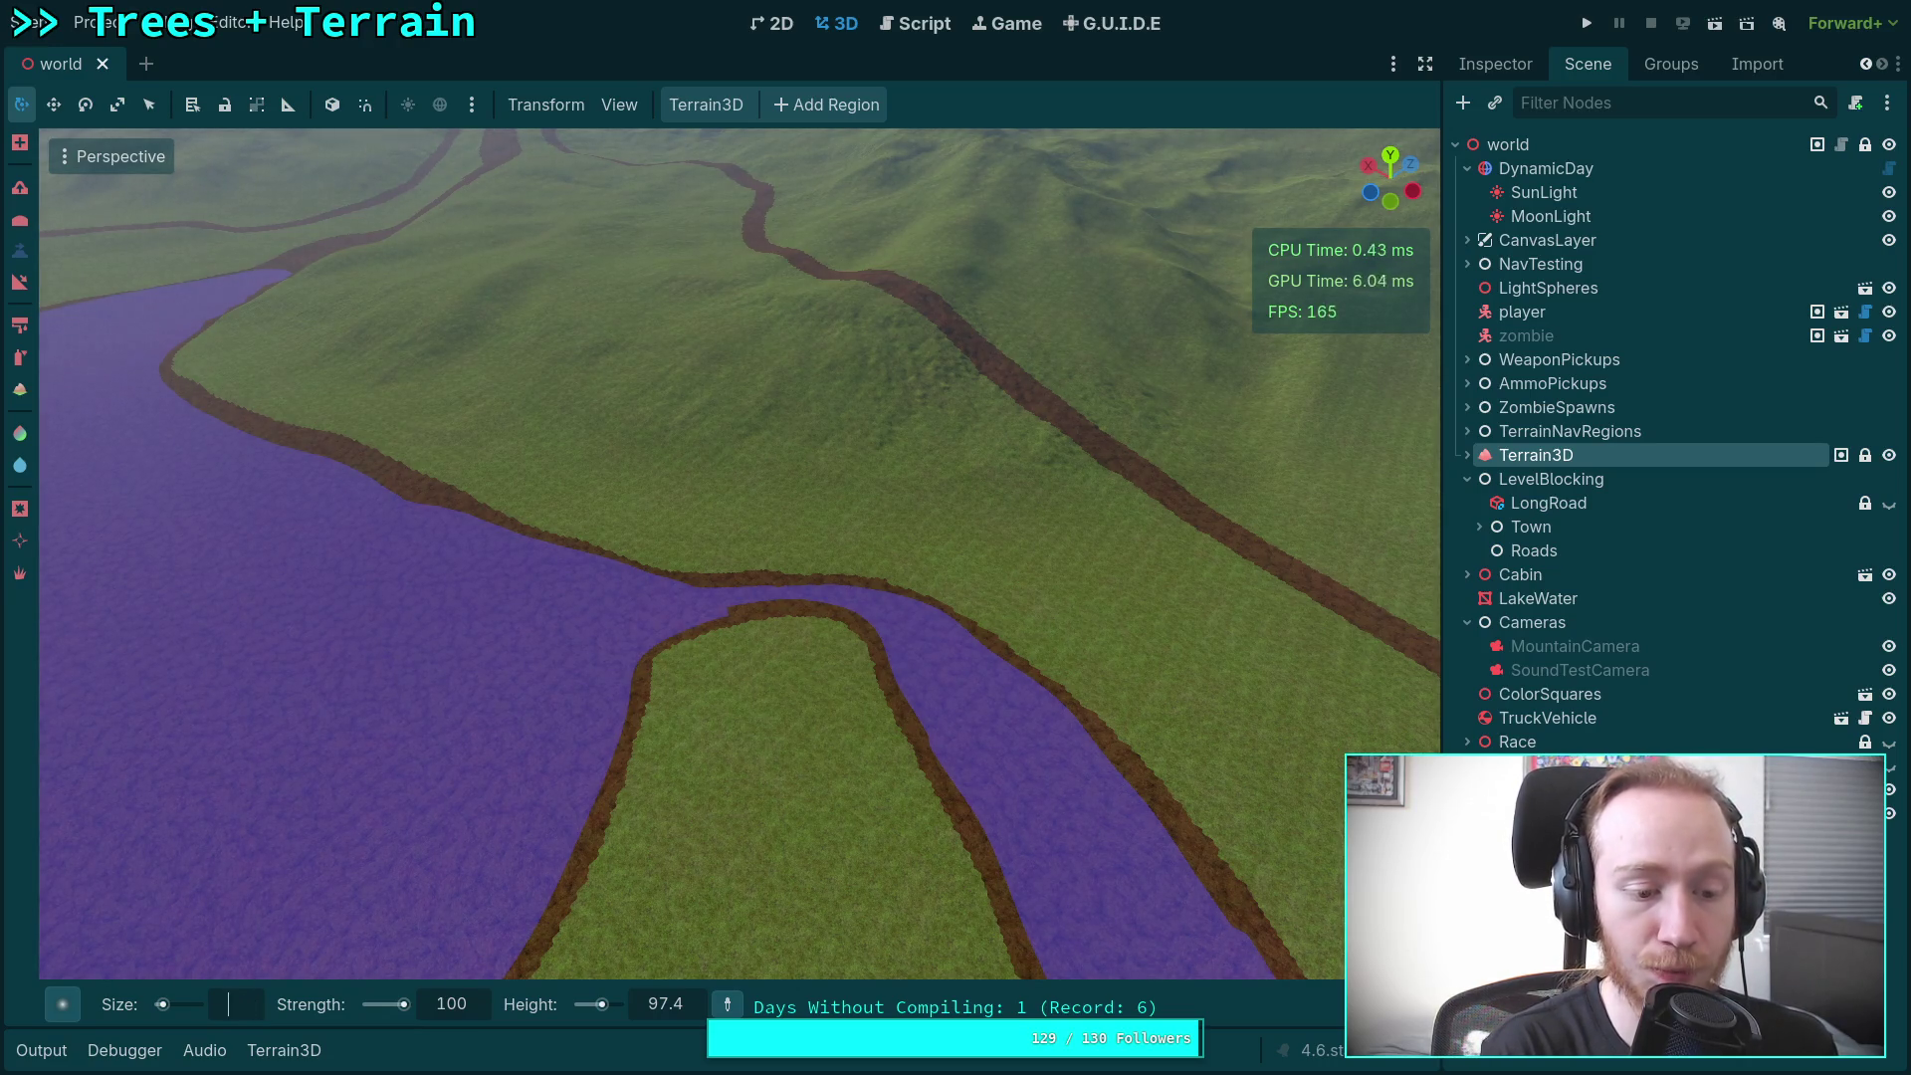
{"action": "key", "text": "Return"}
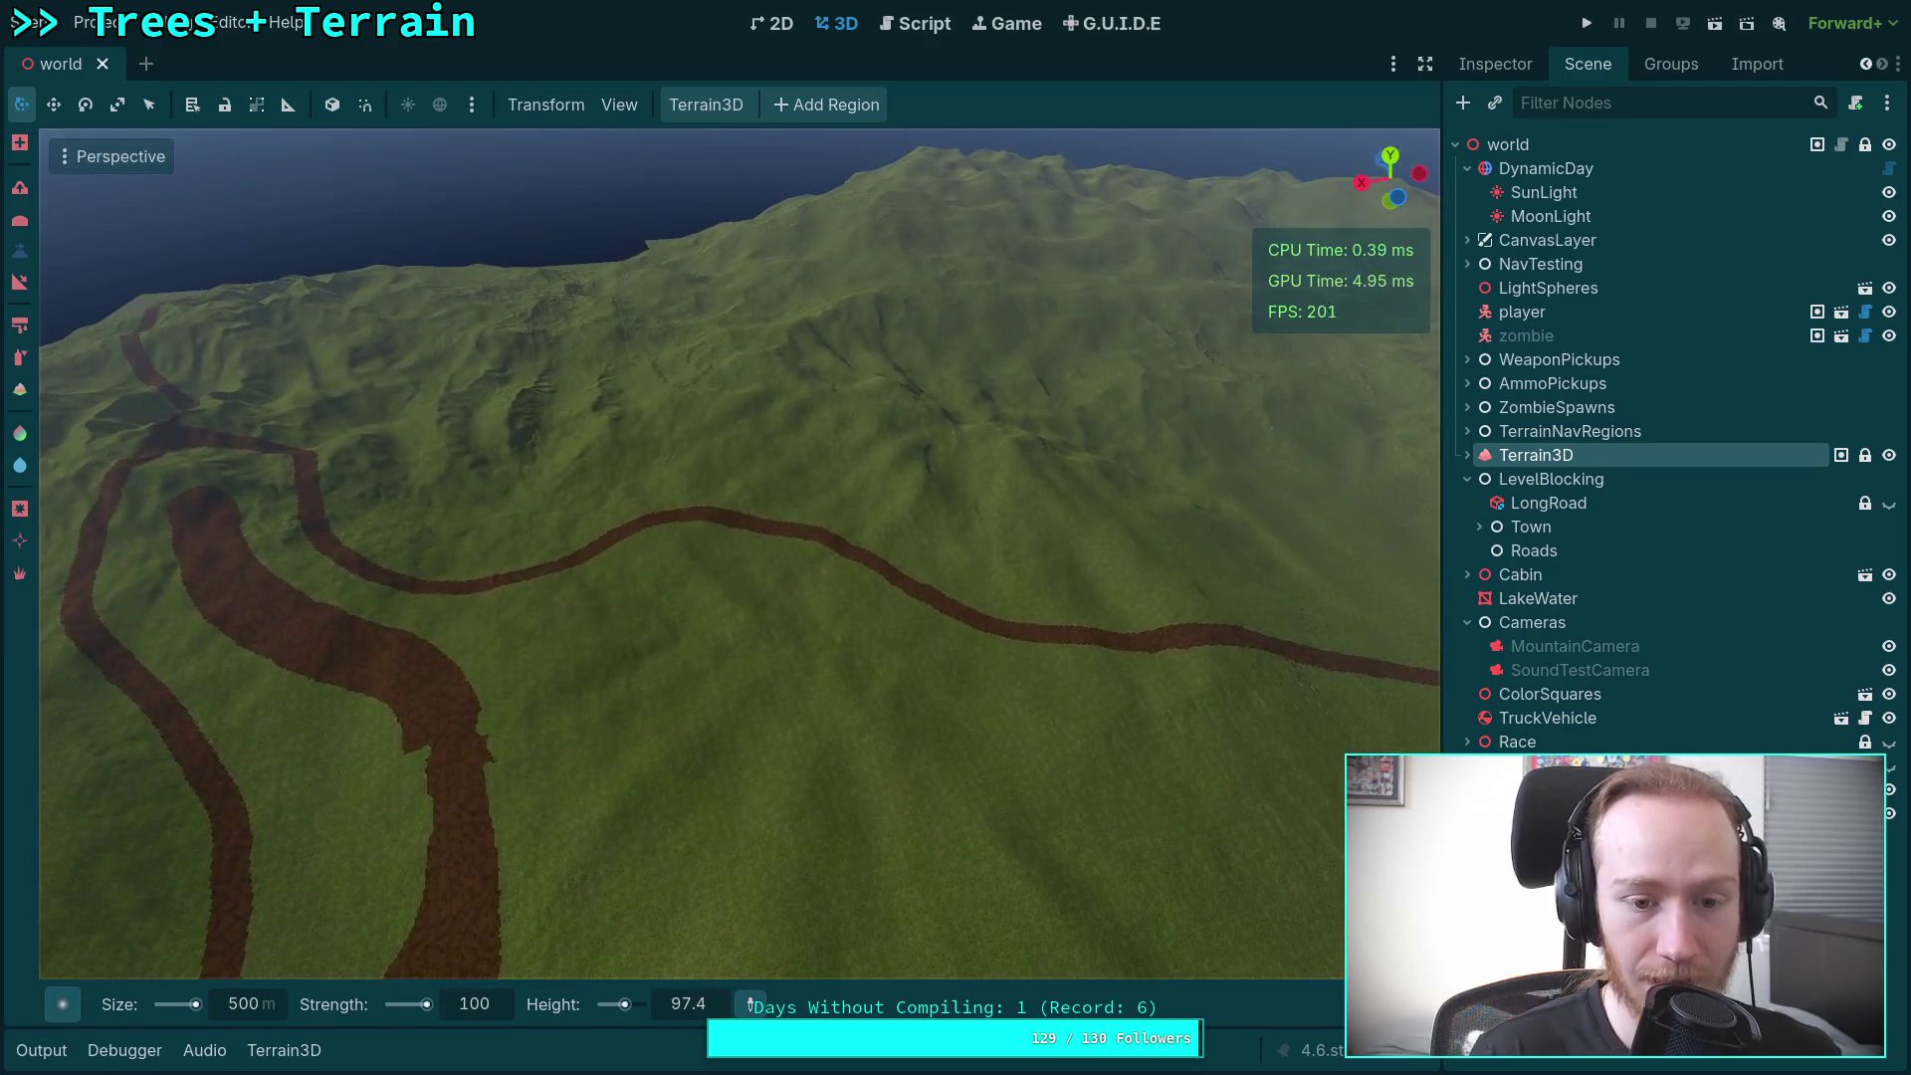
{"action": "left_click", "coordinate": [254, 1013]}
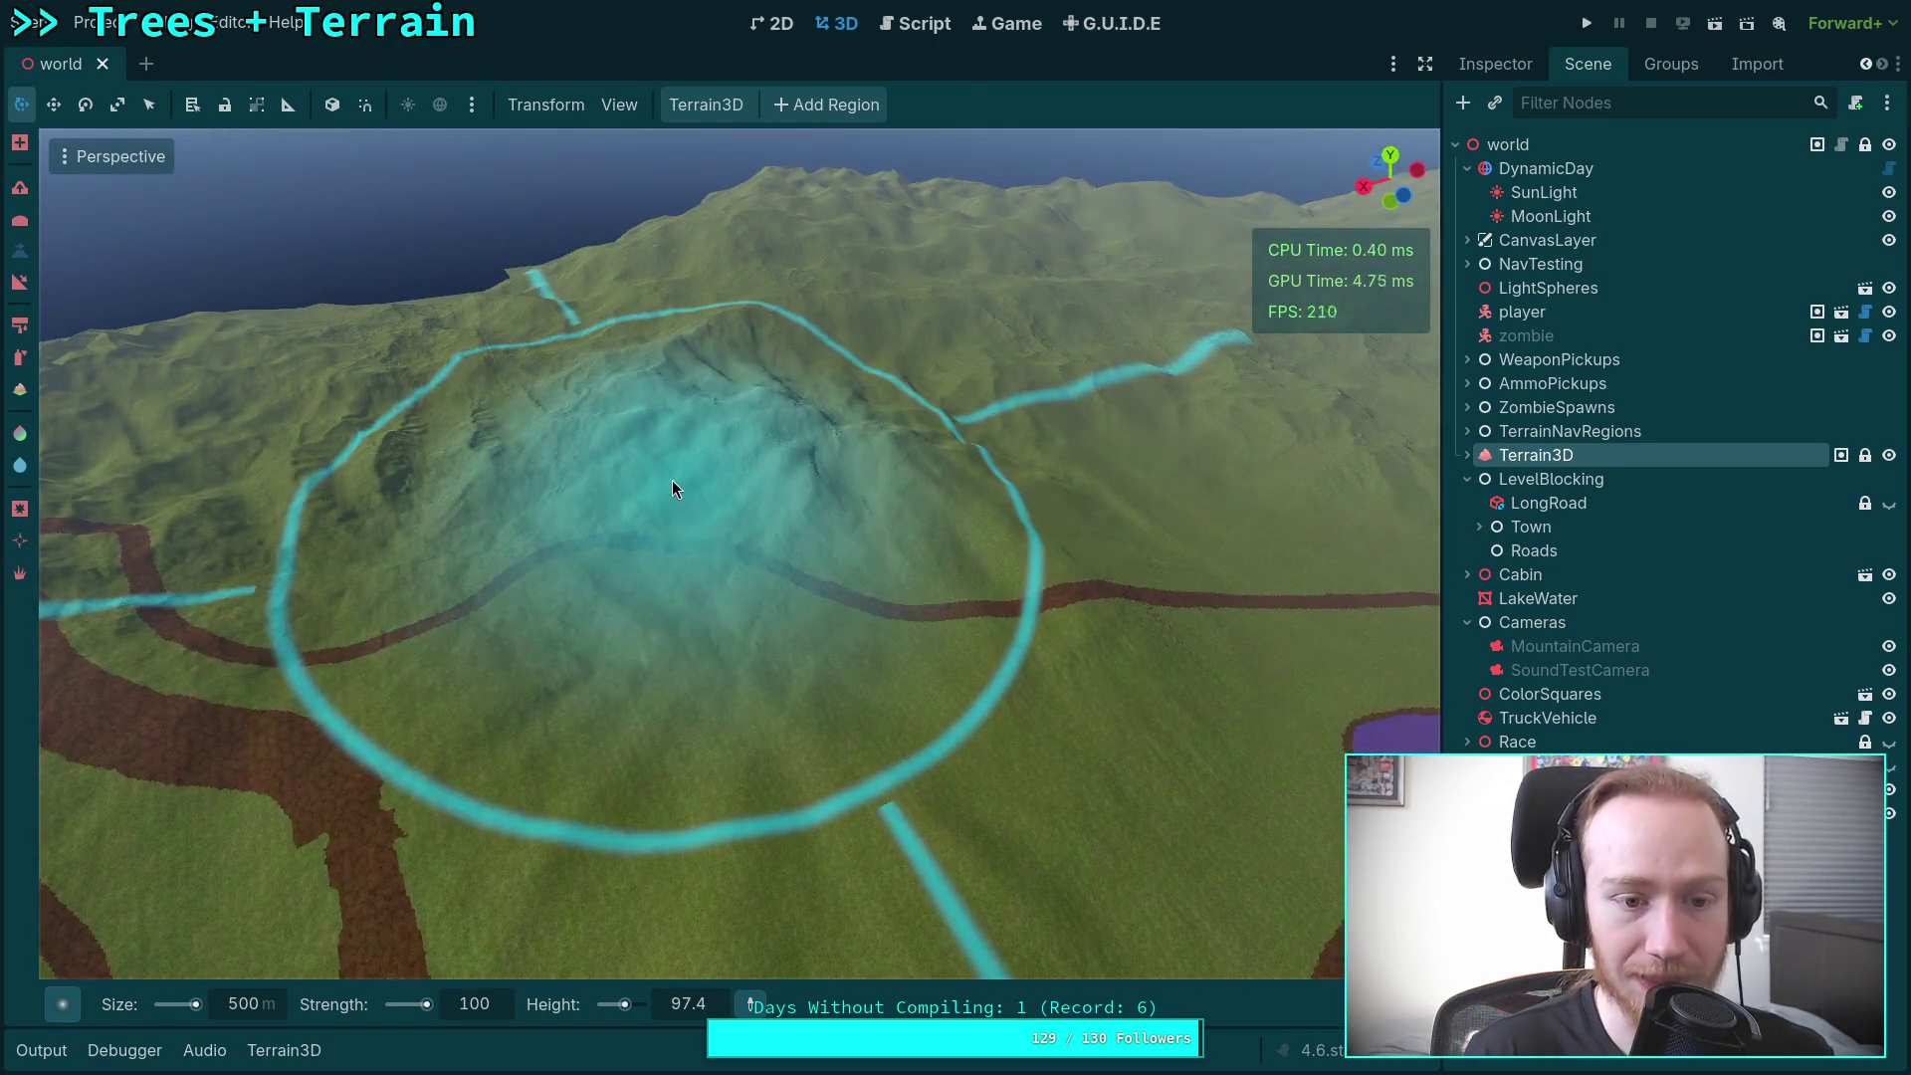
{"action": "left_click_drag", "start_coordinate": [606, 674], "coordinate": [353, 963]}
Step: Reduce the brush size to 1 m
{"action": "left_click", "coordinate": [258, 1016]}
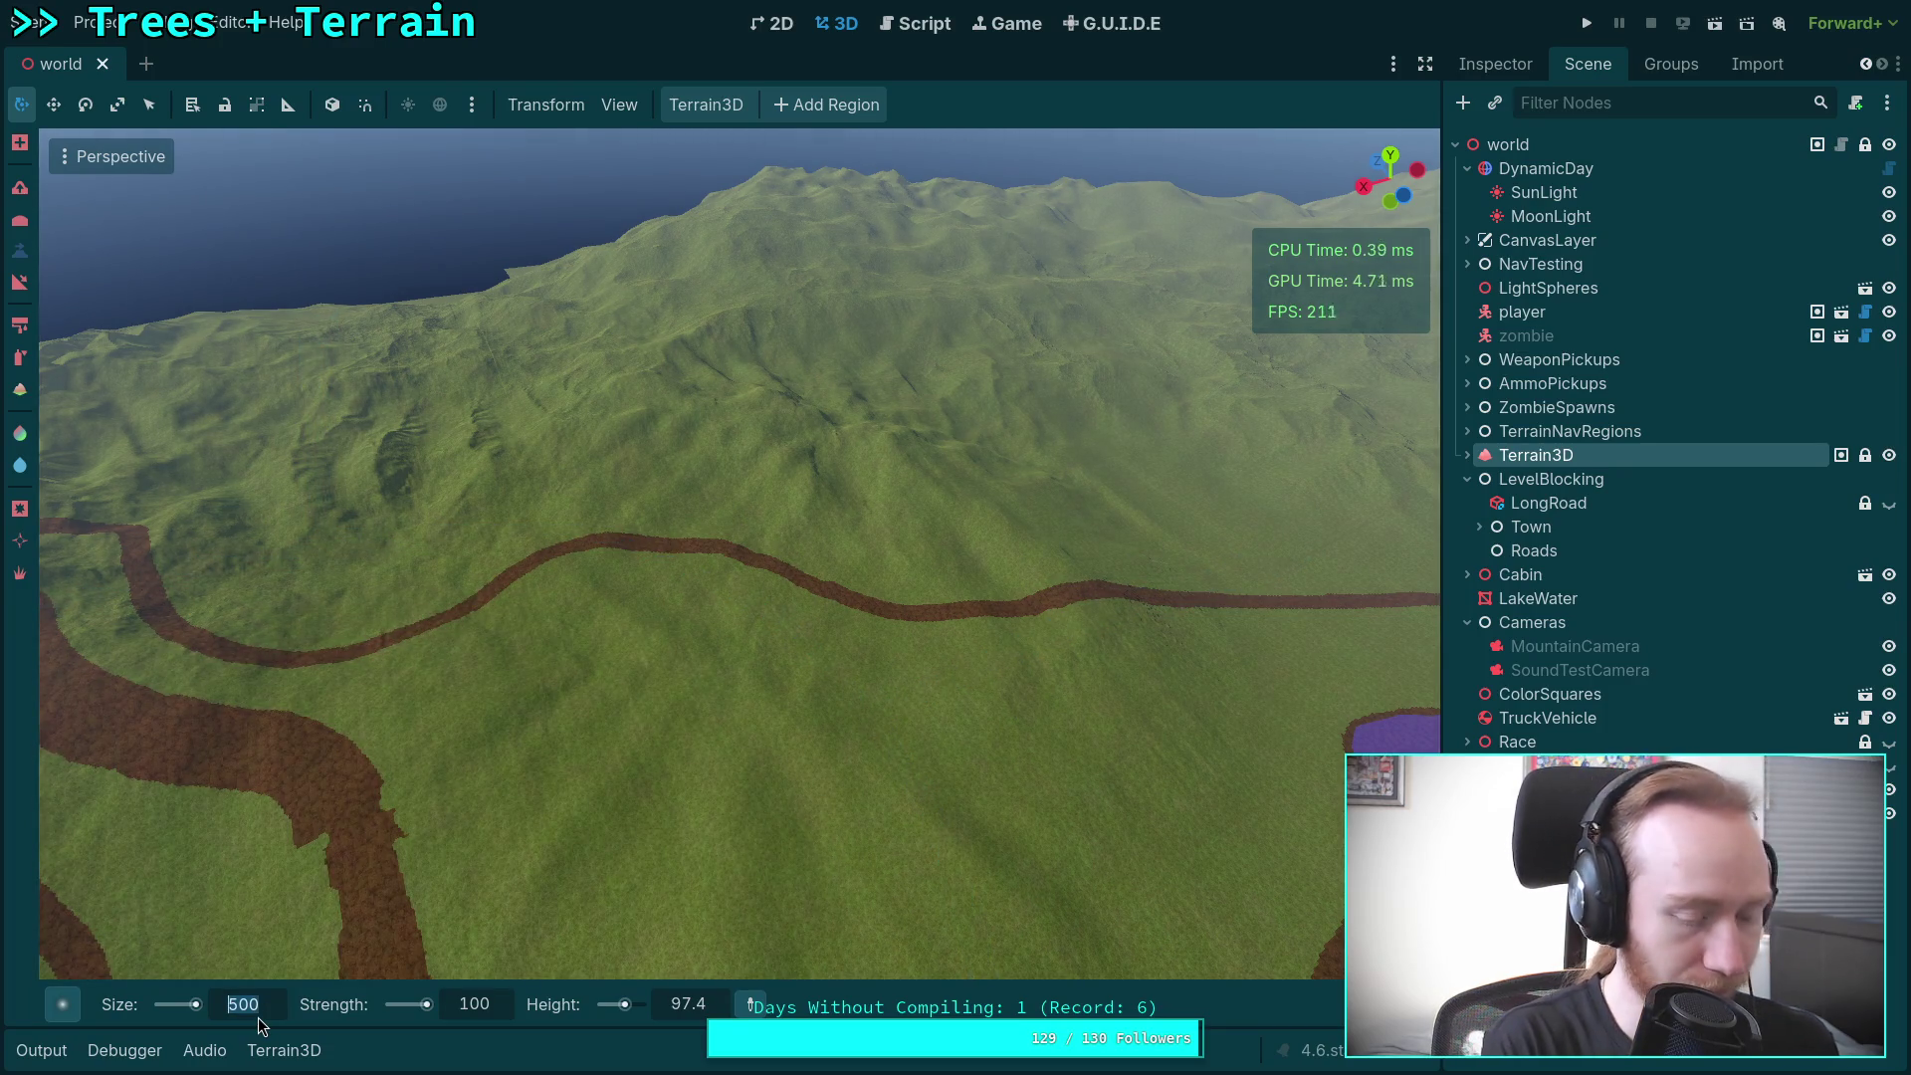
{"action": "type", "text": "1"}
{"action": "key", "text": "Return"}
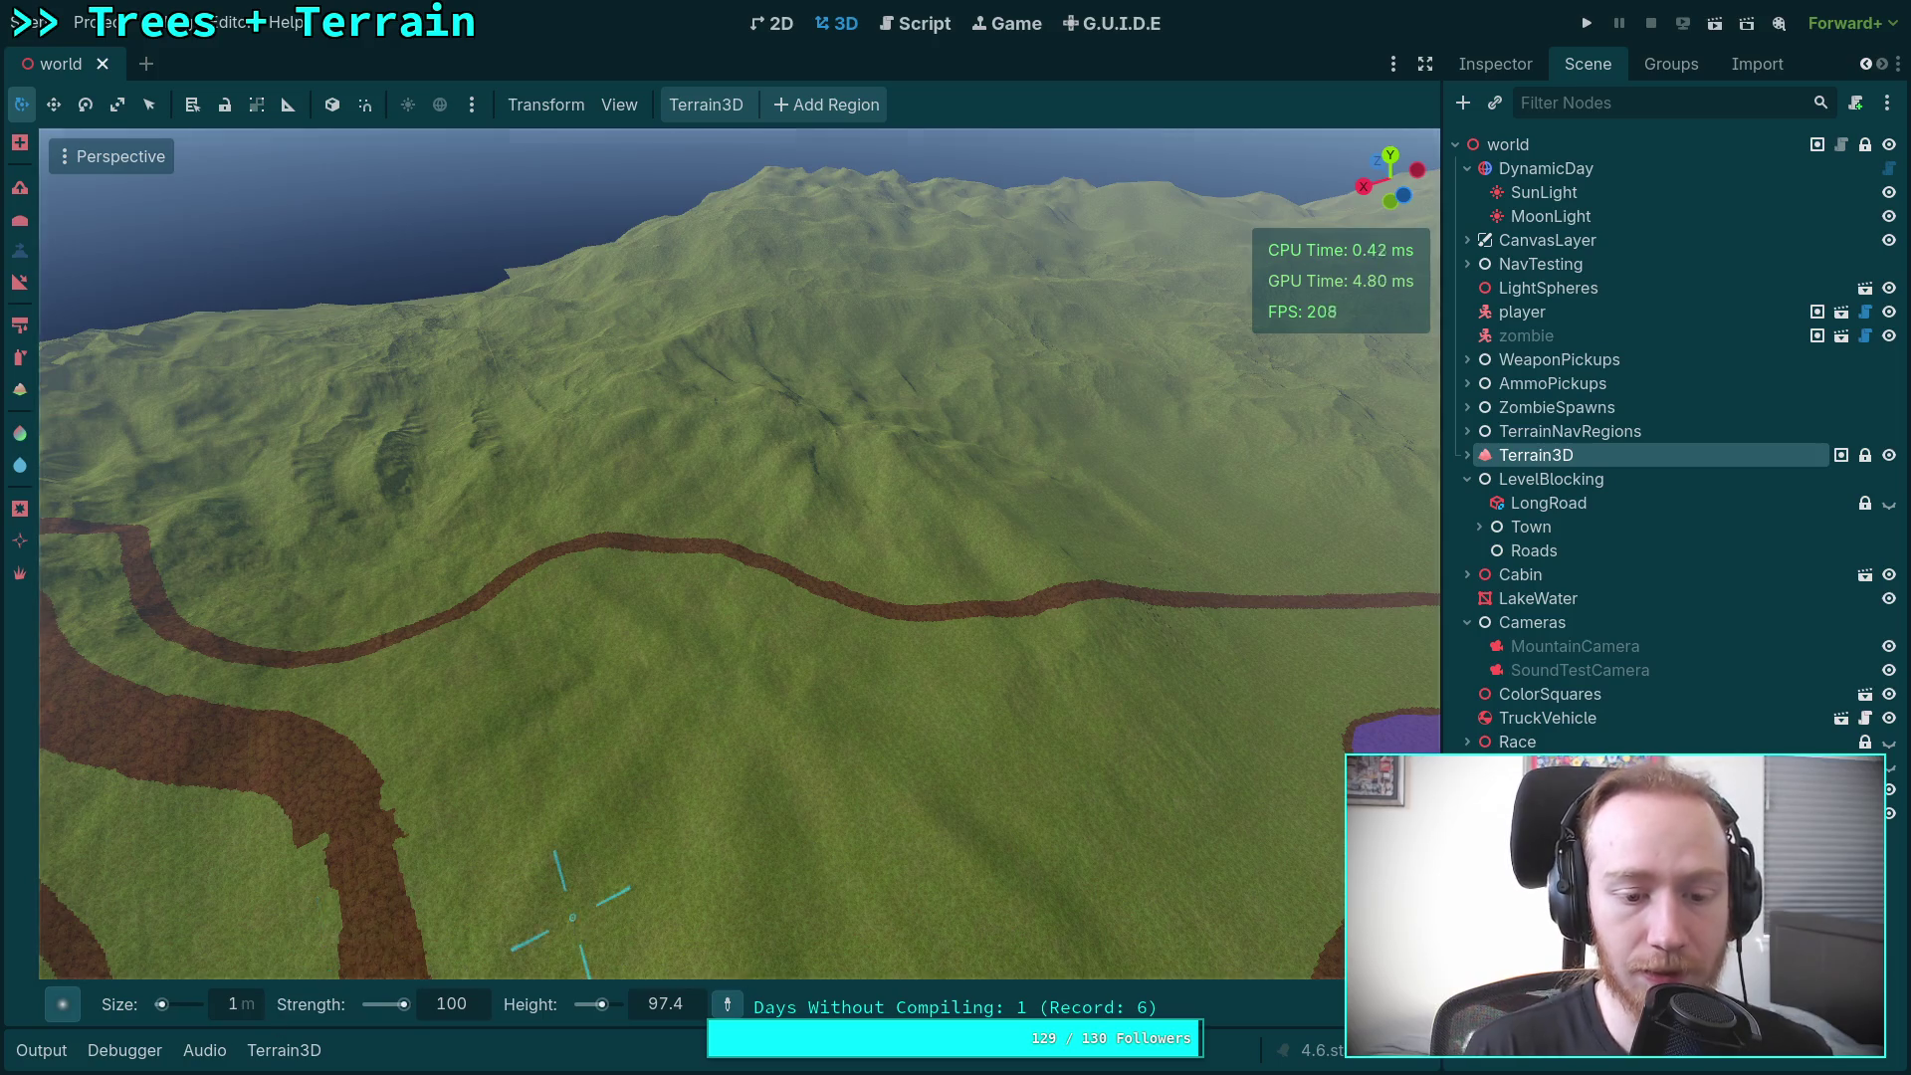
{"action": "scroll", "coordinate": [738, 553], "scroll_direction": "up", "scroll_amount": 3}
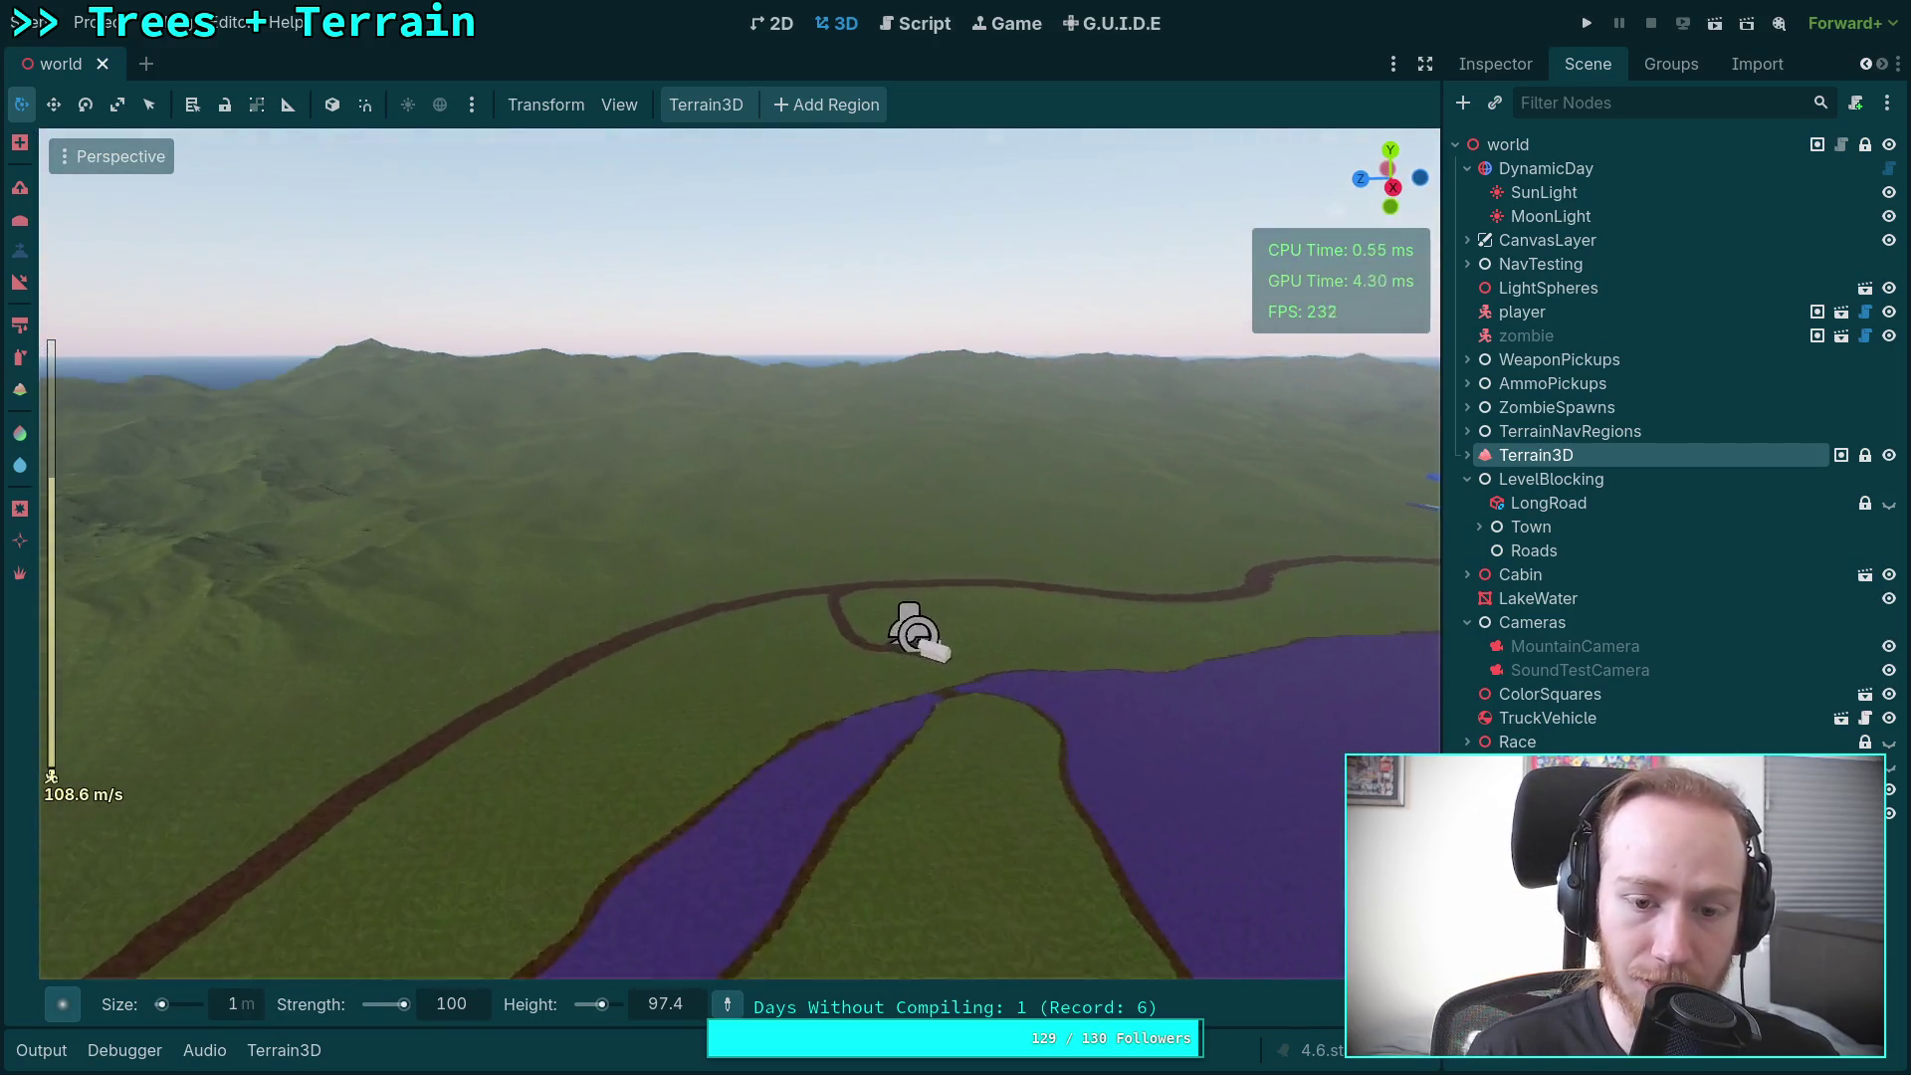
{"action": "key", "text": "w"}
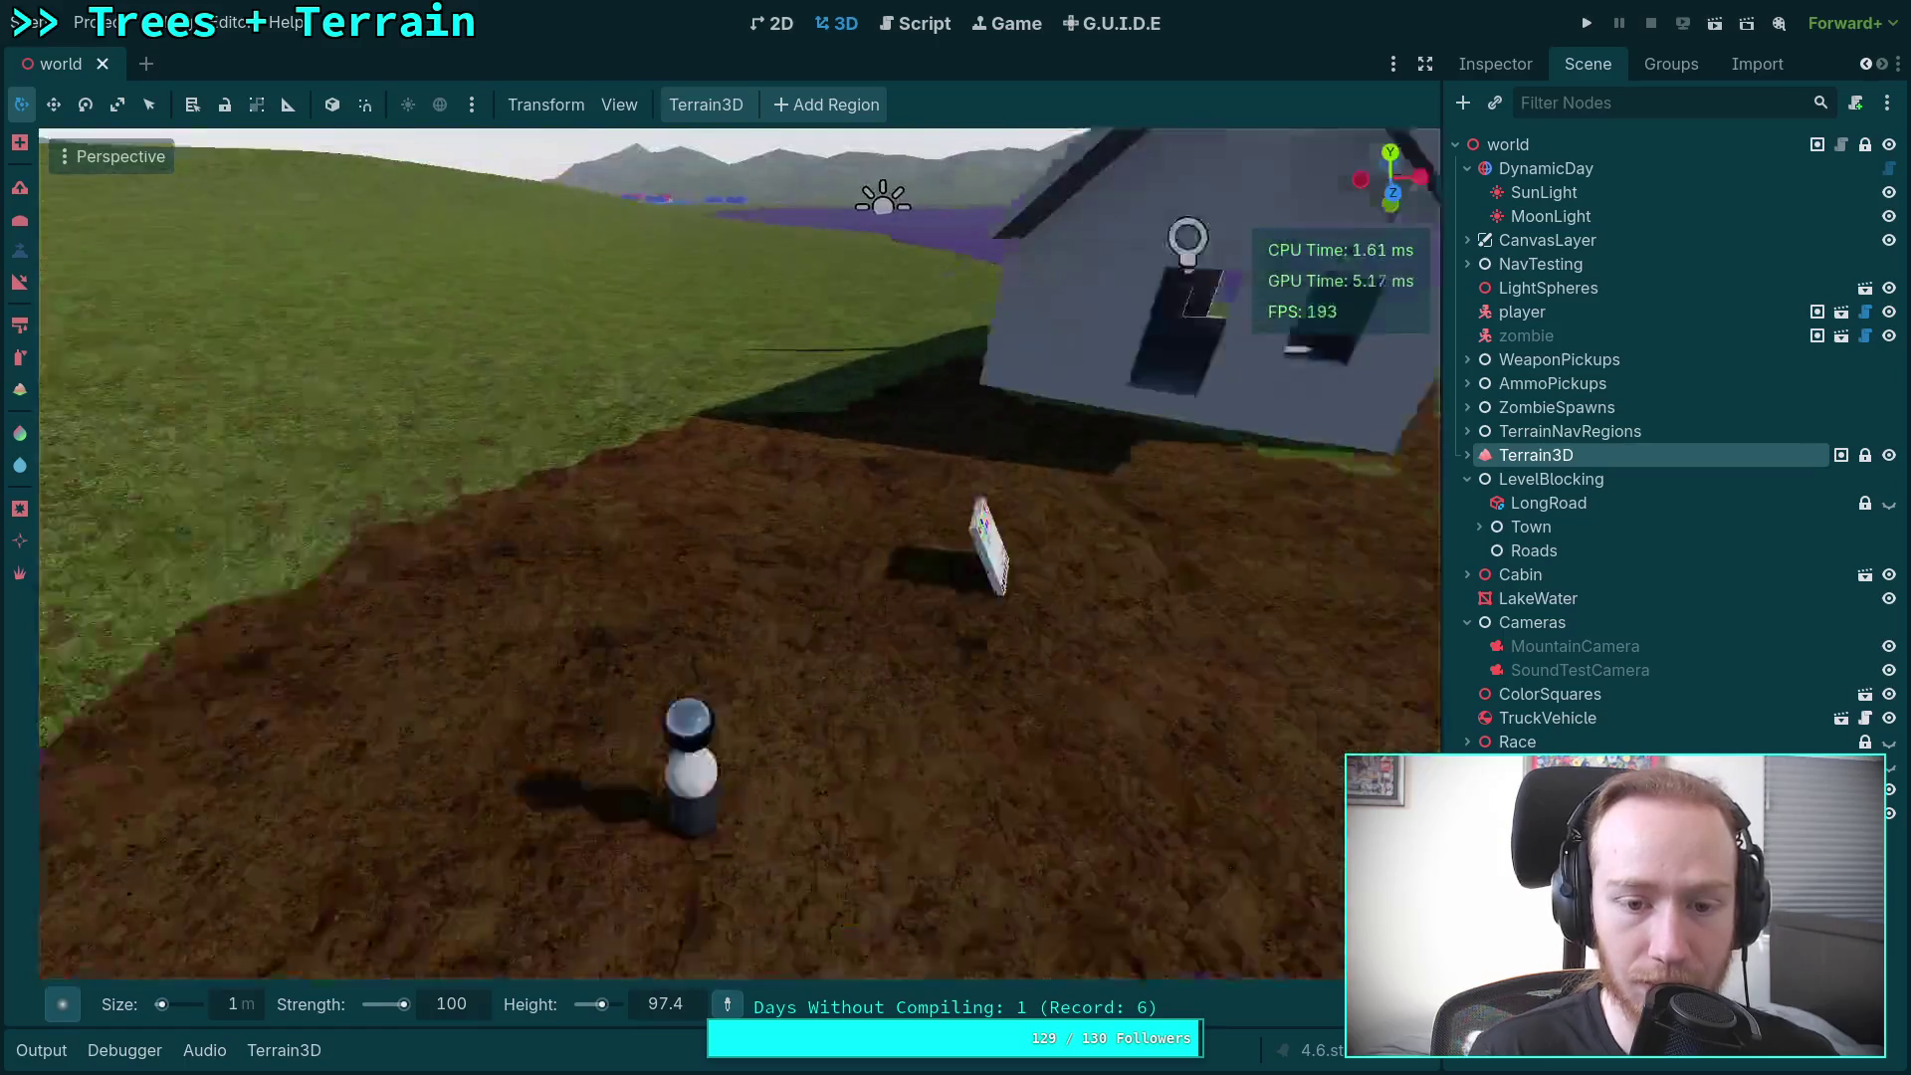
{"action": "scroll", "coordinate": [739, 554], "scroll_direction": "down", "scroll_amount": 10}
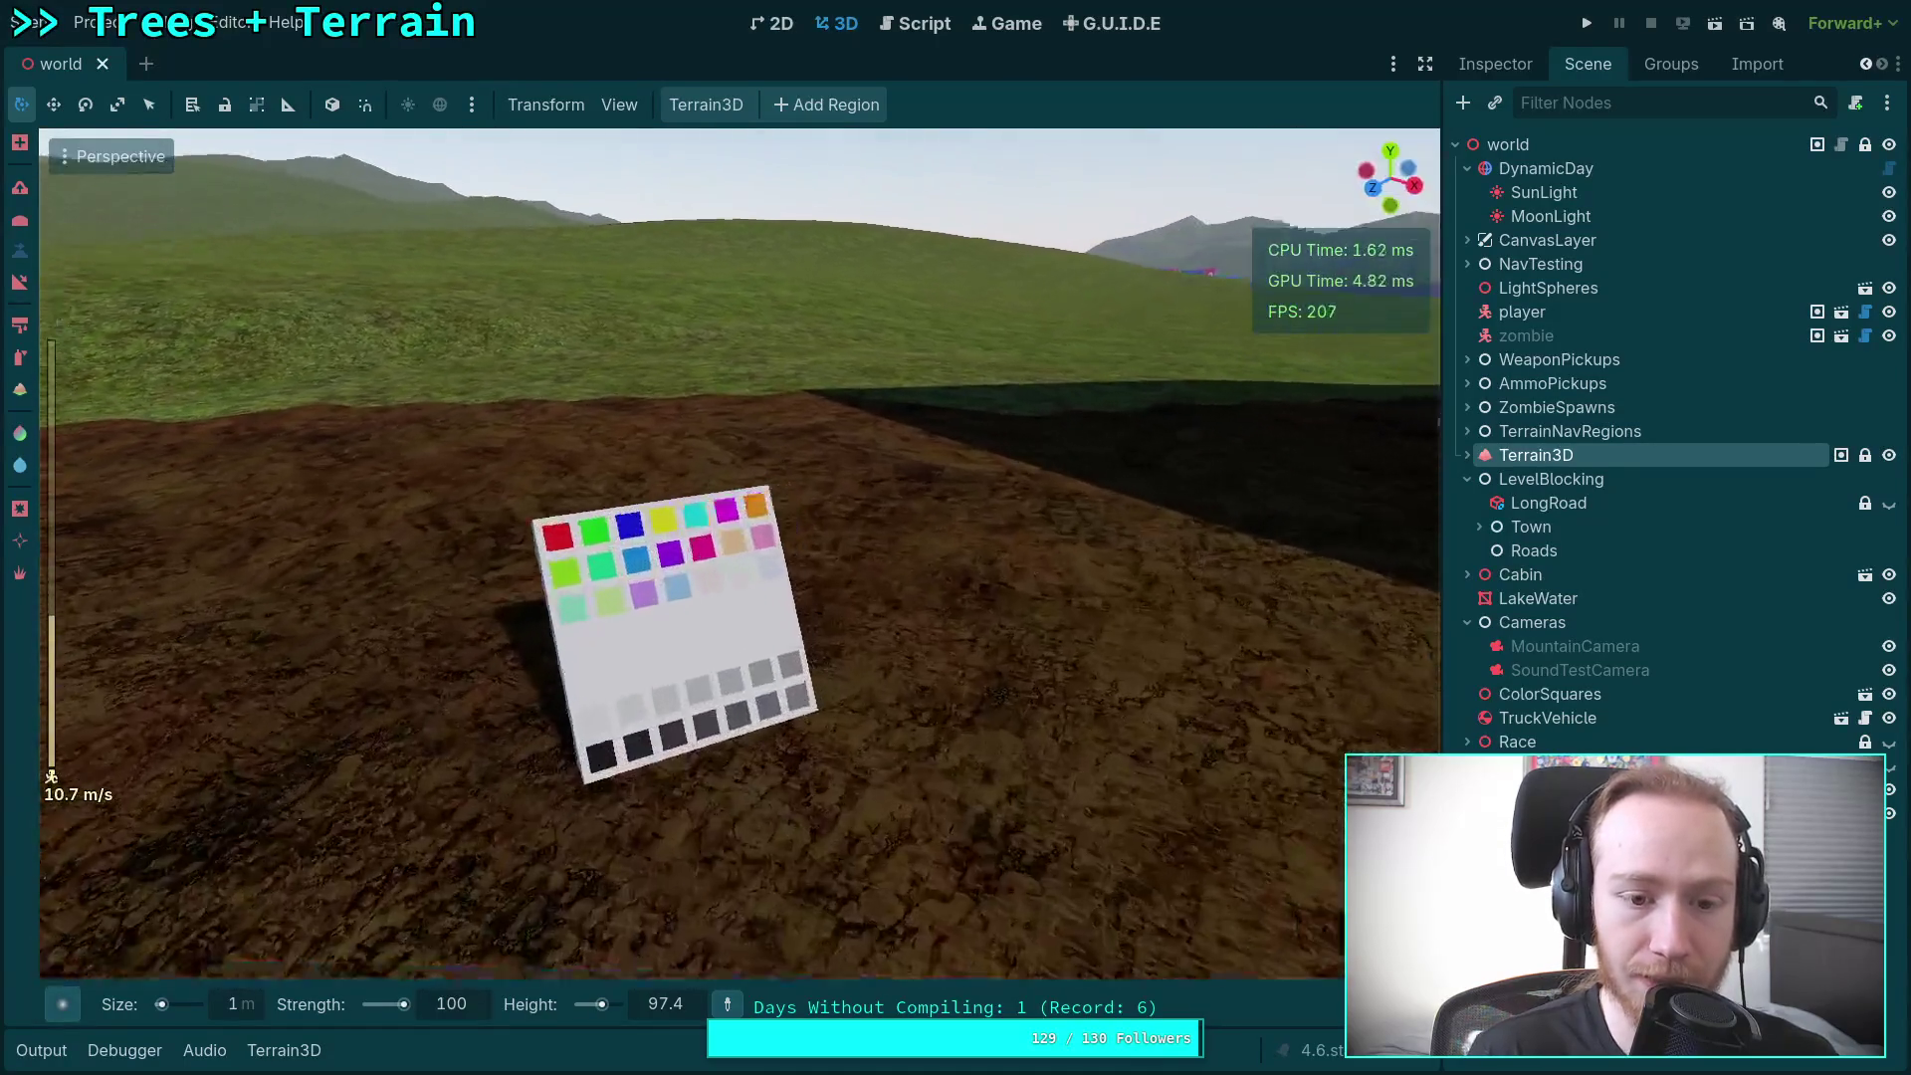
{"action": "key", "text": "w"}
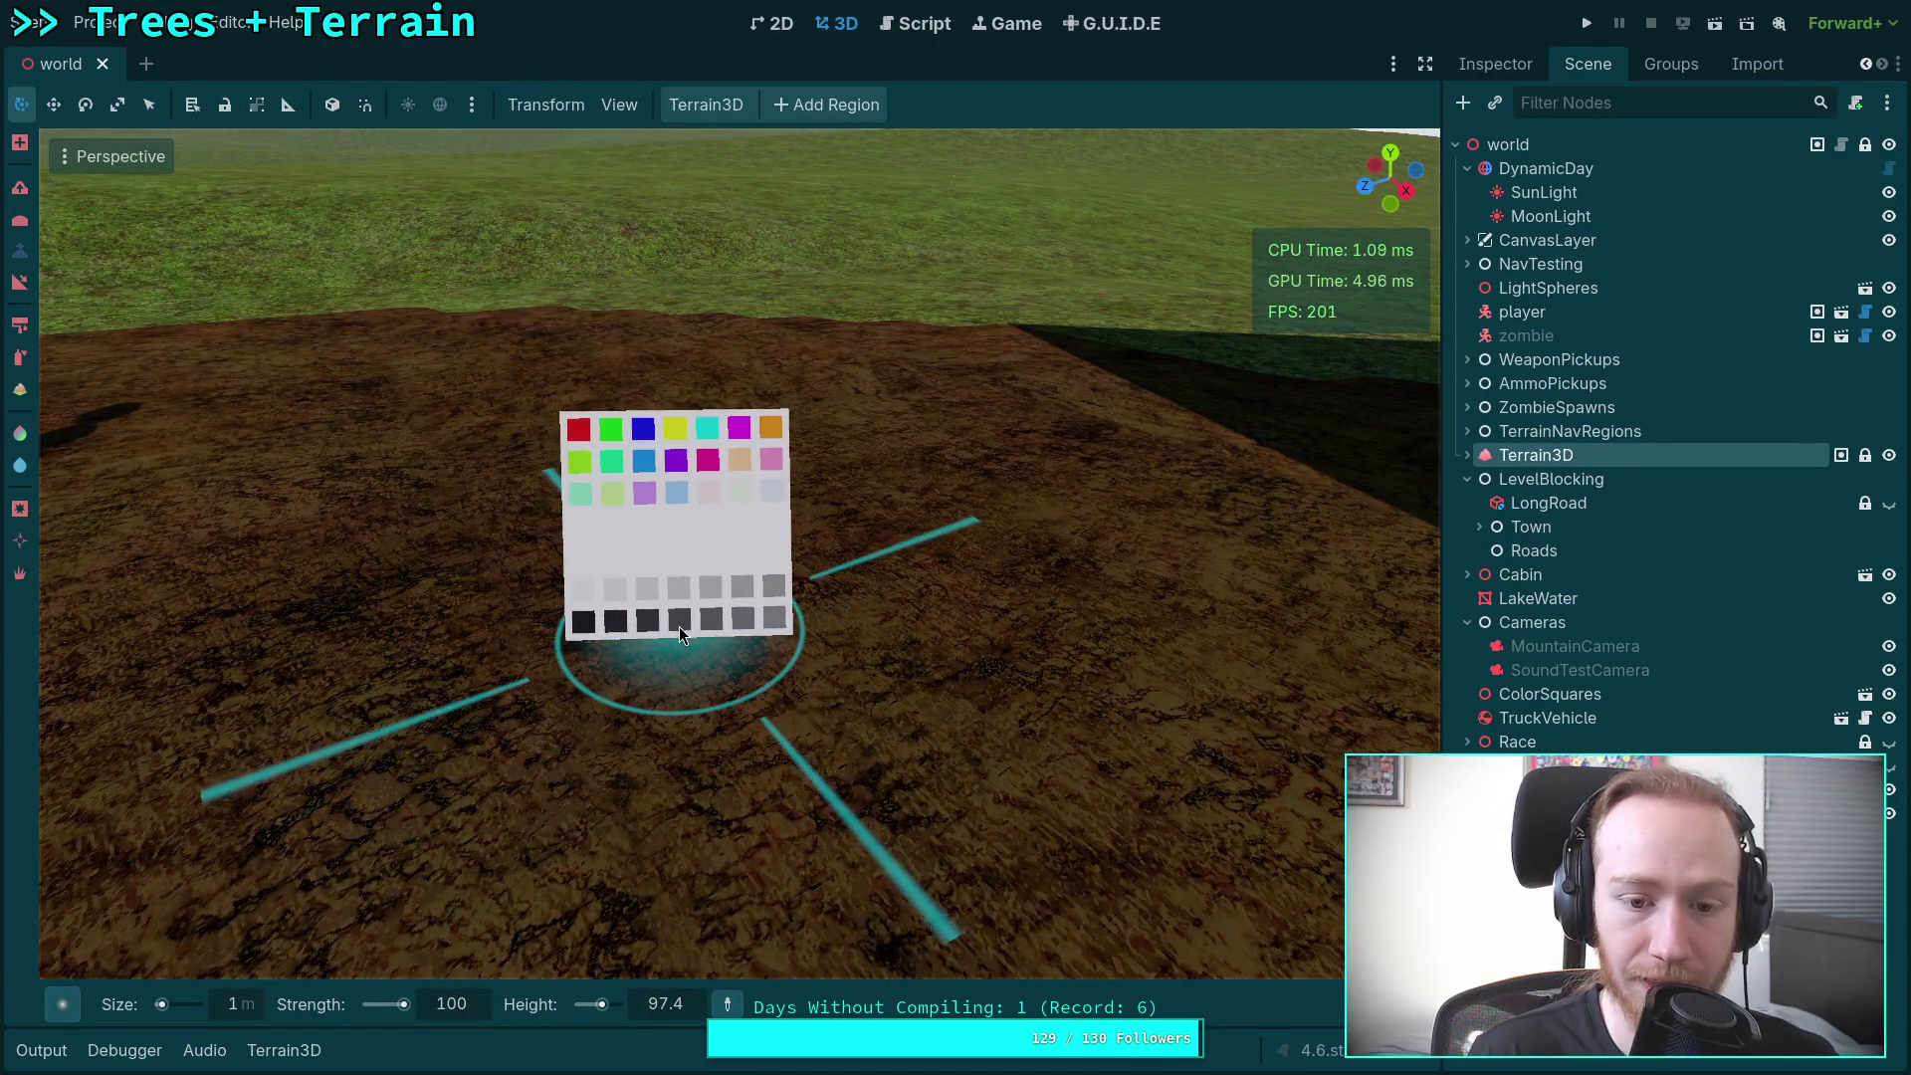
{"action": "key", "text": "w"}
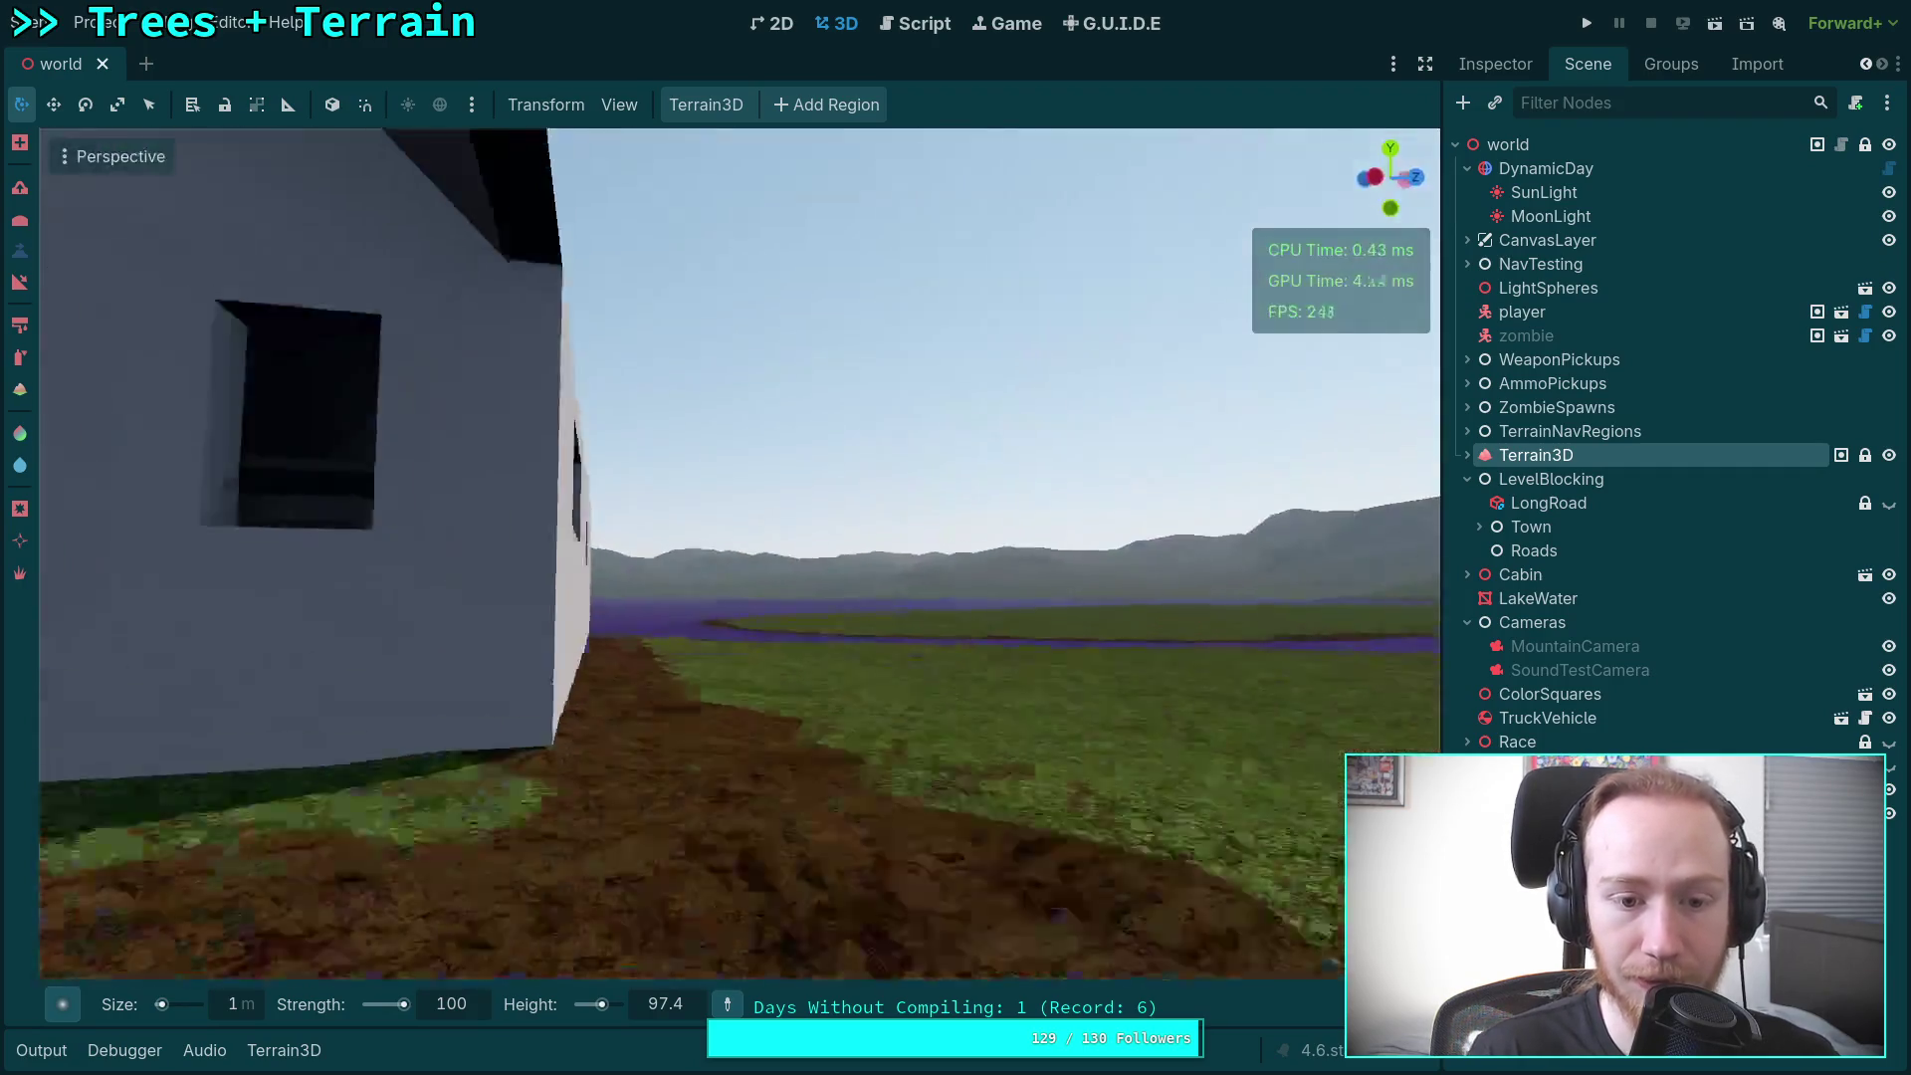
{"action": "scroll", "coordinate": [739, 553], "scroll_direction": "up", "scroll_amount": 5}
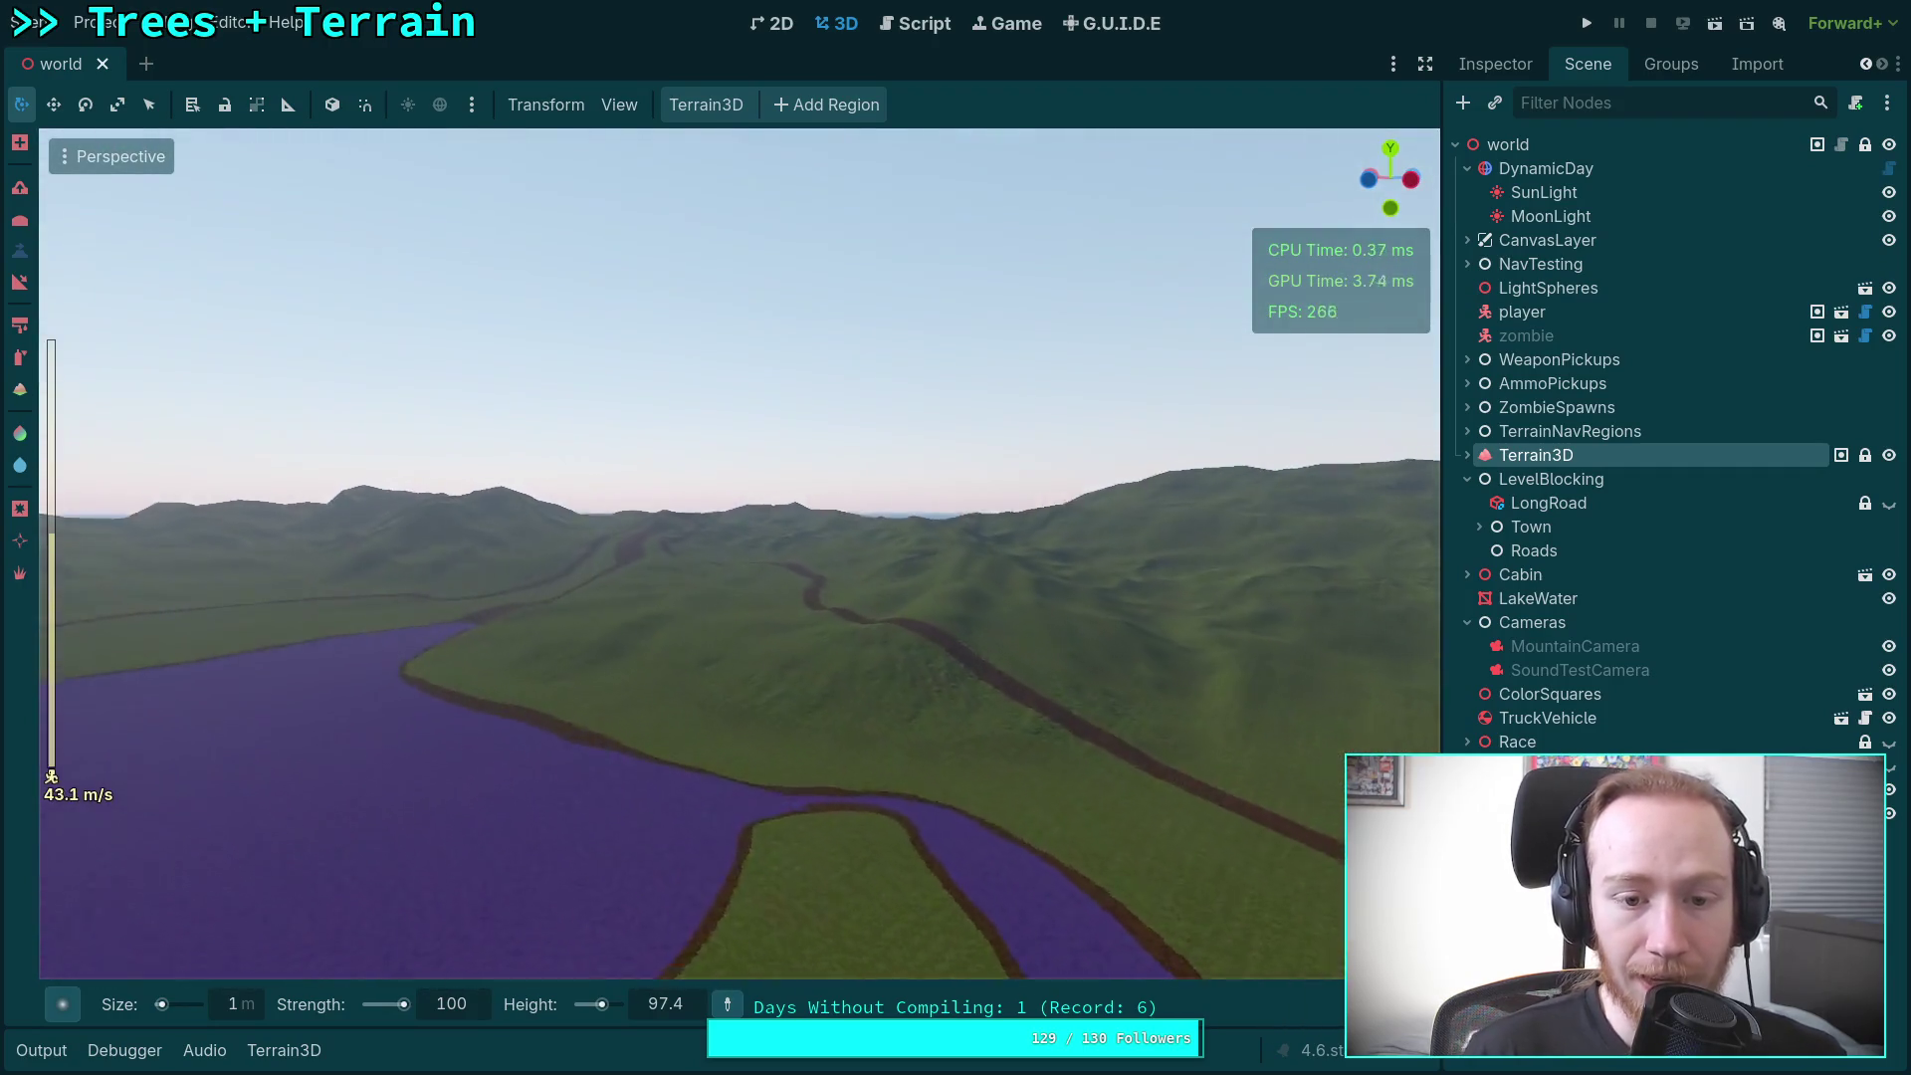
{"action": "key", "text": "w"}
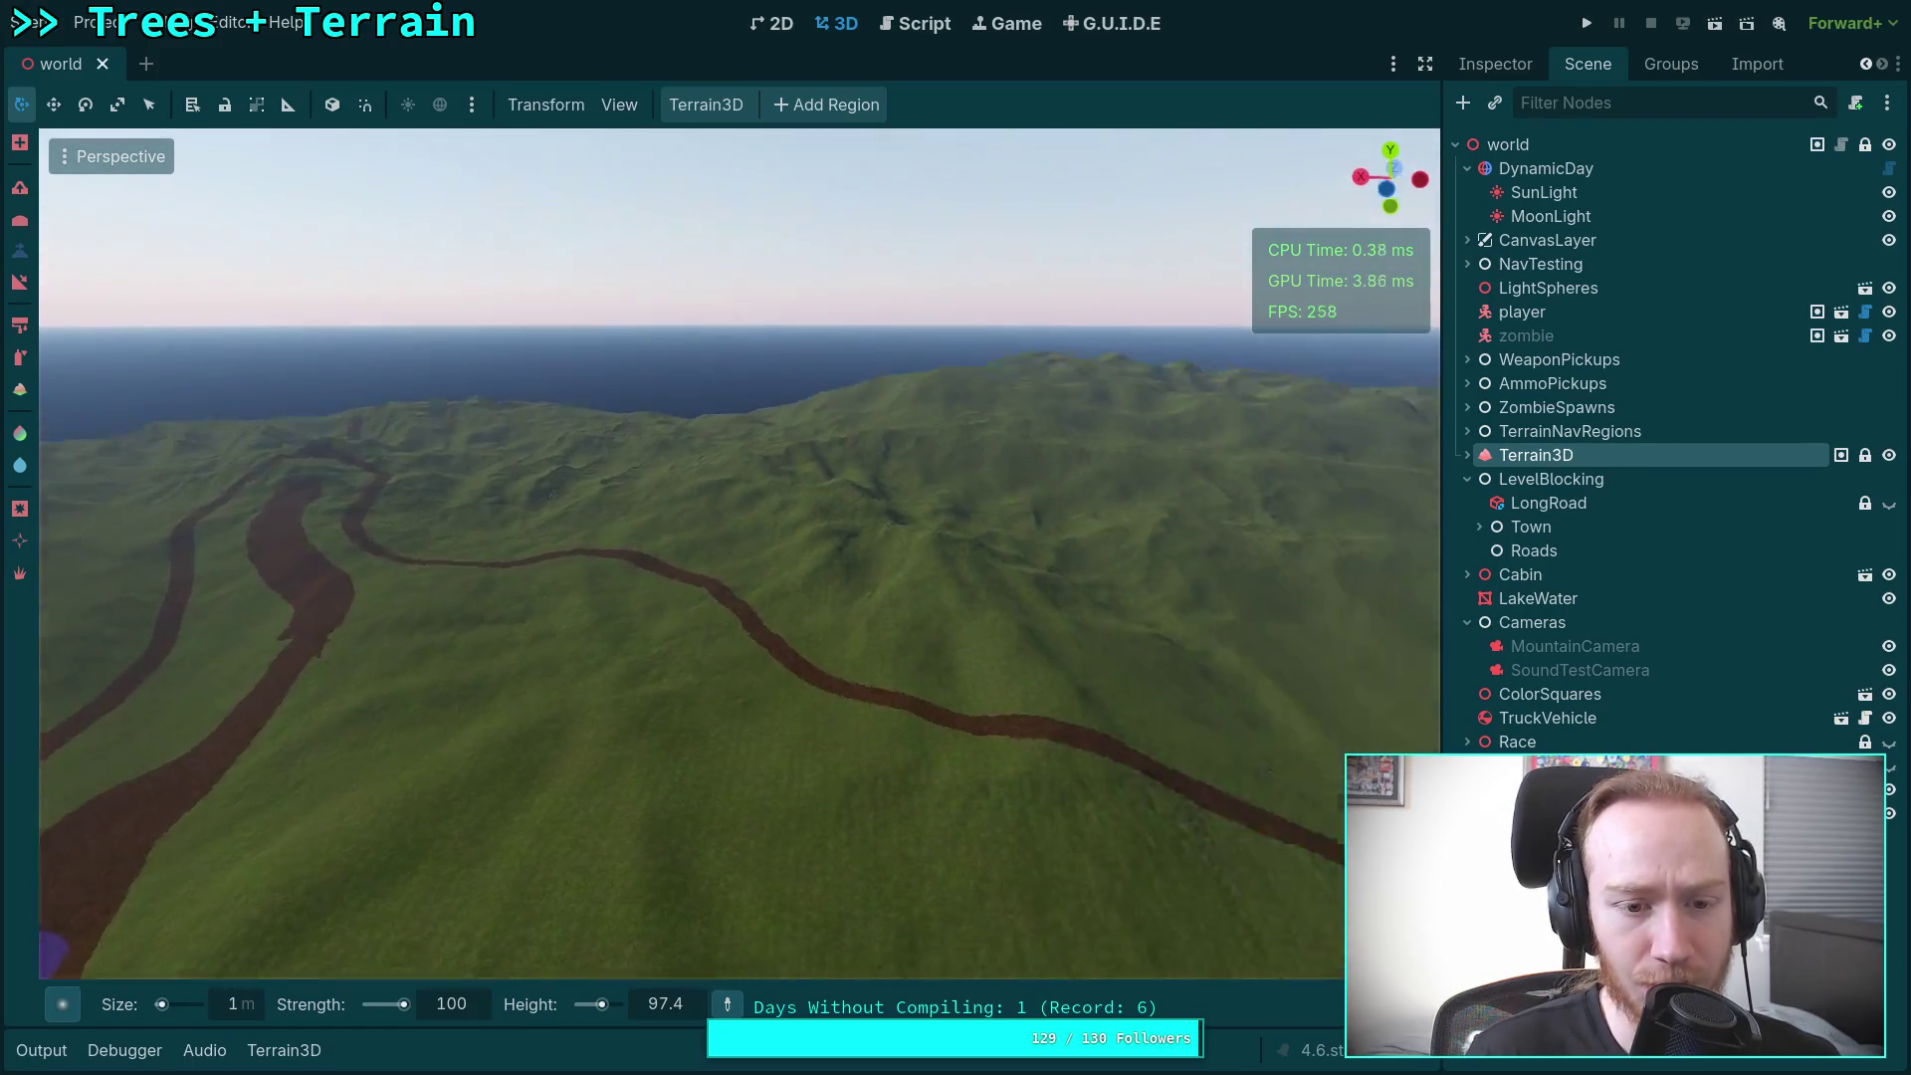
{"action": "key", "text": "w"}
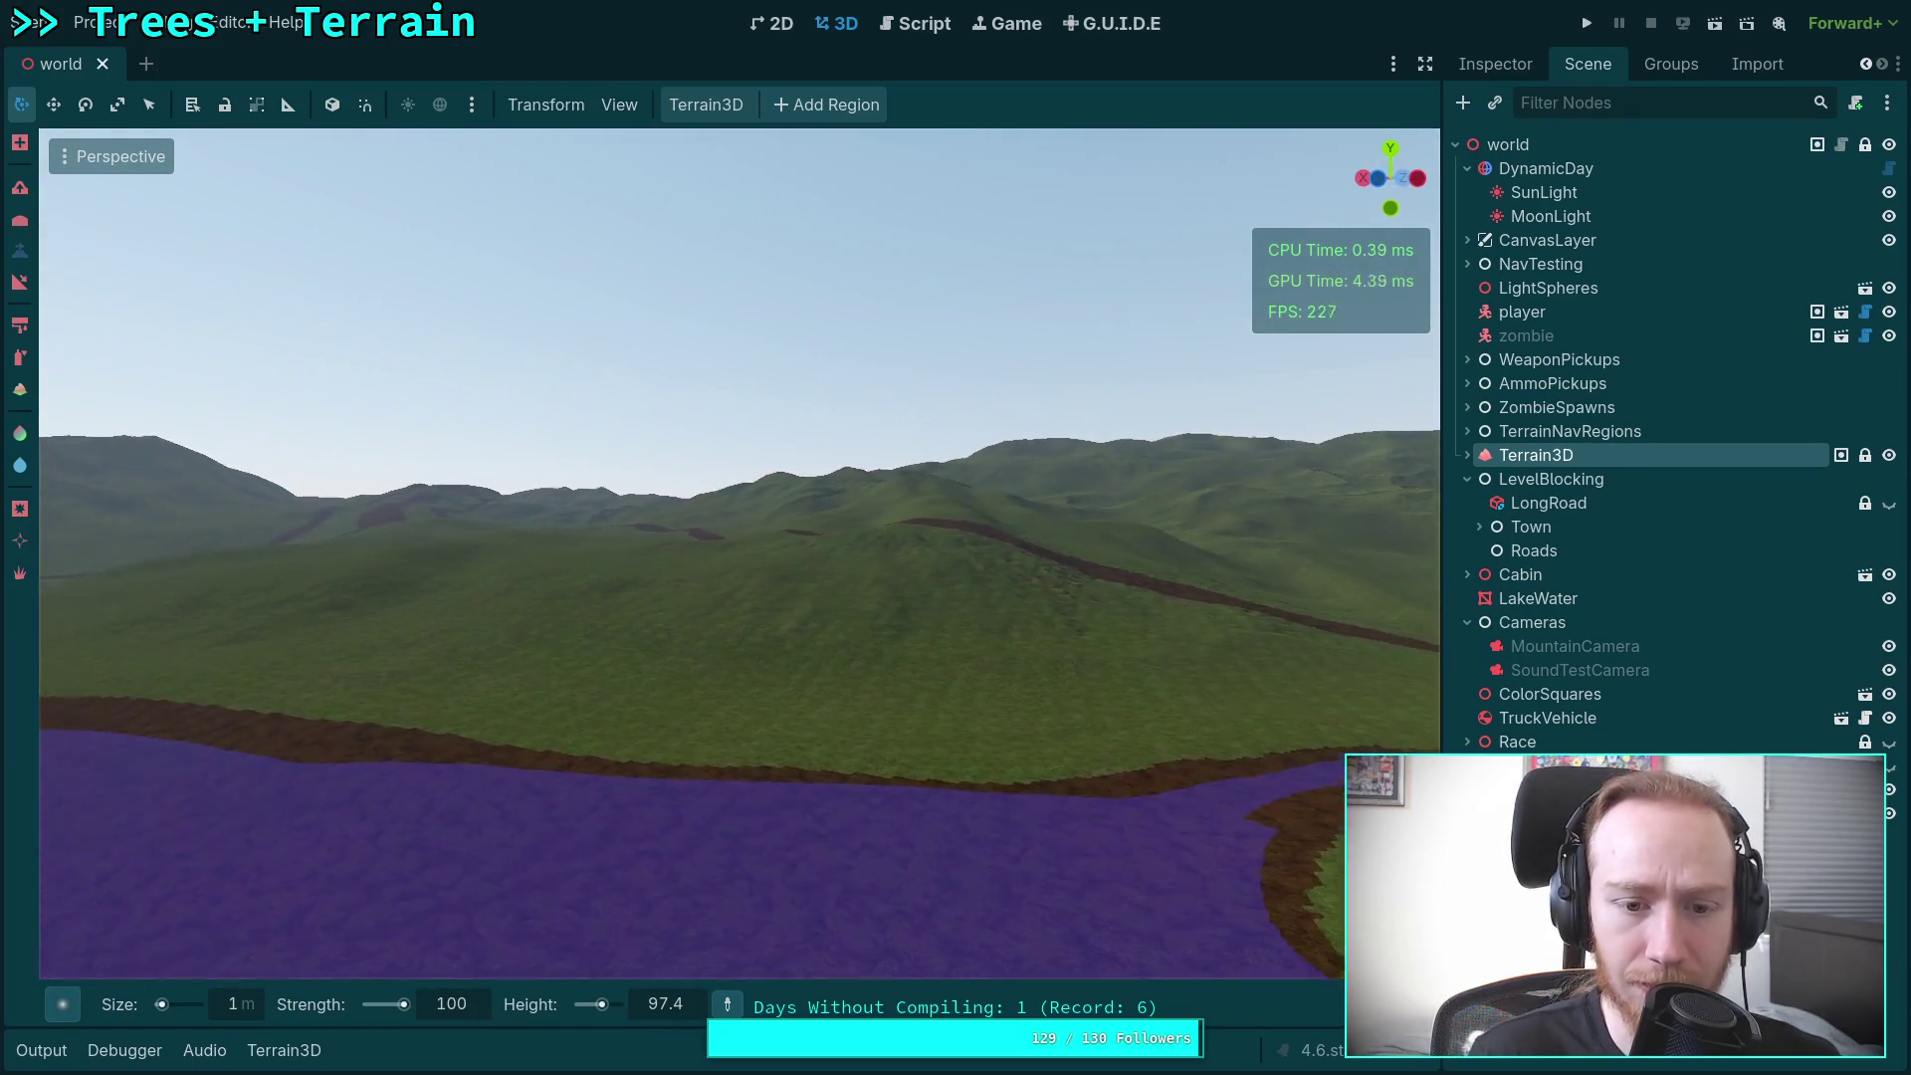
{"action": "key", "text": "w"}
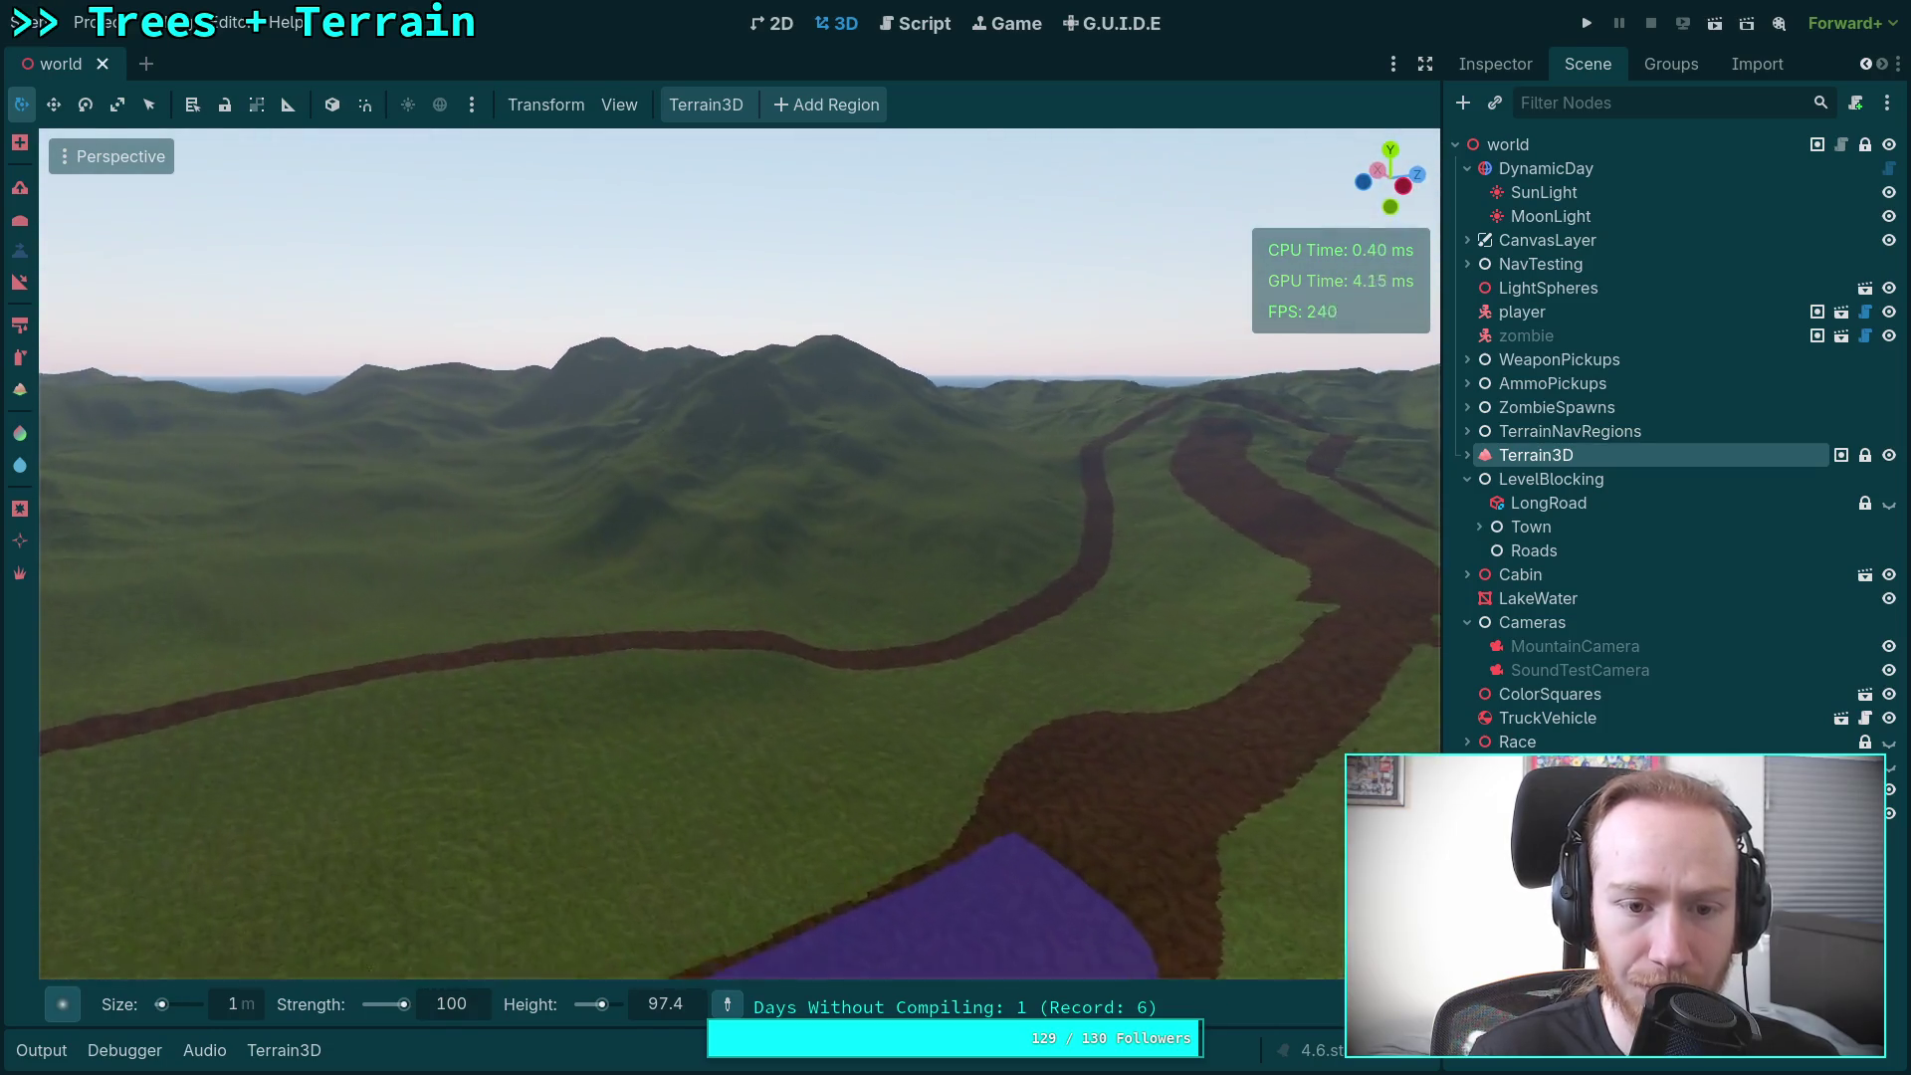
{"action": "key", "text": "w"}
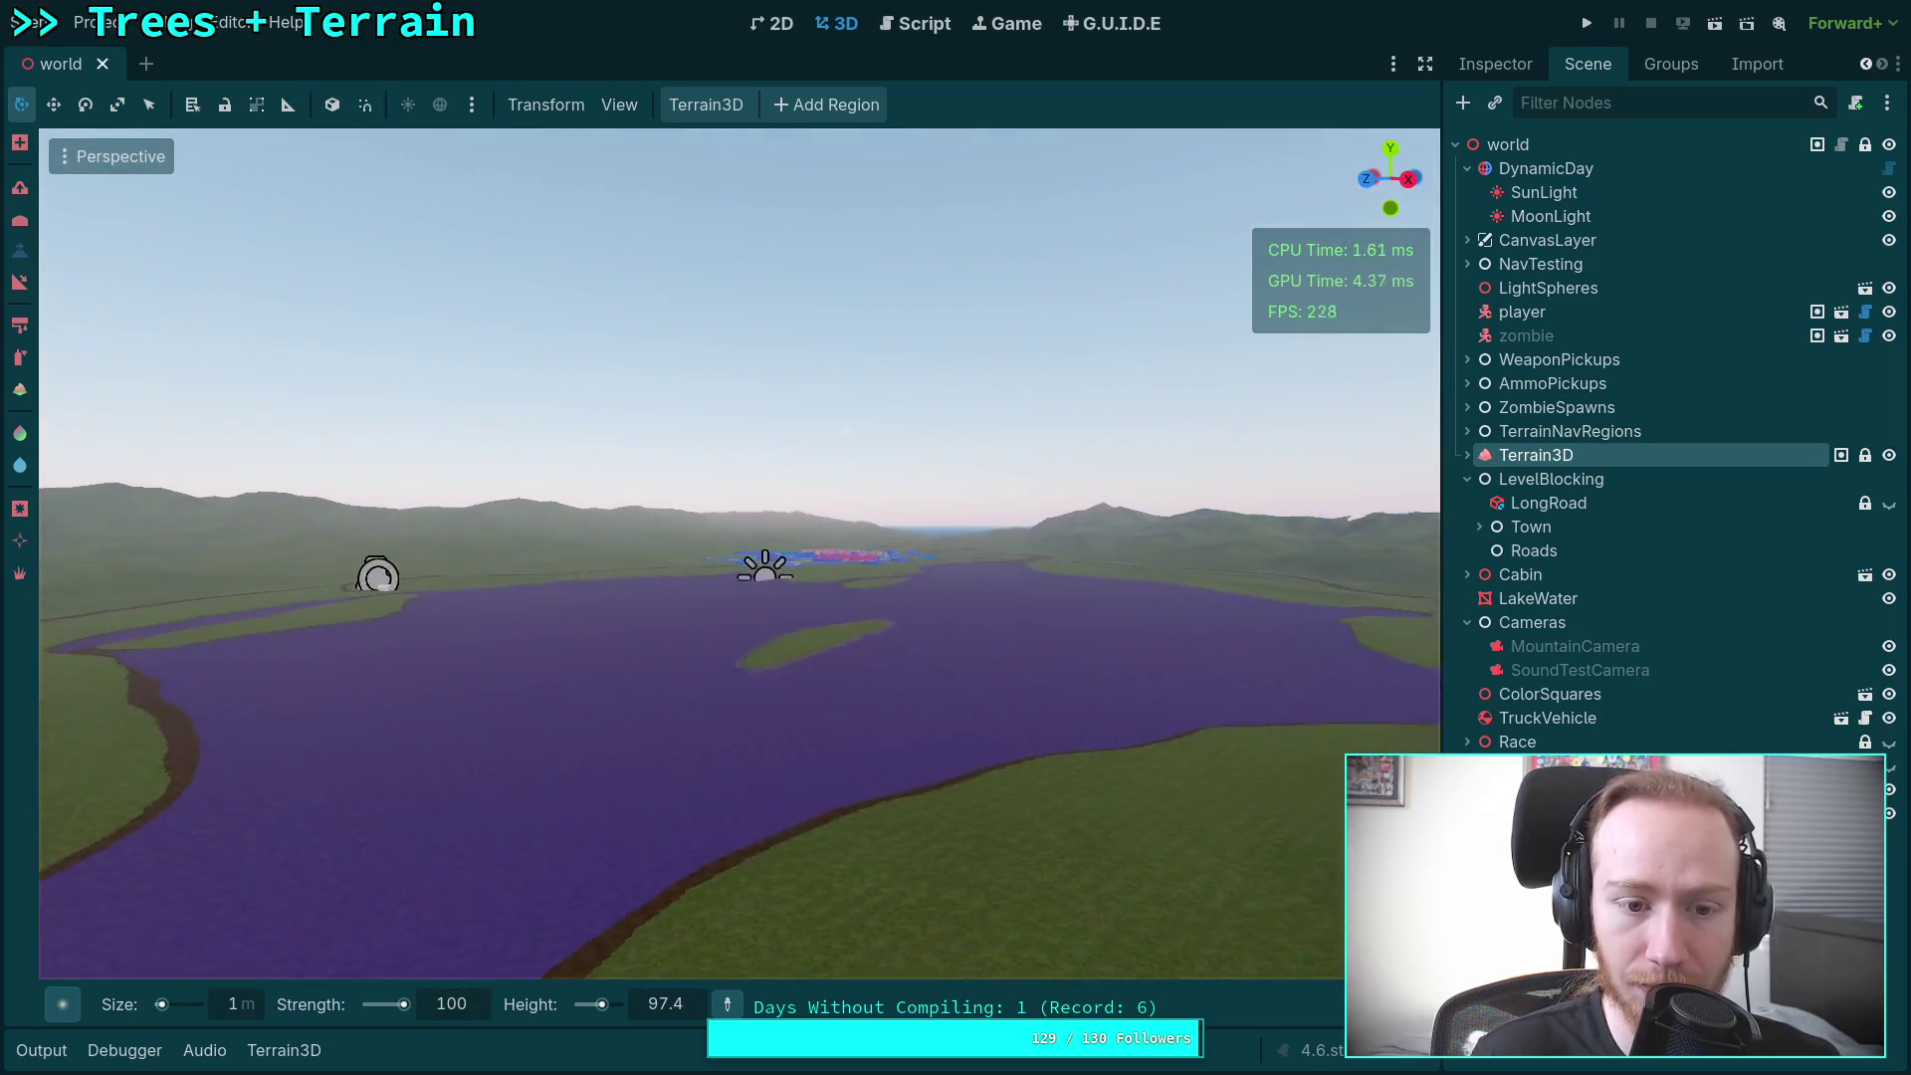
{"action": "scroll", "coordinate": [740, 552], "scroll_direction": "up", "scroll_amount": 5}
{"action": "key", "text": "w"}
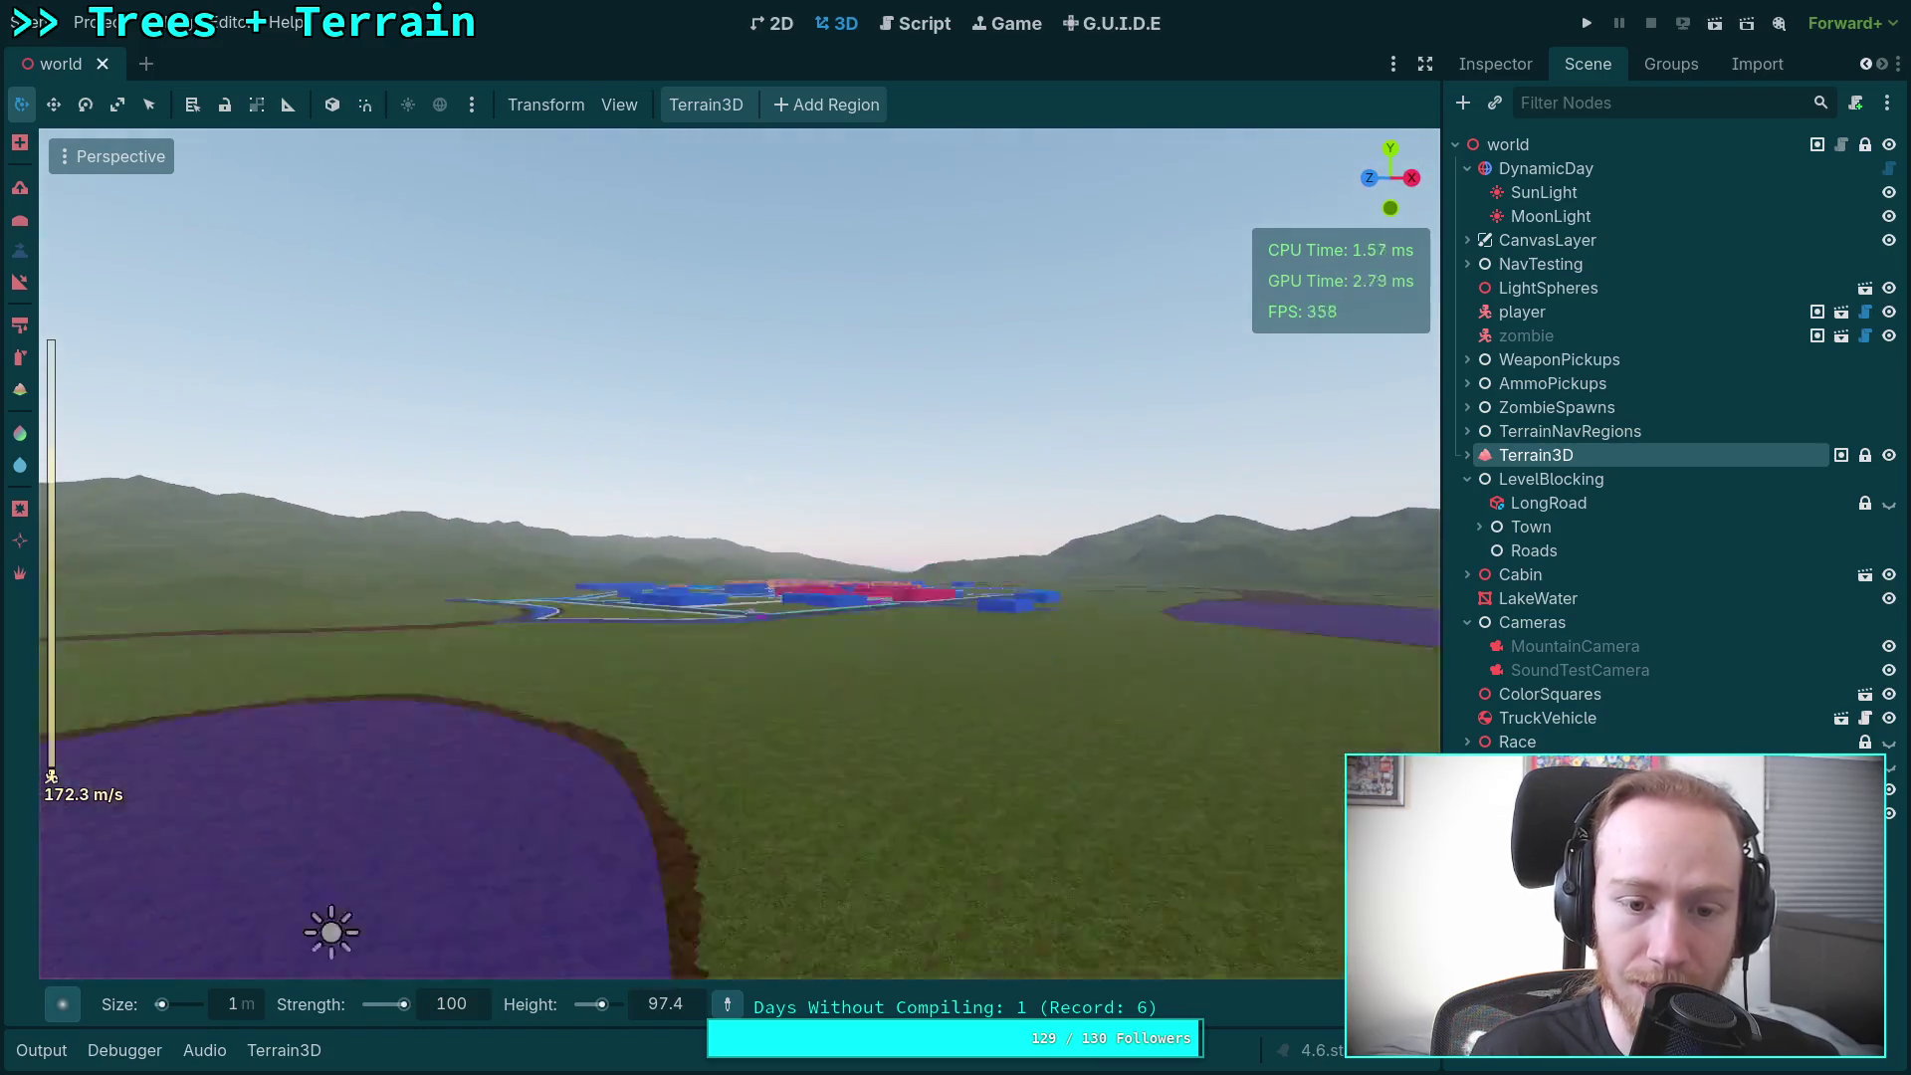
{"action": "scroll", "coordinate": [739, 553], "scroll_direction": "down", "scroll_amount": 15}
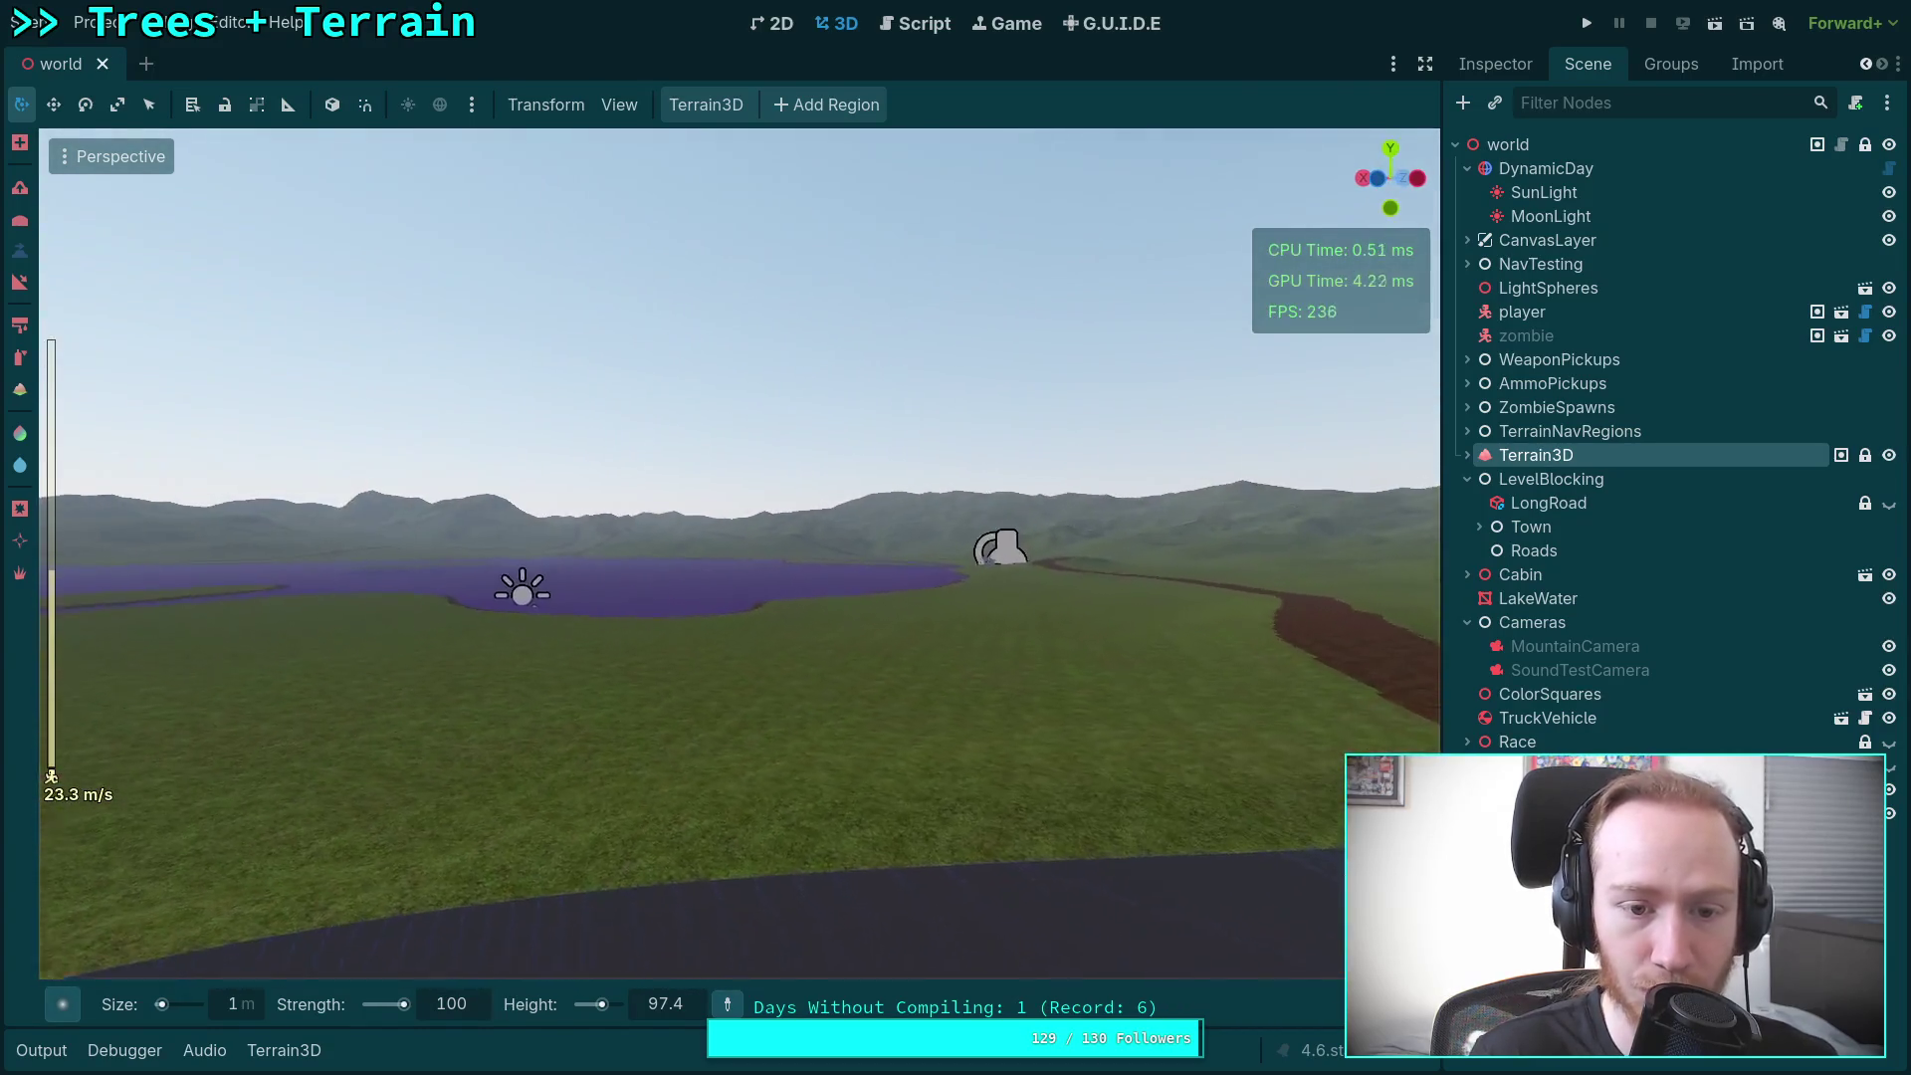
{"action": "key", "text": "w"}
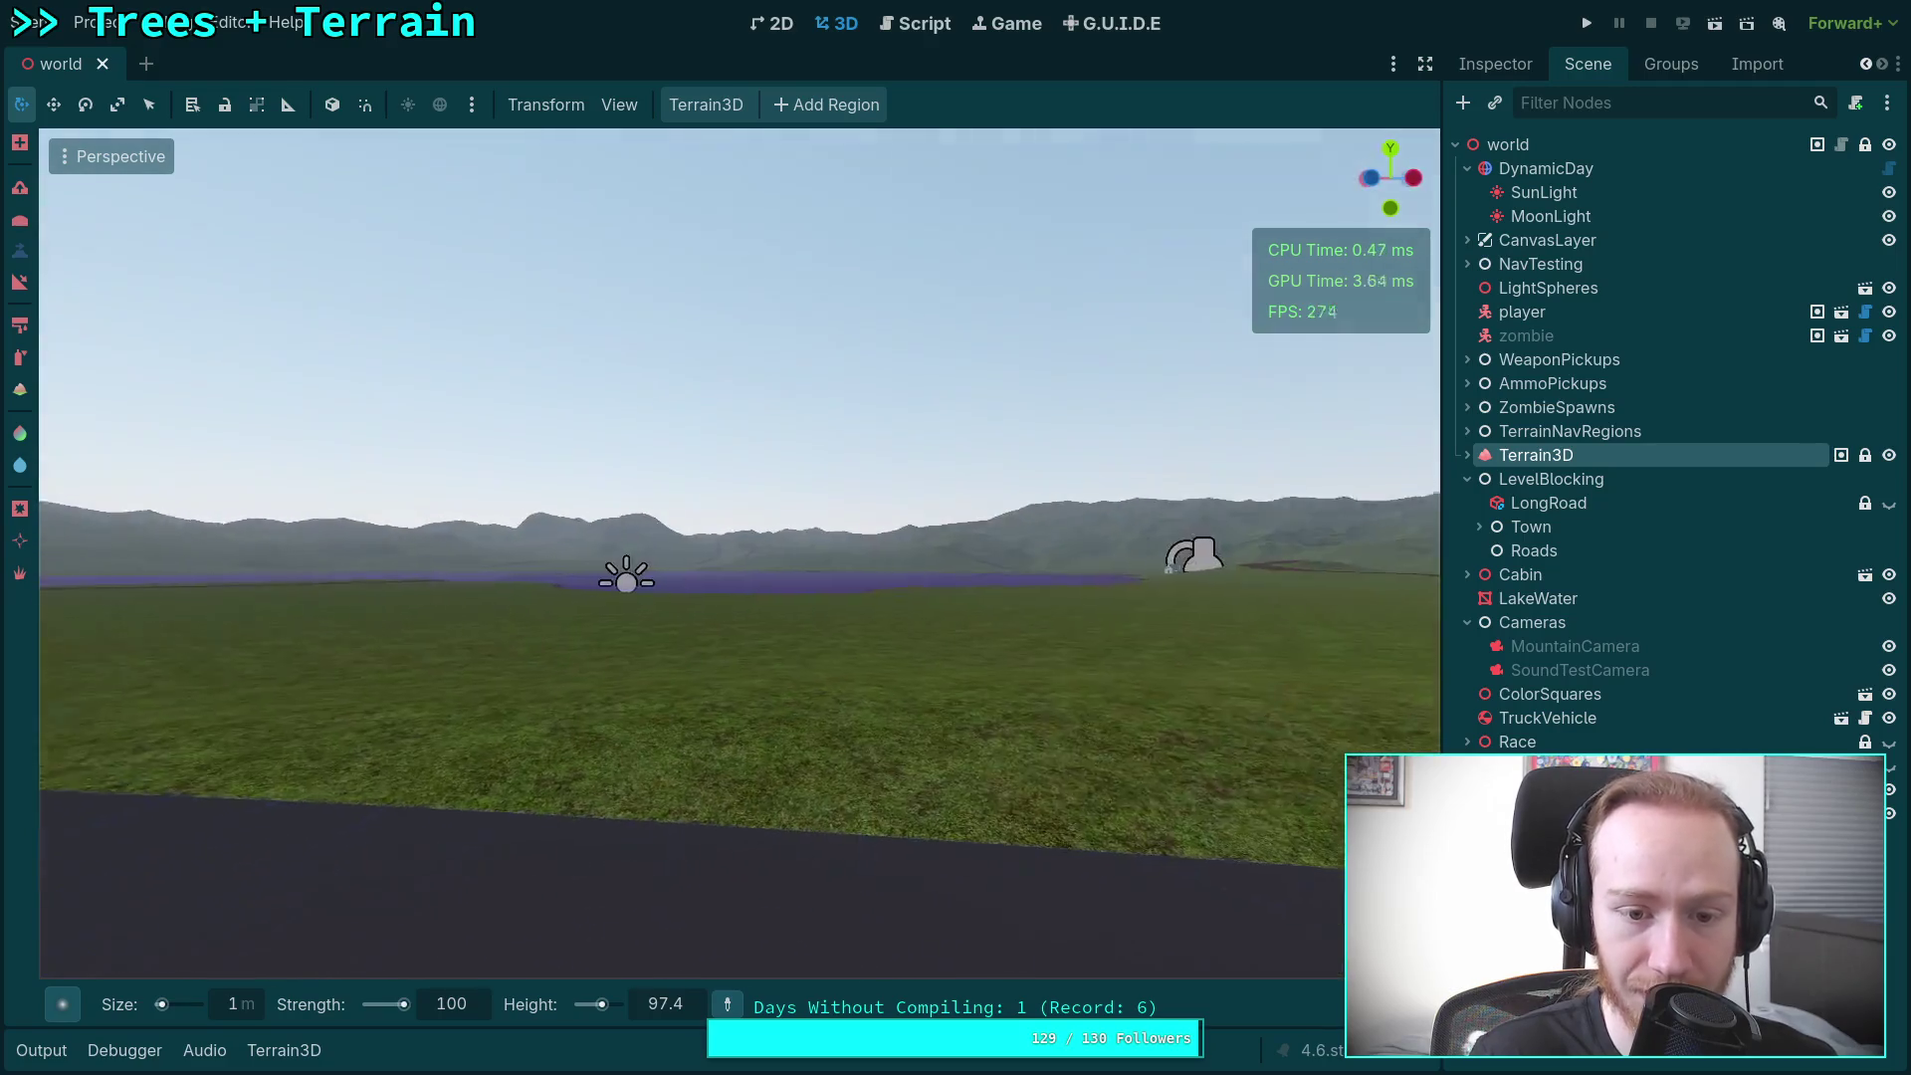
{"action": "key", "text": "w"}
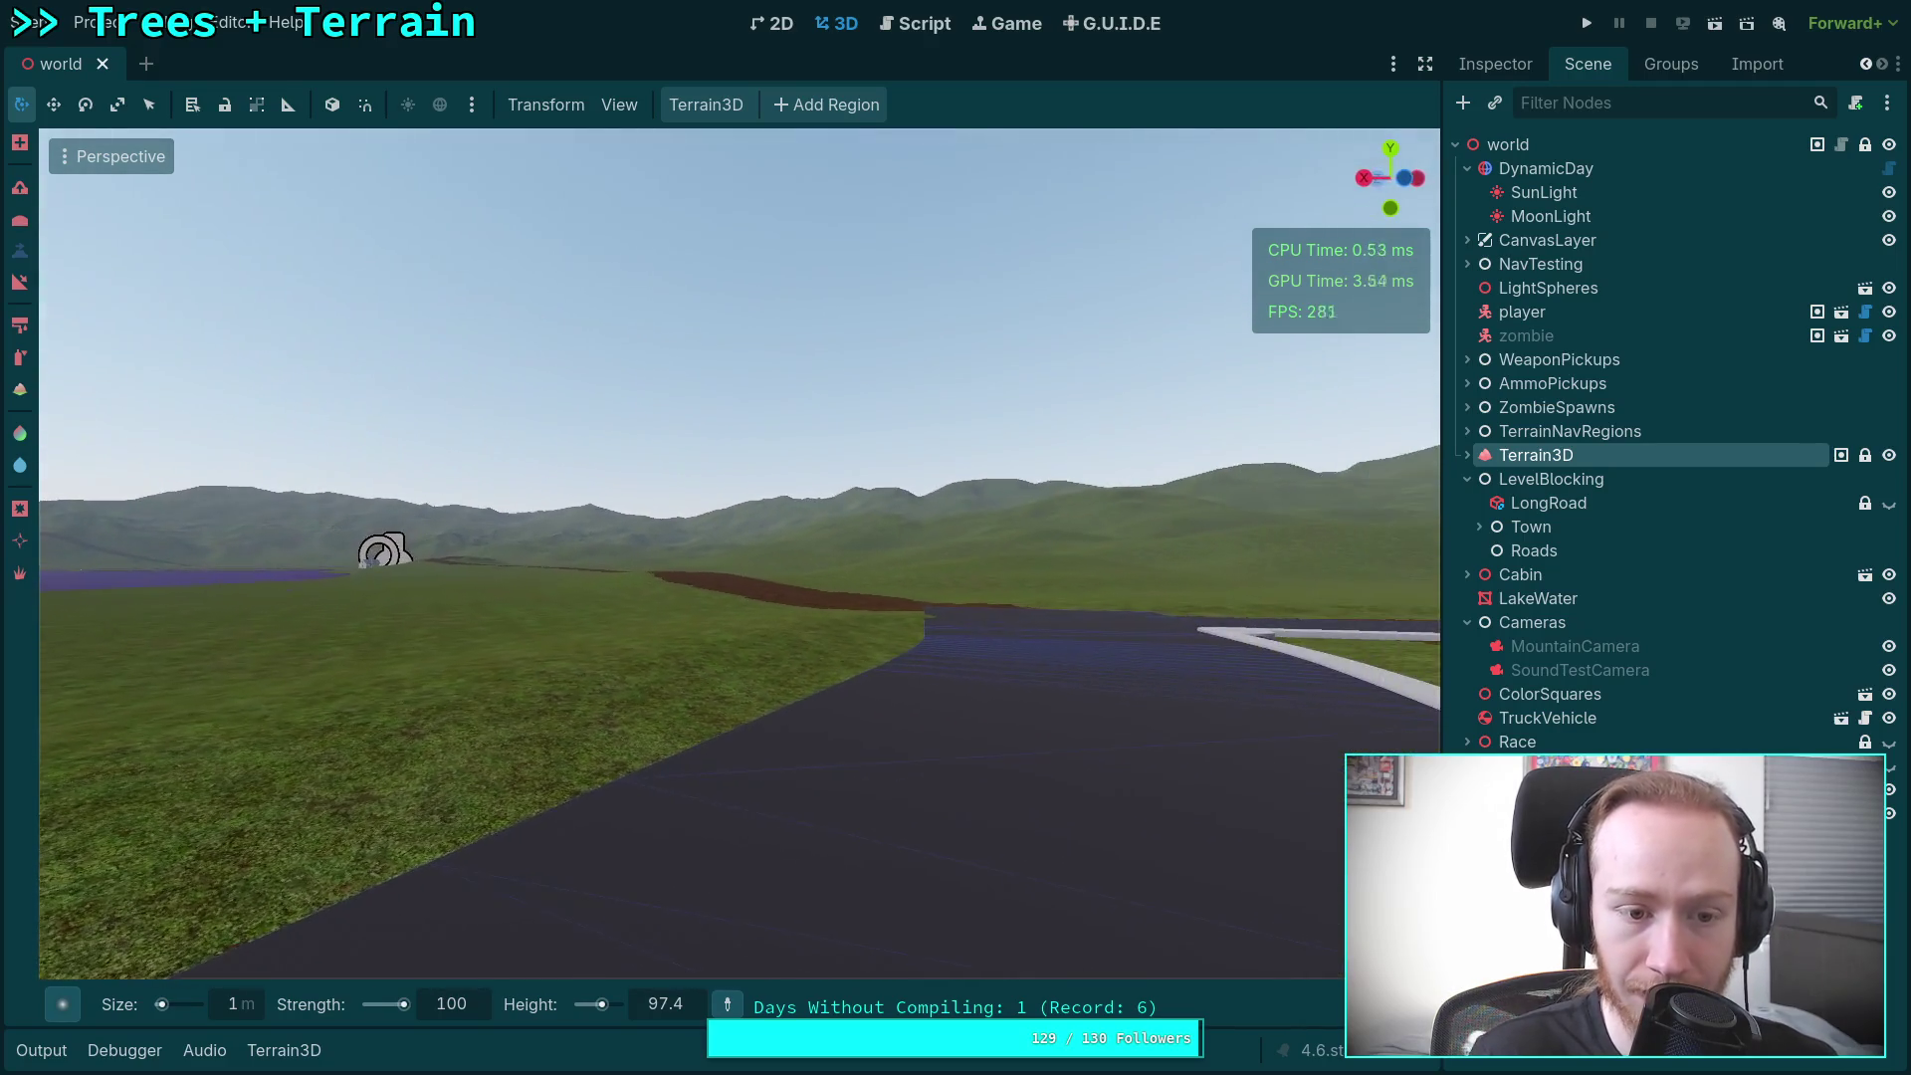
{"action": "key", "text": "w"}
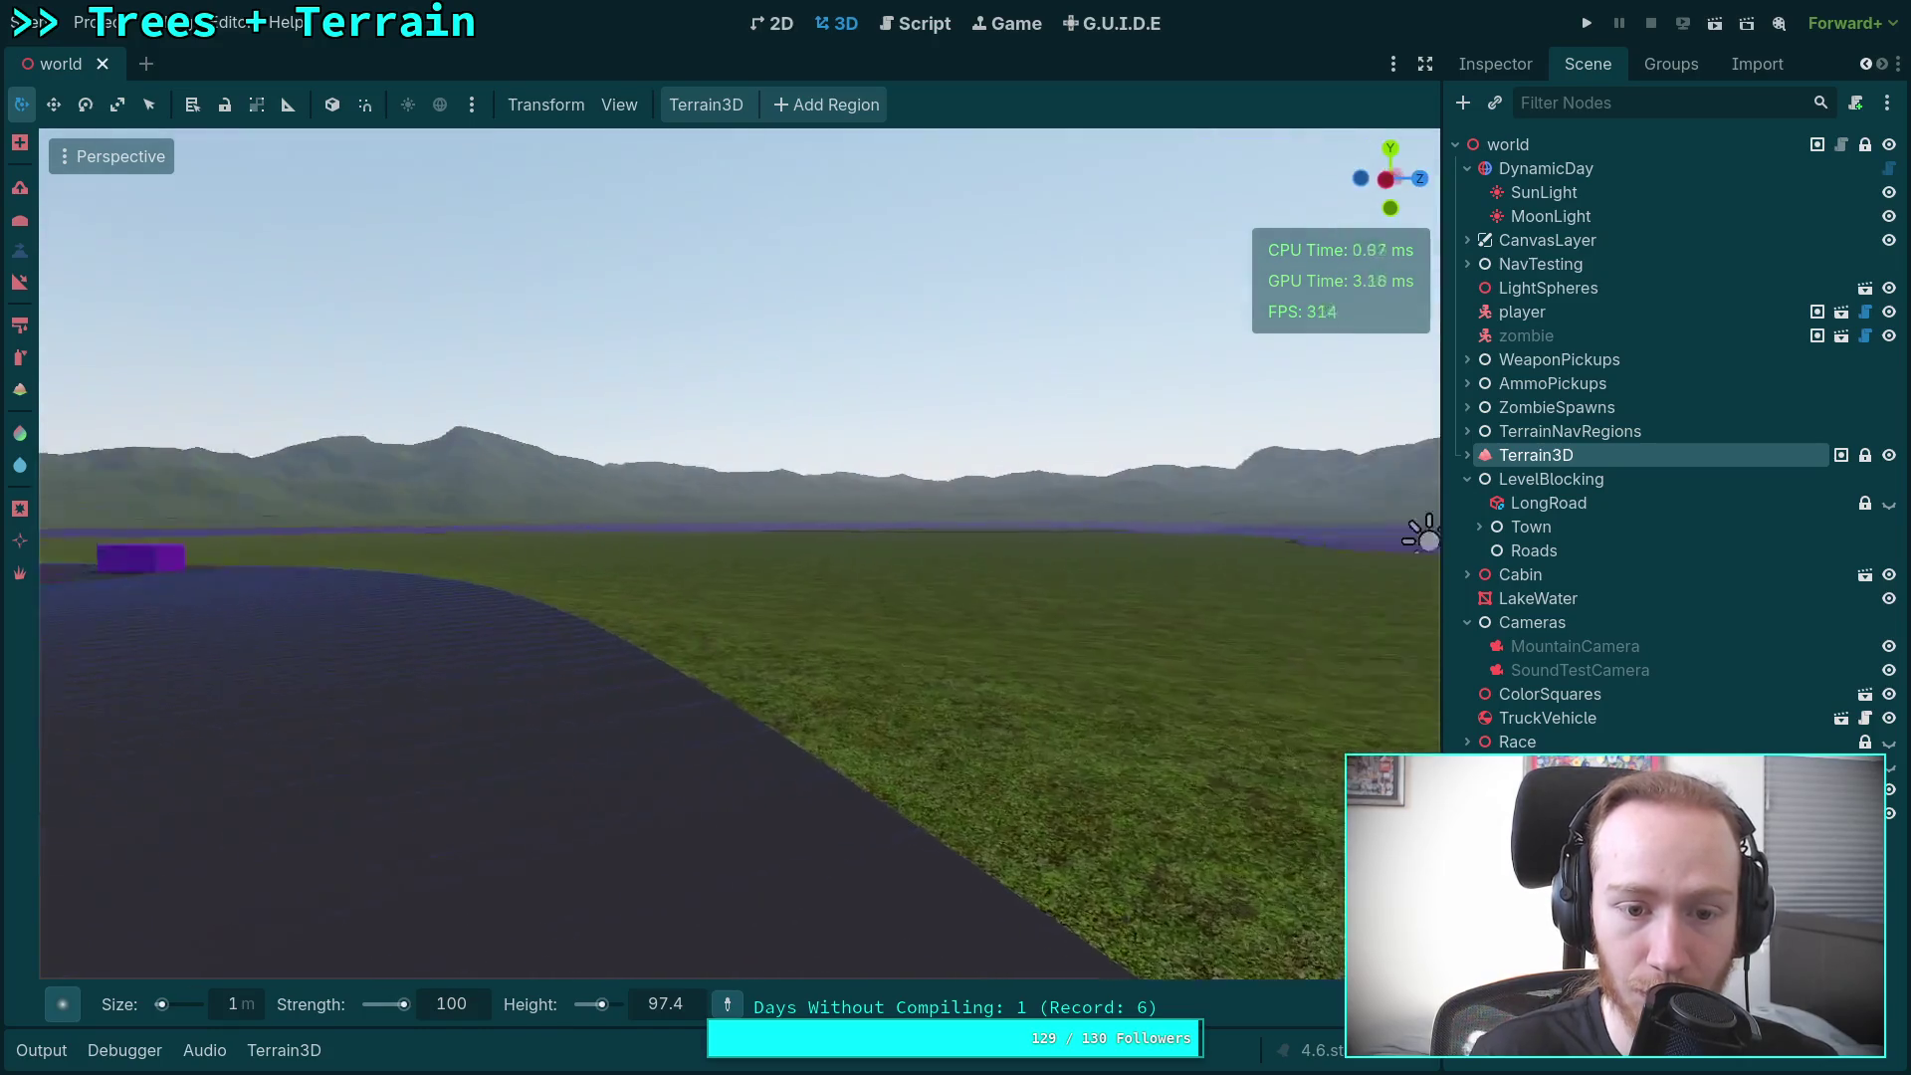
{"action": "key", "text": "w"}
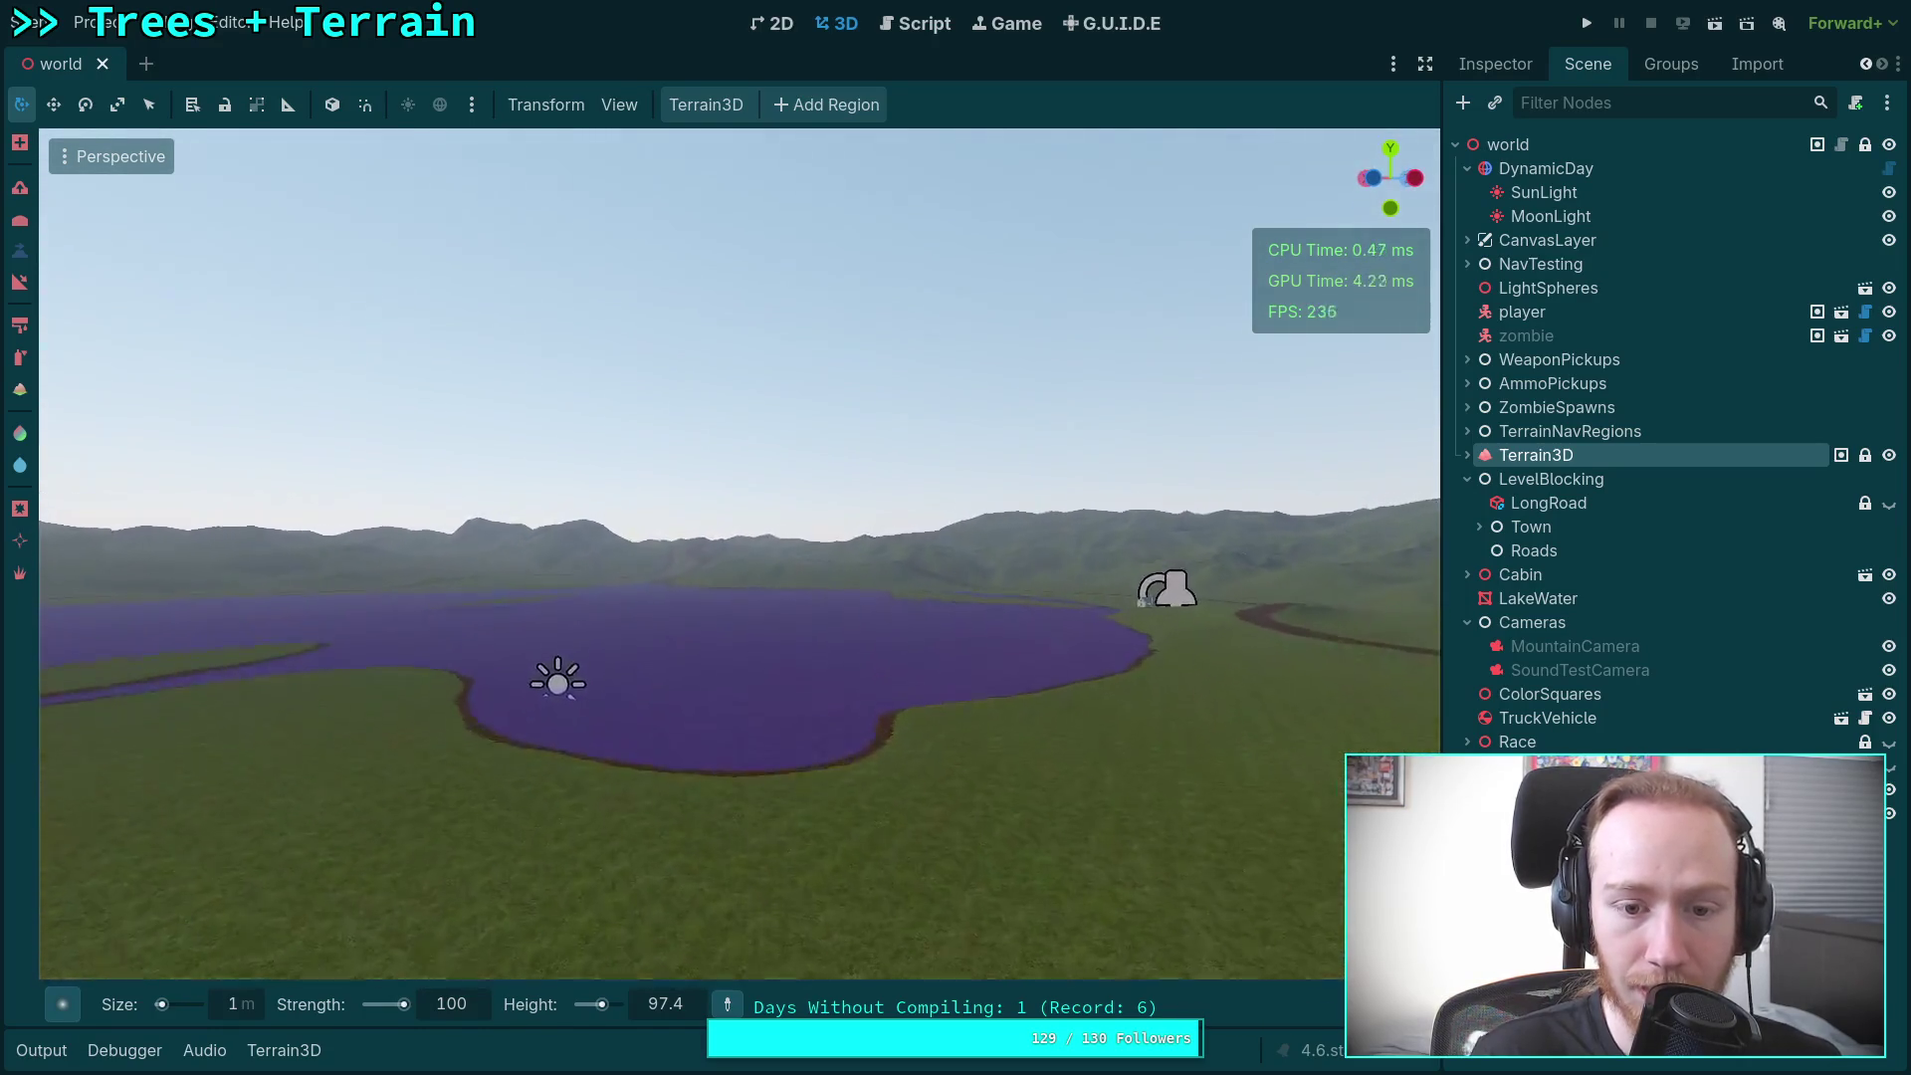
{"action": "scroll", "coordinate": [739, 552], "scroll_direction": "up", "scroll_amount": 3}
{"action": "key", "text": "w"}
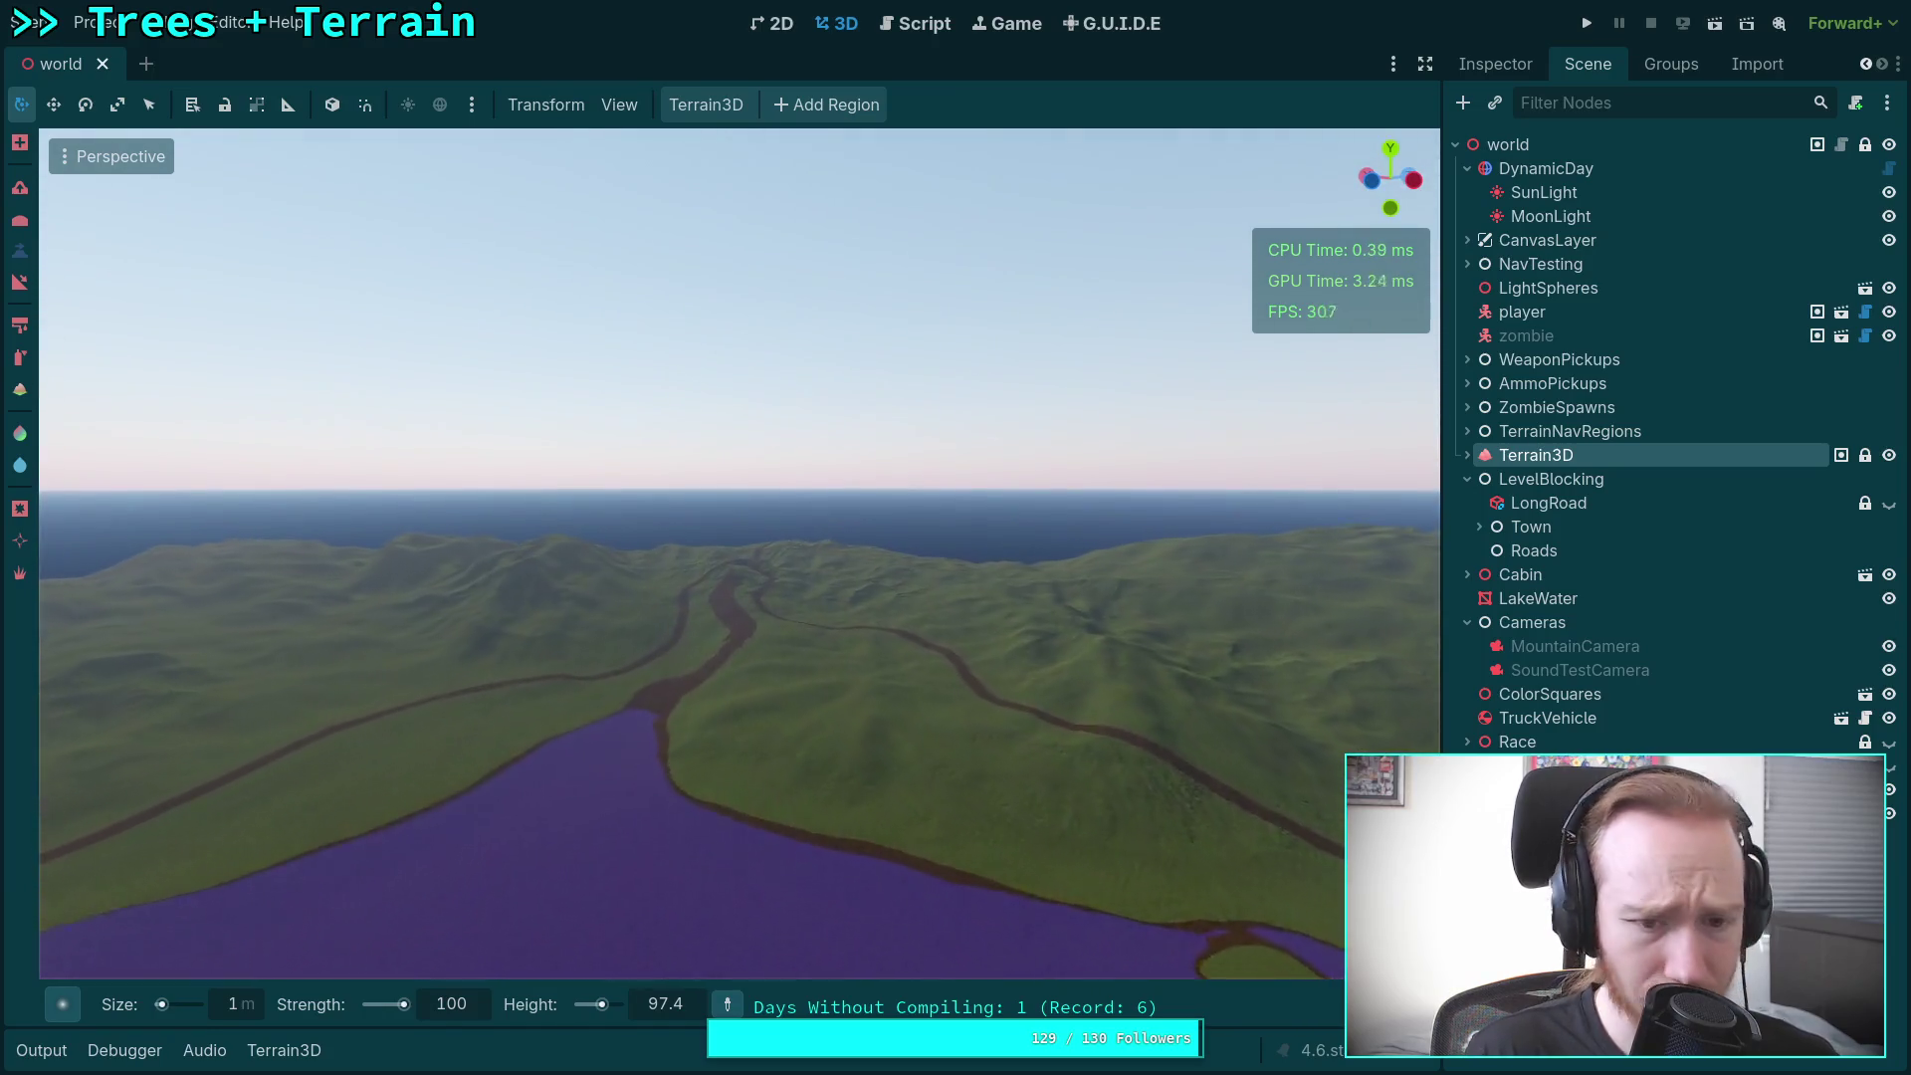
{"action": "key", "text": "w"}
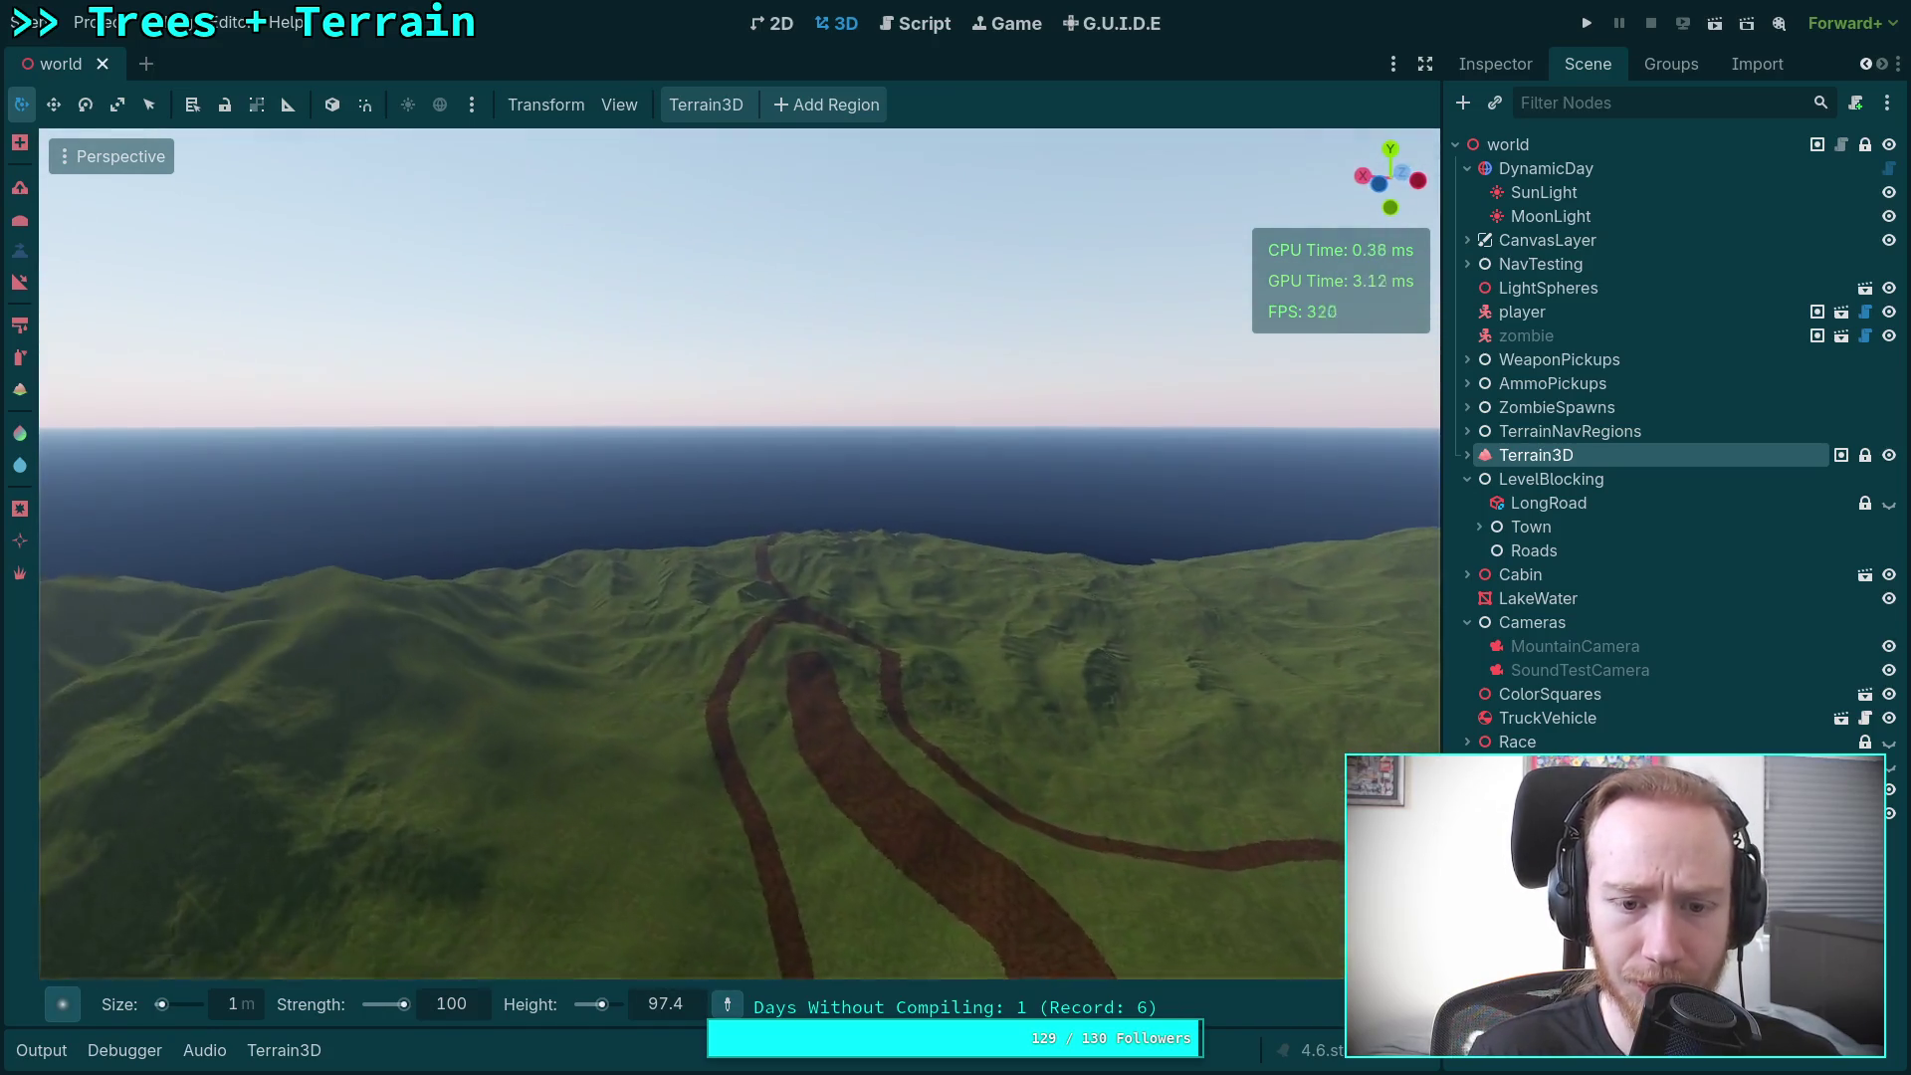
{"action": "key", "text": "w"}
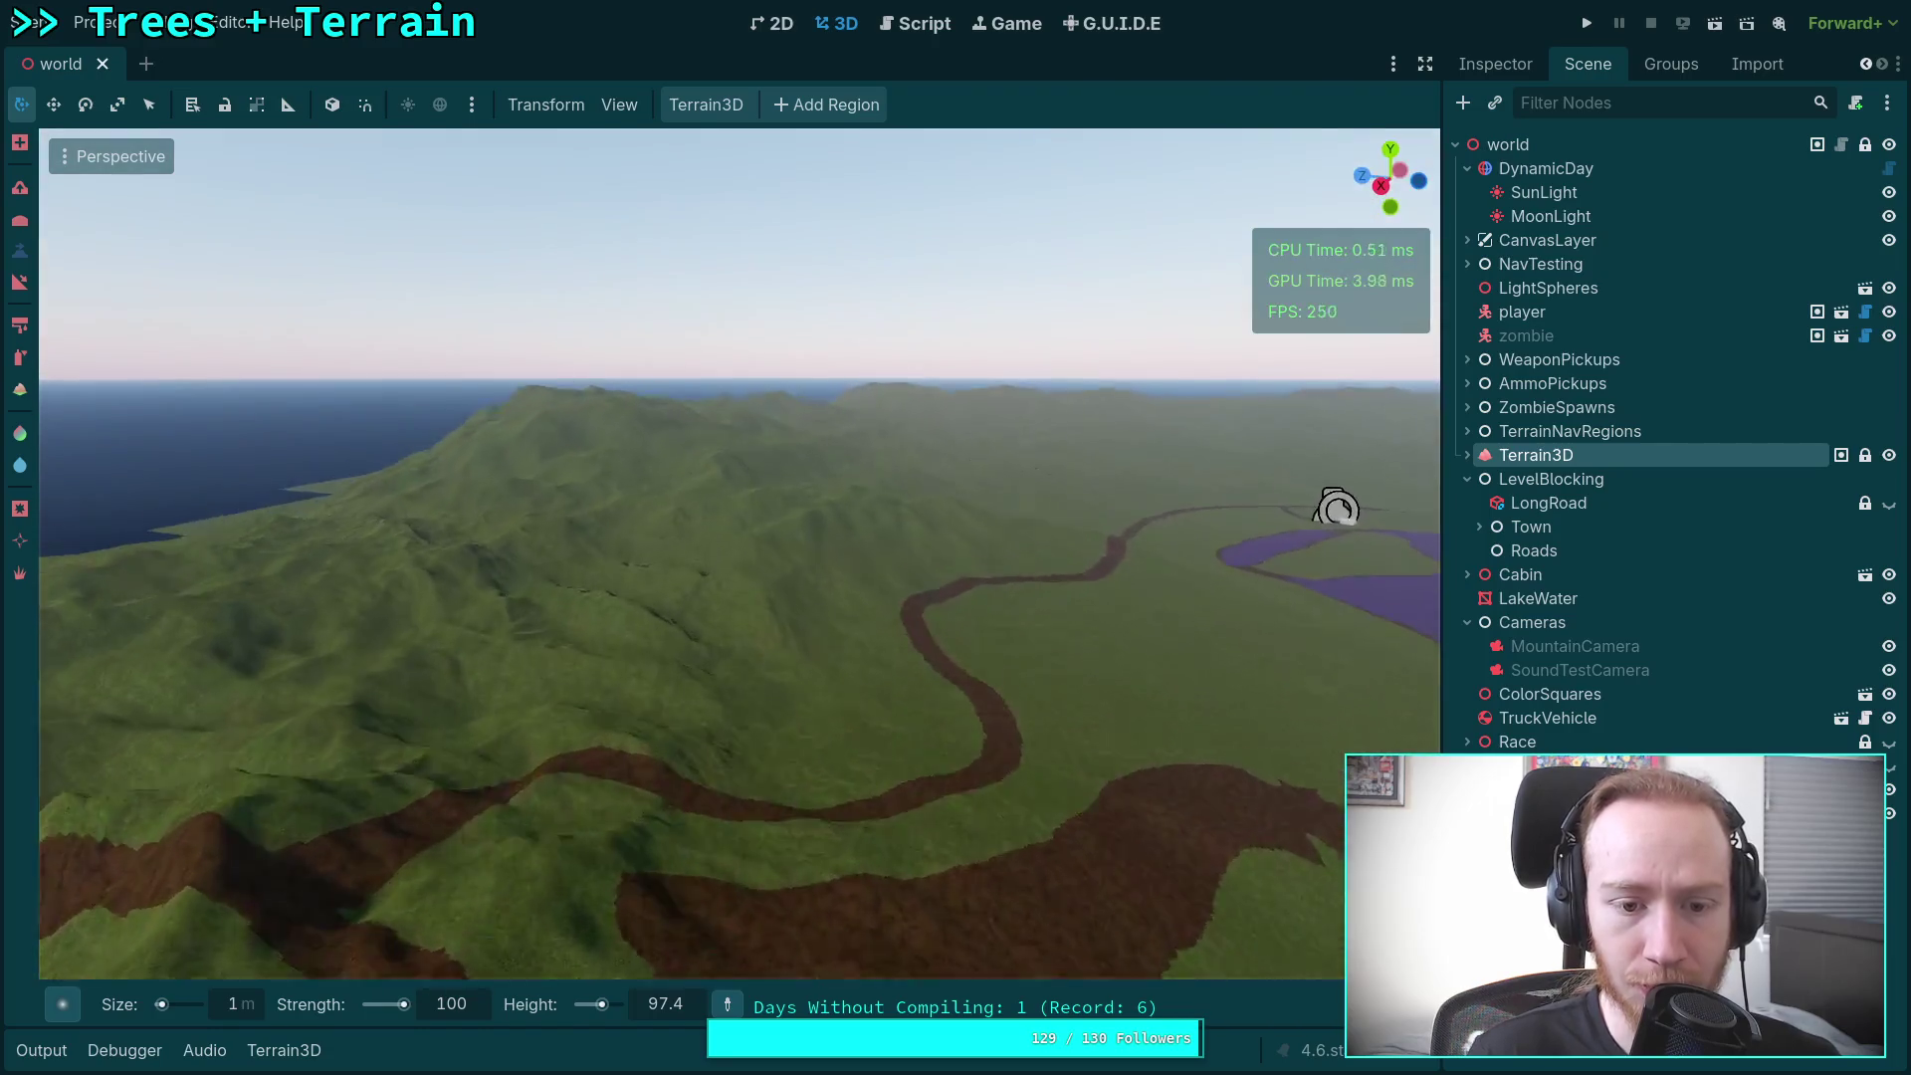
{"action": "key", "text": "w"}
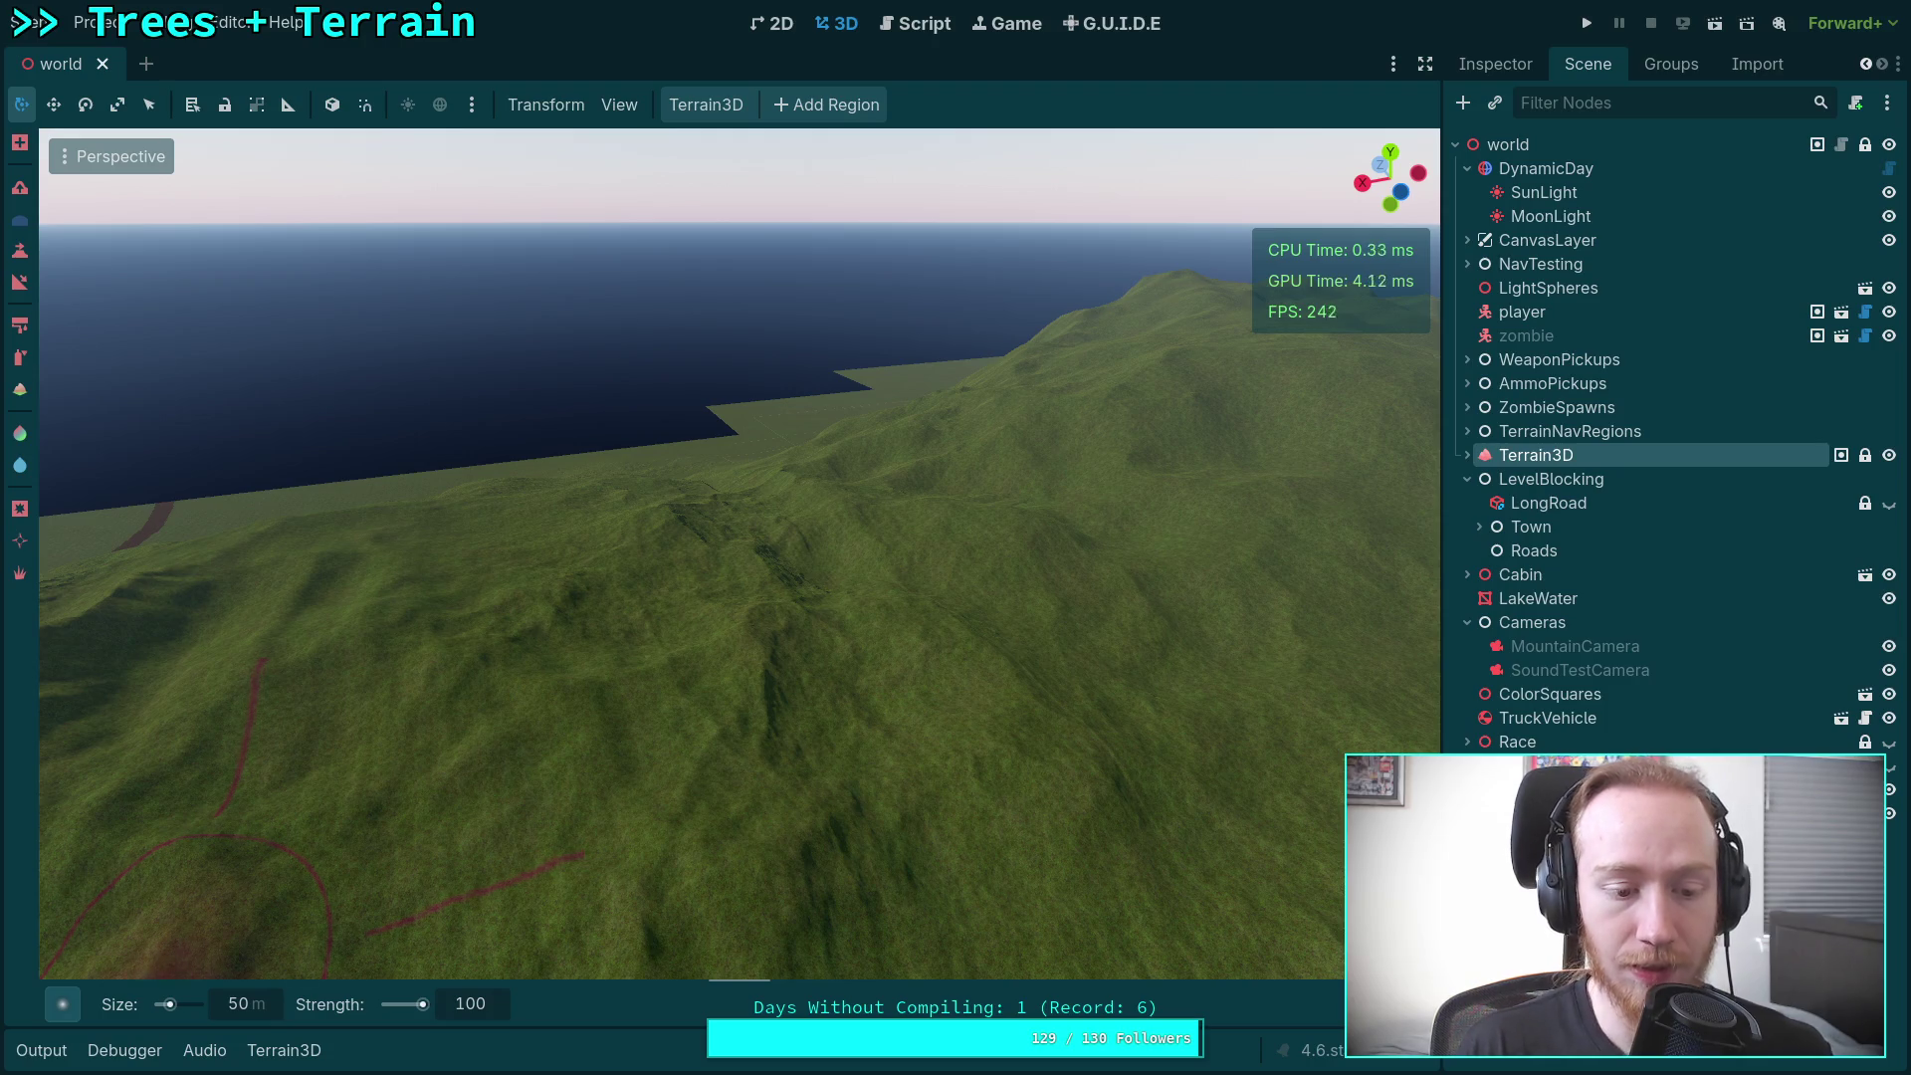
Step: Fly over the coastal hills, look straight down, then tilt back to the horizon
{"action": "key", "text": "w"}
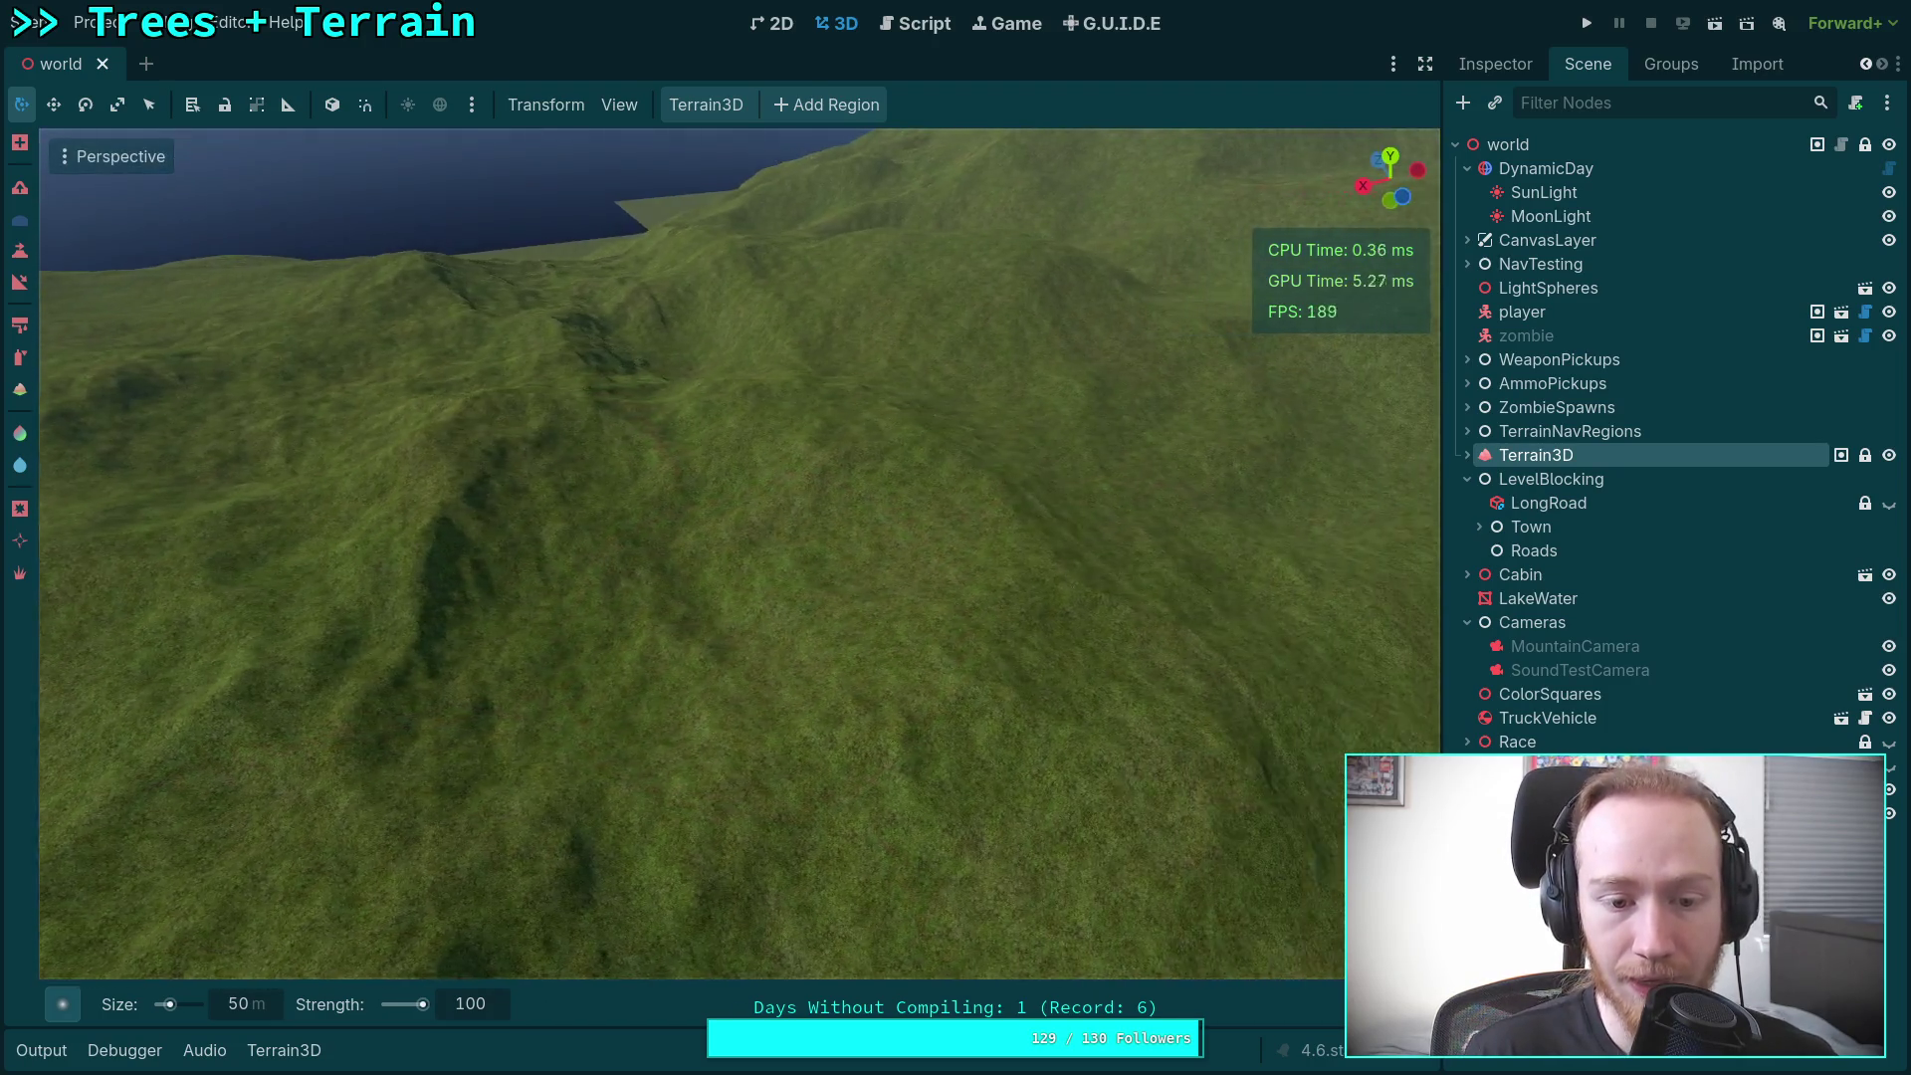
{"action": "scroll", "coordinate": [739, 554], "scroll_direction": "down", "scroll_amount": 10}
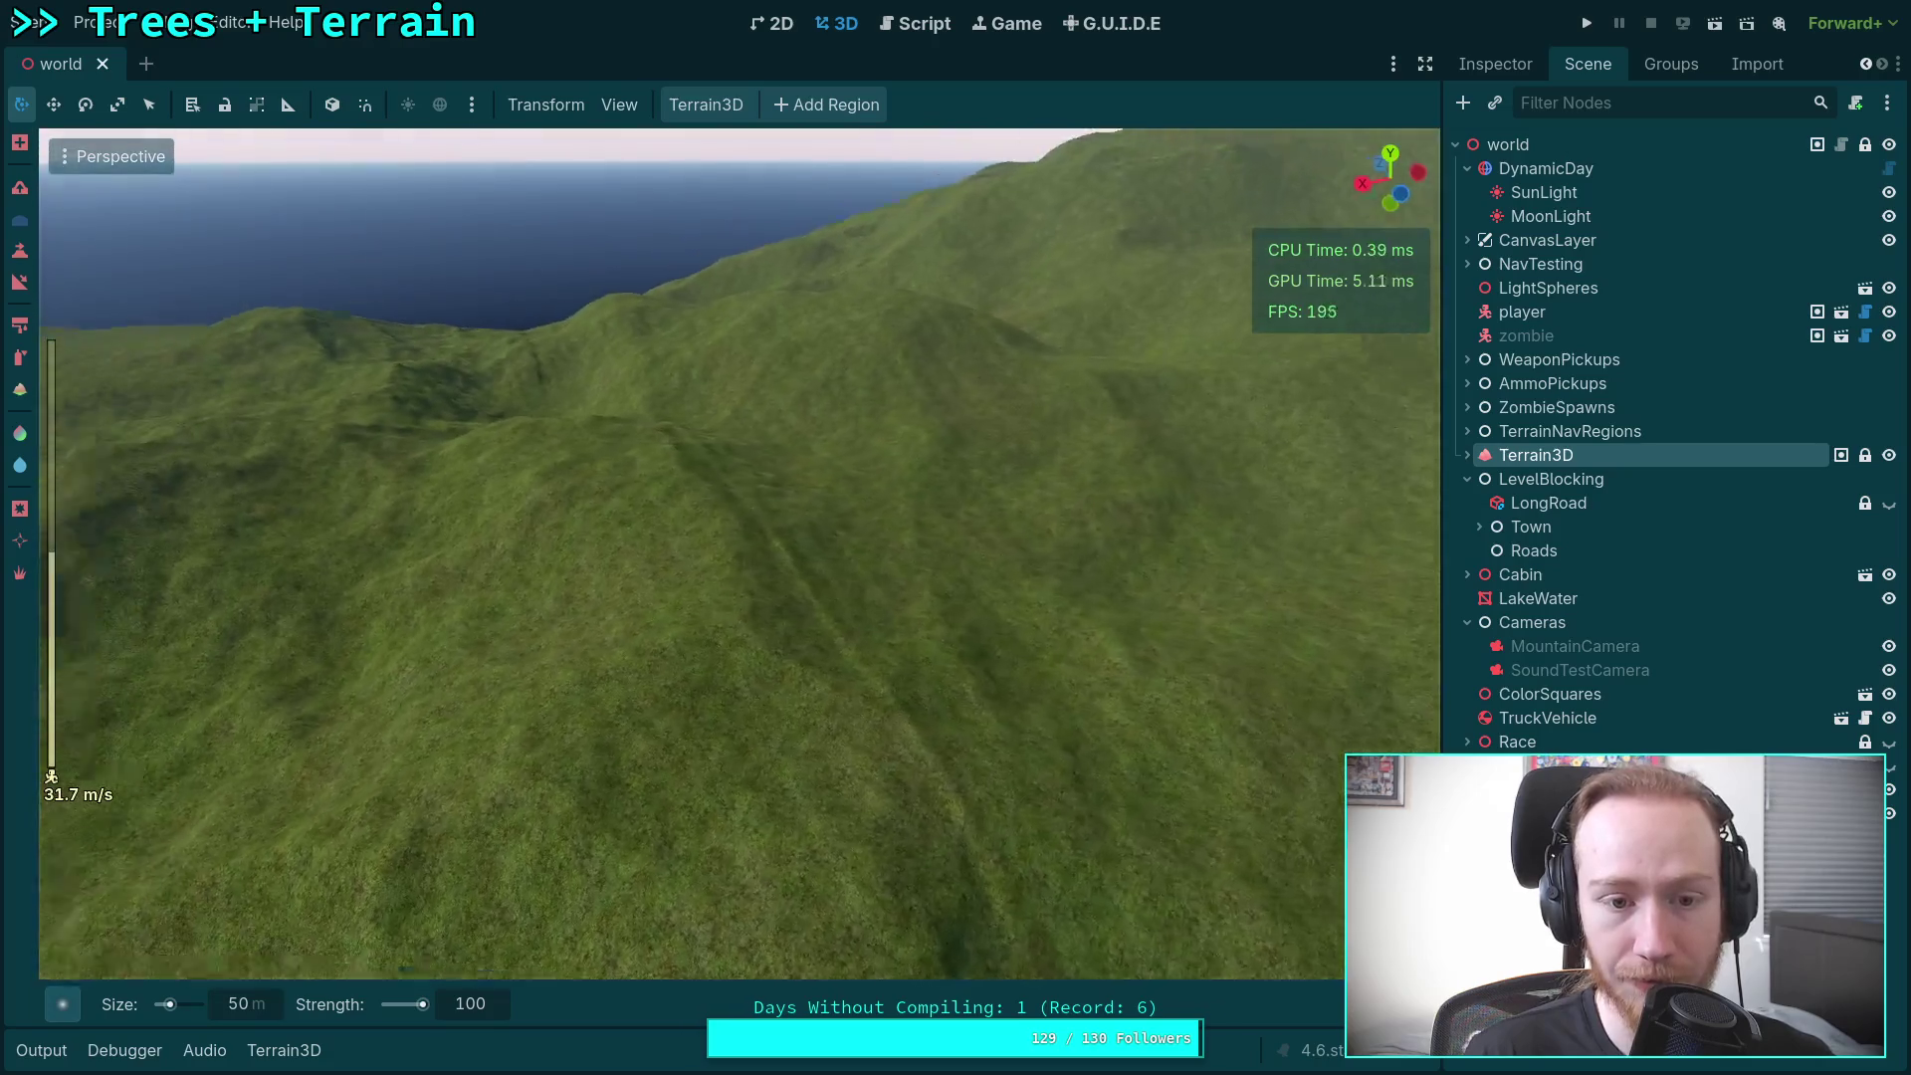
{"action": "key", "text": "w"}
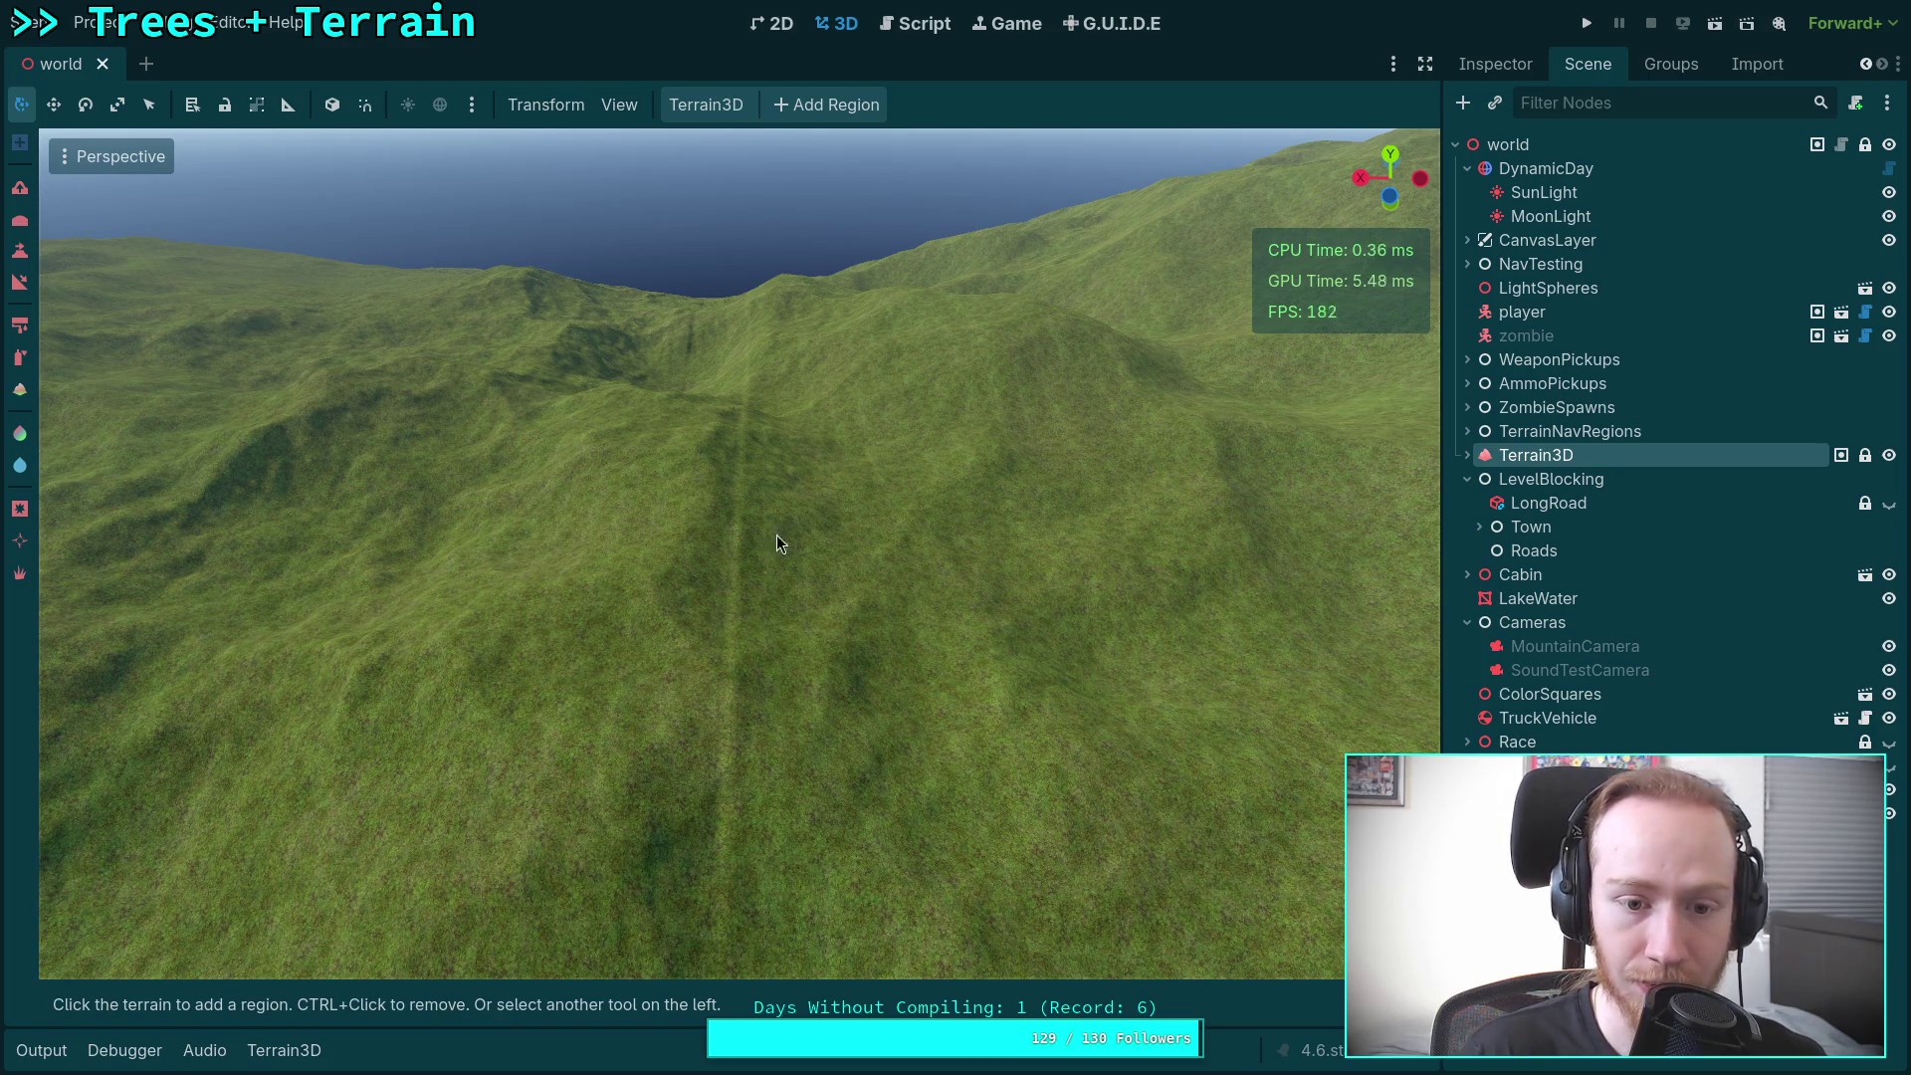
{"action": "key", "text": "KP_7"}
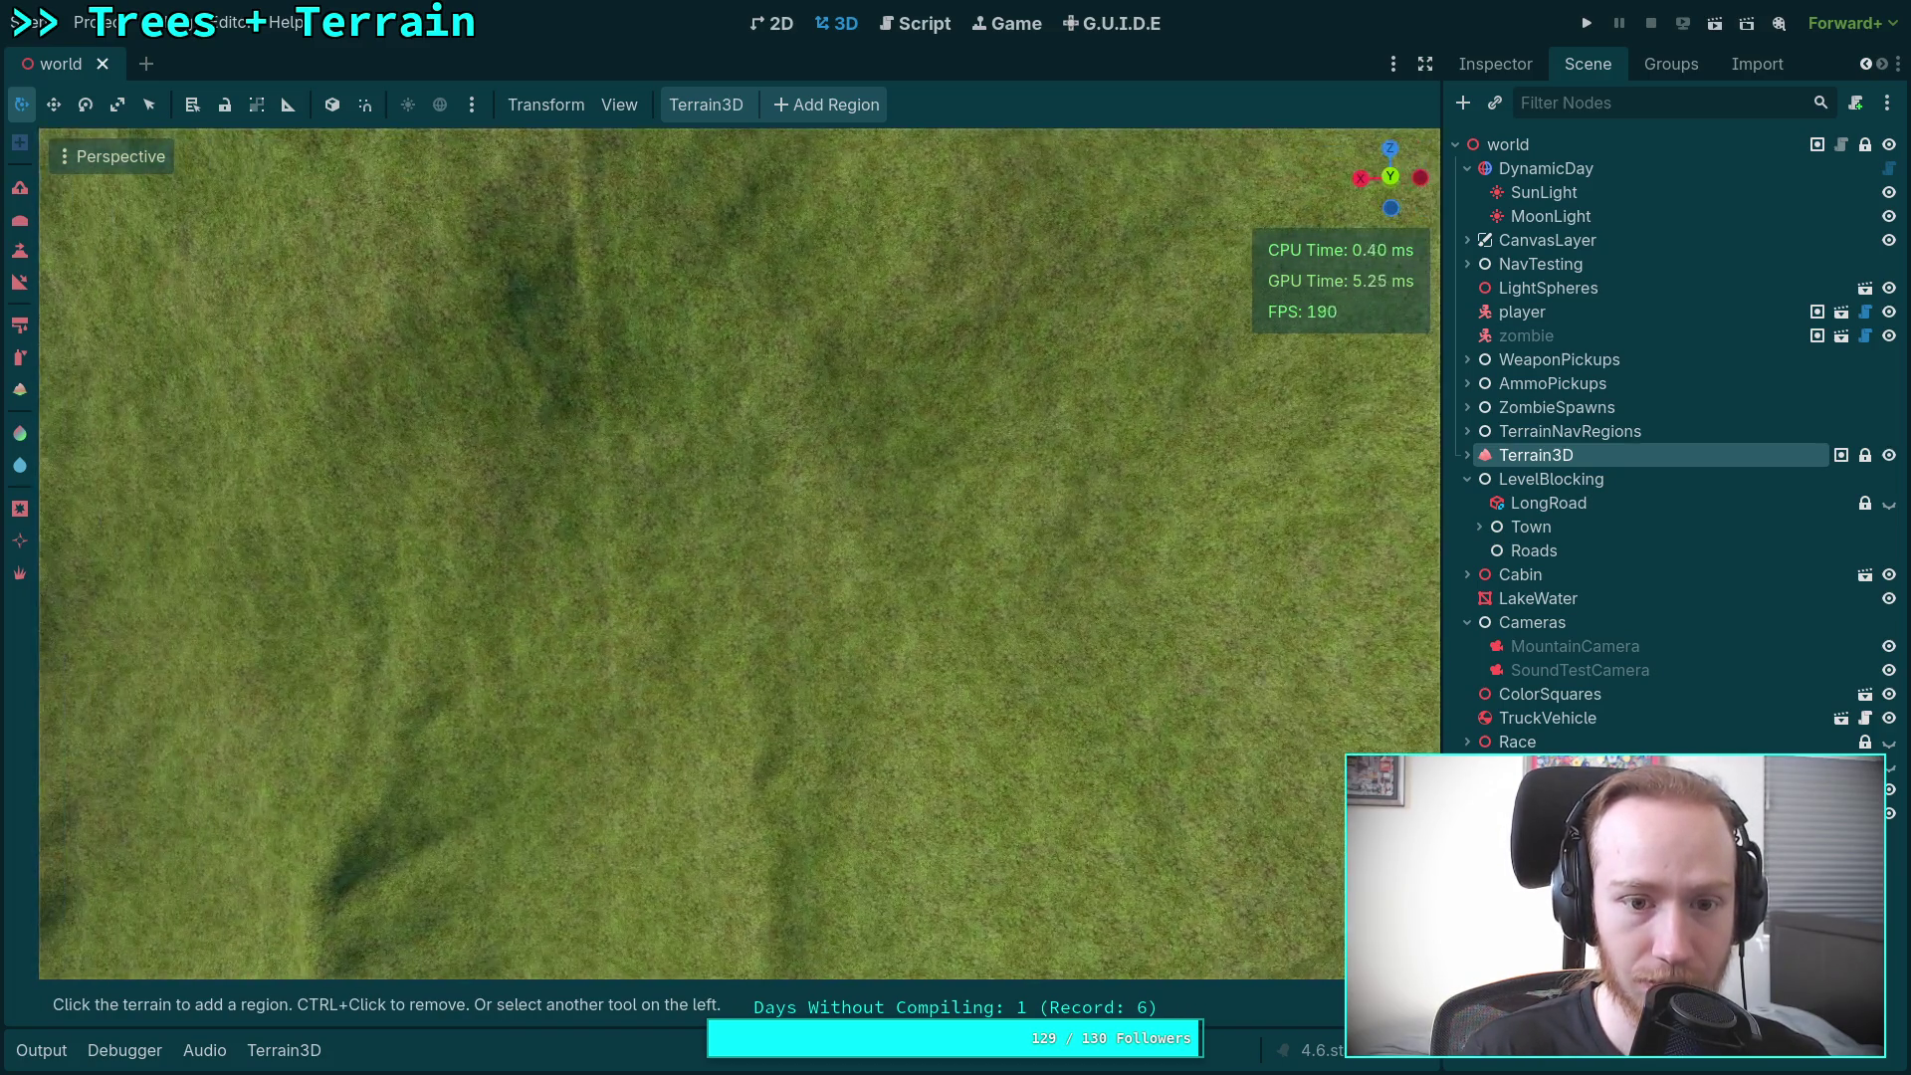
{"action": "scroll", "coordinate": [834, 529], "scroll_direction": "down", "scroll_amount": 5}
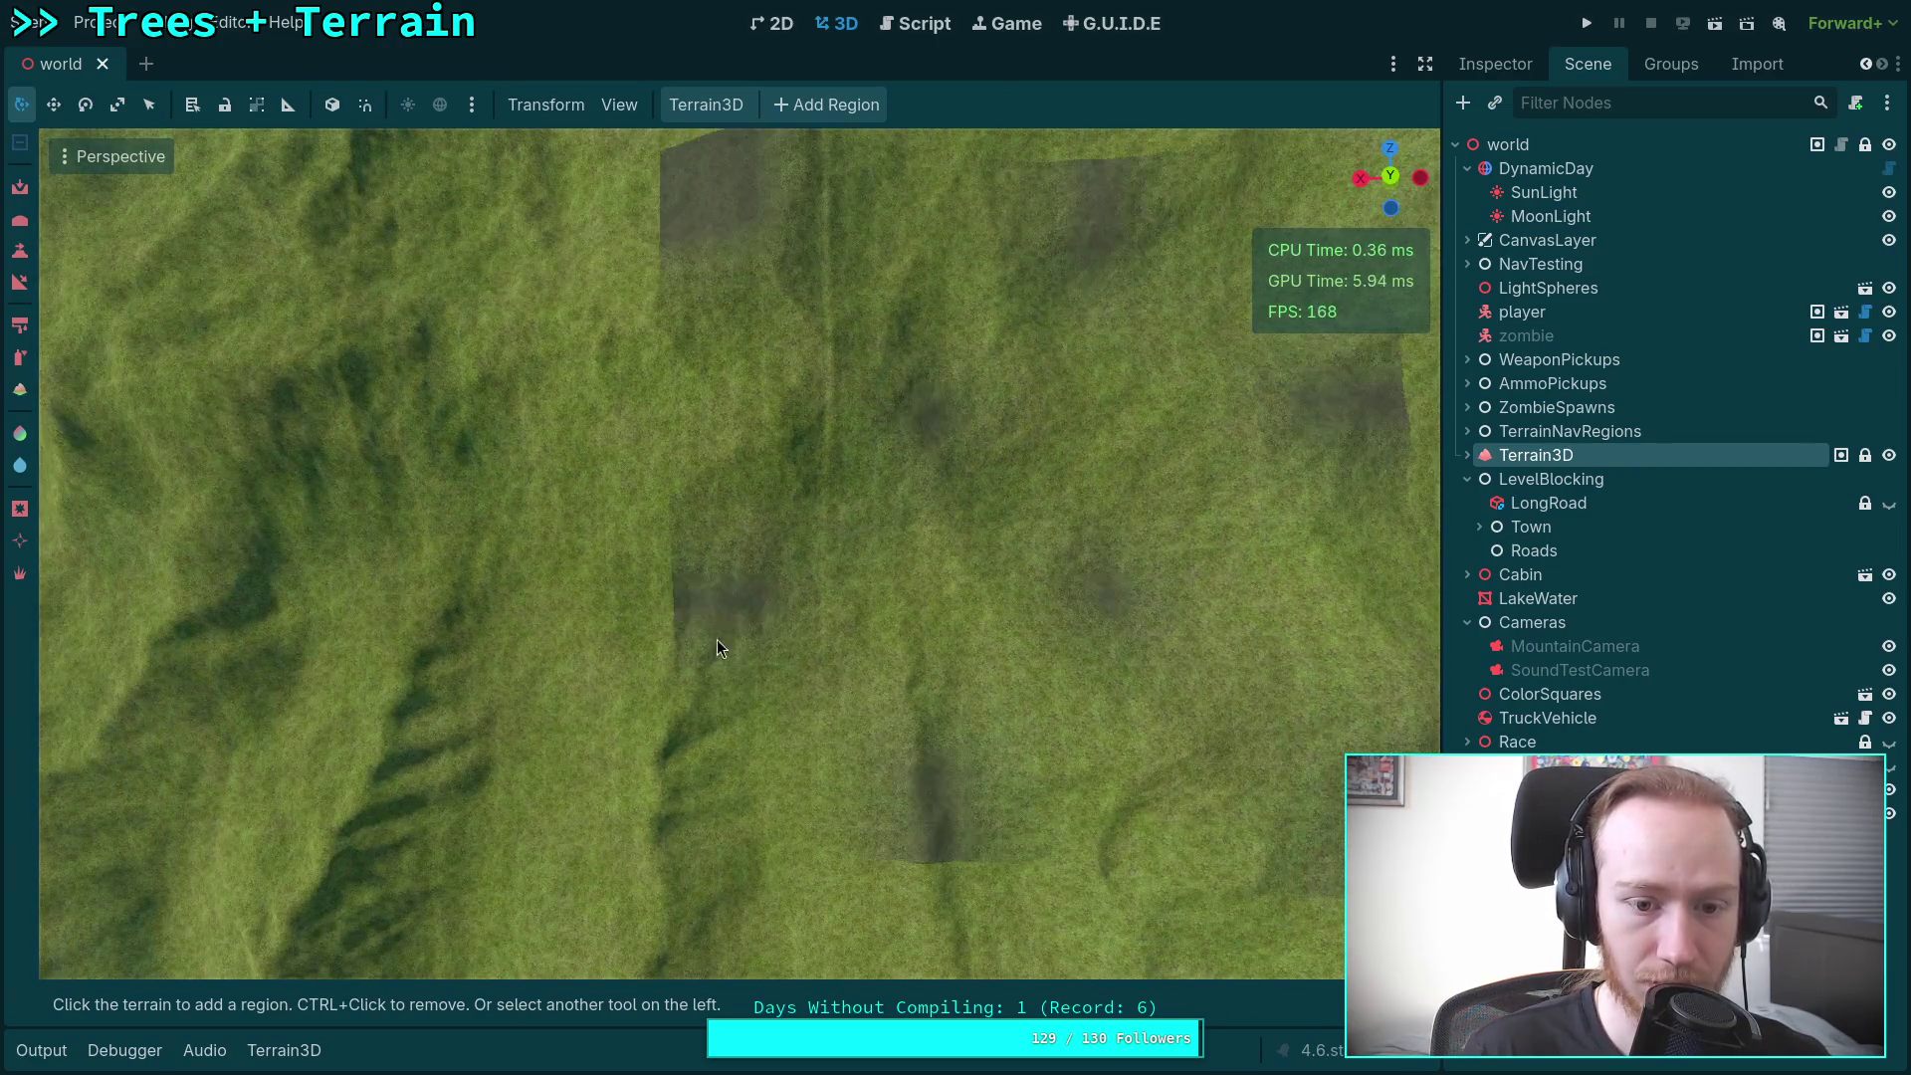
{"action": "left_click_drag", "start_coordinate": [760, 411], "coordinate": [821, 599]}
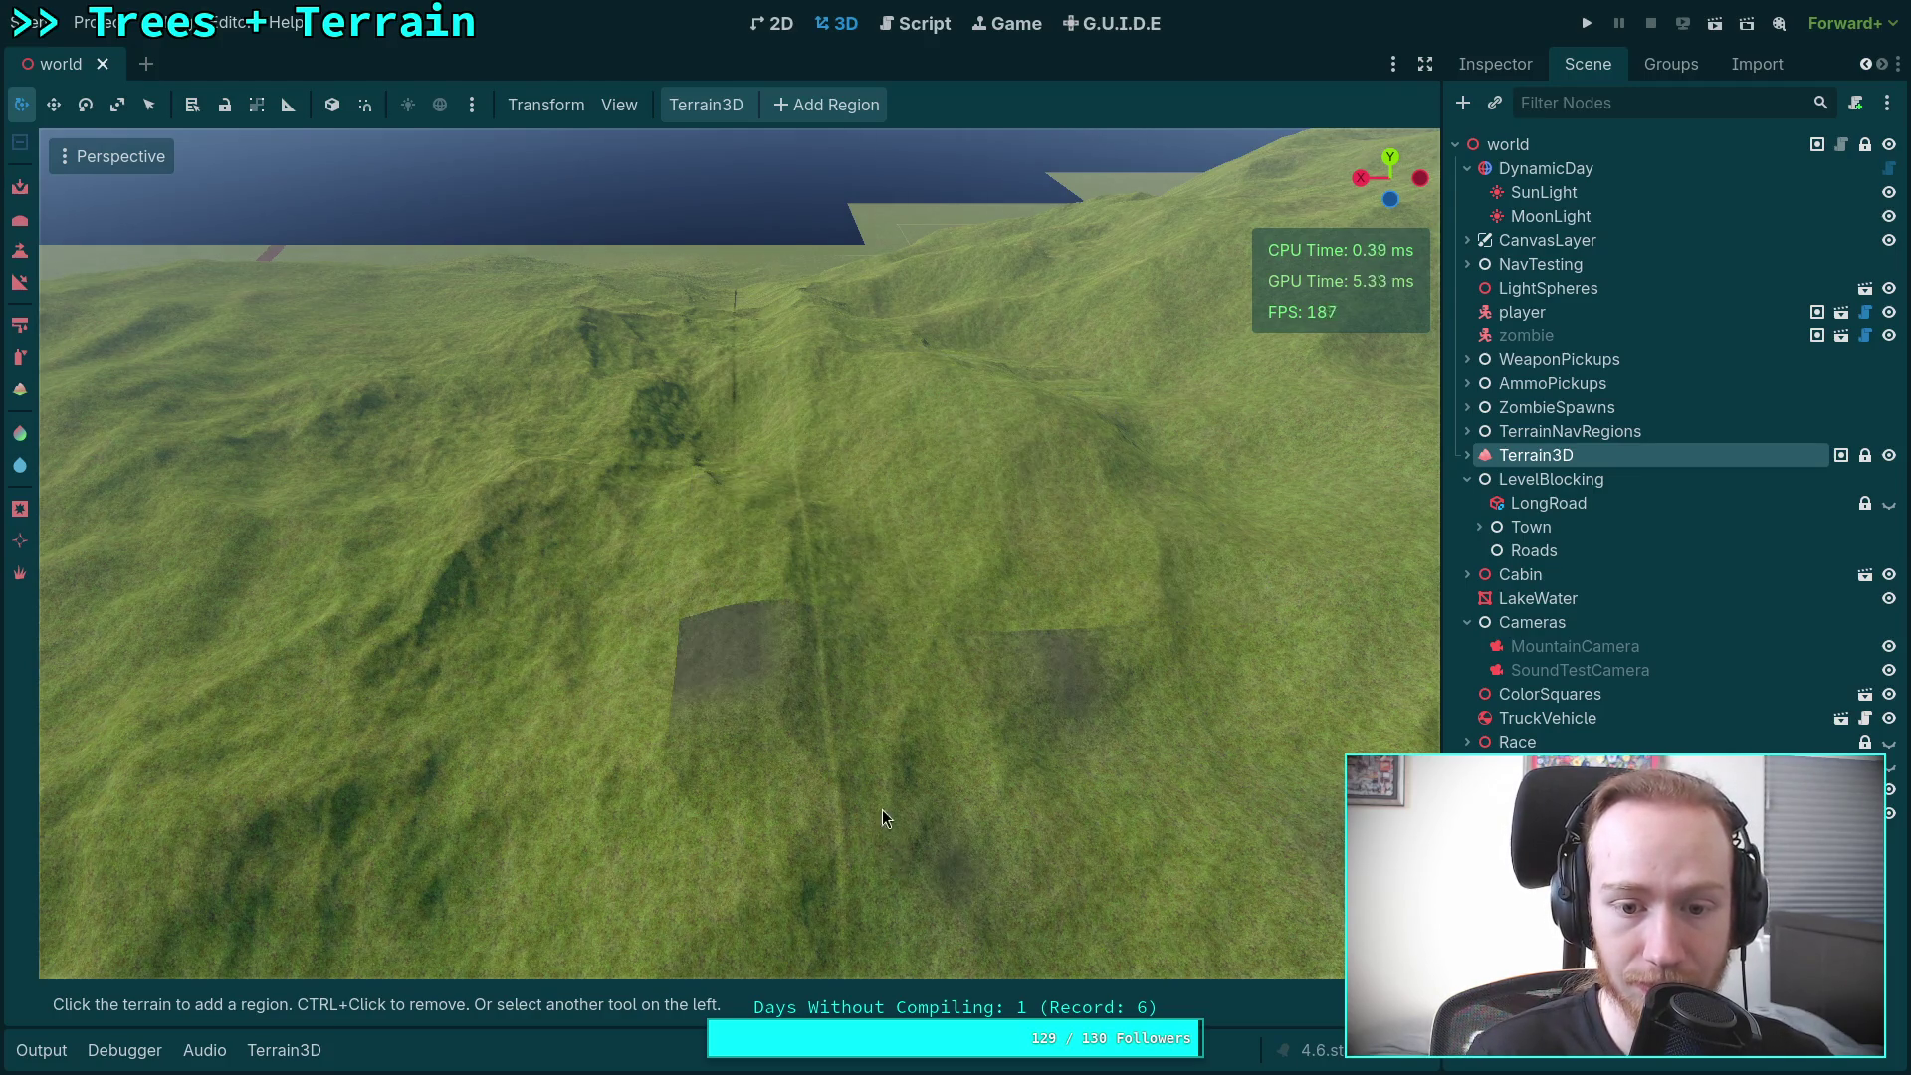
Step: Pick a 50 m terrain sculpting brush and select its Strength value
{"action": "left_click", "coordinate": [21, 227]}
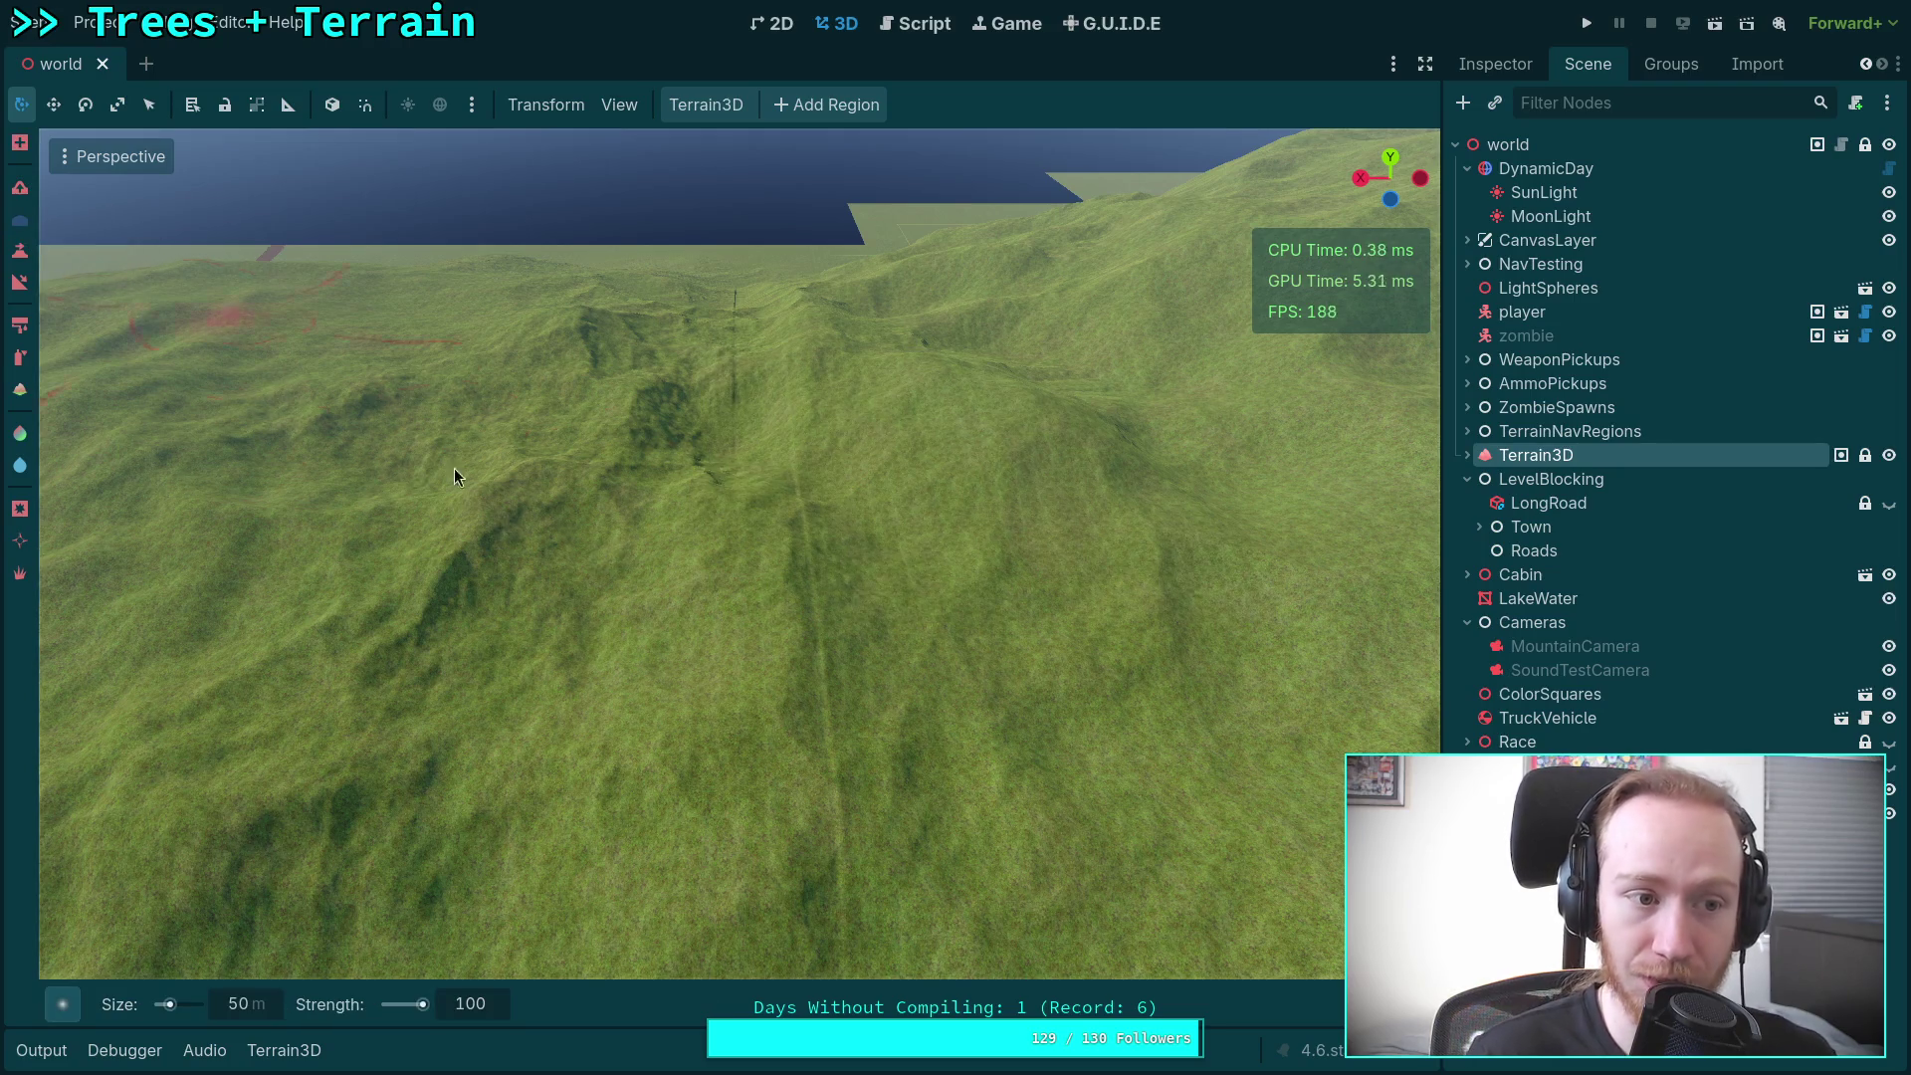
{"action": "scroll", "coordinate": [803, 643], "scroll_direction": "up", "scroll_amount": 4}
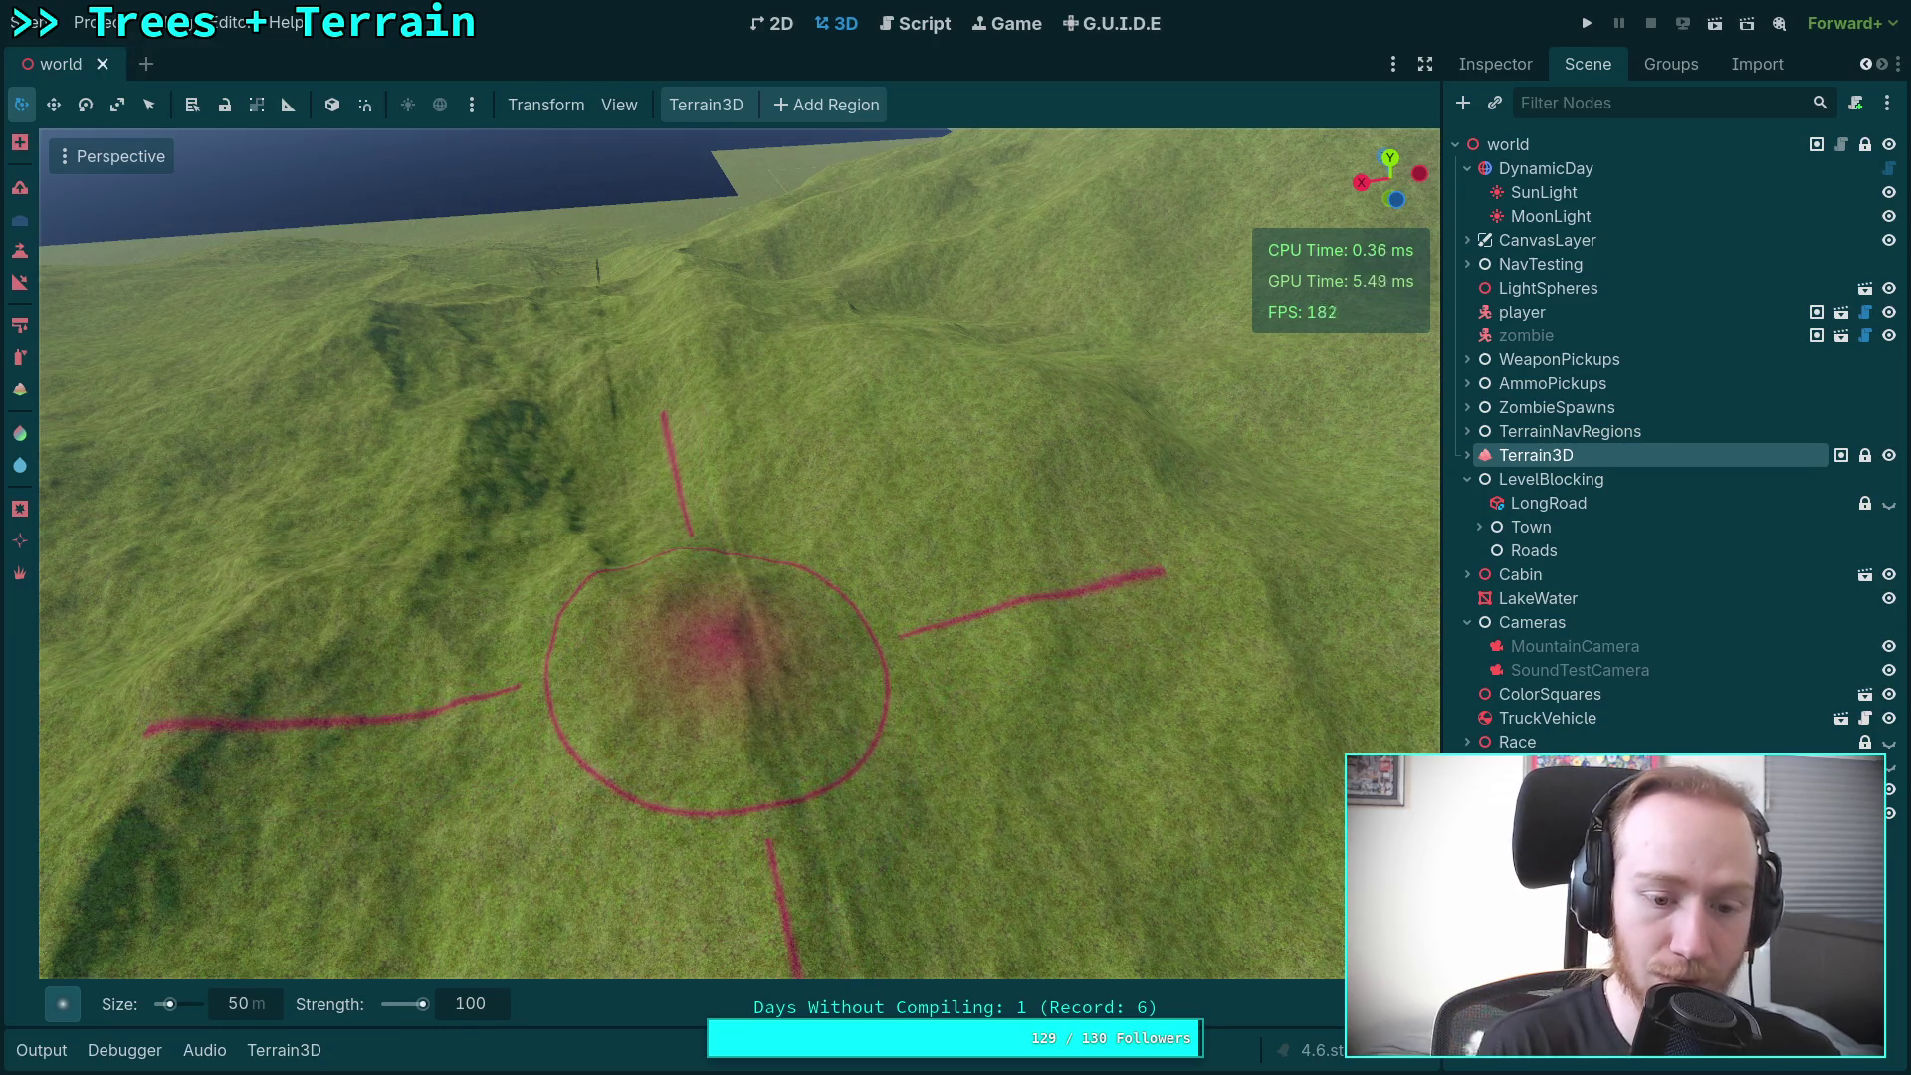
{"action": "left_click", "coordinate": [496, 1007]}
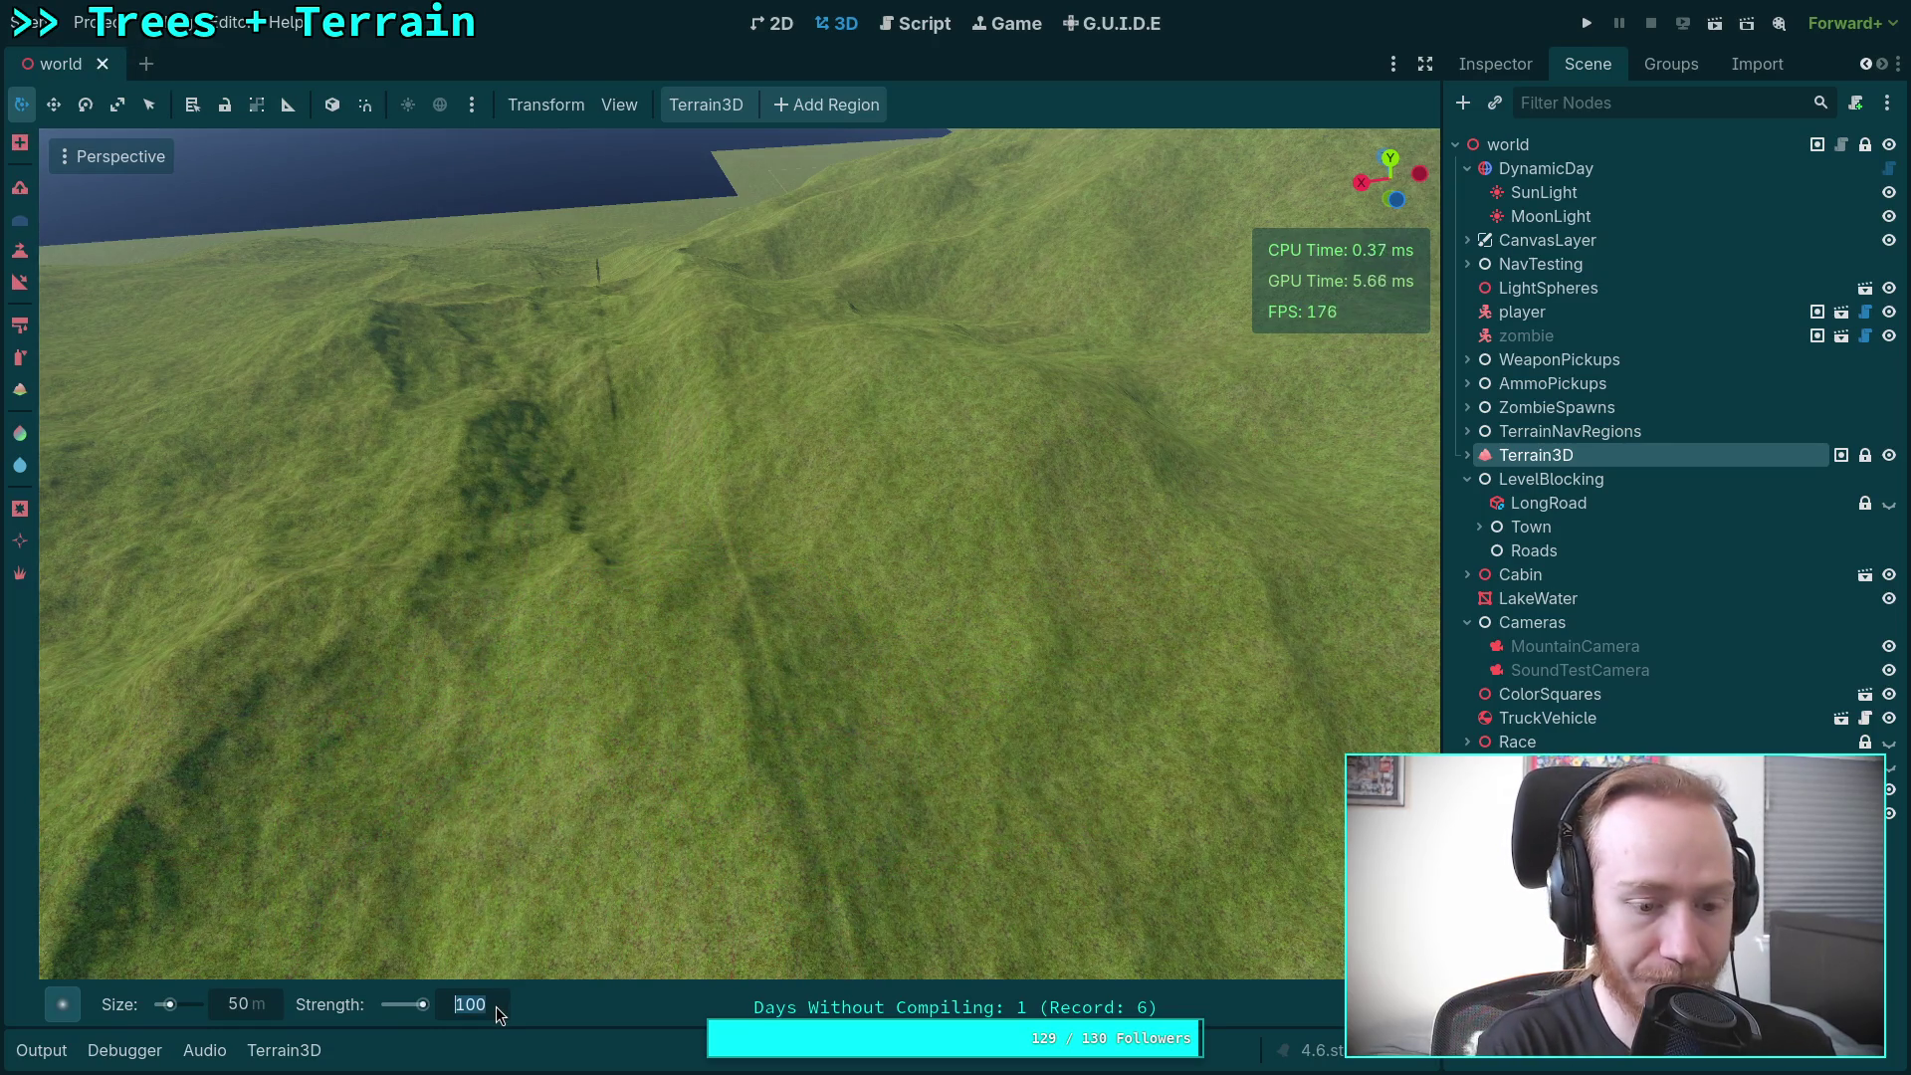
{"action": "type", "text": "50"}
Step: Clear the old brush strength and lower it to 20
{"action": "key", "text": "BackSpace"}
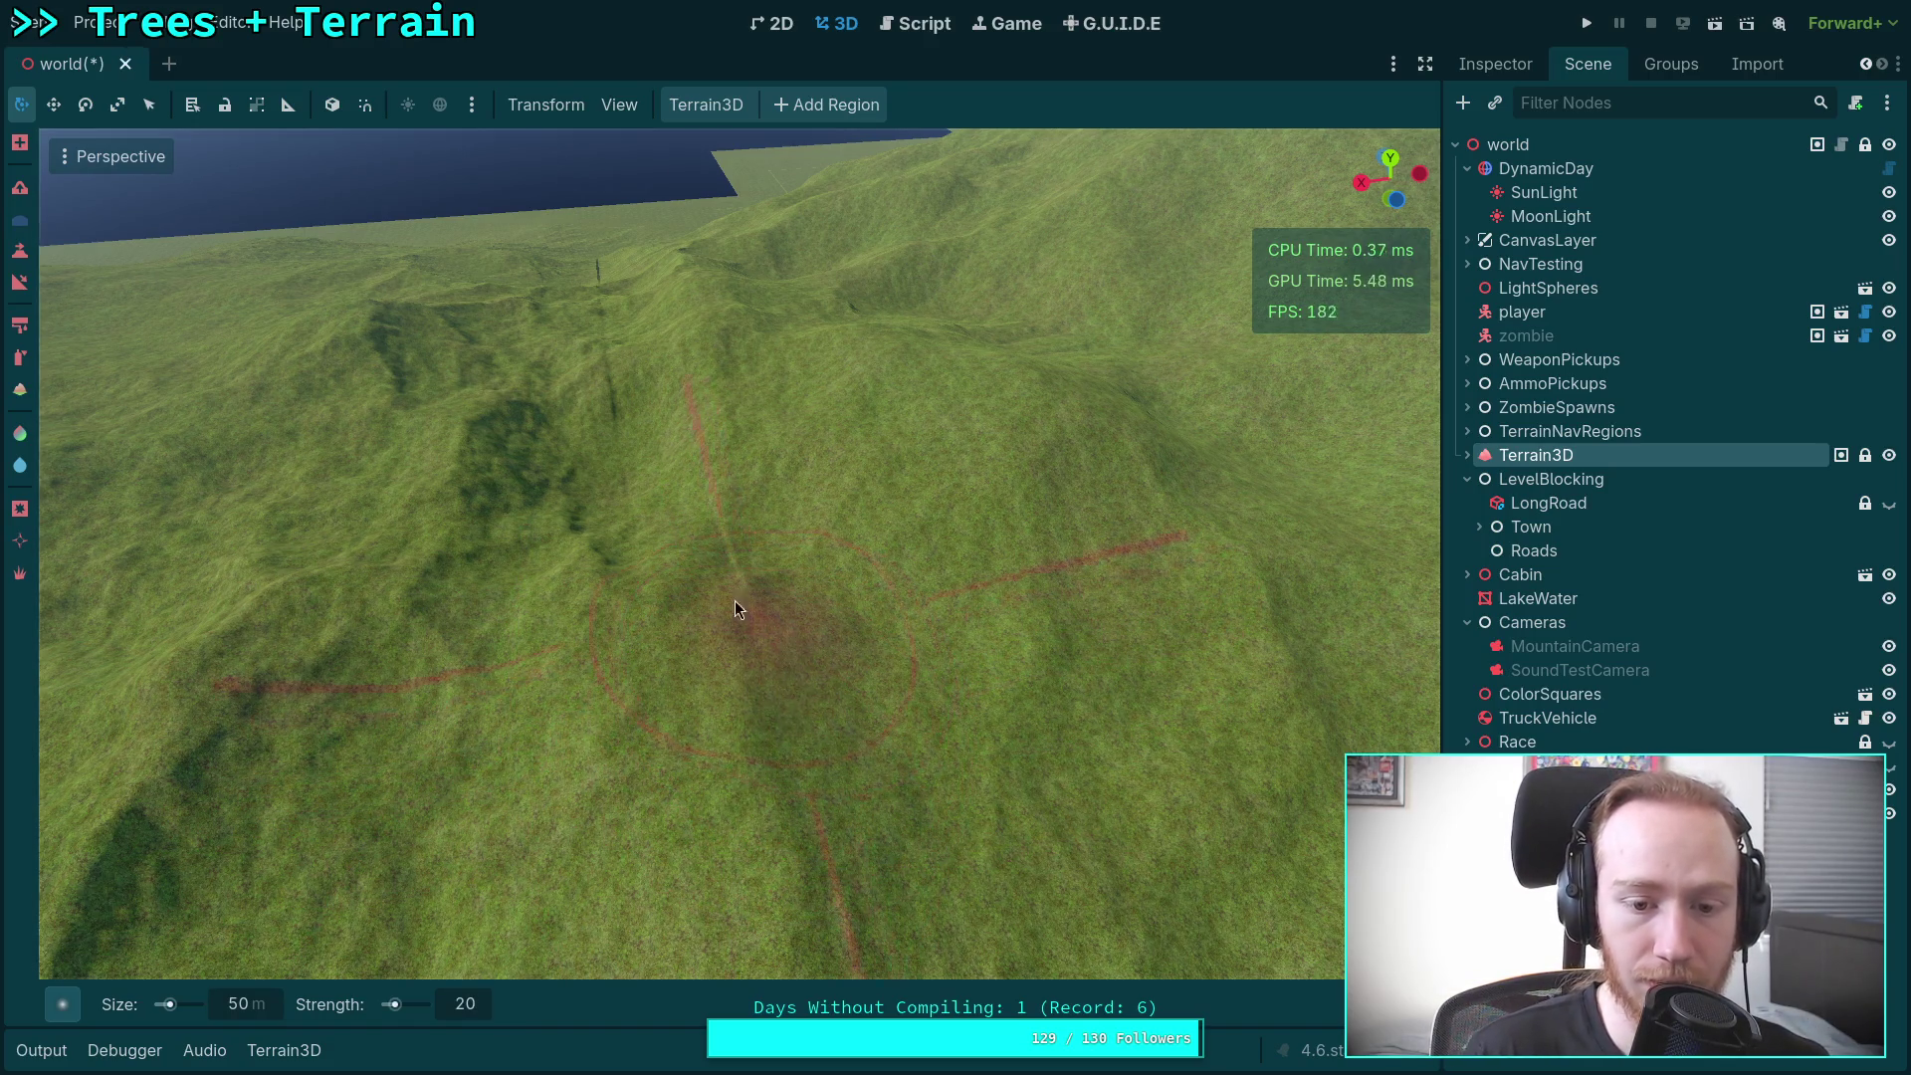
{"action": "scroll", "coordinate": [734, 600], "scroll_direction": "up", "scroll_amount": 2}
{"action": "scroll", "coordinate": [653, 459], "scroll_direction": "up", "scroll_amount": 3}
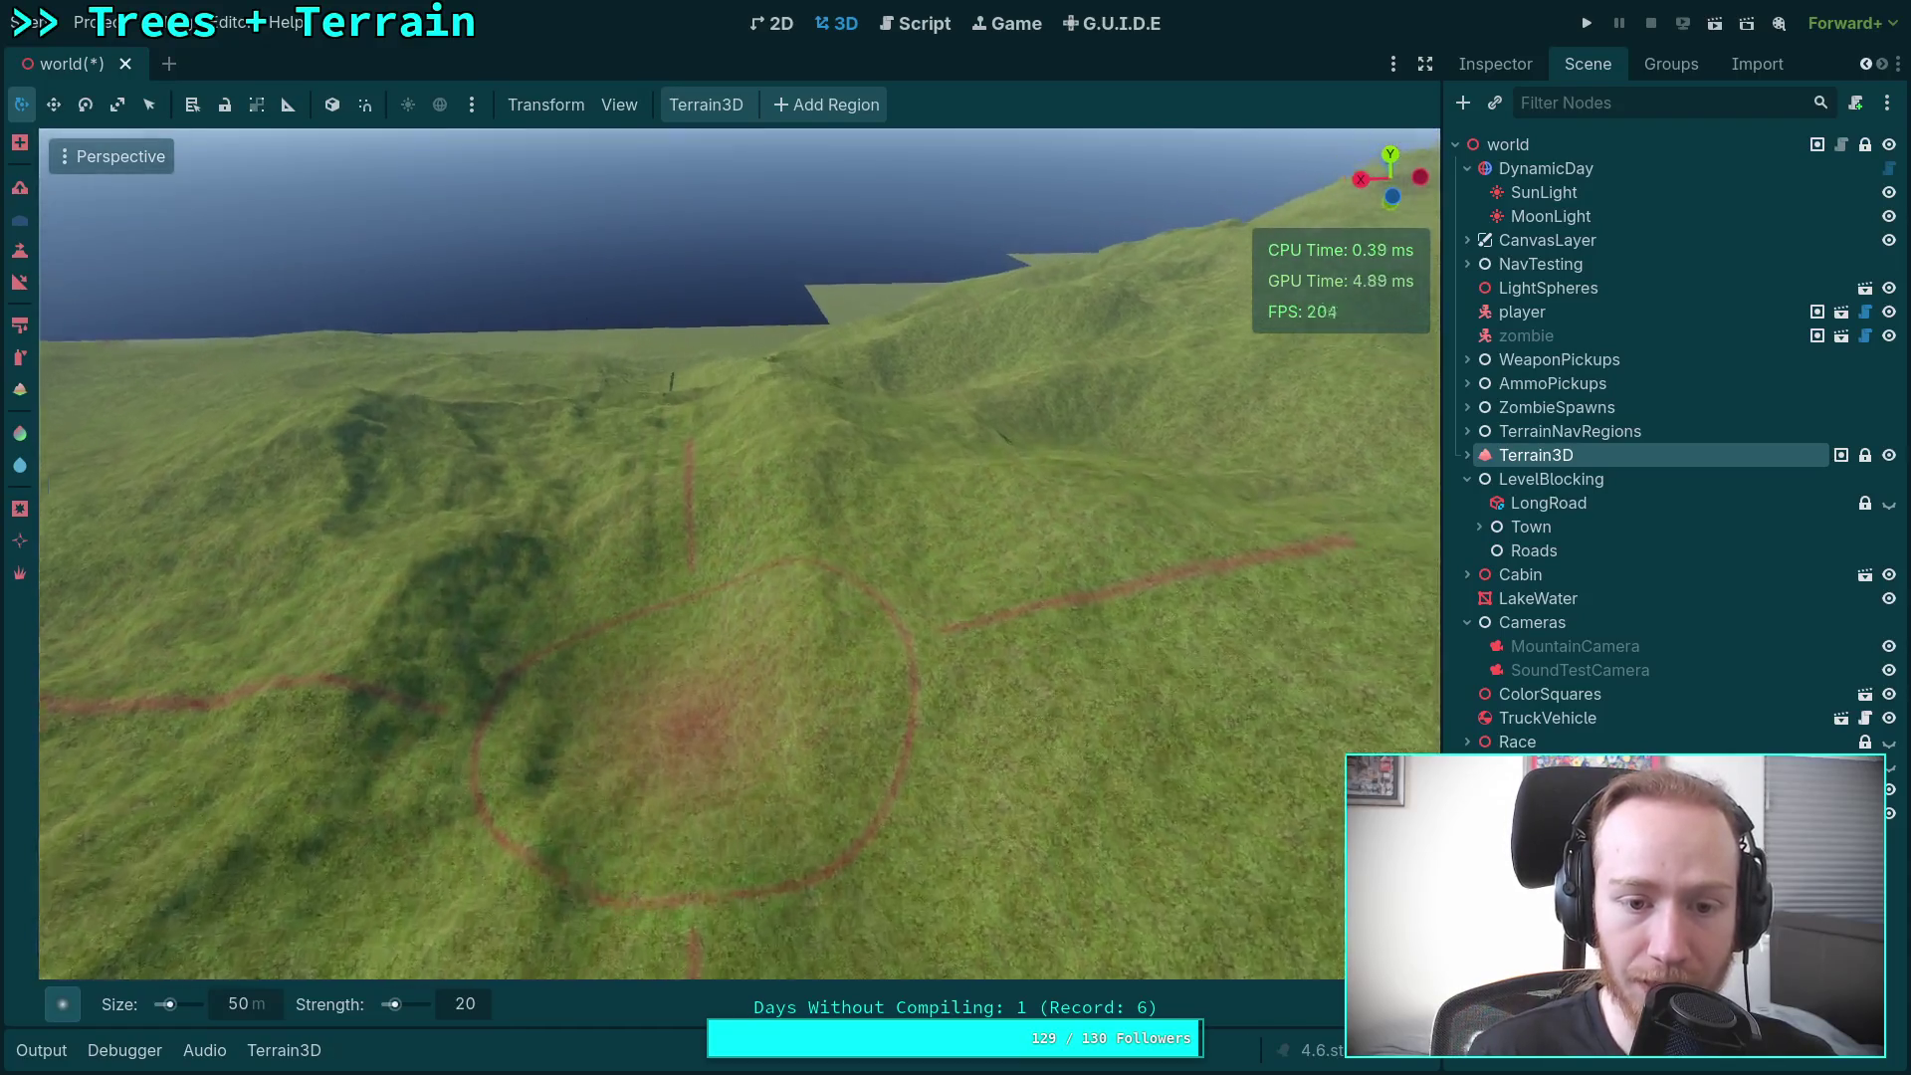
{"action": "scroll", "coordinate": [730, 497], "scroll_direction": "down", "scroll_amount": 2}
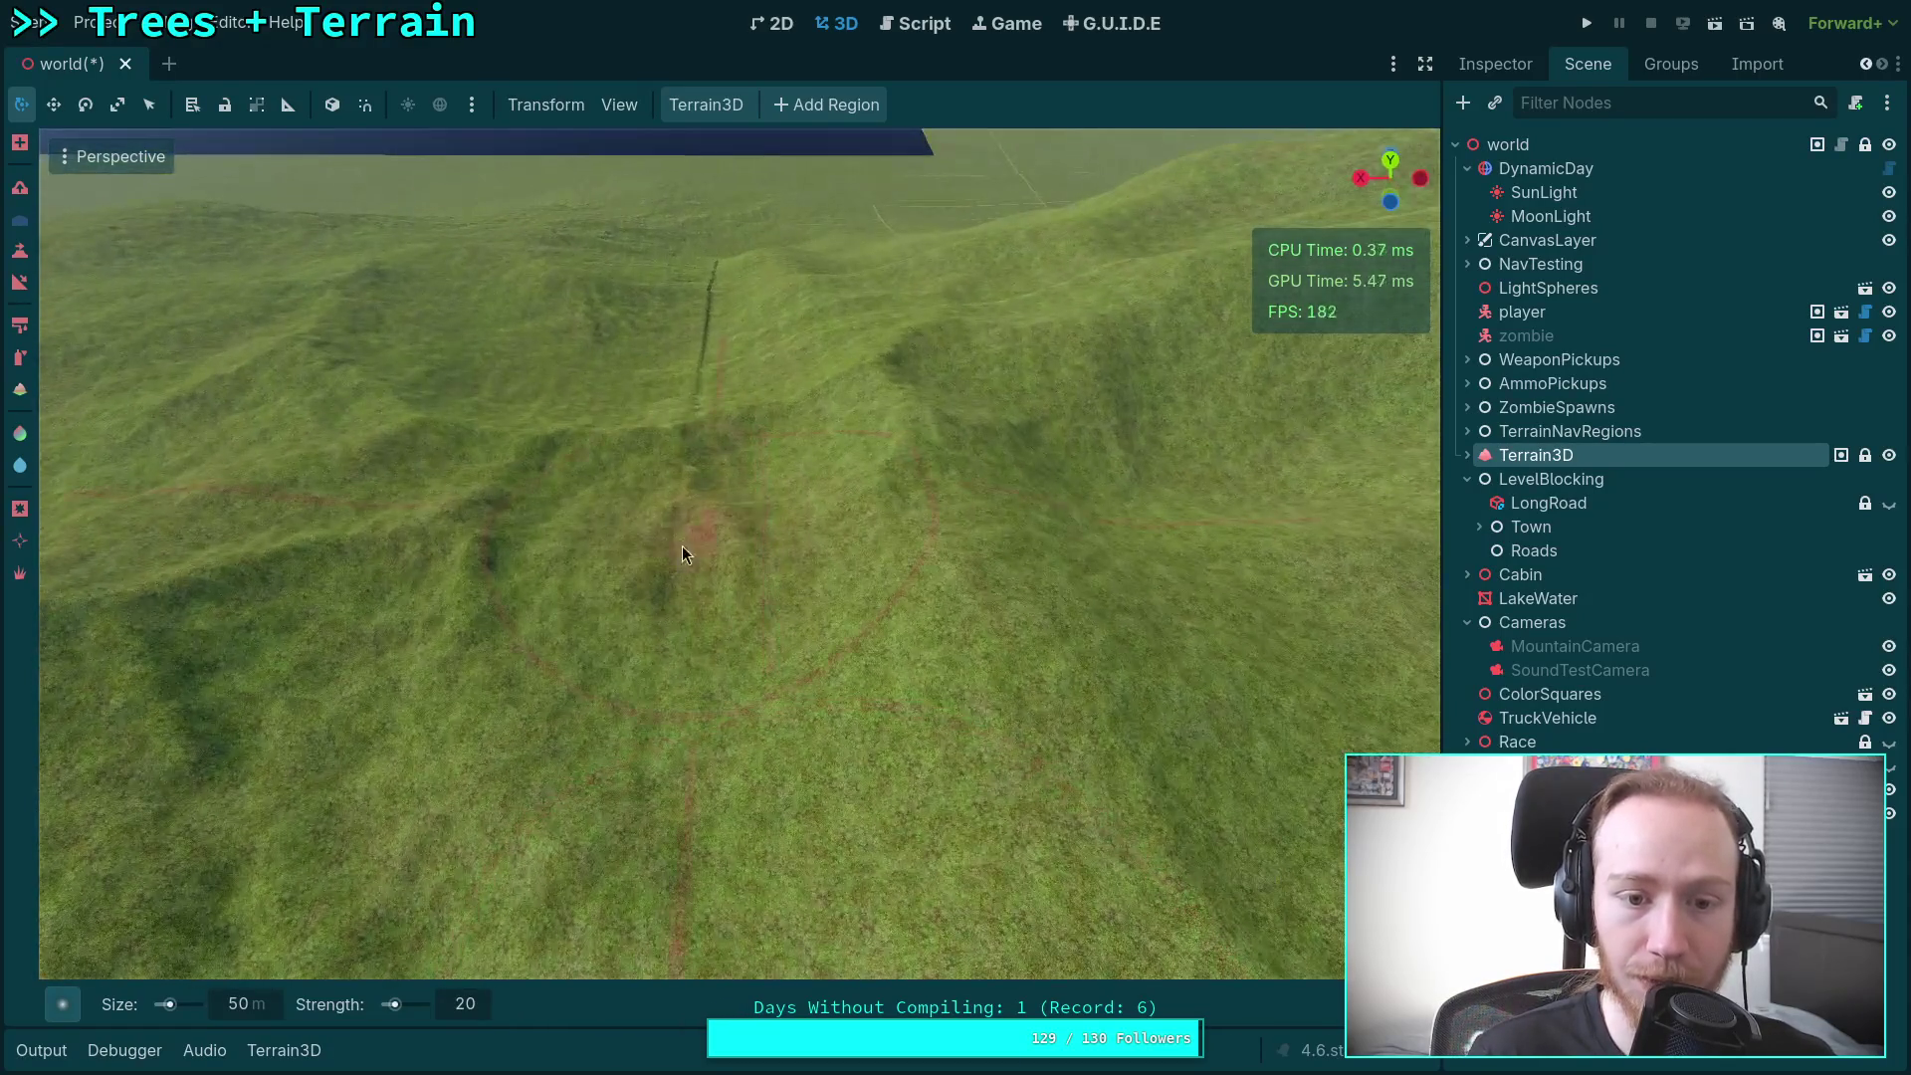
{"action": "scroll", "coordinate": [726, 469], "scroll_direction": "up", "scroll_amount": 3}
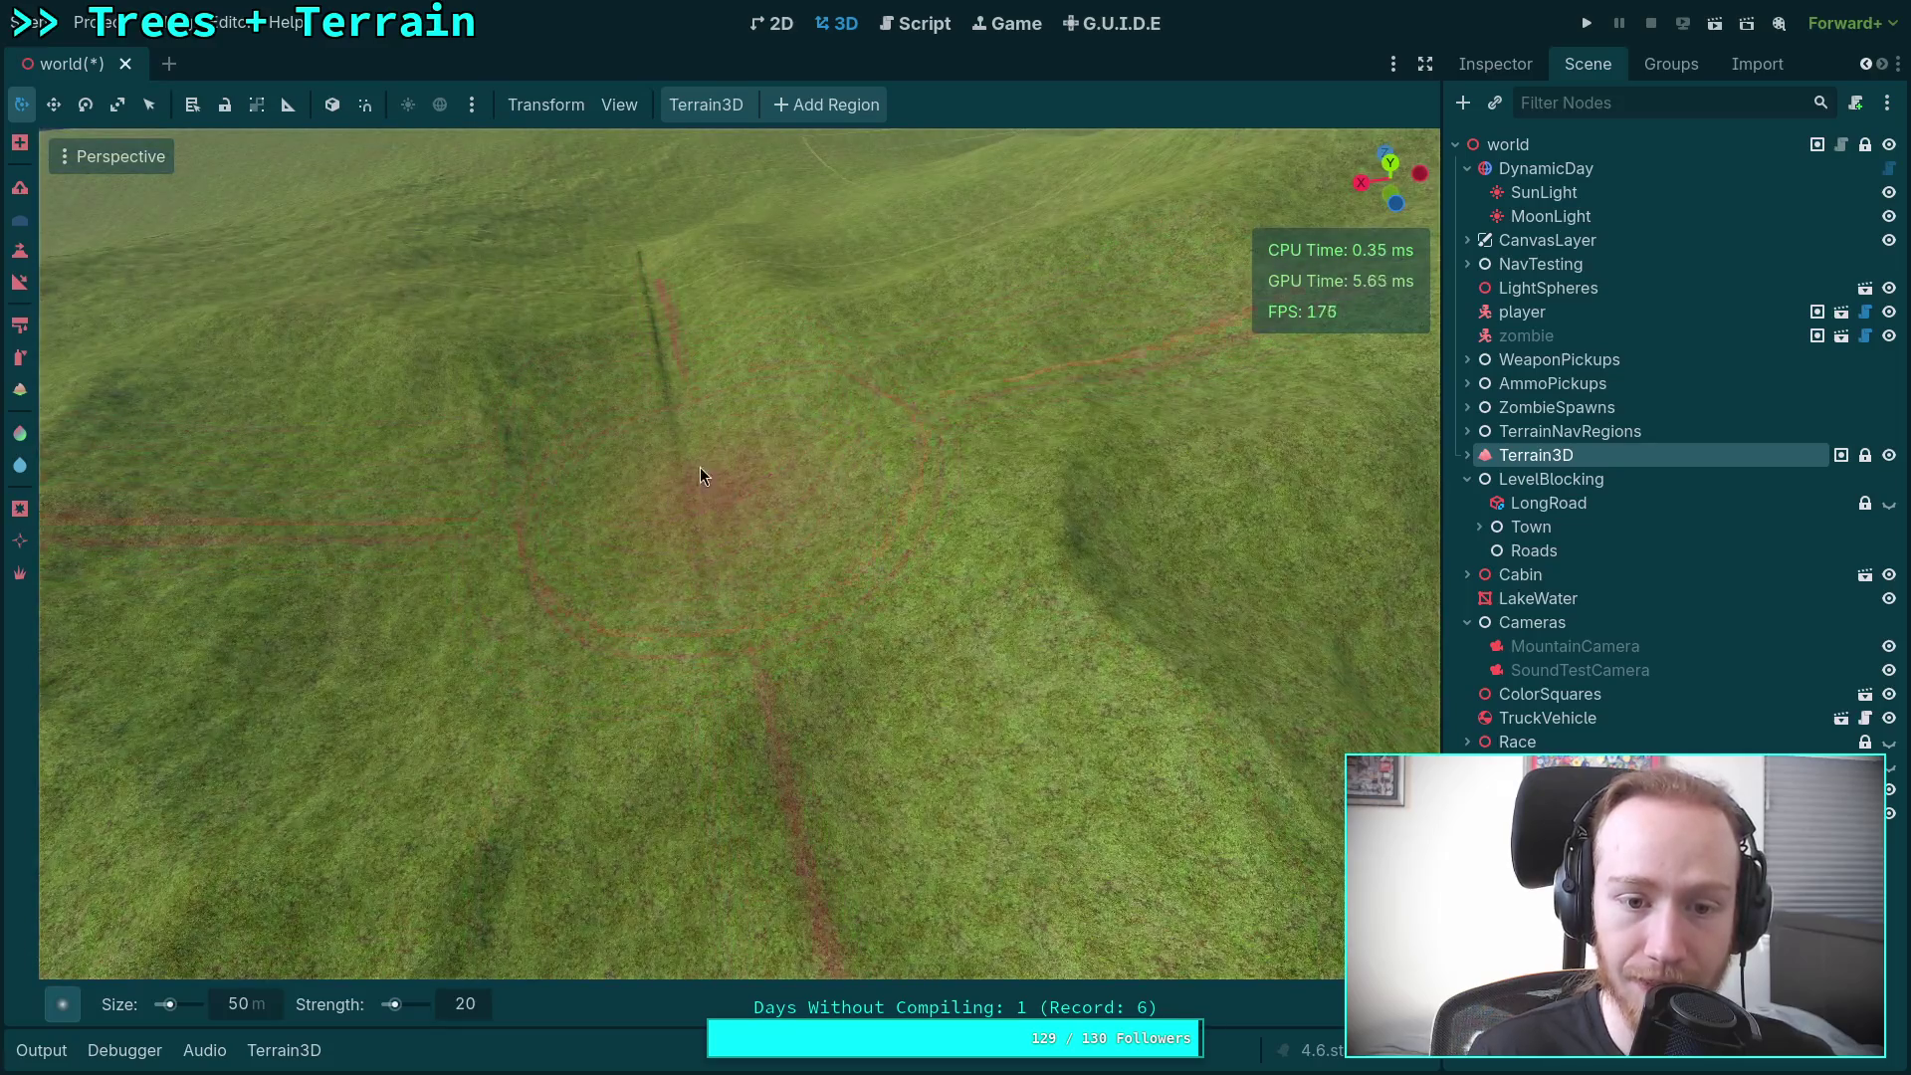
{"action": "scroll", "coordinate": [694, 503], "scroll_direction": "down", "scroll_amount": 3}
{"action": "scroll", "coordinate": [686, 542], "scroll_direction": "up", "scroll_amount": 5}
Step: Orbit and zoom over the hills, lake and brown roads to a wide view
{"action": "mouse_move", "coordinate": [712, 476]}
{"action": "left_mouse_down"}
{"action": "mouse_move", "coordinate": [478, 453]}
{"action": "mouse_move", "coordinate": [539, 530]}
{"action": "mouse_move", "coordinate": [1057, 348]}
{"action": "mouse_move", "coordinate": [926, 637]}
{"action": "left_mouse_up"}
{"action": "mouse_move", "coordinate": [743, 559]}
{"action": "left_mouse_down"}
{"action": "mouse_move", "coordinate": [722, 637]}
{"action": "mouse_move", "coordinate": [691, 555]}
{"action": "left_mouse_up"}
{"action": "scroll", "coordinate": [962, 553], "scroll_direction": "up", "scroll_amount": 3}
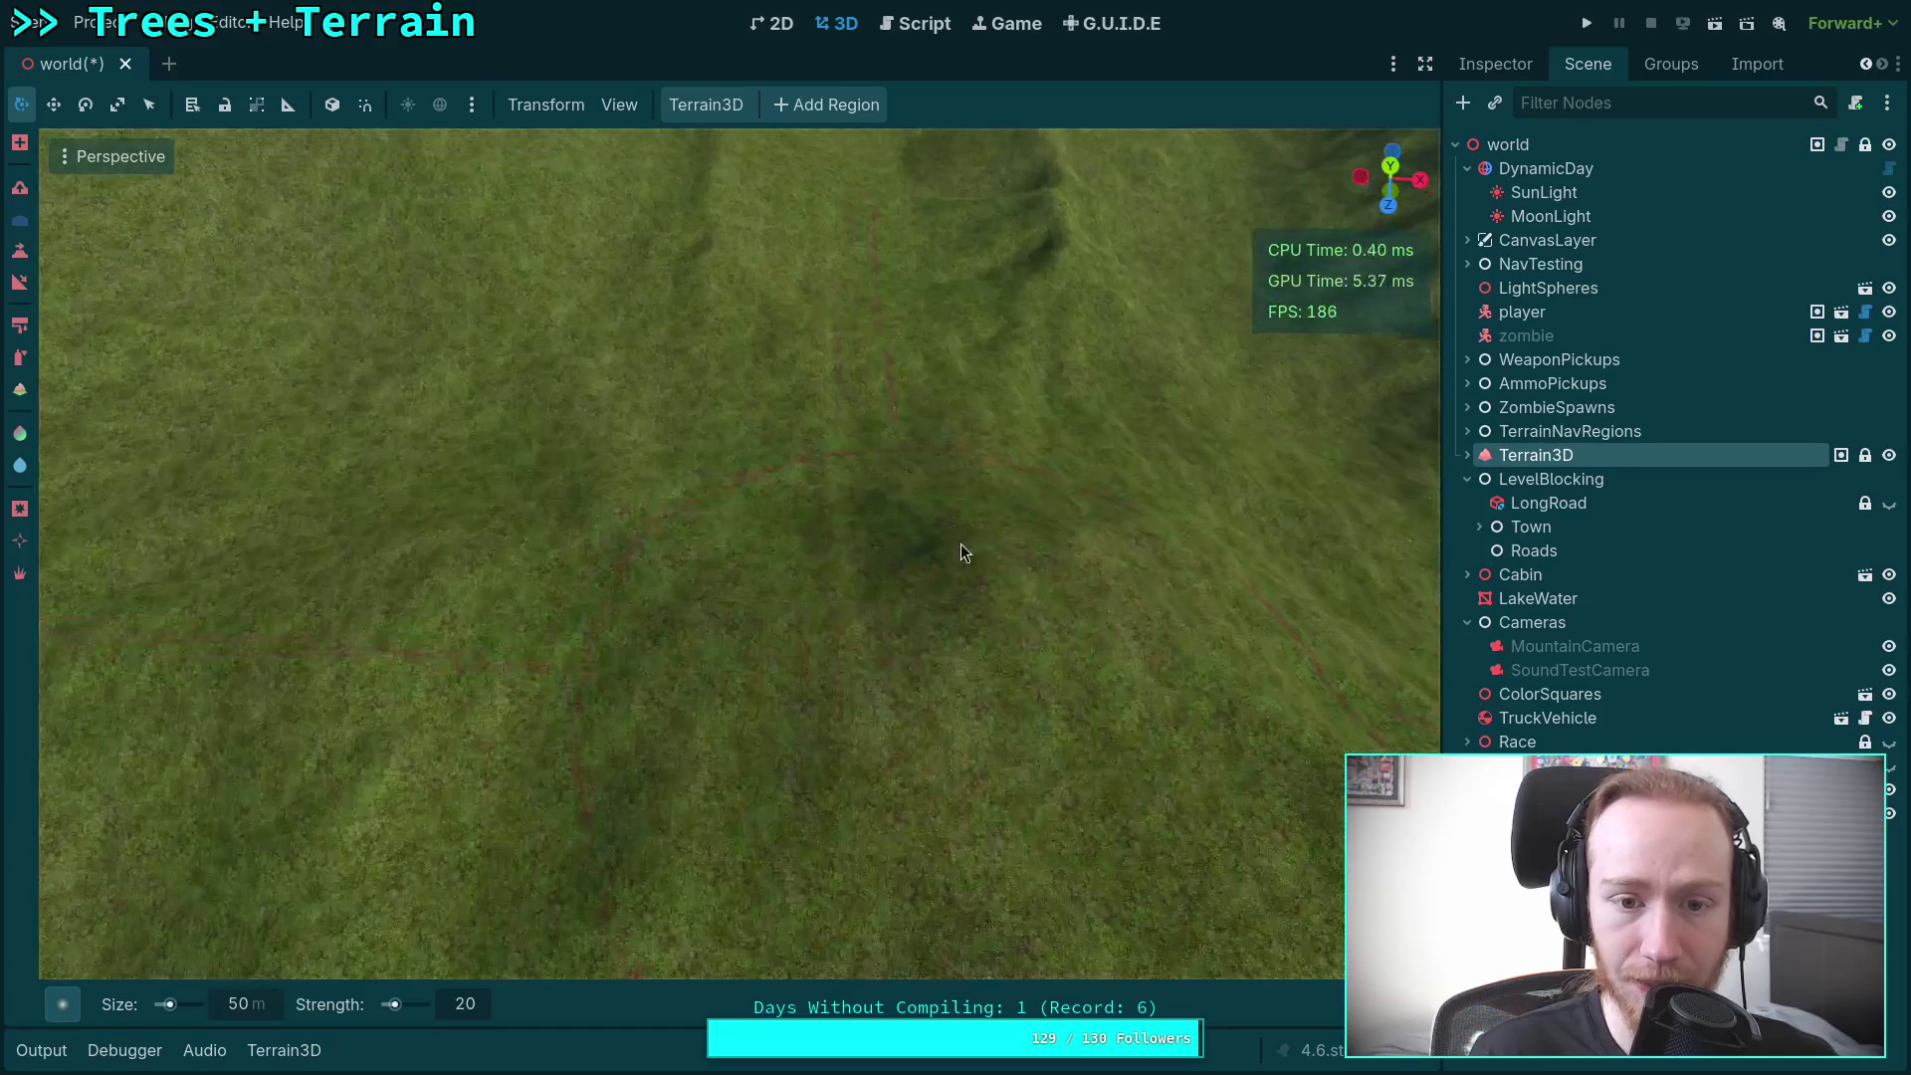
{"action": "scroll", "coordinate": [870, 345], "scroll_direction": "down", "scroll_amount": 5}
{"action": "scroll", "coordinate": [869, 346], "scroll_direction": "up", "scroll_amount": 3}
{"action": "mouse_move", "coordinate": [558, 558]}
{"action": "left_mouse_down"}
{"action": "mouse_move", "coordinate": [577, 597]}
{"action": "mouse_move", "coordinate": [610, 565]}
{"action": "mouse_move", "coordinate": [648, 589]}
{"action": "left_mouse_up"}
{"action": "scroll", "coordinate": [760, 745], "scroll_direction": "up", "scroll_amount": 3}
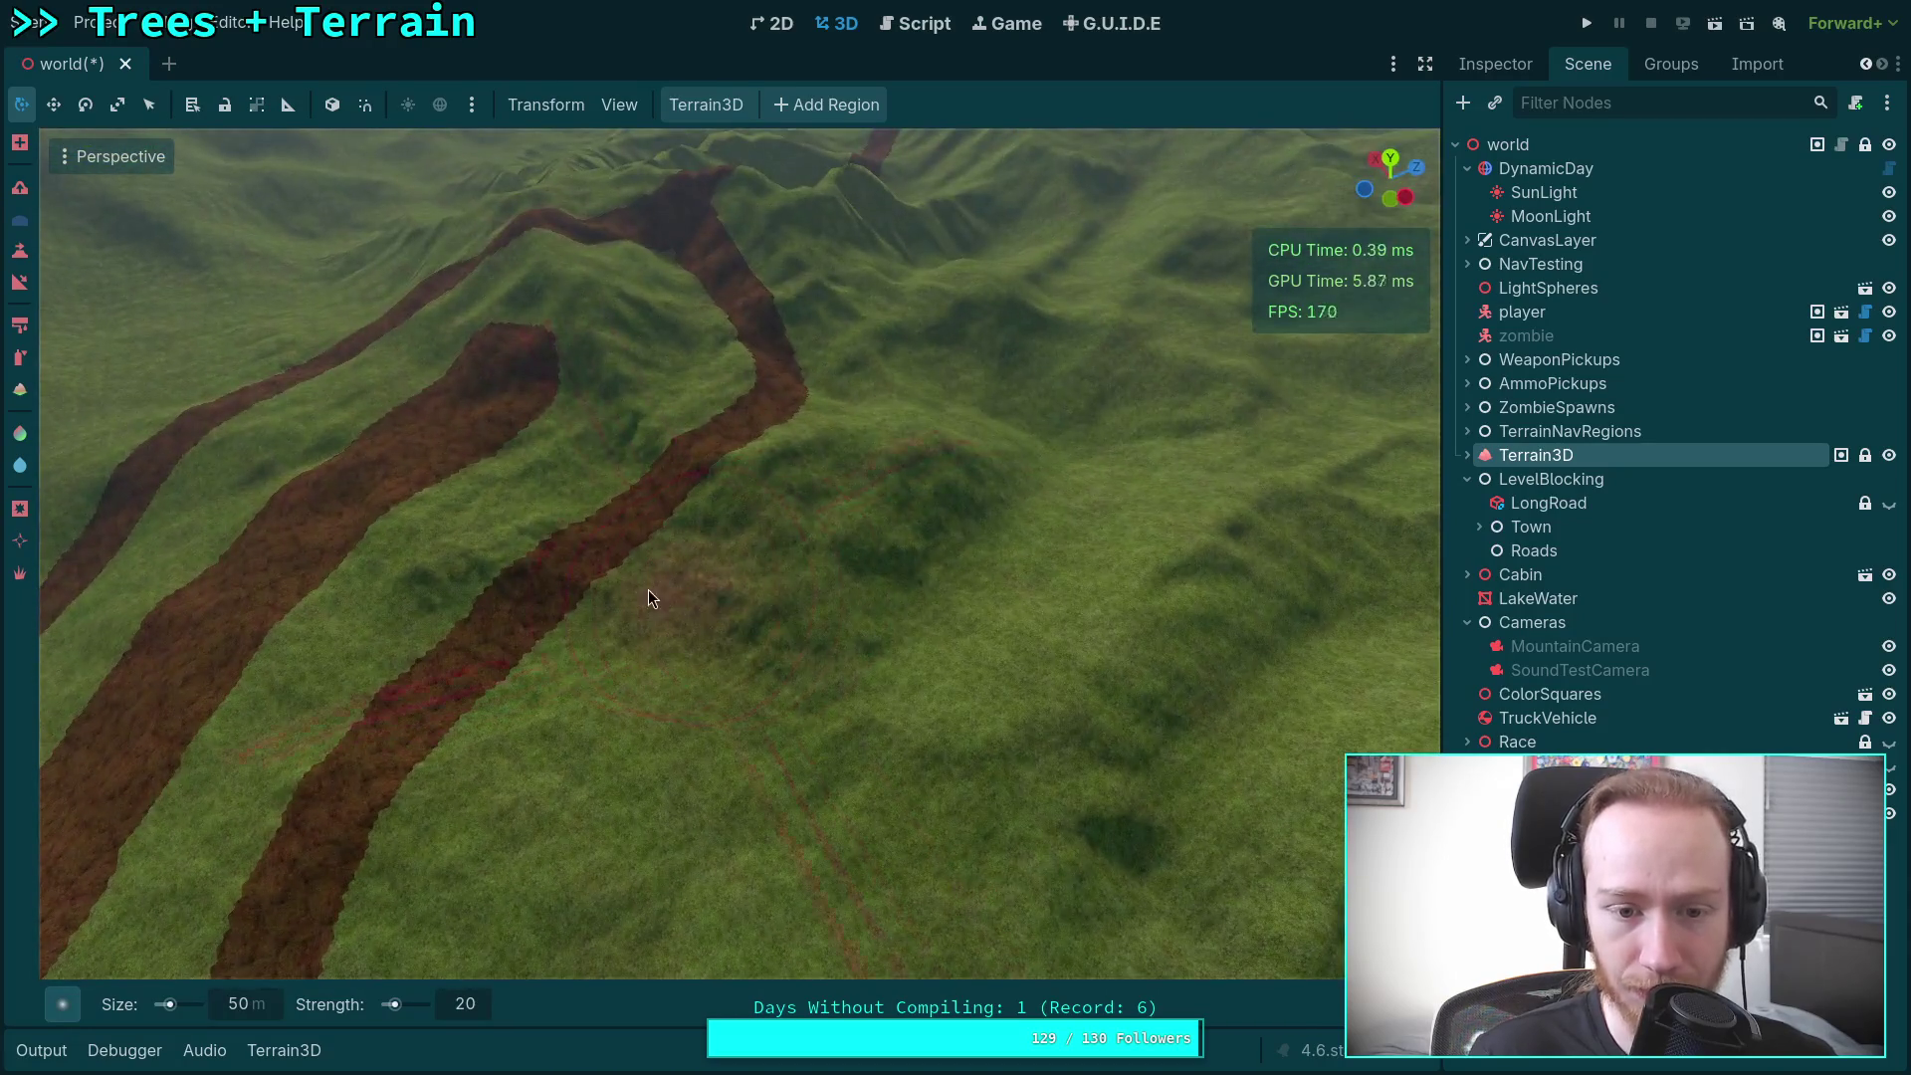
{"action": "left_click_drag", "start_coordinate": [947, 554], "coordinate": [868, 459]}
{"action": "left_click_drag", "start_coordinate": [903, 731], "coordinate": [637, 607]}
{"action": "mouse_move", "coordinate": [741, 553]}
{"action": "left_mouse_down"}
{"action": "mouse_move", "coordinate": [661, 521]}
{"action": "mouse_move", "coordinate": [280, 673]}
{"action": "left_mouse_up"}
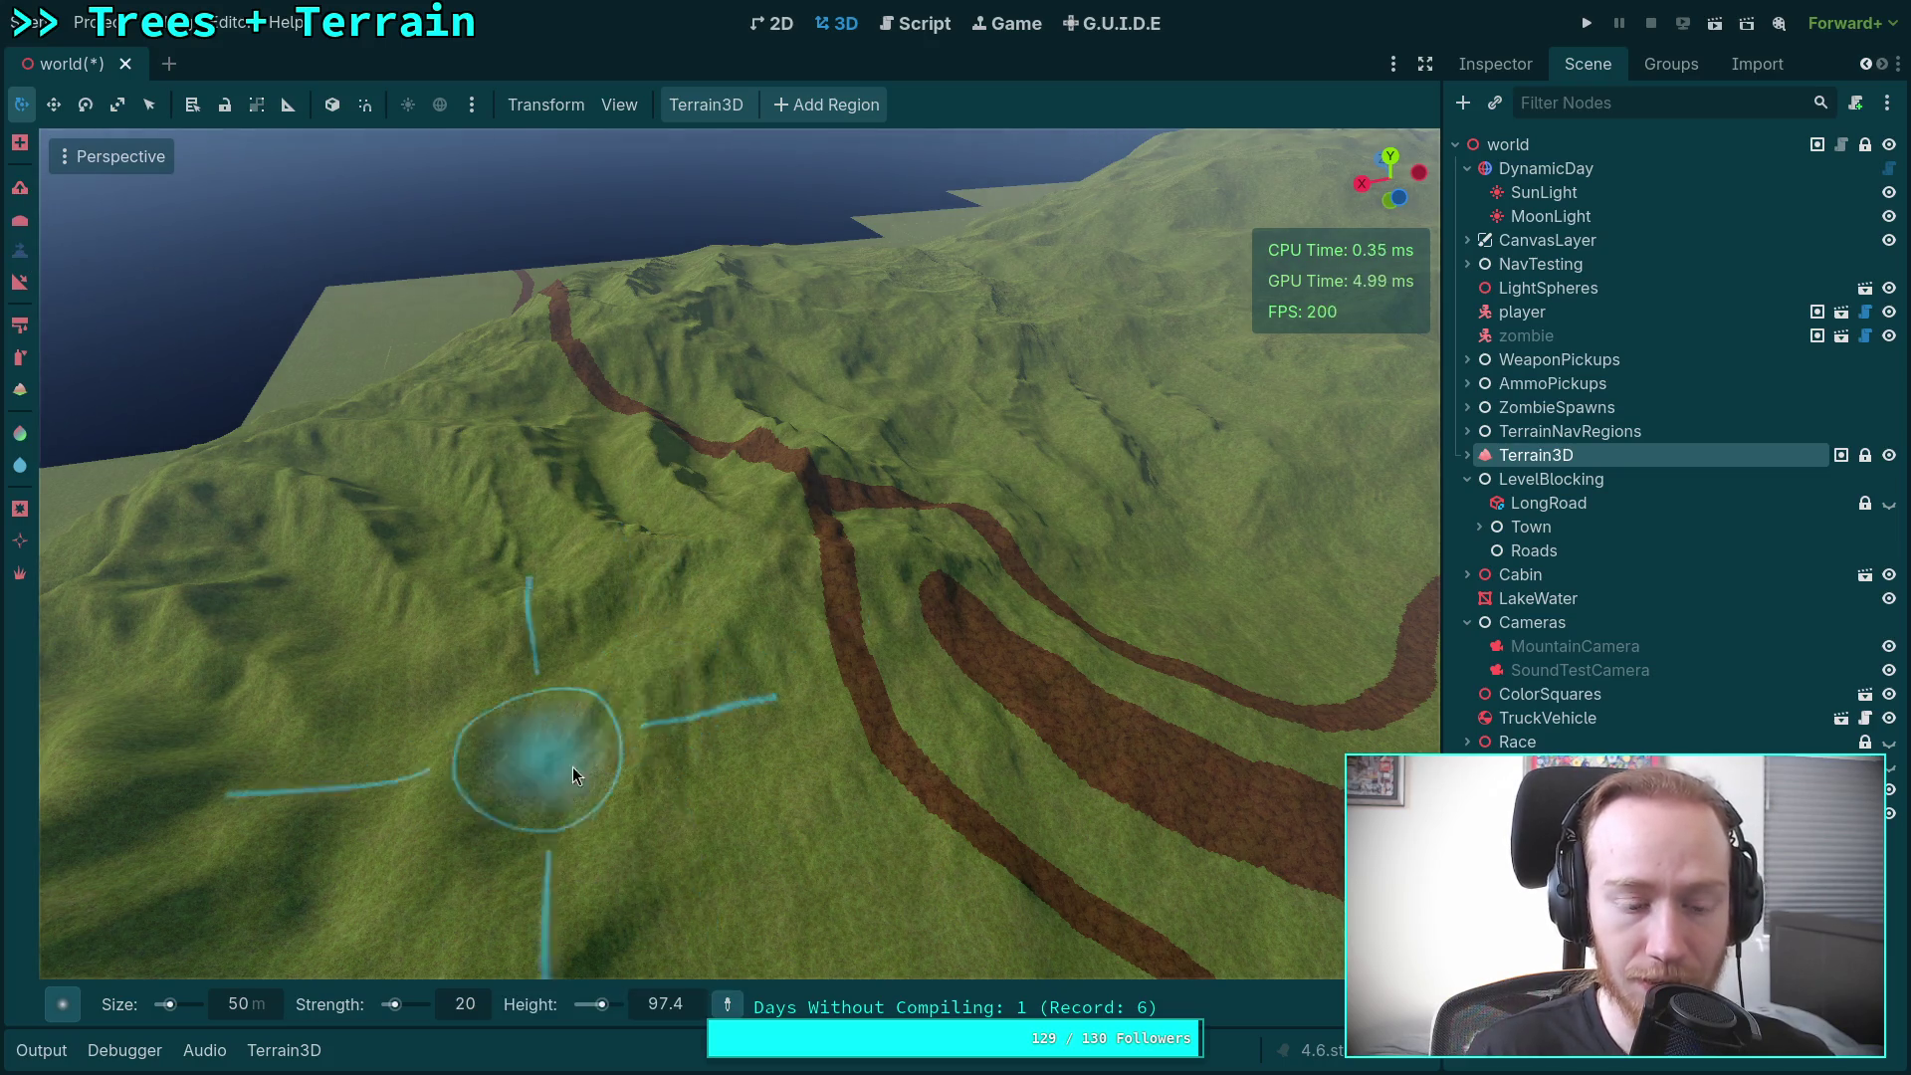
Step: Switch the brush shape to Peak2 and set the target height to 200
{"action": "left_click_drag", "start_coordinate": [571, 766], "coordinate": [1348, 328]}
{"action": "left_click", "coordinate": [63, 1008]}
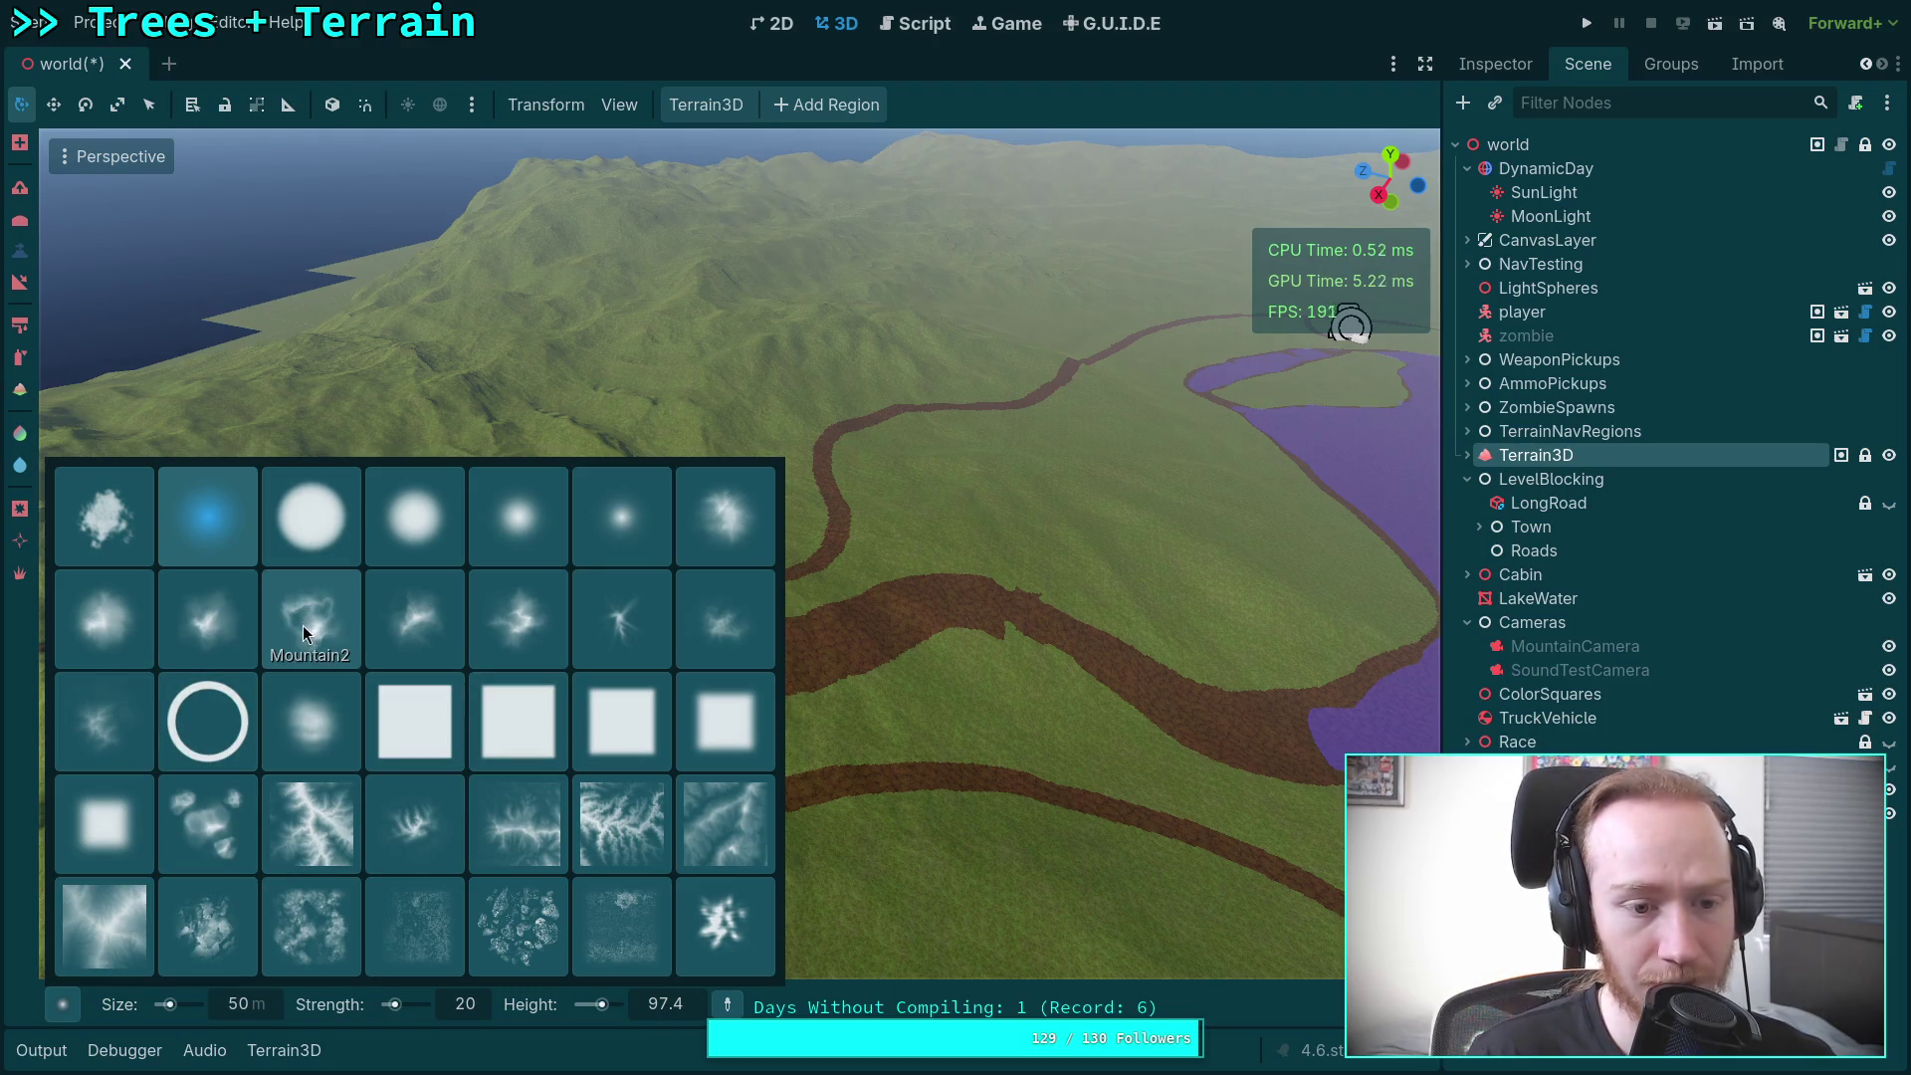
{"action": "left_click", "coordinate": [707, 613]}
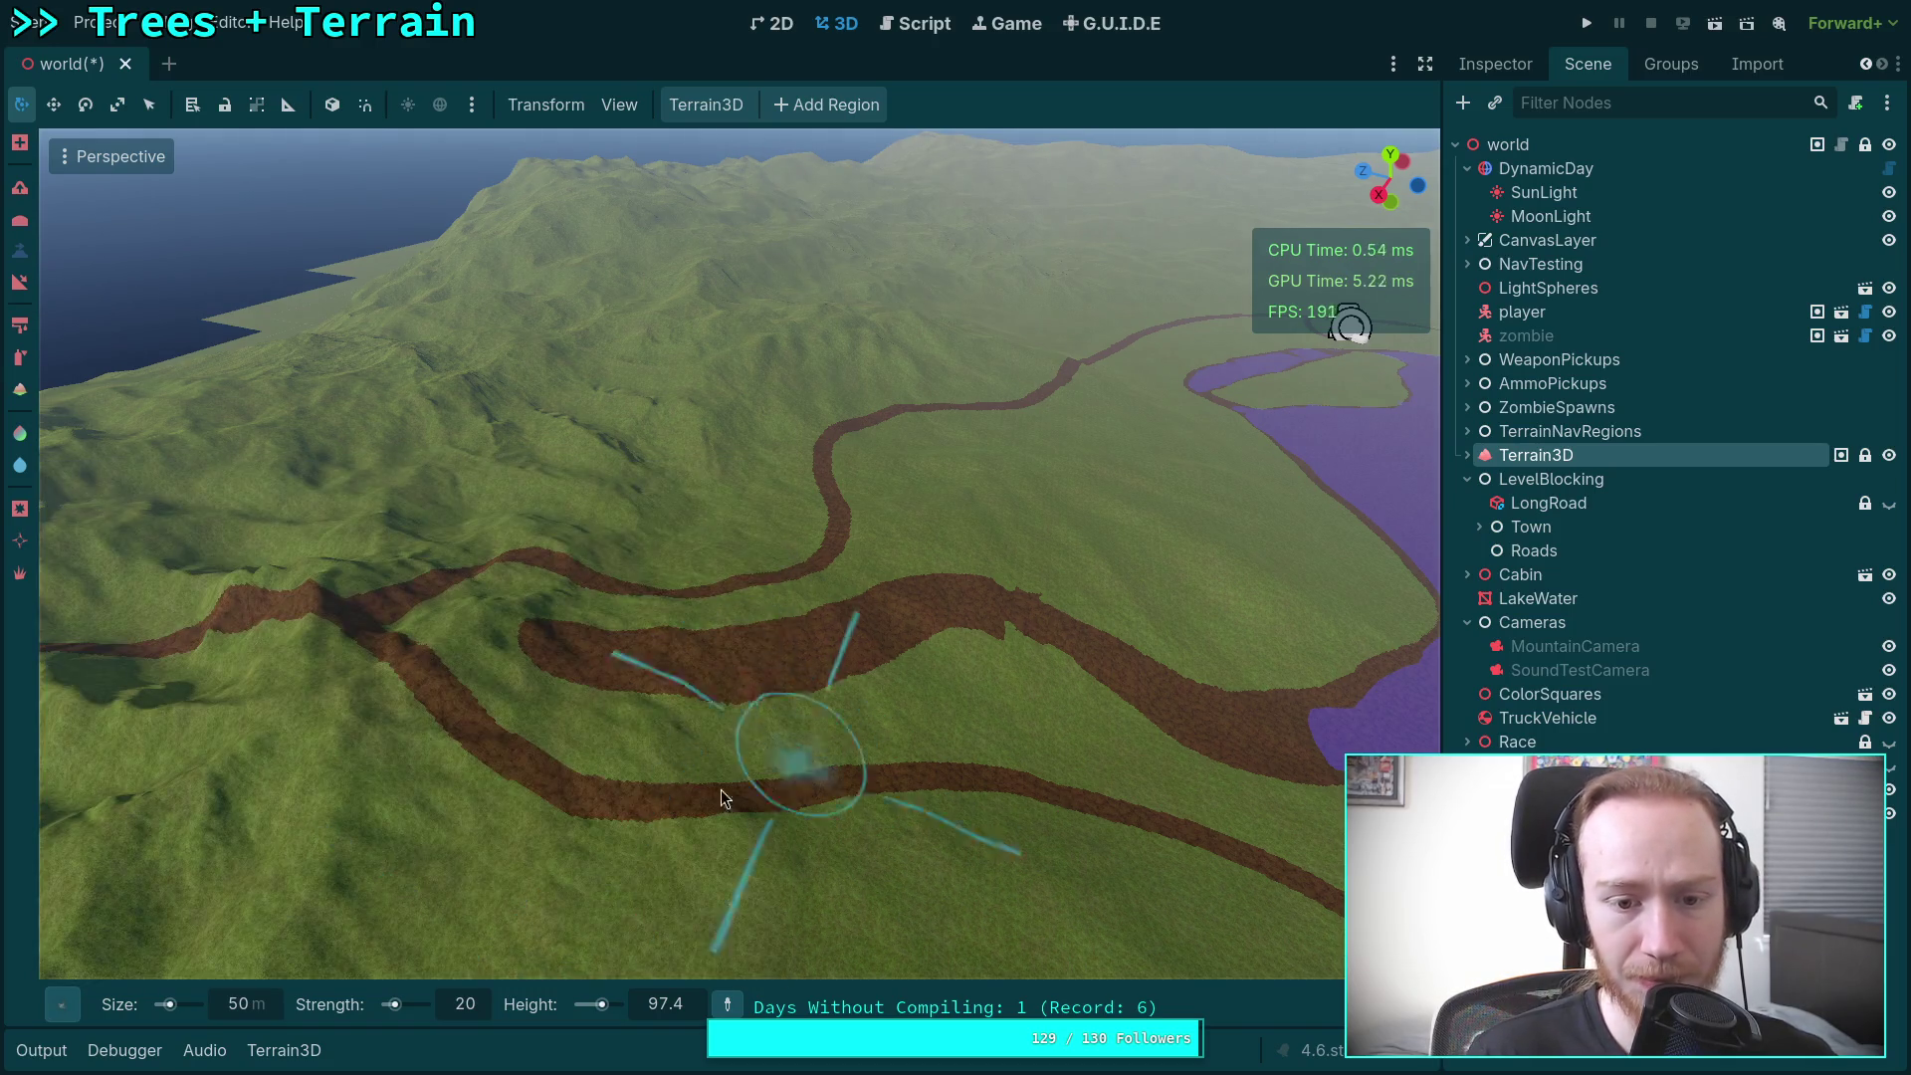
{"action": "left_click", "coordinate": [684, 1006]}
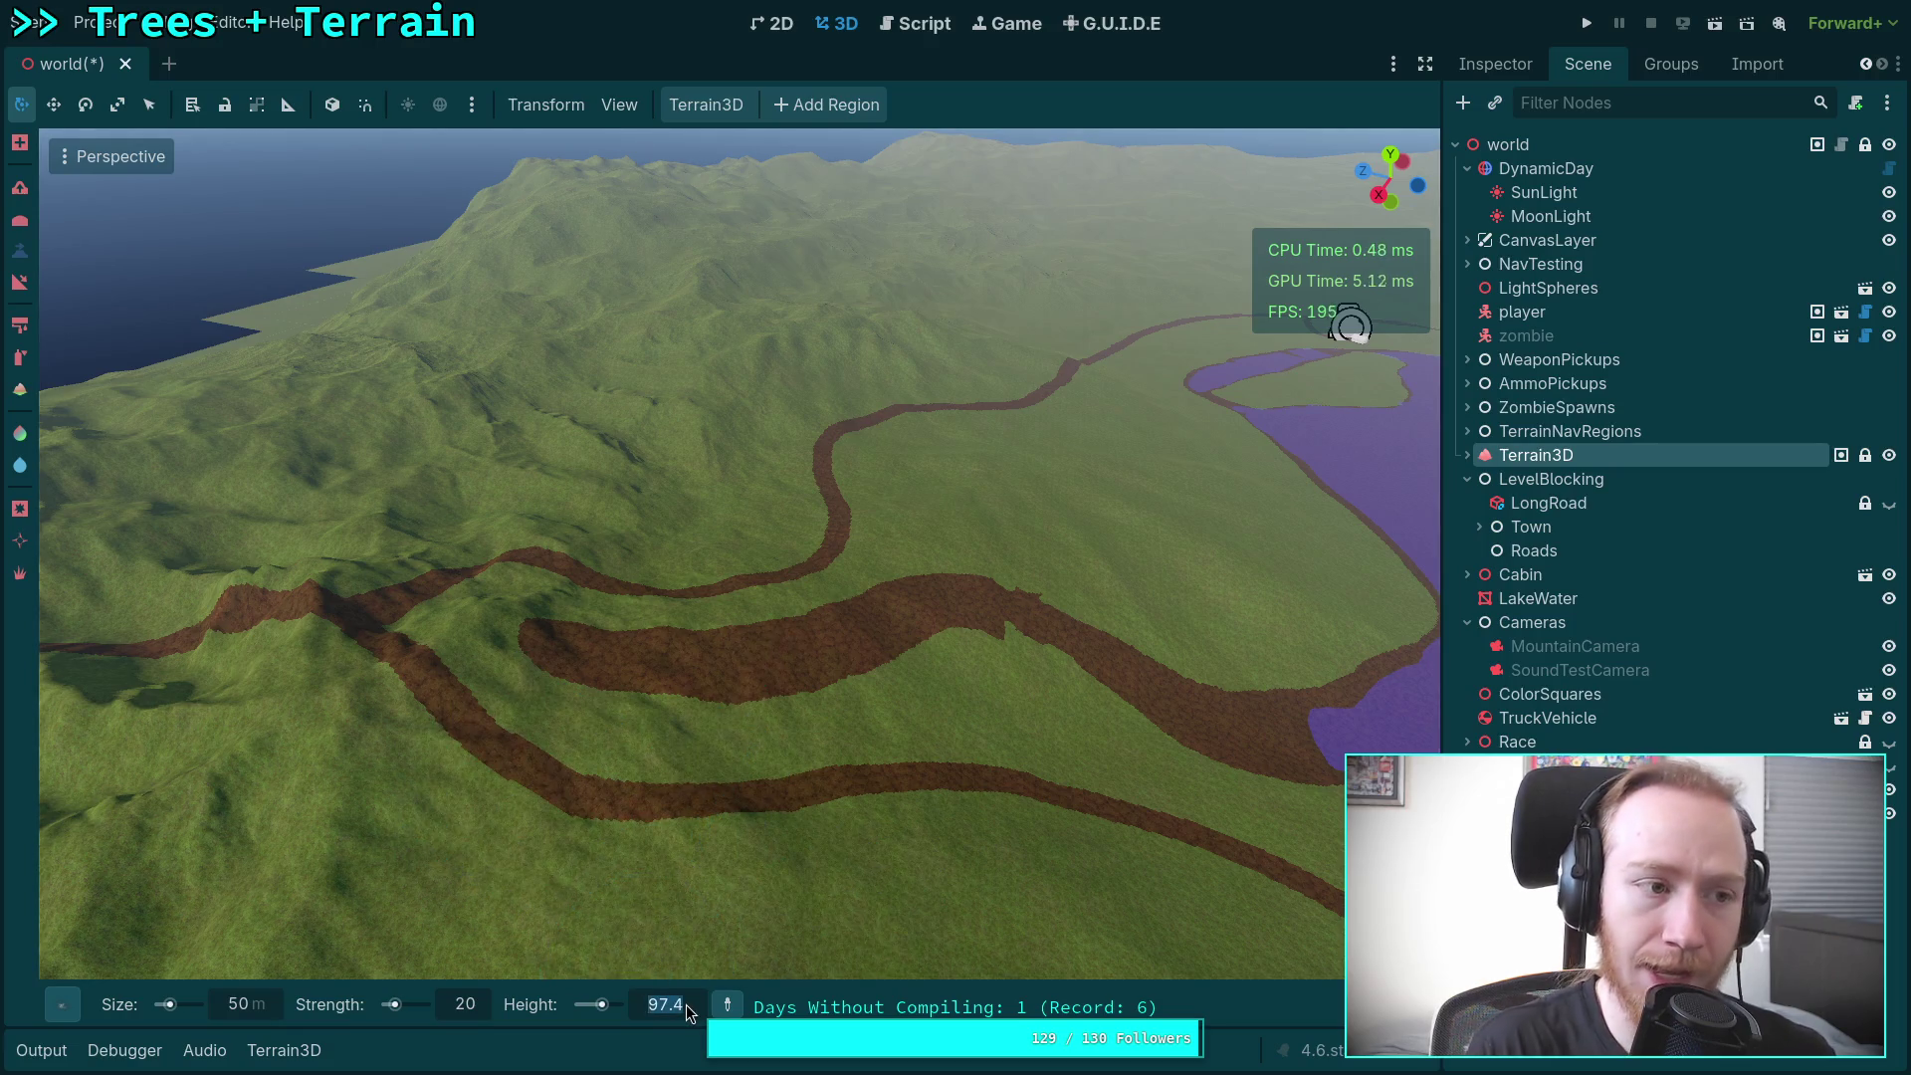
{"action": "type", "text": "200"}
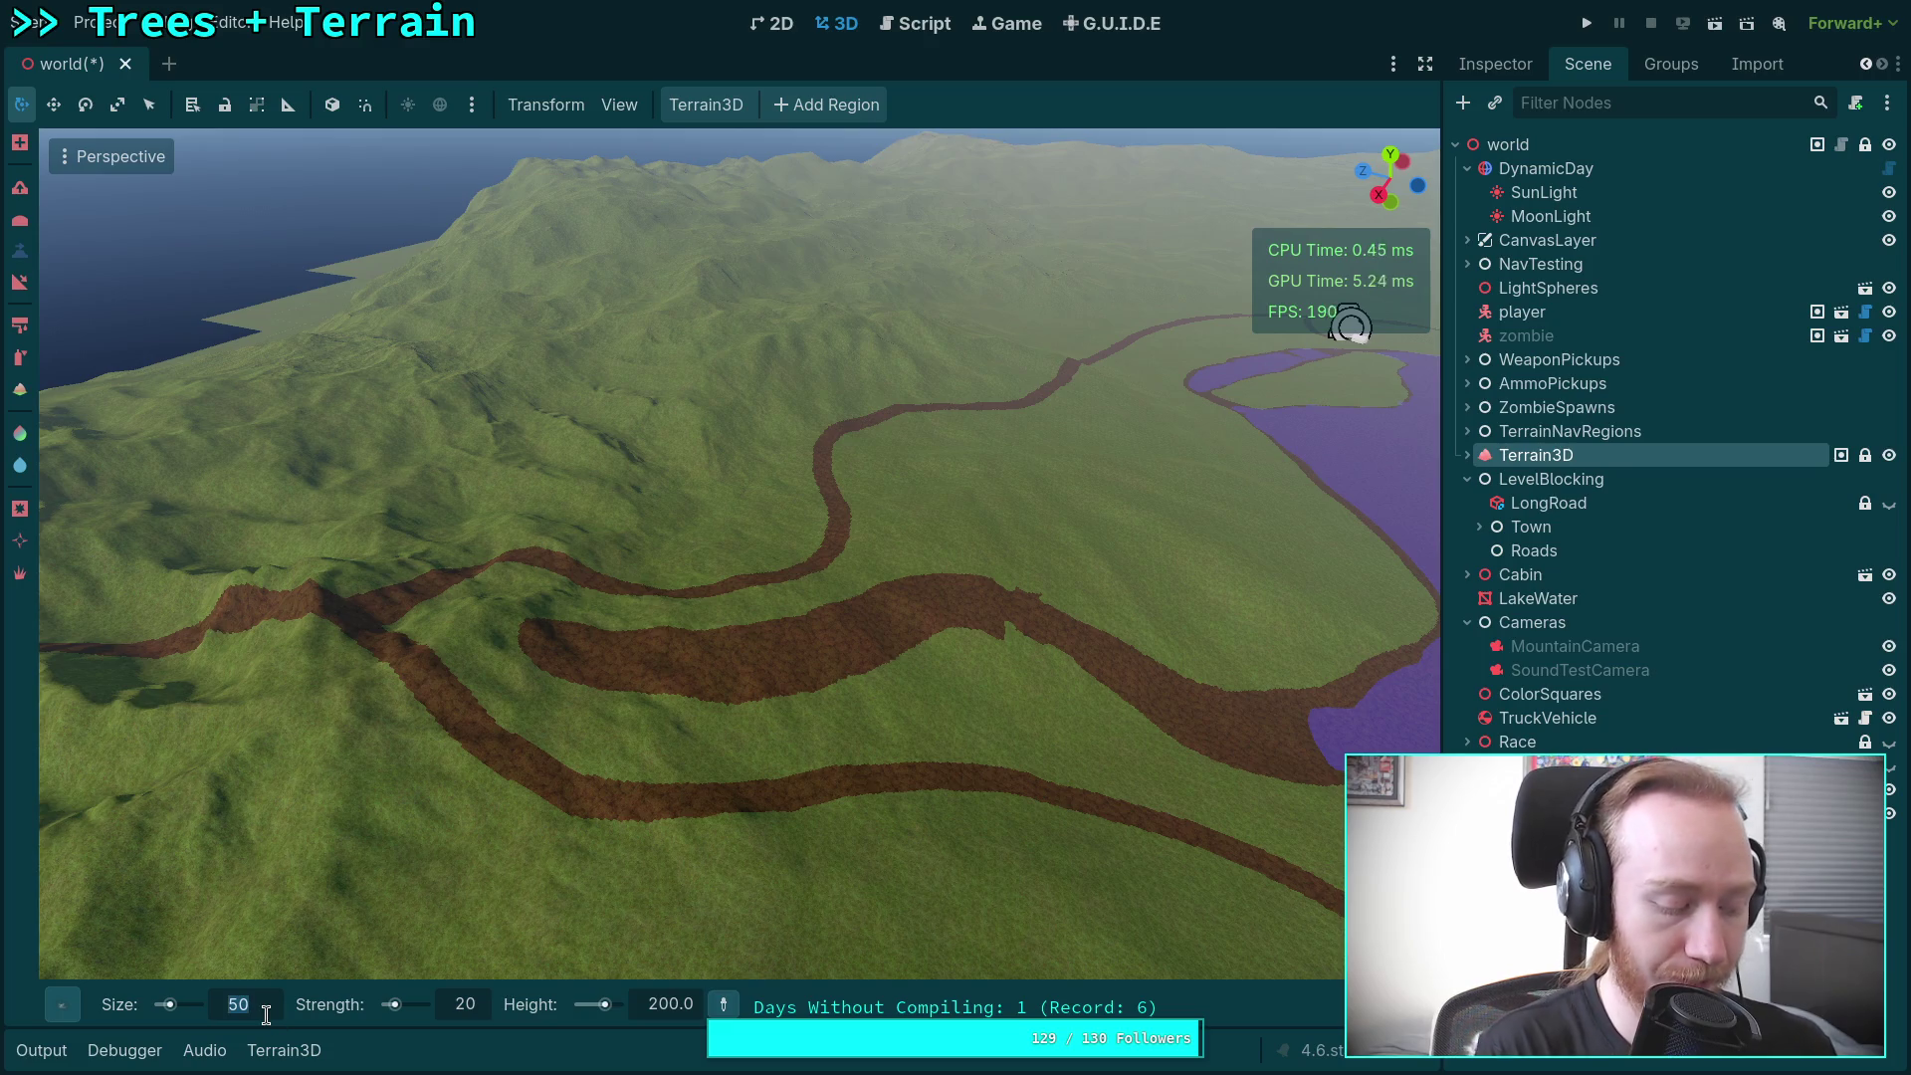
Step: Confirm the 500 m brush size and orbit to survey the hills, lake and road
{"action": "key", "text": "Return"}
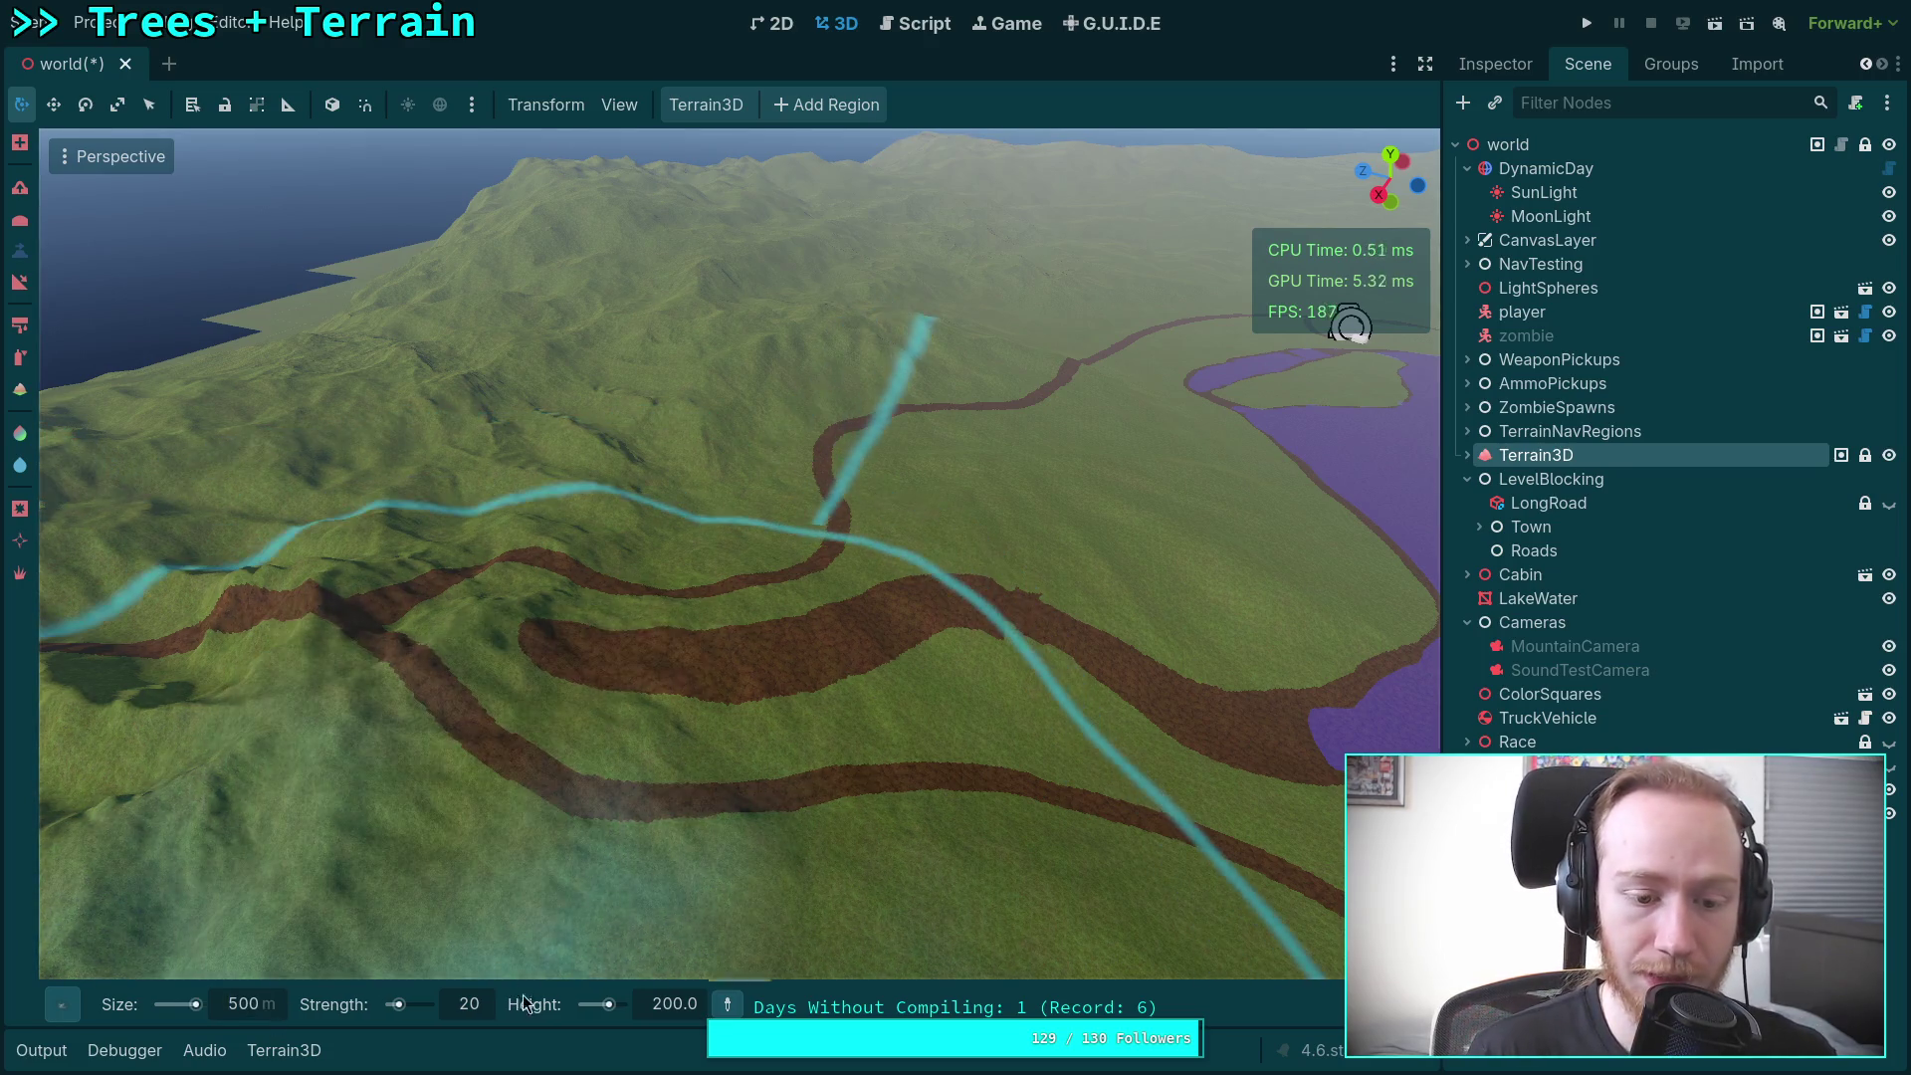
{"action": "mouse_move", "coordinate": [727, 1003]}
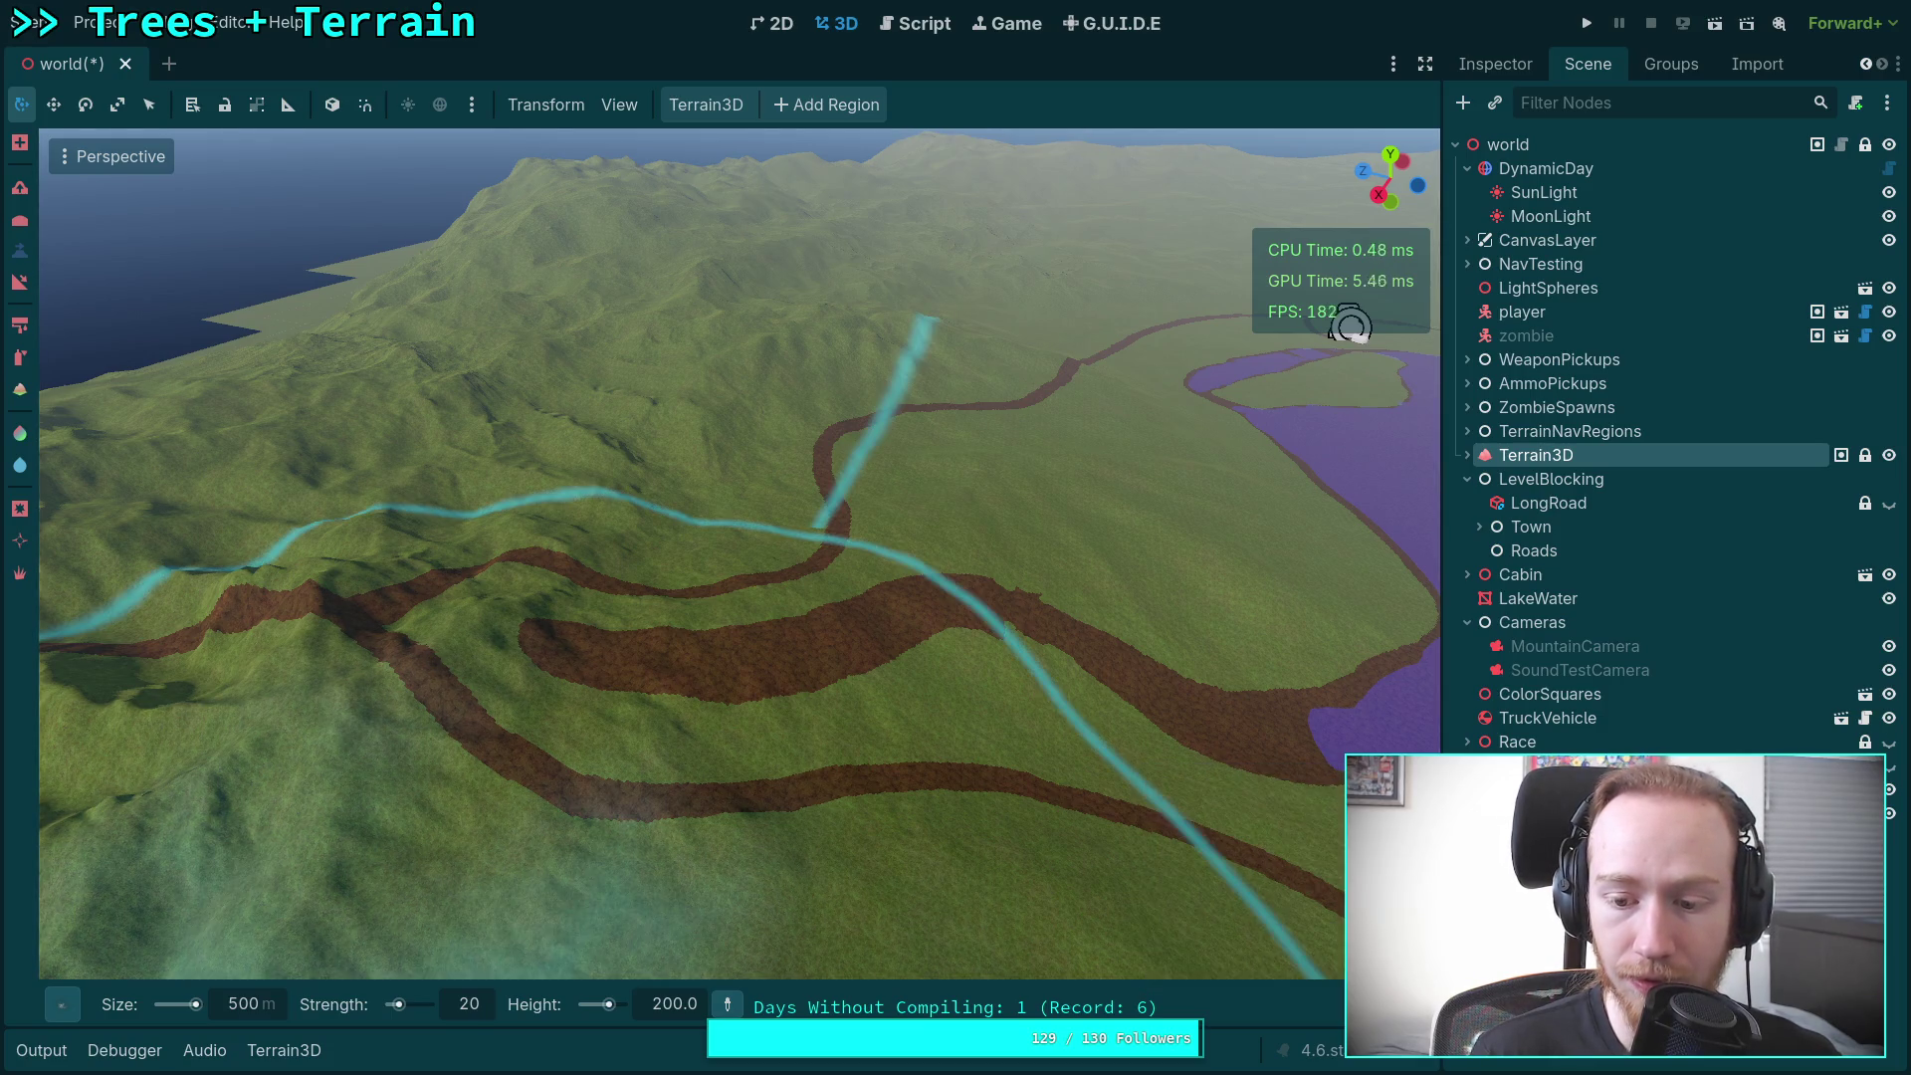
{"action": "scroll", "coordinate": [895, 661], "scroll_direction": "up", "scroll_amount": 5}
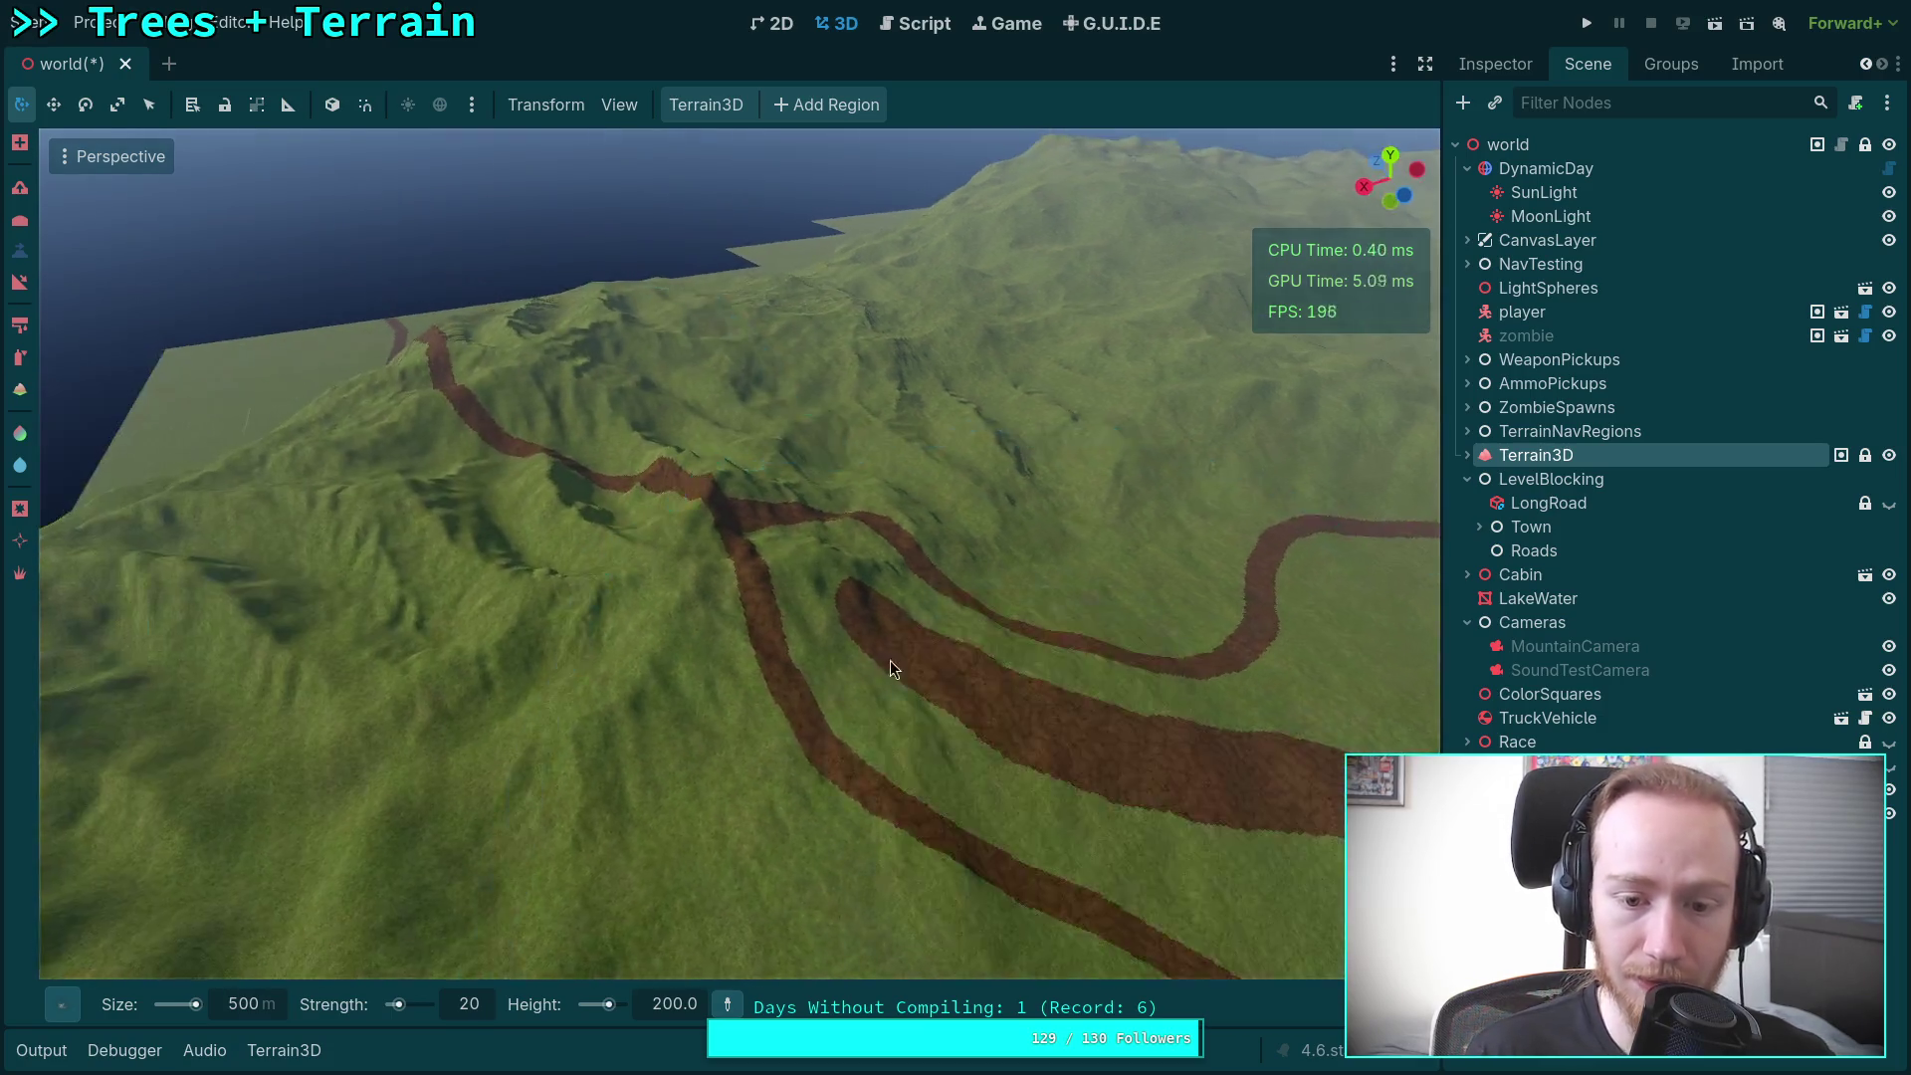
{"action": "mouse_move", "coordinate": [890, 660]}
{"action": "left_mouse_down"}
{"action": "mouse_move", "coordinate": [647, 643]}
{"action": "mouse_move", "coordinate": [696, 593]}
{"action": "mouse_move", "coordinate": [683, 536]}
{"action": "mouse_move", "coordinate": [633, 523]}
{"action": "left_mouse_up"}
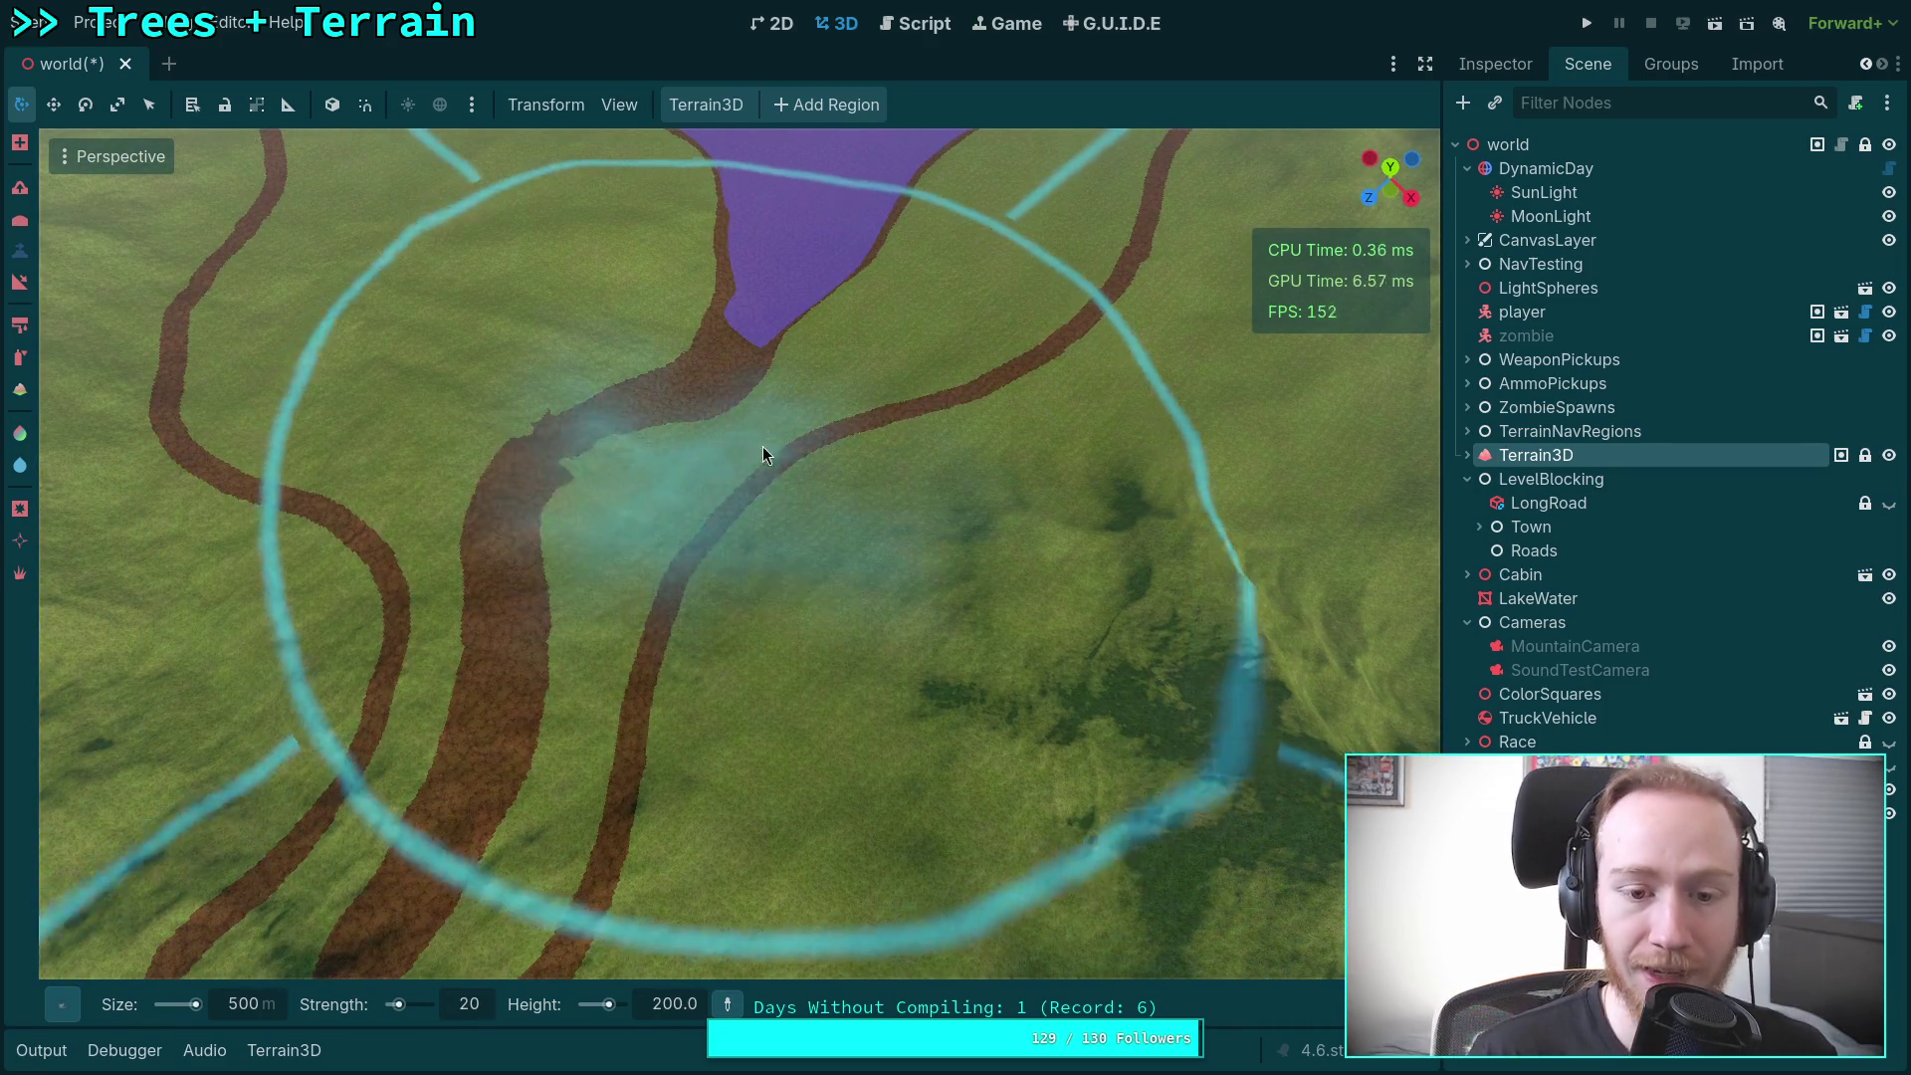
{"action": "left_click_drag", "start_coordinate": [773, 486], "coordinate": [588, 468]}
{"action": "mouse_move", "coordinate": [786, 474]}
{"action": "left_mouse_down"}
{"action": "mouse_move", "coordinate": [840, 474]}
{"action": "mouse_move", "coordinate": [854, 446]}
{"action": "mouse_move", "coordinate": [850, 463]}
{"action": "mouse_move", "coordinate": [796, 408]}
{"action": "mouse_move", "coordinate": [938, 527]}
{"action": "left_mouse_up"}
{"action": "mouse_move", "coordinate": [708, 515]}
{"action": "left_mouse_down"}
{"action": "mouse_move", "coordinate": [884, 528]}
{"action": "mouse_move", "coordinate": [857, 539]}
{"action": "mouse_move", "coordinate": [845, 510]}
{"action": "left_mouse_up"}
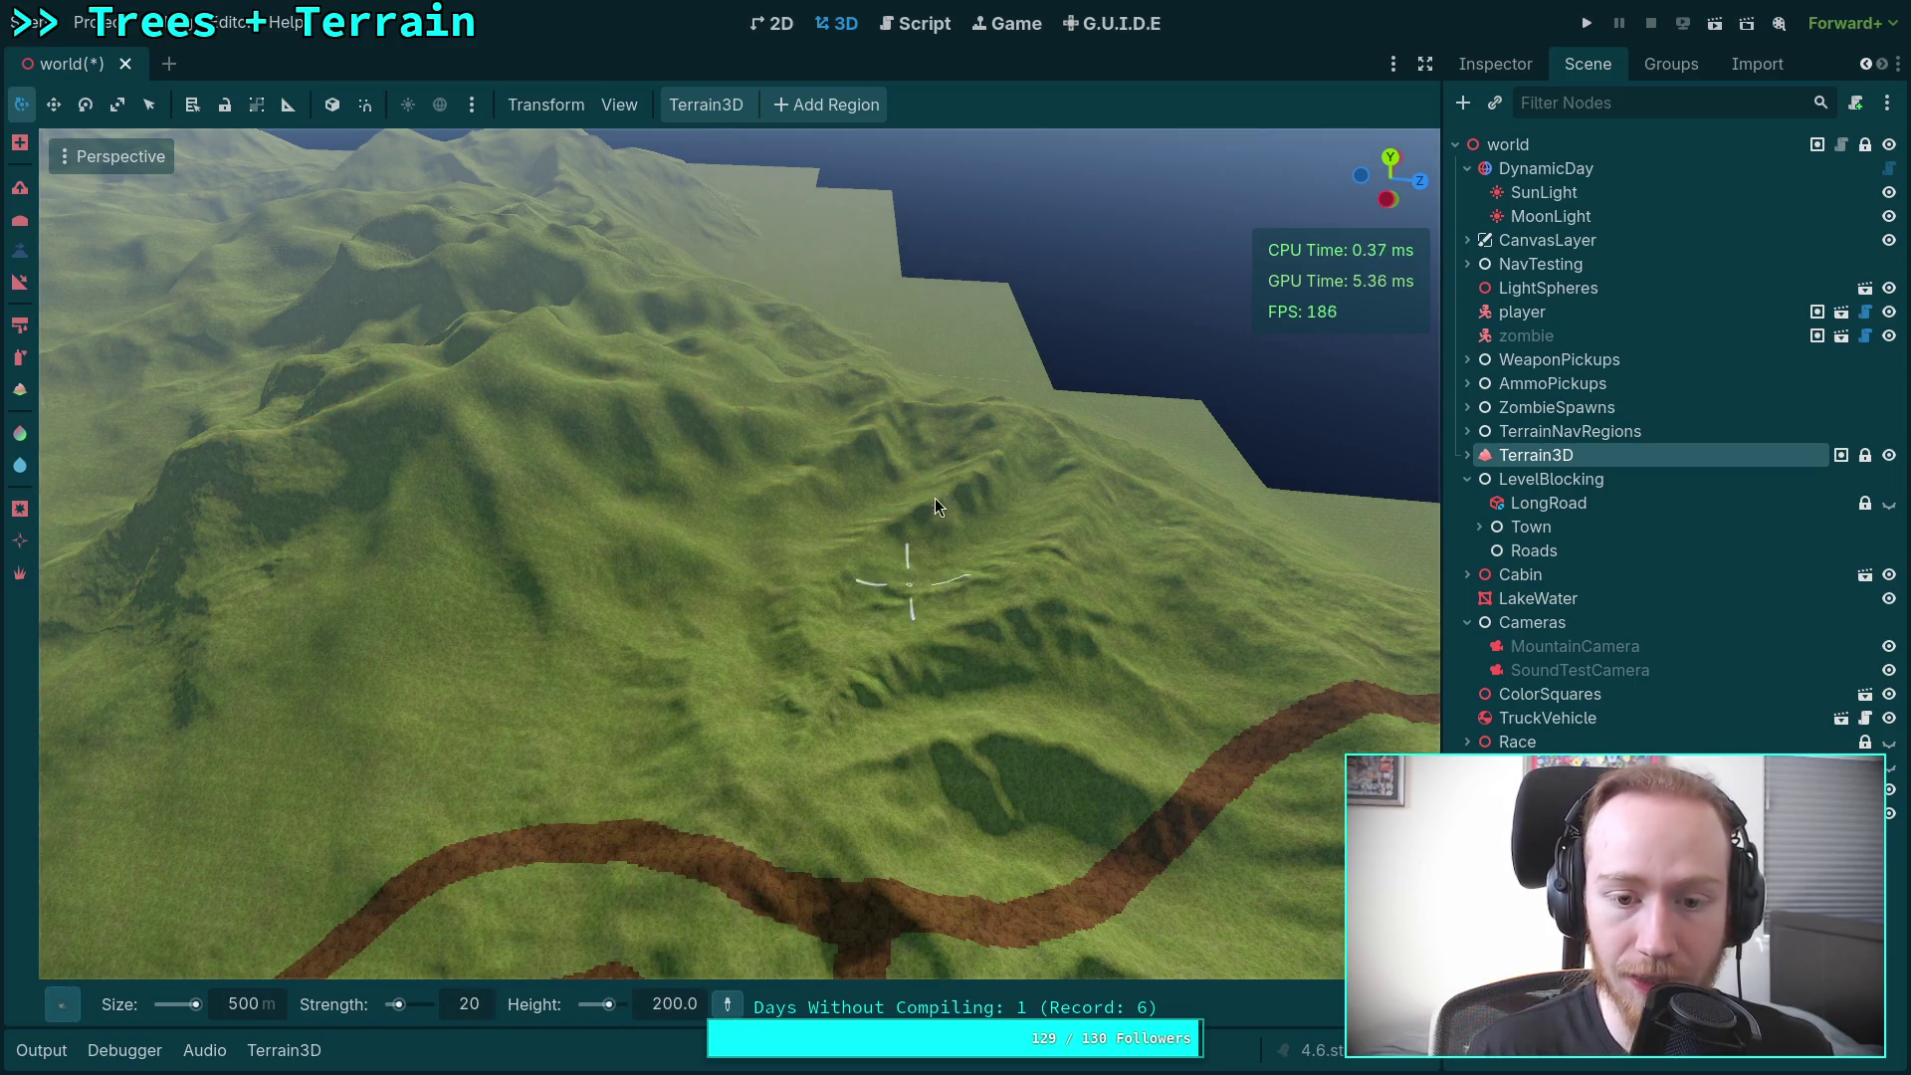
Step: Try strength 50 and undo, then raise a large central mountain at strength 70
{"action": "left_click", "coordinate": [794, 554]}
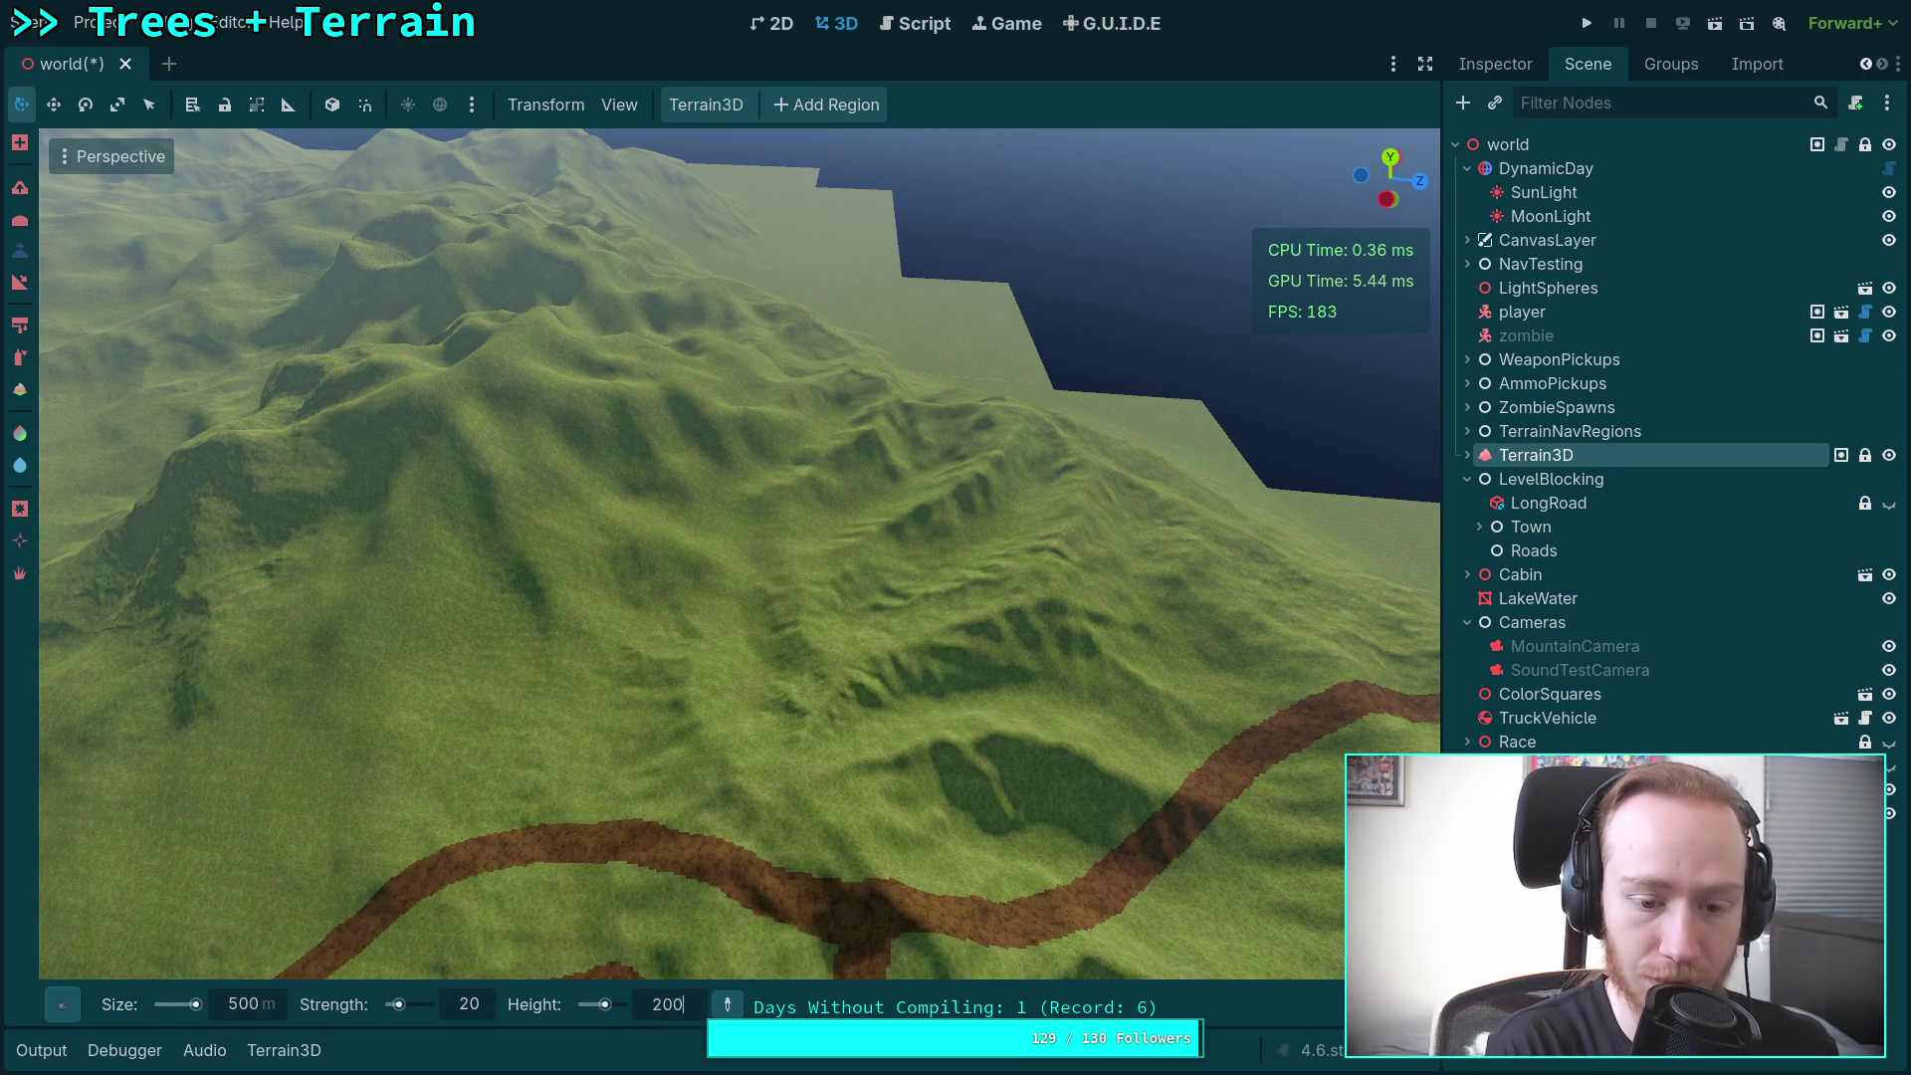
{"action": "left_click", "coordinate": [474, 1012]}
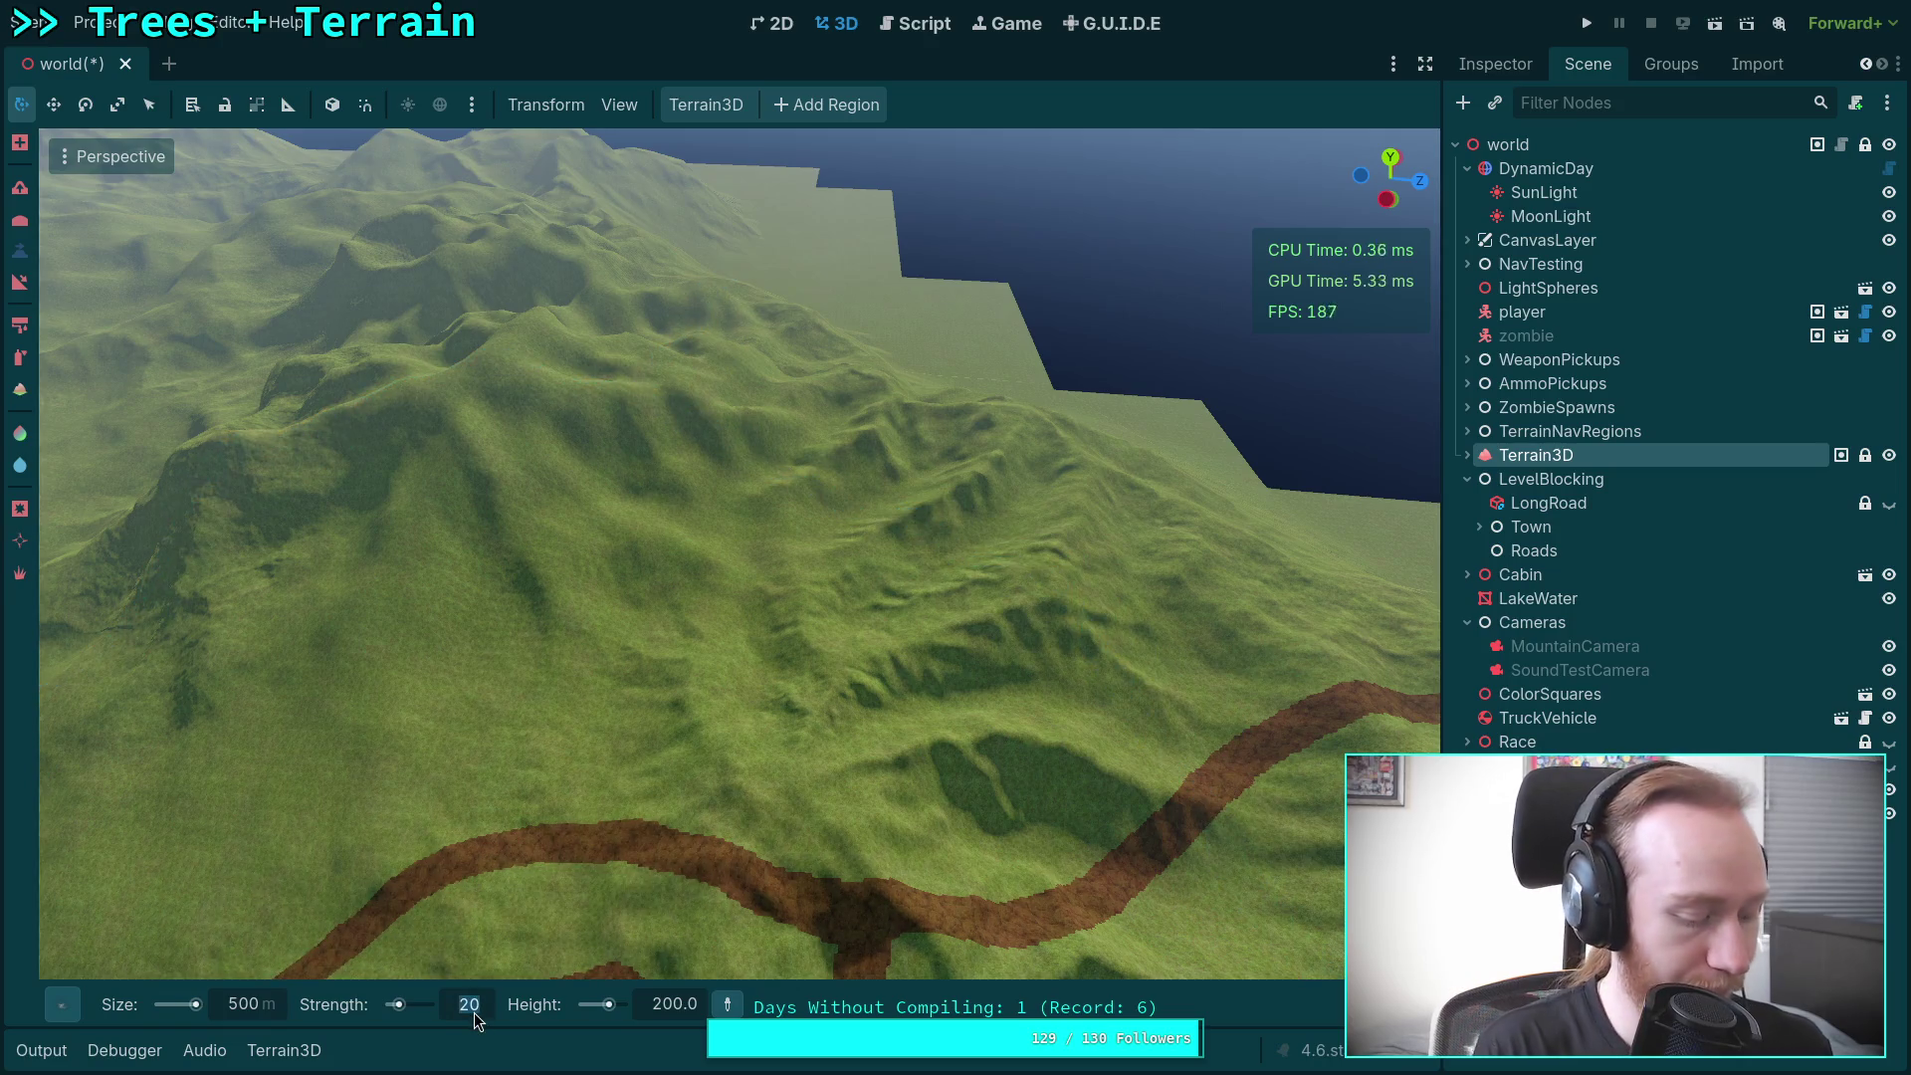
{"action": "type", "text": "50"}
{"action": "key", "text": "Return"}
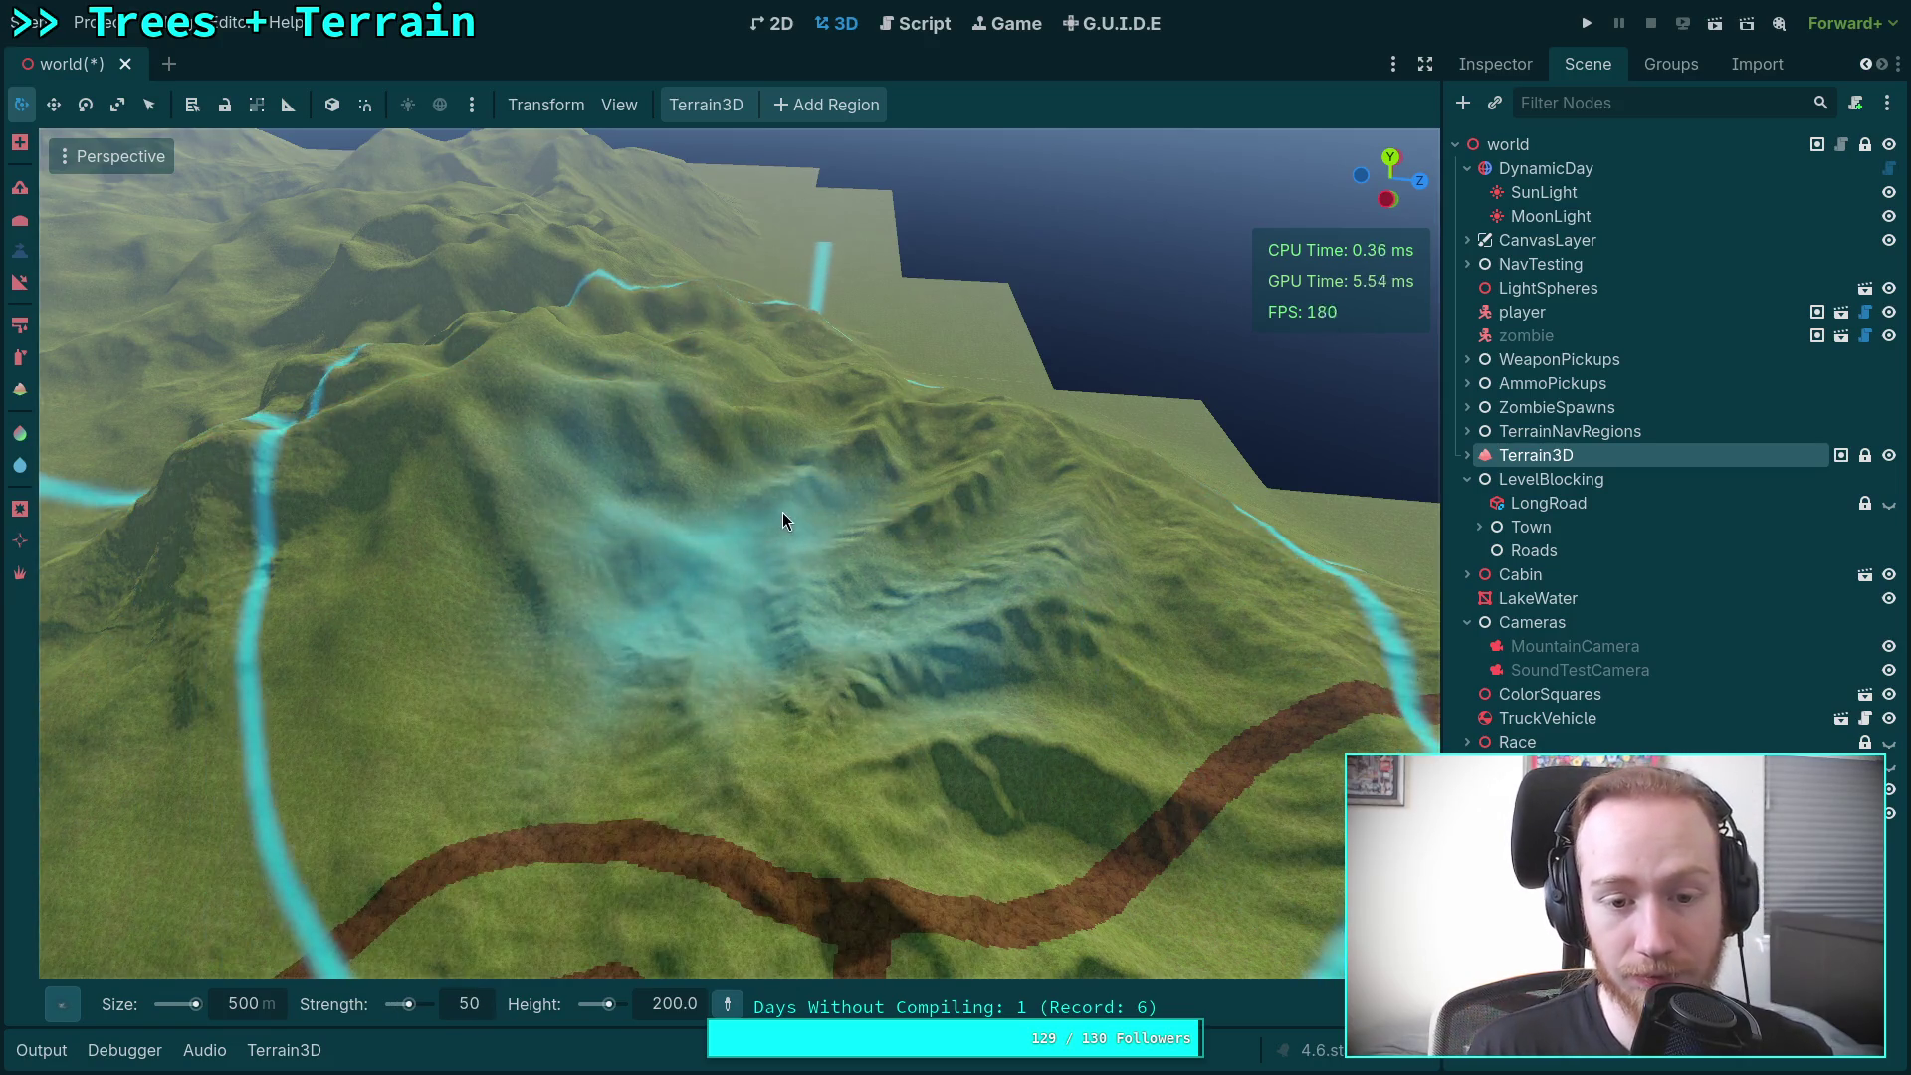
{"action": "left_click", "coordinate": [783, 517]}
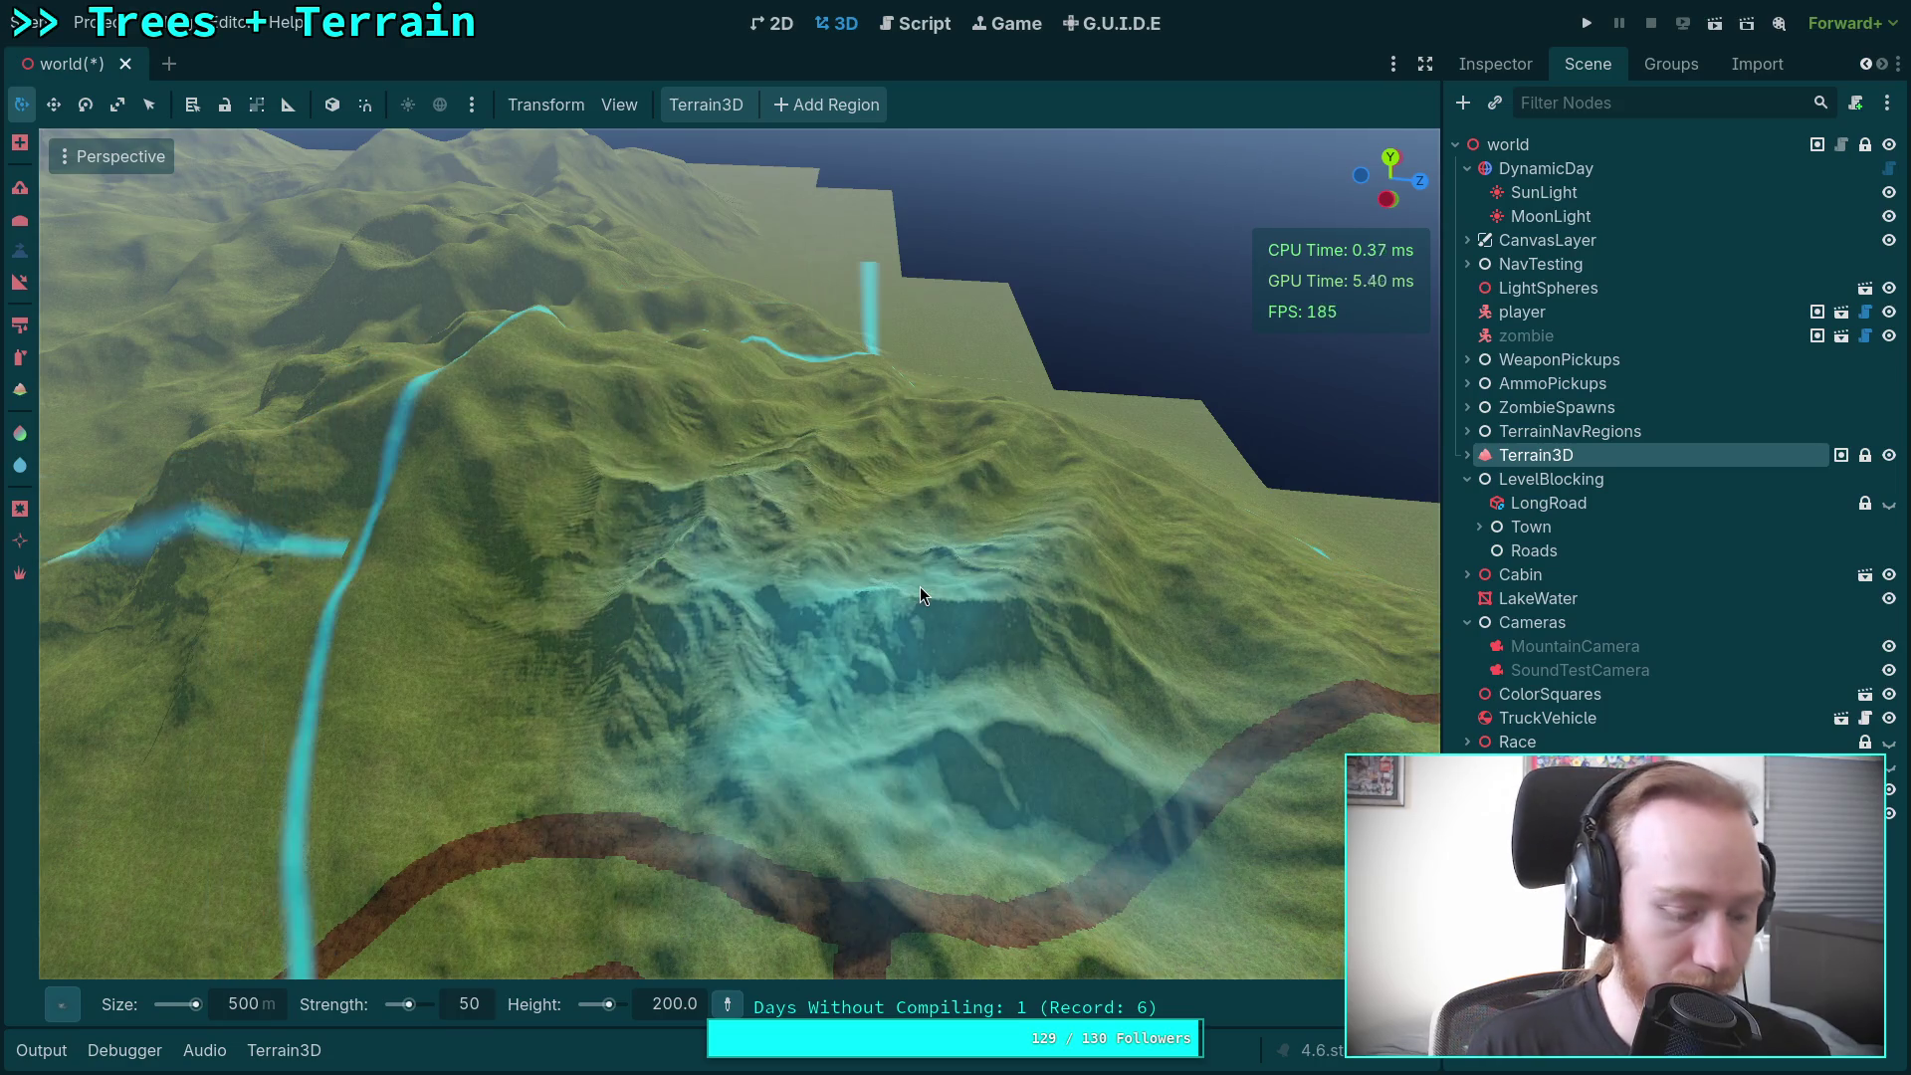
{"action": "key", "text": "ctrl+z"}
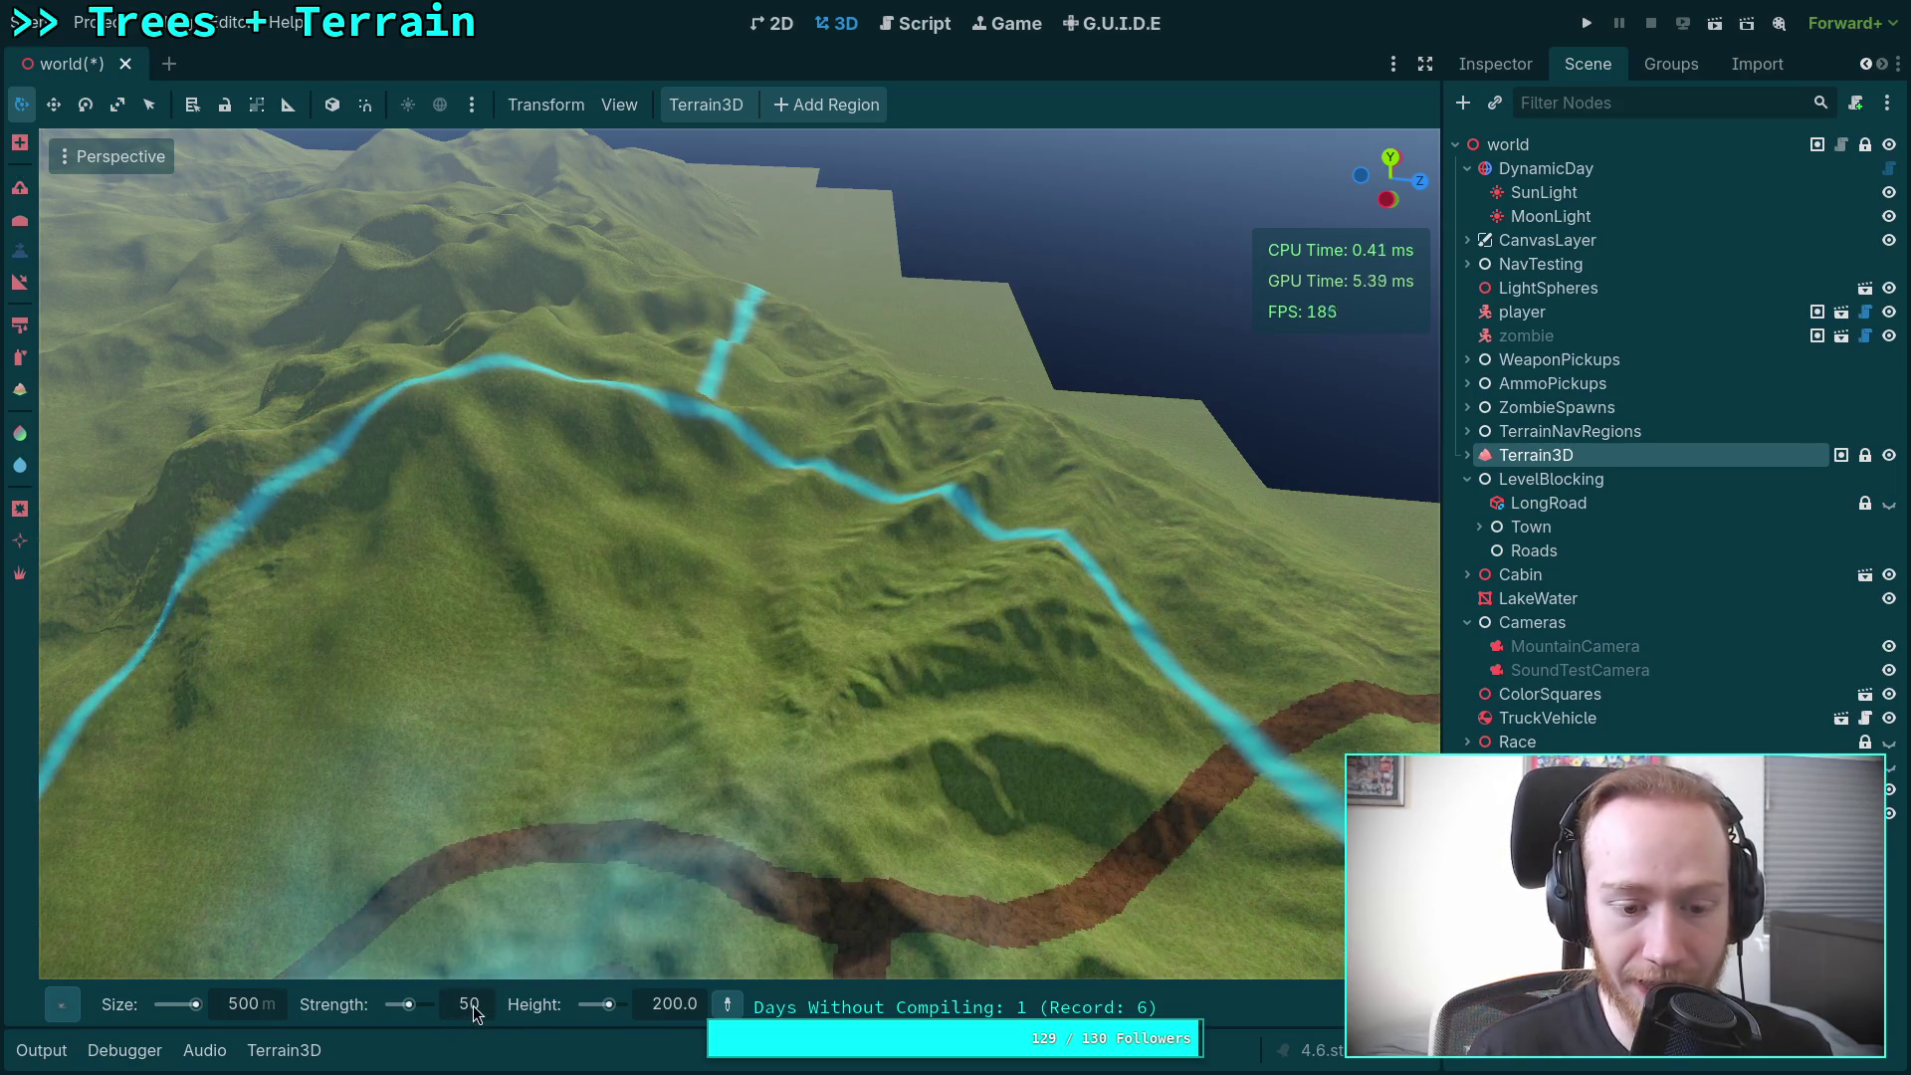
{"action": "left_click", "coordinate": [473, 1005]}
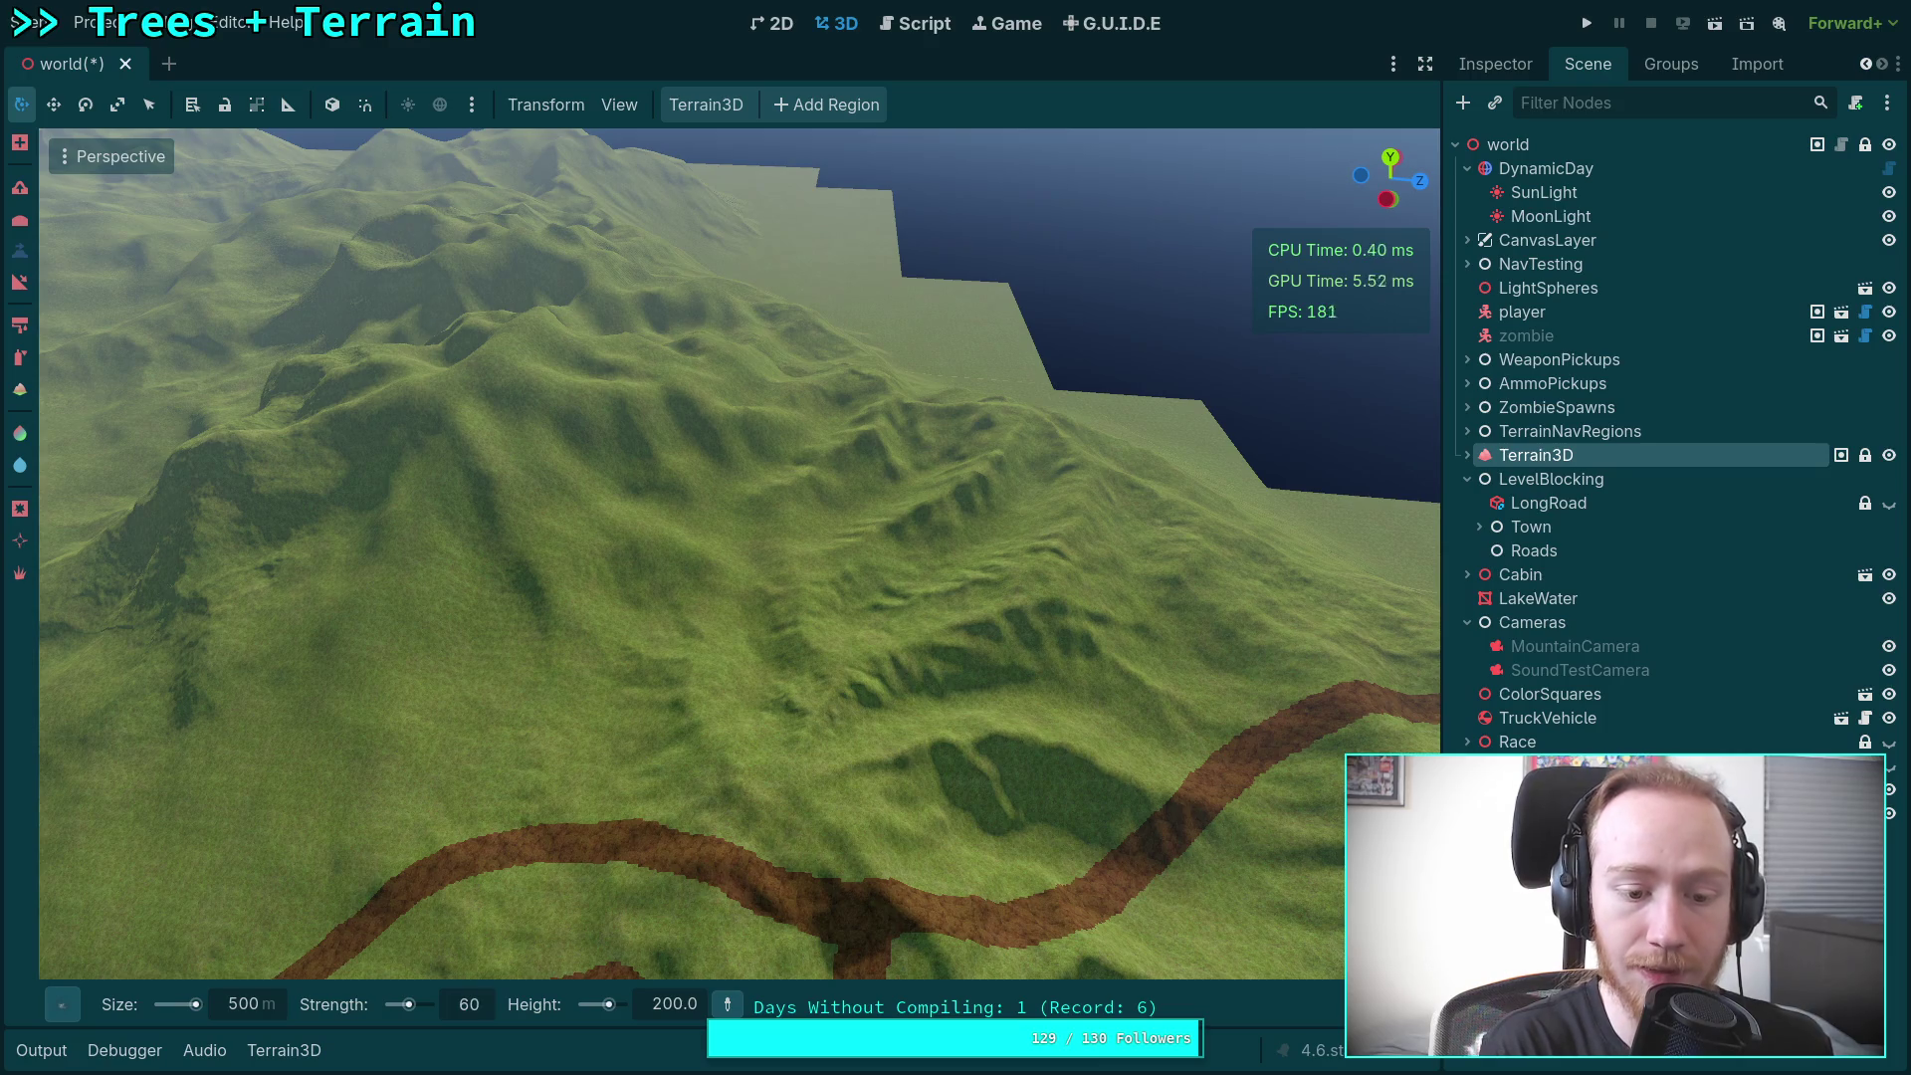
{"action": "mouse_move", "coordinate": [695, 629]}
{"action": "left_mouse_down"}
{"action": "mouse_move", "coordinate": [833, 522]}
{"action": "mouse_move", "coordinate": [830, 500]}
{"action": "mouse_move", "coordinate": [917, 599]}
{"action": "mouse_move", "coordinate": [854, 563]}
{"action": "mouse_move", "coordinate": [731, 563]}
{"action": "mouse_move", "coordinate": [753, 601]}
{"action": "mouse_move", "coordinate": [798, 607]}
{"action": "left_mouse_up"}
Step: Freelook-fly across the terrain to review the new ridges, winding roads and purple lake
{"action": "right_click", "coordinate": [798, 607]}
{"action": "key", "text": "s"}
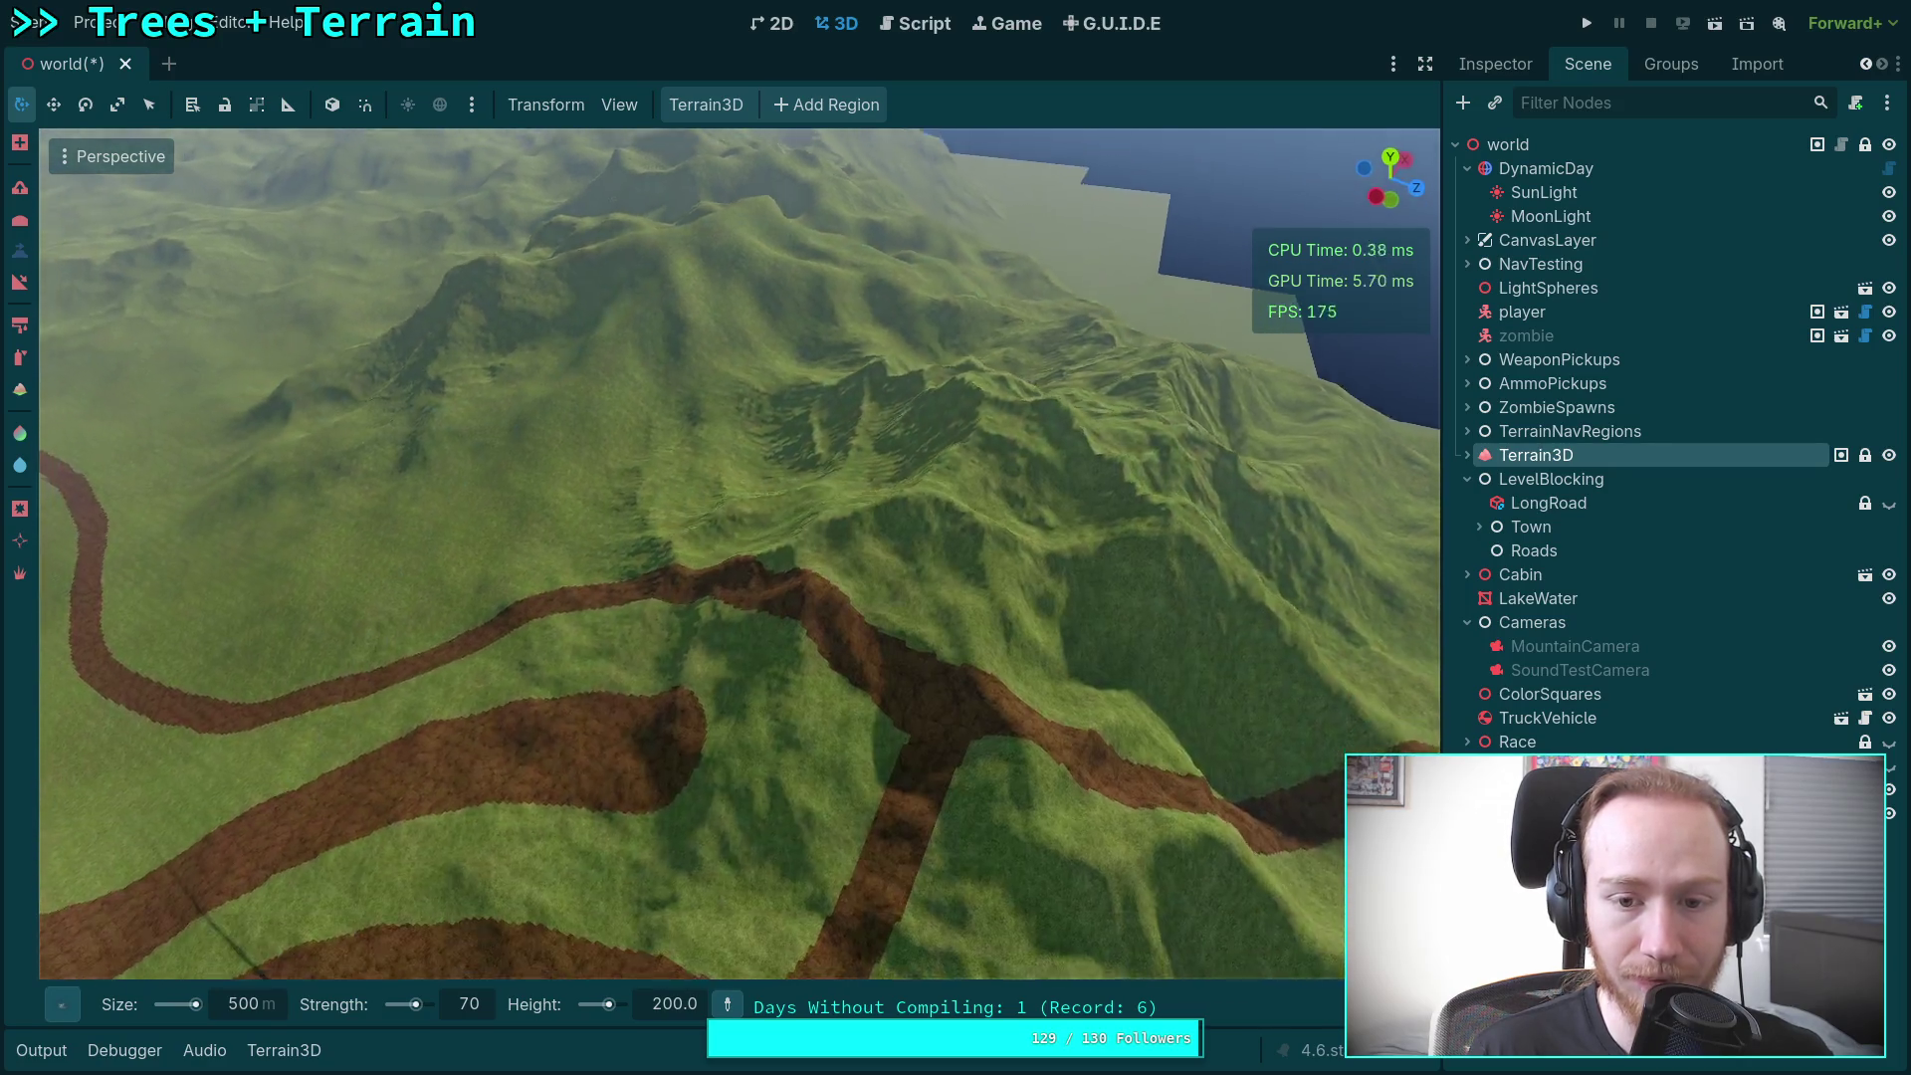
{"action": "key", "text": "w"}
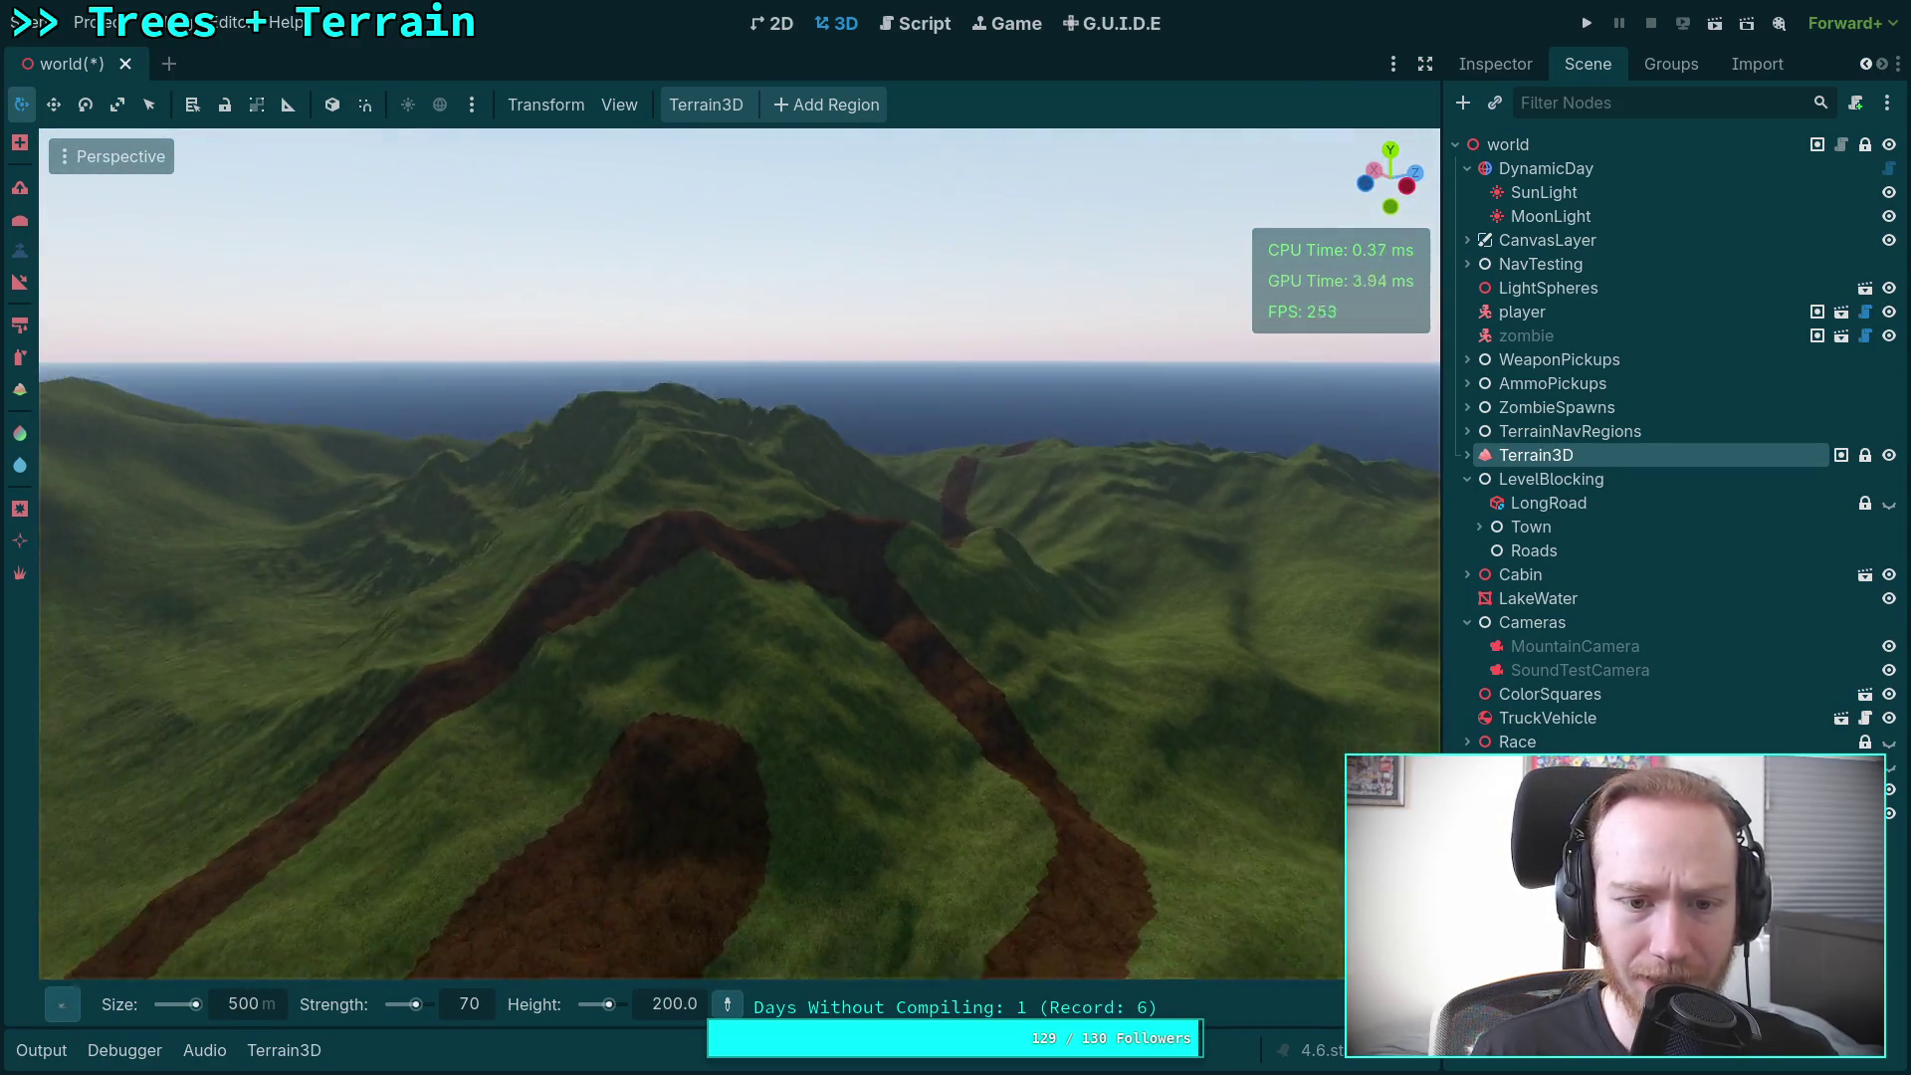
{"action": "key", "text": "w"}
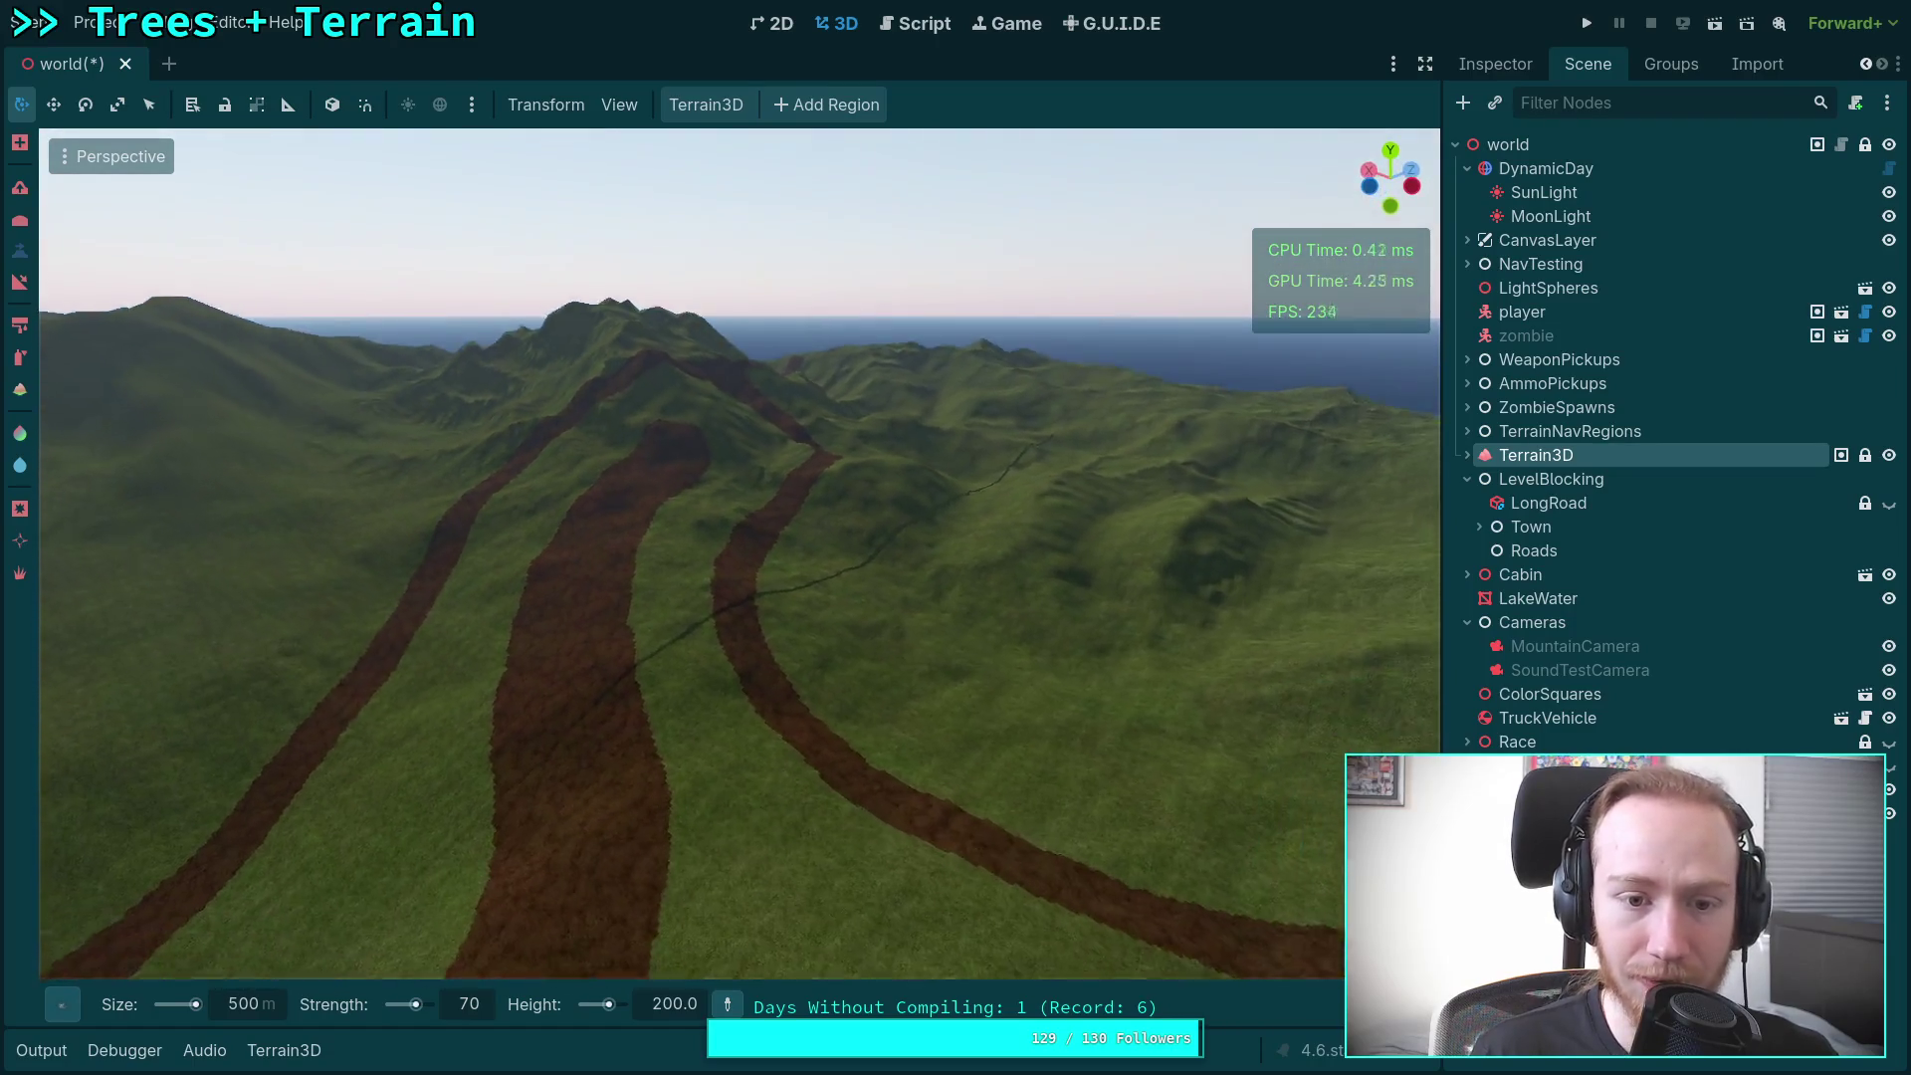
{"action": "key", "text": "w"}
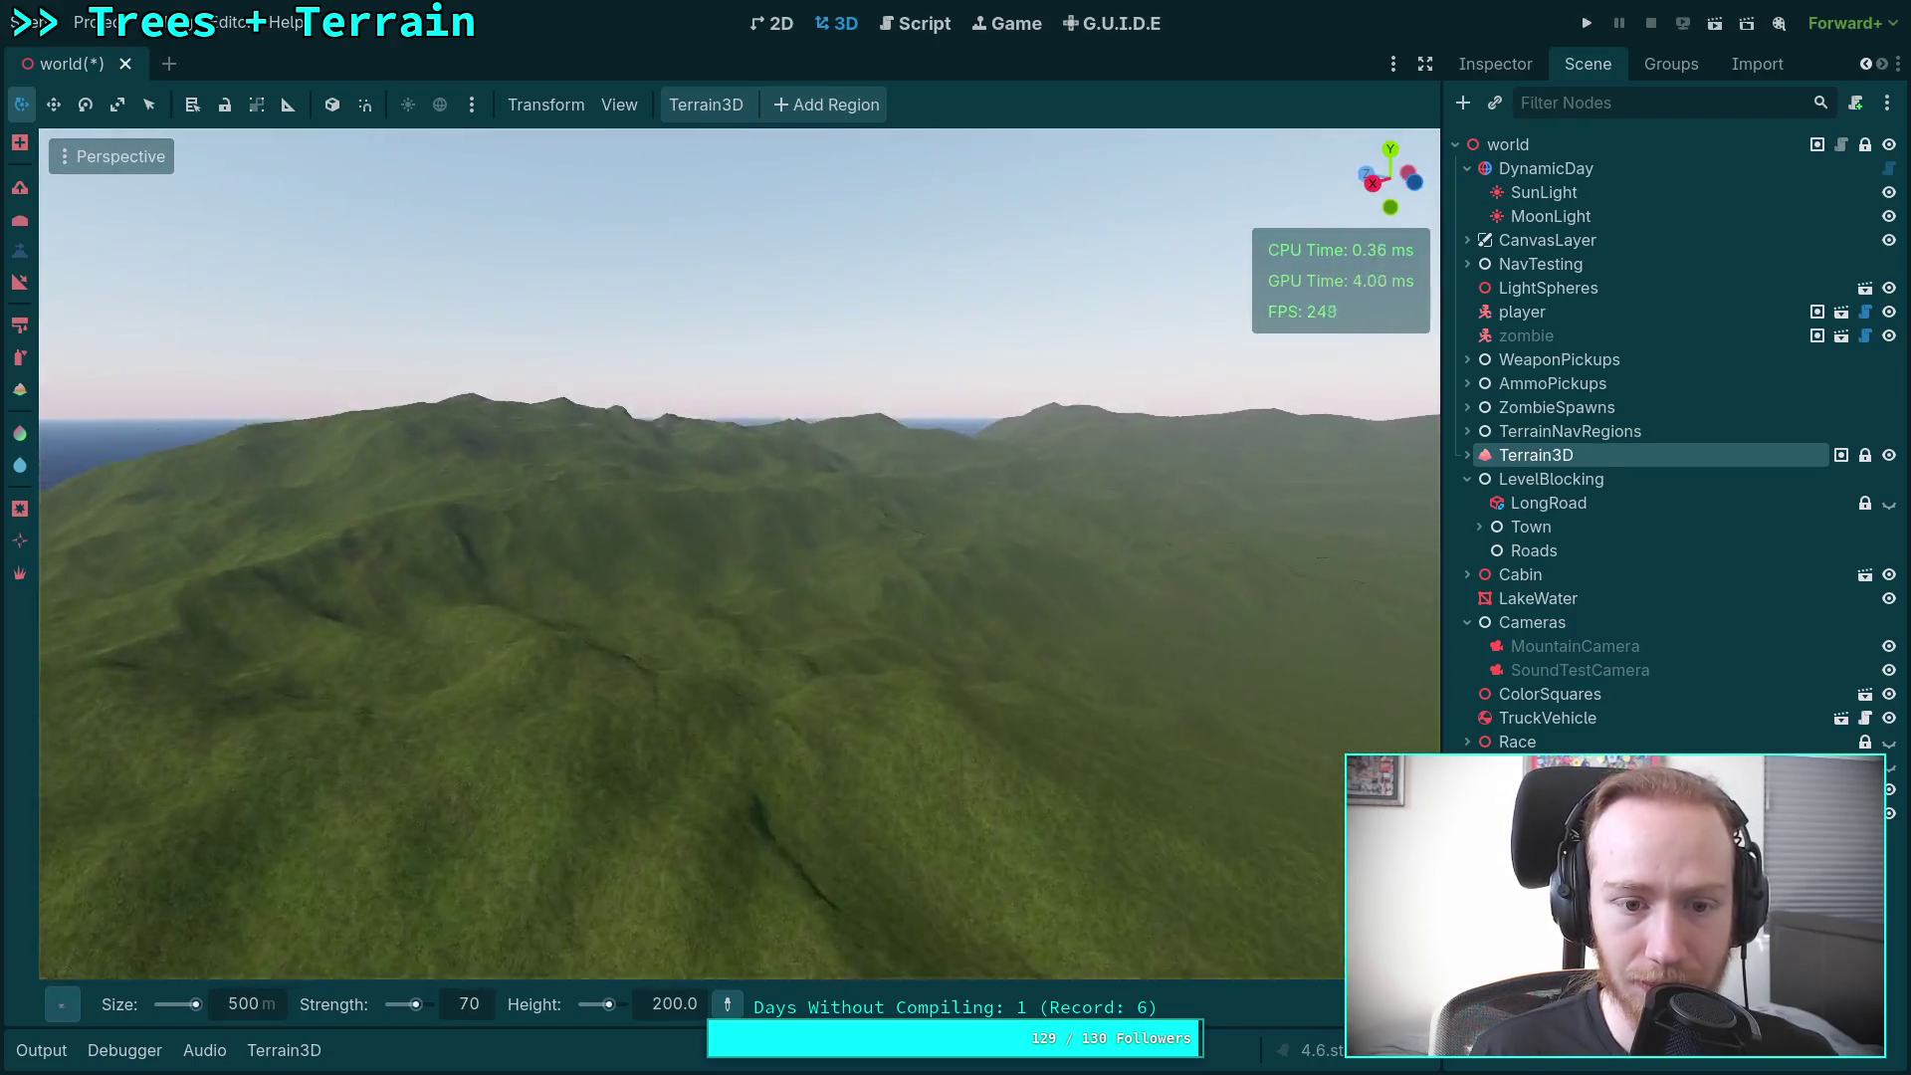
{"action": "key", "text": "w"}
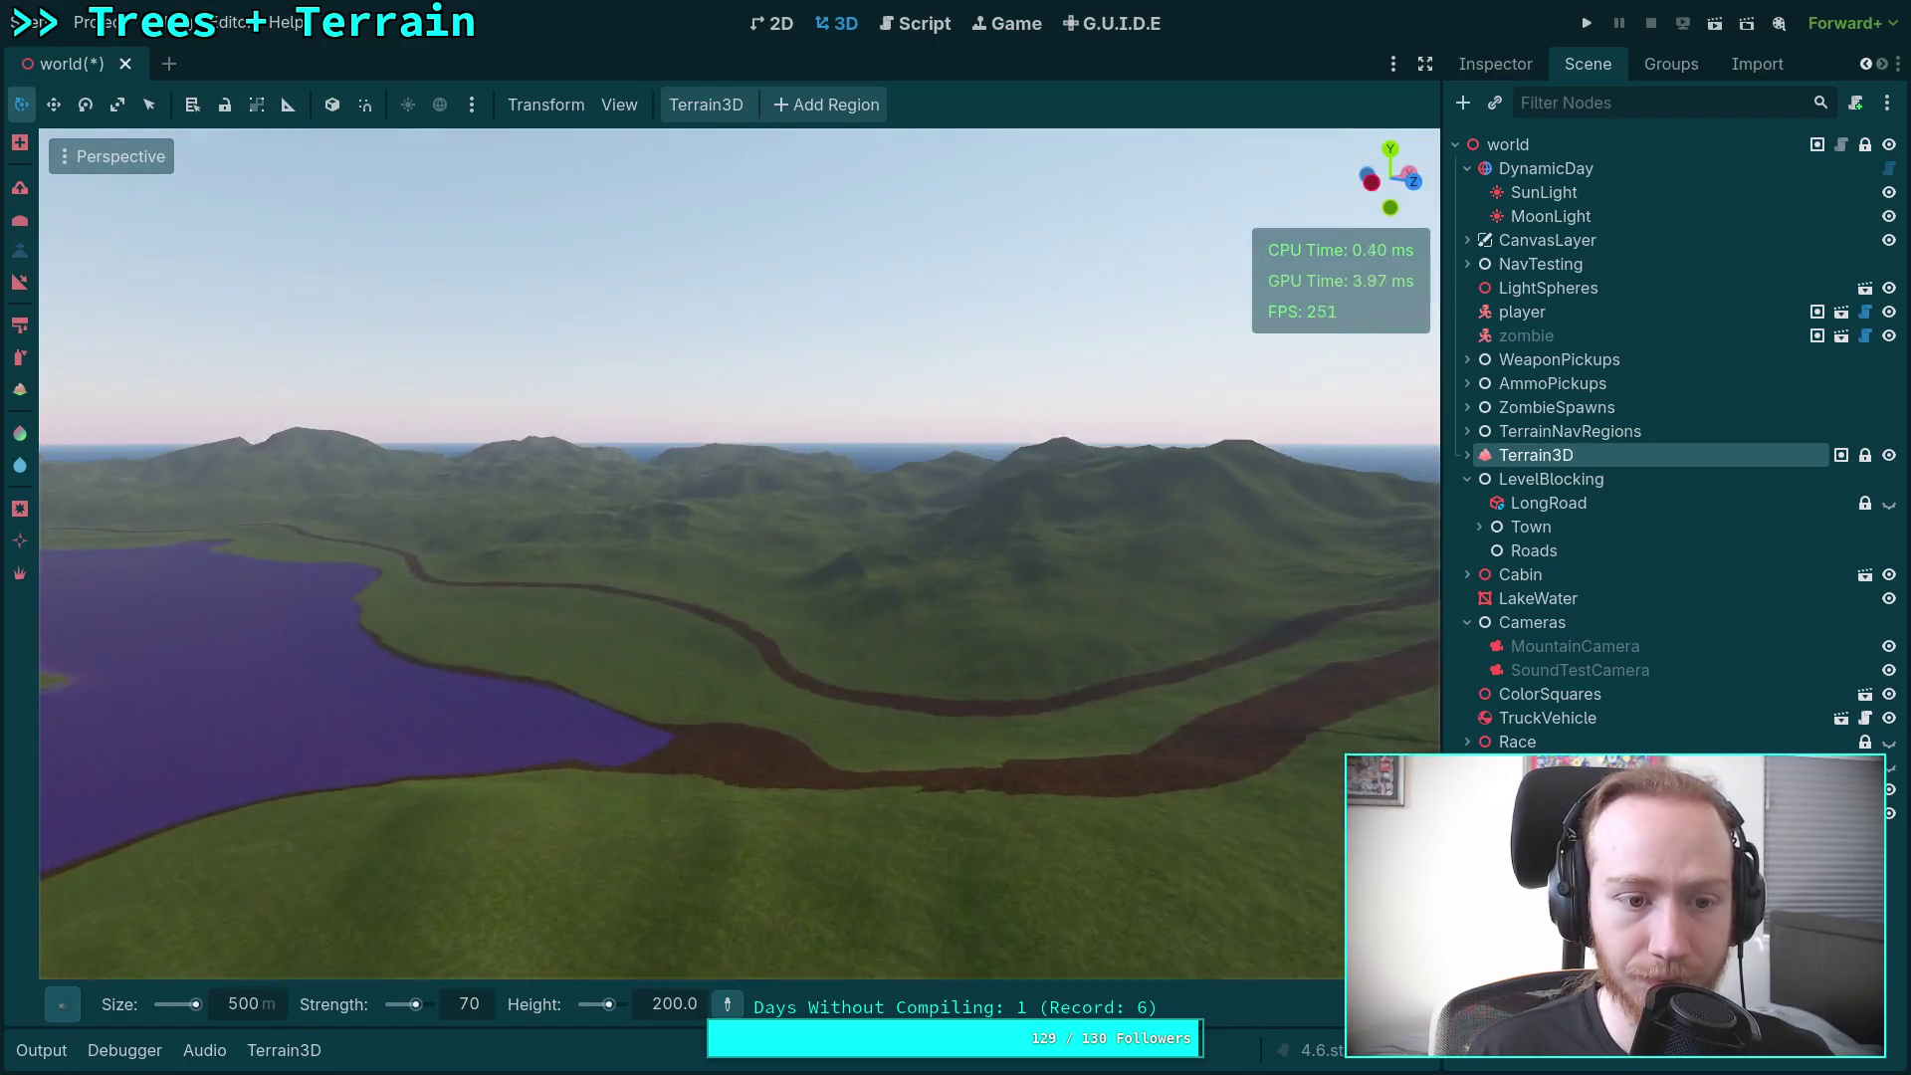
{"action": "key", "text": "w"}
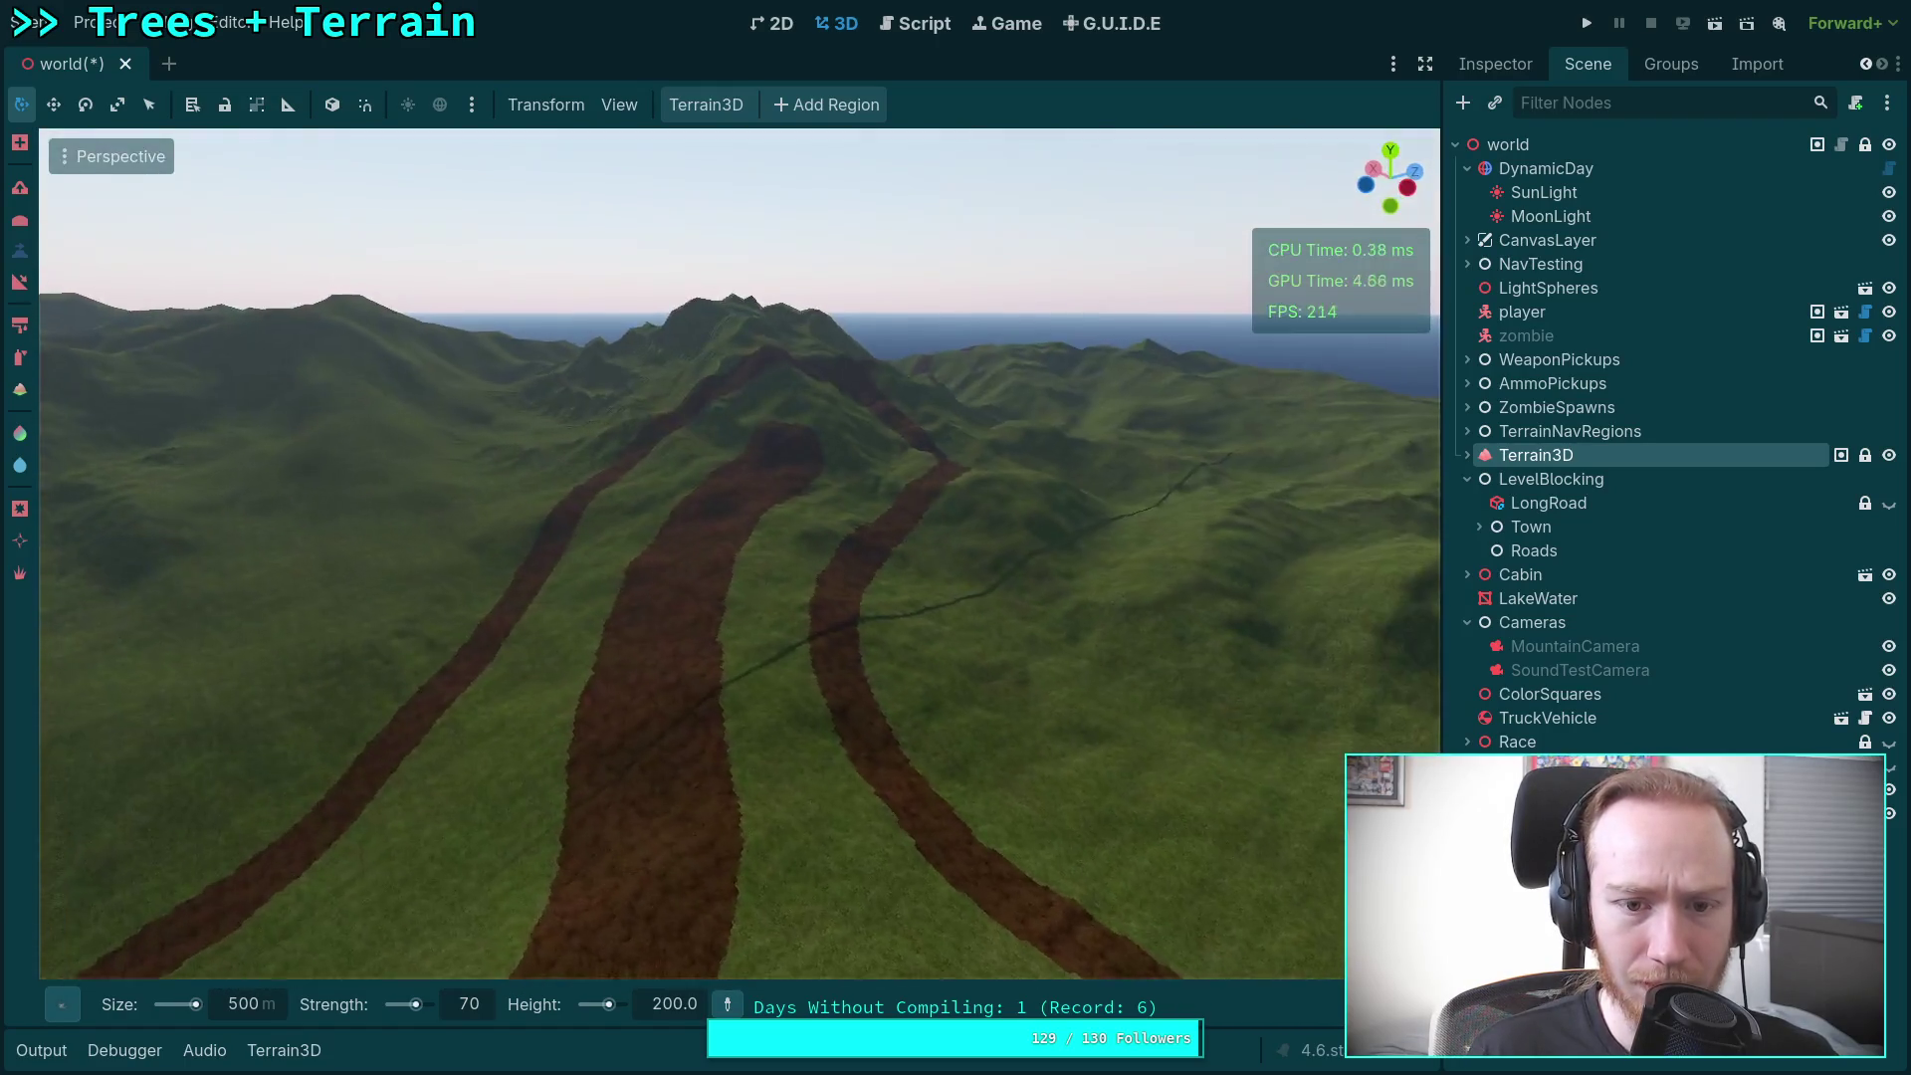
{"action": "key", "text": "w"}
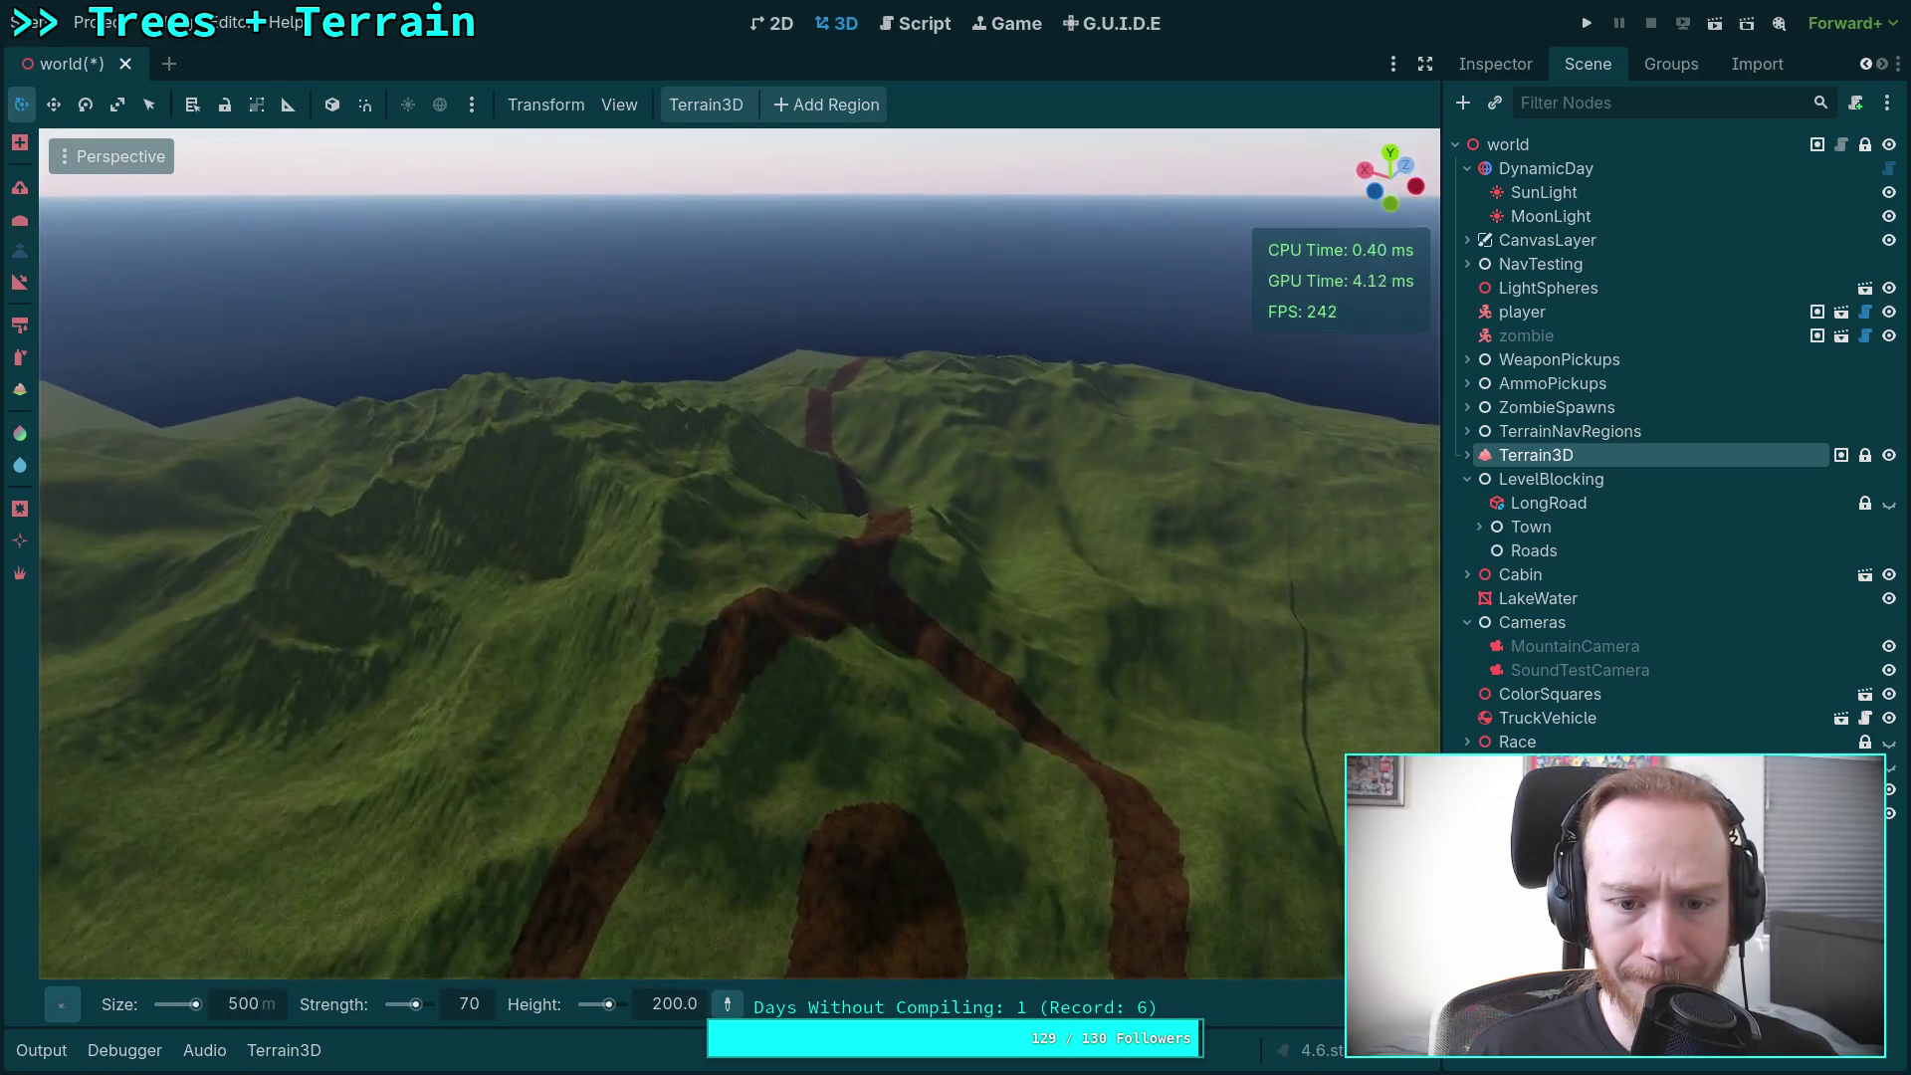
{"action": "key", "text": "w"}
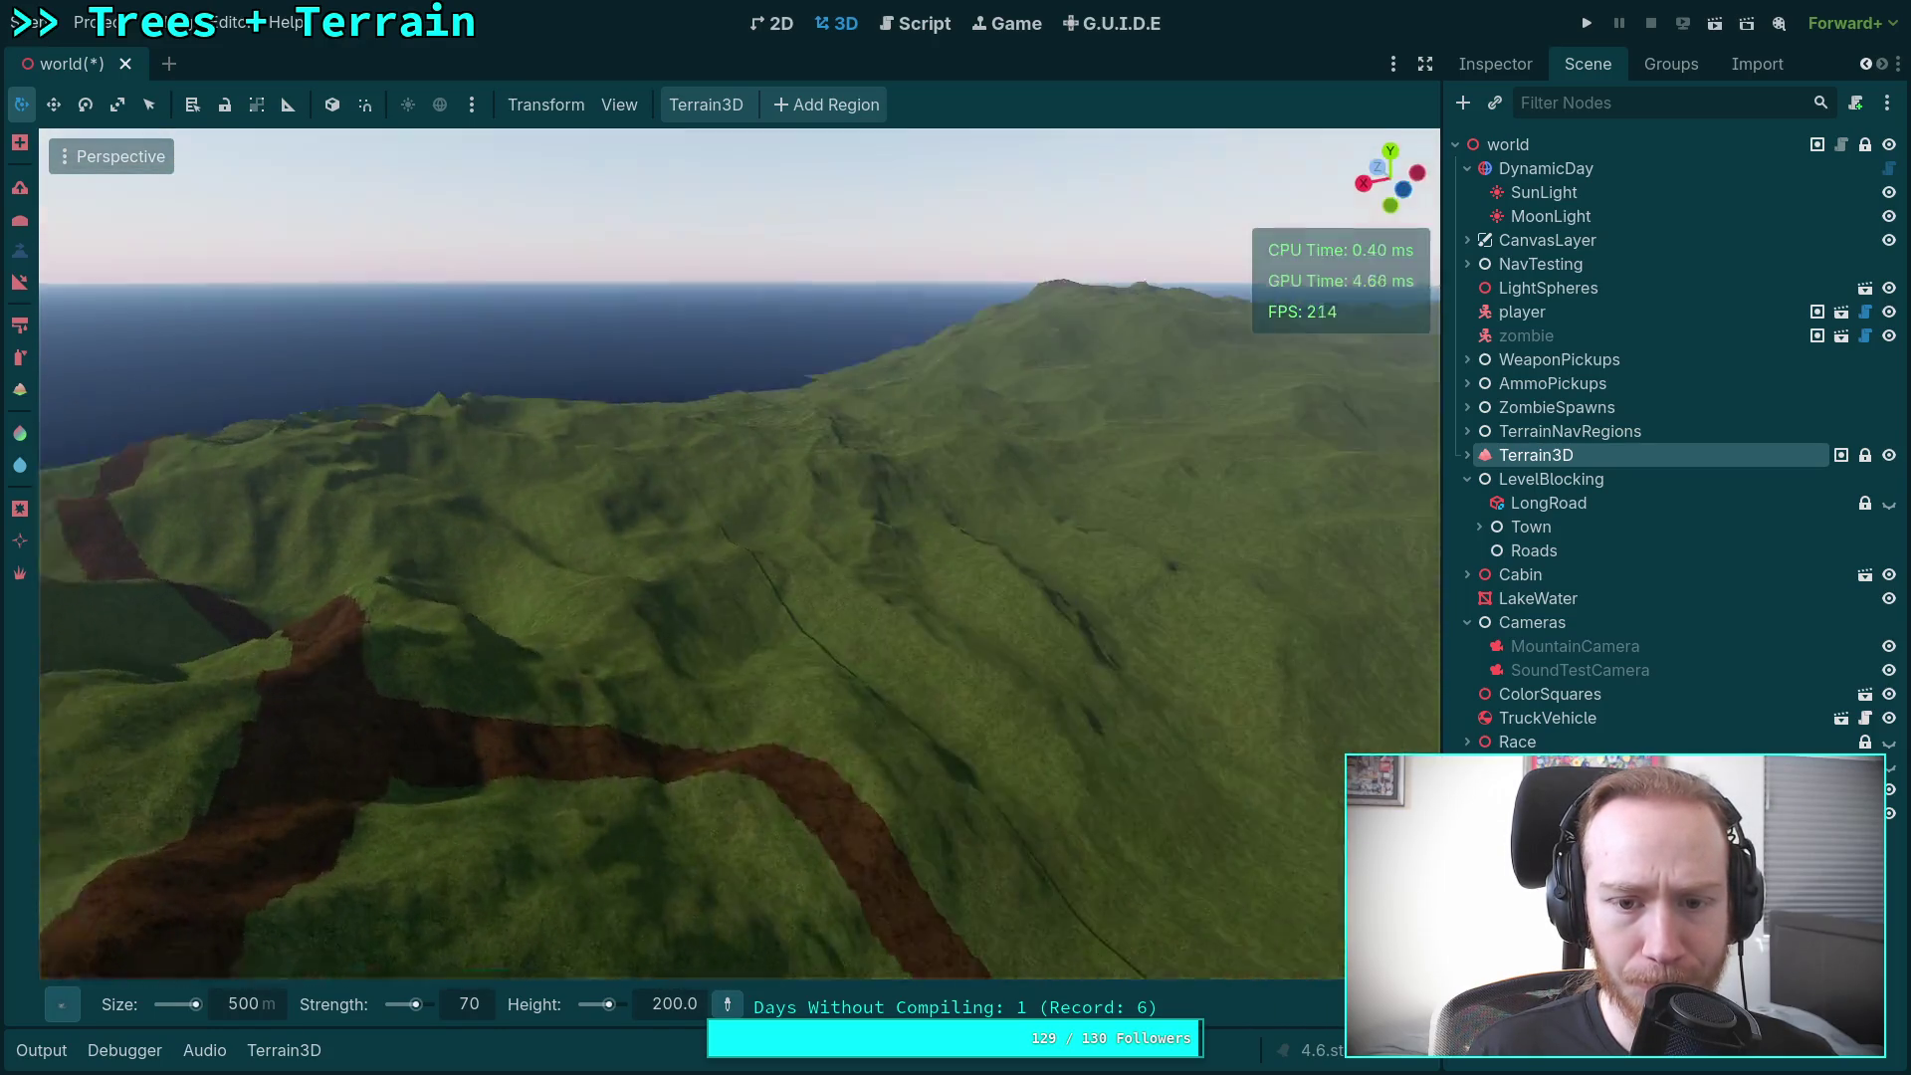
{"action": "key", "text": "w"}
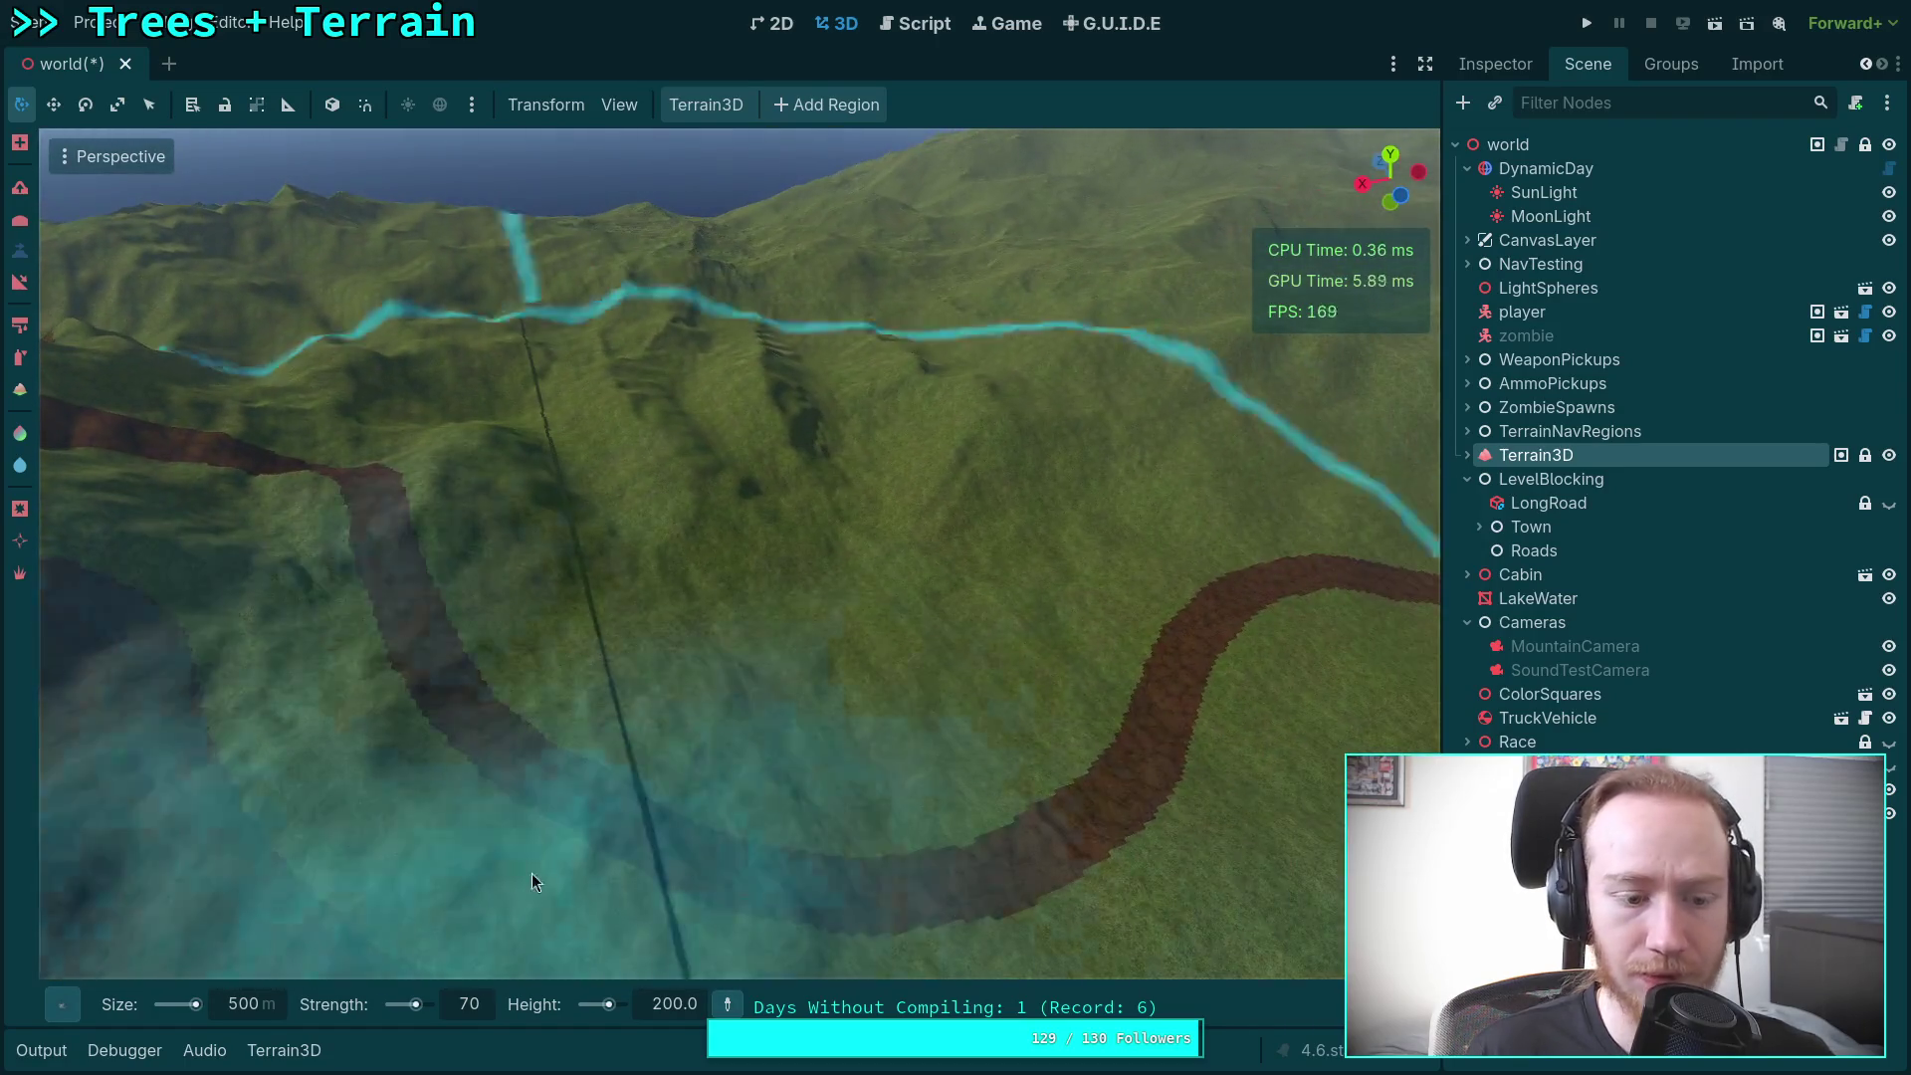
{"action": "mouse_move", "coordinate": [62, 1005]}
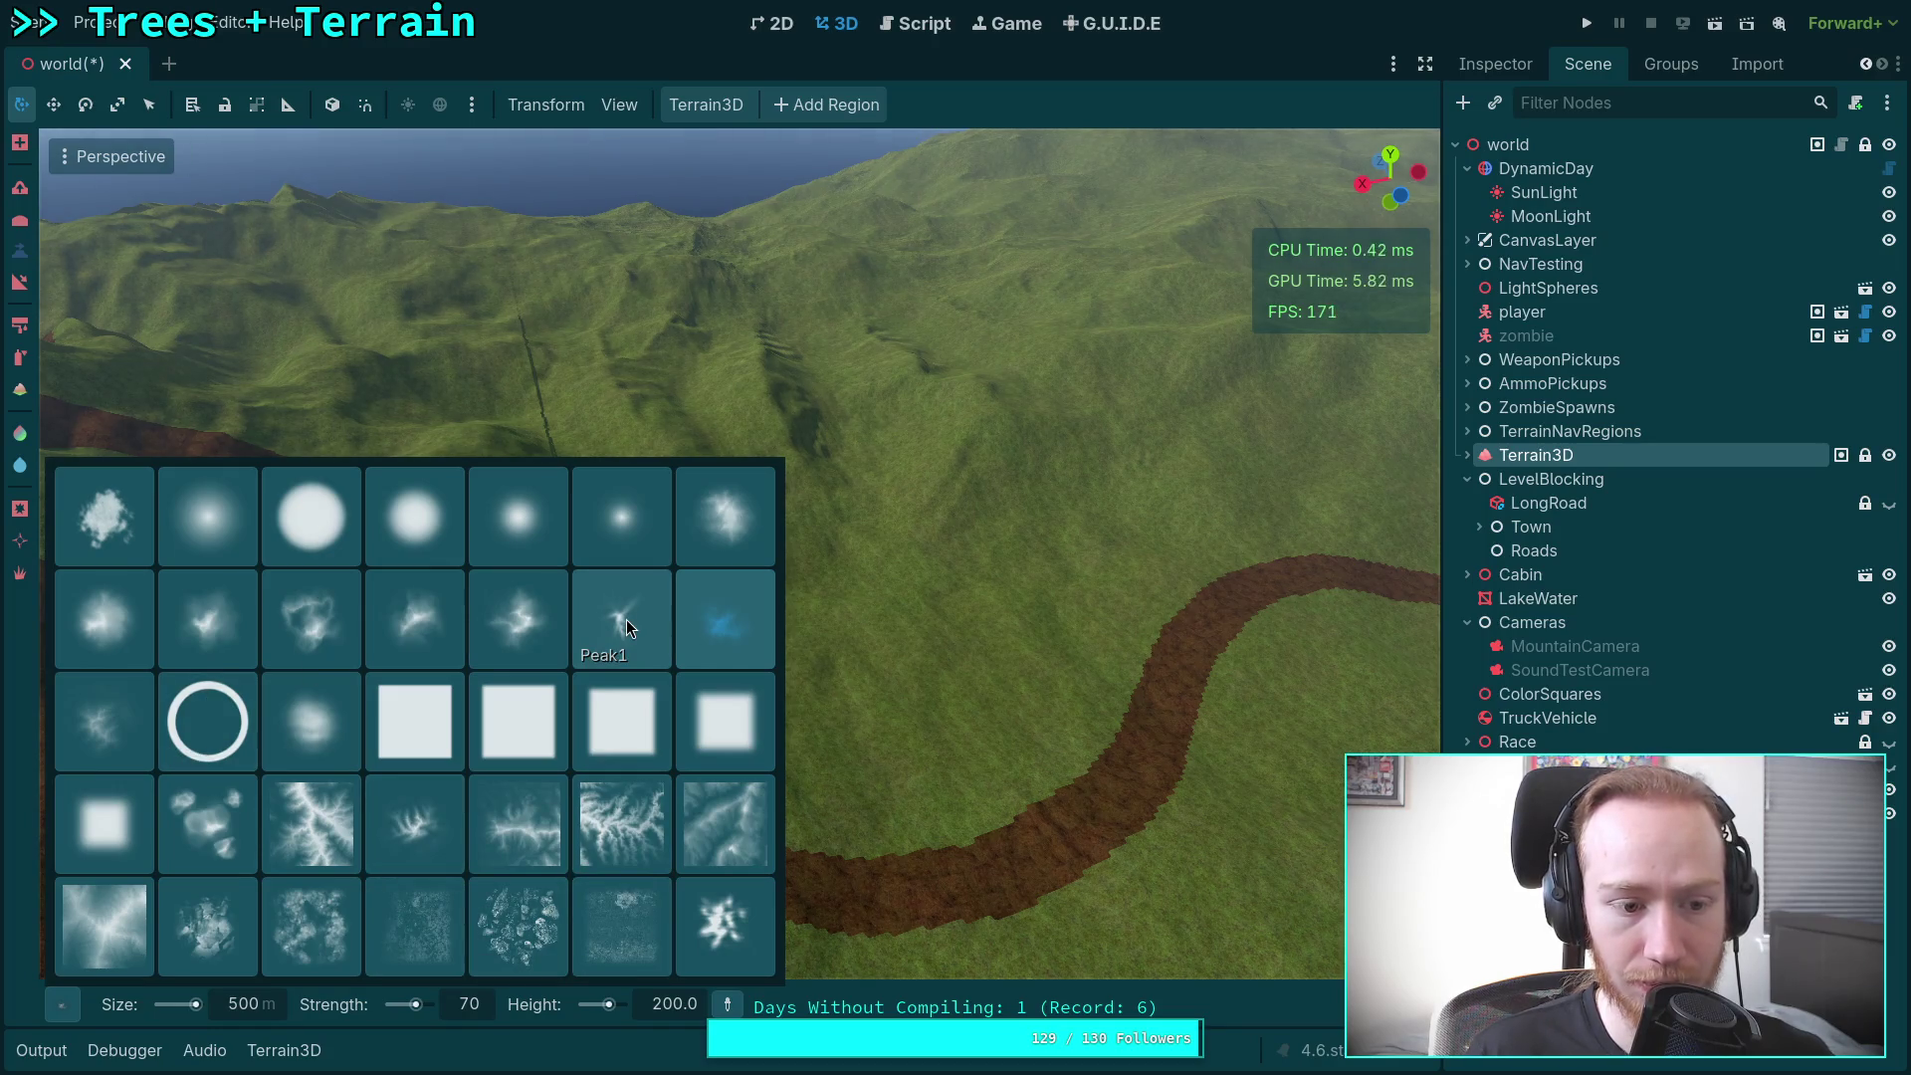
Step: Choose the Peak3 brush and raise a ridge beside the left brown road
{"action": "left_click", "coordinate": [97, 726]}
{"action": "key", "text": "w"}
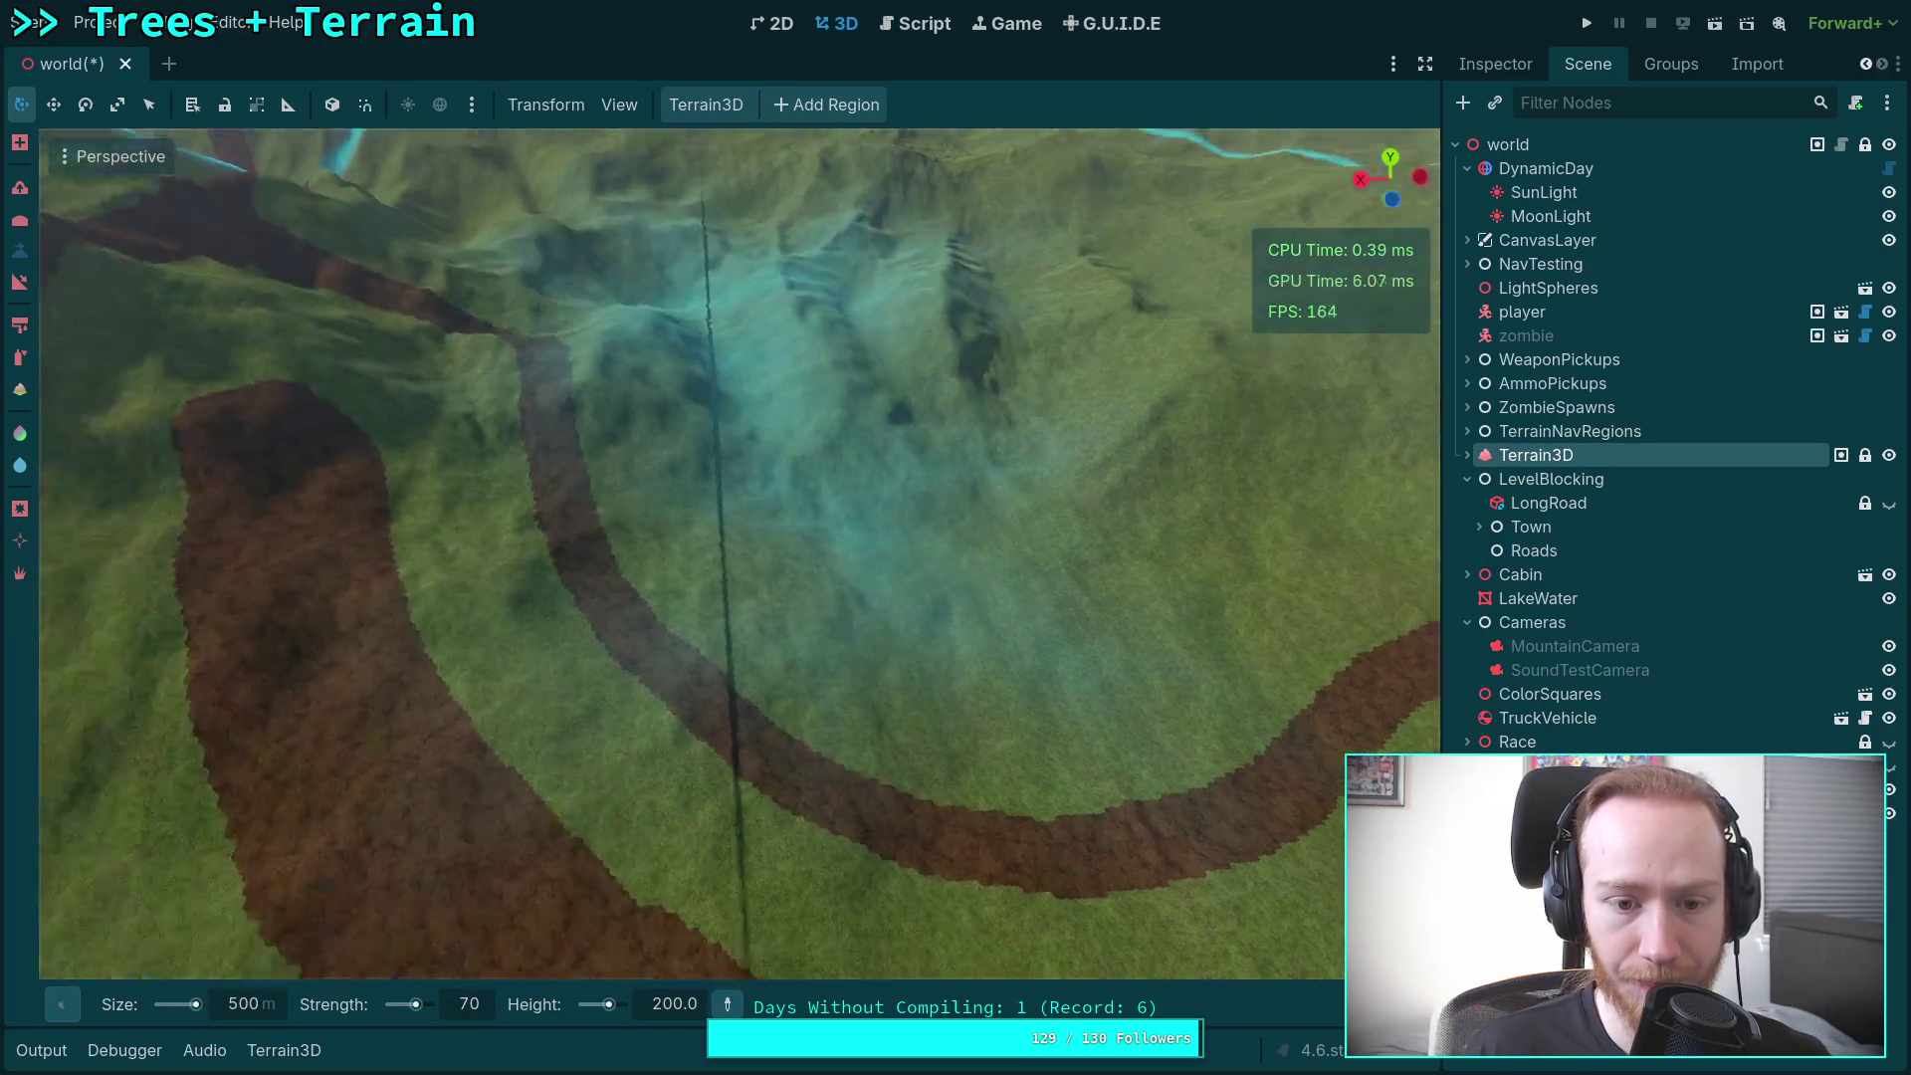
{"action": "mouse_move", "coordinate": [995, 385]}
{"action": "left_mouse_down"}
{"action": "mouse_move", "coordinate": [940, 426]}
{"action": "mouse_move", "coordinate": [1043, 451]}
{"action": "mouse_move", "coordinate": [1018, 486]}
{"action": "left_mouse_up"}
{"action": "scroll", "coordinate": [947, 415], "scroll_direction": "down", "scroll_amount": 5}
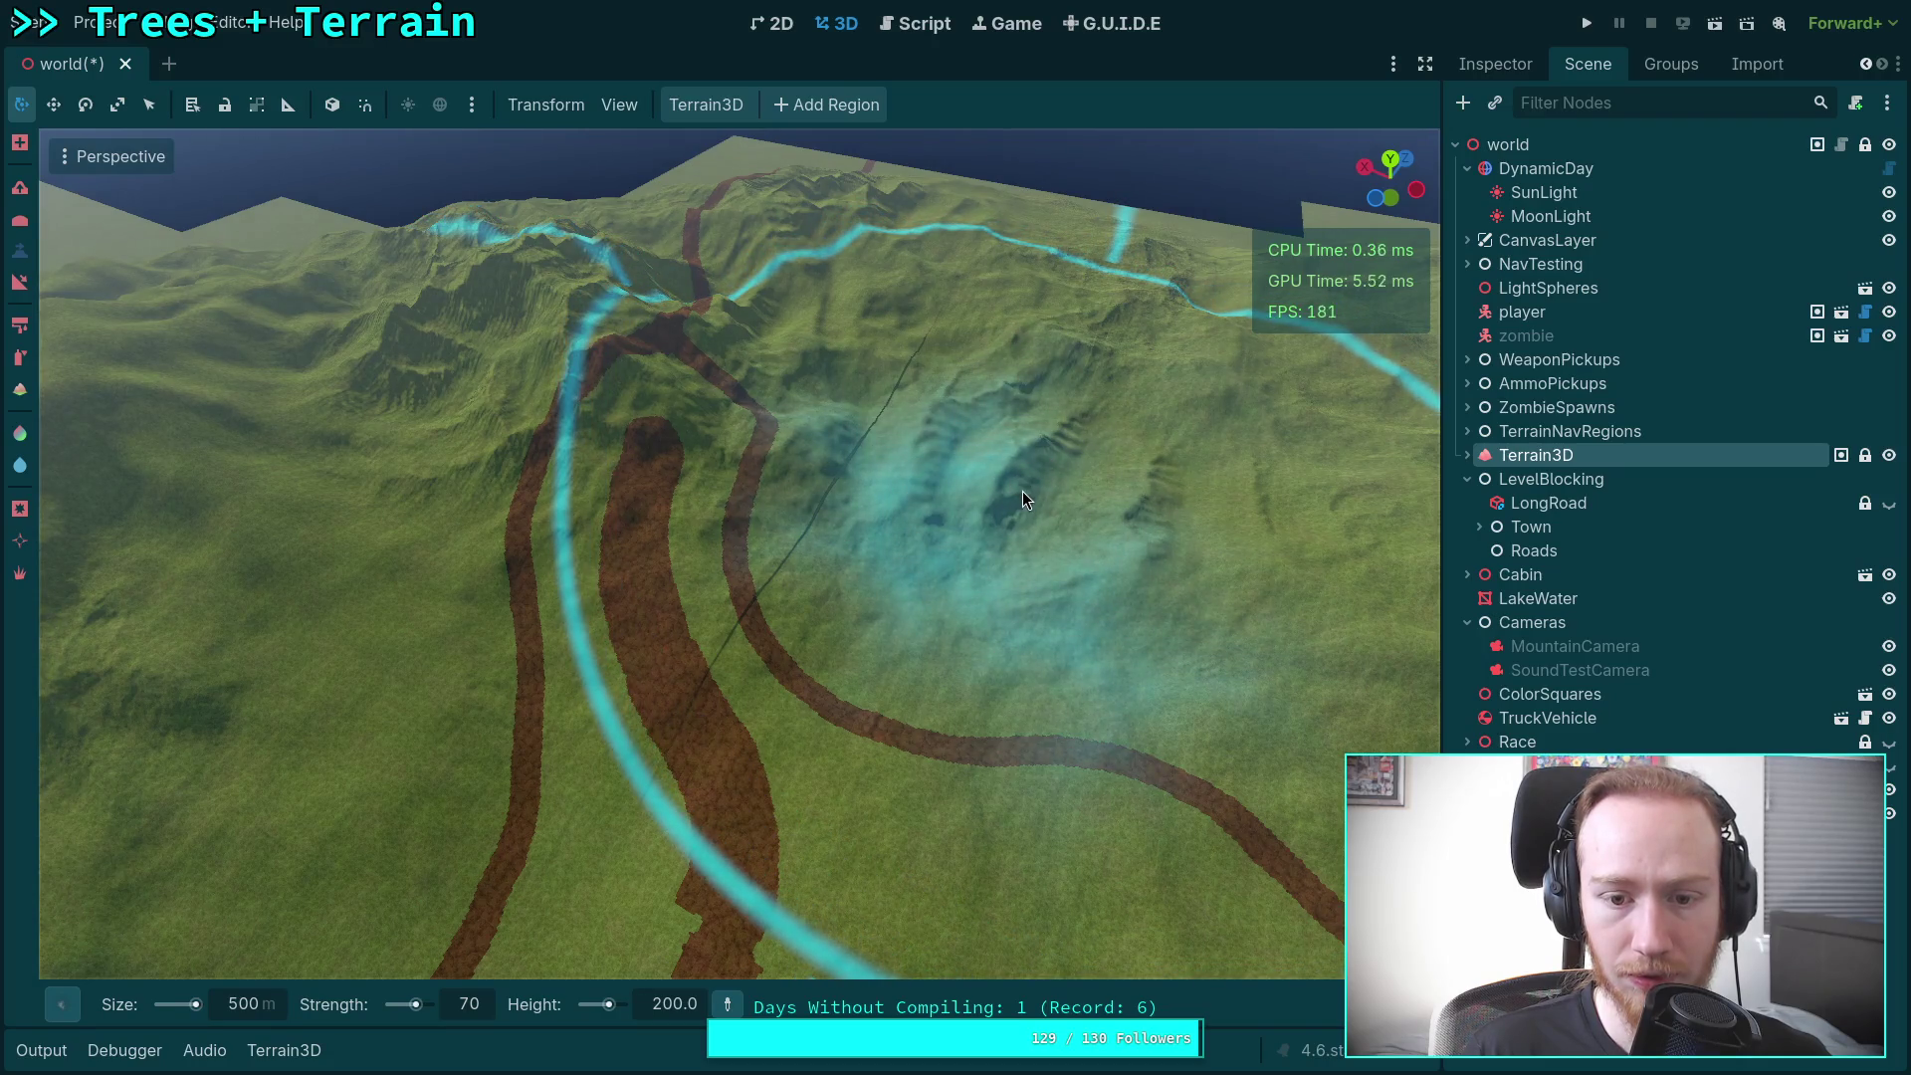
{"action": "mouse_move", "coordinate": [1005, 494]}
{"action": "left_mouse_down"}
{"action": "mouse_move", "coordinate": [490, 518]}
{"action": "mouse_move", "coordinate": [491, 437]}
{"action": "mouse_move", "coordinate": [332, 438]}
{"action": "left_mouse_up"}
{"action": "left_click_drag", "start_coordinate": [800, 625], "coordinate": [820, 625]}
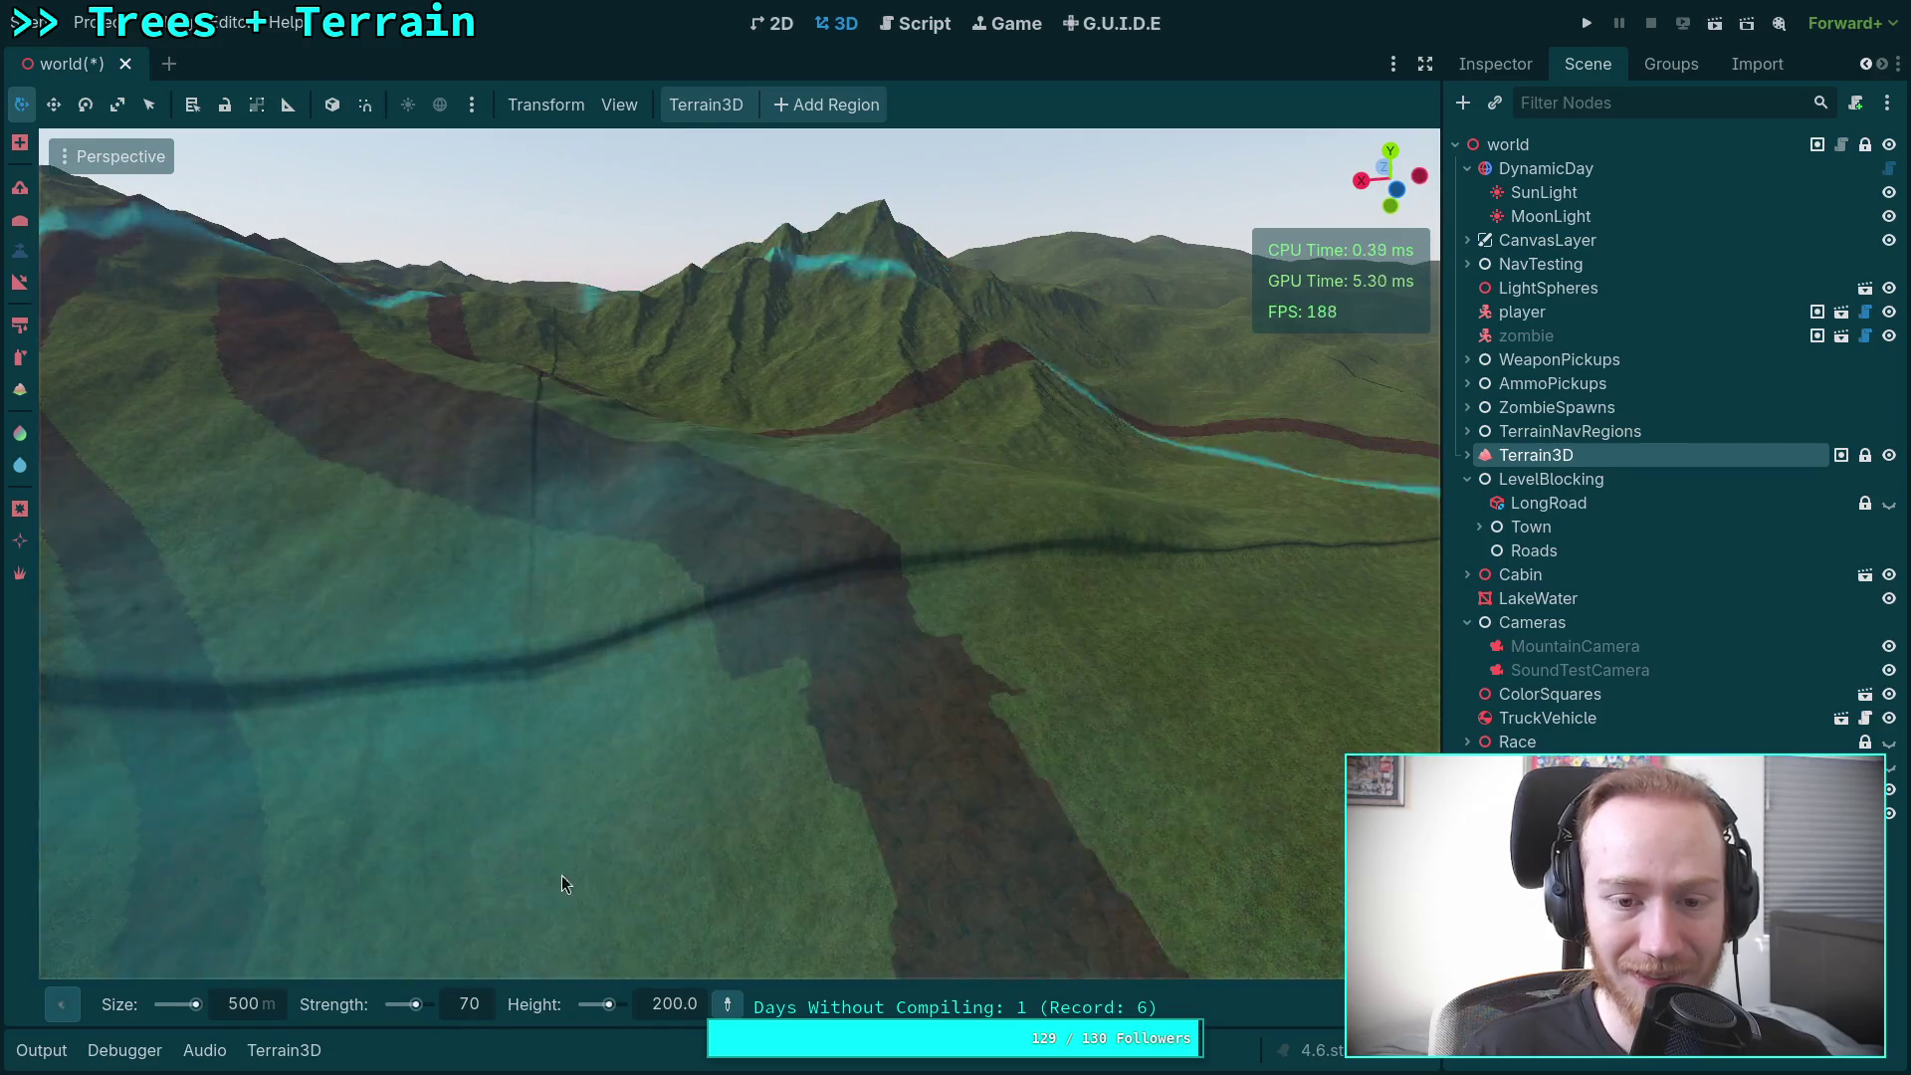
{"action": "mouse_move", "coordinate": [84, 338]}
{"action": "left_mouse_down"}
{"action": "mouse_move", "coordinate": [1182, 289]}
{"action": "mouse_move", "coordinate": [624, 779]}
{"action": "left_mouse_up"}
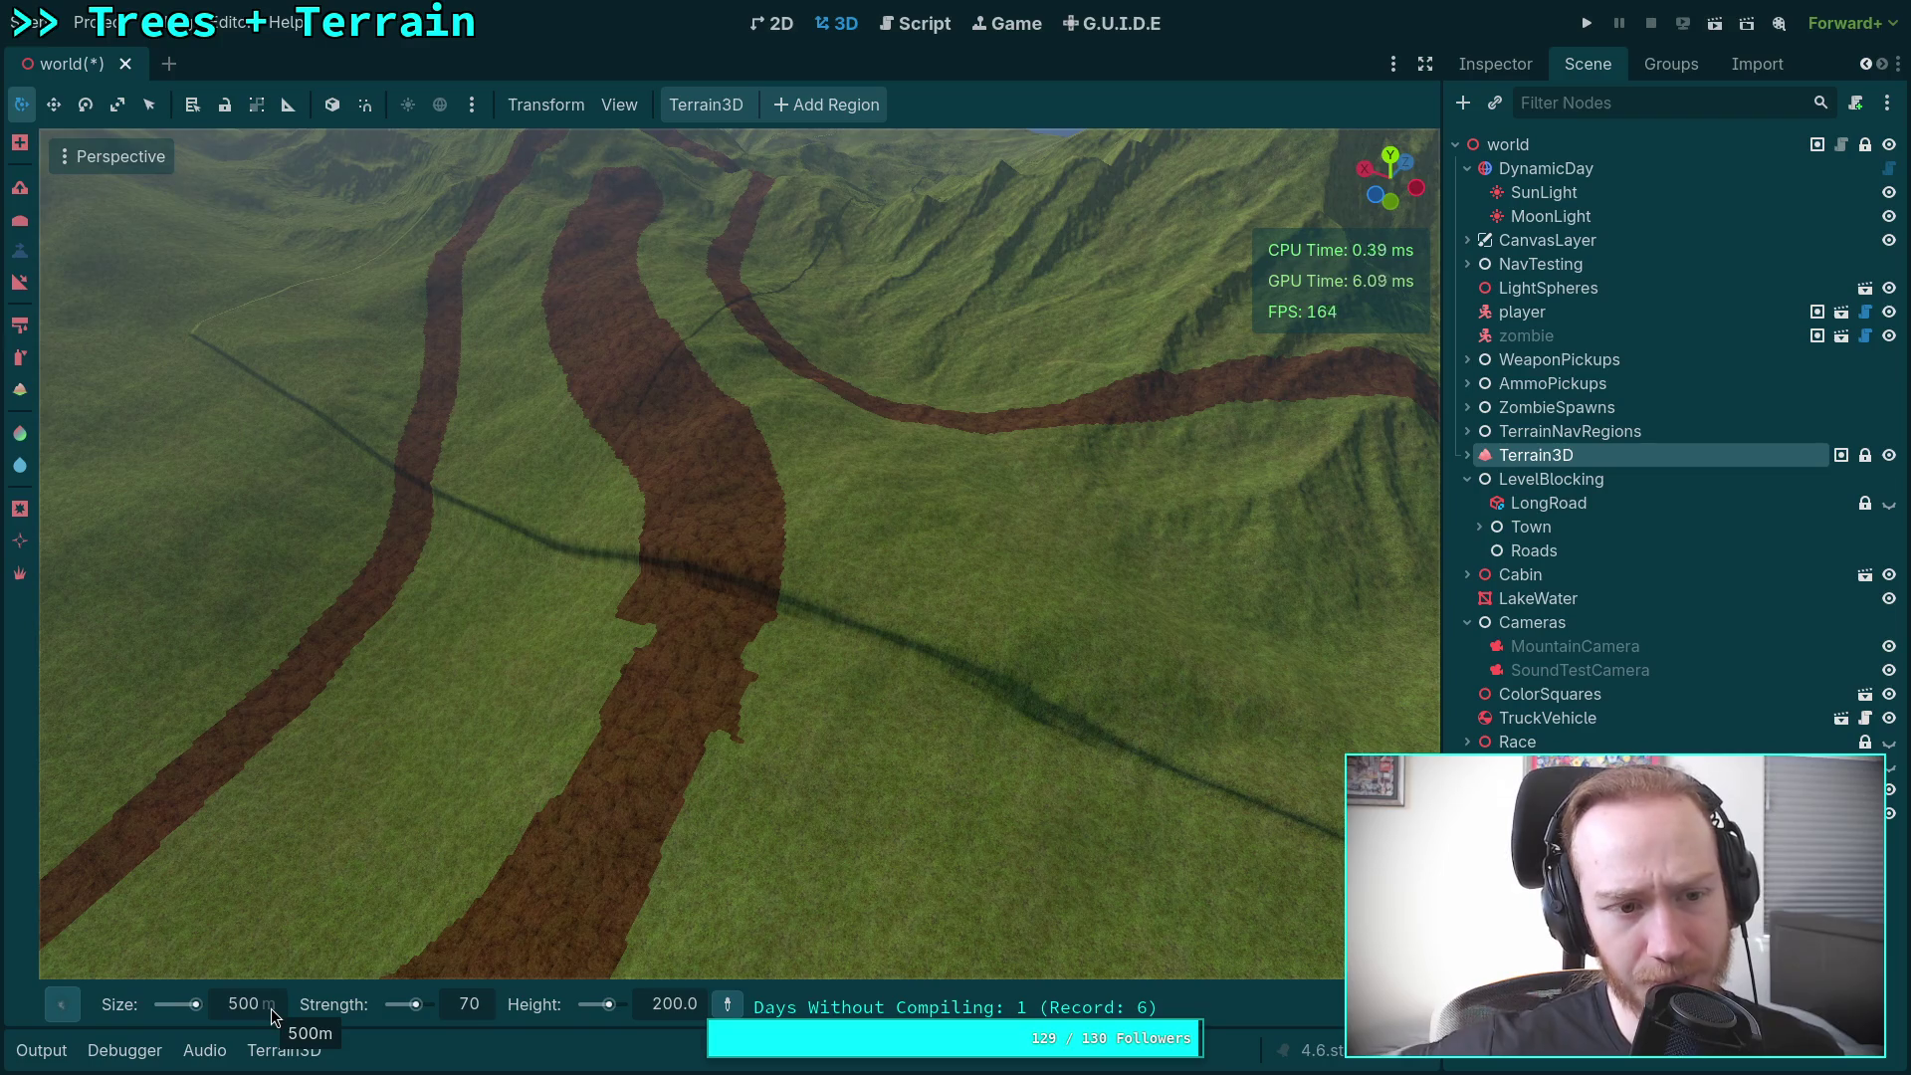
Step: Reselect the Peak3 brush and display the Terrain3D node's properties in the Inspector
{"action": "left_click", "coordinate": [57, 1003]}
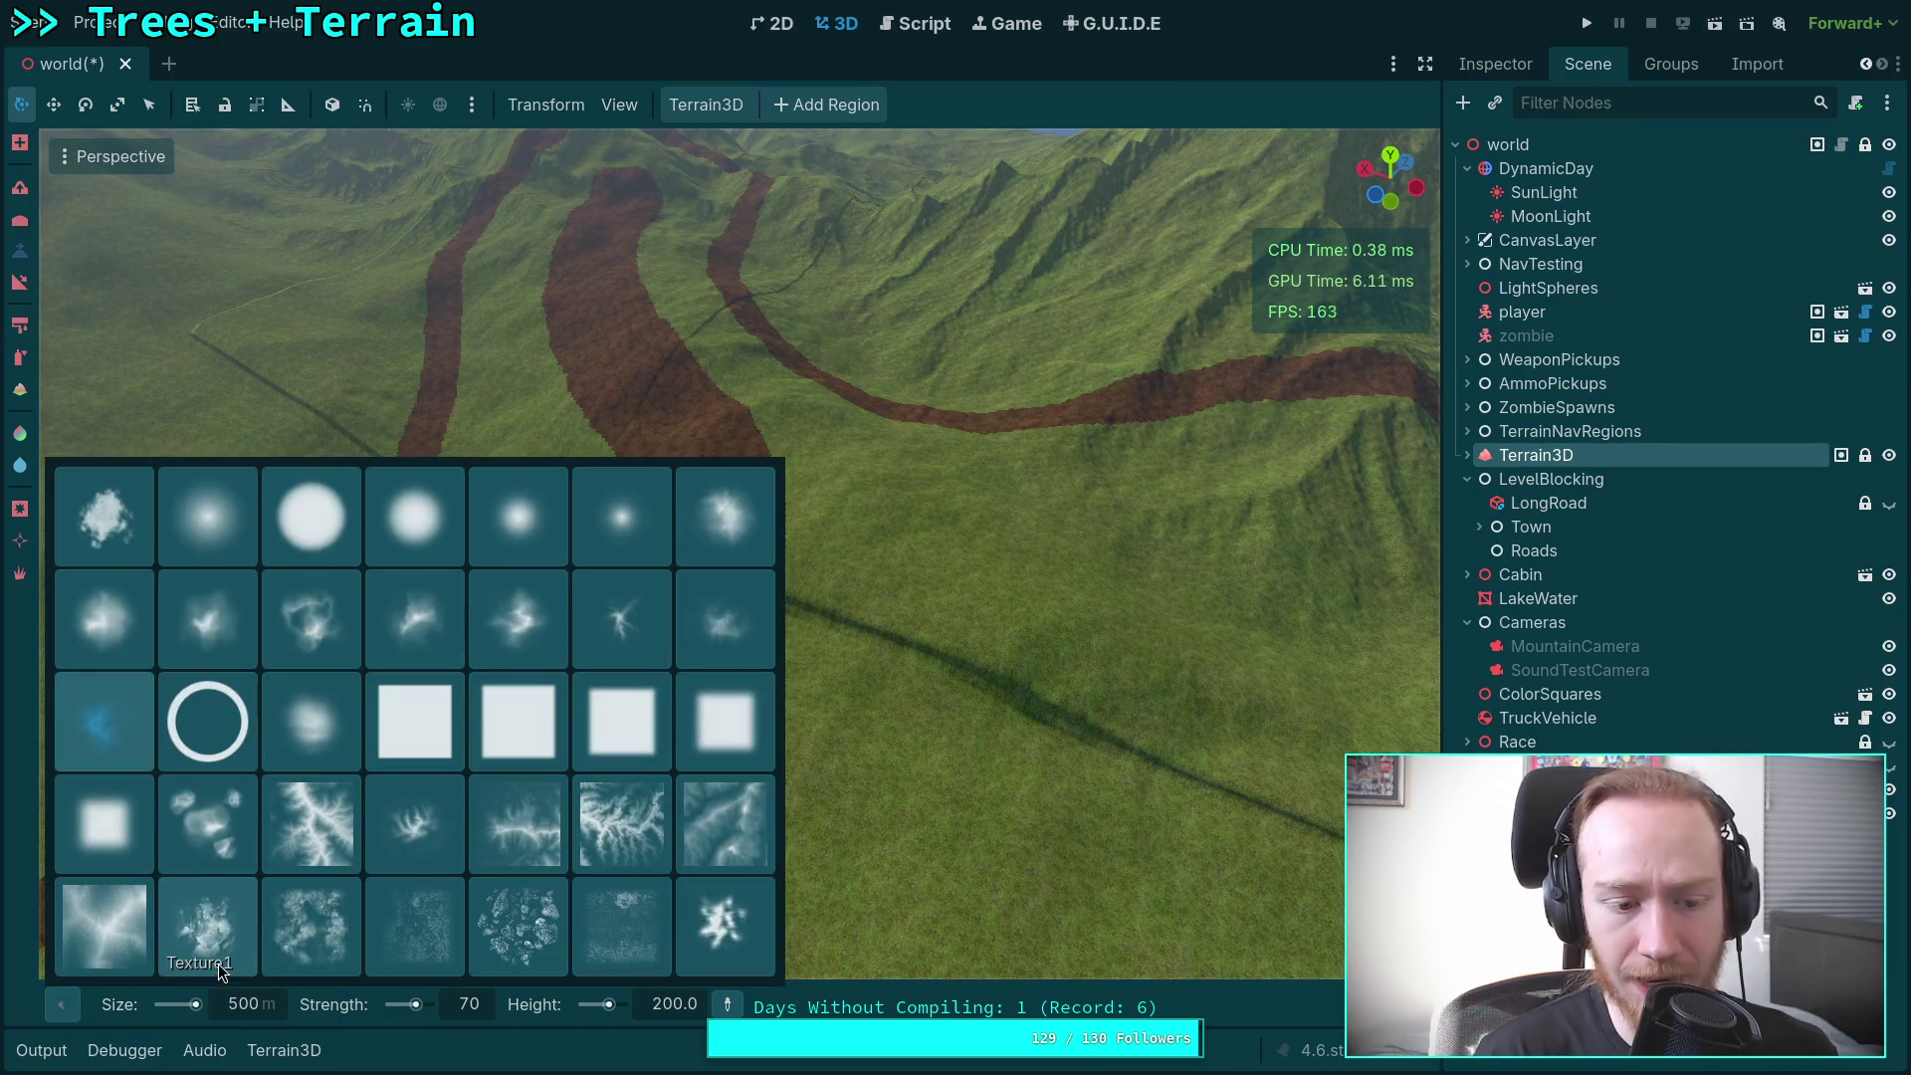
{"action": "left_click", "coordinate": [116, 680]}
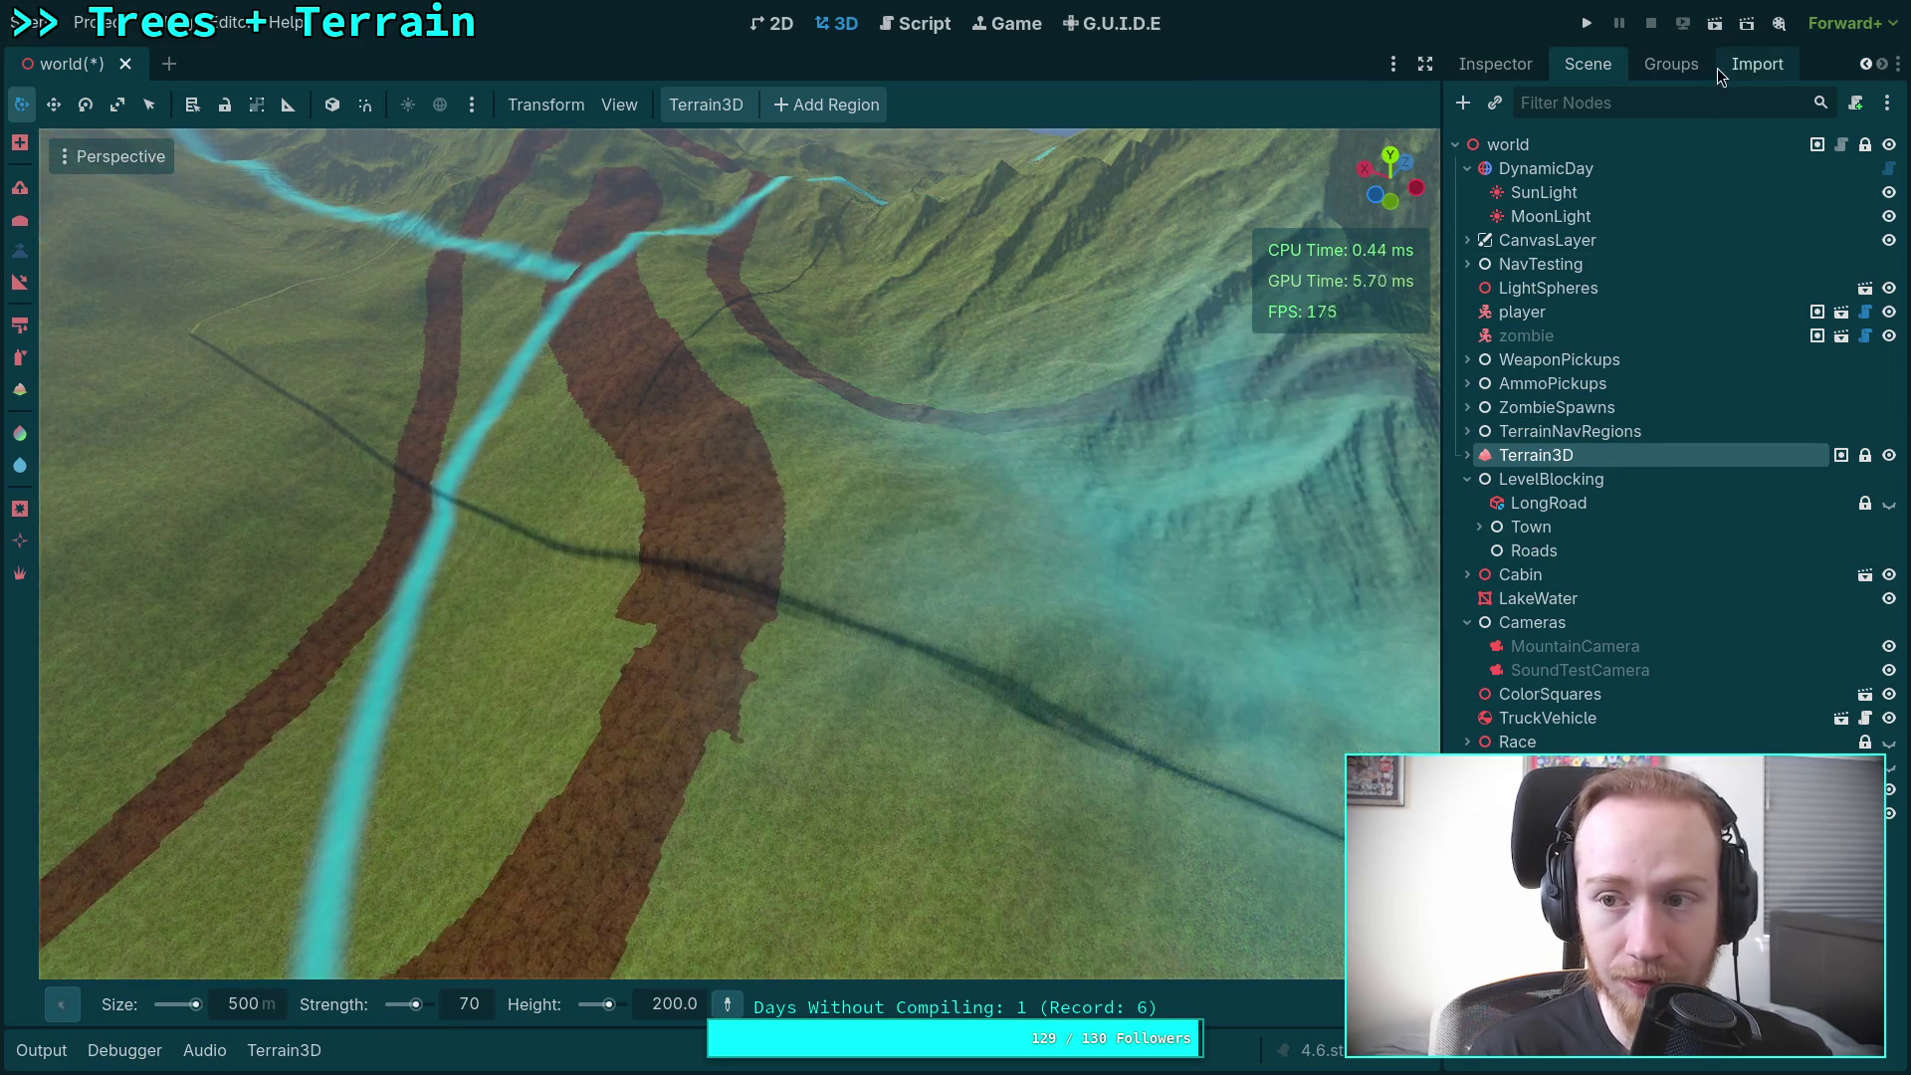
{"action": "left_click", "coordinate": [1729, 66]}
{"action": "left_click", "coordinate": [1495, 63]}
{"action": "left_click", "coordinate": [1587, 64]}
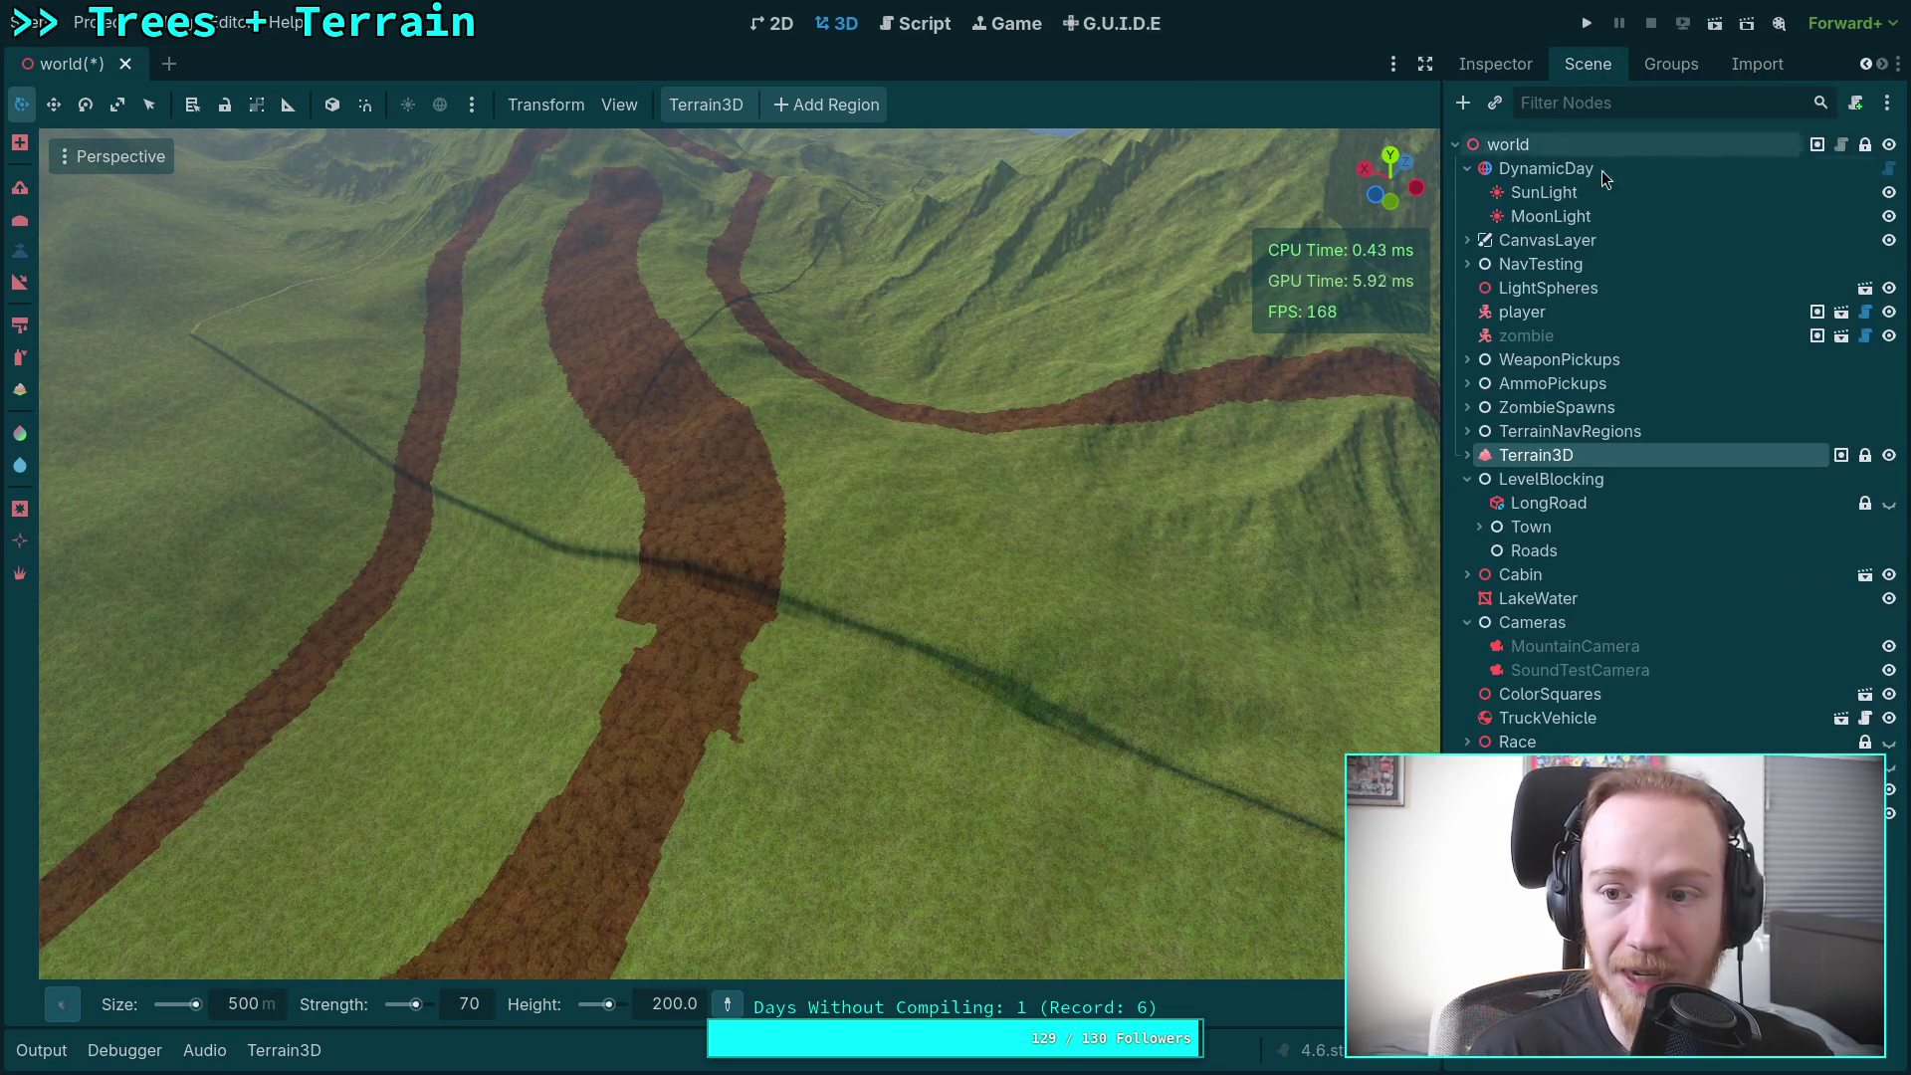
{"action": "left_click", "coordinate": [1514, 66]}
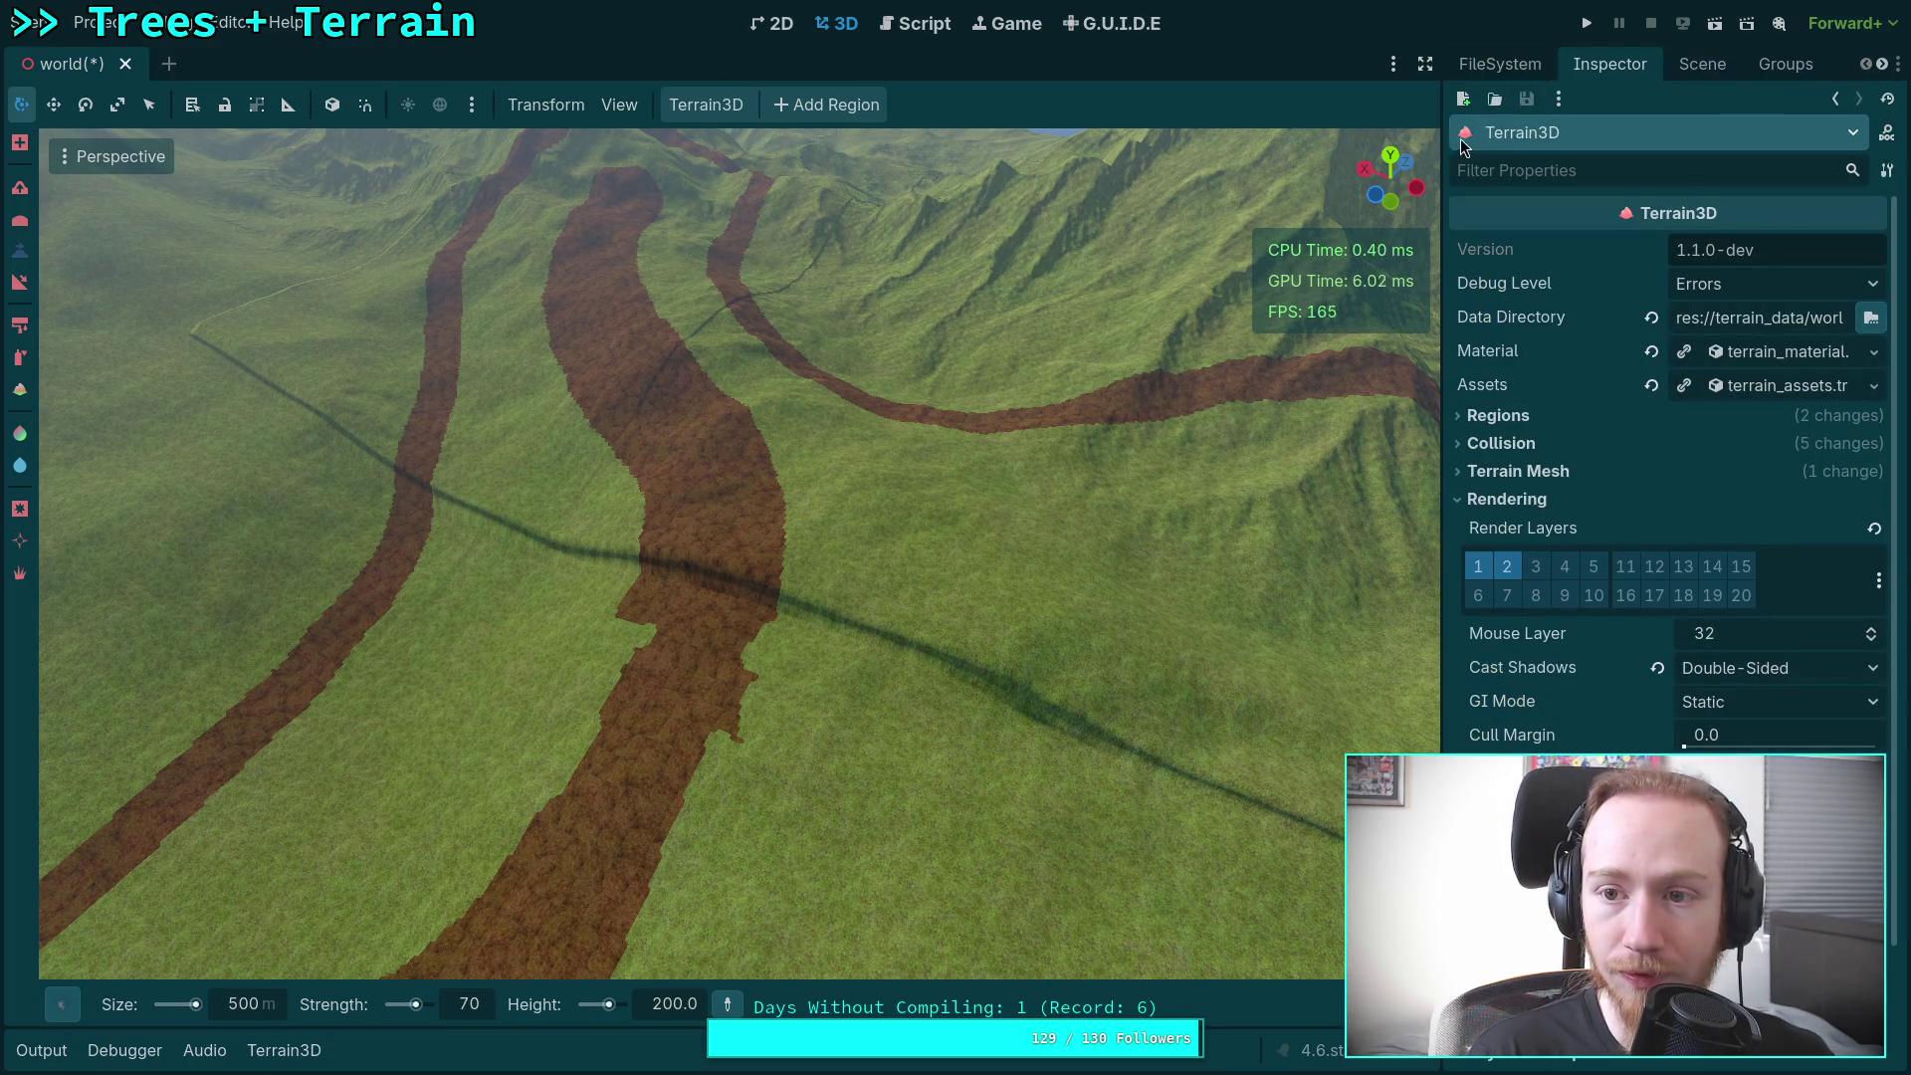
Step: Widen the dock and check peak3.exr's import settings among the terrain_3d brush files
{"action": "left_click_drag", "start_coordinate": [1440, 142], "coordinate": [1410, 142]}
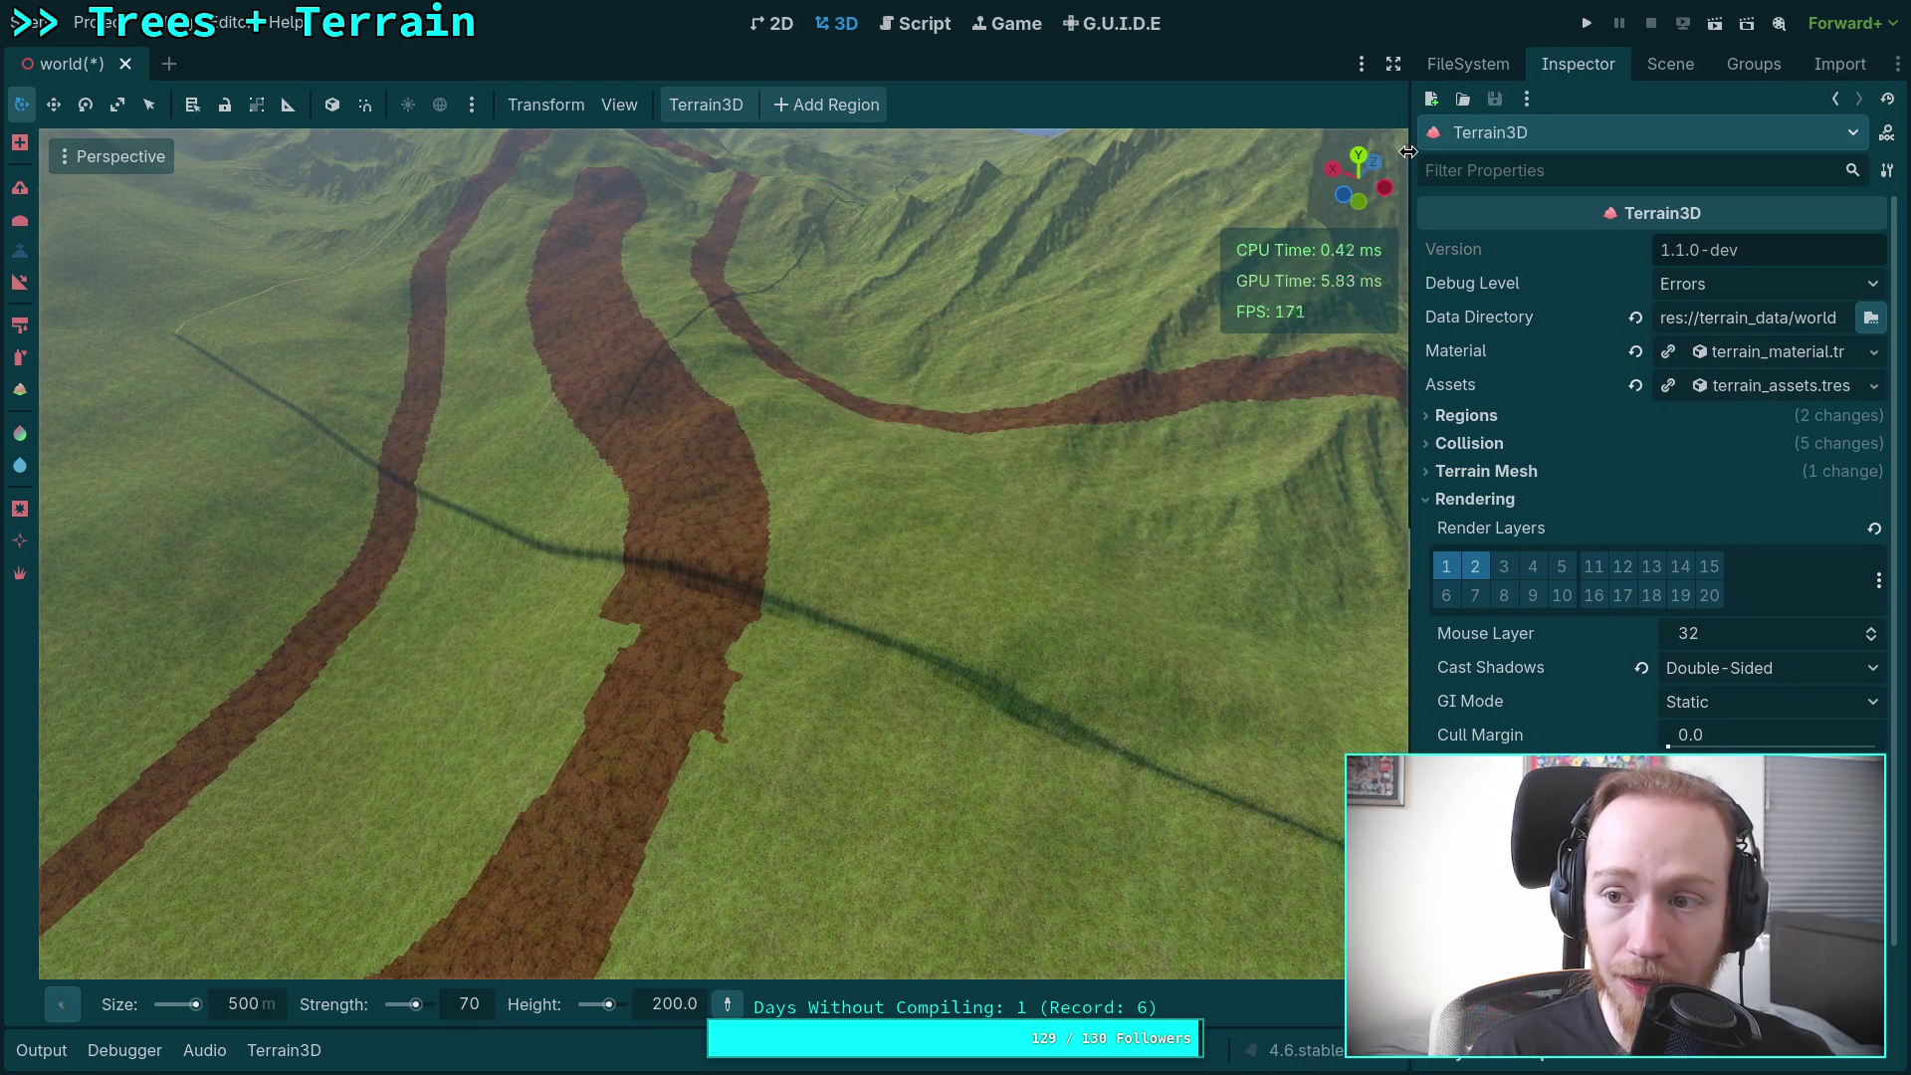
{"action": "left_click", "coordinate": [1496, 64]}
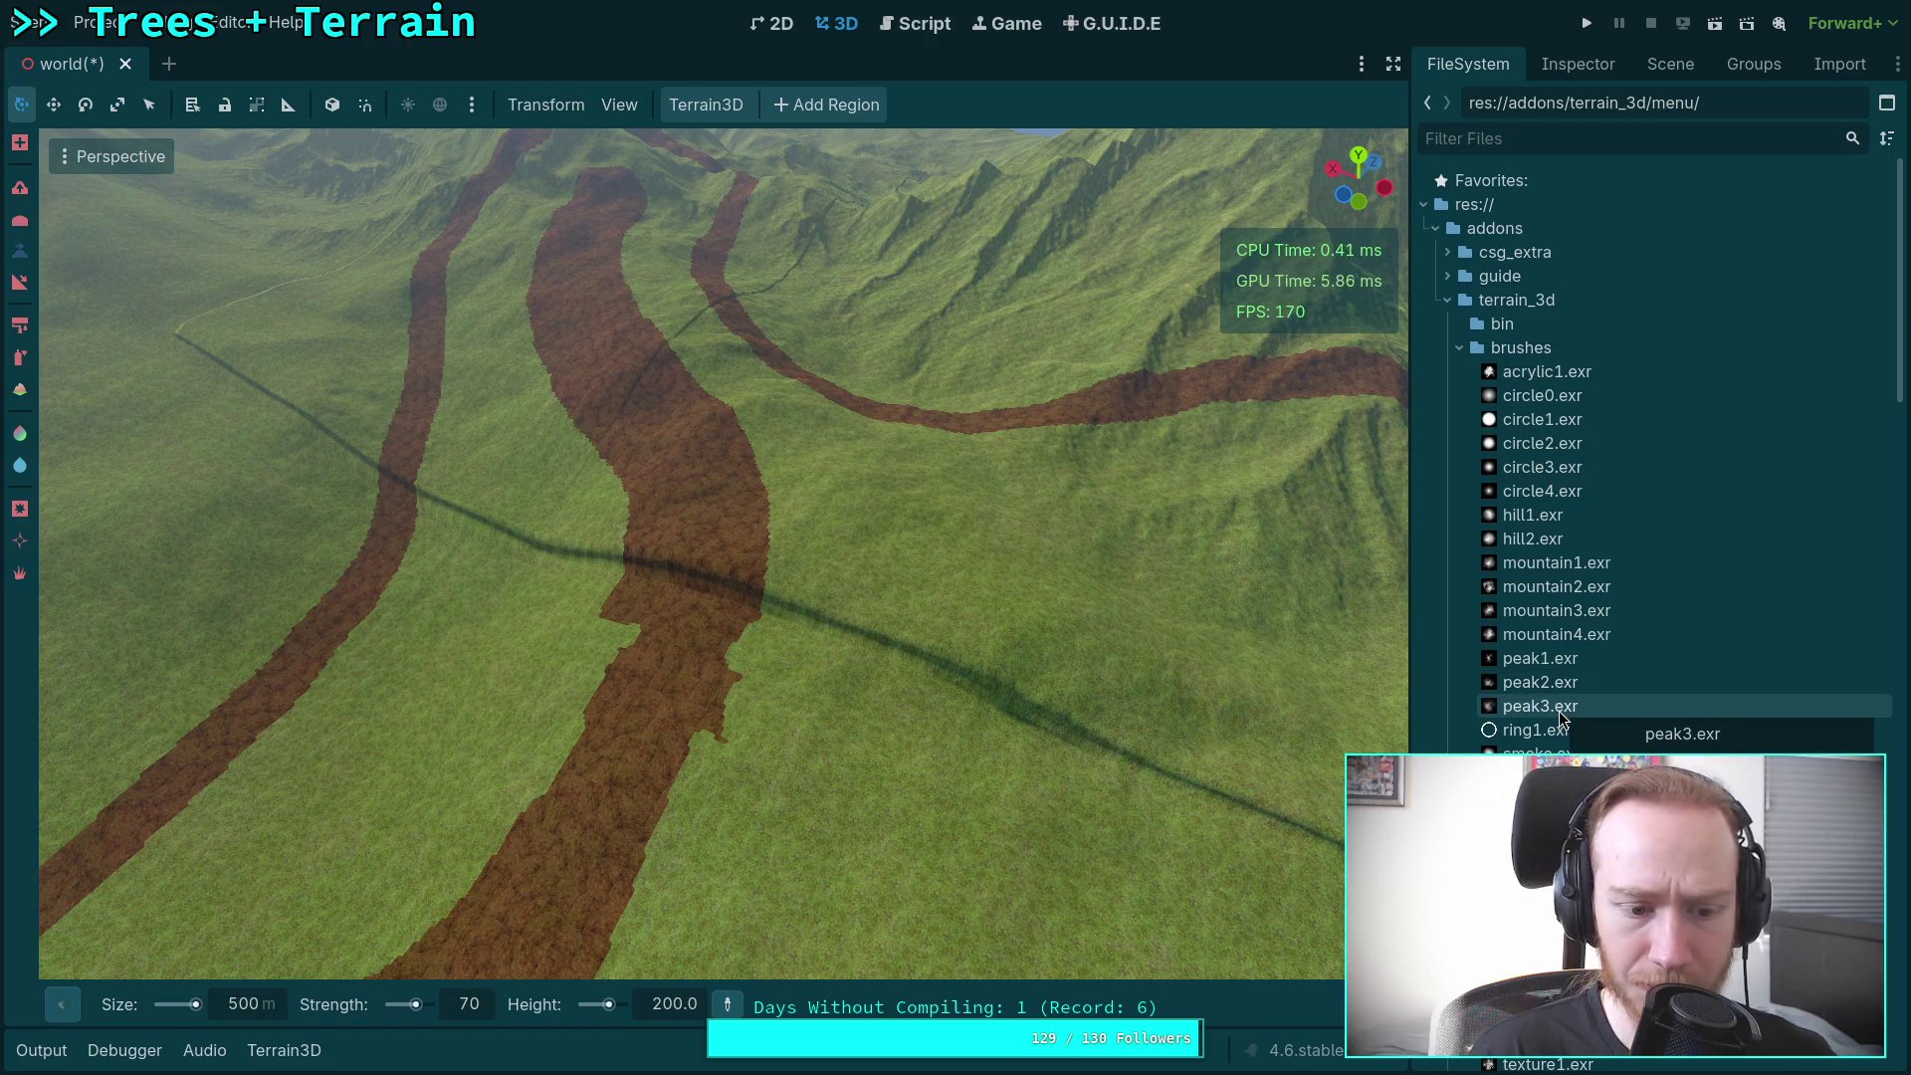
{"action": "mouse_move", "coordinate": [61, 1005]}
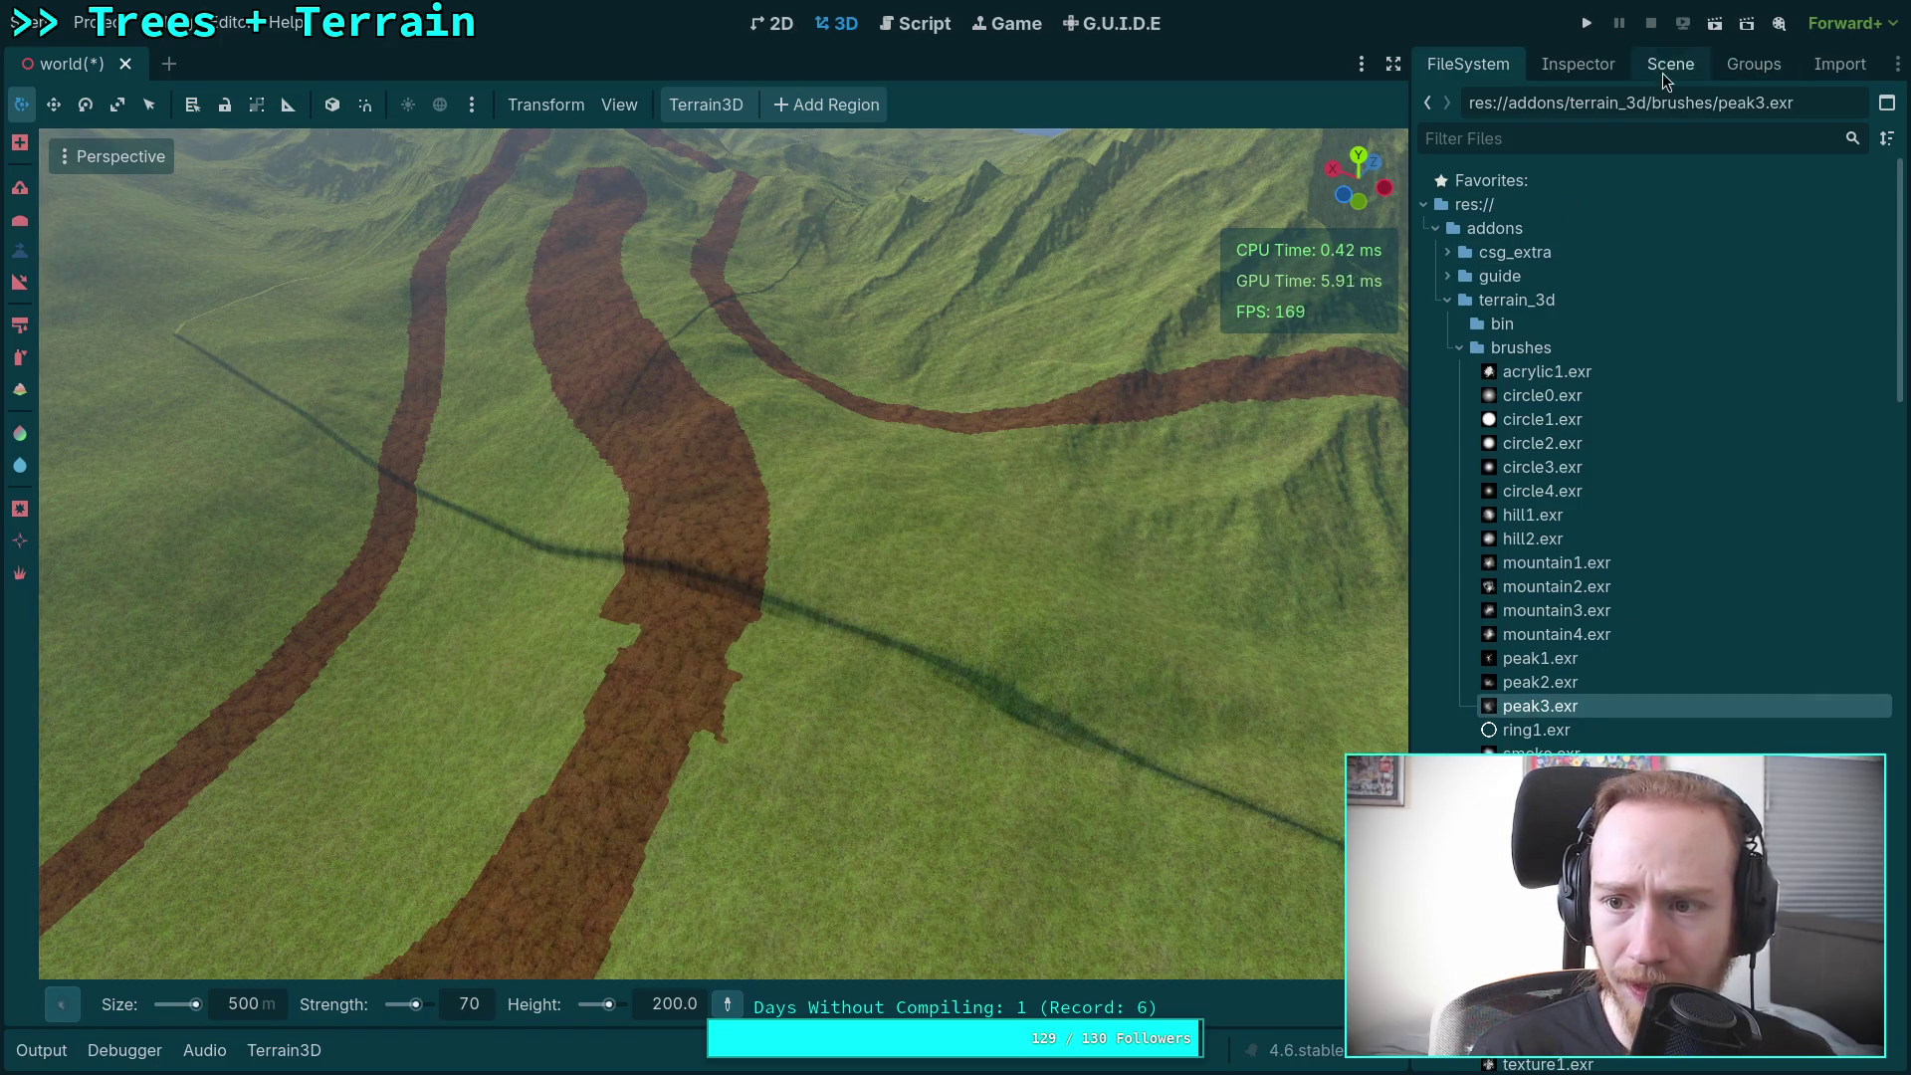
{"action": "left_click", "coordinate": [1821, 66]}
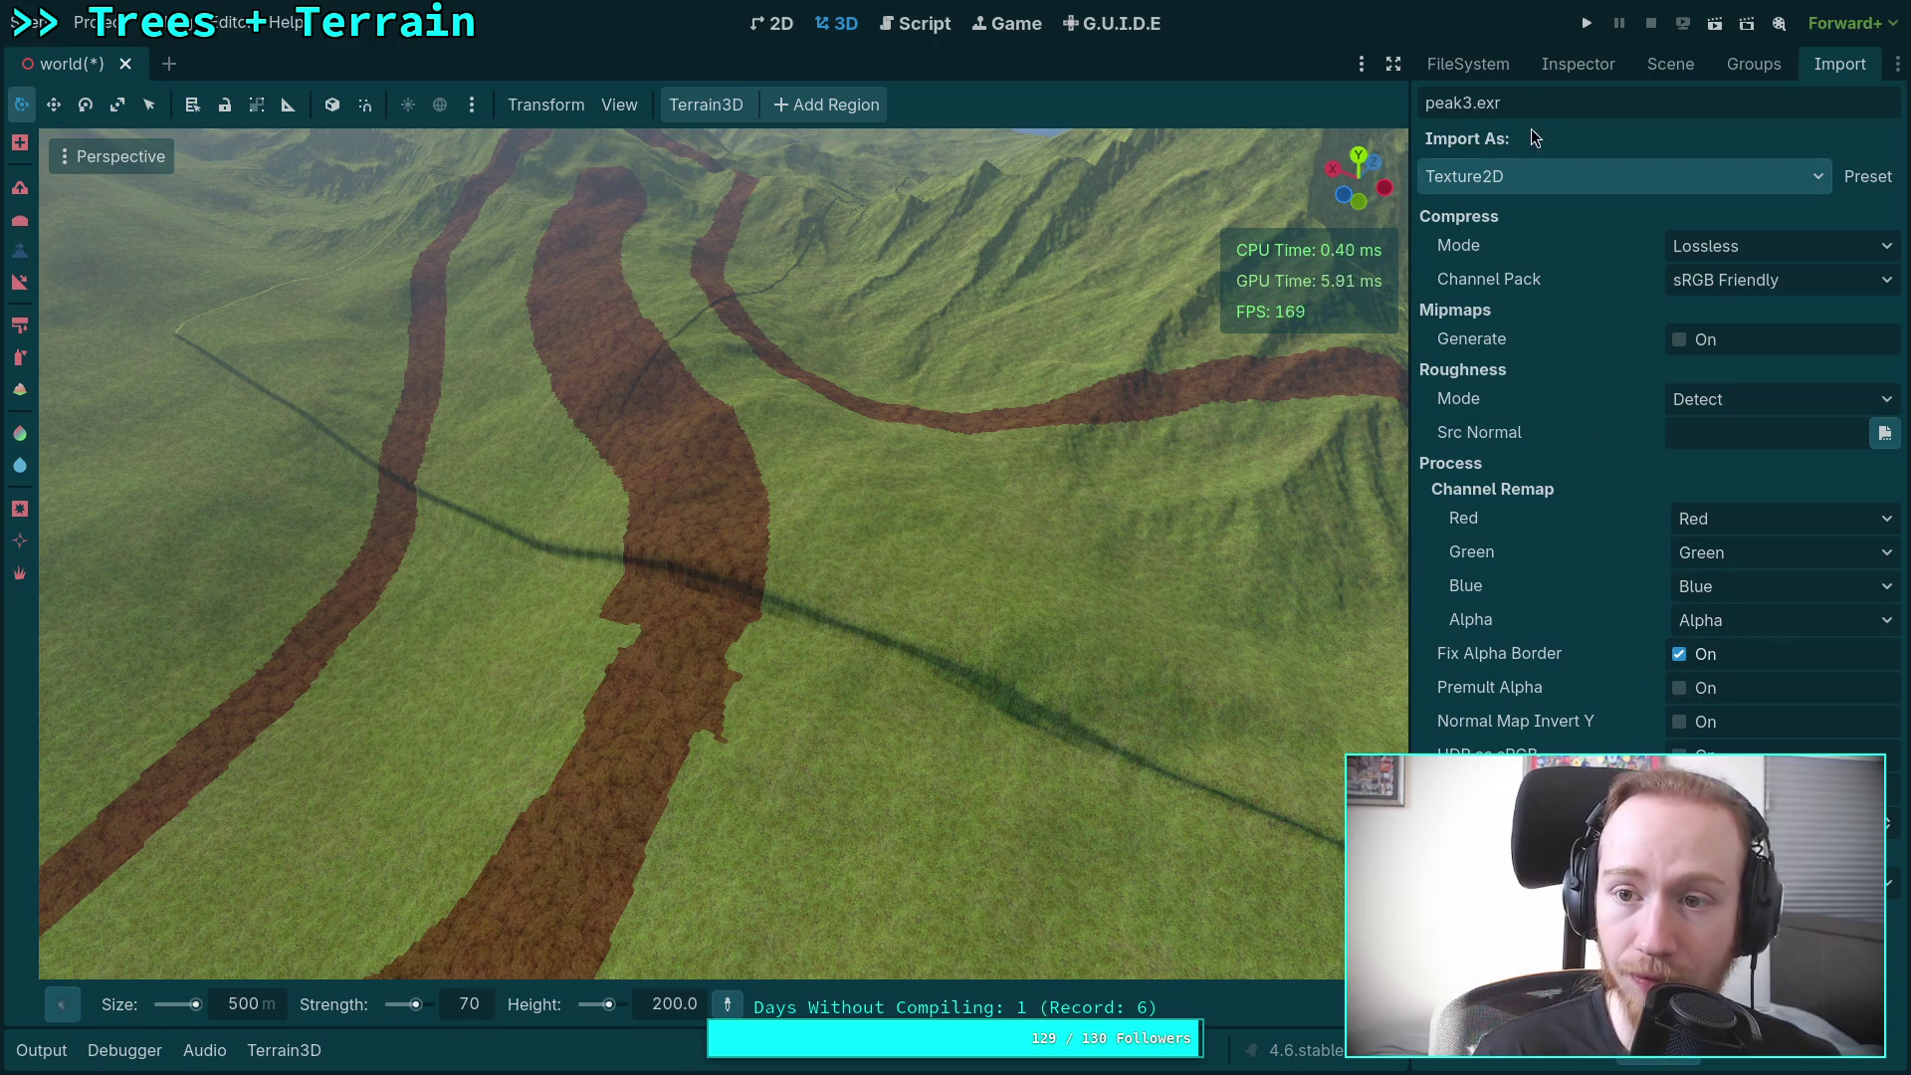
{"action": "left_click", "coordinate": [1498, 63]}
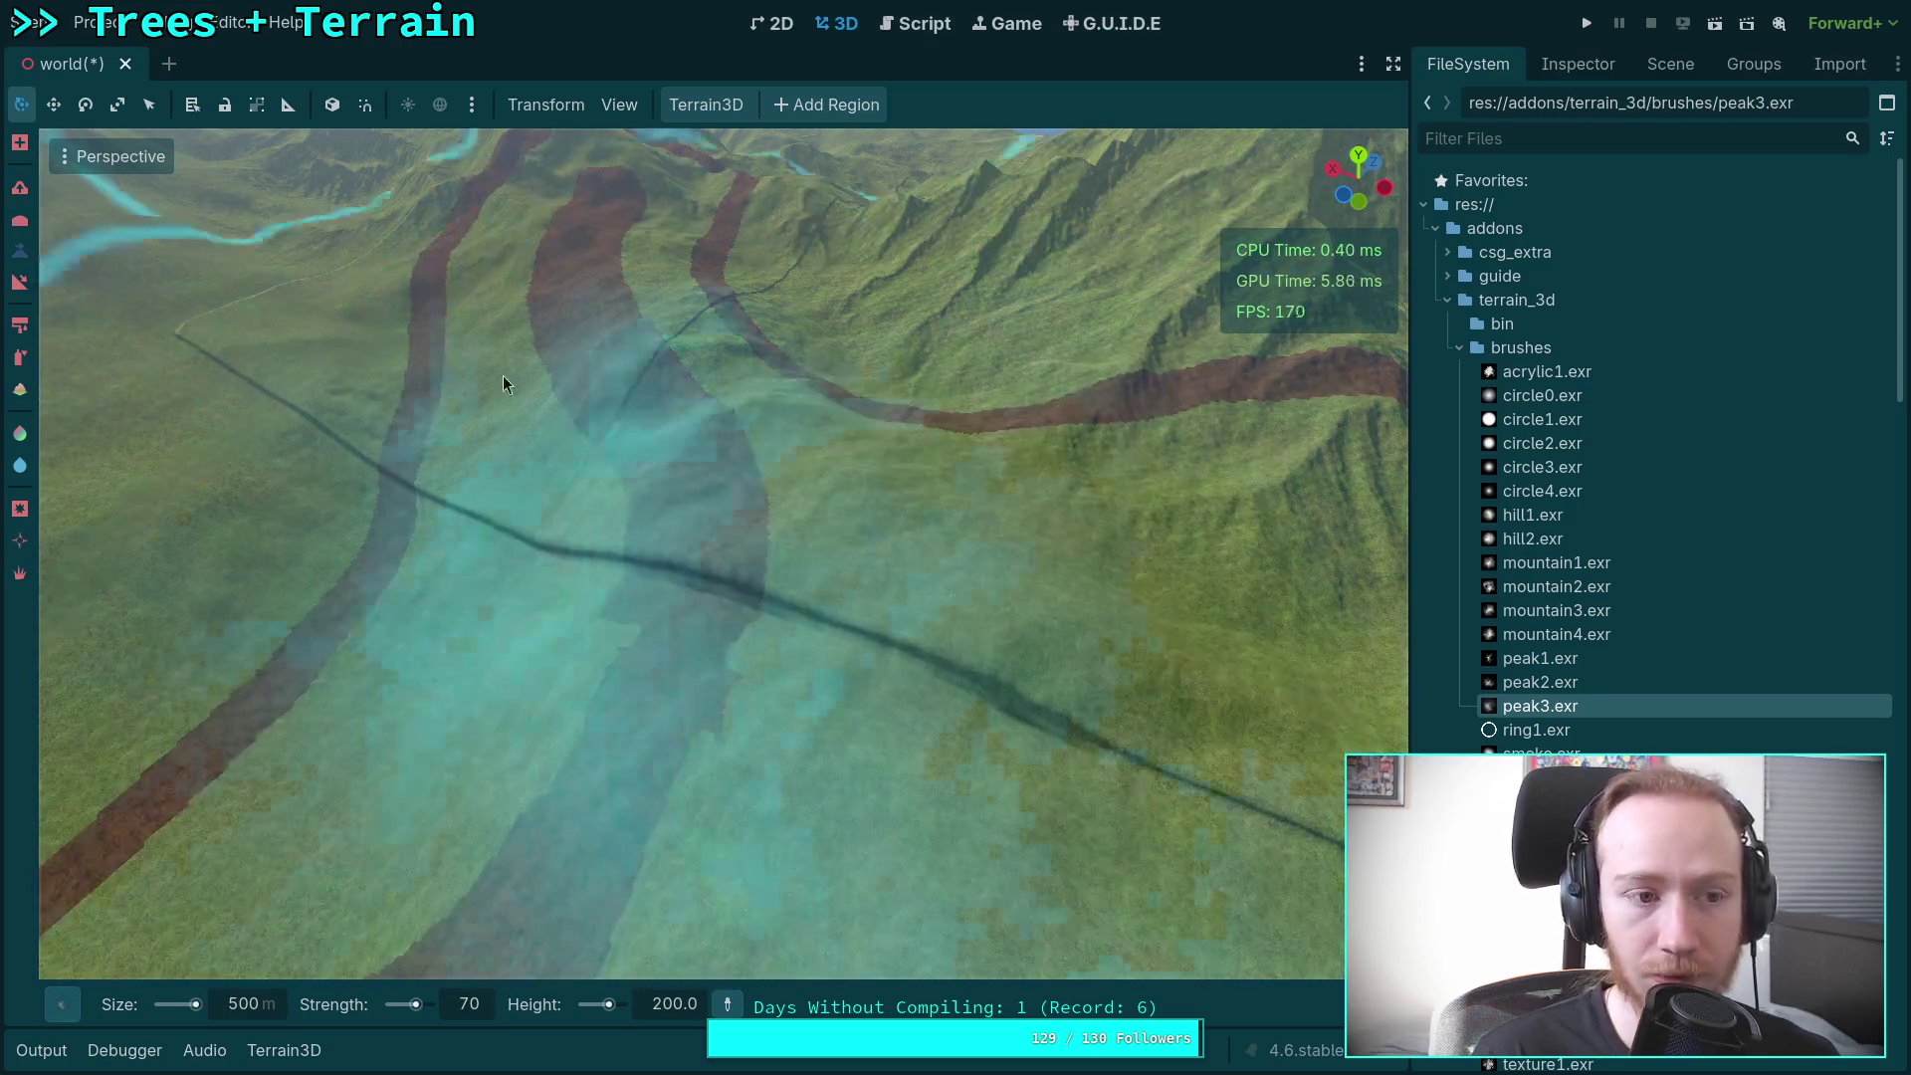
Step: Switch terrain tool, pick the soft round Circle0 brush and enter a 50 m brush size
{"action": "key", "text": "n"}
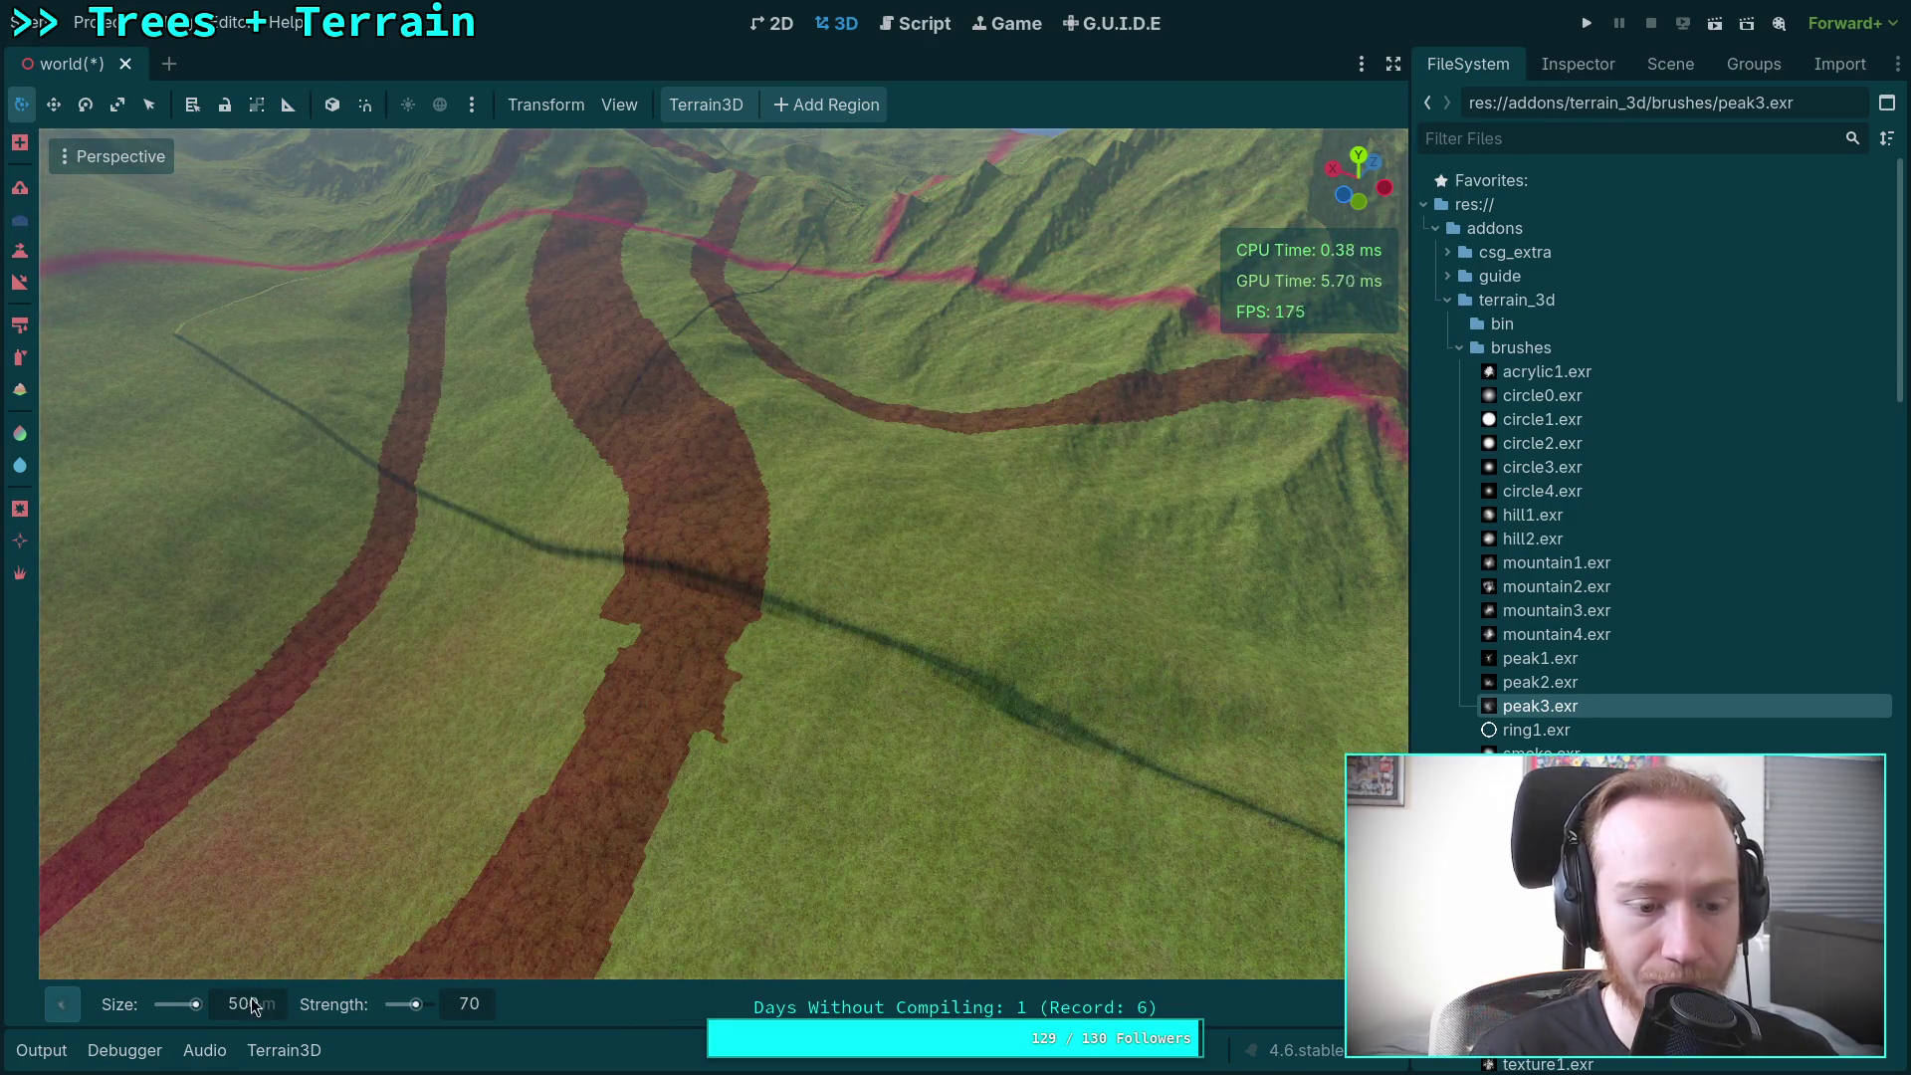
{"action": "mouse_move", "coordinate": [70, 1003]}
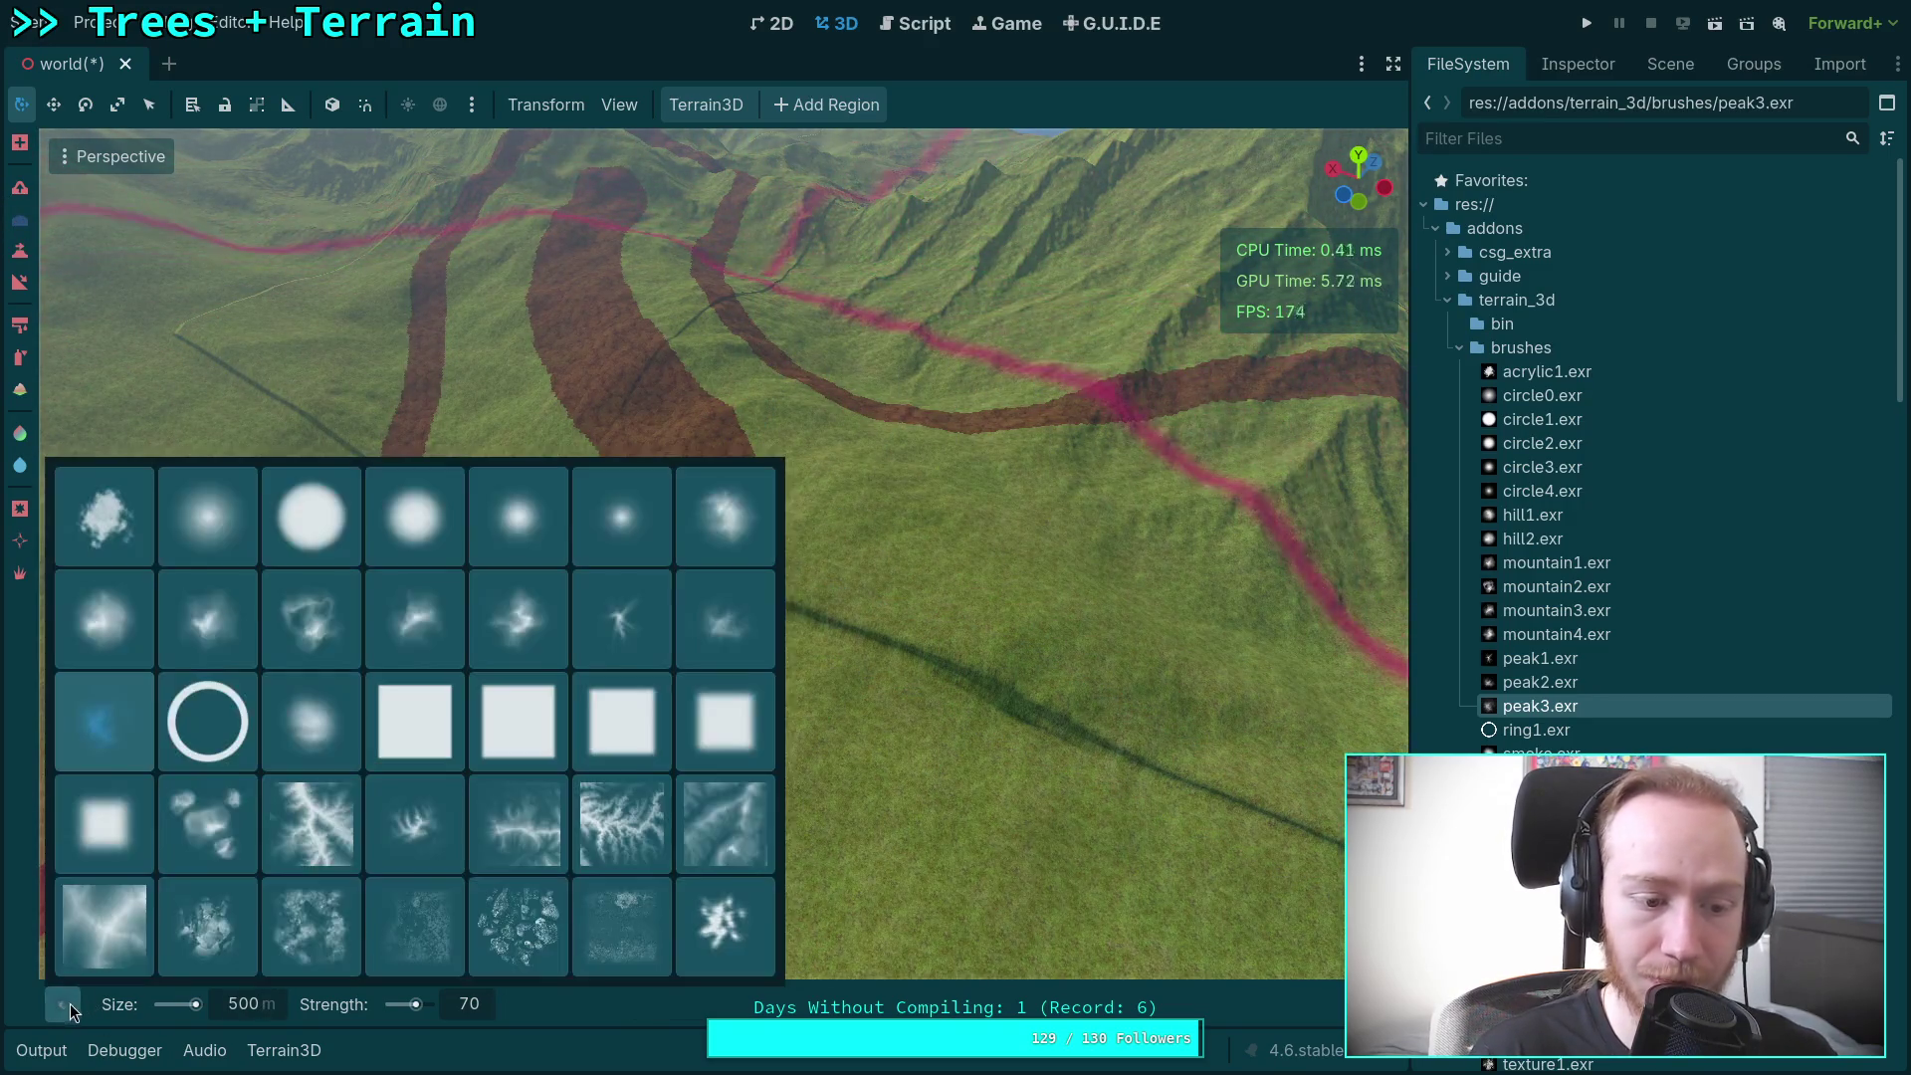
{"action": "left_click", "coordinate": [205, 515]}
{"action": "left_click", "coordinate": [257, 1013]}
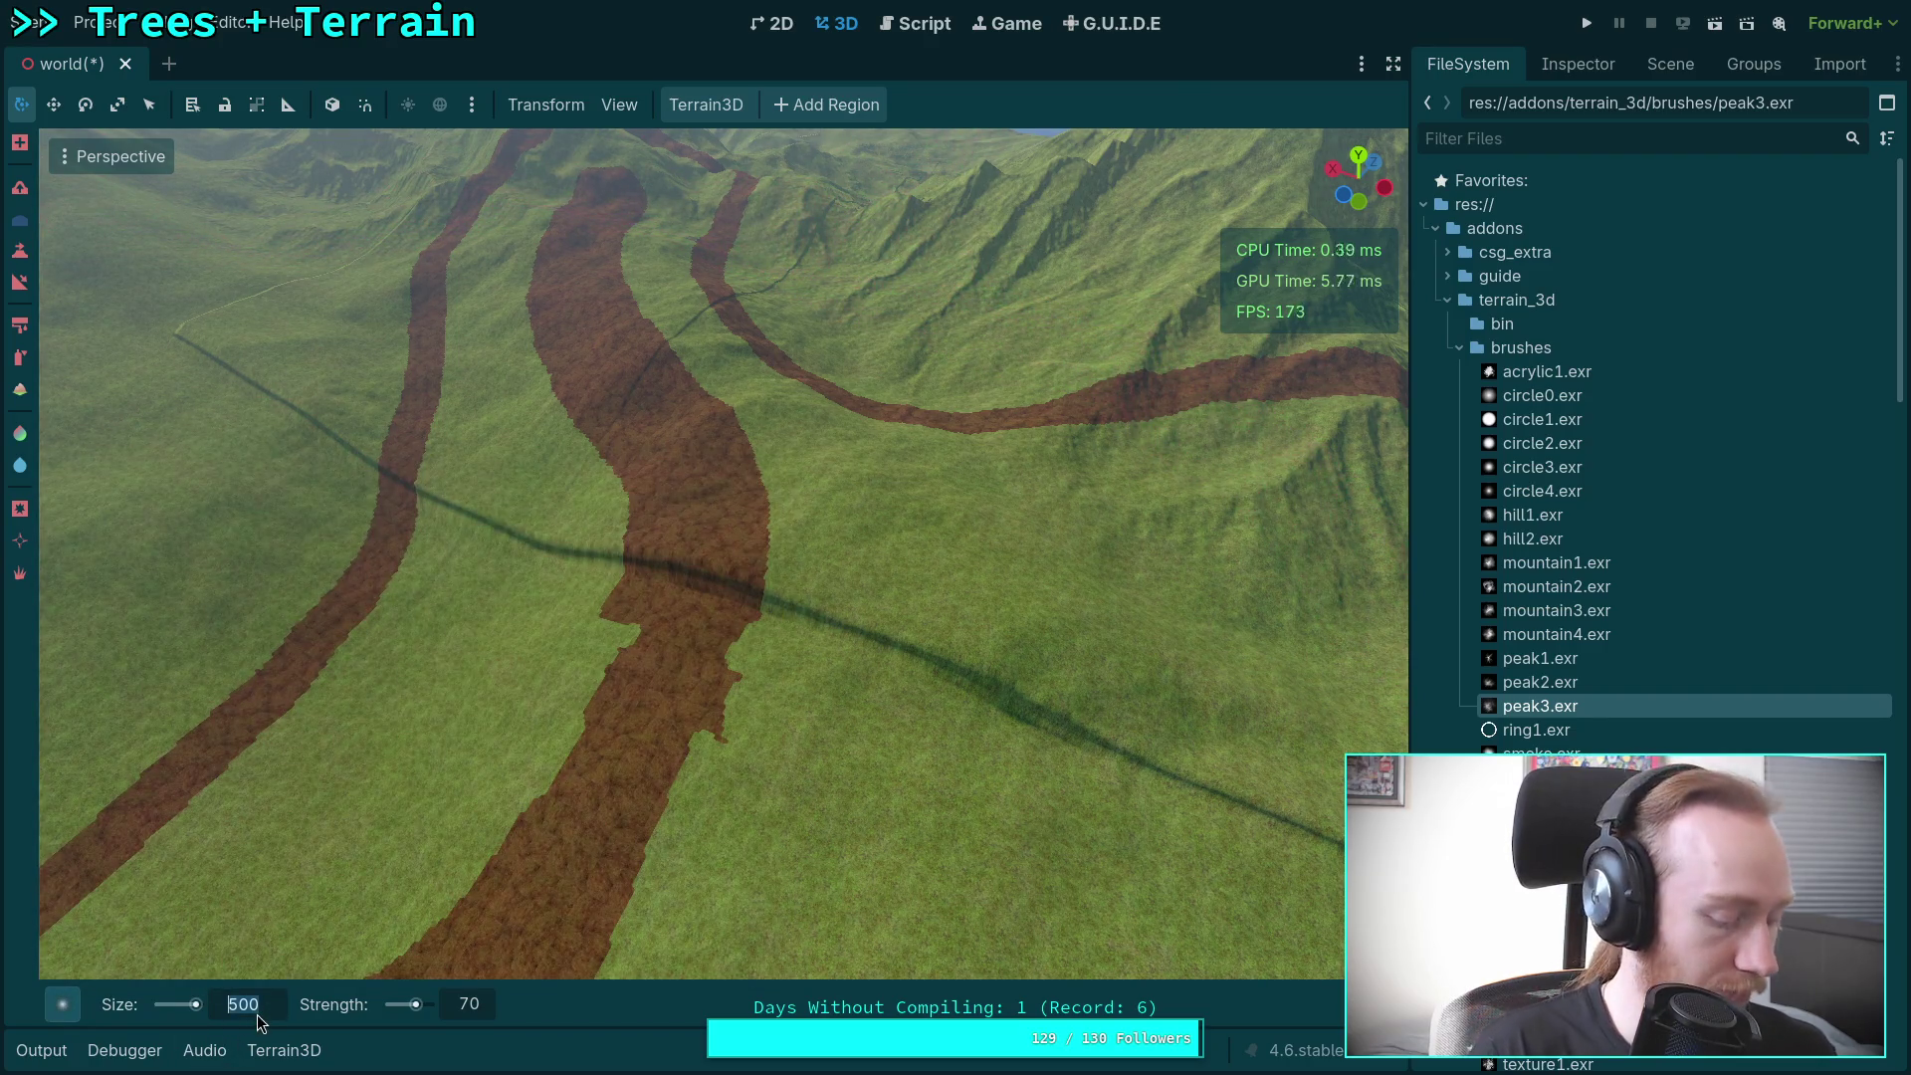
{"action": "type", "text": "100"}
{"action": "left_click", "coordinate": [243, 1003]}
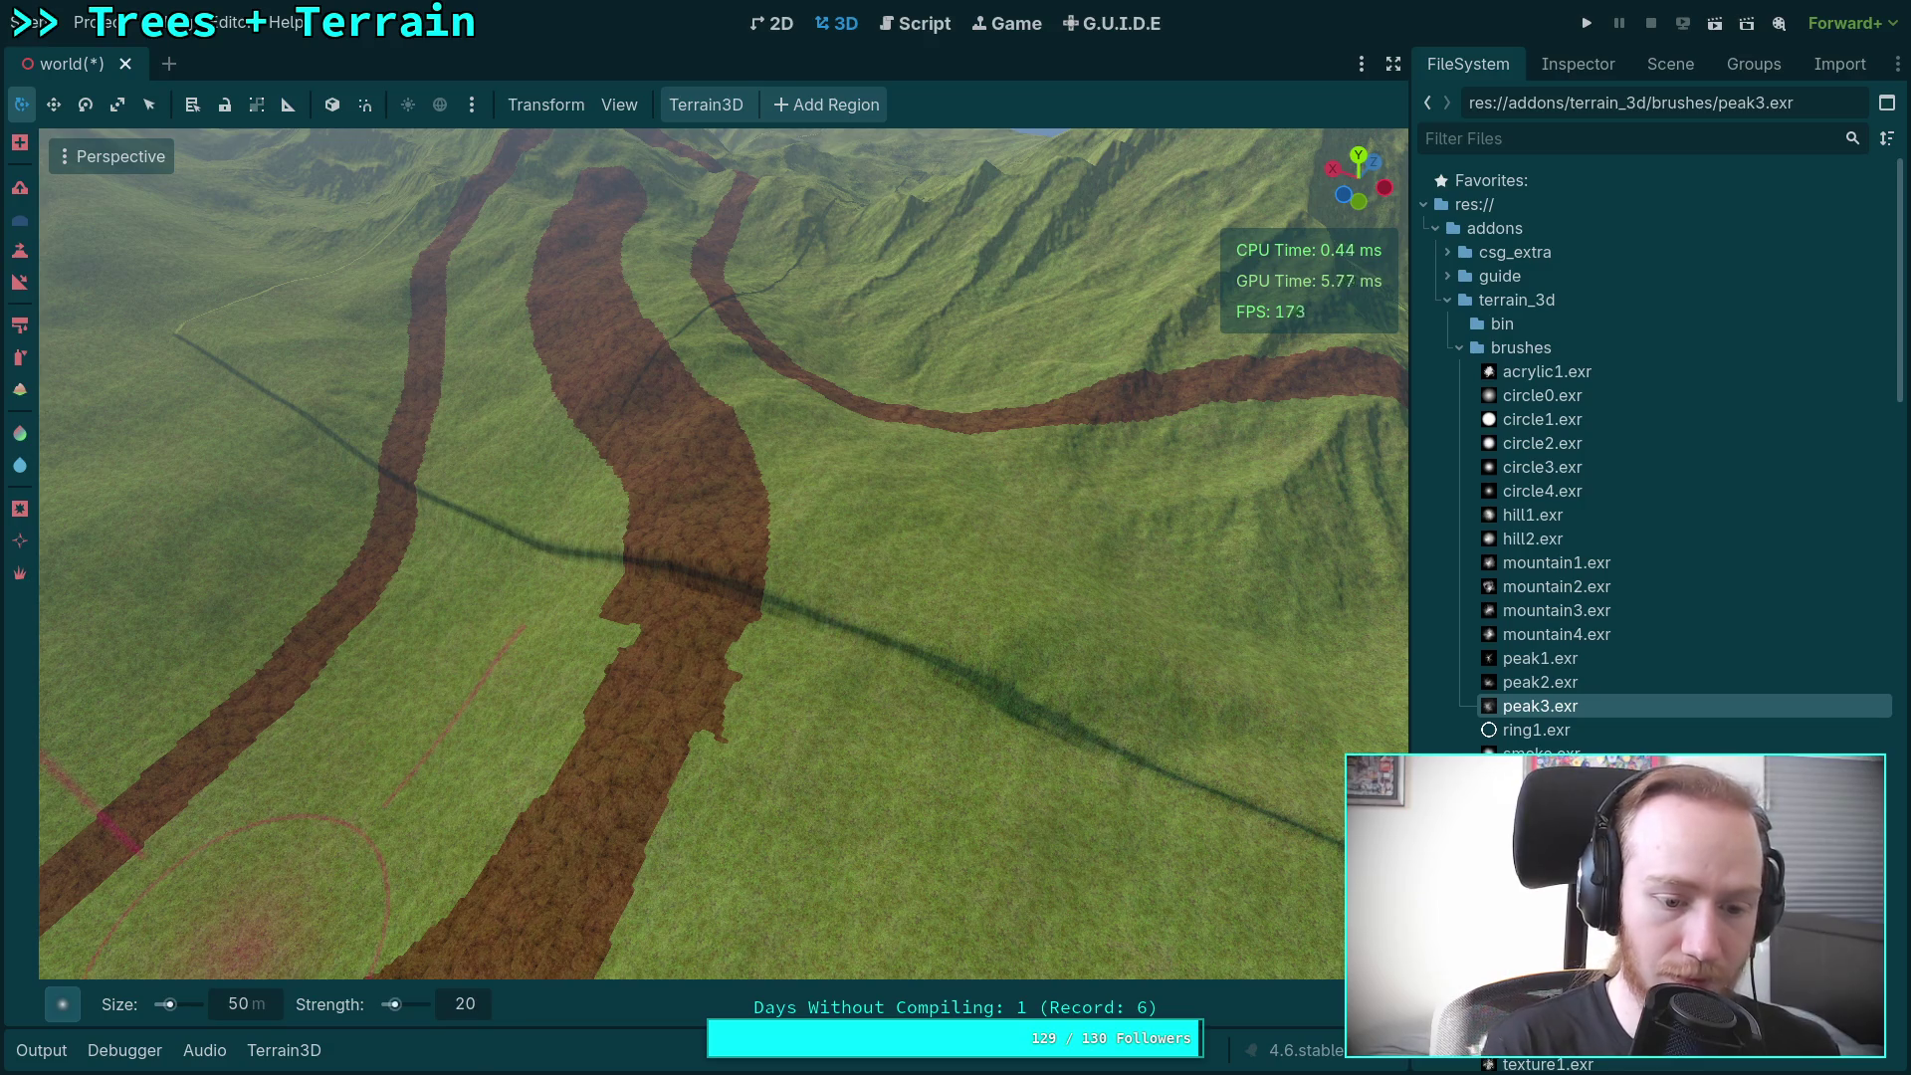
Step: Enter strength 20, then fly around the raised ridge, dirt path and ringed hill
{"action": "type", "text": "20"}
{"action": "mouse_move", "coordinate": [807, 652]}
{"action": "left_mouse_down"}
{"action": "mouse_move", "coordinate": [751, 577]}
{"action": "mouse_move", "coordinate": [797, 631]}
{"action": "mouse_move", "coordinate": [610, 469]}
{"action": "mouse_move", "coordinate": [597, 502]}
{"action": "mouse_move", "coordinate": [717, 498]}
{"action": "mouse_move", "coordinate": [642, 468]}
{"action": "left_mouse_up"}
{"action": "left_click_drag", "start_coordinate": [761, 498], "coordinate": [271, 925]}
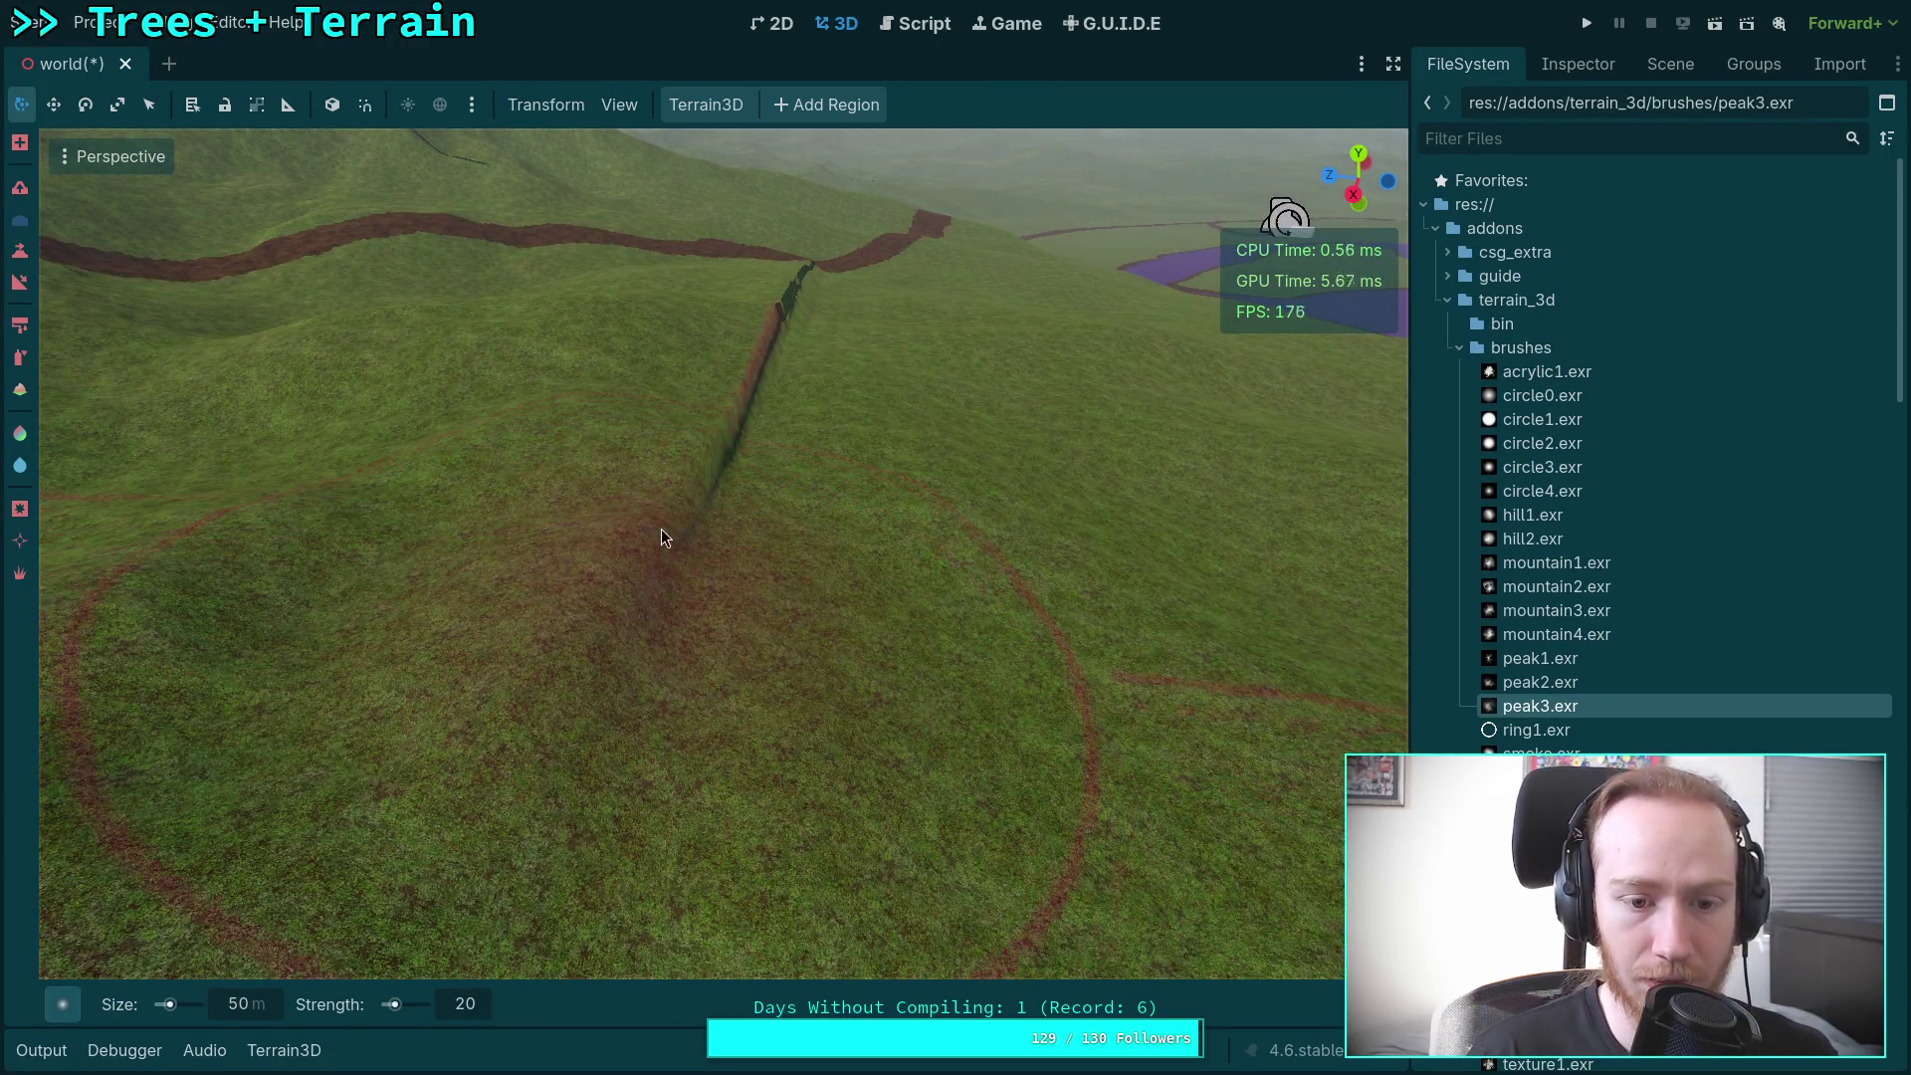
{"action": "left_click_drag", "start_coordinate": [736, 469], "coordinate": [715, 494]}
{"action": "left_click_drag", "start_coordinate": [778, 334], "coordinate": [881, 410]}
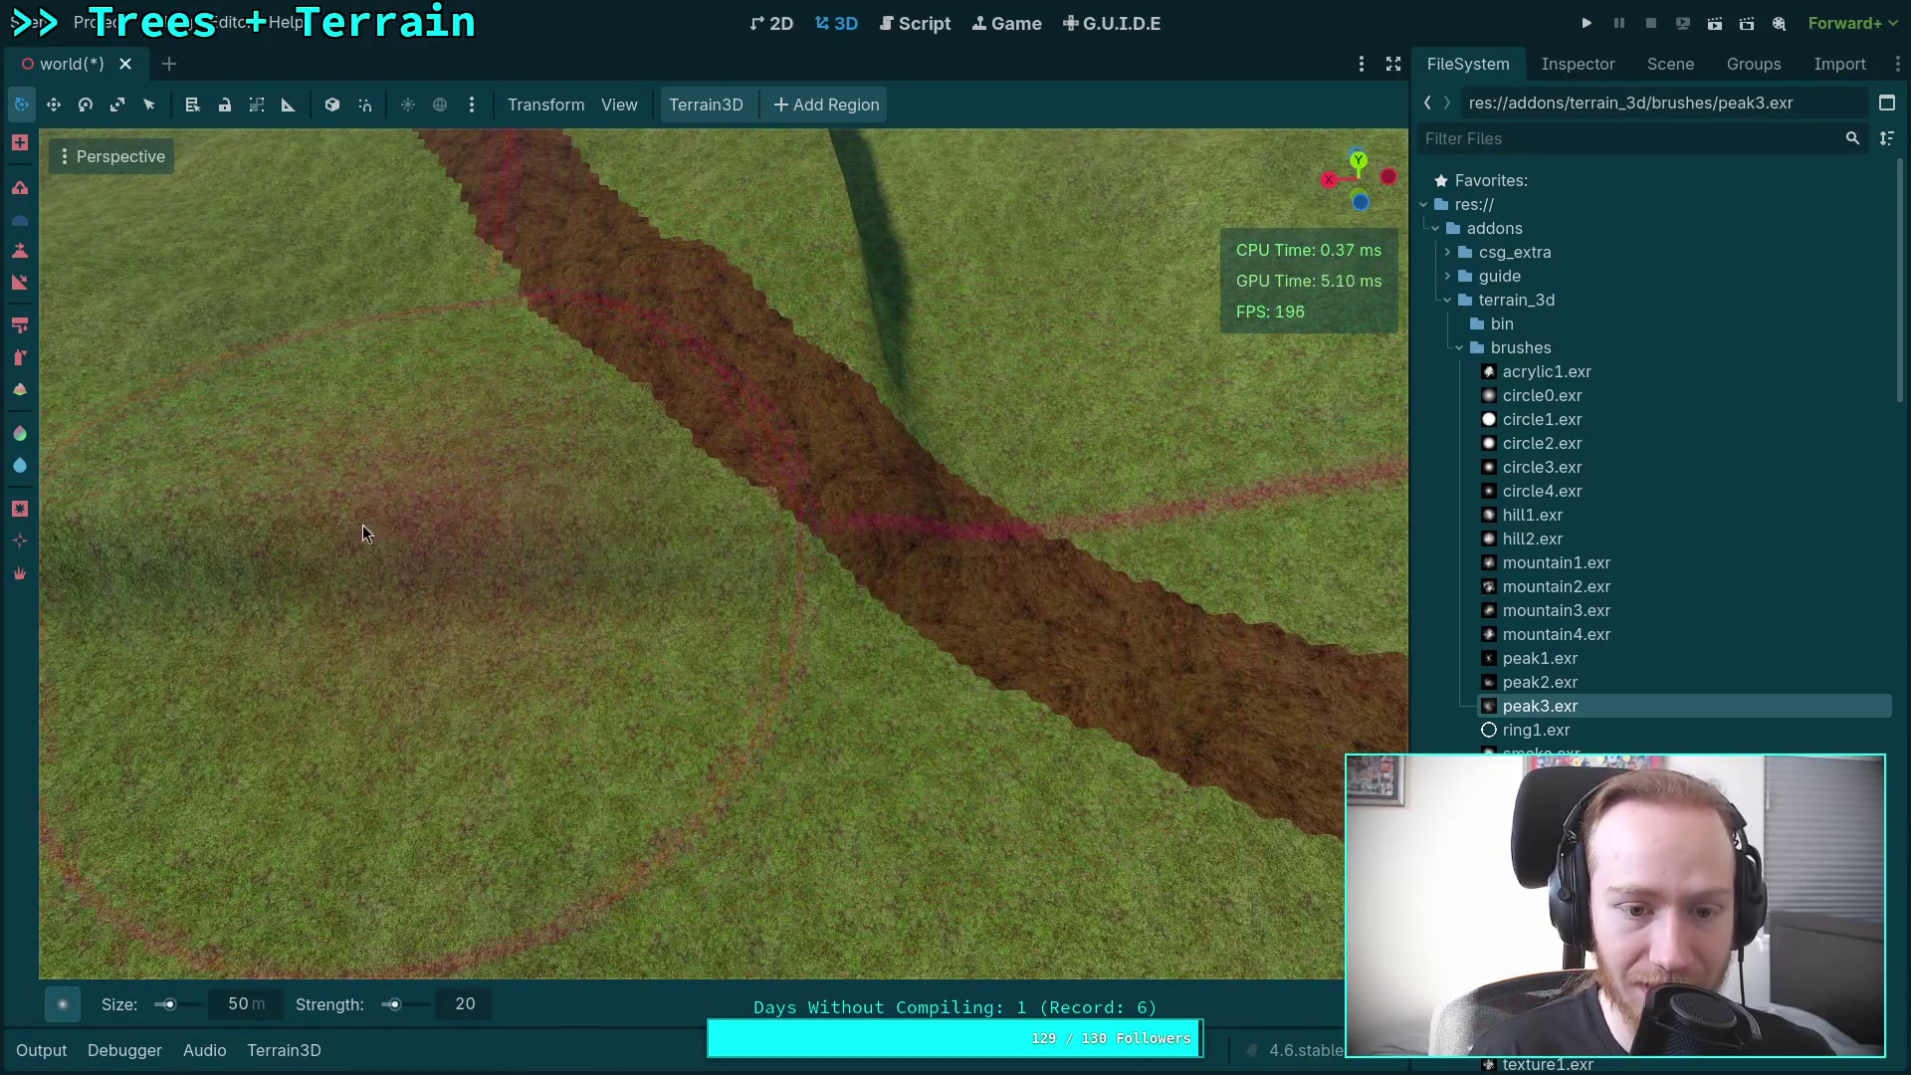
{"action": "left_click_drag", "start_coordinate": [804, 223], "coordinate": [778, 505]}
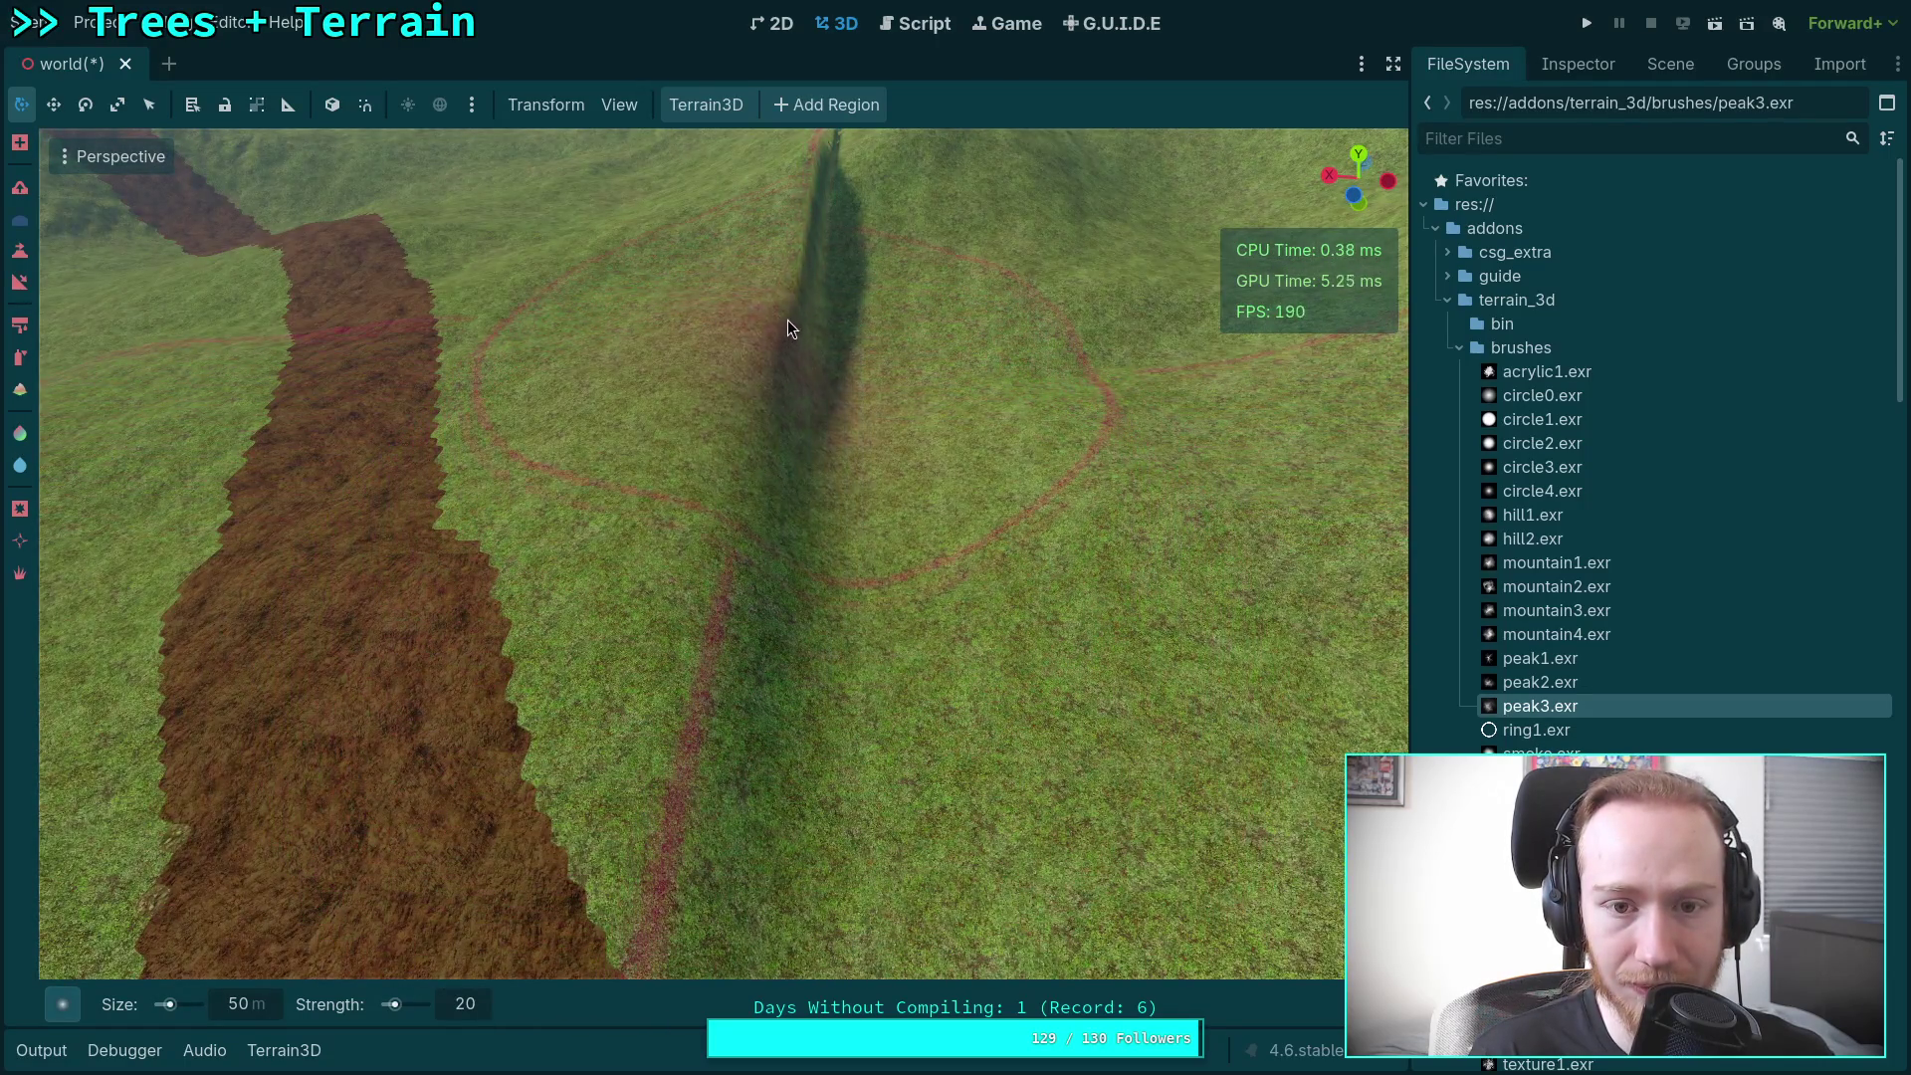
{"action": "left_click_drag", "start_coordinate": [815, 248], "coordinate": [713, 609]}
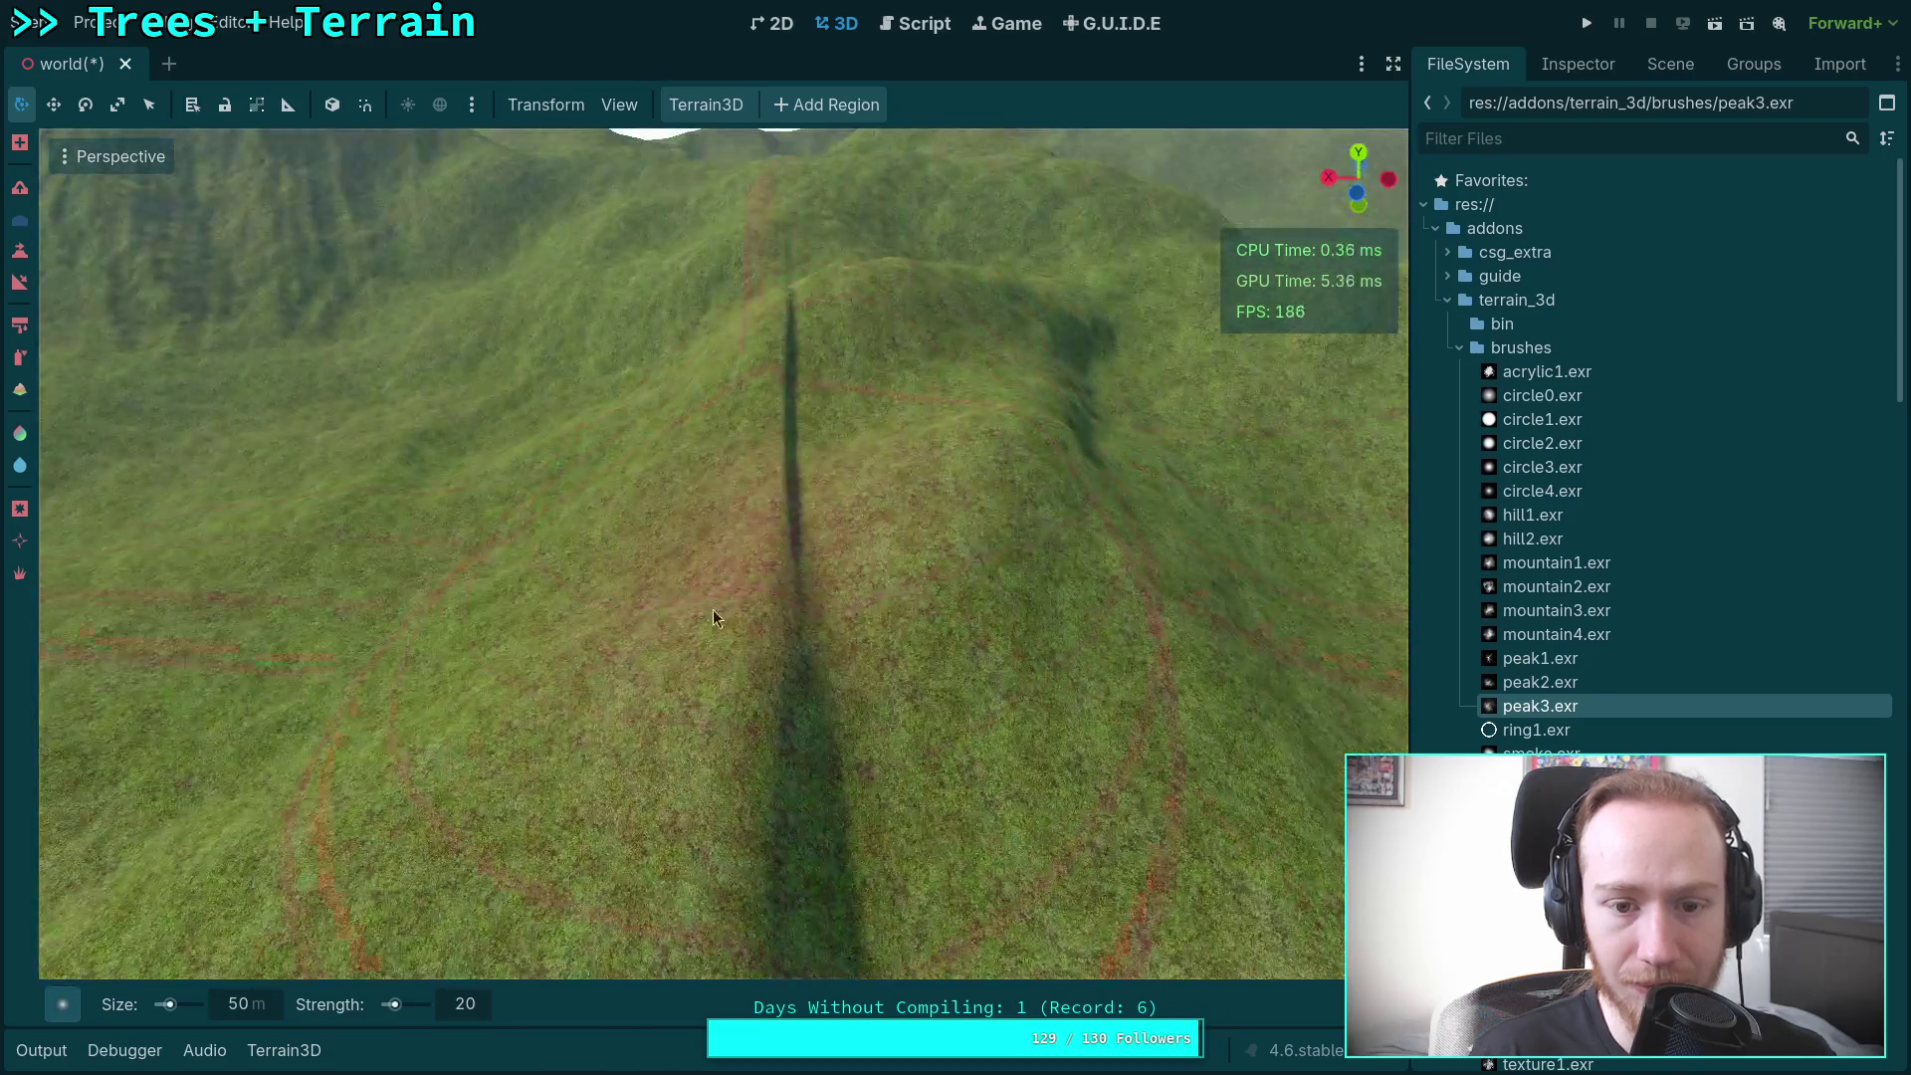
{"action": "left_click_drag", "start_coordinate": [772, 339], "coordinate": [748, 418]}
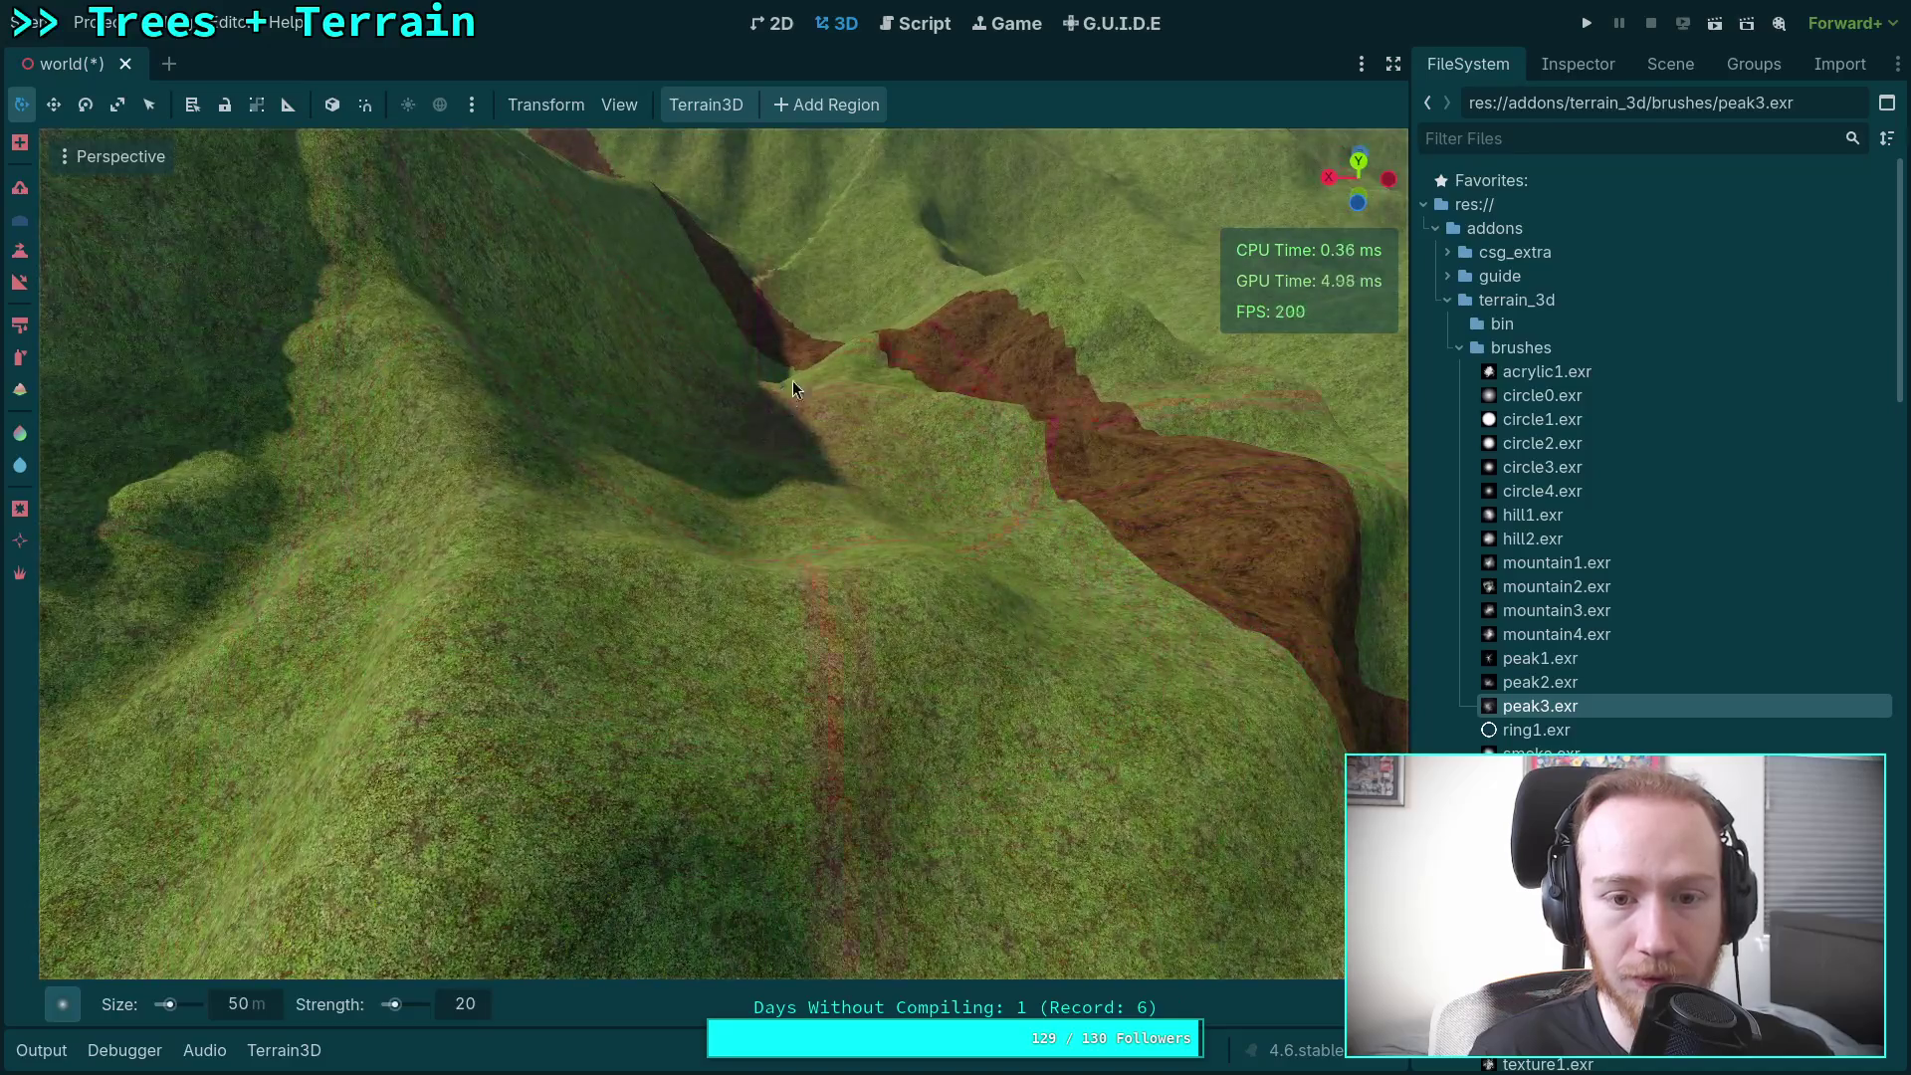
Step: Fly over the hills and green peak, looking down on the ring-shaped paths and lake
{"action": "left_click_drag", "start_coordinate": [792, 380], "coordinate": [666, 356]}
{"action": "left_click_drag", "start_coordinate": [710, 515], "coordinate": [780, 538]}
{"action": "mouse_move", "coordinate": [1013, 360]}
{"action": "left_mouse_down"}
{"action": "mouse_move", "coordinate": [864, 490]}
{"action": "mouse_move", "coordinate": [822, 609]}
{"action": "left_mouse_up"}
{"action": "left_click_drag", "start_coordinate": [814, 325], "coordinate": [949, 554]}
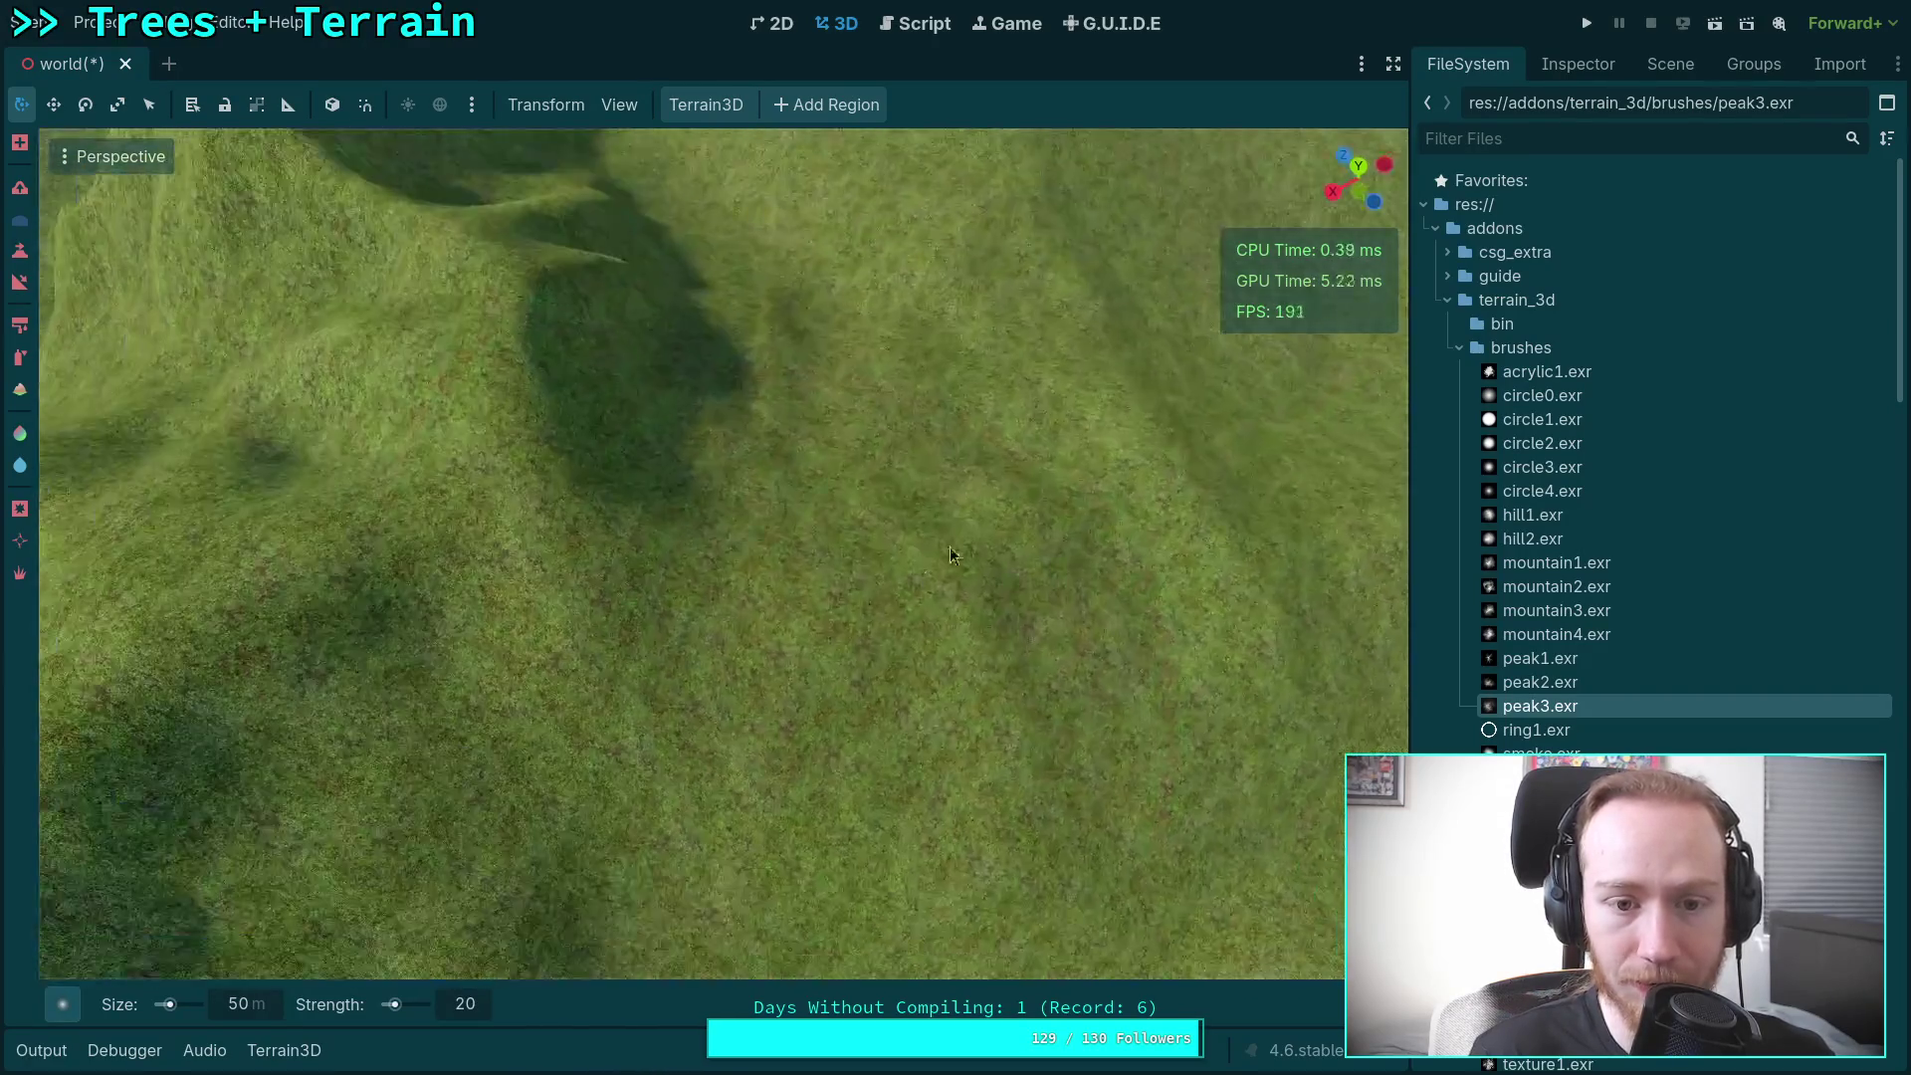
{"action": "mouse_move", "coordinate": [760, 374]}
{"action": "left_mouse_down"}
{"action": "mouse_move", "coordinate": [768, 279]}
{"action": "mouse_move", "coordinate": [1143, 200]}
{"action": "left_mouse_up"}
{"action": "mouse_move", "coordinate": [863, 386]}
{"action": "left_mouse_down"}
{"action": "mouse_move", "coordinate": [752, 483]}
{"action": "mouse_move", "coordinate": [956, 697]}
{"action": "mouse_move", "coordinate": [942, 683]}
{"action": "left_mouse_up"}
{"action": "mouse_move", "coordinate": [711, 460]}
{"action": "left_mouse_down"}
{"action": "mouse_move", "coordinate": [757, 526]}
{"action": "mouse_move", "coordinate": [726, 537]}
{"action": "mouse_move", "coordinate": [870, 584]}
{"action": "mouse_move", "coordinate": [607, 547]}
{"action": "mouse_move", "coordinate": [653, 499]}
{"action": "mouse_move", "coordinate": [746, 488]}
{"action": "mouse_move", "coordinate": [689, 629]}
{"action": "mouse_move", "coordinate": [818, 634]}
{"action": "left_mouse_up"}
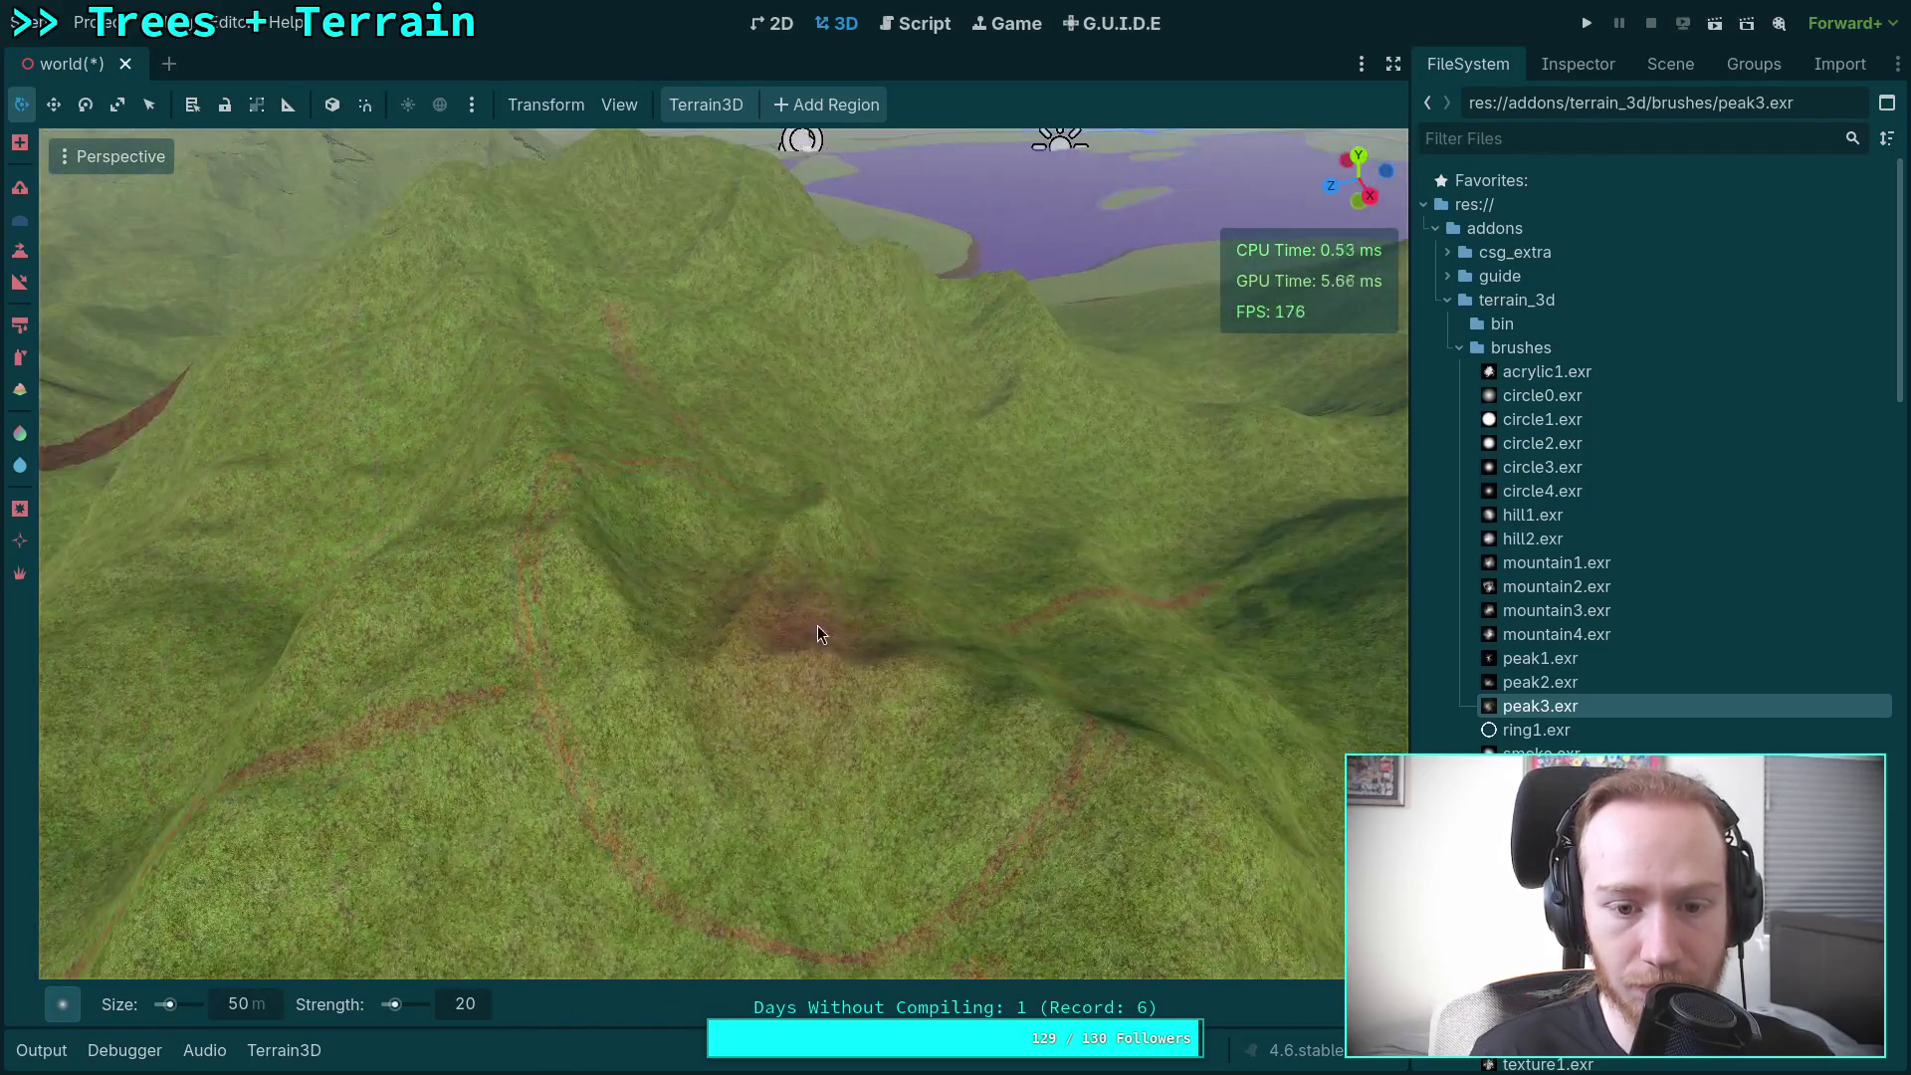
{"action": "left_click_drag", "start_coordinate": [821, 816], "coordinate": [826, 946]}
{"action": "mouse_move", "coordinate": [837, 702]}
{"action": "left_mouse_down"}
{"action": "mouse_move", "coordinate": [1152, 289]}
{"action": "mouse_move", "coordinate": [1237, 304]}
{"action": "mouse_move", "coordinate": [708, 549]}
{"action": "mouse_move", "coordinate": [719, 712]}
{"action": "left_mouse_up"}
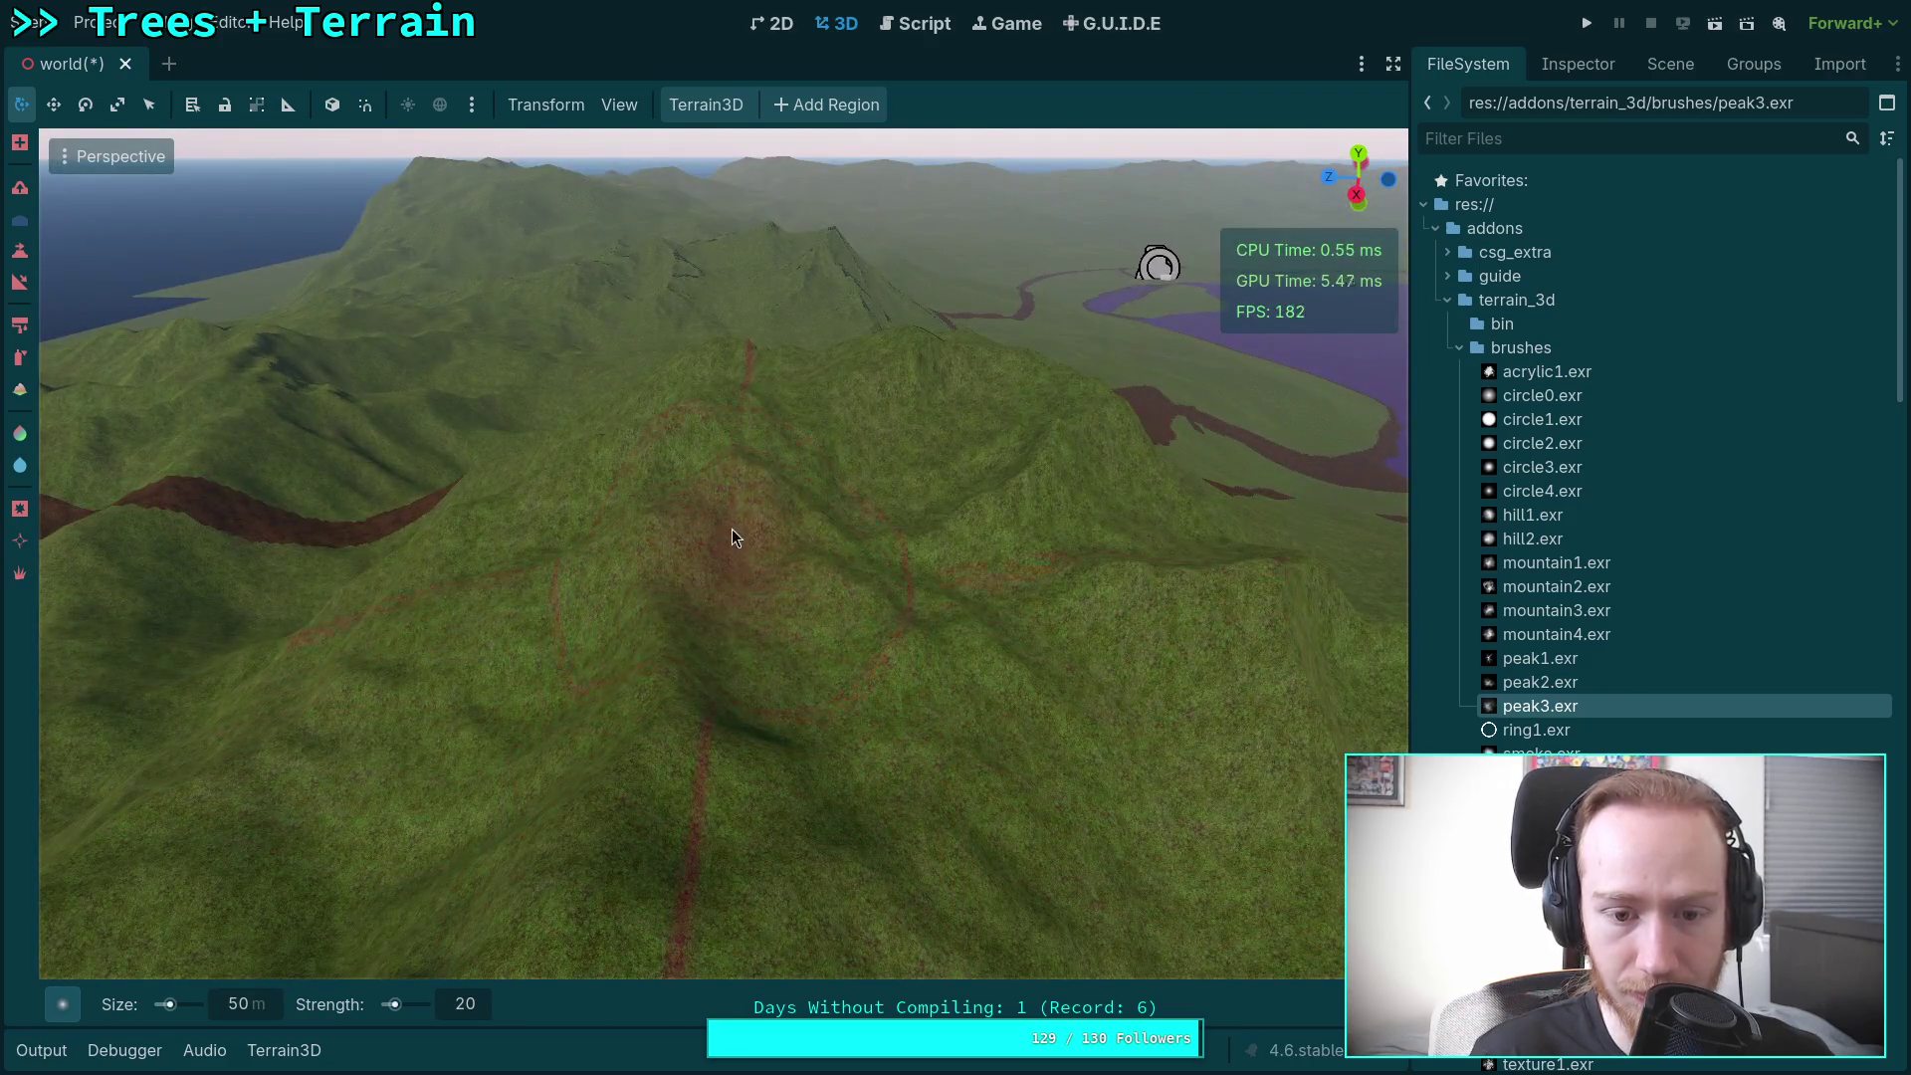
{"action": "mouse_move", "coordinate": [725, 451]}
{"action": "left_mouse_down"}
{"action": "mouse_move", "coordinate": [613, 702]}
{"action": "mouse_move", "coordinate": [617, 757]}
{"action": "mouse_move", "coordinate": [1138, 205]}
{"action": "mouse_move", "coordinate": [913, 299]}
{"action": "mouse_move", "coordinate": [1378, 317]}
{"action": "mouse_move", "coordinate": [932, 540]}
{"action": "mouse_move", "coordinate": [730, 449]}
{"action": "left_mouse_up"}
Step: Follow the brown paths past the purple lake, then rise to a wide mountain view
{"action": "left_click_drag", "start_coordinate": [971, 661], "coordinate": [739, 470]}
{"action": "left_click_drag", "start_coordinate": [594, 634], "coordinate": [594, 634]}
{"action": "left_click_drag", "start_coordinate": [853, 639], "coordinate": [853, 639]}
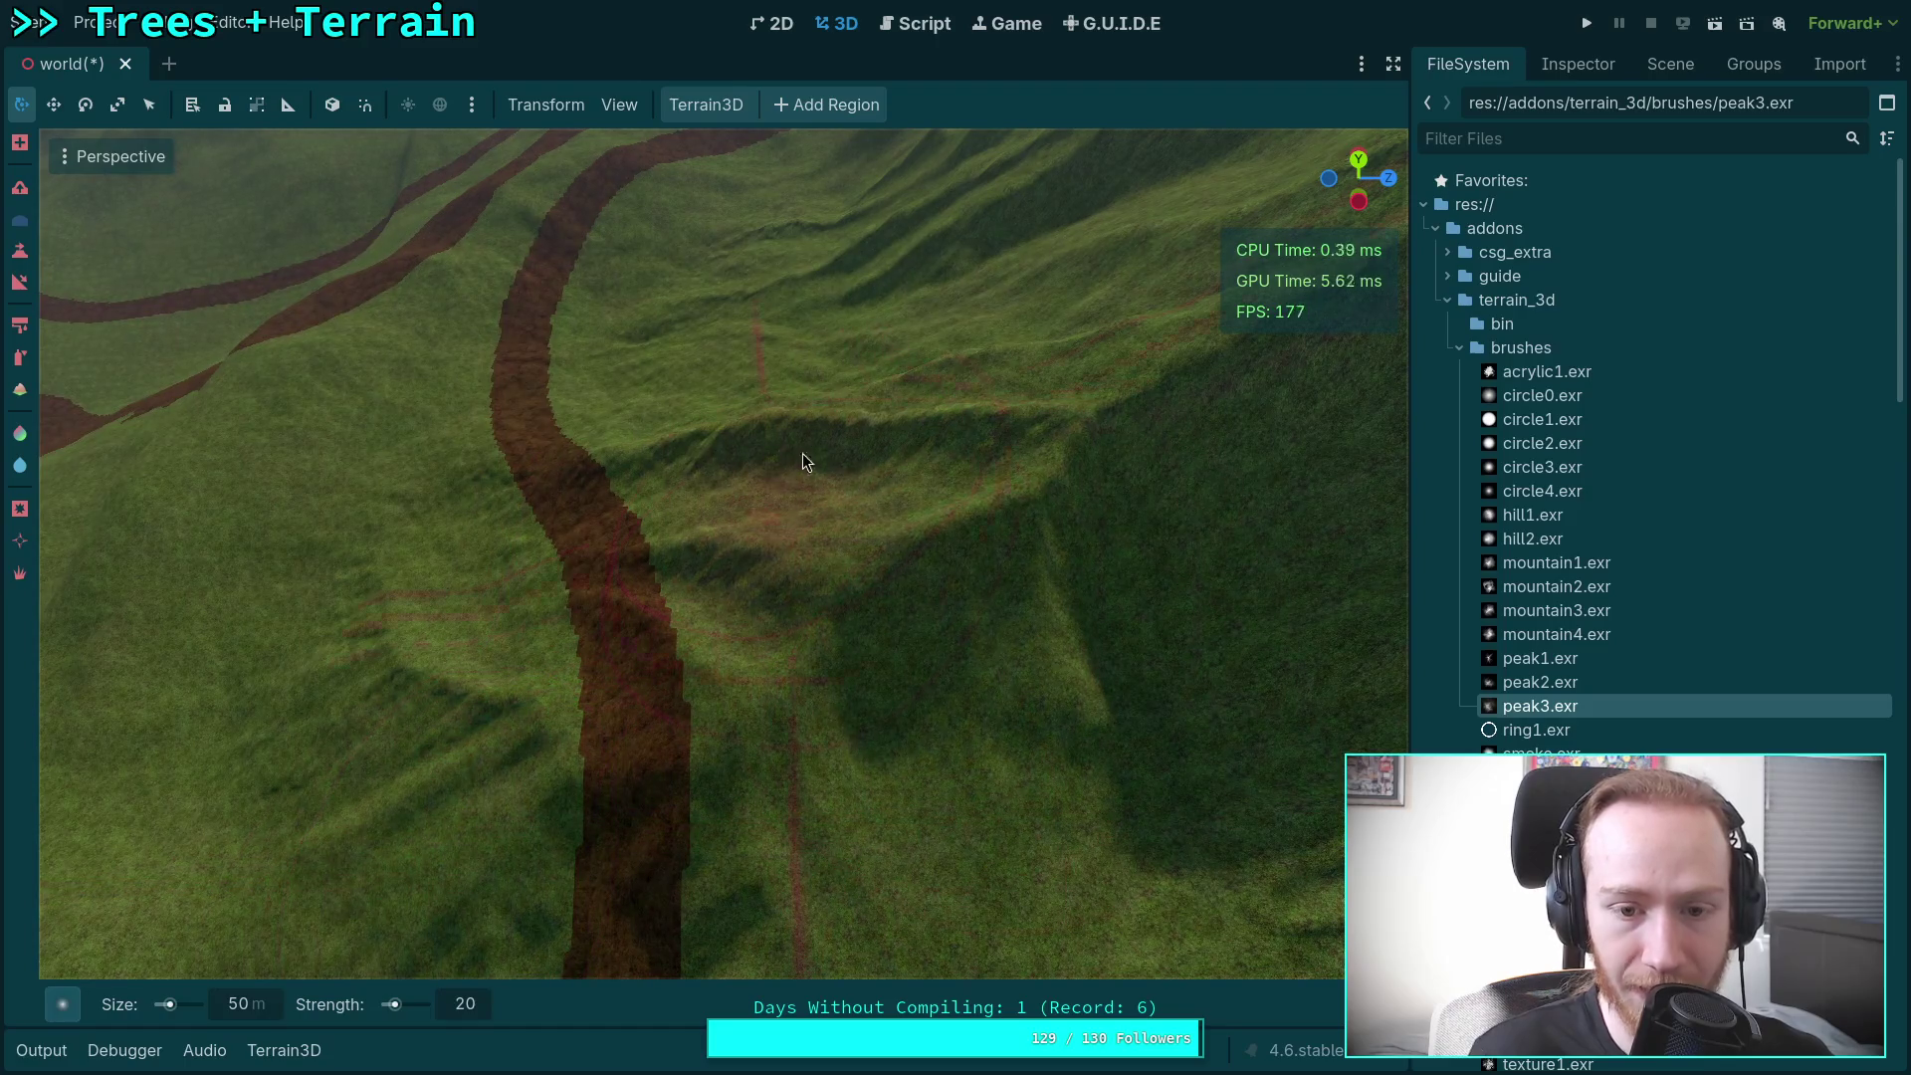
{"action": "left_click_drag", "start_coordinate": [534, 836], "coordinate": [1083, 671]}
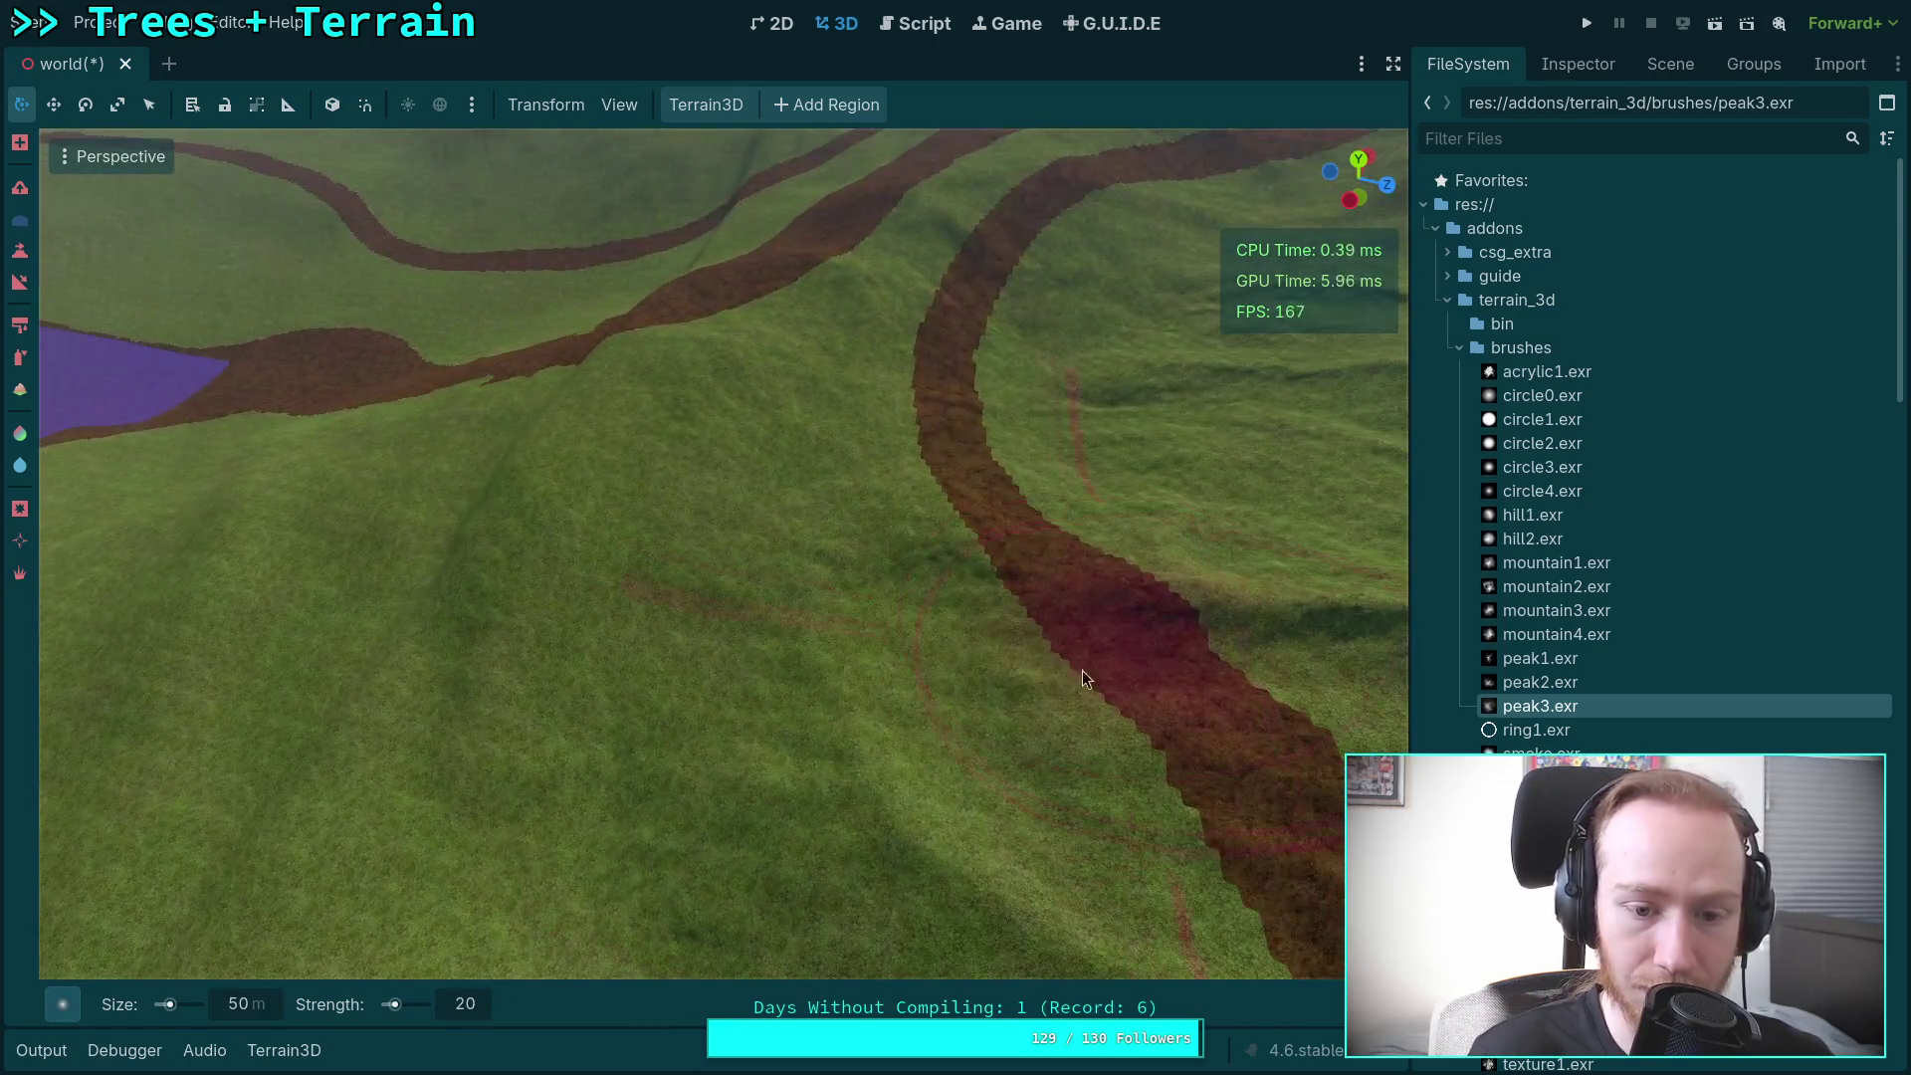
{"action": "left_click_drag", "start_coordinate": [844, 727], "coordinate": [844, 726]}
{"action": "left_click_drag", "start_coordinate": [635, 645], "coordinate": [718, 615]}
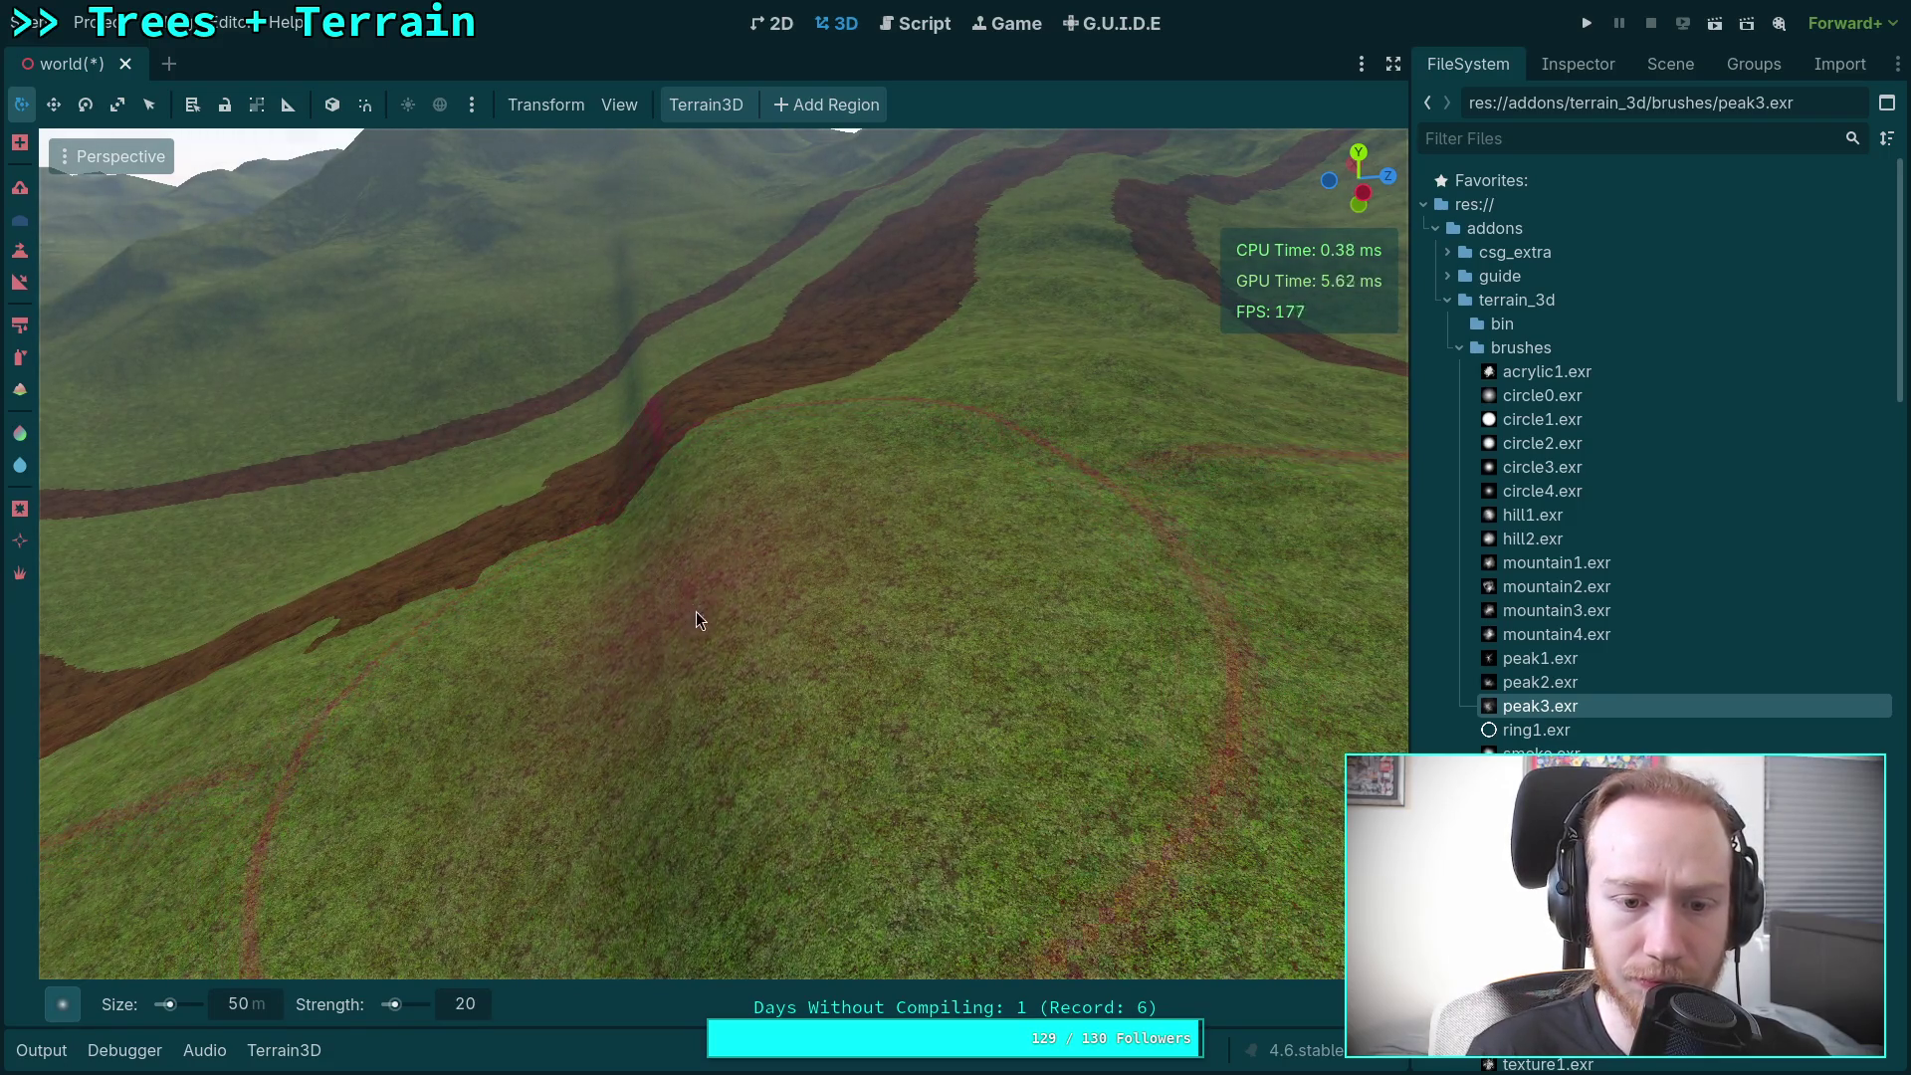
{"action": "left_click_drag", "start_coordinate": [653, 451], "coordinate": [683, 302]}
{"action": "left_click_drag", "start_coordinate": [677, 695], "coordinate": [677, 695]}
{"action": "left_click_drag", "start_coordinate": [828, 513], "coordinate": [454, 432]}
{"action": "left_click_drag", "start_coordinate": [874, 702], "coordinate": [707, 500]}
{"action": "mouse_move", "coordinate": [947, 589]}
{"action": "left_mouse_down"}
{"action": "mouse_move", "coordinate": [875, 458]}
{"action": "mouse_move", "coordinate": [737, 661]}
{"action": "left_mouse_up"}
{"action": "mouse_move", "coordinate": [897, 632]}
{"action": "left_mouse_down"}
{"action": "mouse_move", "coordinate": [816, 557]}
{"action": "mouse_move", "coordinate": [777, 617]}
{"action": "mouse_move", "coordinate": [639, 491]}
{"action": "left_mouse_up"}
{"action": "mouse_move", "coordinate": [706, 399]}
{"action": "left_mouse_down"}
{"action": "mouse_move", "coordinate": [647, 350]}
{"action": "mouse_move", "coordinate": [727, 291]}
{"action": "mouse_move", "coordinate": [826, 286]}
{"action": "left_mouse_up"}
{"action": "scroll", "coordinate": [723, 554], "scroll_direction": "down", "scroll_amount": 20}
Step: Turn toward the house and fly forward until the town fills the view
{"action": "scroll", "coordinate": [858, 511], "scroll_direction": "down", "scroll_amount": 5}
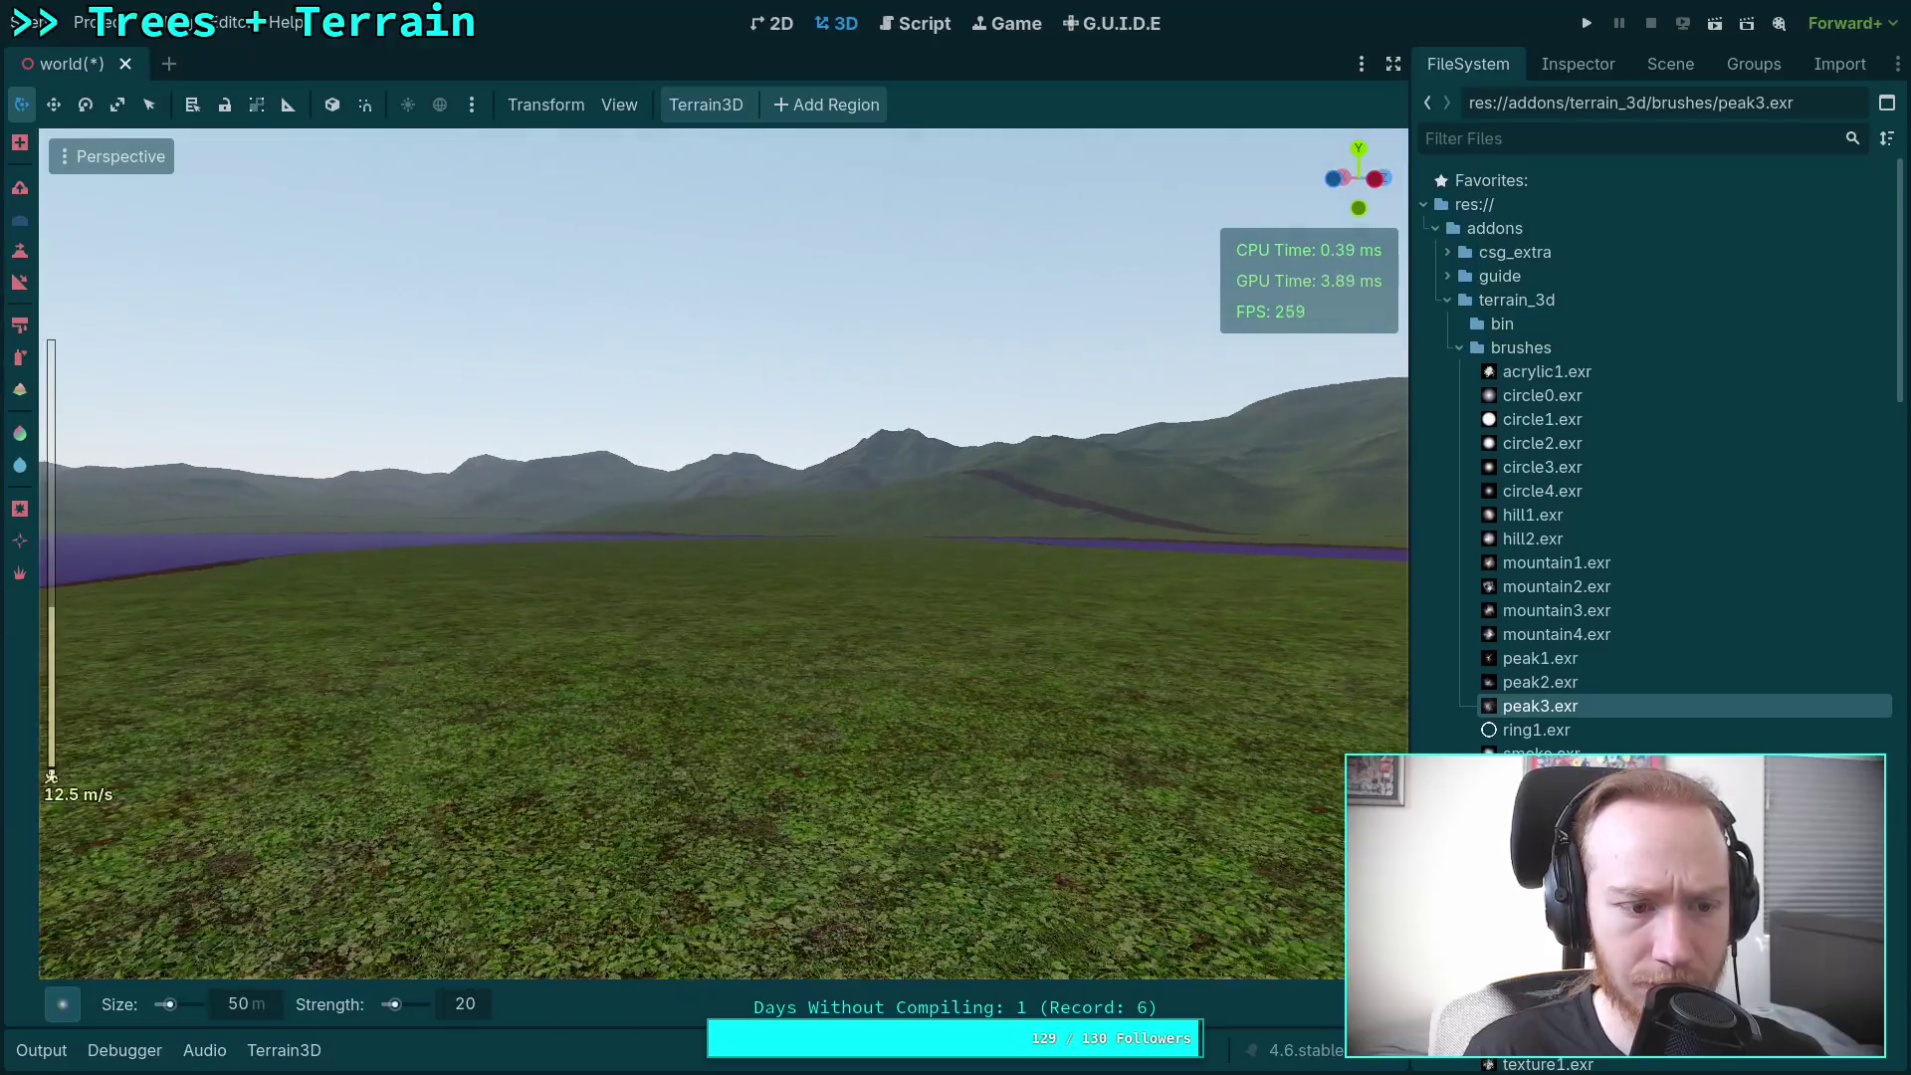
{"action": "scroll", "coordinate": [862, 511], "scroll_direction": "up", "scroll_amount": 10}
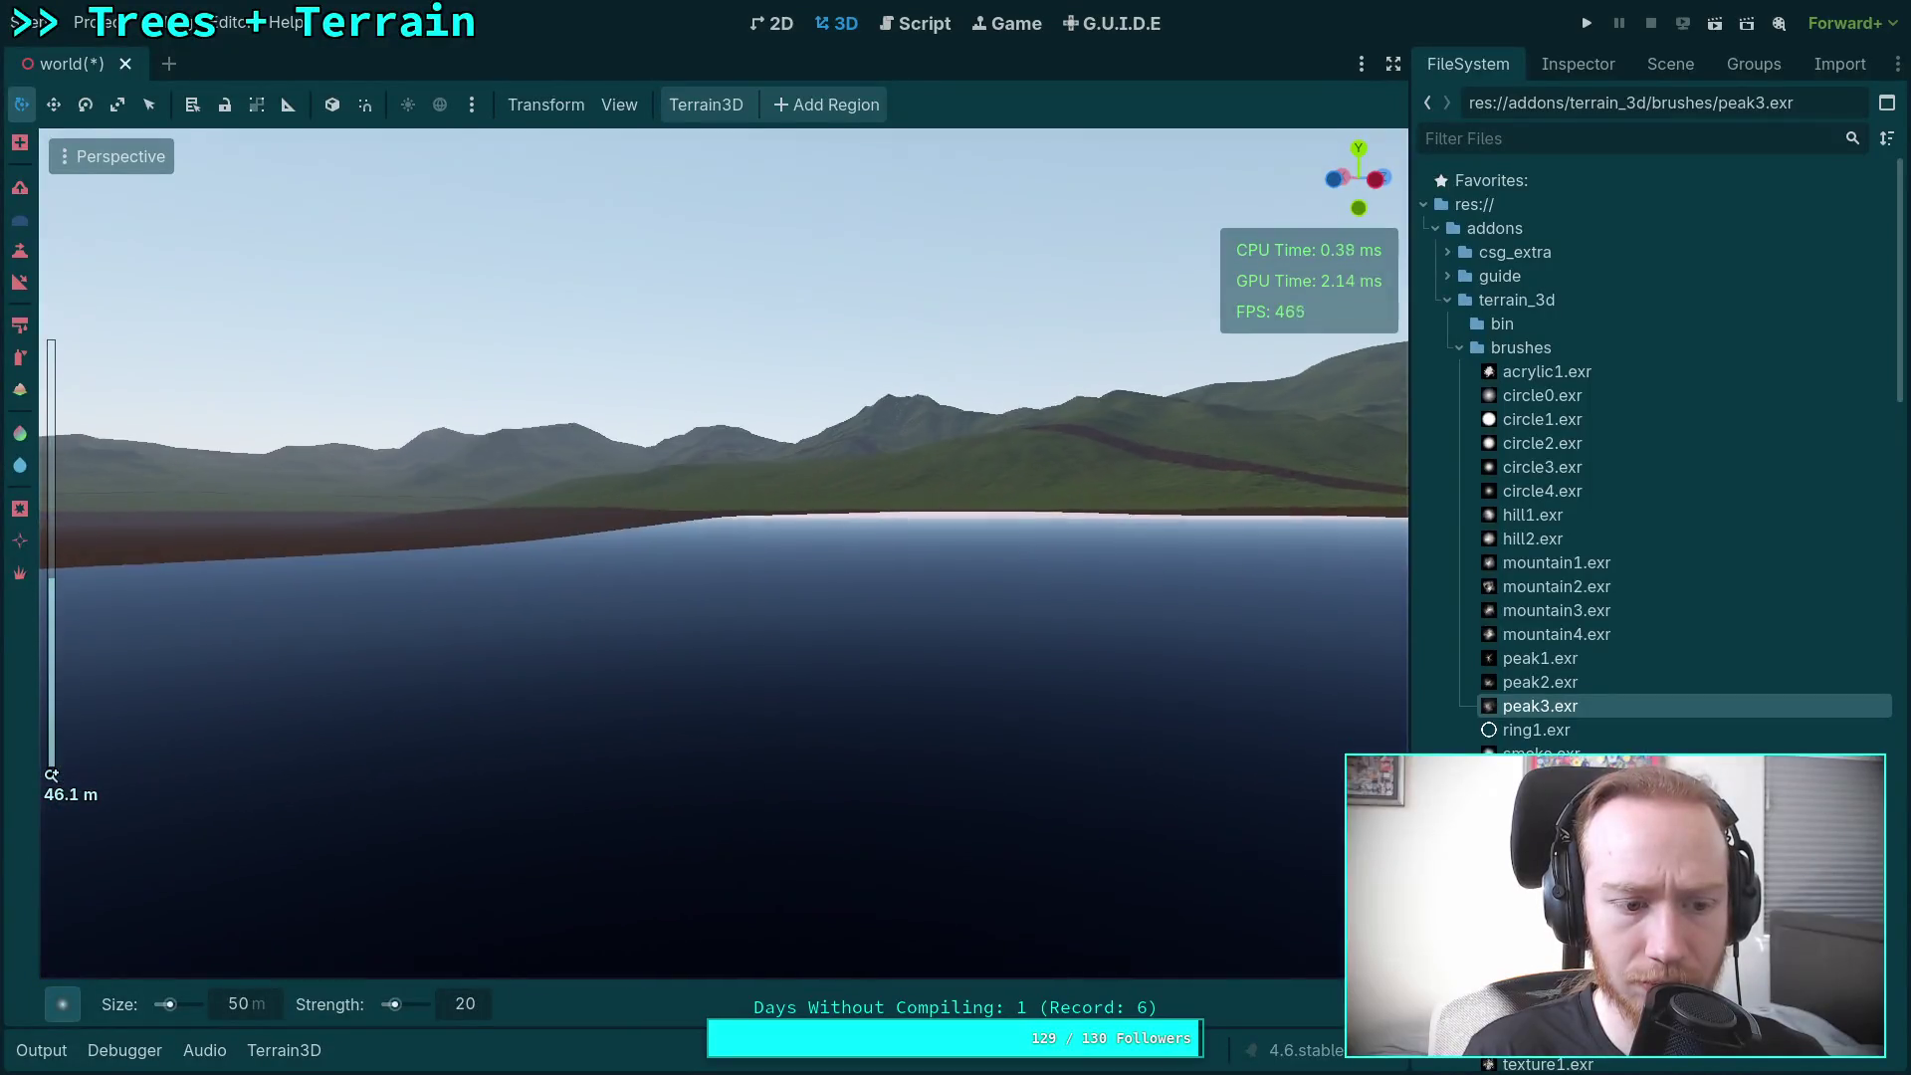
{"action": "scroll", "coordinate": [862, 510], "scroll_direction": "up", "scroll_amount": 5}
{"action": "left_click_drag", "start_coordinate": [862, 511], "coordinate": [378, 514]}
{"action": "key", "text": "w"}
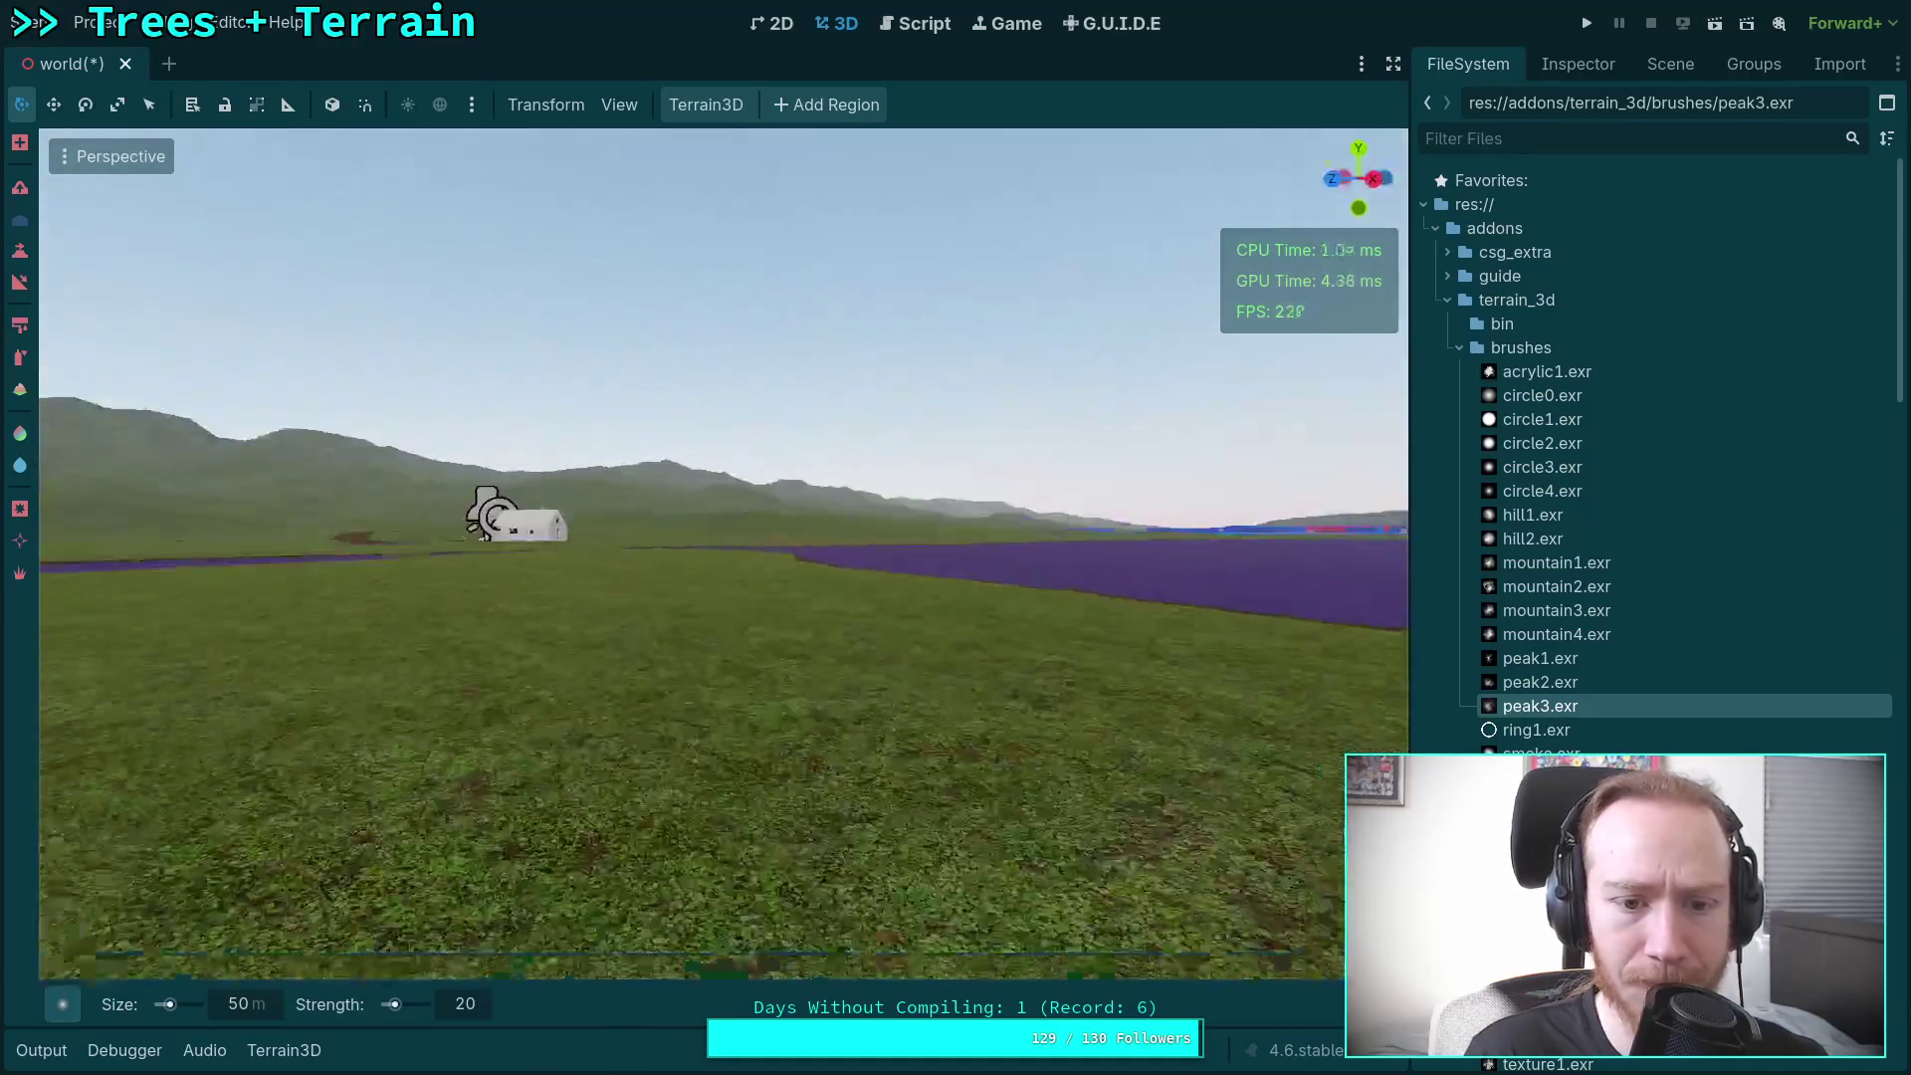
{"action": "scroll", "coordinate": [723, 553], "scroll_direction": "up", "scroll_amount": 3}
{"action": "key", "text": "w"}
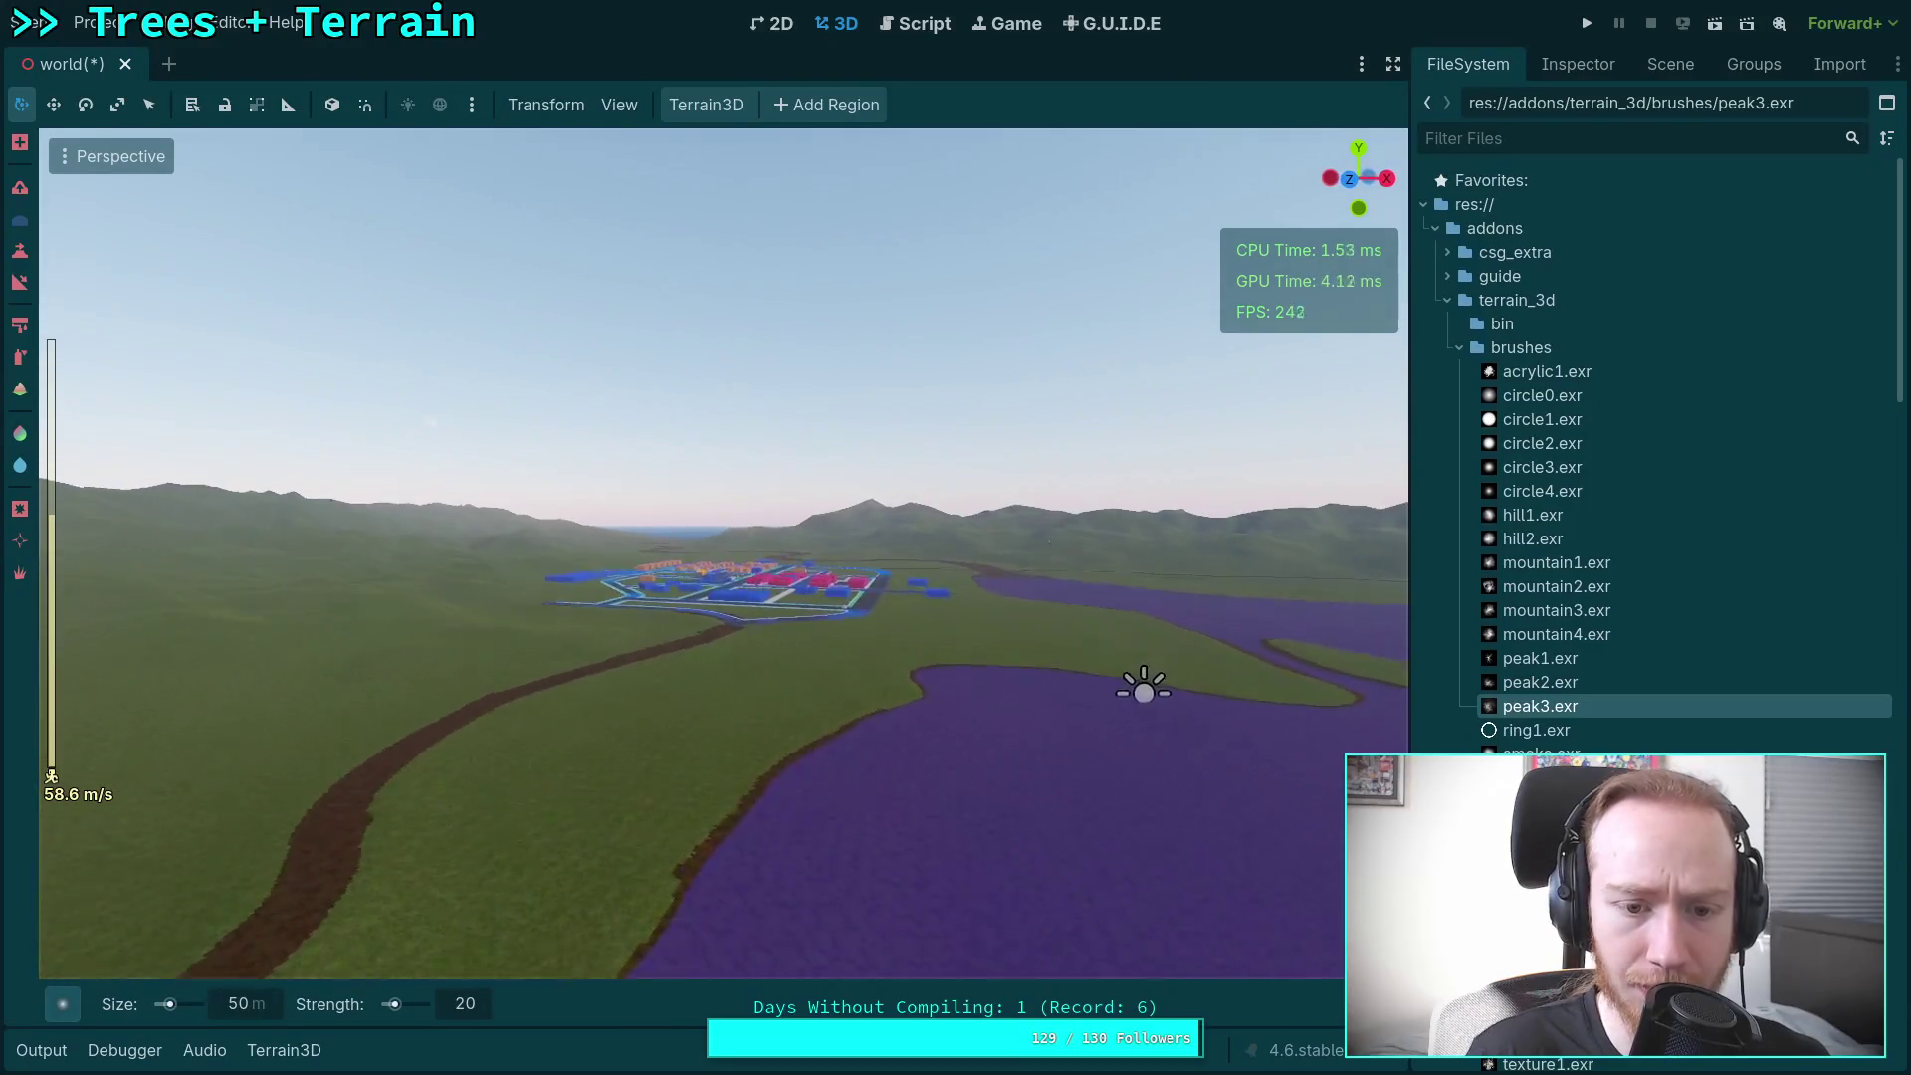
{"action": "key", "text": "w"}
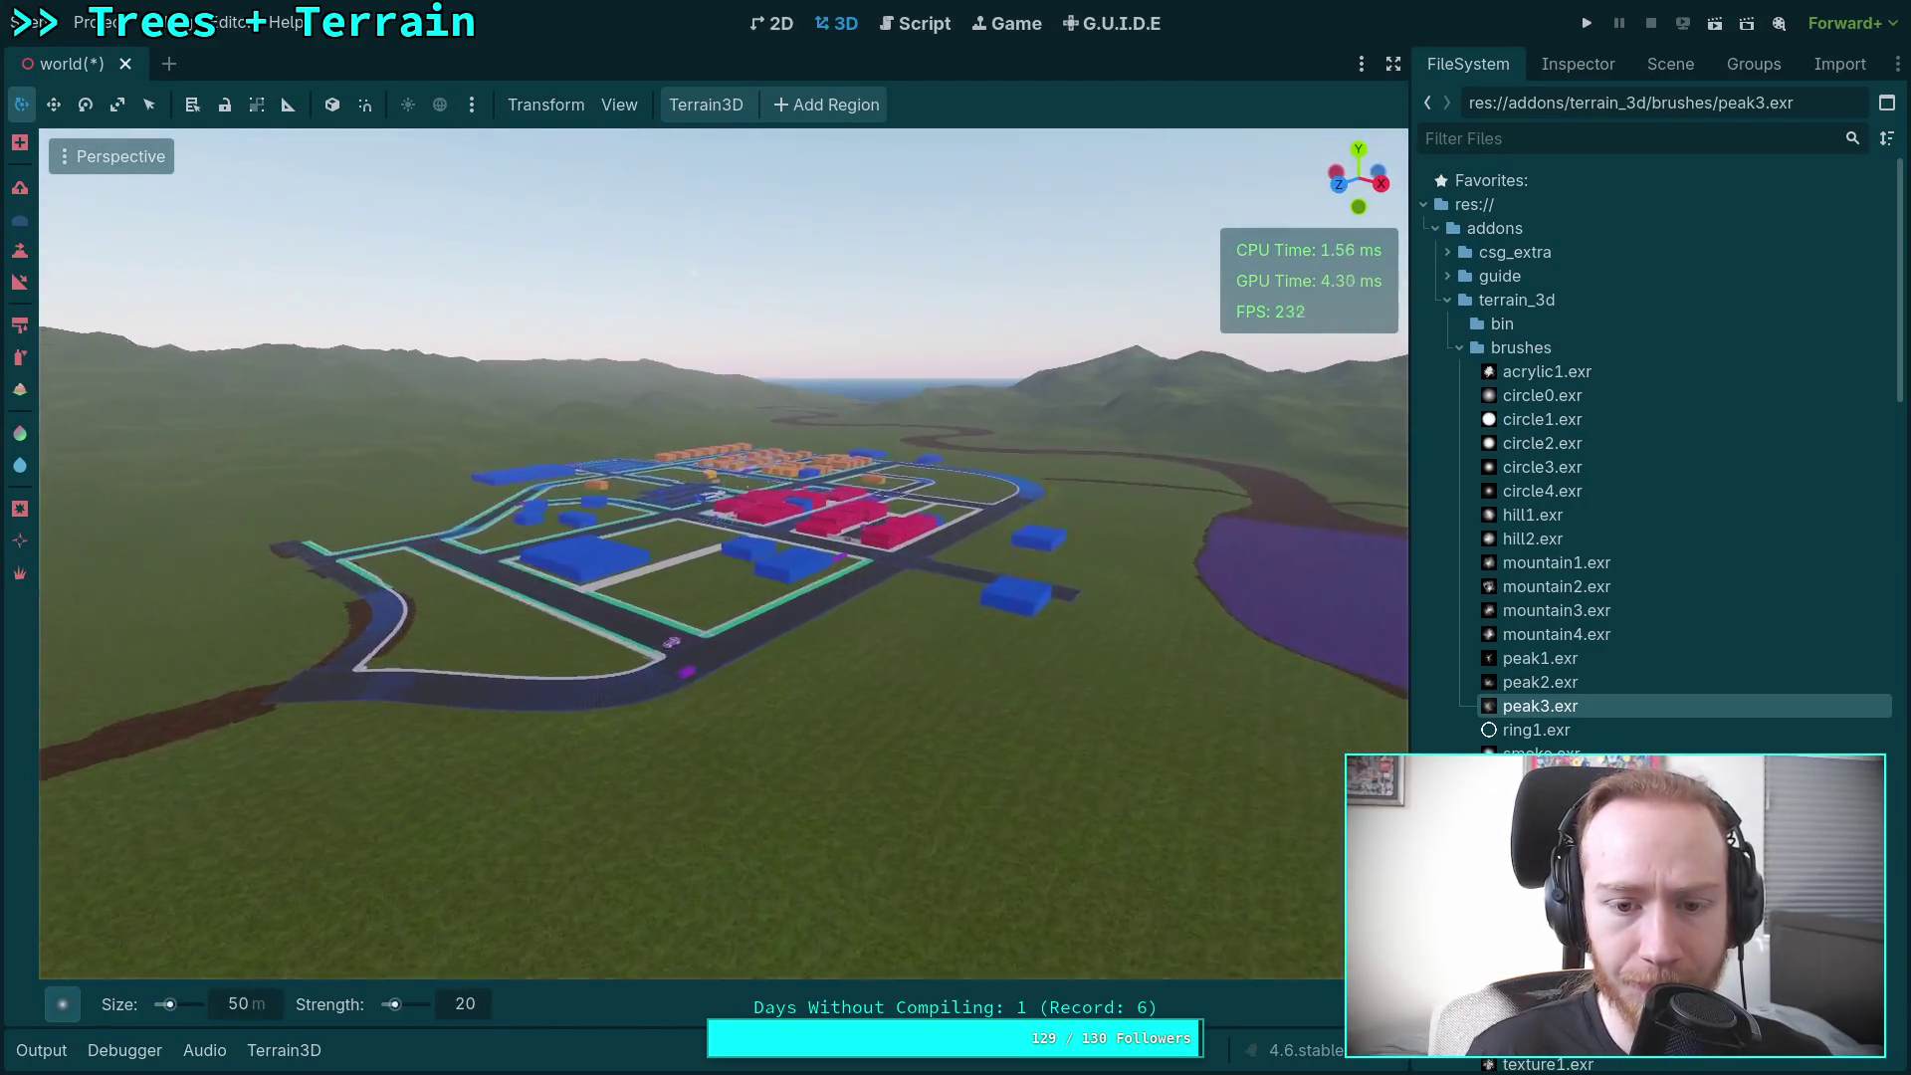
{"action": "key", "text": "w"}
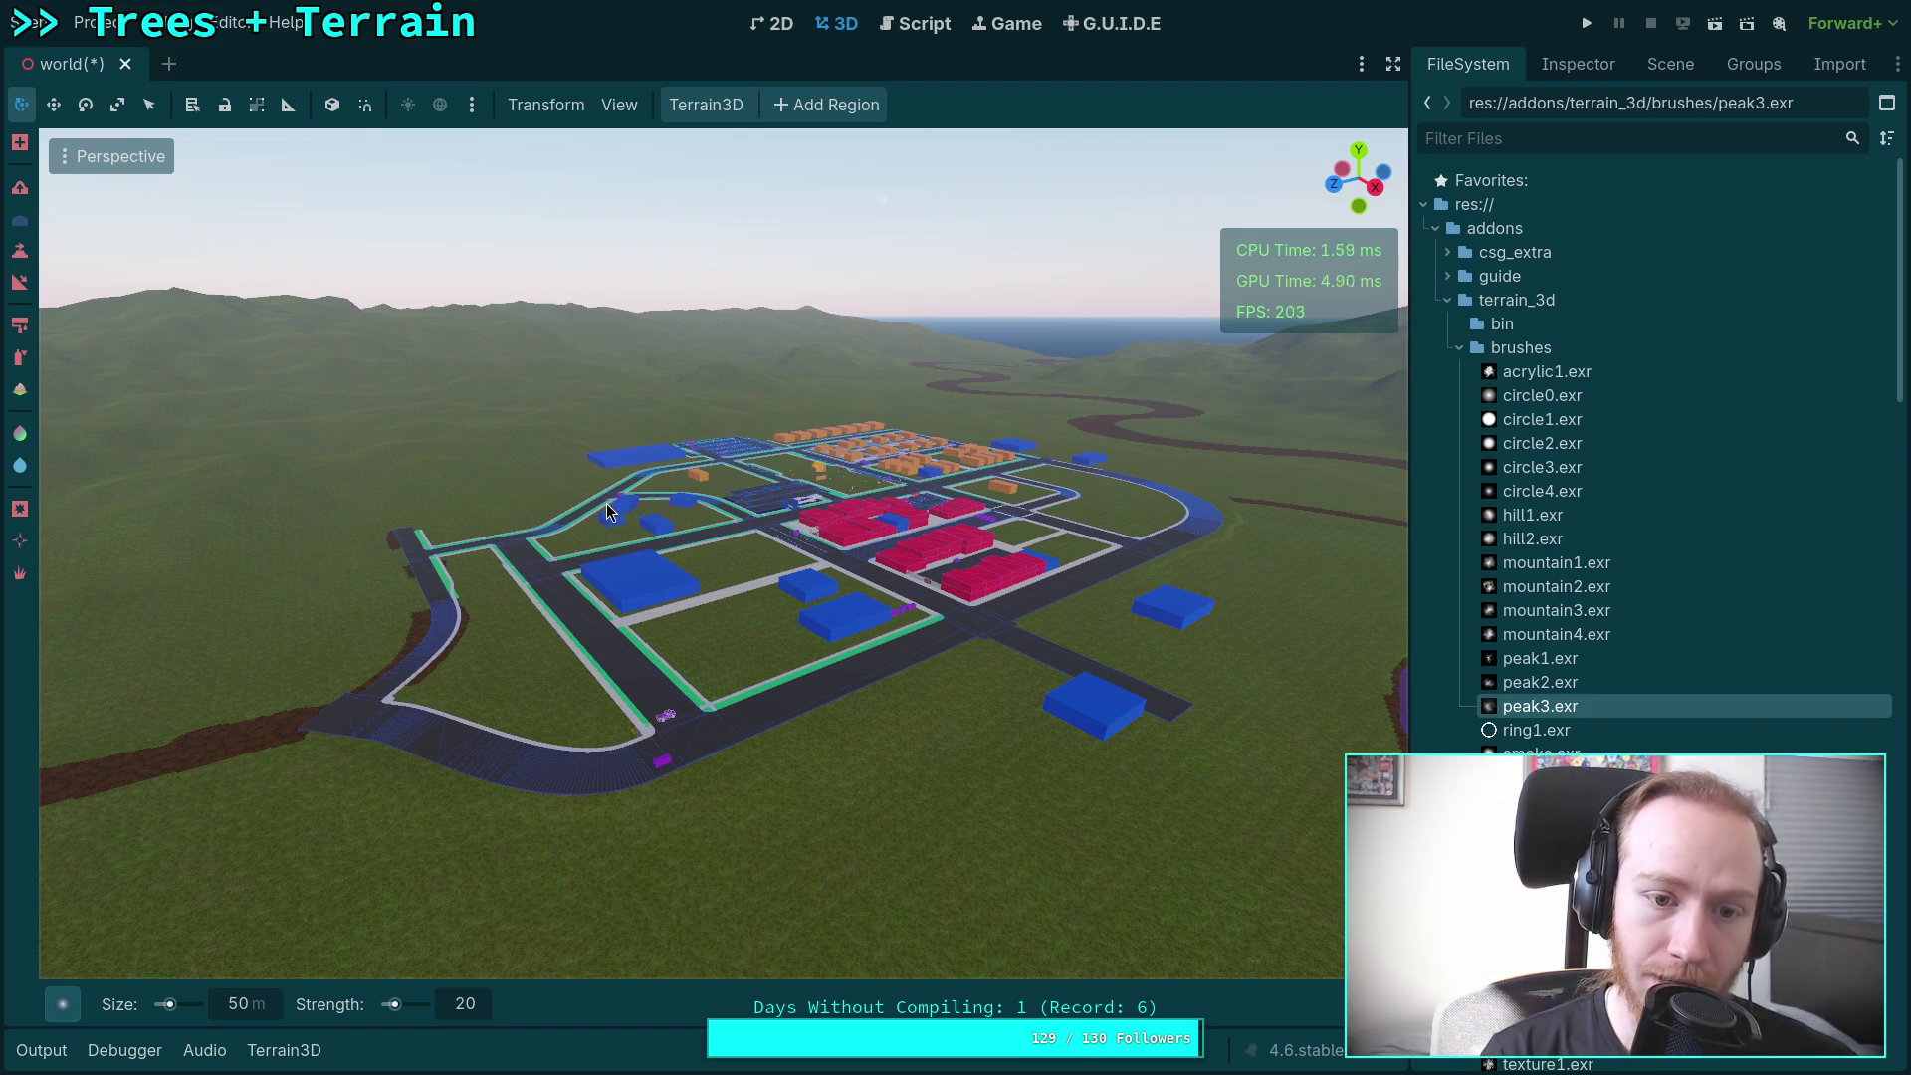
Step: Fly on past the town and purple lake to follow the winding river
{"action": "key", "text": "w"}
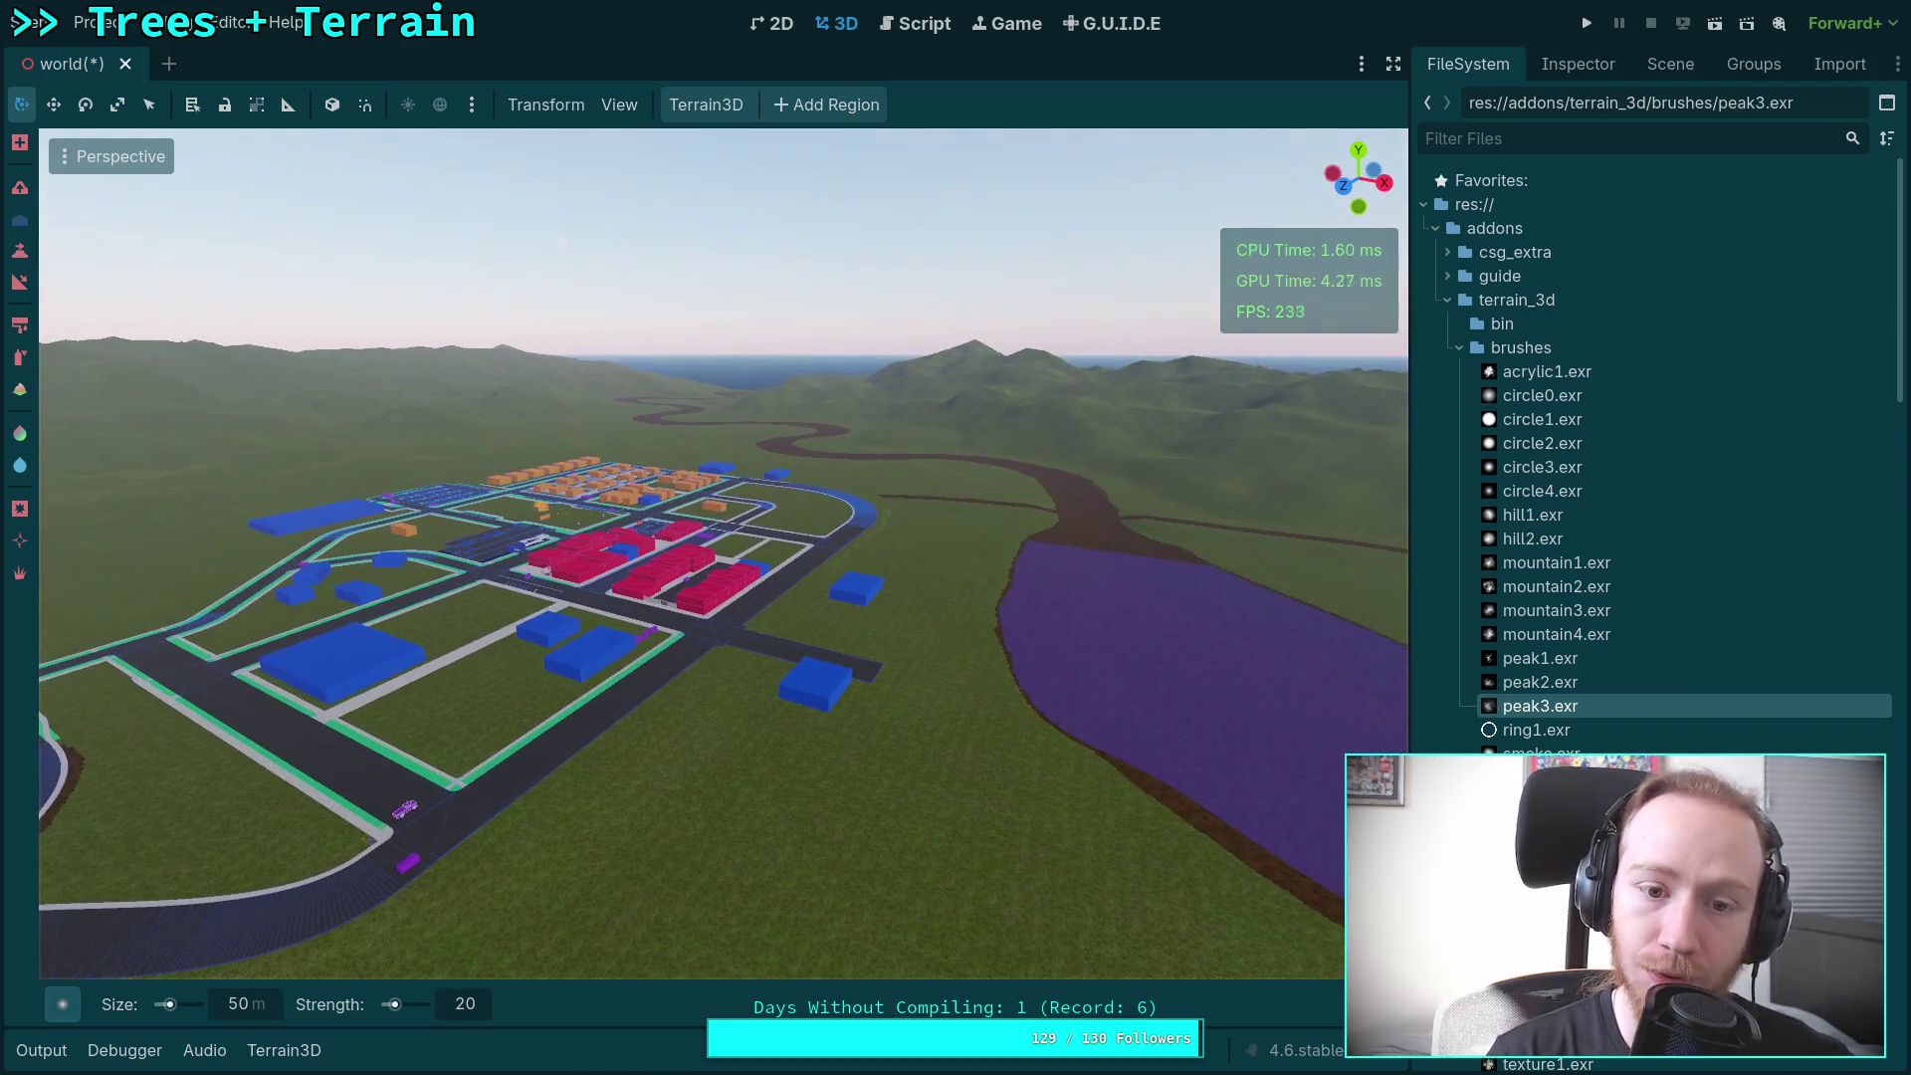
{"action": "key", "text": "w"}
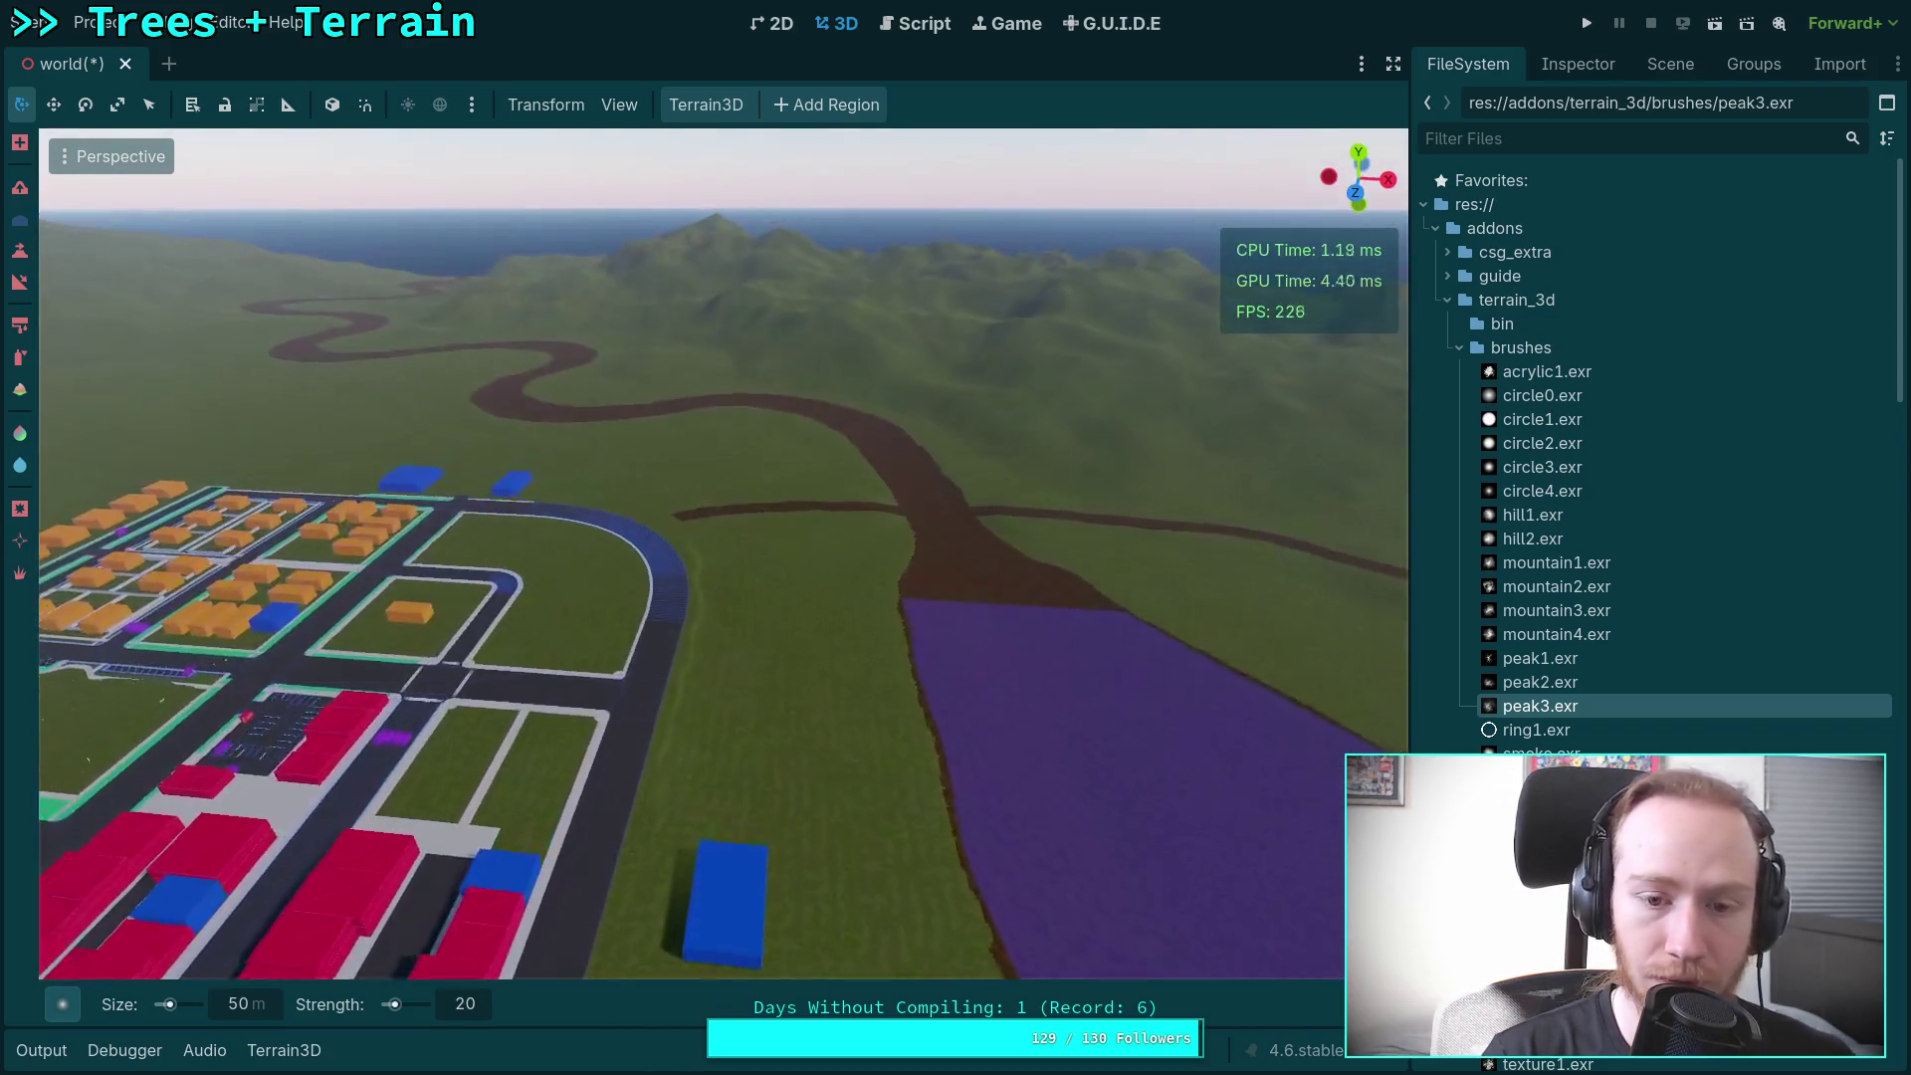
{"action": "key", "text": "w"}
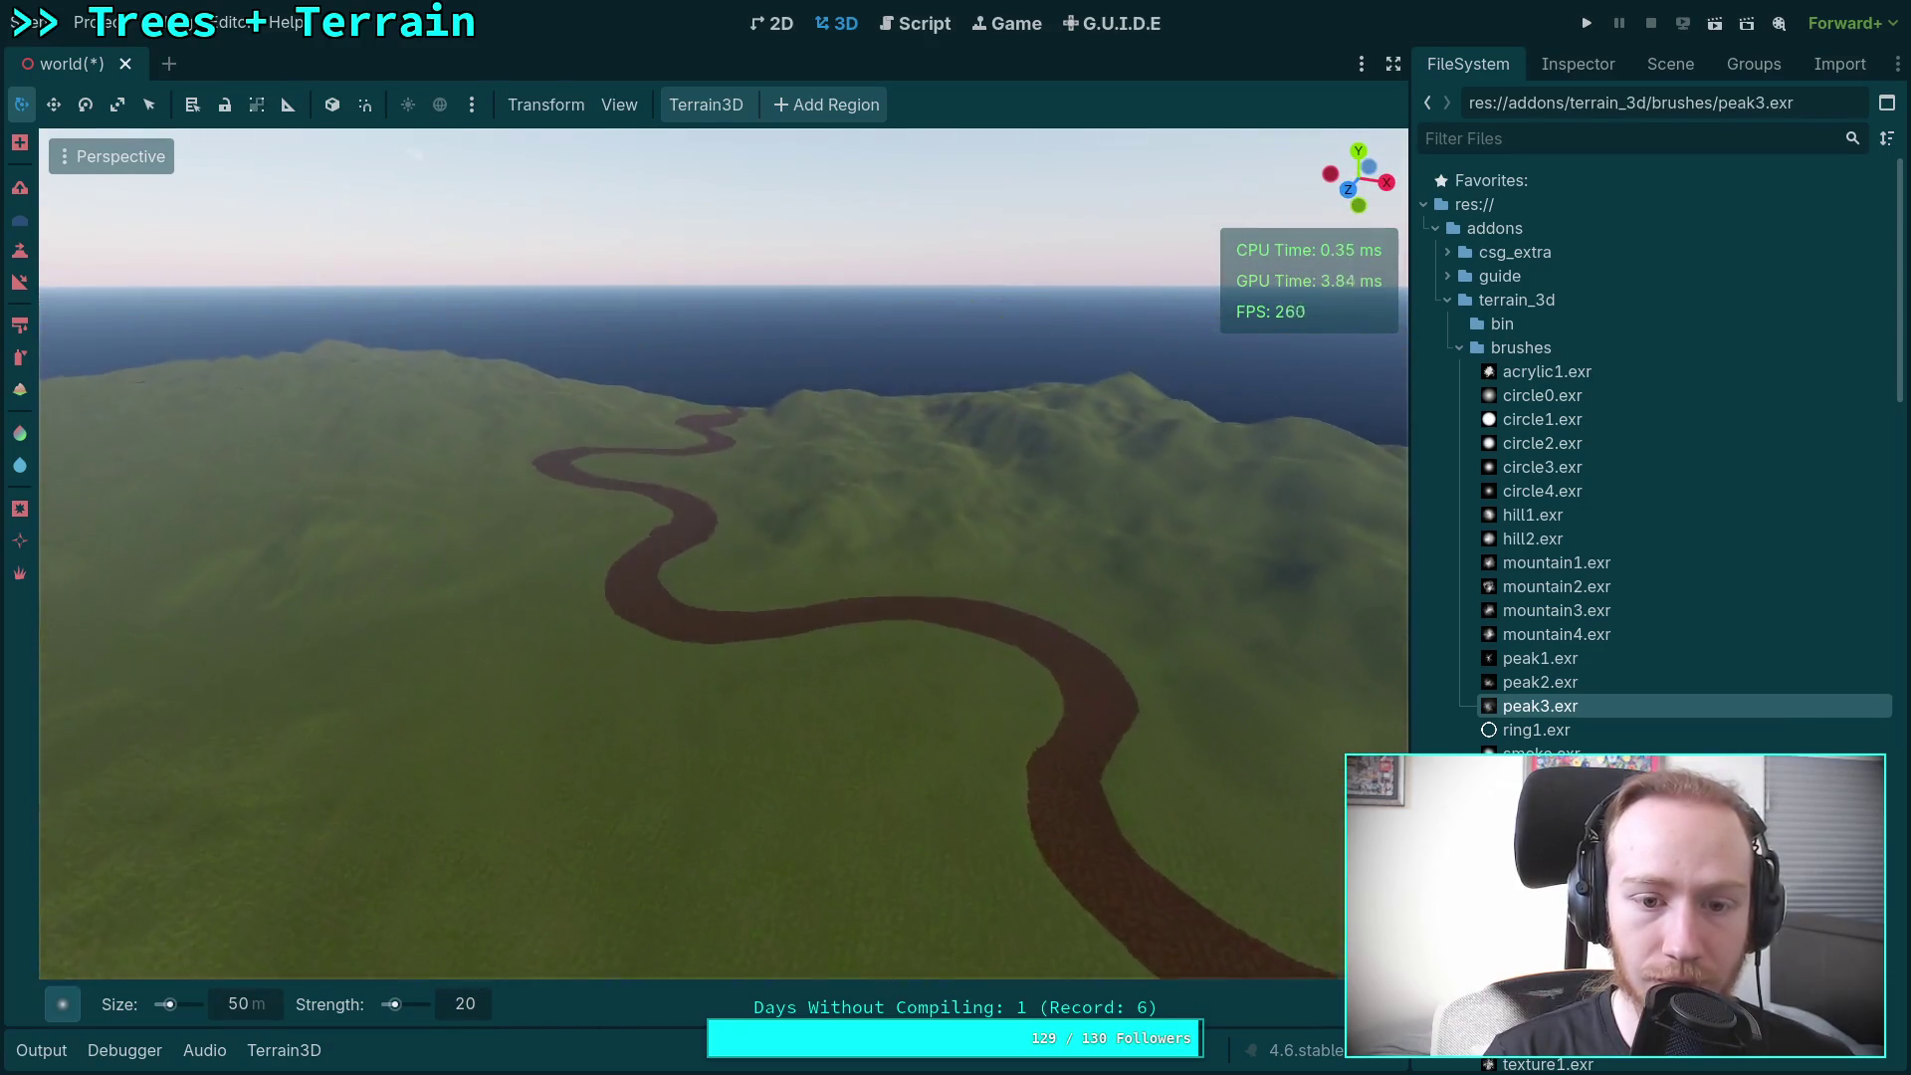
{"action": "key", "text": "w"}
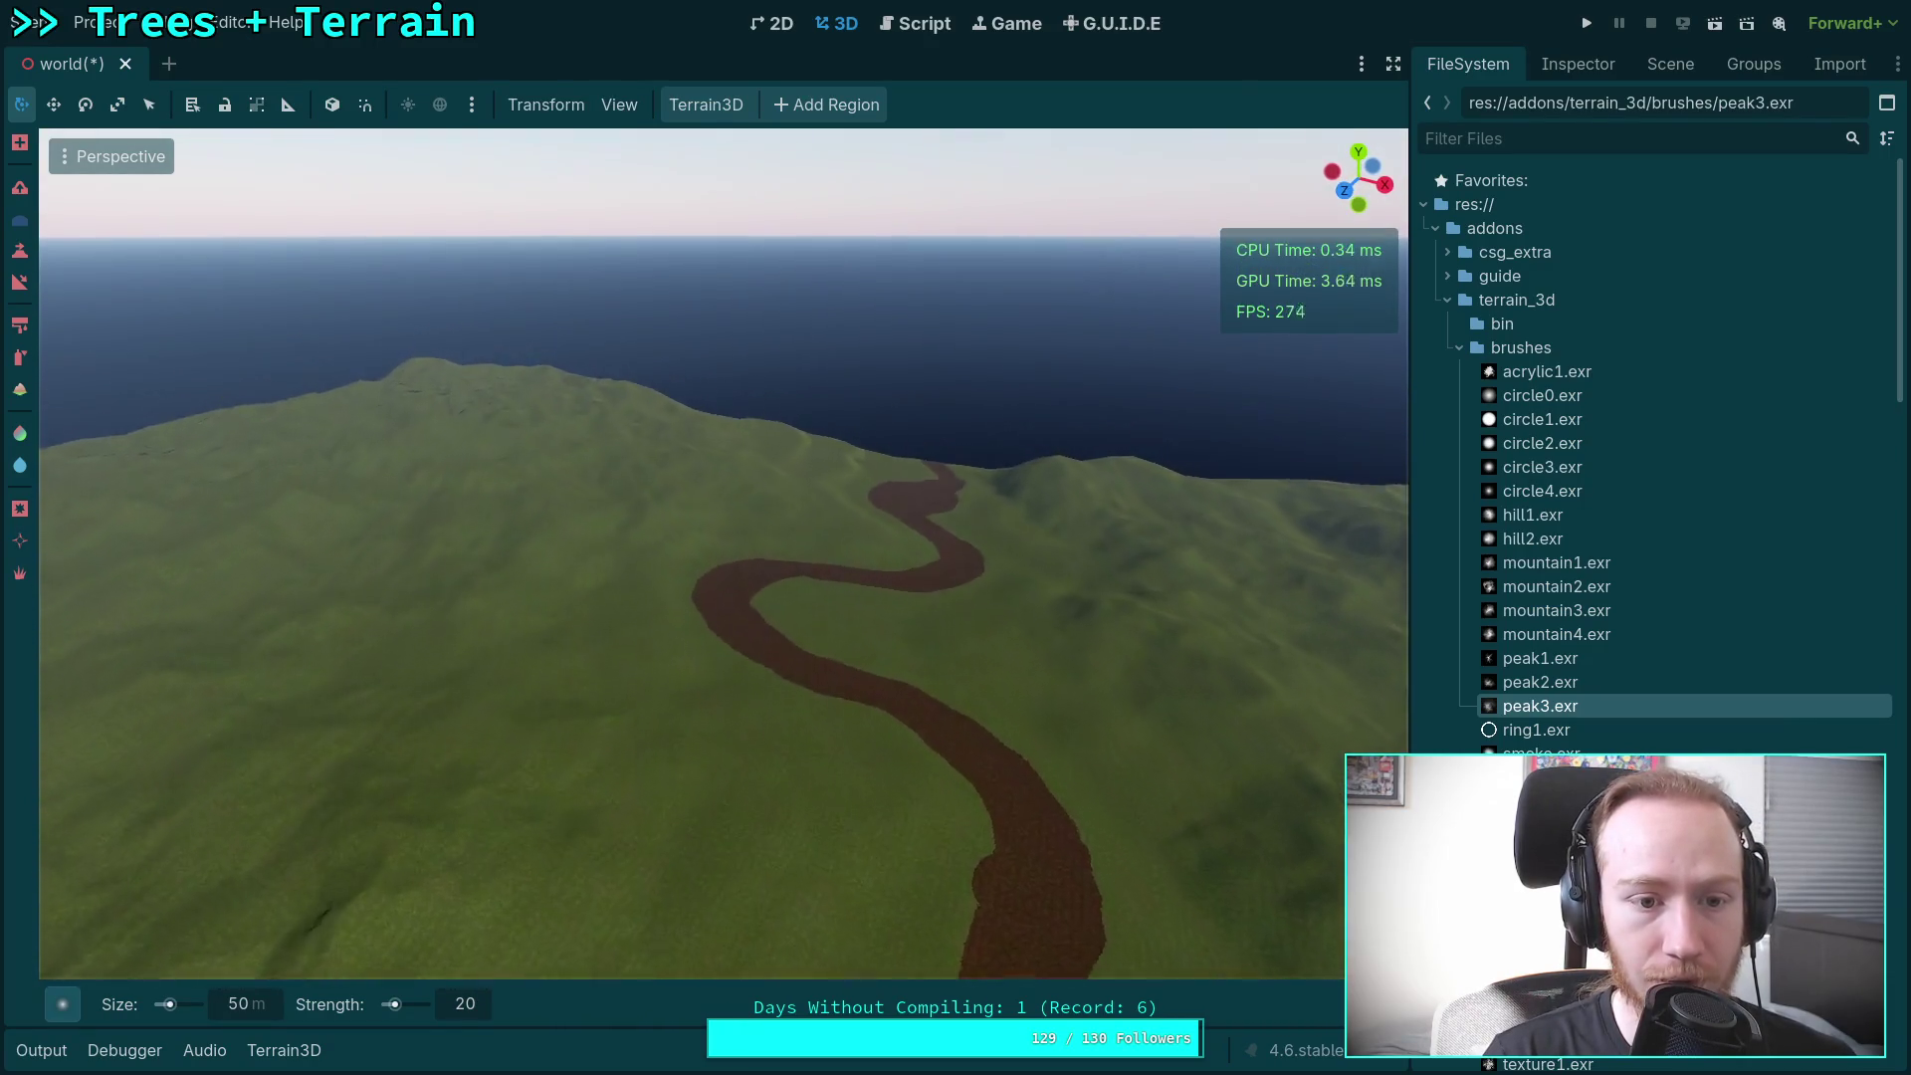
{"action": "key", "text": "w"}
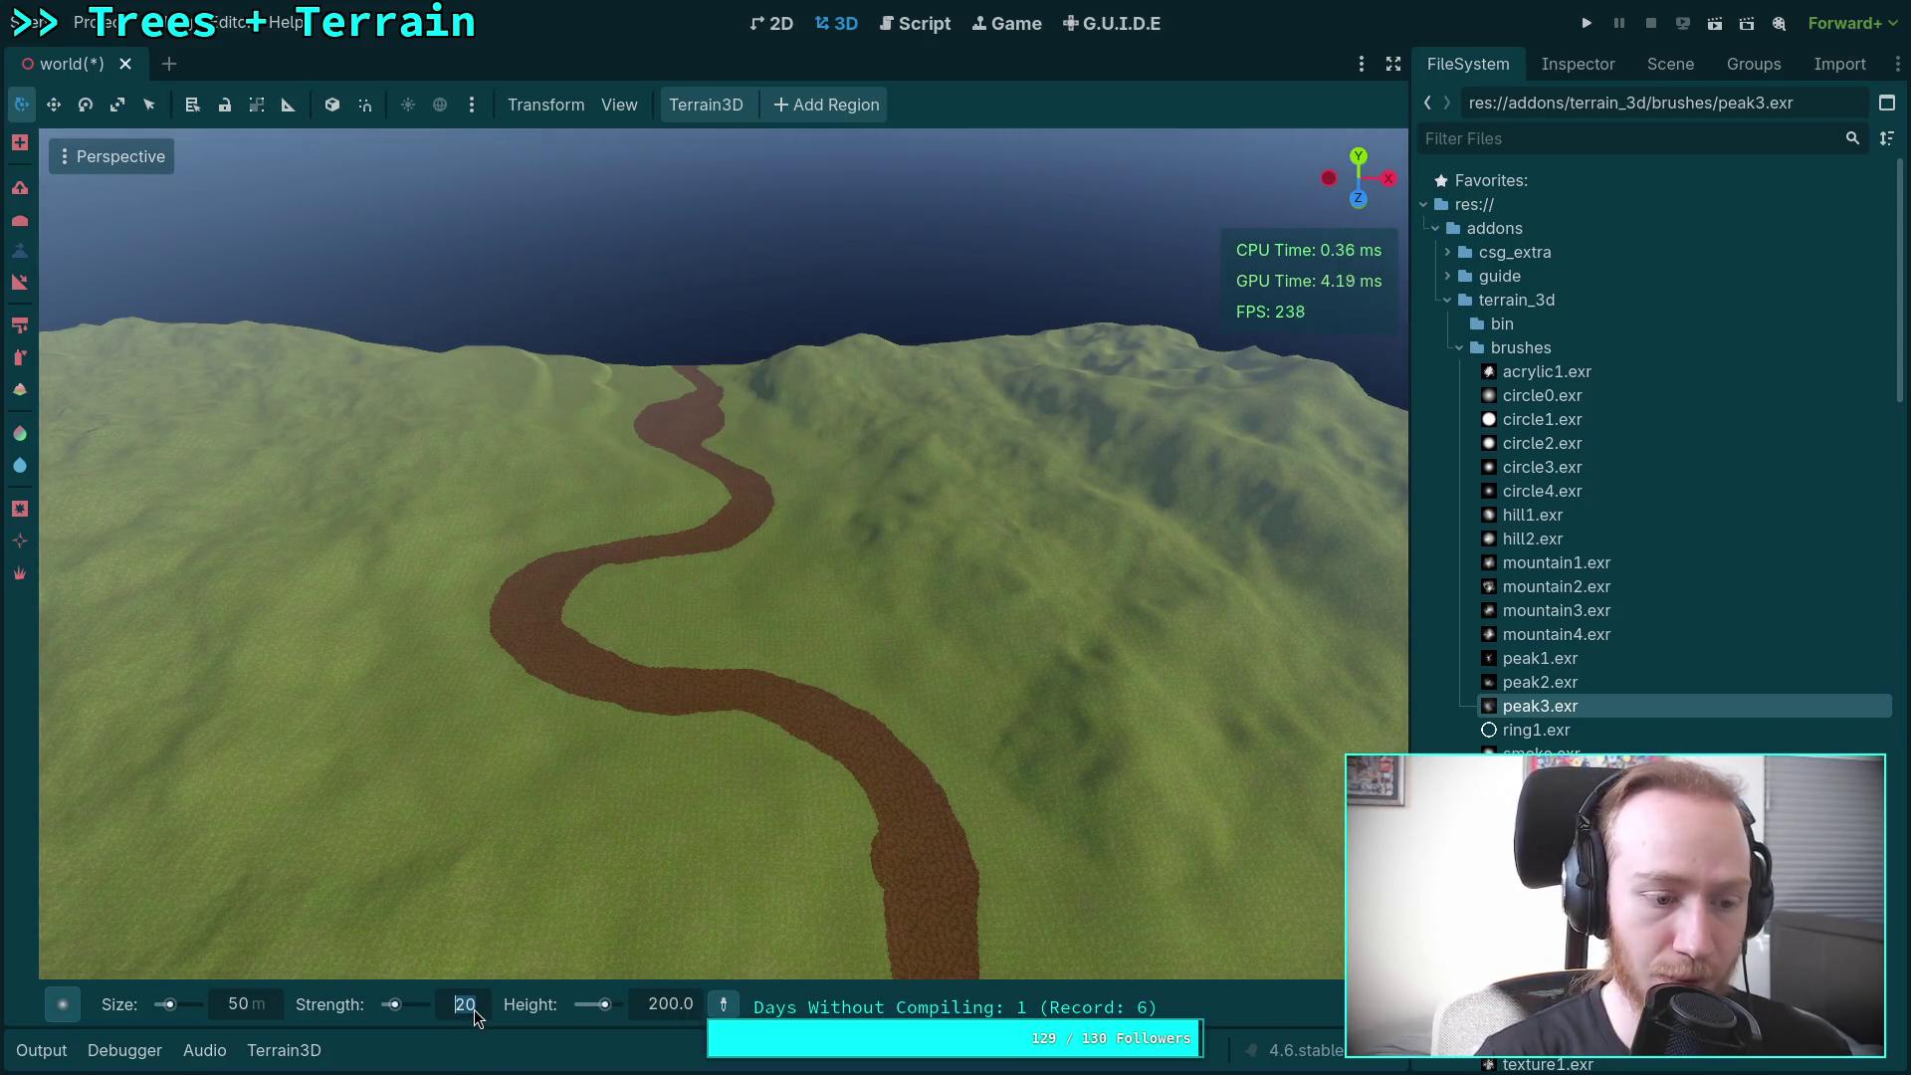
{"action": "left_click", "coordinate": [70, 1002]}
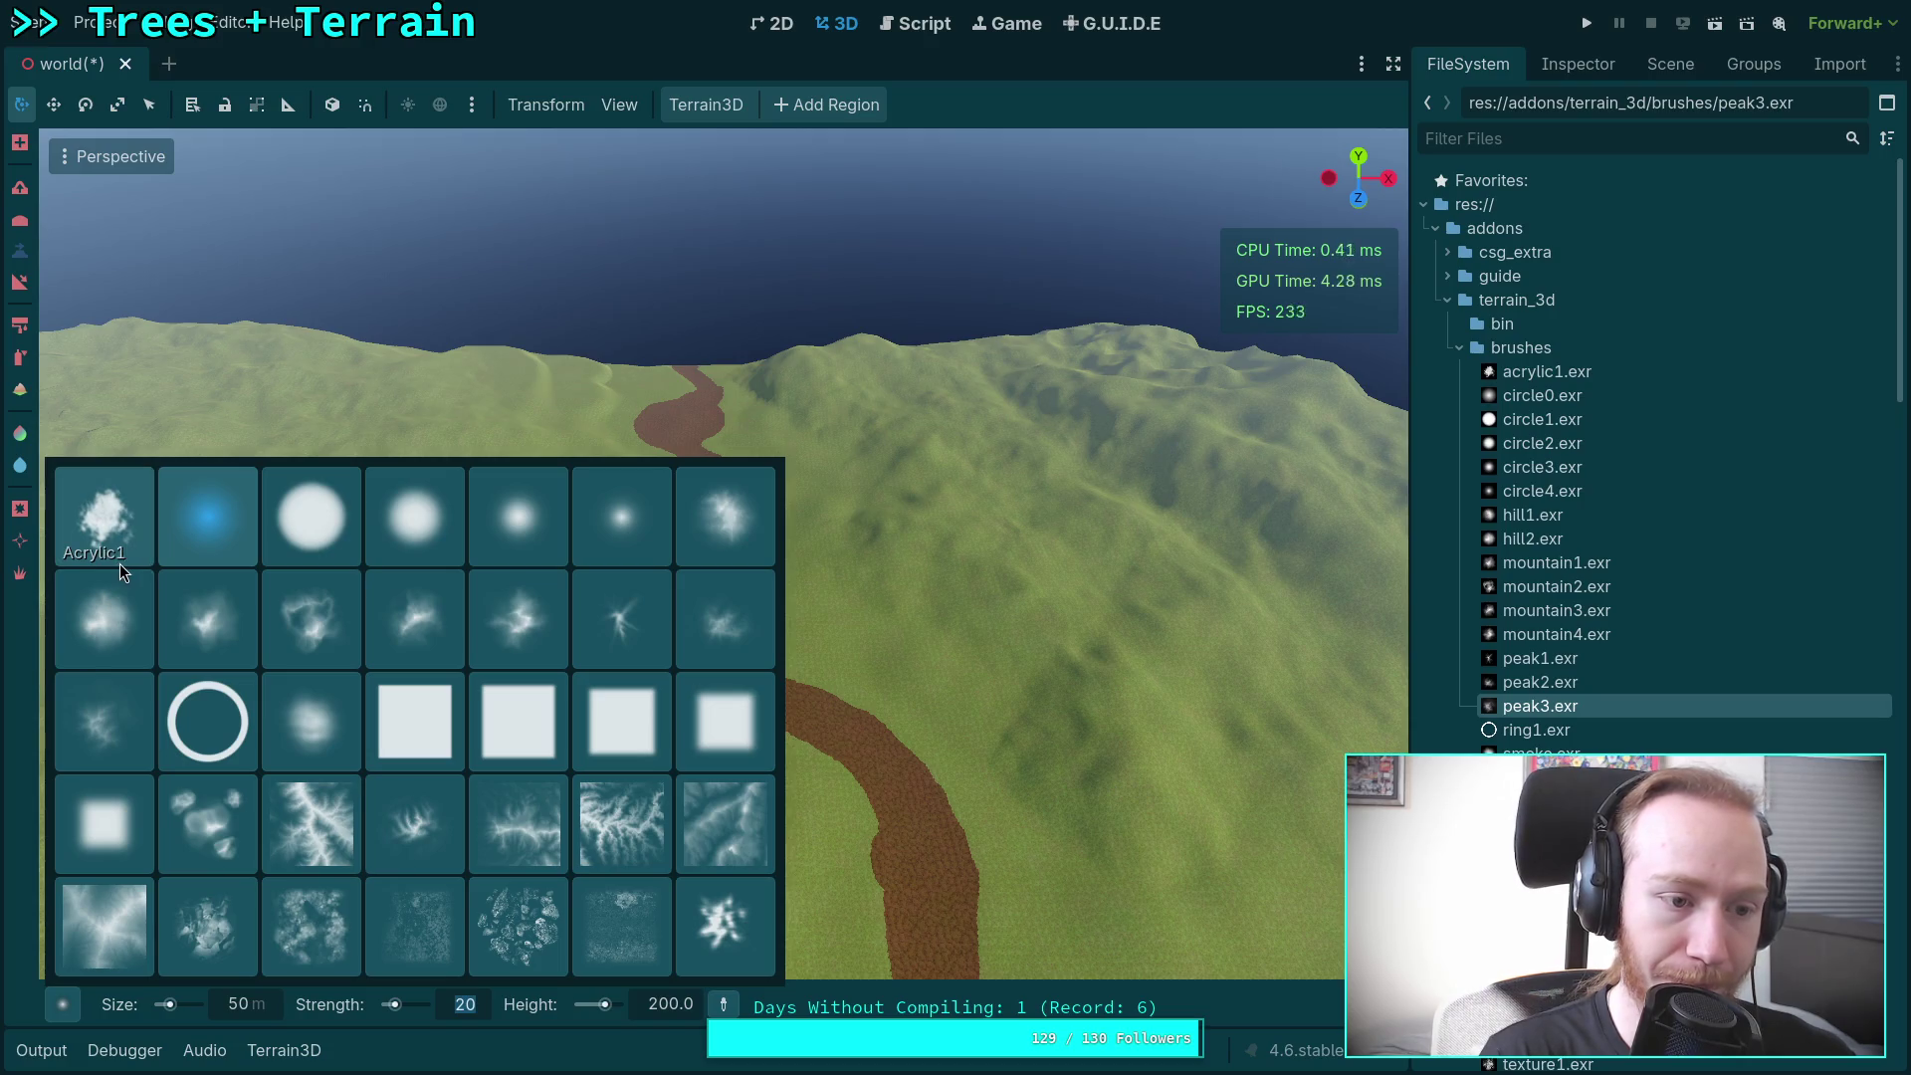
Step: Pick a new brush shape from the palette and set the brush size to 800 m
{"action": "left_click", "coordinate": [128, 608]}
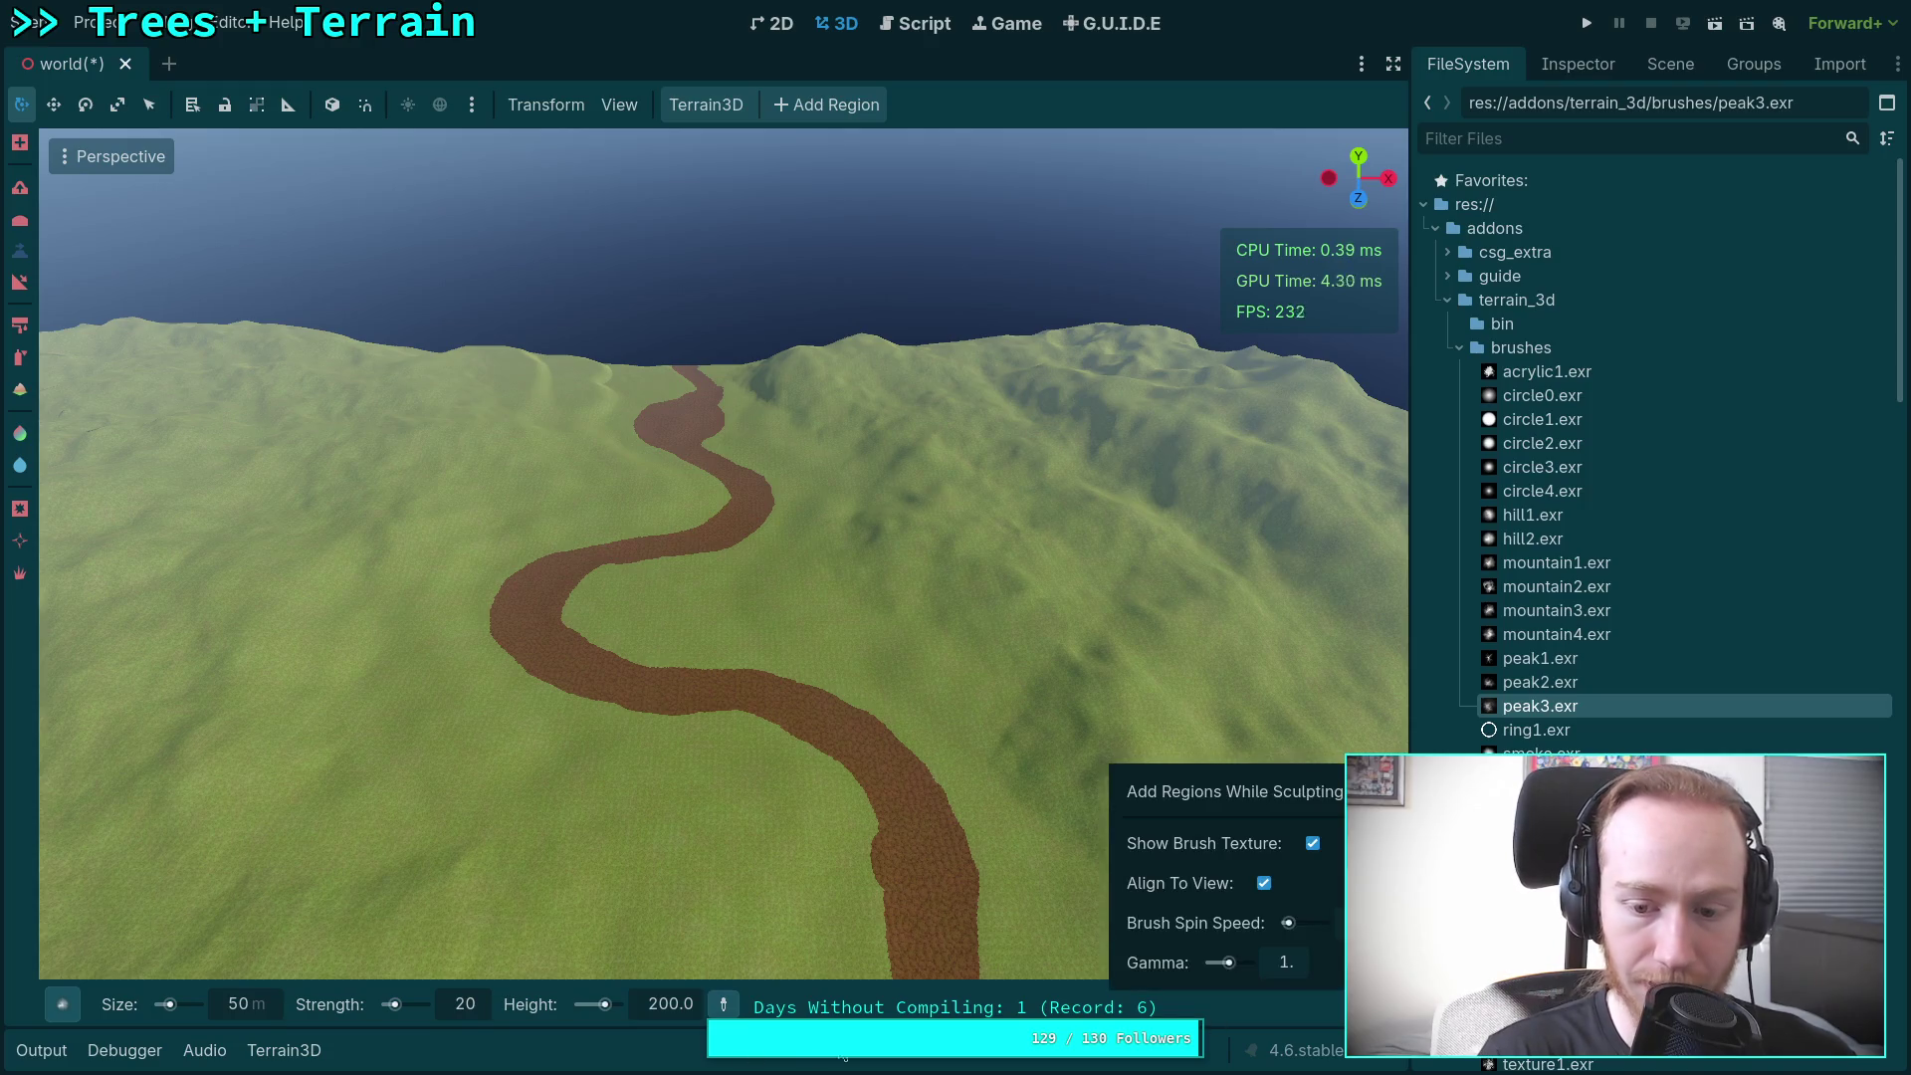
{"action": "mouse_move", "coordinate": [1373, 1003]}
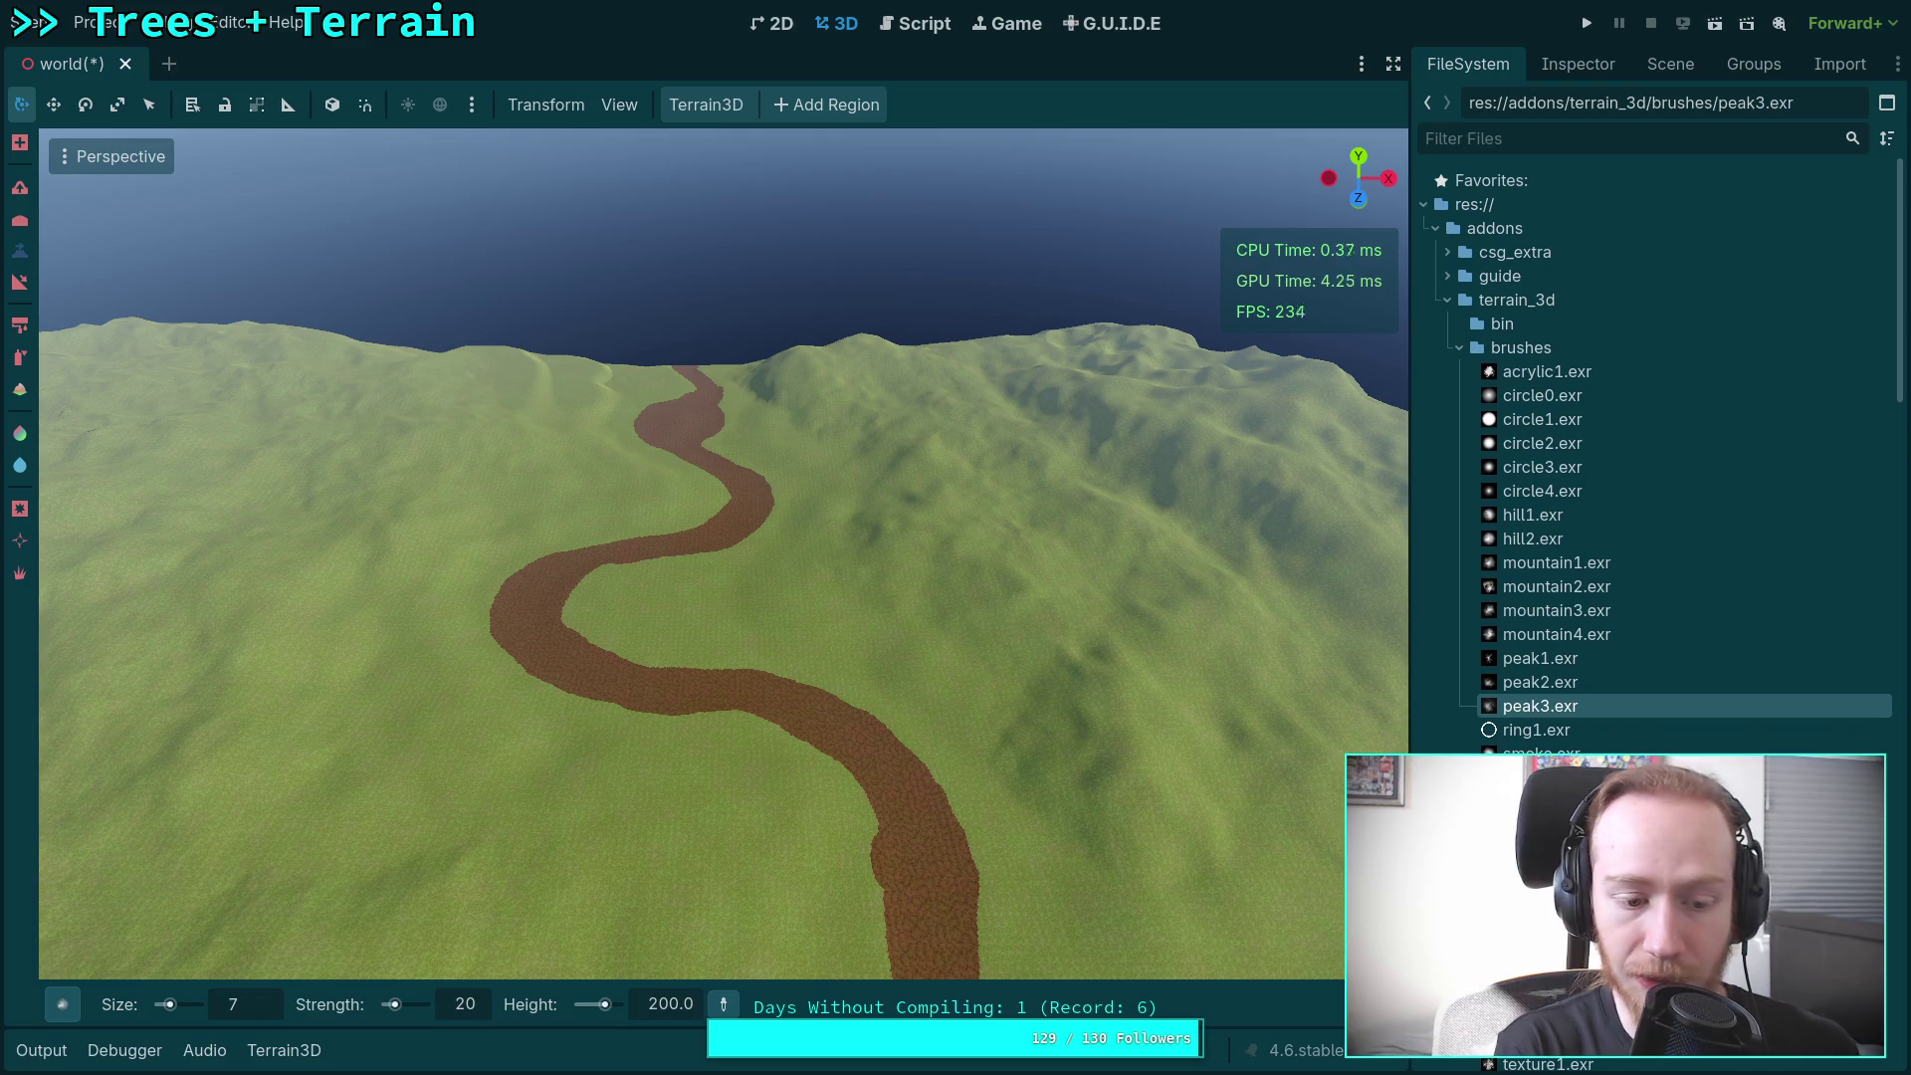
{"action": "type", "text": "800"}
{"action": "key", "text": "Return"}
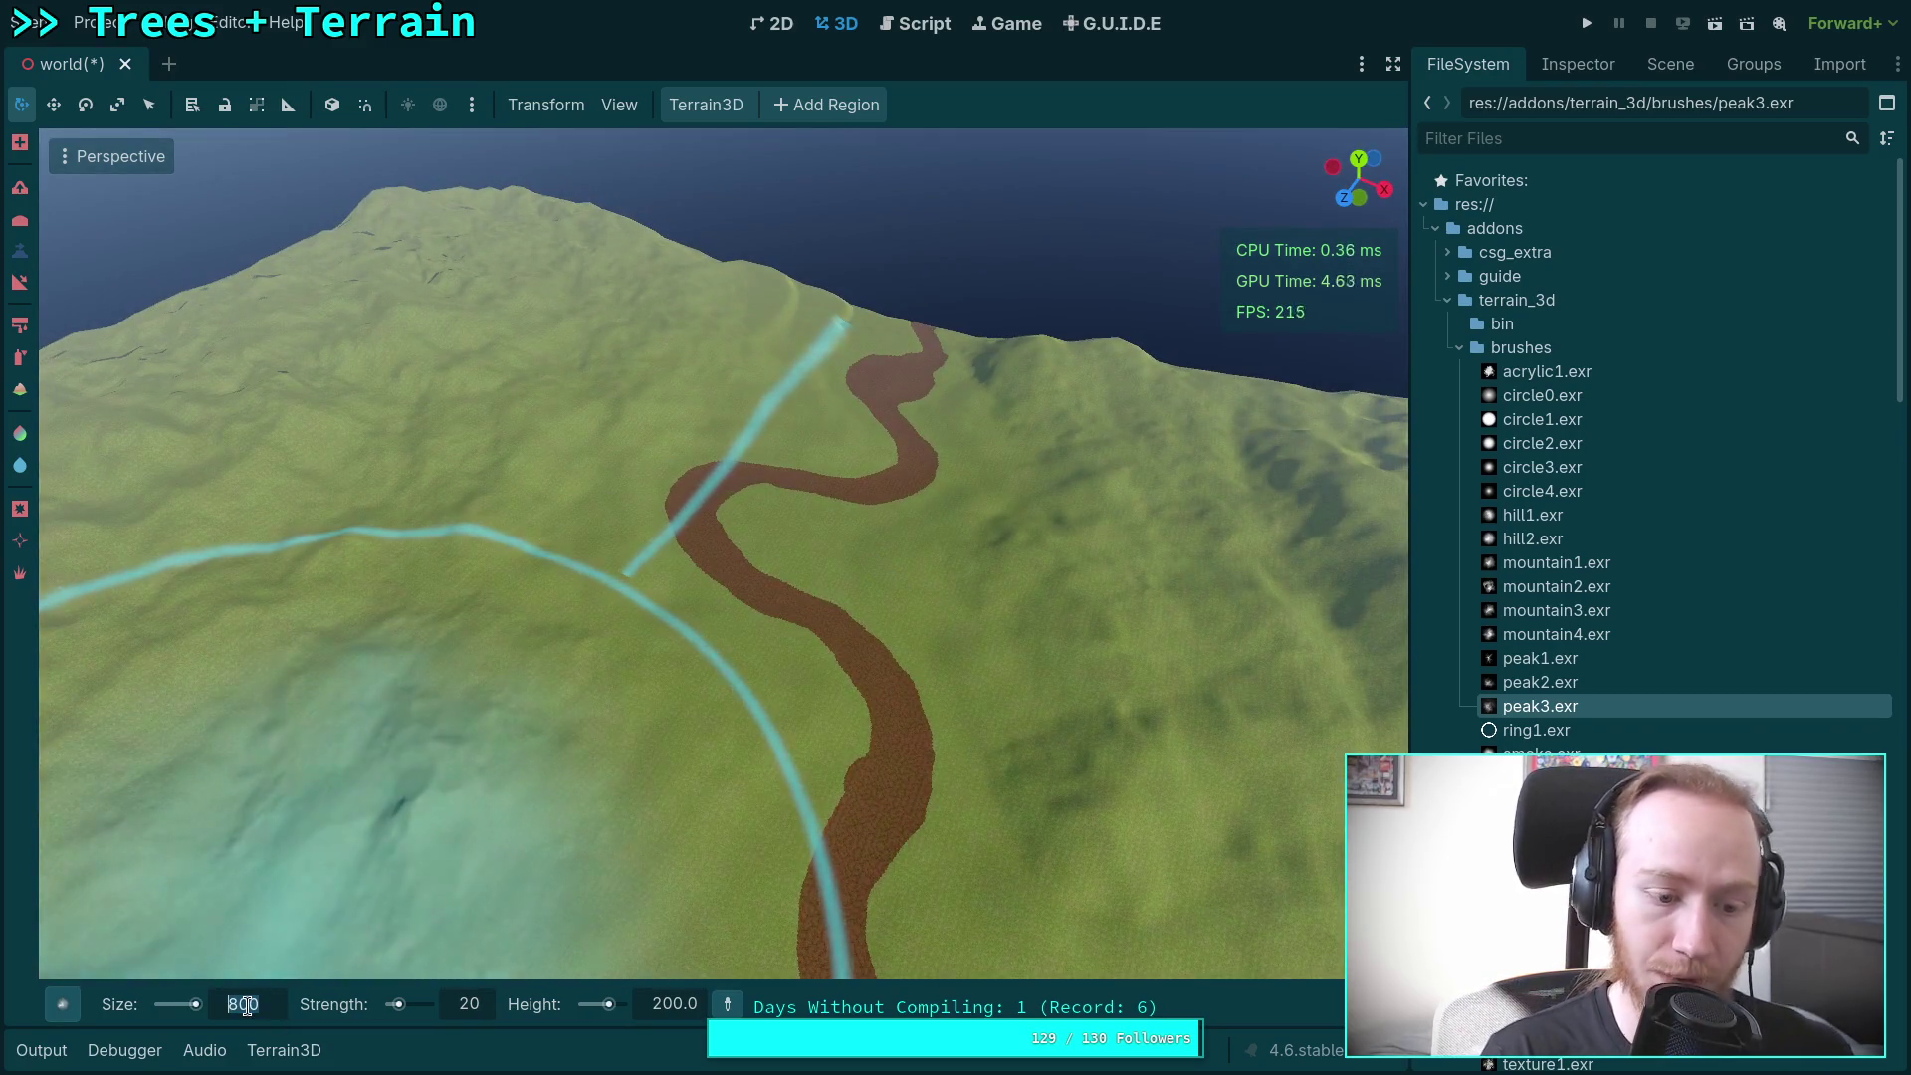
{"action": "left_click", "coordinate": [242, 1004]}
Step: Set brush size to 1000, then fly across to see the town from the other side
{"action": "type", "text": "1000"}
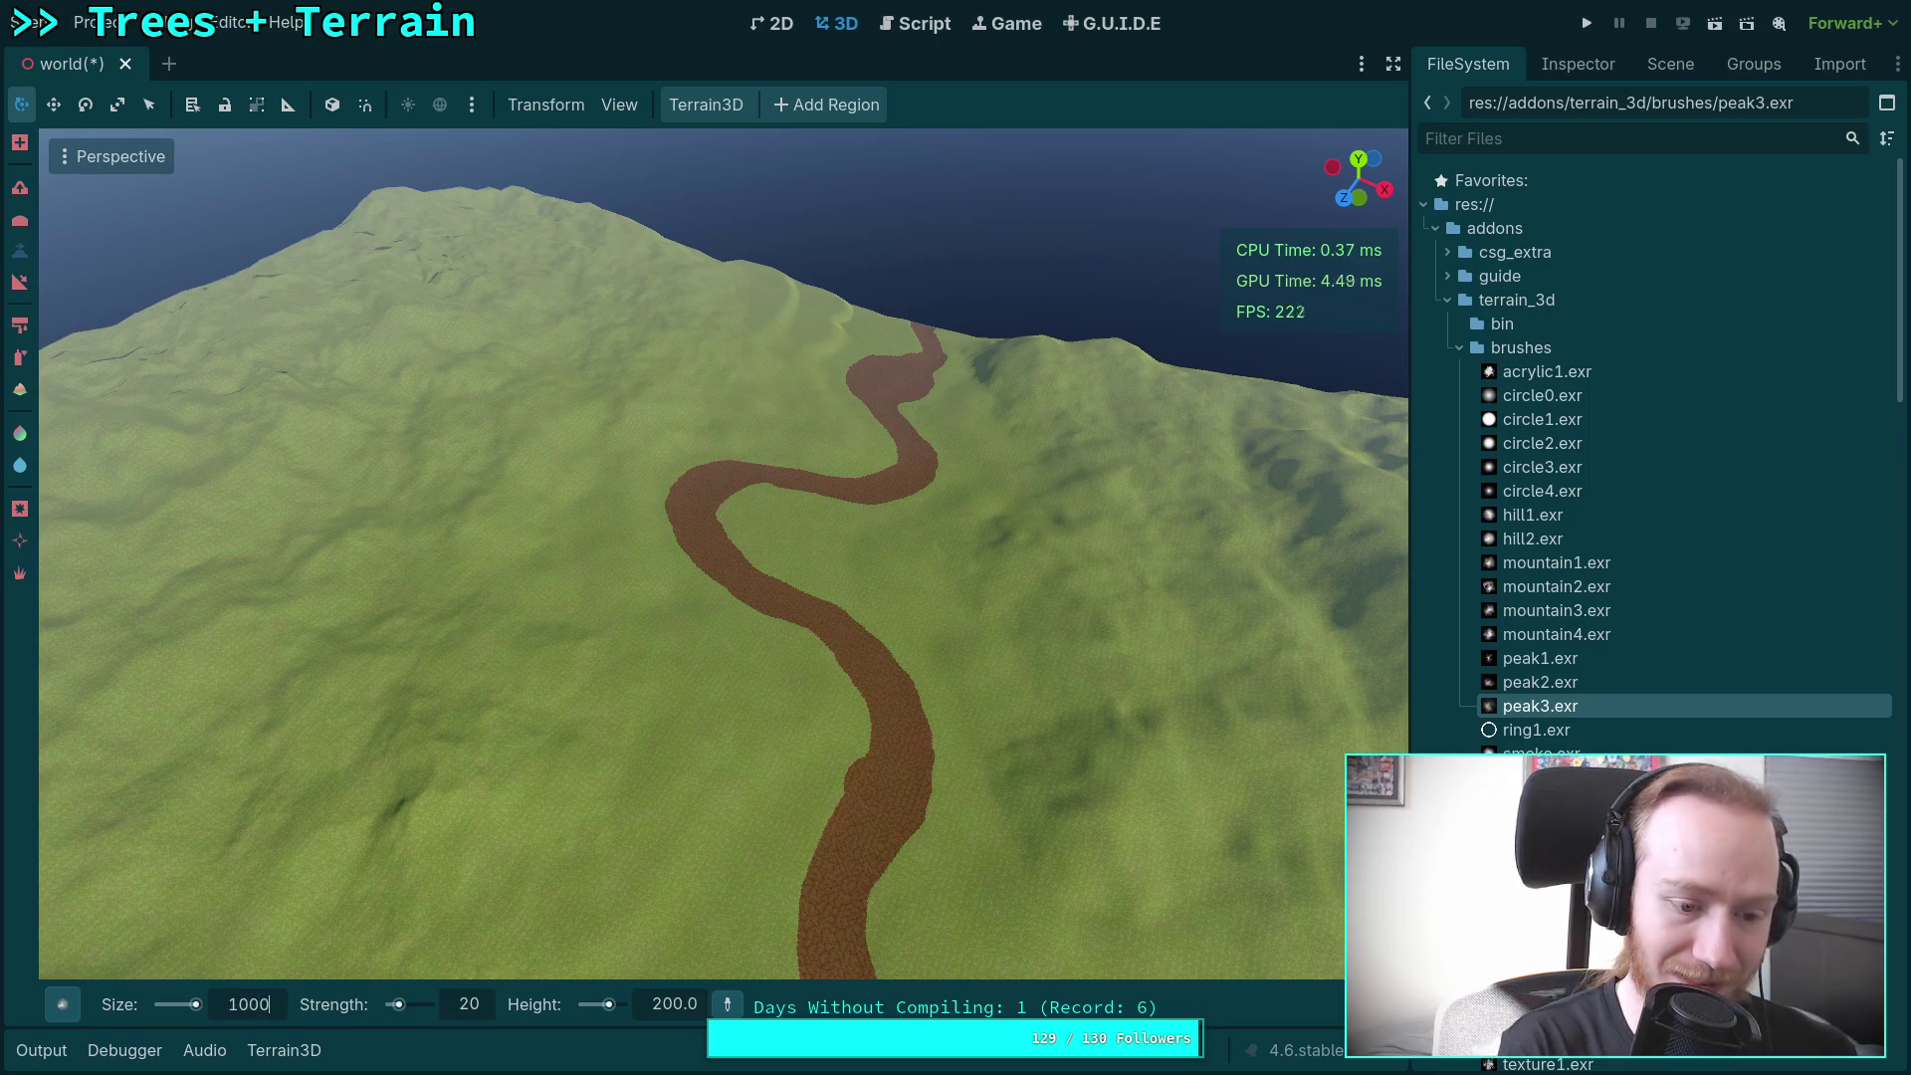
{"action": "key", "text": "Return"}
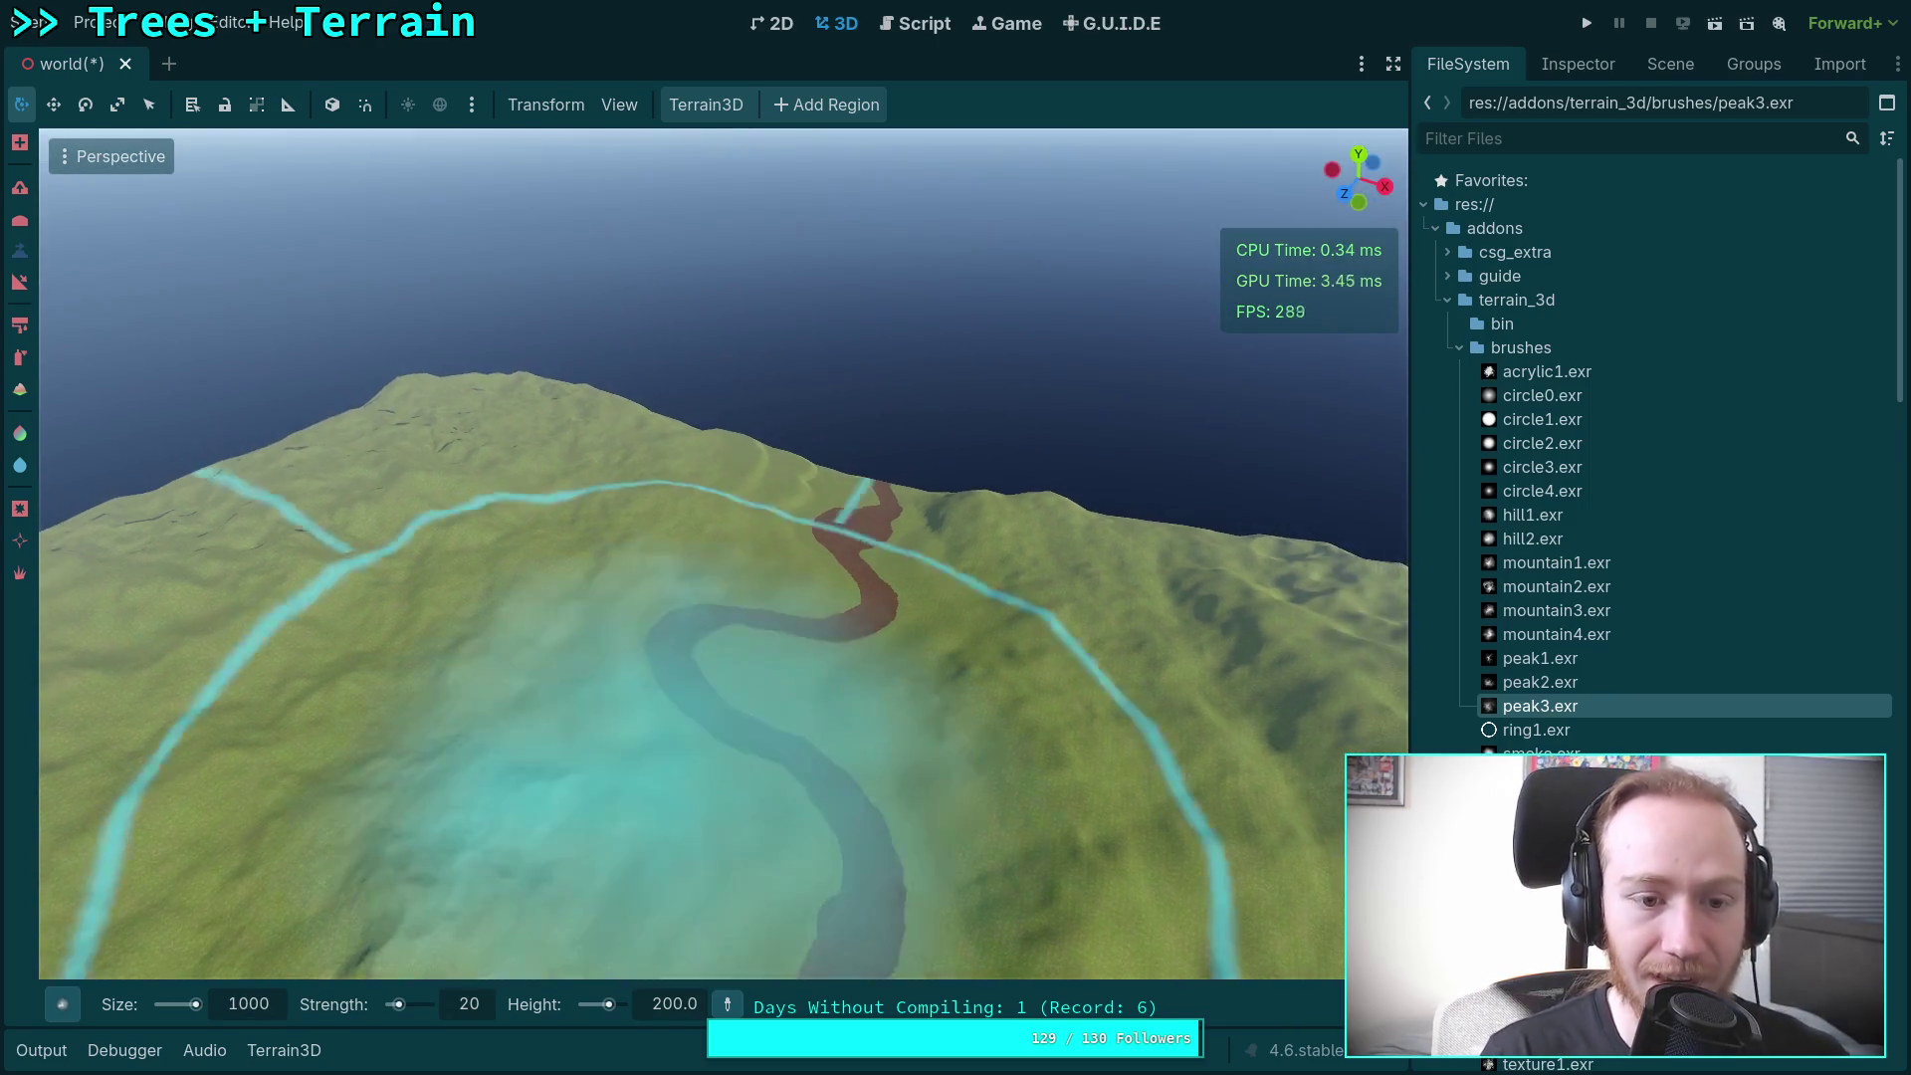
{"action": "key", "text": "w"}
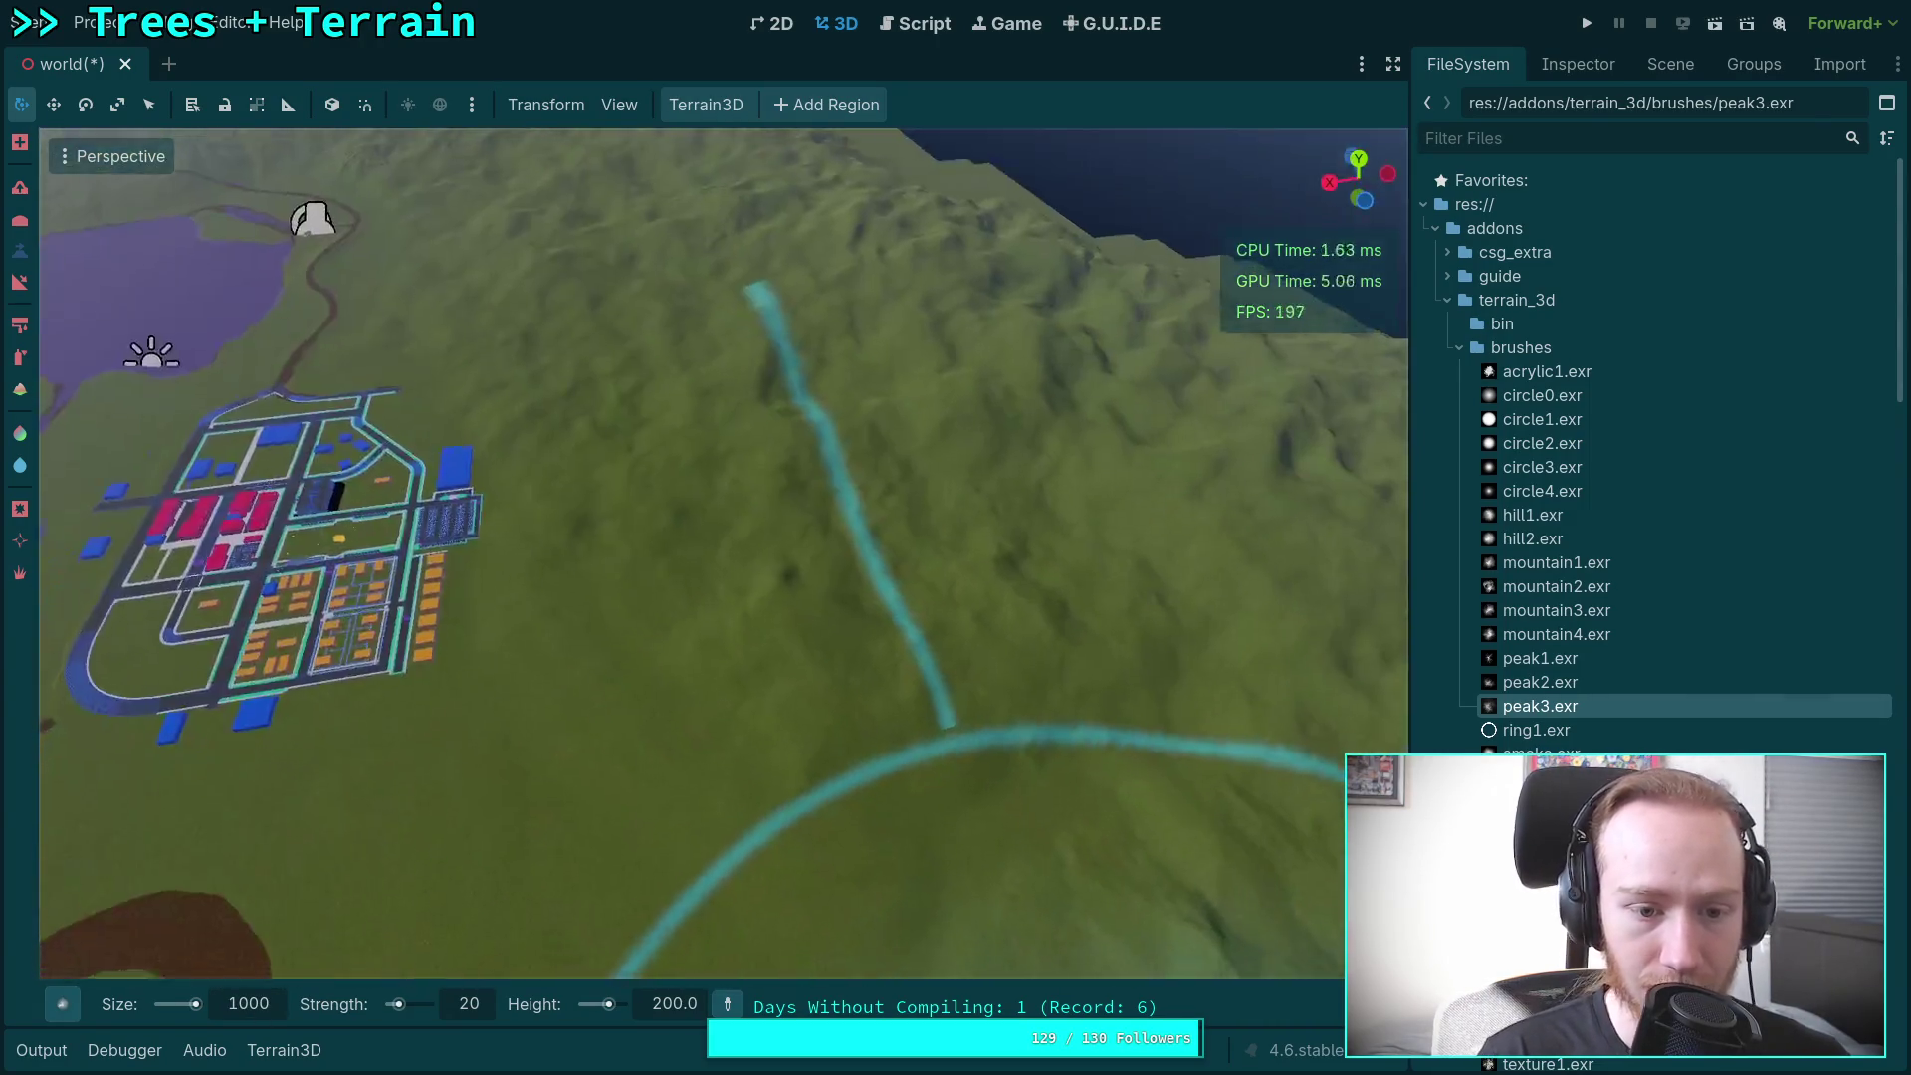
{"action": "scroll", "coordinate": [724, 553], "scroll_direction": "up", "scroll_amount": 3}
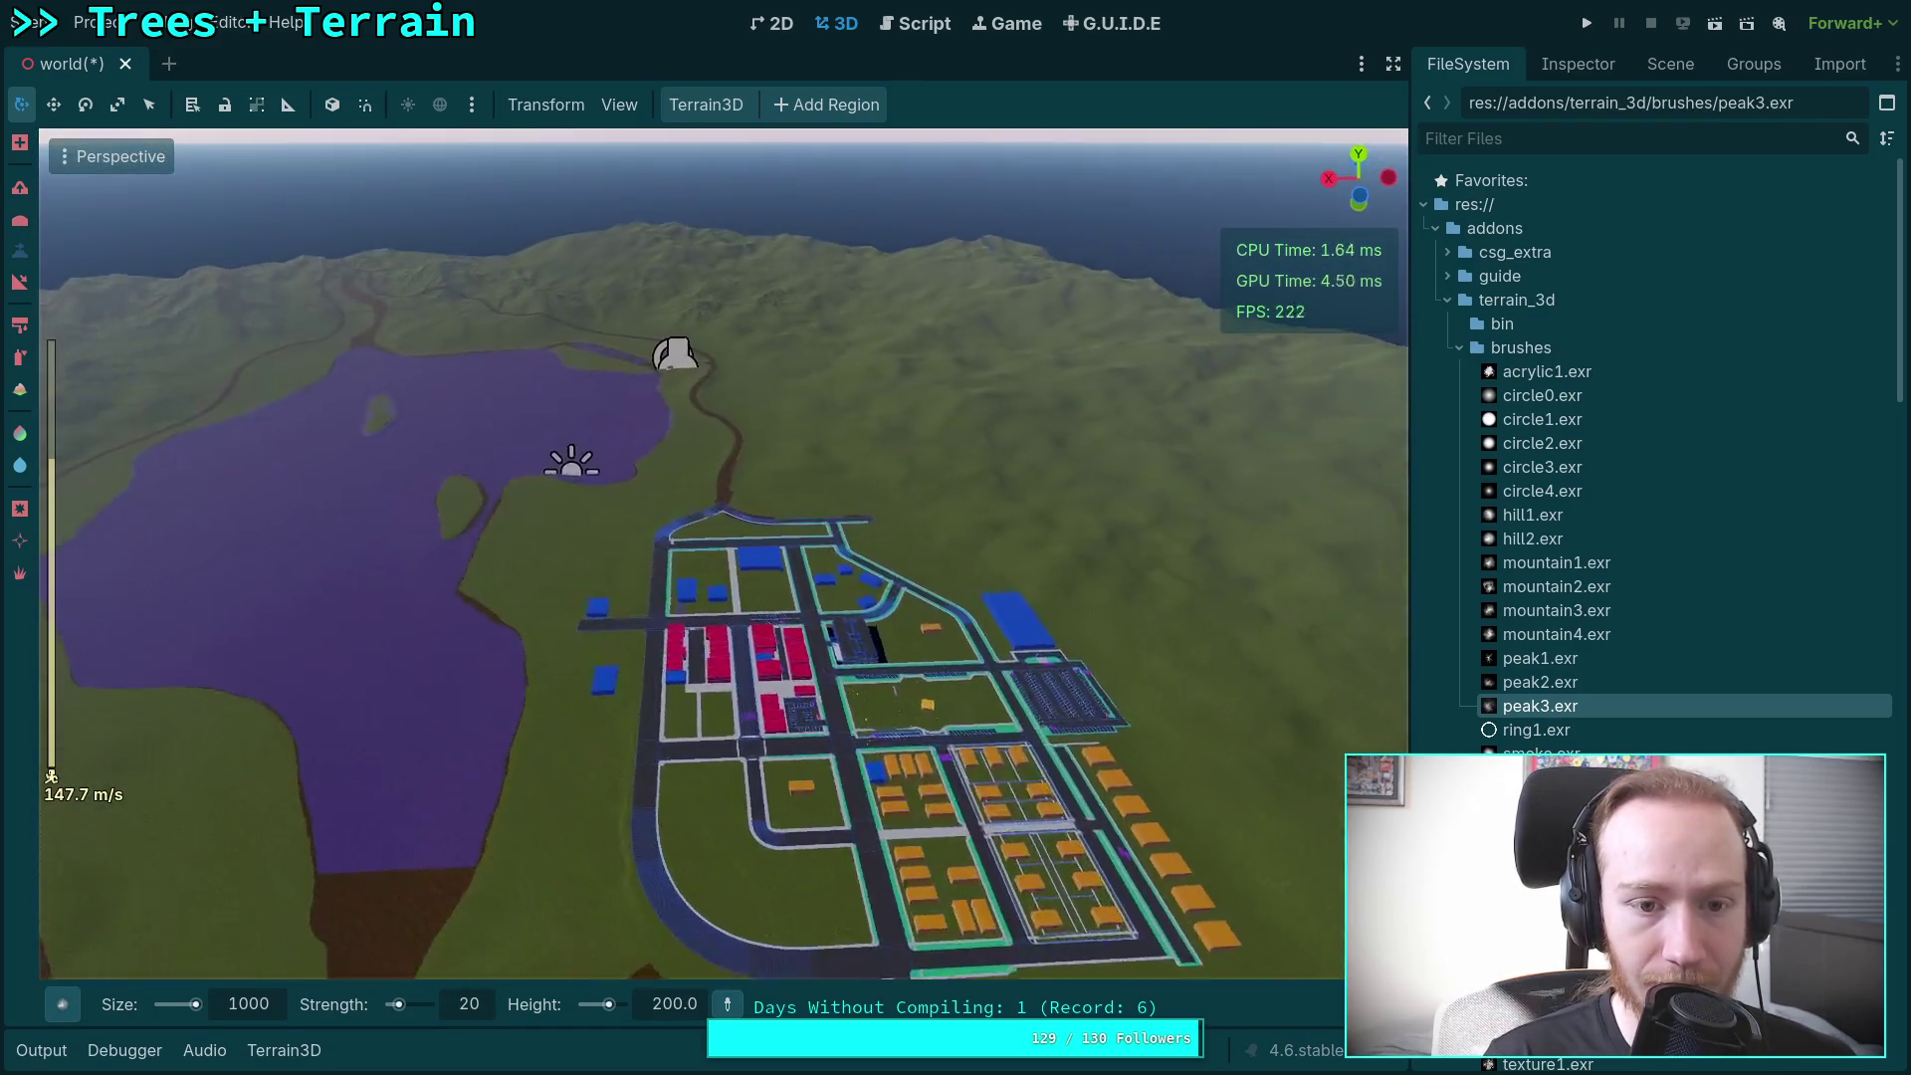
{"action": "key", "text": "w"}
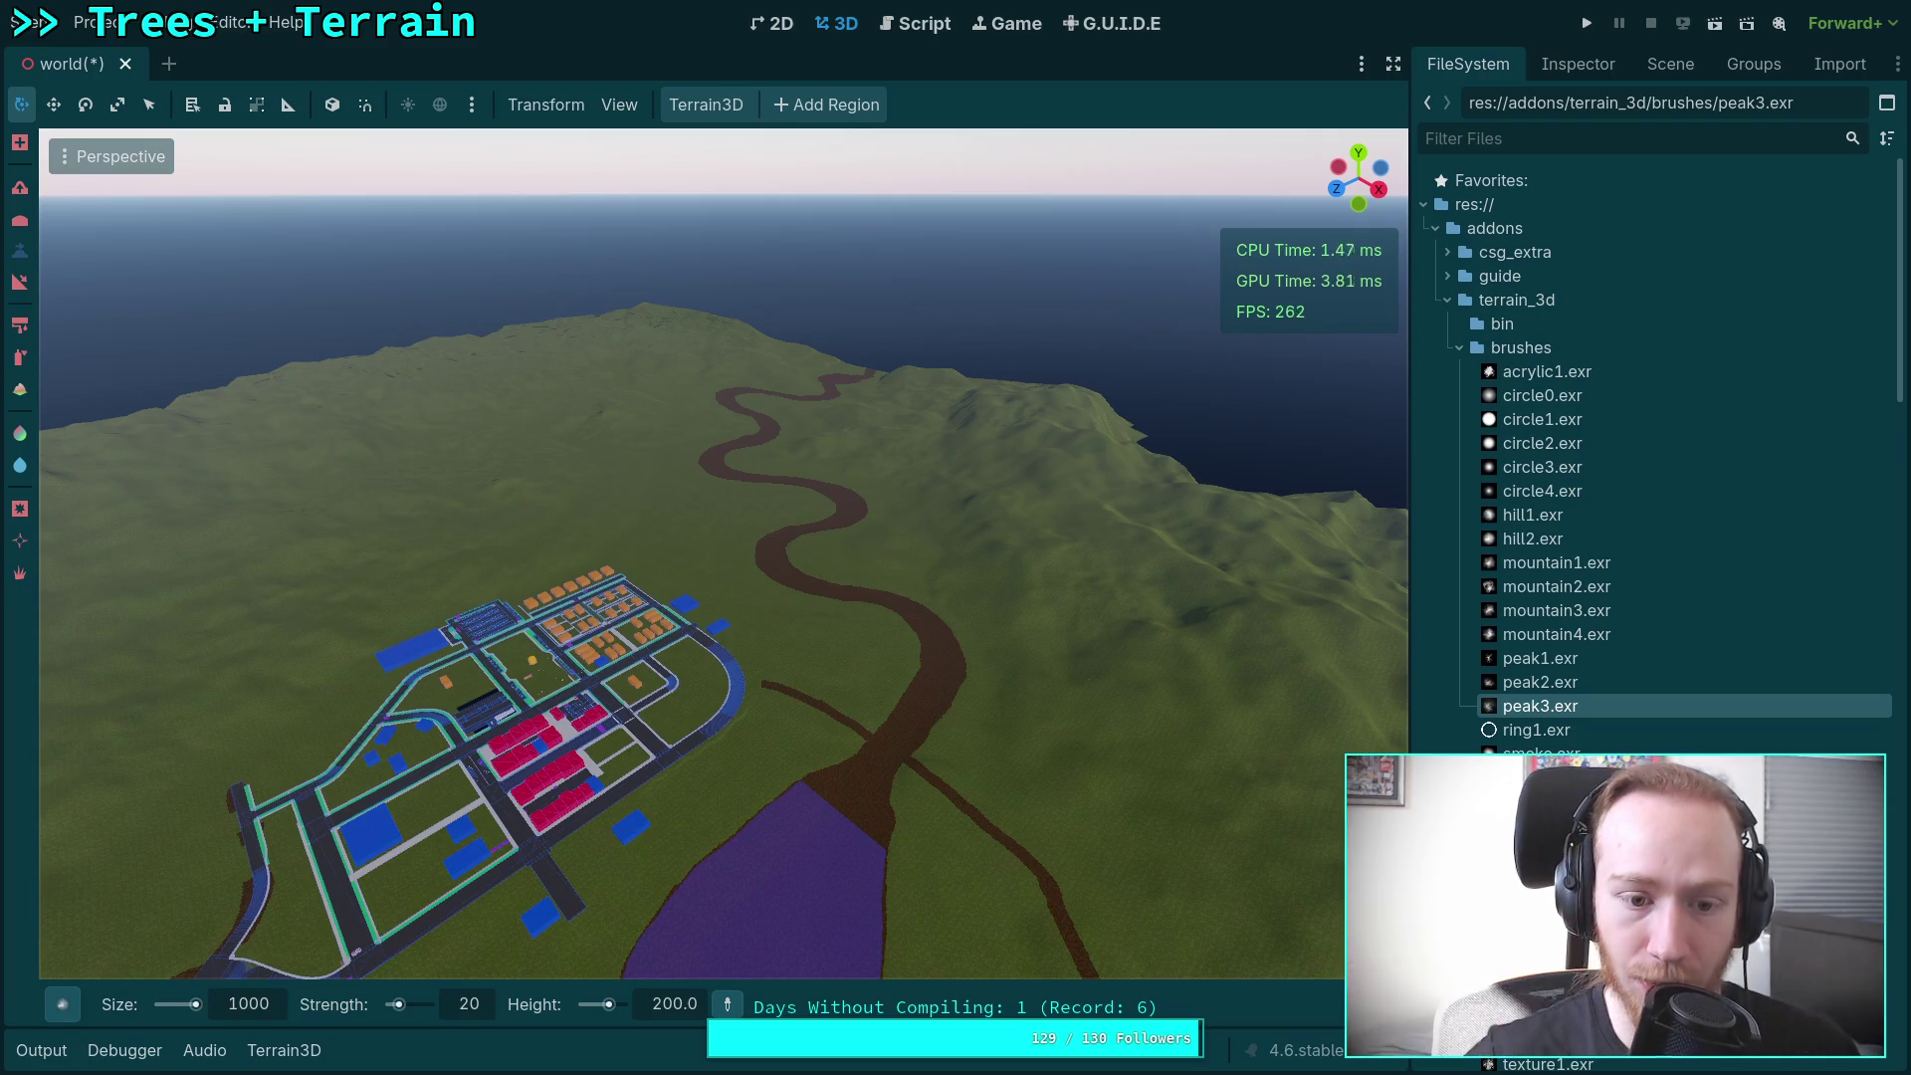
{"action": "scroll", "coordinate": [753, 661], "scroll_direction": "down", "scroll_amount": 5}
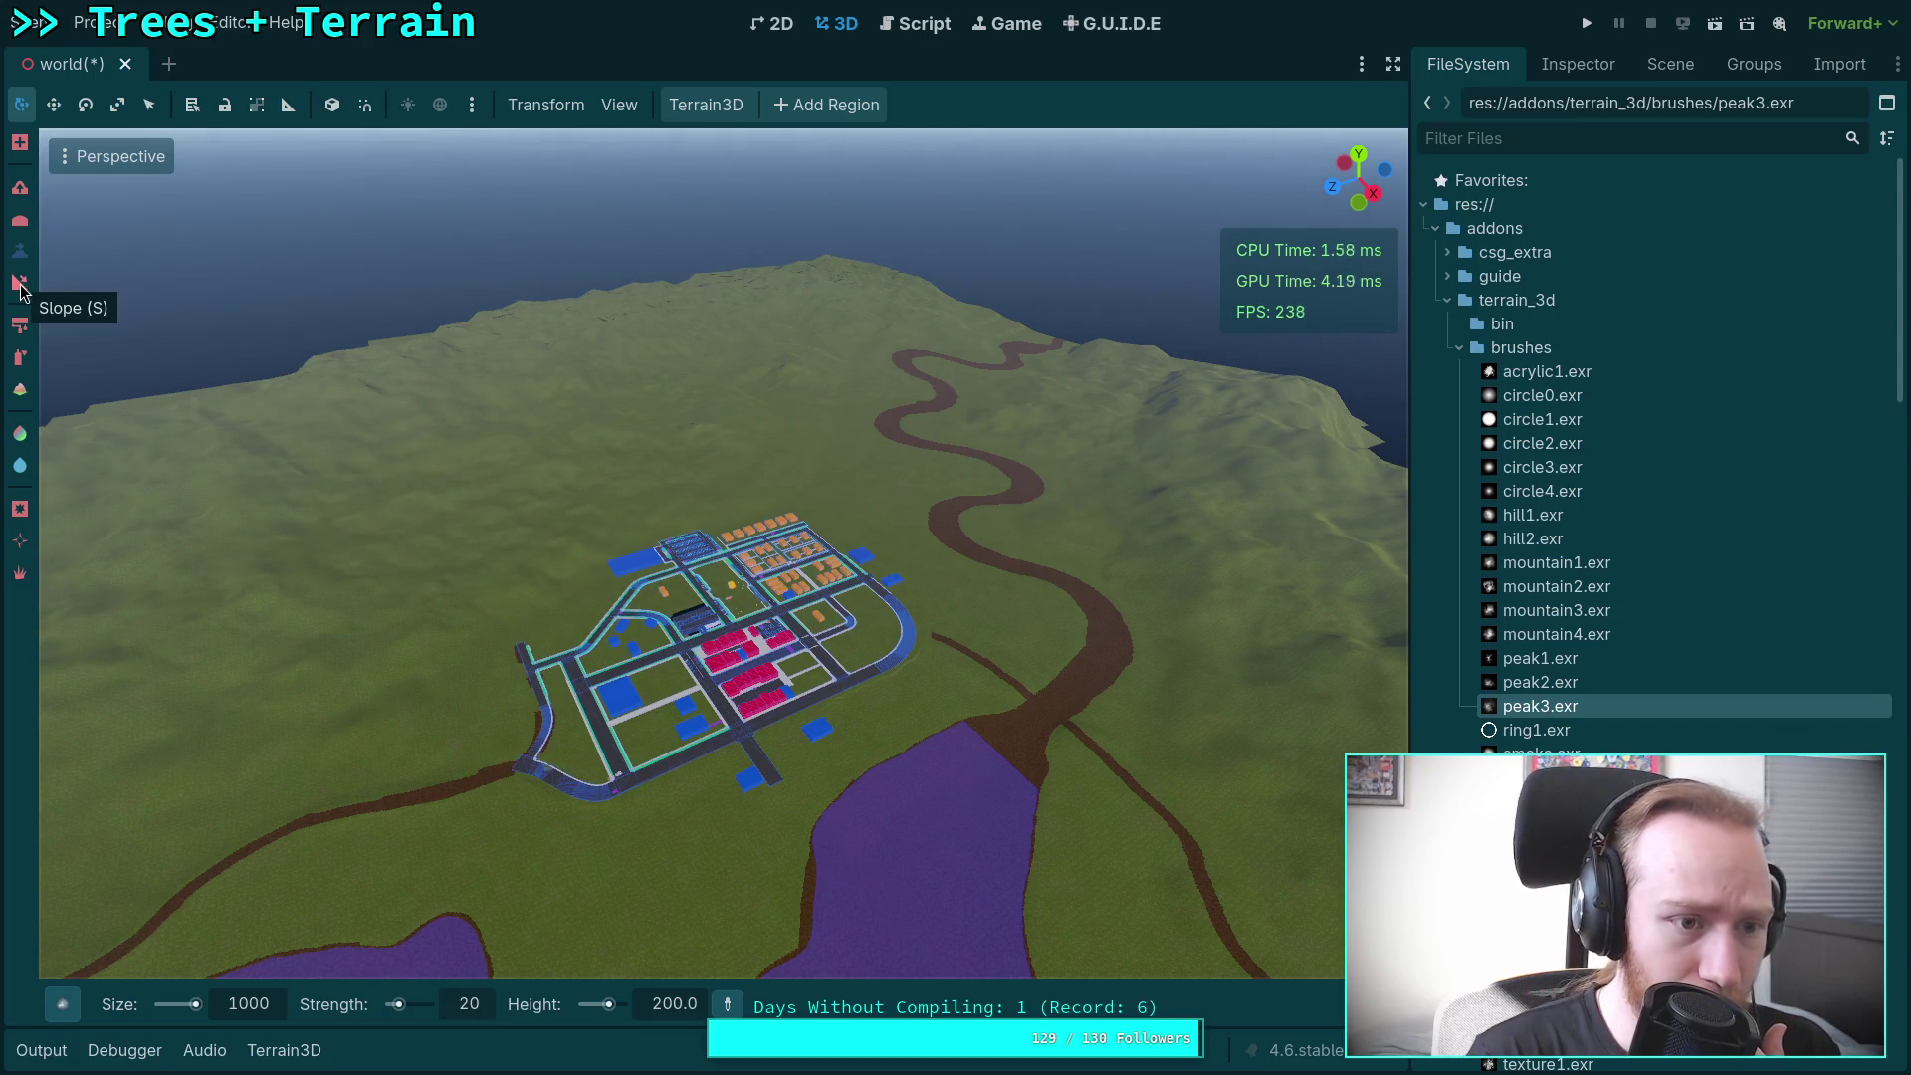
Step: Switch to the Slope tool and apply a slope to the terrain around the town
{"action": "left_click", "coordinate": [19, 286]}
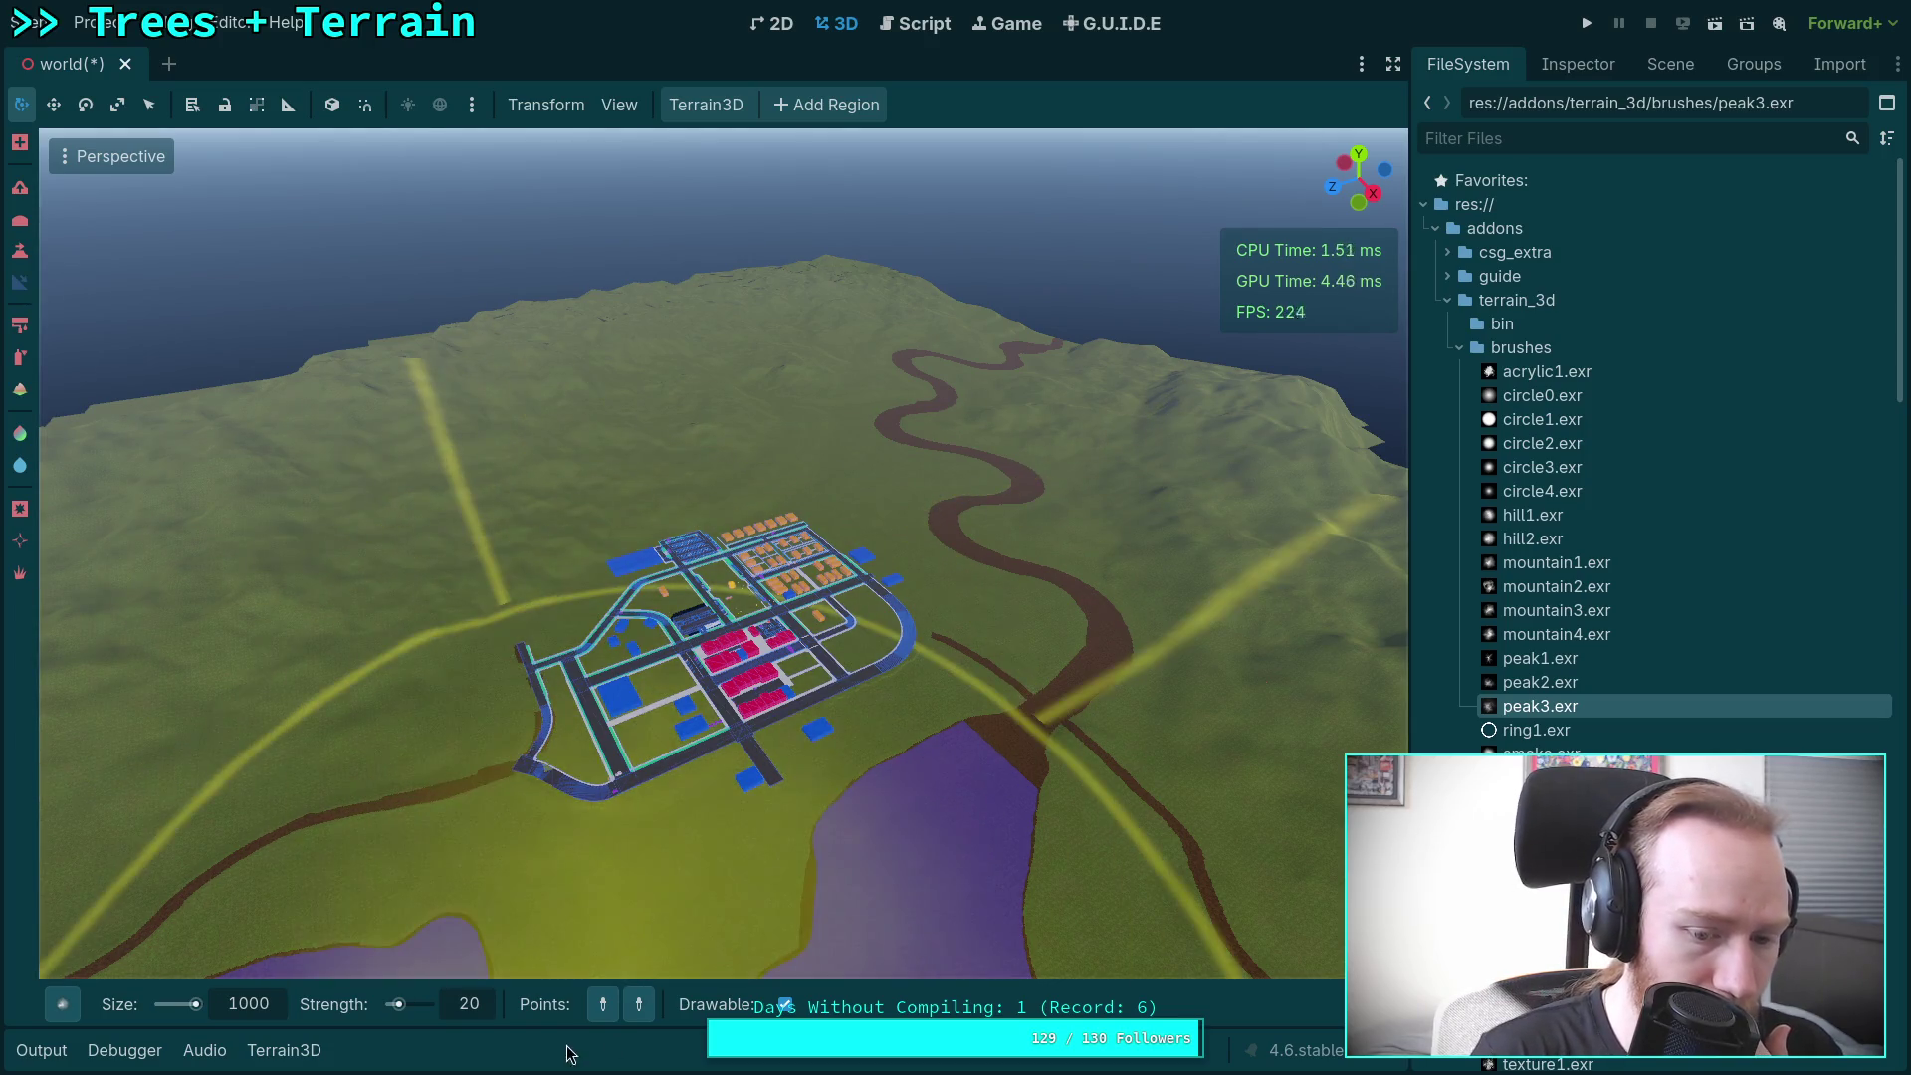
{"action": "left_click", "coordinate": [62, 1006]}
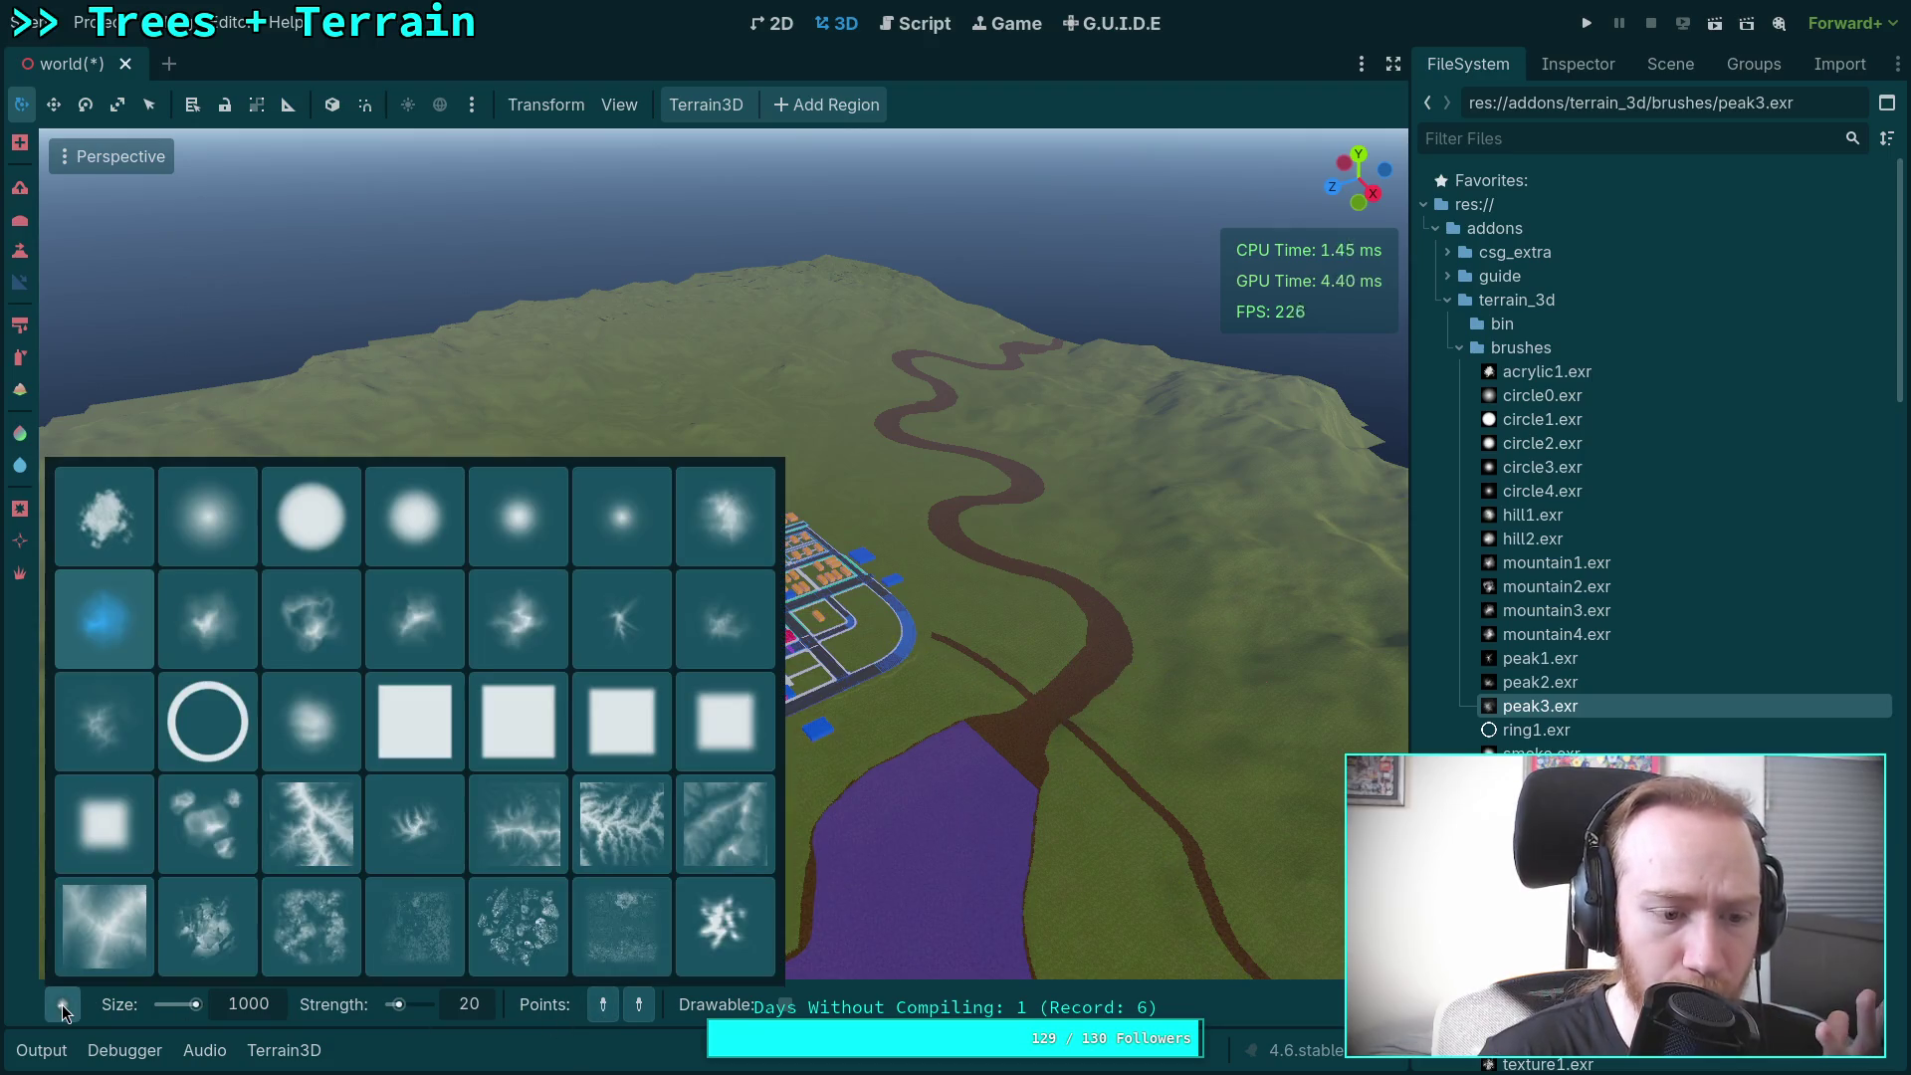
{"action": "left_click", "coordinate": [508, 1069]}
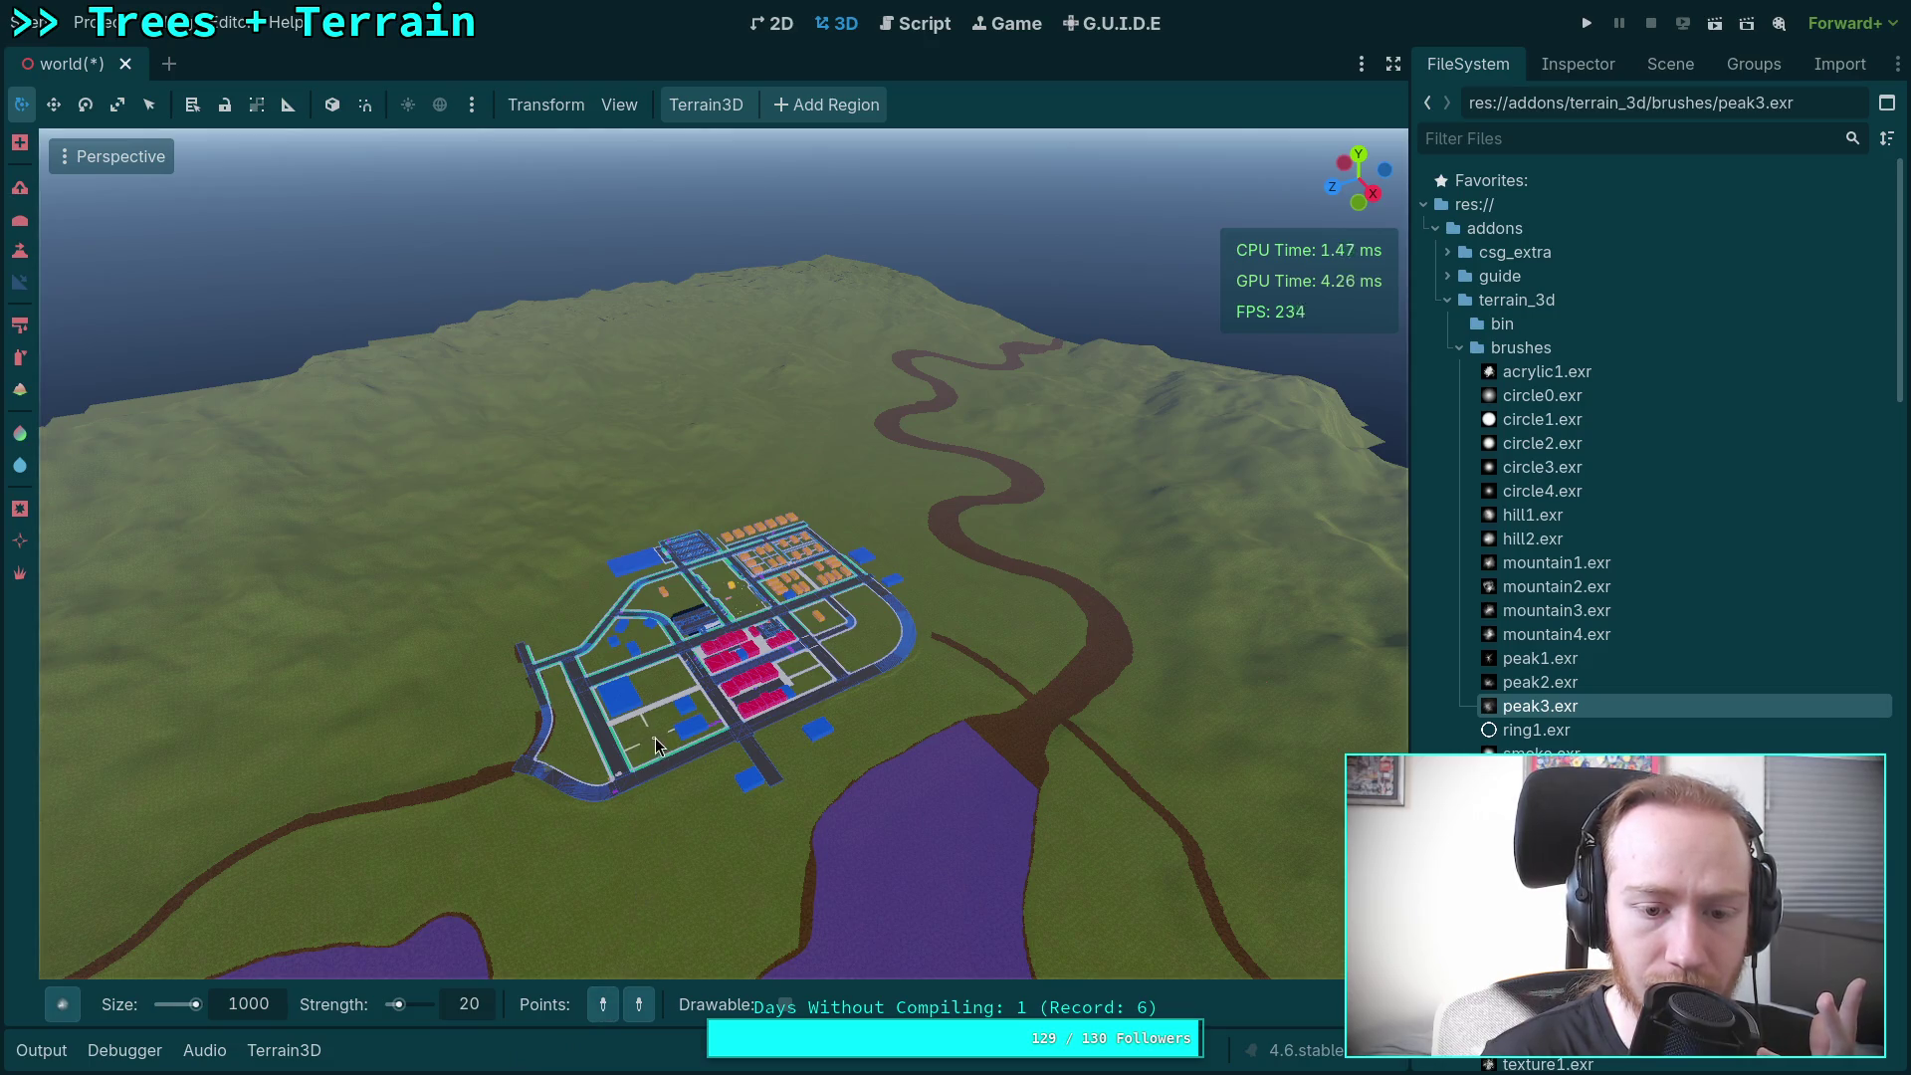
{"action": "left_click", "coordinate": [661, 816]}
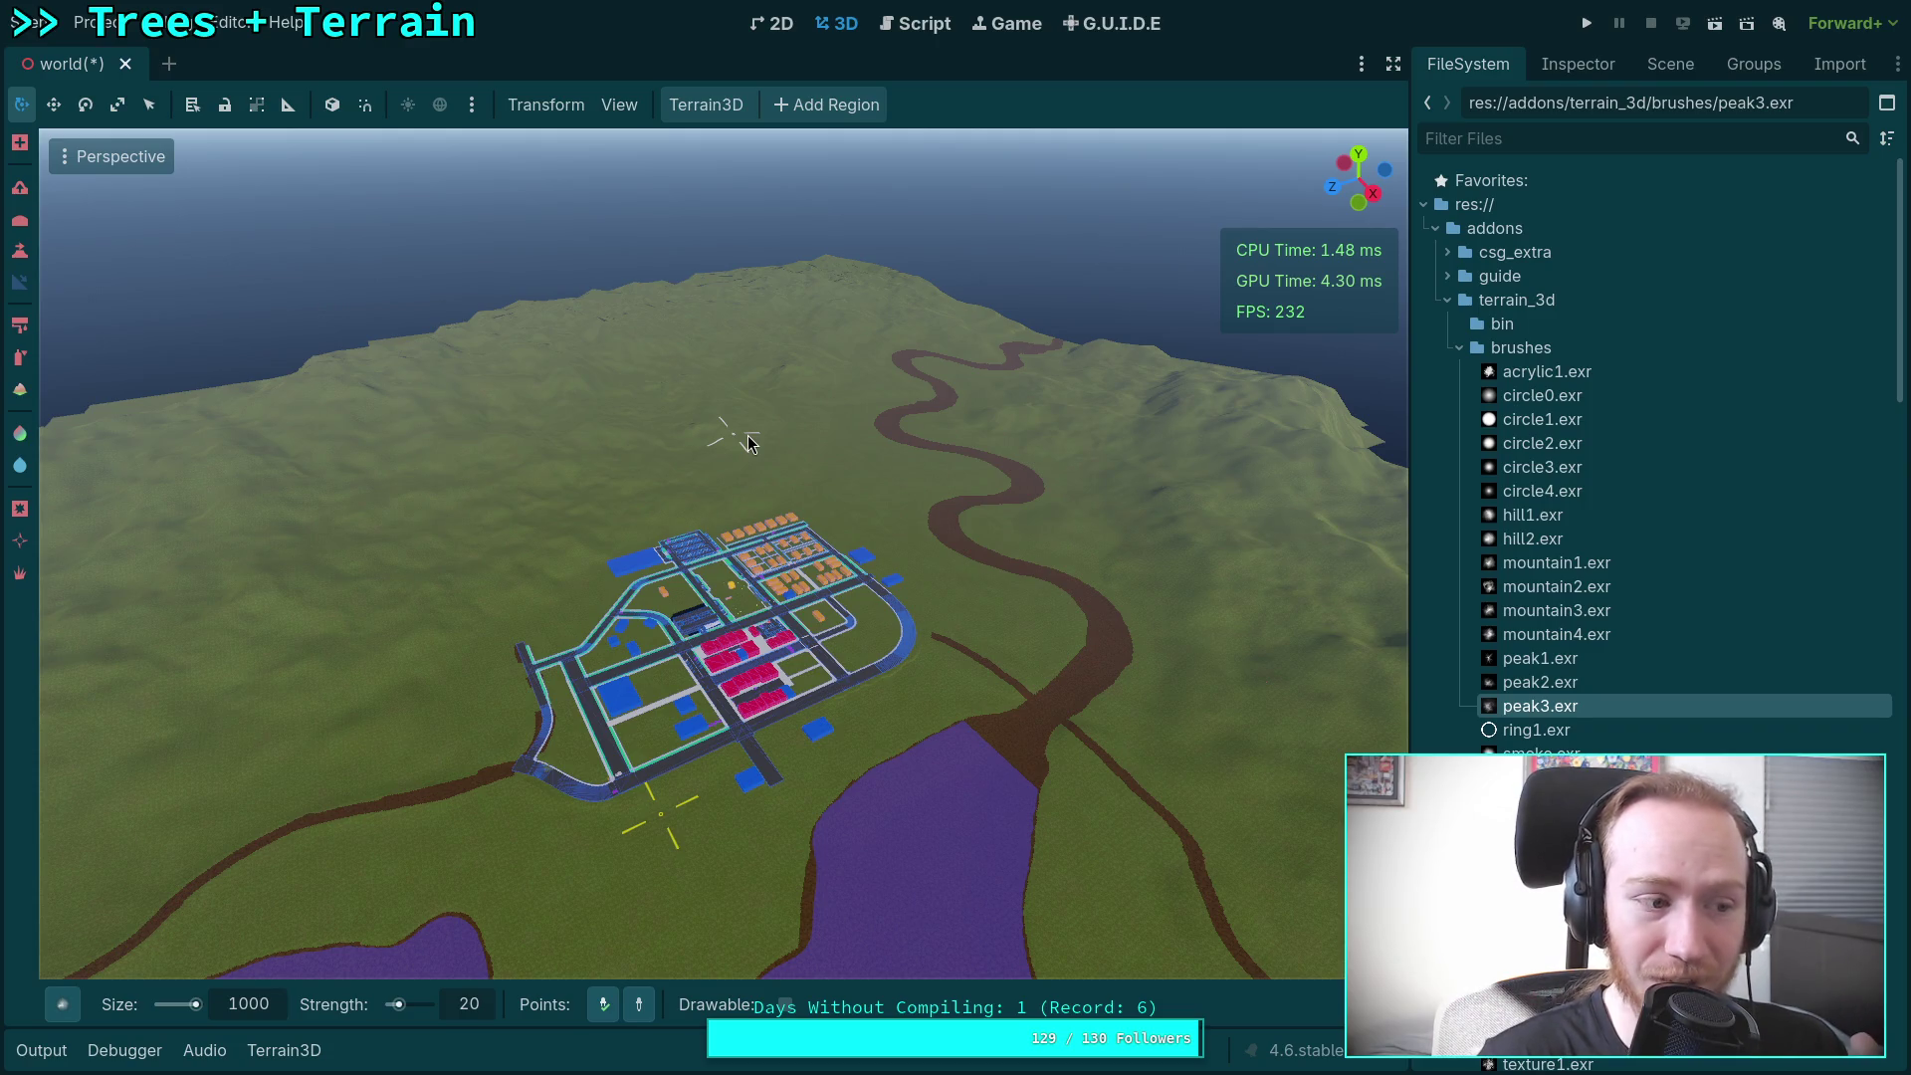
{"action": "left_click", "coordinate": [749, 443]}
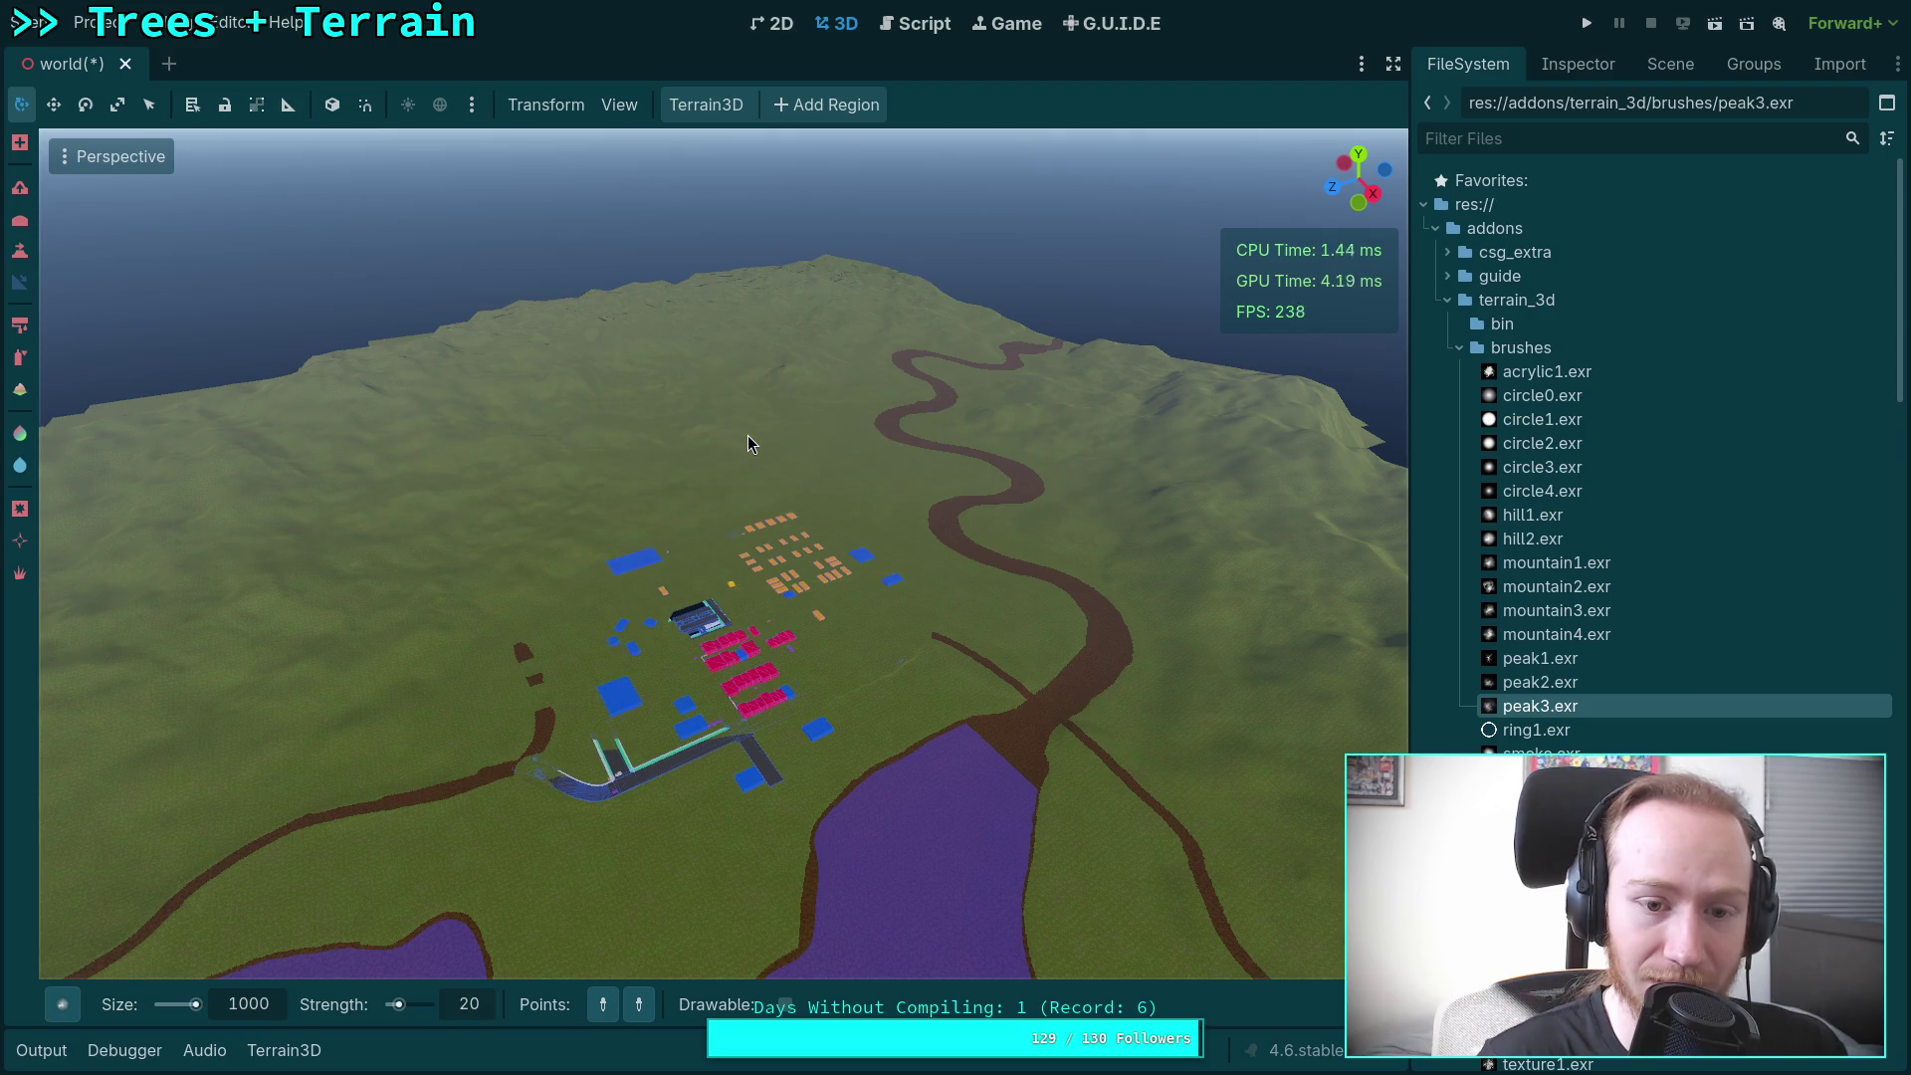
Step: Zoom and turn the view back across the river valley to inspect the town
{"action": "scroll", "coordinate": [809, 486], "scroll_direction": "up", "scroll_amount": 5}
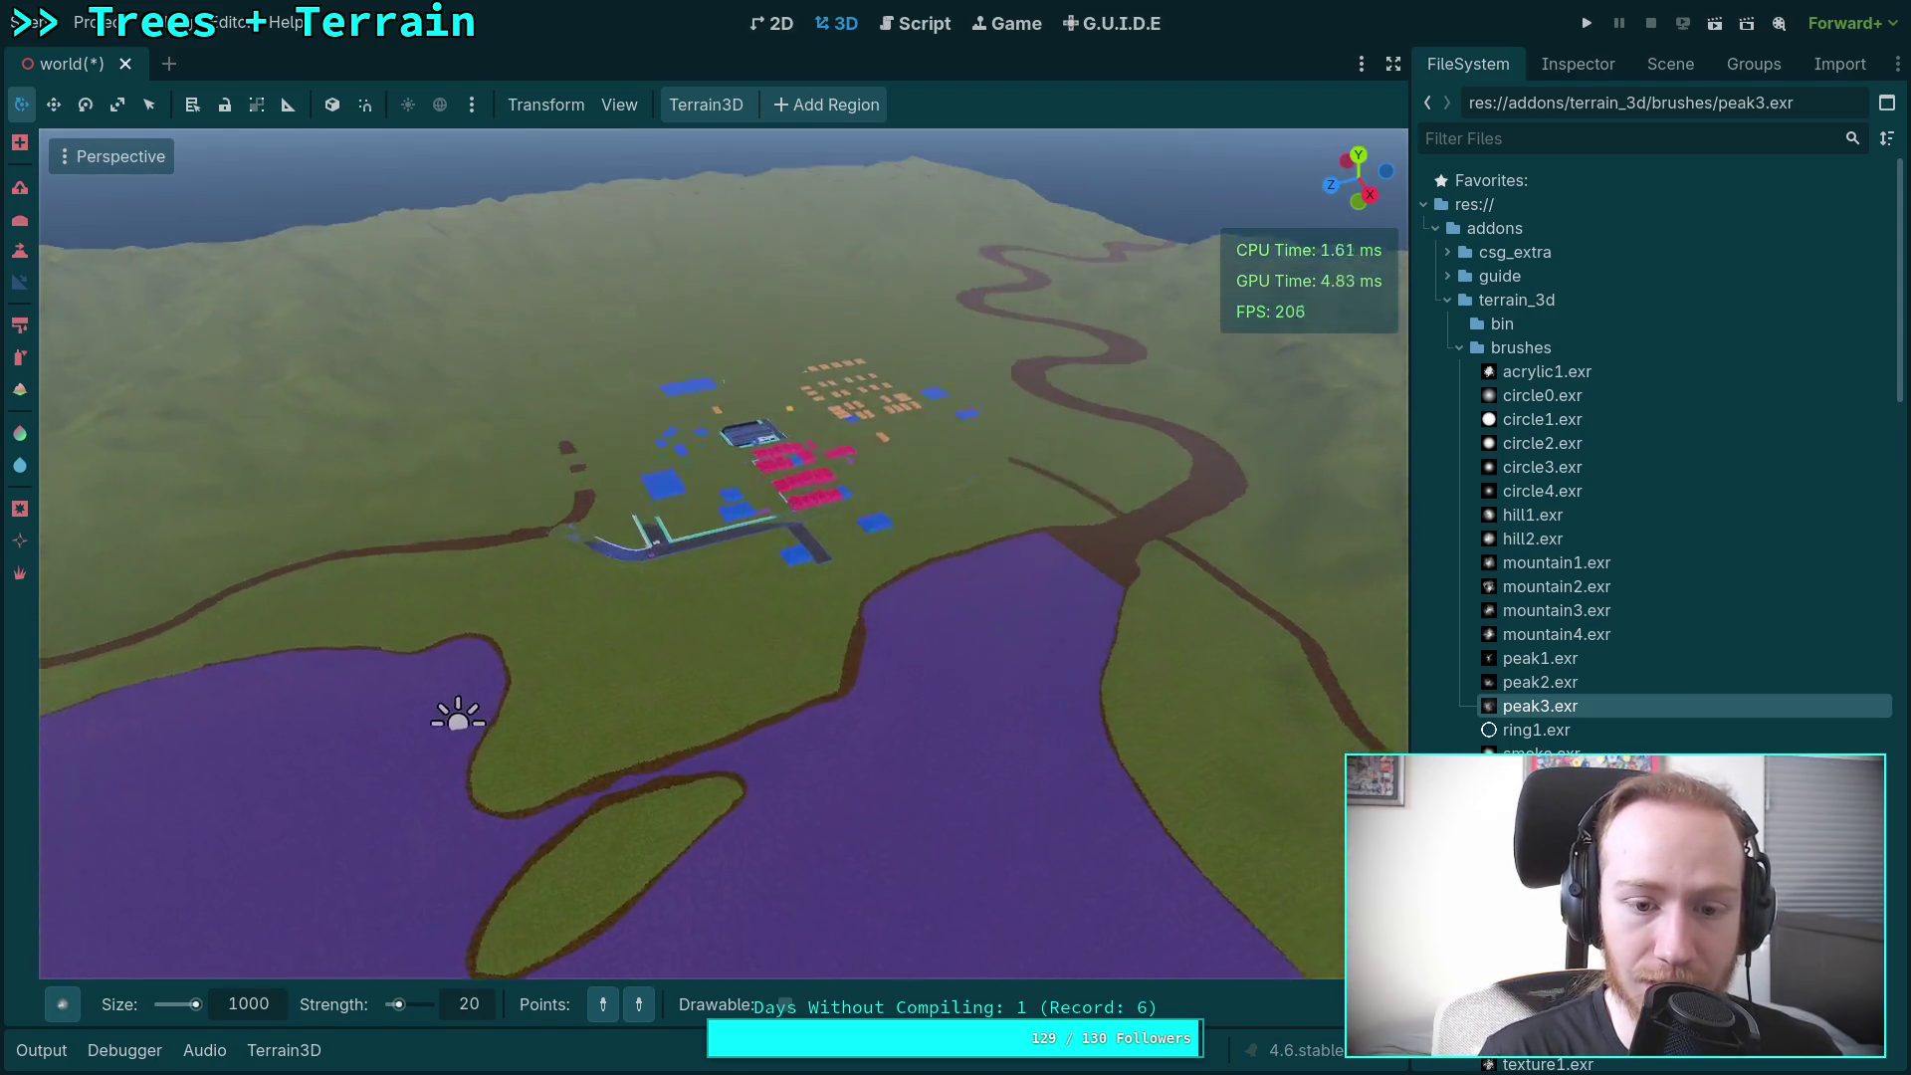
{"action": "scroll", "coordinate": [724, 553], "scroll_direction": "down", "scroll_amount": 5}
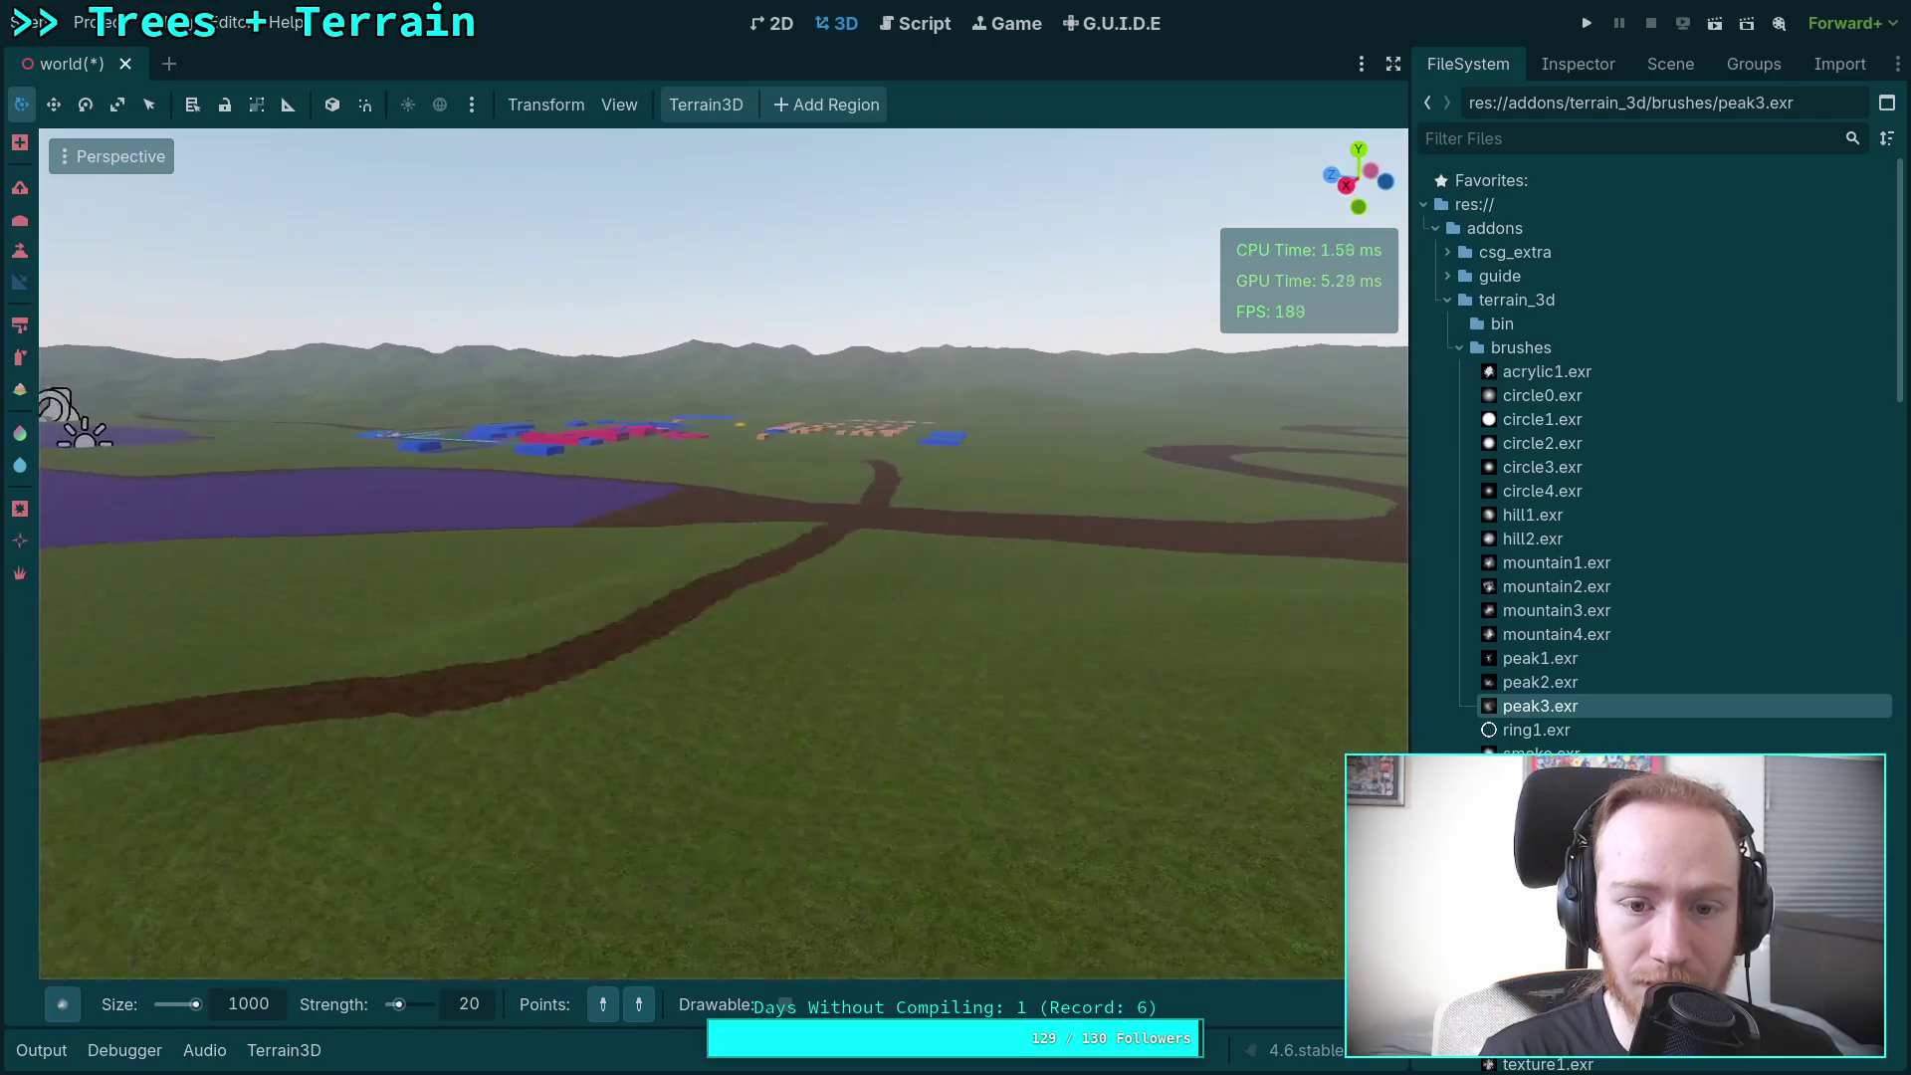
{"action": "scroll", "coordinate": [724, 553], "scroll_direction": "down", "scroll_amount": 5}
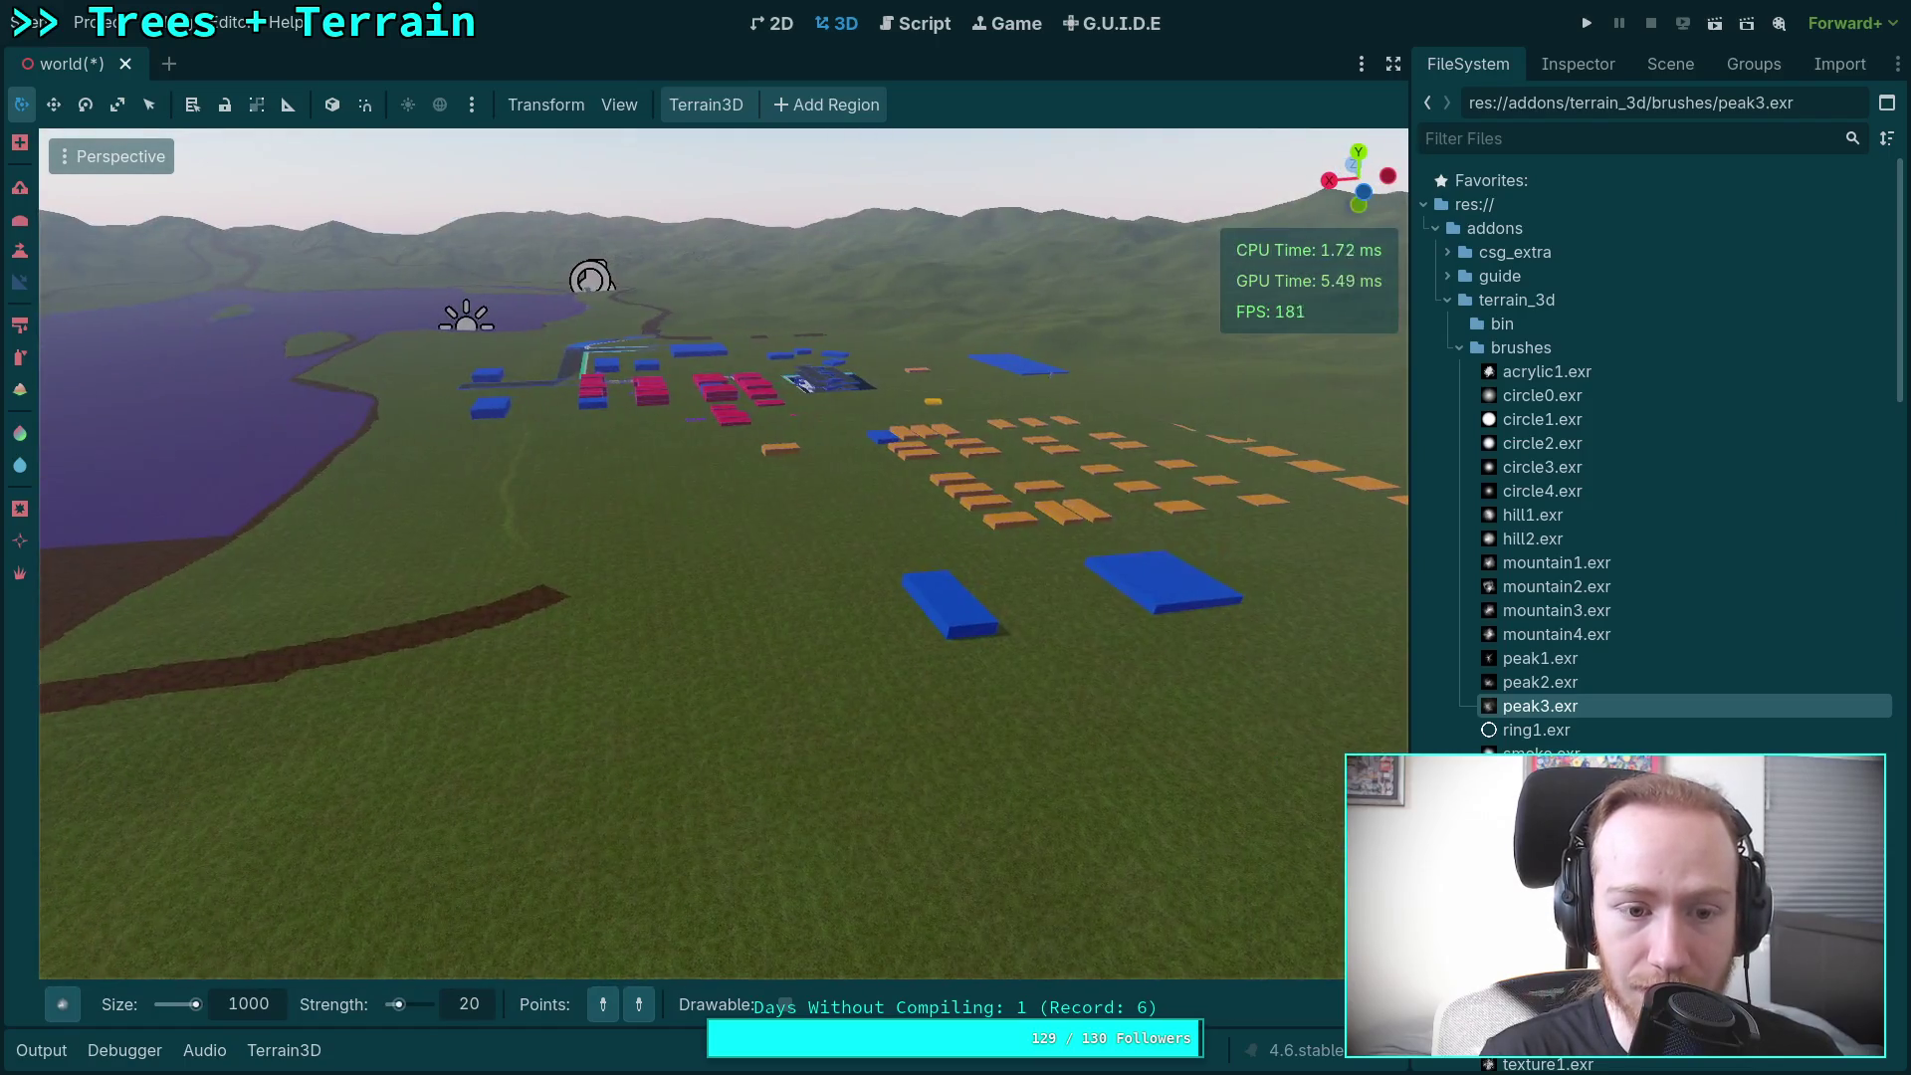
{"action": "left_click_drag", "start_coordinate": [723, 553], "coordinate": [398, 558]}
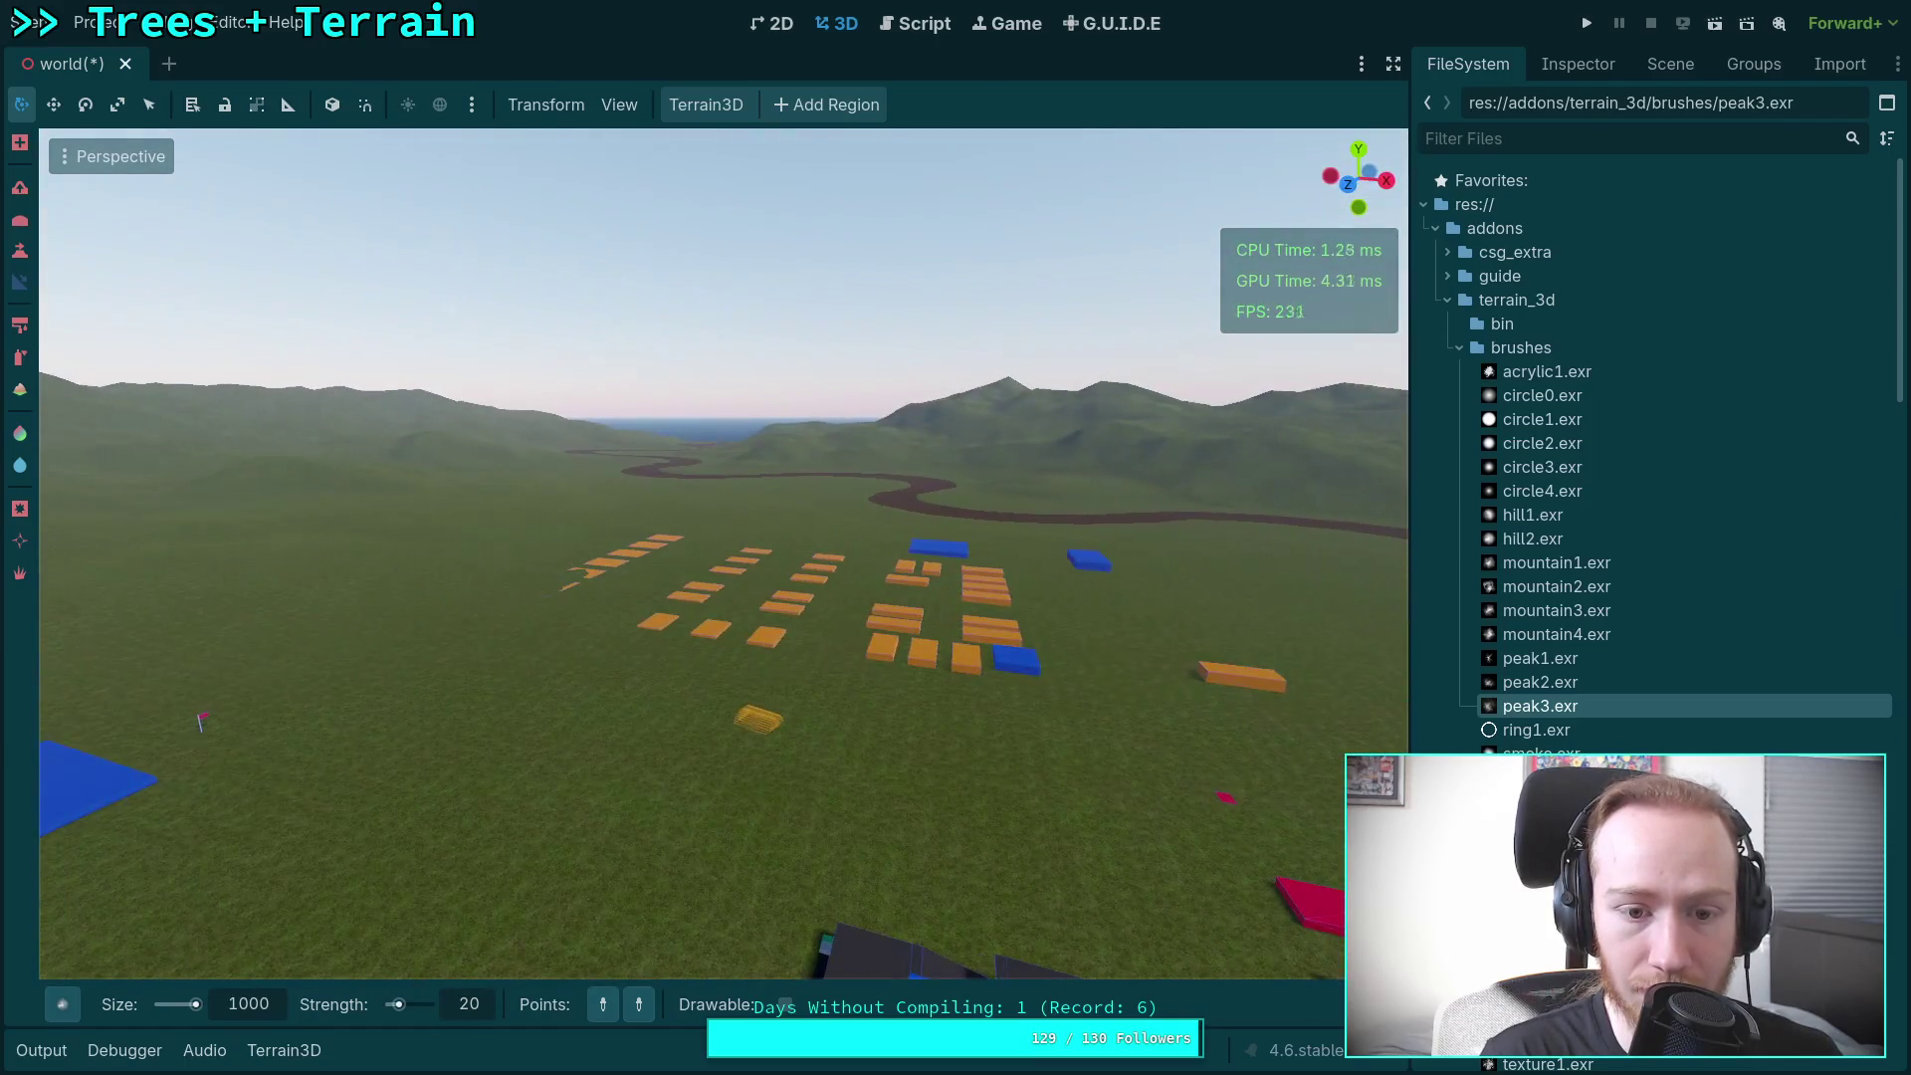
{"action": "scroll", "coordinate": [818, 501], "scroll_direction": "down", "scroll_amount": 5}
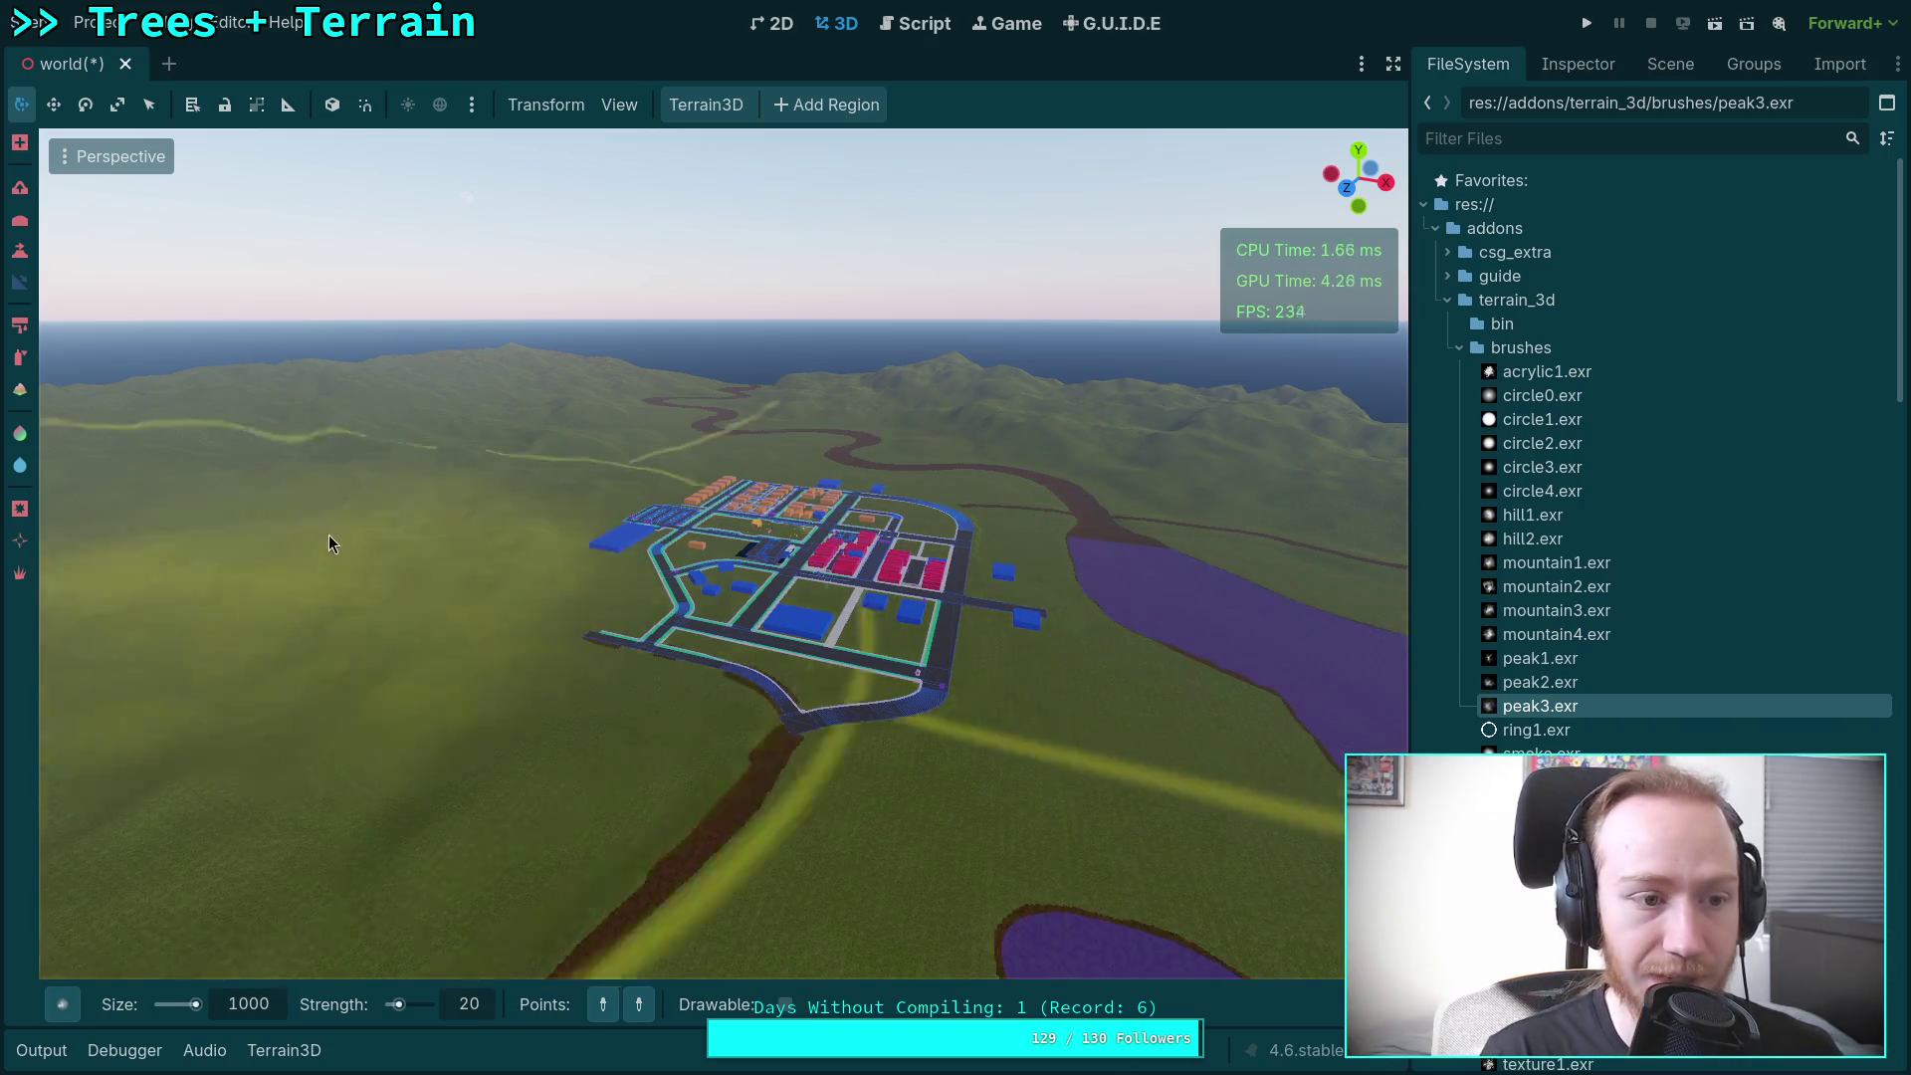
Step: Set the terrain brush size to 1 m
{"action": "left_click", "coordinate": [257, 1008]}
{"action": "type", "text": "1"}
{"action": "key", "text": "Return"}
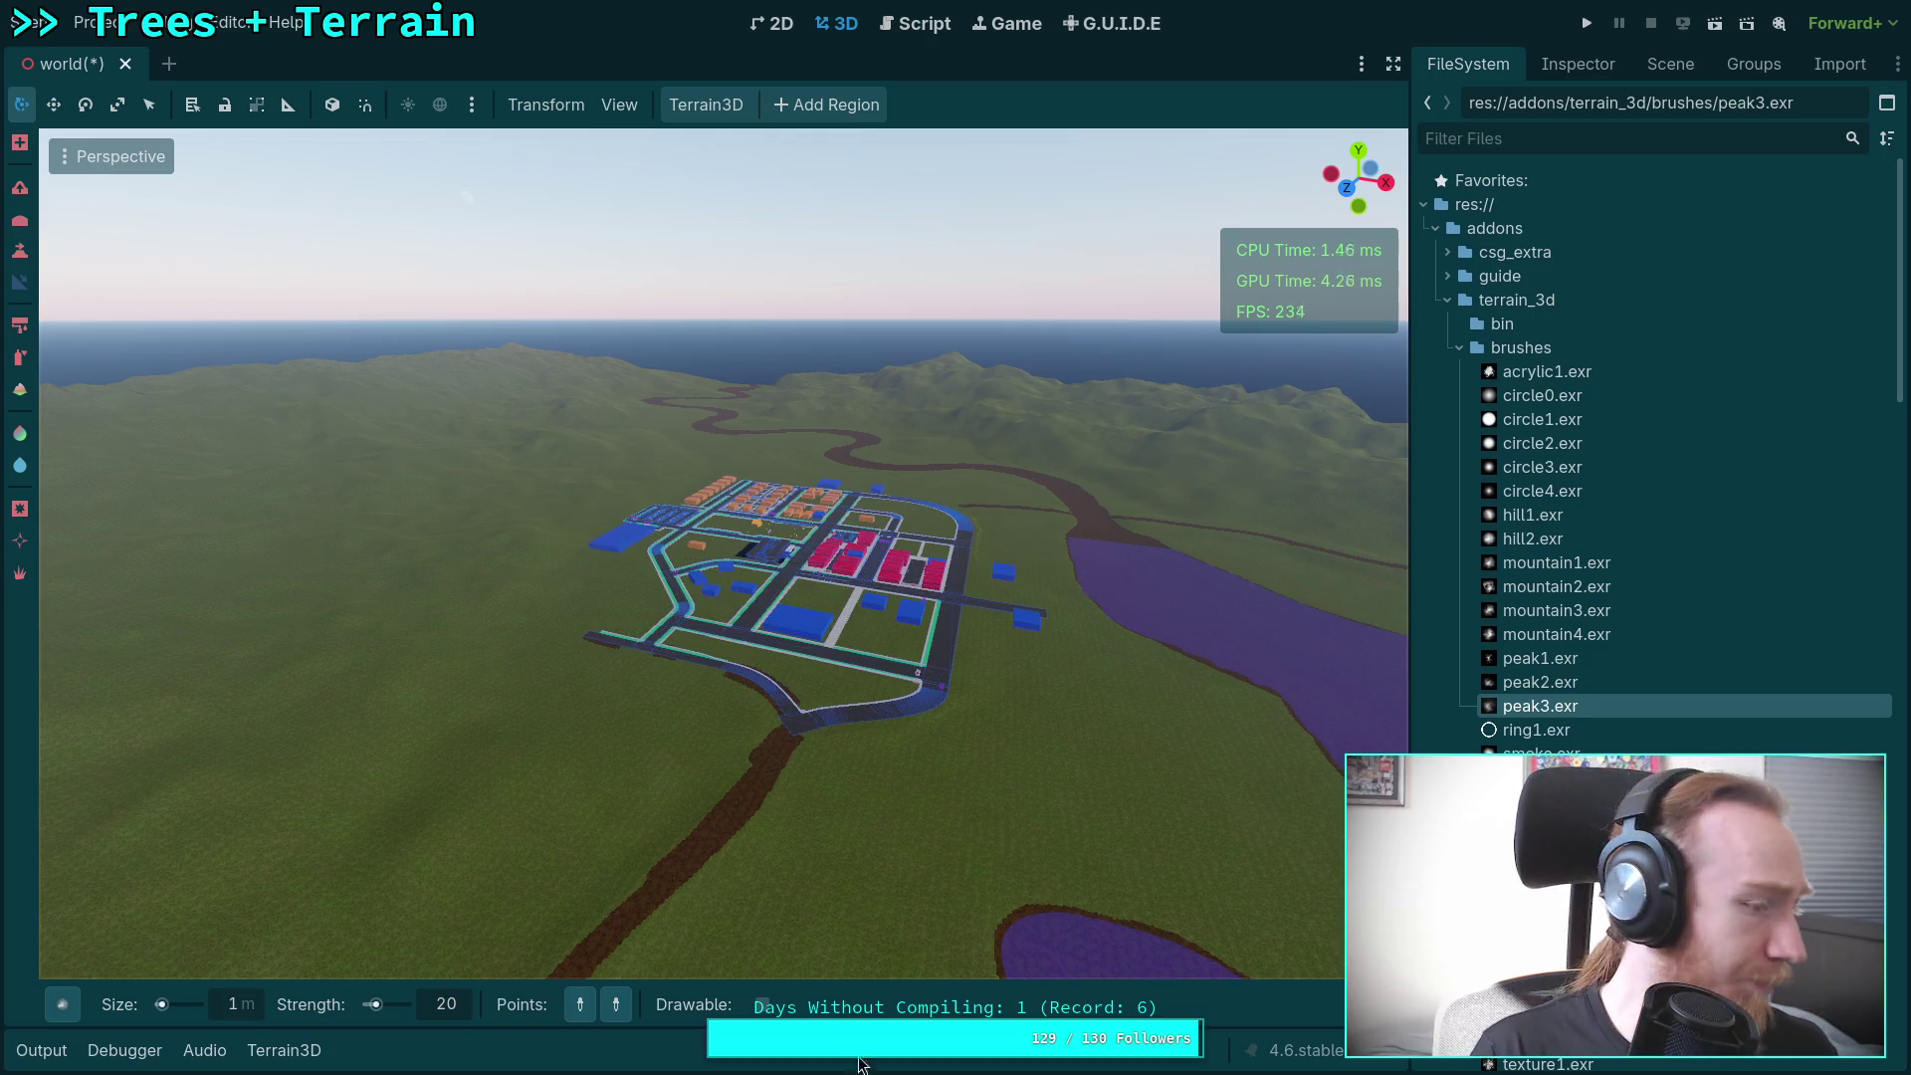
Step: Fly from the town along the winding river, rising above the river bend
{"action": "left_click_drag", "start_coordinate": [691, 822], "coordinate": [637, 807]}
{"action": "key", "text": "w"}
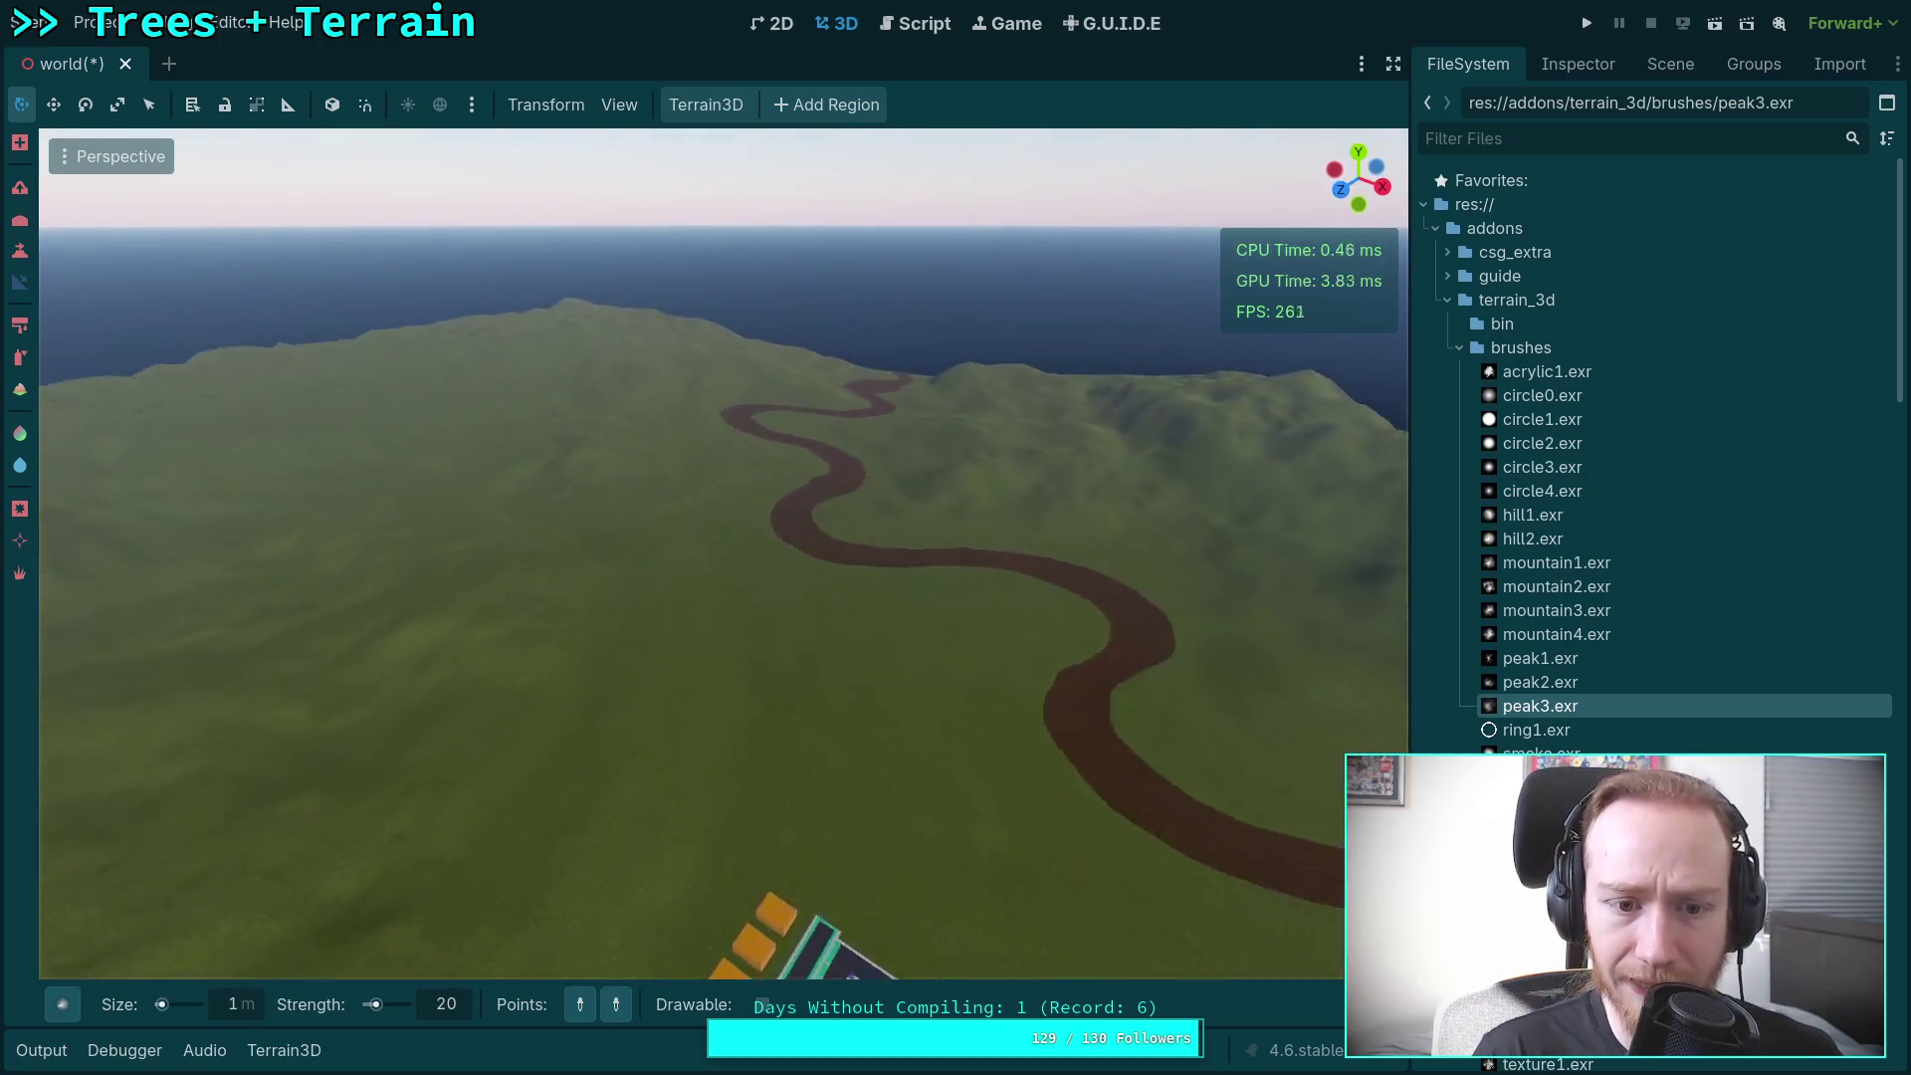
{"action": "key", "text": "w"}
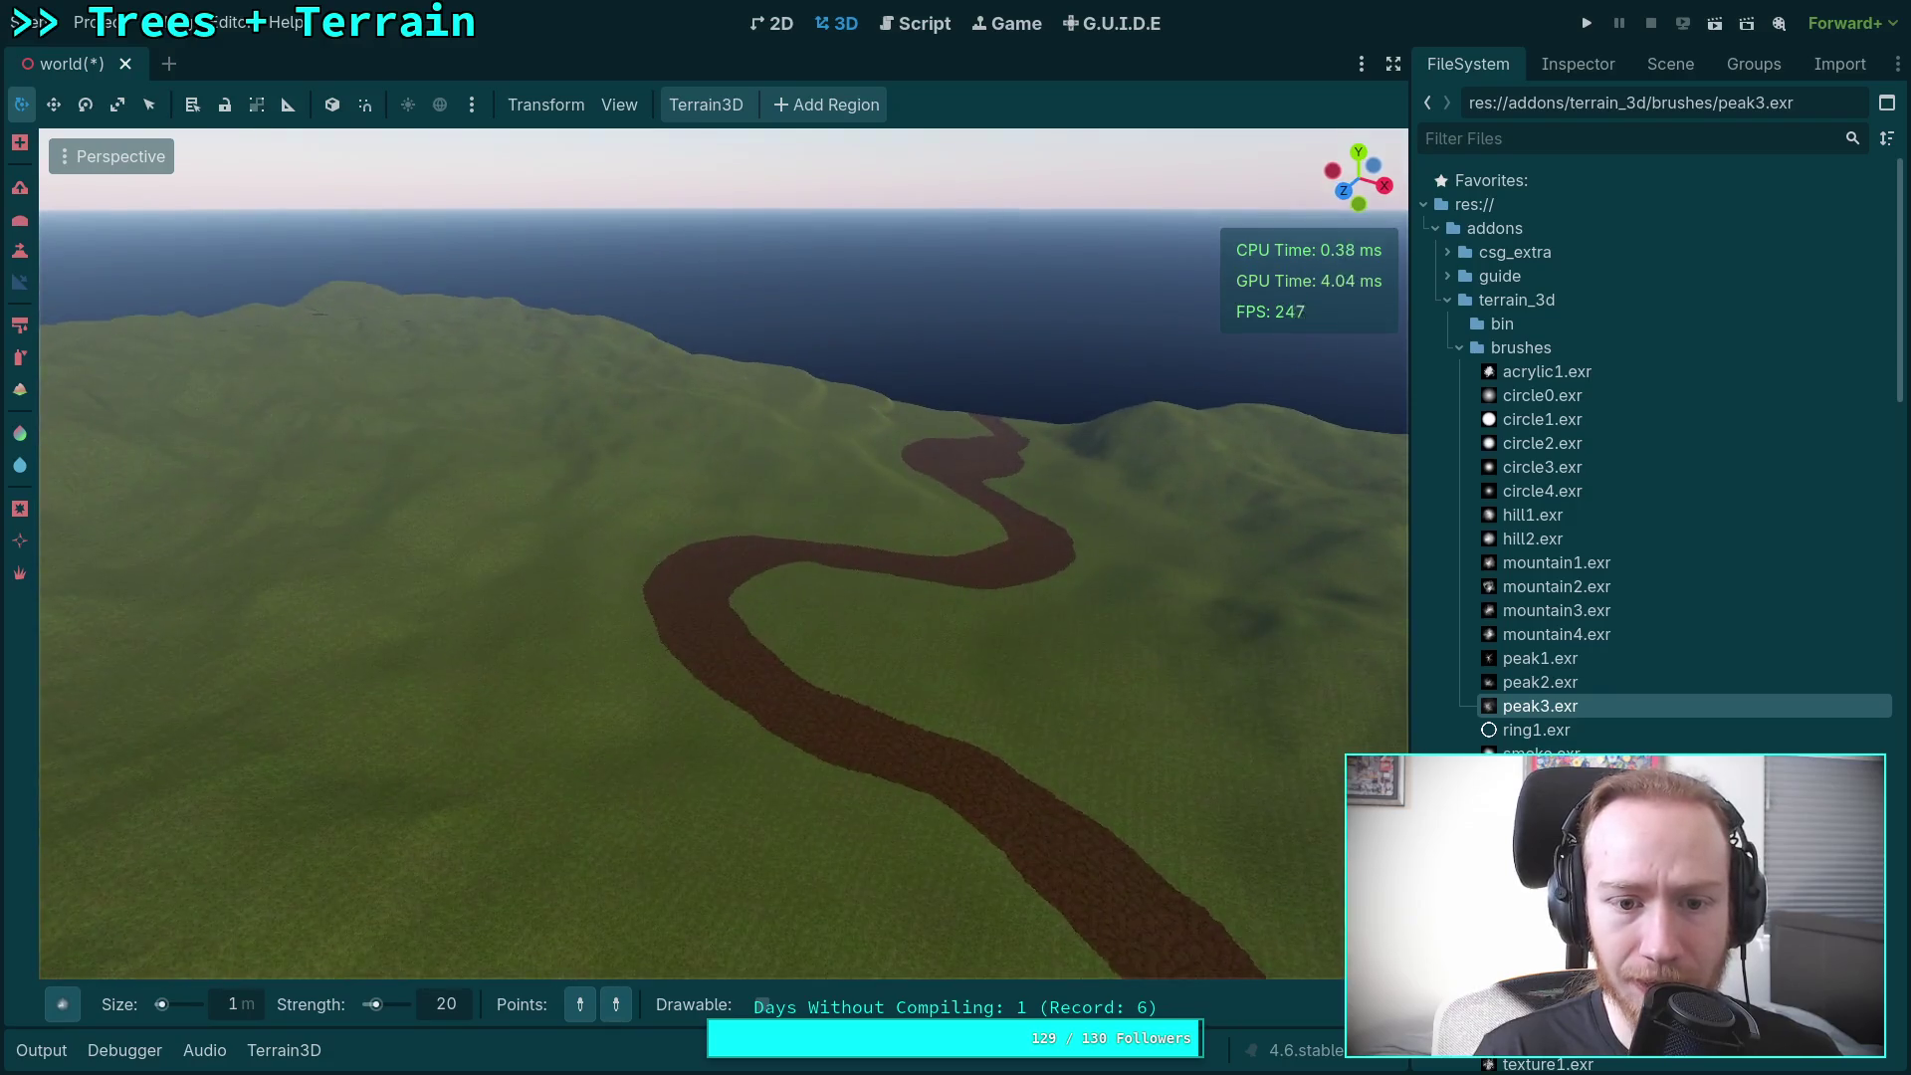
{"action": "key", "text": "w"}
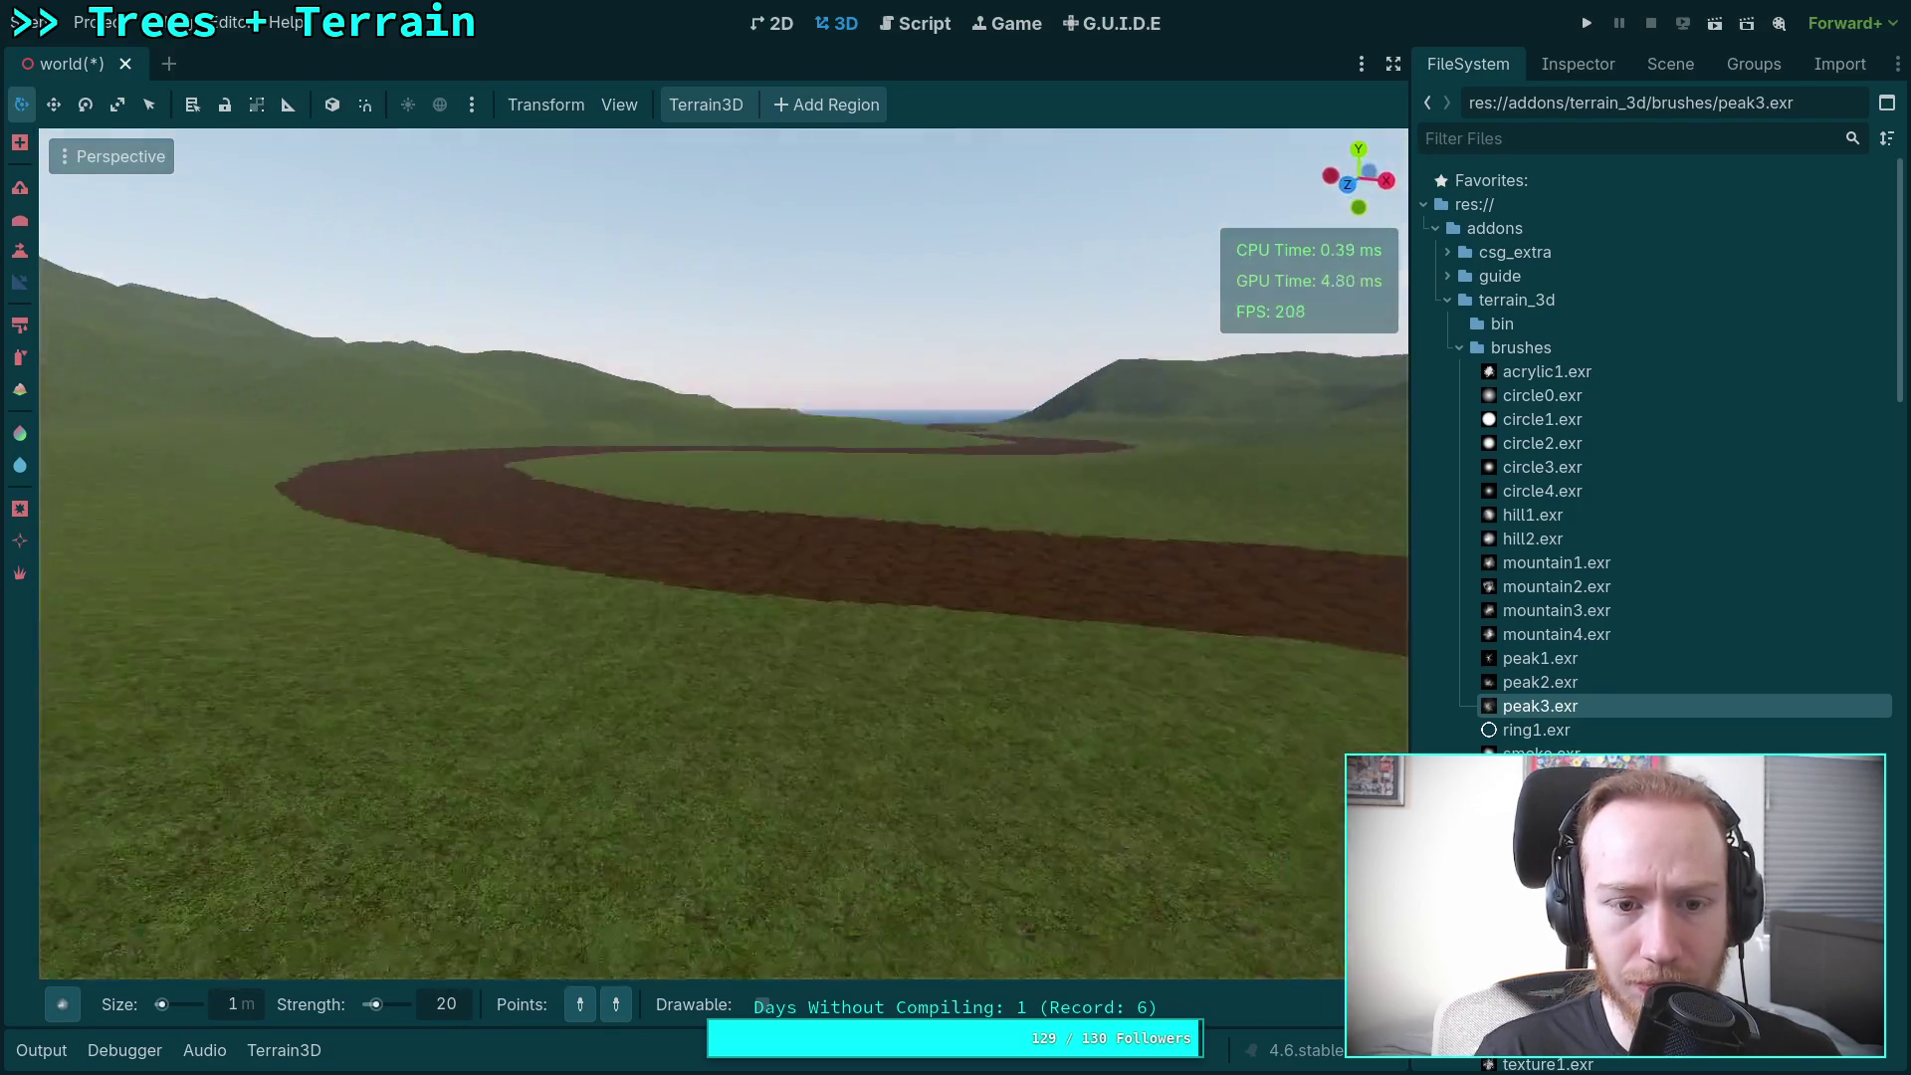
{"action": "key", "text": "e"}
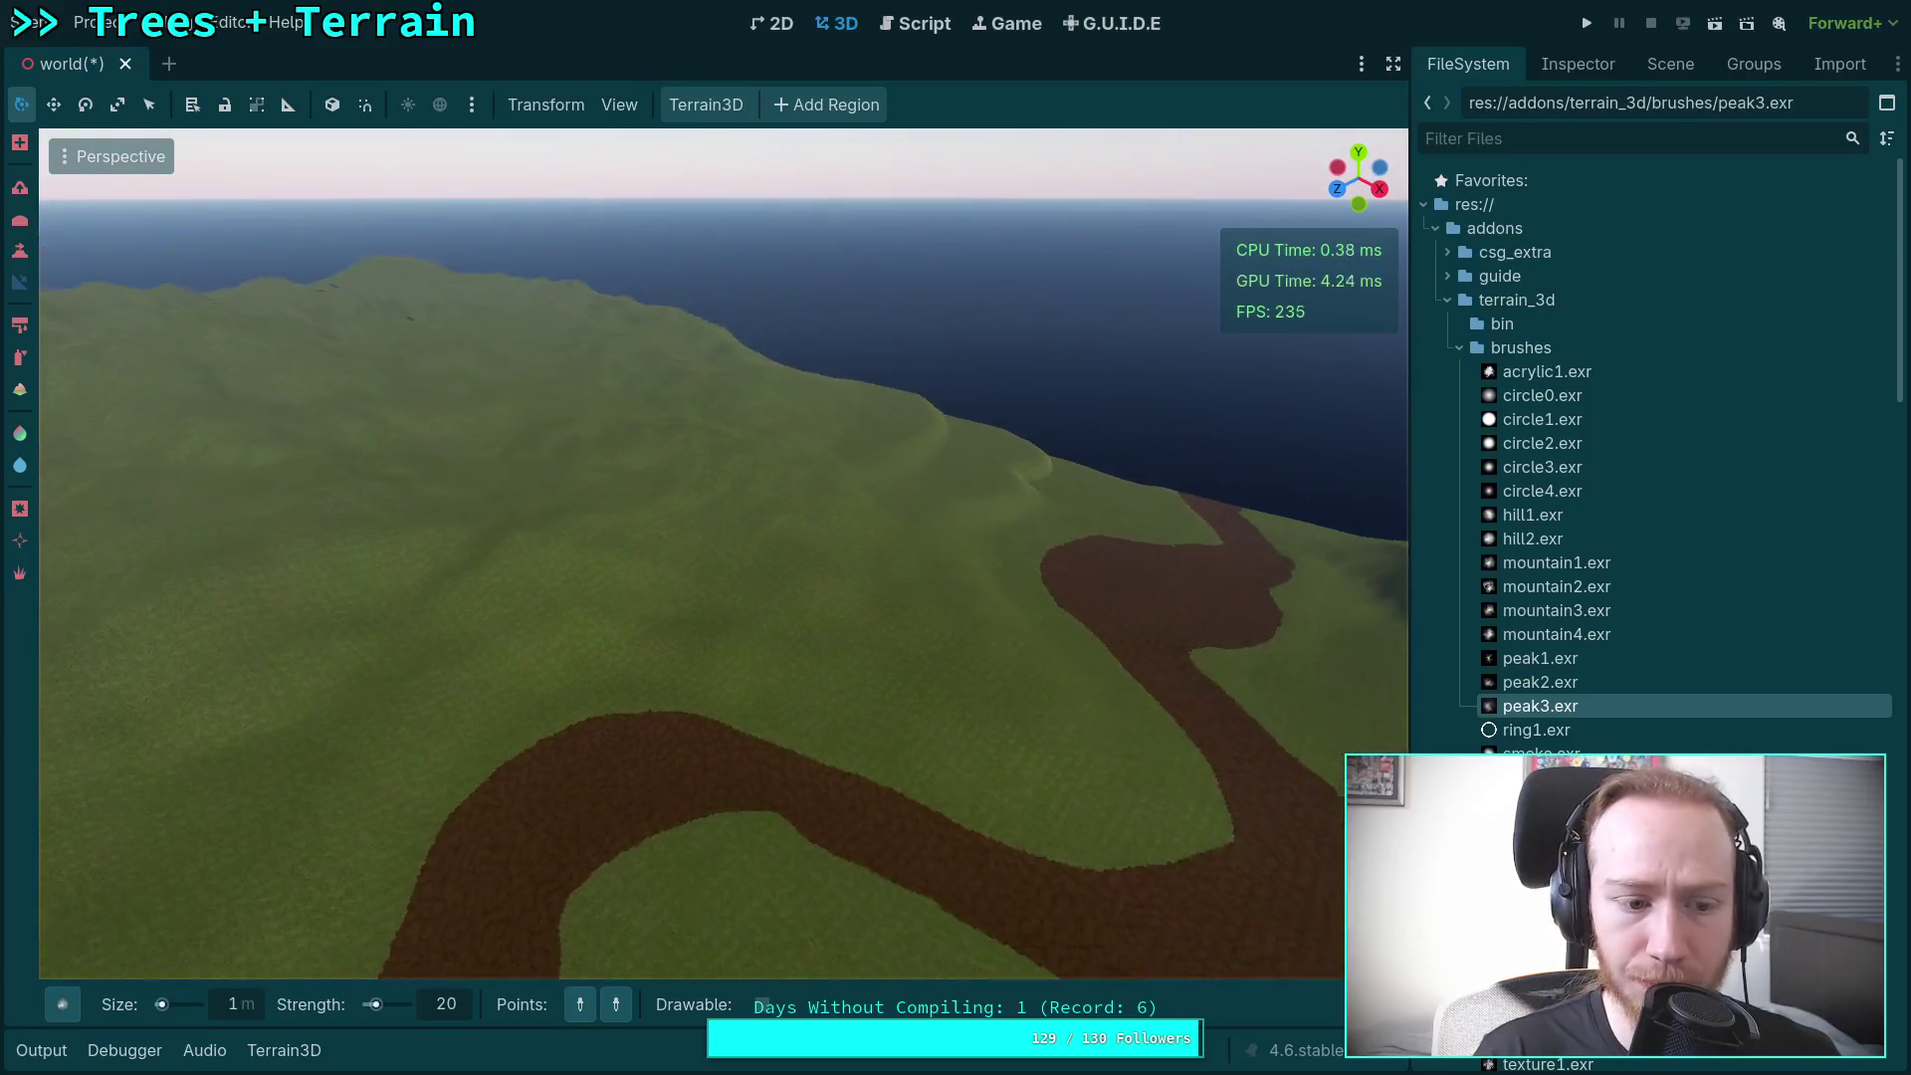
{"action": "key", "text": "e"}
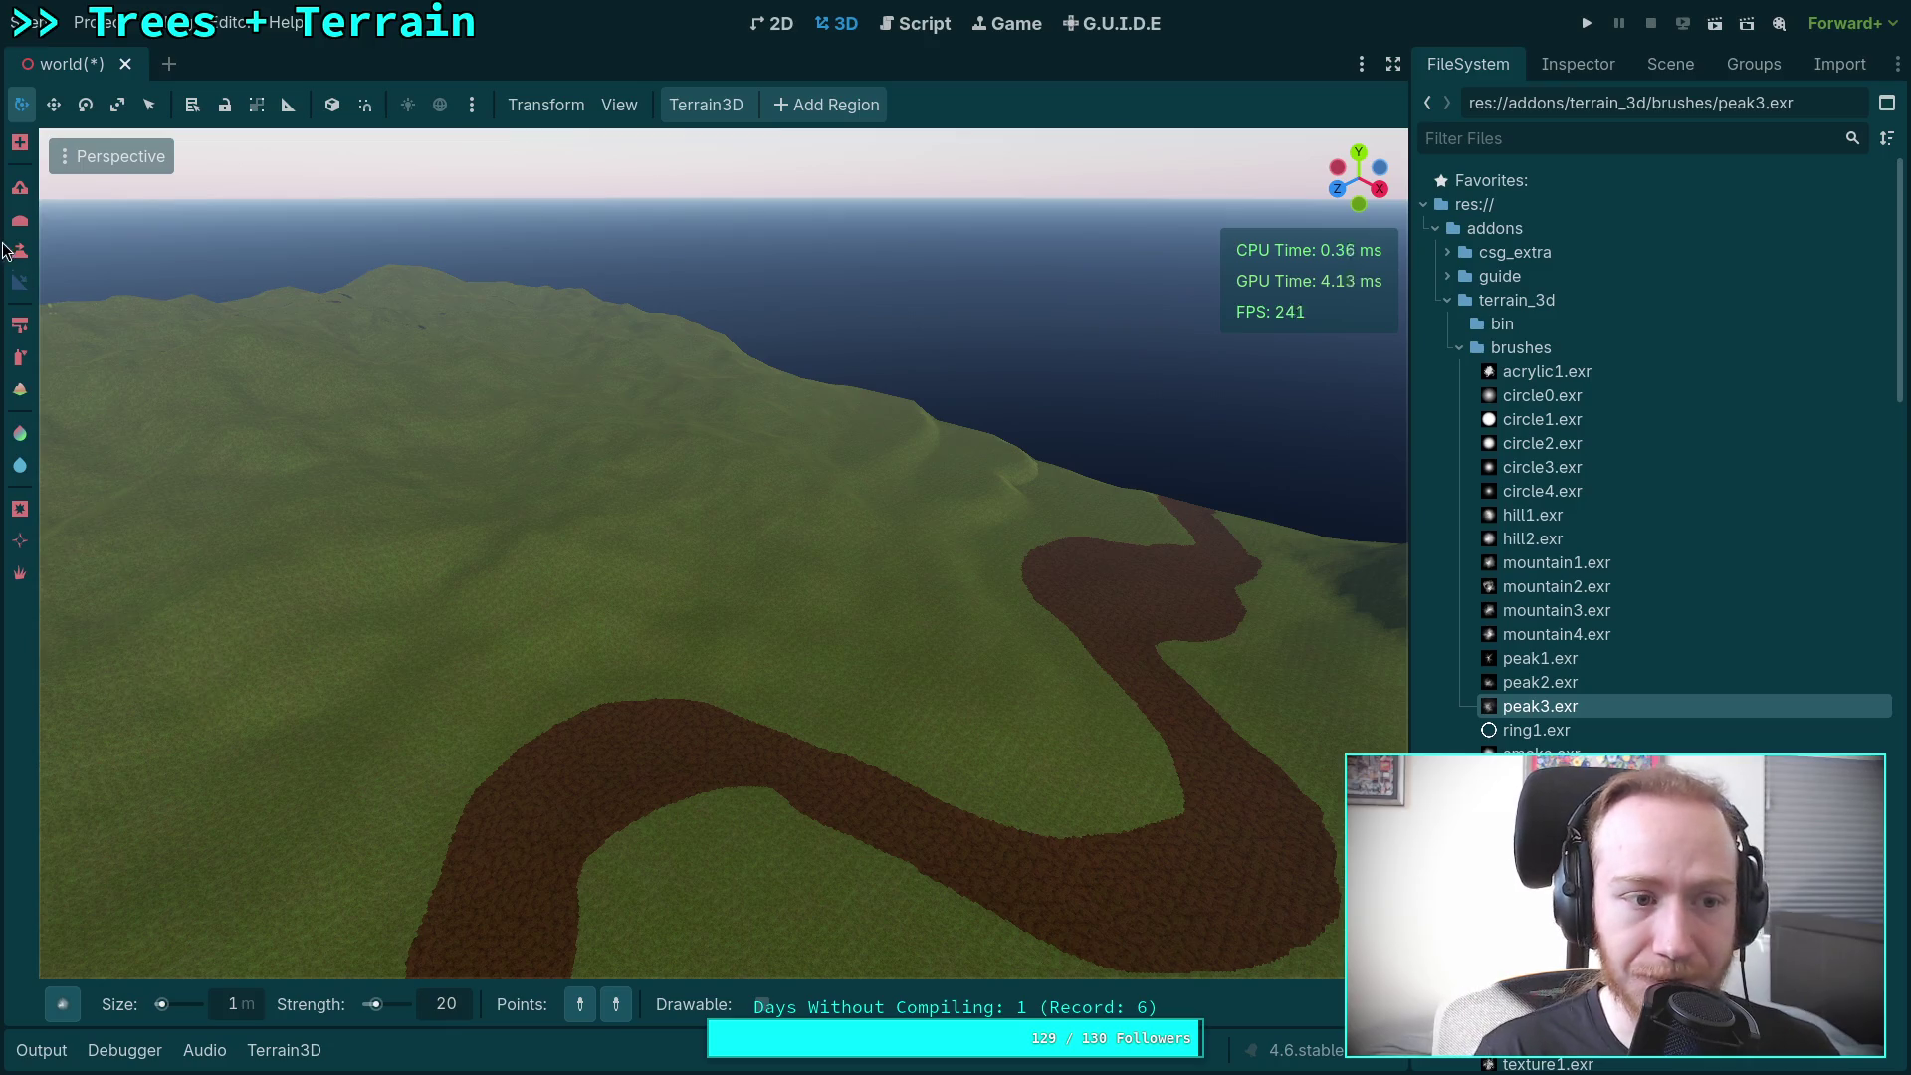
Step: With the Height tool at 50 and a round 50 m brush, stamp a plateau beside the road
{"action": "left_click", "coordinate": [14, 250]}
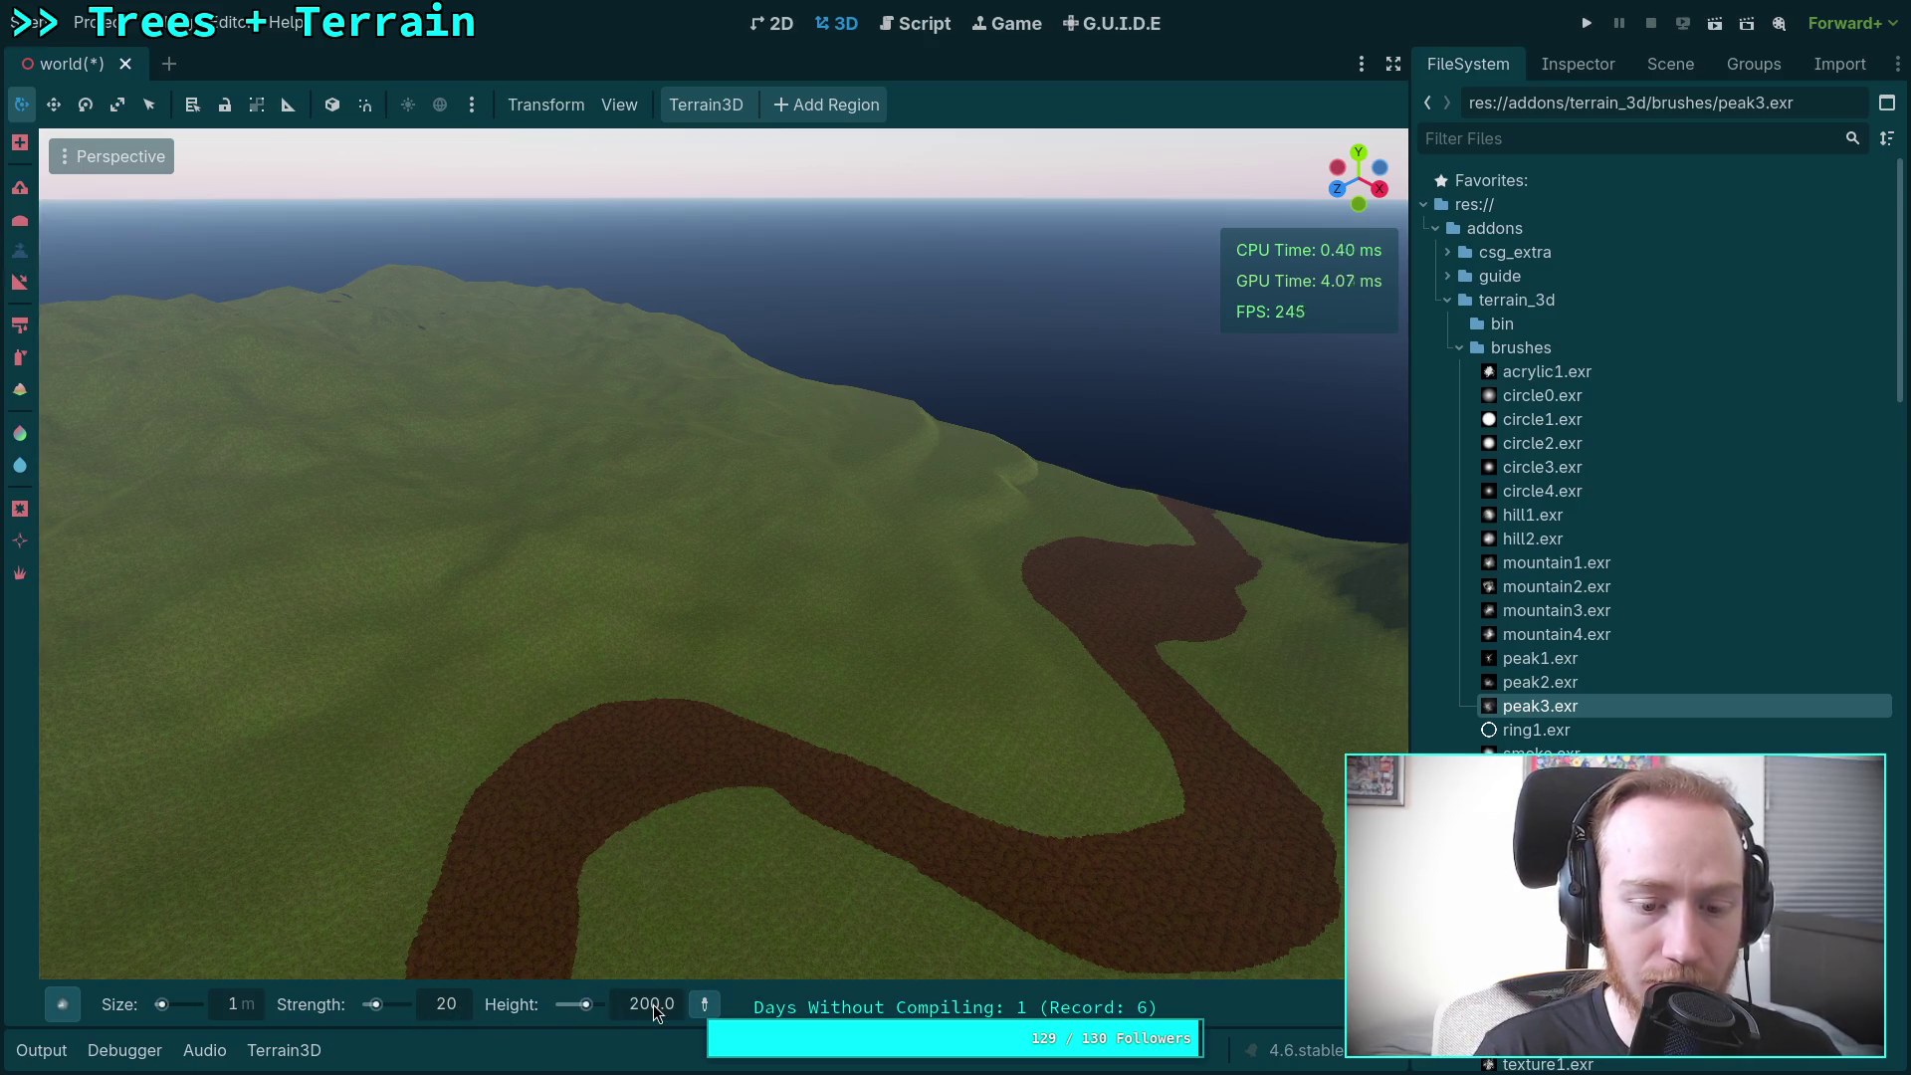
{"action": "type", "text": "50."}
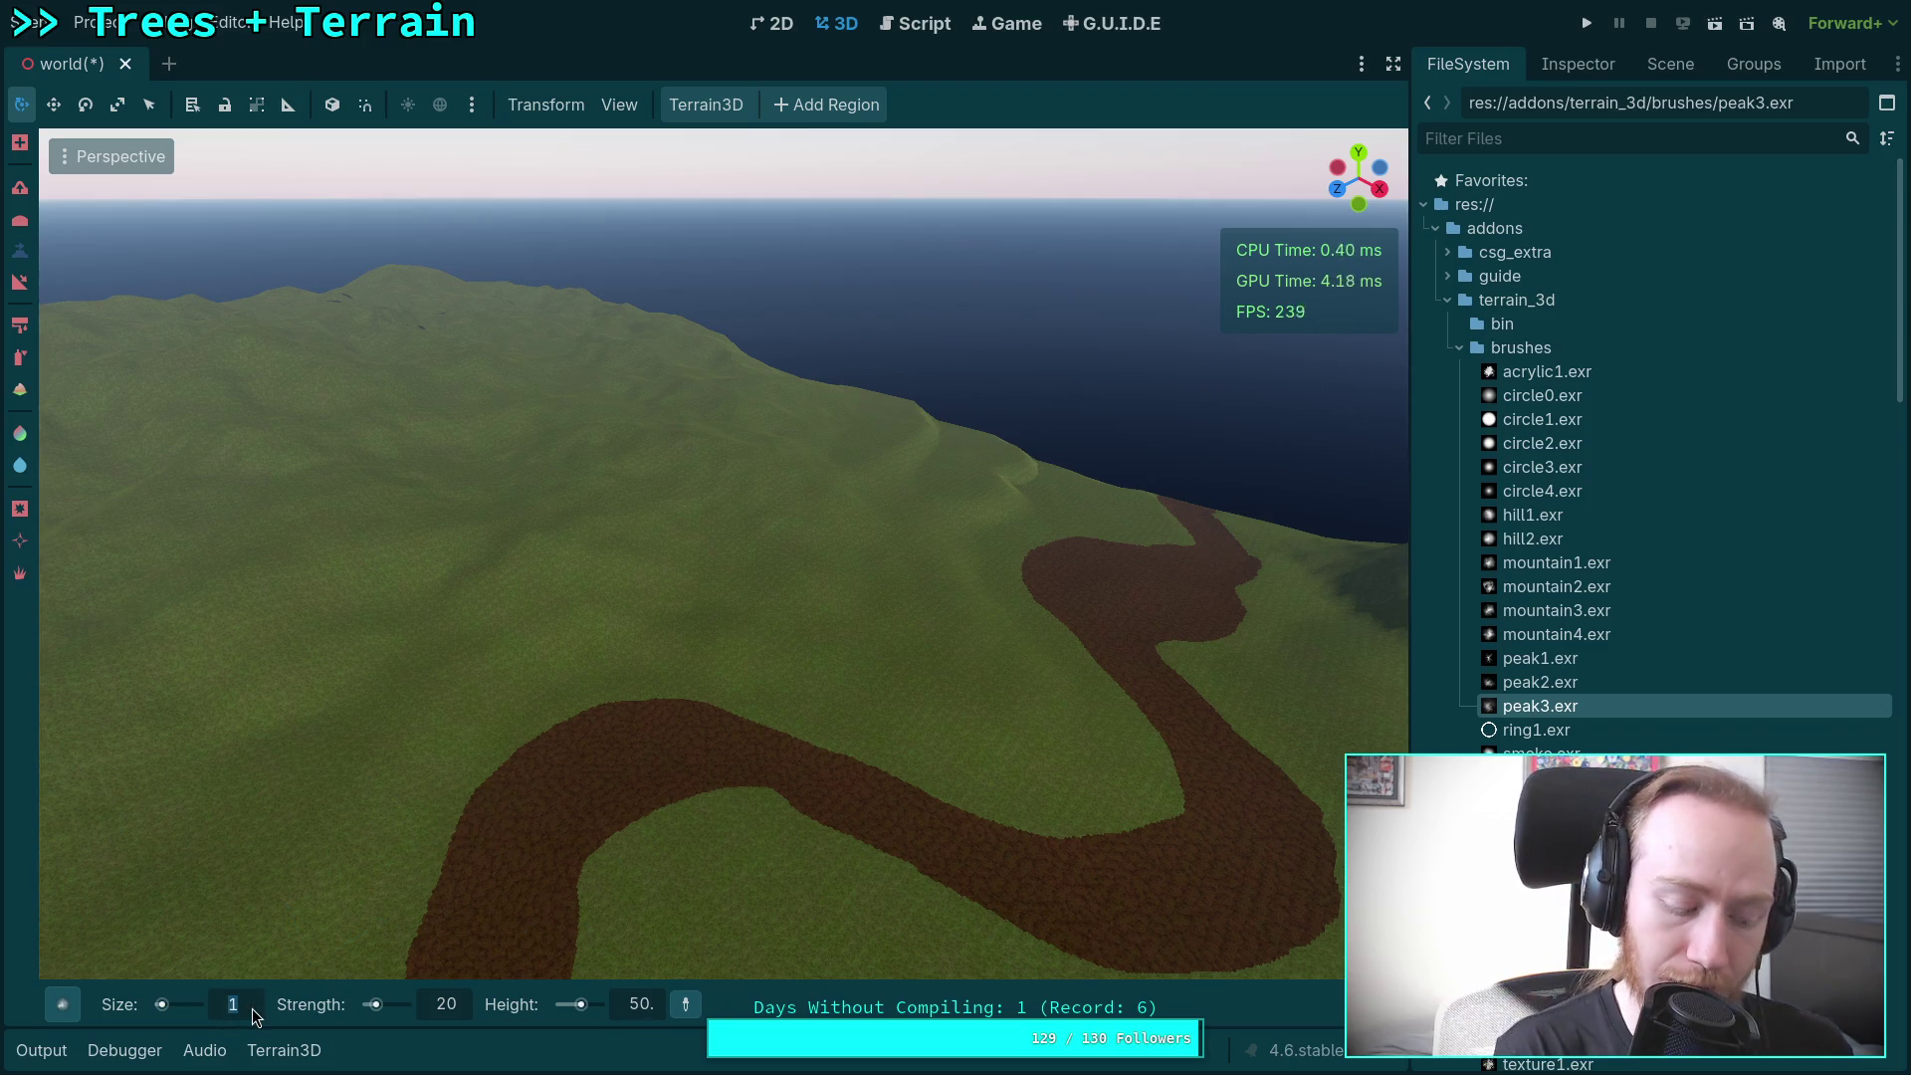
{"action": "type", "text": "0"}
{"action": "key", "text": "Return"}
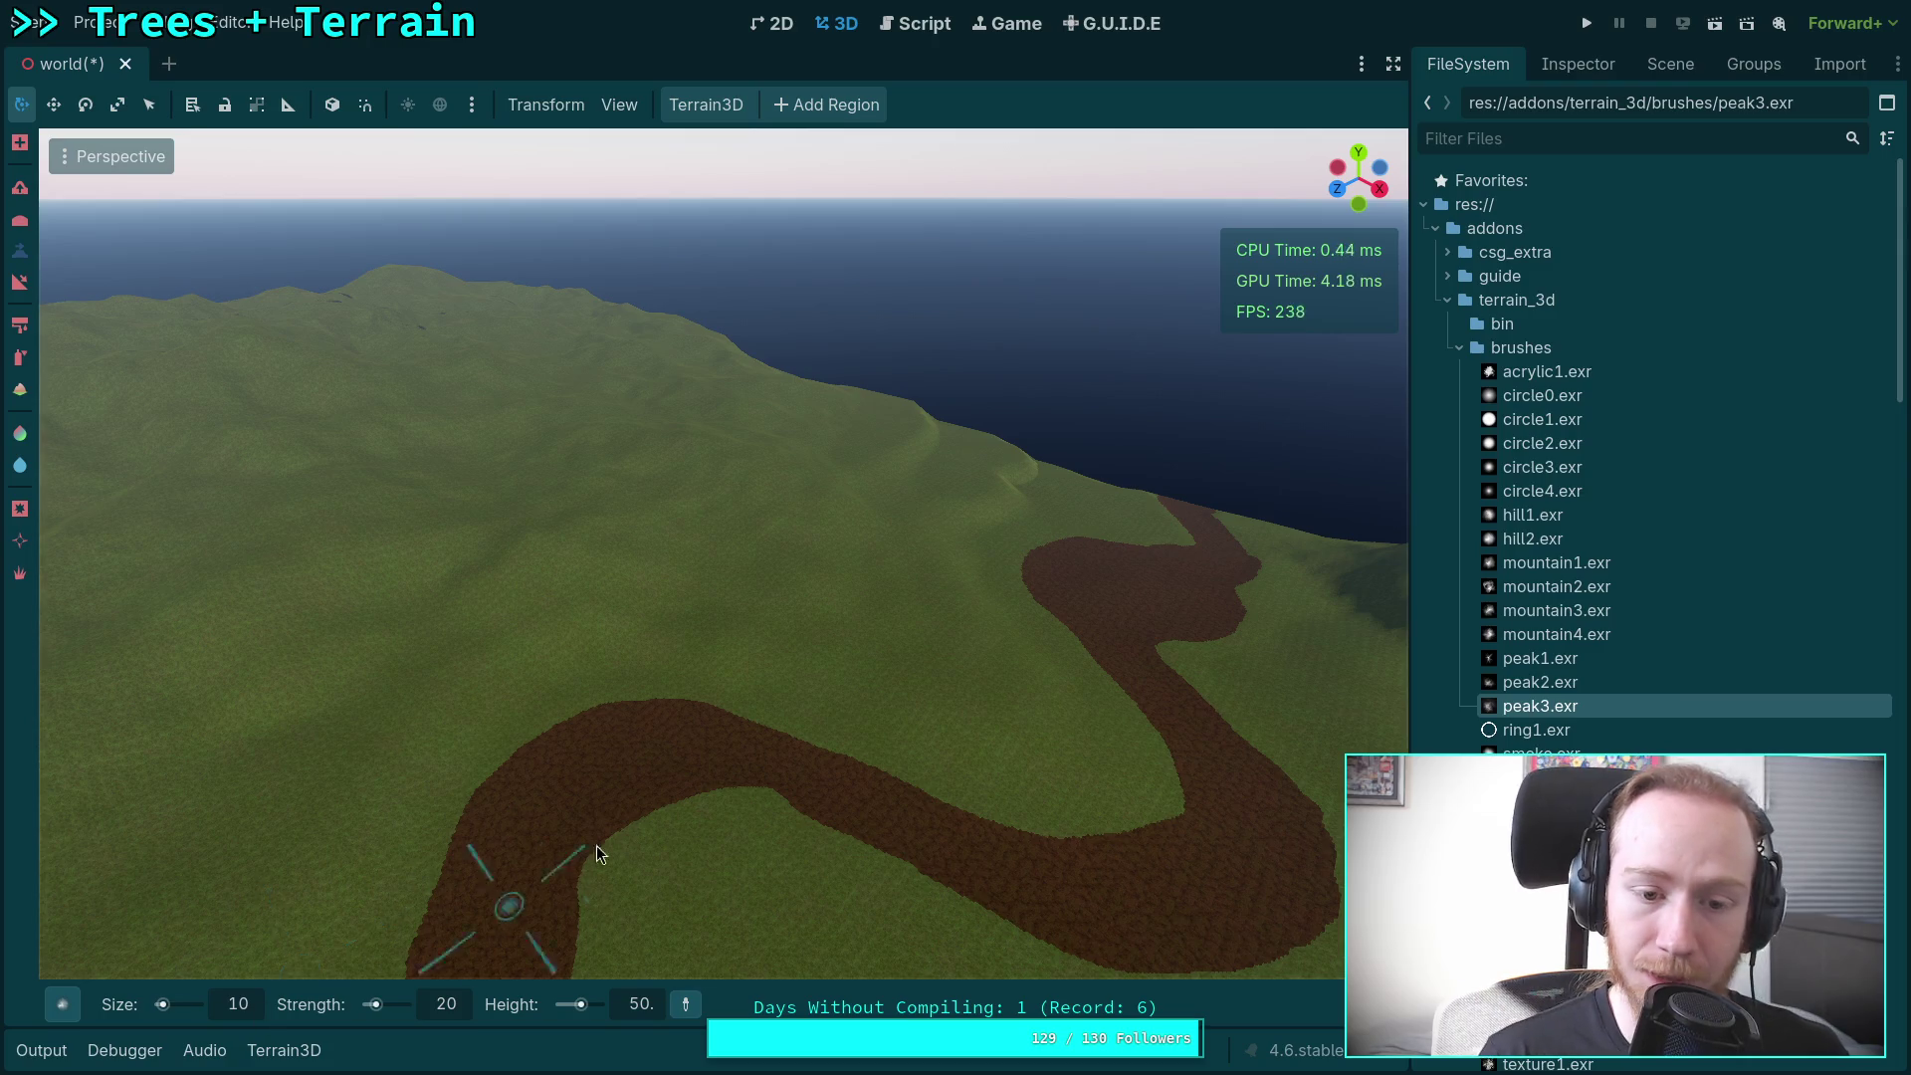
{"action": "key", "text": "b"}
{"action": "left_click", "coordinate": [426, 725]}
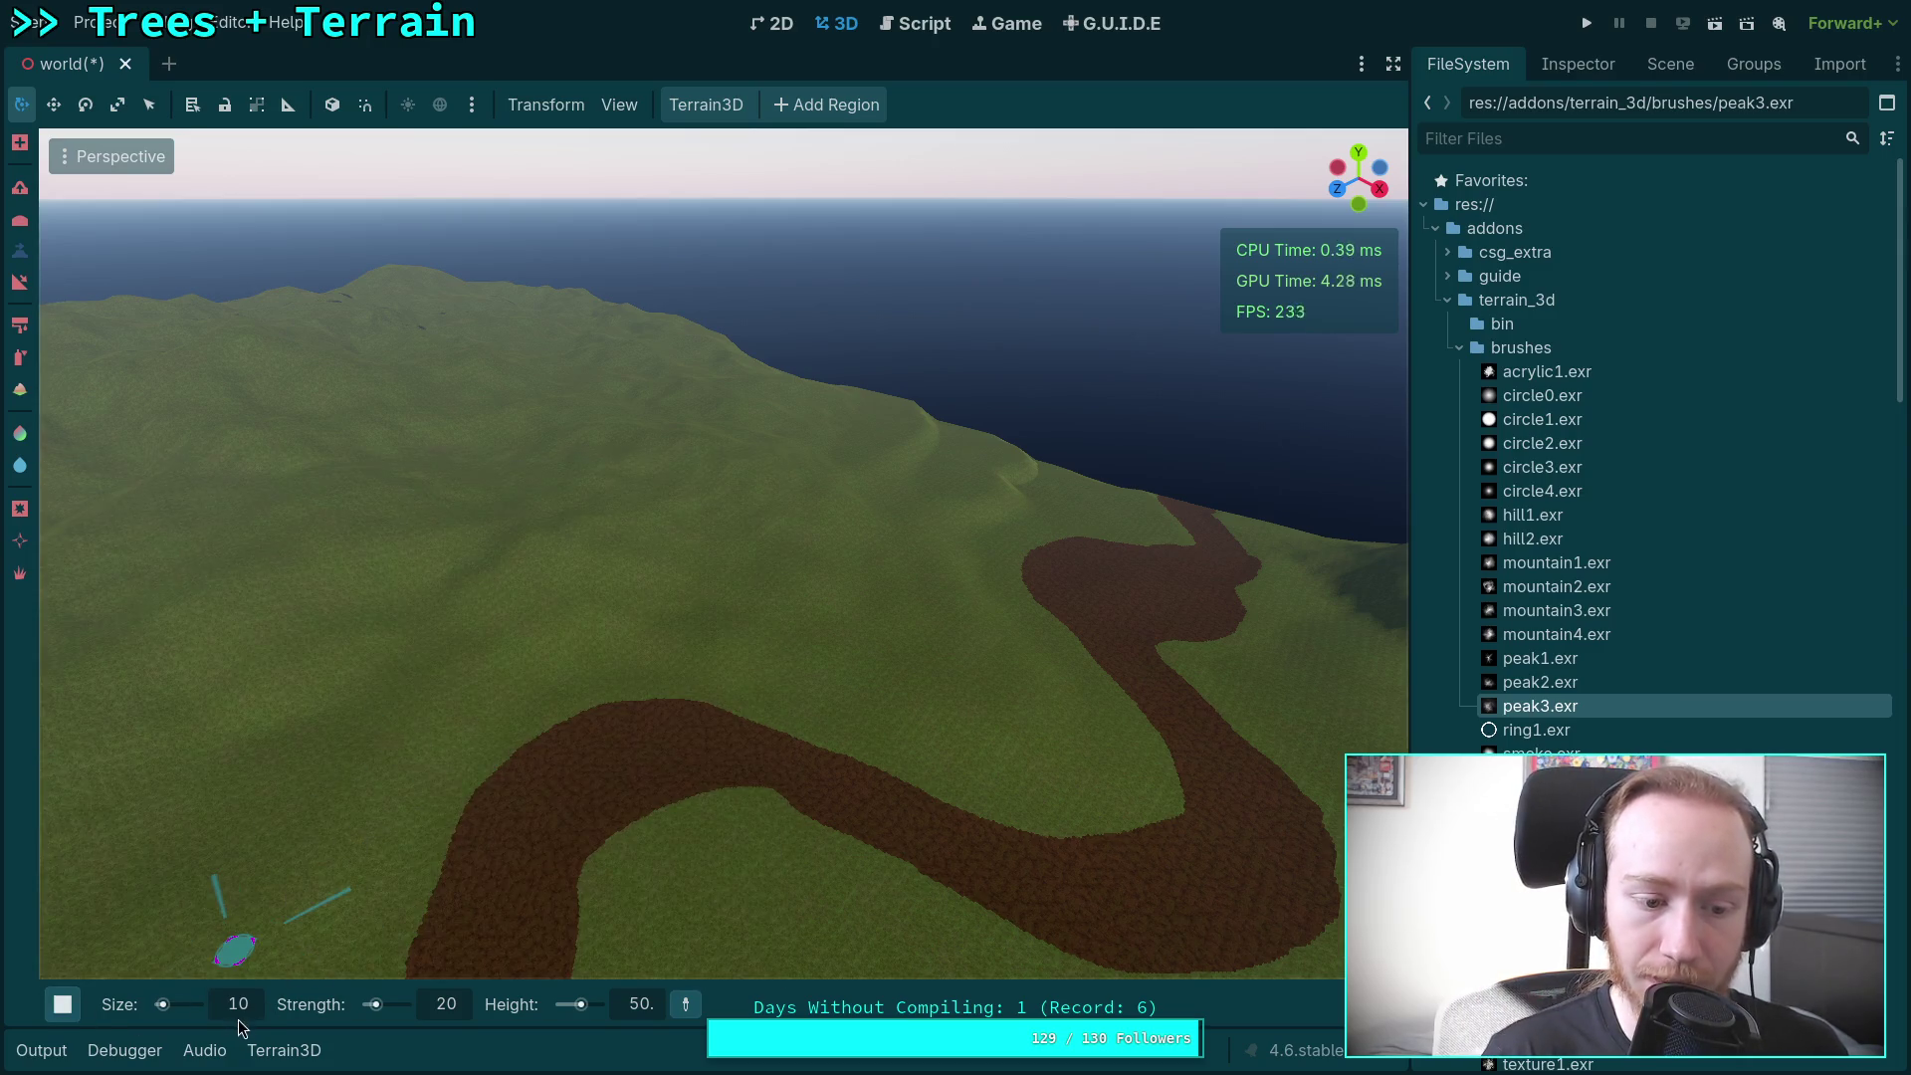
{"action": "left_click", "coordinate": [63, 1004]}
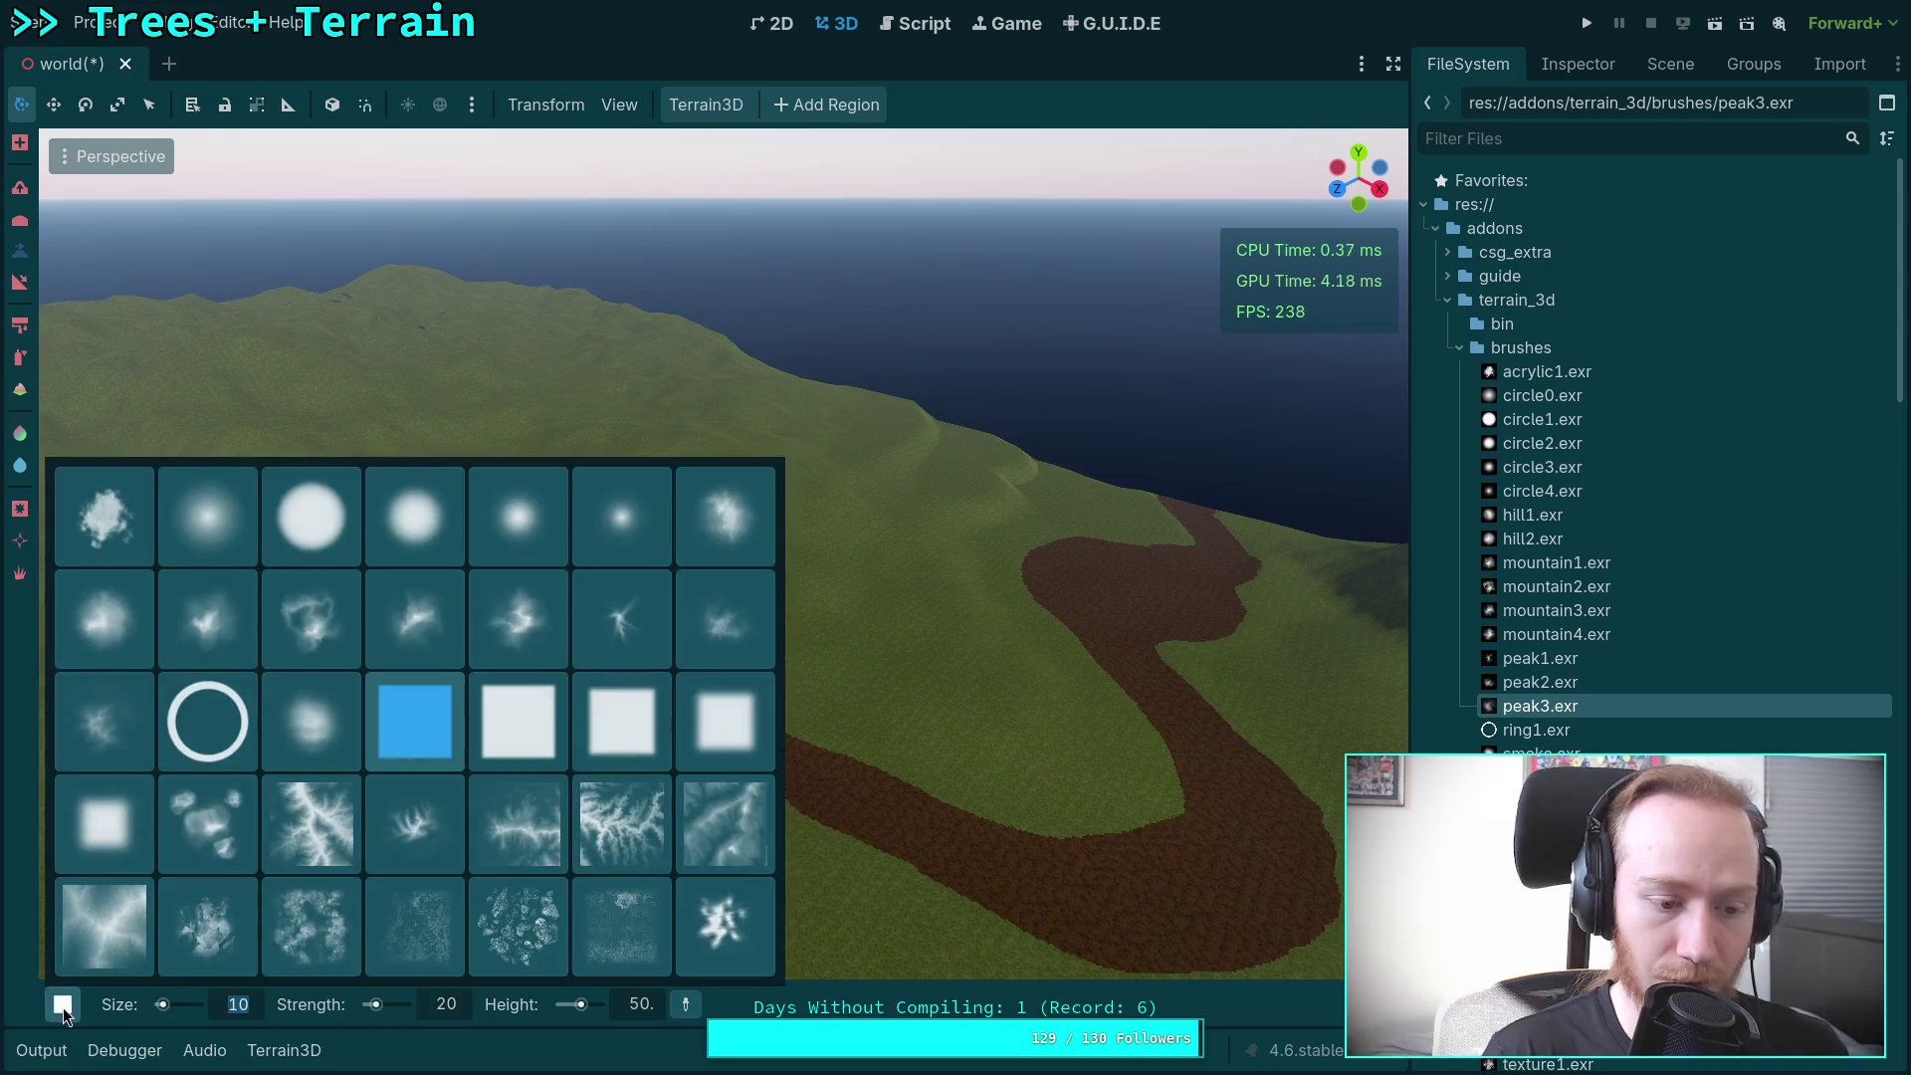
{"action": "left_click", "coordinate": [313, 517]}
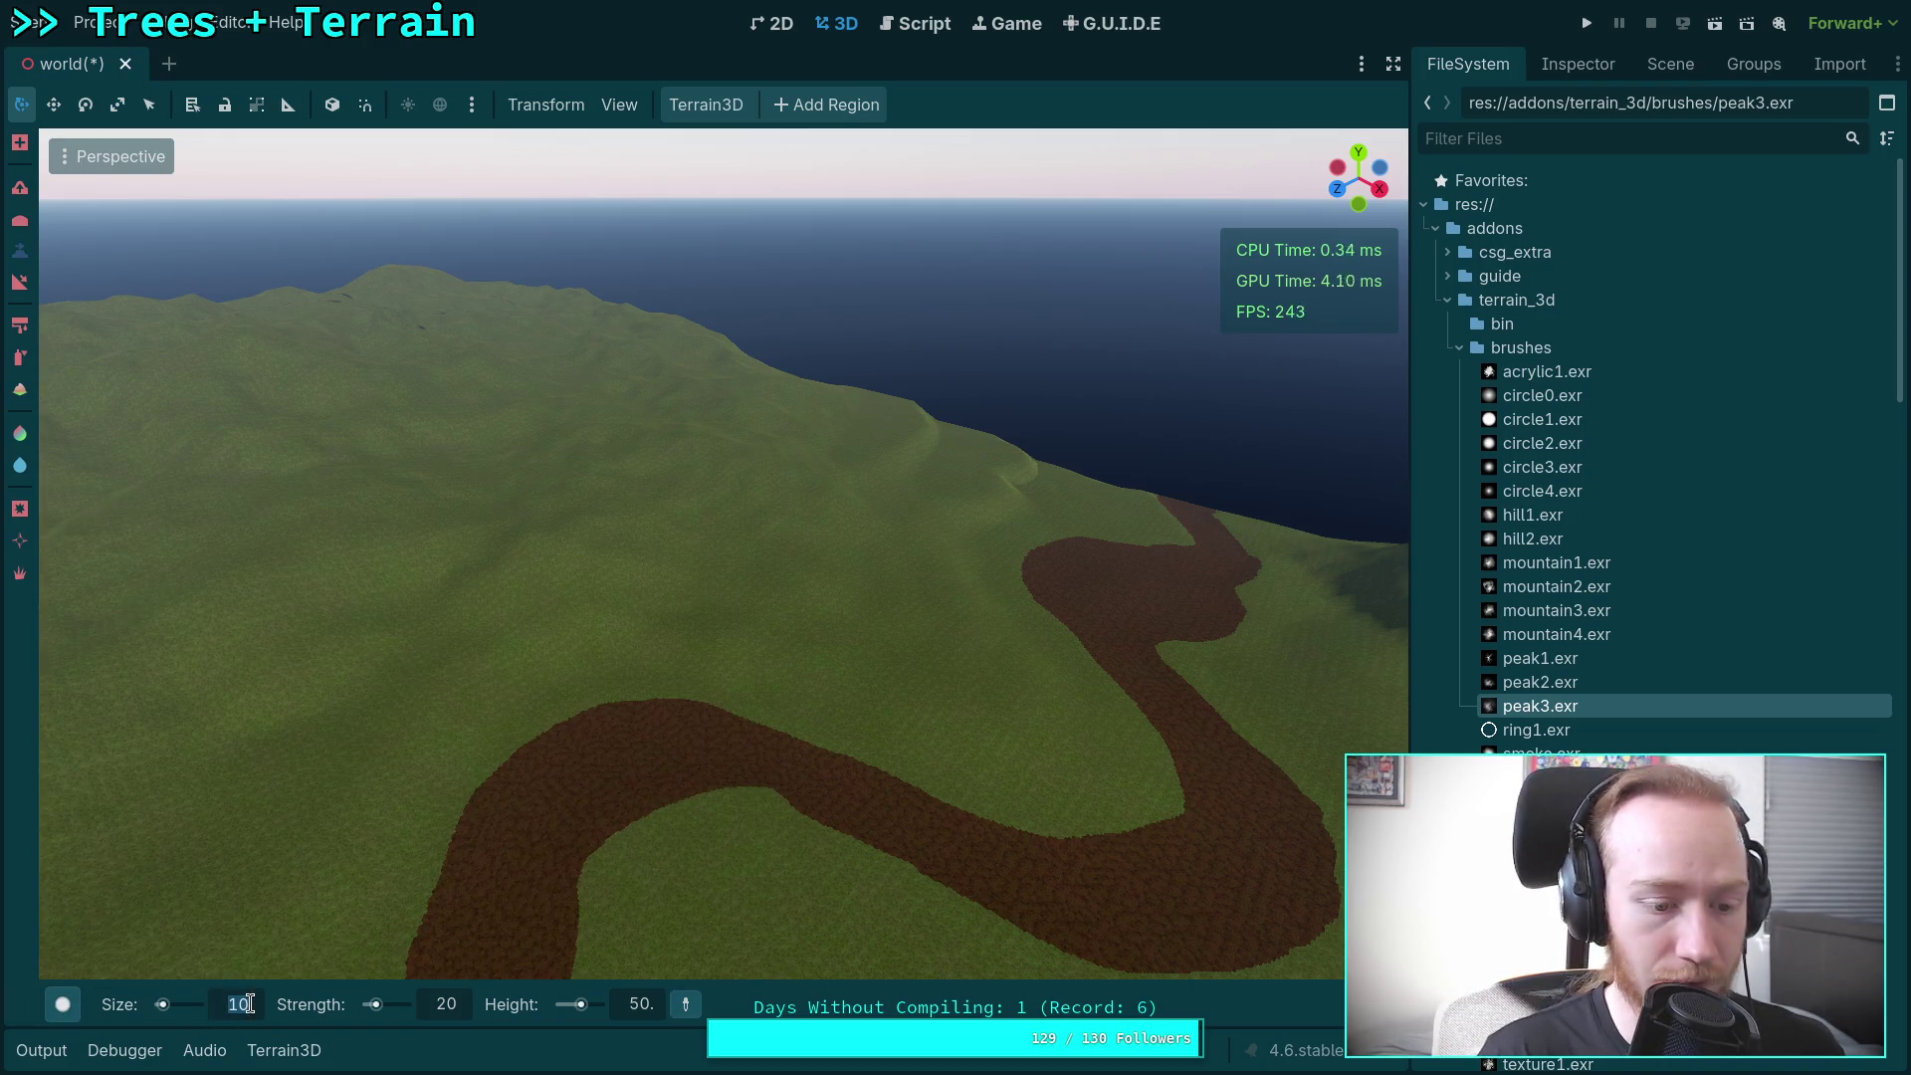
{"action": "left_click", "coordinate": [241, 993]}
{"action": "type", "text": "50"}
{"action": "key", "text": "Return"}
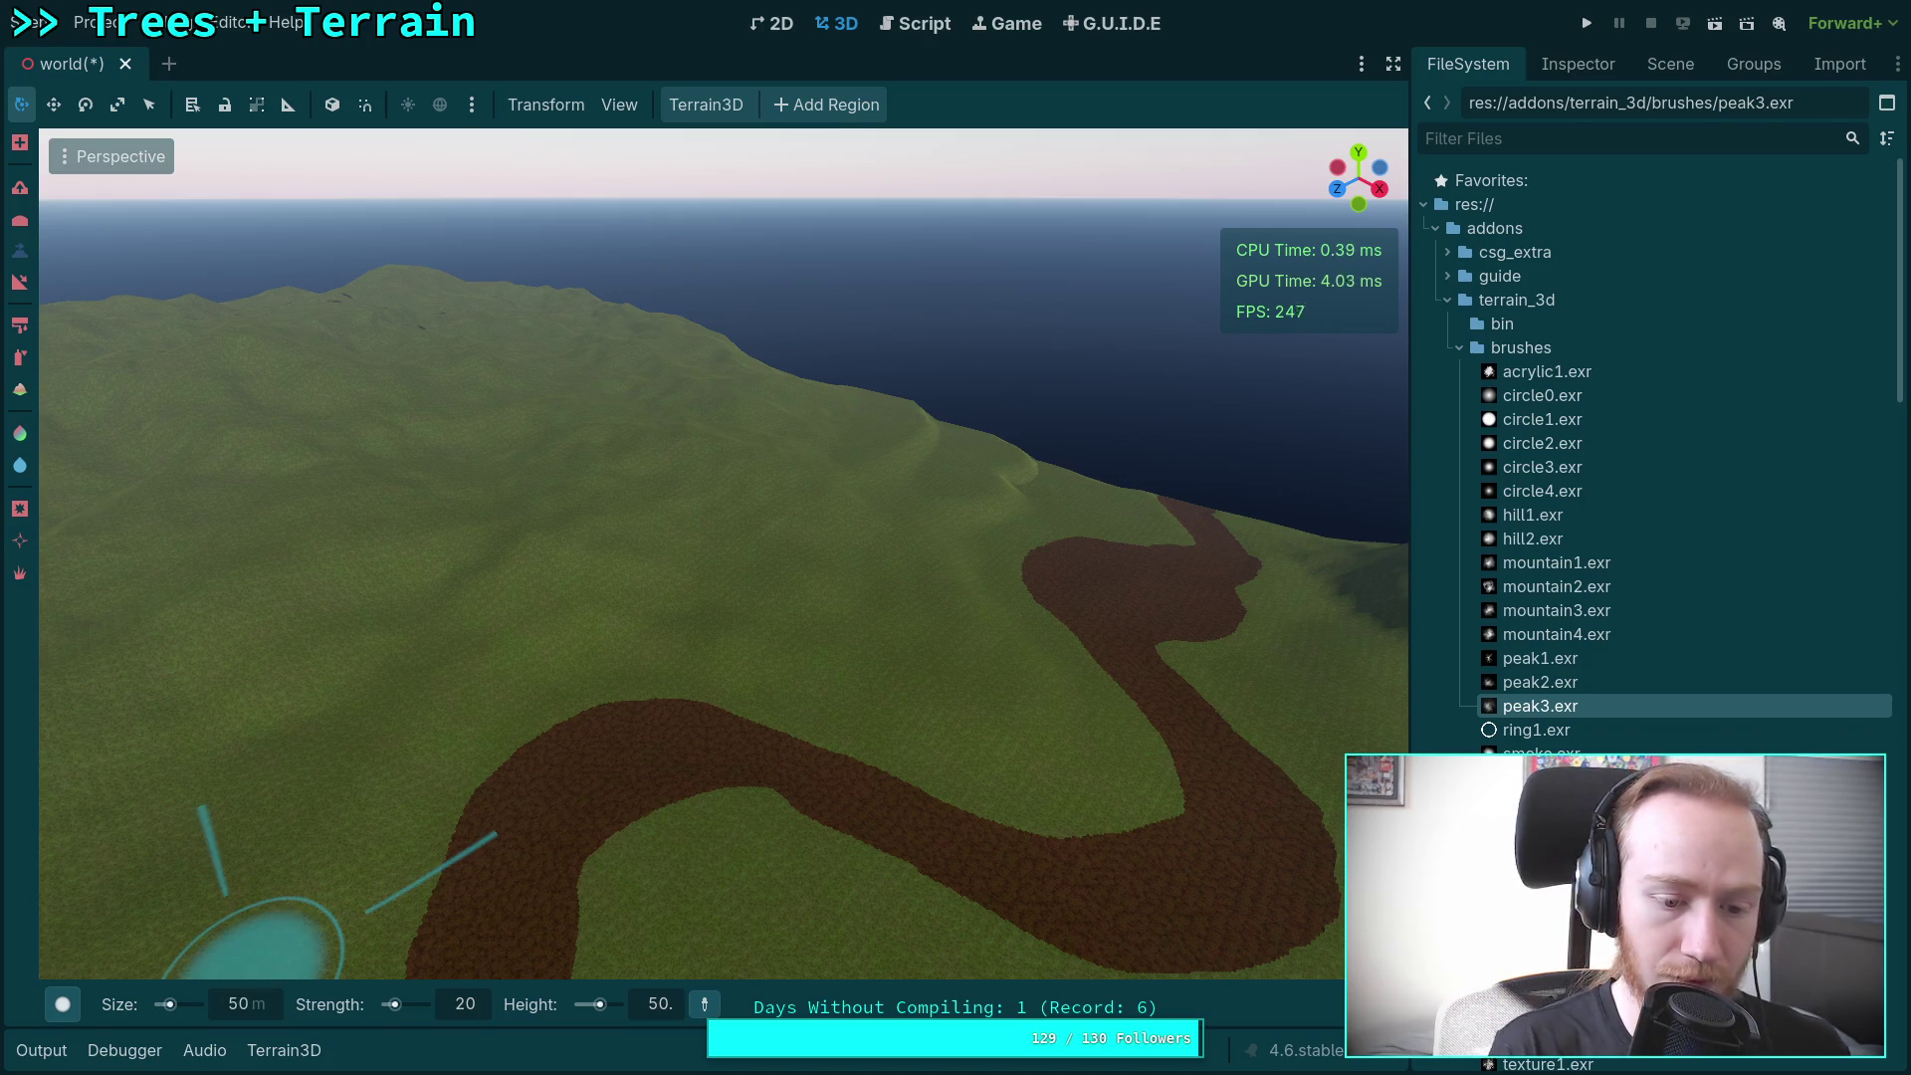
{"action": "left_click", "coordinate": [701, 595]}
Step: Sample the hill's height 66.1 as the new target, then overlook the town, roads and lake
{"action": "mouse_move", "coordinate": [801, 661]}
{"action": "left_mouse_down"}
{"action": "mouse_move", "coordinate": [706, 637]}
{"action": "mouse_move", "coordinate": [741, 641]}
{"action": "left_mouse_up"}
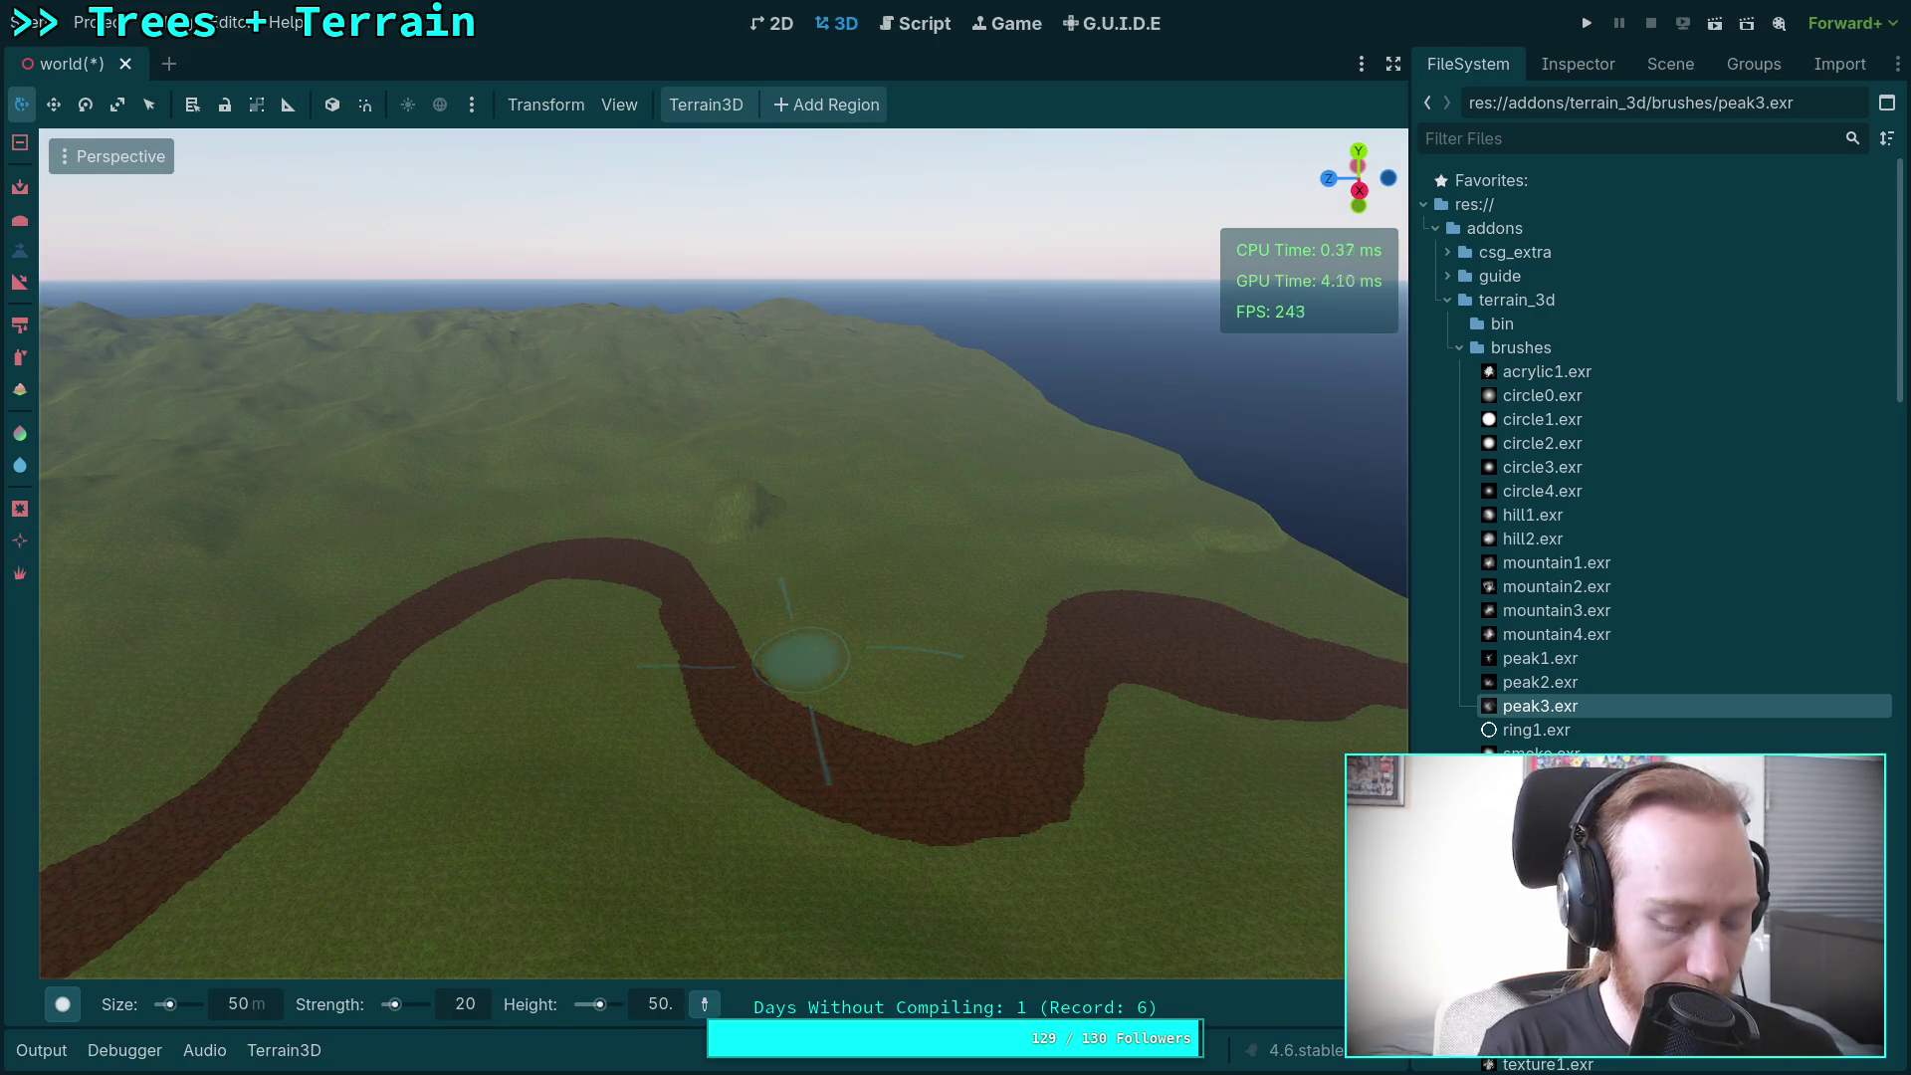
{"action": "mouse_move", "coordinate": [790, 796]}
{"action": "left_mouse_down"}
{"action": "mouse_move", "coordinate": [756, 697]}
{"action": "mouse_move", "coordinate": [747, 935]}
{"action": "left_mouse_up"}
{"action": "left_click_drag", "start_coordinate": [816, 836], "coordinate": [786, 766]}
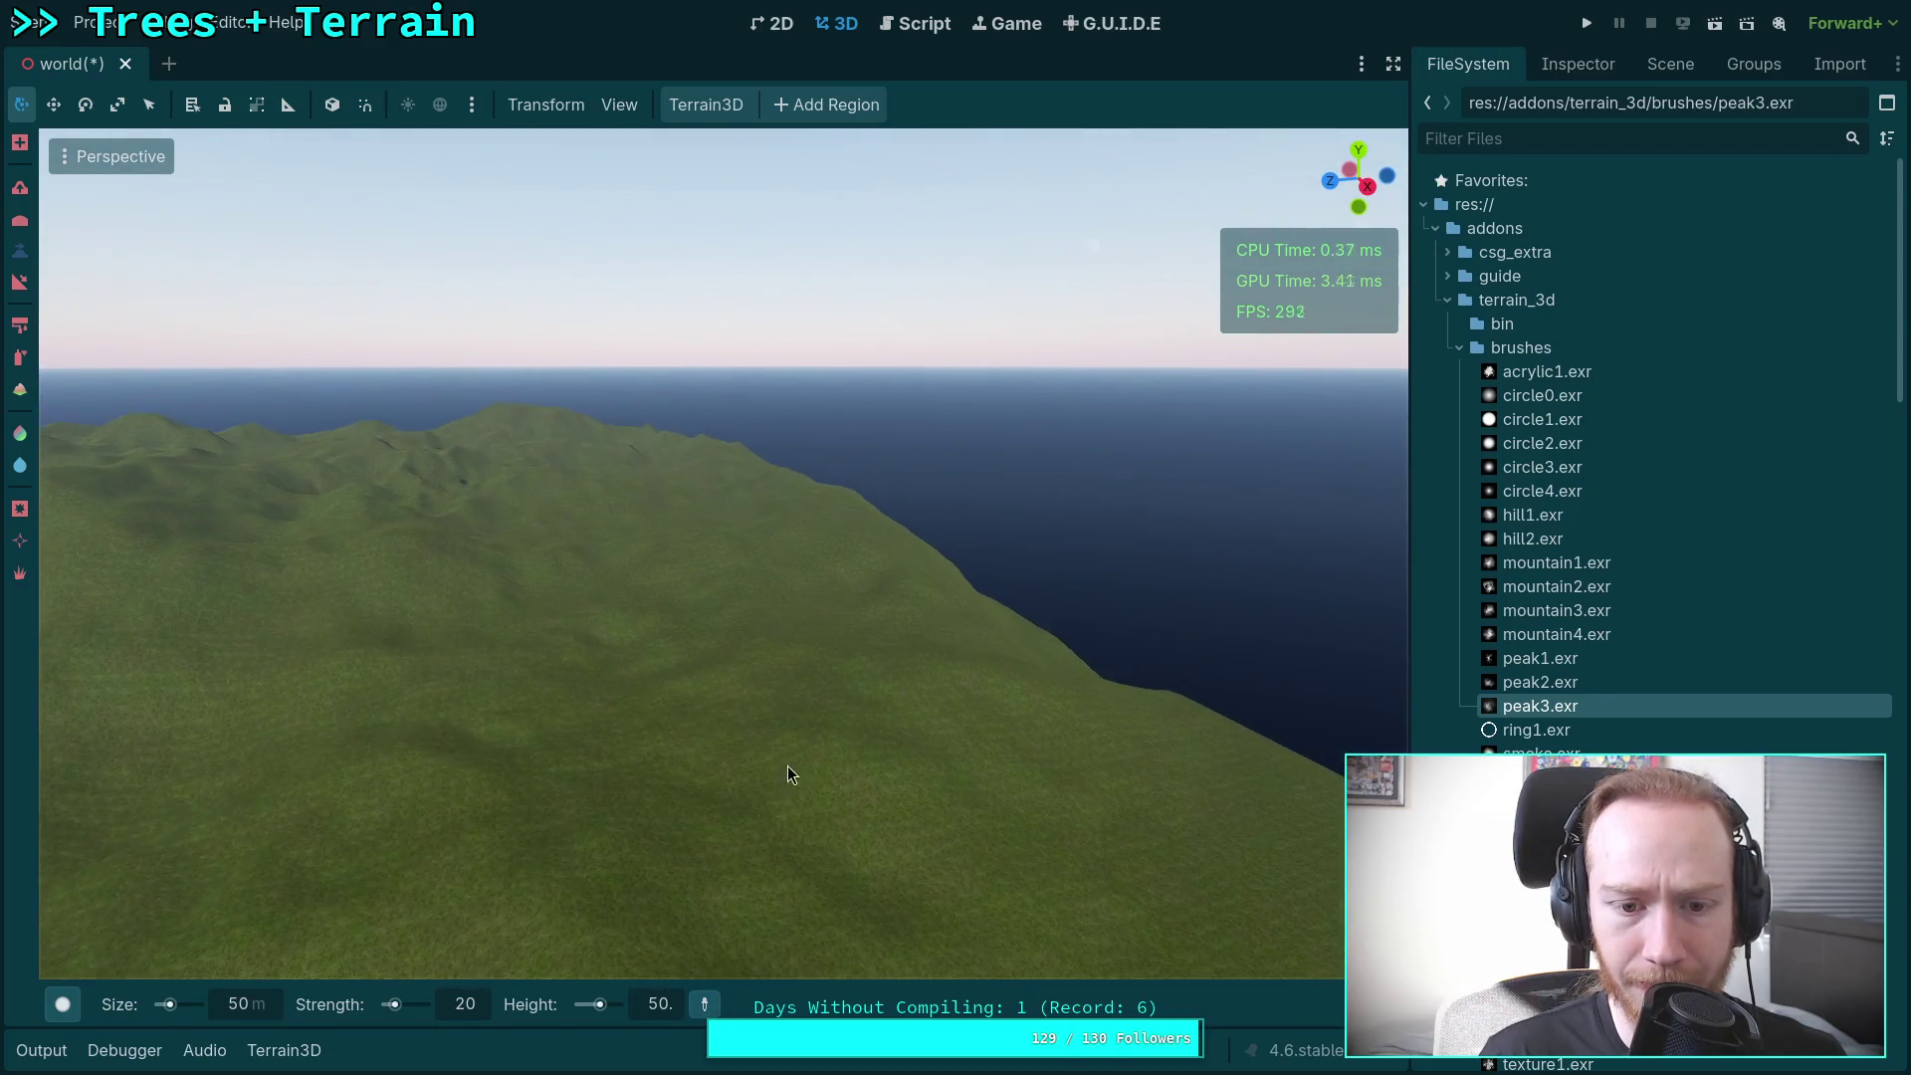
{"action": "left_click", "coordinate": [763, 652]}
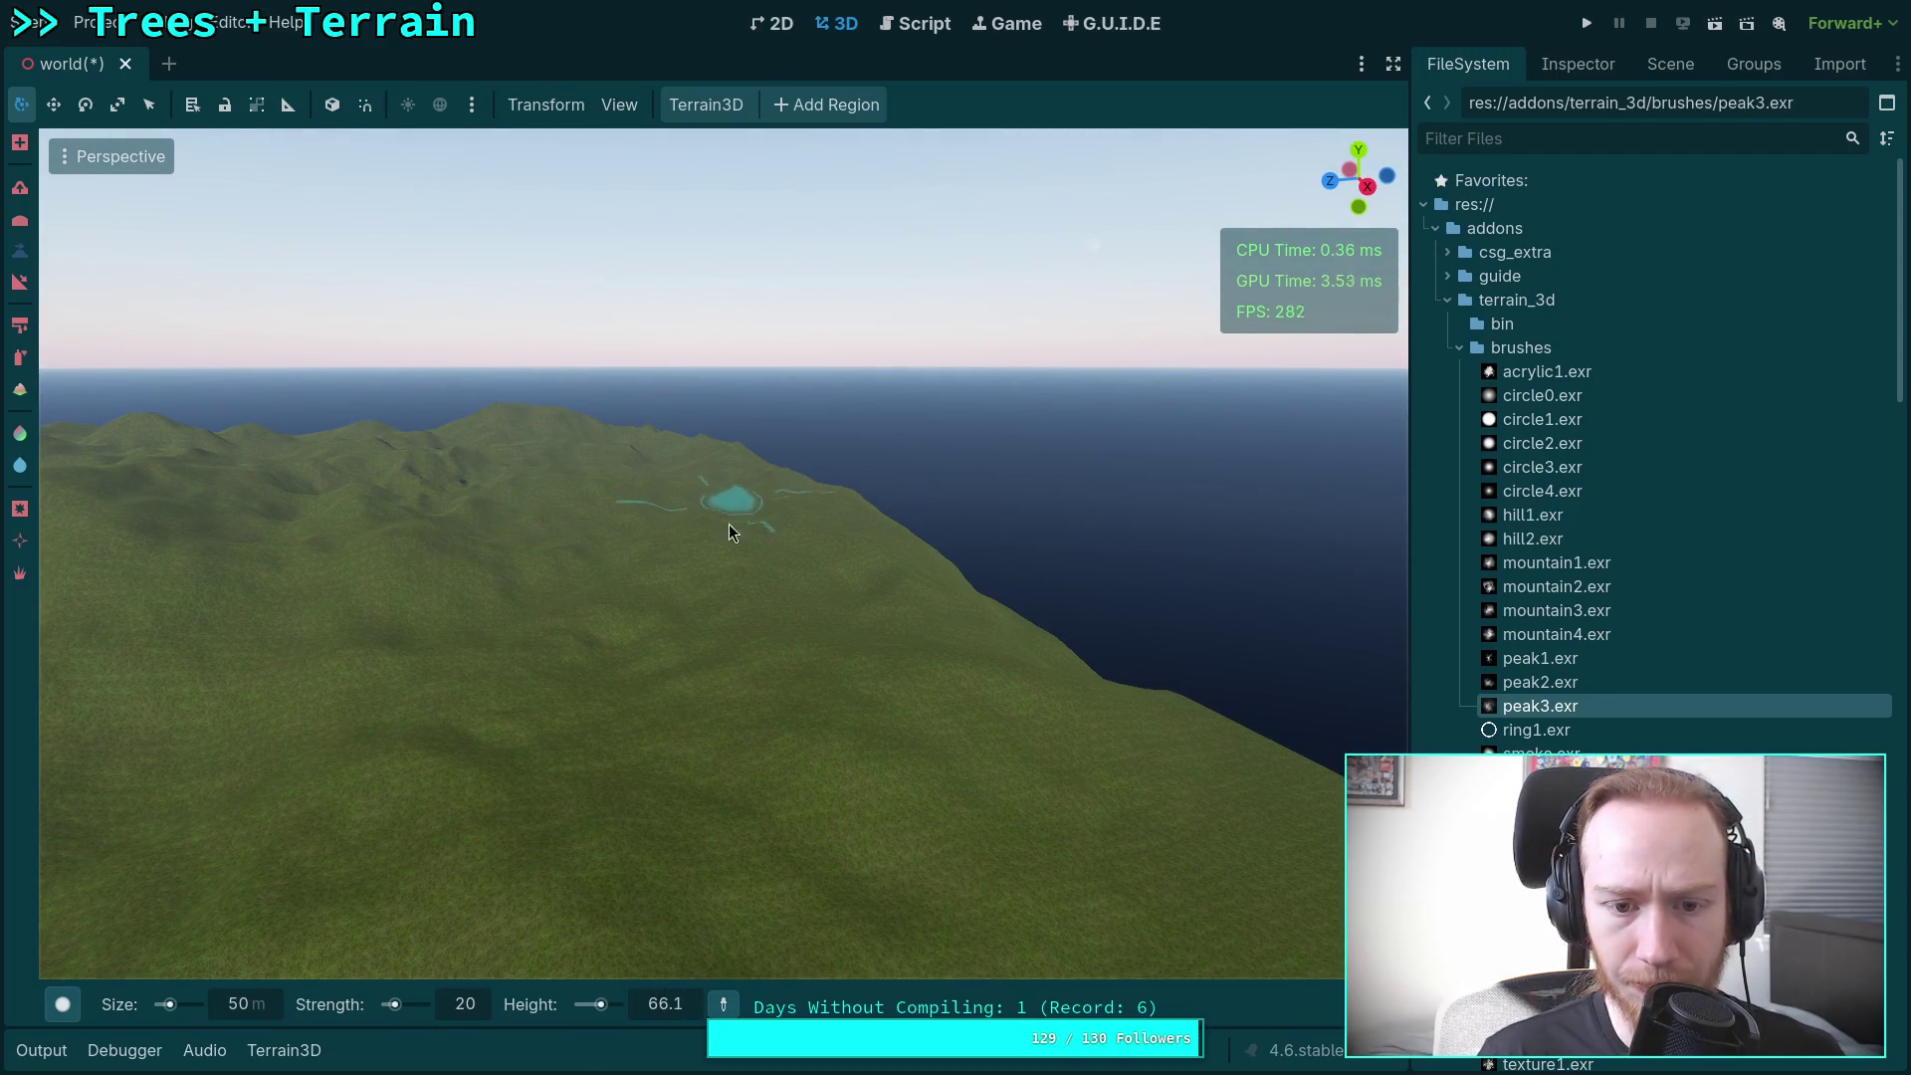
{"action": "mouse_move", "coordinate": [711, 1010]}
{"action": "left_mouse_down"}
{"action": "mouse_move", "coordinate": [832, 789]}
{"action": "mouse_move", "coordinate": [832, 617]}
{"action": "mouse_move", "coordinate": [667, 709]}
{"action": "left_mouse_up"}
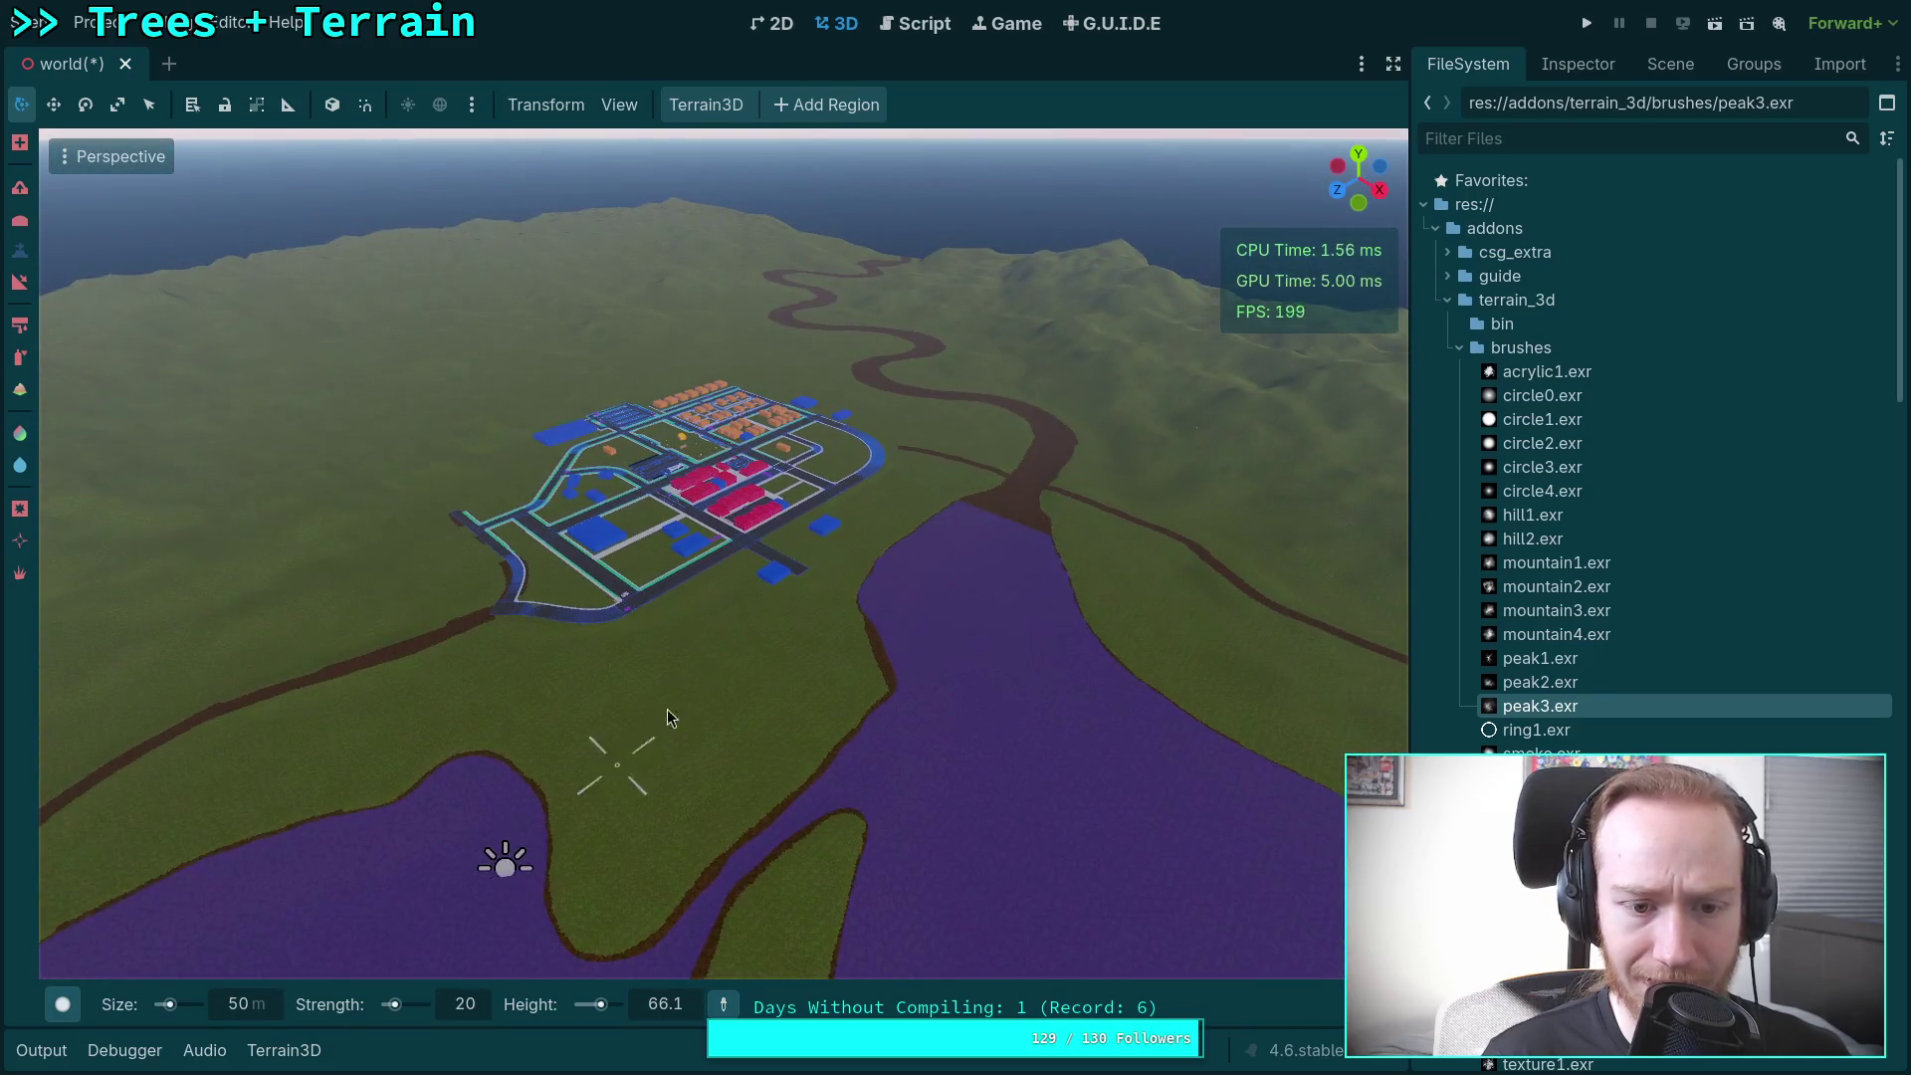
Step: Switch to the Terrain3D sculpt tool and choose the solid round brush shape
{"action": "left_click_drag", "start_coordinate": [645, 619], "coordinate": [54, 277]}
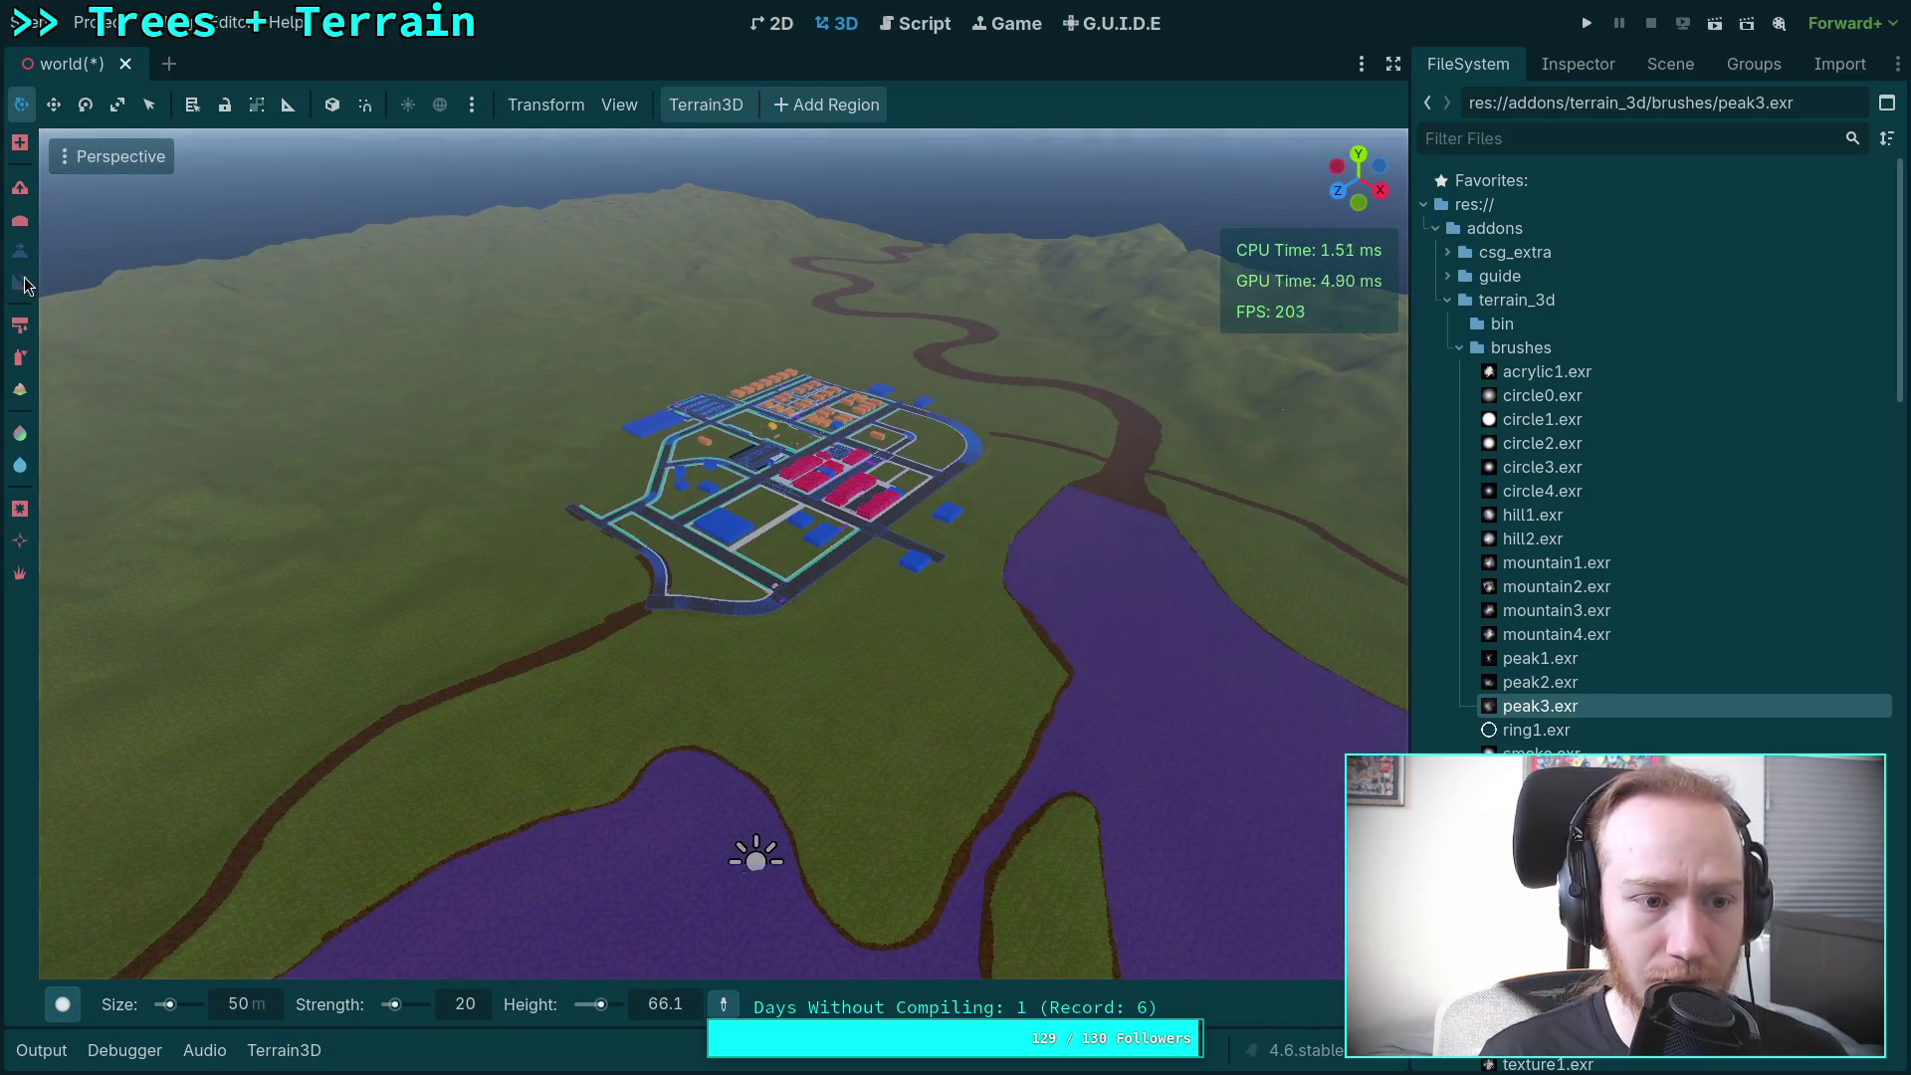
{"action": "left_click", "coordinate": [22, 283]}
{"action": "left_click", "coordinate": [62, 1004]}
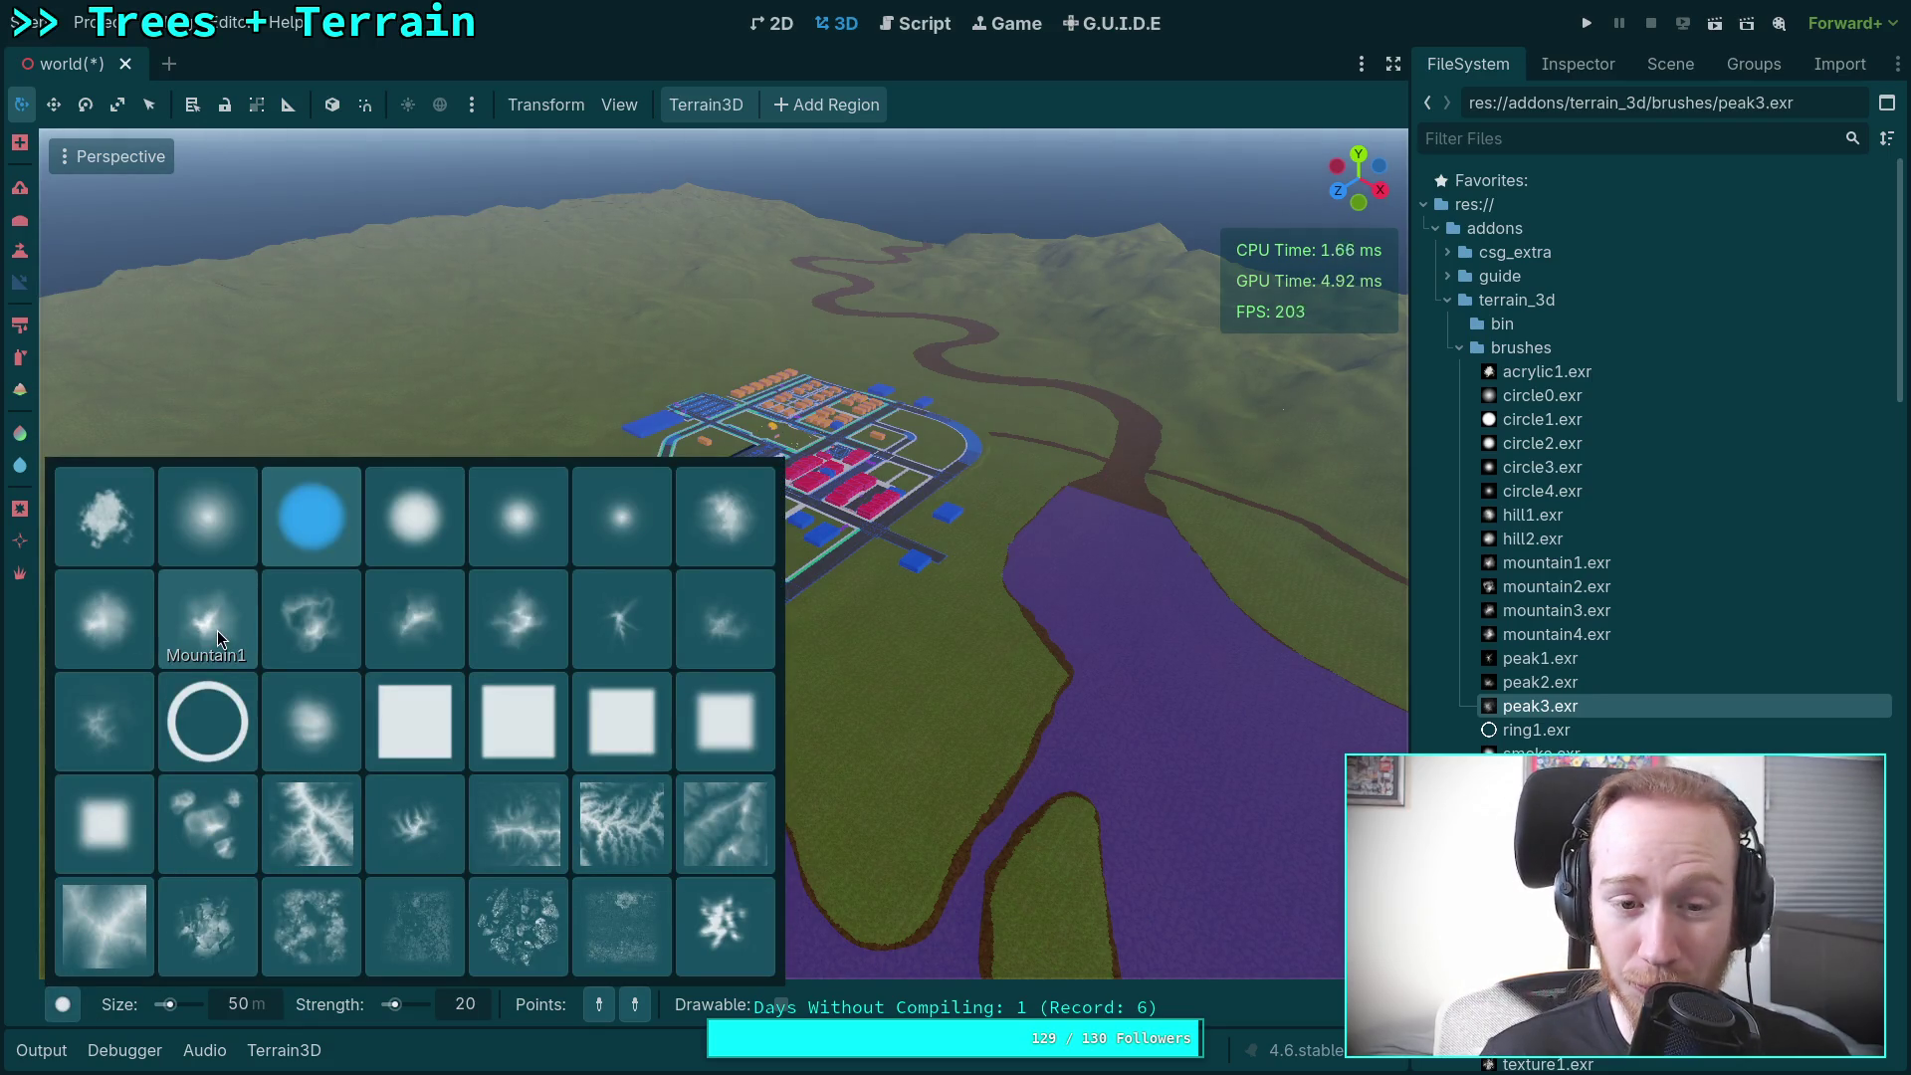
{"action": "left_click", "coordinate": [724, 518]}
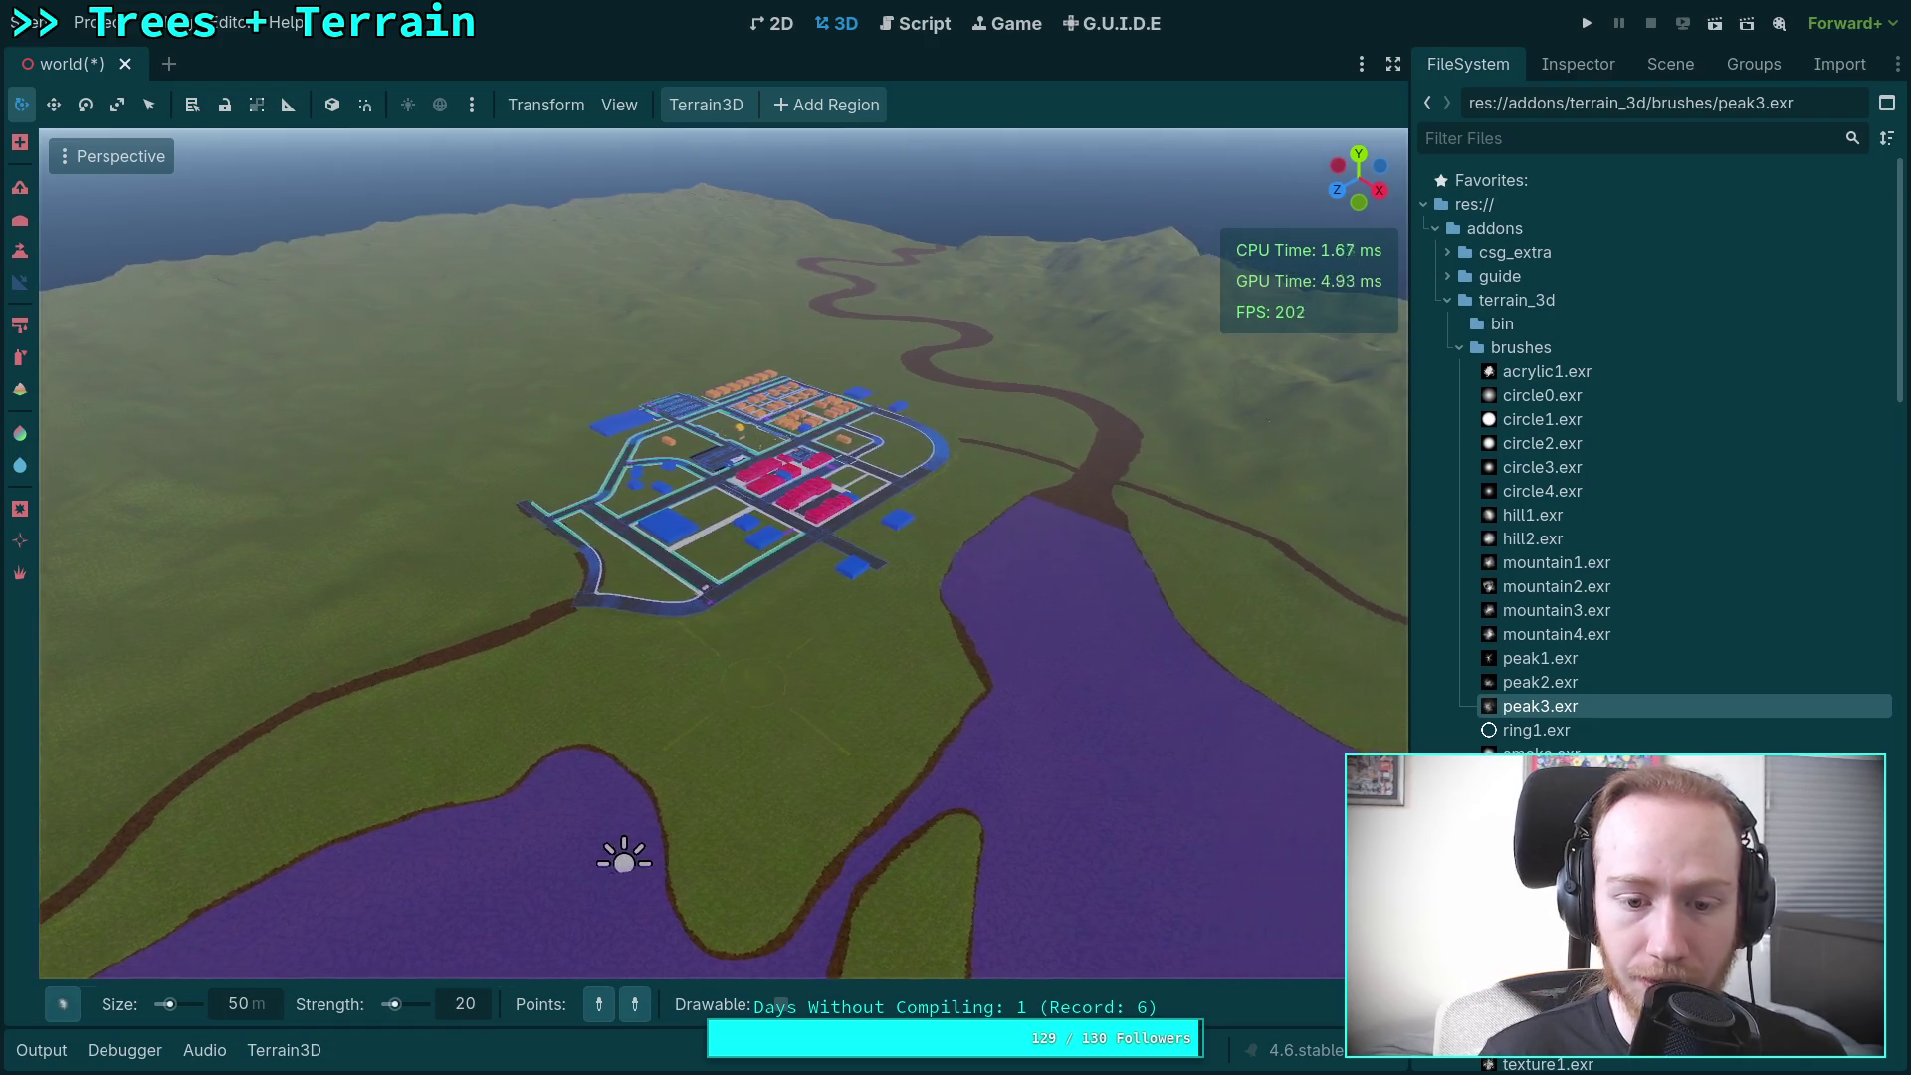
Step: Set the brush size to 1200, then 1500, and hold Ctrl for lowering mode over the town
{"action": "left_click", "coordinate": [249, 1009]}
{"action": "type", "text": "1200"}
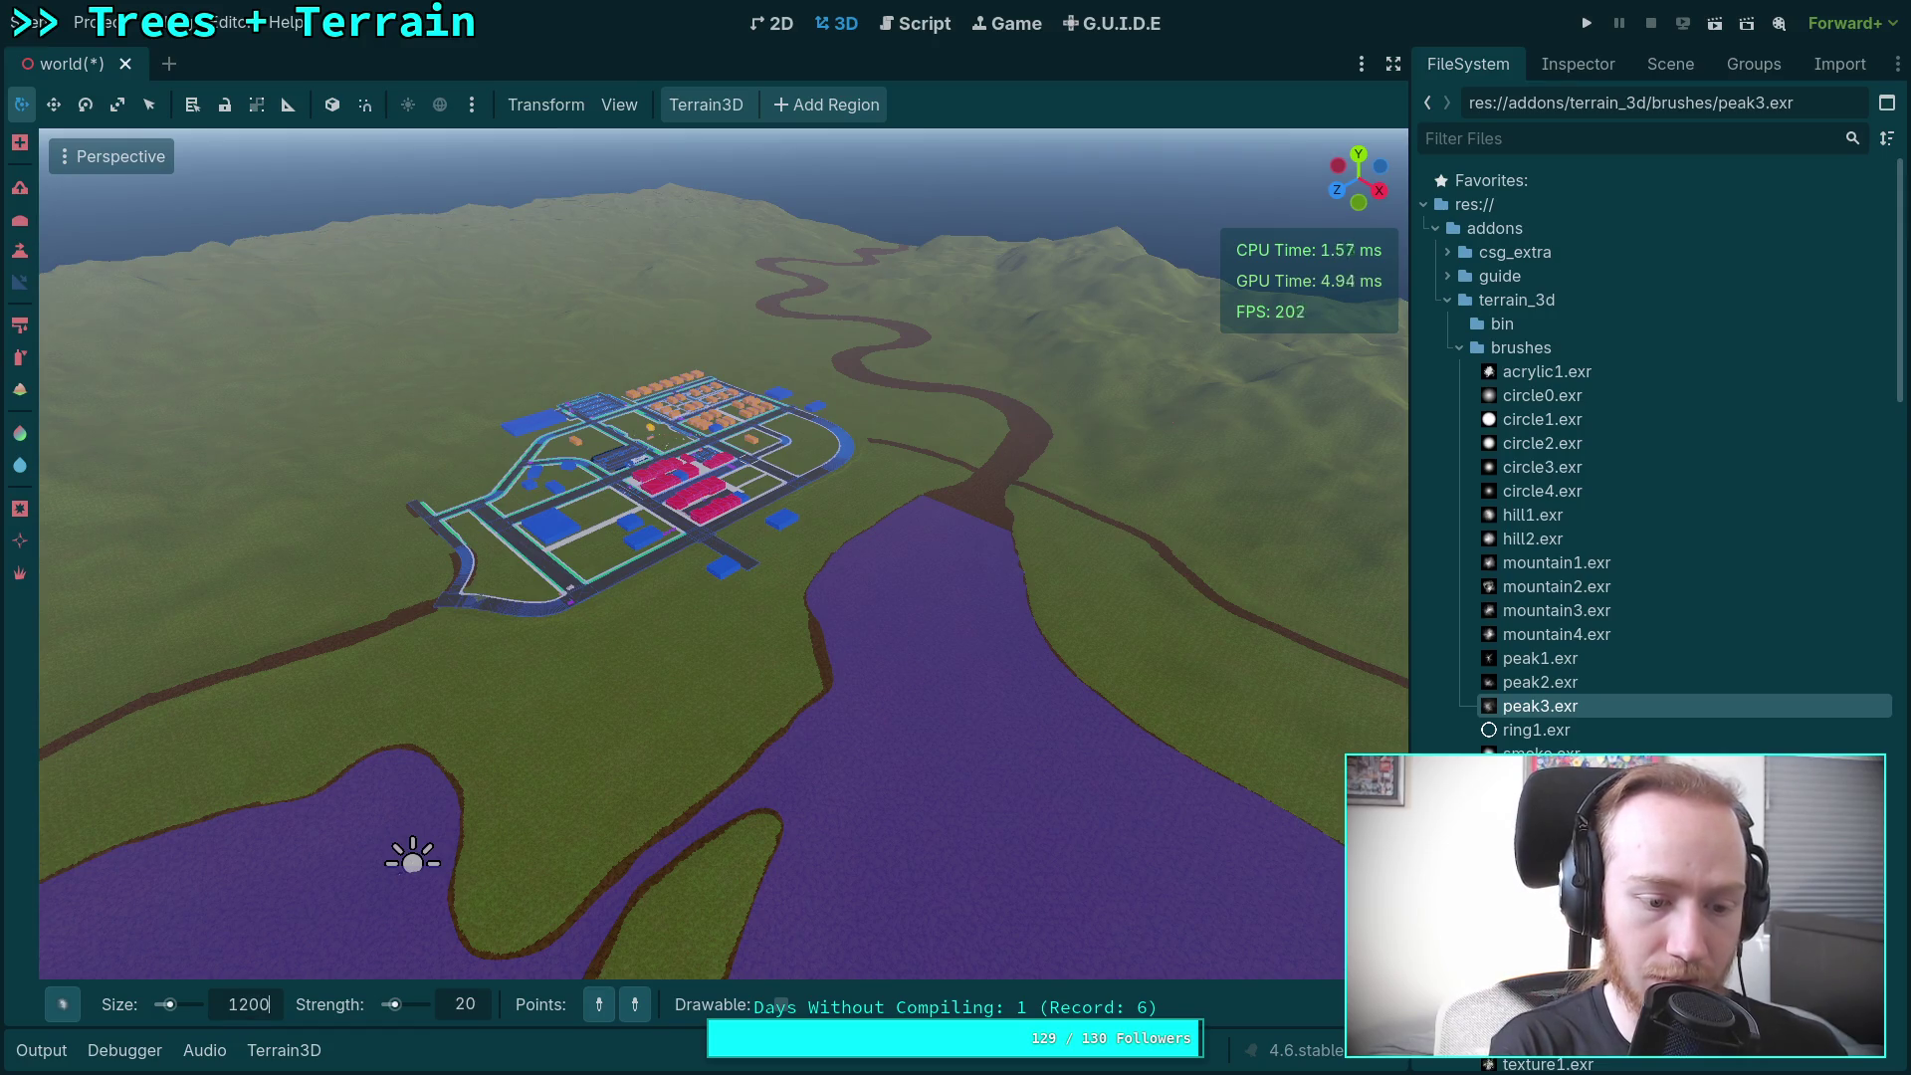
{"action": "type", "text": "1500"}
{"action": "key", "text": "Return"}
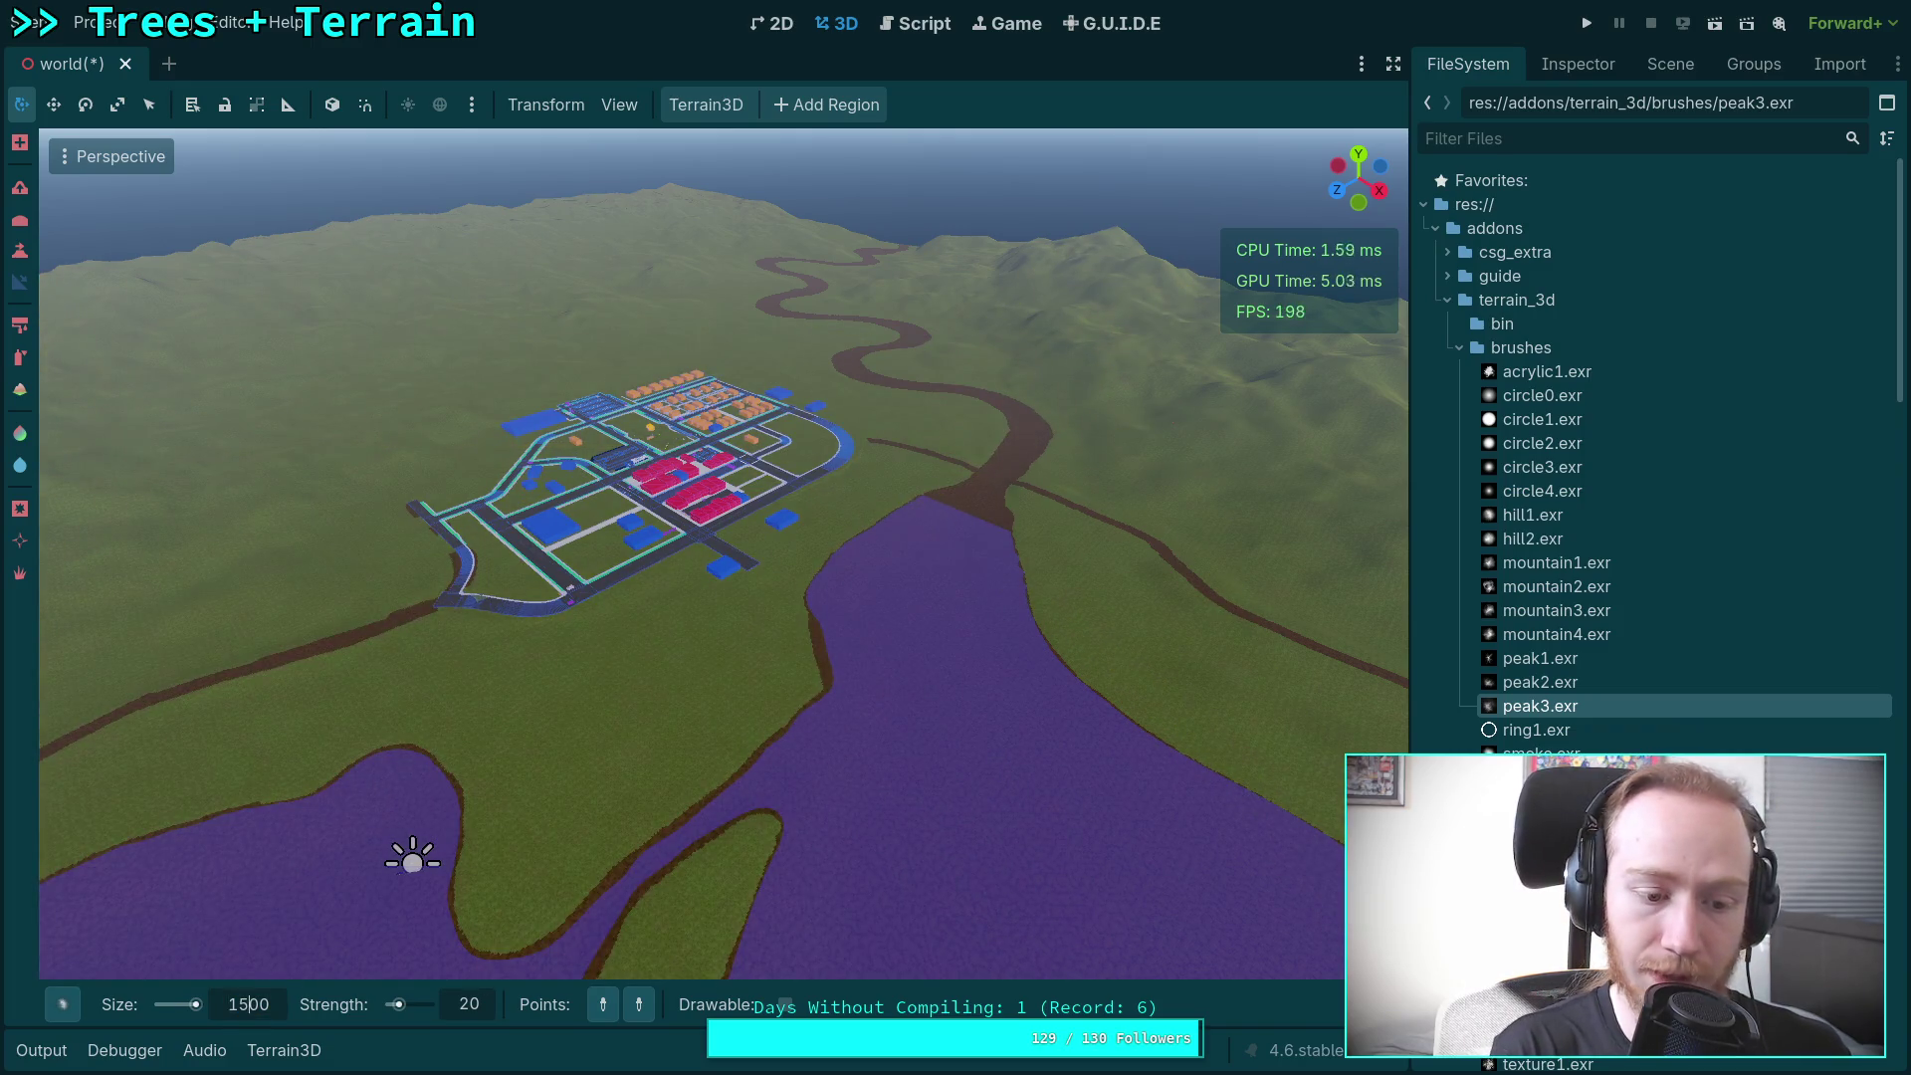
{"action": "key", "text": "Return"}
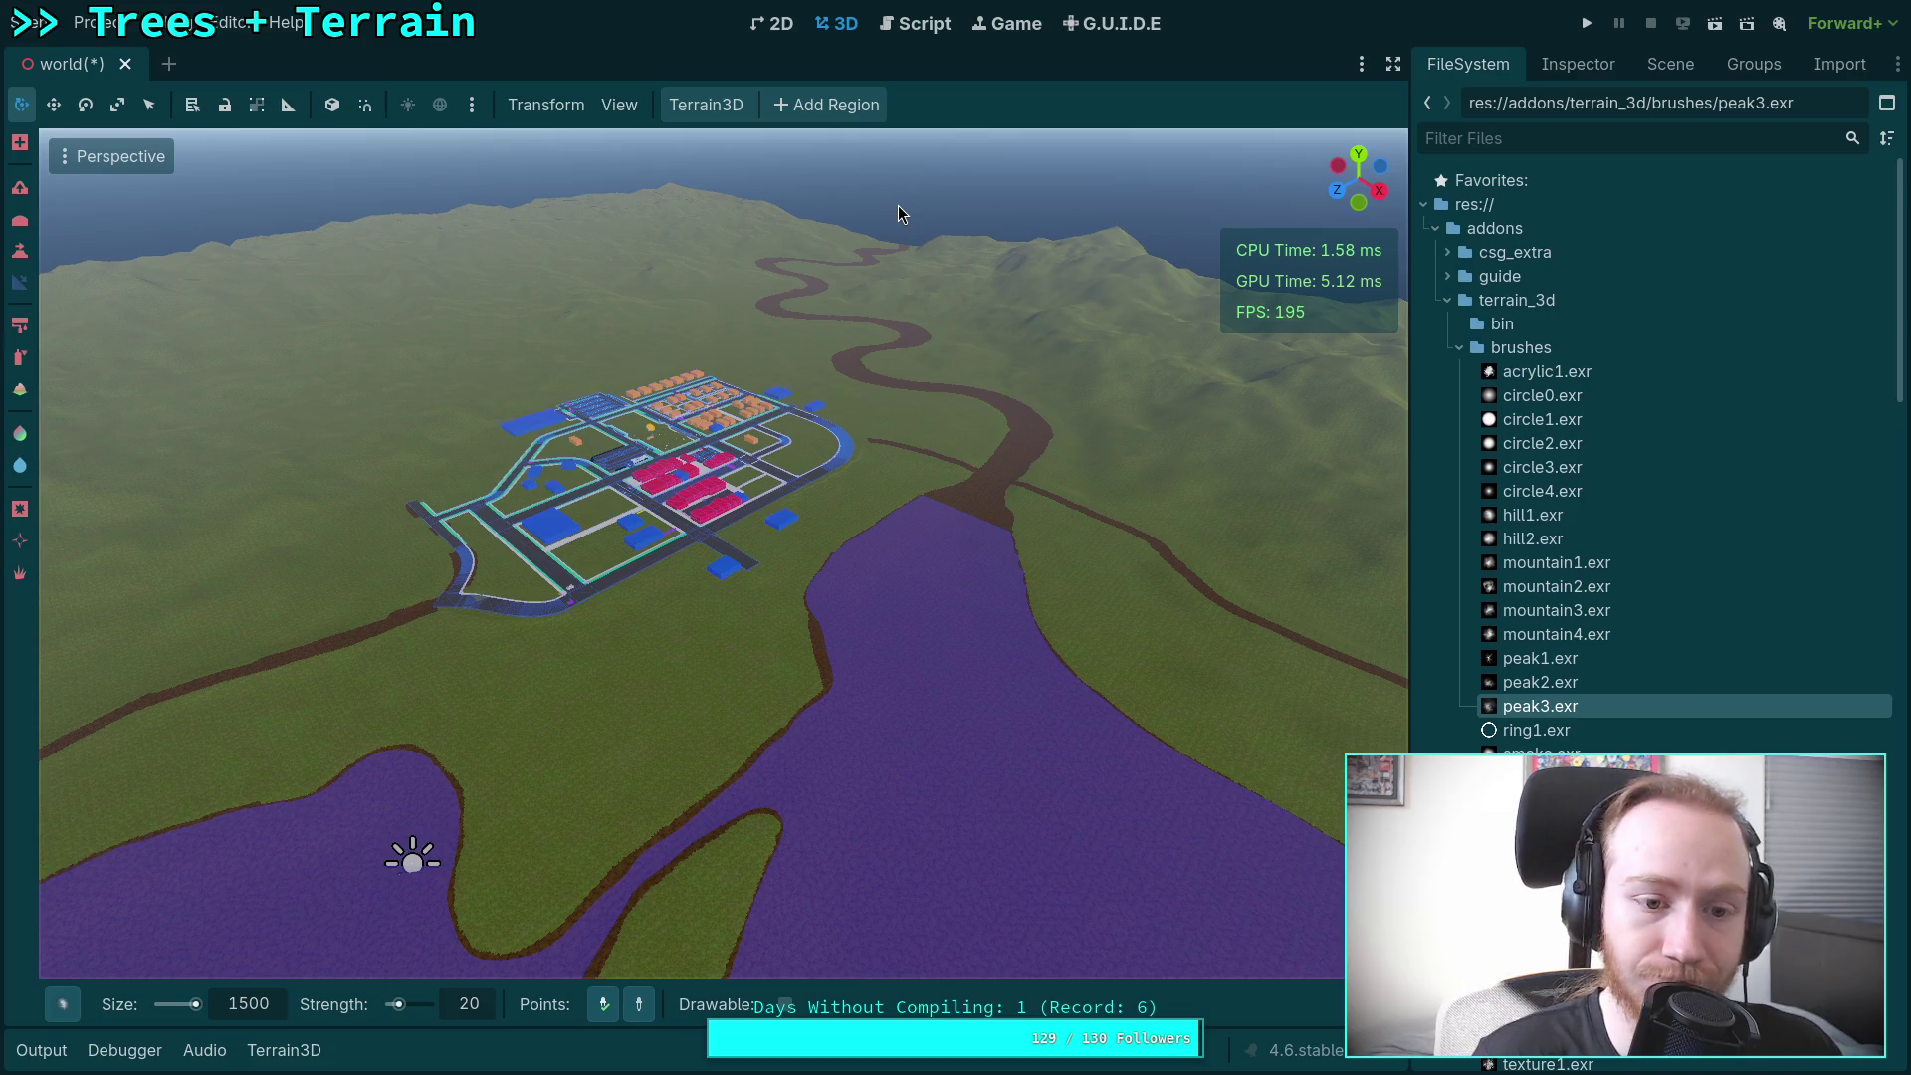
{"action": "key", "text": "ctrl+z"}
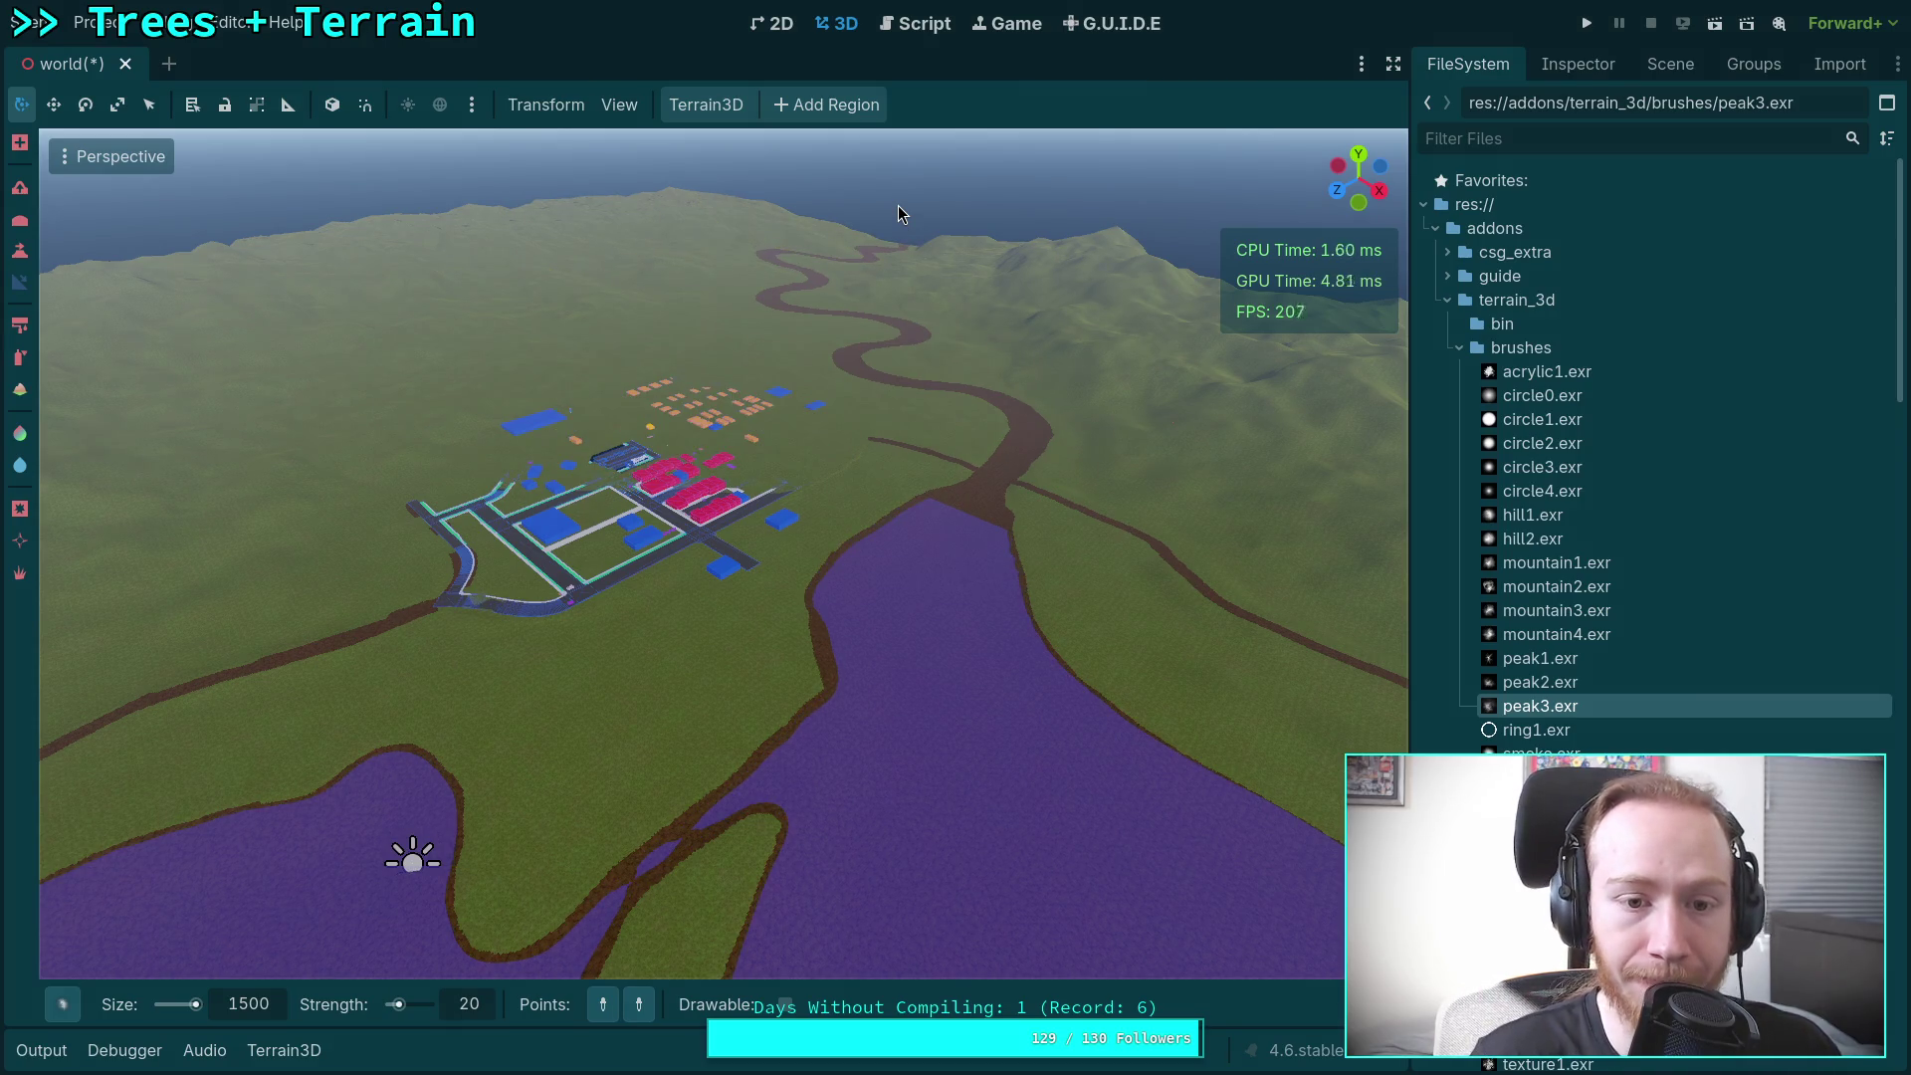
{"action": "left_click_drag", "start_coordinate": [898, 205], "coordinate": [963, 512]}
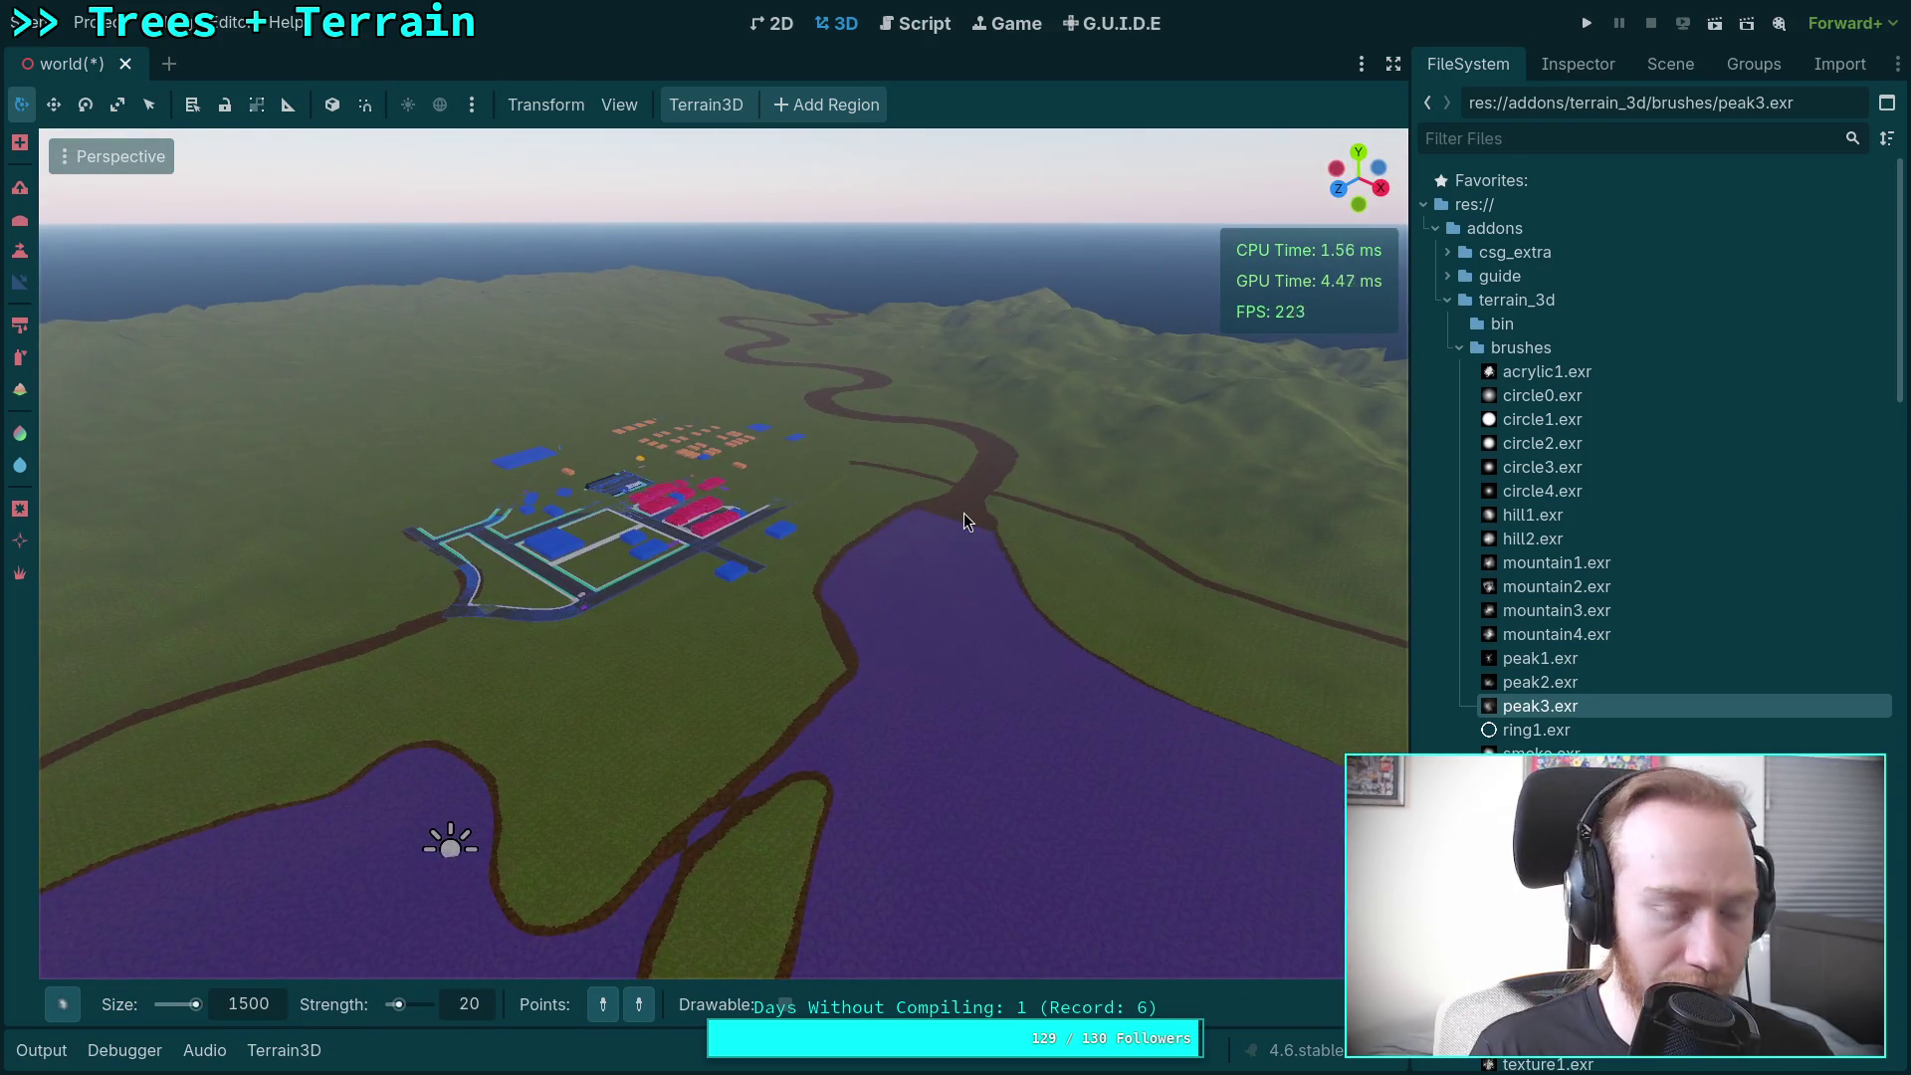
{"action": "key", "text": "ctrl"}
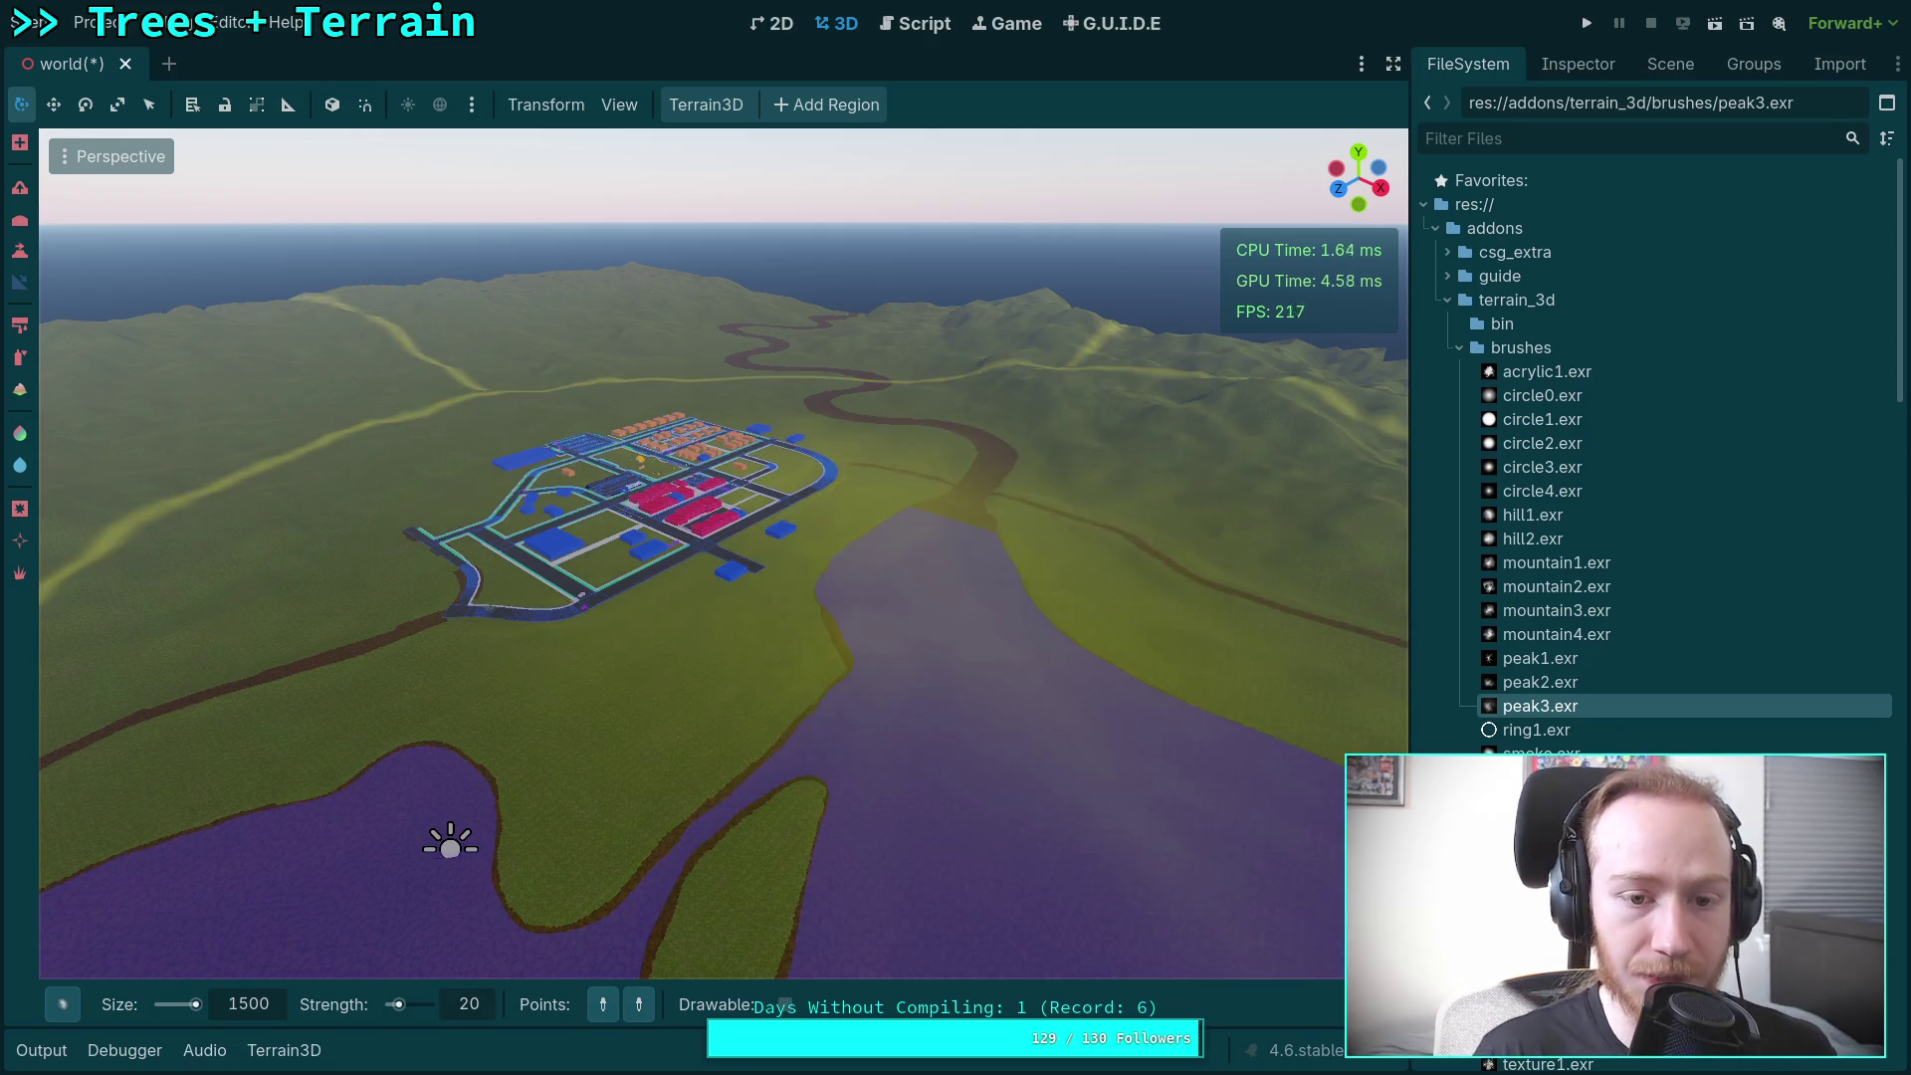
Step: Zoom into the town, set the brush Size to 1 m, and show the peak3.exr texture properties
{"action": "scroll", "coordinate": [443, 862], "scroll_direction": "up", "scroll_amount": 5}
{"action": "scroll", "coordinate": [597, 971], "scroll_direction": "up", "scroll_amount": 5}
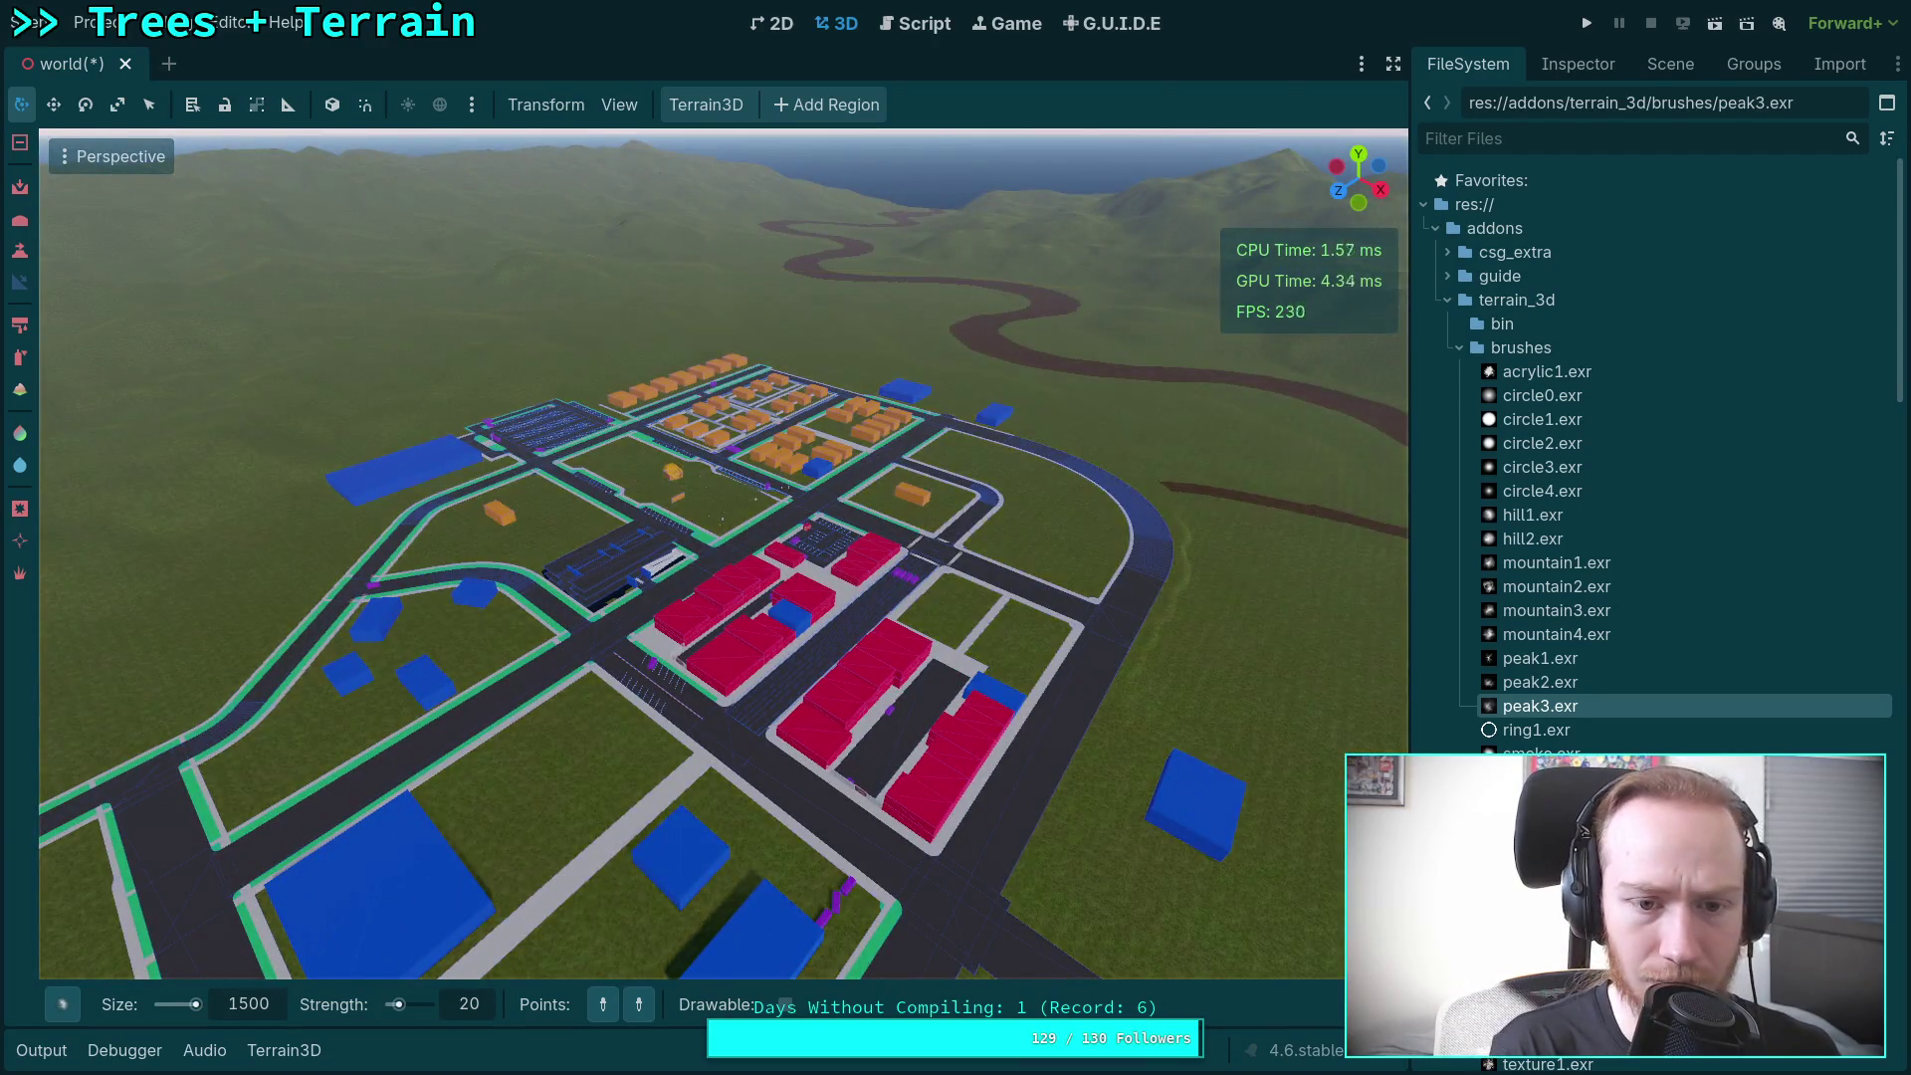
{"action": "scroll", "coordinate": [696, 557], "scroll_direction": "up", "scroll_amount": 3}
{"action": "scroll", "coordinate": [697, 557], "scroll_direction": "up", "scroll_amount": 3}
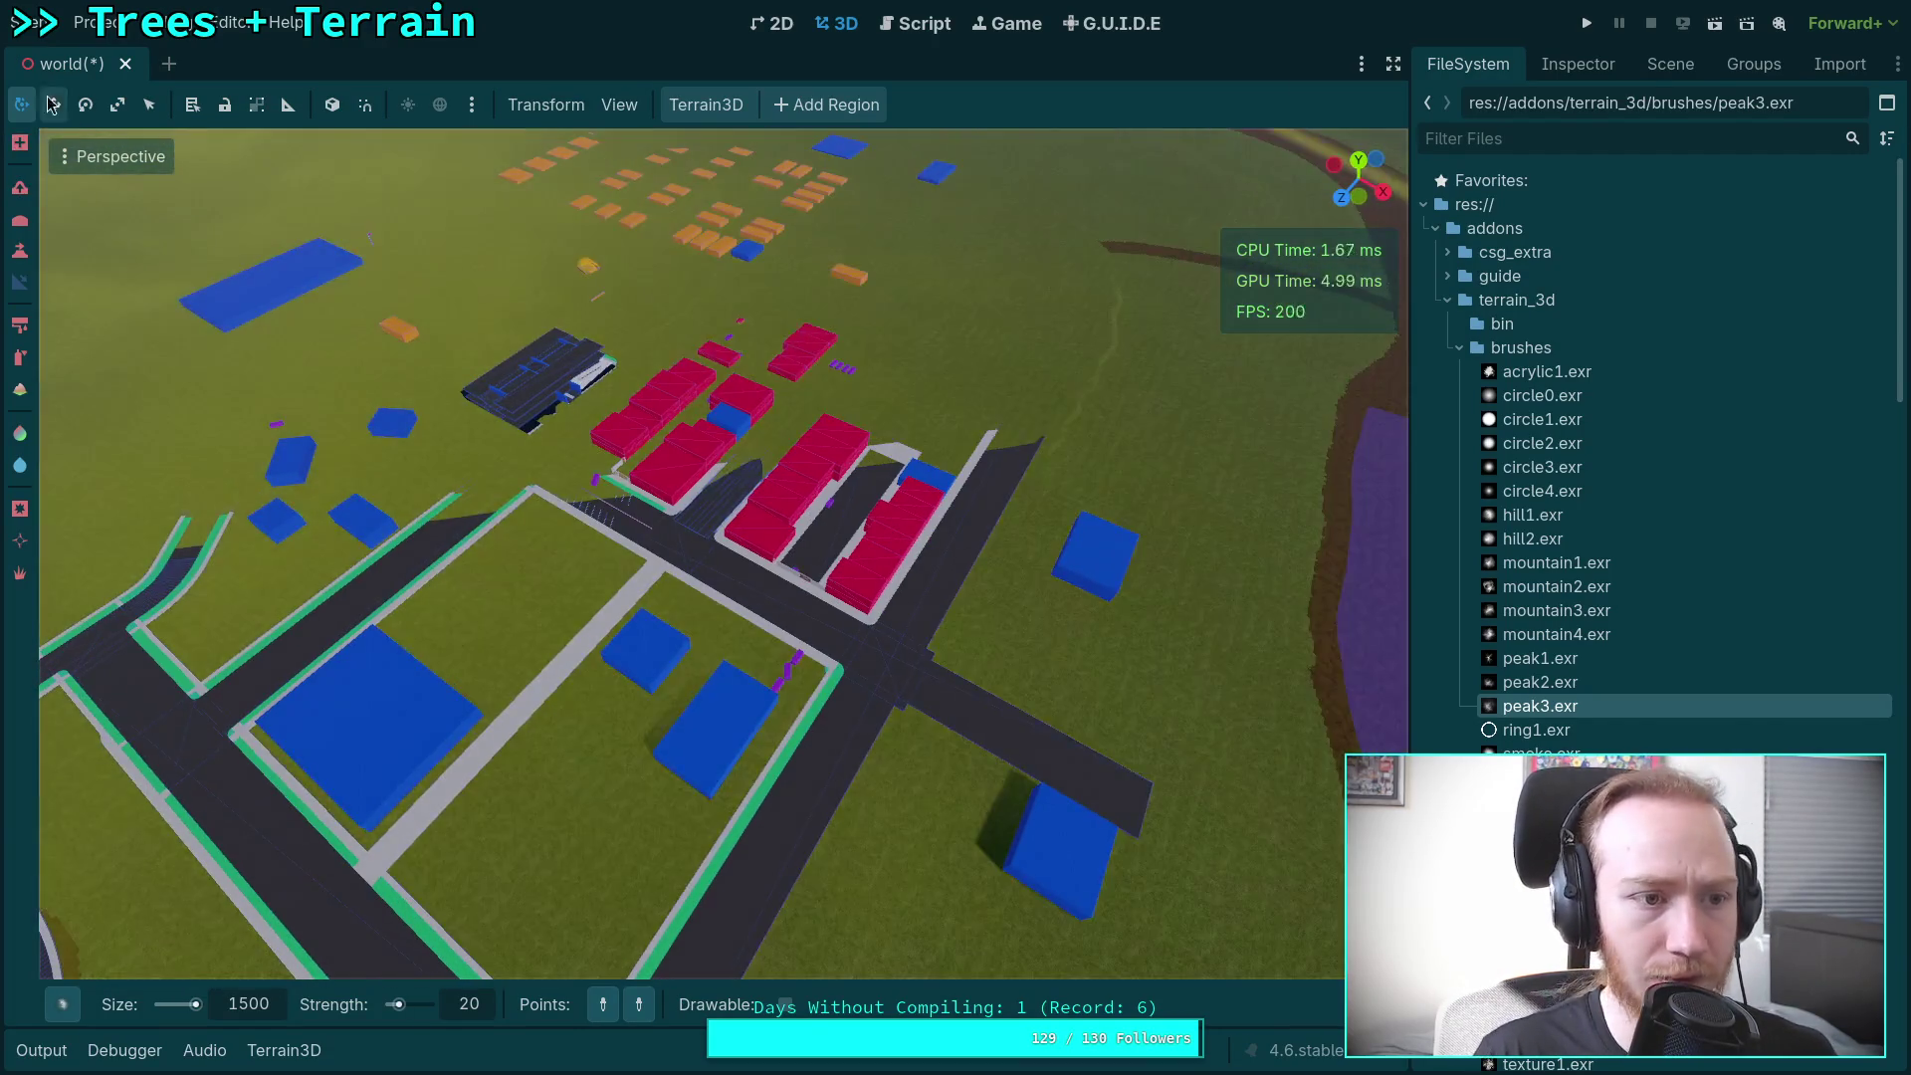
{"action": "left_click", "coordinate": [249, 1005]}
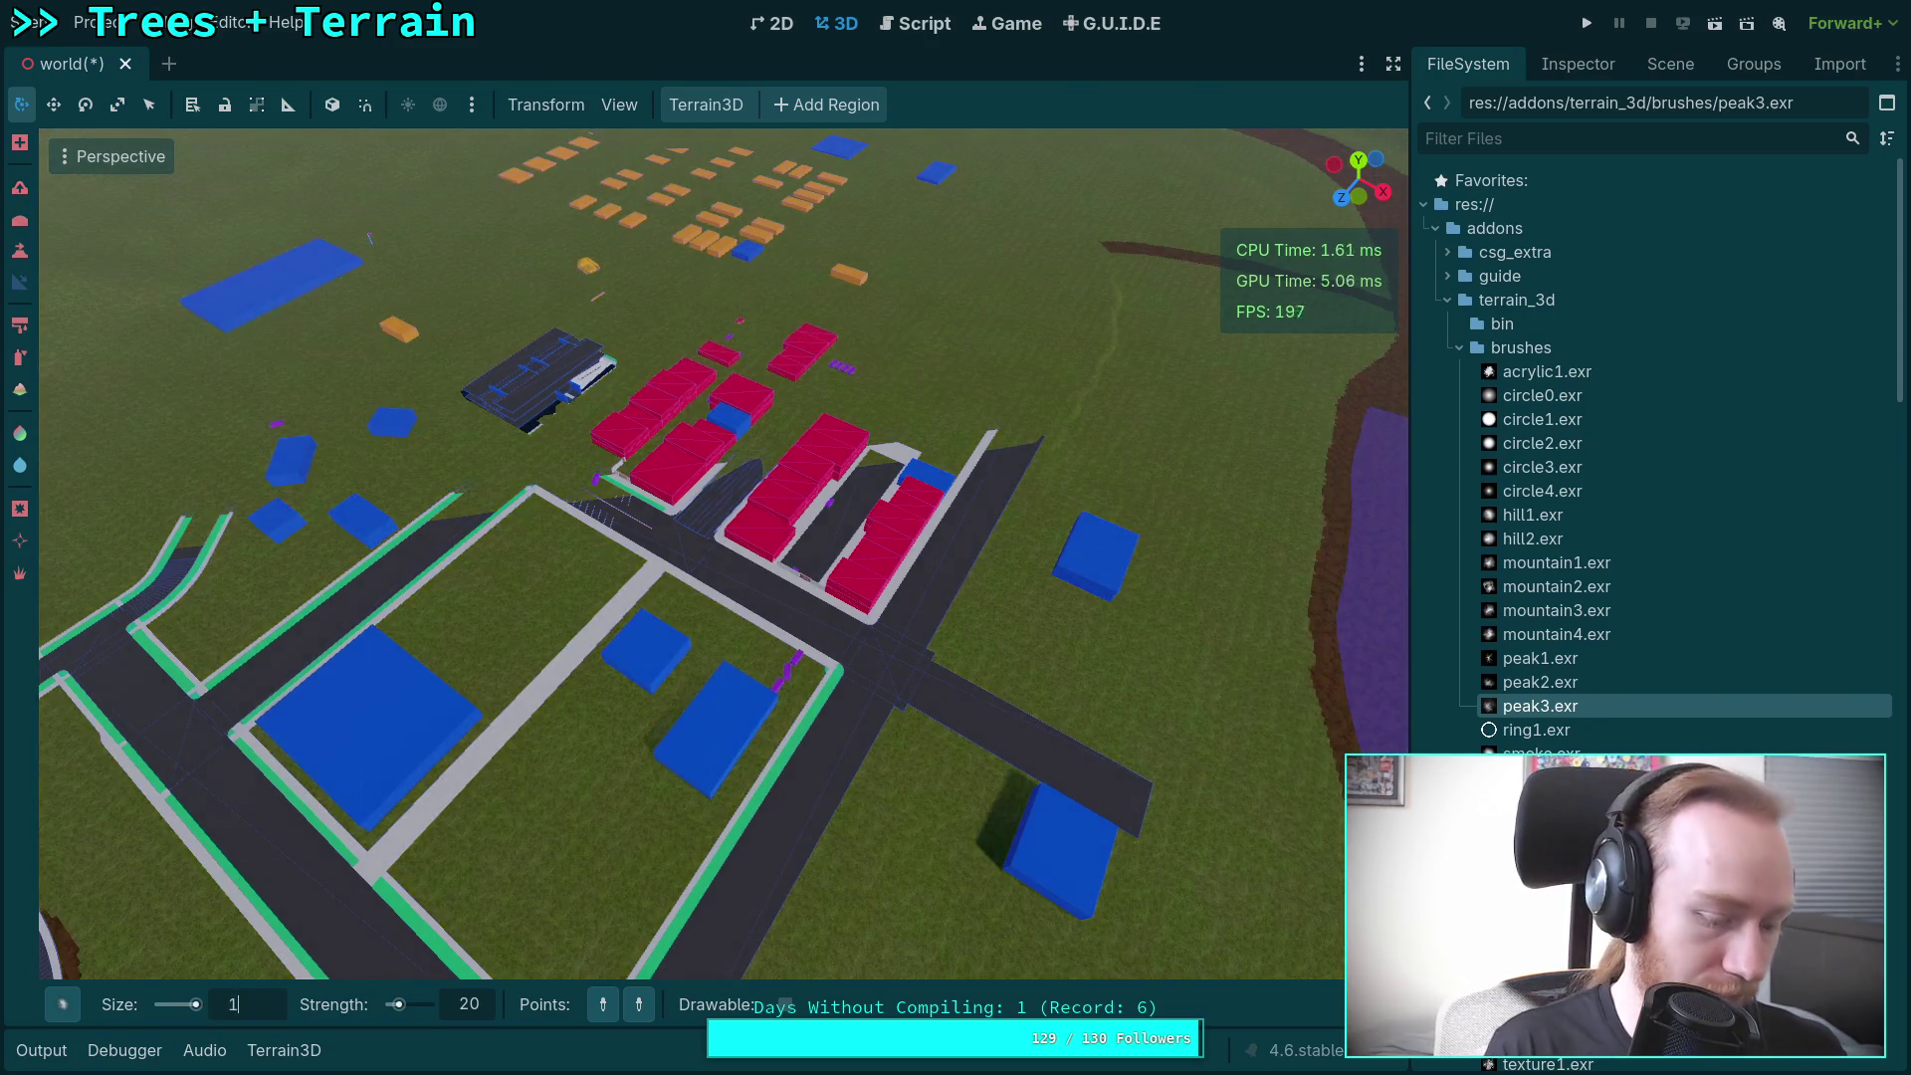
{"action": "type", "text": "1"}
{"action": "key", "text": "Return"}
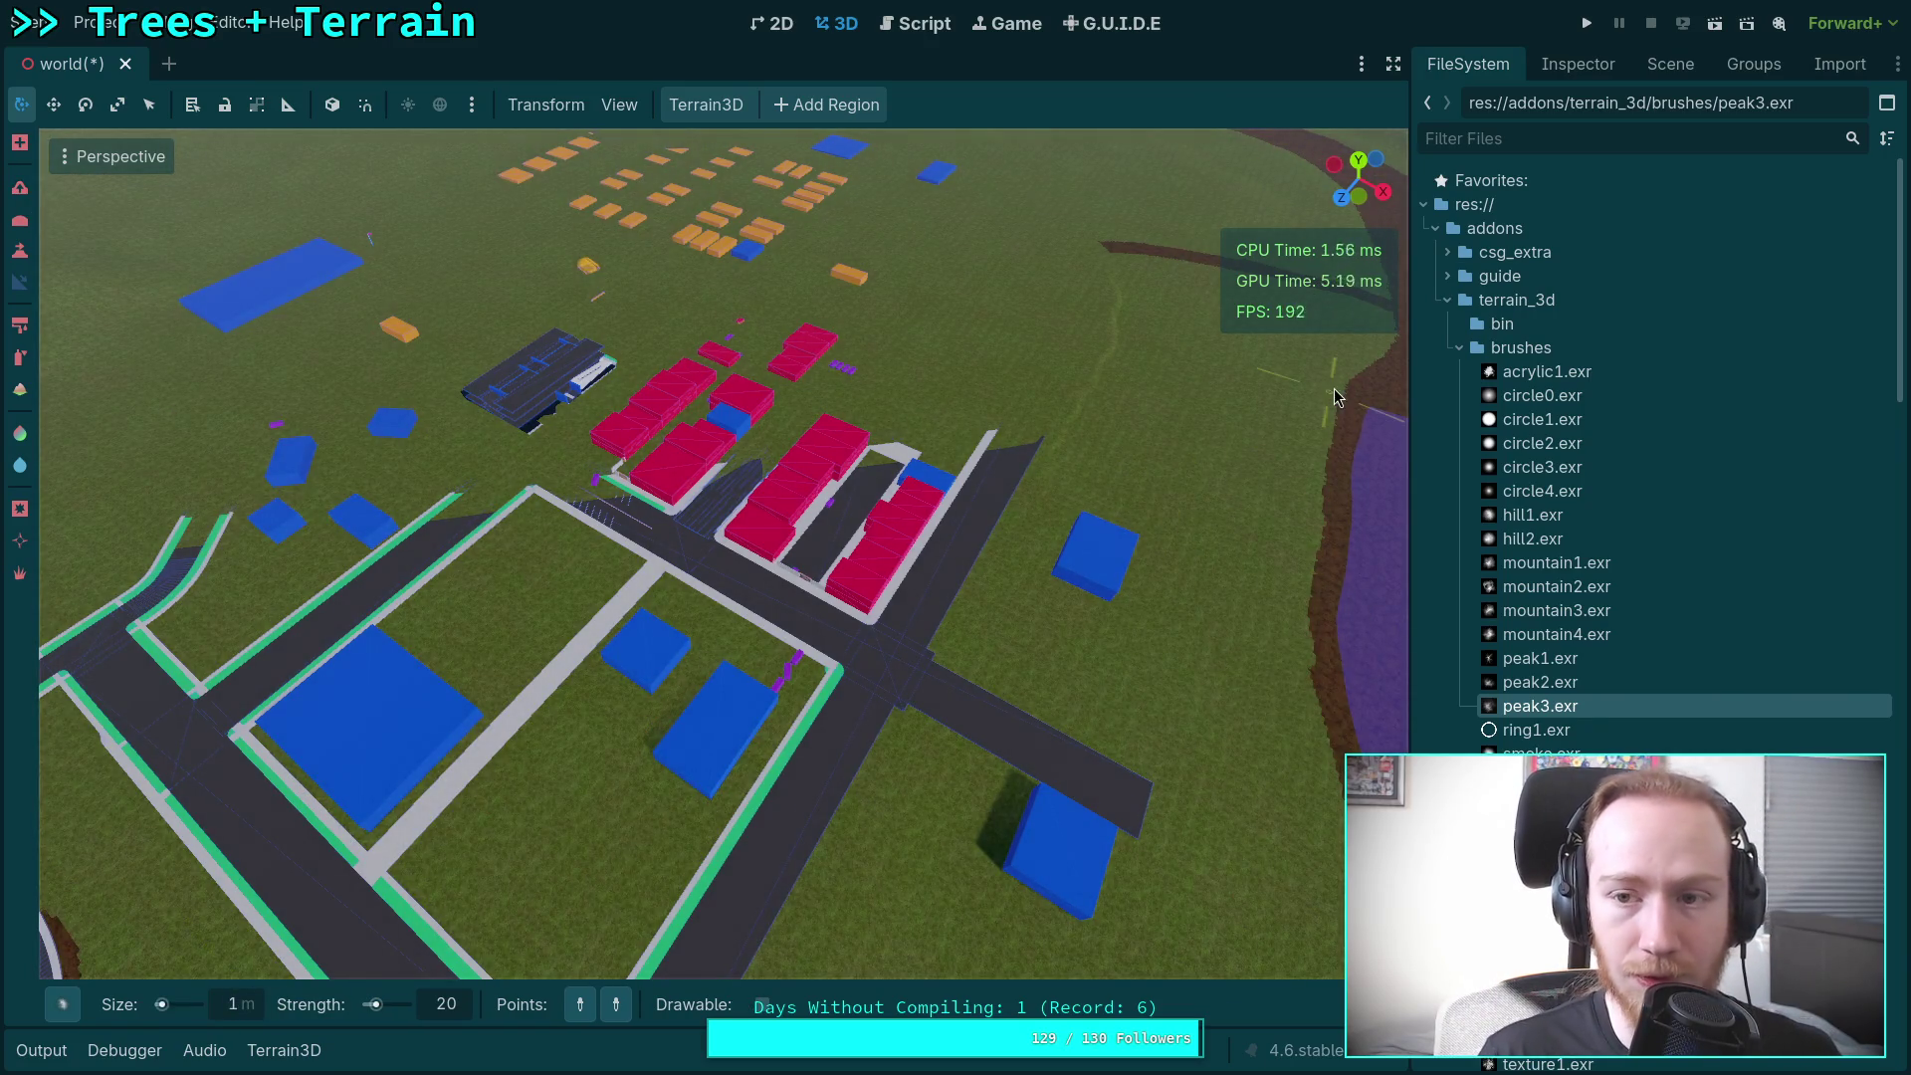
{"action": "left_click", "coordinate": [1578, 63]}
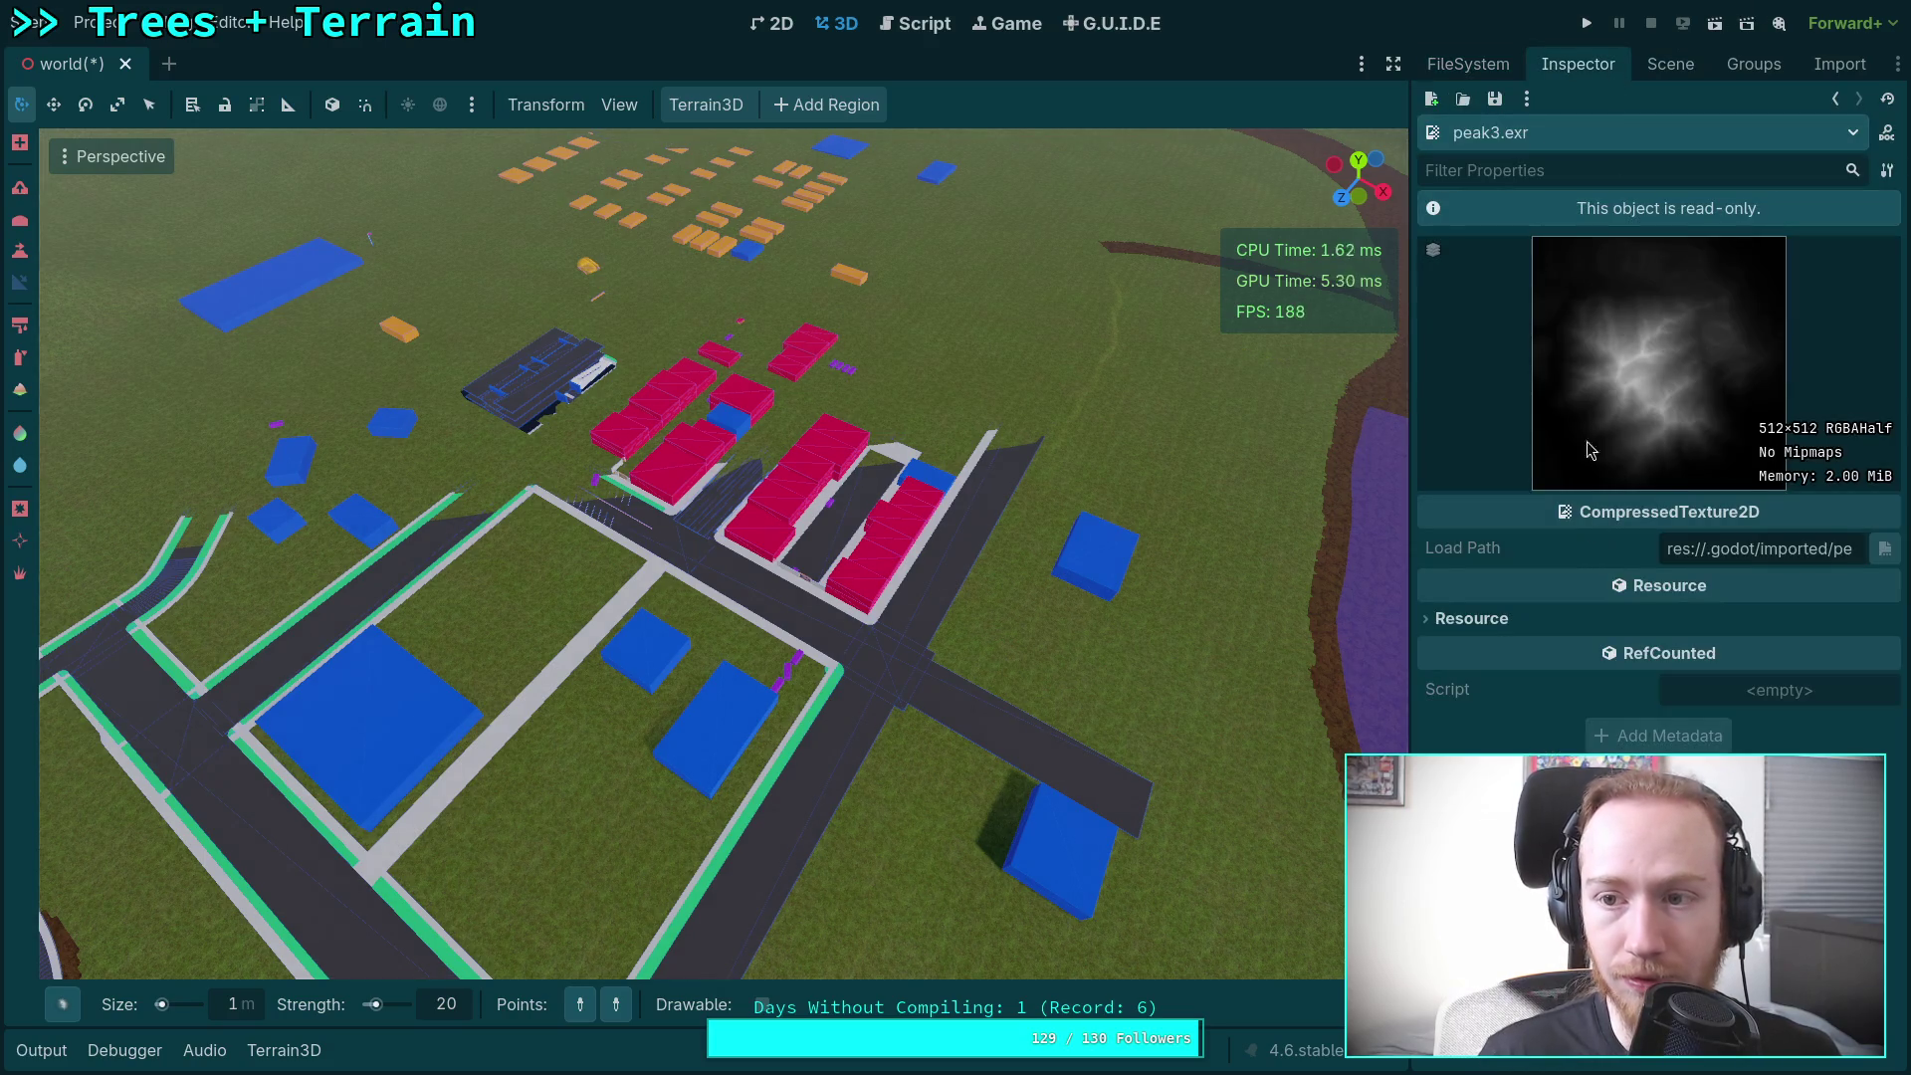
Step: Show the scene tree, deselect the terrain, and fly low through town past the coloured blocks
{"action": "left_click", "coordinate": [1670, 63]}
{"action": "left_click", "coordinate": [1503, 455], "text": "ctrl"}
{"action": "key", "text": "w"}
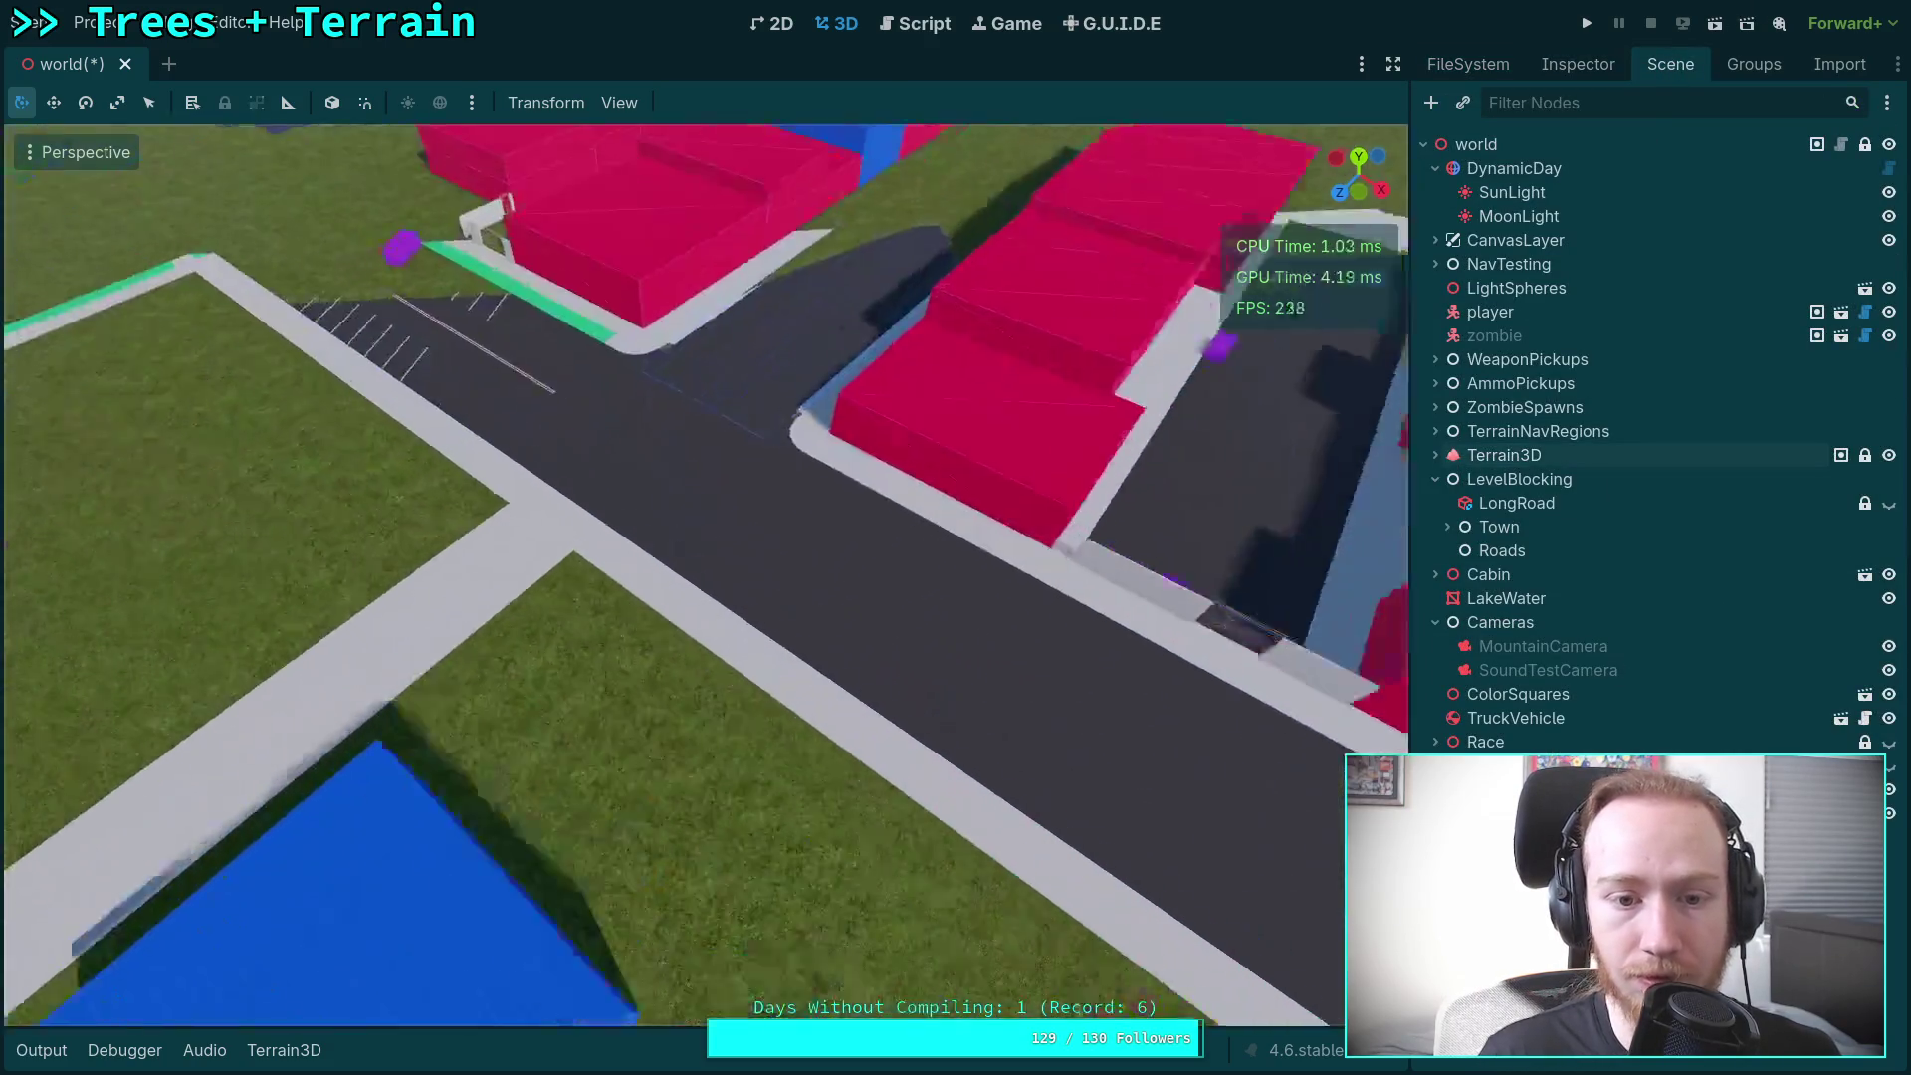
{"action": "key", "text": "w"}
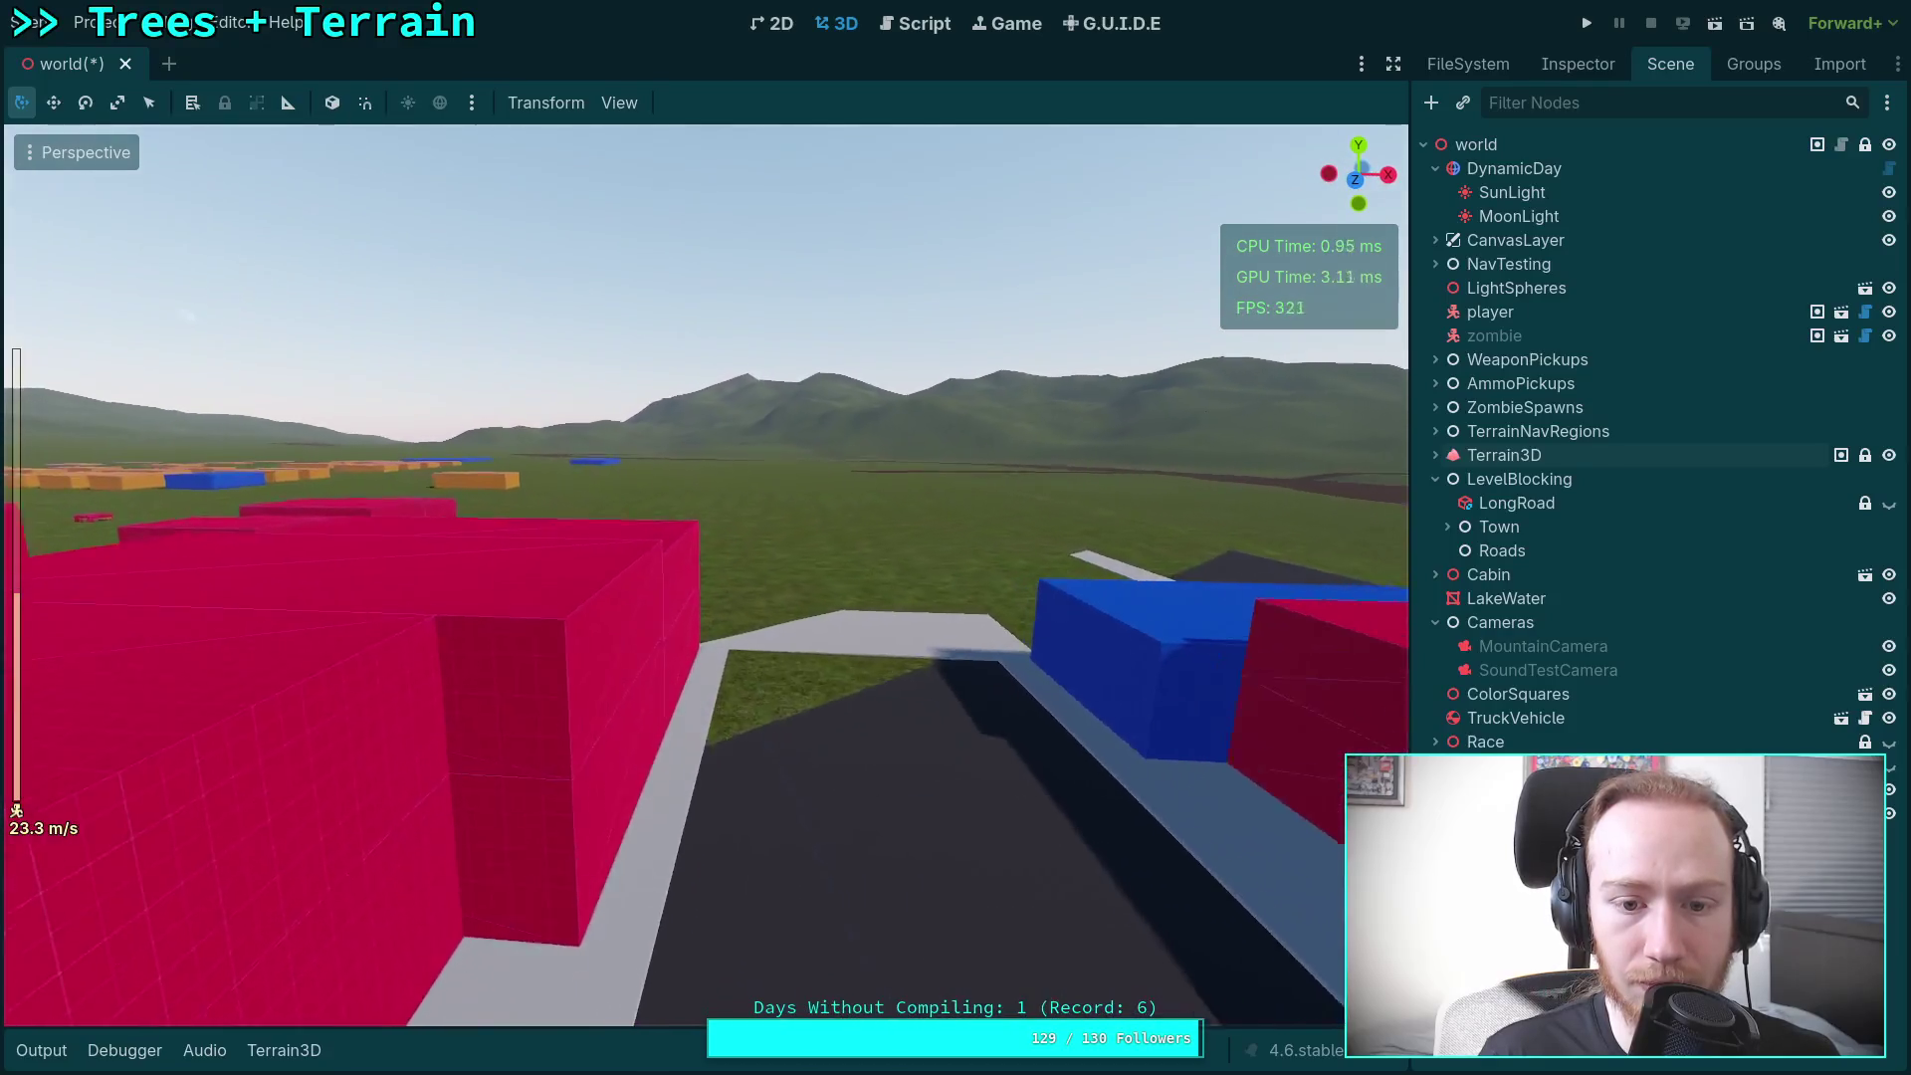
{"action": "key", "text": "w"}
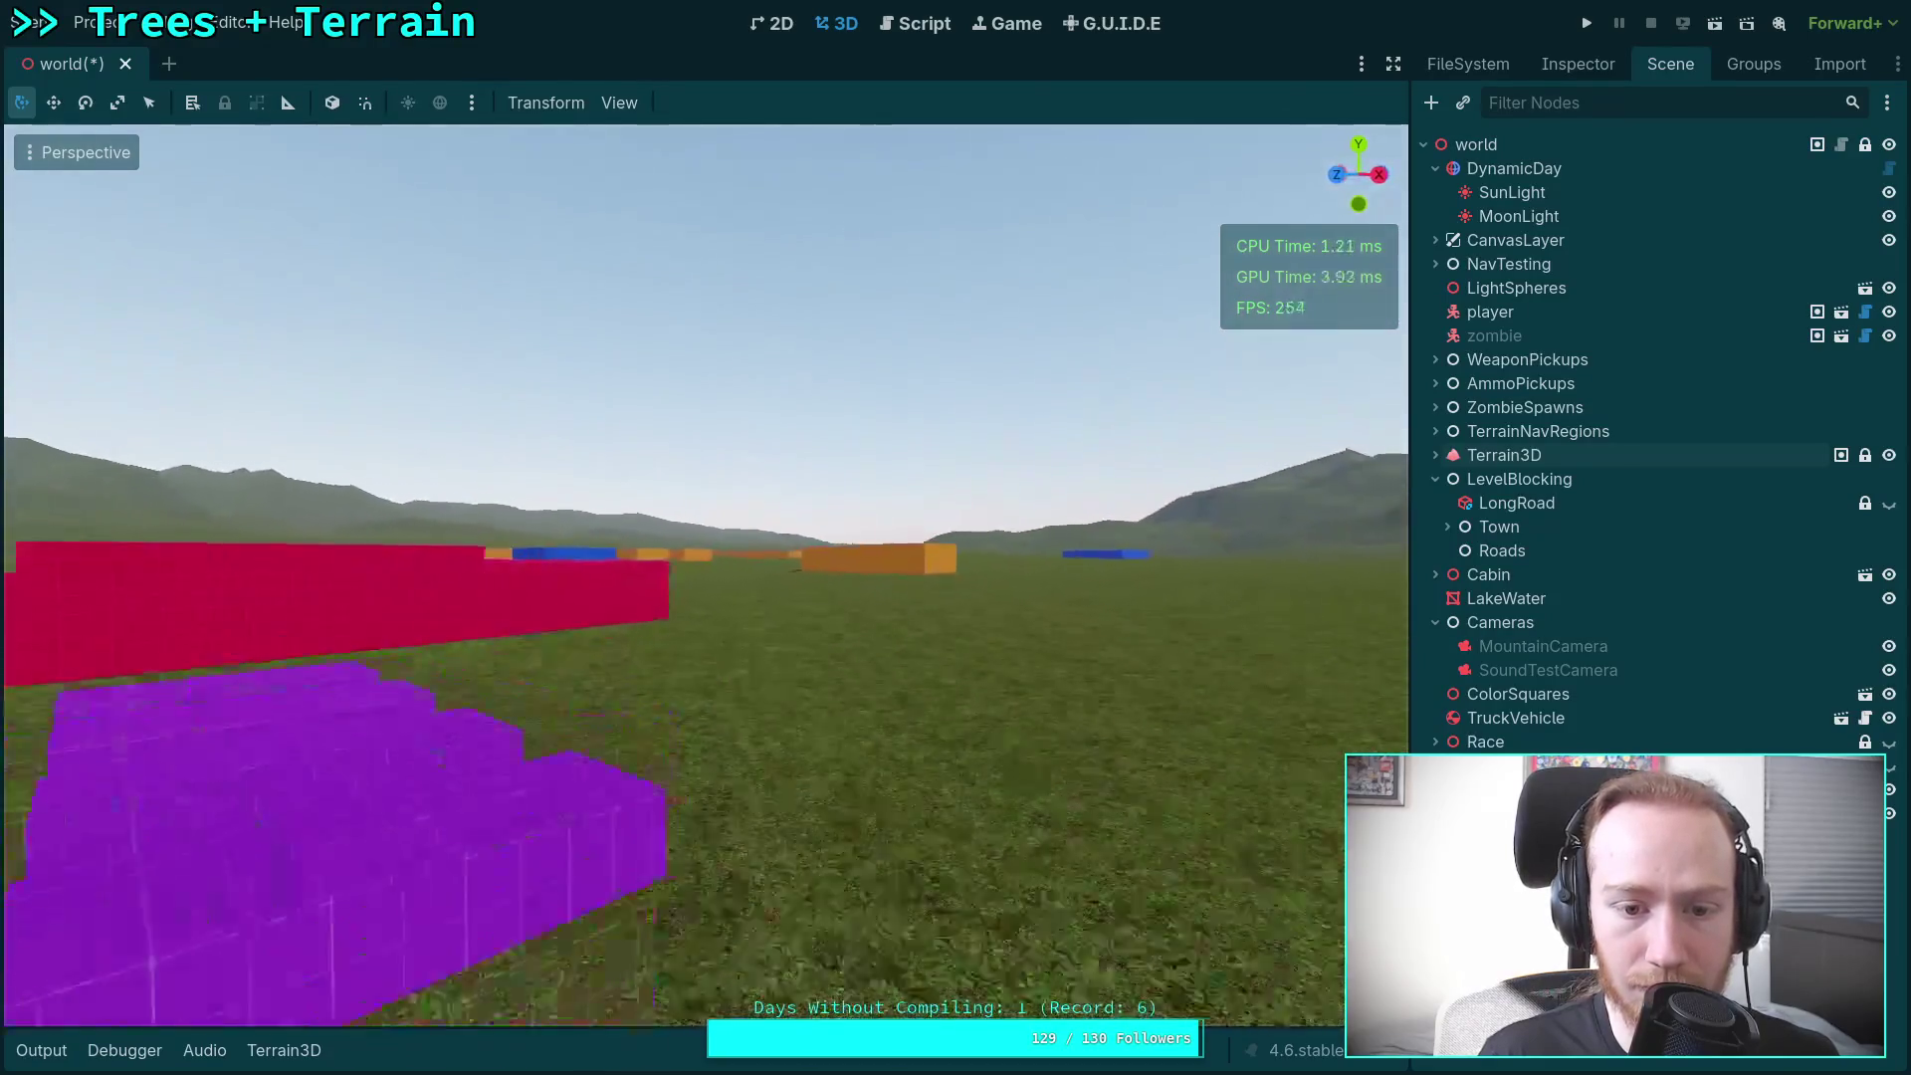
{"action": "key", "text": "w"}
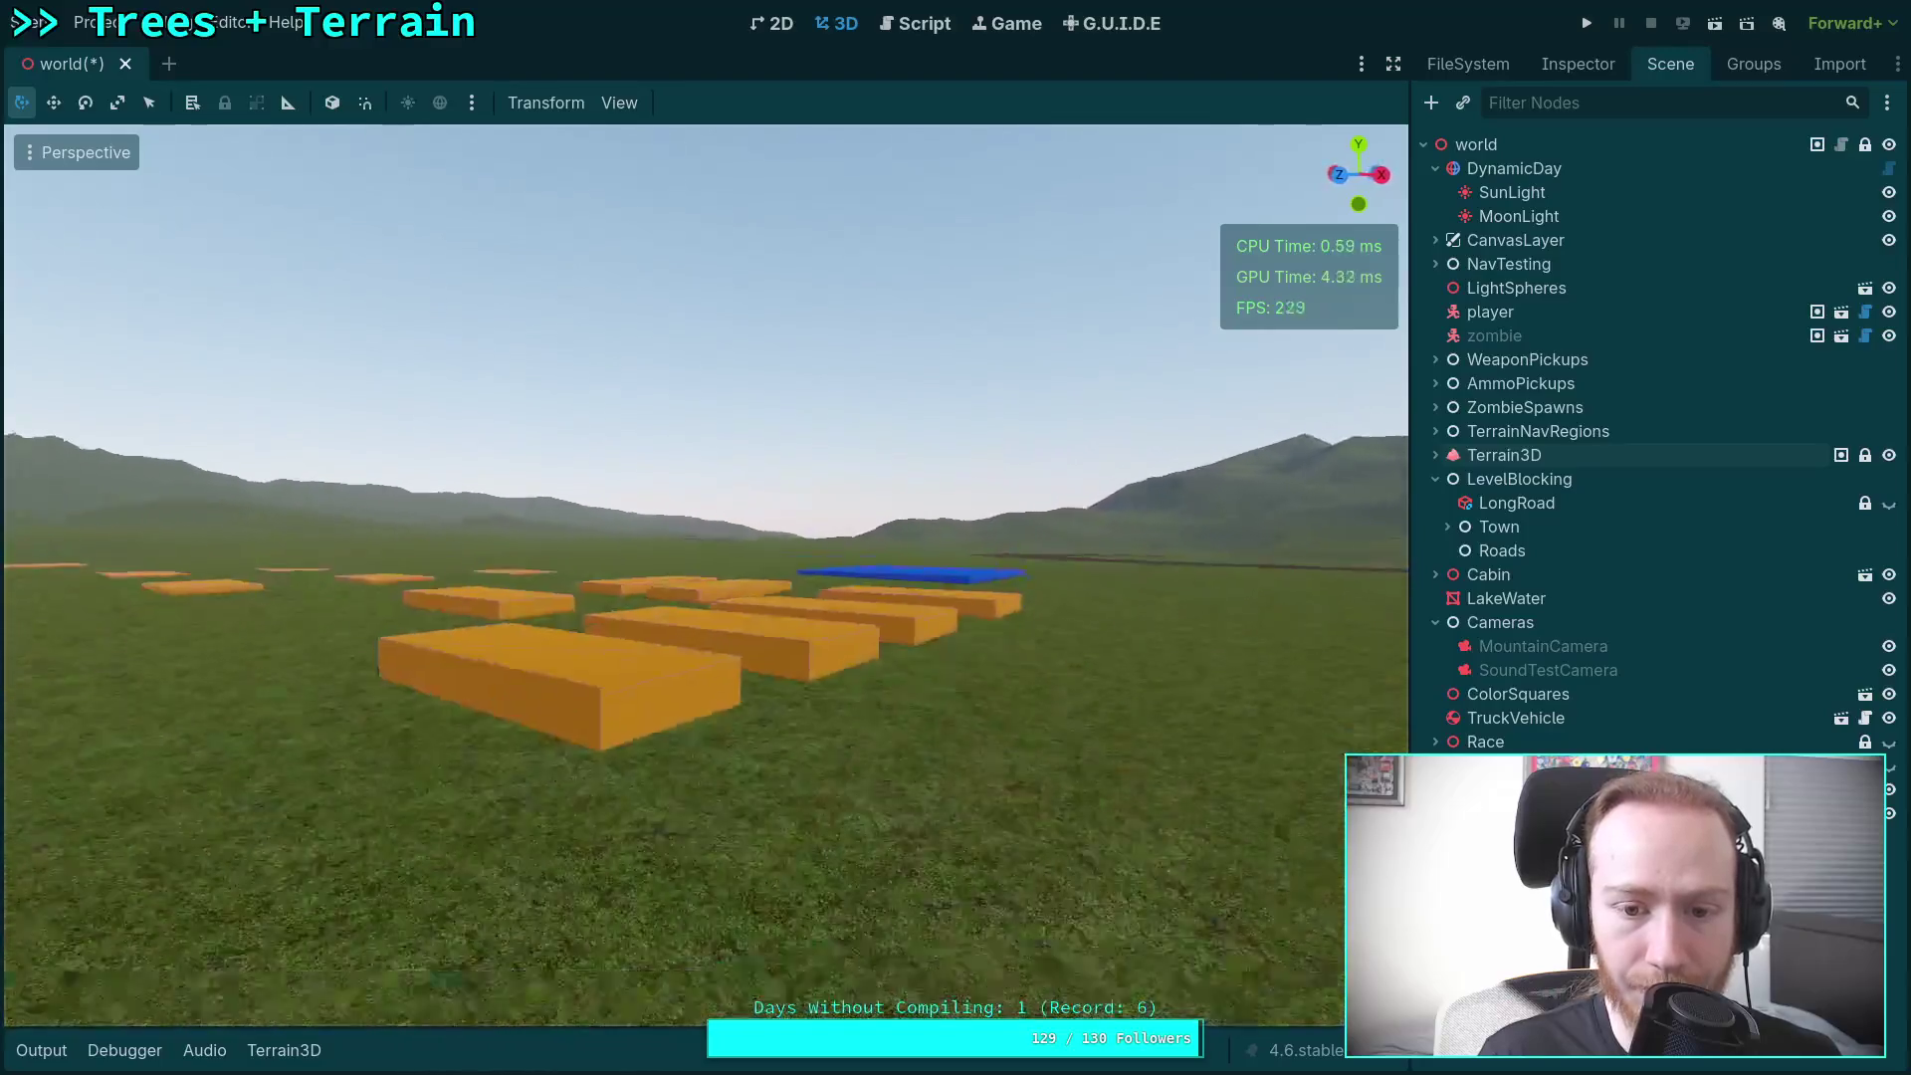
{"action": "key", "text": "w"}
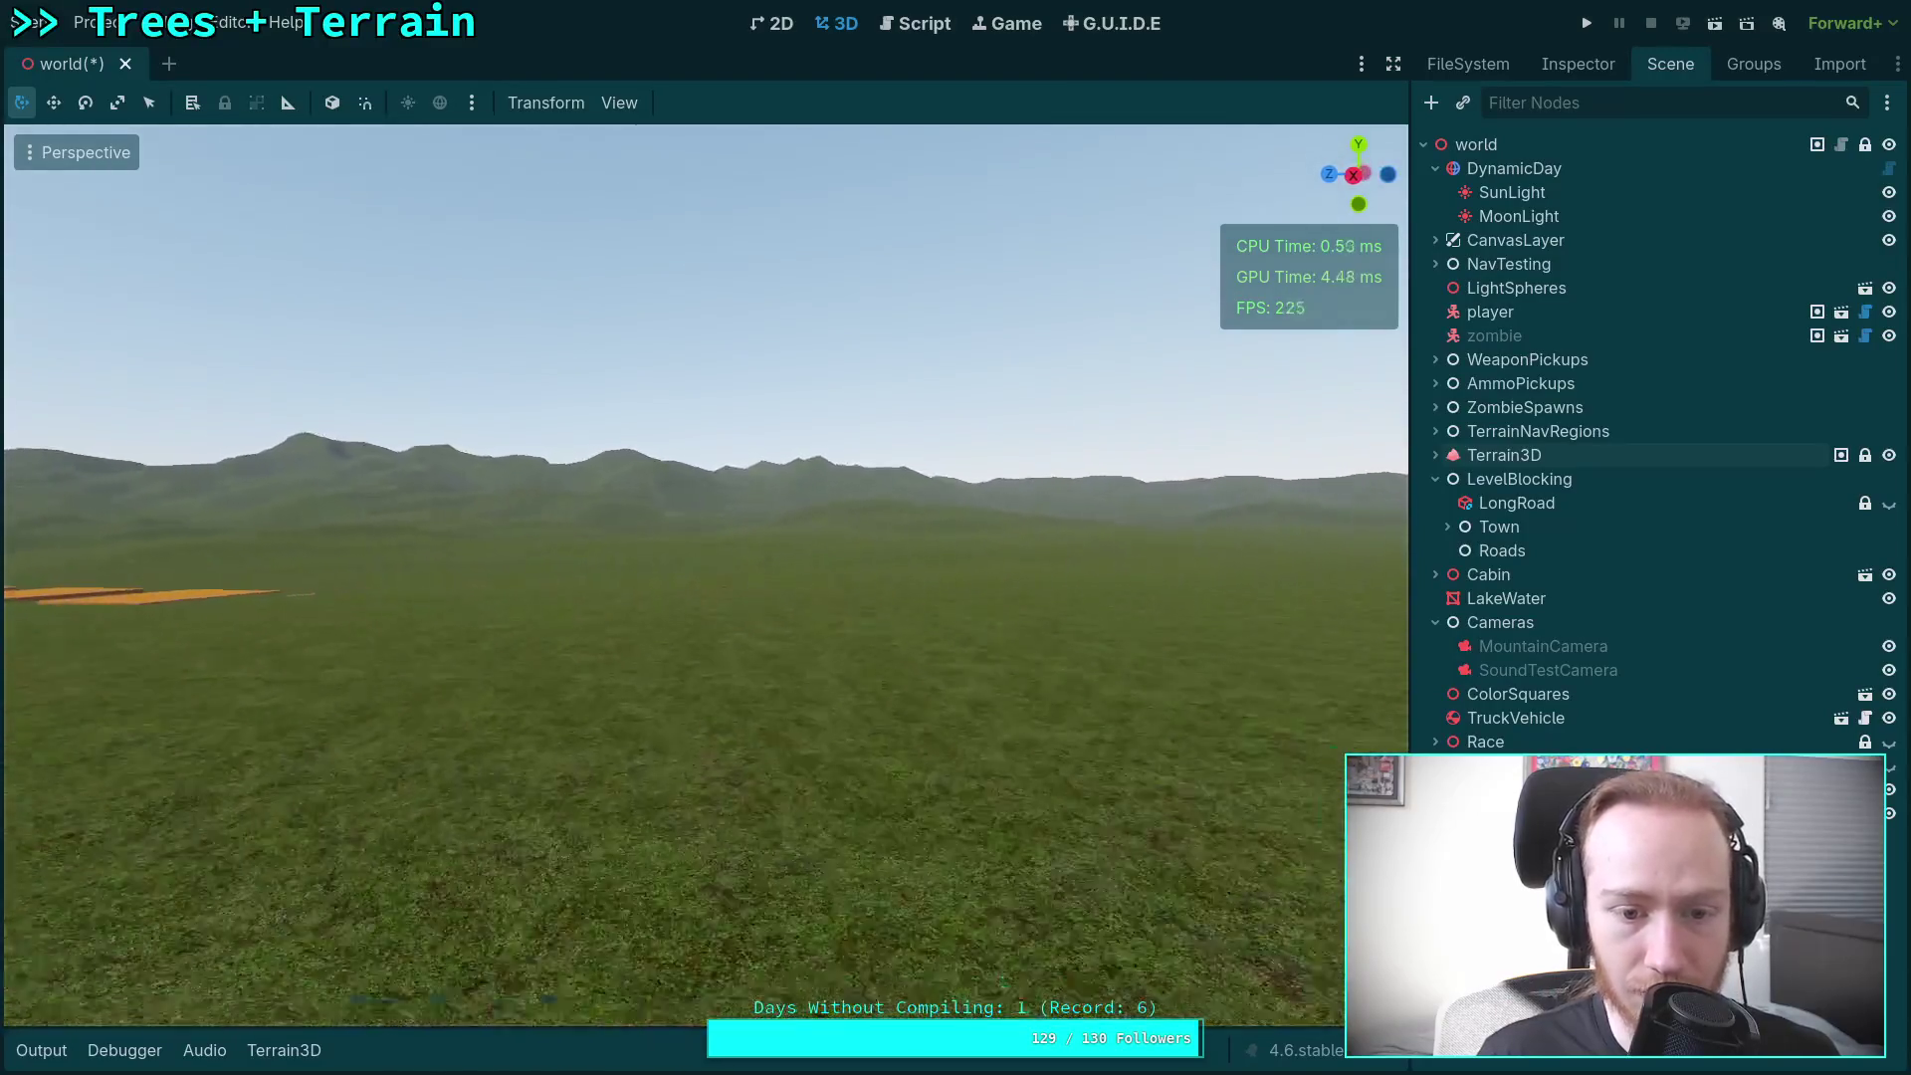
Step: Fly along the brown road, climb over the coastline and river, face the lake, and select Terrain3D
{"action": "key", "text": "w"}
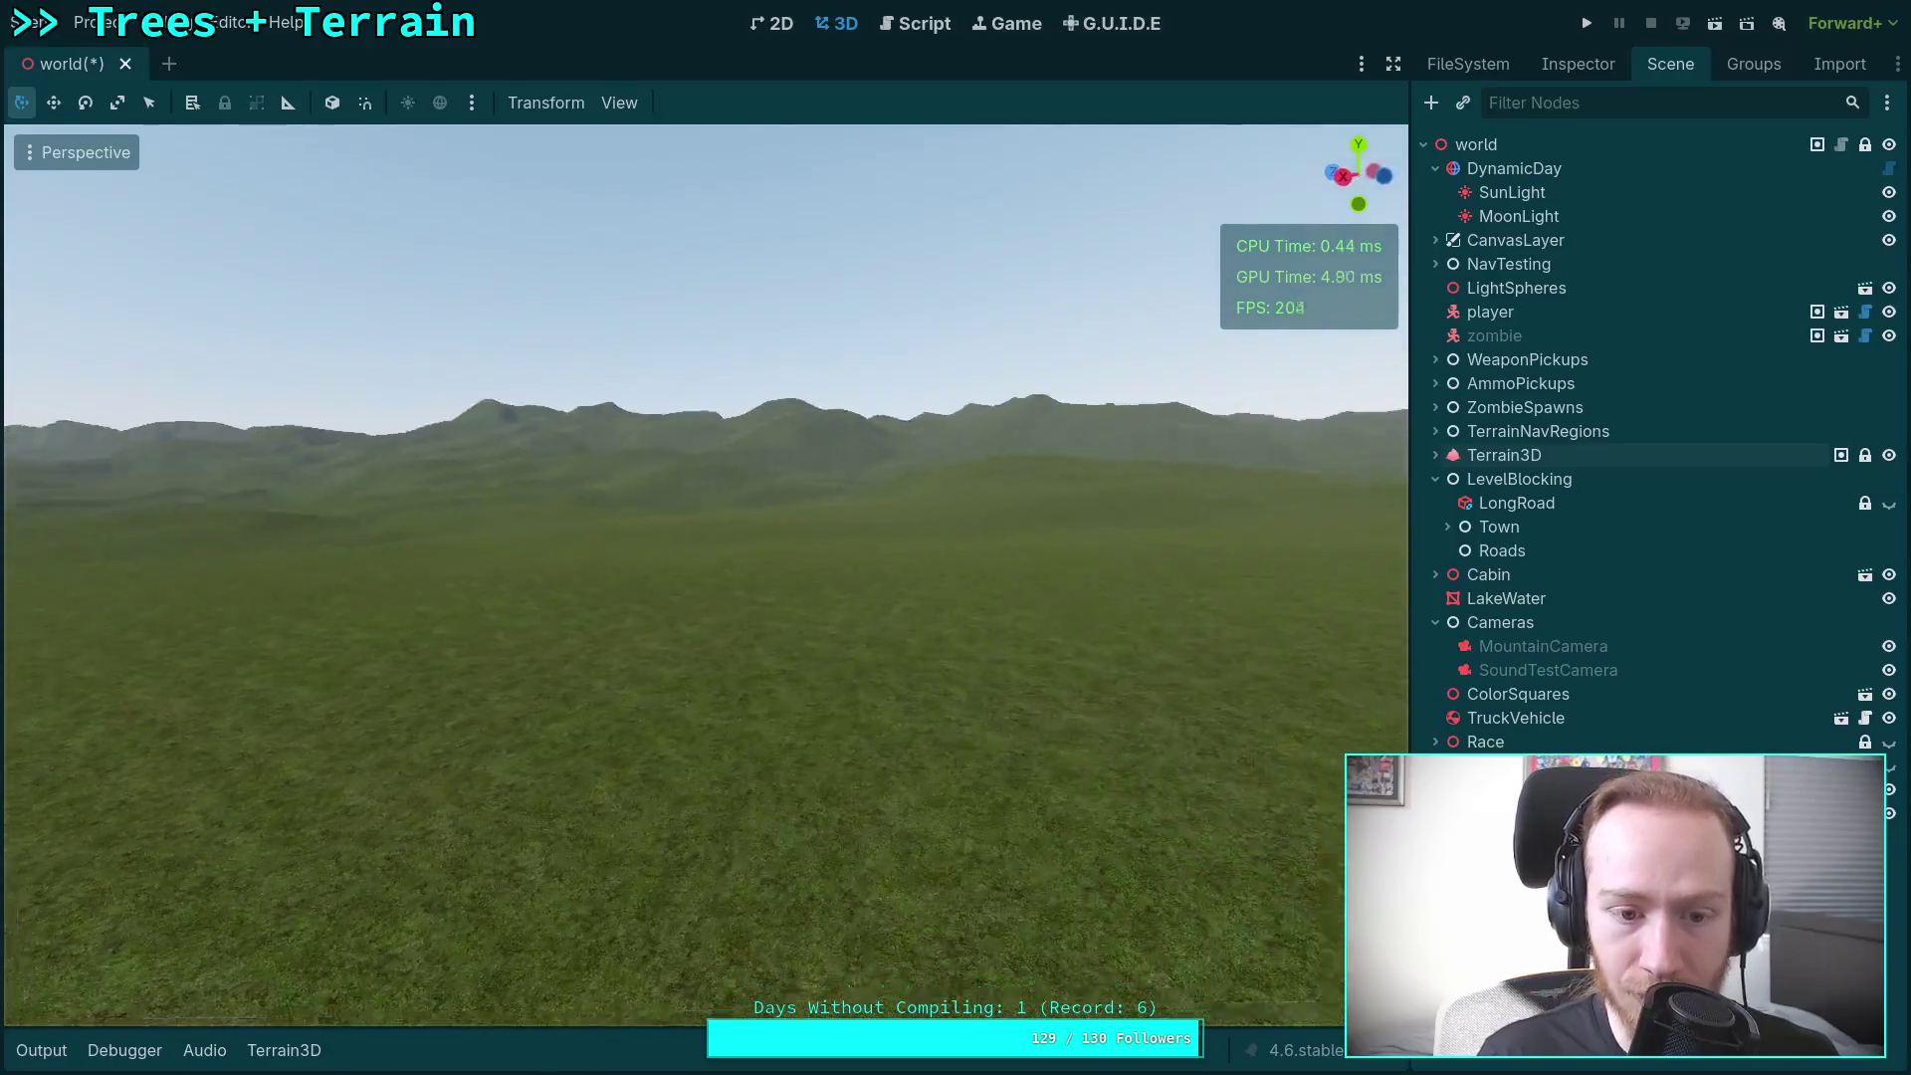
{"action": "key", "text": "w"}
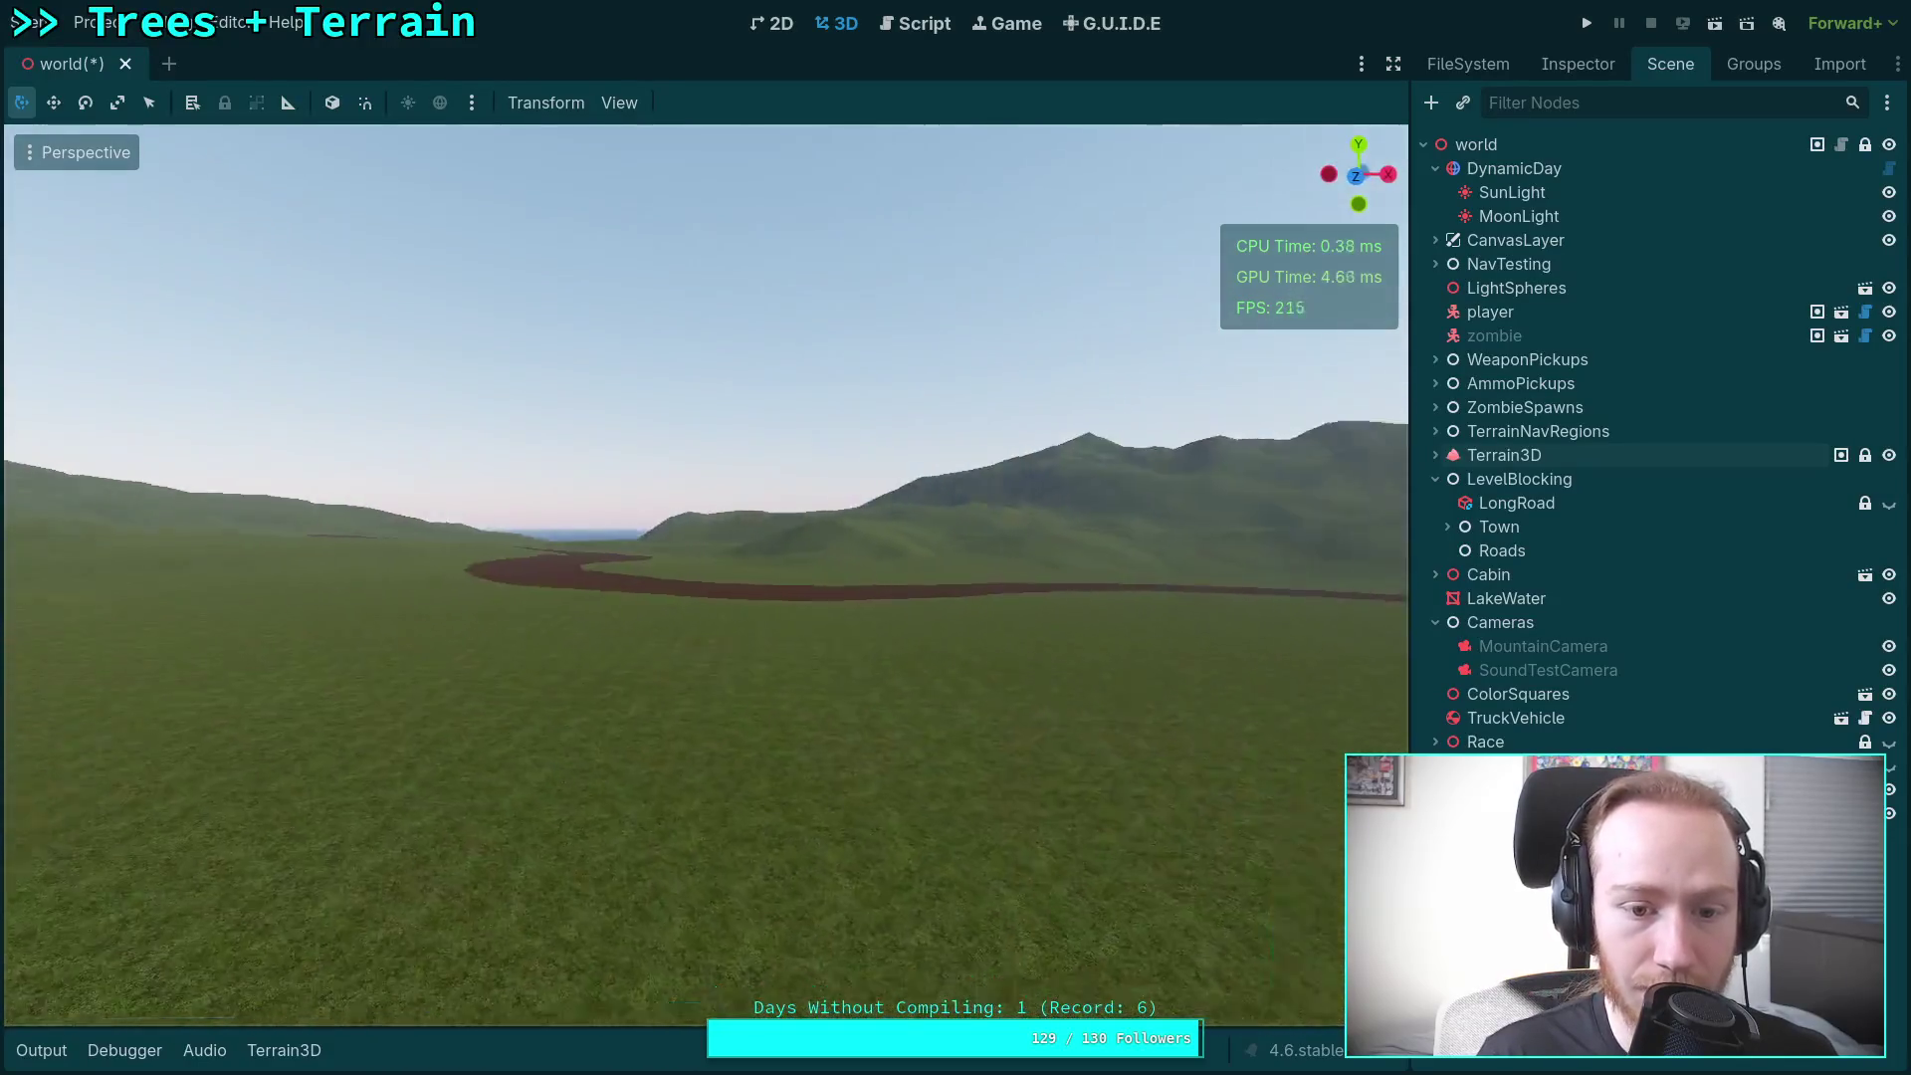
{"action": "scroll", "coordinate": [705, 574], "scroll_direction": "up", "scroll_amount": 2}
{"action": "key", "text": "w"}
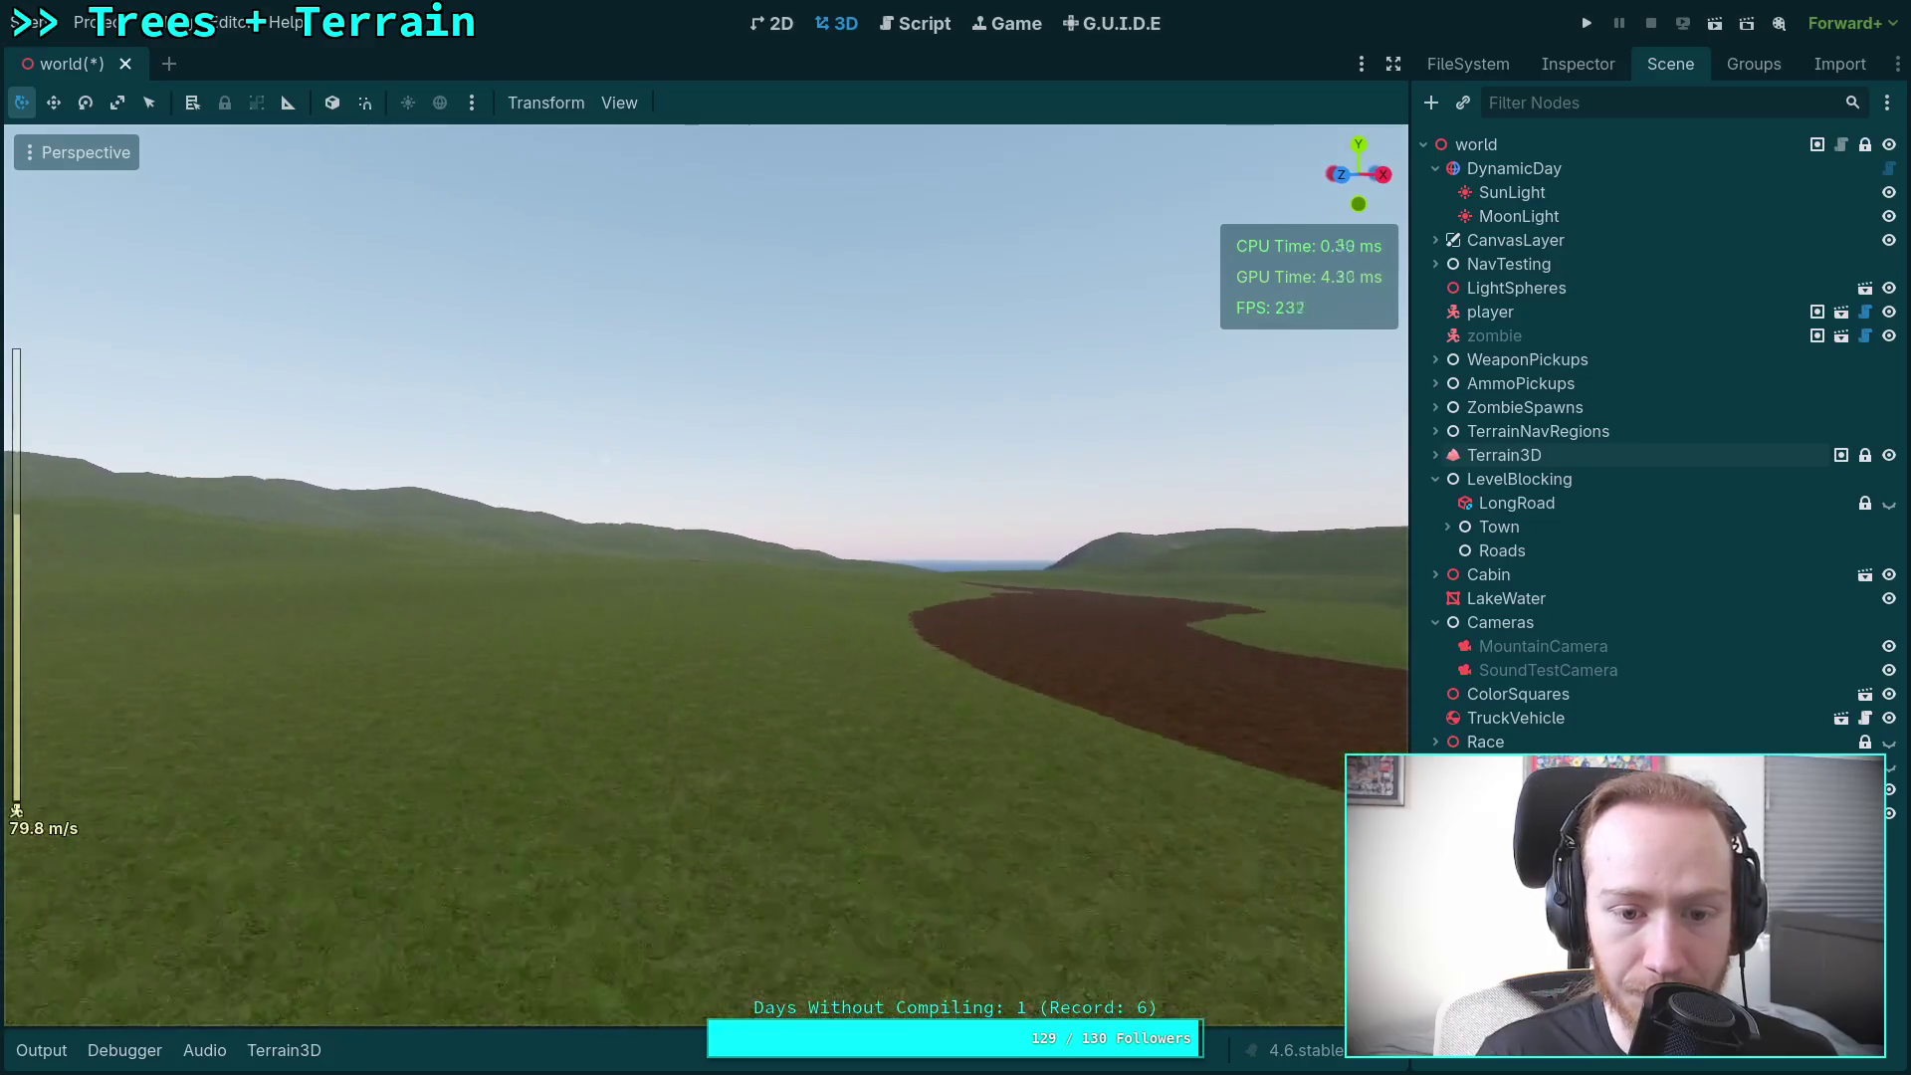
{"action": "key", "text": "w"}
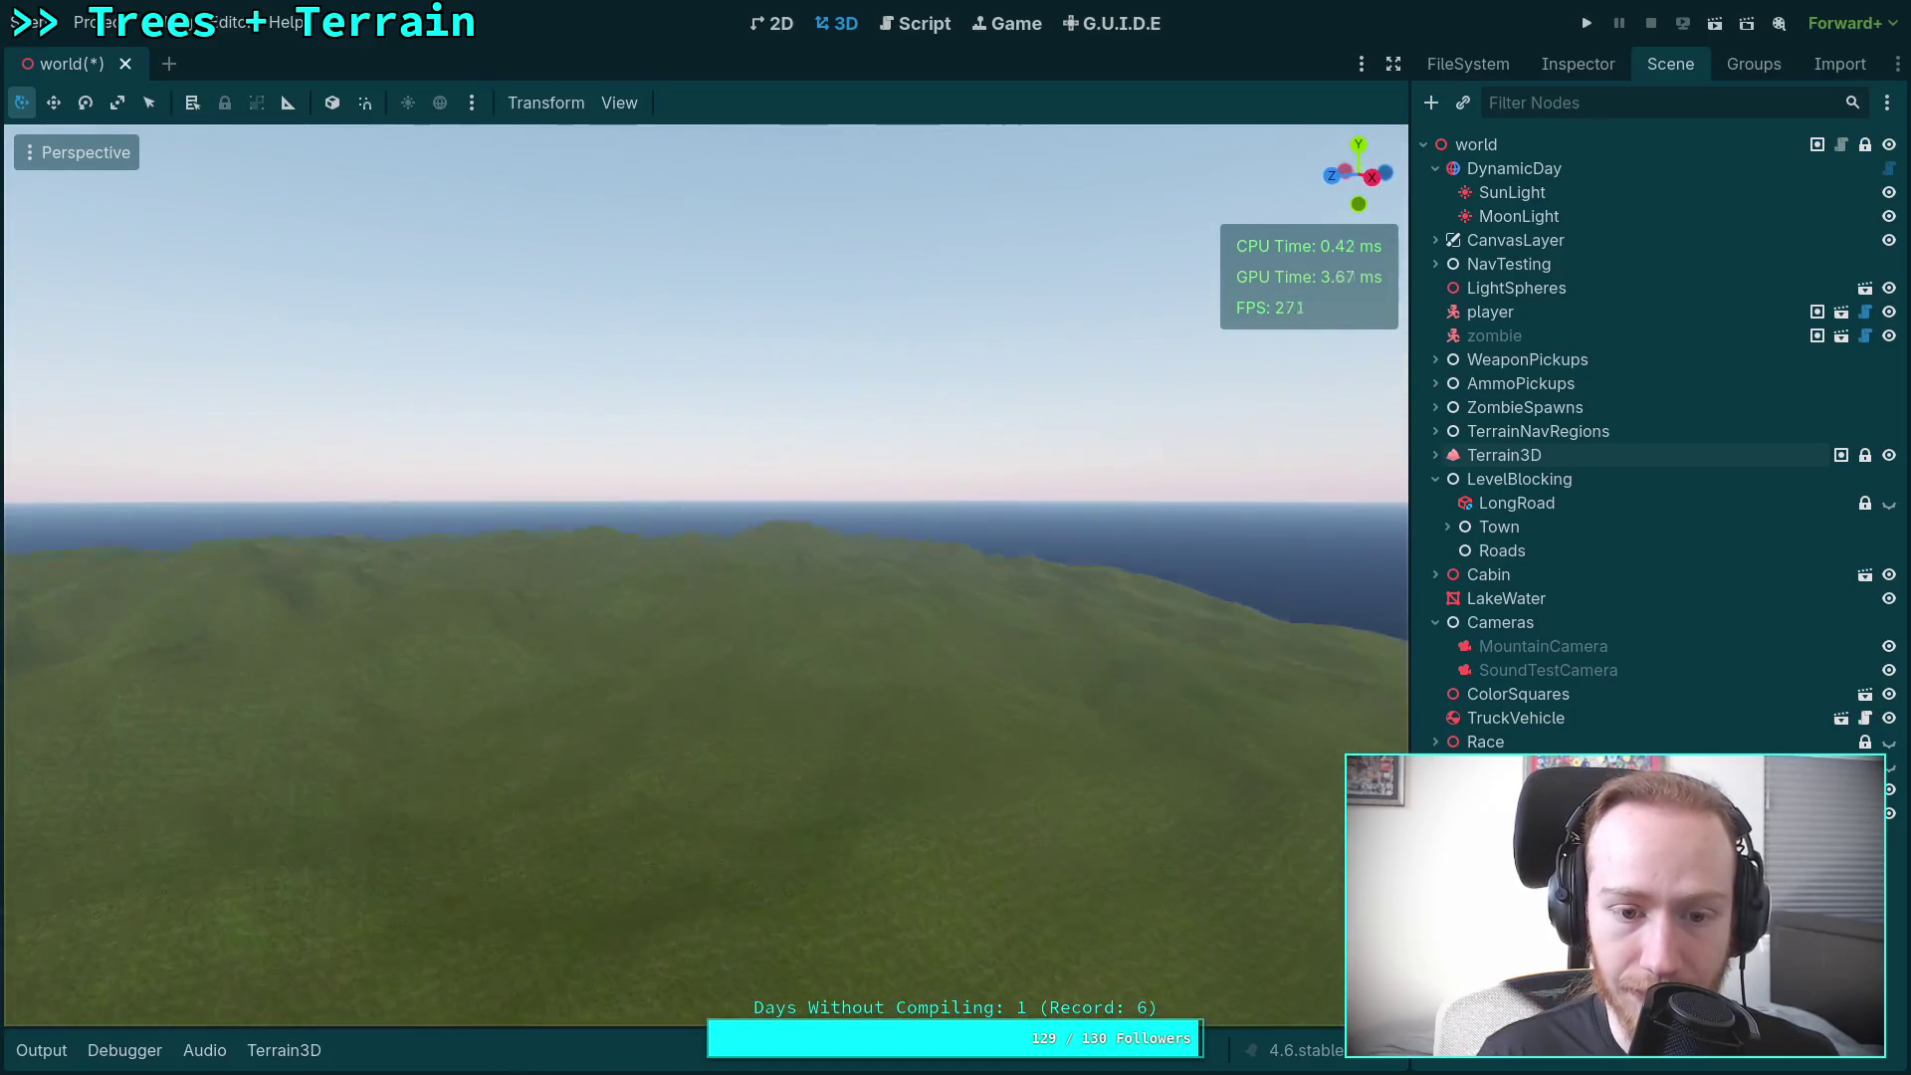
{"action": "key", "text": "w"}
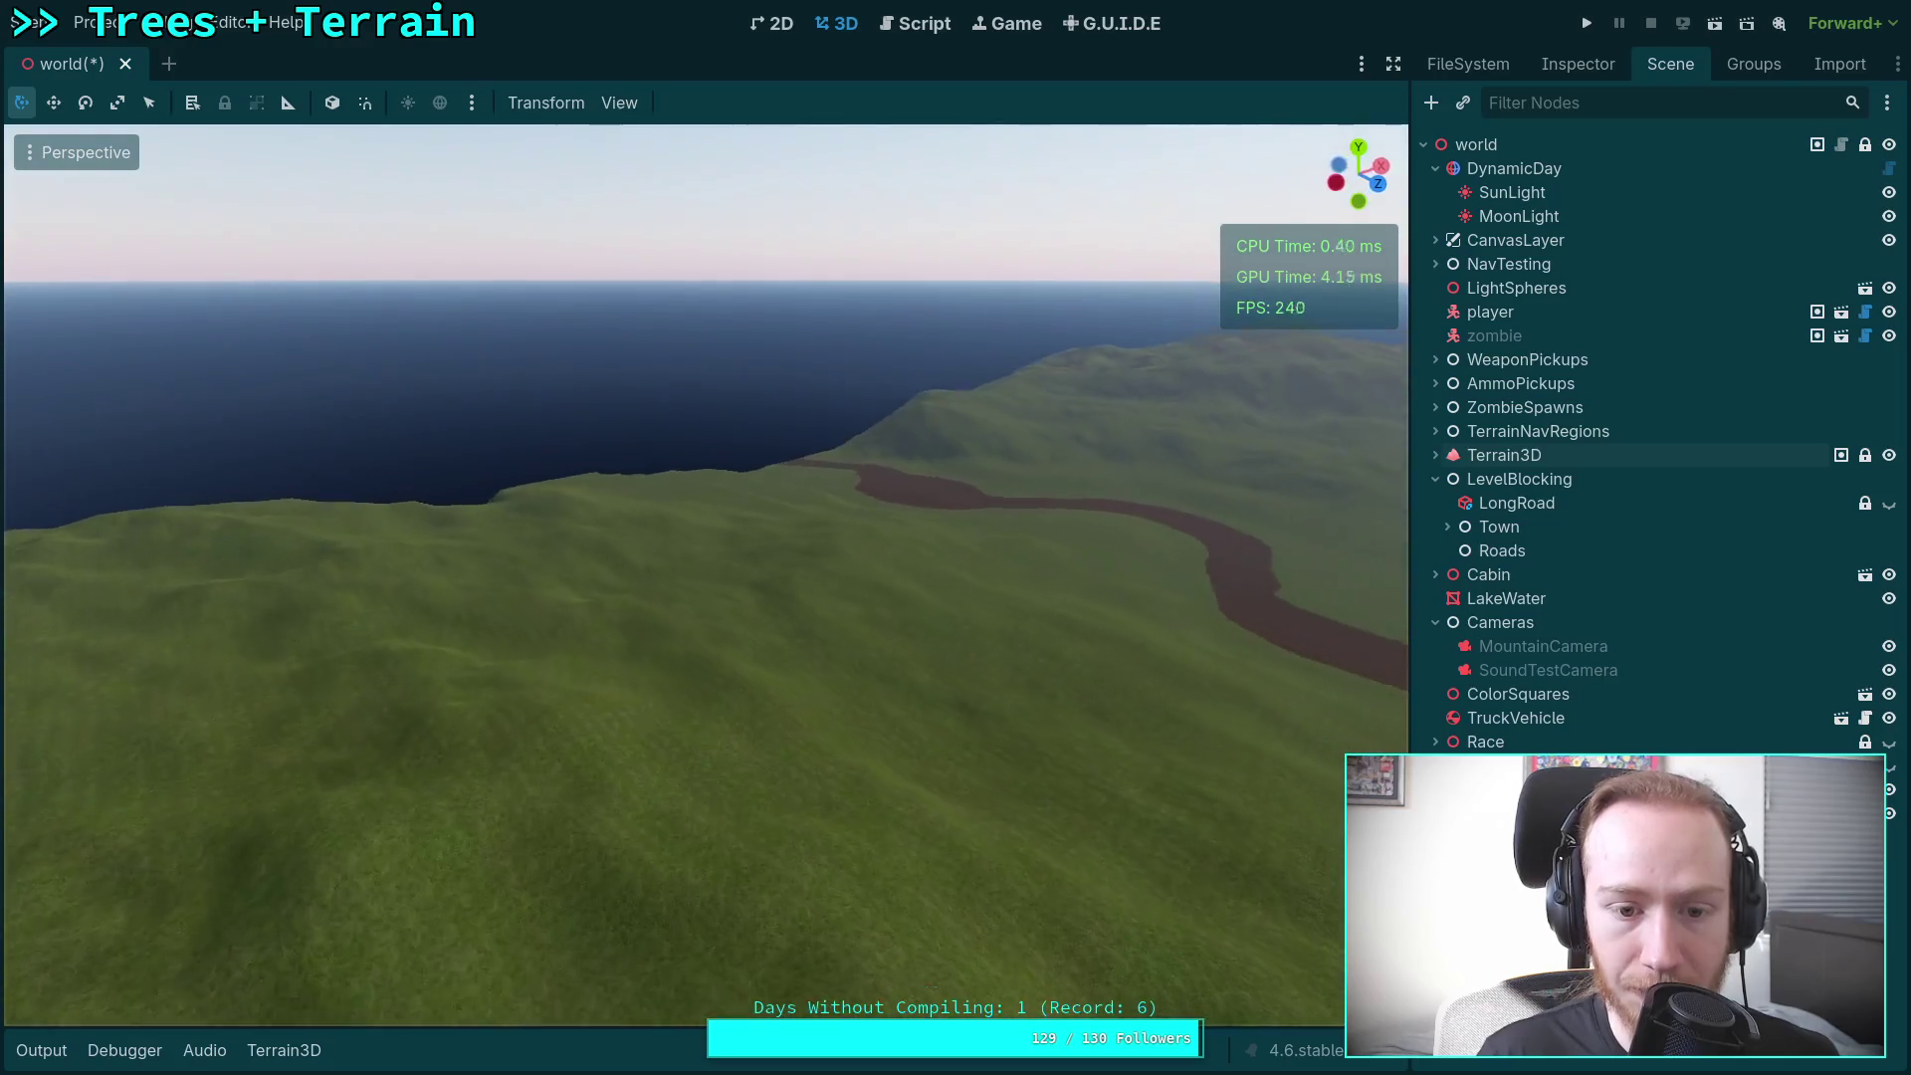
{"action": "key", "text": "w"}
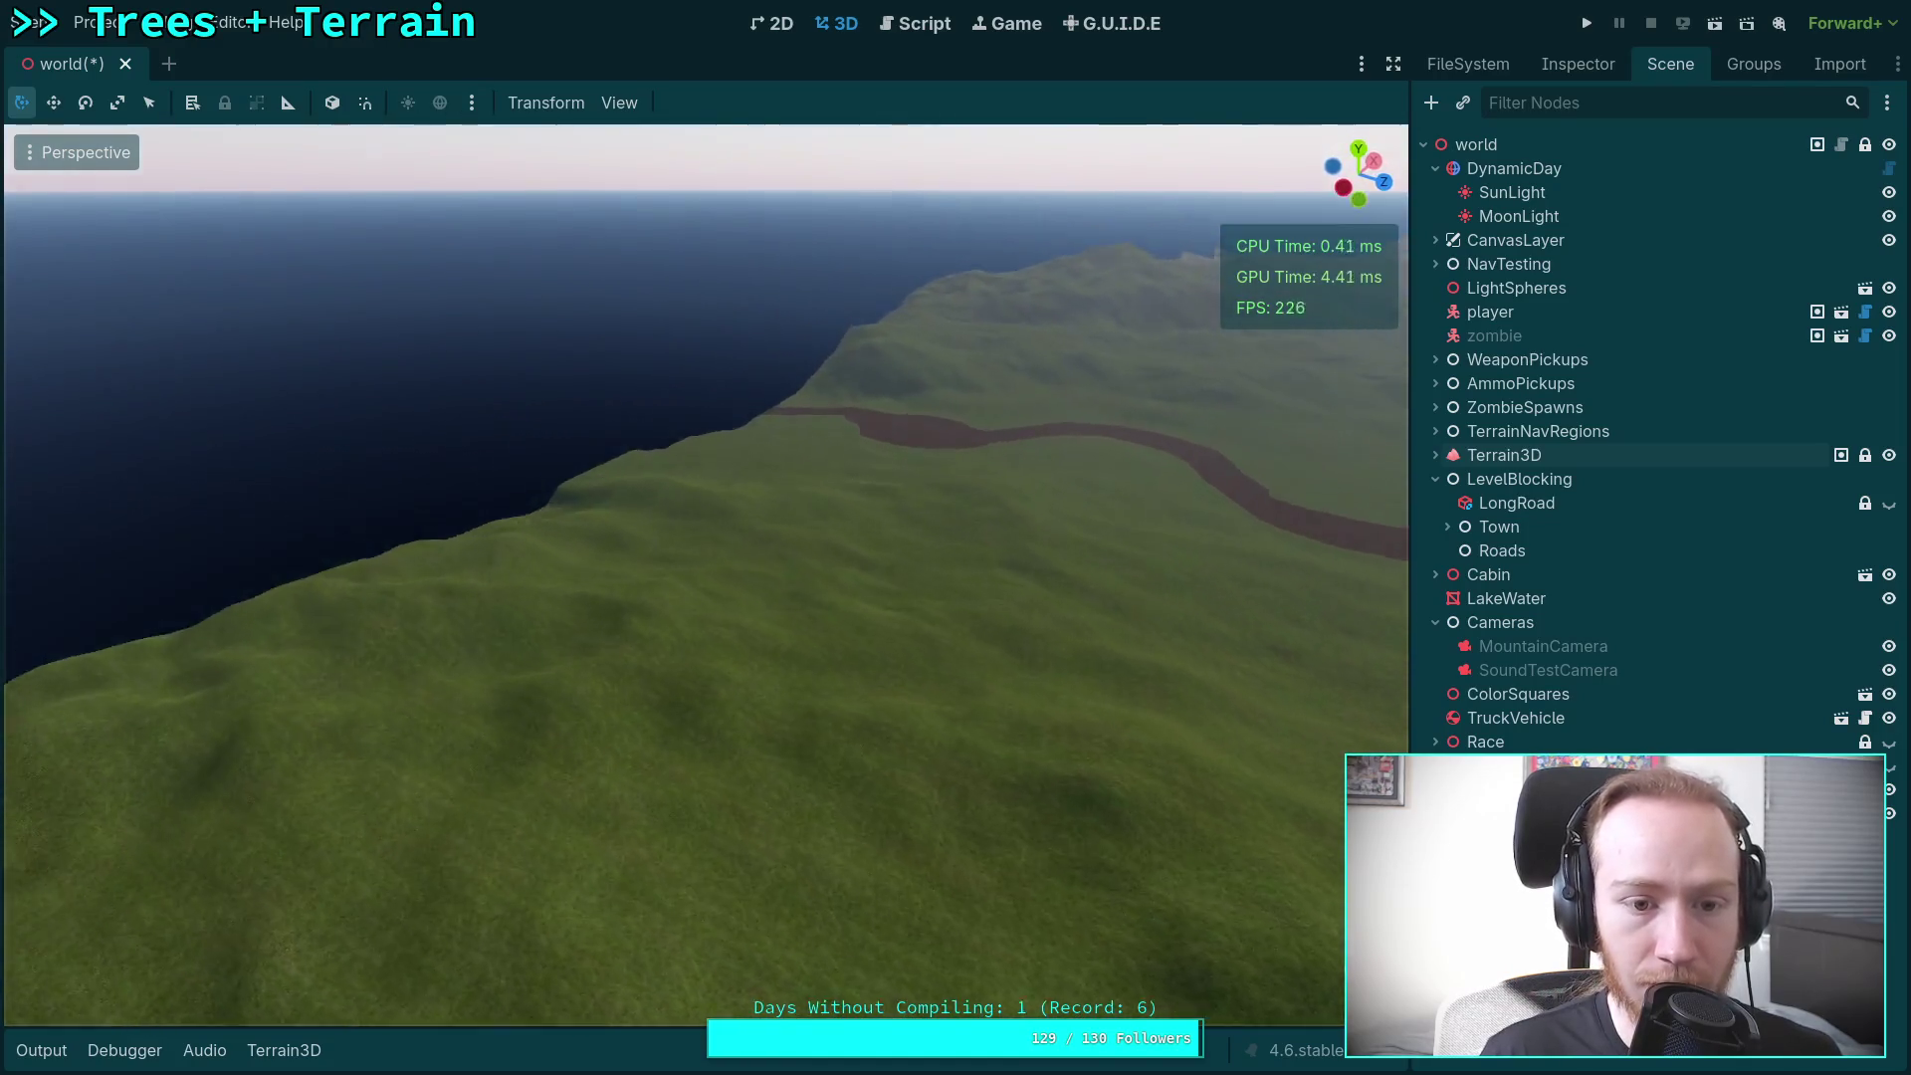
{"action": "left_click_drag", "start_coordinate": [594, 580], "coordinate": [633, 580]}
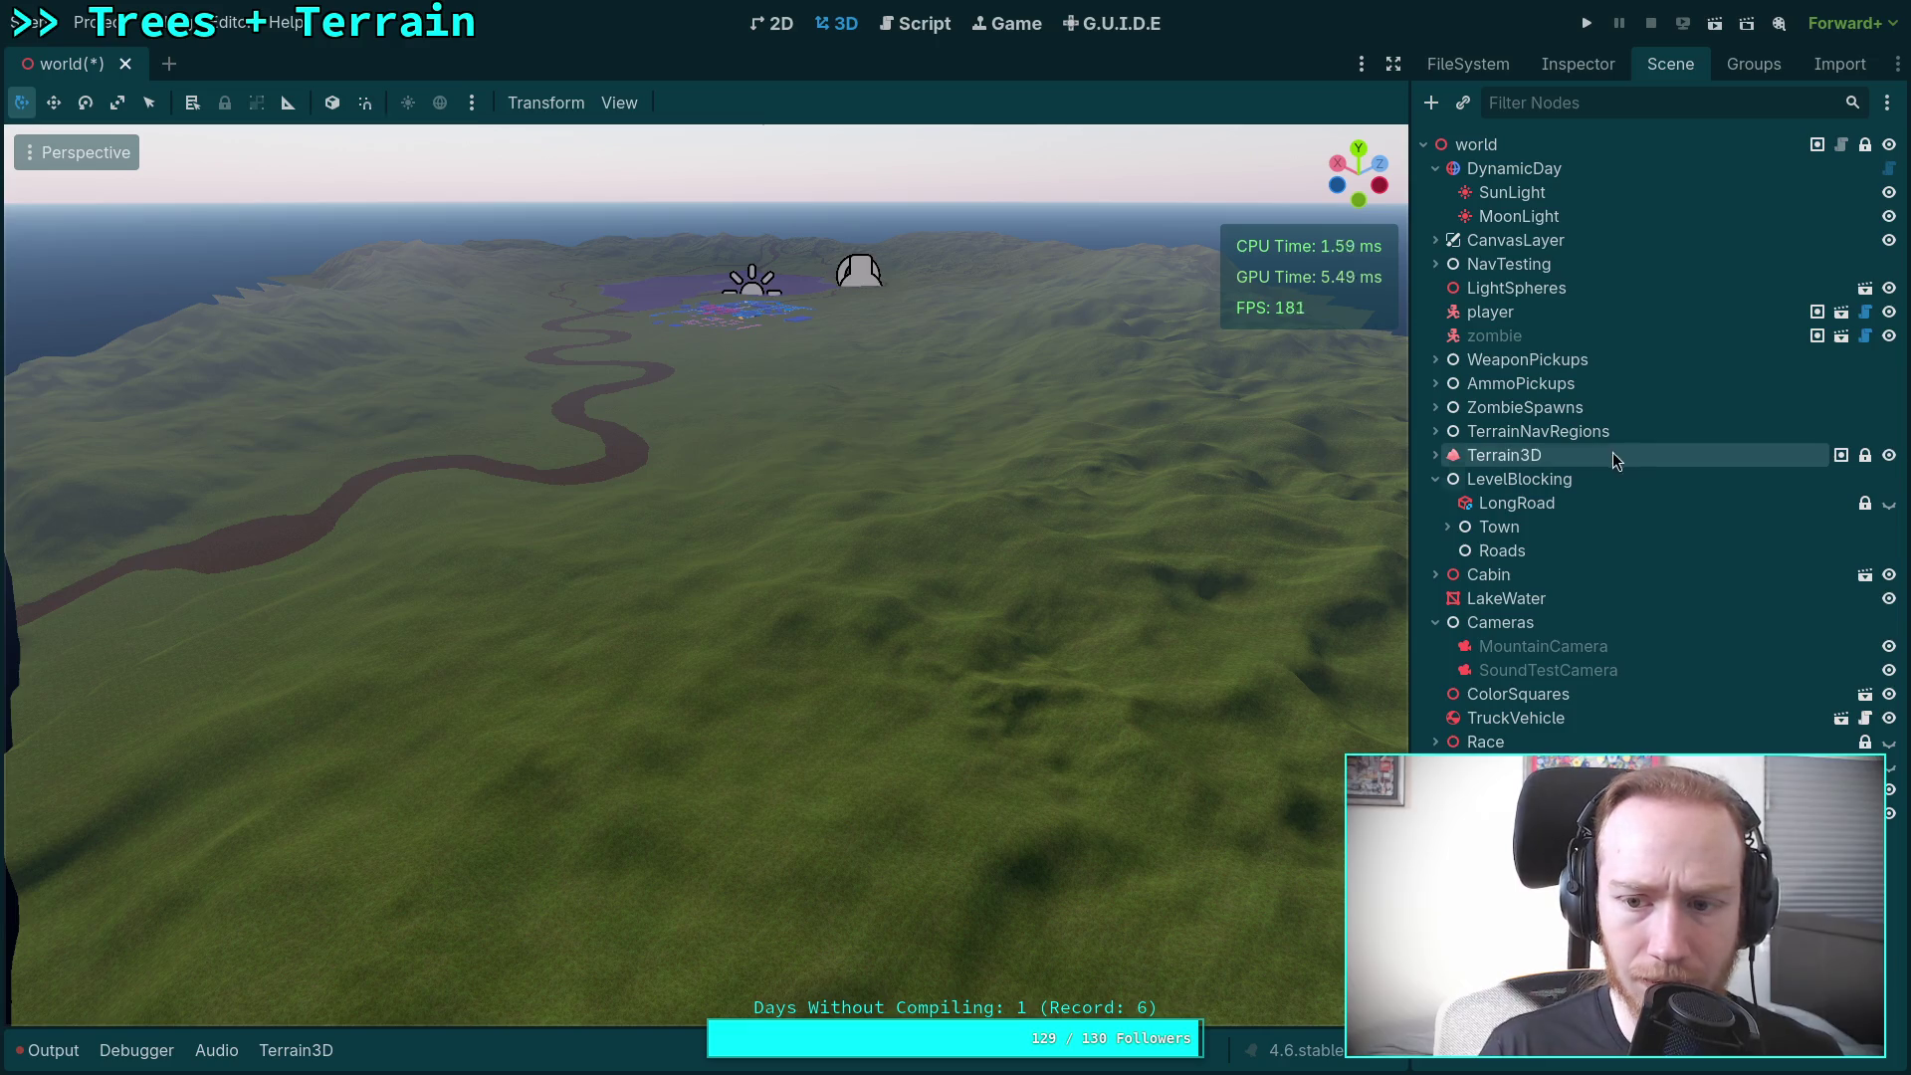
{"action": "left_click", "coordinate": [1566, 457]}
Step: Try the Terrain3D raise and region tools while orbiting across the terrain
{"action": "key", "text": "e"}
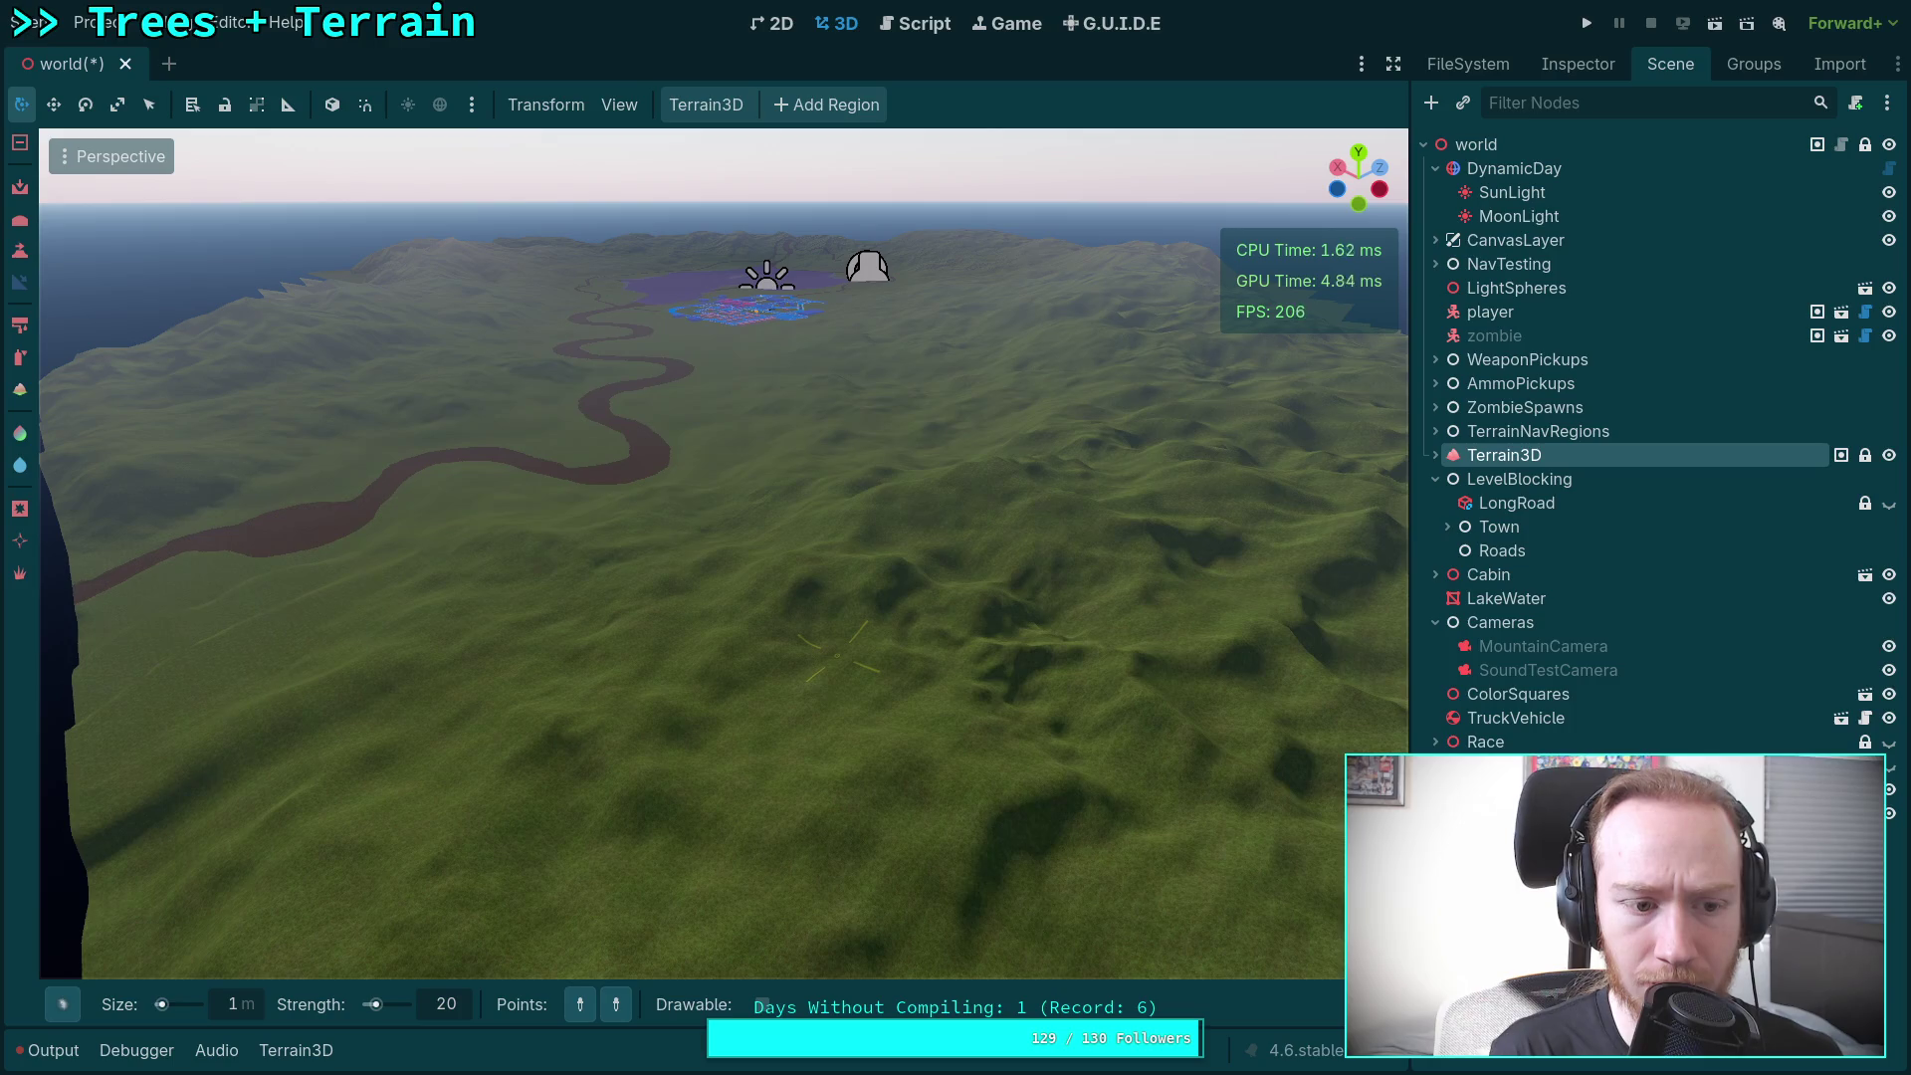
{"action": "key", "text": "e"}
{"action": "left_click_drag", "start_coordinate": [836, 655], "coordinate": [916, 662]}
{"action": "key", "text": "r"}
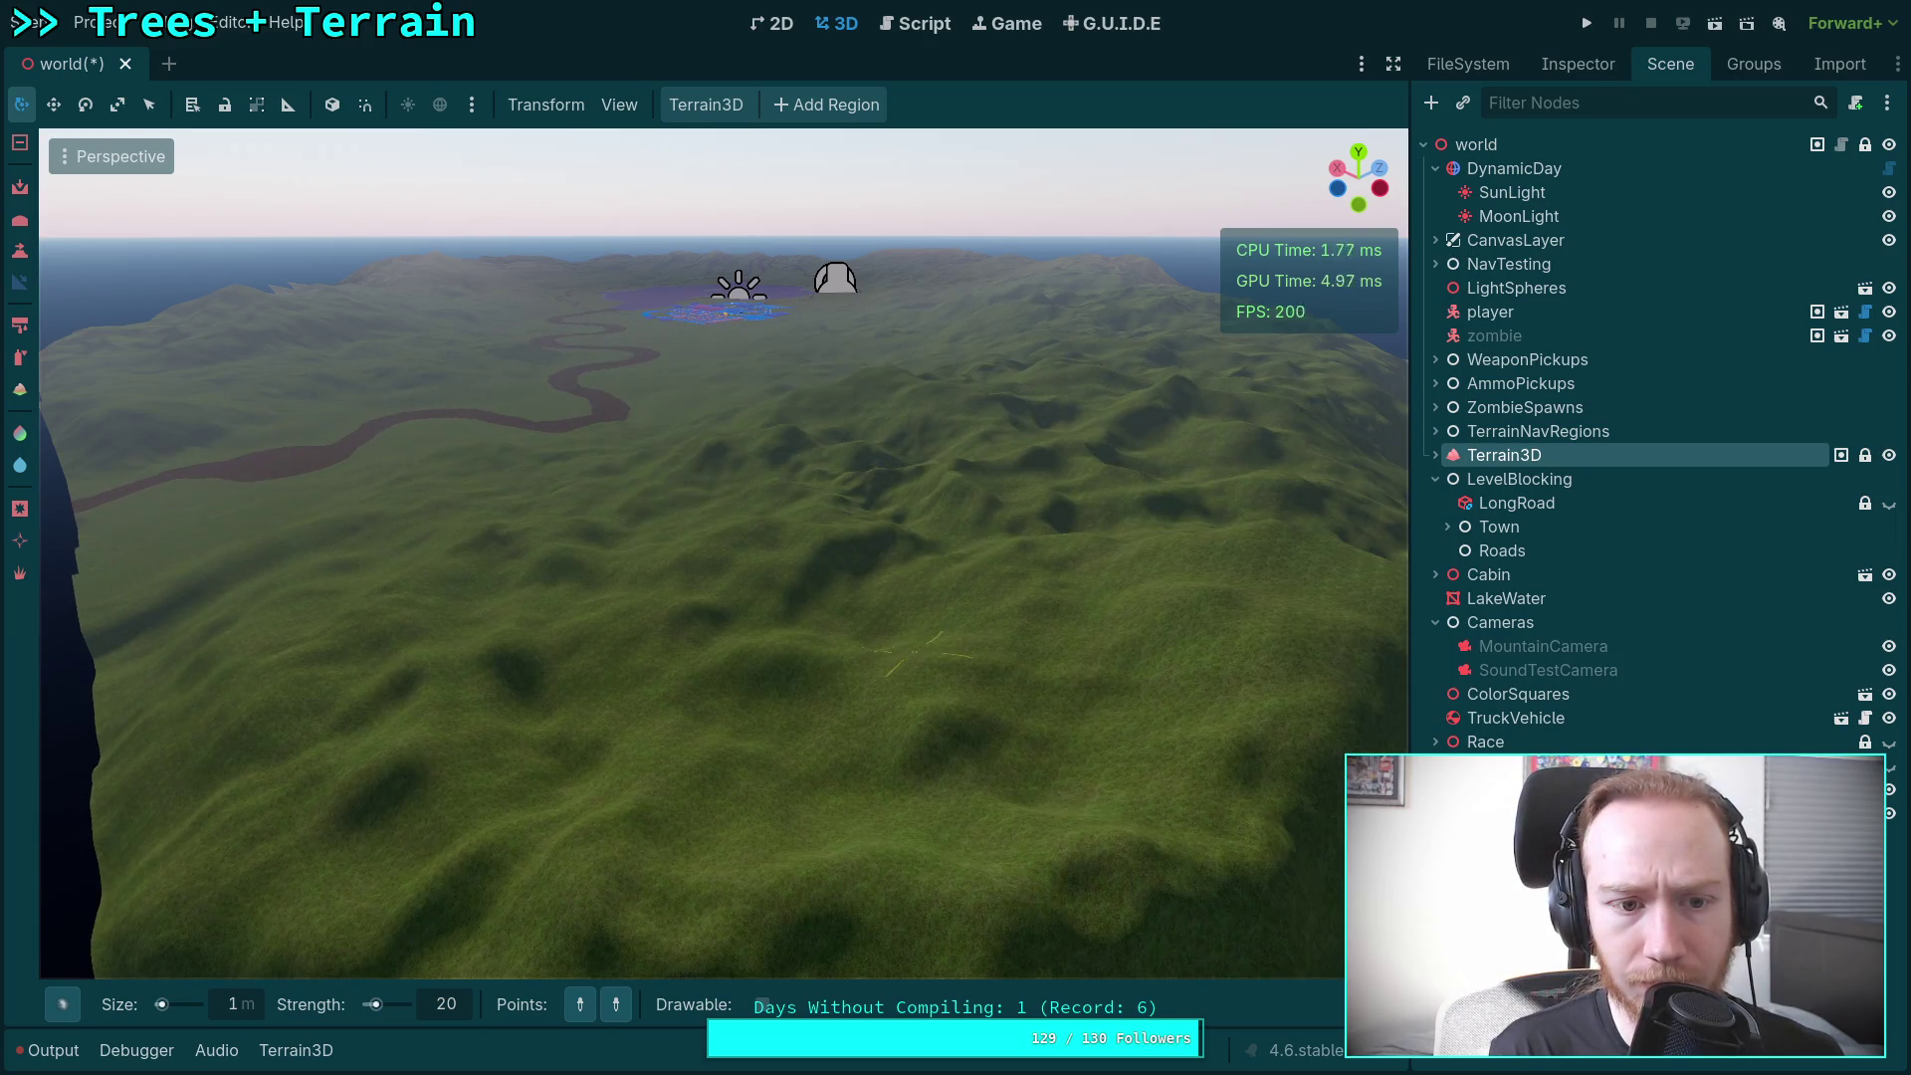
{"action": "left_click_drag", "start_coordinate": [913, 659], "coordinate": [1005, 687]}
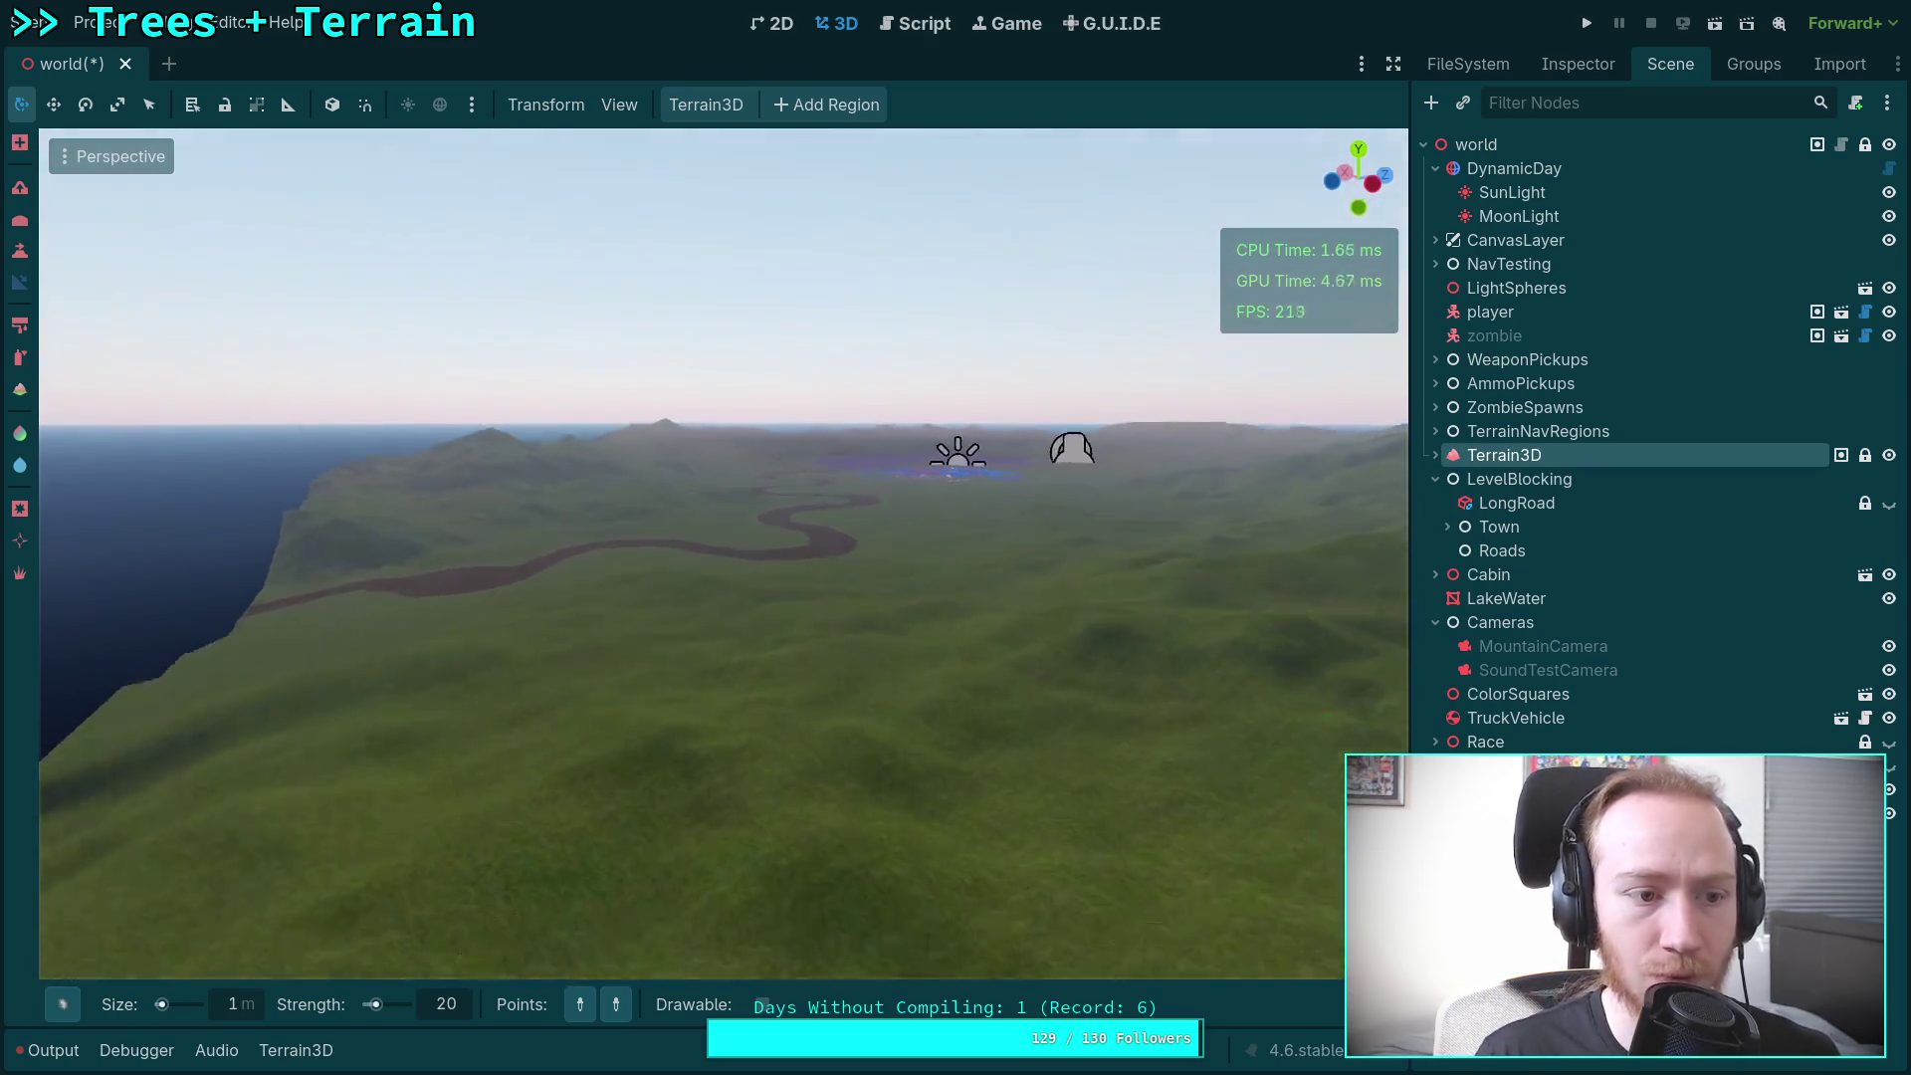
Step: Use the flatten-to-height tool, picking target heights of 7.4 and then 0.4 near the lake
{"action": "left_click", "coordinate": [21, 280]}
{"action": "mouse_move", "coordinate": [398, 448]}
{"action": "left_mouse_down"}
{"action": "mouse_move", "coordinate": [646, 518]}
{"action": "mouse_move", "coordinate": [695, 575]}
{"action": "left_mouse_up"}
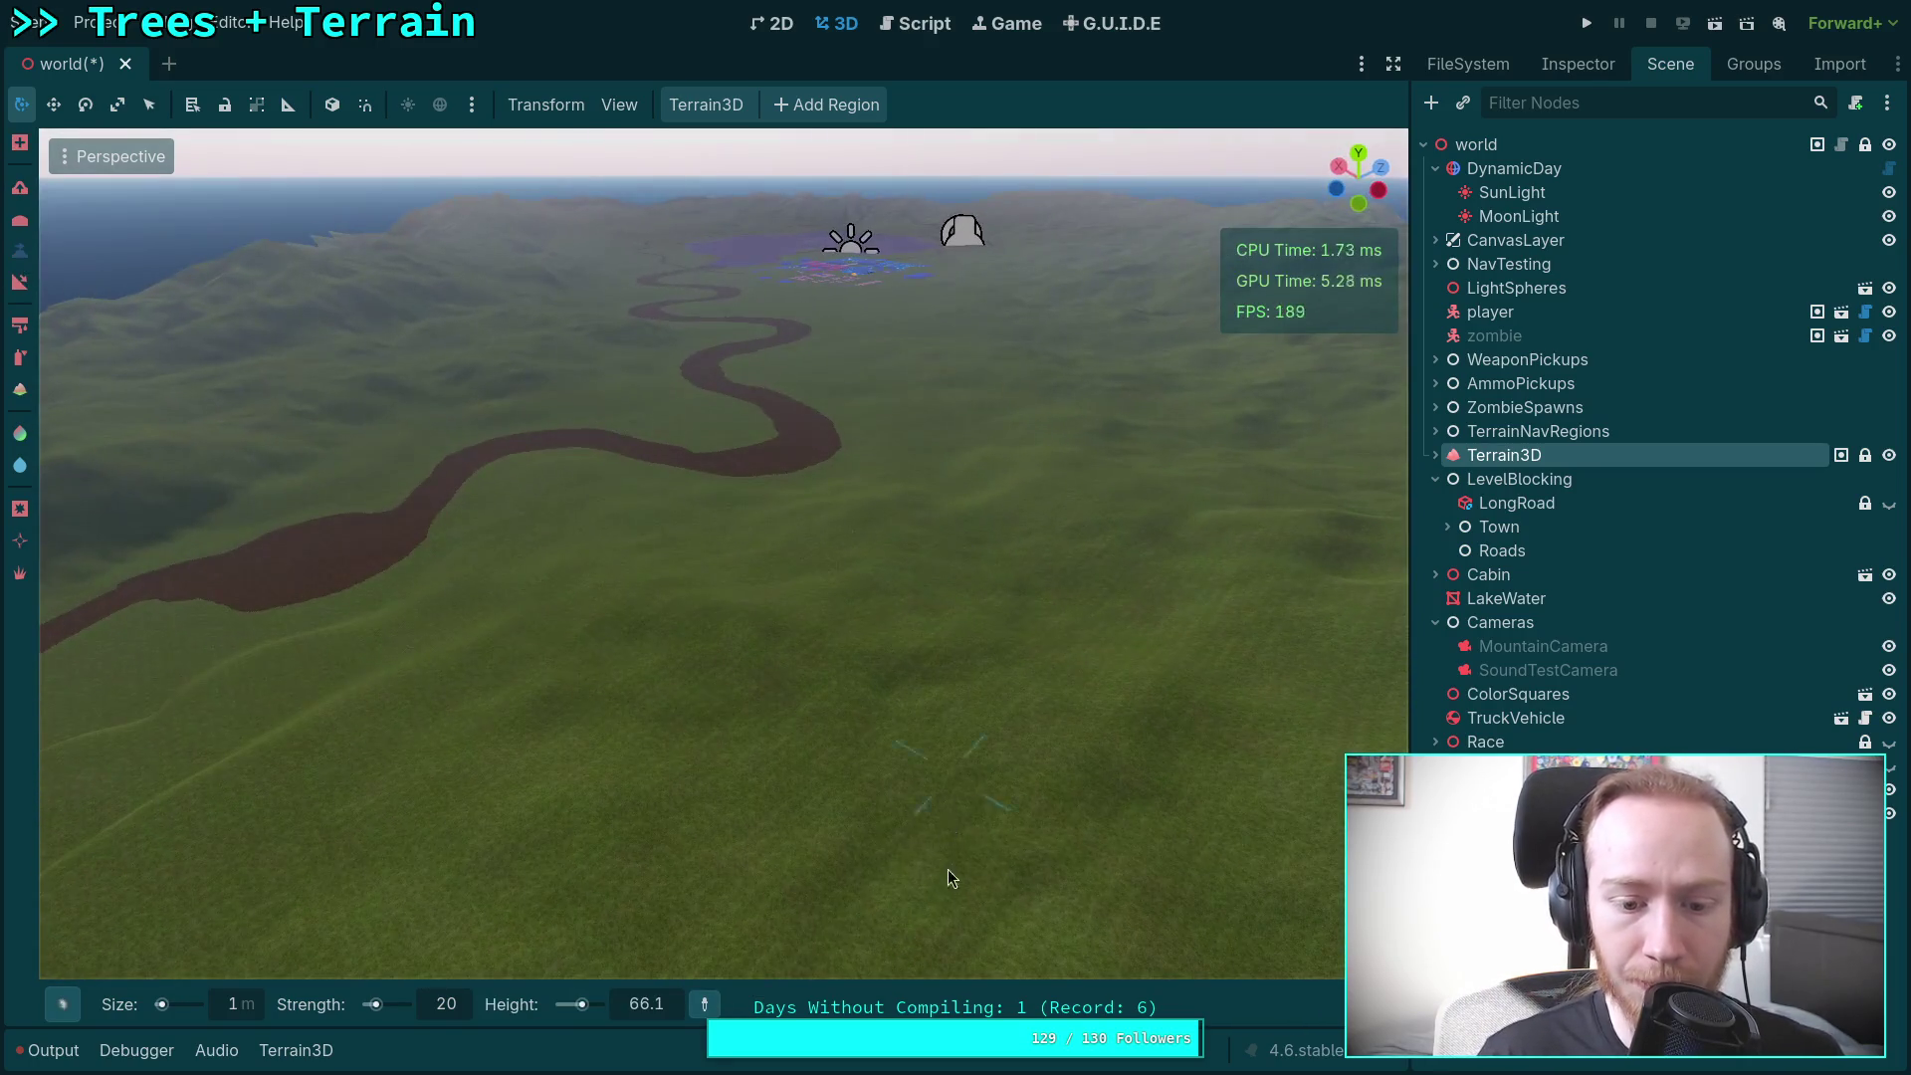
{"action": "left_click", "coordinate": [613, 464]}
{"action": "left_click_drag", "start_coordinate": [613, 464], "coordinate": [537, 472]}
{"action": "left_click", "coordinate": [780, 516]}
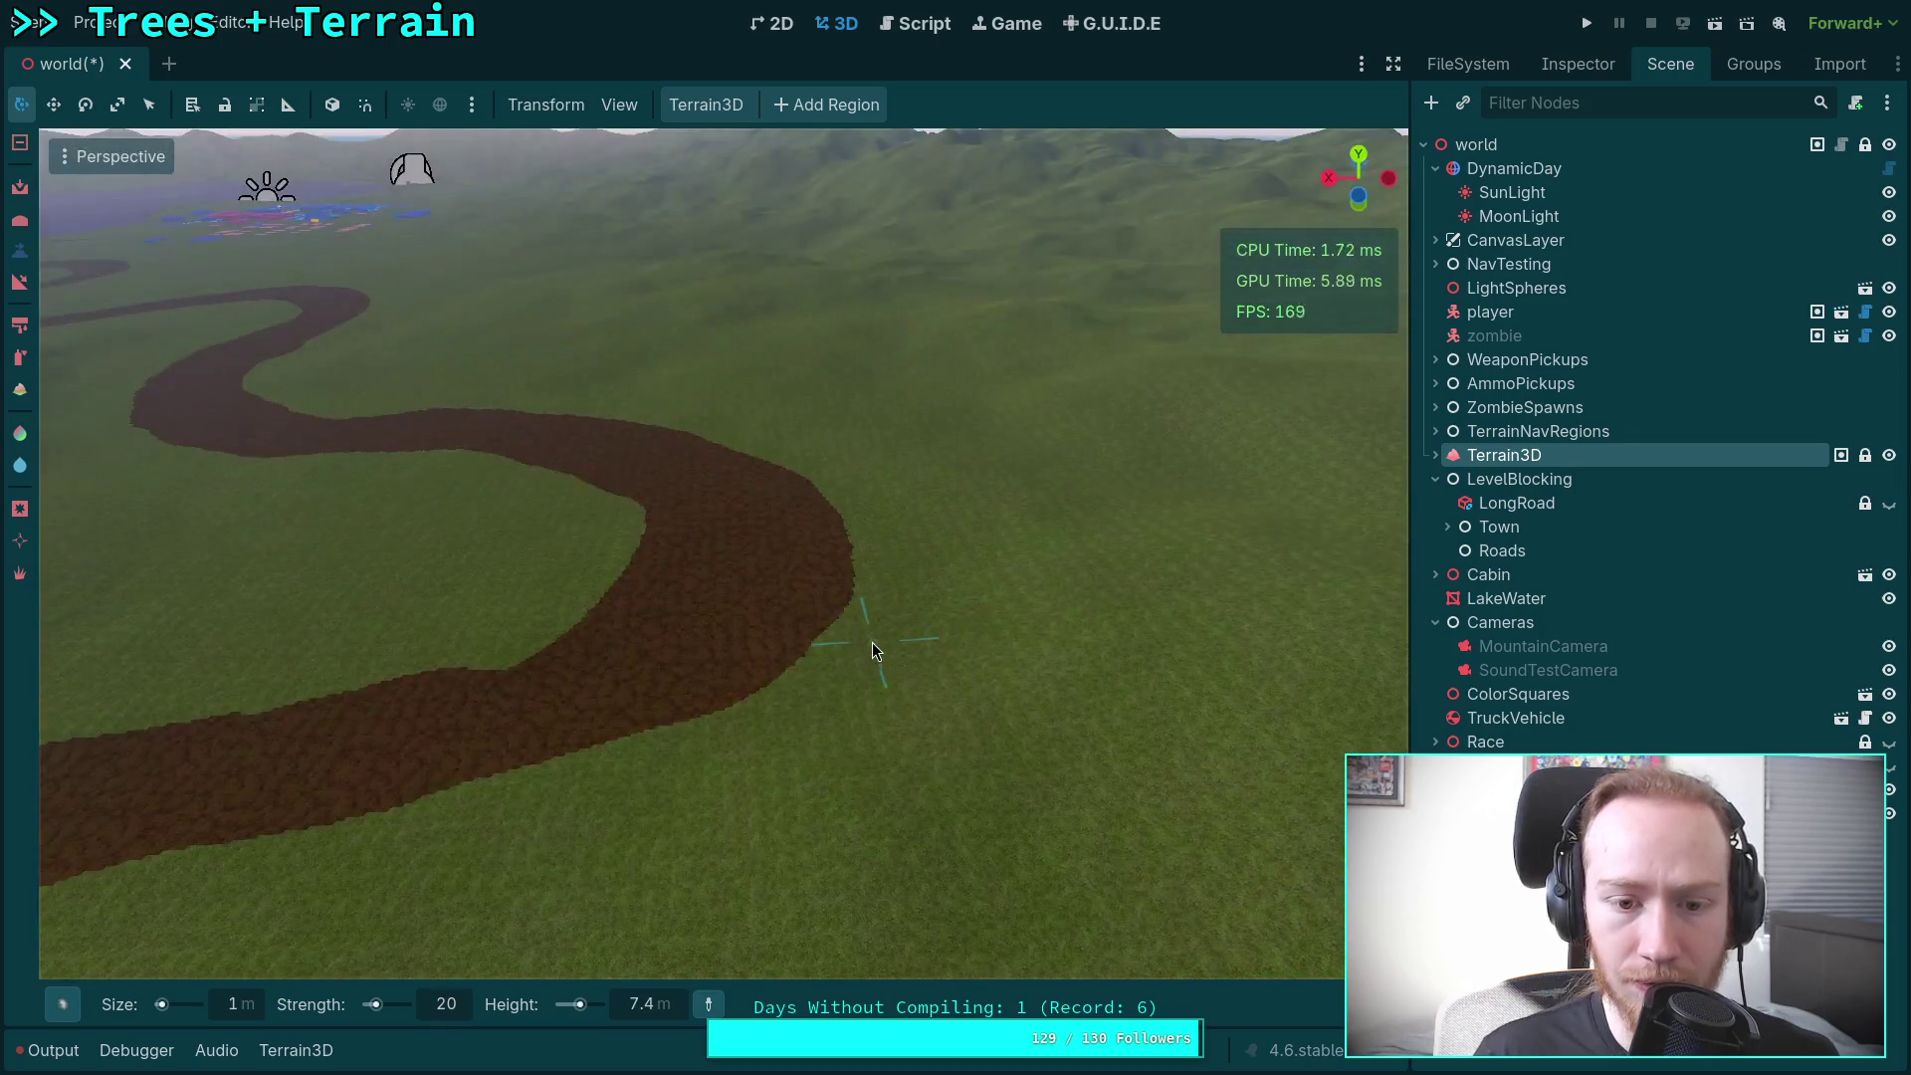
{"action": "left_click", "coordinate": [872, 642]}
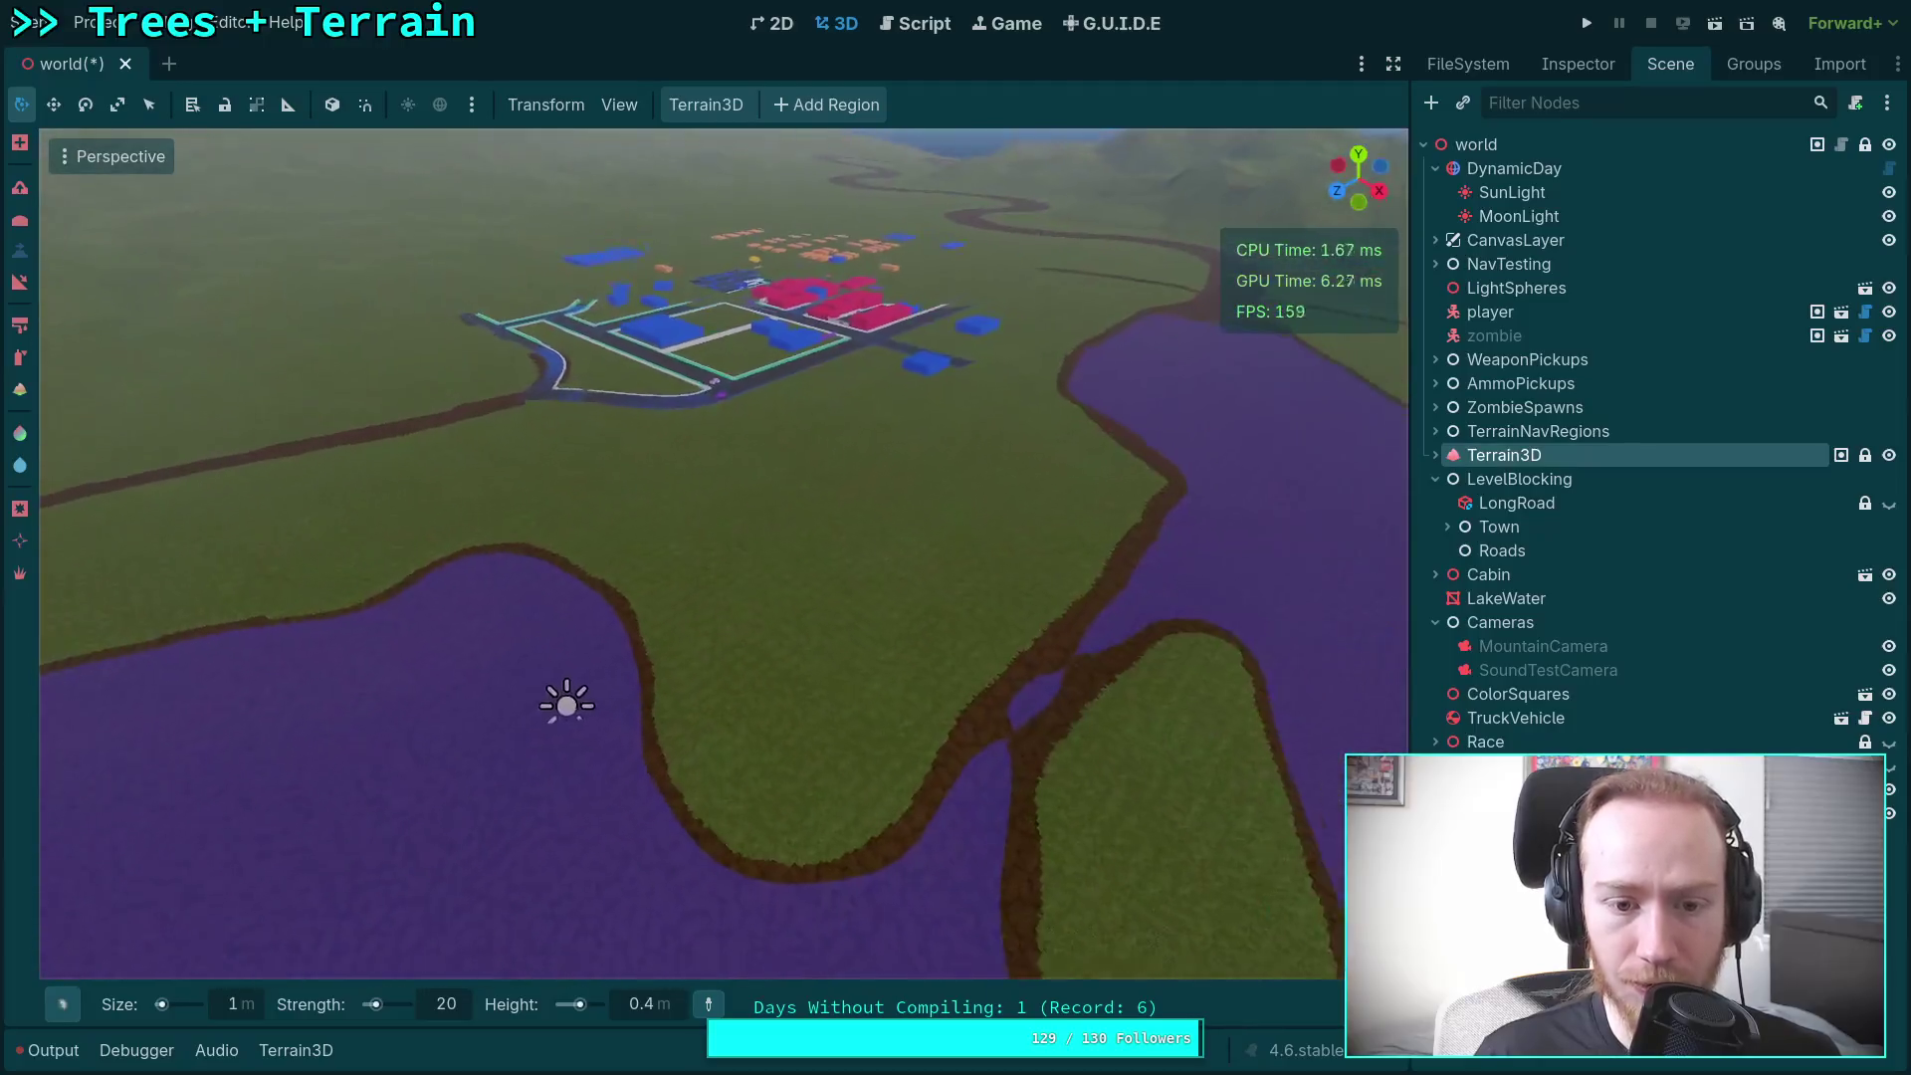
Step: Flip the tools to lowering mode, try the navigation painting tool, and show the output log
{"action": "key", "text": "ctrl"}
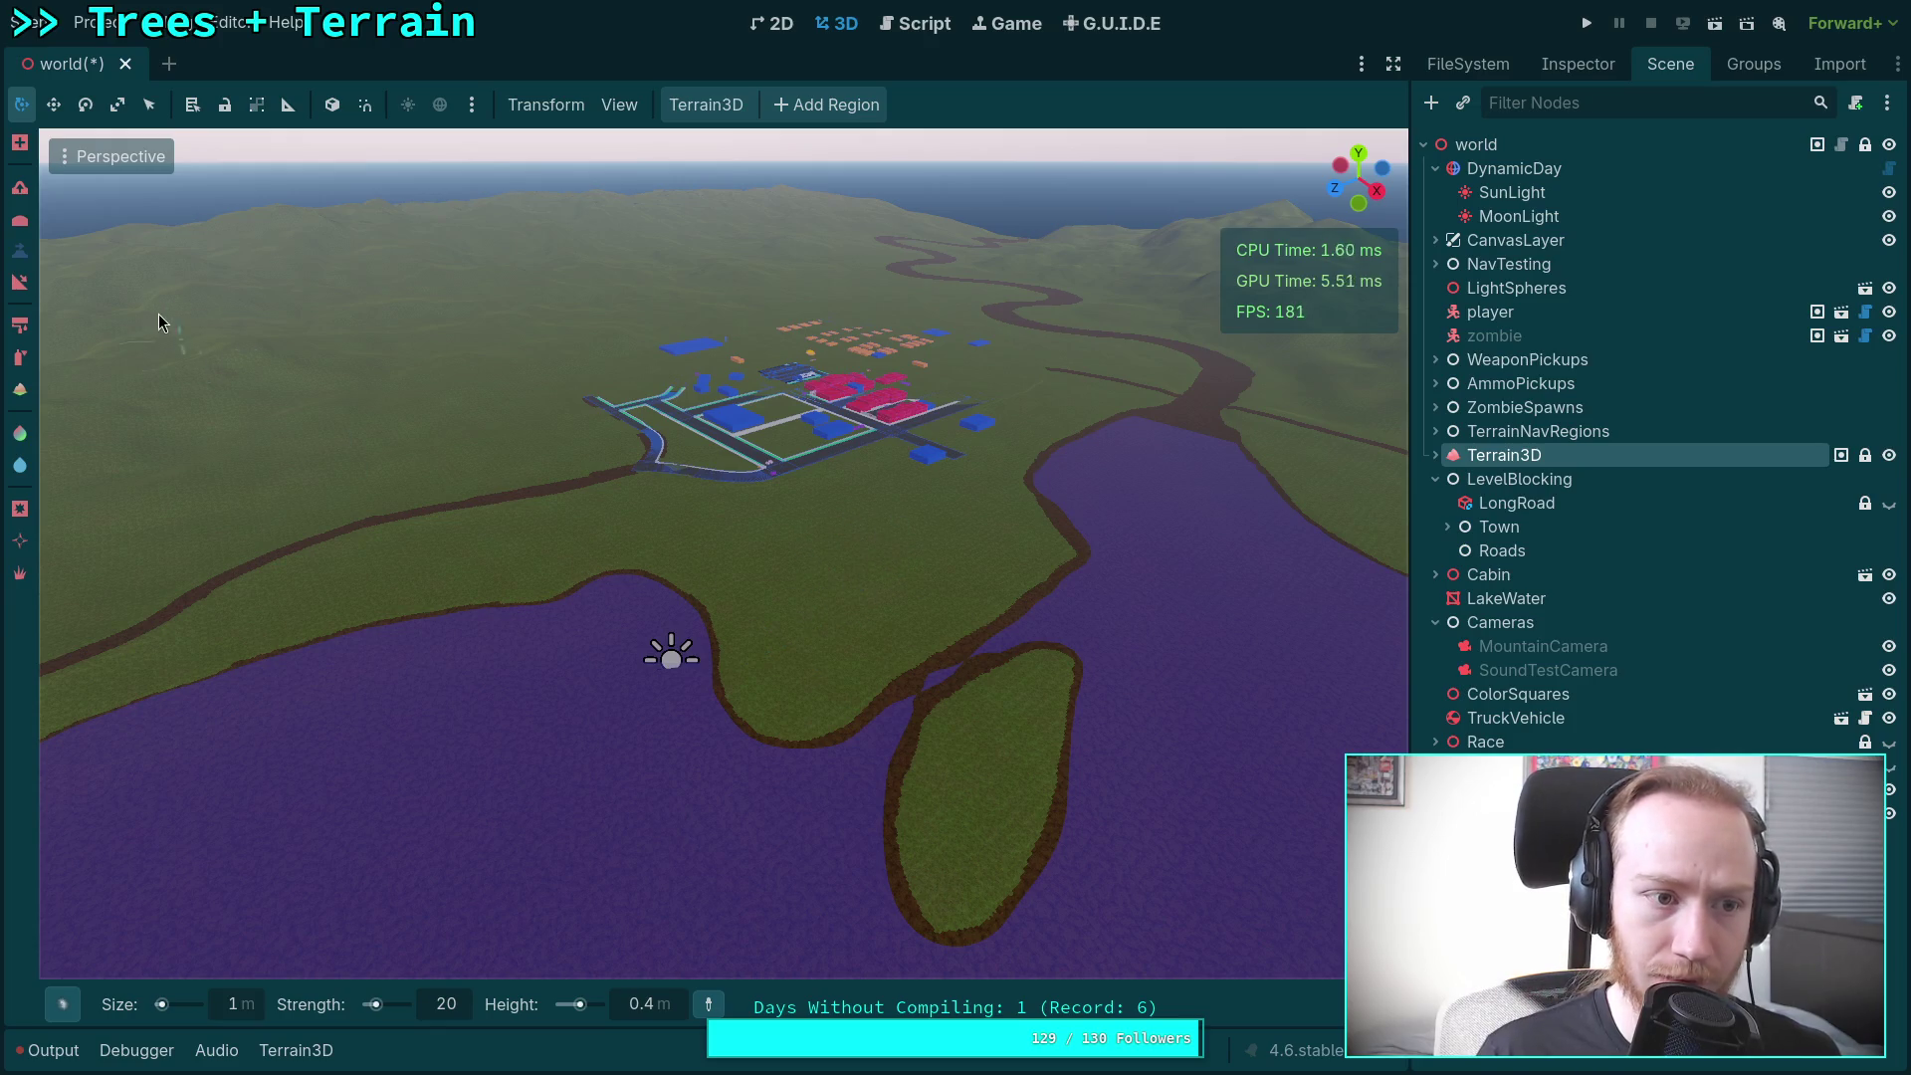
{"action": "left_click", "coordinate": [20, 286]}
{"action": "key", "text": "ctrl"}
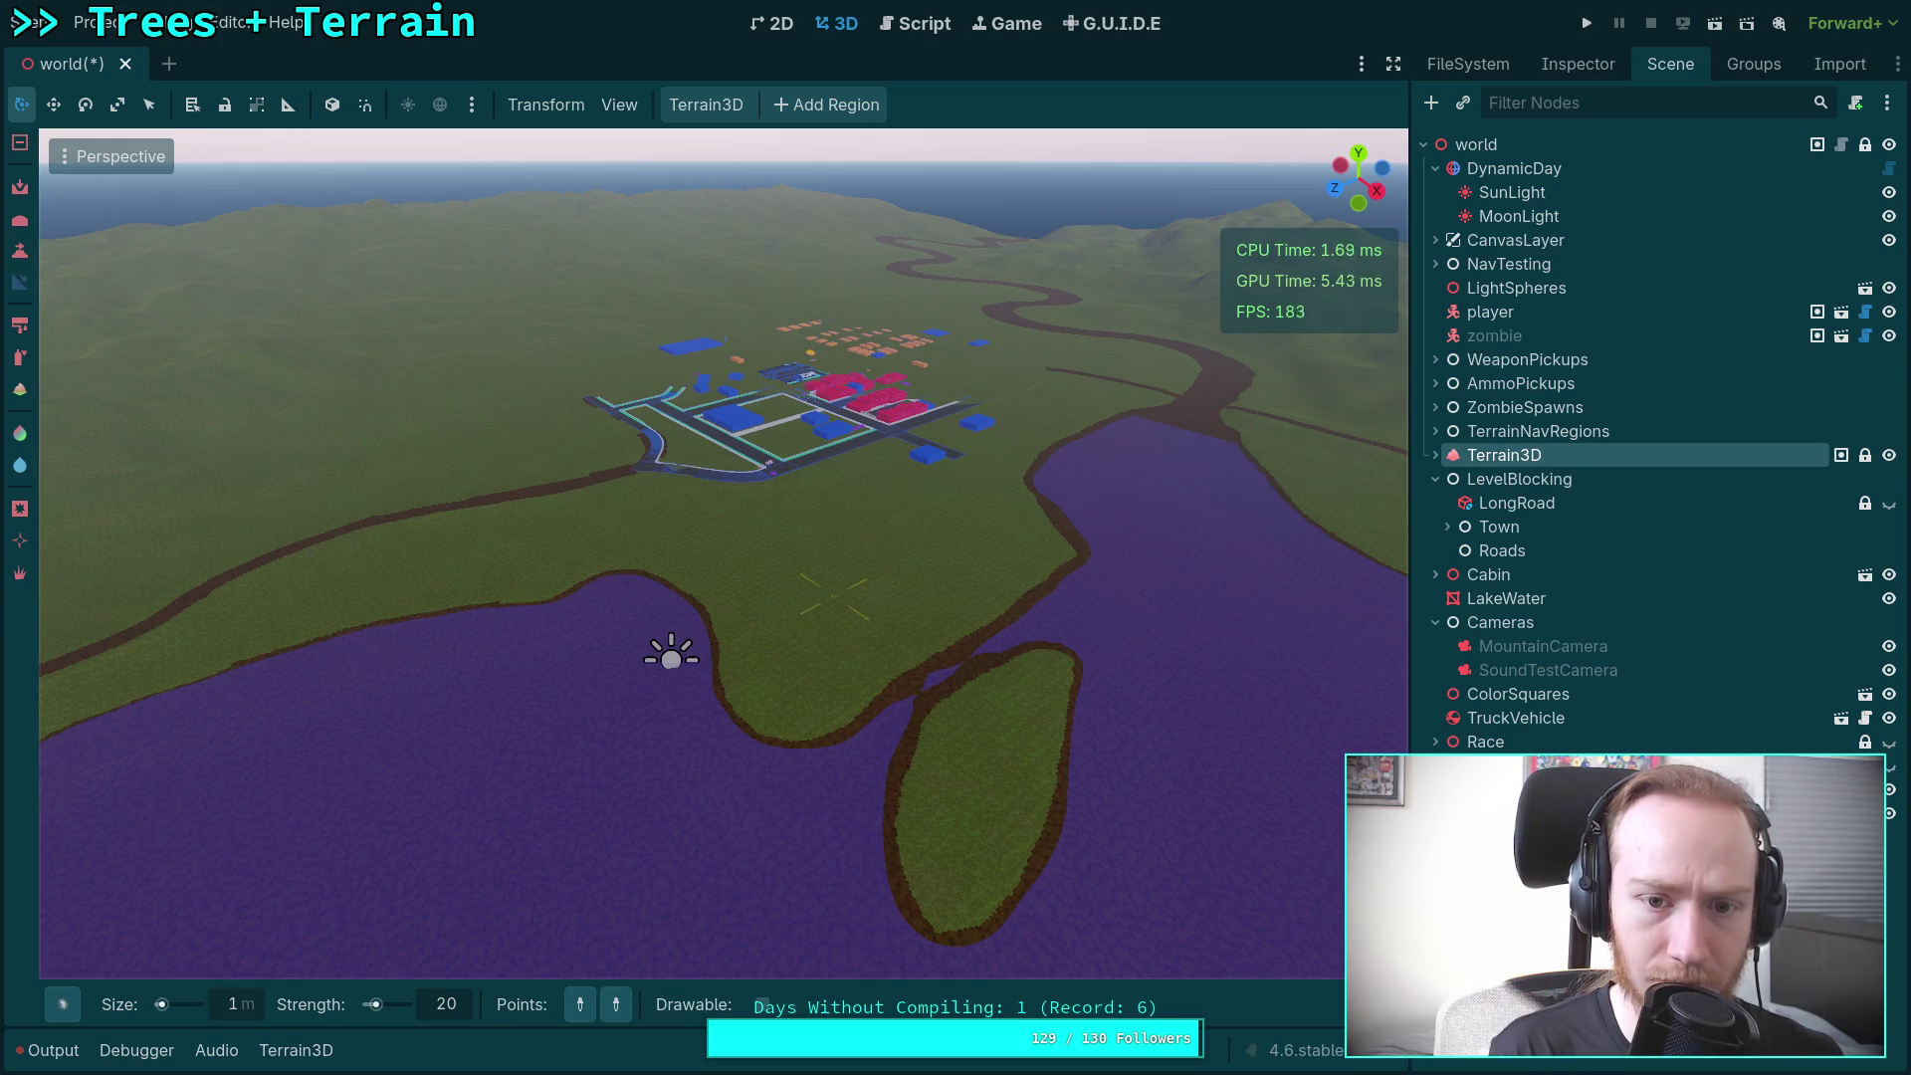
{"action": "key", "text": "ctrl"}
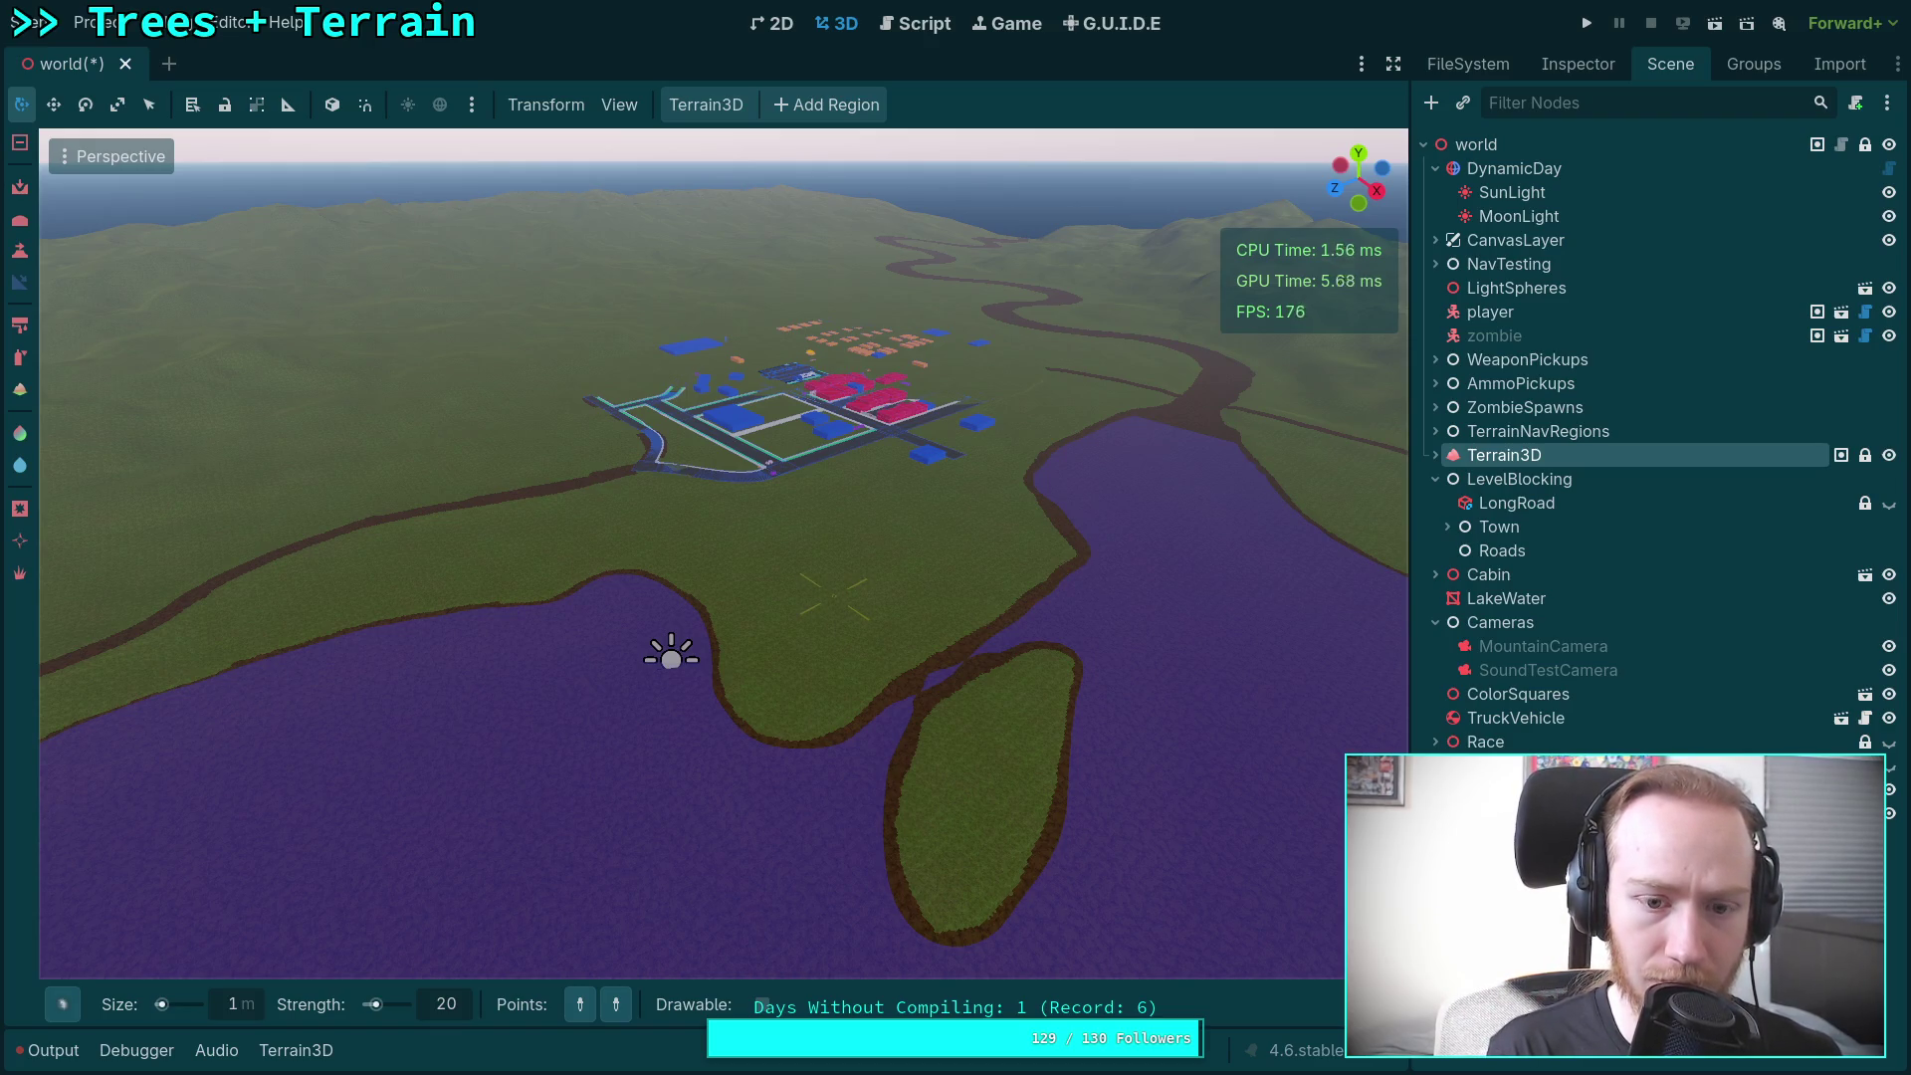
{"action": "left_click_drag", "start_coordinate": [834, 595], "coordinate": [779, 595]}
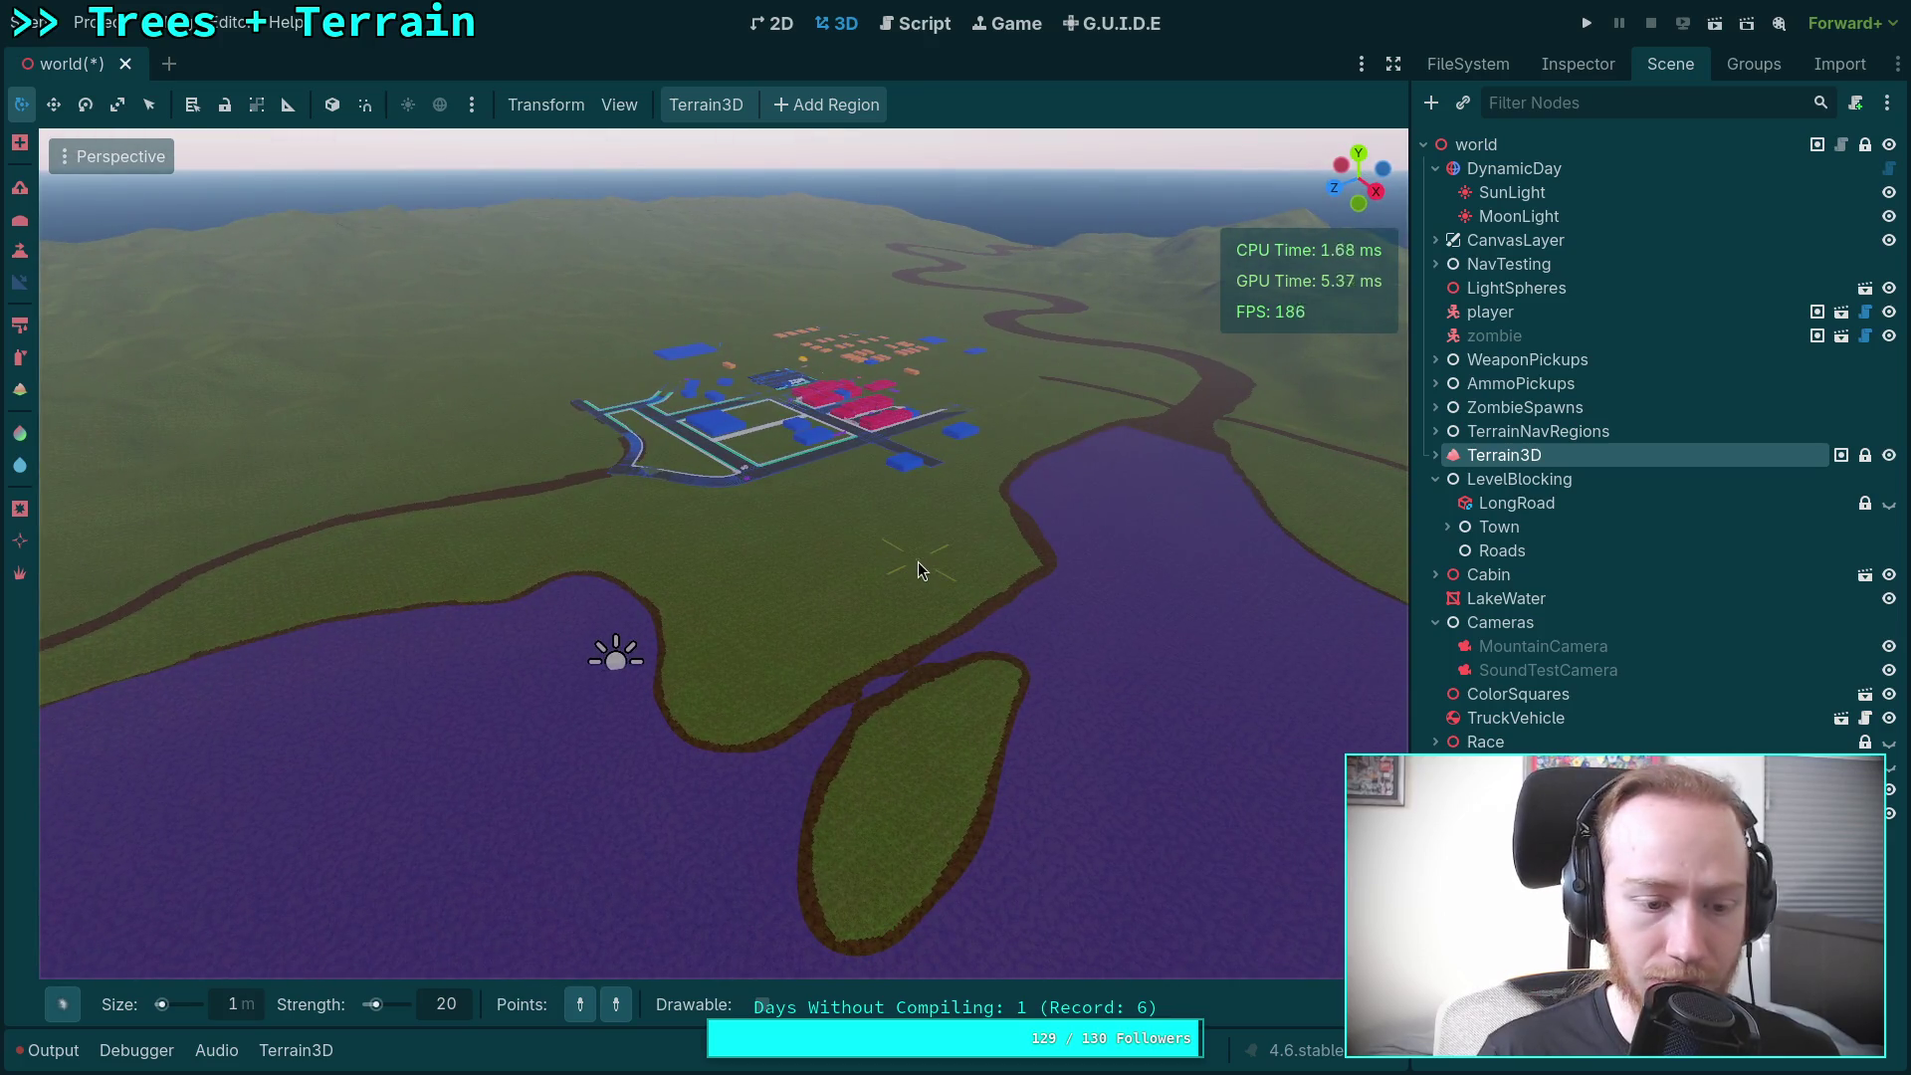
{"action": "left_click", "coordinate": [72, 1045]}
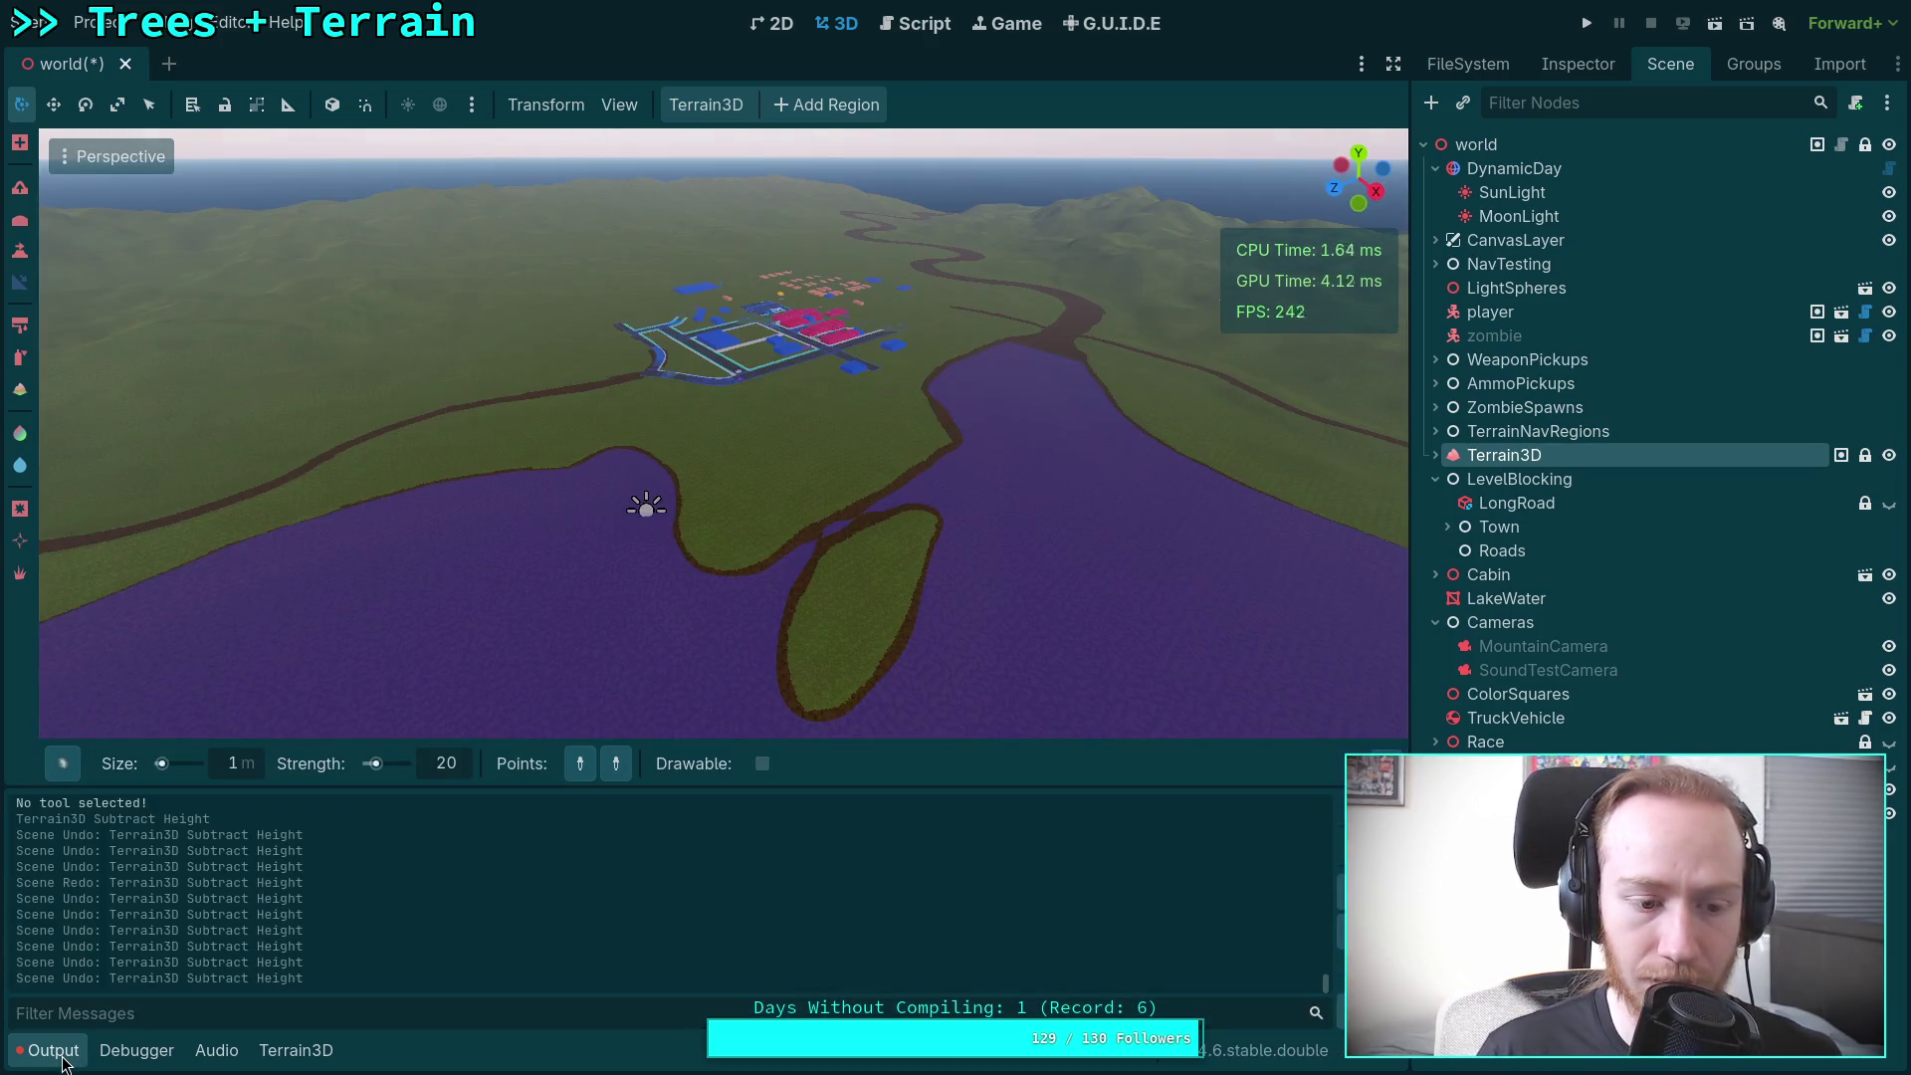
Step: Undo the two latest terrain height edits, hide the output log, and bring up the brush shapes
{"action": "key", "text": "ctrl+z"}
{"action": "key", "text": "ctrl+z"}
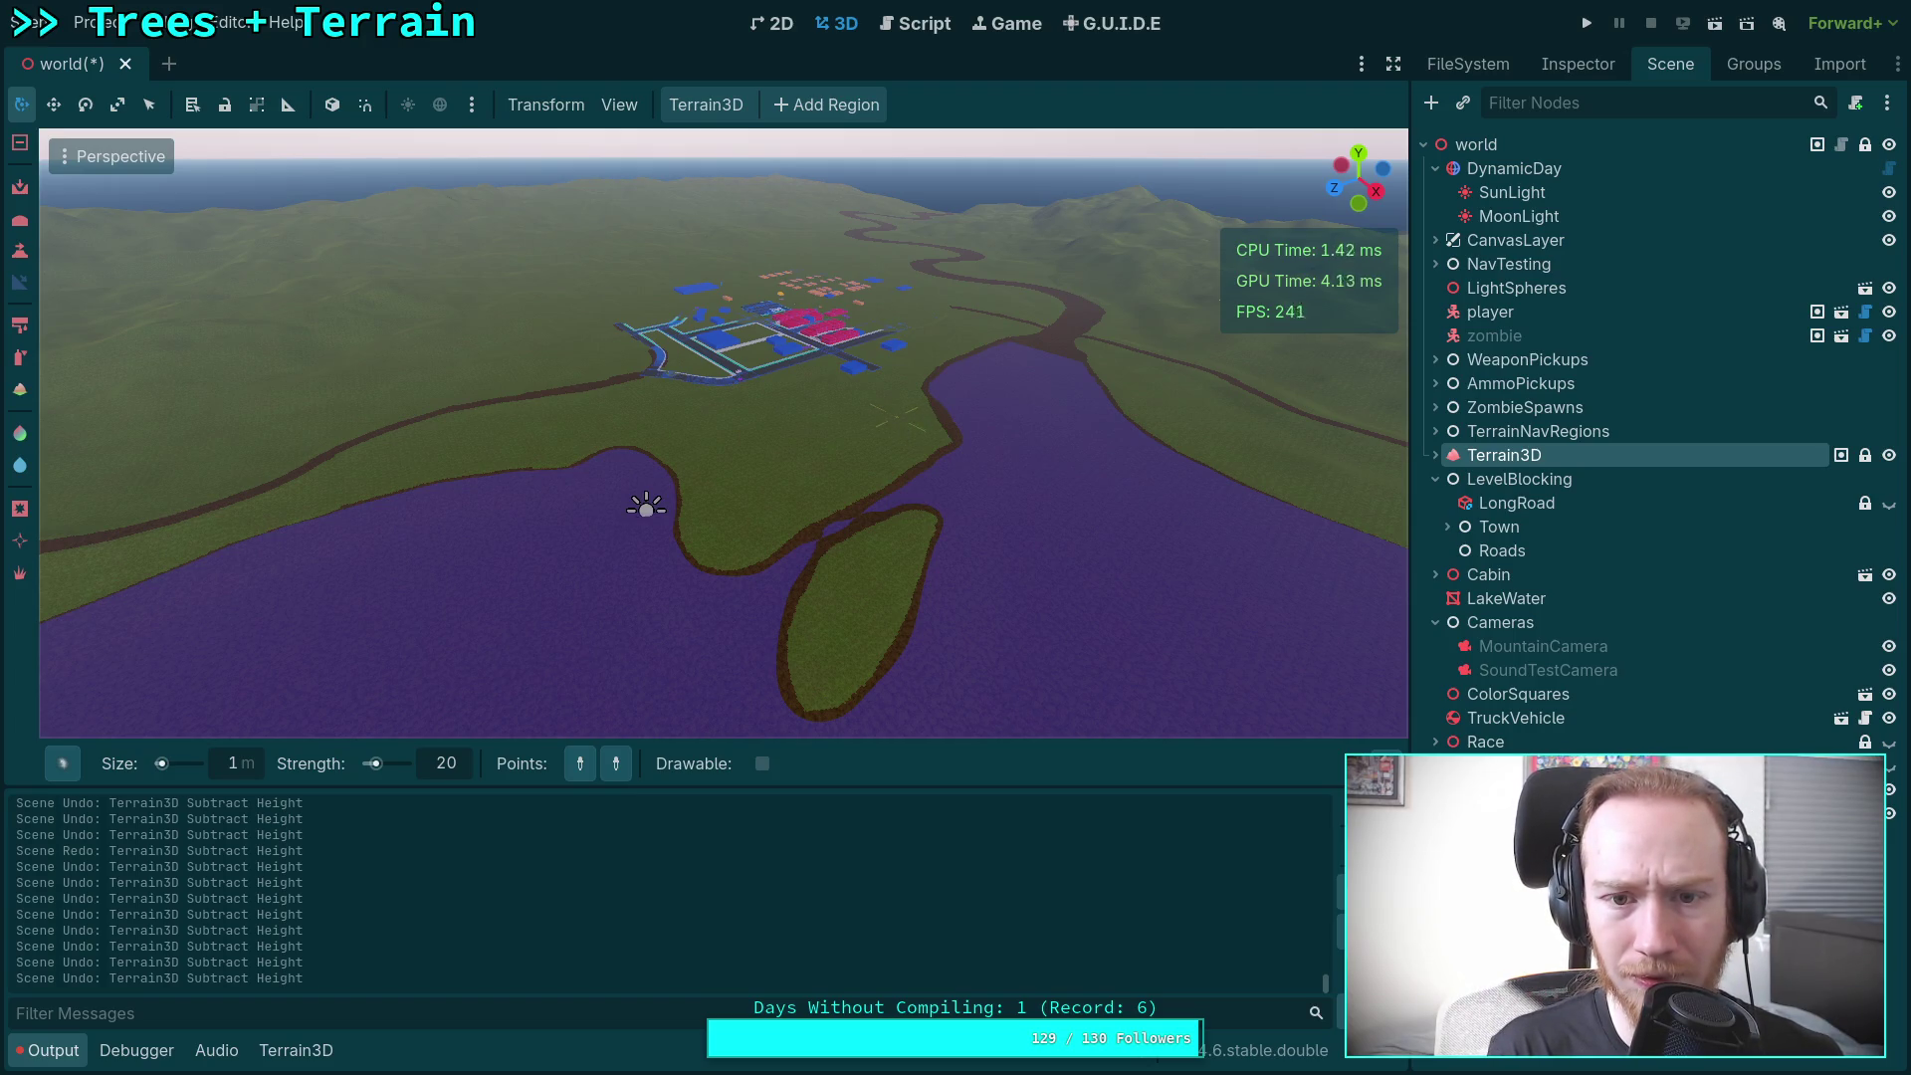
{"action": "key", "text": "ctrl+z"}
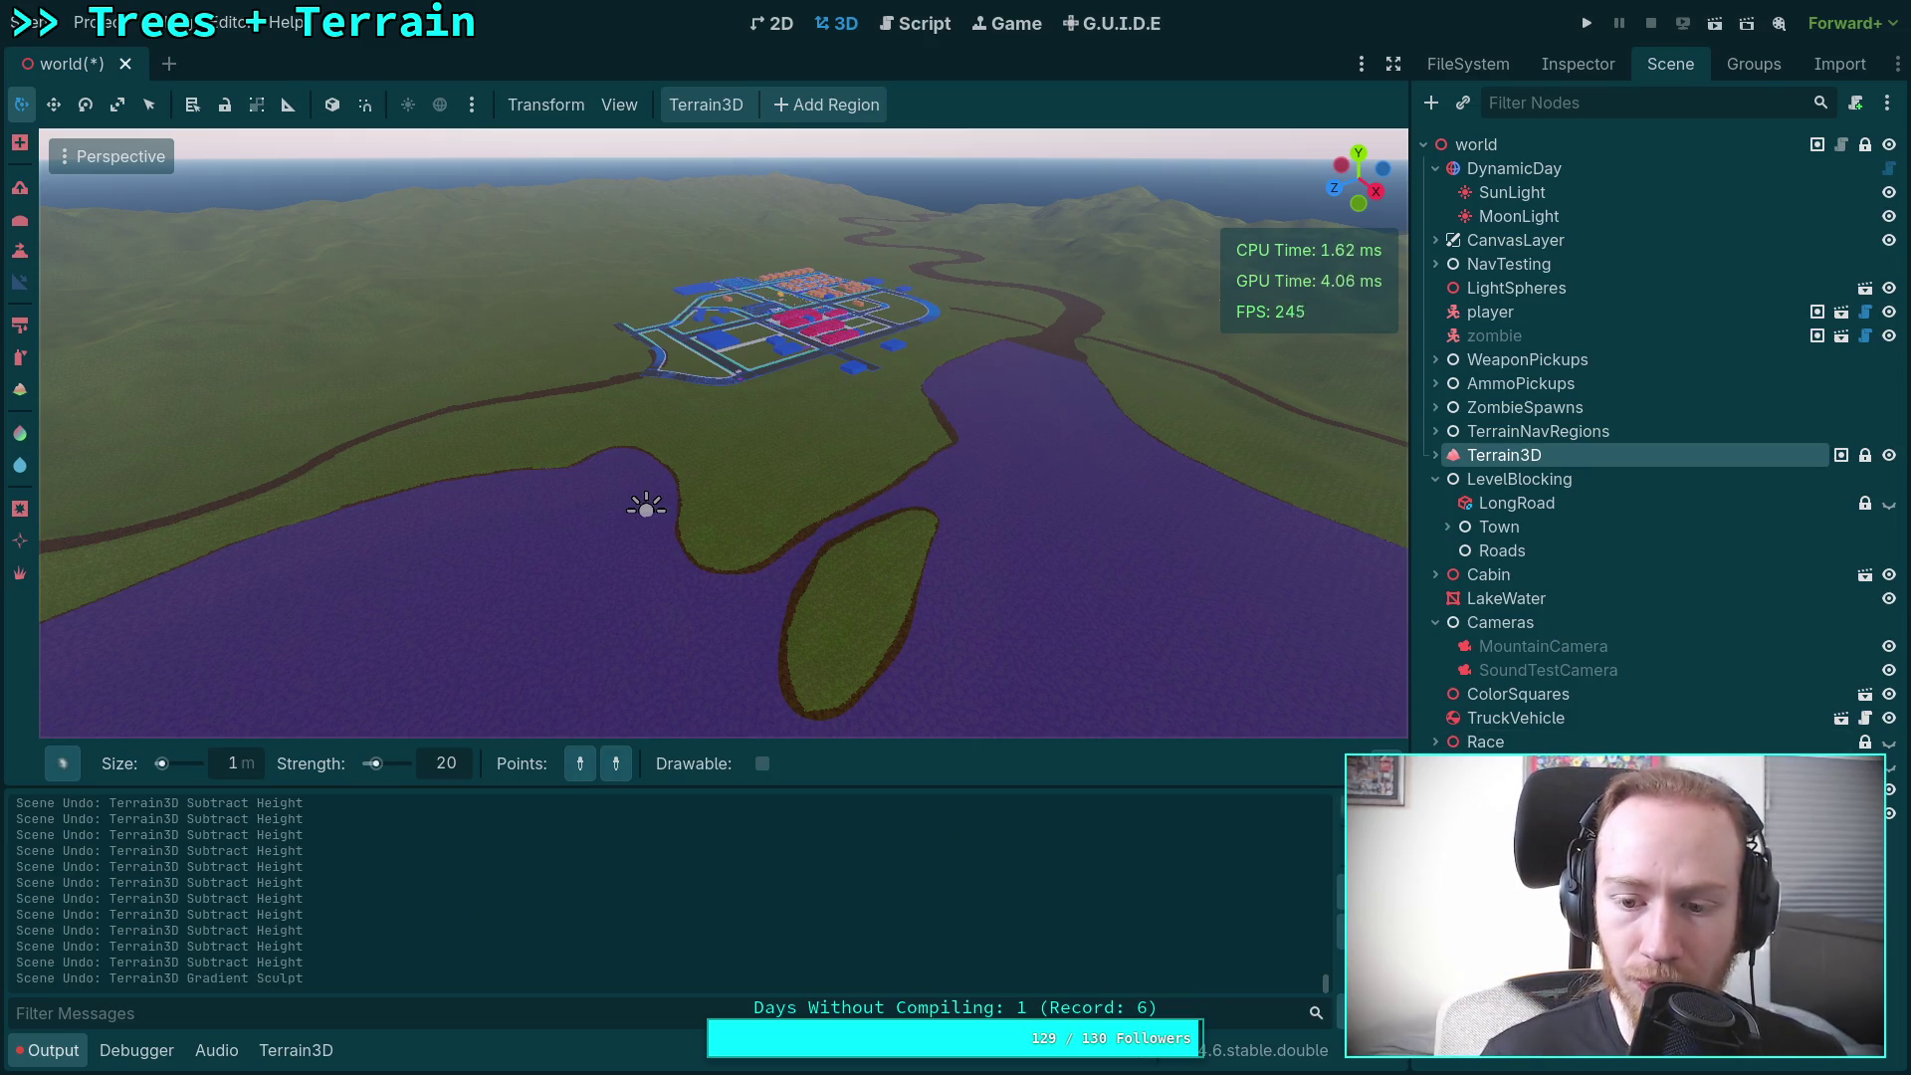
{"action": "left_click", "coordinate": [48, 1050]}
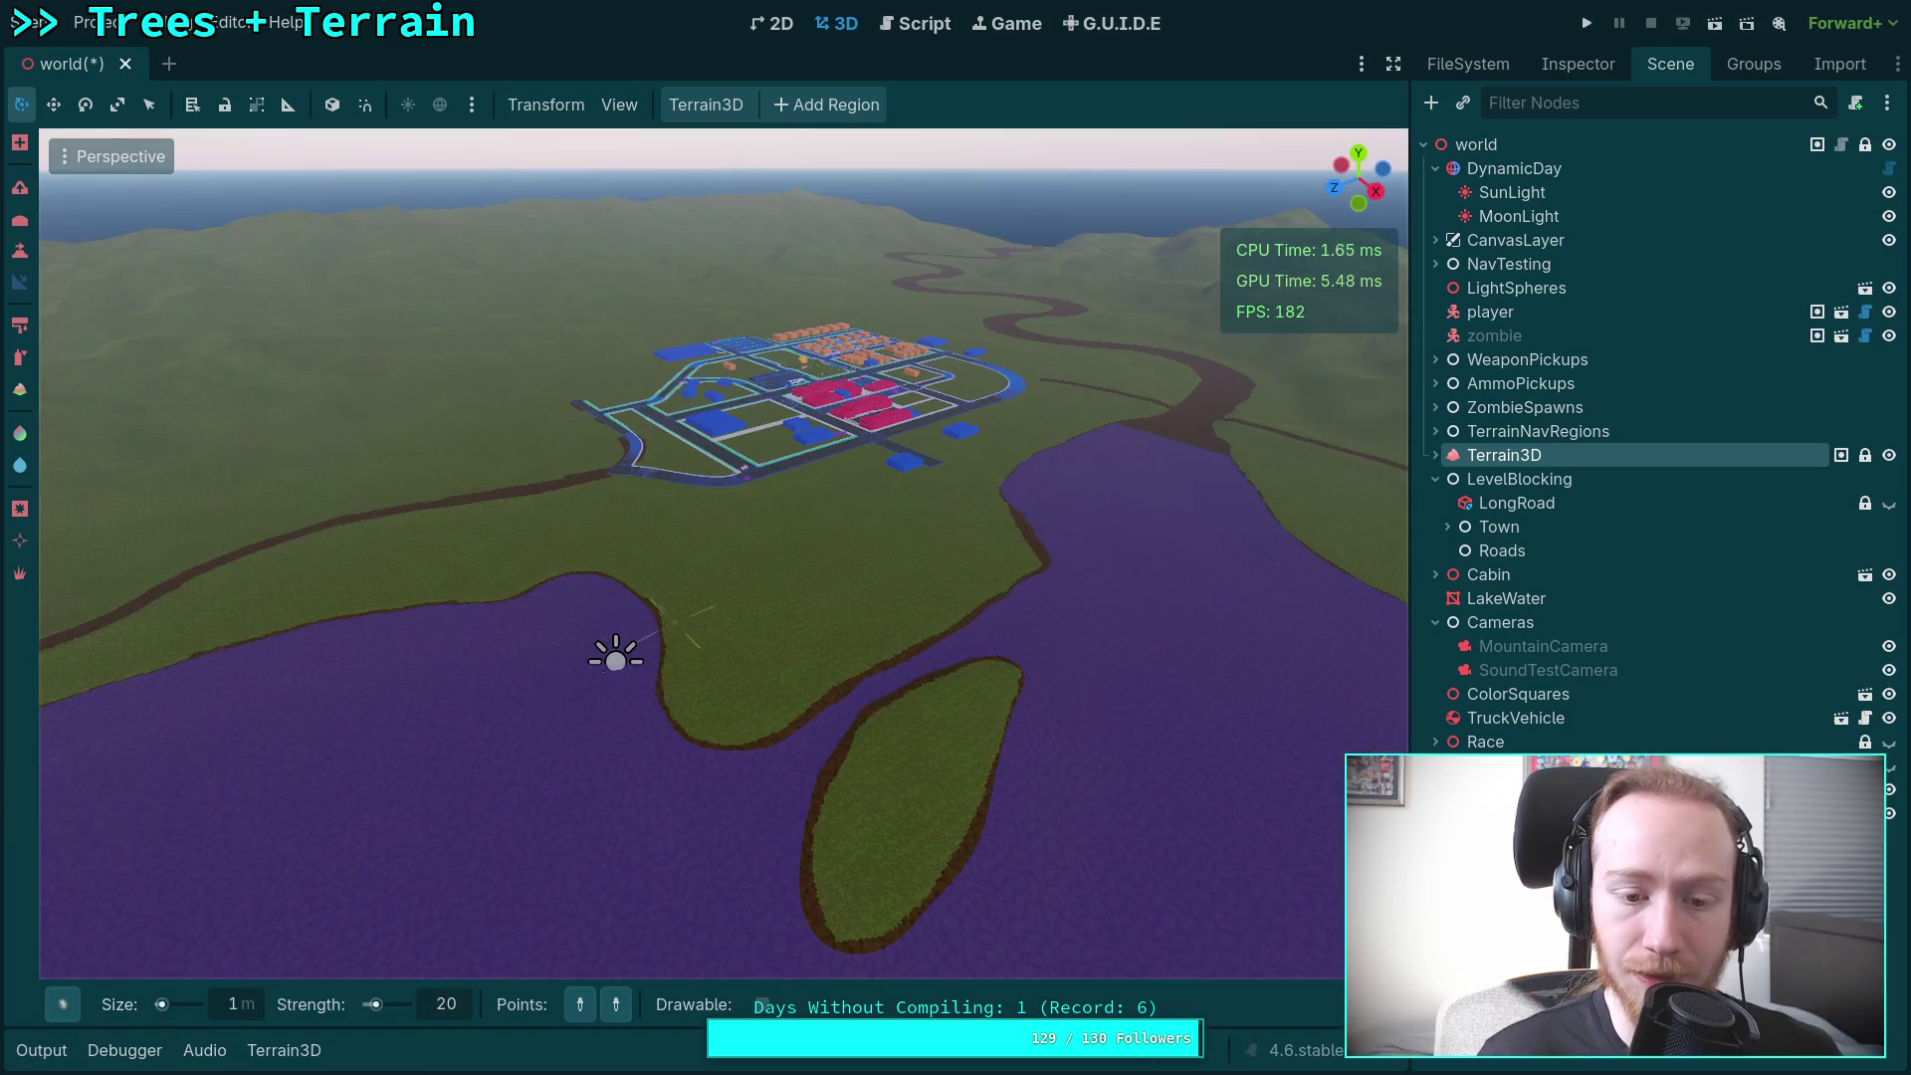
{"action": "scroll", "coordinate": [724, 553], "scroll_direction": "down", "scroll_amount": 5}
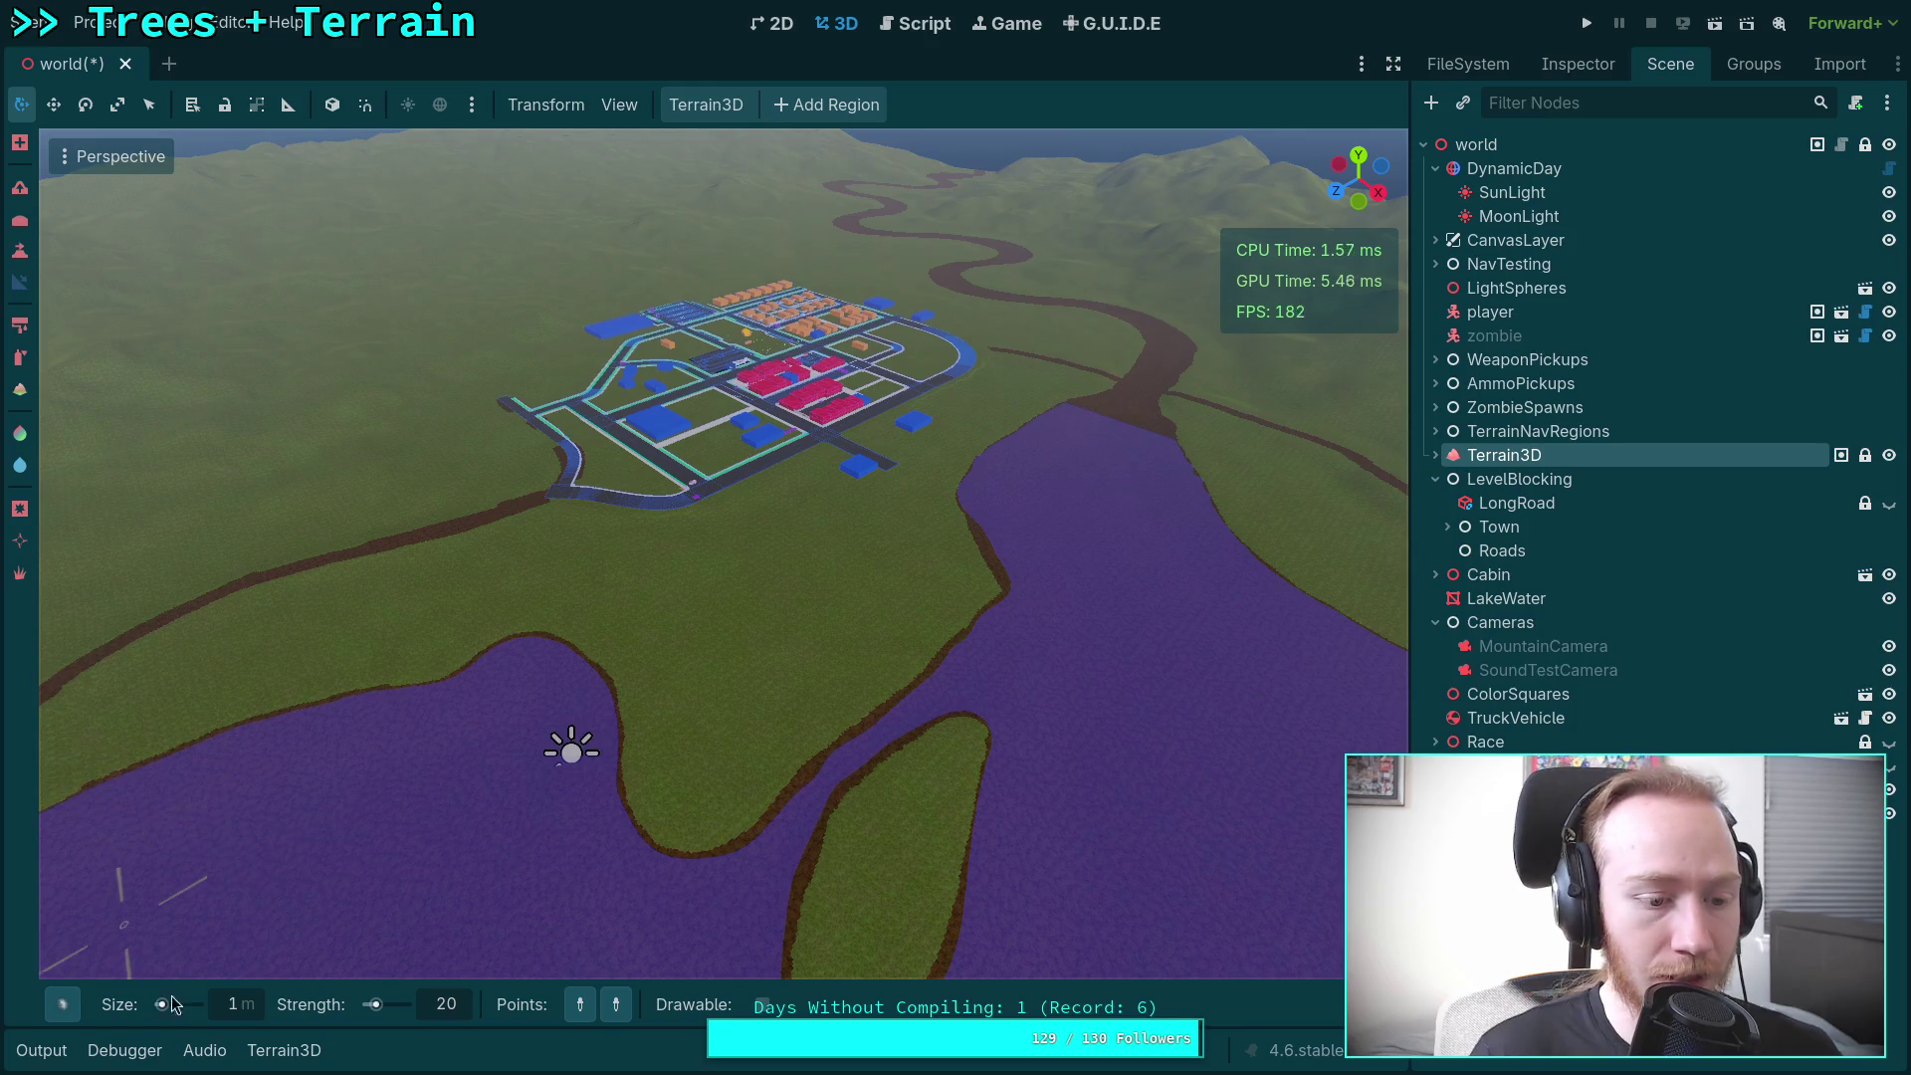
{"action": "left_click", "coordinate": [66, 1004]}
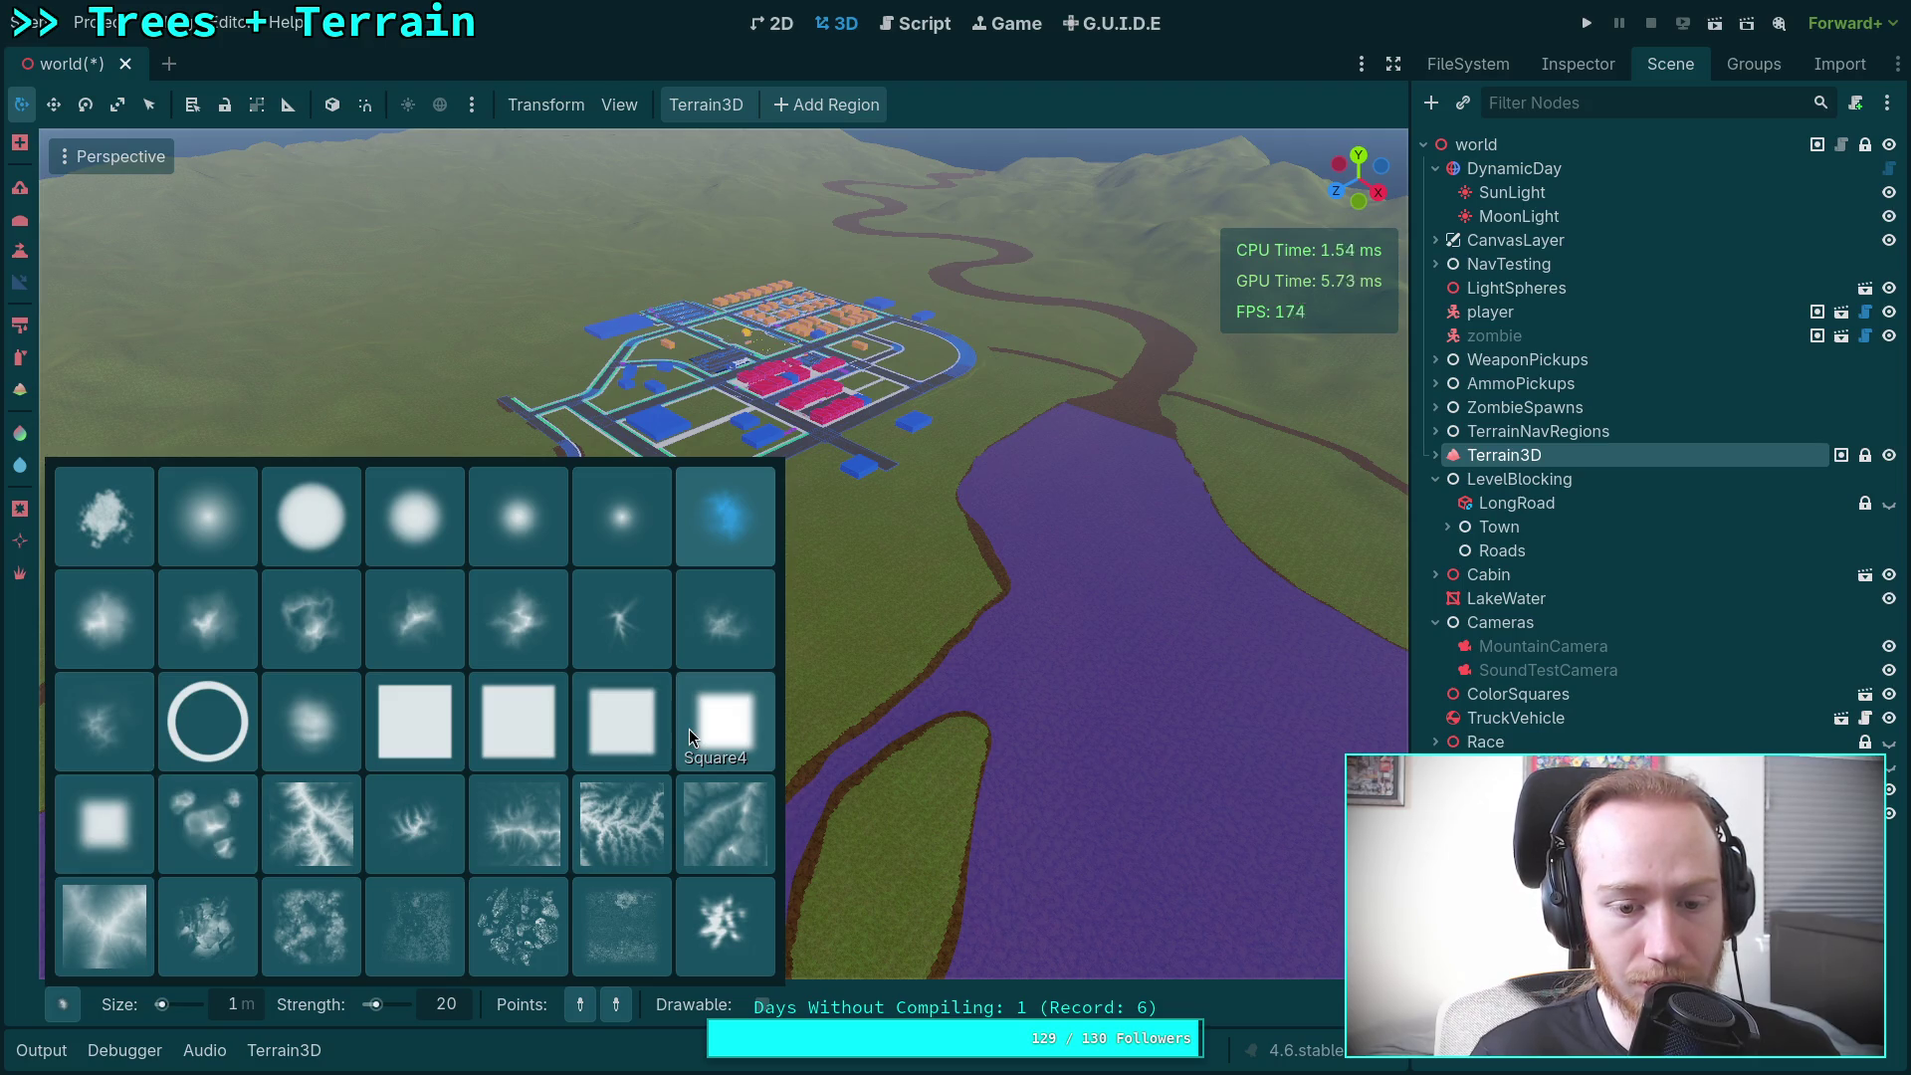
Step: Pick the soft circle brush shape and raise the brush size to 2000
{"action": "left_click", "coordinate": [408, 529]}
{"action": "left_click", "coordinate": [62, 1004]}
{"action": "left_click", "coordinate": [199, 514]}
{"action": "left_click", "coordinate": [235, 1005]}
{"action": "type", "text": "00"}
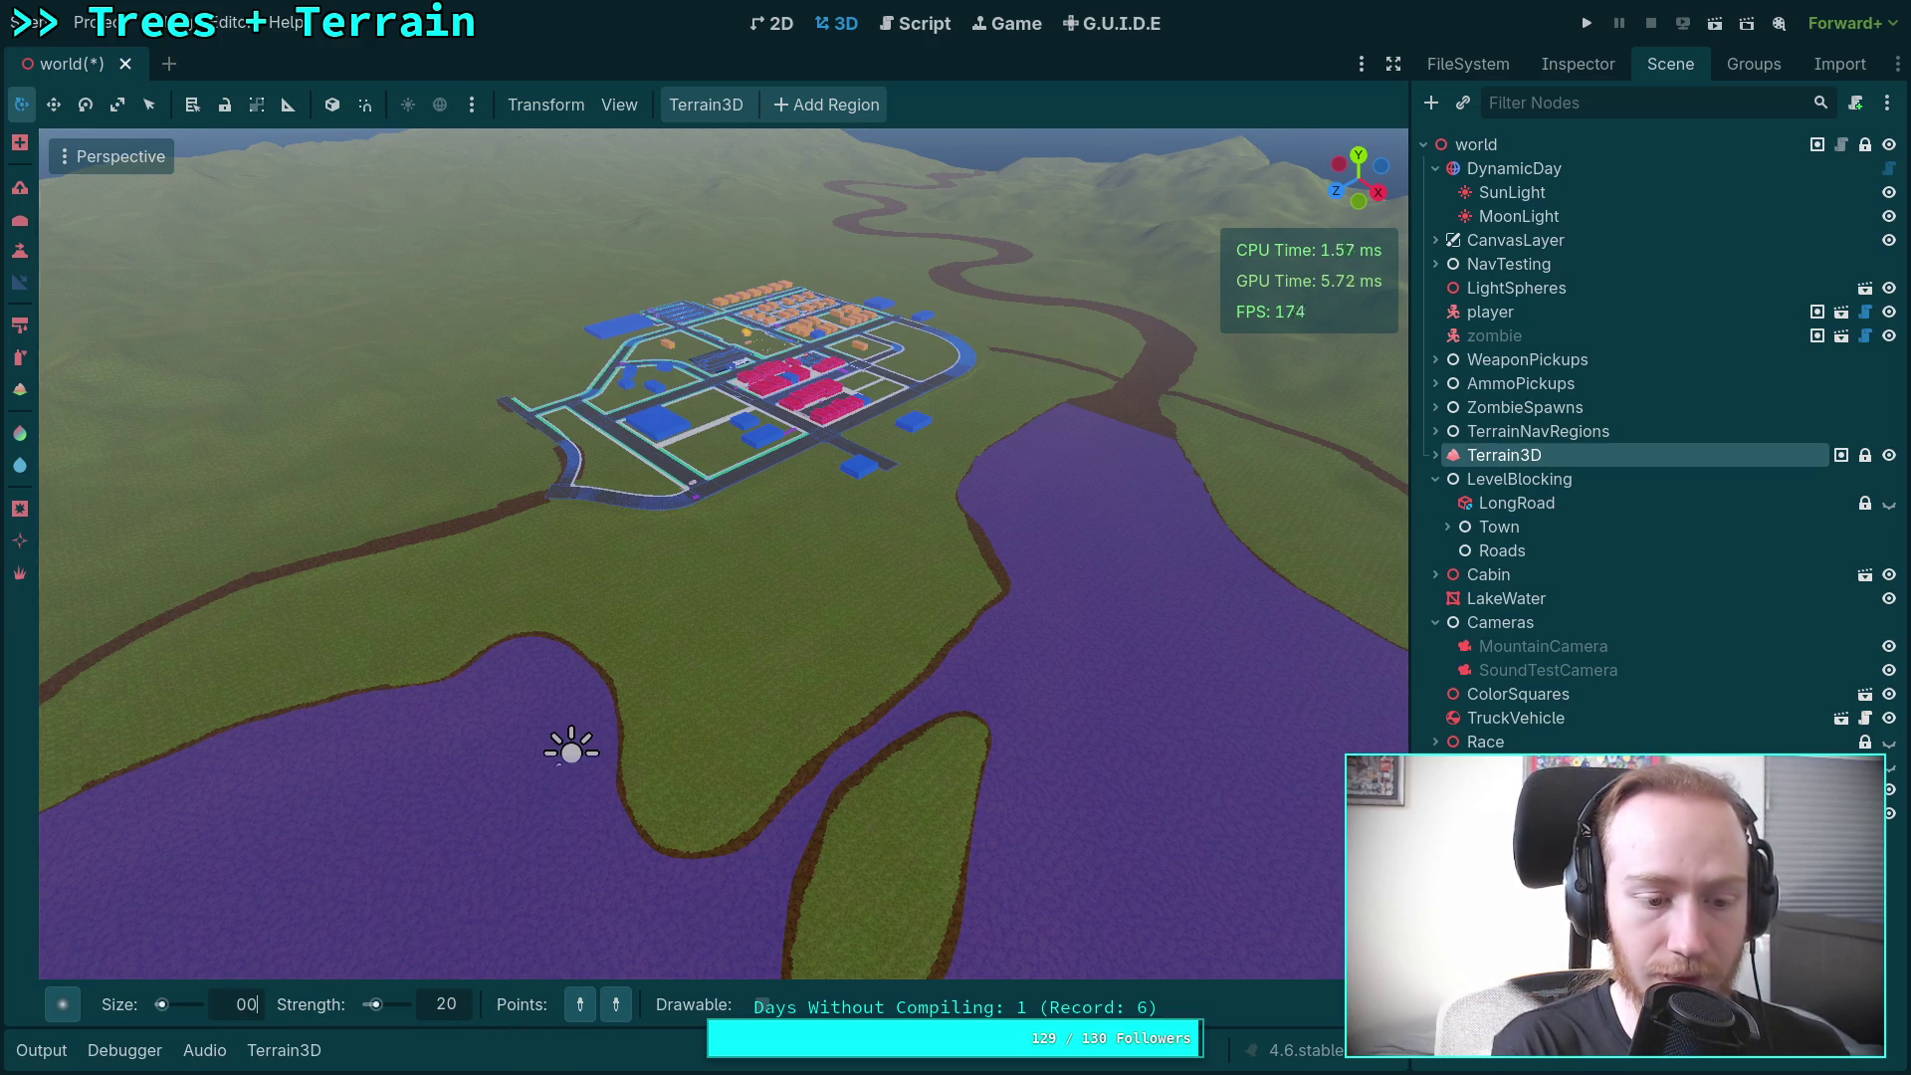
{"action": "key", "text": "Return"}
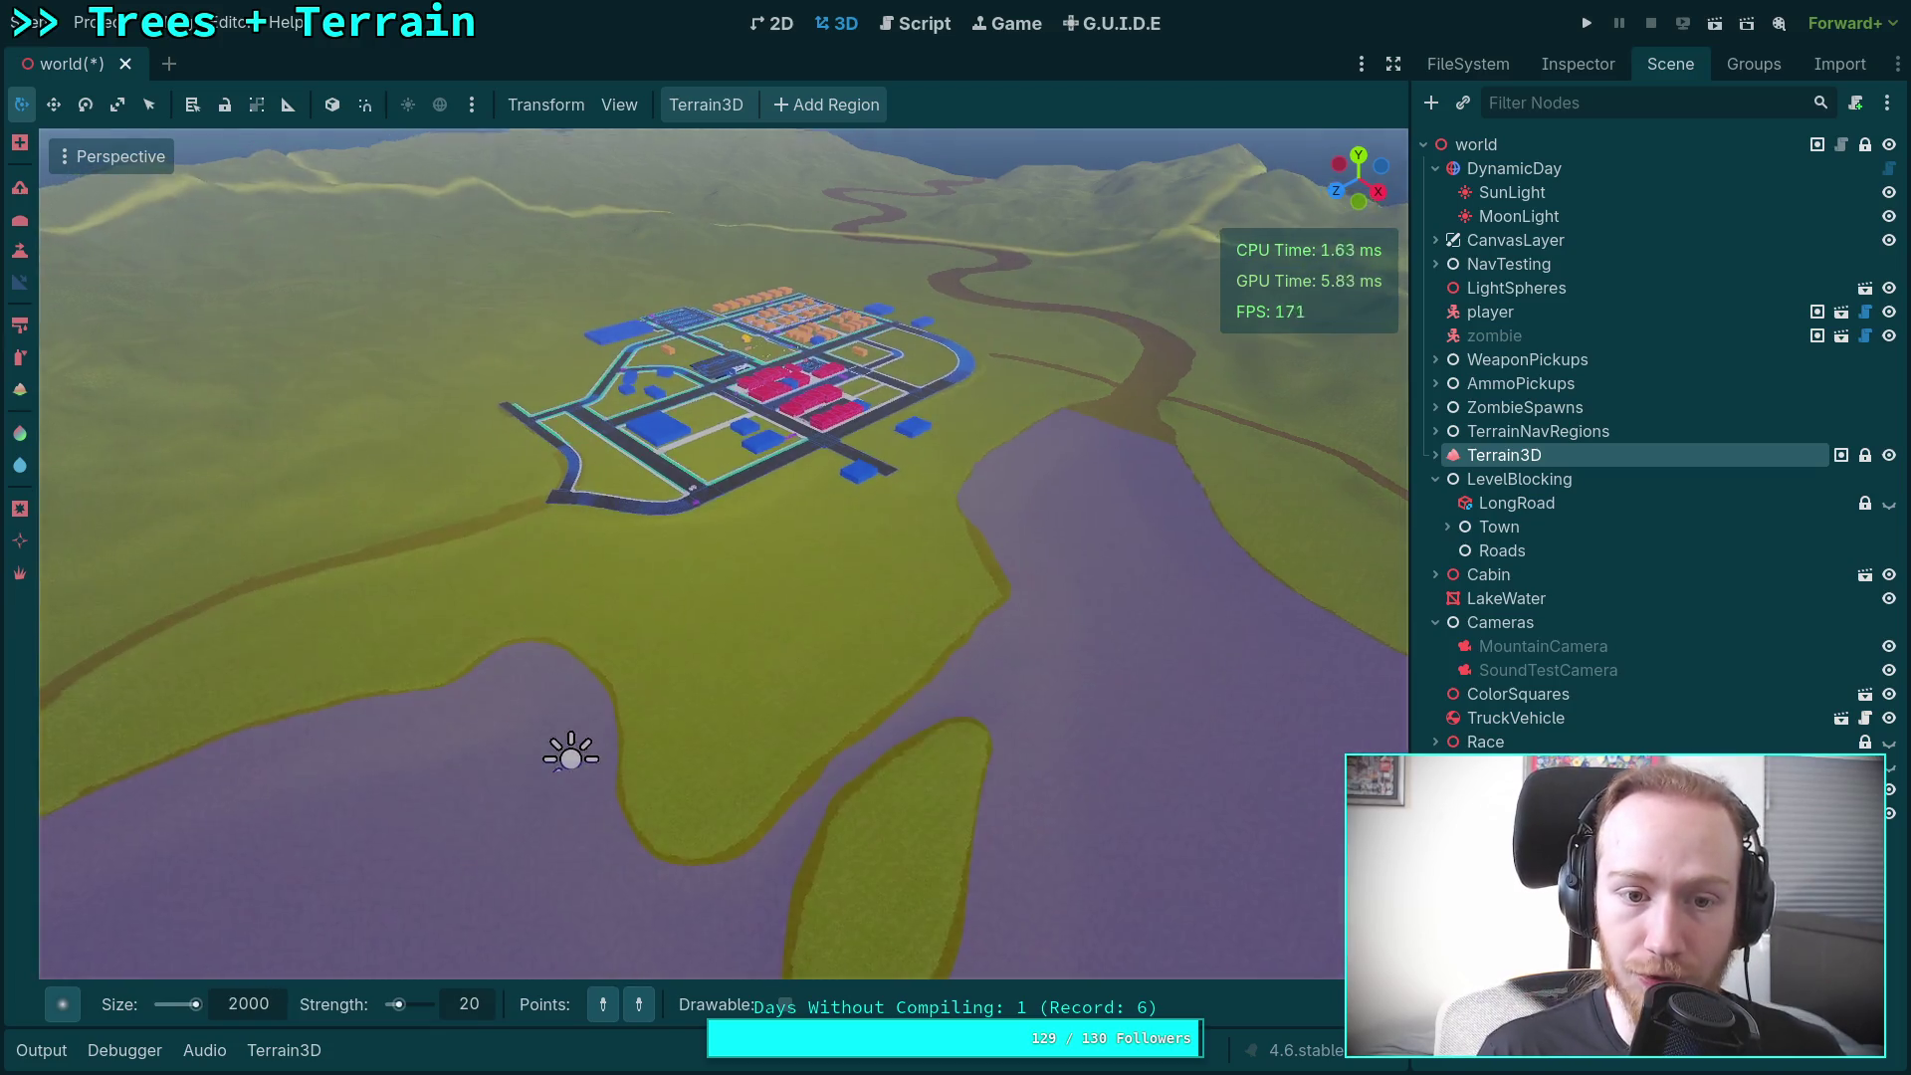
{"action": "scroll", "coordinate": [701, 452], "scroll_direction": "down", "scroll_amount": 2}
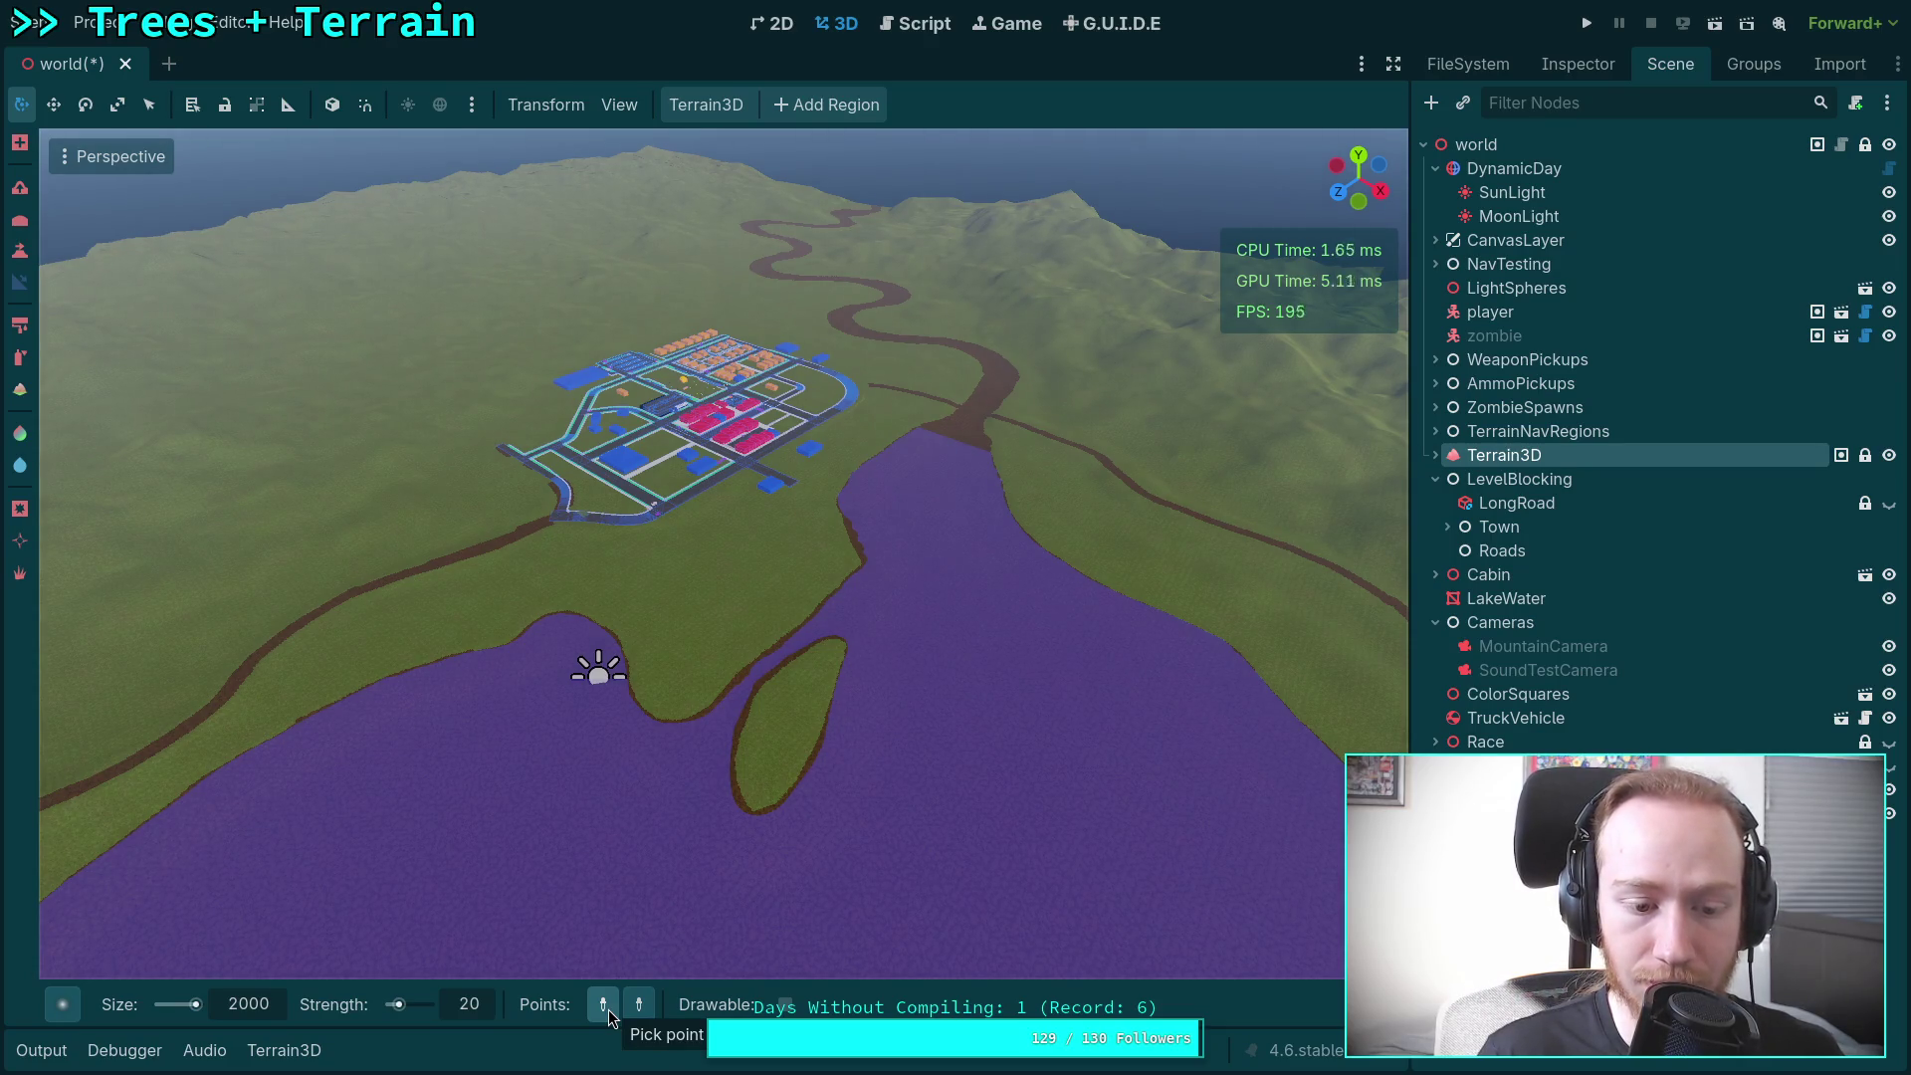
{"action": "left_click", "coordinate": [607, 1010]}
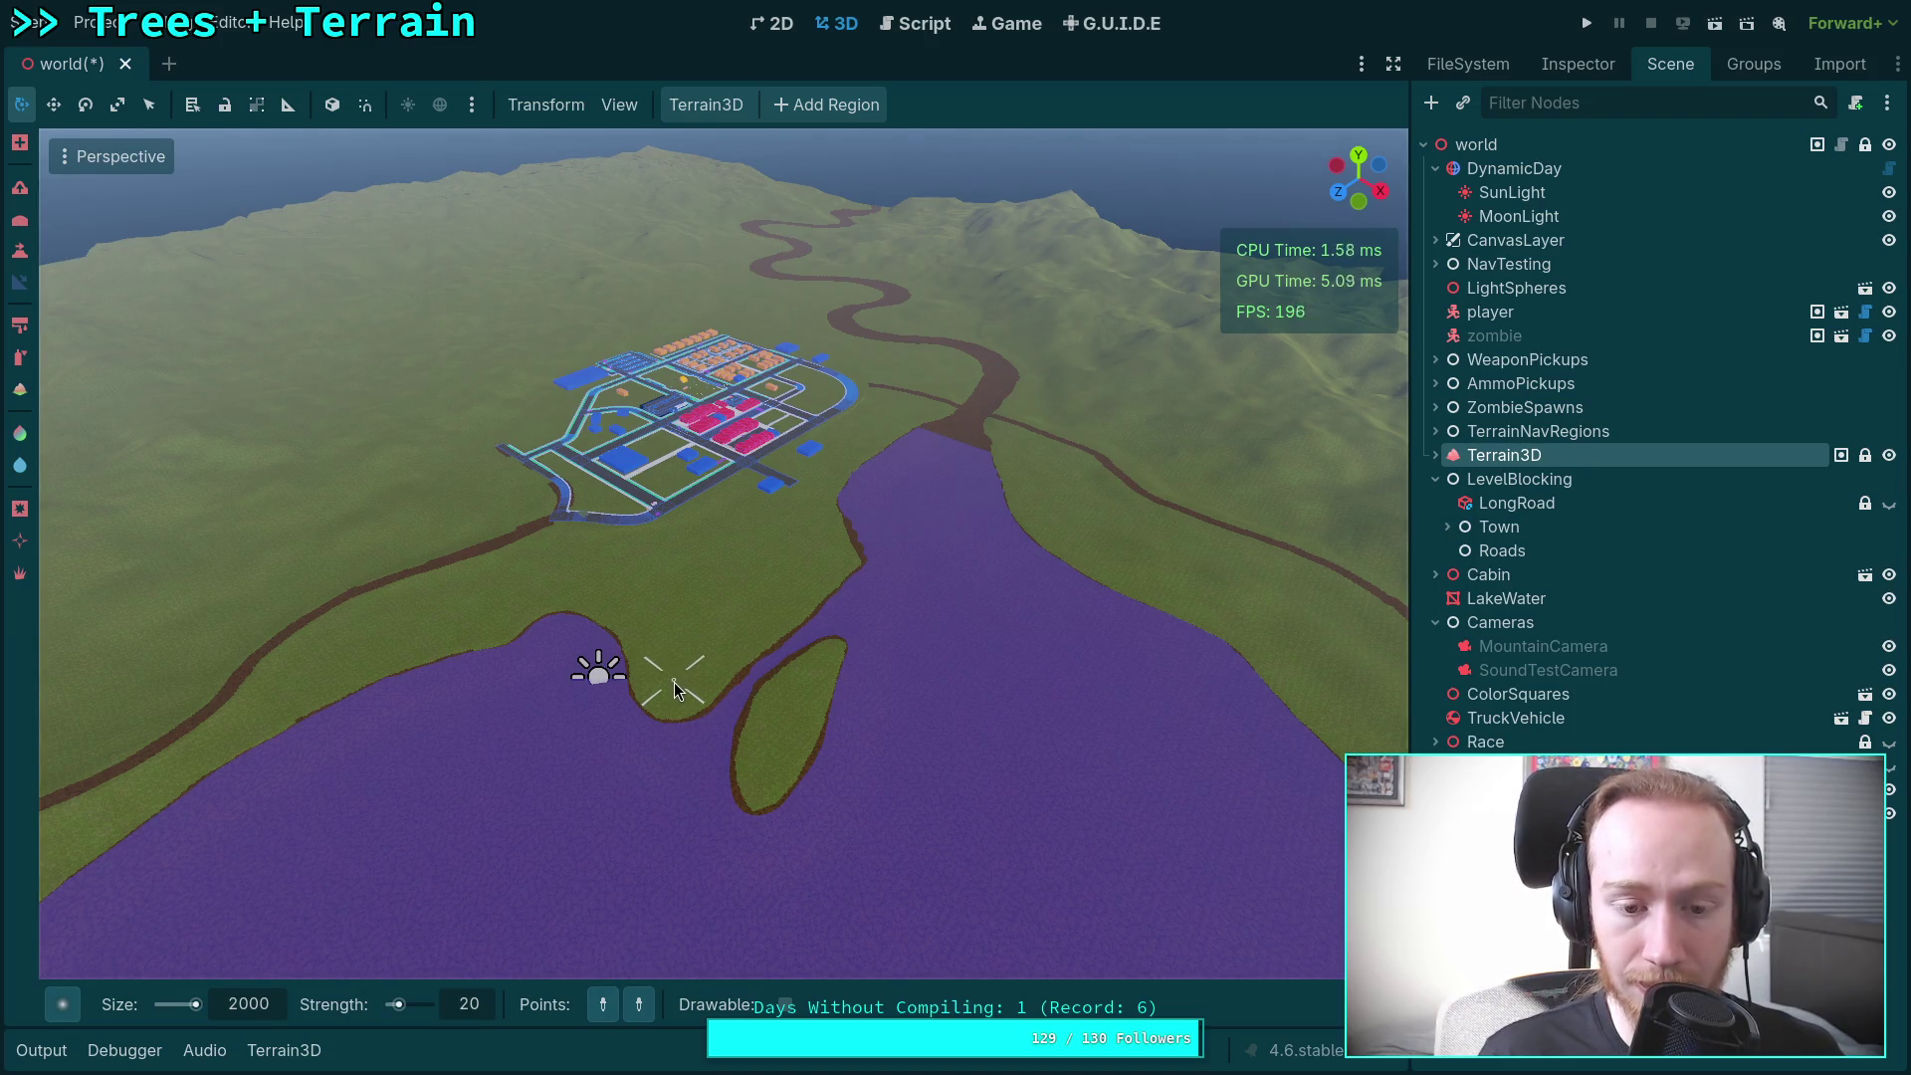
Step: Place a gradient sculpt point on the small island in the lake
{"action": "scroll", "coordinate": [674, 689], "scroll_direction": "up", "scroll_amount": 3}
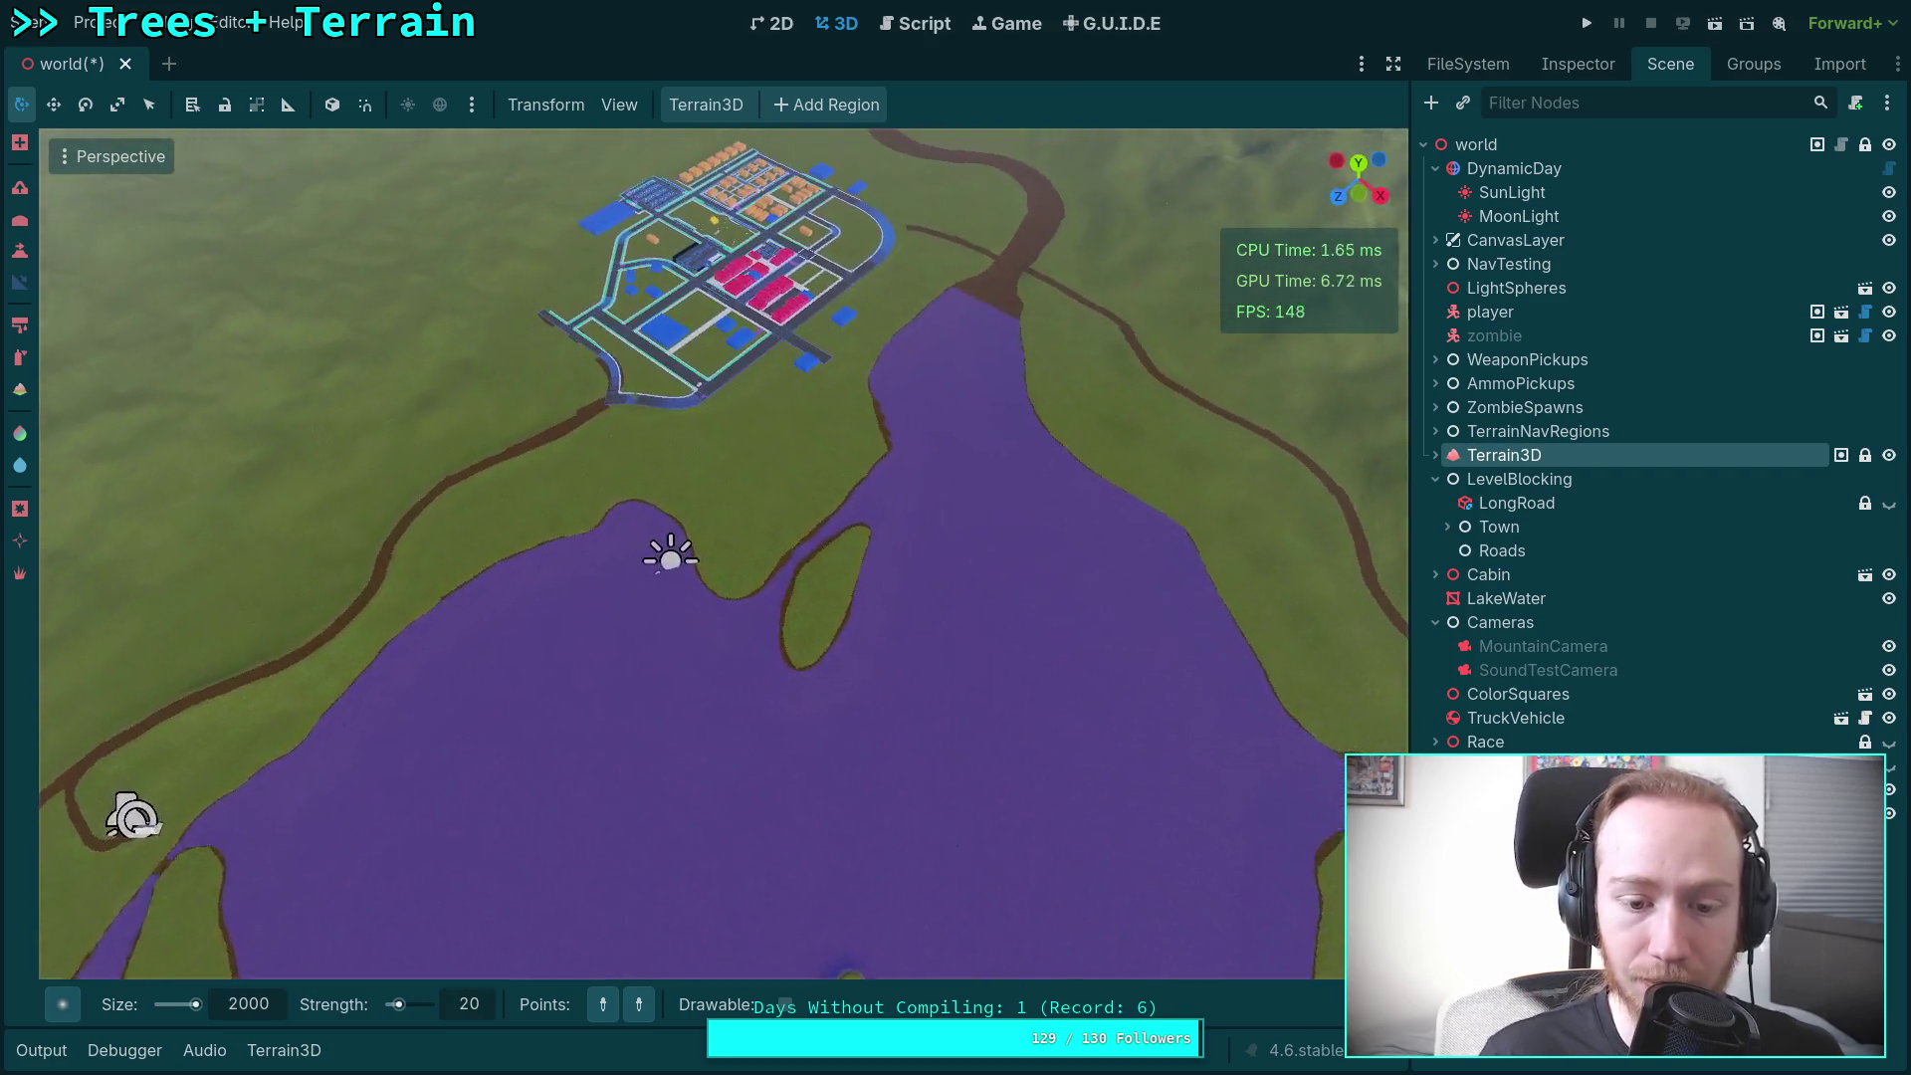
{"action": "scroll", "coordinate": [725, 527], "scroll_direction": "down", "scroll_amount": 2}
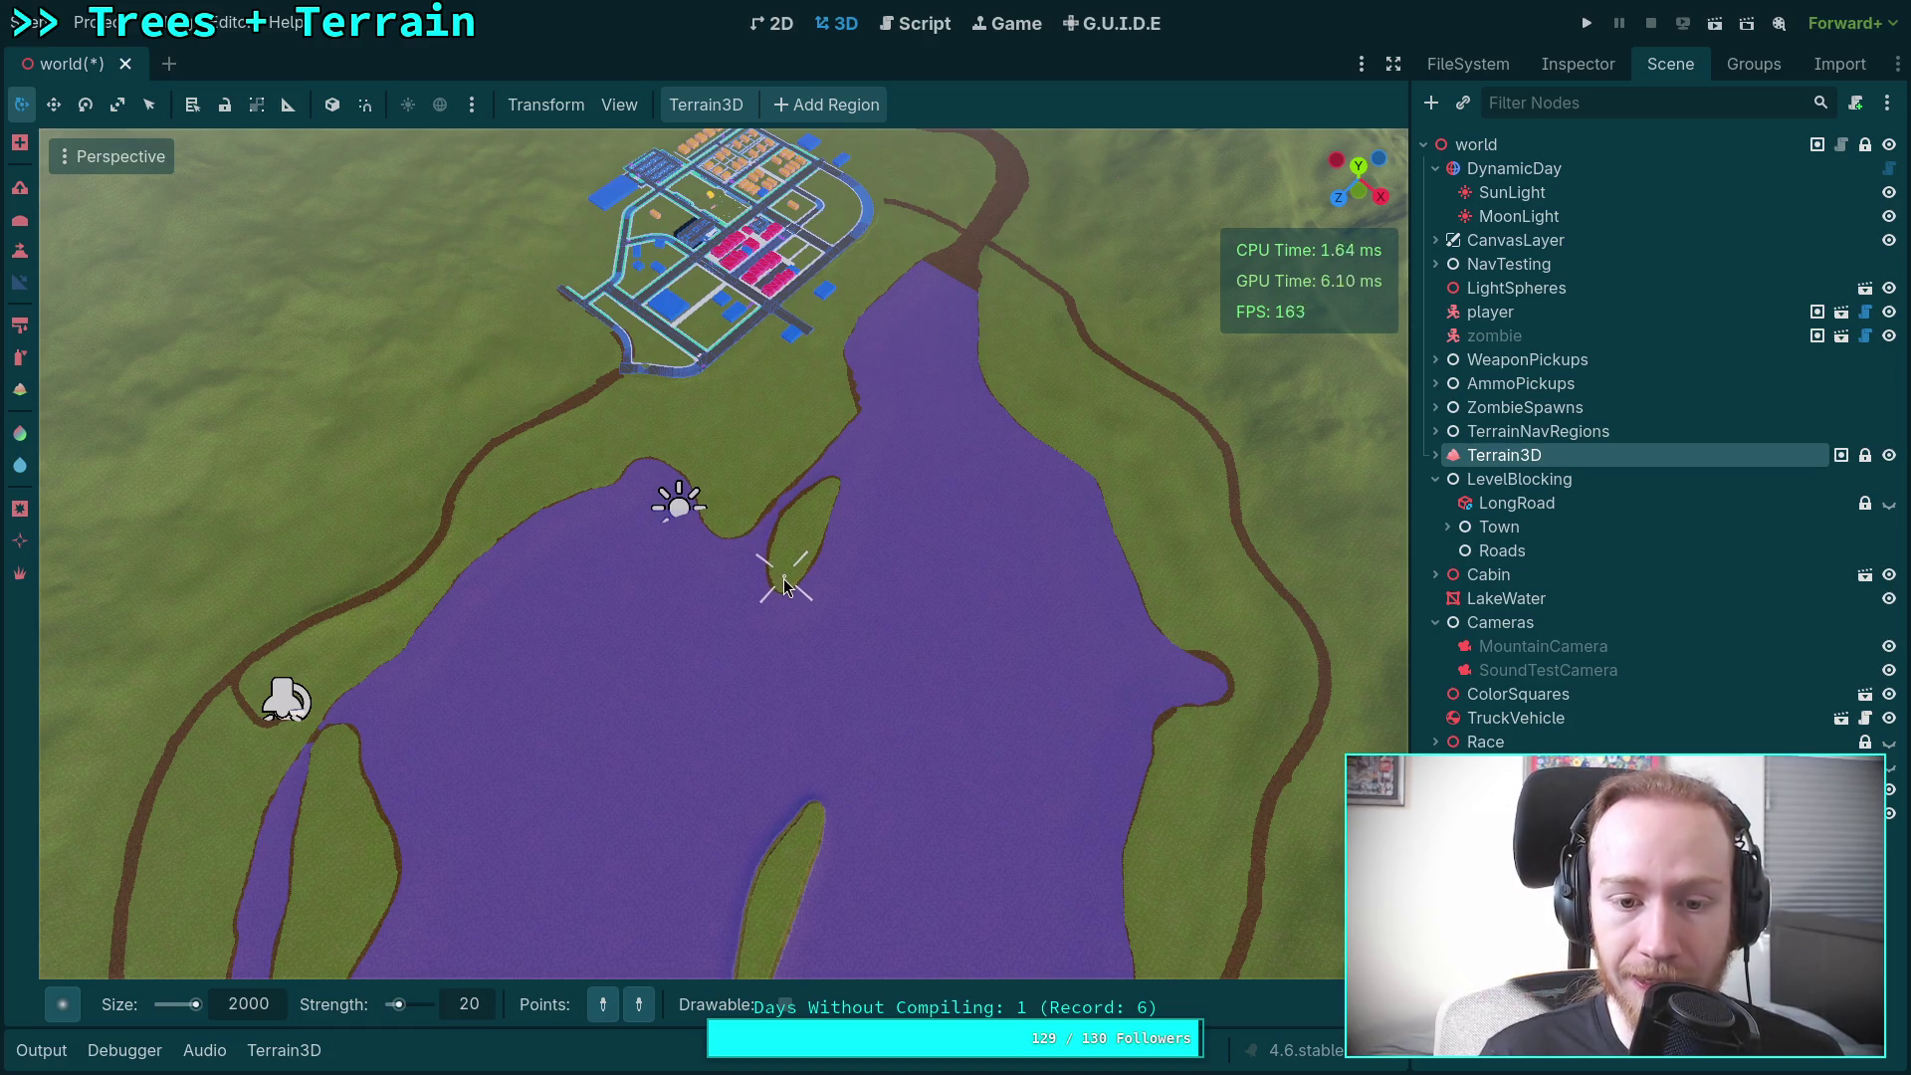
{"action": "left_click", "coordinate": [782, 581]}
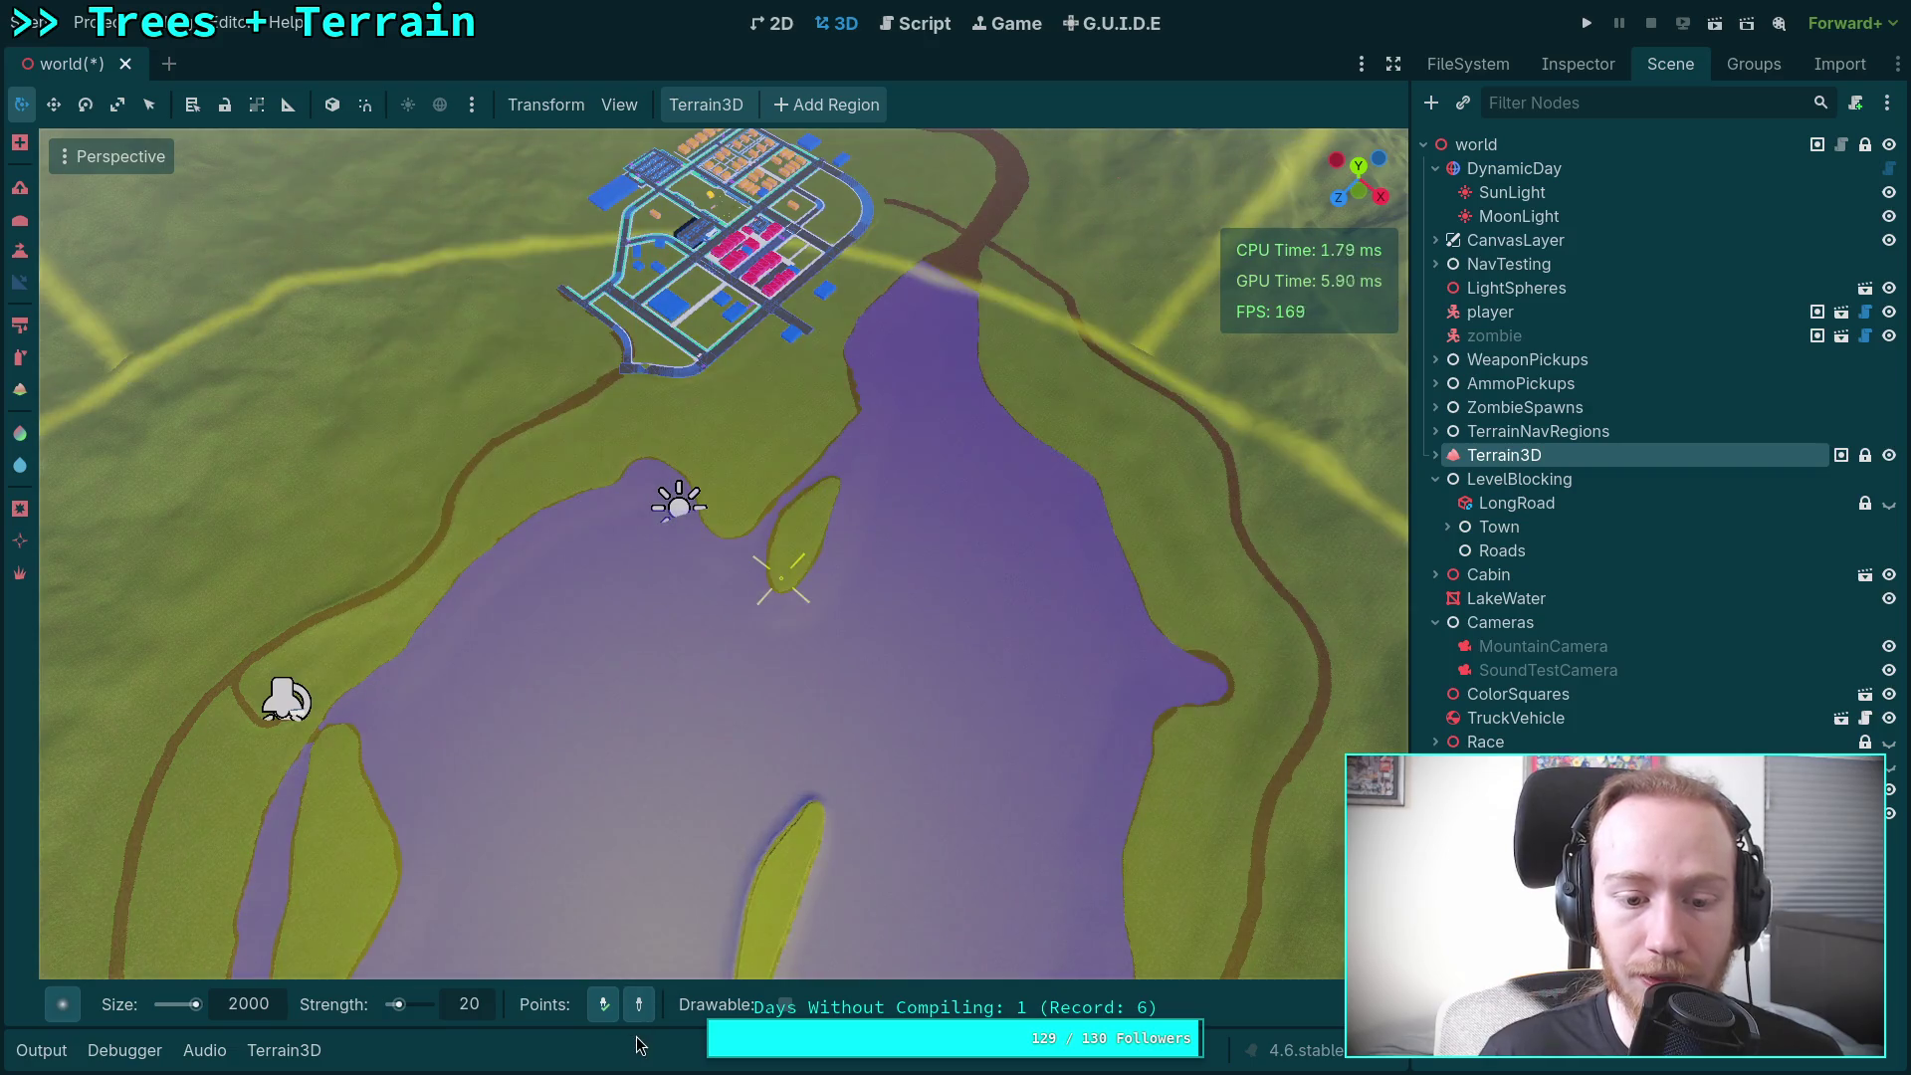
{"action": "scroll", "coordinate": [722, 862], "scroll_direction": "up", "scroll_amount": 3}
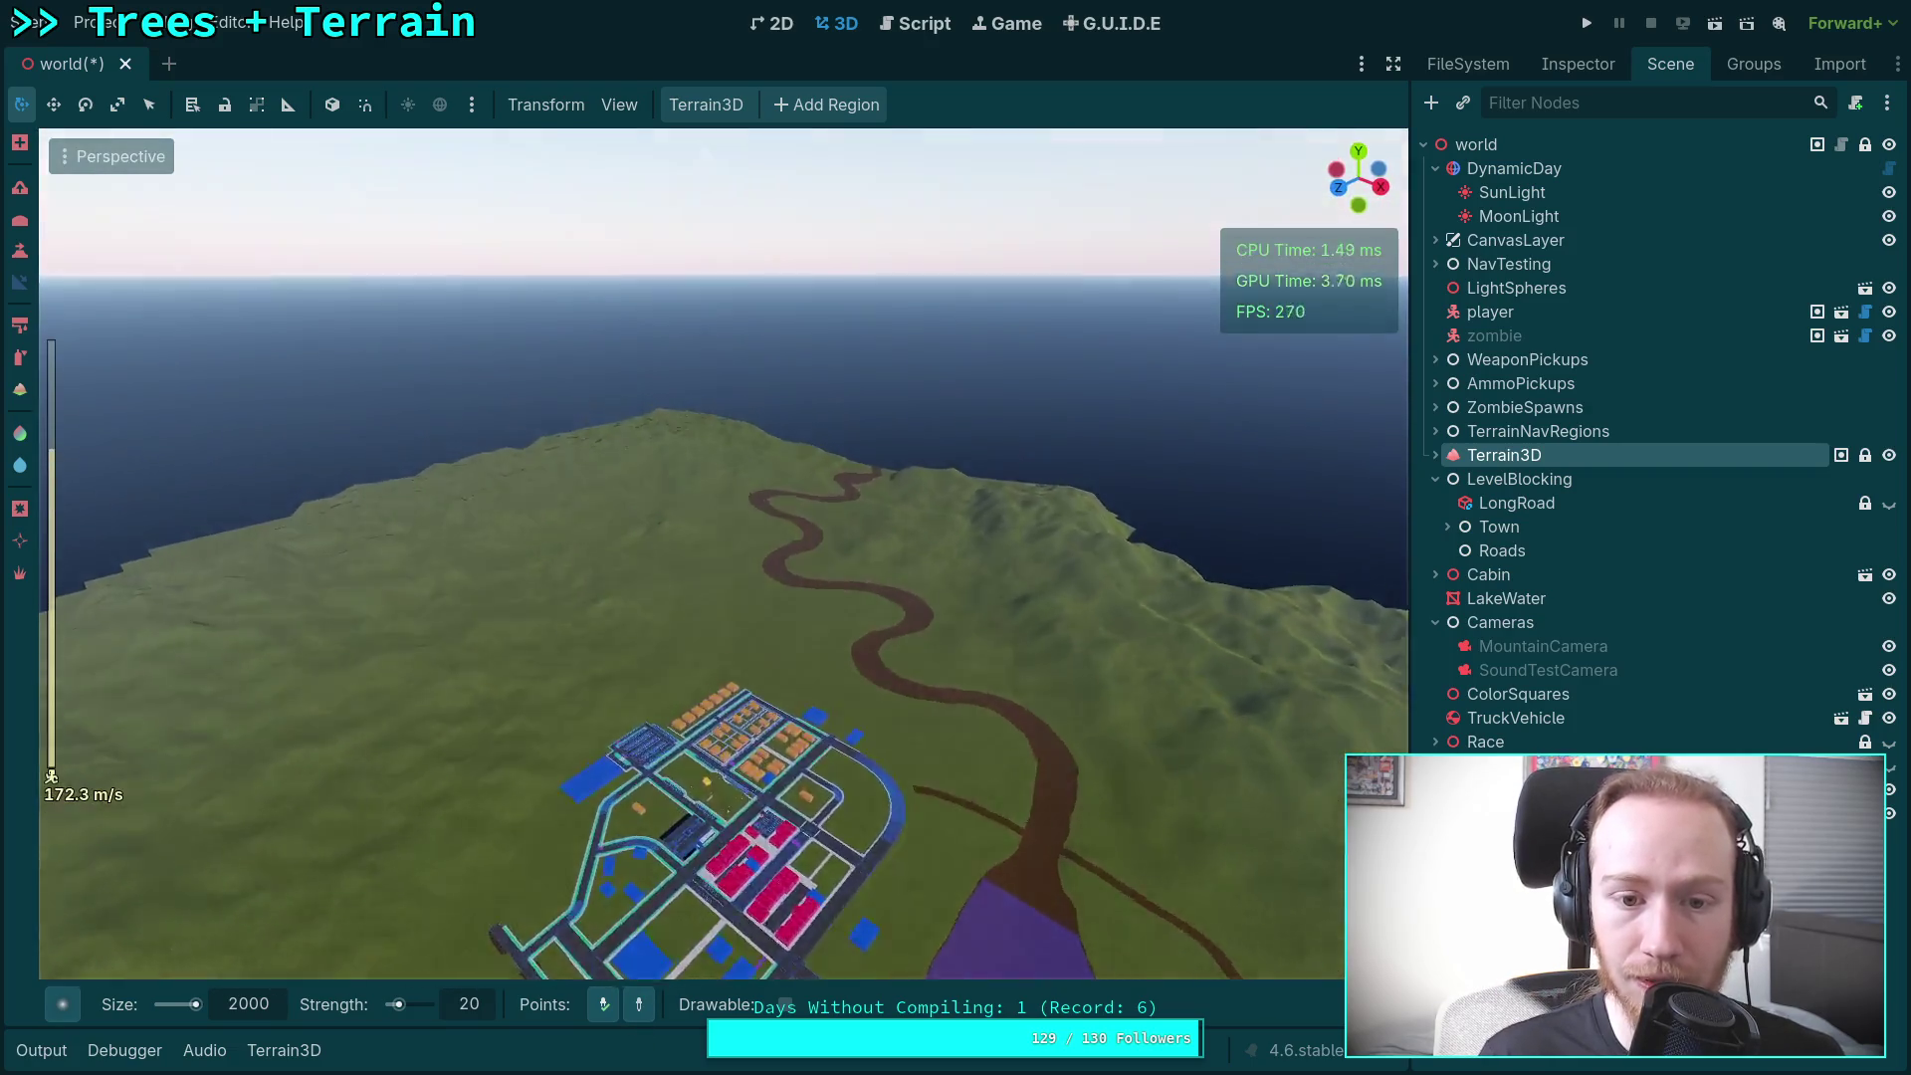
{"action": "key", "text": "w"}
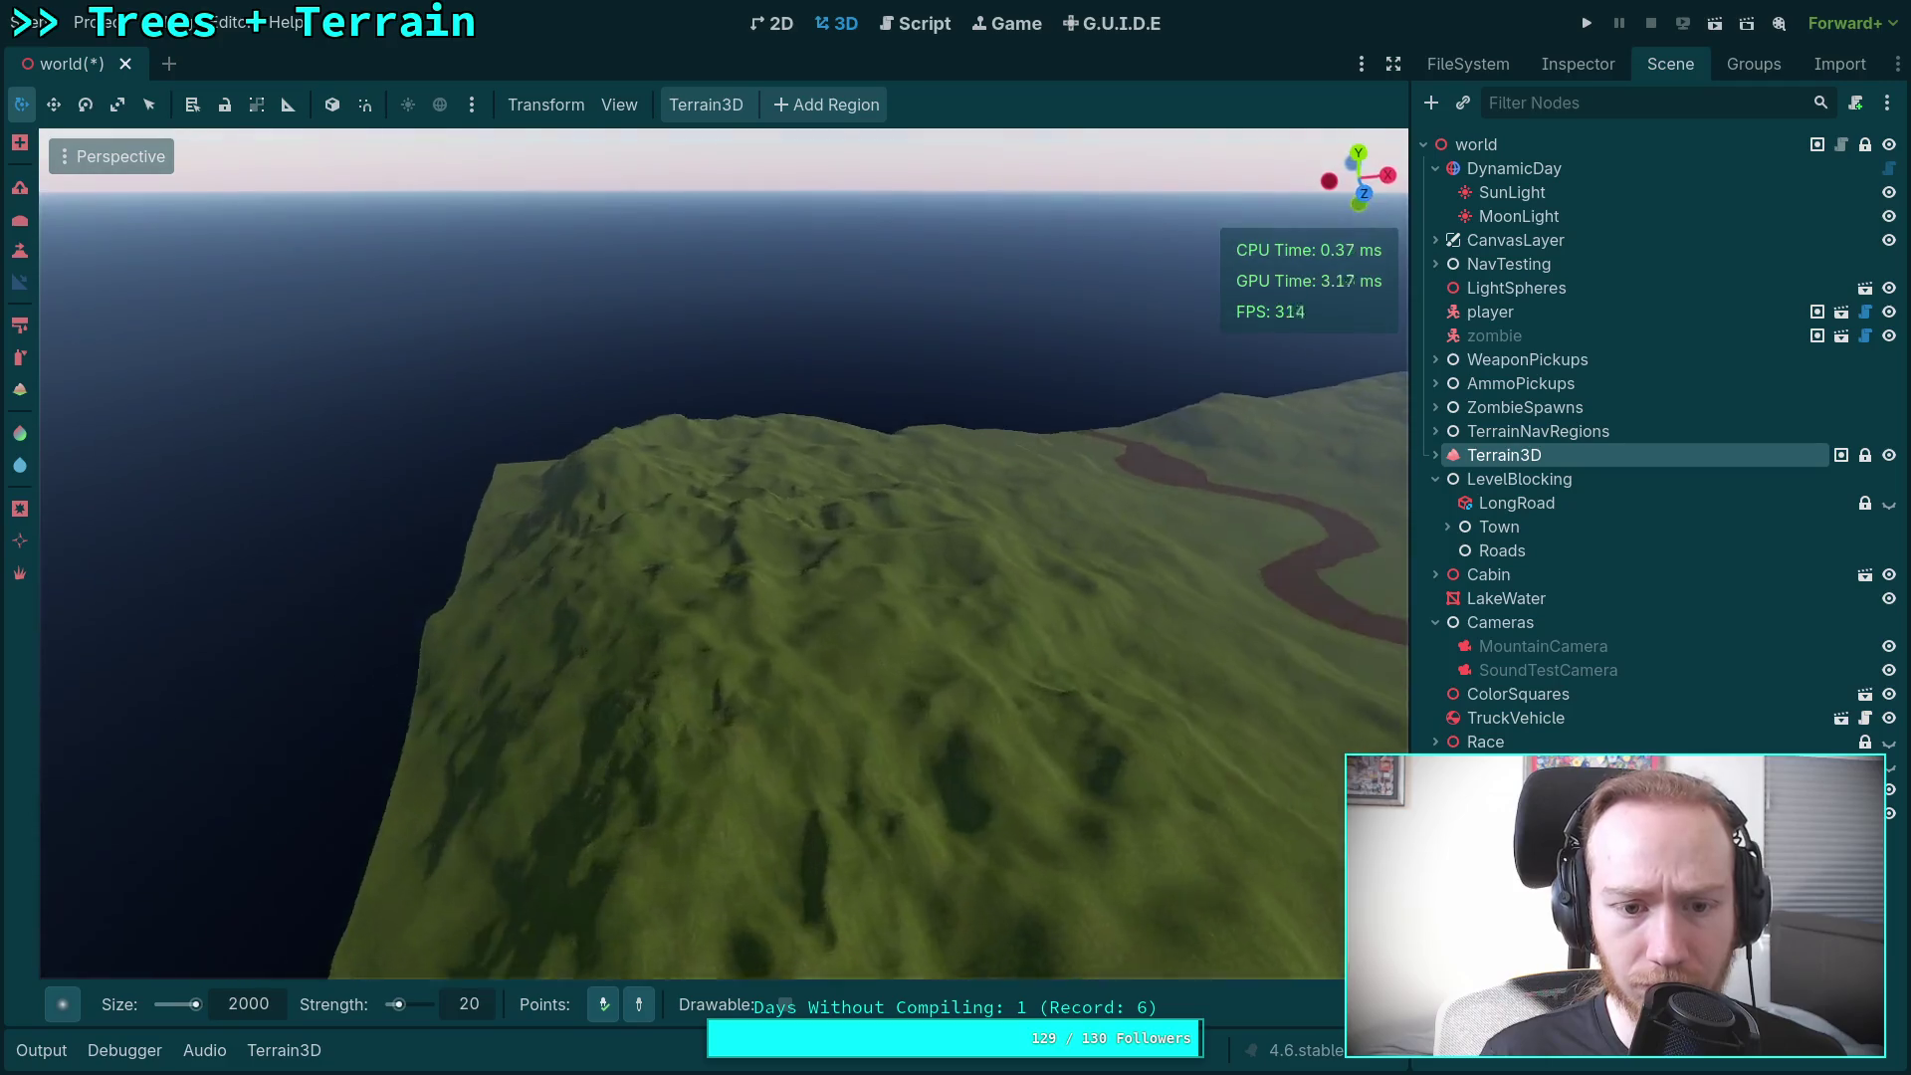
{"action": "key", "text": "w"}
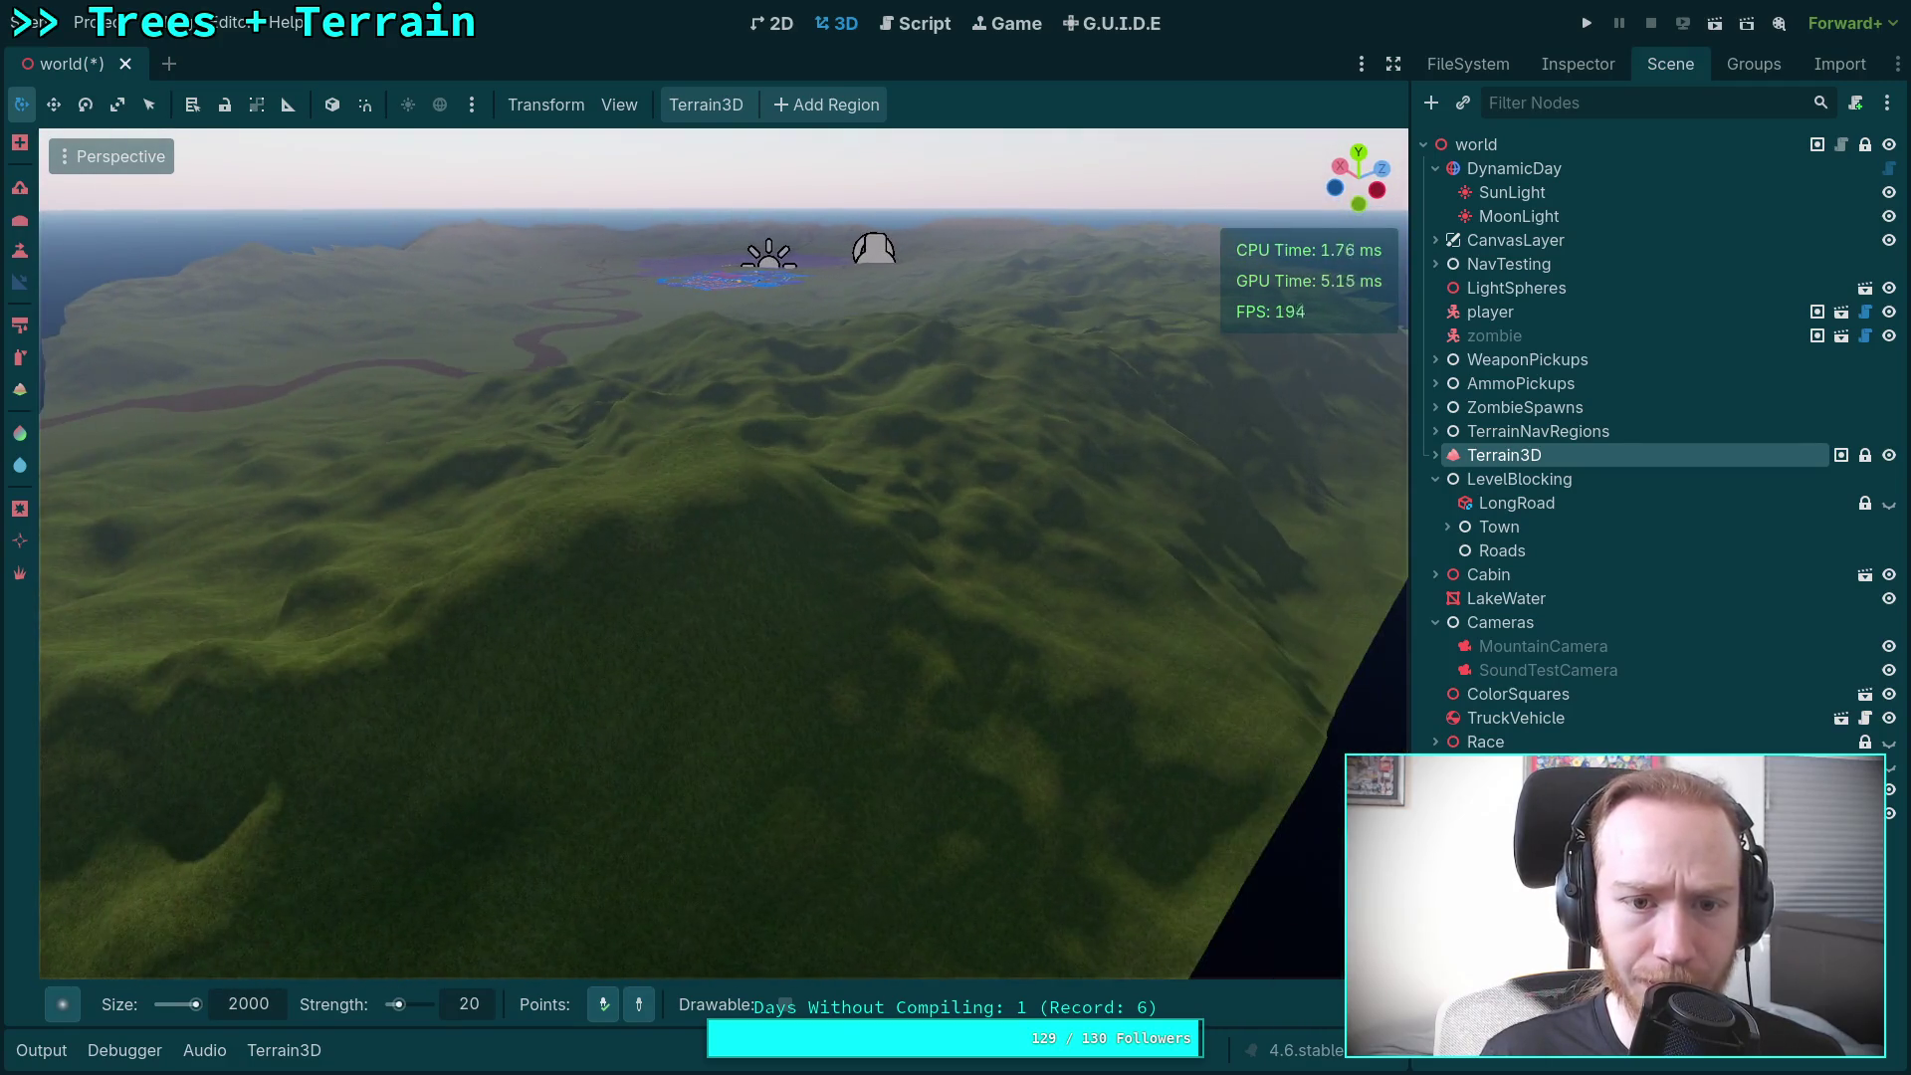
{"action": "key", "text": "w"}
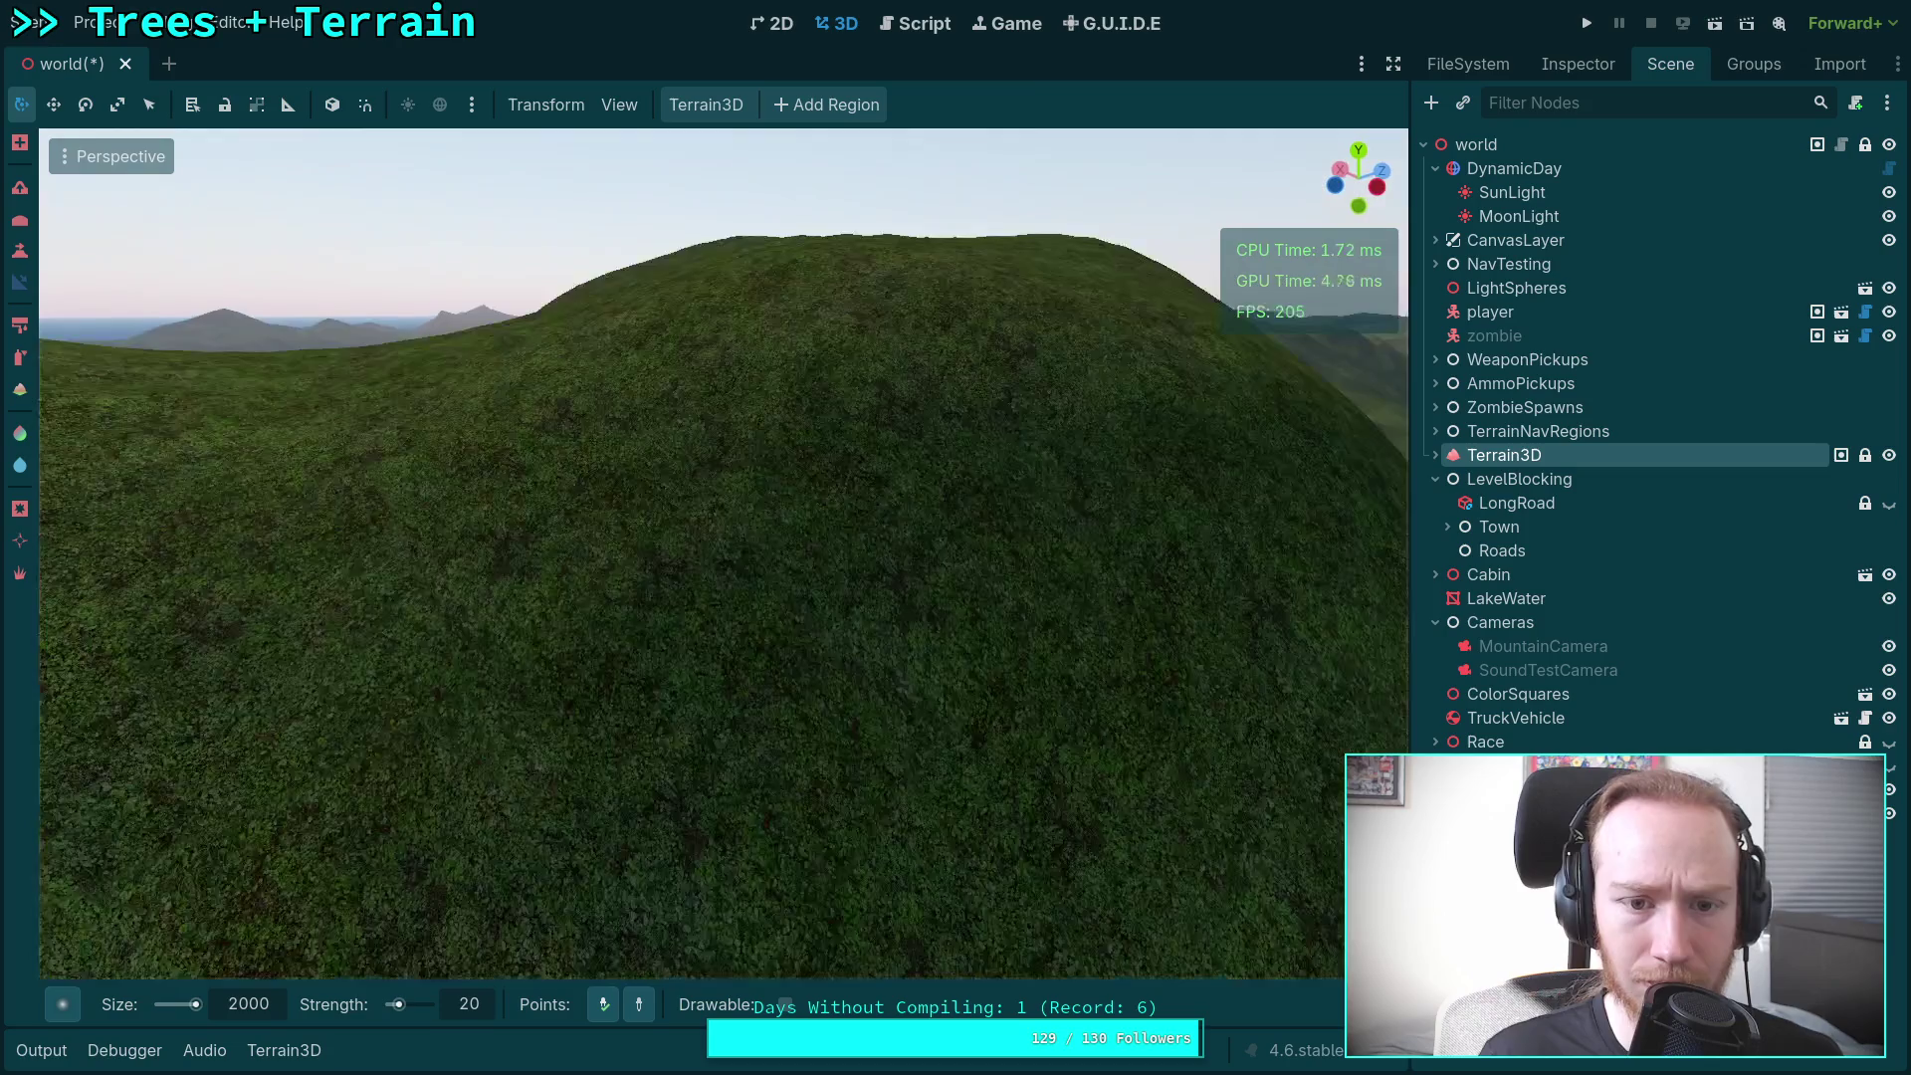
{"action": "key", "text": "s"}
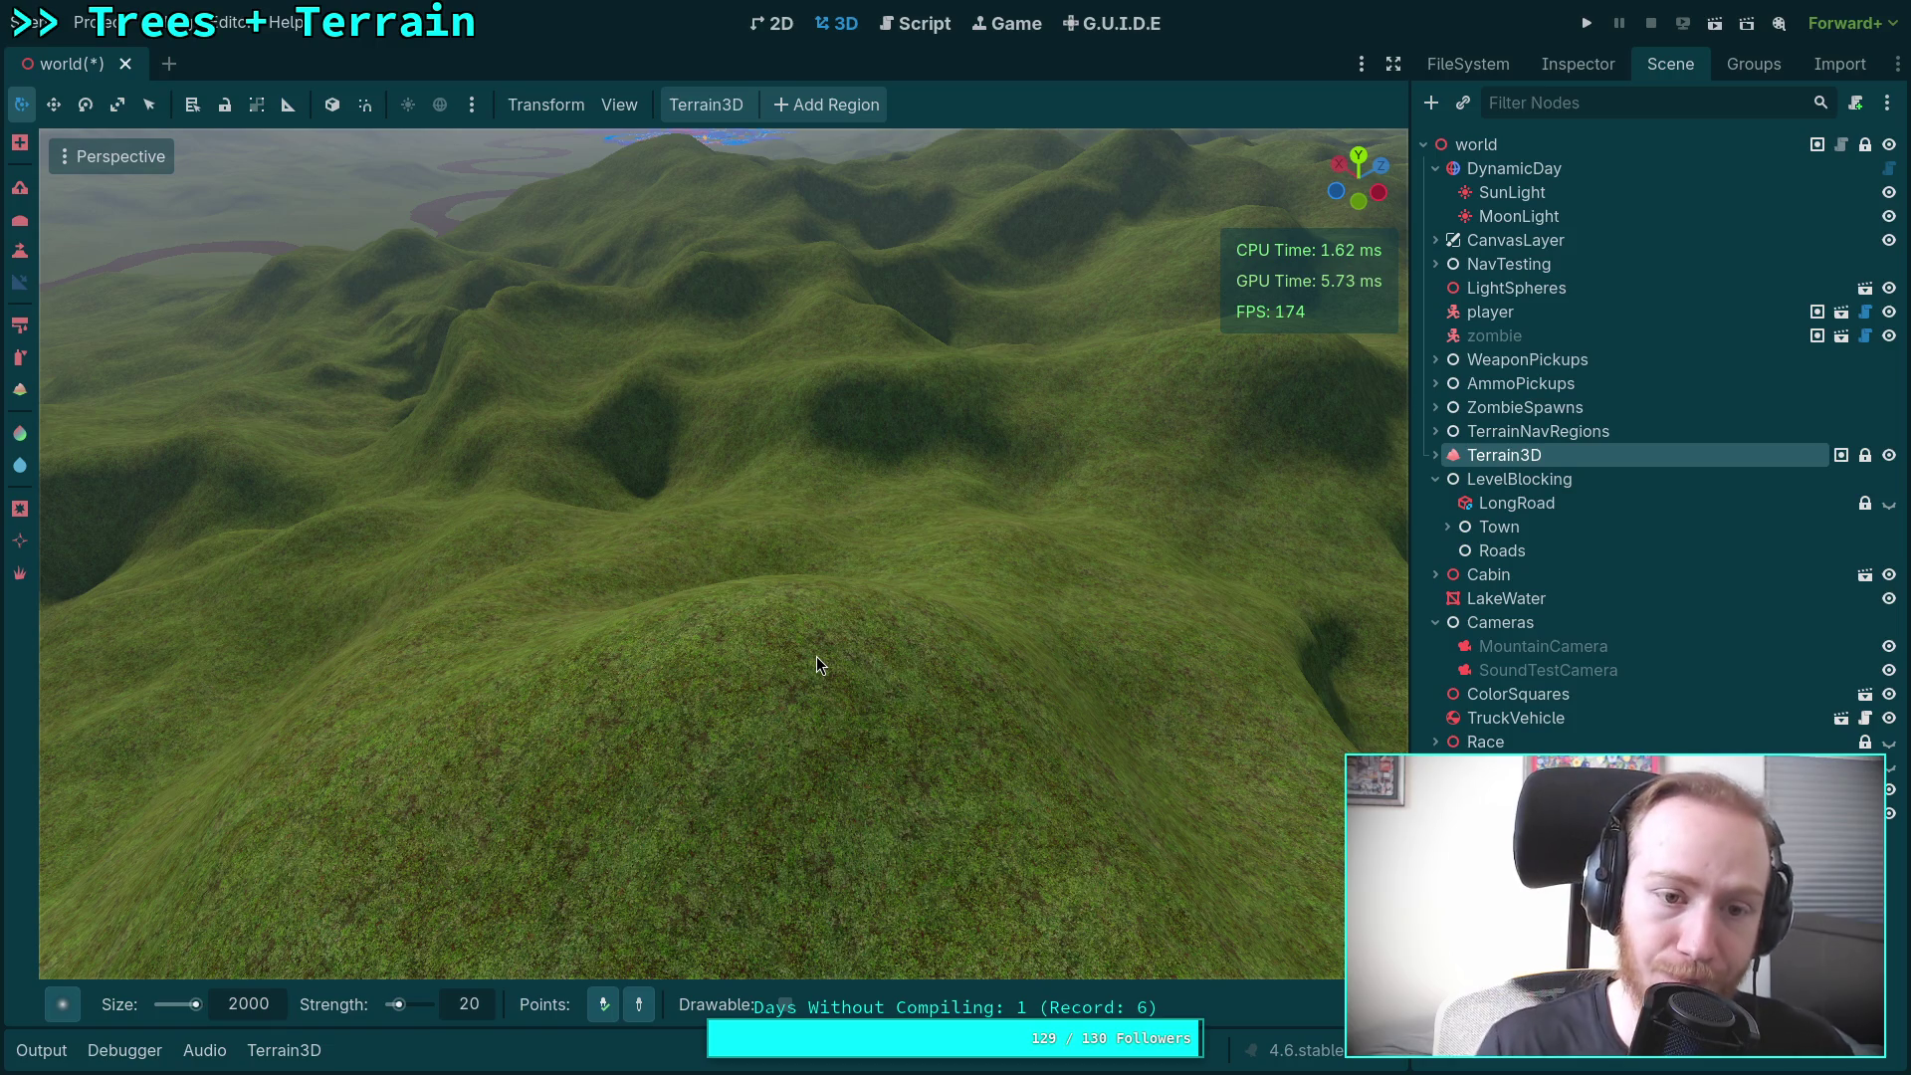
Step: Smooth the hills with the Average brush, reselect Terrain3D, and set the brush size to 0 m
{"action": "left_click", "coordinate": [816, 664]}
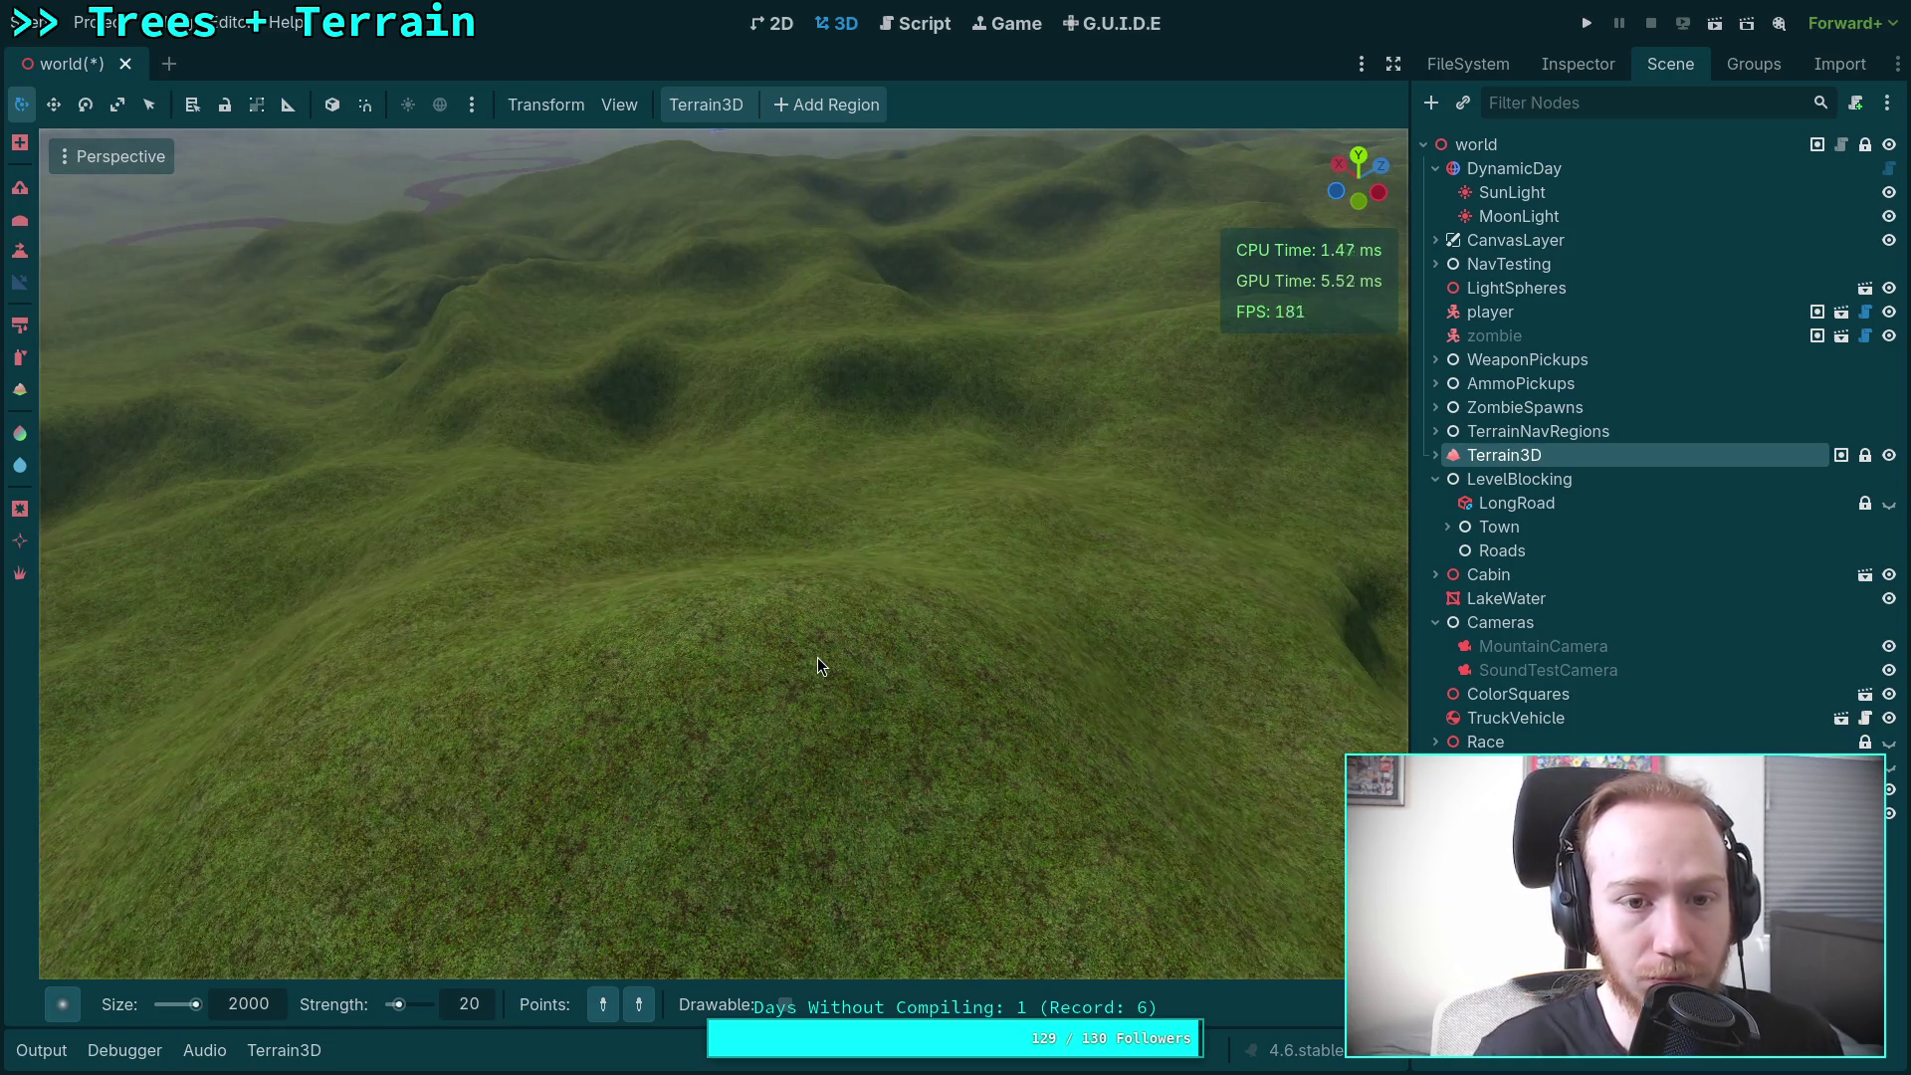
{"action": "scroll", "coordinate": [816, 665], "scroll_direction": "down", "scroll_amount": 8}
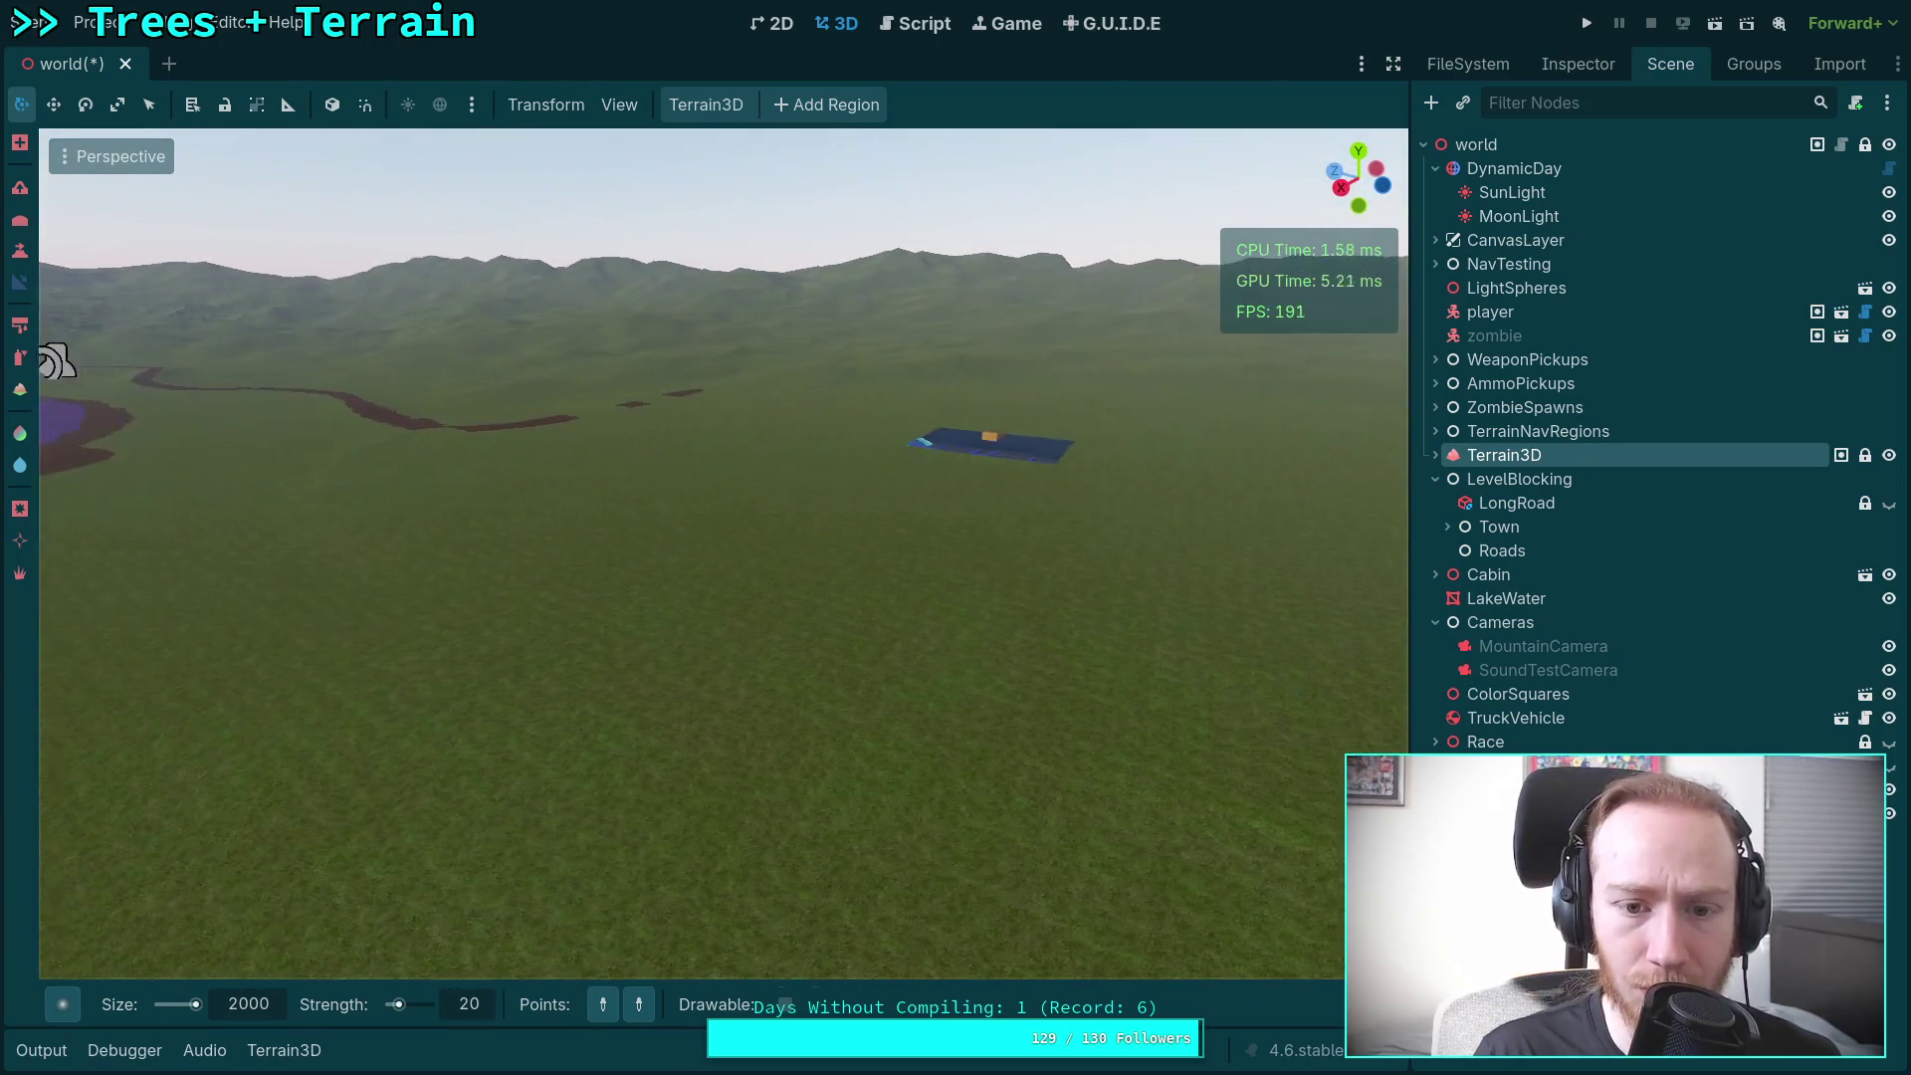
{"action": "scroll", "coordinate": [723, 554], "scroll_direction": "up", "scroll_amount": 3}
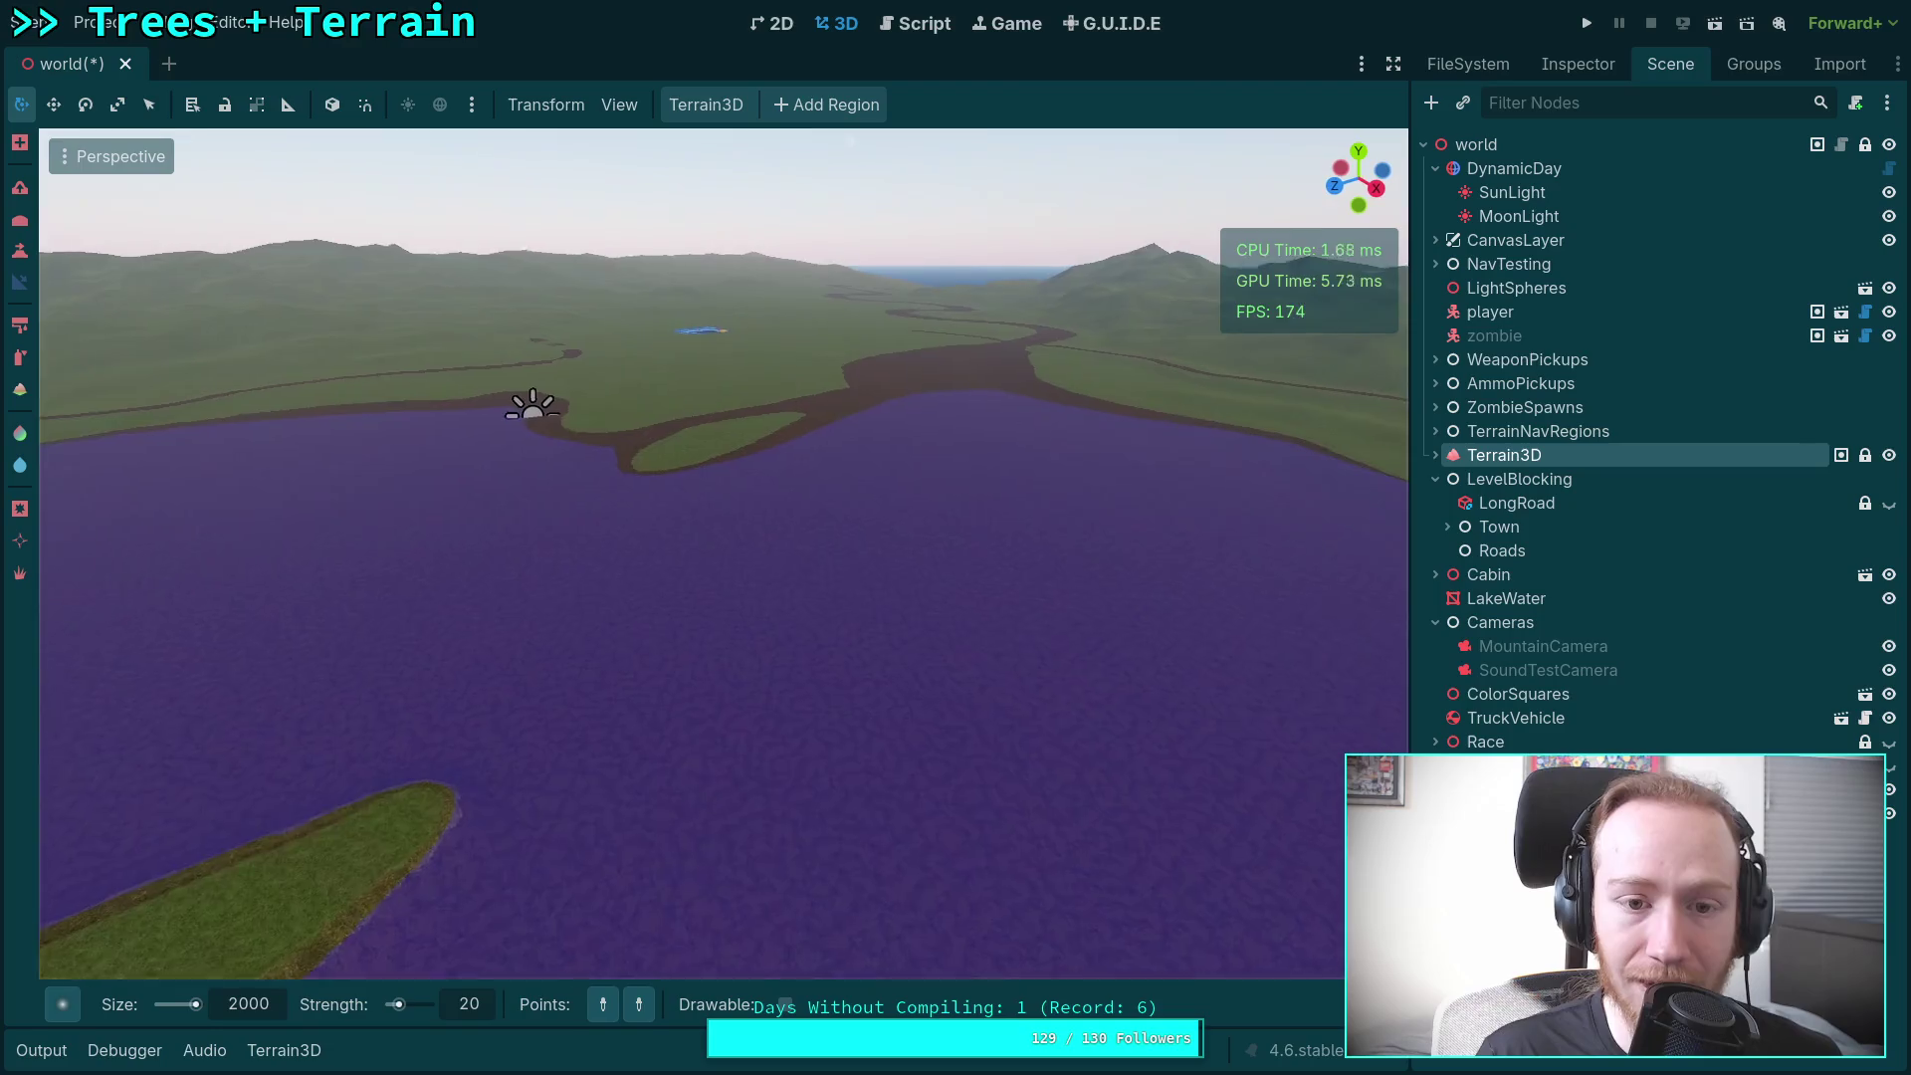
{"action": "scroll", "coordinate": [723, 553], "scroll_direction": "down", "scroll_amount": 5}
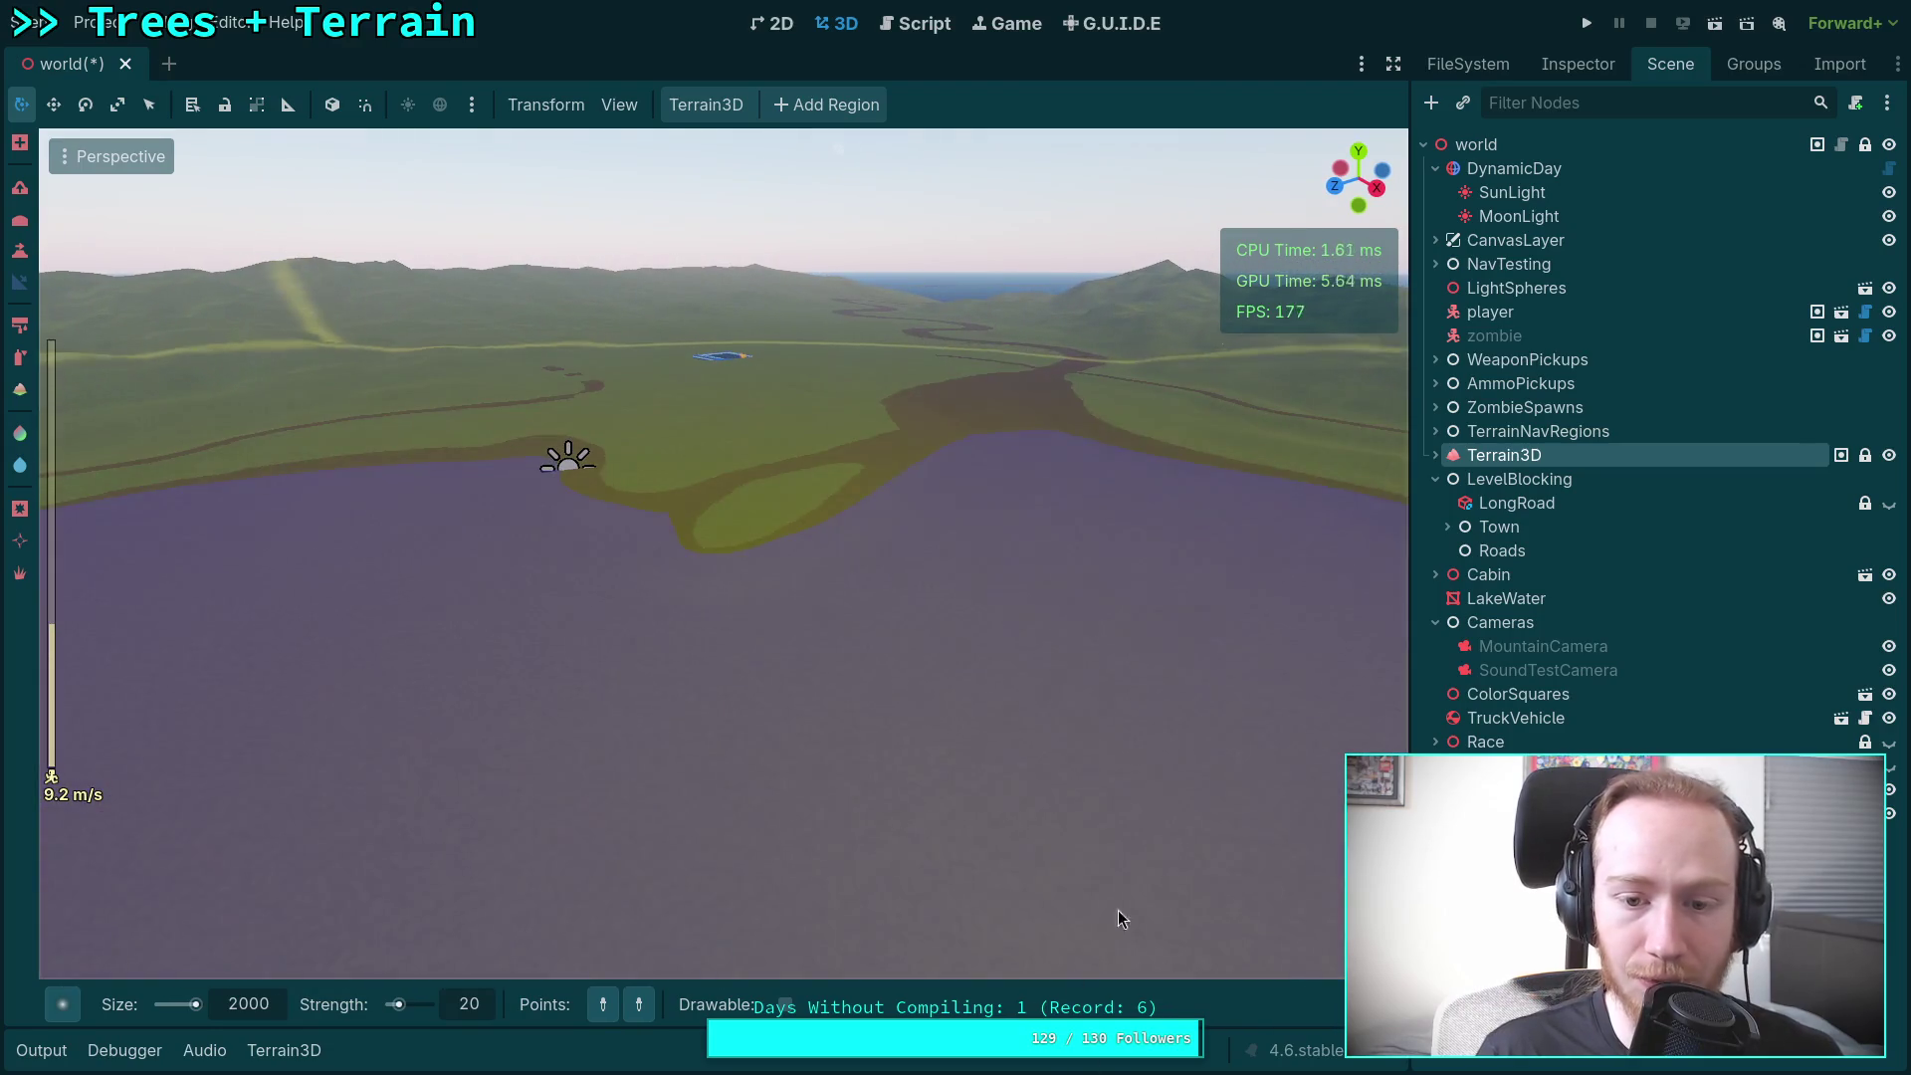
{"action": "left_click", "coordinate": [944, 998]}
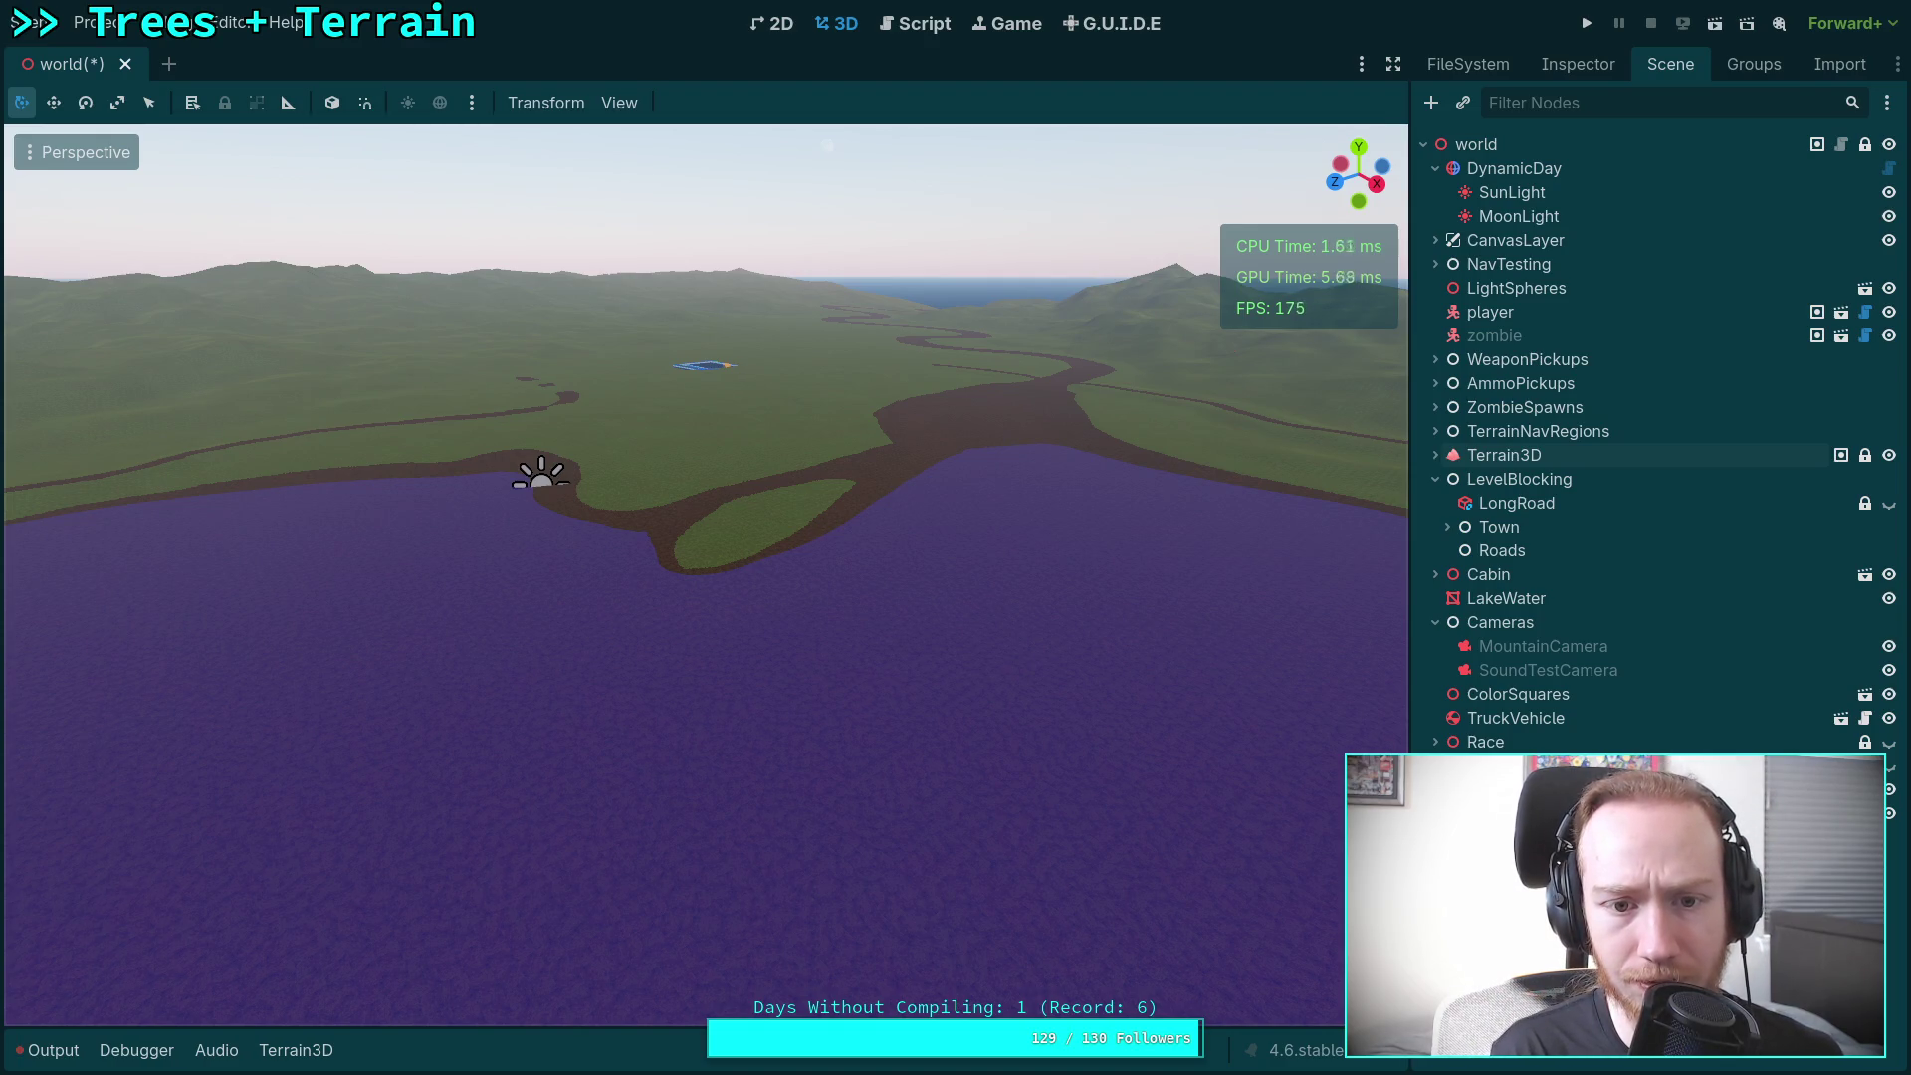
{"action": "left_click", "coordinate": [1502, 454]}
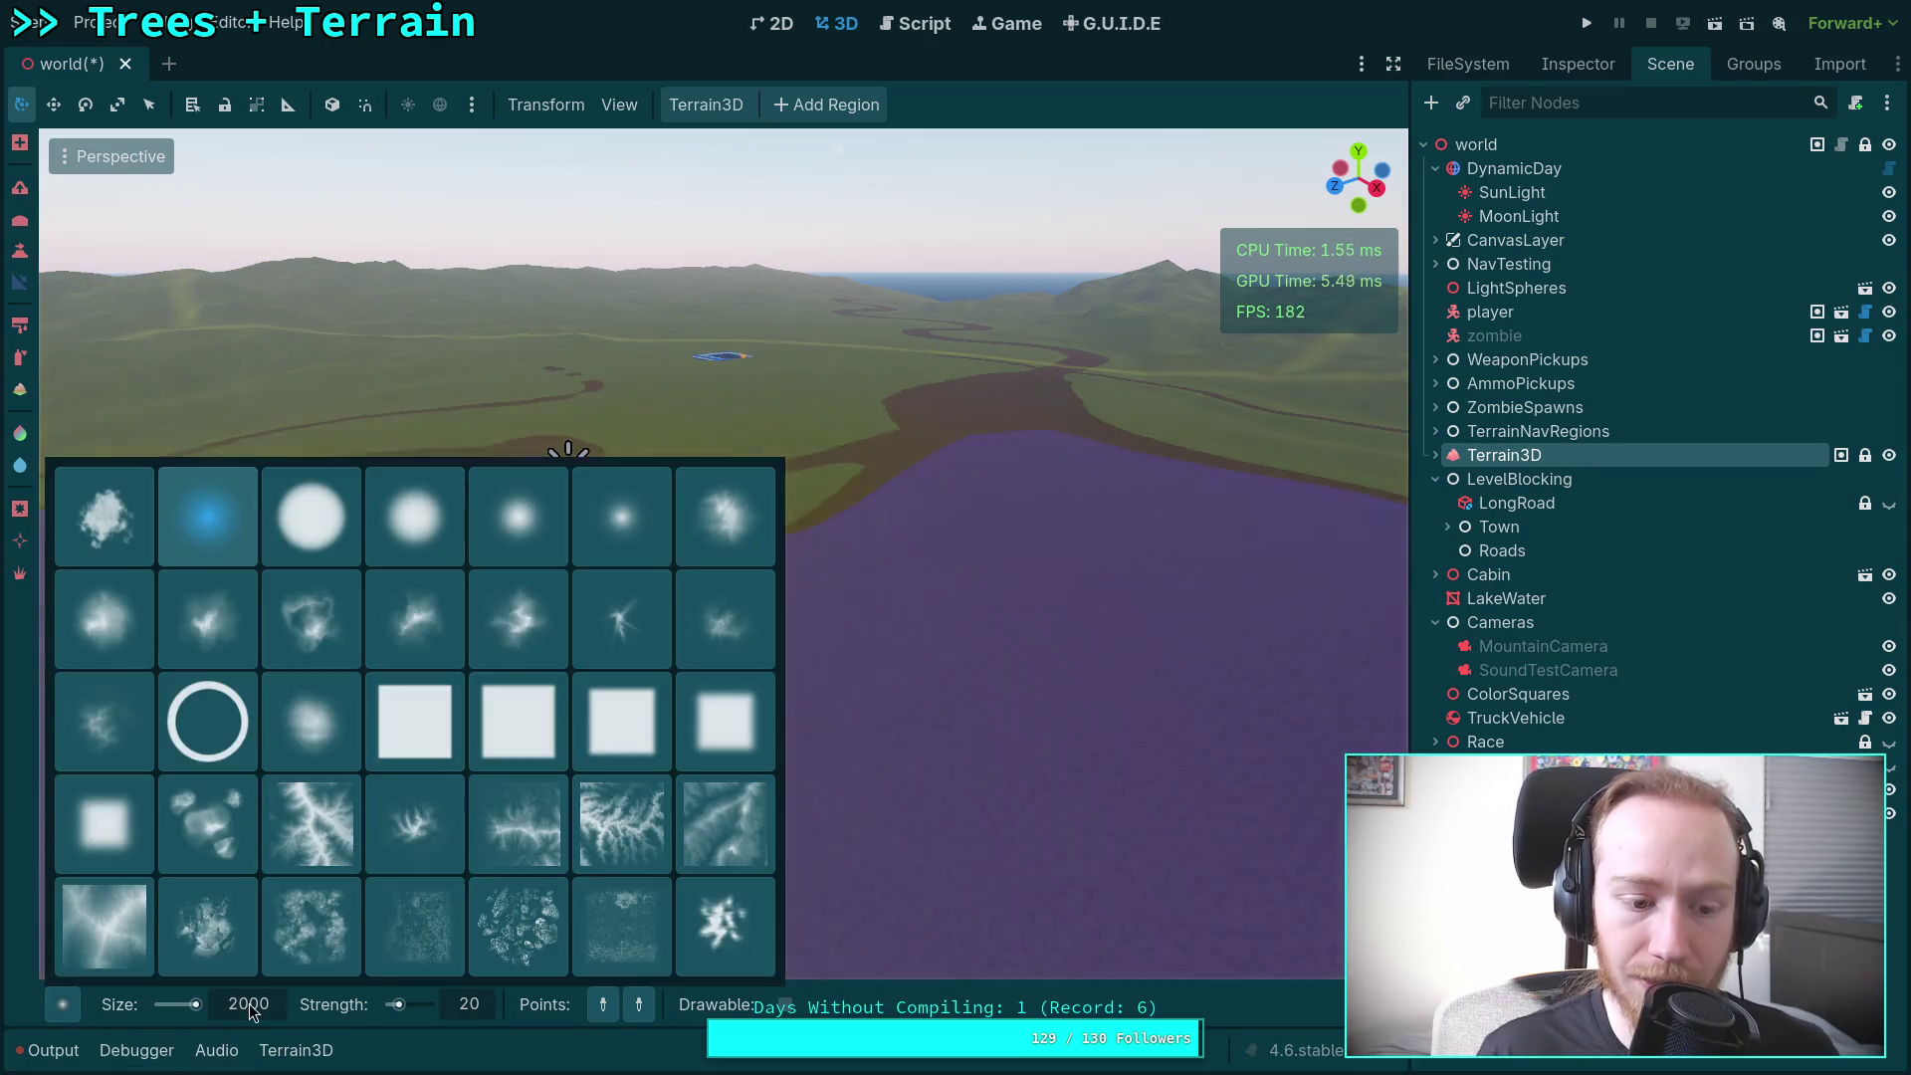
{"action": "double_click", "coordinate": [249, 1003]}
{"action": "type", "text": "0"}
{"action": "key", "text": "Return"}
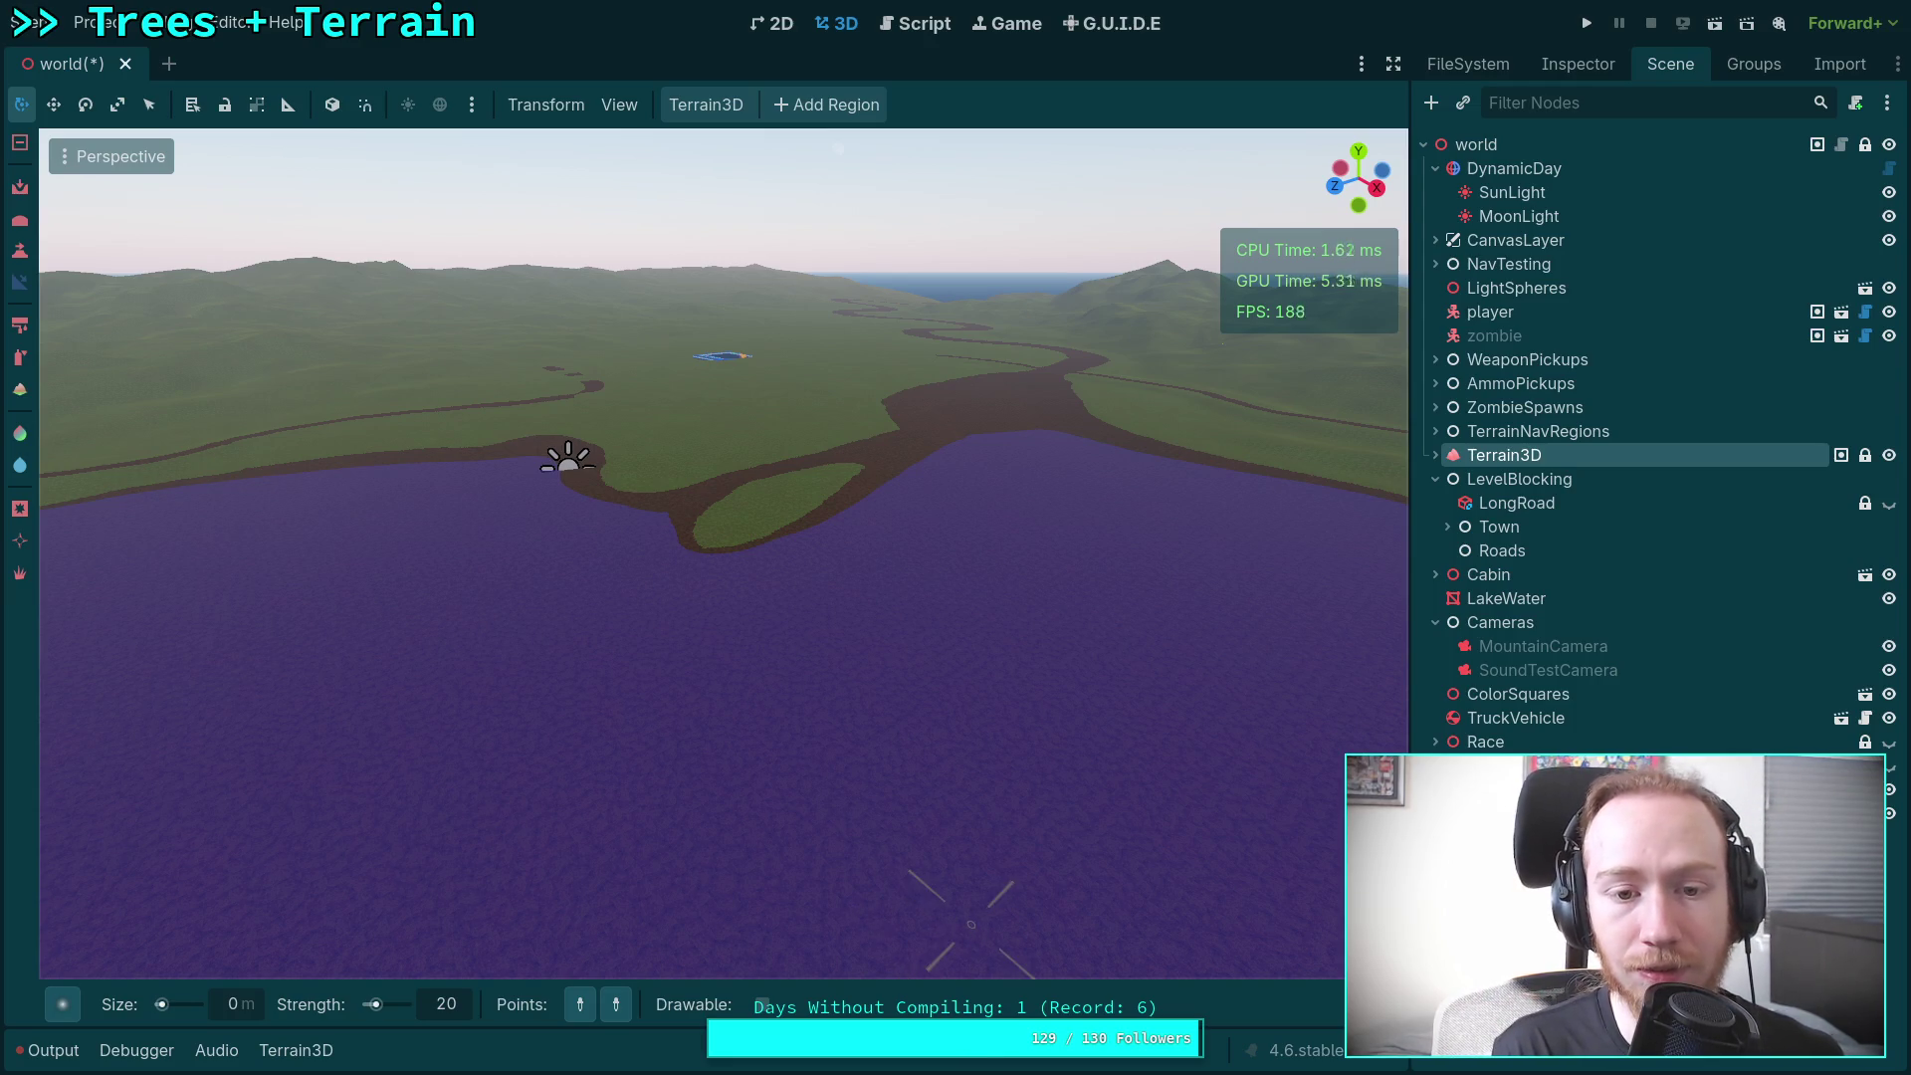
Step: Undo the recent sculpts, check the output log, then redo the Average and Gradient edits with Ctrl+Shift+Z
{"action": "key", "text": "ctrl"}
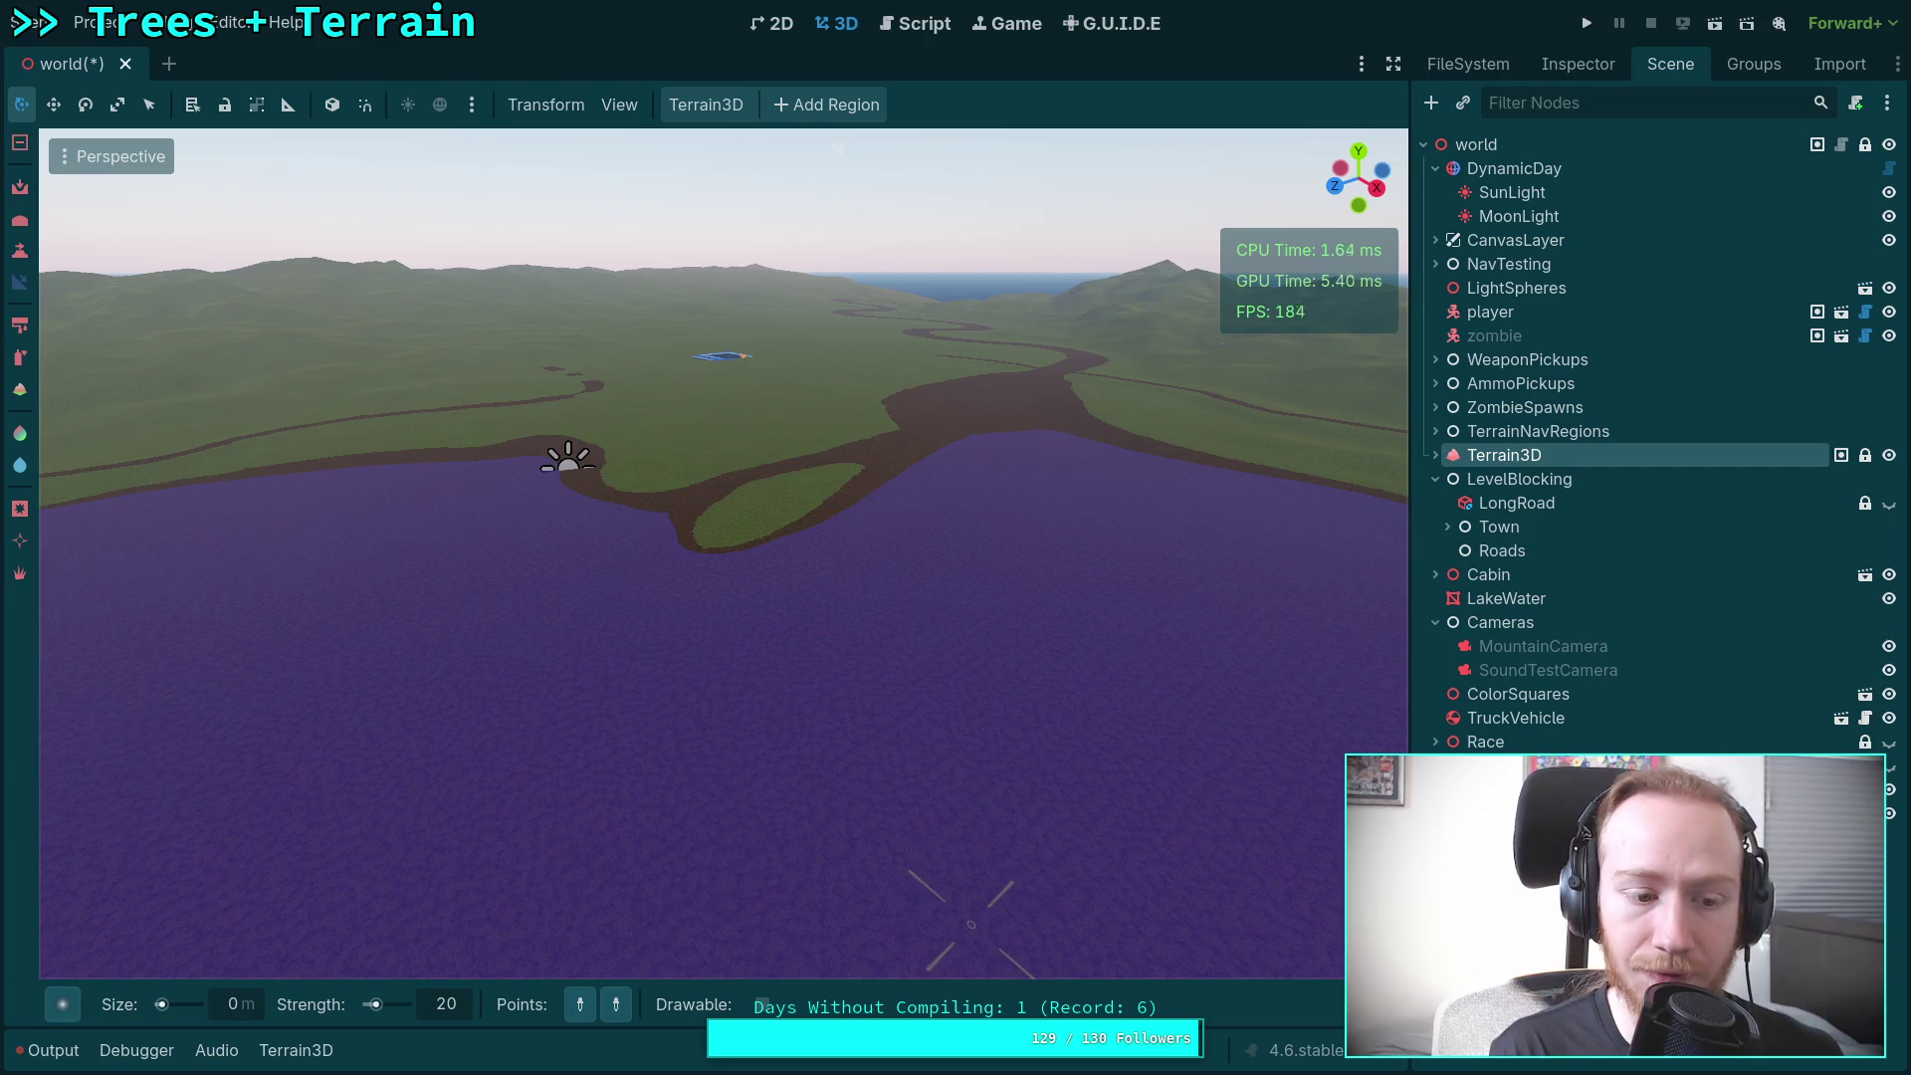
{"action": "left_click", "coordinate": [53, 1051]}
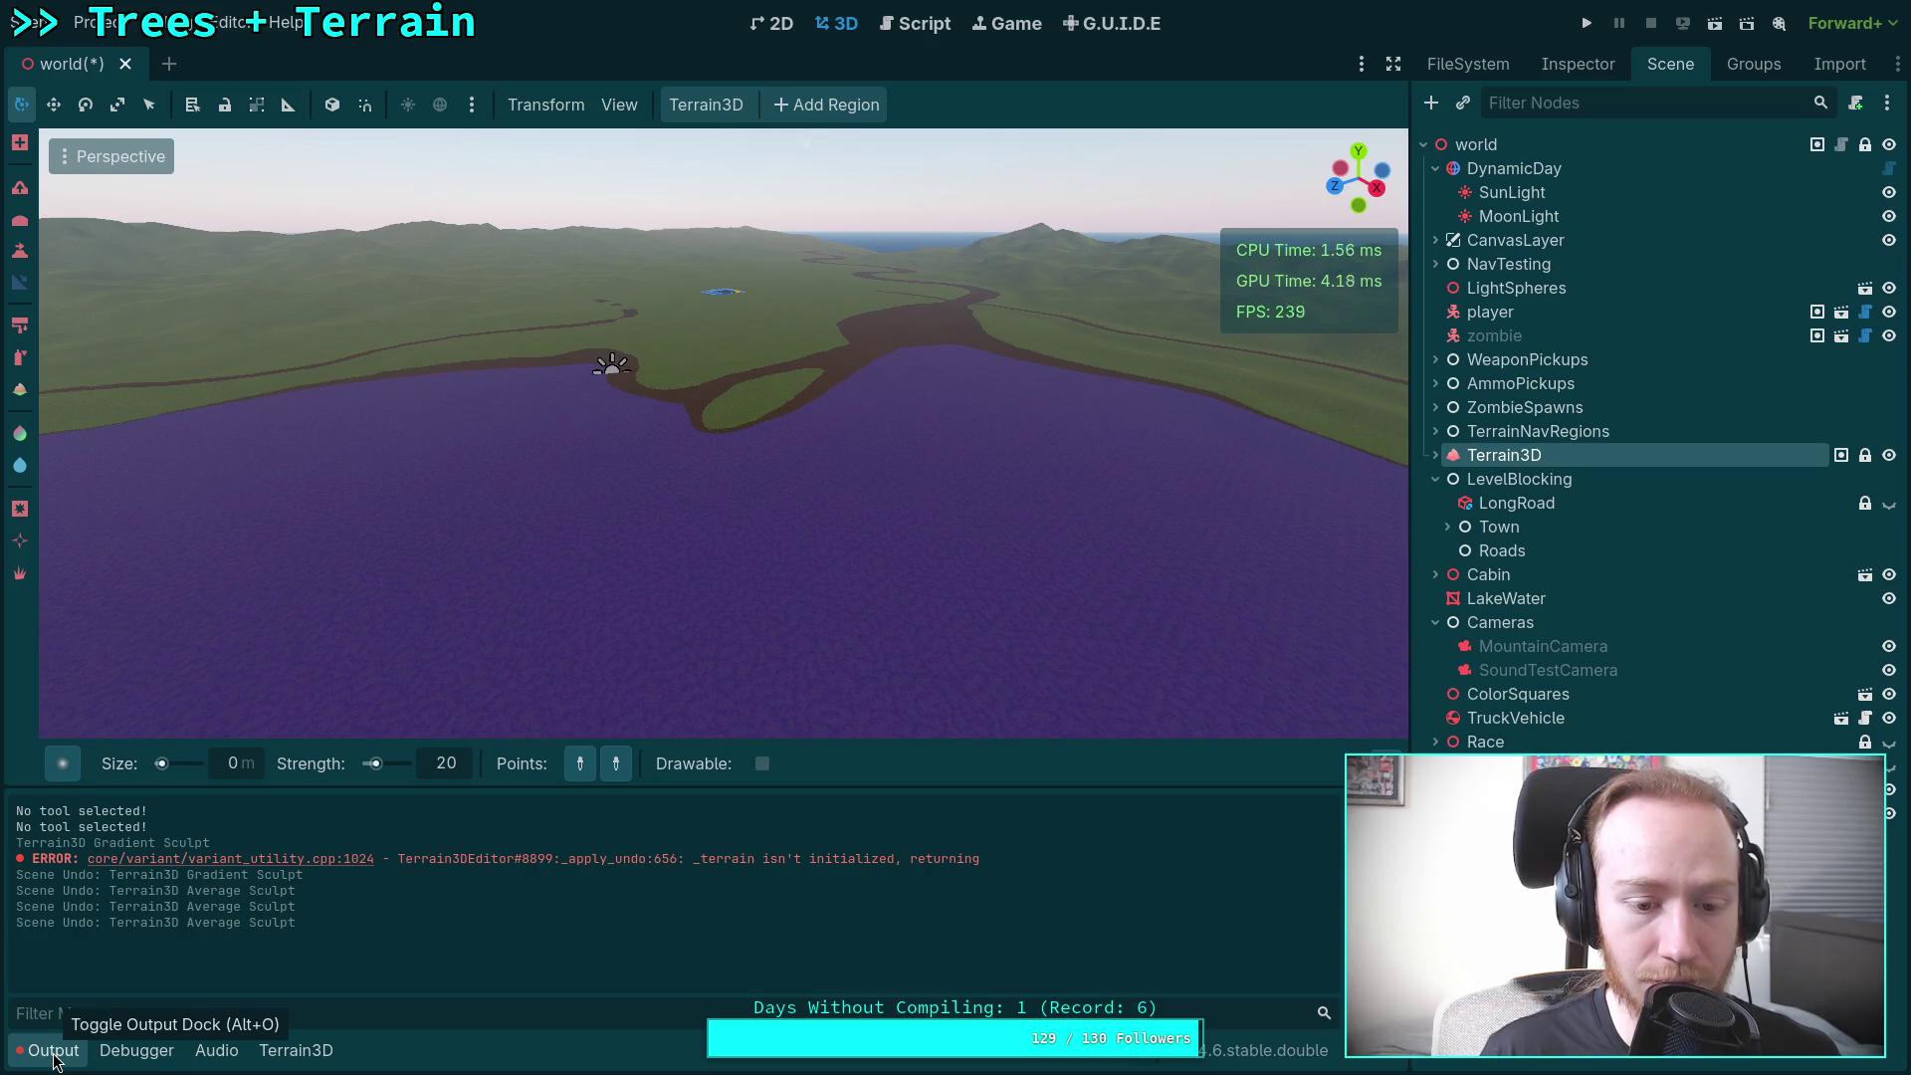
{"action": "left_click", "coordinate": [53, 1051]}
{"action": "key", "text": "ctrl"}
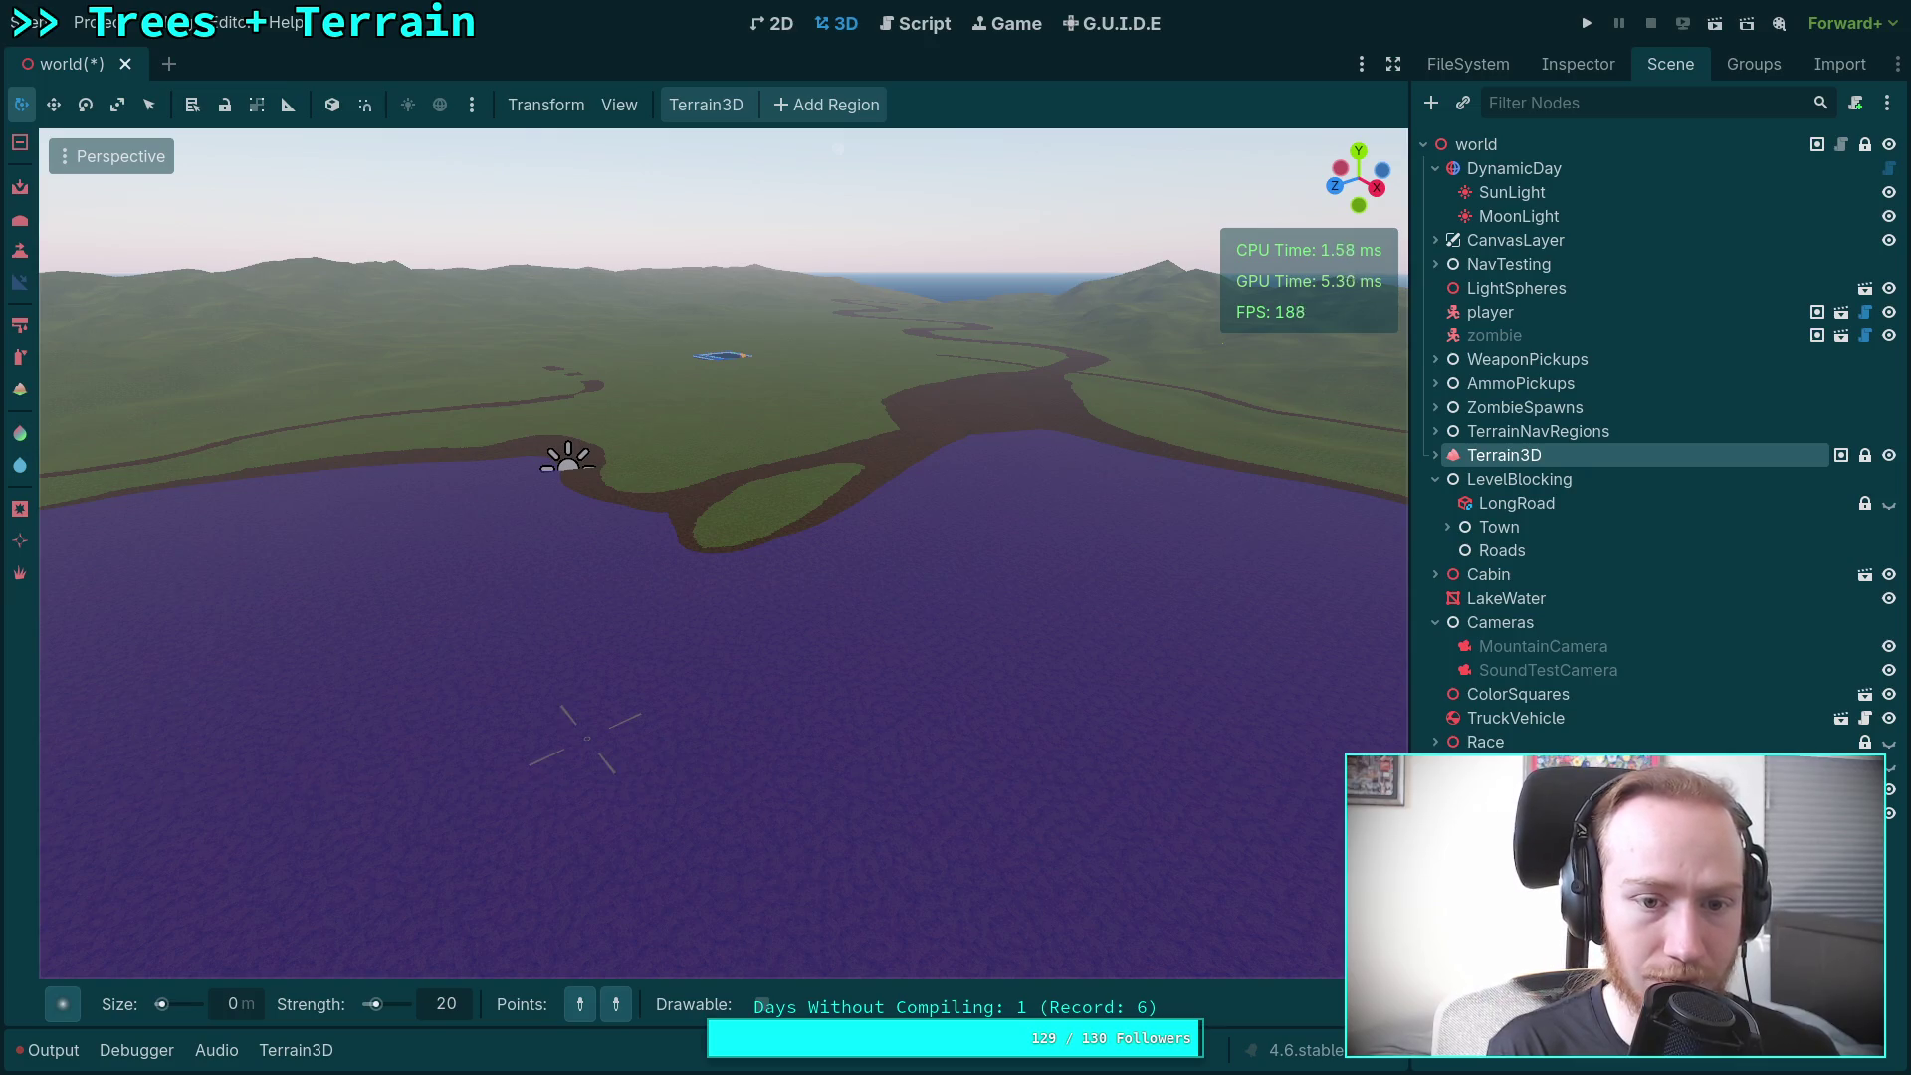
{"action": "mouse_move", "coordinate": [587, 739]}
{"action": "left_mouse_down"}
{"action": "mouse_move", "coordinate": [697, 657]}
{"action": "mouse_move", "coordinate": [671, 627]}
{"action": "left_mouse_up"}
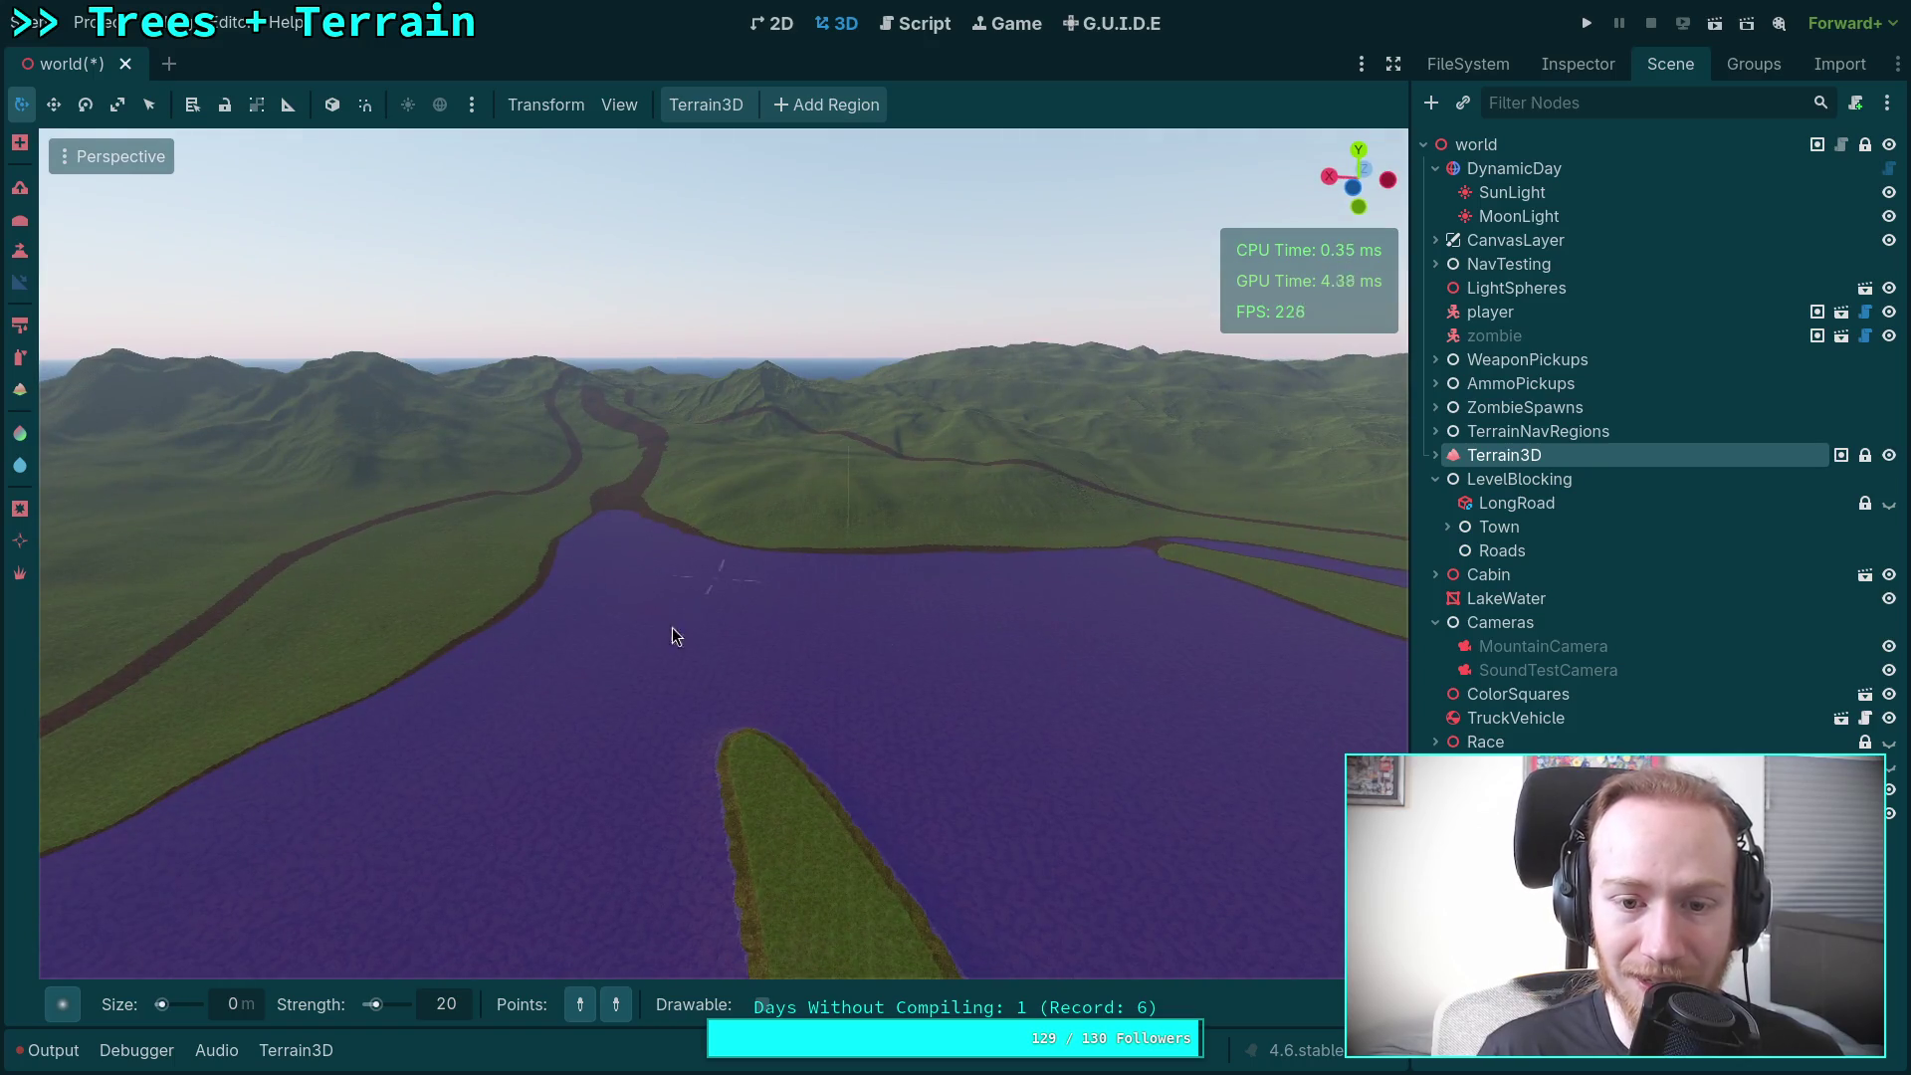
{"action": "left_click", "coordinate": [62, 1005]}
{"action": "left_click", "coordinate": [70, 1054]}
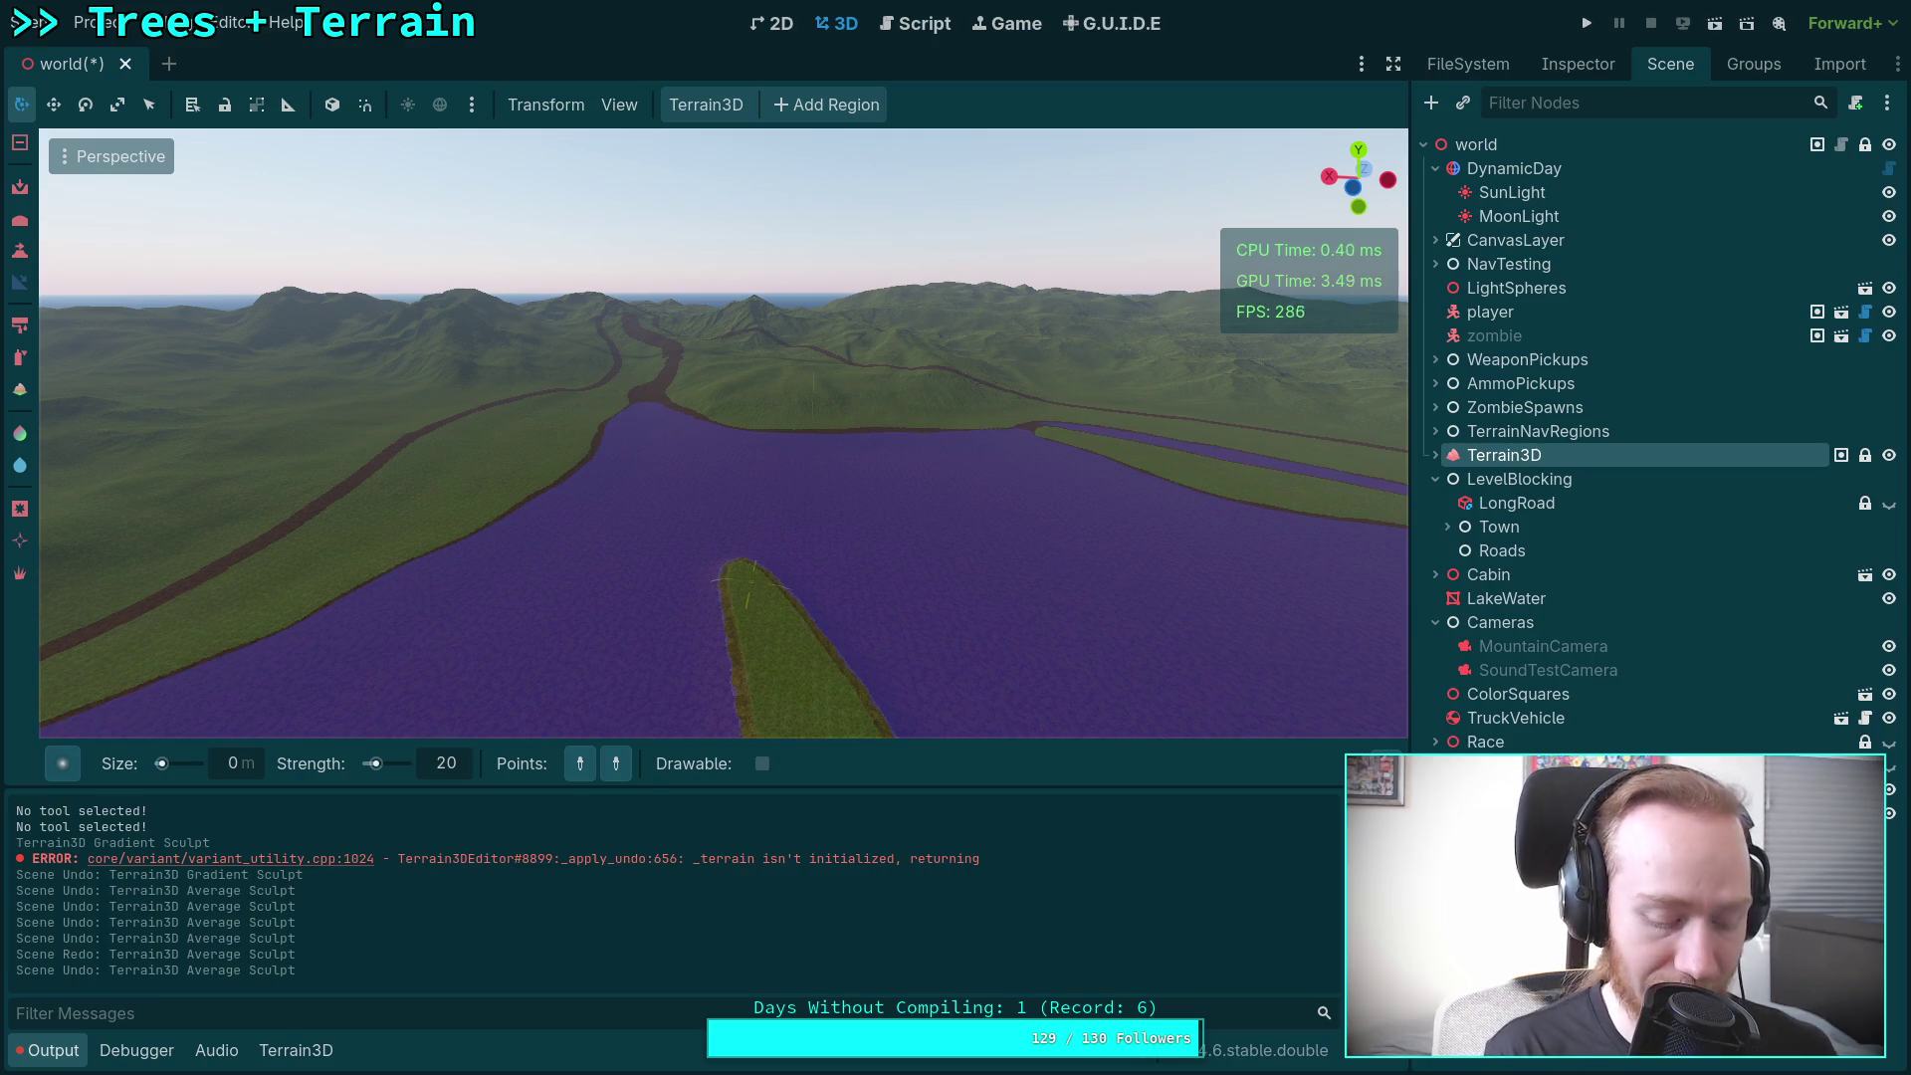
{"action": "key", "text": "ctrl+shift+z"}
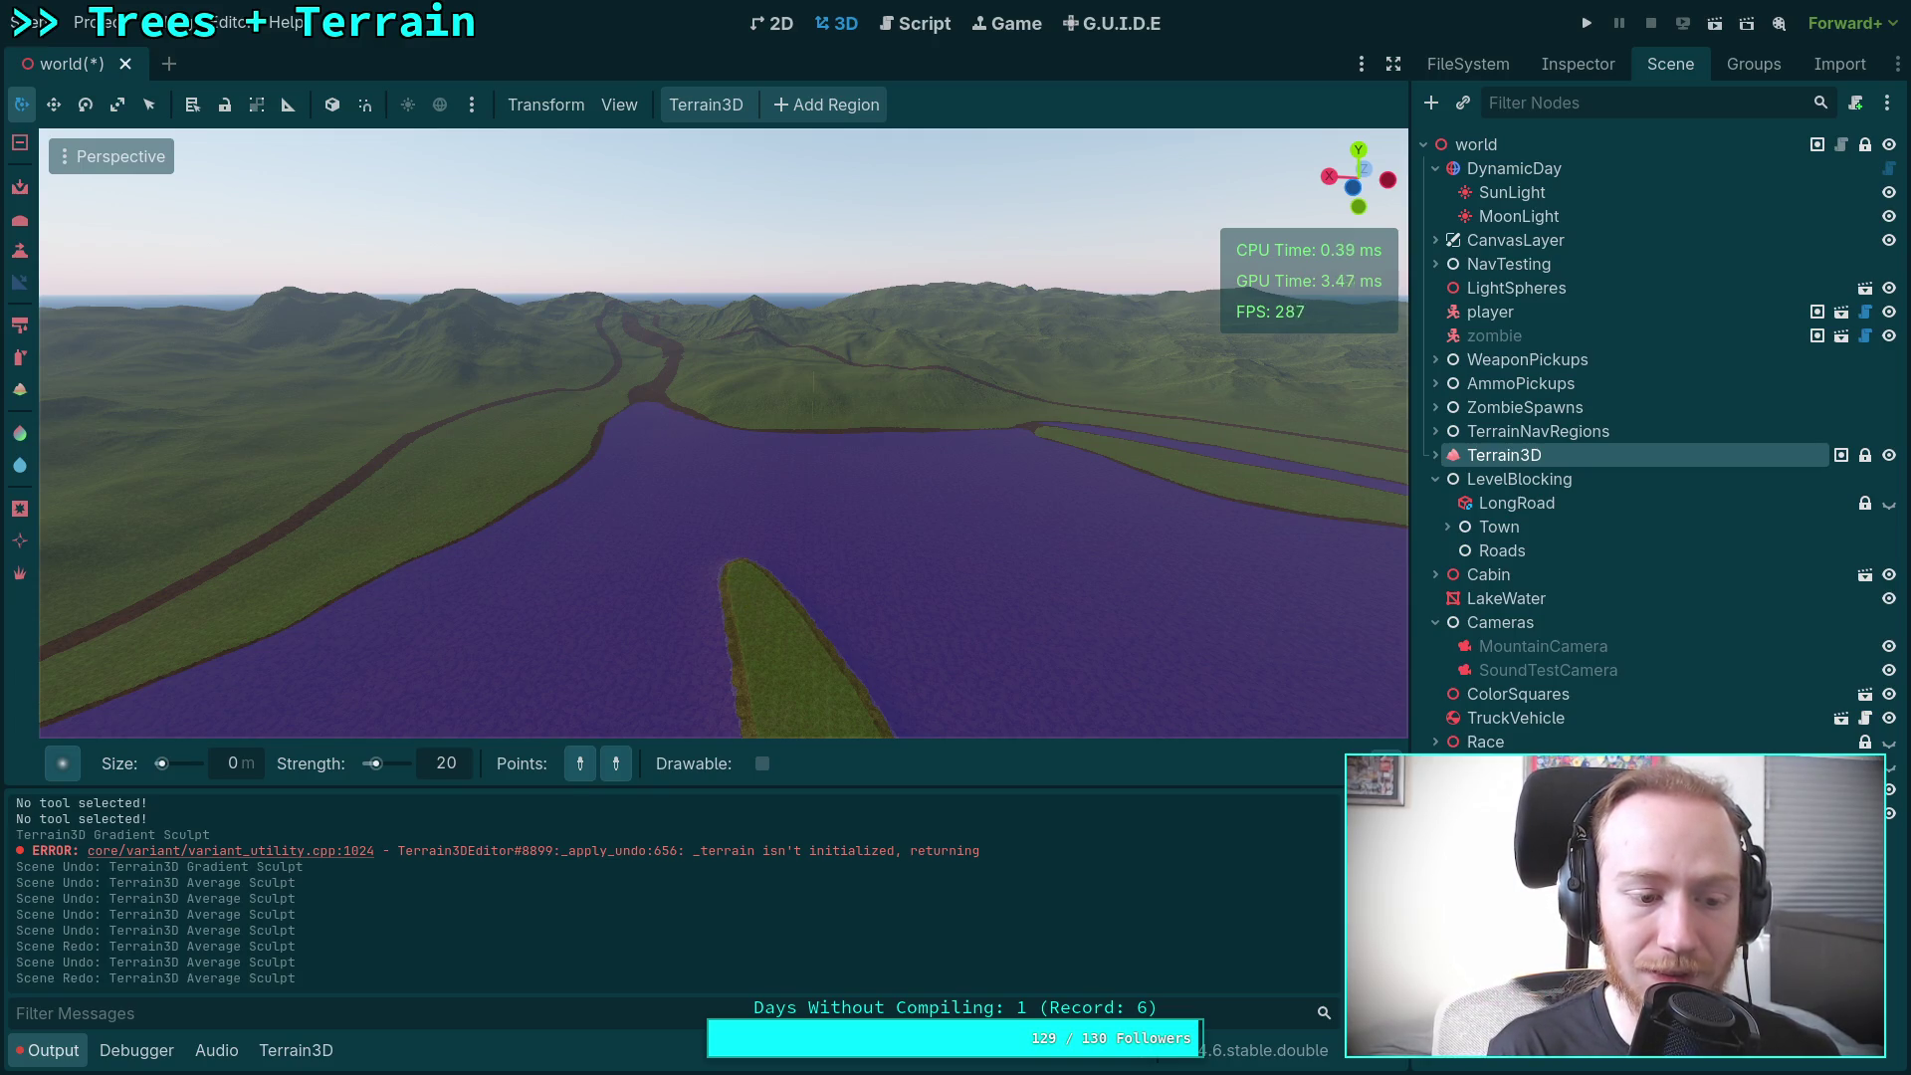
{"action": "key", "text": "ctrl+shift+z"}
{"action": "key", "text": "ctrl+shift+z"}
{"action": "key", "text": "ctrl+shift+z"}
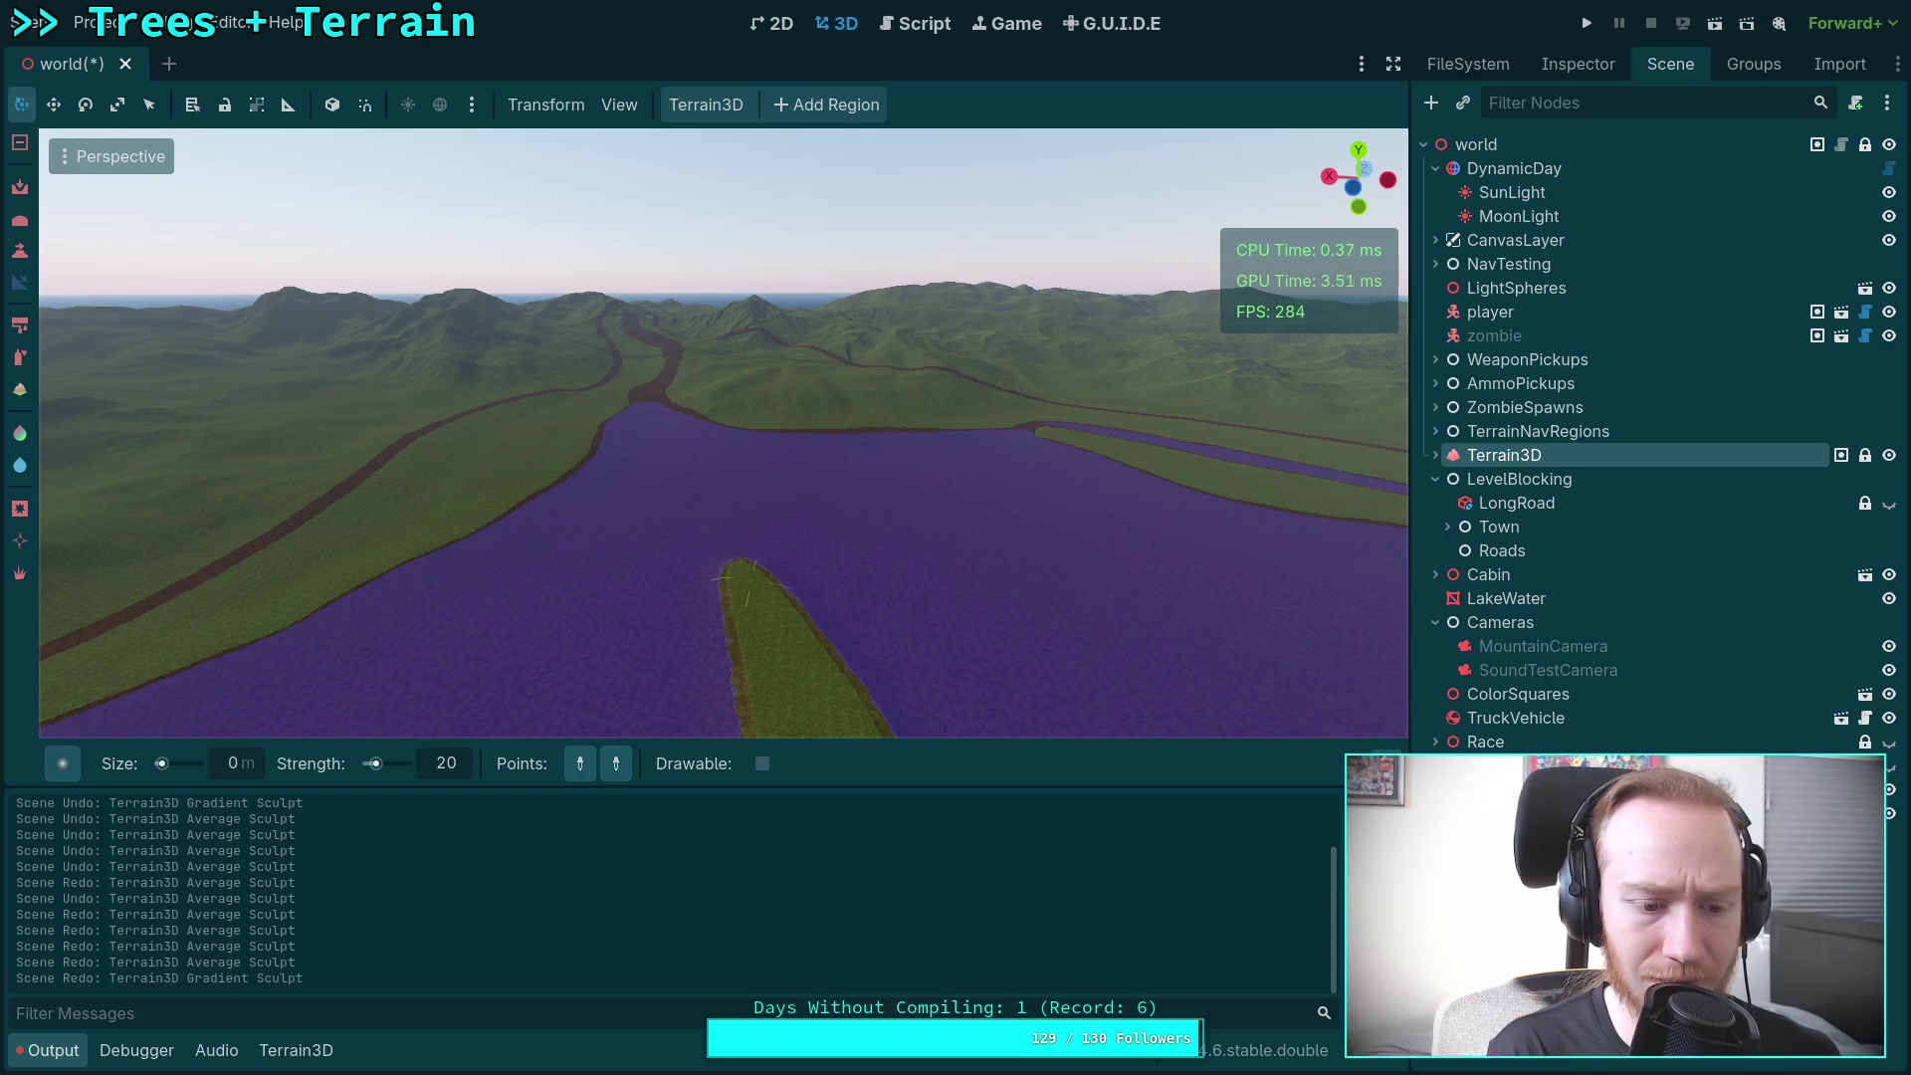
{"action": "left_click", "coordinate": [54, 1053]}
Step: Switch to the Height sculpting tool and fly over the lake toward the winding river
{"action": "scroll", "coordinate": [724, 553], "scroll_direction": "up", "scroll_amount": 5}
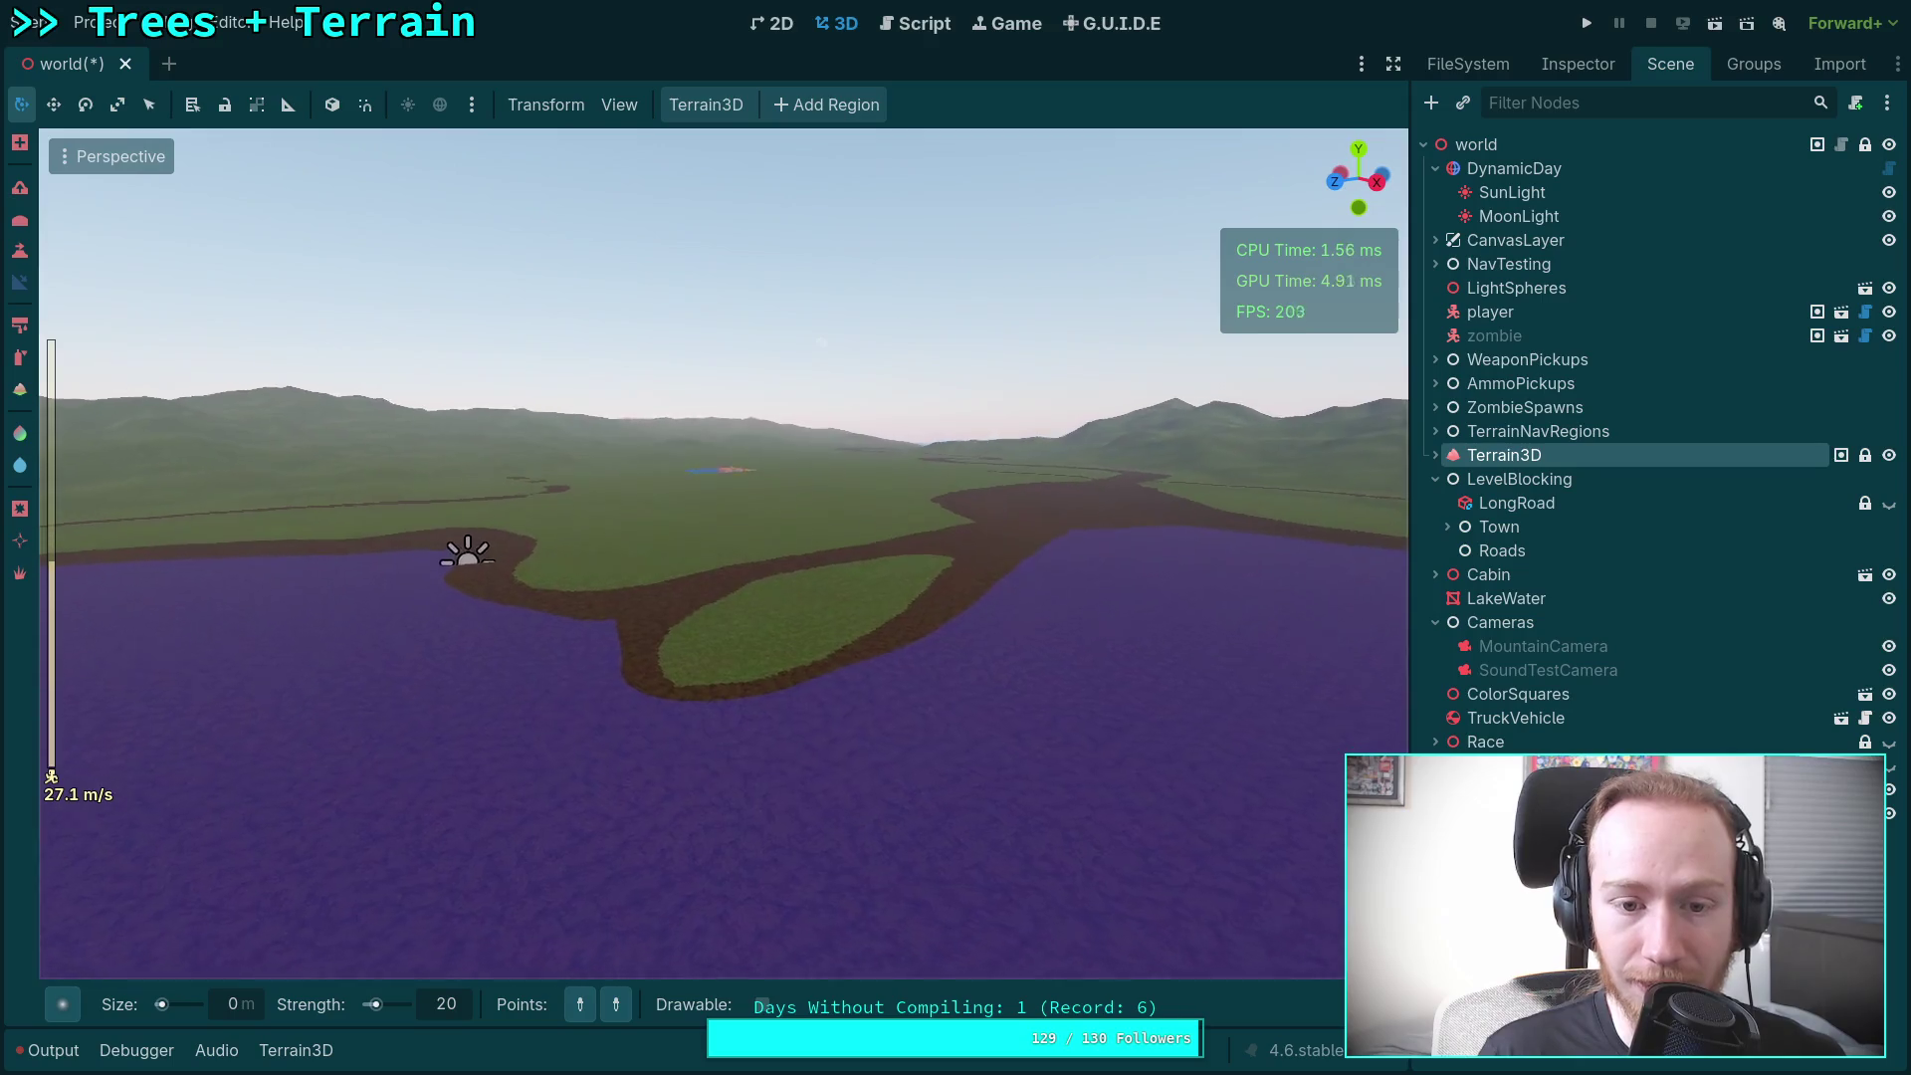
{"action": "key", "text": "w"}
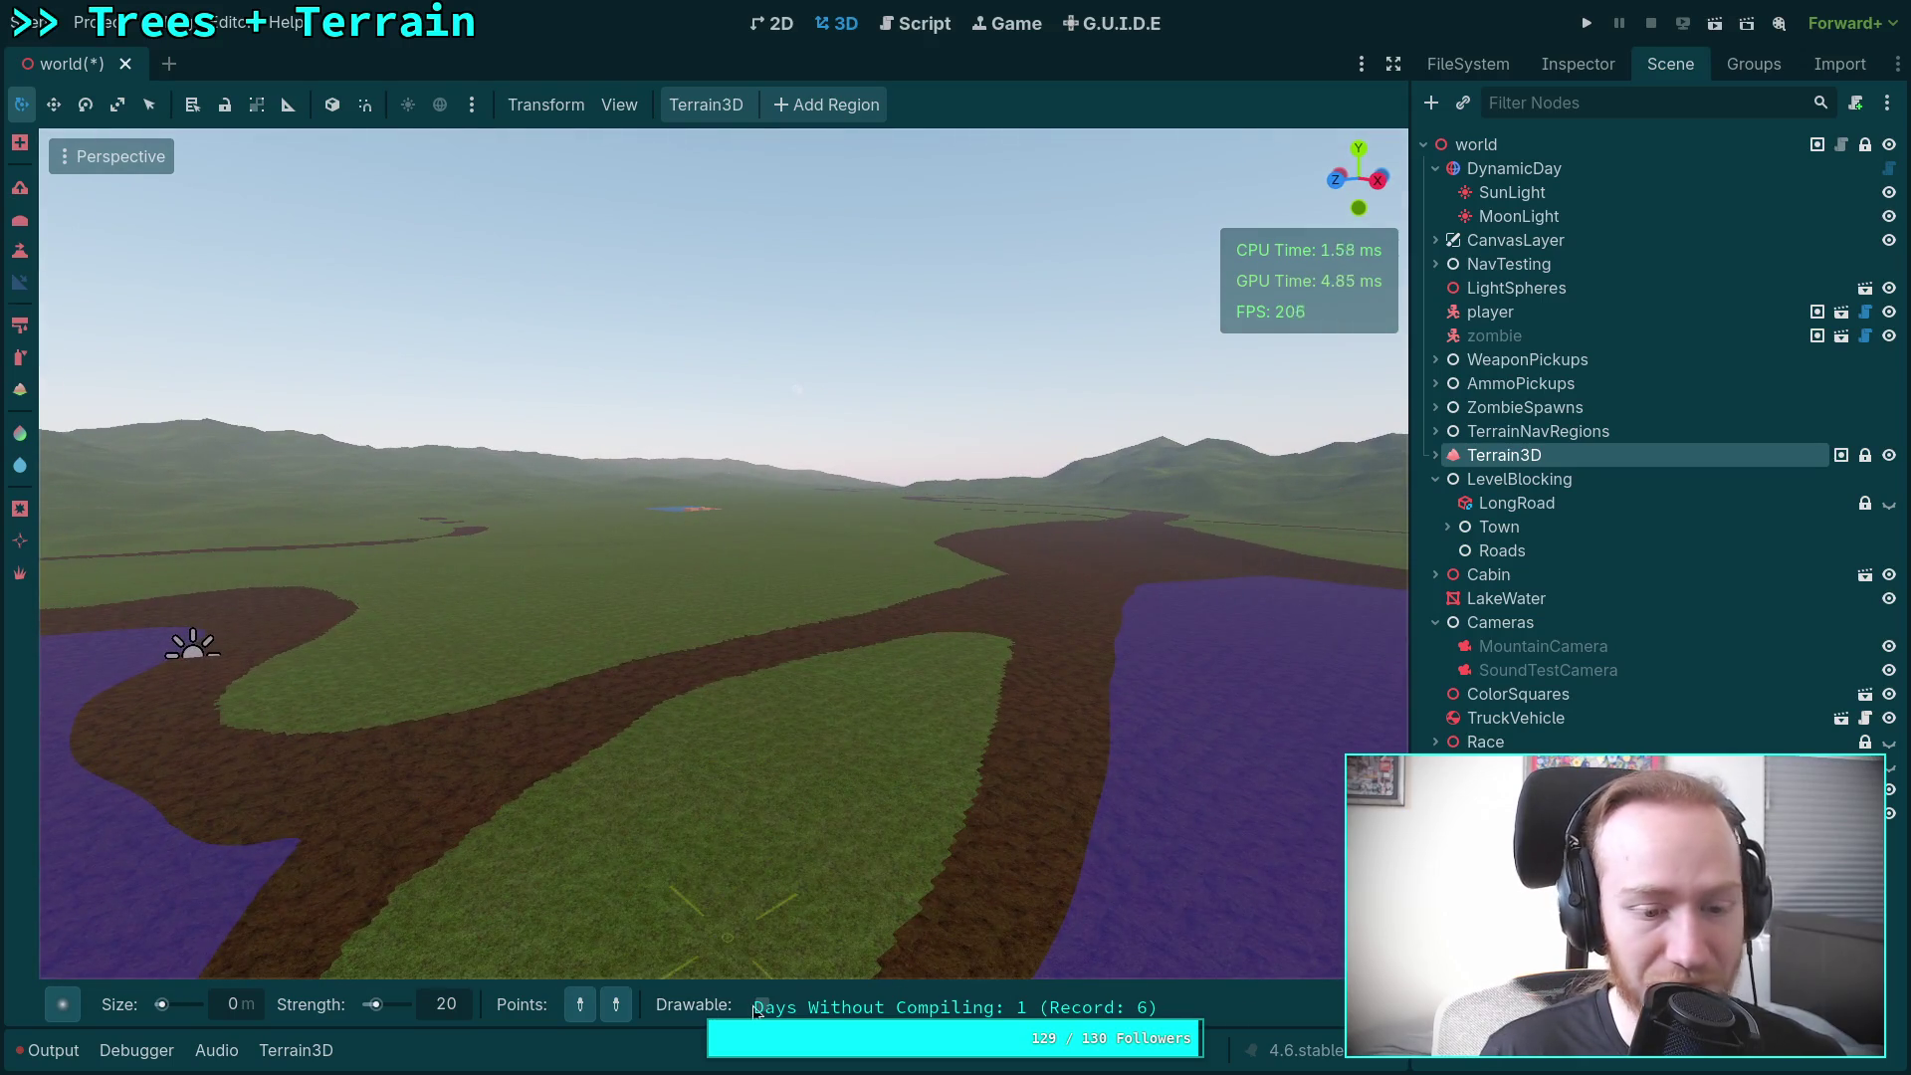
{"action": "left_click", "coordinate": [22, 250]}
{"action": "key", "text": "w"}
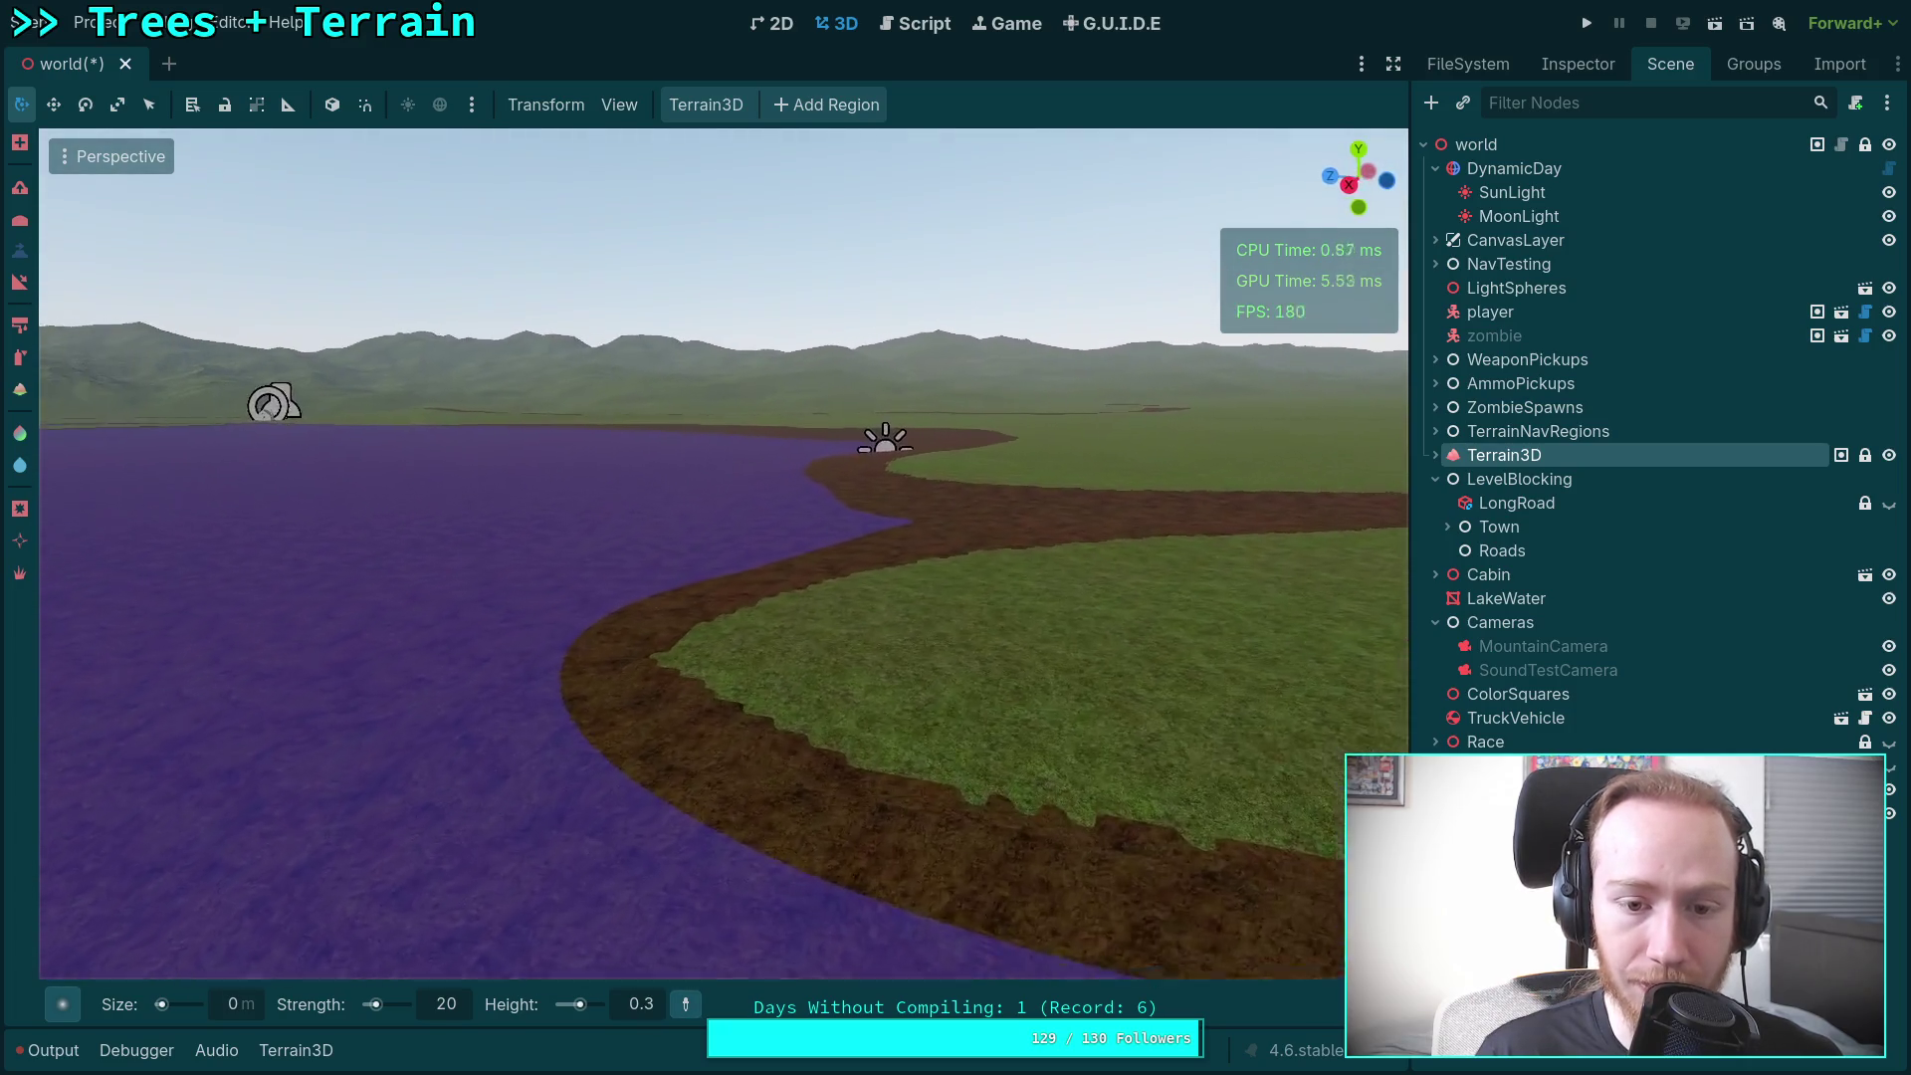
{"action": "key", "text": "w"}
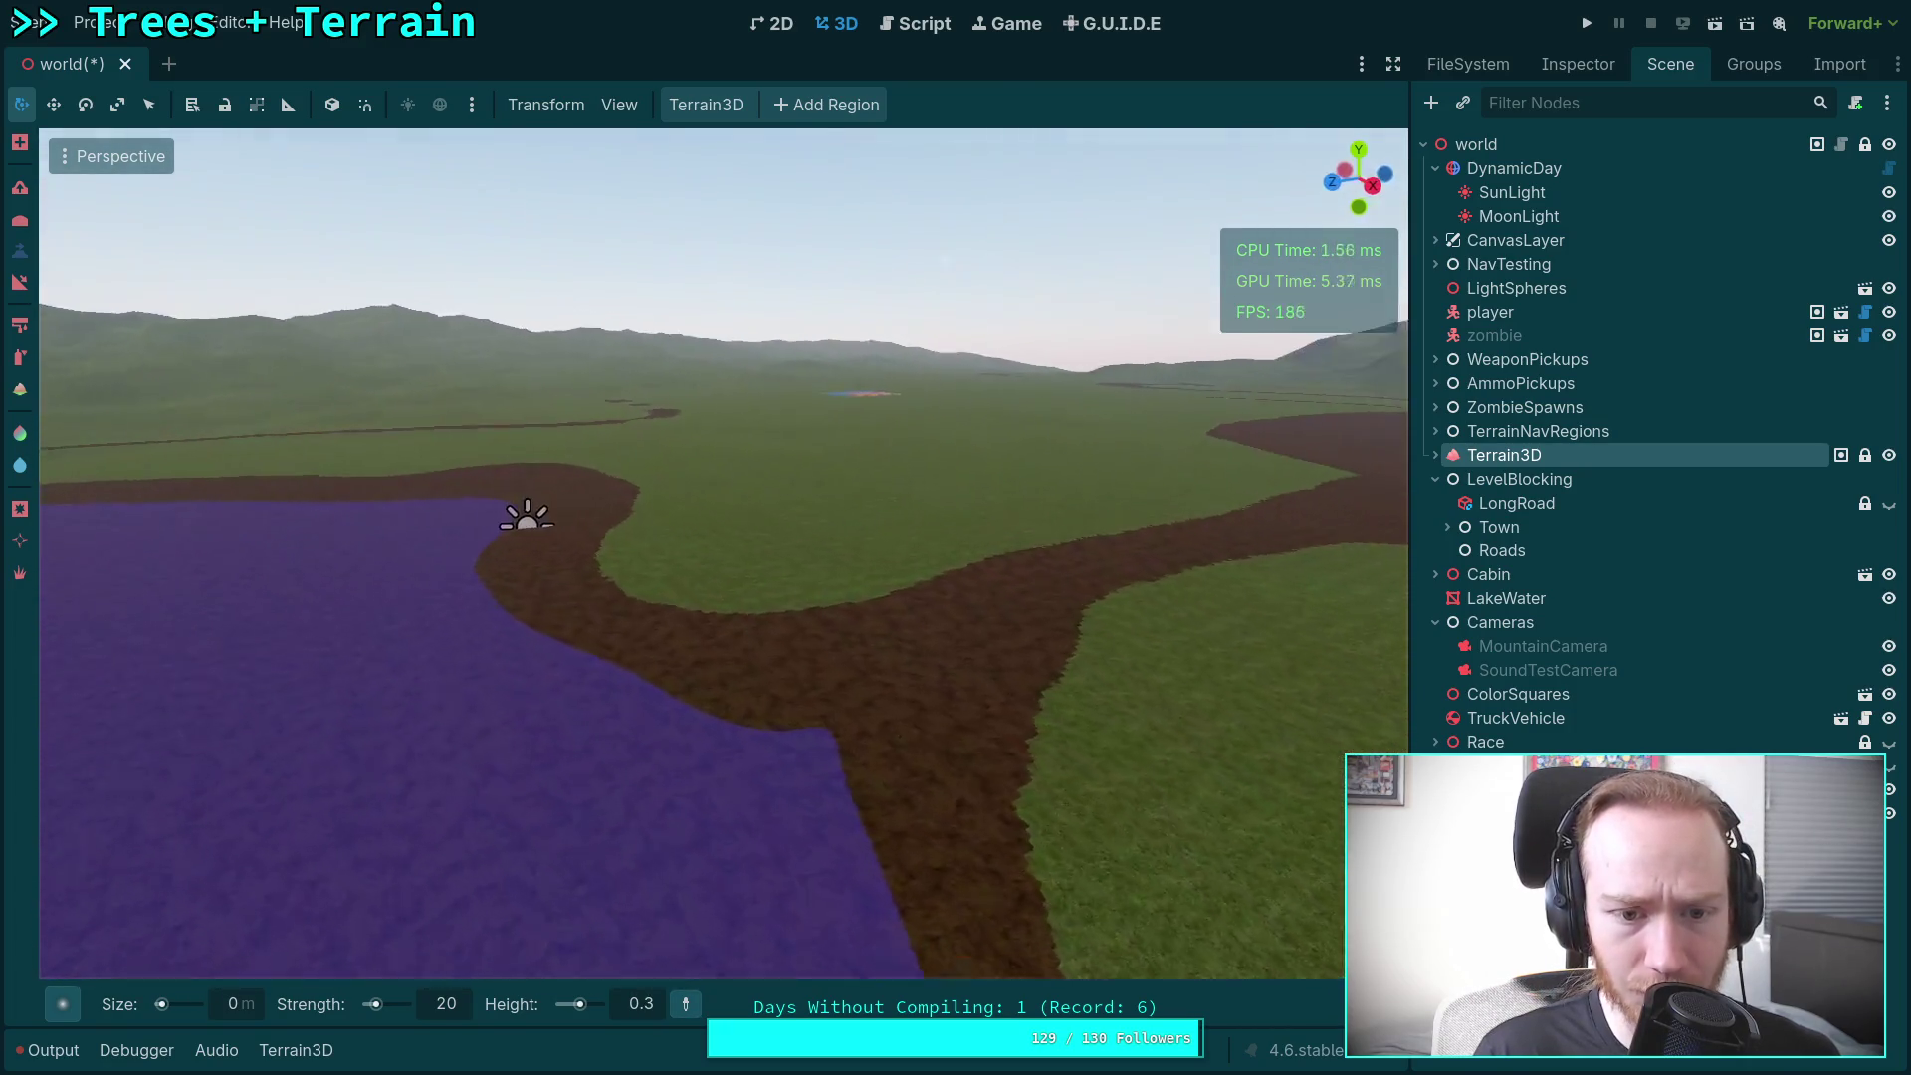
{"action": "key", "text": "s"}
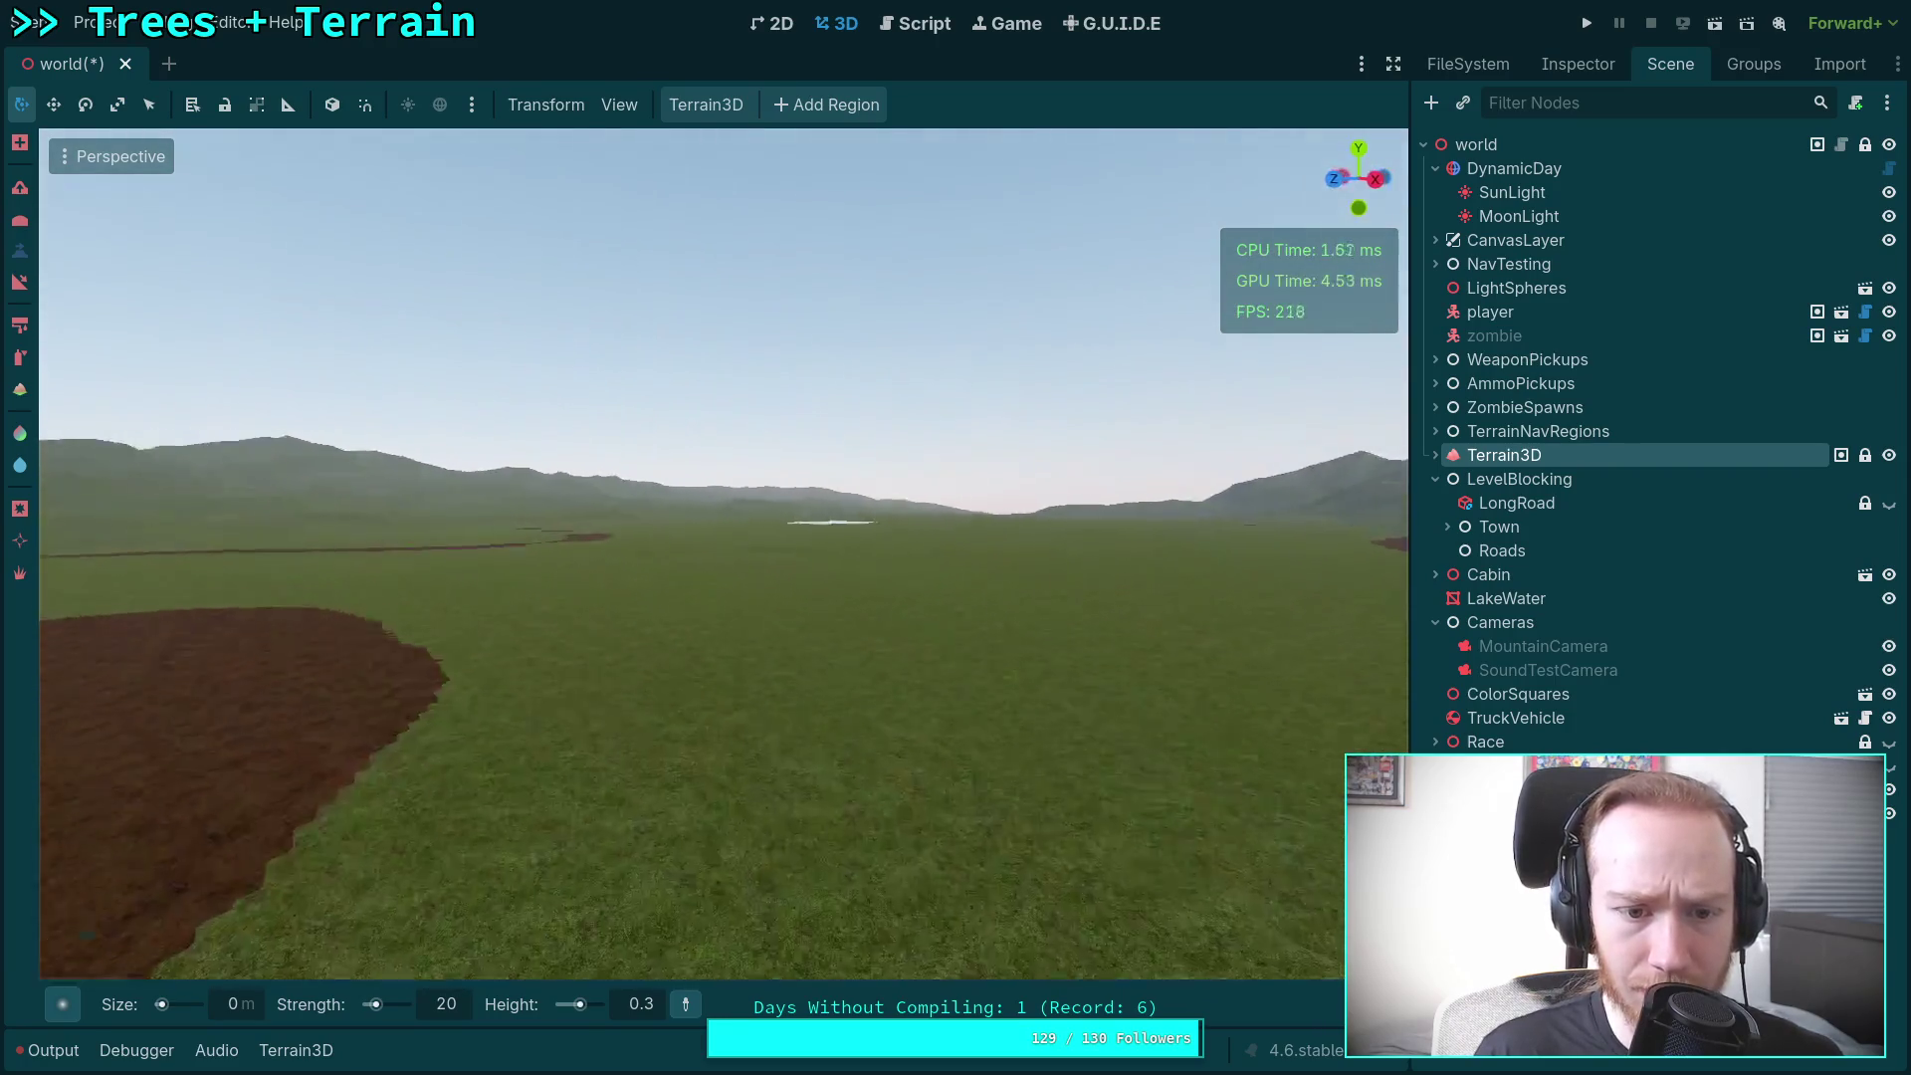
{"action": "key", "text": "w"}
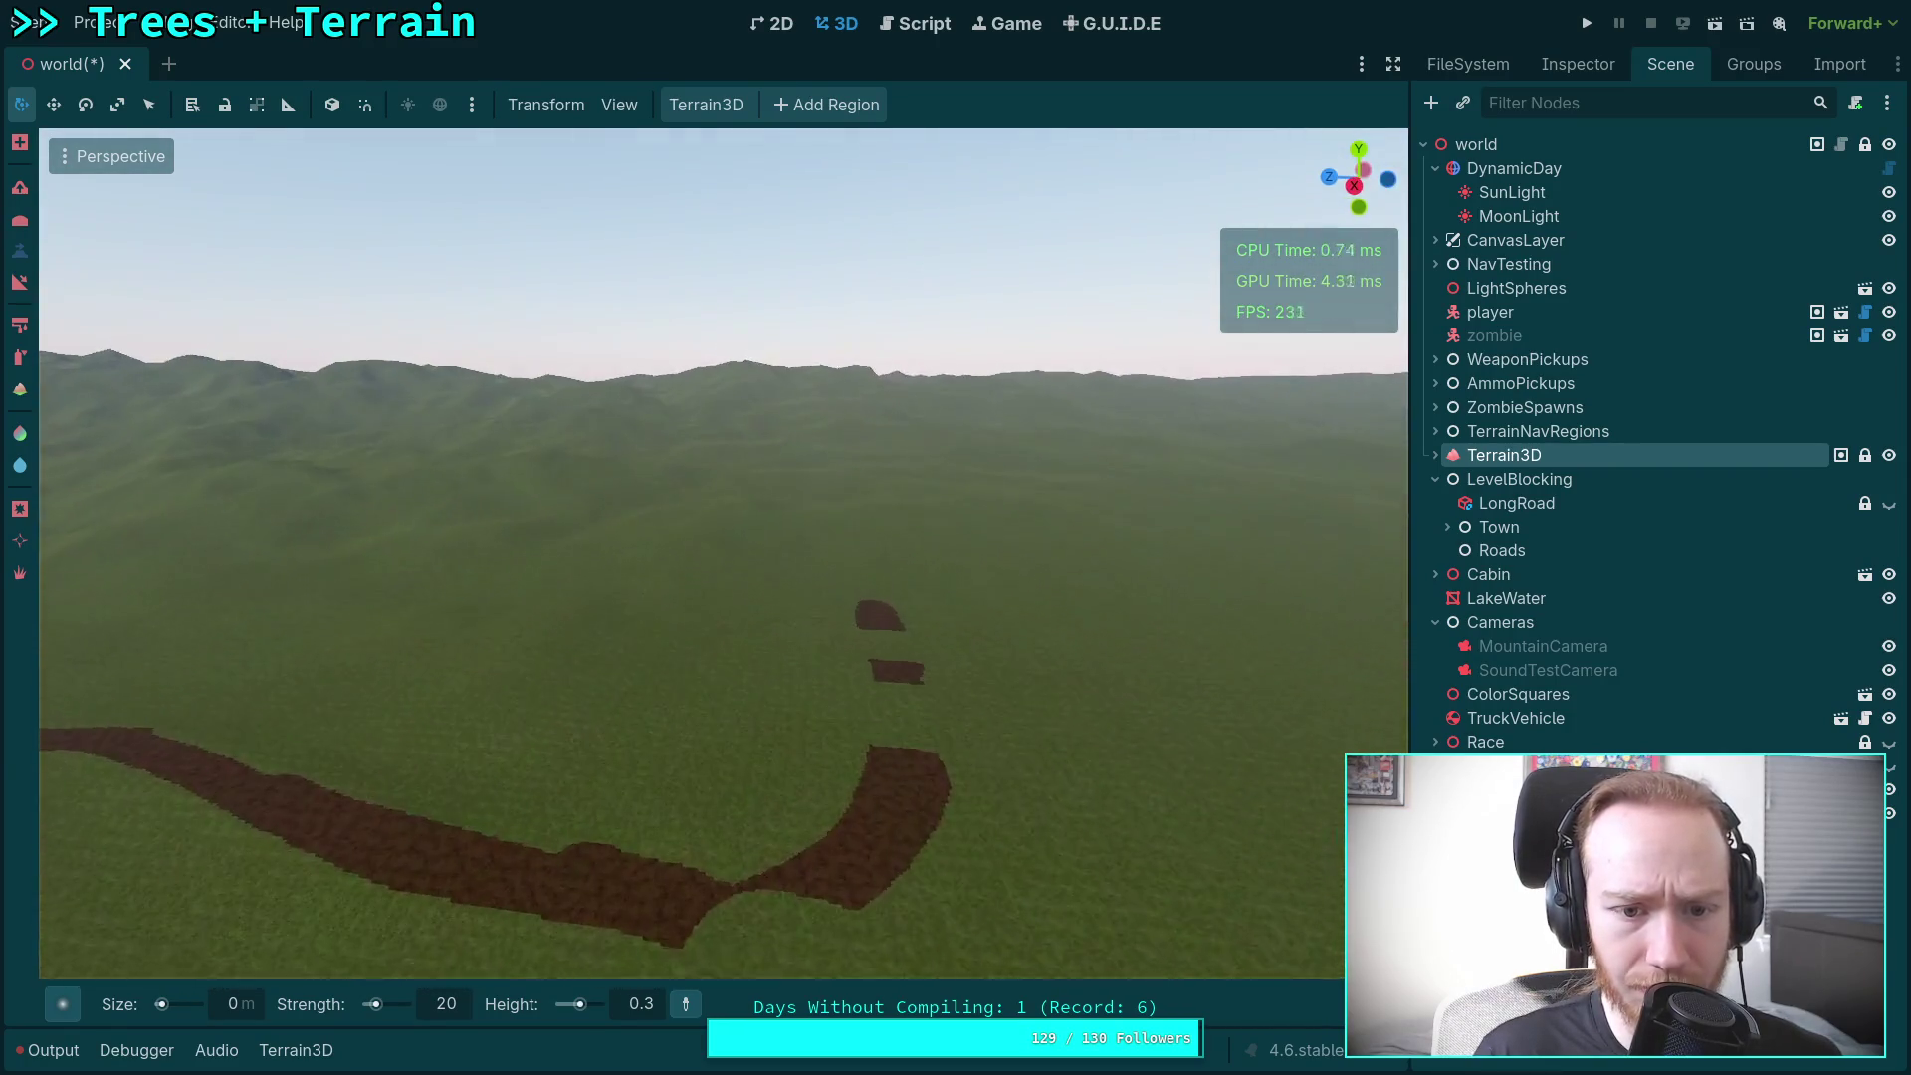
{"action": "key", "text": "w"}
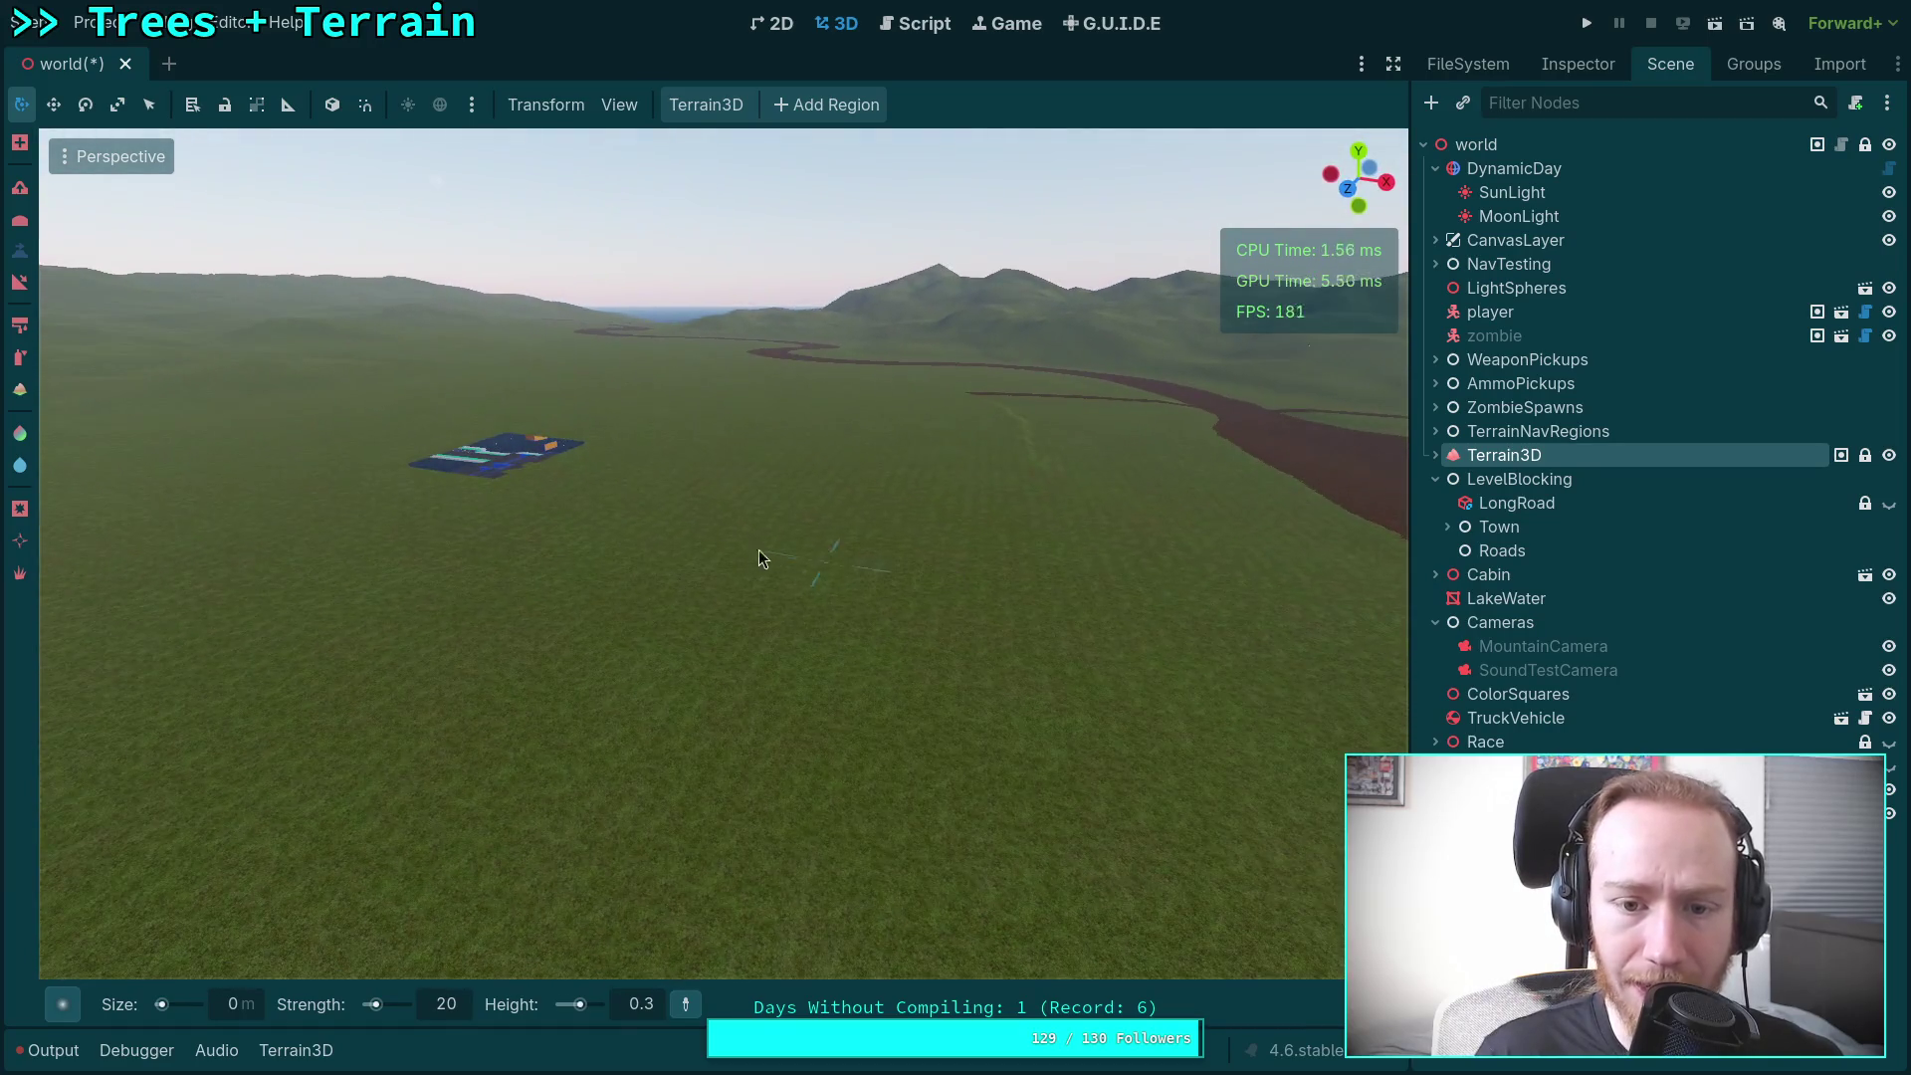
{"action": "key", "text": "w"}
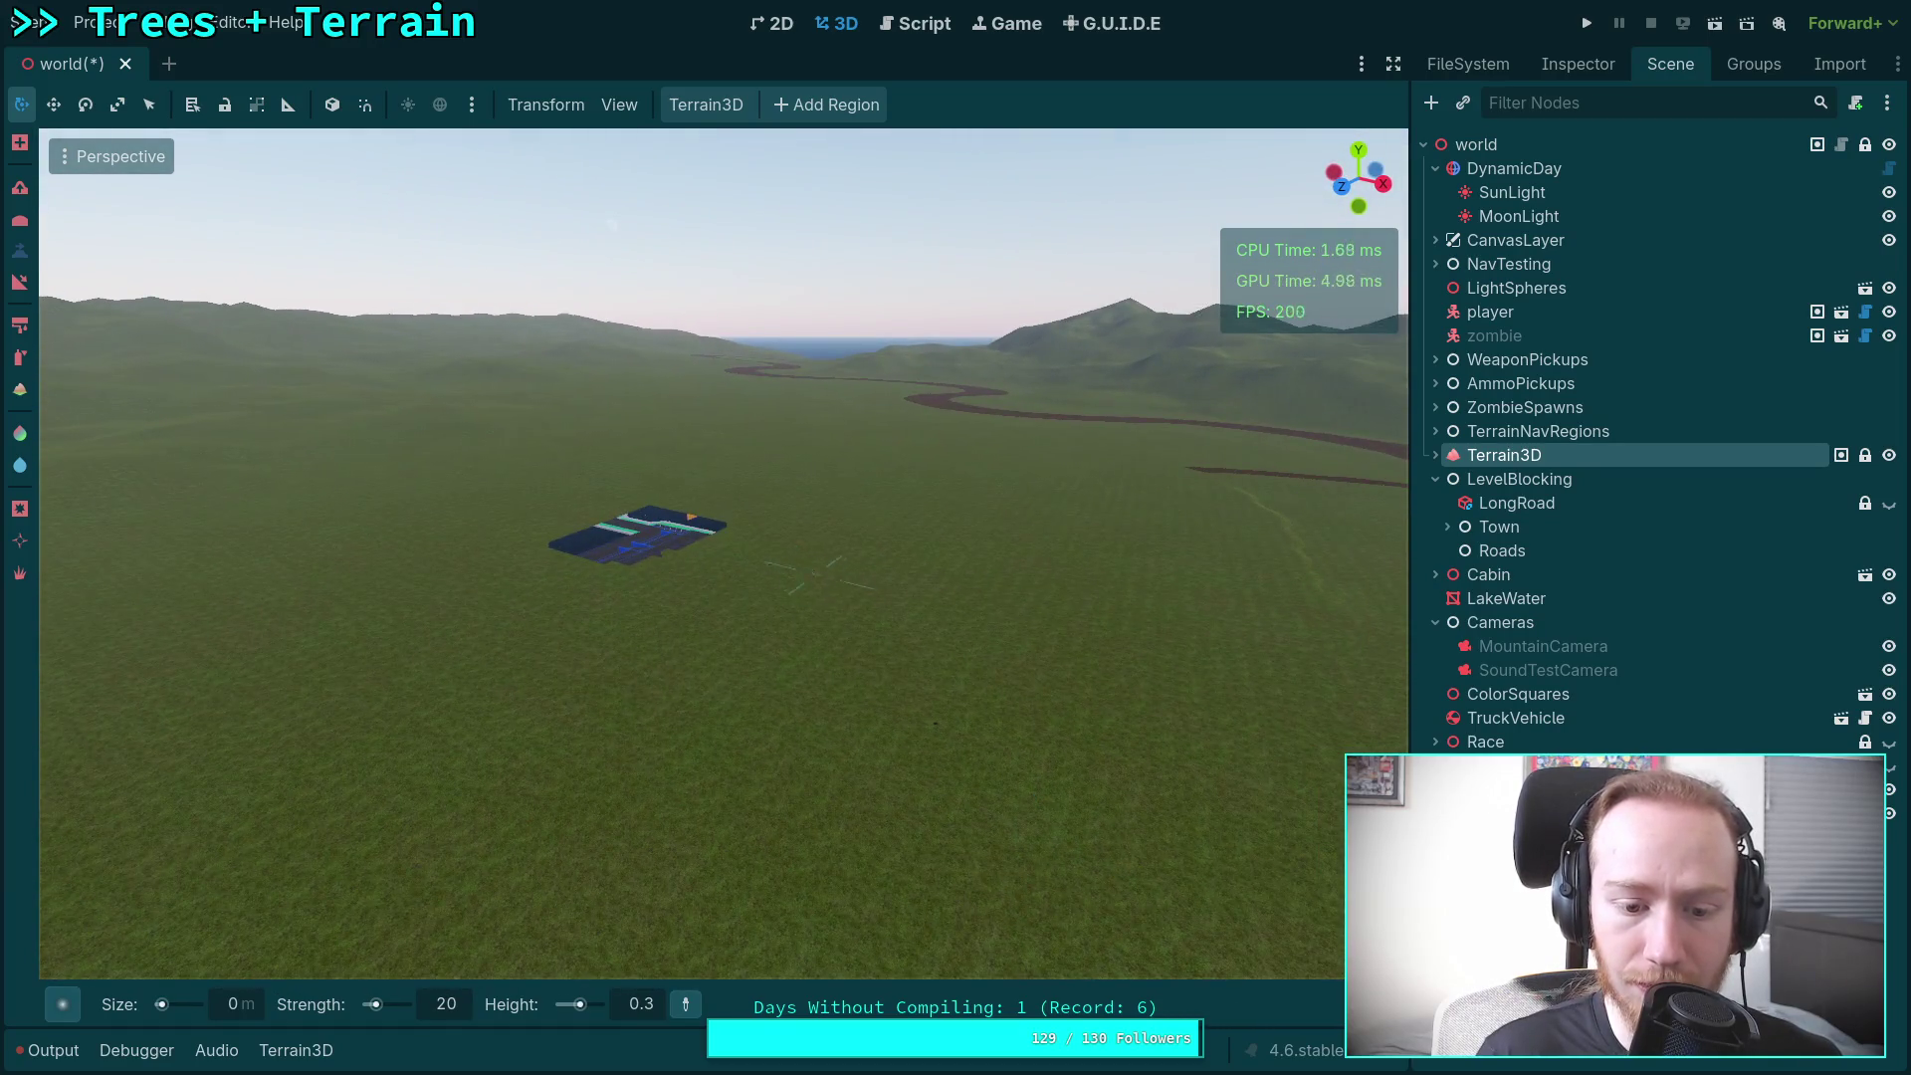
{"action": "key", "text": "w"}
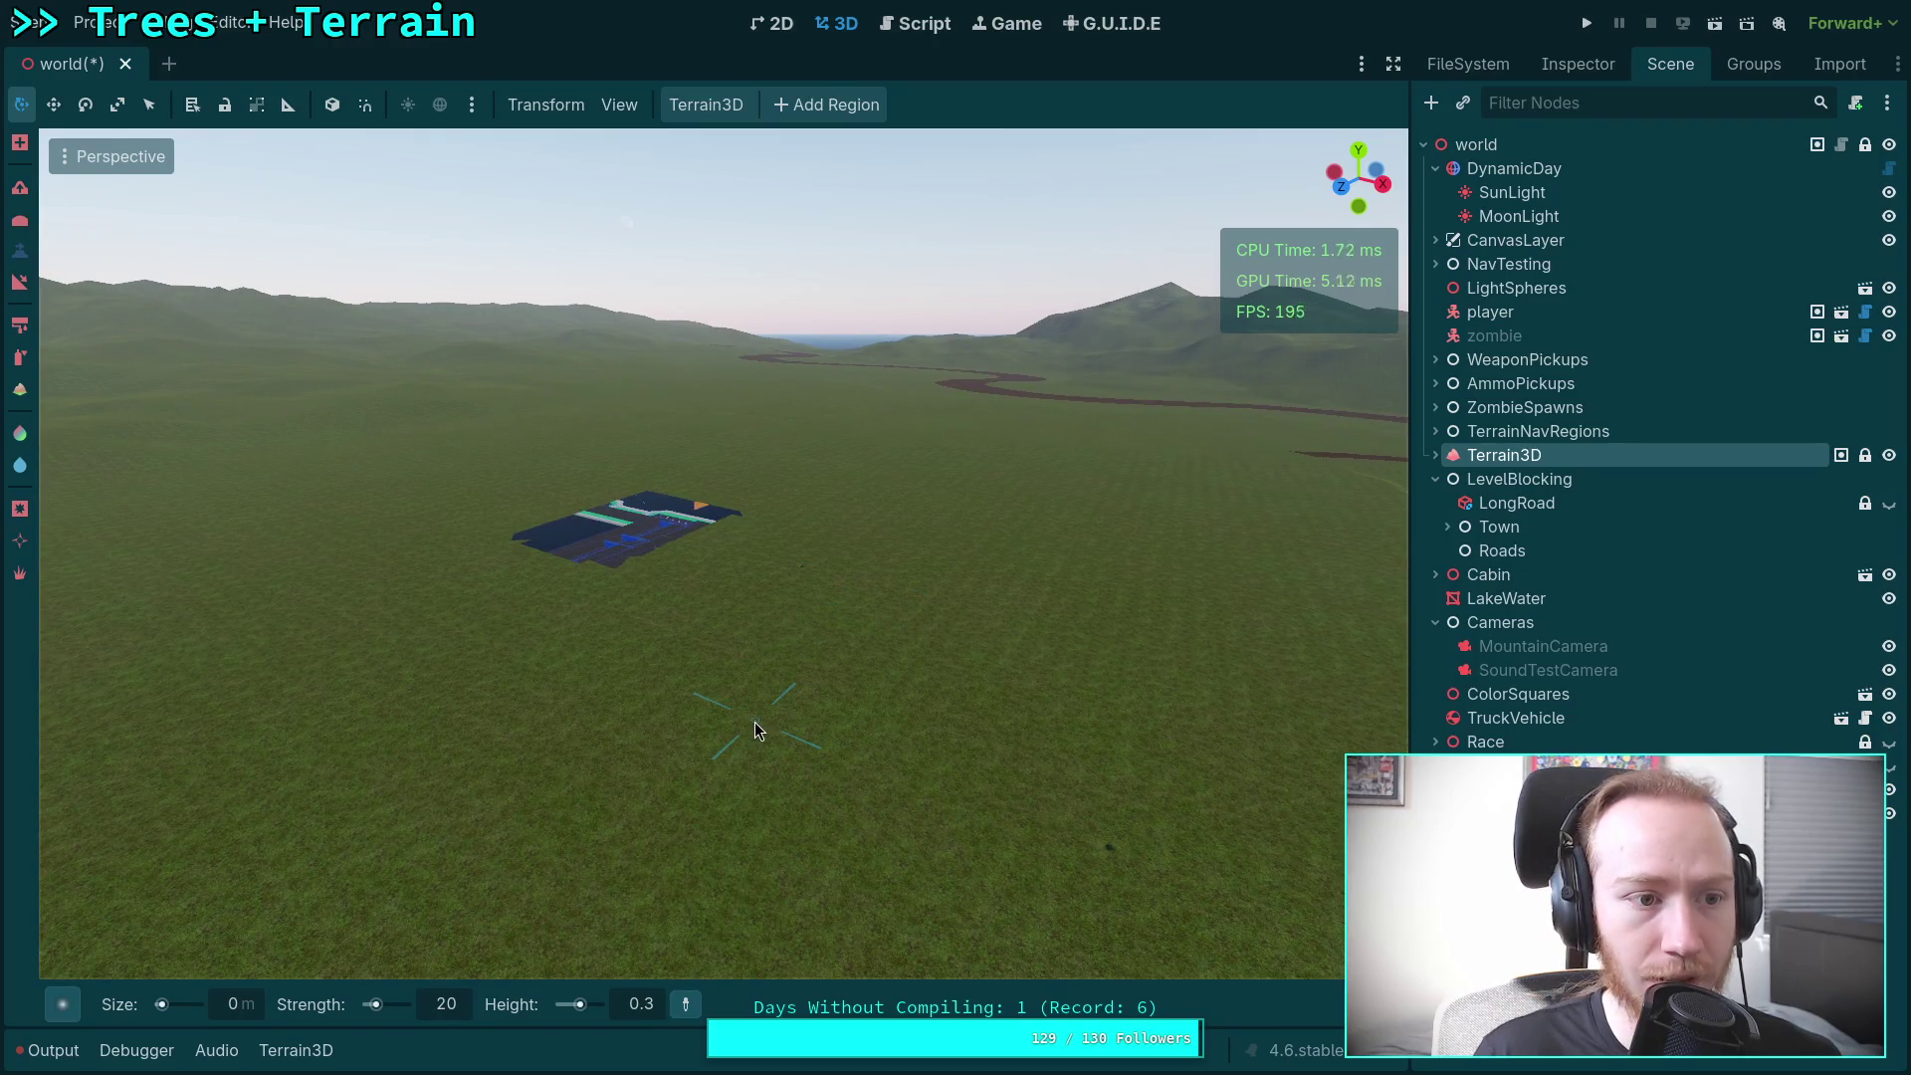
Step: Swing the view across the hills and the winding road, then show the output log of height edits
{"action": "key", "text": "ctrl"}
{"action": "key", "text": "w"}
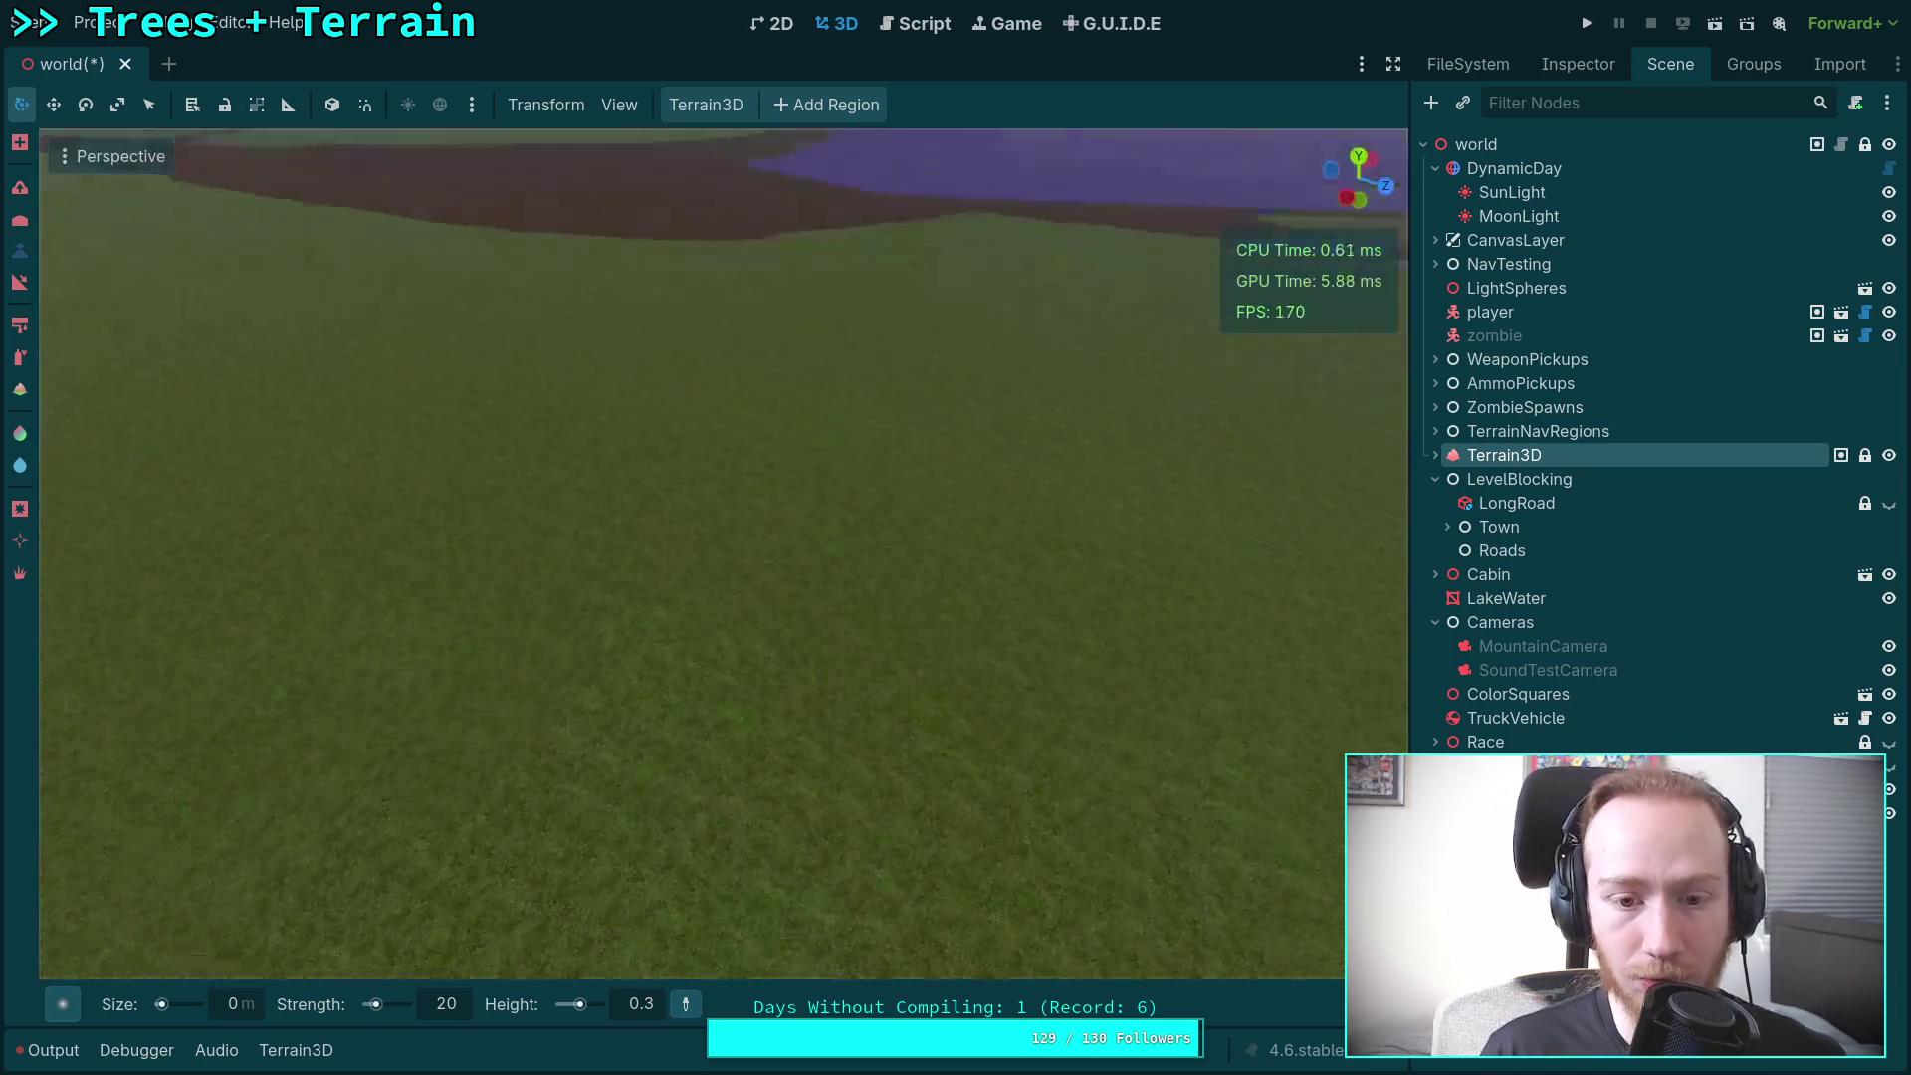
{"action": "key", "text": "ctrl"}
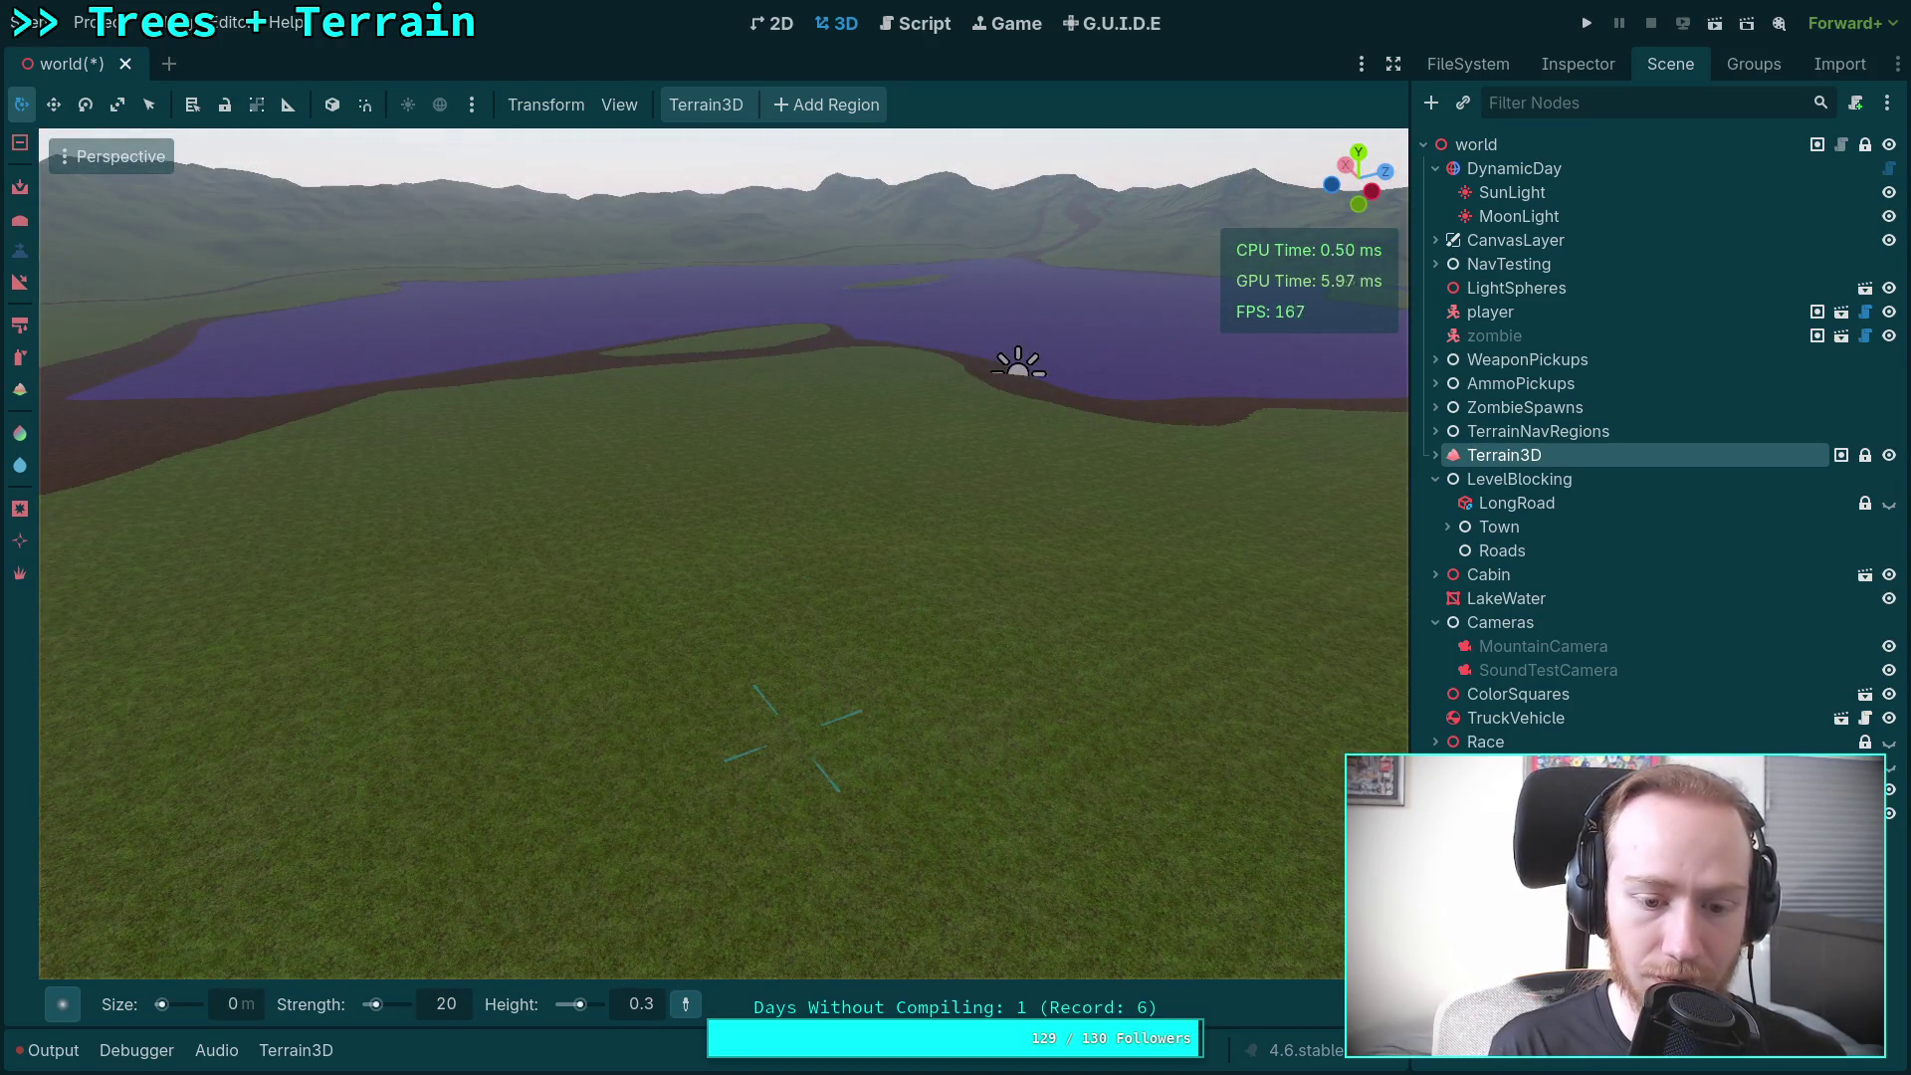
{"action": "left_click_drag", "start_coordinate": [790, 762], "coordinate": [783, 705]}
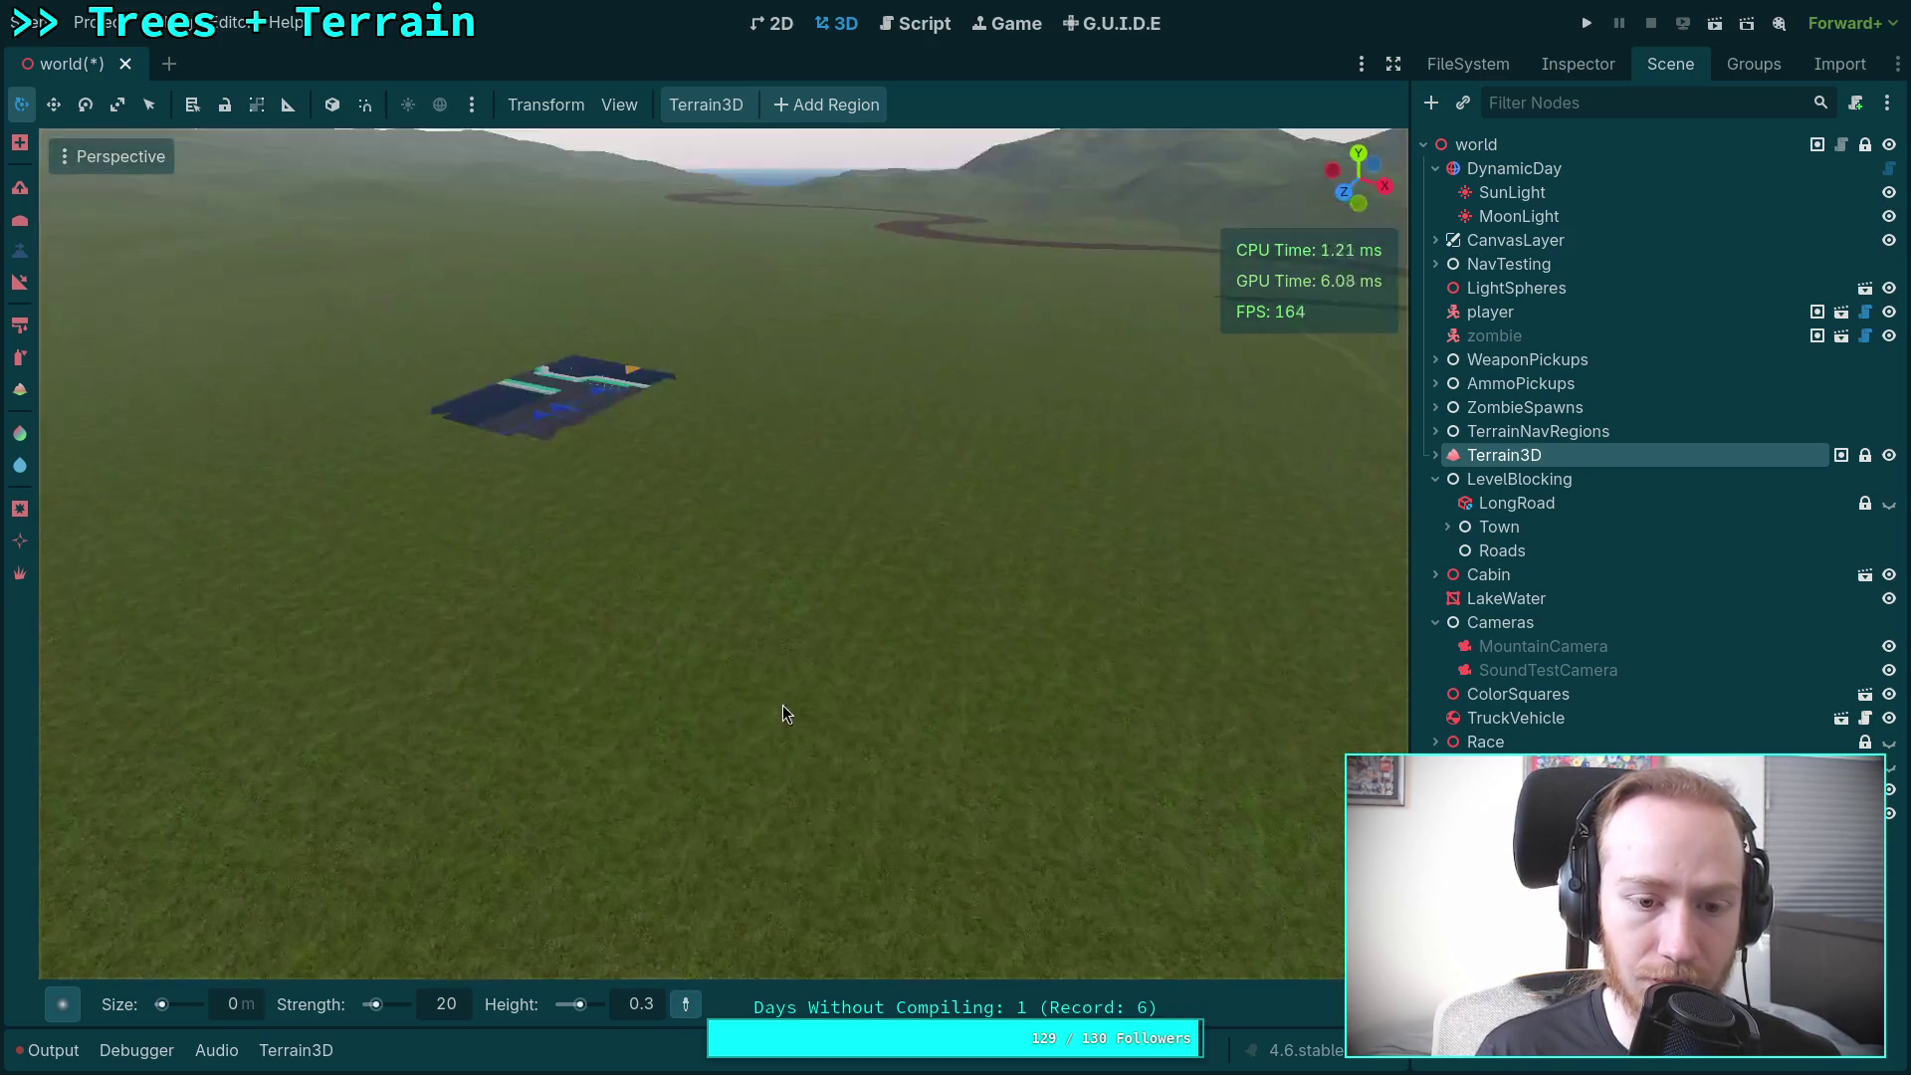
{"action": "left_click_drag", "start_coordinate": [714, 1012], "coordinate": [768, 580]}
{"action": "left_click_drag", "start_coordinate": [823, 661], "coordinate": [823, 577]}
{"action": "key", "text": "q"}
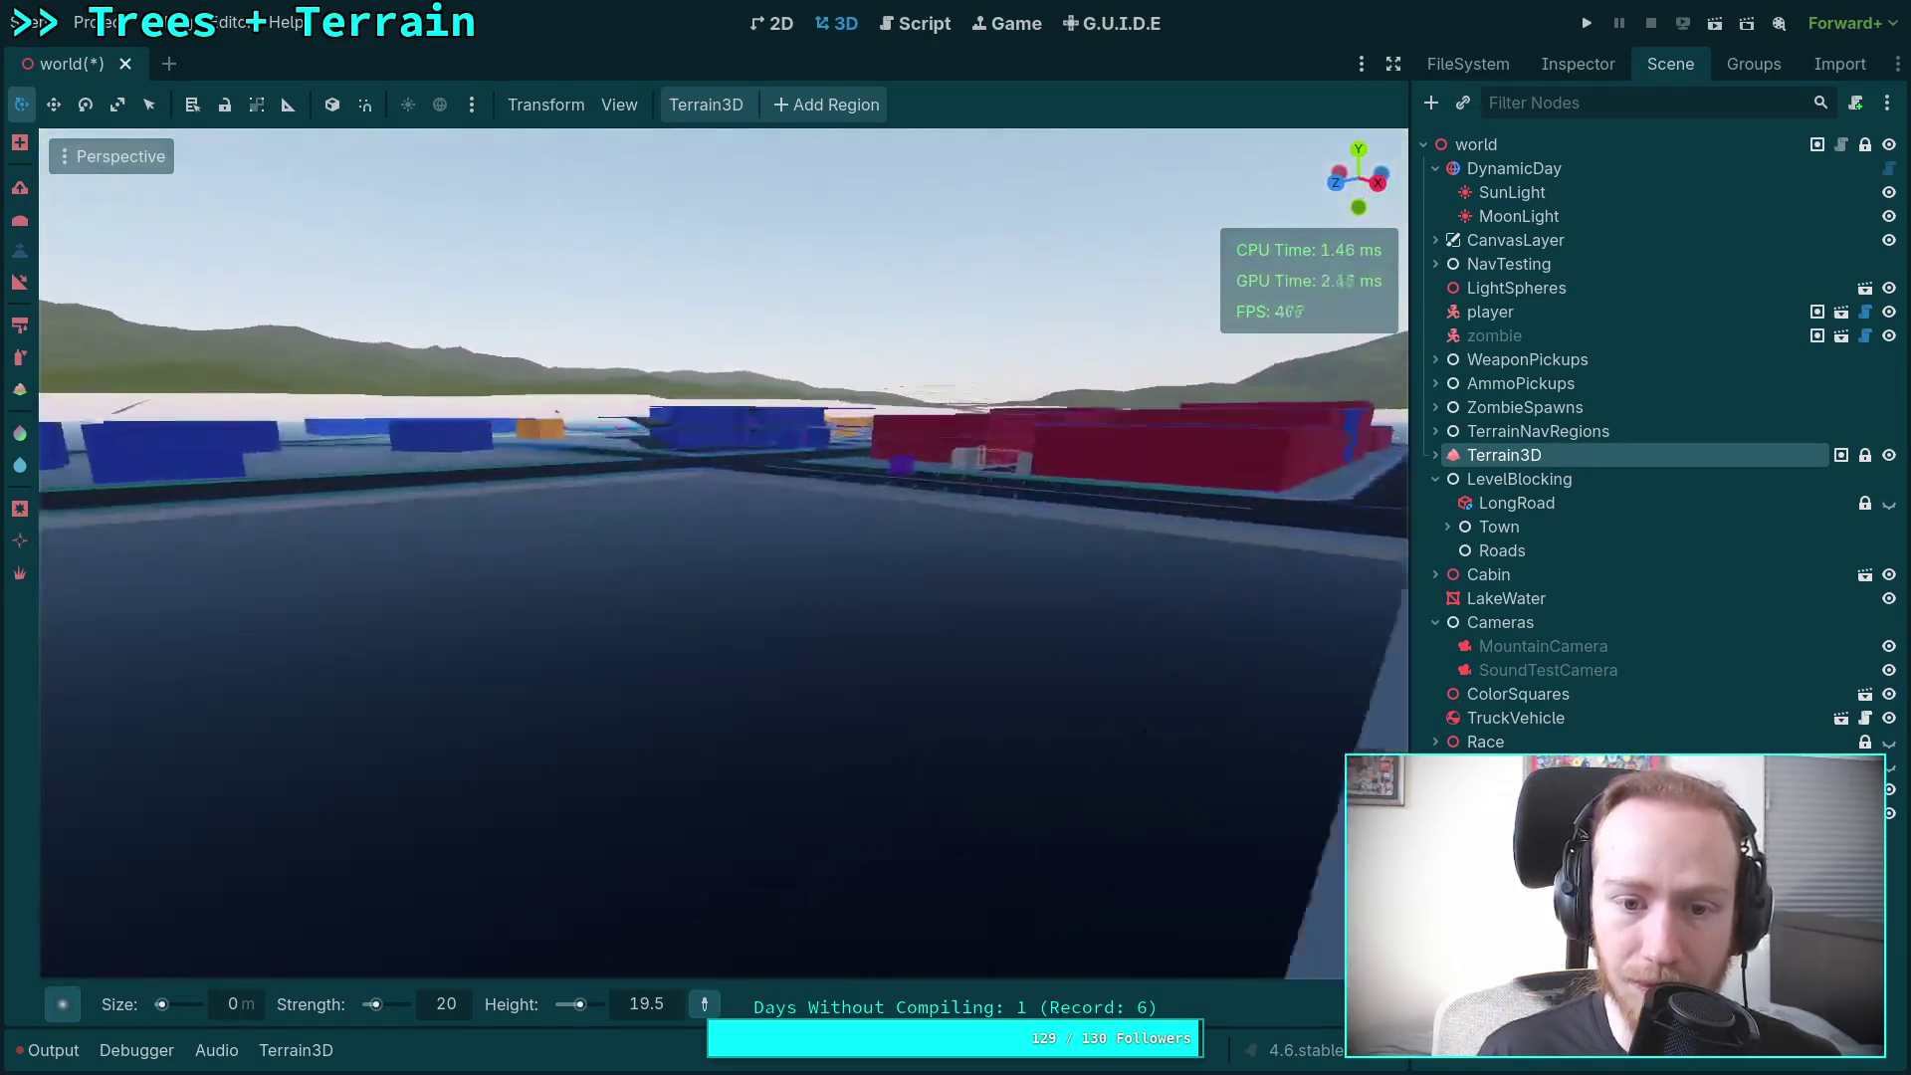
{"action": "key", "text": "e"}
{"action": "key", "text": "s"}
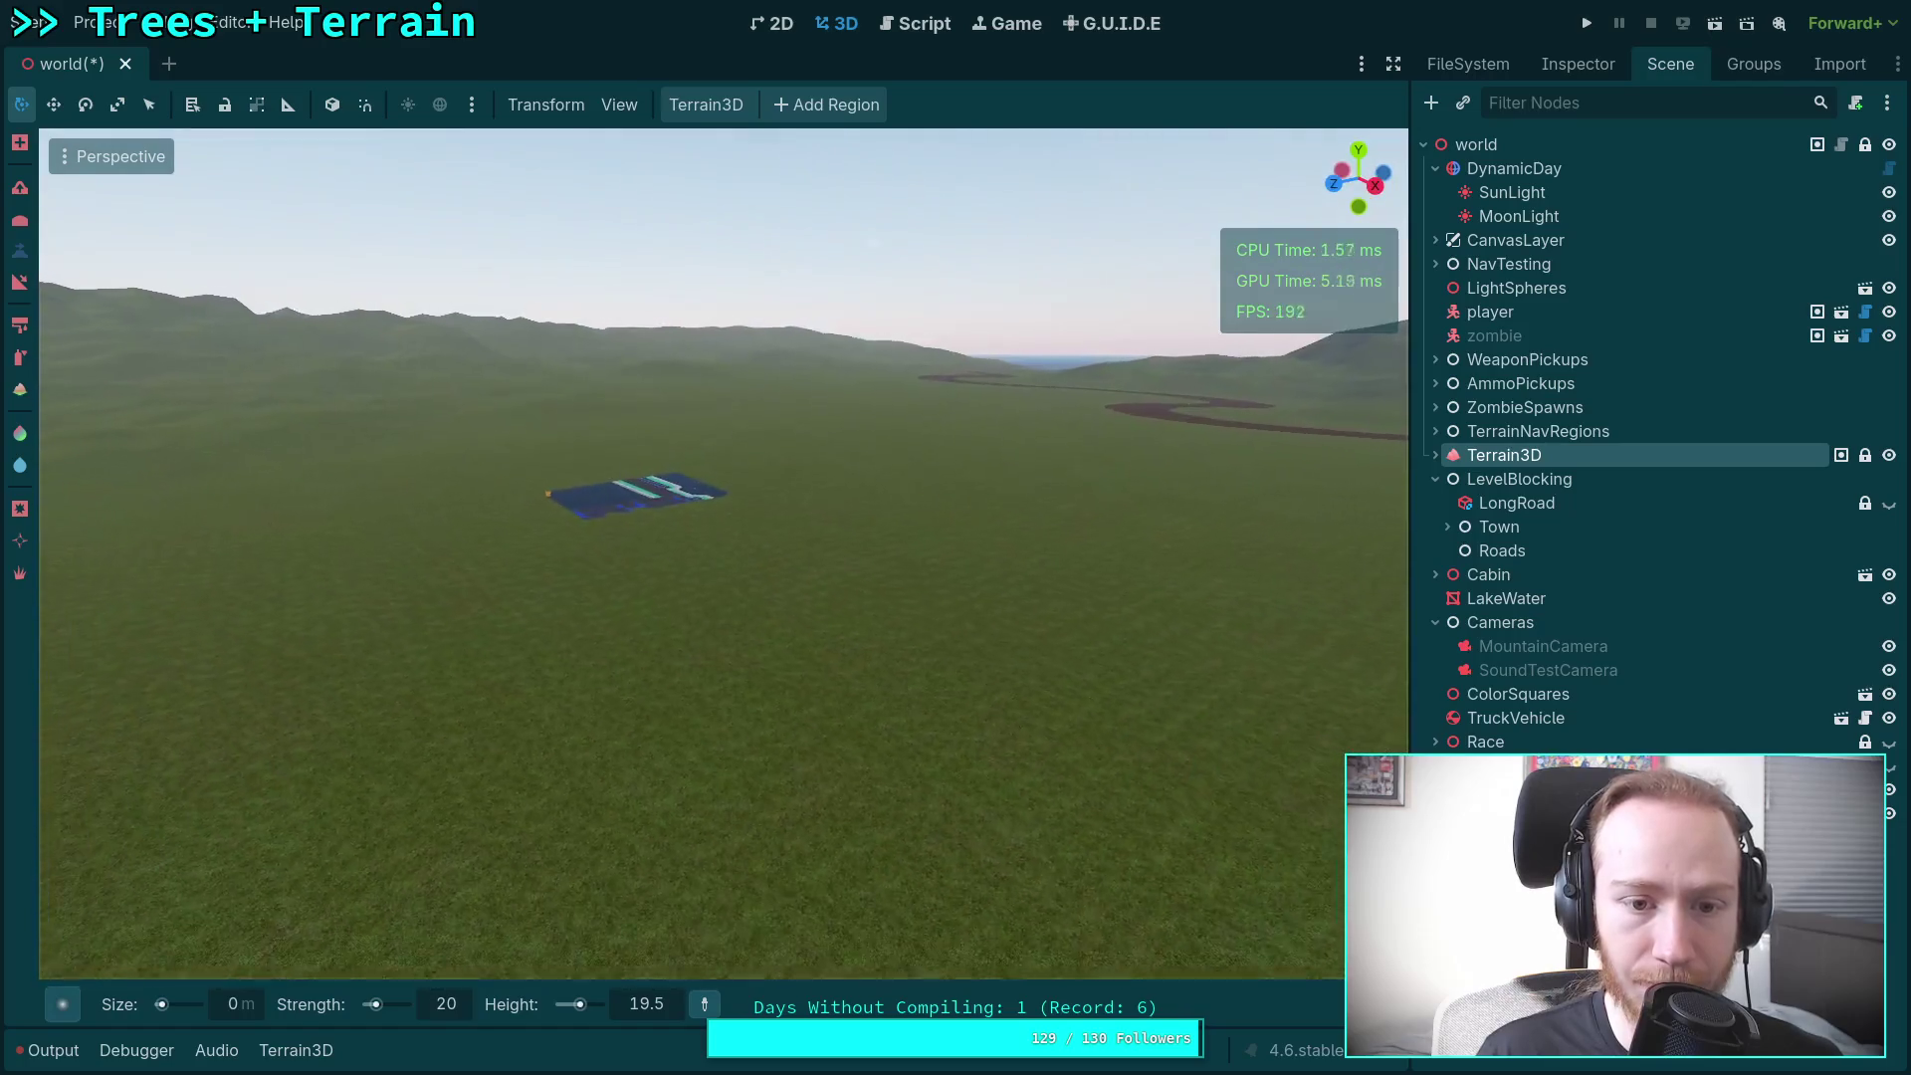
{"action": "mouse_move", "coordinate": [822, 661]}
{"action": "left_mouse_down"}
{"action": "mouse_move", "coordinate": [830, 676]}
{"action": "mouse_move", "coordinate": [822, 661]}
{"action": "left_mouse_up"}
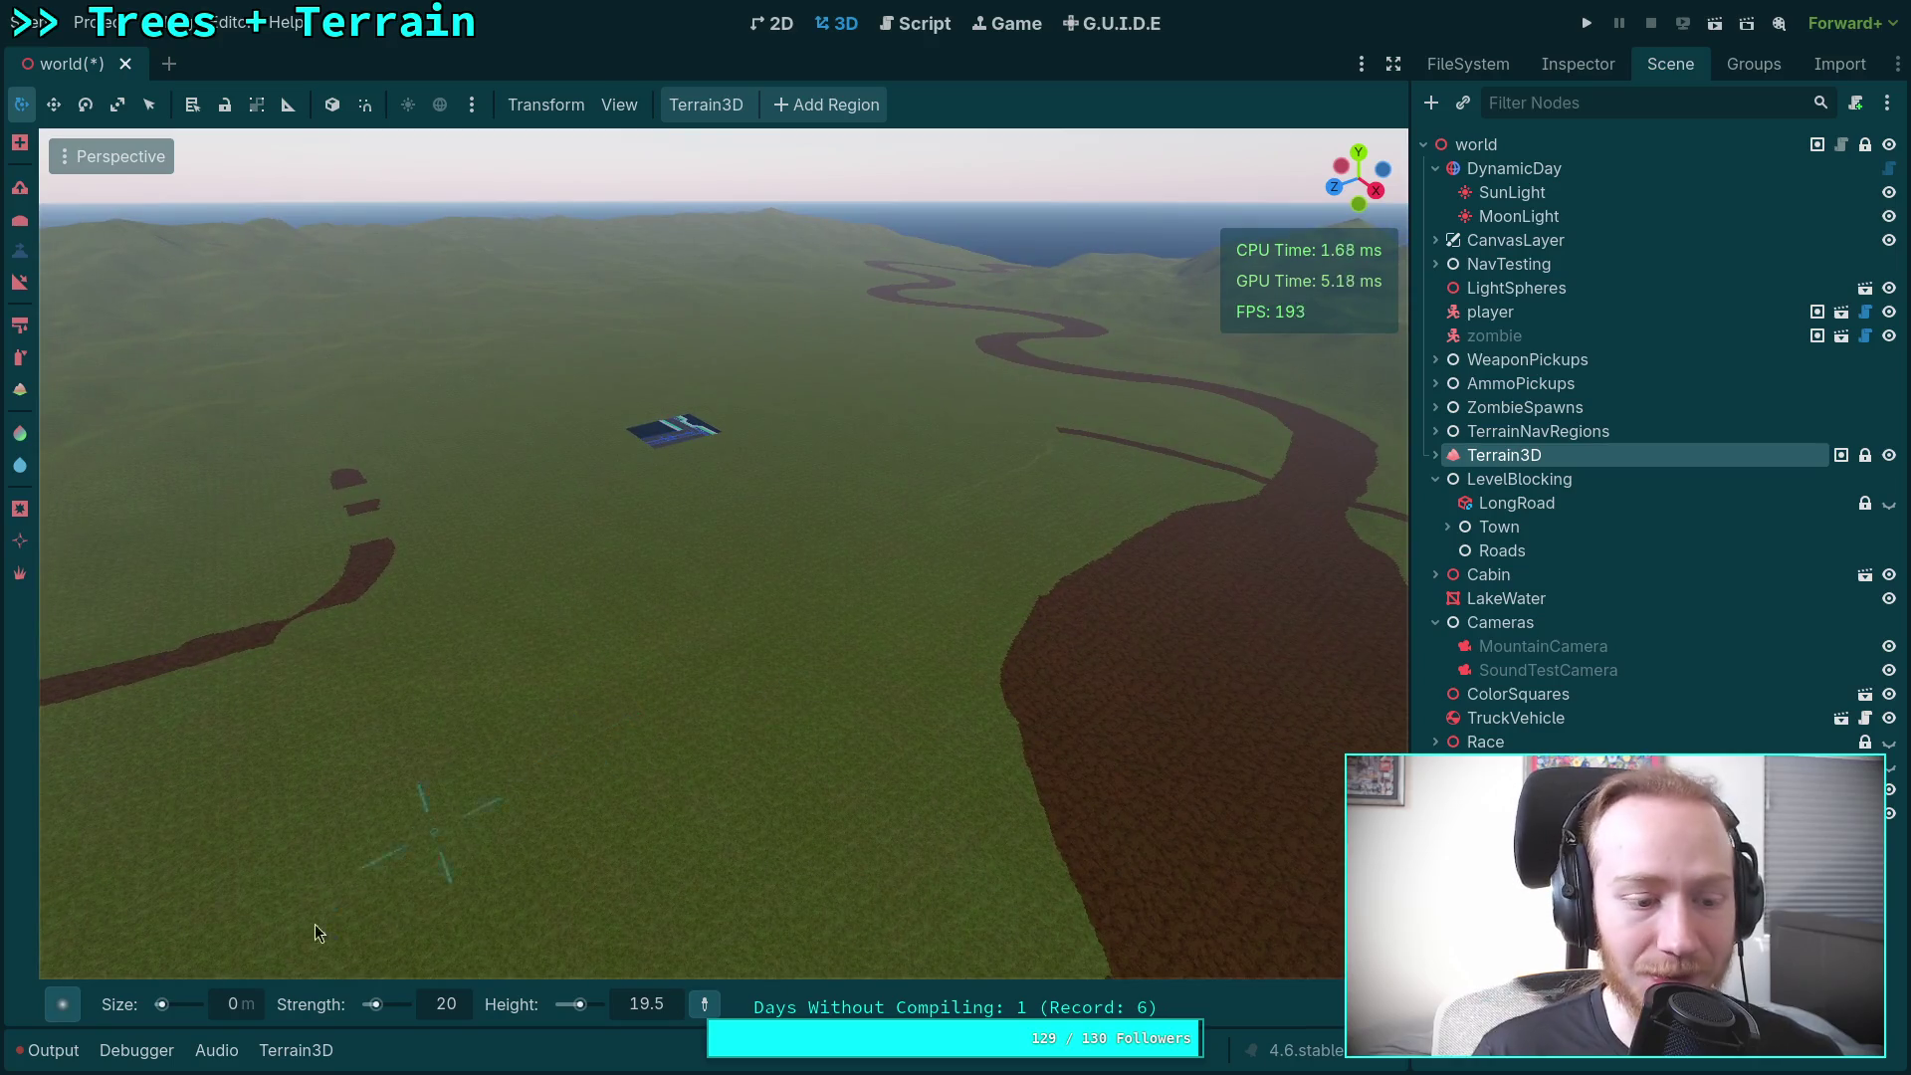
{"action": "left_click", "coordinate": [48, 1050]}
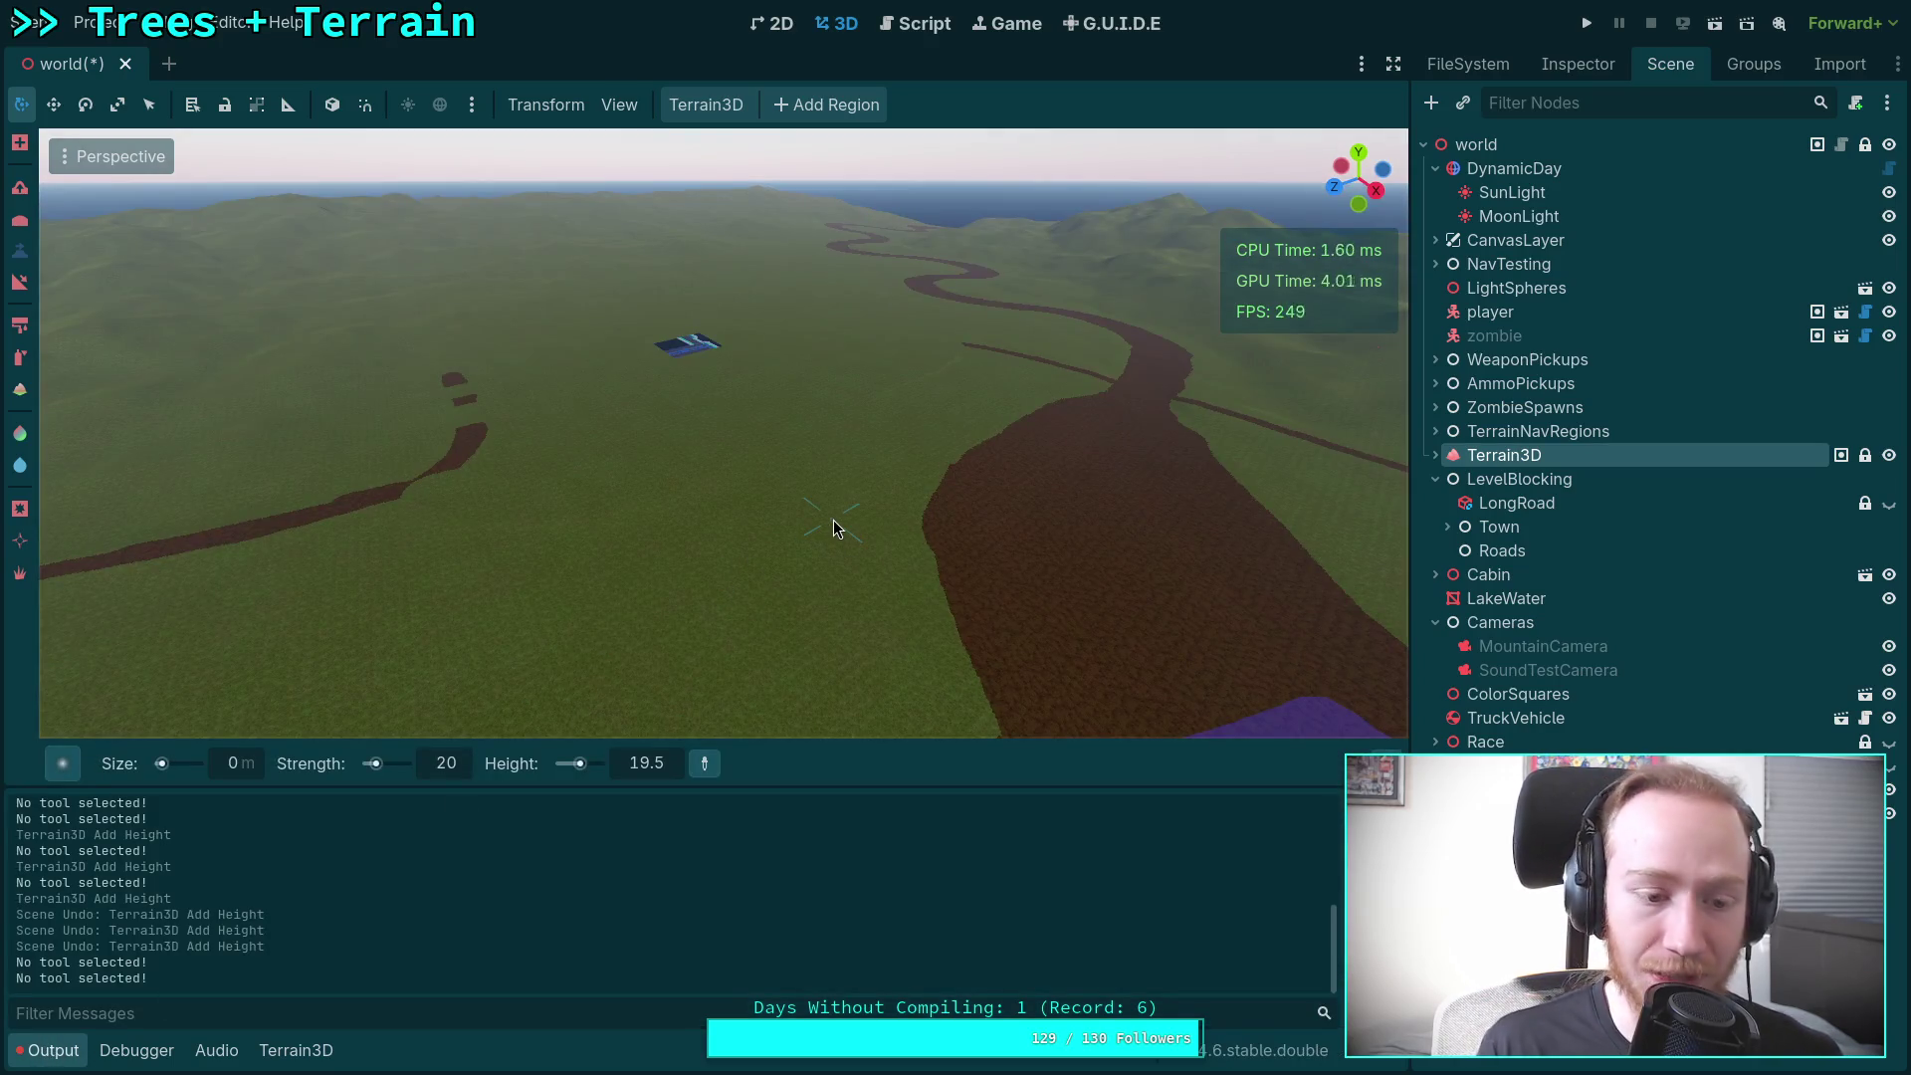
Step: Undo the last gradient sculpt, collapse the output log, and fly over the lake toward the island
{"action": "key", "text": "ctrl+z"}
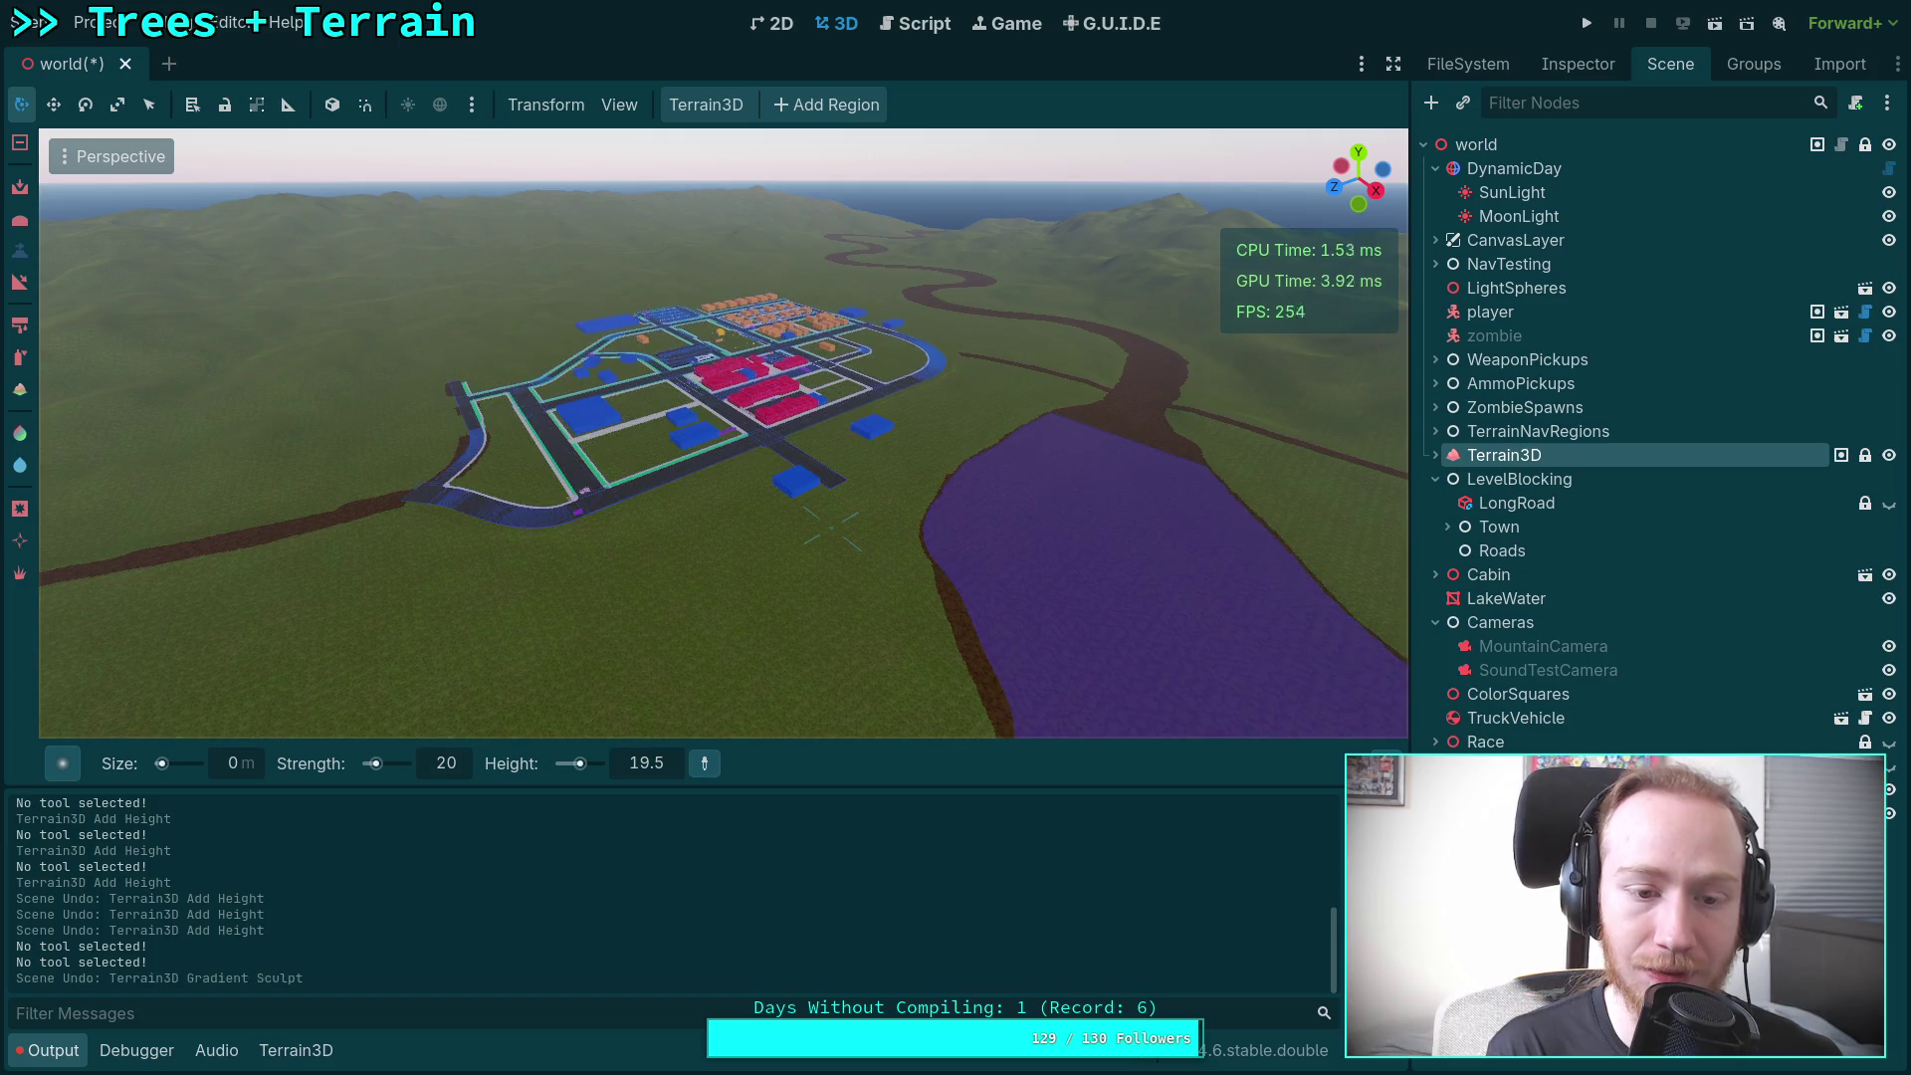
{"action": "left_click_drag", "start_coordinate": [742, 492], "coordinate": [524, 683]}
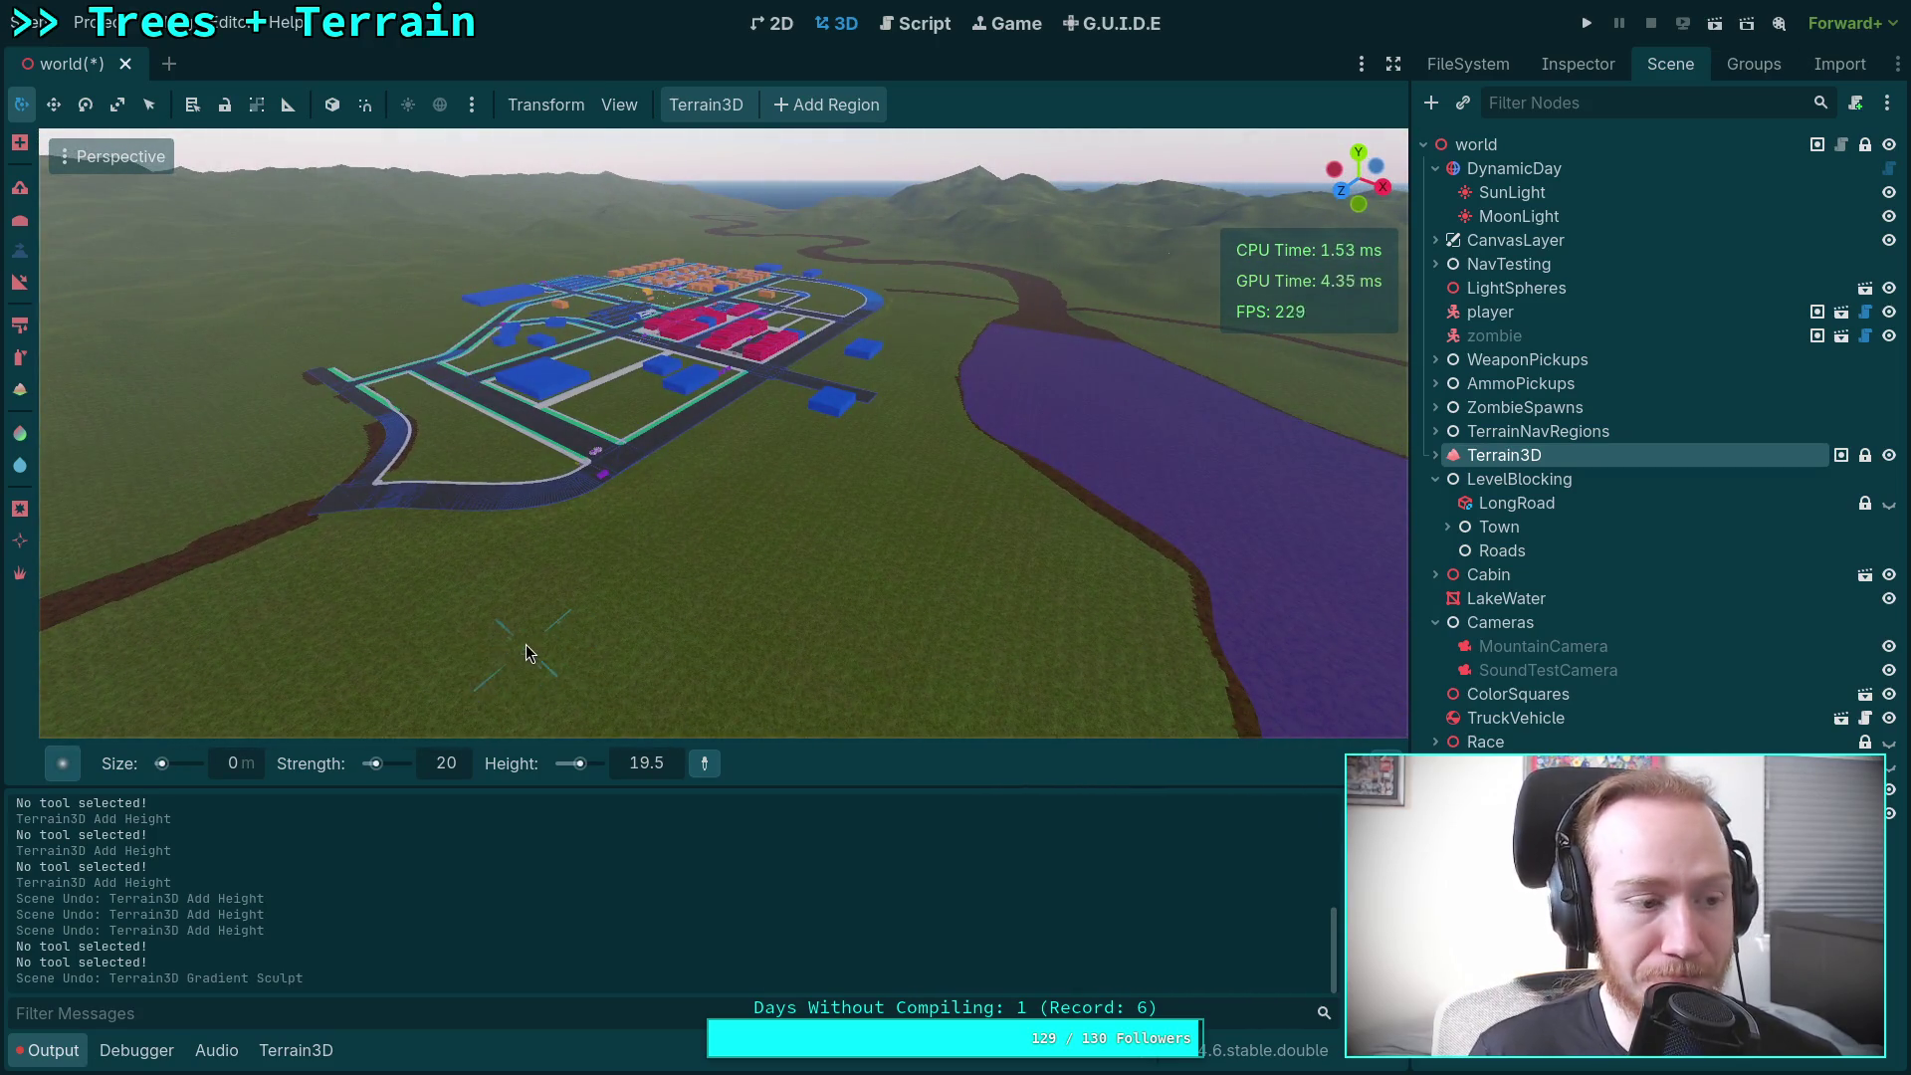
{"action": "left_click", "coordinate": [51, 1052]}
{"action": "left_click_drag", "start_coordinate": [724, 553], "coordinate": [723, 554]}
{"action": "mouse_move", "coordinate": [51, 659]}
{"action": "left_mouse_down"}
{"action": "mouse_move", "coordinate": [311, 438]}
{"action": "mouse_move", "coordinate": [341, 483]}
{"action": "left_mouse_up"}
{"action": "scroll", "coordinate": [57, 408], "scroll_direction": "down", "scroll_amount": 2}
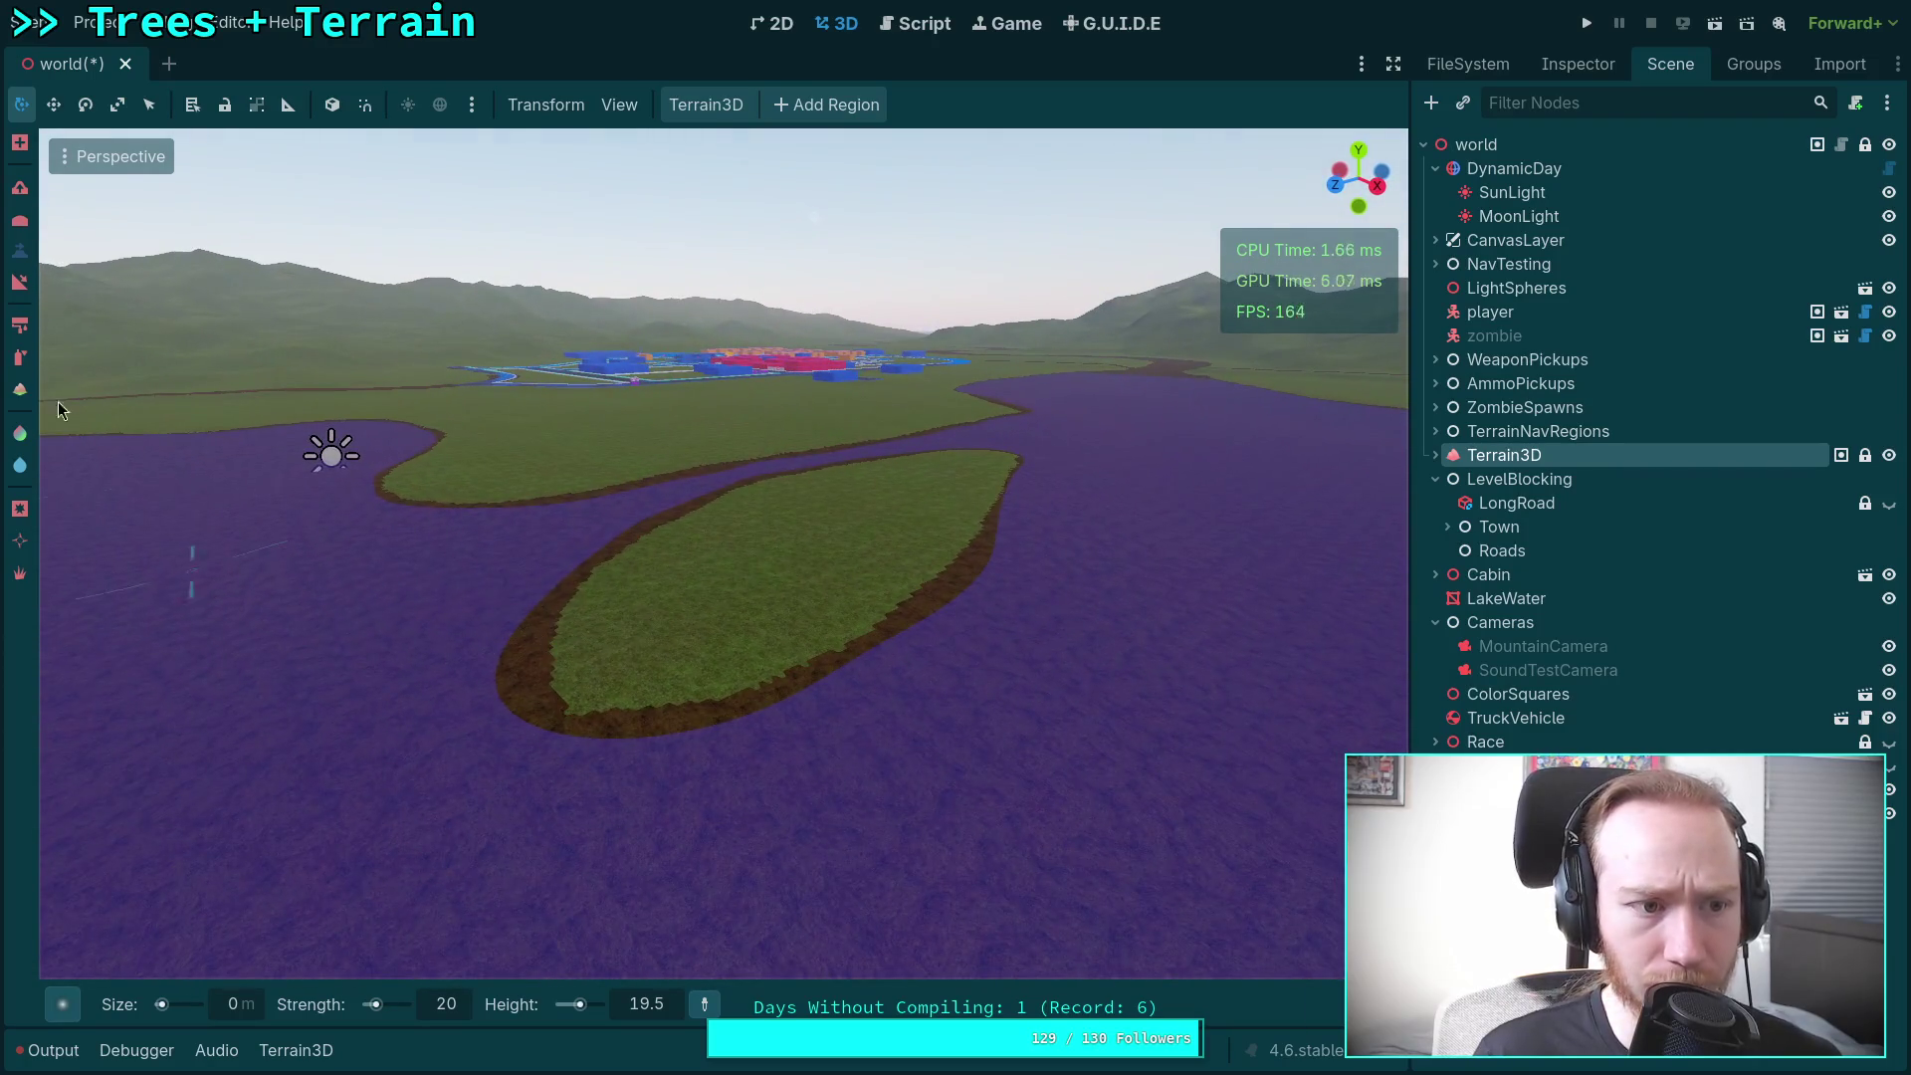
{"action": "left_click", "coordinate": [20, 255]}
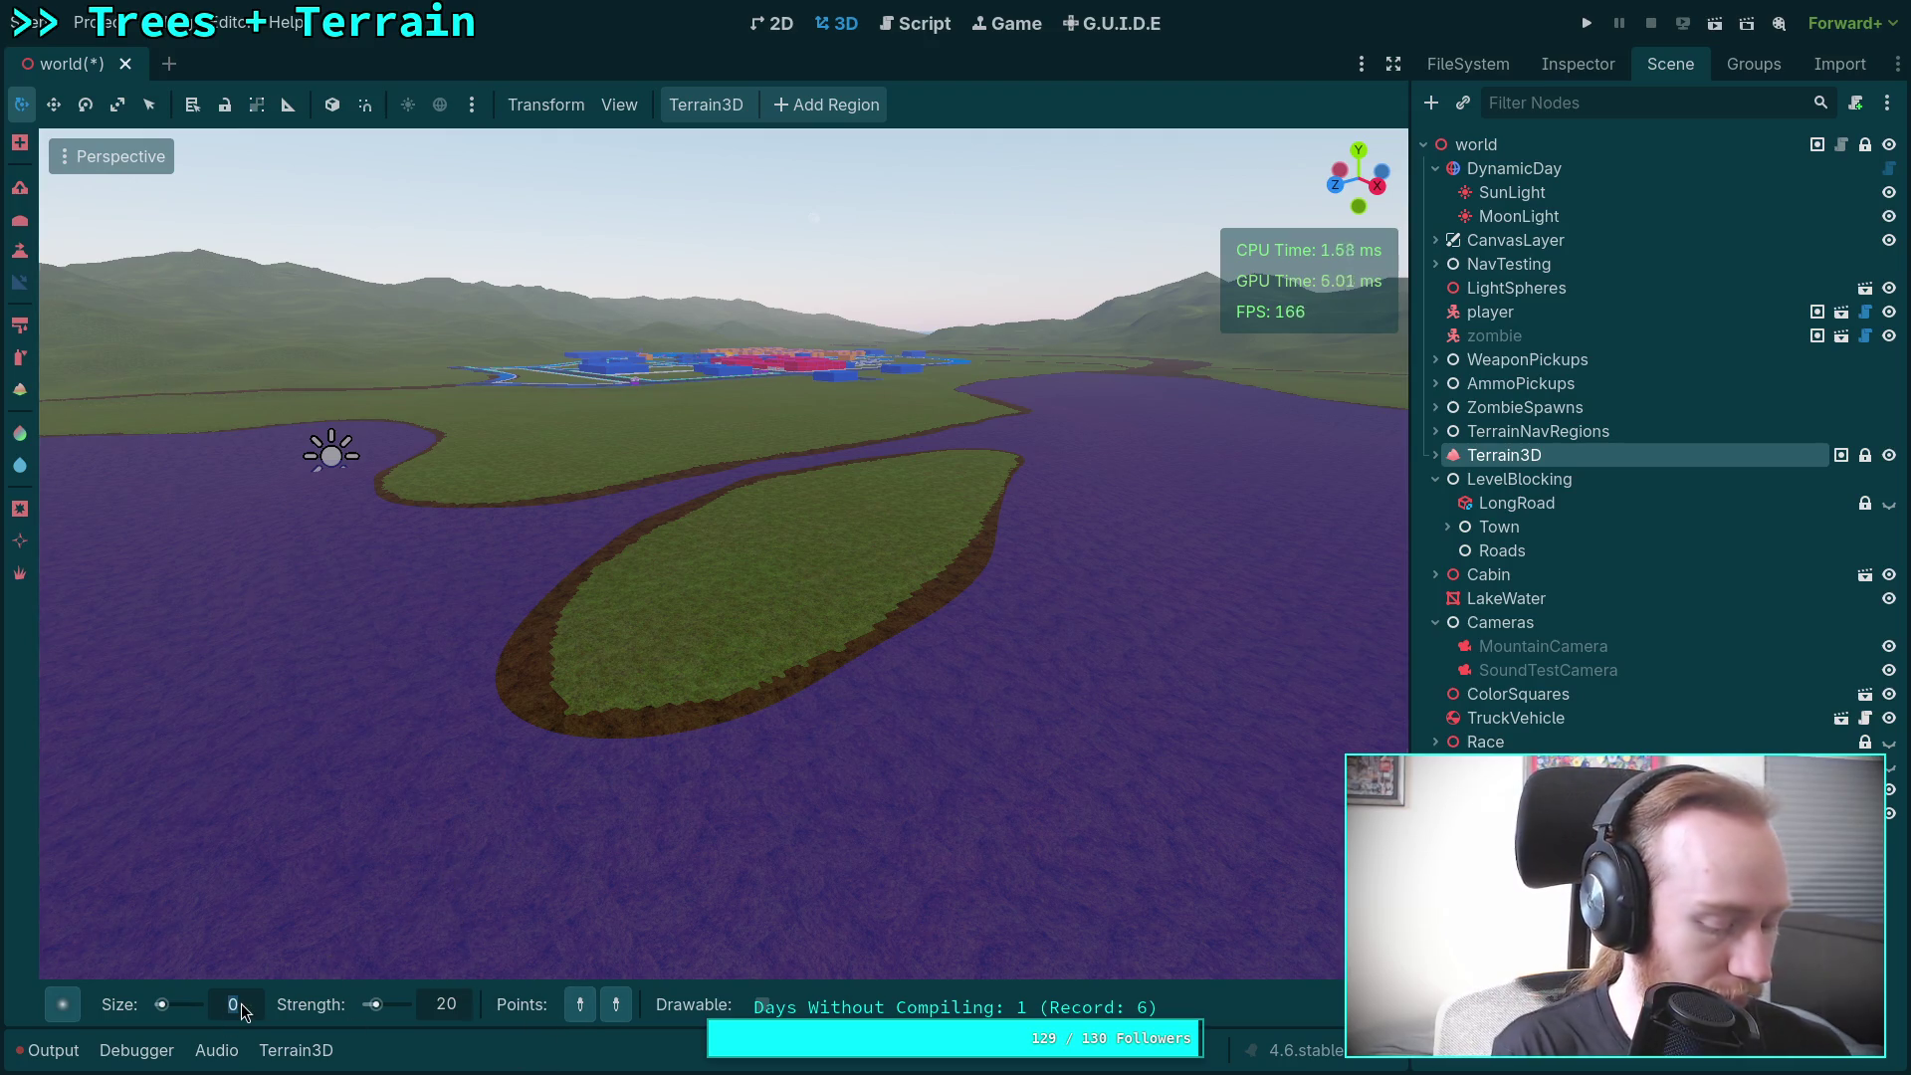
Step: Set the Terrain3D slope brush size to 1800, correcting an initial 2000, keeping strength at 20
{"action": "type", "text": "2000"}
{"action": "key", "text": "Return"}
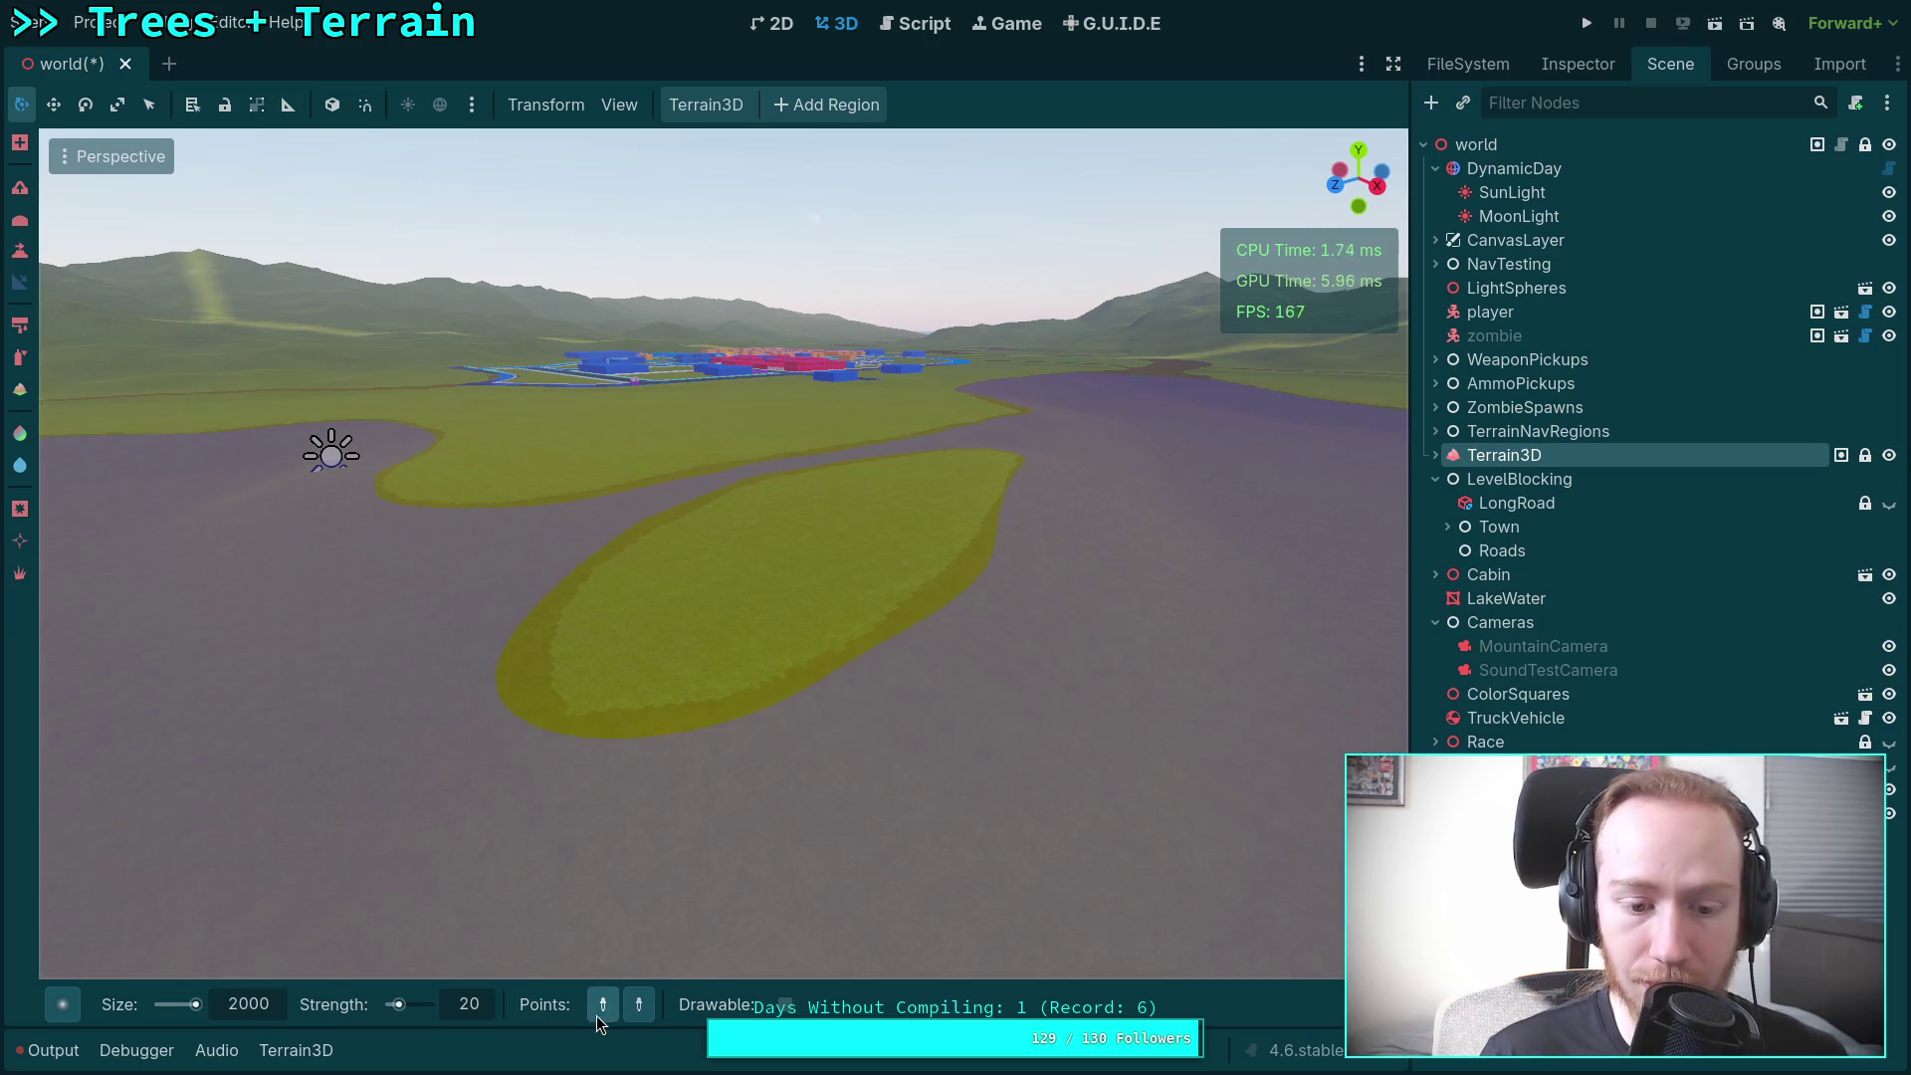
{"action": "left_click", "coordinate": [601, 1011]}
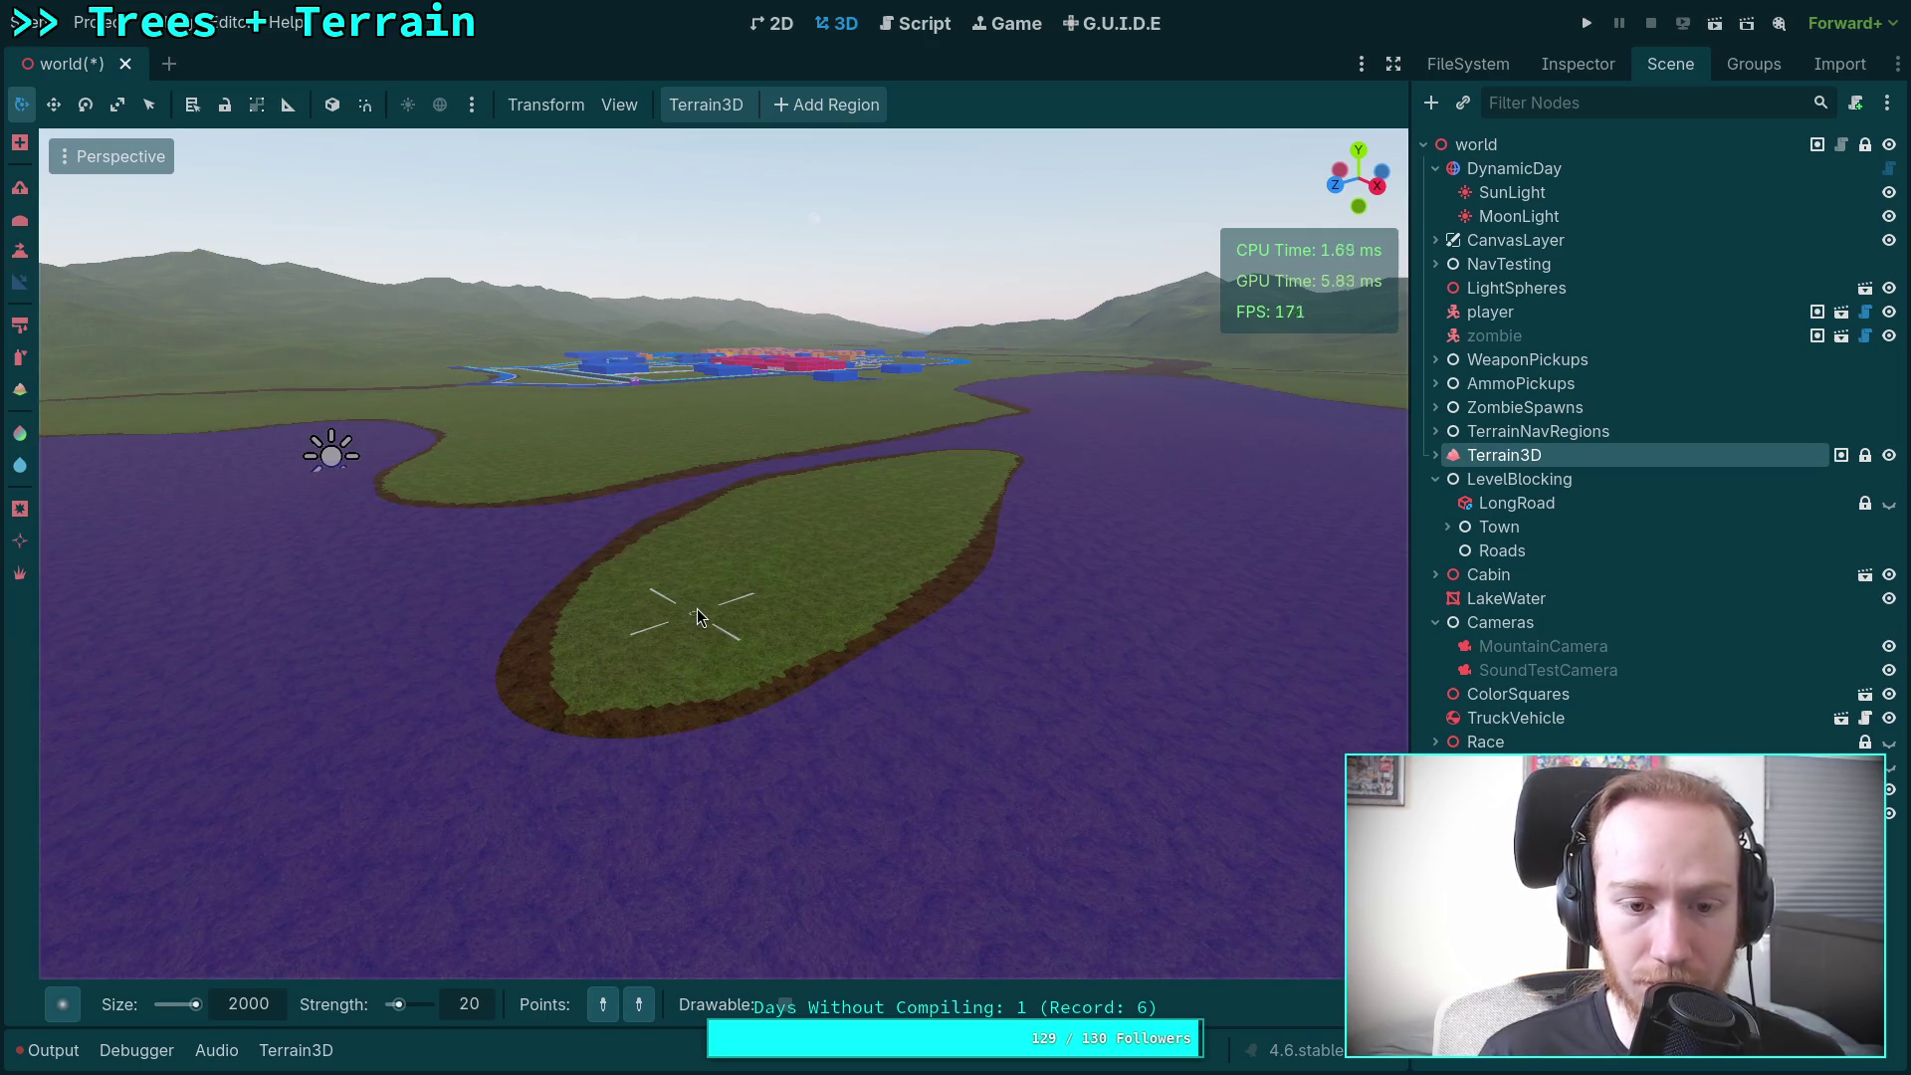
{"action": "left_click", "coordinate": [271, 1005]}
{"action": "type", "text": "18"}
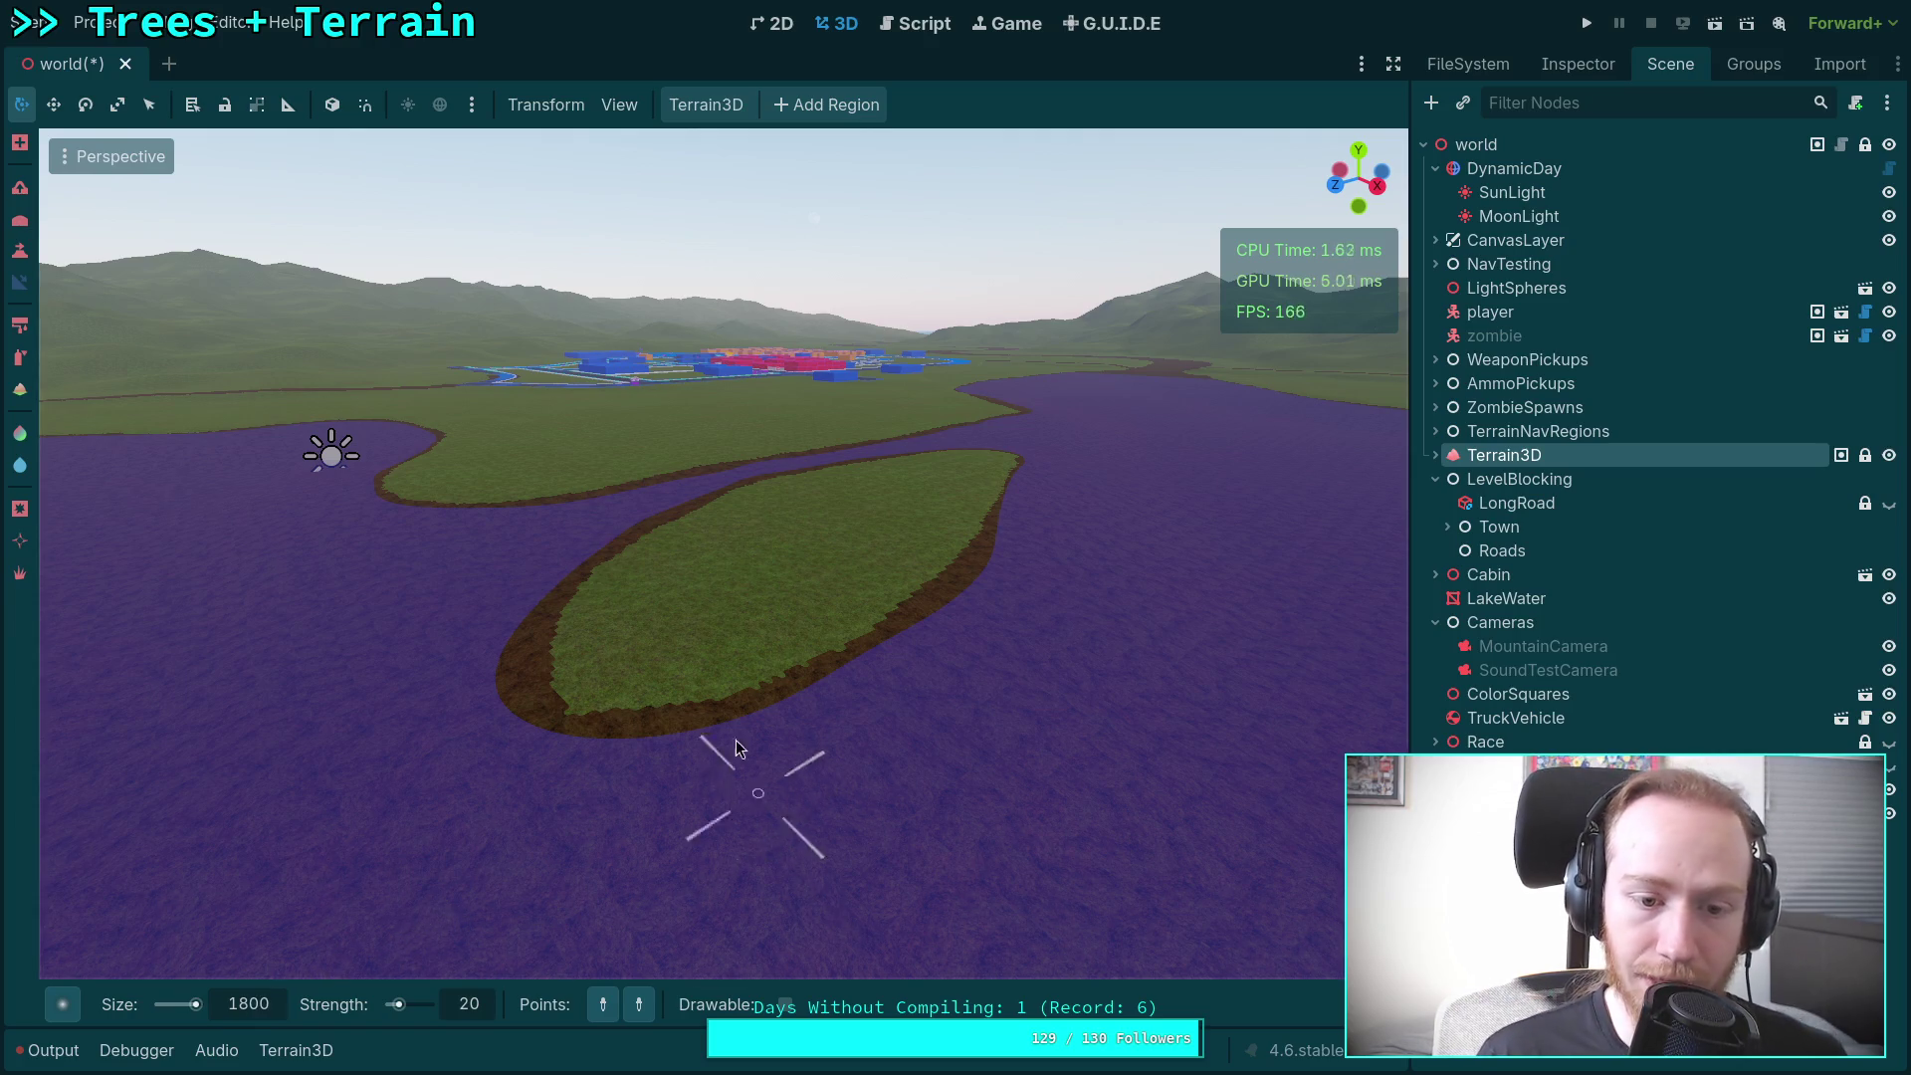
{"action": "left_click_drag", "start_coordinate": [637, 597], "coordinate": [749, 640]}
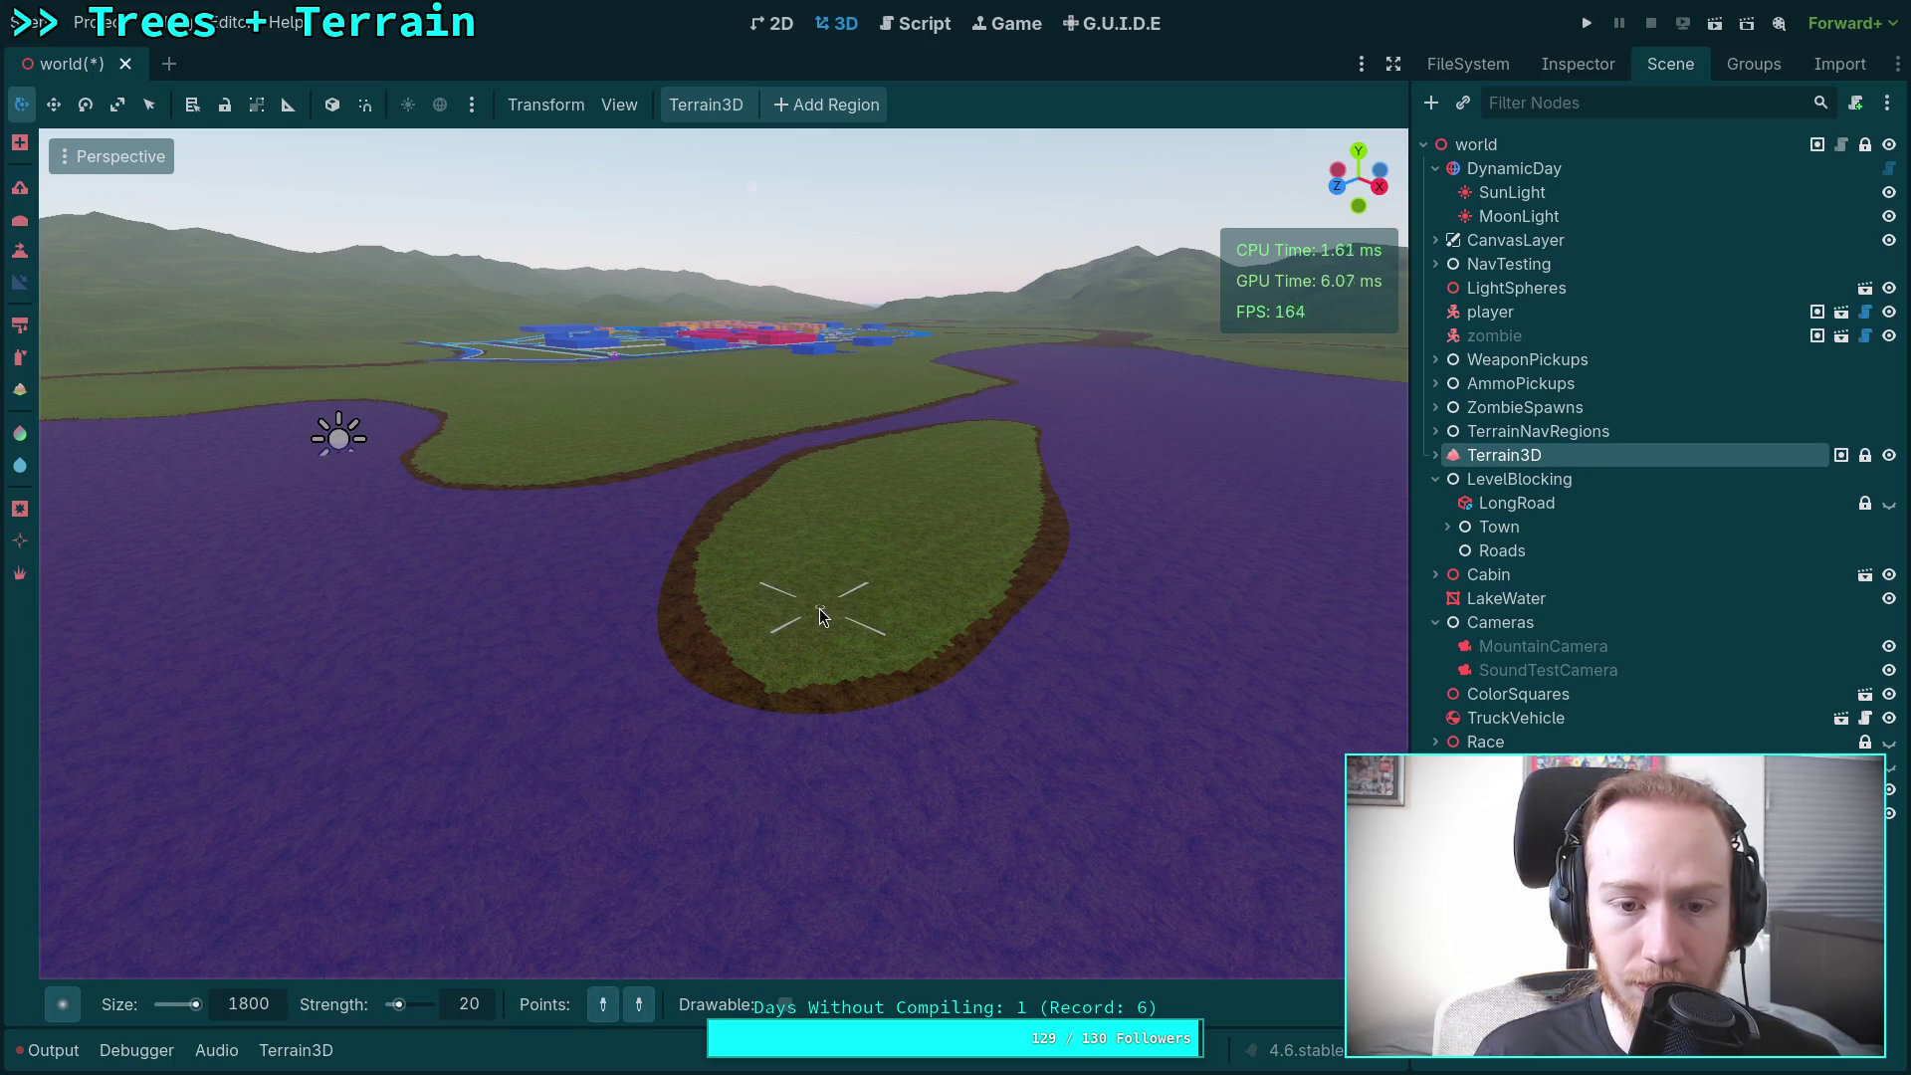
{"action": "key", "text": "w"}
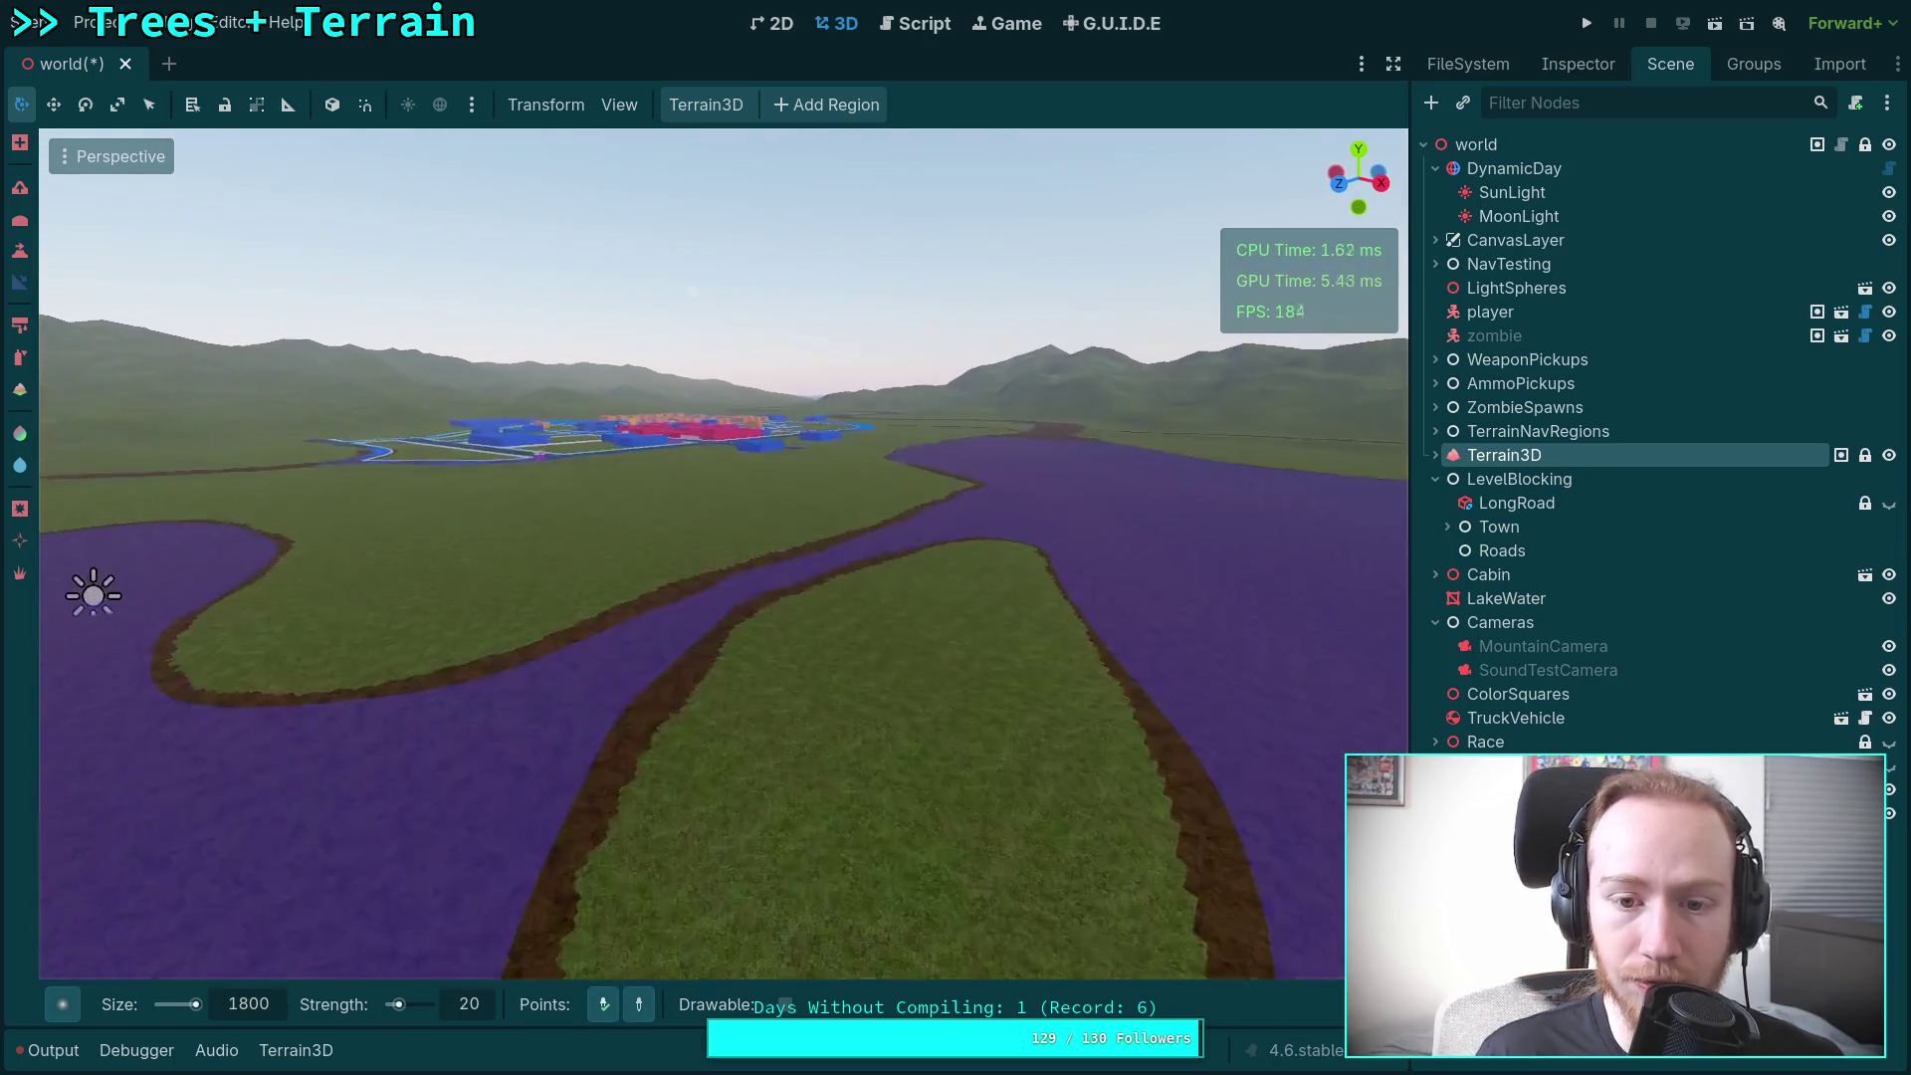
{"action": "scroll", "coordinate": [724, 553], "scroll_direction": "up", "scroll_amount": 5}
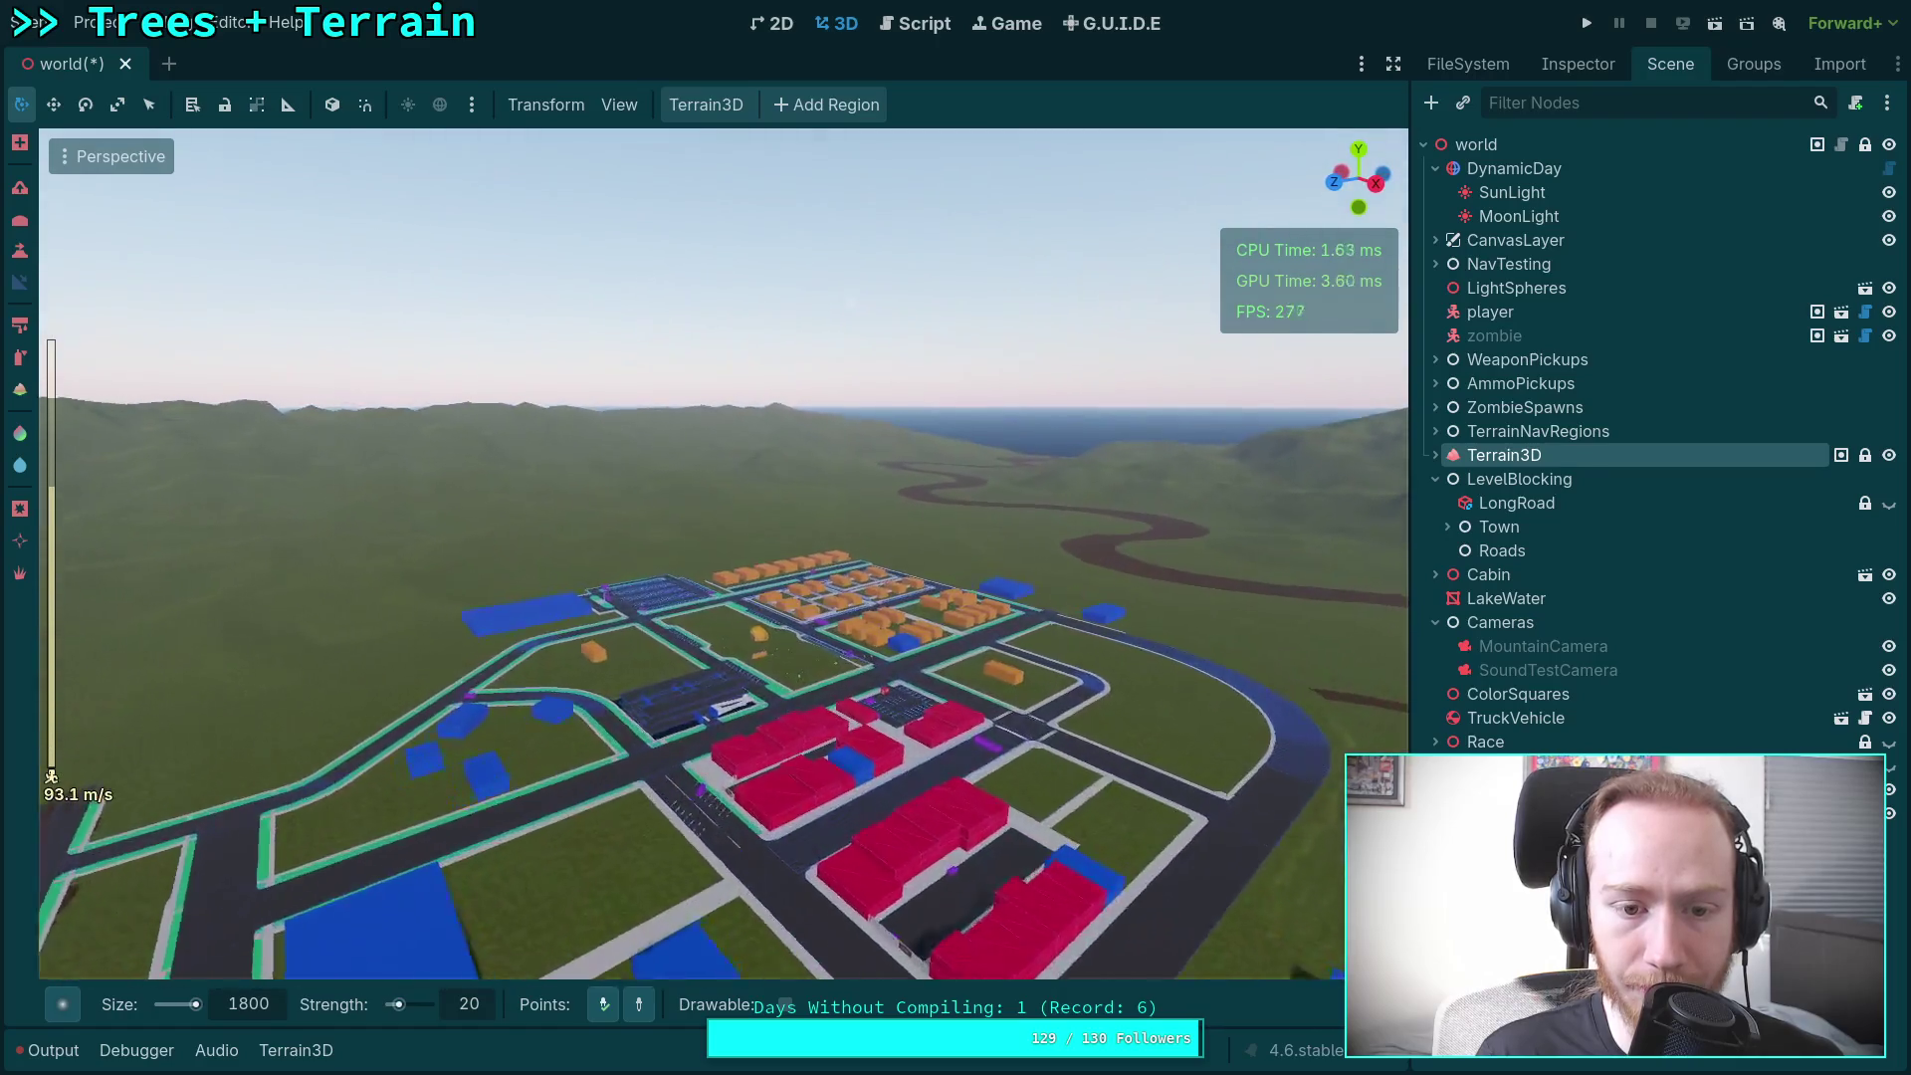
{"action": "key", "text": "w"}
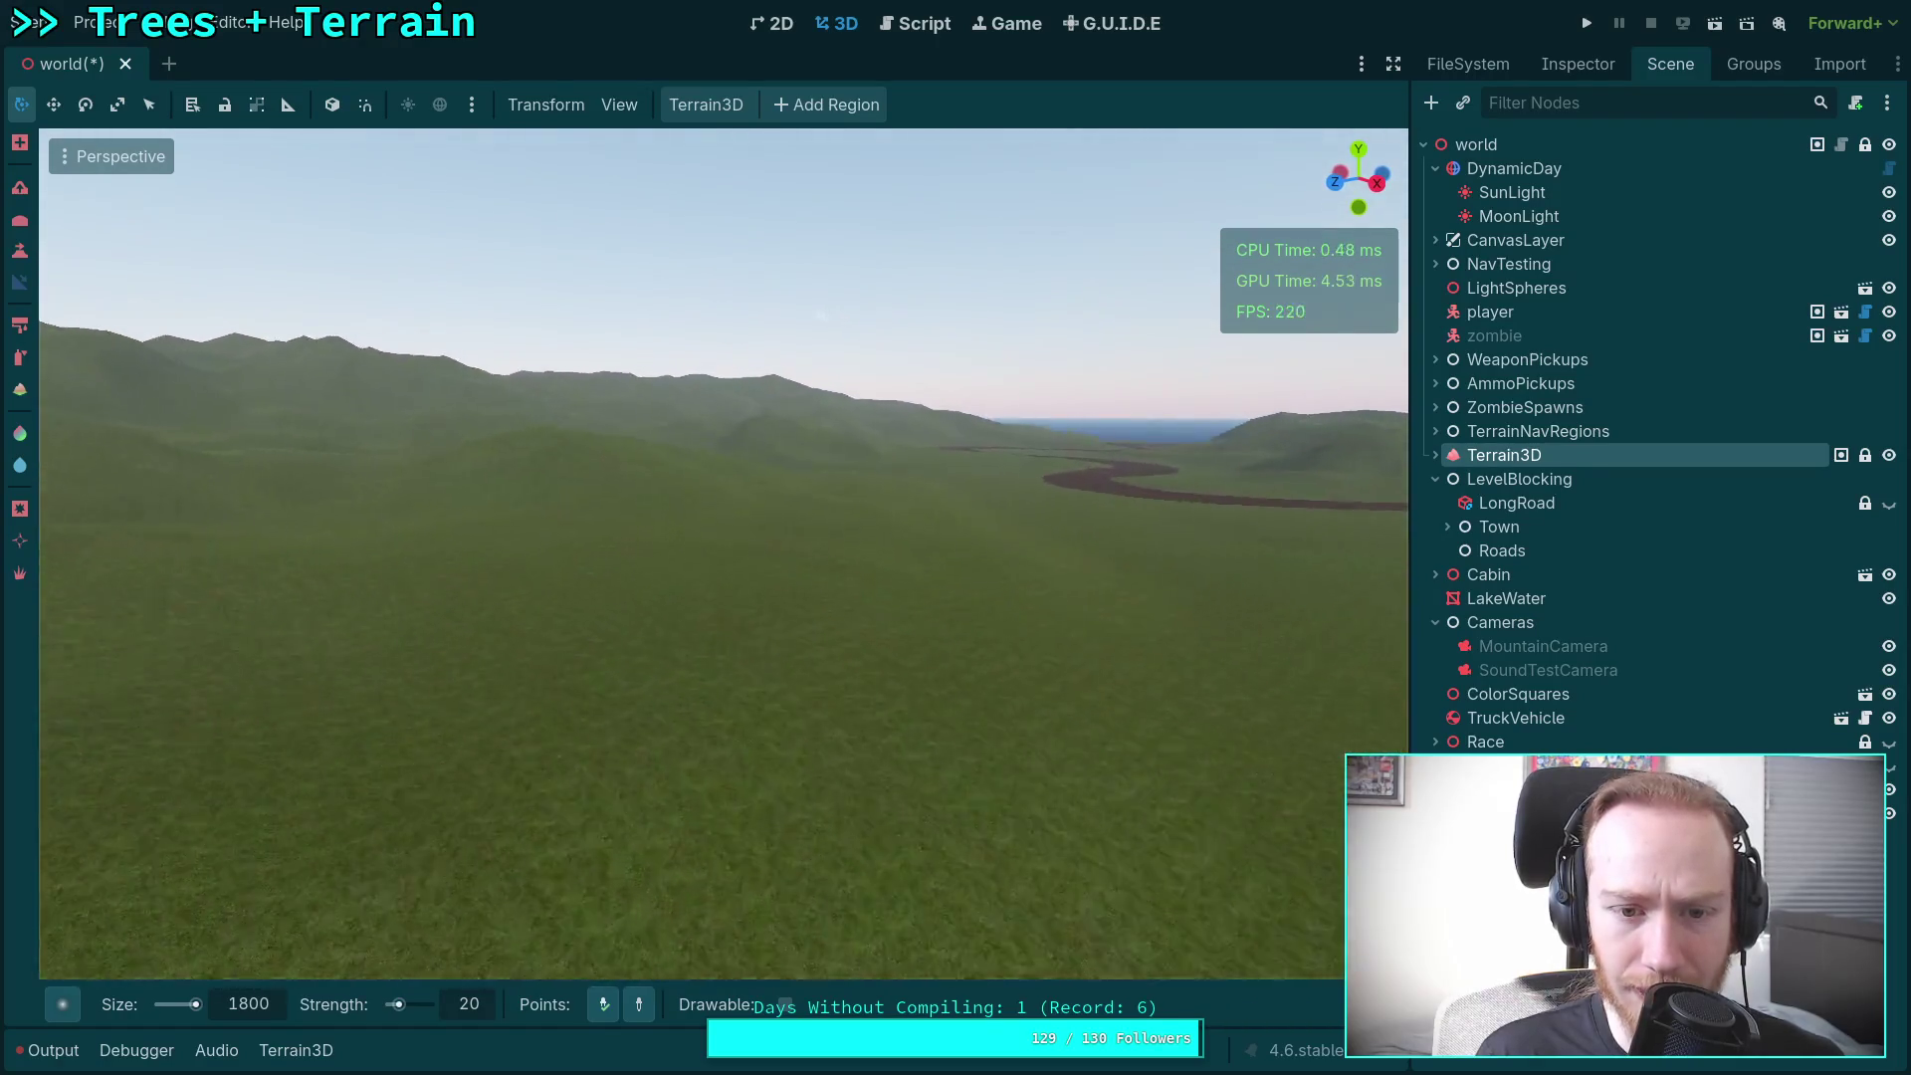
{"action": "key", "text": "w"}
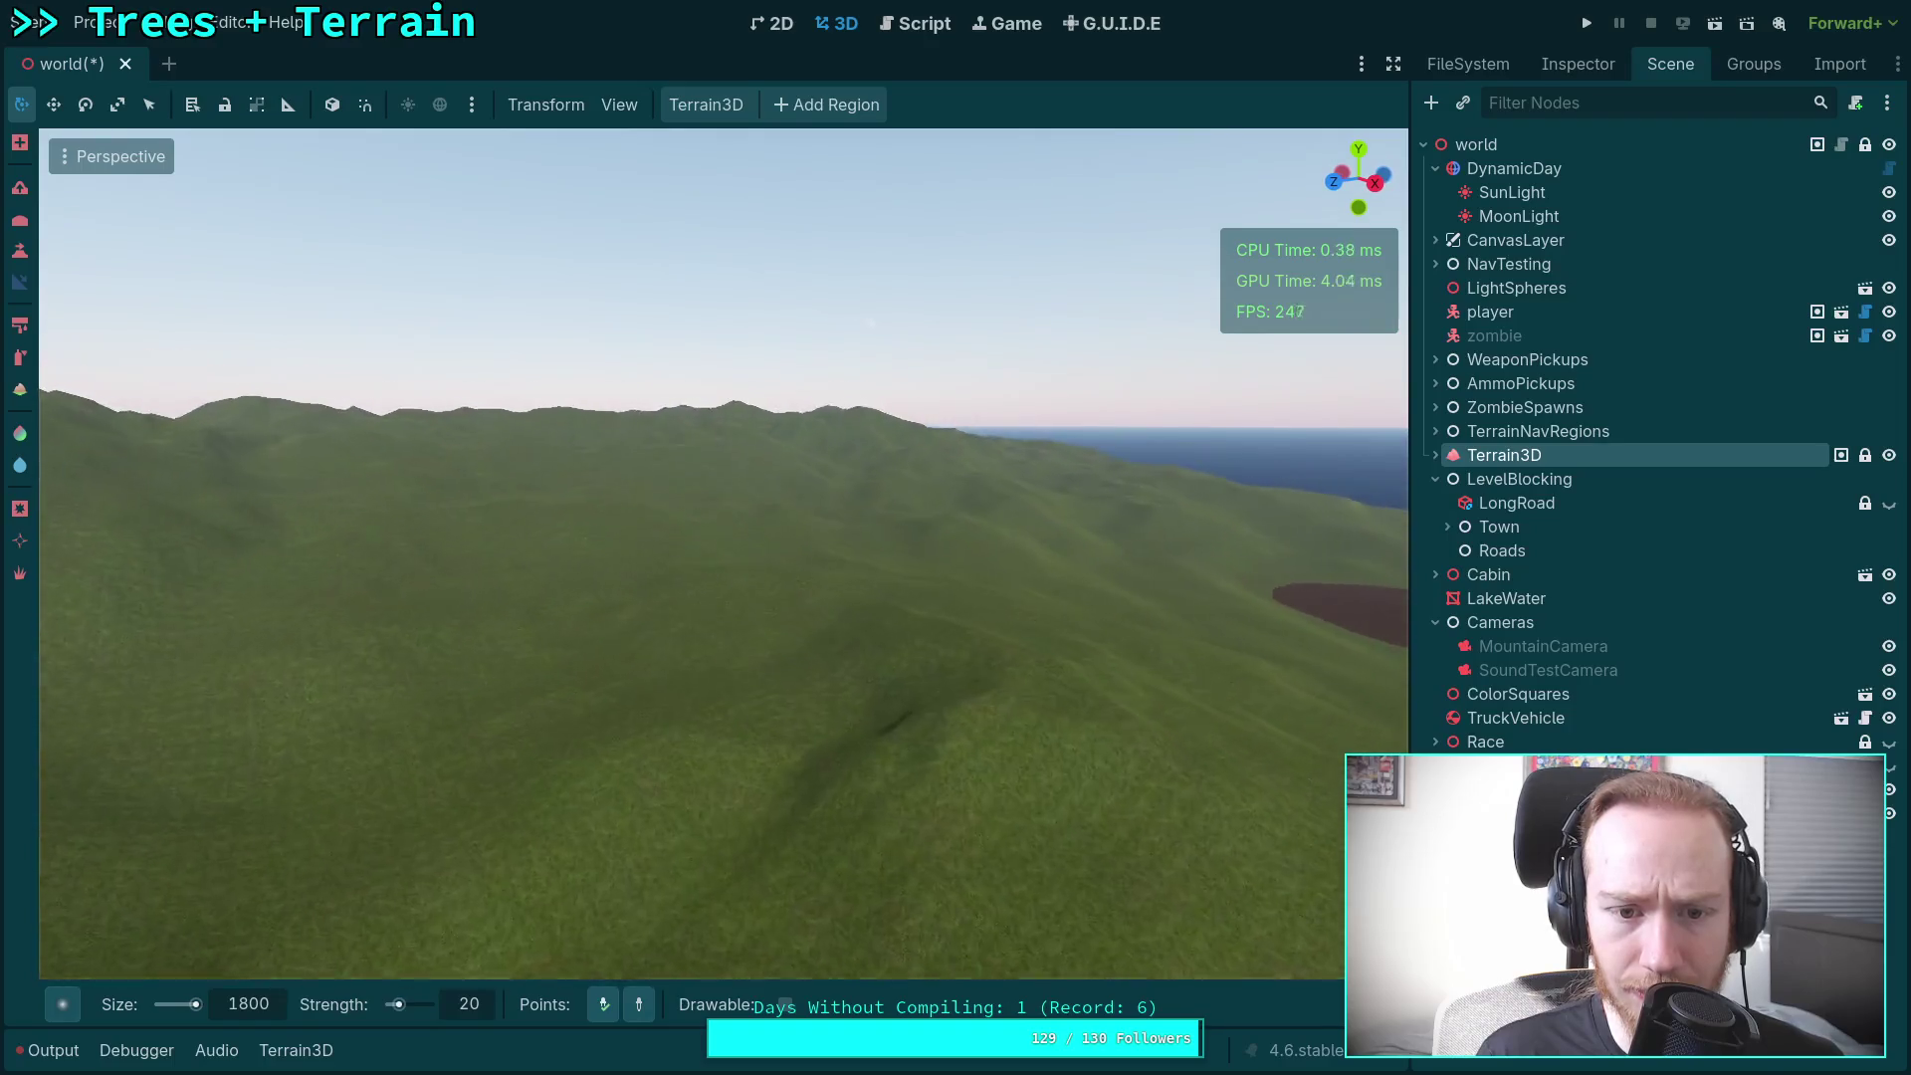
{"action": "key", "text": "w"}
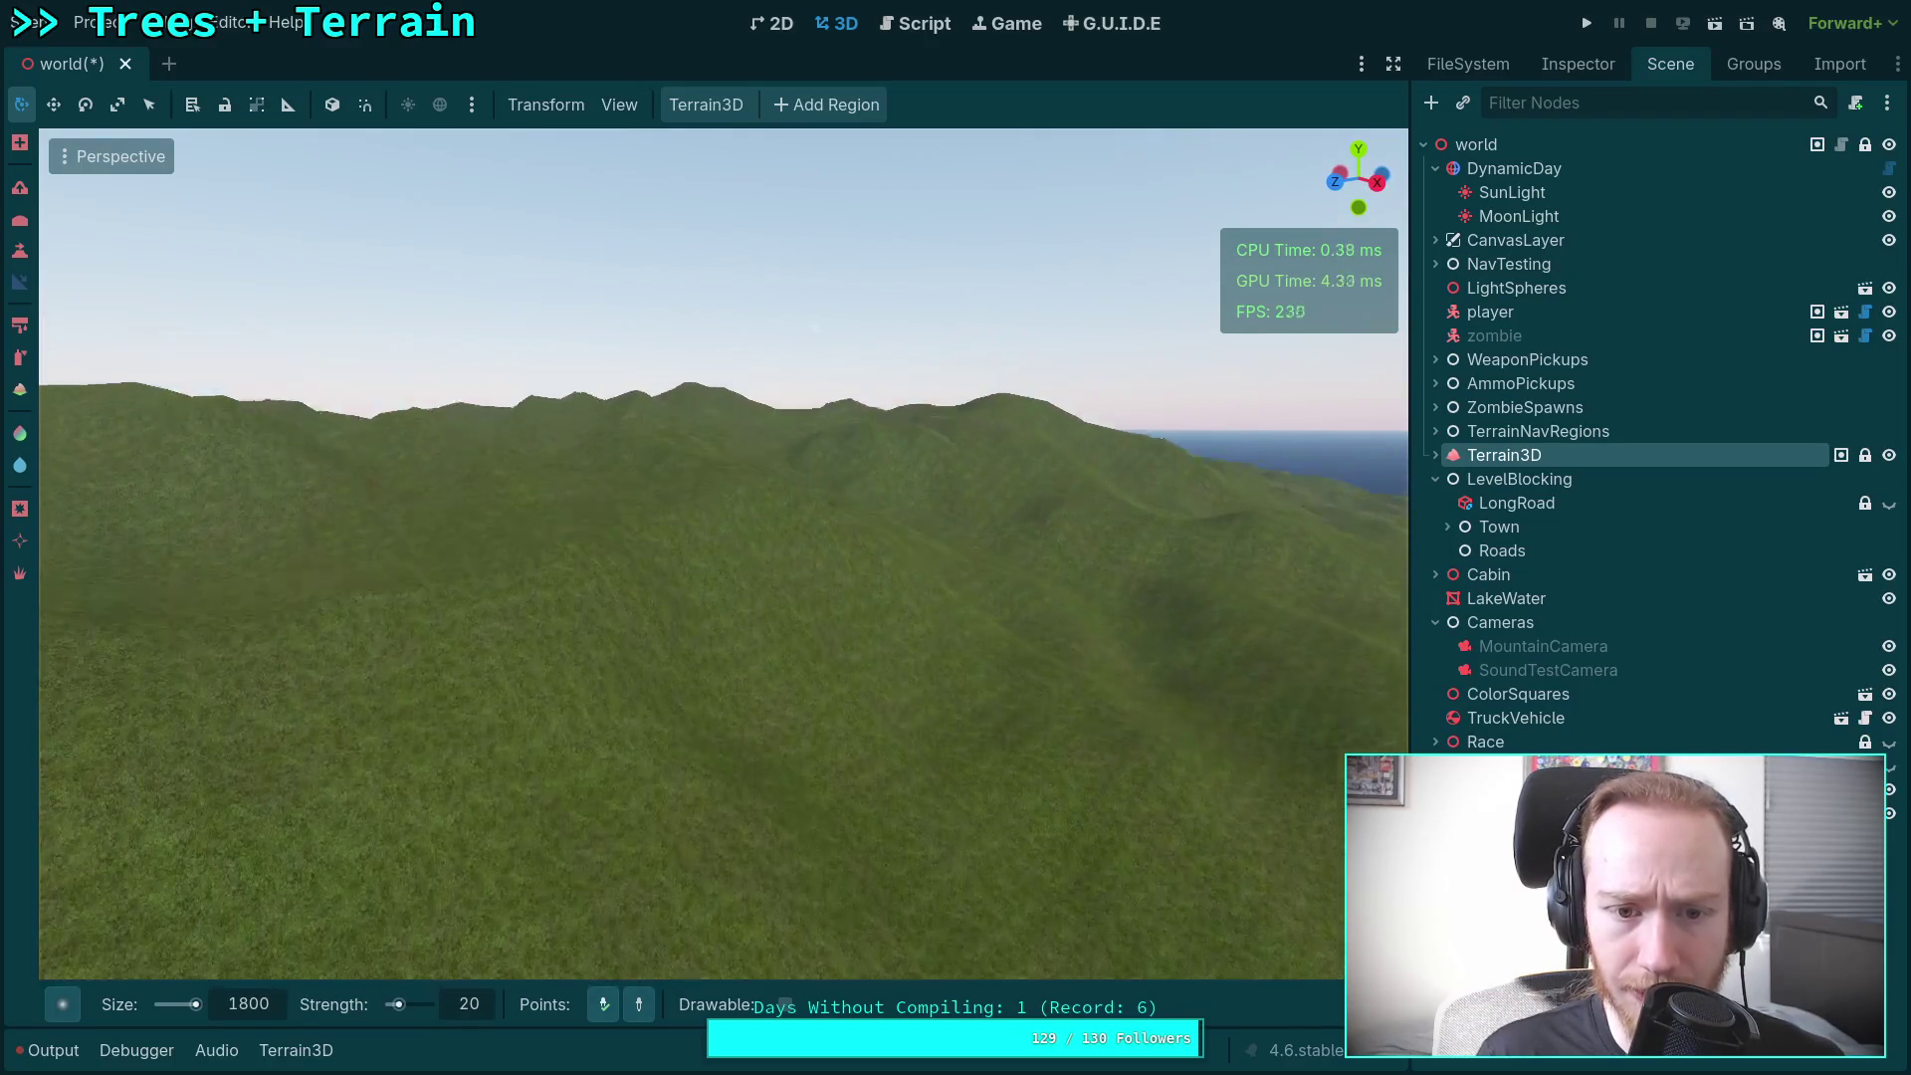
{"action": "key", "text": "w"}
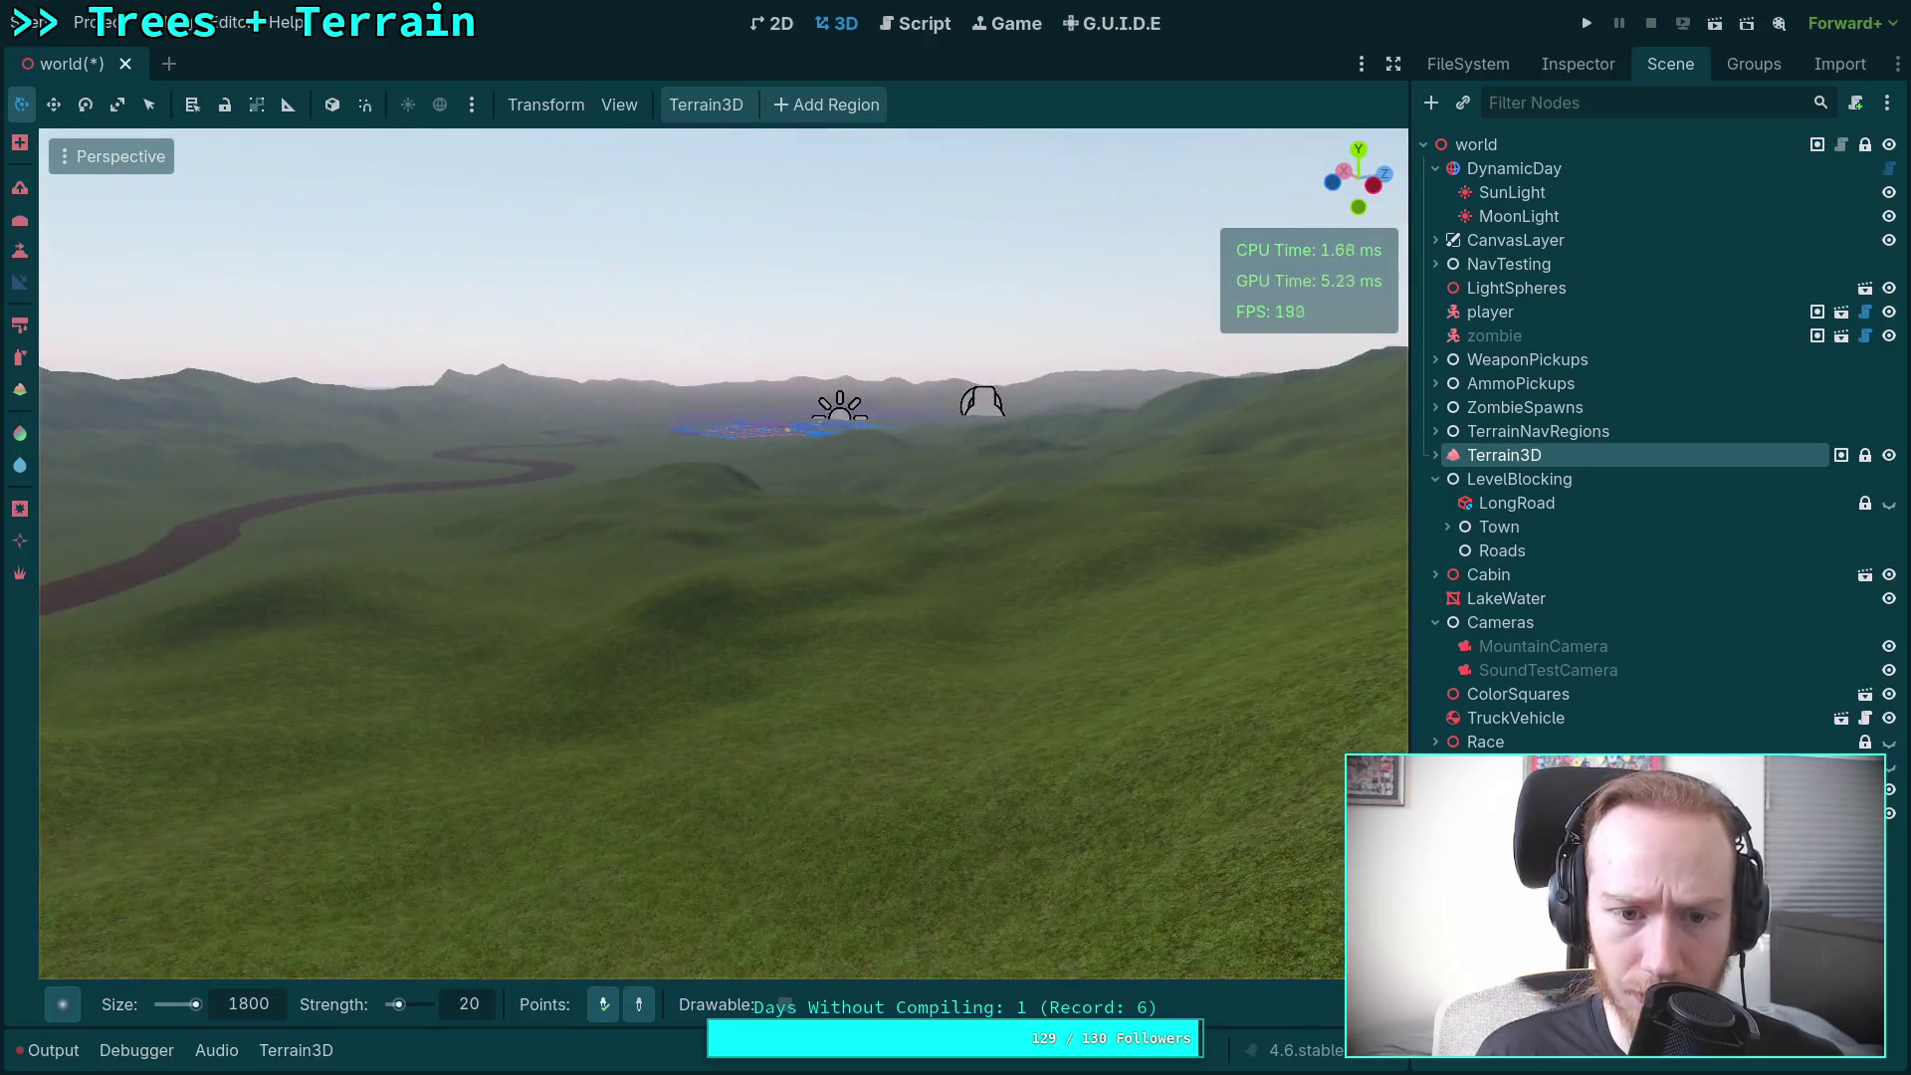
{"action": "key", "text": "w"}
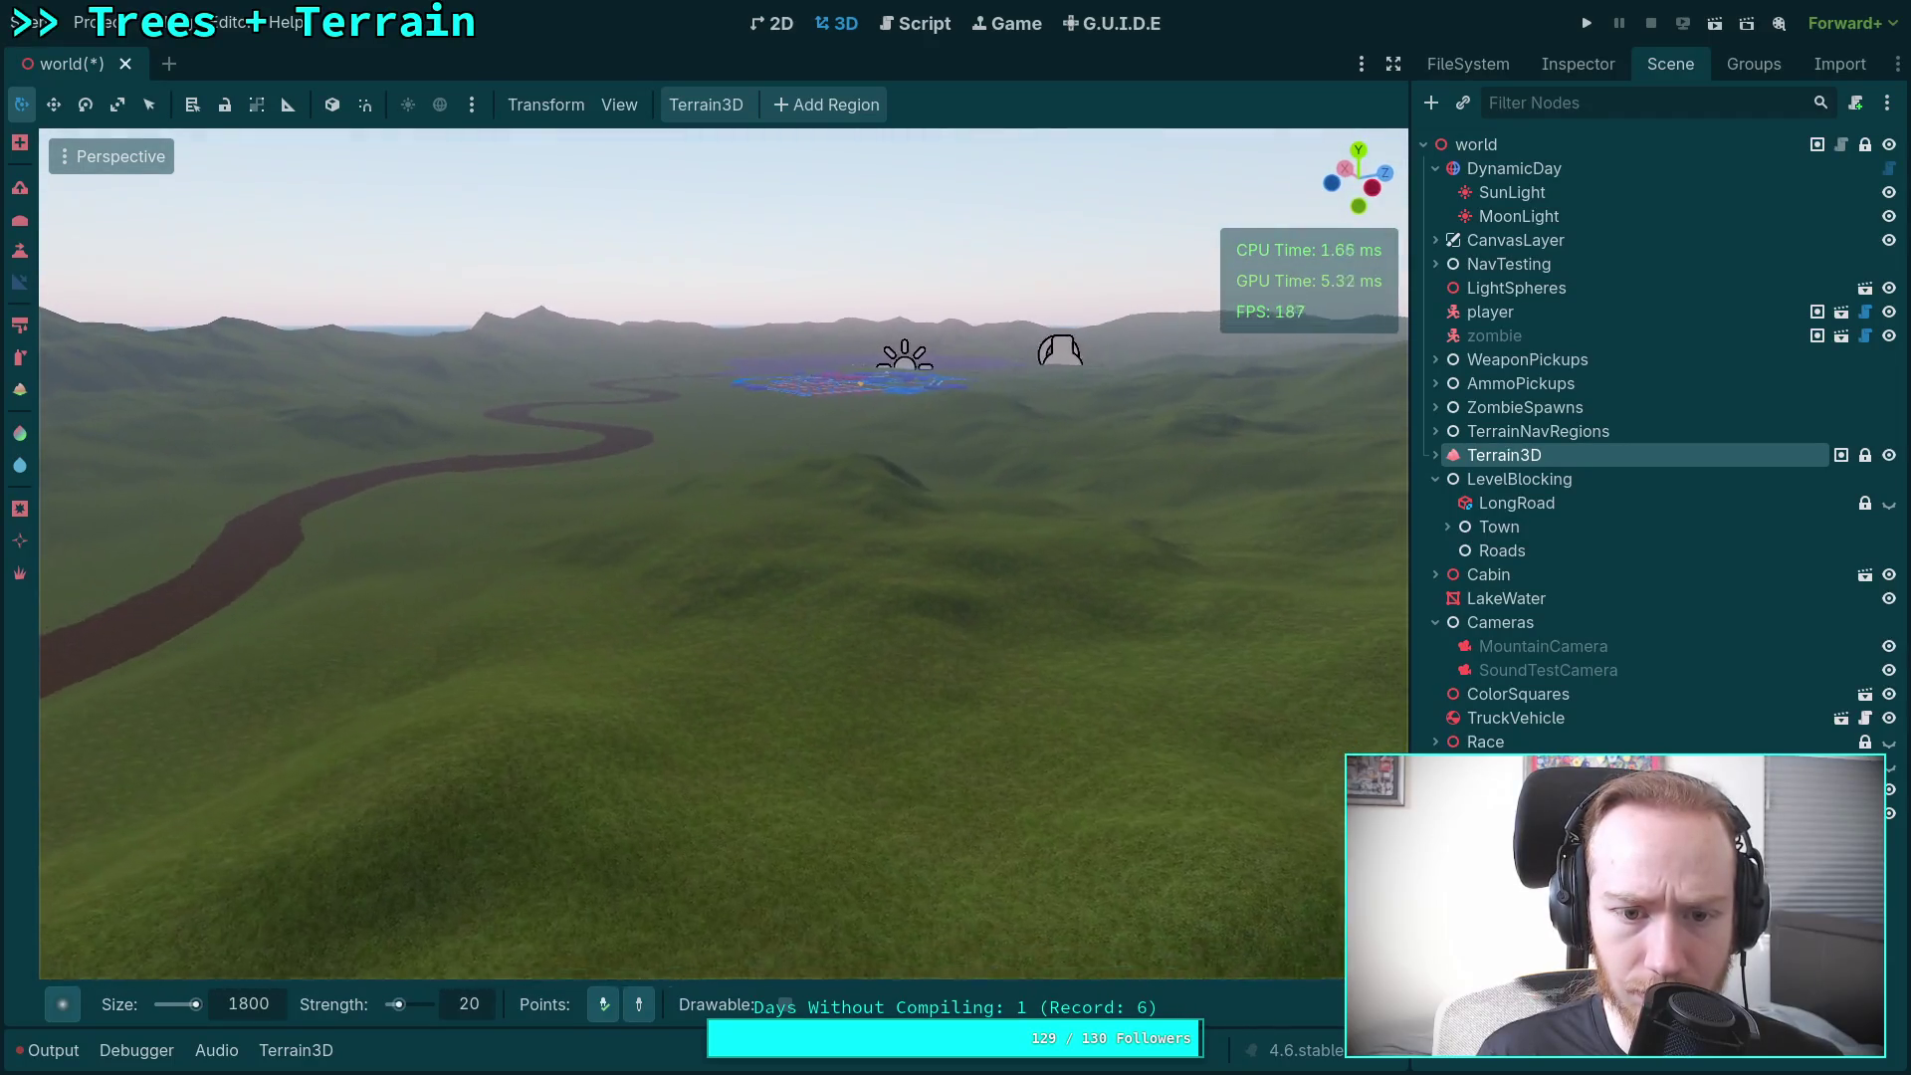
{"action": "key", "text": "w"}
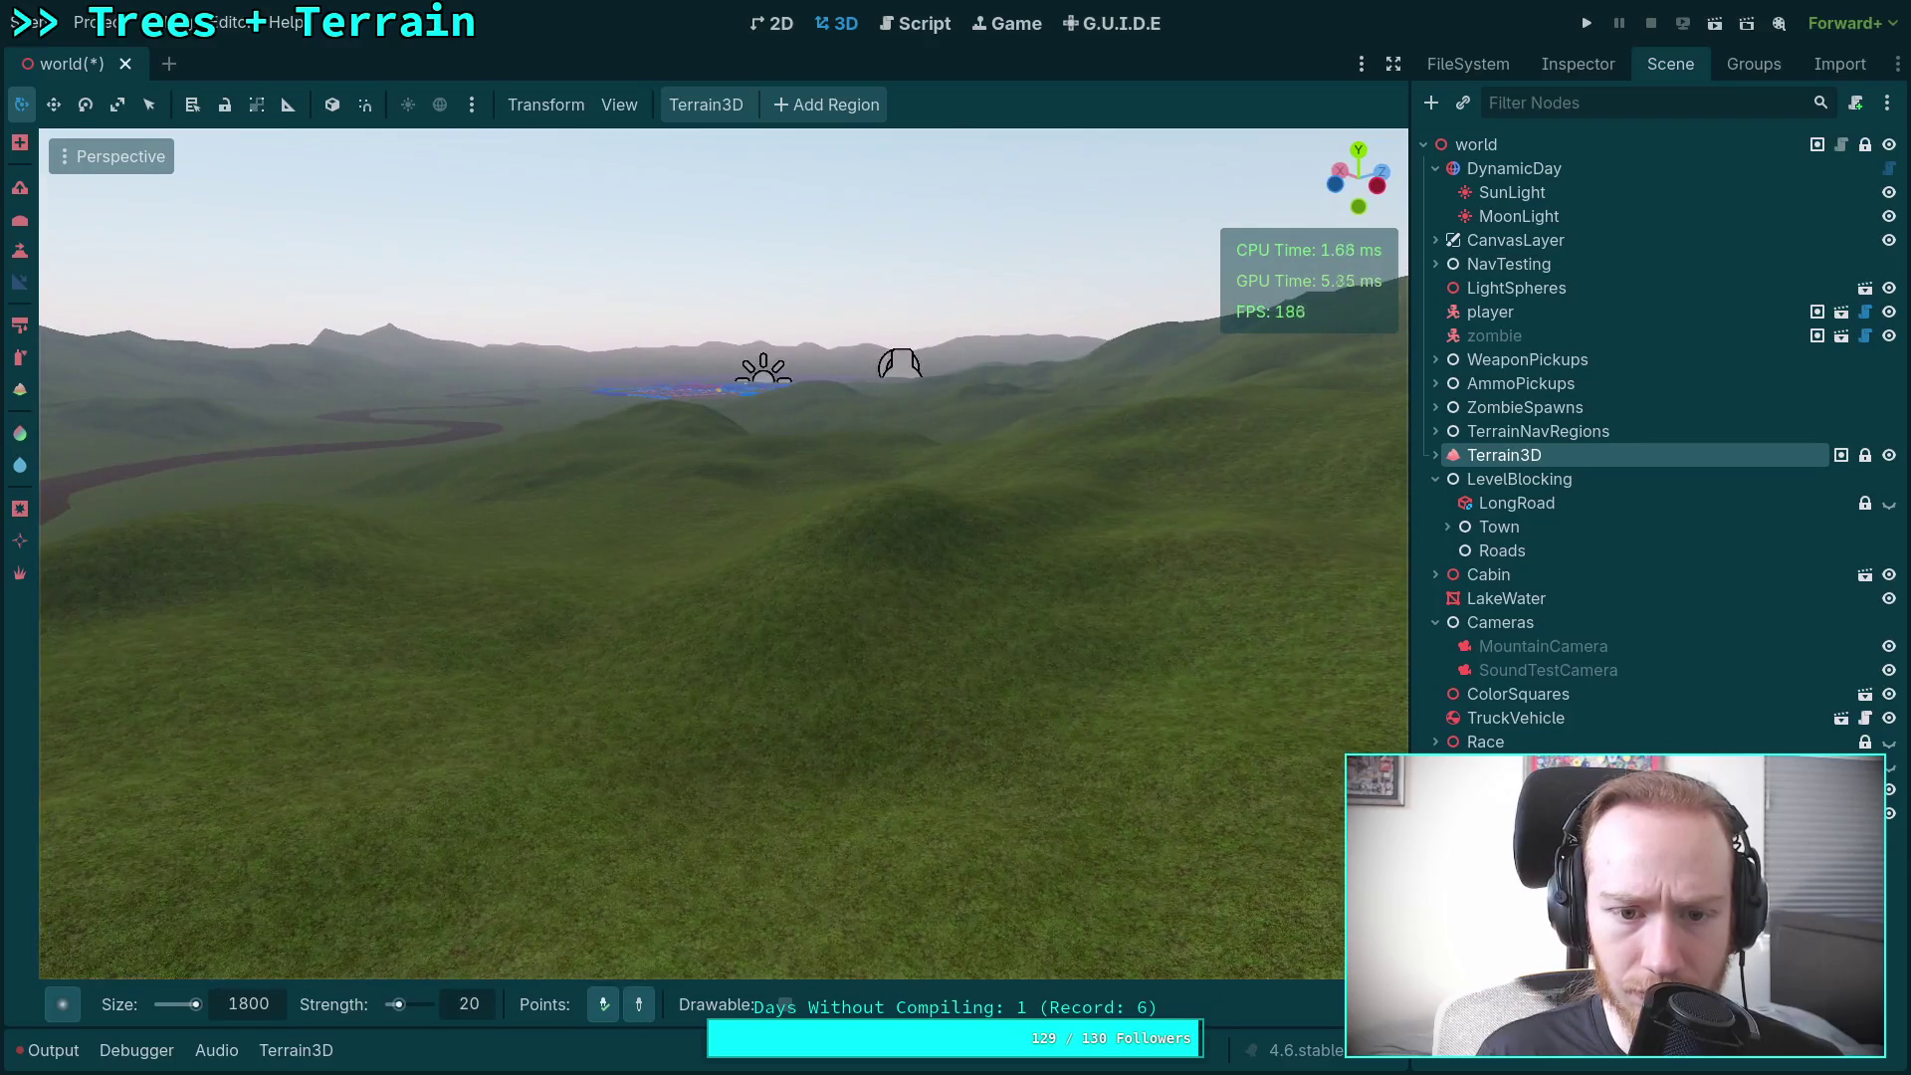
{"action": "key", "text": "w"}
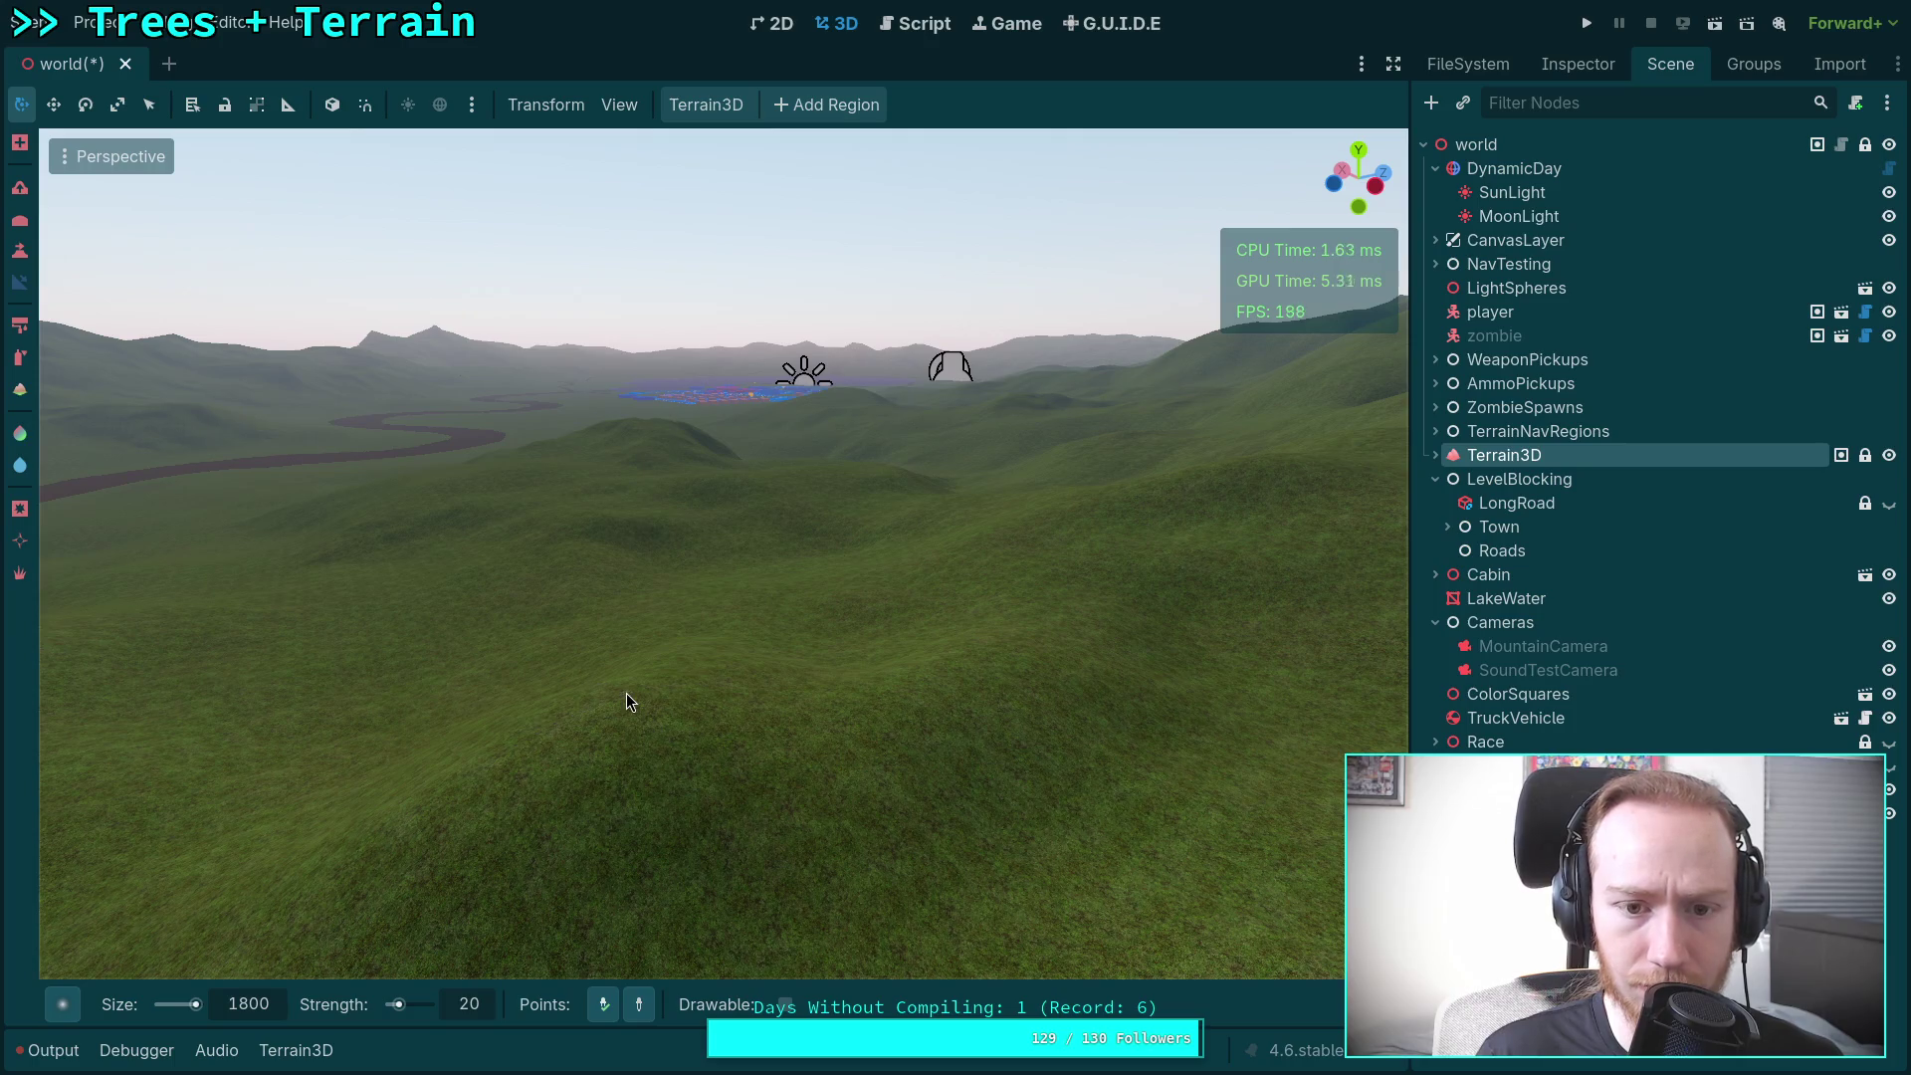
{"action": "right_click", "coordinate": [624, 693]}
{"action": "key", "text": "w"}
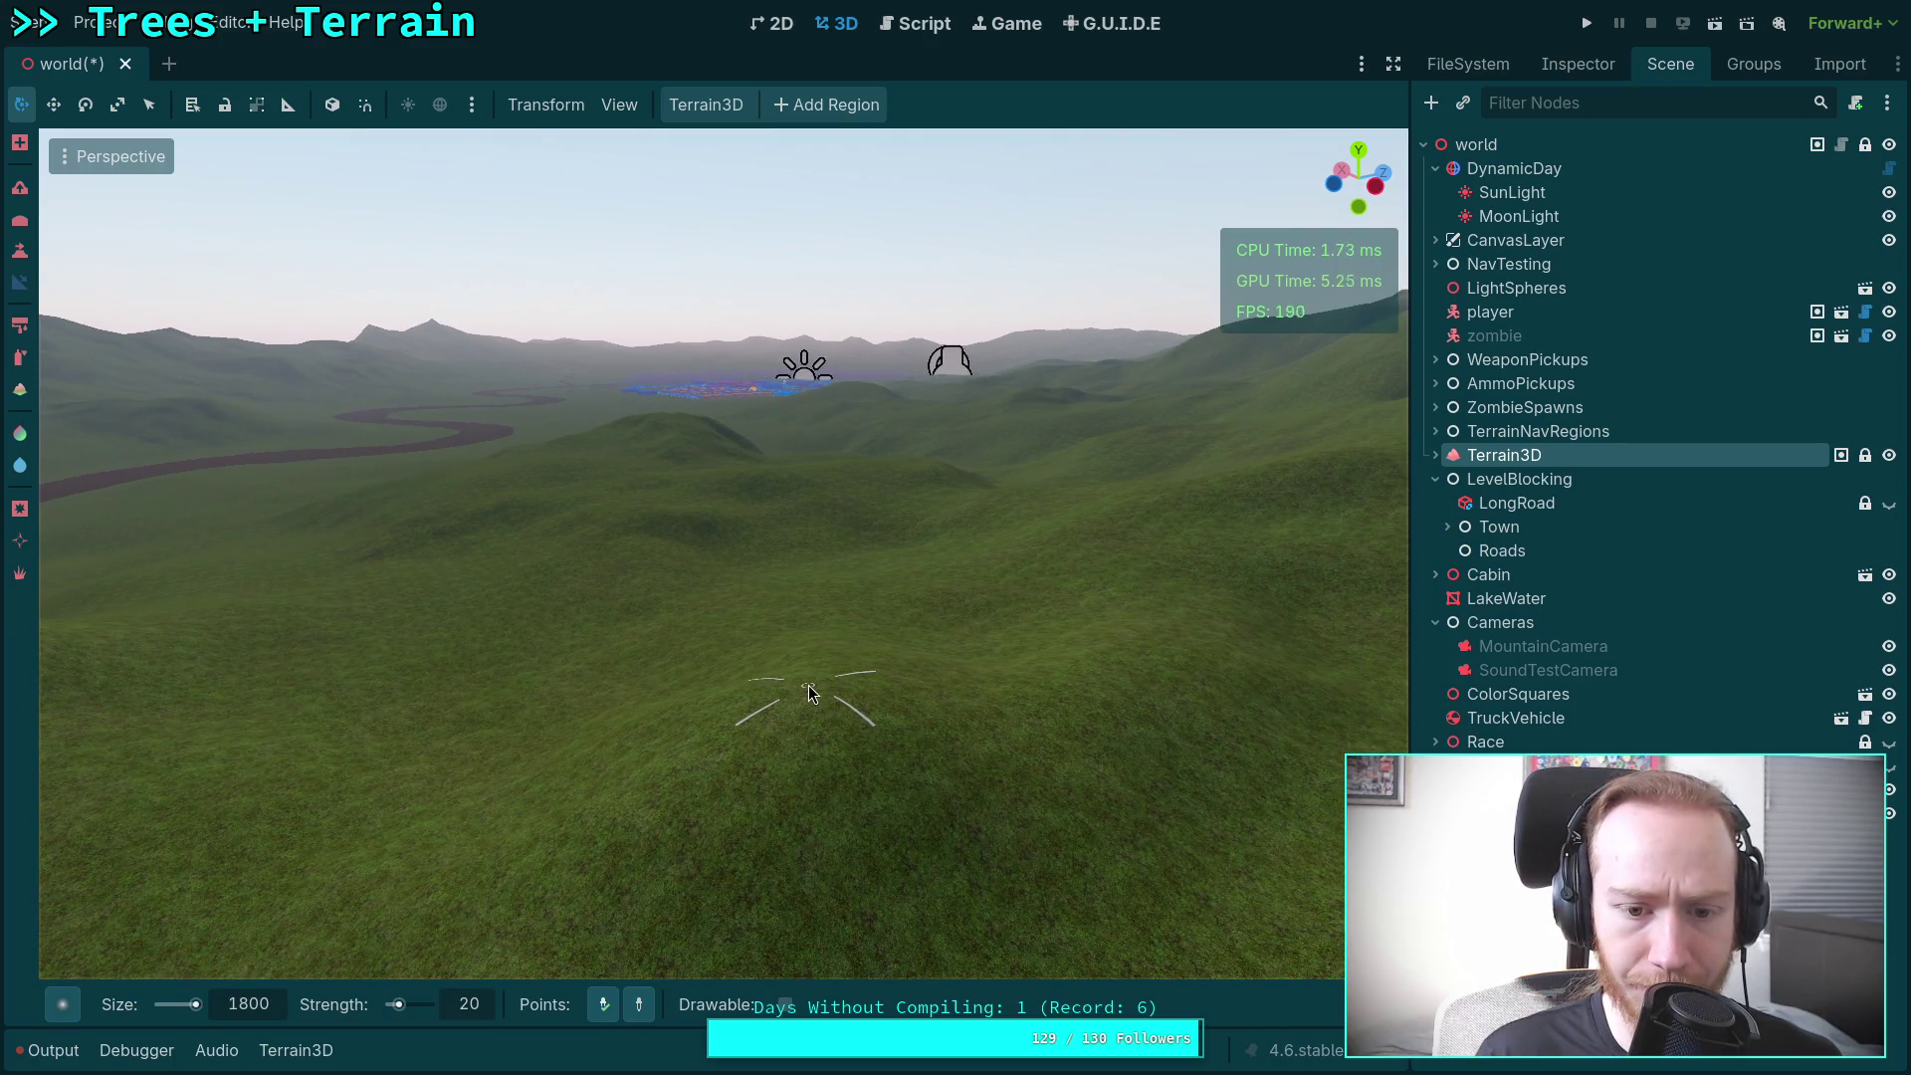
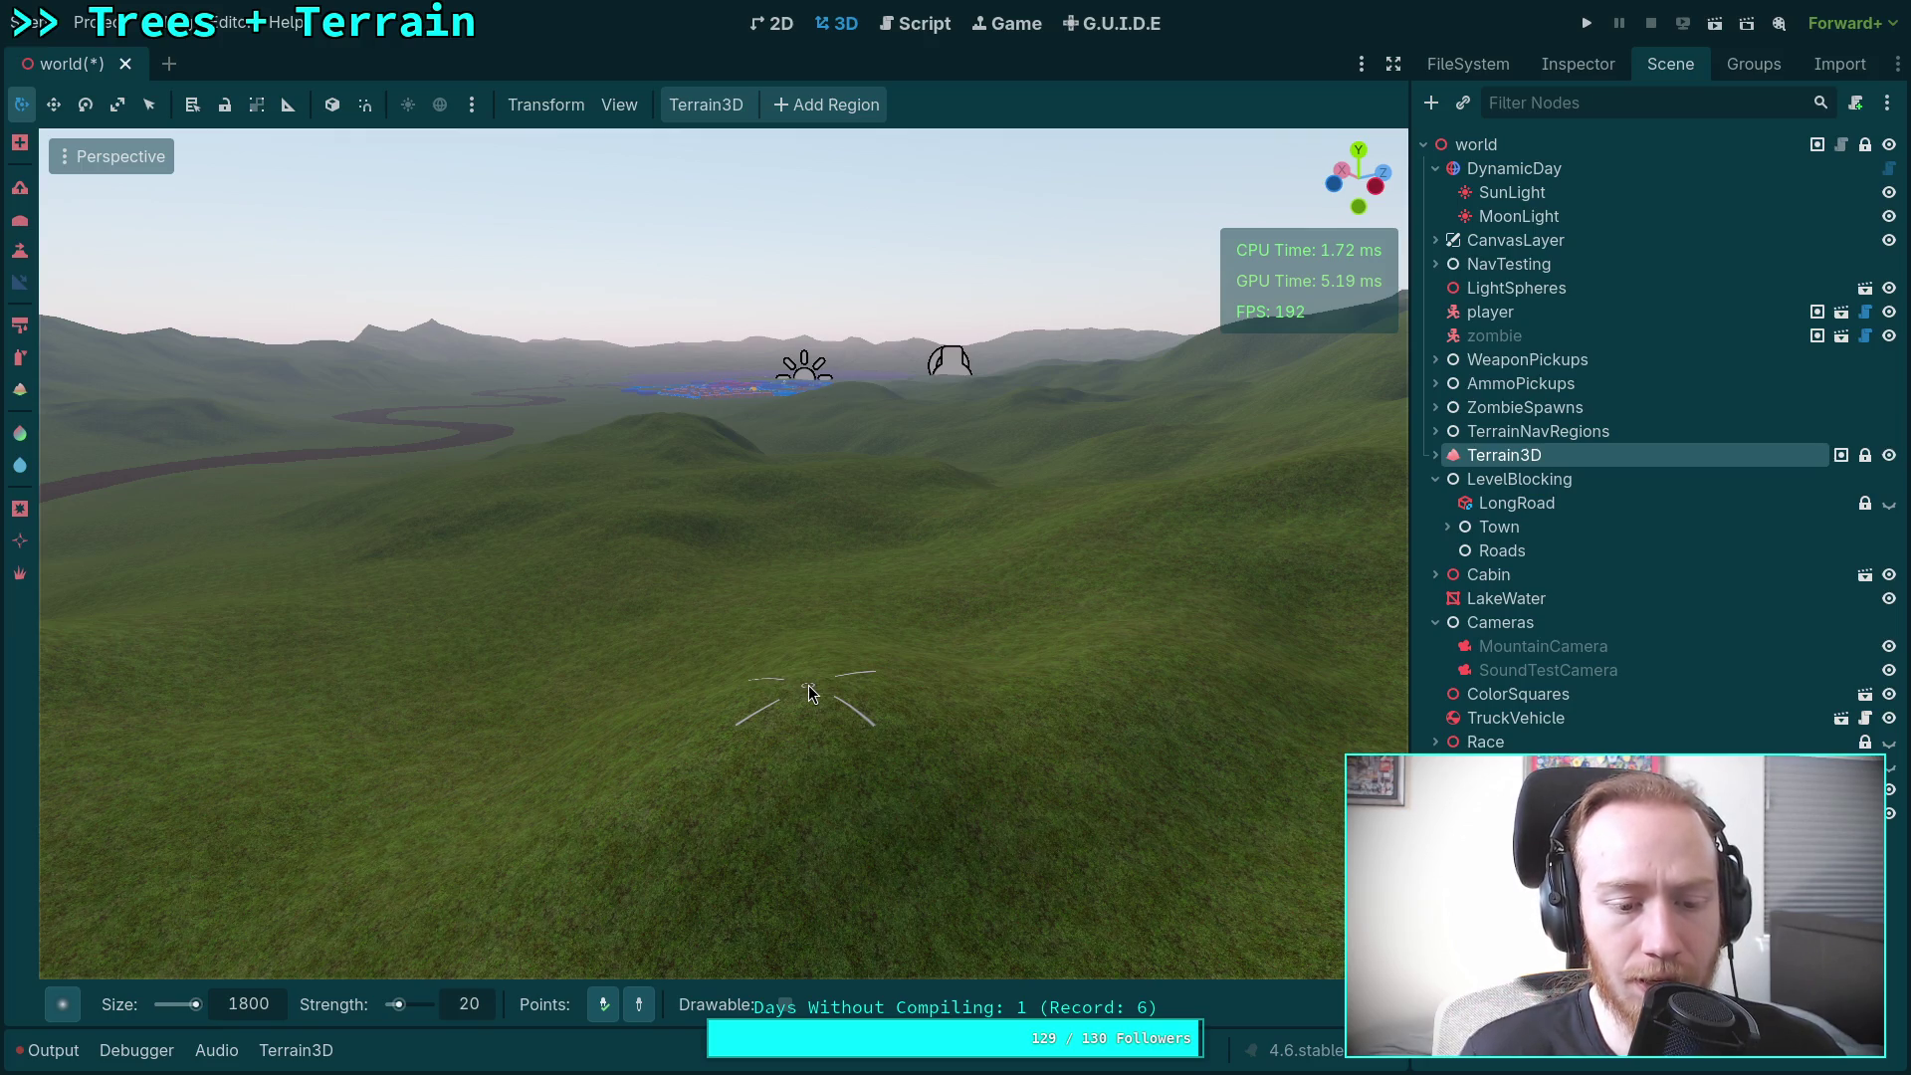
Step: Flatten the hills in front of the view, then fly toward the lake and the blue and red blocks
{"action": "left_click", "coordinate": [808, 685]}
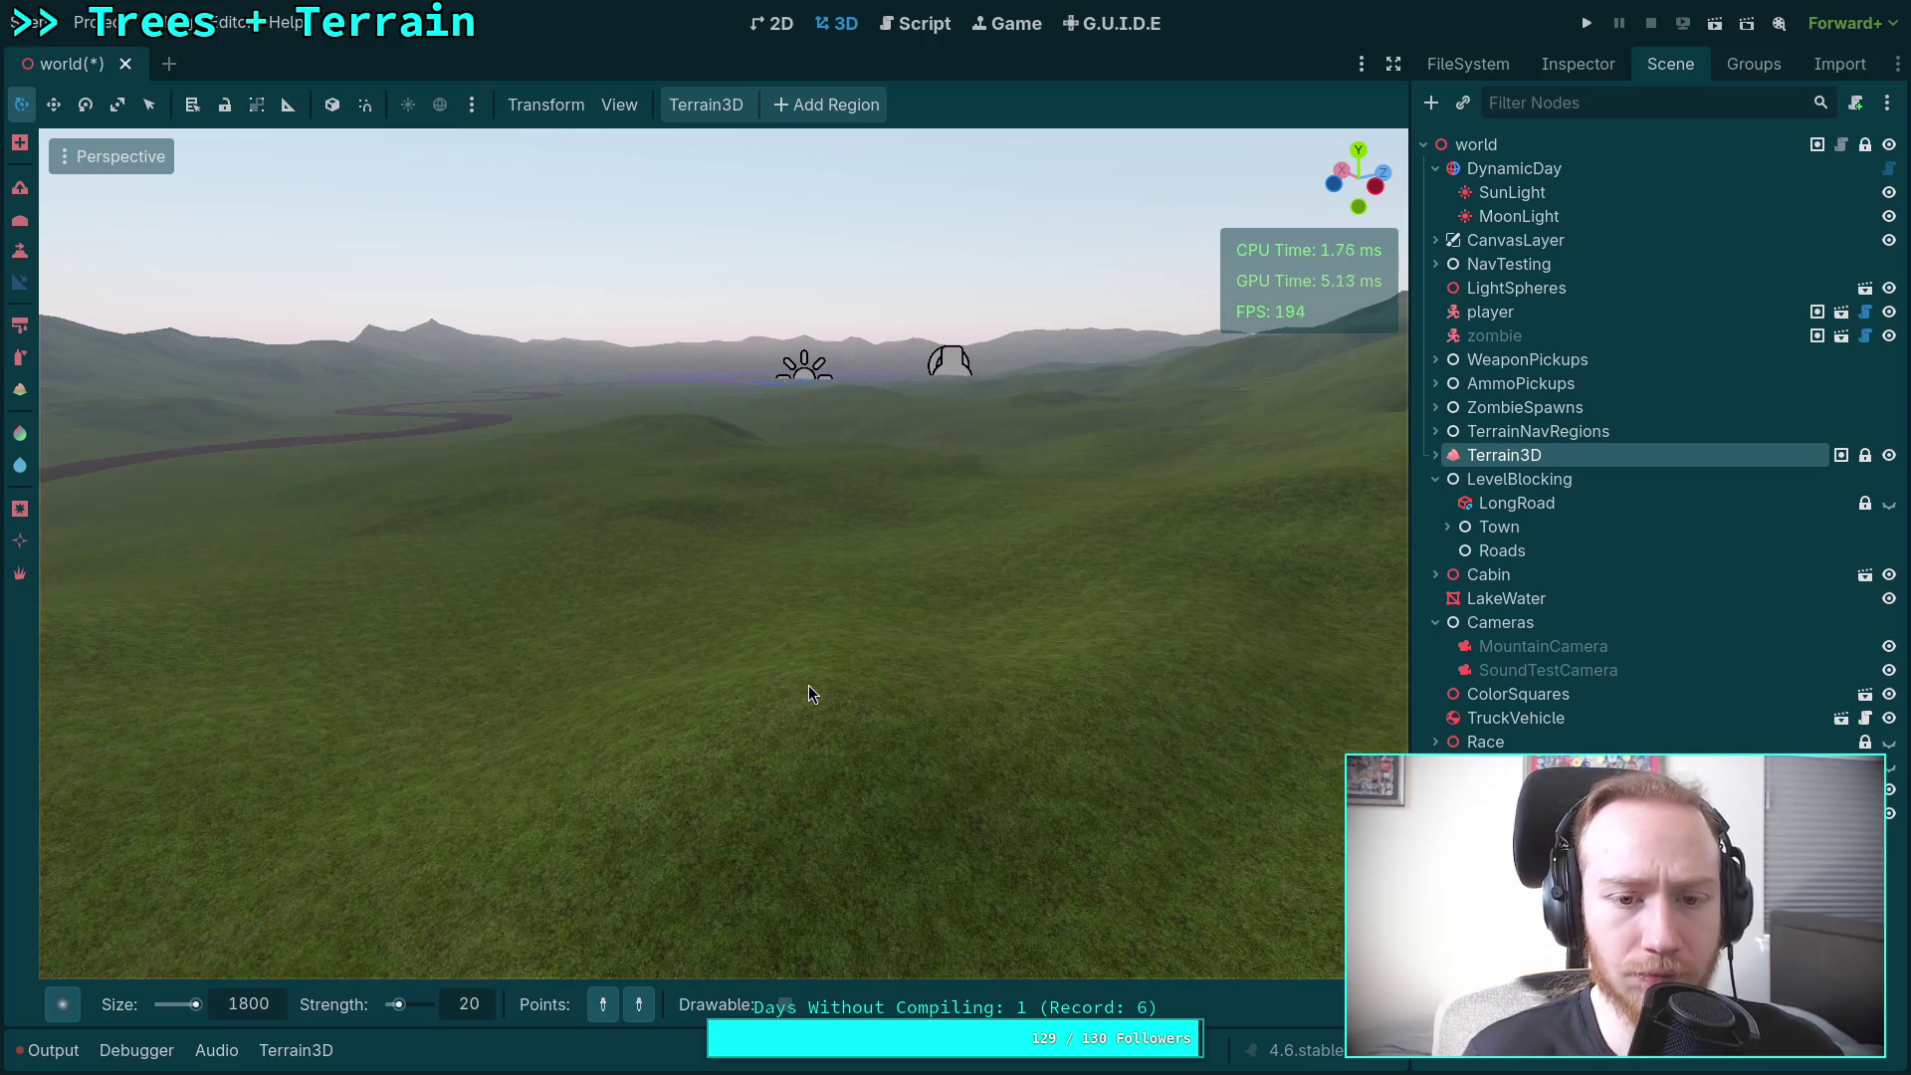
{"action": "mouse_move", "coordinate": [808, 685]}
{"action": "left_mouse_down"}
{"action": "mouse_move", "coordinate": [830, 606]}
{"action": "mouse_move", "coordinate": [830, 681]}
{"action": "mouse_move", "coordinate": [936, 682]}
{"action": "mouse_move", "coordinate": [696, 687]}
{"action": "mouse_move", "coordinate": [816, 686]}
{"action": "mouse_move", "coordinate": [776, 768]}
{"action": "left_mouse_up"}
{"action": "key", "text": "w"}
{"action": "left_click", "coordinate": [19, 283]}
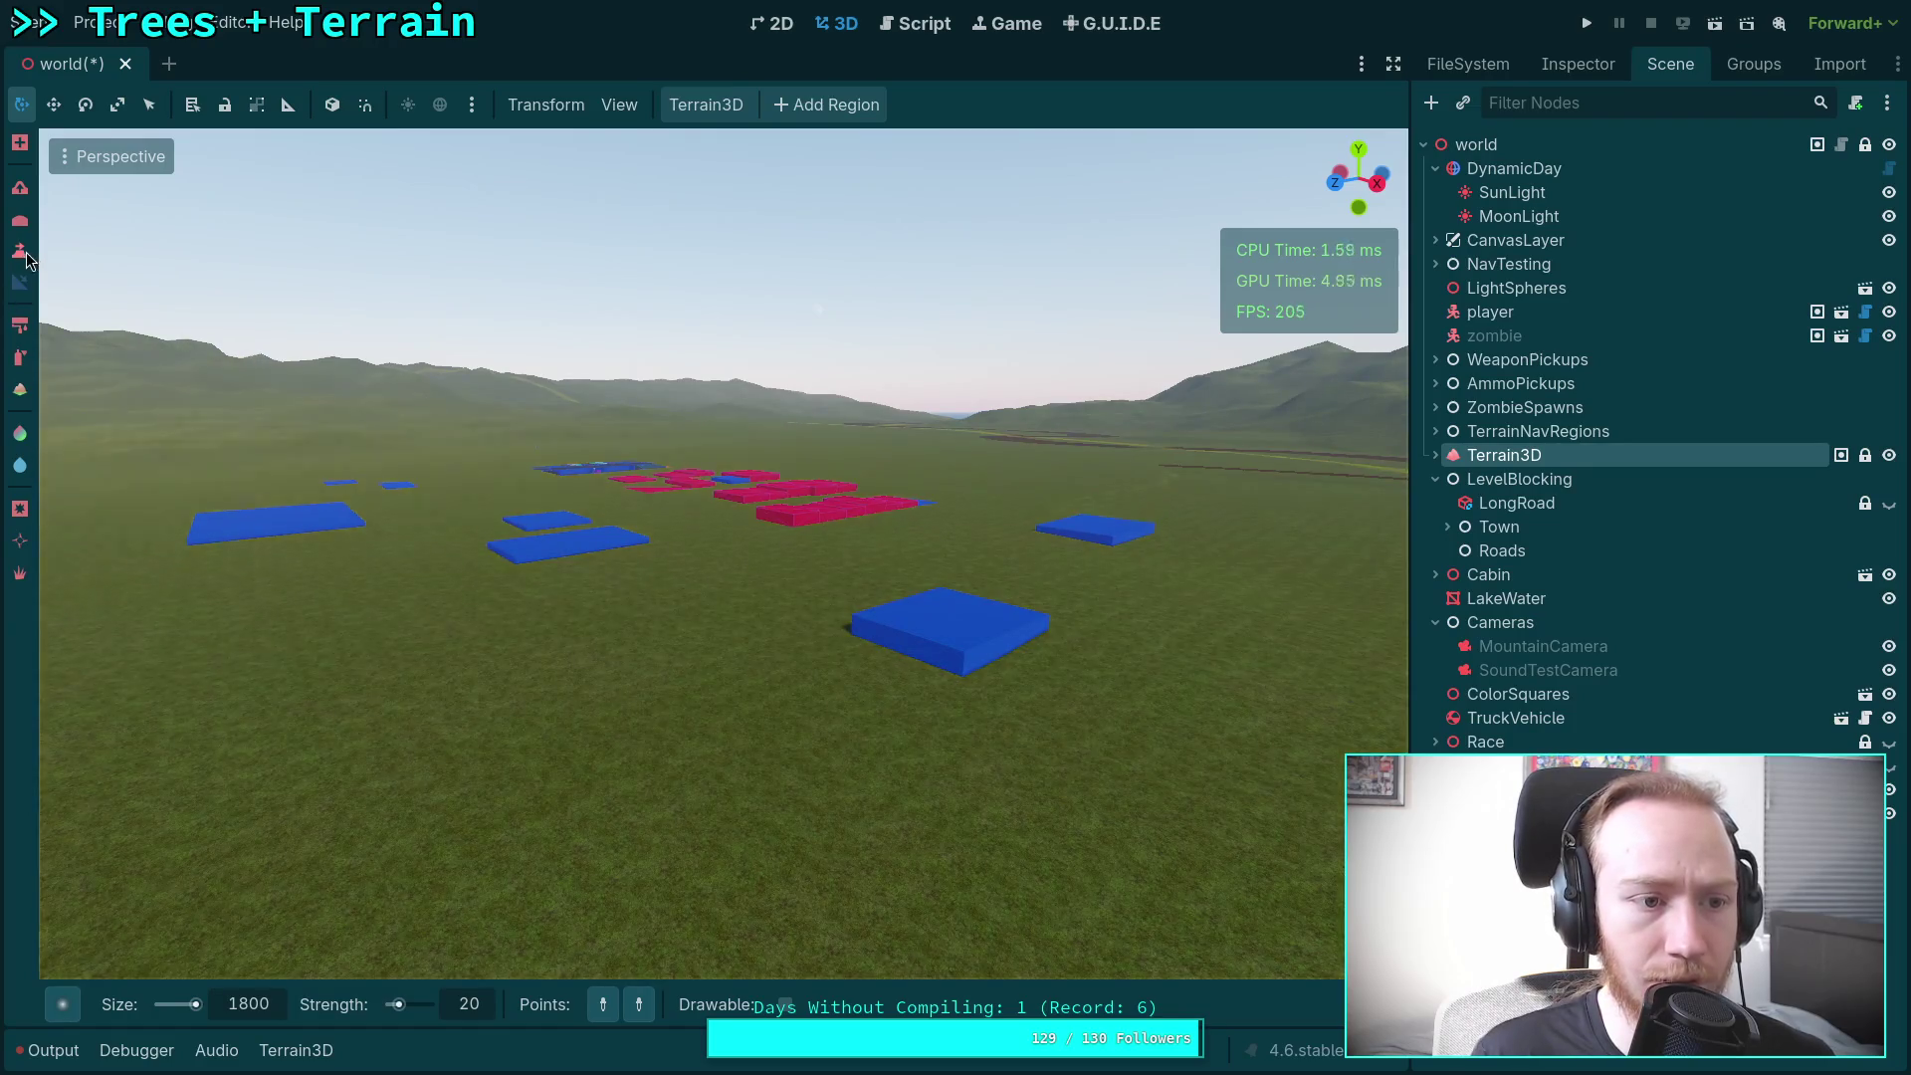
Step: Sample the Height tool's target height from the ground near the blocks, then show the Output log
{"action": "left_click", "coordinate": [729, 1001]}
{"action": "left_click", "coordinate": [767, 664]}
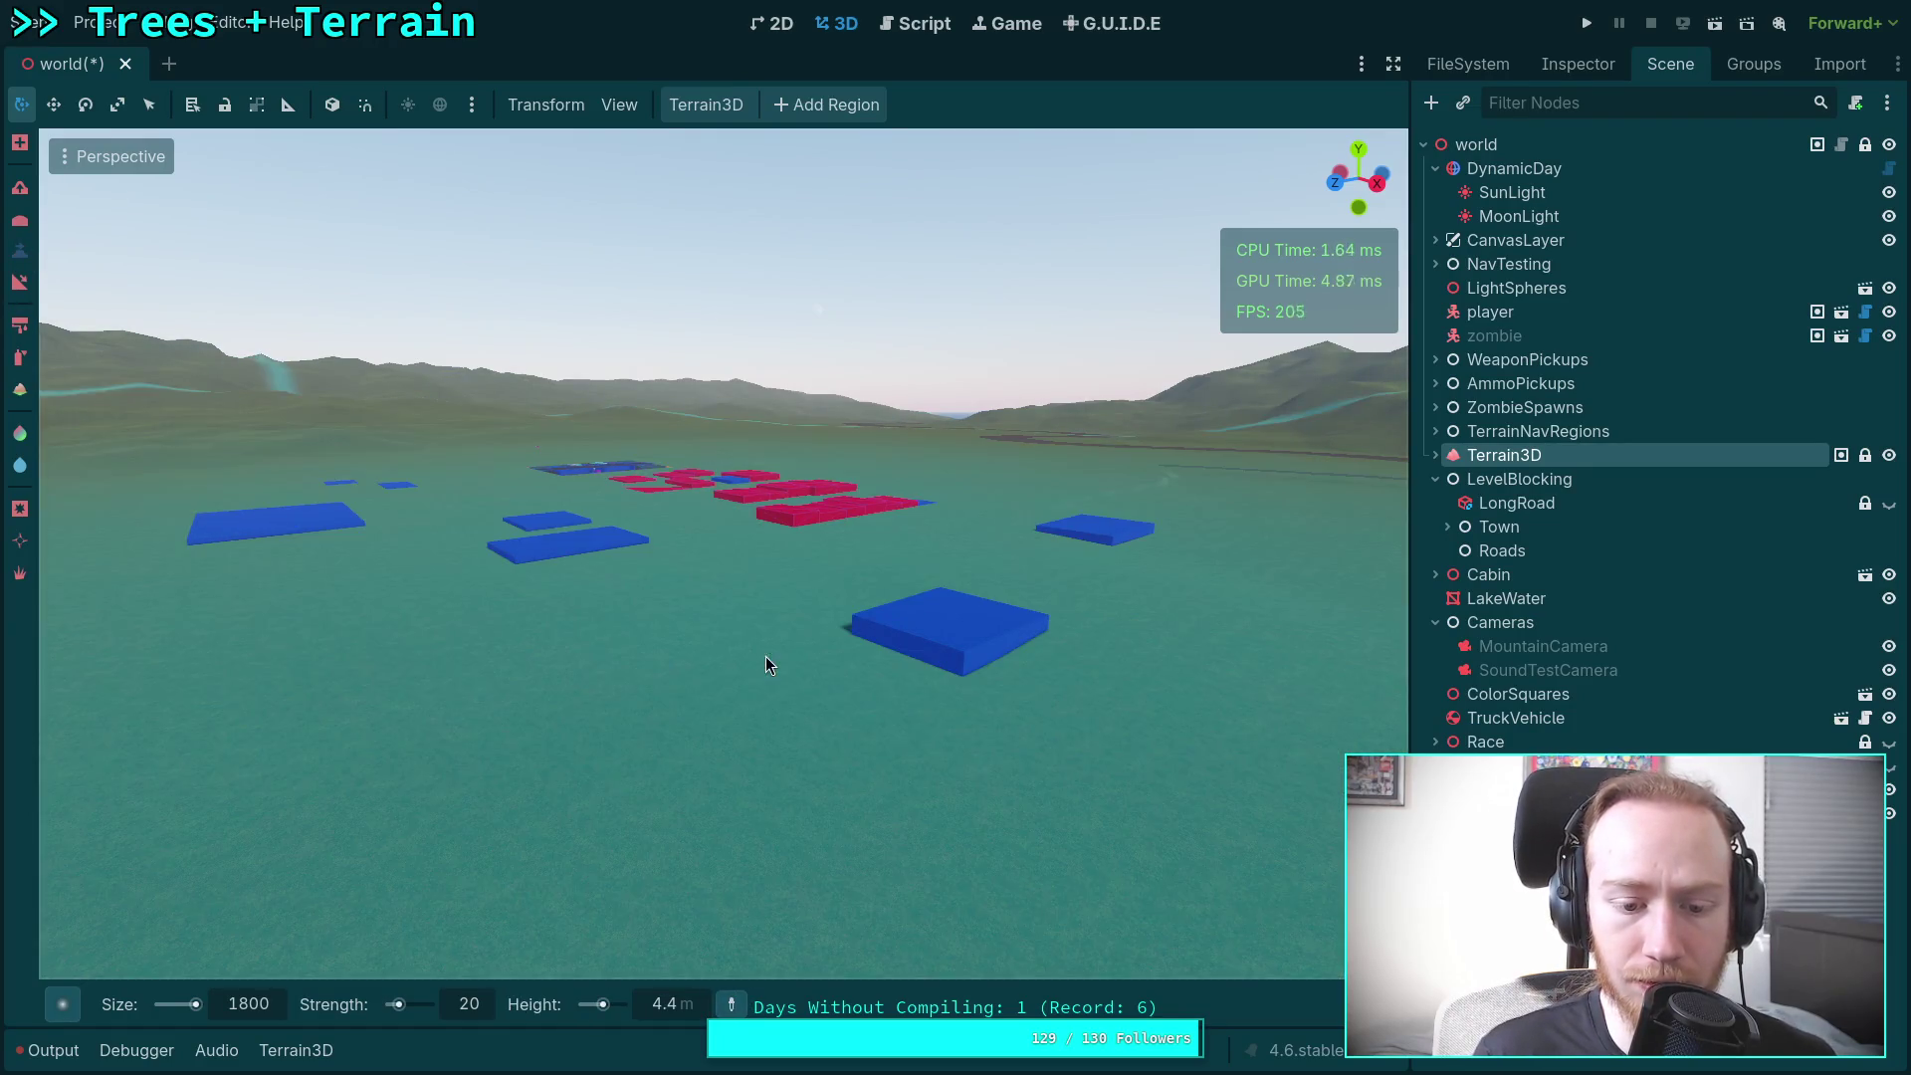
{"action": "mouse_move", "coordinate": [864, 749]}
{"action": "left_mouse_down"}
{"action": "mouse_move", "coordinate": [895, 696]}
{"action": "mouse_move", "coordinate": [786, 699]}
{"action": "left_mouse_up"}
{"action": "left_click_drag", "start_coordinate": [759, 535], "coordinate": [758, 535]}
{"action": "left_click_drag", "start_coordinate": [764, 920], "coordinate": [765, 920]}
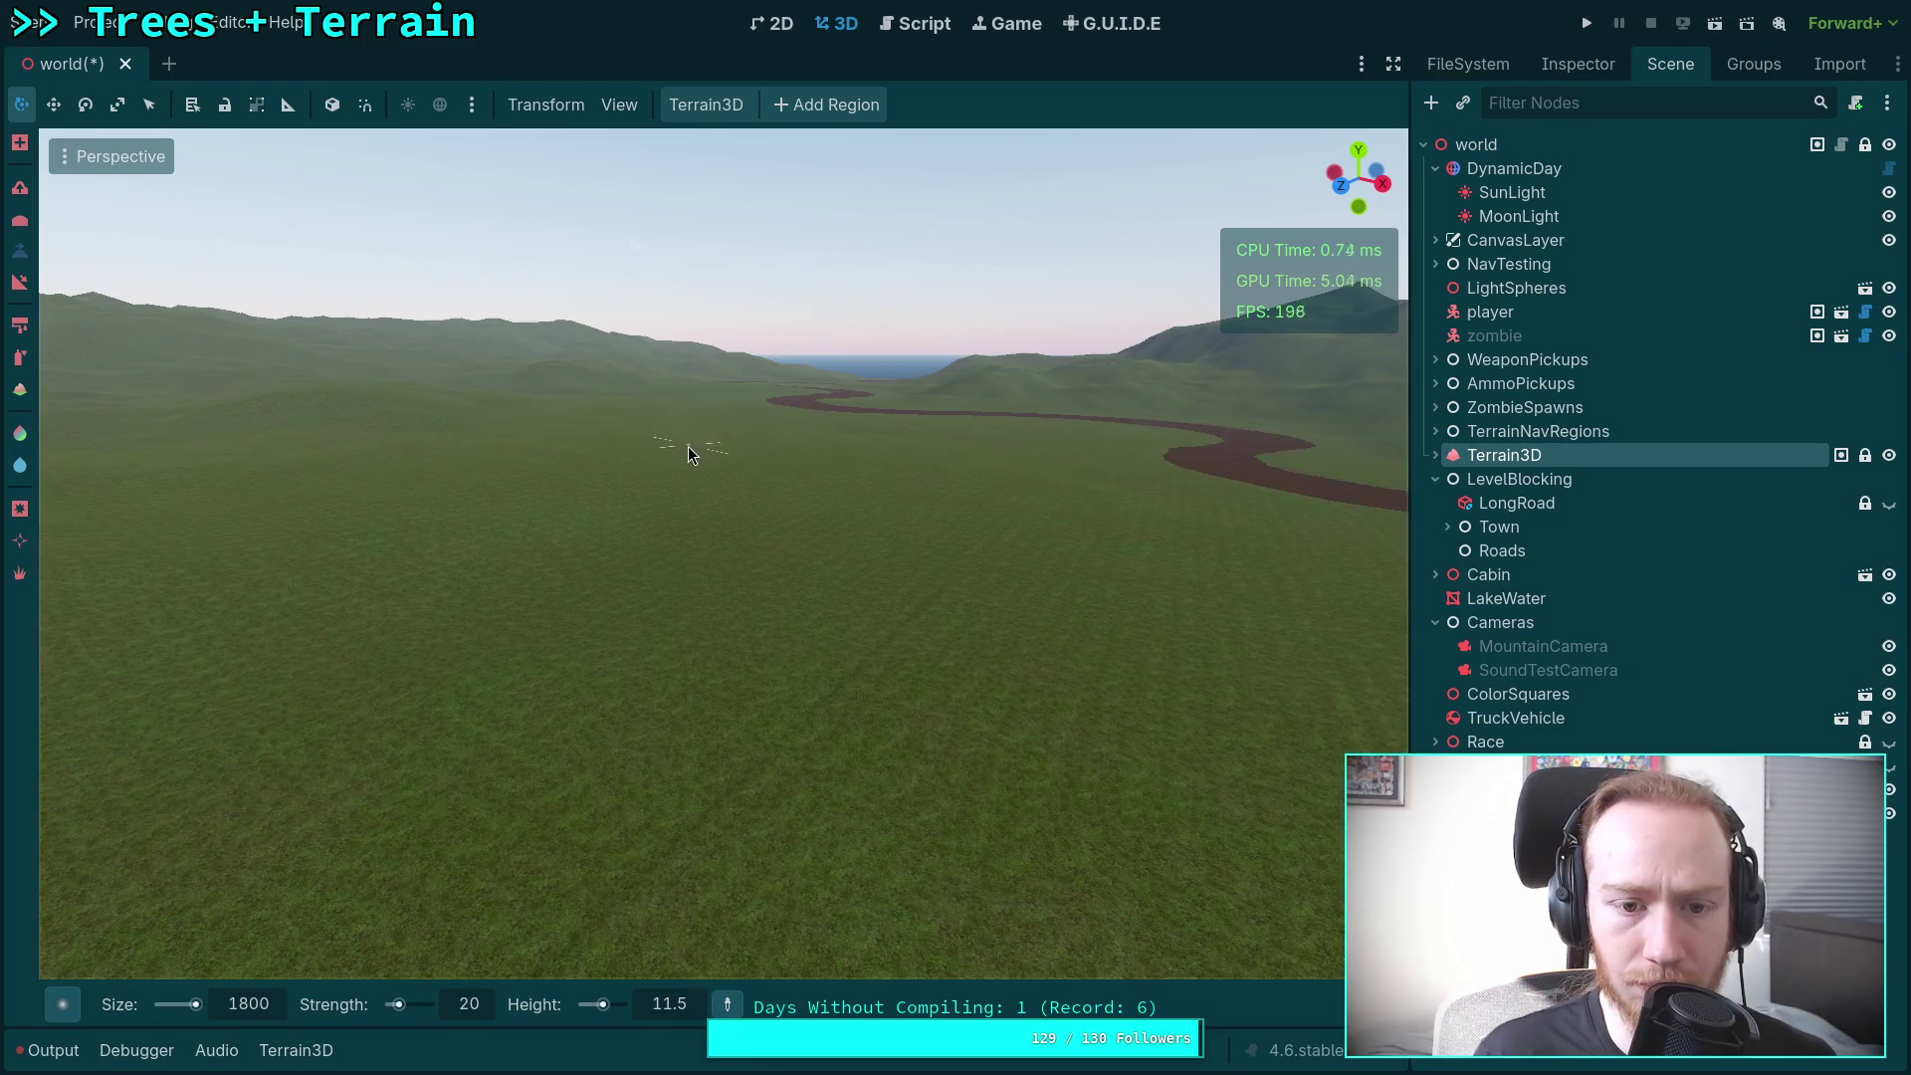
{"action": "left_click_drag", "start_coordinate": [689, 446], "coordinate": [773, 629]}
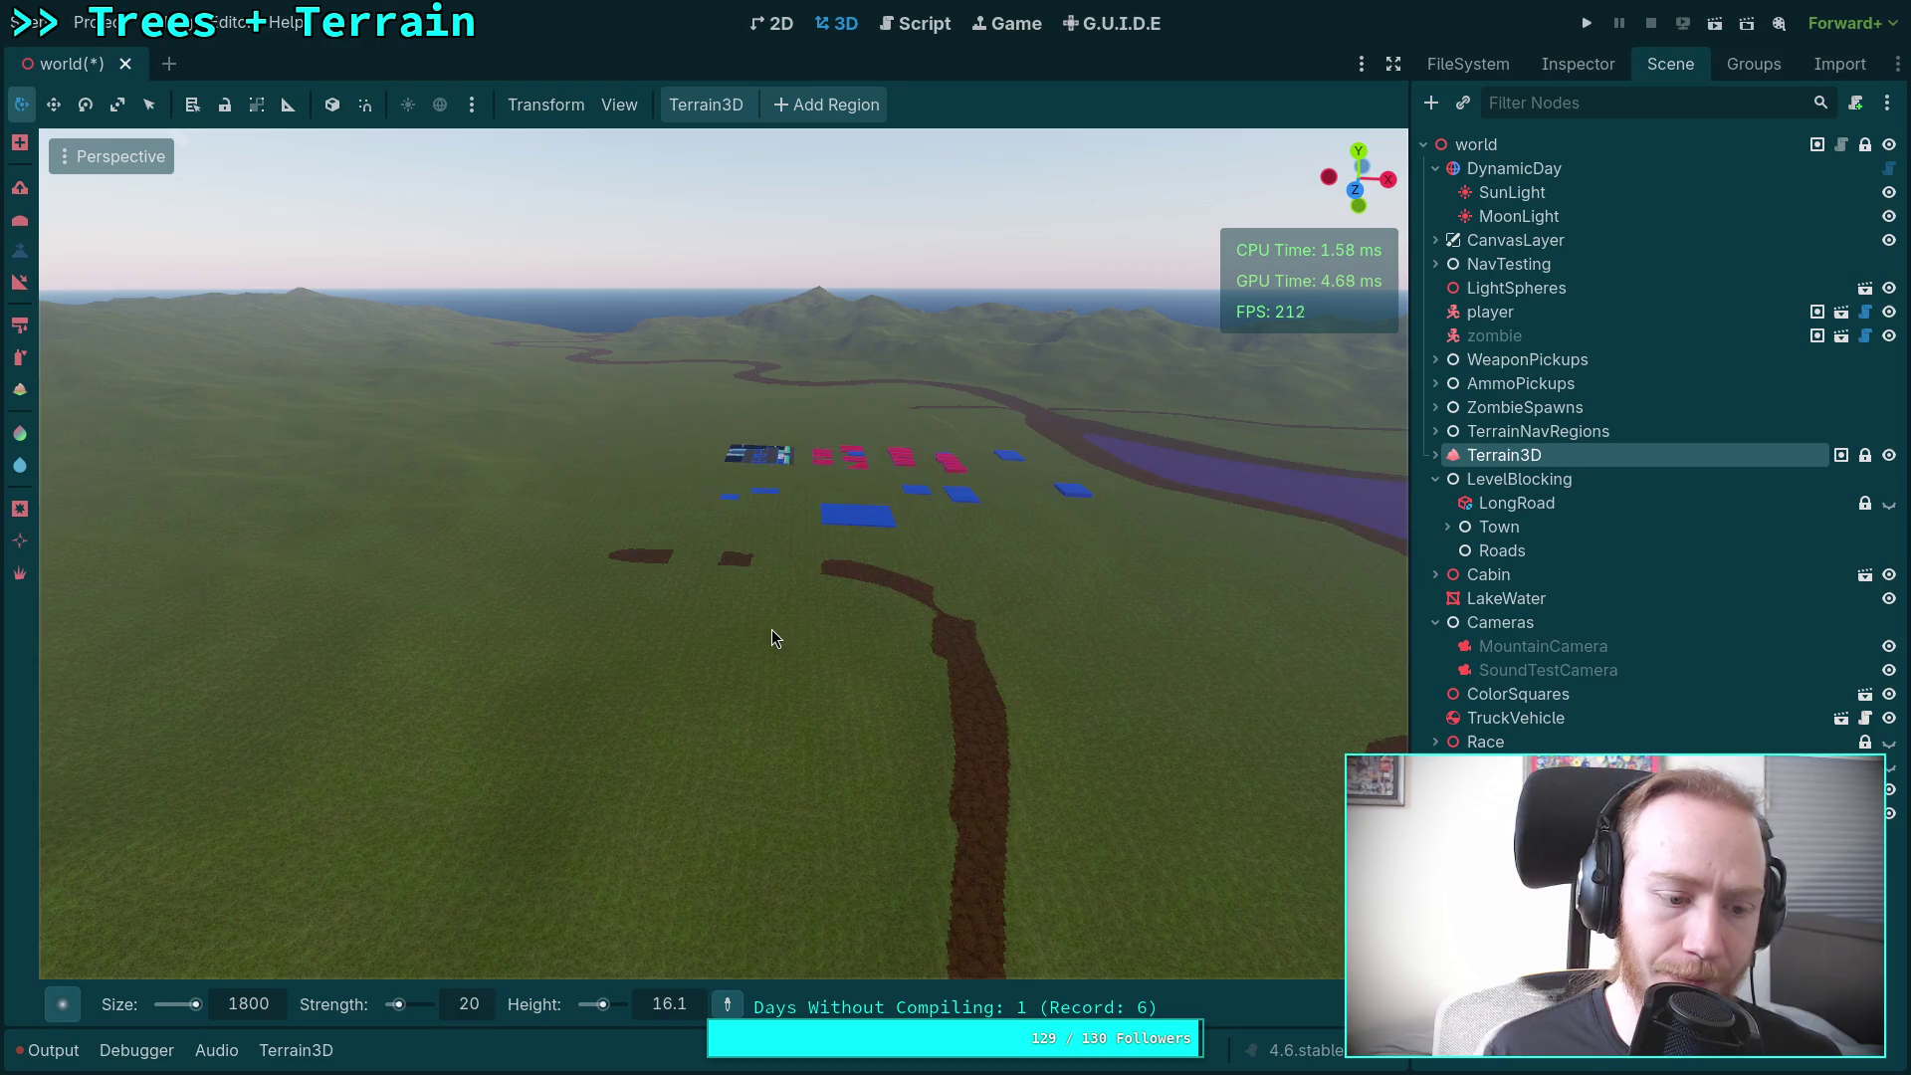
{"action": "left_click", "coordinate": [47, 1050]}
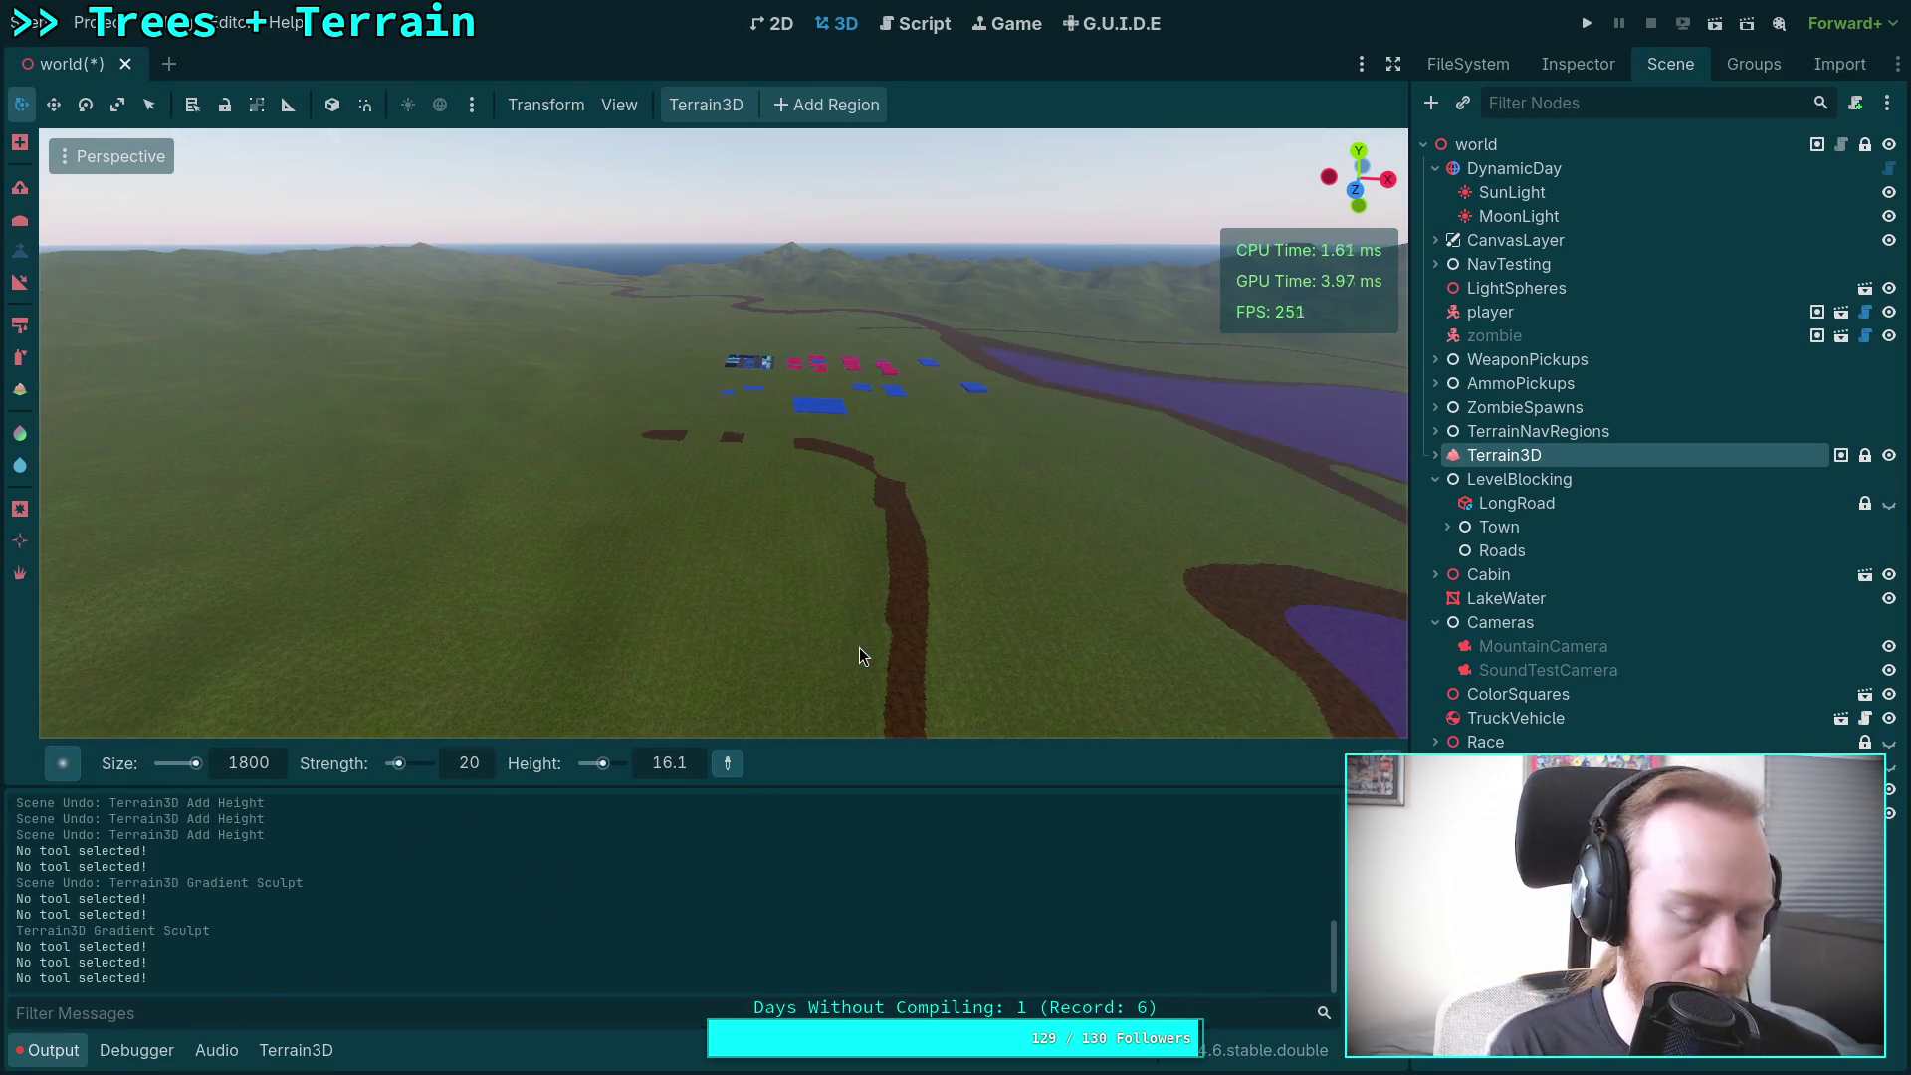
Step: Toggle the gradient sculpt off and on repeatedly to compare the terrain
{"action": "key", "text": "ctrl+z"}
{"action": "key", "text": "ctrl"}
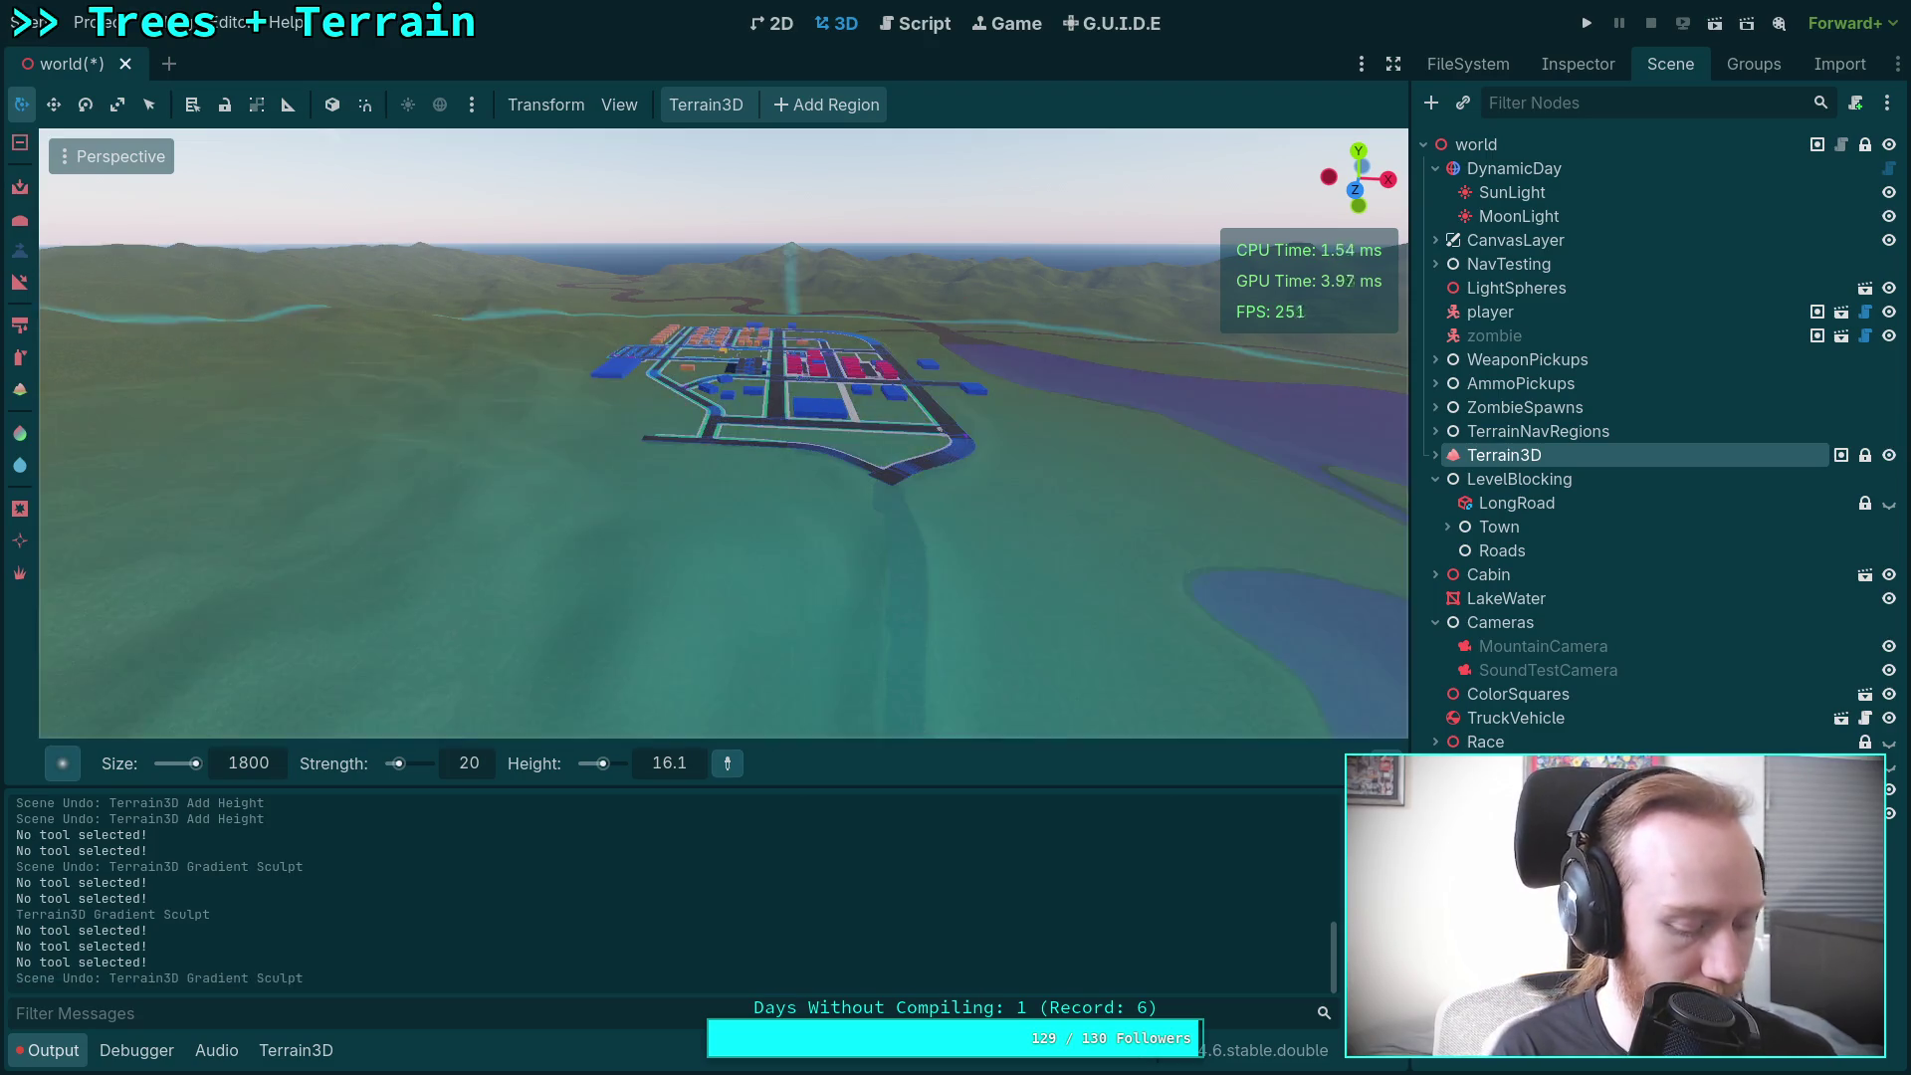
{"action": "key", "text": "ctrl+shift+z"}
{"action": "key", "text": "ctrl+z"}
{"action": "key", "text": "ctrl+shift+z"}
{"action": "key", "text": "ctrl+z"}
{"action": "key", "text": "ctrl+shift+z"}
{"action": "key", "text": "ctrl+z"}
{"action": "key", "text": "ctrl+shift+z"}
{"action": "key", "text": "ctrl+z"}
{"action": "mouse_move", "coordinate": [864, 654]}
{"action": "left_mouse_down"}
{"action": "mouse_move", "coordinate": [780, 497]}
{"action": "mouse_move", "coordinate": [952, 534]}
{"action": "left_mouse_up"}
Step: Undo and redo the average sculpt, then keep toggling the gradient sculpt over the town
{"action": "key", "text": "ctrl+z"}
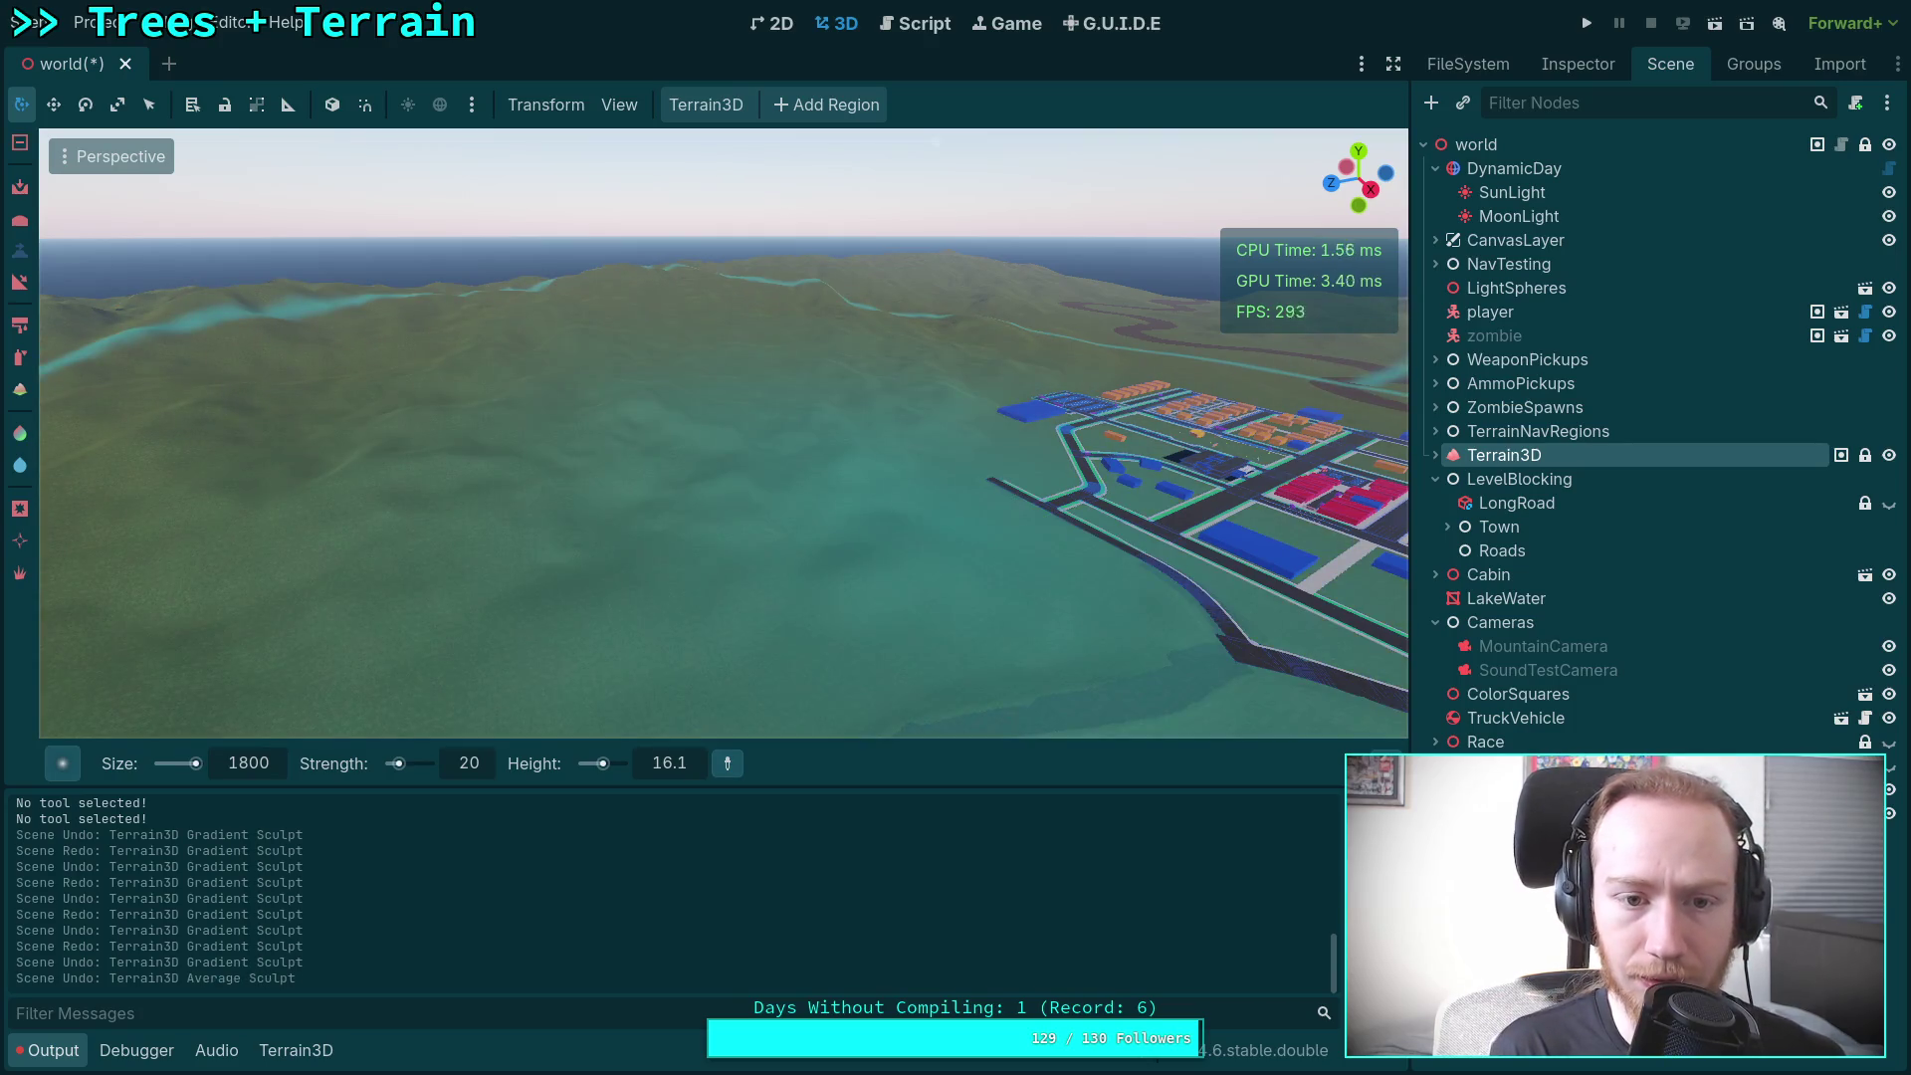
{"action": "key", "text": "ctrl+shift+z"}
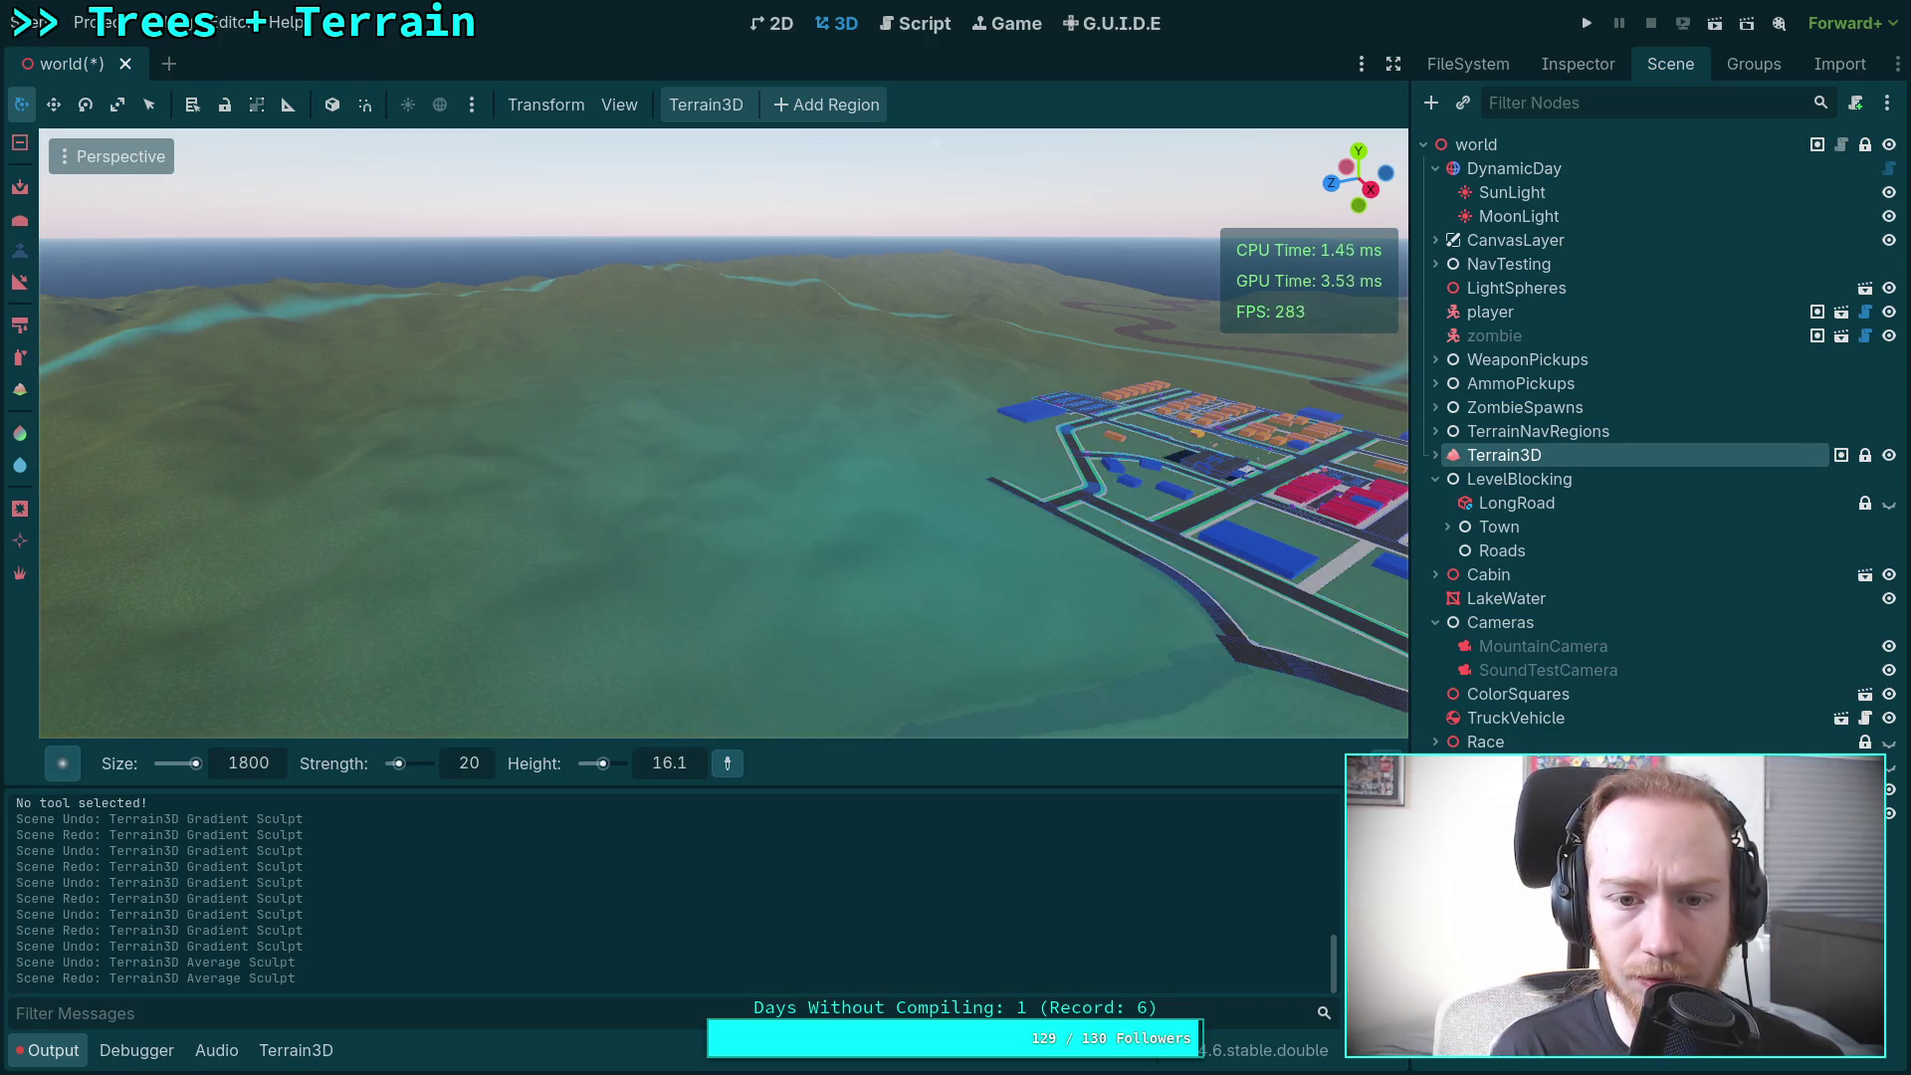
{"action": "key", "text": "ctrl+shift+z"}
{"action": "key", "text": "ctrl+z"}
{"action": "key", "text": "ctrl+shift+z"}
{"action": "key", "text": "ctrl+z"}
{"action": "key", "text": "ctrl+shift+z"}
{"action": "key", "text": "ctrl+z"}
{"action": "key", "text": "ctrl+shift+z"}
{"action": "key", "text": "ctrl+z"}
{"action": "key", "text": "ctrl+shift+z"}
{"action": "key", "text": "ctrl+z"}
{"action": "key", "text": "ctrl+shift+z"}
{"action": "key", "text": "ctrl+z"}
{"action": "key", "text": "ctrl+shift+z"}
{"action": "key", "text": "ctrl+z"}
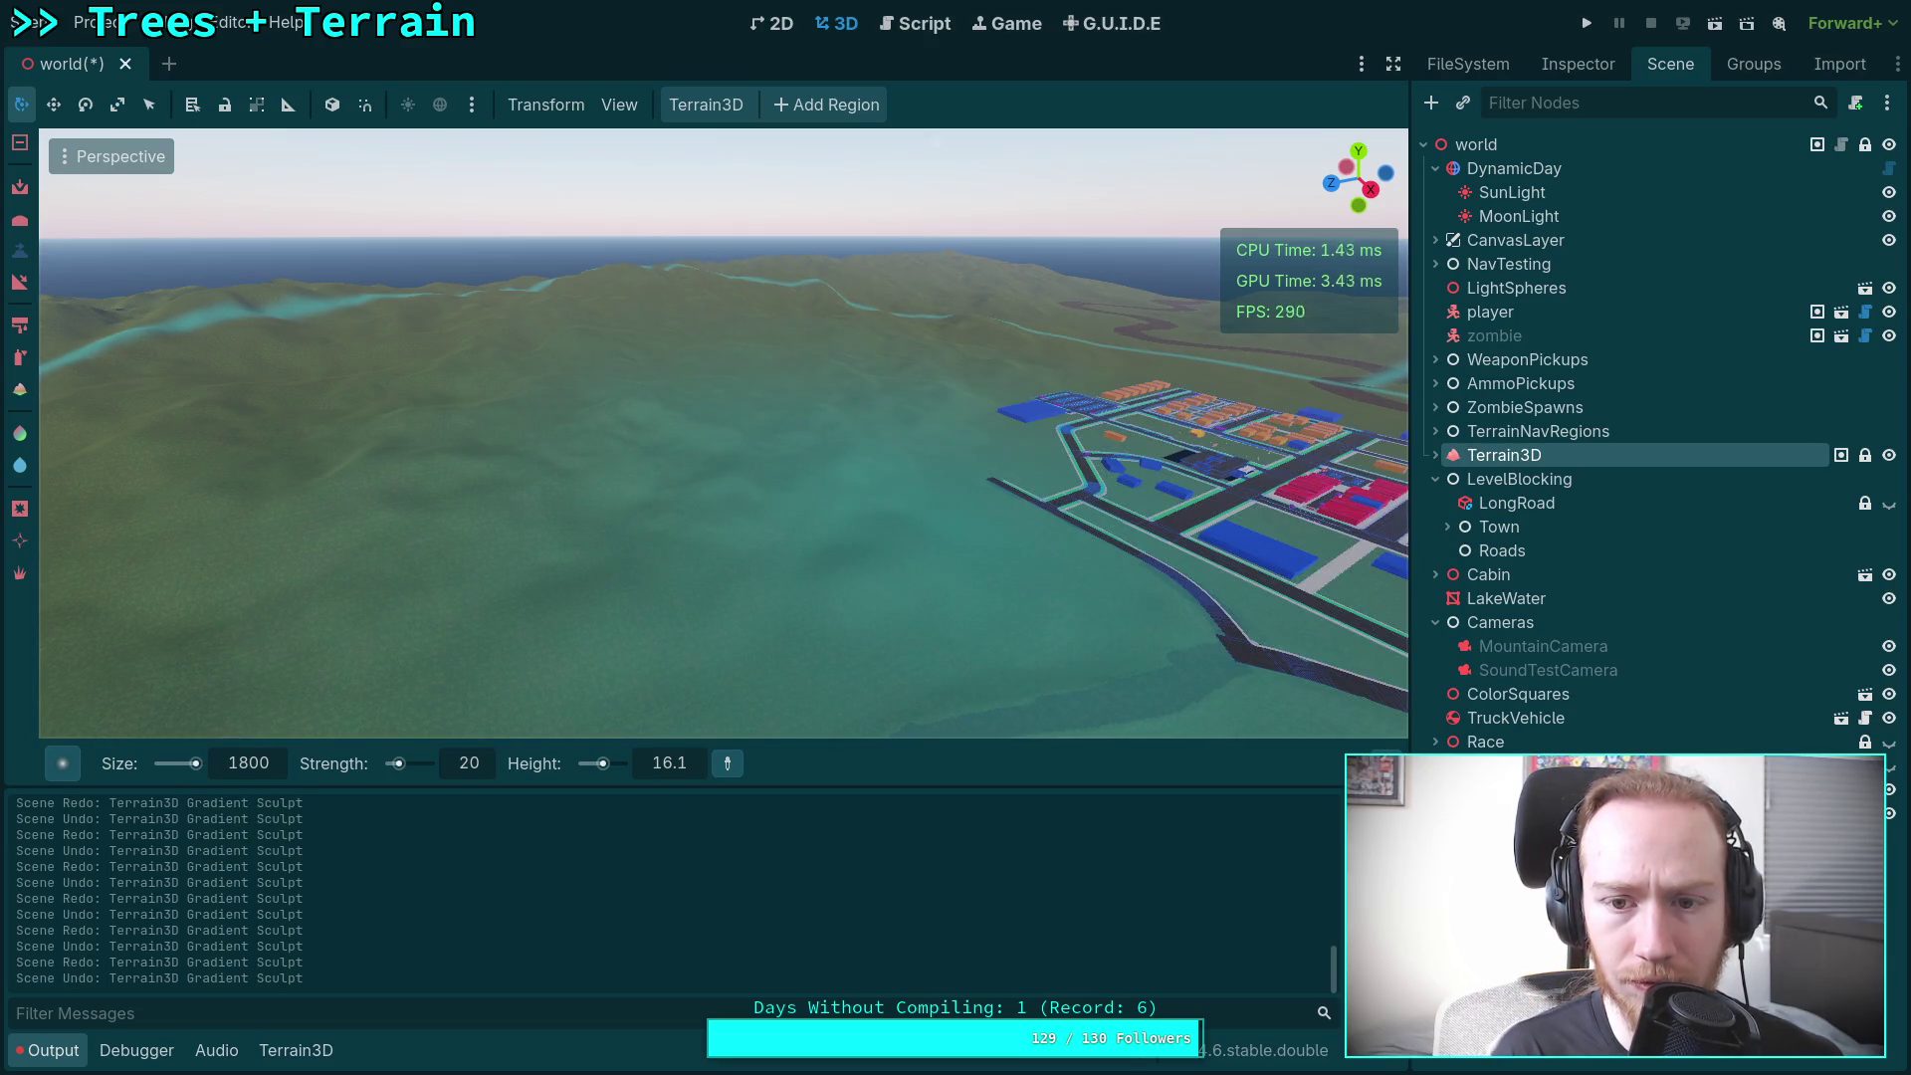
{"action": "left_click_drag", "start_coordinate": [966, 580], "coordinate": [963, 575]}
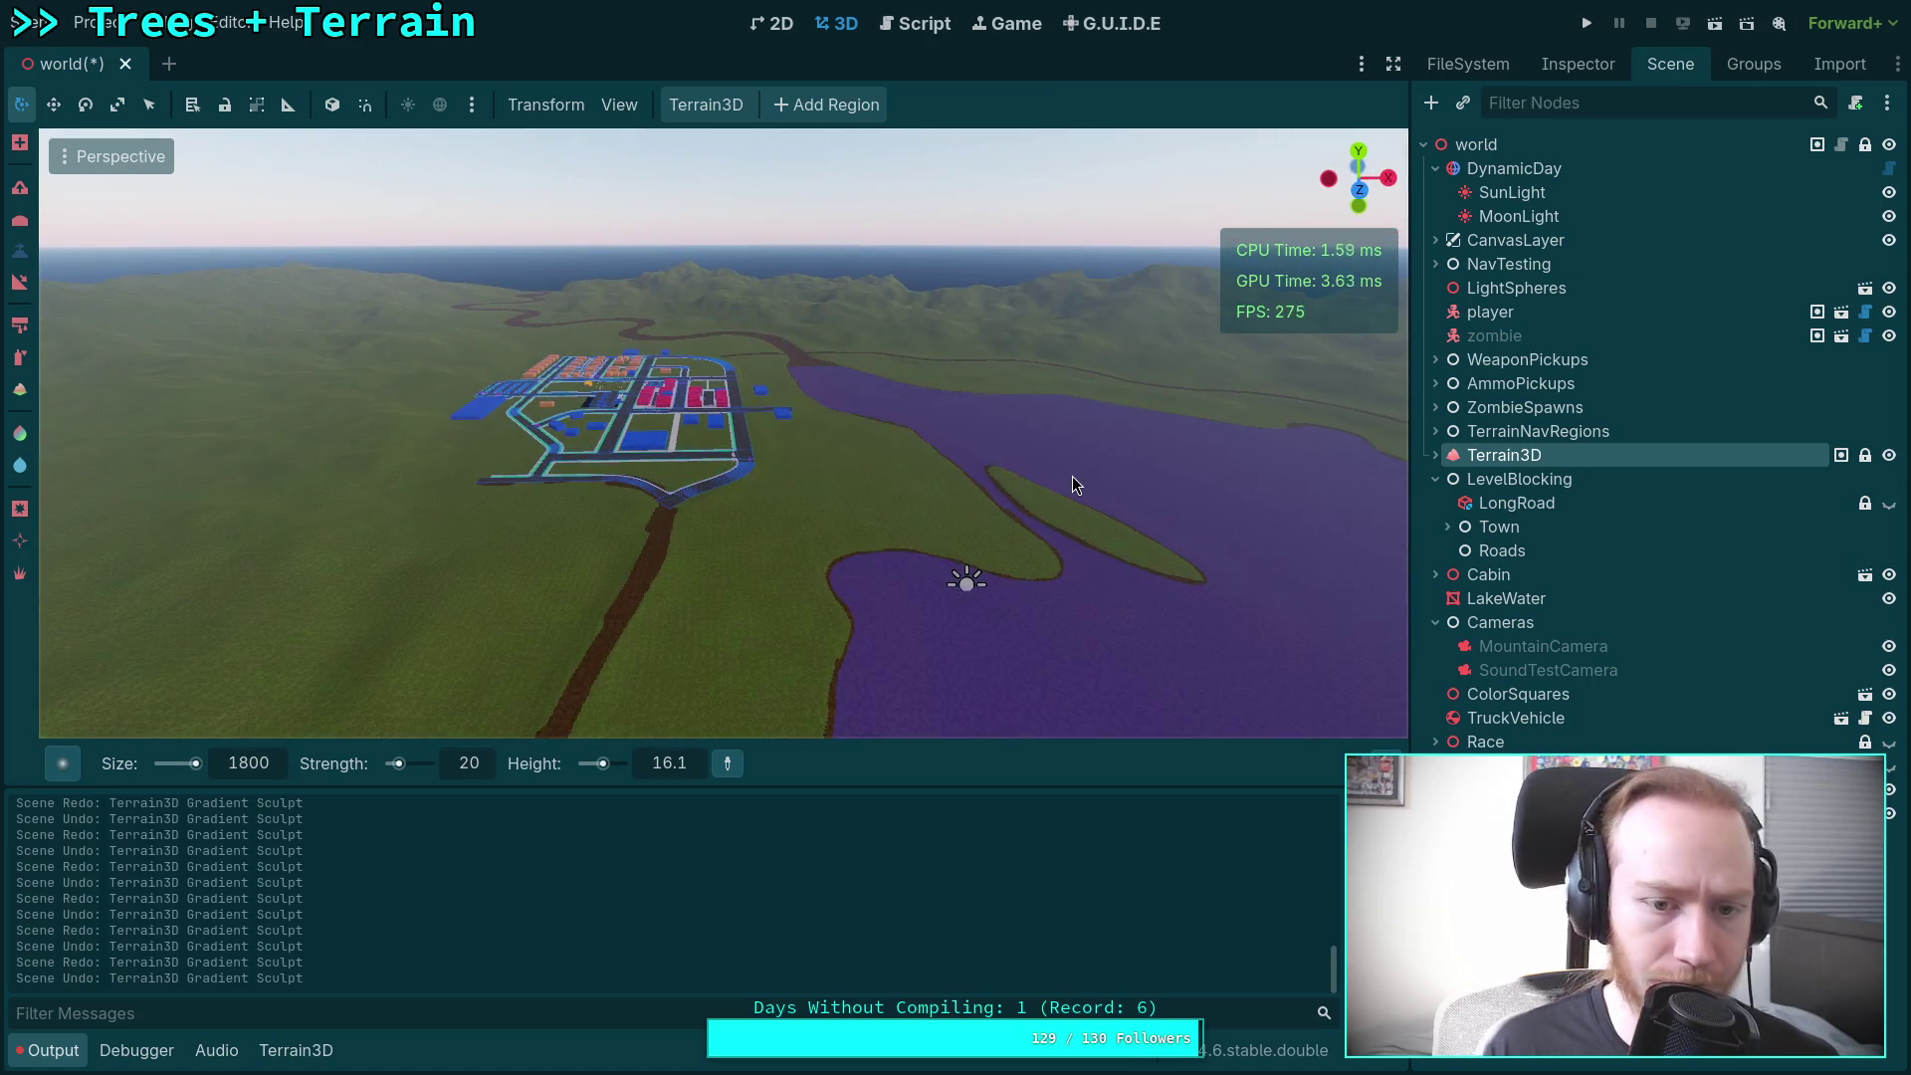
Step: Compare the town and lake with and without the gradient sculpt, ending with it redone
{"action": "key", "text": "ctrl+shift+z"}
{"action": "key", "text": "ctrl+z"}
{"action": "key", "text": "ctrl+shift+z"}
{"action": "key", "text": "ctrl+z"}
{"action": "key", "text": "ctrl+shift+z"}
{"action": "key", "text": "ctrl+z"}
{"action": "key", "text": "ctrl+shift+z"}
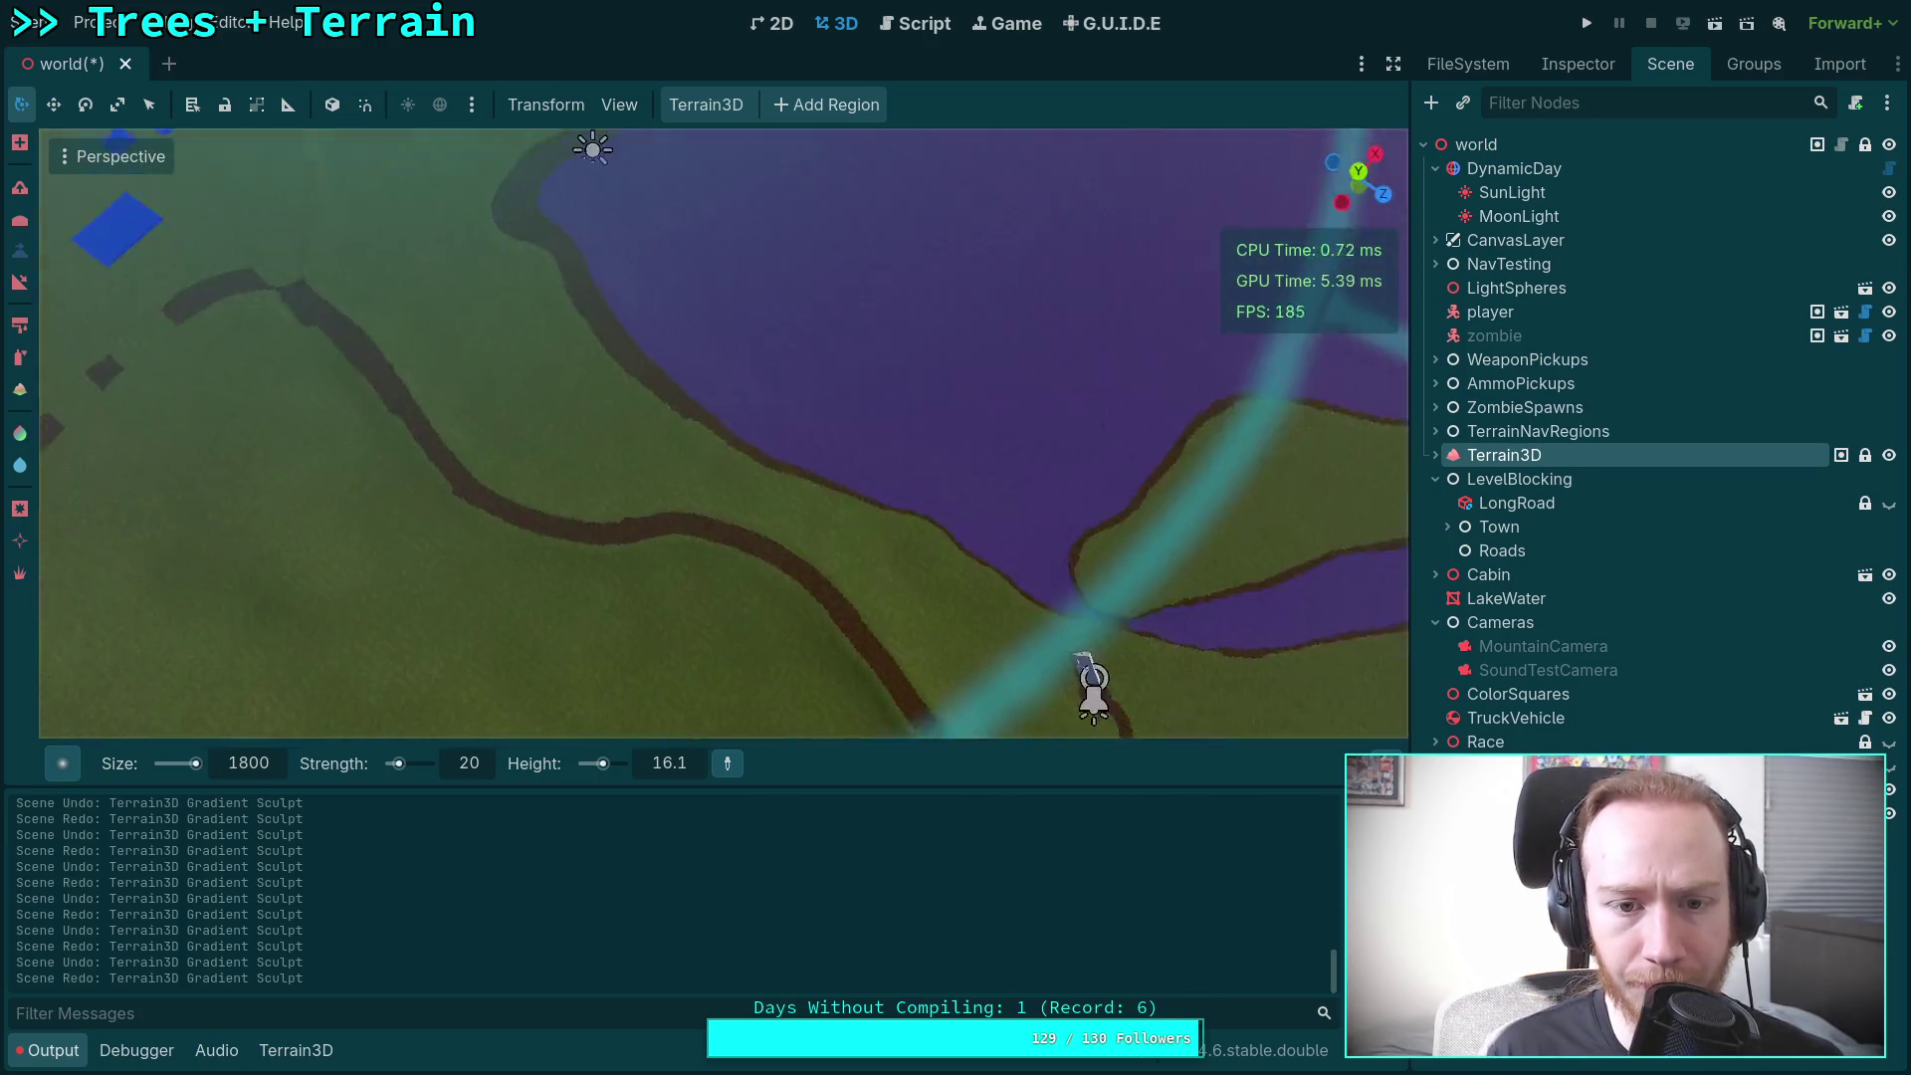
{"action": "scroll", "coordinate": [962, 400], "scroll_direction": "down", "scroll_amount": 2}
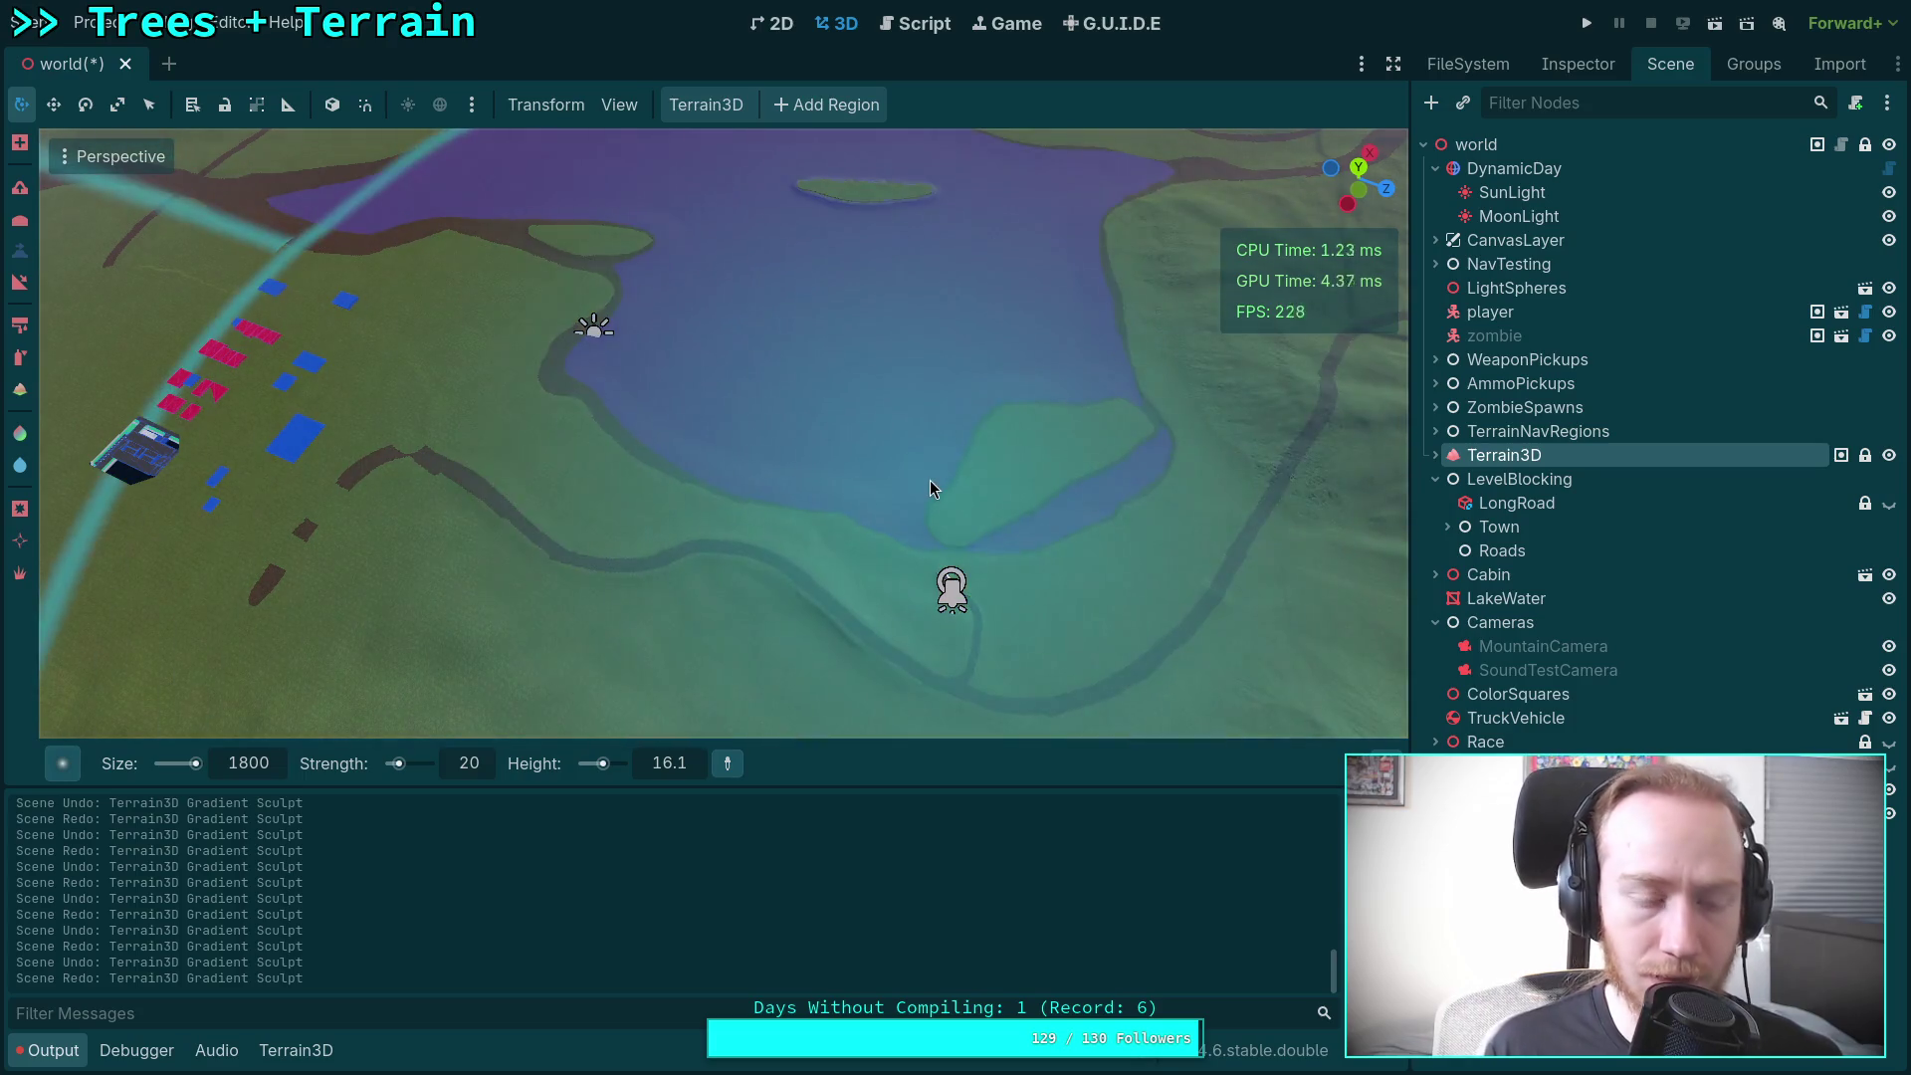
Step: Step through the undo history again and leave the gradient sculpt reapplied over the town
{"action": "key", "text": "ctrl"}
{"action": "key", "text": "ctrl+z"}
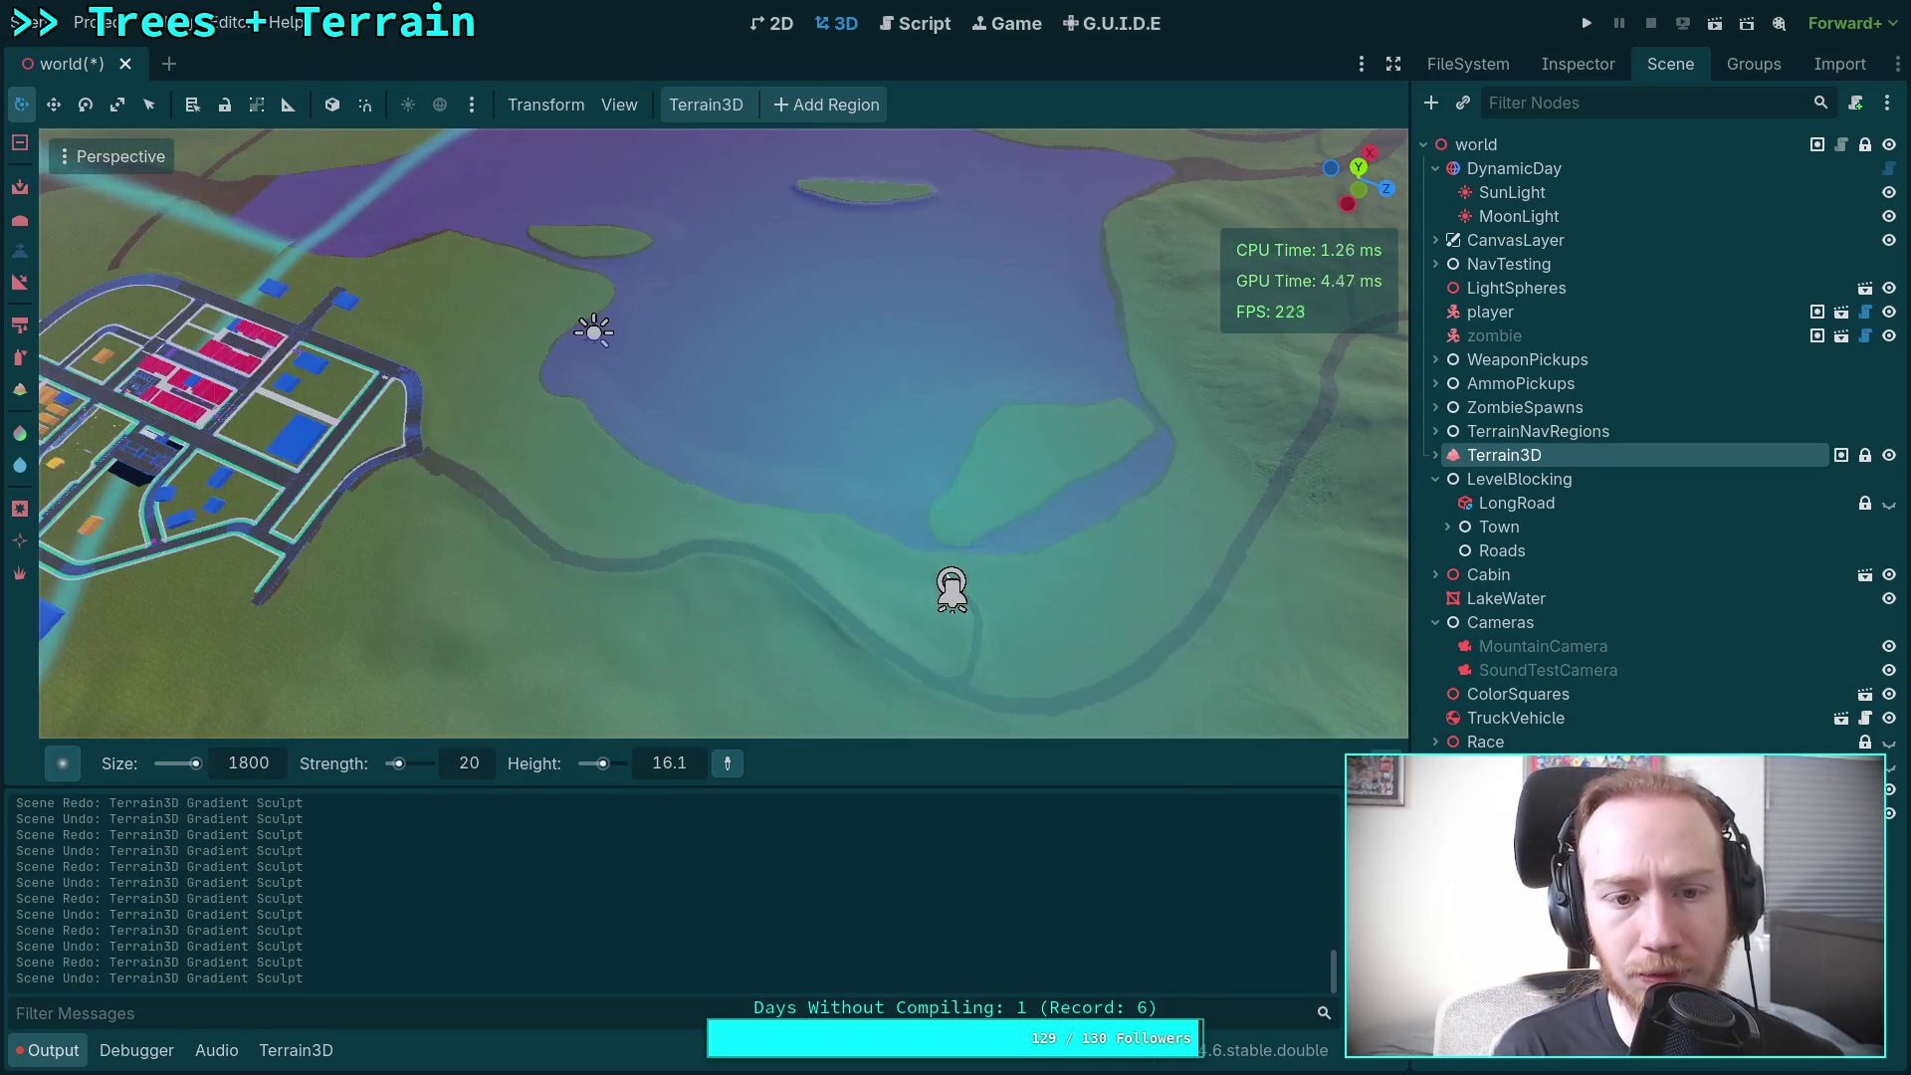
{"action": "key", "text": "ctrl+shift+z"}
{"action": "key", "text": "ctrl+z"}
{"action": "key", "text": "ctrl+shift+z"}
{"action": "key", "text": "ctrl+z"}
{"action": "key", "text": "ctrl+shift+z"}
{"action": "key", "text": "ctrl+z"}
{"action": "key", "text": "ctrl+shift+z"}
{"action": "left_click_drag", "start_coordinate": [724, 433], "coordinate": [657, 398]}
{"action": "mouse_move", "coordinate": [984, 590]}
{"action": "left_mouse_down"}
{"action": "mouse_move", "coordinate": [973, 576]}
{"action": "mouse_move", "coordinate": [1011, 597]}
{"action": "mouse_move", "coordinate": [991, 546]}
{"action": "mouse_move", "coordinate": [1194, 610]}
{"action": "mouse_move", "coordinate": [597, 686]}
{"action": "left_mouse_up"}
{"action": "key", "text": "w"}
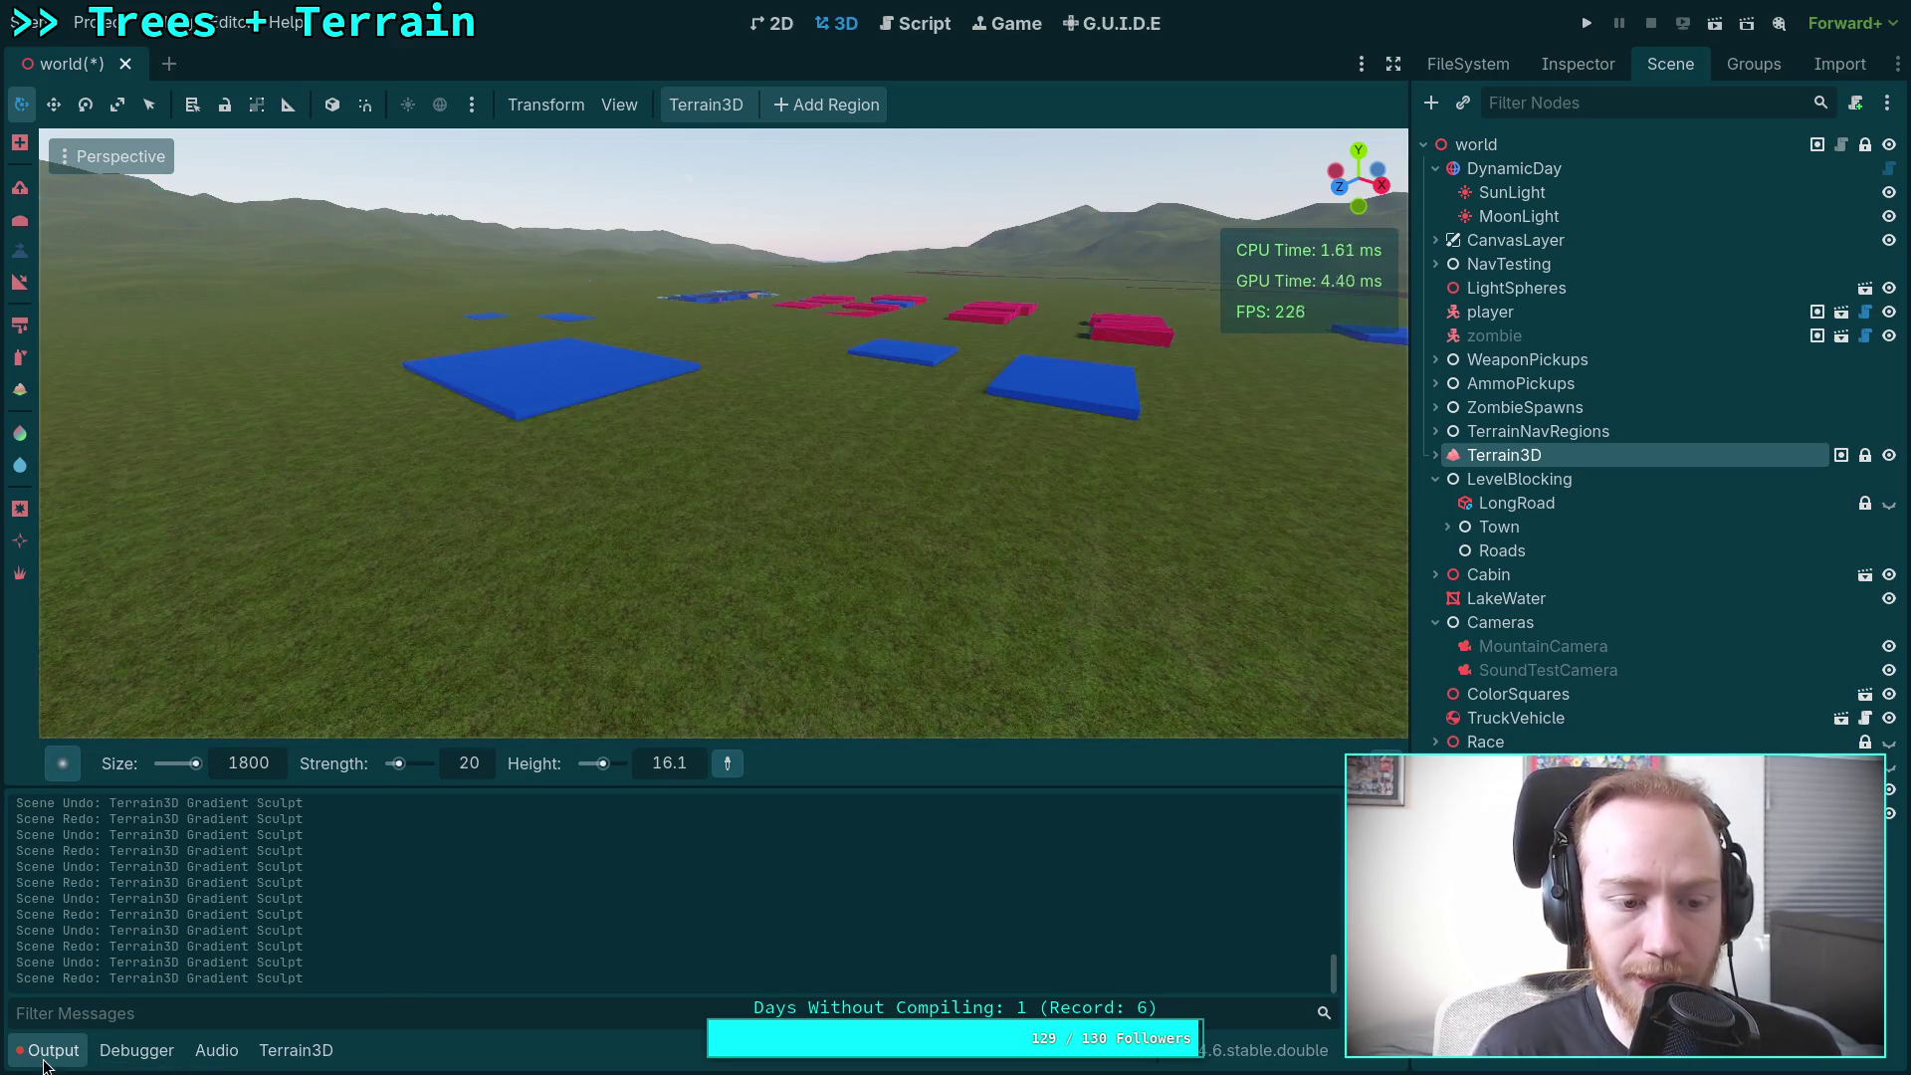
Step: Hide the Output log, set the brush size to 0 m, and fly through the buried town
{"action": "left_click", "coordinate": [44, 1053]}
{"action": "left_click", "coordinate": [252, 1005]}
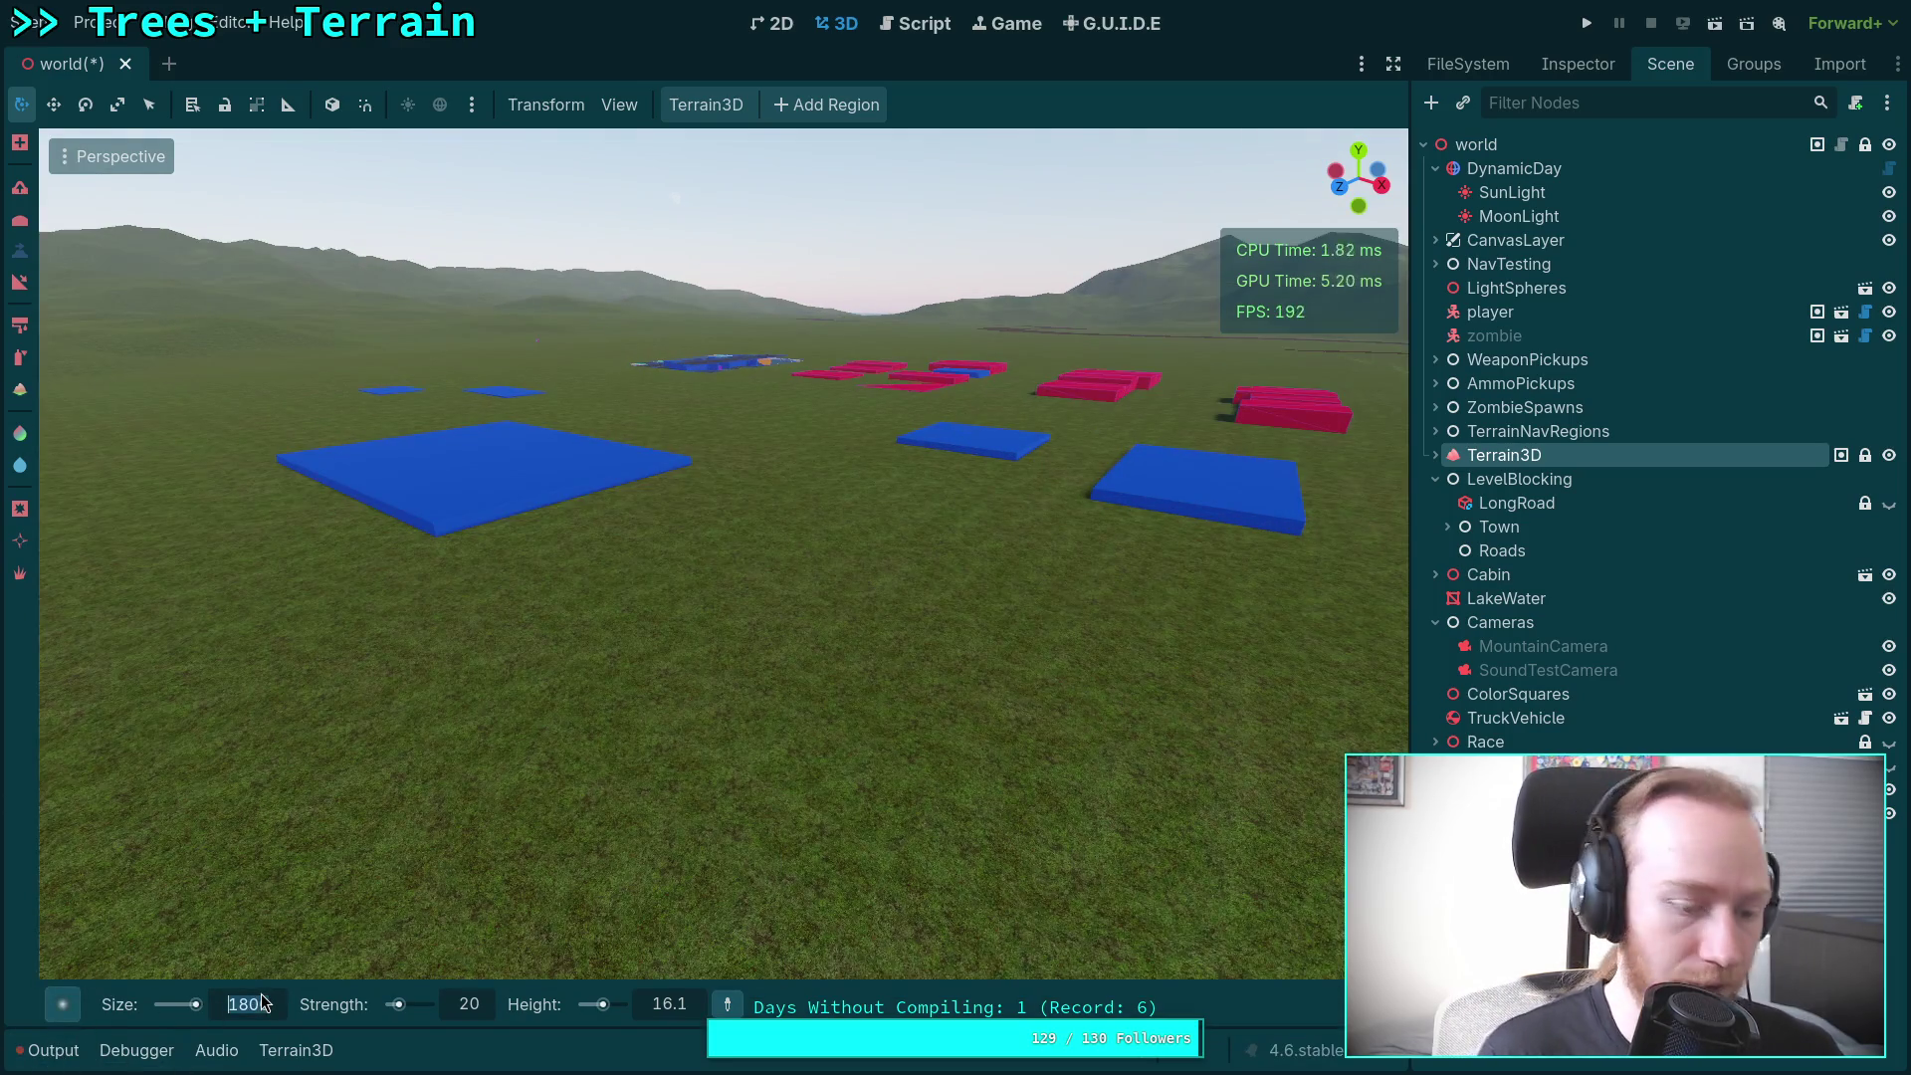
{"action": "type", "text": "0"}
{"action": "key", "text": "Return"}
{"action": "key", "text": "w"}
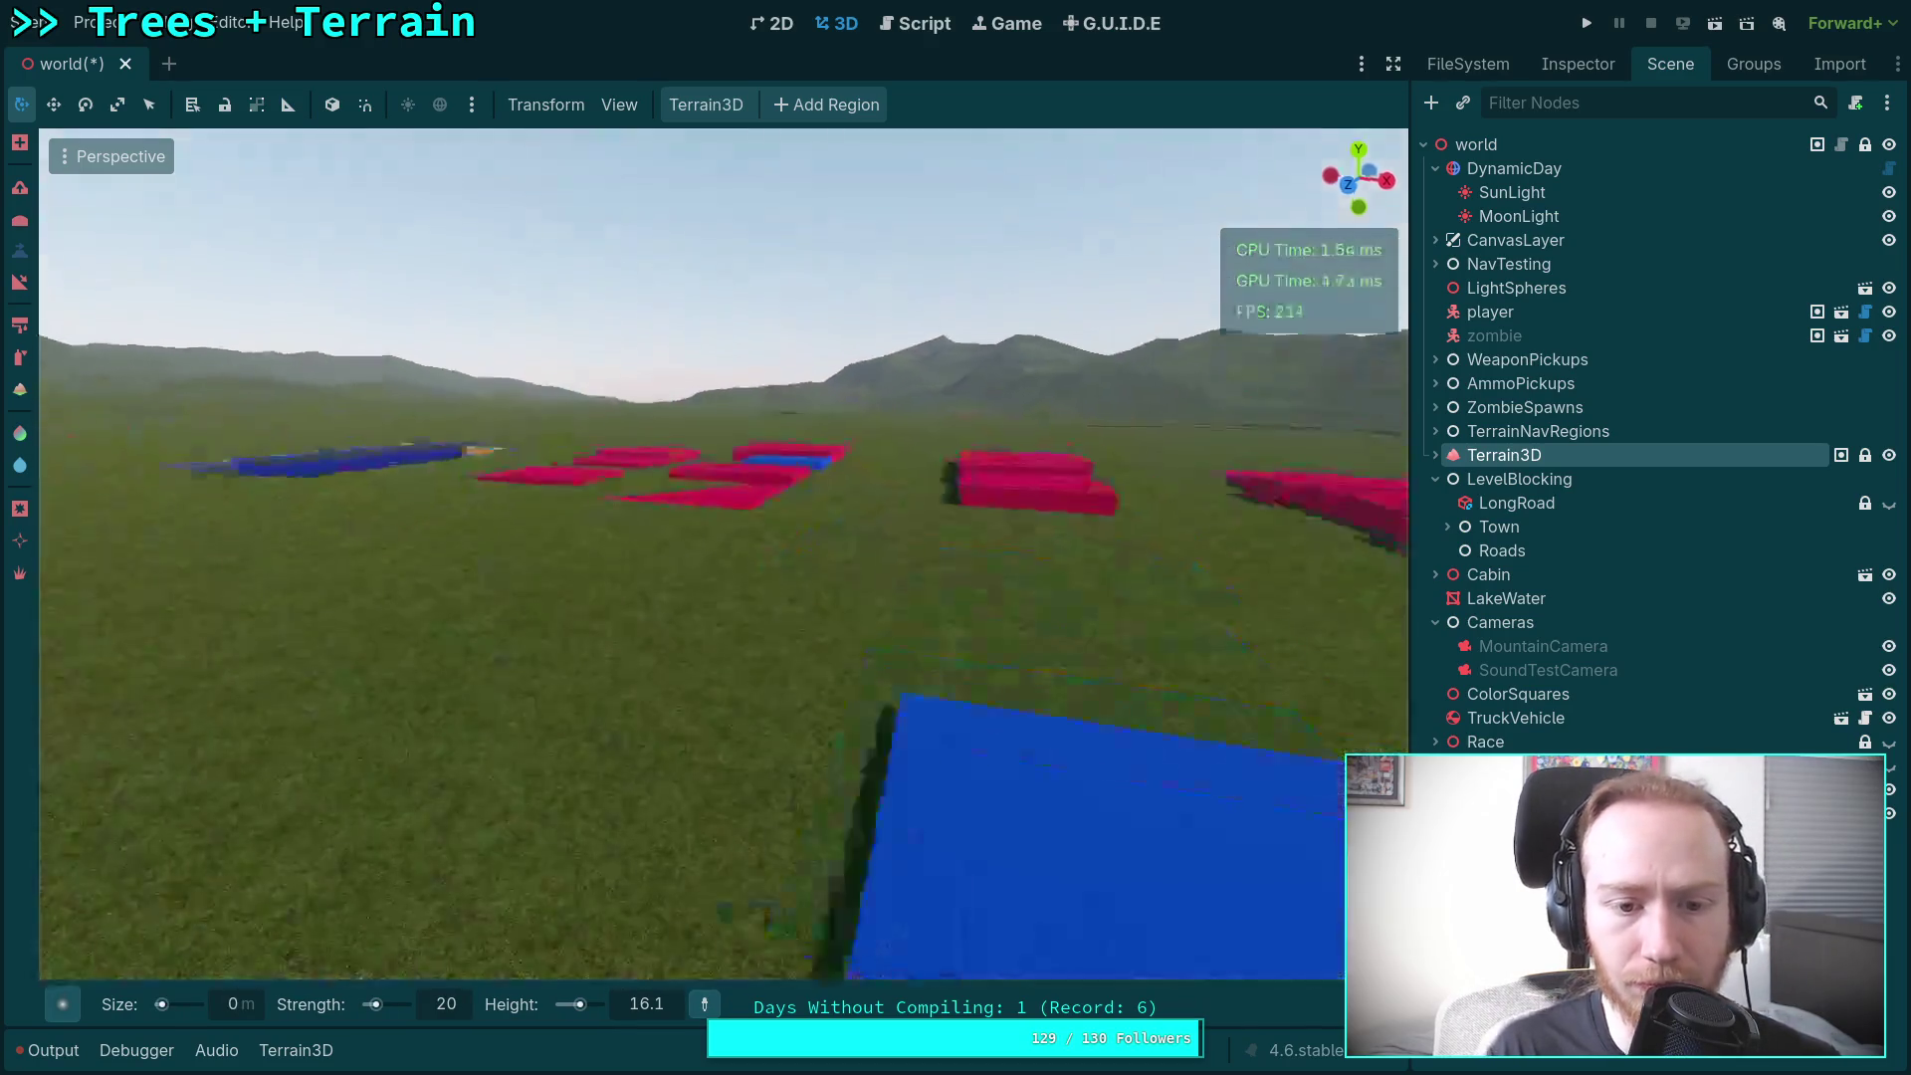
{"action": "scroll", "coordinate": [704, 667], "scroll_direction": "up", "scroll_amount": 2}
{"action": "key", "text": "w"}
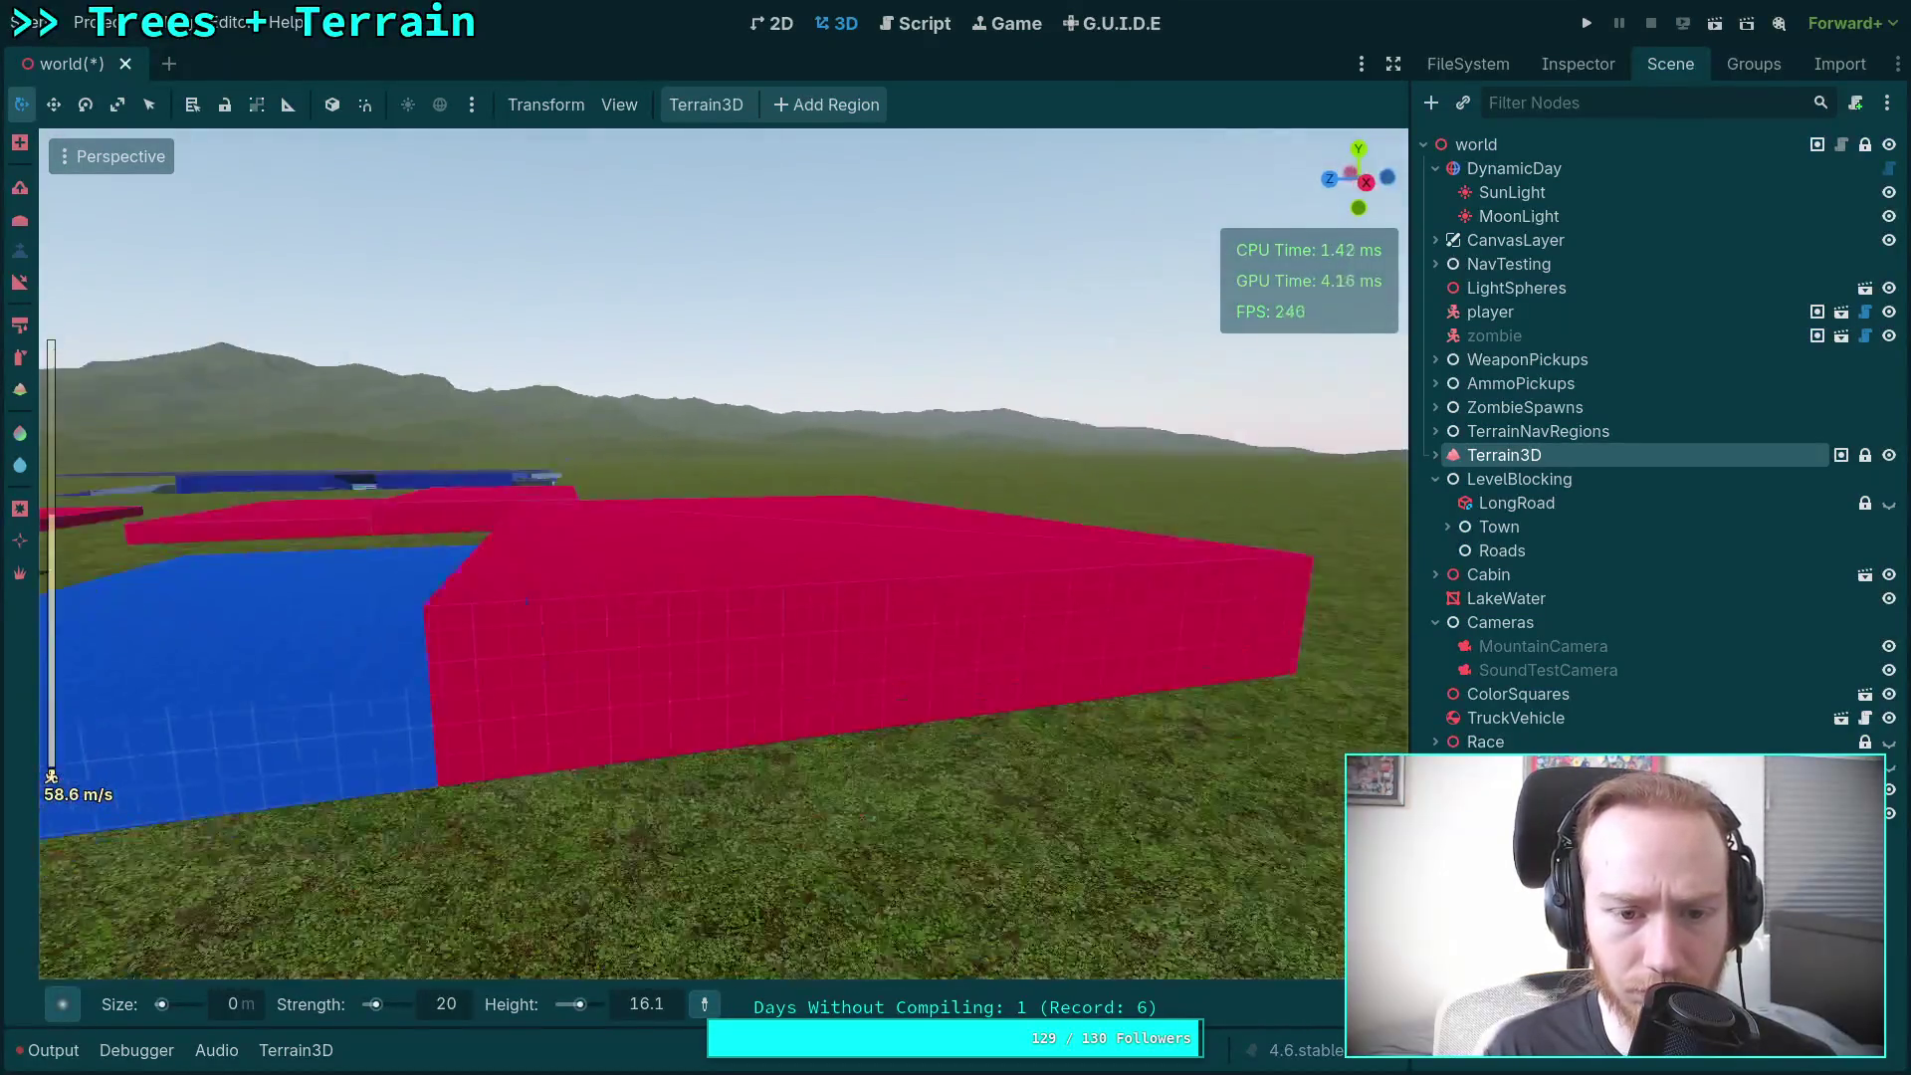
{"action": "key", "text": "w"}
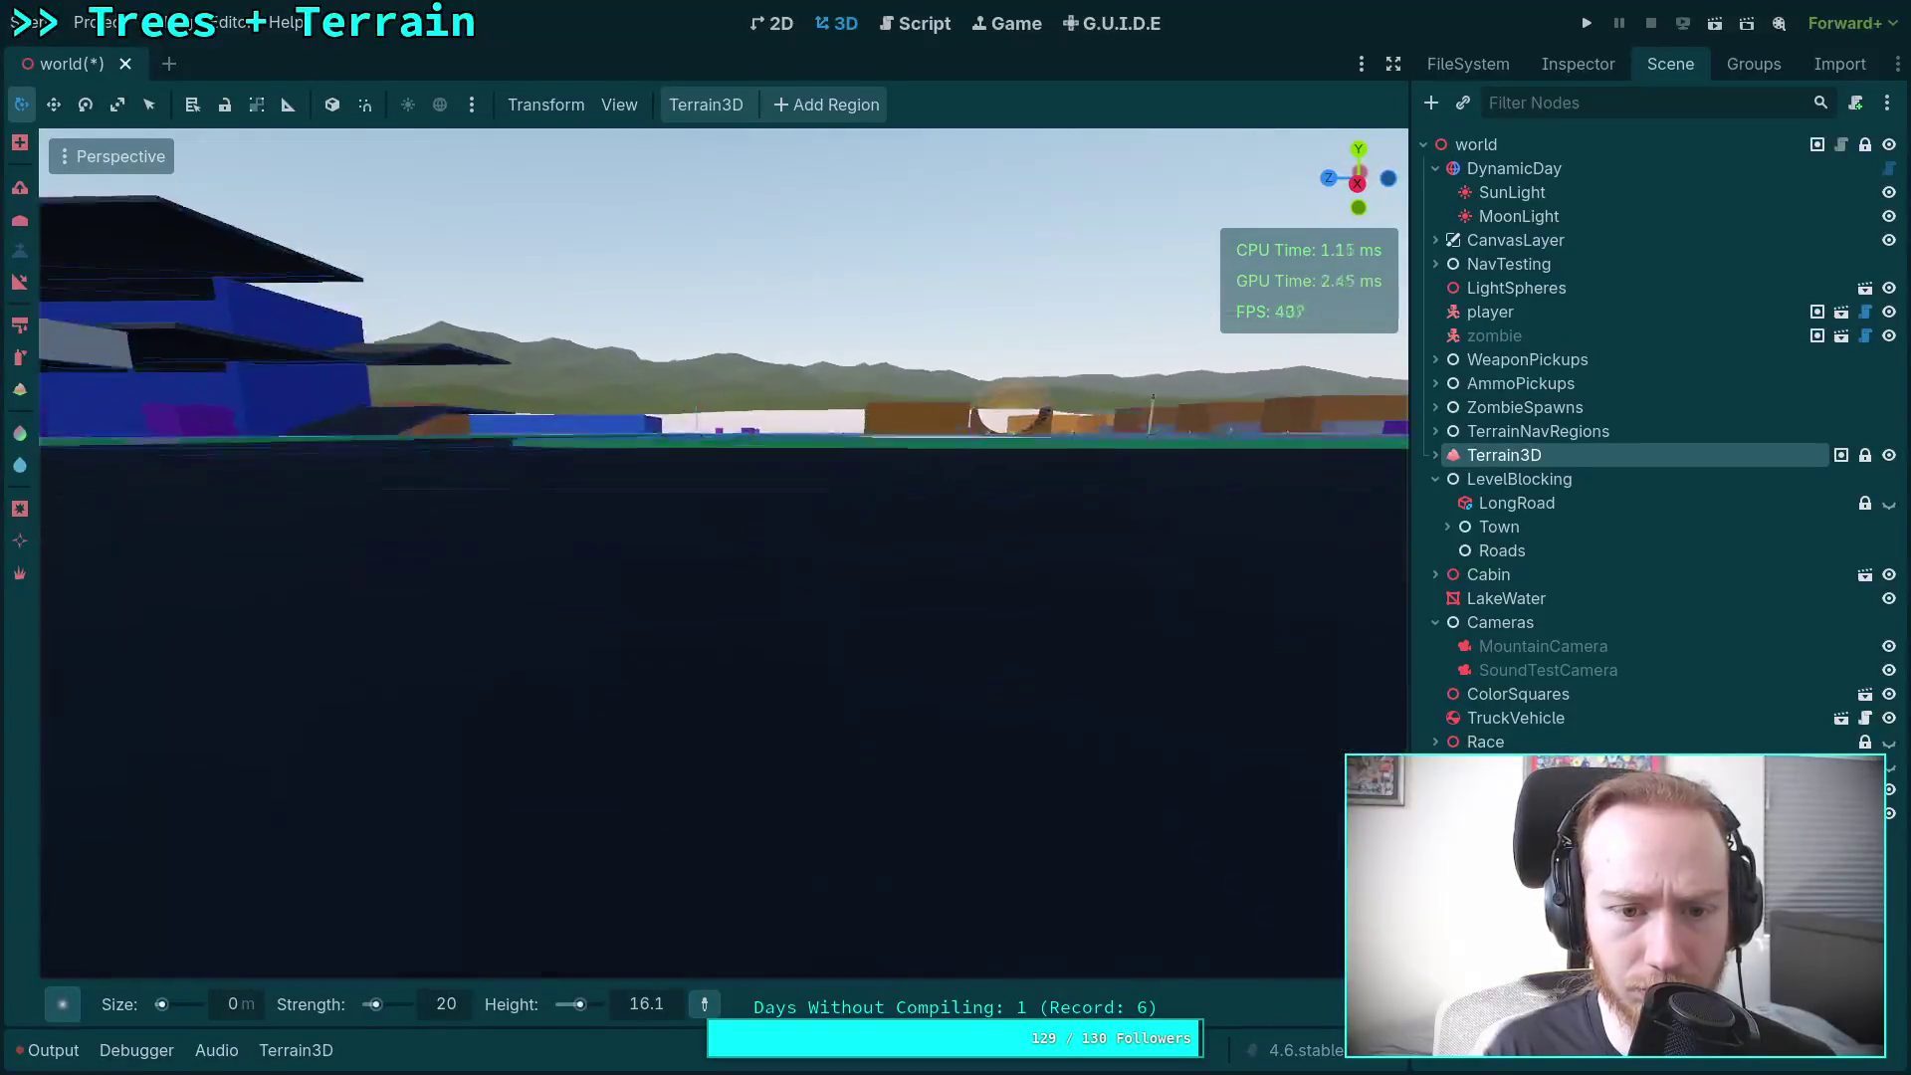
{"action": "key", "text": "w"}
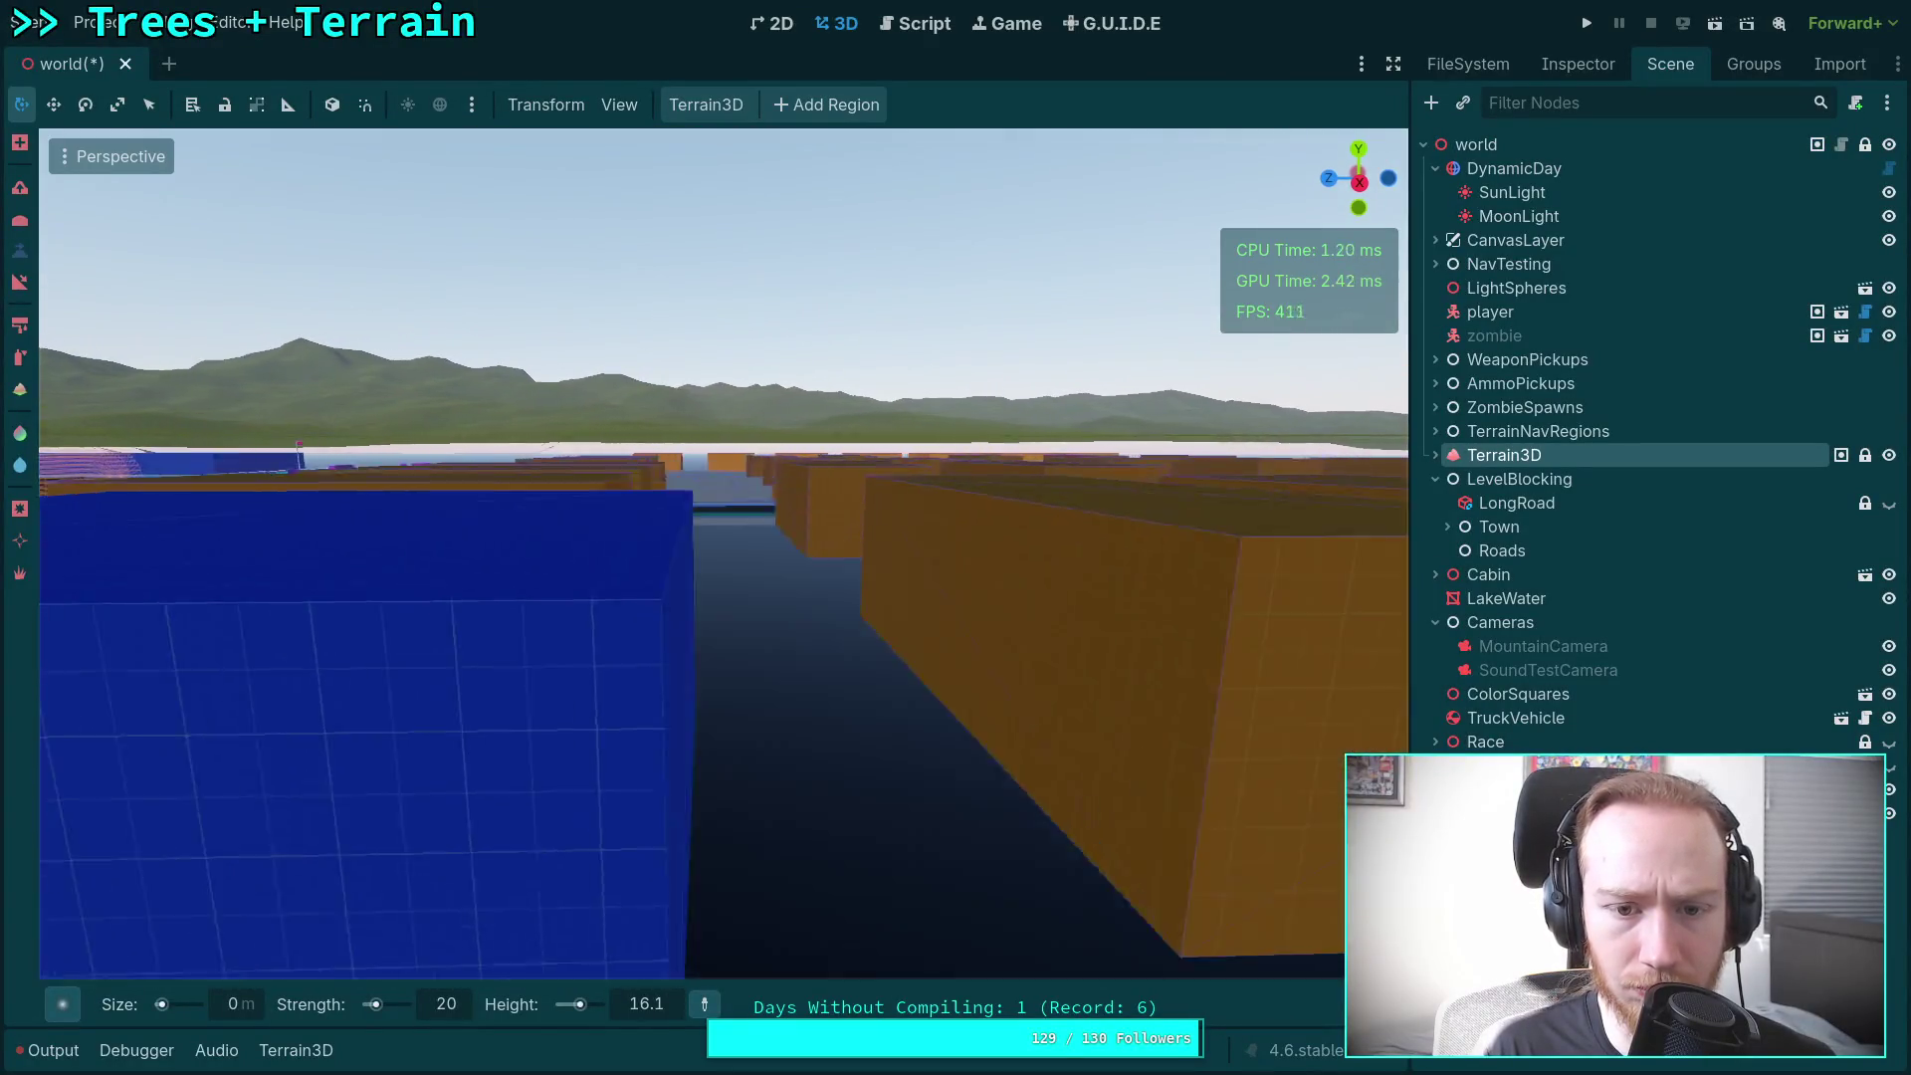
{"action": "key", "text": "w"}
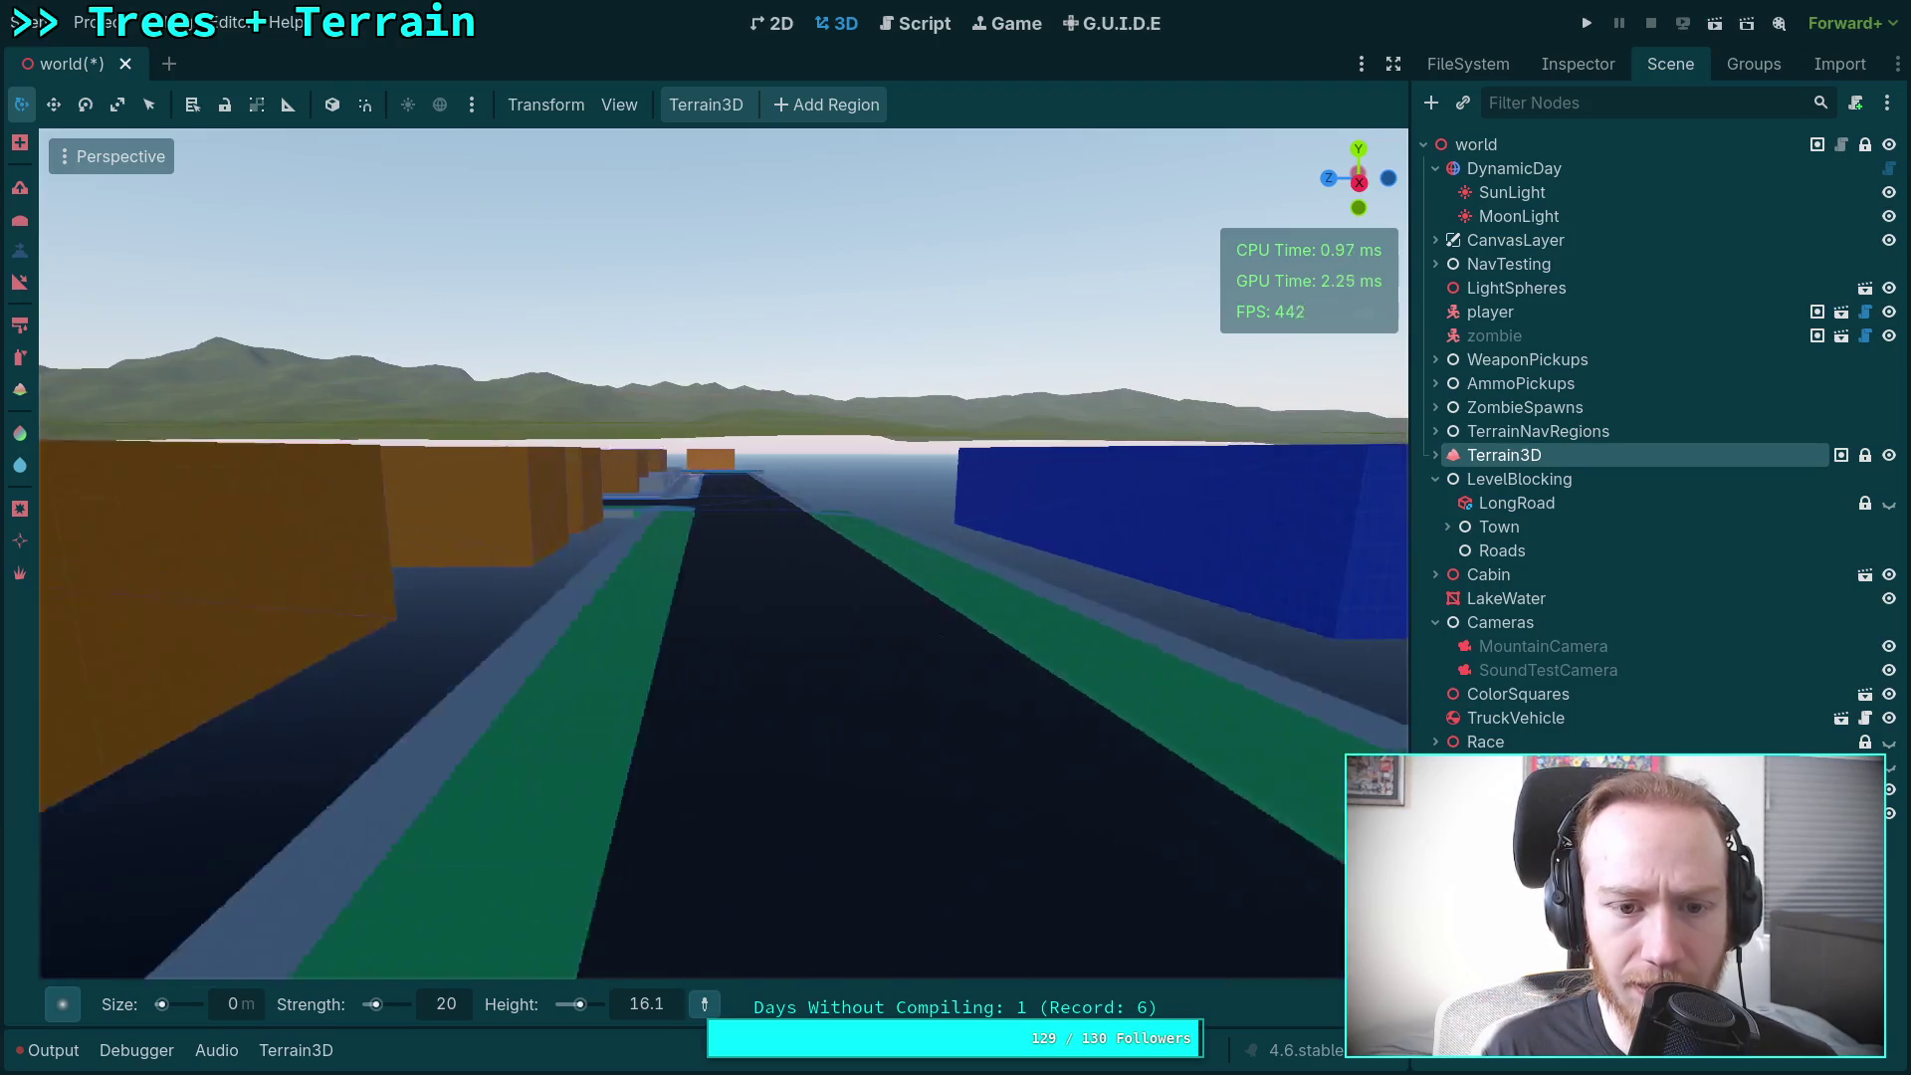
{"action": "key", "text": "w"}
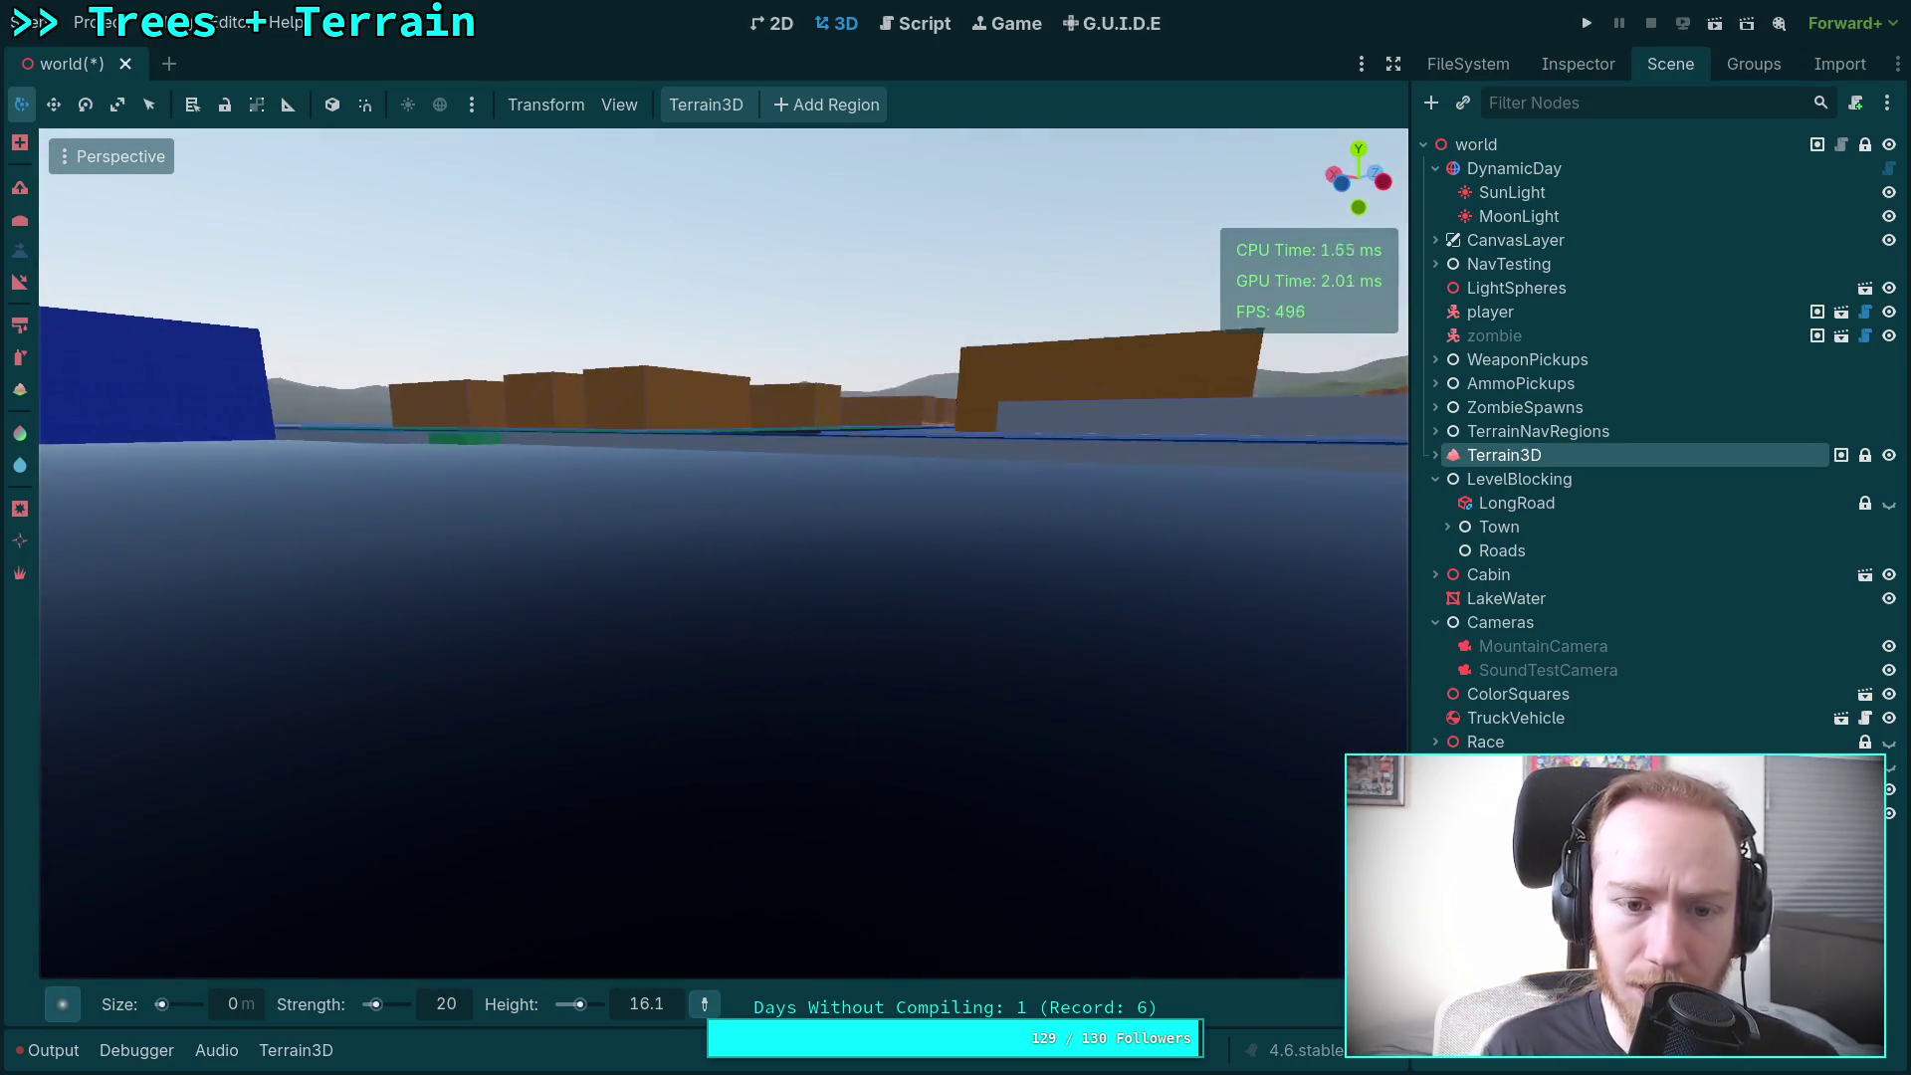
{"action": "key", "text": "w"}
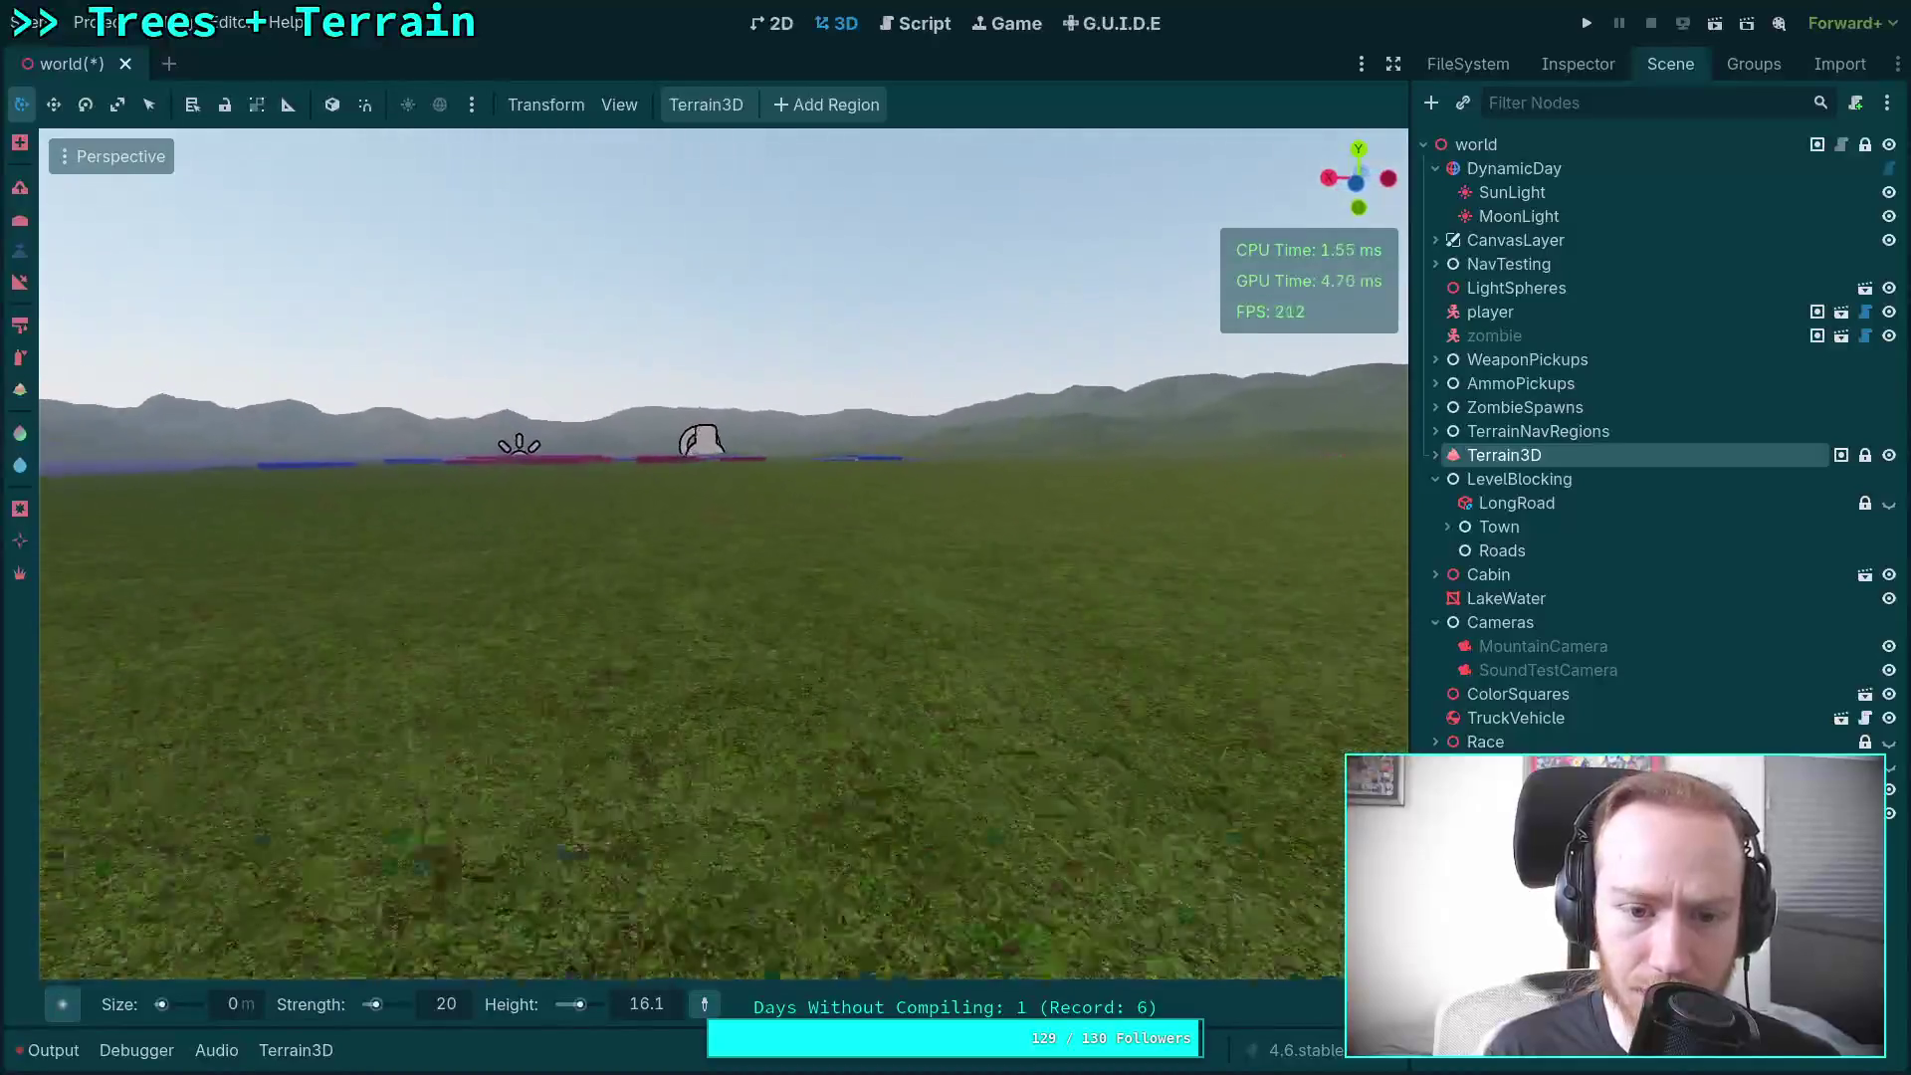
{"action": "key", "text": "w"}
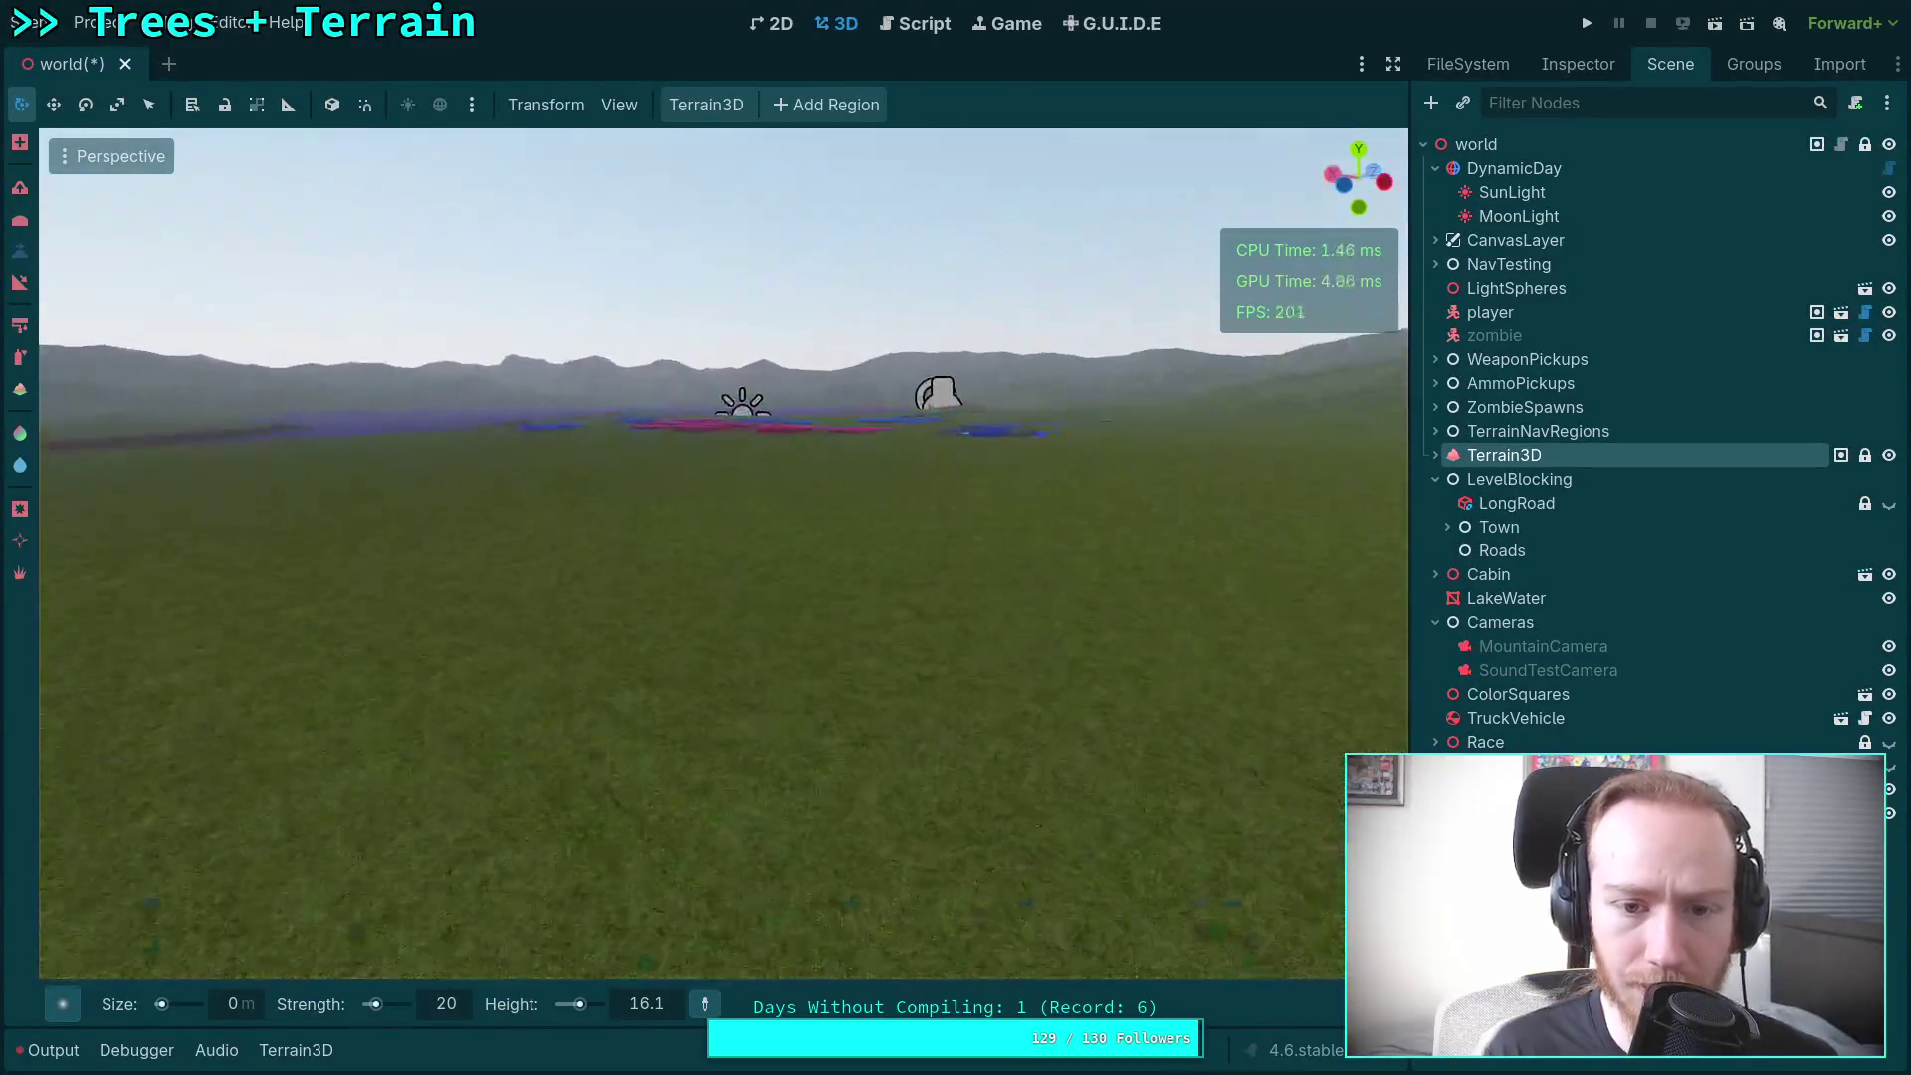
Step: Undo the sculpt so the town boxes sit above the grass again
{"action": "key", "text": "ctrl+z"}
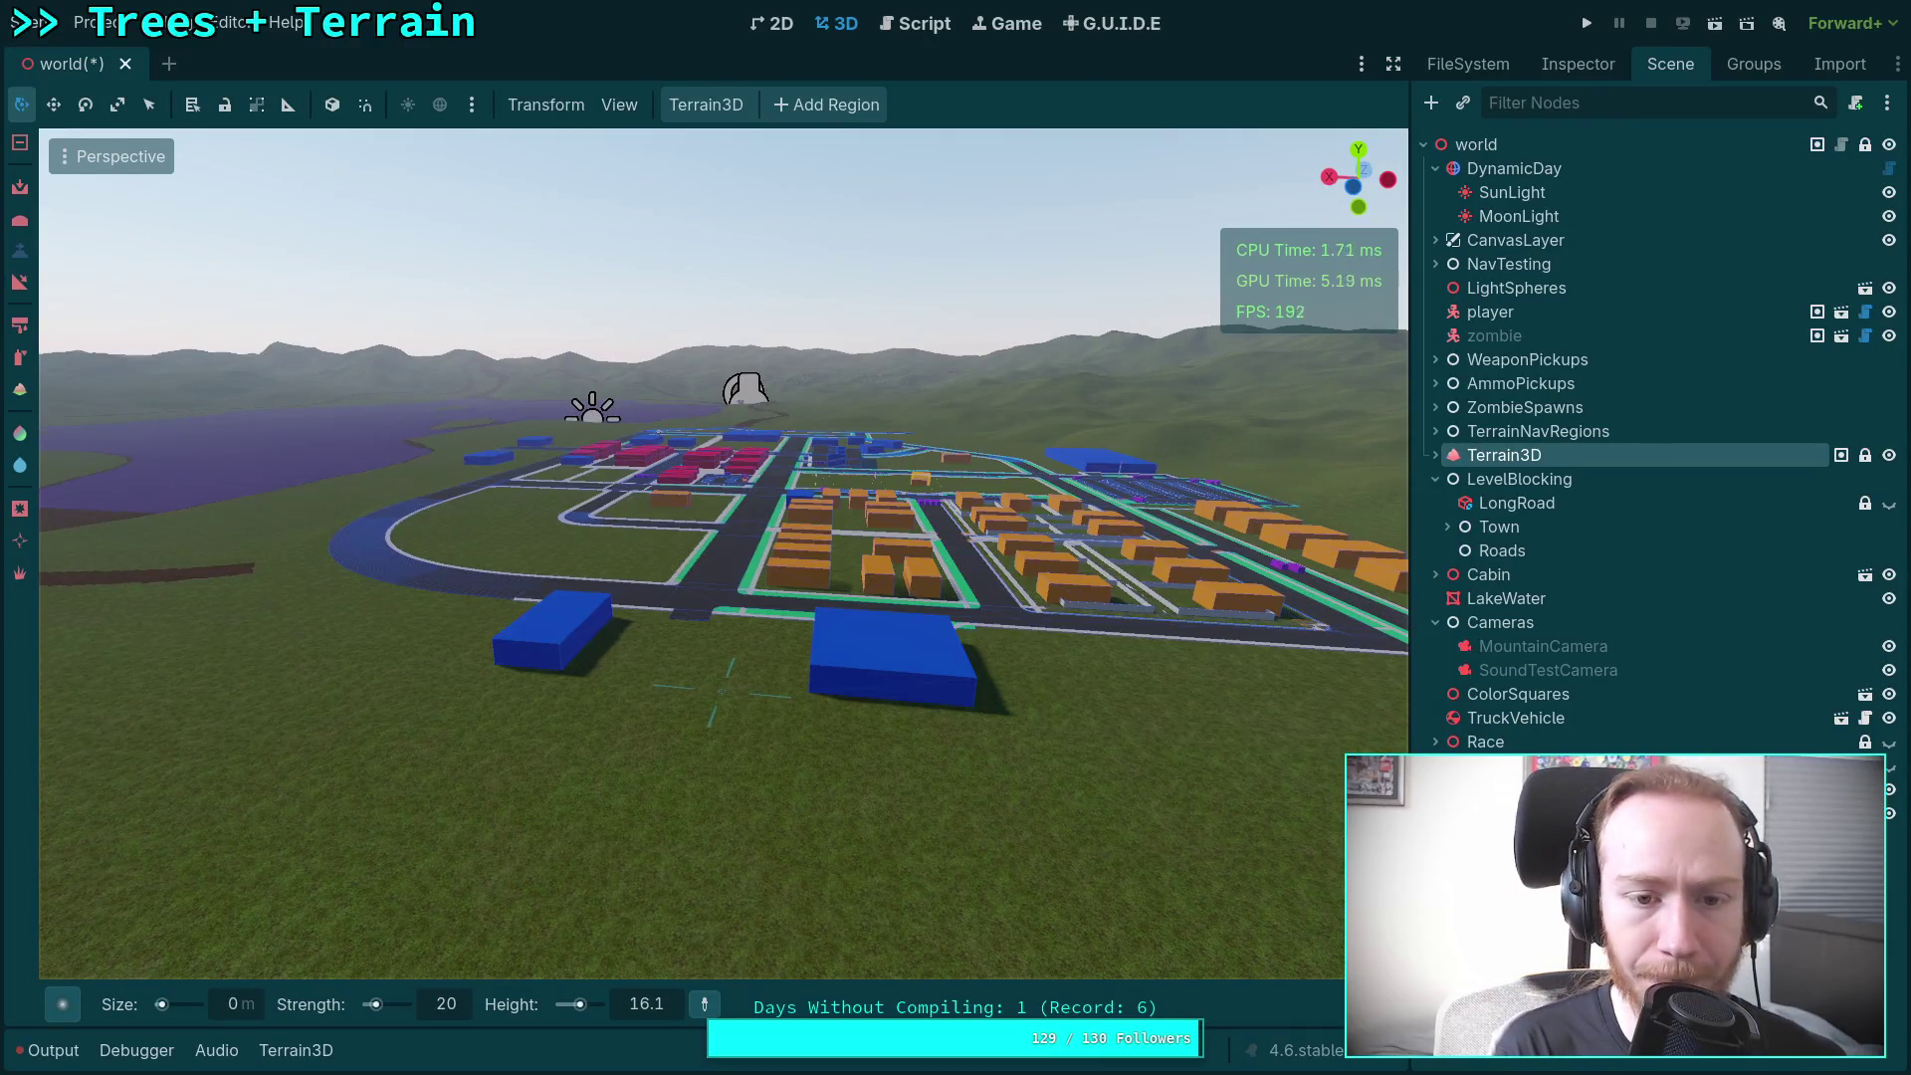
{"action": "key", "text": "w"}
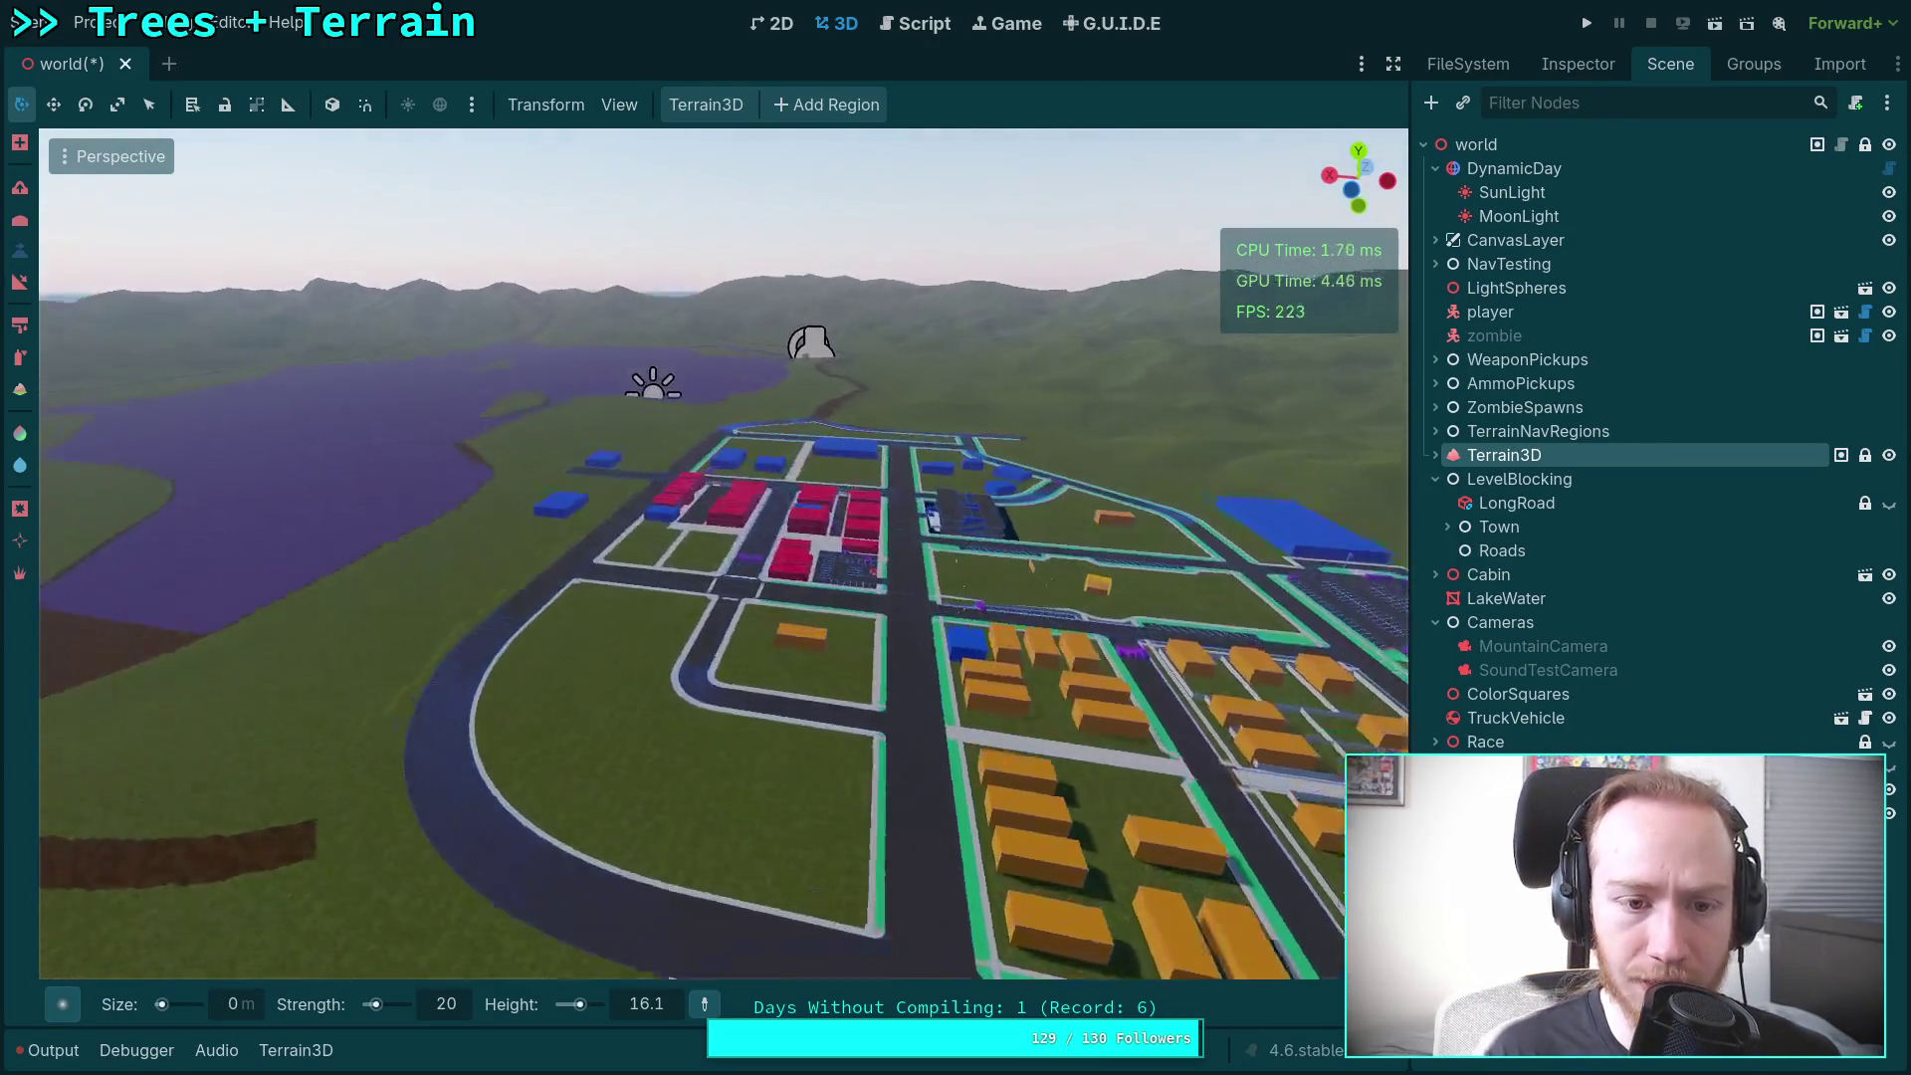
{"action": "key", "text": "s"}
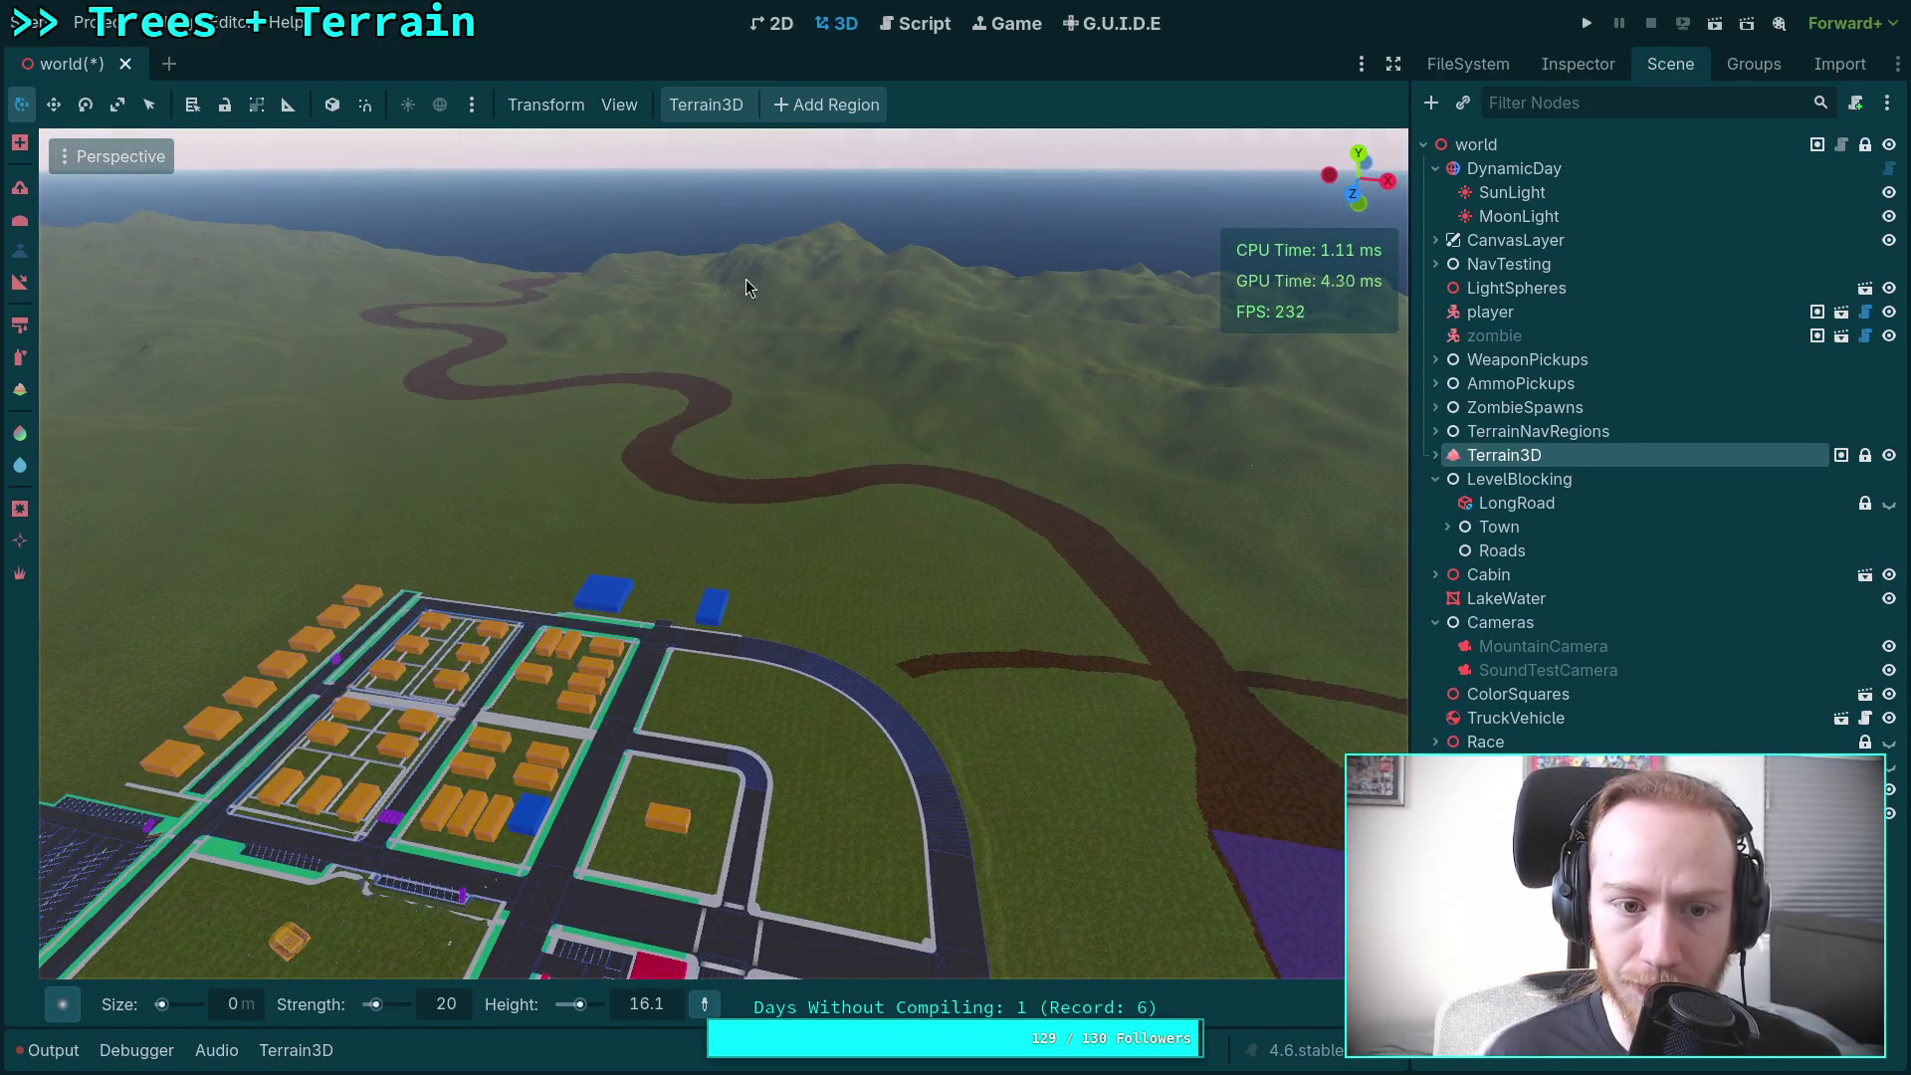
{"action": "key", "text": "w"}
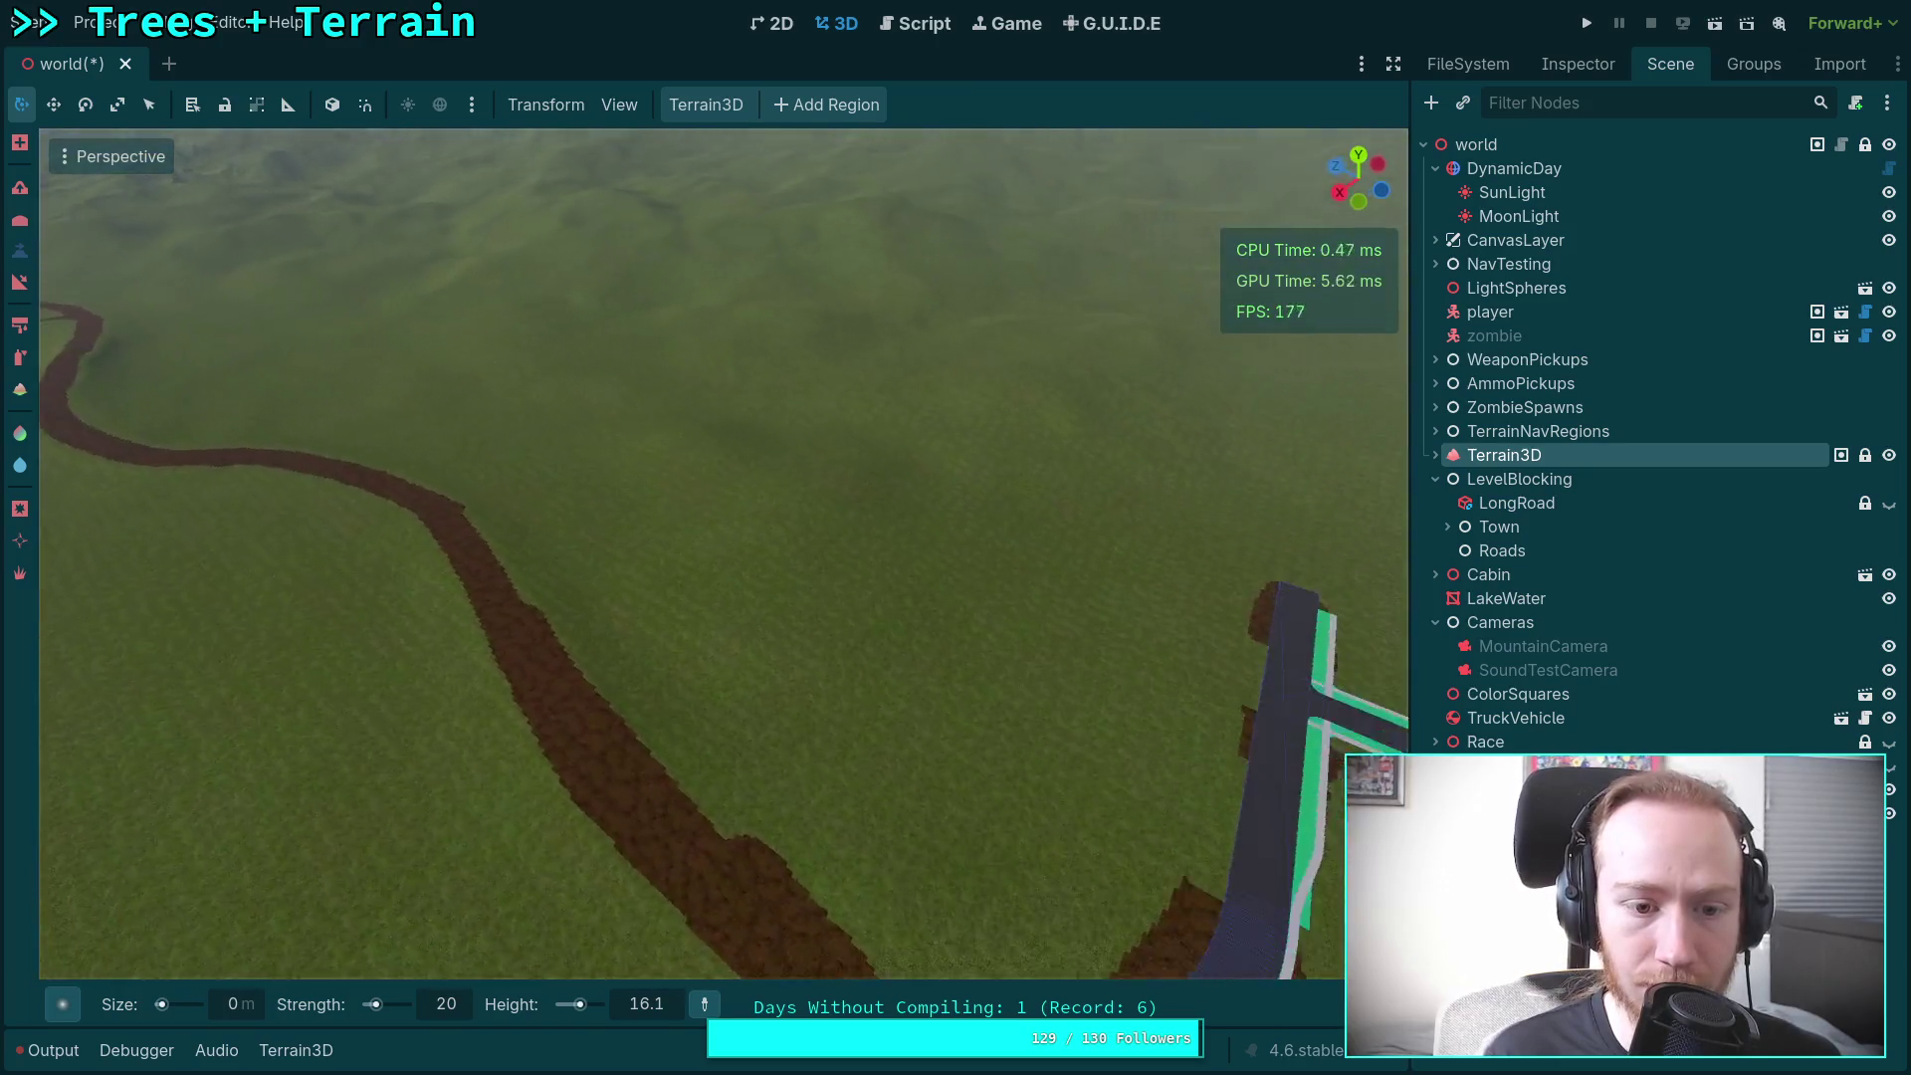
{"action": "key", "text": "s"}
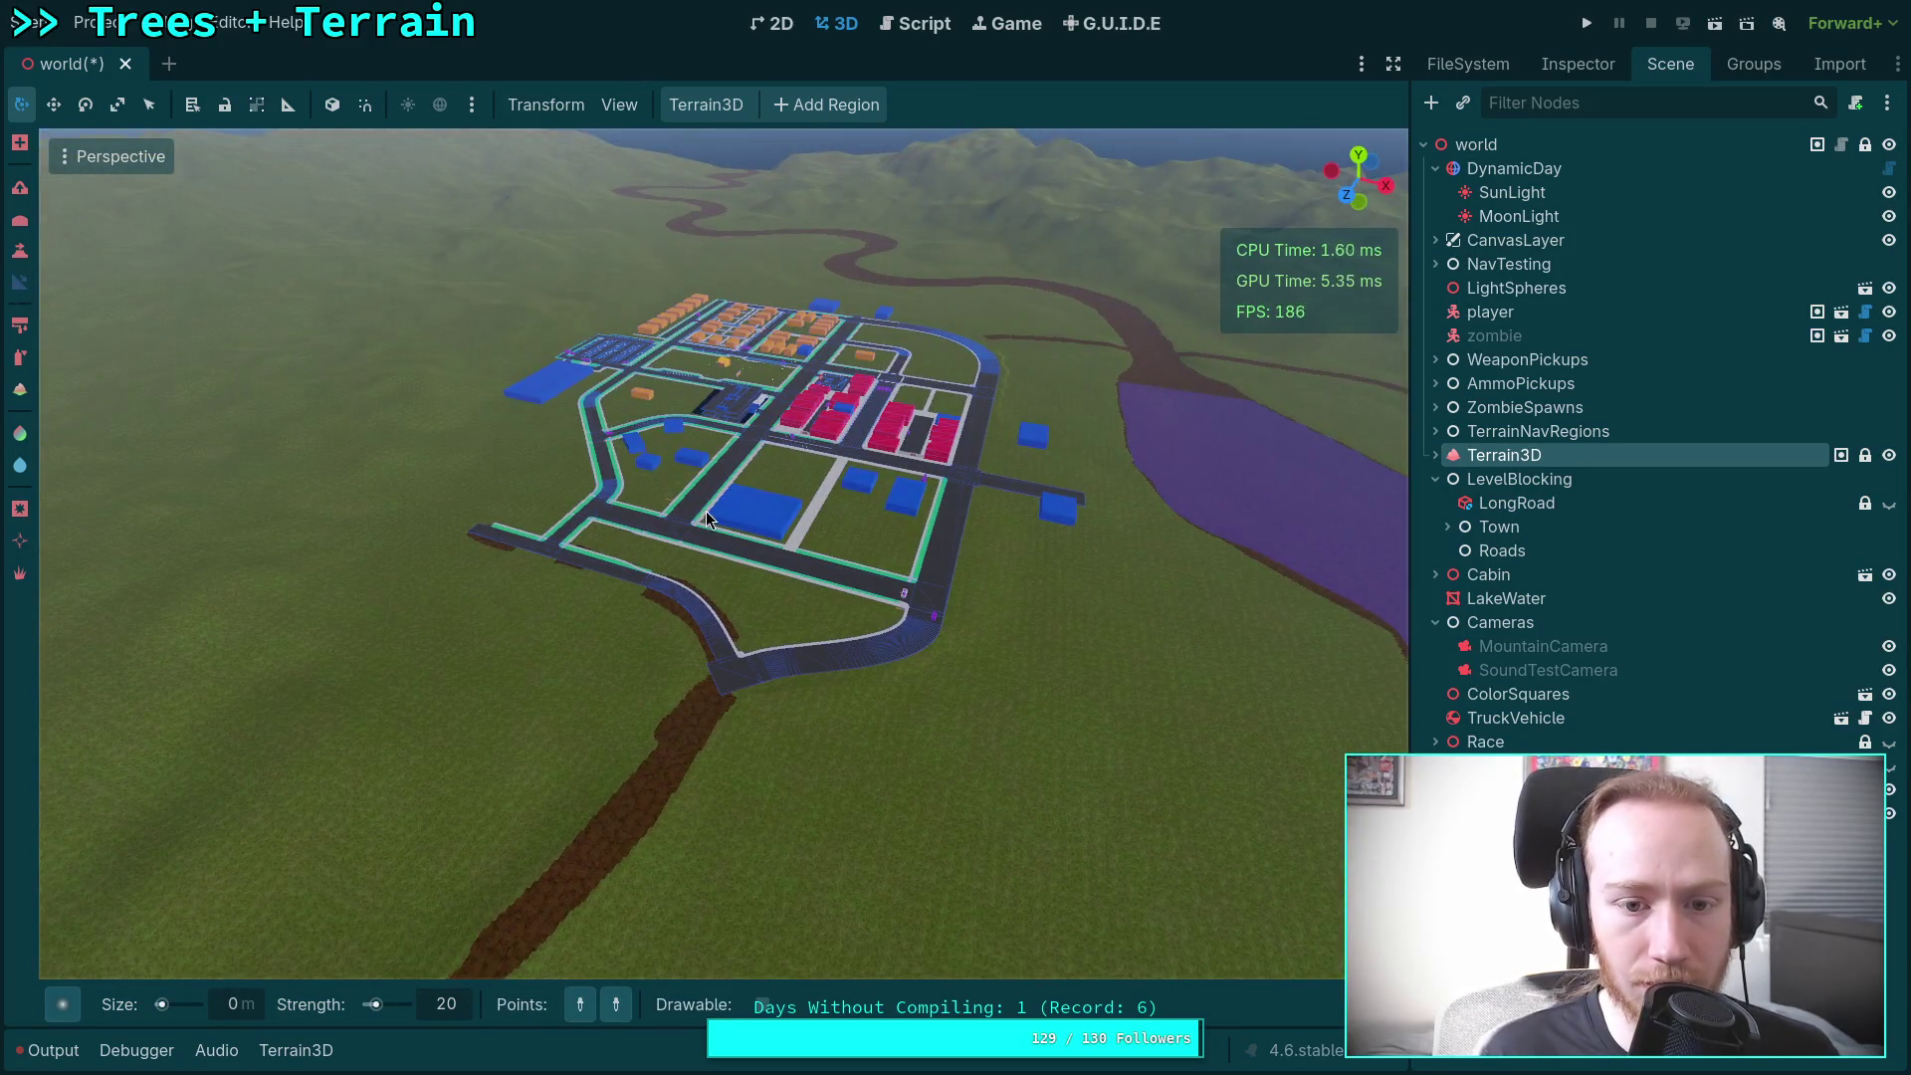
{"action": "key", "text": "w"}
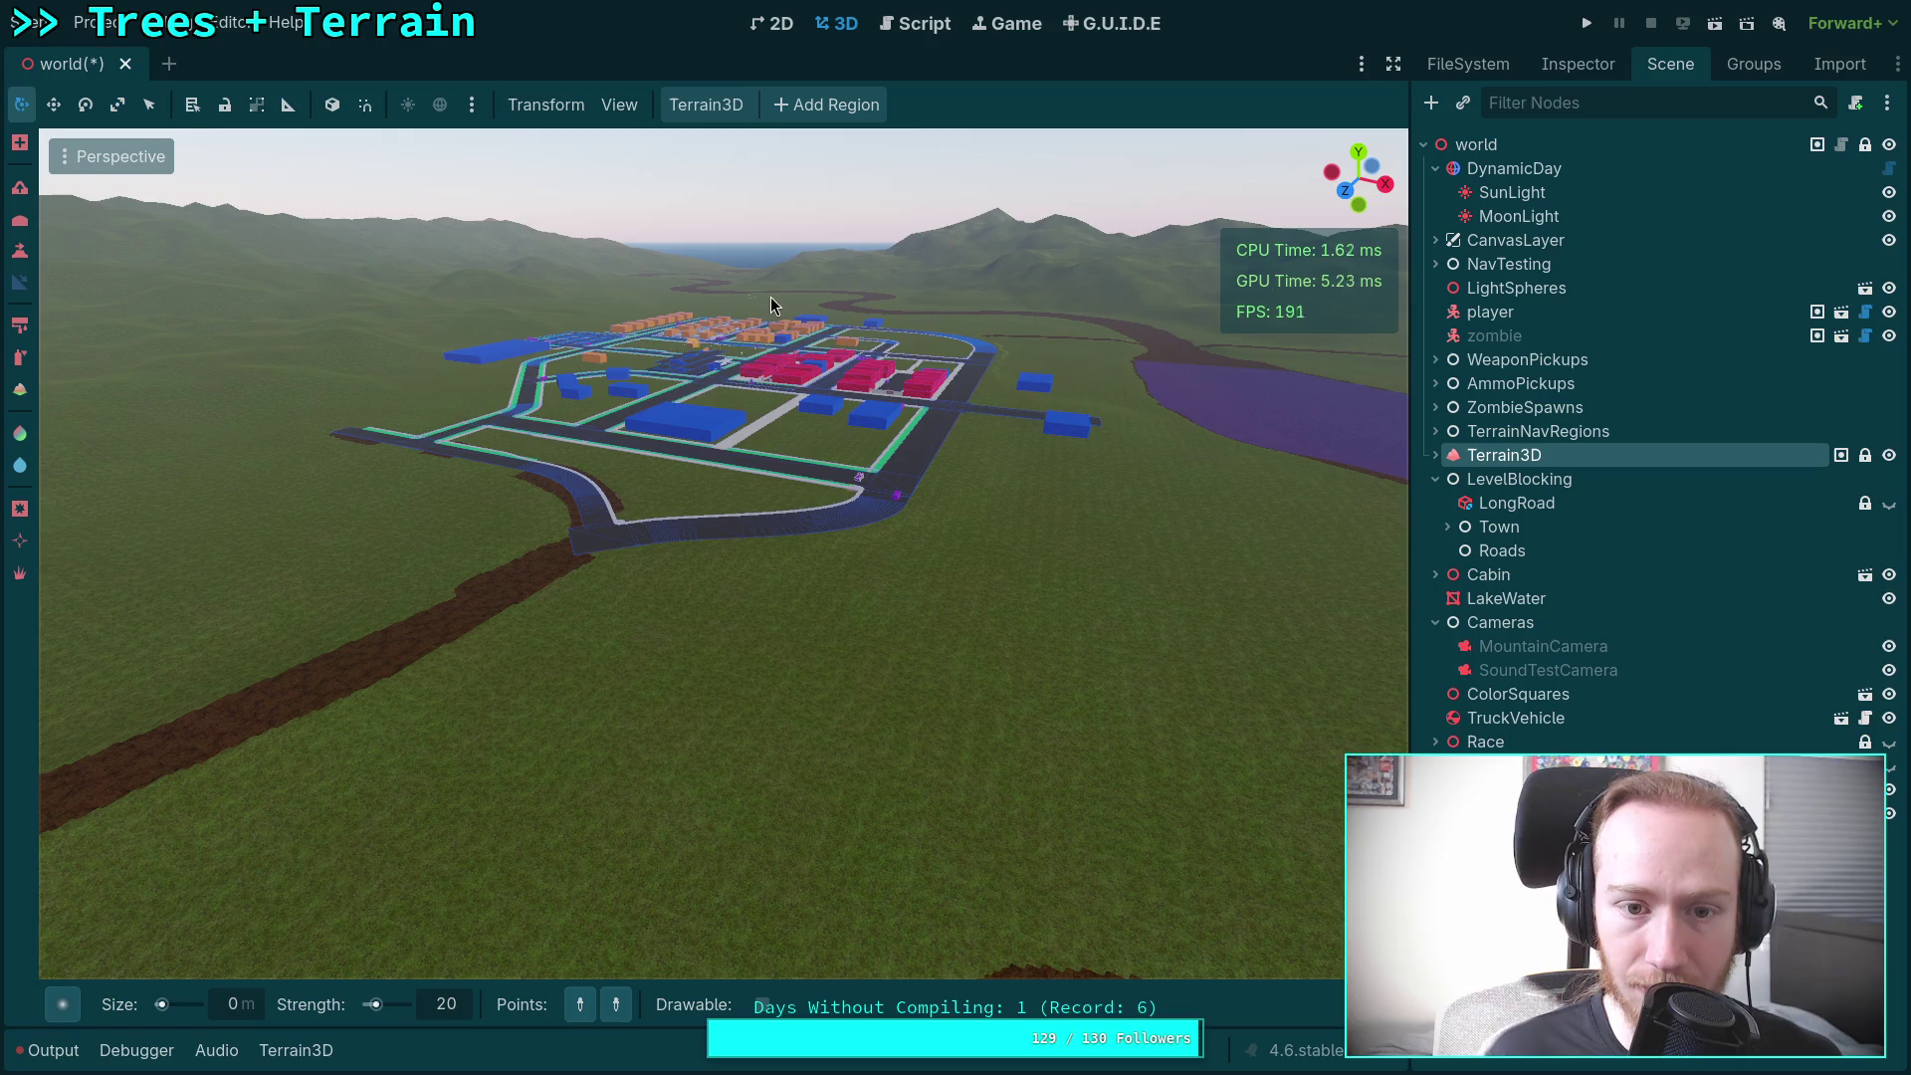
{"action": "scroll", "coordinate": [770, 296], "scroll_direction": "up", "scroll_amount": 3}
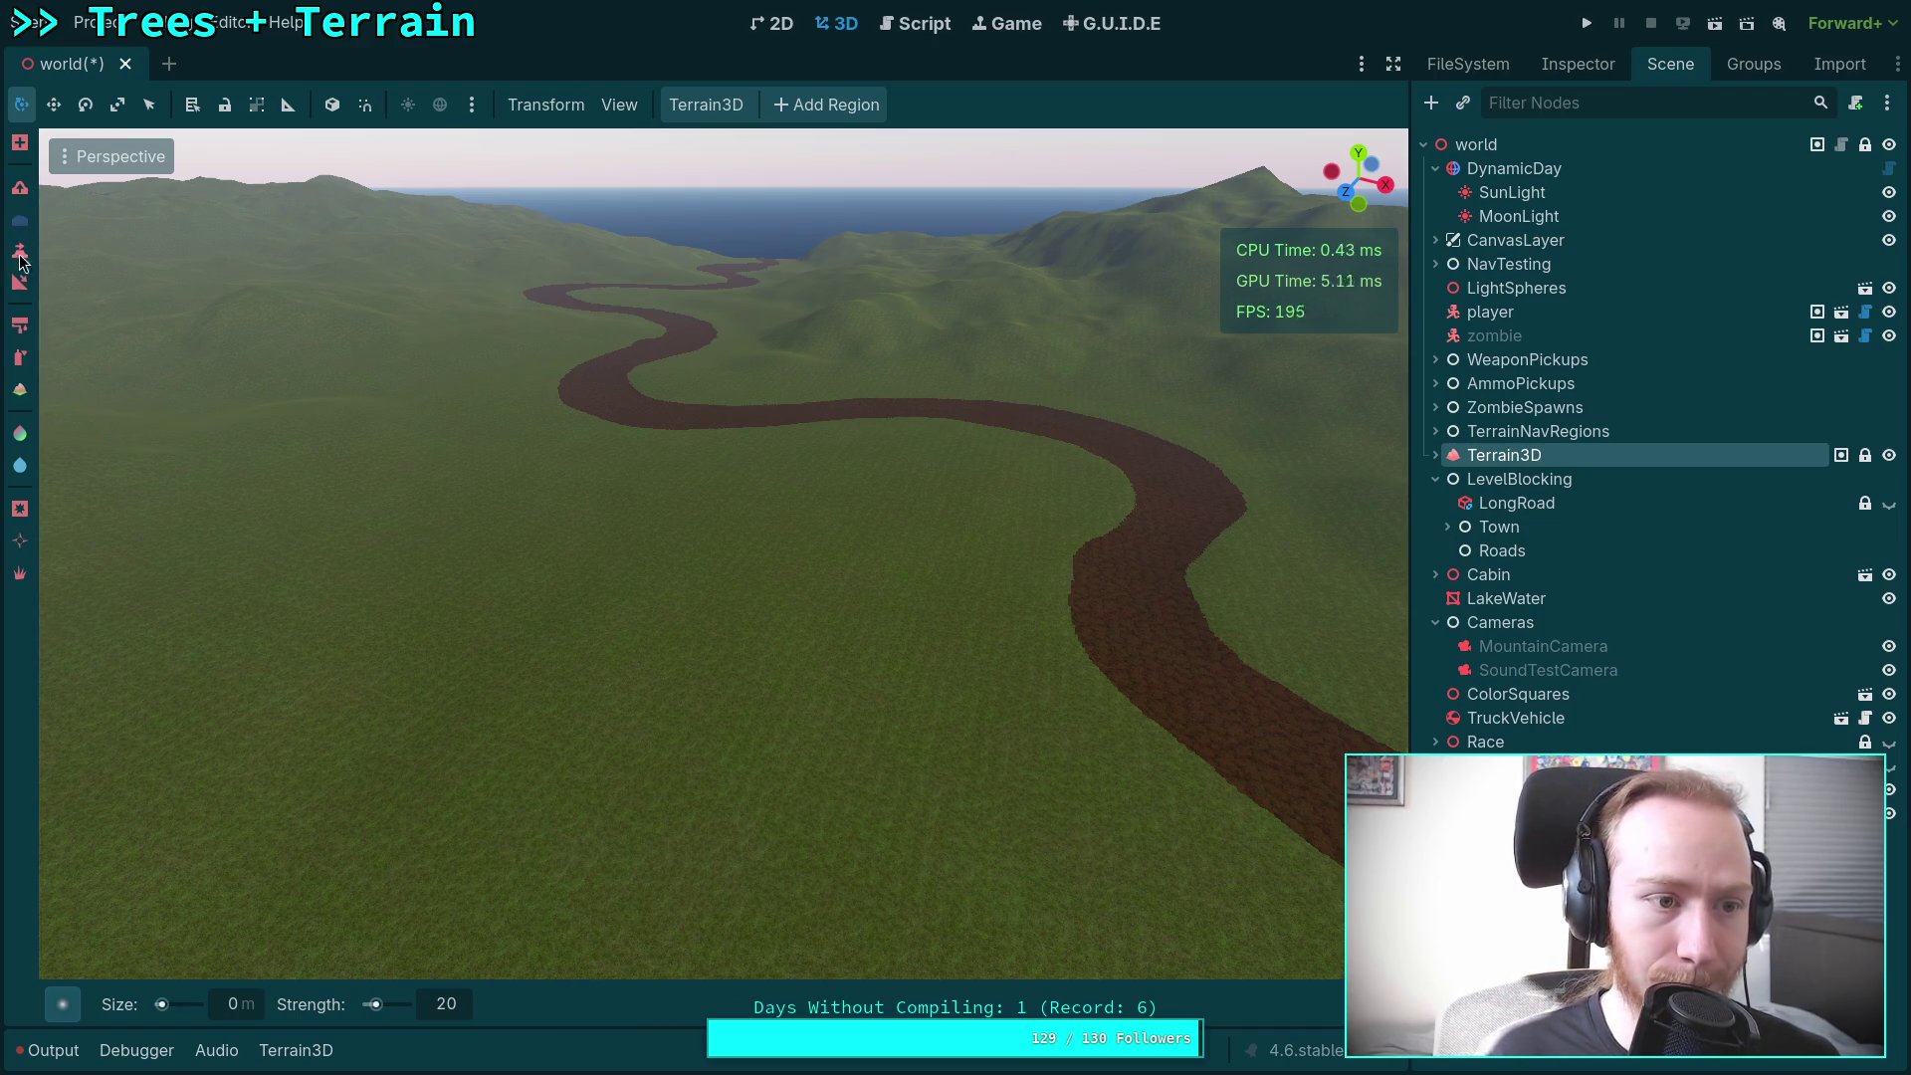
{"action": "left_click", "coordinate": [255, 1004]}
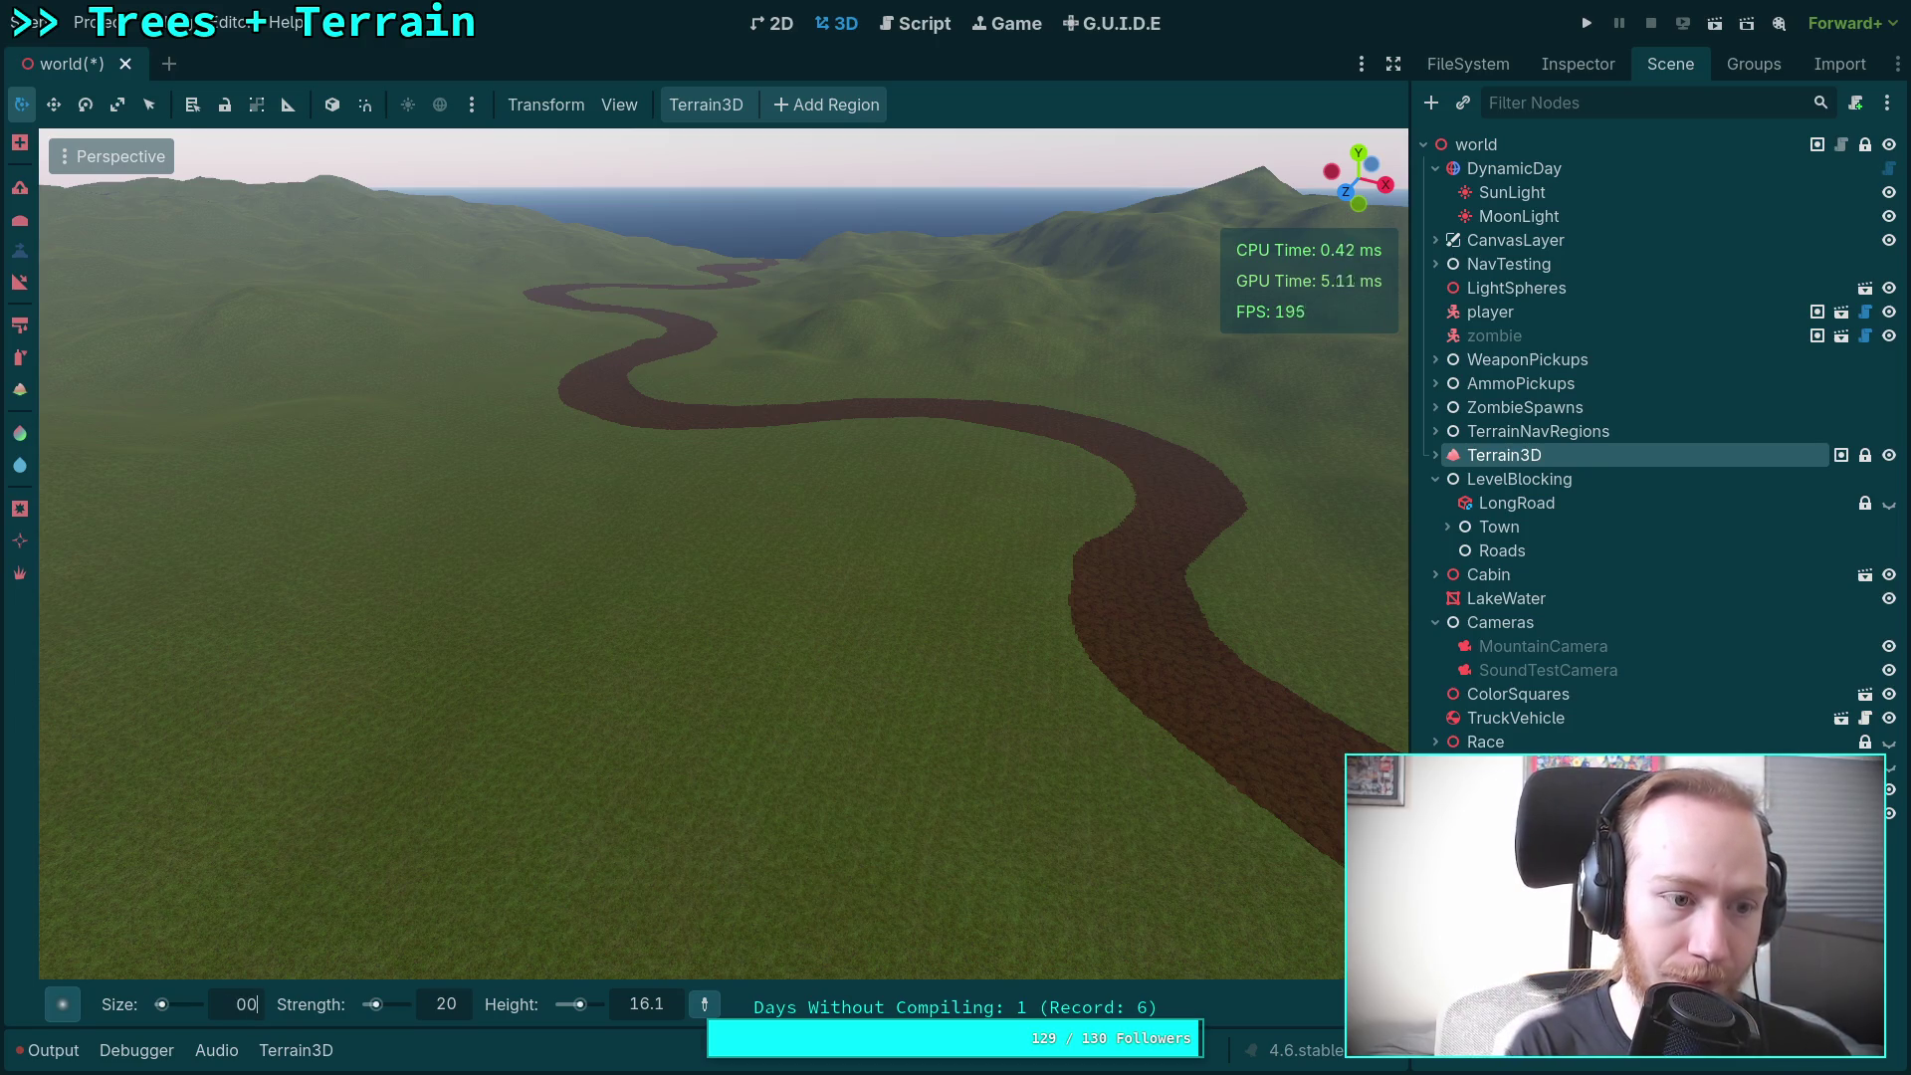
Step: Set the Height brush to size 500, target height 50 and strength 100
{"action": "key", "text": "Return"}
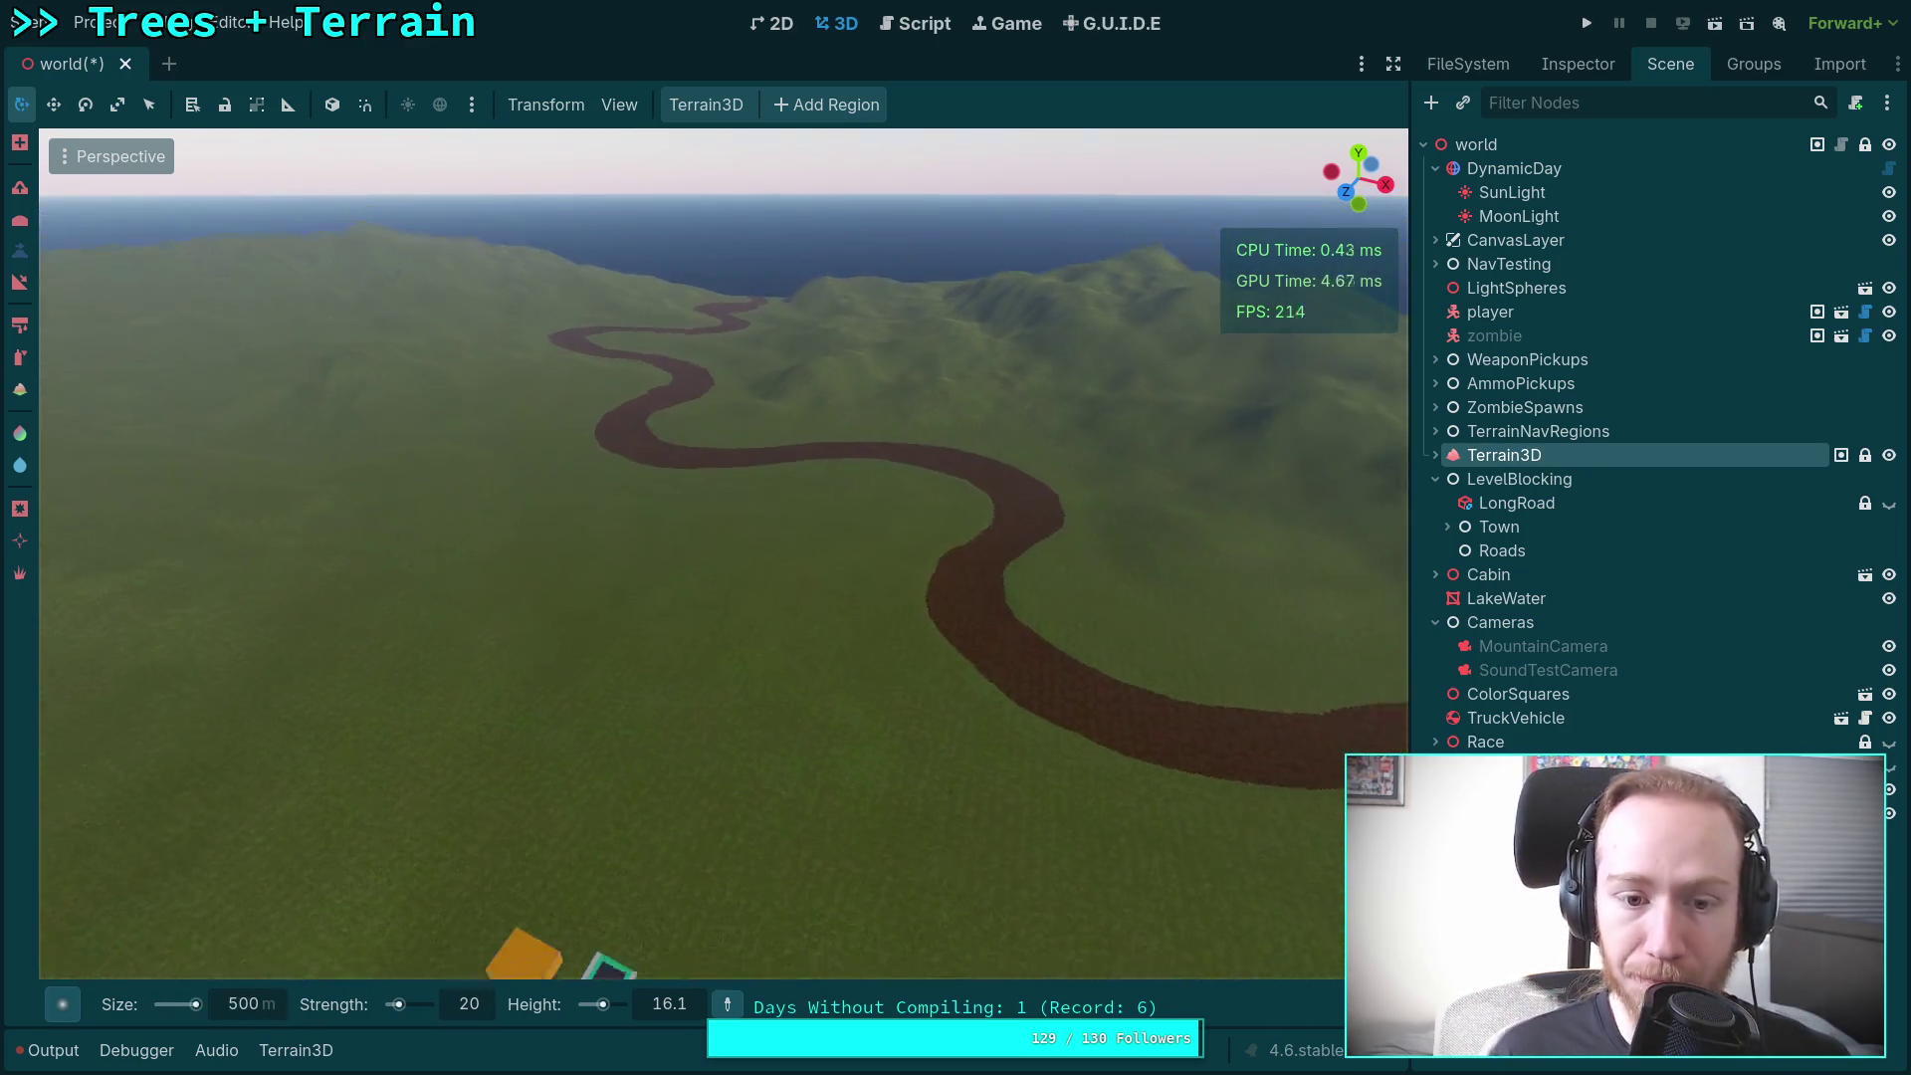
{"action": "scroll", "coordinate": [726, 515], "scroll_direction": "down", "scroll_amount": 2}
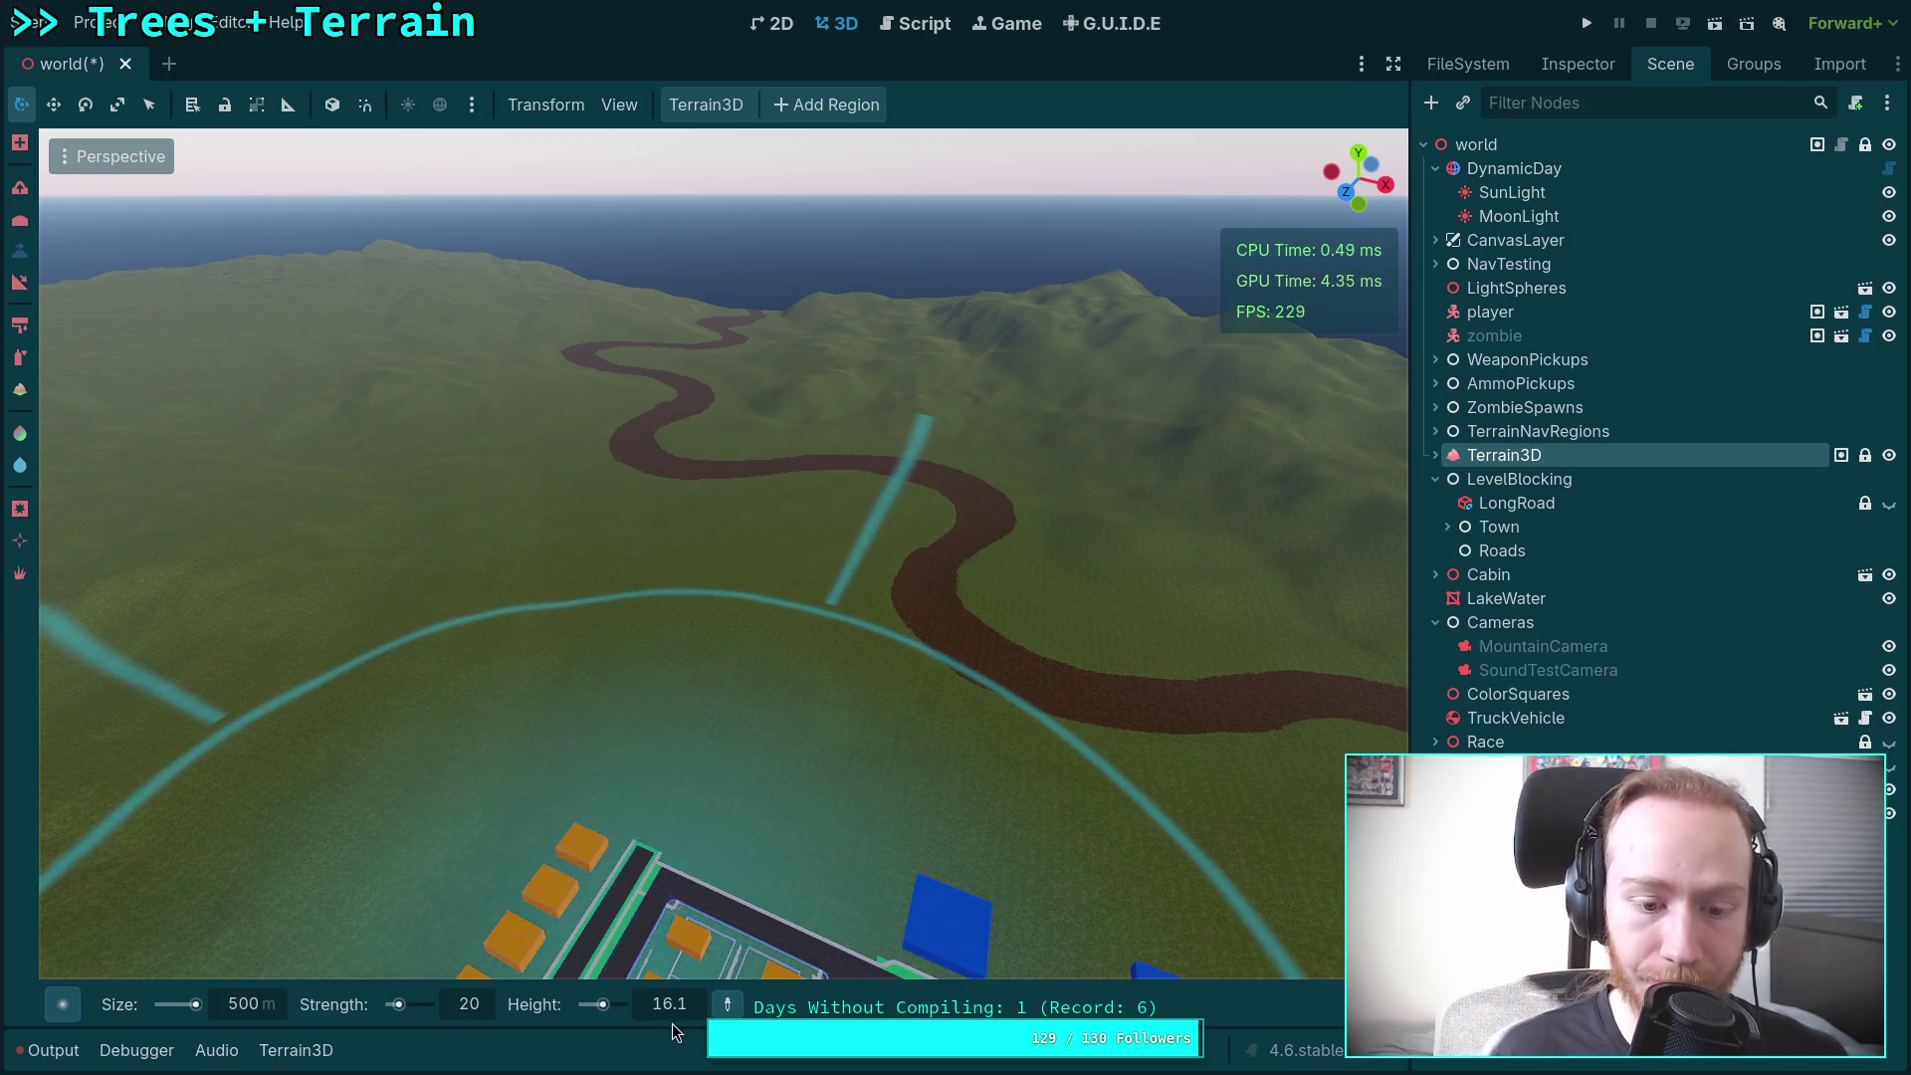
{"action": "type", "text": "50"}
{"action": "key", "text": "Return"}
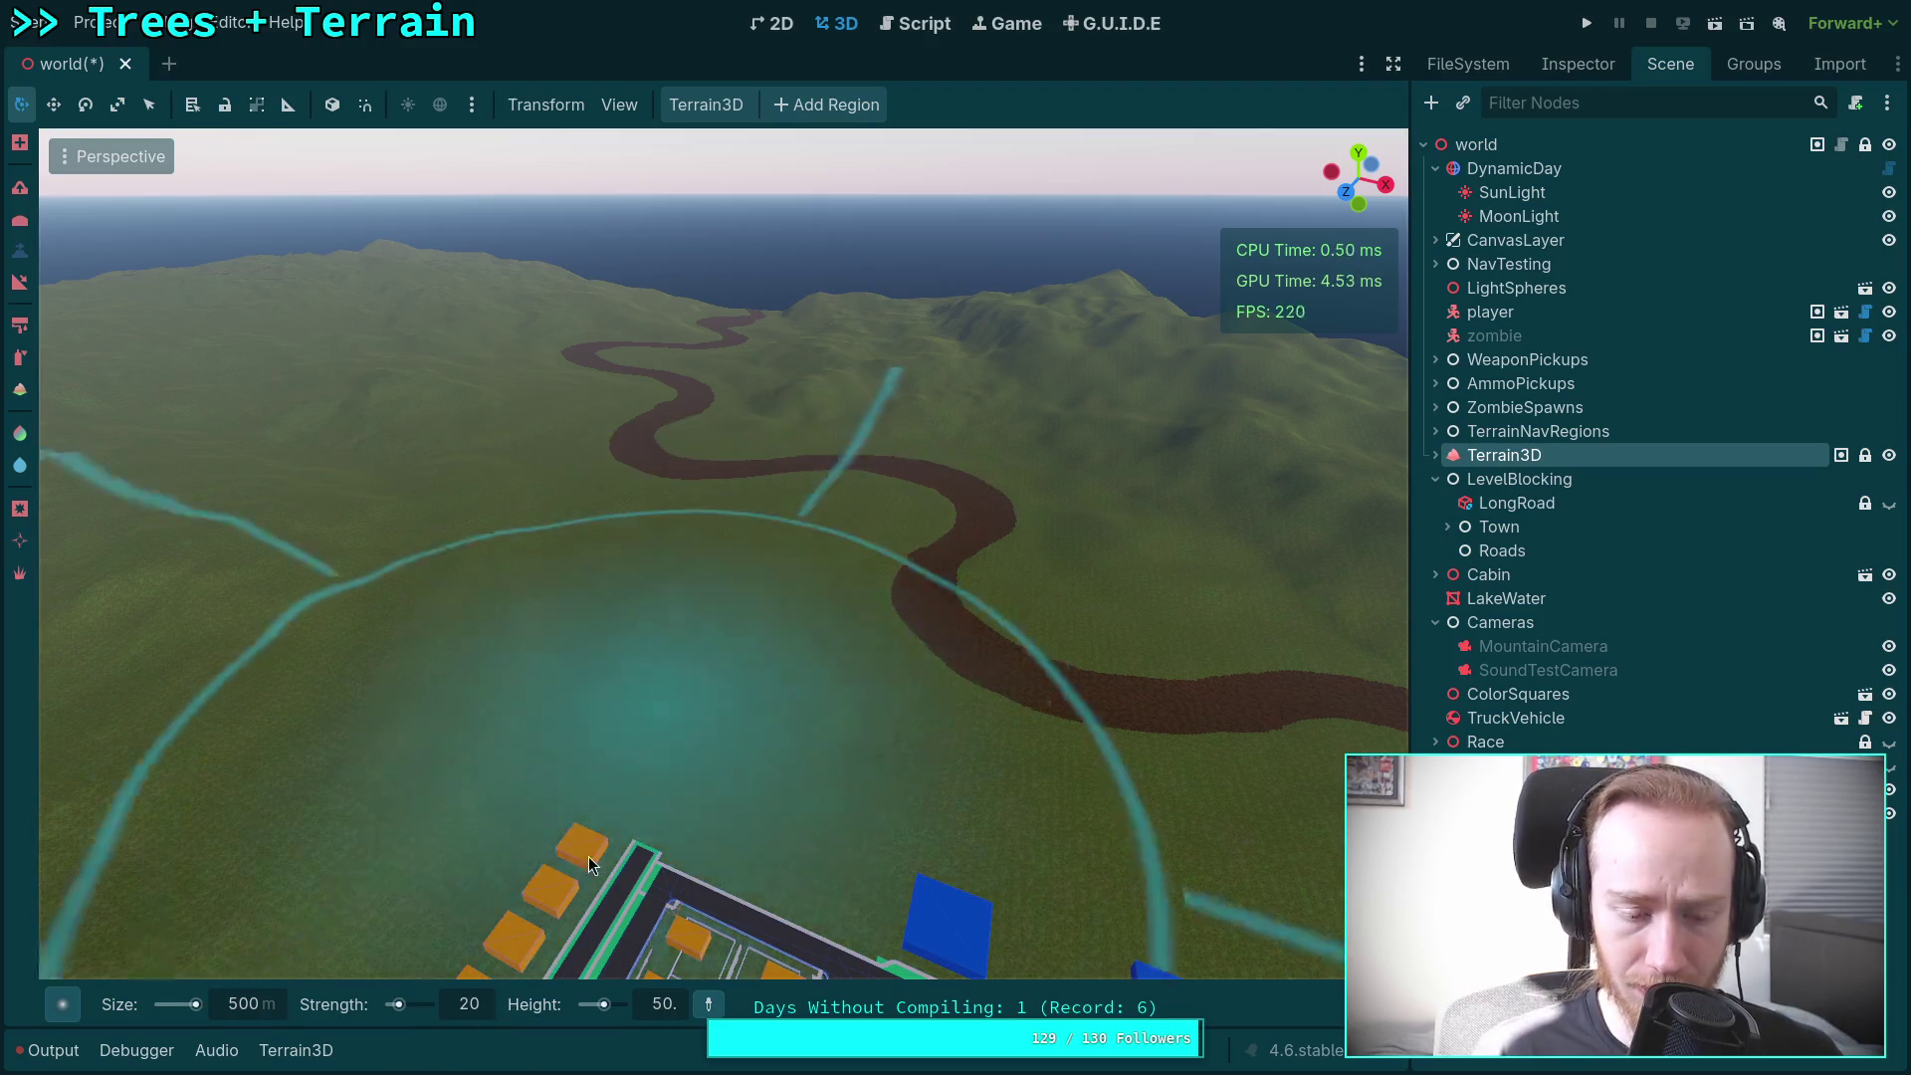
{"action": "left_click", "coordinate": [473, 1012]}
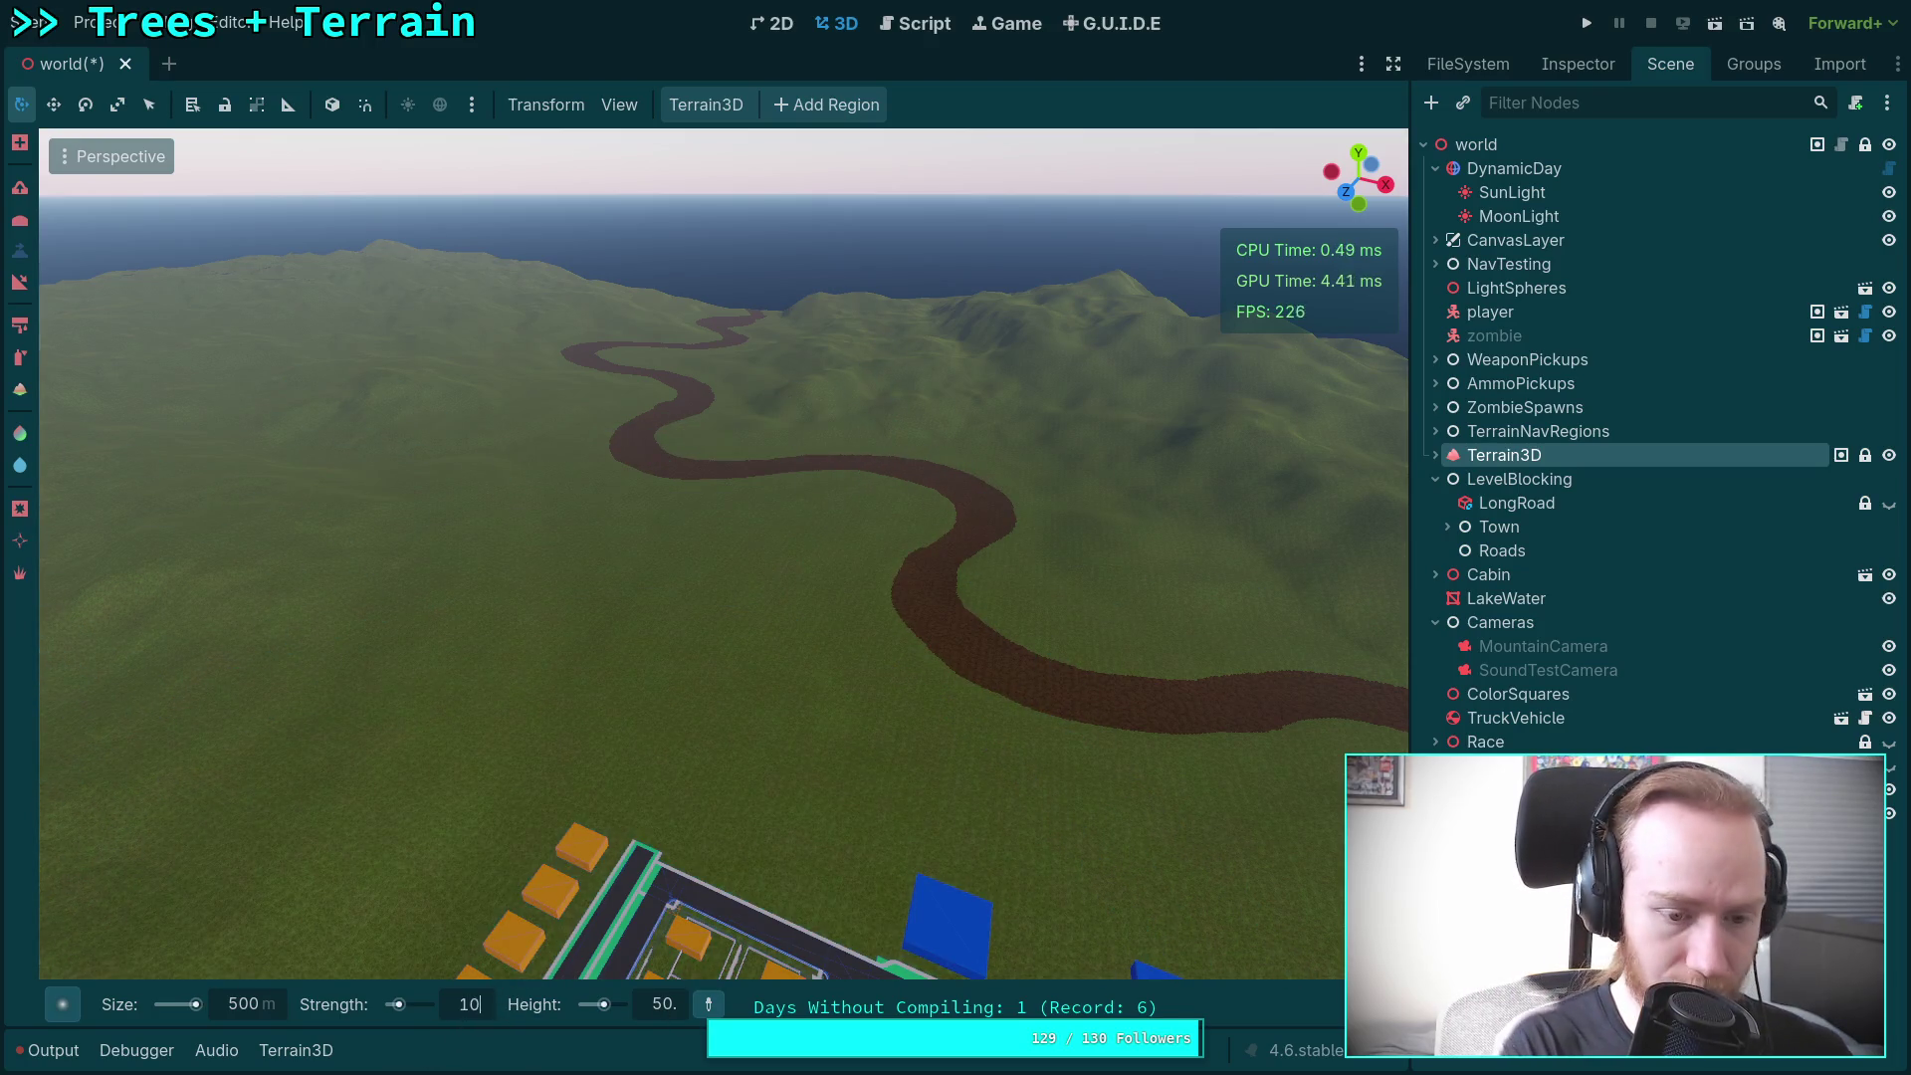
{"action": "type", "text": "0"}
{"action": "key", "text": "Return"}
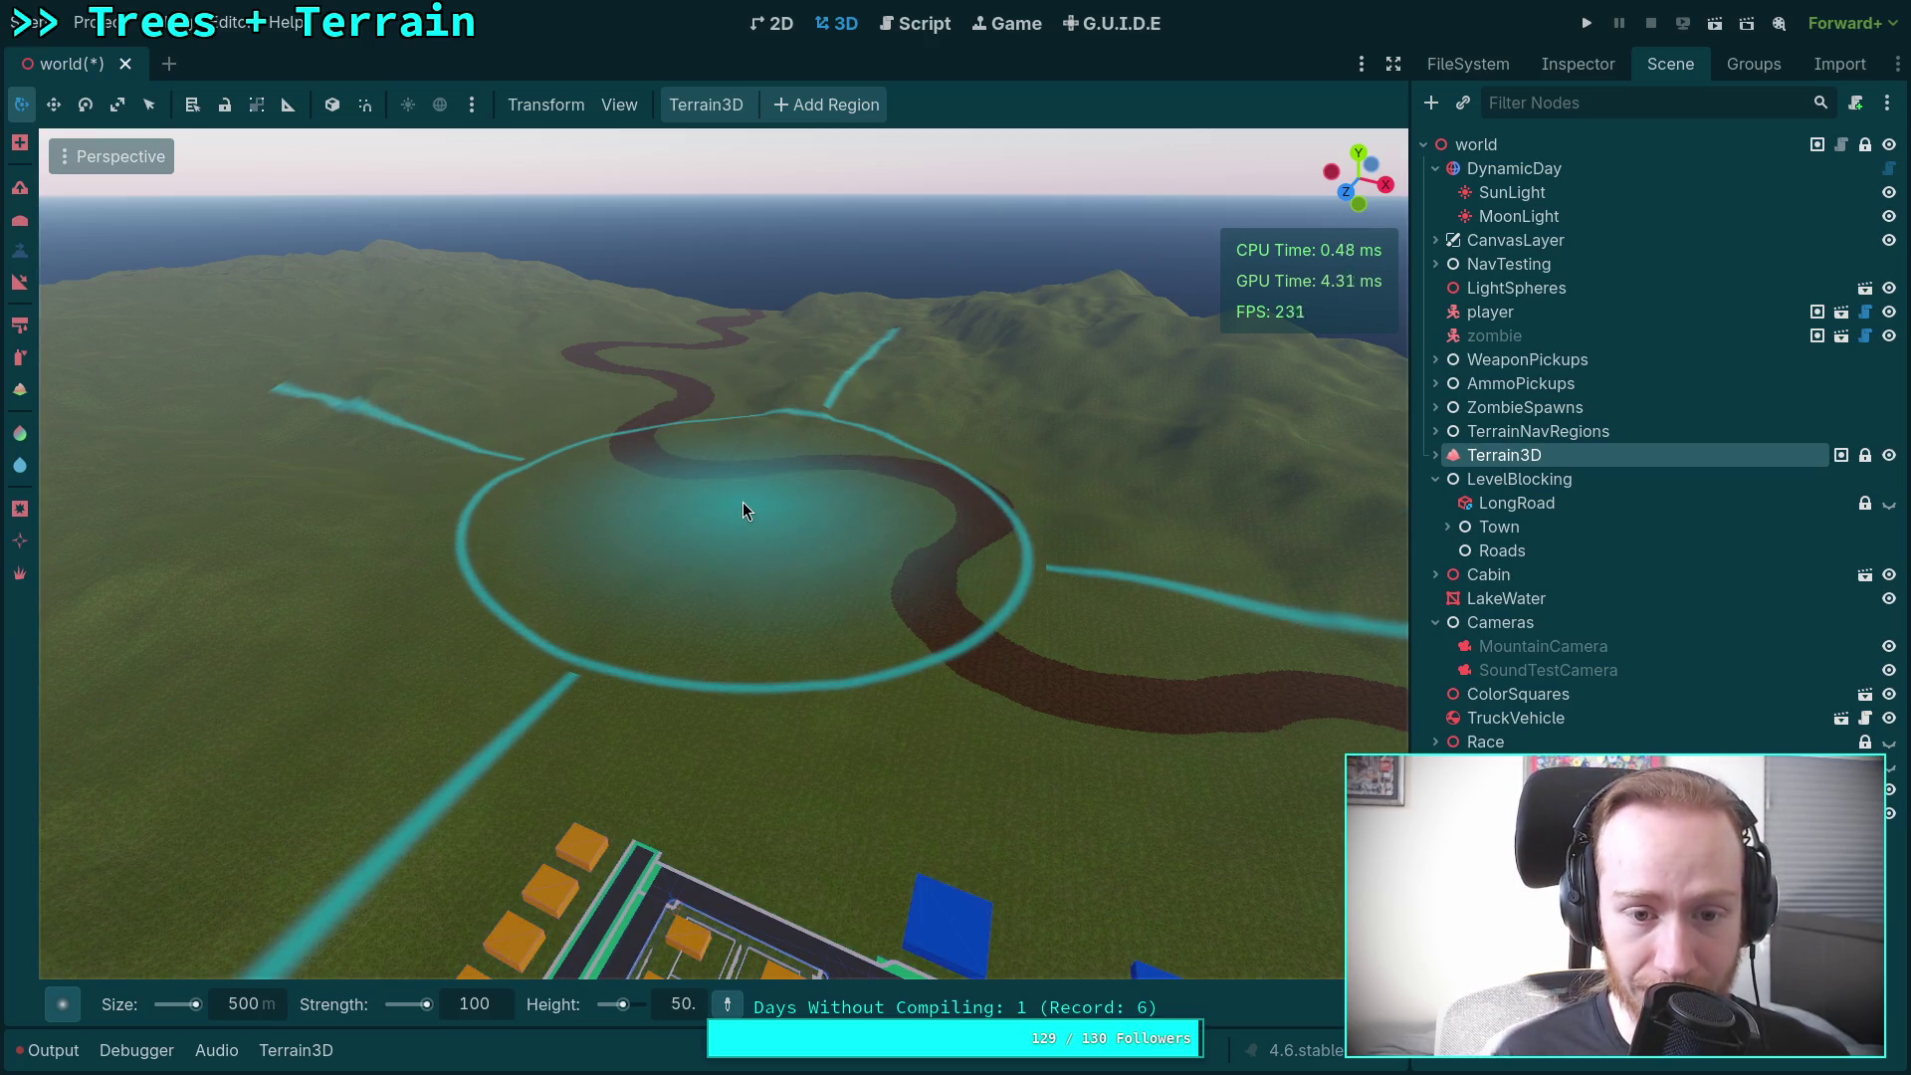
Step: Raise a broad height-50 plateau over the river path, then select the Slope tool
{"action": "left_click", "coordinate": [743, 502]}
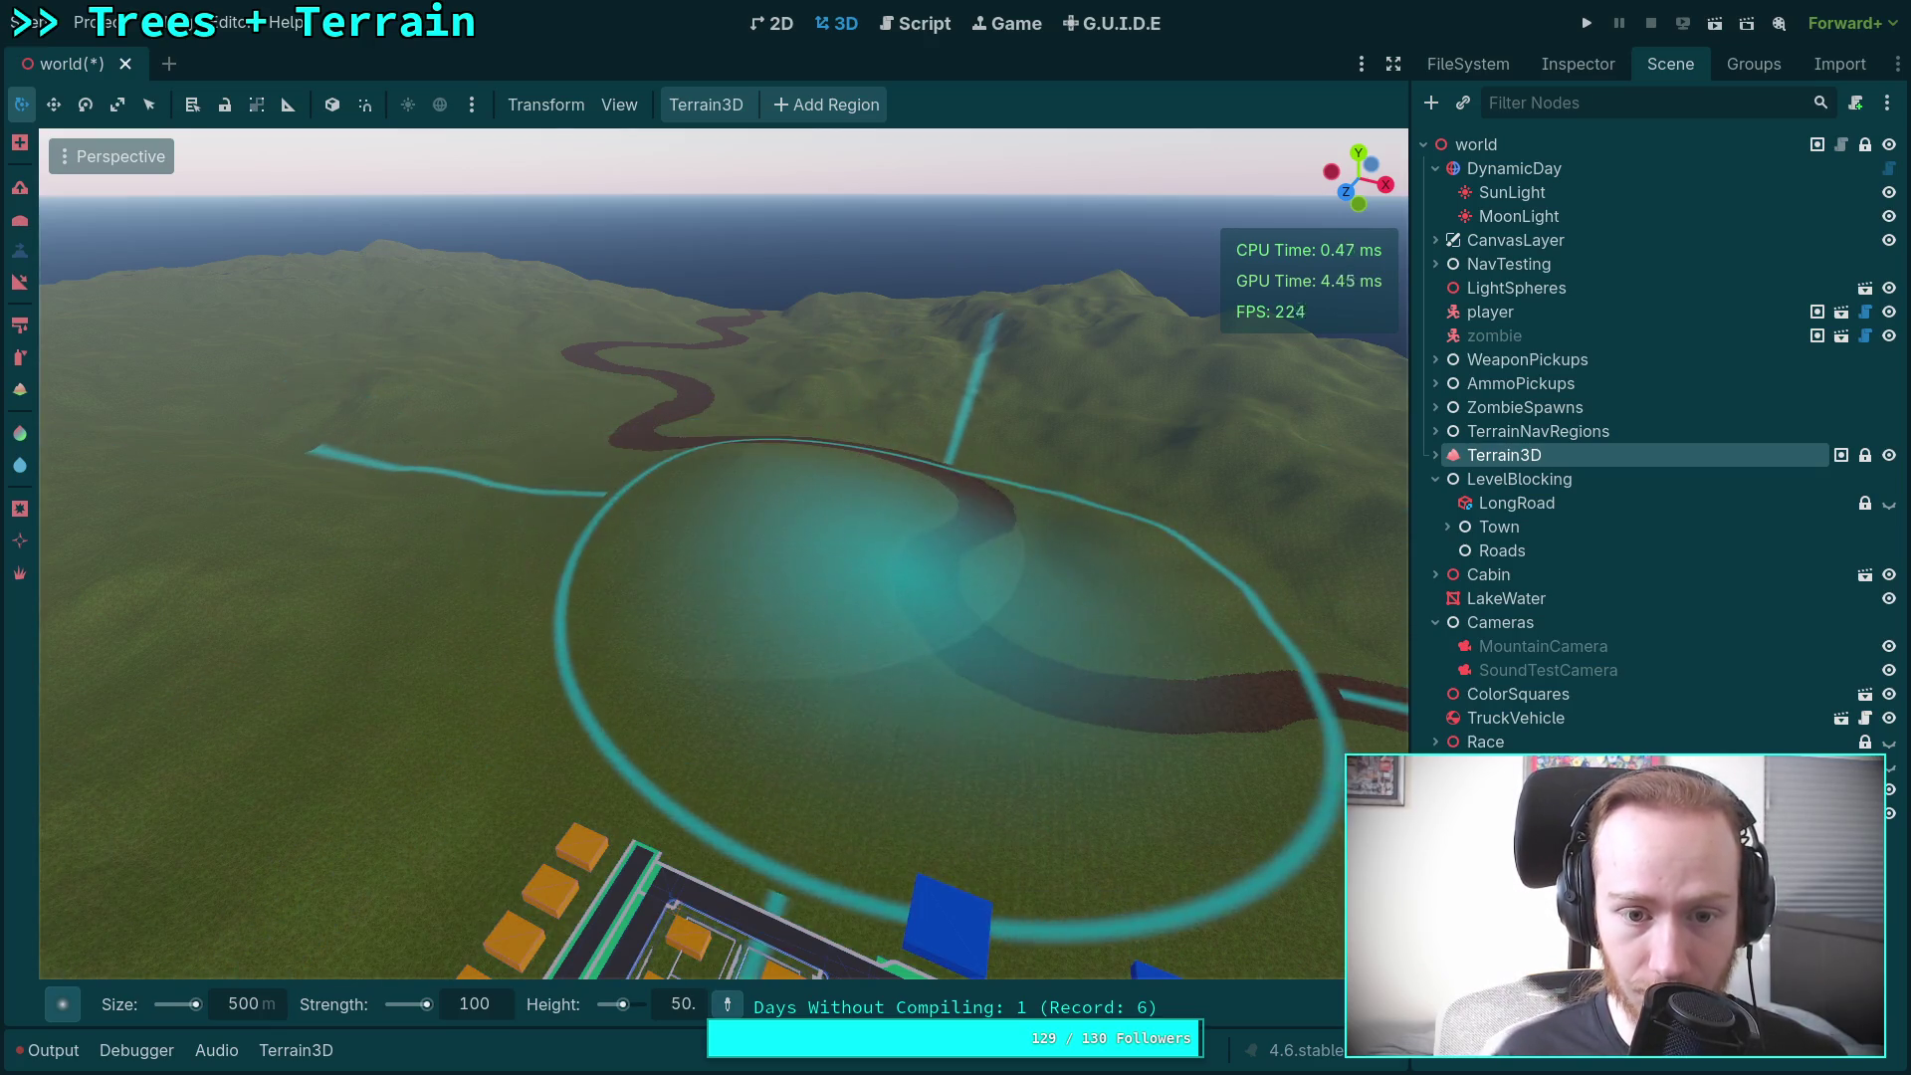
{"action": "key", "text": "w"}
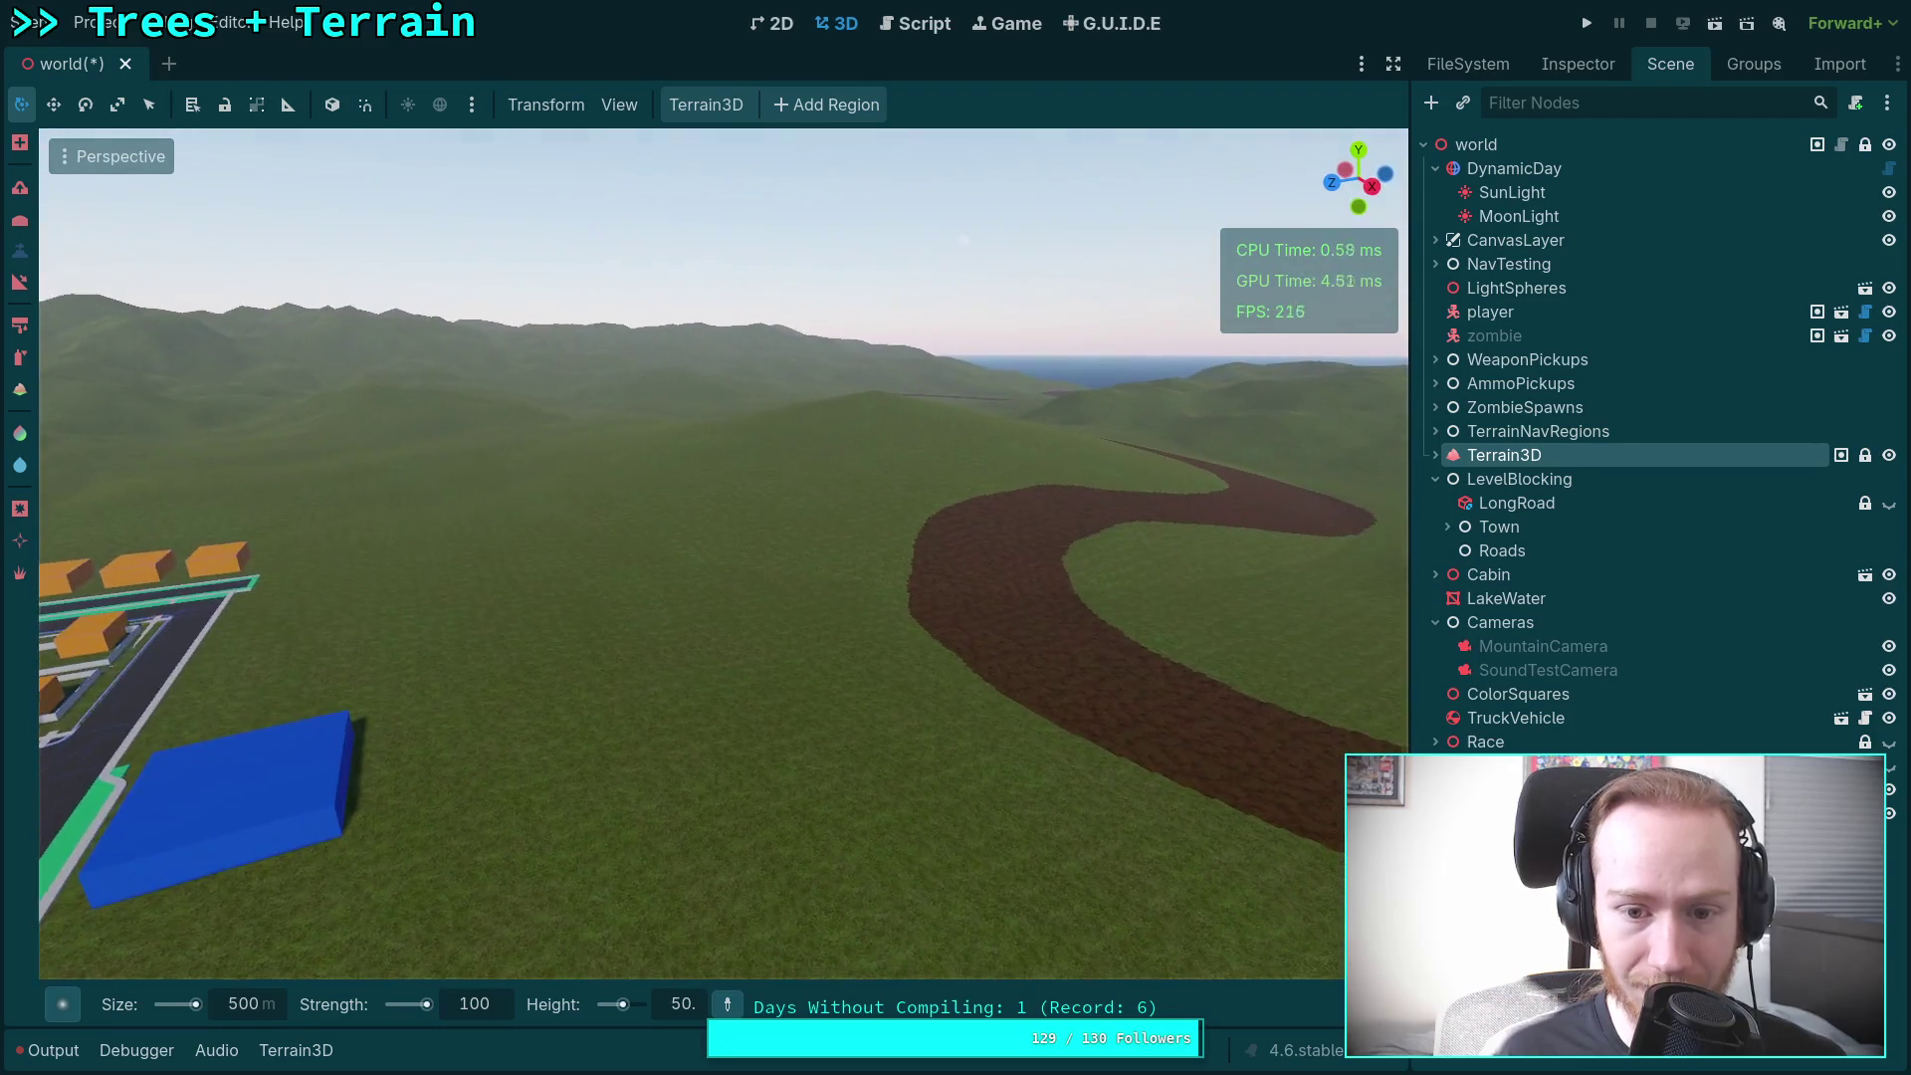
{"action": "key", "text": "s"}
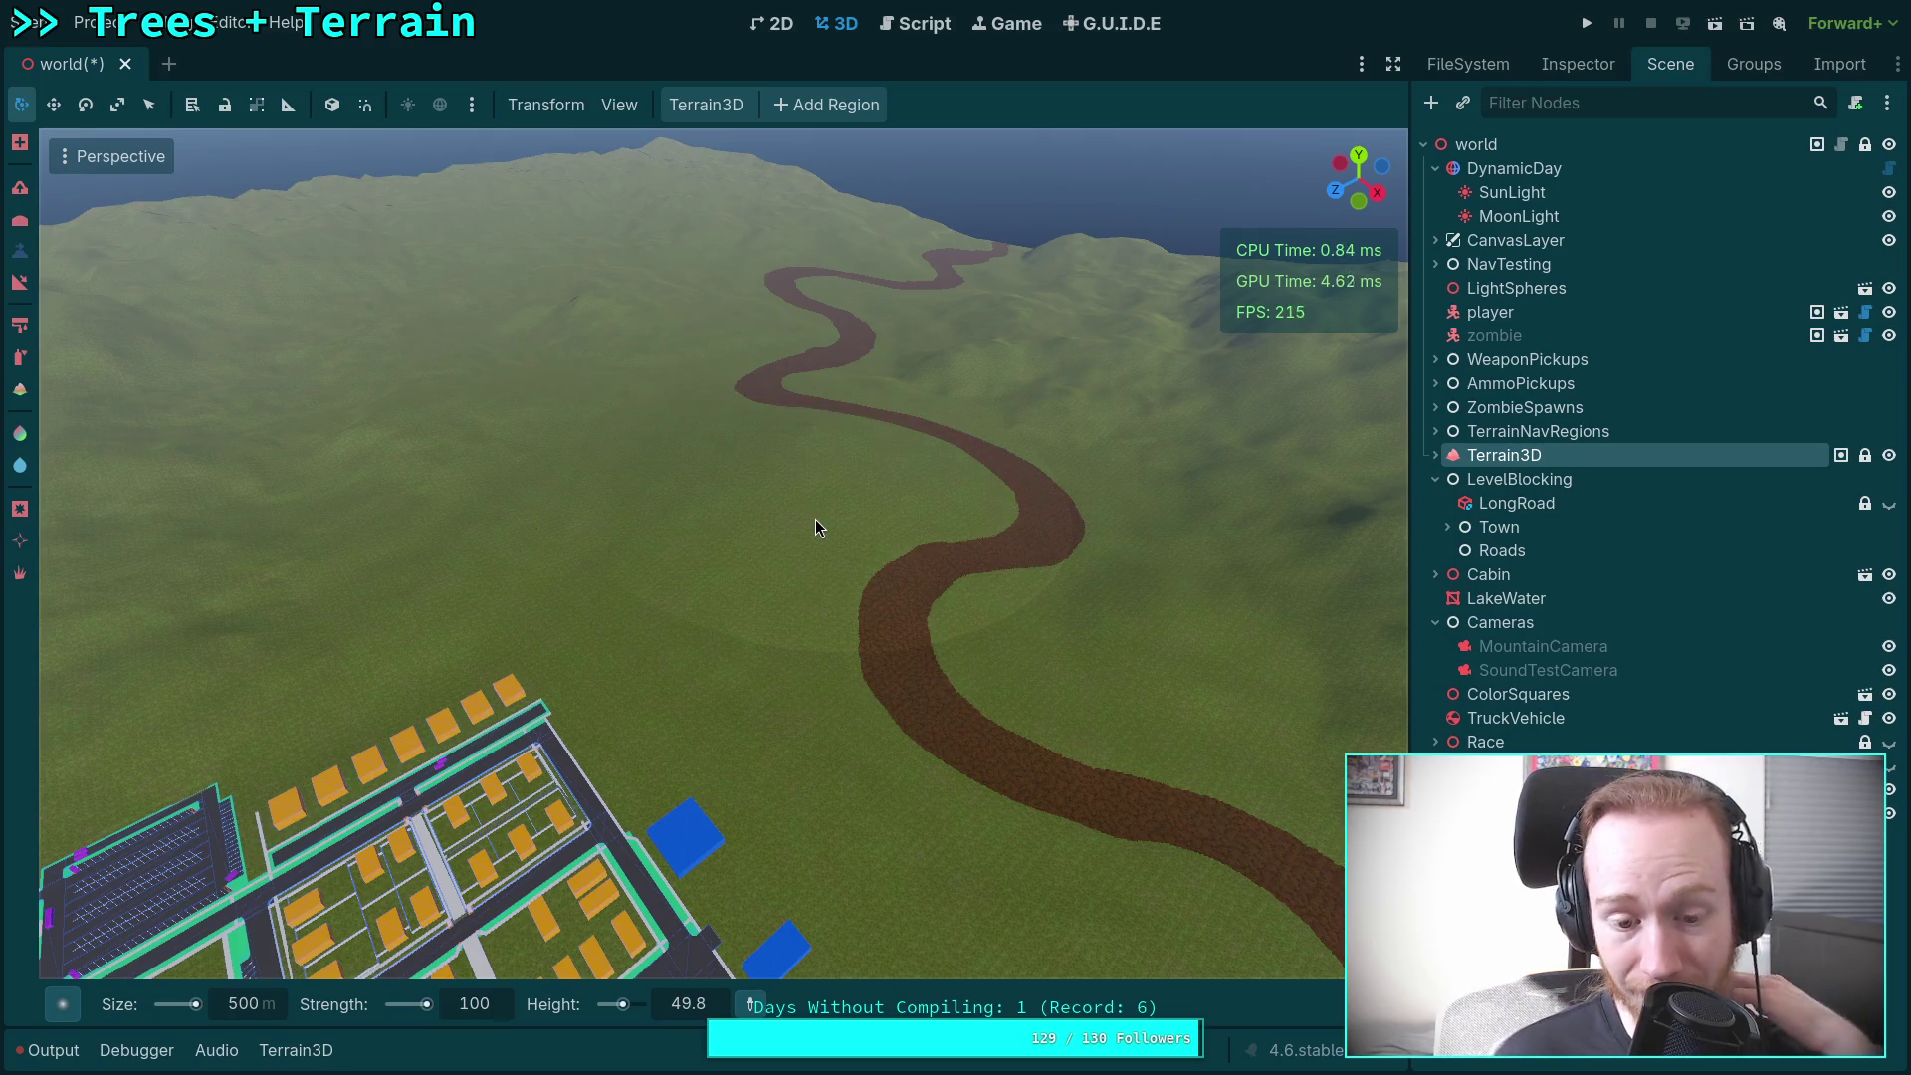
{"action": "key", "text": "w"}
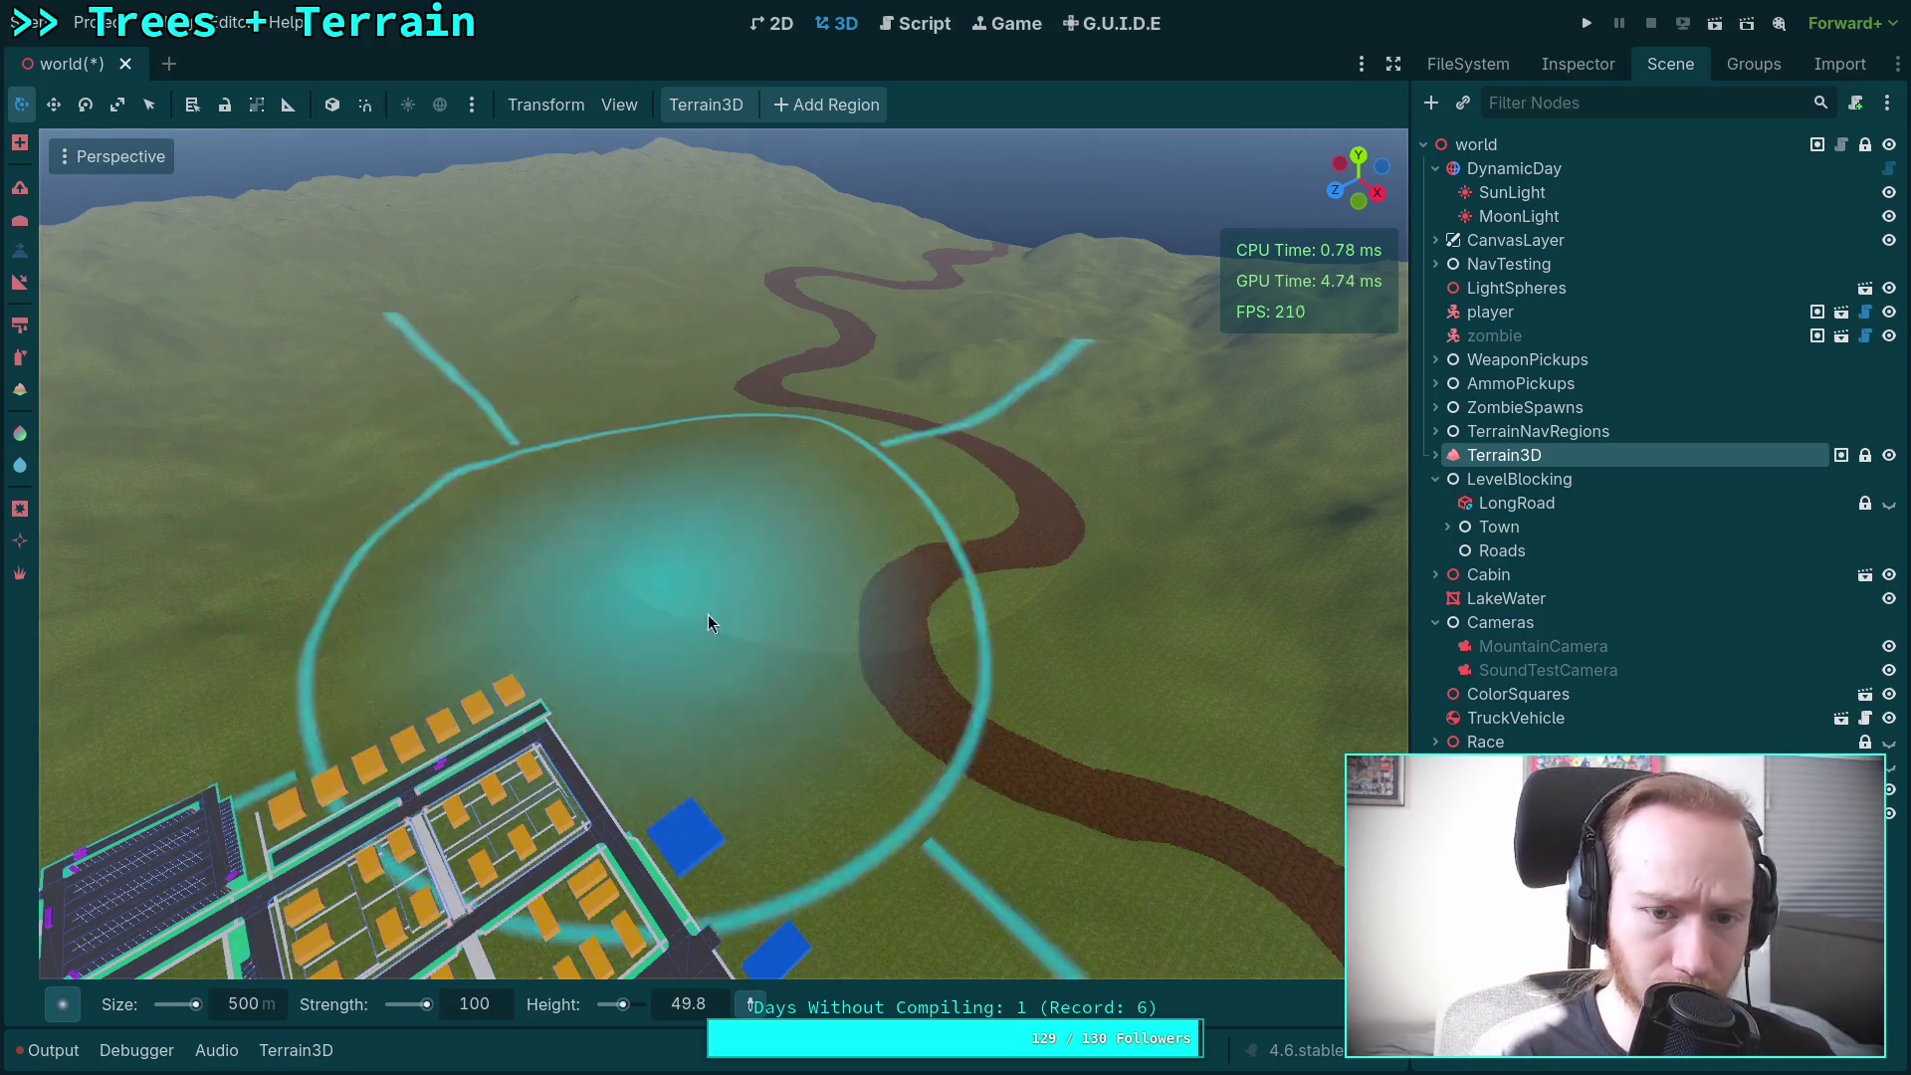
{"action": "key", "text": "s"}
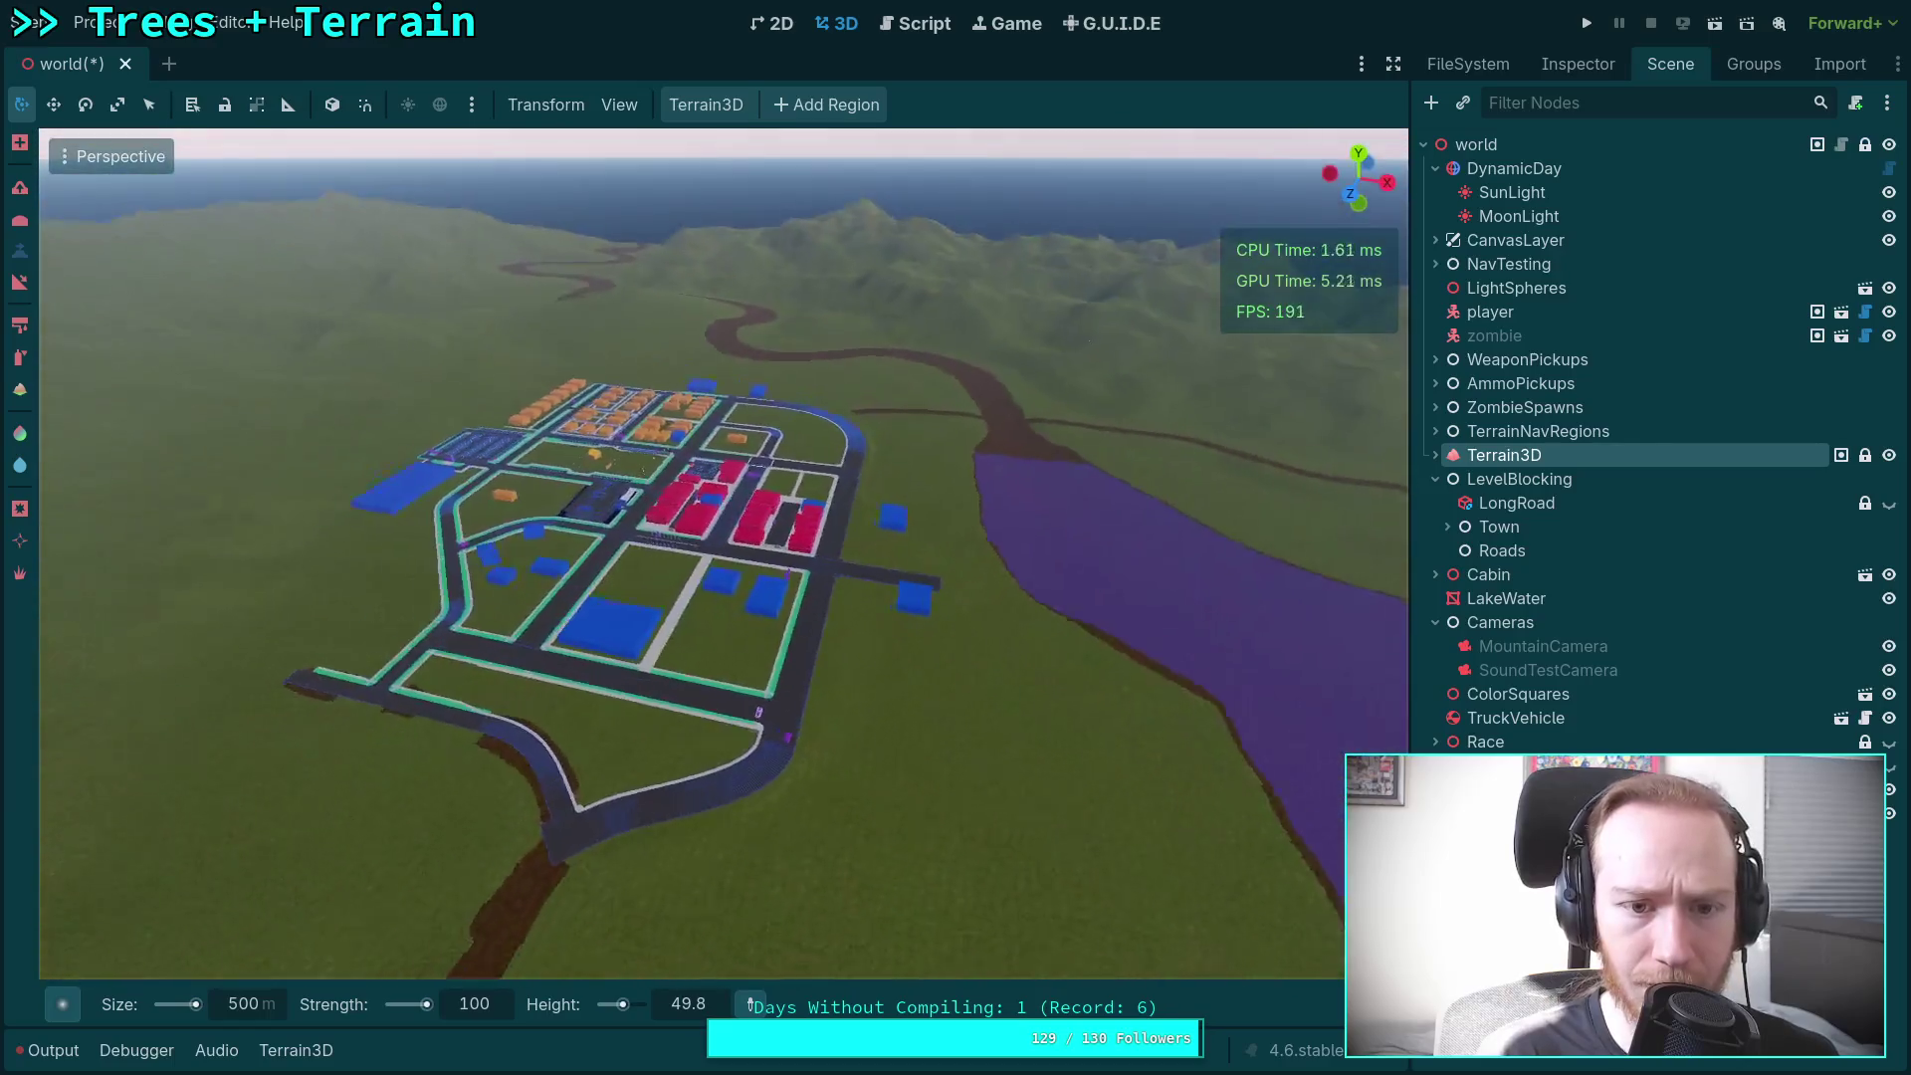
{"action": "key", "text": "w"}
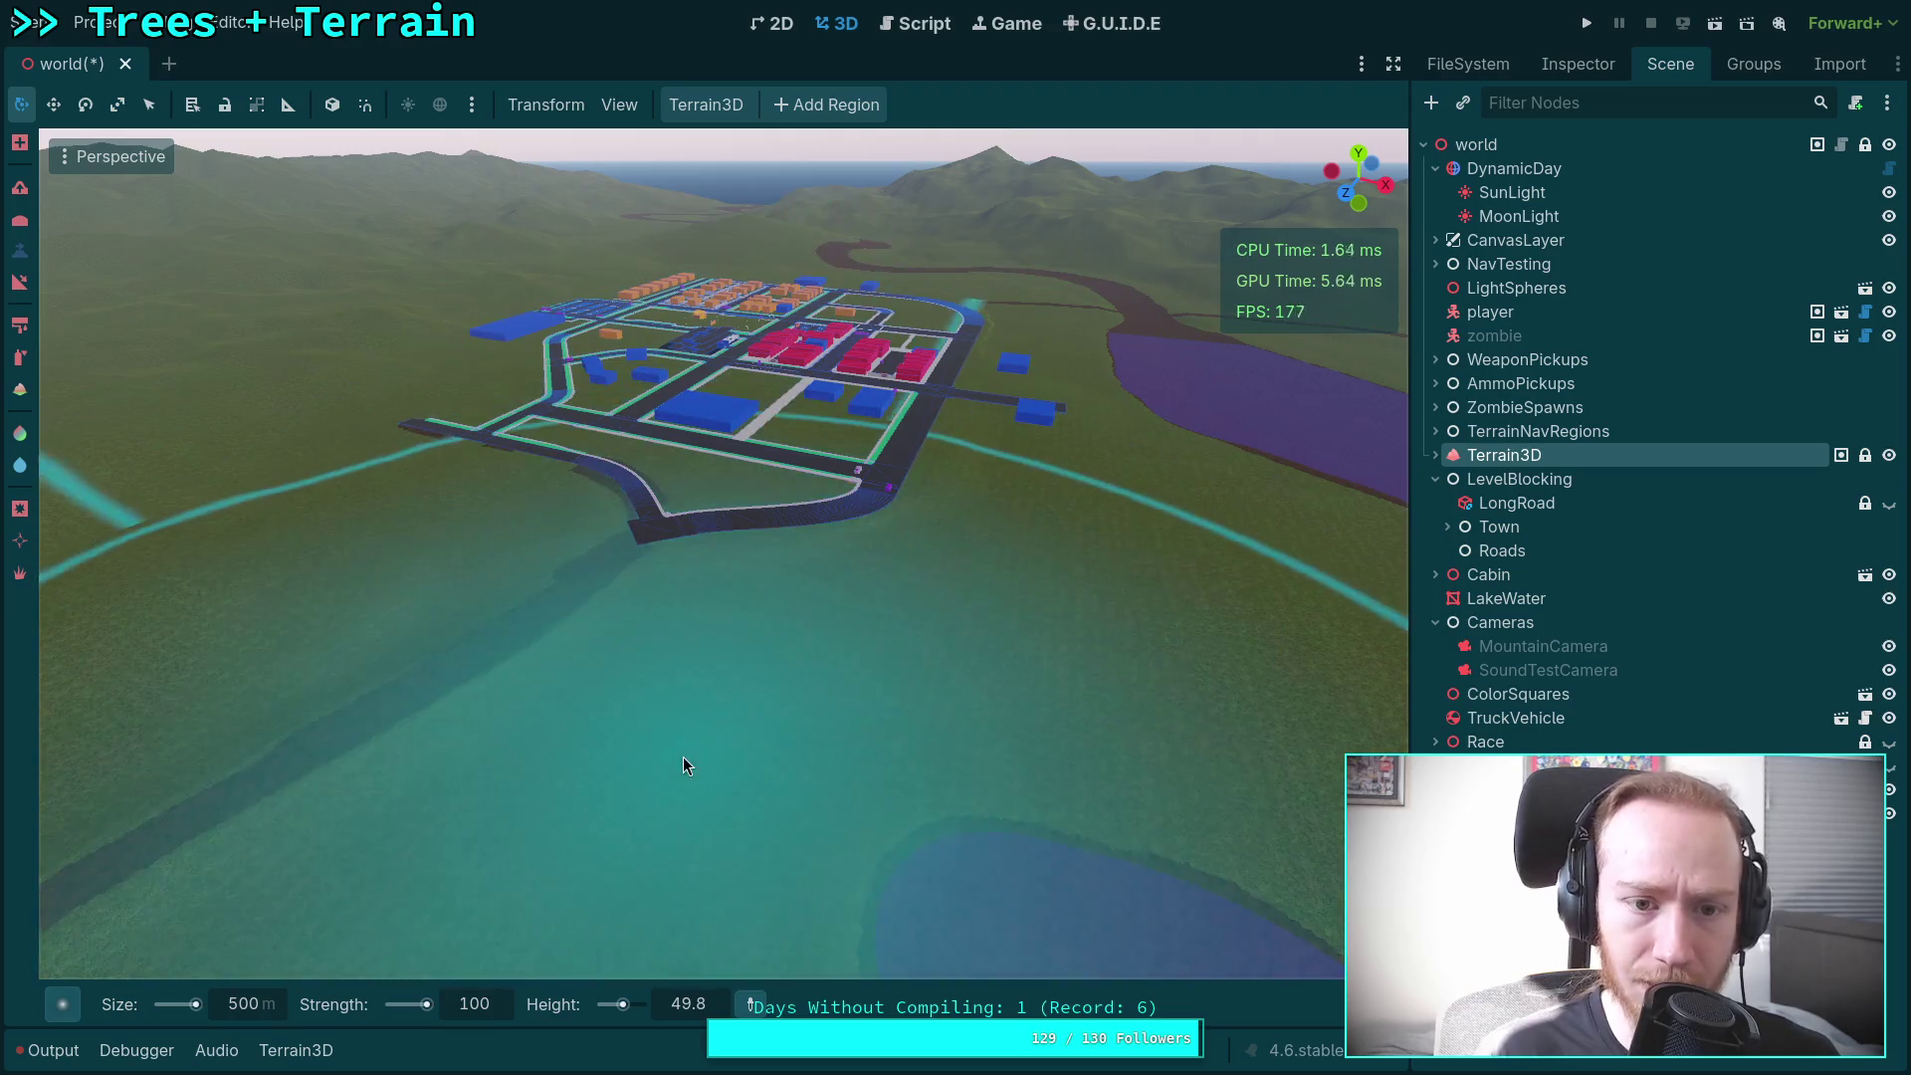
{"action": "left_click", "coordinate": [20, 282]}
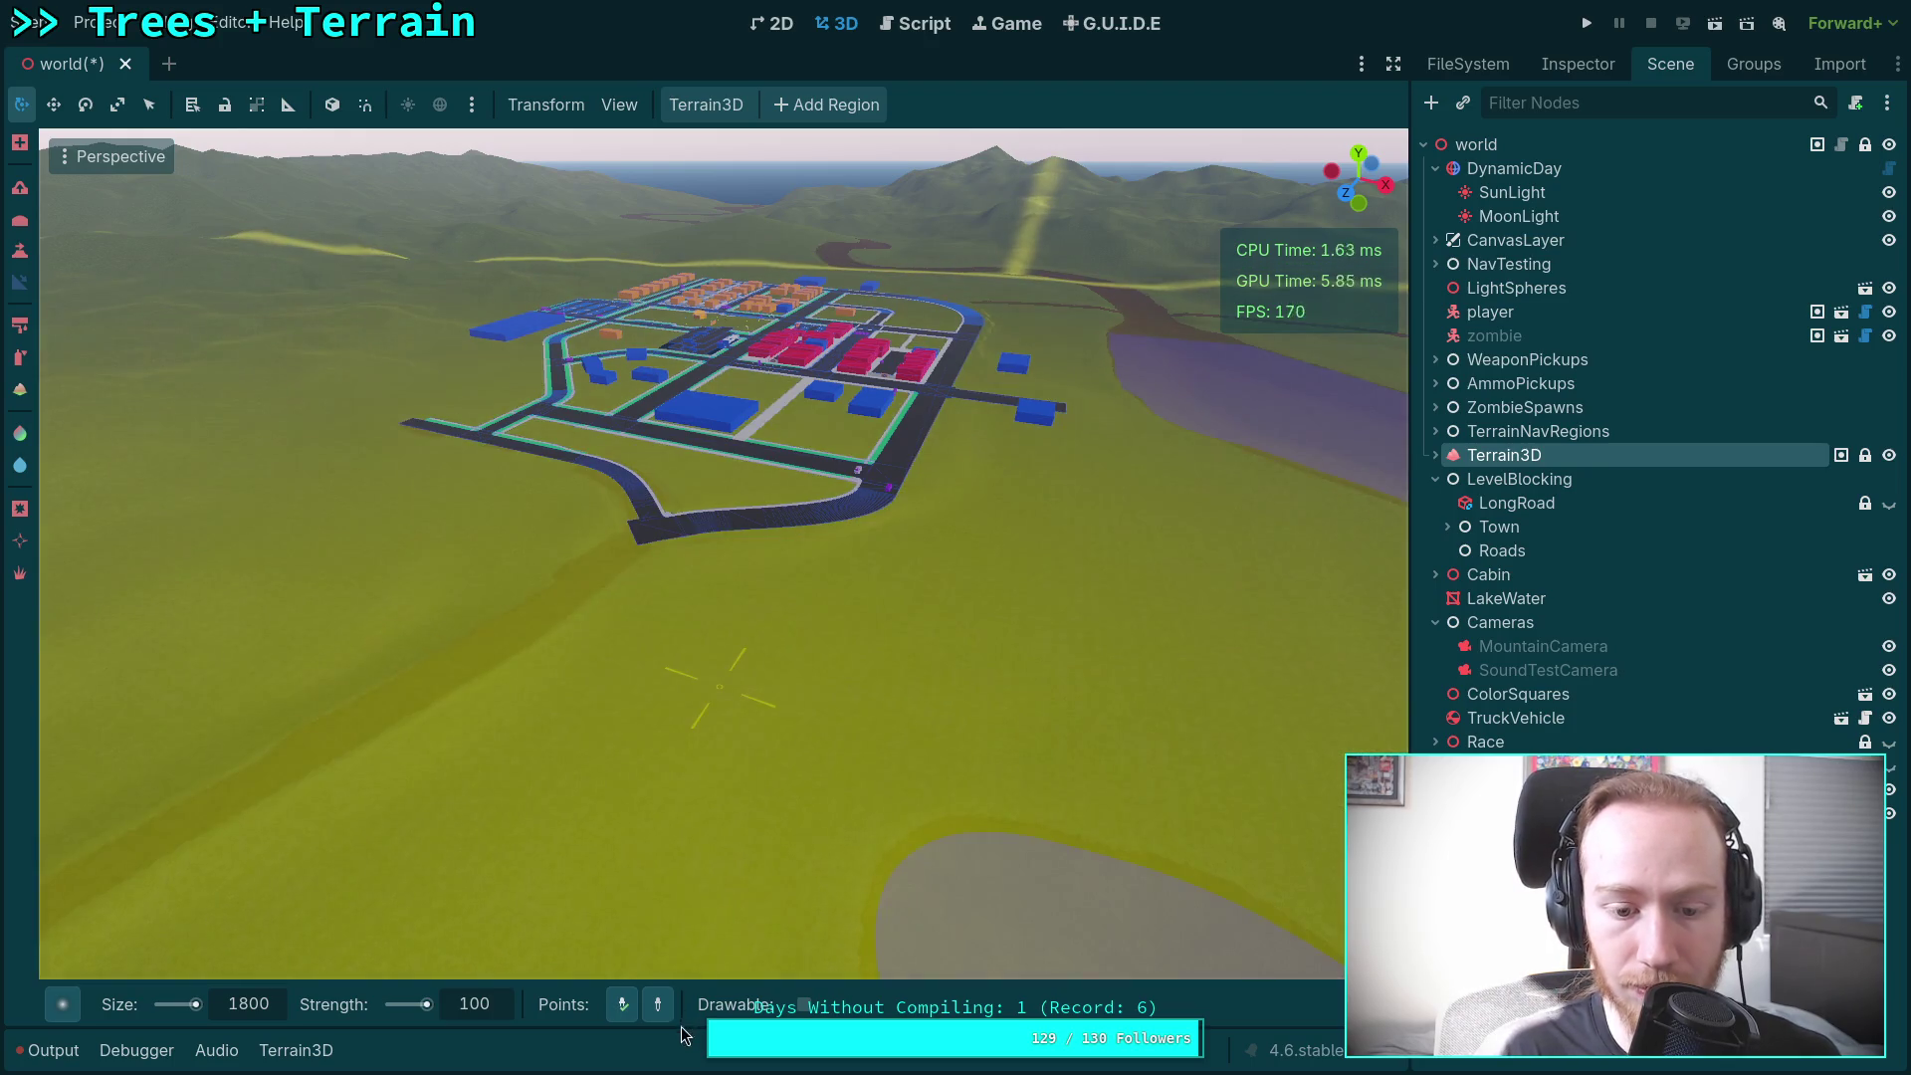
{"action": "scroll", "coordinate": [733, 670], "scroll_direction": "up", "scroll_amount": 5}
Step: Sculpt a slope into the grassland near the town
{"action": "key", "text": "w"}
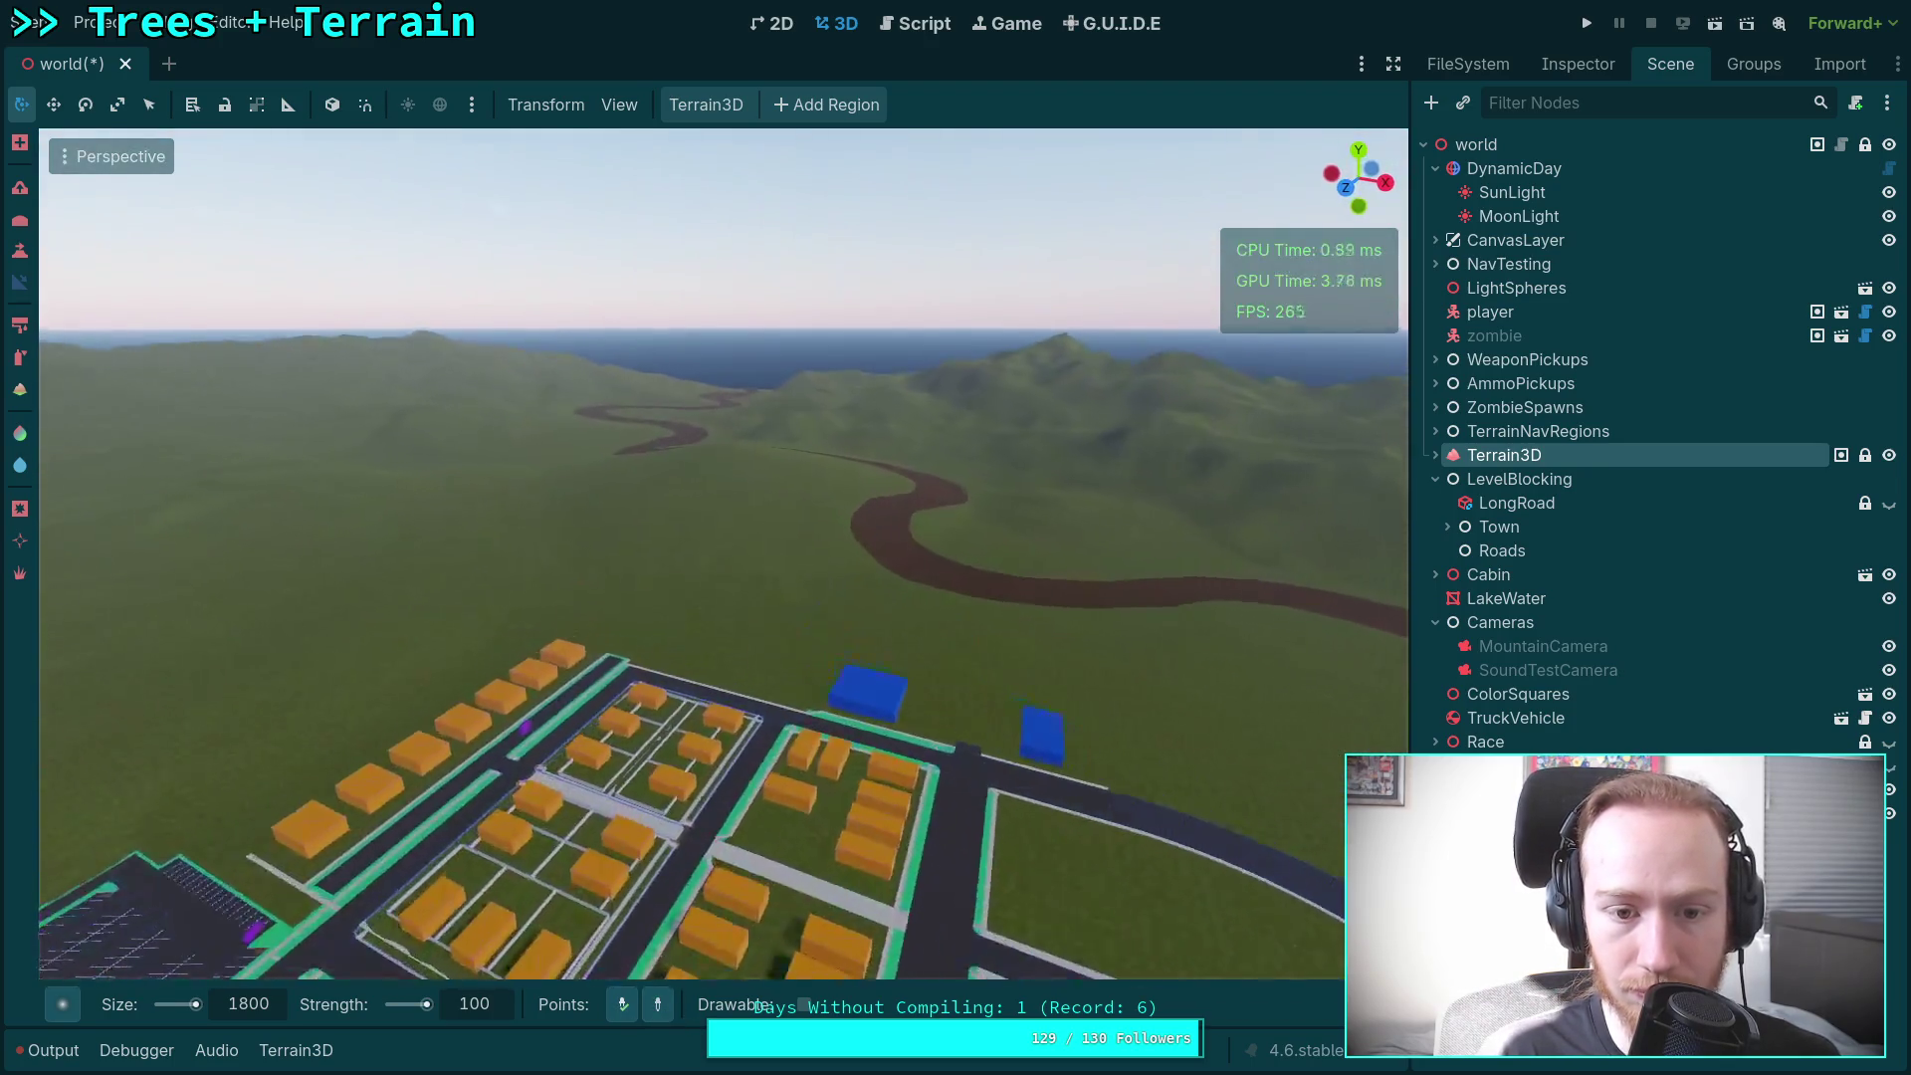
{"action": "key", "text": "w"}
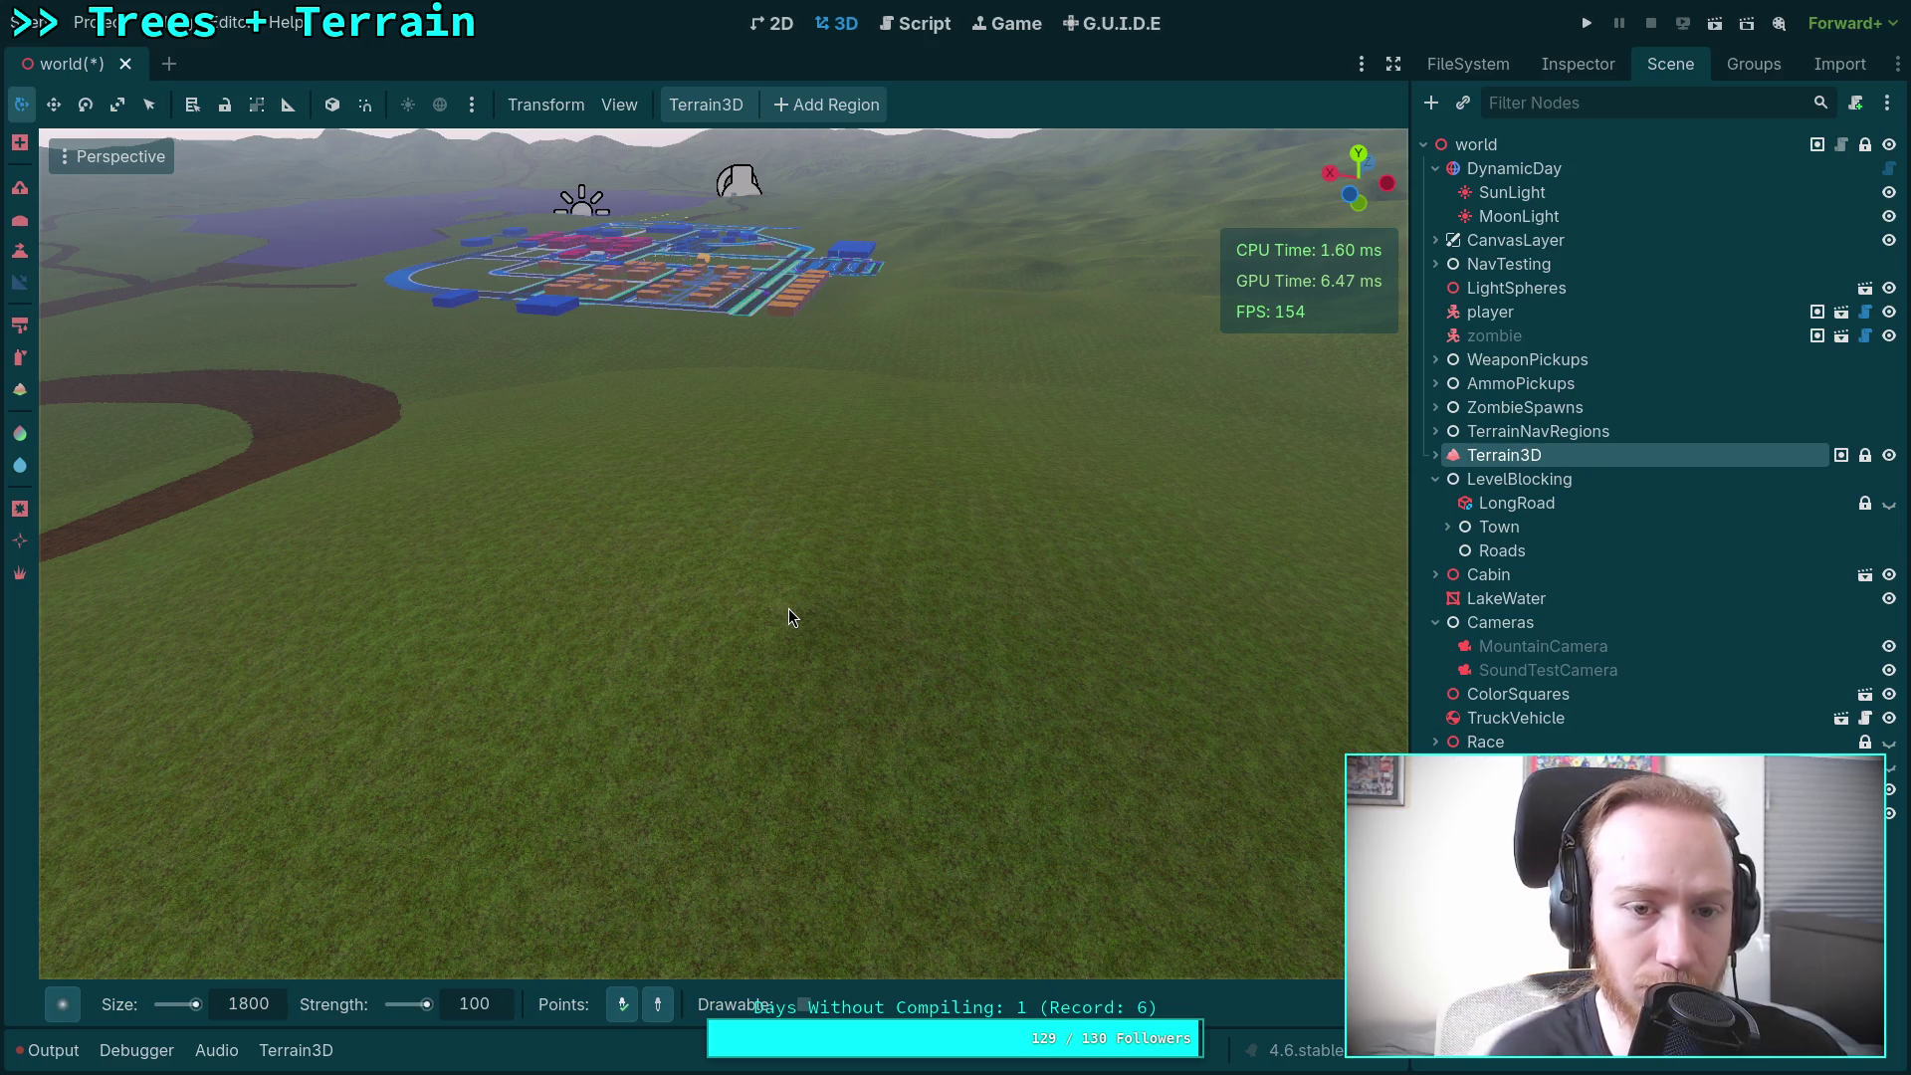
{"action": "left_click", "coordinate": [788, 608]}
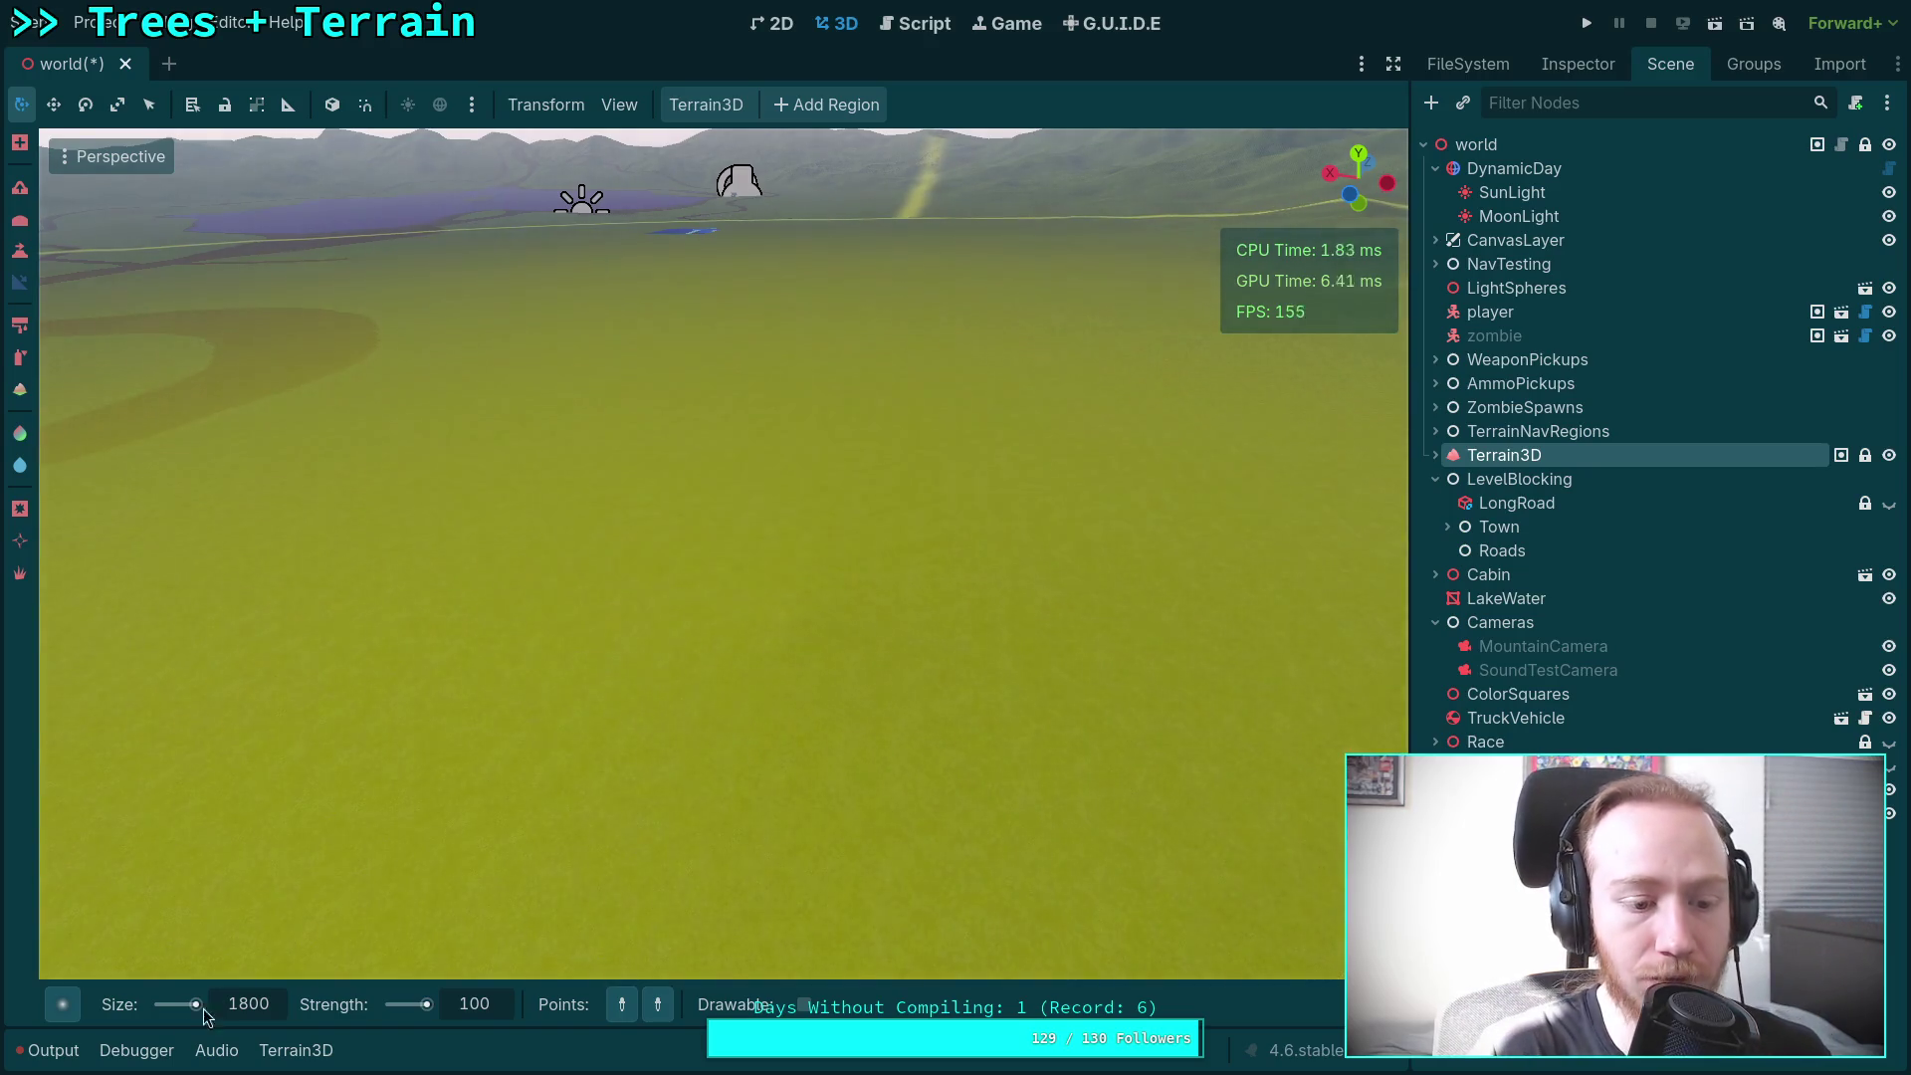
Step: Switch the brush to inverse mode and set its size to 1200 over the lake
{"action": "left_click_drag", "start_coordinate": [196, 1005], "coordinate": [161, 1005]}
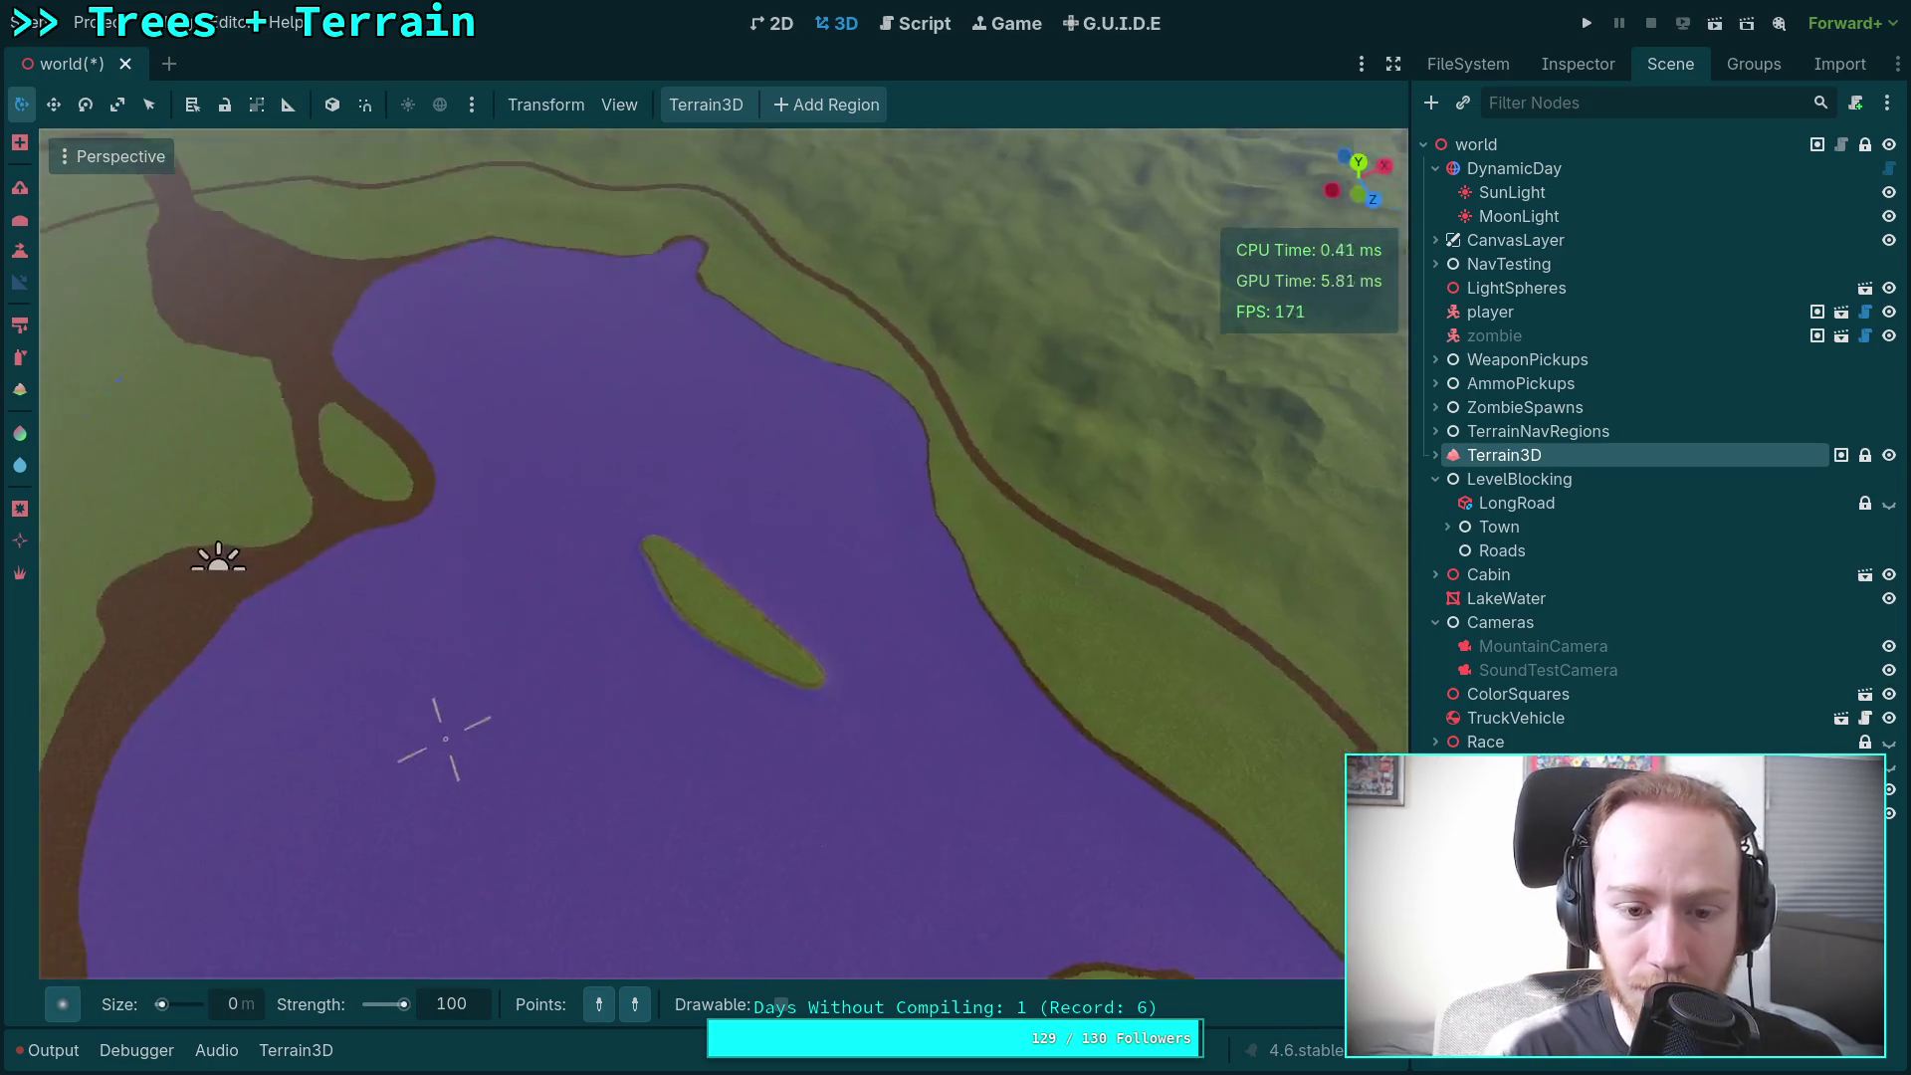
{"action": "key", "text": "ctrl"}
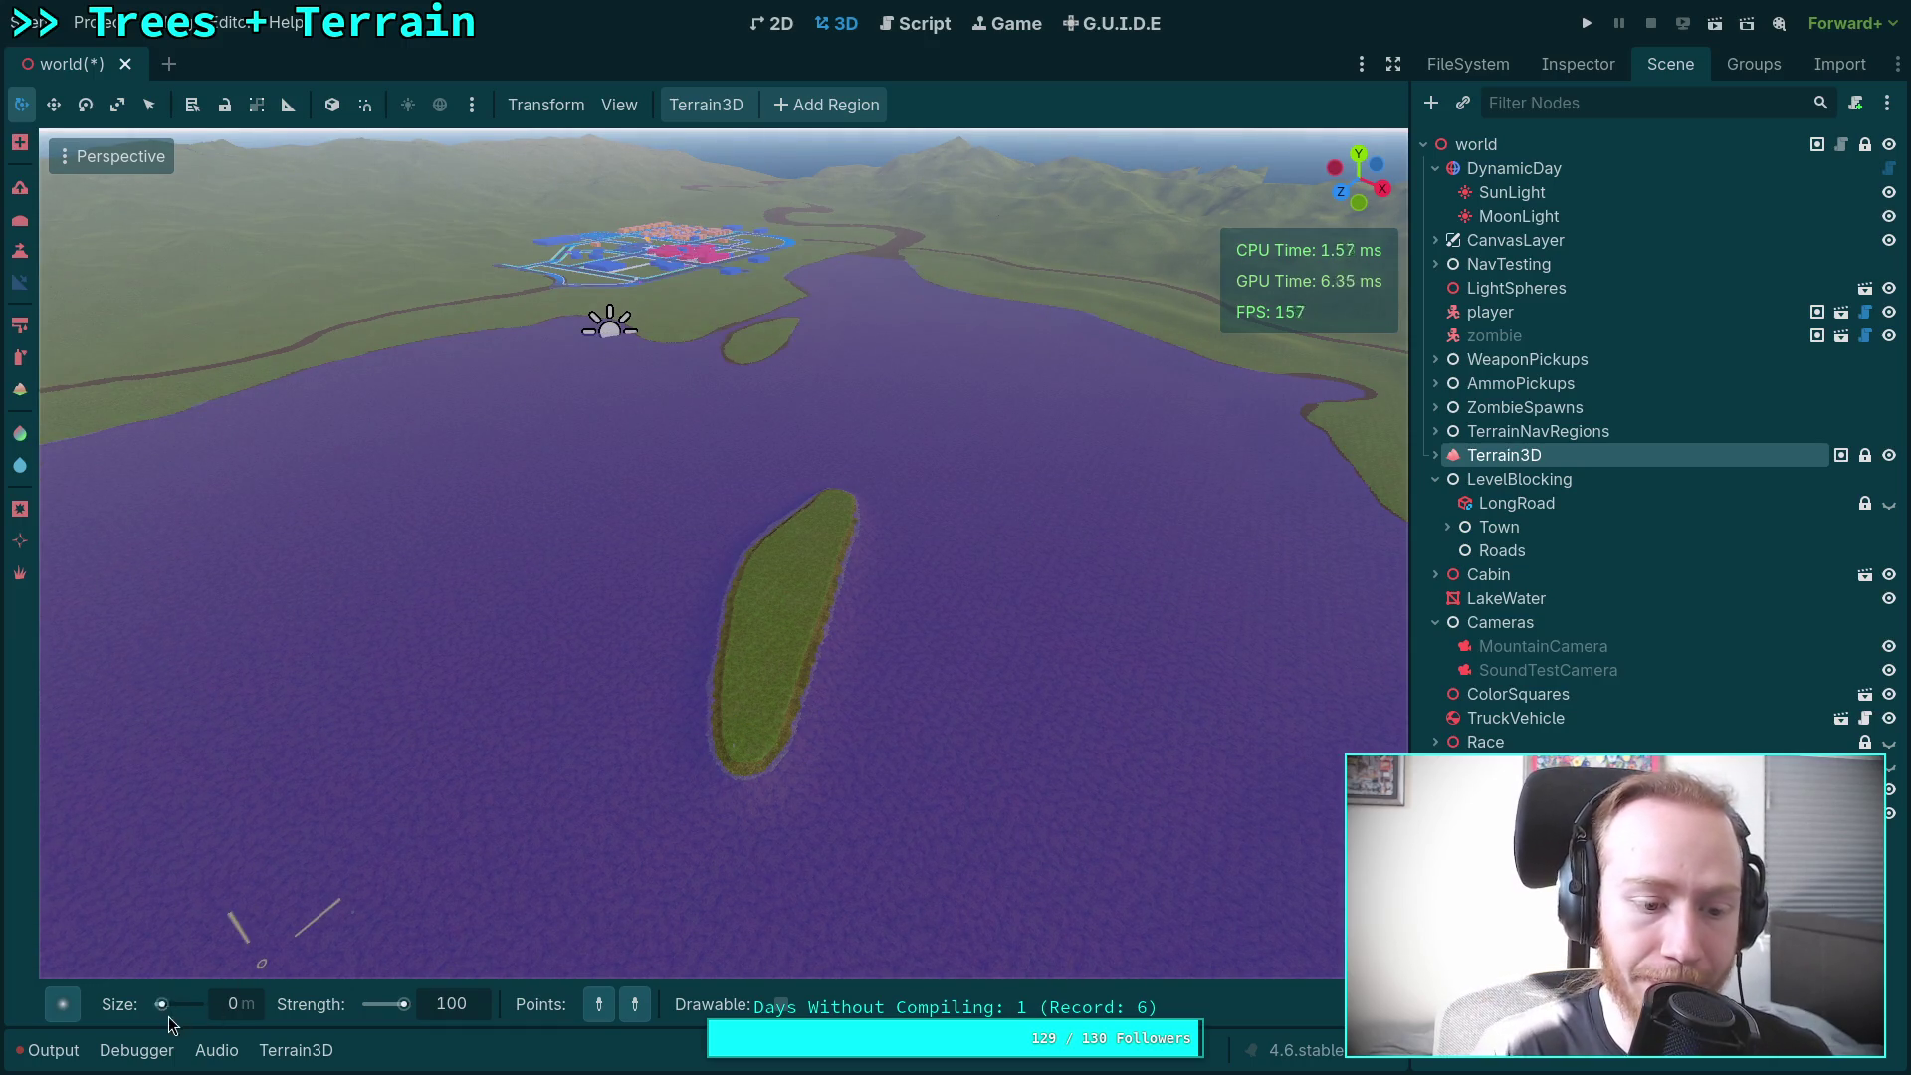
{"action": "left_click", "coordinate": [251, 1013]}
{"action": "type", "text": "1800"}
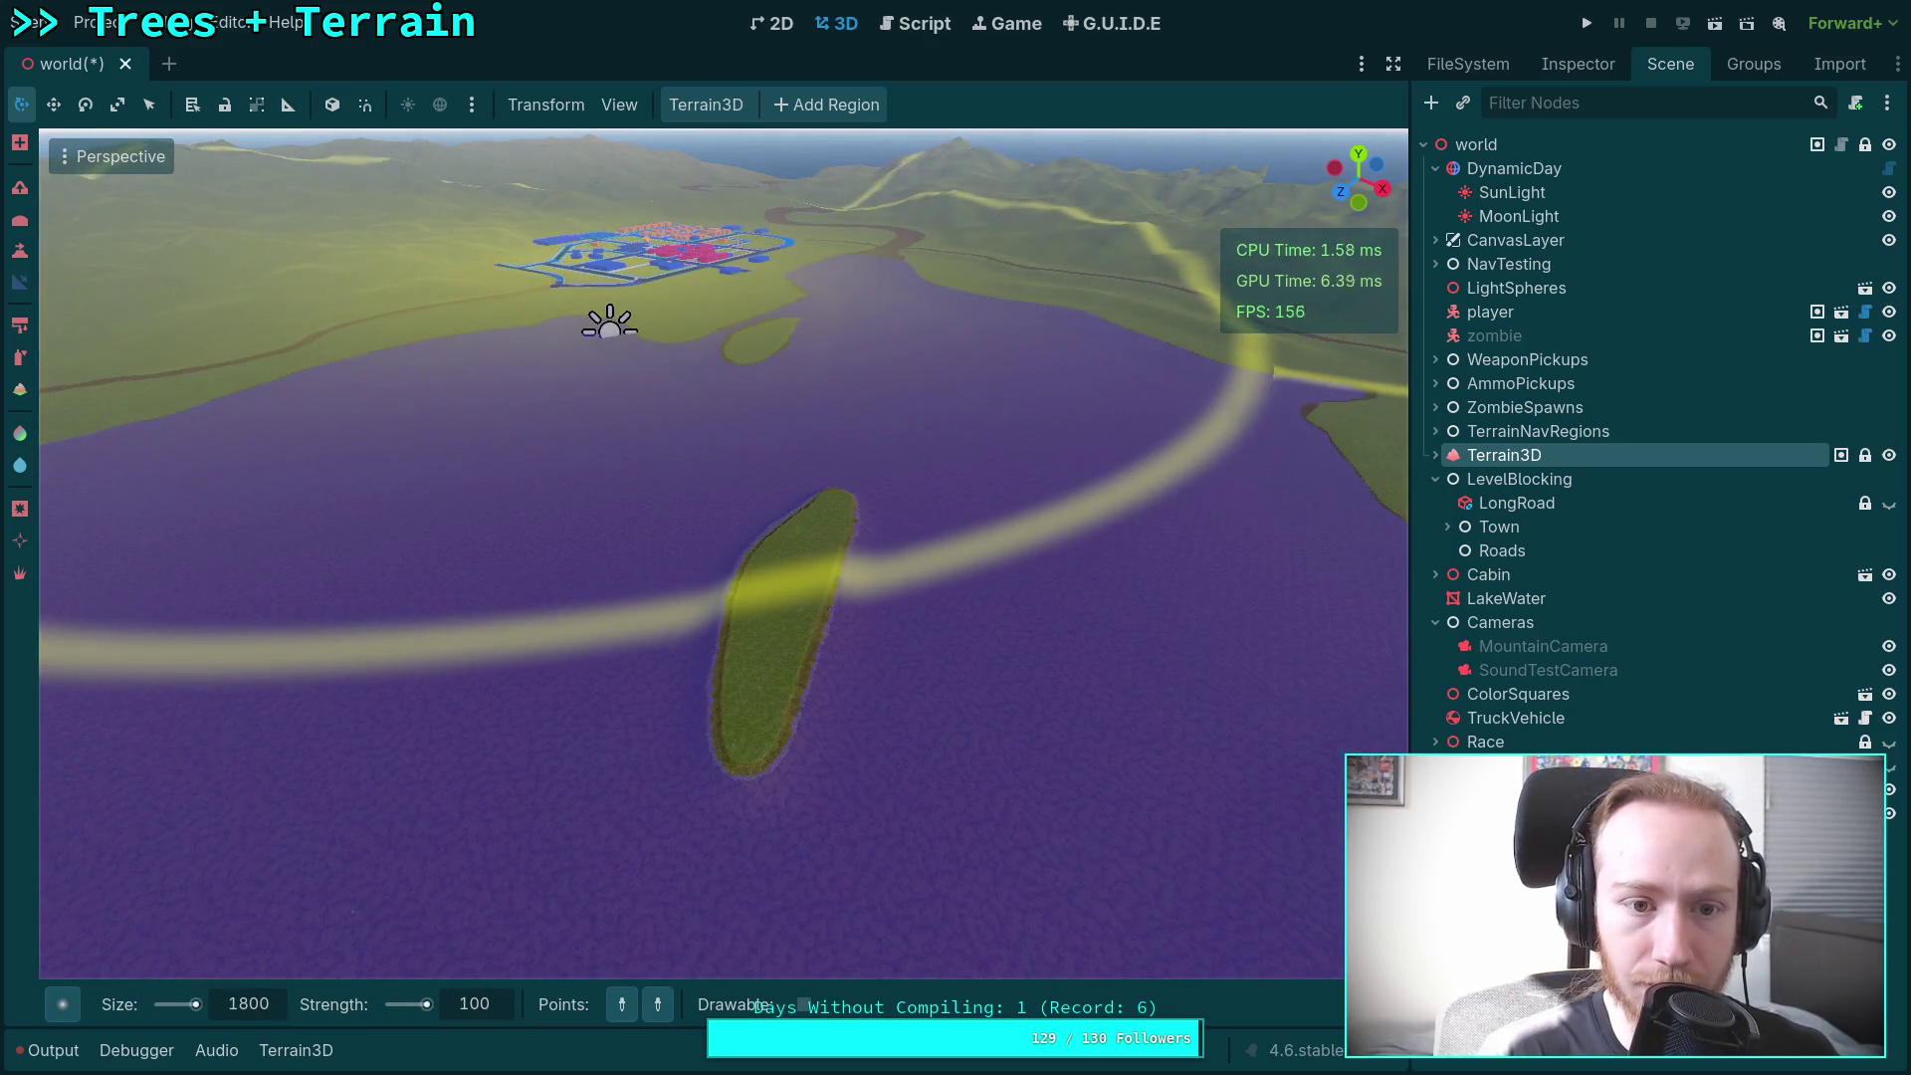
{"action": "scroll", "coordinate": [567, 260], "scroll_direction": "up", "scroll_amount": 2}
{"action": "scroll", "coordinate": [752, 355], "scroll_direction": "down", "scroll_amount": 4}
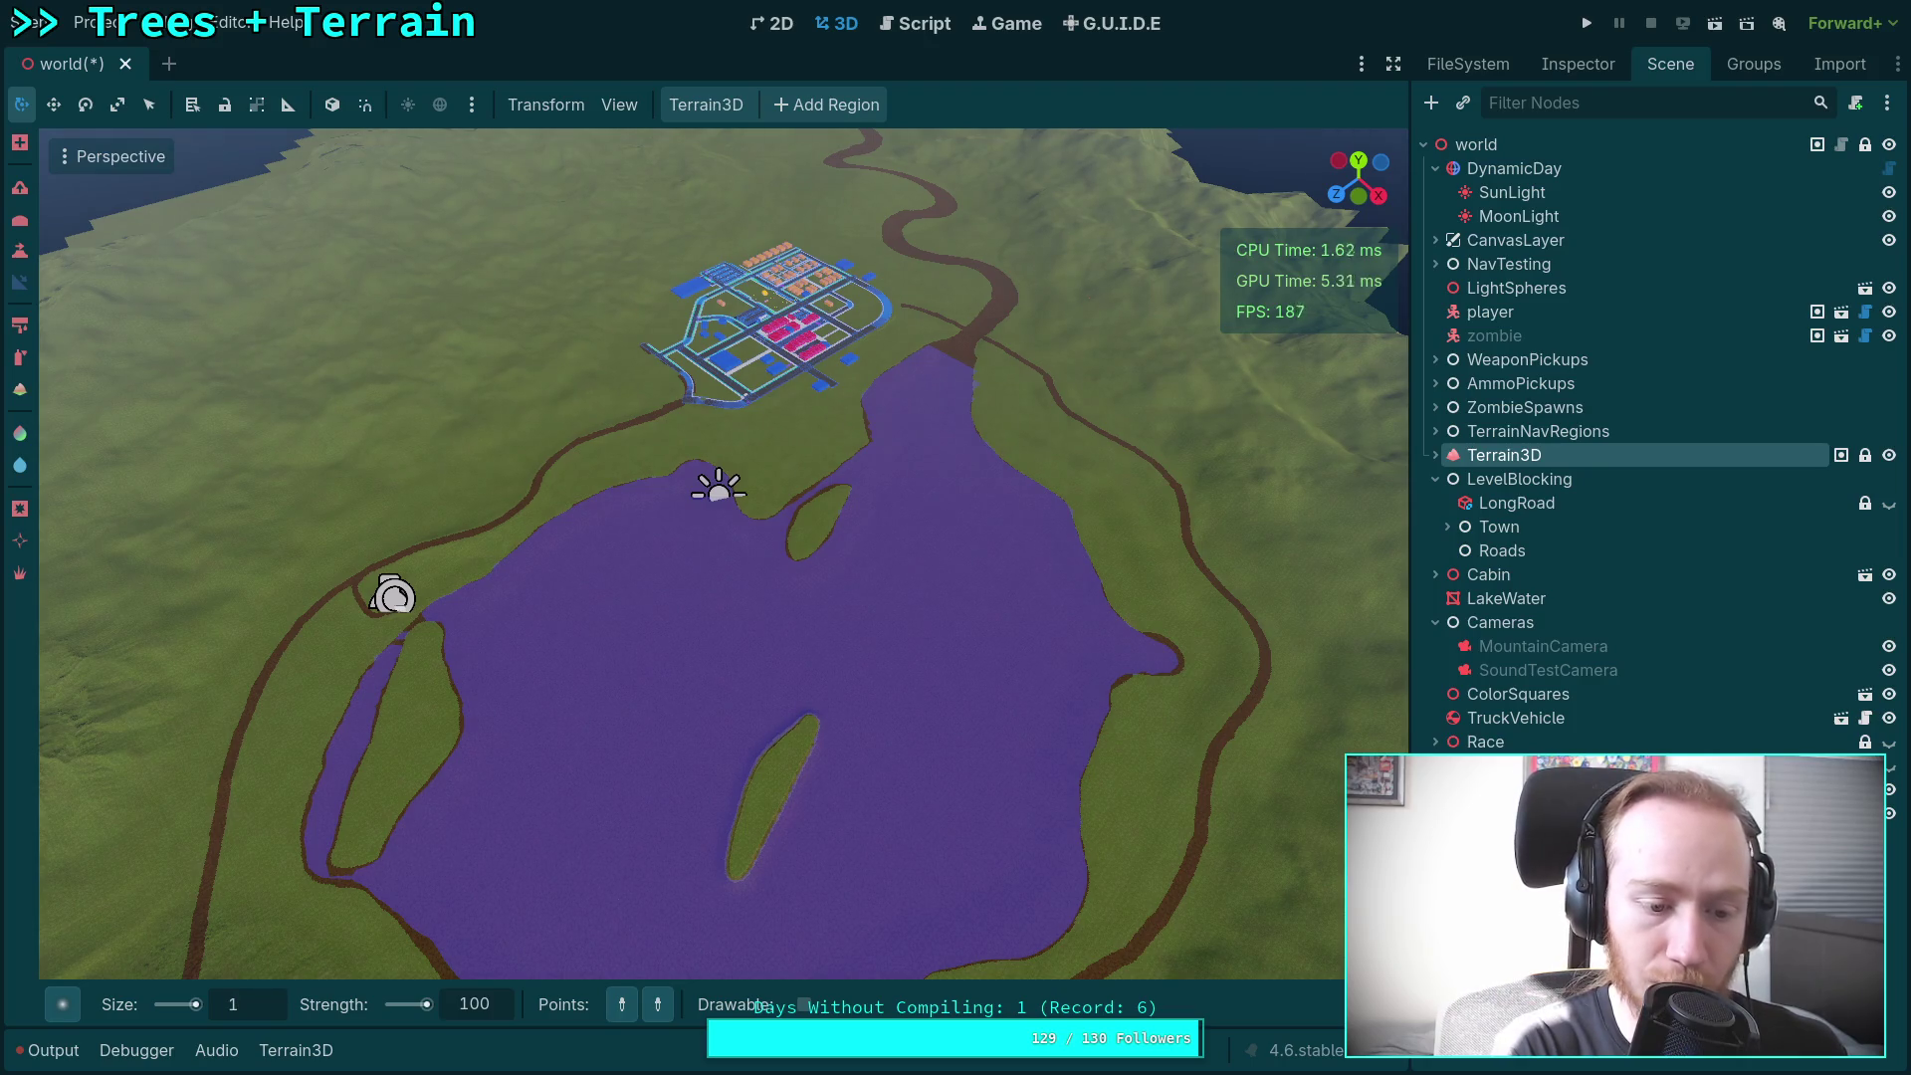
{"action": "type", "text": "400"}
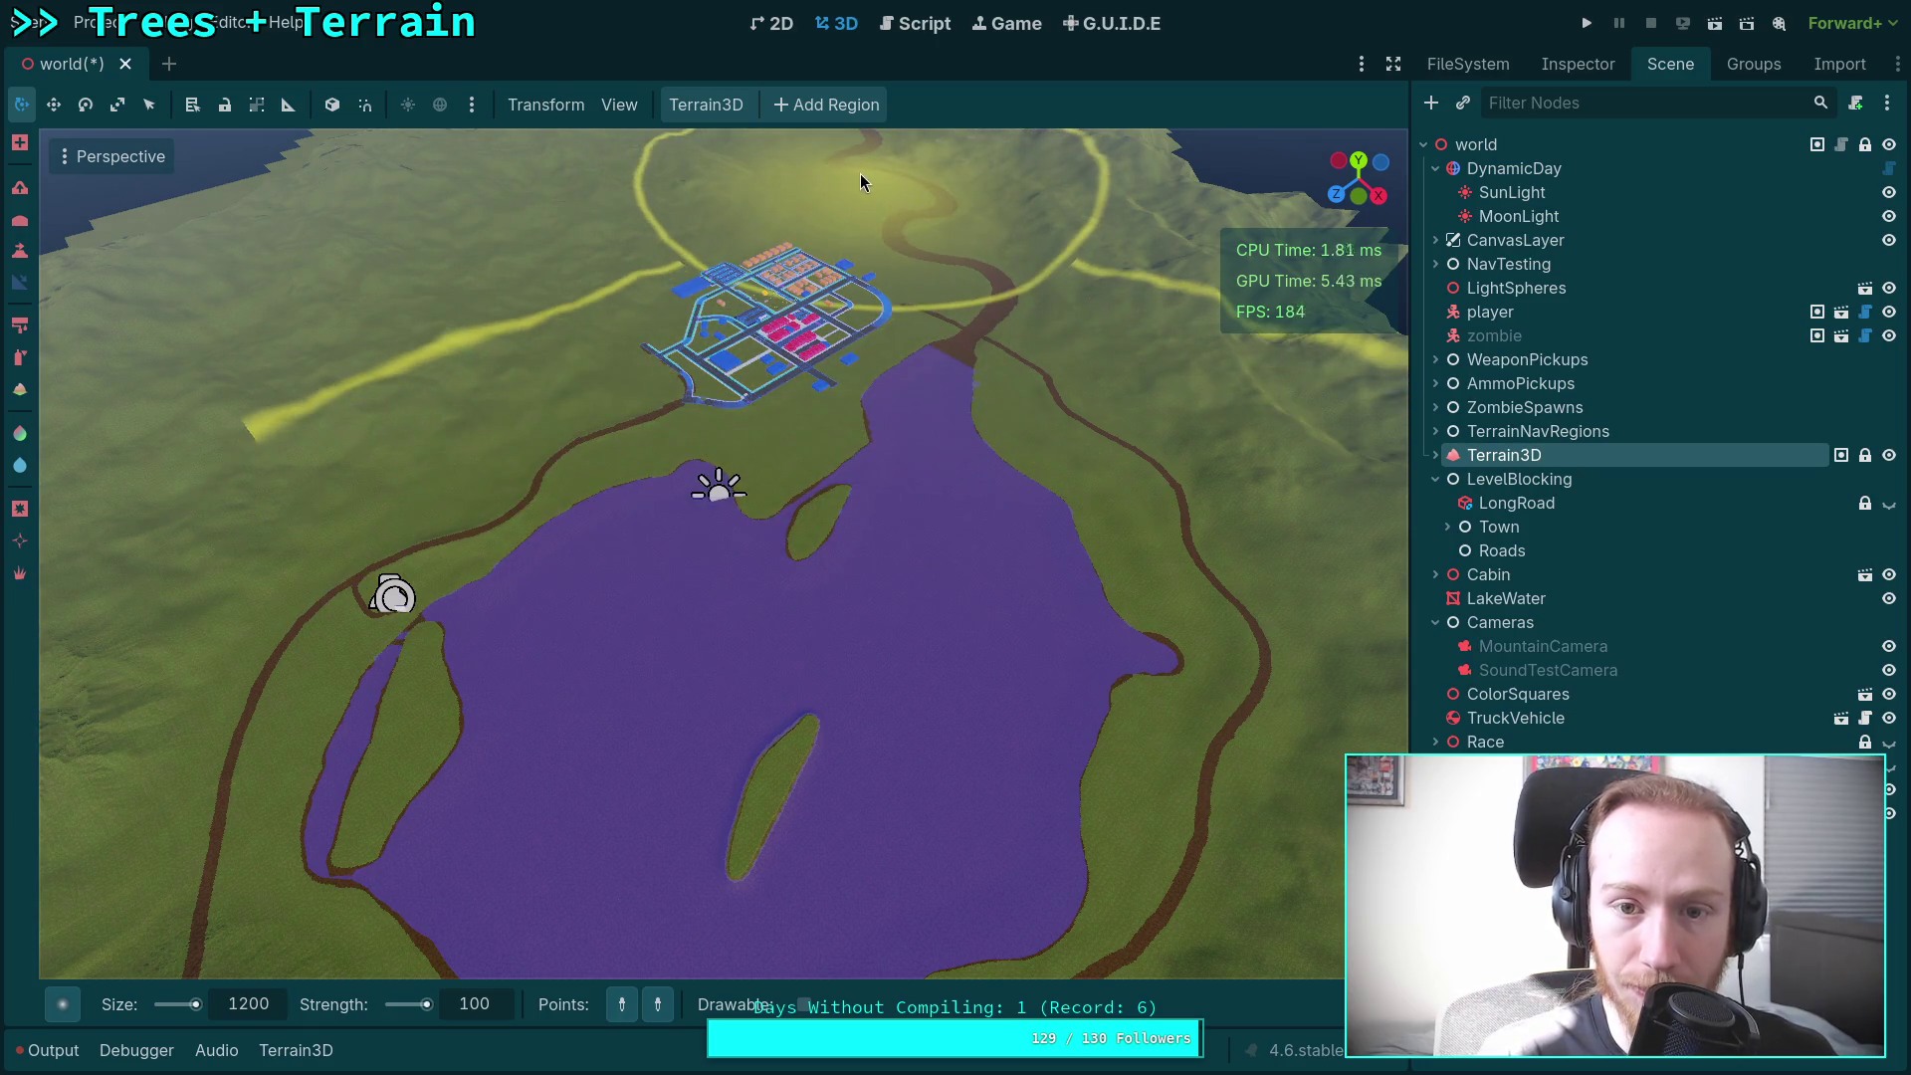
{"action": "left_click_drag", "start_coordinate": [859, 173], "coordinate": [822, 219]}
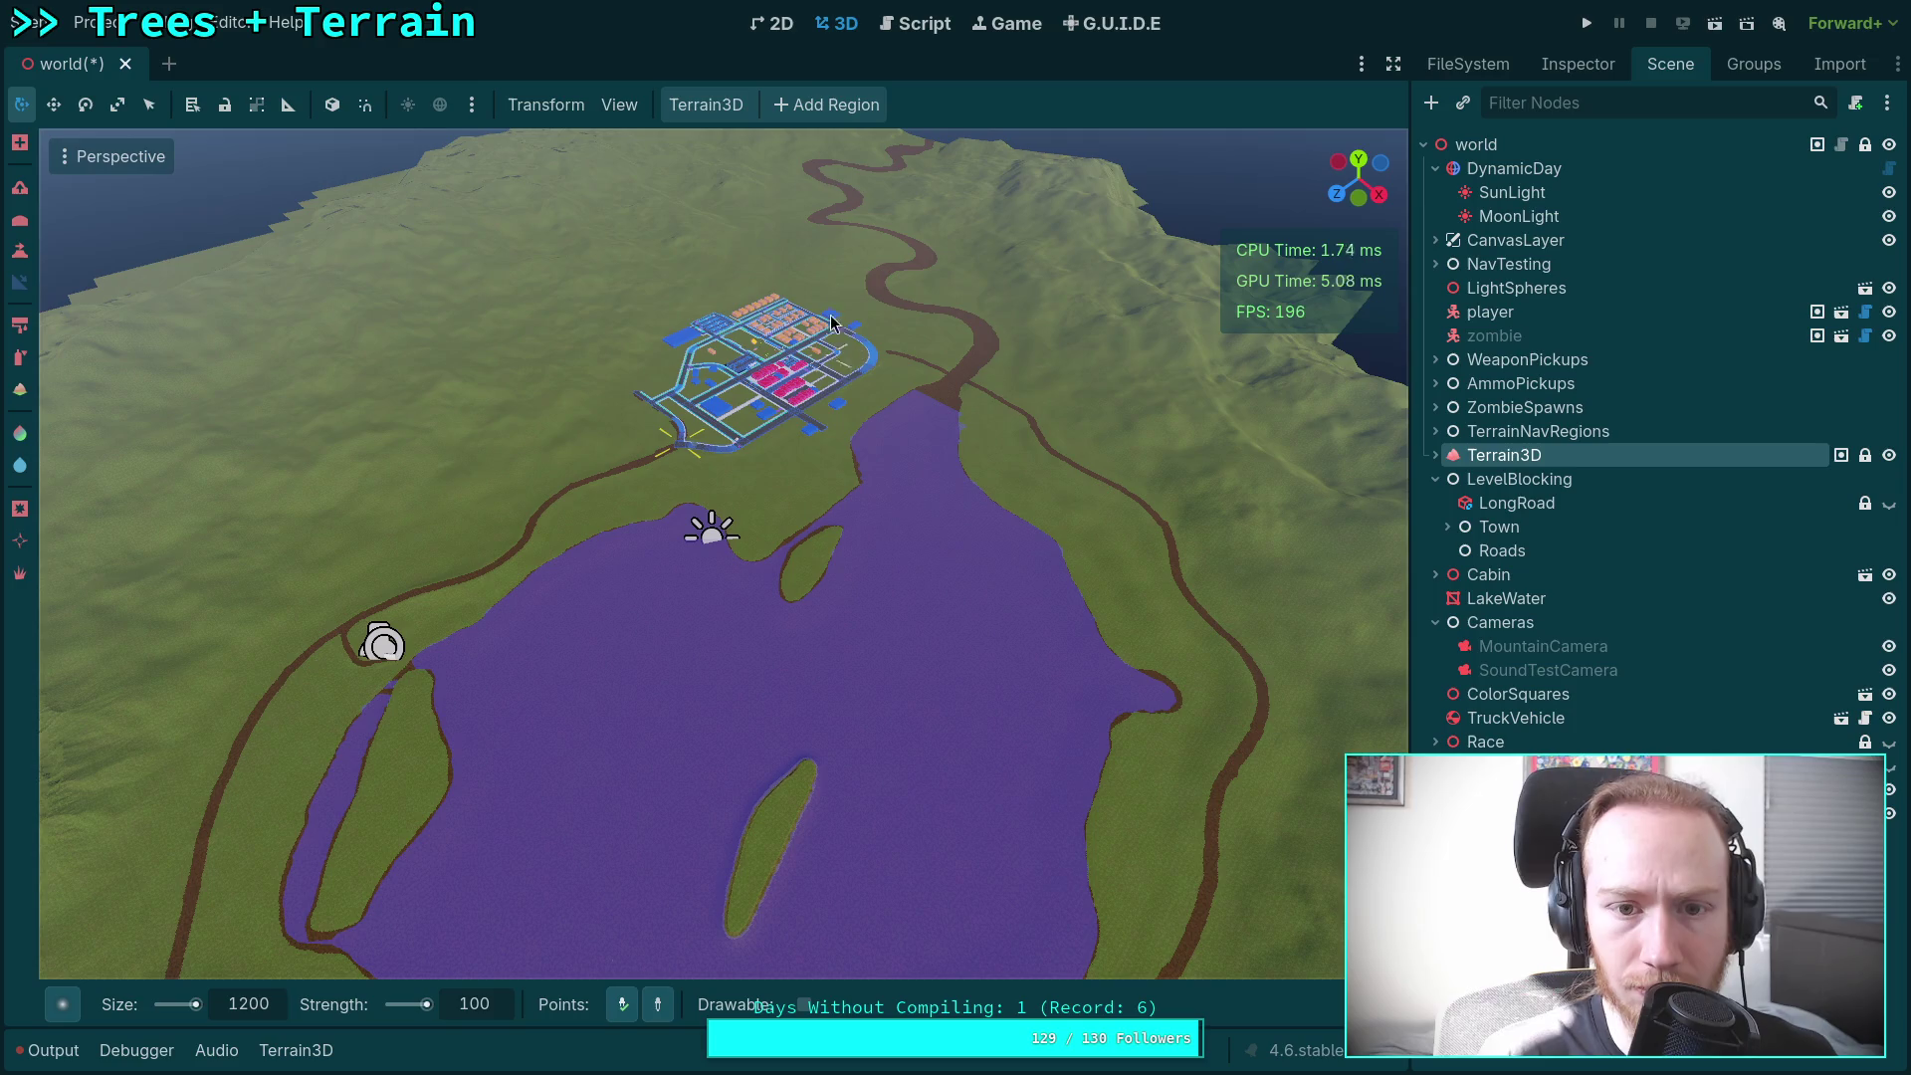
Step: Undo the sculpted hill near the town
{"action": "left_click_drag", "start_coordinate": [683, 453], "coordinate": [662, 463]}
{"action": "key", "text": "w"}
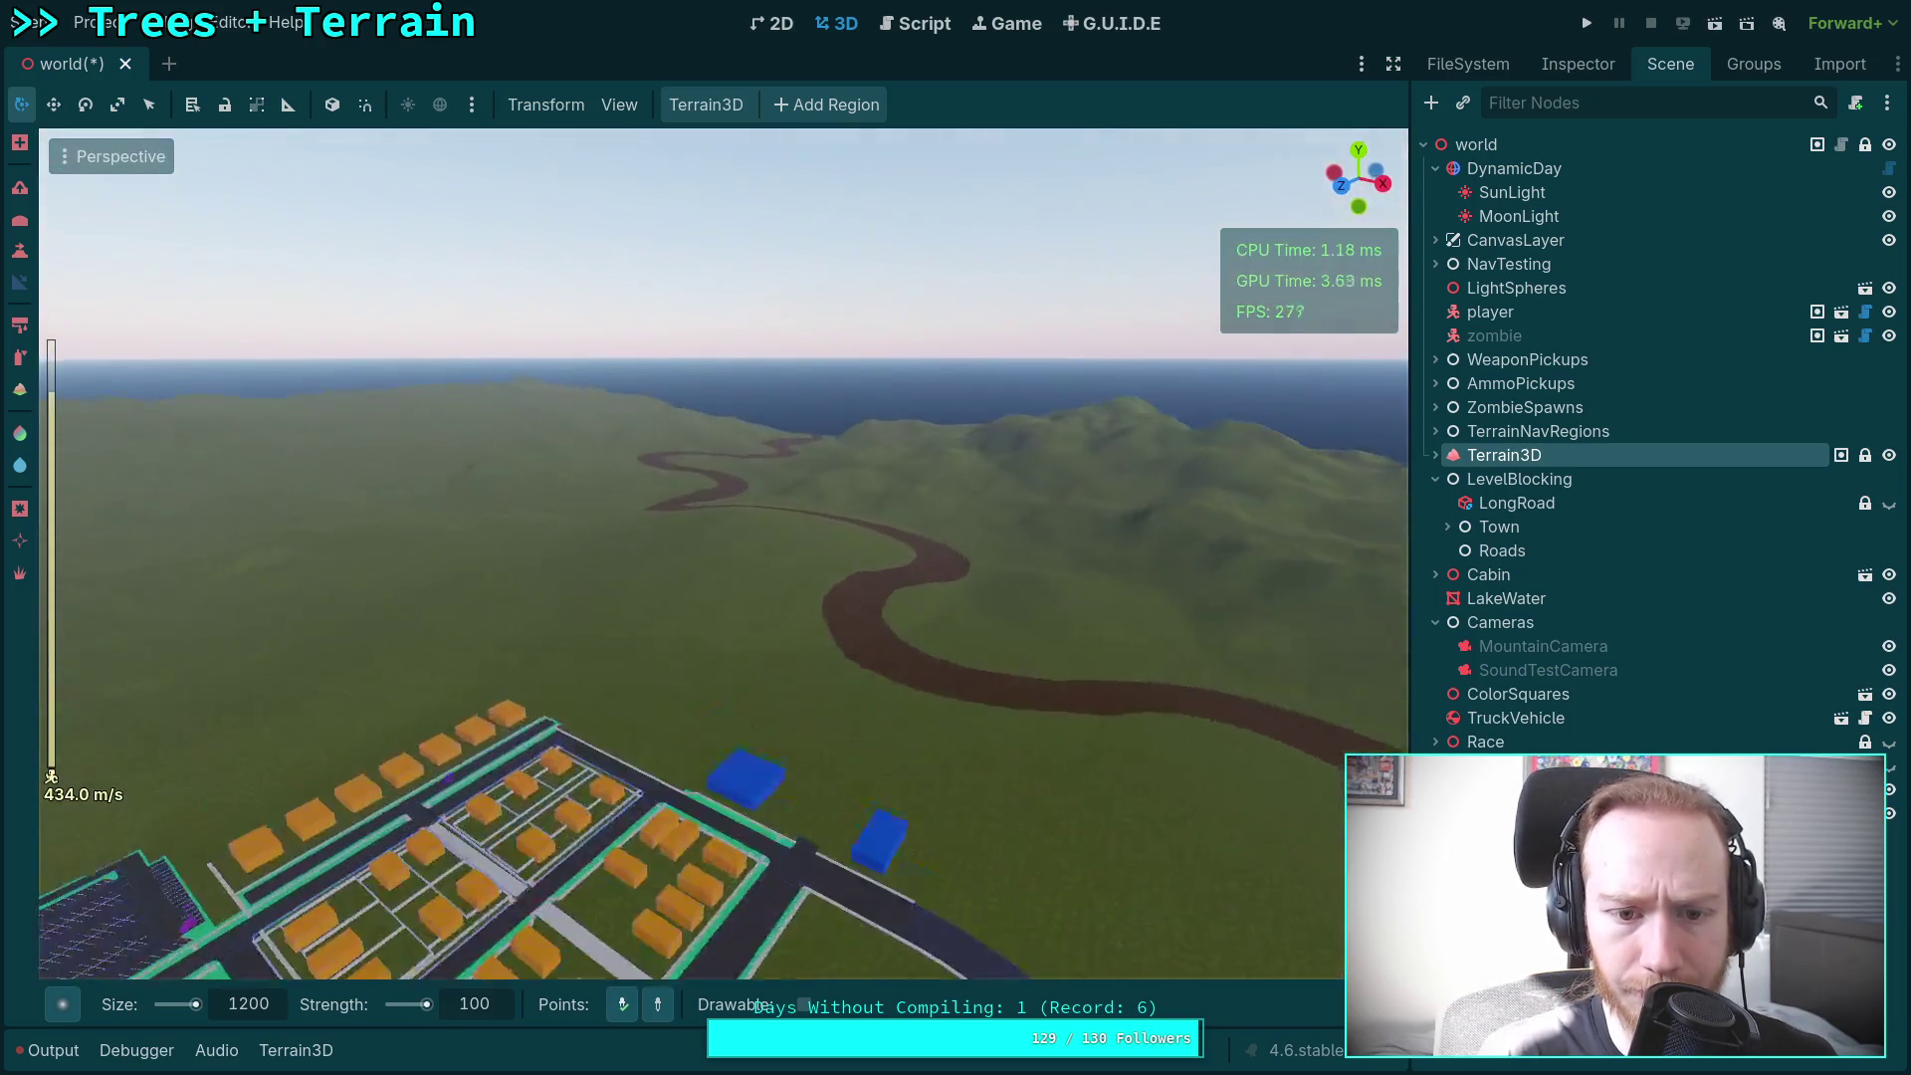
{"action": "scroll", "coordinate": [723, 552], "scroll_direction": "up", "scroll_amount": 2}
{"action": "scroll", "coordinate": [723, 553], "scroll_direction": "down", "scroll_amount": 4}
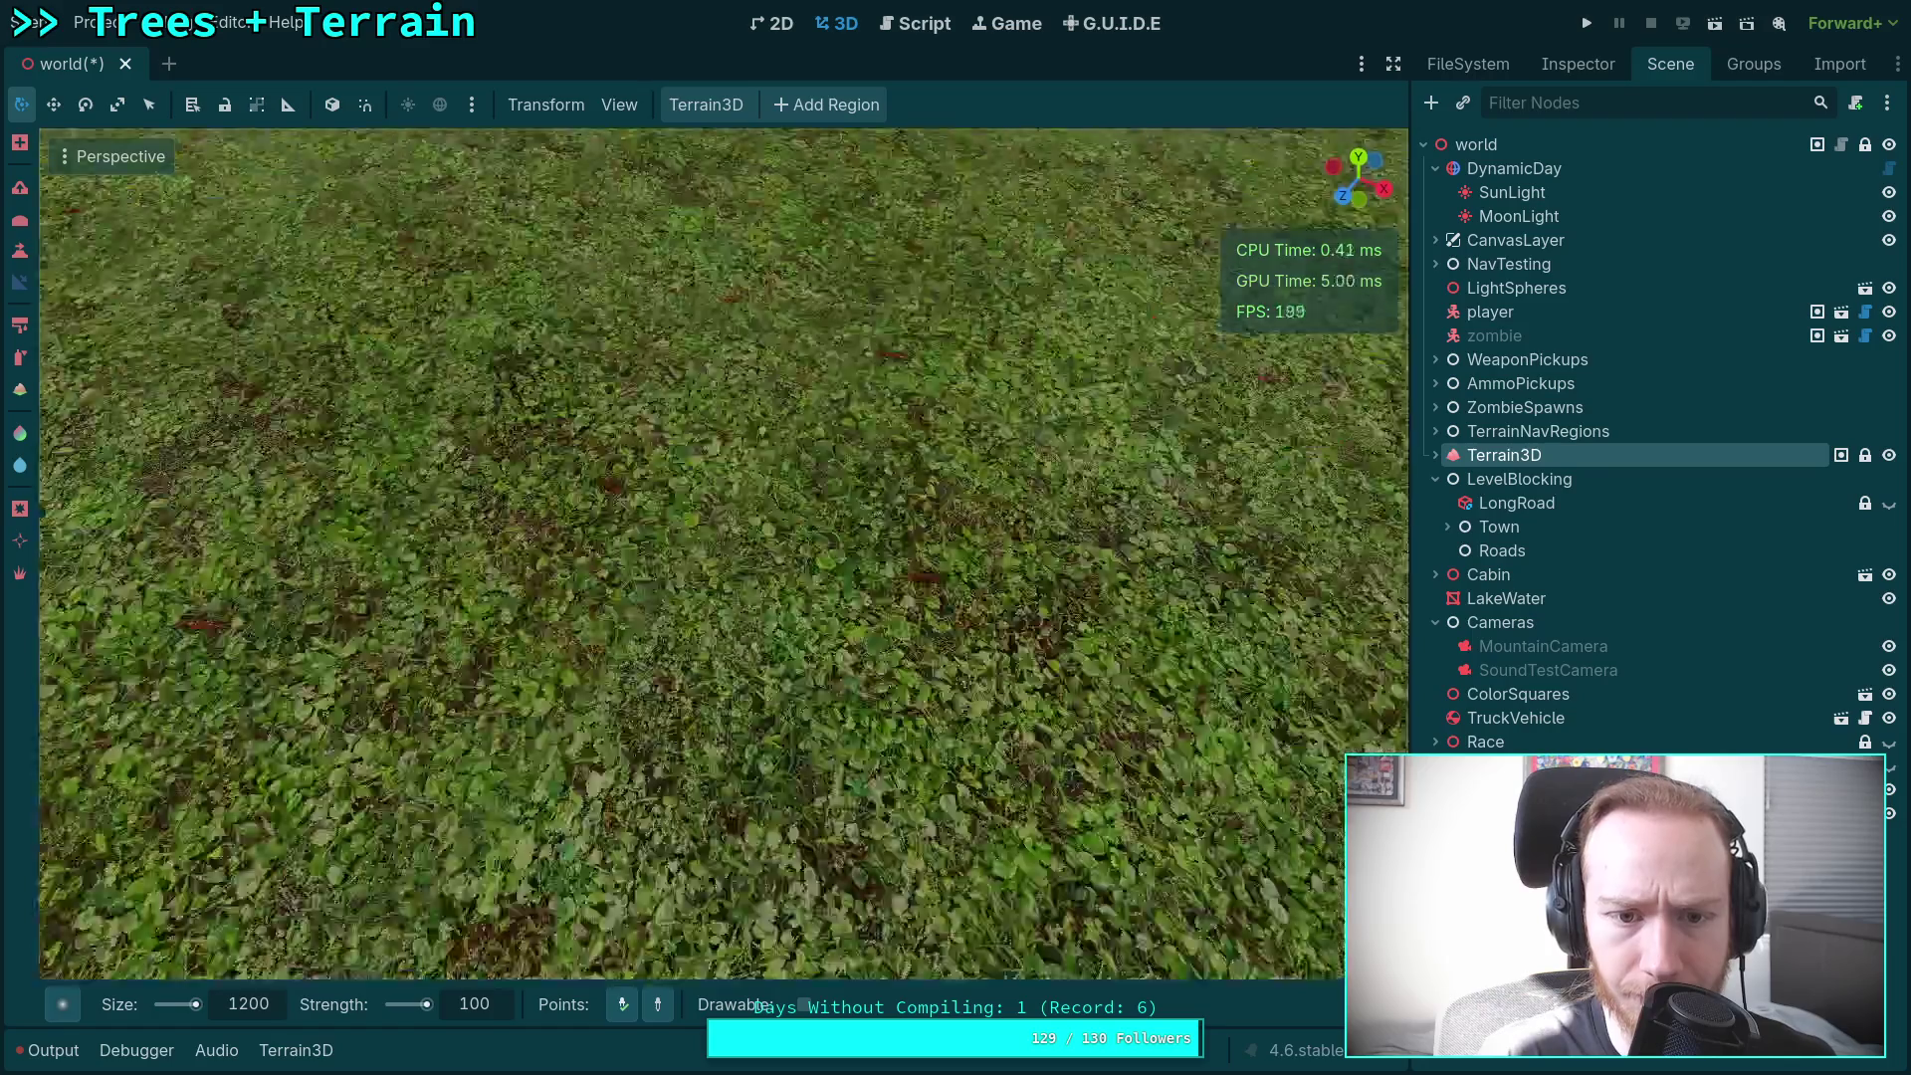
{"action": "key", "text": "w"}
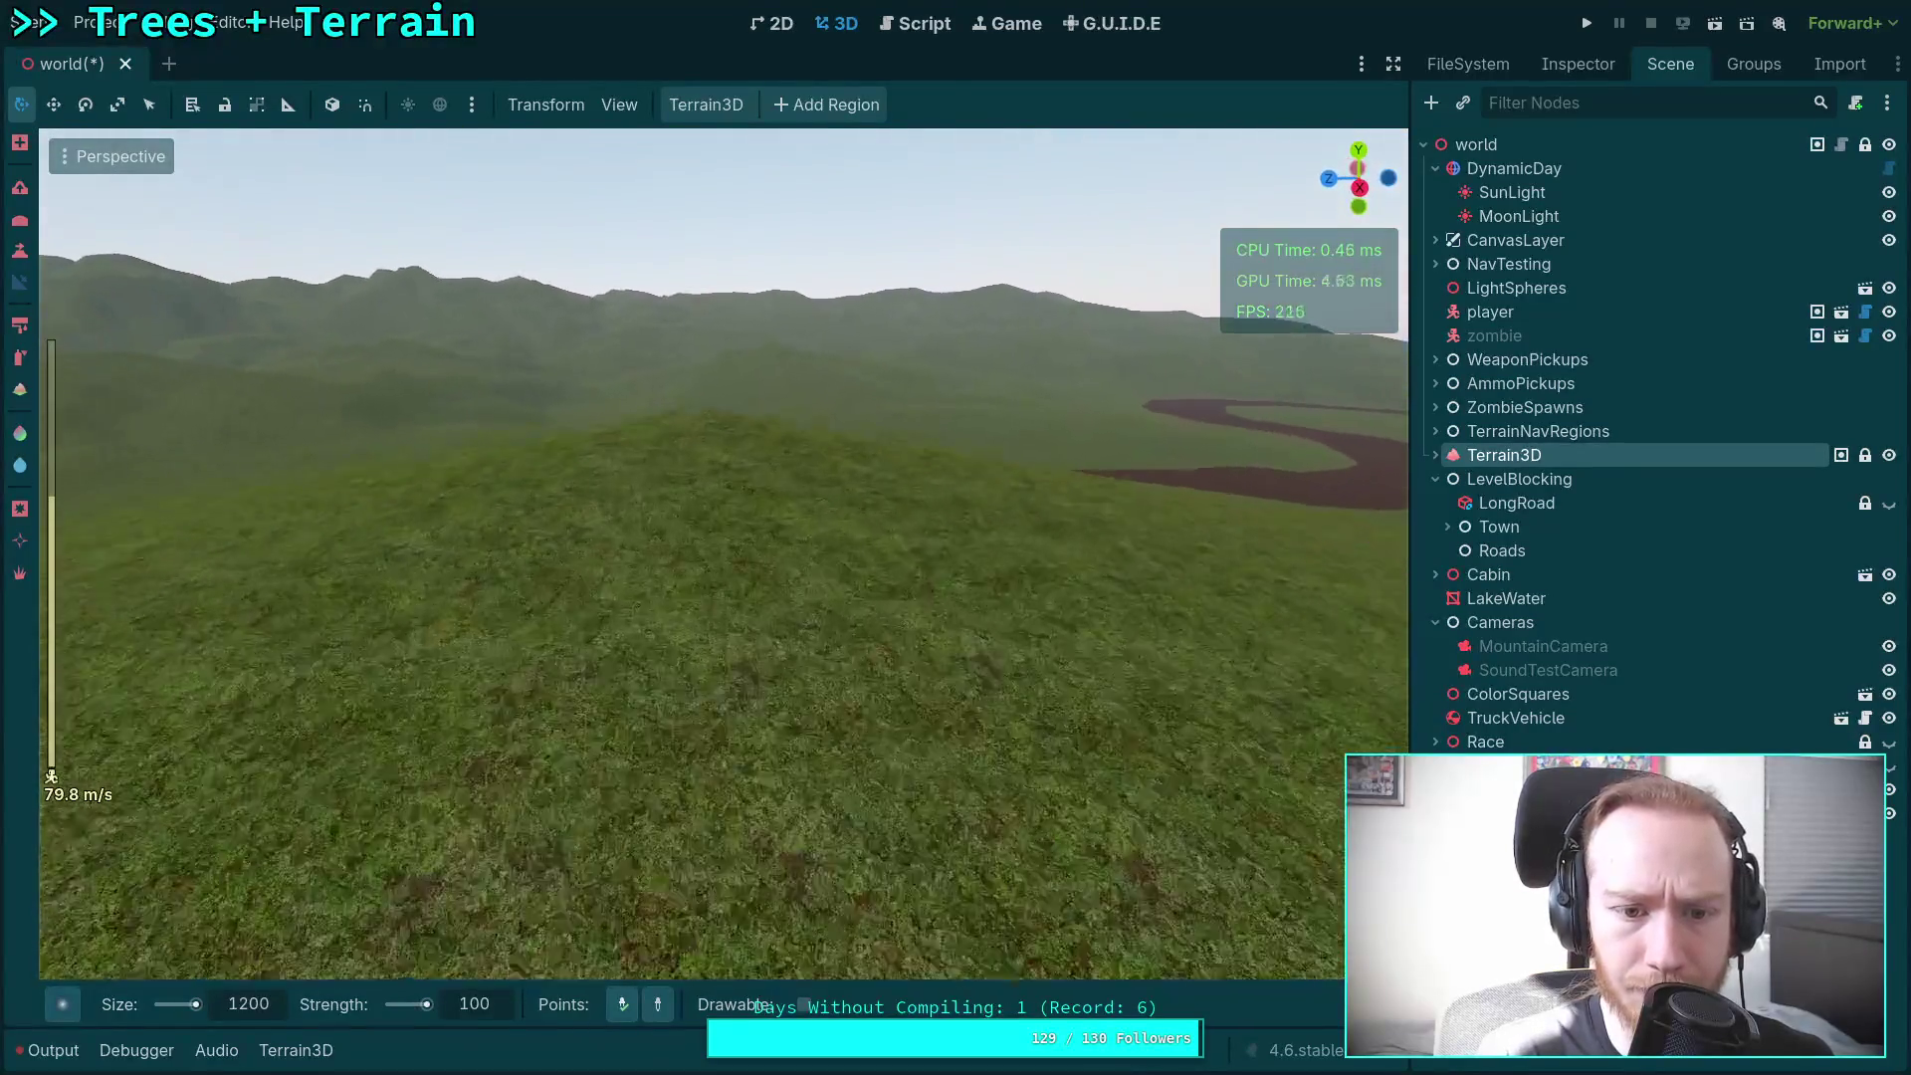
{"action": "key", "text": "w"}
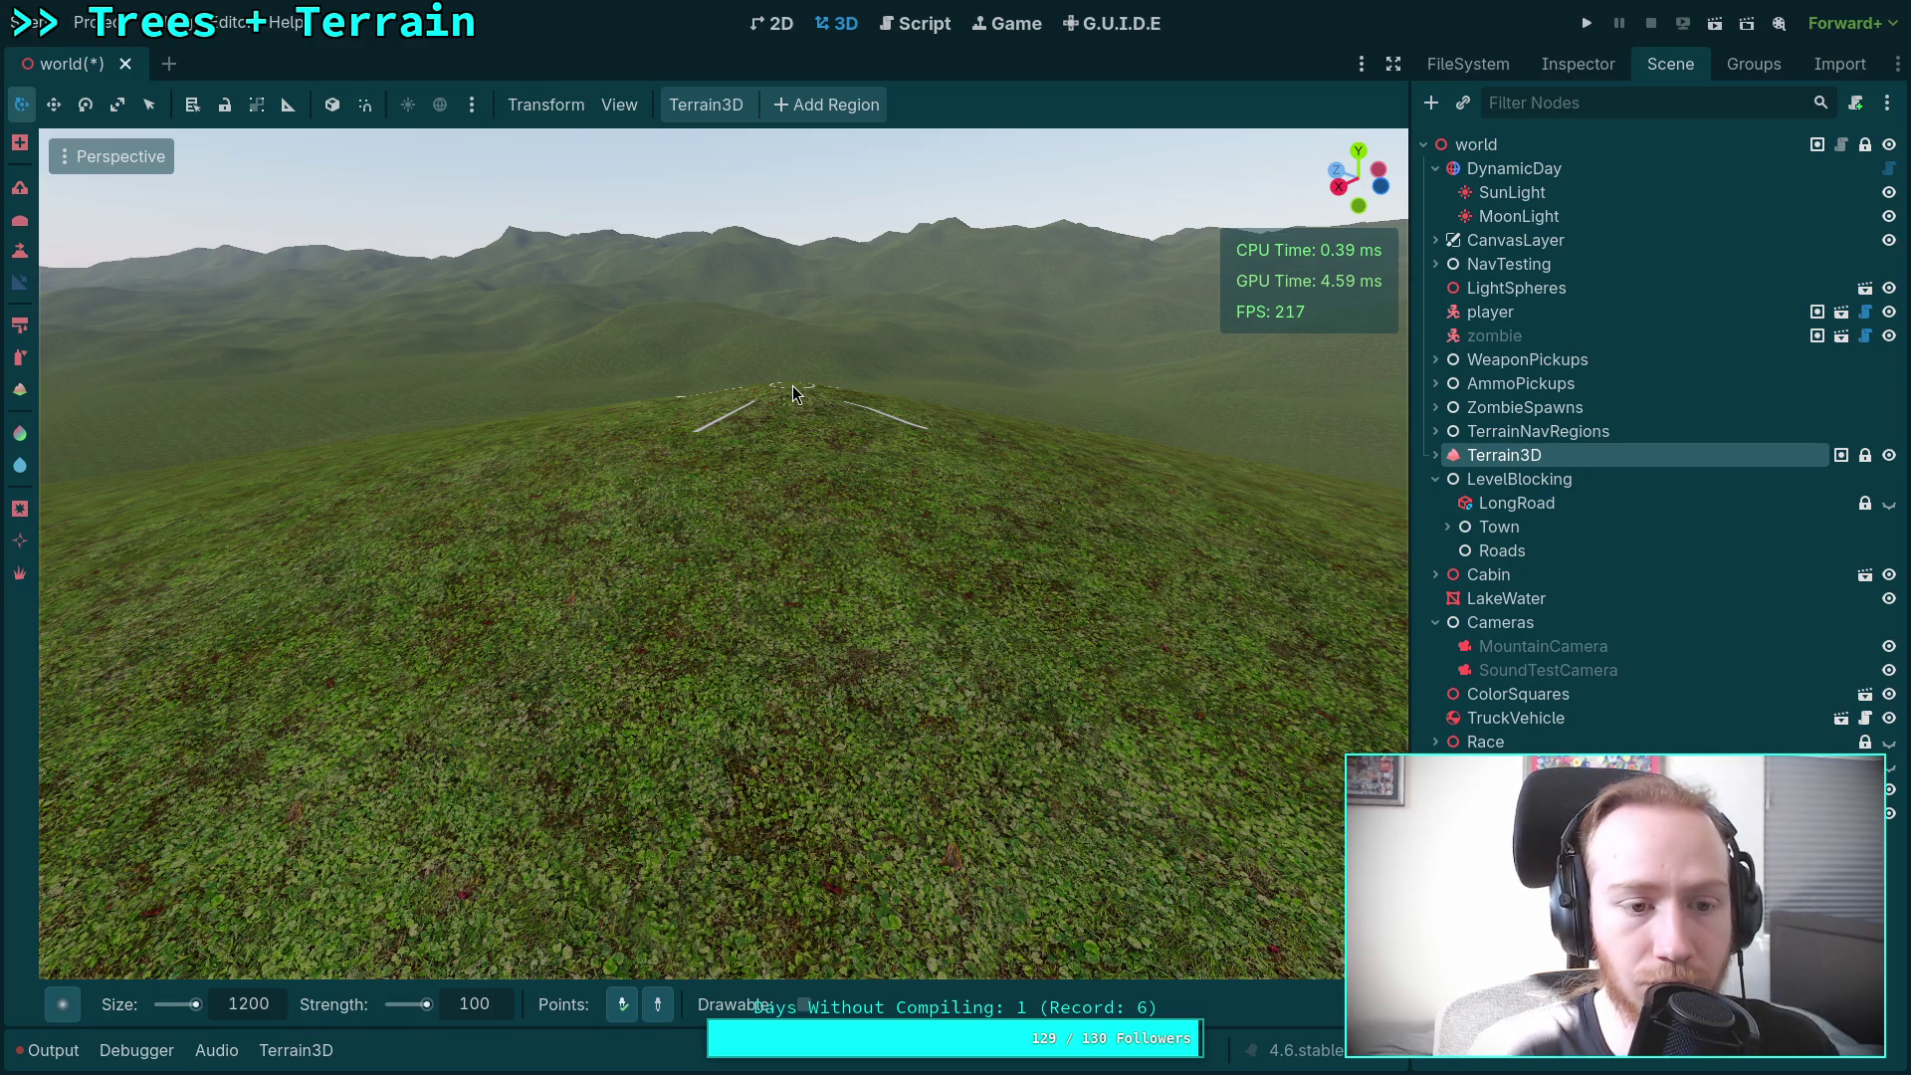
{"action": "key", "text": "ctrl+z"}
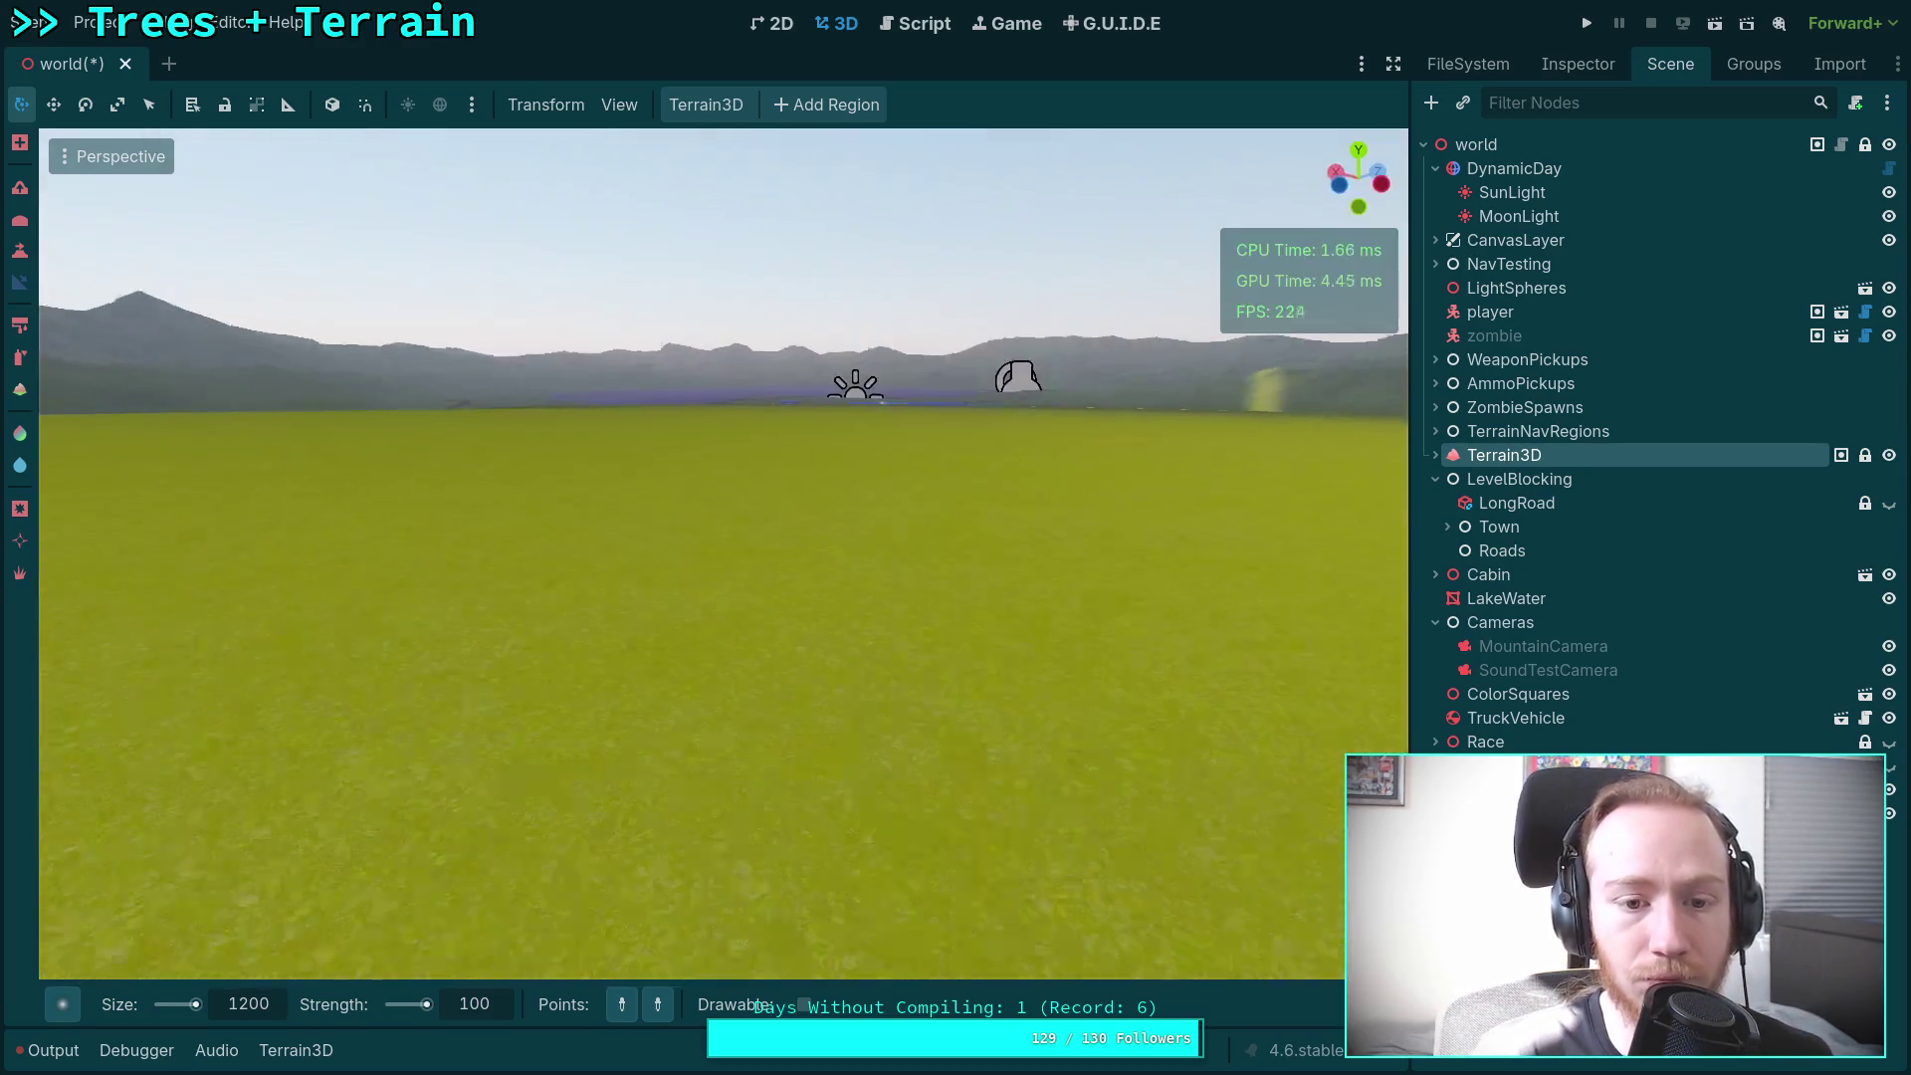
Step: Return to the Height tool, now targeting height 49.8, and select the brush size field
{"action": "scroll", "coordinate": [723, 554], "scroll_direction": "up", "scroll_amount": 5}
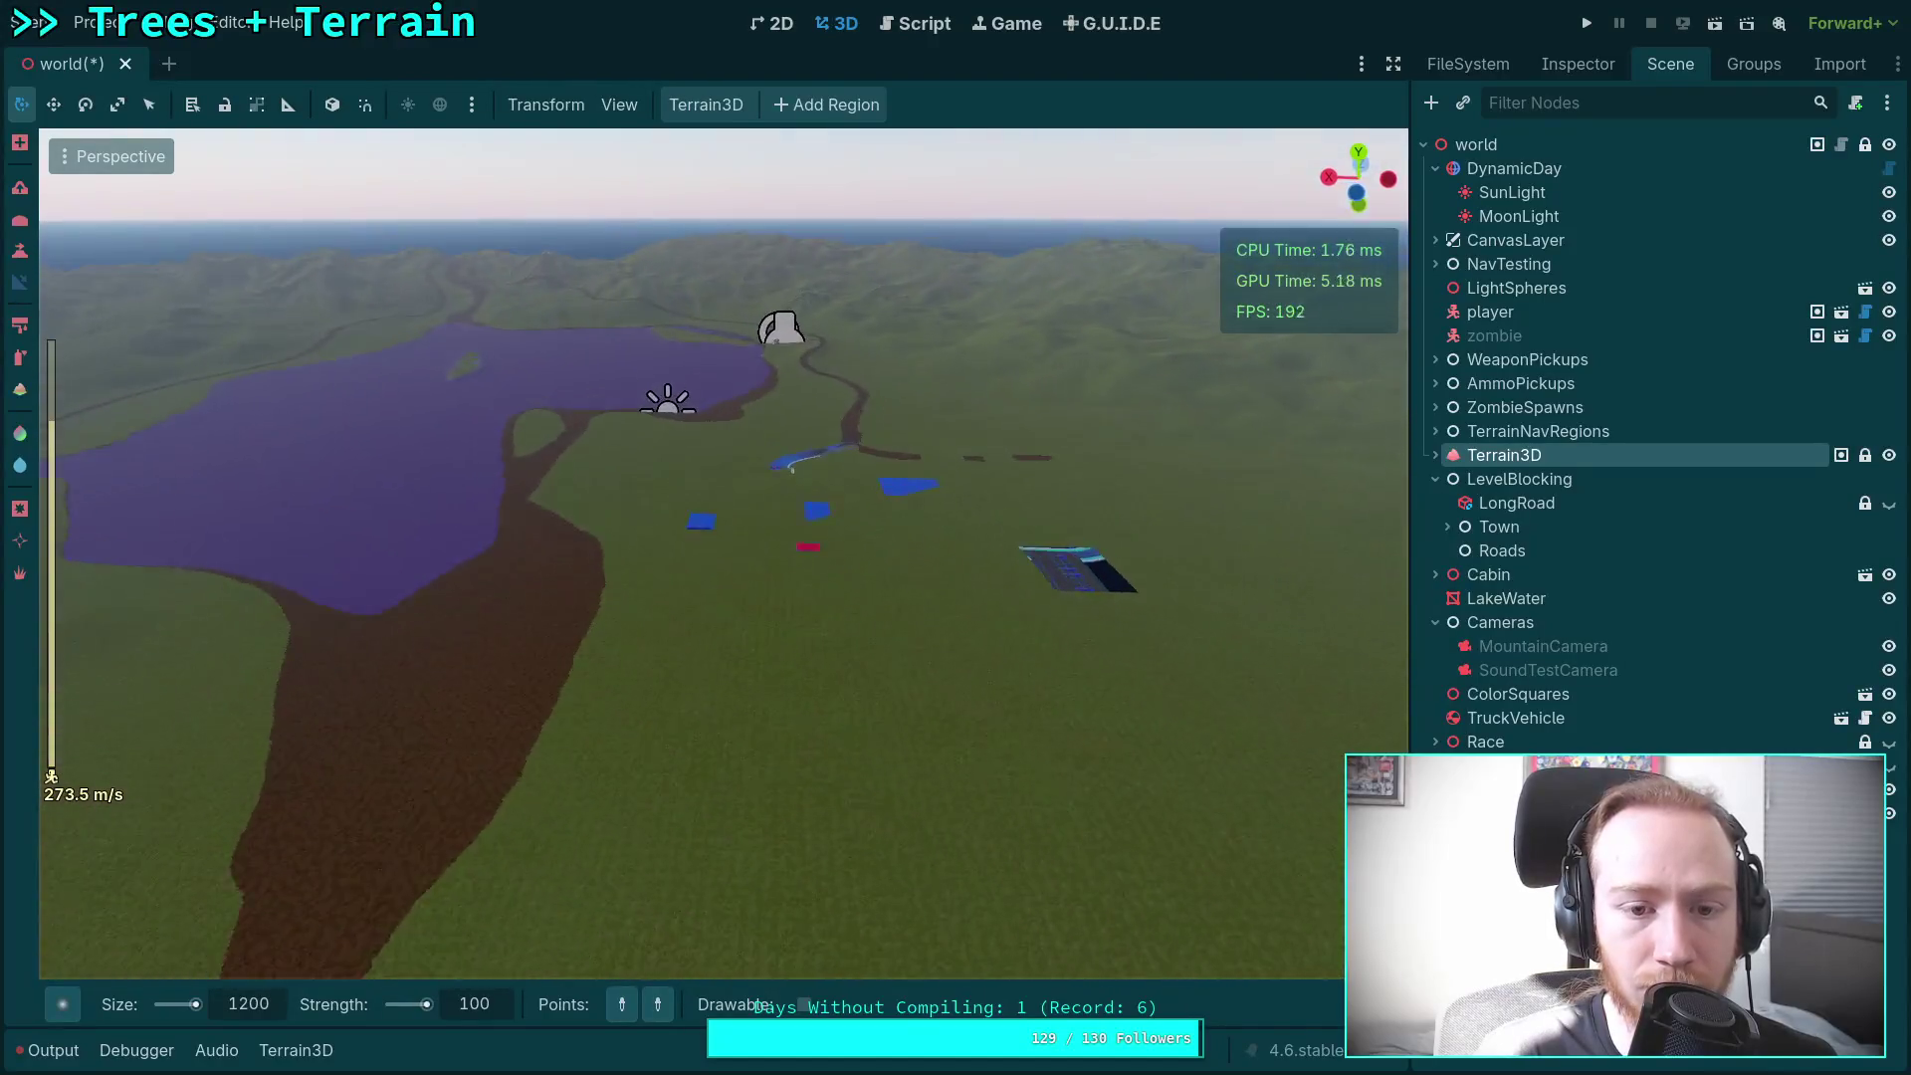
{"action": "key", "text": "w"}
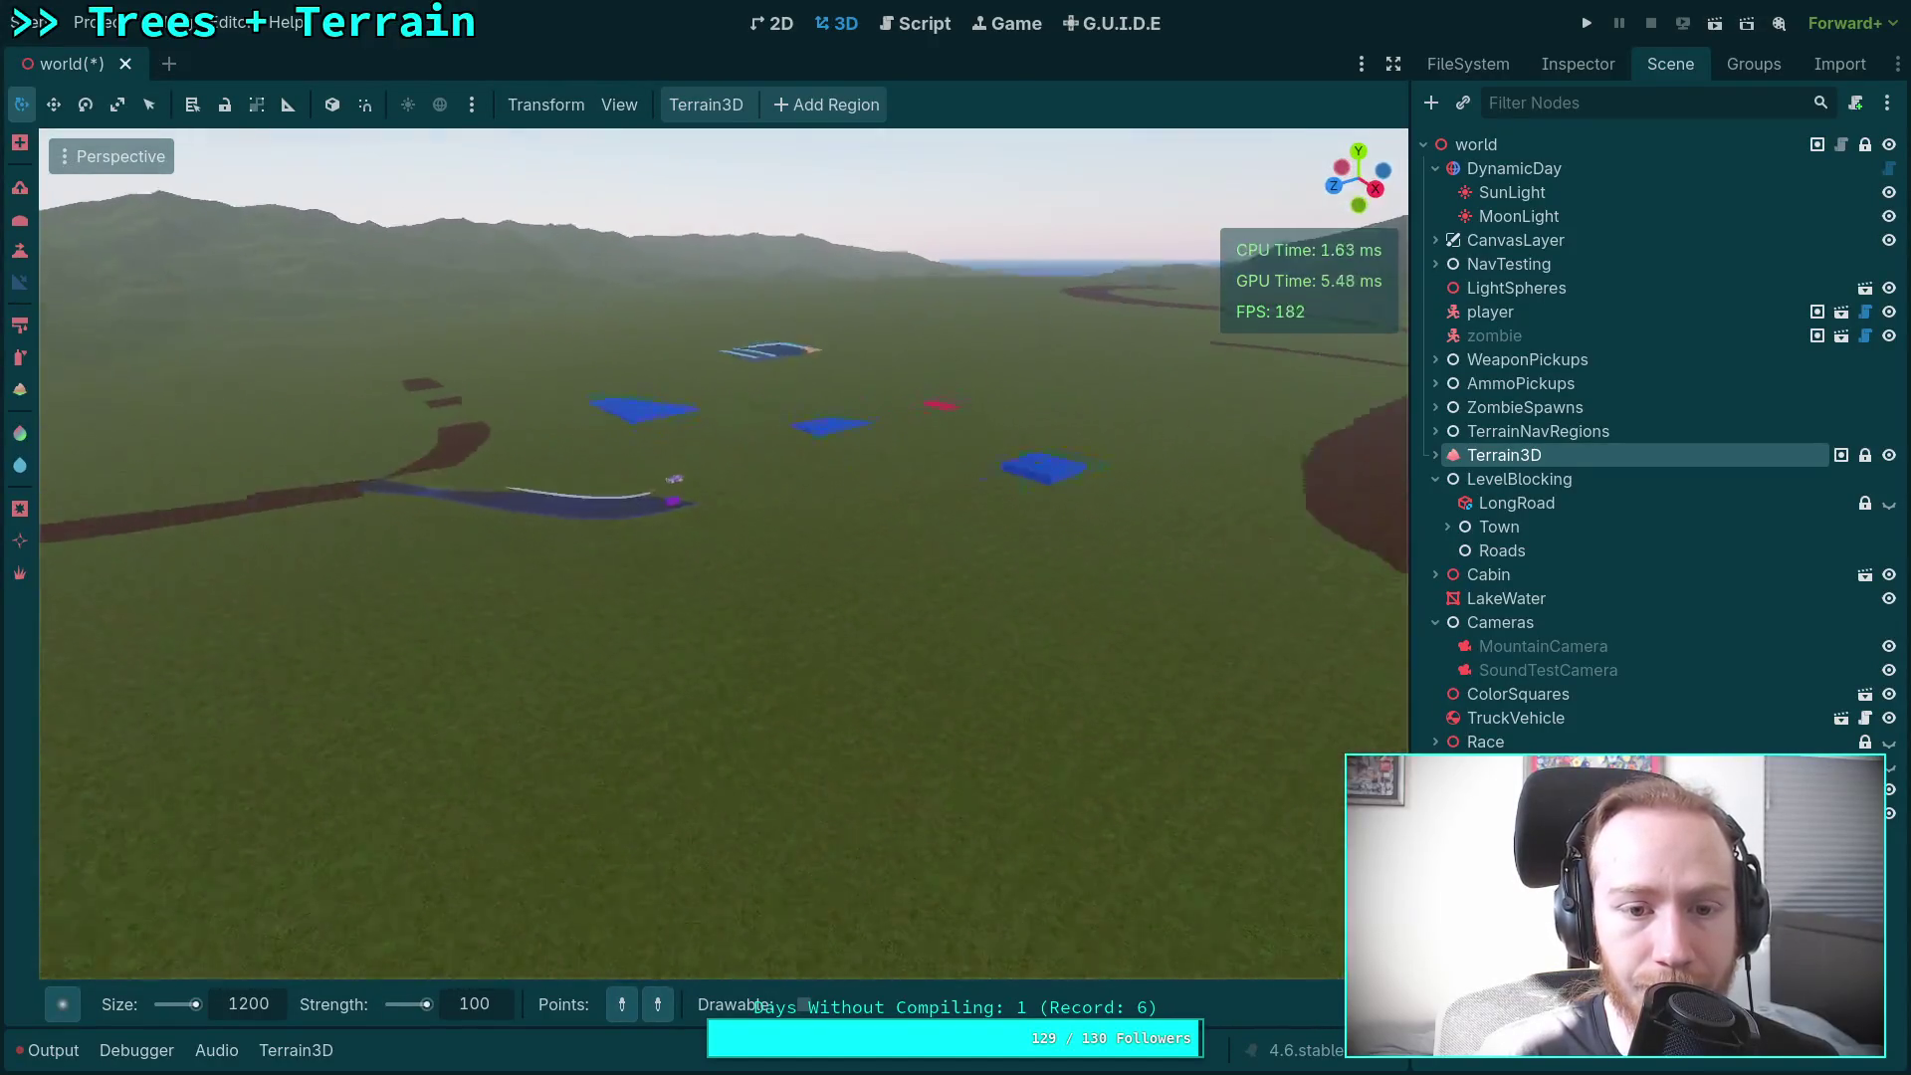
{"action": "scroll", "coordinate": [723, 554], "scroll_direction": "down", "scroll_amount": 10}
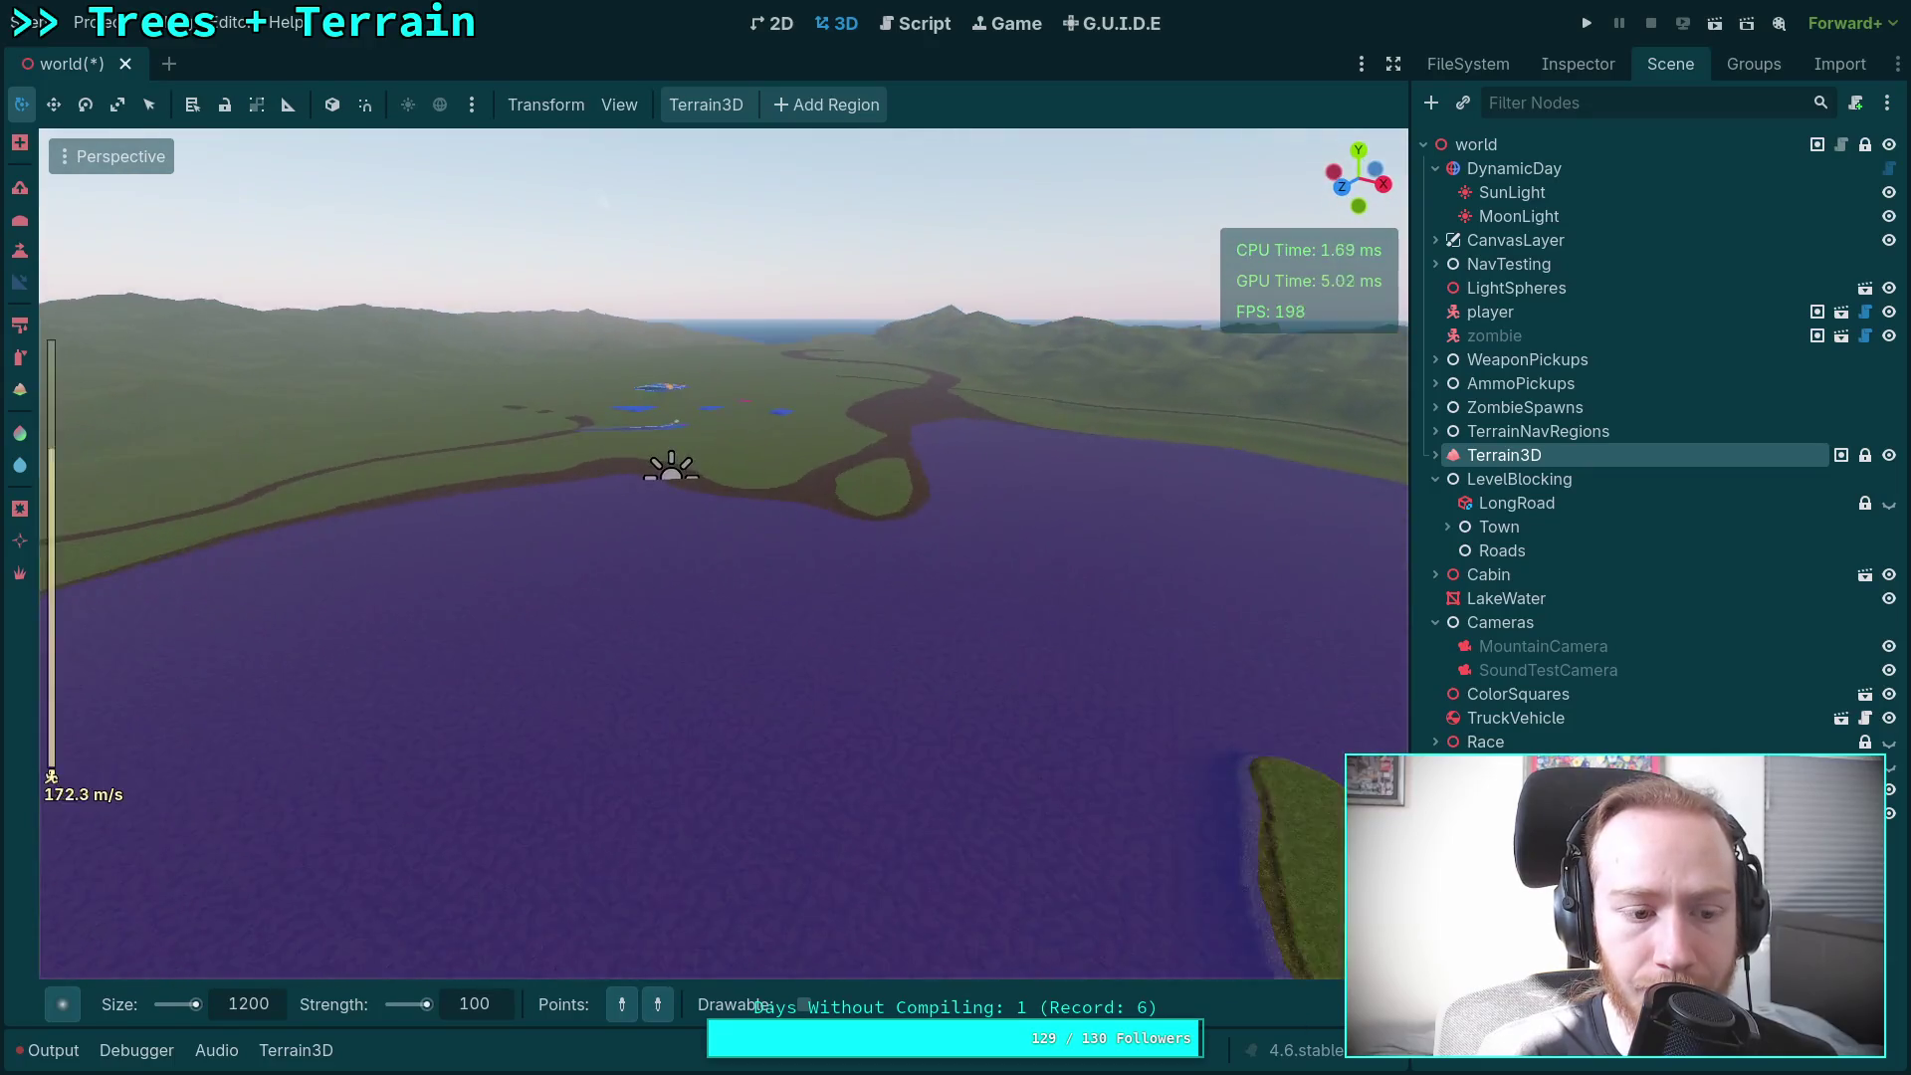
{"action": "key", "text": "w"}
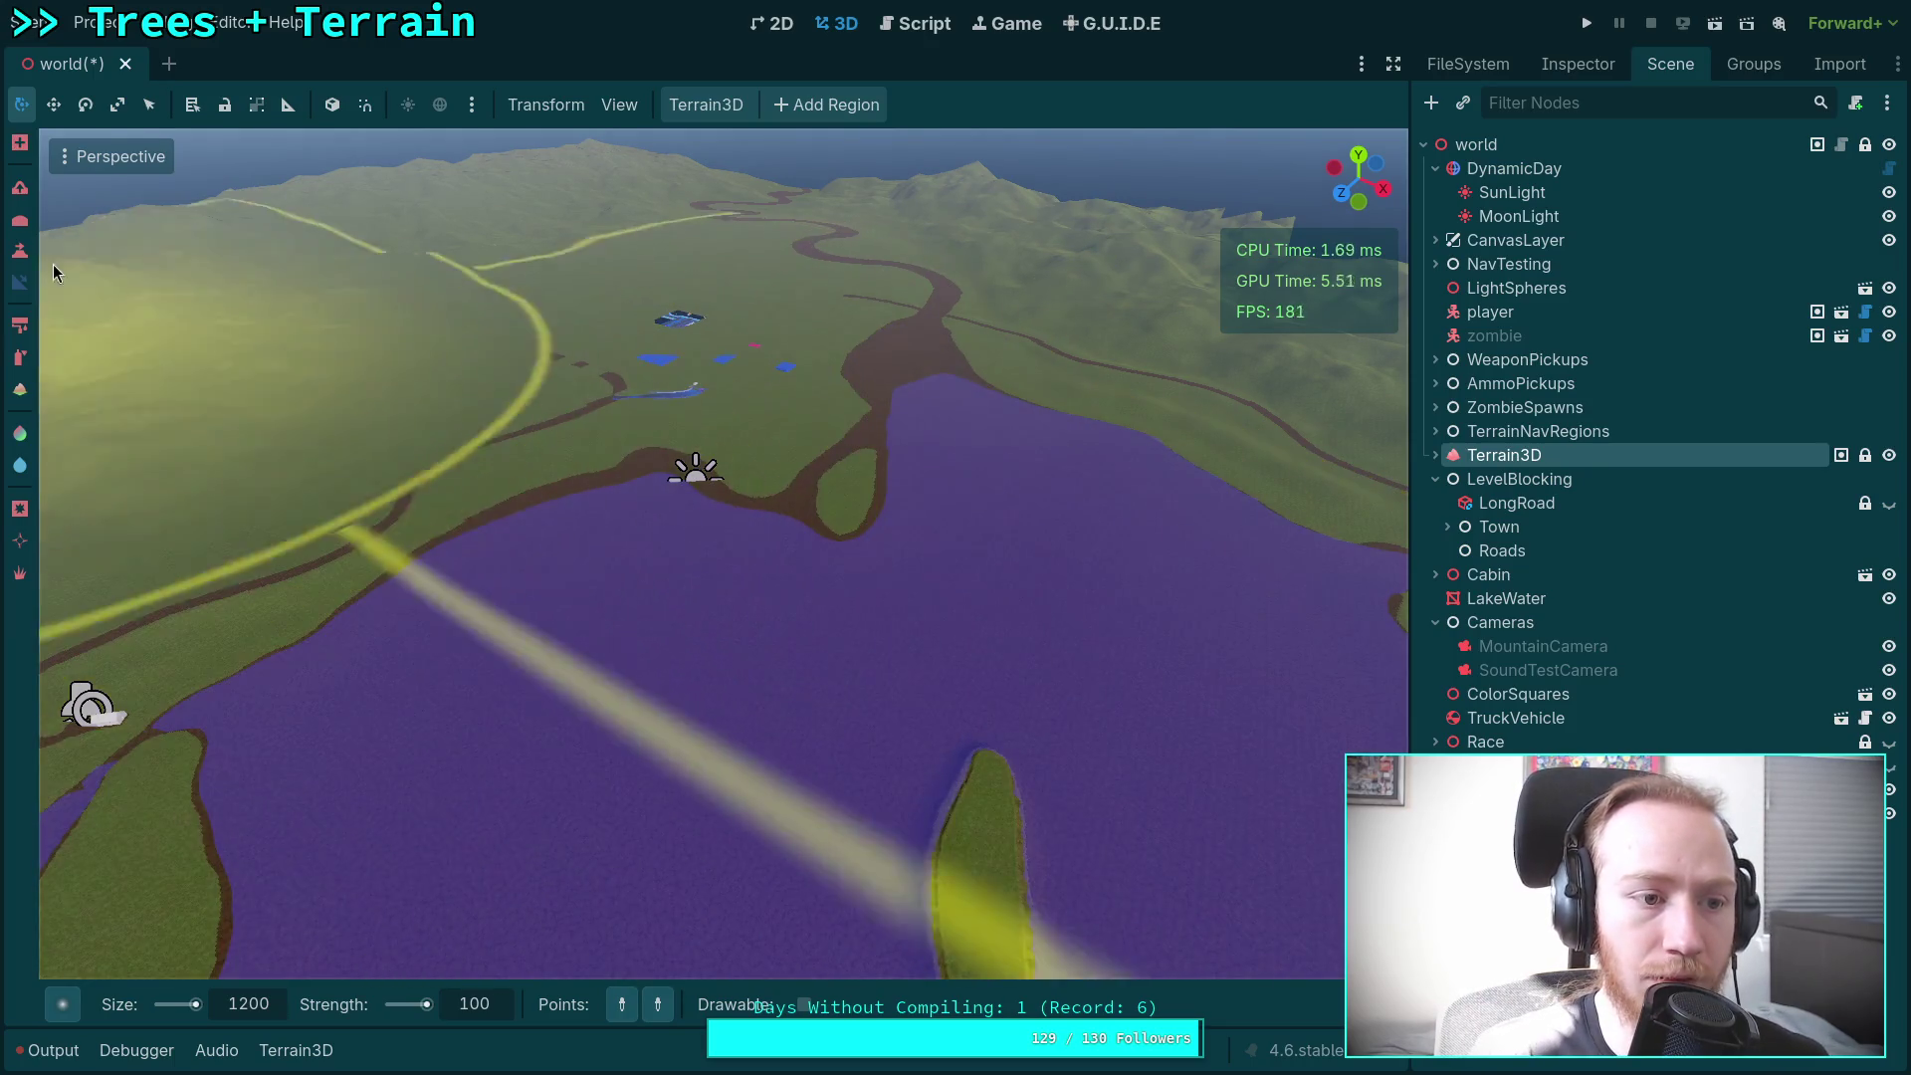
{"action": "left_click", "coordinate": [20, 251]}
{"action": "left_click", "coordinate": [254, 1006]}
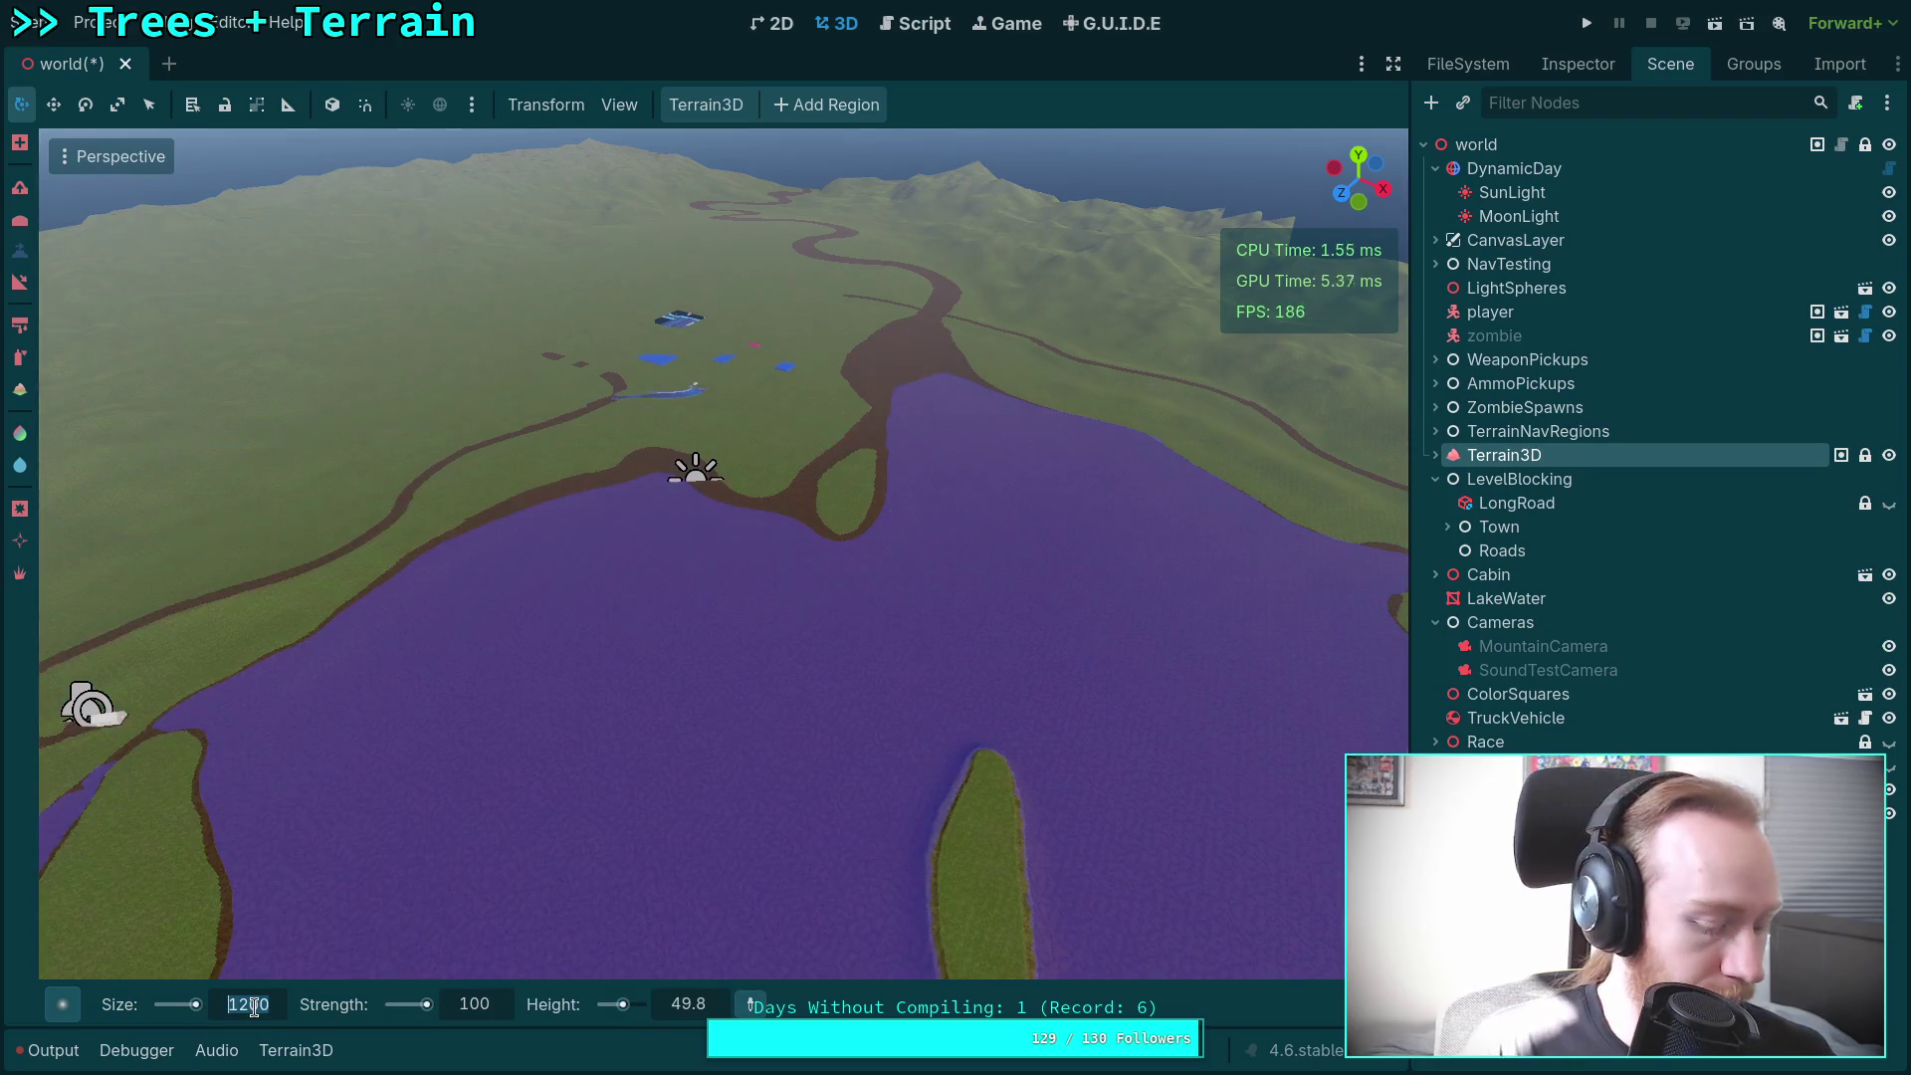
Step: Set the brush size to 0 m and sample a 17.4 target height from the grassland
{"action": "type", "text": "0"}
{"action": "key", "text": "Return"}
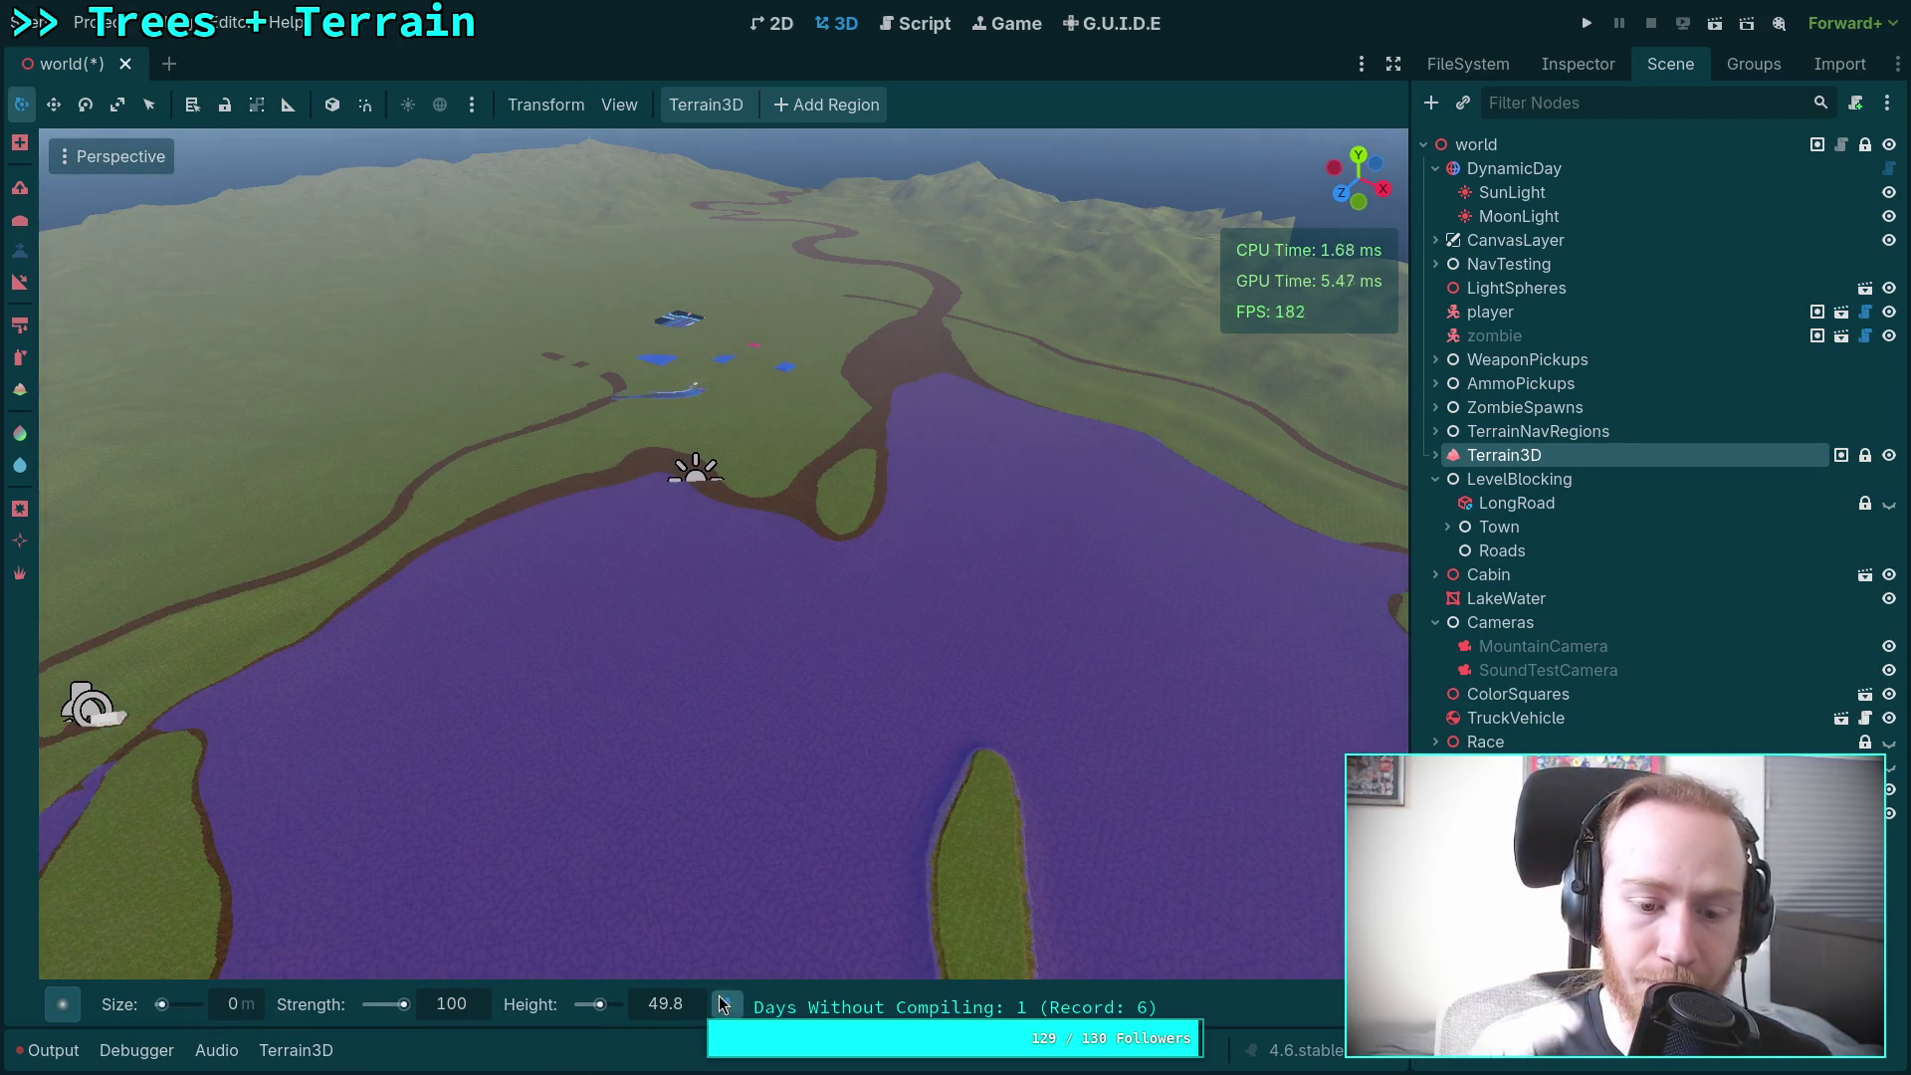
{"action": "key", "text": "shift+f"}
{"action": "key", "text": "w"}
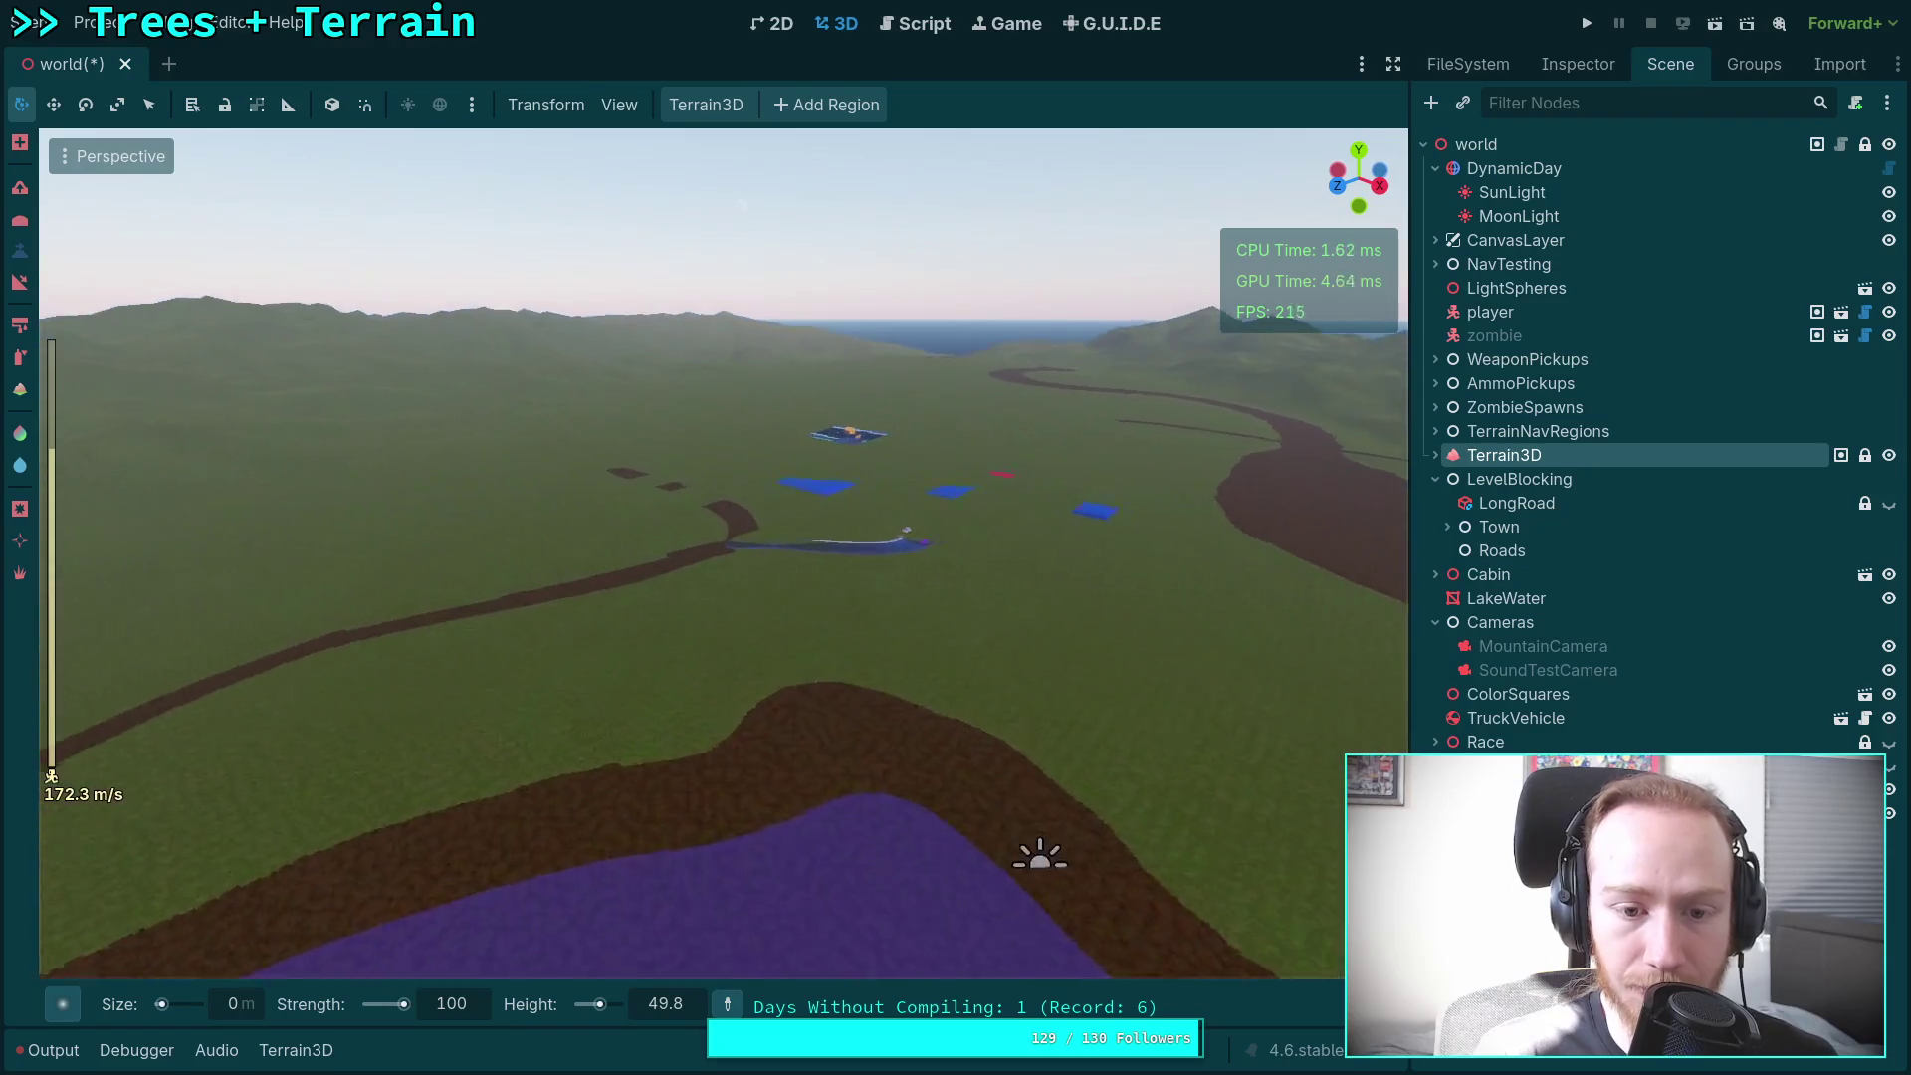
{"action": "key", "text": "shift+f"}
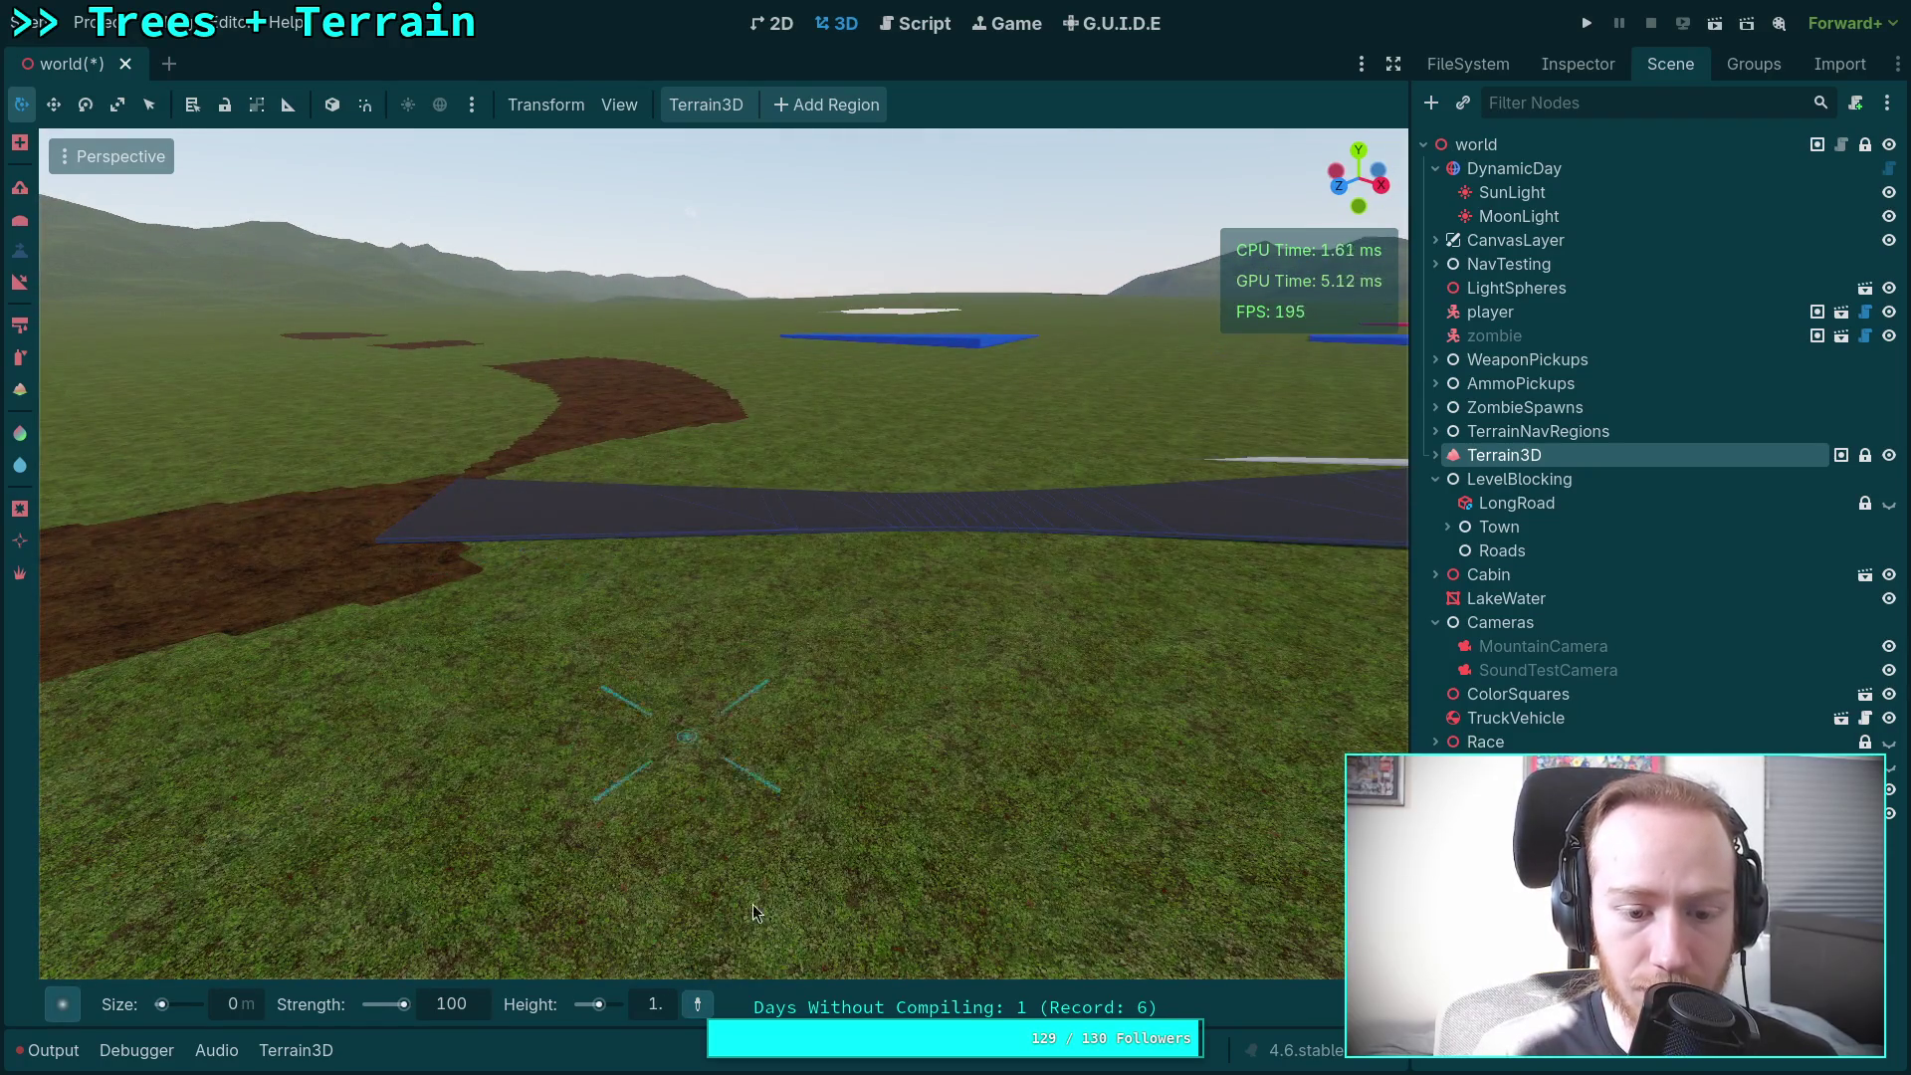
{"action": "key", "text": "shift+f"}
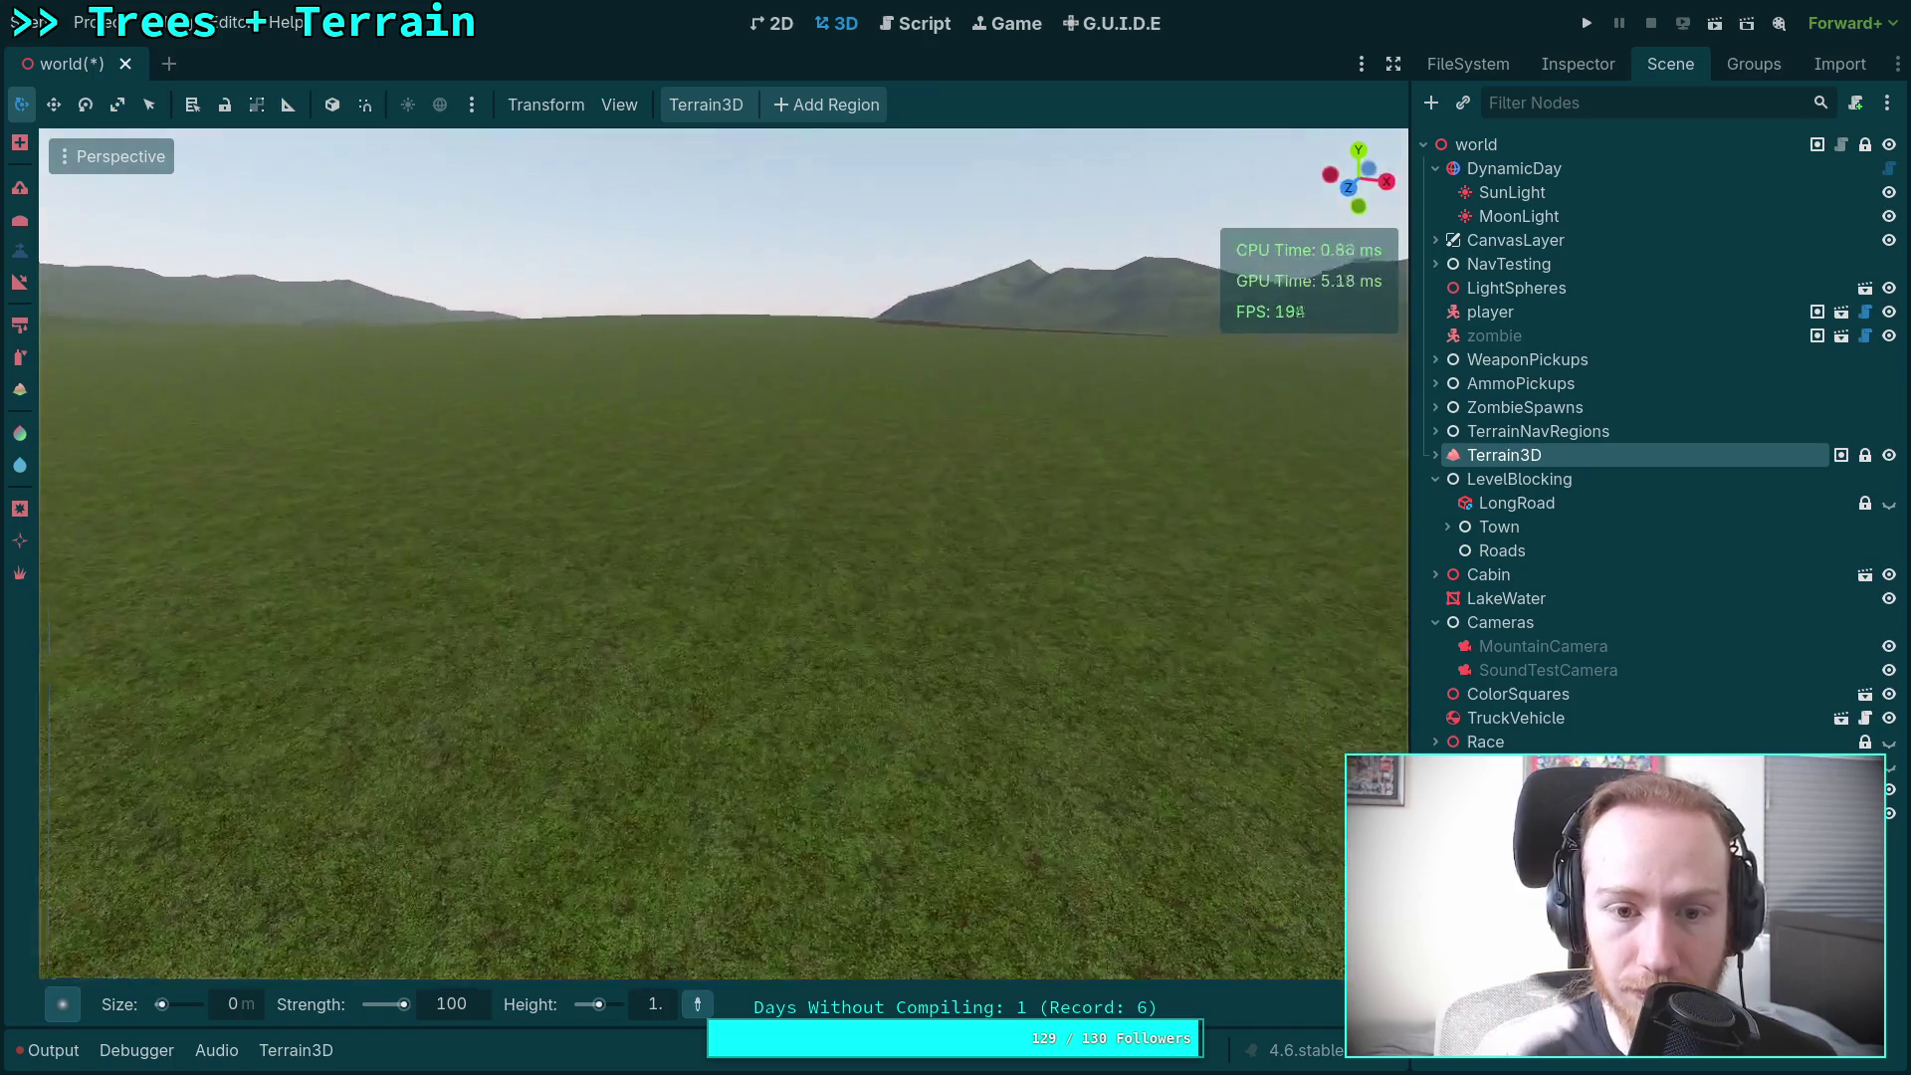
{"action": "key", "text": "w"}
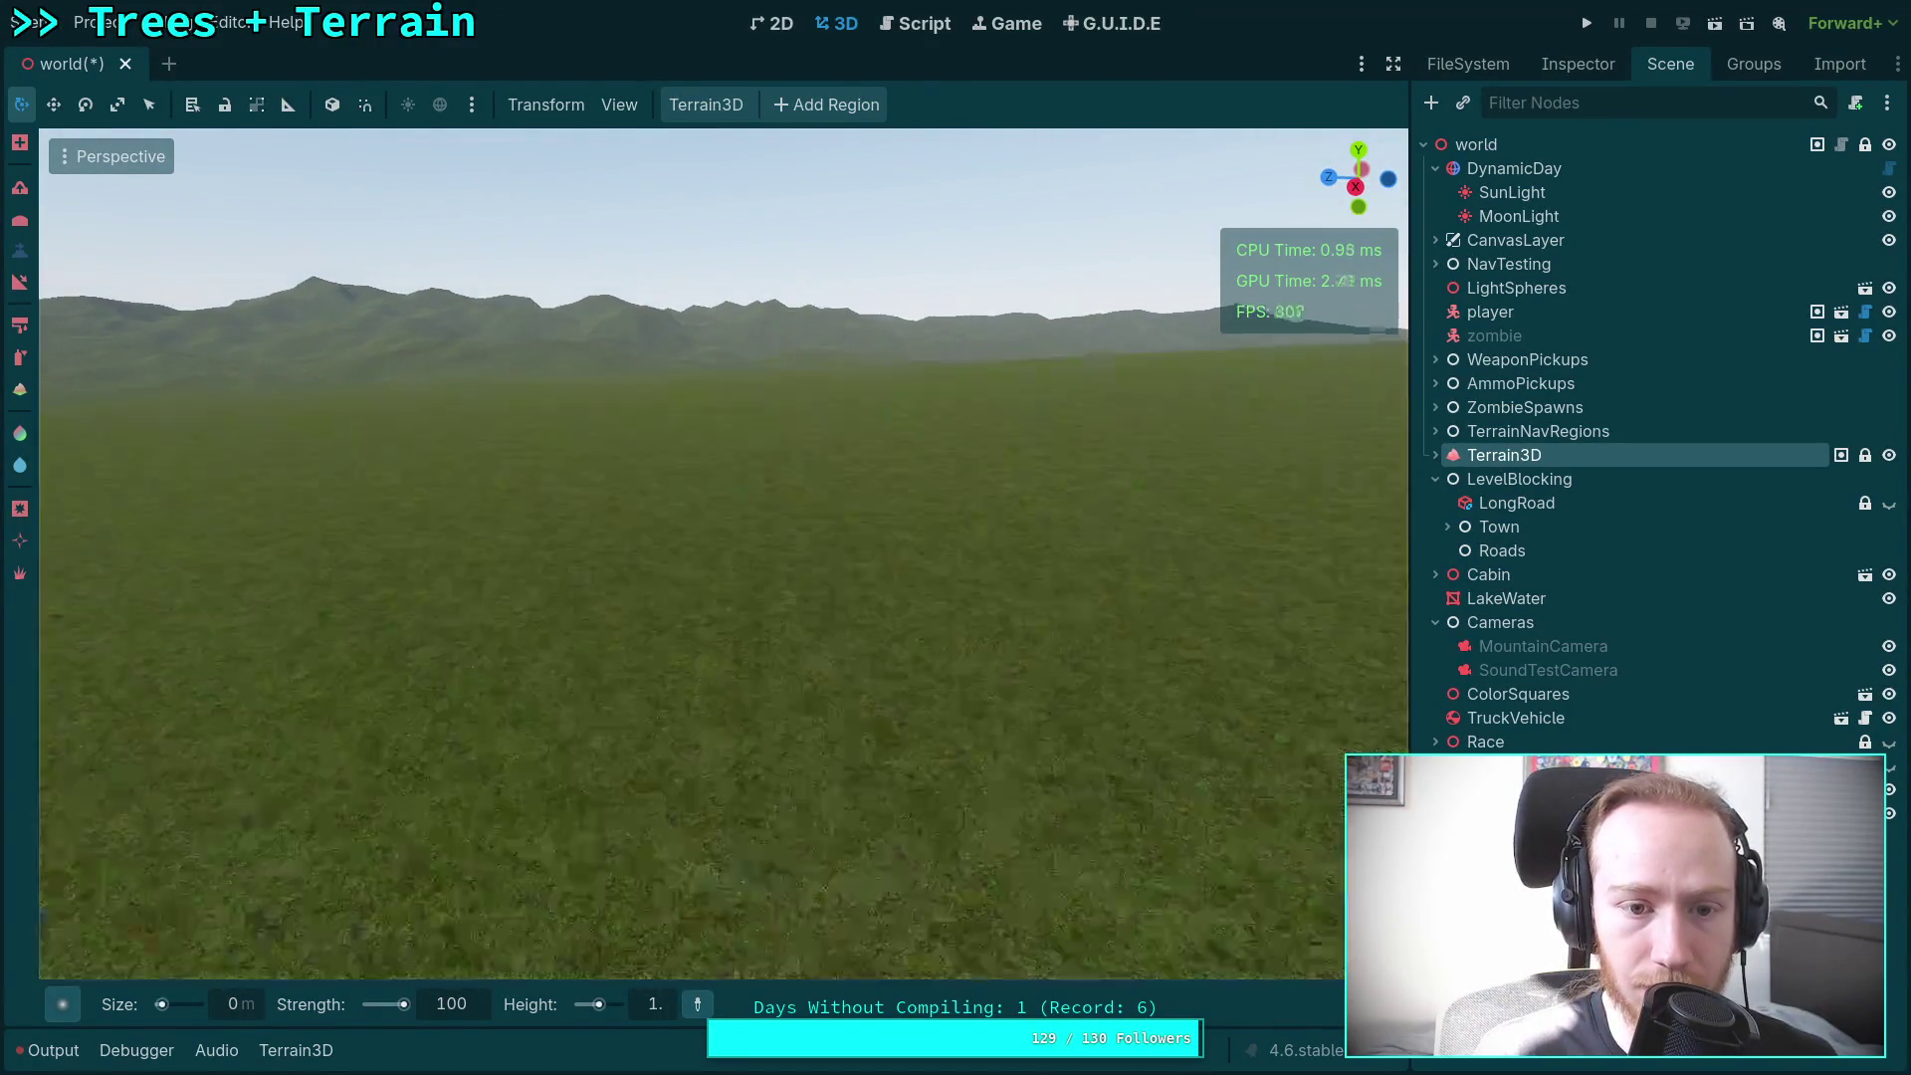
{"action": "key", "text": "w"}
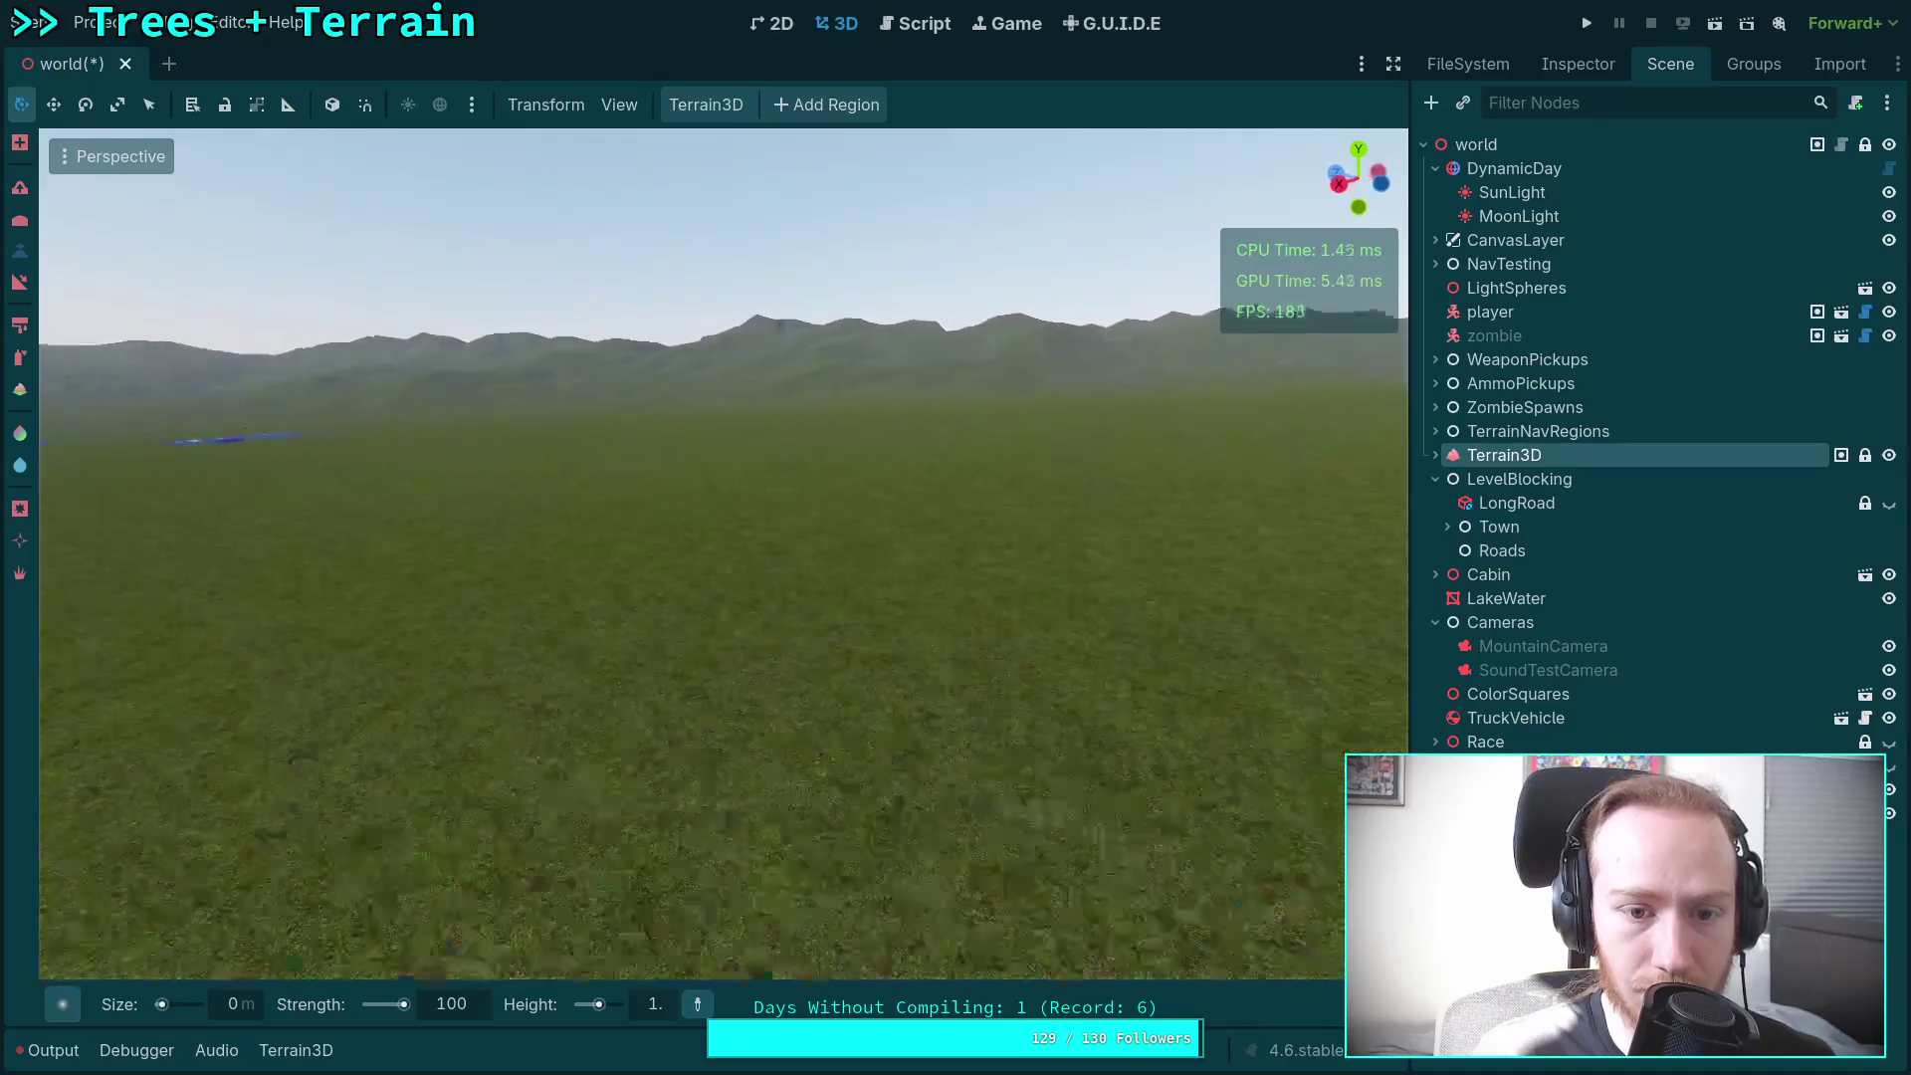
{"action": "left_click", "coordinate": [924, 475]}
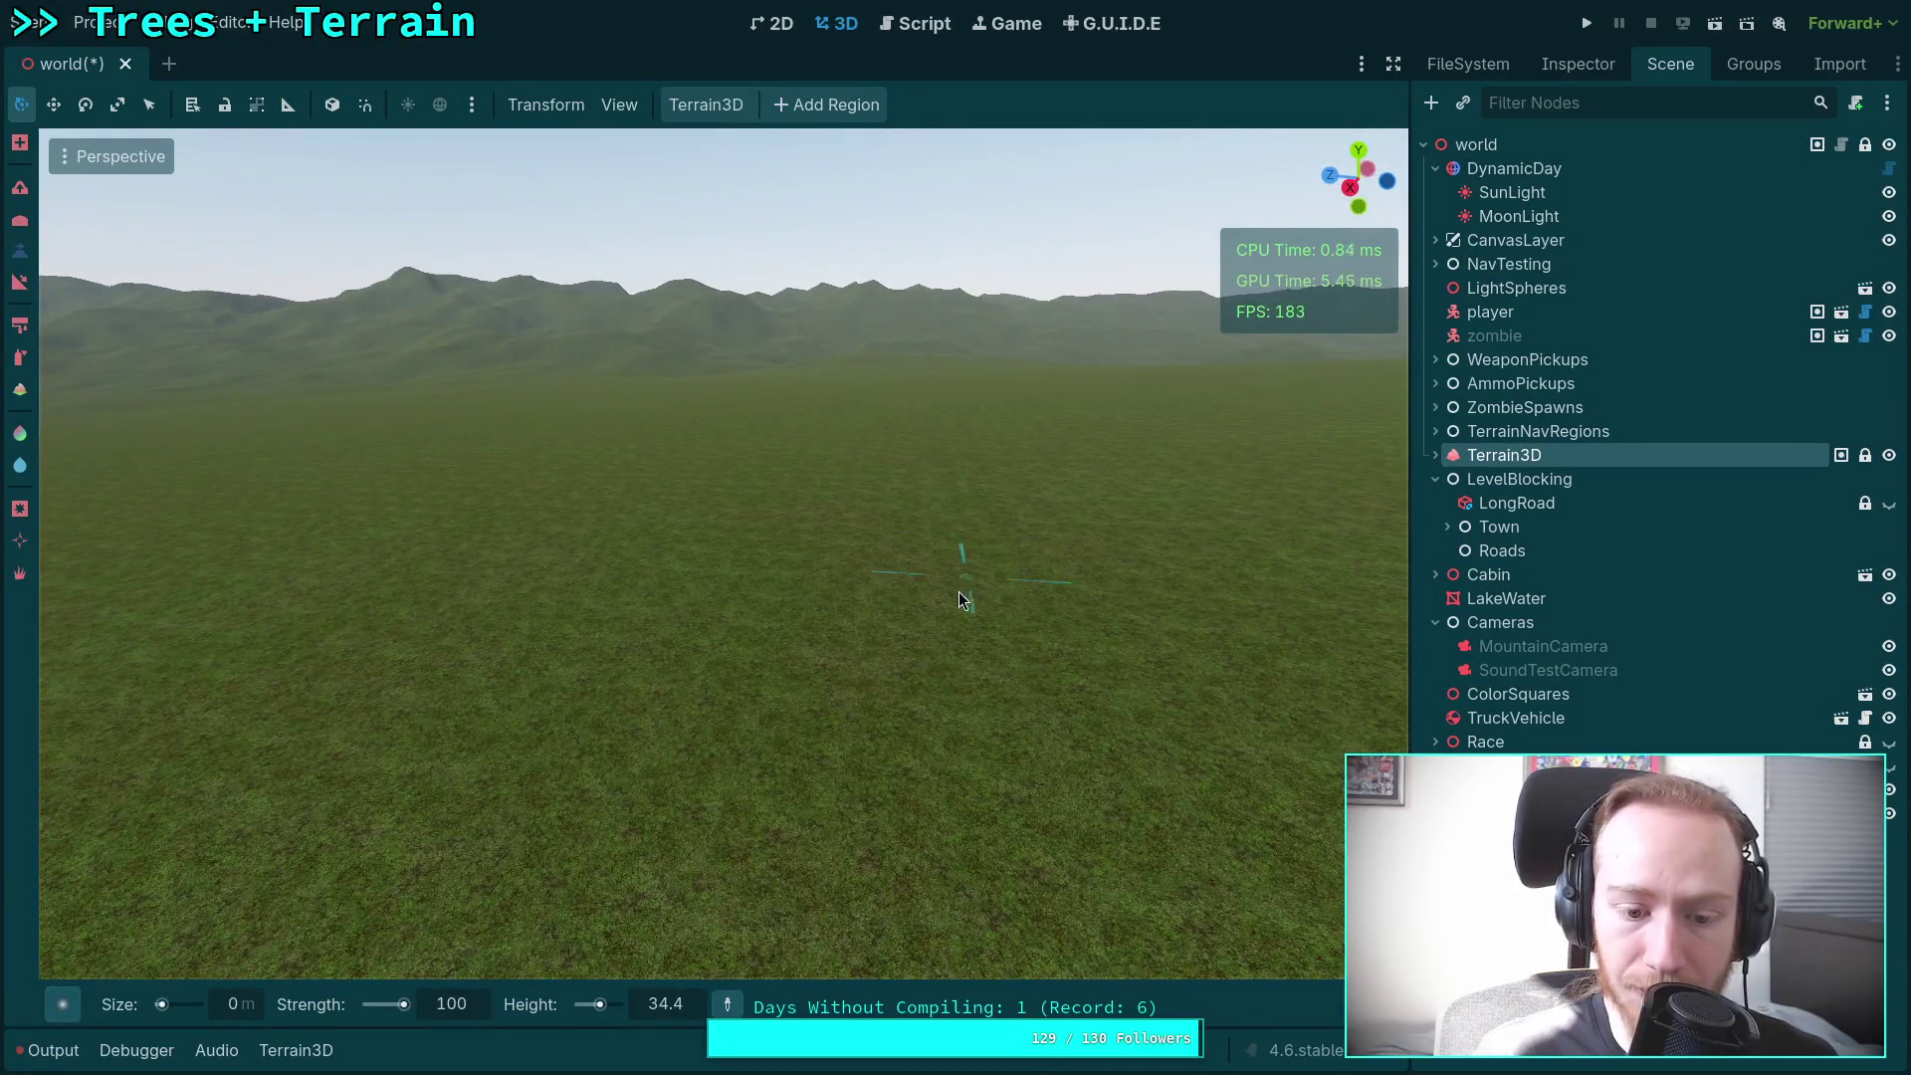
Step: Undo the raised terrain covering the half-buried town roads and blocks
{"action": "key", "text": "w"}
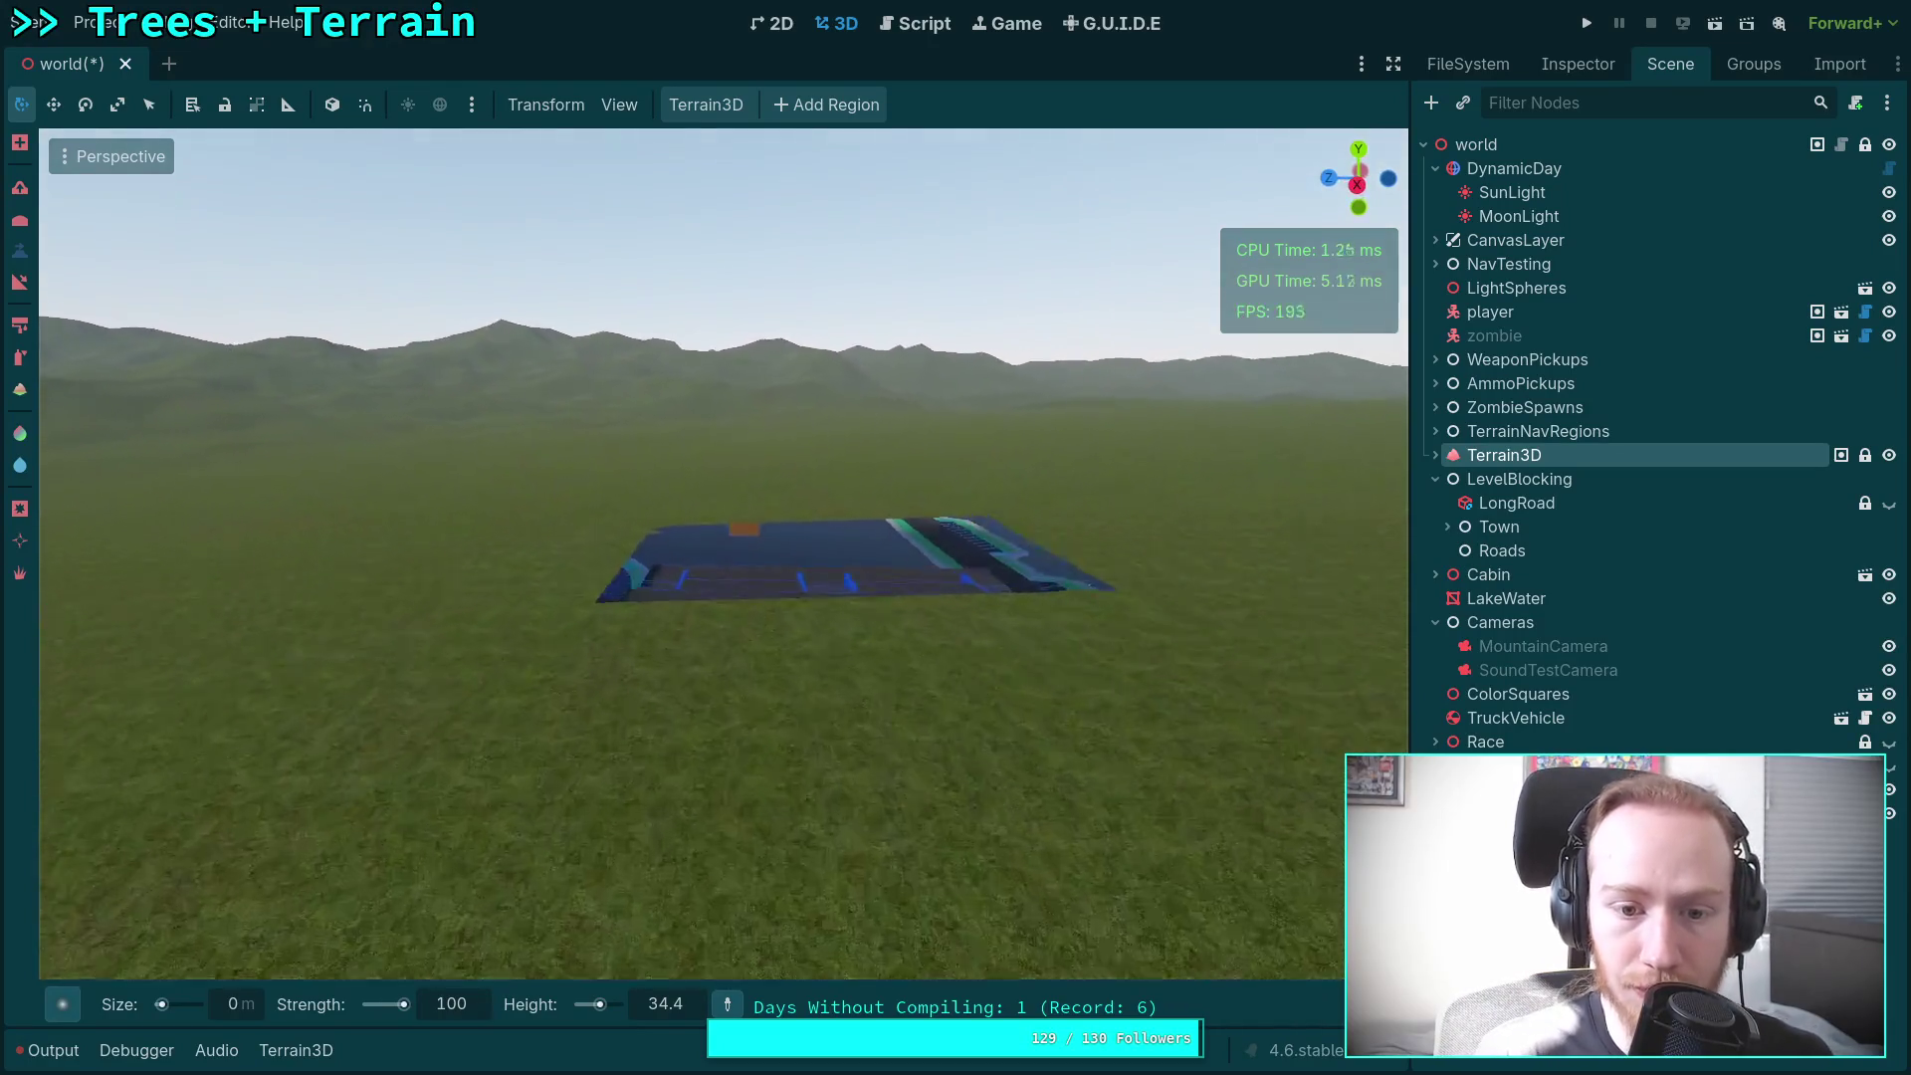
{"action": "scroll", "coordinate": [1022, 633], "scroll_direction": "up", "scroll_amount": 3}
{"action": "key", "text": "w"}
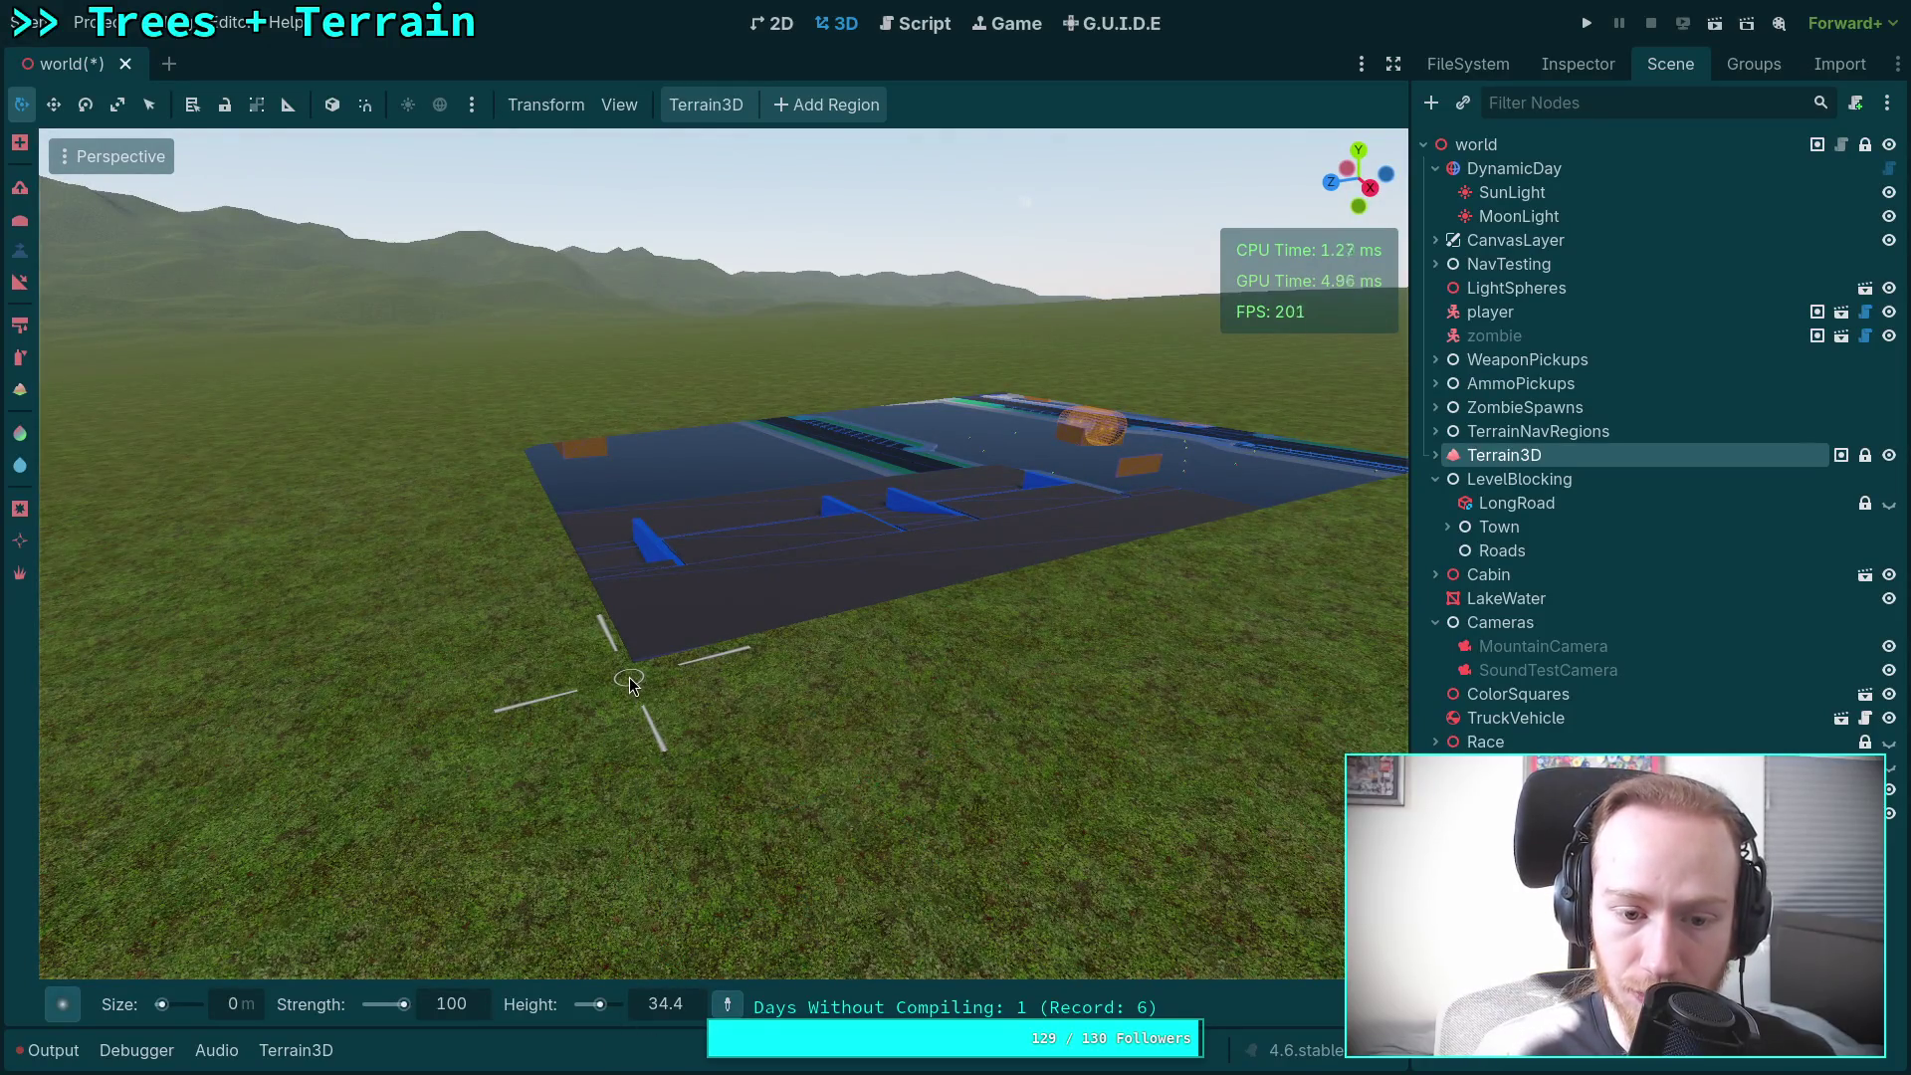
{"action": "key", "text": "w"}
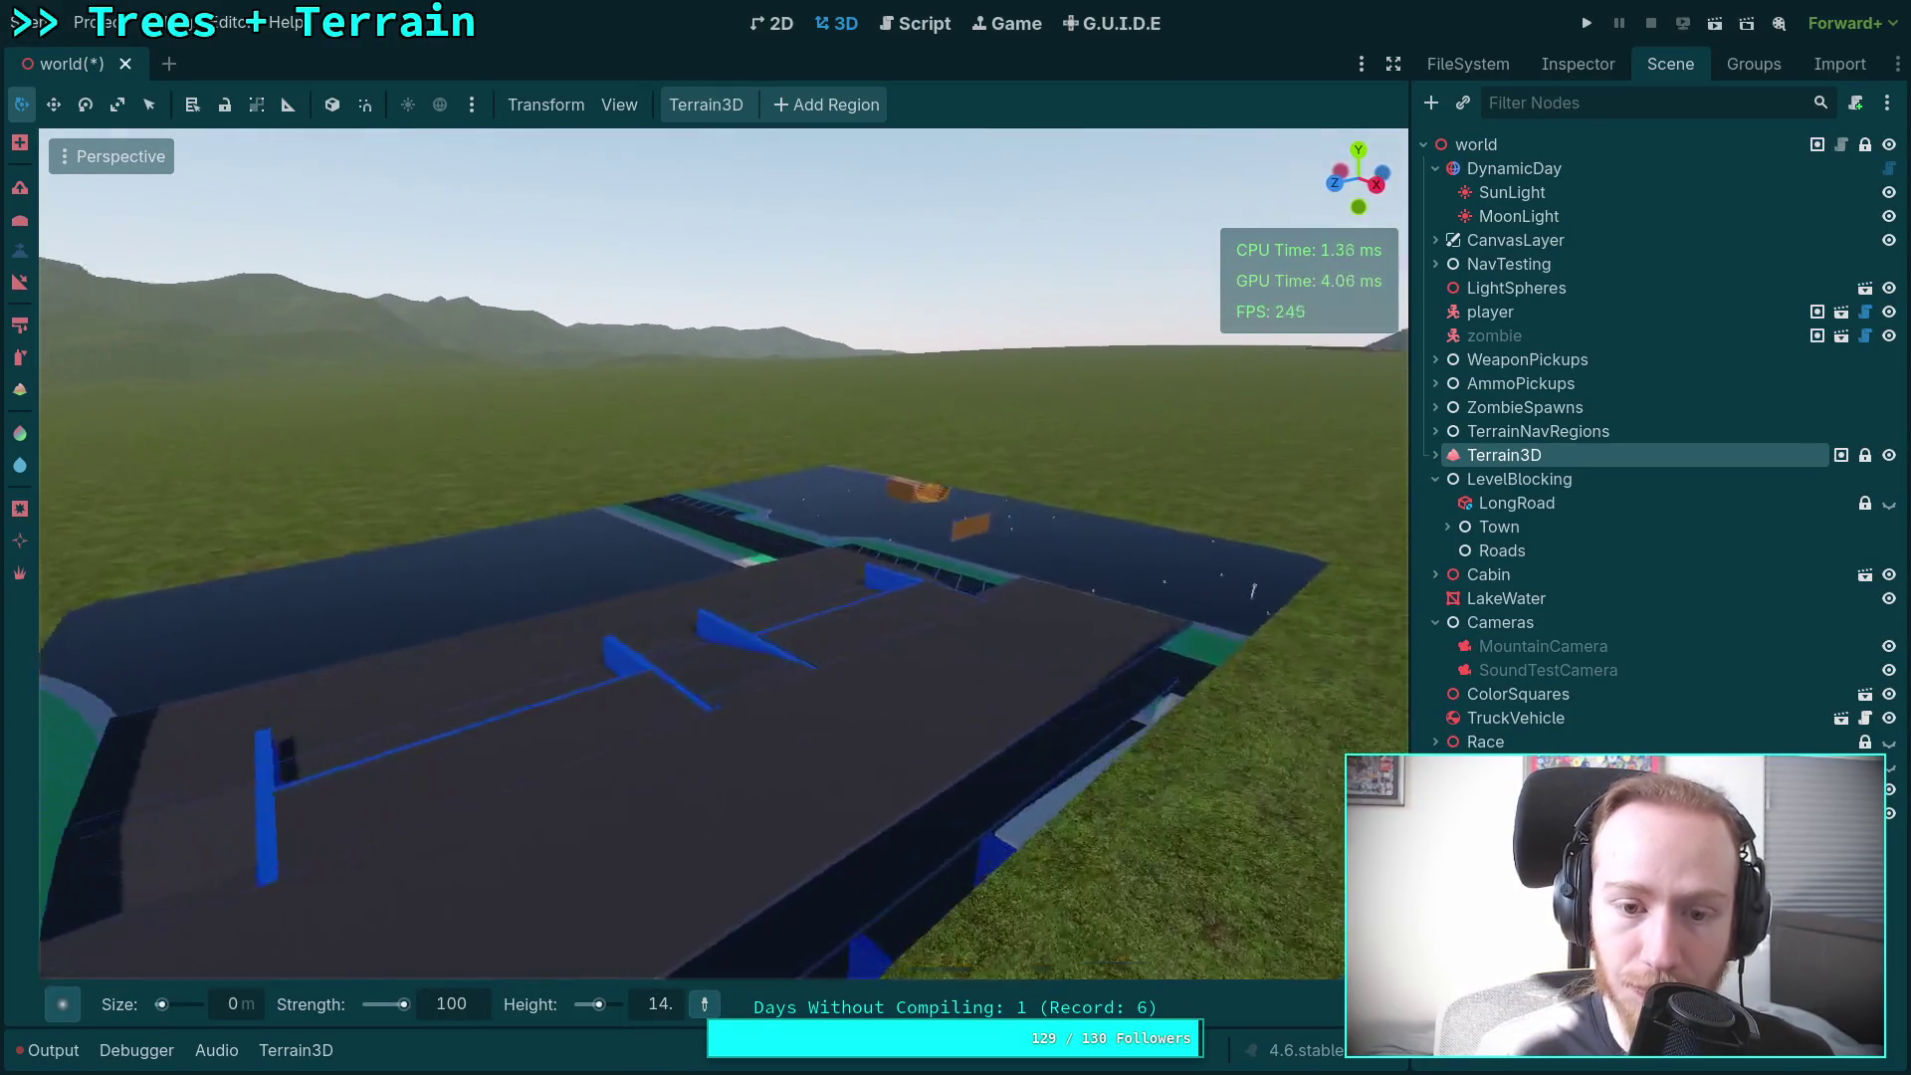
{"action": "key", "text": "d"}
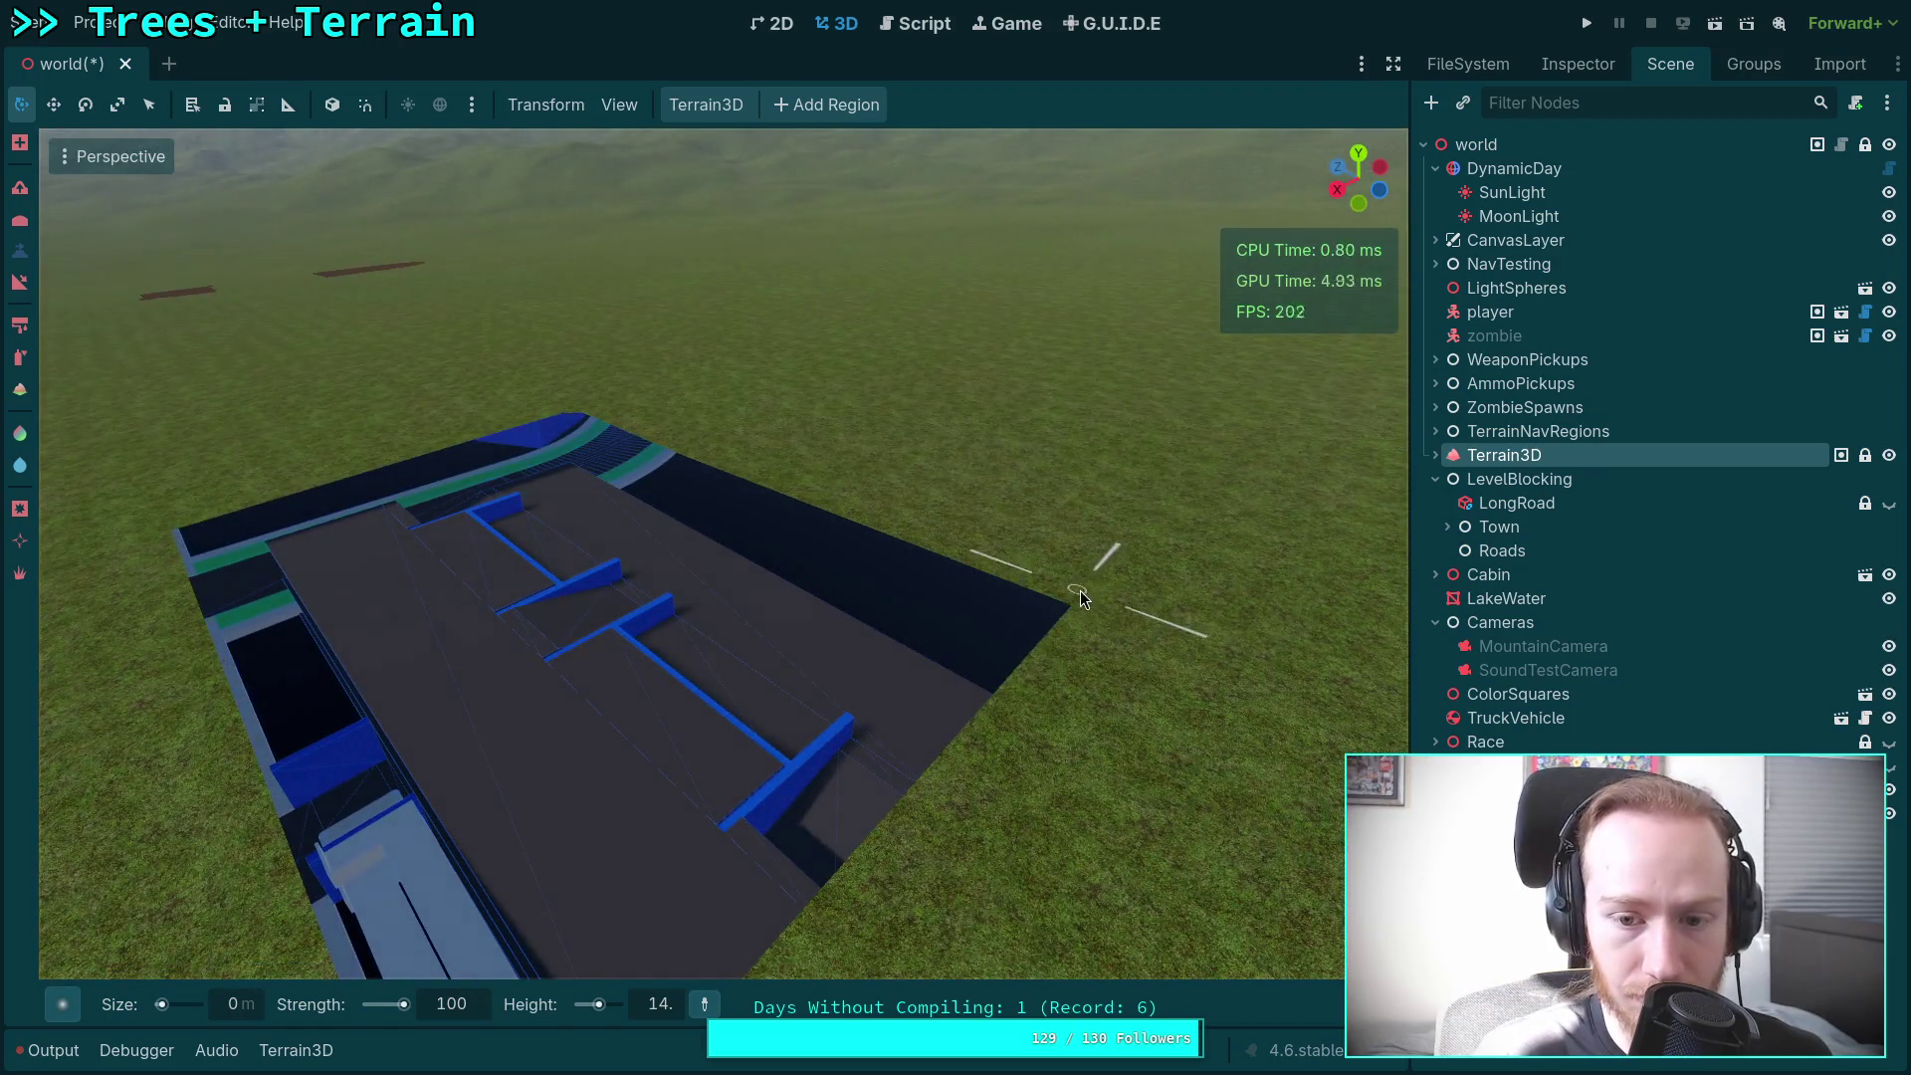
{"action": "key", "text": "s"}
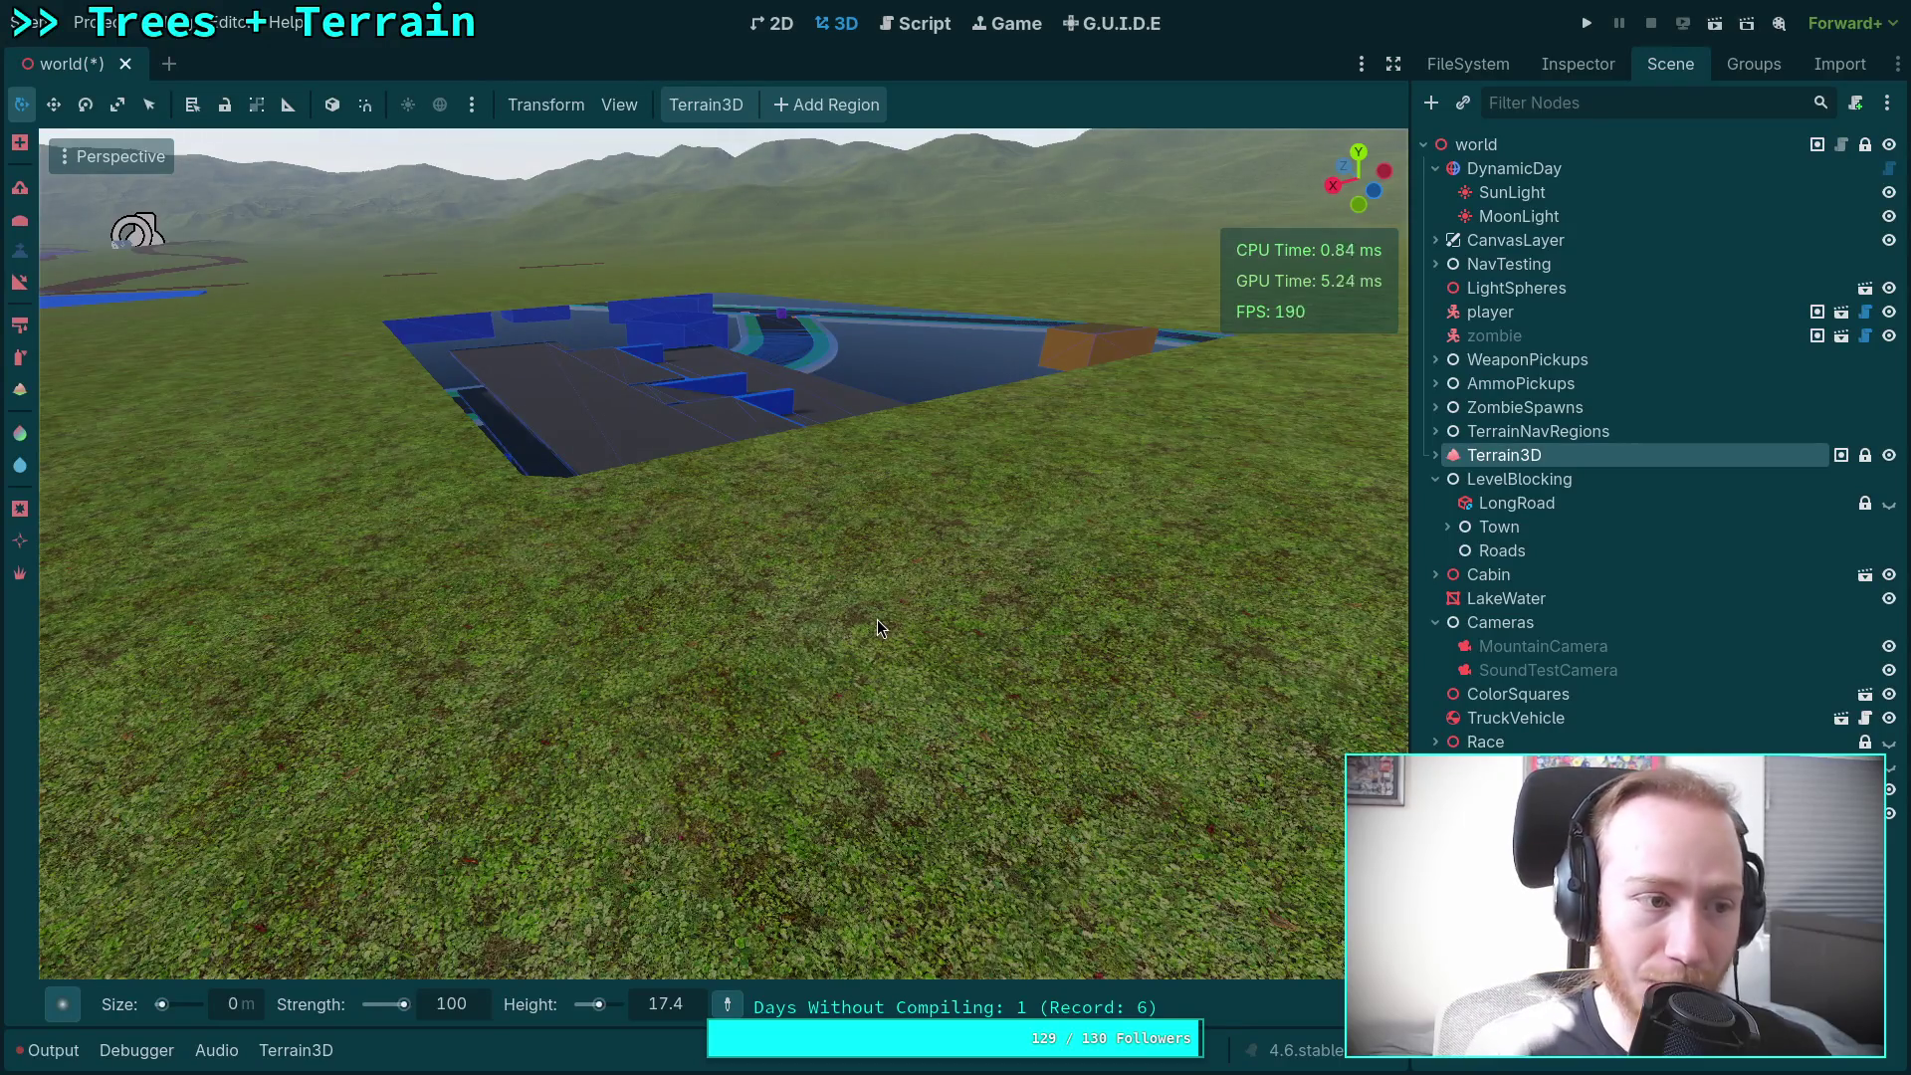
{"action": "key", "text": "ctrl+z"}
{"action": "left_click_drag", "start_coordinate": [132, 231], "coordinate": [132, 231]}
{"action": "key", "text": "ctrl+z"}
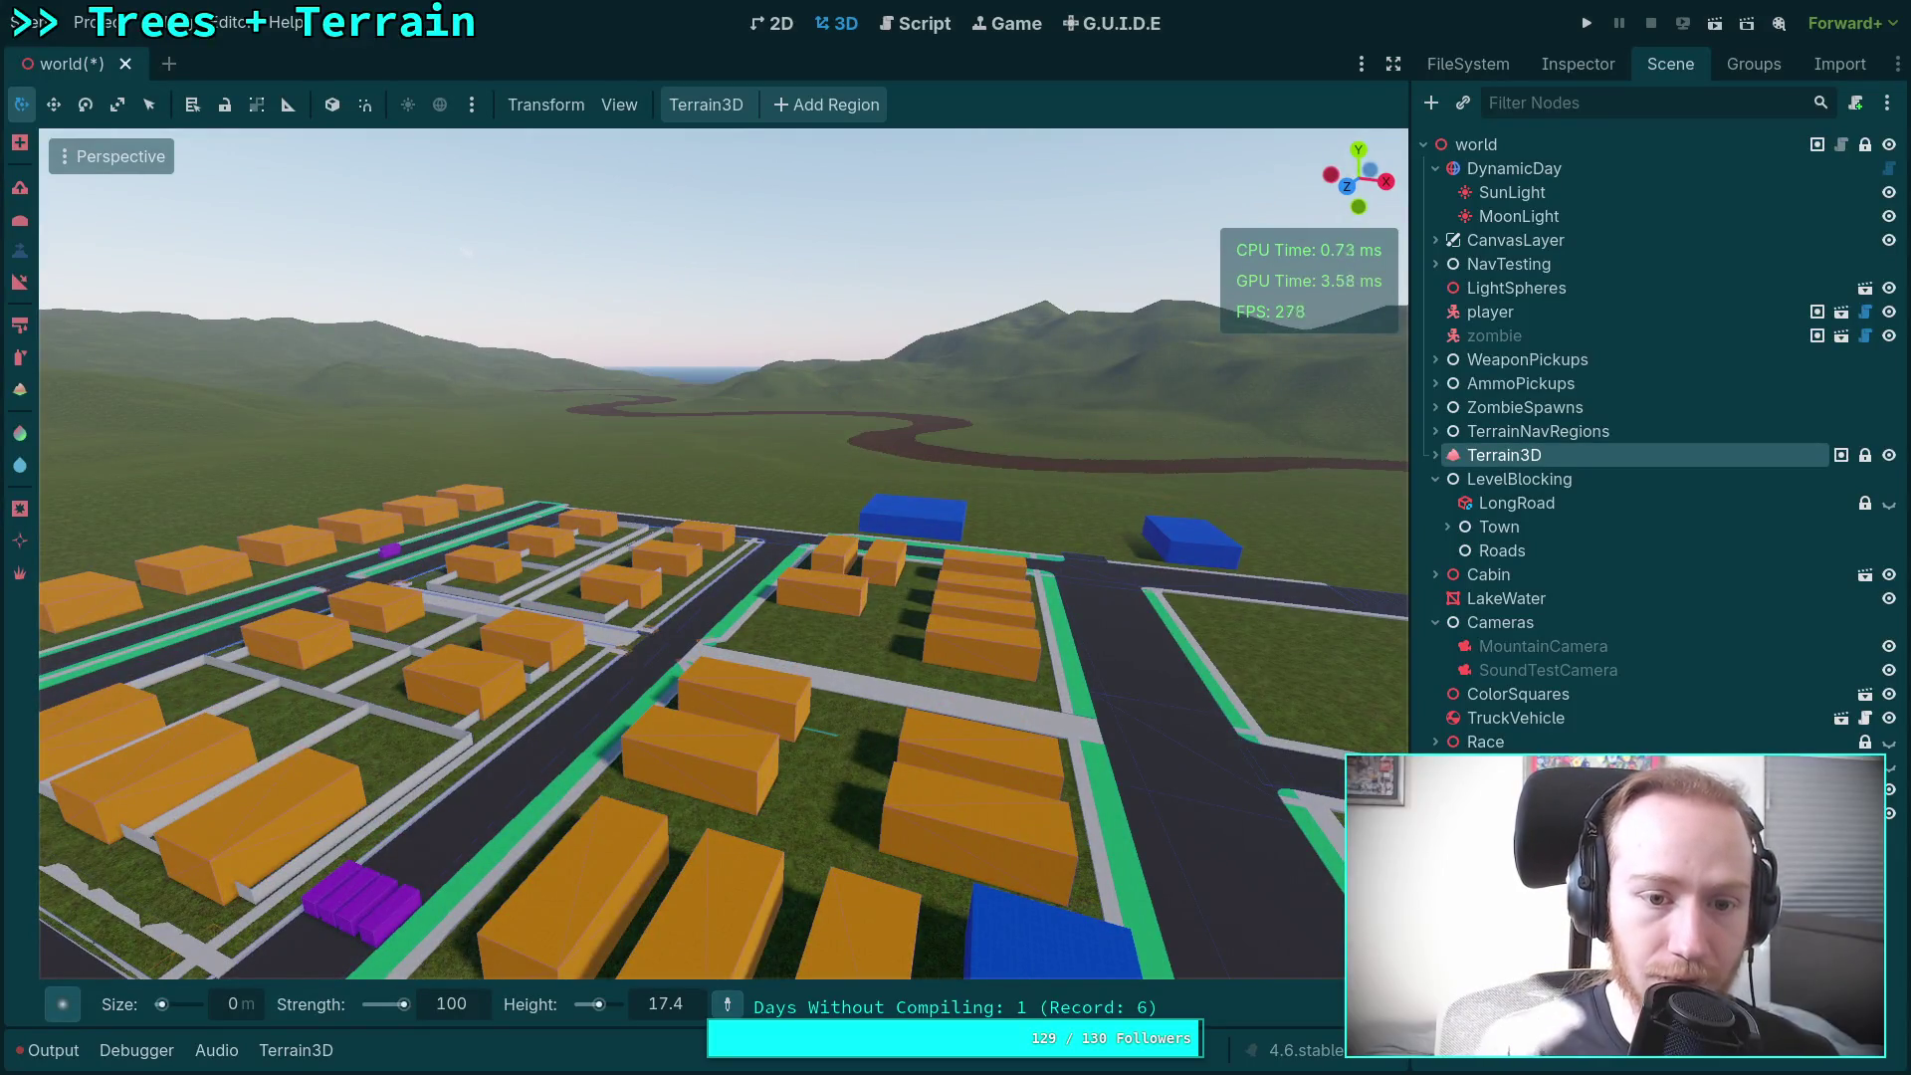
Step: Switch the brush back to raising terrain and commit a 500 m brush size
{"action": "scroll", "coordinate": [673, 654], "scroll_direction": "up", "scroll_amount": 5}
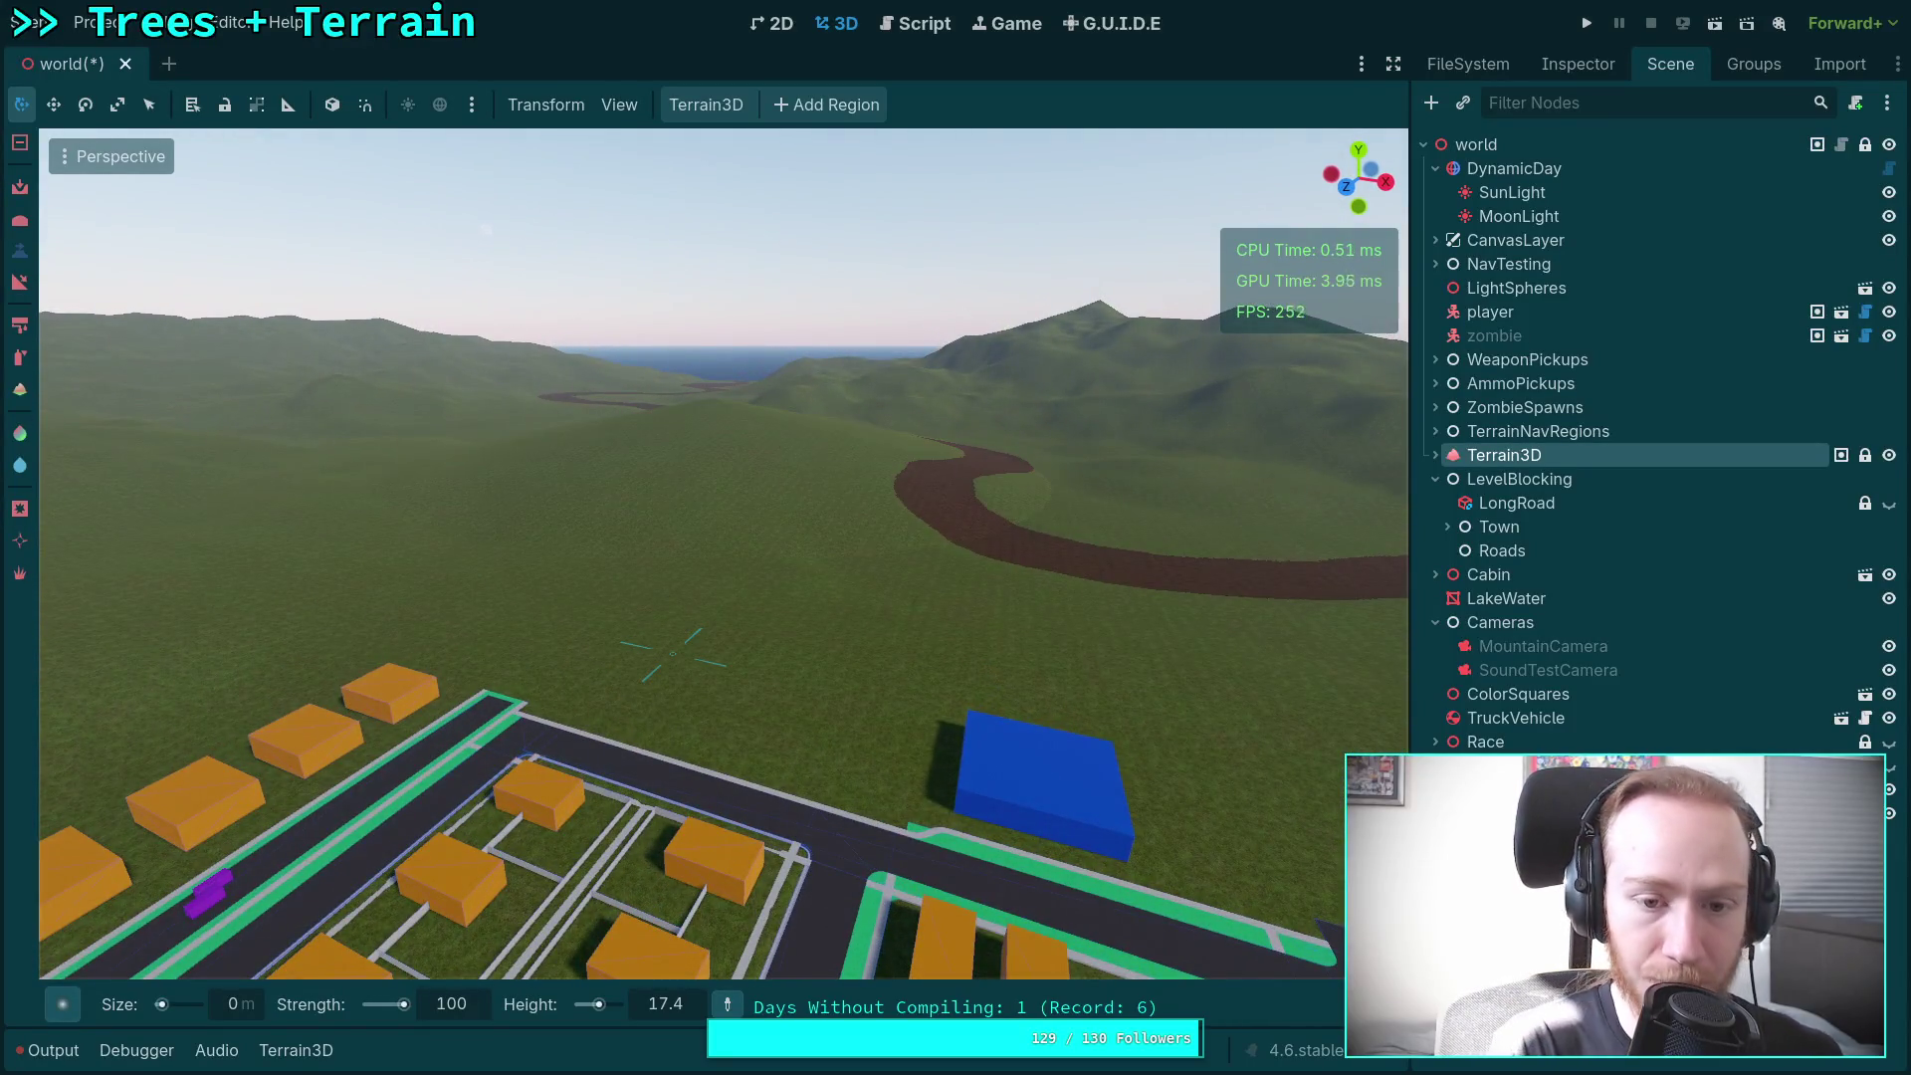
{"action": "scroll", "coordinate": [693, 589], "scroll_direction": "up", "scroll_amount": 5}
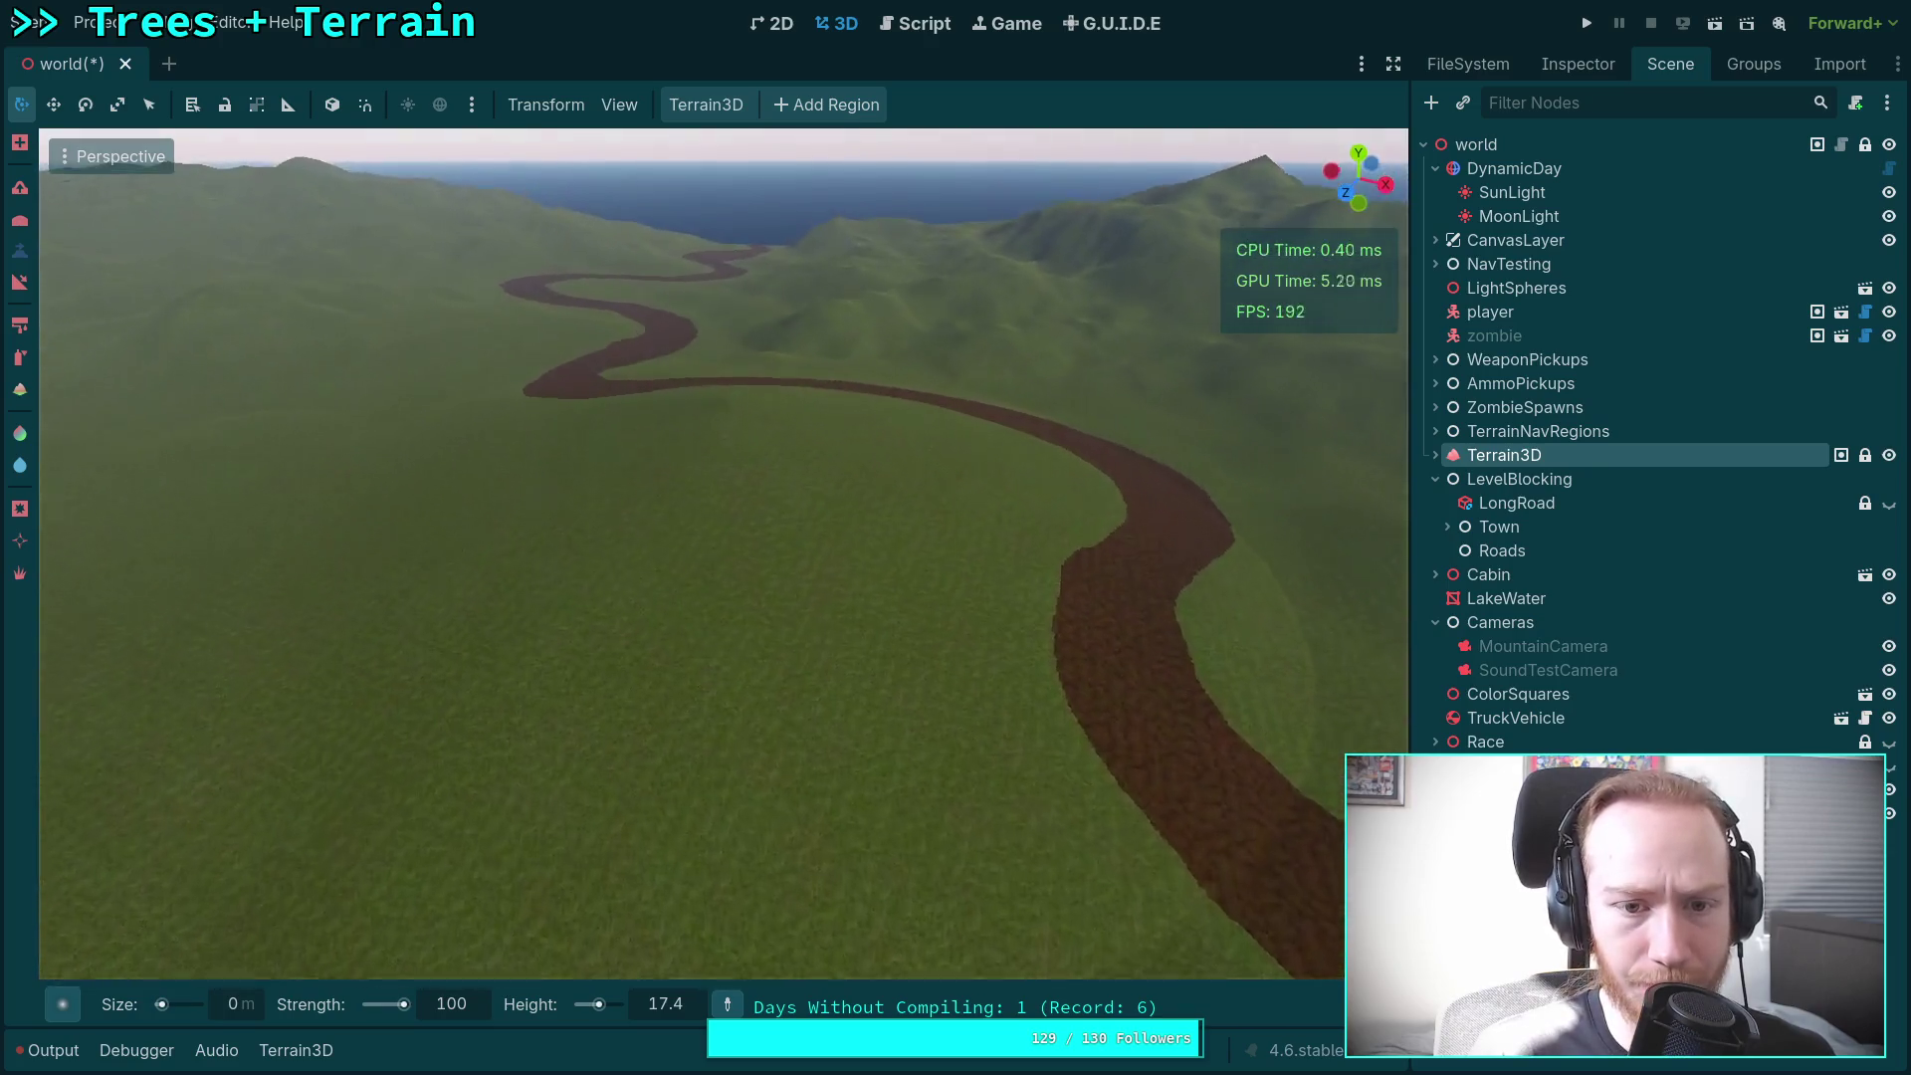
{"action": "scroll", "coordinate": [723, 554], "scroll_direction": "down", "scroll_amount": 3}
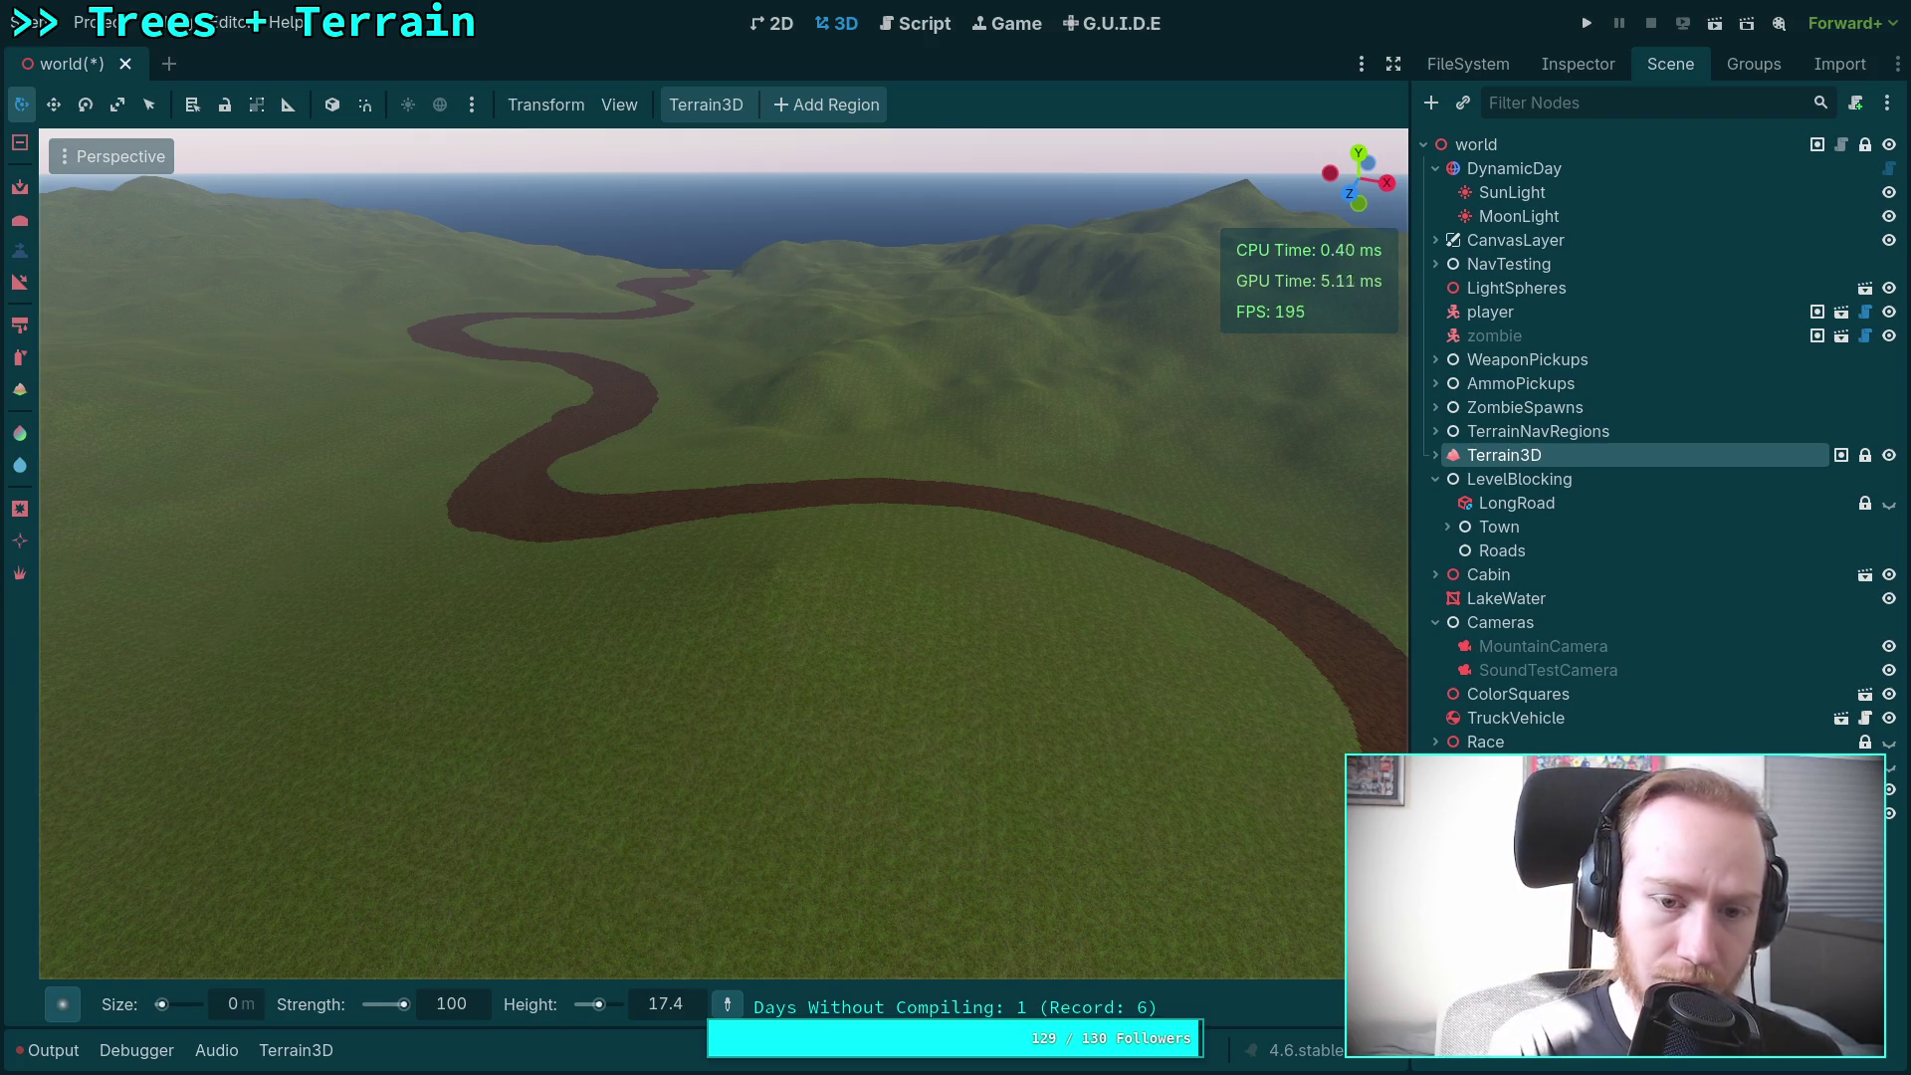
{"action": "key", "text": "ctrl+z"}
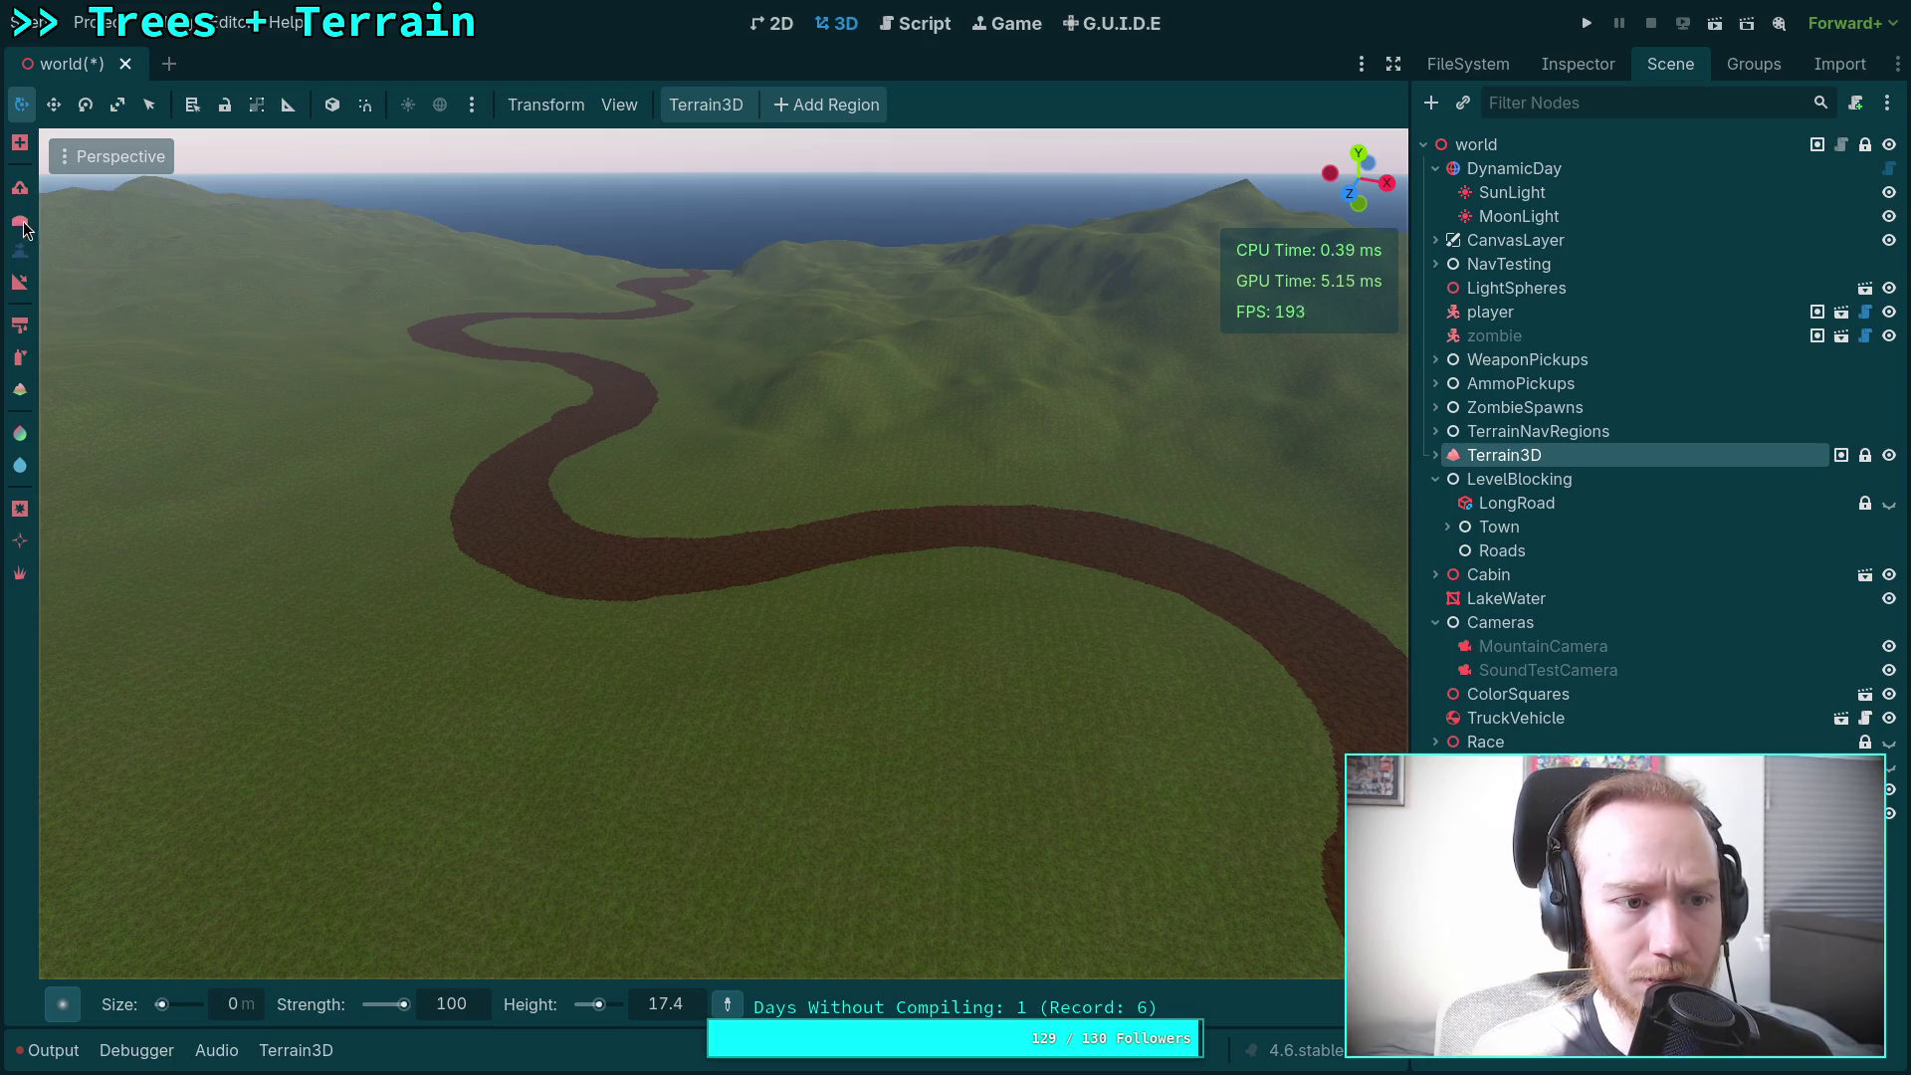
{"action": "mouse_move", "coordinate": [63, 1004]}
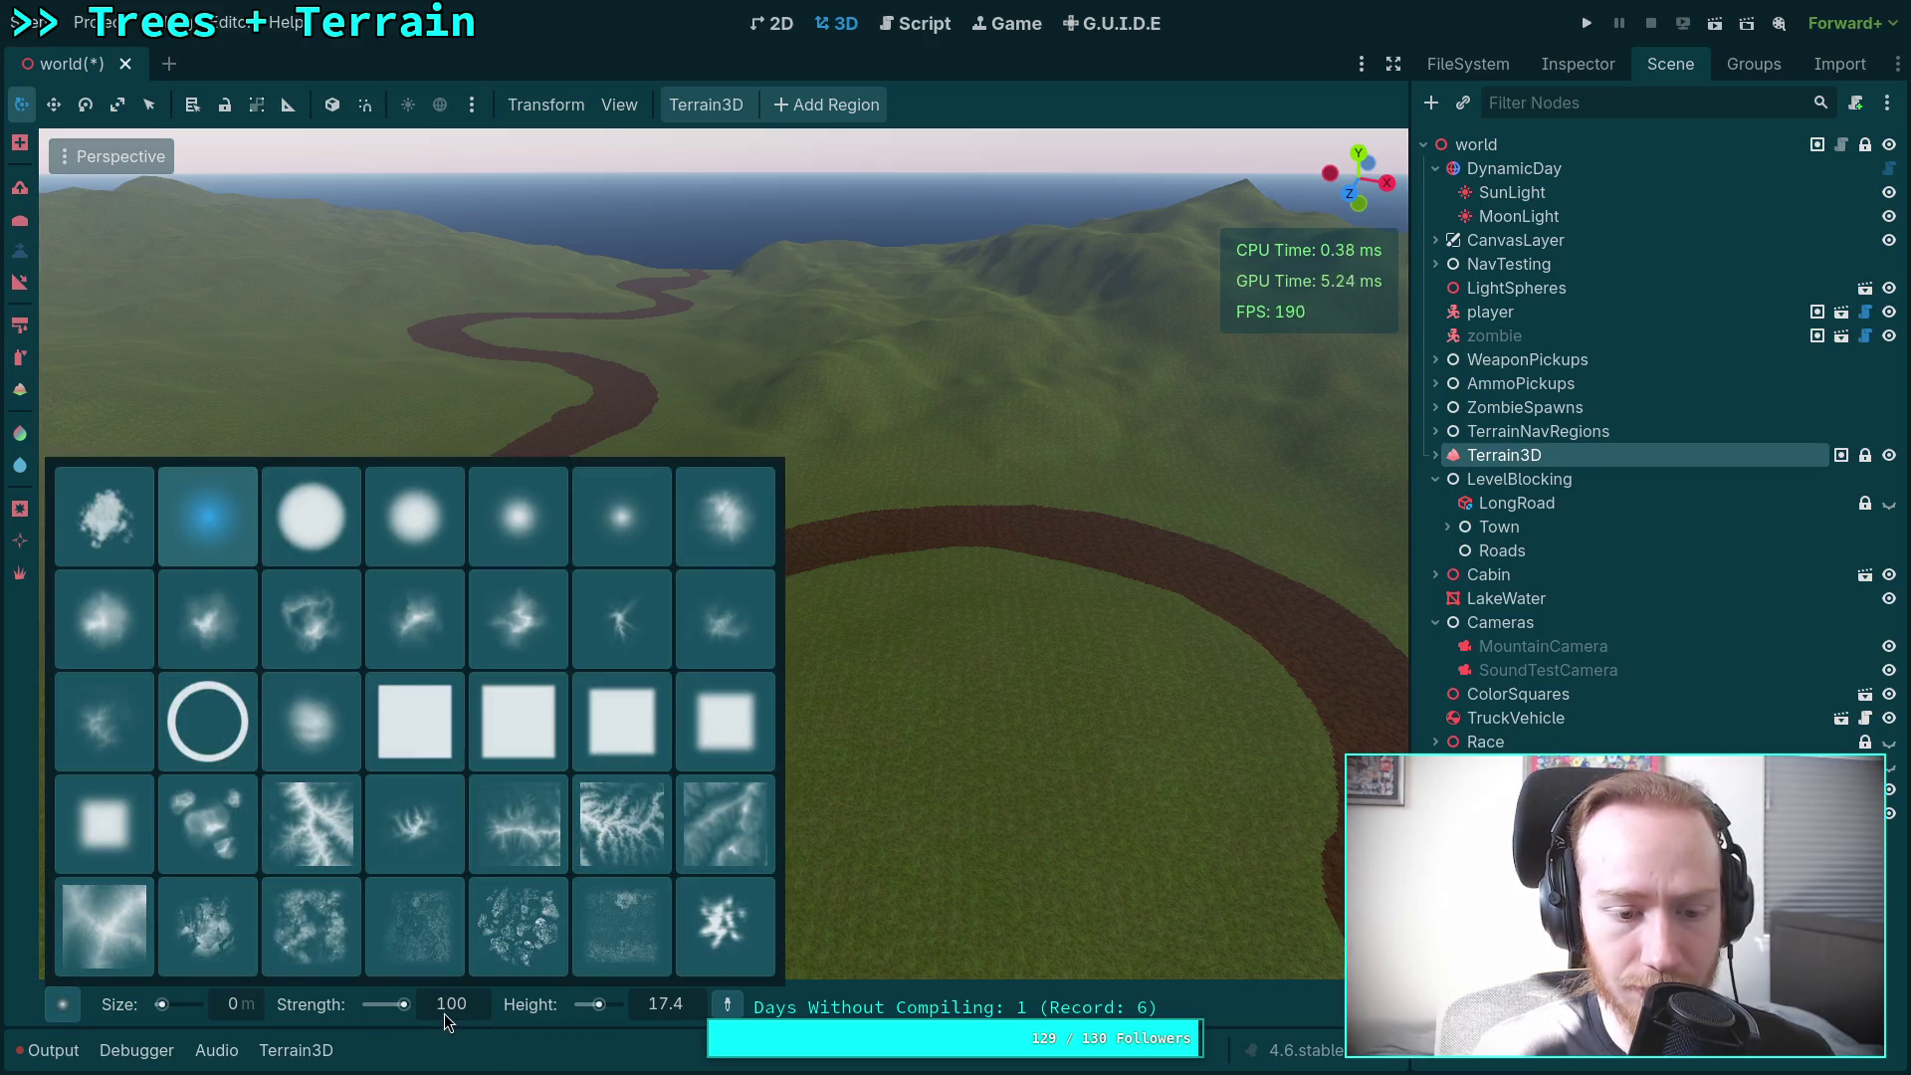
{"action": "left_click", "coordinate": [445, 1015]}
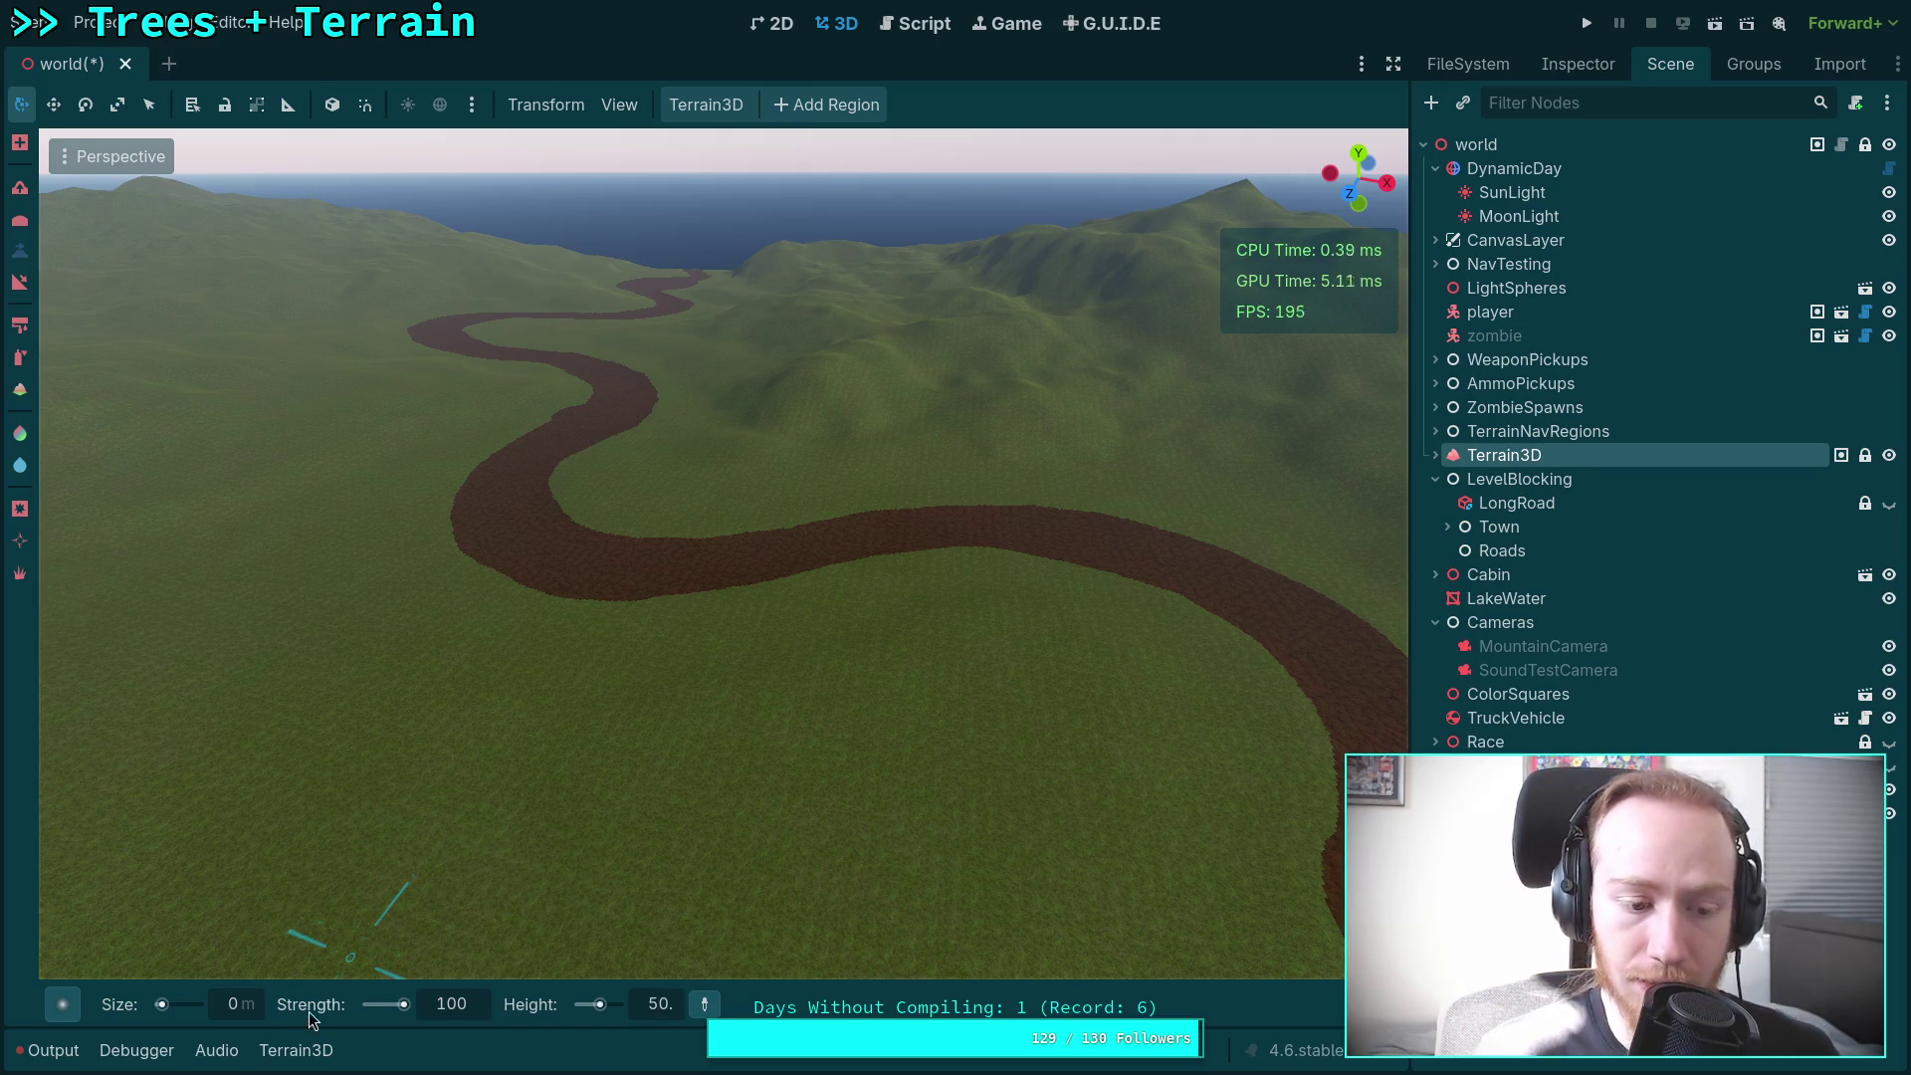
{"action": "type", "text": "60"}
{"action": "key", "text": "Return"}
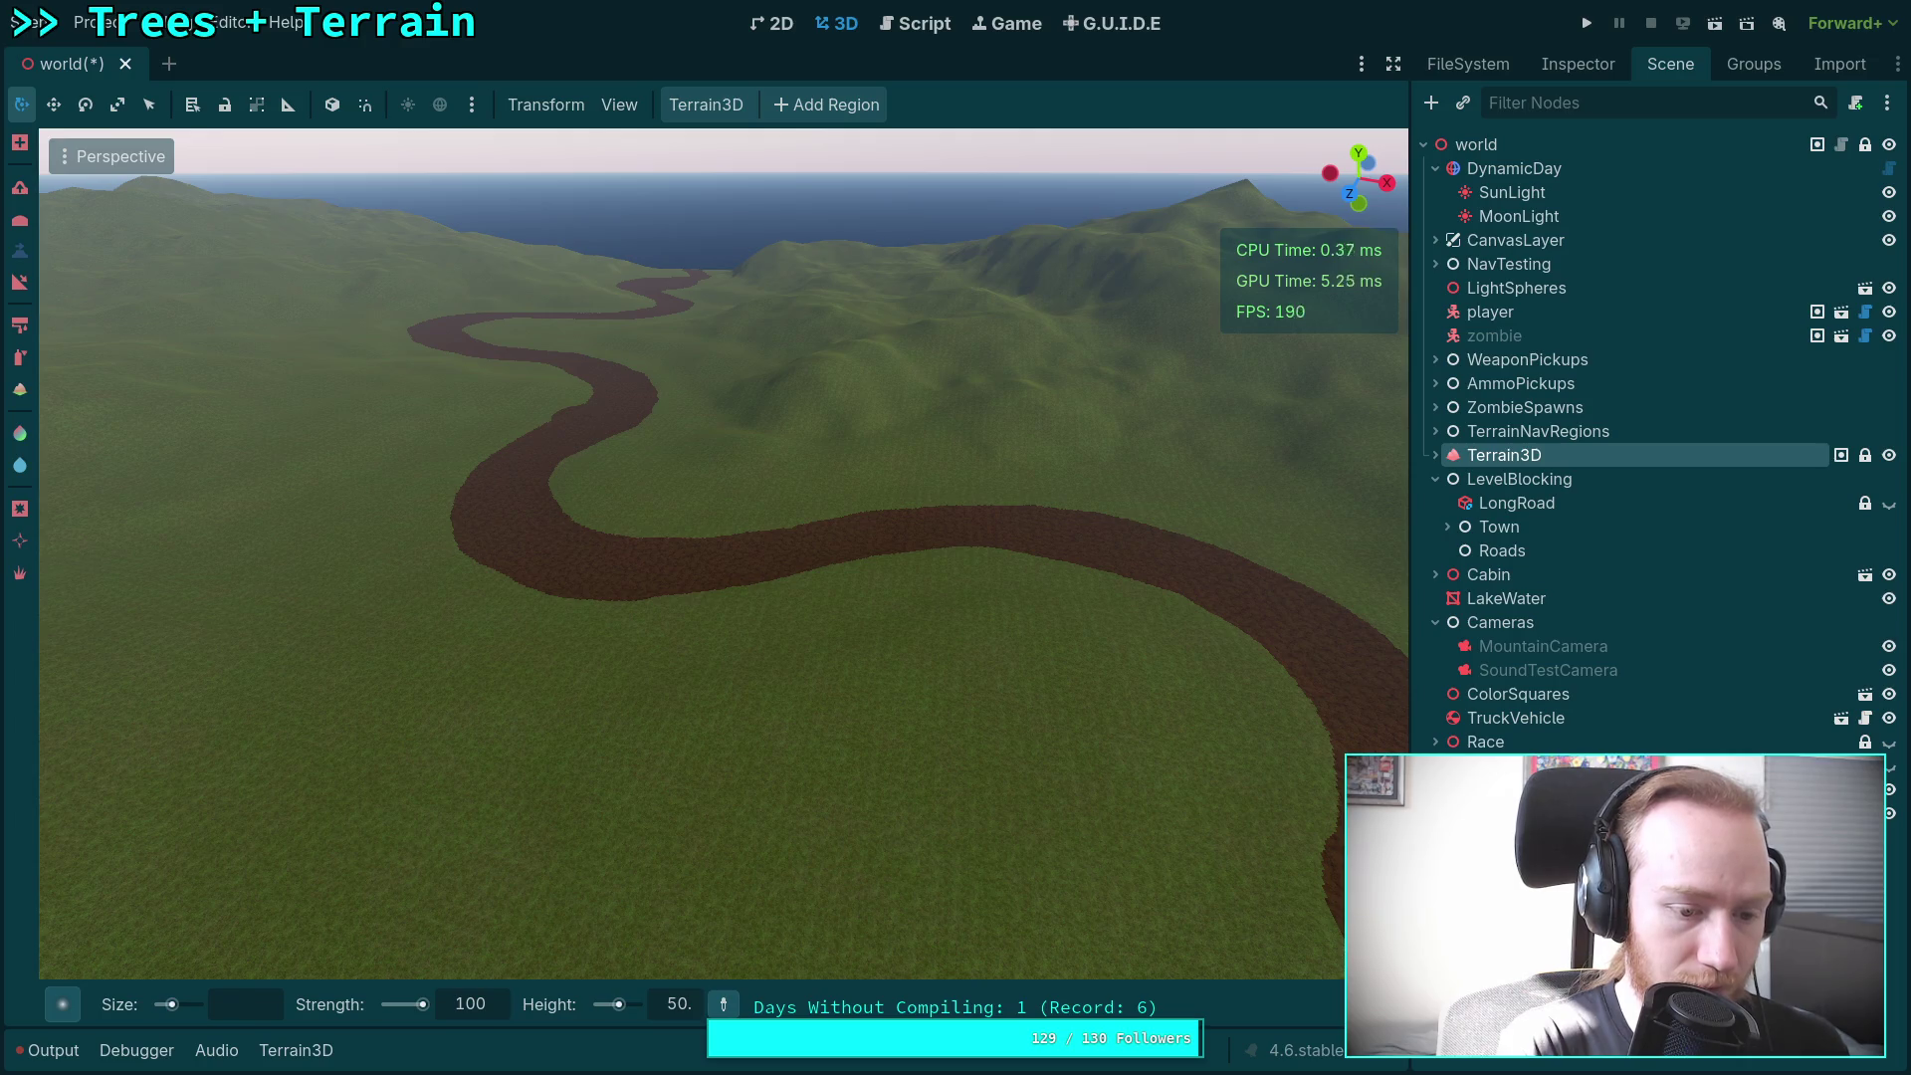
{"action": "type", "text": "500 m"}
{"action": "key", "text": "Return"}
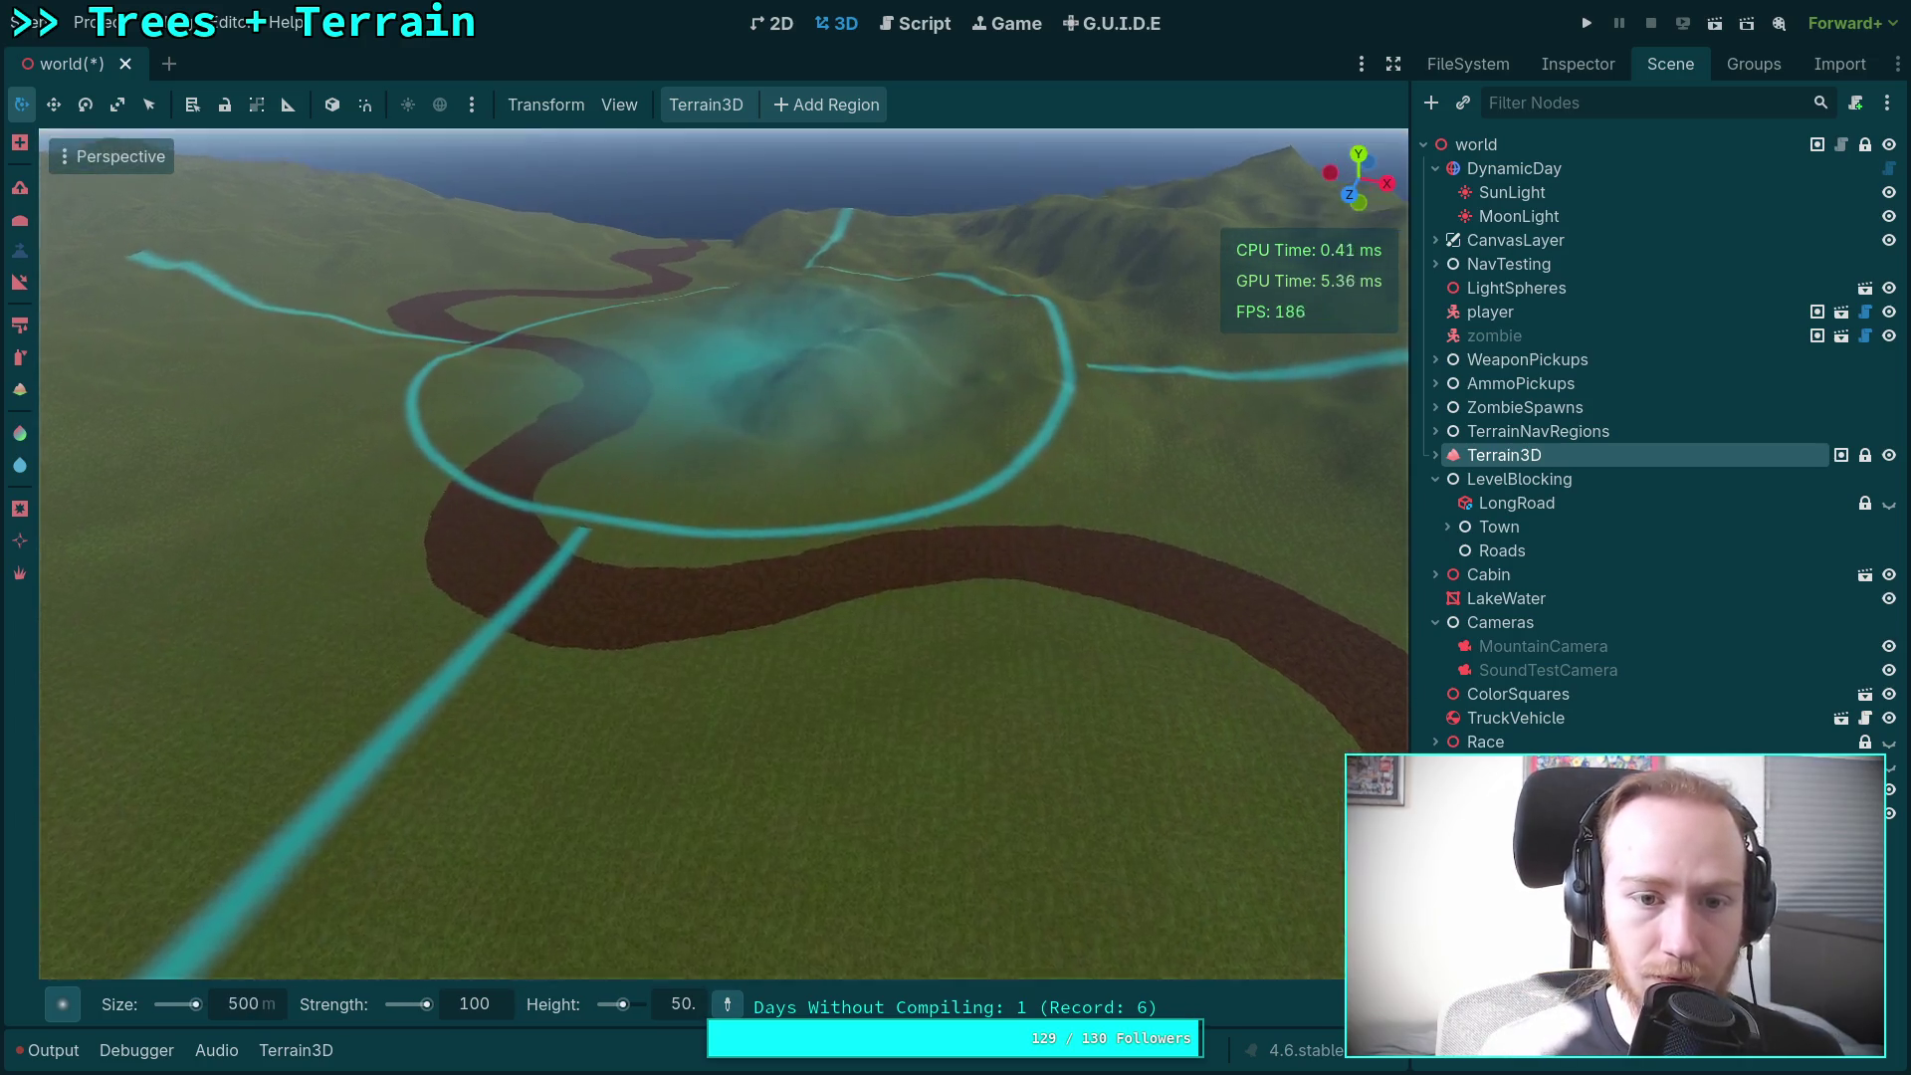
Step: Fly over the winding road and hills, then head toward the town and lake
{"action": "scroll", "coordinate": [699, 357], "scroll_direction": "up", "scroll_amount": 2}
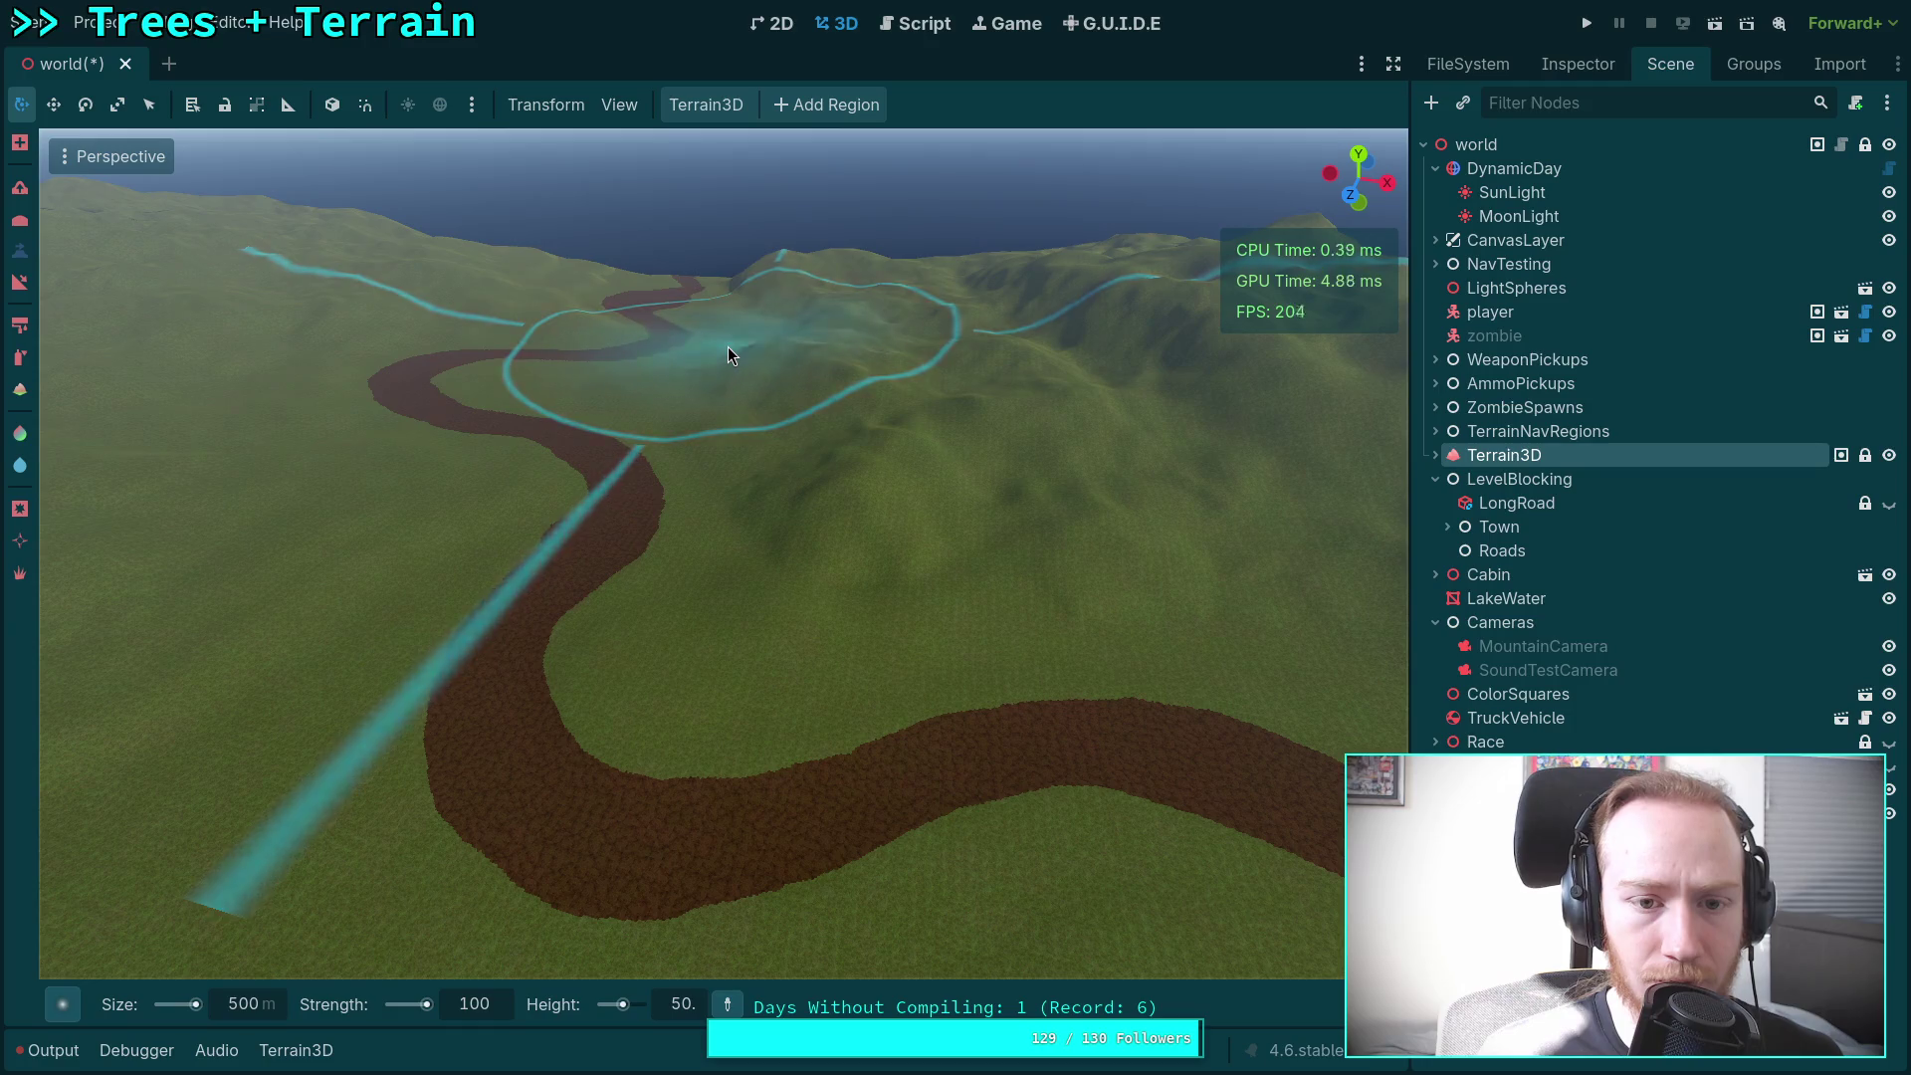
{"action": "scroll", "coordinate": [727, 355], "scroll_direction": "down", "scroll_amount": 3}
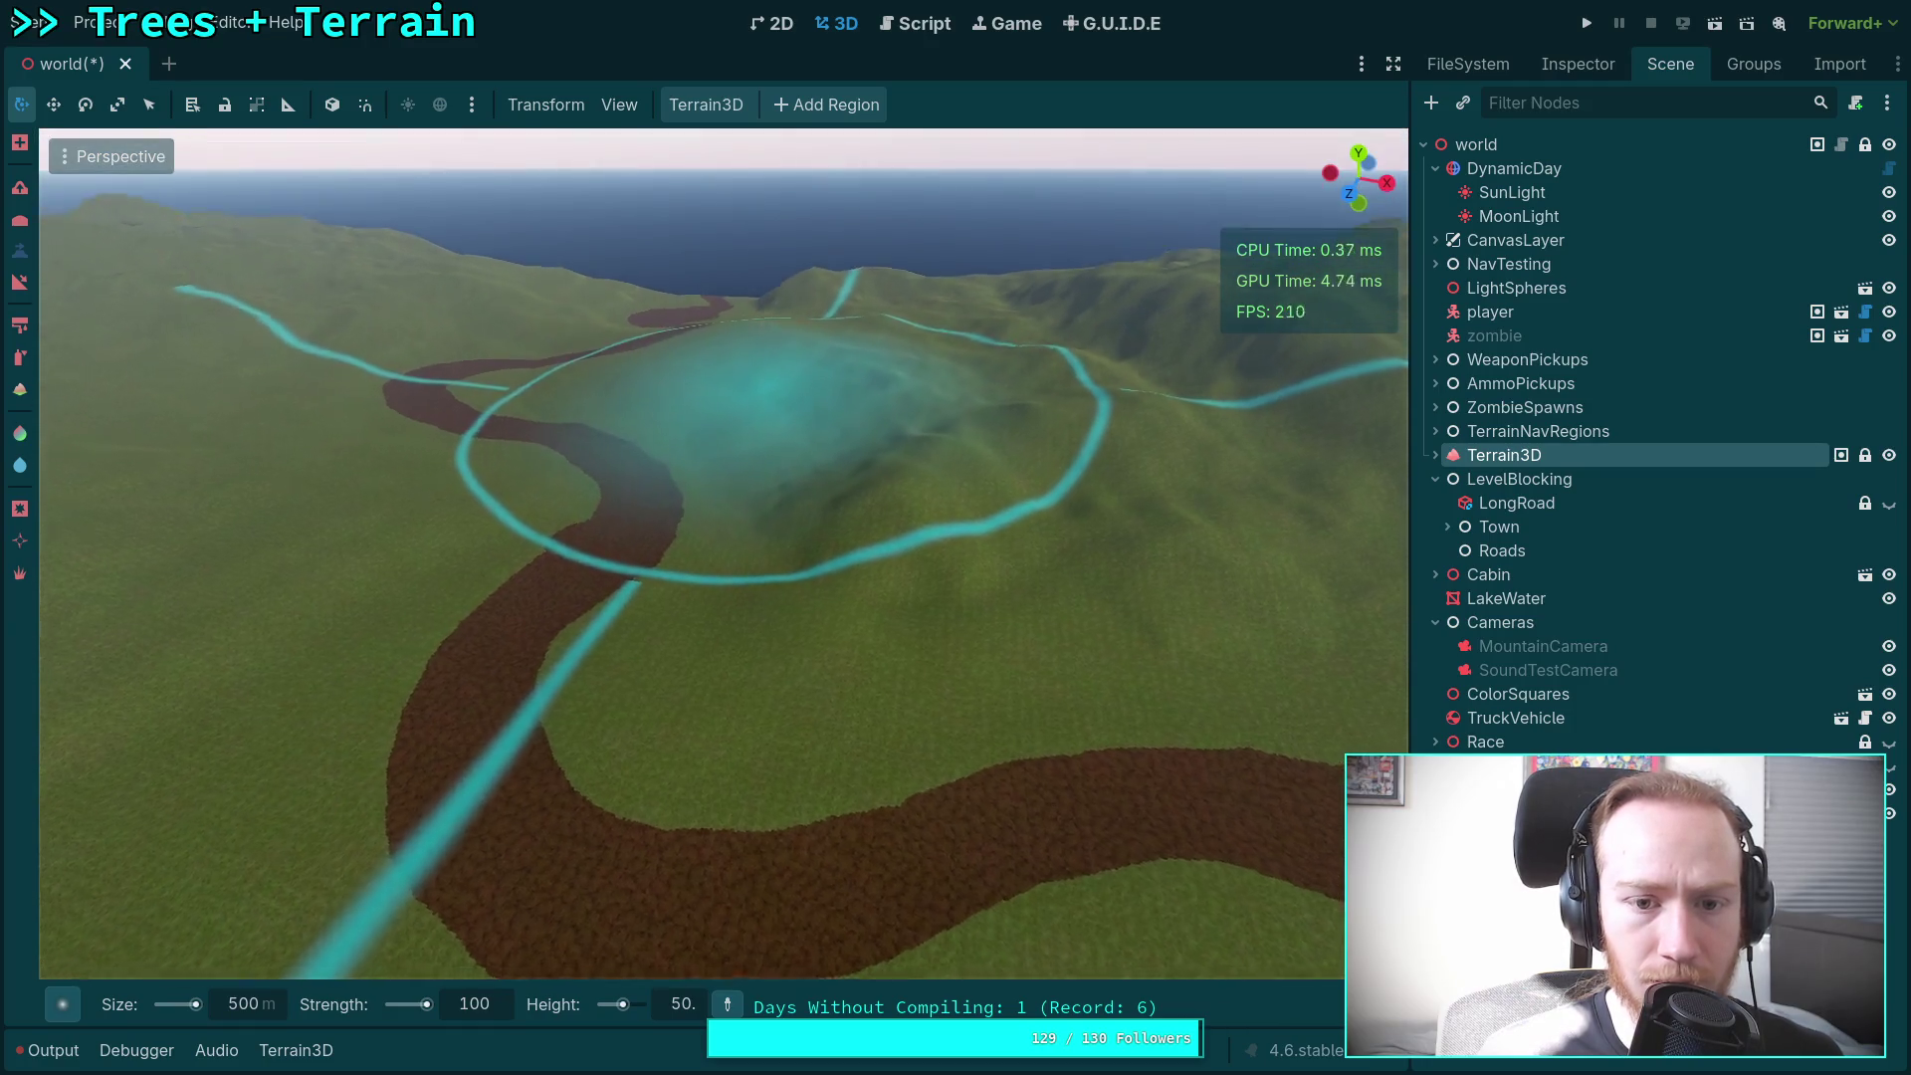
{"action": "key", "text": "w"}
{"action": "scroll", "coordinate": [699, 553], "scroll_direction": "up", "scroll_amount": 3}
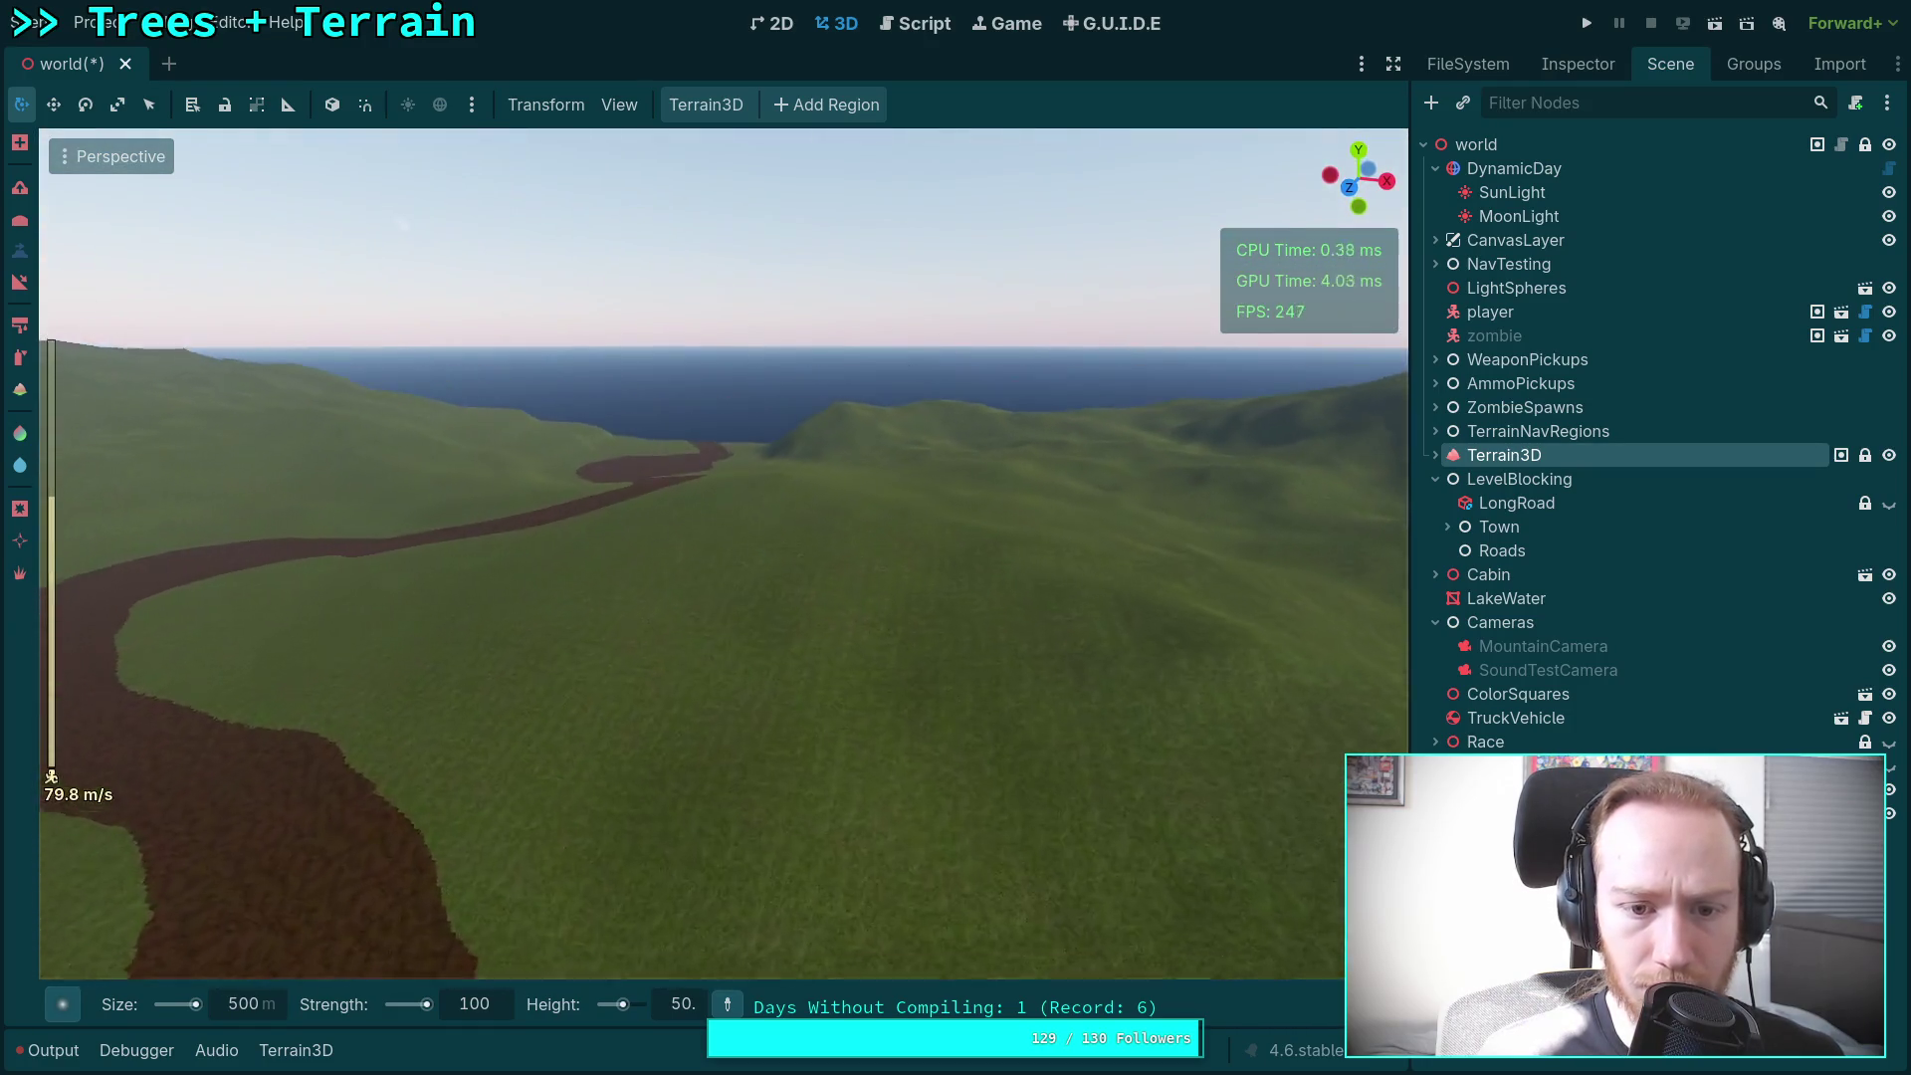
{"action": "key", "text": "s"}
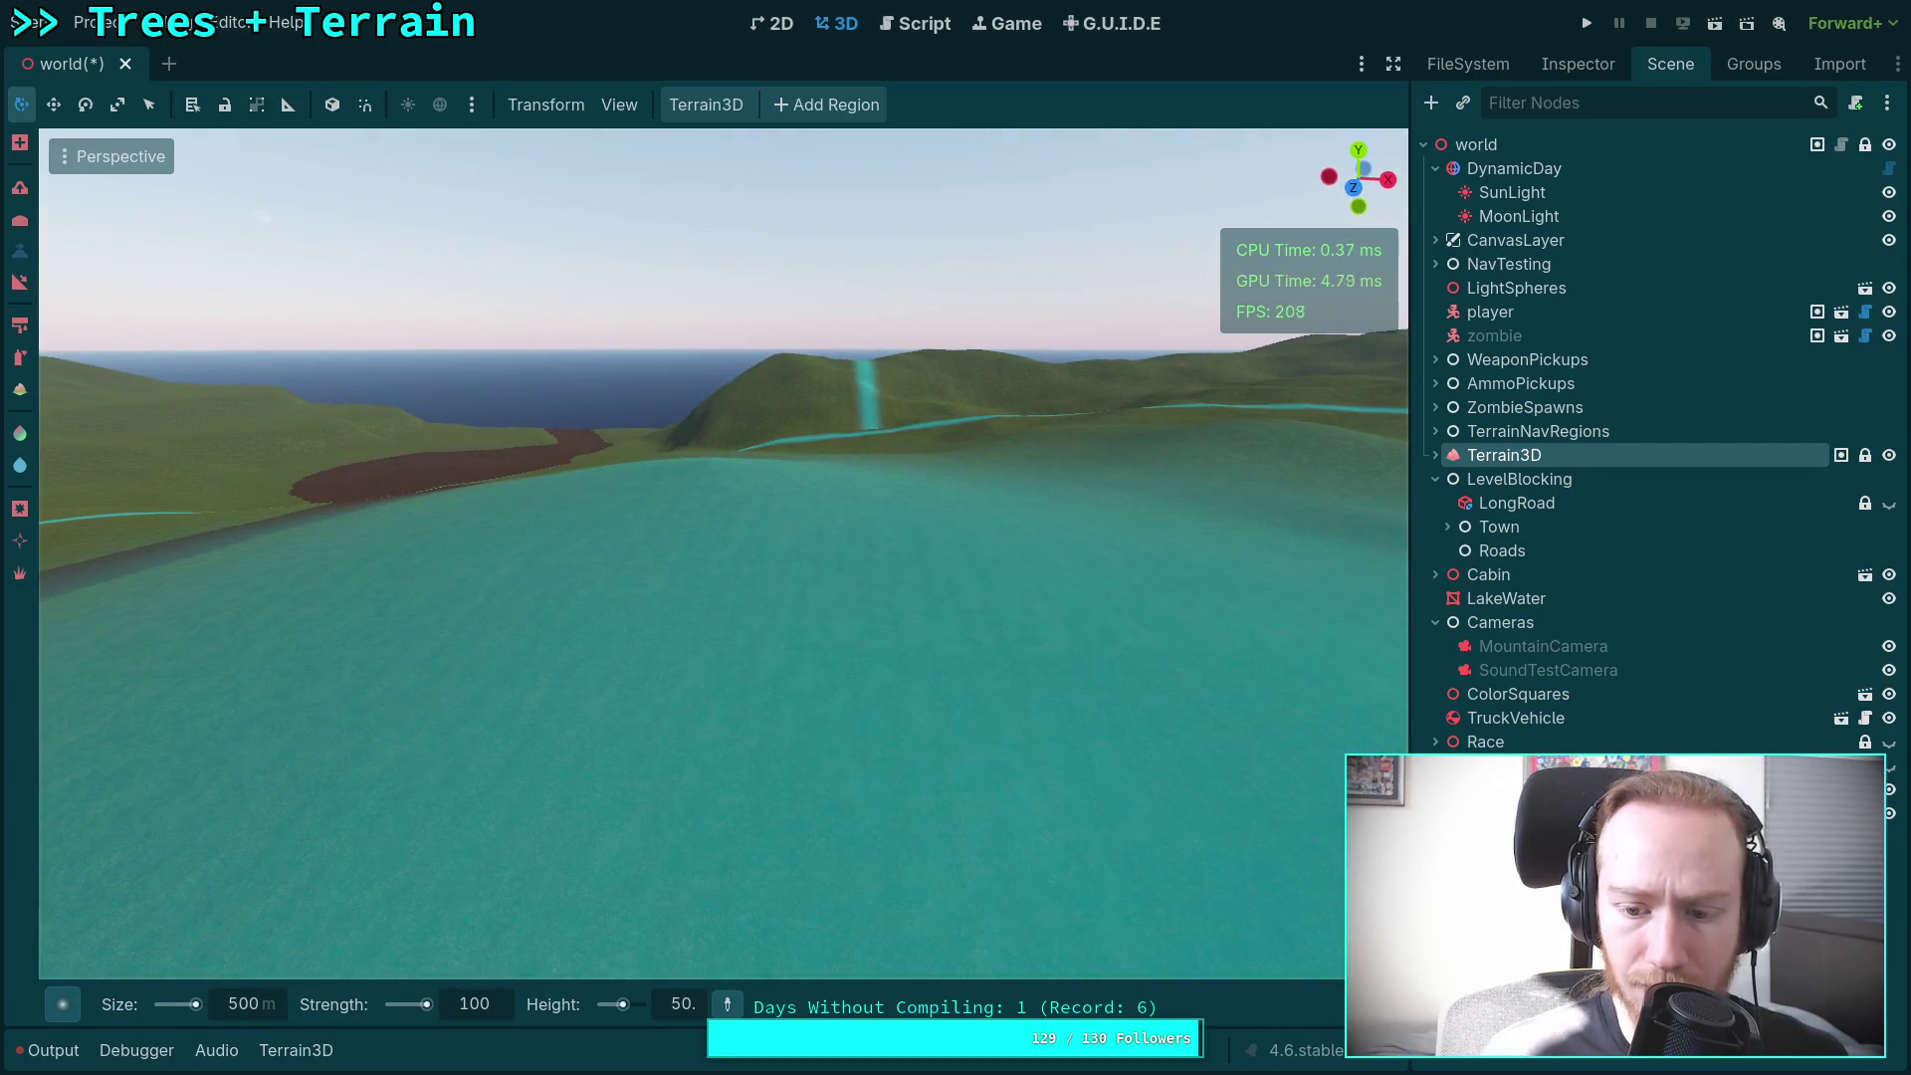
{"action": "mouse_move", "coordinate": [934, 1003]}
{"action": "scroll", "coordinate": [747, 896], "scroll_direction": "up", "scroll_amount": 3}
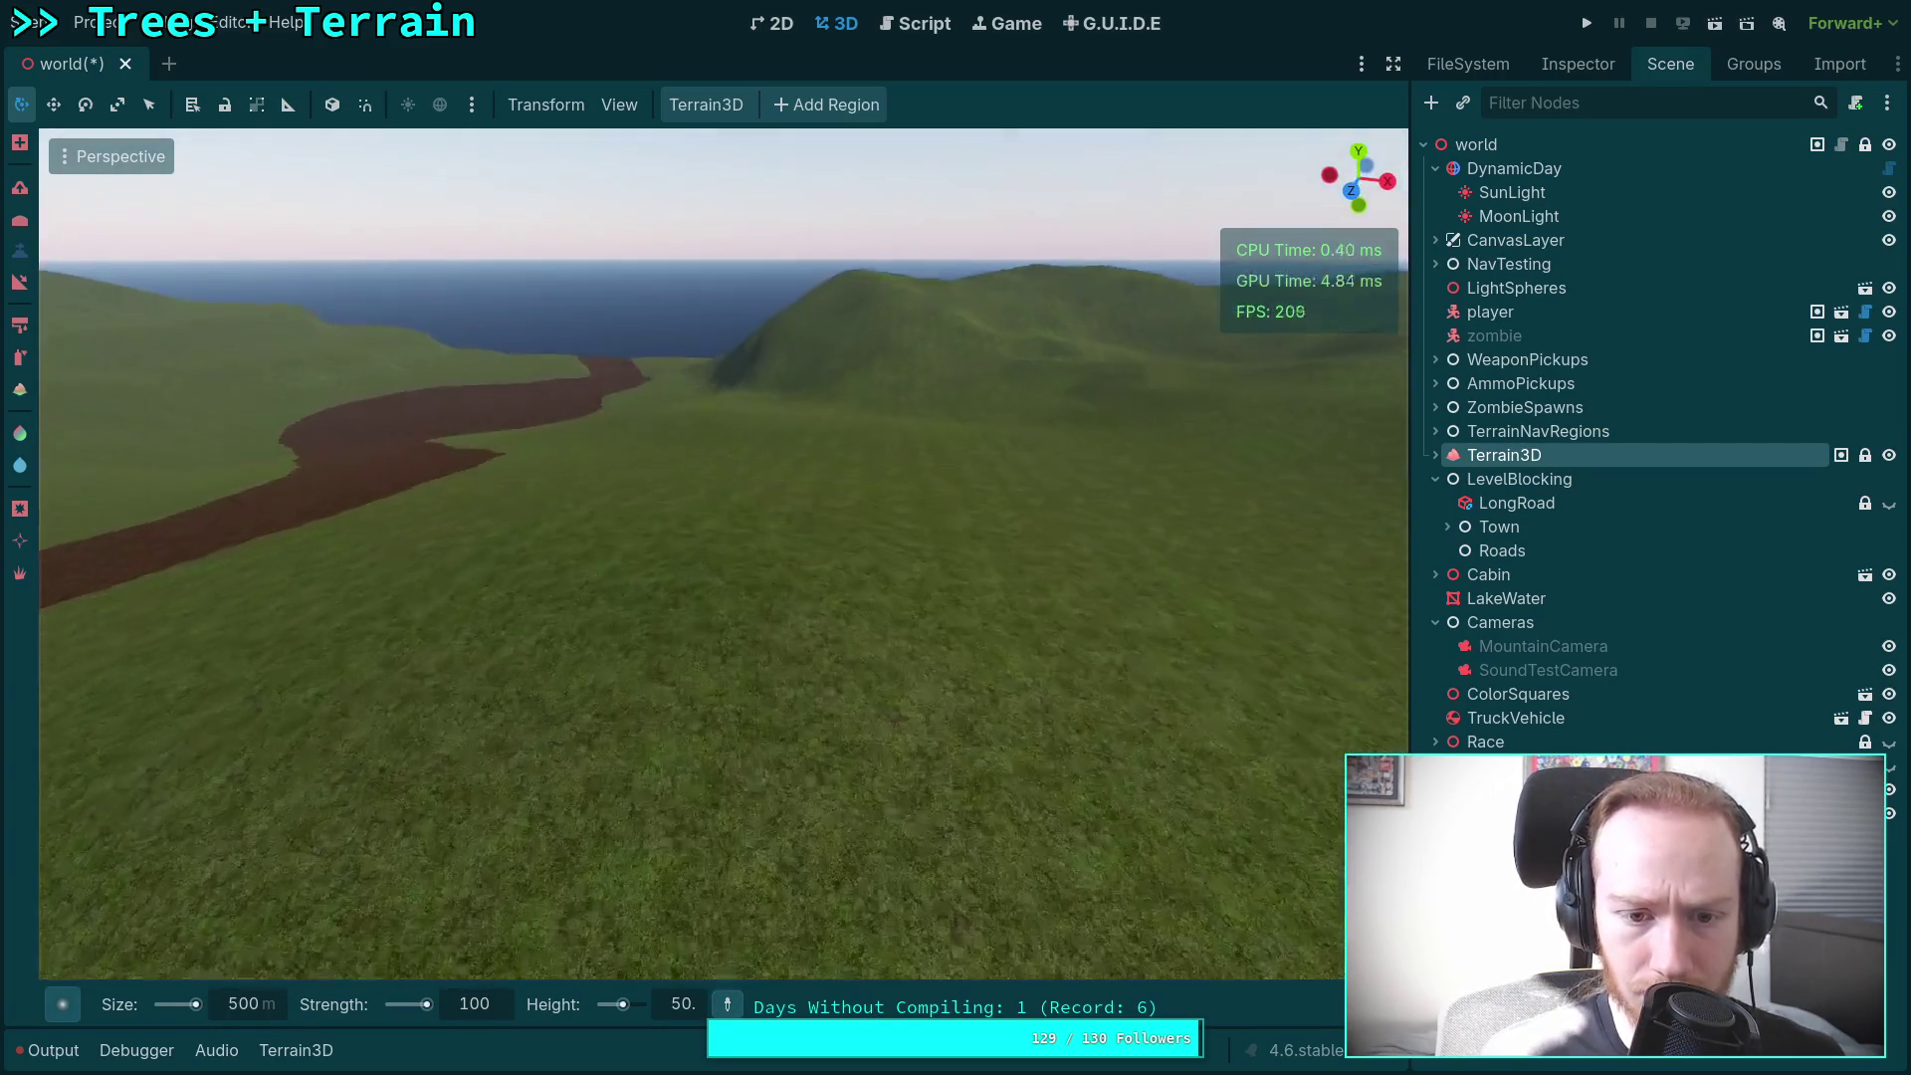
{"action": "key", "text": "s"}
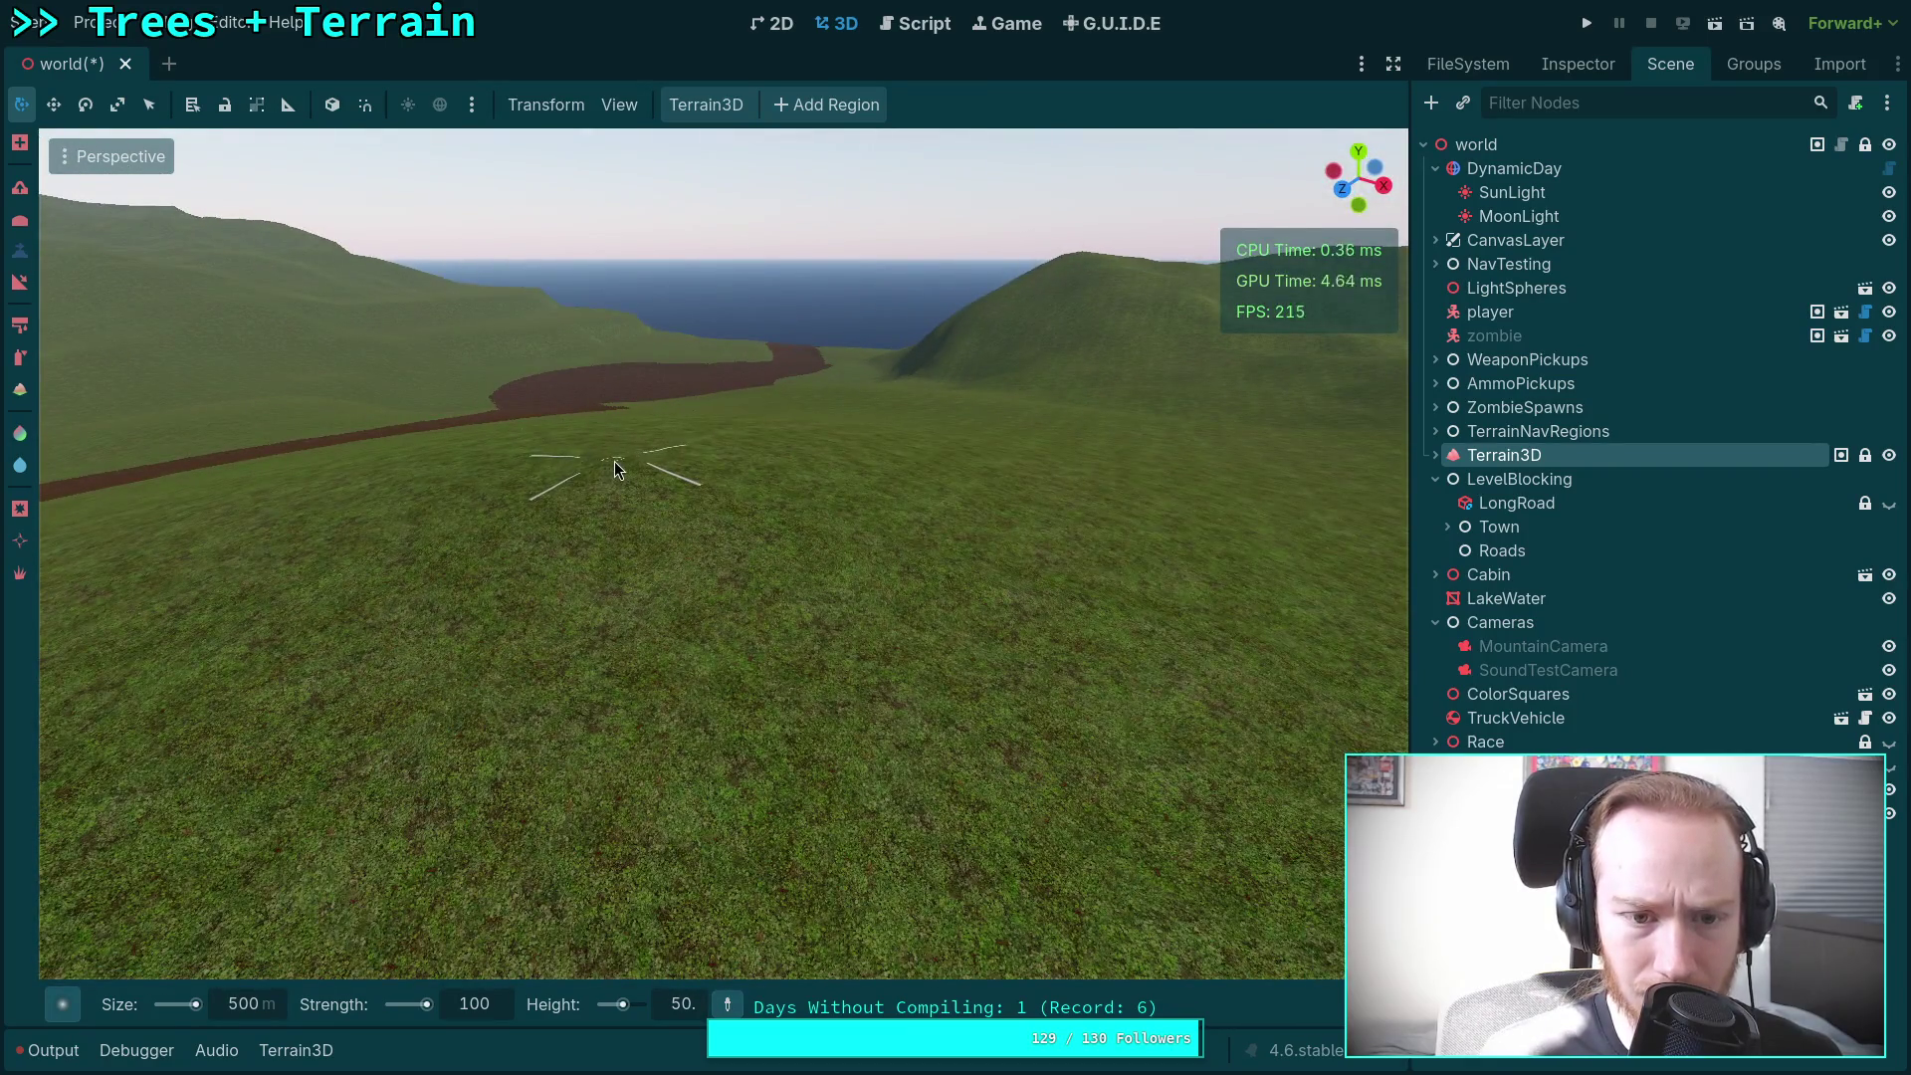
{"action": "key", "text": "w"}
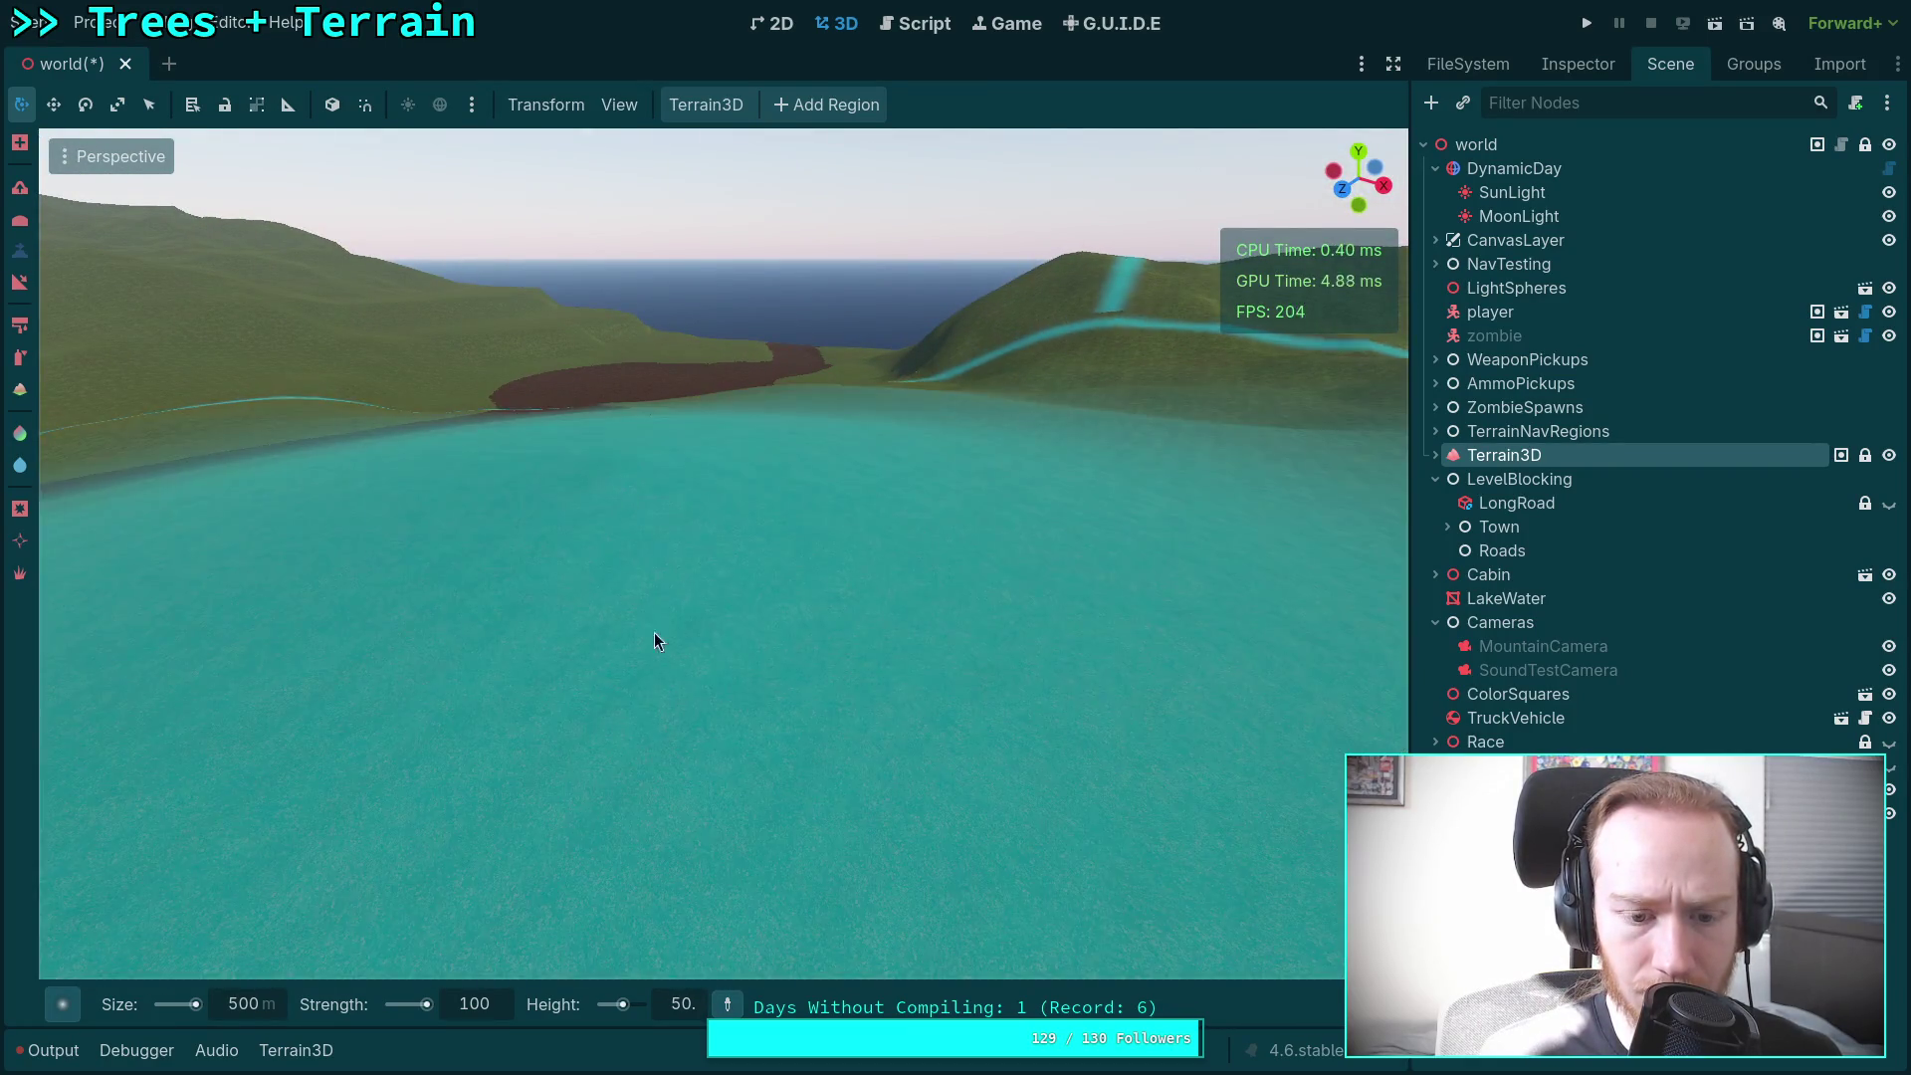
{"action": "key", "text": "s"}
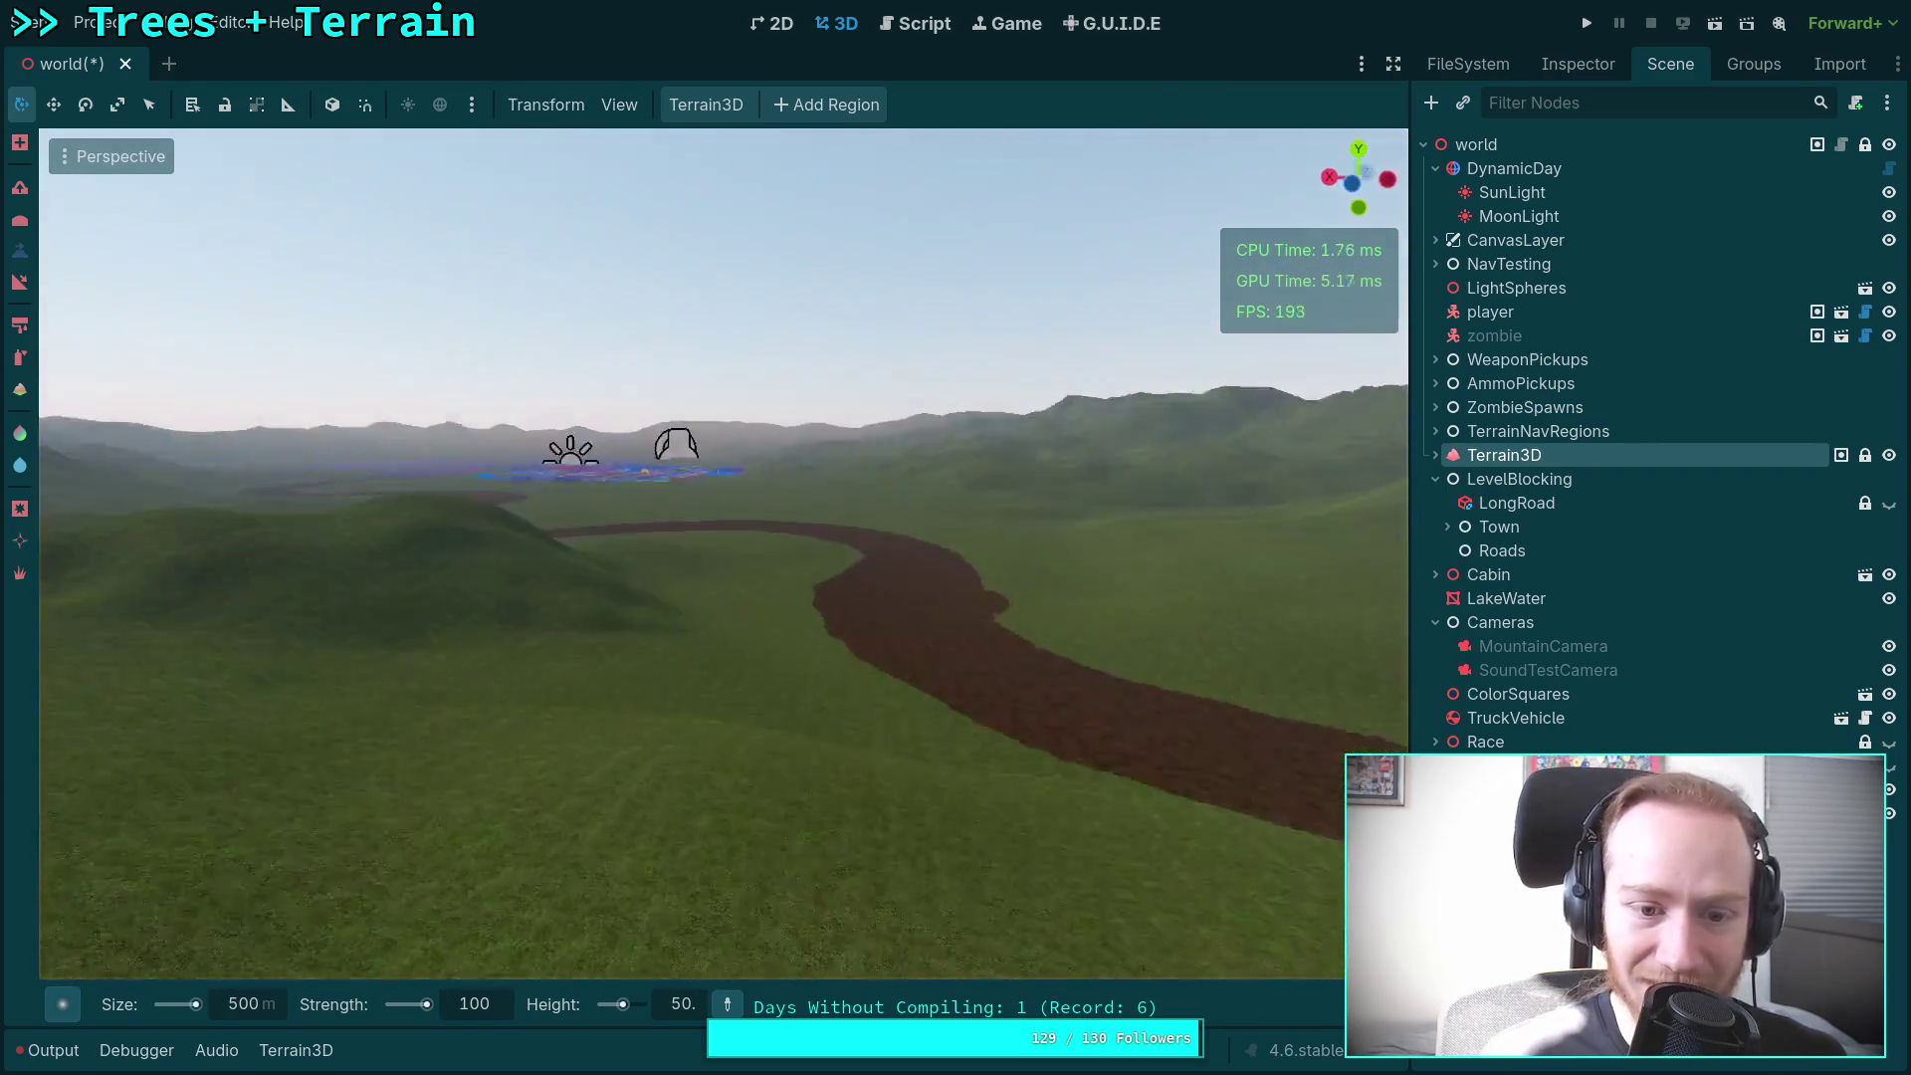
{"action": "key", "text": "w"}
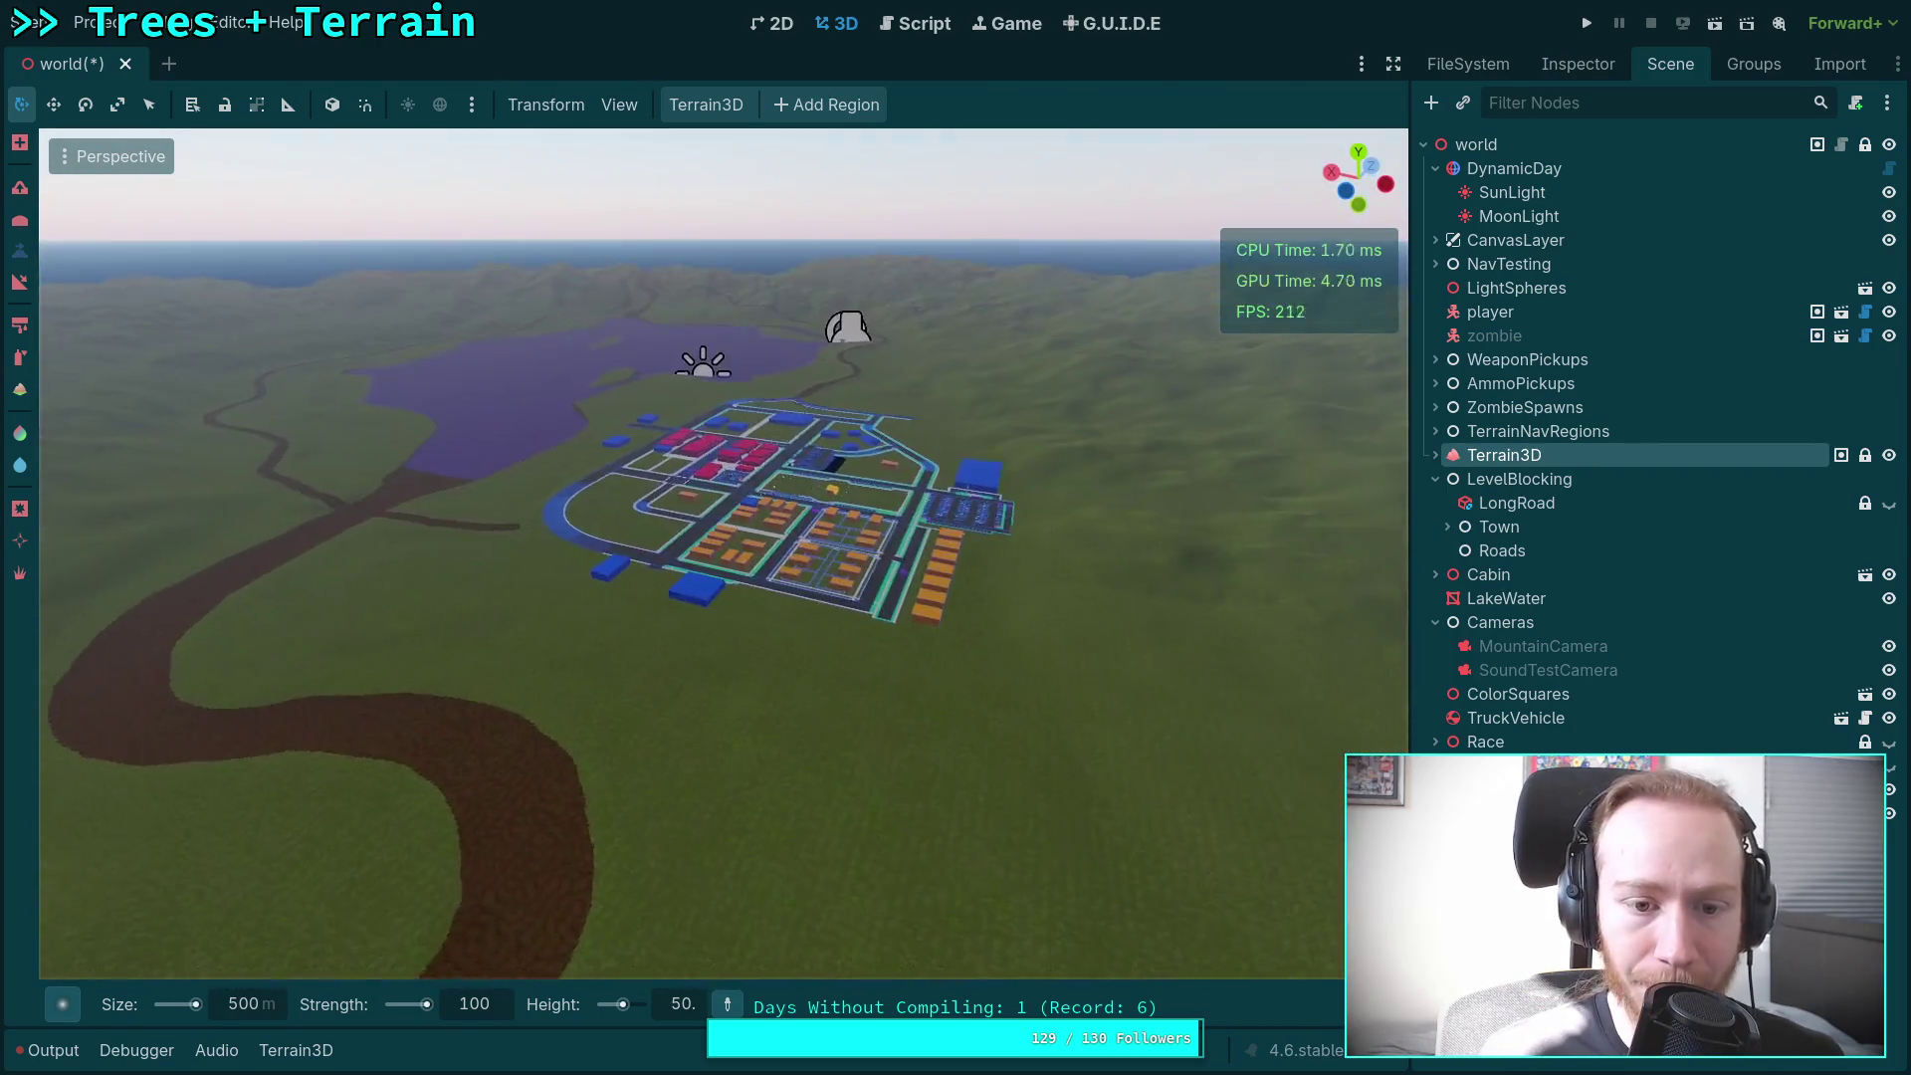
{"action": "key", "text": "s"}
{"action": "left_click", "coordinate": [244, 1004]}
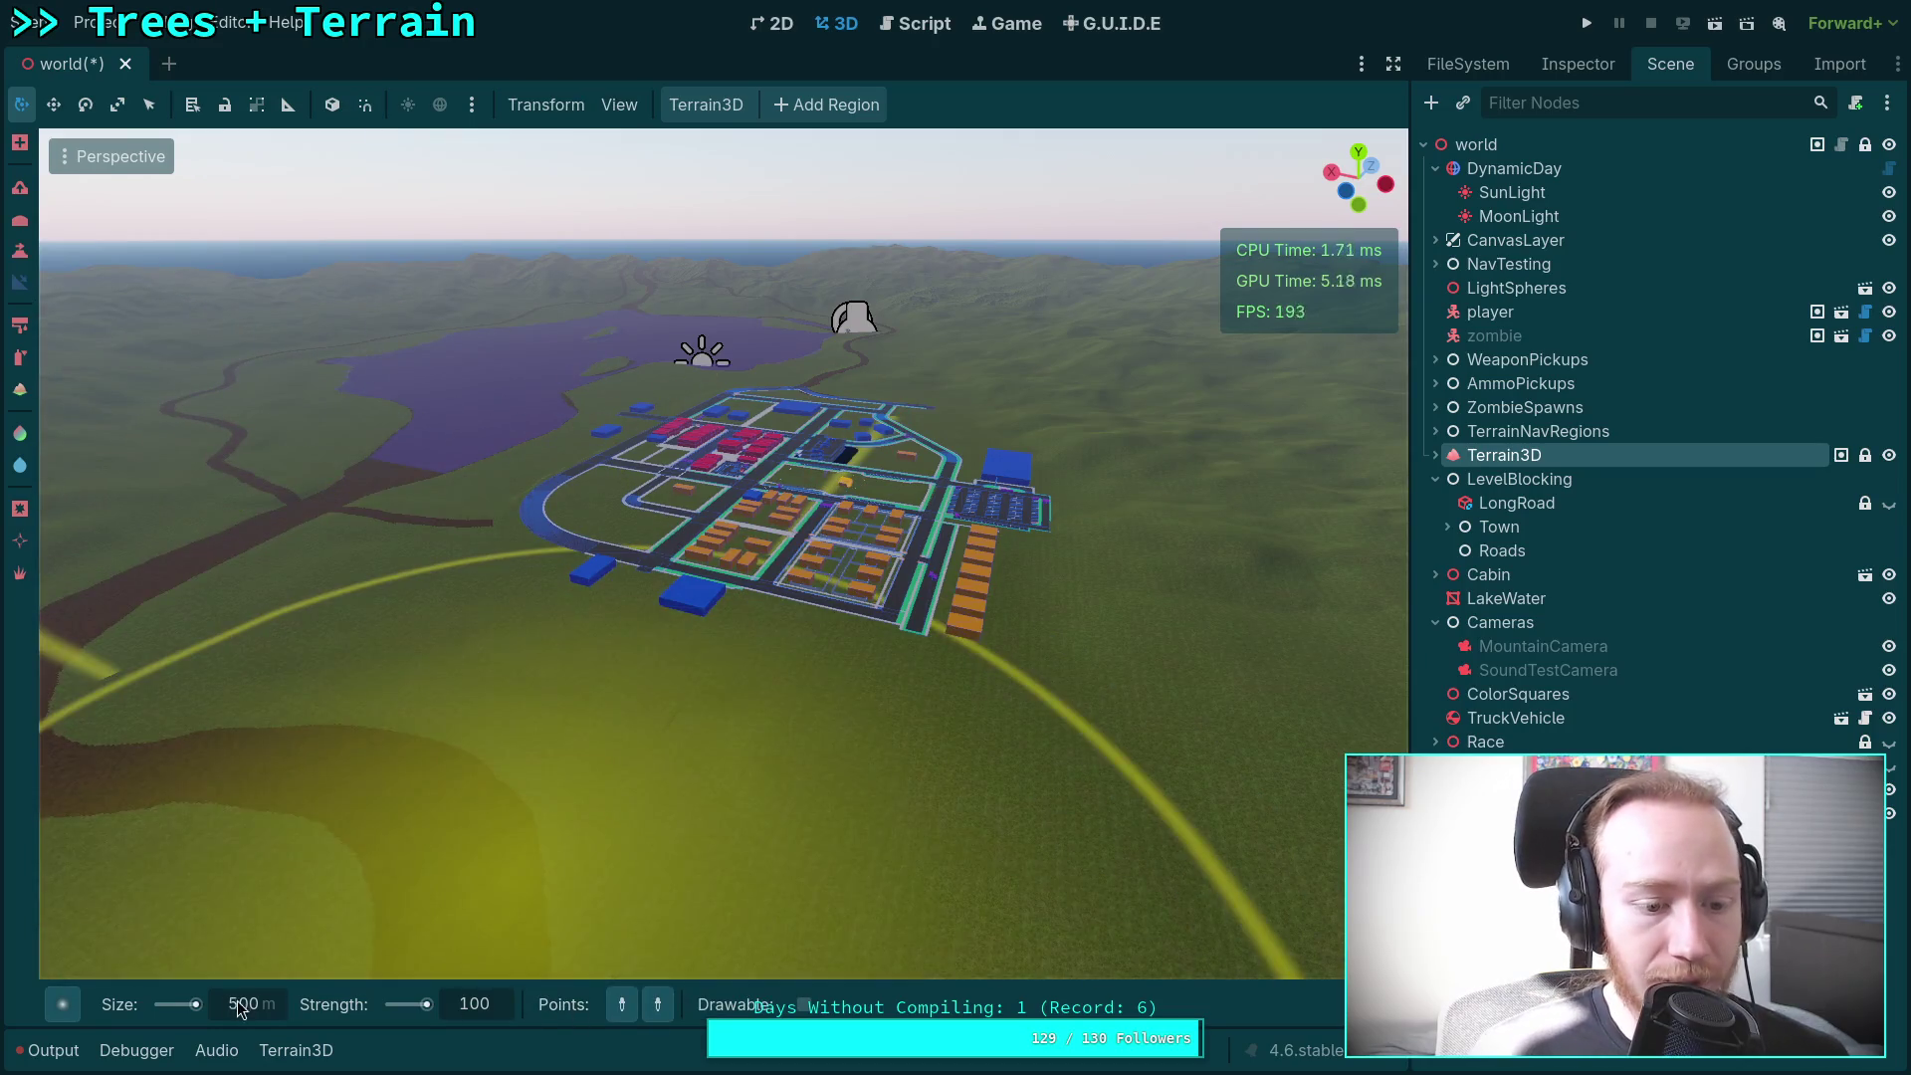
{"action": "type", "text": "1200"}
{"action": "key", "text": "Return"}
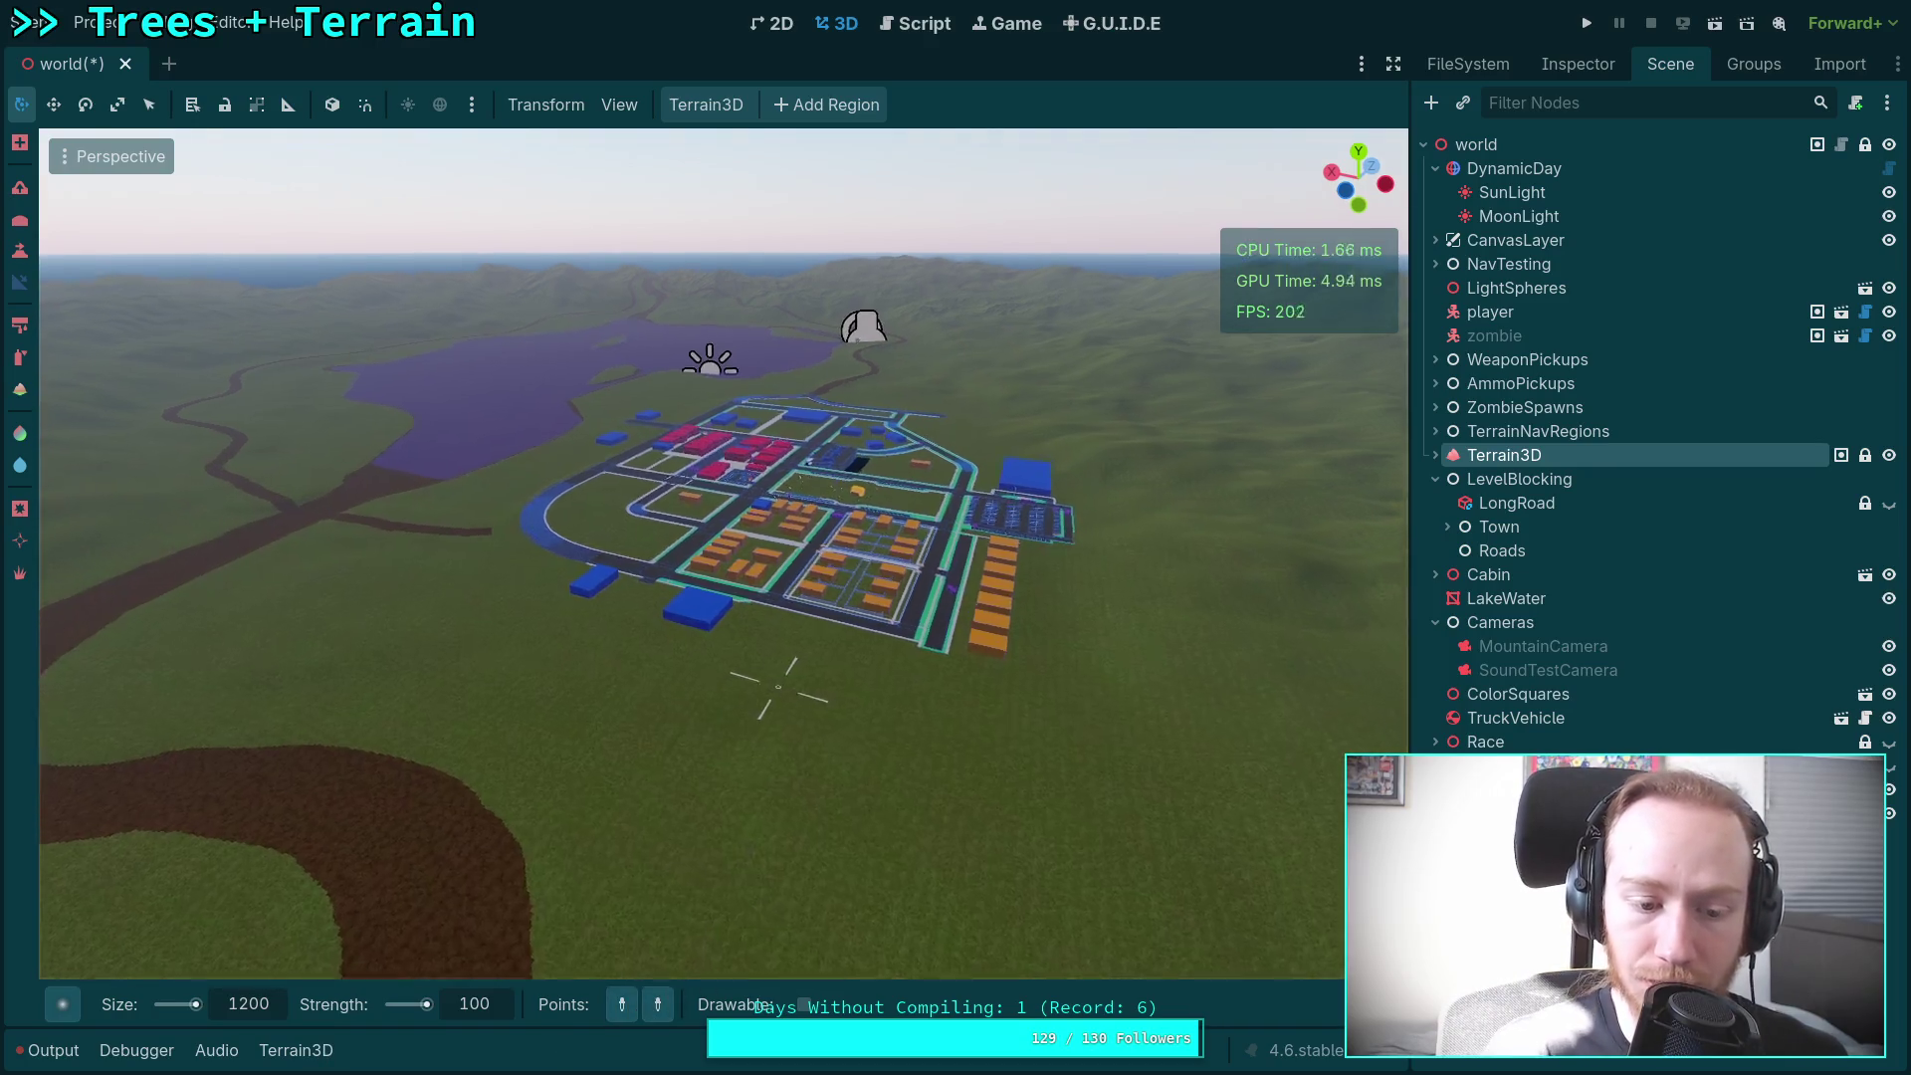
{"action": "key", "text": "w"}
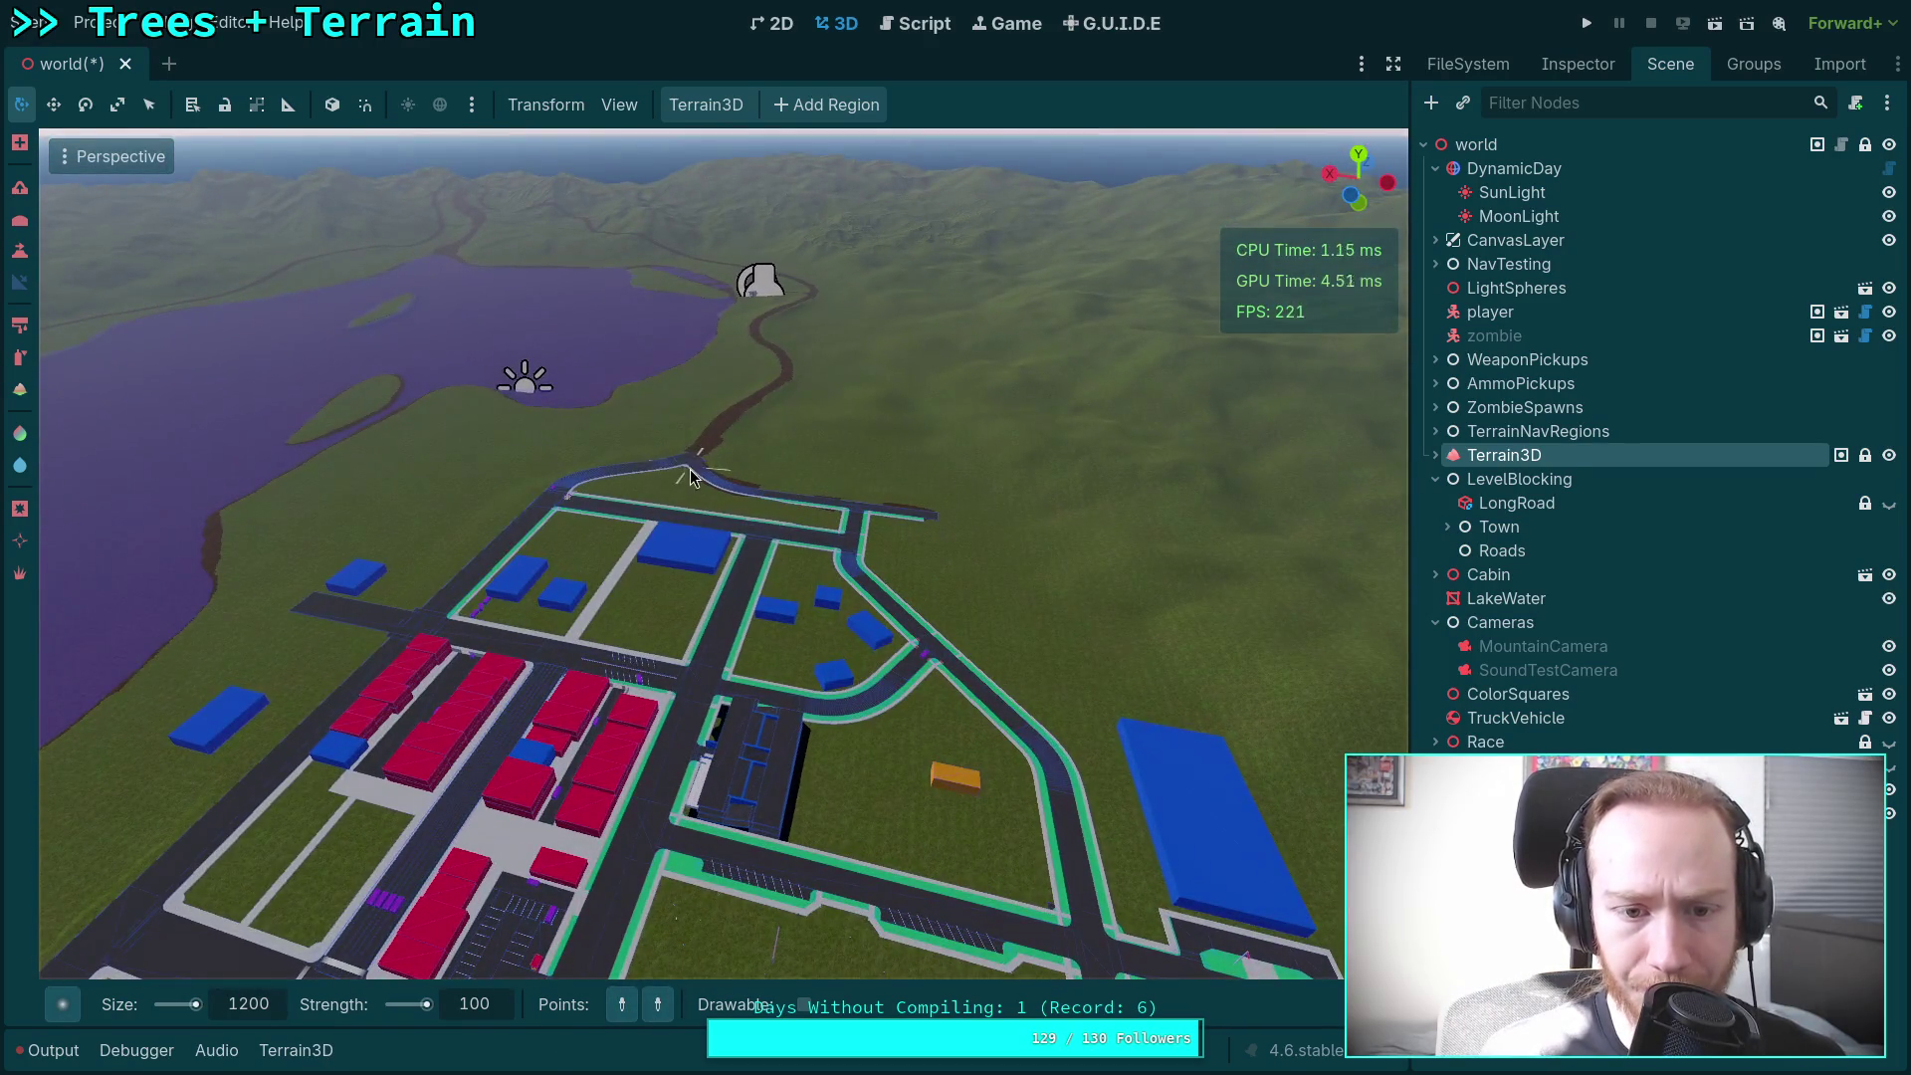
{"action": "left_click", "coordinate": [683, 465]}
{"action": "key", "text": "ctrl+z"}
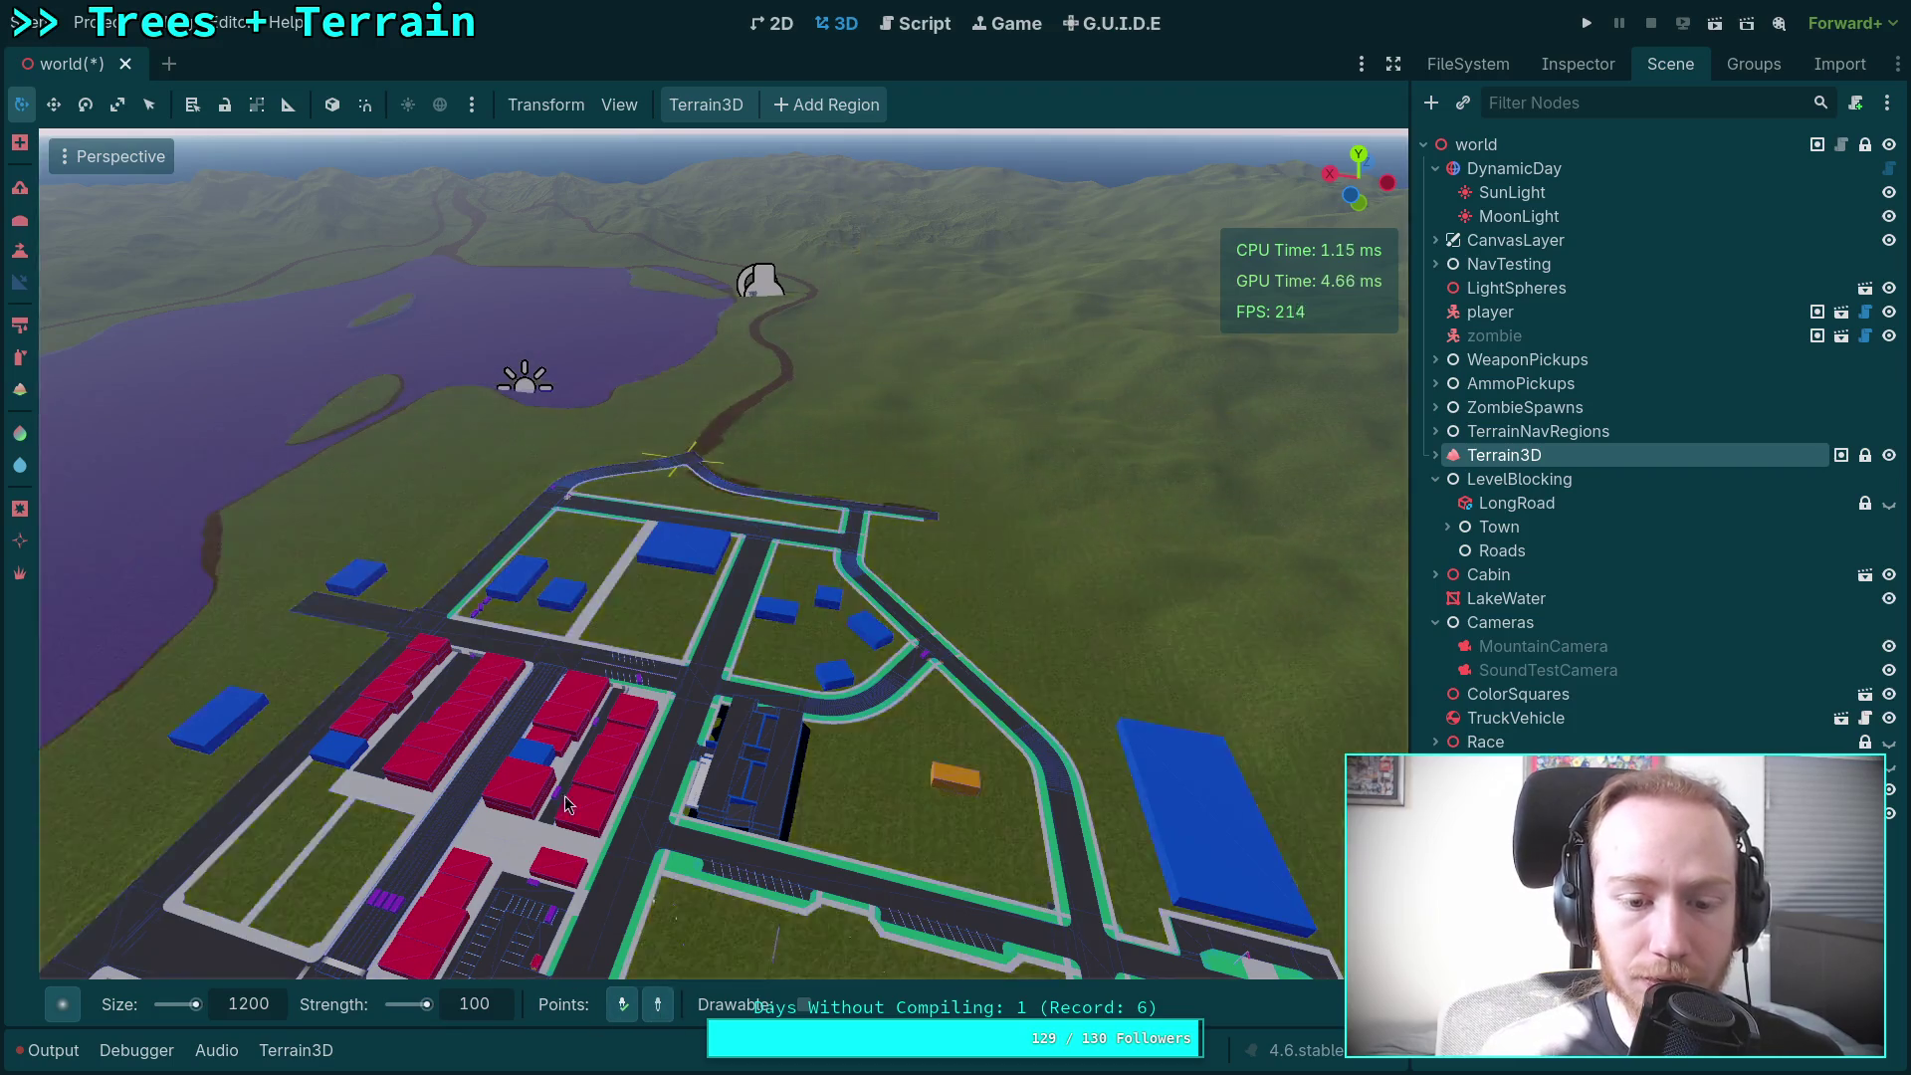
{"action": "scroll", "coordinate": [723, 553], "scroll_direction": "up", "scroll_amount": 3}
{"action": "key", "text": "w"}
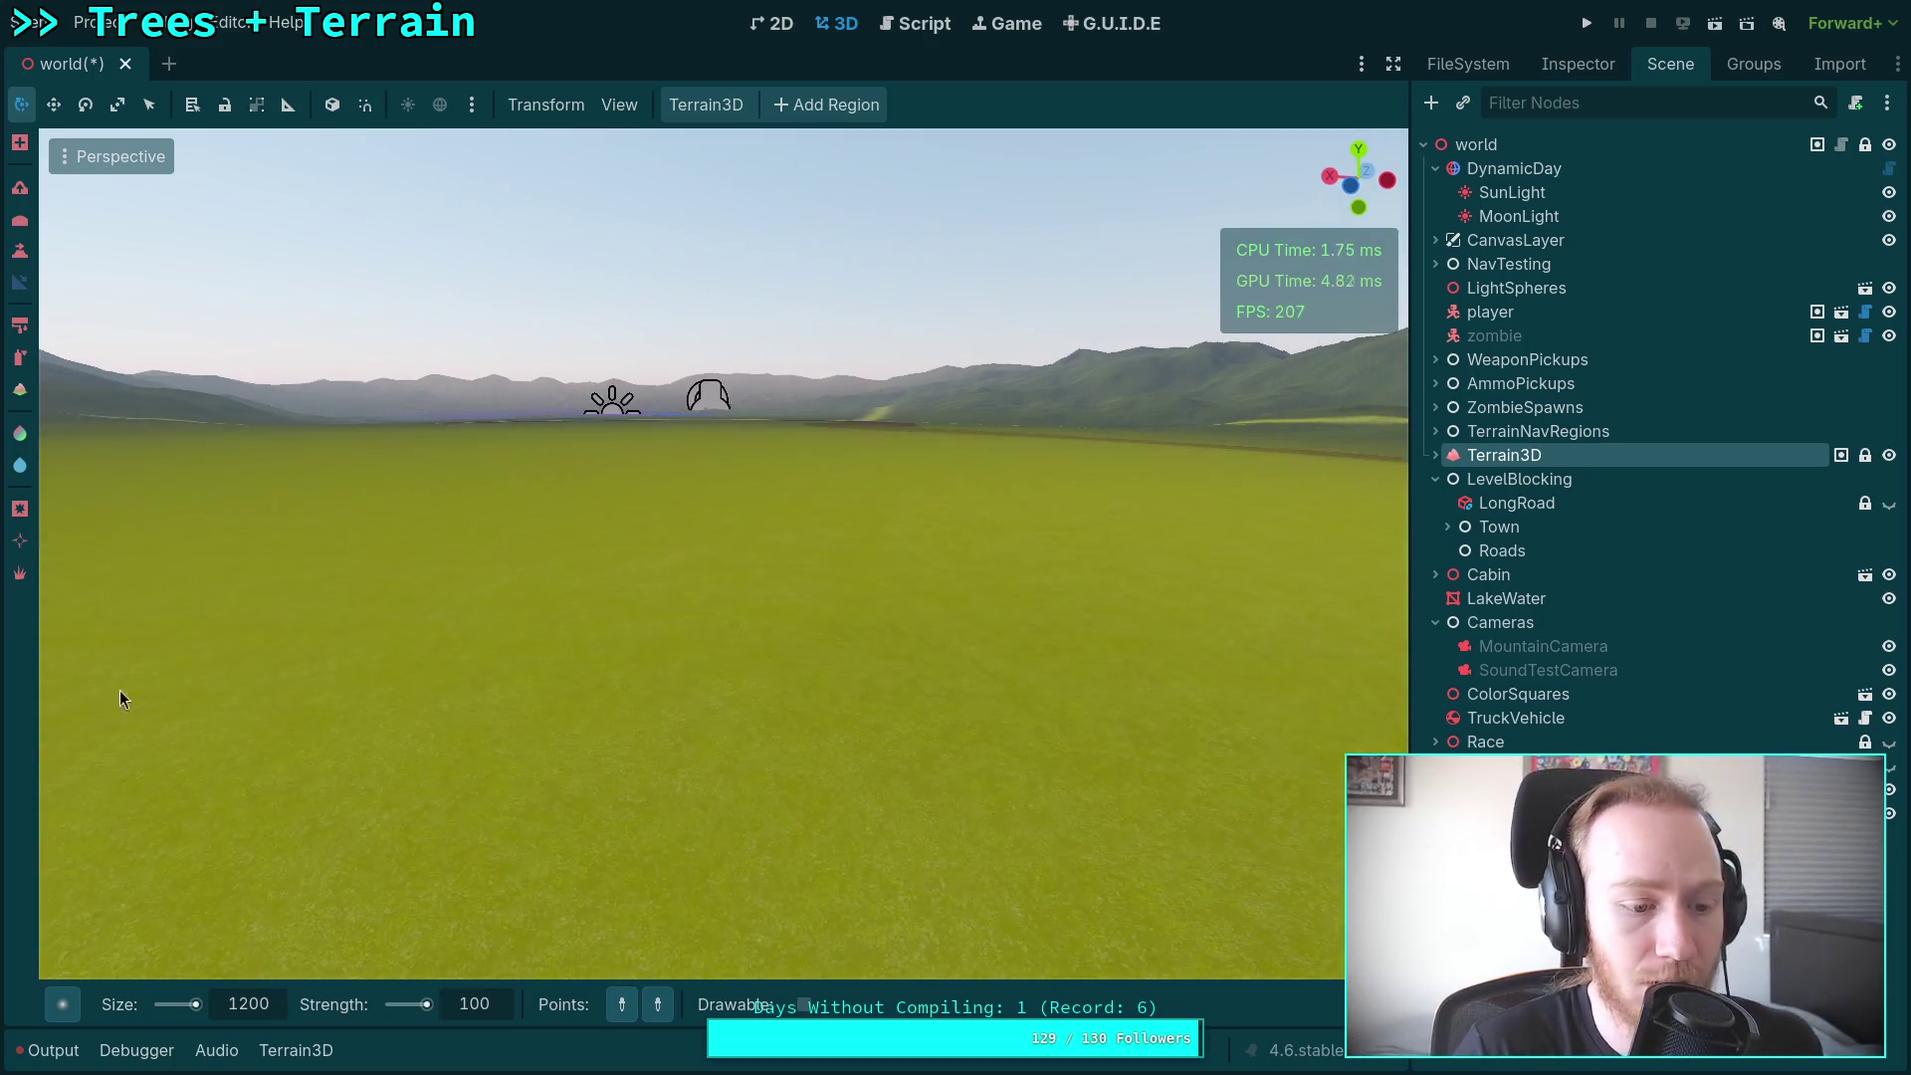
Step: Select the Terrain3D brush size value to enter a new size
{"action": "double_click", "coordinate": [250, 1013]}
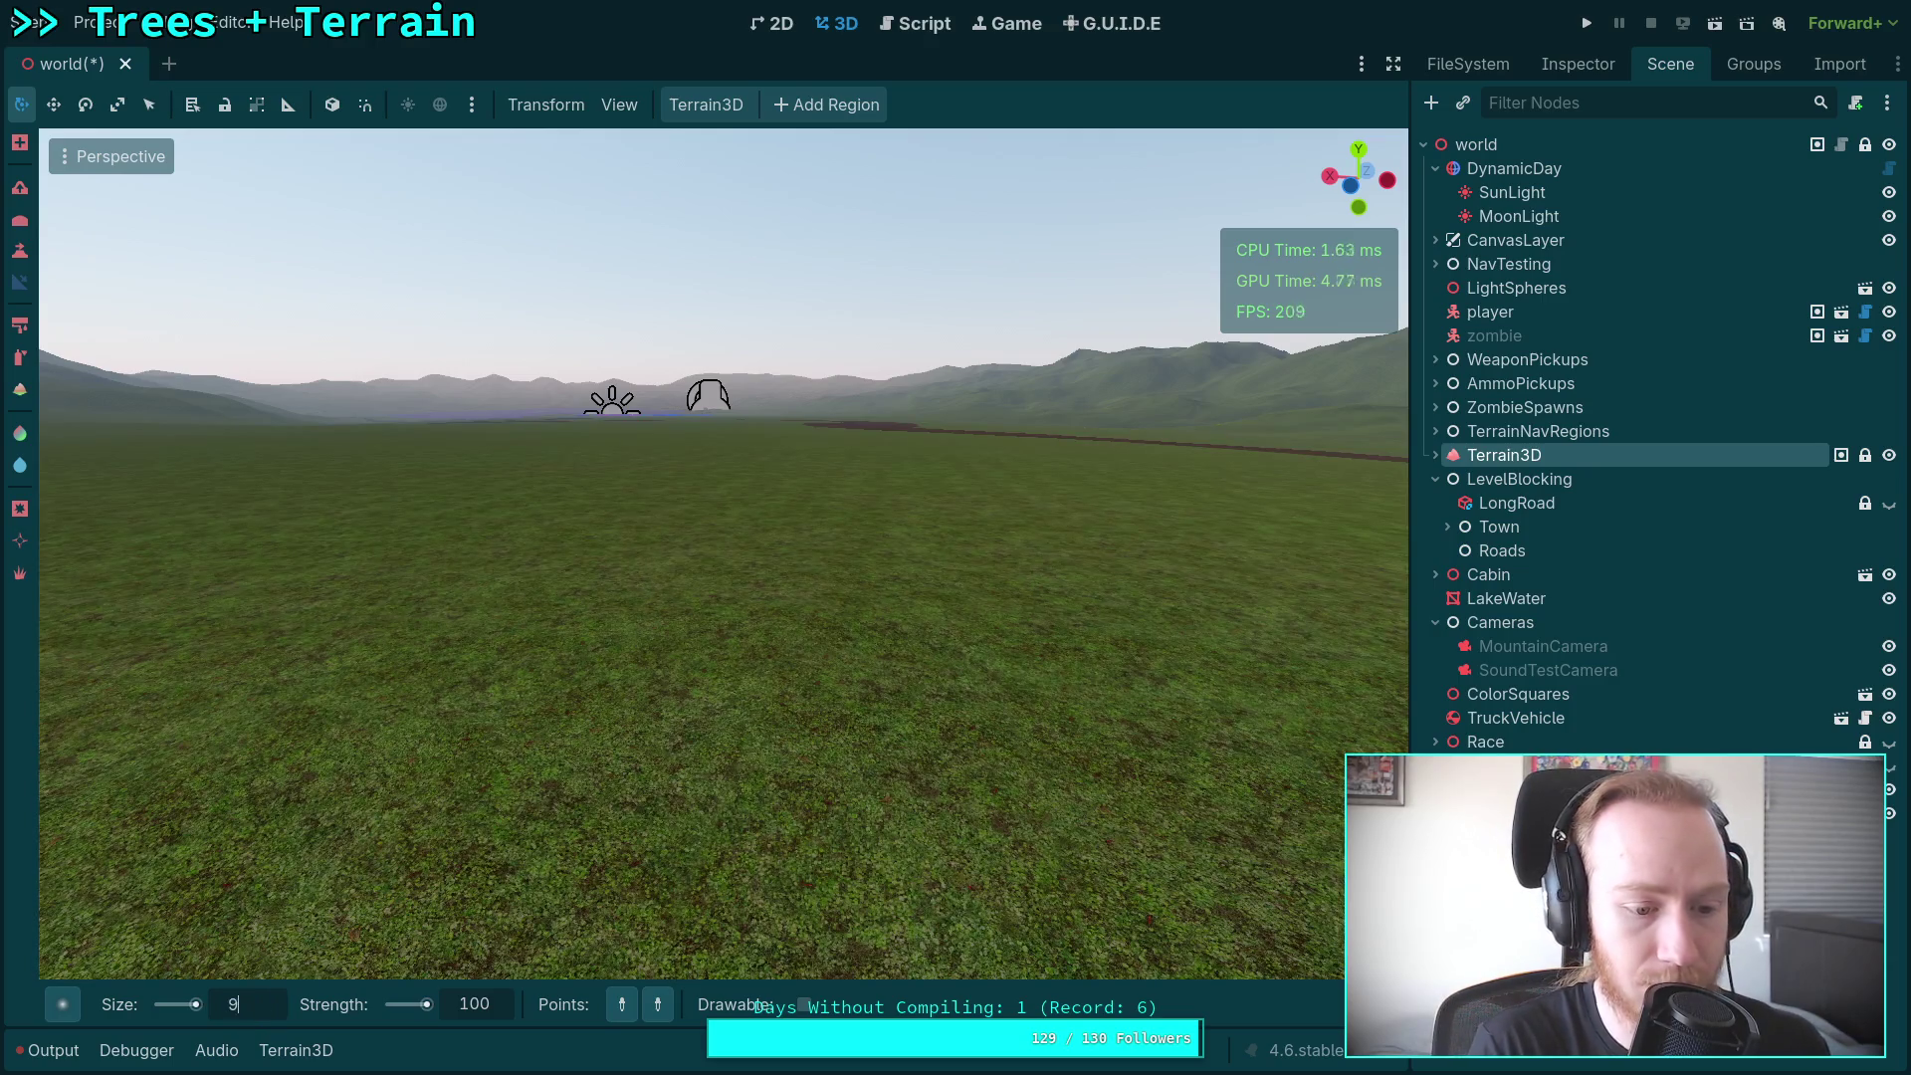
Step: Commit the 0 m brush size and fly toward the dark platform among the coloured blocks
{"action": "key", "text": "Return"}
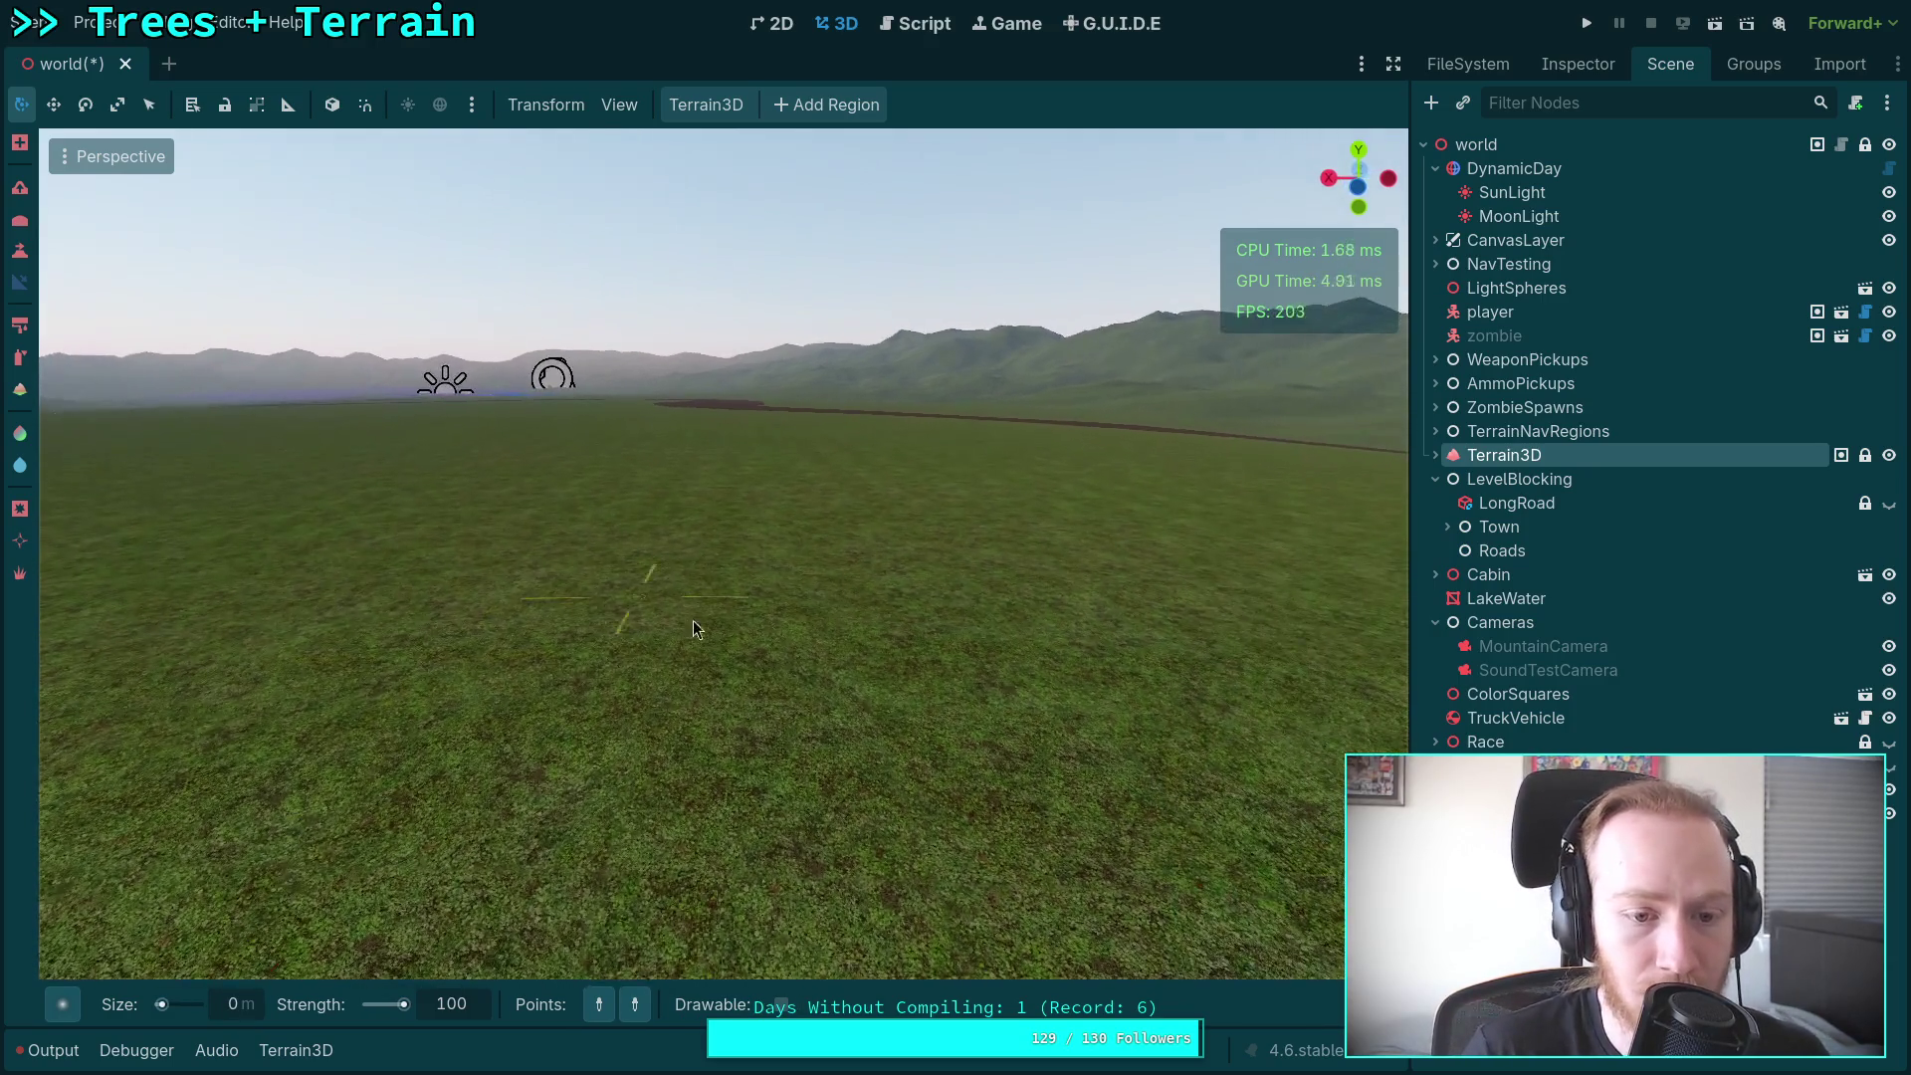
{"action": "scroll", "coordinate": [604, 609], "scroll_direction": "up", "scroll_amount": 3}
{"action": "scroll", "coordinate": [724, 554], "scroll_direction": "up", "scroll_amount": 15}
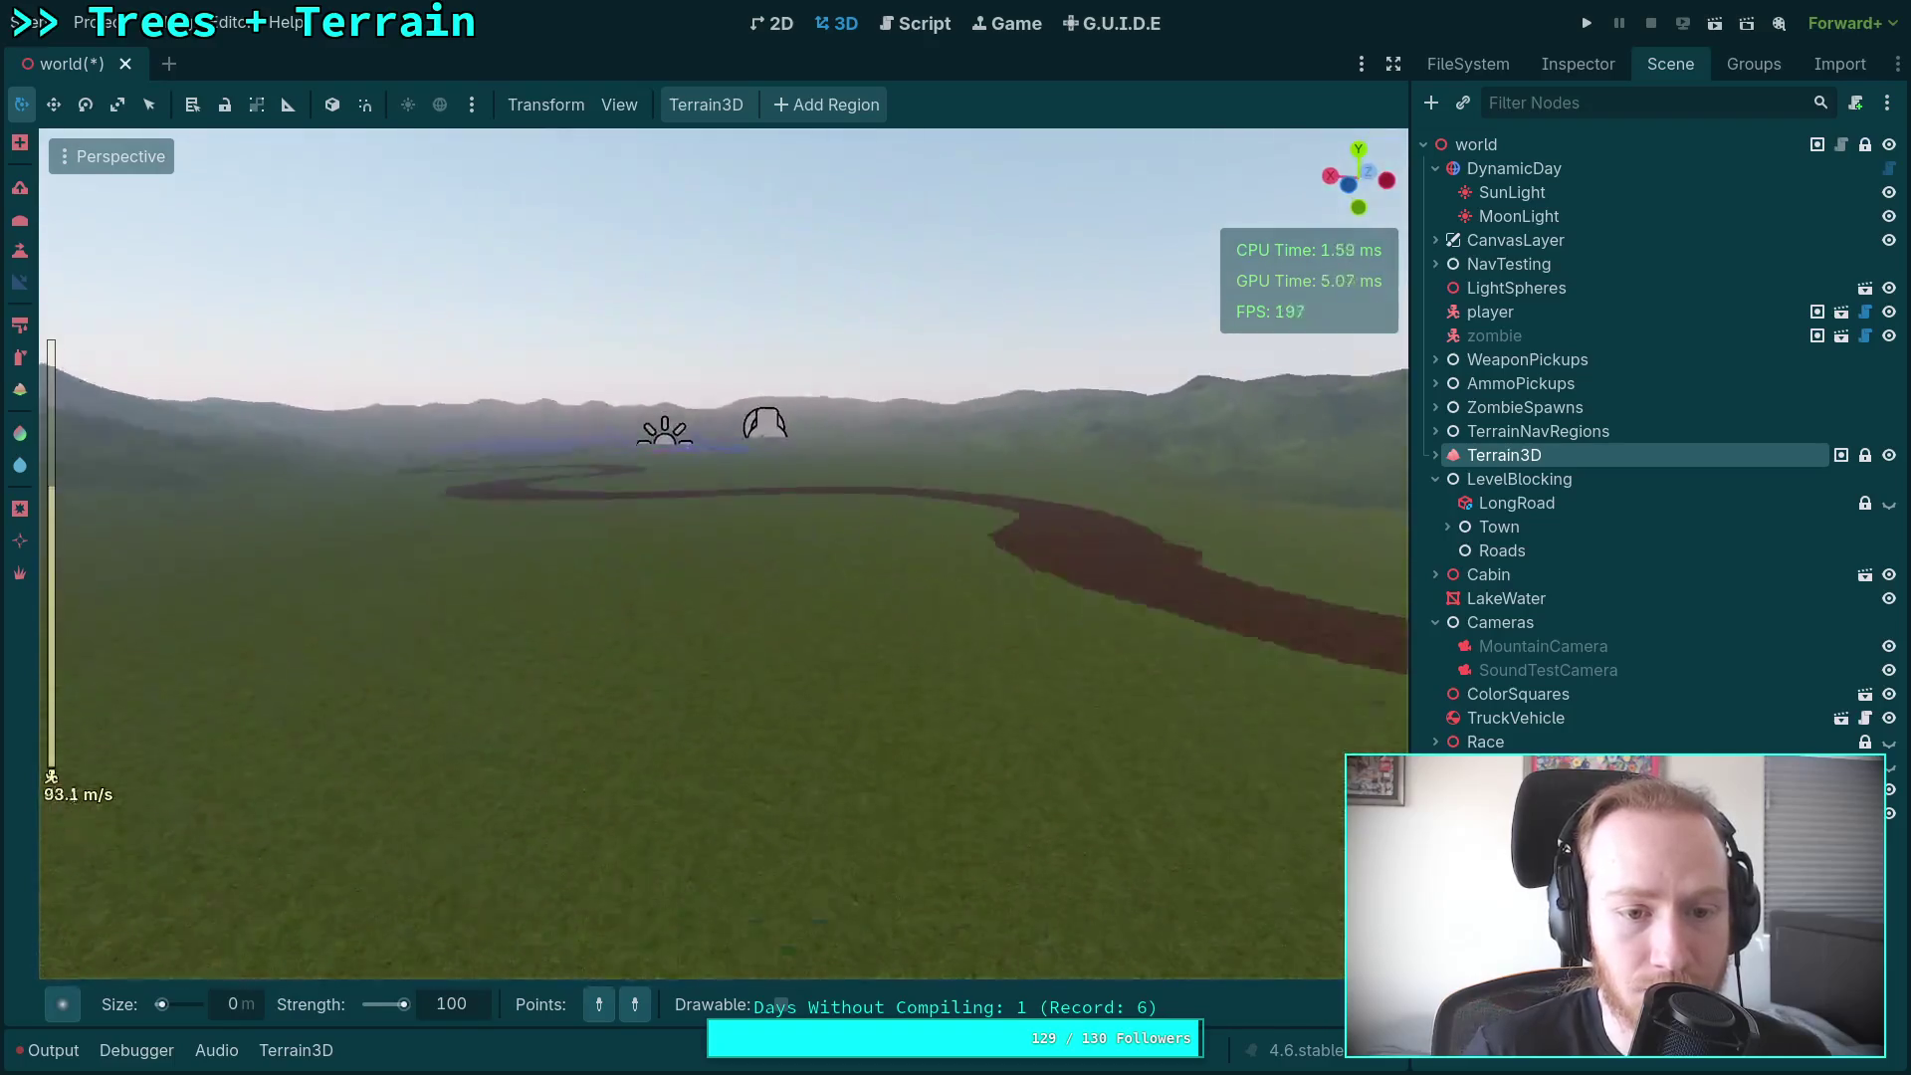
{"action": "scroll", "coordinate": [724, 553], "scroll_direction": "down", "scroll_amount": 10}
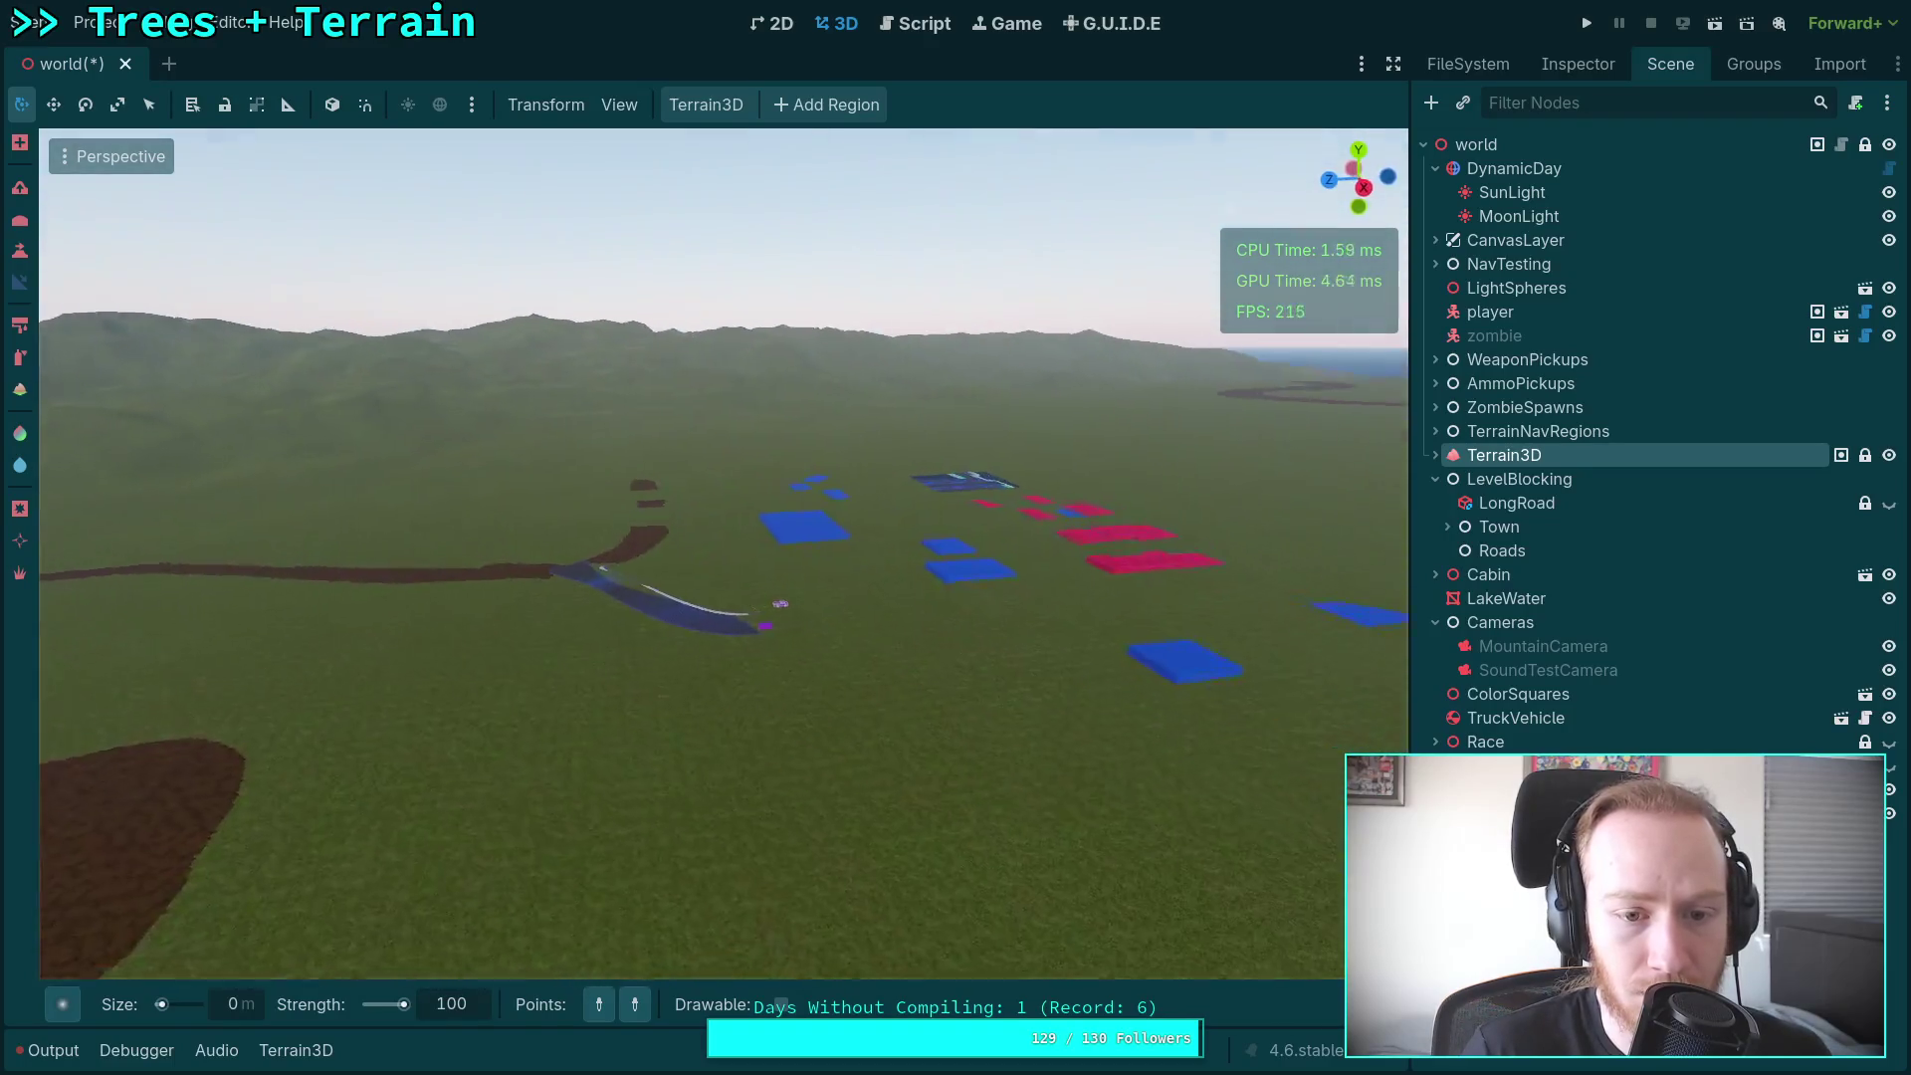
{"action": "key", "text": "w"}
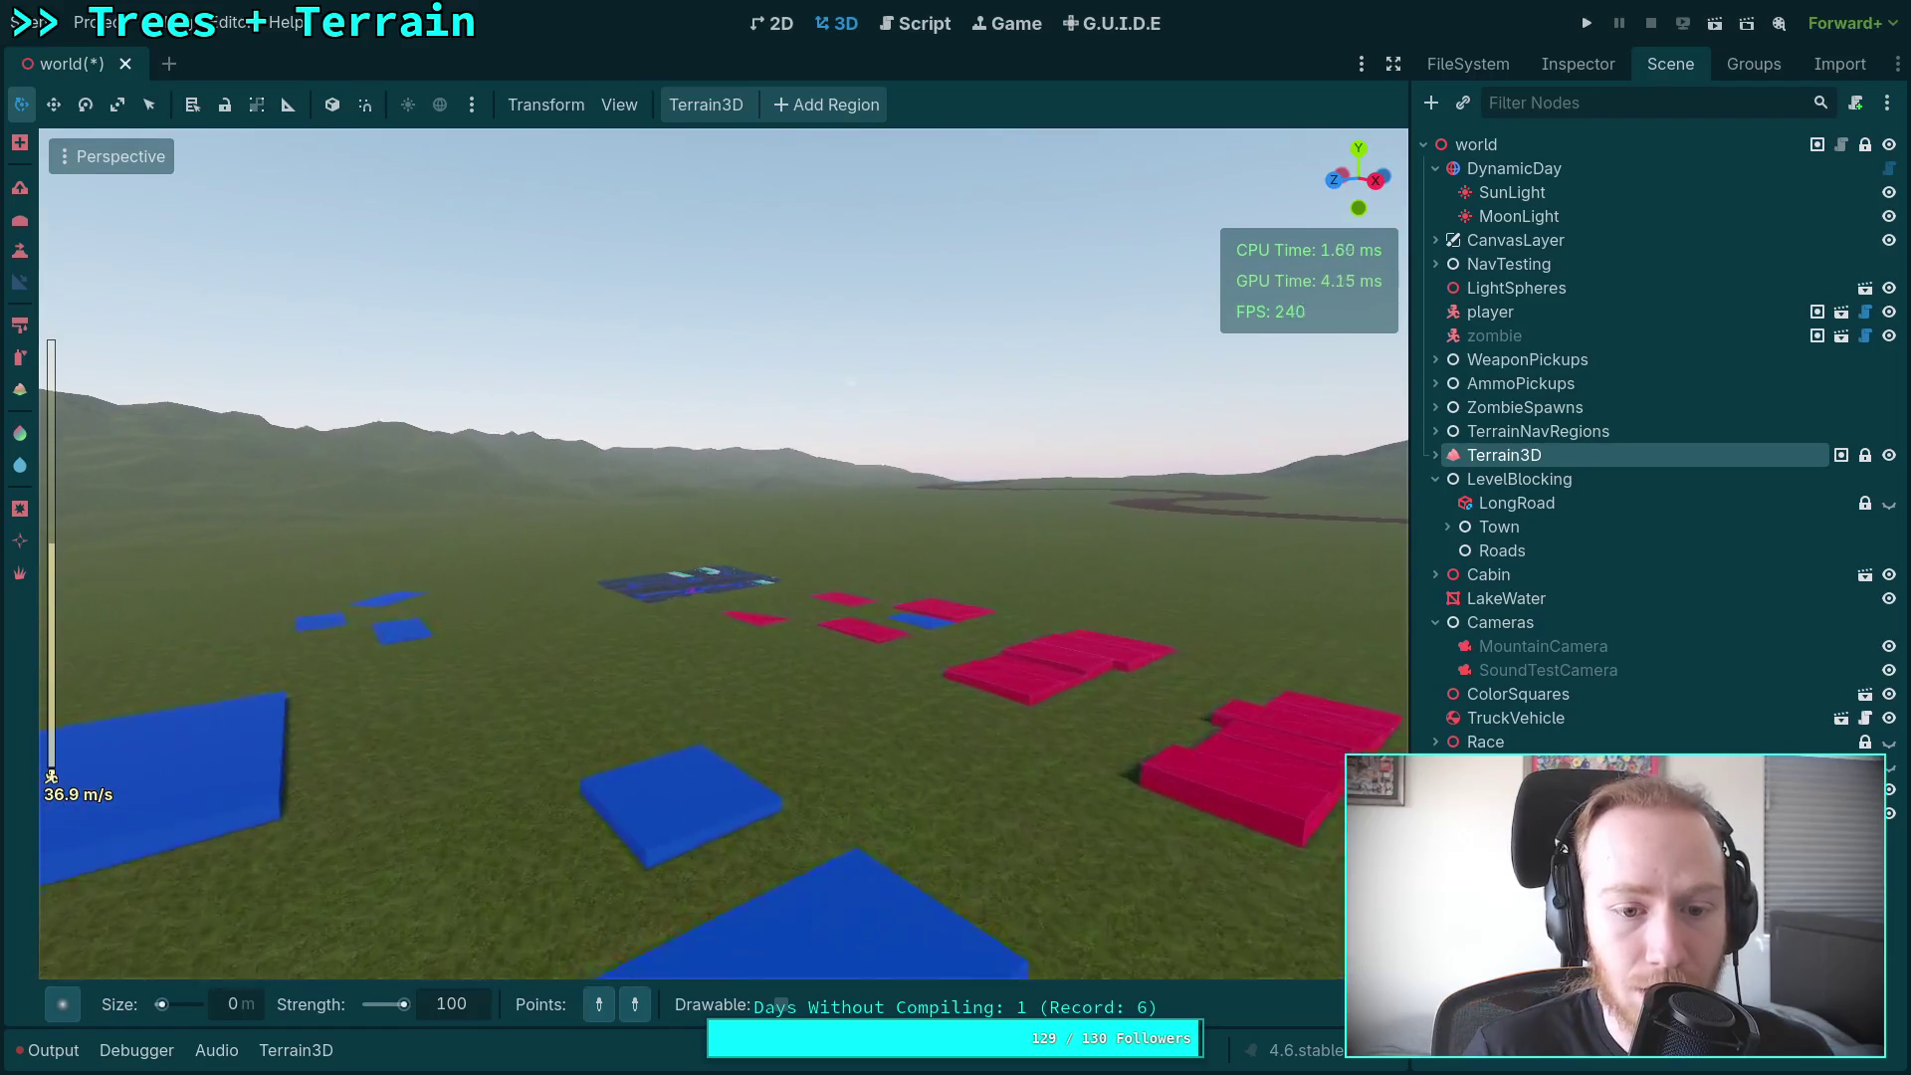
{"action": "key", "text": "w"}
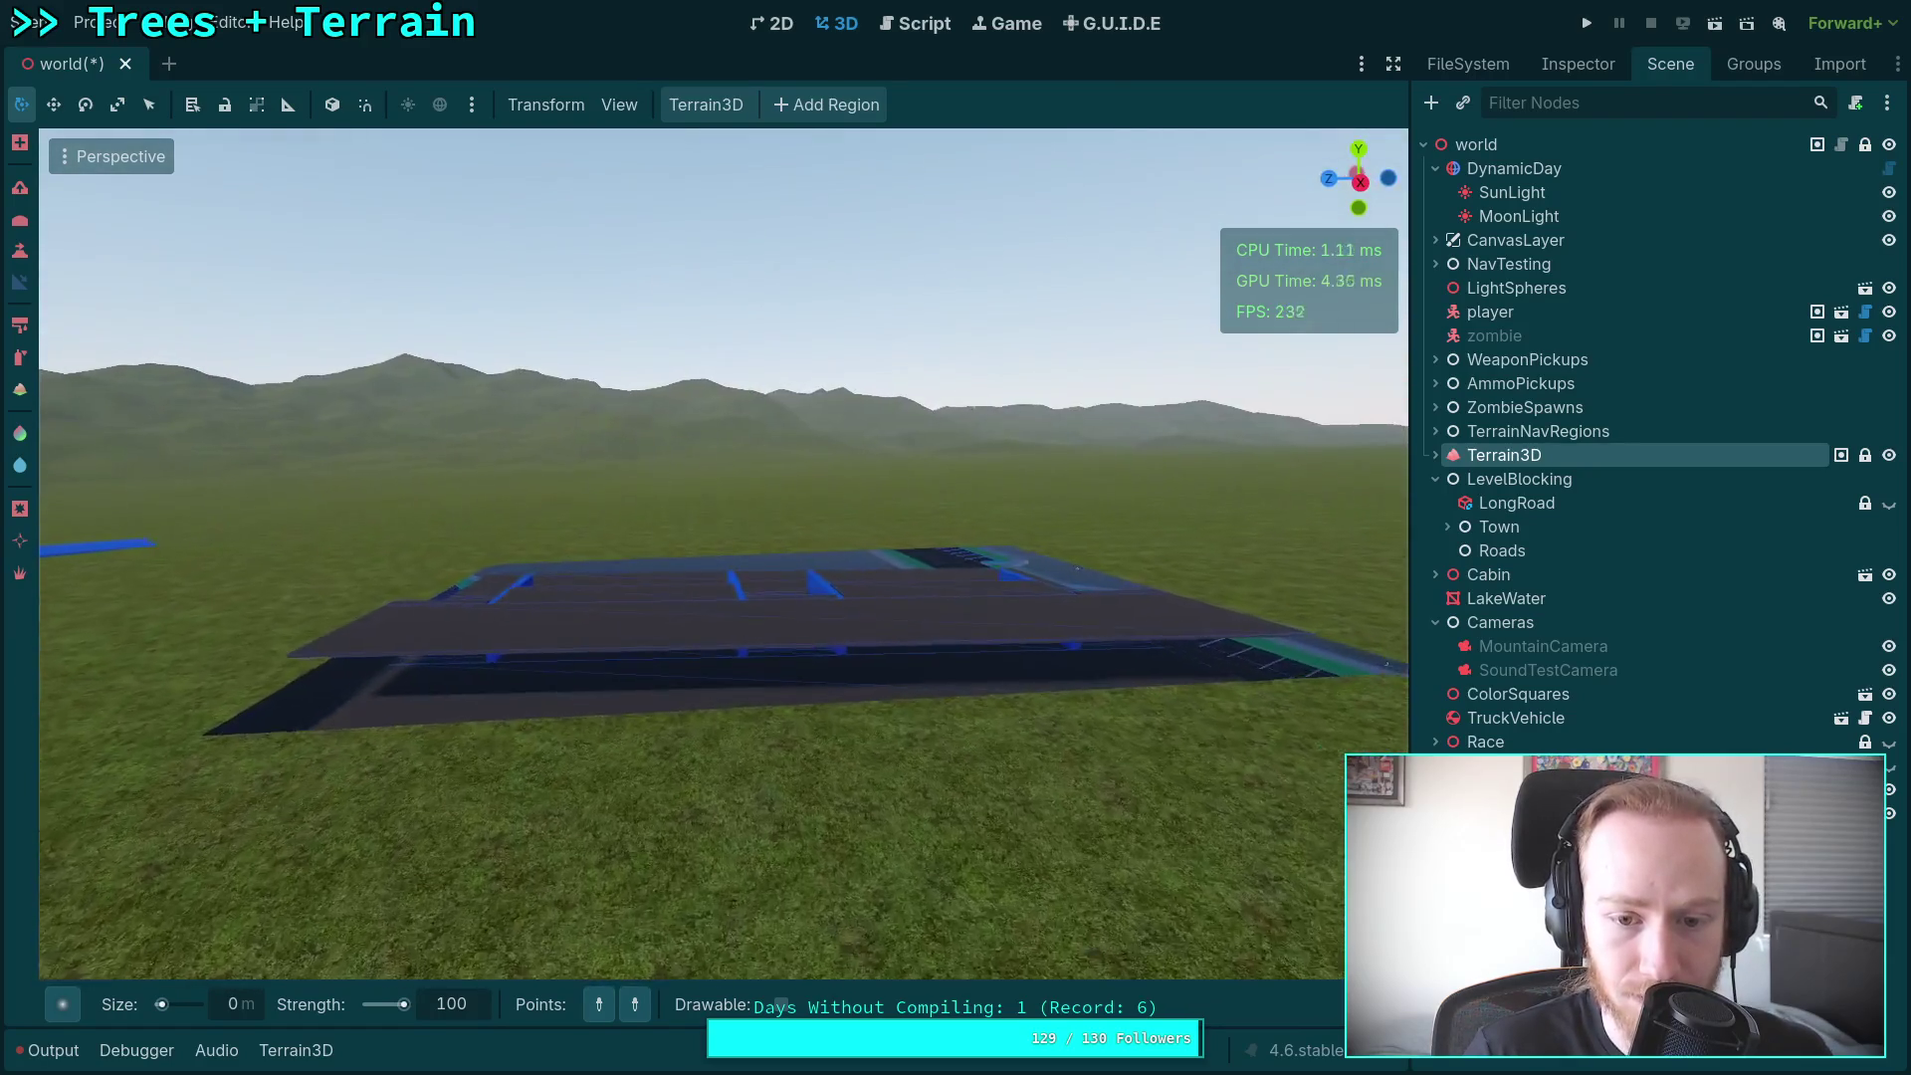
{"action": "key", "text": "s"}
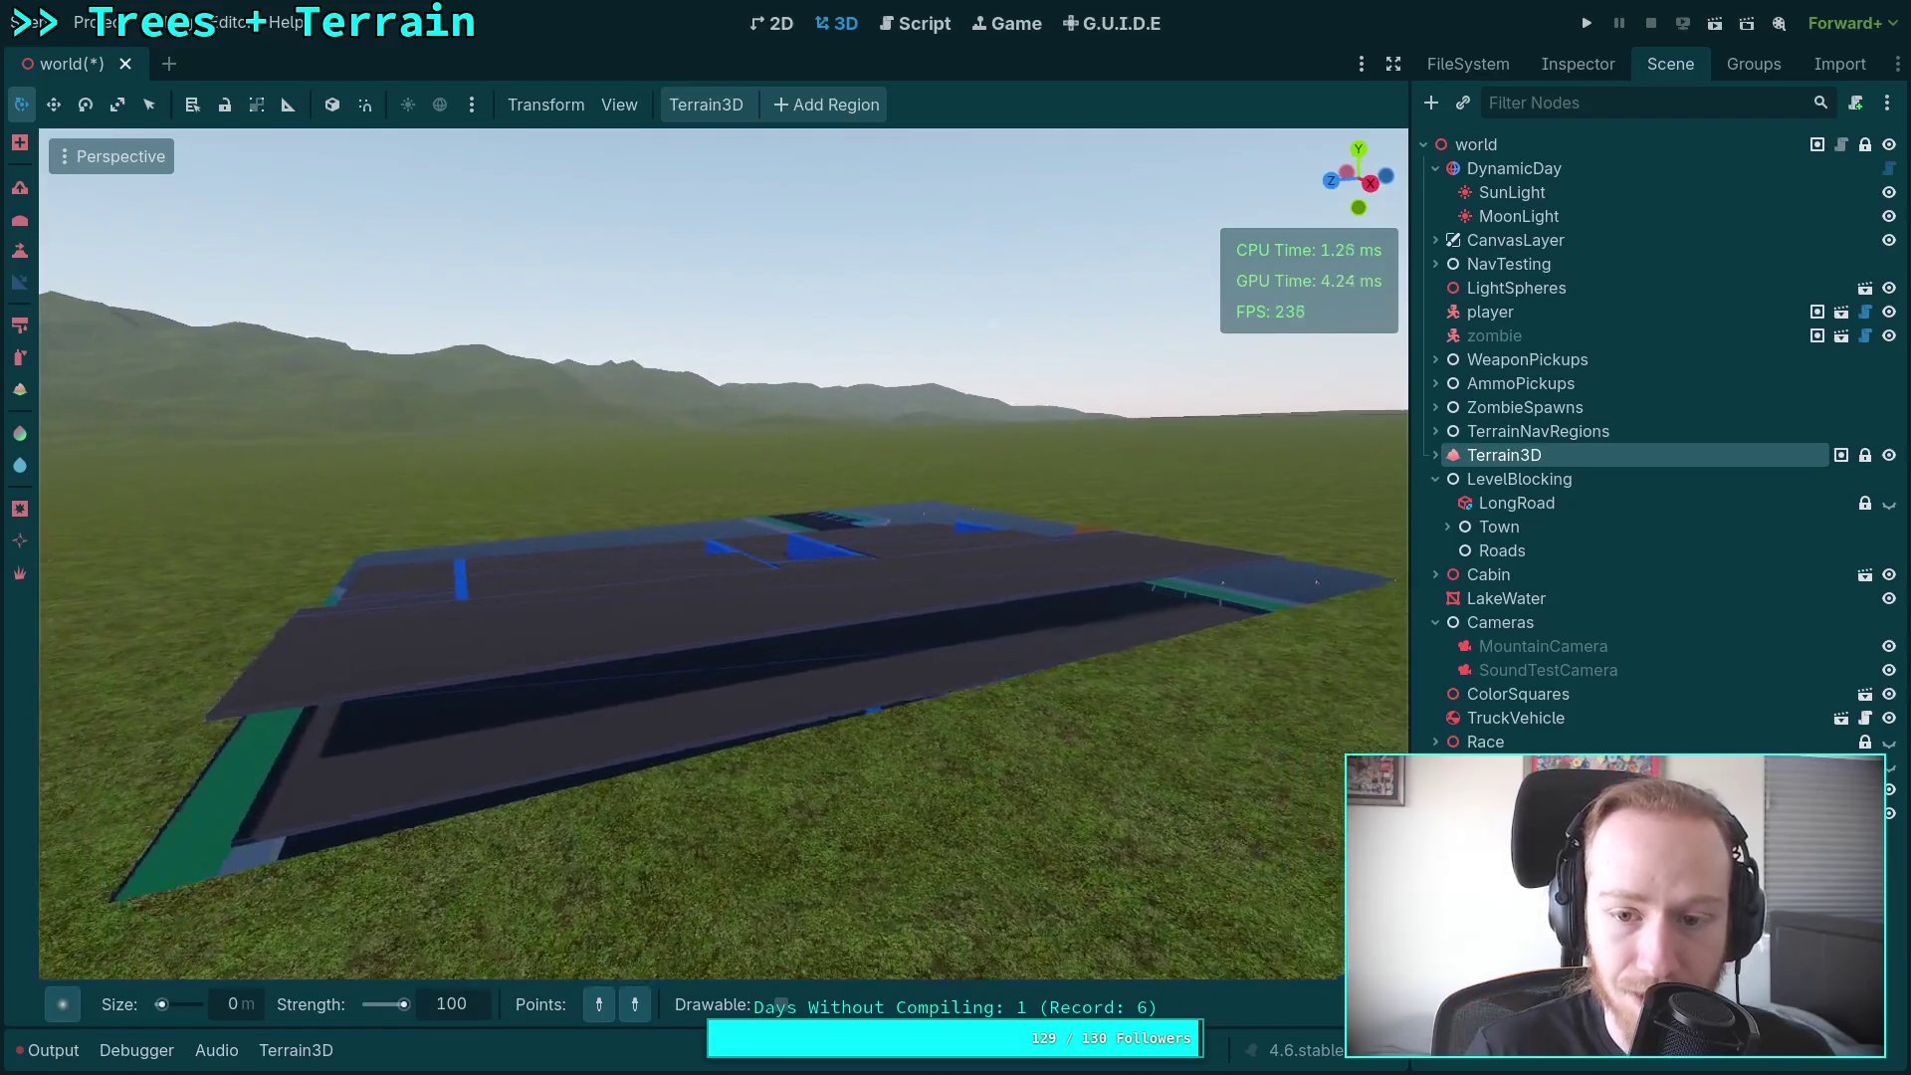
Step: Raise the terrain tool's target height to 10.9 at the dark platform
{"action": "left_click", "coordinate": [348, 785]}
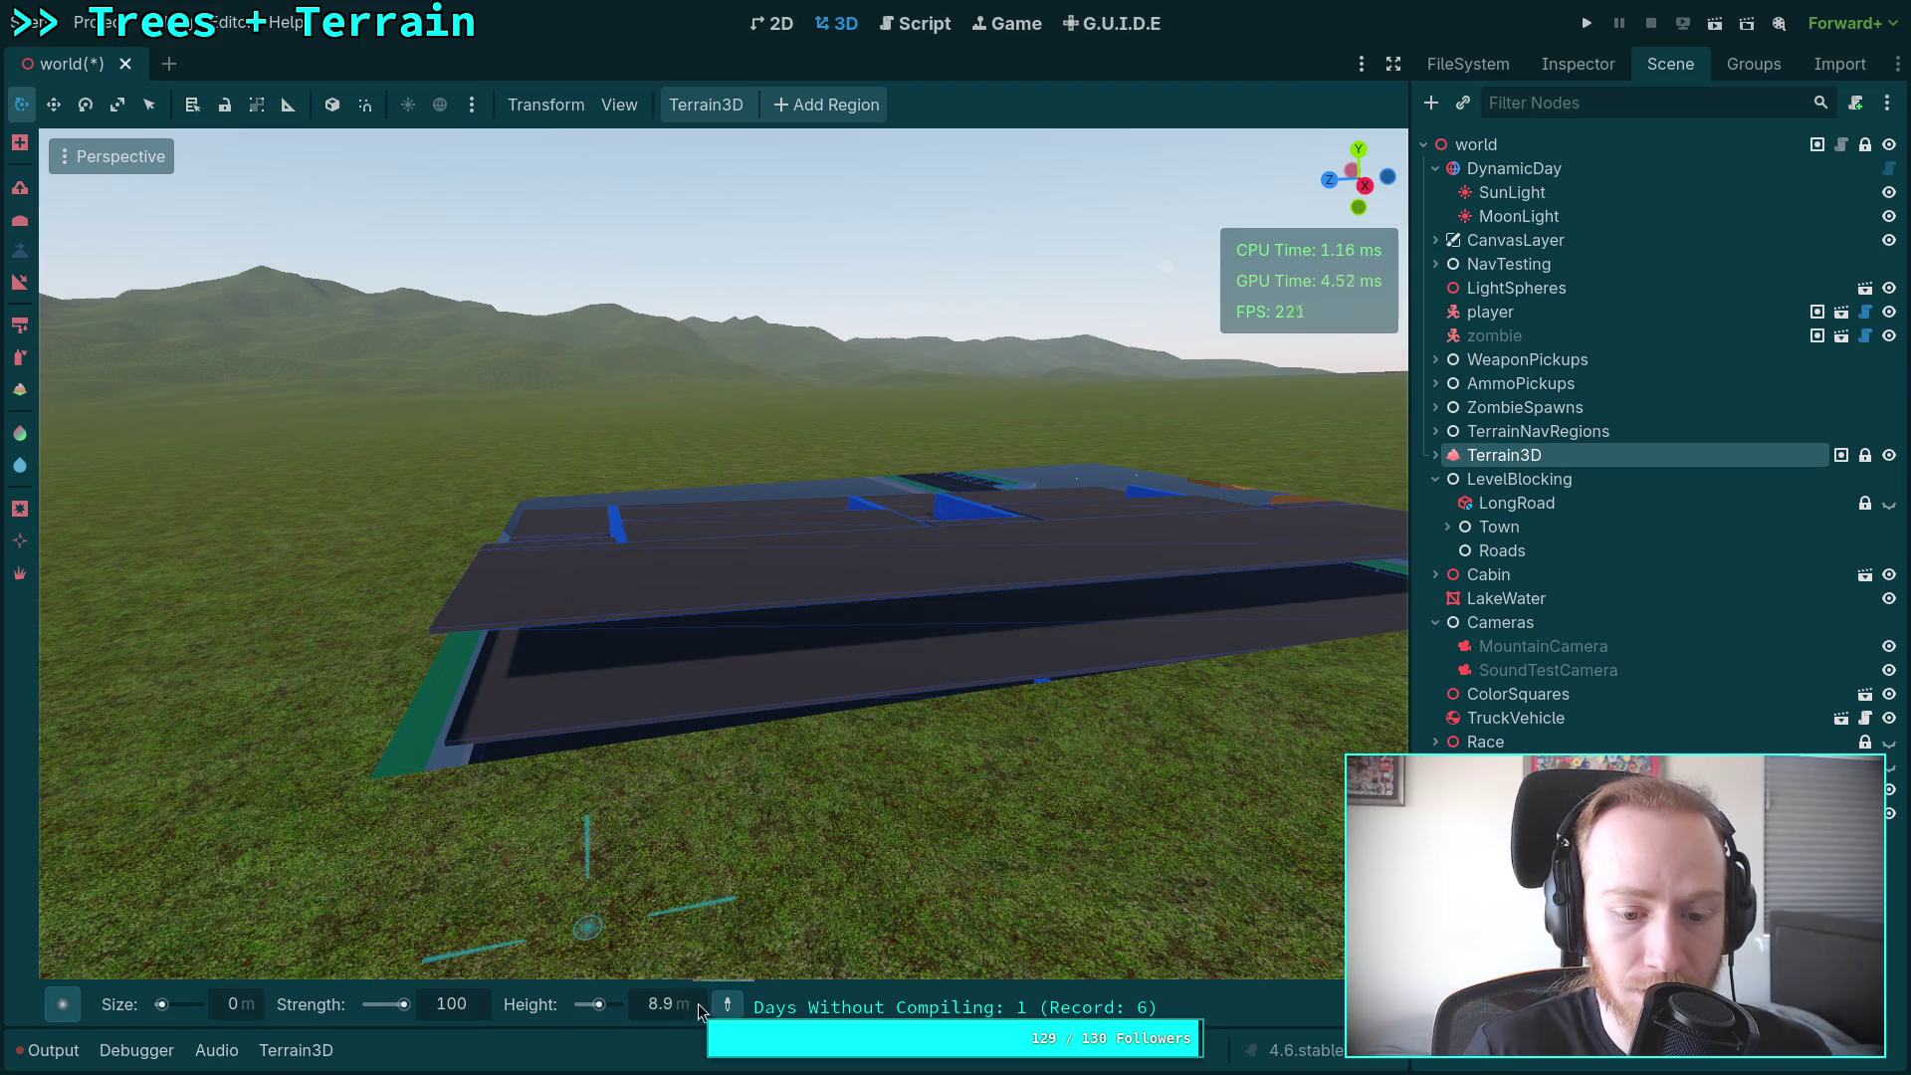
{"action": "key", "text": "shift+f"}
{"action": "scroll", "coordinate": [724, 553], "scroll_direction": "up", "scroll_amount": 2}
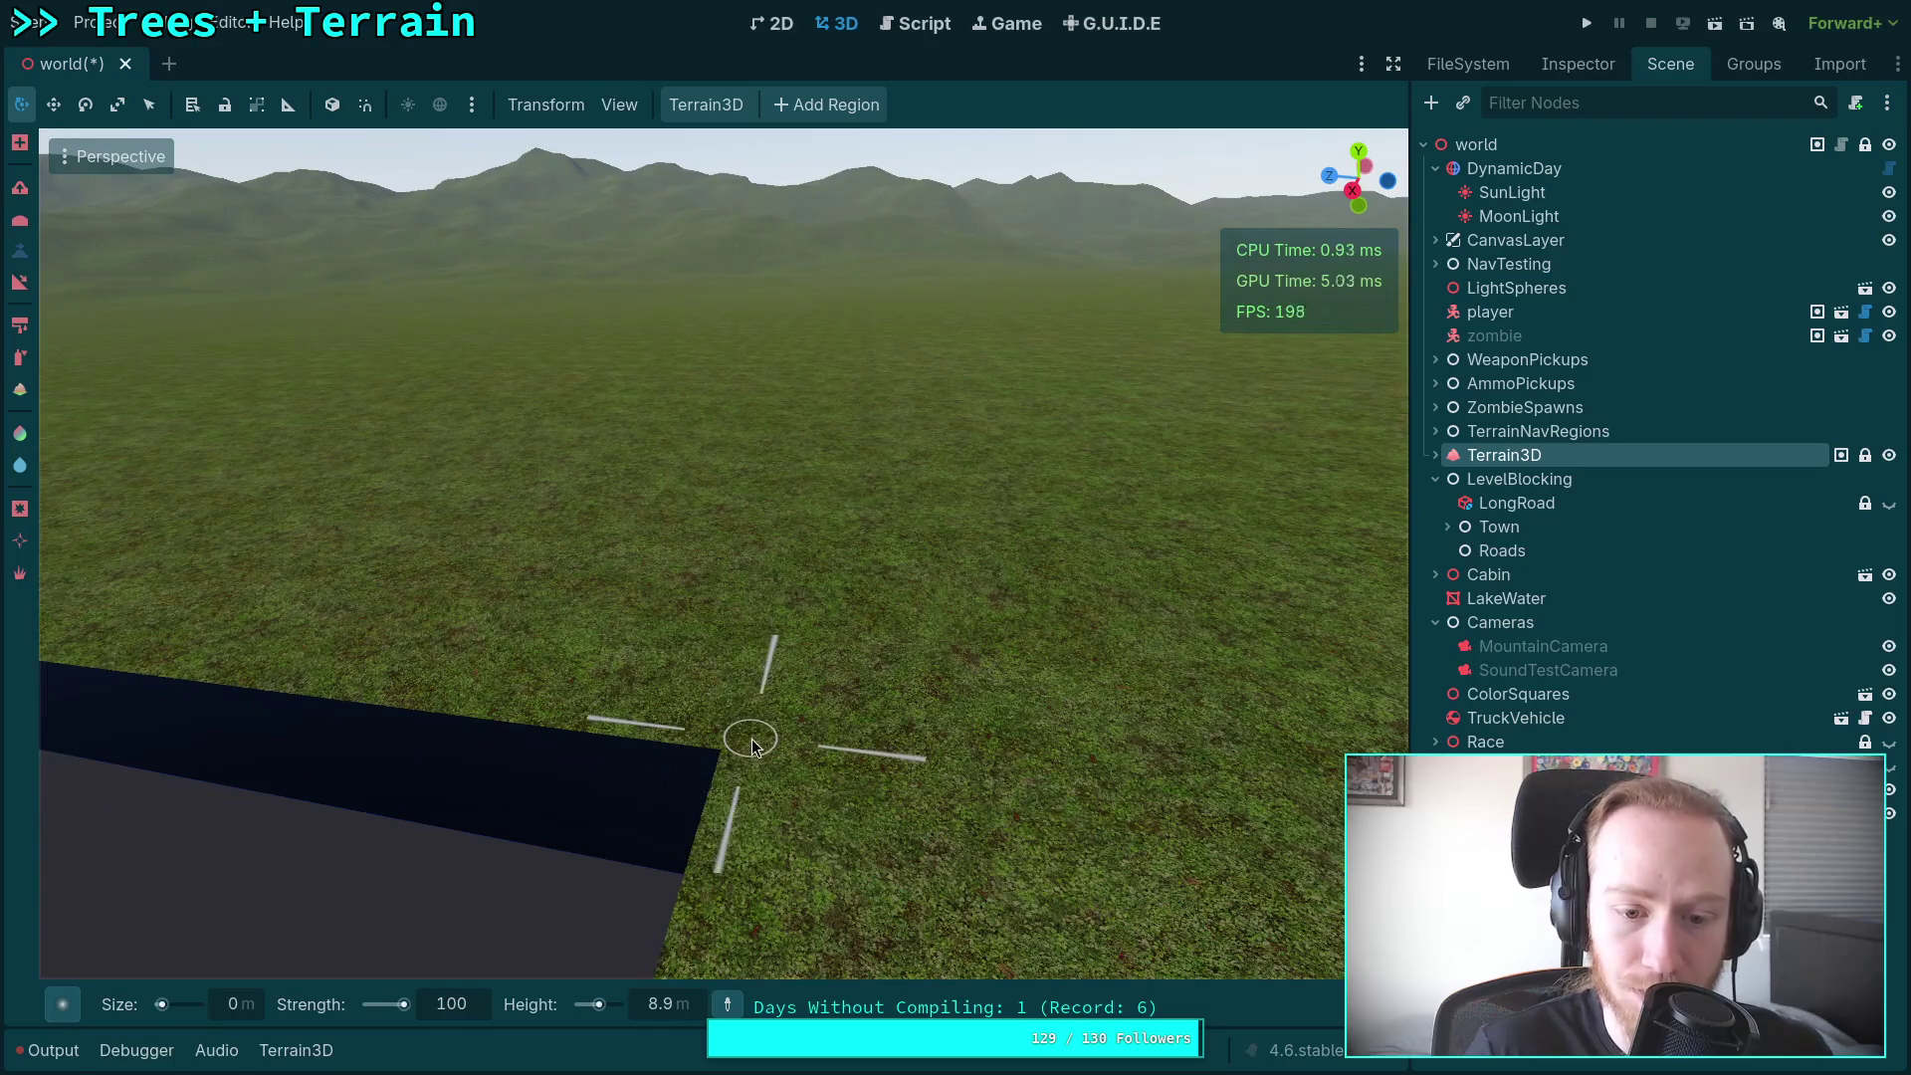
{"action": "key", "text": "shift+f"}
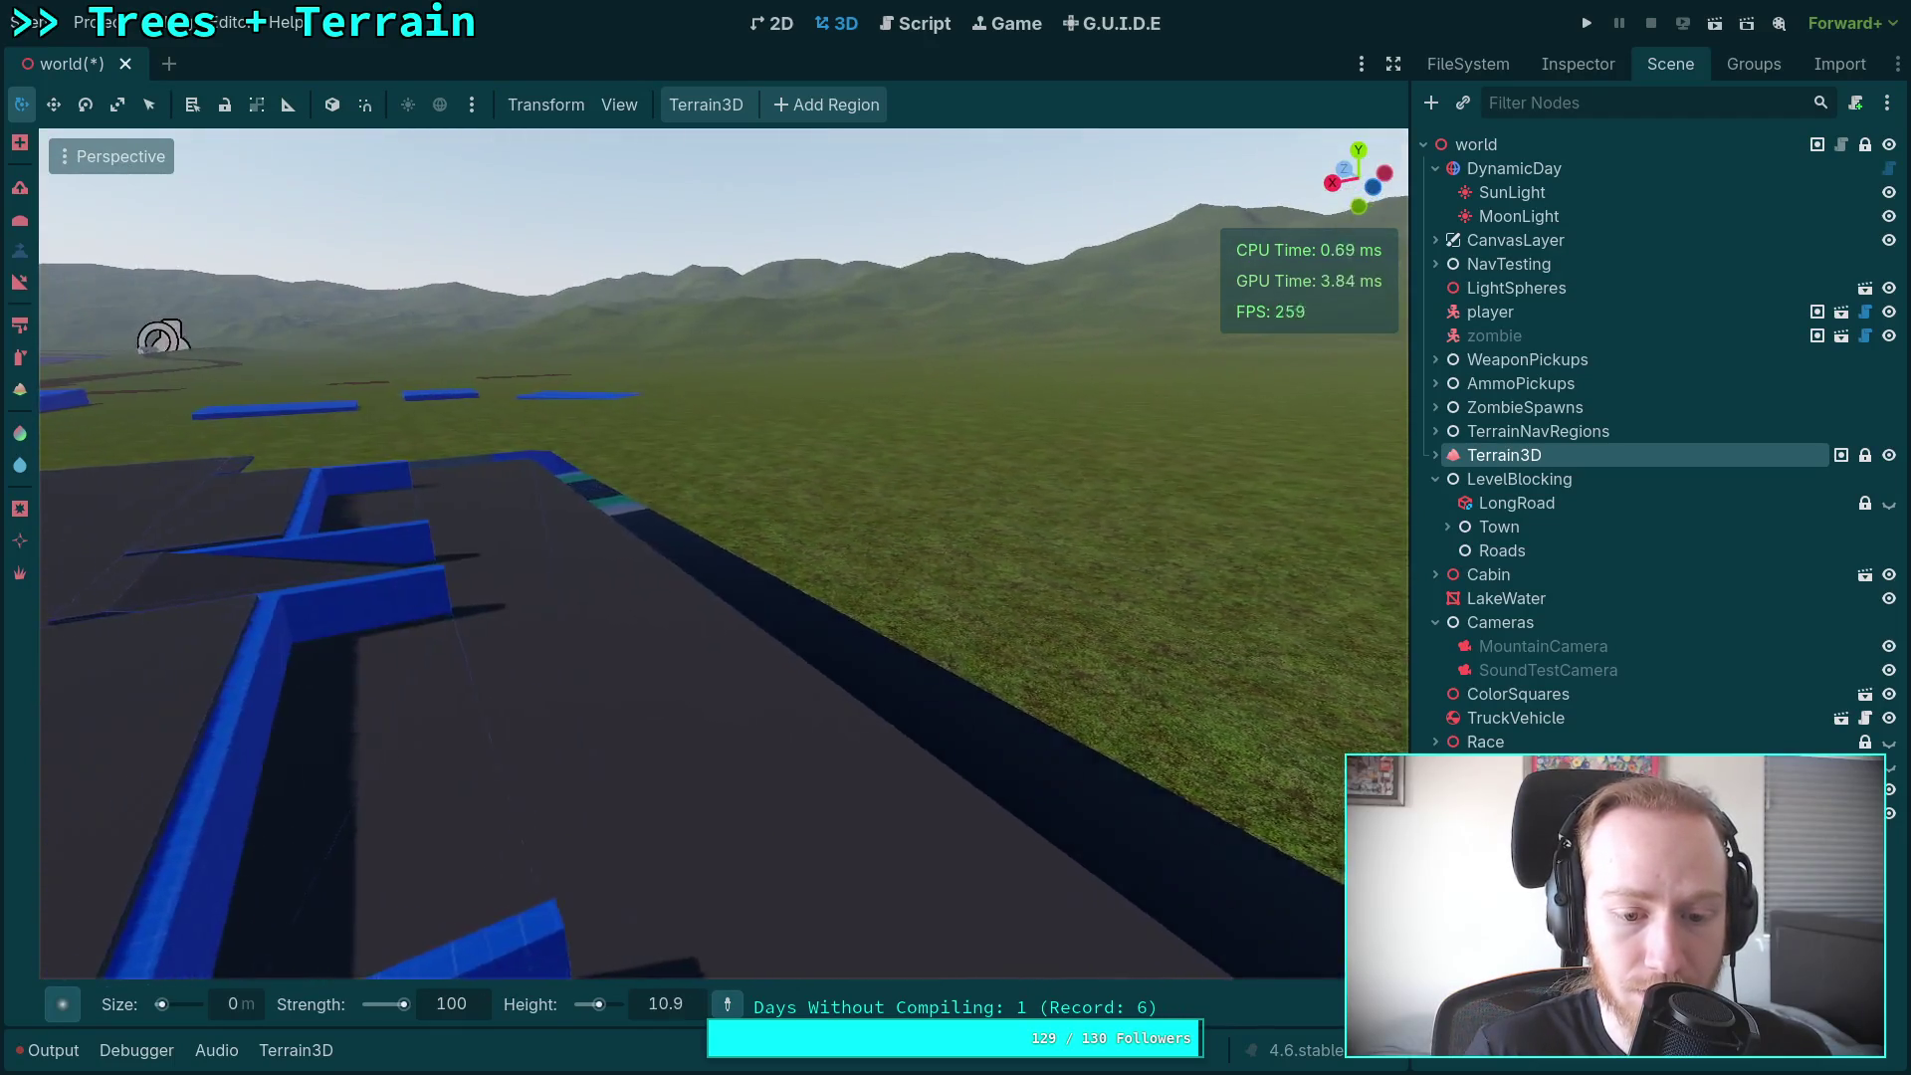
{"action": "scroll", "coordinate": [723, 553], "scroll_direction": "up", "scroll_amount": 5}
Step: Fly over the lake, road and town blocks toward the truck, then pull back high above
{"action": "key", "text": "w"}
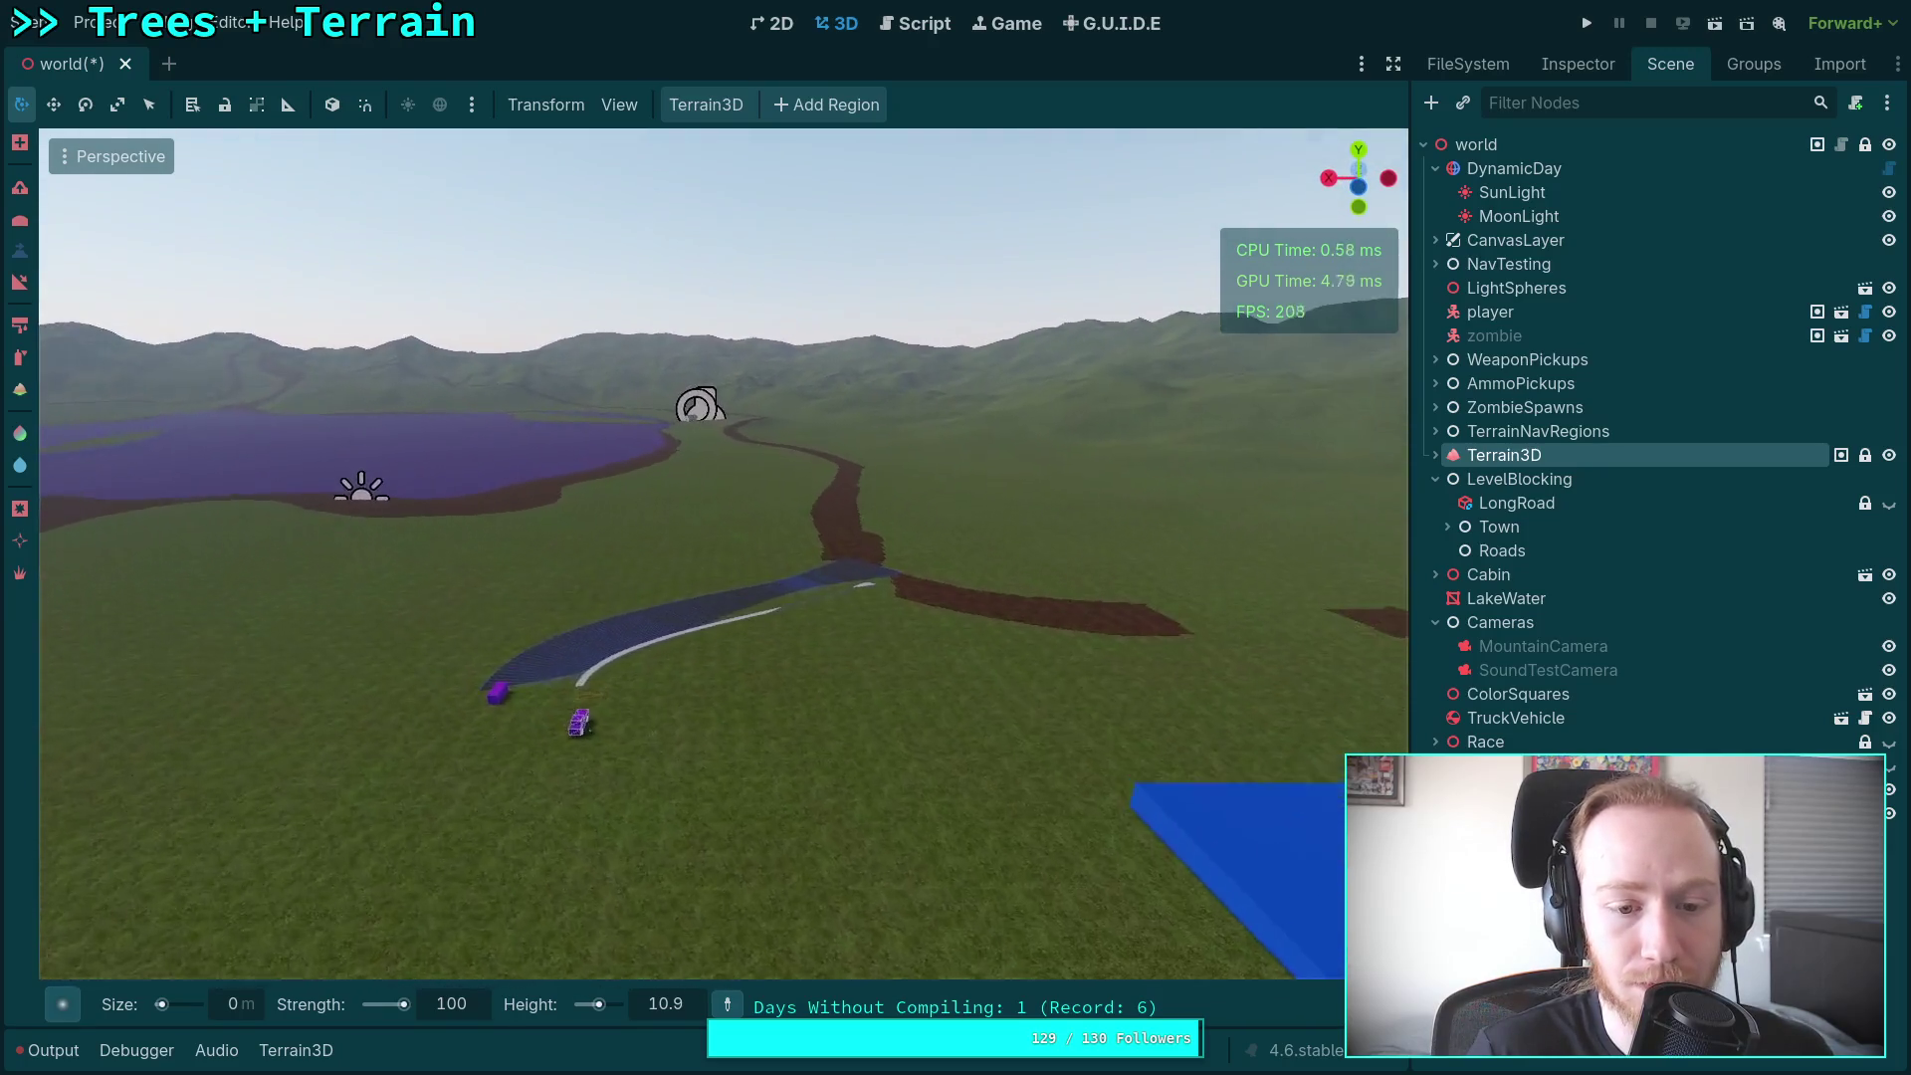
{"action": "mouse_move", "coordinate": [723, 554]}
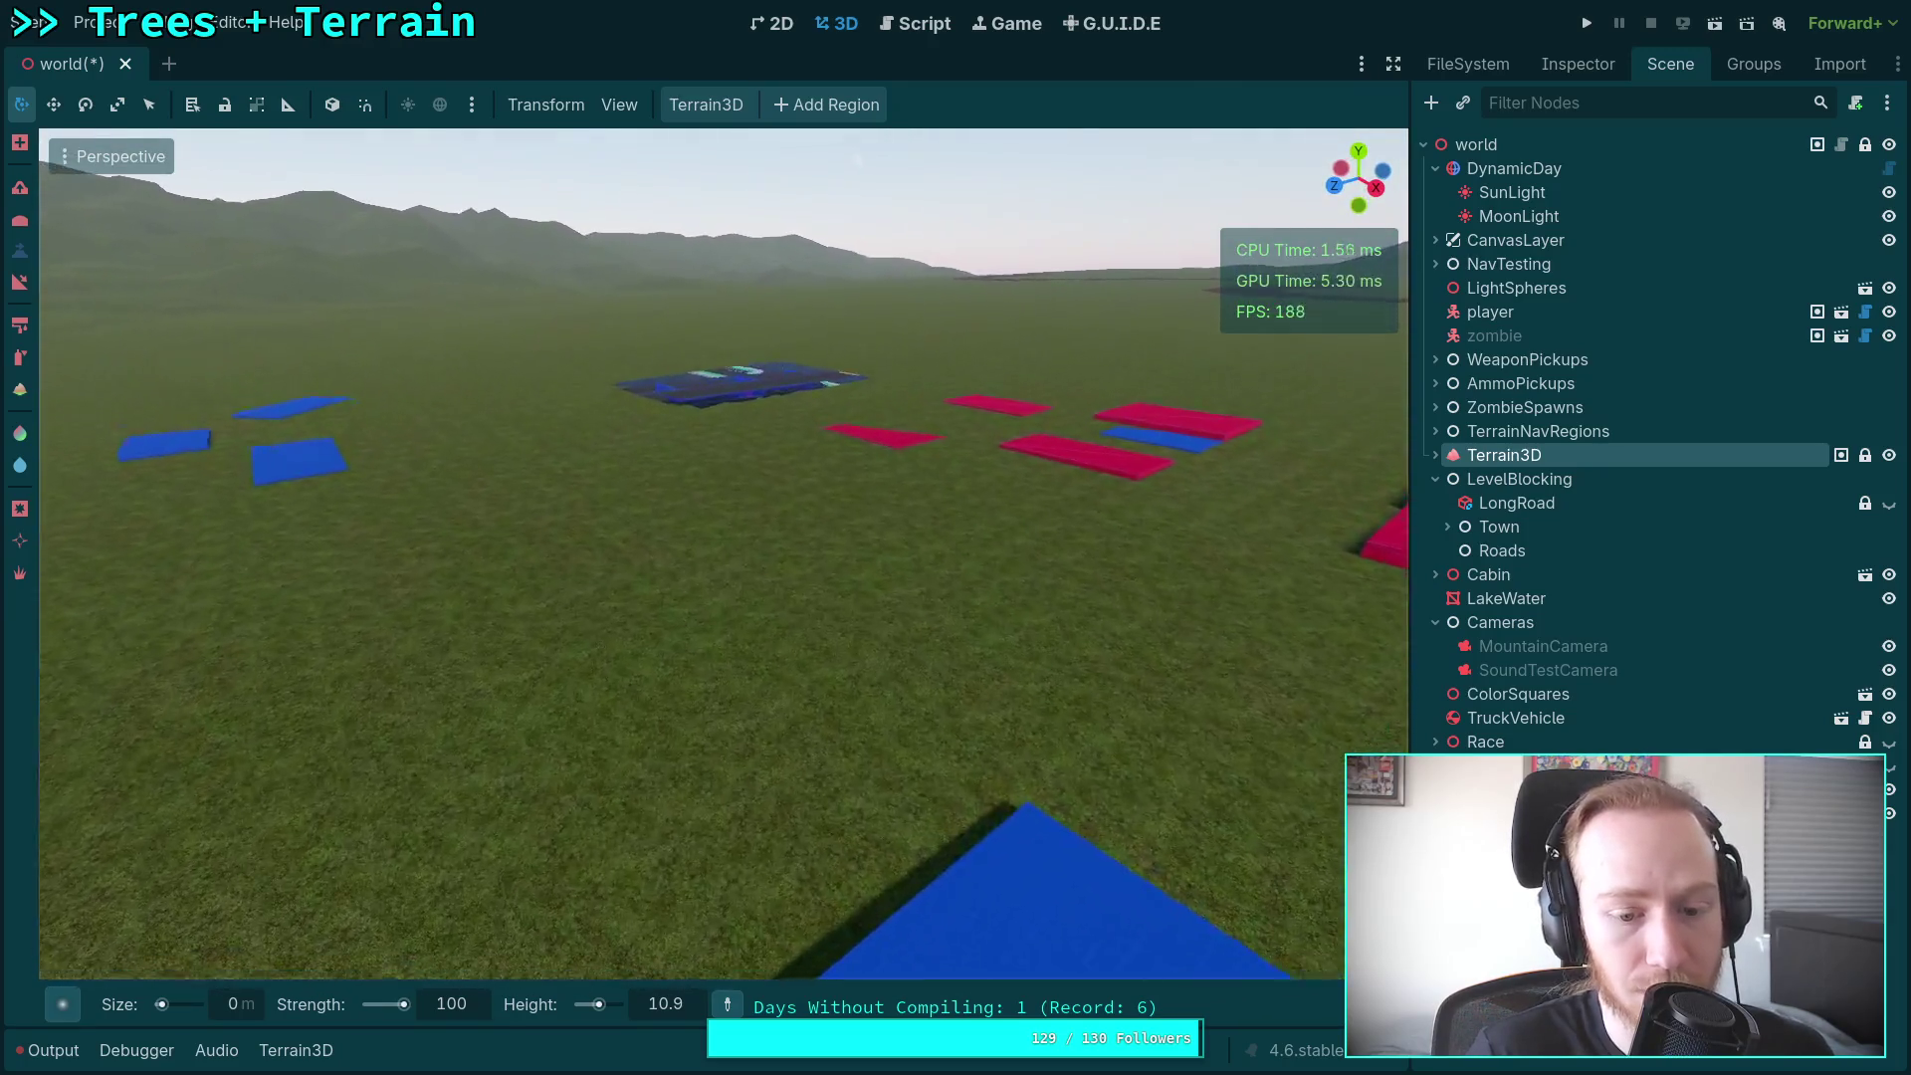
{"action": "key", "text": "w"}
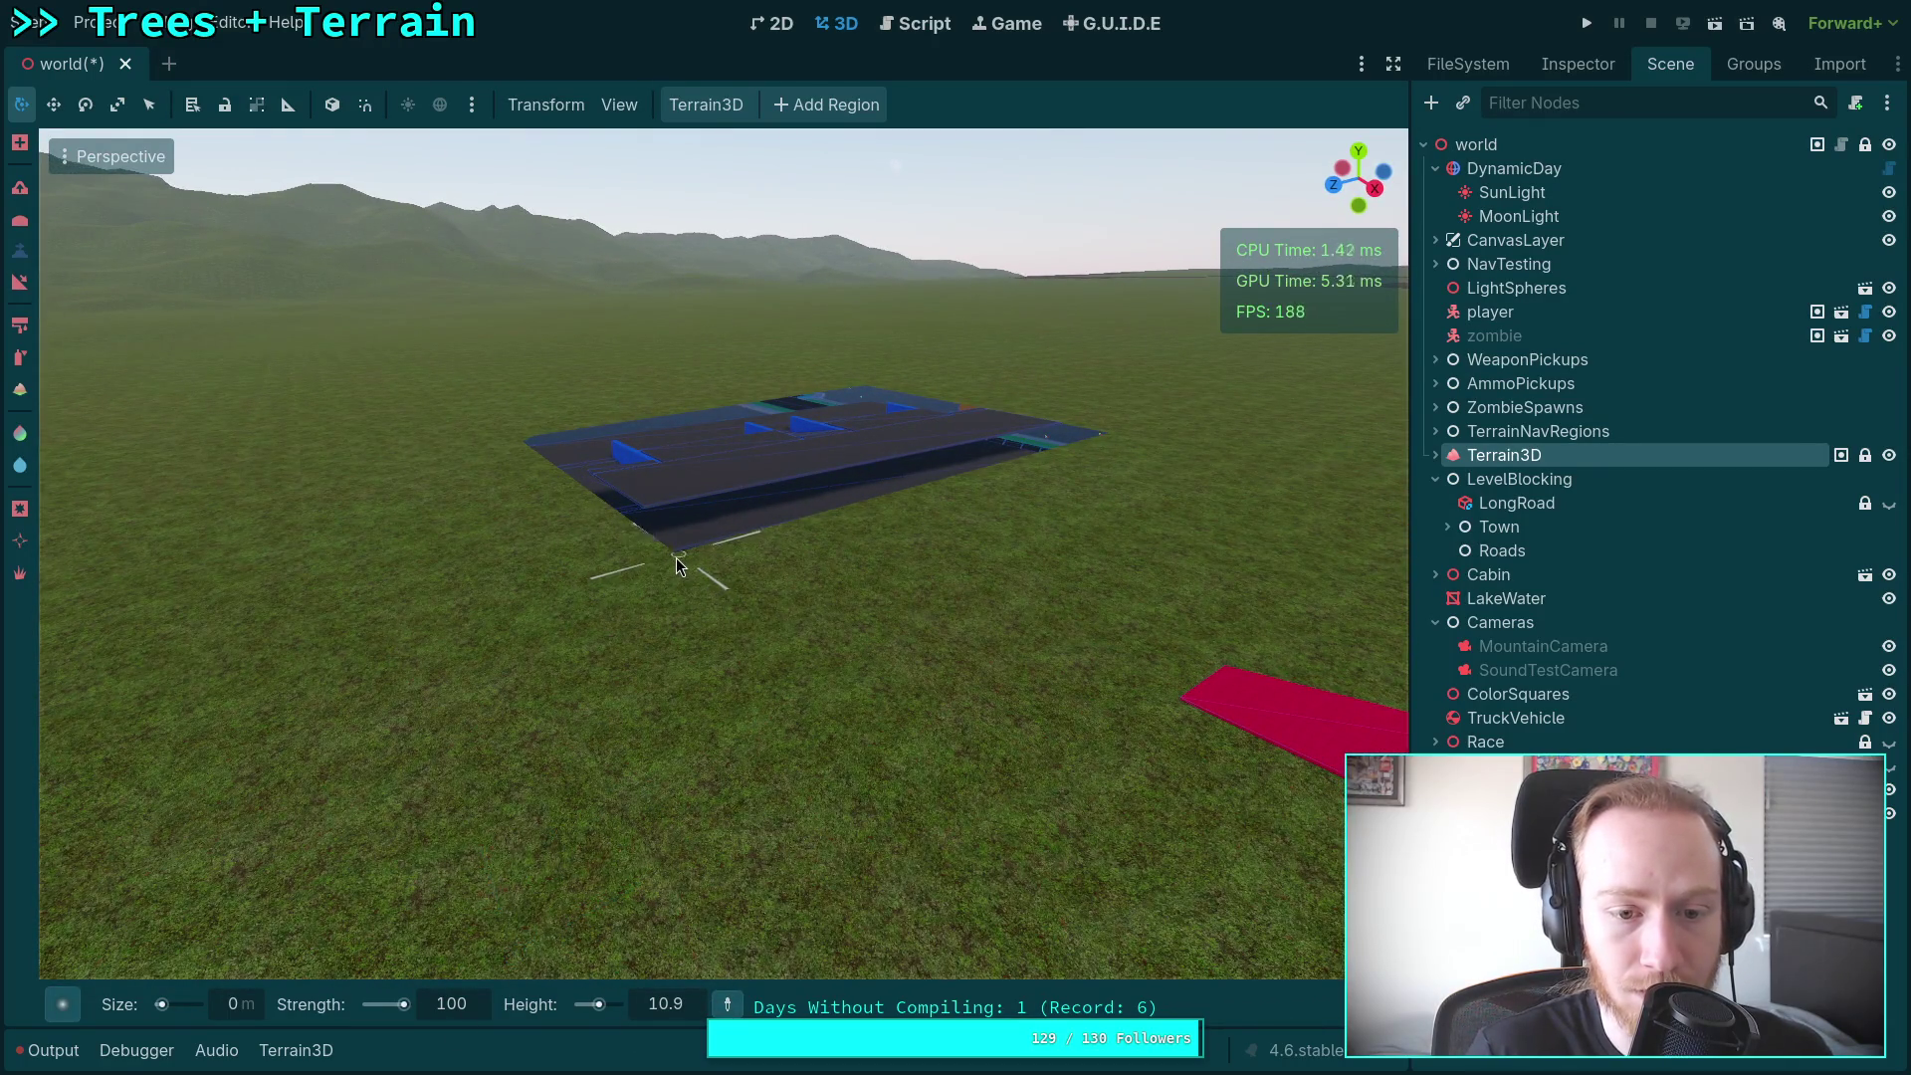
{"action": "key", "text": "w"}
{"action": "key", "text": "w"}
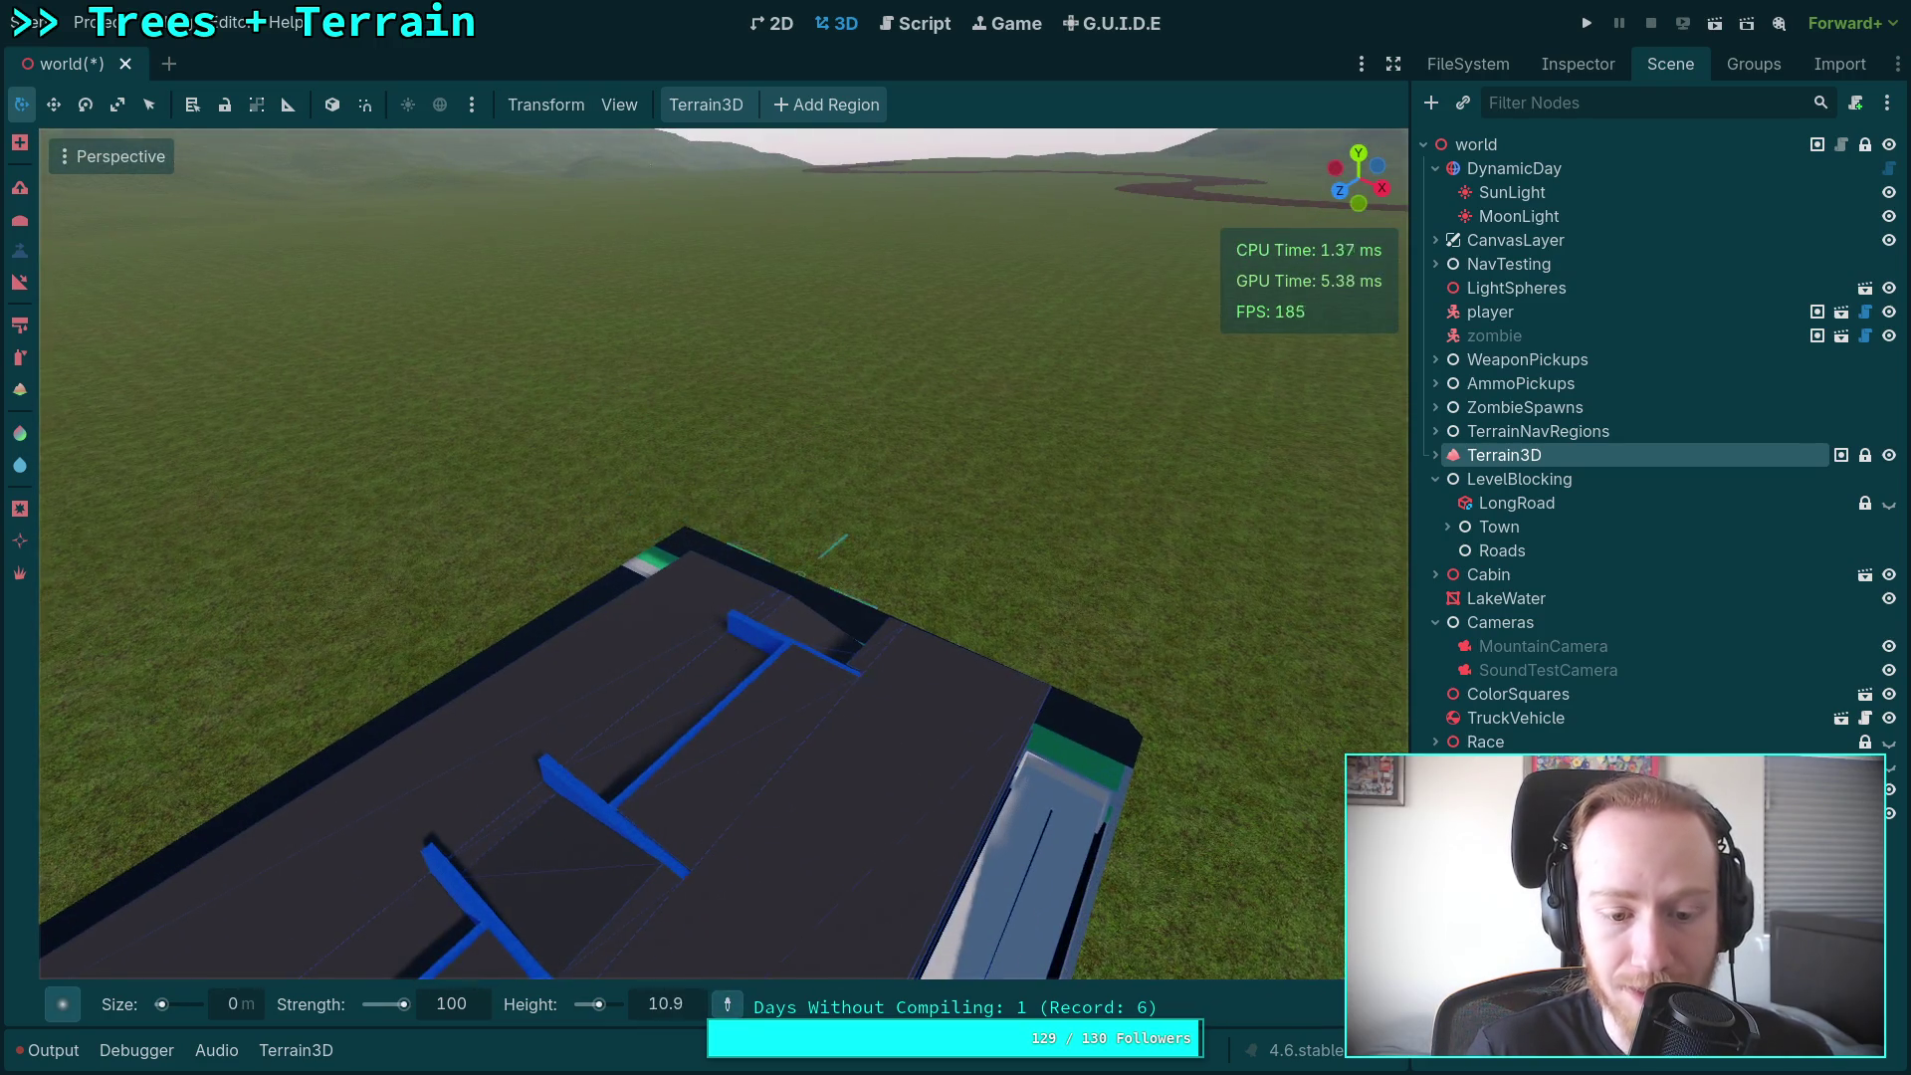
{"action": "key", "text": "w"}
{"action": "scroll", "coordinate": [724, 553], "scroll_direction": "up", "scroll_amount": 5}
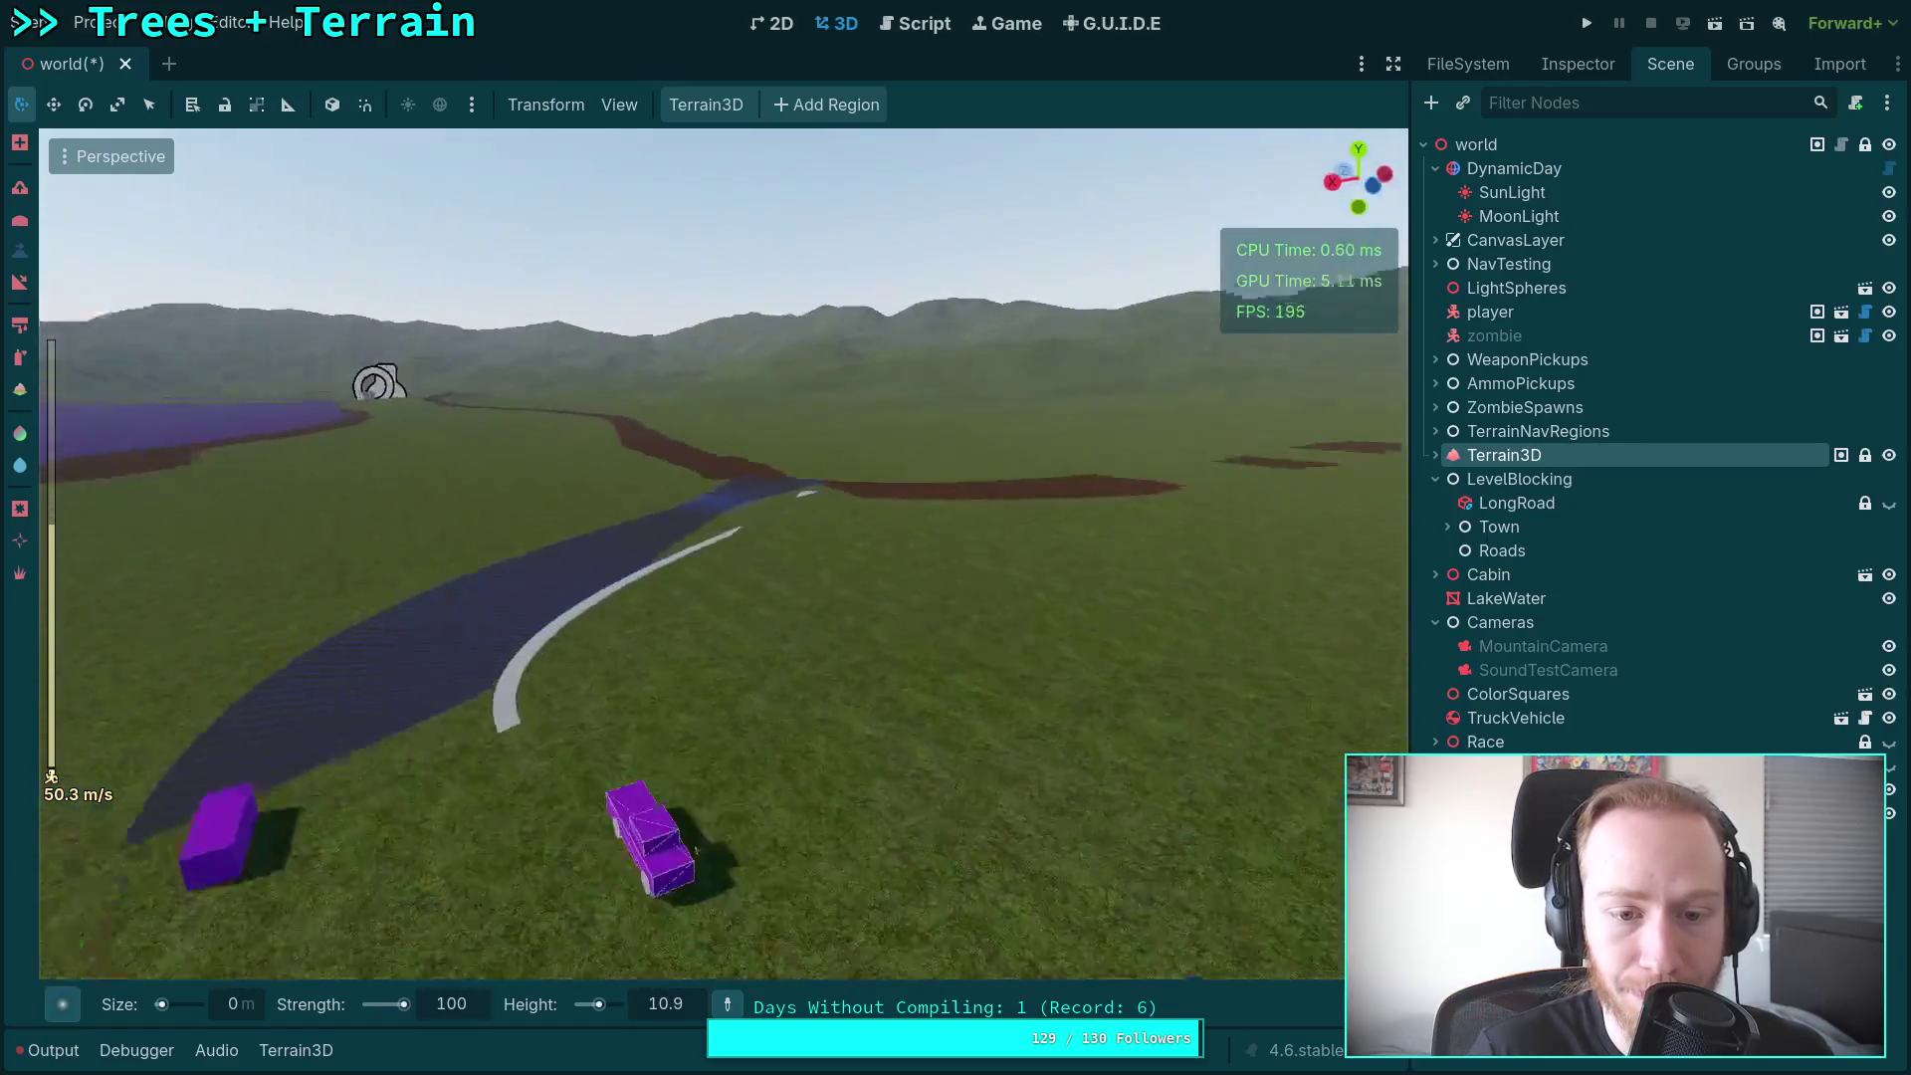
{"action": "key", "text": "w"}
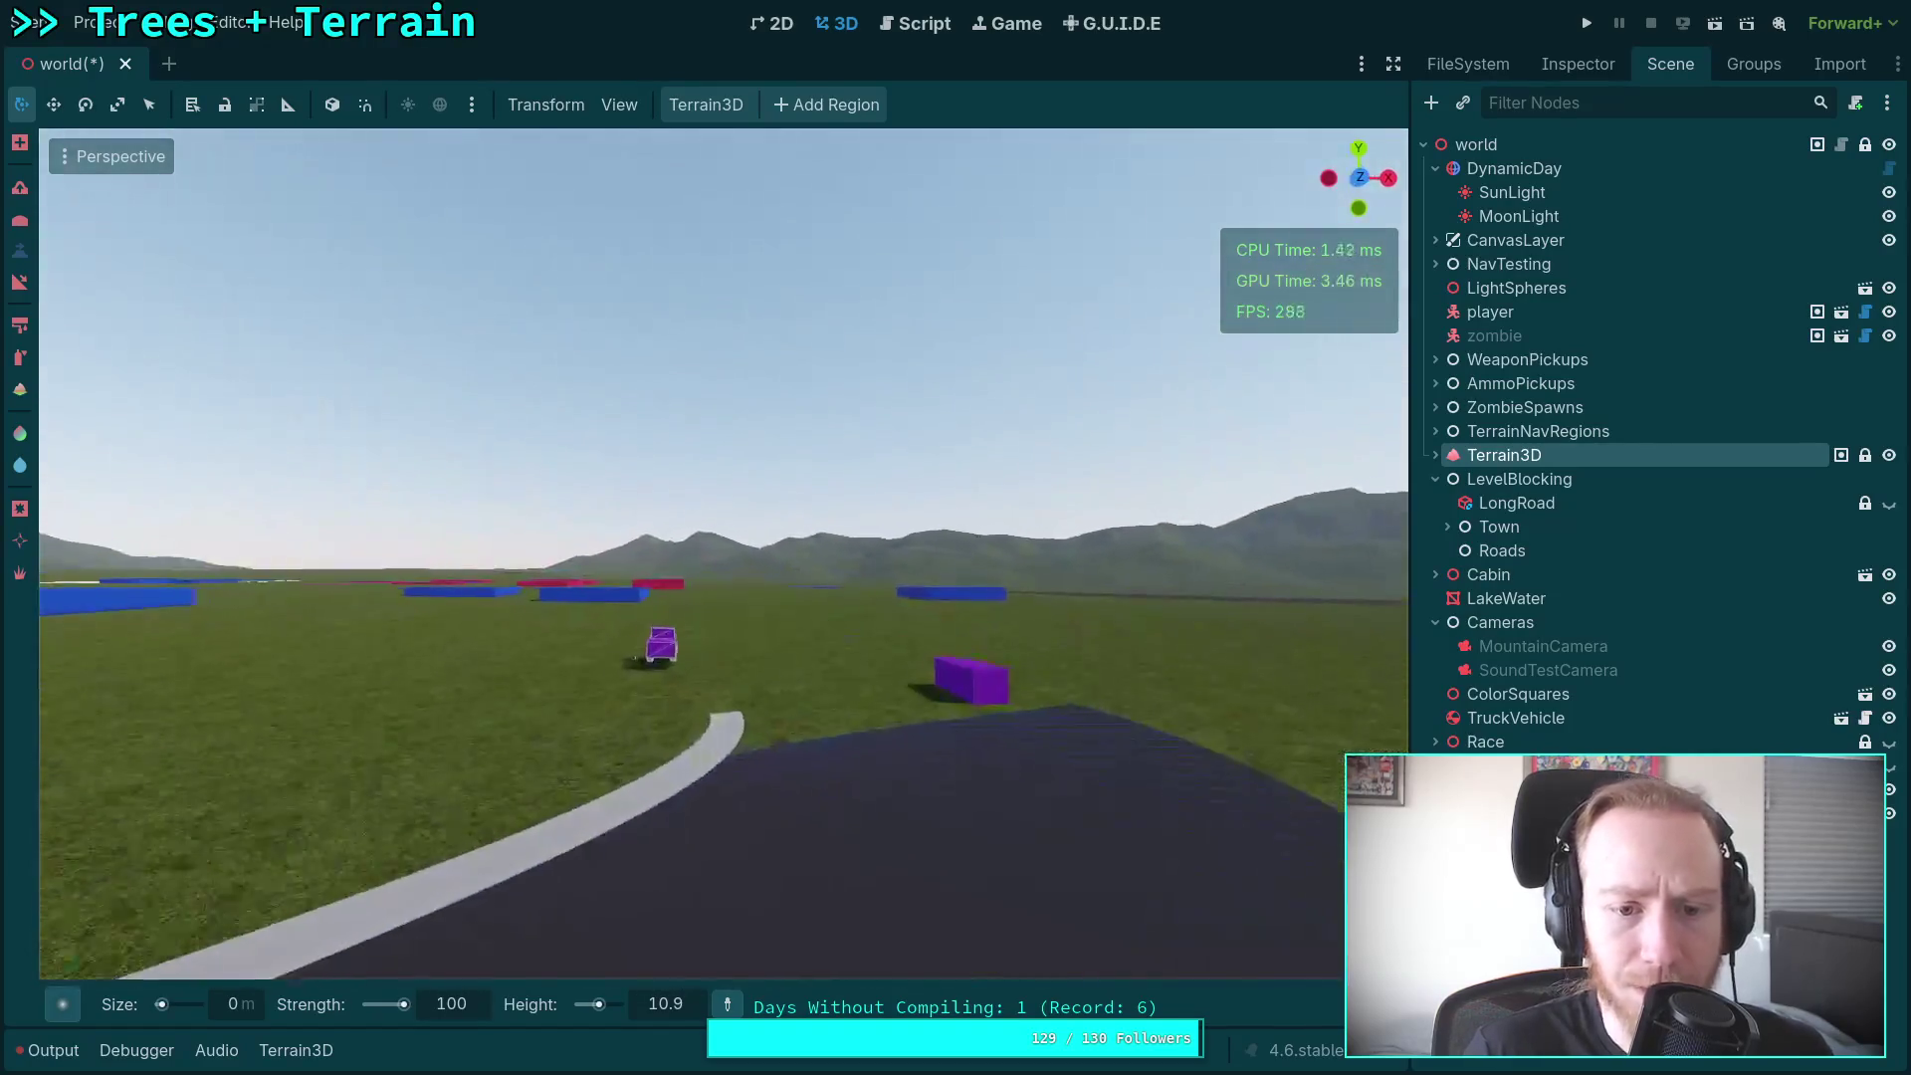
{"action": "scroll", "coordinate": [724, 553], "scroll_direction": "down", "scroll_amount": 2}
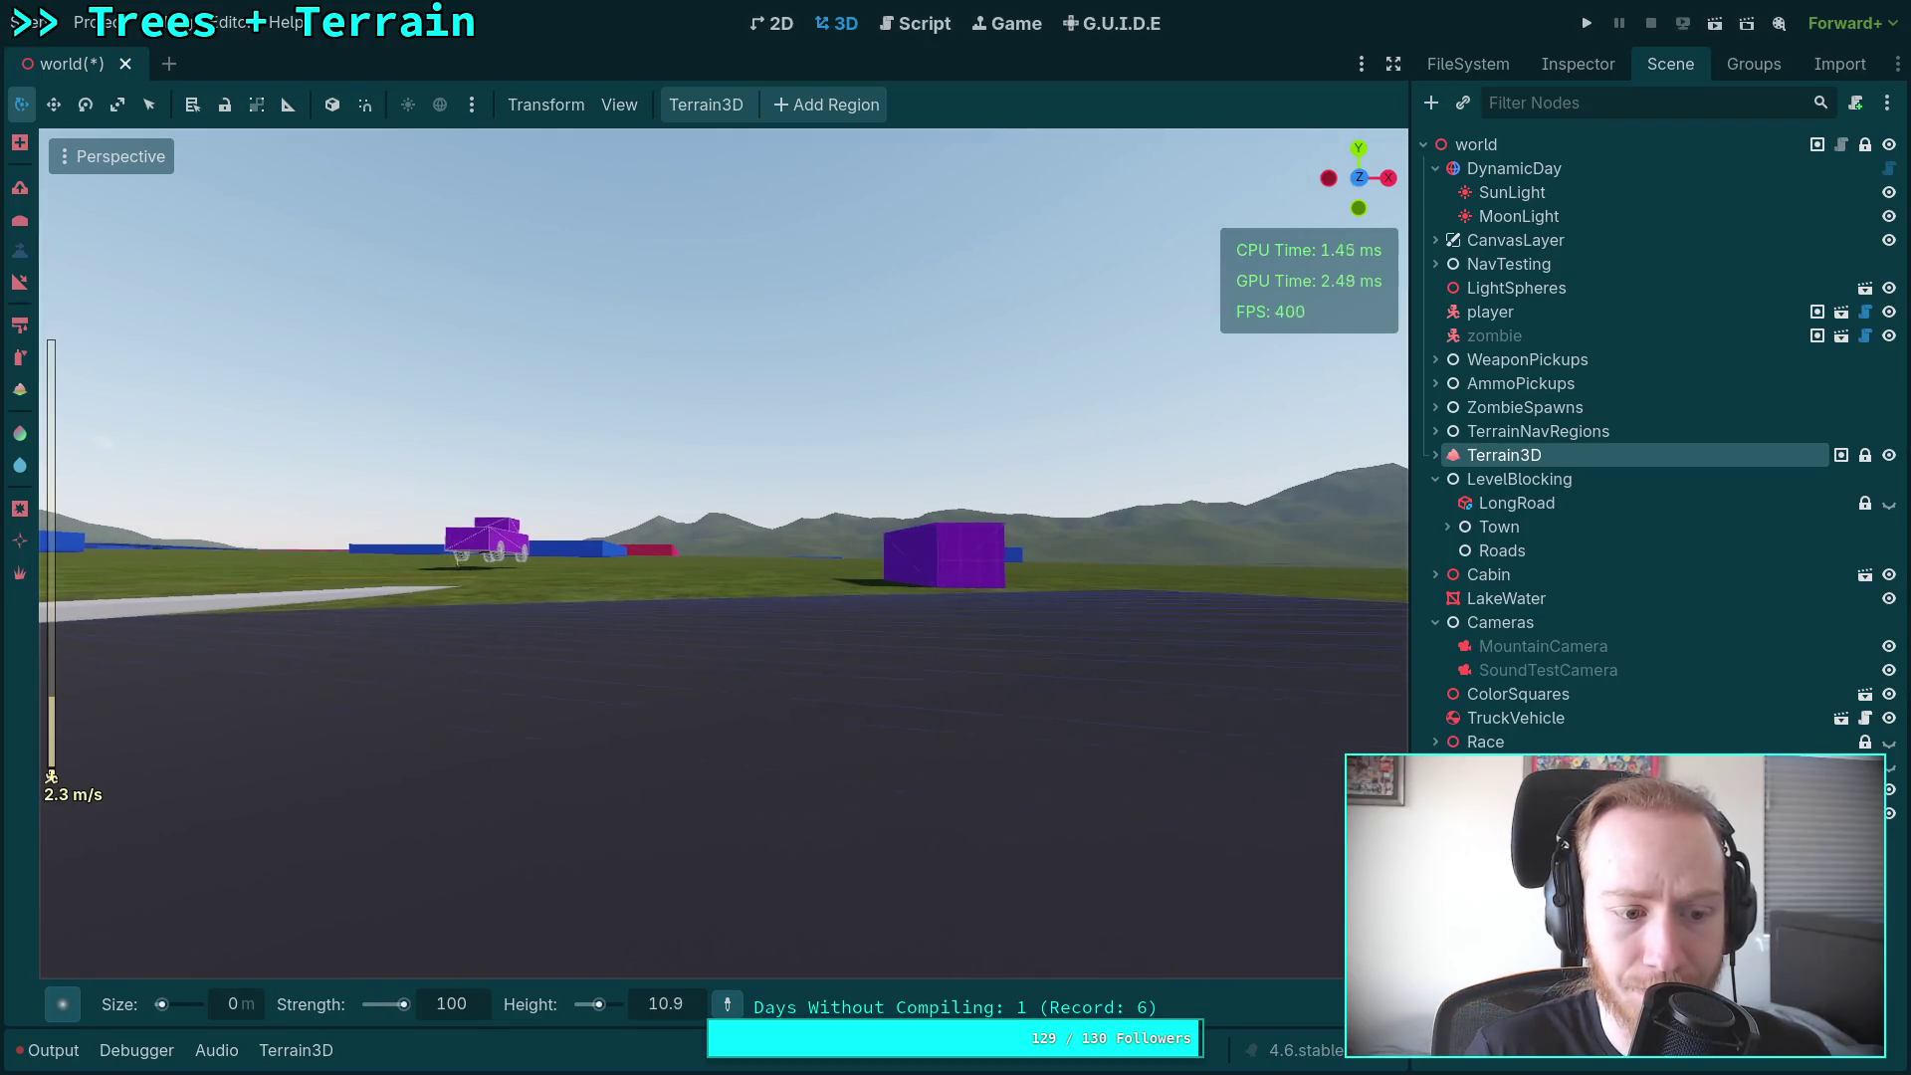
{"action": "key", "text": "w"}
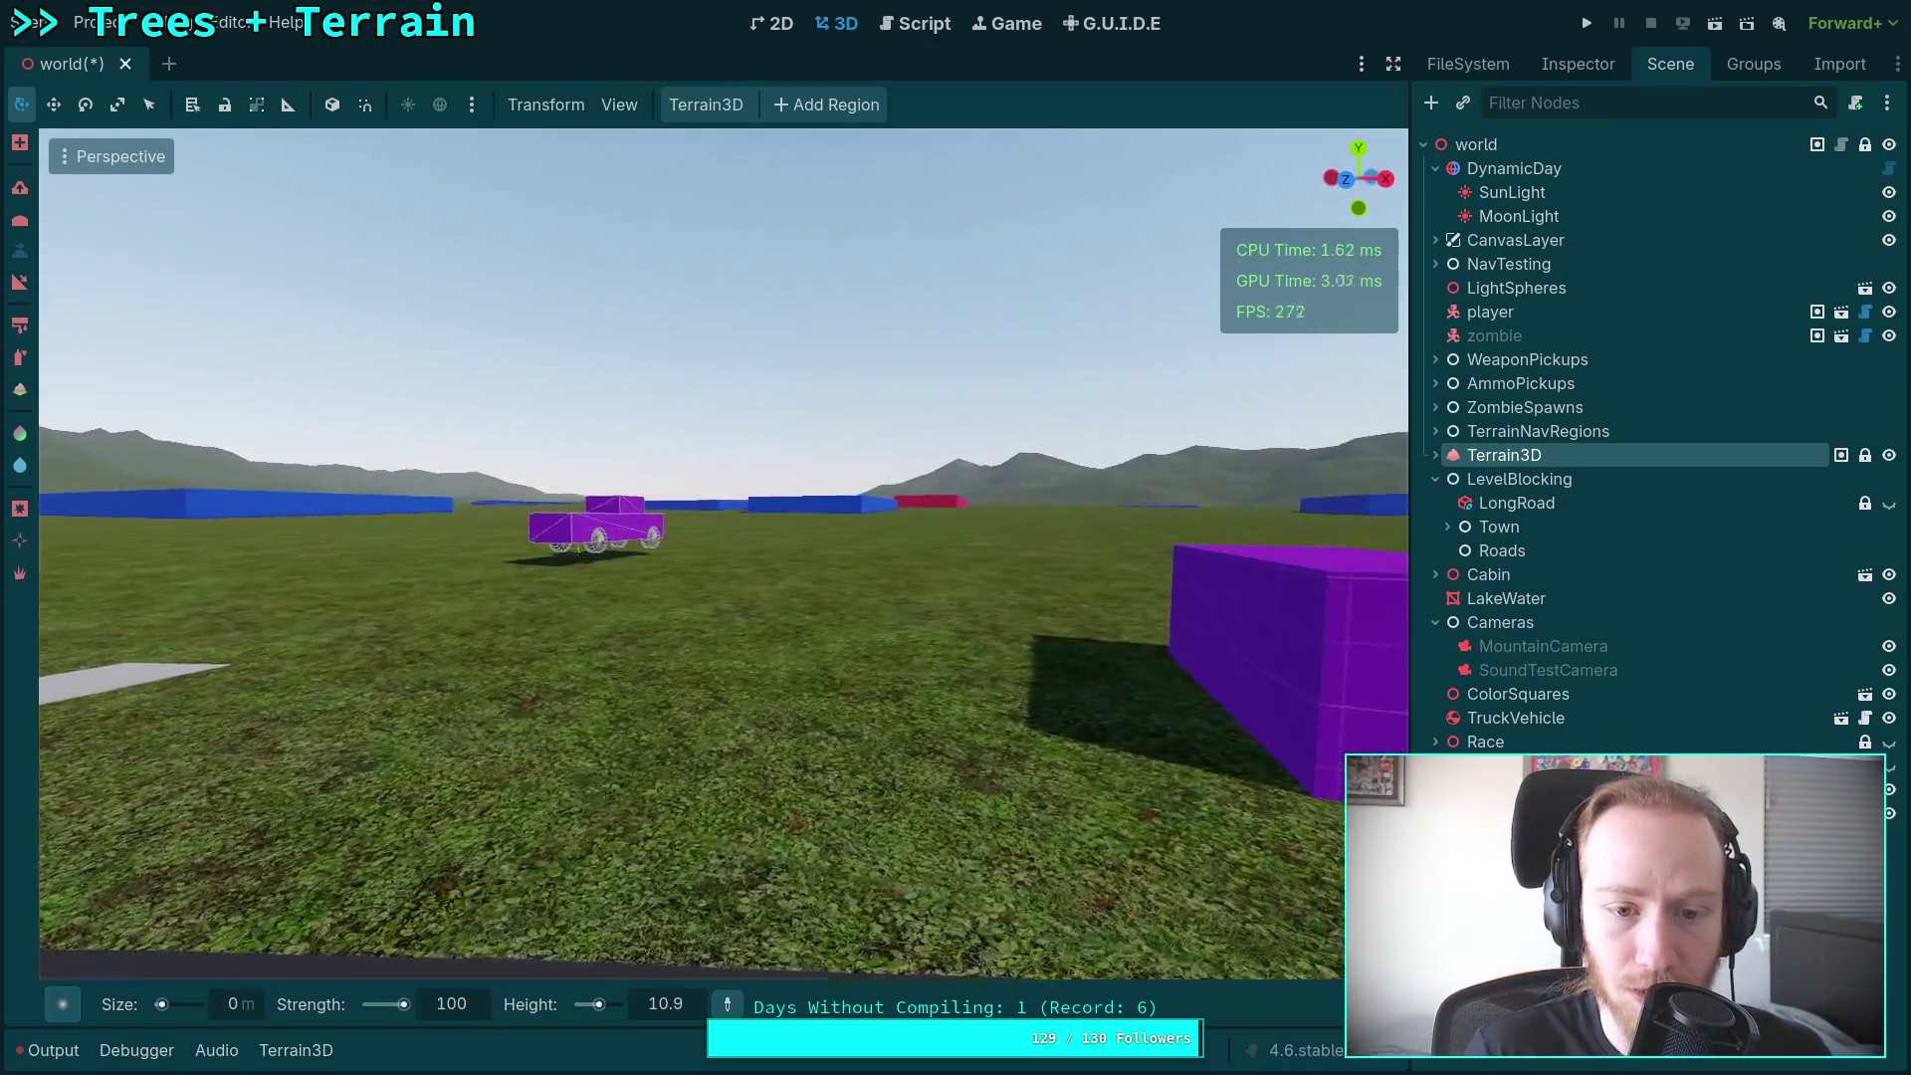
{"action": "scroll", "coordinate": [724, 553], "scroll_direction": "down", "scroll_amount": 5}
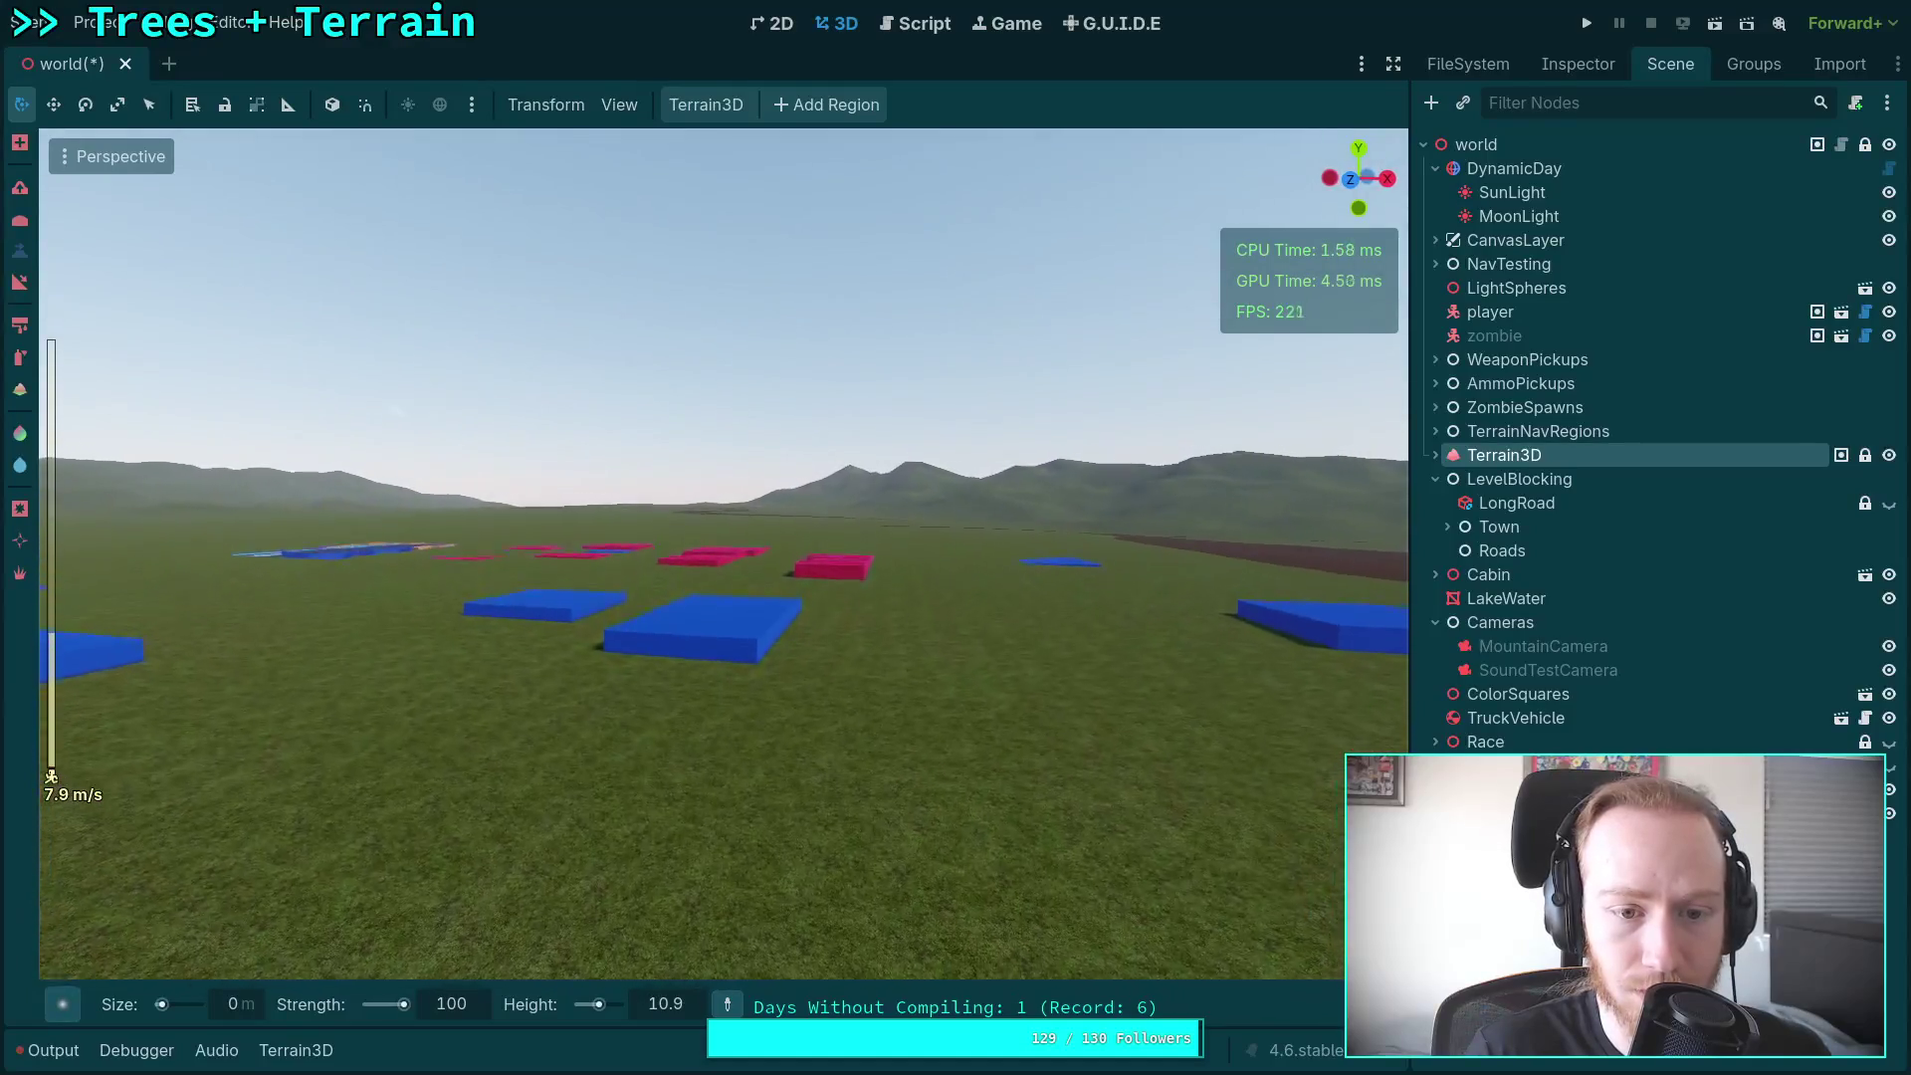
{"action": "scroll", "coordinate": [724, 554], "scroll_direction": "down", "scroll_amount": 10}
{"action": "scroll", "coordinate": [723, 553], "scroll_direction": "down", "scroll_amount": 5}
{"action": "key", "text": "s"}
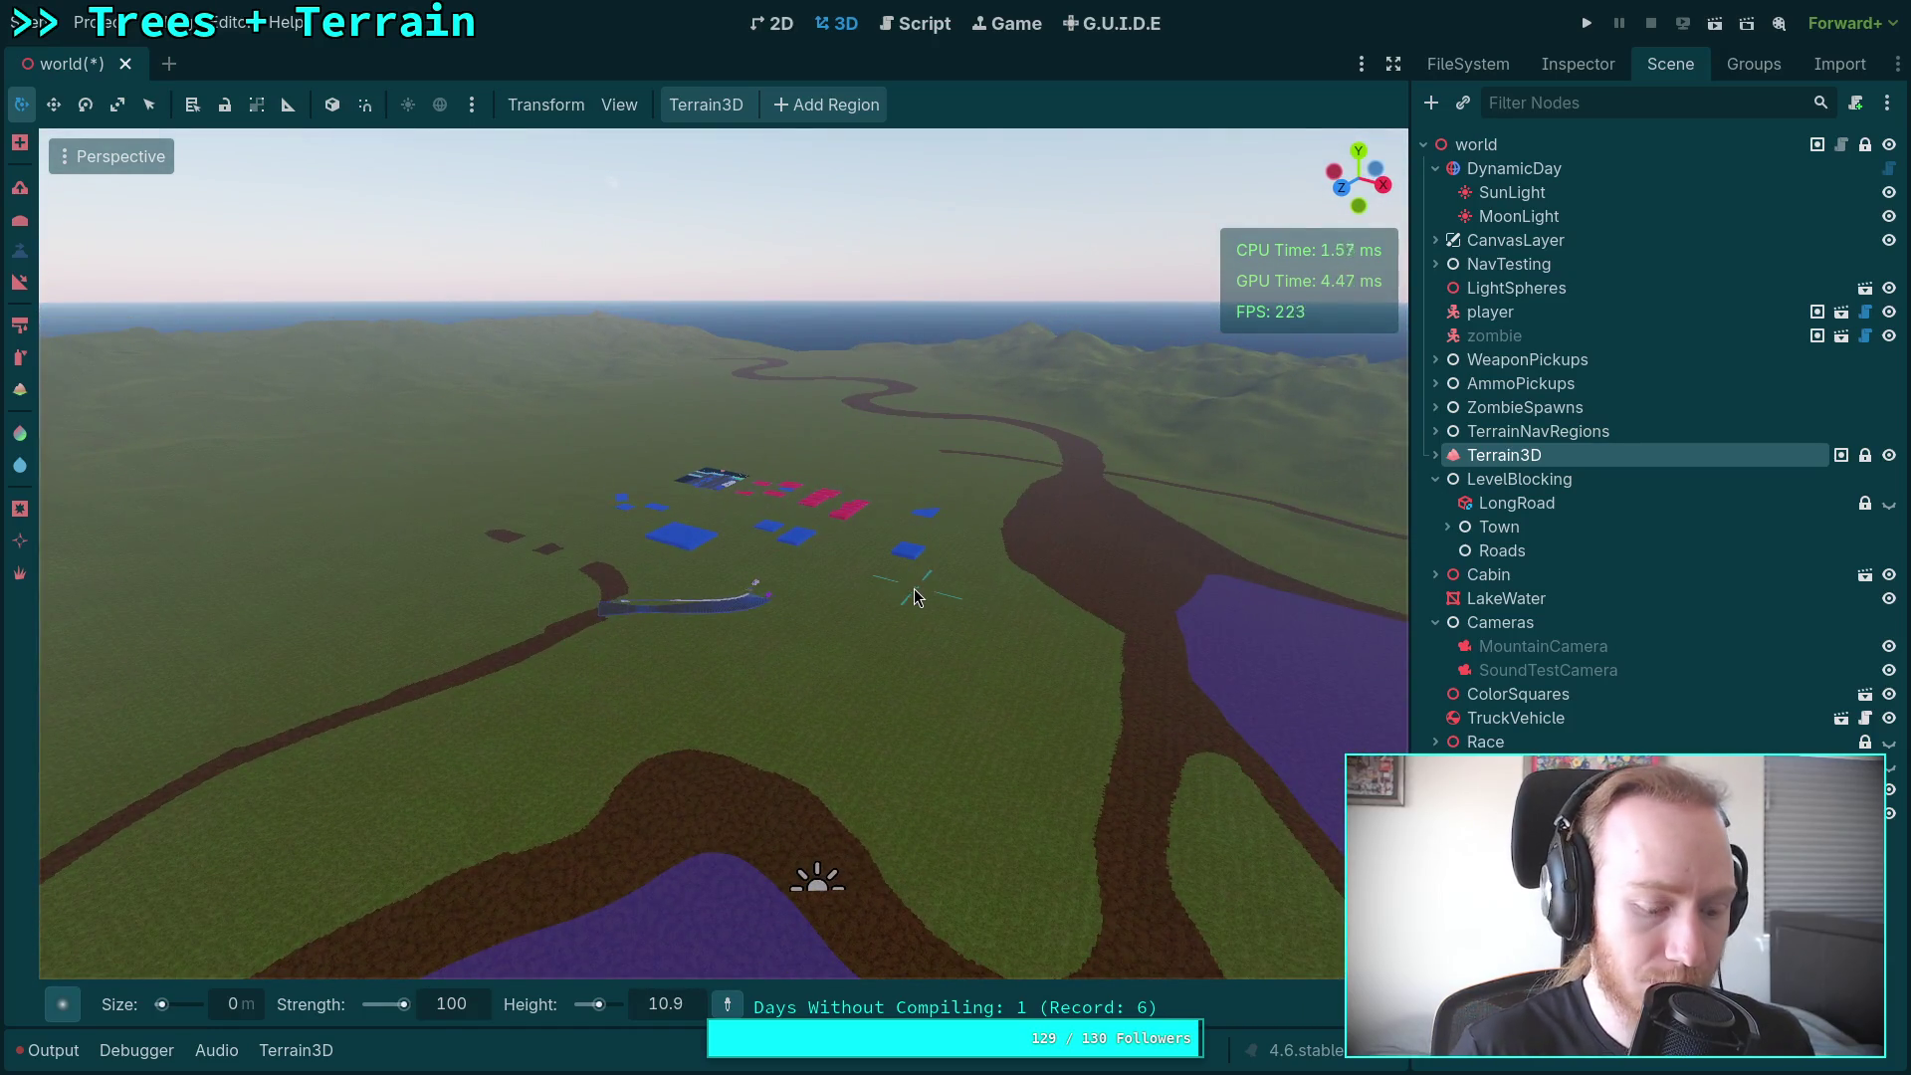
Step: Toggle undo and redo to compare older and newer terrain versions with brown paths
{"action": "key", "text": "ctrl+z"}
{"action": "key", "text": "ctrl+shift+z"}
{"action": "key", "text": "ctrl+z"}
{"action": "key", "text": "ctrl+shift+z"}
{"action": "key", "text": "ctrl+z"}
{"action": "key", "text": "ctrl+shift+z"}
{"action": "key", "text": "ctrl+z"}
{"action": "key", "text": "ctrl+shift+z"}
Step: Fly across the purple lake into town and around the blocks to the dark platform
{"action": "mouse_move", "coordinate": [598, 697]}
{"action": "left_mouse_down"}
{"action": "mouse_move", "coordinate": [50, 900]}
{"action": "mouse_move", "coordinate": [200, 725]}
{"action": "mouse_move", "coordinate": [119, 696]}
{"action": "mouse_move", "coordinate": [119, 627]}
{"action": "left_mouse_up"}
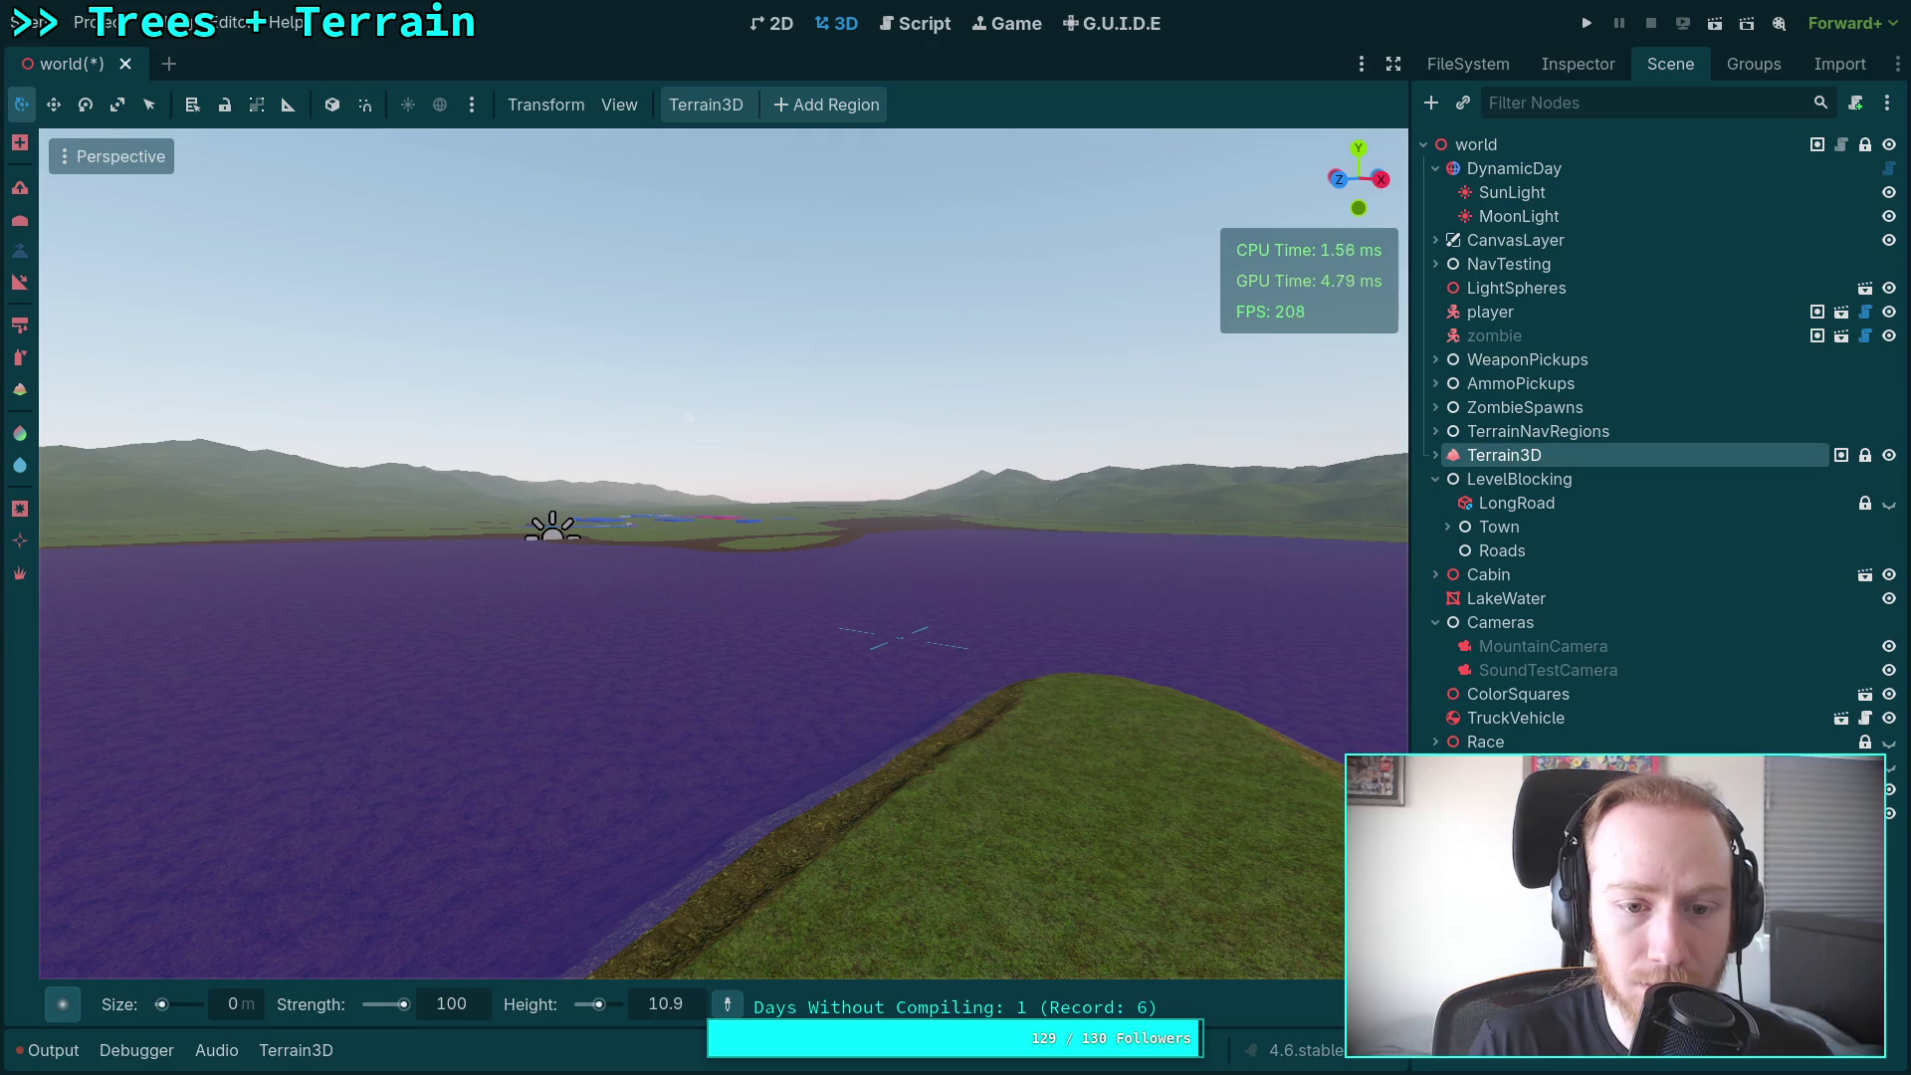
{"action": "key", "text": "w"}
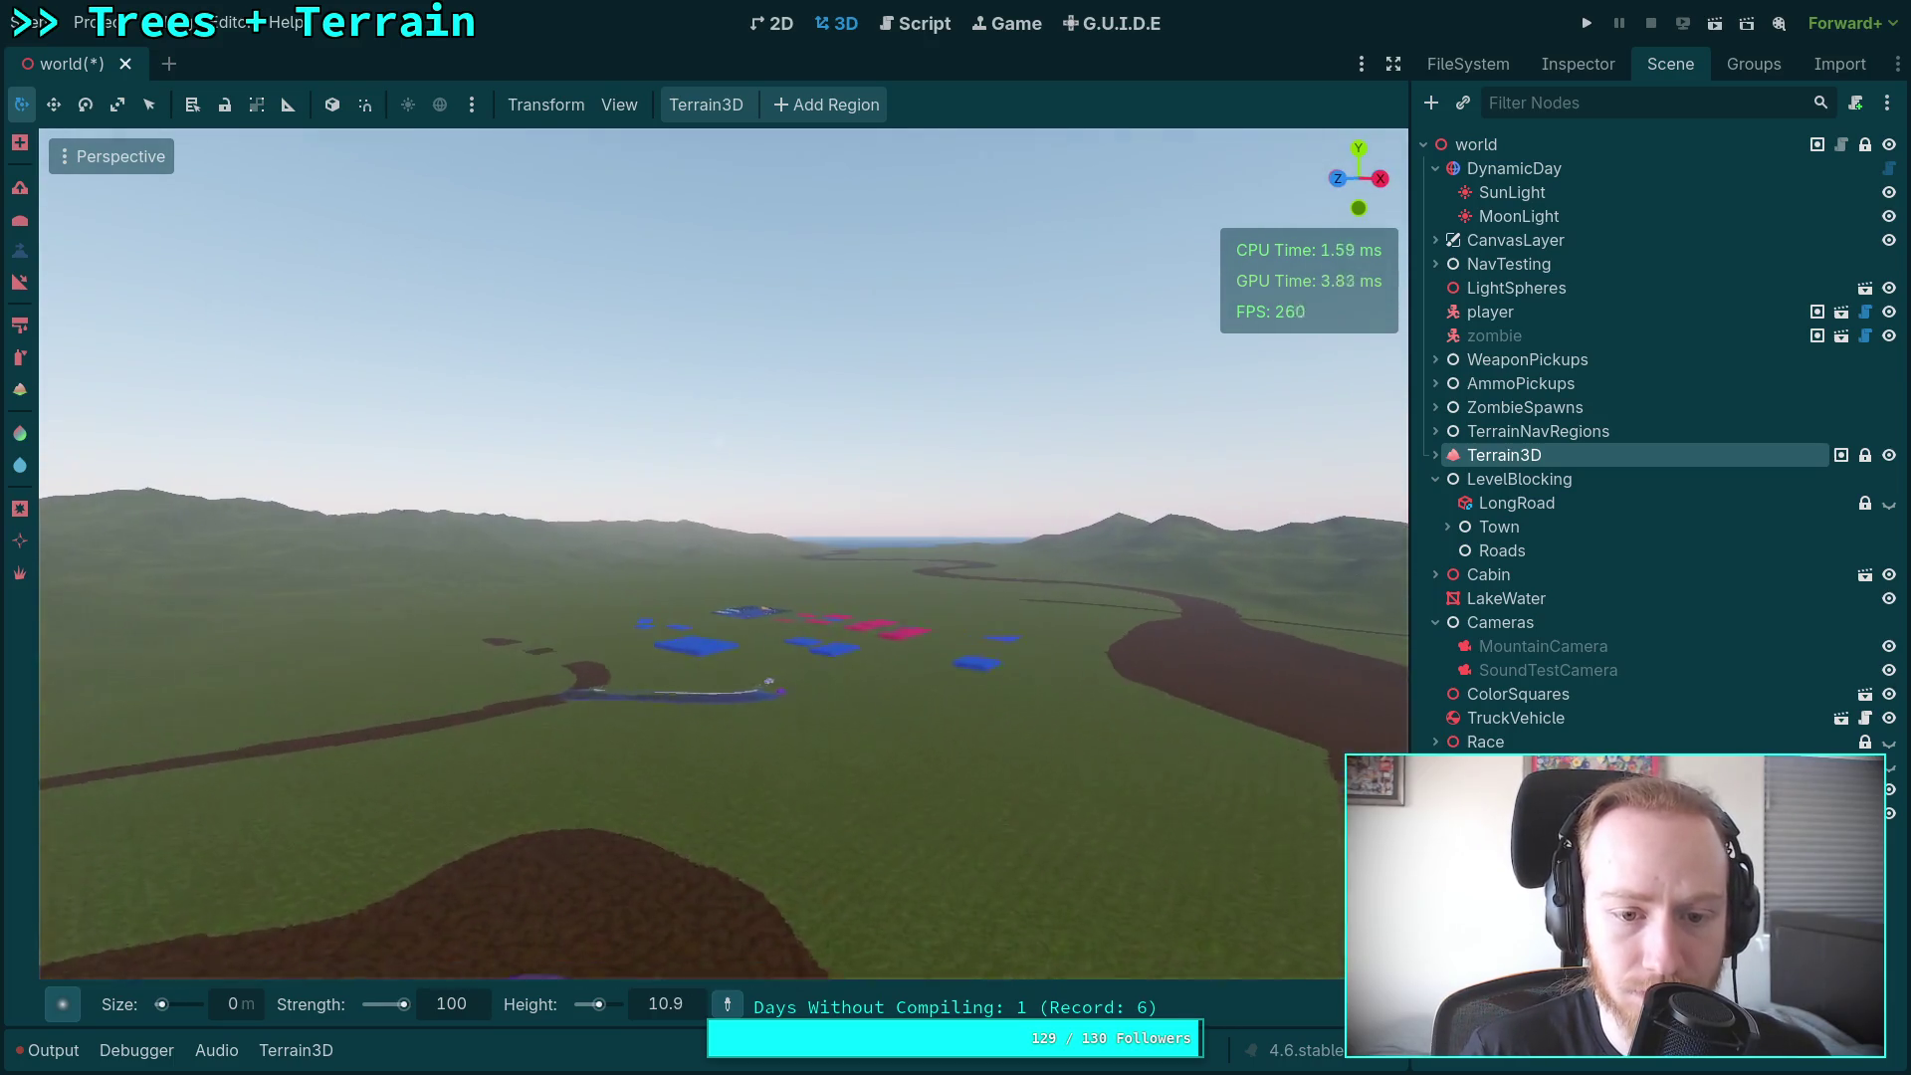
{"action": "key", "text": "w"}
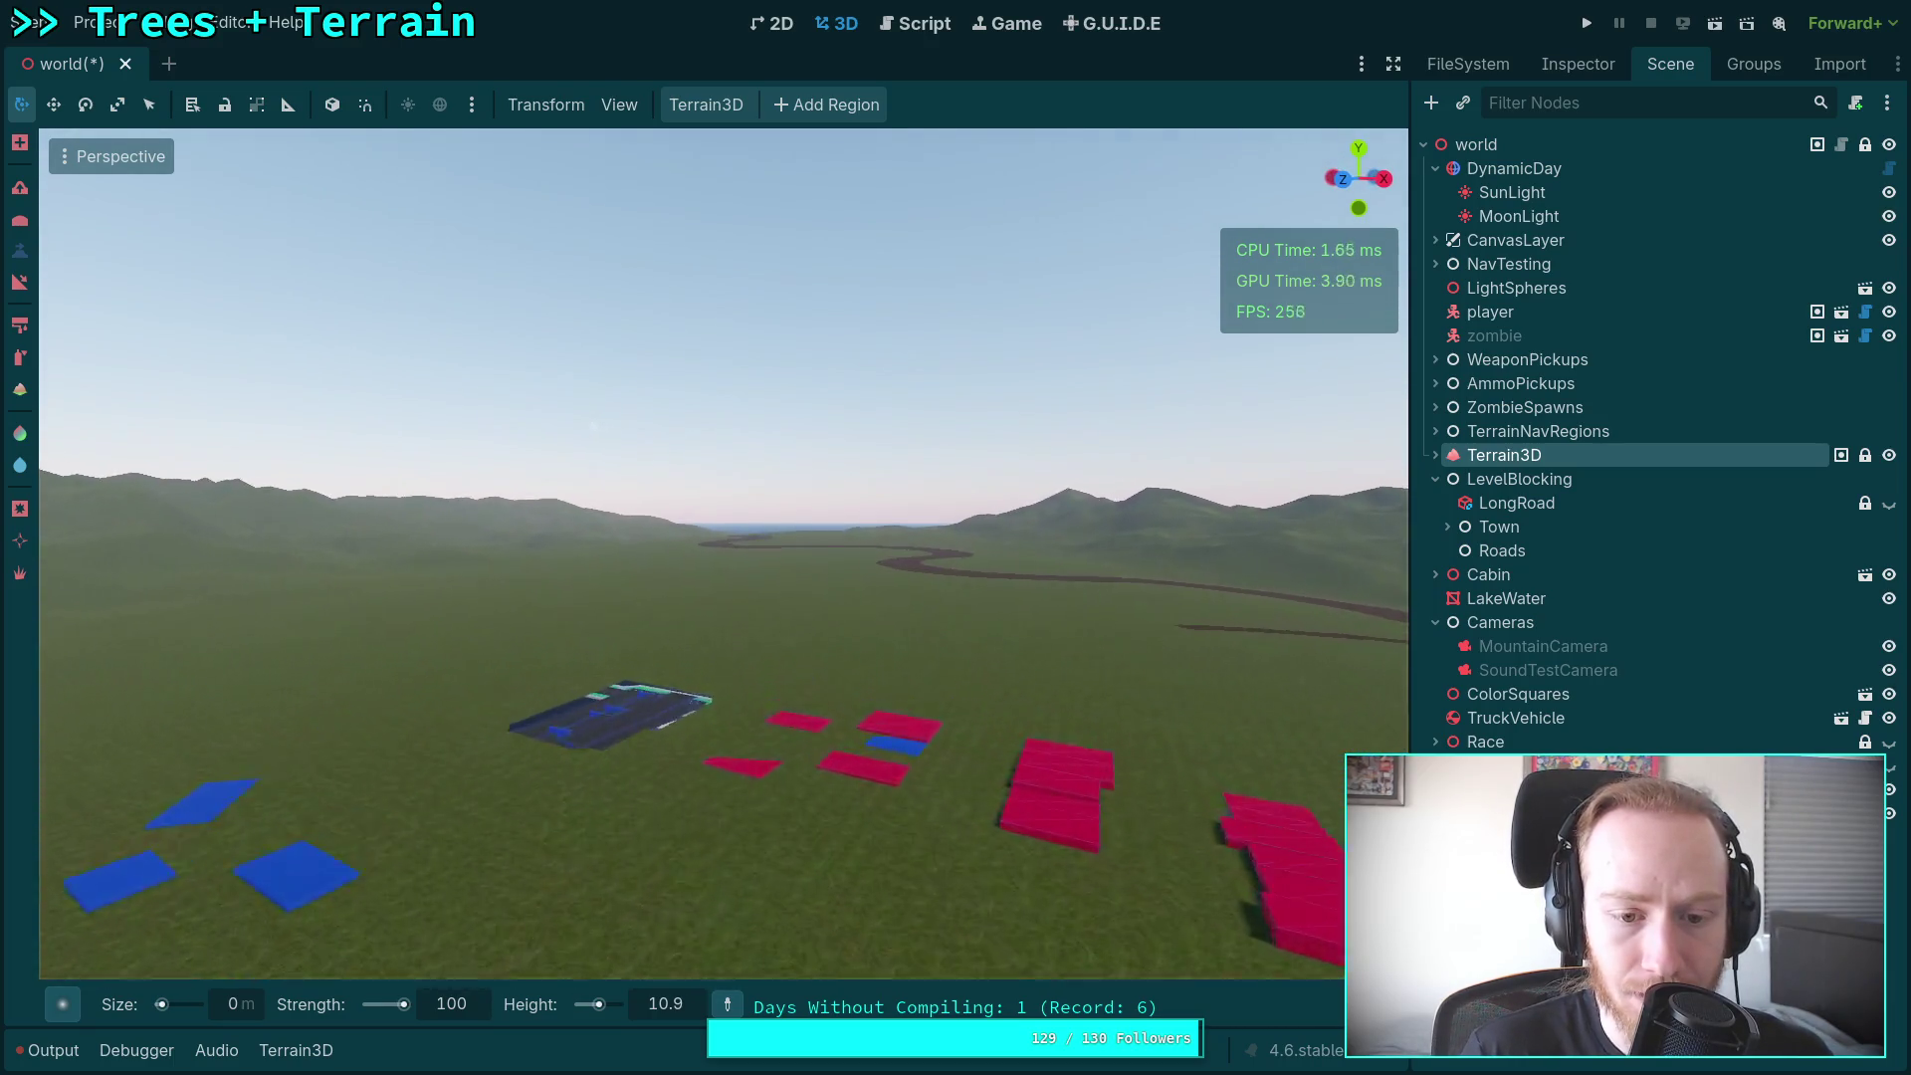
{"action": "key", "text": "w"}
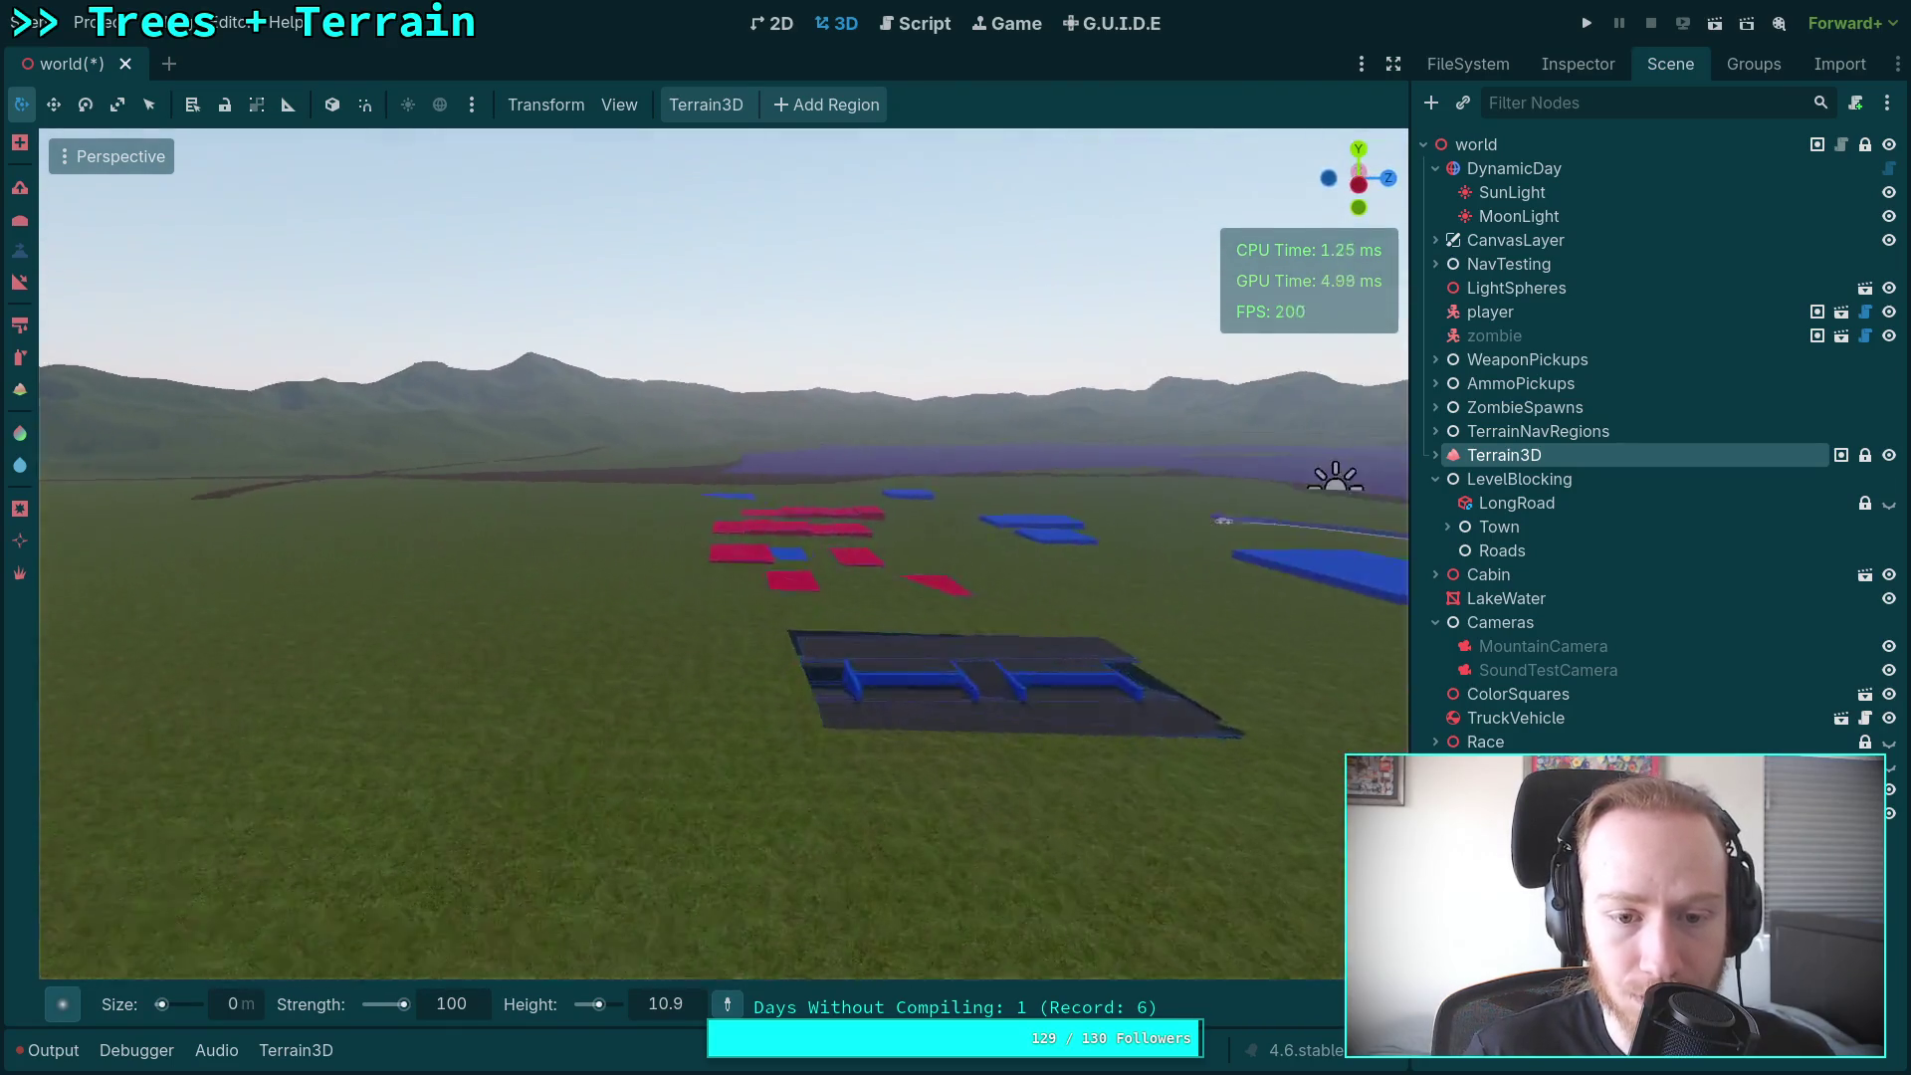
{"action": "key", "text": "s"}
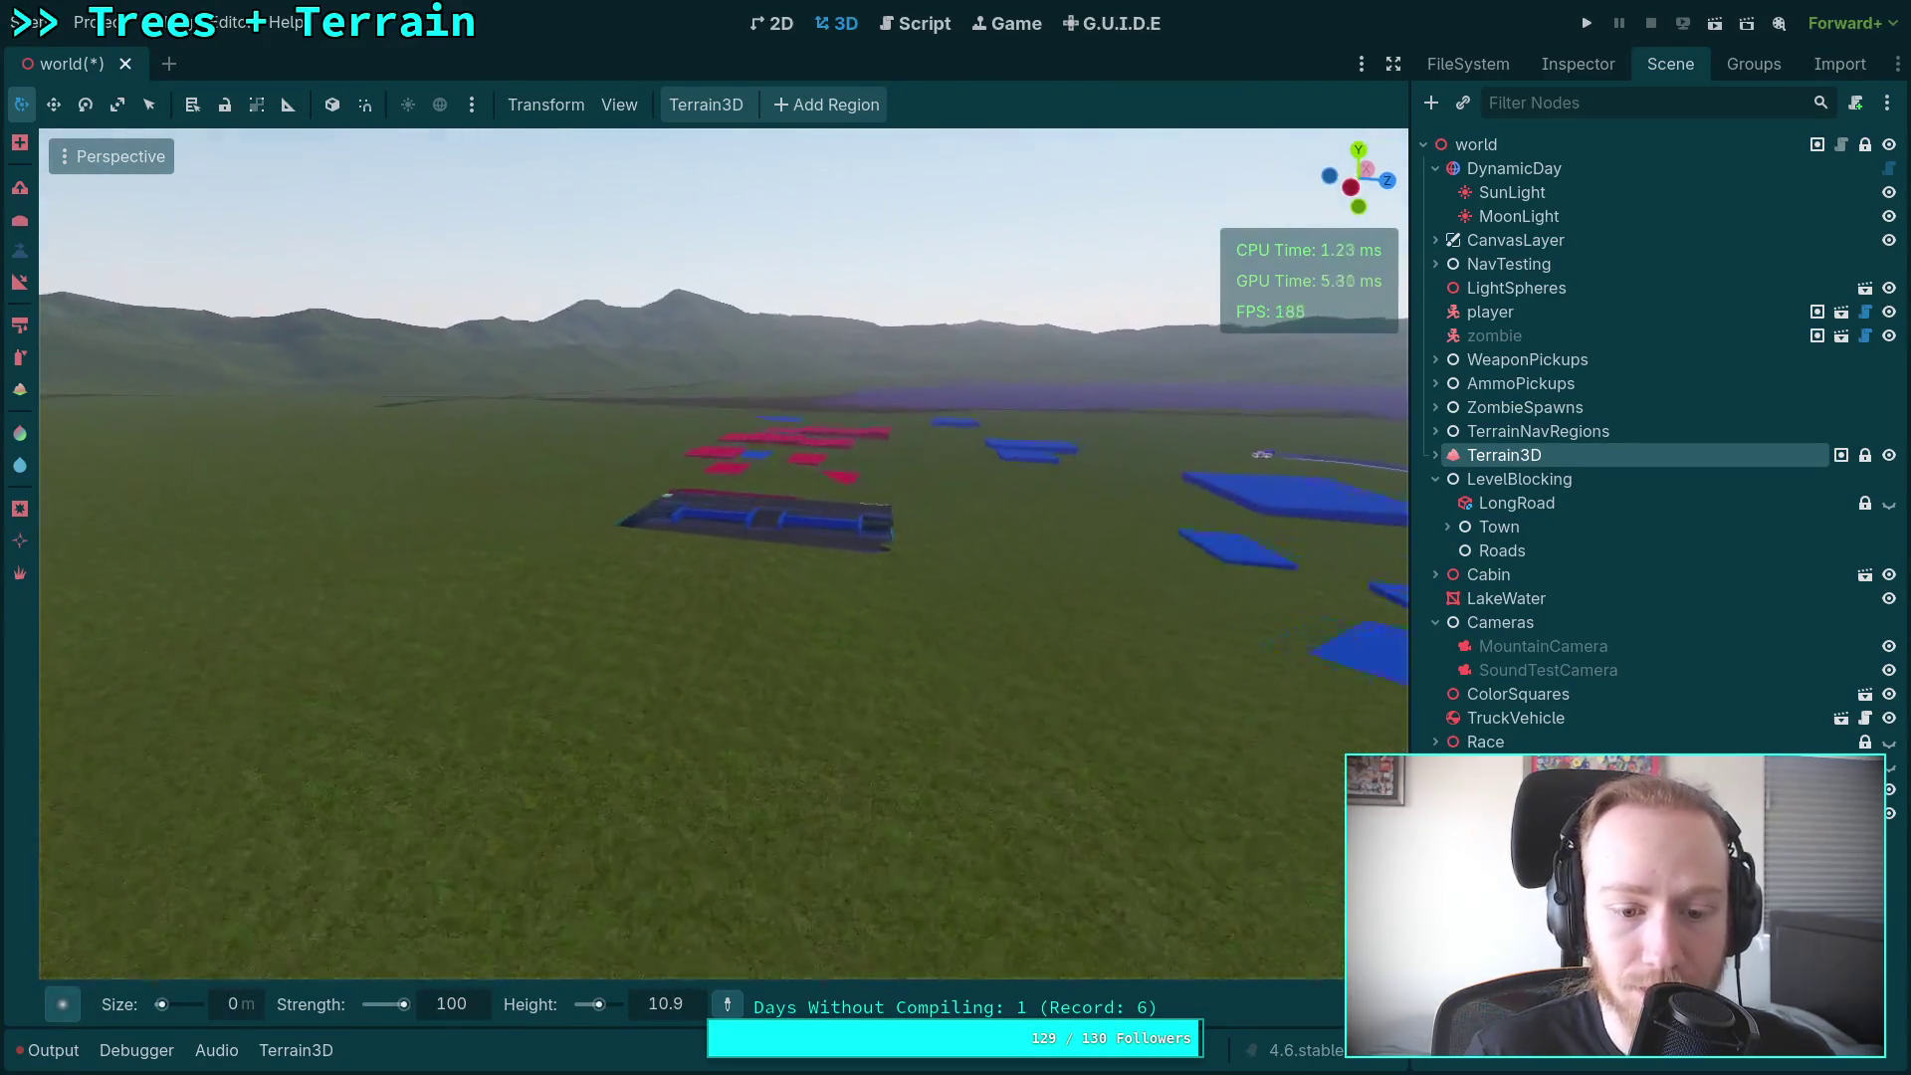
{"action": "key", "text": "s"}
{"action": "key", "text": "w"}
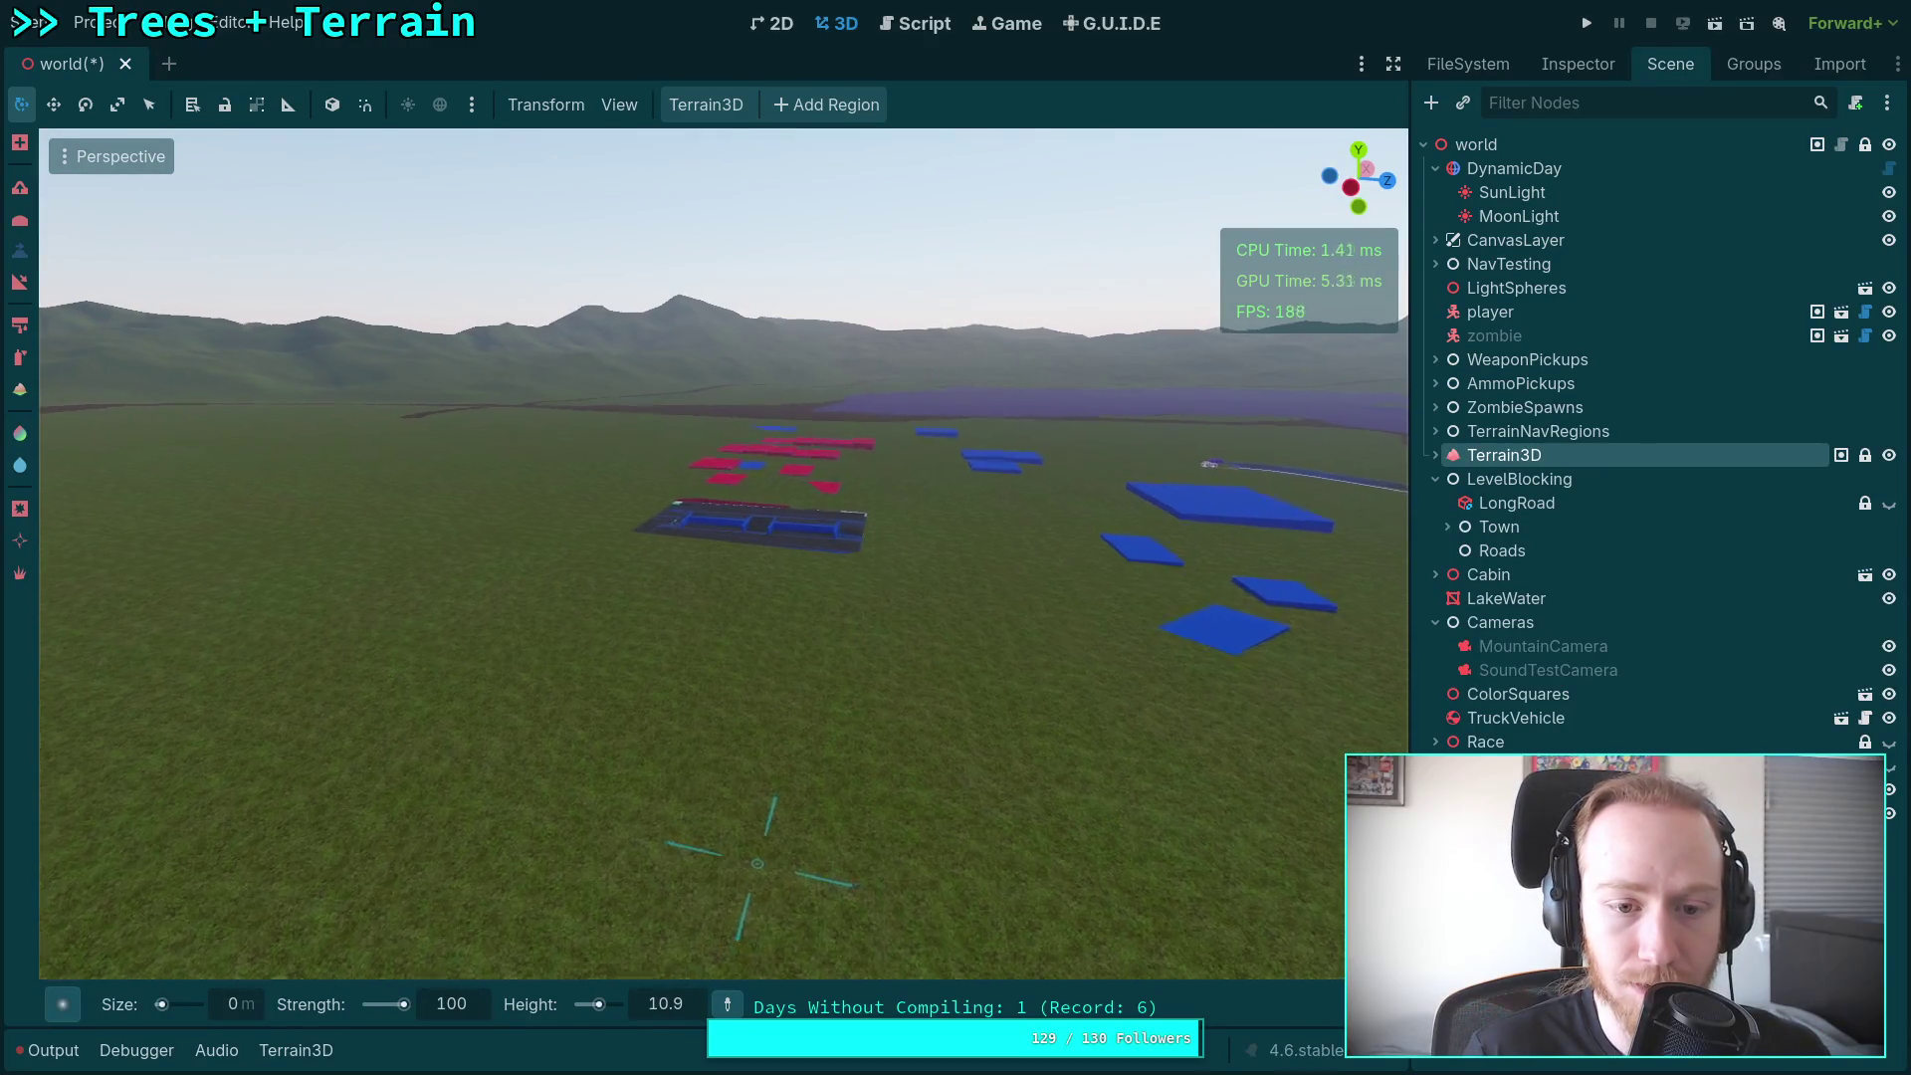
{"action": "key", "text": "w"}
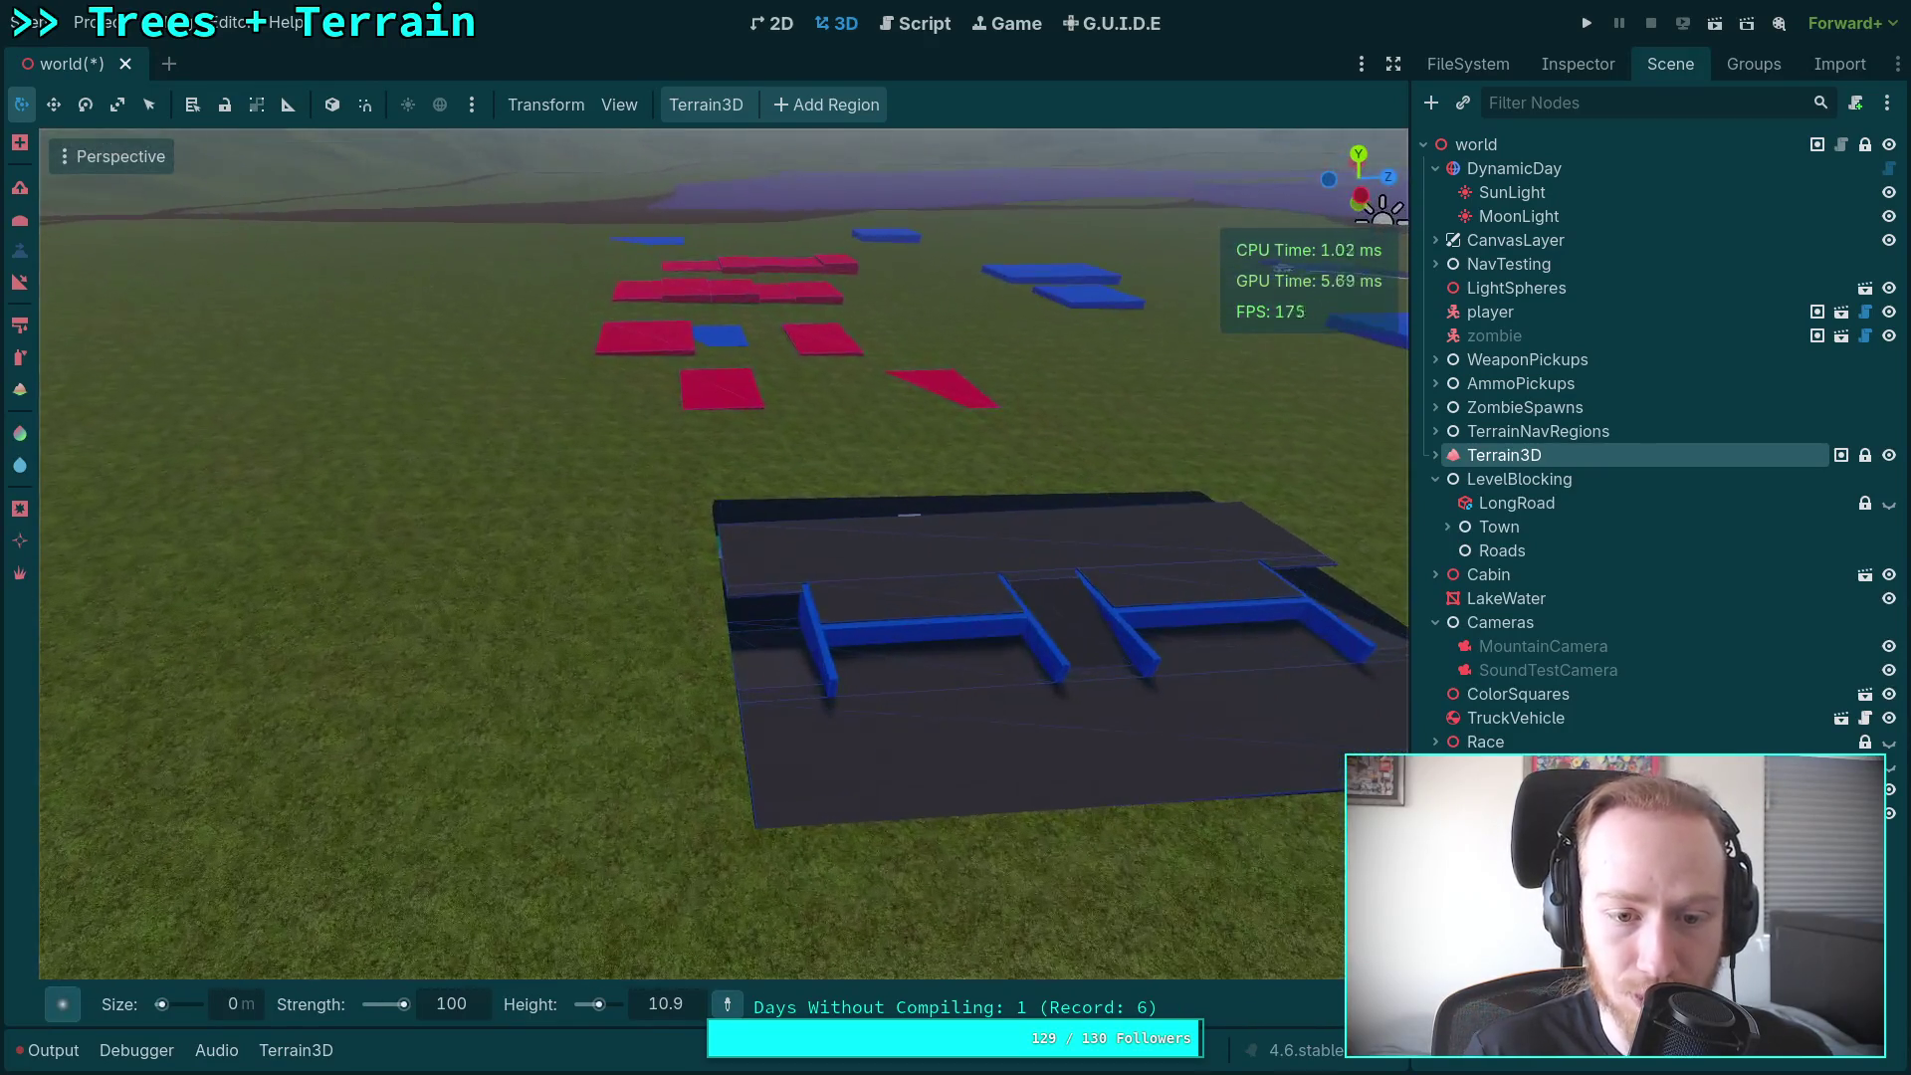
{"action": "key", "text": "w"}
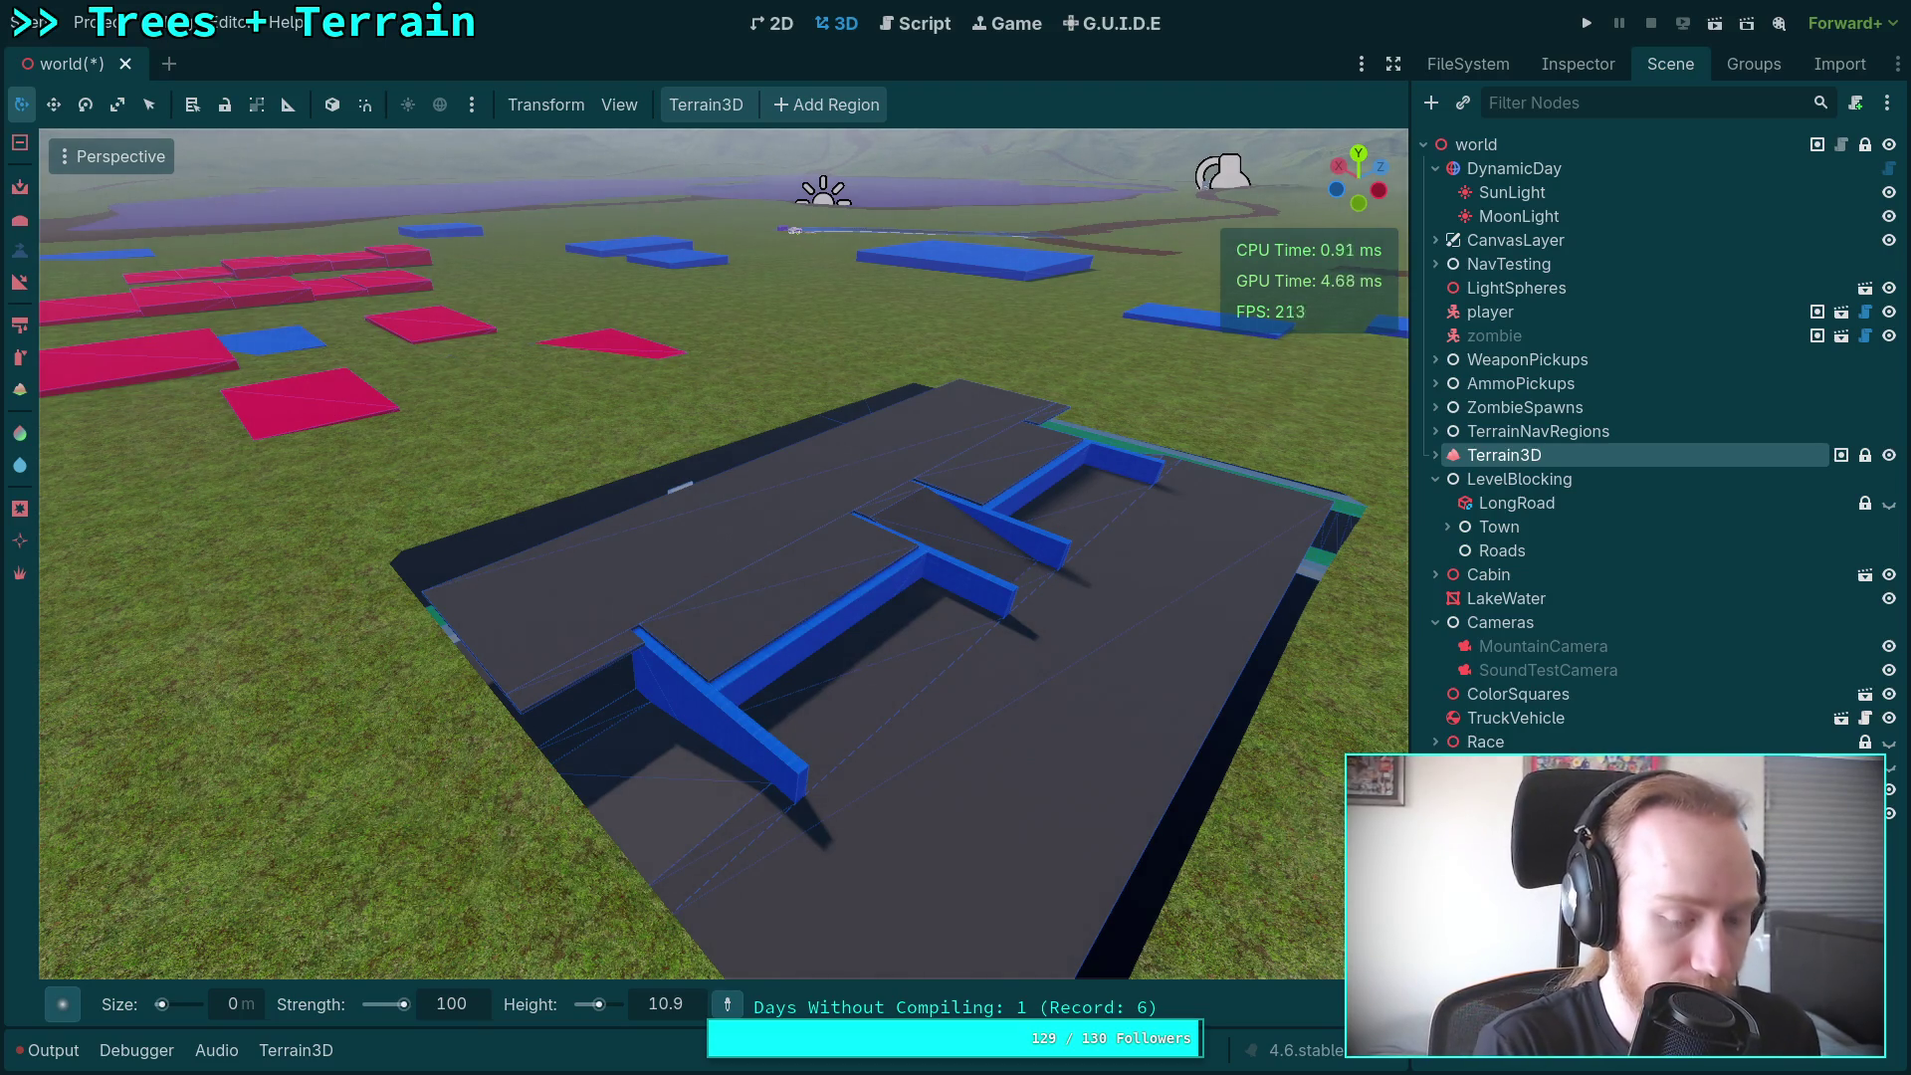
Step: Save the scene and bring the camera down to ground level facing the distant mountains
{"action": "key", "text": "ctrl+s"}
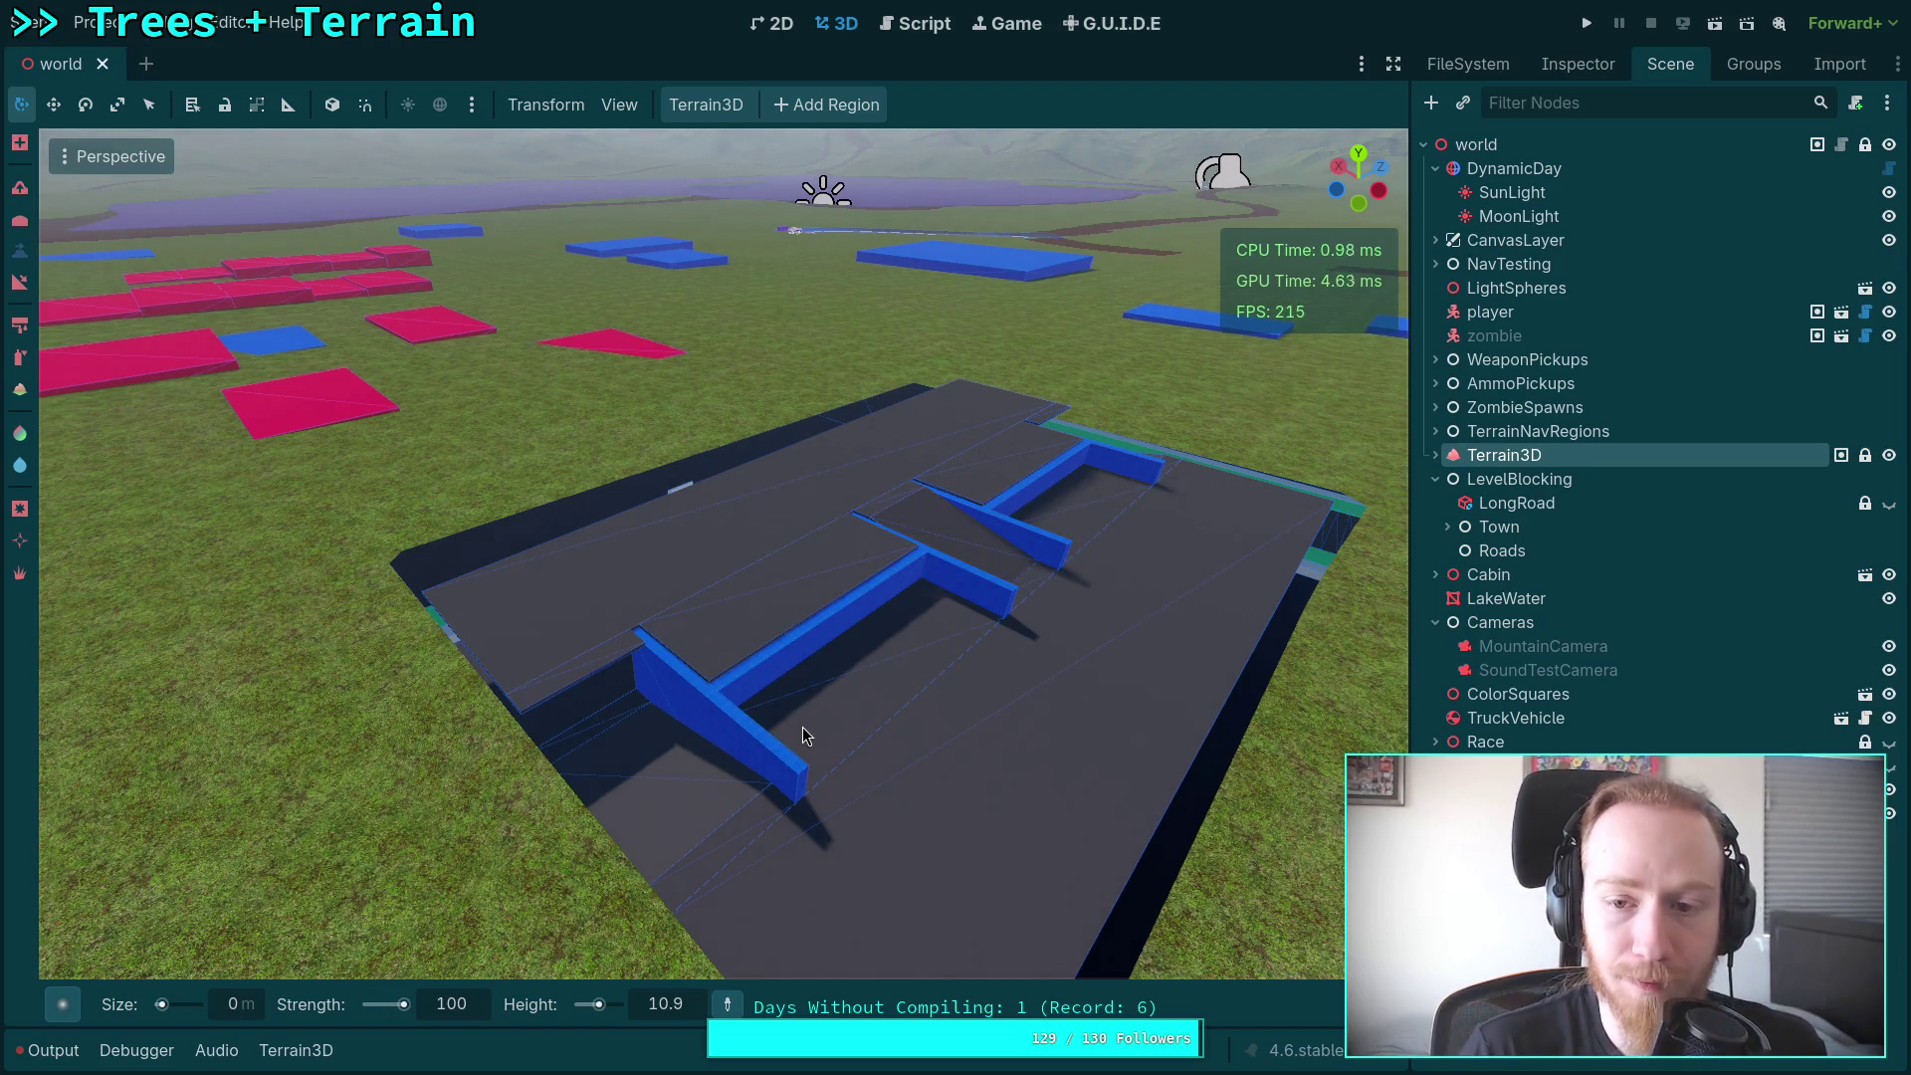
{"action": "mouse_move", "coordinate": [802, 727]}
{"action": "left_mouse_down"}
{"action": "mouse_move", "coordinate": [697, 687]}
{"action": "mouse_move", "coordinate": [617, 706]}
{"action": "mouse_move", "coordinate": [229, 706]}
{"action": "mouse_move", "coordinate": [221, 619]}
{"action": "mouse_move", "coordinate": [228, 649]}
{"action": "mouse_move", "coordinate": [203, 657]}
{"action": "mouse_move", "coordinate": [227, 641]}
{"action": "mouse_move", "coordinate": [791, 664]}
{"action": "left_mouse_up"}
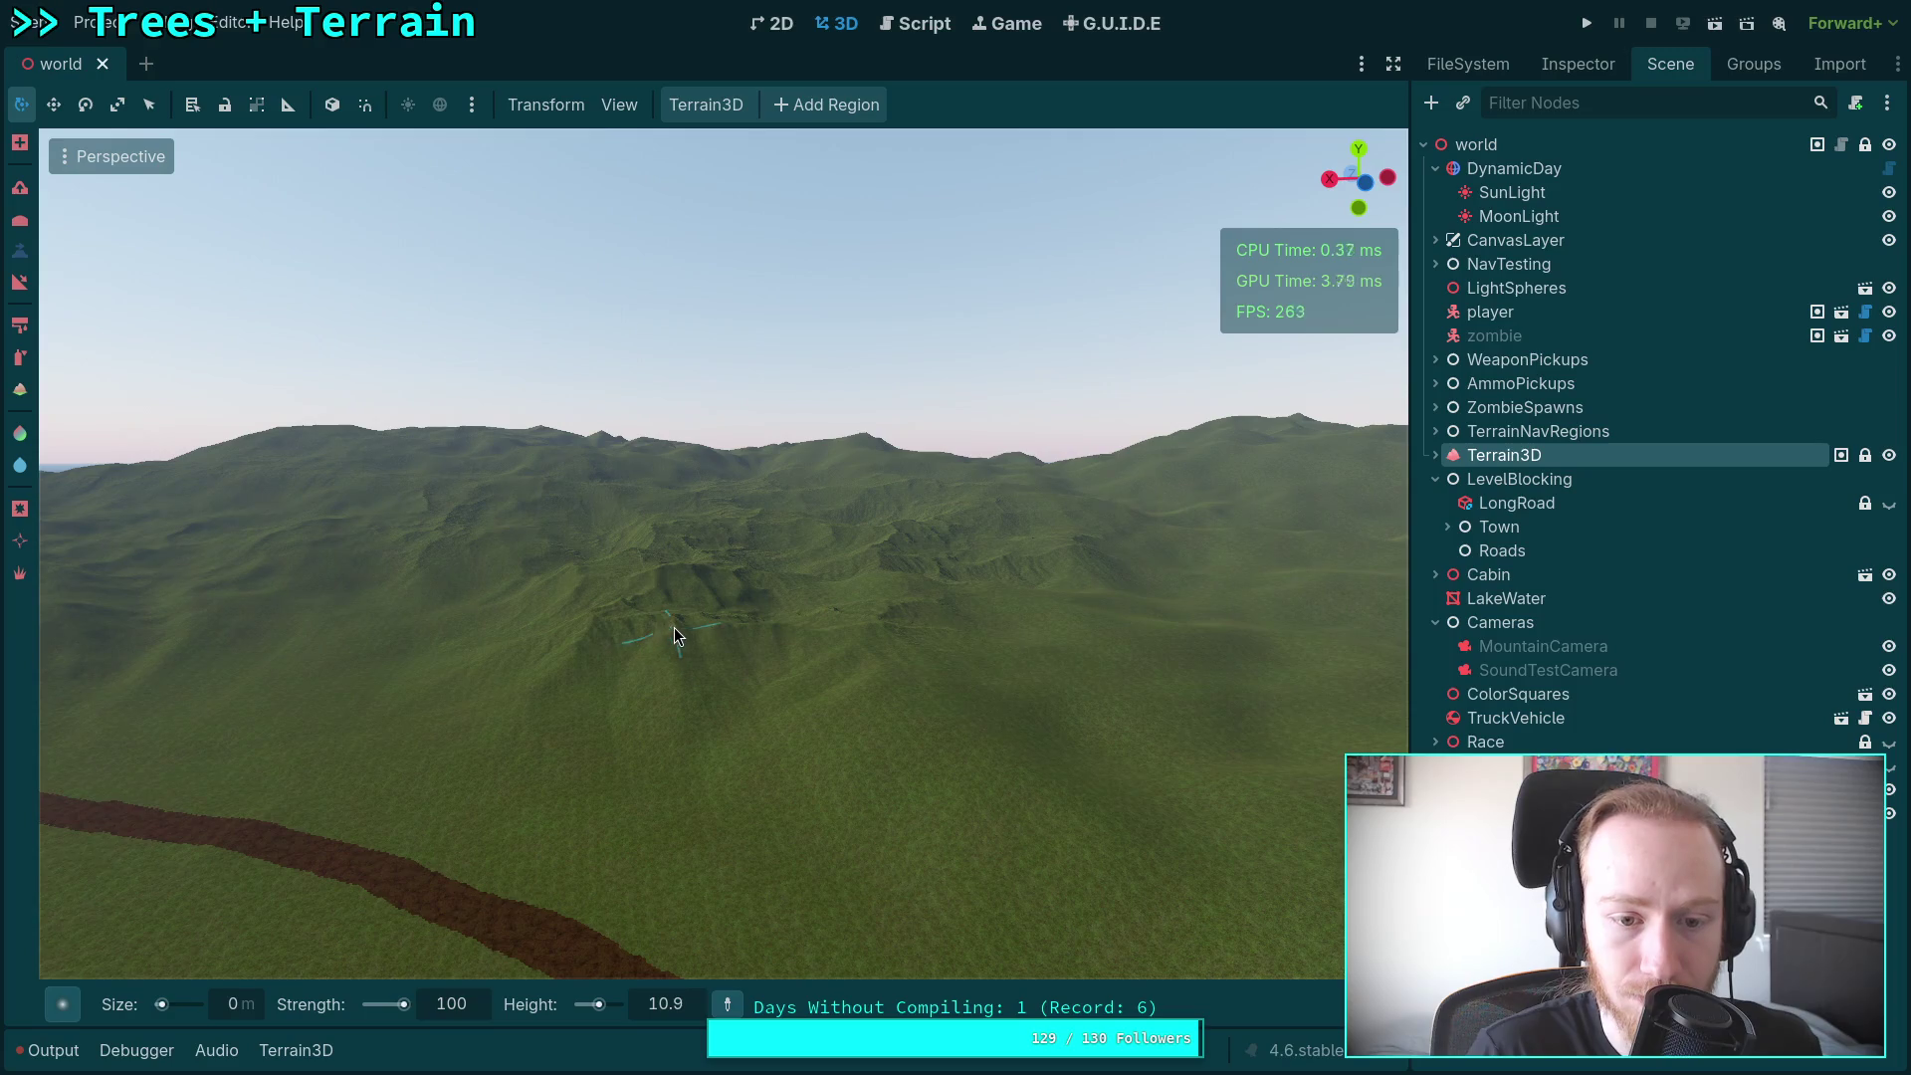
{"action": "mouse_move", "coordinate": [930, 738]}
{"action": "left_mouse_down"}
{"action": "mouse_move", "coordinate": [856, 735]}
{"action": "mouse_move", "coordinate": [1064, 713]}
{"action": "left_mouse_up"}
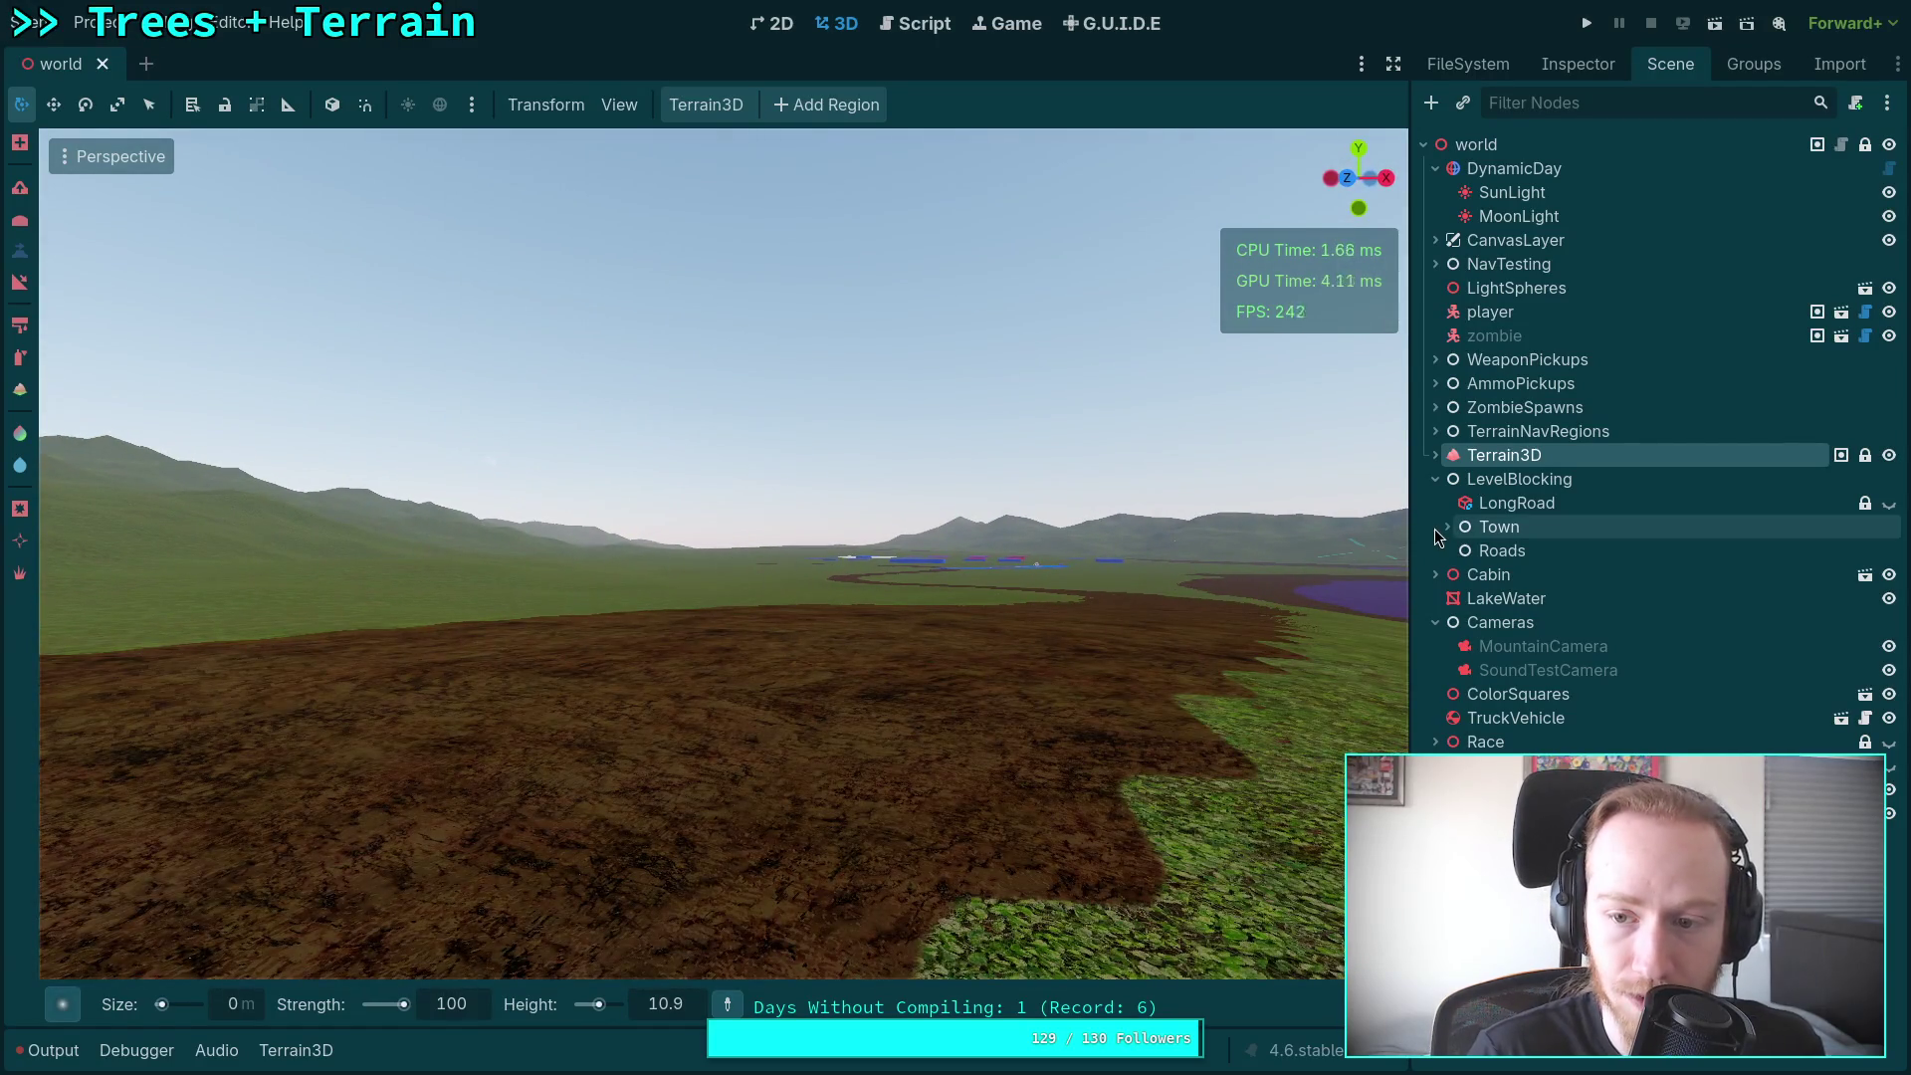
Step: Set DynamicDay's Initial Time to about 0.255 so the sun sits on the horizon
{"action": "left_click", "coordinate": [1596, 166]}
{"action": "left_click", "coordinate": [1578, 64]}
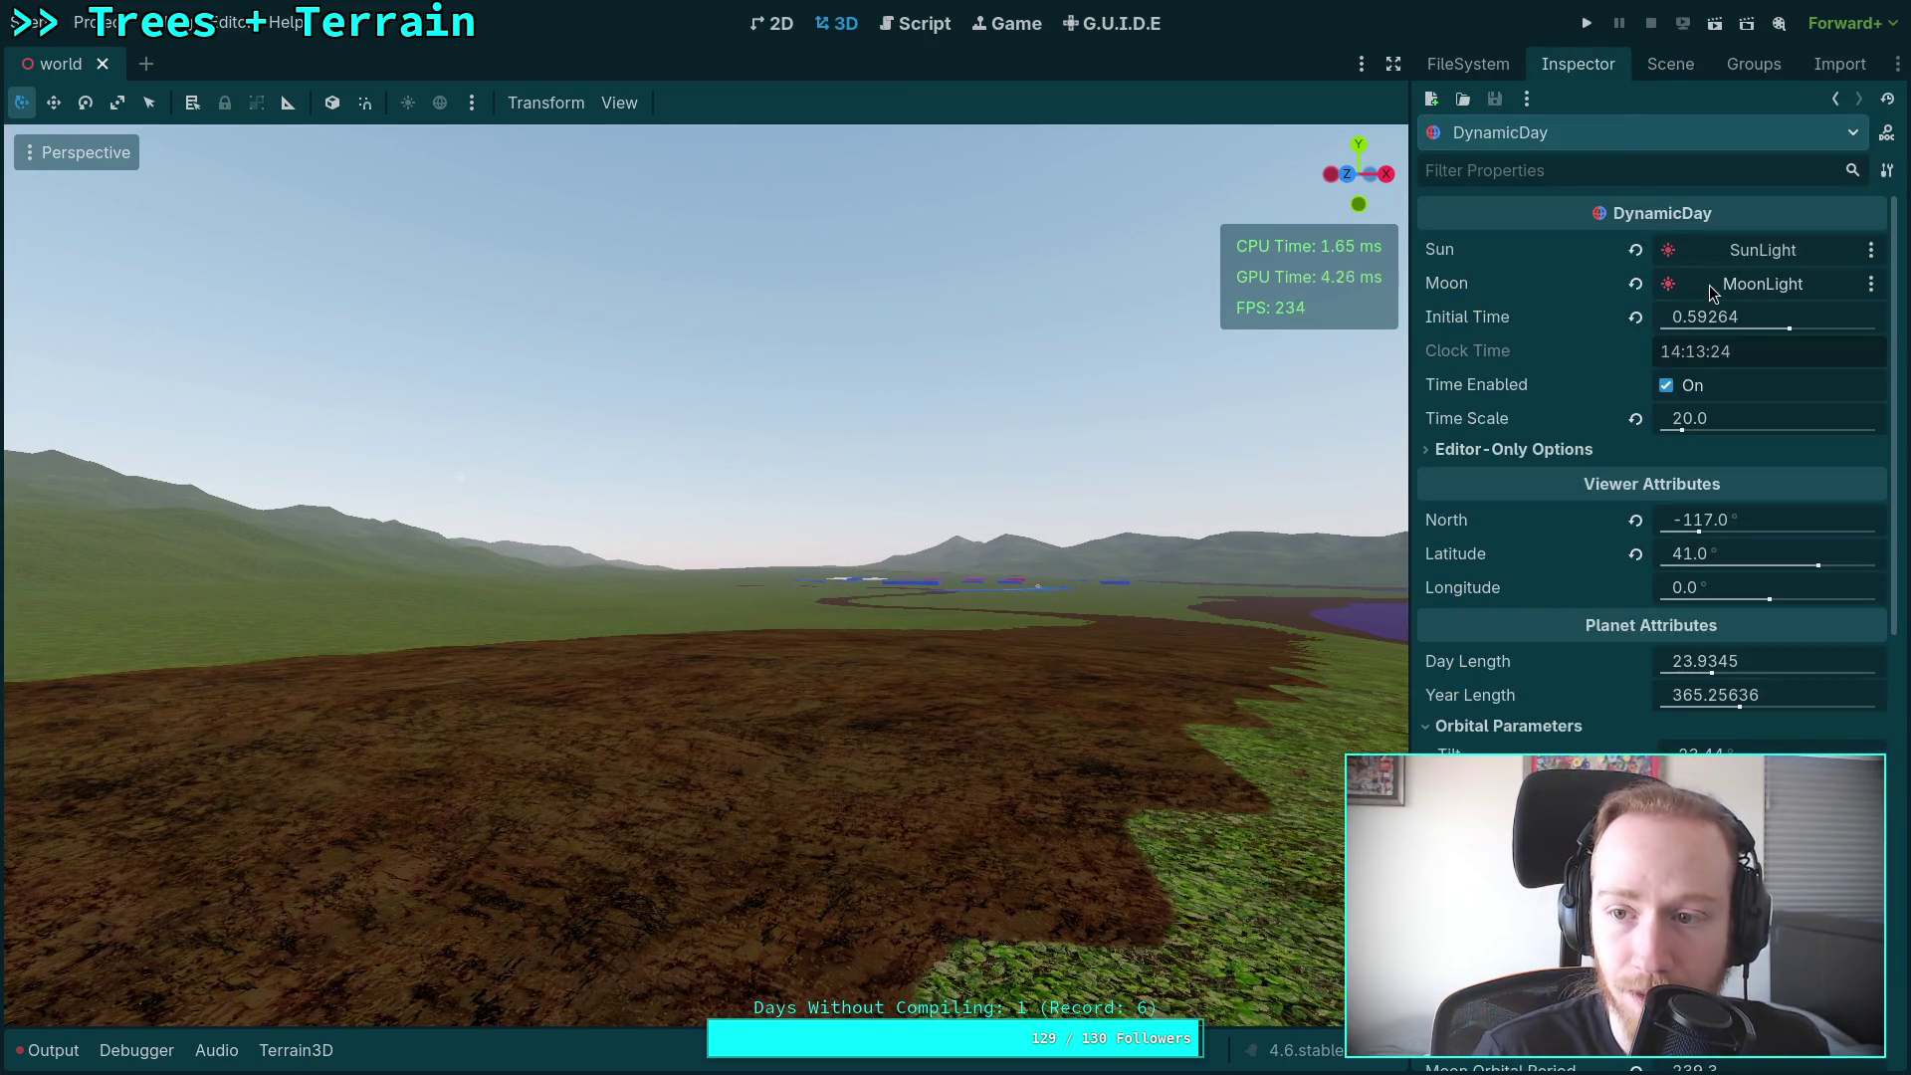
{"action": "left_click_drag", "start_coordinate": [1780, 328], "coordinate": [1720, 324]}
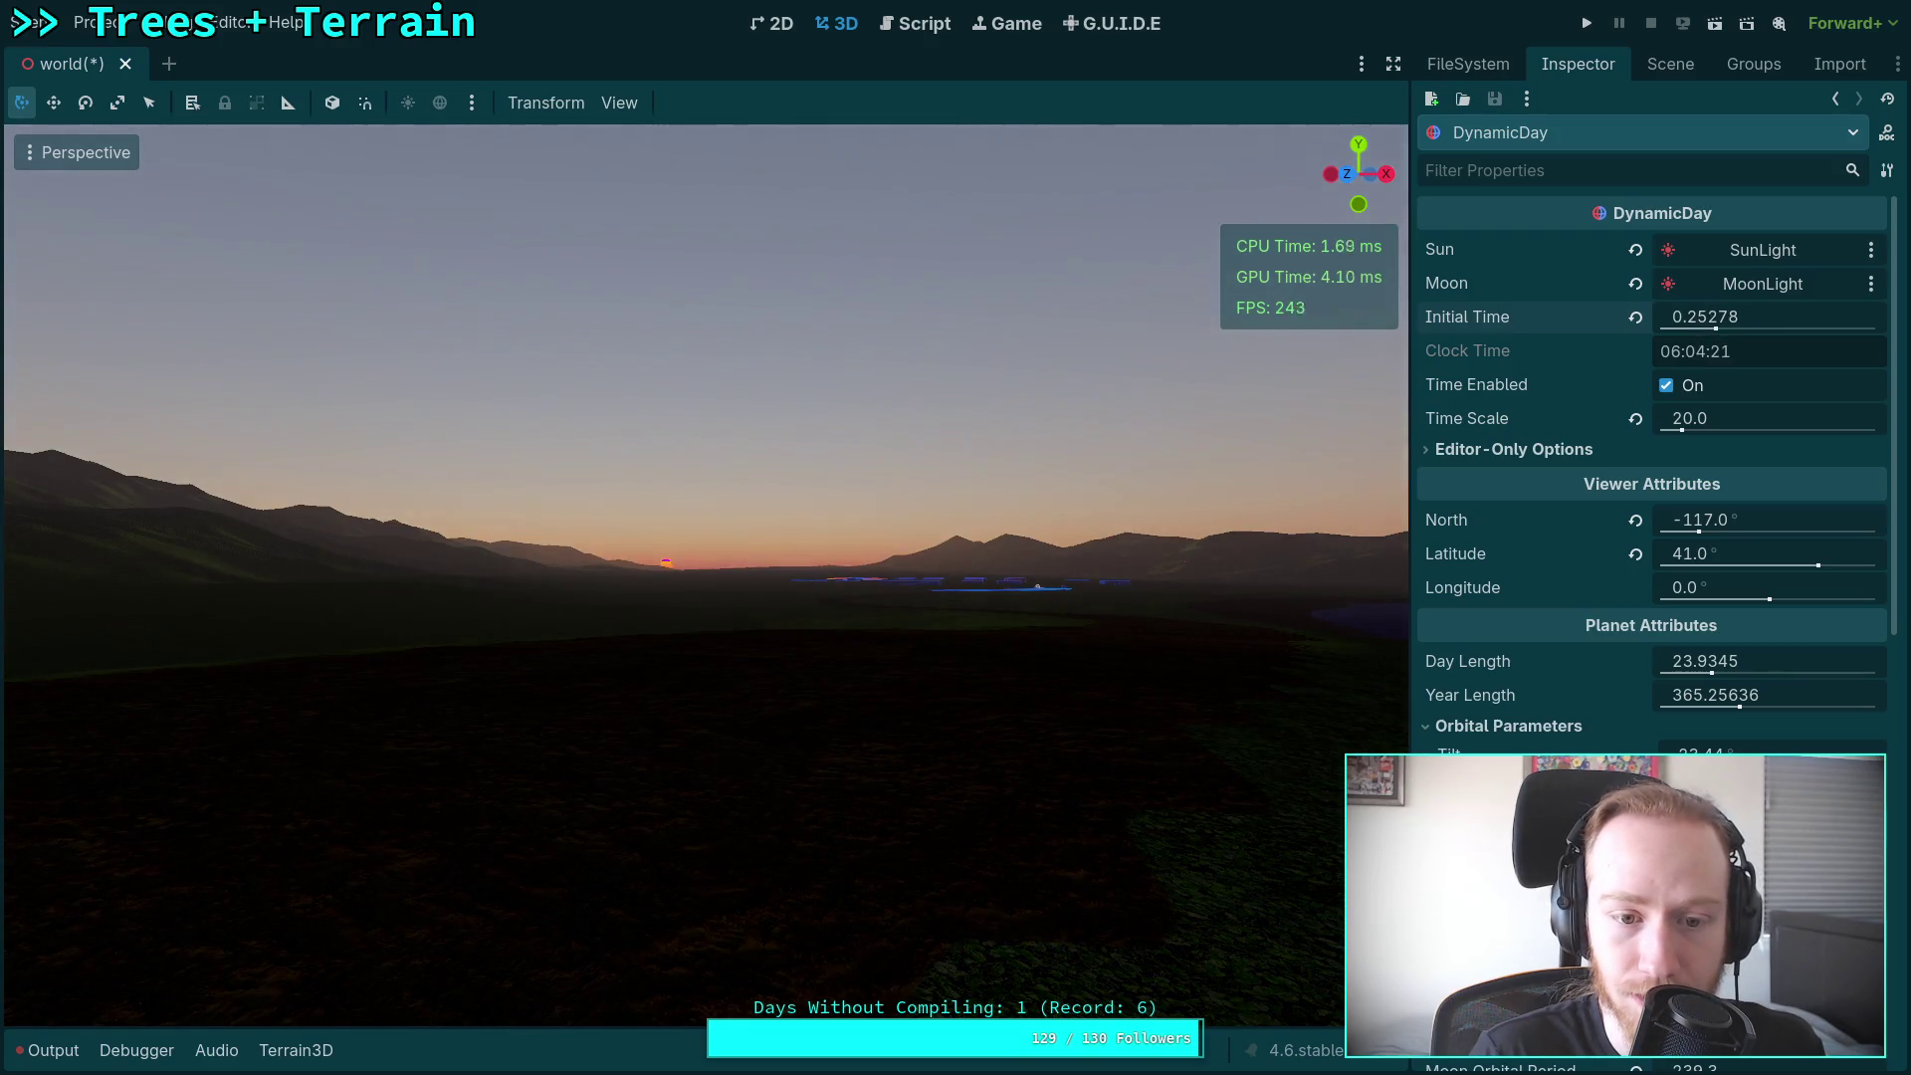
{"action": "left_click_drag", "start_coordinate": [1716, 325], "coordinate": [1718, 324]}
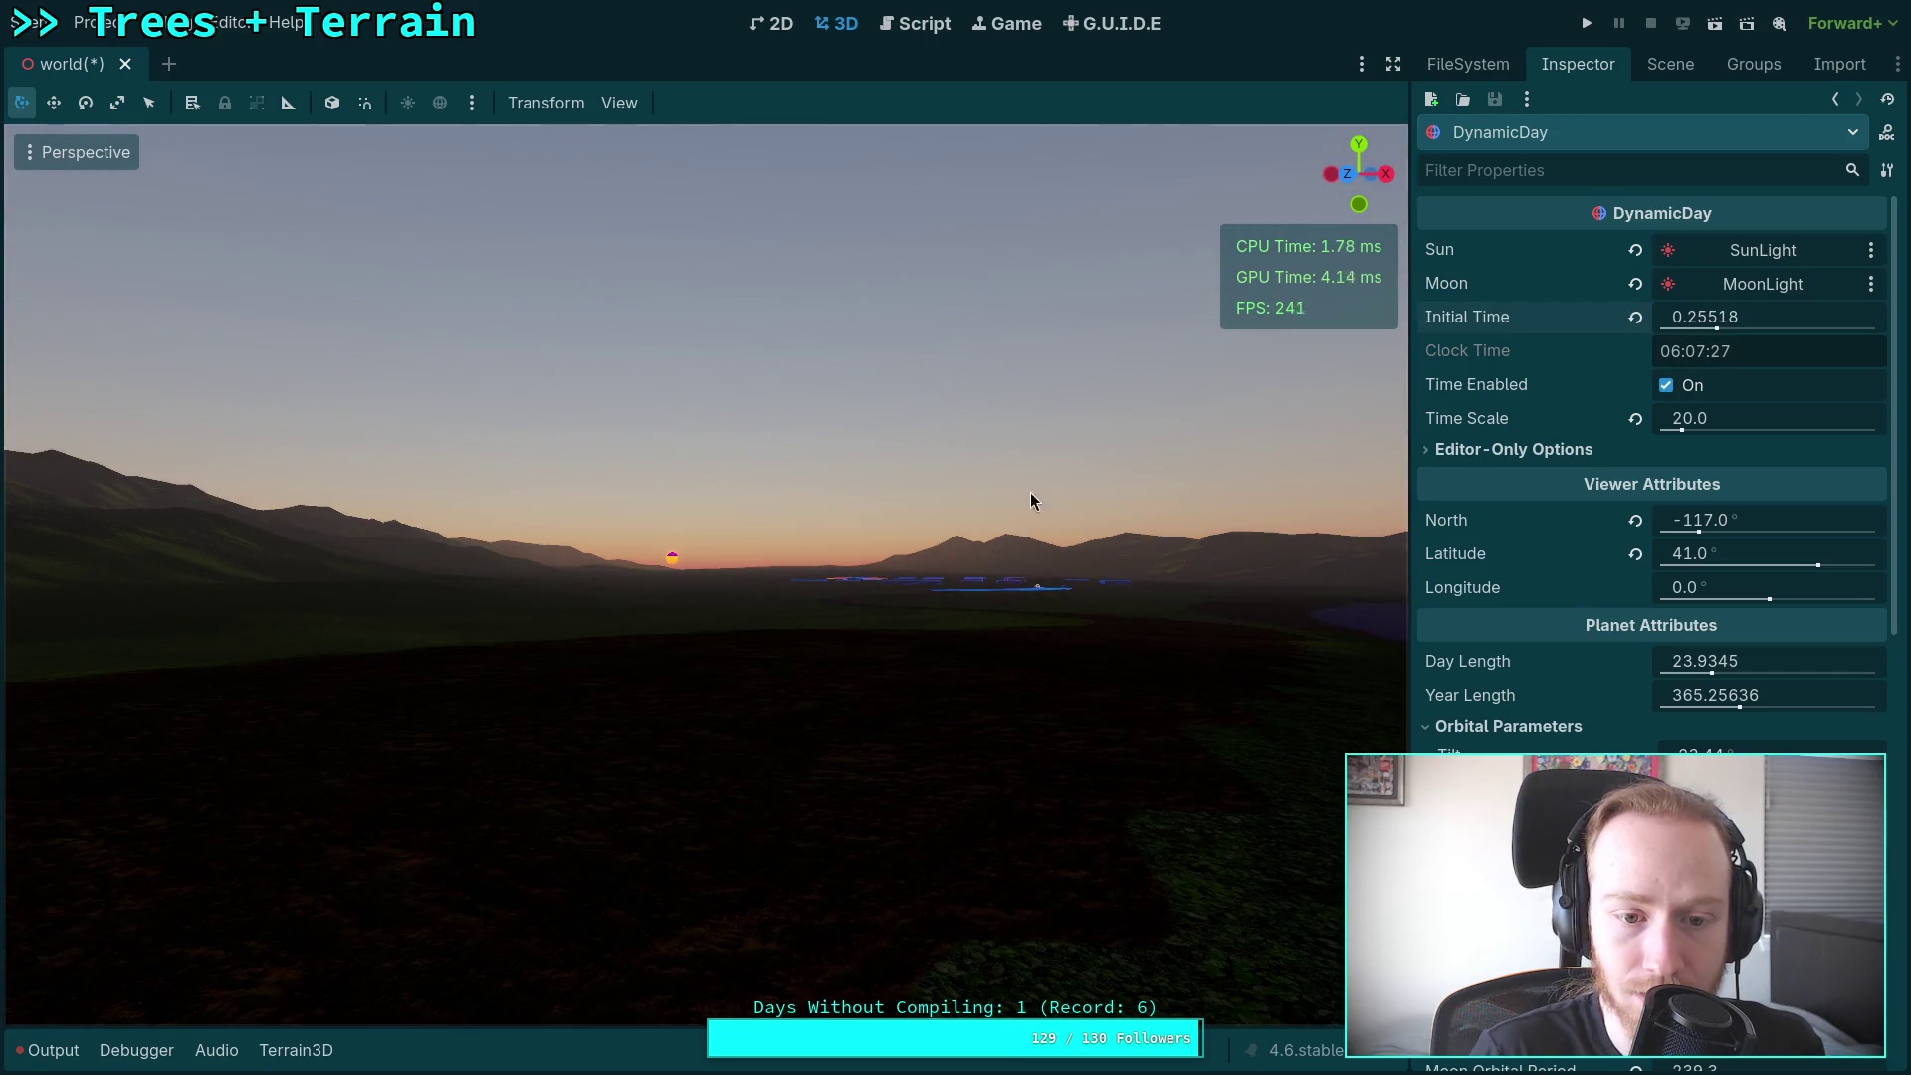
{"action": "left_click_drag", "start_coordinate": [1030, 501], "coordinate": [975, 522]}
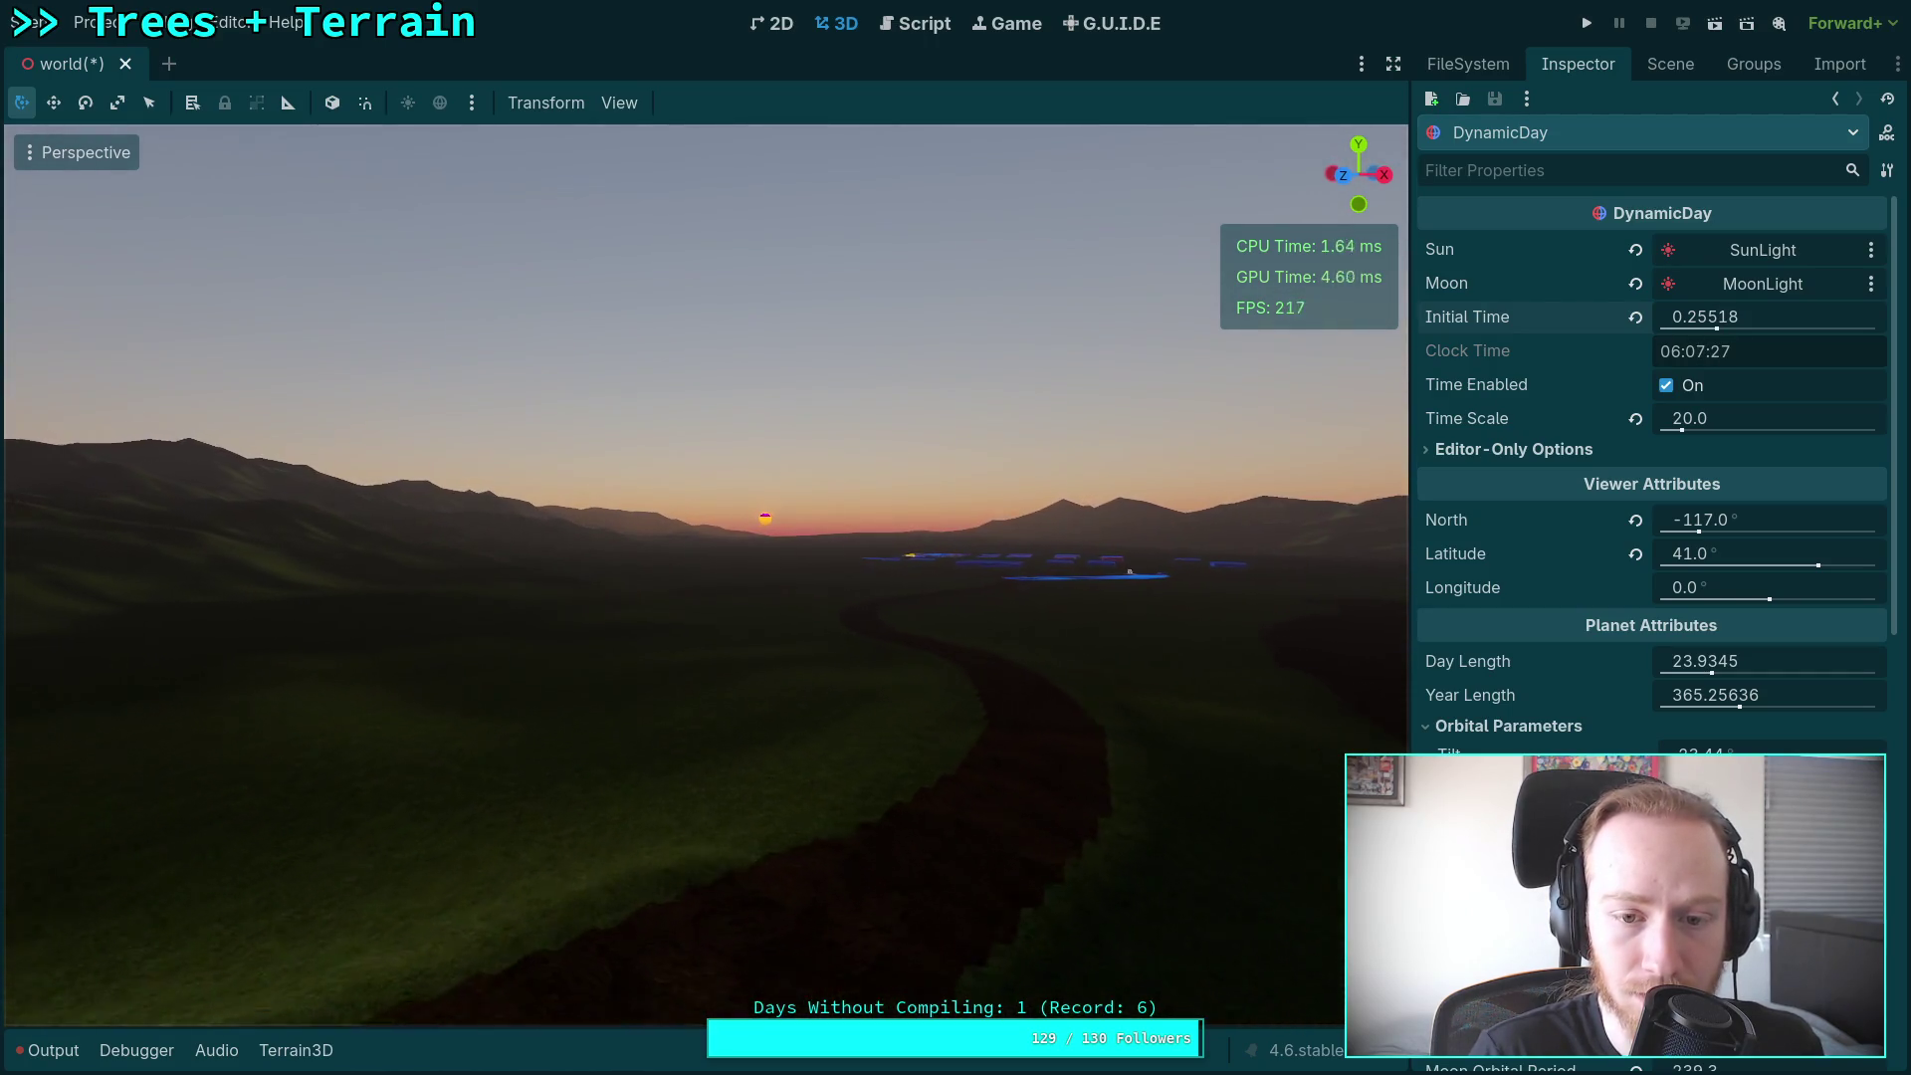
{"action": "key", "text": "w"}
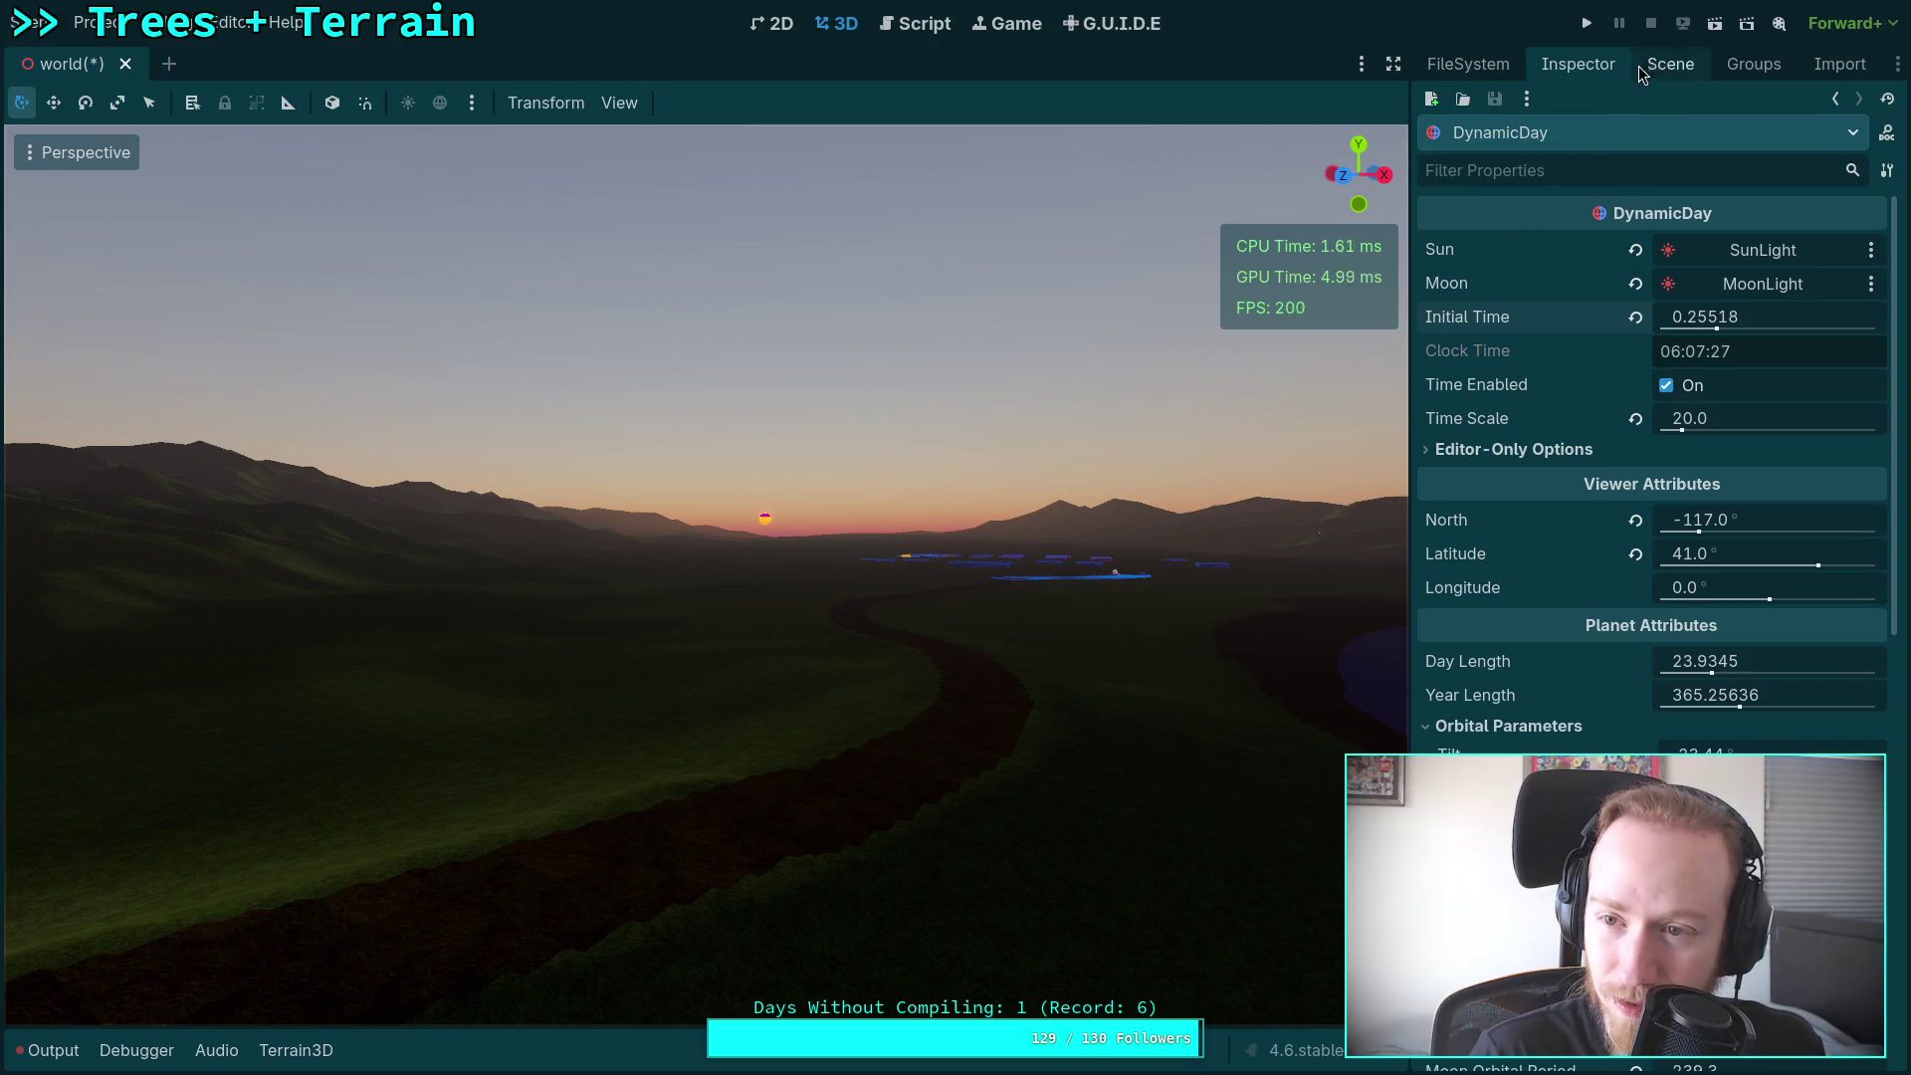
Step: Compare SunLight's Sky Mode options and leave it on Light Only
{"action": "left_click", "coordinate": [1657, 64]}
{"action": "left_click", "coordinate": [1507, 189]}
{"action": "left_click", "coordinate": [1577, 64]}
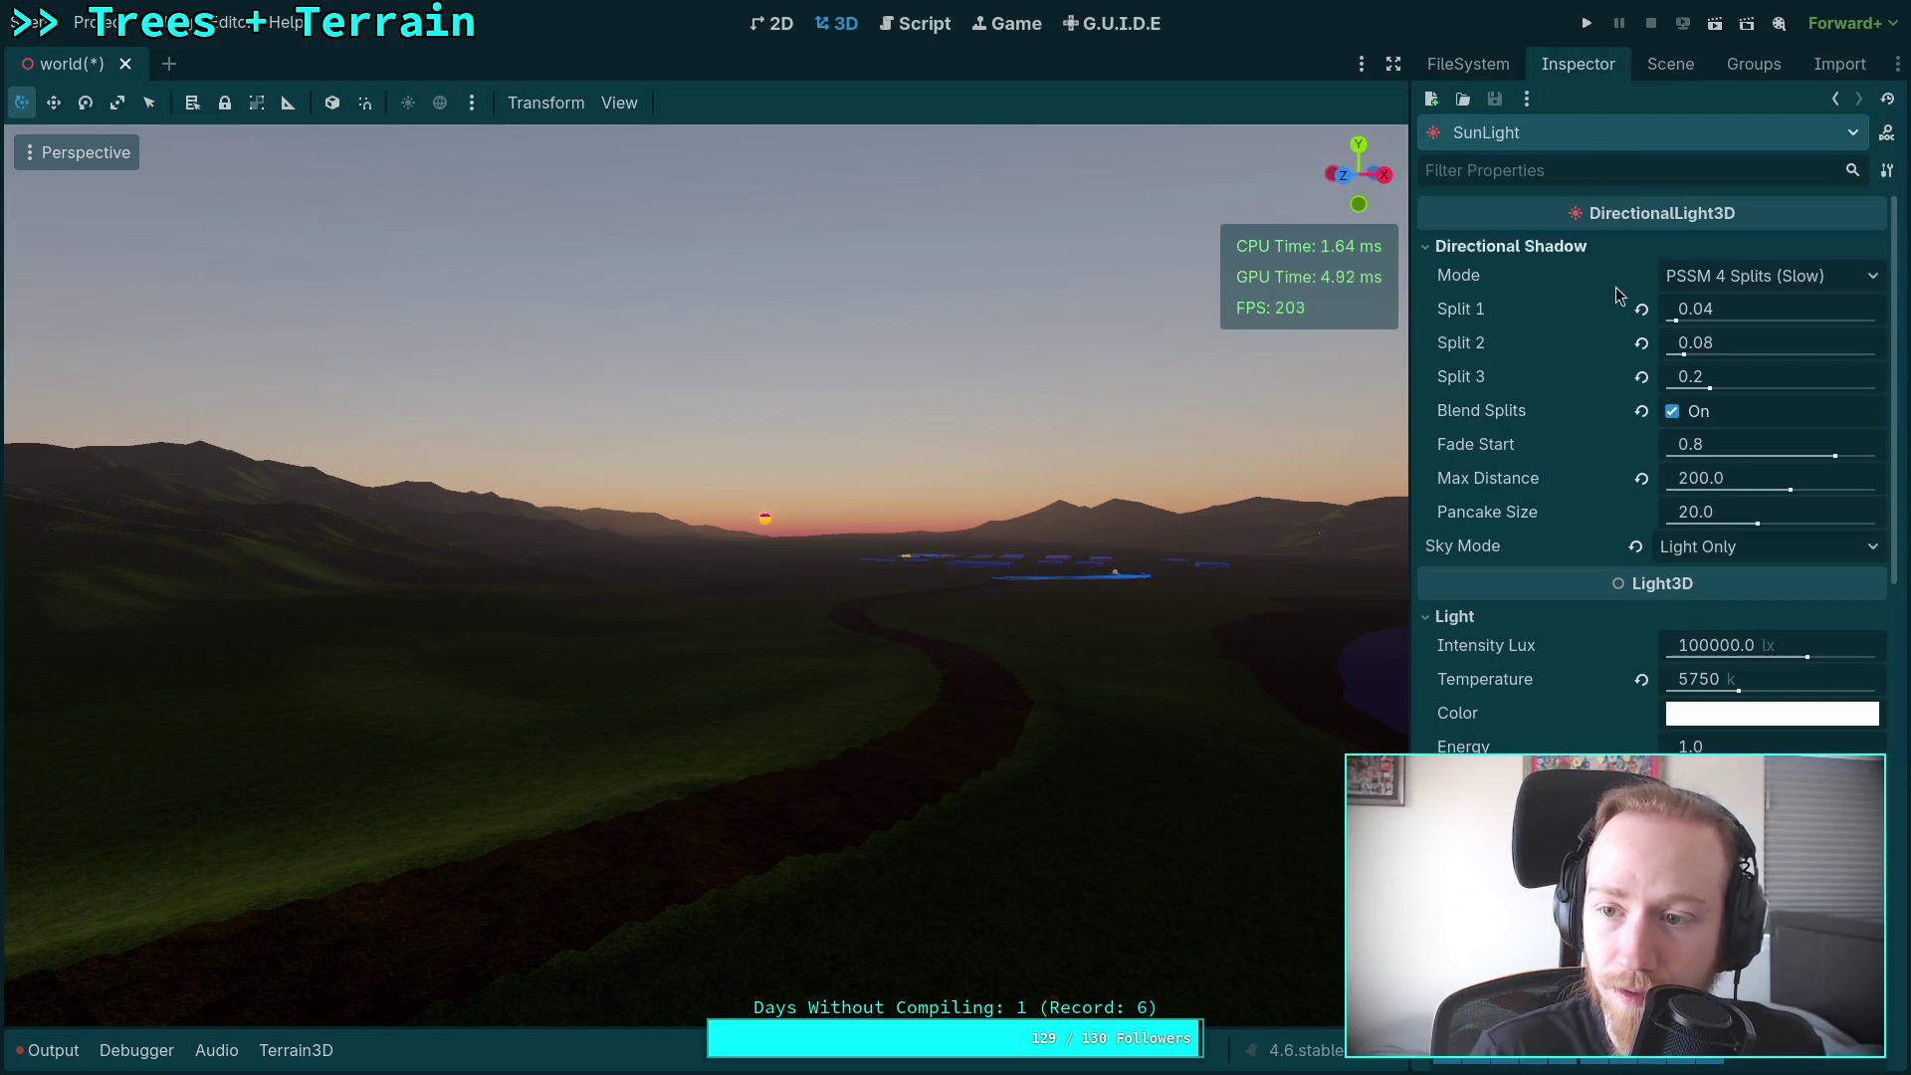
{"action": "scroll", "coordinate": [1568, 625], "scroll_direction": "down", "scroll_amount": 5}
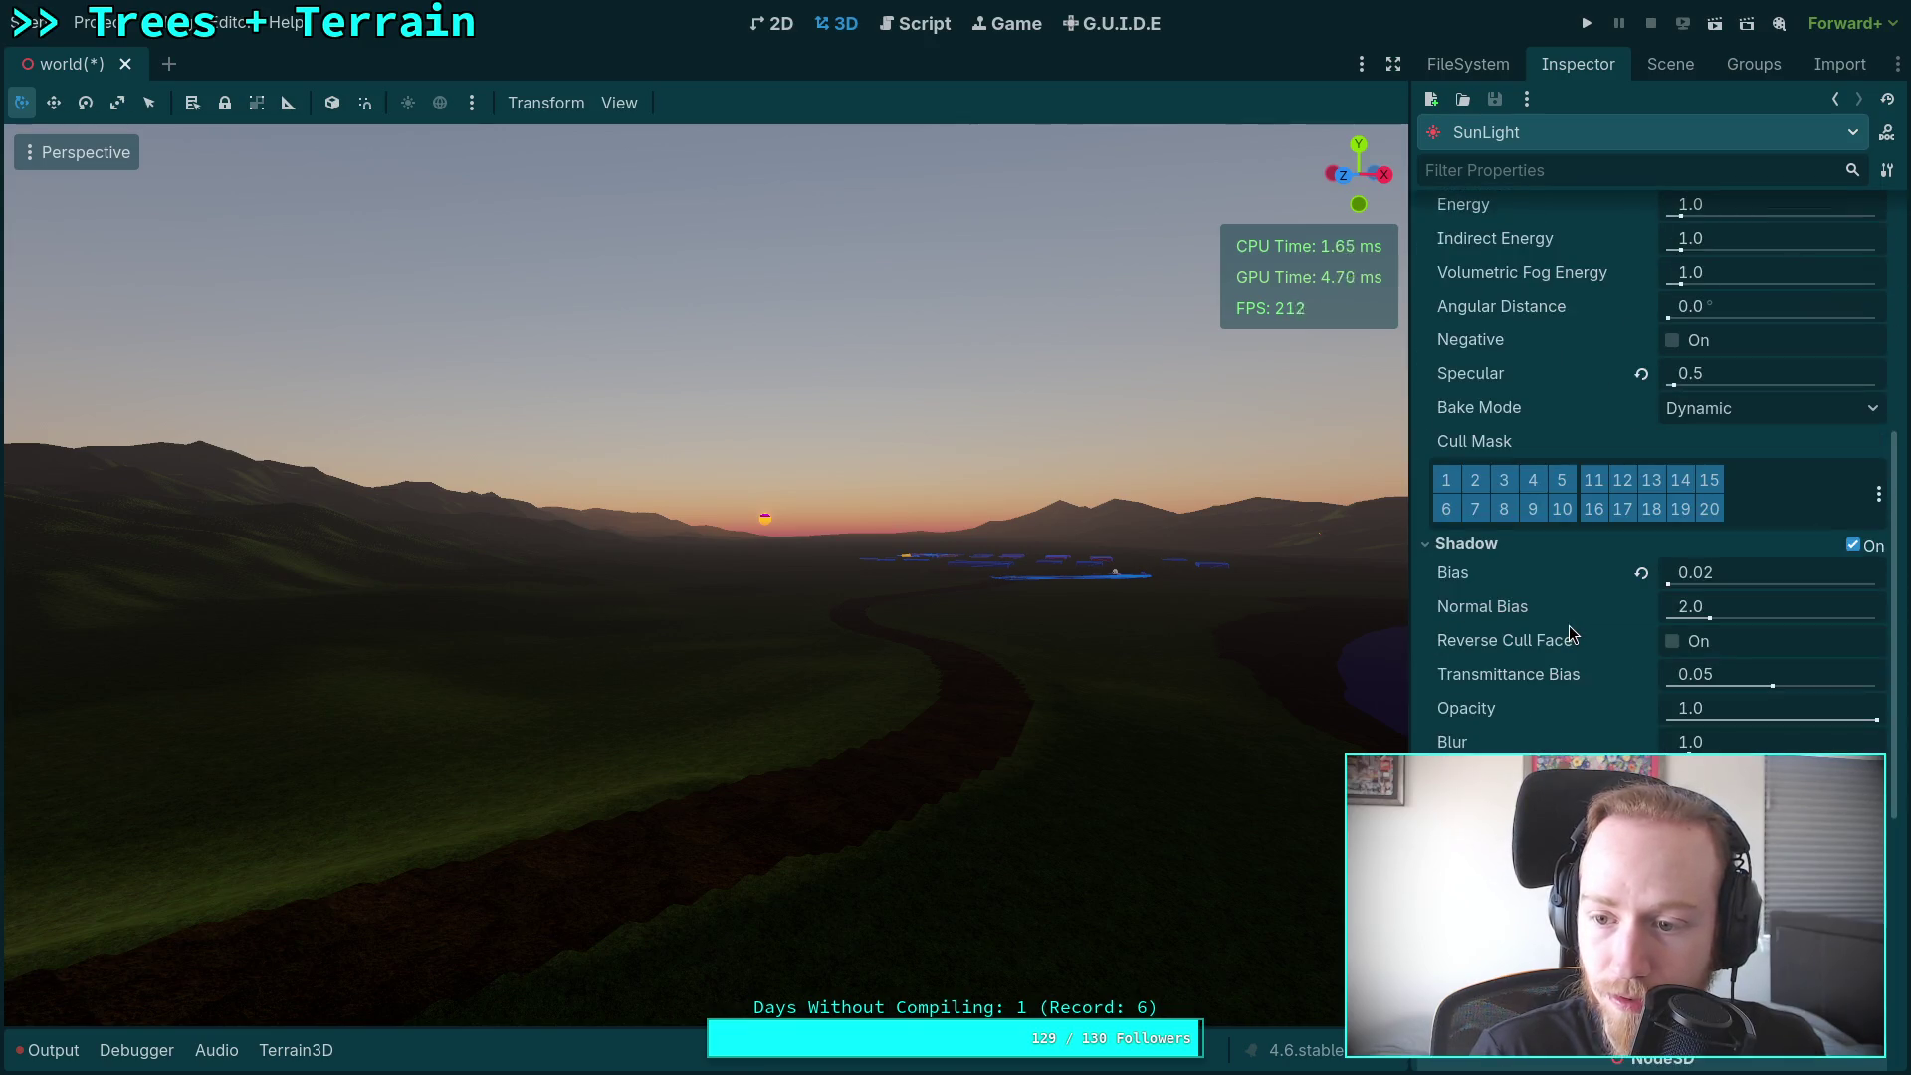
{"action": "scroll", "coordinate": [1568, 625], "scroll_direction": "down", "scroll_amount": 5}
{"action": "scroll", "coordinate": [1569, 625], "scroll_direction": "up", "scroll_amount": 9}
{"action": "scroll", "coordinate": [1572, 621], "scroll_direction": "up", "scroll_amount": 3}
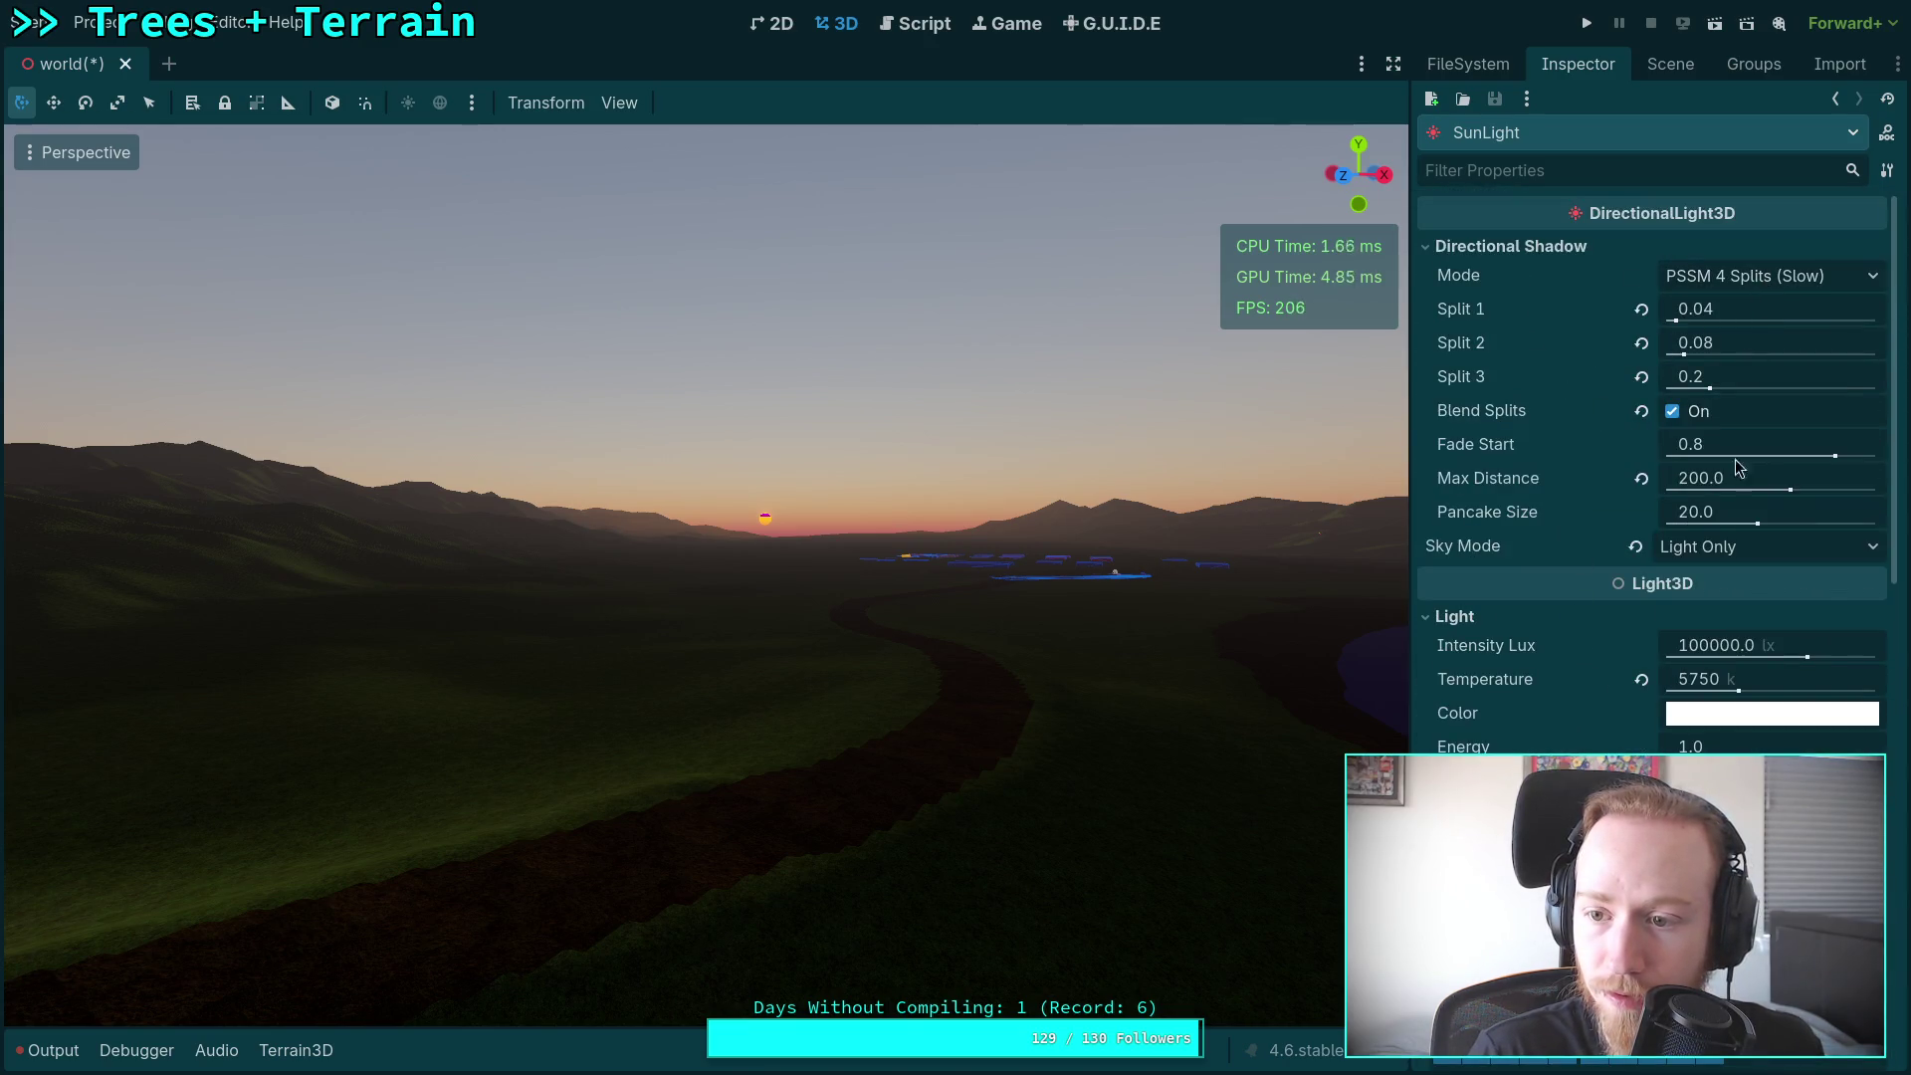
{"action": "left_click", "coordinate": [1735, 547]}
{"action": "left_click", "coordinate": [1744, 583]}
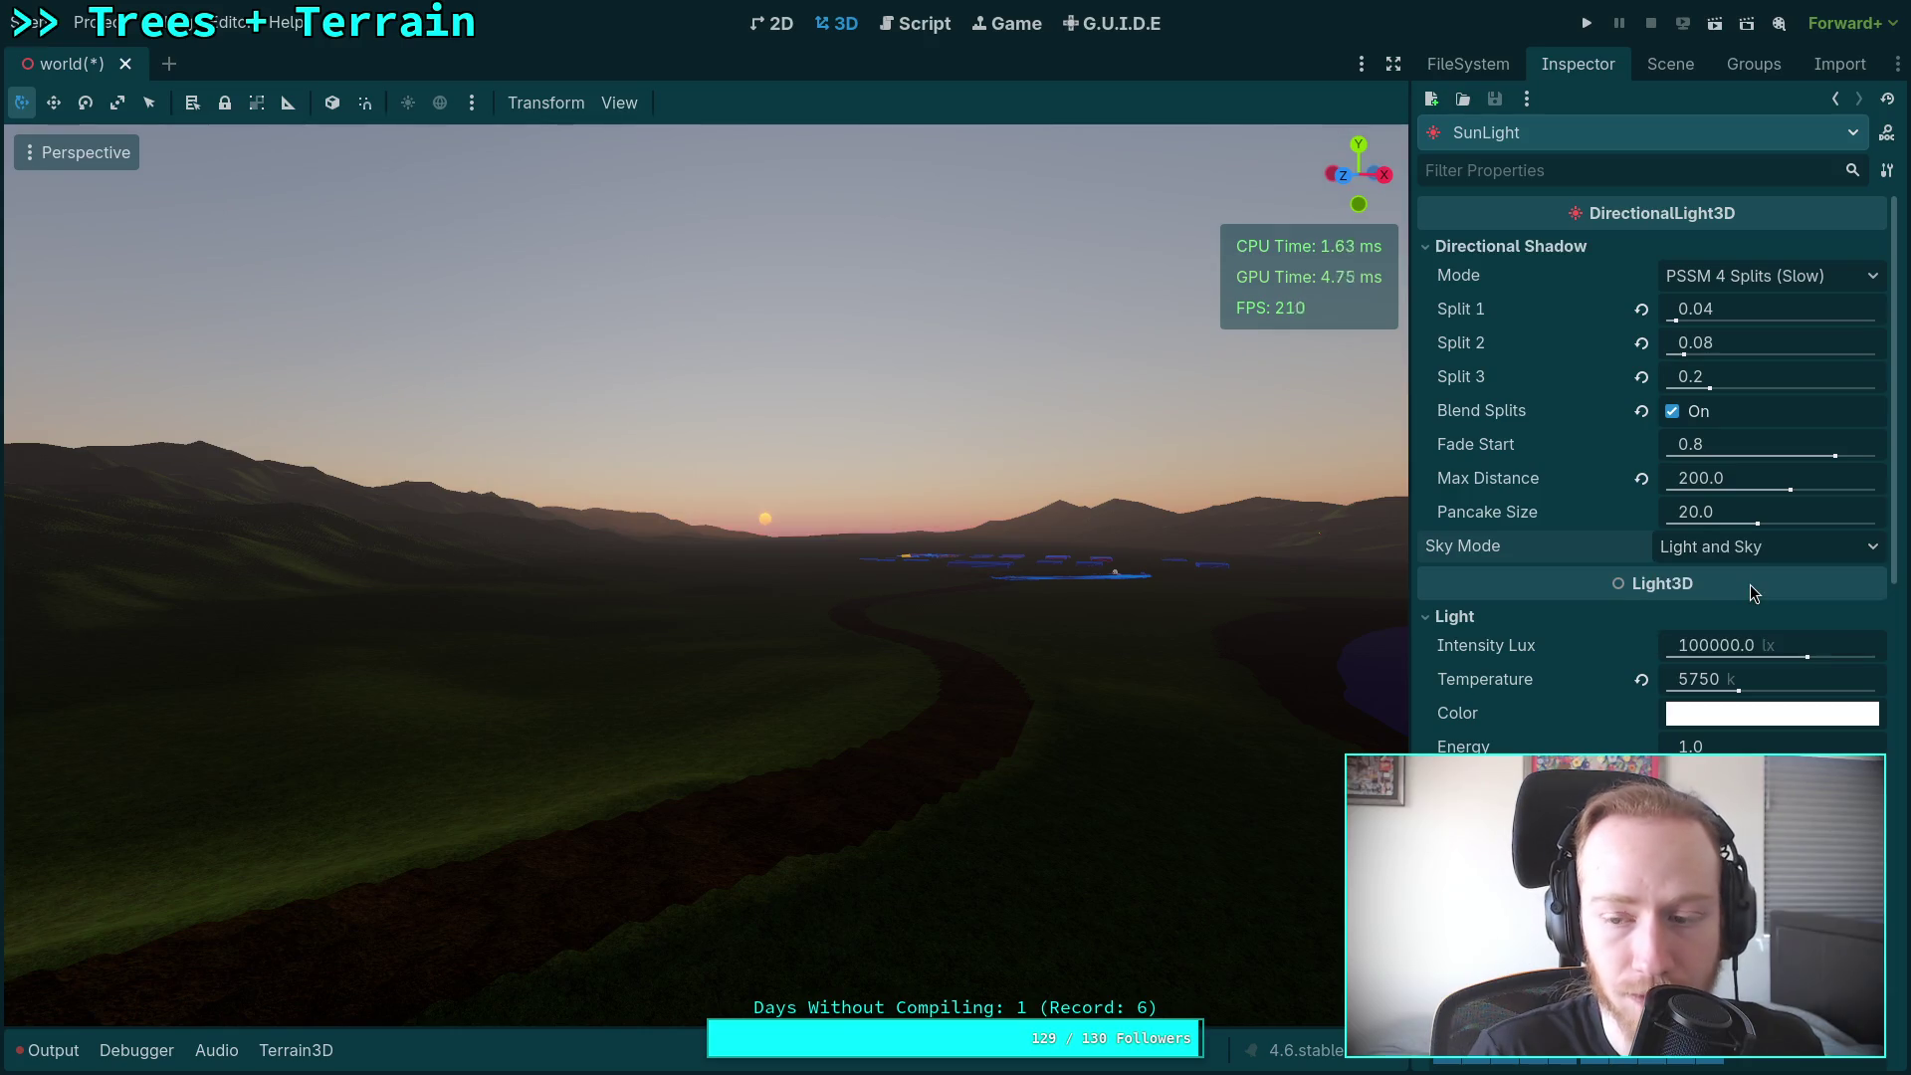
{"action": "left_click", "coordinate": [1728, 545]}
{"action": "left_click", "coordinate": [1739, 608]}
{"action": "left_click", "coordinate": [1732, 546]}
{"action": "left_click", "coordinate": [1726, 585]}
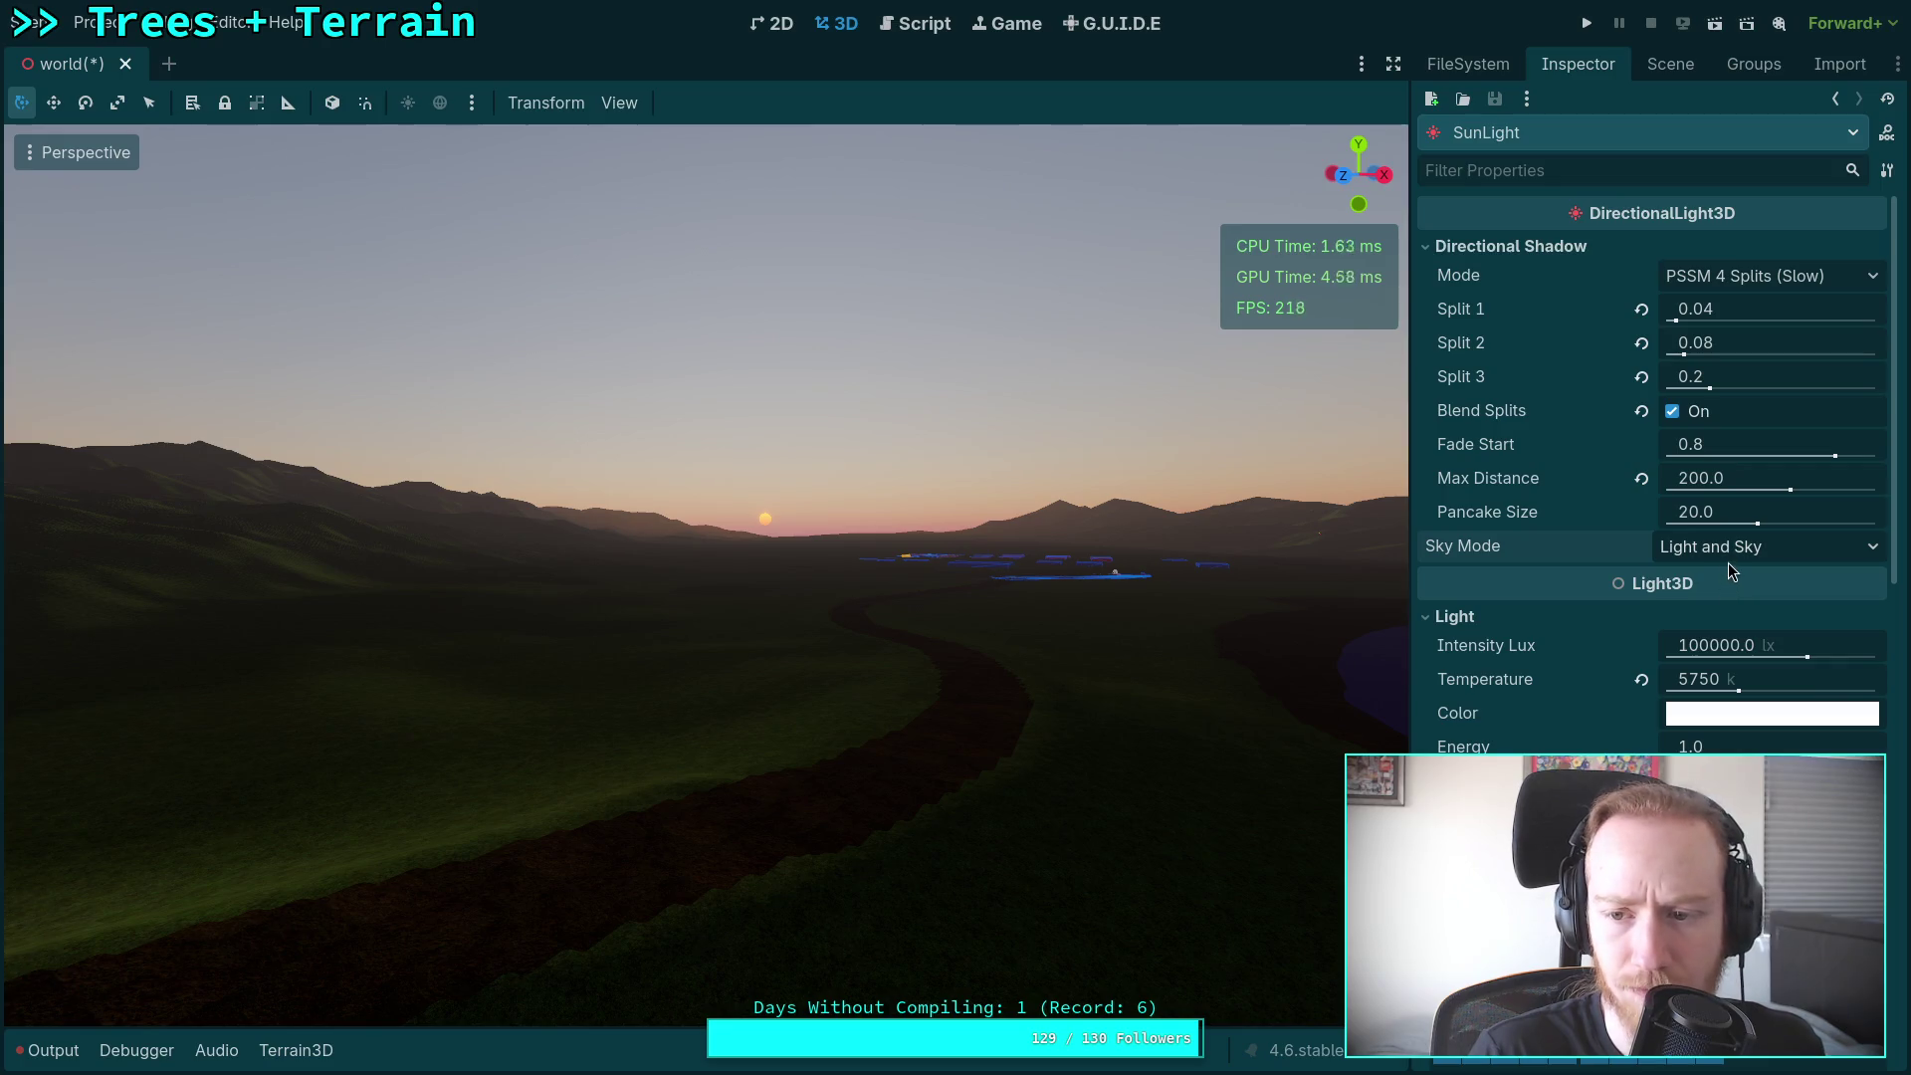
{"action": "left_click", "coordinate": [1728, 555]}
{"action": "left_click", "coordinate": [1730, 608]}
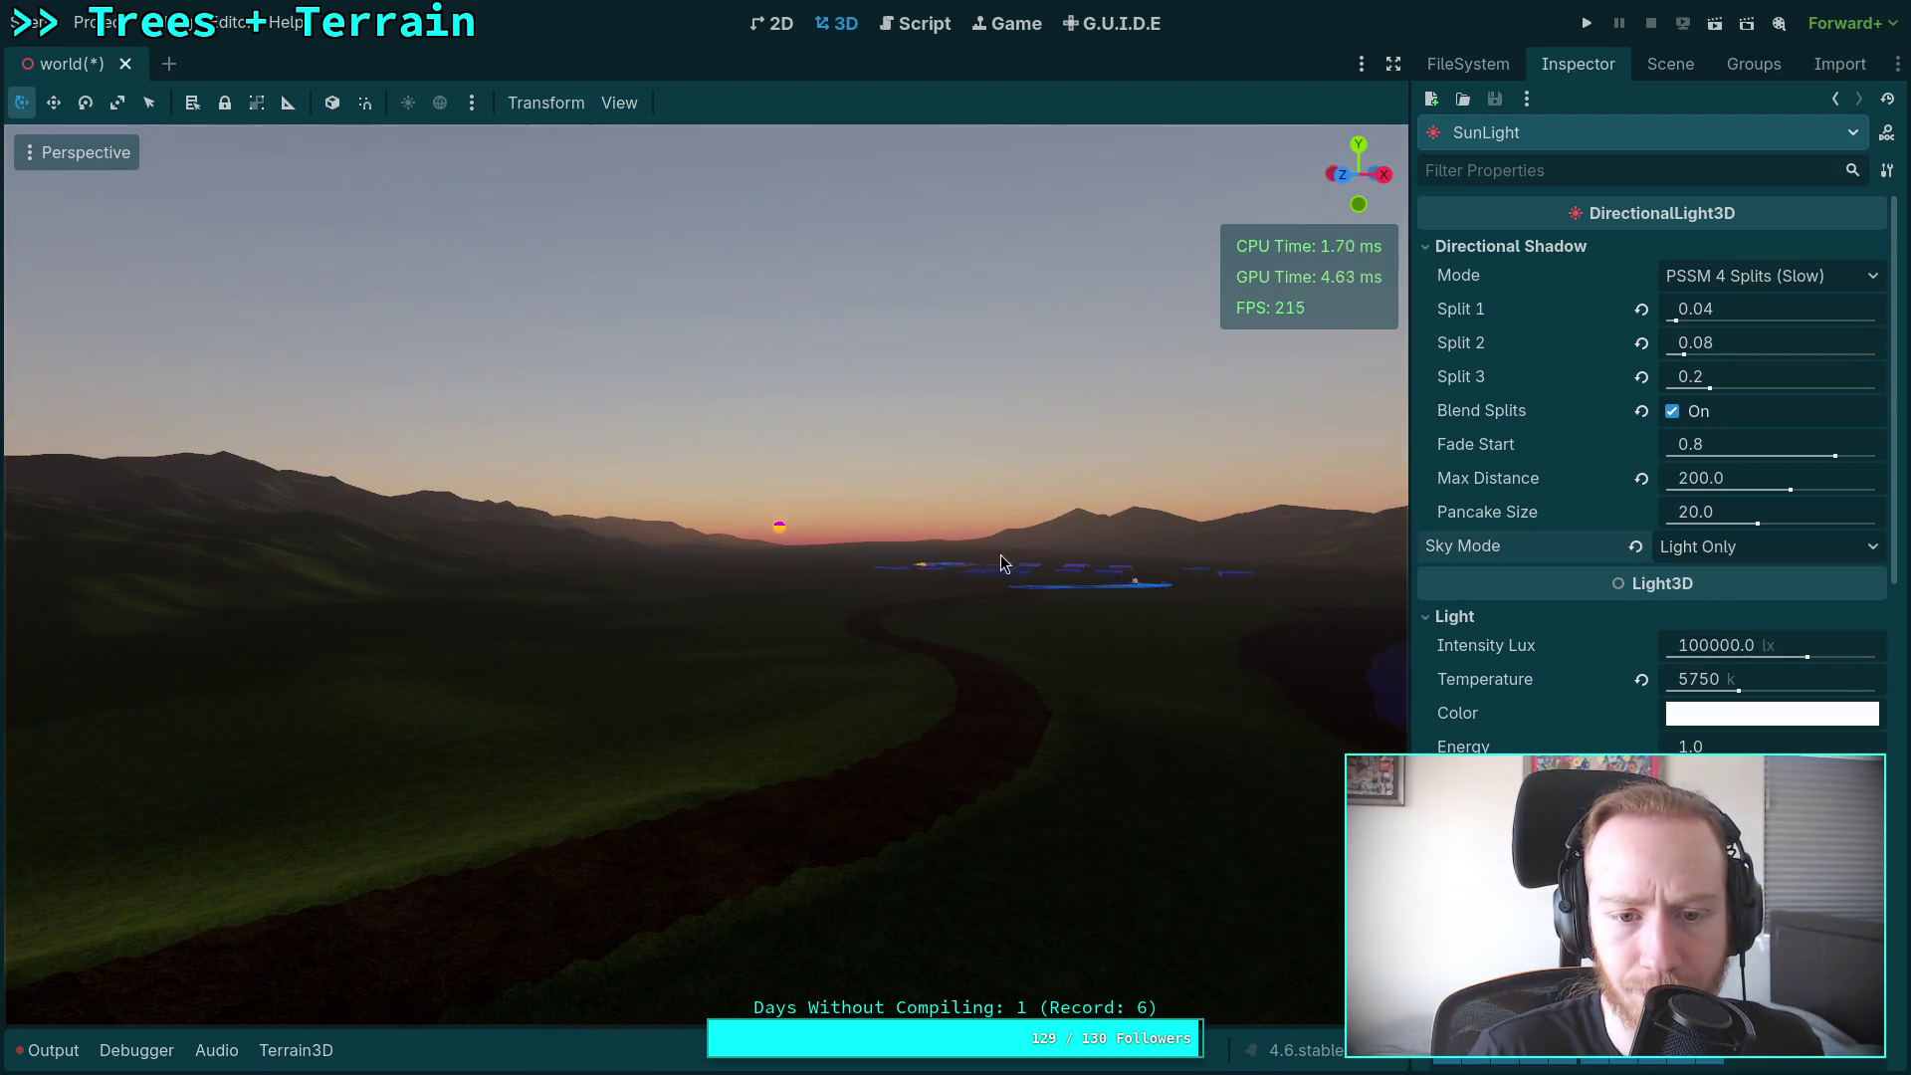
Step: Turn the camera slightly toward the sun and bring up the viewport's view options
{"action": "scroll", "coordinate": [826, 542], "scroll_direction": "up", "scroll_amount": 12}
{"action": "scroll", "coordinate": [826, 542], "scroll_direction": "down", "scroll_amount": 20}
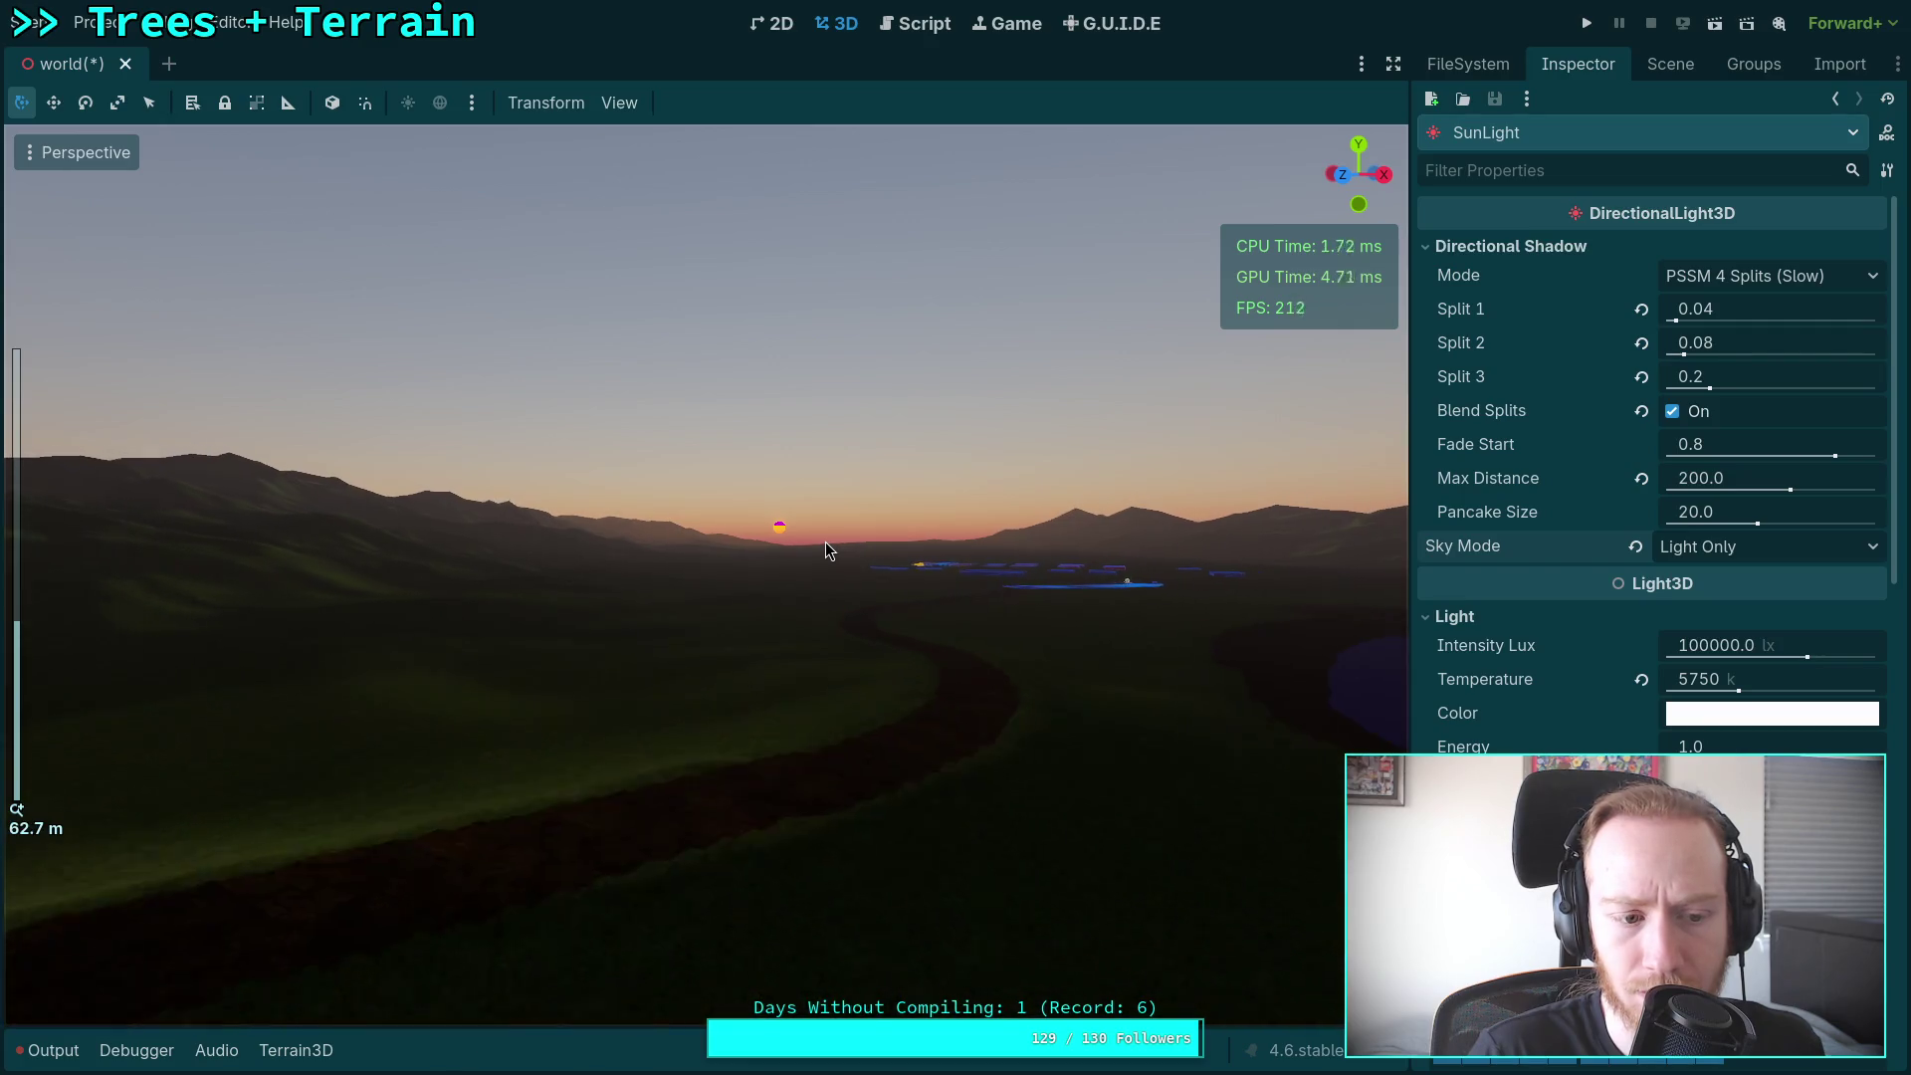
{"action": "left_click_drag", "start_coordinate": [822, 567], "coordinate": [828, 557]}
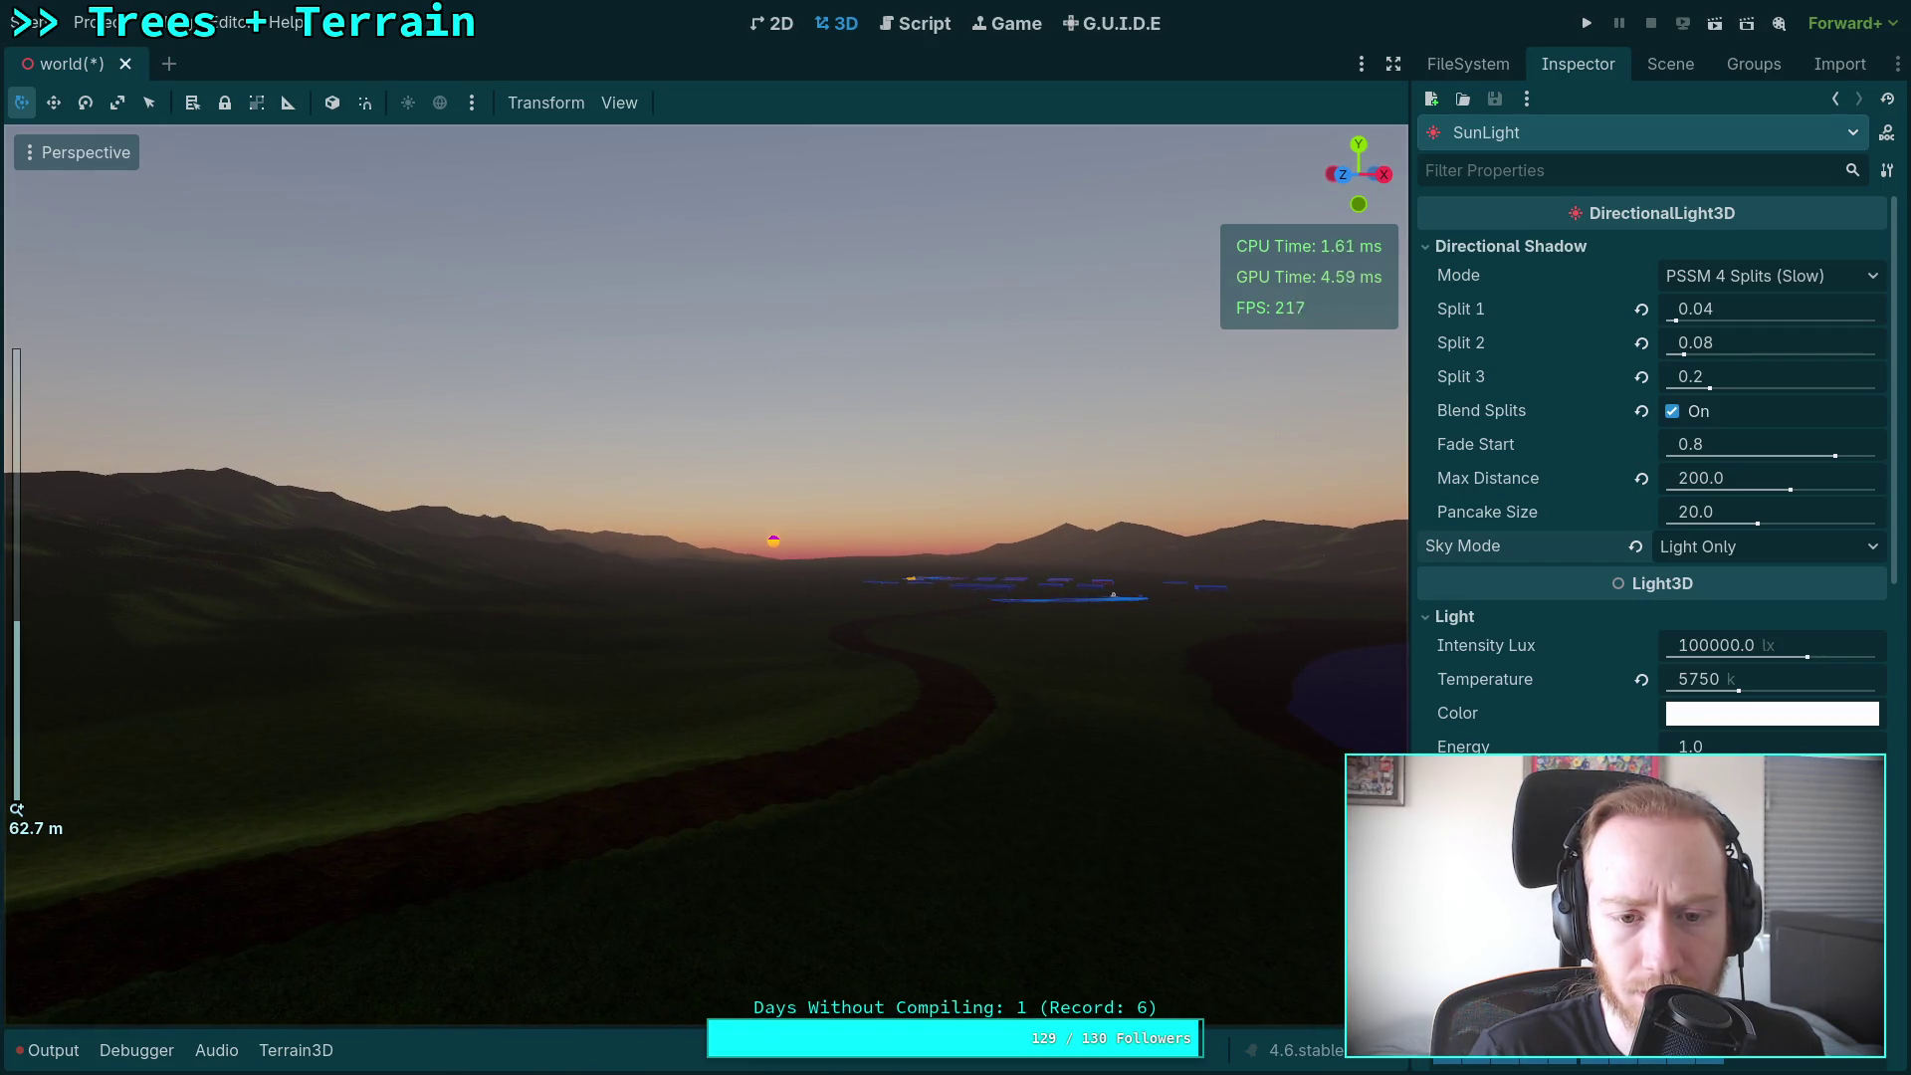
{"action": "left_click", "coordinate": [33, 155]}
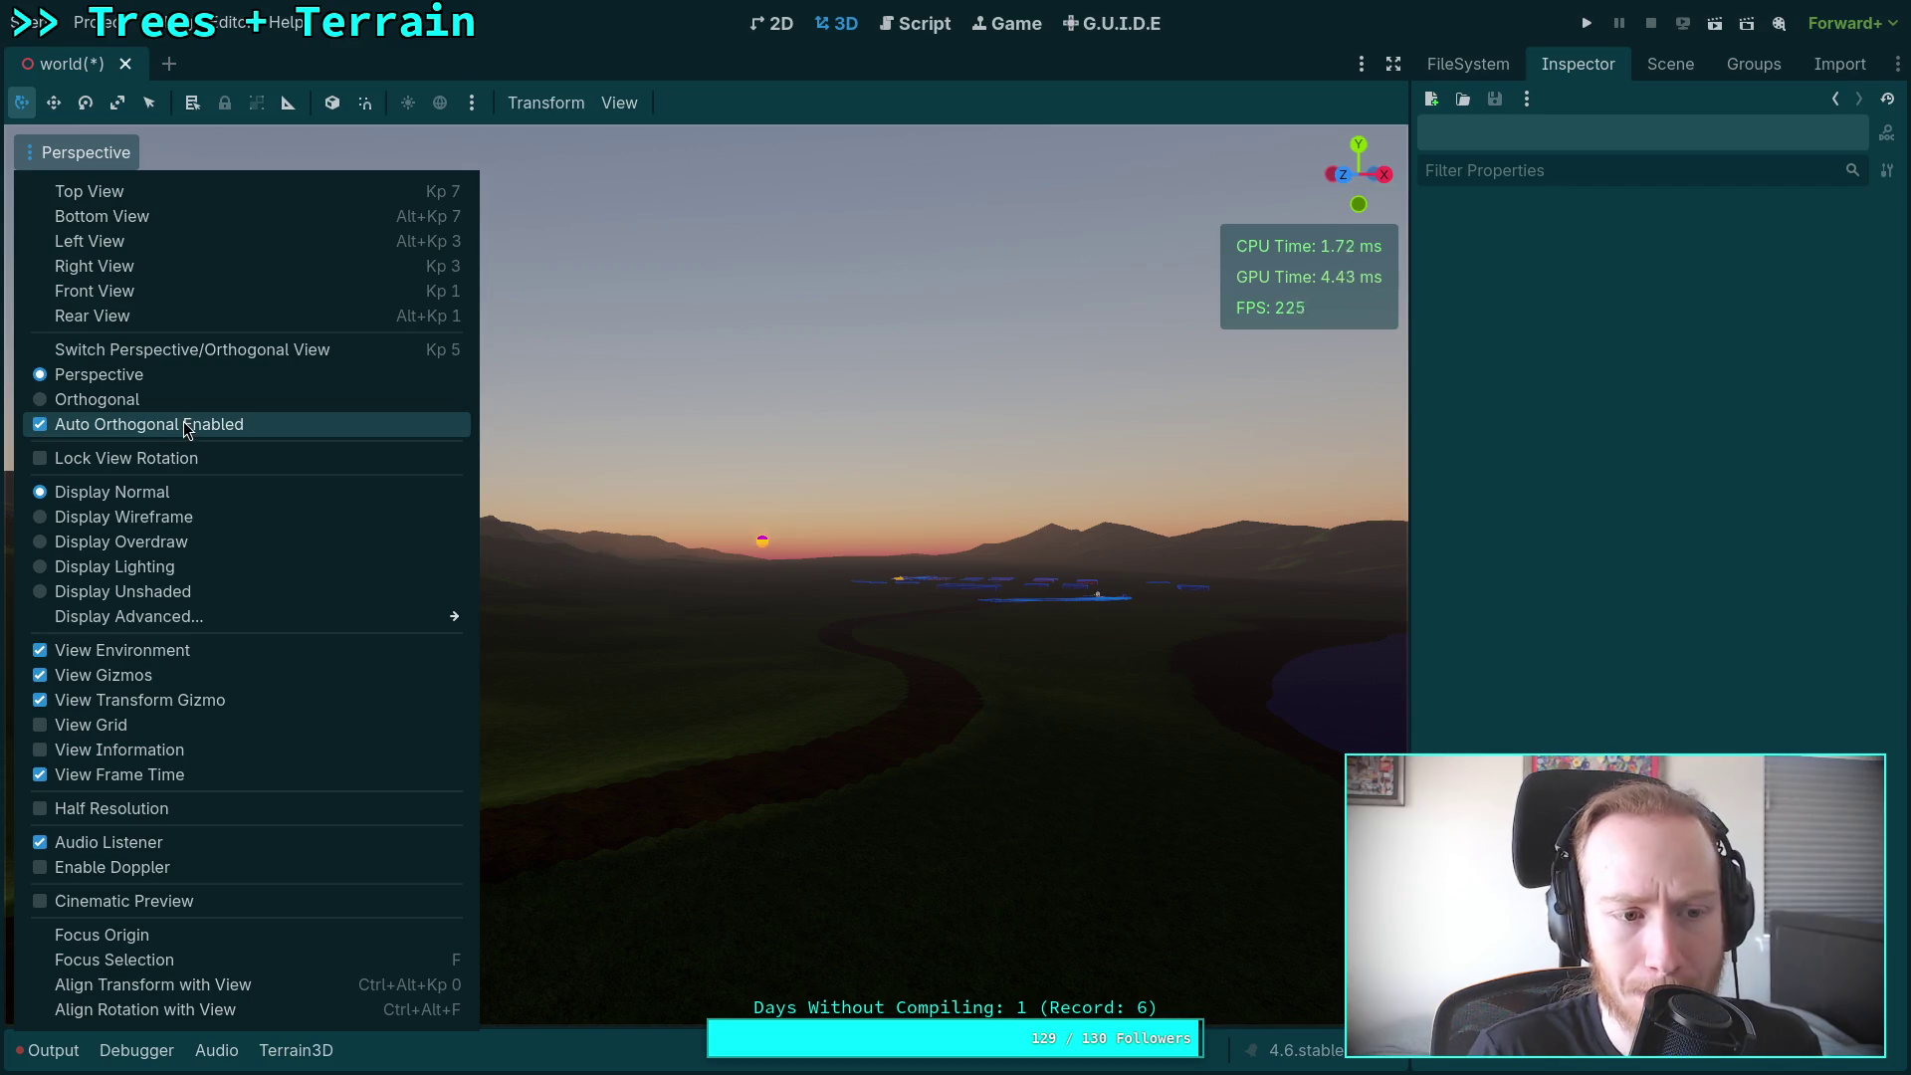
Step: Set the viewport's Perspective VFOV to 10 degrees and save the world scene
{"action": "left_click", "coordinate": [619, 102]}
{"action": "left_click", "coordinate": [472, 103]}
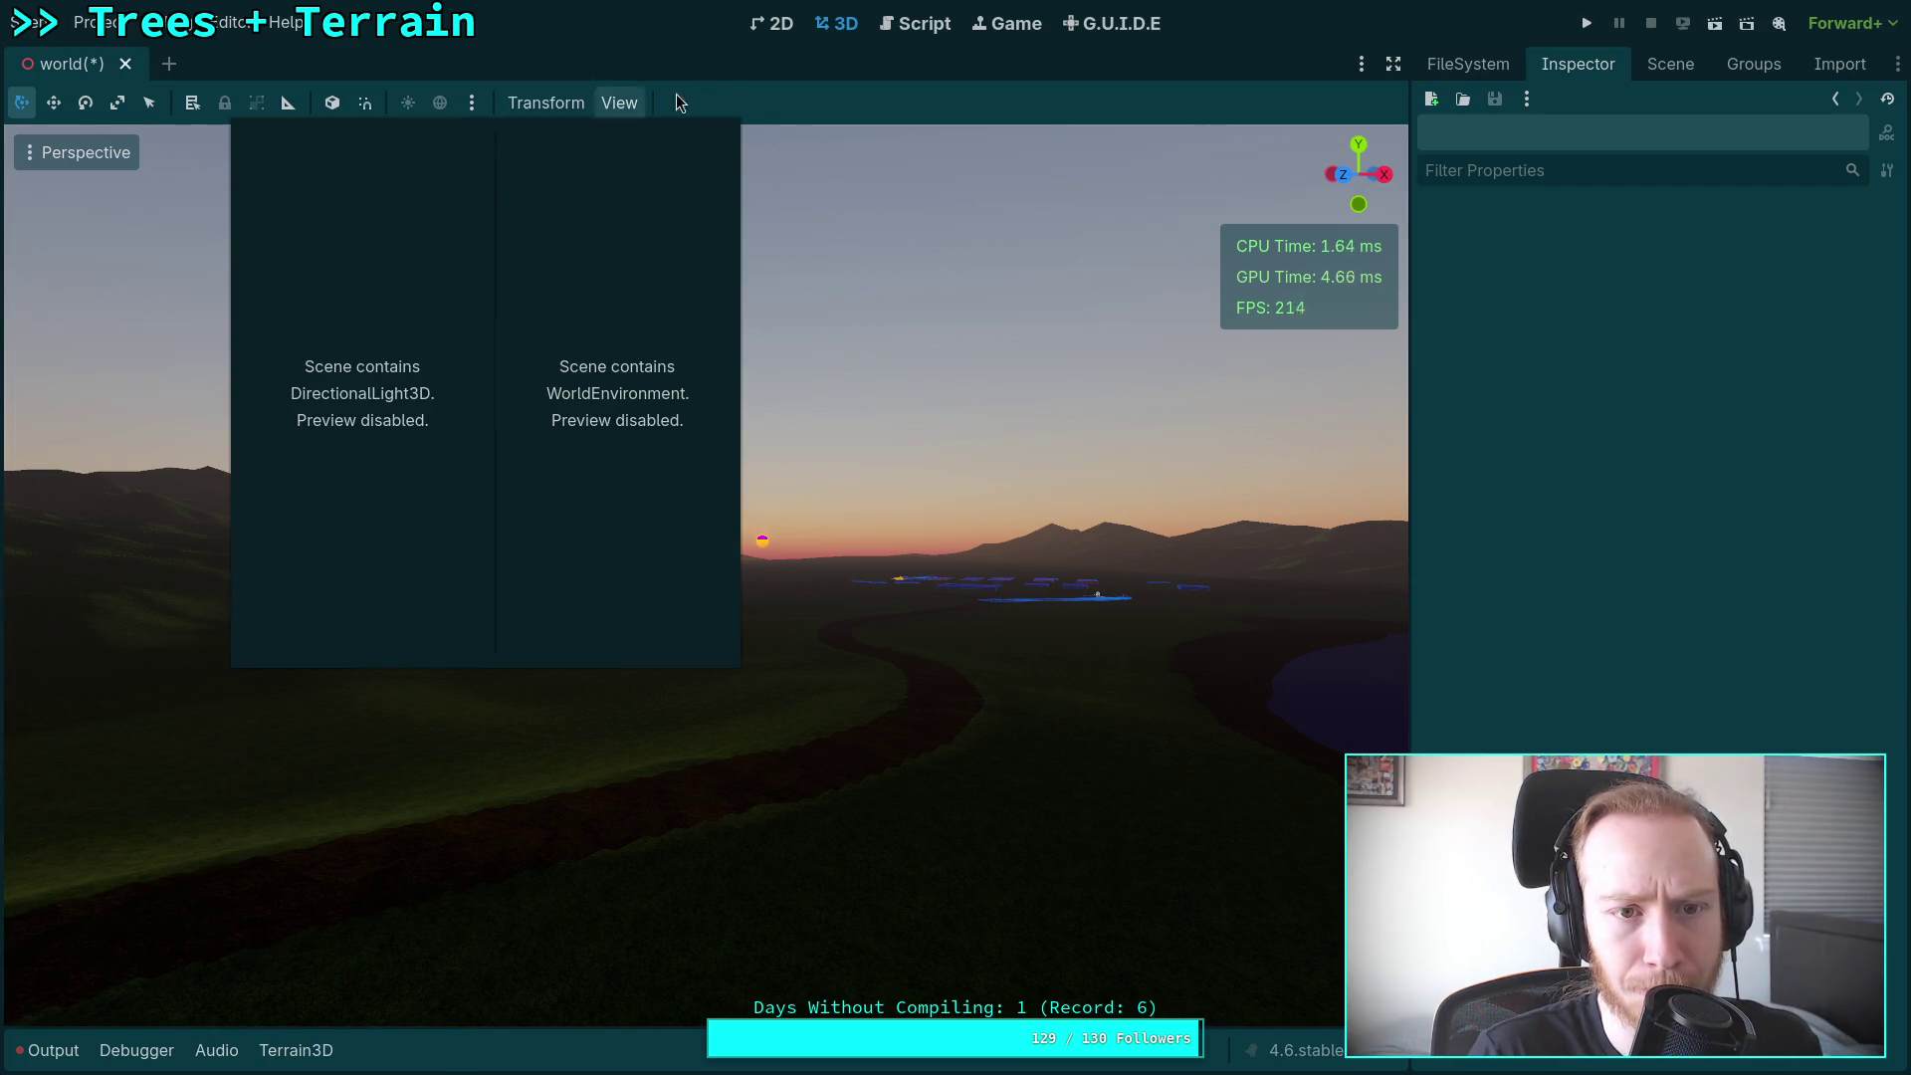
{"action": "left_click", "coordinate": [634, 104]}
{"action": "left_click", "coordinate": [874, 425]}
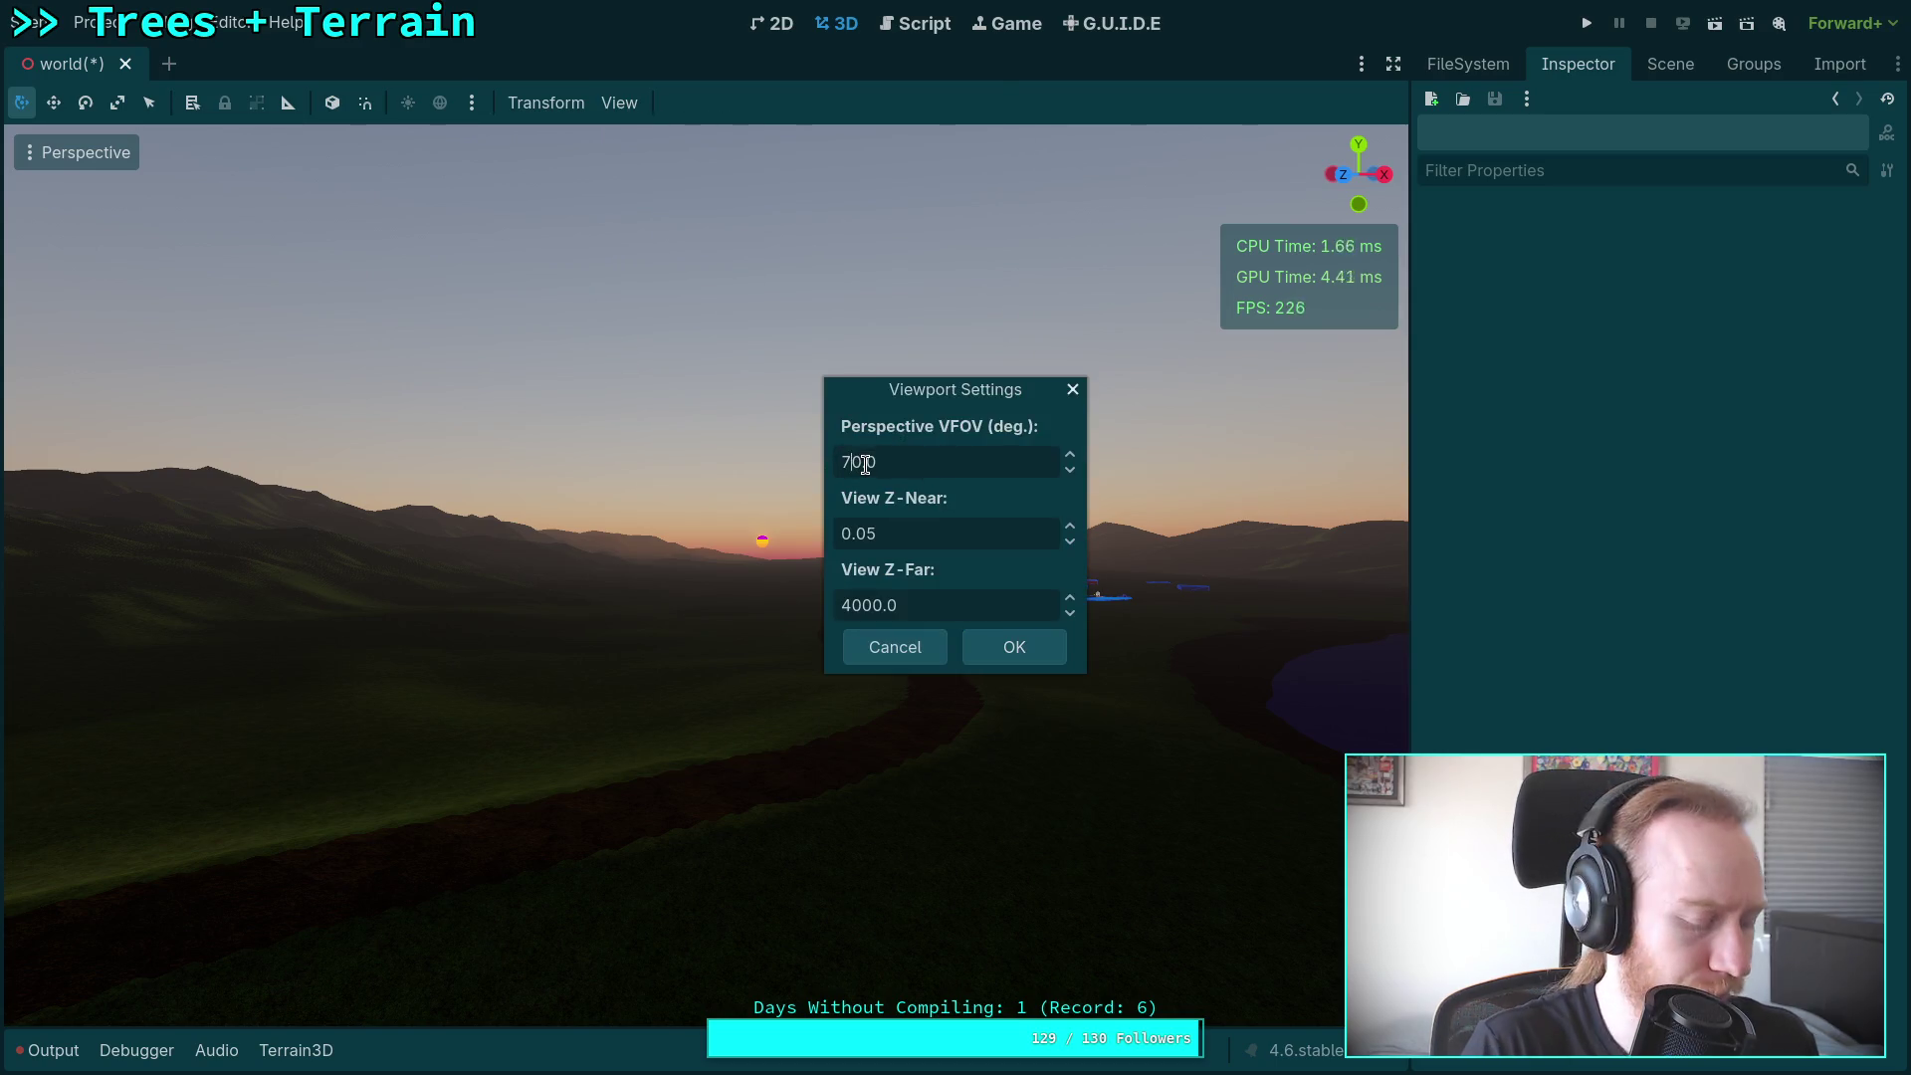
{"action": "key", "text": "BackSpace"}
{"action": "type", "text": "1"}
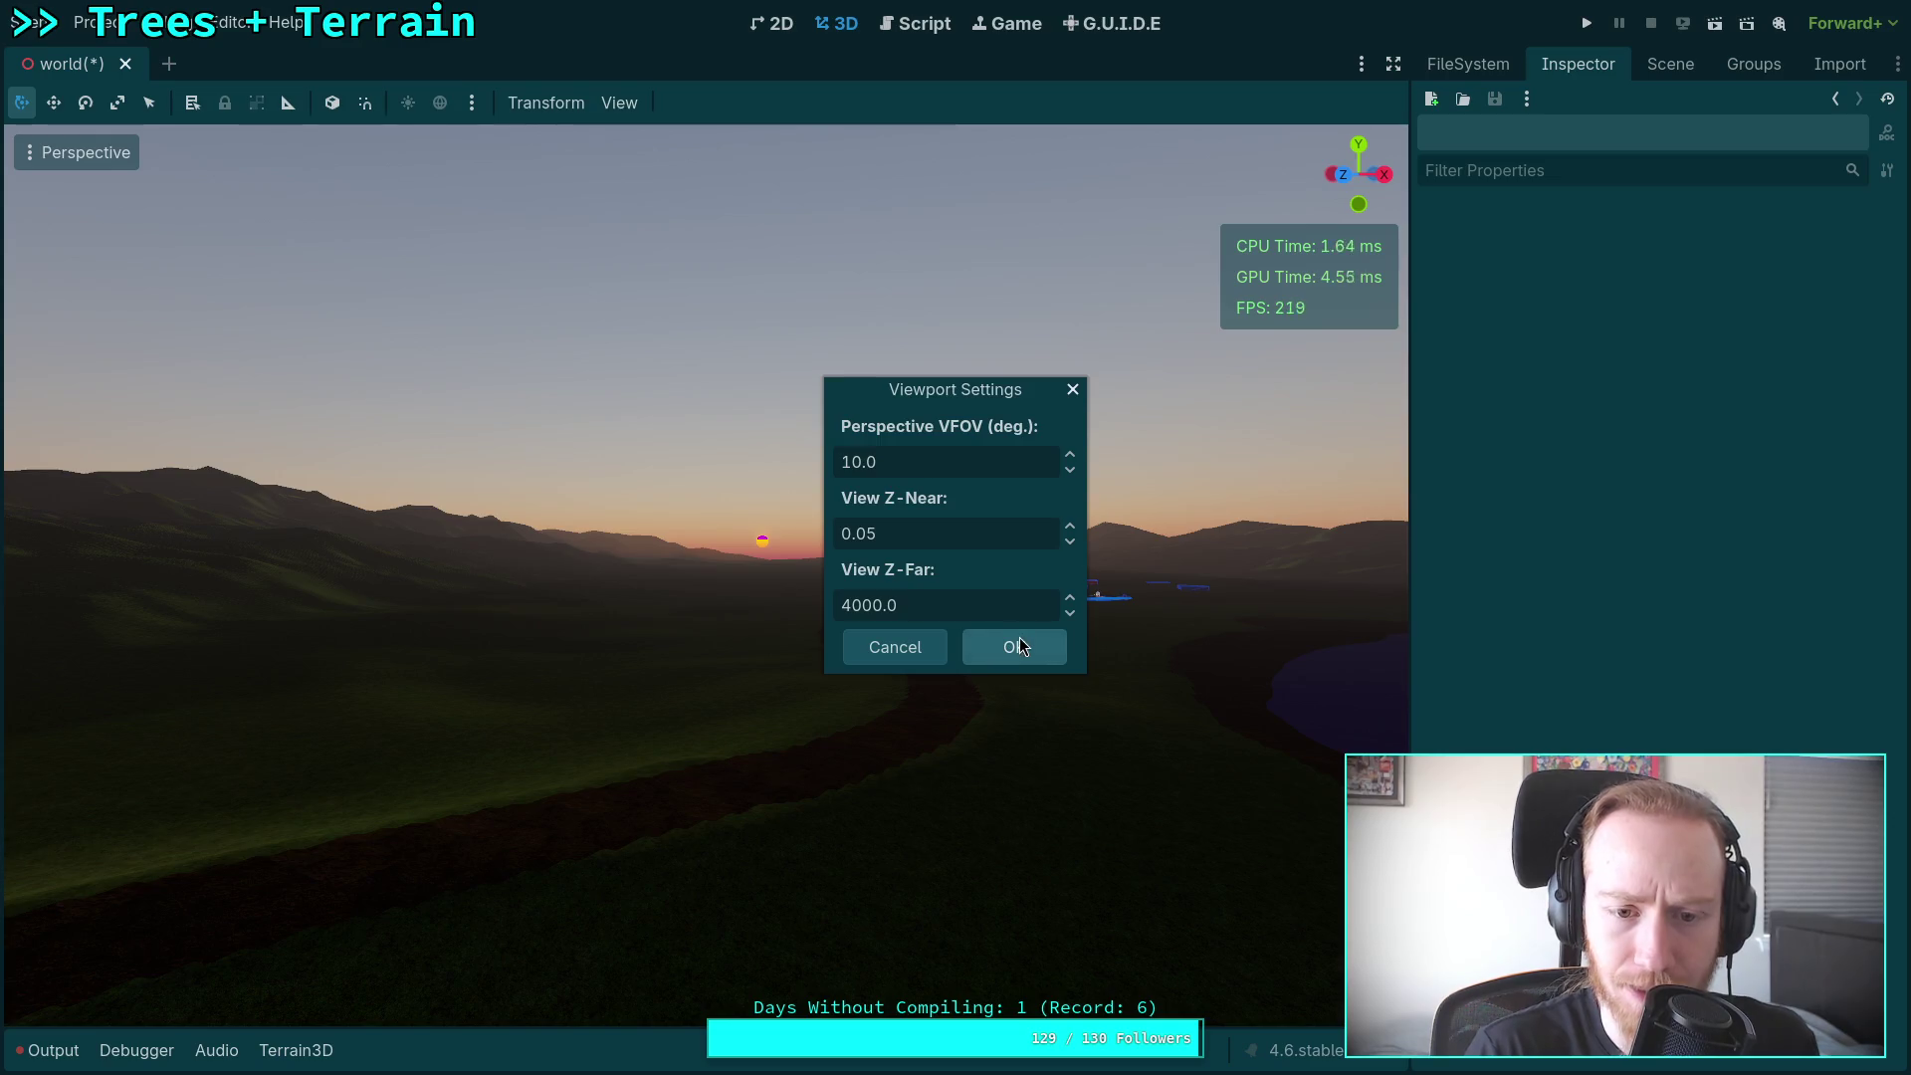
{"action": "left_click", "coordinate": [1015, 642]}
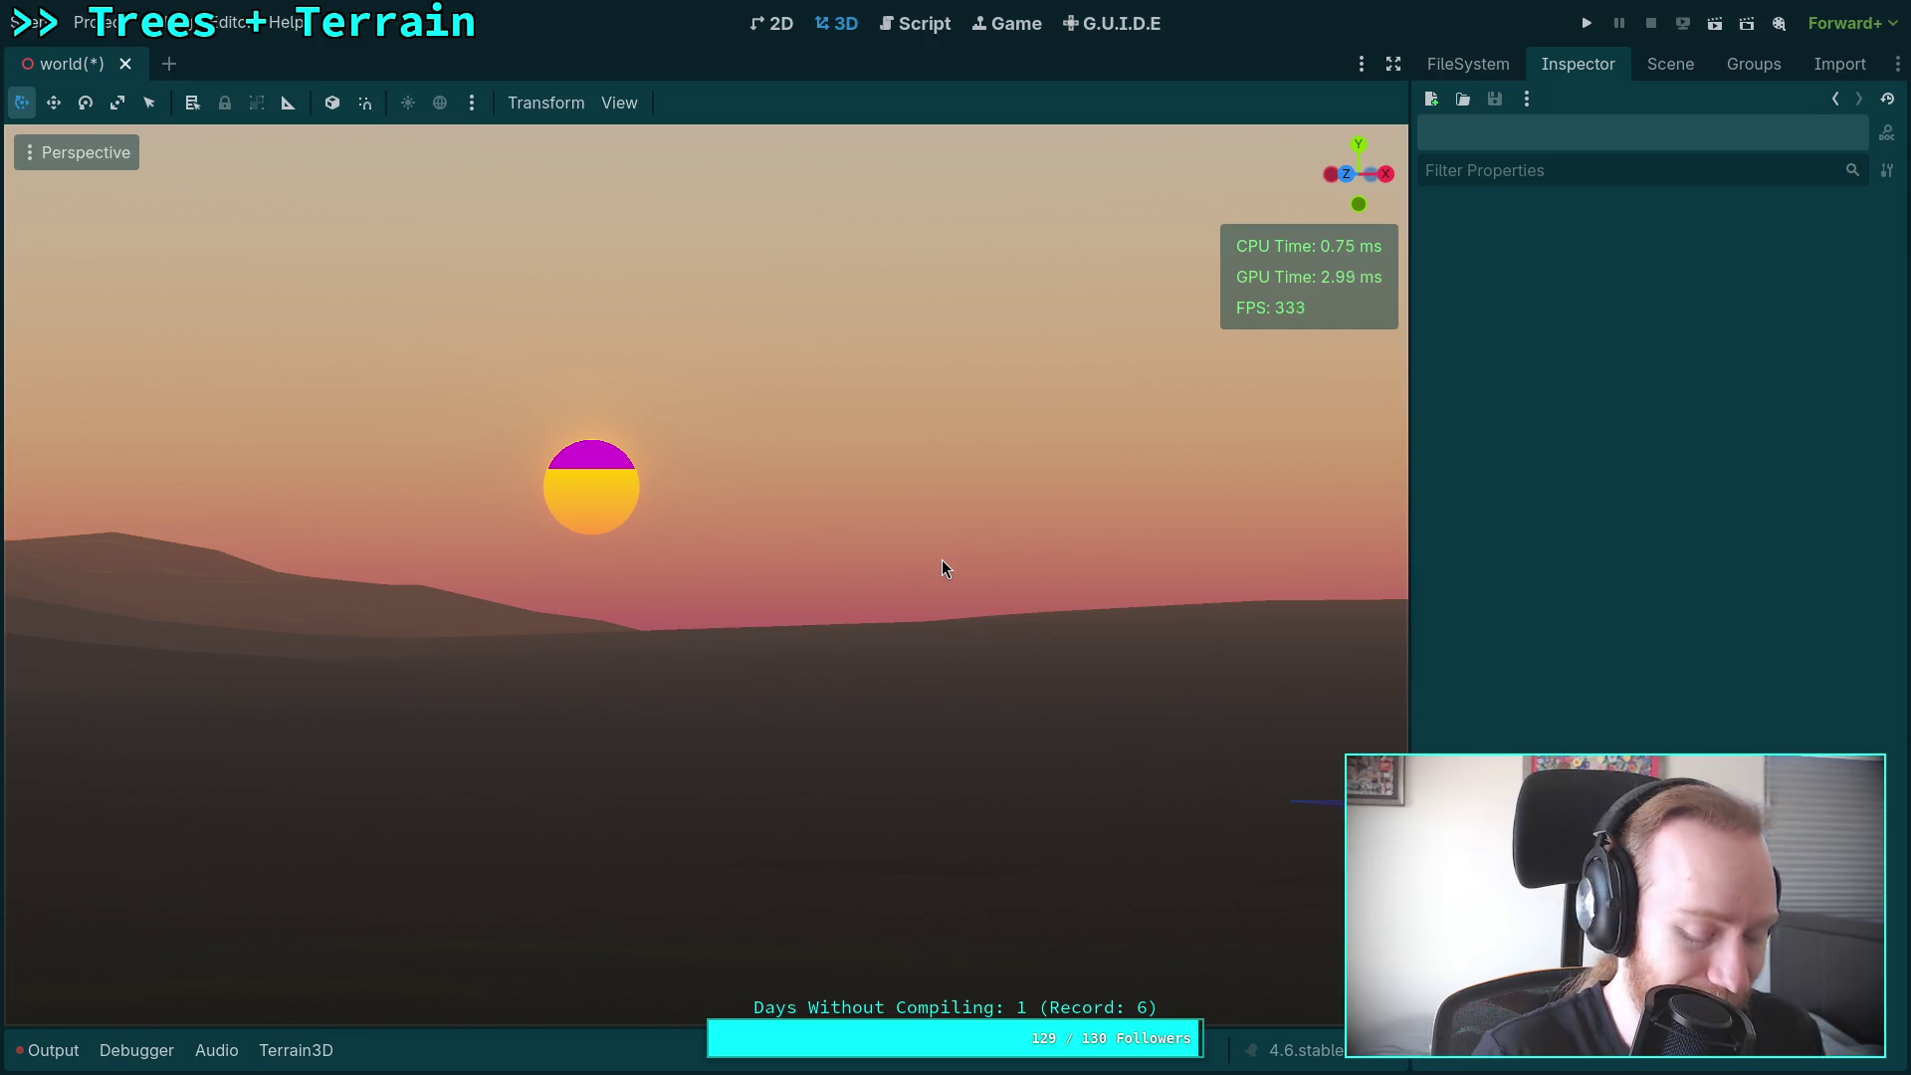
{"action": "key", "text": "ctrl+s"}
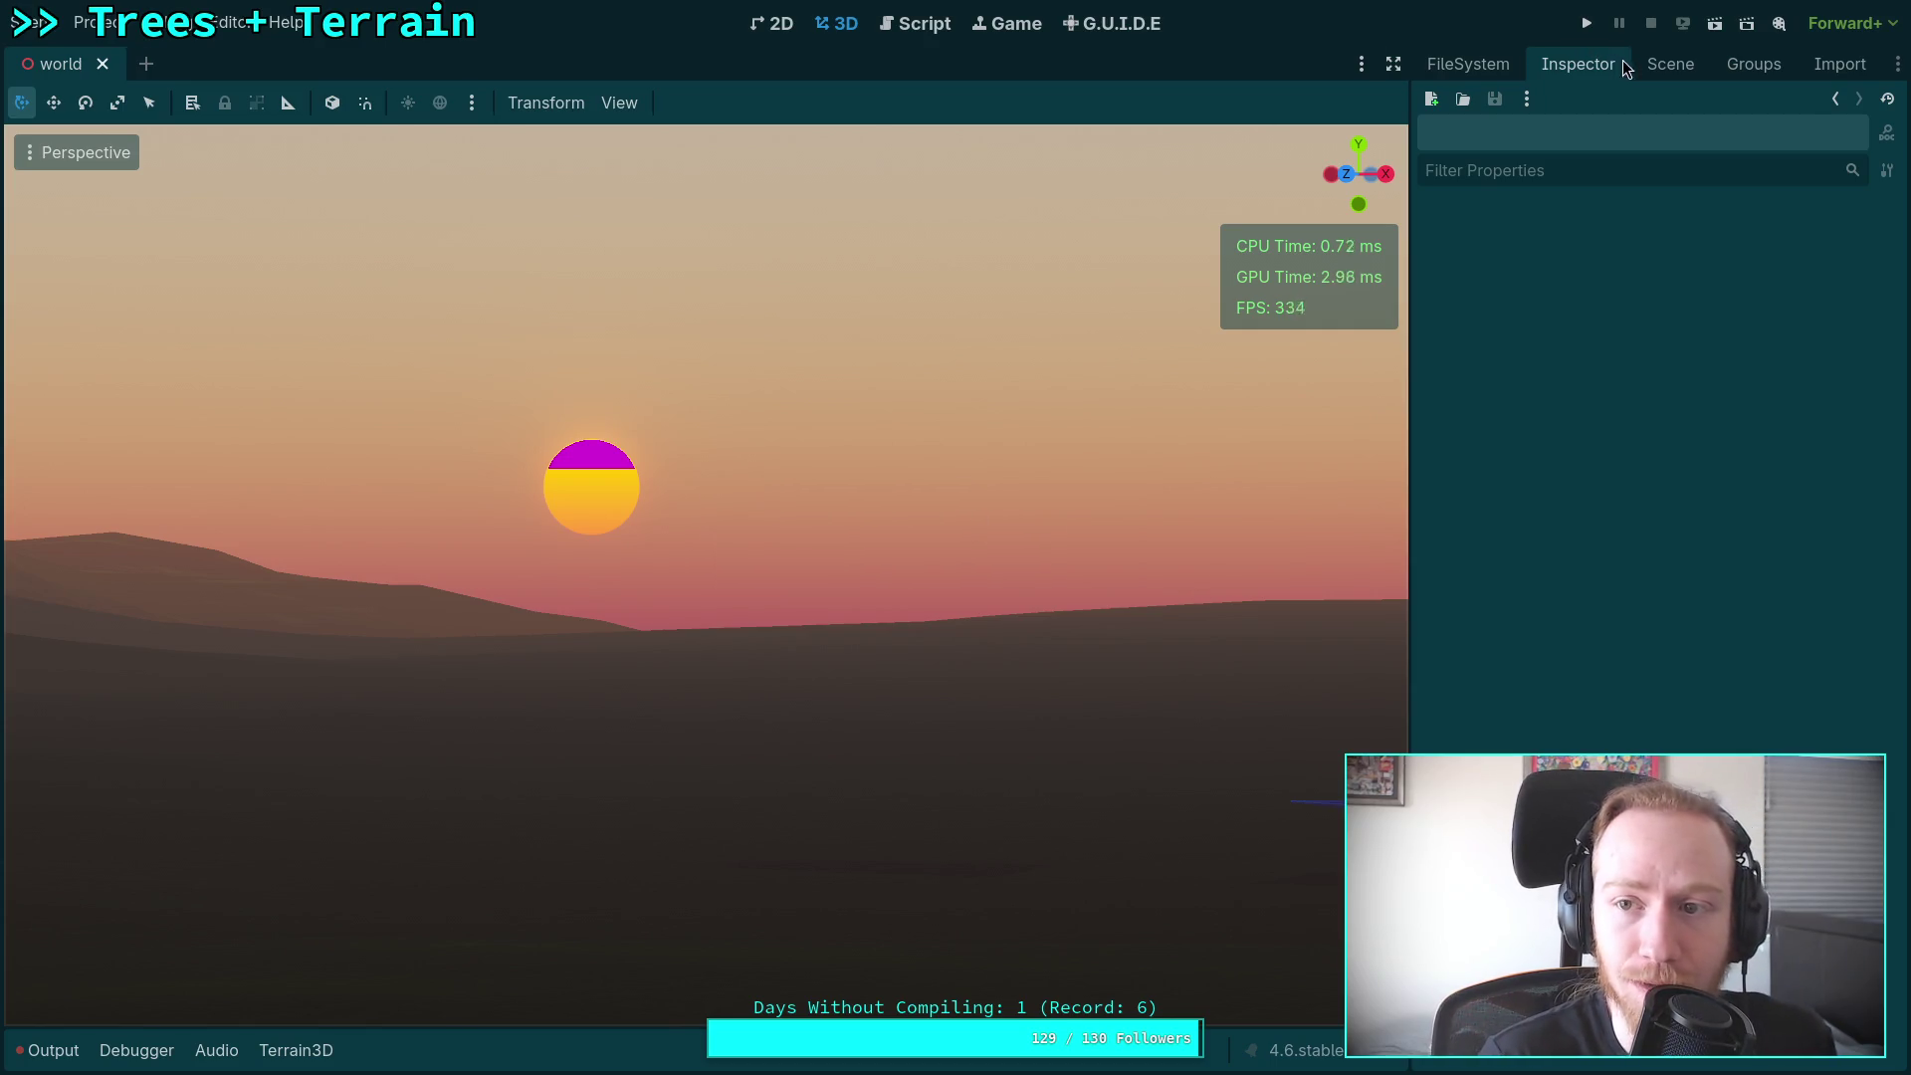
Step: Collapse the terrain_3d, material and scene folders in the FileSystem dock
{"action": "left_click", "coordinate": [1639, 66]}
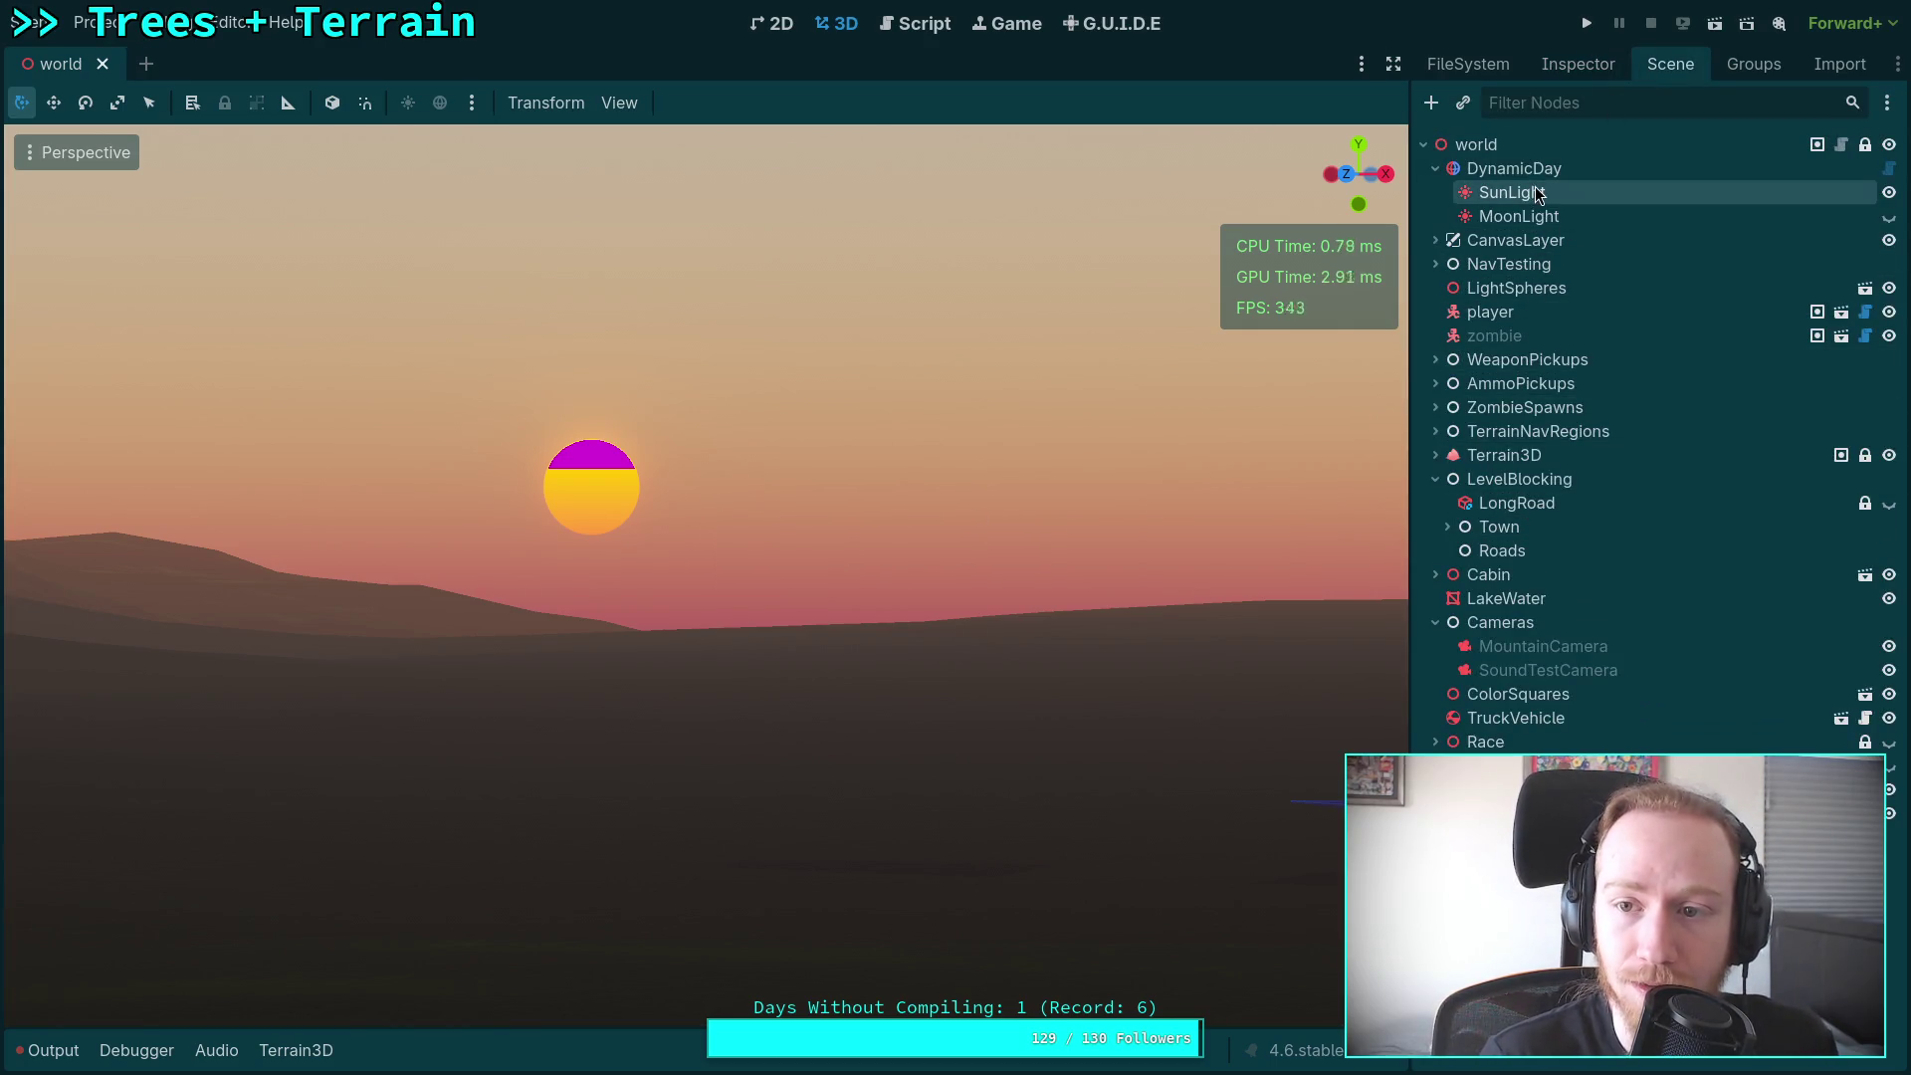
{"action": "left_click", "coordinate": [1497, 61]}
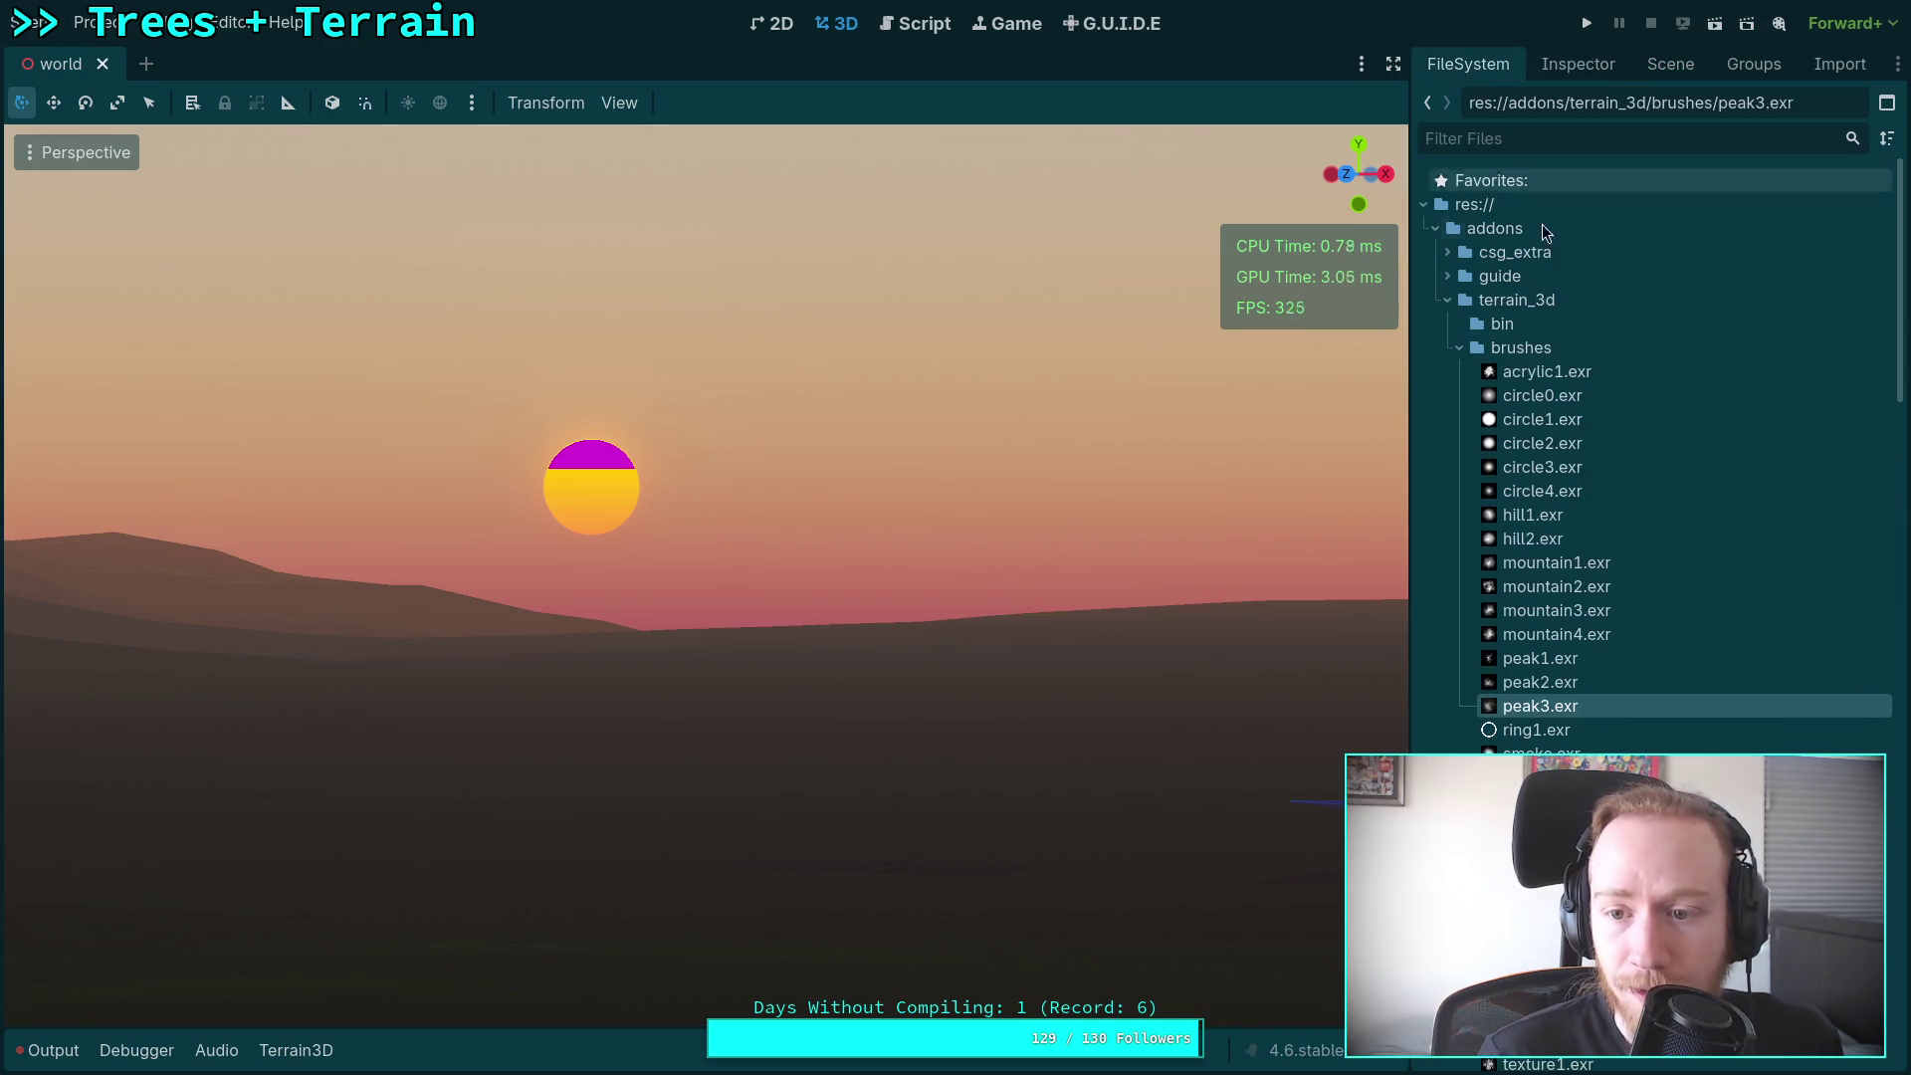
{"action": "left_click", "coordinate": [1447, 300]}
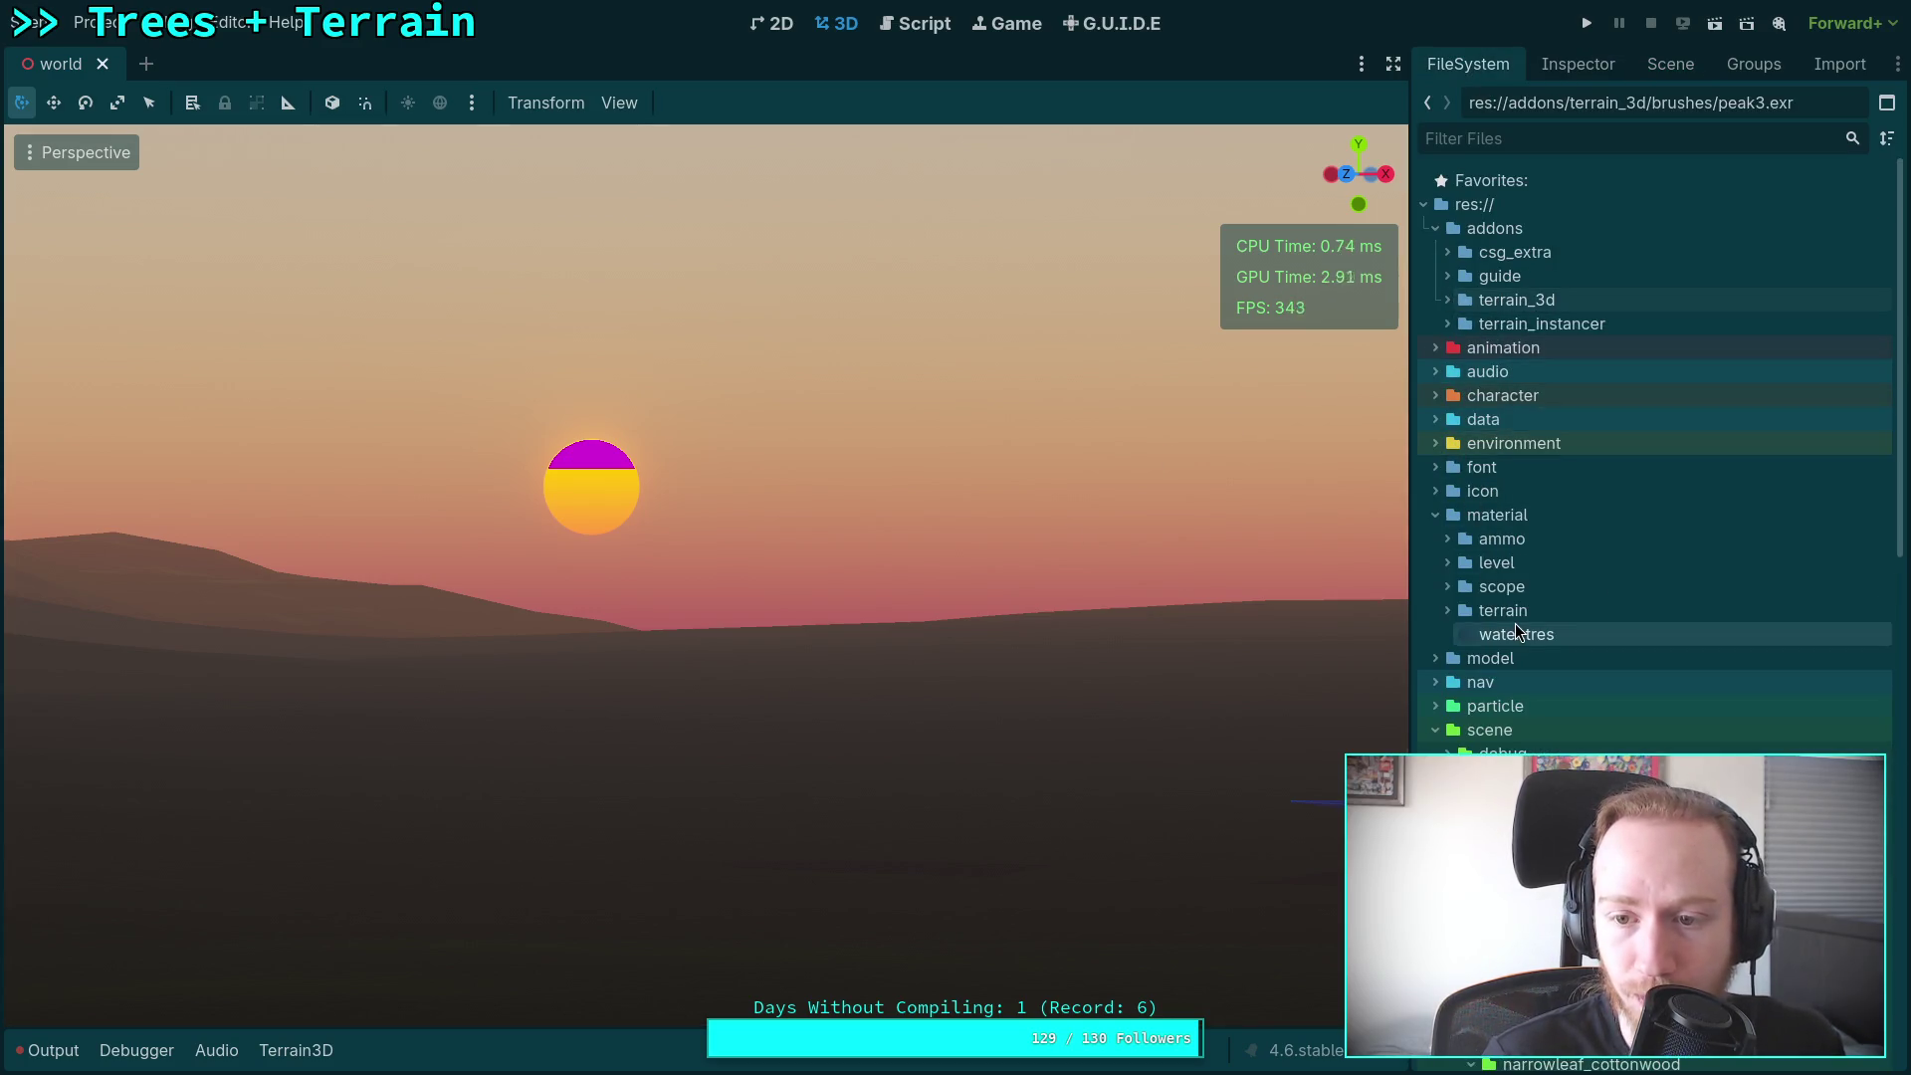
{"action": "left_click", "coordinate": [1434, 515]}
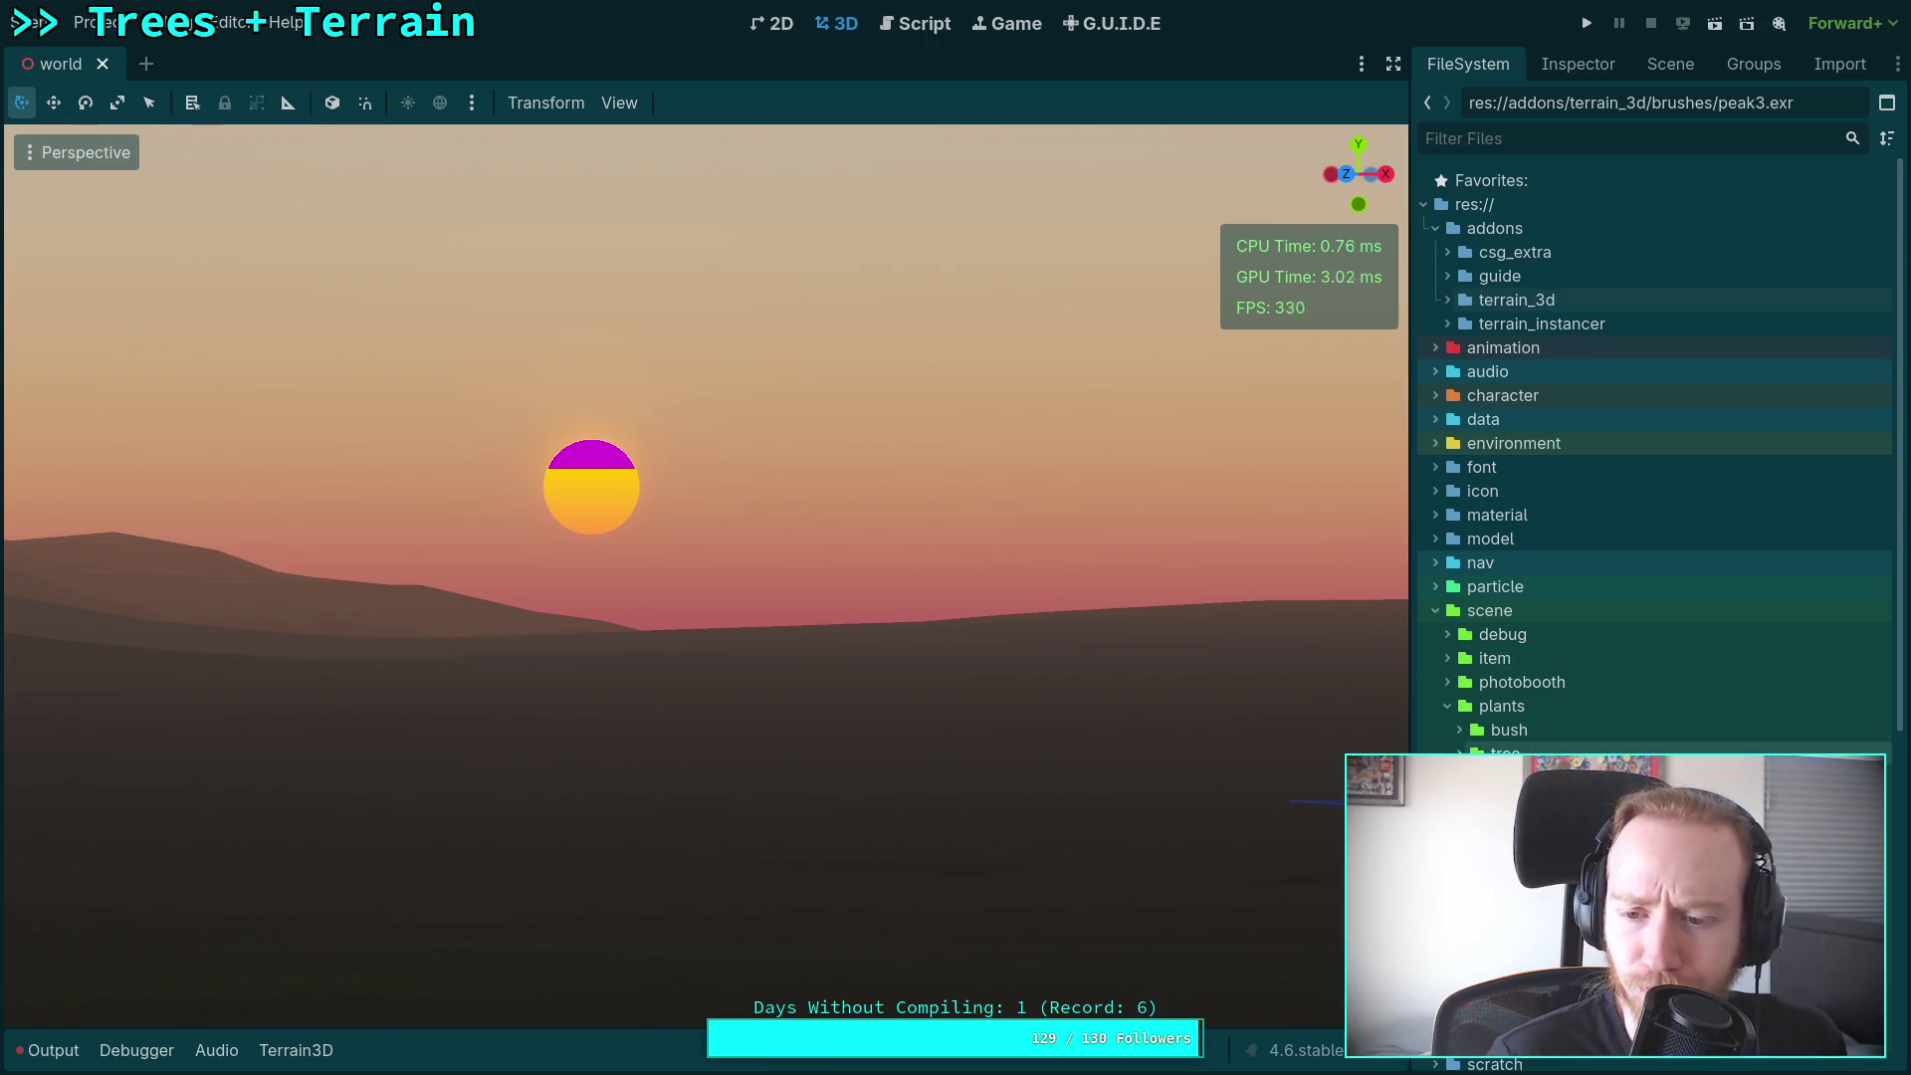
{"action": "left_click", "coordinate": [1434, 610]}
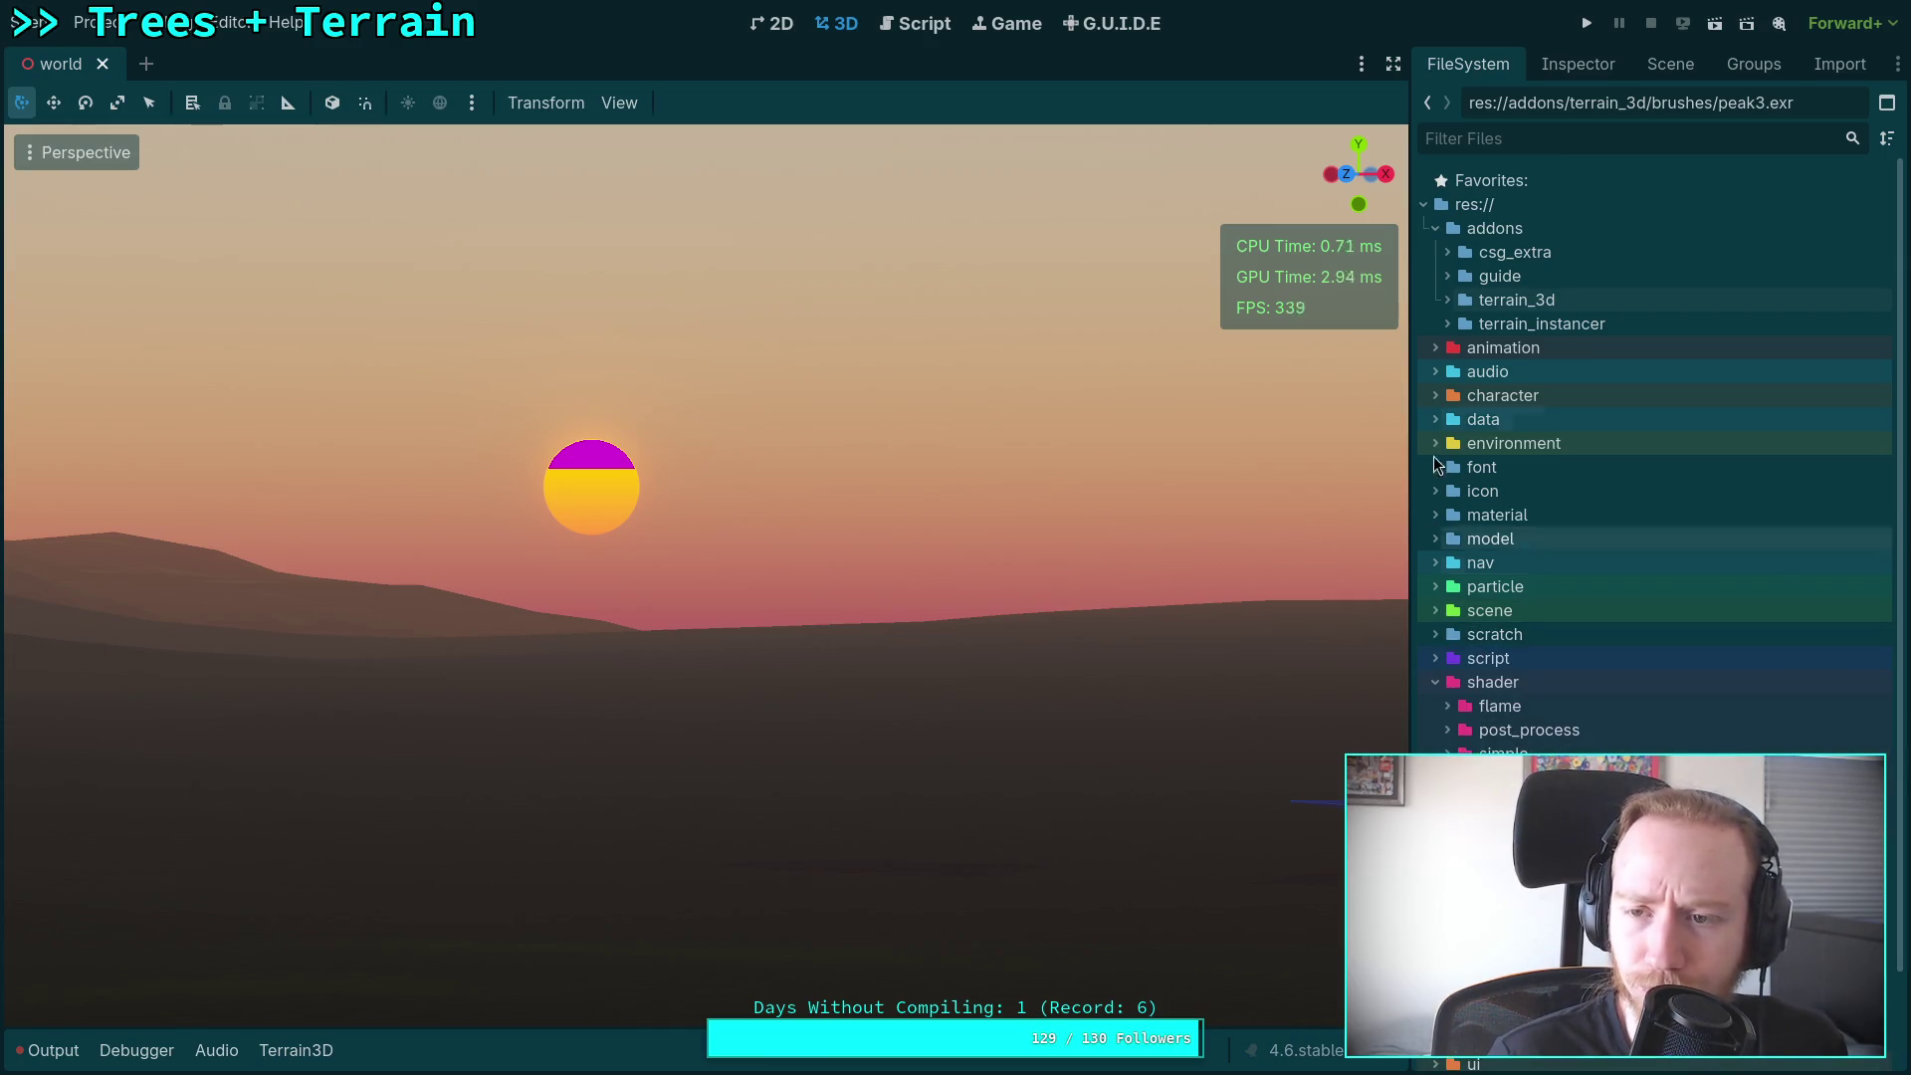
Step: Nudge DynamicDay's Initial Time slightly higher so the sun climbs
{"action": "left_click", "coordinate": [1658, 67]}
{"action": "left_click", "coordinate": [1512, 169]}
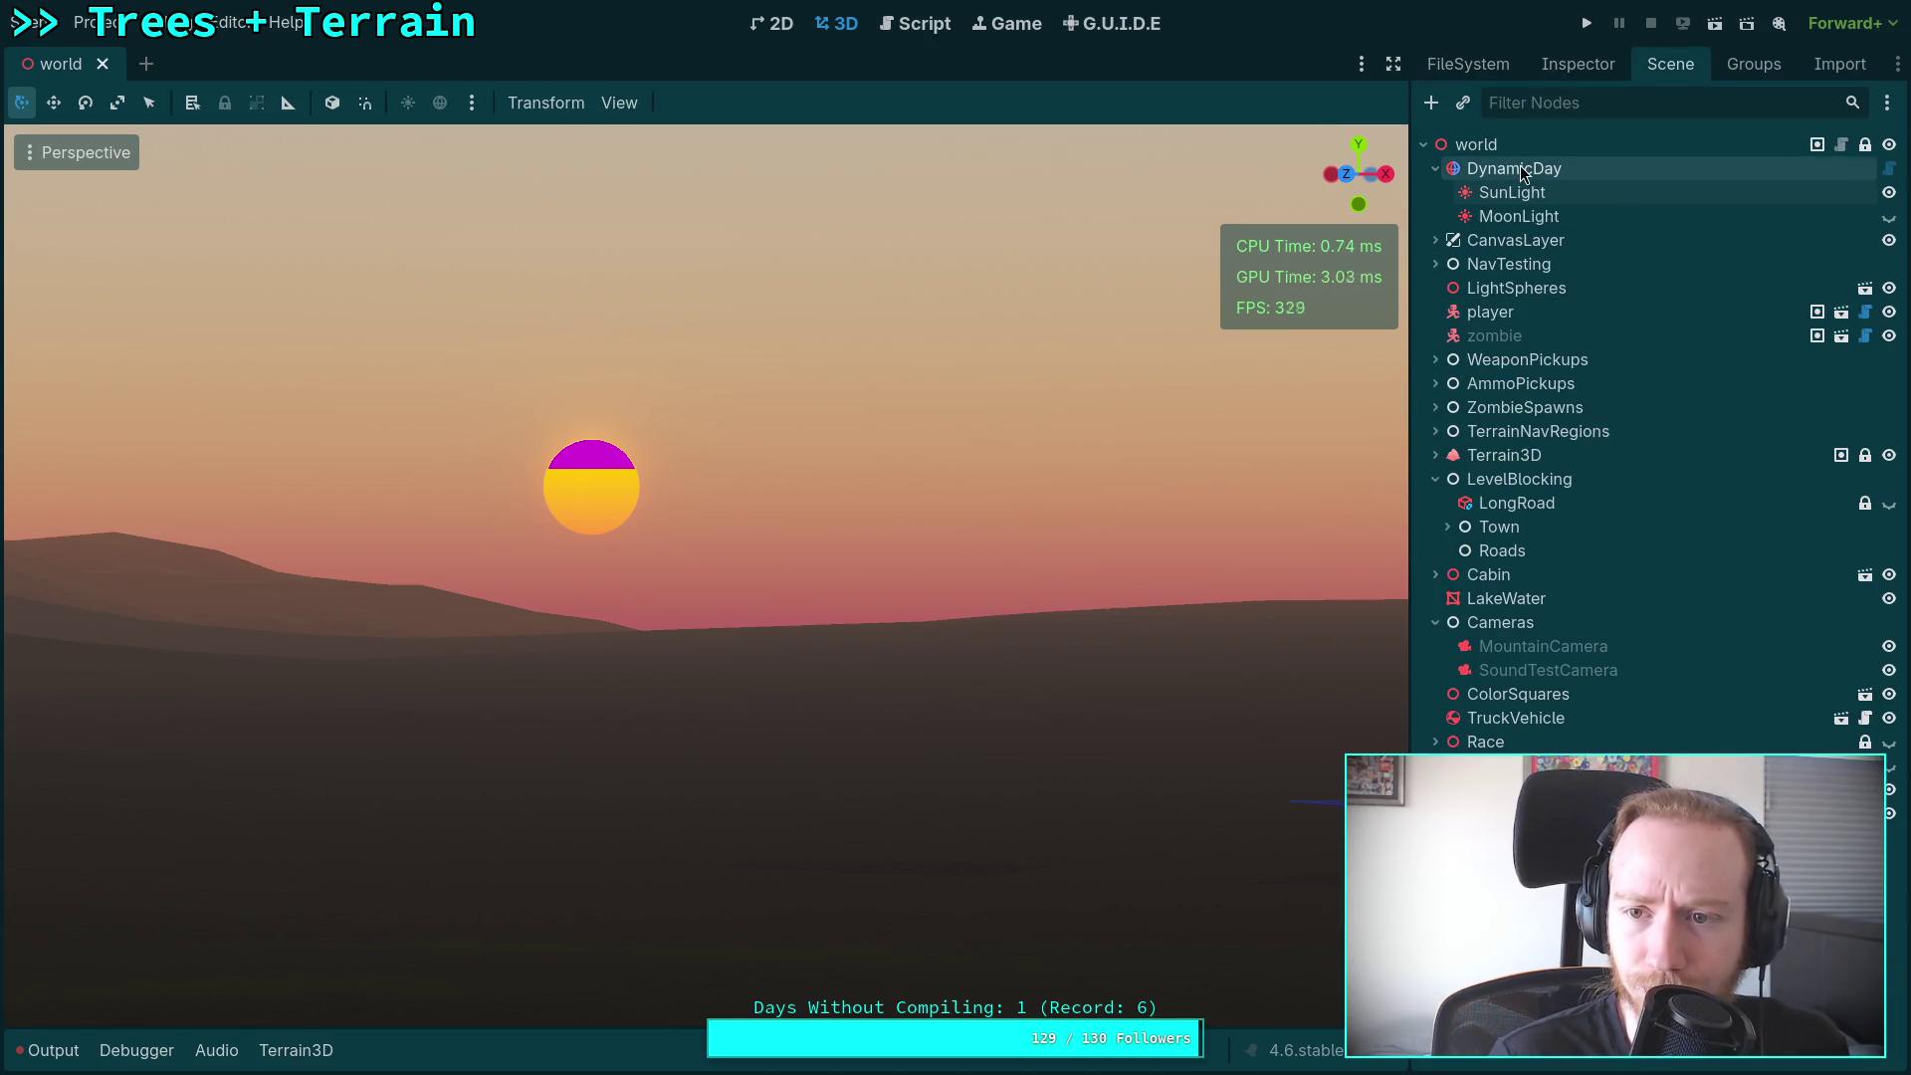
{"action": "left_click", "coordinate": [1577, 64]}
{"action": "left_click_drag", "start_coordinate": [1721, 320], "coordinate": [1719, 319]}
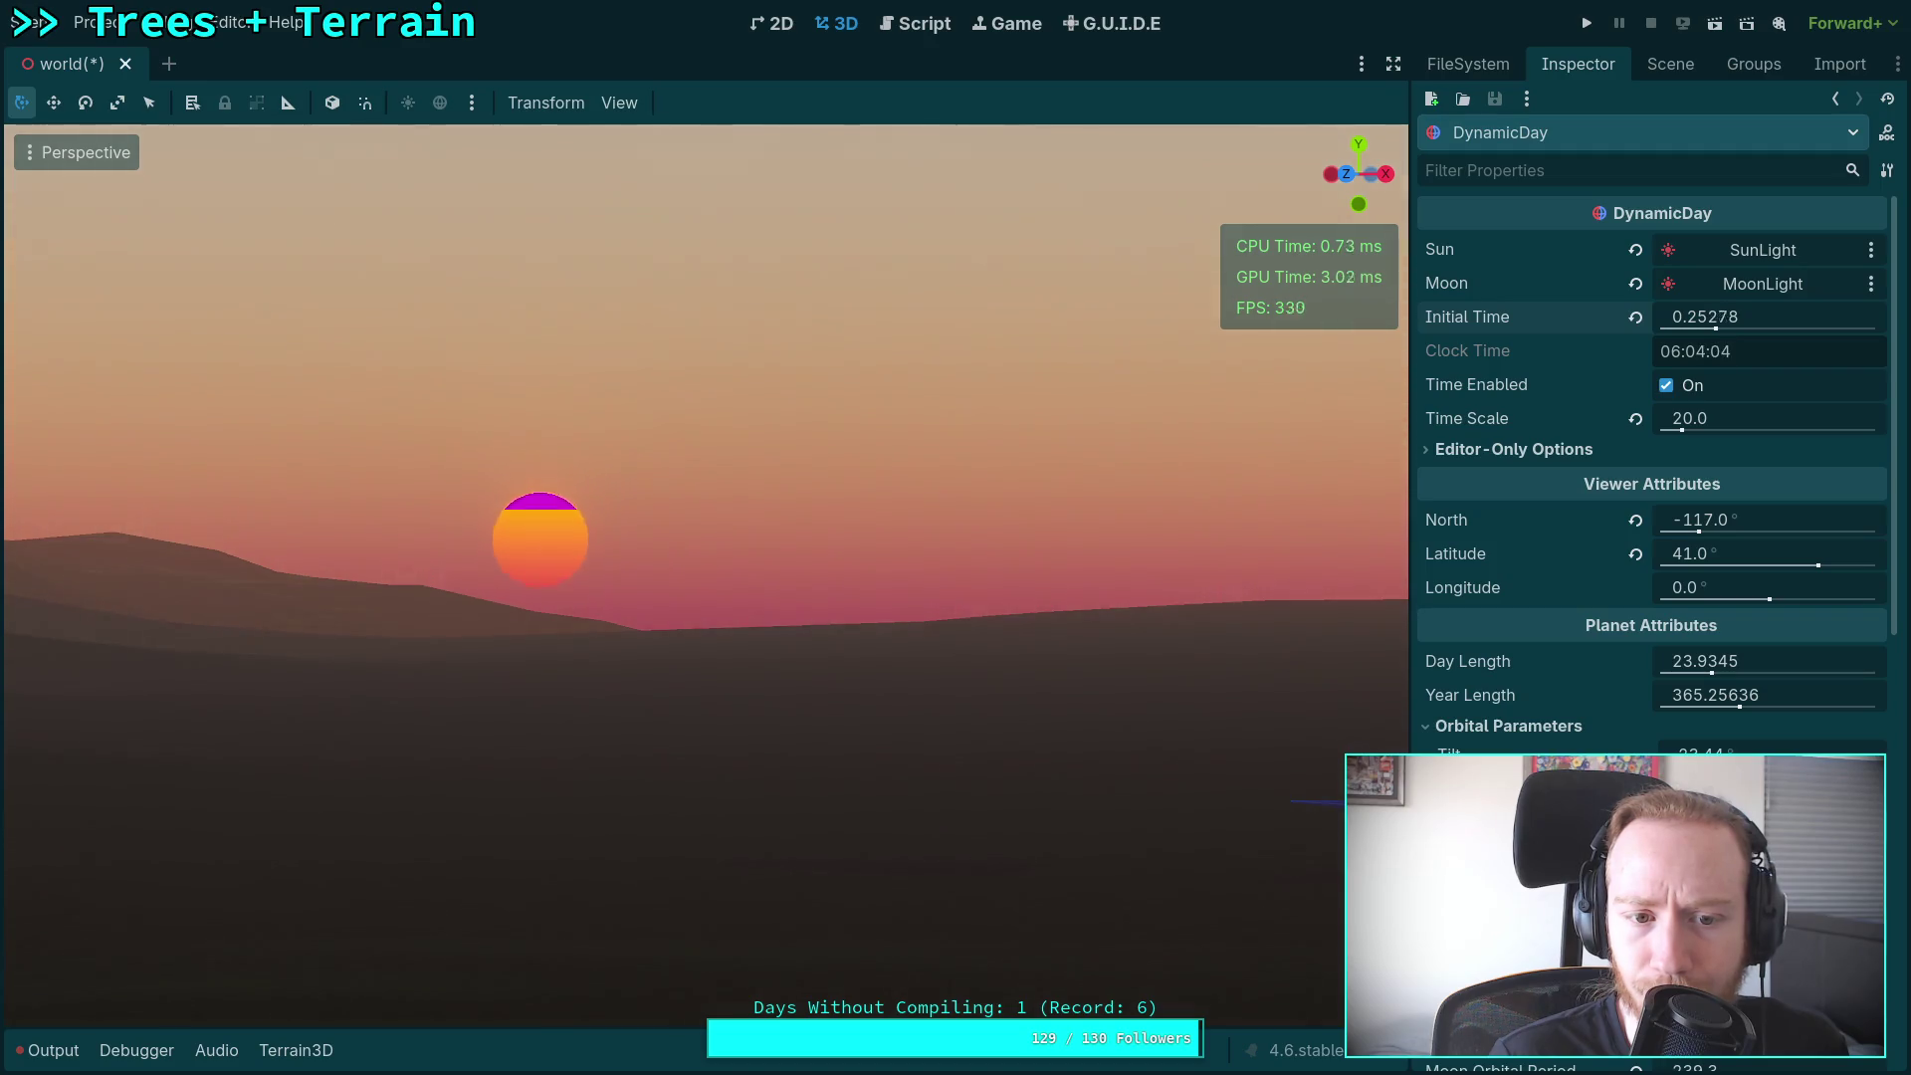
{"action": "left_click_drag", "start_coordinate": [1718, 319], "coordinate": [1723, 319]}
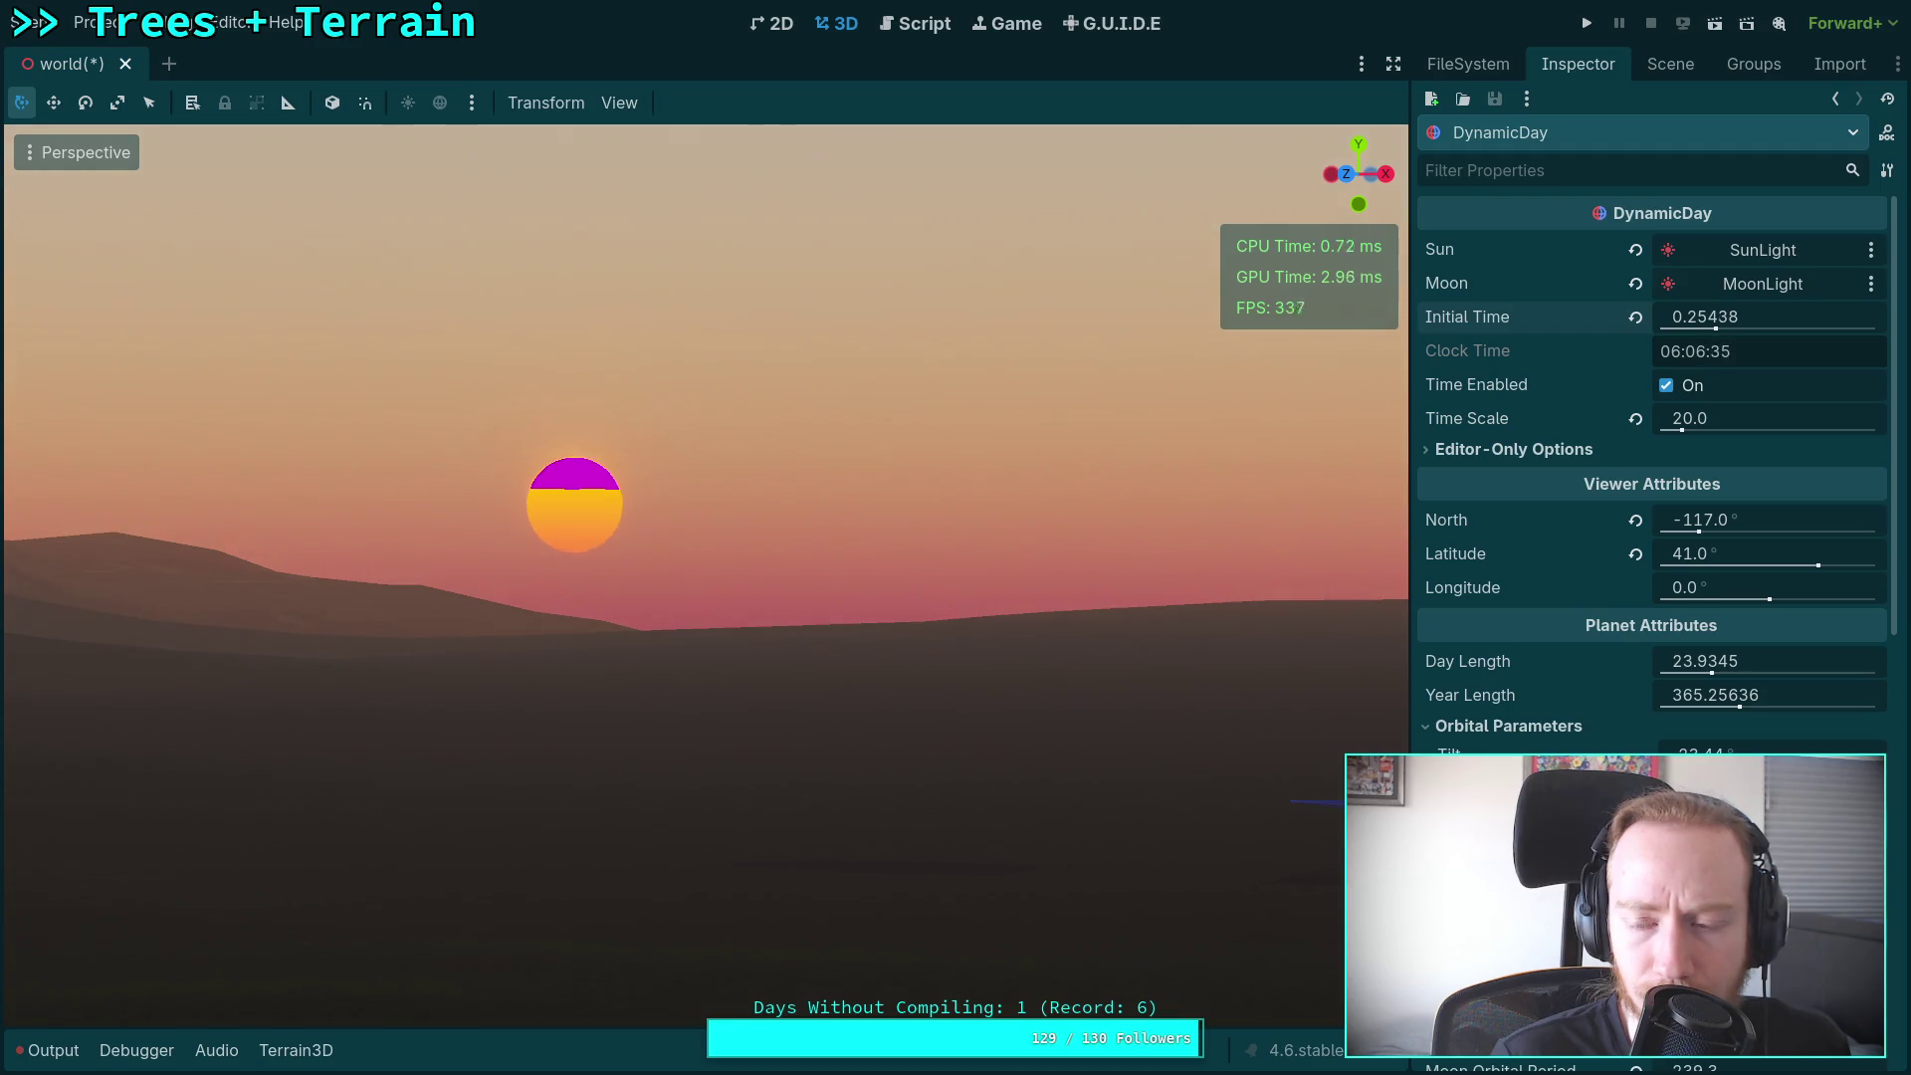
{"action": "mouse_move", "coordinate": [1520, 338]}
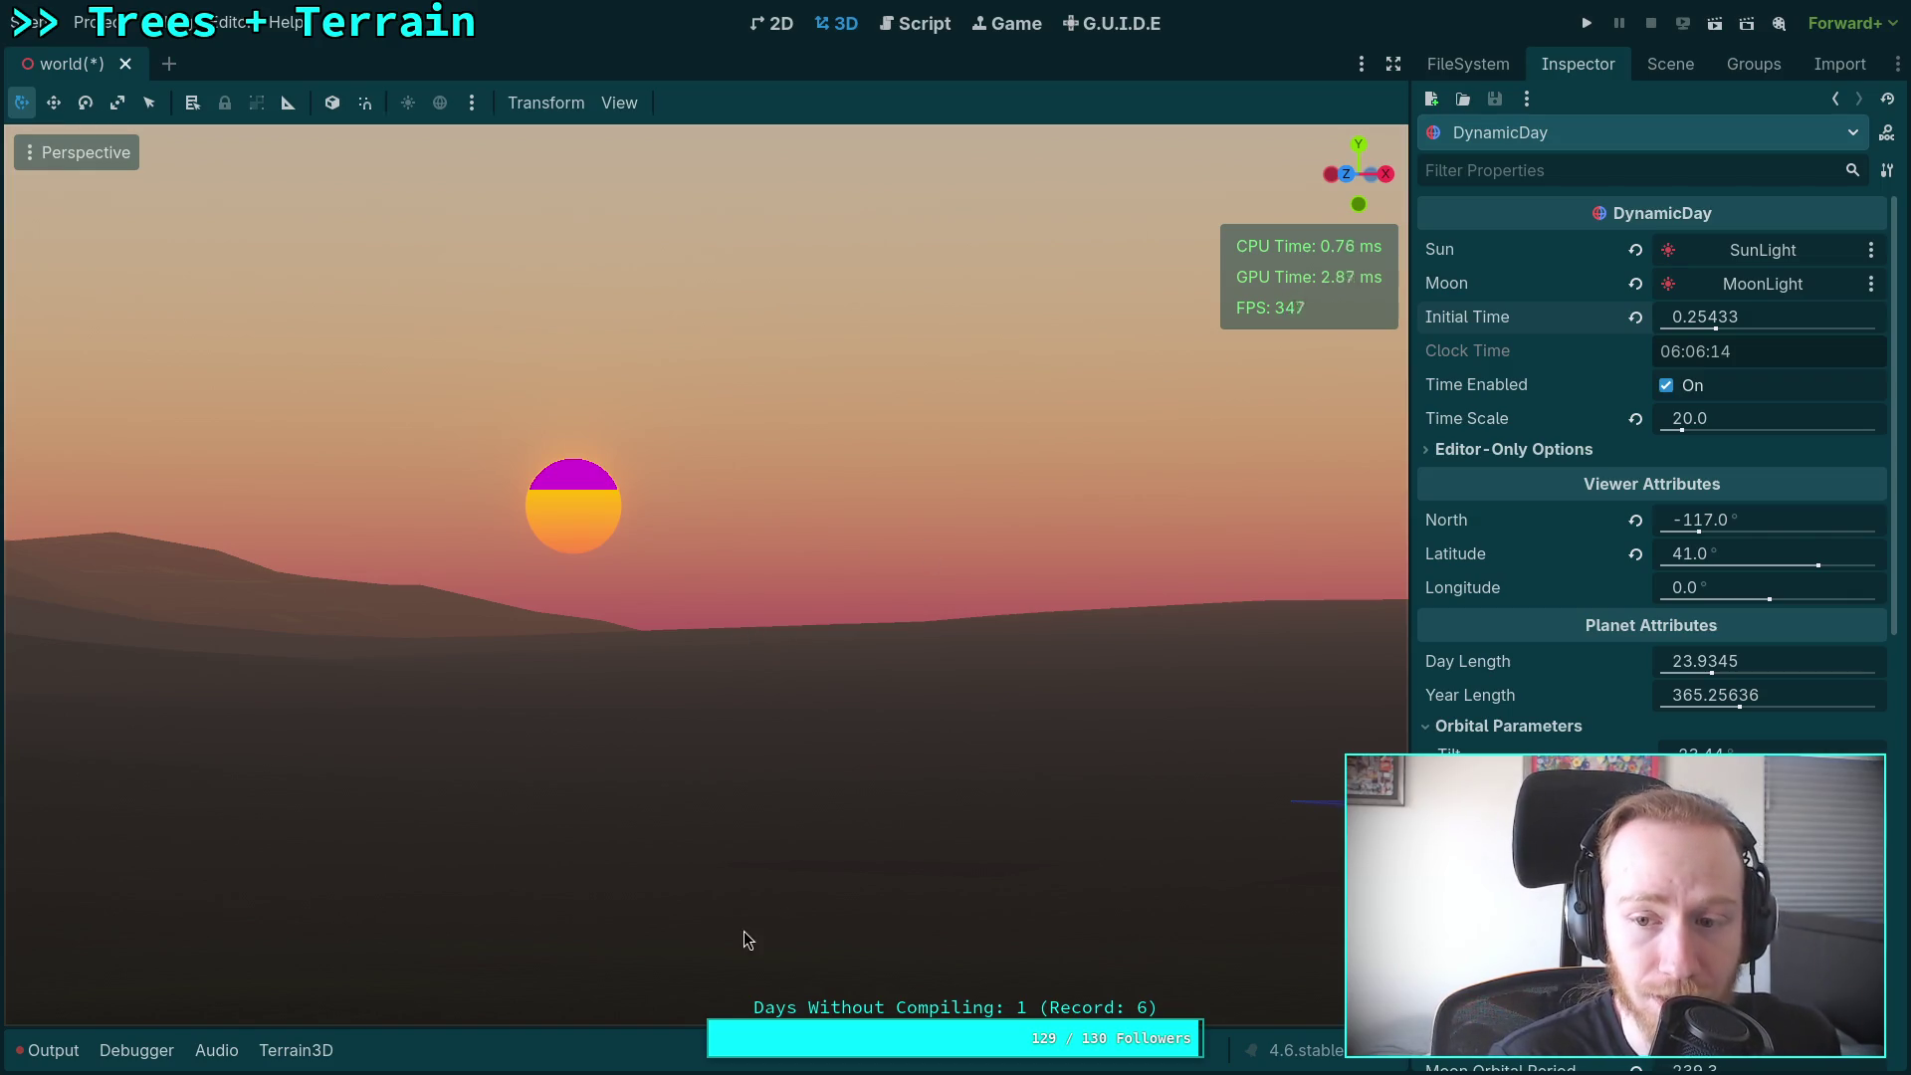
Step: Collapse the shader, terrain_data and textures folders, then expand script and dynamic_day
{"action": "left_click", "coordinate": [1670, 63]}
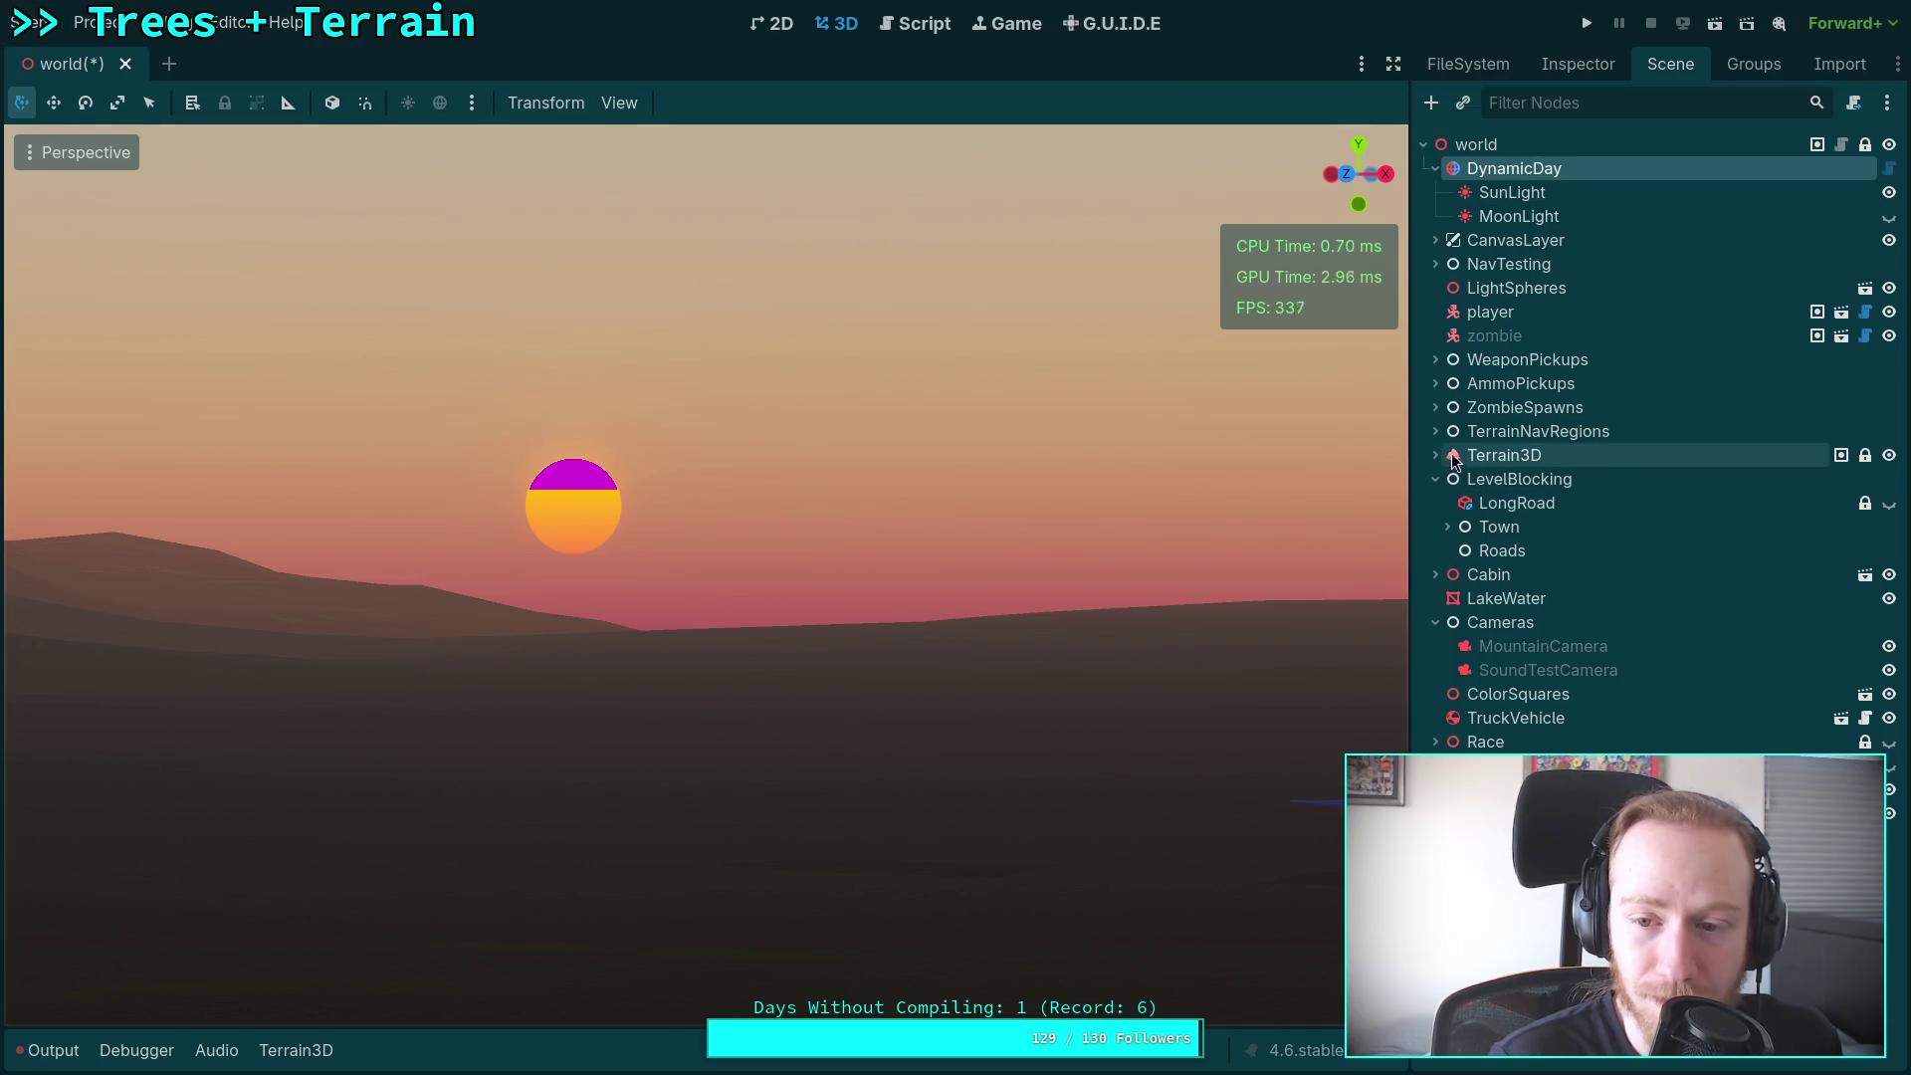
{"action": "left_click", "coordinate": [1468, 64]}
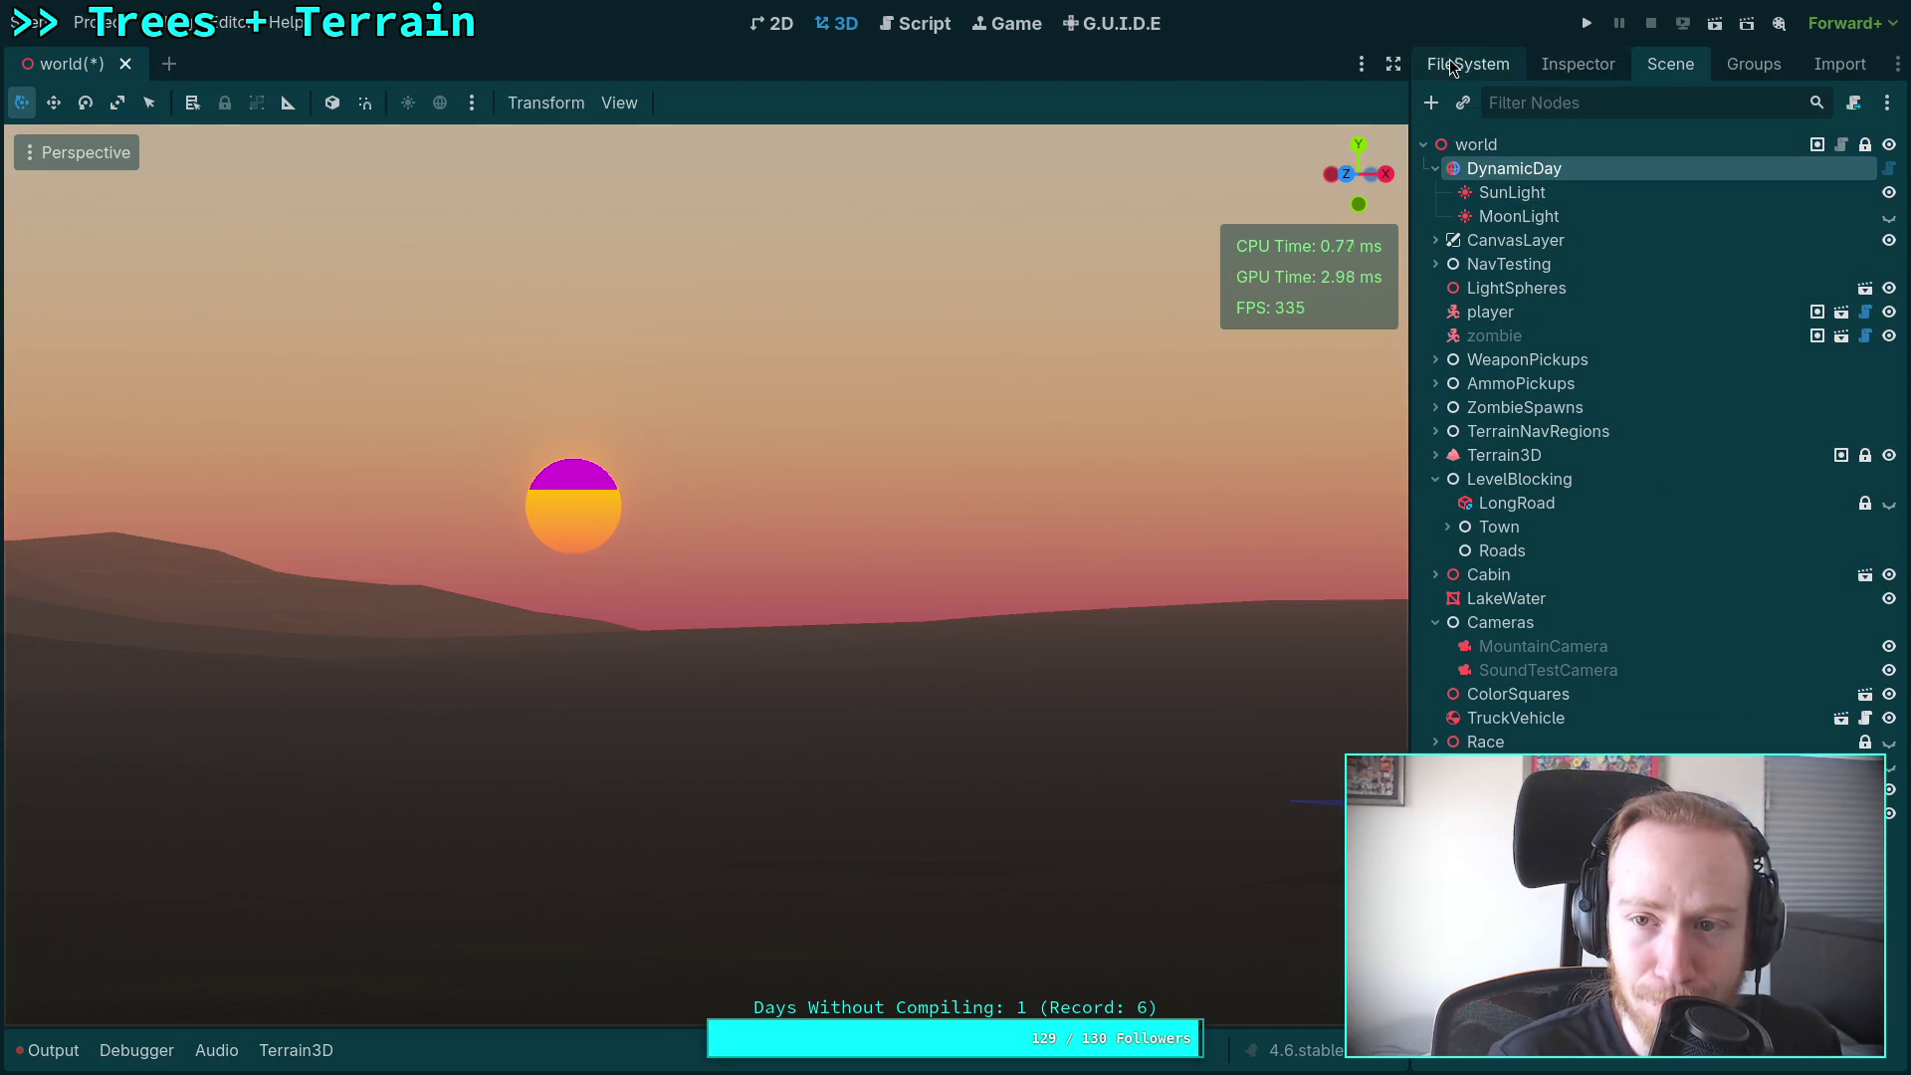
{"action": "scroll", "coordinate": [1592, 629], "scroll_direction": "down", "scroll_amount": 2}
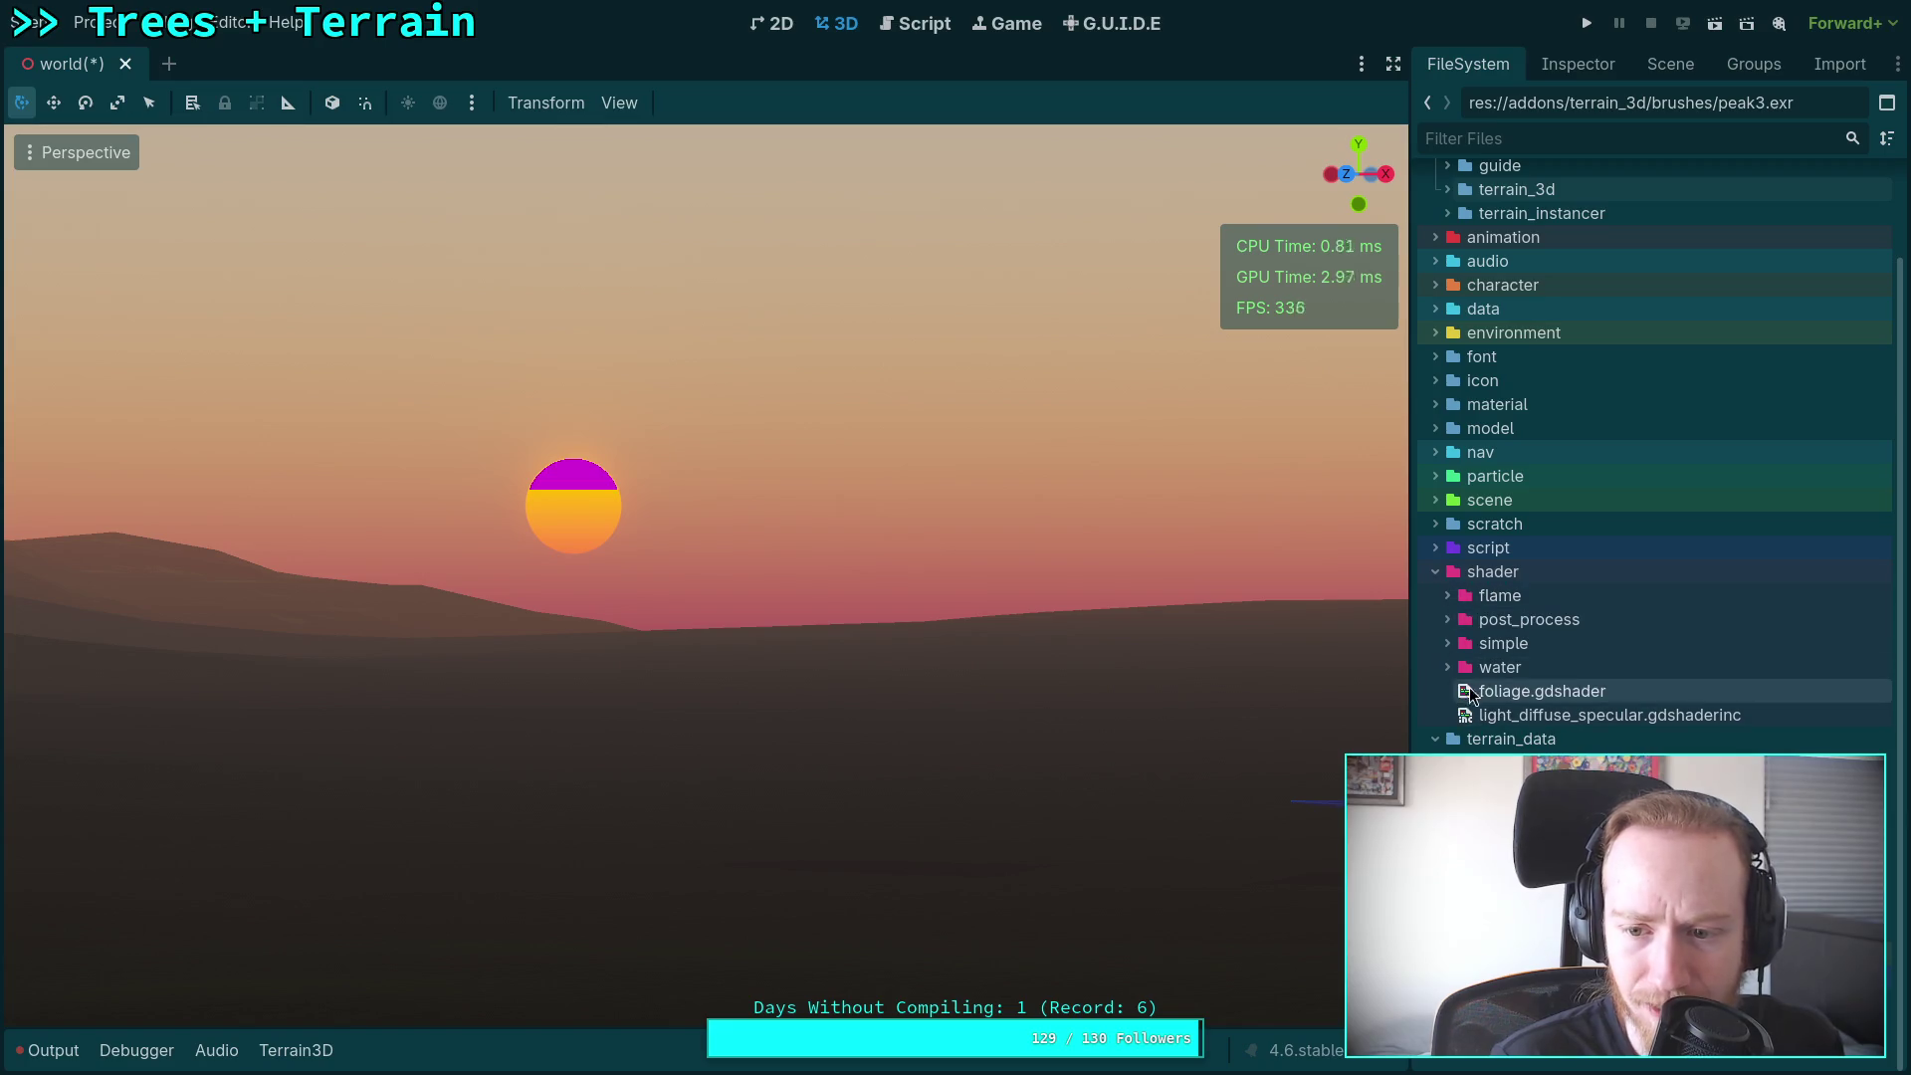
{"action": "left_click", "coordinate": [1445, 621]}
{"action": "left_click", "coordinate": [1441, 621]}
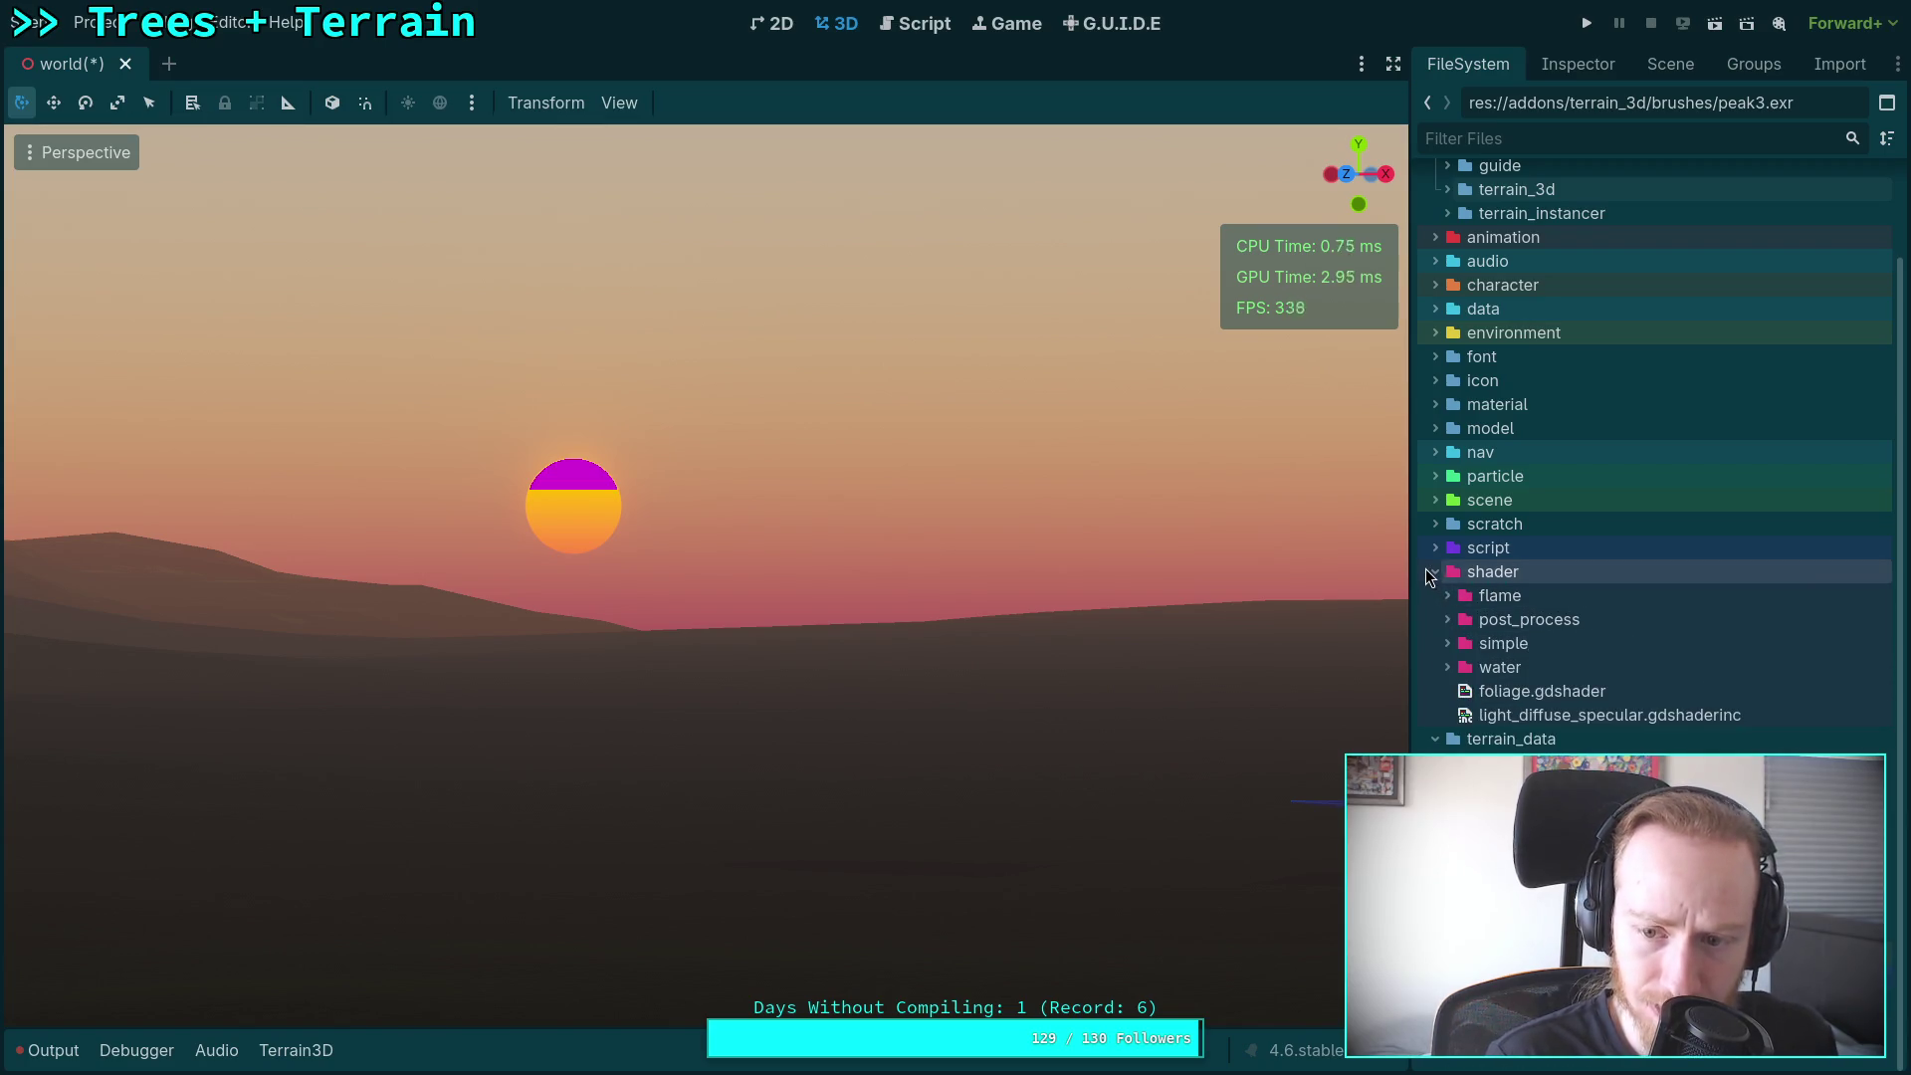
{"action": "left_click", "coordinate": [1433, 571]}
{"action": "left_click", "coordinate": [1436, 709]}
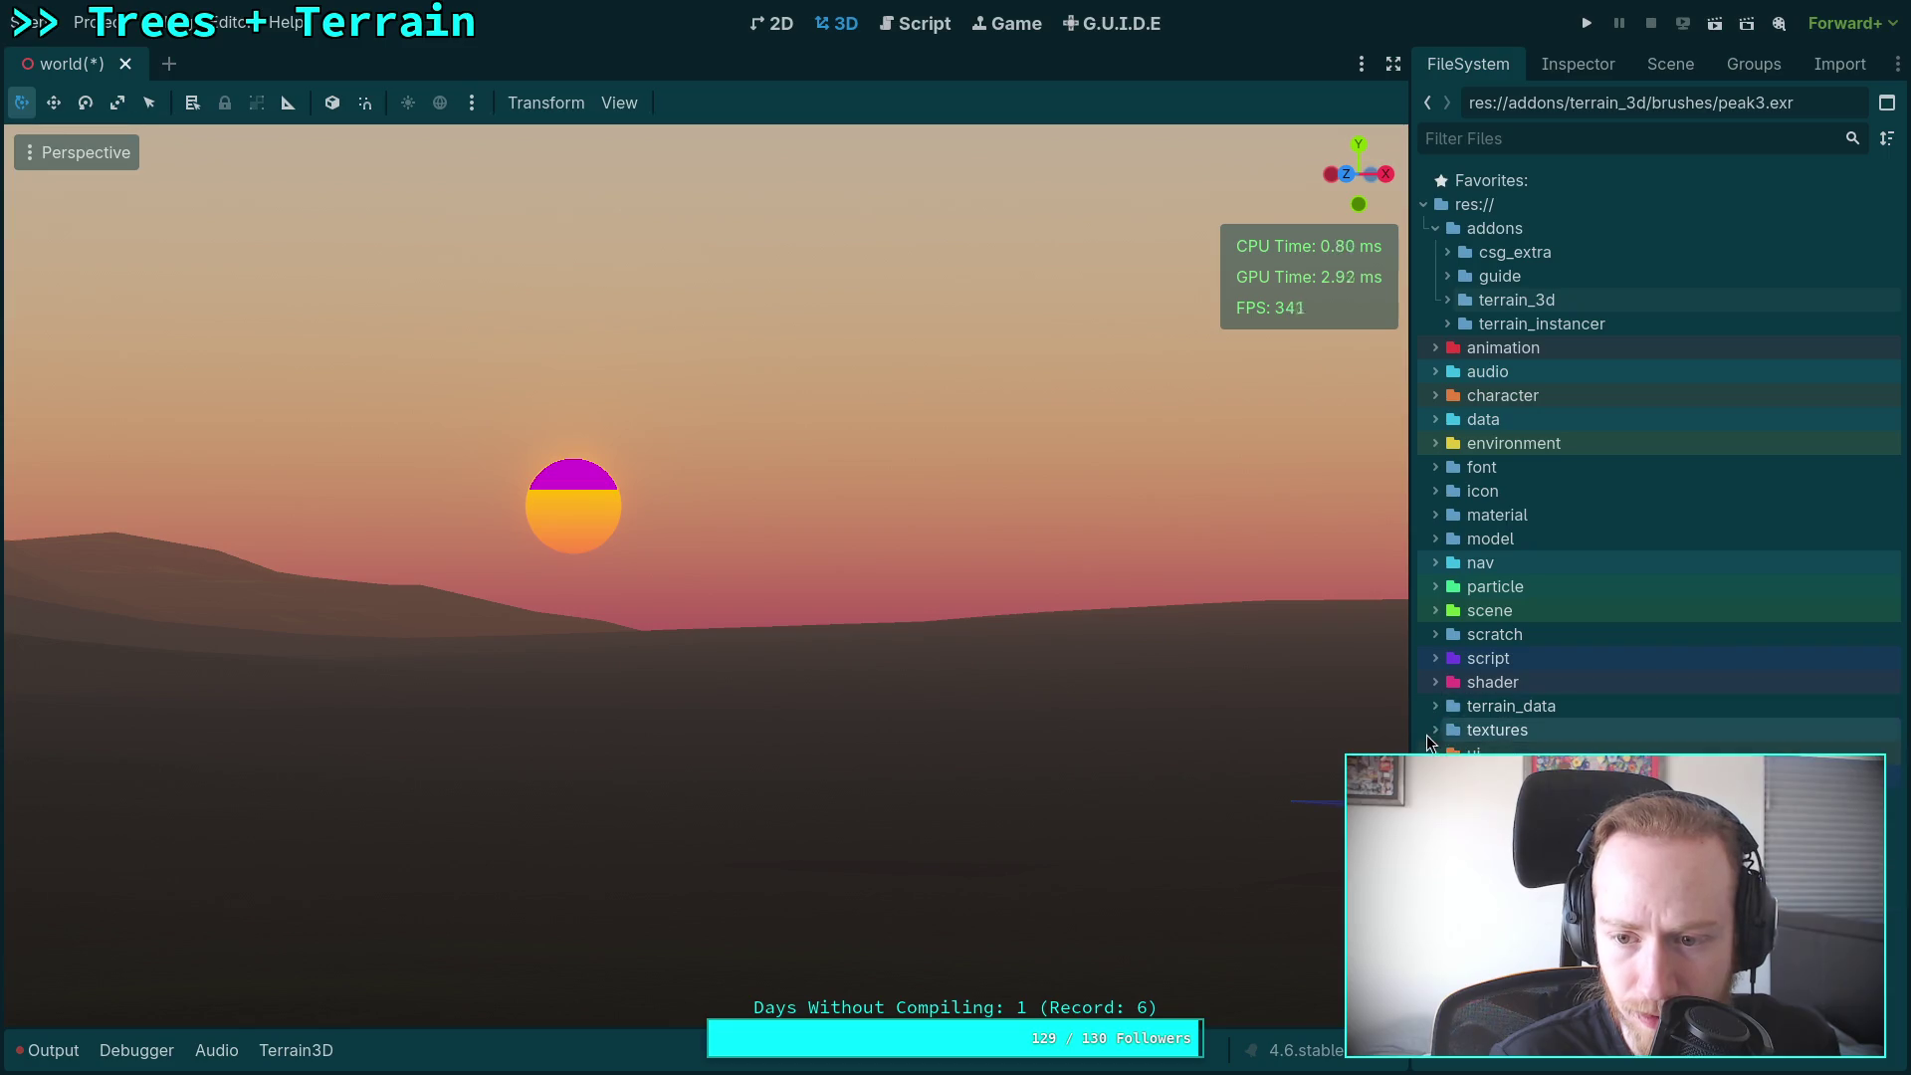
{"action": "left_click", "coordinate": [1436, 731]}
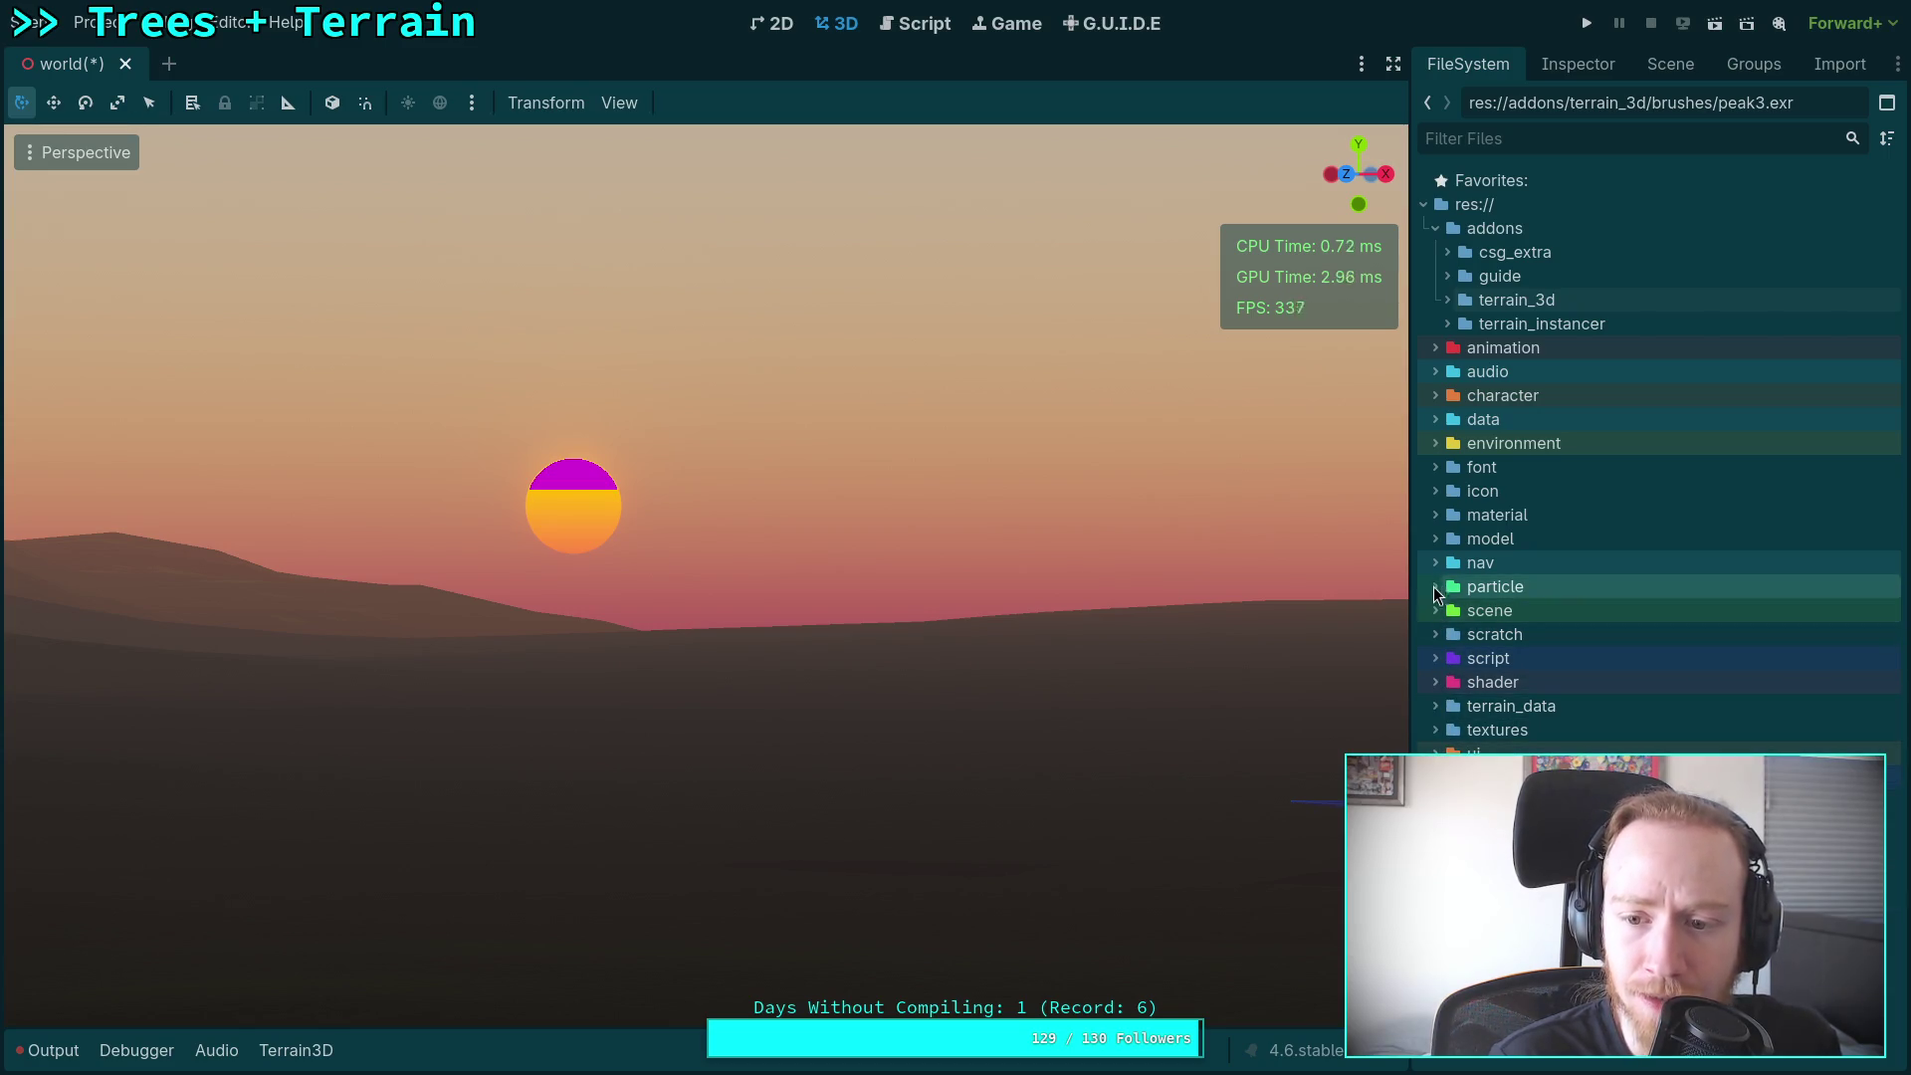
{"action": "left_click", "coordinate": [1433, 657]}
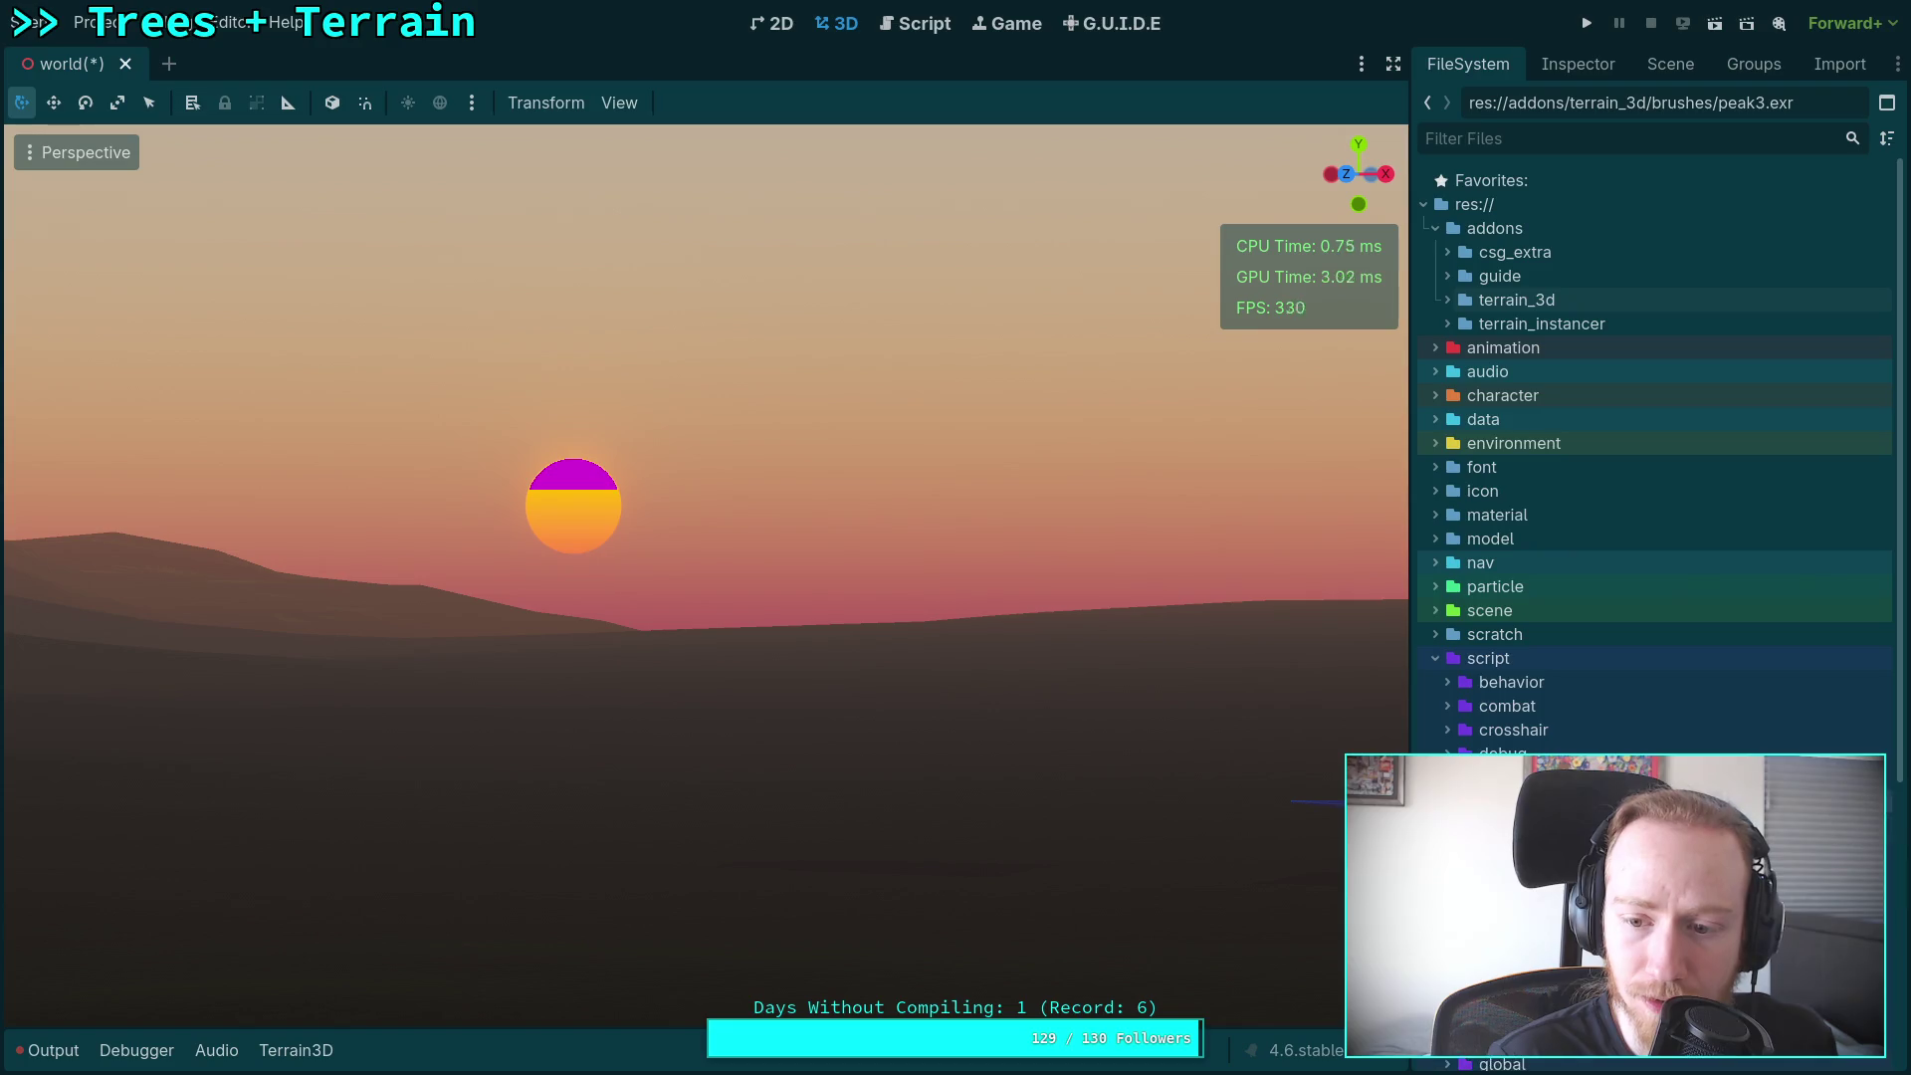
{"action": "scroll", "coordinate": [1473, 547], "scroll_direction": "down", "scroll_amount": 4}
{"action": "left_click", "coordinate": [1447, 467]}
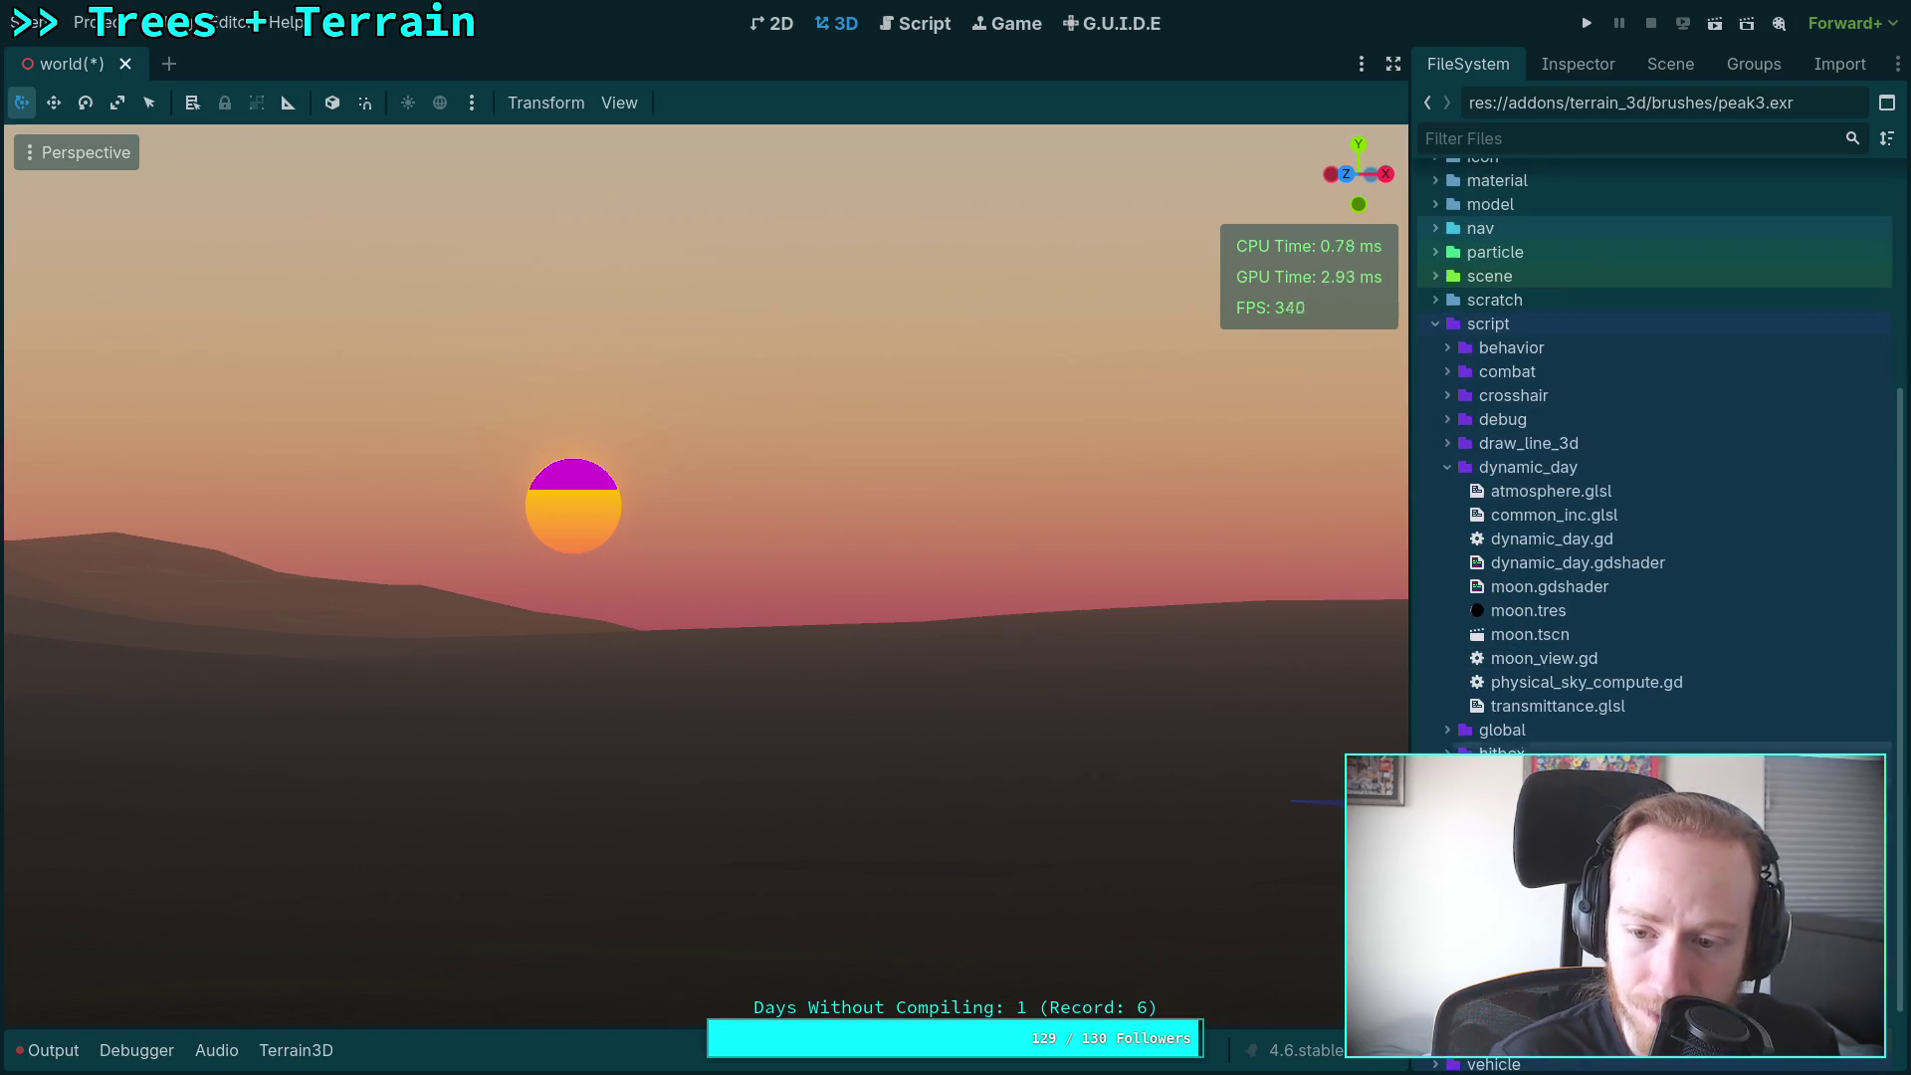
Step: Open dynamic_day.gdshader in the shader editor and give the code area more room
{"action": "double_click", "coordinate": [1564, 566]}
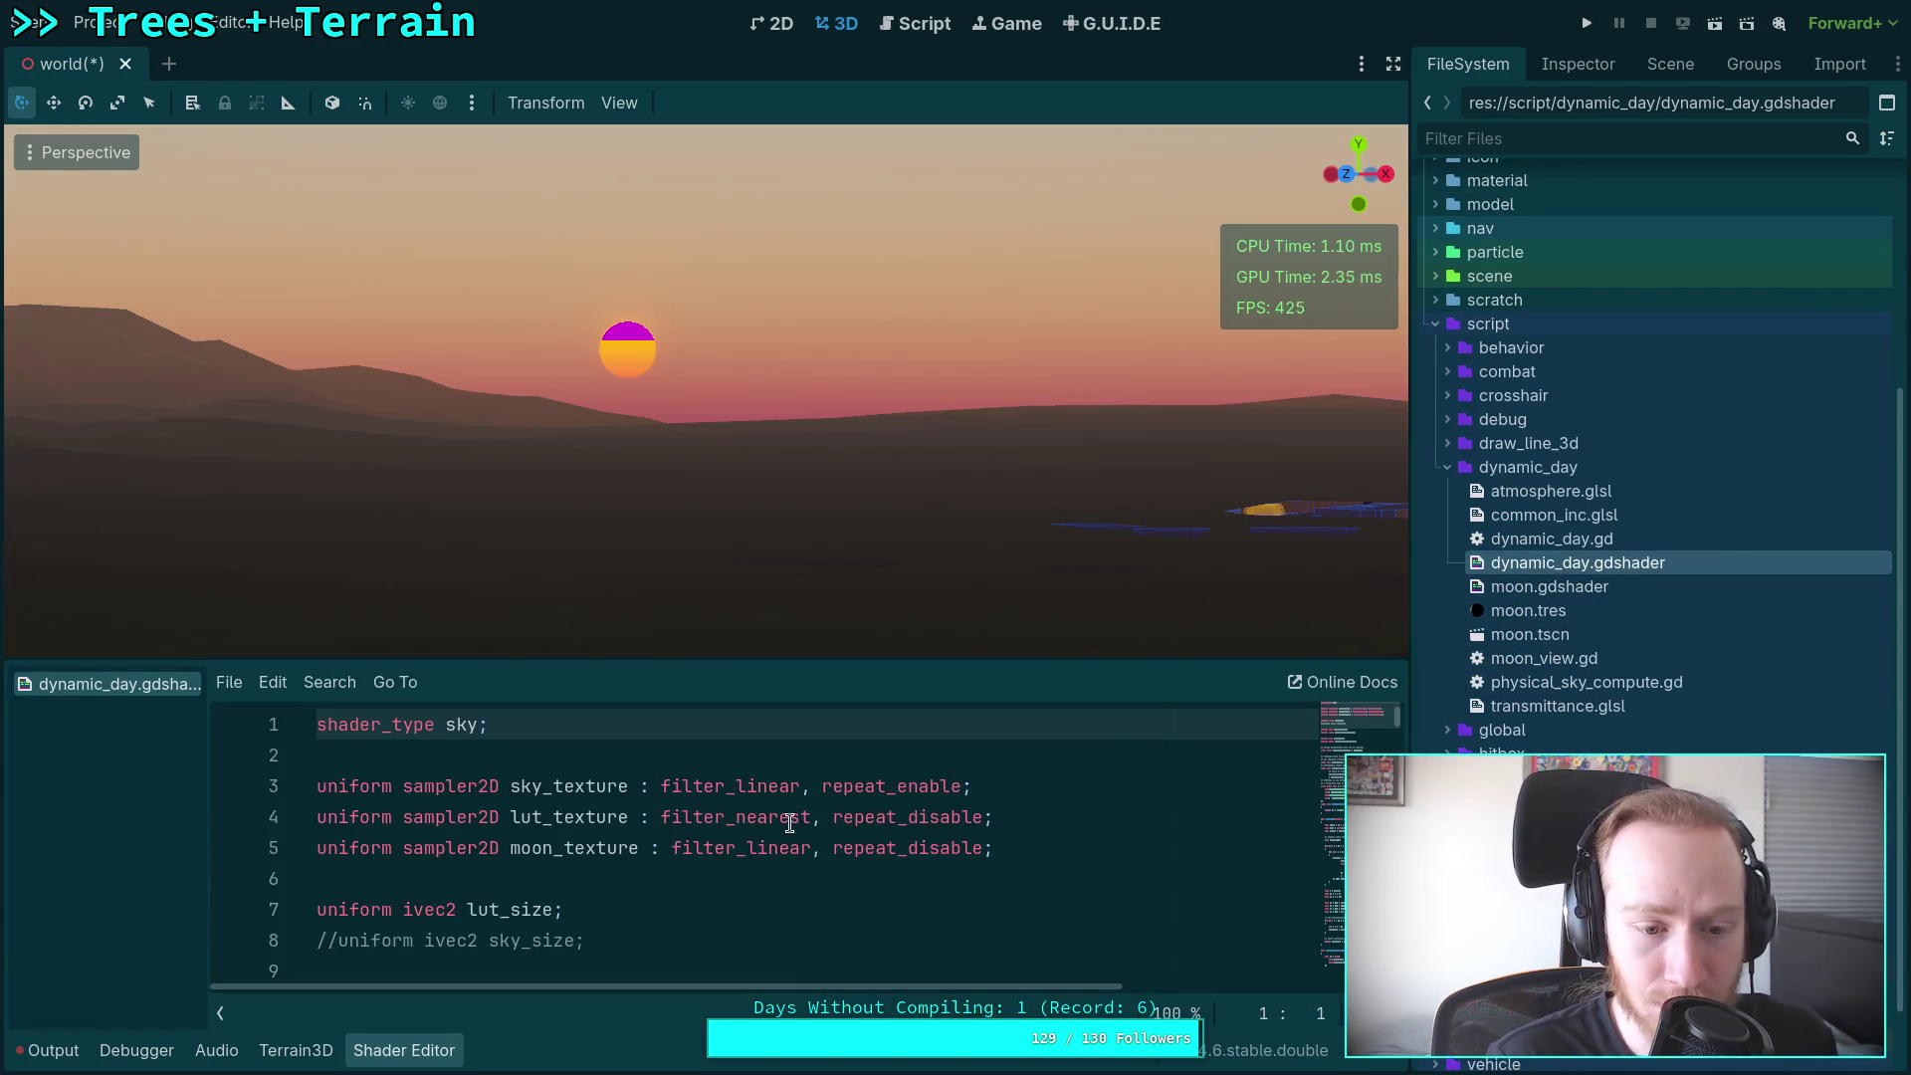
{"action": "scroll", "coordinate": [1056, 779], "scroll_direction": "down", "scroll_amount": 3}
{"action": "left_click_drag", "start_coordinate": [724, 660], "coordinate": [725, 568]}
{"action": "scroll", "coordinate": [621, 790], "scroll_direction": "down", "scroll_amount": 10}
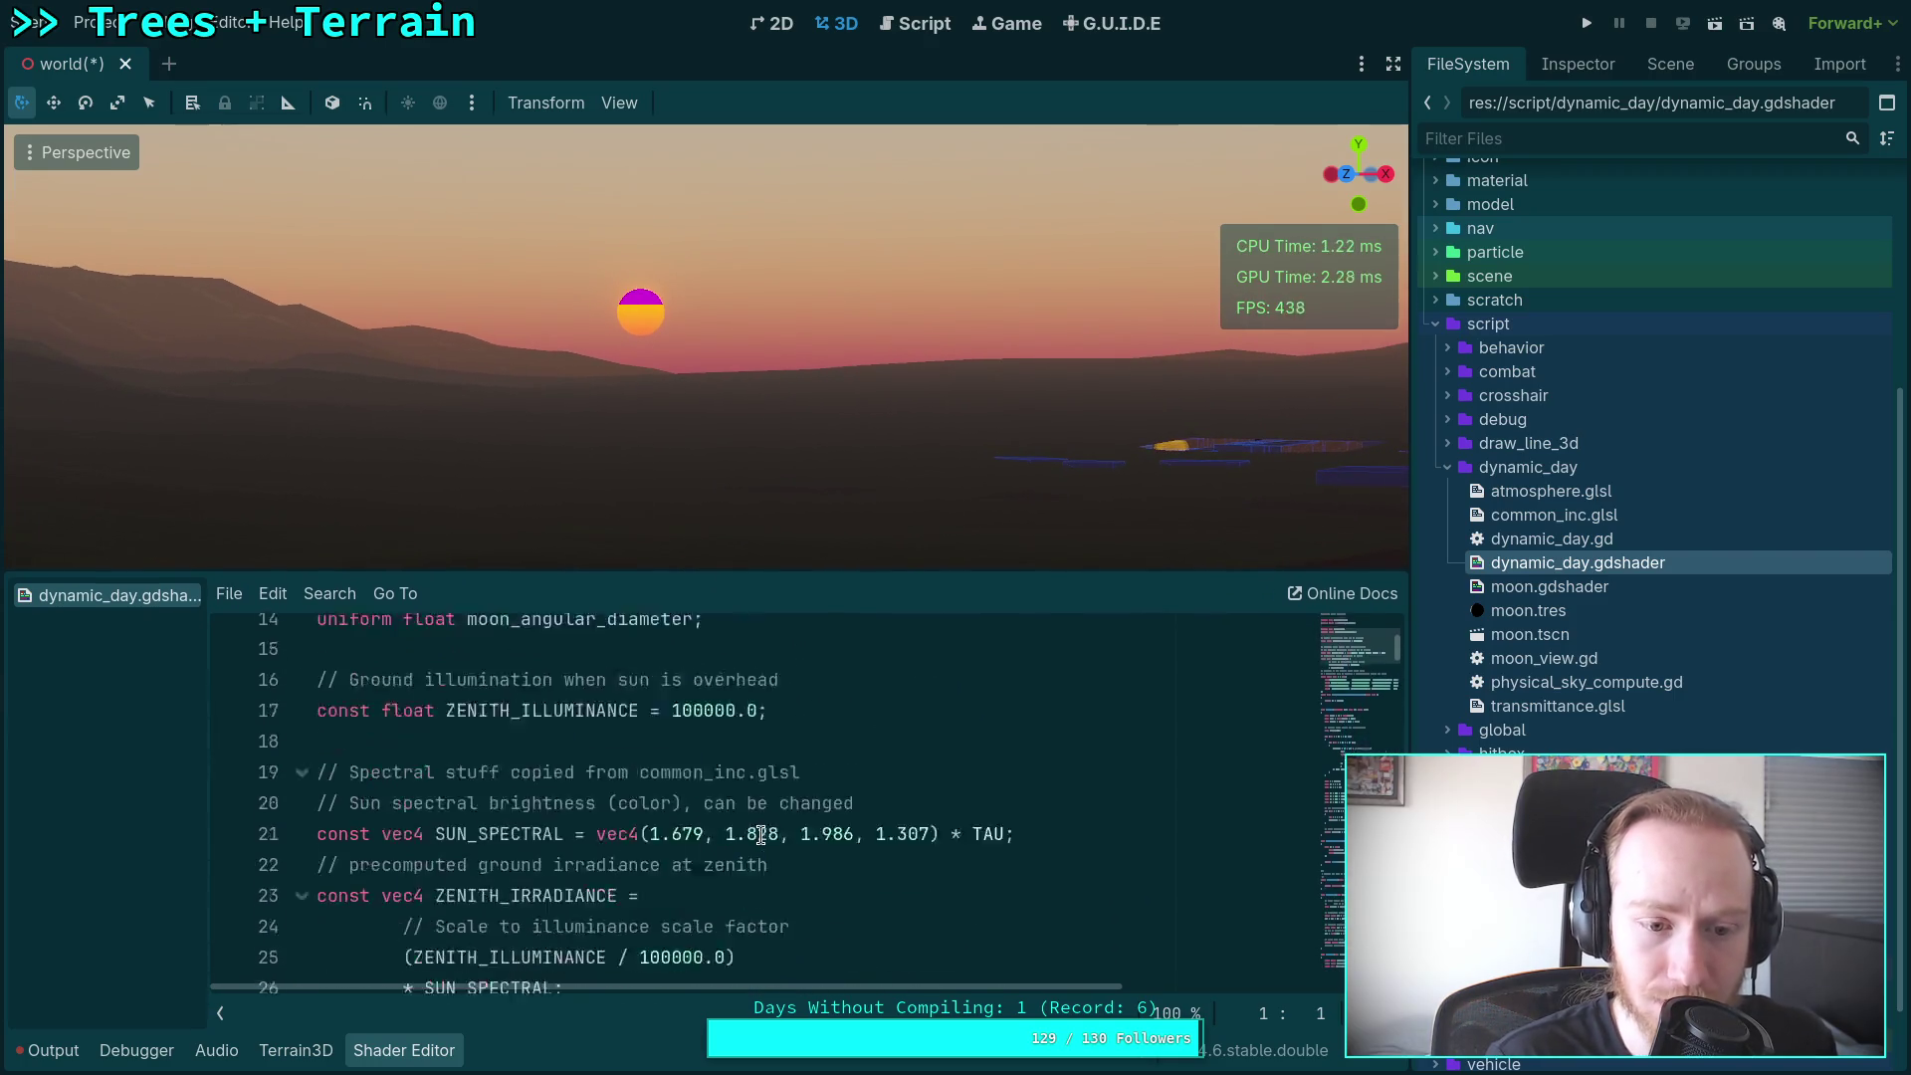
{"action": "scroll", "coordinate": [621, 790], "scroll_direction": "down", "scroll_amount": 2}
{"action": "scroll", "coordinate": [398, 776], "scroll_direction": "up", "scroll_amount": 3}
Step: Fold the bicubic, transmittance_from_lut, smooth_disk, eye_to_sky, moon_mie and get_moon_color function bodies
{"action": "left_click", "coordinate": [301, 755]}
{"action": "scroll", "coordinate": [374, 754], "scroll_direction": "down", "scroll_amount": 2}
{"action": "left_click", "coordinate": [302, 697]}
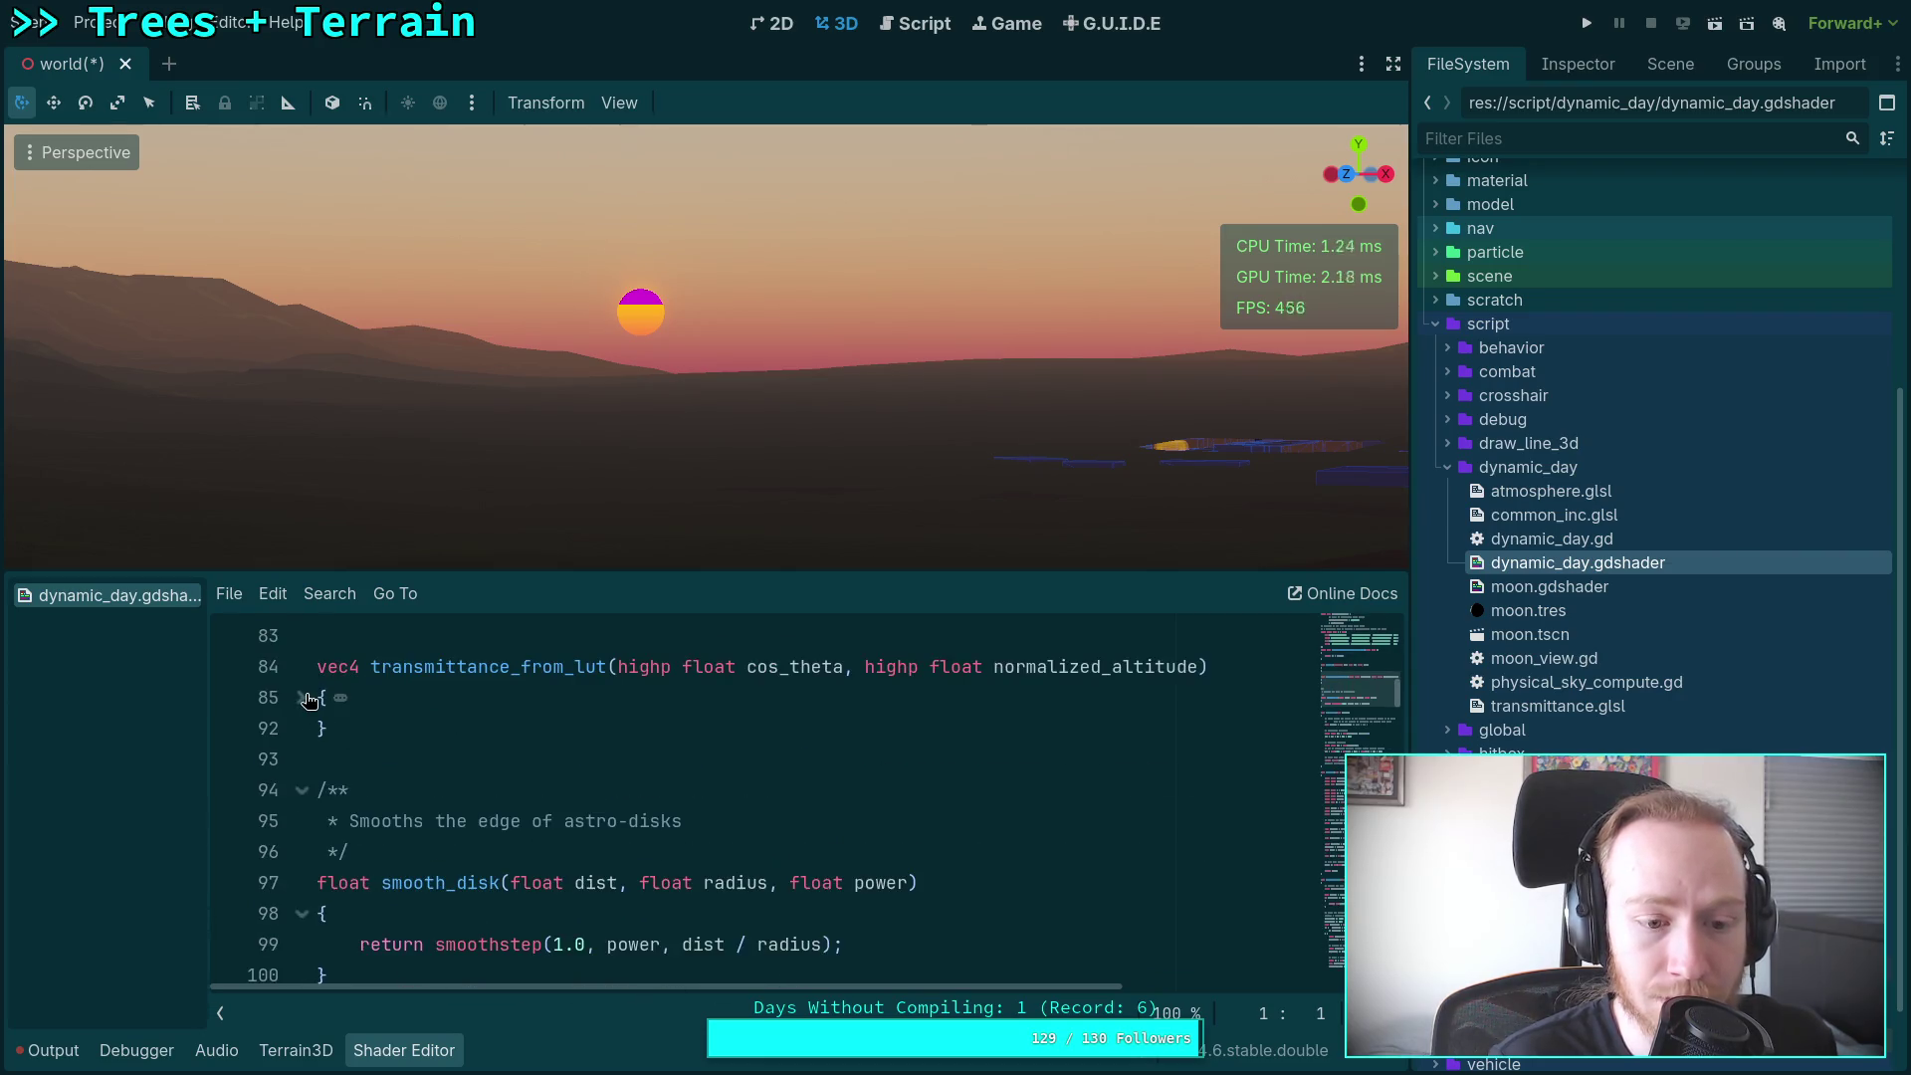
{"action": "scroll", "coordinate": [404, 725], "scroll_direction": "down", "scroll_amount": 2}
{"action": "left_click", "coordinate": [302, 728]}
{"action": "scroll", "coordinate": [418, 727], "scroll_direction": "down", "scroll_amount": 3}
{"action": "scroll", "coordinate": [299, 685], "scroll_direction": "up", "scroll_amount": 1}
{"action": "left_click", "coordinate": [304, 668]}
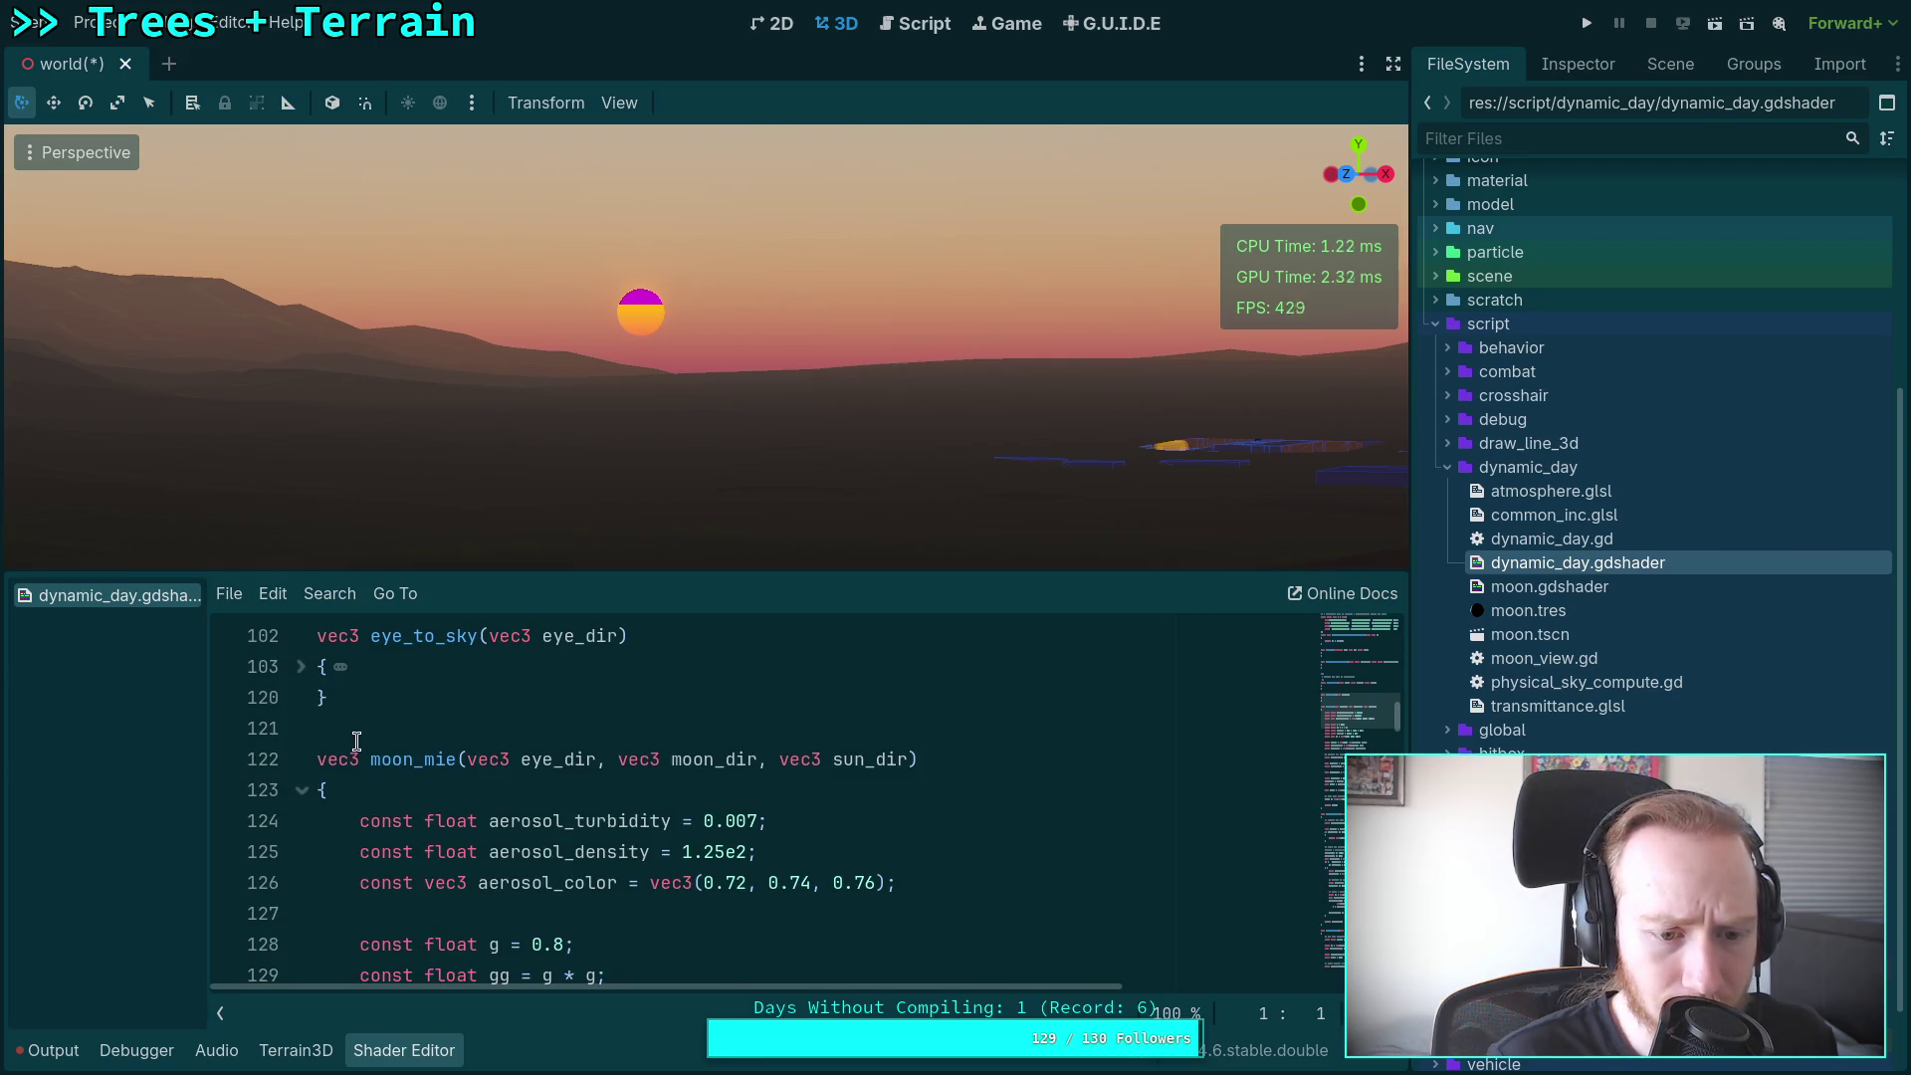
{"action": "scroll", "coordinate": [309, 697], "scroll_direction": "down", "scroll_amount": 2}
{"action": "left_click", "coordinate": [302, 667]}
{"action": "scroll", "coordinate": [304, 727], "scroll_direction": "down", "scroll_amount": 1}
{"action": "left_click", "coordinate": [304, 731]}
{"action": "scroll", "coordinate": [302, 696], "scroll_direction": "down", "scroll_amount": 2}
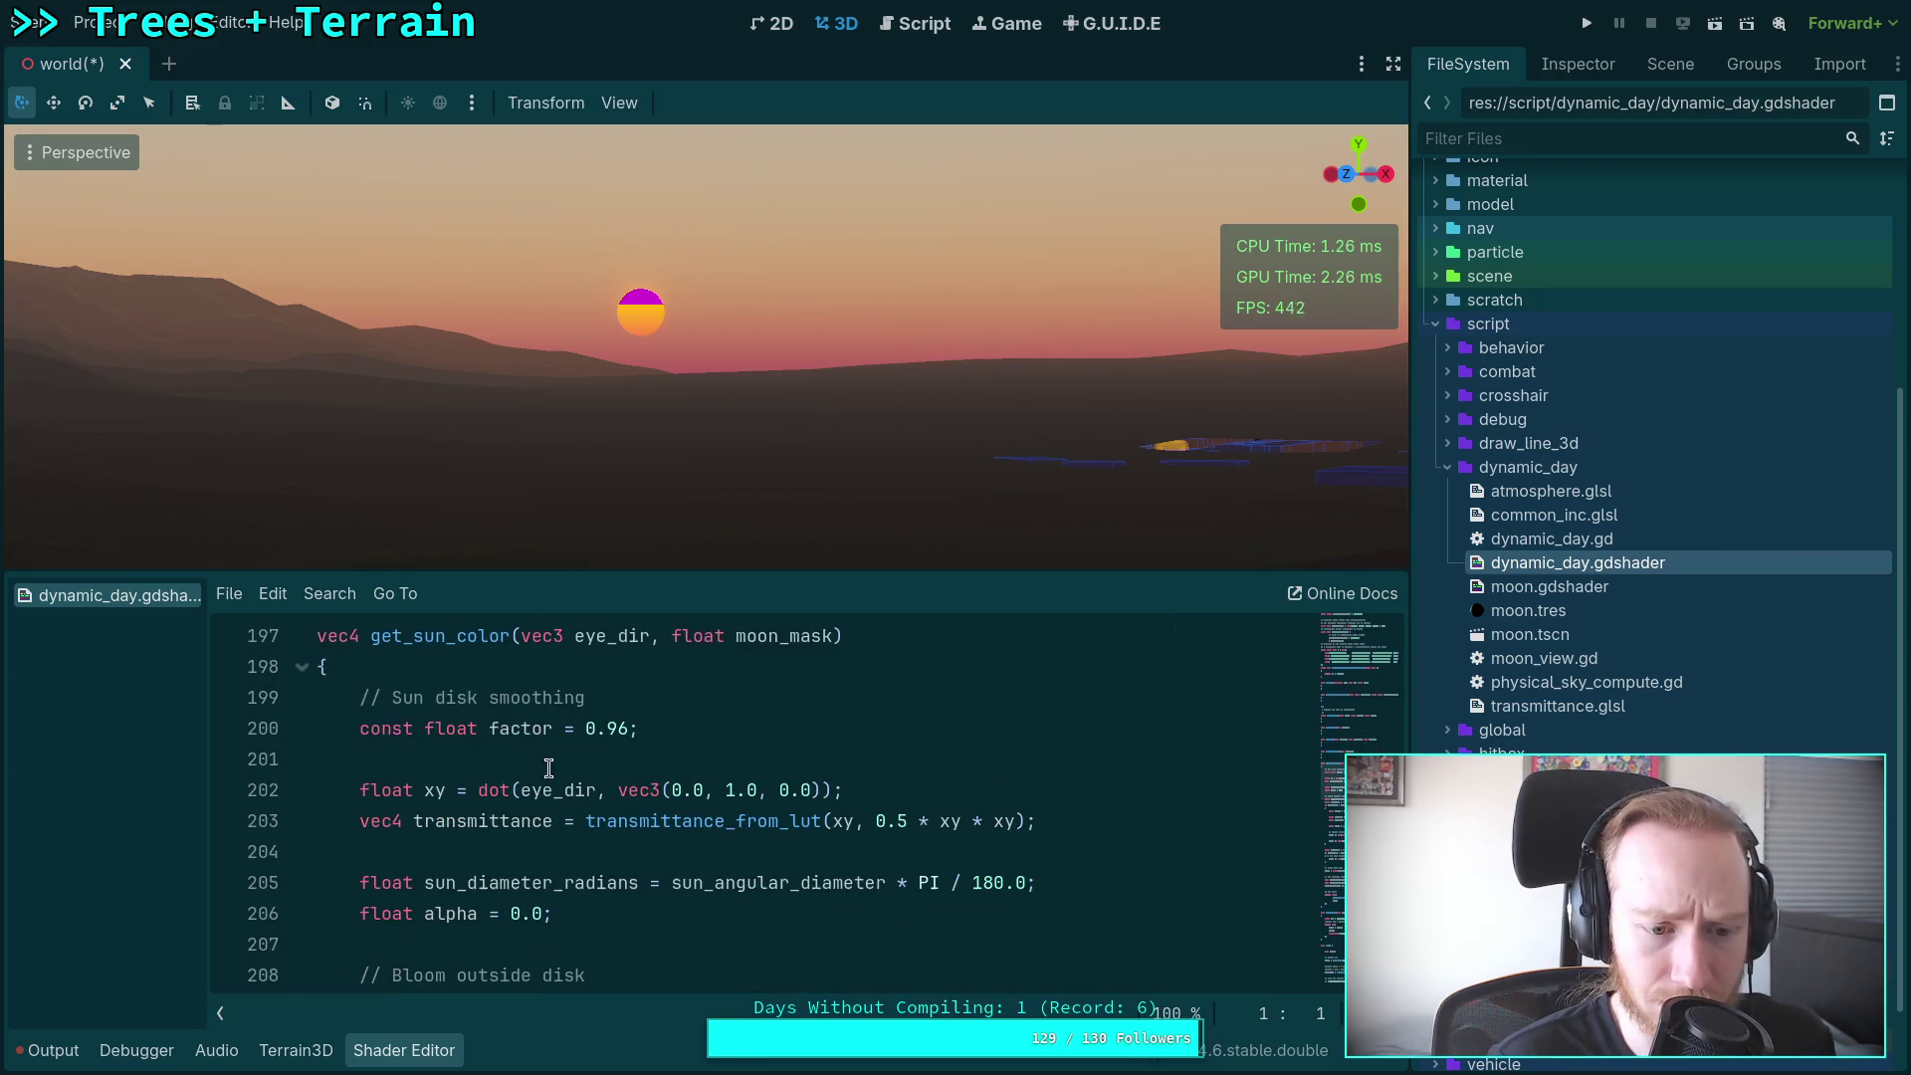
Step: Review get_sun_color from line 202, briefly folding and unfolding the bloom block at line 212
{"action": "left_click", "coordinate": [553, 790]}
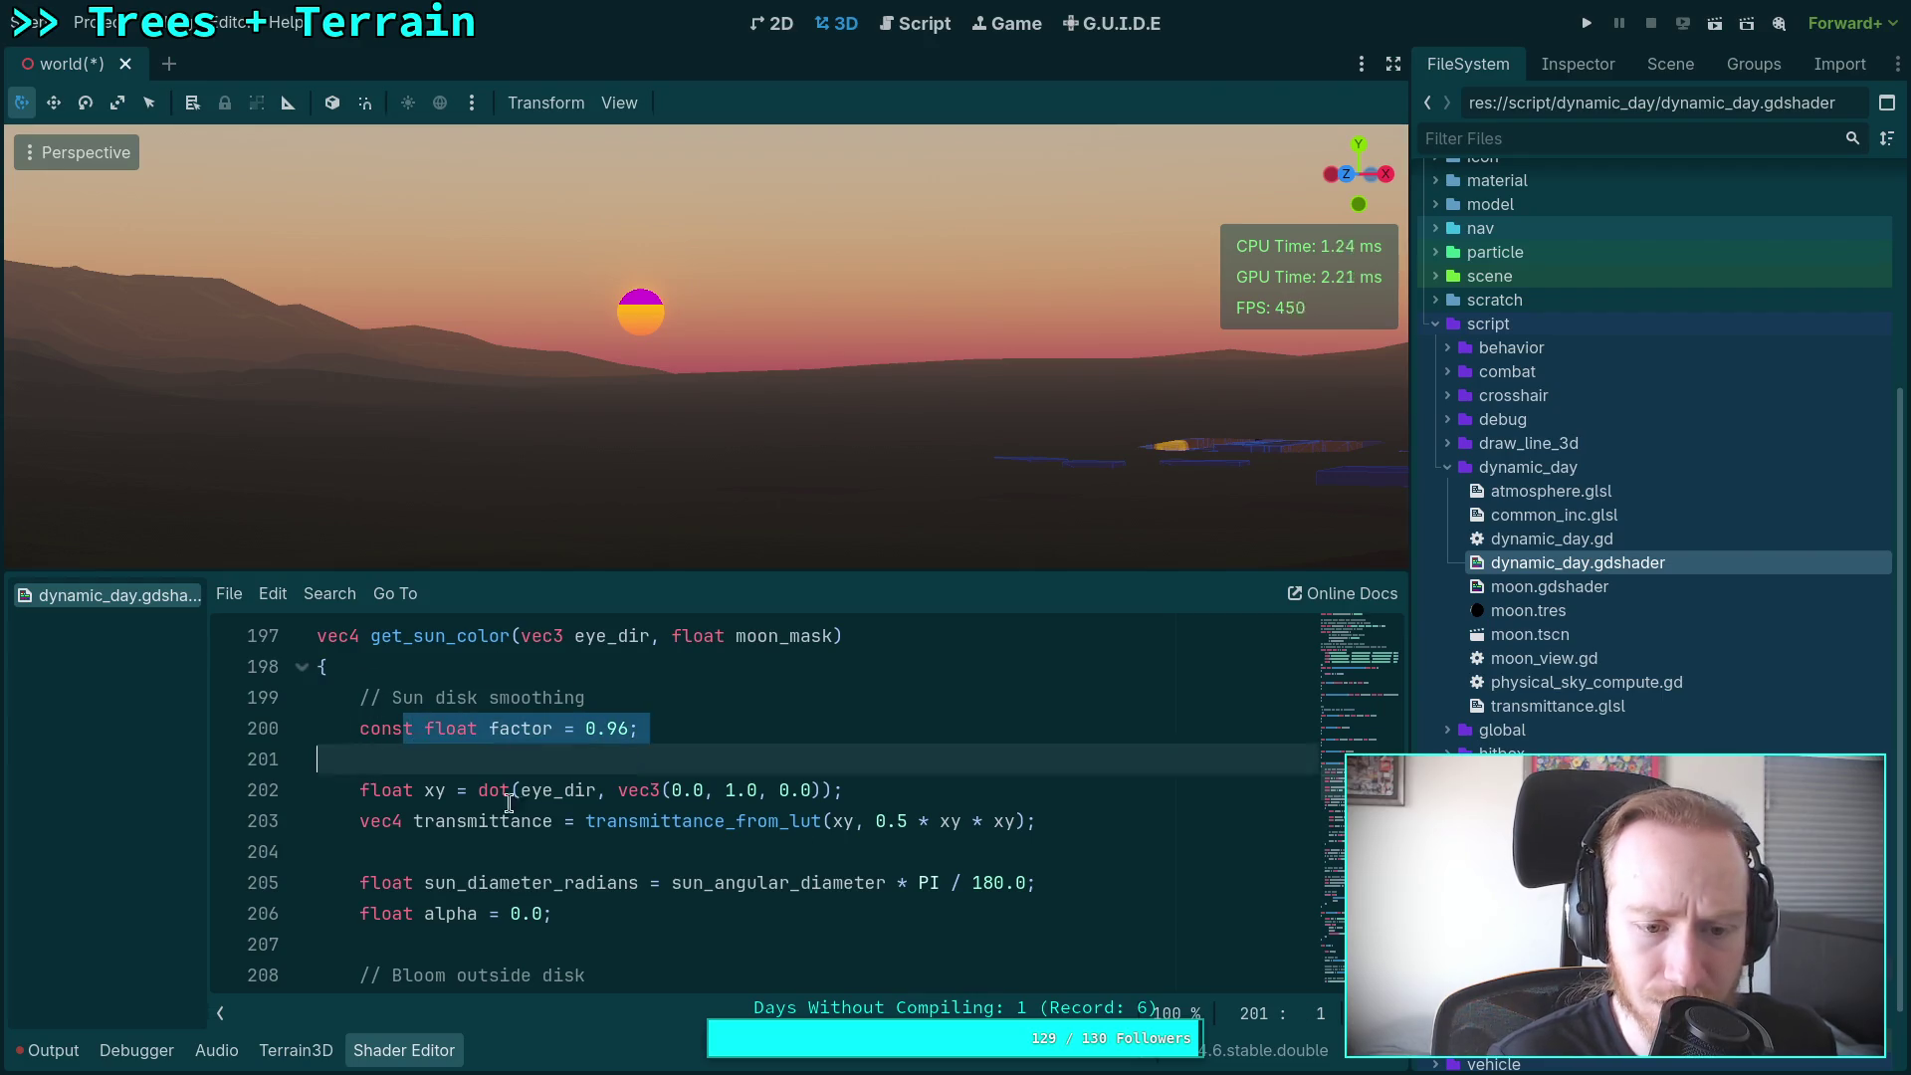
{"action": "scroll", "coordinate": [618, 852], "scroll_direction": "down", "scroll_amount": 2}
{"action": "scroll", "coordinate": [612, 851], "scroll_direction": "up", "scroll_amount": 2}
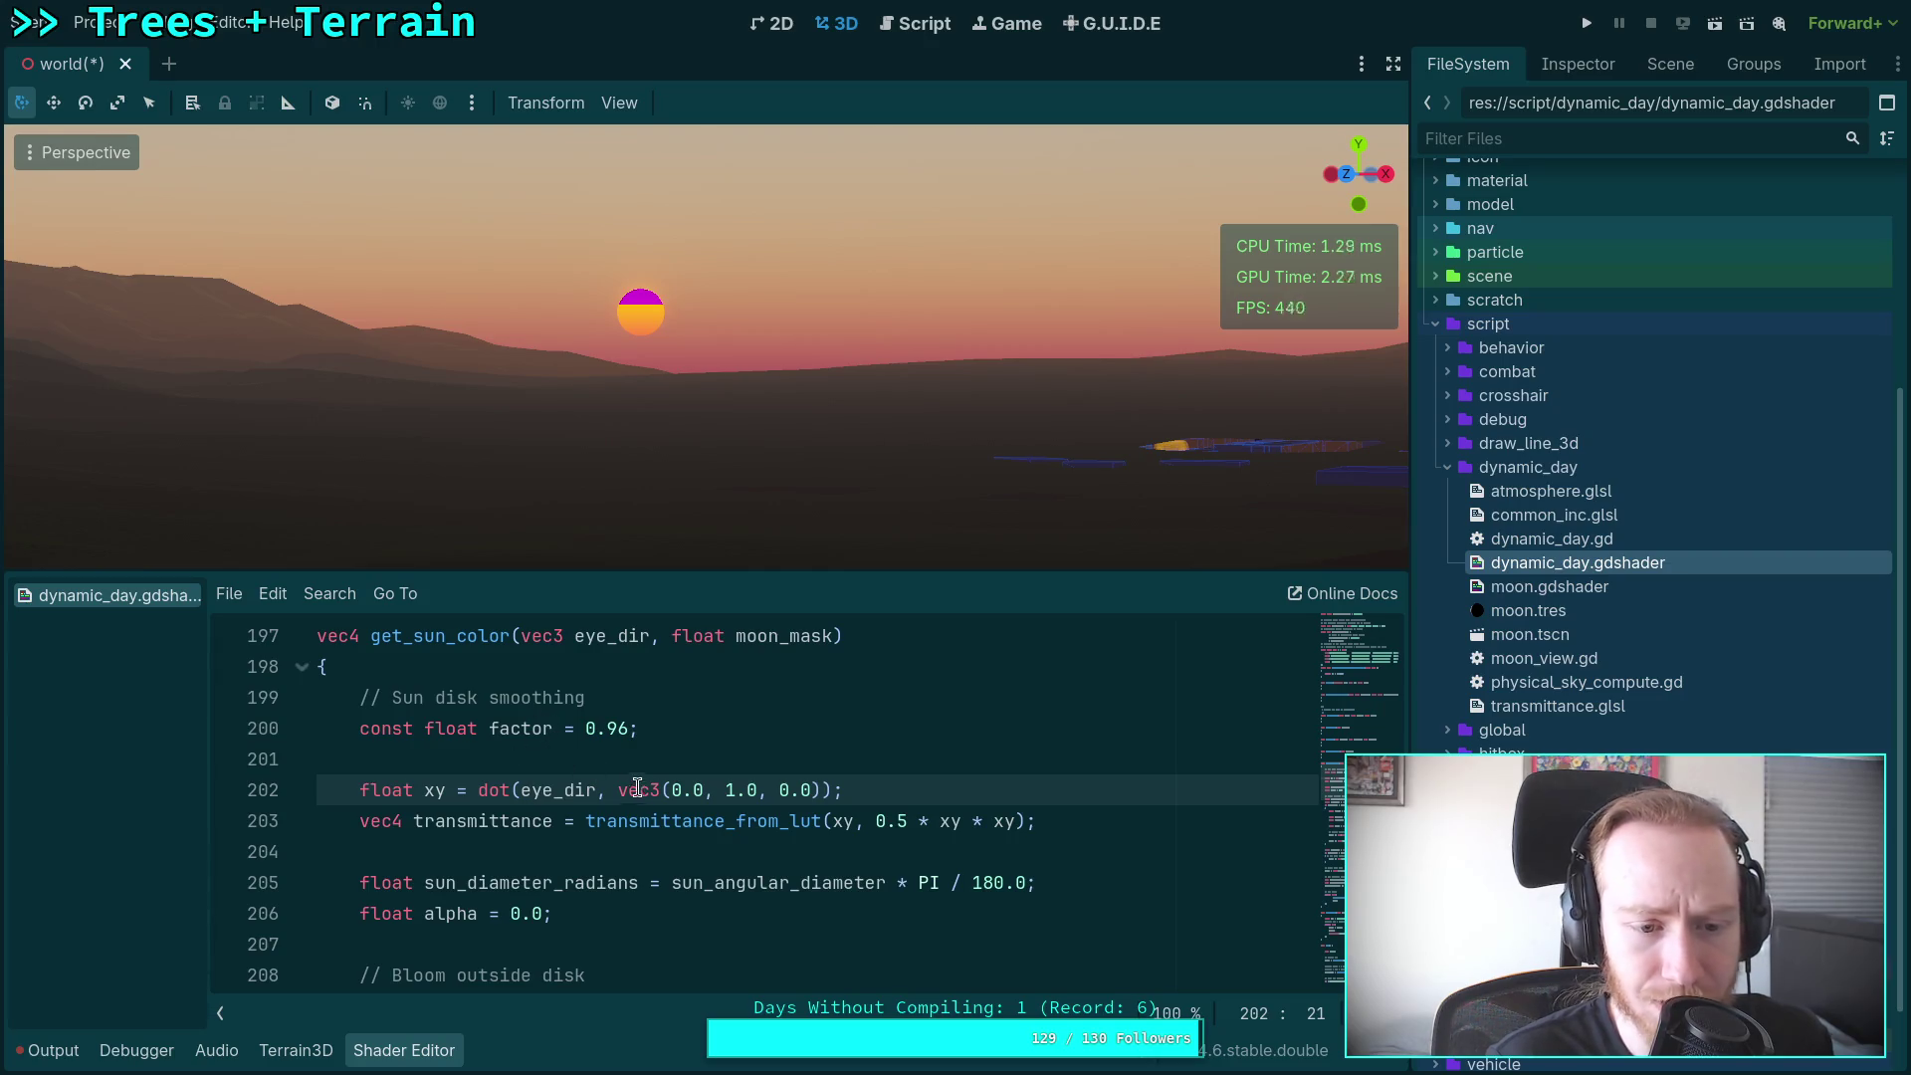
{"action": "scroll", "coordinate": [637, 788], "scroll_direction": "down", "scroll_amount": 5}
{"action": "scroll", "coordinate": [289, 828], "scroll_direction": "up", "scroll_amount": 2}
{"action": "left_click", "coordinate": [296, 820]}
{"action": "scroll", "coordinate": [490, 856], "scroll_direction": "down", "scroll_amount": 3}
{"action": "scroll", "coordinate": [324, 723], "scroll_direction": "up", "scroll_amount": 3}
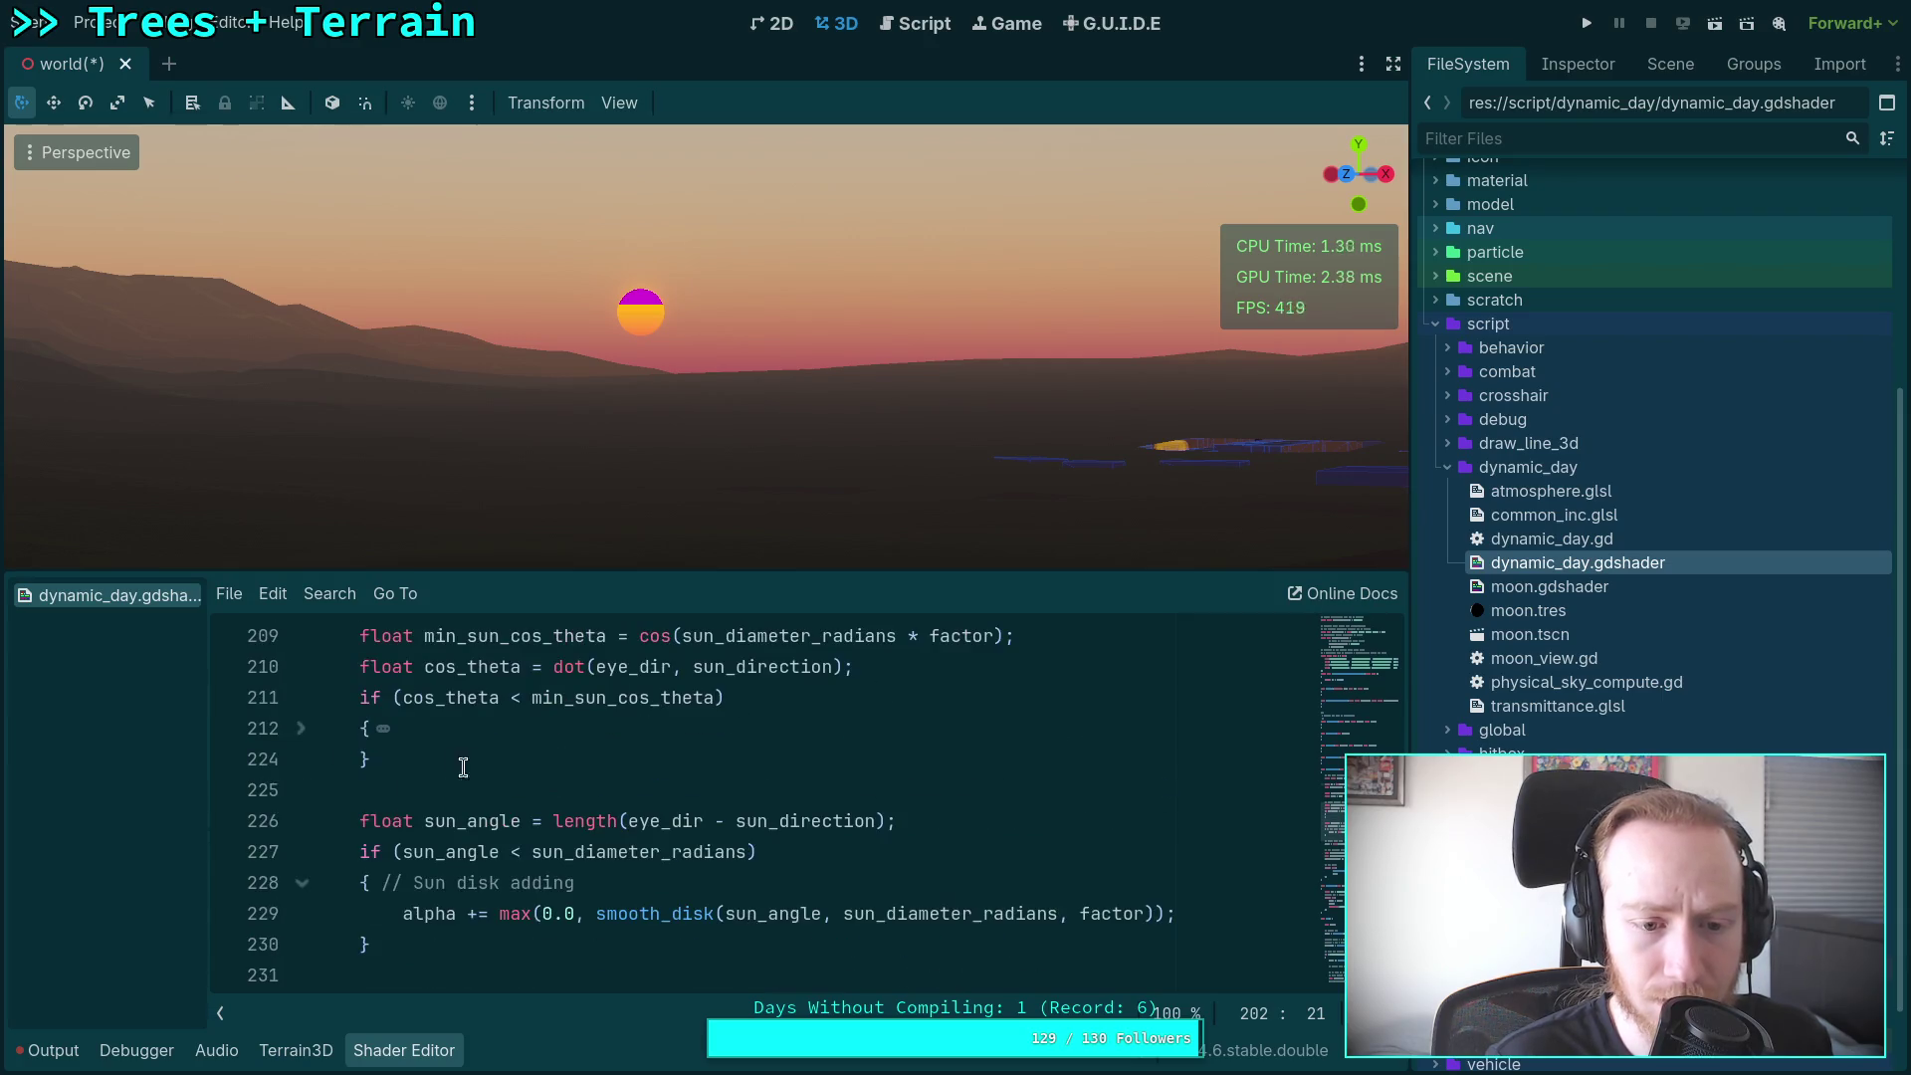
{"action": "left_click", "coordinate": [299, 728]}
{"action": "scroll", "coordinate": [811, 814], "scroll_direction": "down", "scroll_amount": 4}
{"action": "scroll", "coordinate": [811, 814], "scroll_direction": "down", "scroll_amount": 8}
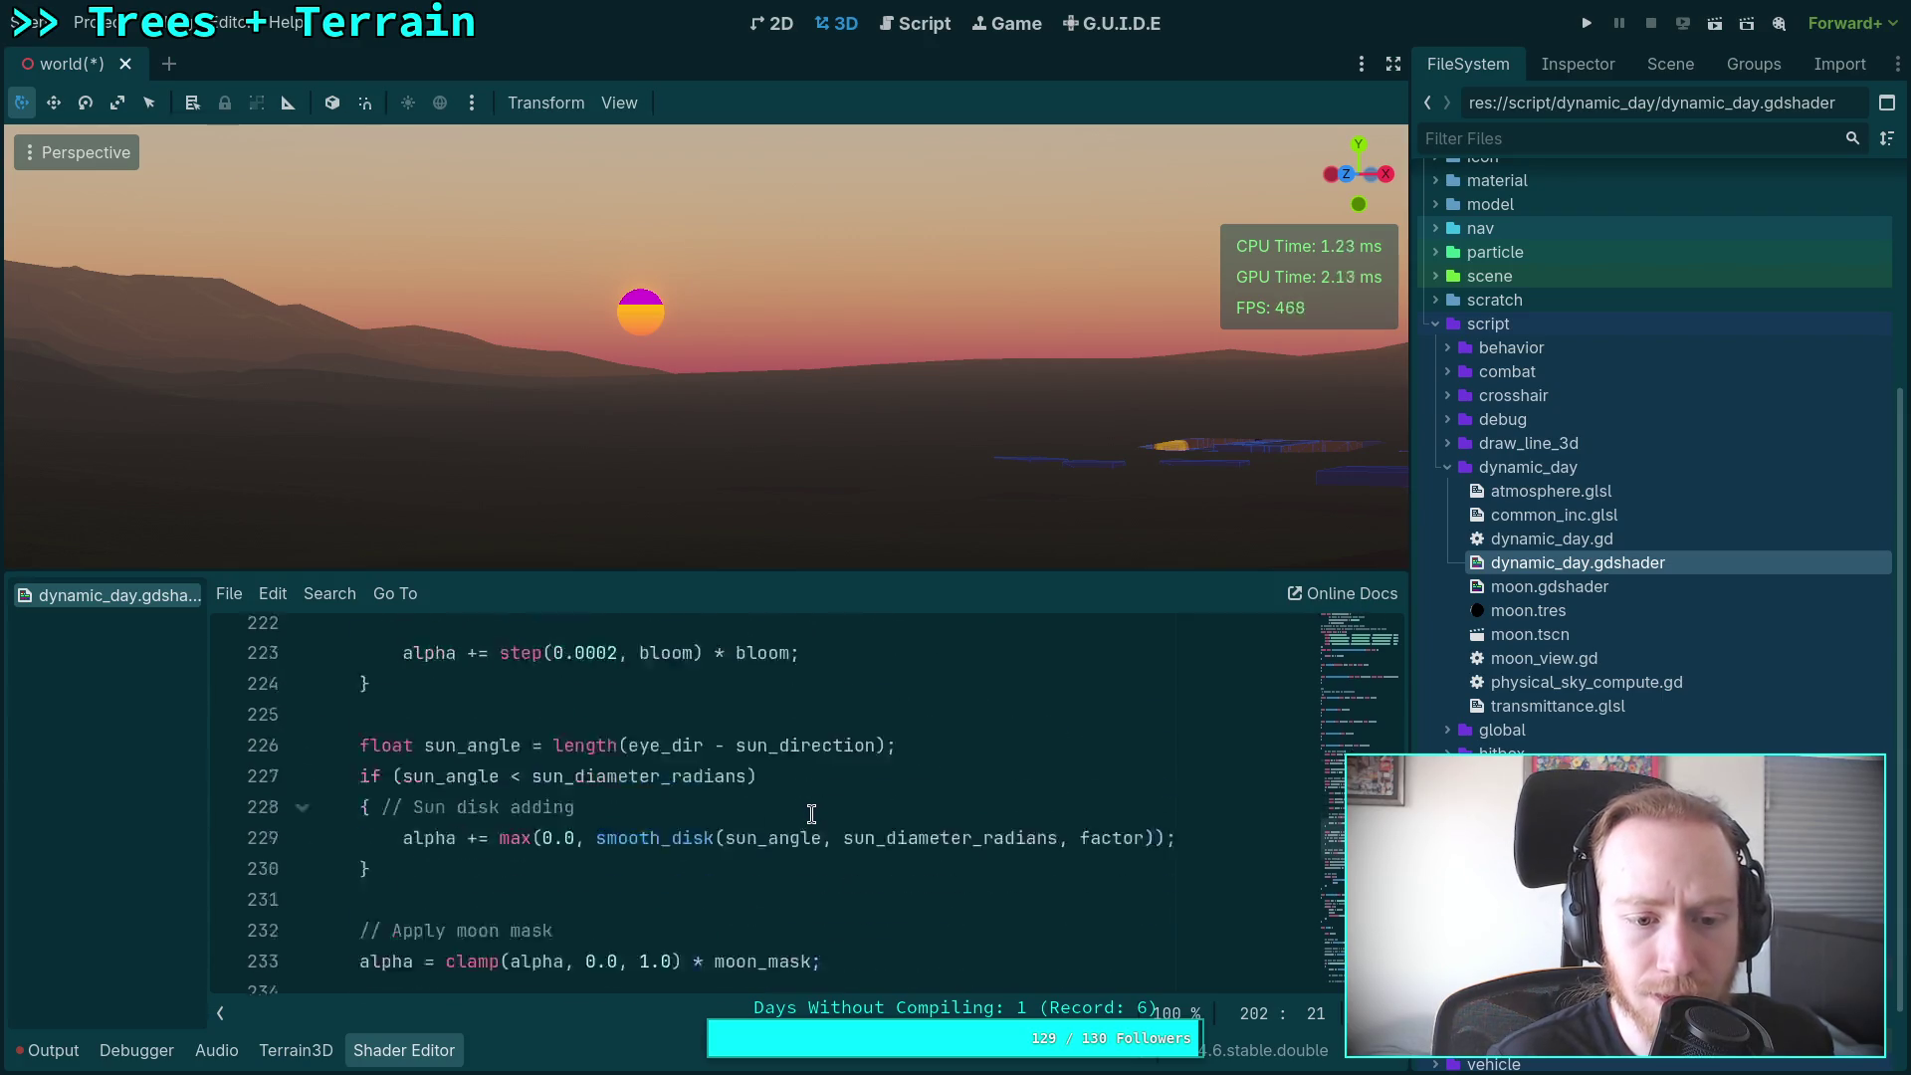
{"action": "scroll", "coordinate": [811, 814], "scroll_direction": "up", "scroll_amount": 1}
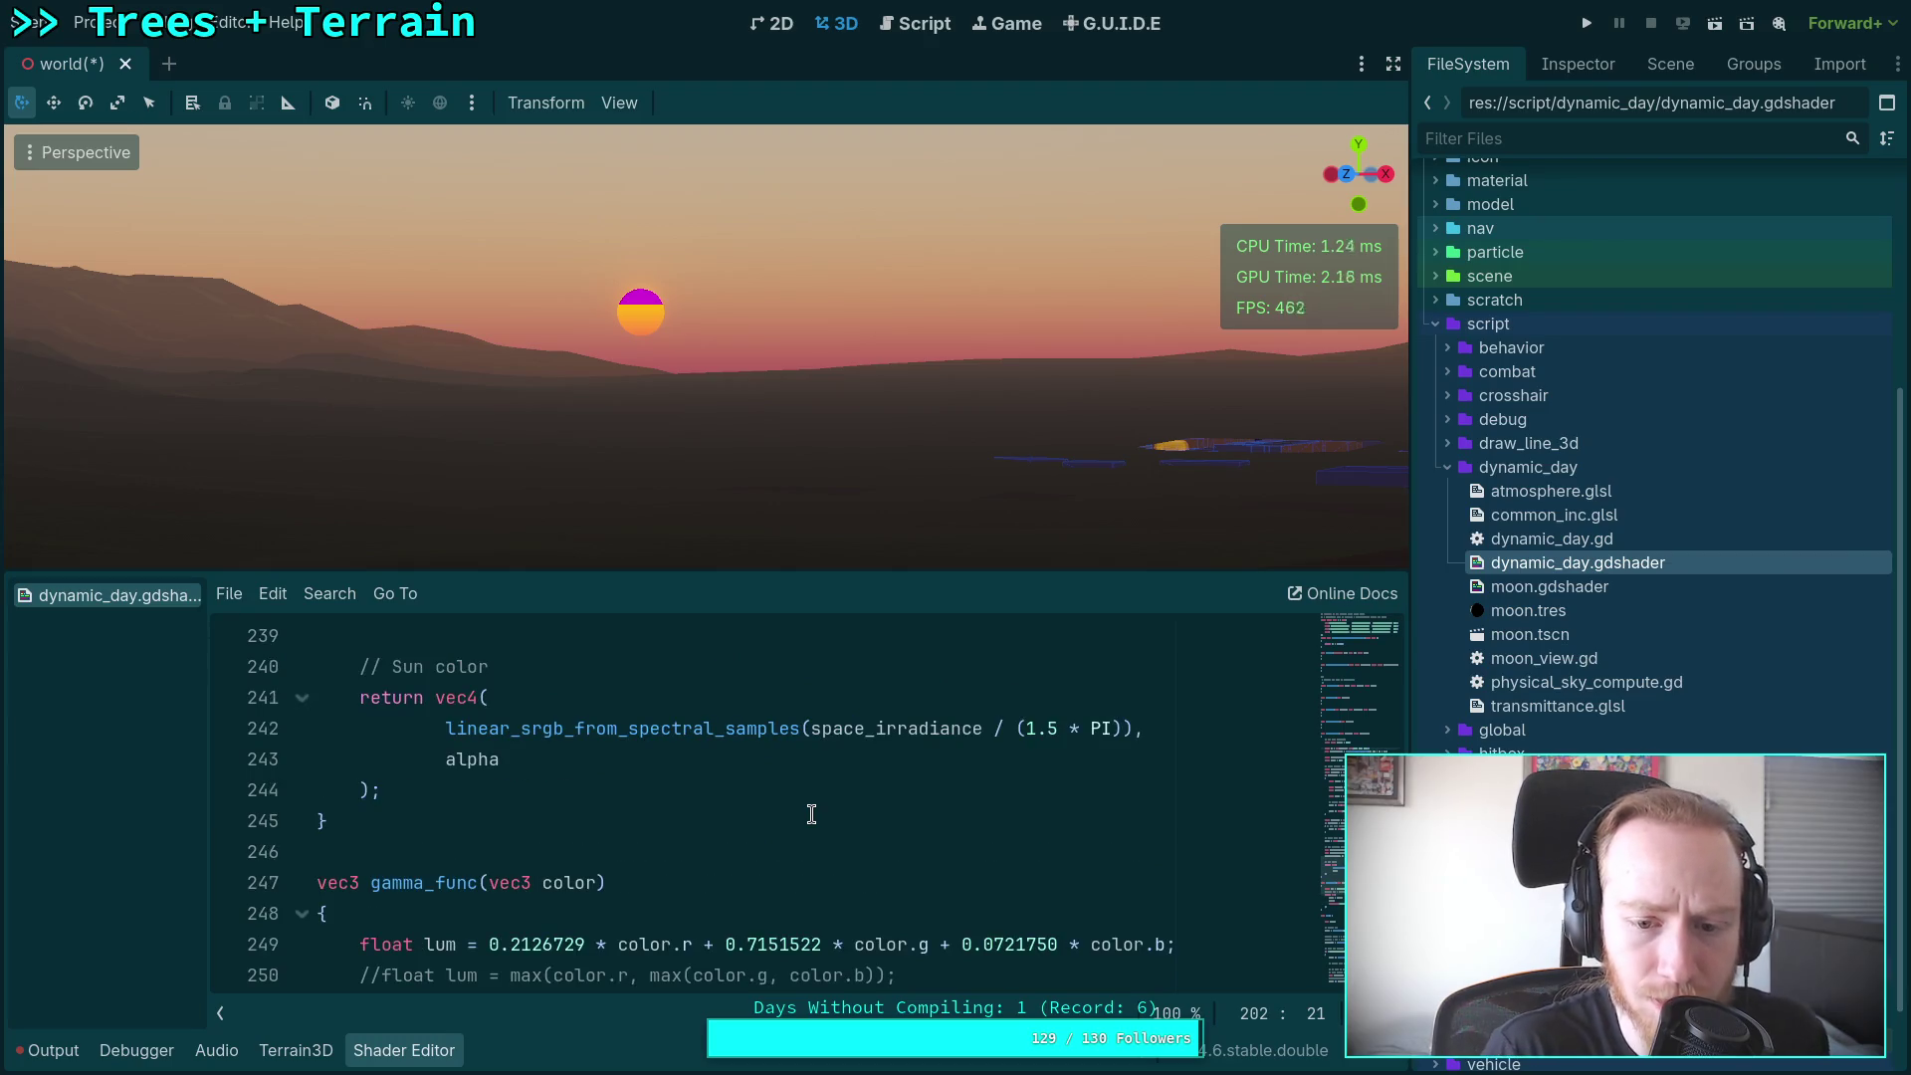
{"action": "scroll", "coordinate": [460, 704], "scroll_direction": "down", "scroll_amount": 2}
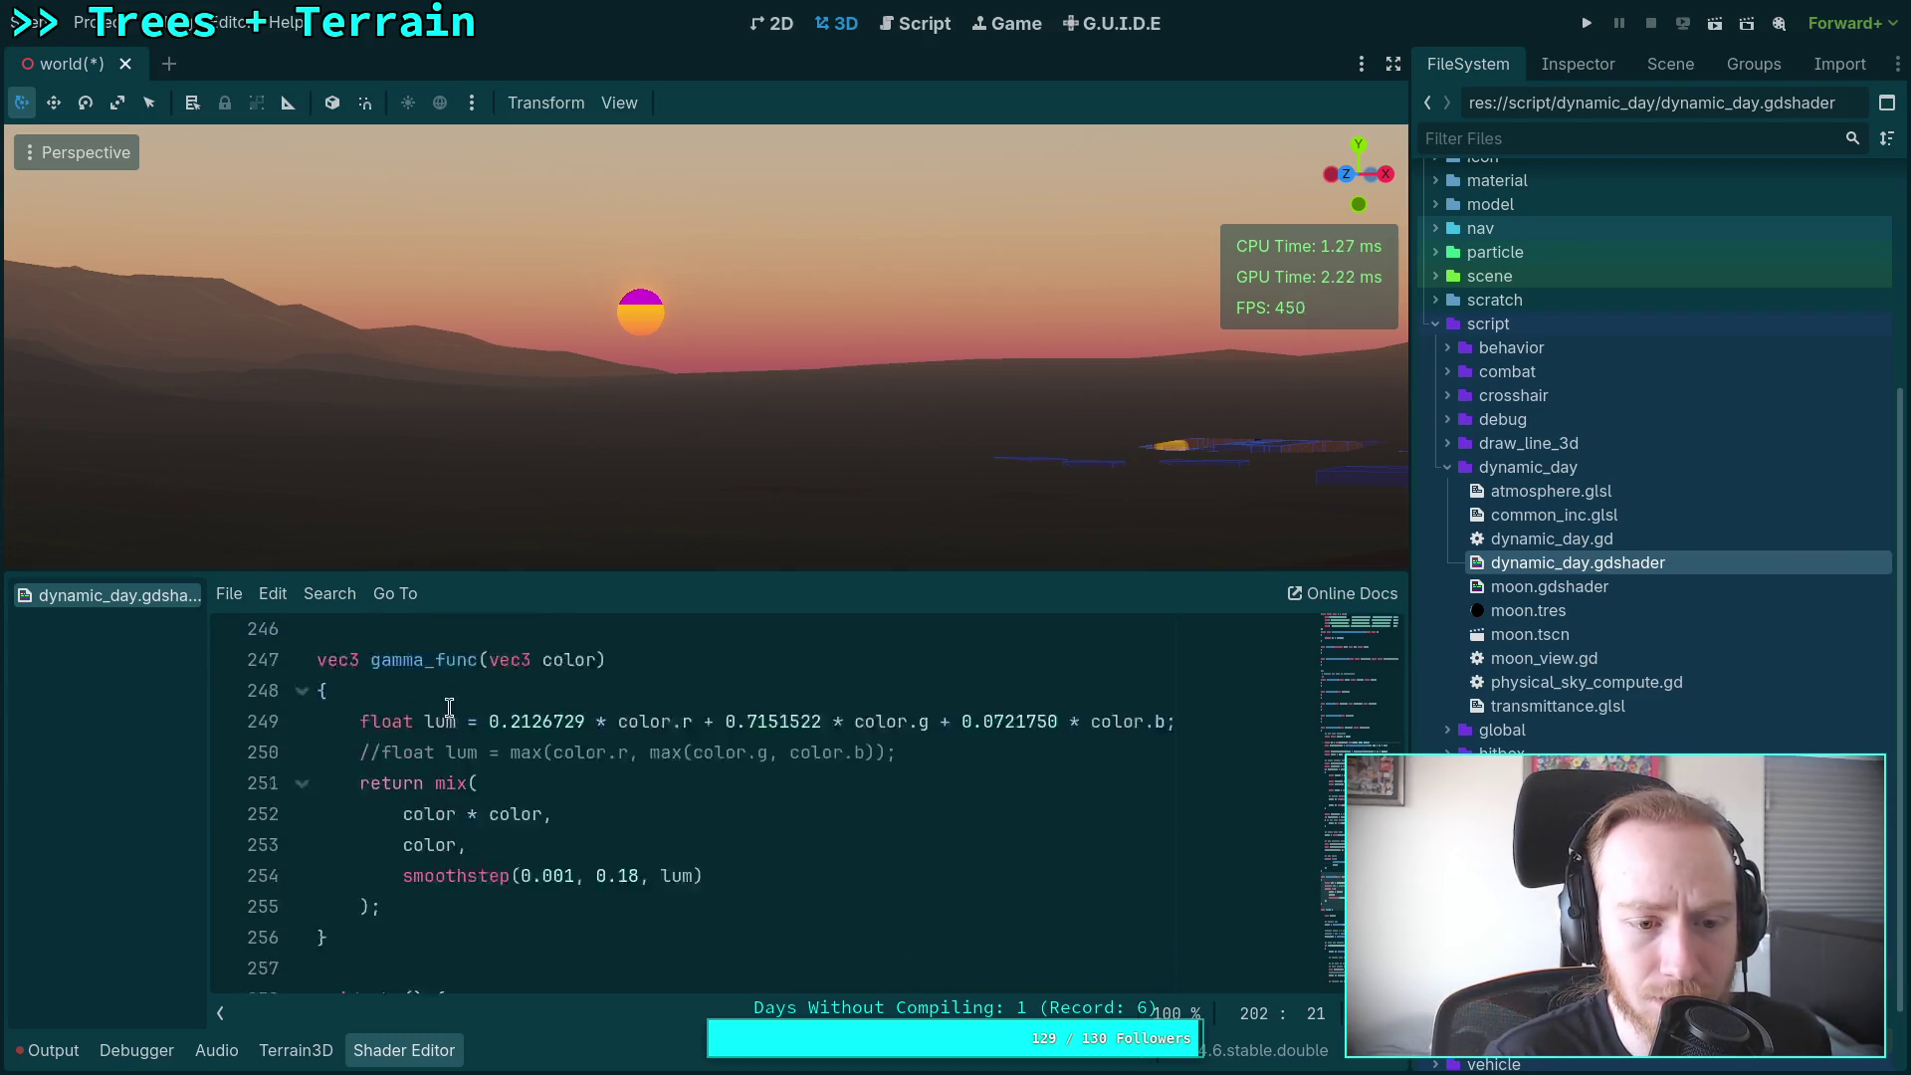
Step: Fold gamma_func, check the moon_mie block at line 271, and reach sun-adding line 286
{"action": "left_click", "coordinate": [300, 728]}
{"action": "scroll", "coordinate": [579, 748], "scroll_direction": "down", "scroll_amount": 2}
{"action": "scroll", "coordinate": [617, 766], "scroll_direction": "up", "scroll_amount": 1}
{"action": "scroll", "coordinate": [689, 799], "scroll_direction": "down", "scroll_amount": 2}
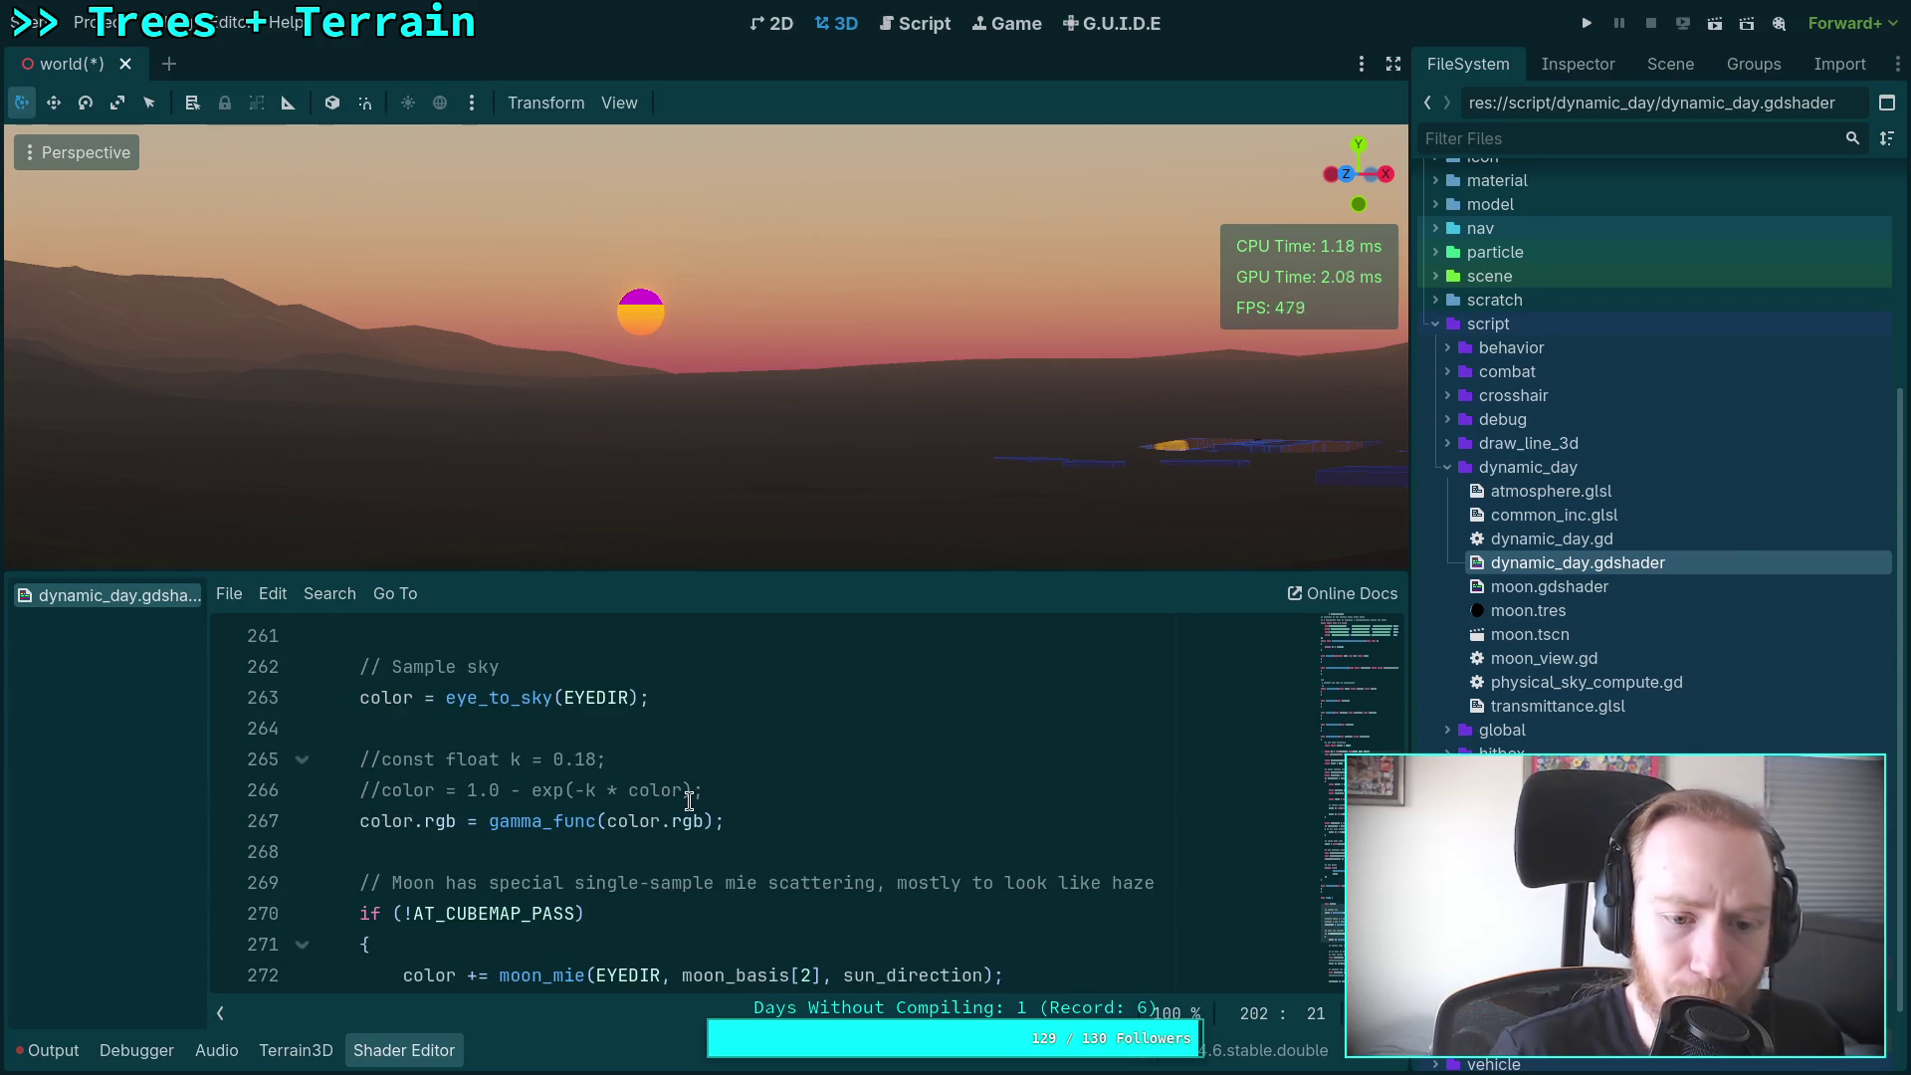
{"action": "scroll", "coordinate": [687, 801], "scroll_direction": "down", "scroll_amount": 1}
{"action": "scroll", "coordinate": [670, 804], "scroll_direction": "down", "scroll_amount": 2}
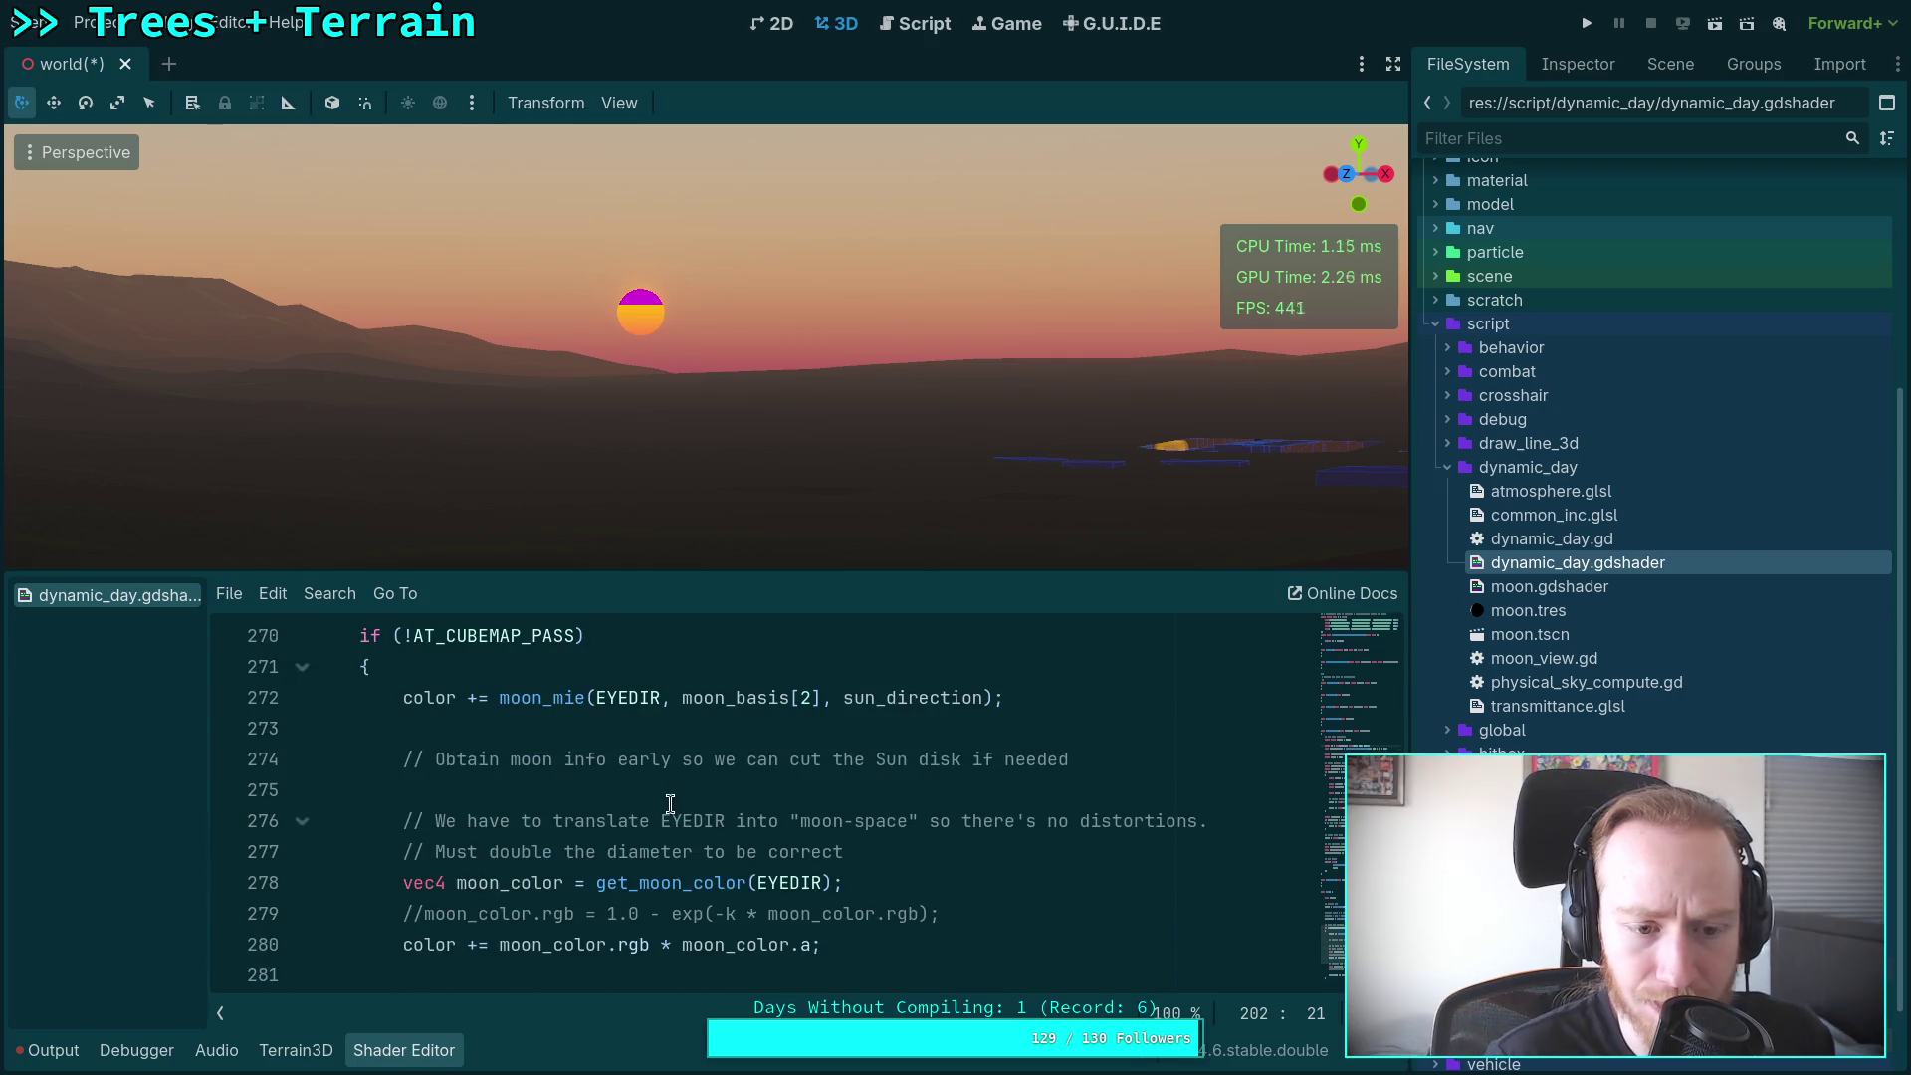
{"action": "scroll", "coordinate": [597, 816], "scroll_direction": "up", "scroll_amount": 1}
{"action": "left_click", "coordinate": [402, 791]}
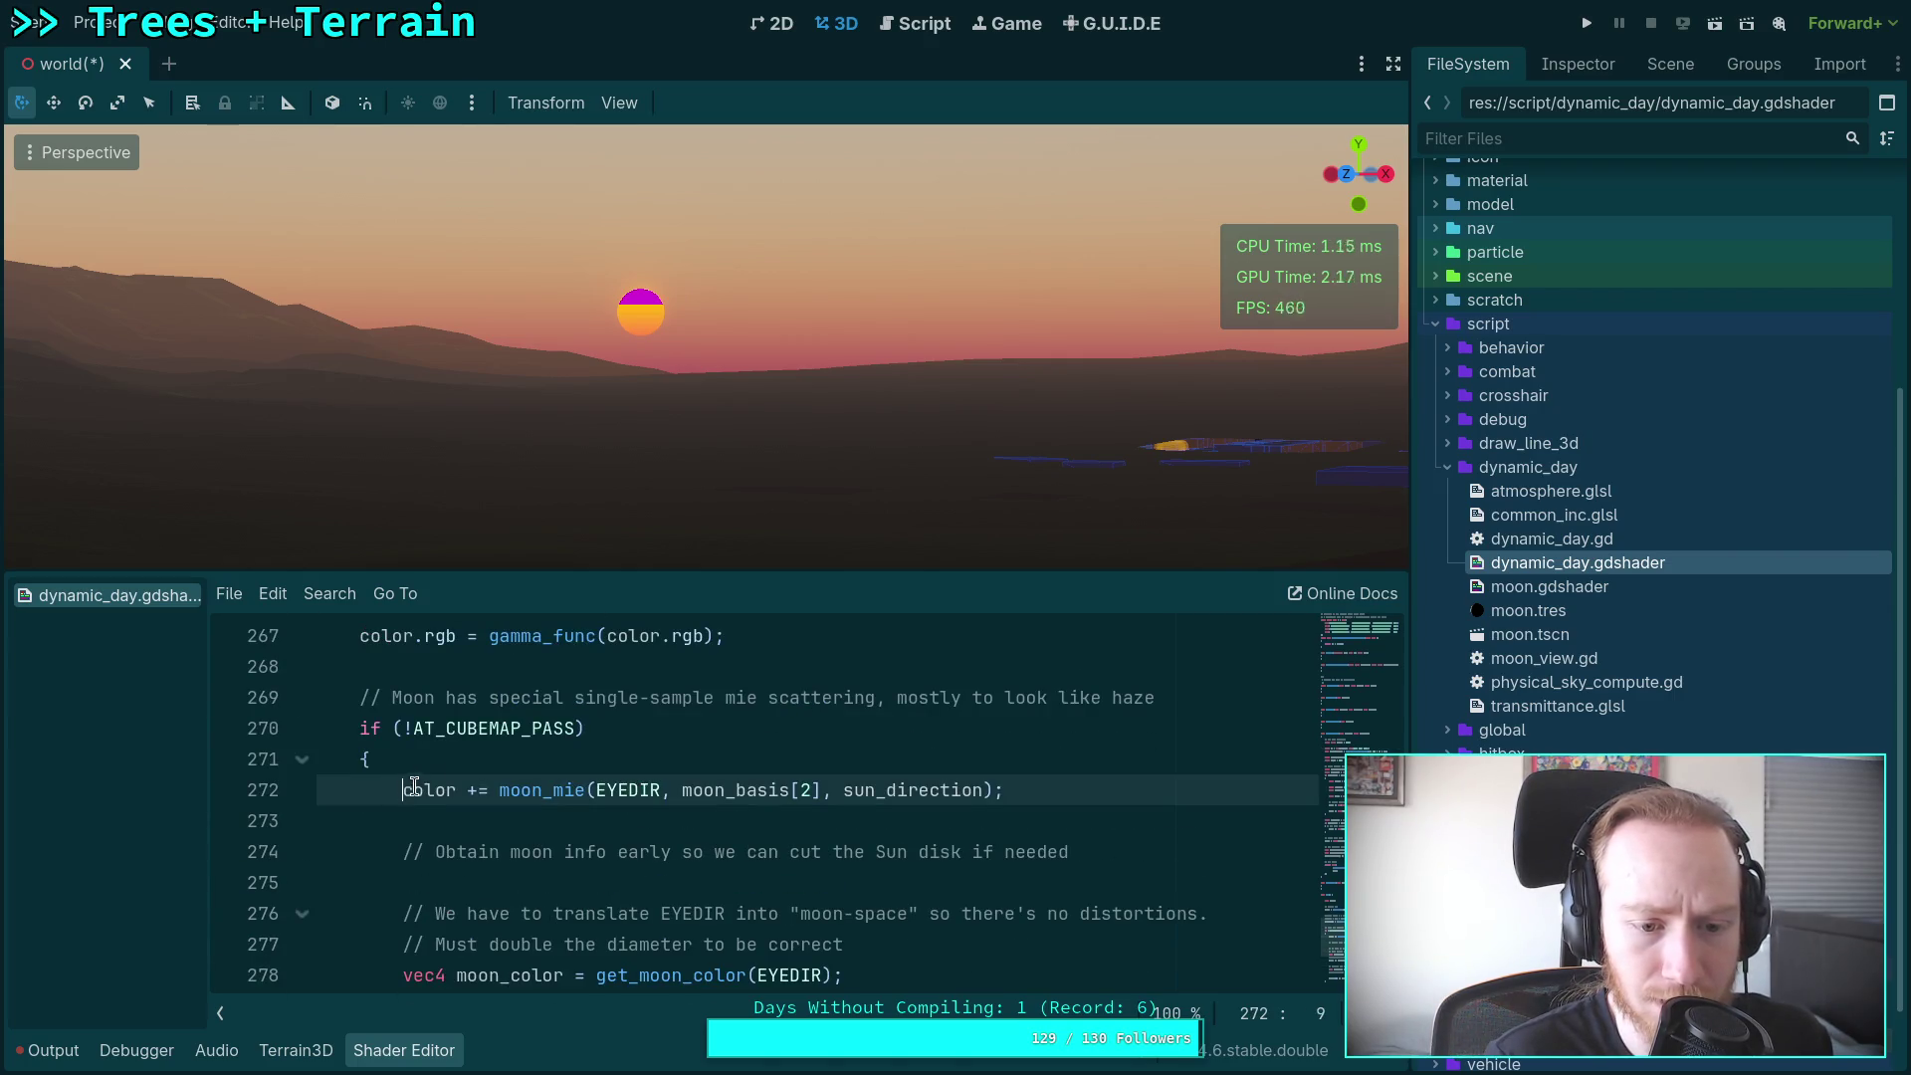
{"action": "left_click", "coordinate": [298, 764]}
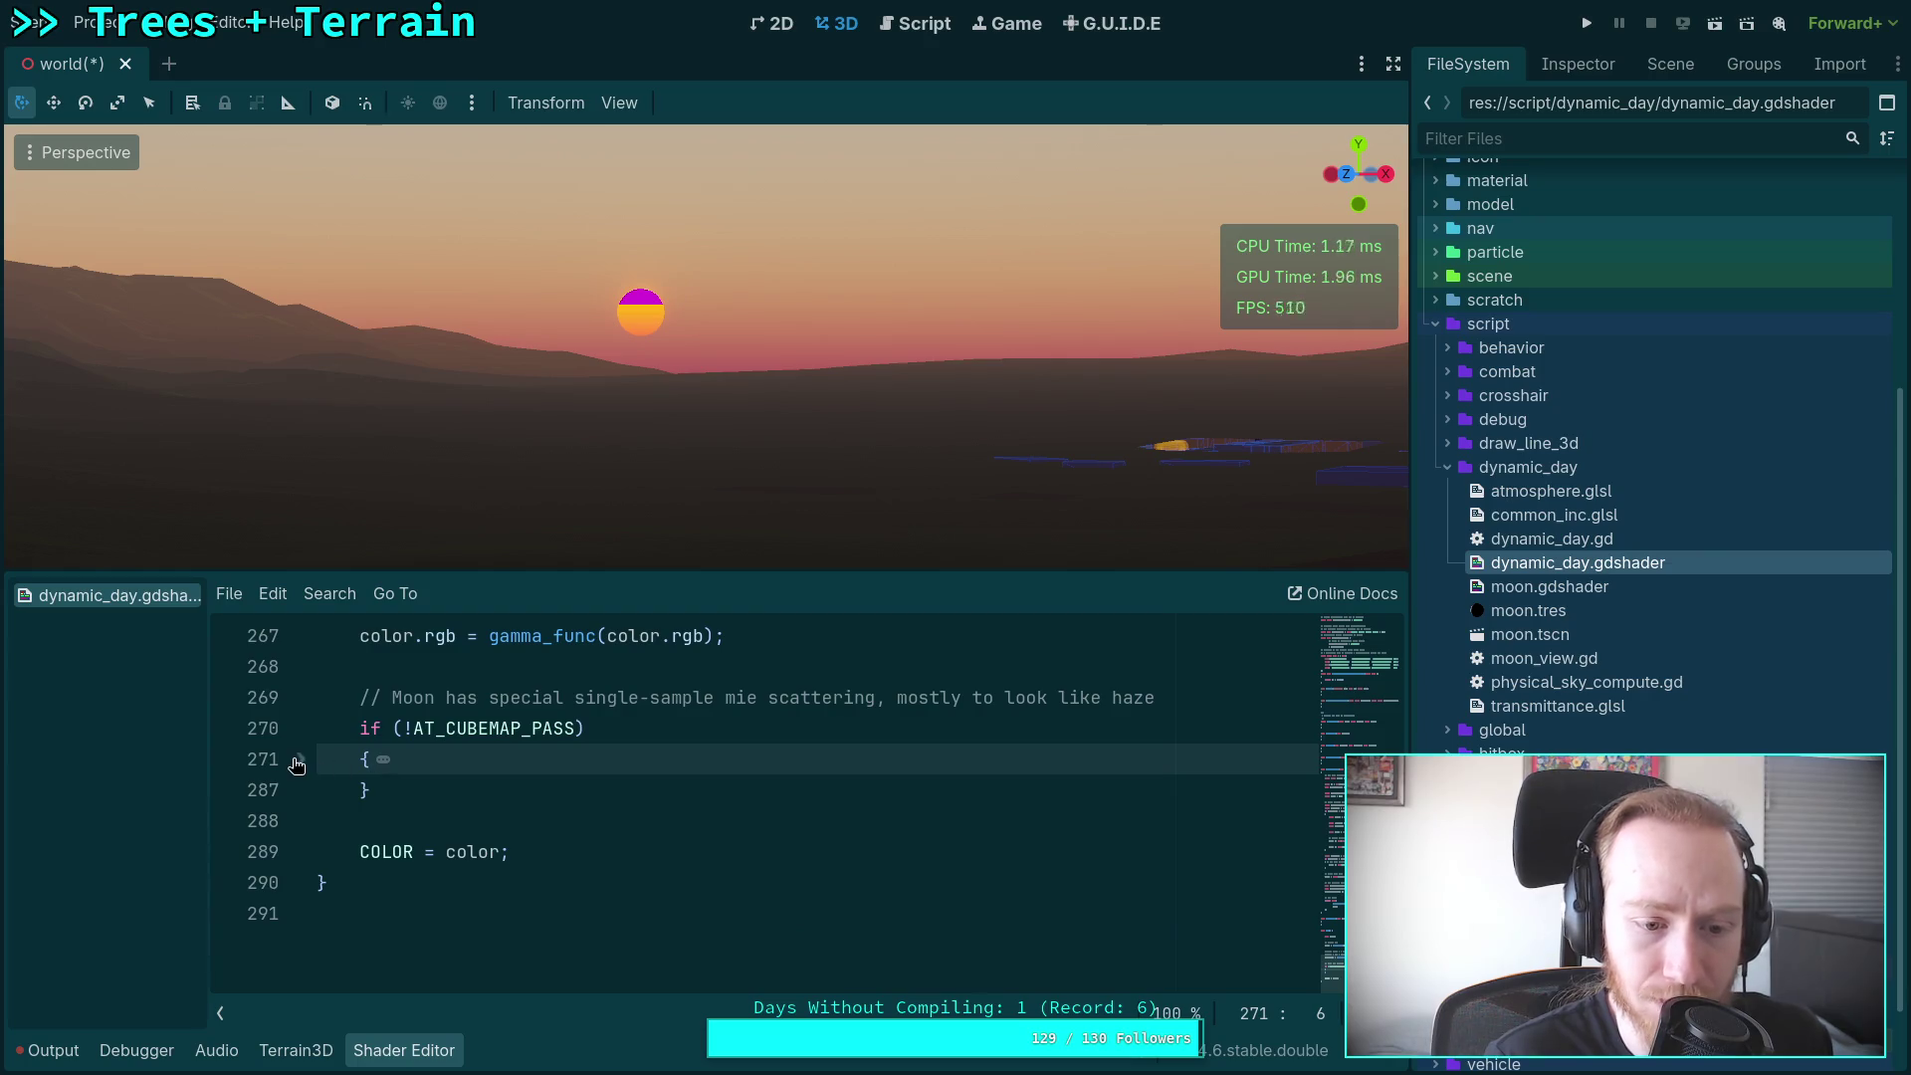
{"action": "left_click", "coordinate": [378, 762]}
{"action": "scroll", "coordinate": [493, 804], "scroll_direction": "down", "scroll_amount": 2}
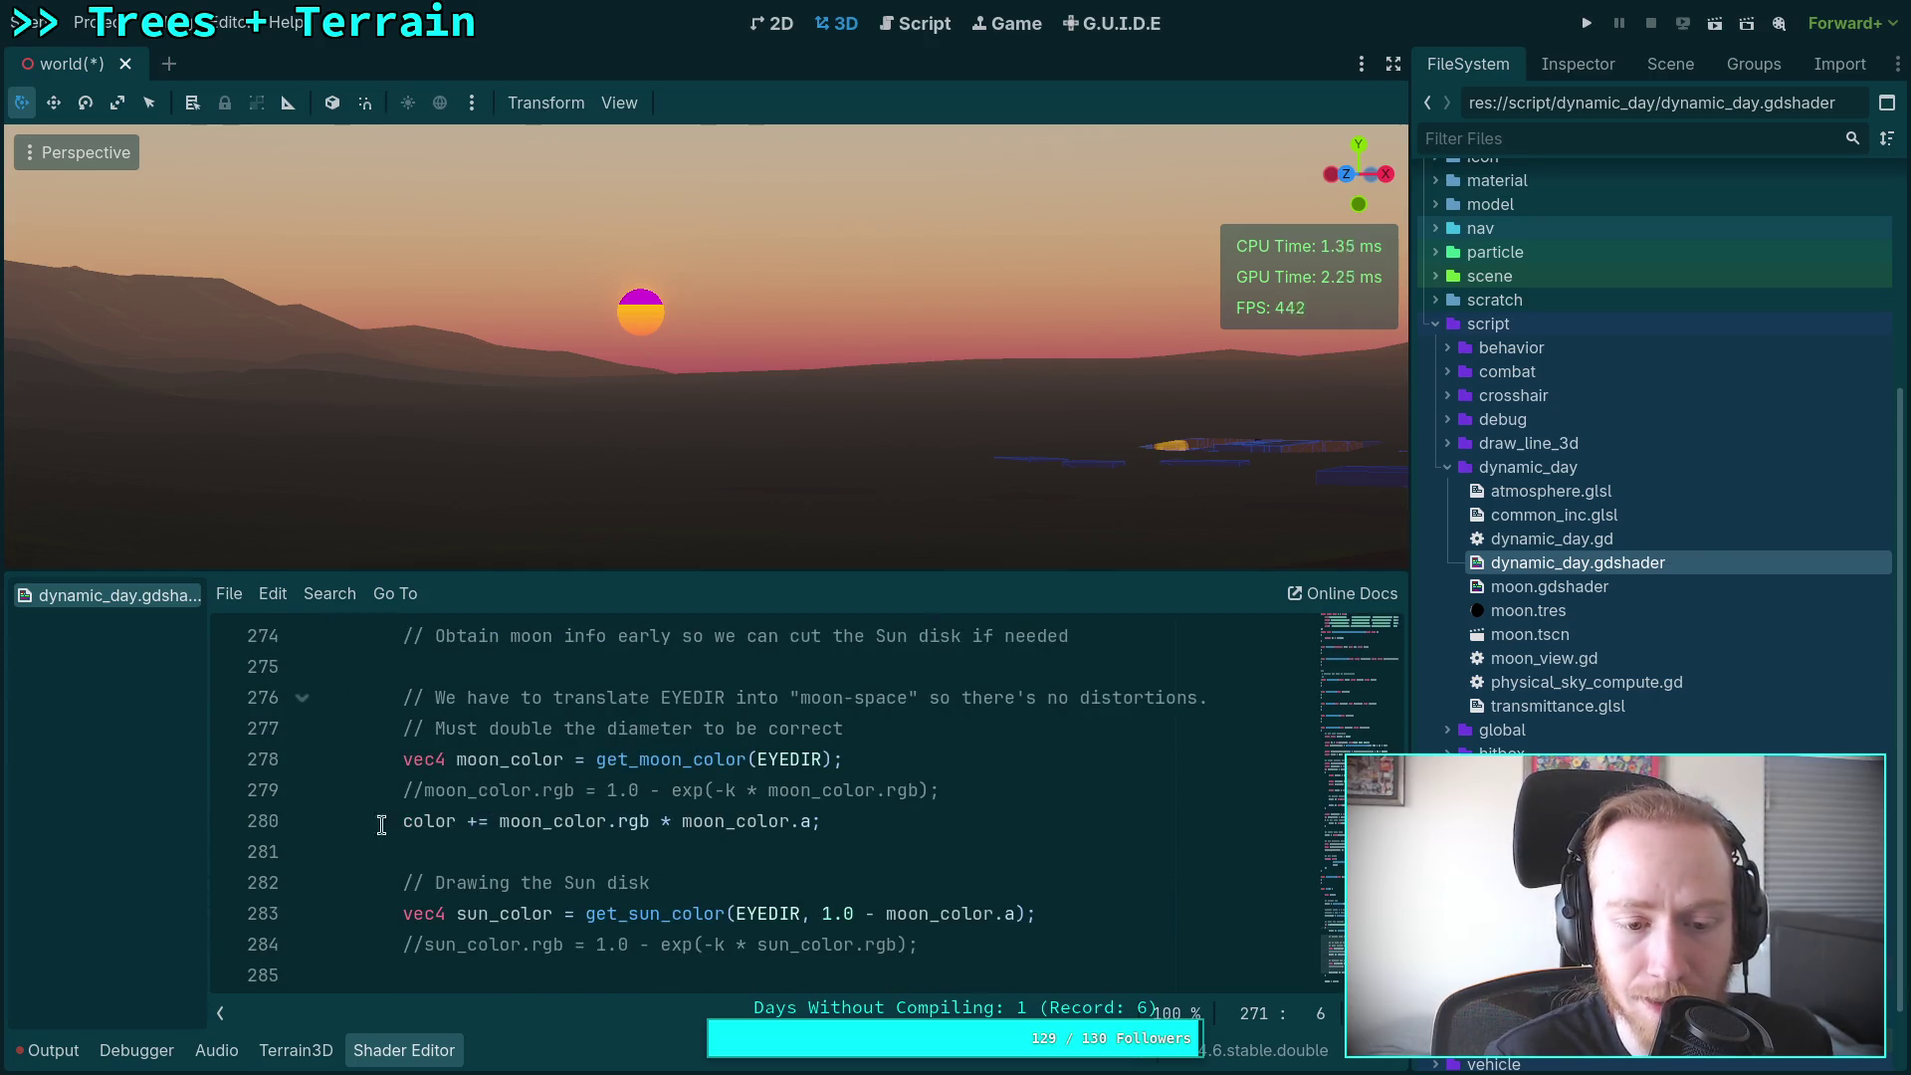
{"action": "scroll", "coordinate": [381, 825], "scroll_direction": "down", "scroll_amount": 1}
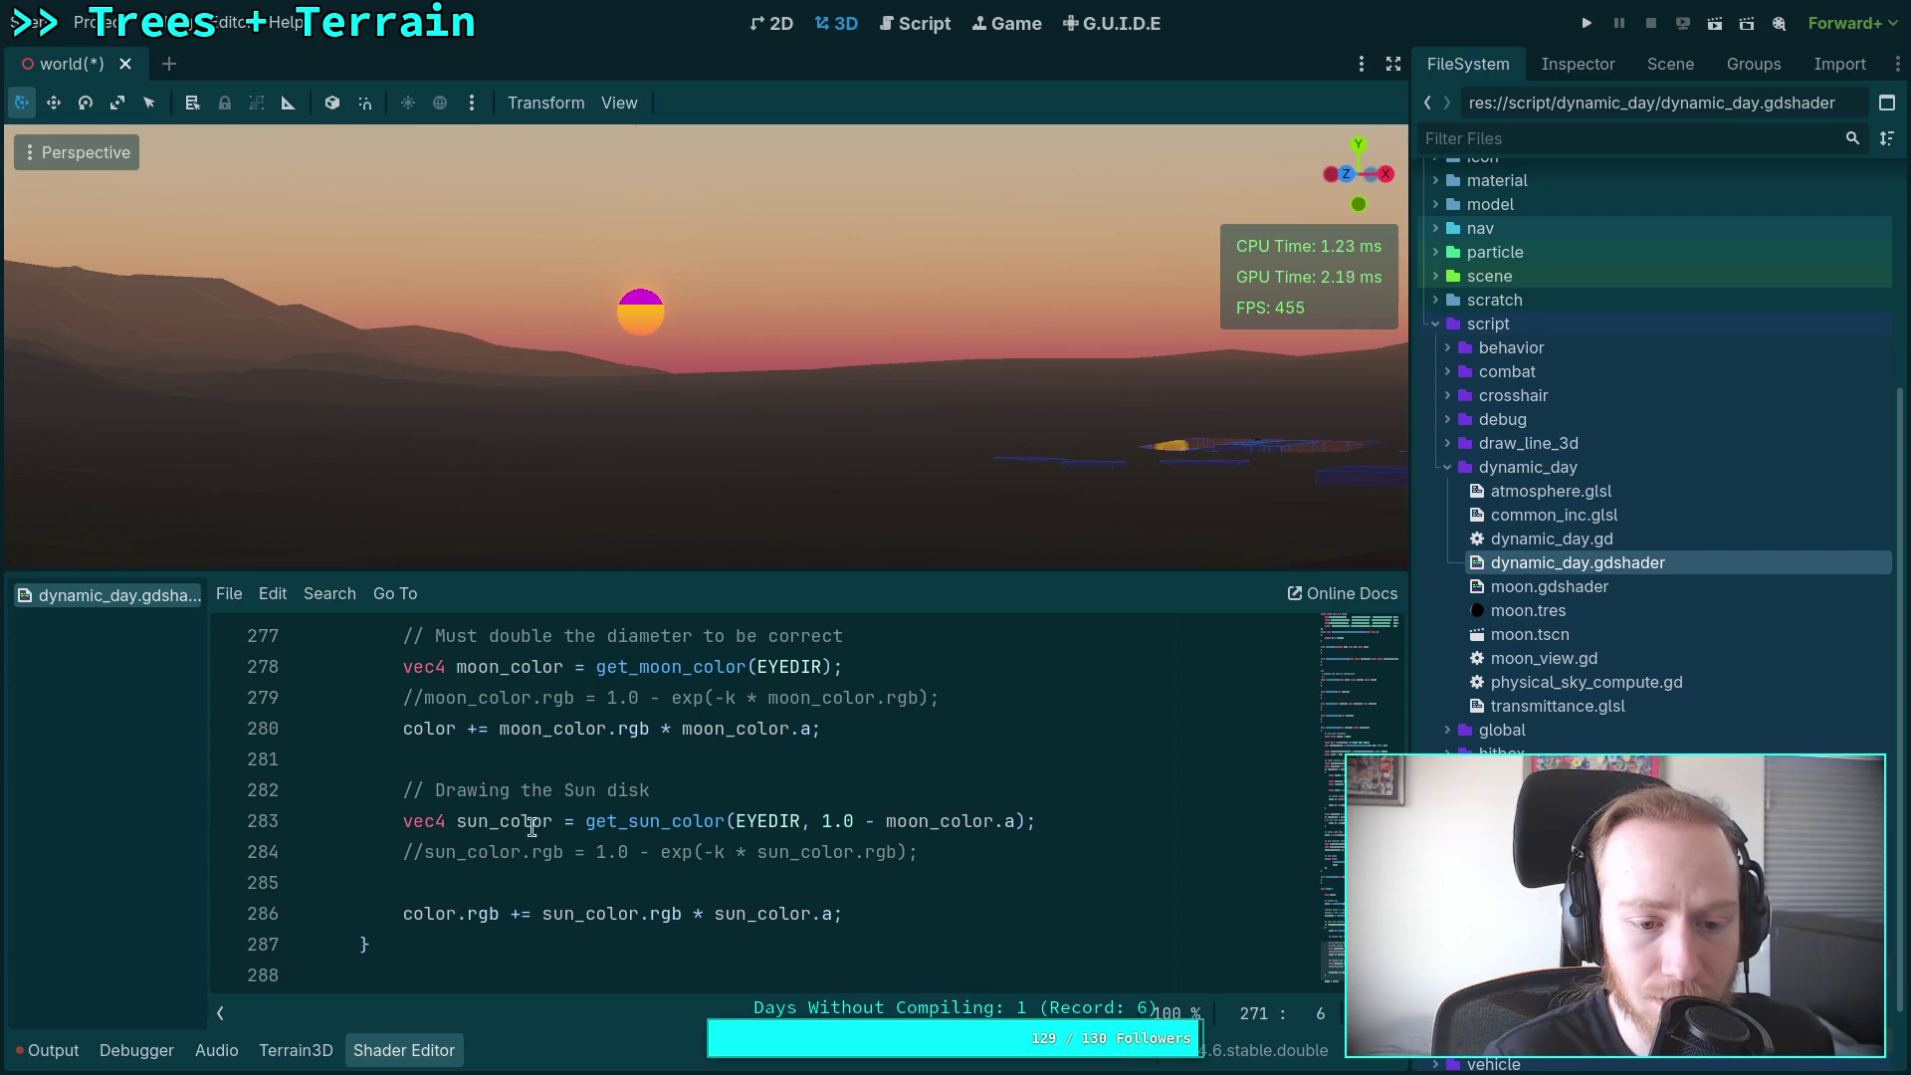
{"action": "left_click", "coordinate": [691, 906]}
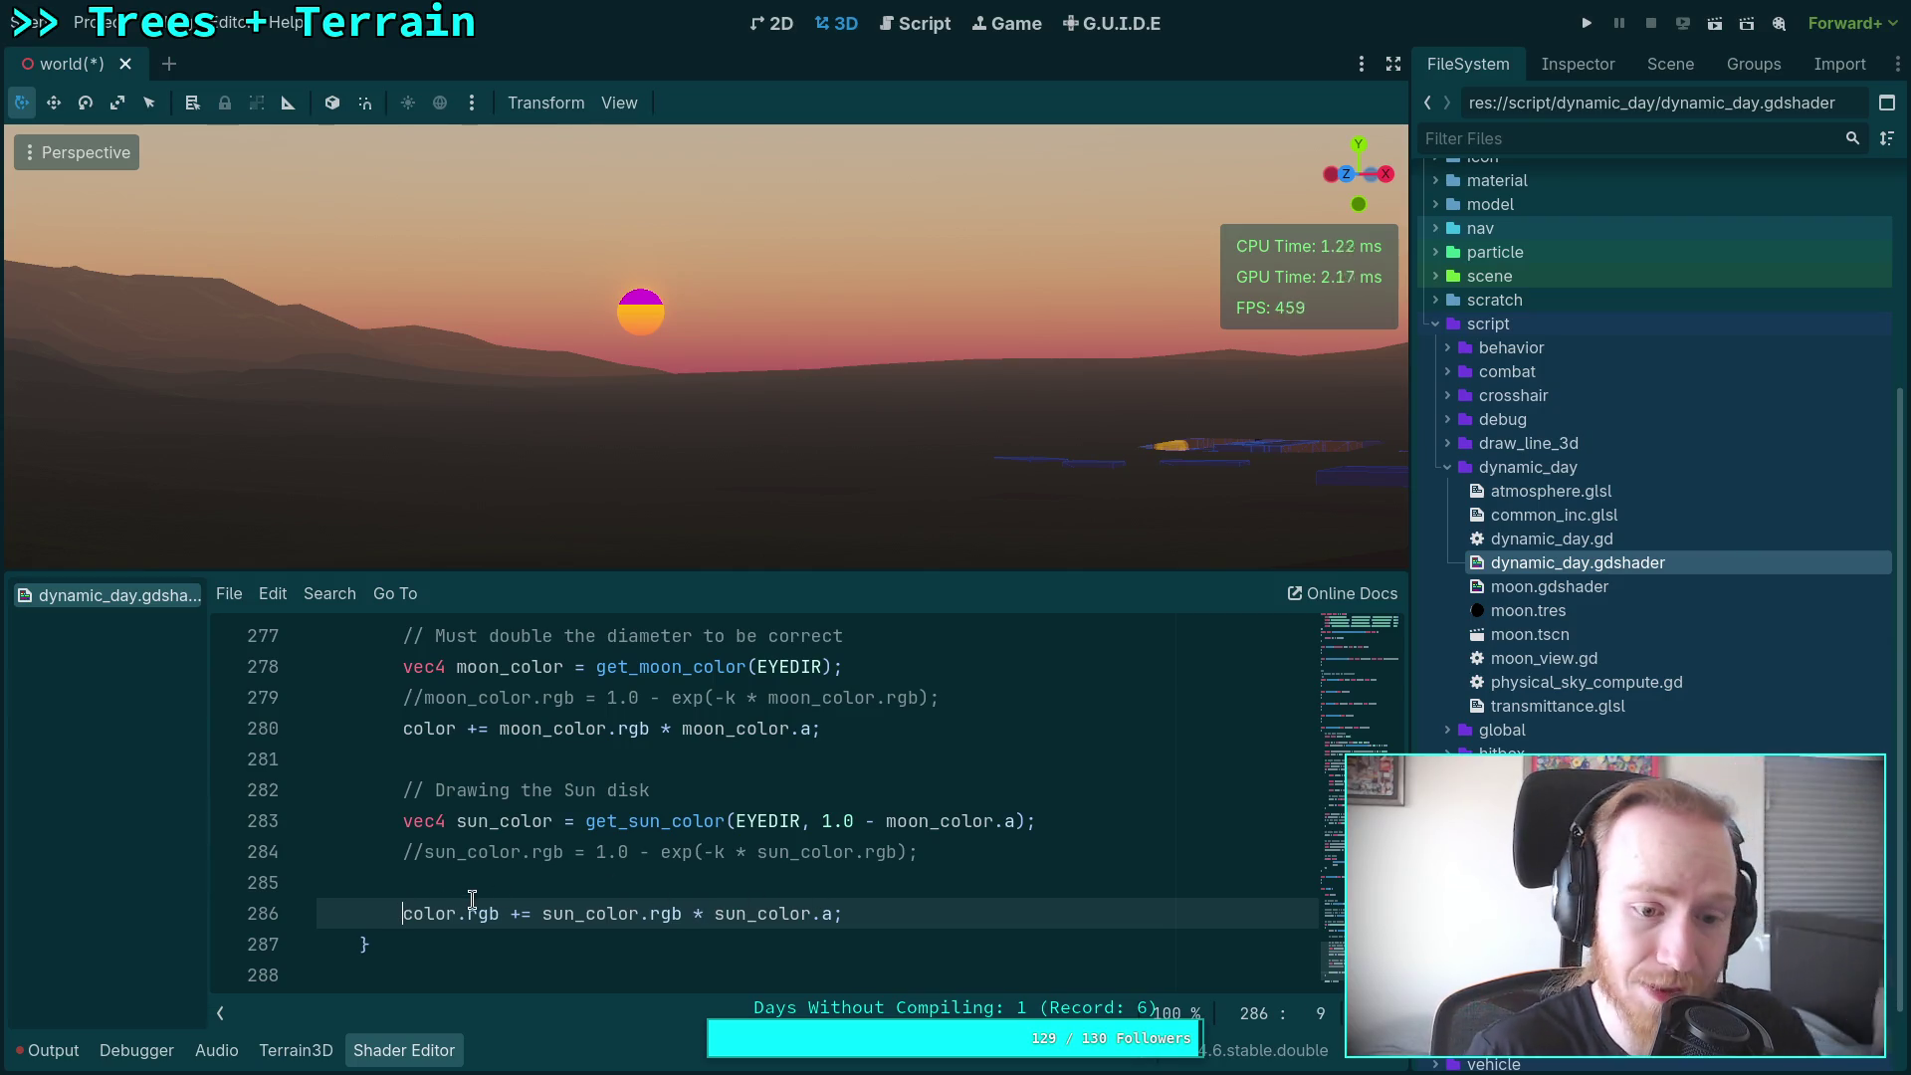
Step: Briefly comment out and restore line 286, leaving the caret before its +=
{"action": "left_click", "coordinate": [401, 912]}
{"action": "type", "text": "//"}
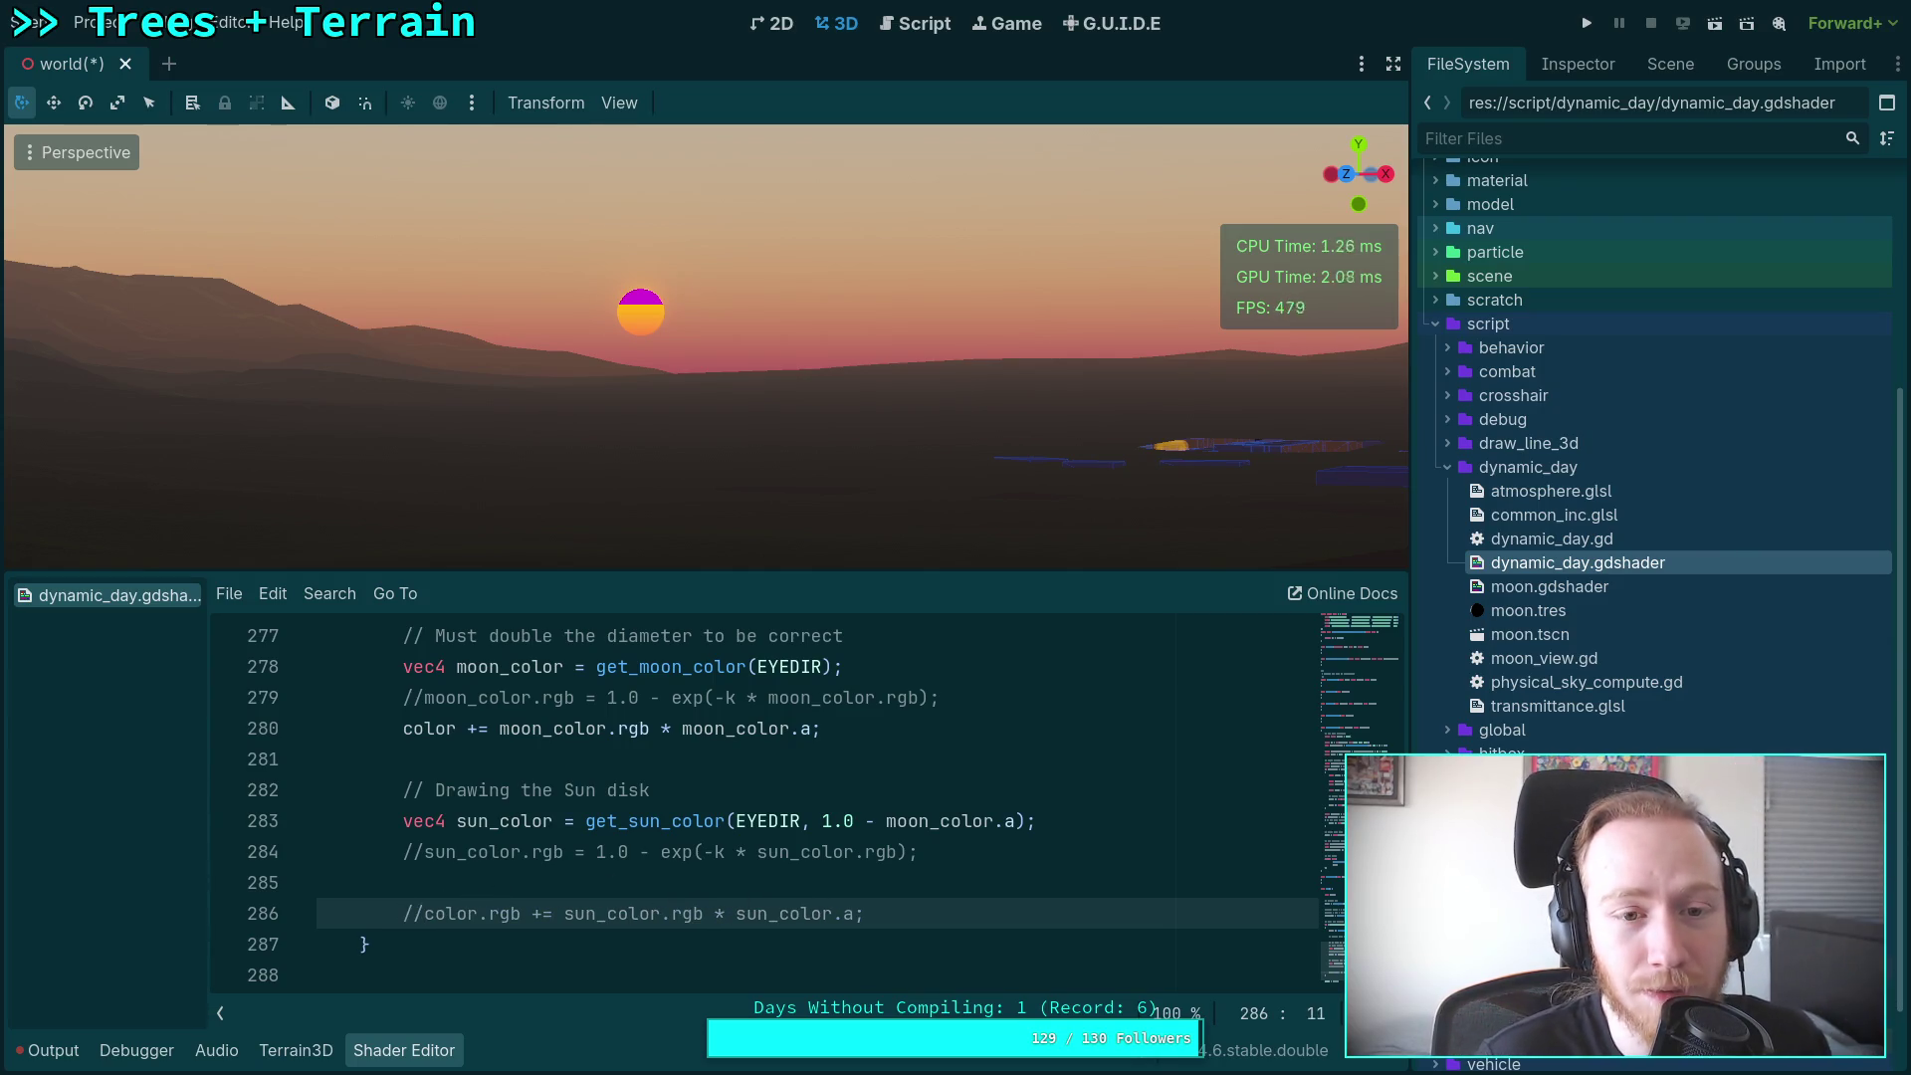
{"action": "key", "text": "BackSpace"}
{"action": "key", "text": "BackSpace"}
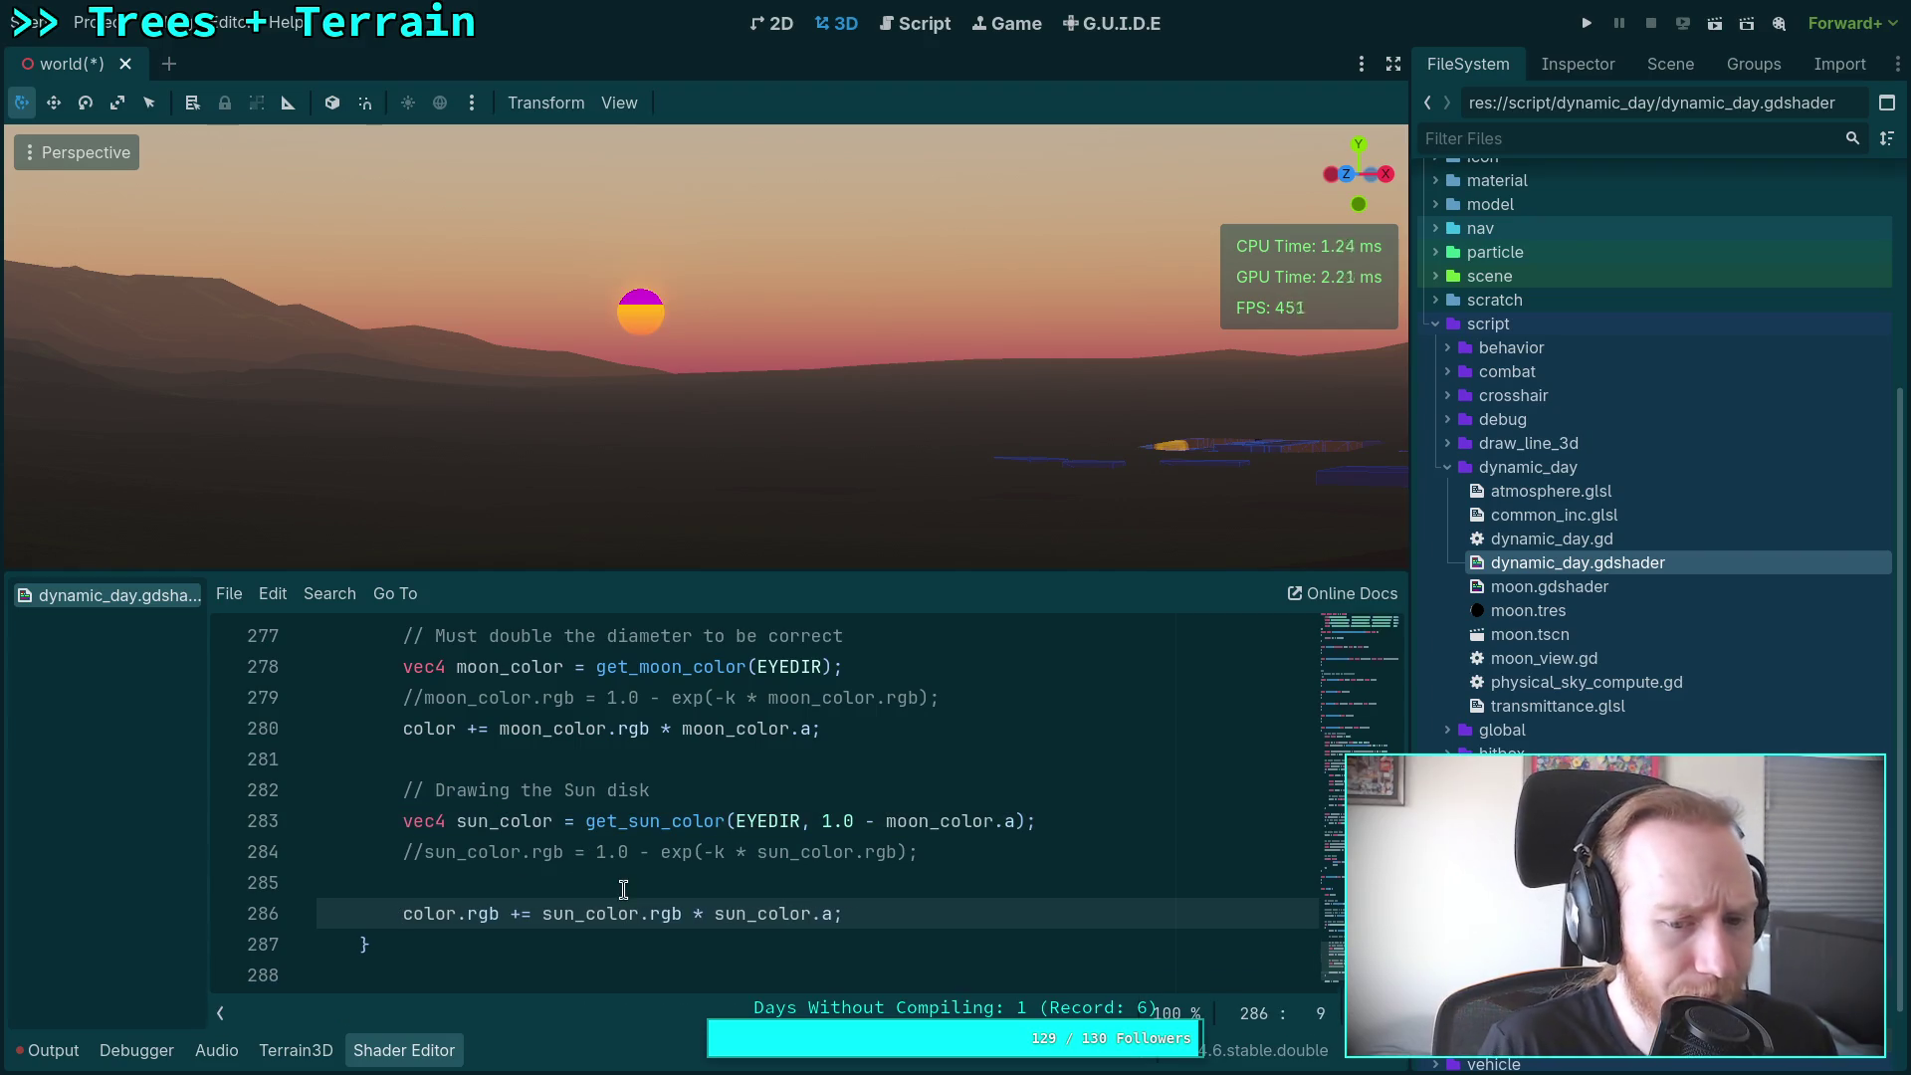
{"action": "left_click", "coordinate": [716, 914]}
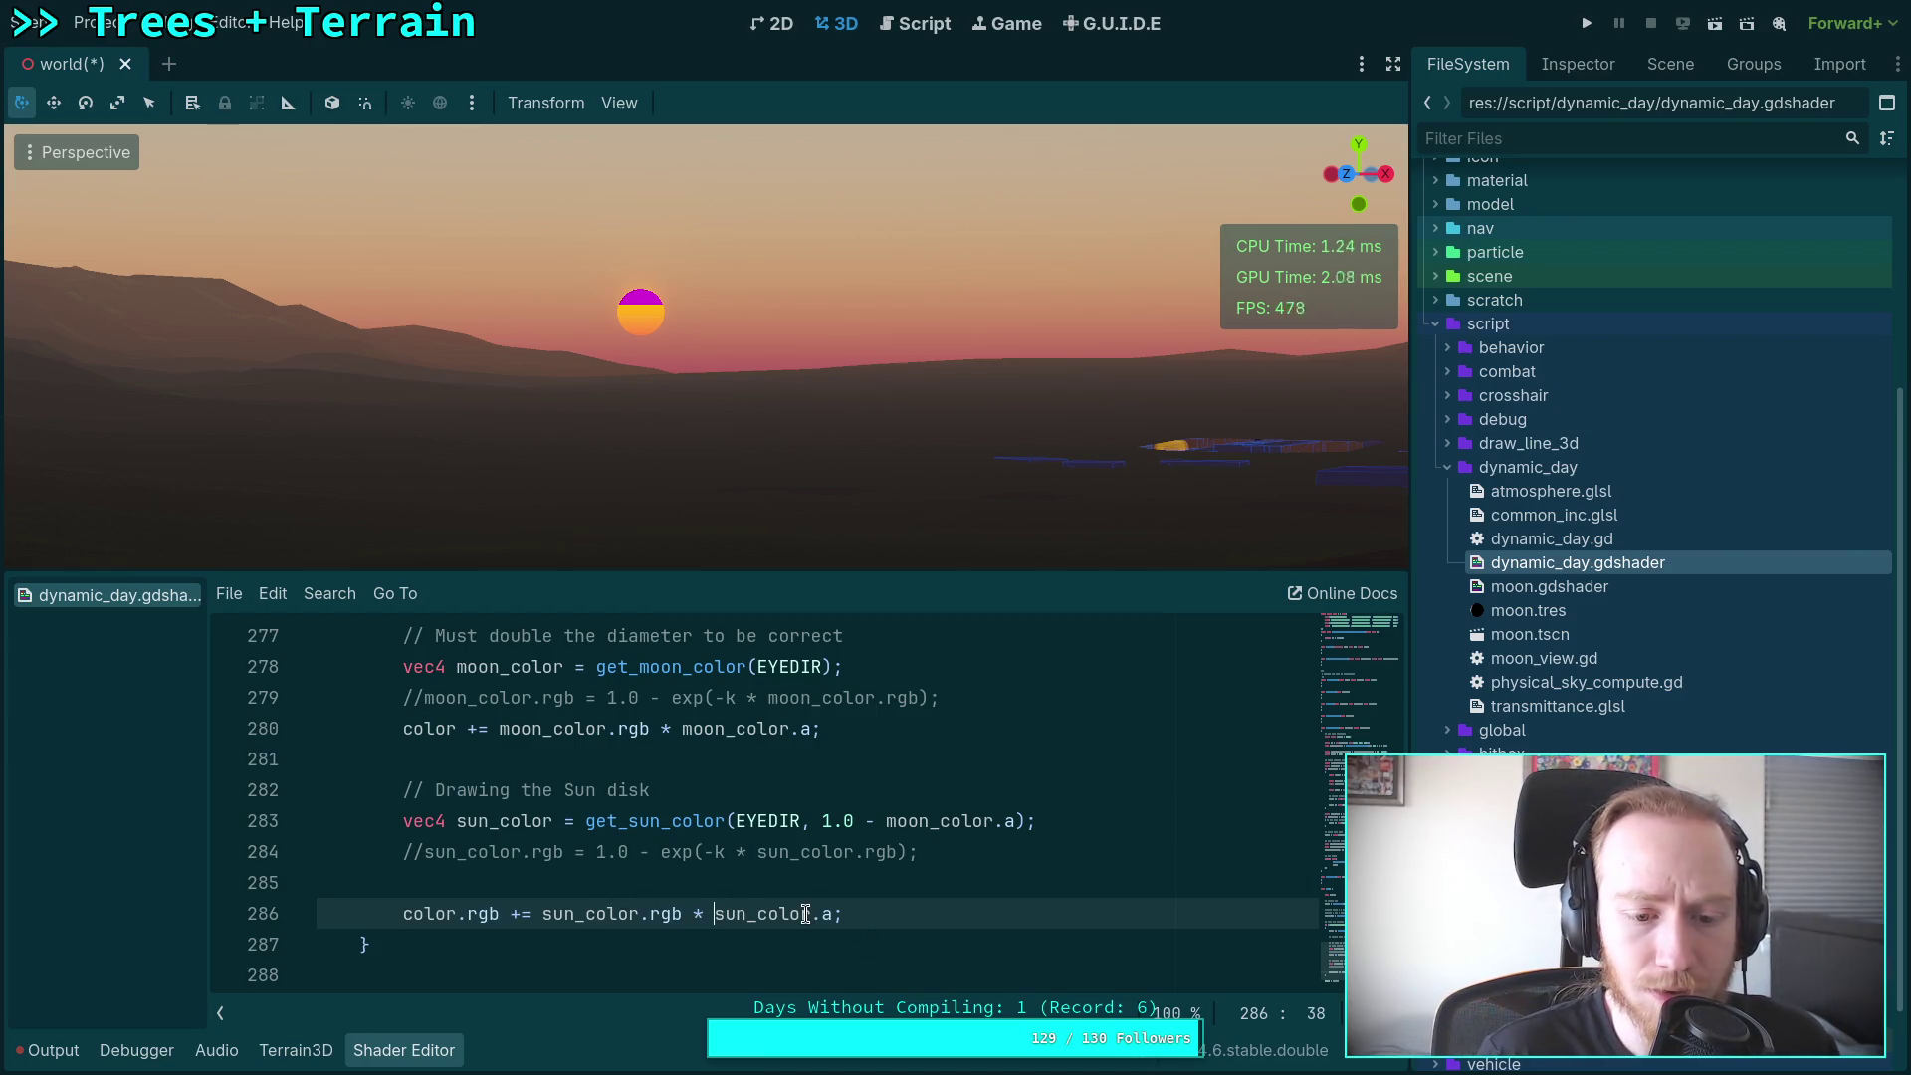
{"action": "double_click", "coordinate": [515, 913]}
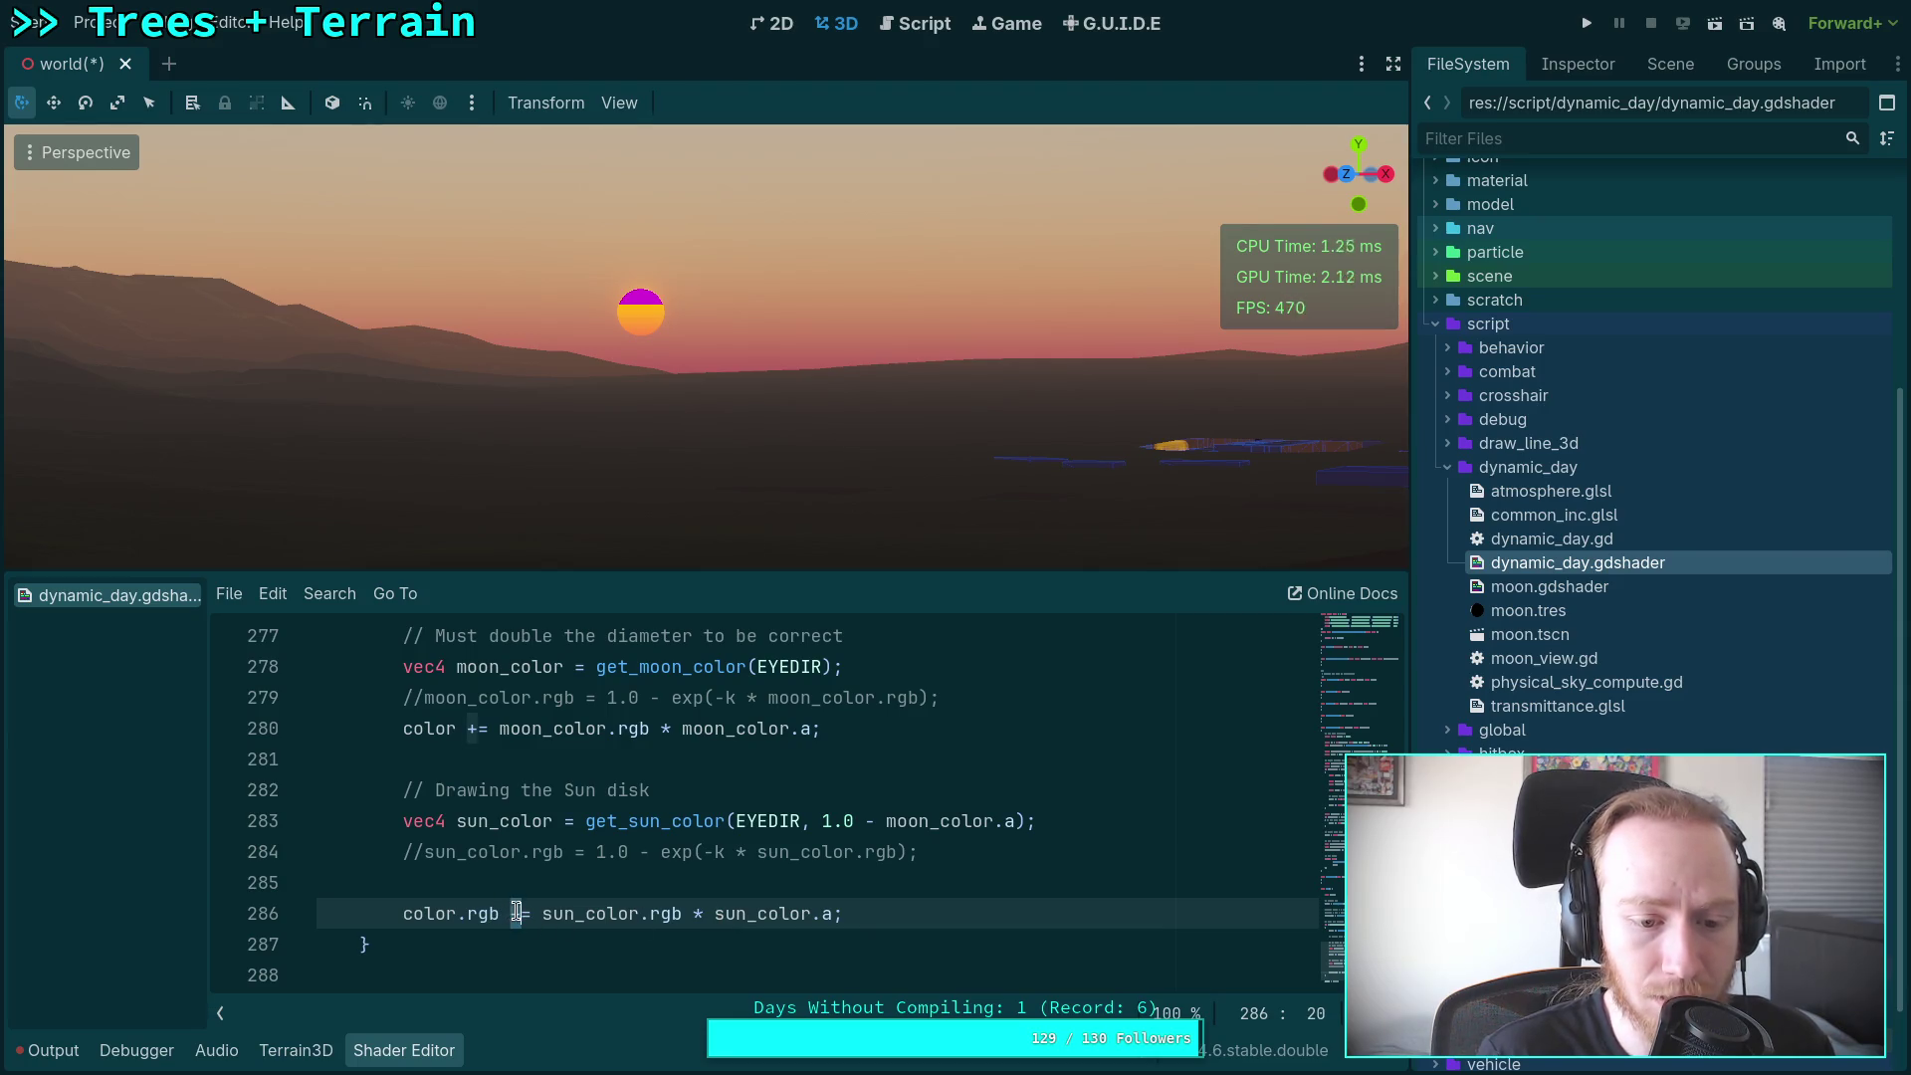
{"action": "key", "text": "Left"}
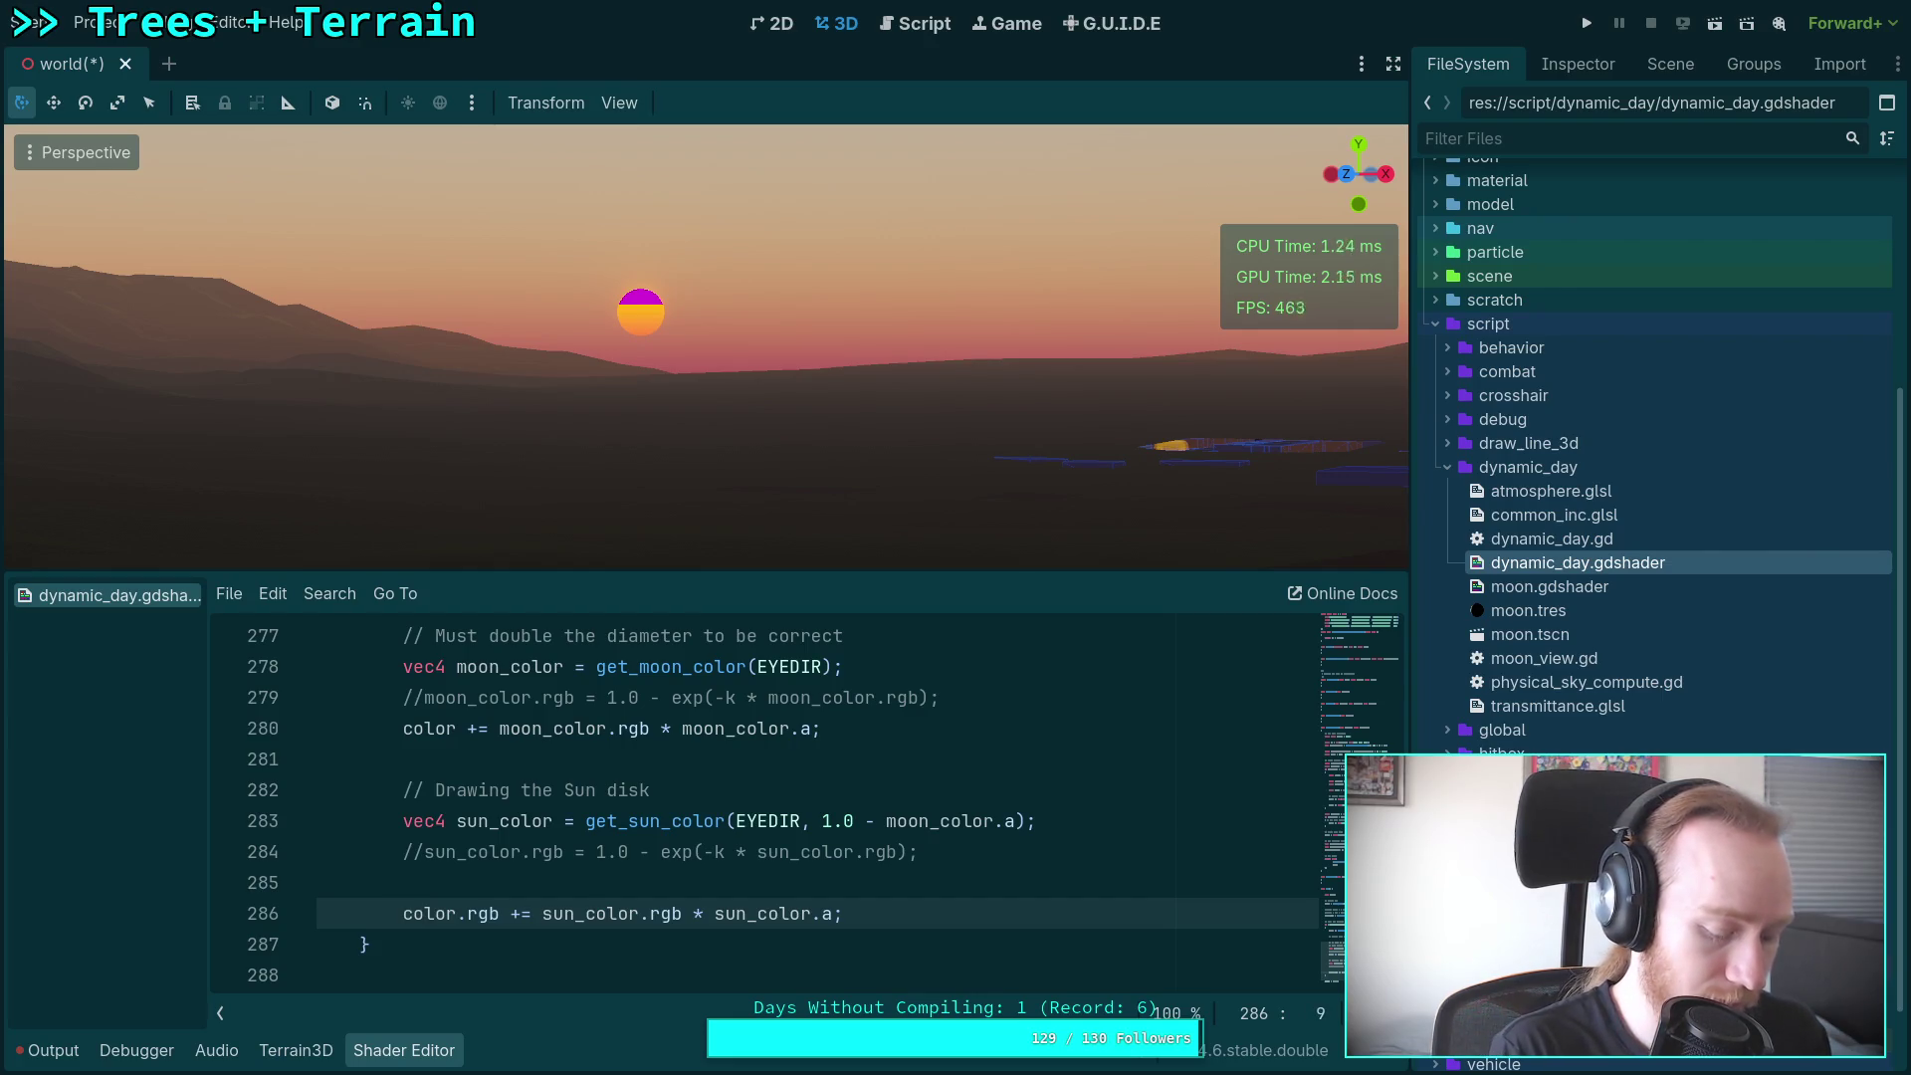
Step: Duplicate line 286, comment out the original, and change the copy's += to =
{"action": "key", "text": "ctrl+shift+d"}
{"action": "key", "text": "Up"}
{"action": "key", "text": "ctrl+k"}
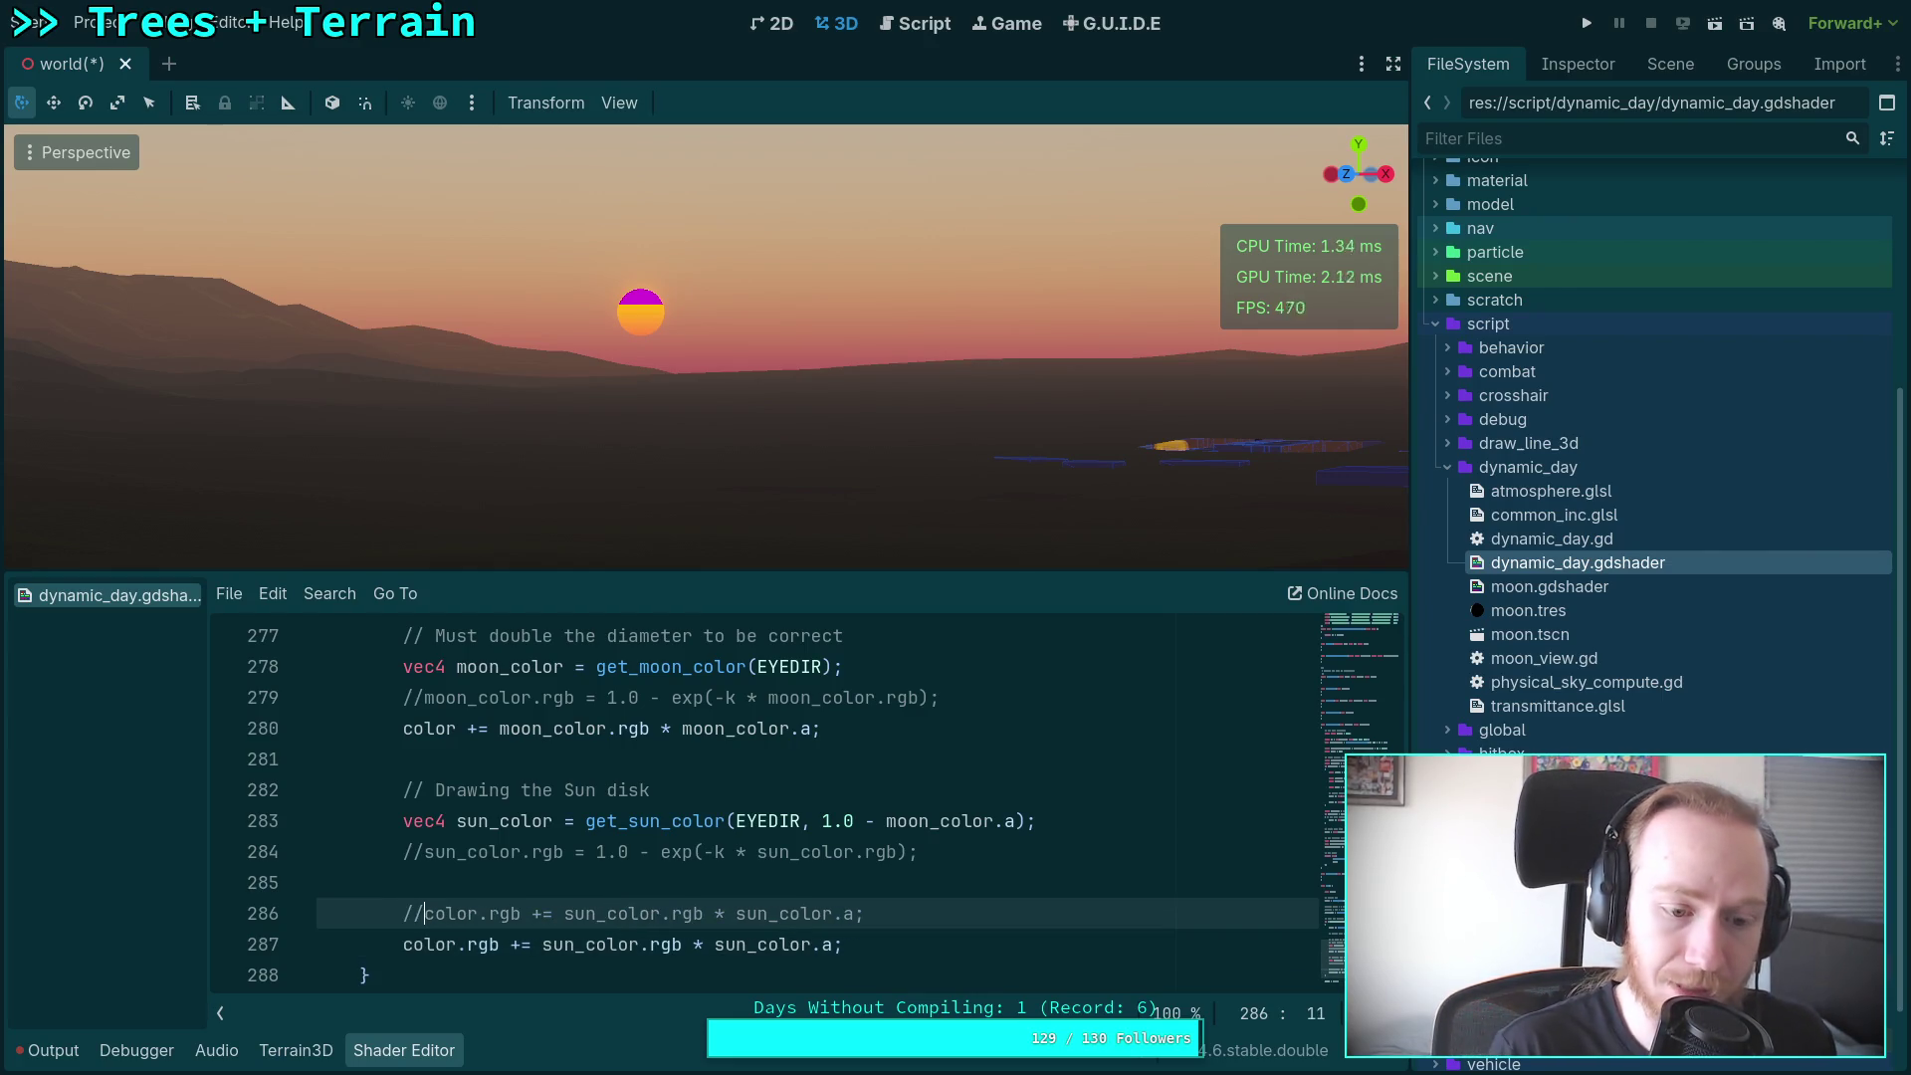
{"action": "key", "text": "Down"}
{"action": "left_click", "coordinate": [515, 943]}
{"action": "key", "text": "Delete"}
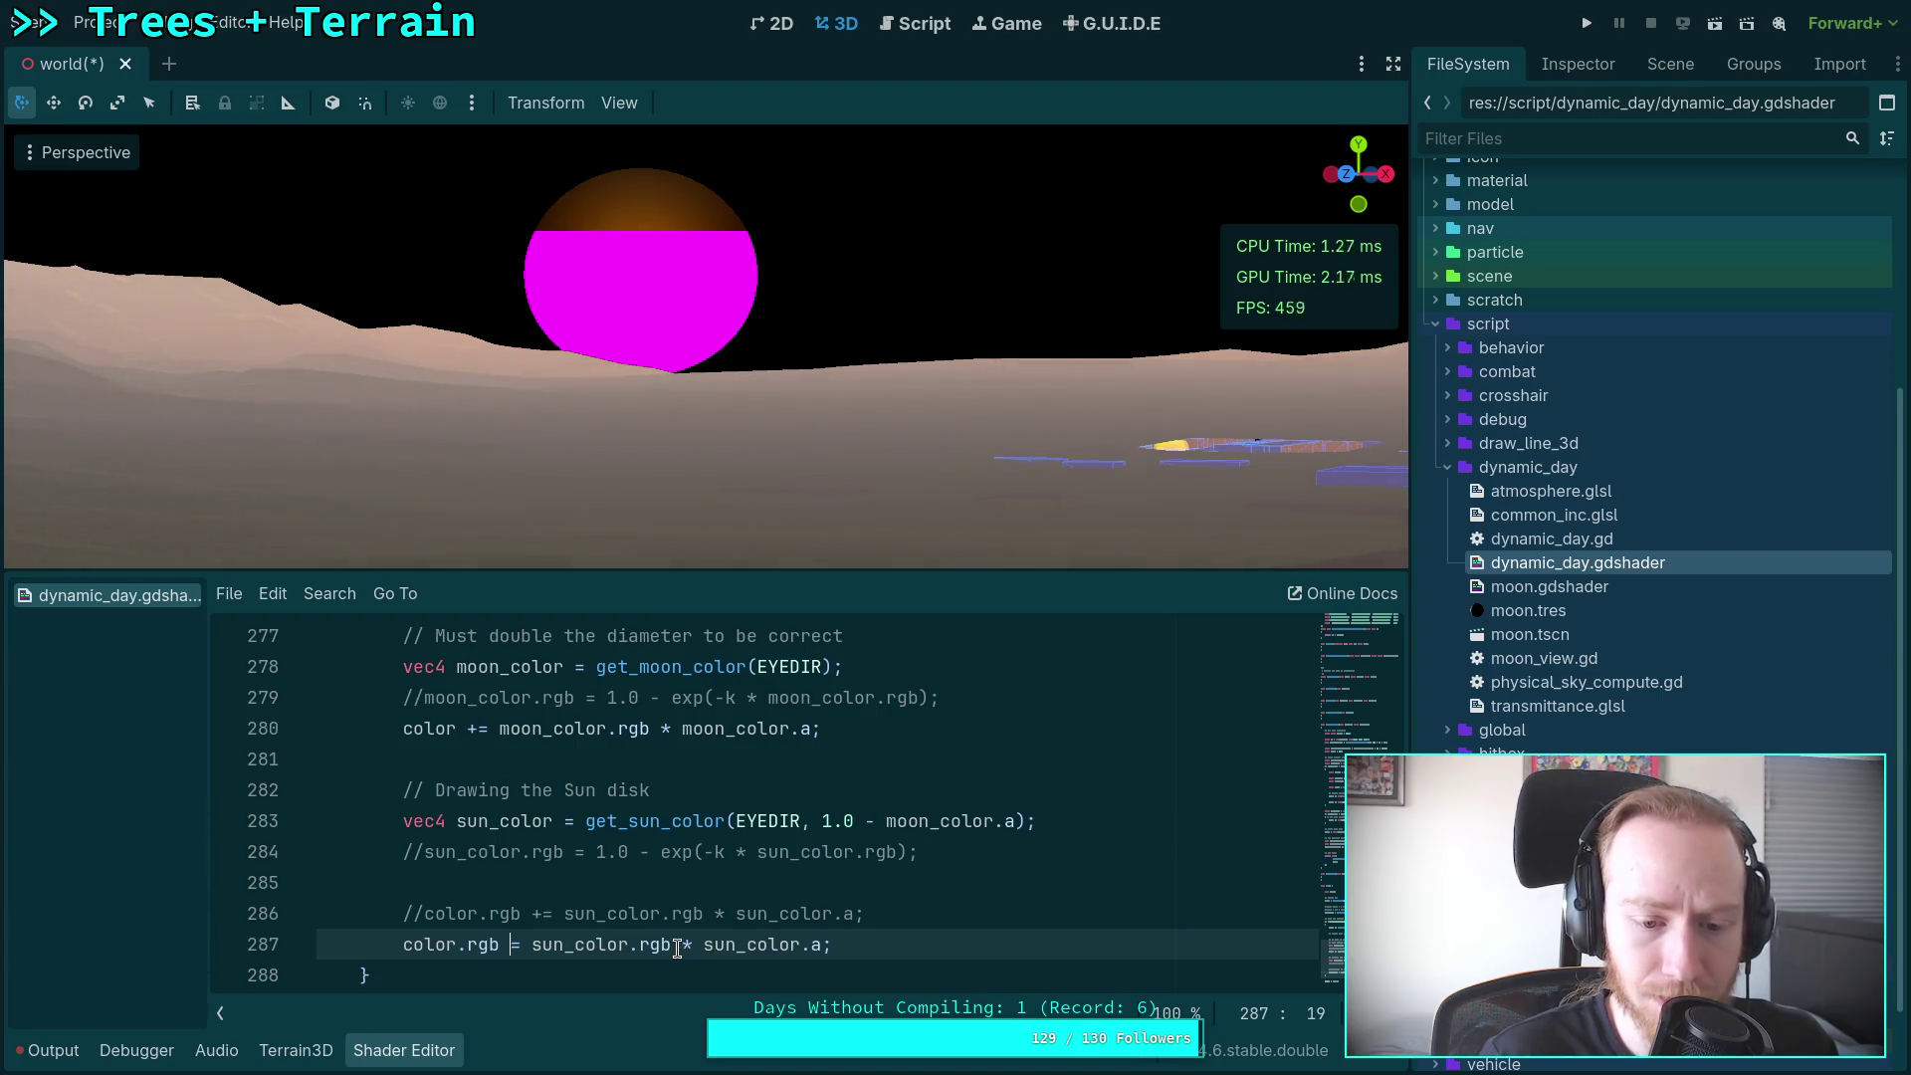
Step: Remove the * sun_color.a multiplier from line 287 and look up moon_color on line 283
{"action": "left_click_drag", "start_coordinate": [677, 949], "coordinate": [817, 943]}
{"action": "key", "text": "BackSpace"}
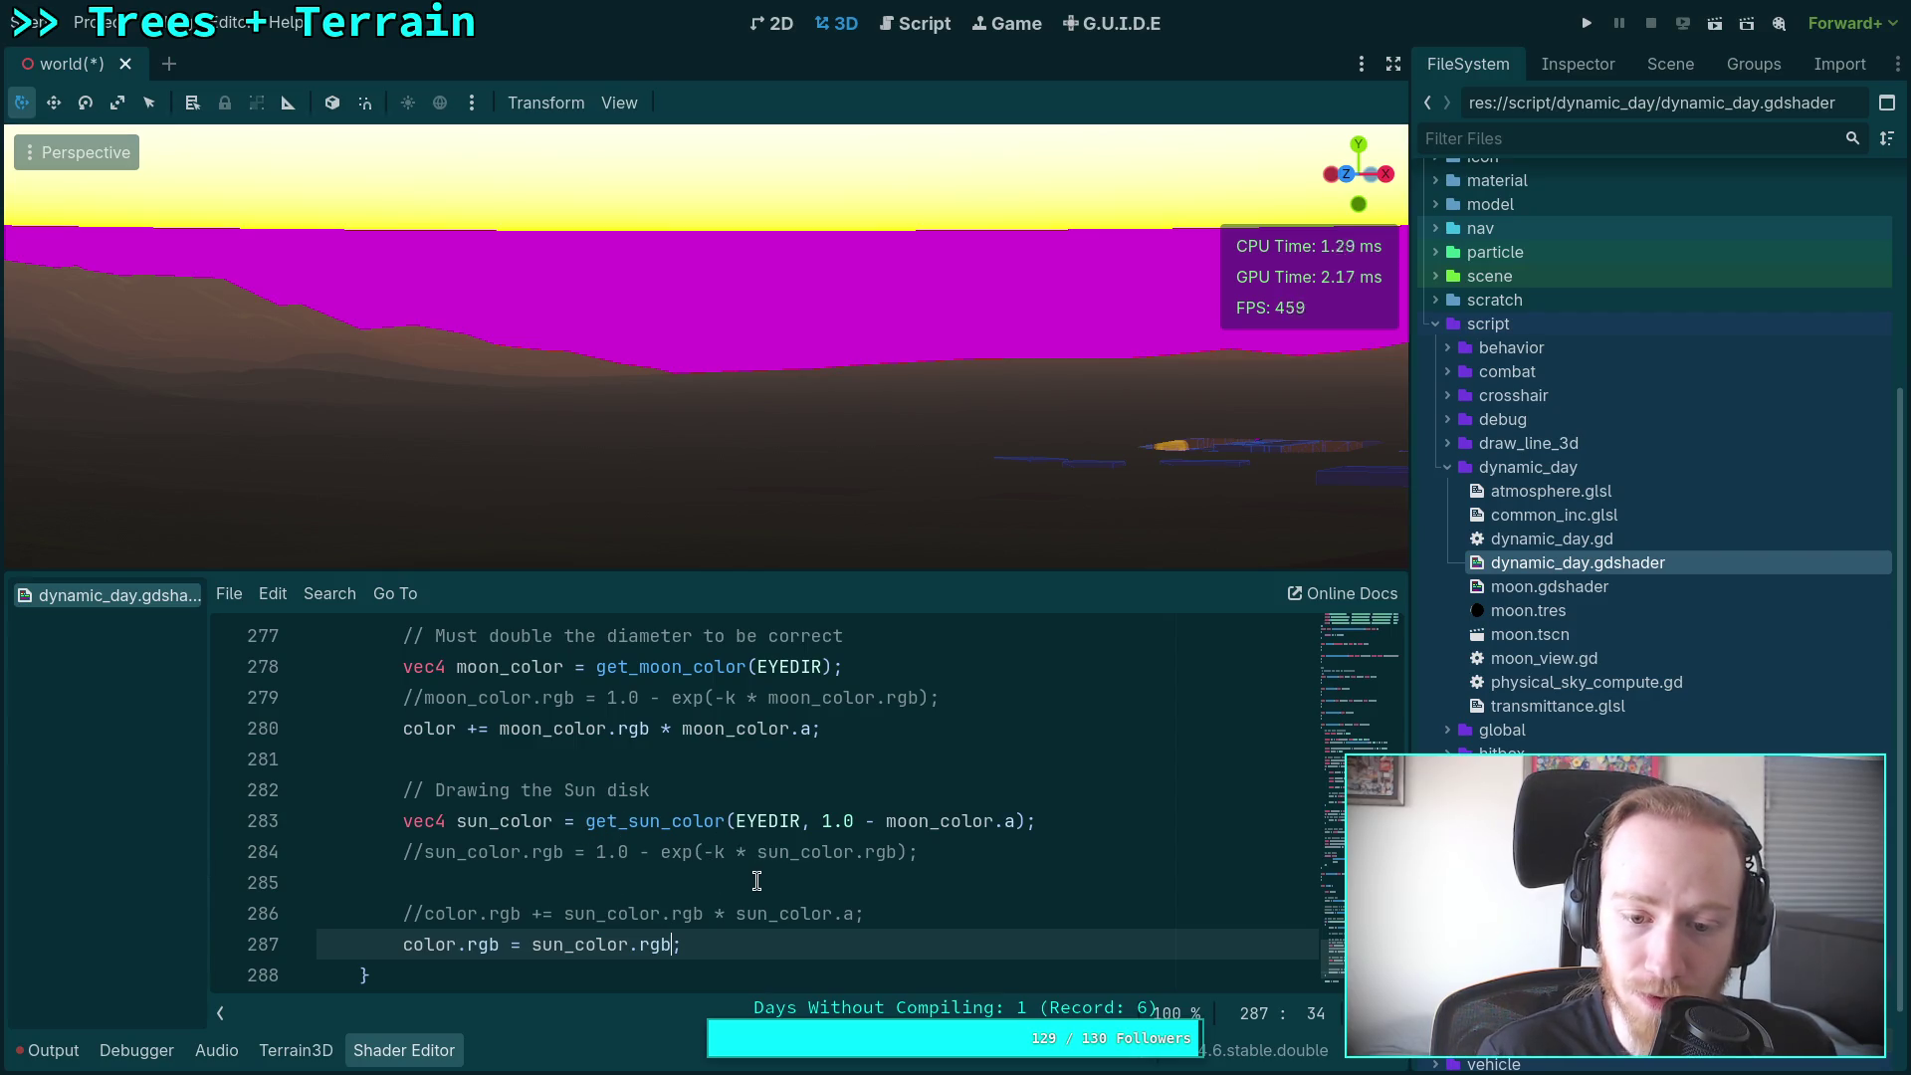
{"action": "double_click", "coordinate": [906, 824]}
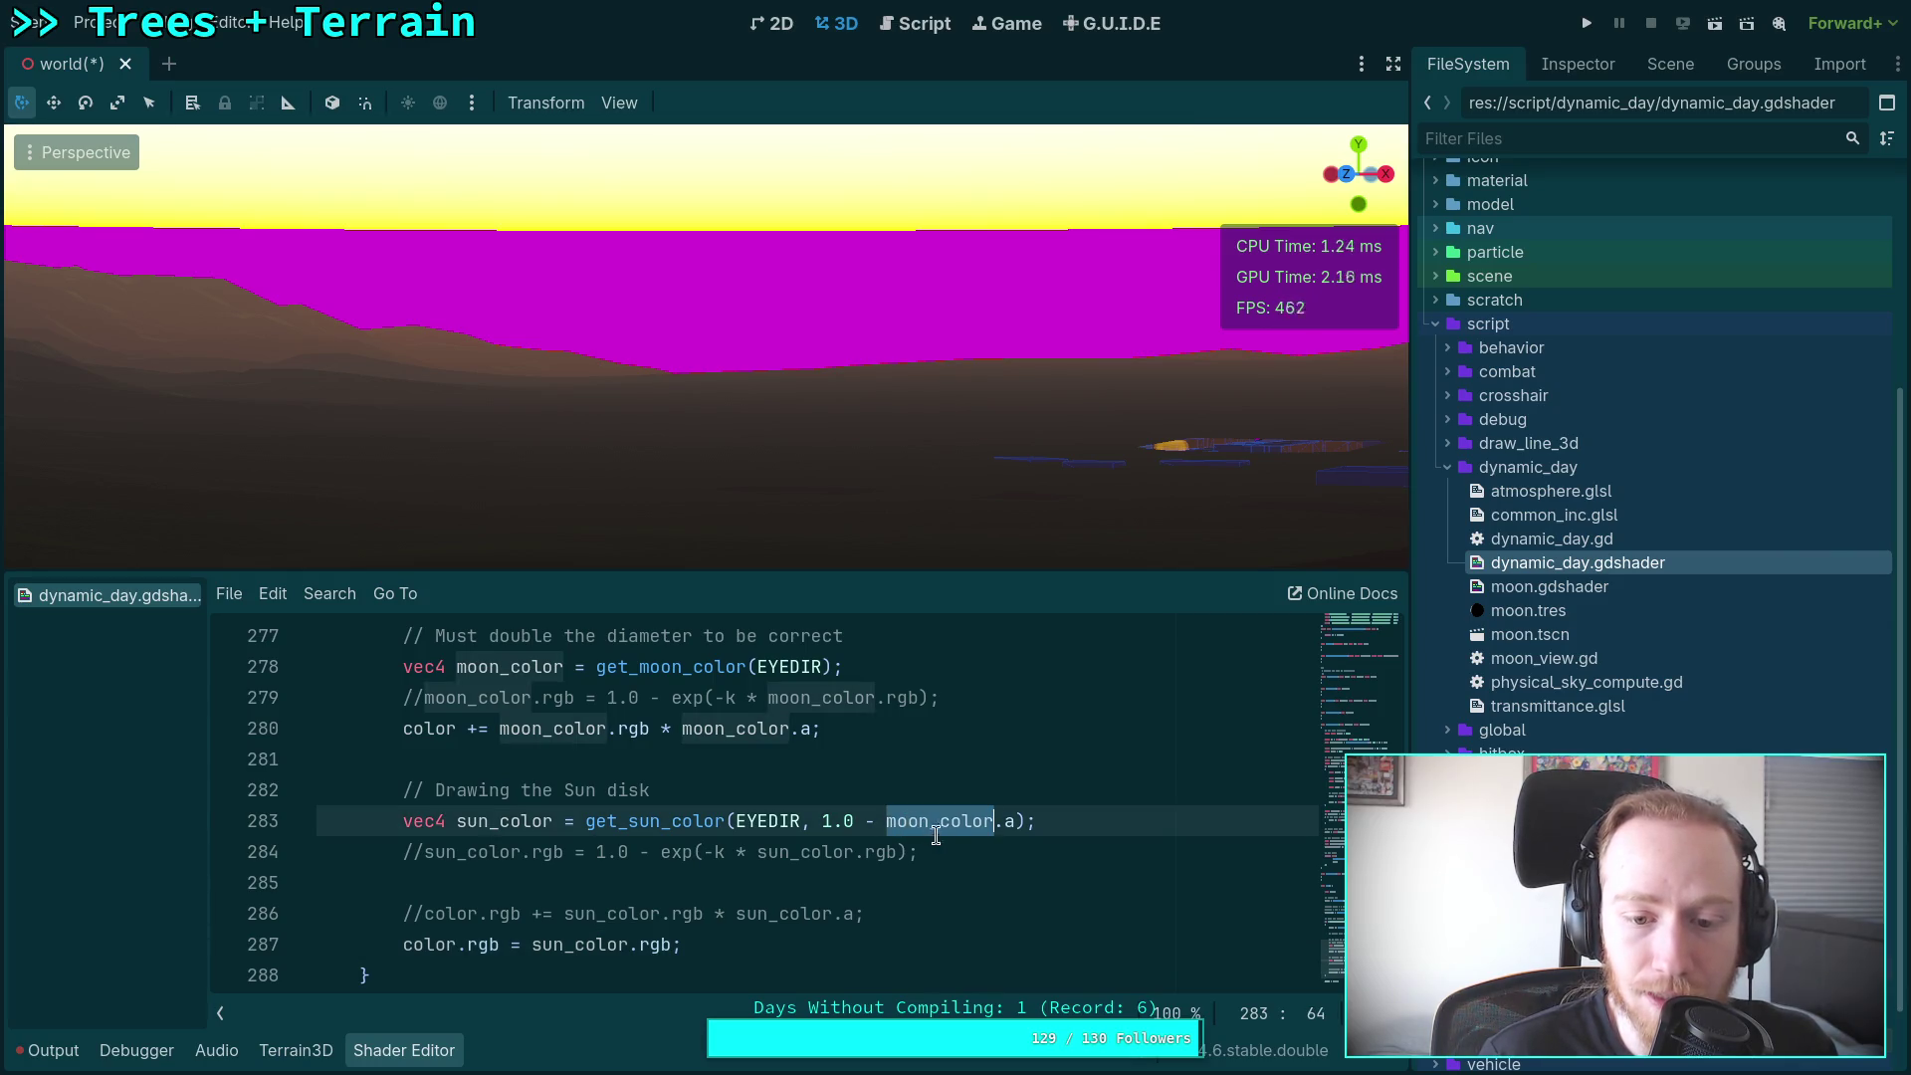
{"action": "scroll", "coordinate": [944, 836], "scroll_direction": "up", "scroll_amount": 1}
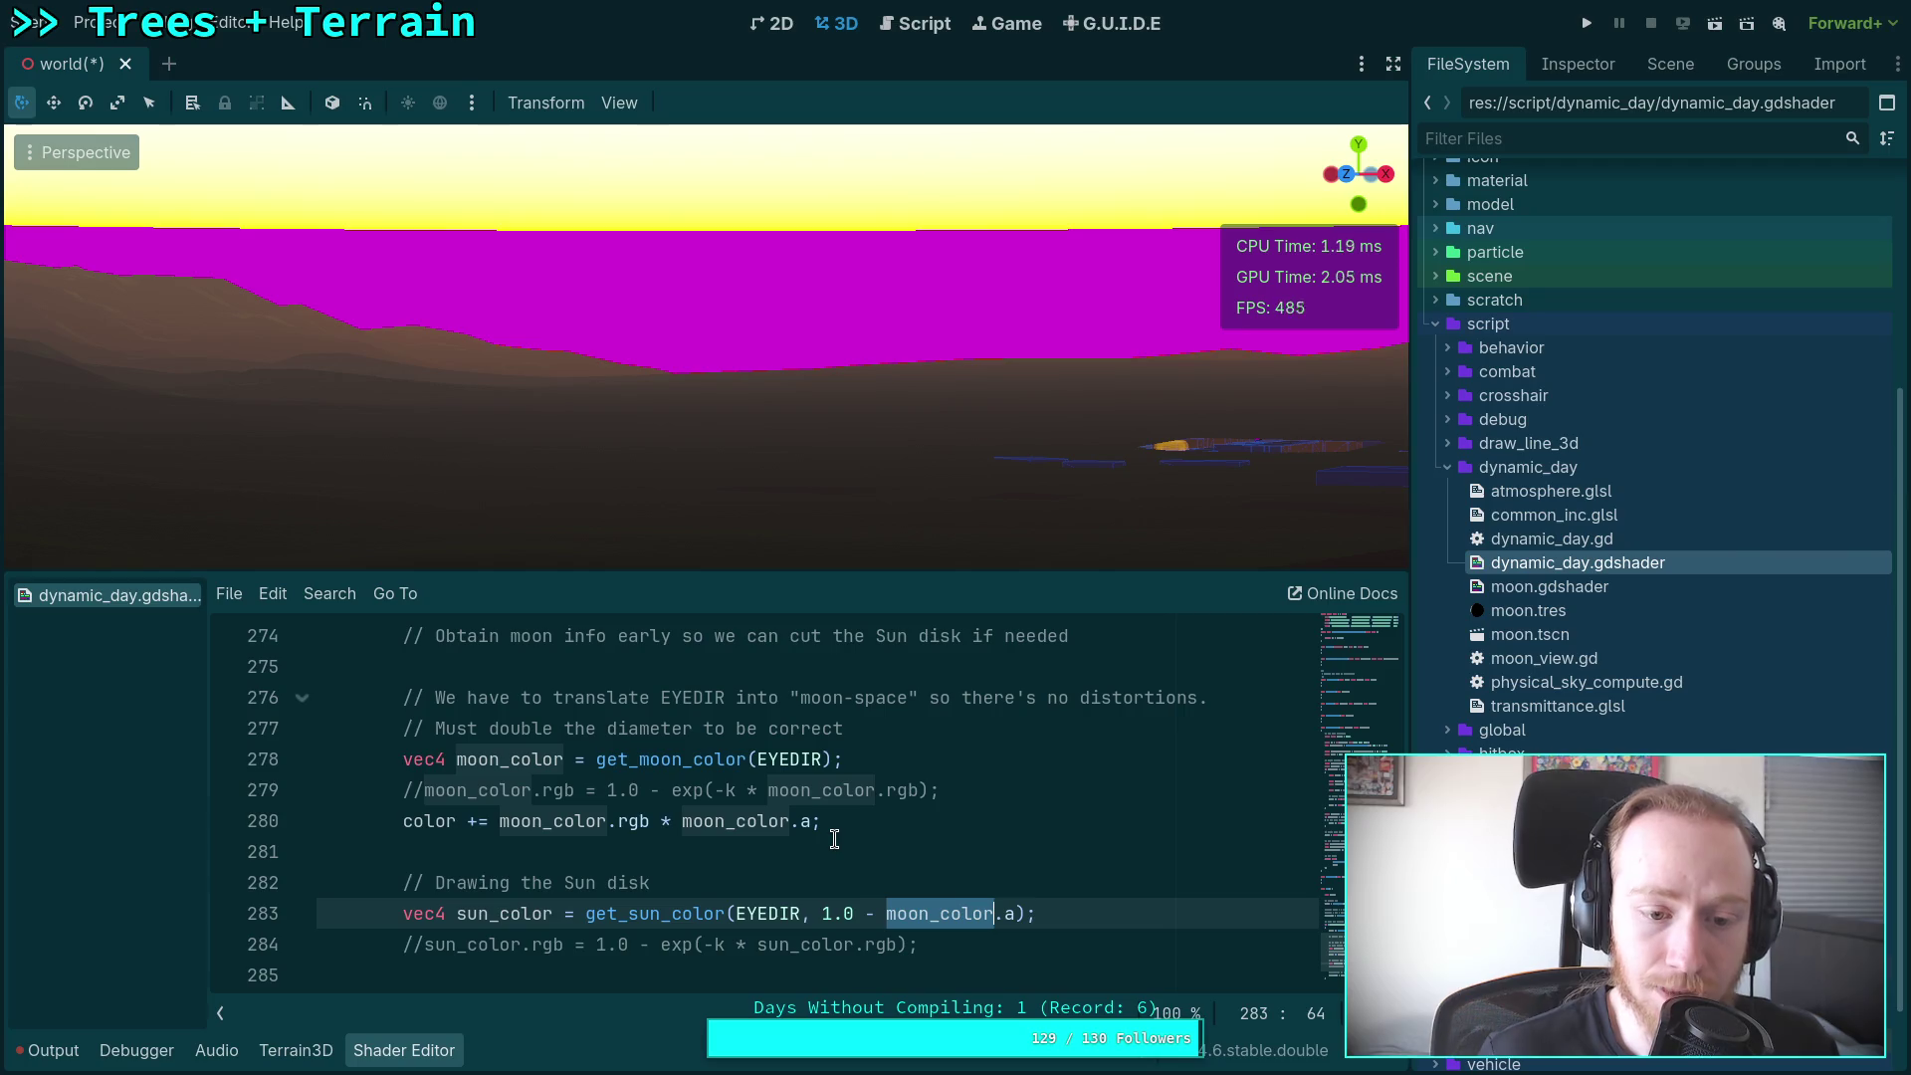
{"action": "scroll", "coordinate": [811, 828], "scroll_direction": "down", "scroll_amount": 2}
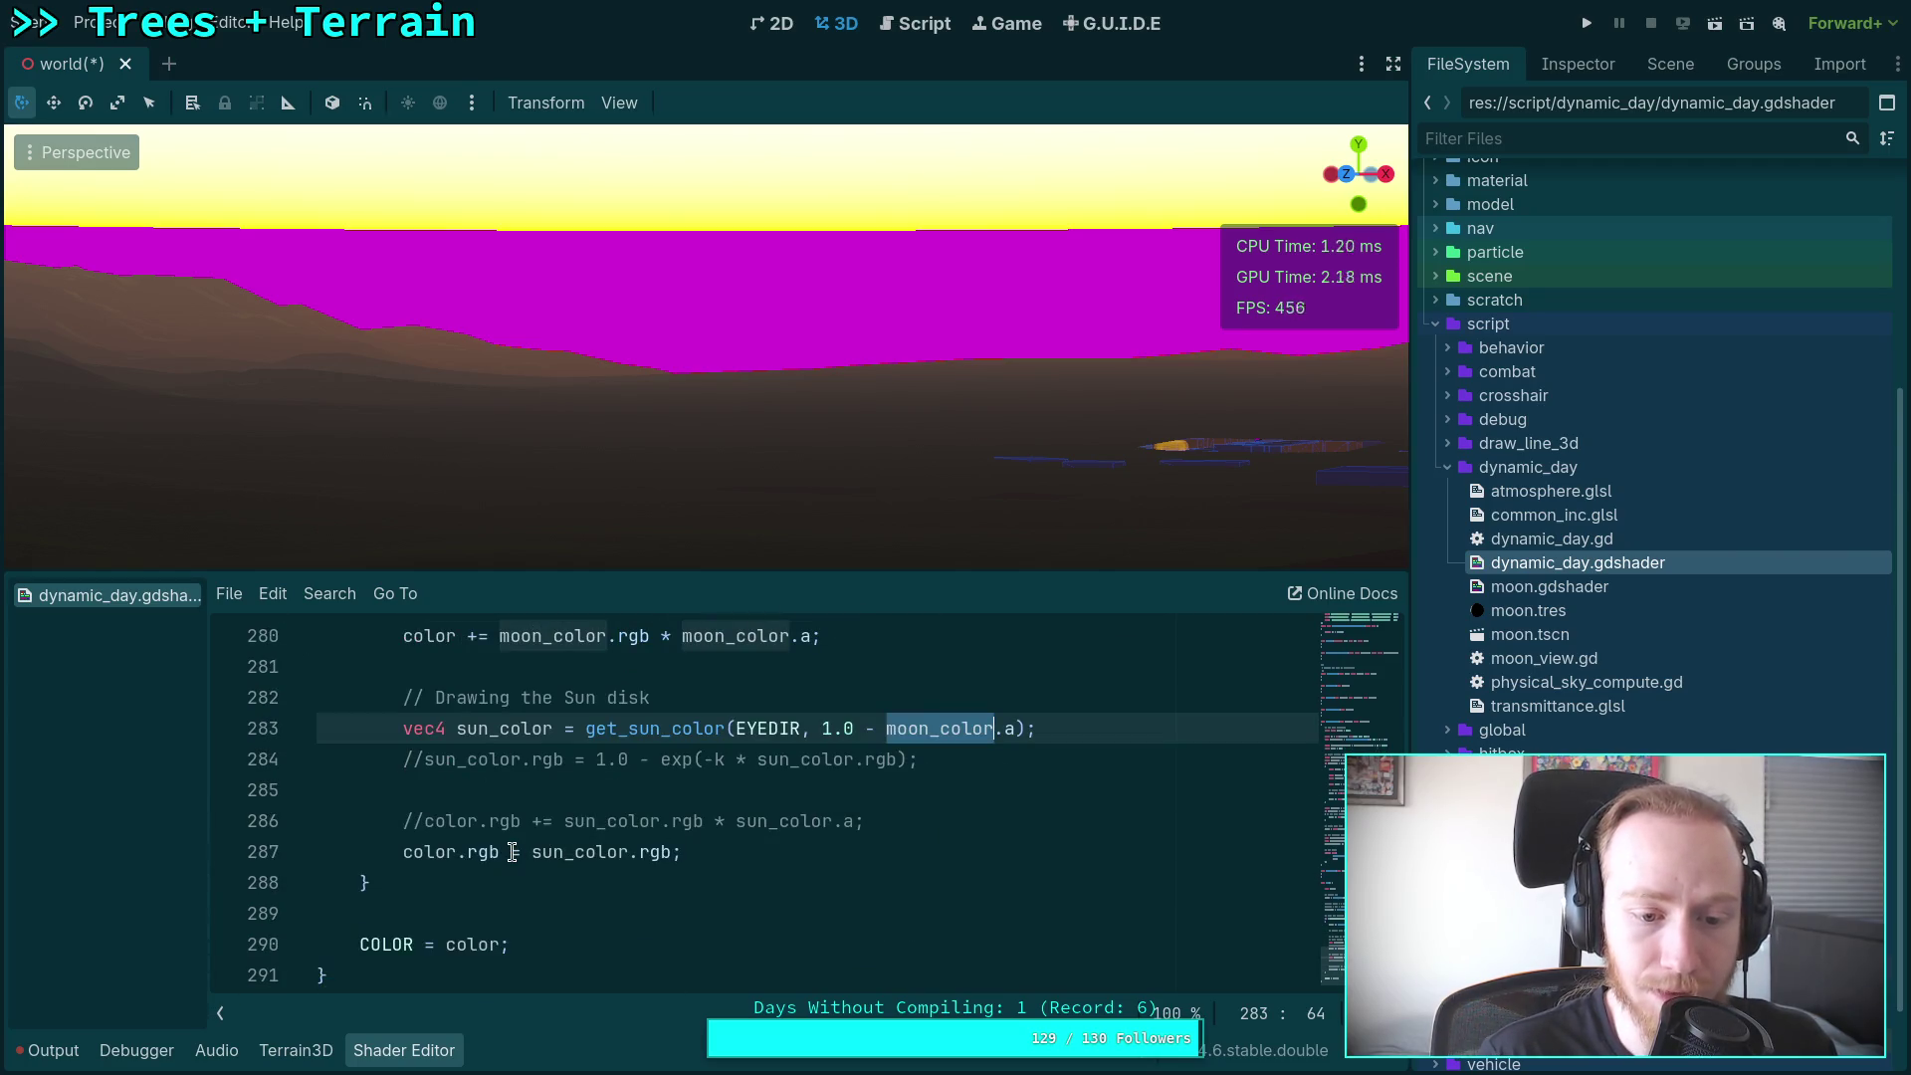
{"action": "scroll", "coordinate": [585, 856], "scroll_direction": "up", "scroll_amount": 1}
Step: Make line 287 assign vec3(moon_color.a) instead of sun_color.rgb
{"action": "left_click_drag", "start_coordinate": [537, 950], "coordinate": [681, 951]}
{"action": "type", "text": "s"}
{"action": "type", "text": "moon"}
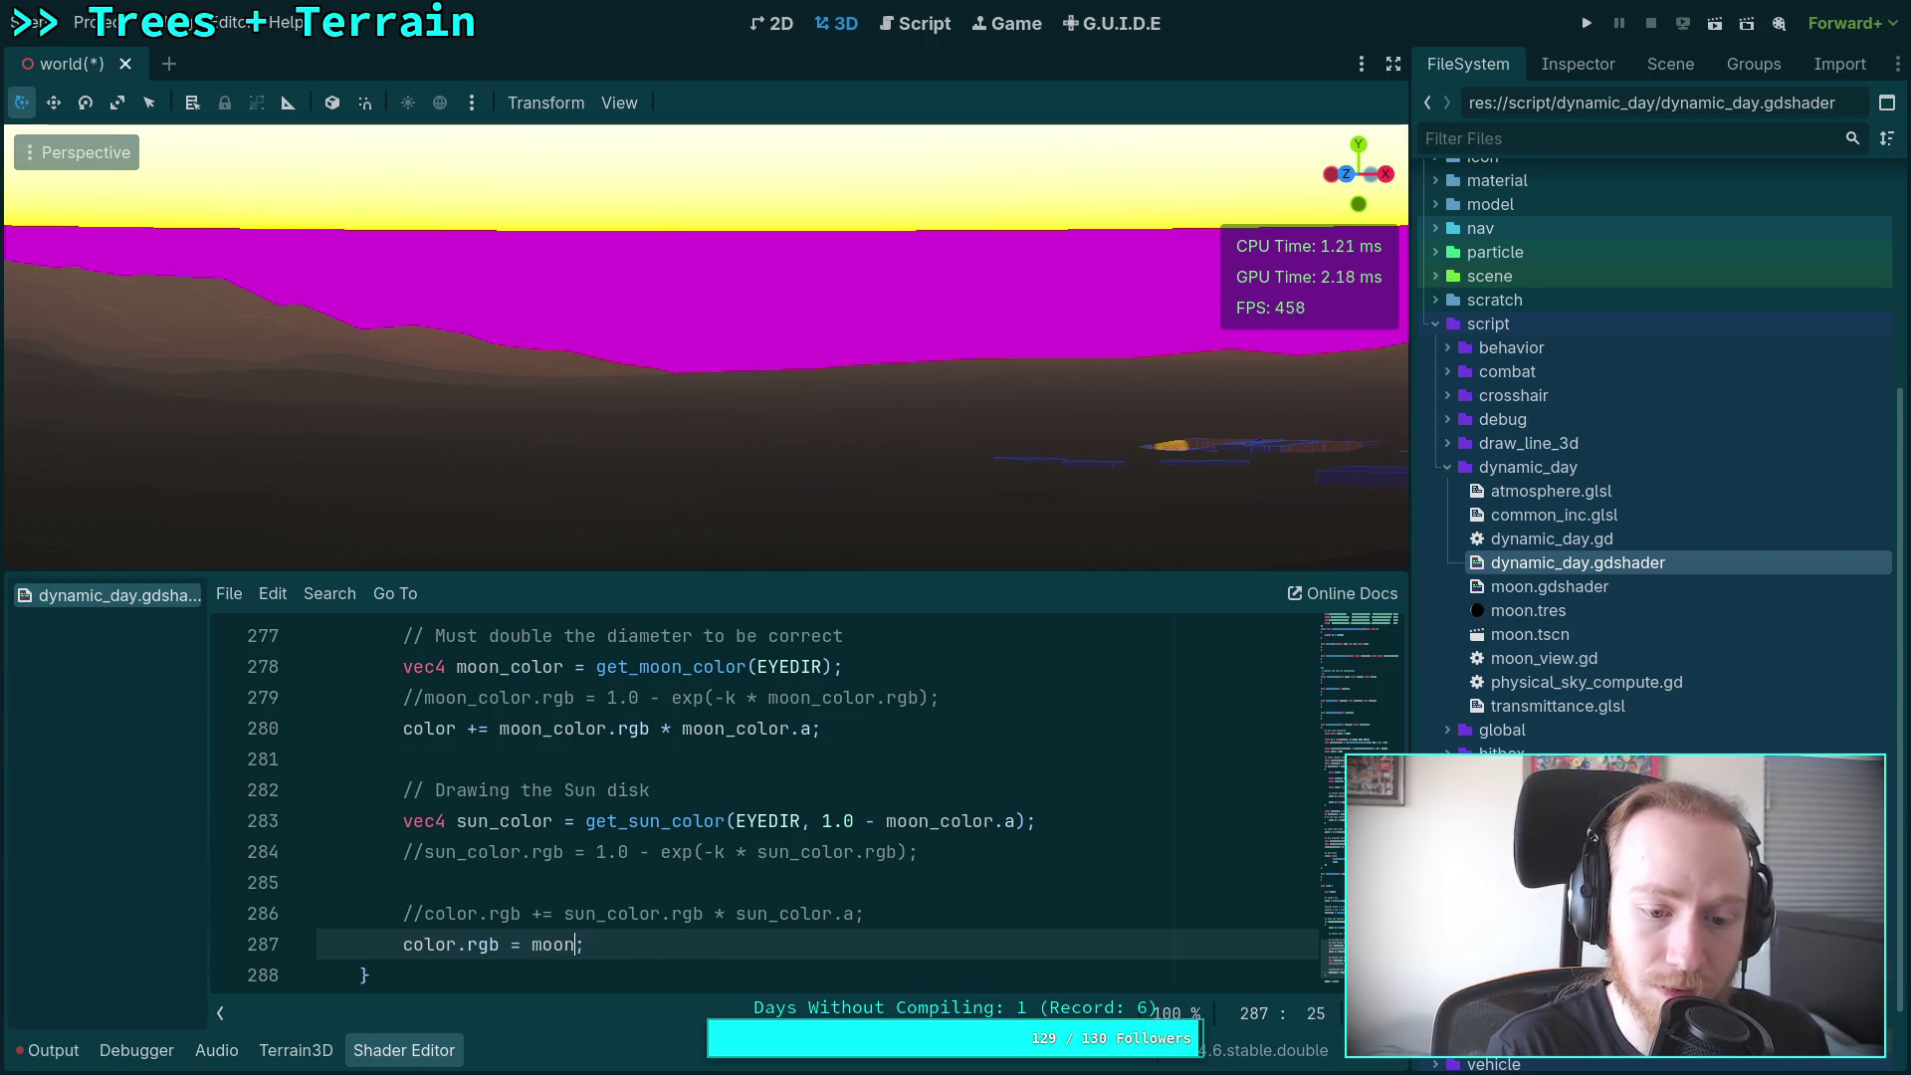
{"action": "type", "text": "olor.a"}
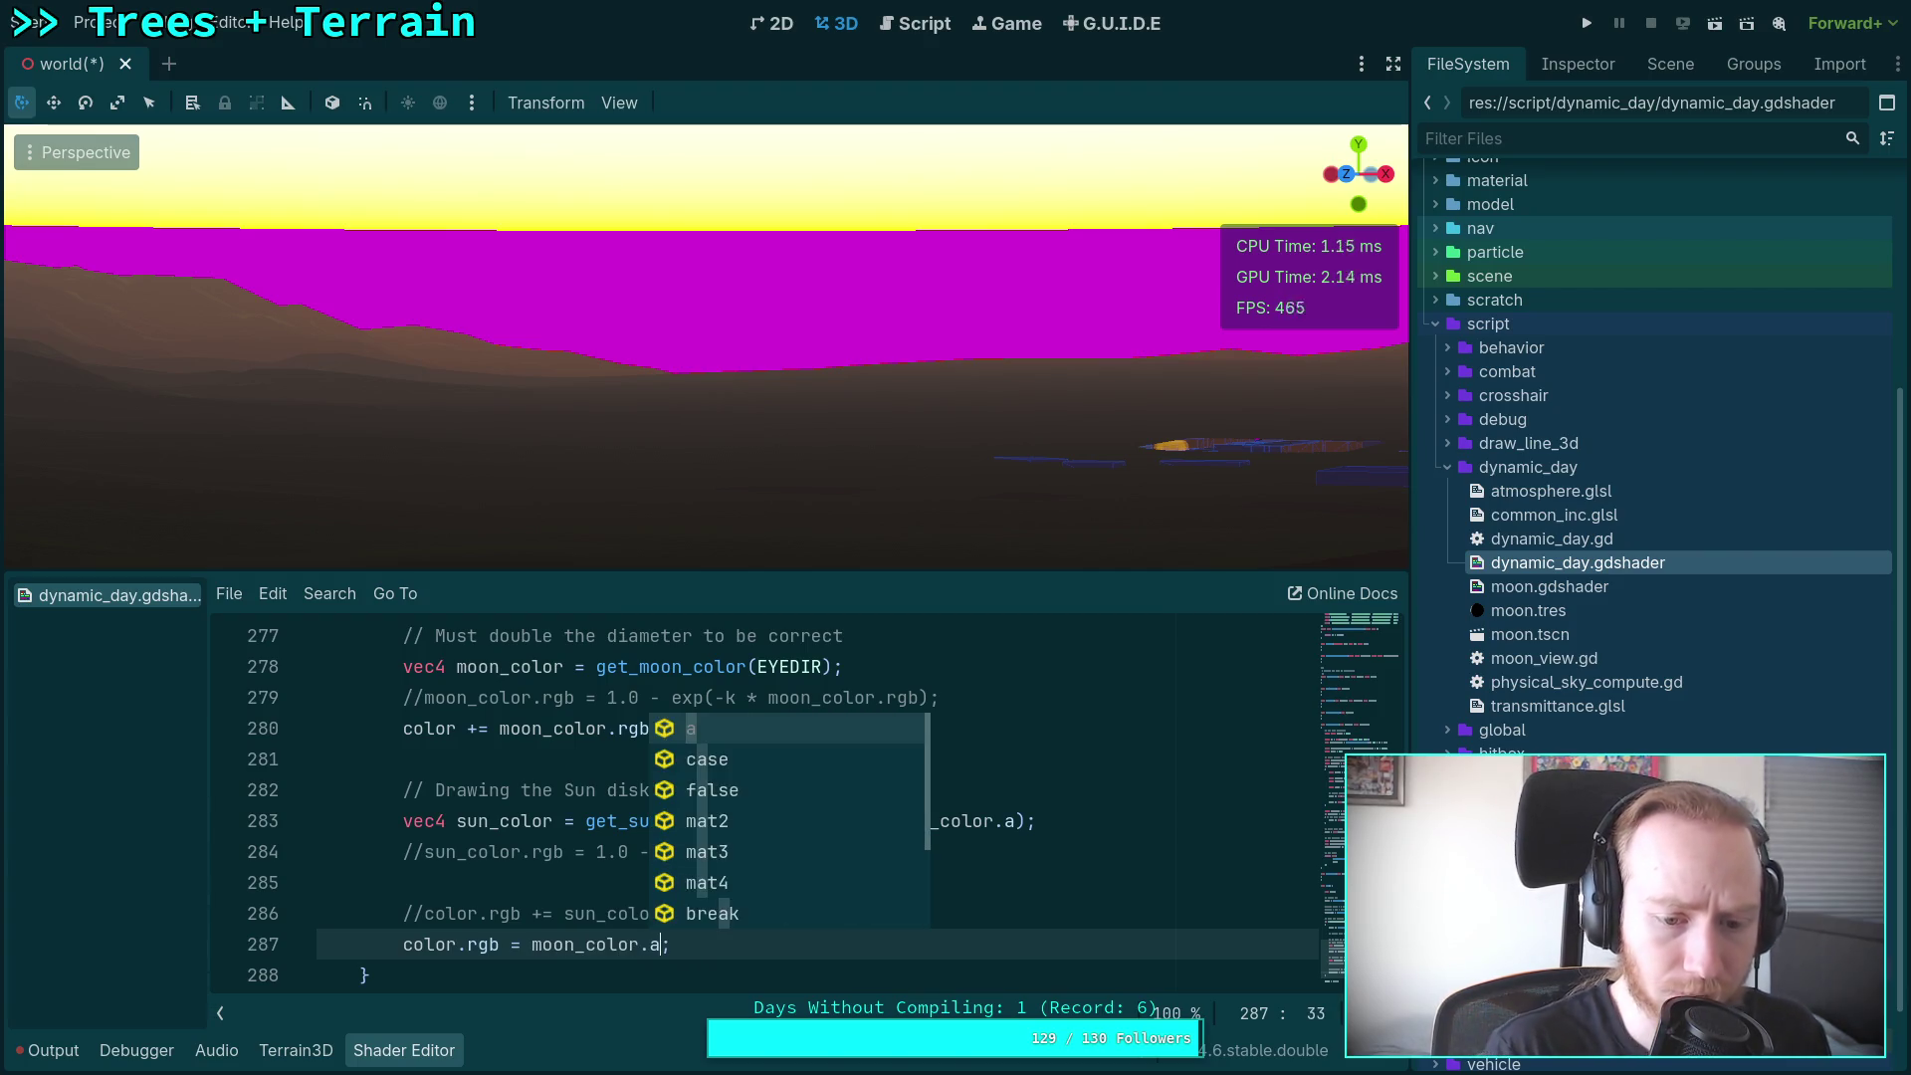
{"action": "left_click", "coordinate": [725, 946]}
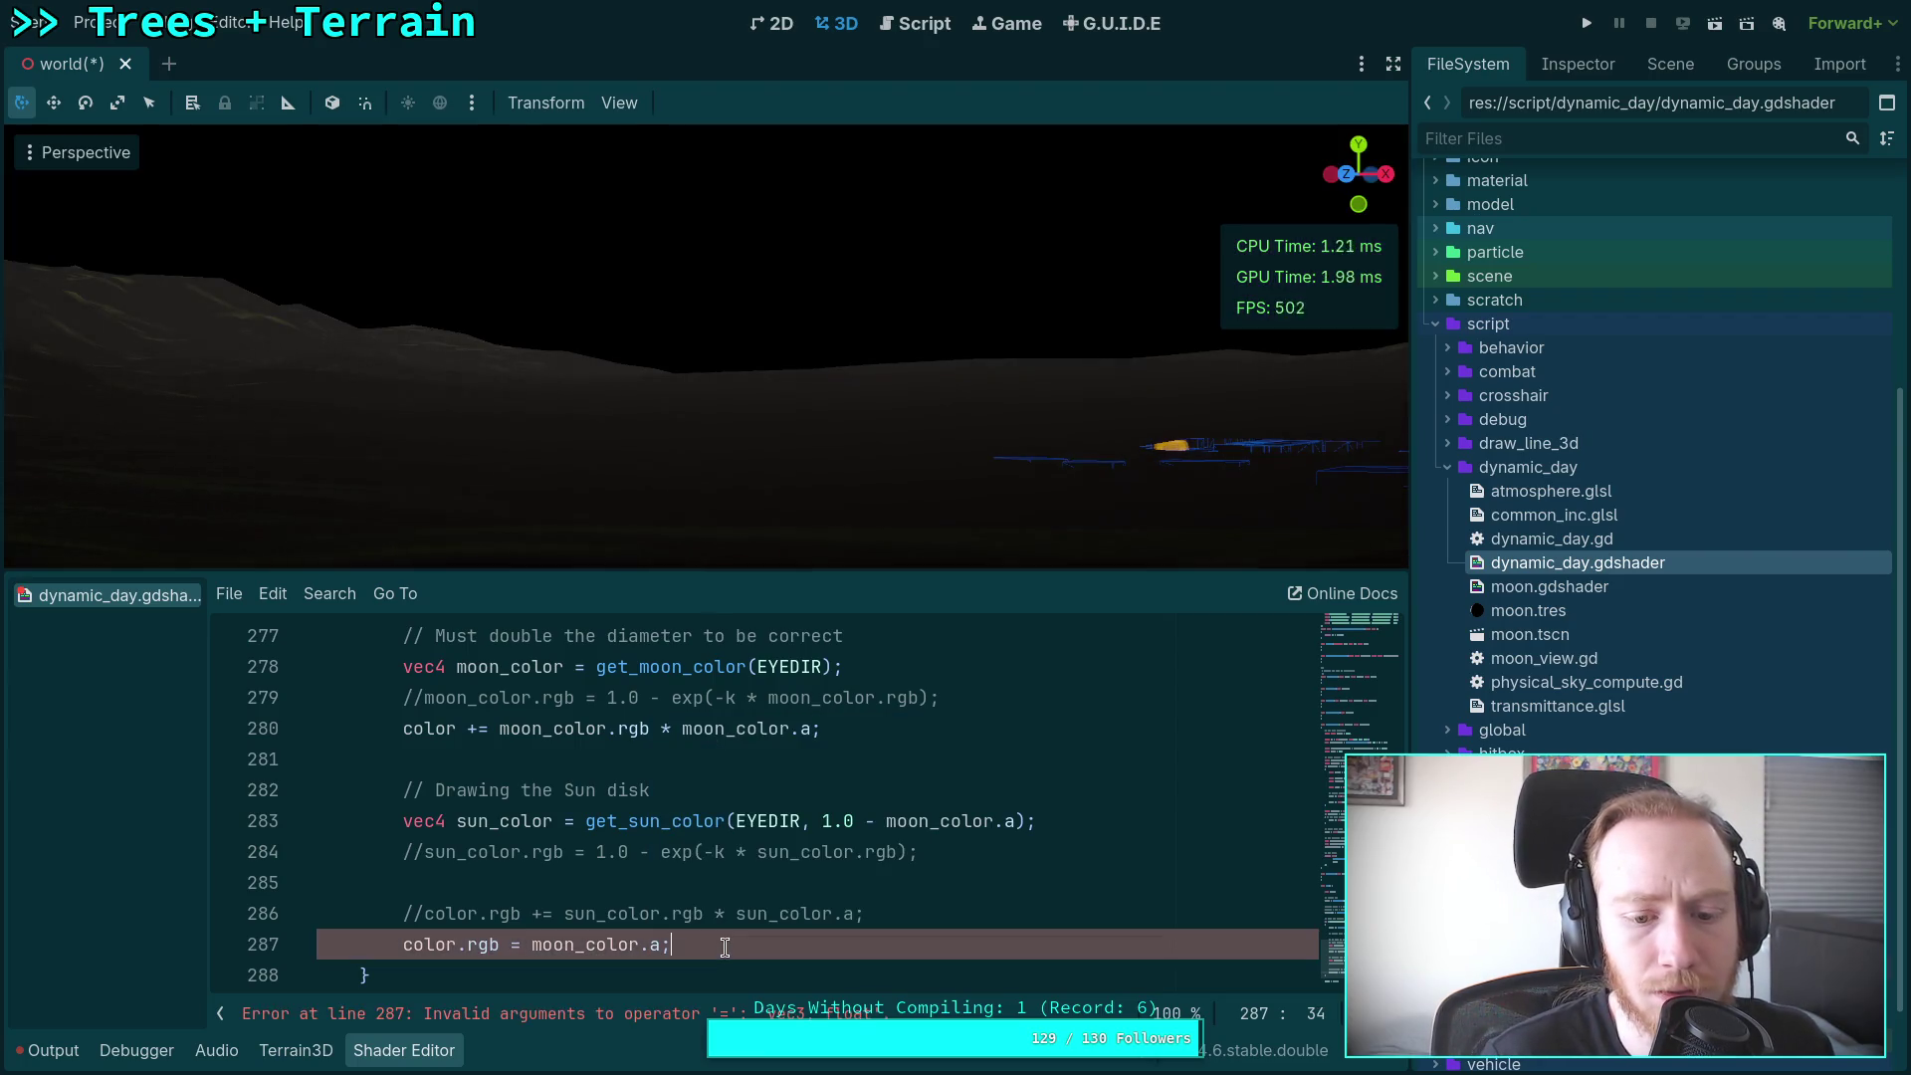
{"action": "left_click", "coordinate": [534, 947]}
{"action": "type", "text": "vec3("}
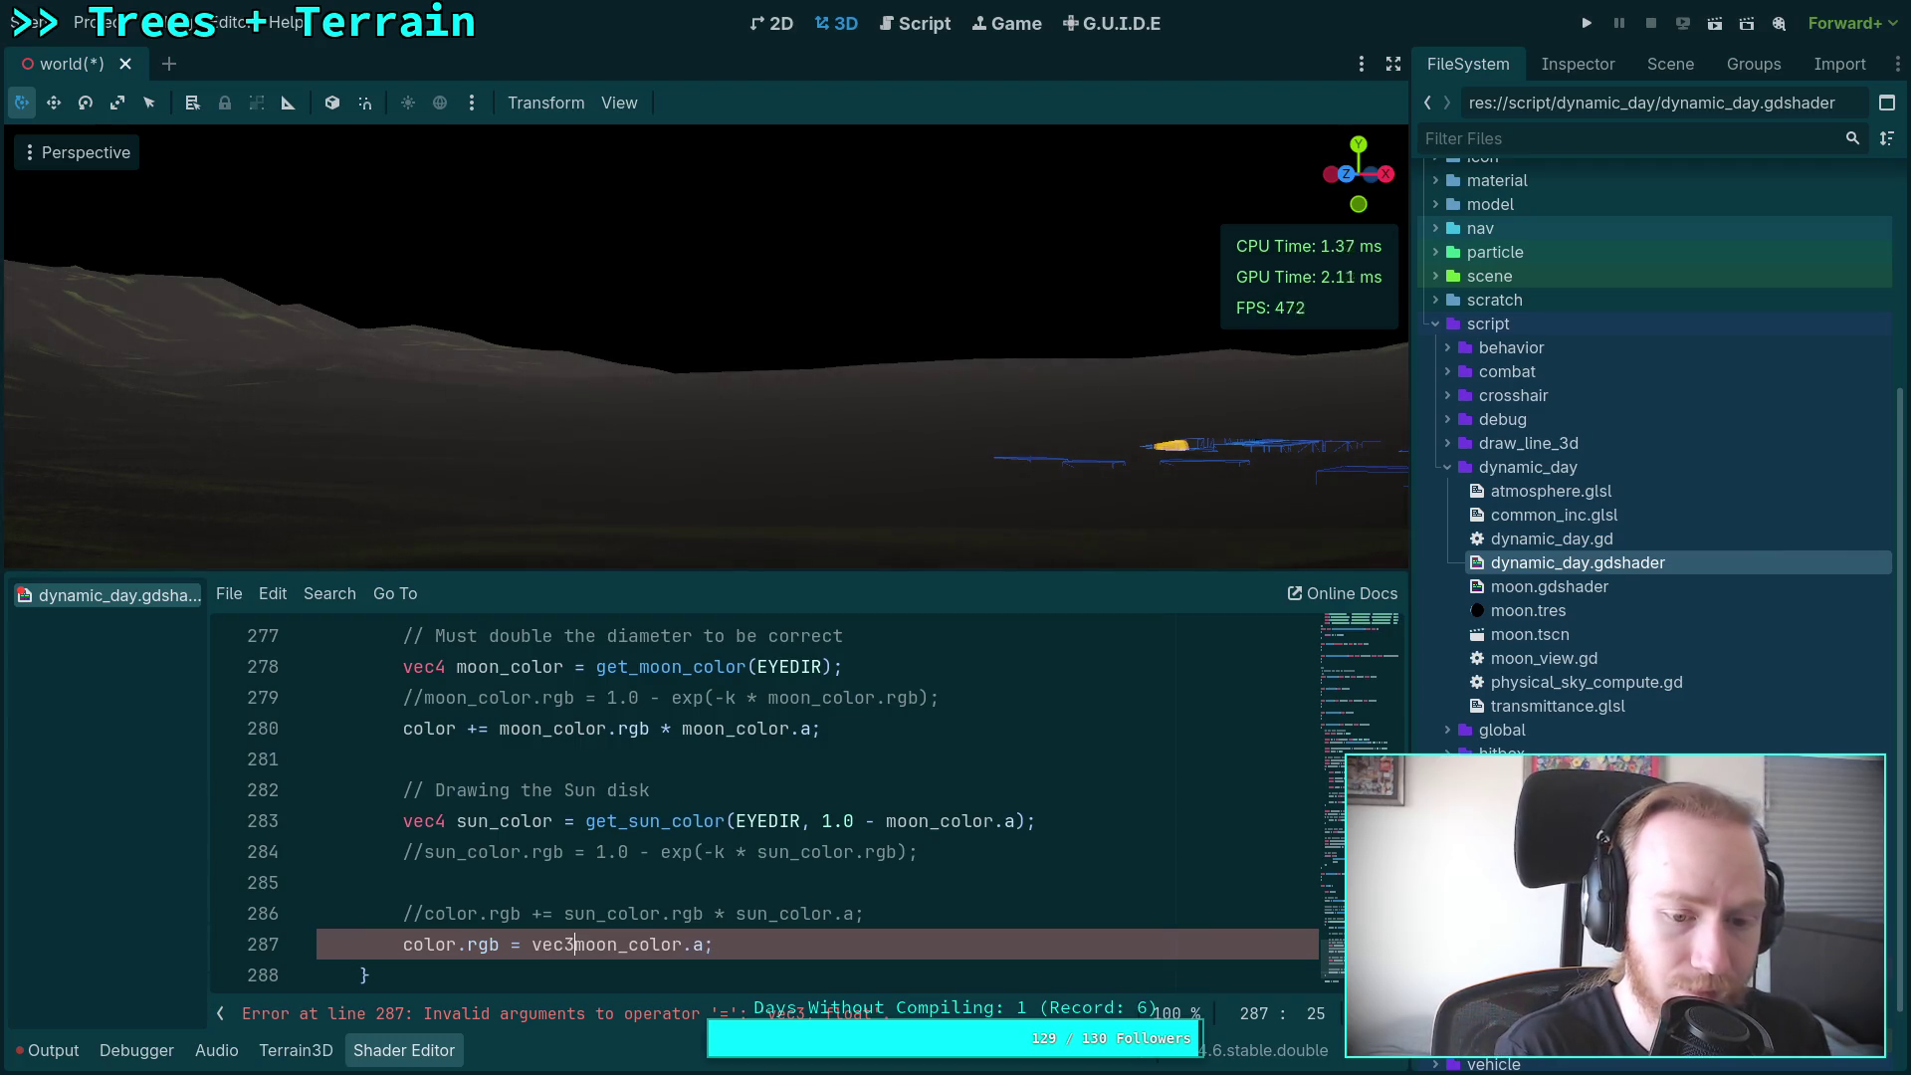
{"action": "left_click", "coordinate": [587, 945]}
{"action": "type", "text": ")"}
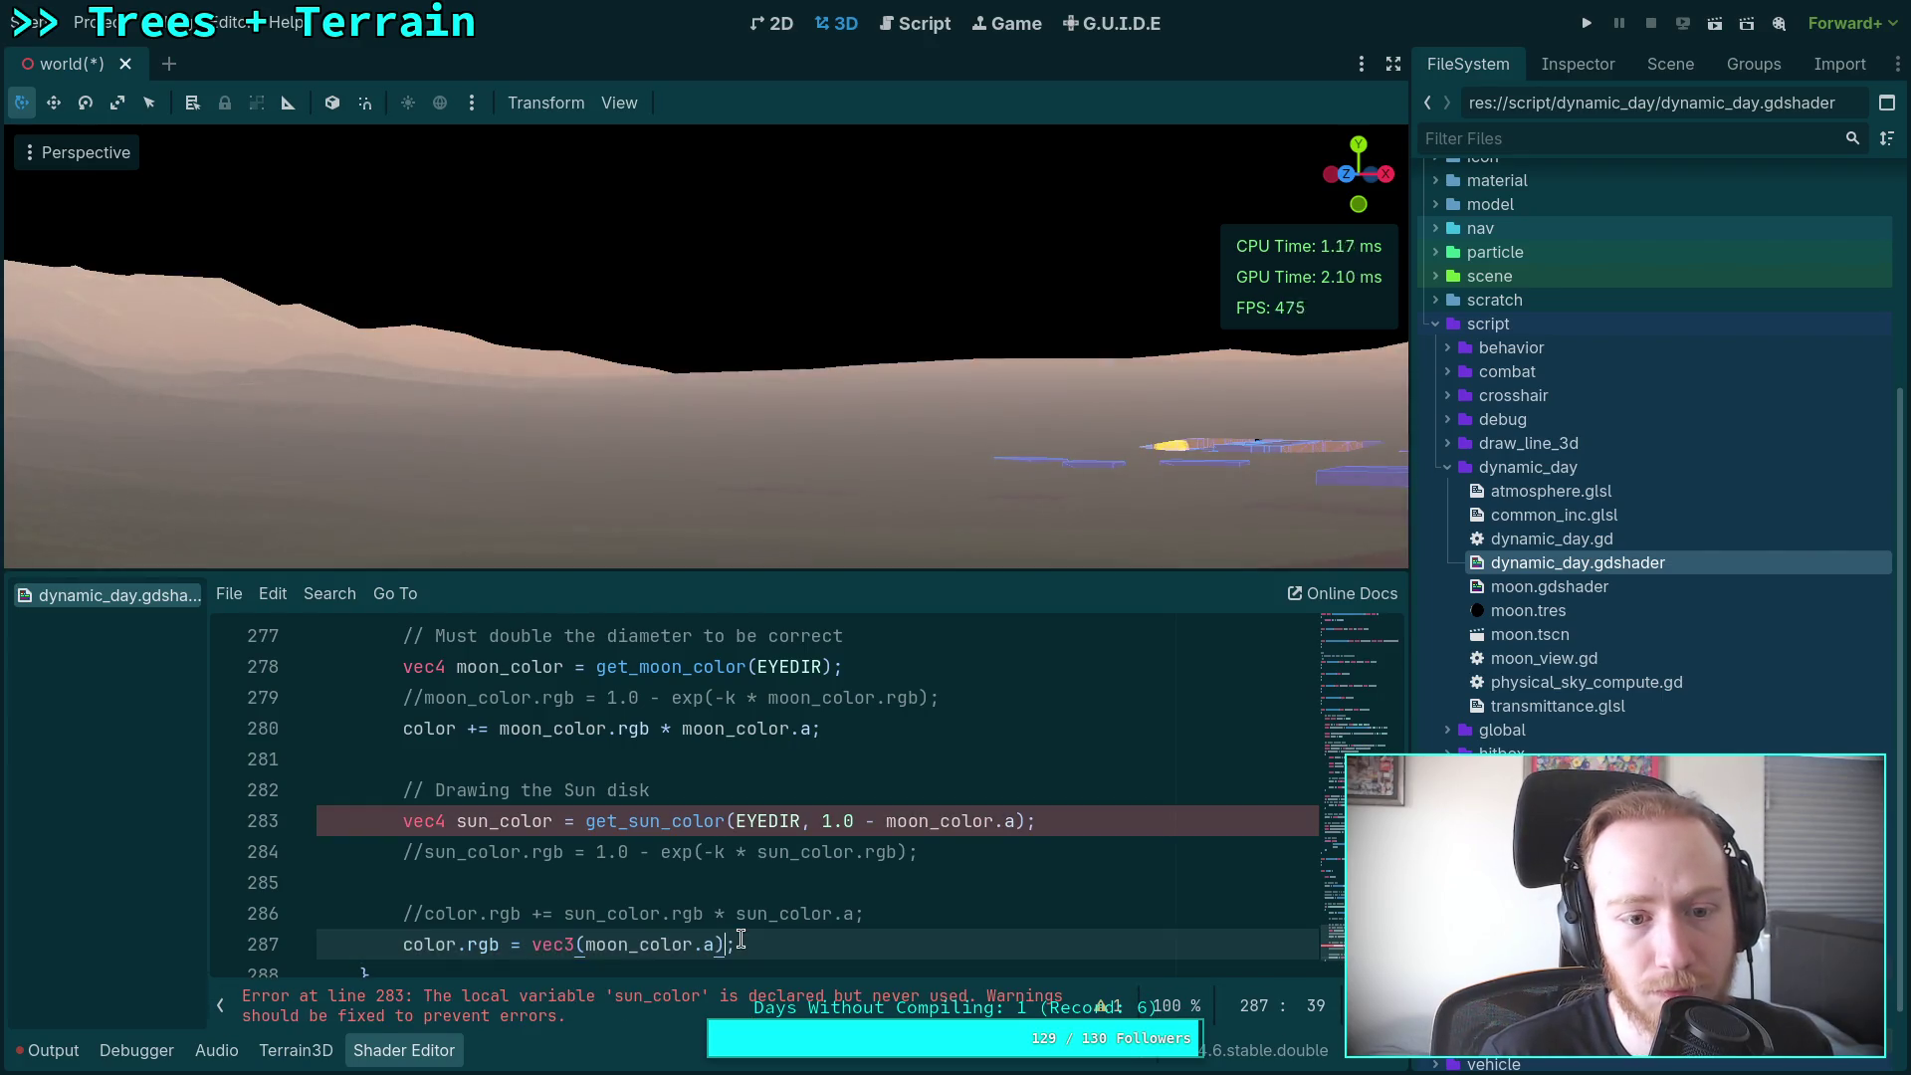
Step: Re-enable sun-adding line 286, comment out debug line 287, and check the sky
{"action": "key", "text": "ctrl+k"}
{"action": "key", "text": "Up"}
{"action": "key", "text": "Home"}
{"action": "key", "text": "ctrl+k"}
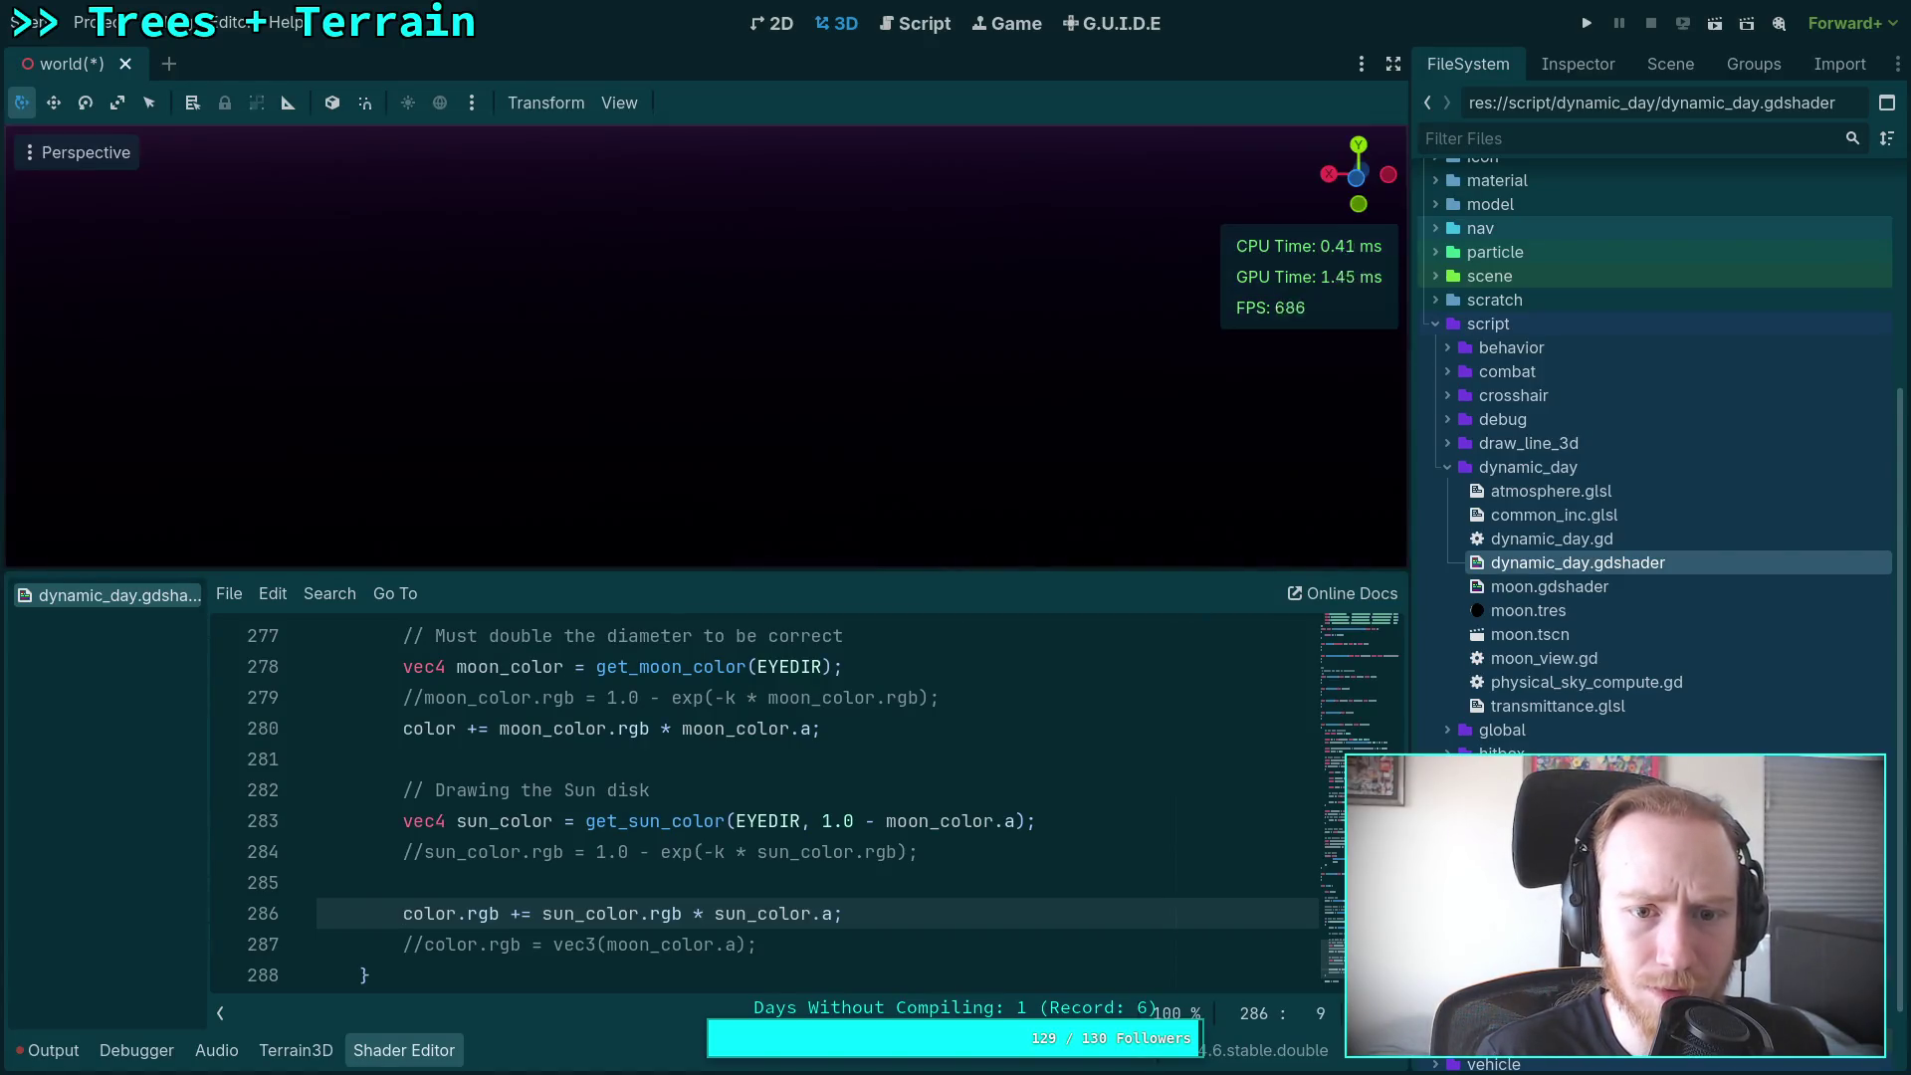
{"action": "left_click_drag", "start_coordinate": [418, 189], "coordinate": [418, 189]}
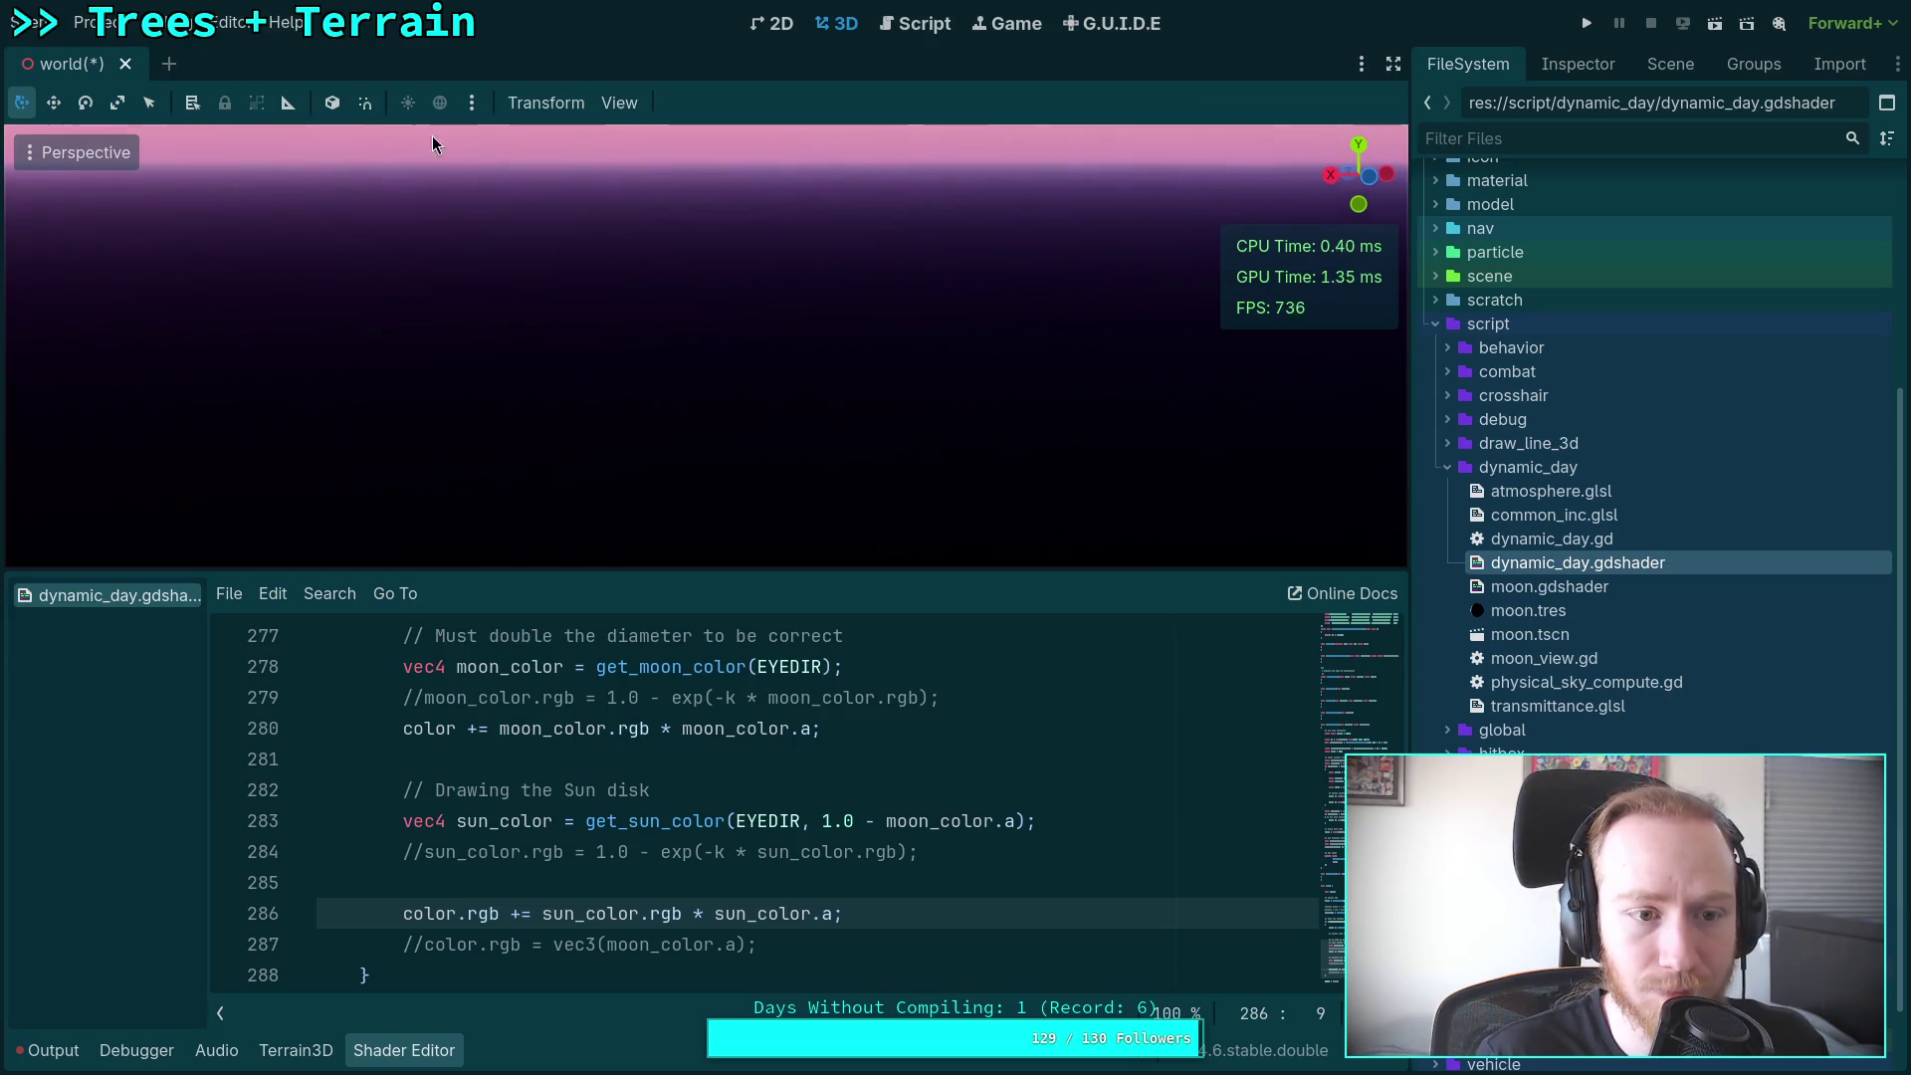
Step: Collapse the Shader Editor and turn the camera toward the dark sky
{"action": "left_click", "coordinate": [380, 1050]}
{"action": "mouse_move", "coordinate": [545, 659]}
{"action": "left_mouse_down"}
{"action": "mouse_move", "coordinate": [697, 666]}
{"action": "mouse_move", "coordinate": [696, 637]}
{"action": "mouse_move", "coordinate": [696, 662]}
{"action": "mouse_move", "coordinate": [597, 647]}
{"action": "mouse_move", "coordinate": [598, 617]}
{"action": "mouse_move", "coordinate": [557, 657]}
{"action": "mouse_move", "coordinate": [597, 597]}
{"action": "mouse_move", "coordinate": [587, 647]}
{"action": "mouse_move", "coordinate": [587, 597]}
{"action": "mouse_move", "coordinate": [557, 625]}
{"action": "left_mouse_up"}
{"action": "left_click", "coordinate": [468, 103]}
{"action": "left_click", "coordinate": [625, 114]}
Step: Set the viewport's Perspective VFOV to 40 degrees in View Settings
{"action": "left_click", "coordinate": [625, 114]}
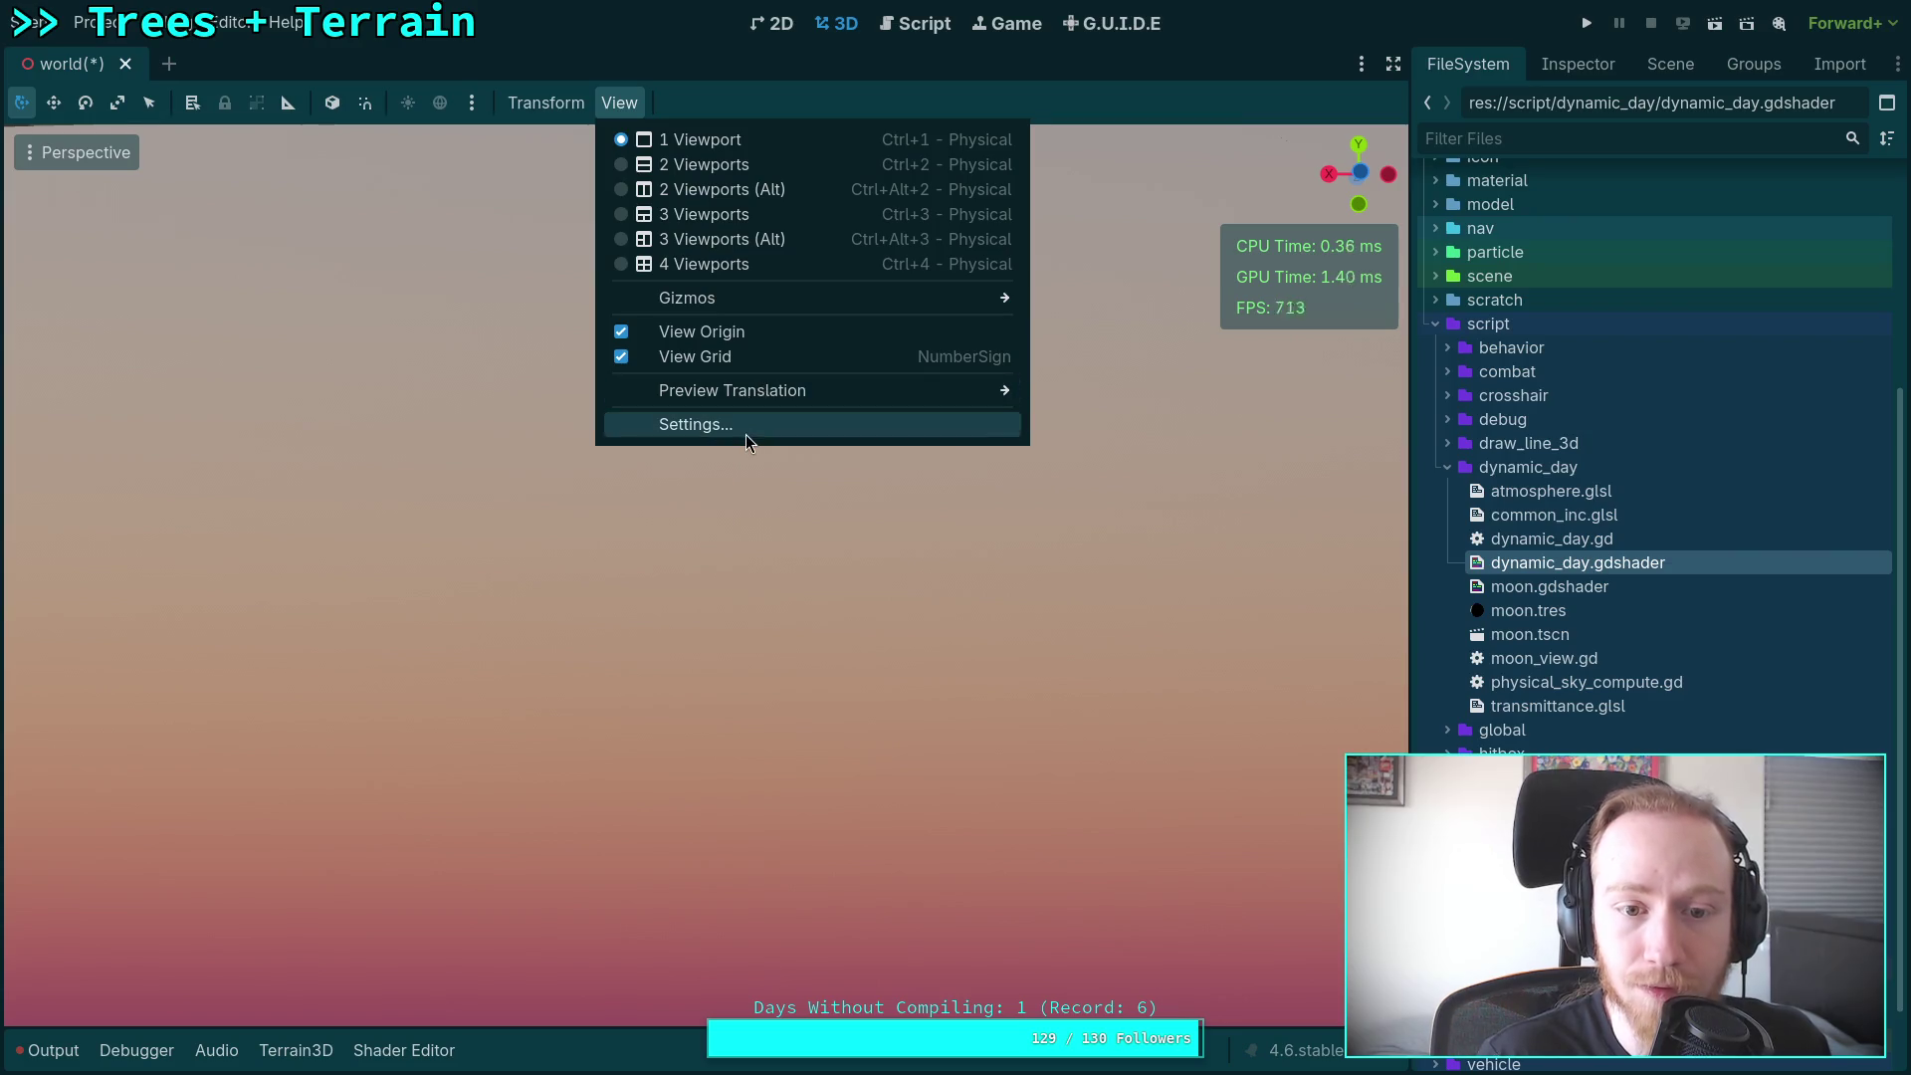
{"action": "left_click", "coordinate": [697, 424]}
{"action": "double_click", "coordinate": [855, 471]}
{"action": "key", "text": "Left"}
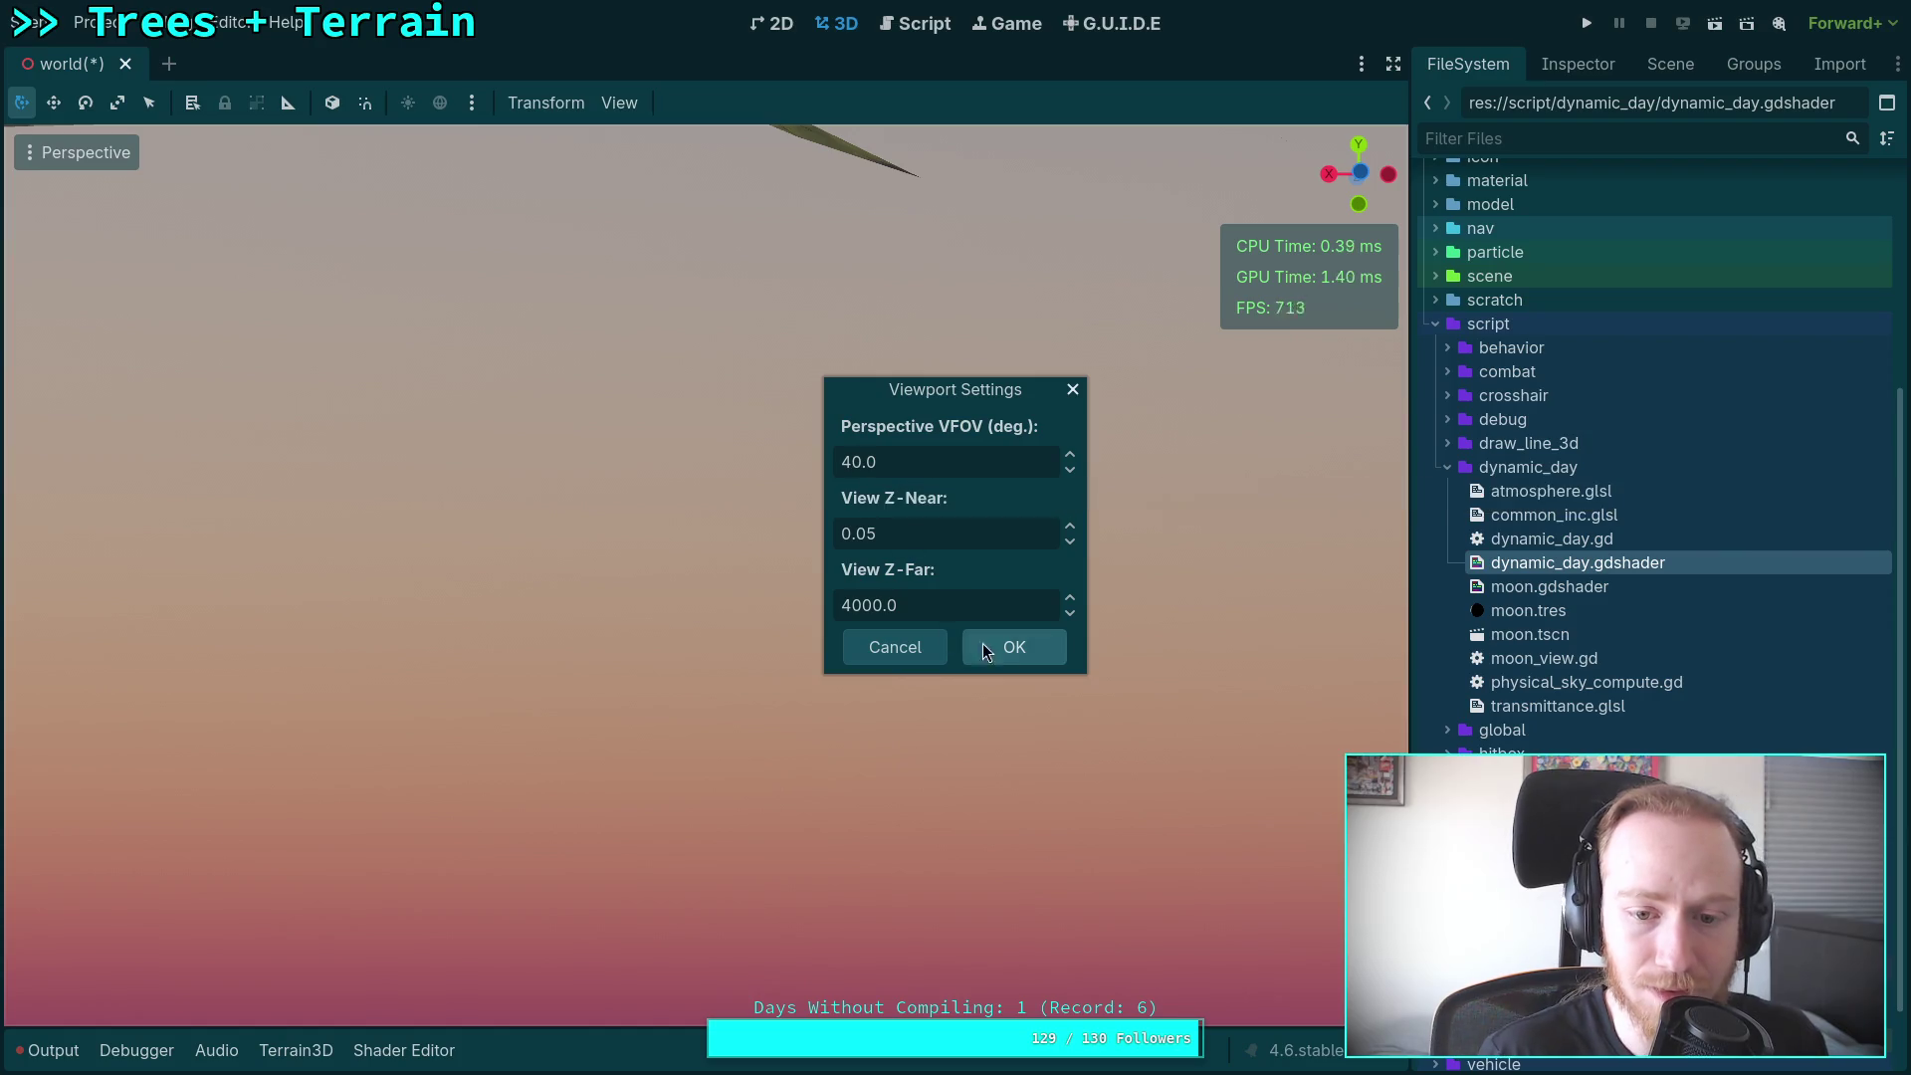
{"action": "left_click", "coordinate": [983, 643]}
{"action": "mouse_move", "coordinate": [705, 572]}
{"action": "left_mouse_down"}
{"action": "mouse_move", "coordinate": [705, 517]}
{"action": "mouse_move", "coordinate": [705, 597]}
{"action": "mouse_move", "coordinate": [697, 577]}
{"action": "left_mouse_up"}
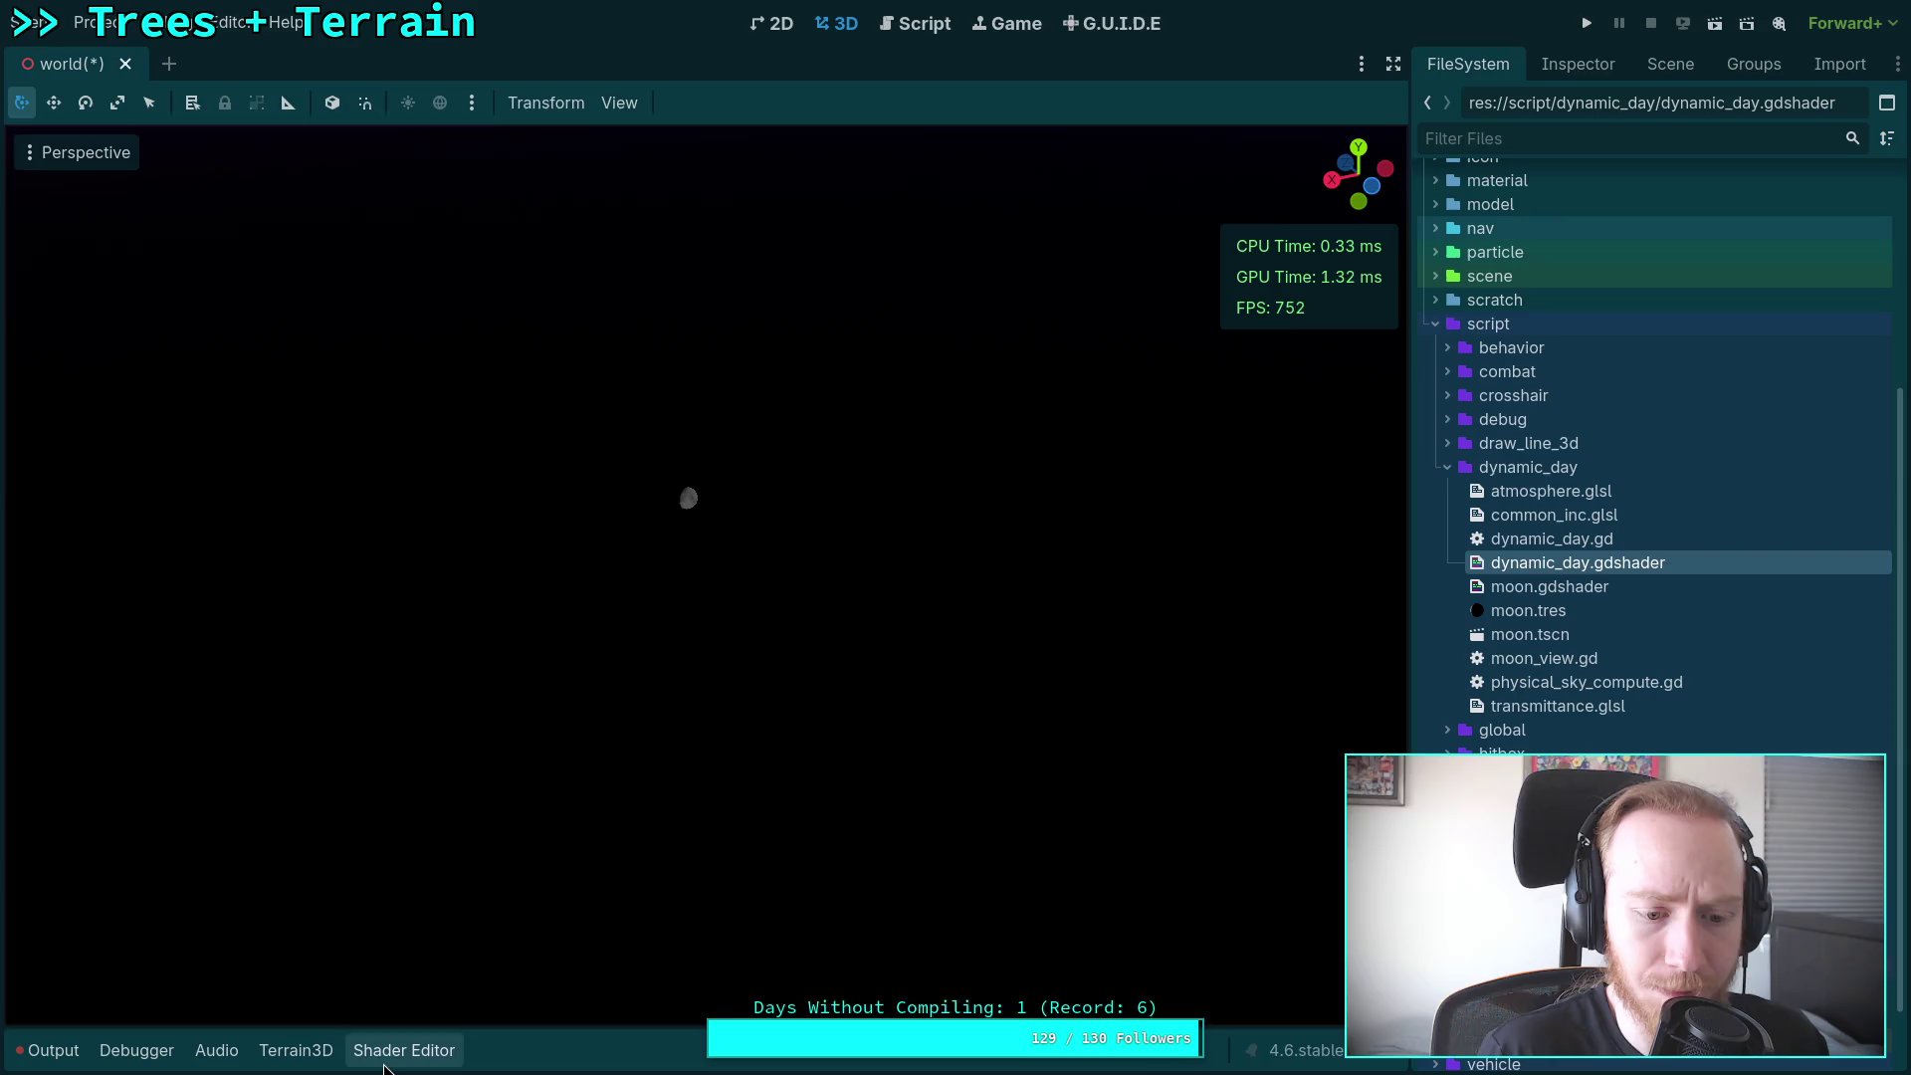
Step: Reopen the shader code and comment out line 286 so line 287 outputs vec3(moon_color.a)
{"action": "left_click", "coordinate": [403, 1050]}
{"action": "left_click", "coordinate": [421, 941]}
{"action": "key", "text": "ctrl+k"}
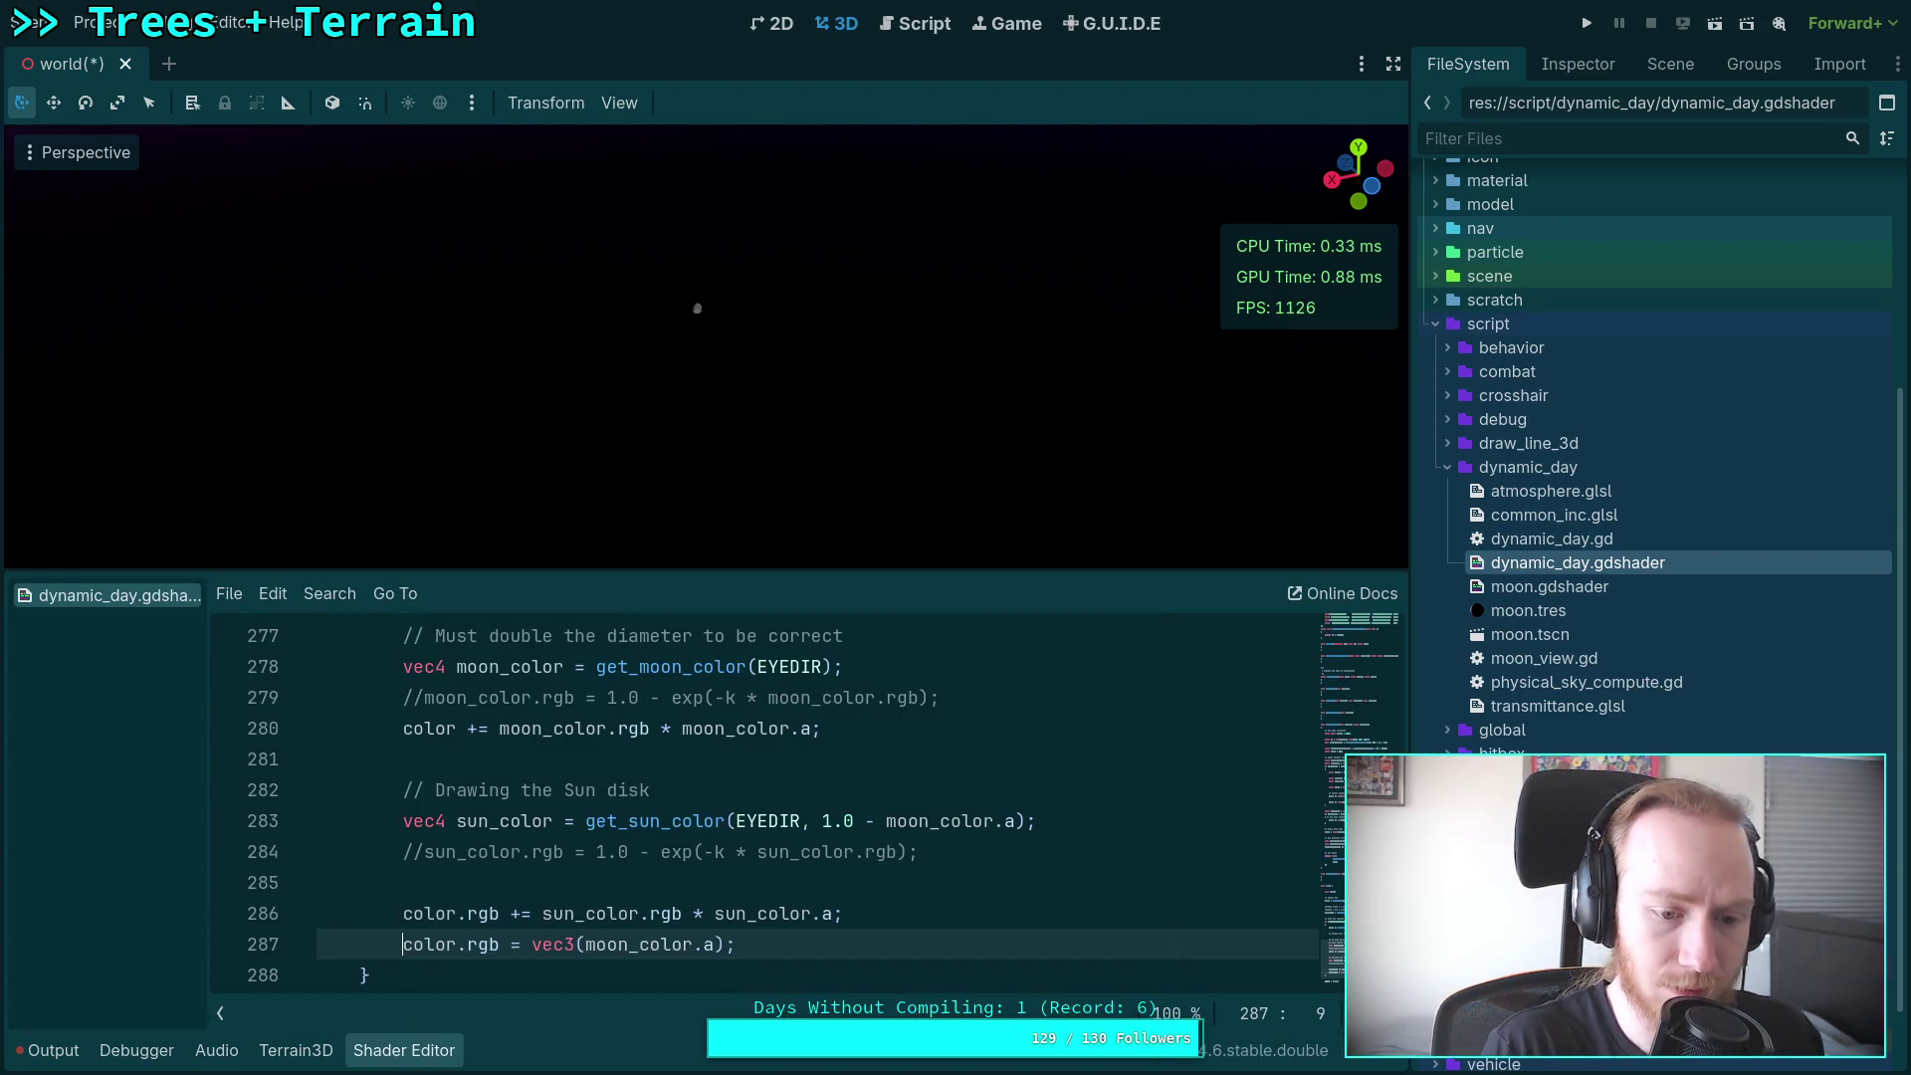
{"action": "key", "text": "Up"}
{"action": "key", "text": "ctrl+k"}
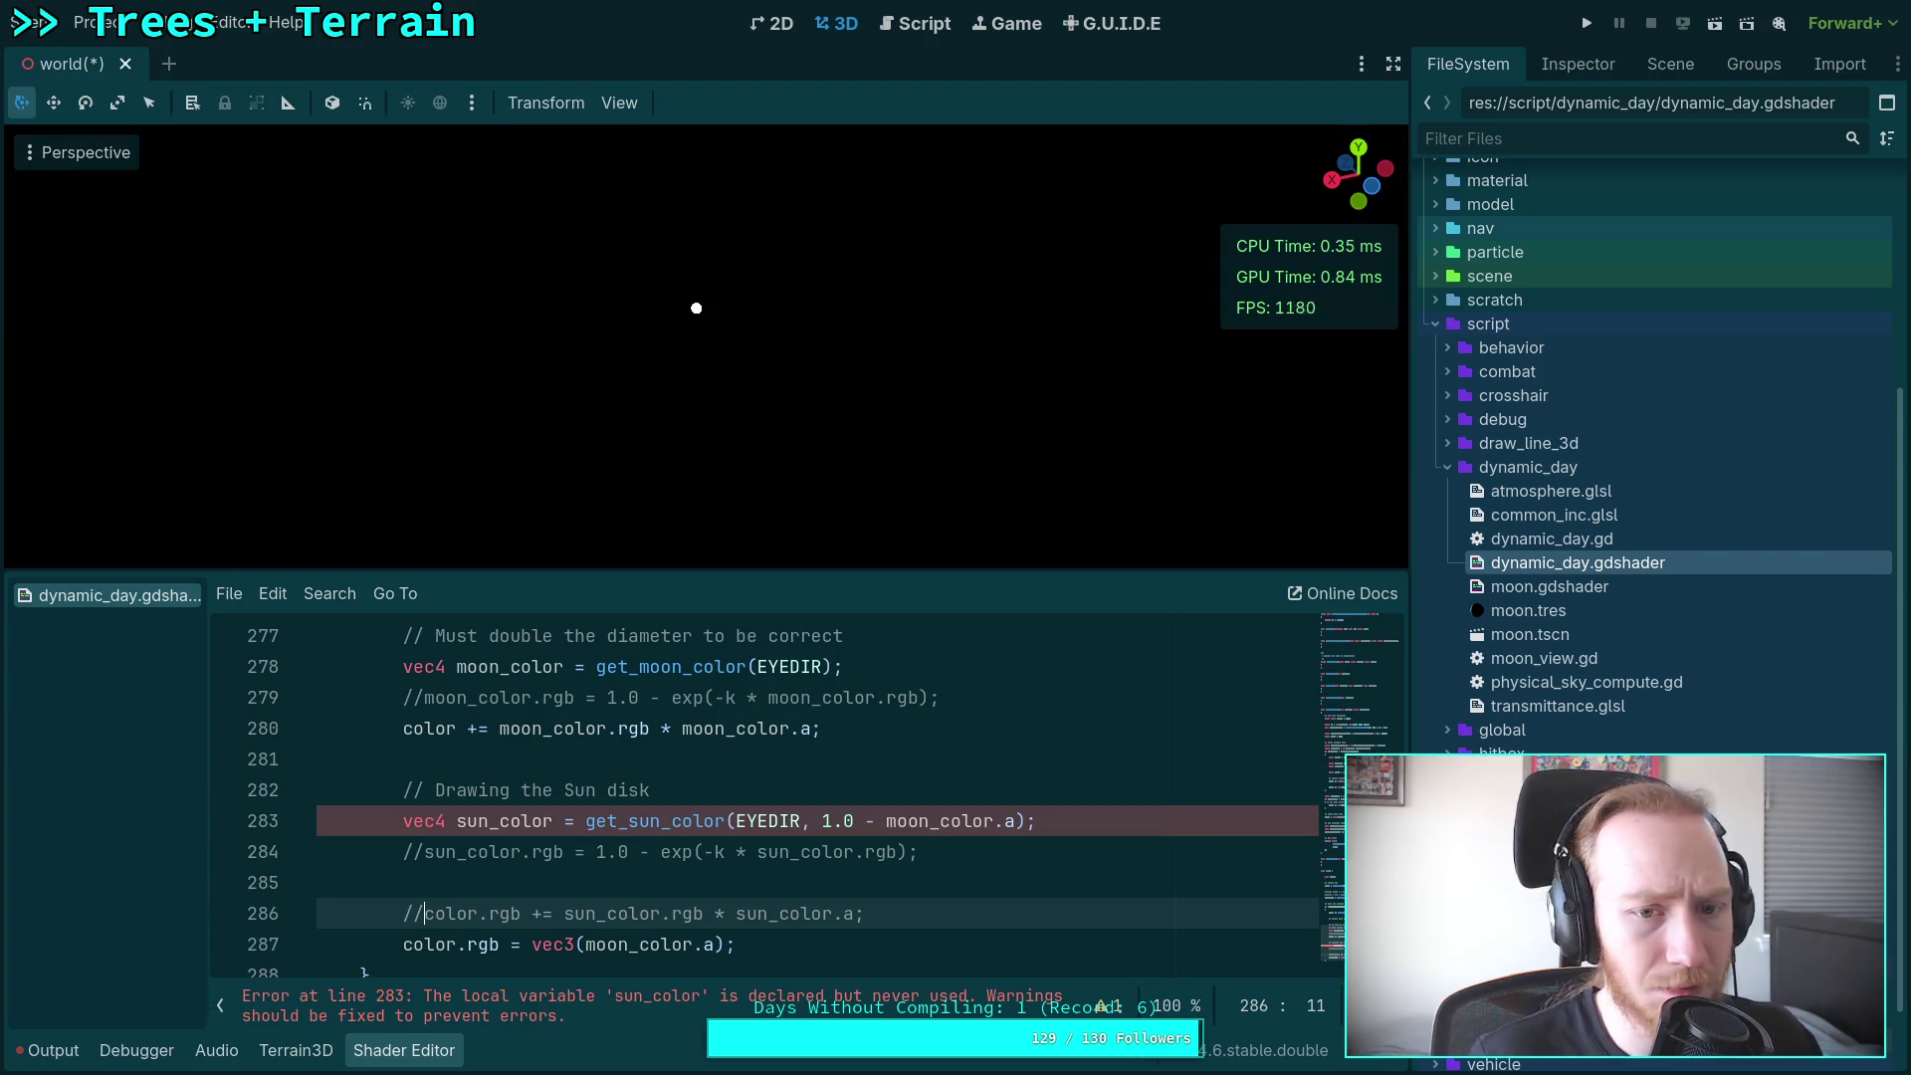
{"action": "key", "text": "ctrl+k"}
{"action": "key", "text": "Down"}
{"action": "key", "text": "Up"}
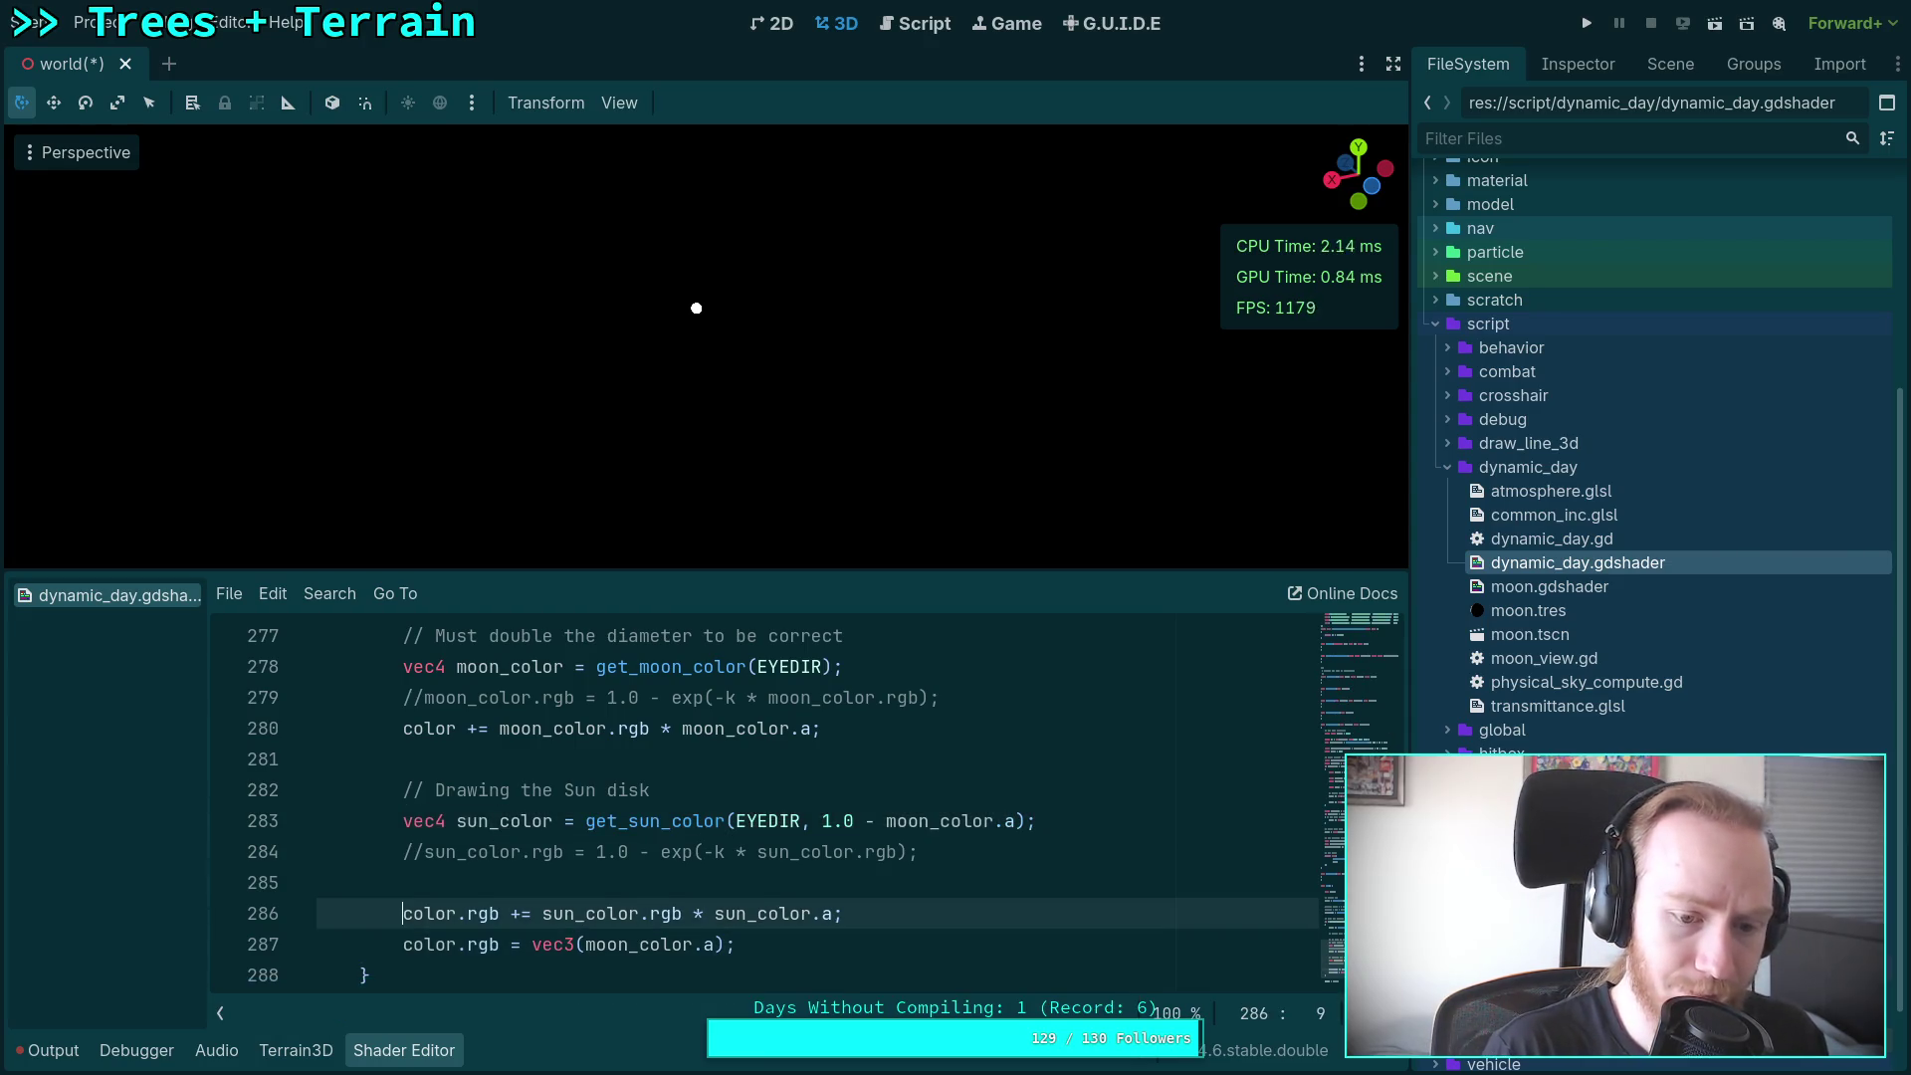
{"action": "key", "text": "ctrl+k"}
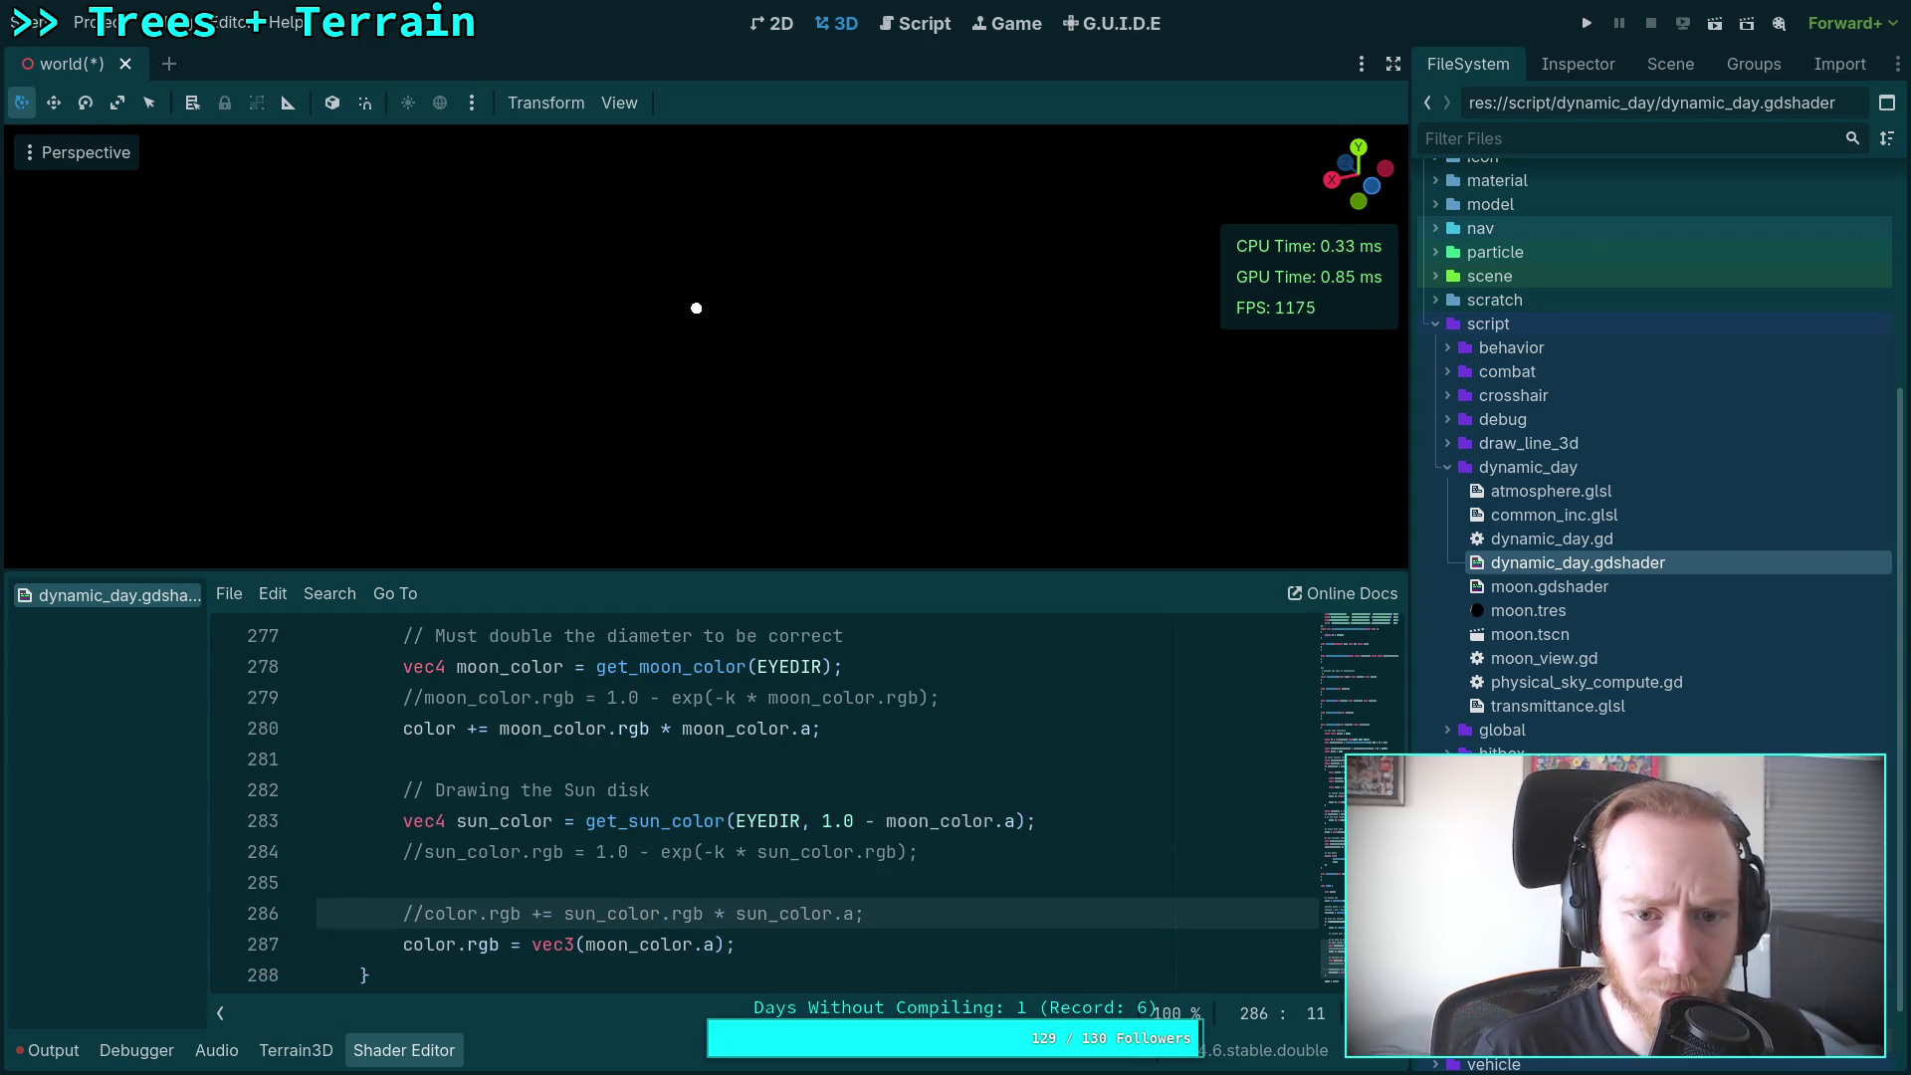
{"action": "mouse_move", "coordinate": [450, 473]}
{"action": "left_mouse_down"}
{"action": "mouse_move", "coordinate": [450, 532]}
{"action": "mouse_move", "coordinate": [488, 547]}
{"action": "mouse_move", "coordinate": [450, 474]}
{"action": "left_mouse_up"}
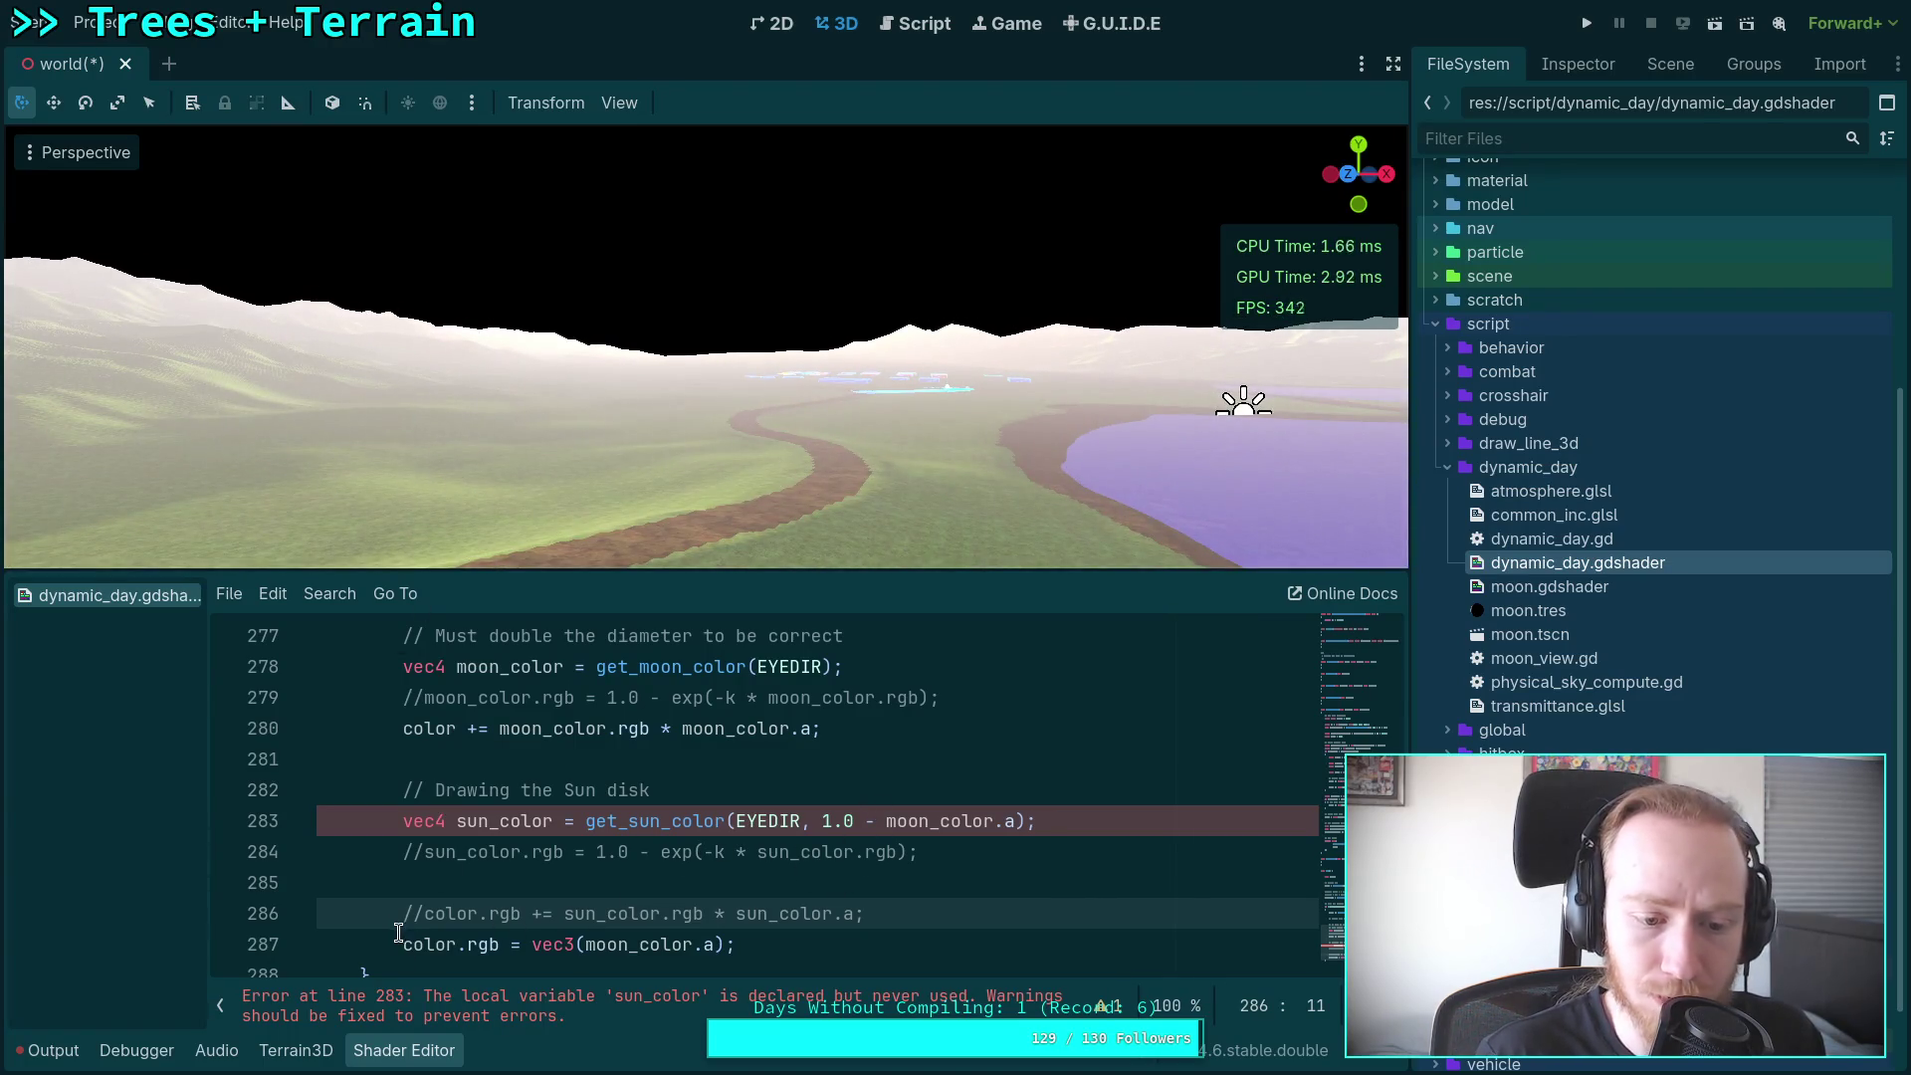
{"action": "left_click", "coordinate": [619, 103]}
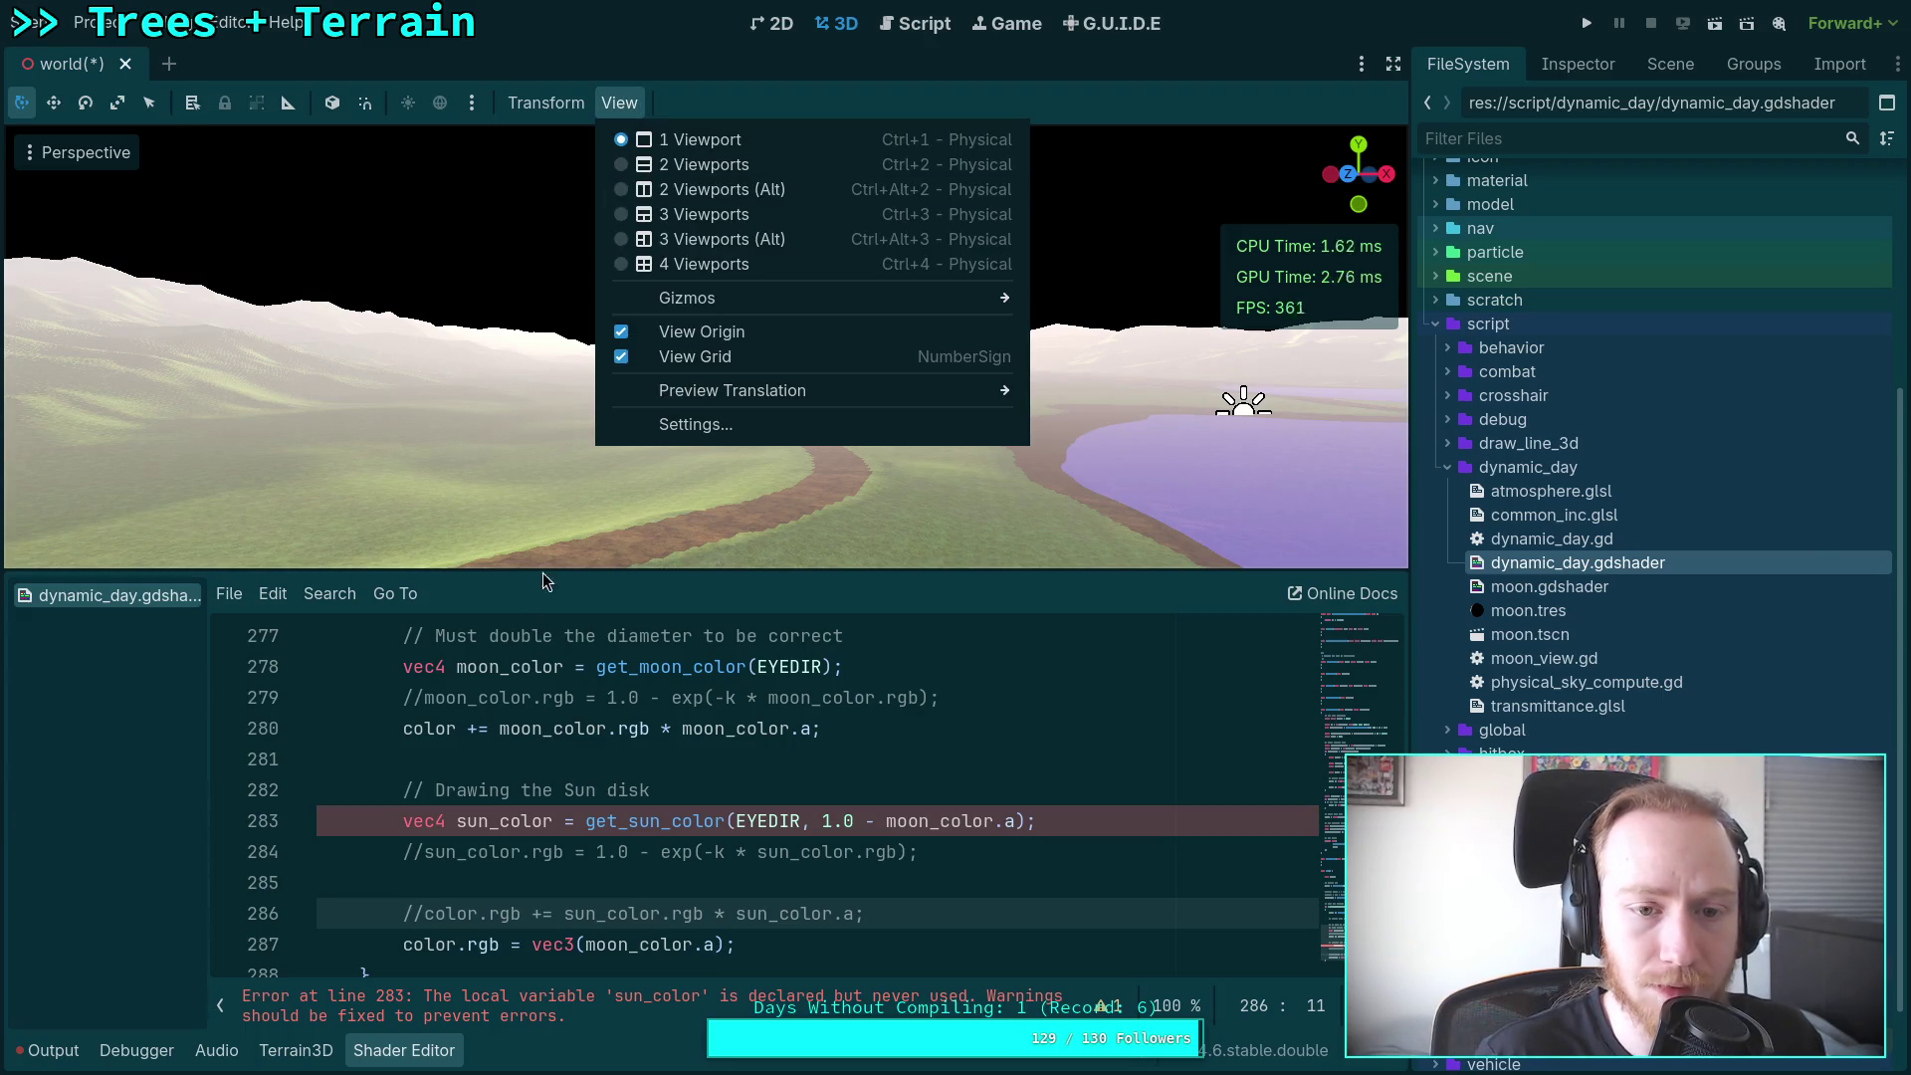
Step: Lower the viewport's Perspective VFOV to 30, then down to 10 degrees
{"action": "left_click", "coordinate": [673, 428]}
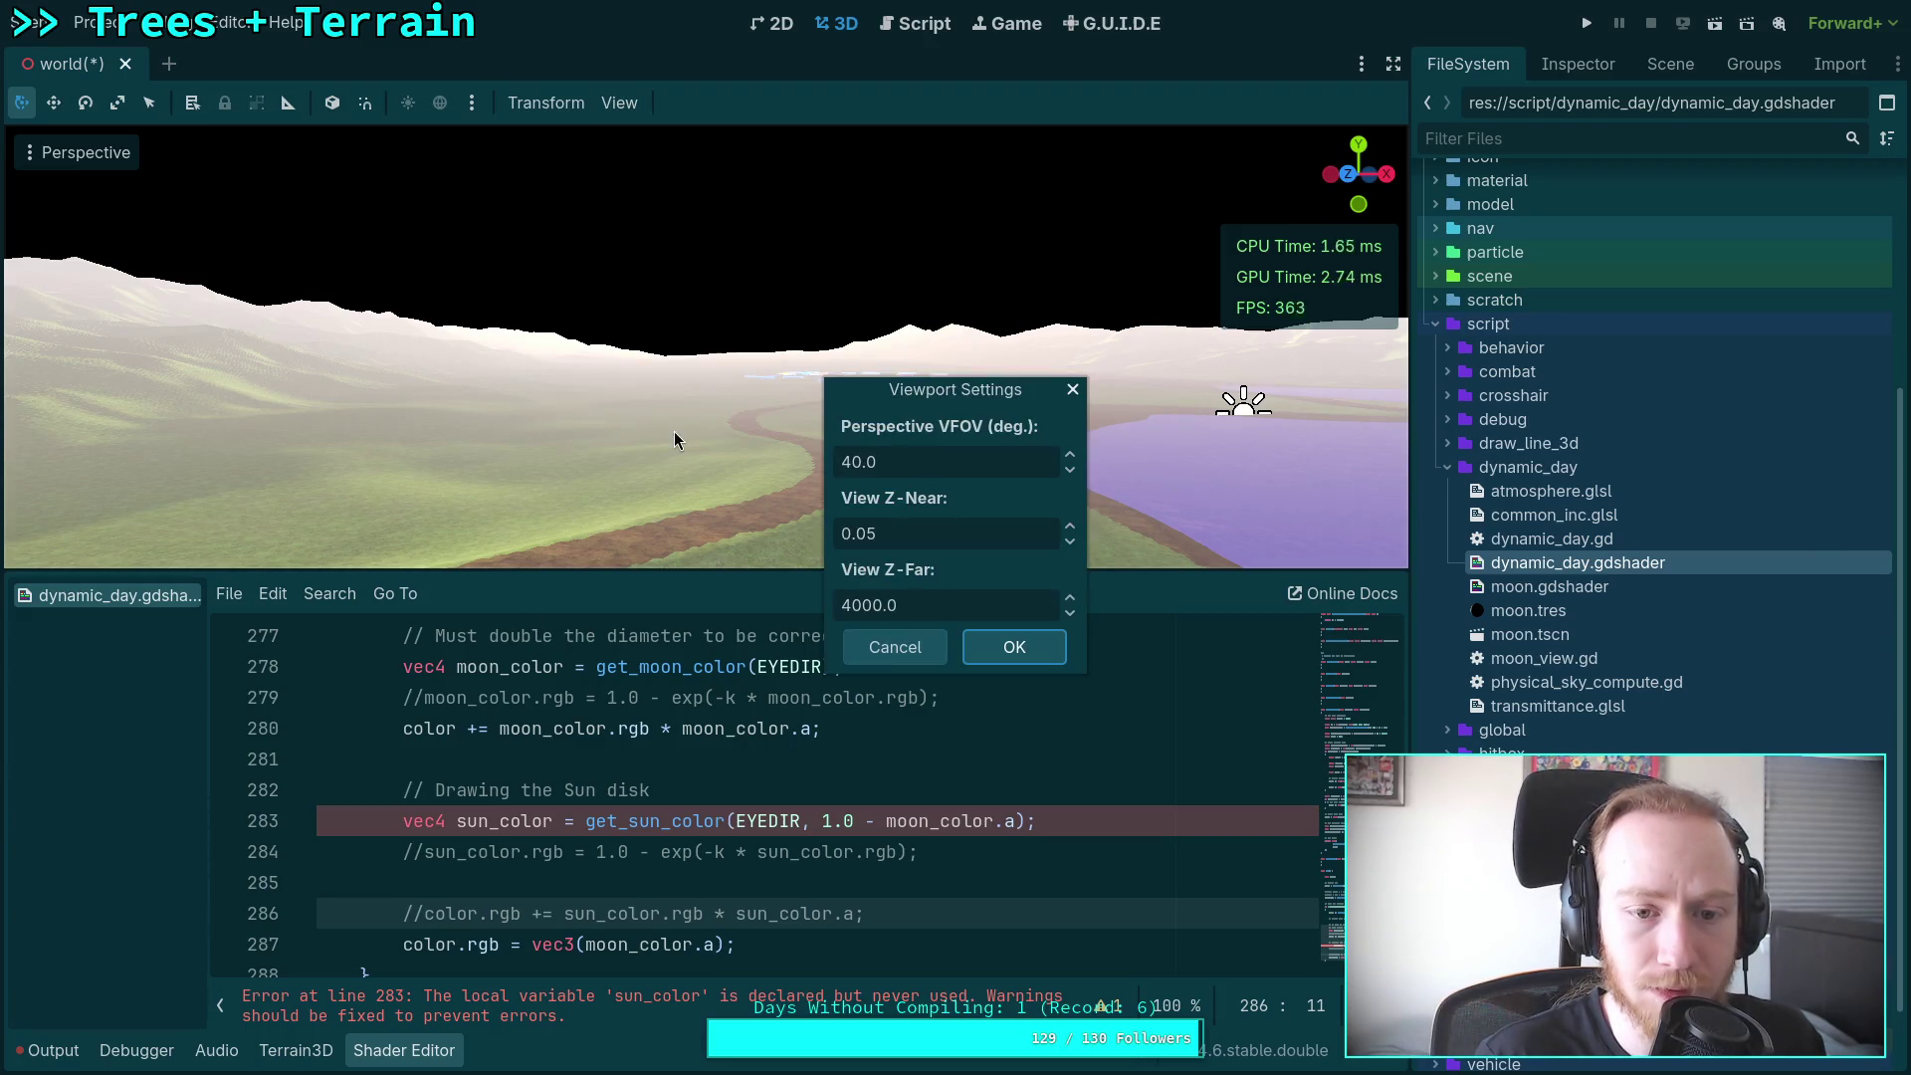
{"action": "double_click", "coordinate": [844, 467]}
{"action": "type", "text": "30"}
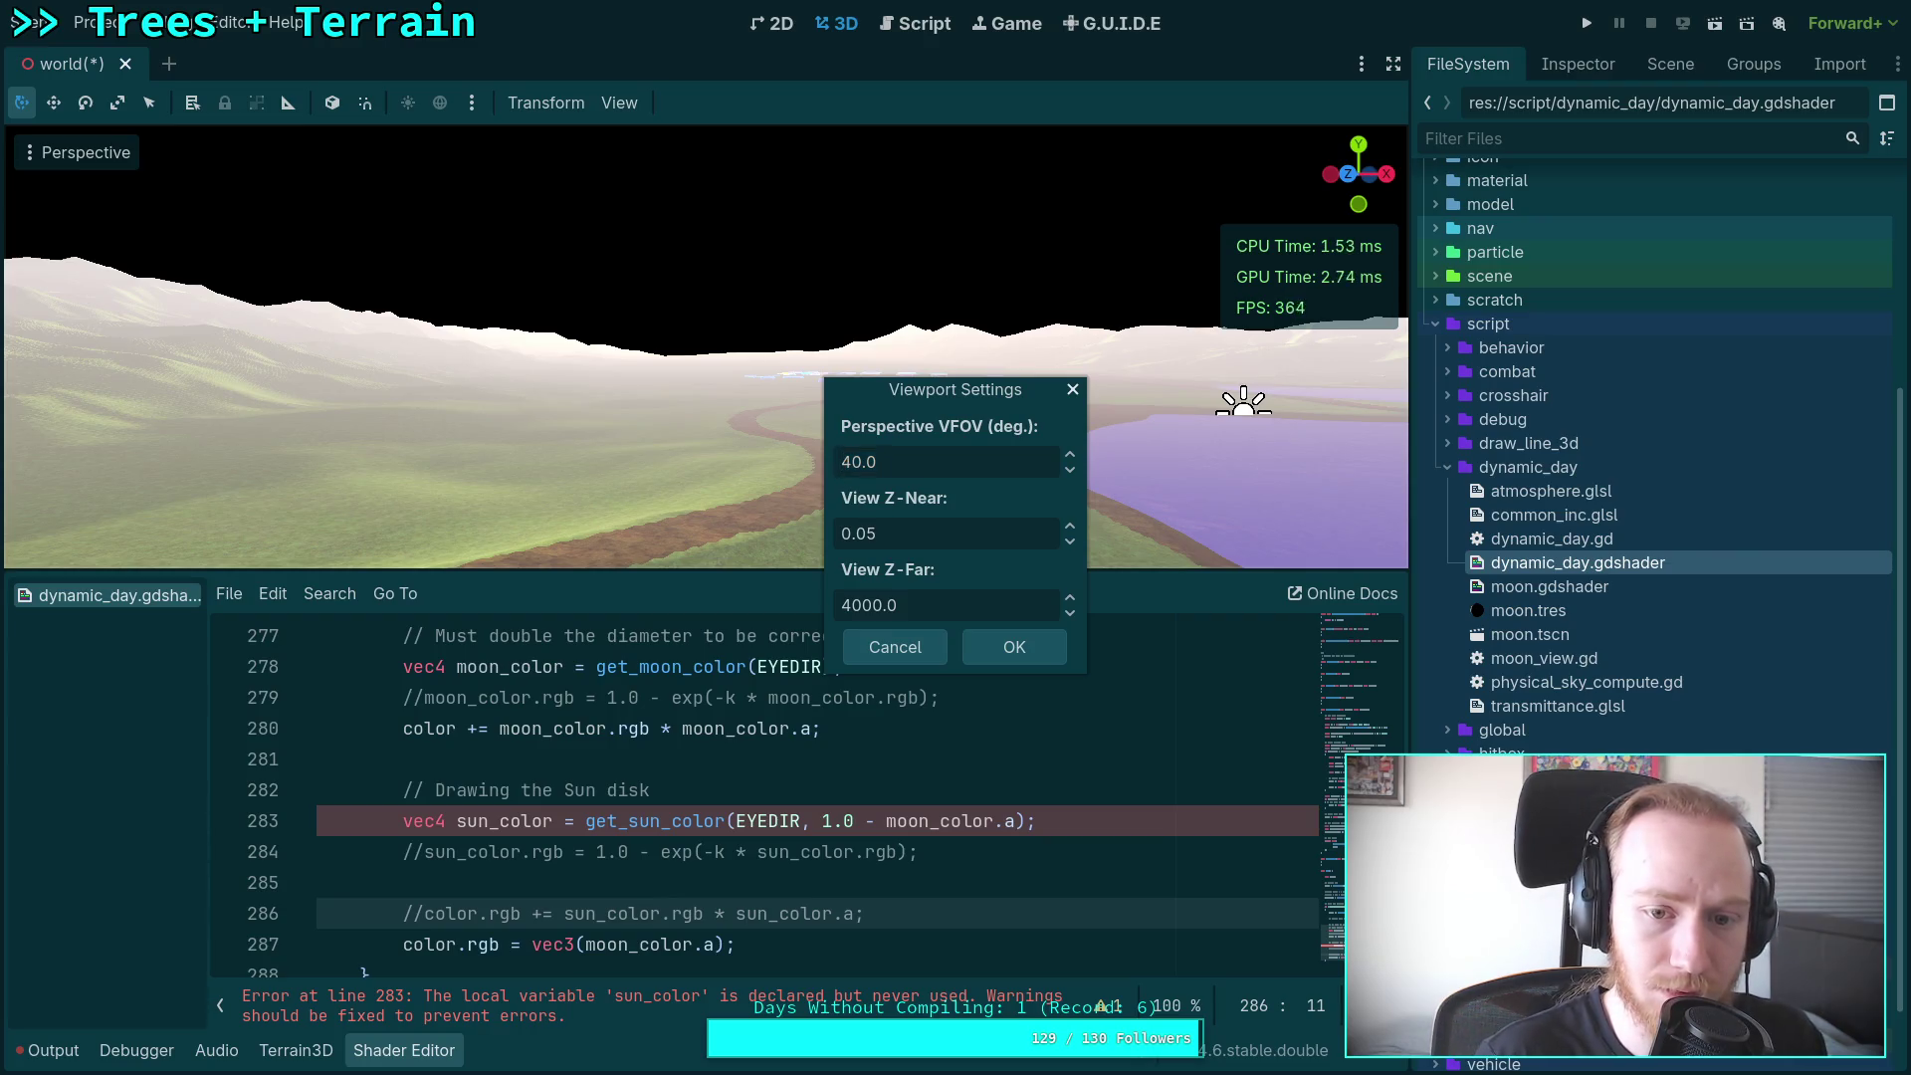
{"action": "left_click", "coordinate": [999, 637]}
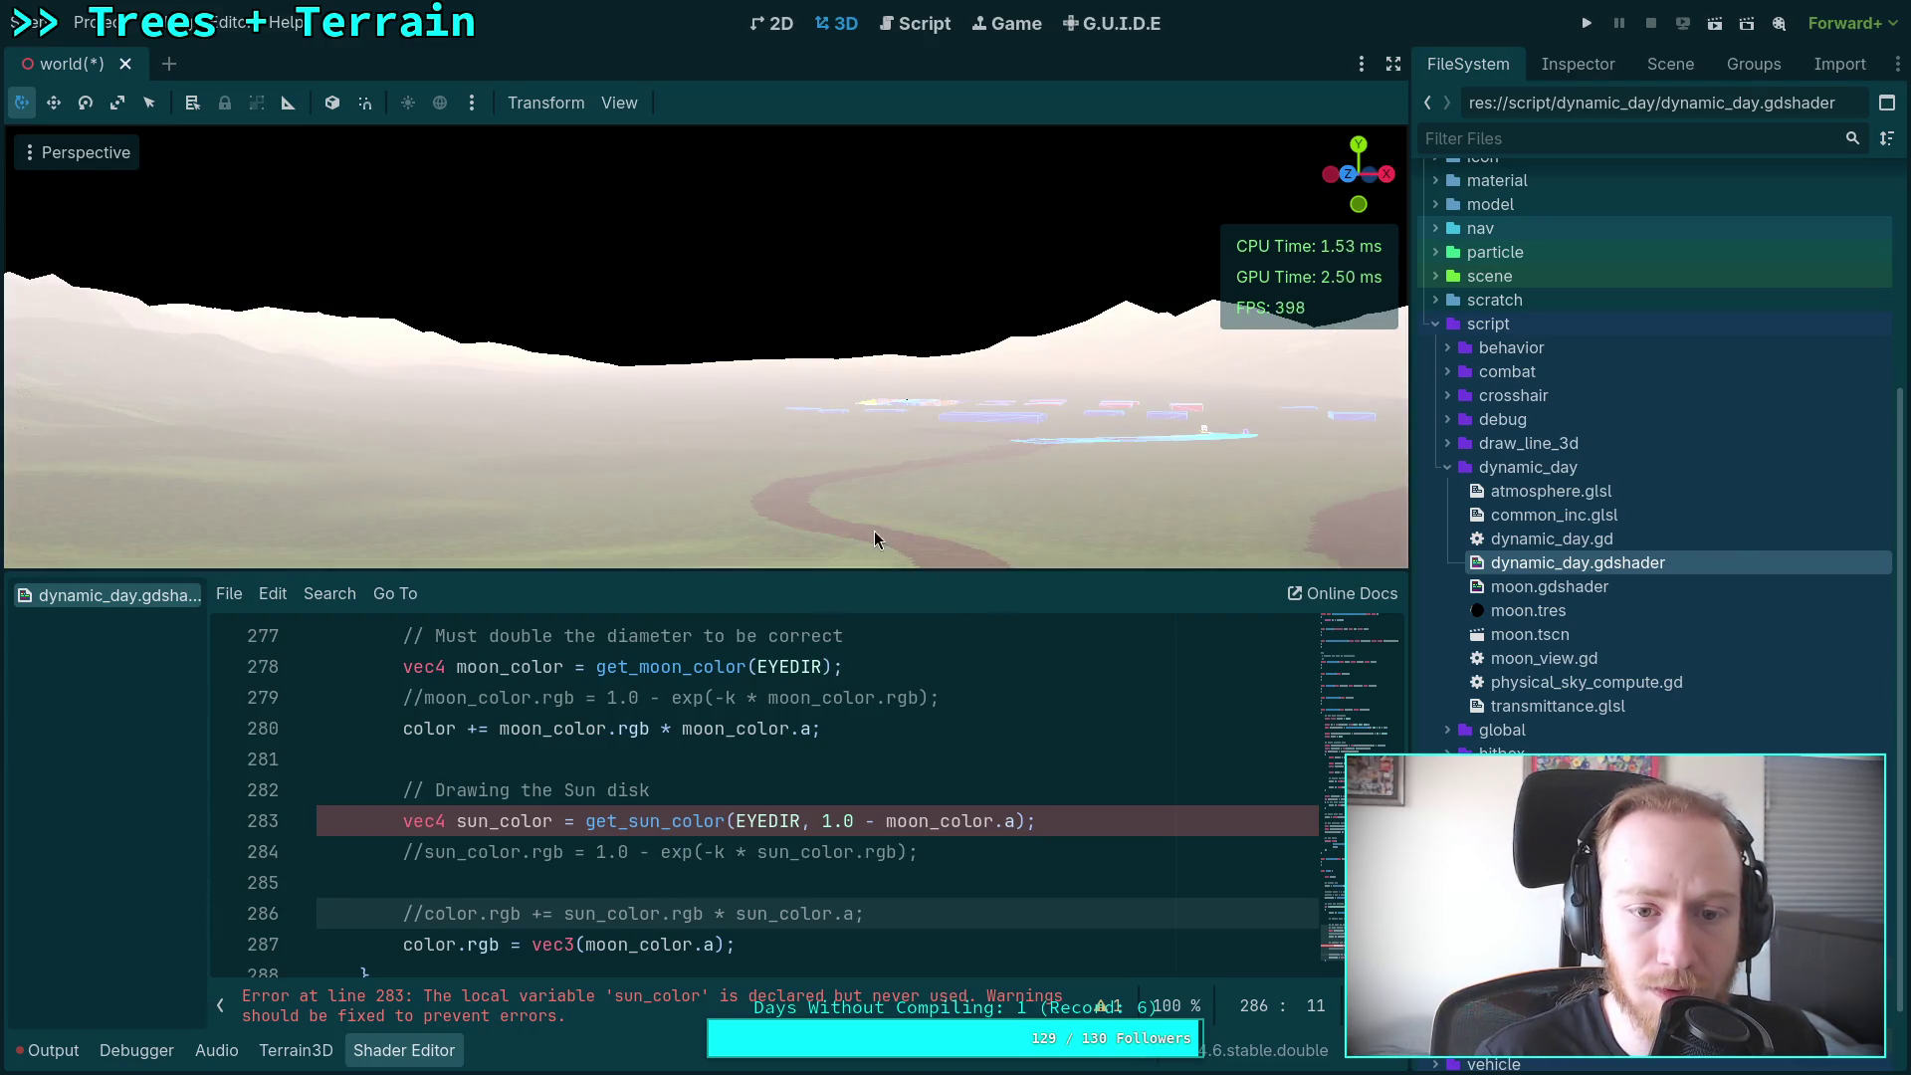
{"action": "left_click", "coordinate": [619, 102]}
{"action": "left_click", "coordinate": [687, 425]}
{"action": "left_click", "coordinate": [844, 461]}
{"action": "type", "text": "10.0"}
{"action": "left_click", "coordinate": [1015, 647]}
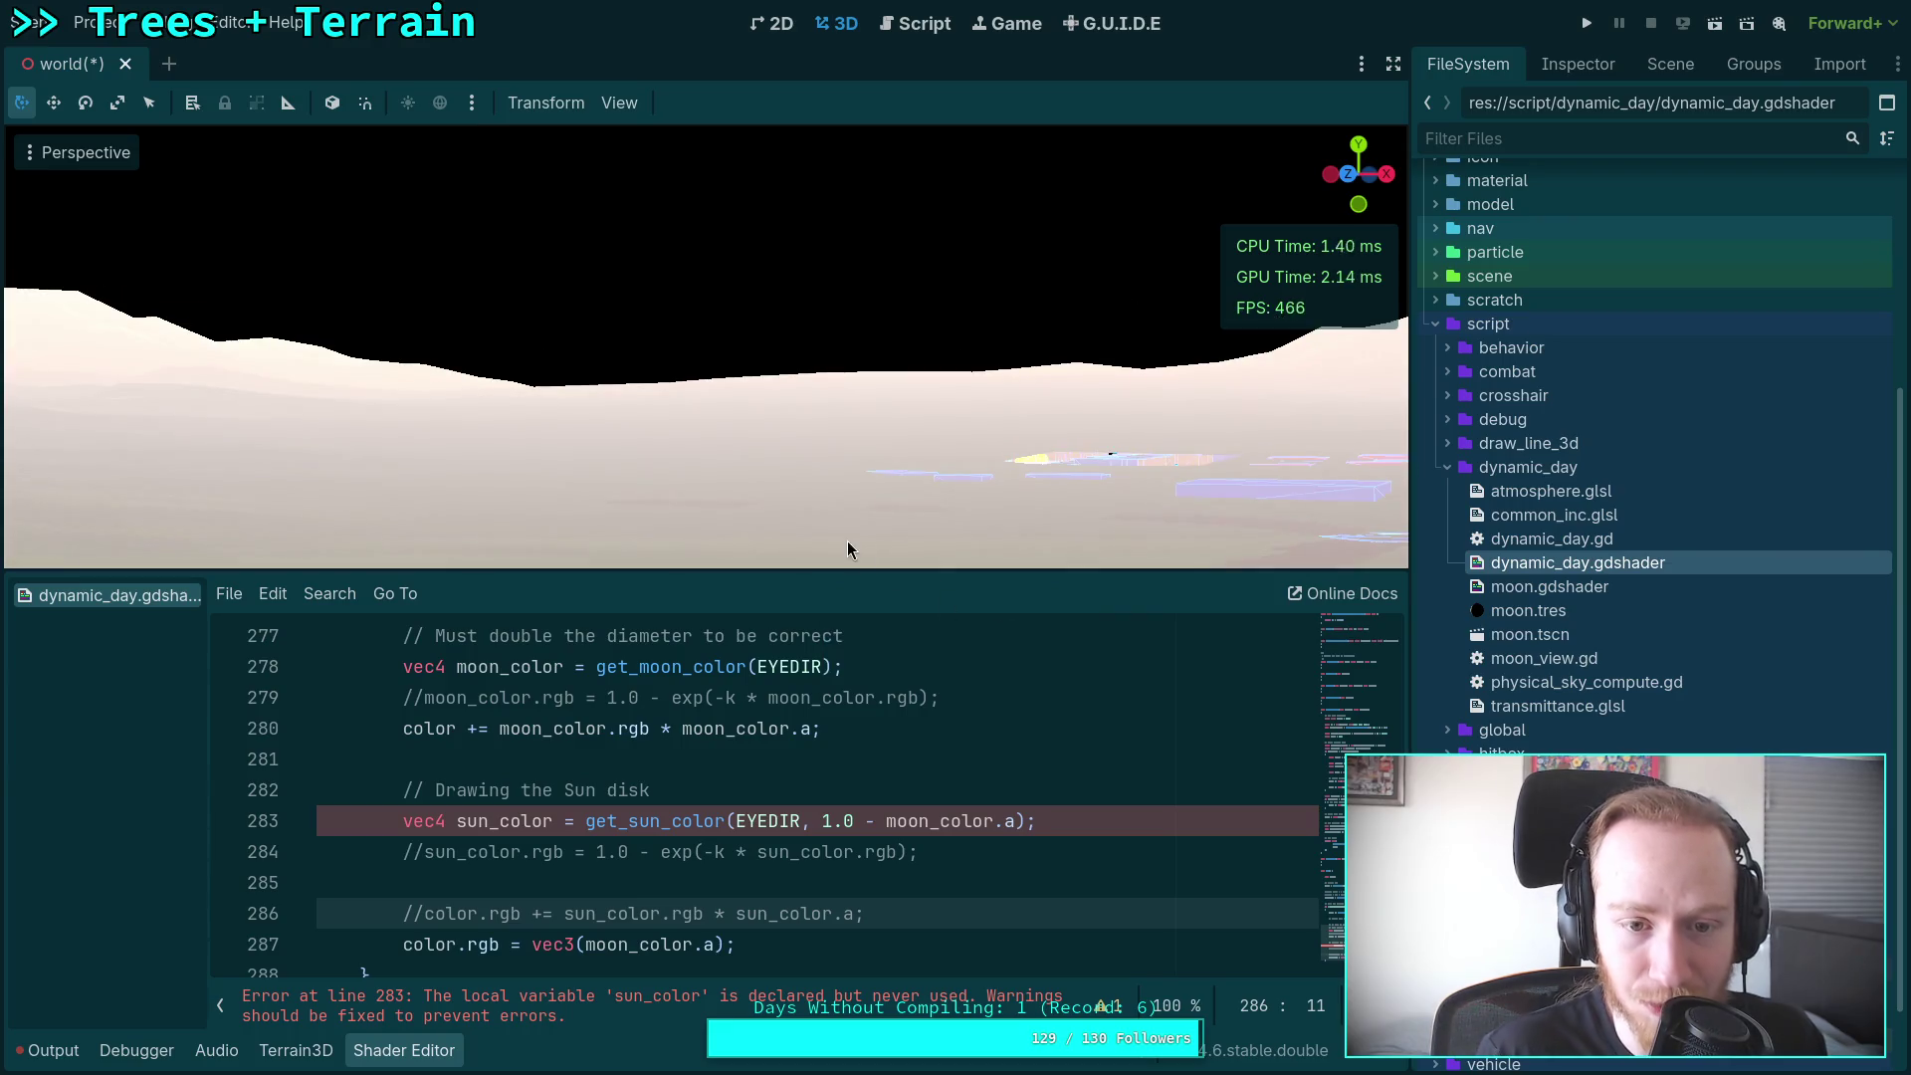
{"action": "left_click_drag", "start_coordinate": [762, 571], "coordinate": [761, 648]}
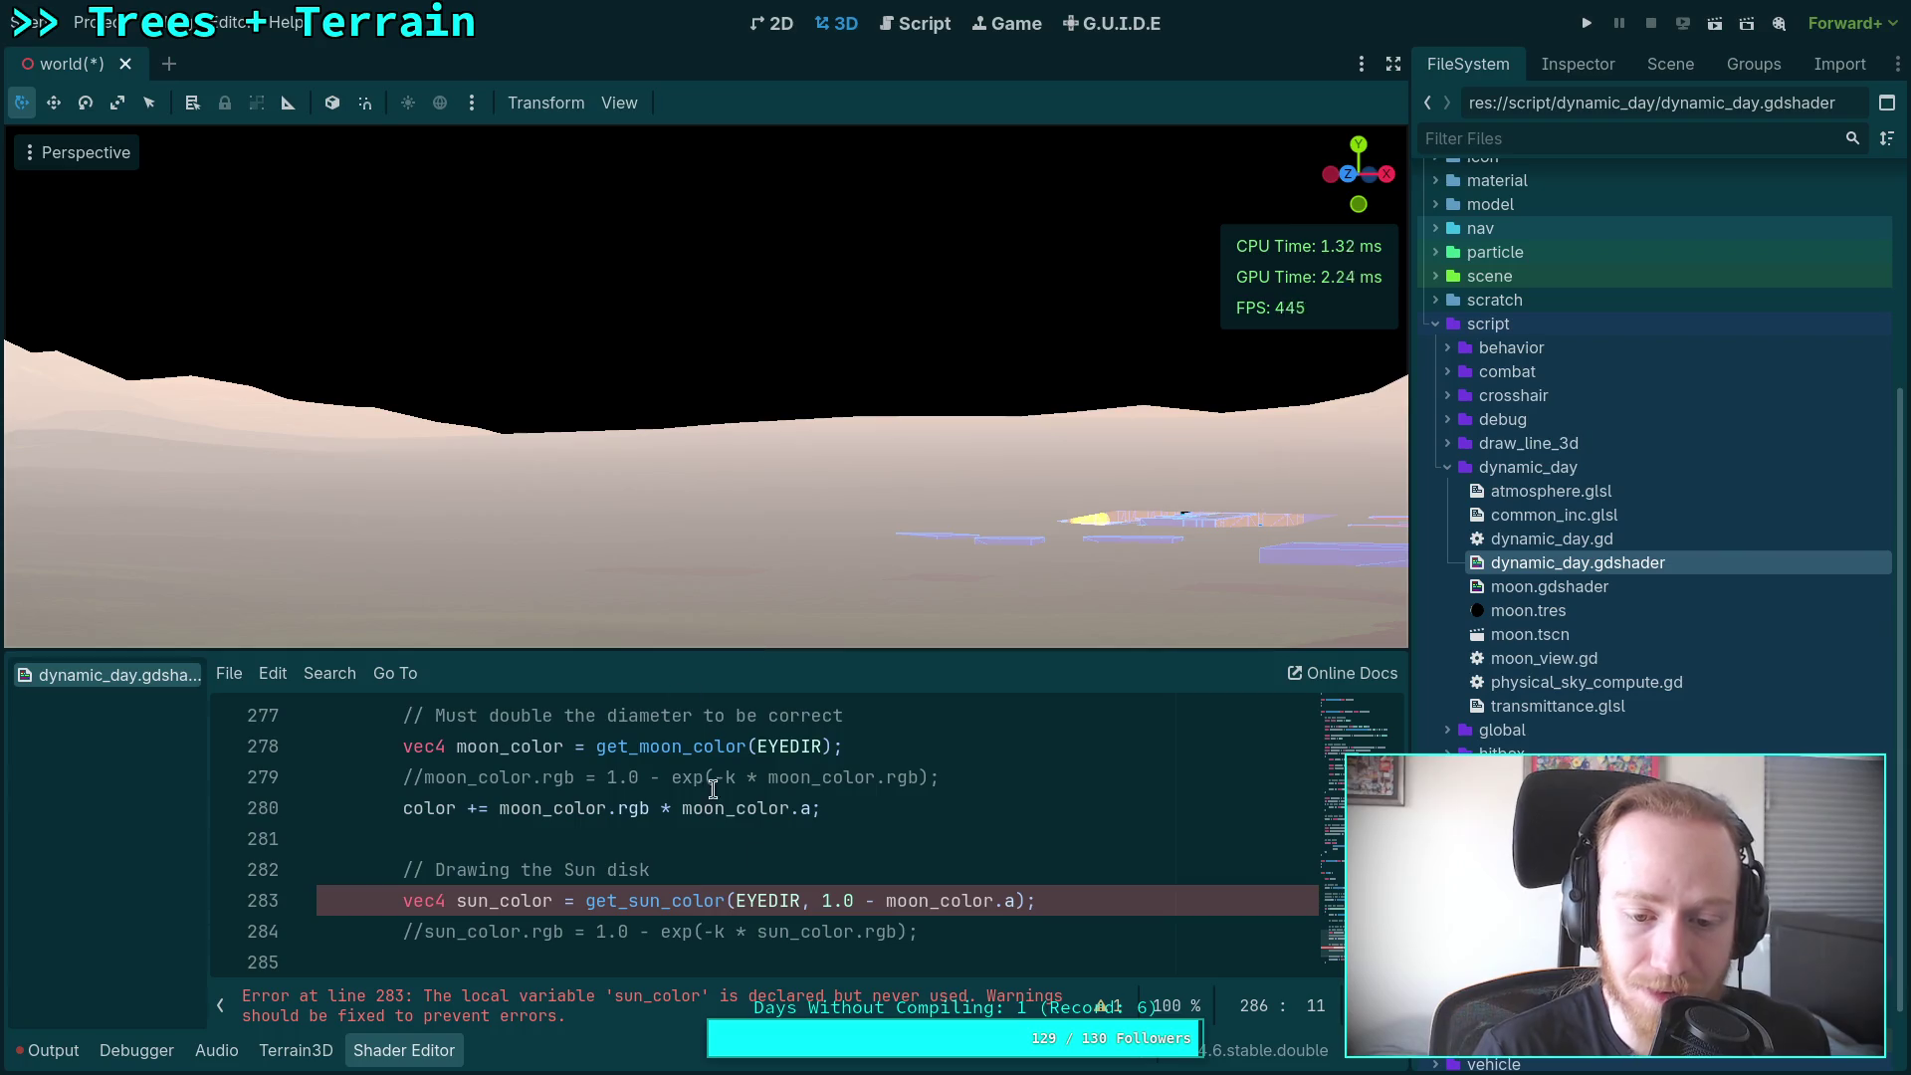
Step: Place the caret at the end of line 282, then select 'moon' in moon_color on line 287
{"action": "left_click", "coordinate": [692, 876]}
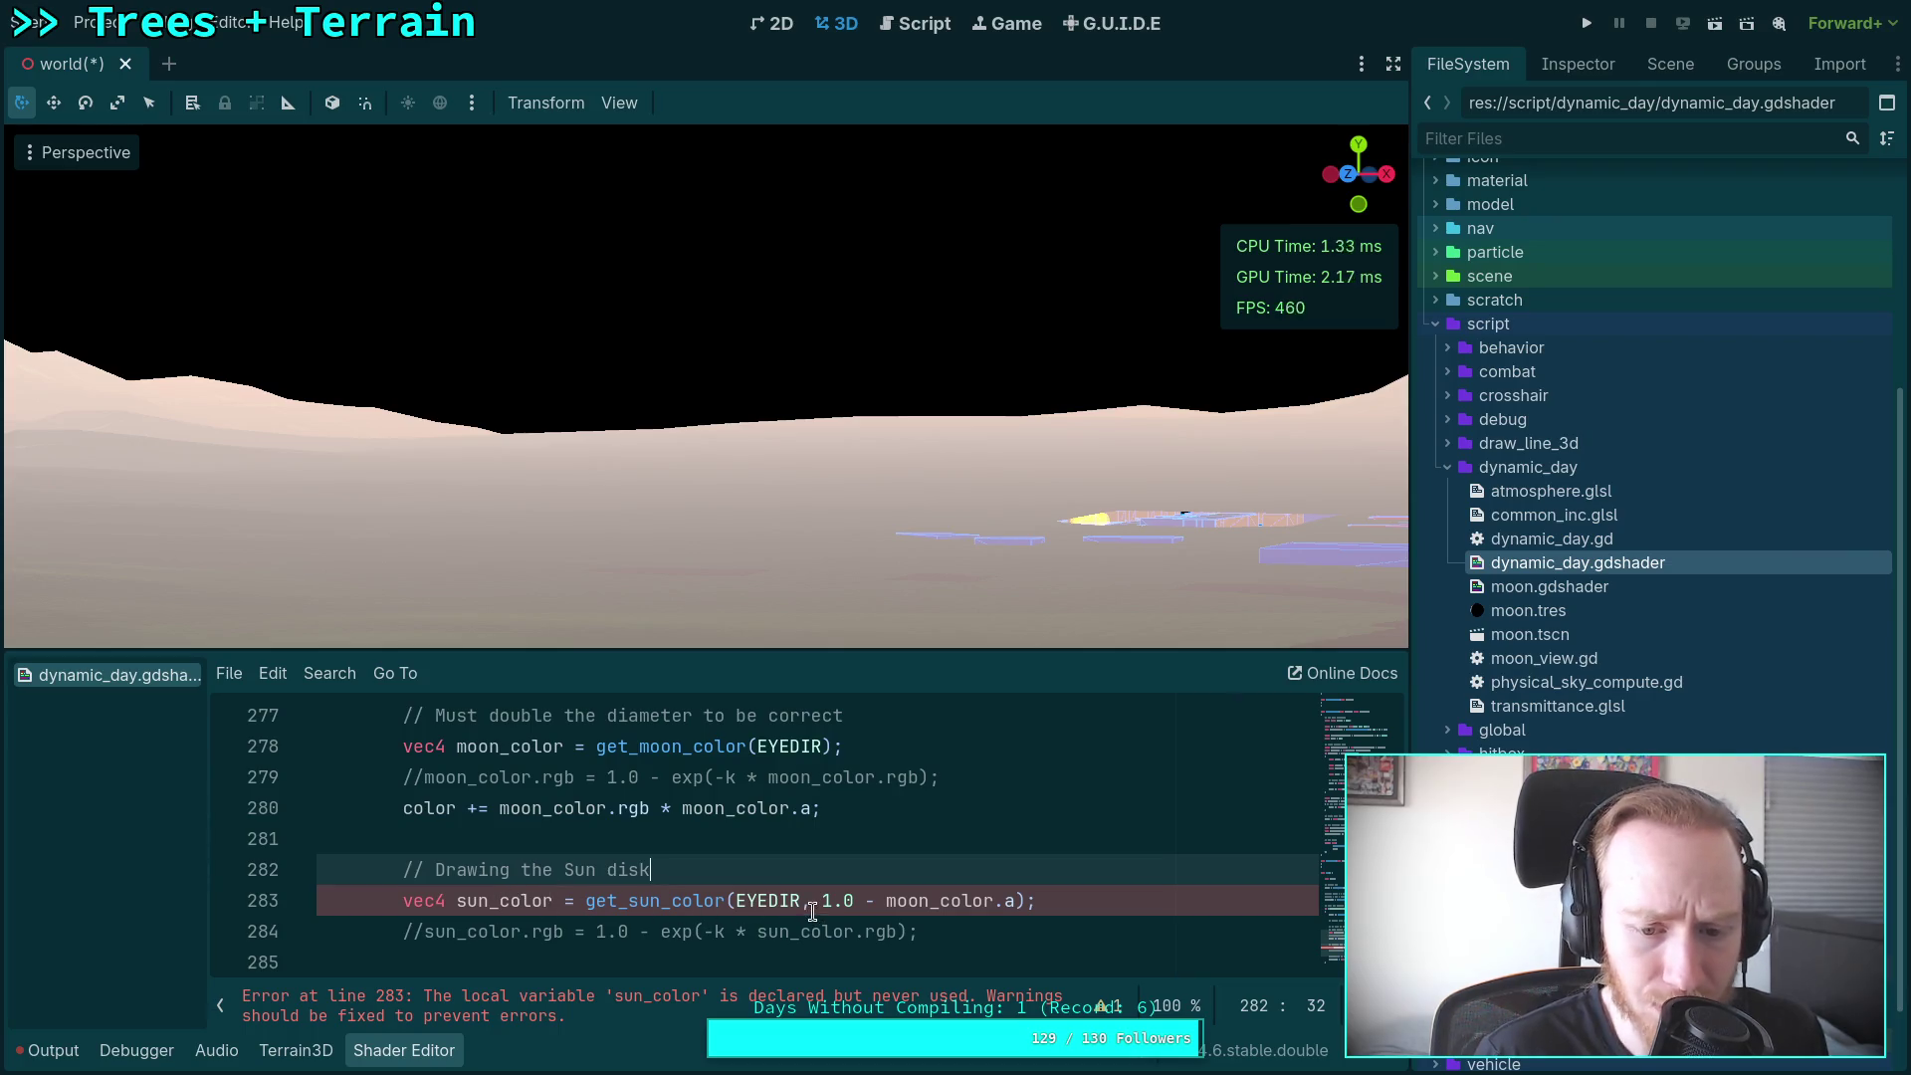
{"action": "scroll", "coordinate": [486, 924], "scroll_direction": "down", "scroll_amount": 1}
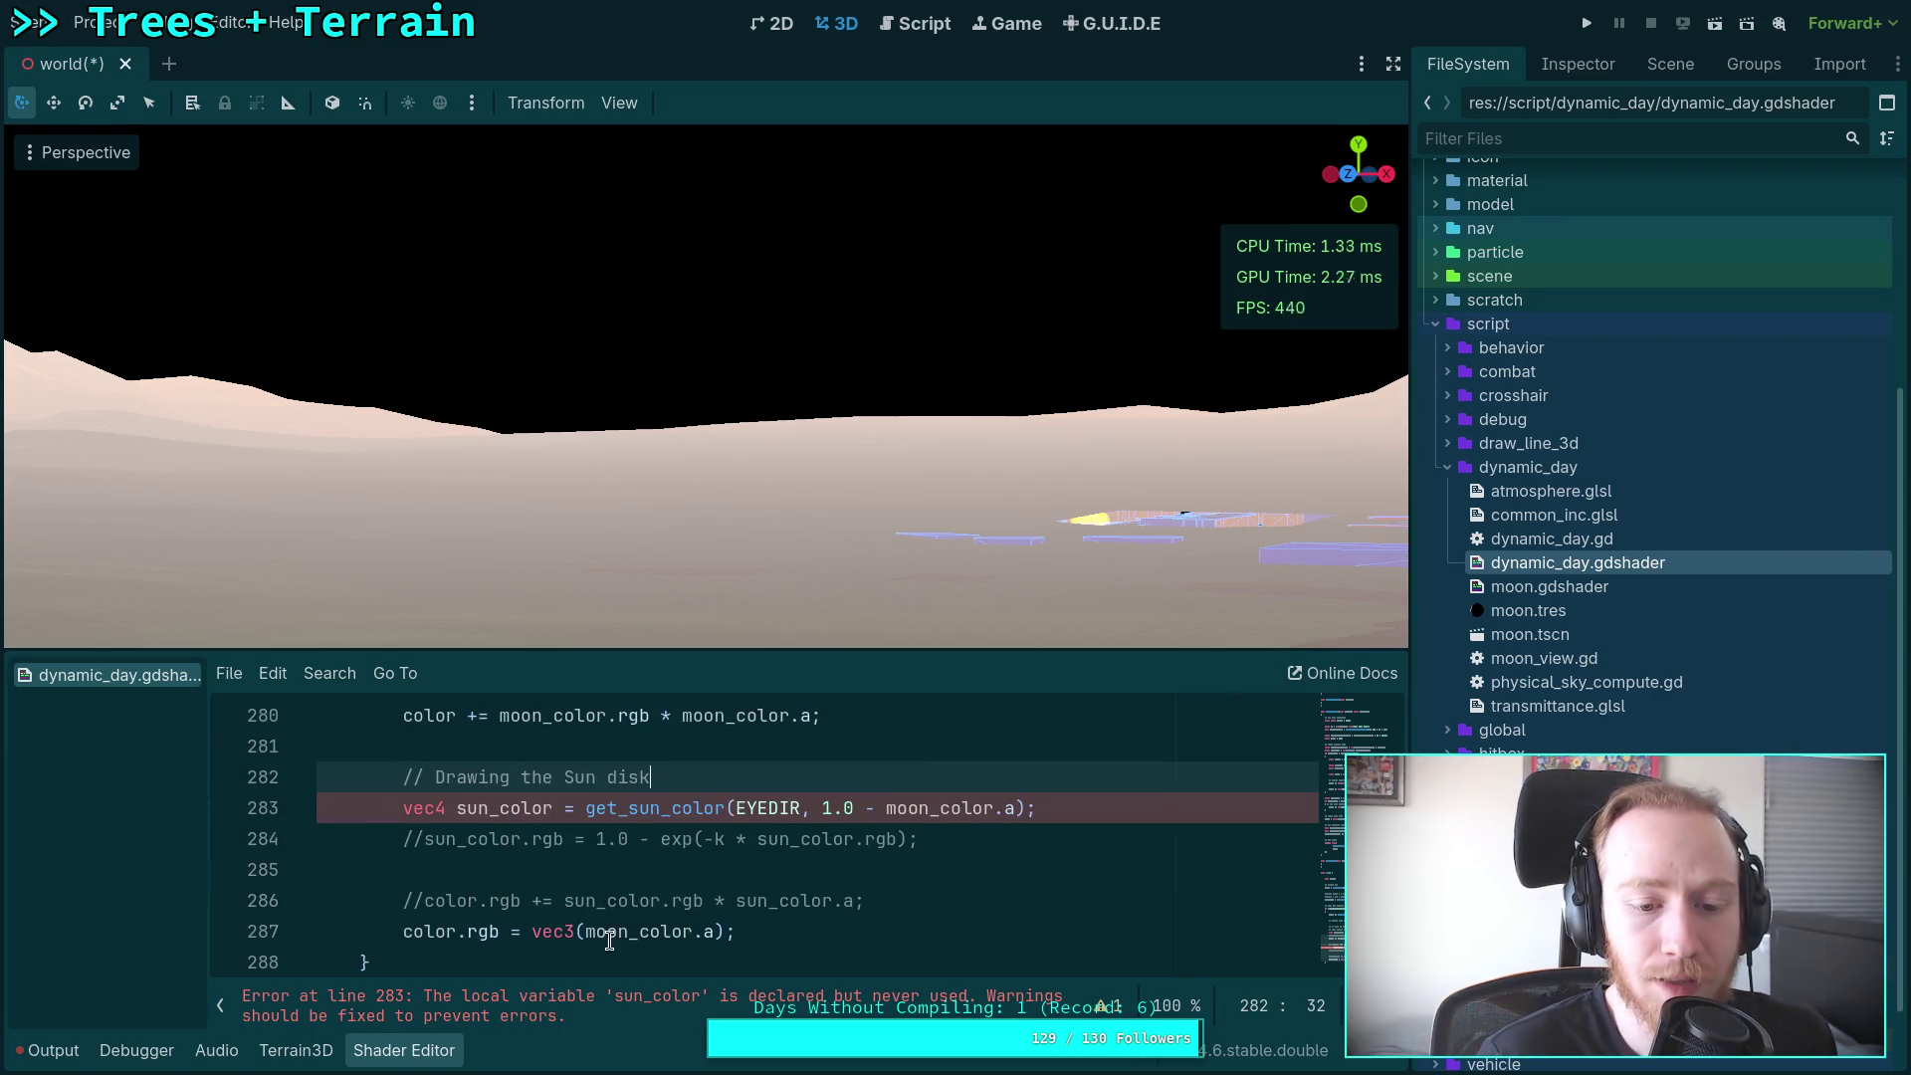
{"action": "mouse_move", "coordinate": [587, 936]}
{"action": "left_mouse_down"}
{"action": "mouse_move", "coordinate": [682, 931]}
{"action": "mouse_move", "coordinate": [630, 935]}
{"action": "left_mouse_up"}
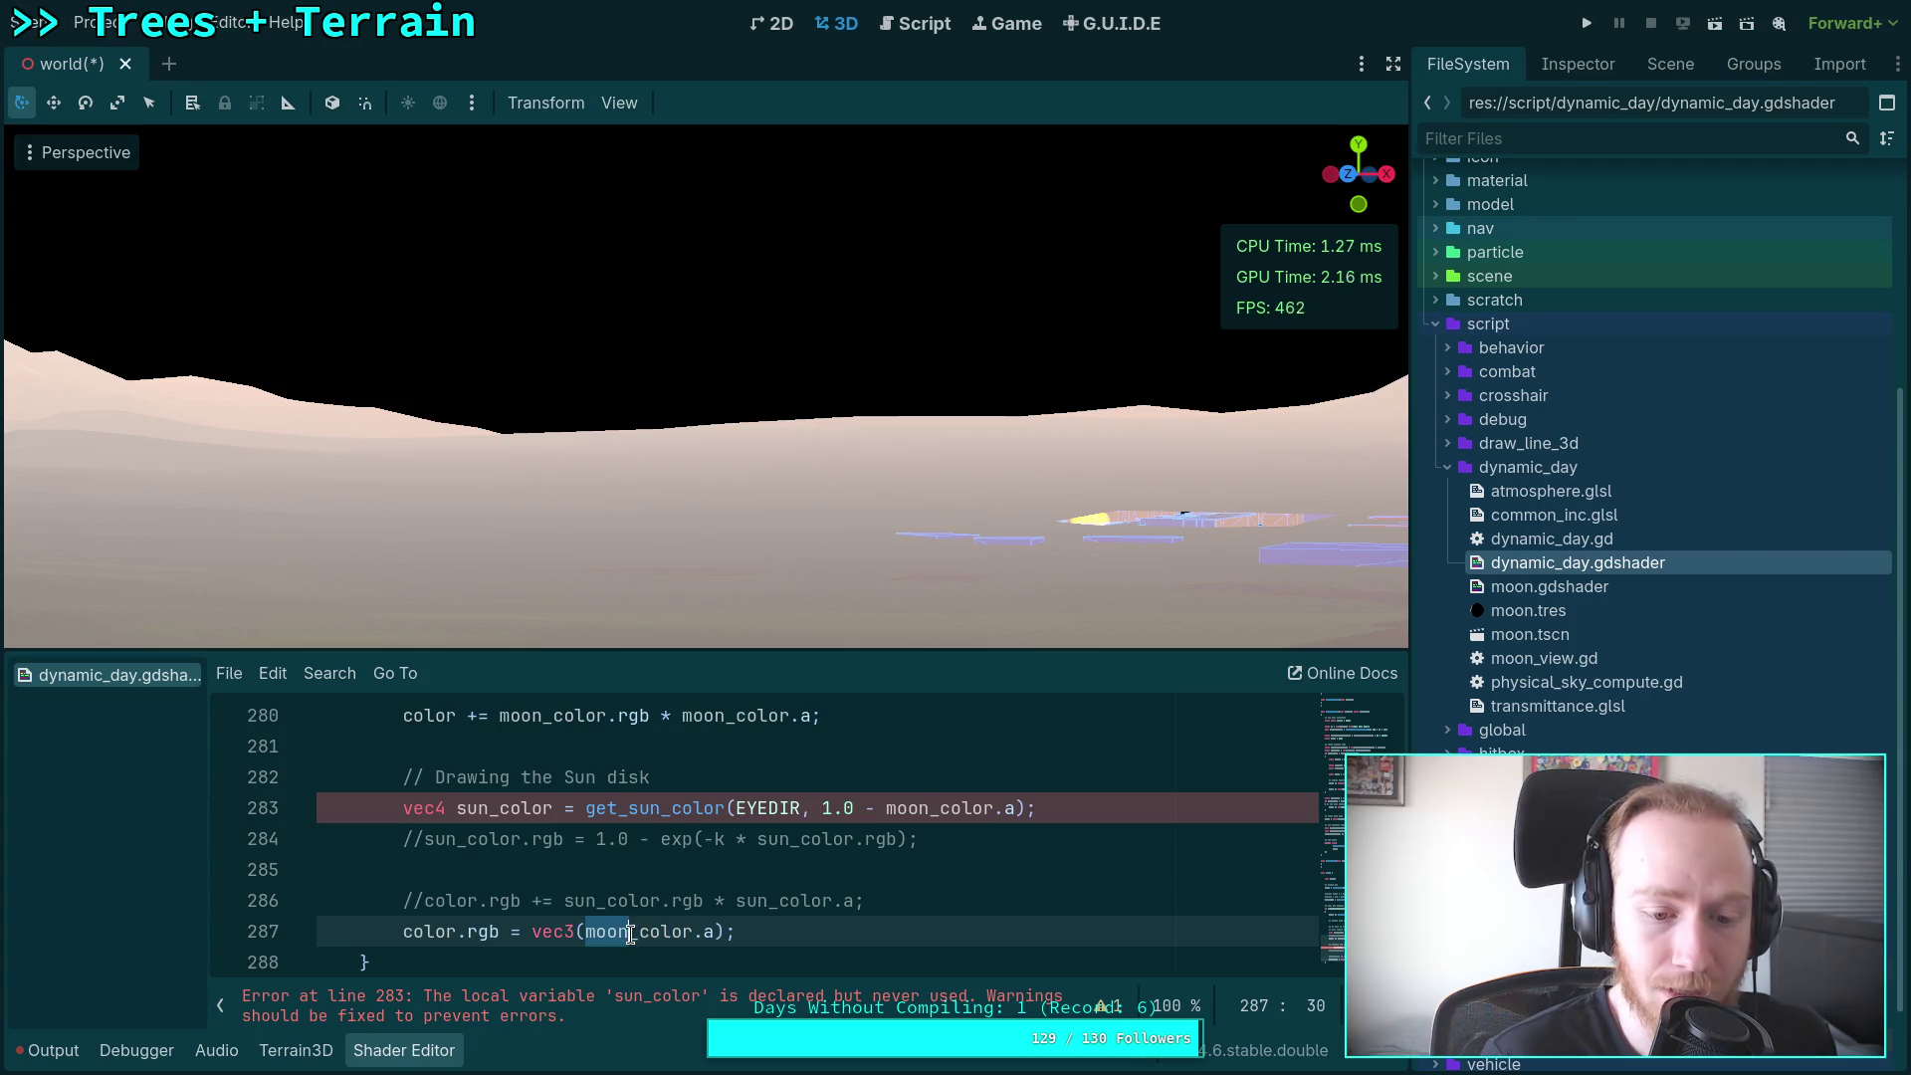
Step: Change line 287 to vec3(sun_color.b), trying the r and g channels first
{"action": "type", "text": "sun"}
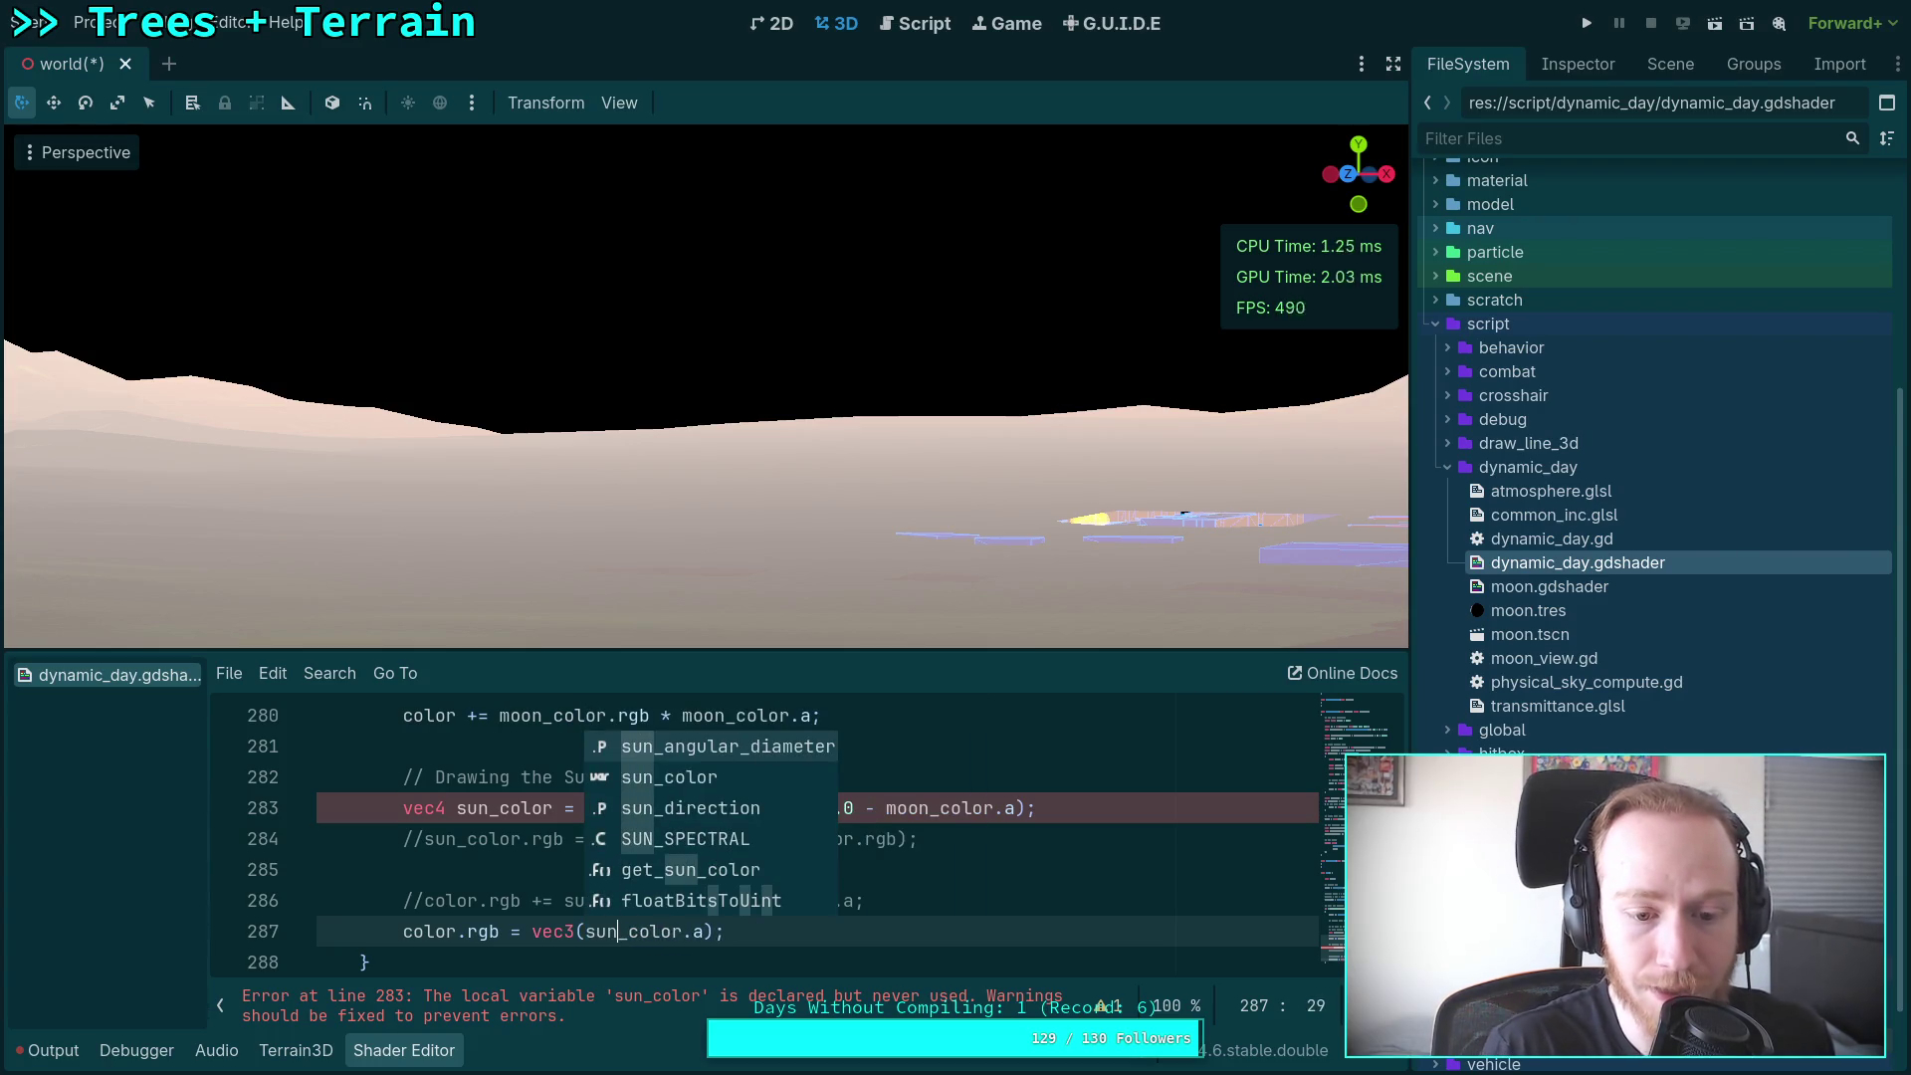
{"action": "left_click", "coordinate": [832, 960]}
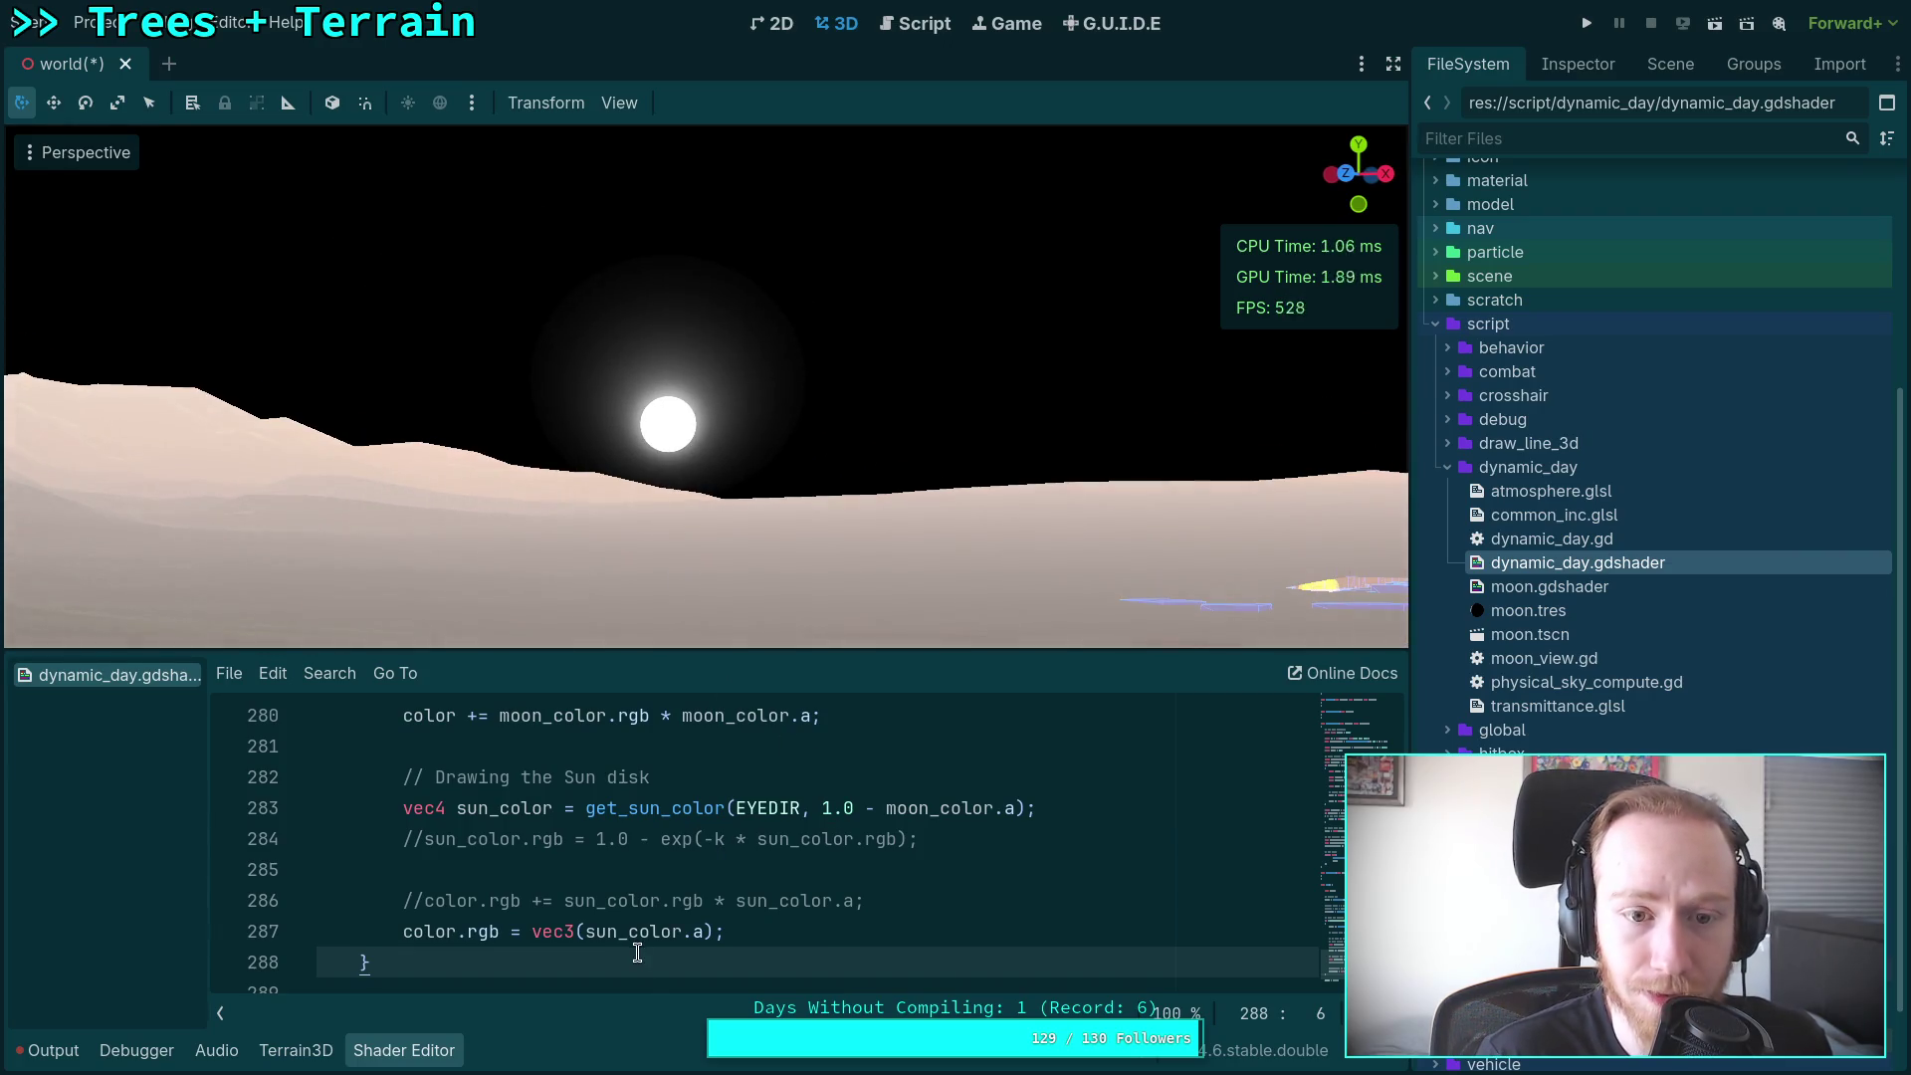
{"action": "double_click", "coordinate": [695, 932]}
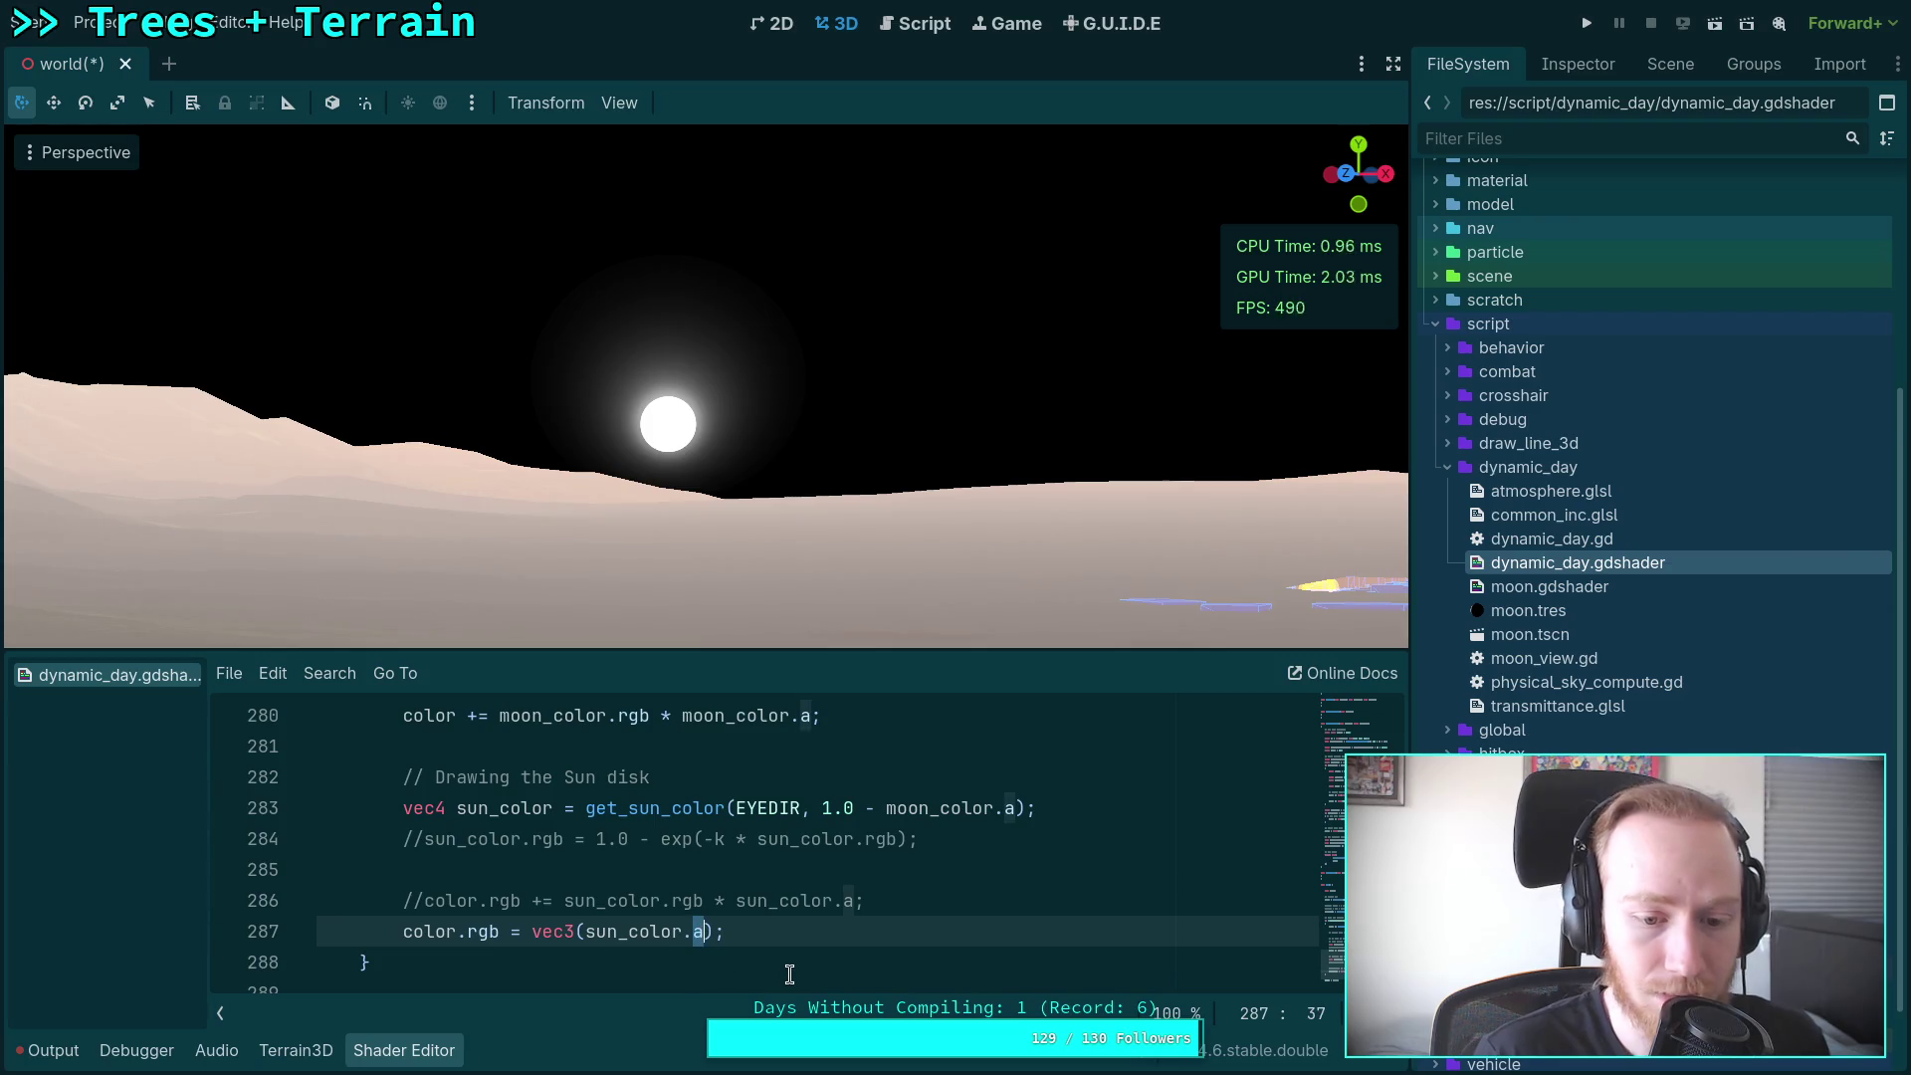
{"action": "type", "text": "r"}
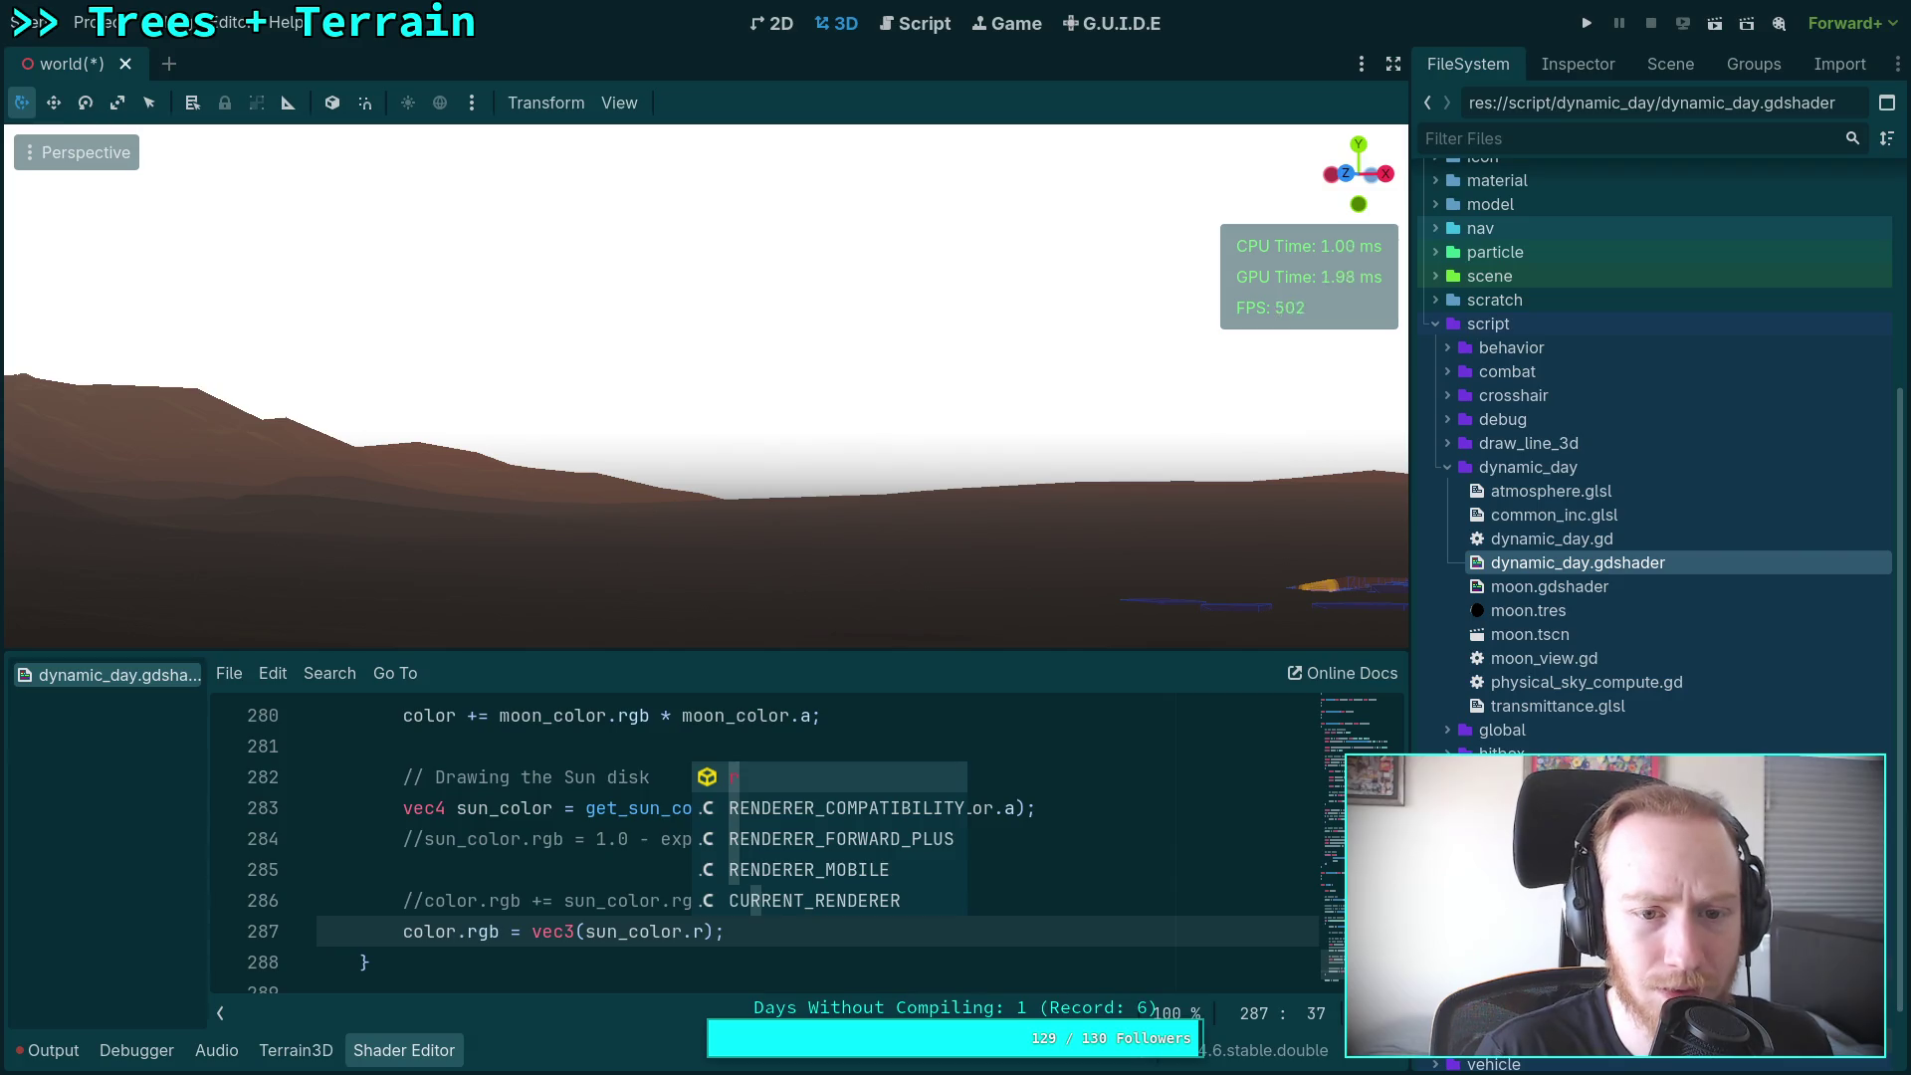
{"action": "key", "text": "BackSpace"}
{"action": "type", "text": "g"}
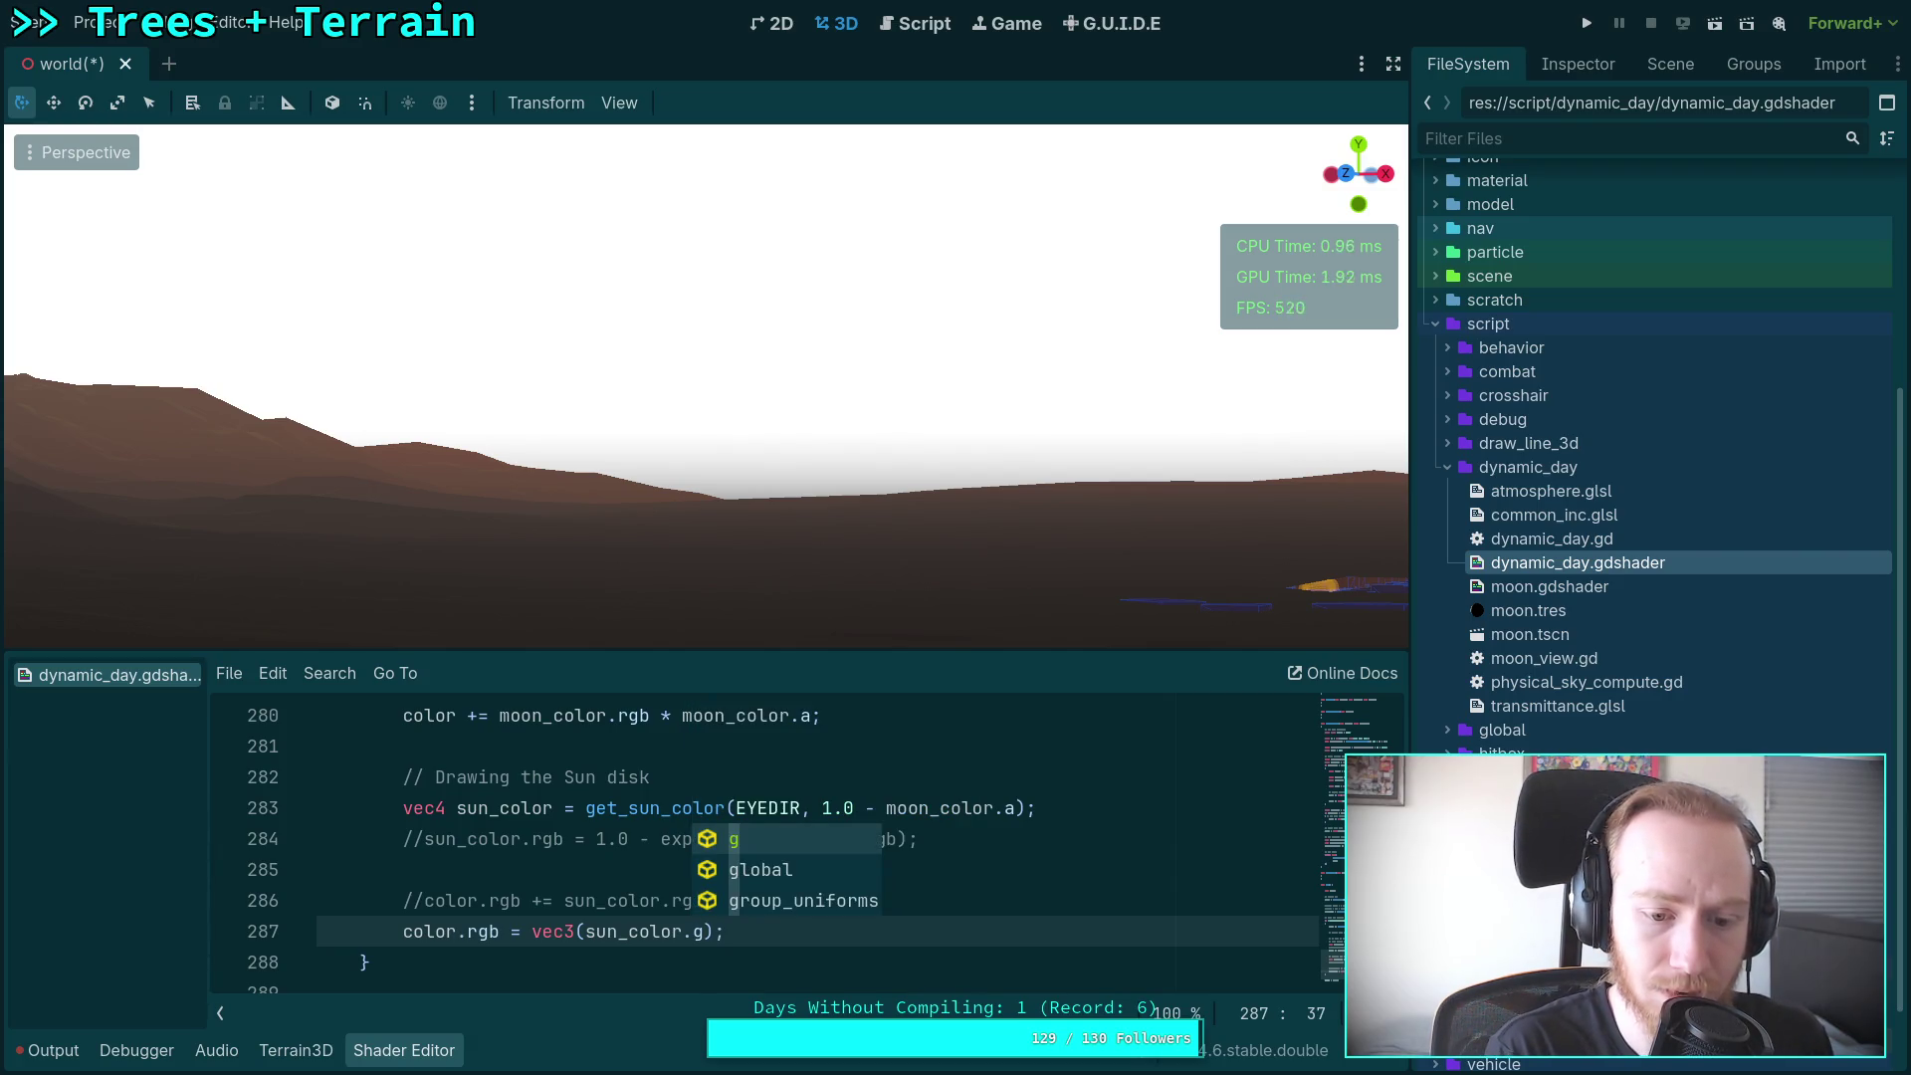
{"action": "key", "text": "BackSpace"}
{"action": "type", "text": "b"}
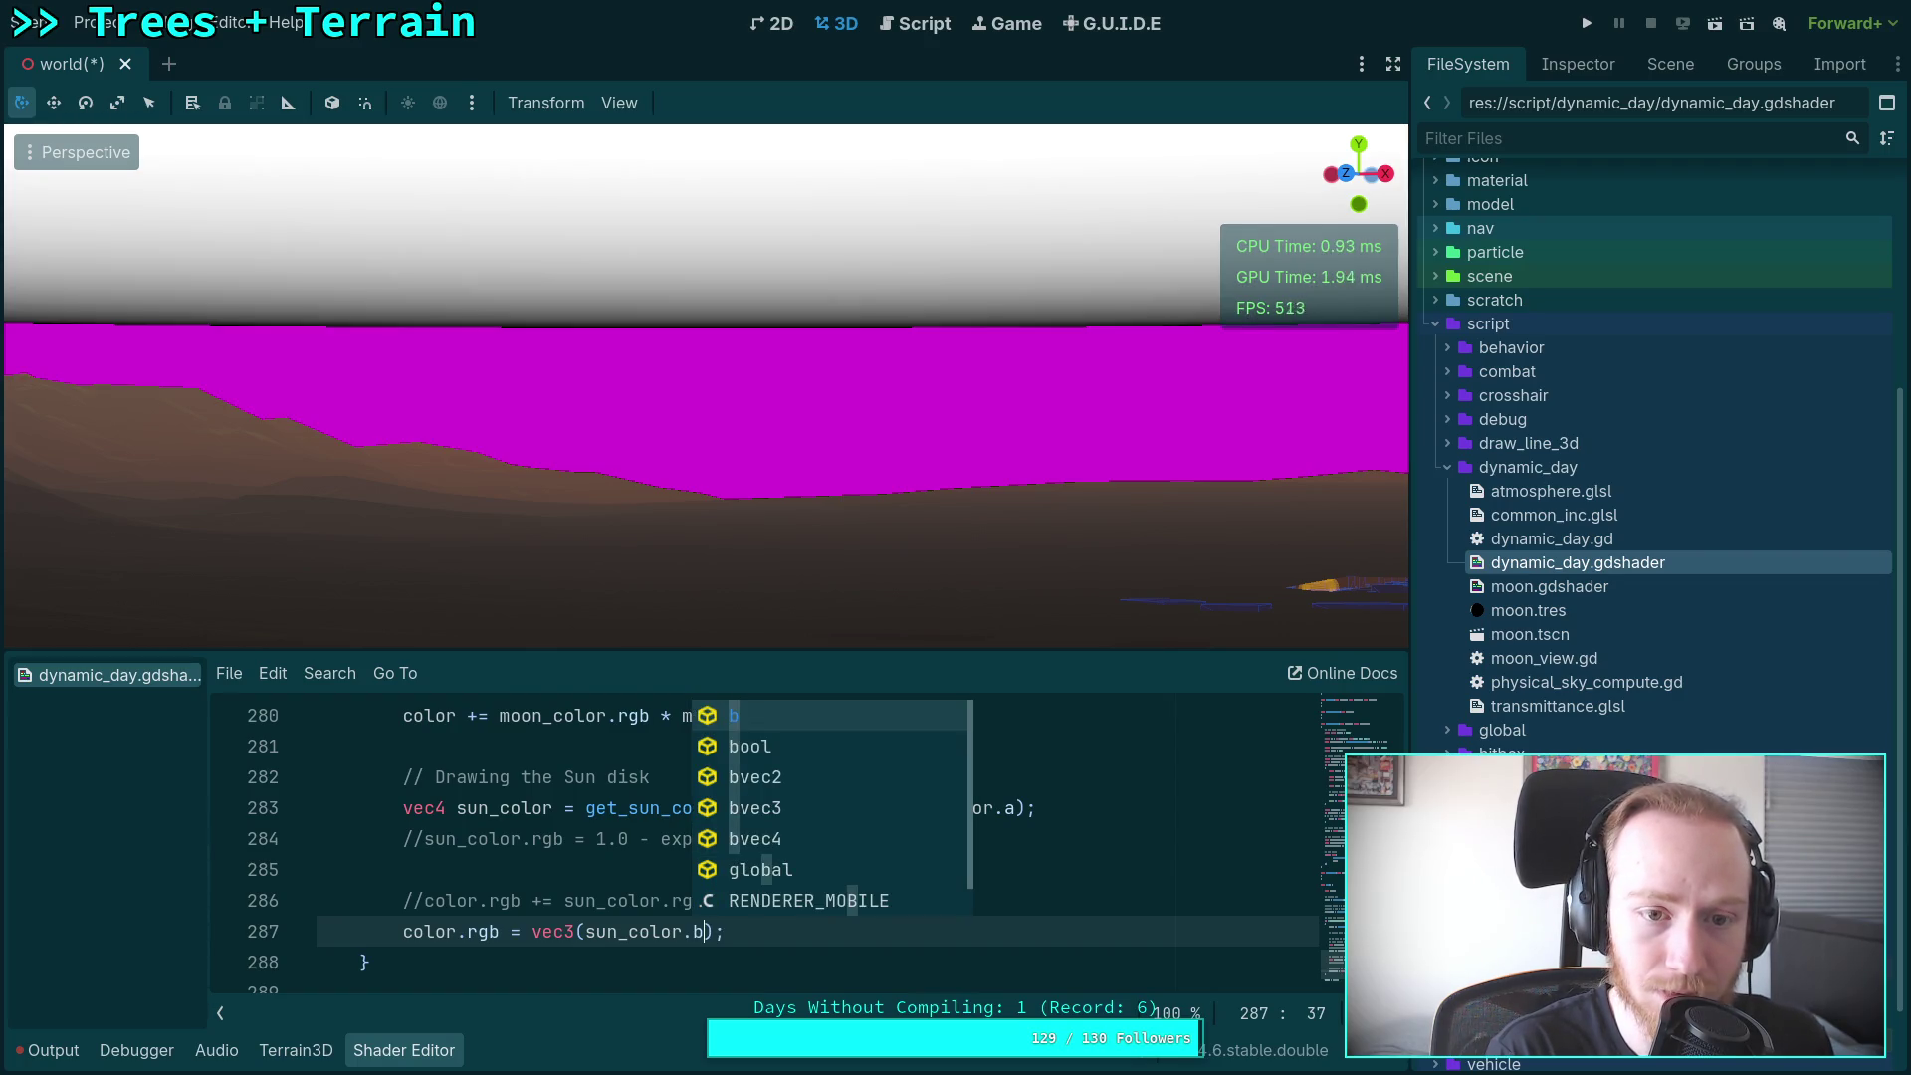
{"action": "left_click", "coordinate": [638, 933]}
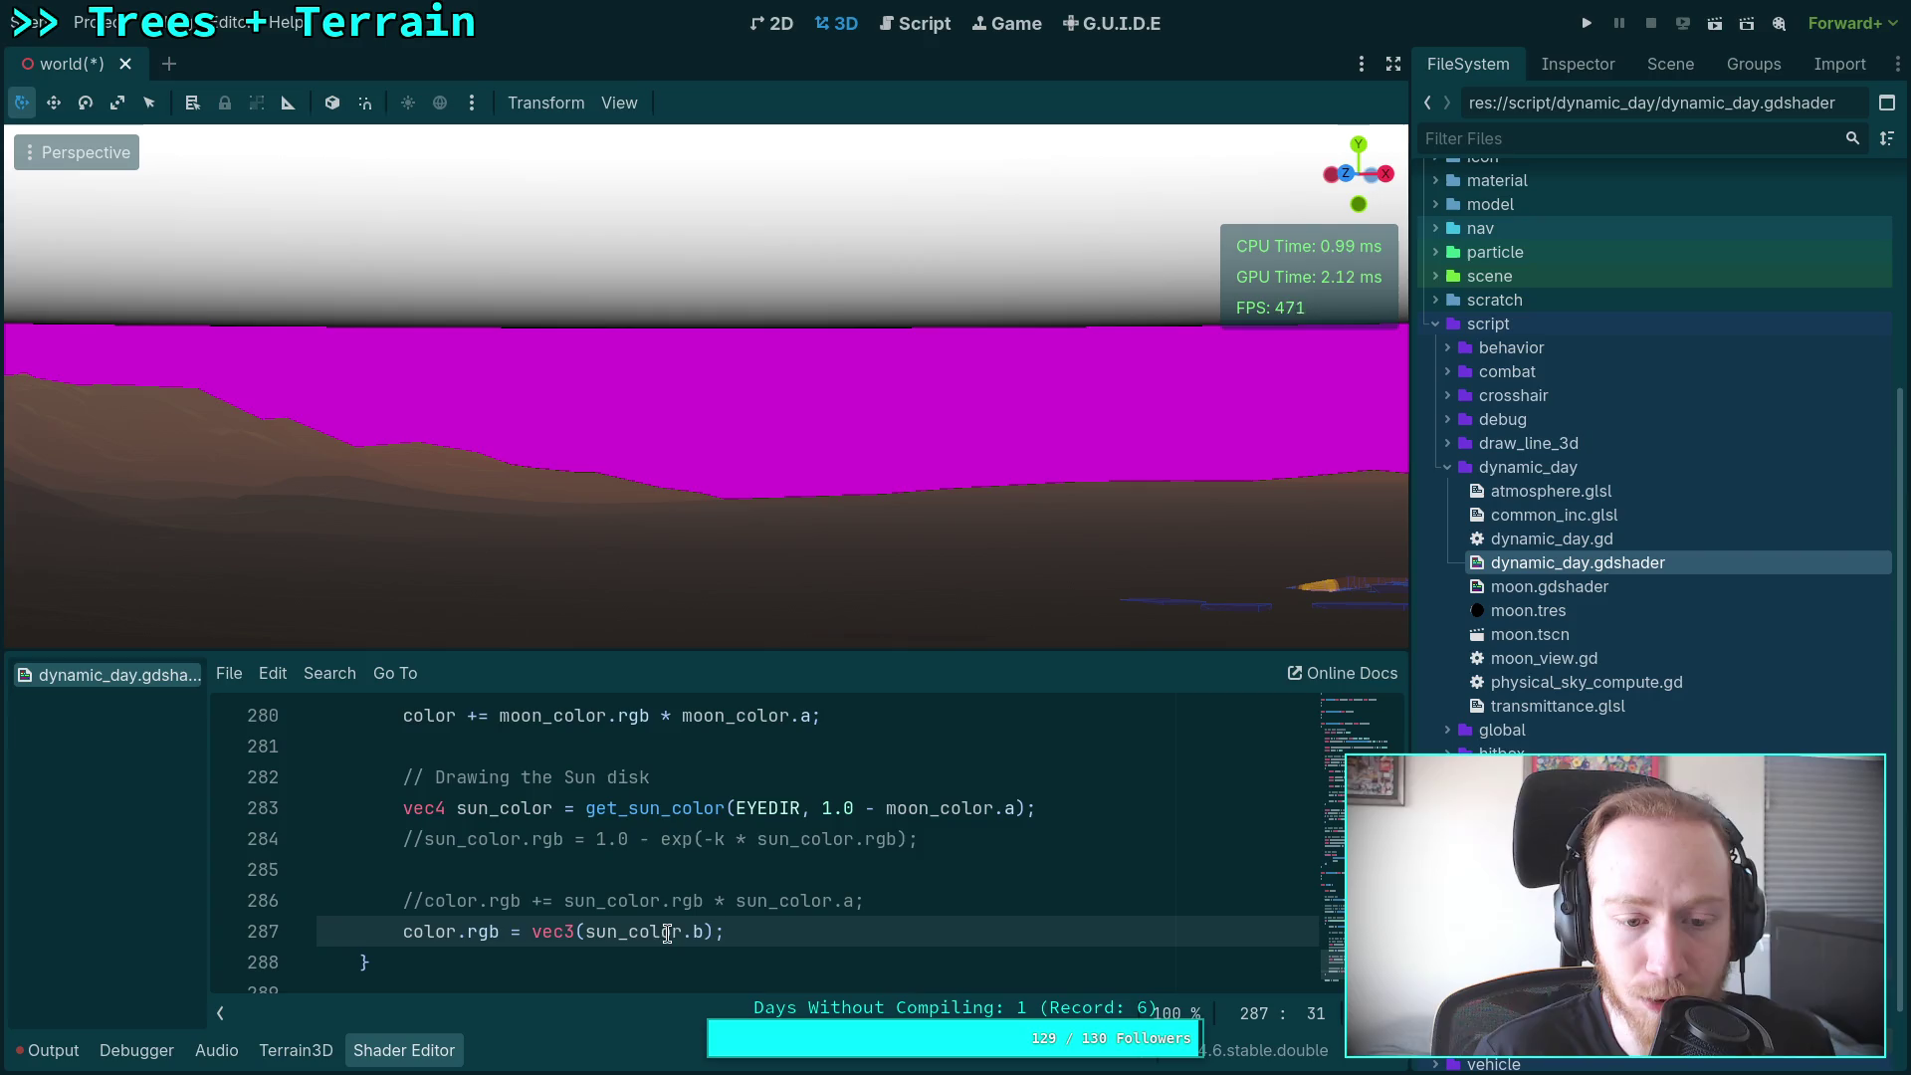
{"action": "scroll", "coordinate": [736, 874], "scroll_direction": "up", "scroll_amount": 1}
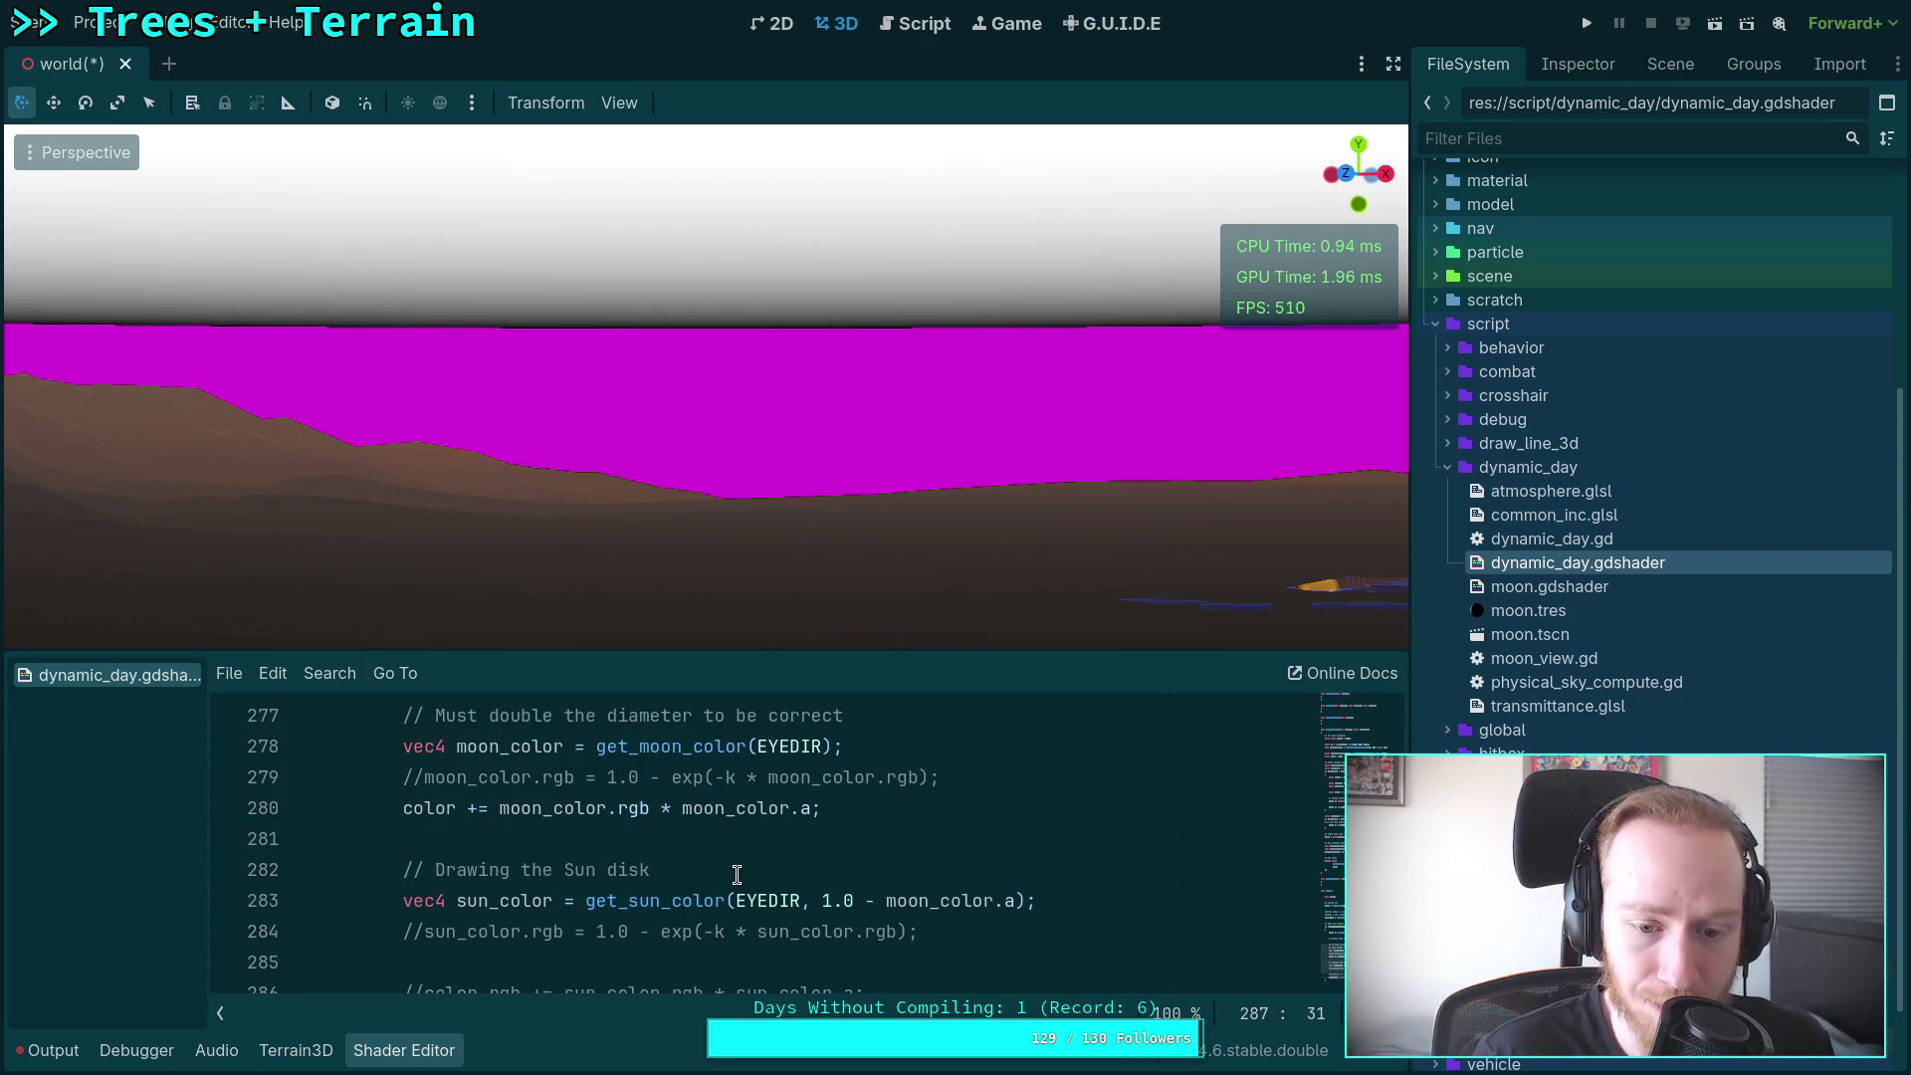
{"action": "double_click", "coordinate": [665, 902]}
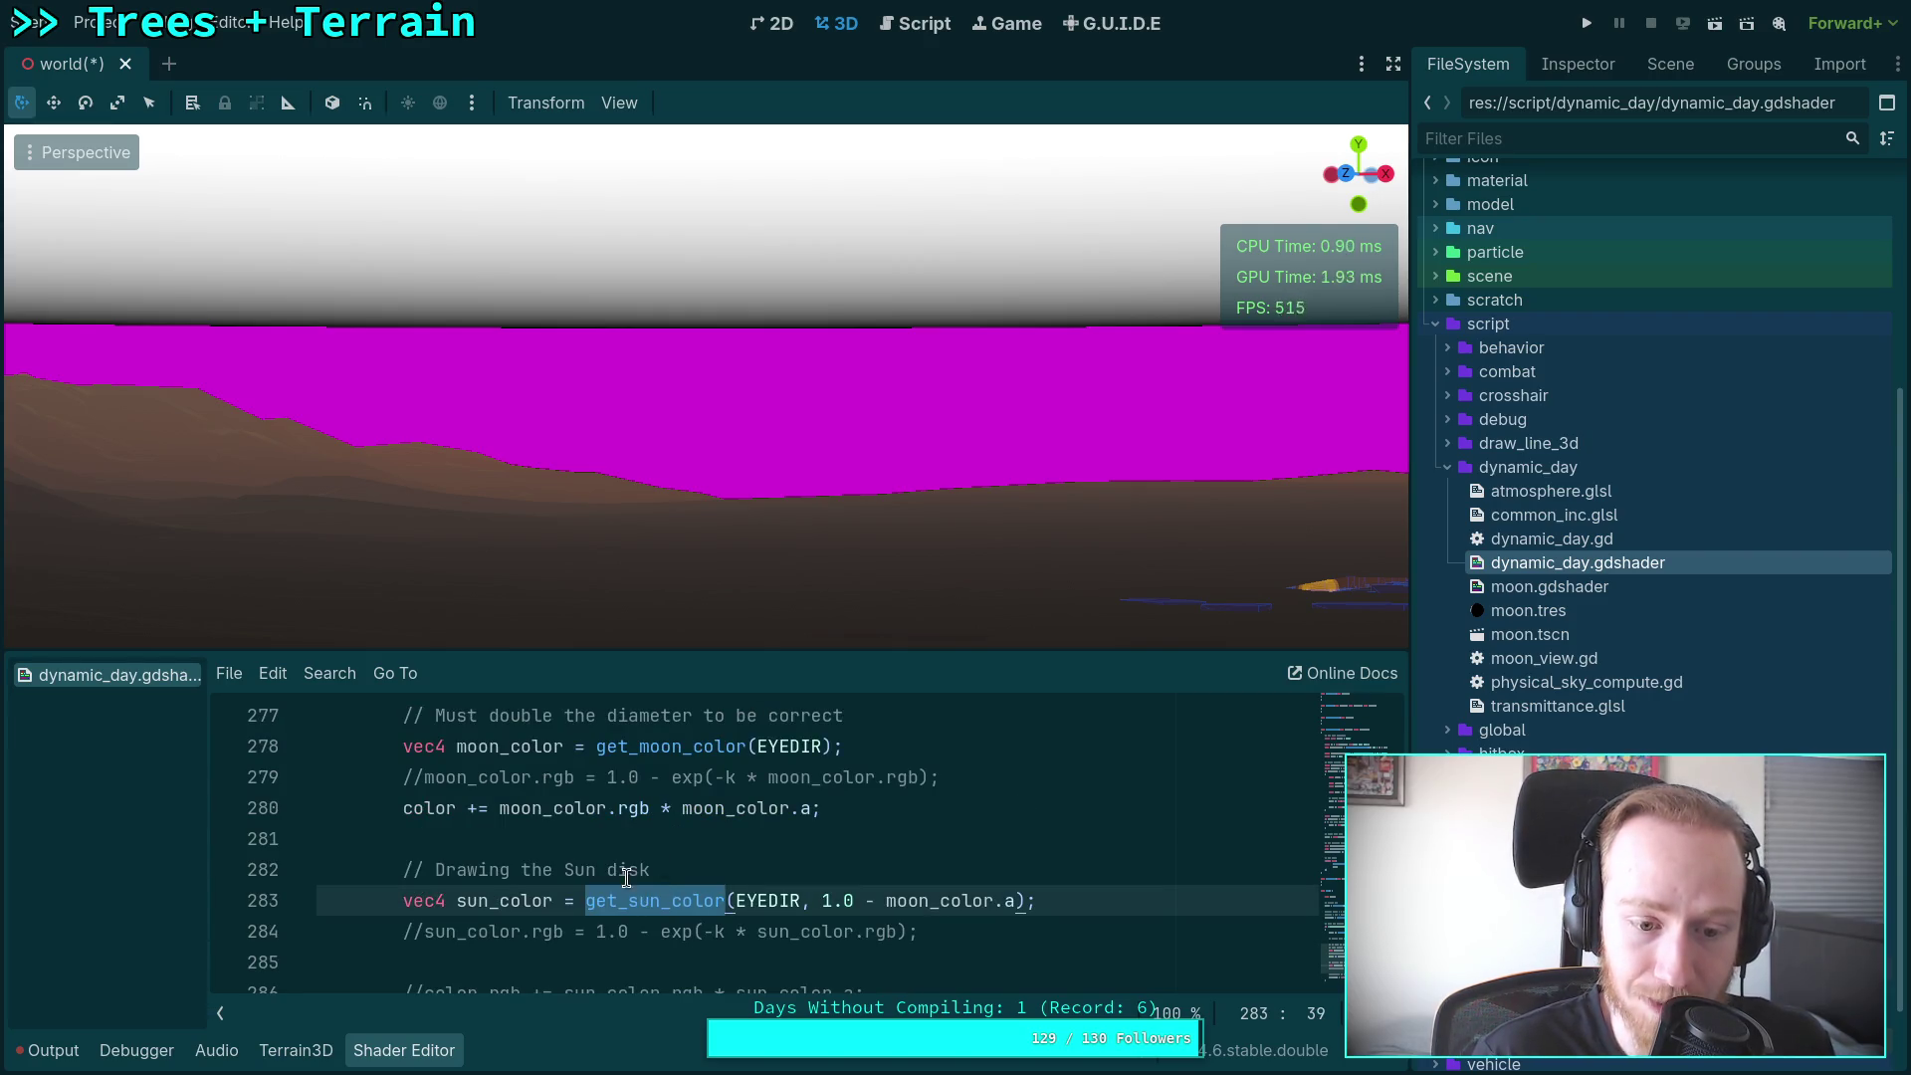
{"action": "scroll", "coordinate": [627, 874], "scroll_direction": "down", "scroll_amount": 2}
{"action": "scroll", "coordinate": [523, 864], "scroll_direction": "up", "scroll_amount": 1}
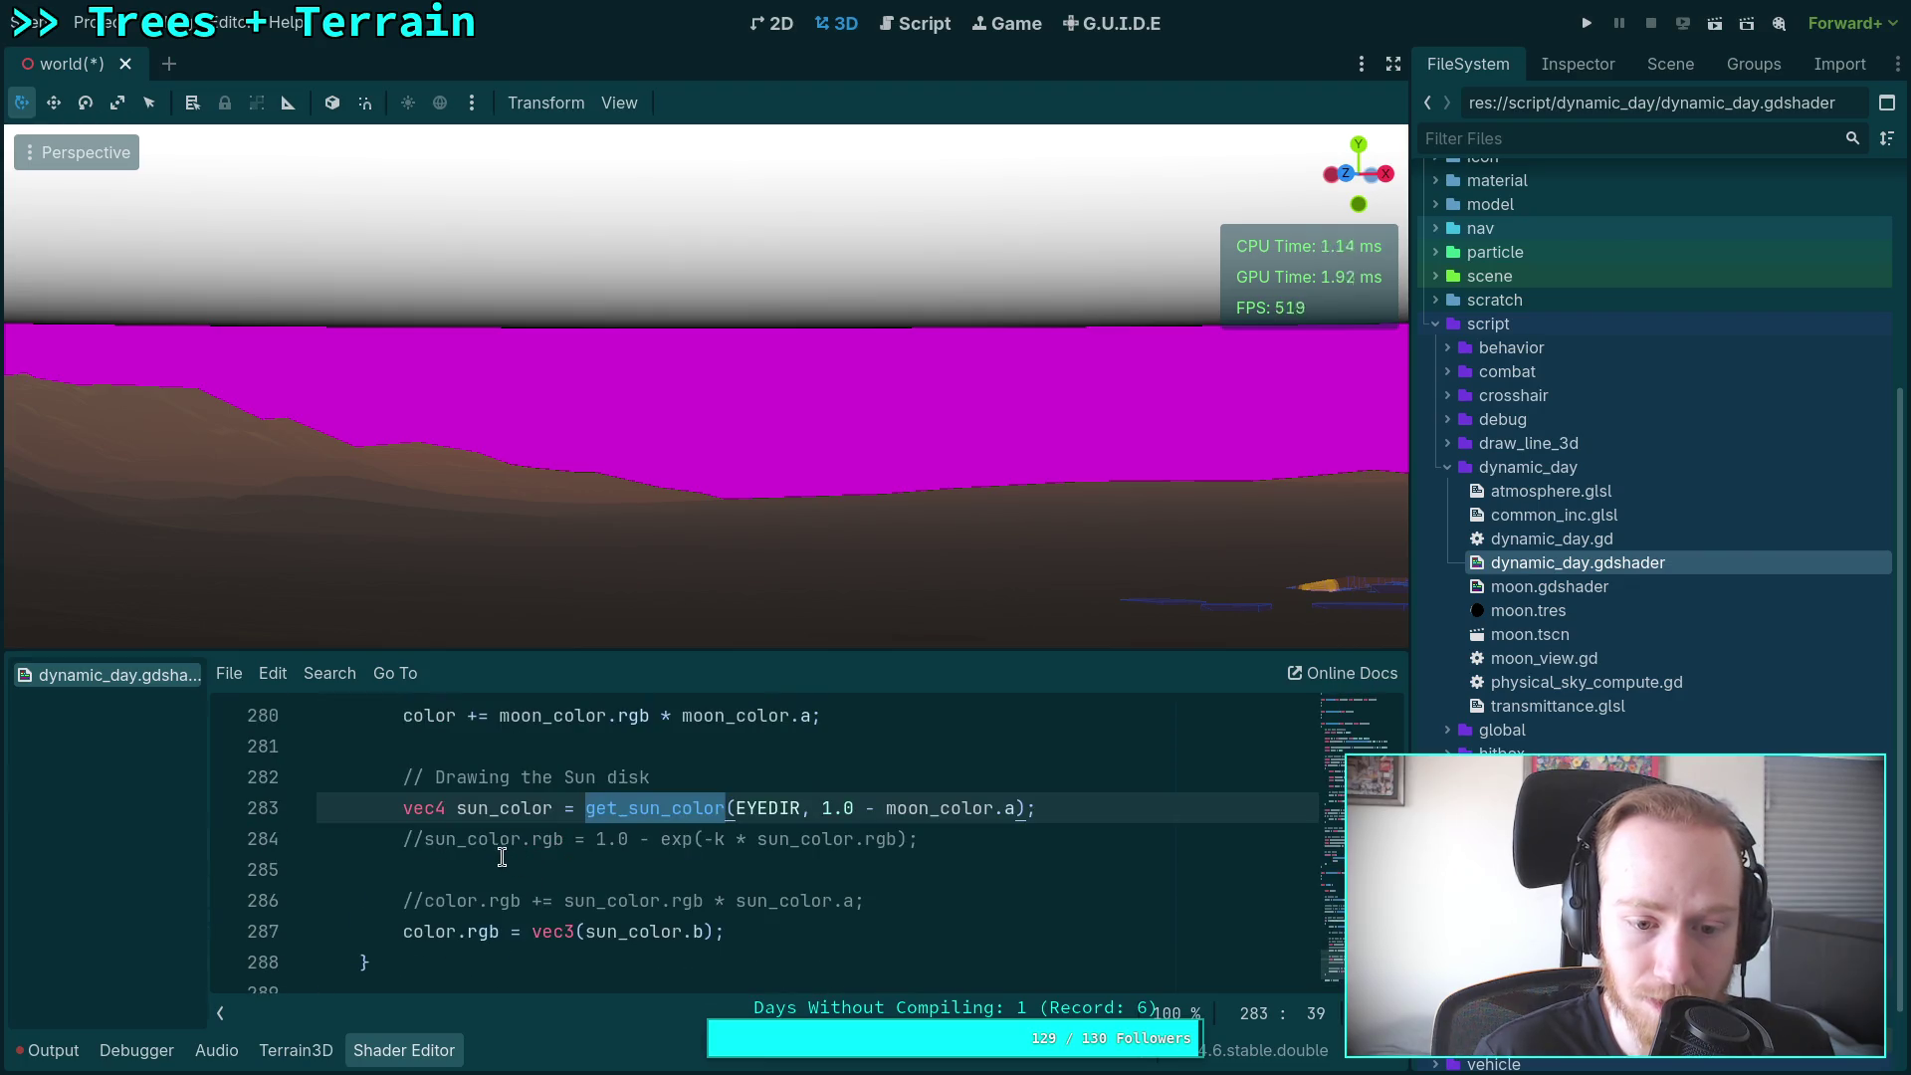
{"action": "left_click", "coordinate": [422, 839]}
{"action": "key", "text": "BackSpace"}
{"action": "key", "text": "BackSpace"}
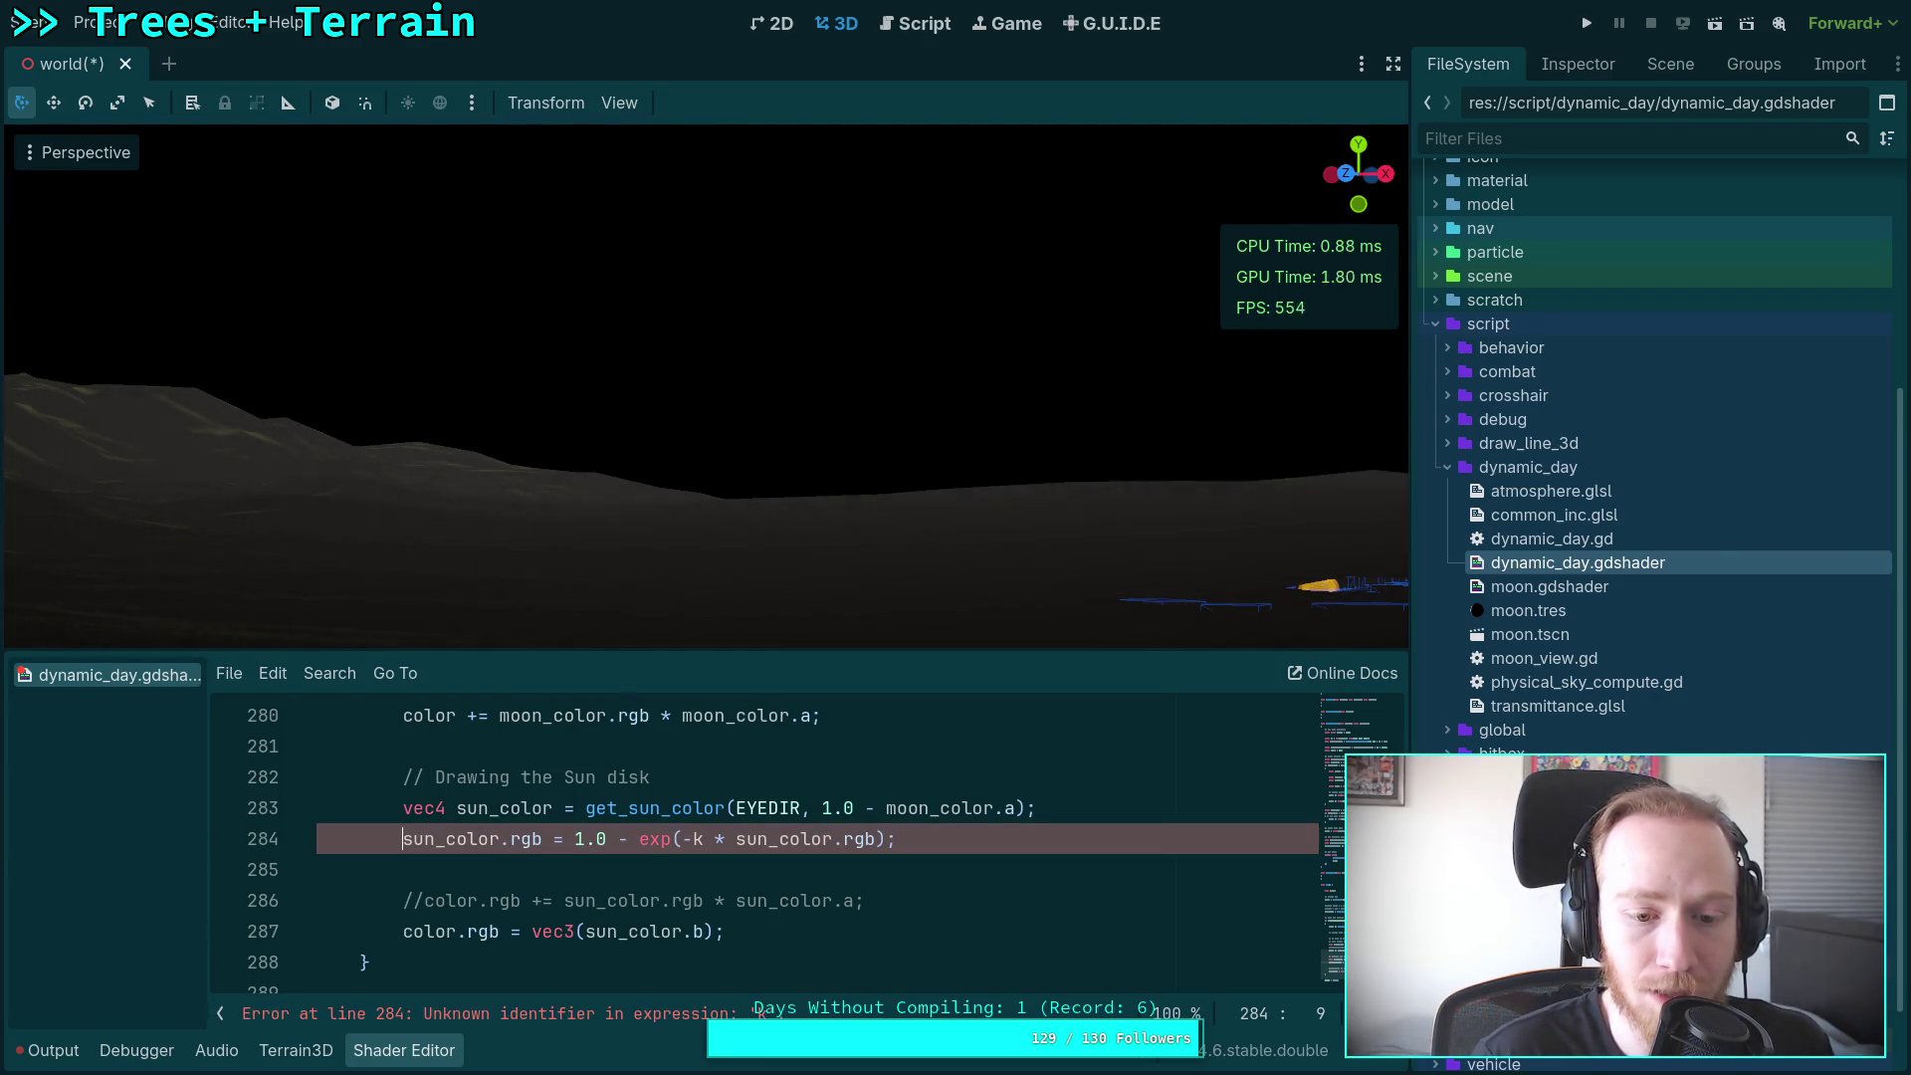
{"action": "type", "text": "//"}
{"action": "scroll", "coordinate": [792, 848], "scroll_direction": "up", "scroll_amount": 3}
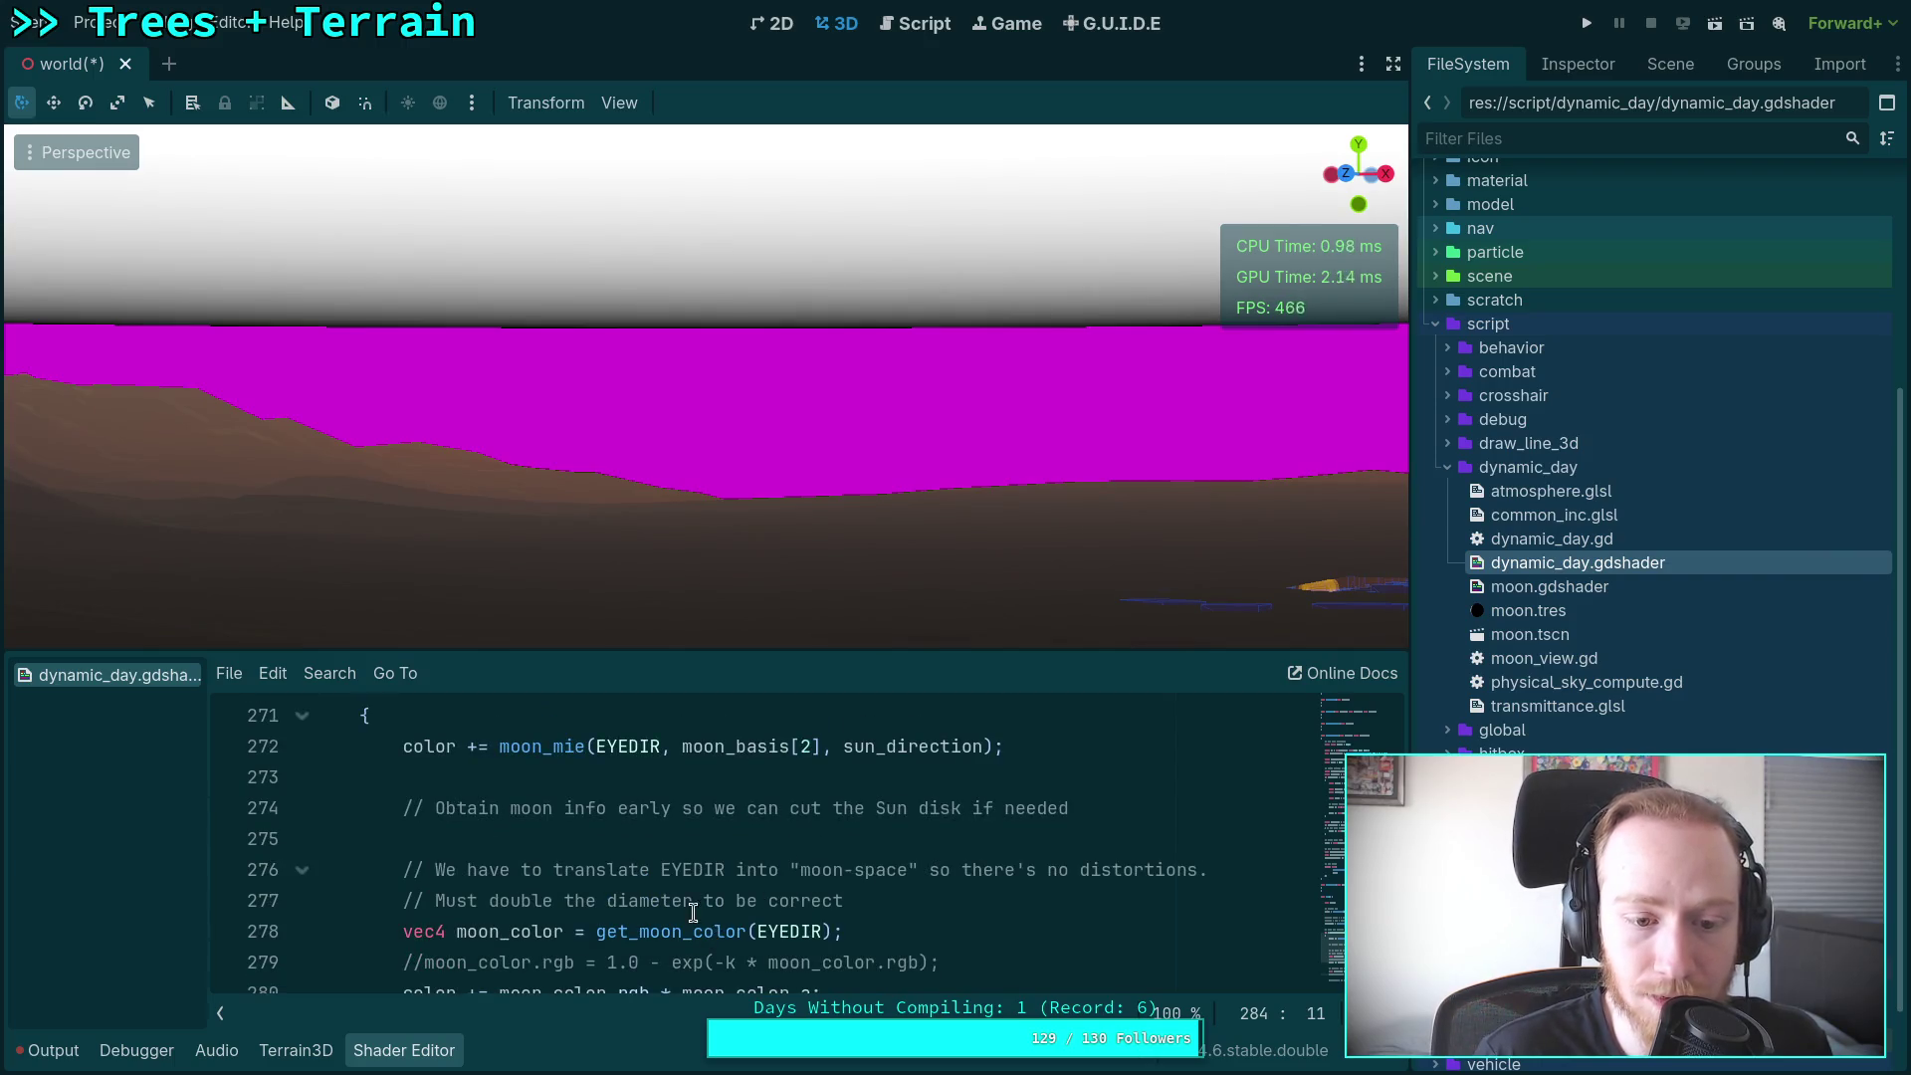
{"action": "scroll", "coordinate": [689, 901], "scroll_direction": "up", "scroll_amount": 4}
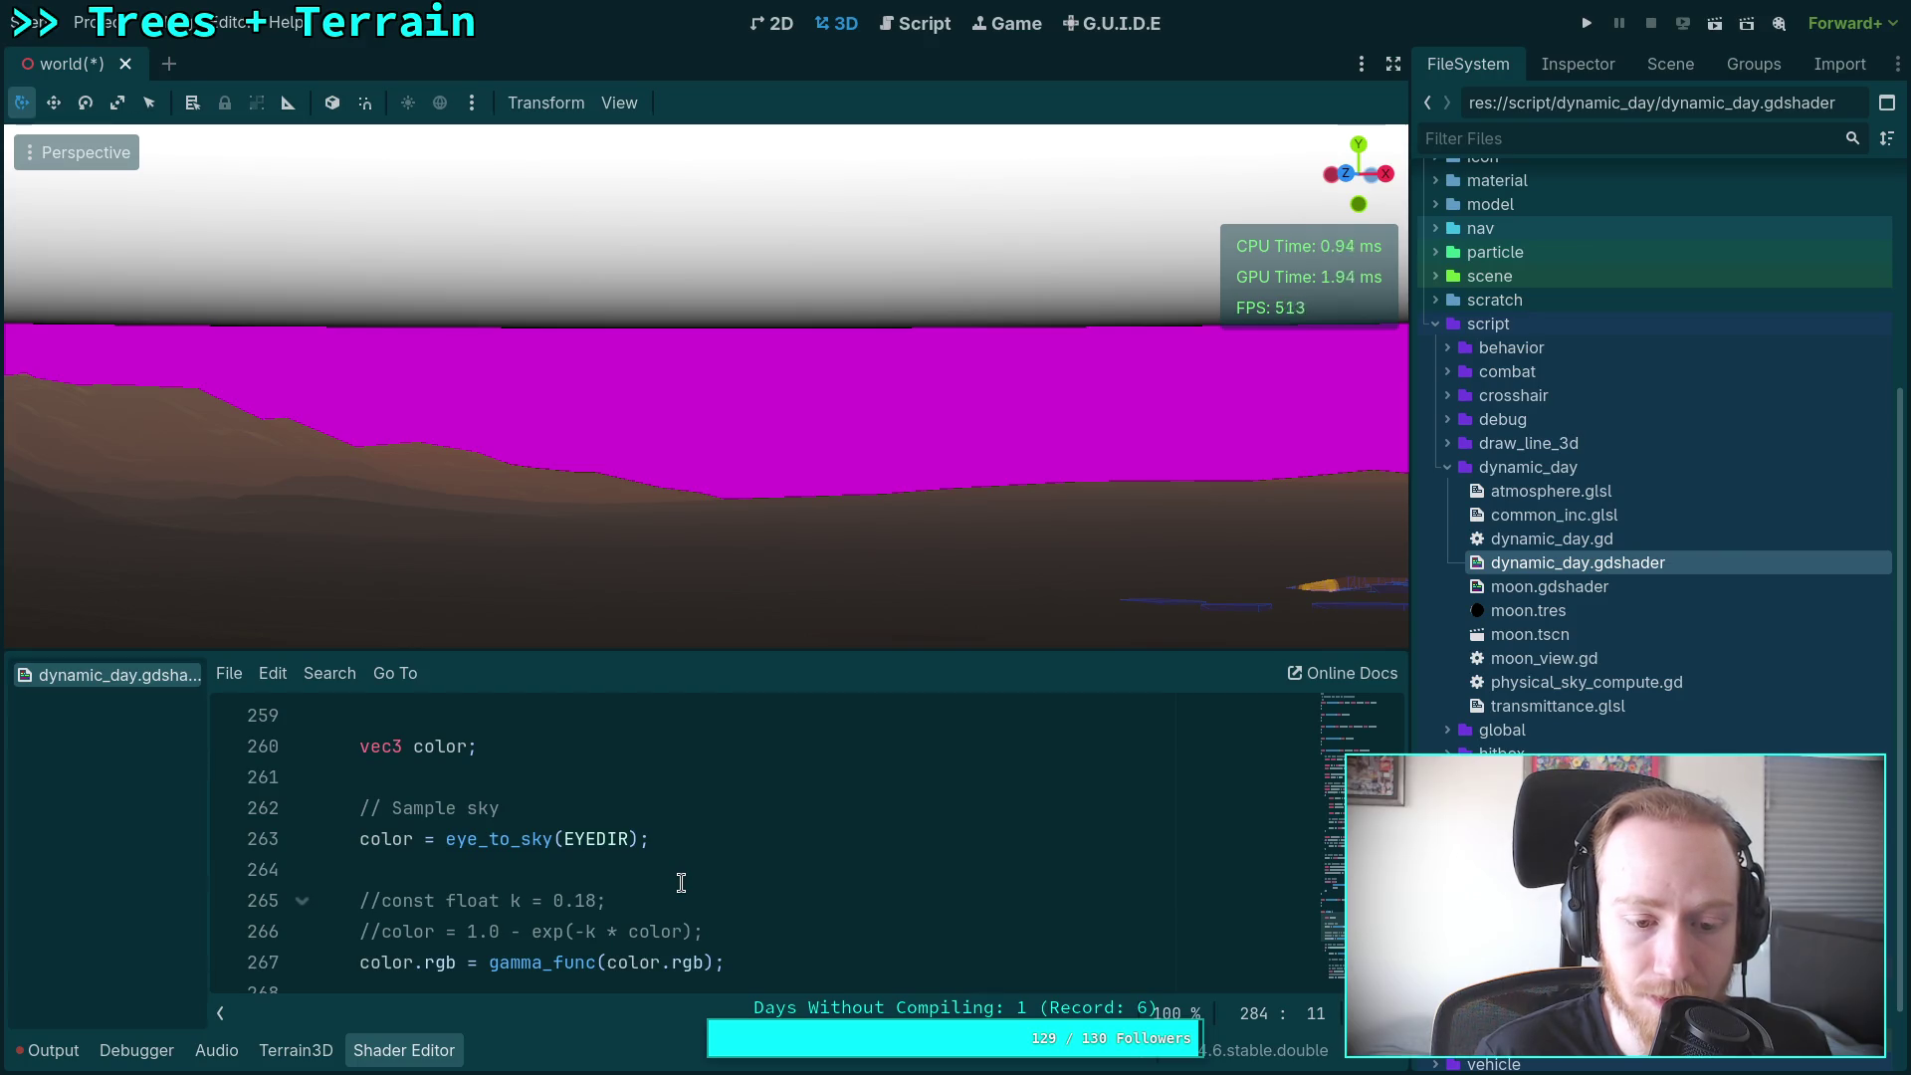
{"action": "scroll", "coordinate": [681, 883], "scroll_direction": "up", "scroll_amount": 12}
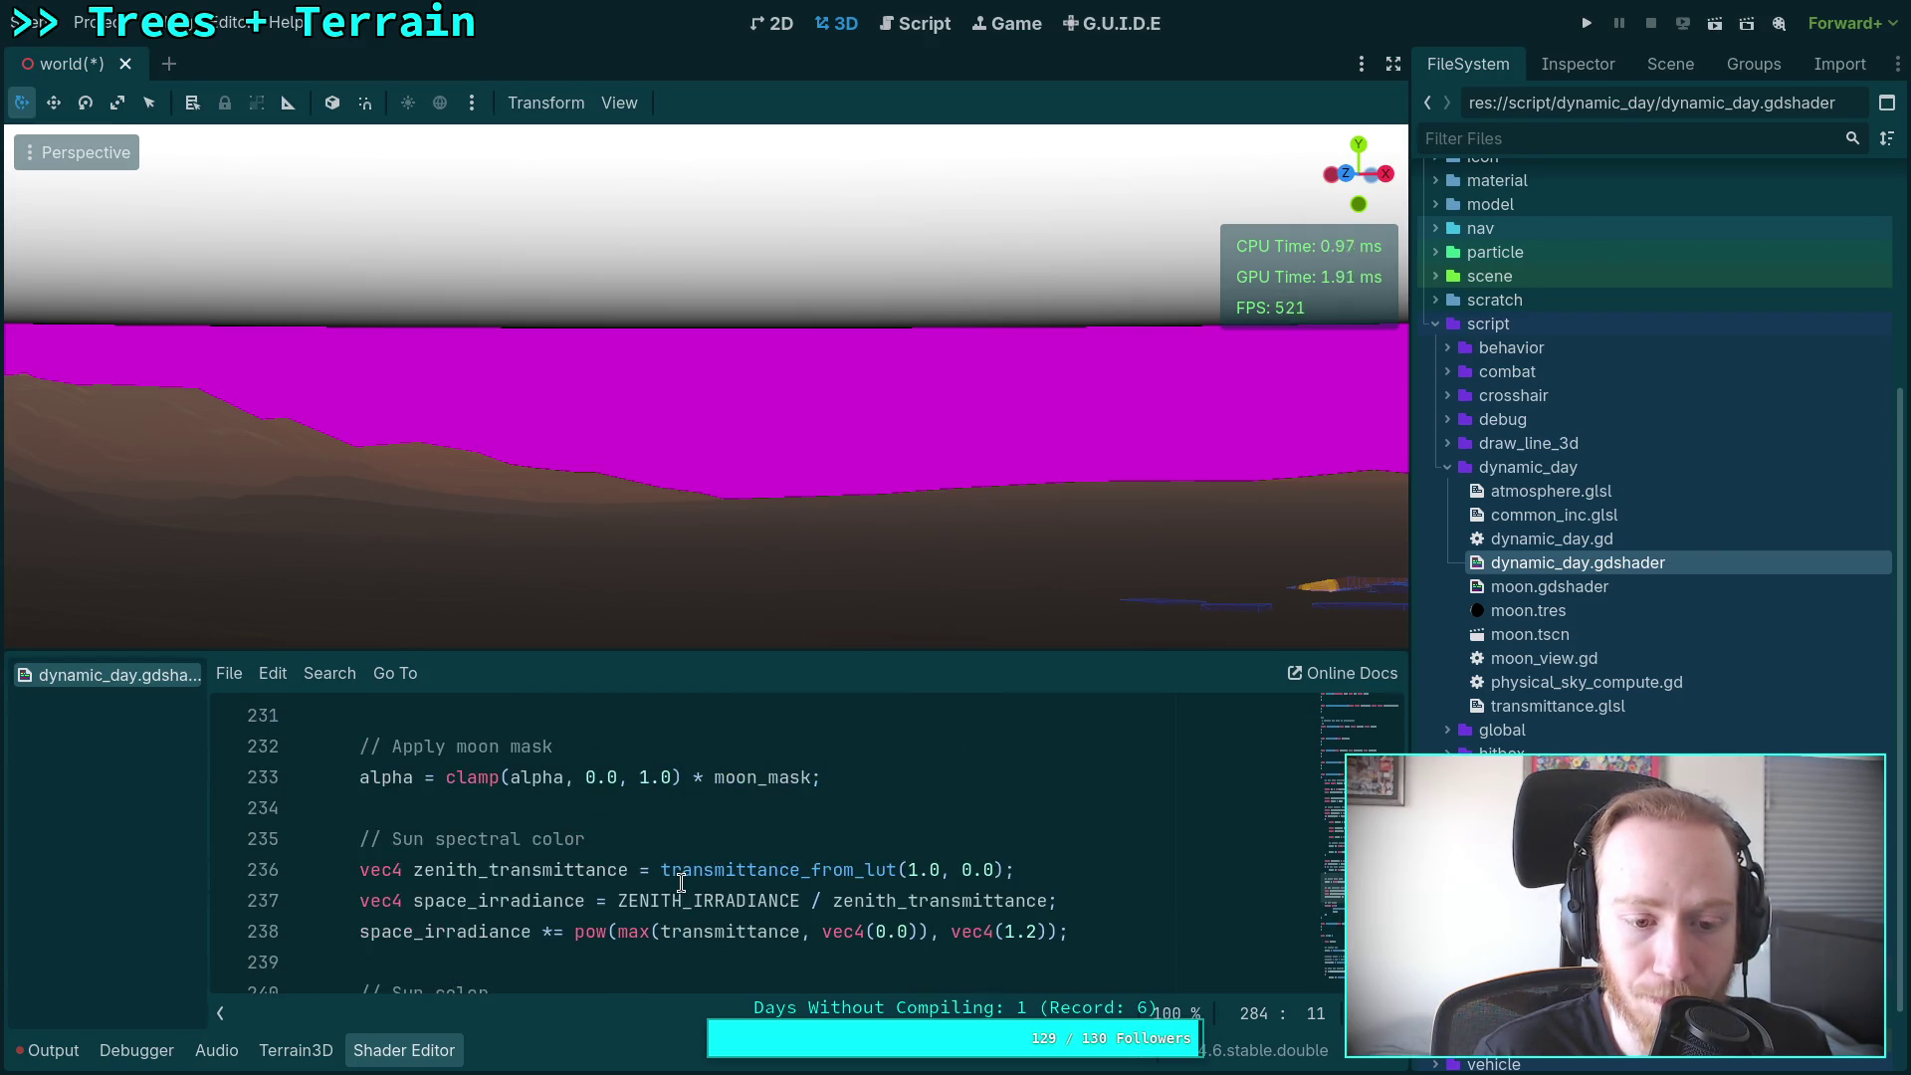
{"action": "scroll", "coordinate": [681, 882], "scroll_direction": "up", "scroll_amount": 9}
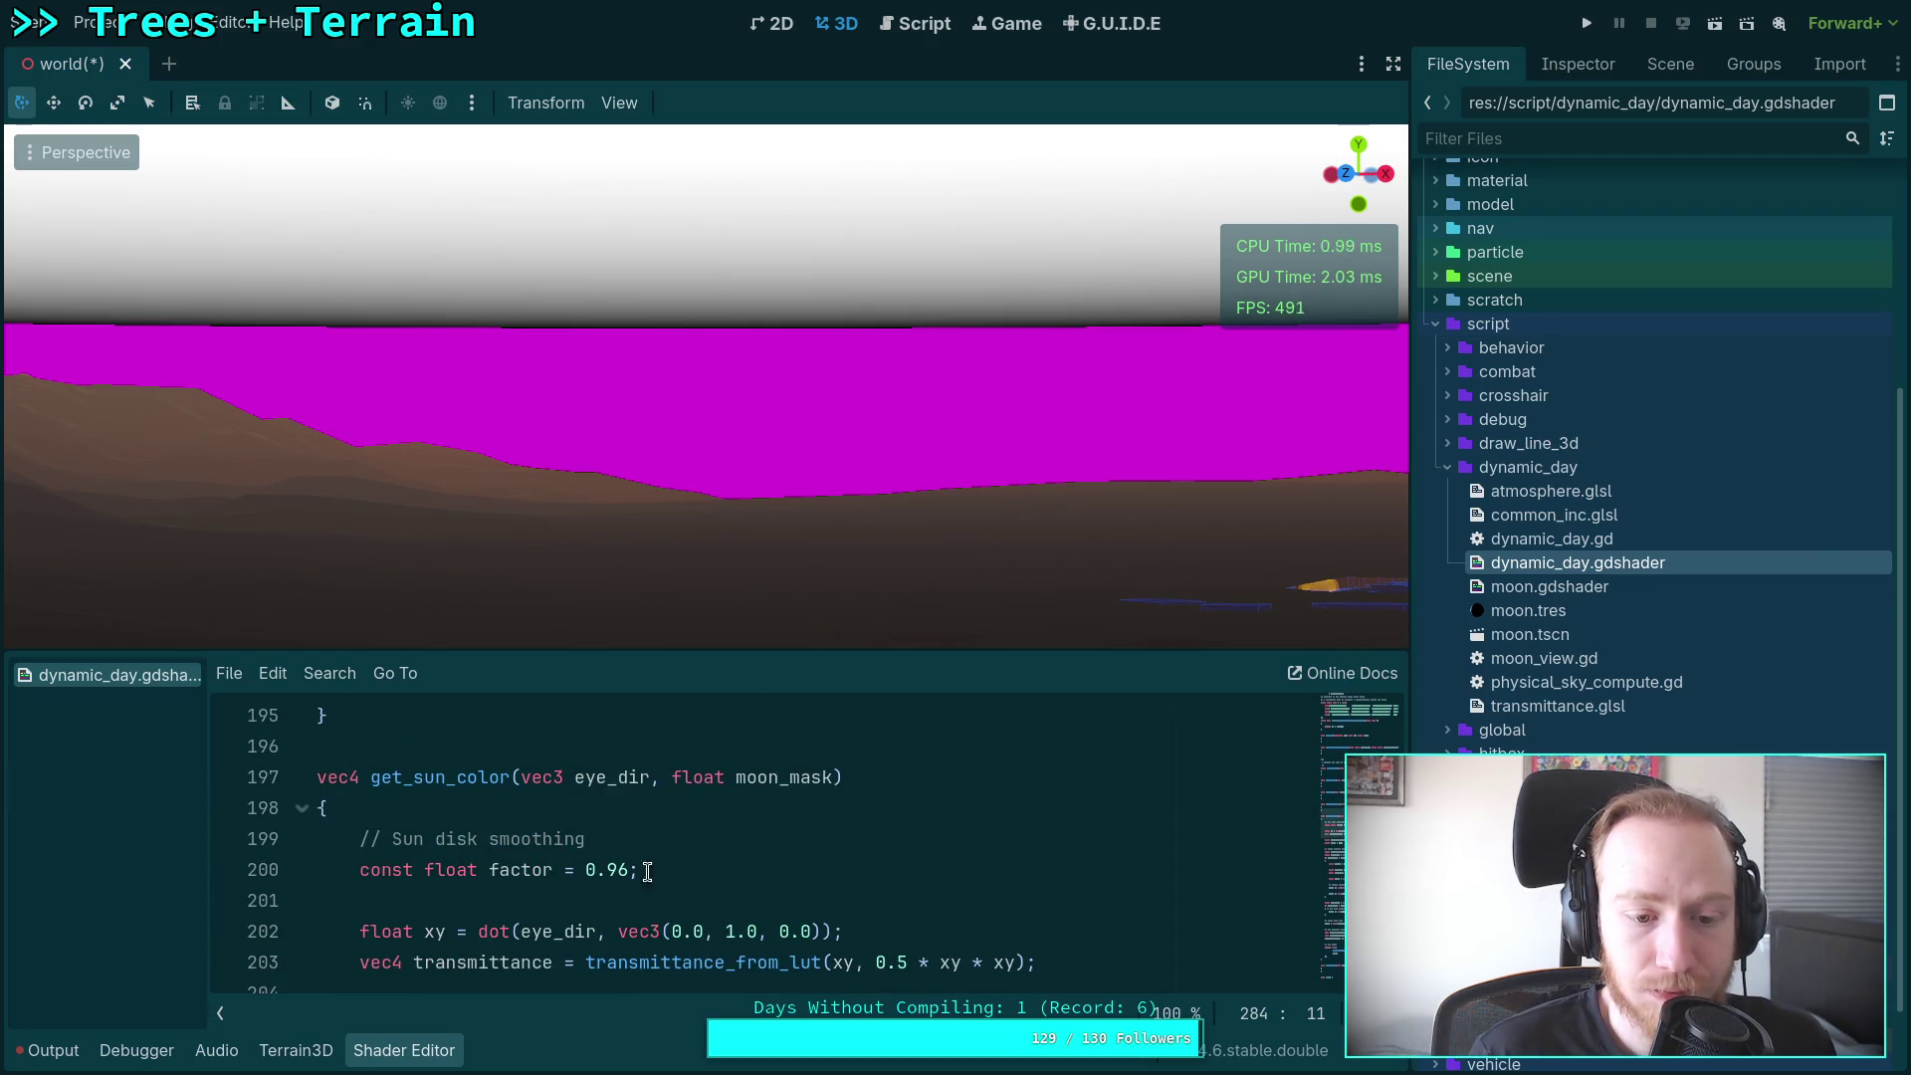
{"action": "scroll", "coordinate": [709, 877], "scroll_direction": "down", "scroll_amount": 1}
{"action": "scroll", "coordinate": [710, 876], "scroll_direction": "down", "scroll_amount": 1}
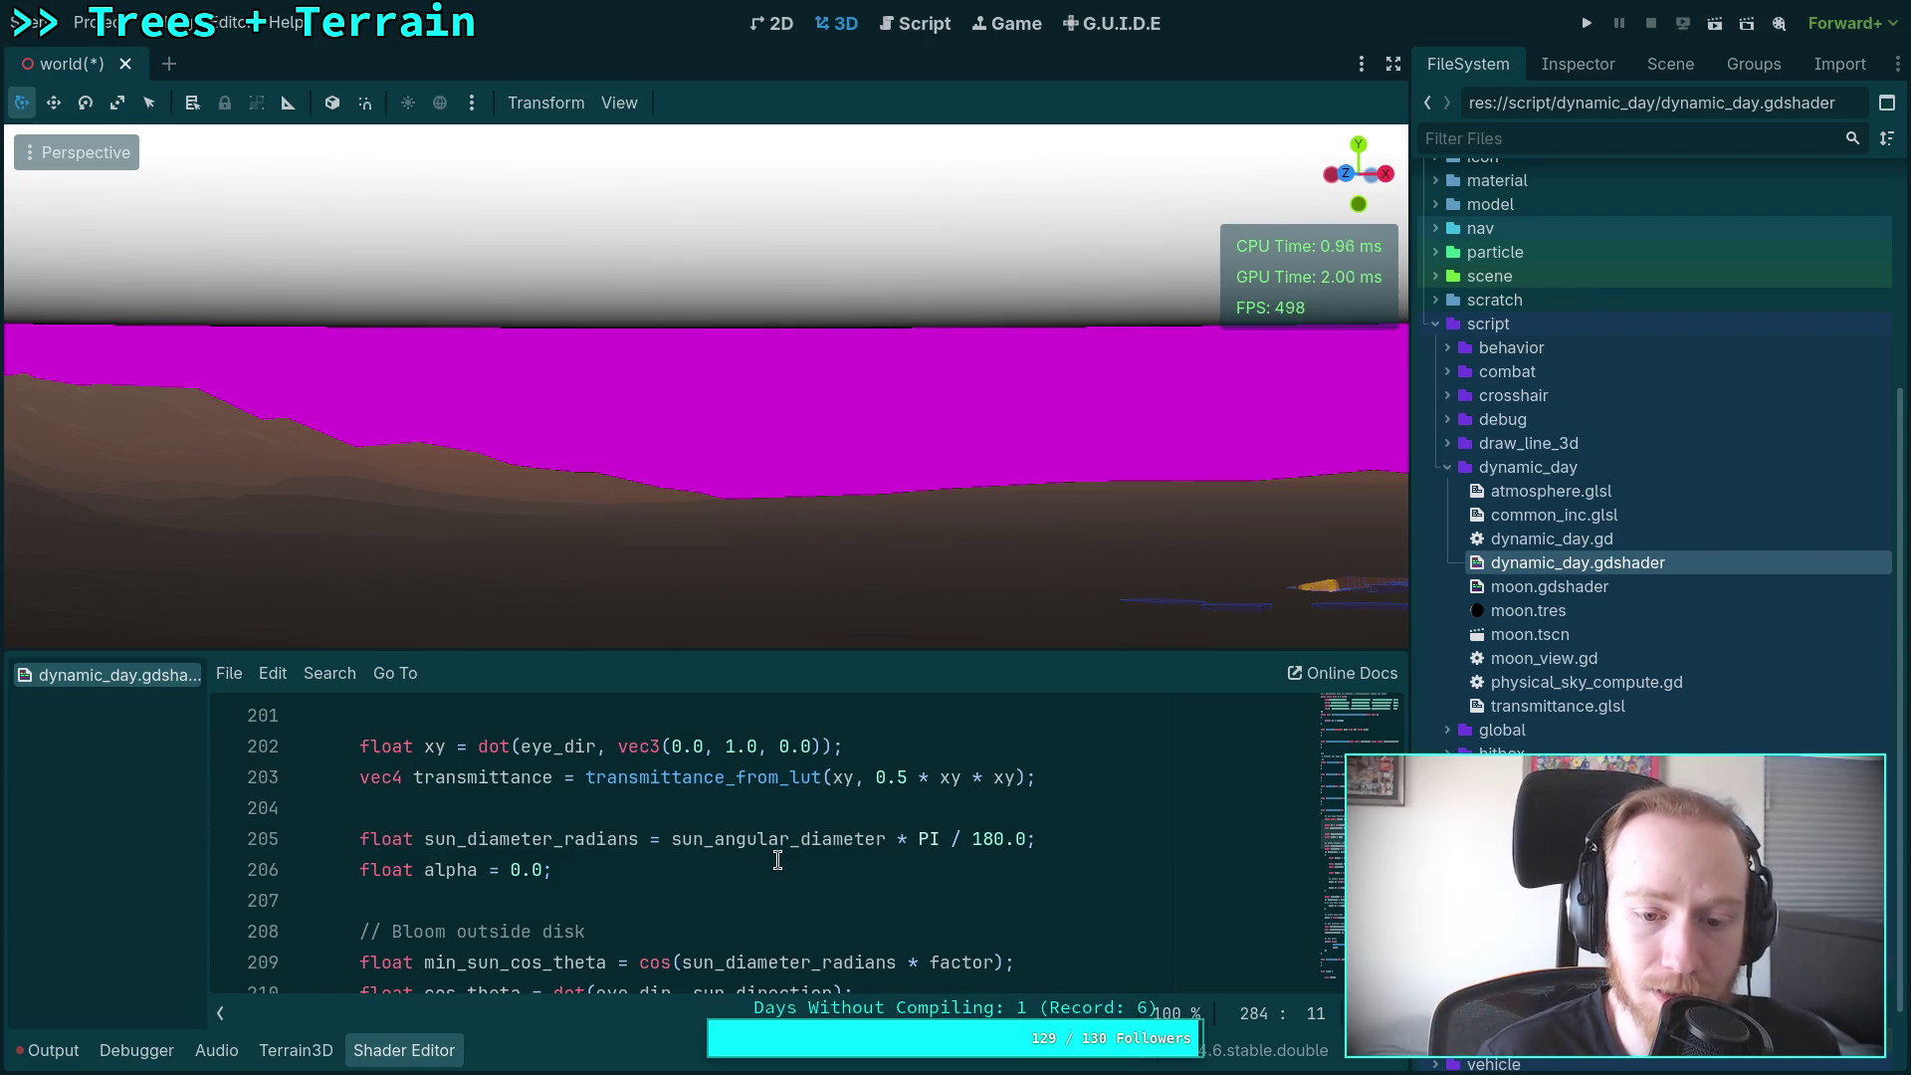
{"action": "scroll", "coordinate": [672, 813], "scroll_direction": "down", "scroll_amount": 3}
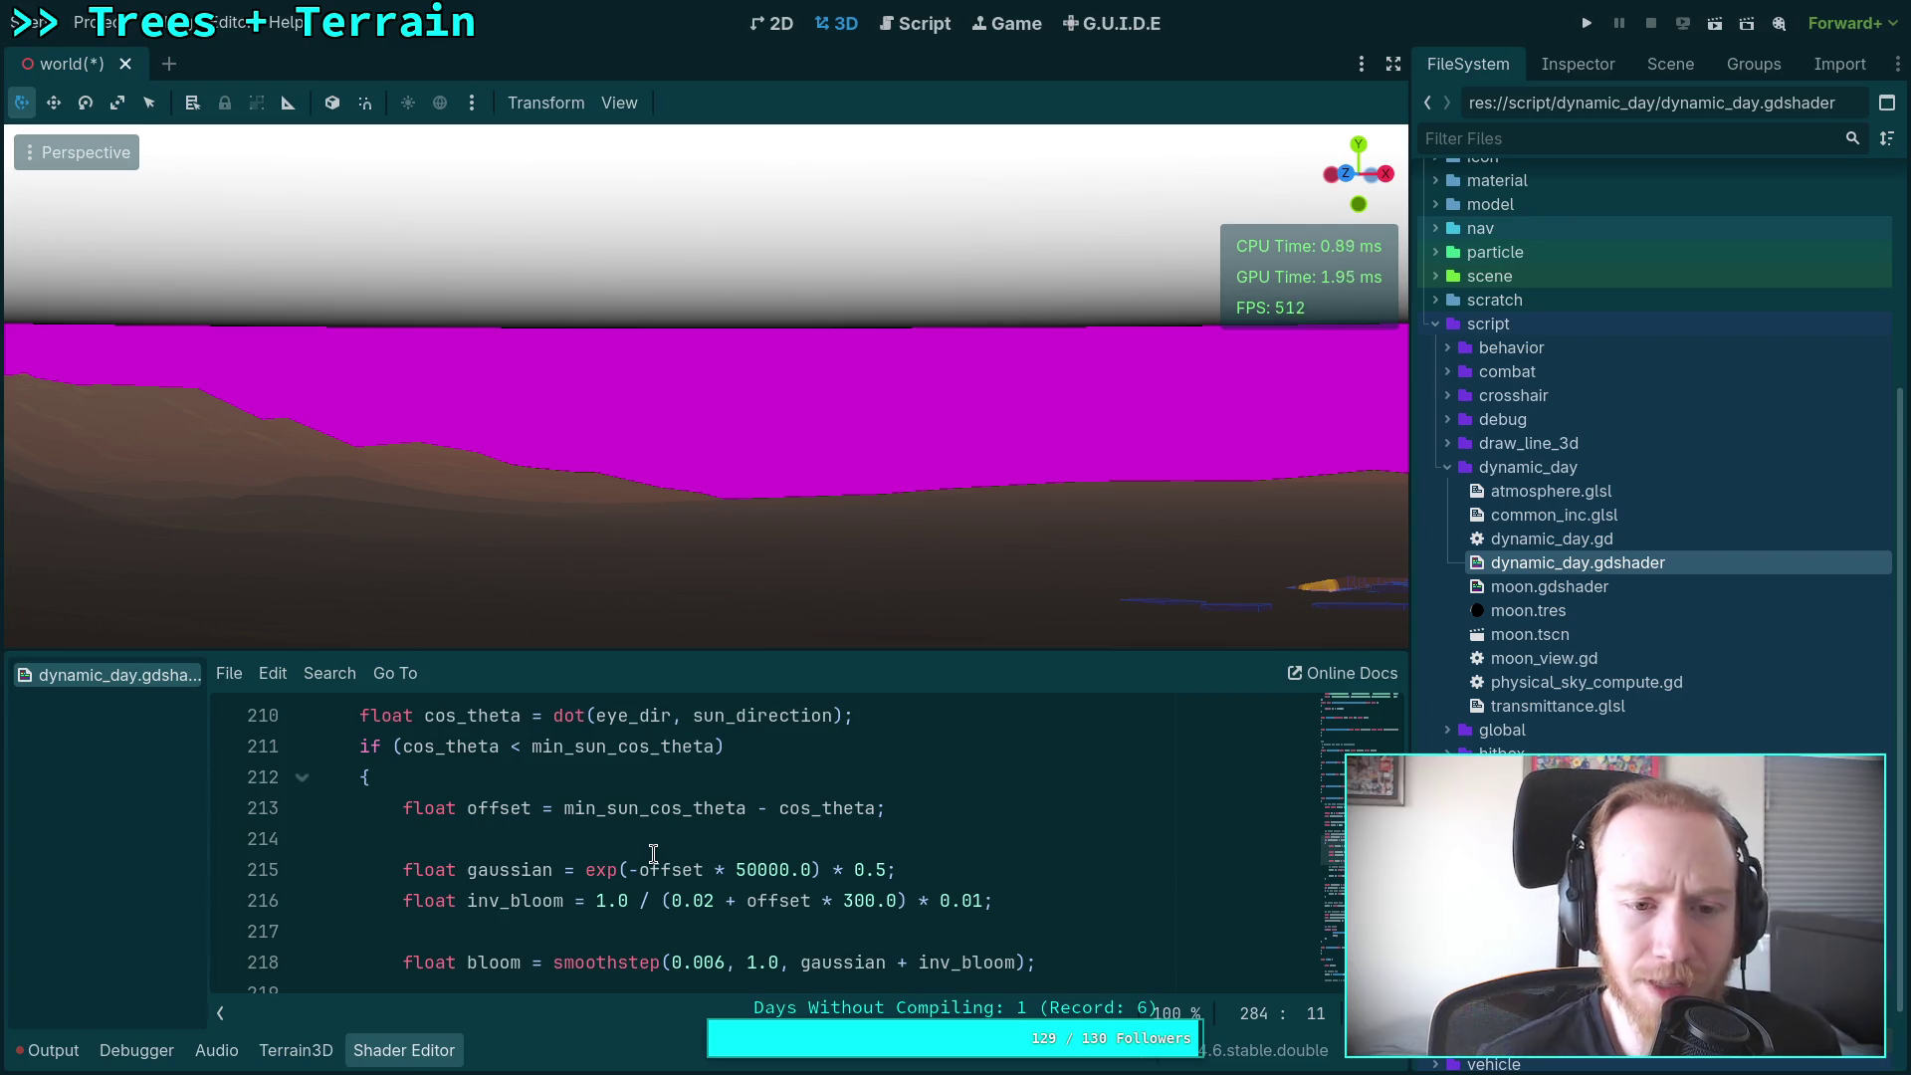
{"action": "scroll", "coordinate": [653, 851], "scroll_direction": "down", "scroll_amount": 12}
{"action": "scroll", "coordinate": [657, 848], "scroll_direction": "down", "scroll_amount": 11}
{"action": "scroll", "coordinate": [687, 847], "scroll_direction": "down", "scroll_amount": 1}
{"action": "left_click_drag", "start_coordinate": [586, 839], "coordinate": [699, 844]}
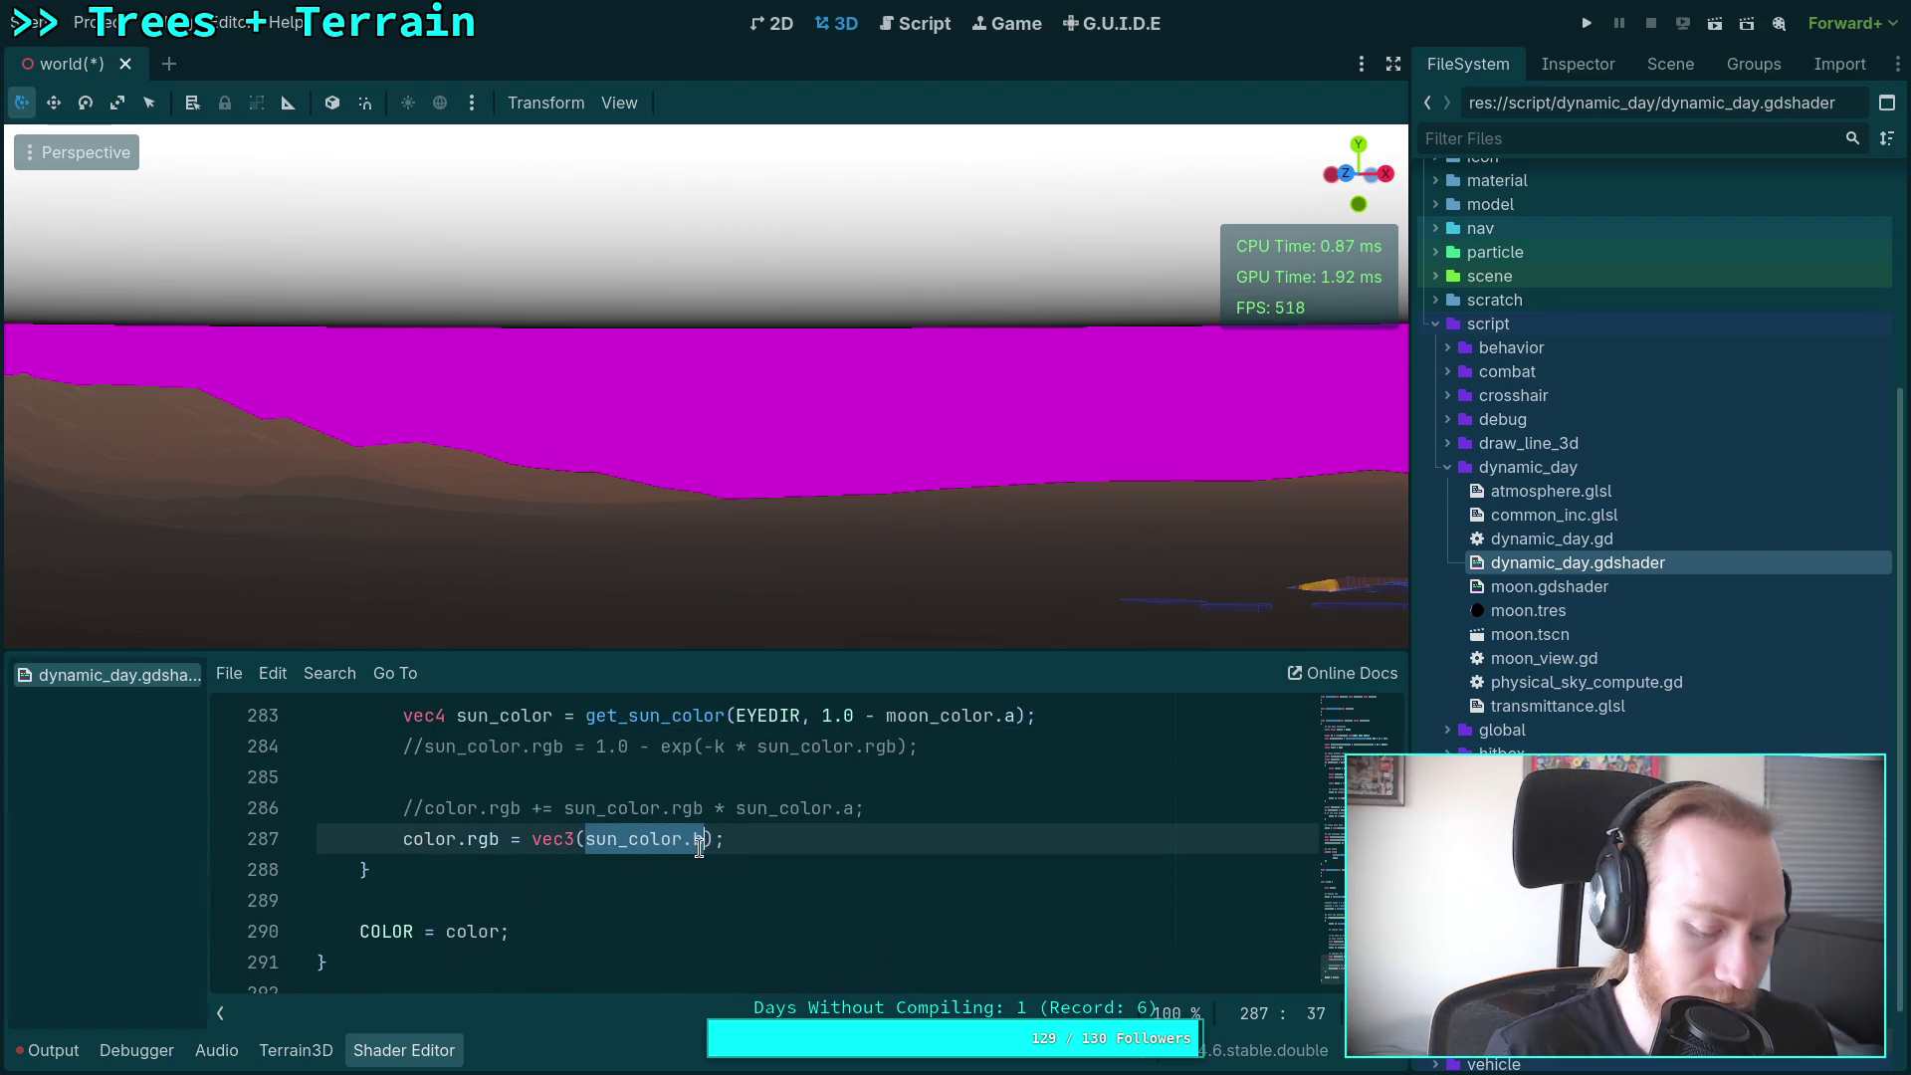
Step: Test constant values -0.1 and -0.01 on line 287, then restore sun_color.b
{"action": "type", "text": "-0.1"}
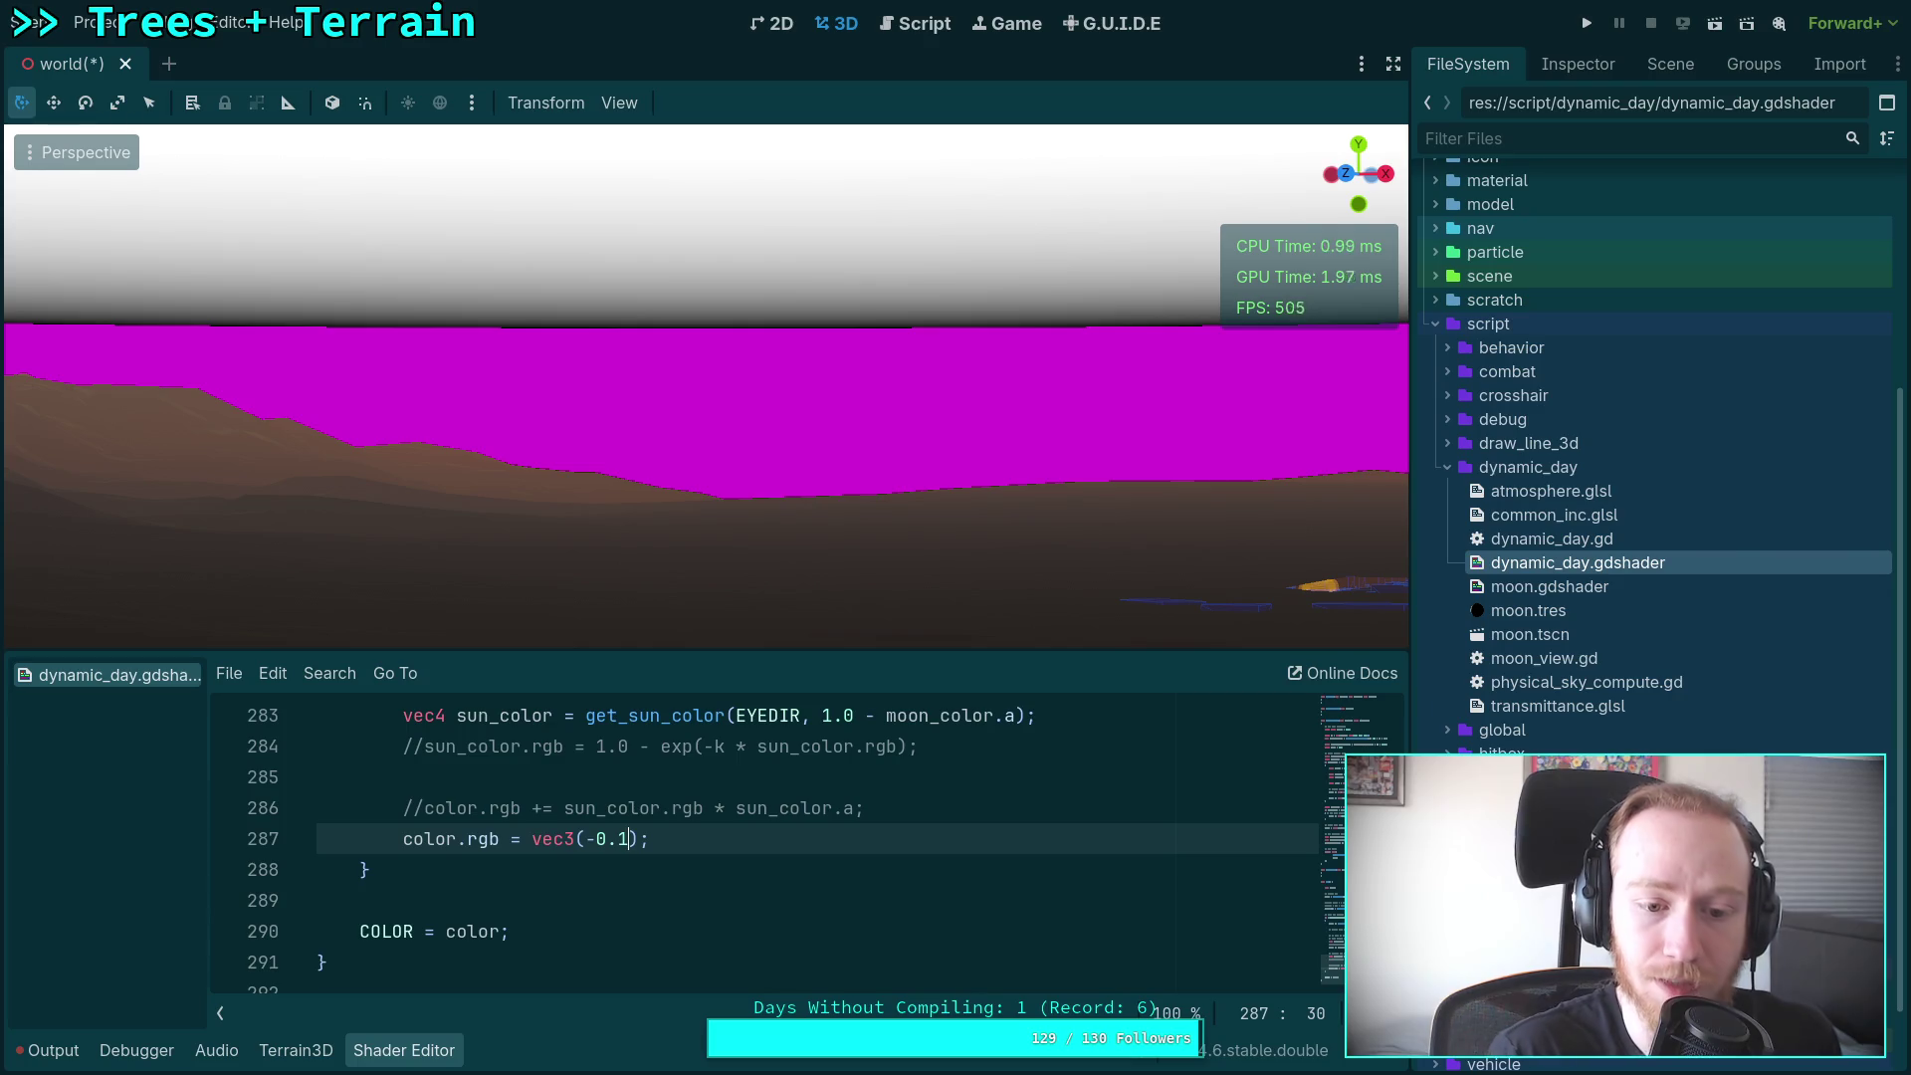
{"action": "key", "text": "BackSpace"}
{"action": "type", "text": "01"}
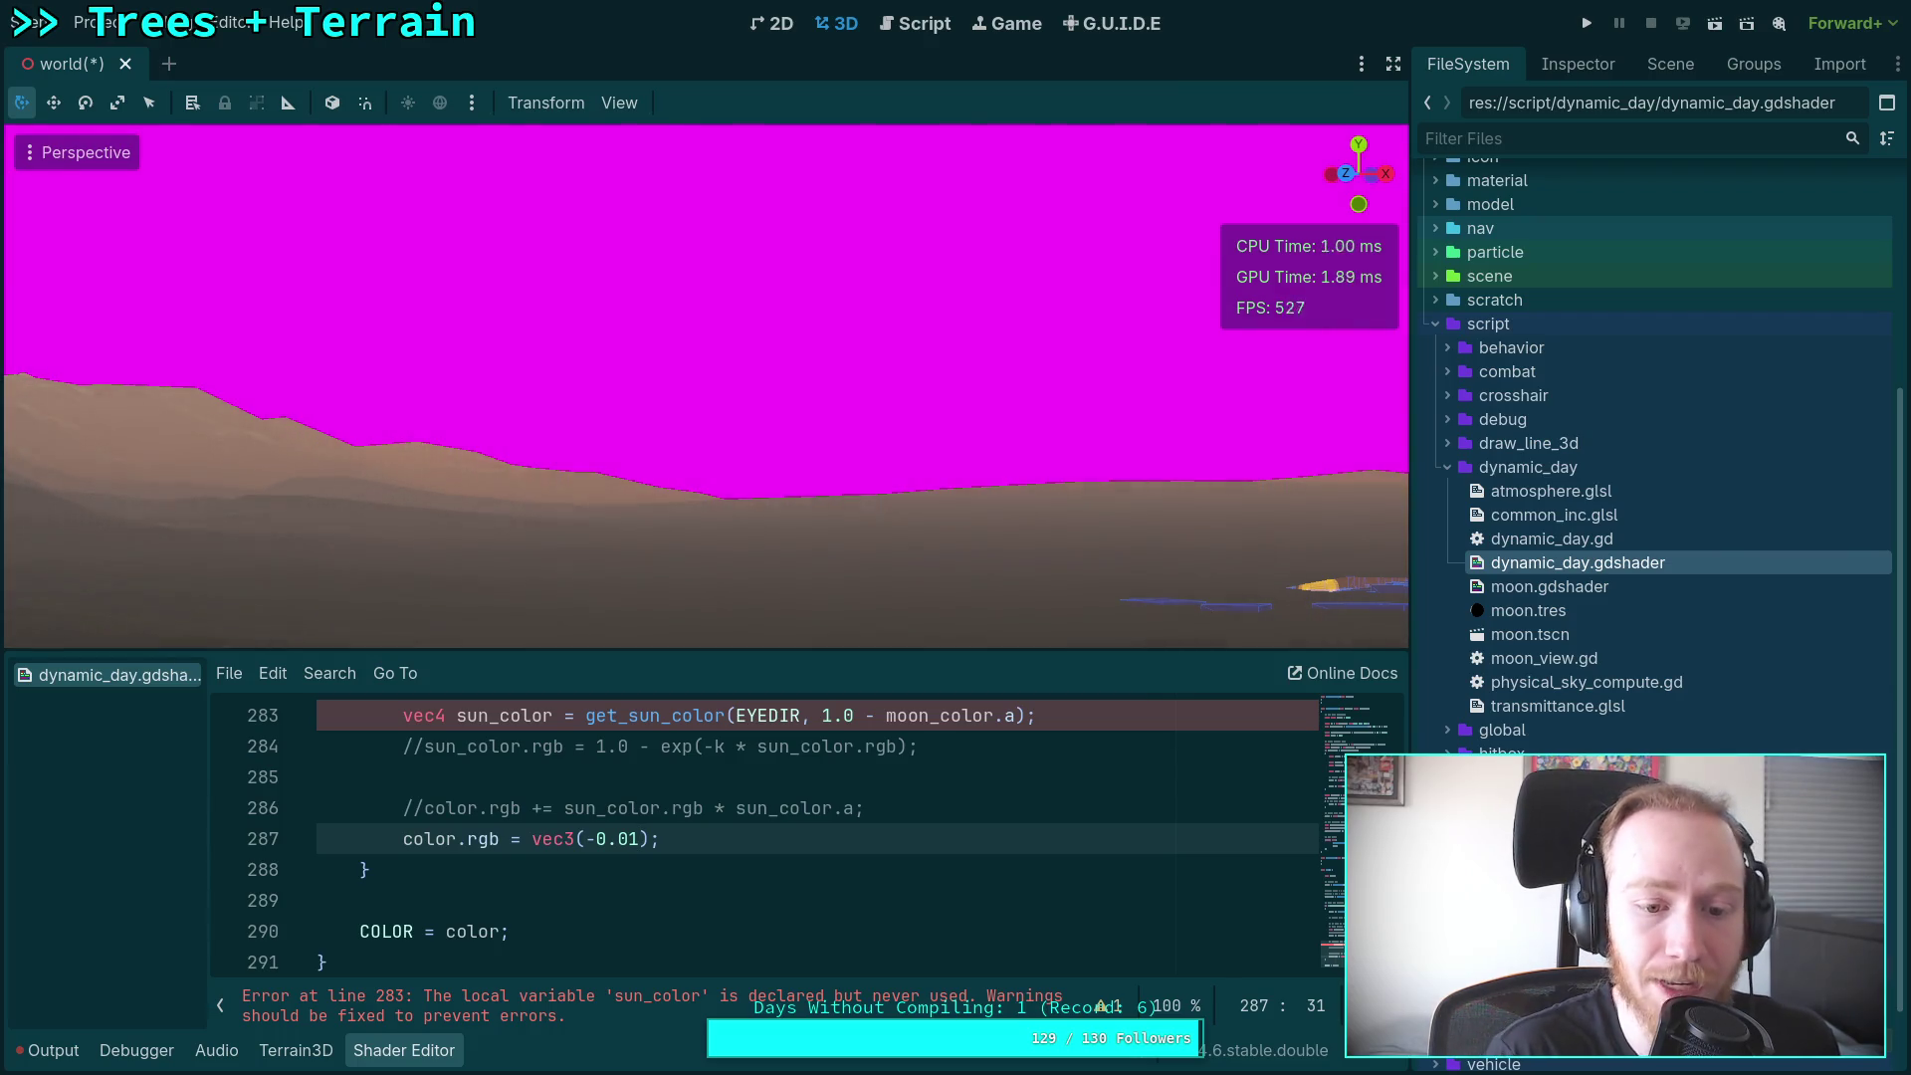
{"action": "key", "text": "BackSpace"}
{"action": "key", "text": "BackSpace"}
{"action": "key", "text": "BackSpace"}
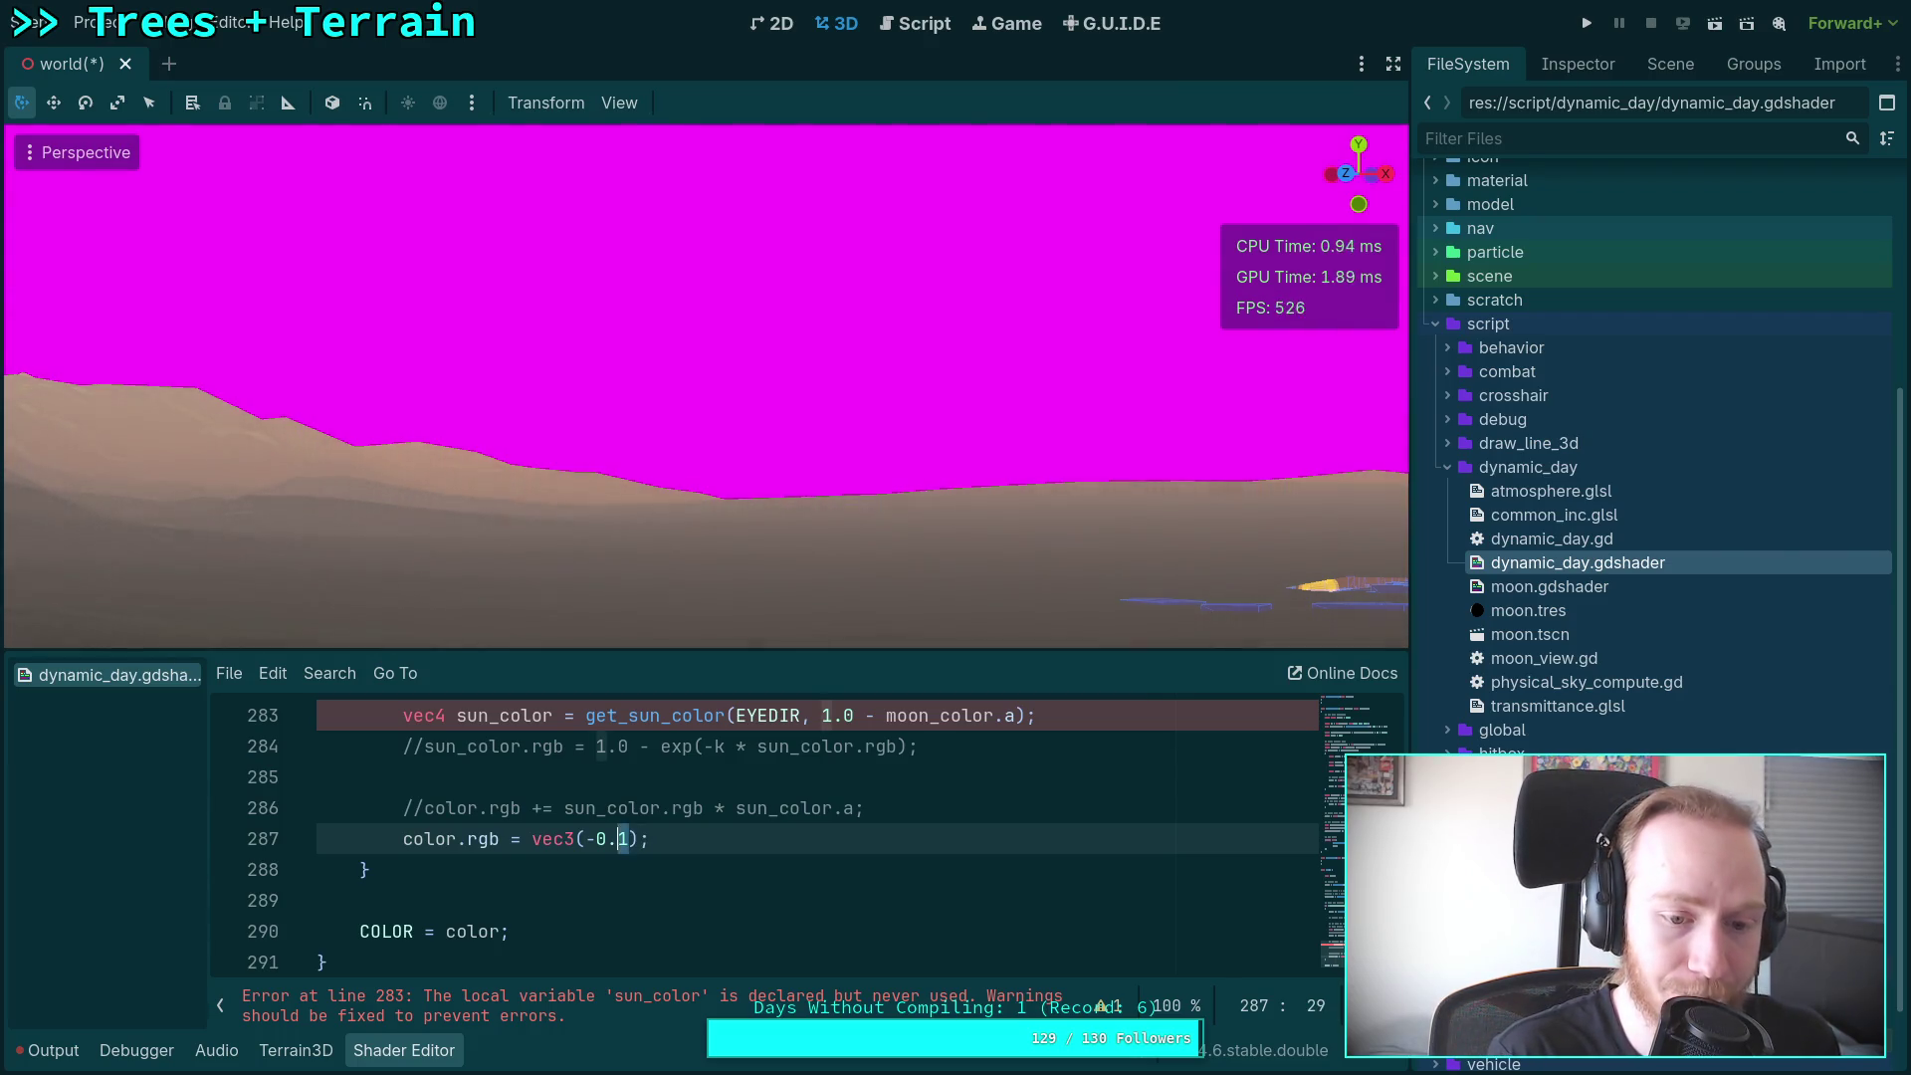
{"action": "type", "text": "sun_color.b"}
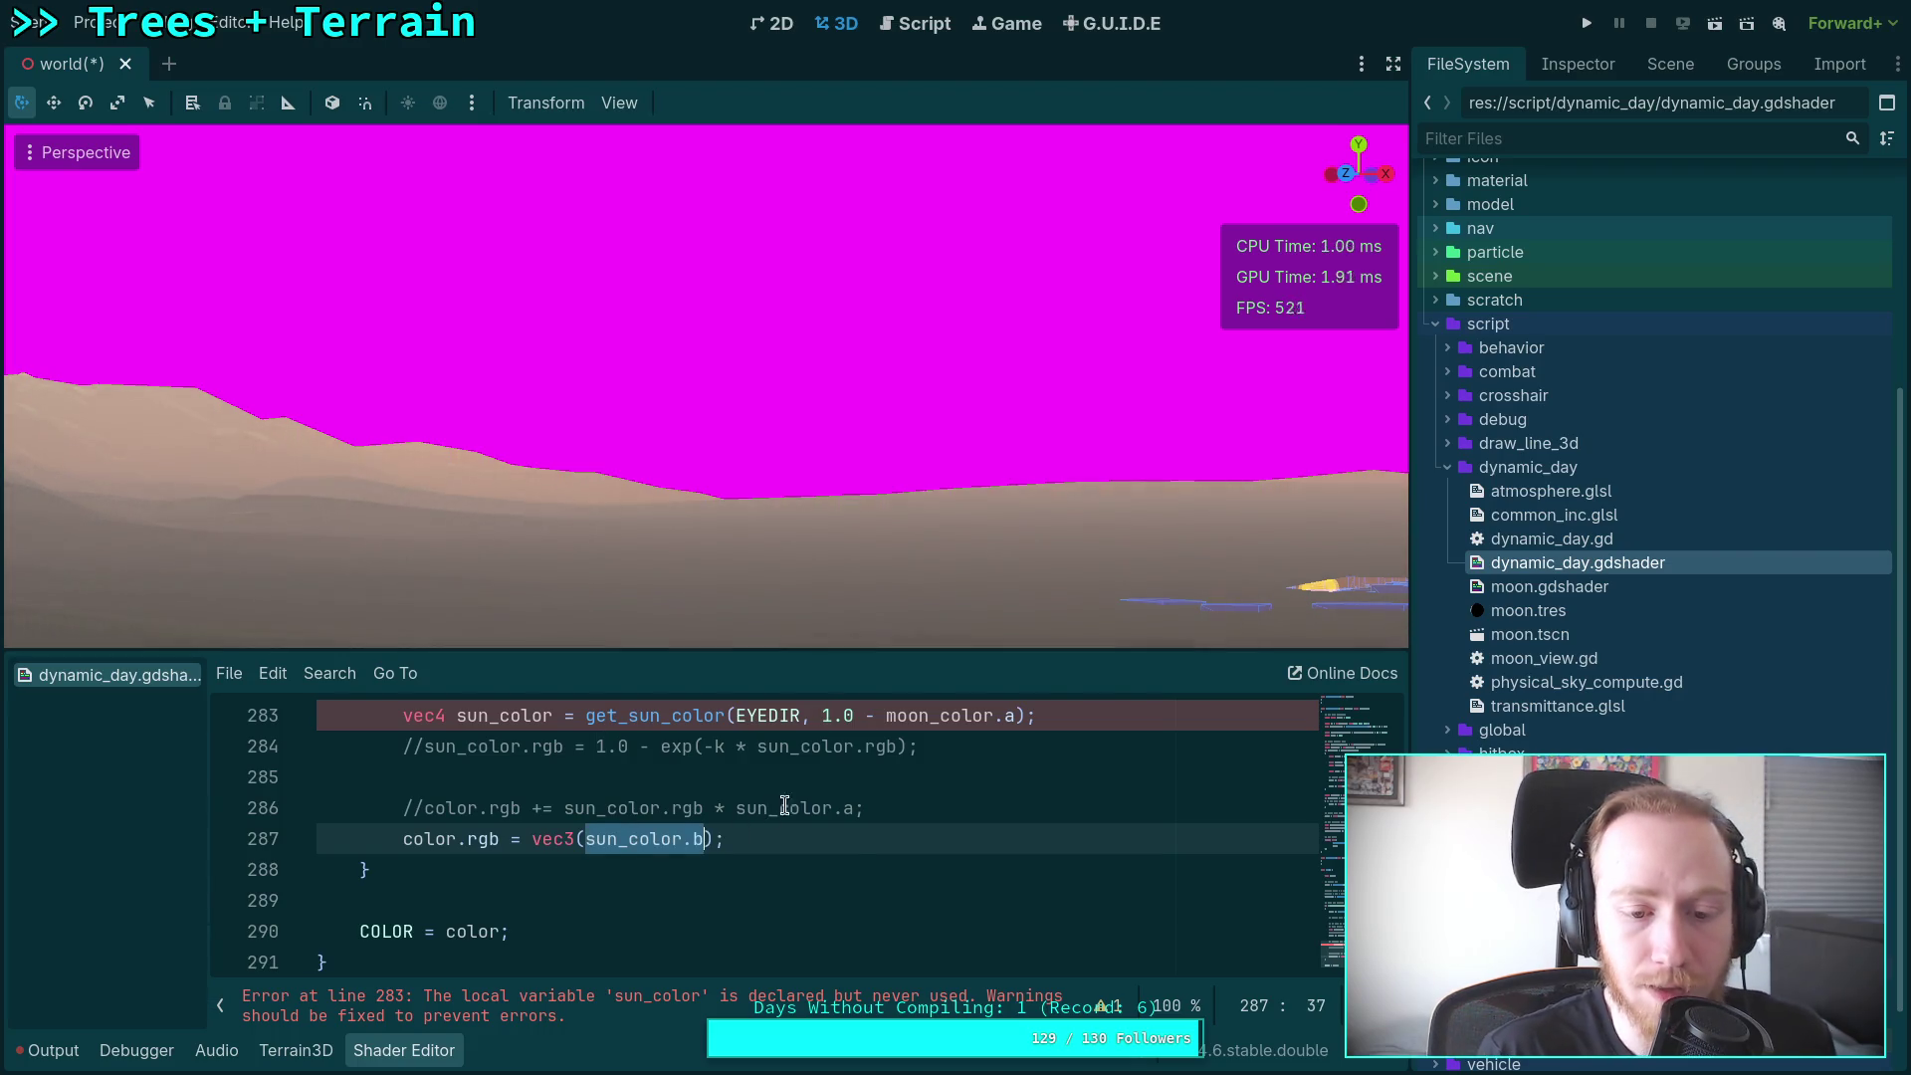
{"action": "left_click", "coordinate": [781, 806]}
{"action": "scroll", "coordinate": [772, 819], "scroll_direction": "up", "scroll_amount": 10}
Step: Review get_sun_color and select exp(-k * color) on line 266
{"action": "scroll", "coordinate": [772, 819], "scroll_direction": "up", "scroll_amount": 6}
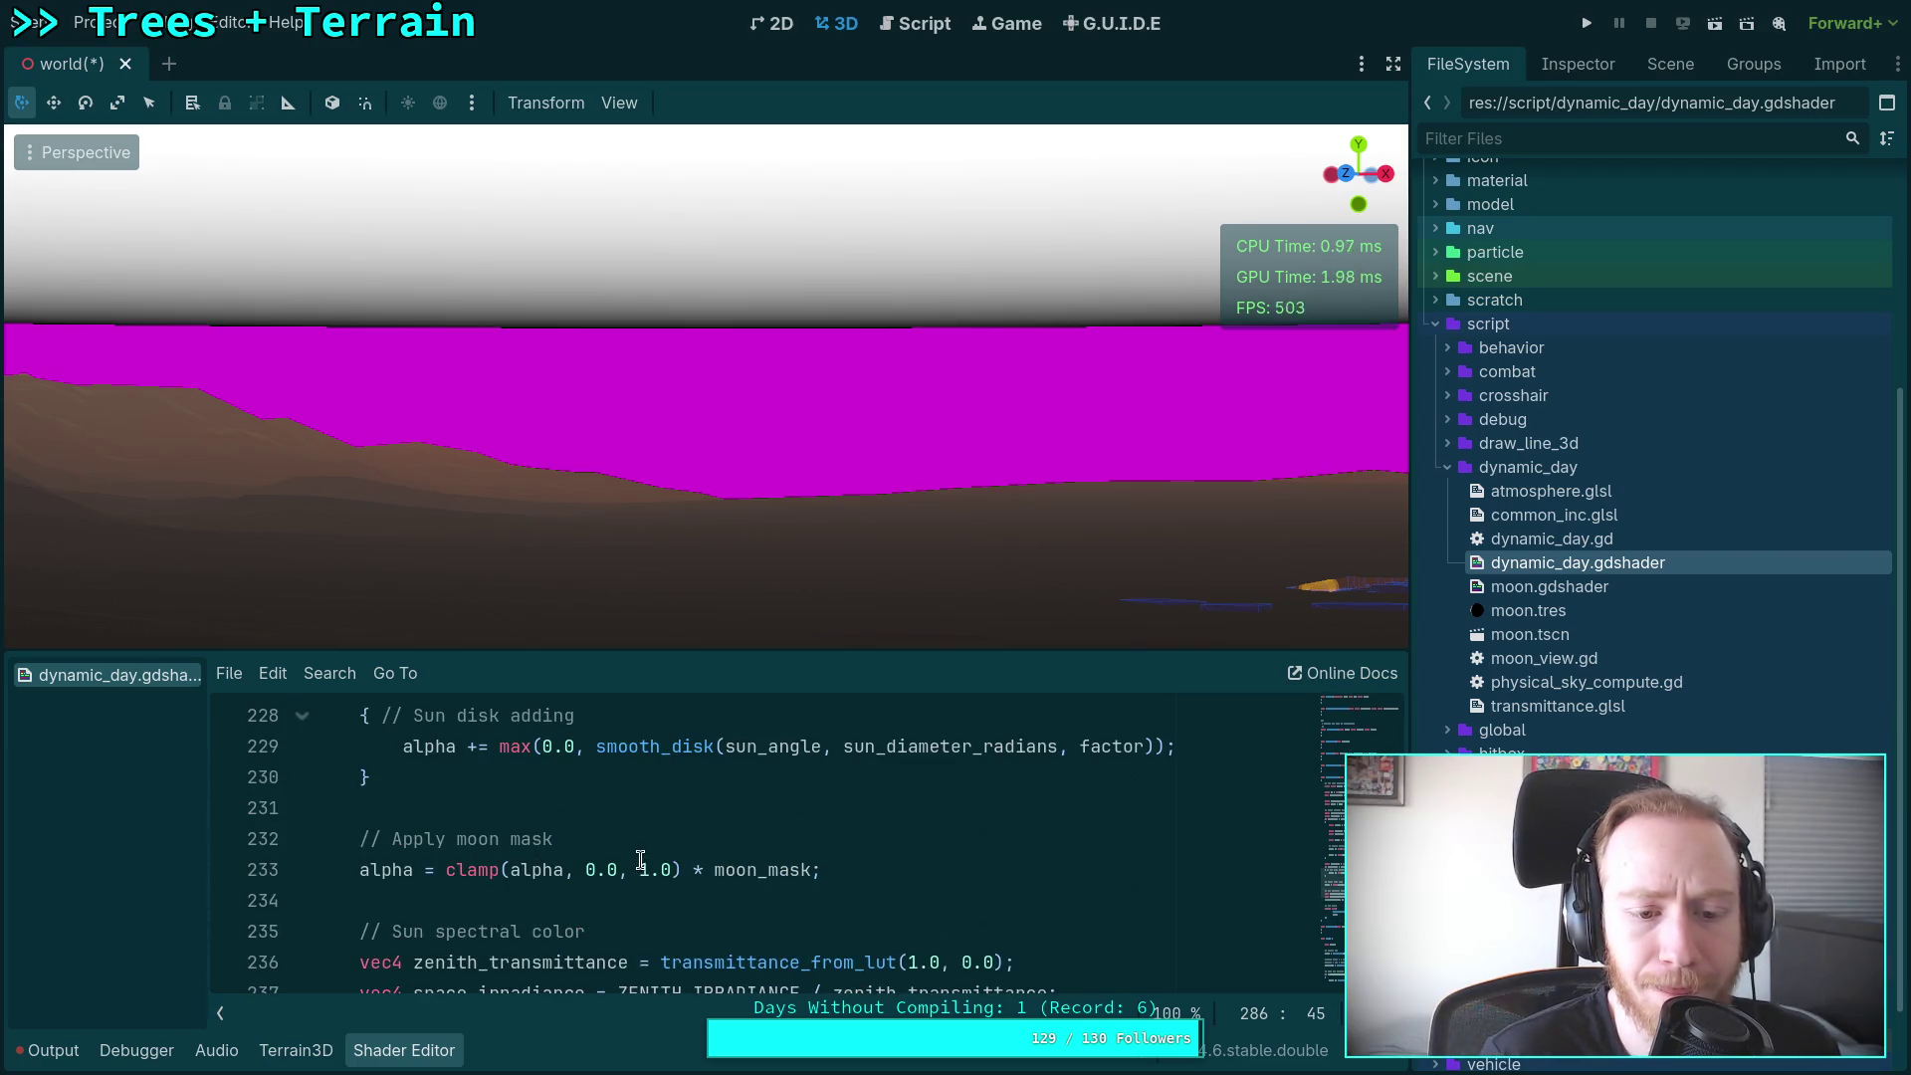
{"action": "scroll", "coordinate": [645, 863], "scroll_direction": "down", "scroll_amount": 3}
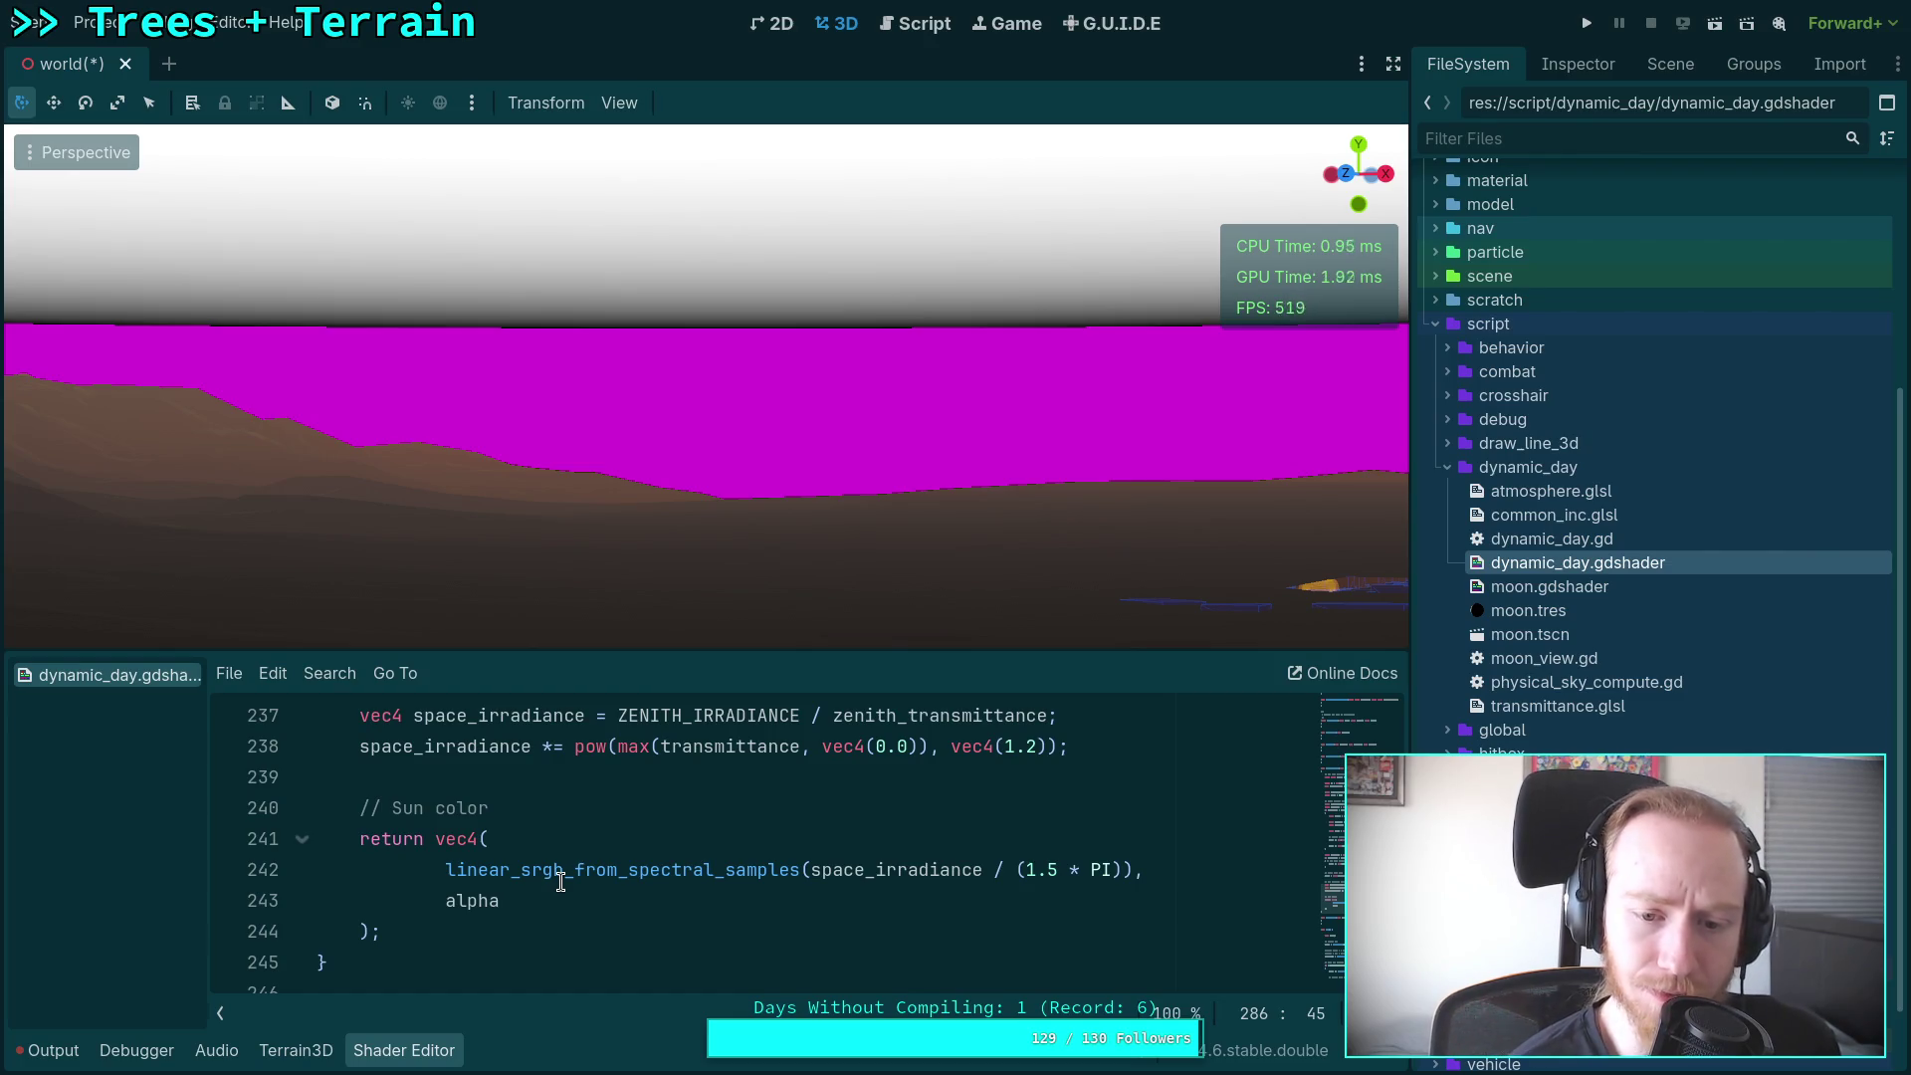
{"action": "scroll", "coordinate": [561, 882], "scroll_direction": "up", "scroll_amount": 1}
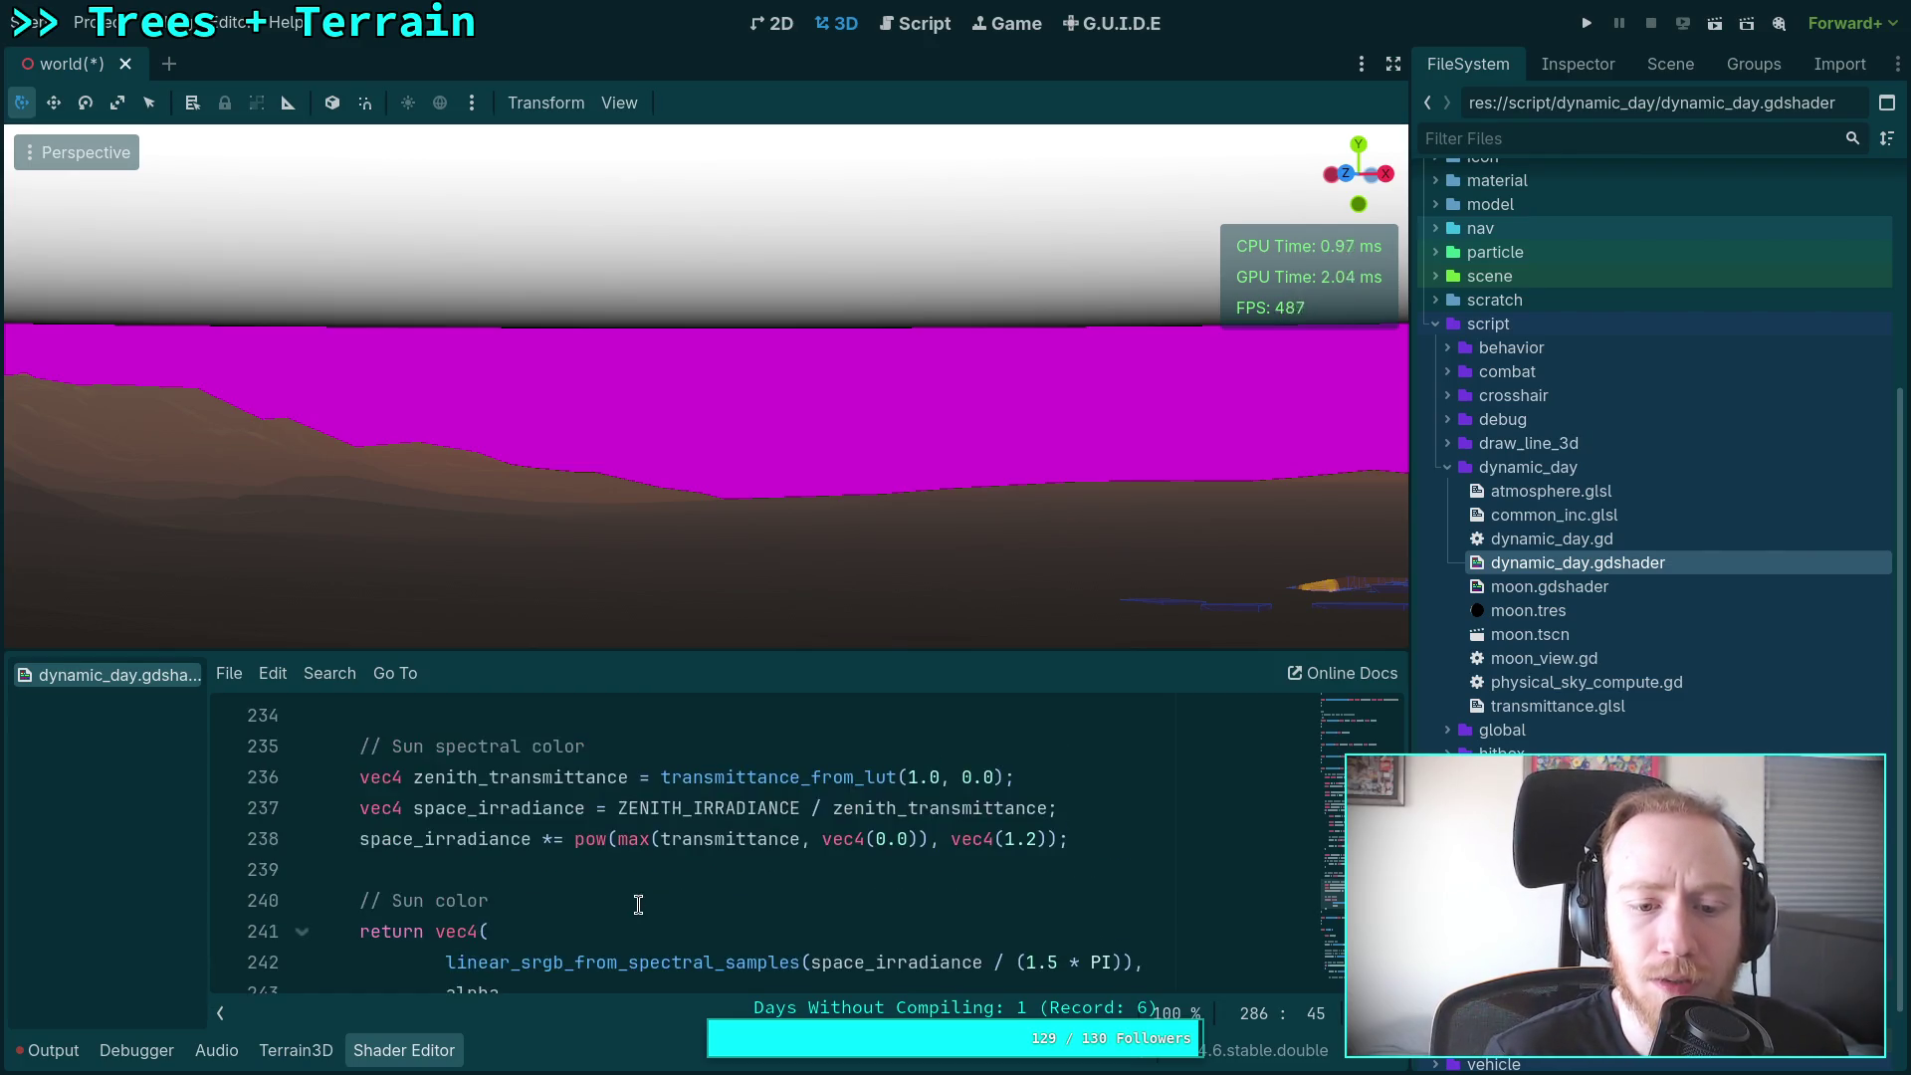
{"action": "scroll", "coordinate": [617, 886], "scroll_direction": "up", "scroll_amount": 1}
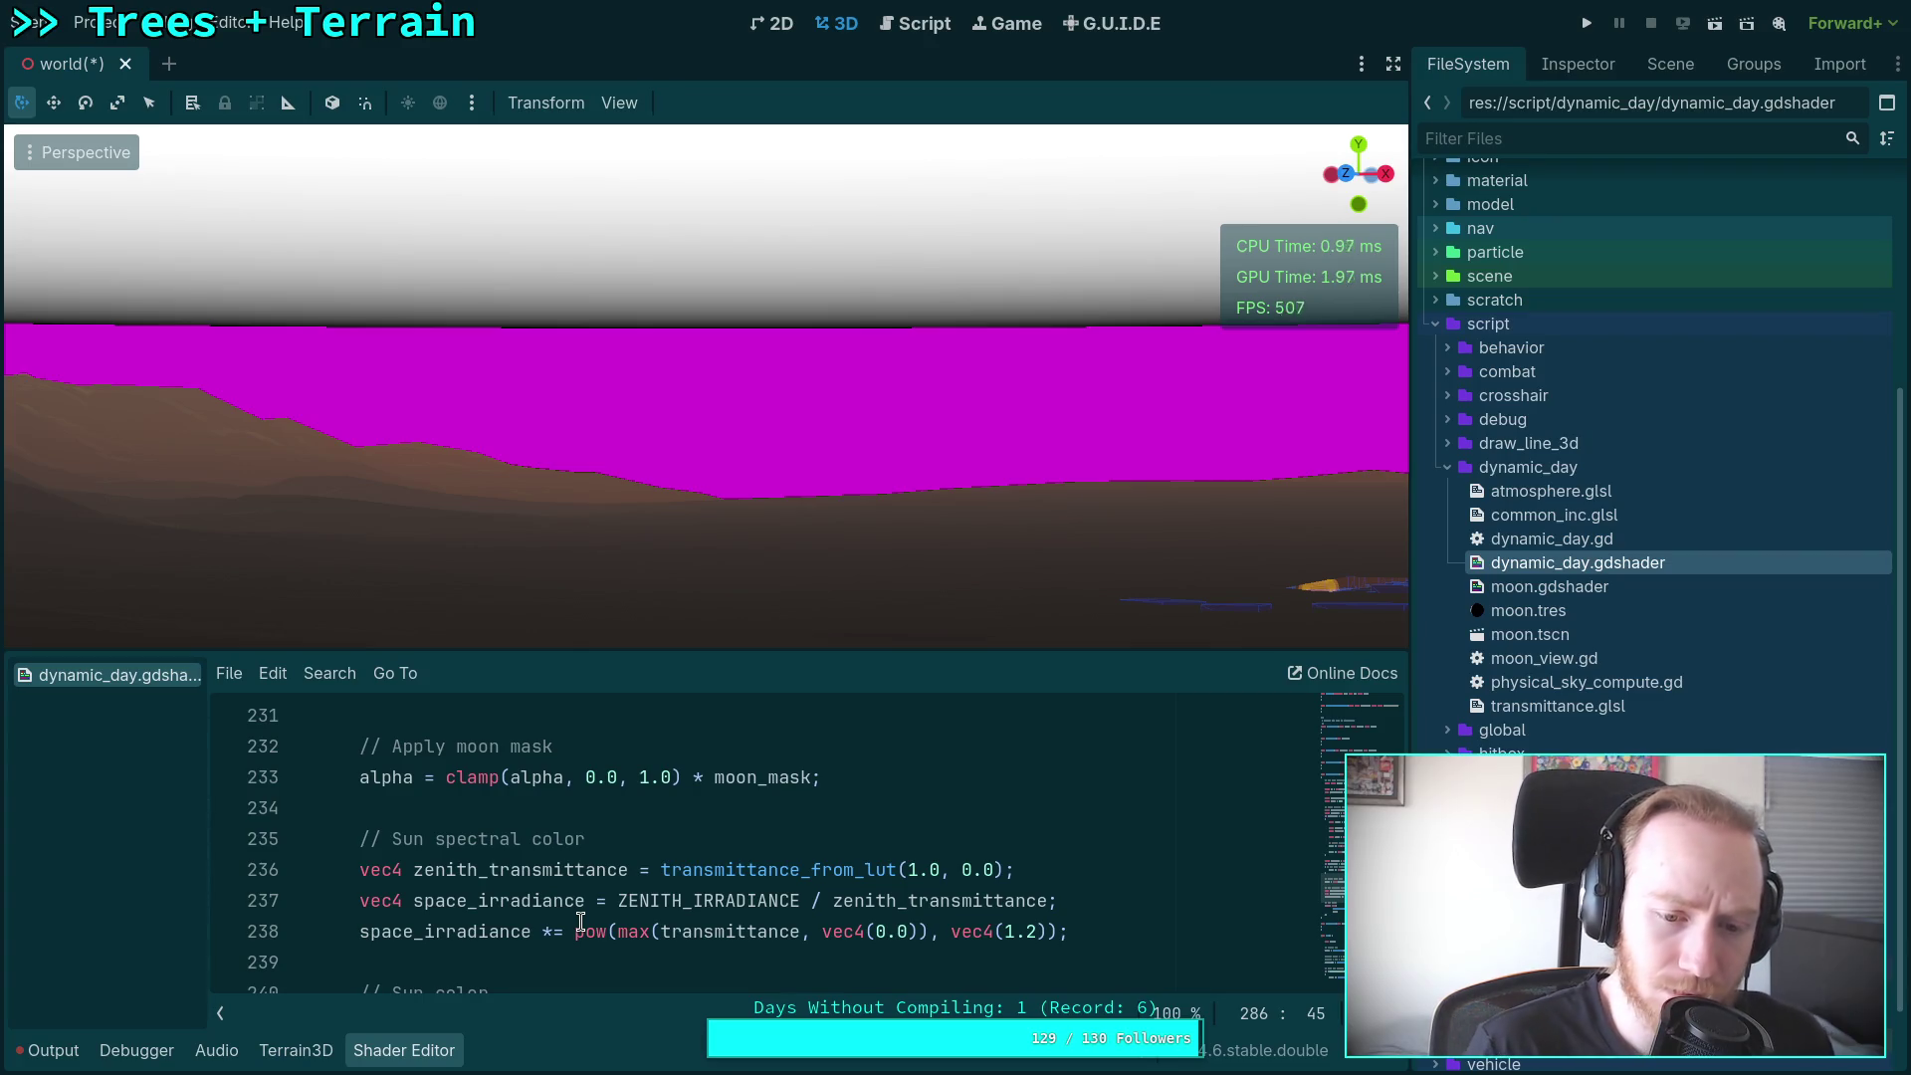
{"action": "scroll", "coordinate": [698, 793], "scroll_direction": "down", "scroll_amount": 1}
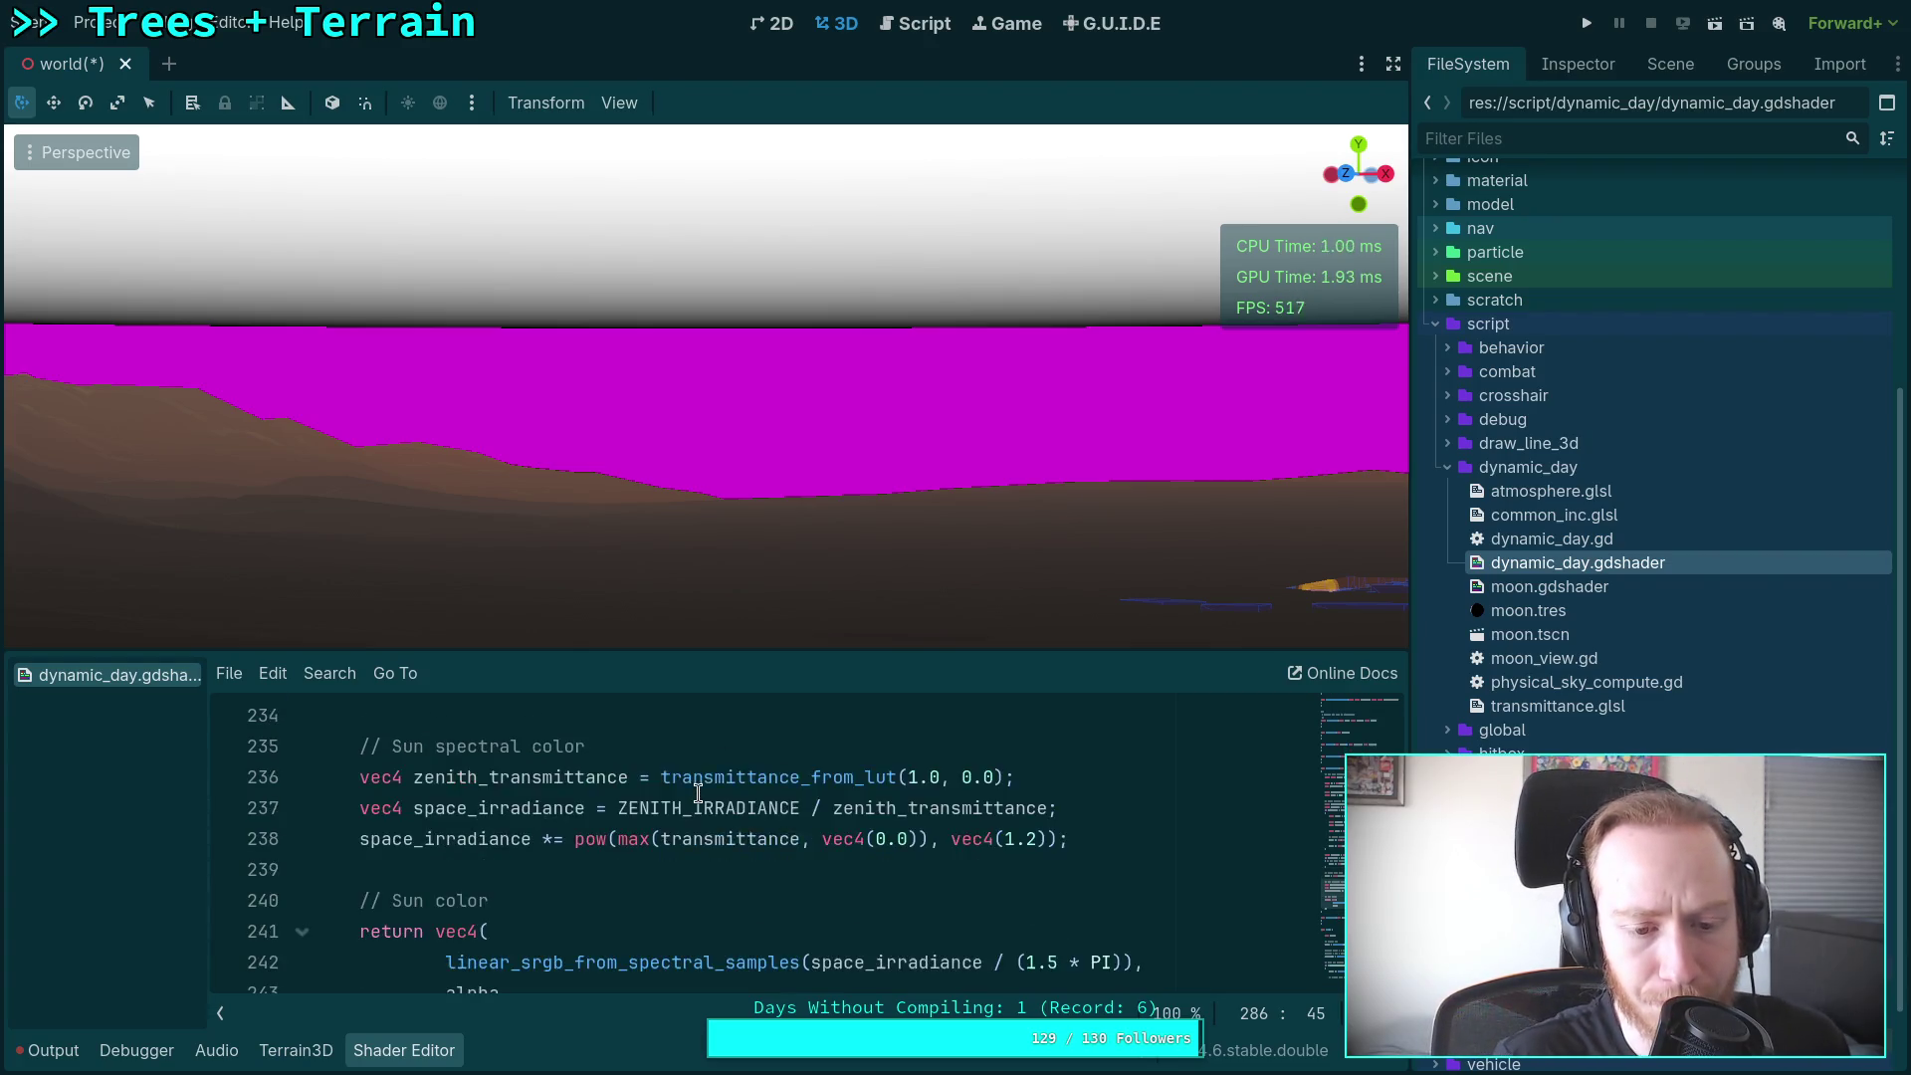
{"action": "scroll", "coordinate": [699, 793], "scroll_direction": "down", "scroll_amount": 1}
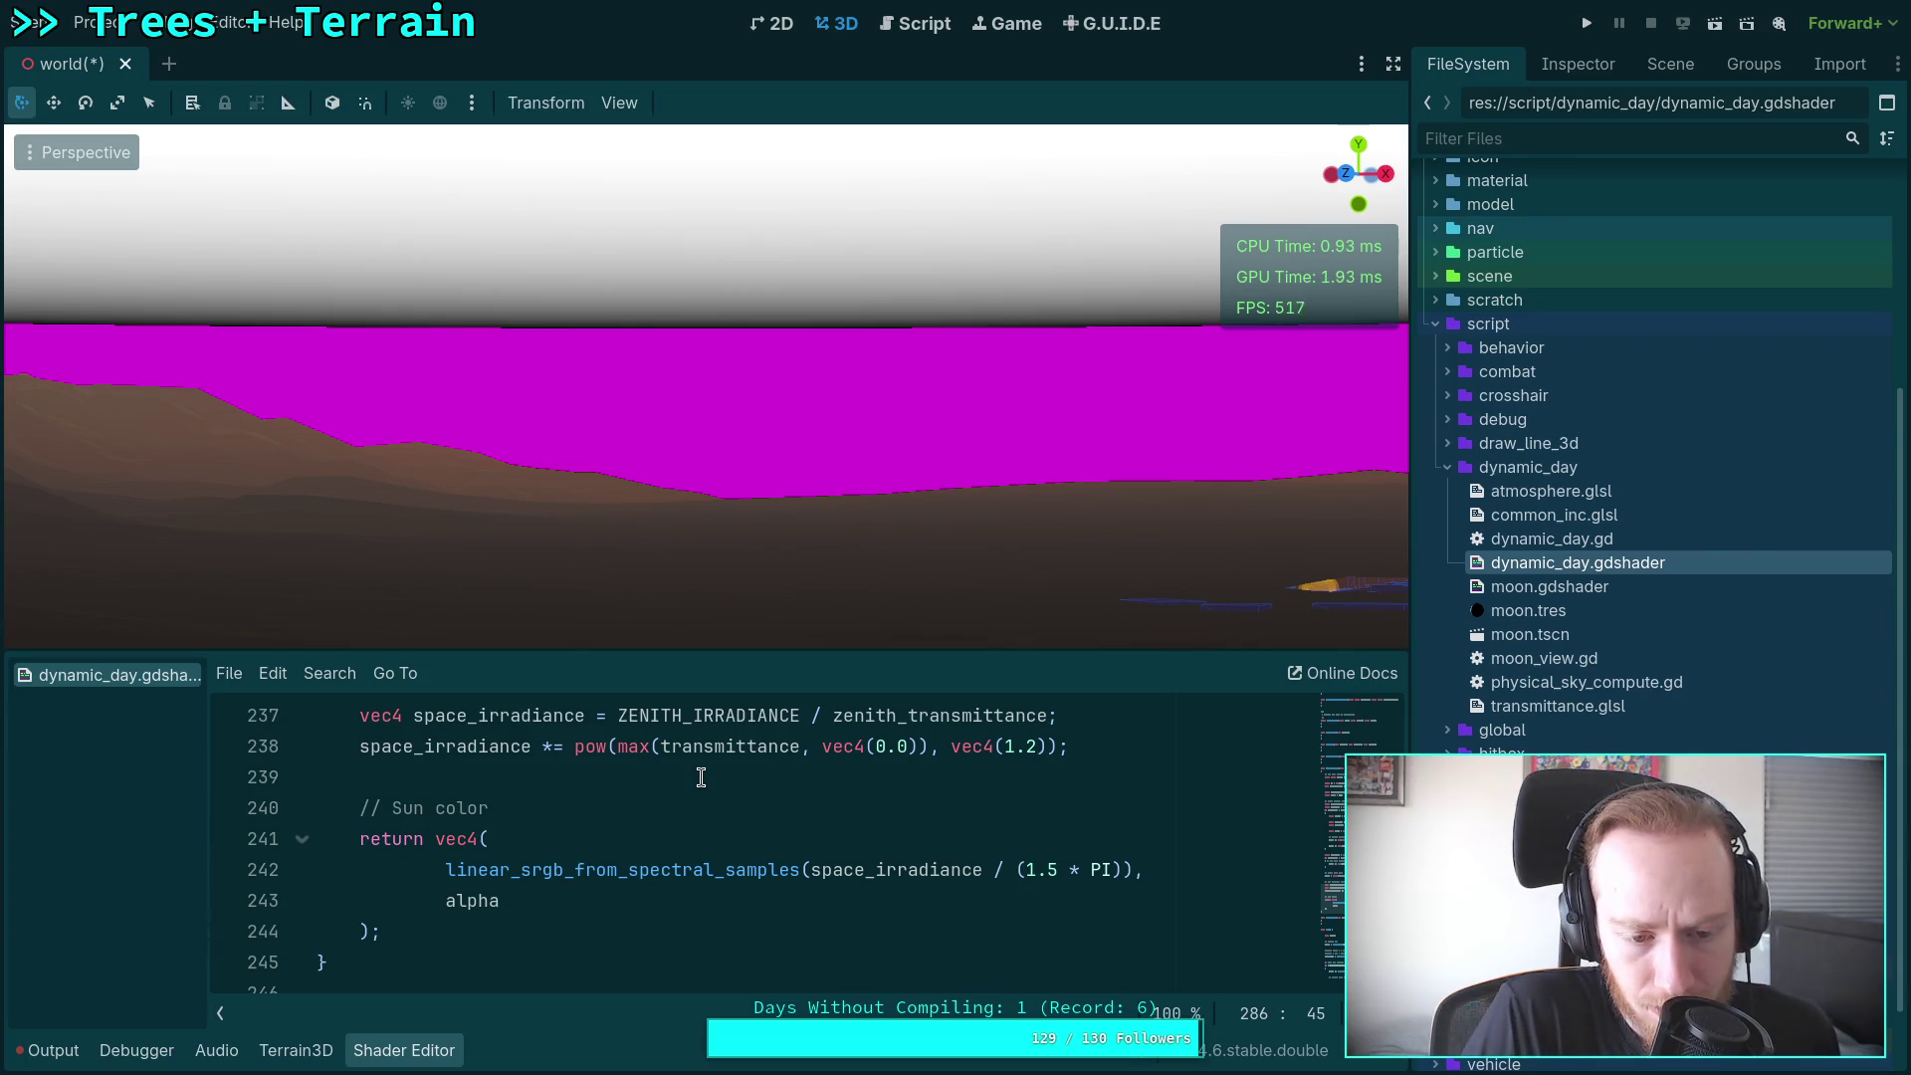
{"action": "scroll", "coordinate": [702, 787], "scroll_direction": "down", "scroll_amount": 8}
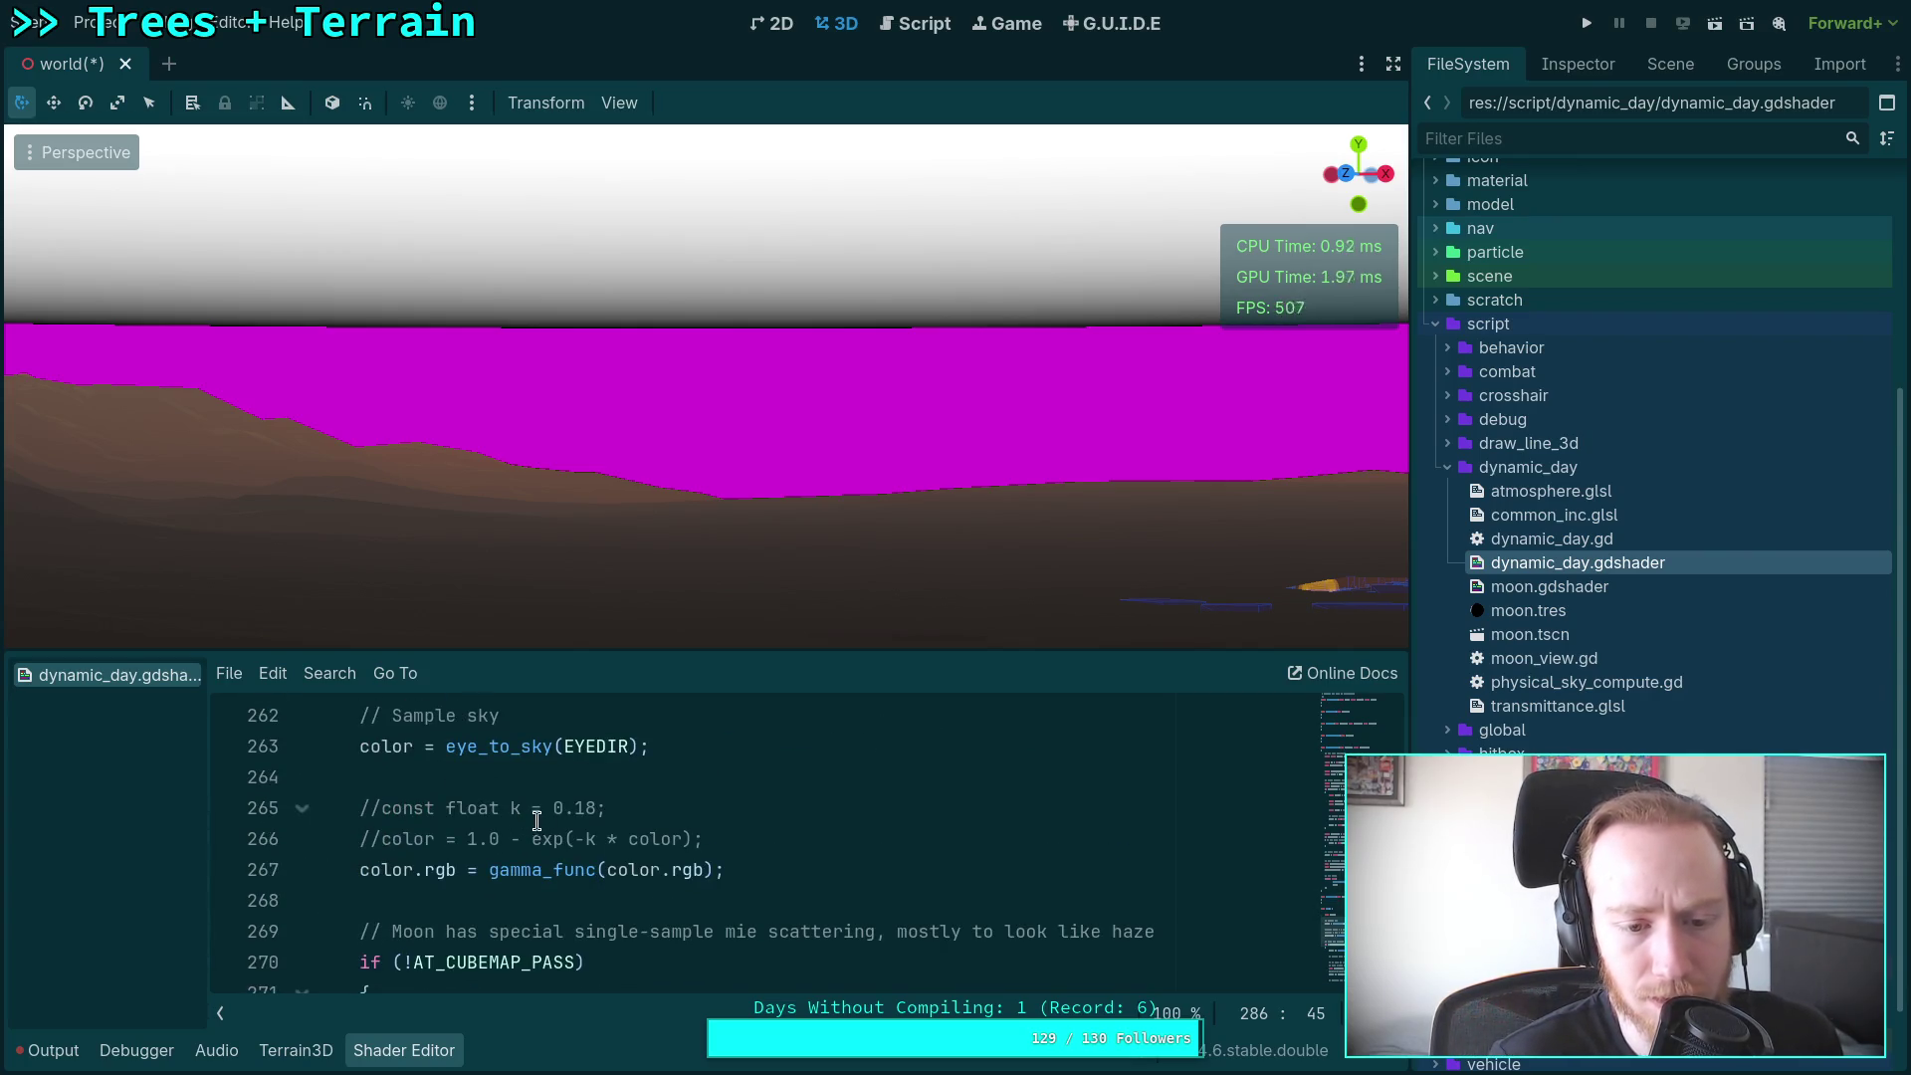
{"action": "left_click_drag", "start_coordinate": [531, 839], "coordinate": [691, 841]}
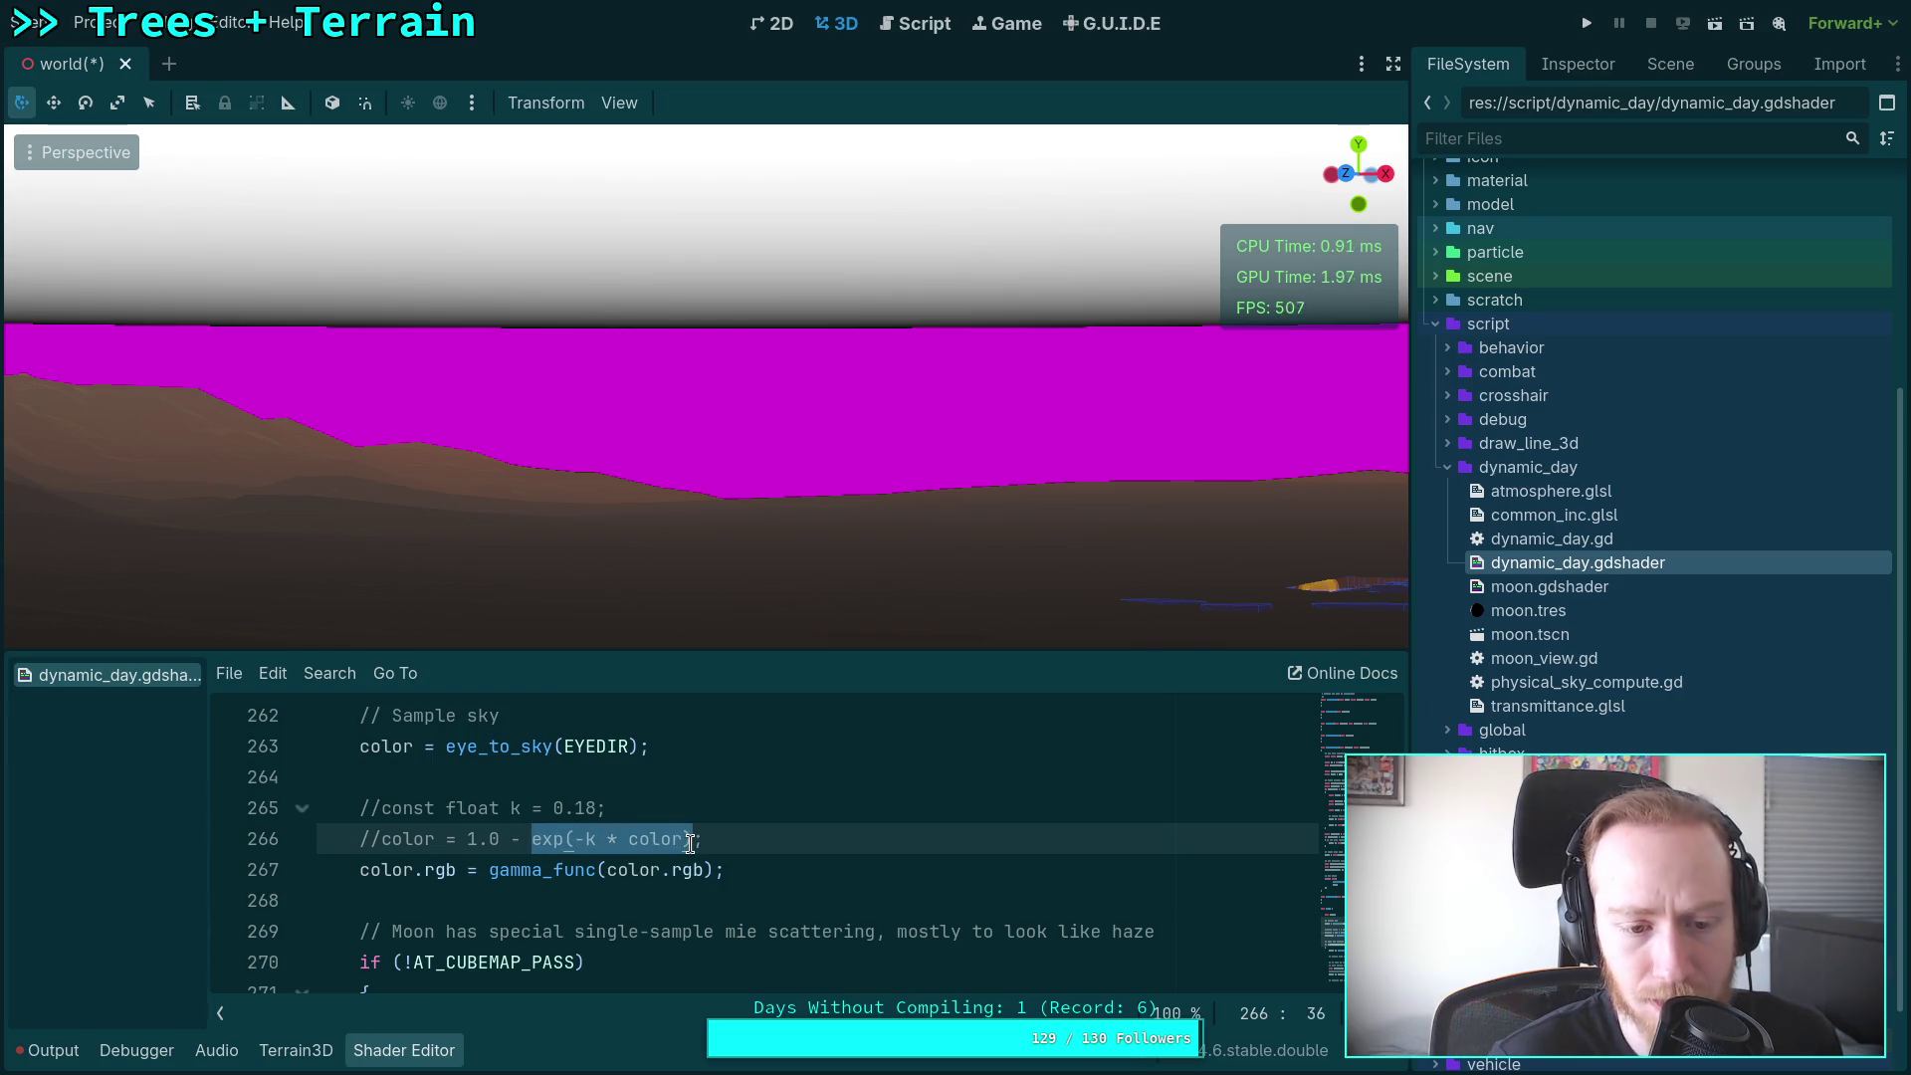
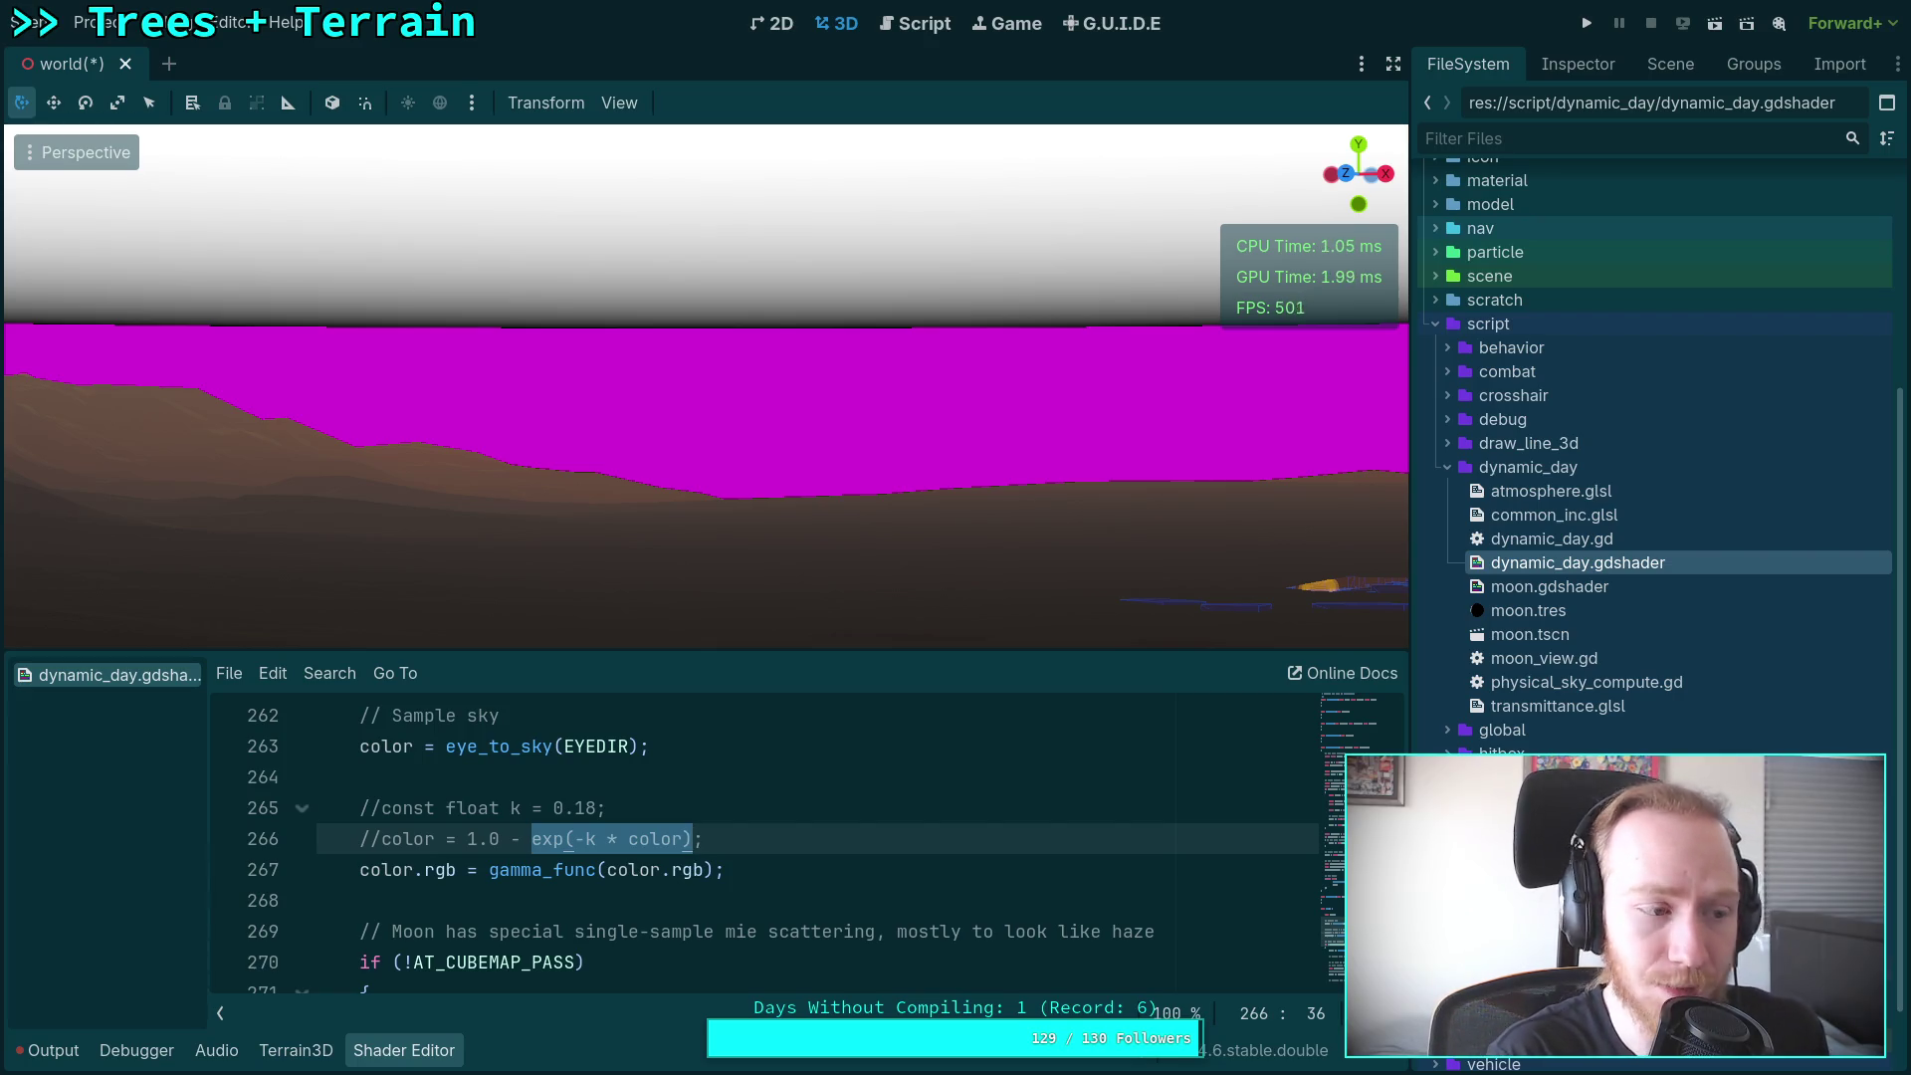
Step: Search 'exp glsl' and highlight the e^x formula on the Khronos exp reference page
{"action": "key", "text": "alt+Tab"}
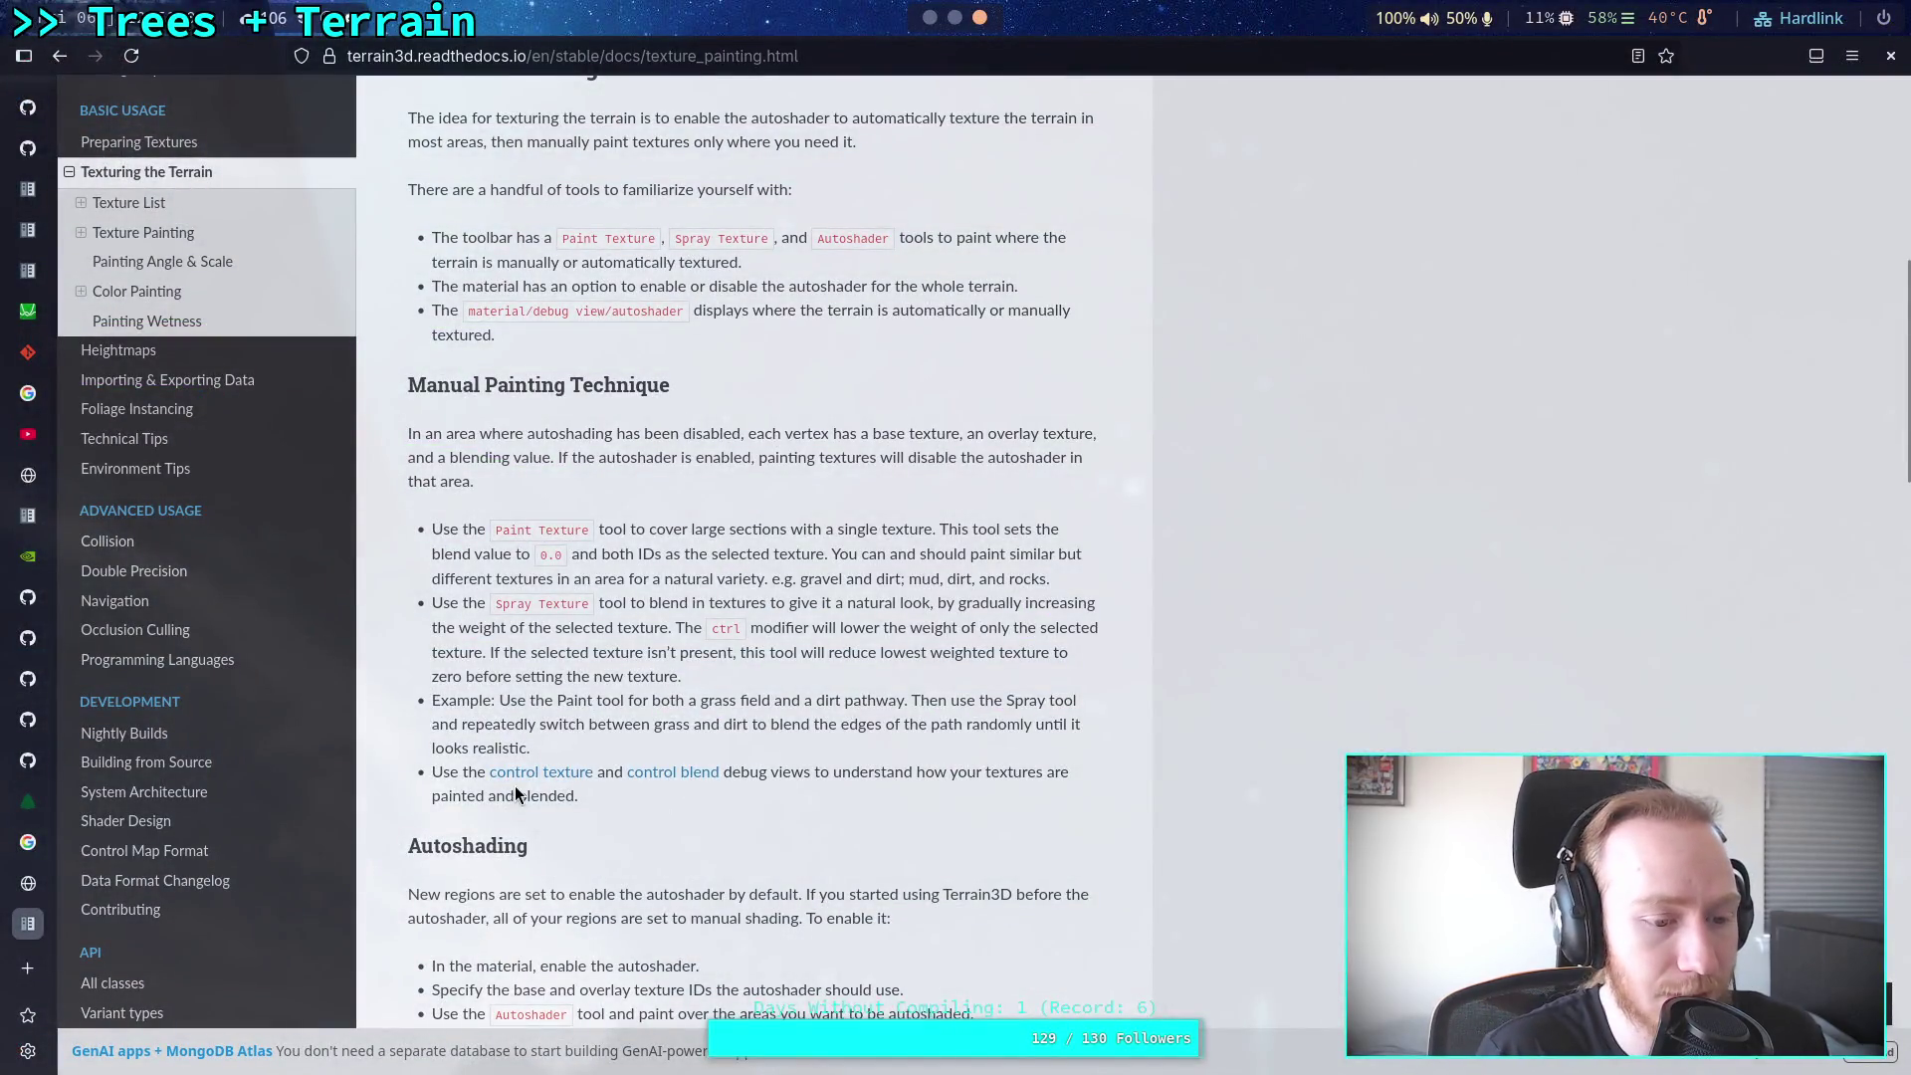
{"action": "left_click", "coordinate": [28, 971]}
{"action": "type", "text": "exp "}
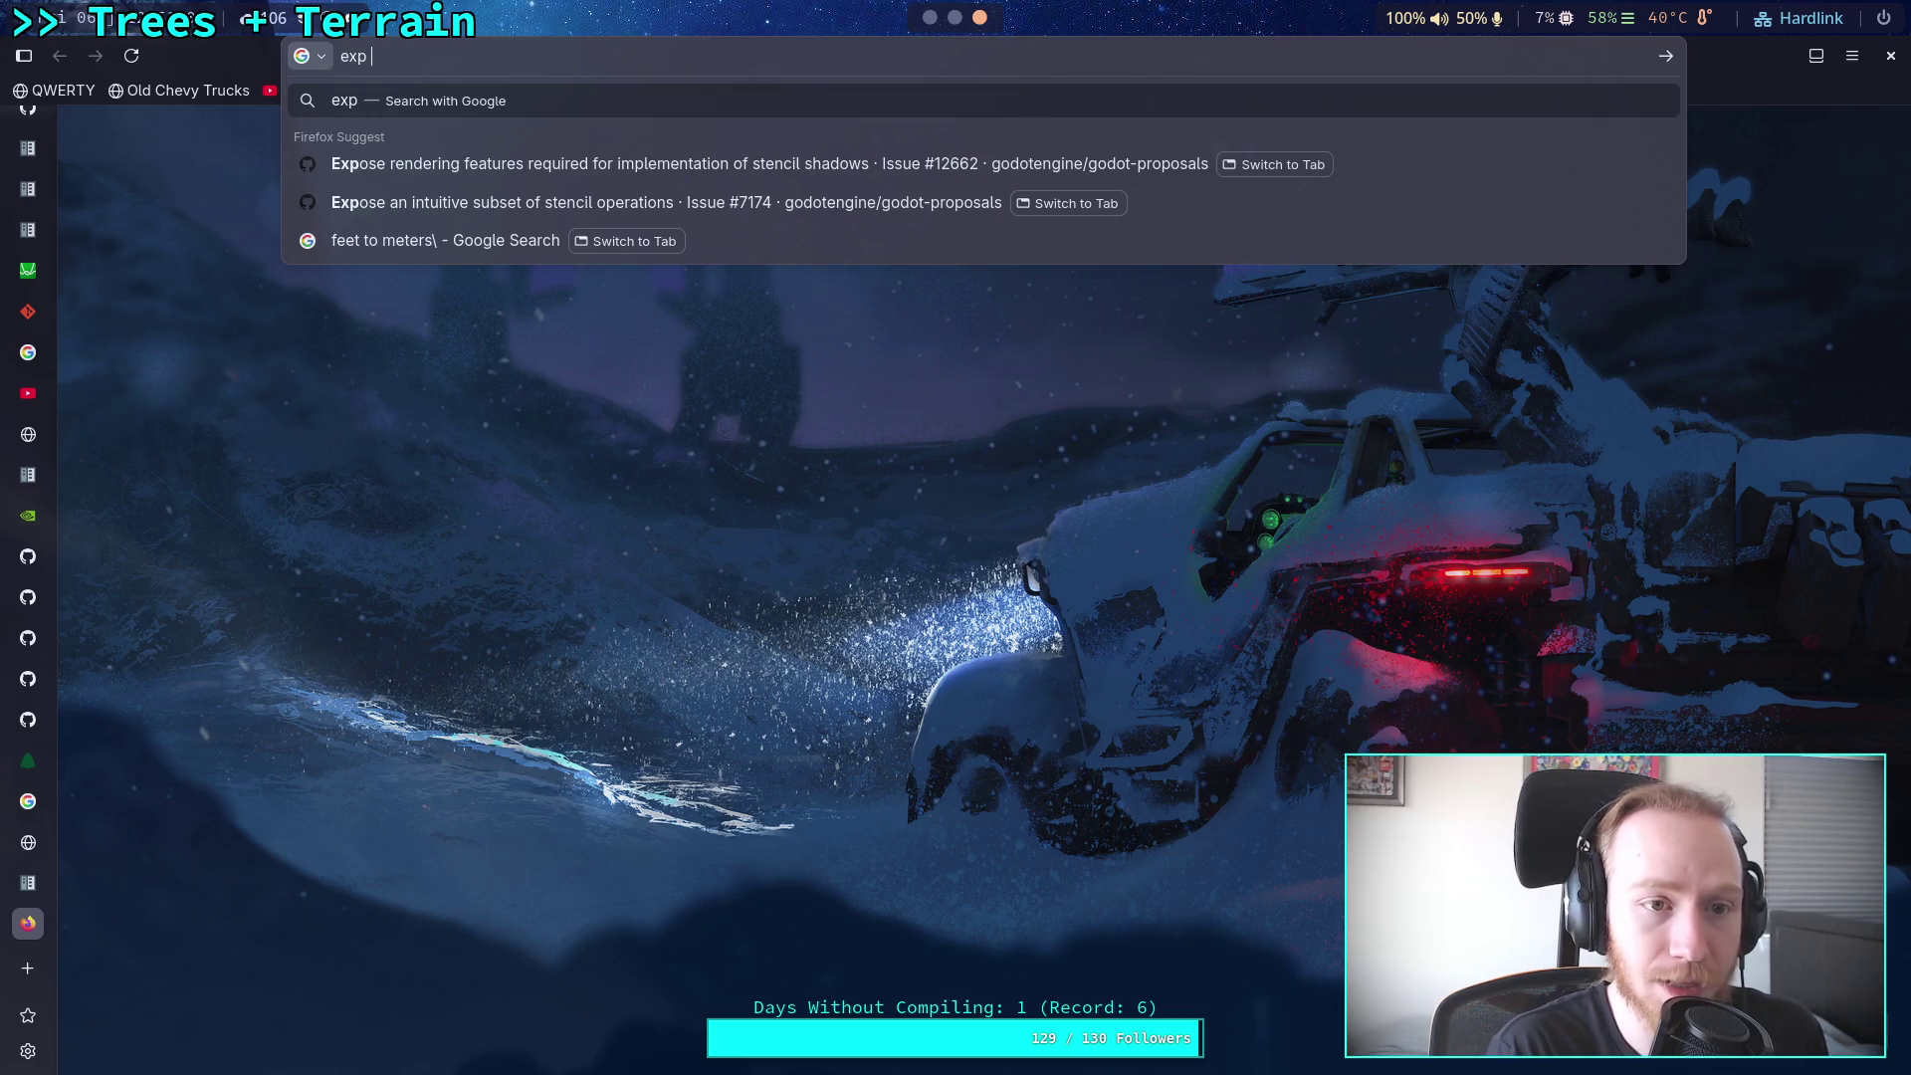
{"action": "type", "text": "glsl"}
{"action": "key", "text": "Return"}
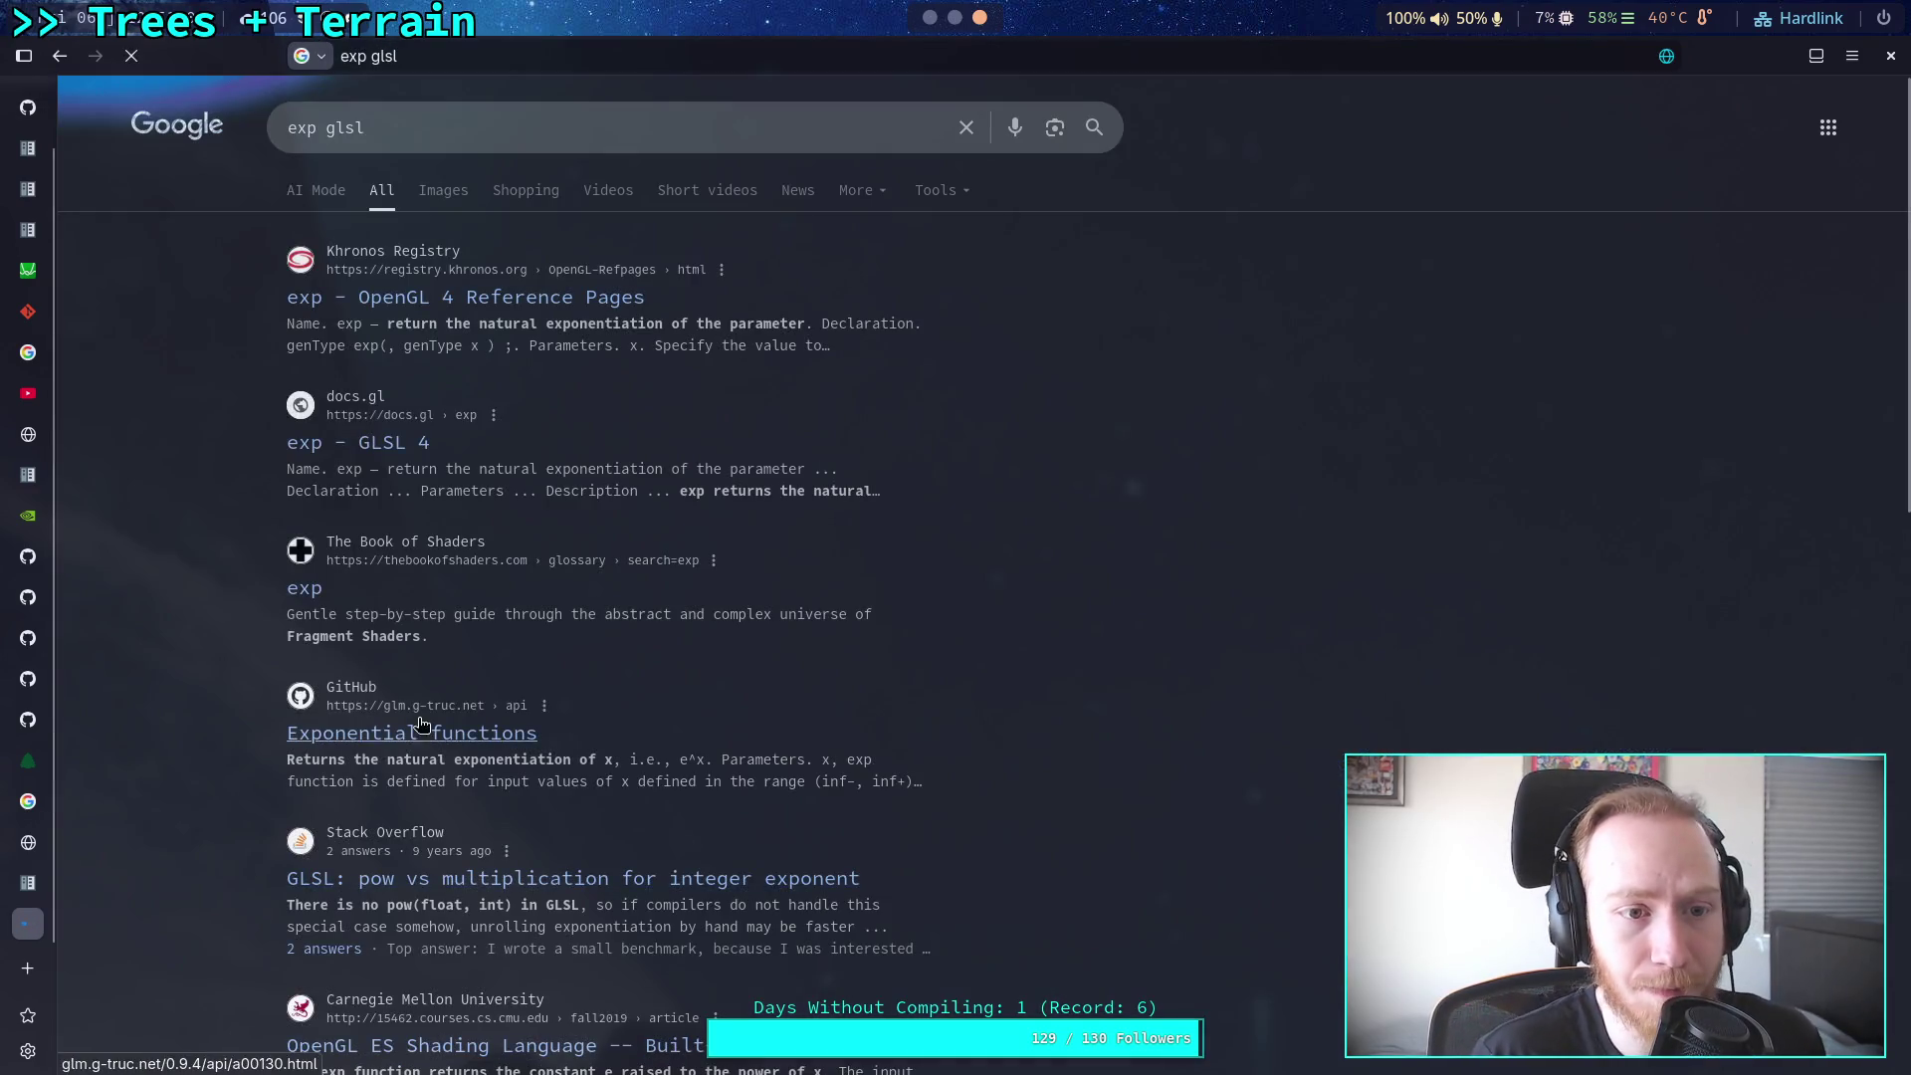
{"action": "left_click", "coordinate": [429, 298]}
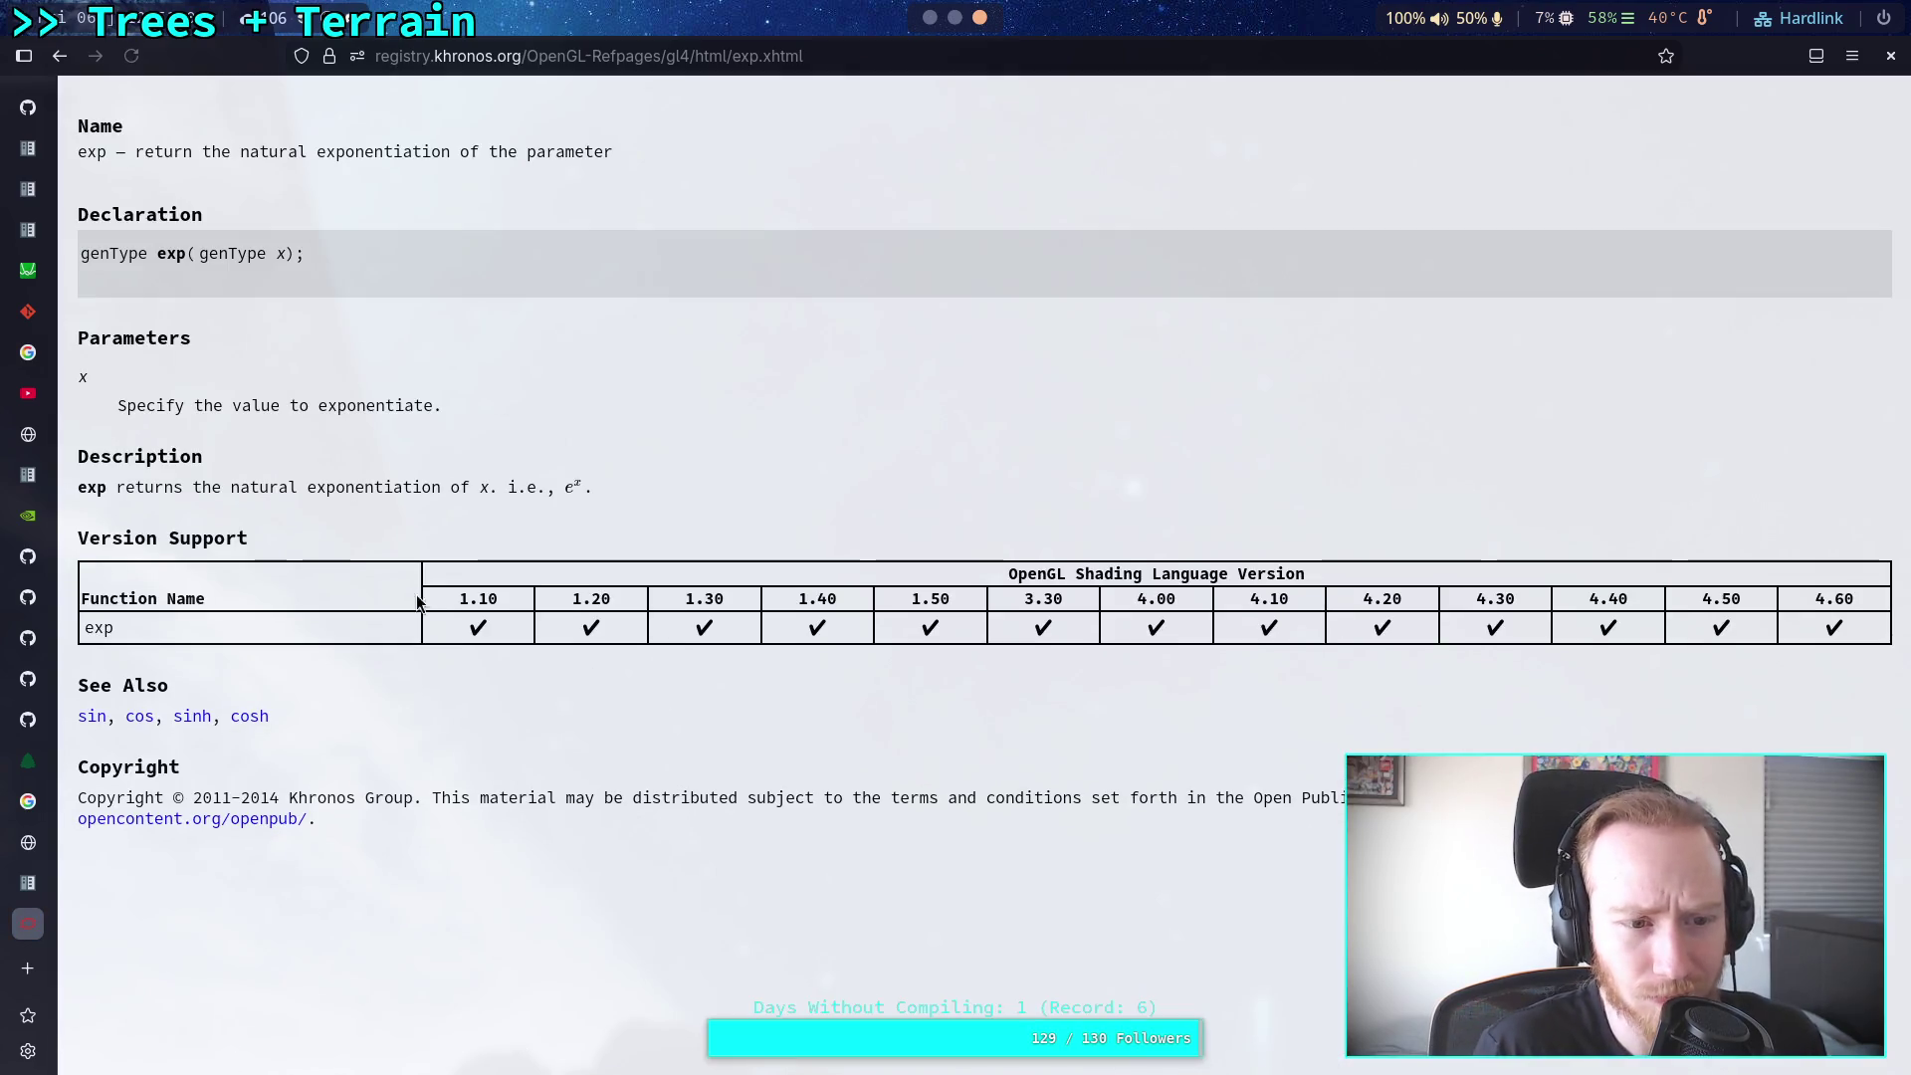
{"action": "left_click_drag", "start_coordinate": [554, 488], "coordinate": [585, 486]}
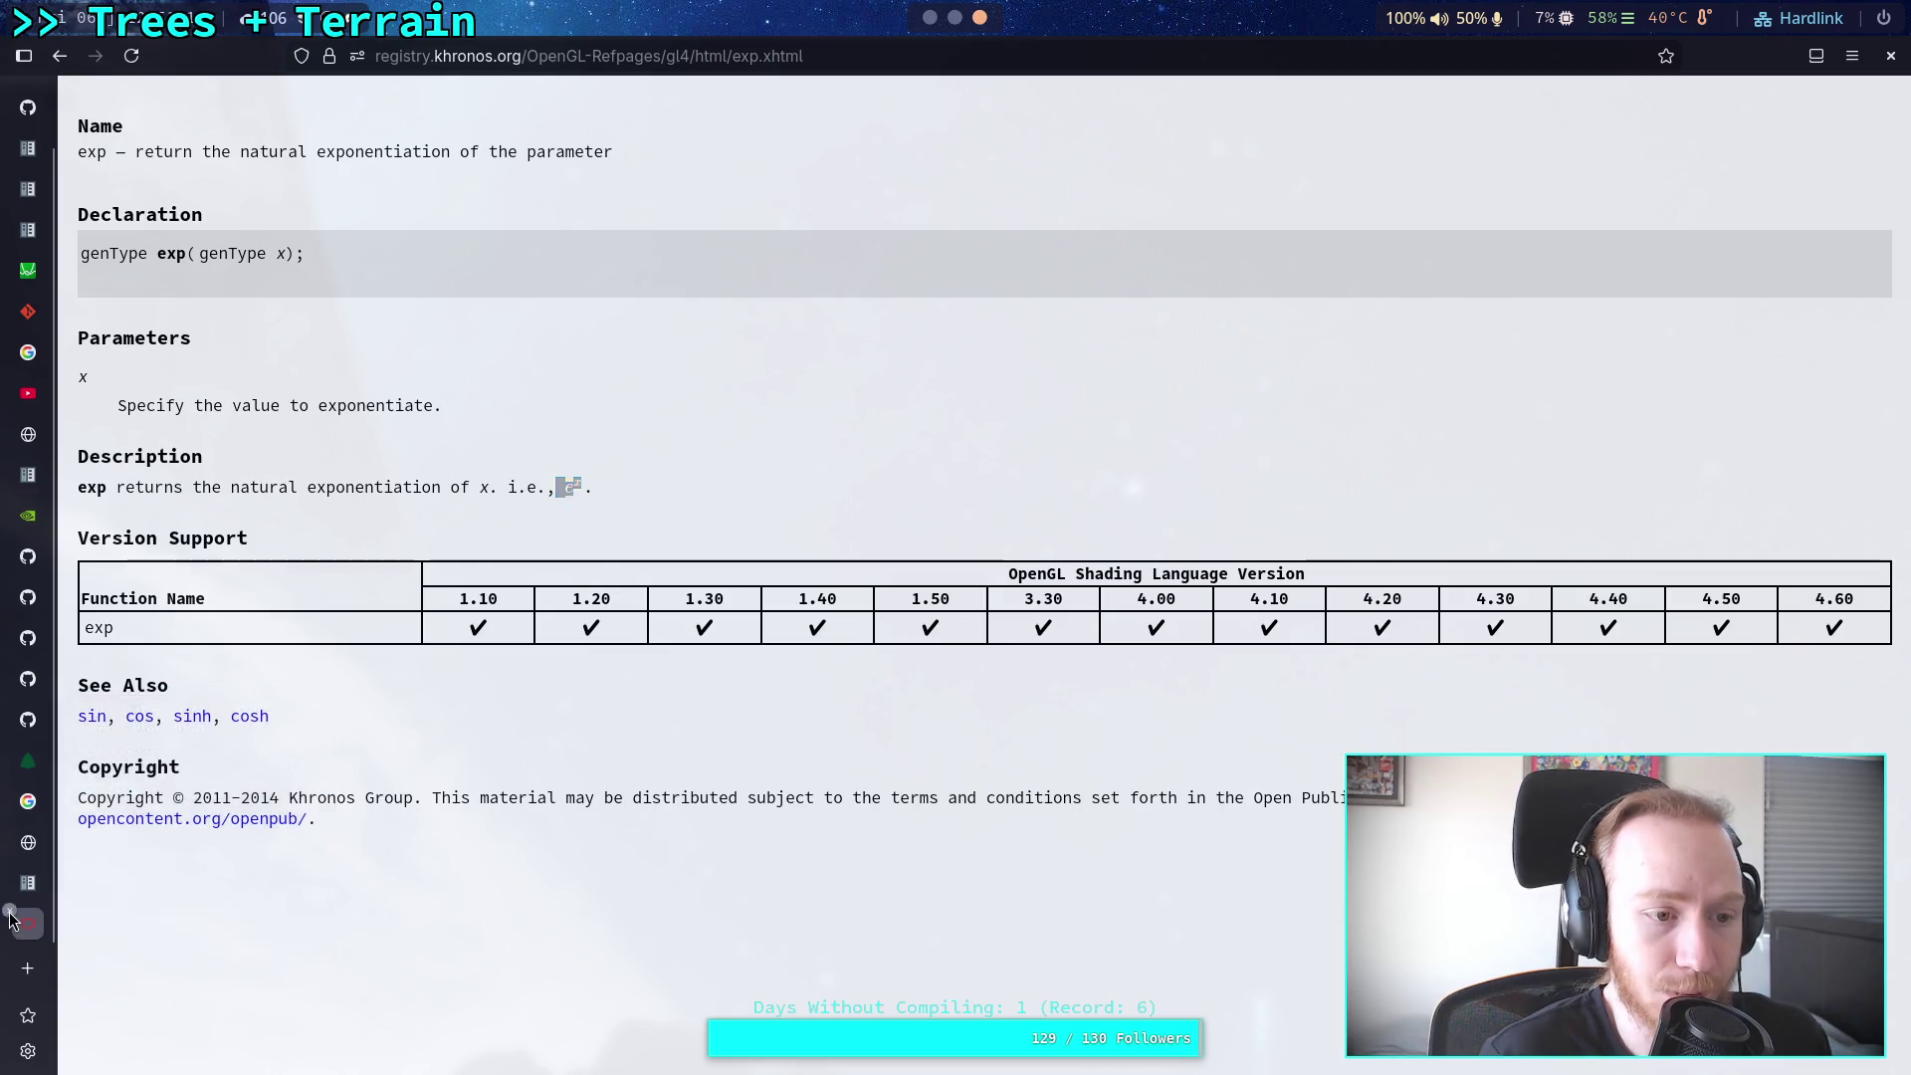
Step: Close the reference tab and add a new empty expression row in Desmos
{"action": "left_click", "coordinate": [10, 918]}
{"action": "left_click", "coordinate": [28, 310]}
{"action": "left_click", "coordinate": [329, 412]}
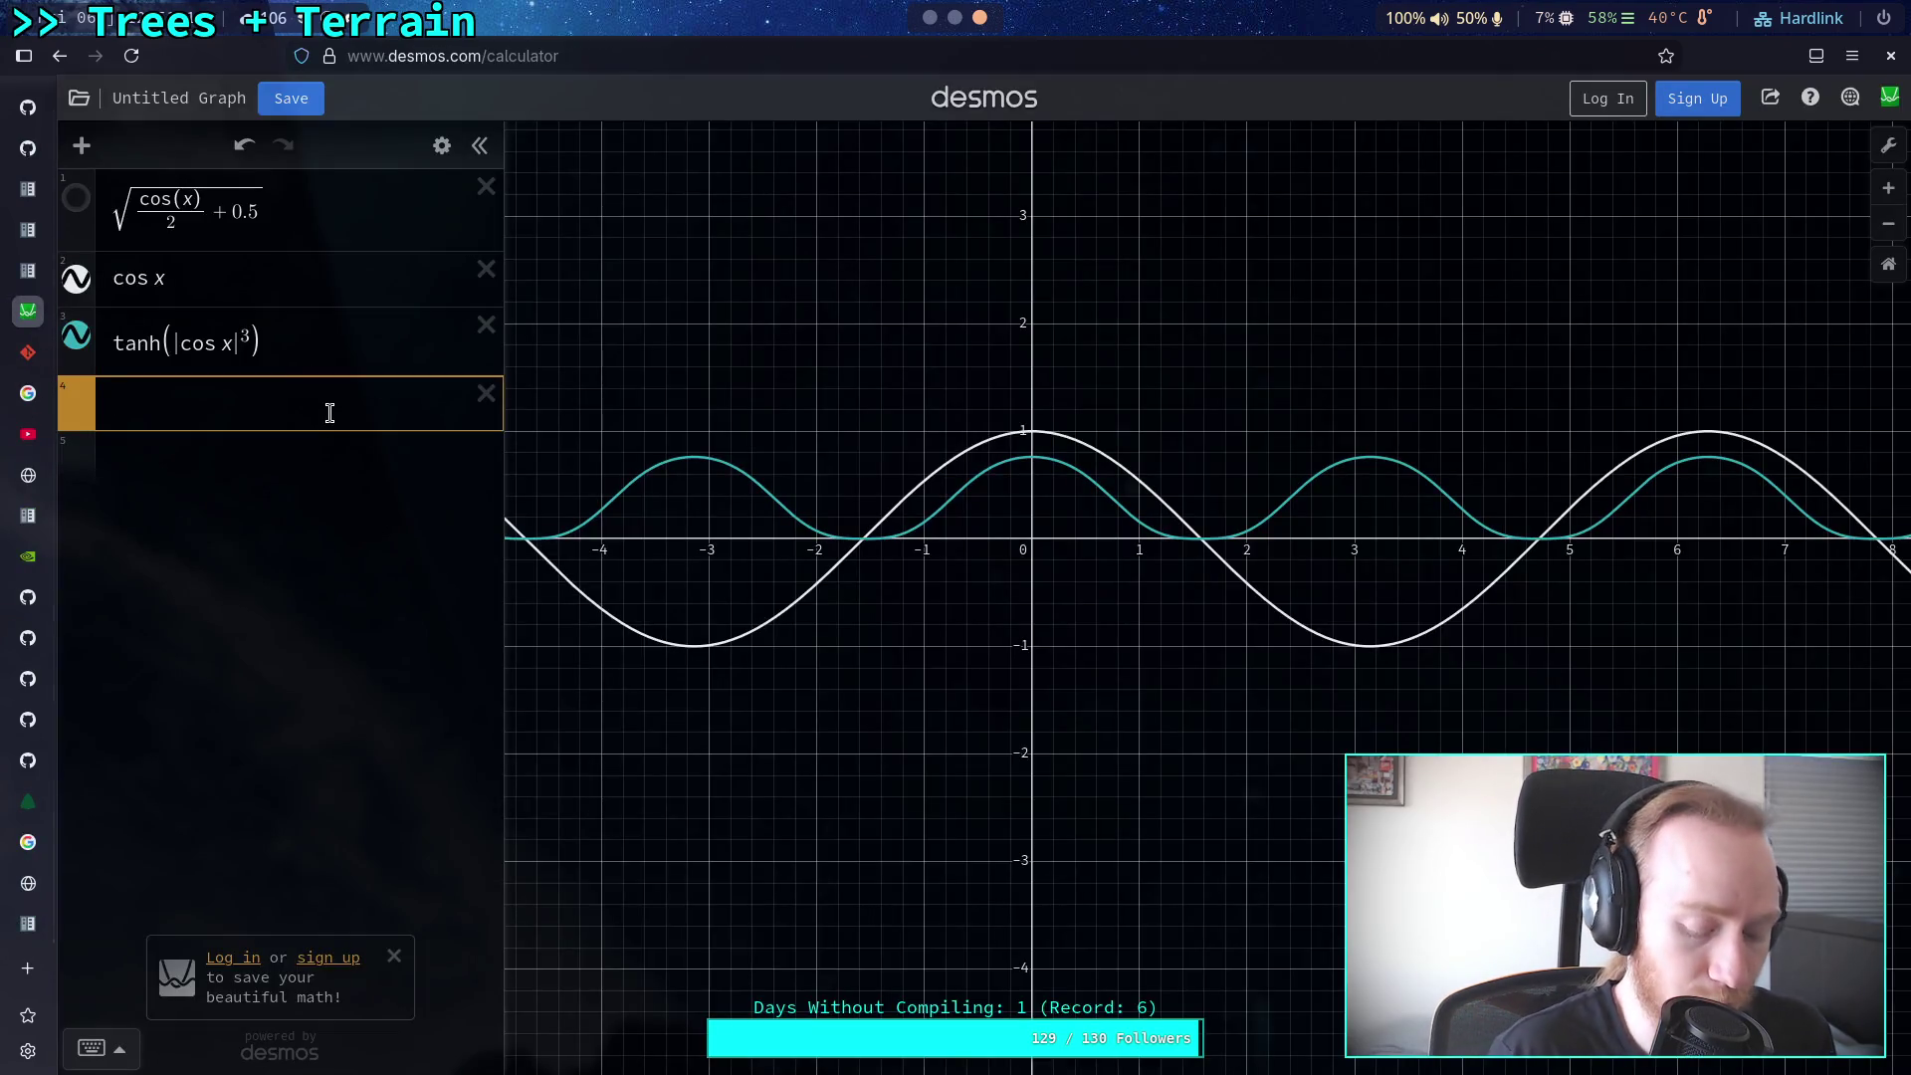
Step: Graph 1-e^(0.18*x) in row 4 and trace the orange curve to read its values
{"action": "type", "text": "1-e"}
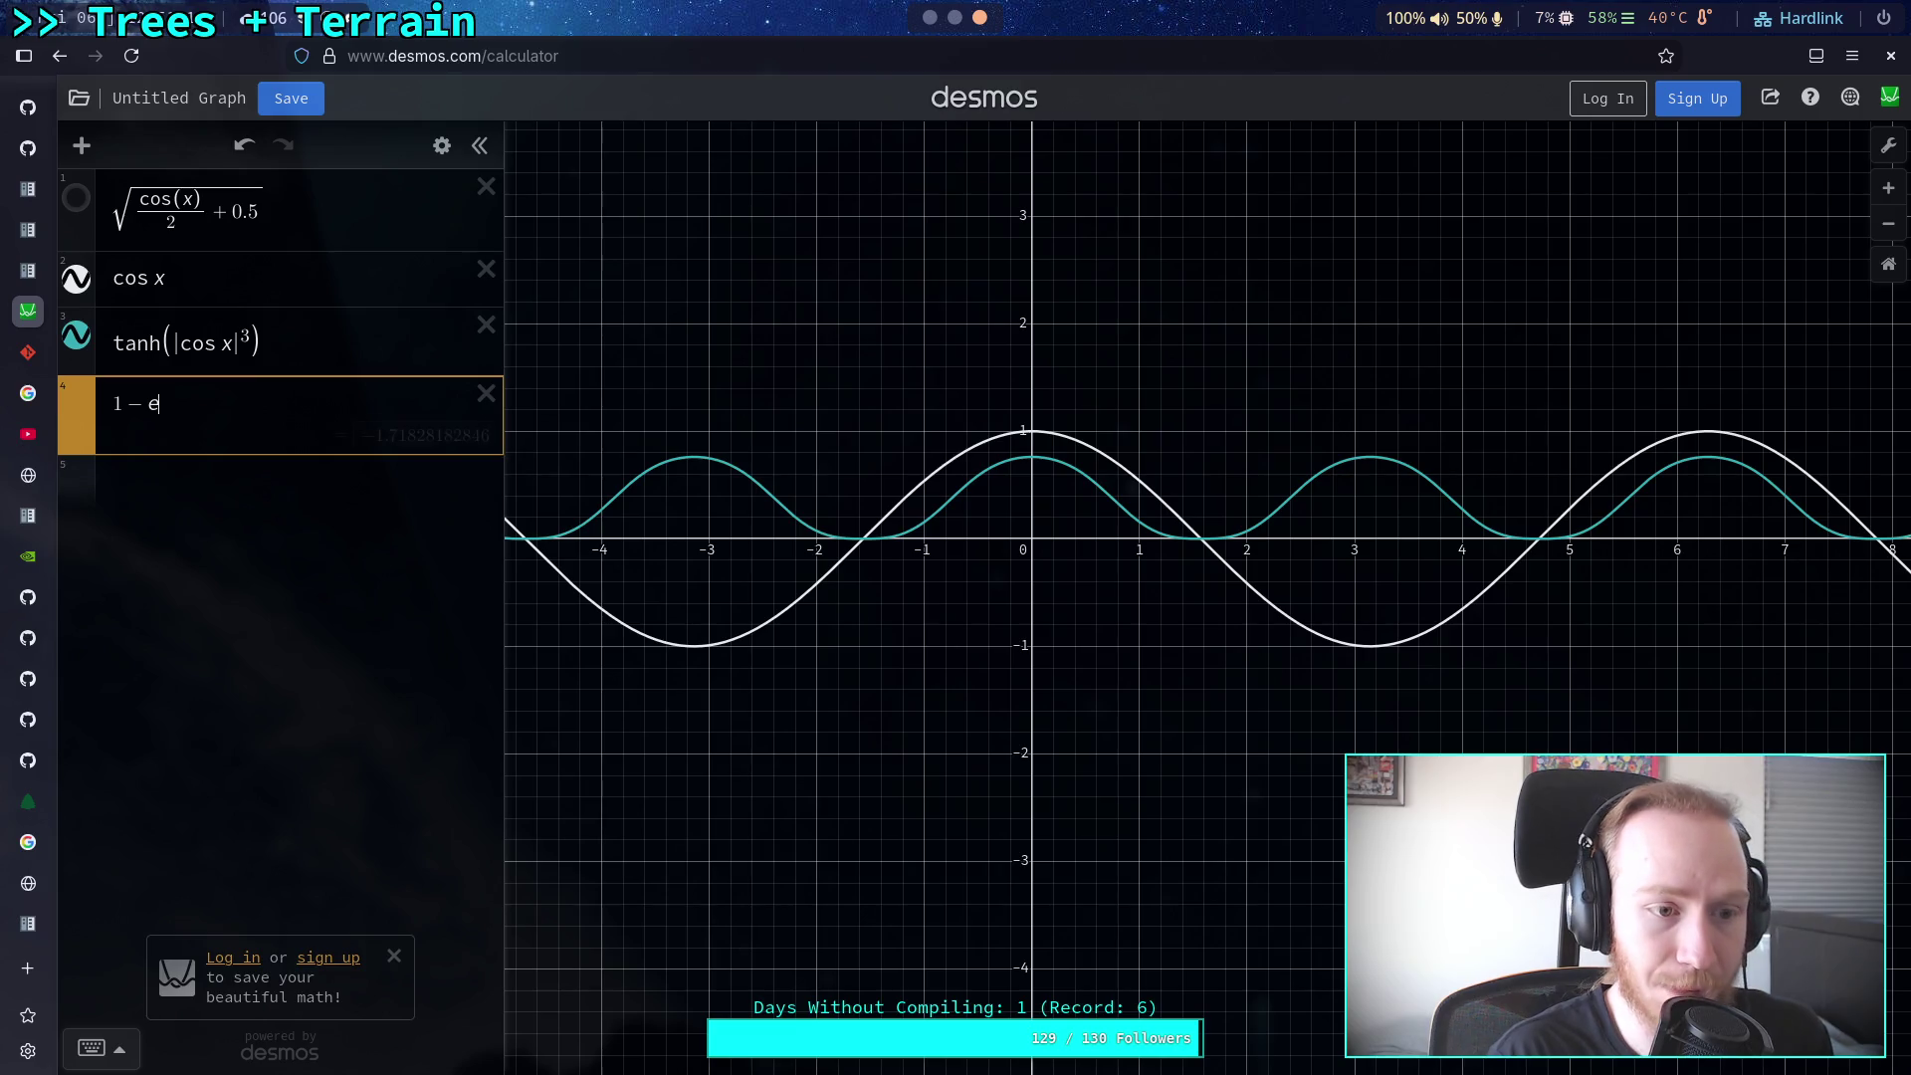
{"action": "key", "text": "BackSpace"}
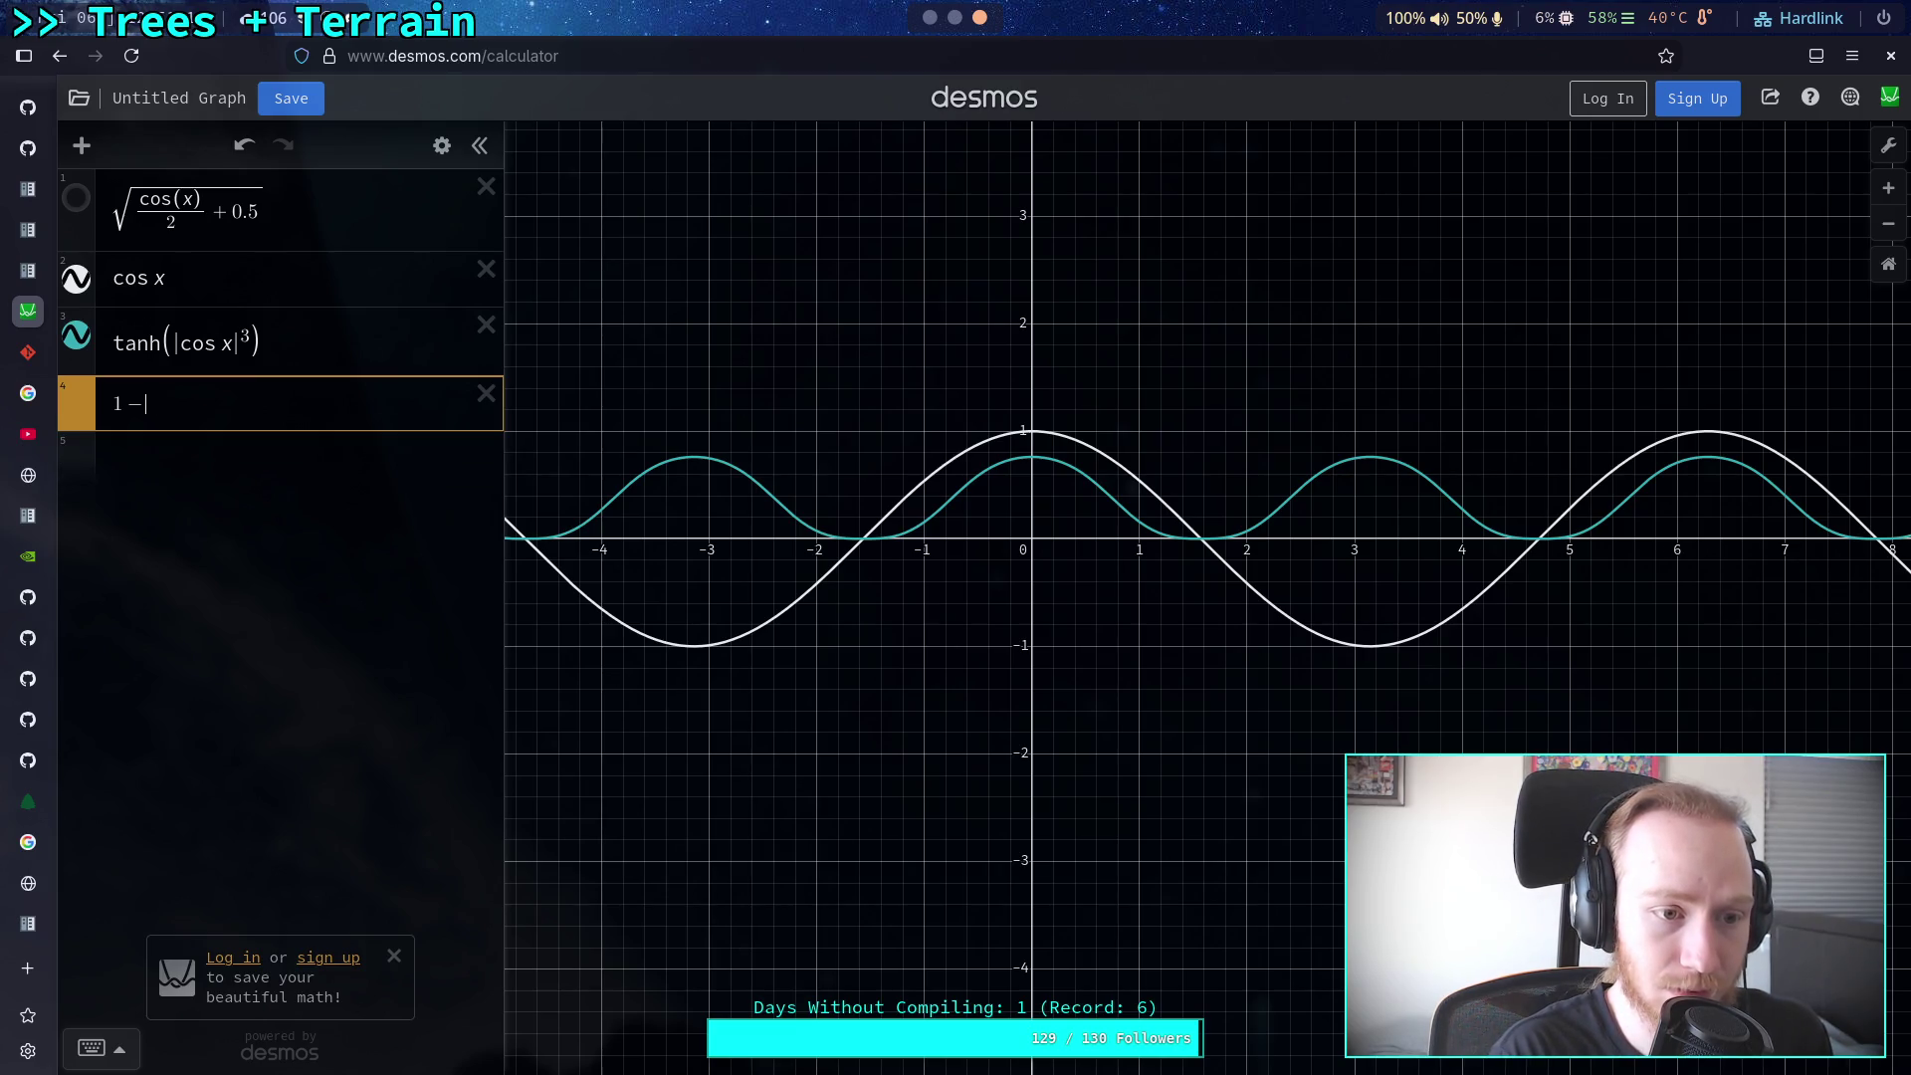
{"action": "type", "text": "e^(0.18"}
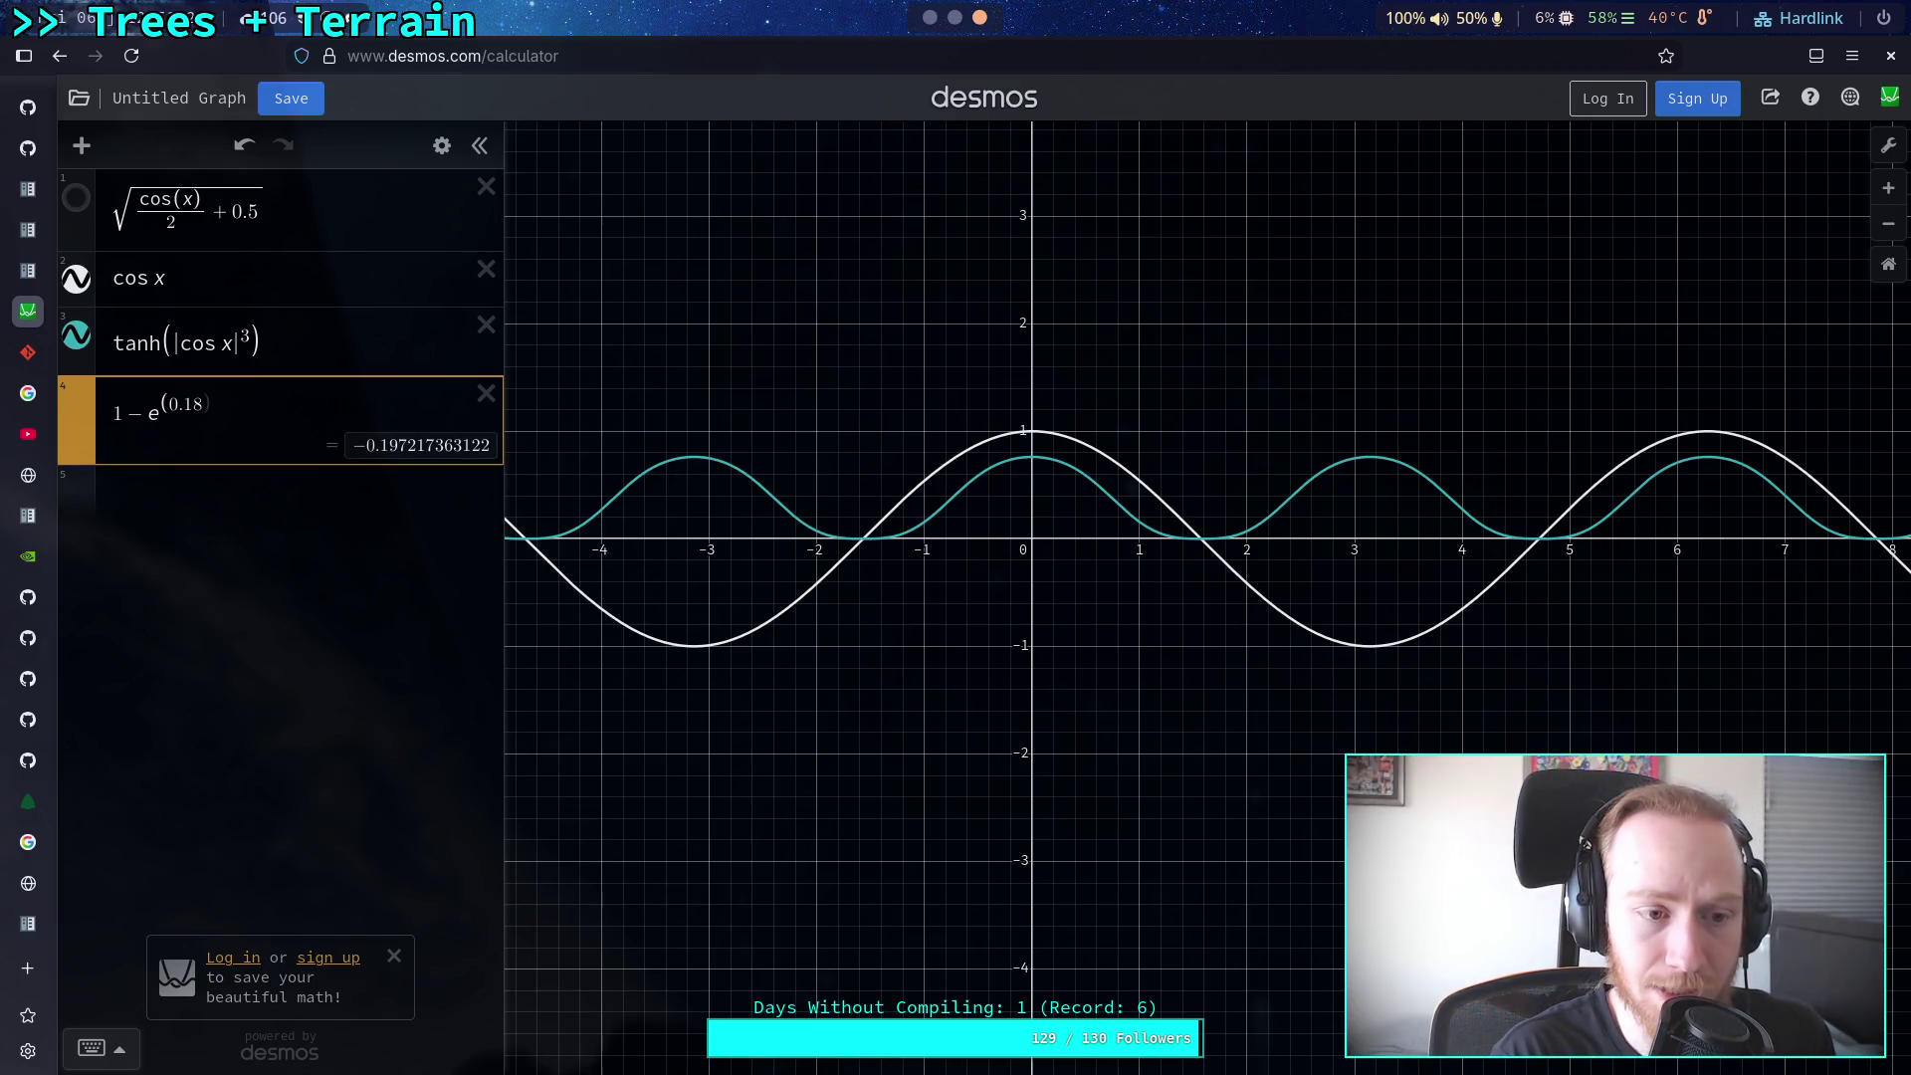
{"action": "type", "text": "*x)"}
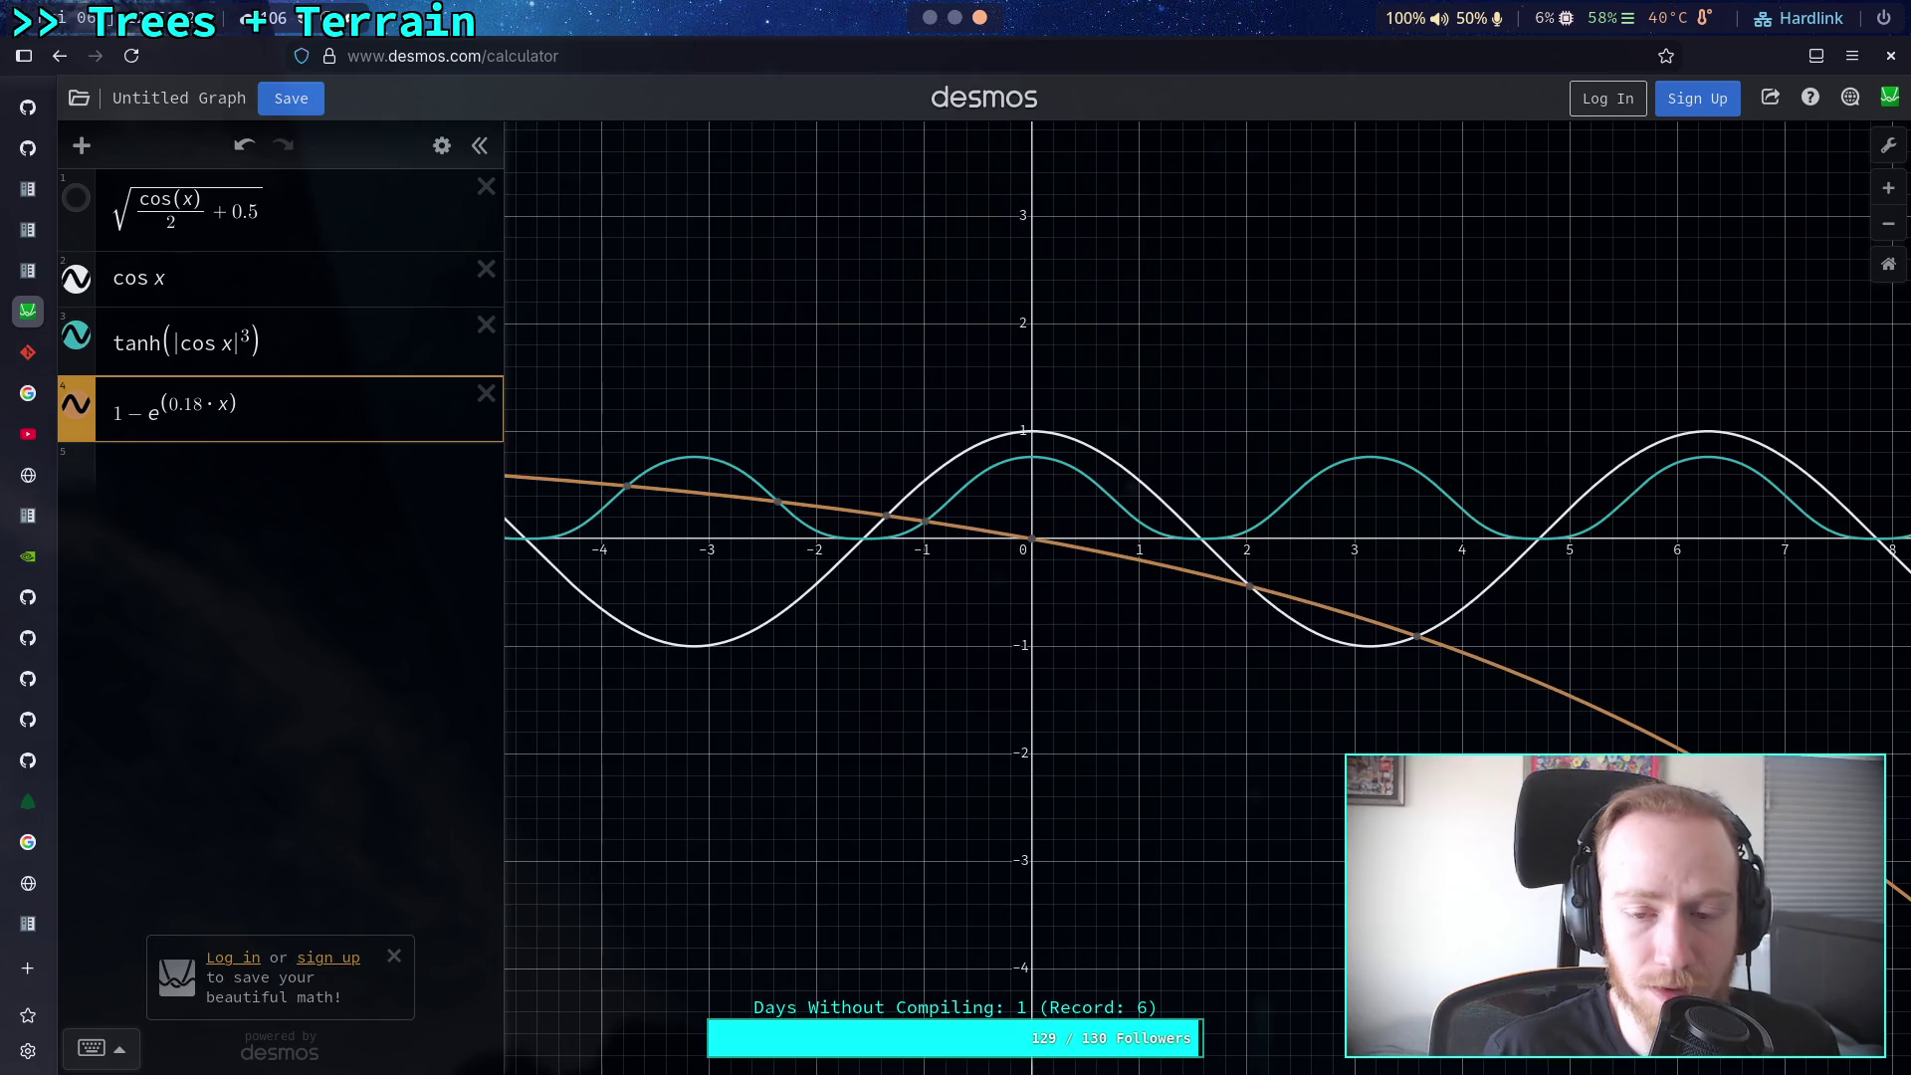
{"action": "left_click_drag", "start_coordinate": [878, 657], "coordinate": [728, 677]}
{"action": "mouse_move", "coordinate": [718, 542]}
{"action": "left_mouse_down"}
{"action": "mouse_move", "coordinate": [809, 555]}
{"action": "mouse_move", "coordinate": [1141, 674]}
{"action": "left_mouse_up"}
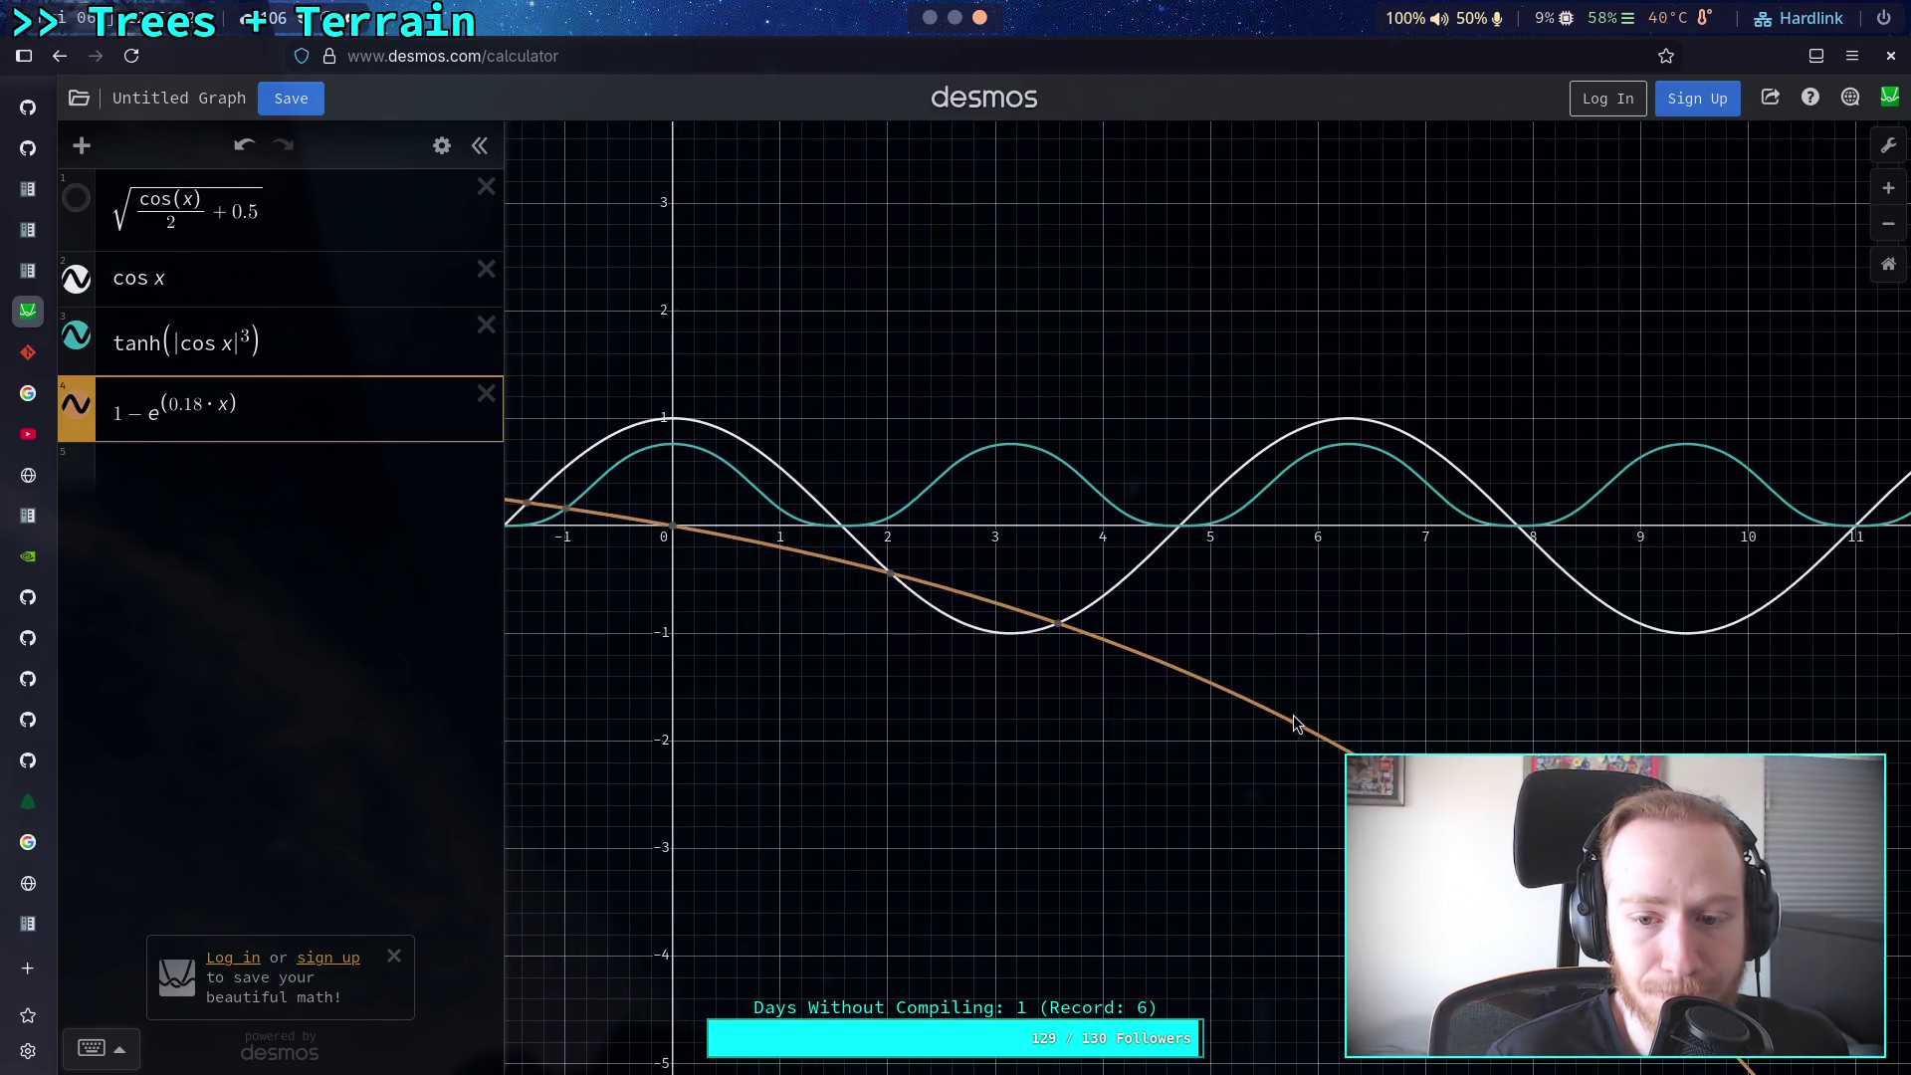
{"action": "scroll", "coordinate": [1294, 719], "scroll_direction": "down", "scroll_amount": 5}
{"action": "left_click", "coordinate": [1356, 742]}
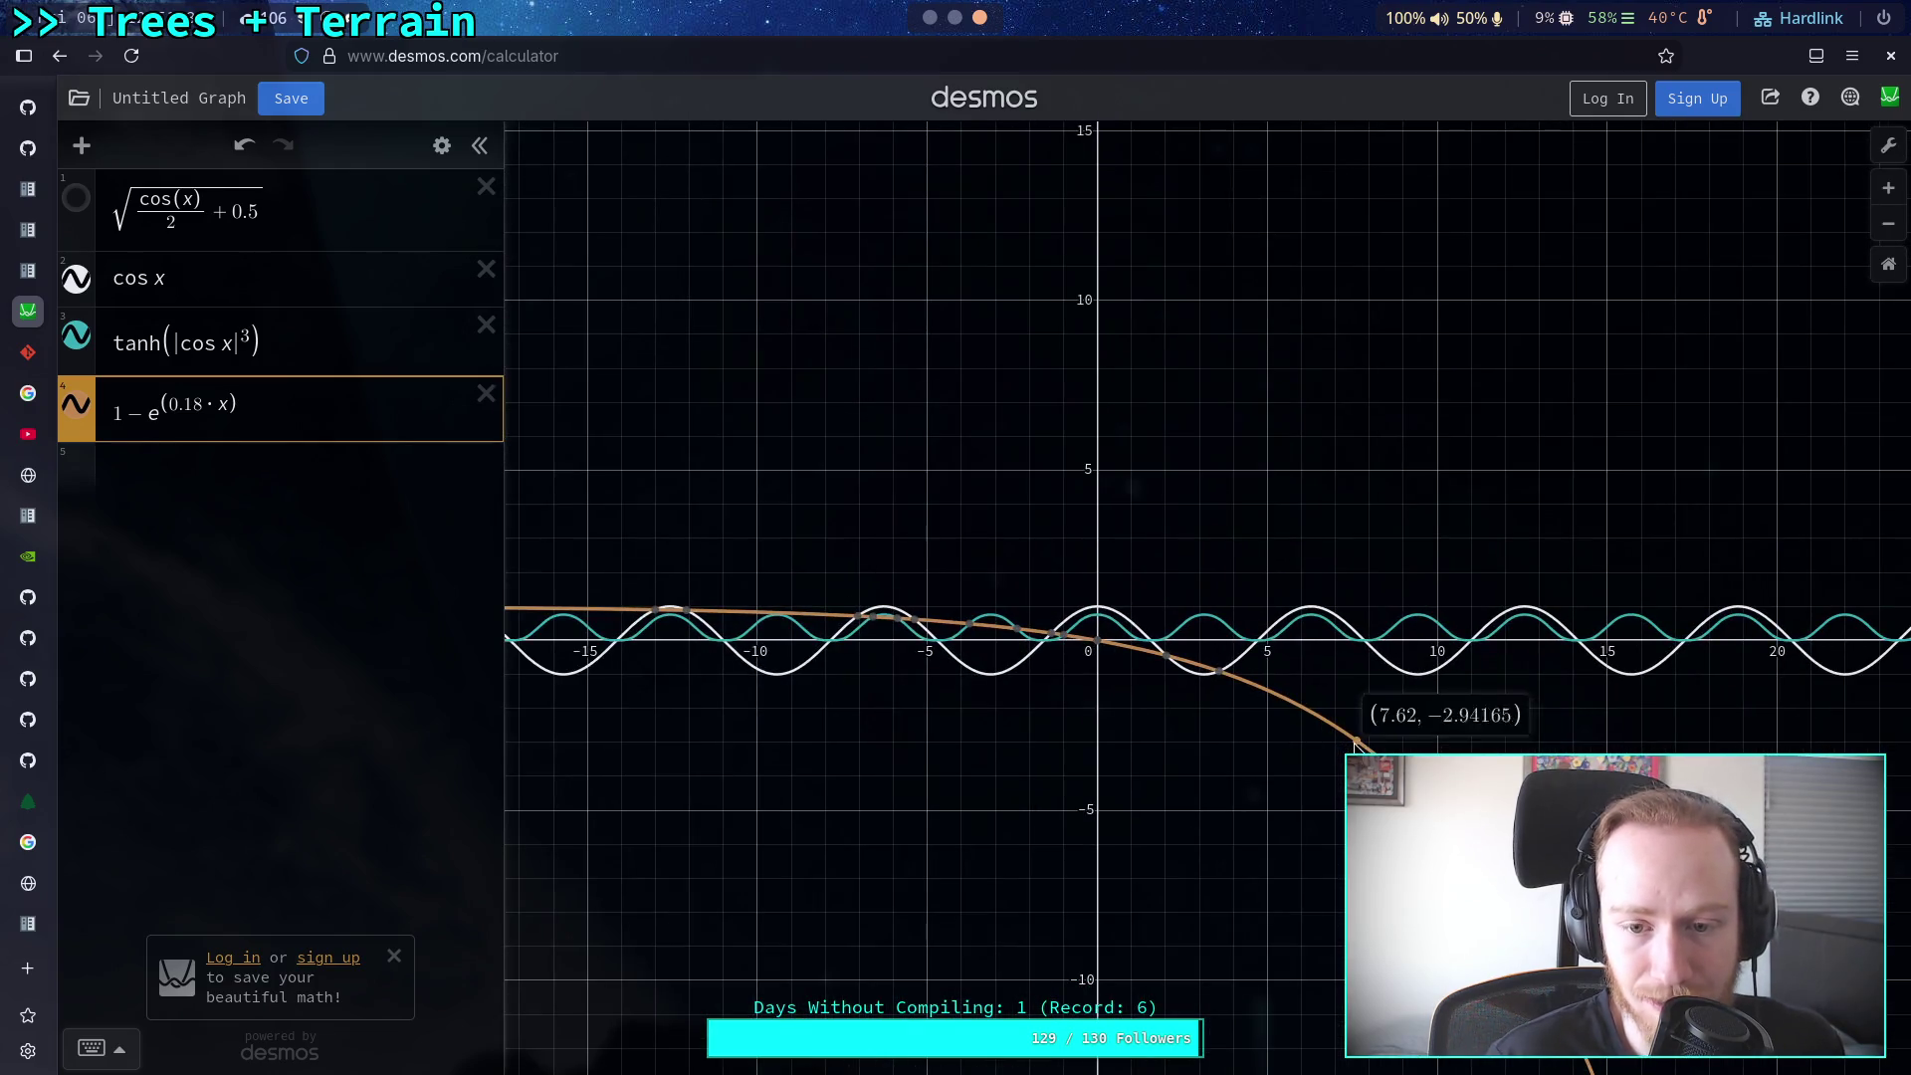
{"action": "mouse_move", "coordinate": [754, 619]}
{"action": "left_mouse_down"}
{"action": "mouse_move", "coordinate": [622, 608]}
{"action": "mouse_move", "coordinate": [970, 654]}
{"action": "mouse_move", "coordinate": [1352, 742]}
{"action": "left_mouse_up"}
{"action": "scroll", "coordinate": [1186, 708], "scroll_direction": "up", "scroll_amount": 3}
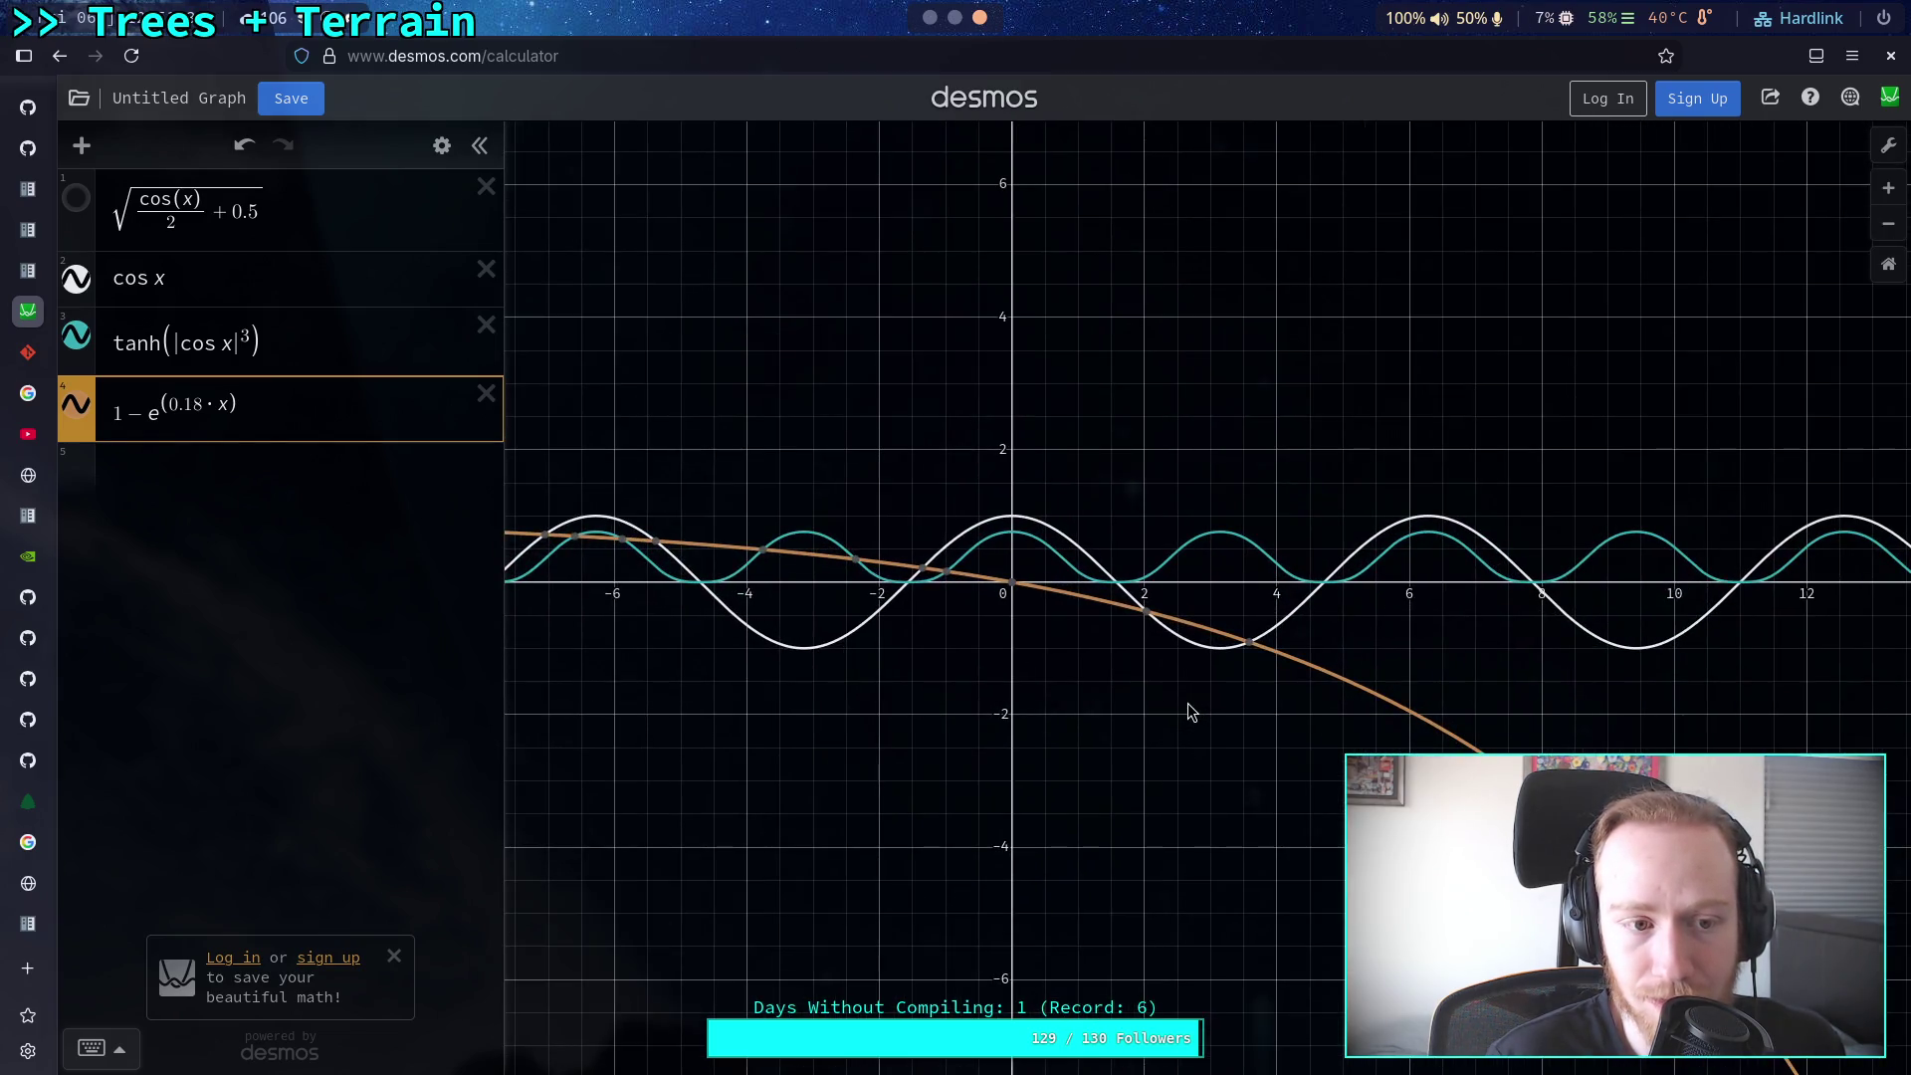
Step: Make the exponent negative, giving 1-e^(-0.18*x), and trace the flipped curve near zero
{"action": "key", "text": "super+4"}
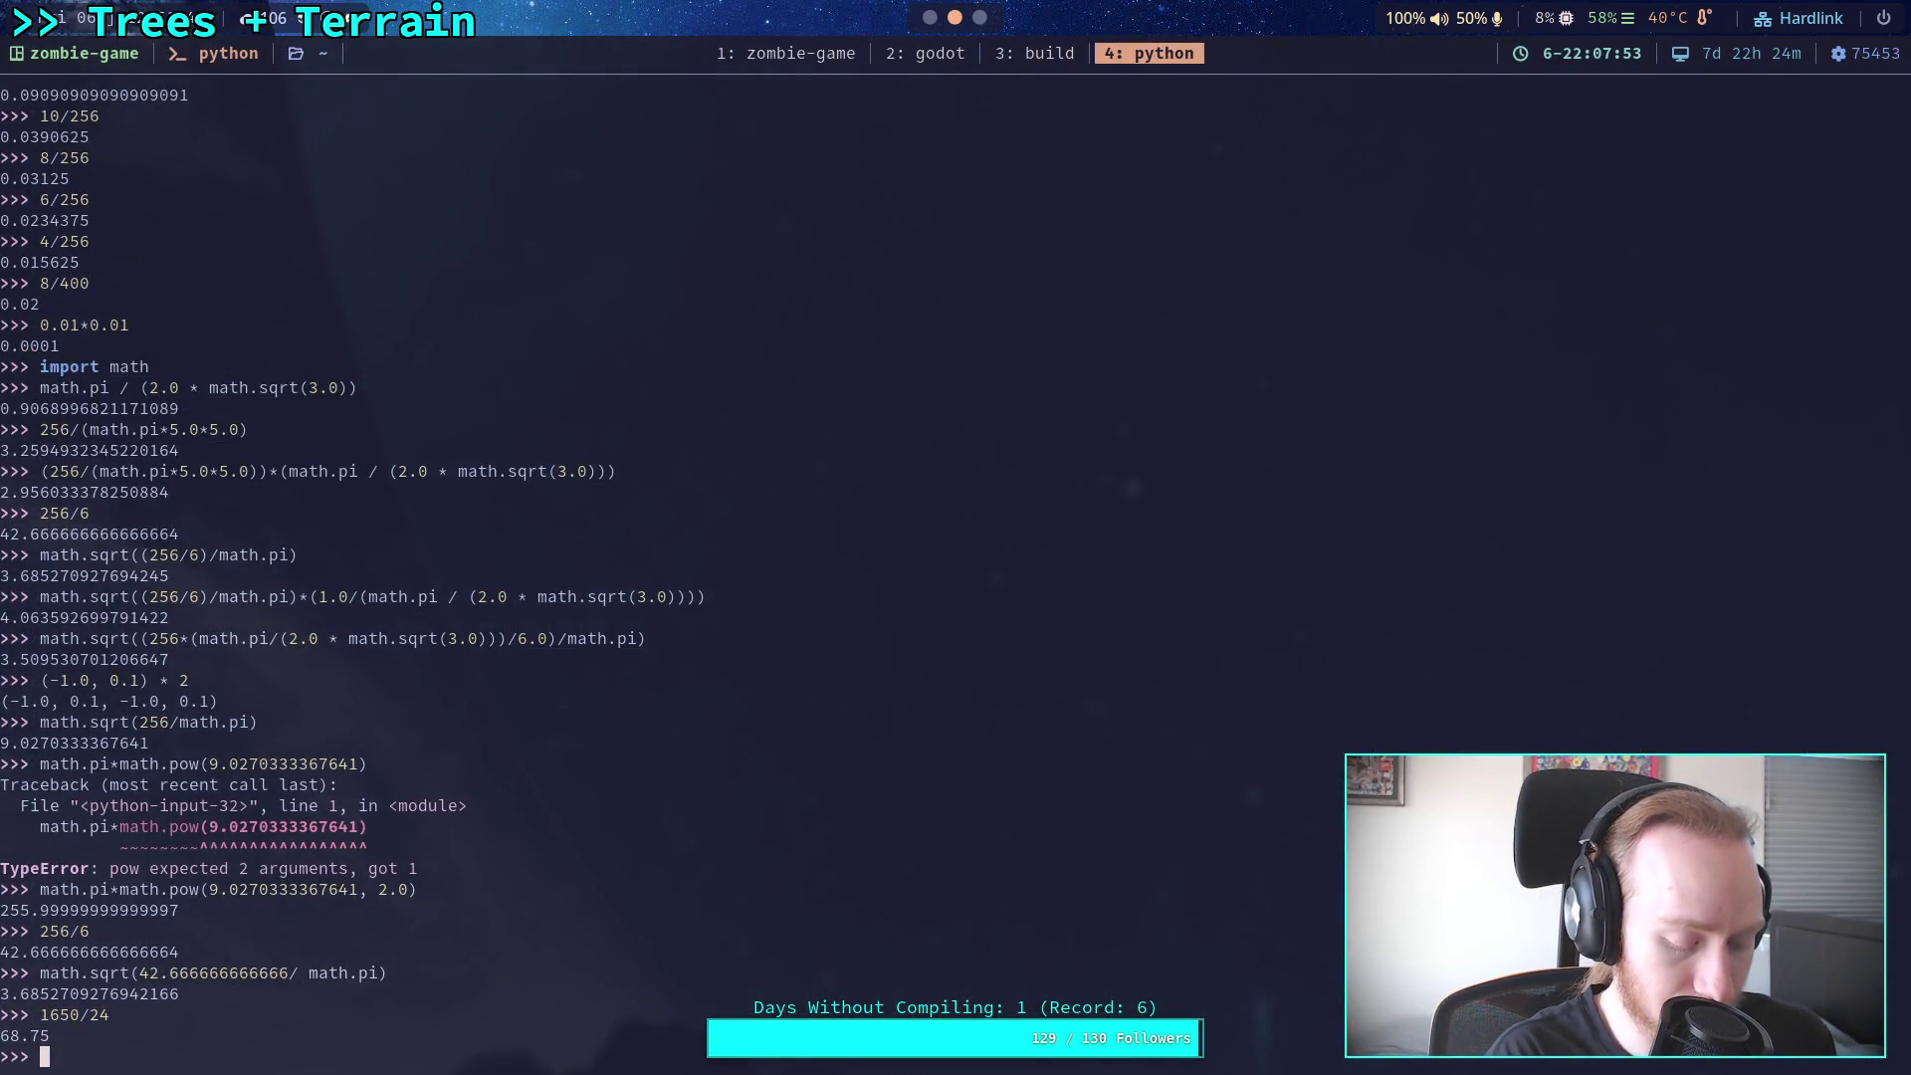
{"action": "key", "text": "super+1"}
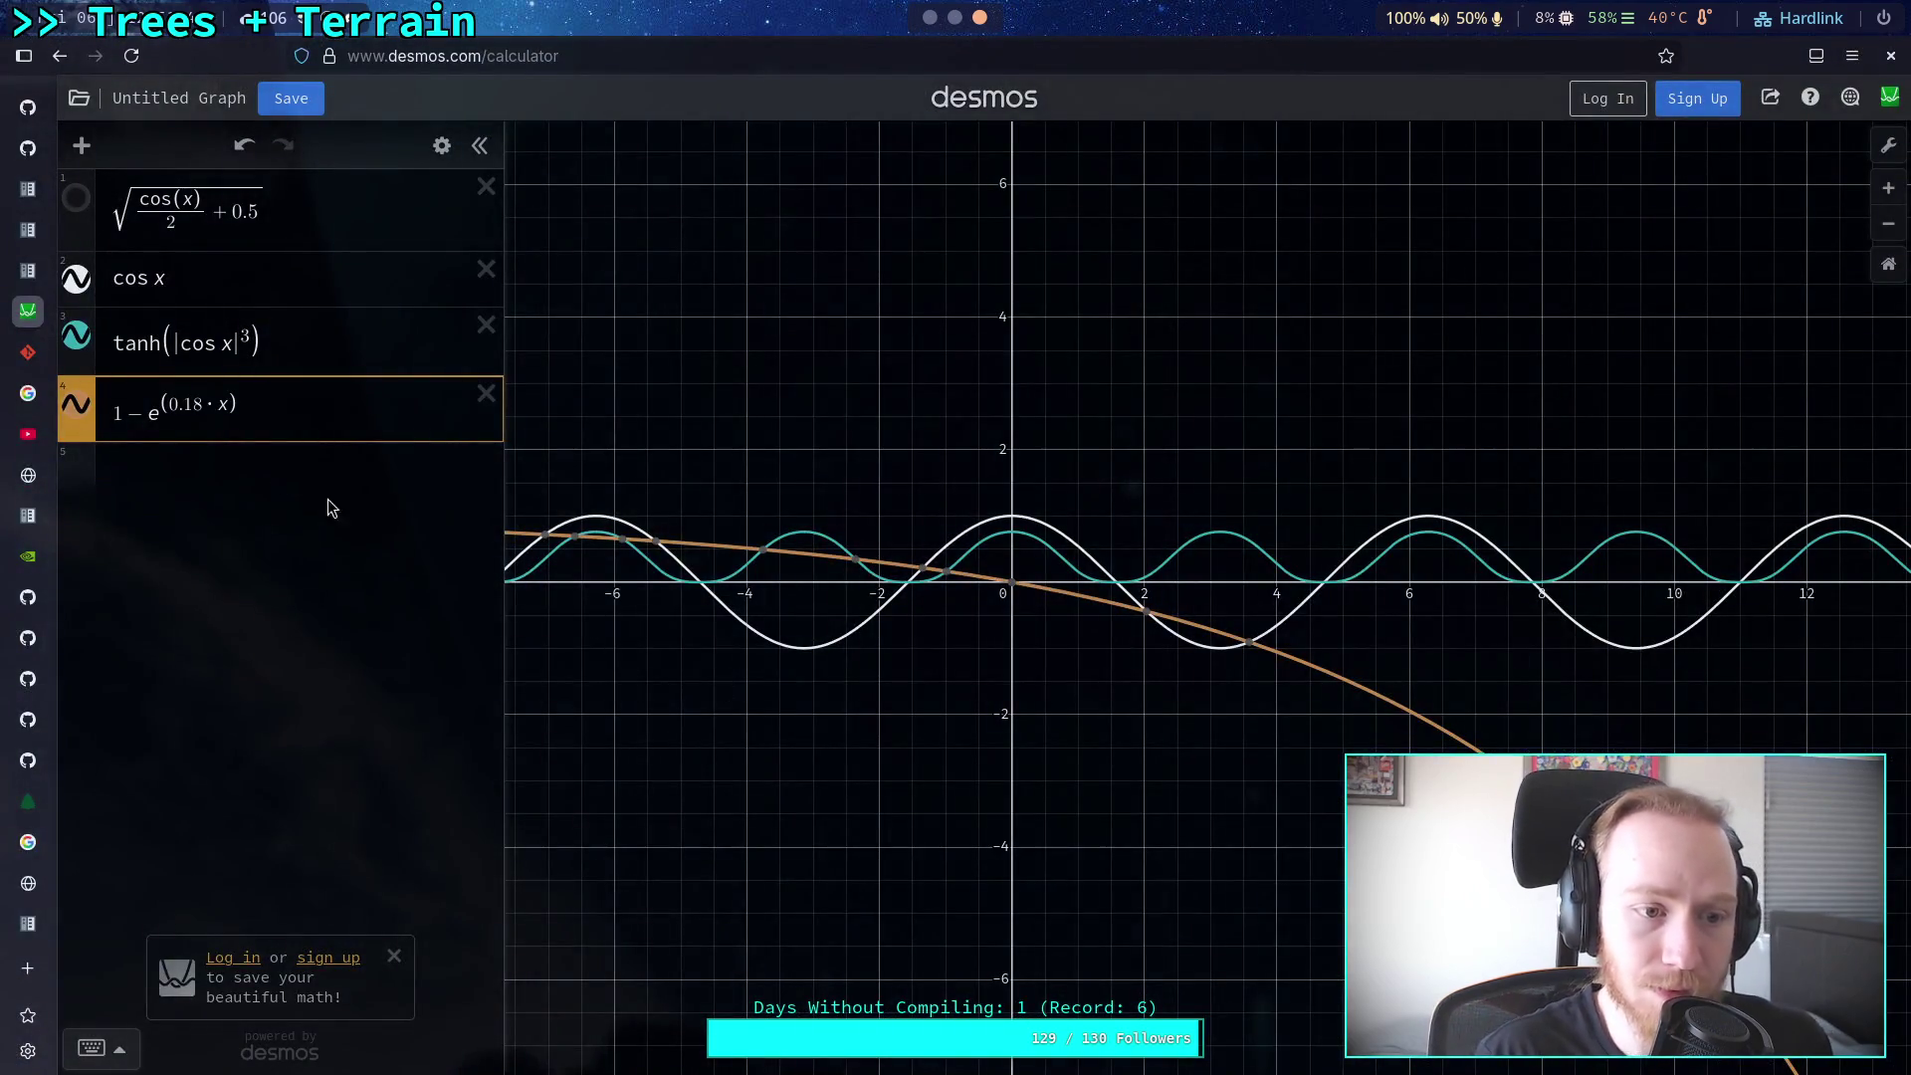
{"action": "left_click", "coordinate": [168, 402]}
{"action": "type", "text": "-"}
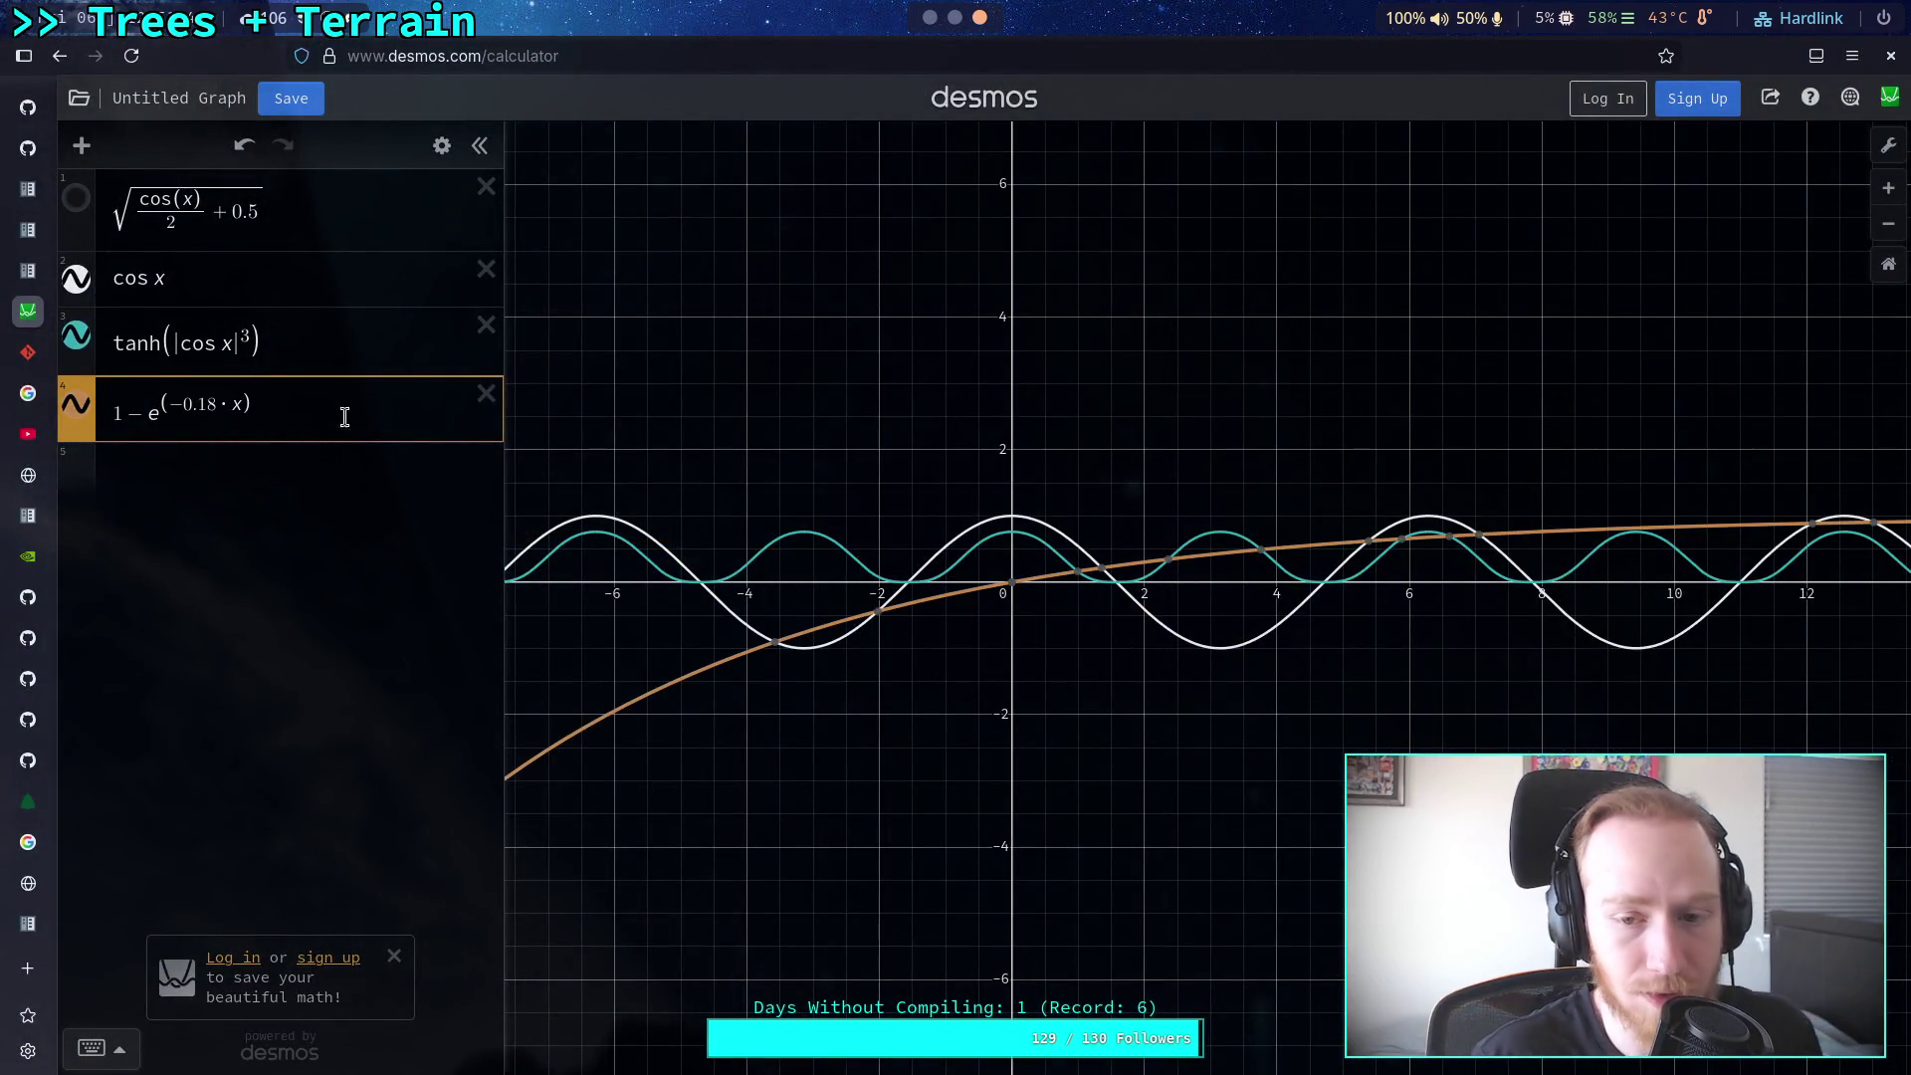
{"action": "mouse_move", "coordinate": [950, 597]}
{"action": "left_mouse_down"}
{"action": "mouse_move", "coordinate": [1047, 585]}
{"action": "mouse_move", "coordinate": [971, 593]}
{"action": "left_mouse_up"}
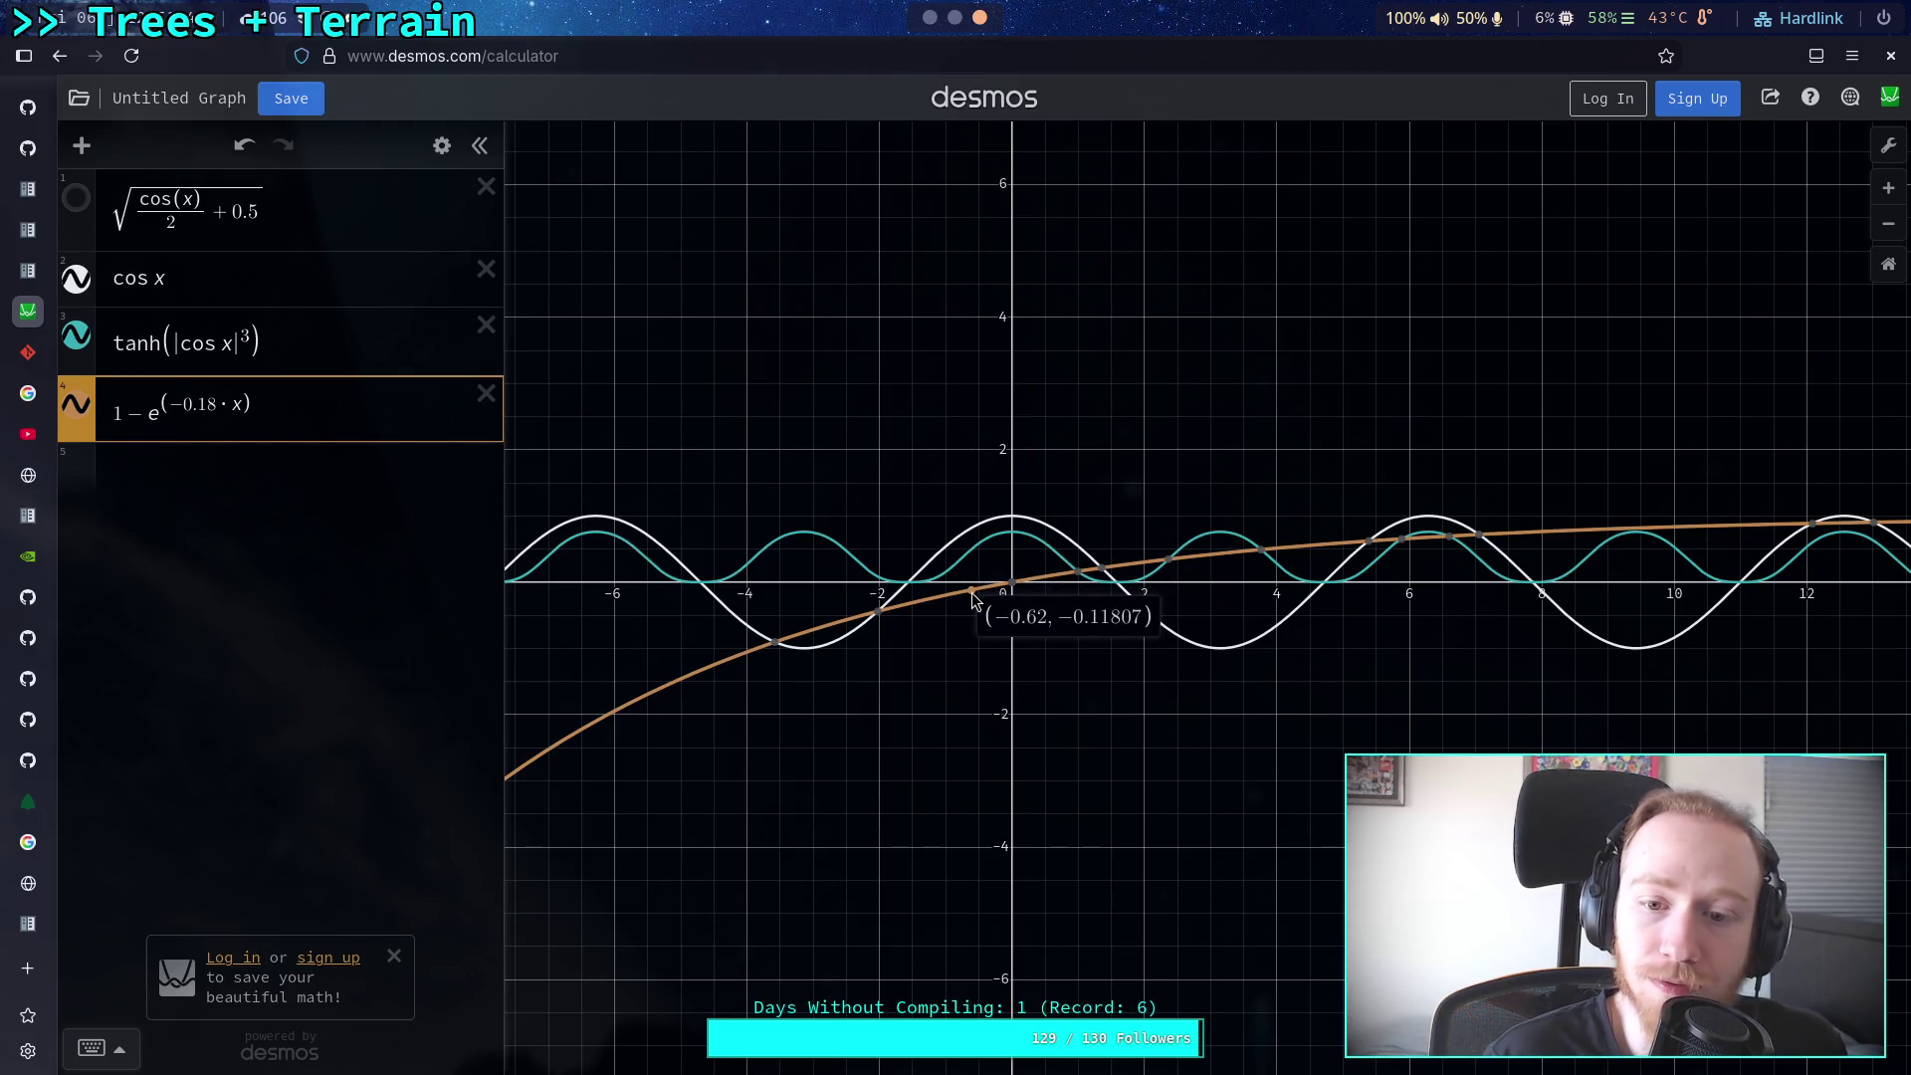
{"action": "key", "text": "alt+Tab"}
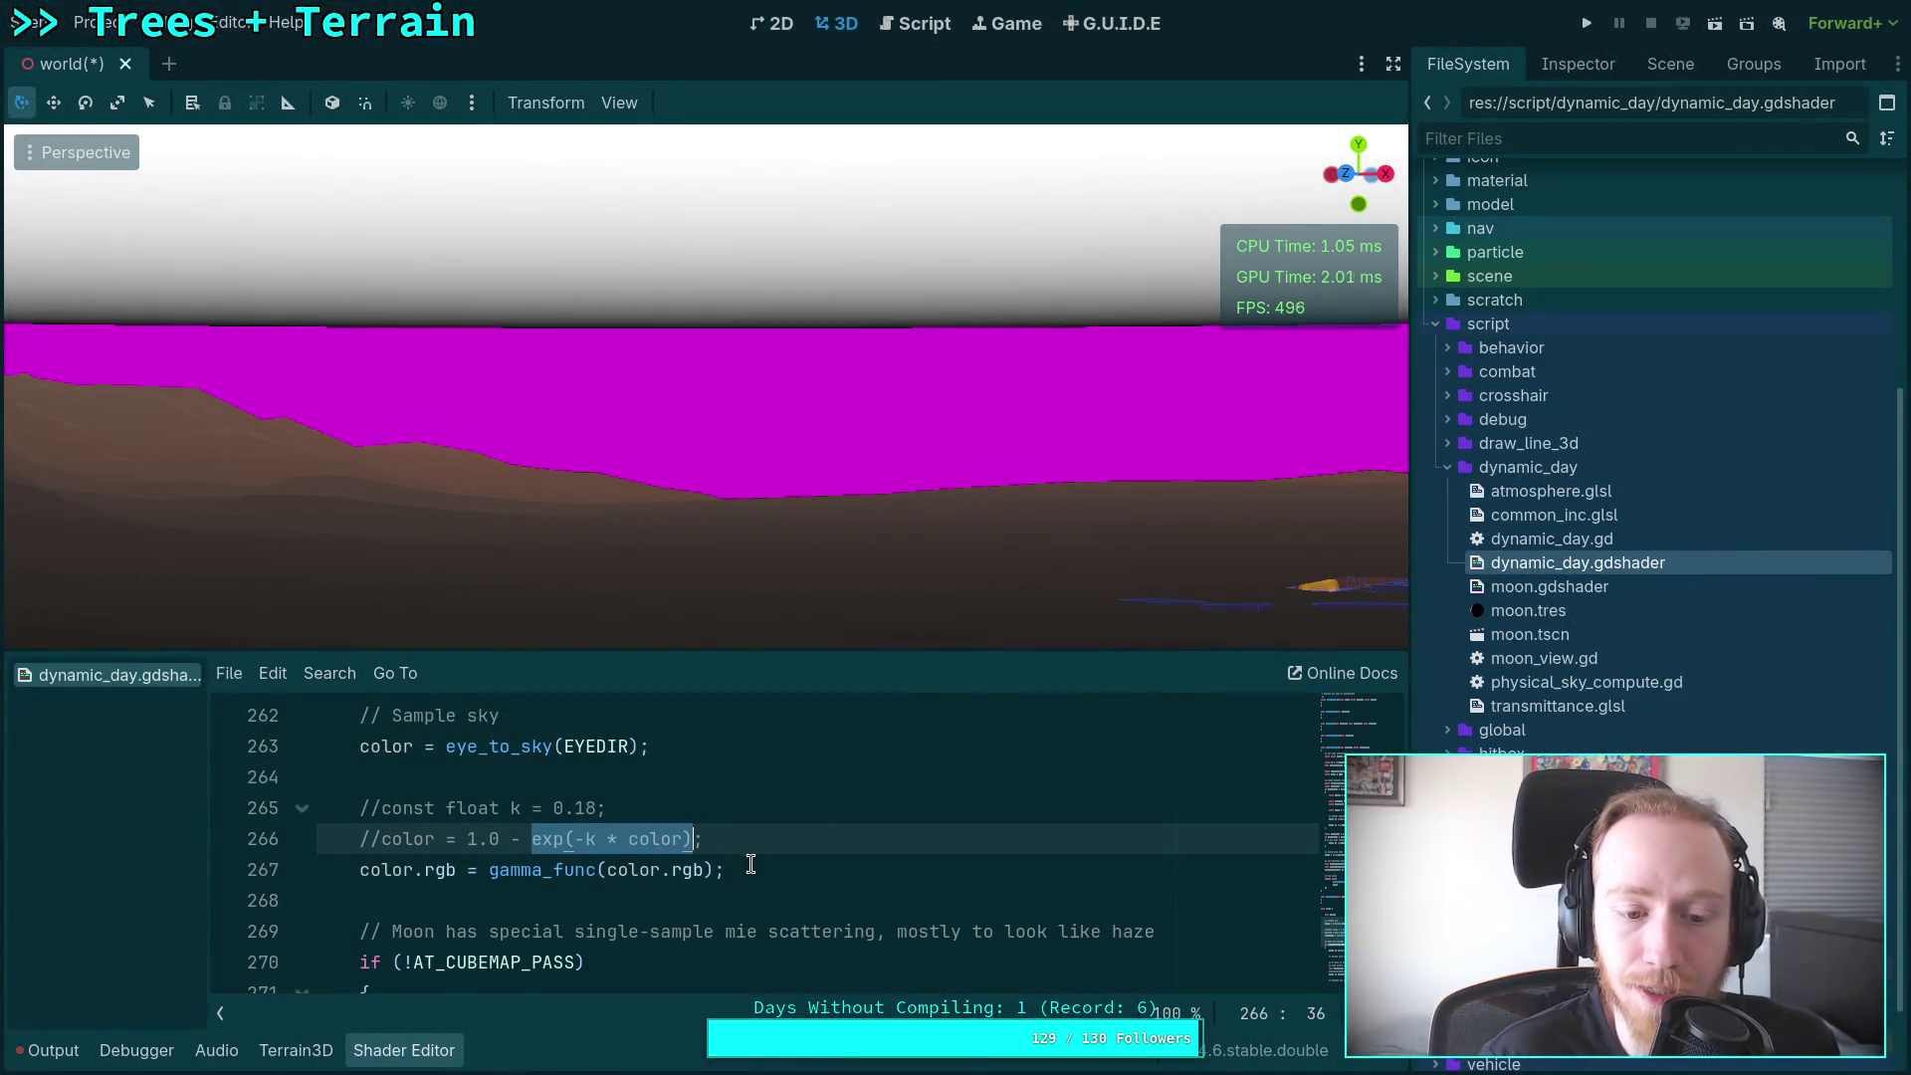
{"action": "left_click", "coordinate": [755, 860]}
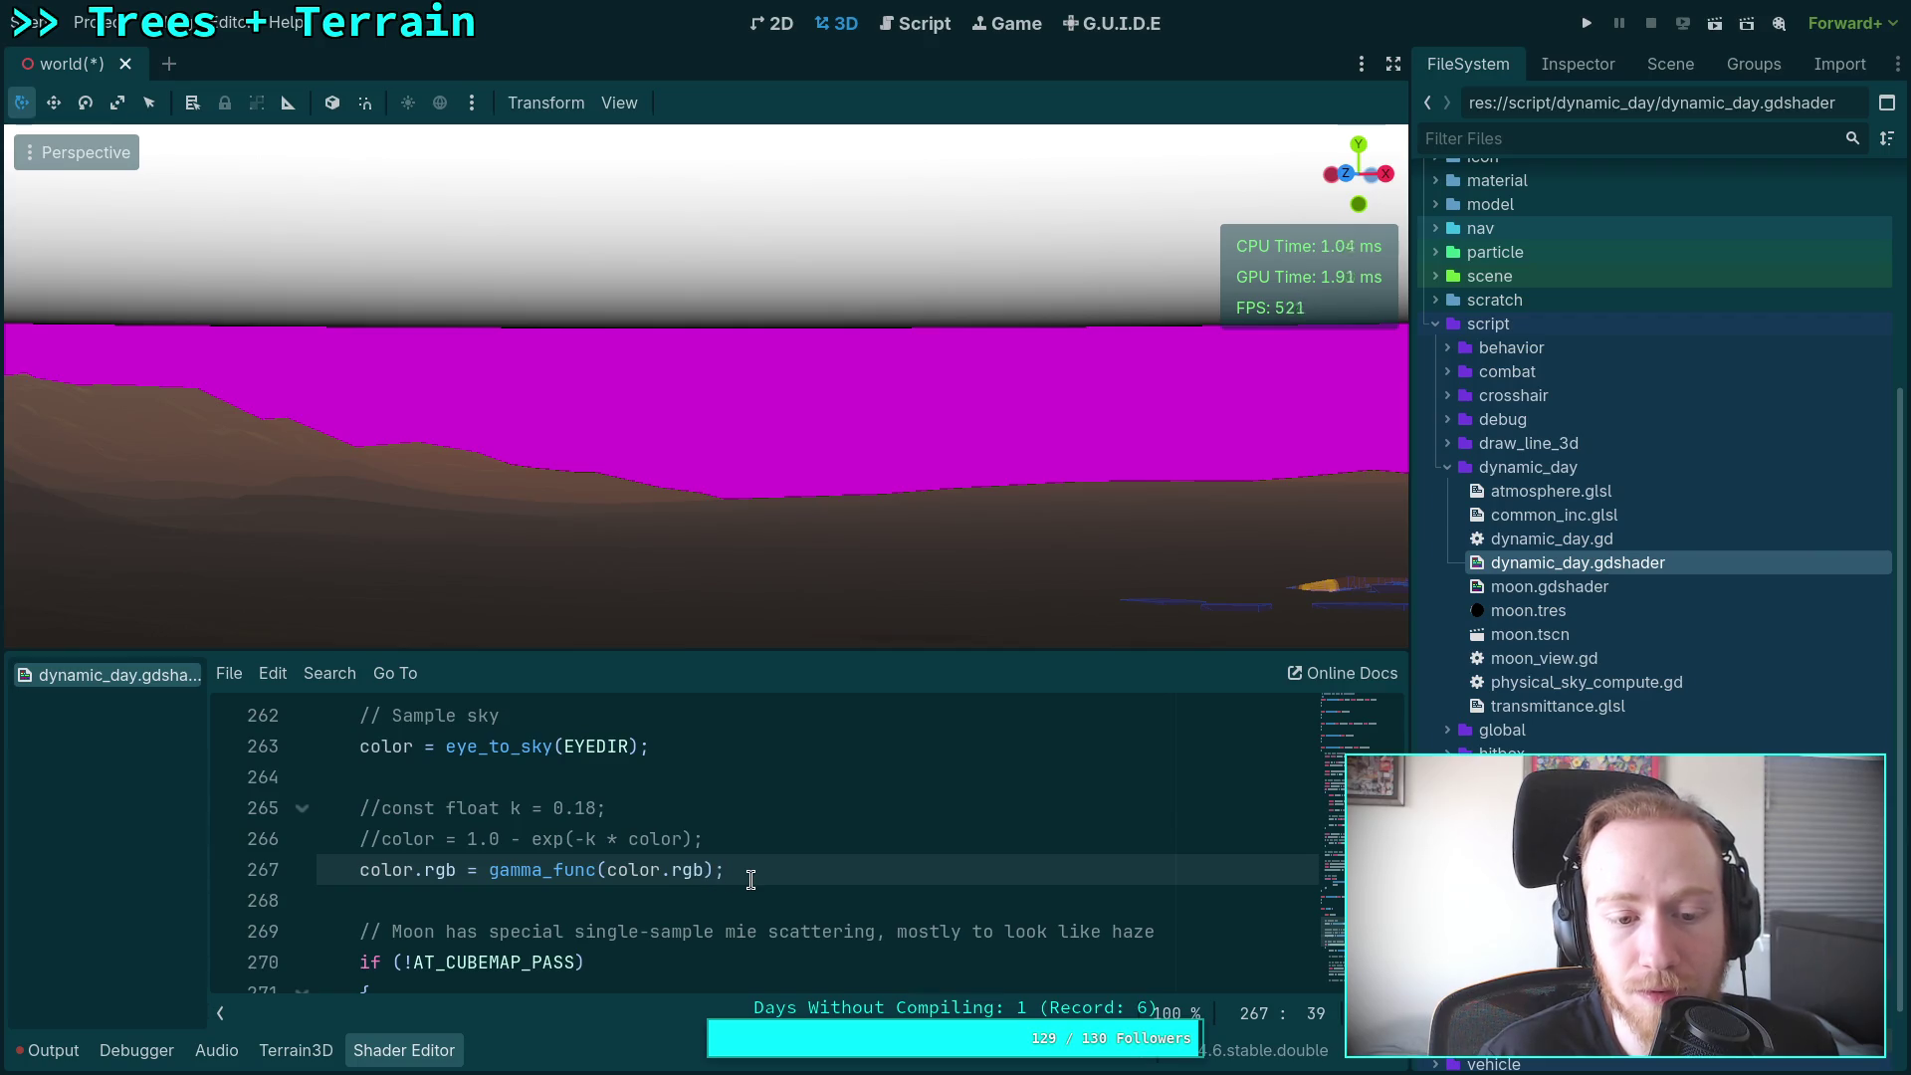
{"action": "scroll", "coordinate": [749, 870], "scroll_direction": "up", "scroll_amount": 2}
{"action": "scroll", "coordinate": [749, 870], "scroll_direction": "down", "scroll_amount": 3}
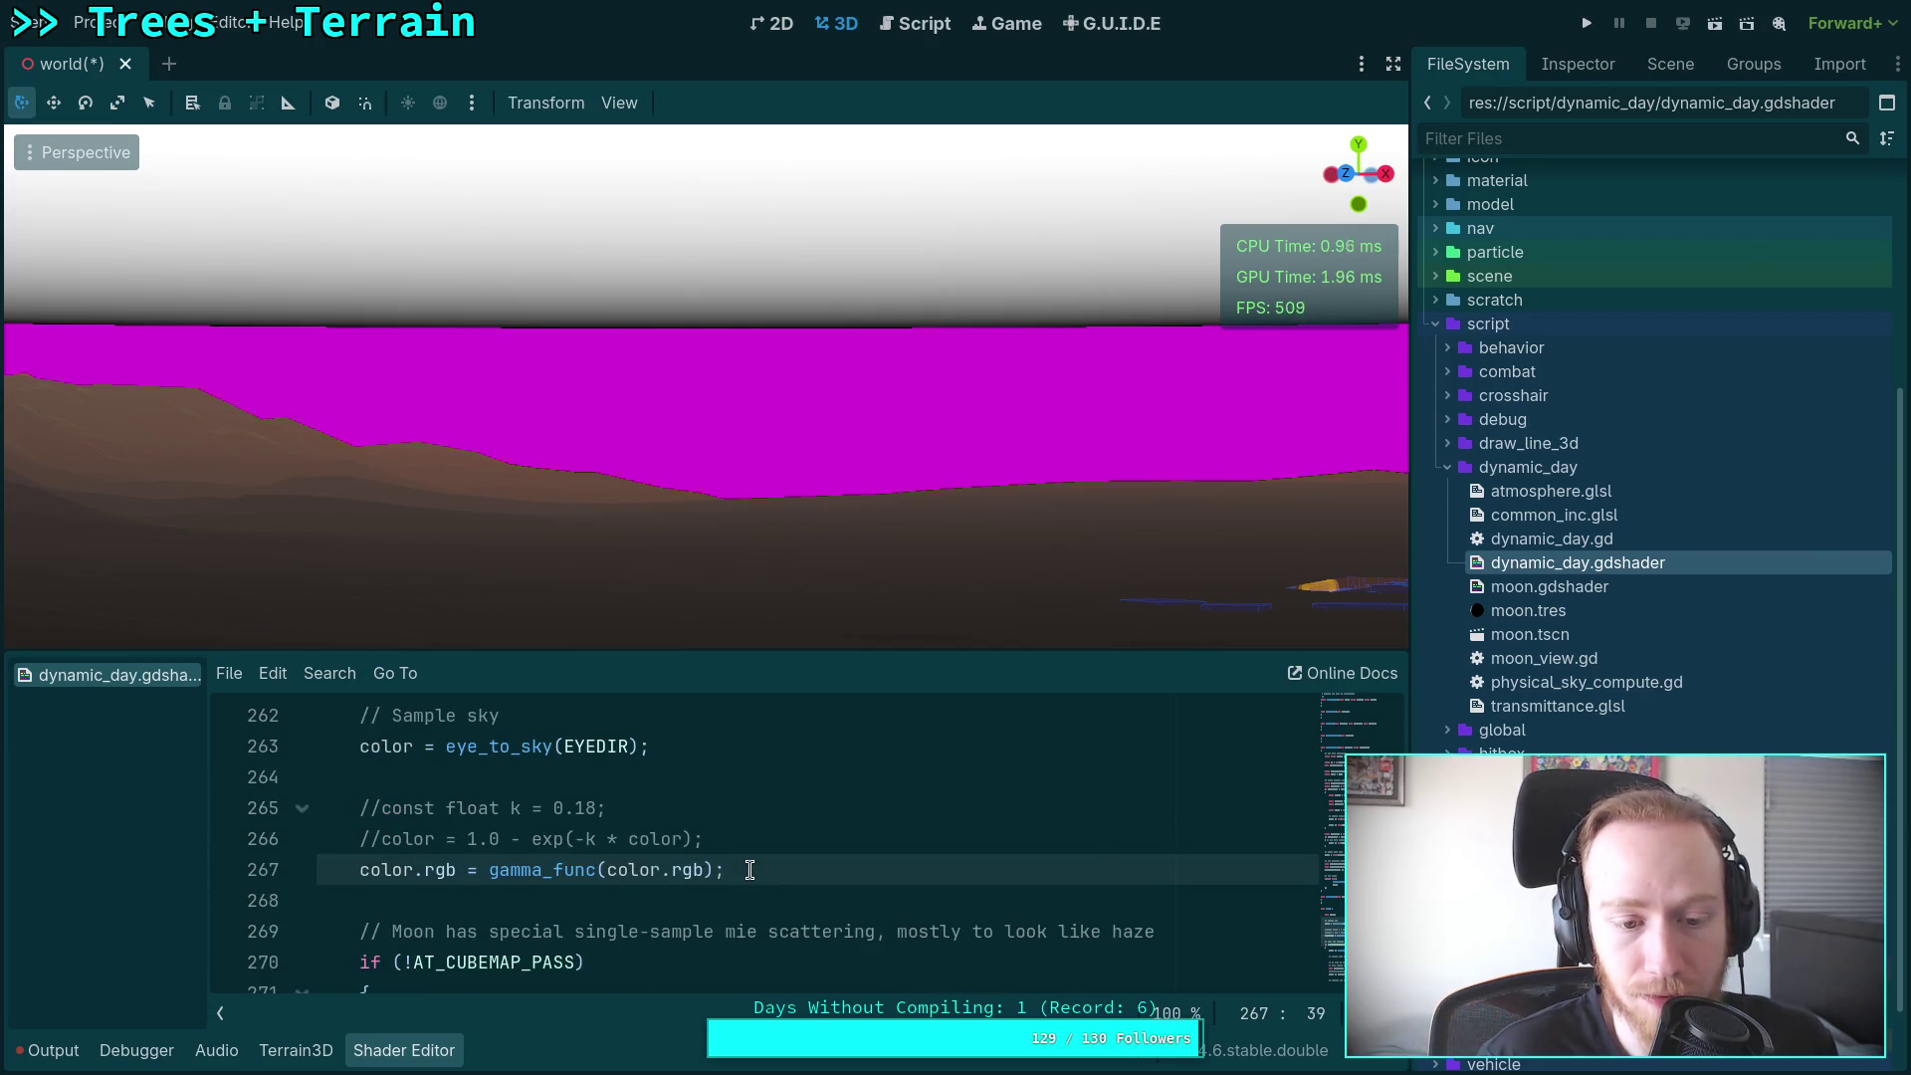
{"action": "scroll", "coordinate": [750, 870], "scroll_direction": "up", "scroll_amount": 7}
{"action": "scroll", "coordinate": [749, 870], "scroll_direction": "up", "scroll_amount": 3}
{"action": "scroll", "coordinate": [697, 866], "scroll_direction": "down", "scroll_amount": 3}
{"action": "left_click", "coordinate": [300, 869]}
{"action": "scroll", "coordinate": [492, 860], "scroll_direction": "down", "scroll_amount": 3}
{"action": "scroll", "coordinate": [492, 860], "scroll_direction": "up", "scroll_amount": 2}
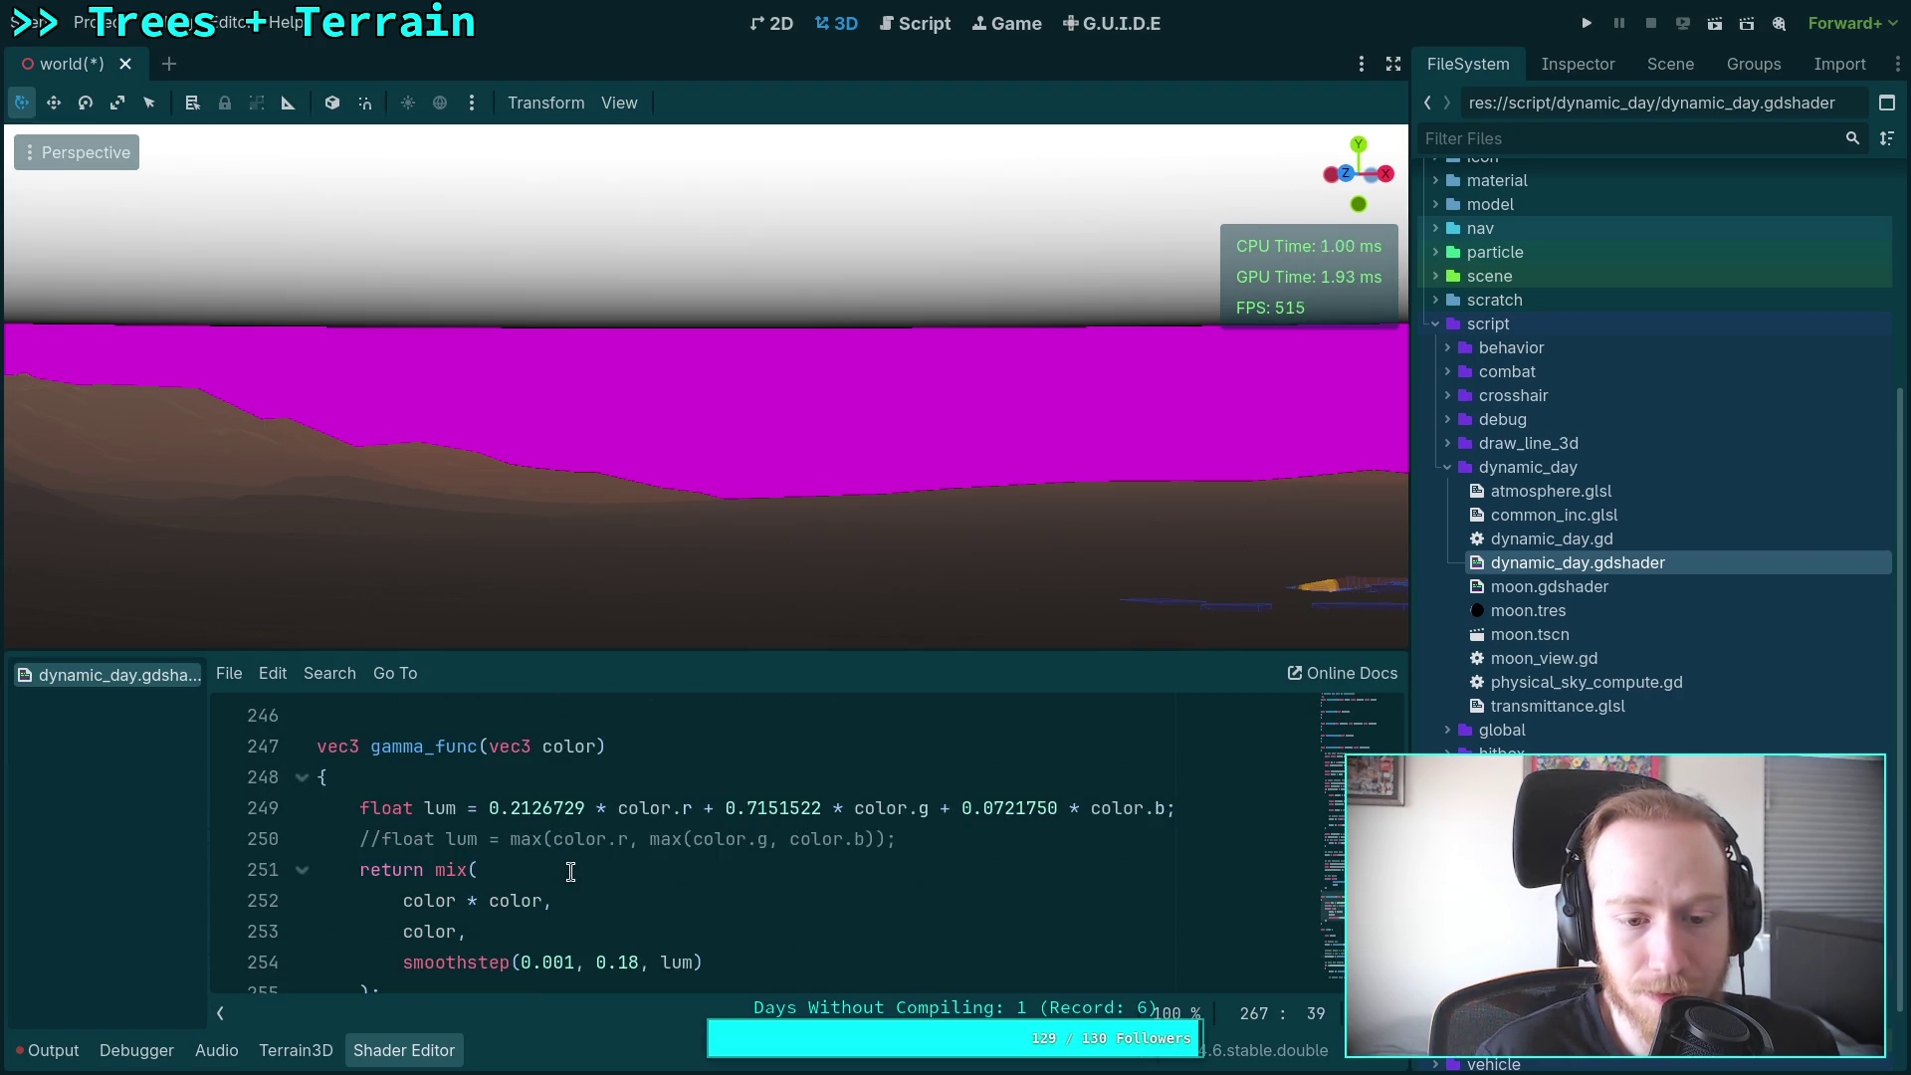
{"action": "scroll", "coordinate": [580, 874], "scroll_direction": "down", "scroll_amount": 10}
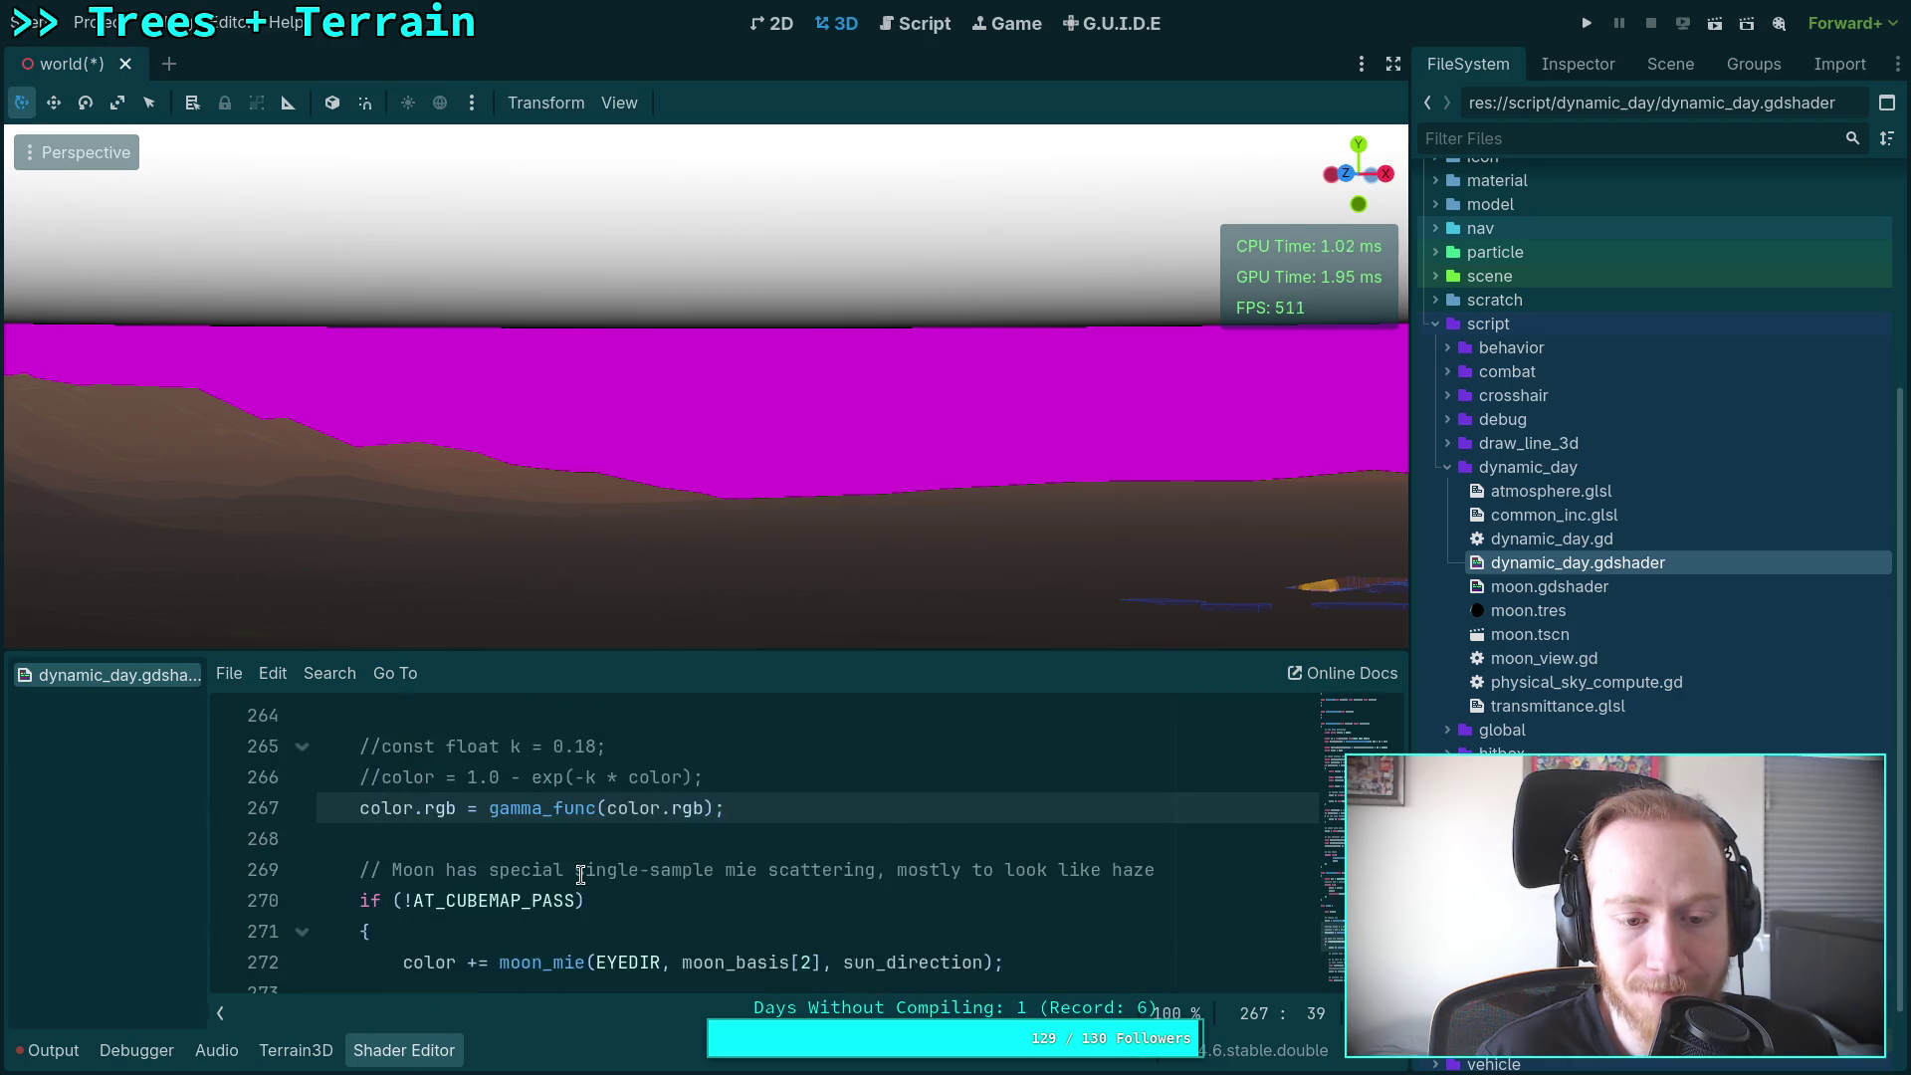
{"action": "scroll", "coordinate": [581, 873], "scroll_direction": "down", "scroll_amount": 2}
{"action": "scroll", "coordinate": [581, 874], "scroll_direction": "up", "scroll_amount": 13}
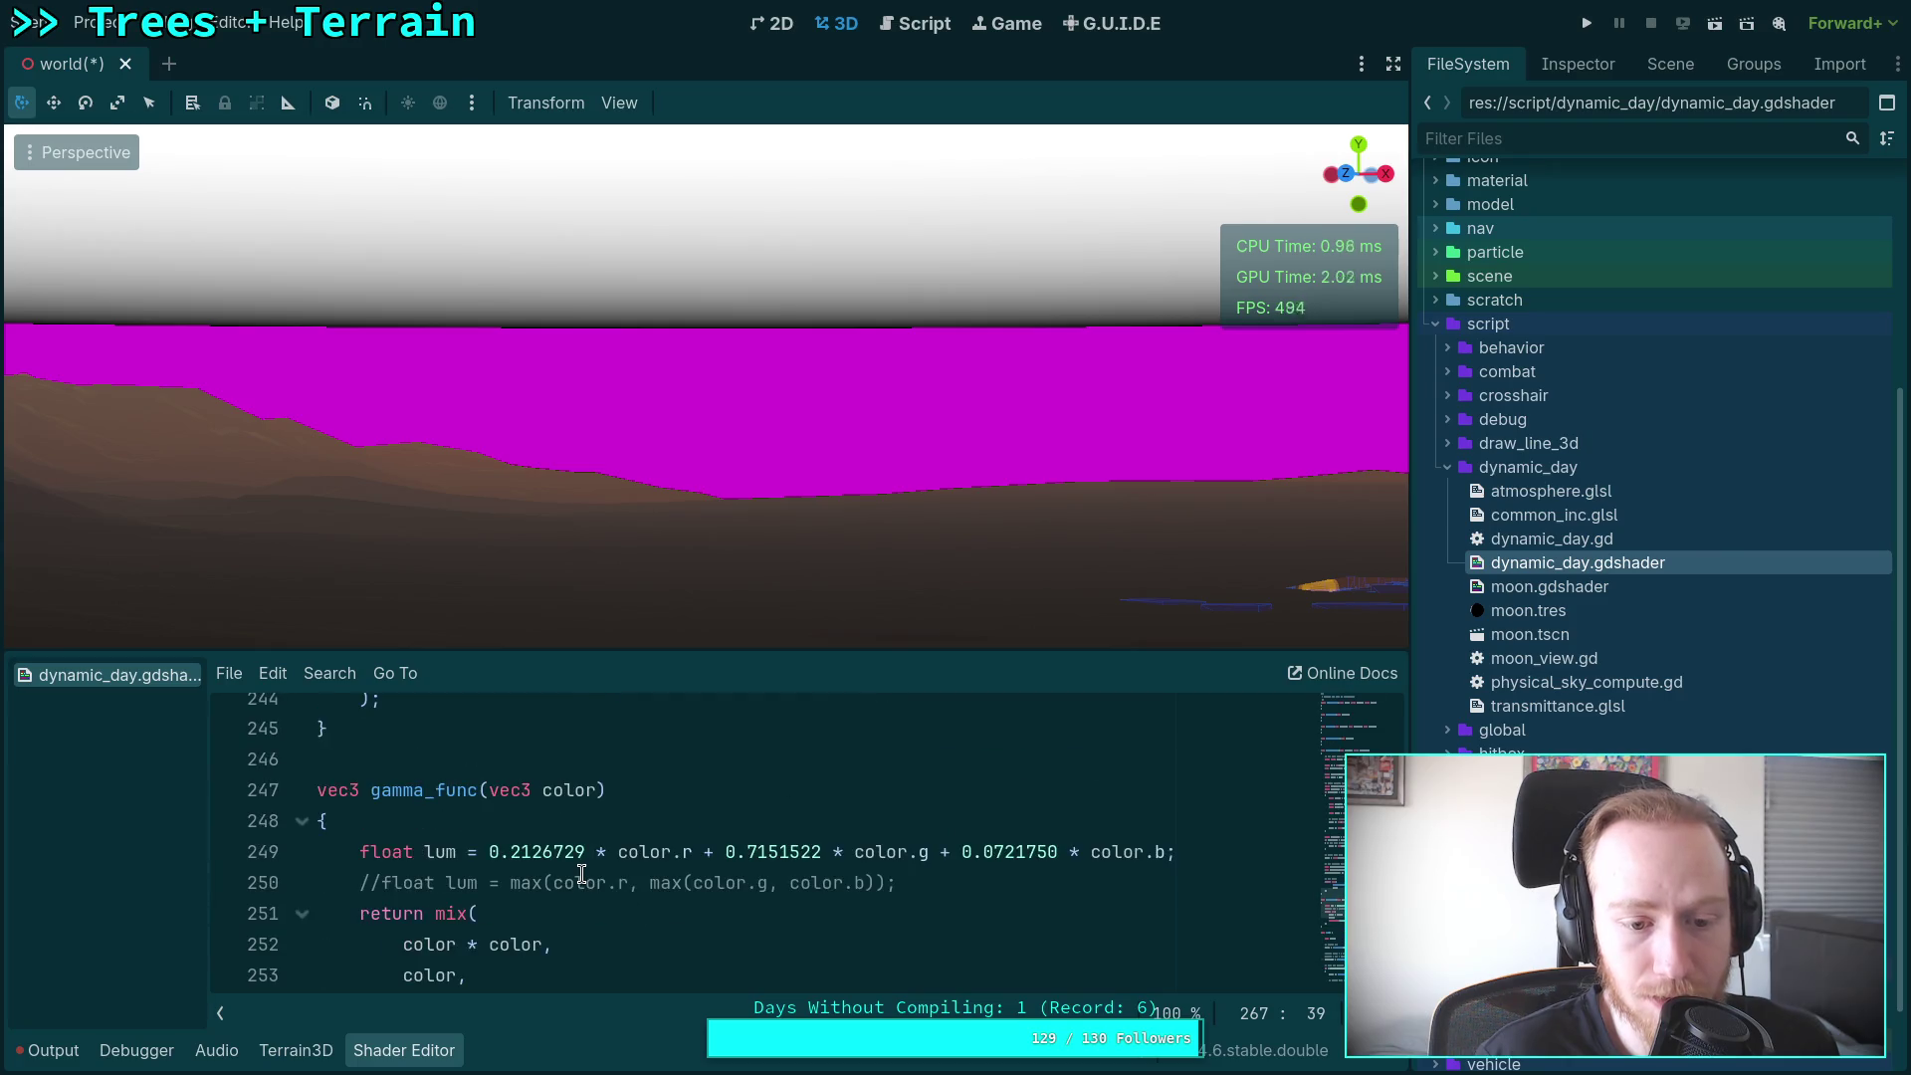
{"action": "scroll", "coordinate": [582, 873], "scroll_direction": "up", "scroll_amount": 4}
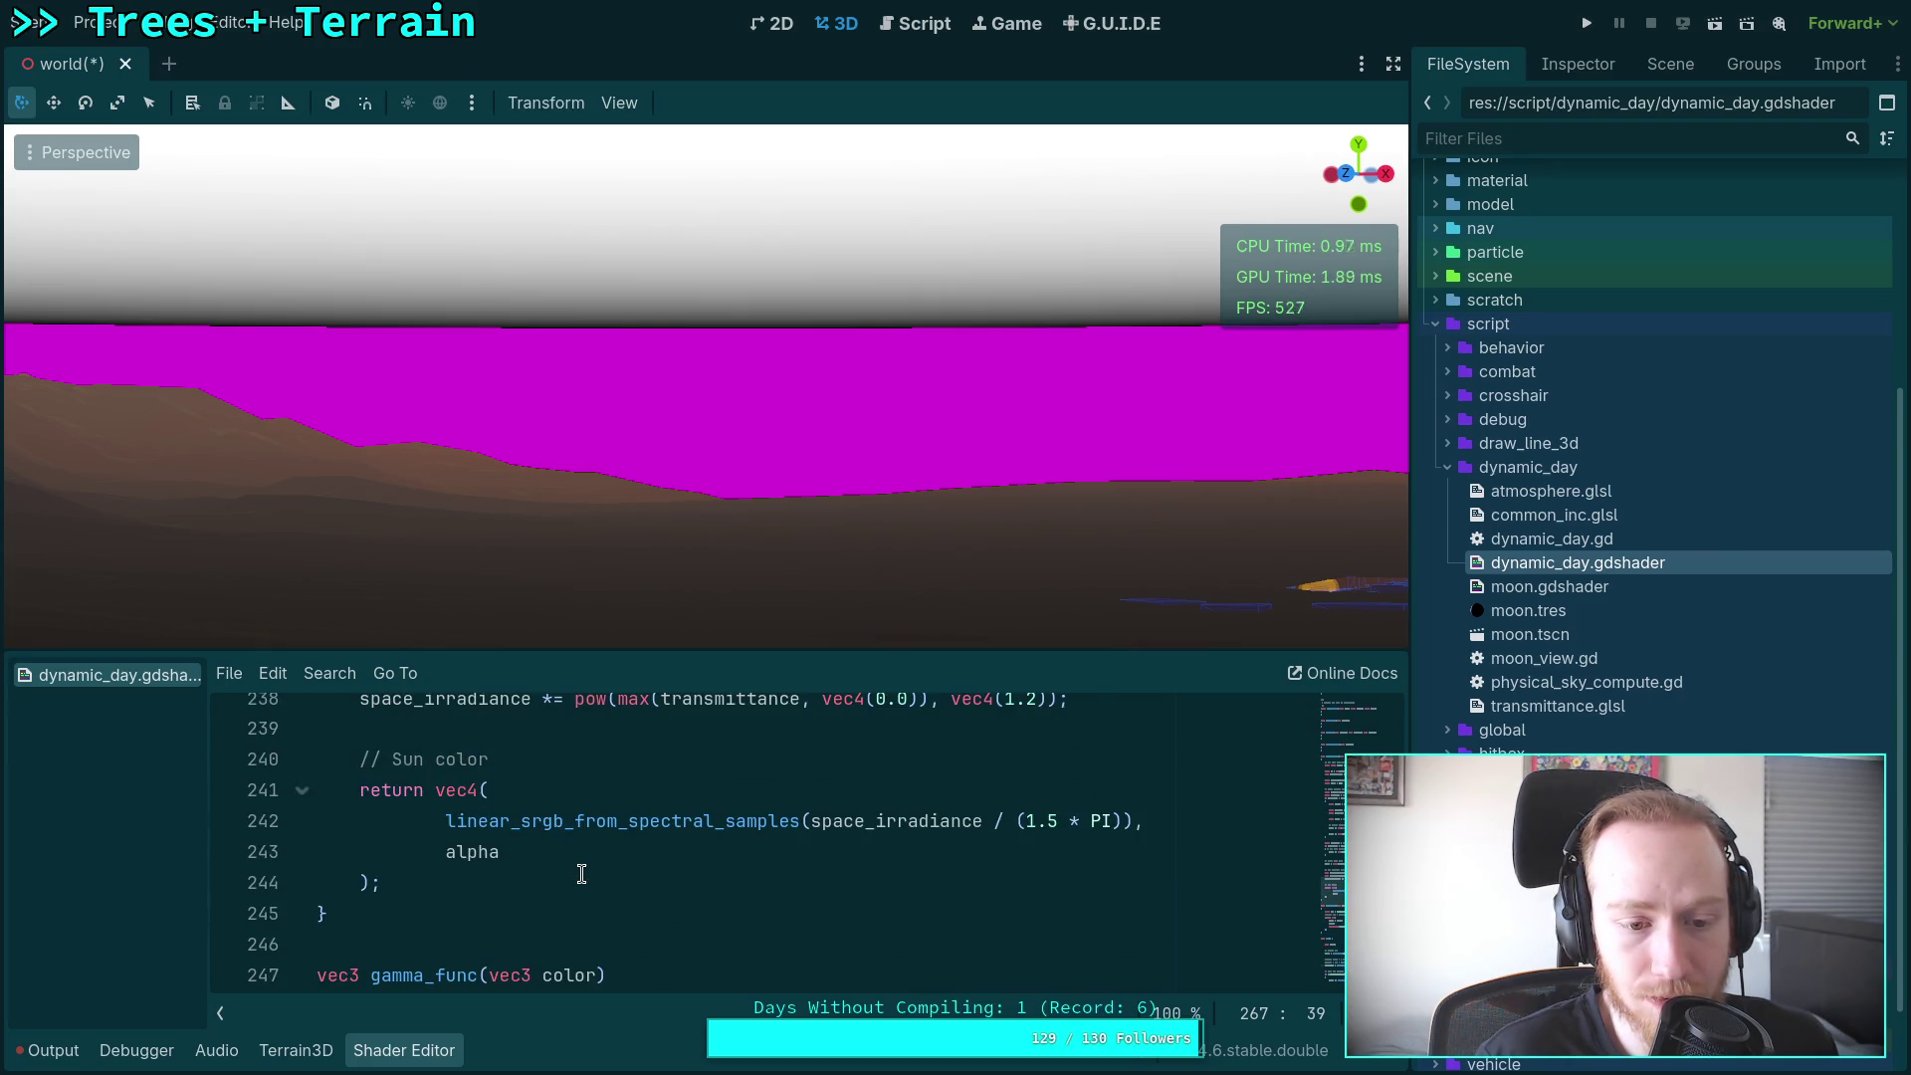
{"action": "scroll", "coordinate": [582, 874], "scroll_direction": "up", "scroll_amount": 6}
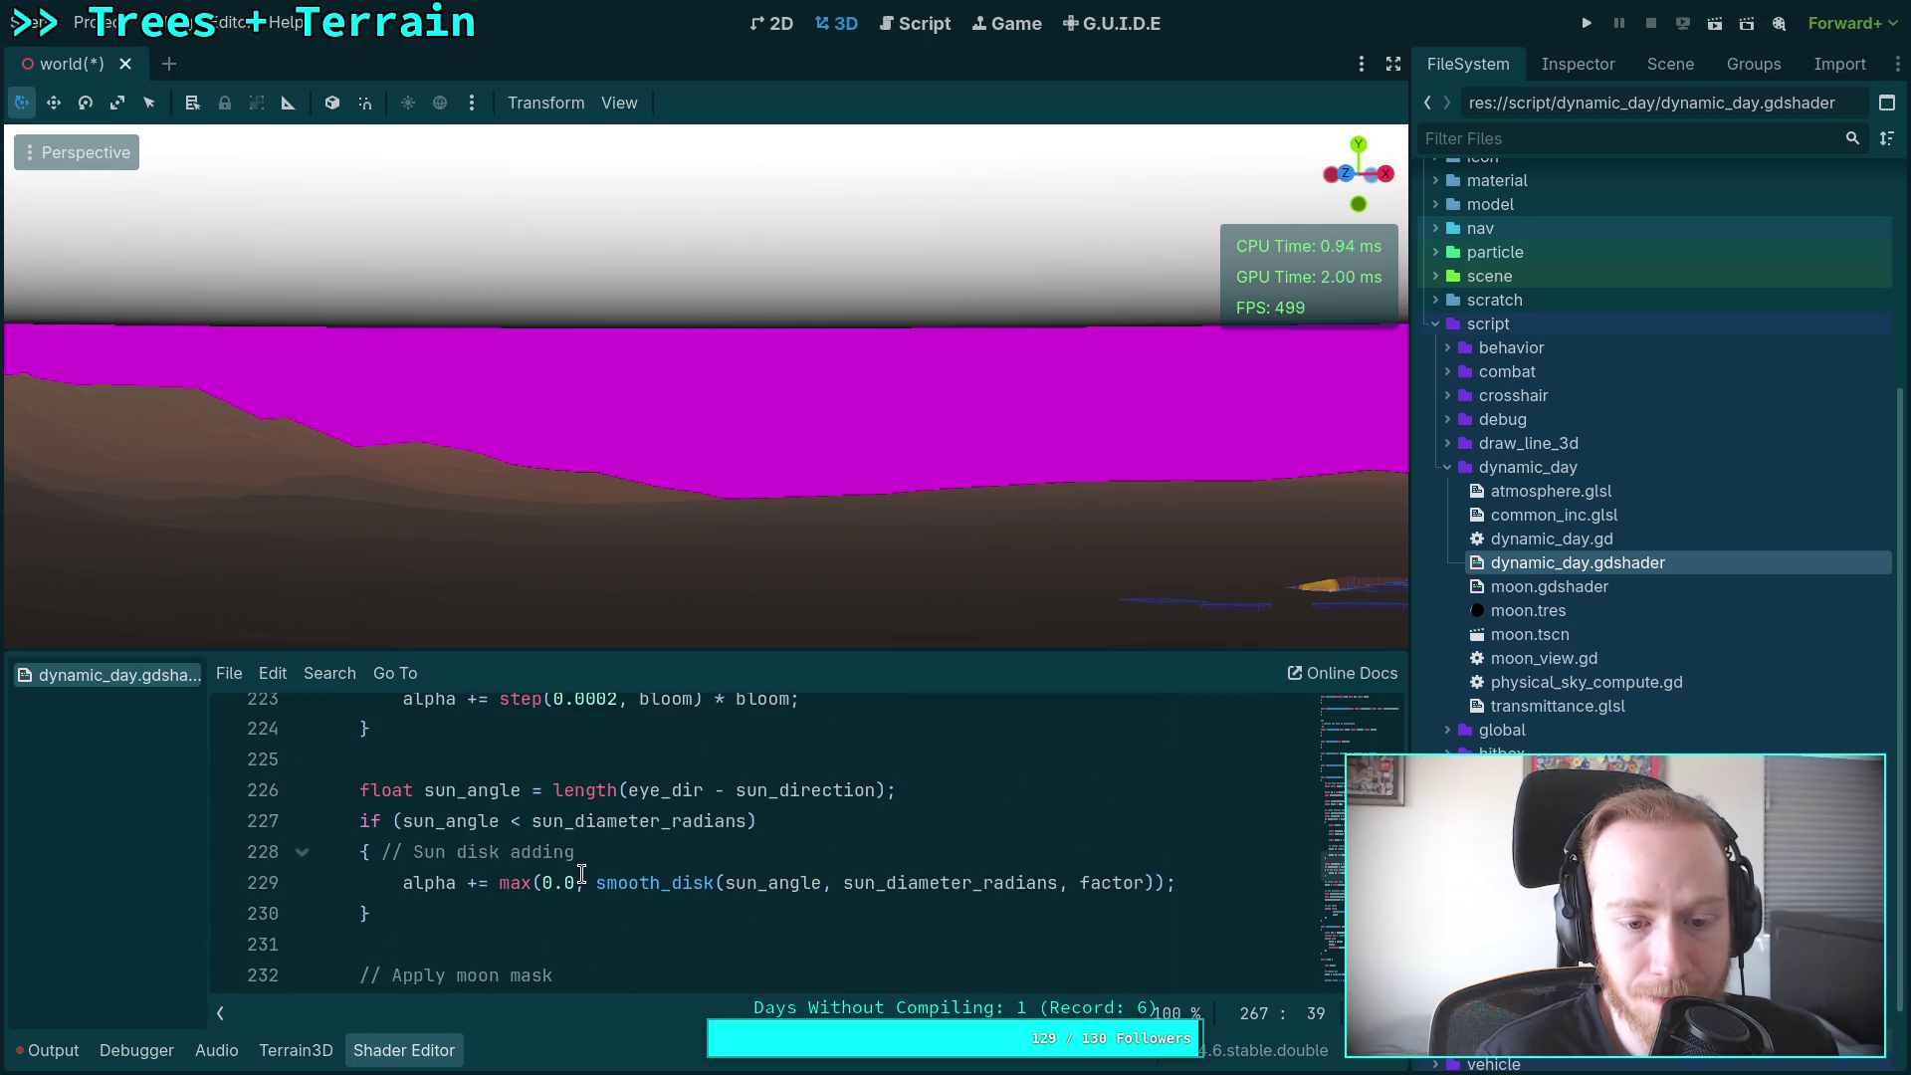
{"action": "scroll", "coordinate": [582, 874], "scroll_direction": "up", "scroll_amount": 6}
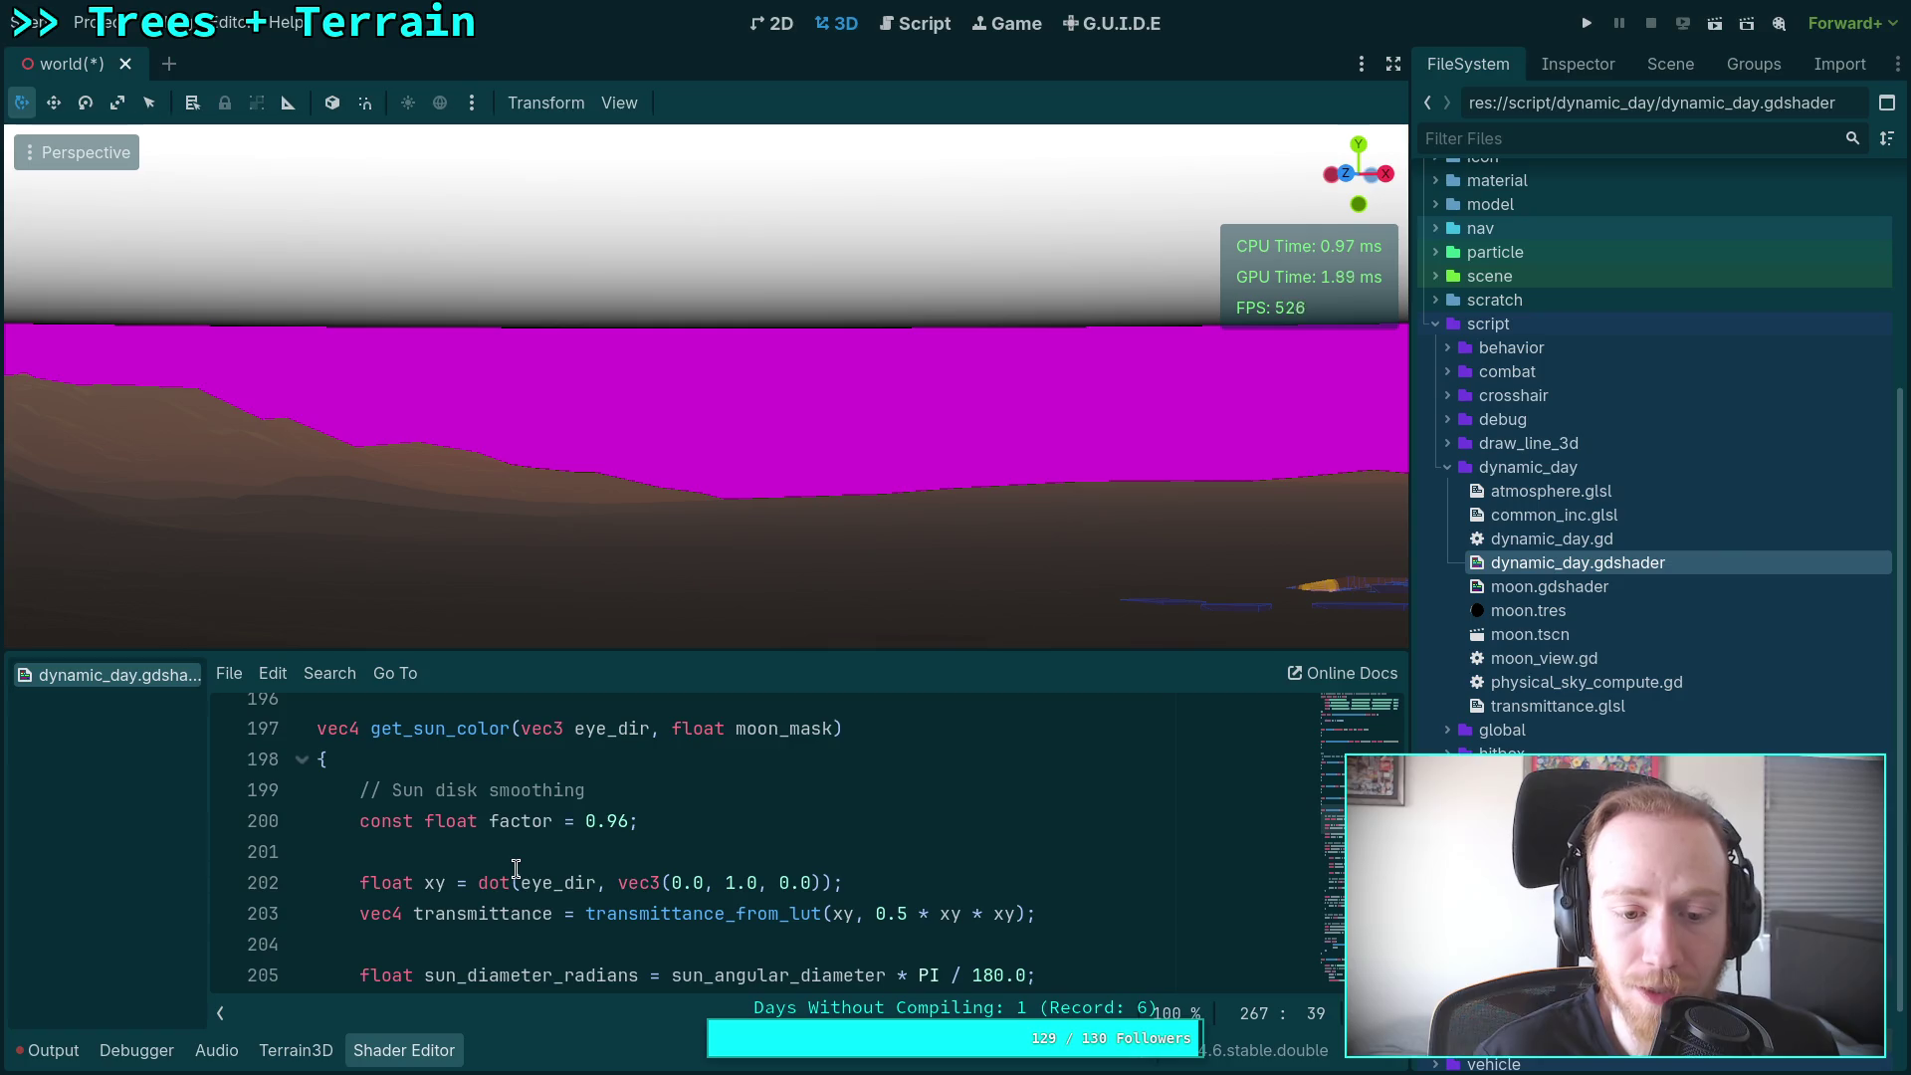
{"action": "scroll", "coordinate": [515, 867], "scroll_direction": "down", "scroll_amount": 1}
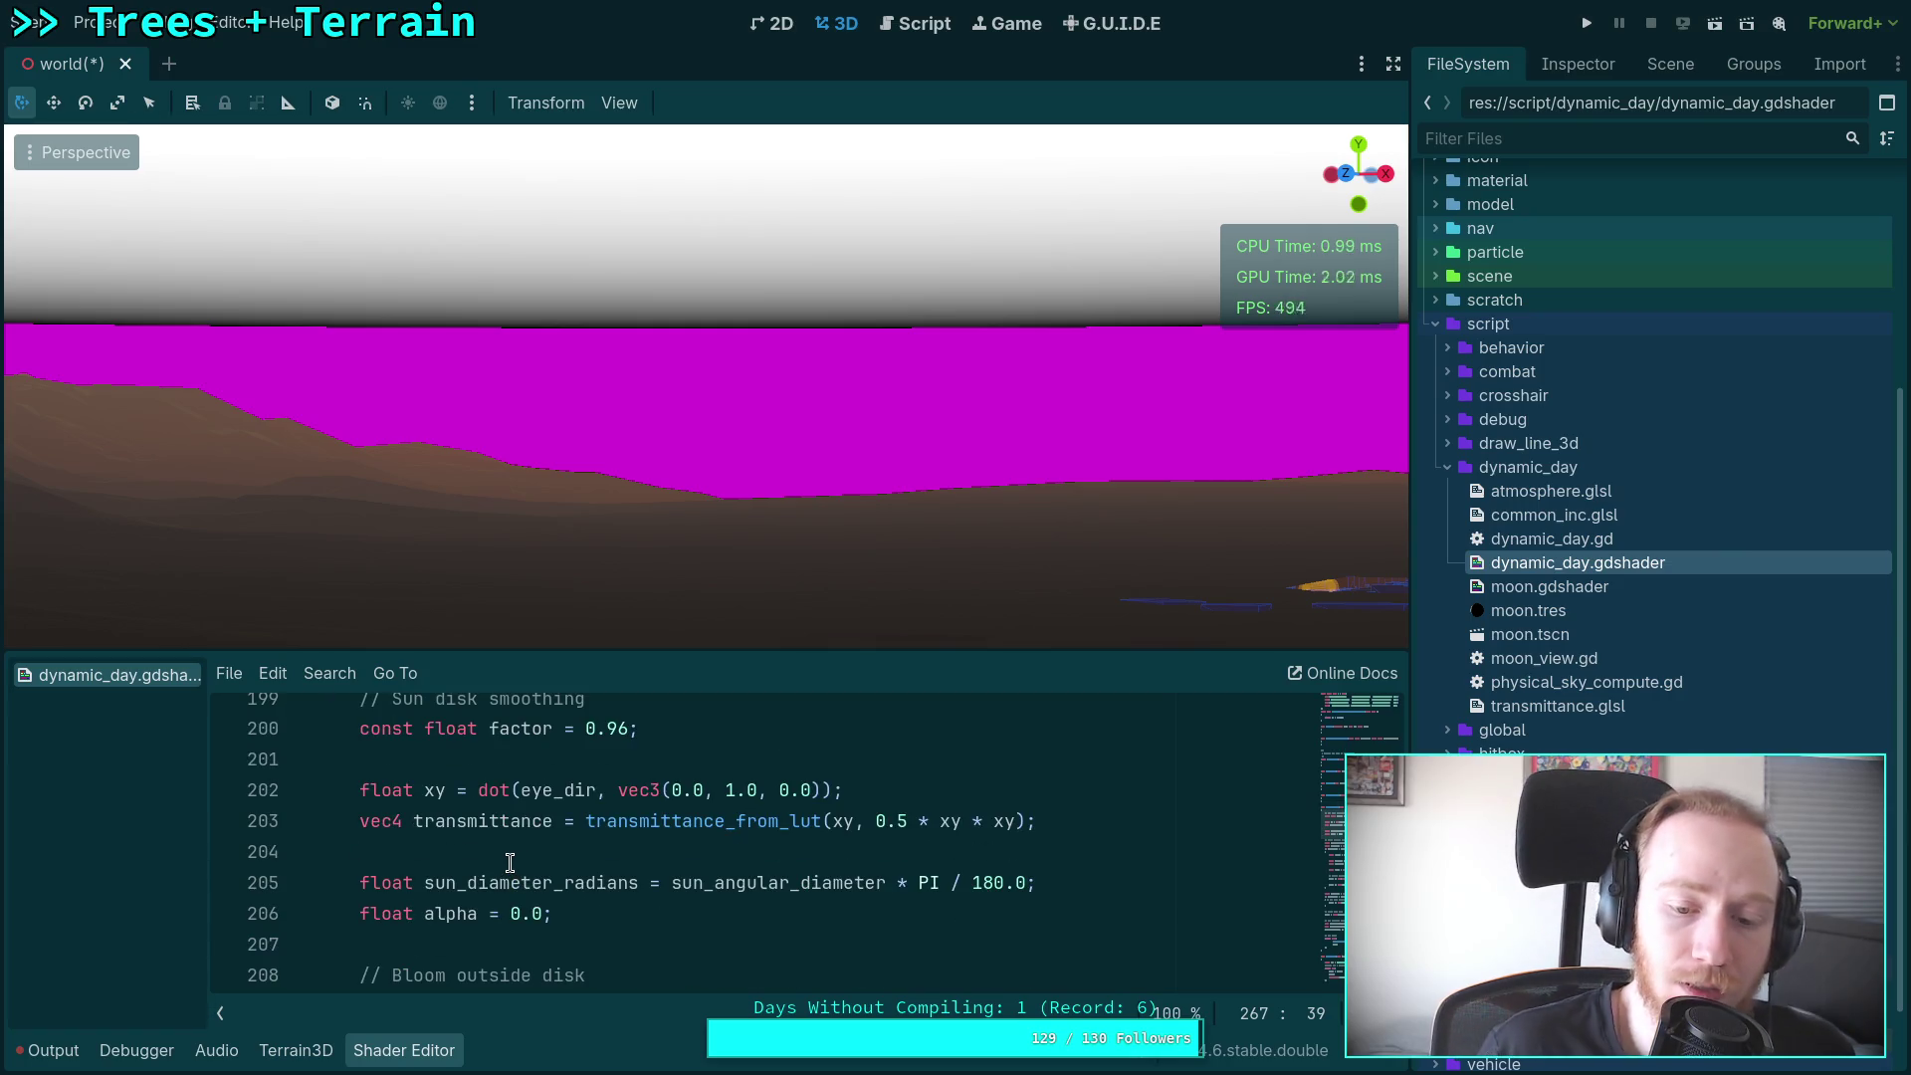
{"action": "scroll", "coordinate": [510, 861], "scroll_direction": "down", "scroll_amount": 7}
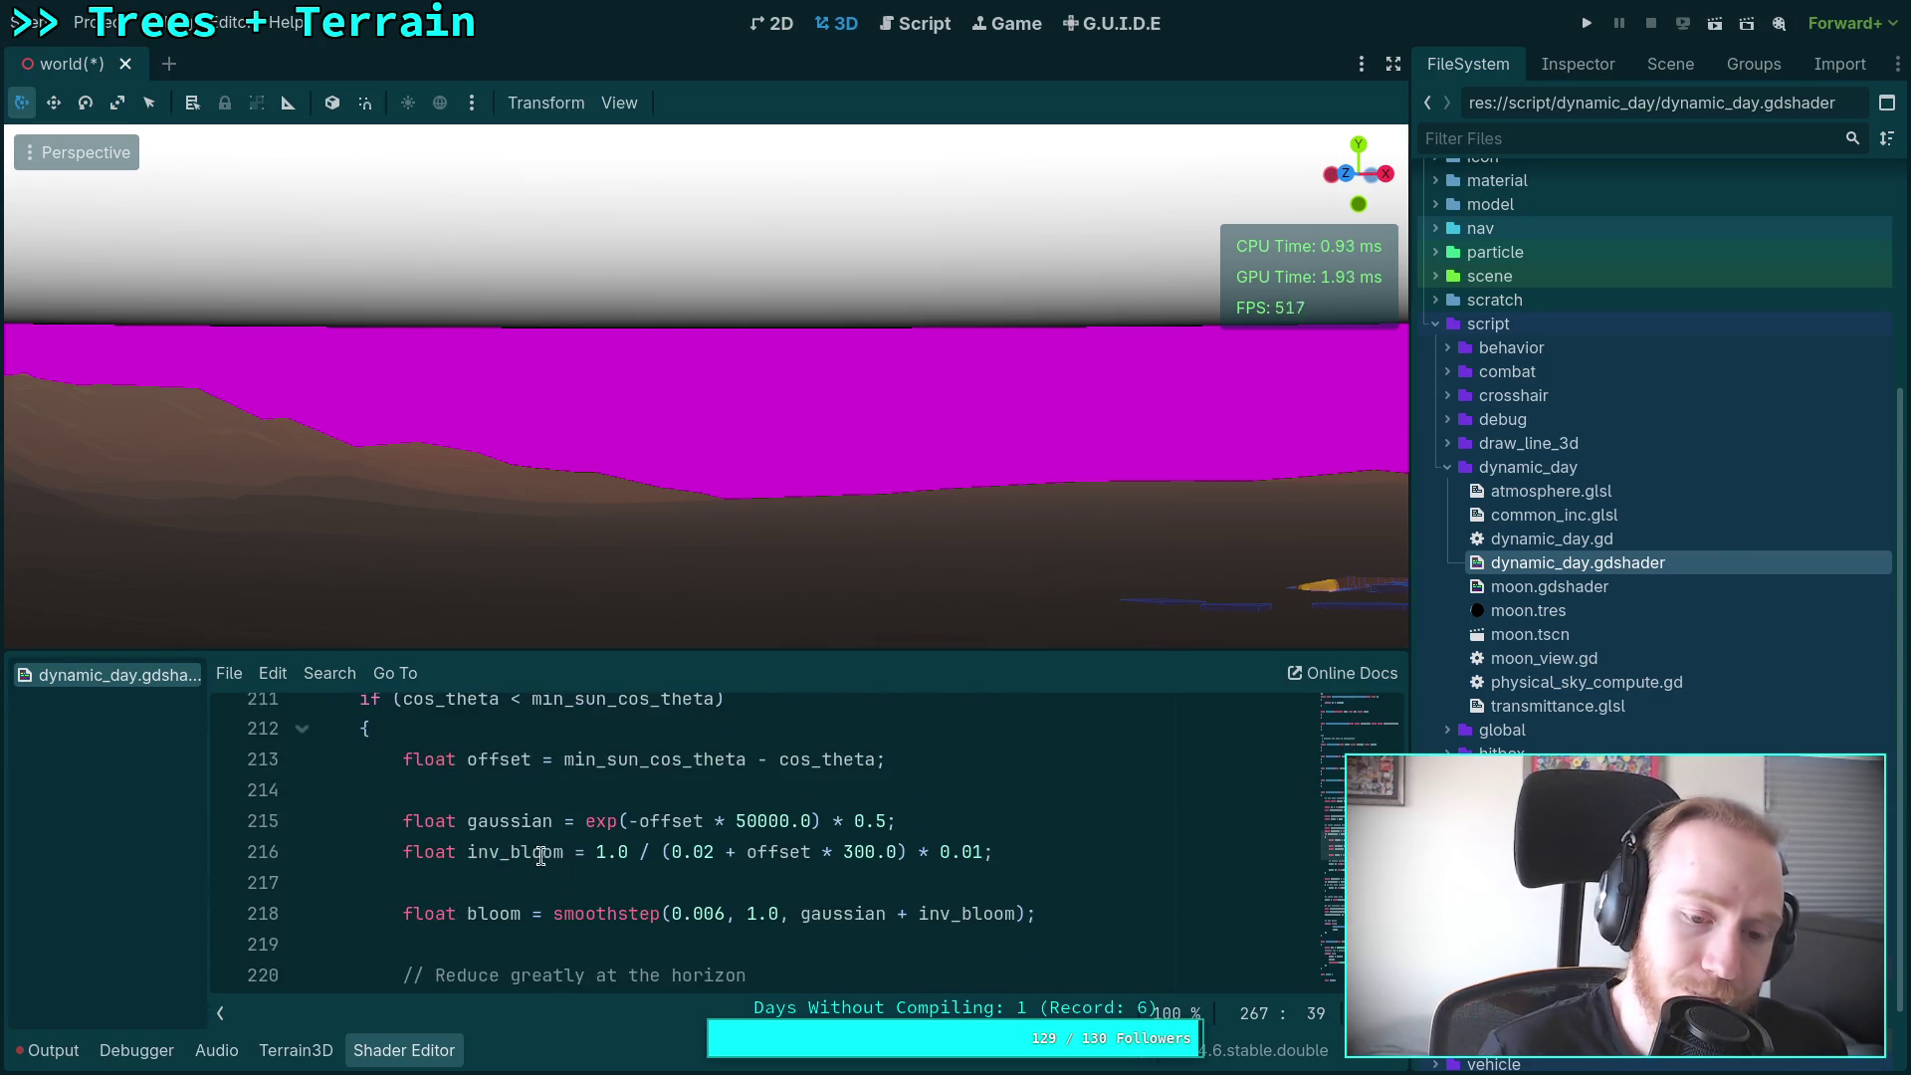
{"action": "scroll", "coordinate": [595, 866], "scroll_direction": "down", "scroll_amount": 1}
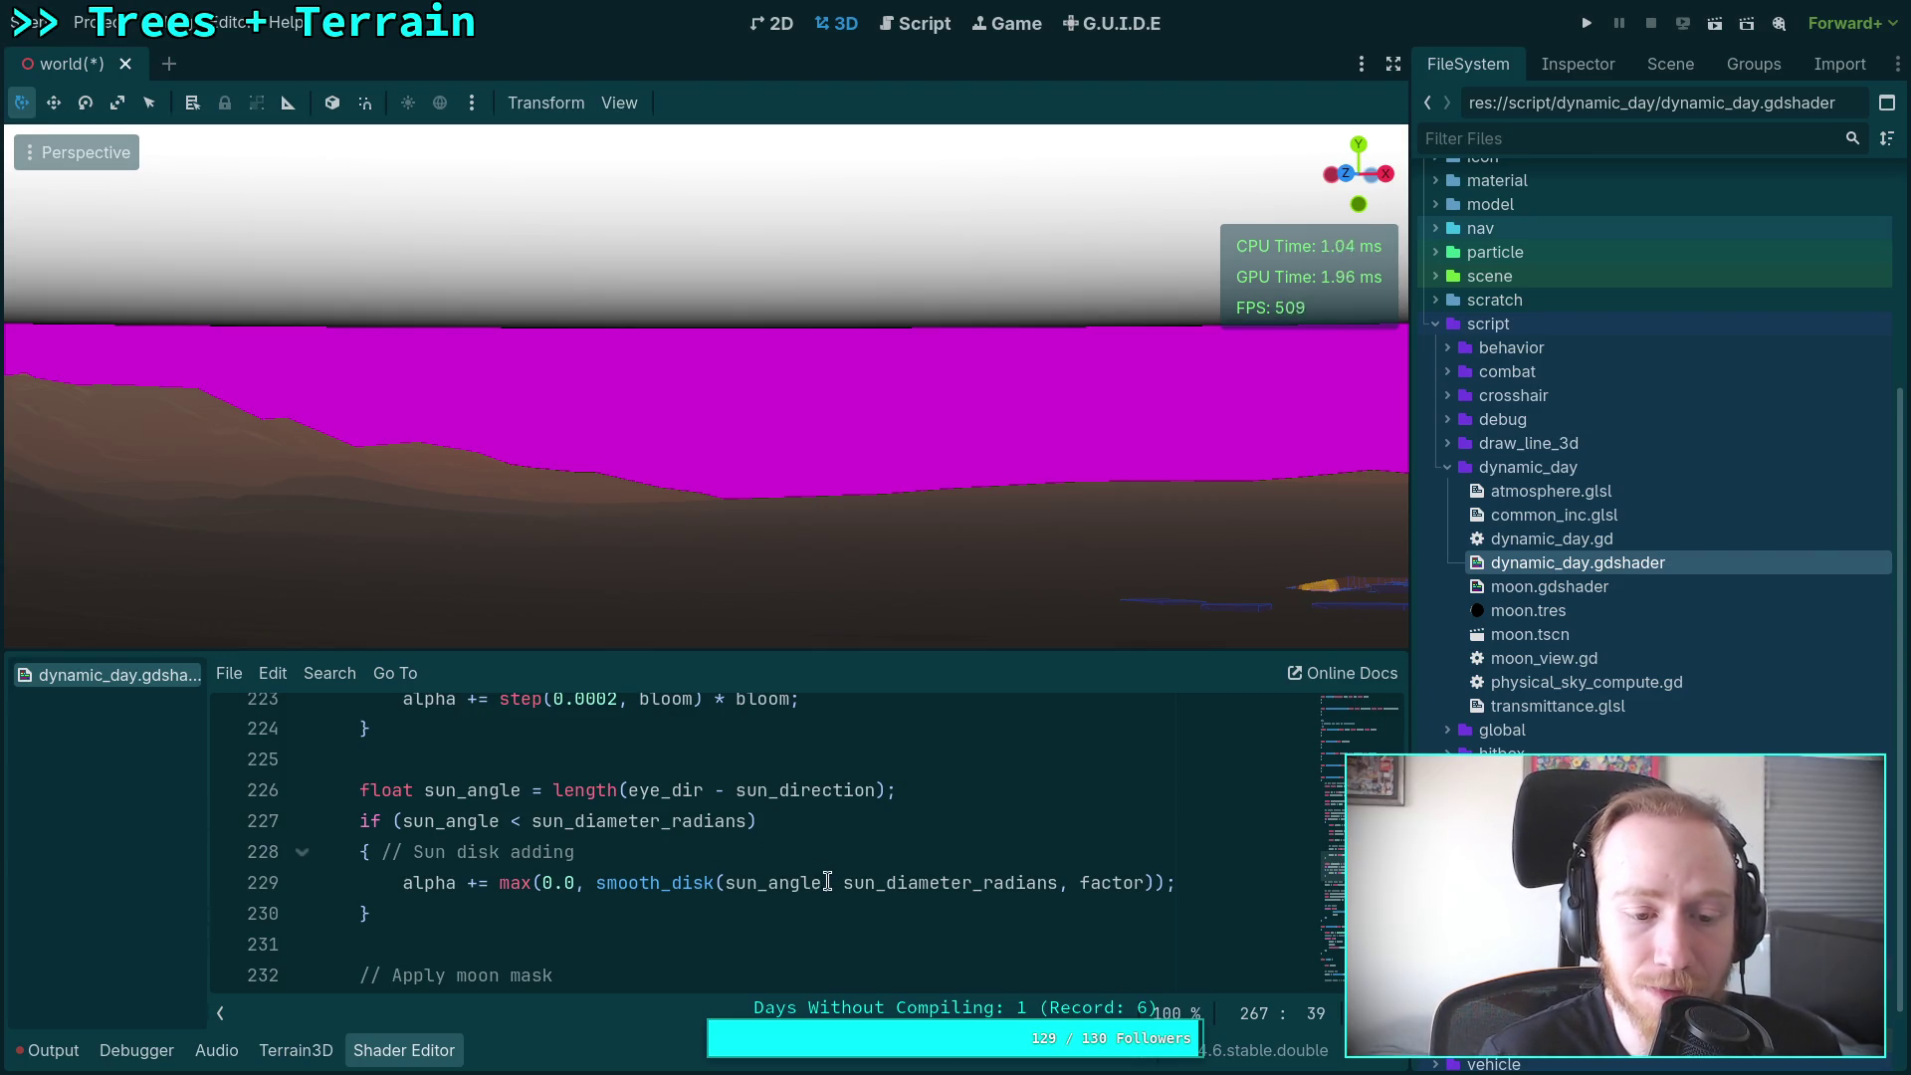
Step: Scroll through dynamic_day.gdshader and select the linear_srgb_from_spectral_samples function name
{"action": "scroll", "coordinate": [827, 880], "scroll_direction": "down", "scroll_amount": 2}
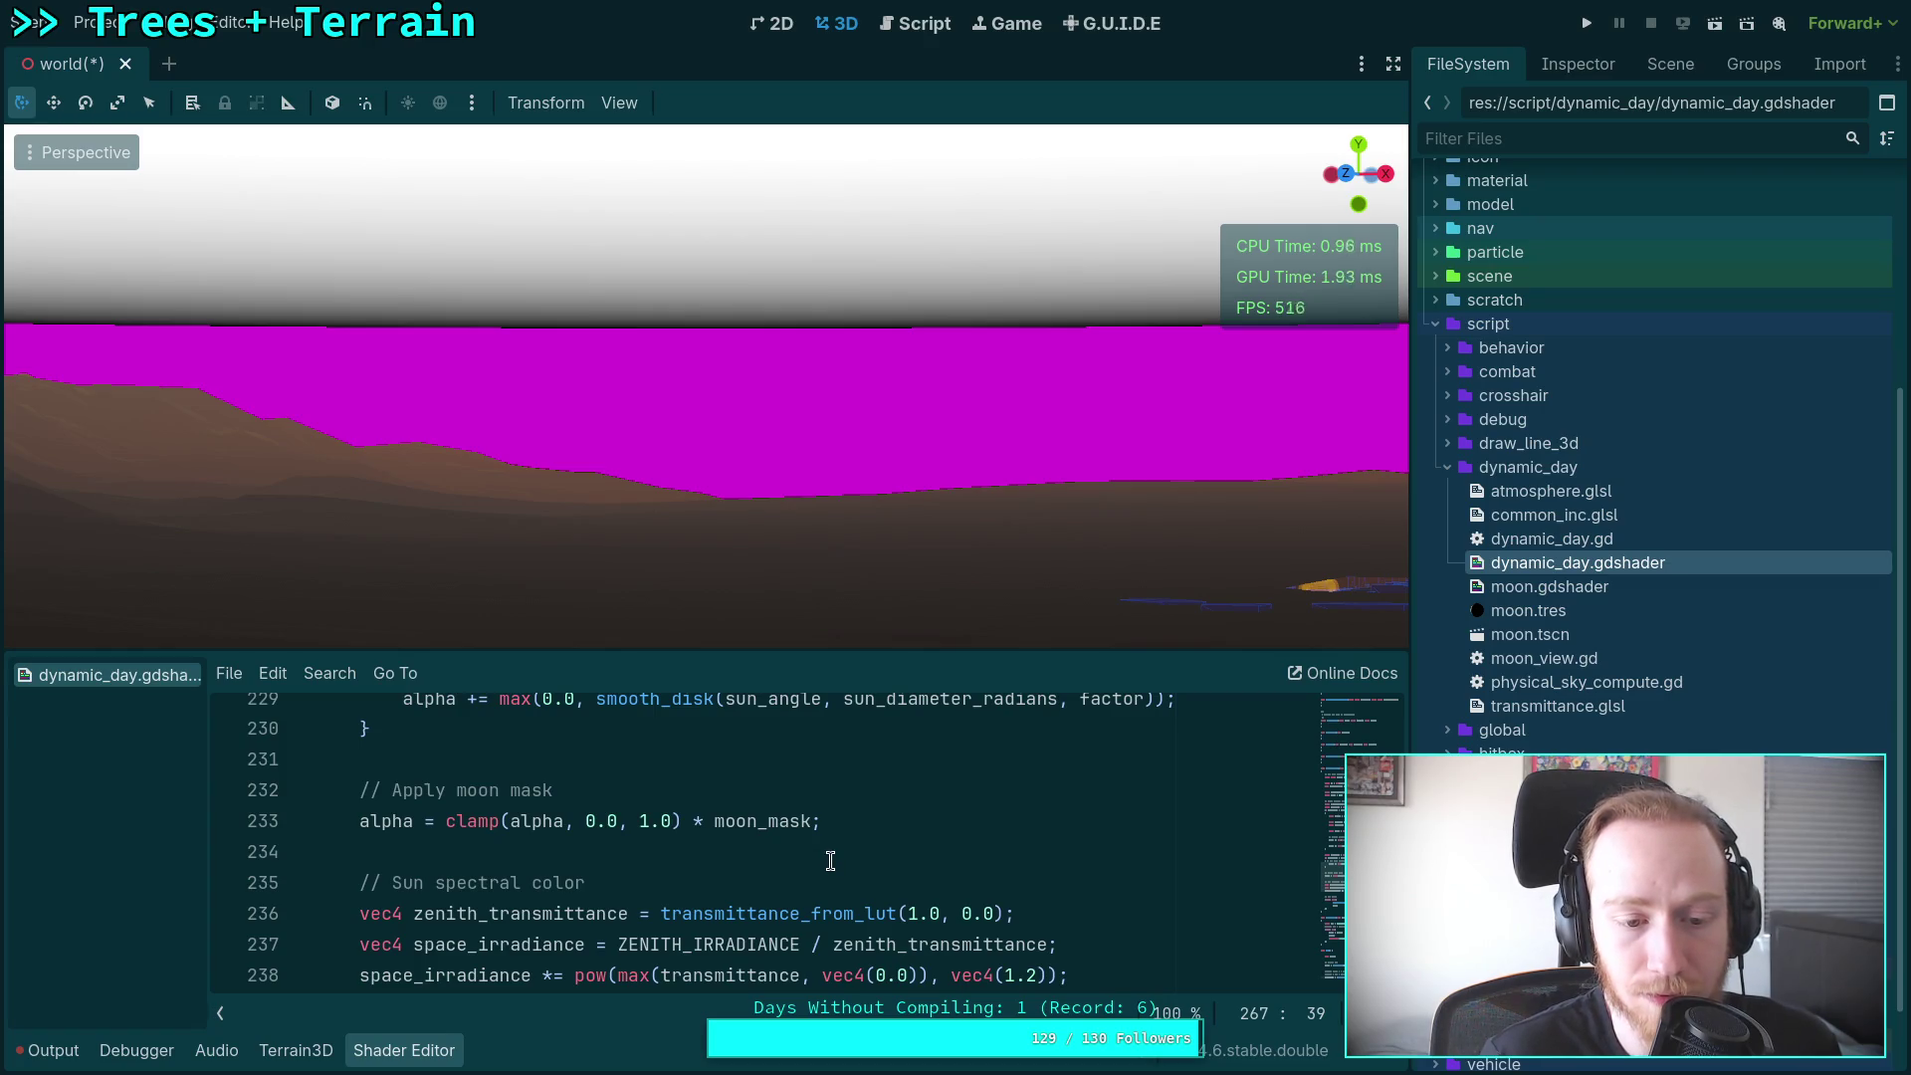
{"action": "scroll", "coordinate": [830, 862], "scroll_direction": "down", "scroll_amount": 2}
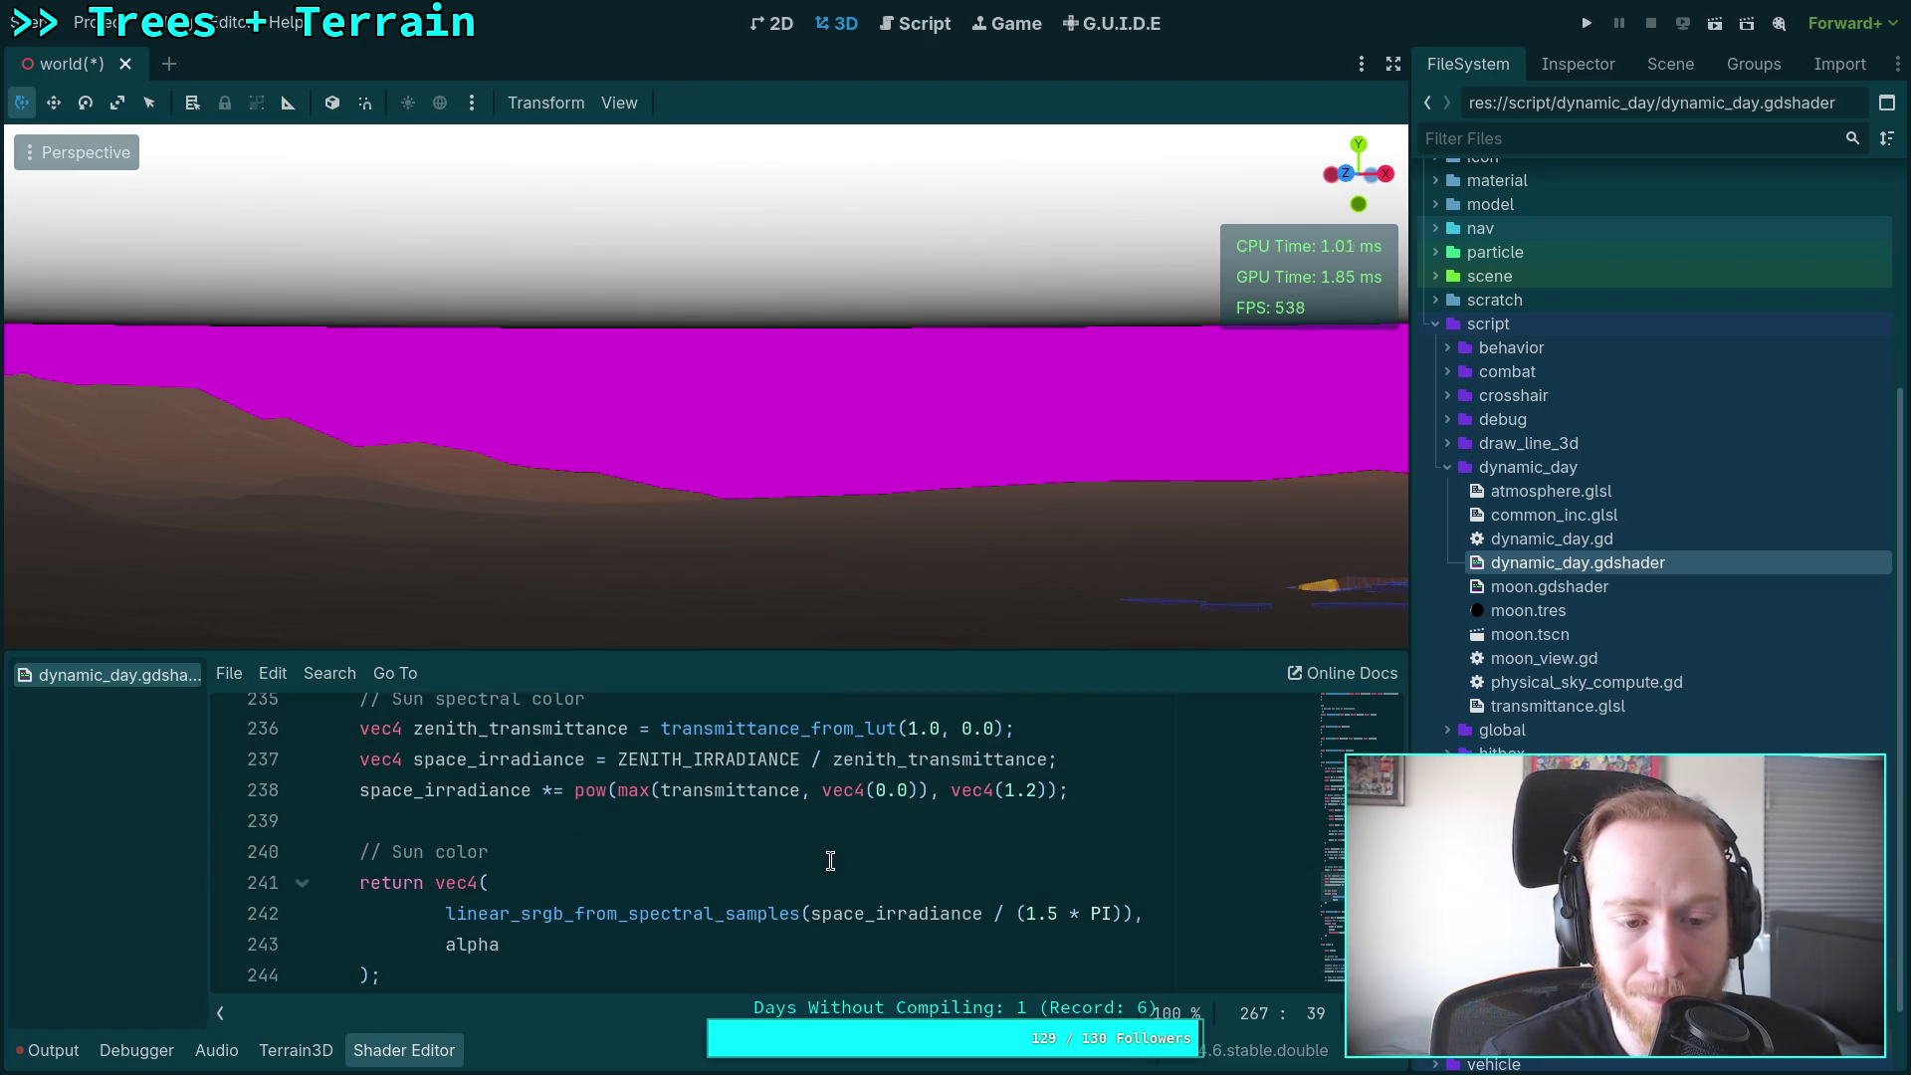
{"action": "scroll", "coordinate": [830, 862], "scroll_direction": "down", "scroll_amount": 1}
{"action": "scroll", "coordinate": [830, 862], "scroll_direction": "up", "scroll_amount": 1}
{"action": "double_click", "coordinate": [653, 913]}
Step: Scroll up to the mat4 M spectral-to-RGB matrix and highlight one of its values
{"action": "scroll", "coordinate": [781, 920], "scroll_direction": "up", "scroll_amount": 2}
{"action": "scroll", "coordinate": [781, 920], "scroll_direction": "up", "scroll_amount": 2}
{"action": "scroll", "coordinate": [782, 921], "scroll_direction": "down", "scroll_amount": 5}
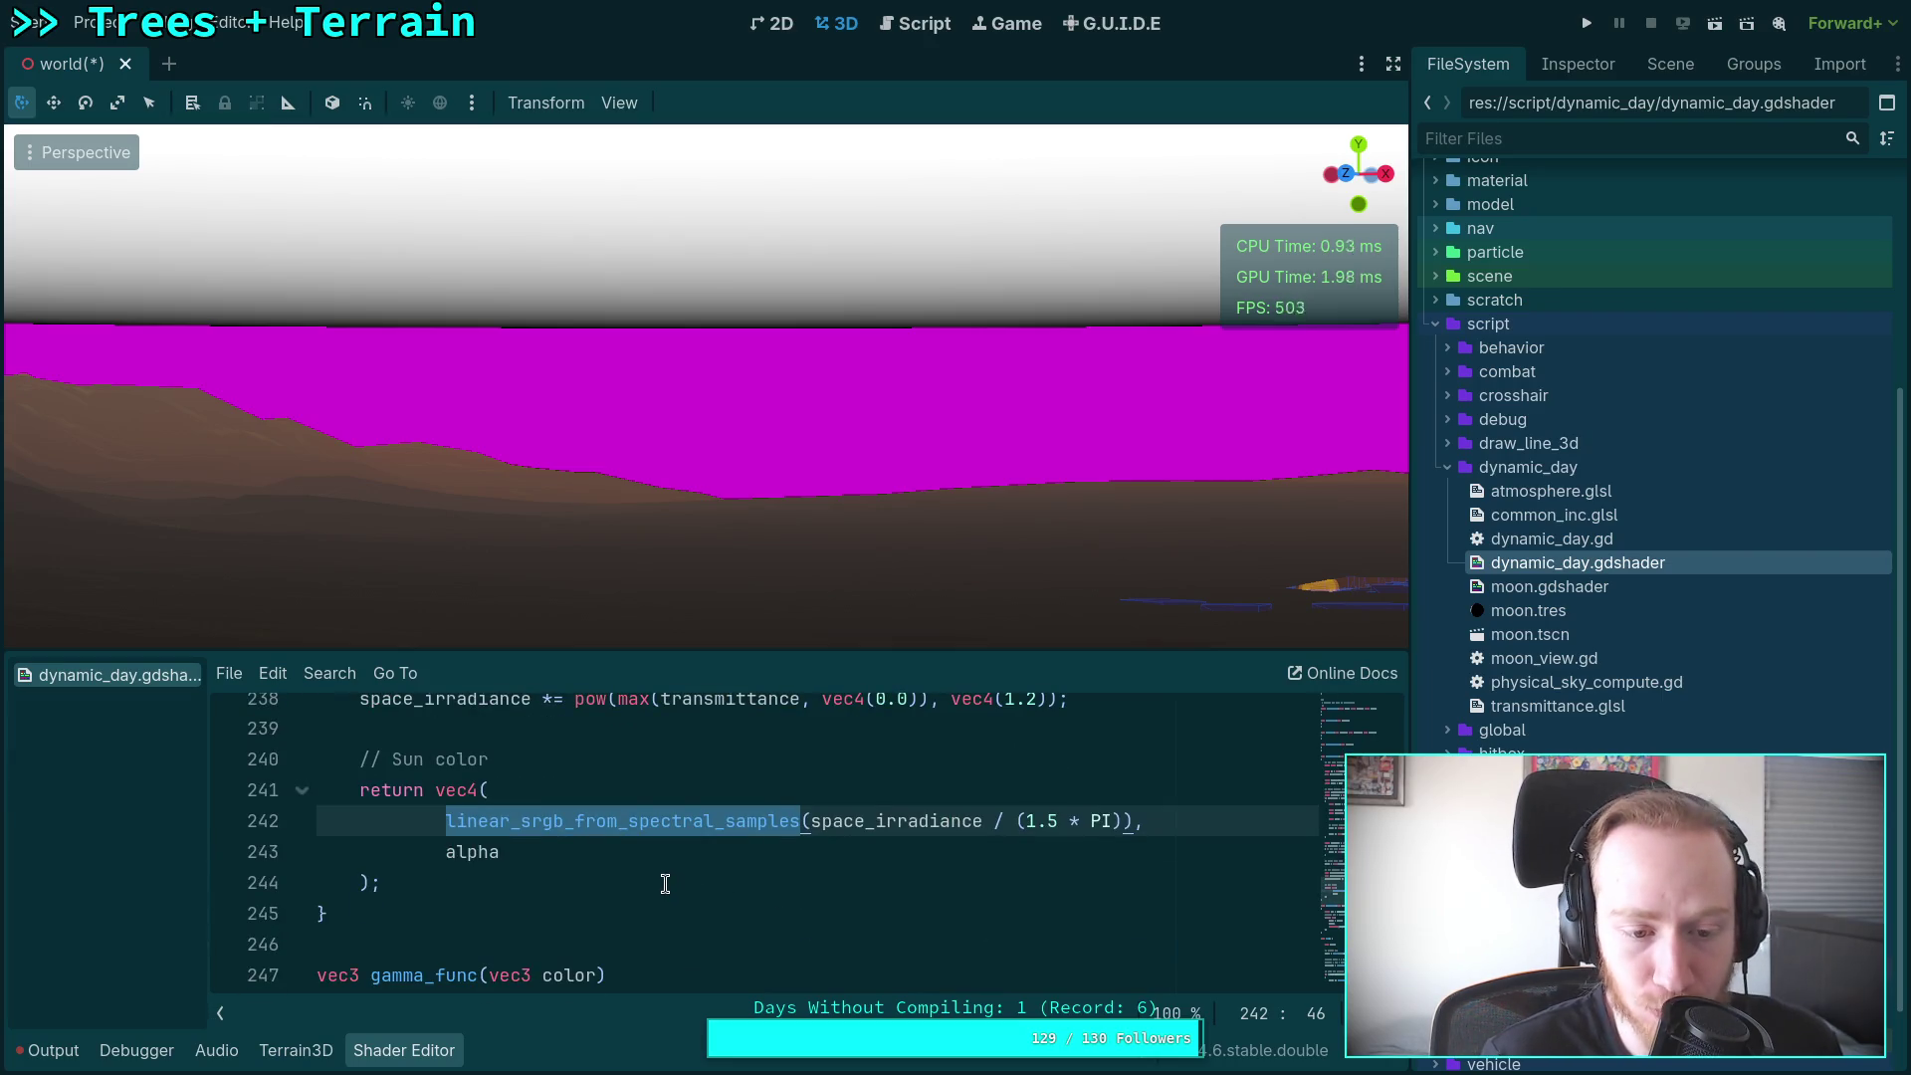
{"action": "scroll", "coordinate": [673, 882], "scroll_direction": "down", "scroll_amount": 3}
{"action": "scroll", "coordinate": [673, 882], "scroll_direction": "up", "scroll_amount": 15}
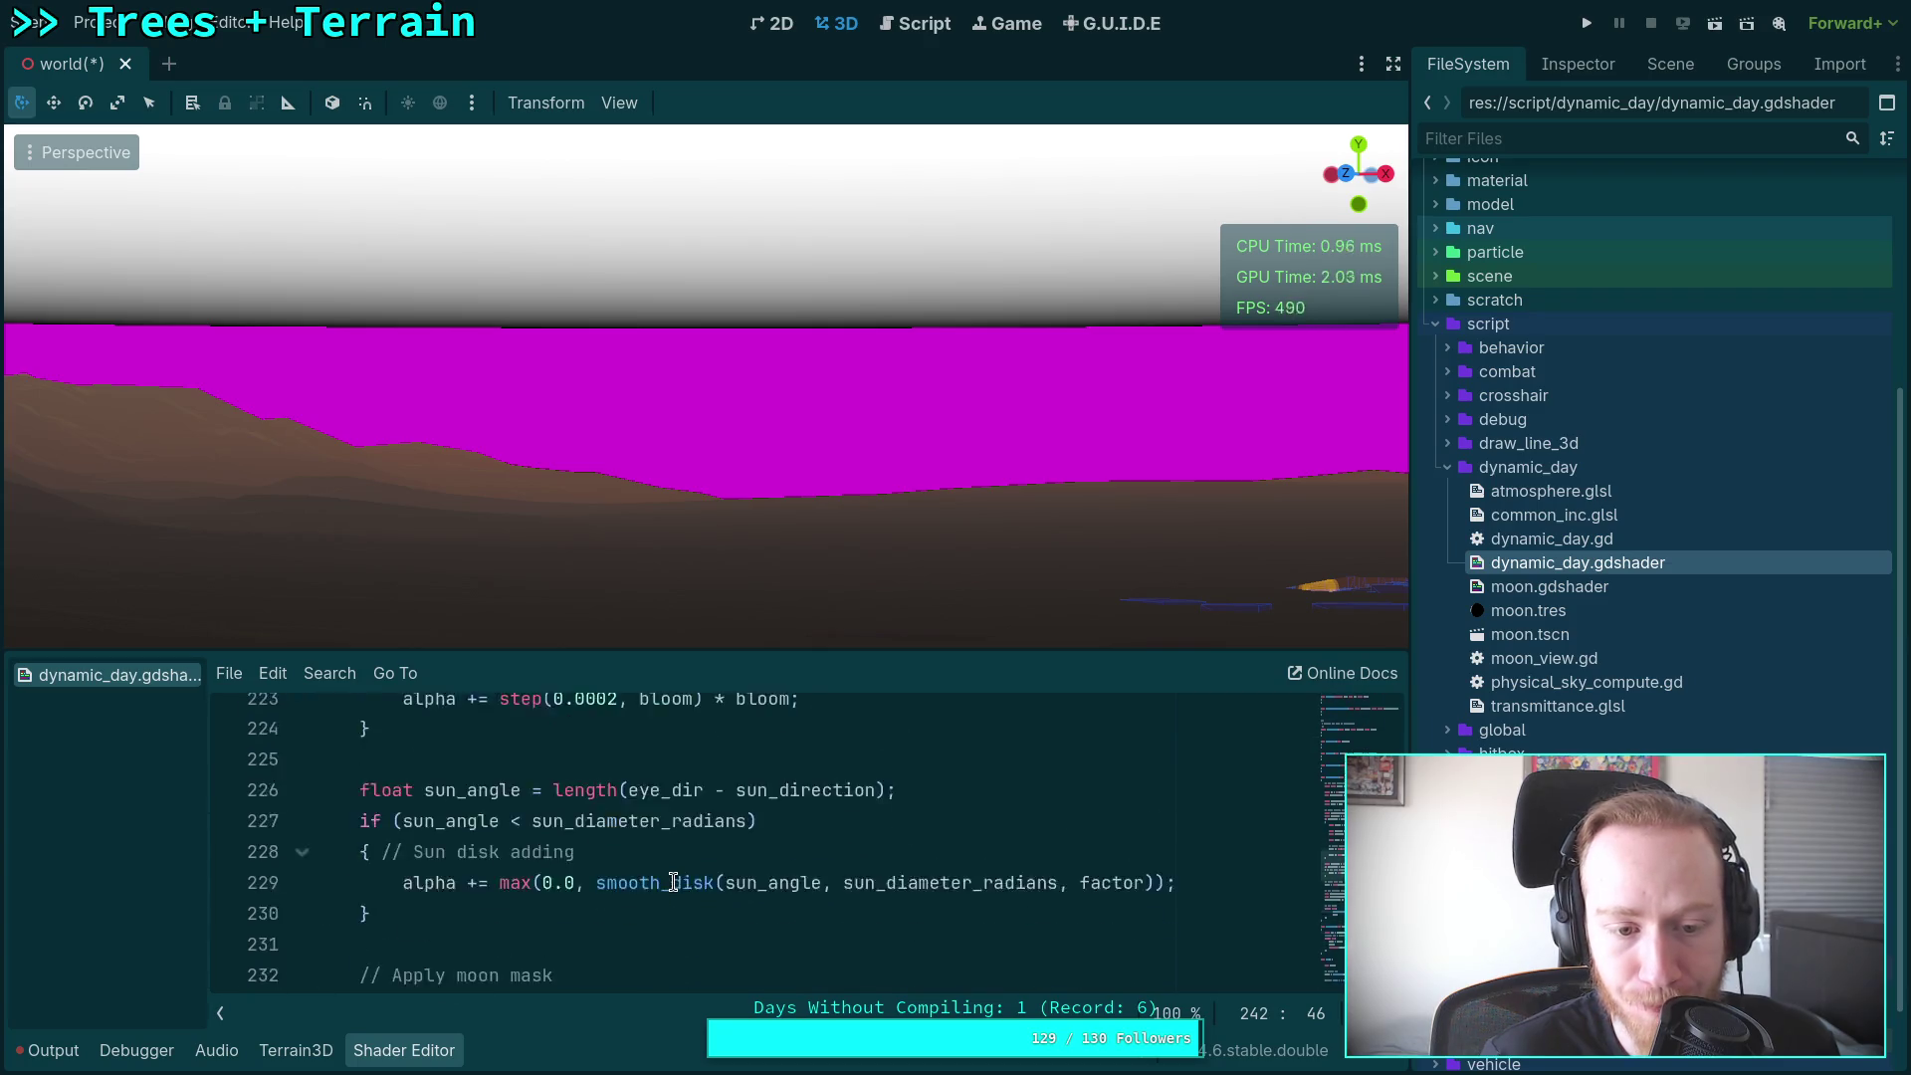
{"action": "scroll", "coordinate": [673, 882], "scroll_direction": "up", "scroll_amount": 20}
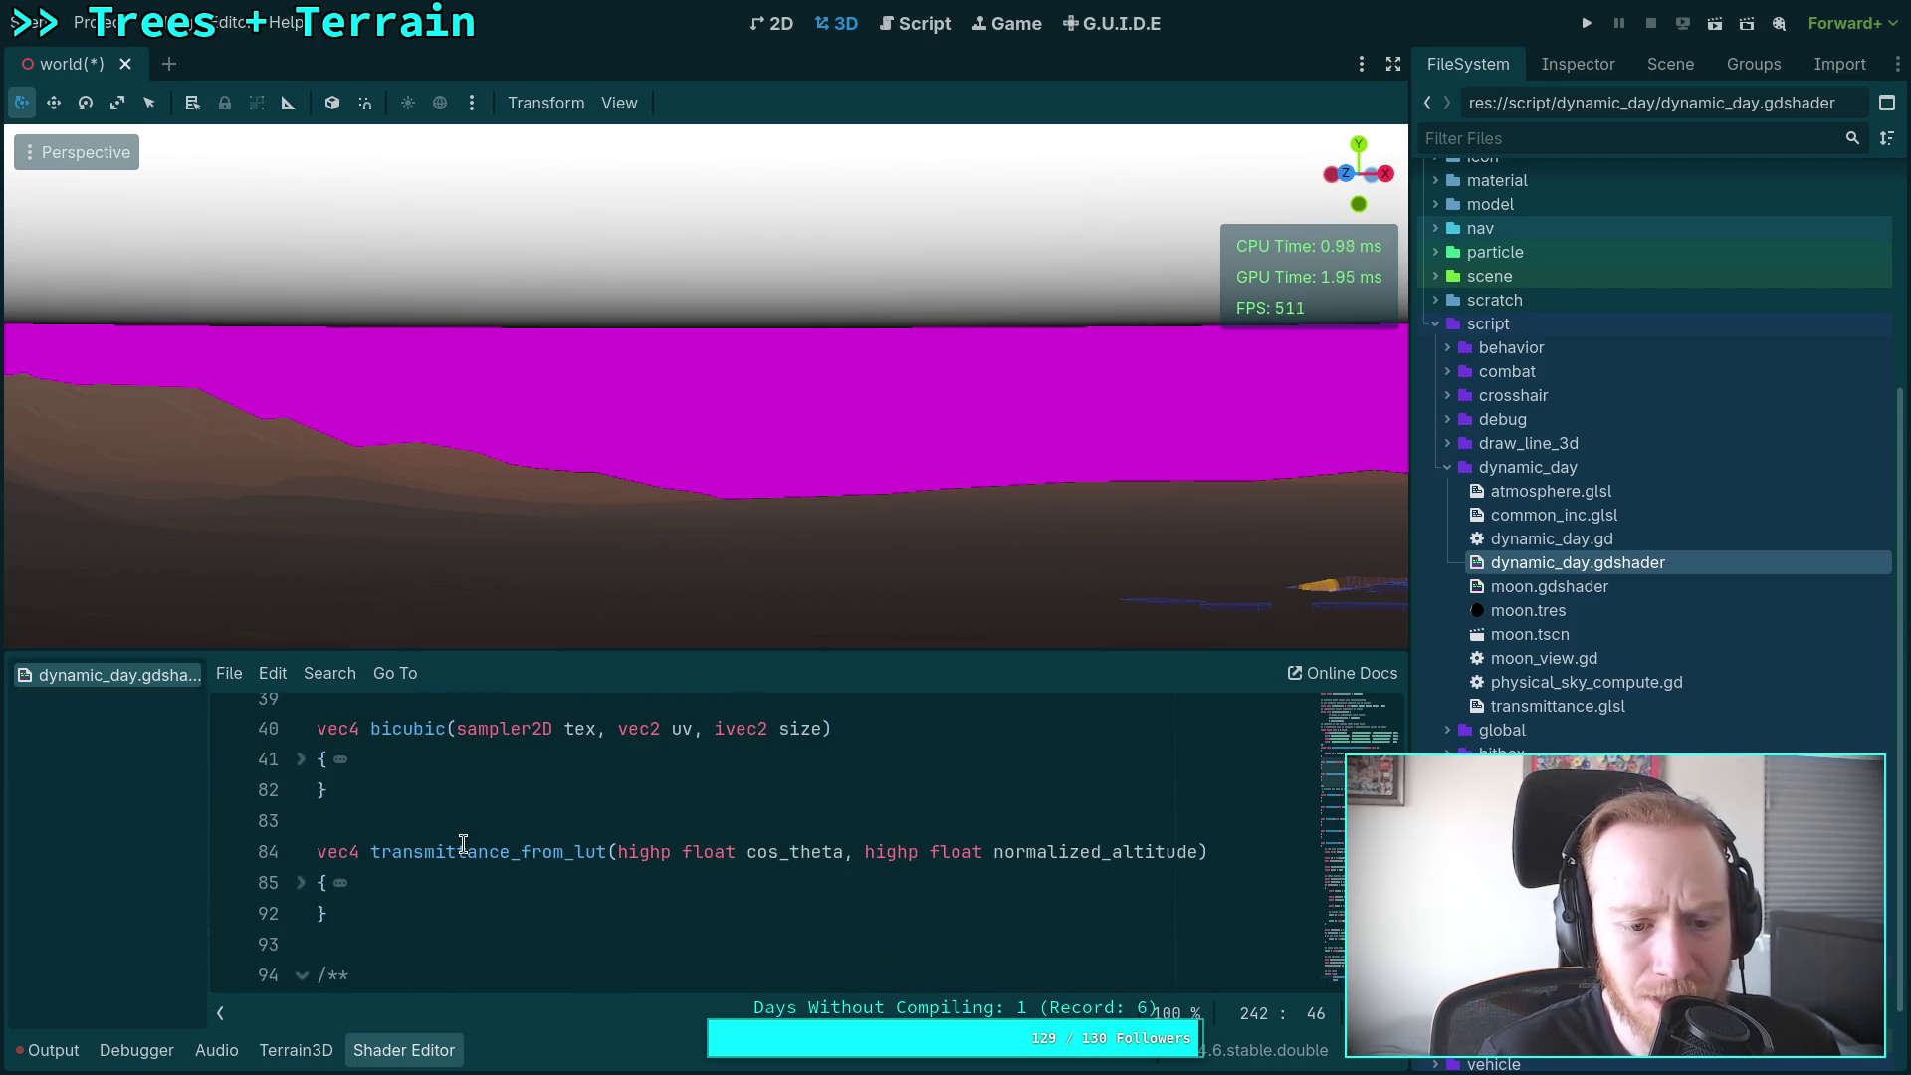
{"action": "scroll", "coordinate": [438, 831], "scroll_direction": "up", "scroll_amount": 2}
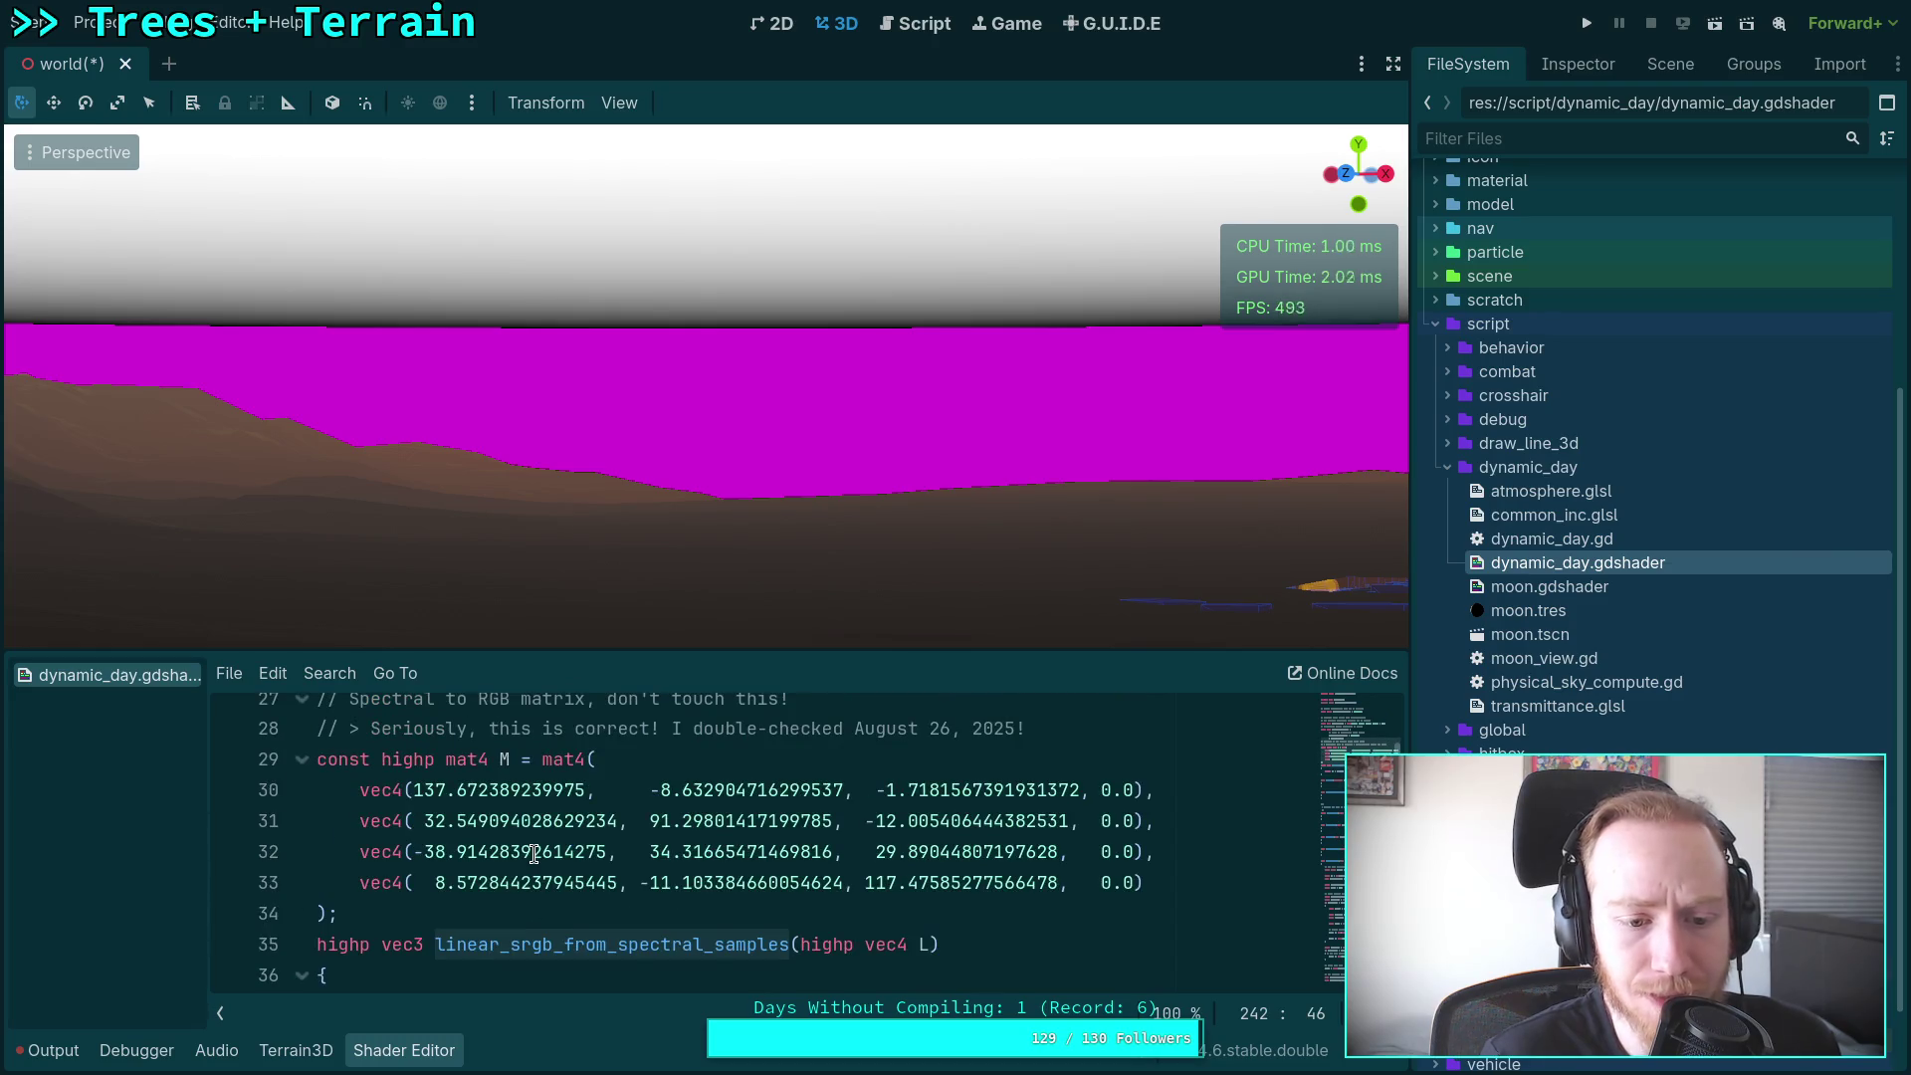
{"action": "scroll", "coordinate": [534, 854], "scroll_direction": "up", "scroll_amount": 1}
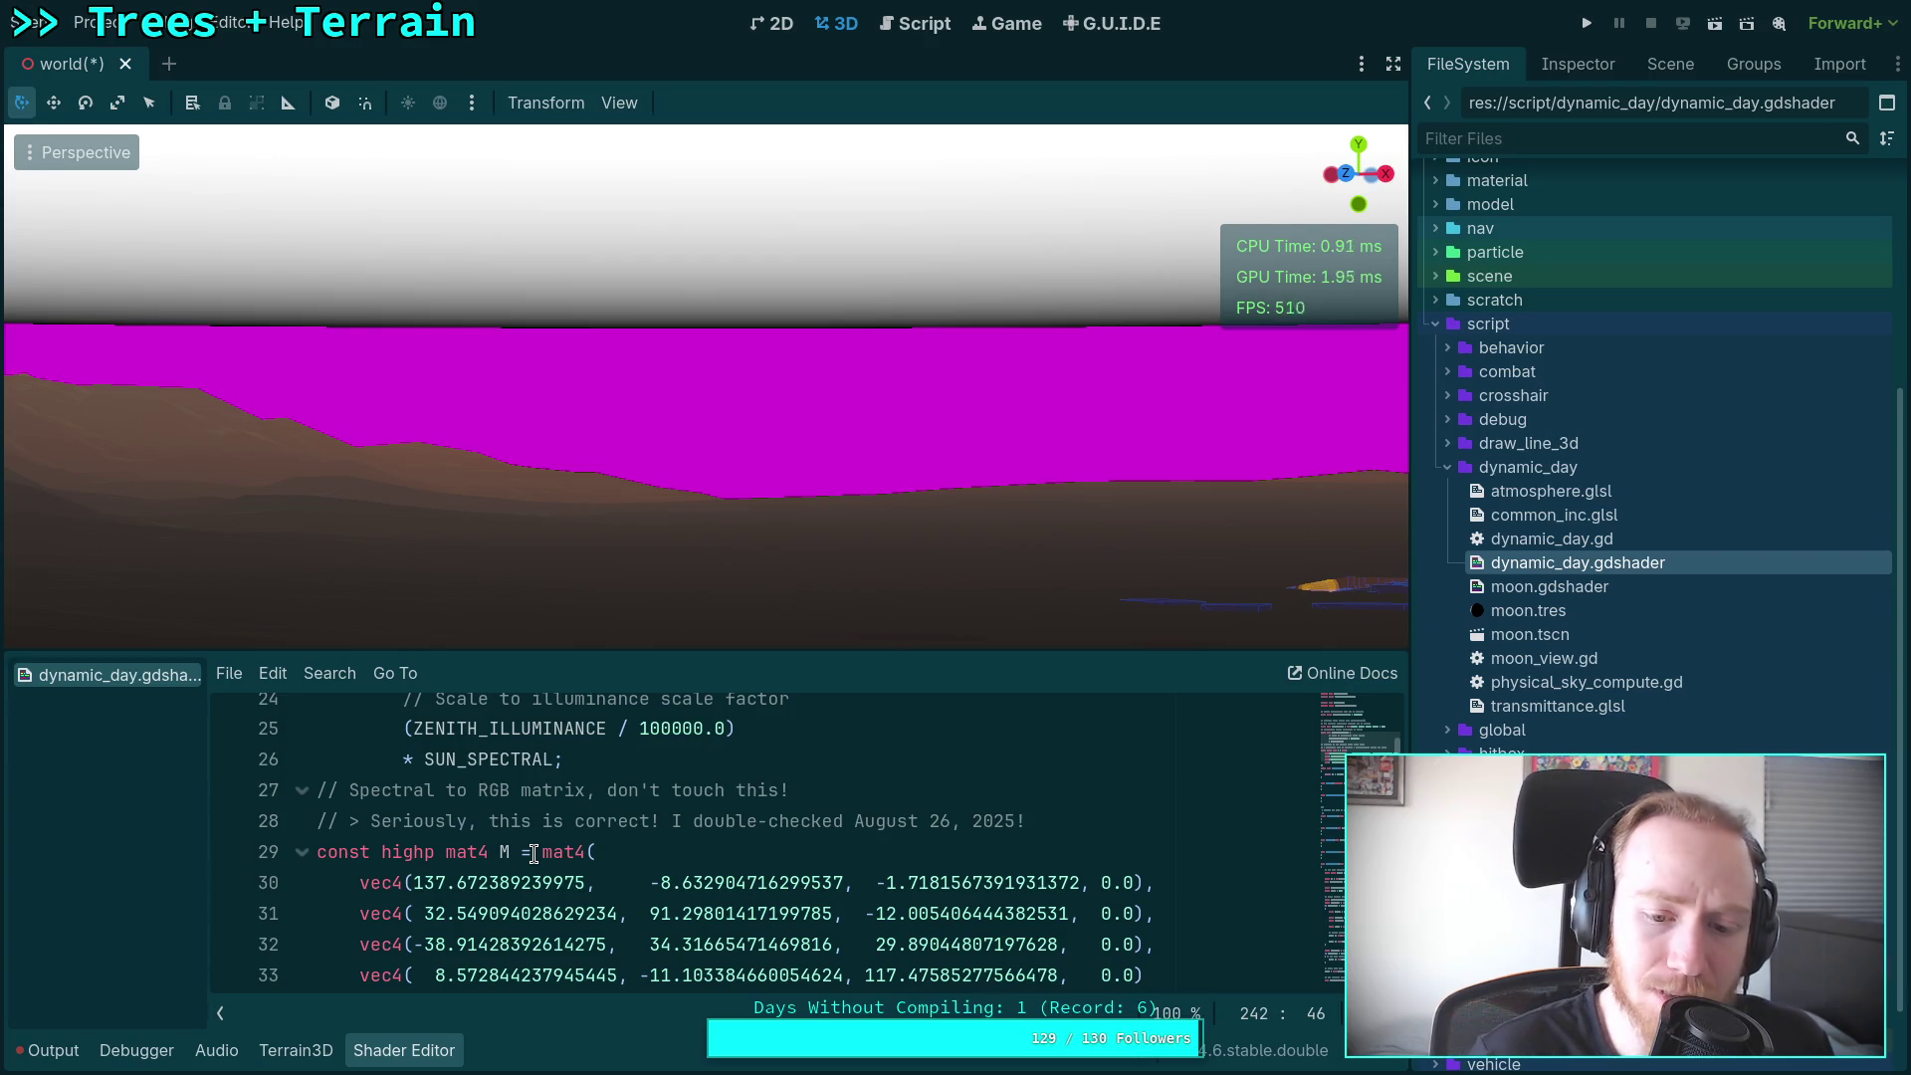
{"action": "left_click_drag", "start_coordinate": [874, 913], "coordinate": [1068, 910]}
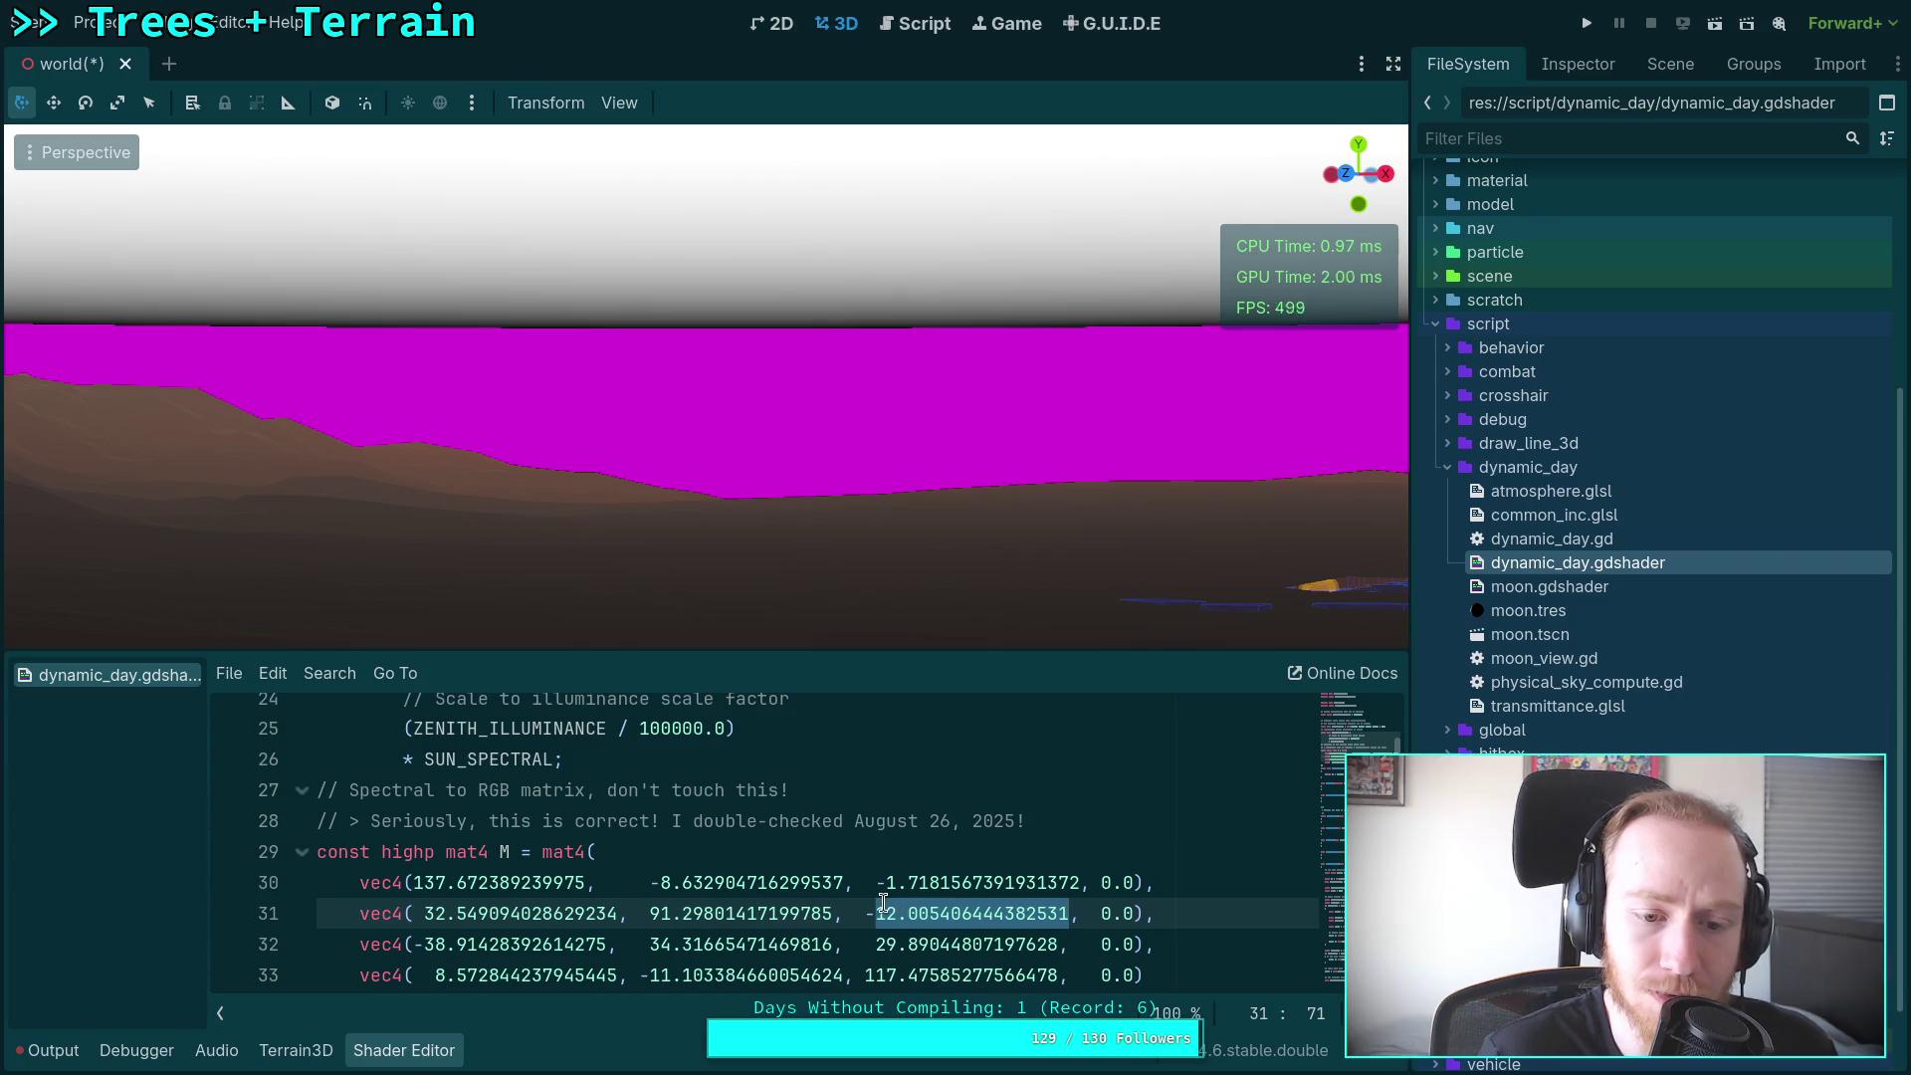
{"action": "left_click", "coordinate": [883, 906]}
{"action": "key", "text": "alt+Tab"}
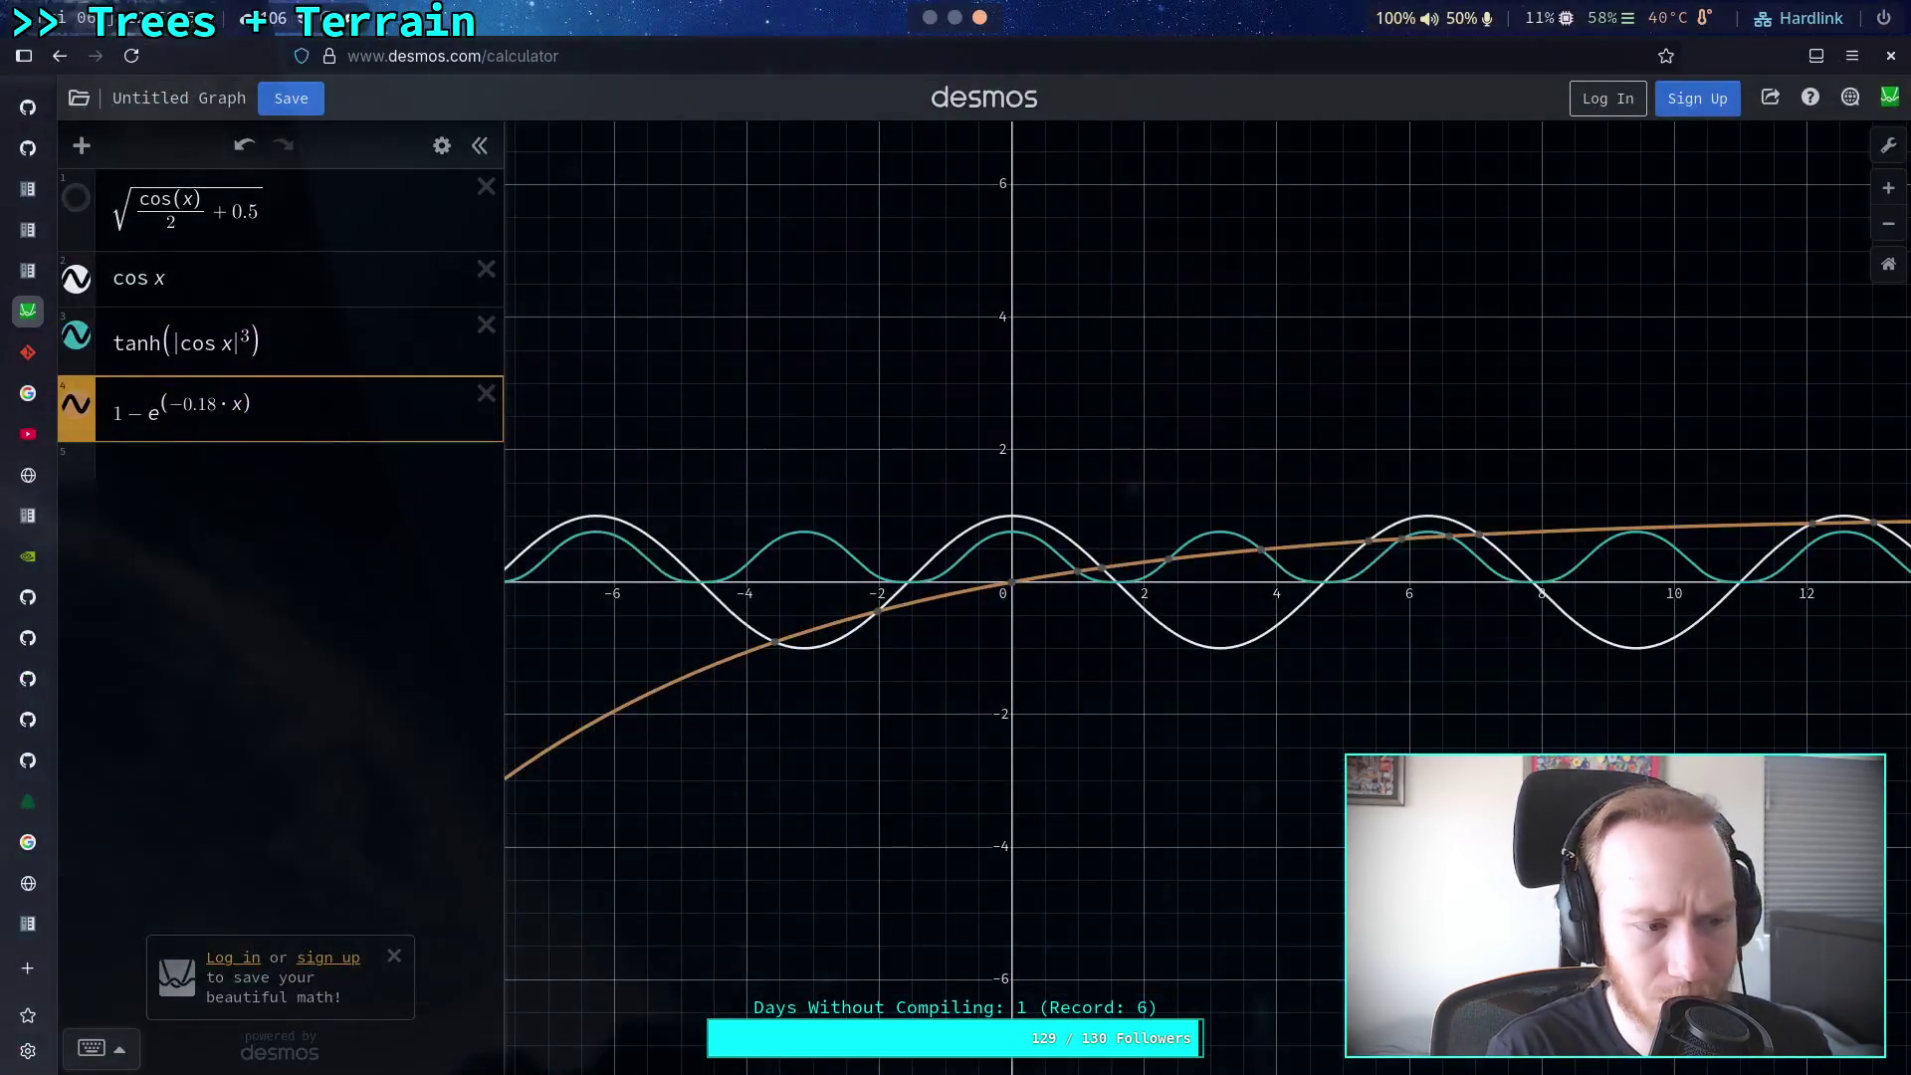
Step: Start typing 'sha' in a new Firefox tab, then return to Godot
{"action": "left_click", "coordinate": [27, 969]}
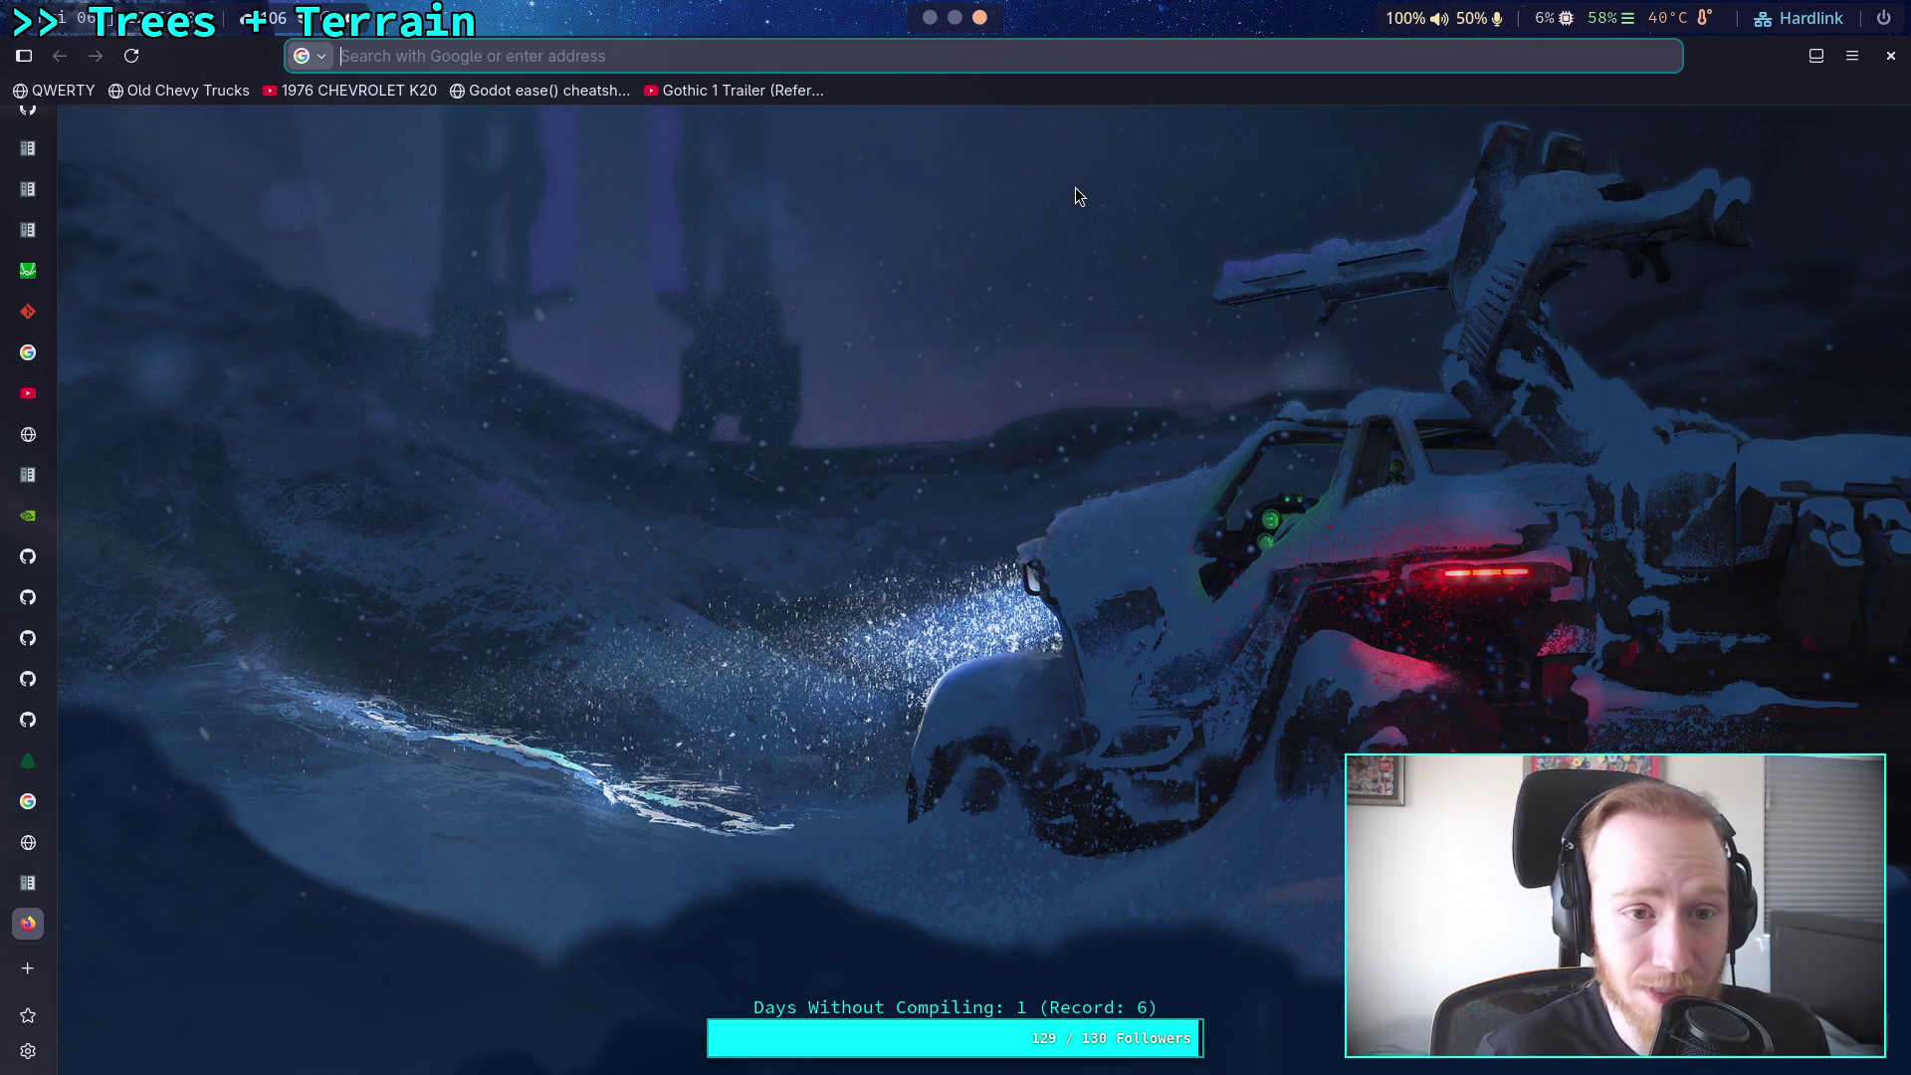
{"action": "type", "text": "sha"}
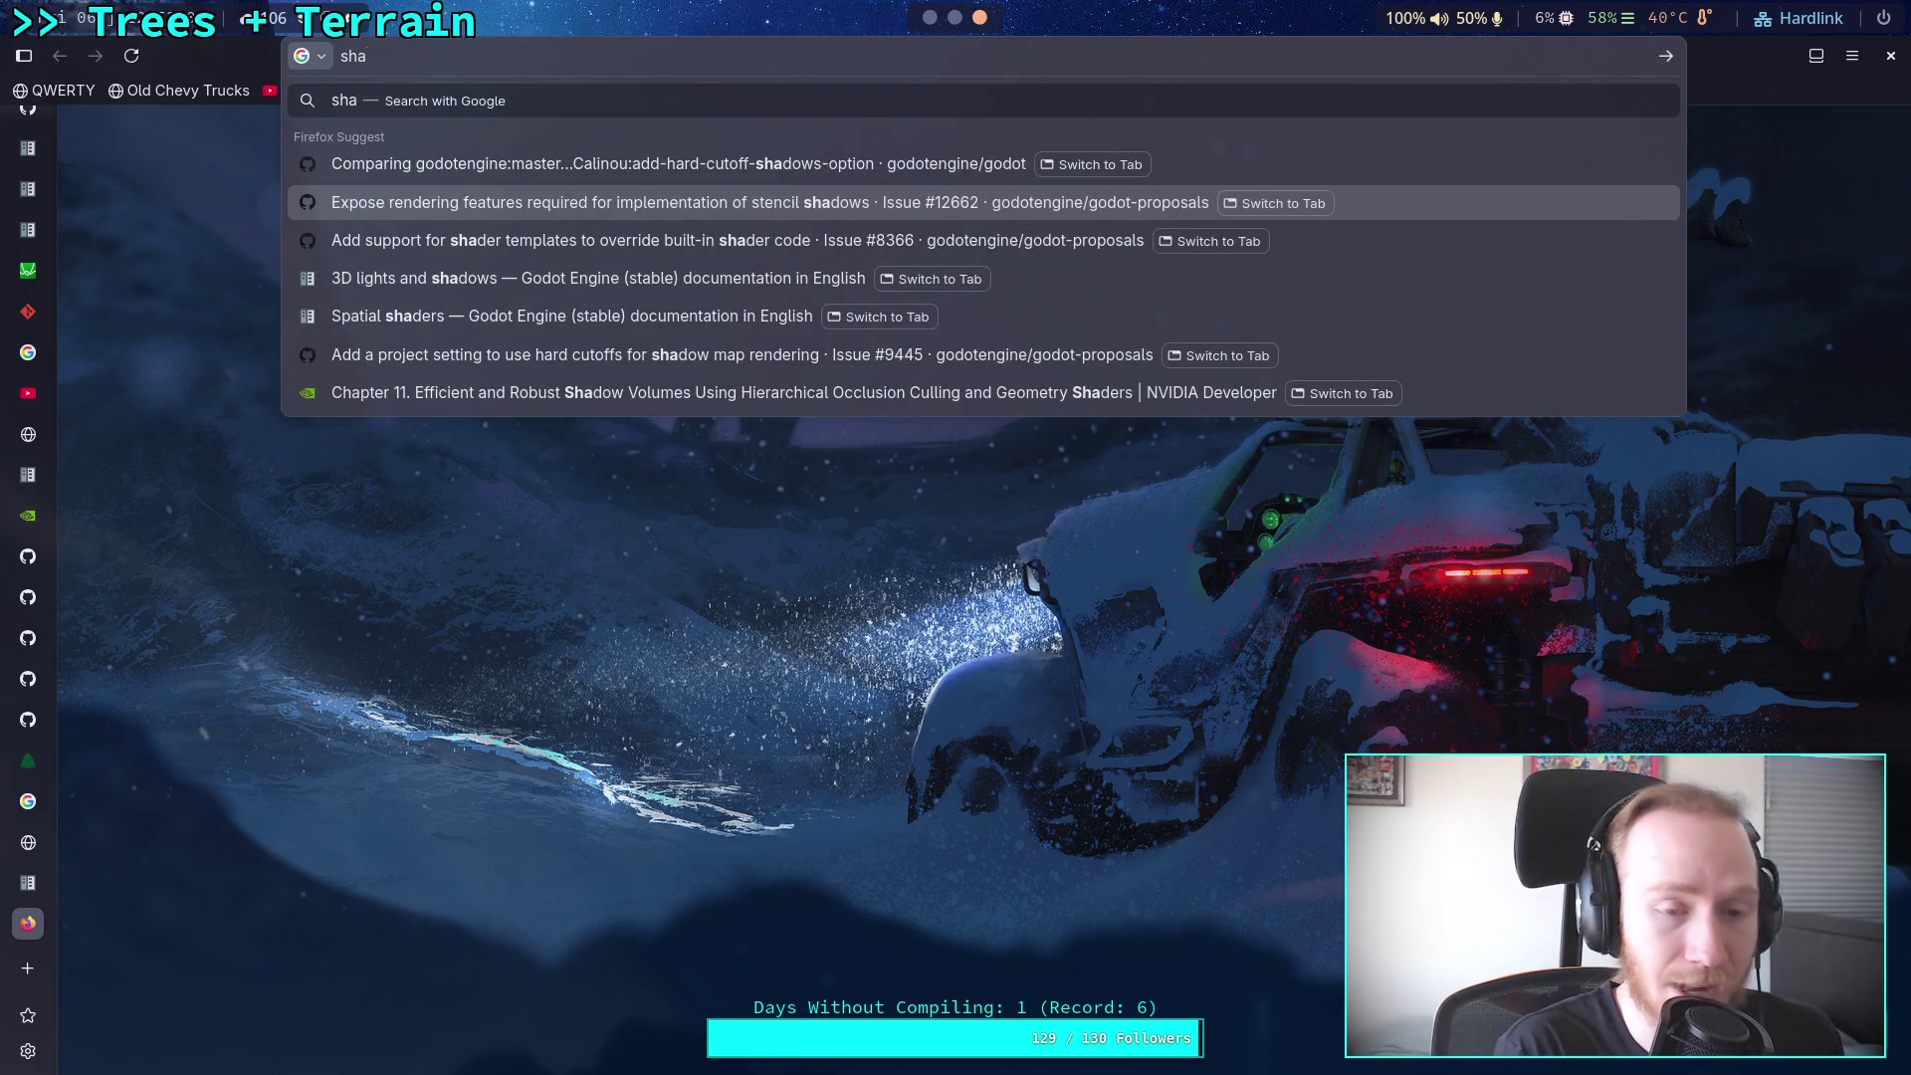
{"action": "key", "text": "alt+Tab"}
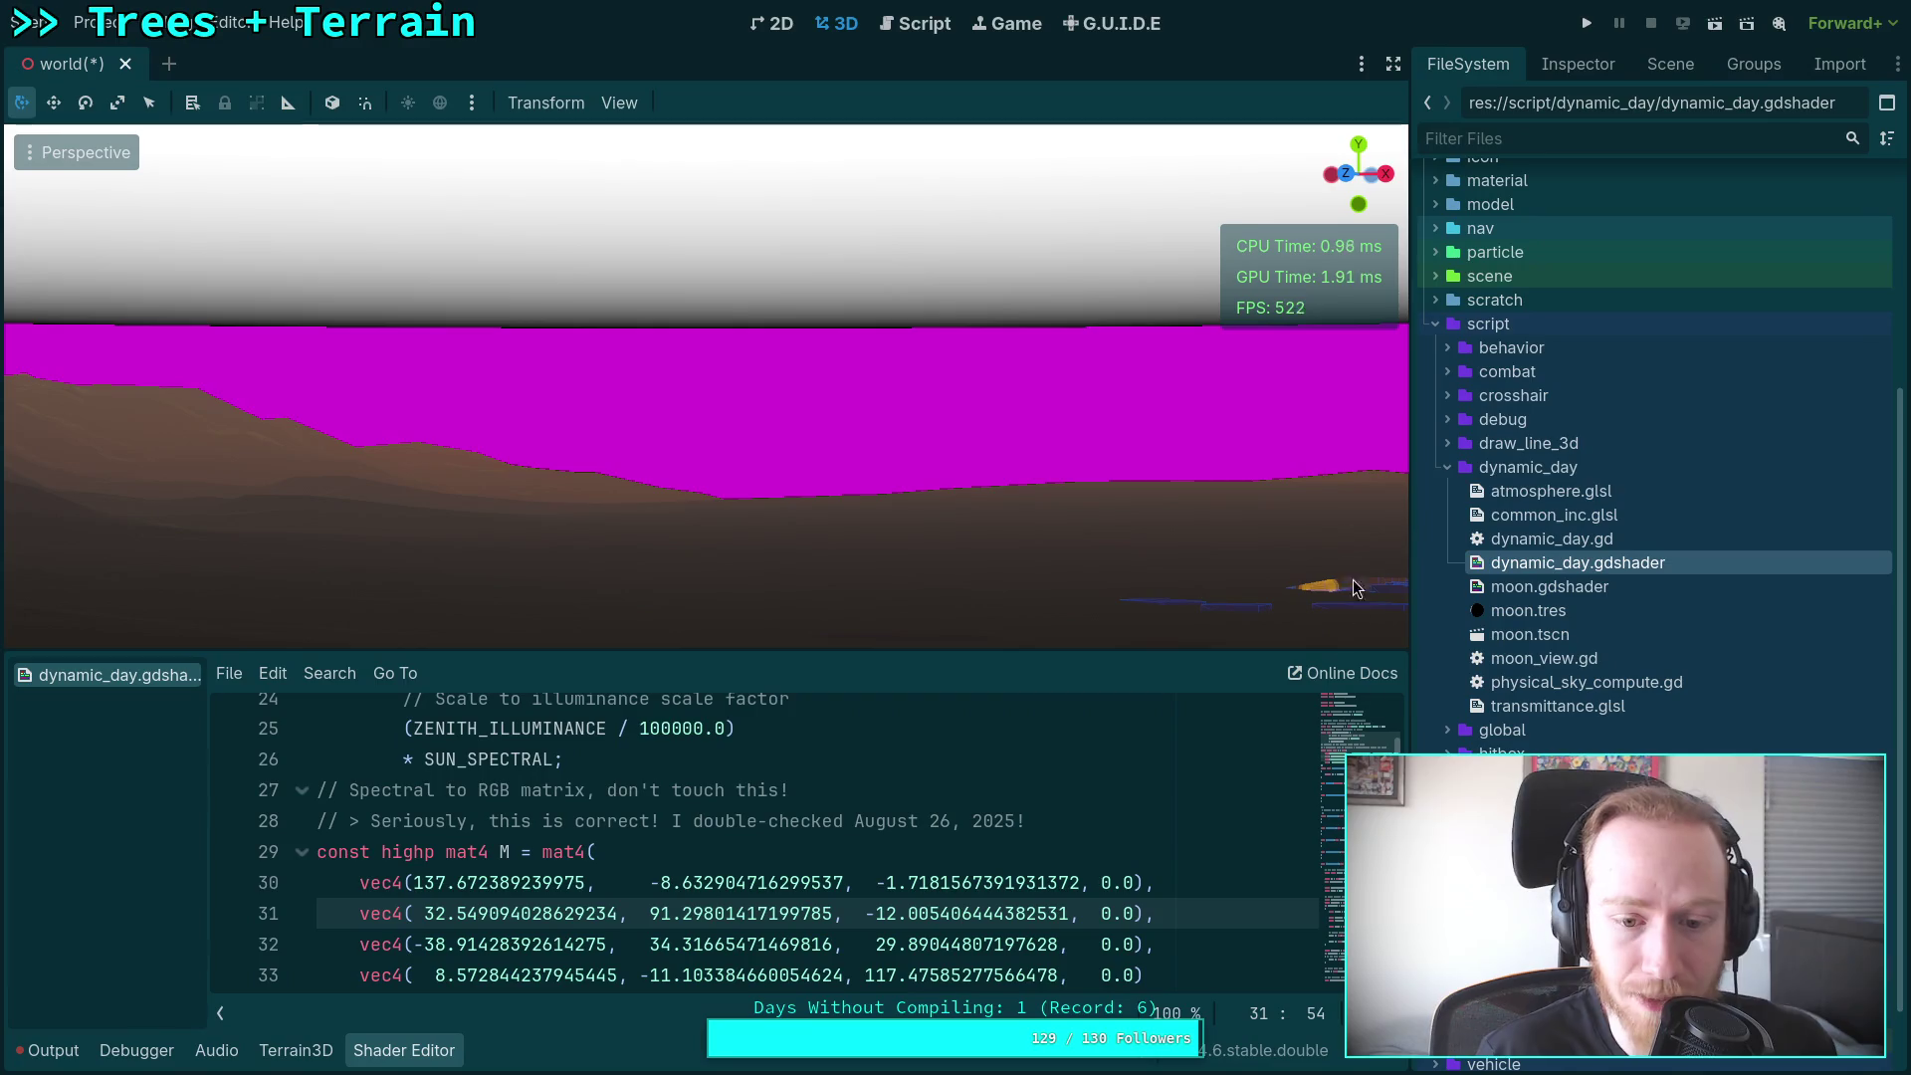
{"action": "scroll", "coordinate": [683, 853], "scroll_direction": "up", "scroll_amount": 8}
{"action": "scroll", "coordinate": [683, 853], "scroll_direction": "down", "scroll_amount": 4}
{"action": "scroll", "coordinate": [682, 853], "scroll_direction": "down", "scroll_amount": 3}
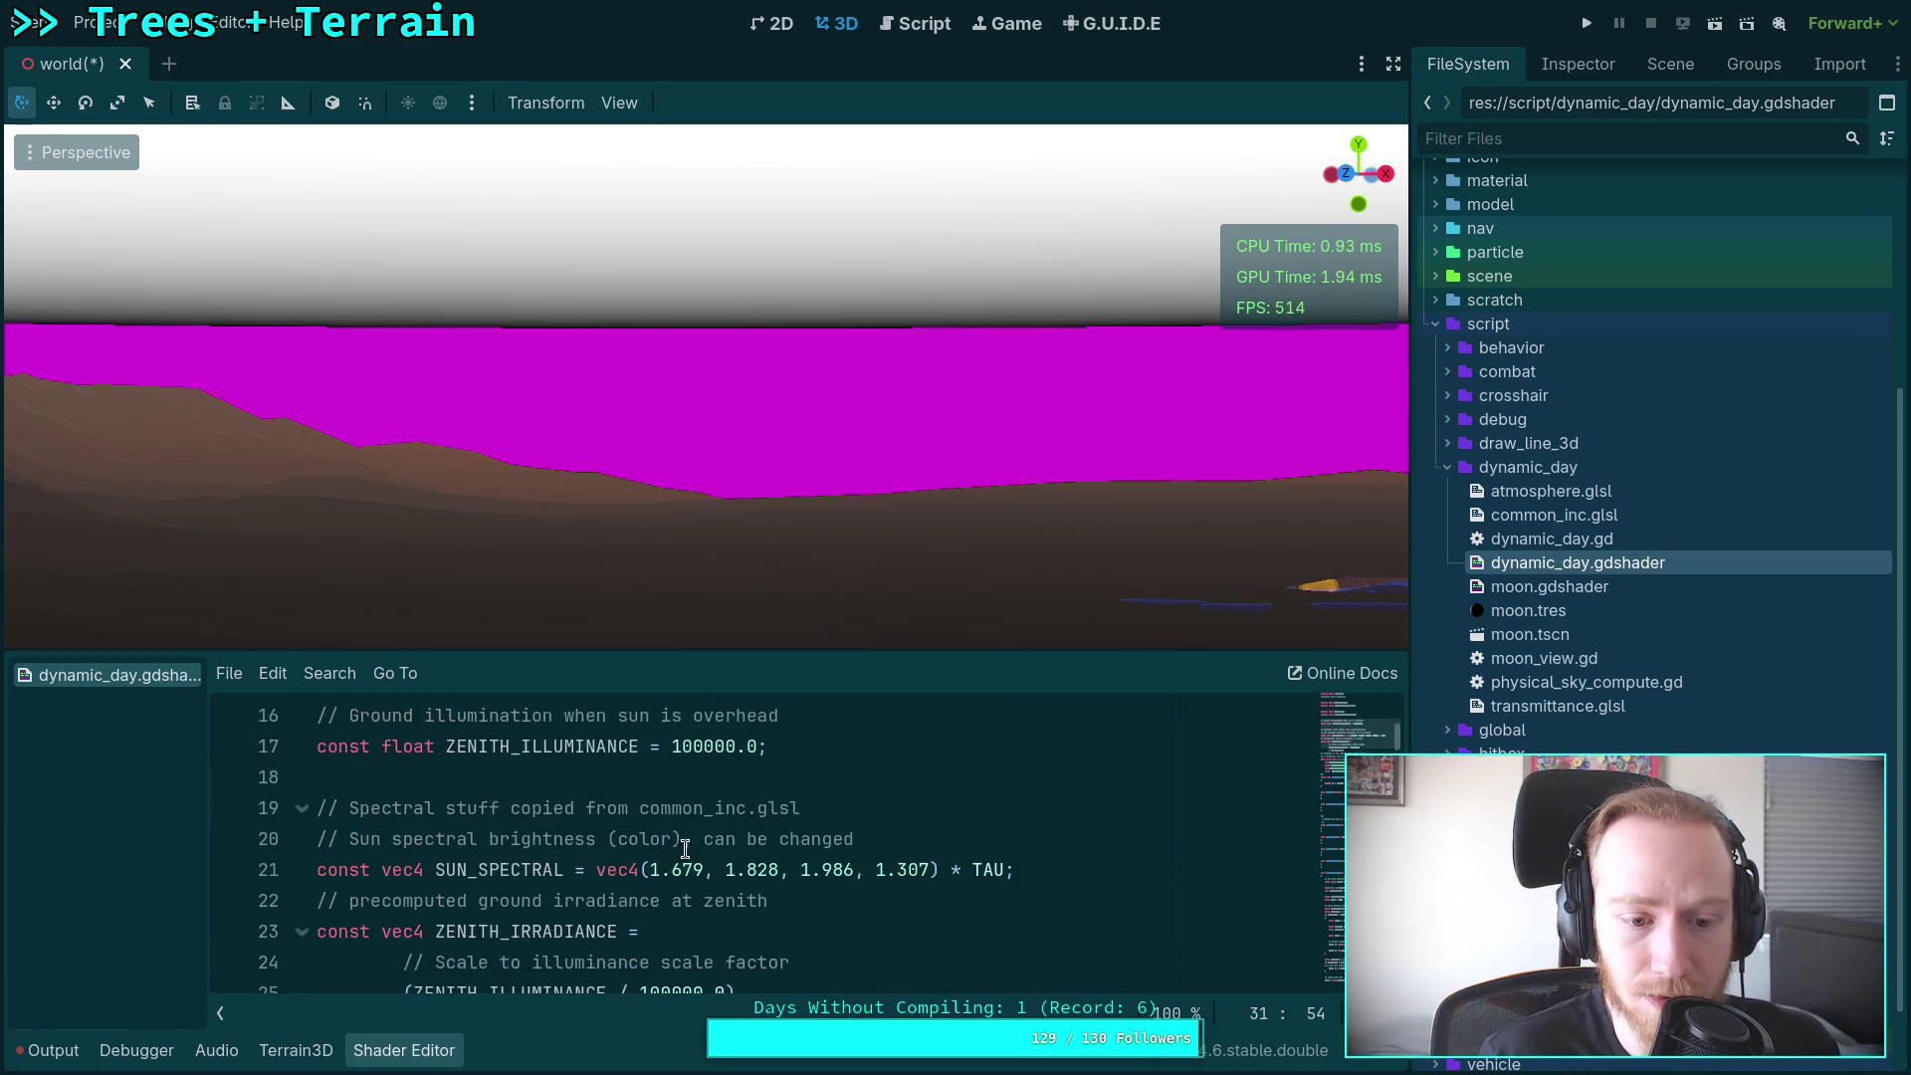
{"action": "left_click_drag", "start_coordinate": [366, 898], "coordinate": [1025, 901]}
{"action": "left_click", "coordinate": [503, 869]}
{"action": "scroll", "coordinate": [686, 884], "scroll_direction": "up", "scroll_amount": 7}
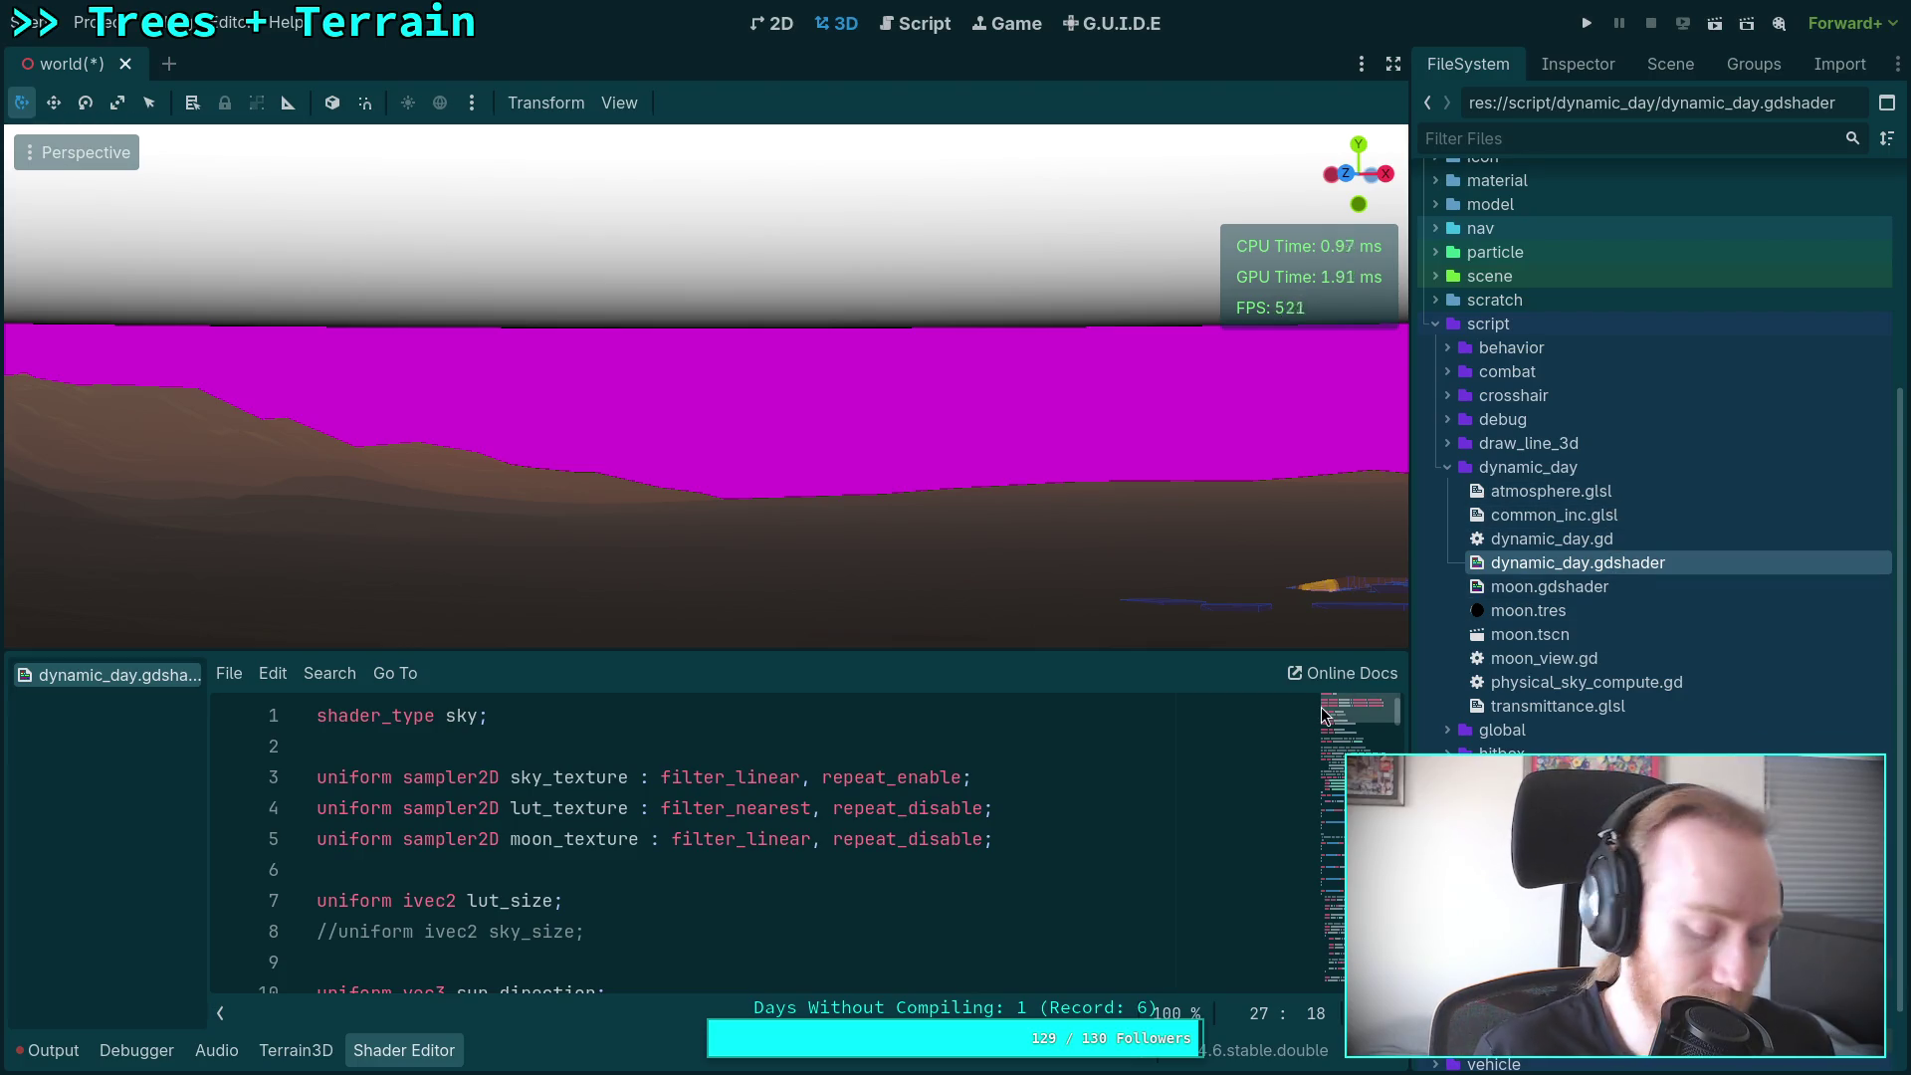
{"action": "key", "text": "super+4"}
Step: Launch Neovim with 'n .' and open script/dynamic_day/common_inc.glsl from the file tree
{"action": "key", "text": "super+1"}
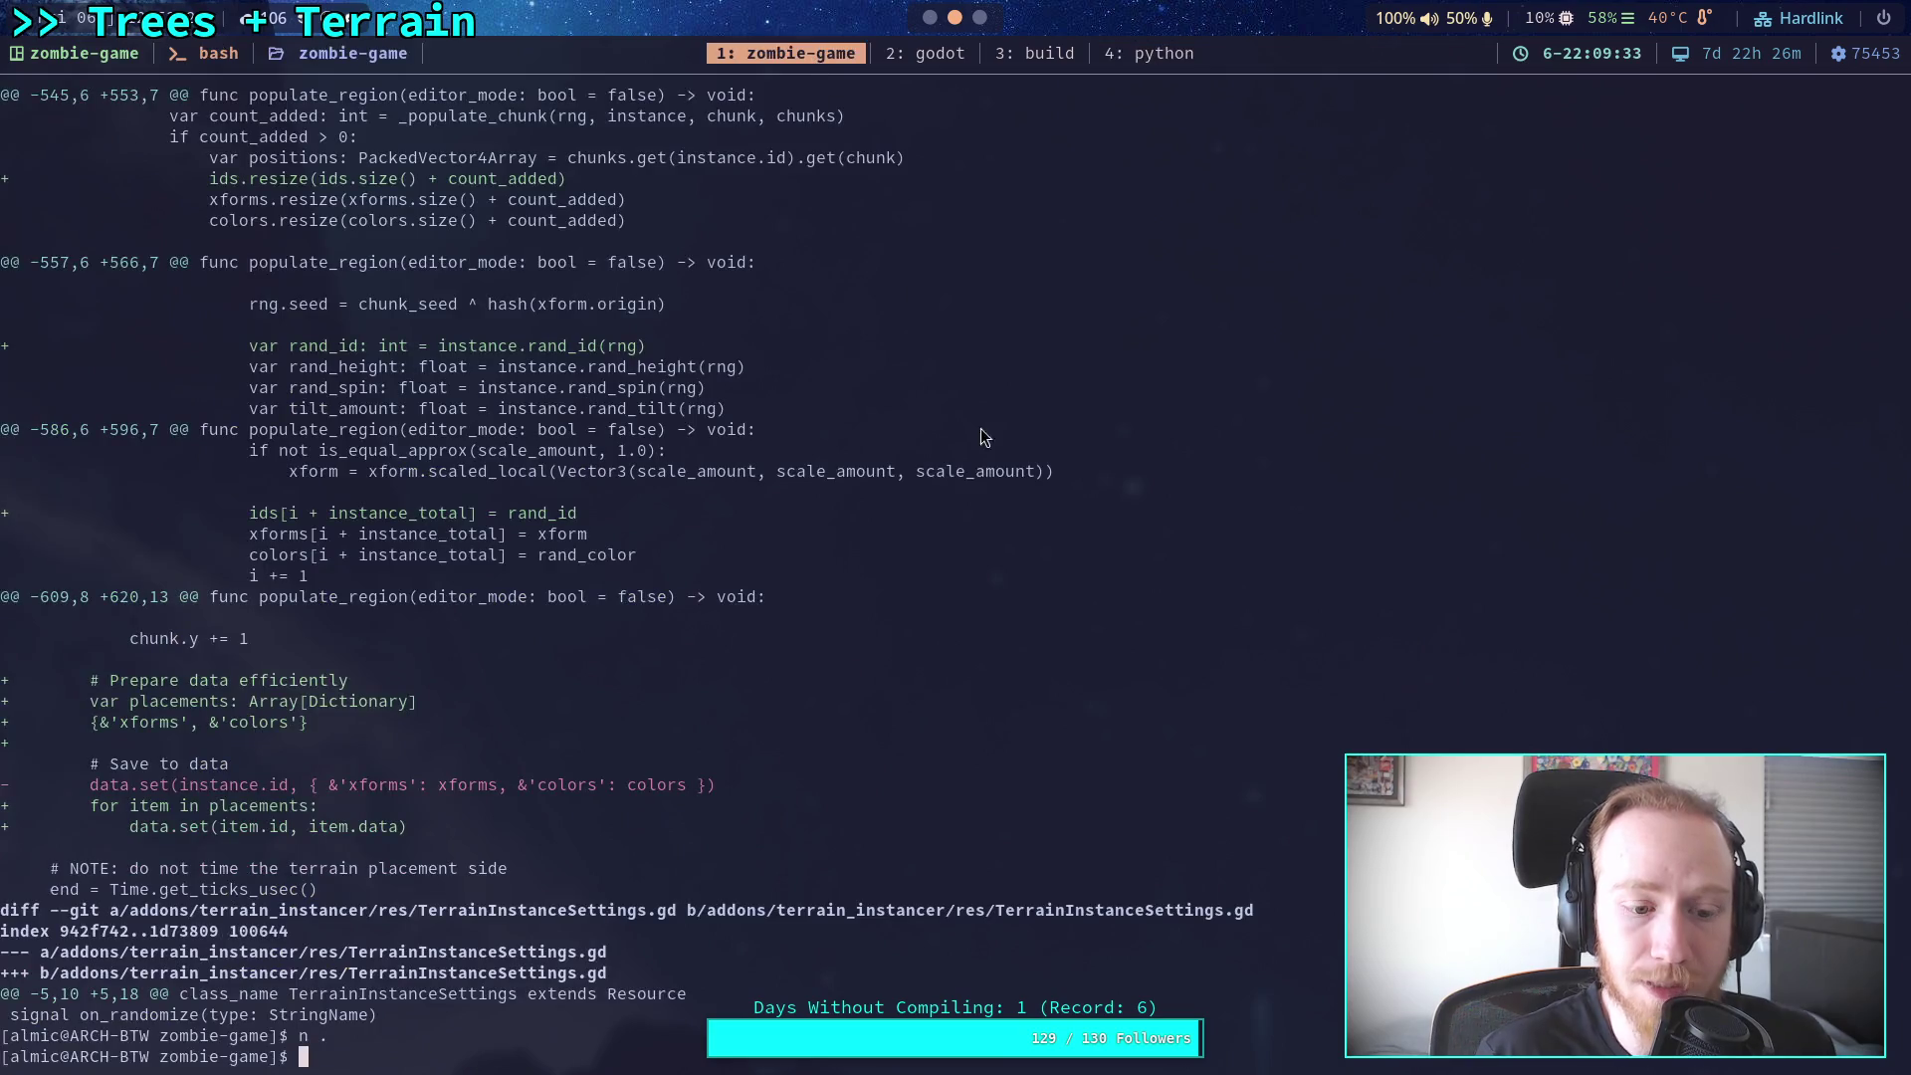
{"action": "type", "text": "n ."}
{"action": "key", "text": "Return"}
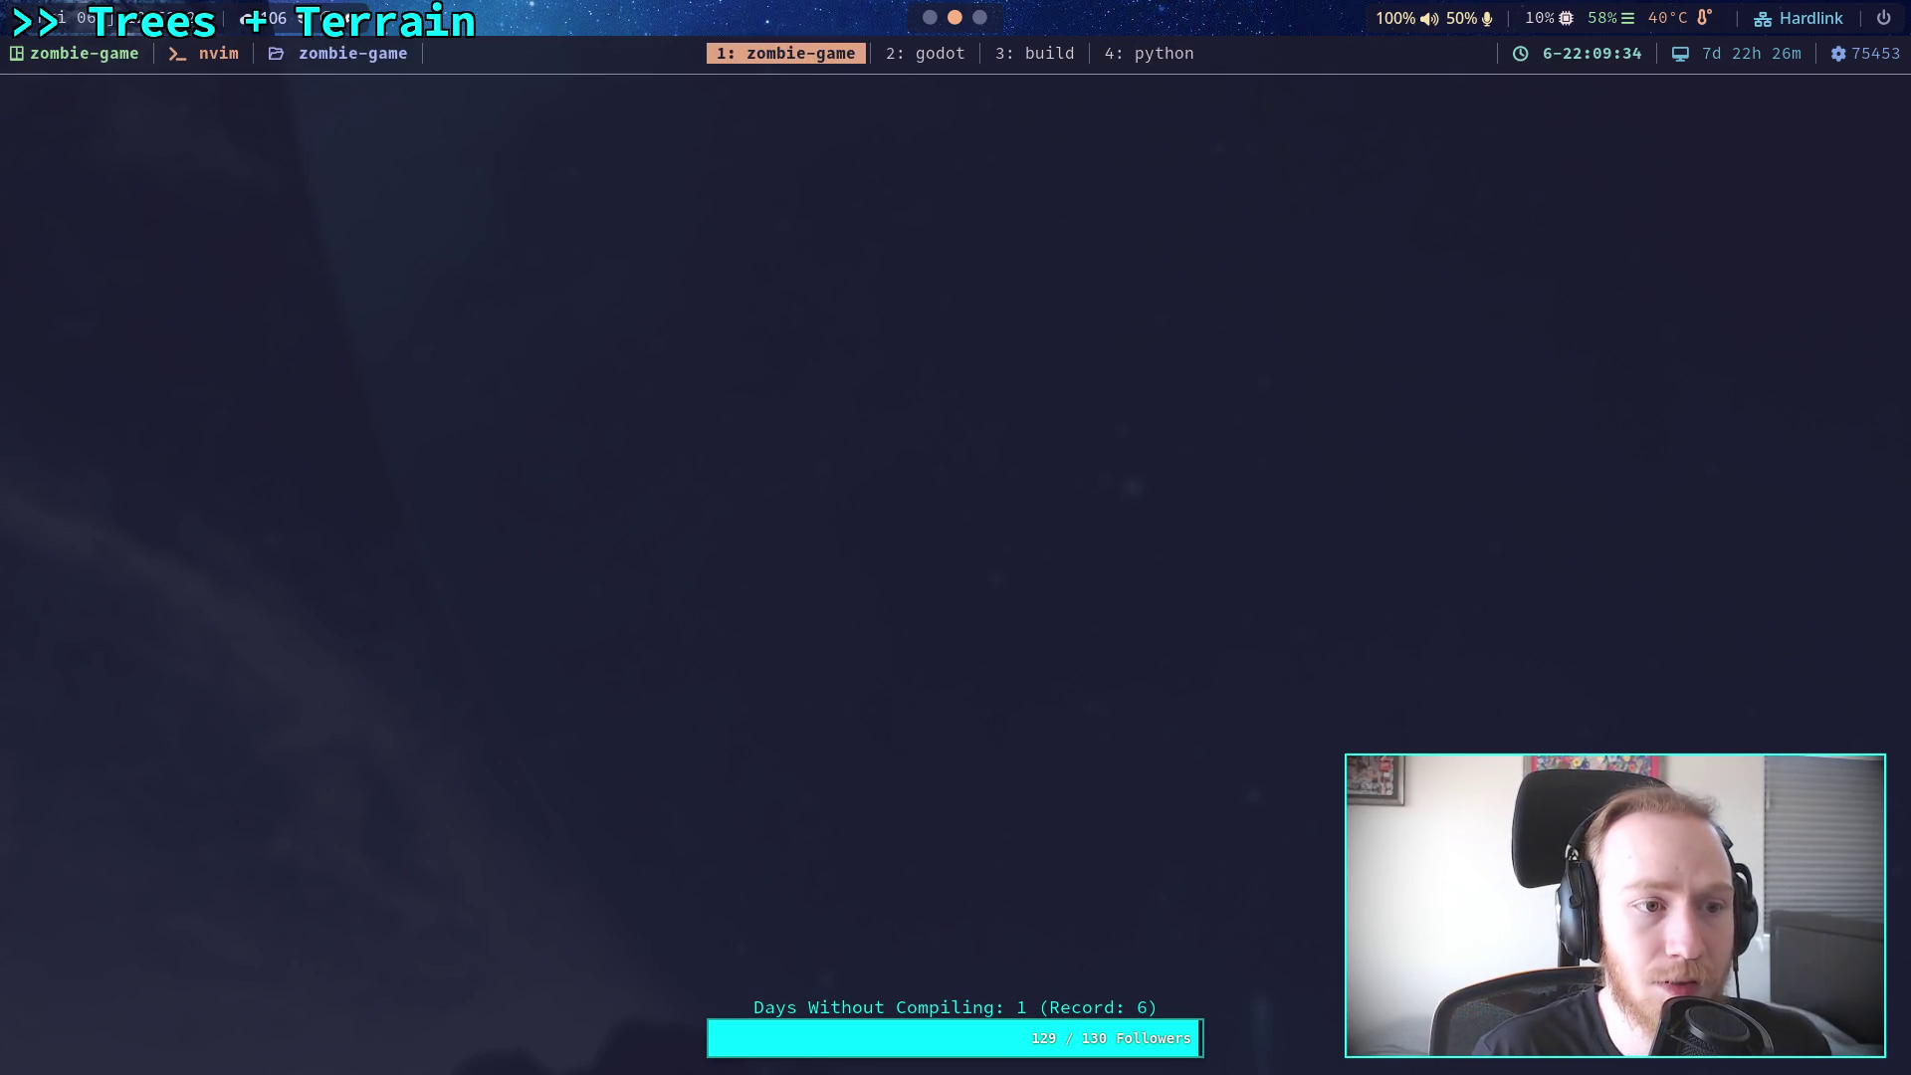
{"action": "key", "text": "j"}
{"action": "key", "text": "j"}
{"action": "key", "text": "j"}
{"action": "key", "text": "Return"}
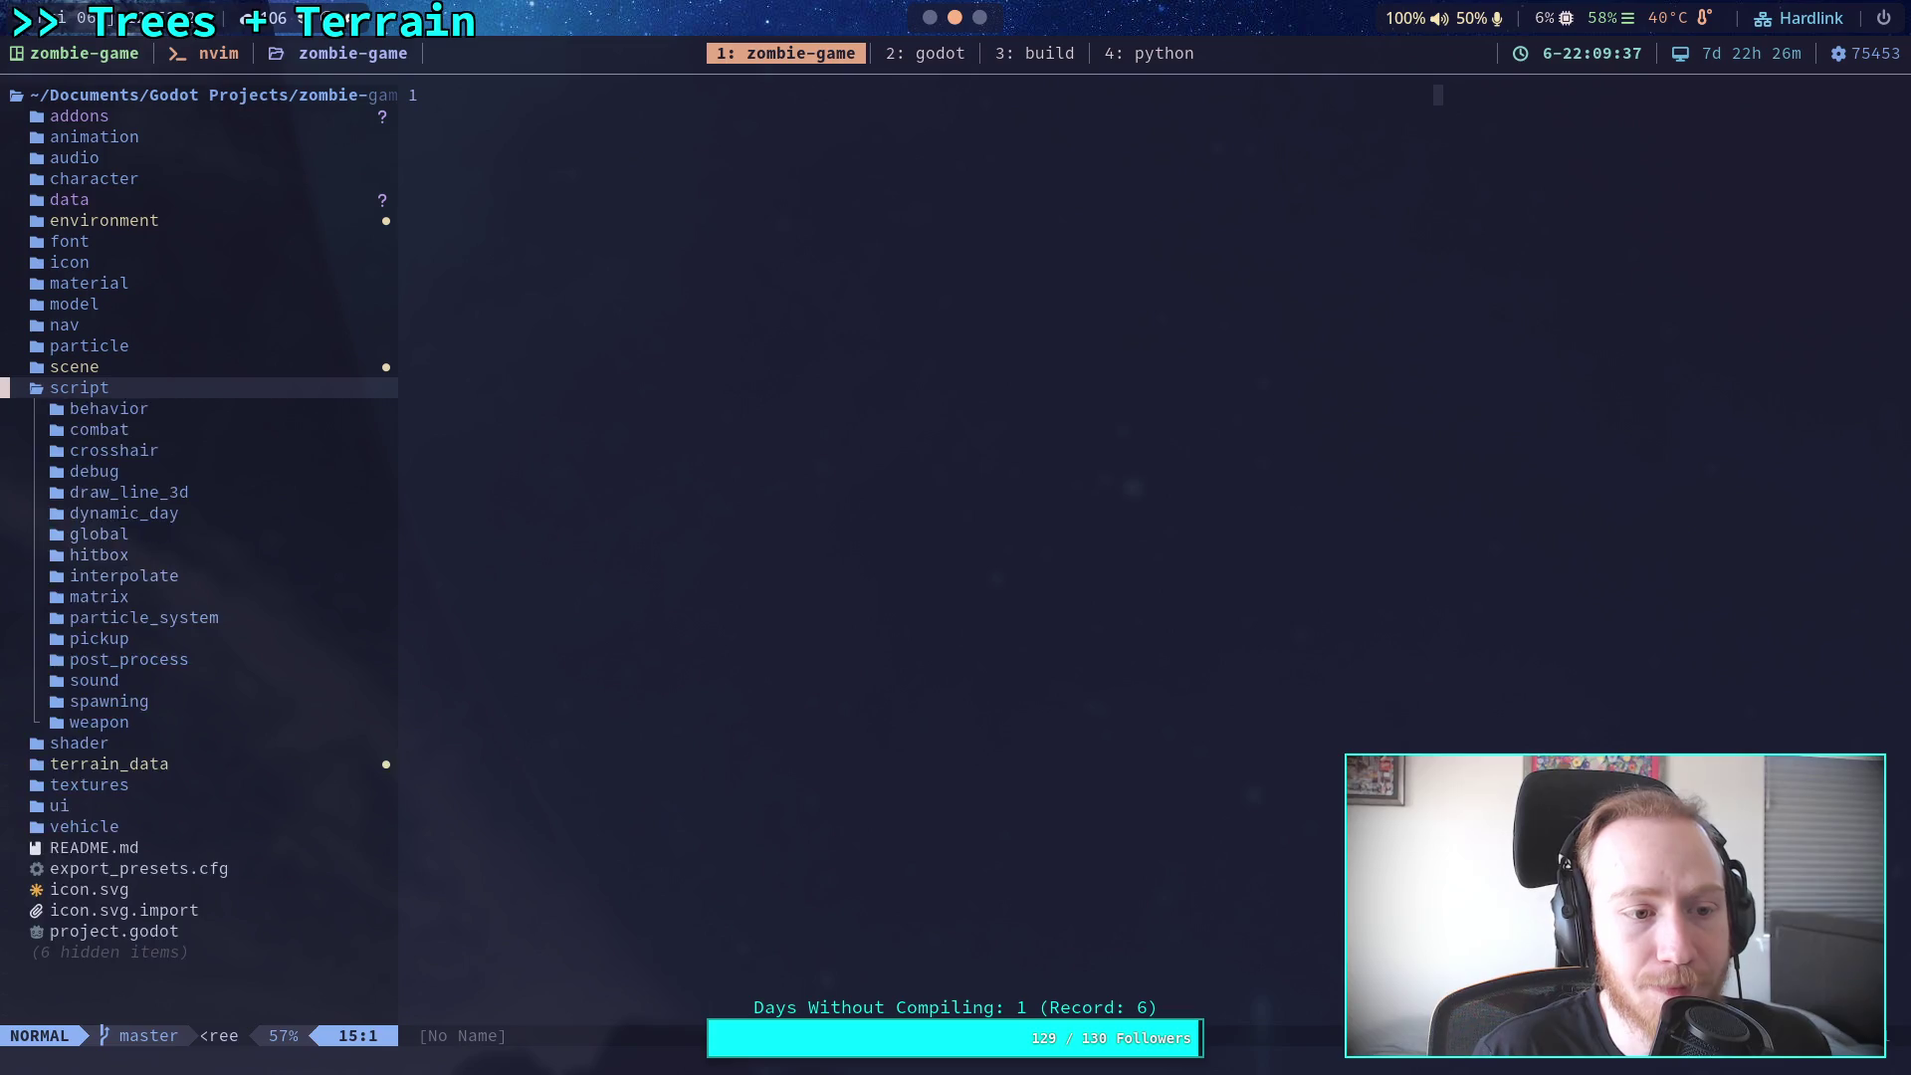
{"action": "key", "text": "j"}
{"action": "key", "text": "j"}
{"action": "key", "text": "j"}
{"action": "key", "text": "Return"}
{"action": "key", "text": "j"}
{"action": "key", "text": "j"}
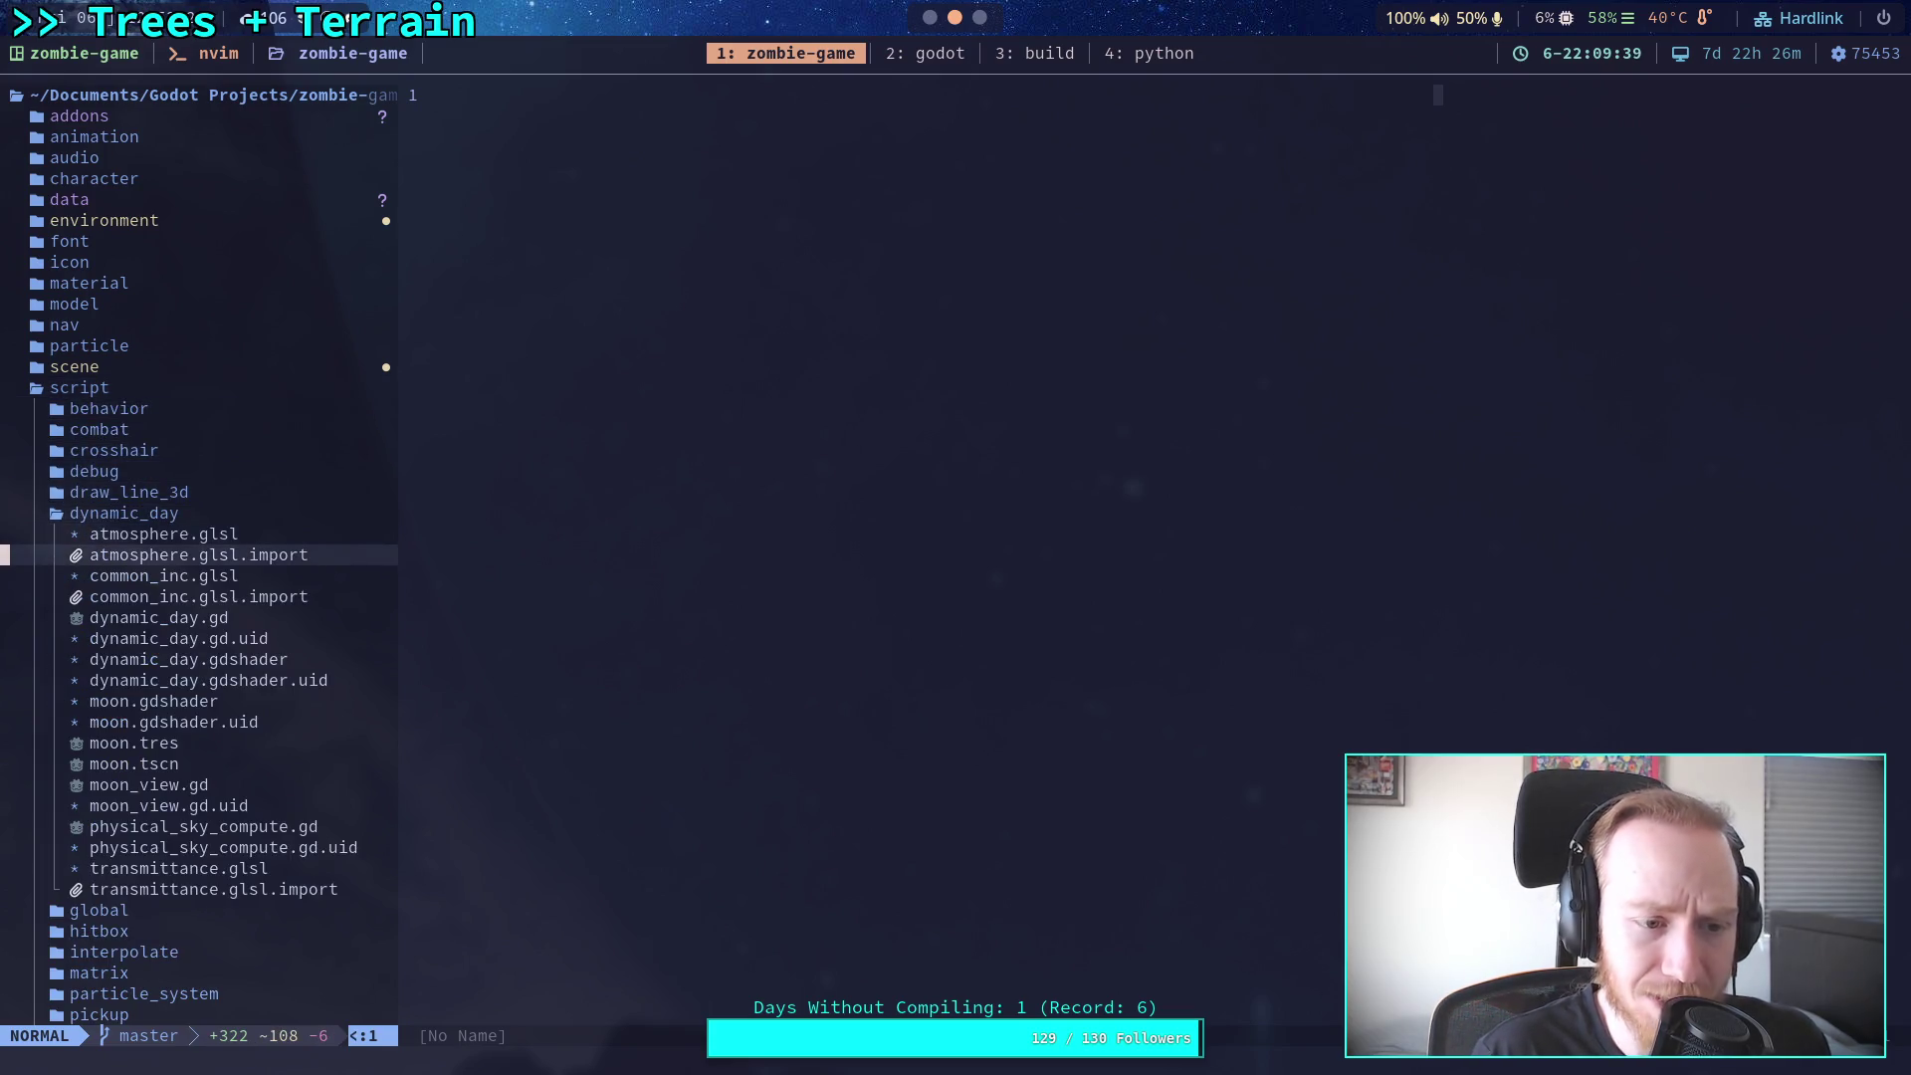
{"action": "key", "text": "j"}
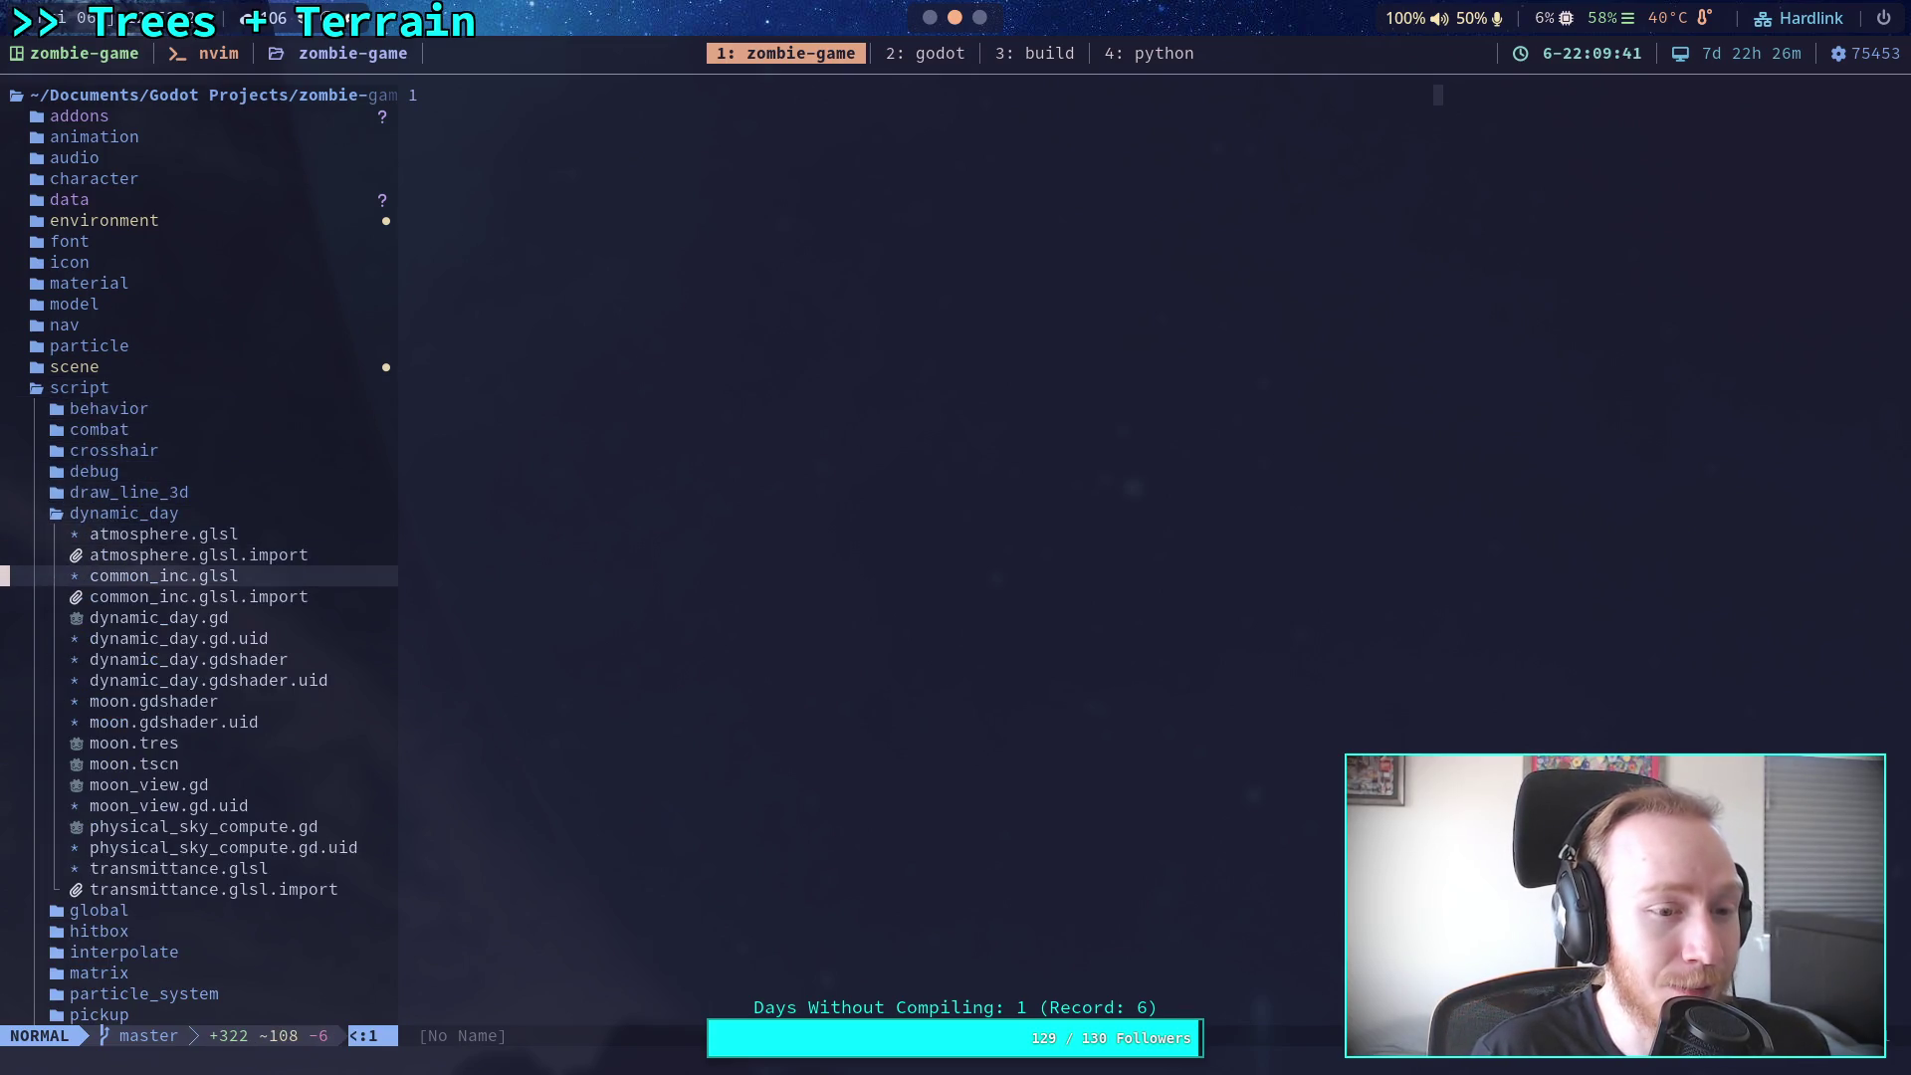
{"action": "key", "text": "Return"}
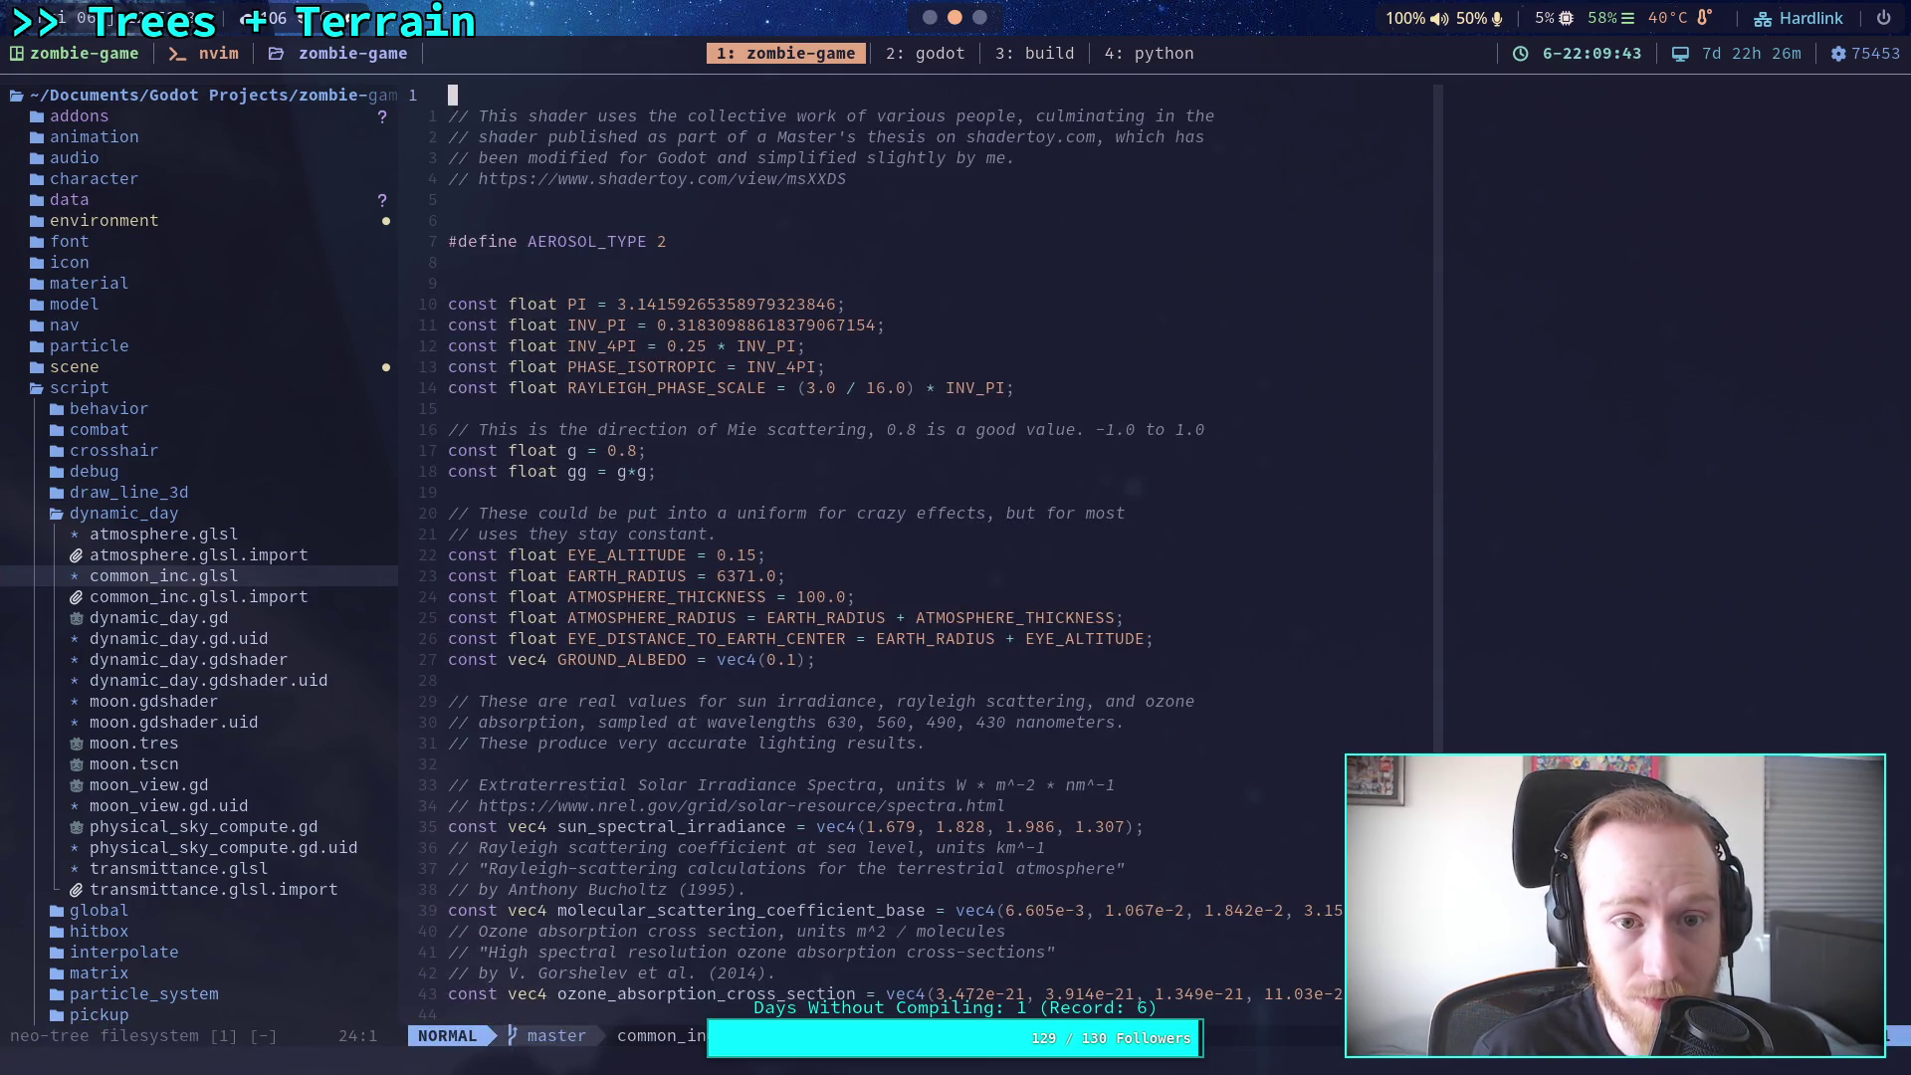
Step: Copy the Shadertoy URL from the header comment and load it in Firefox
{"action": "left_click_drag", "start_coordinate": [846, 179], "coordinate": [483, 189]}
{"action": "right_click", "coordinate": [498, 187]}
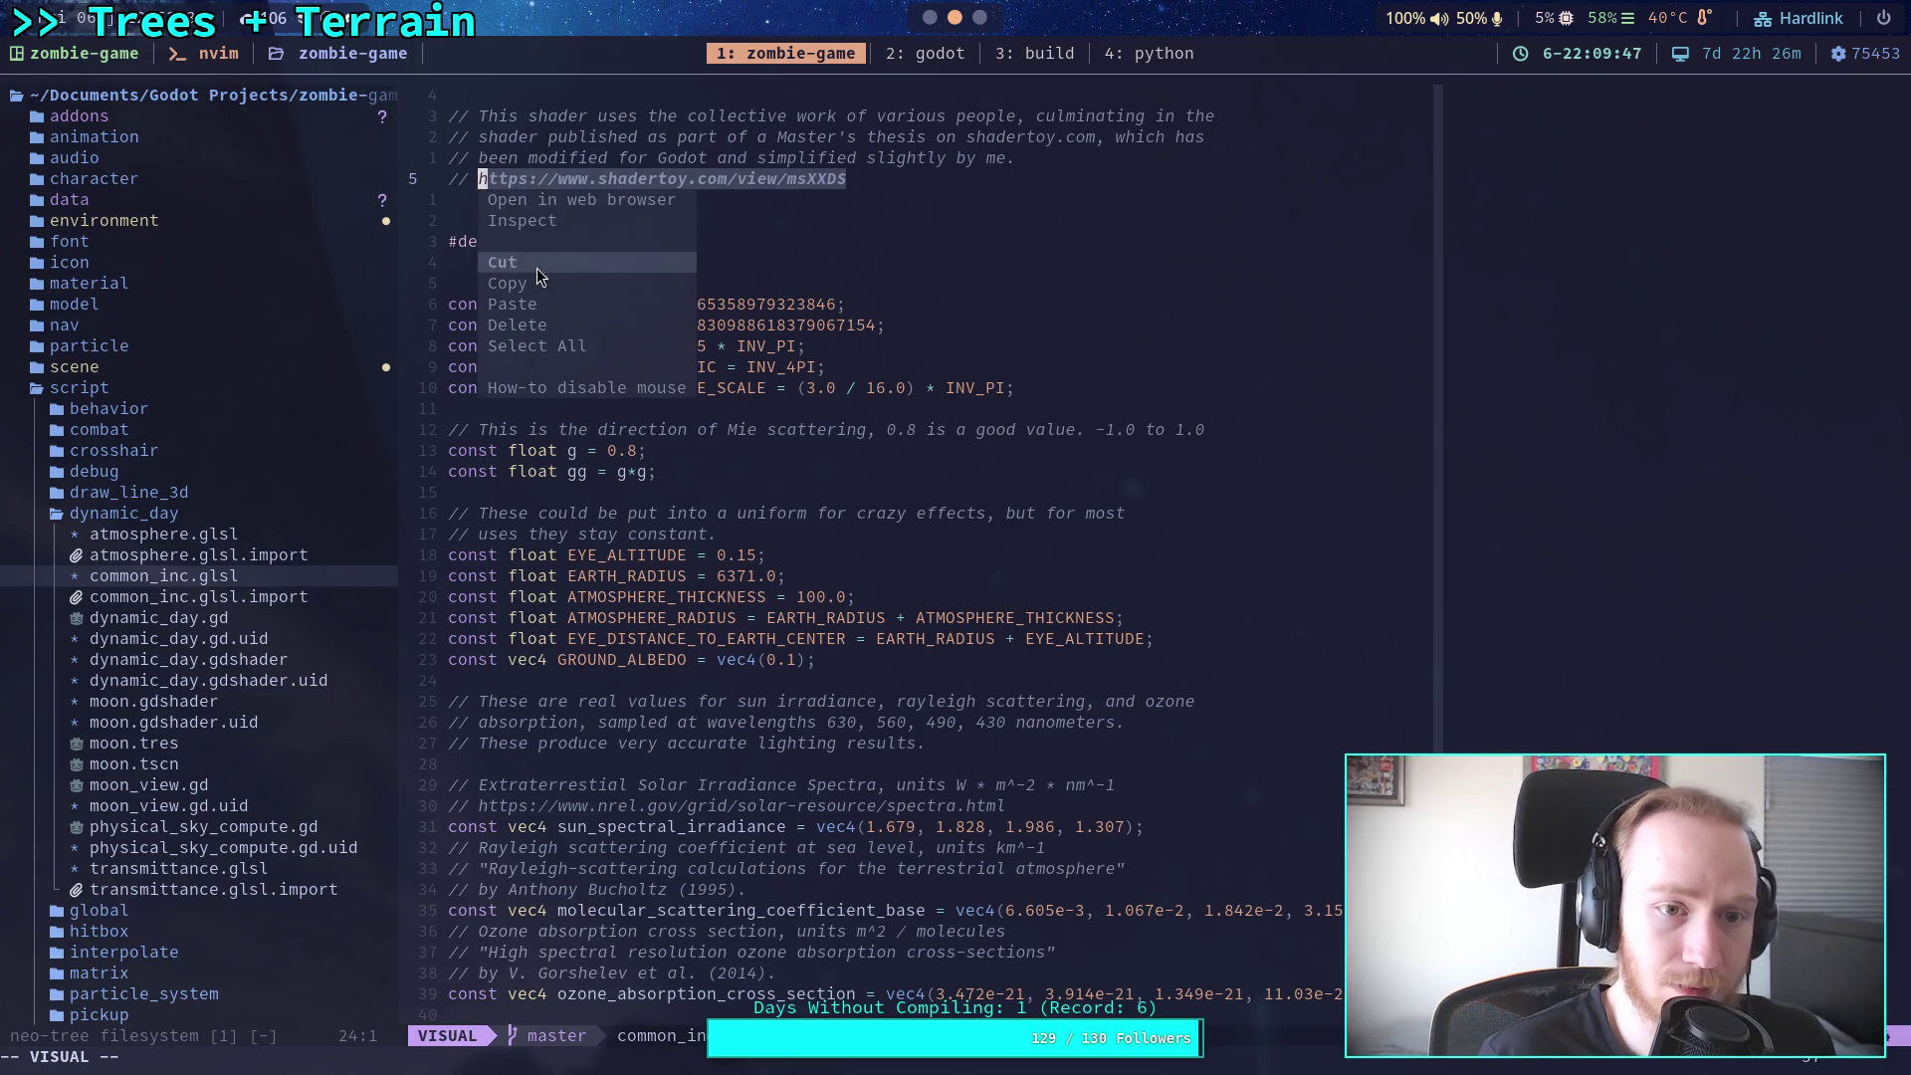
{"action": "left_click", "coordinate": [508, 272]}
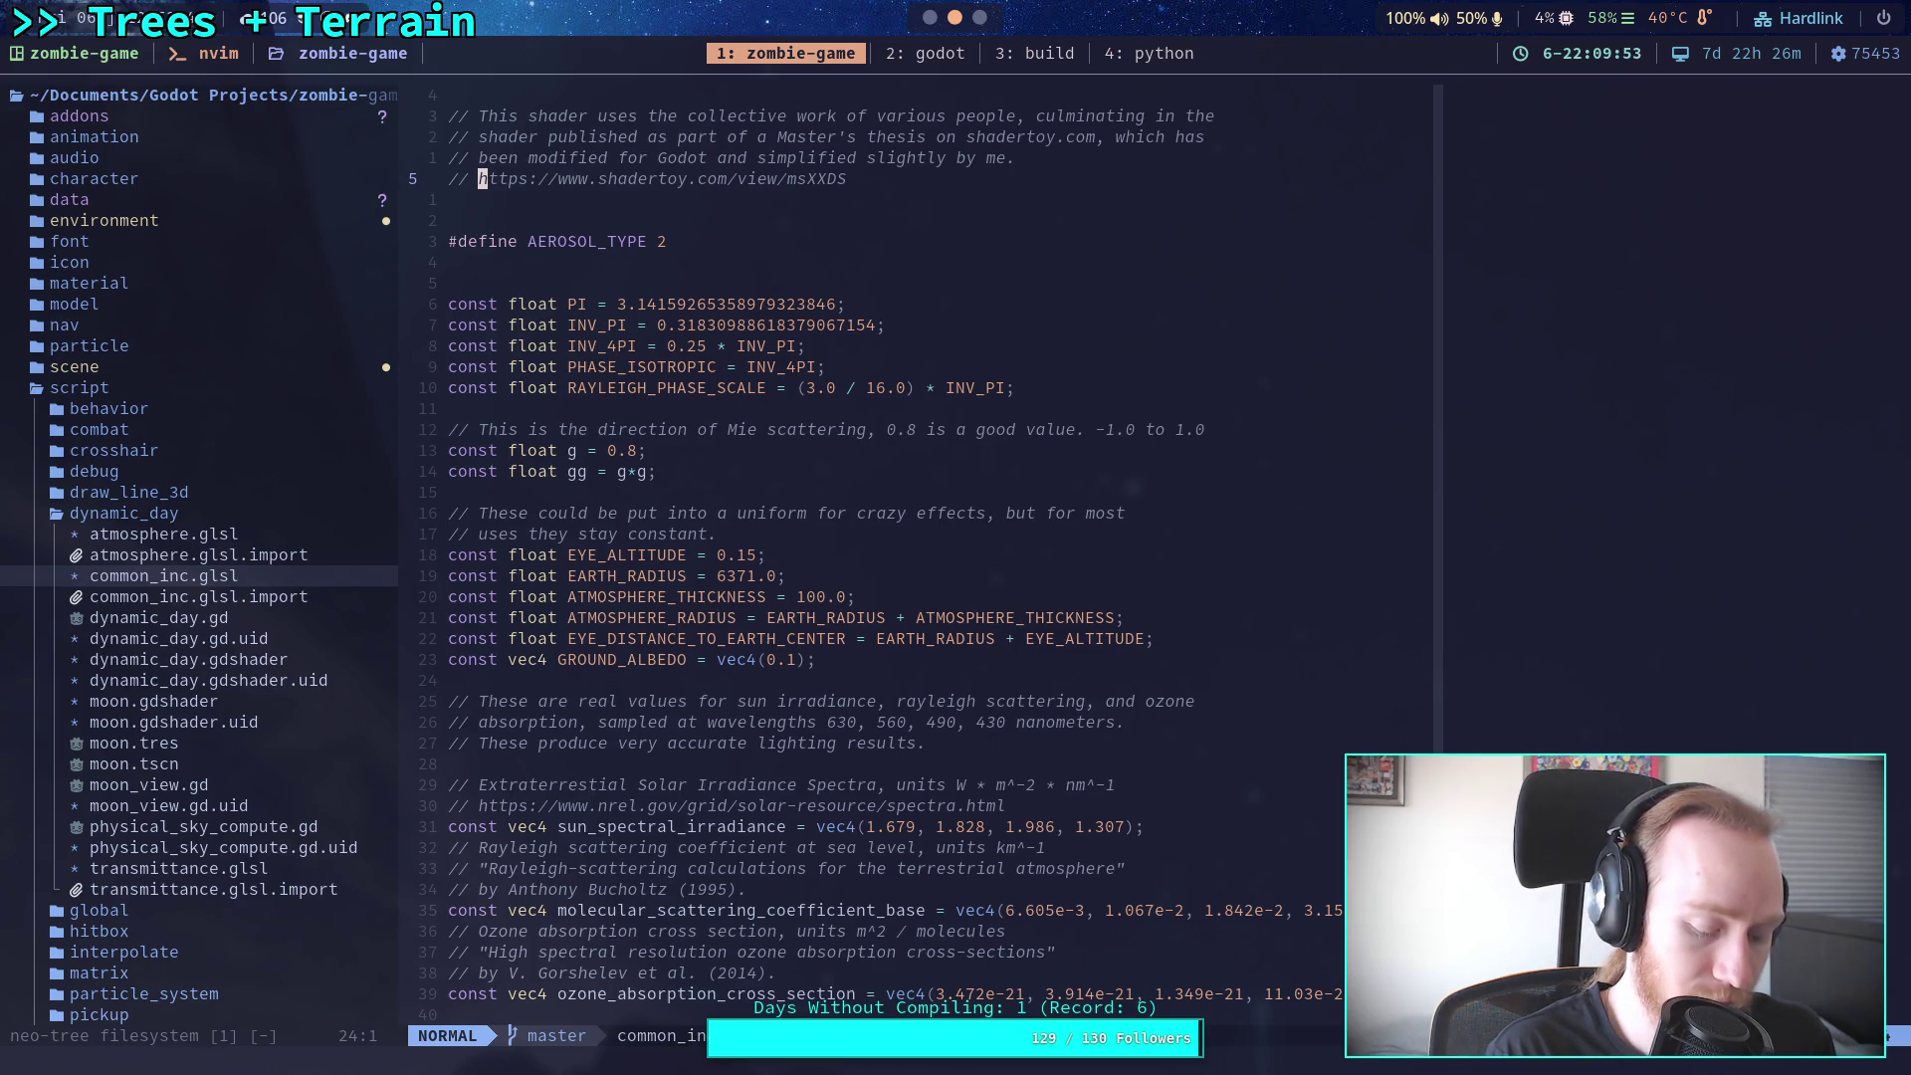
{"action": "key", "text": "super+3"}
{"action": "type", "text": "sha"}
{"action": "key", "text": "ctrl+a"}
{"action": "key", "text": "ctrl+v"}
{"action": "key", "text": "Return"}
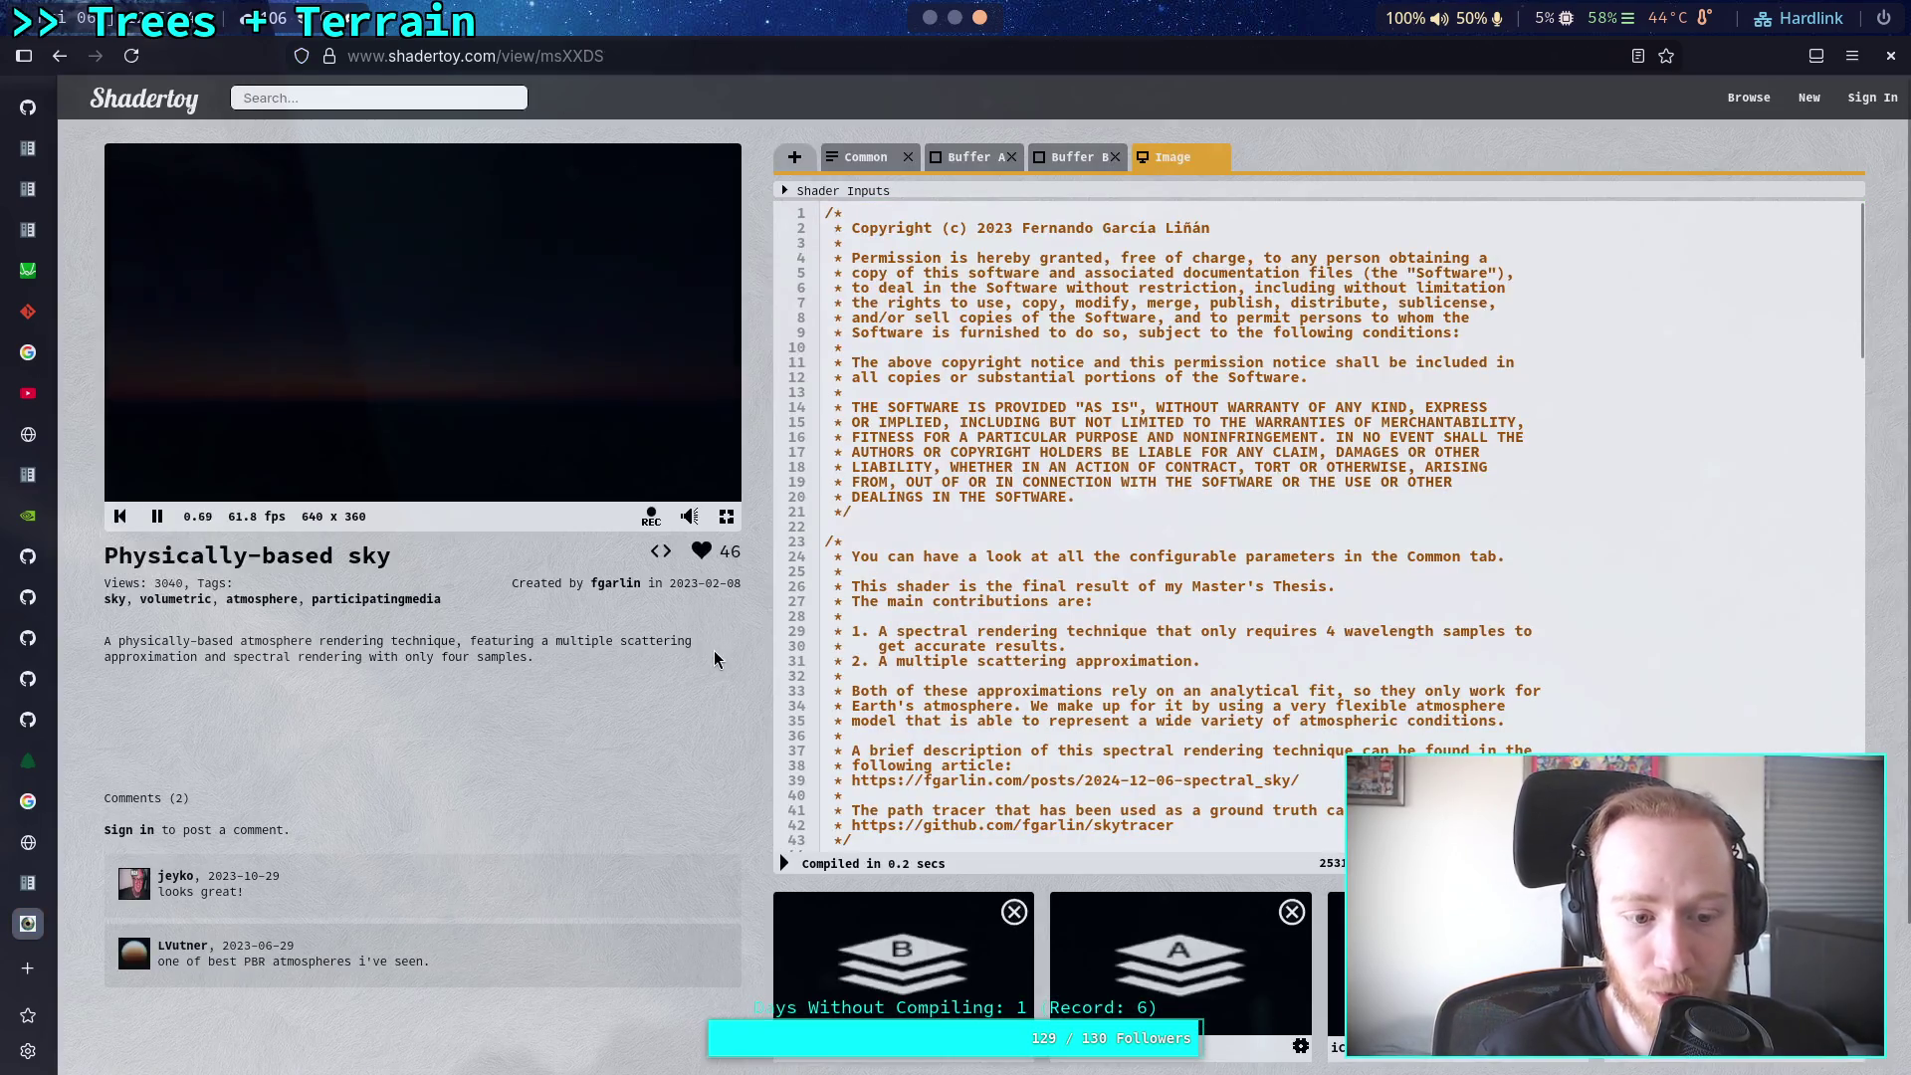
Step: Pause the preview and inspect the aces_fitted clamp arguments on line 77
{"action": "left_click", "coordinate": [160, 516]}
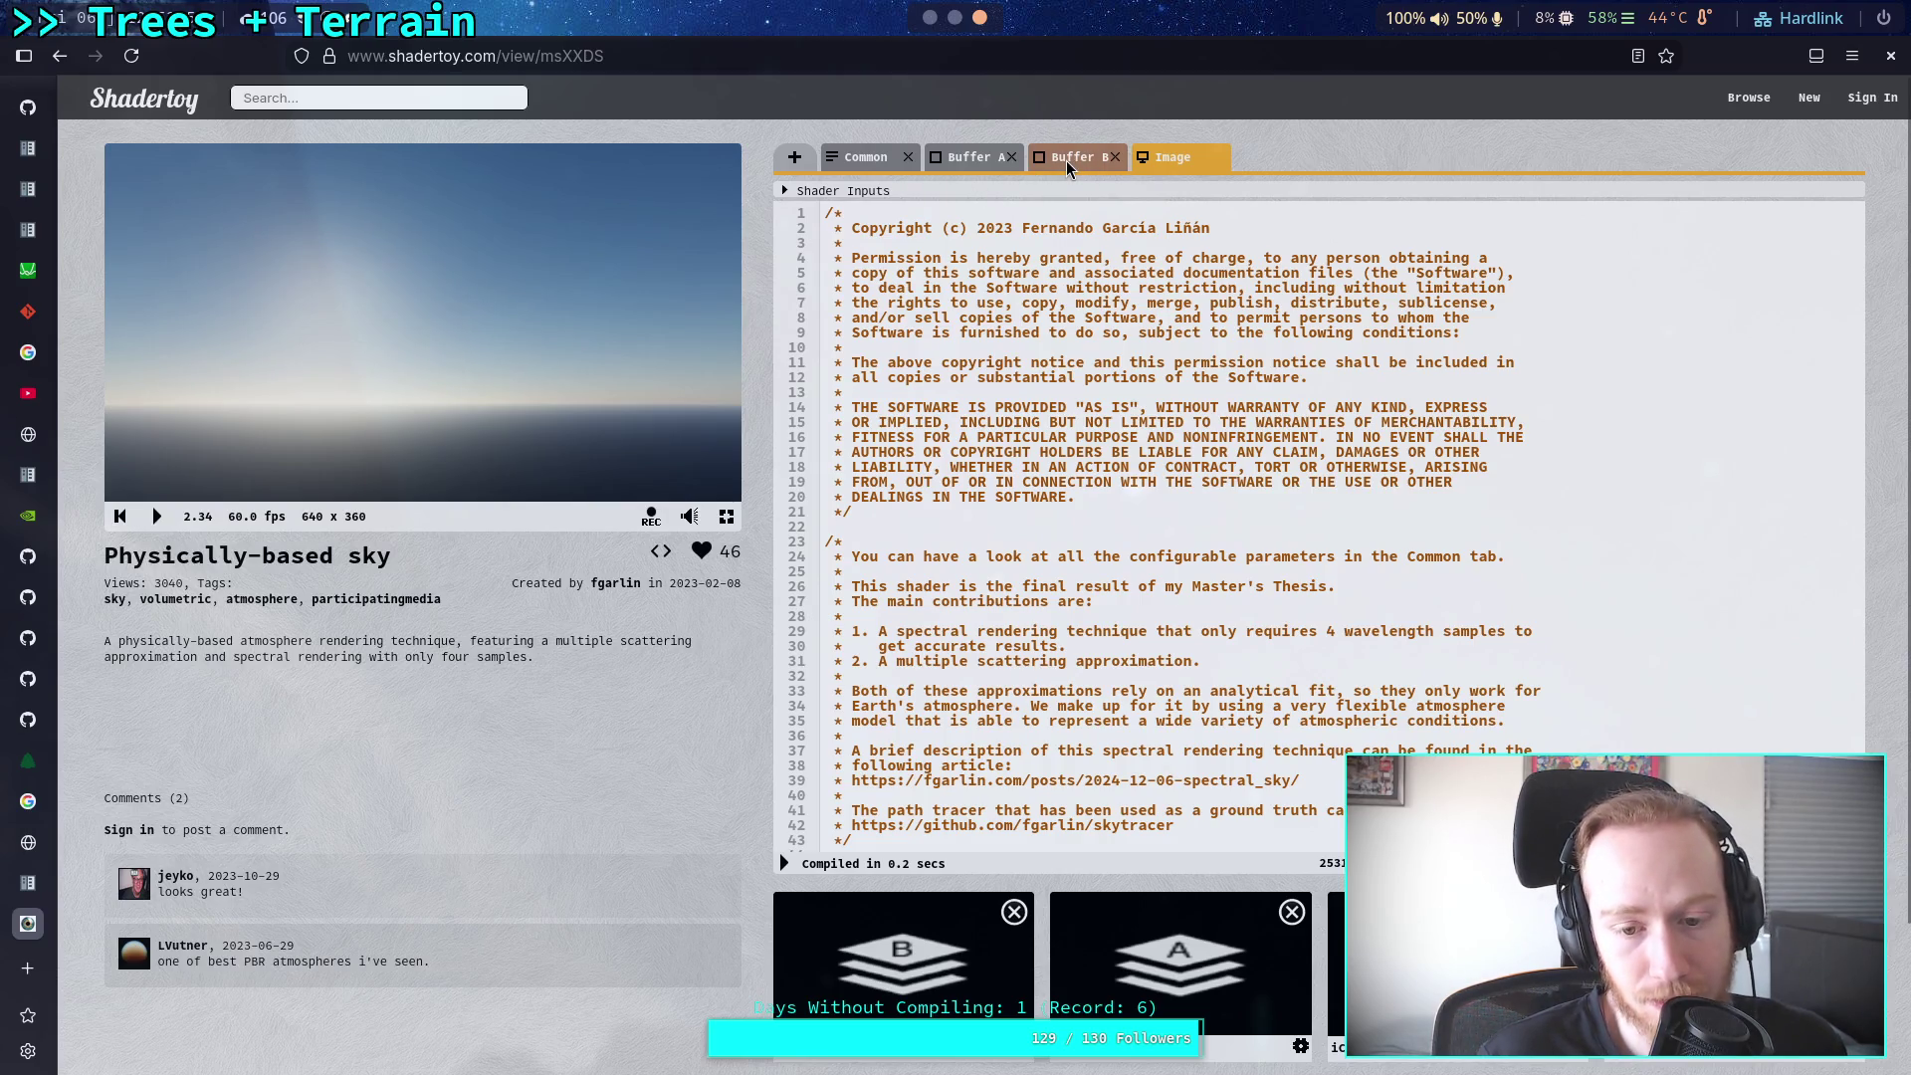
{"action": "scroll", "coordinate": [1166, 629], "scroll_direction": "down", "scroll_amount": 10}
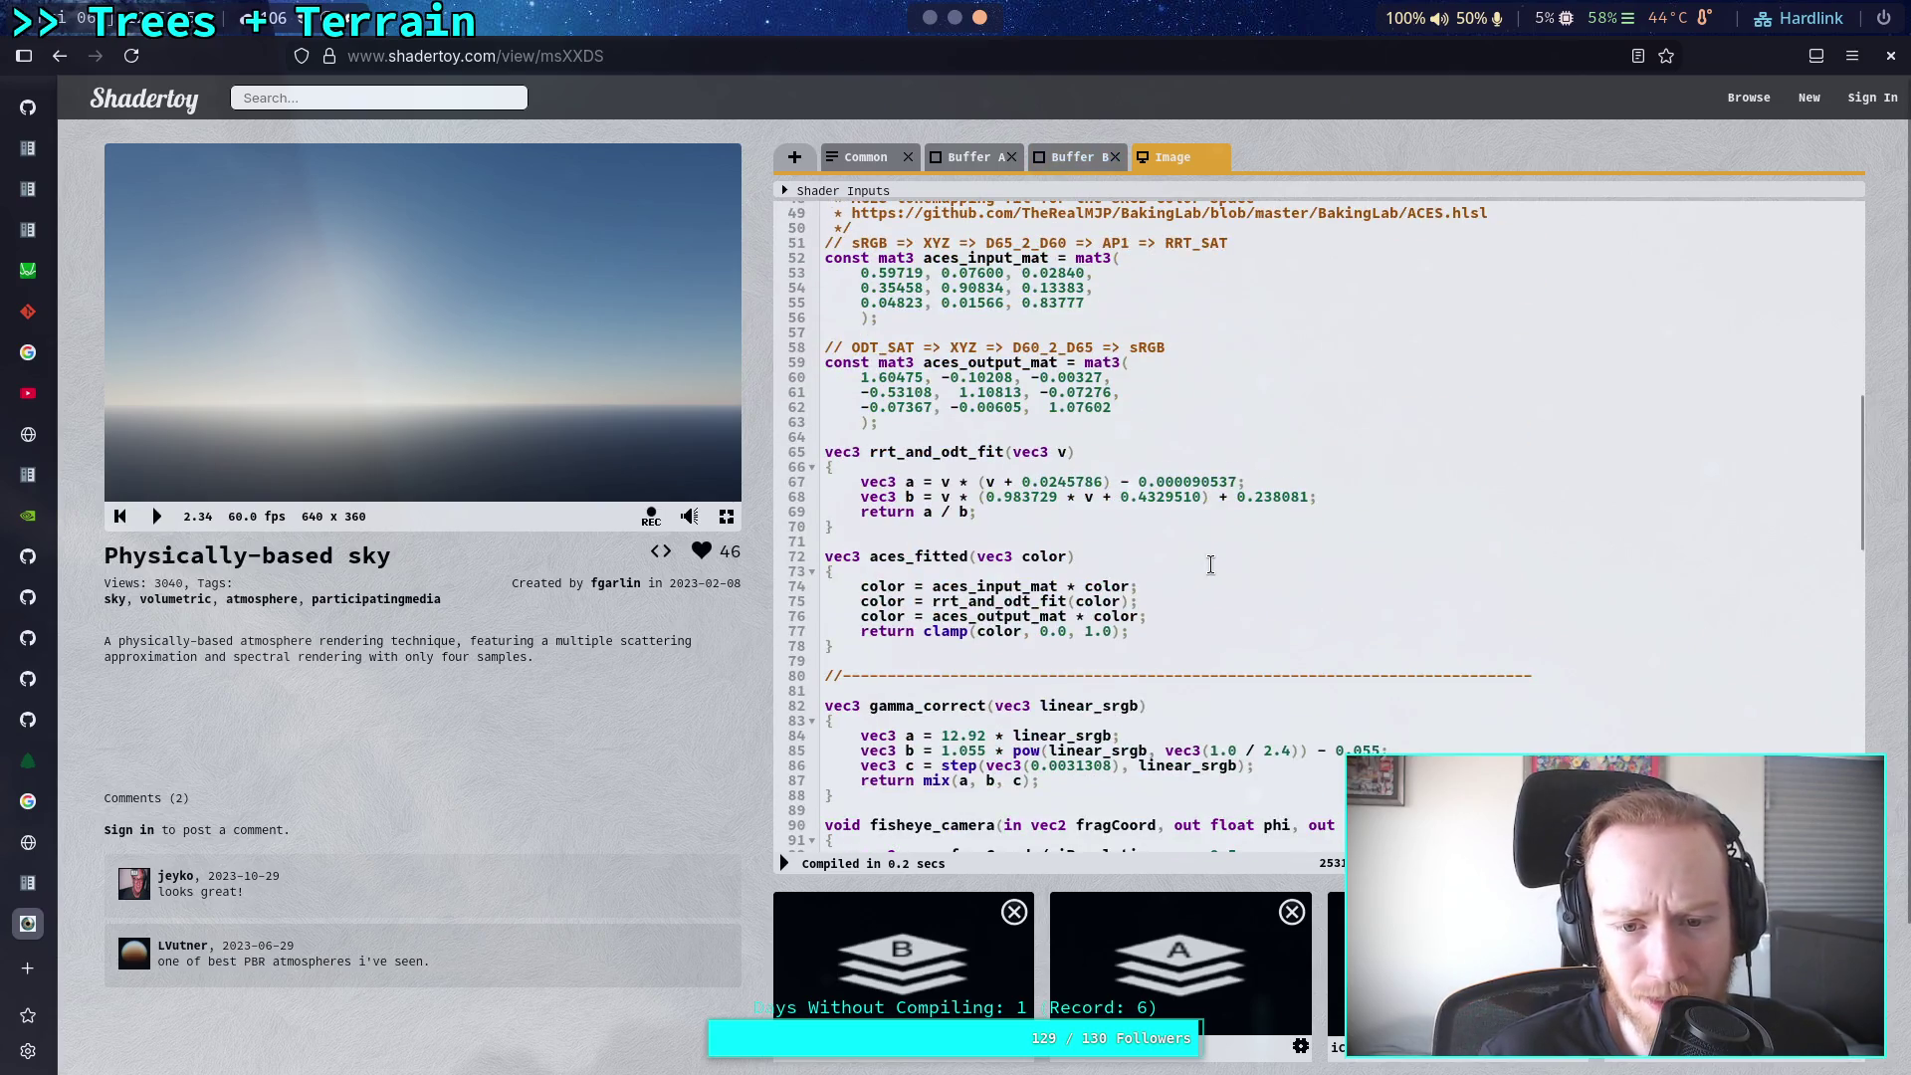
{"action": "scroll", "coordinate": [1211, 565], "scroll_direction": "down", "scroll_amount": 6}
{"action": "scroll", "coordinate": [1042, 482], "scroll_direction": "up", "scroll_amount": 5}
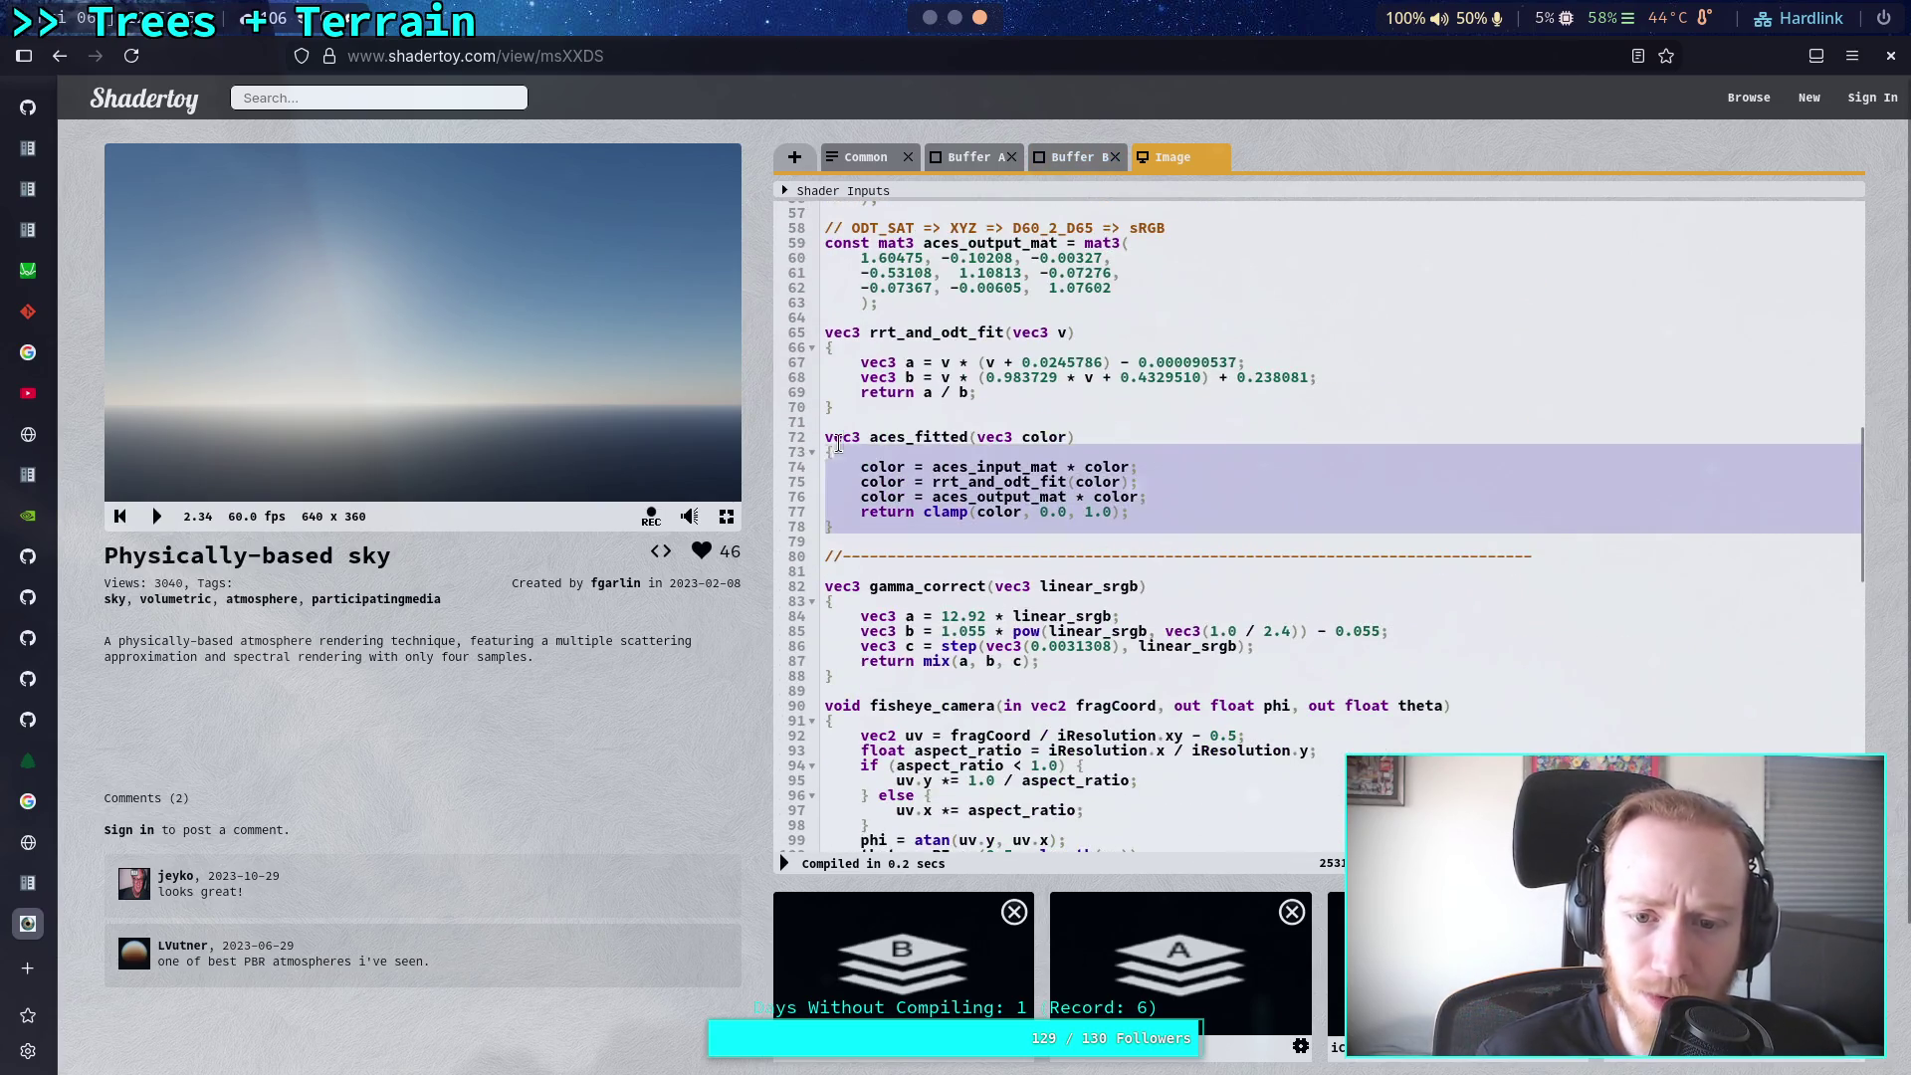
{"action": "left_click", "coordinate": [978, 520]}
{"action": "left_click_drag", "start_coordinate": [975, 513], "coordinate": [1115, 514]}
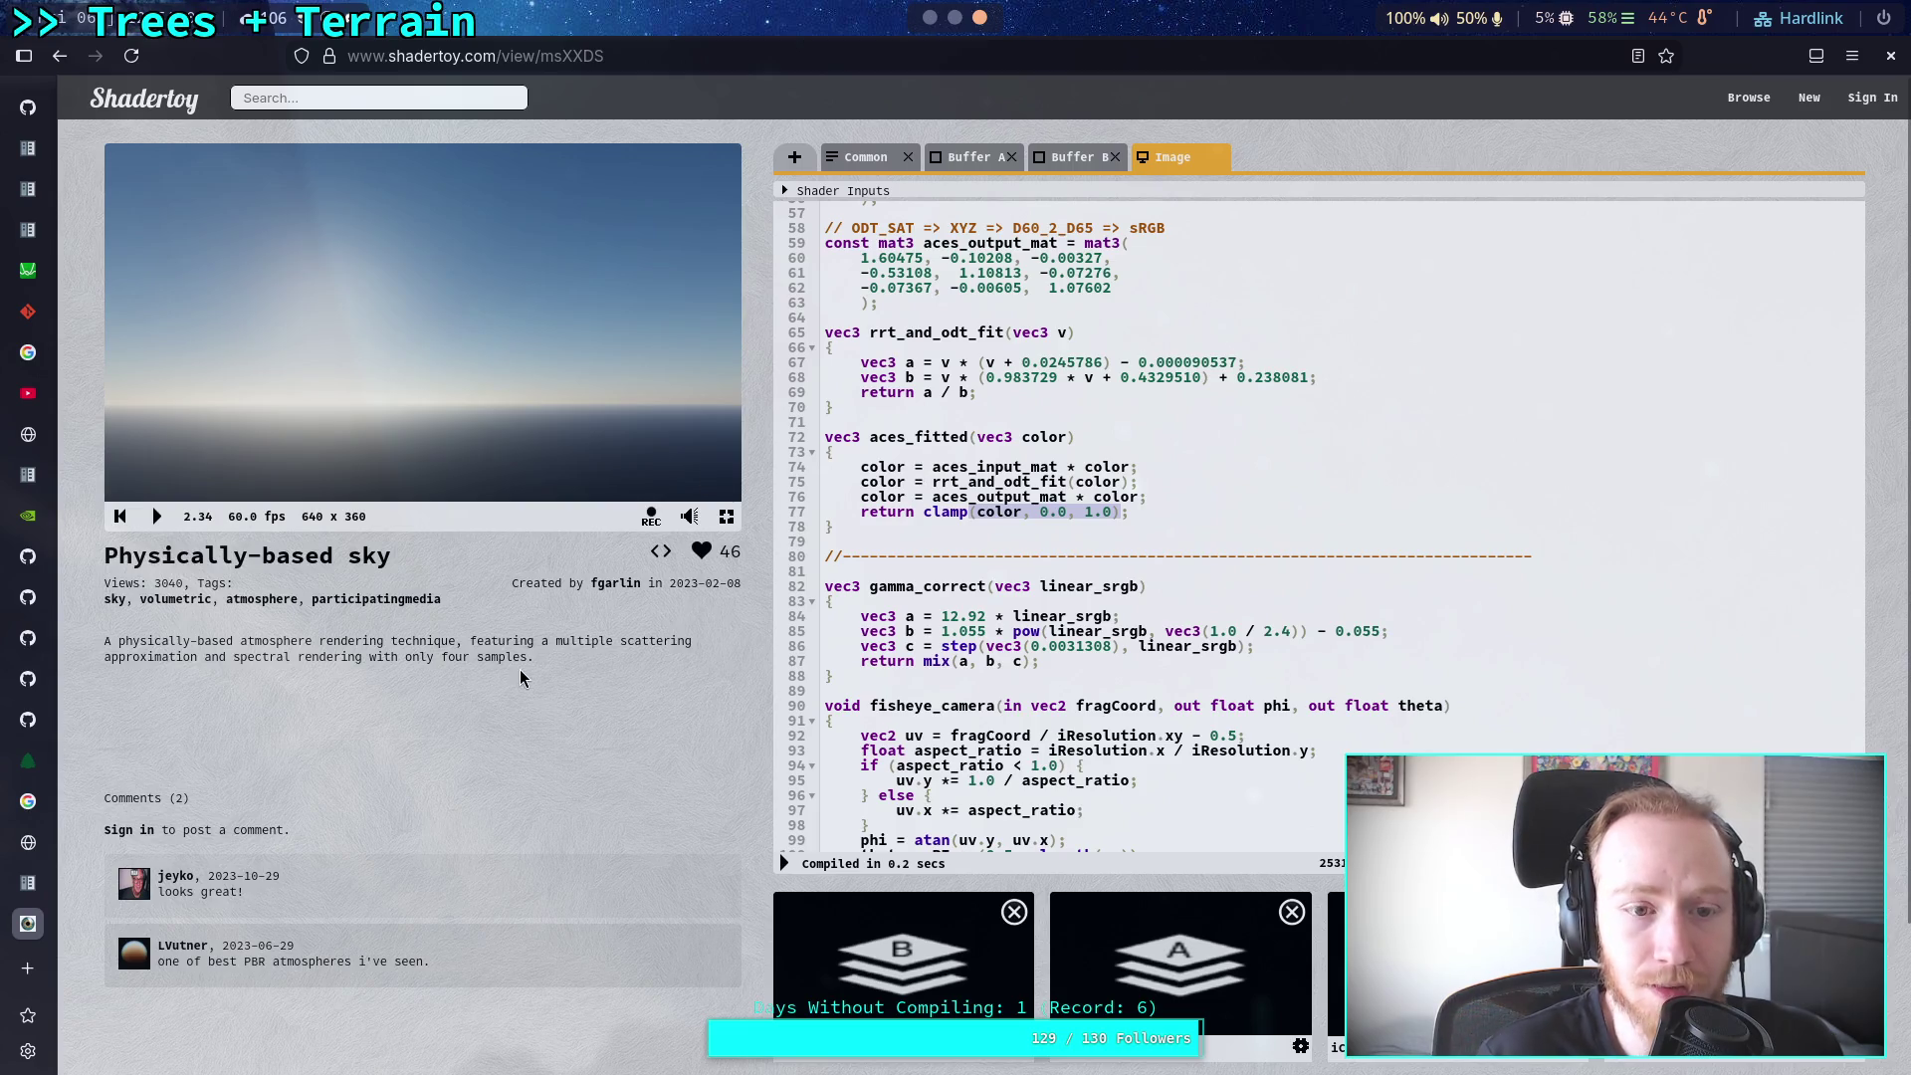
{"action": "scroll", "coordinate": [508, 714], "scroll_direction": "down", "scroll_amount": 2}
{"action": "scroll", "coordinate": [503, 764], "scroll_direction": "up", "scroll_amount": 2}
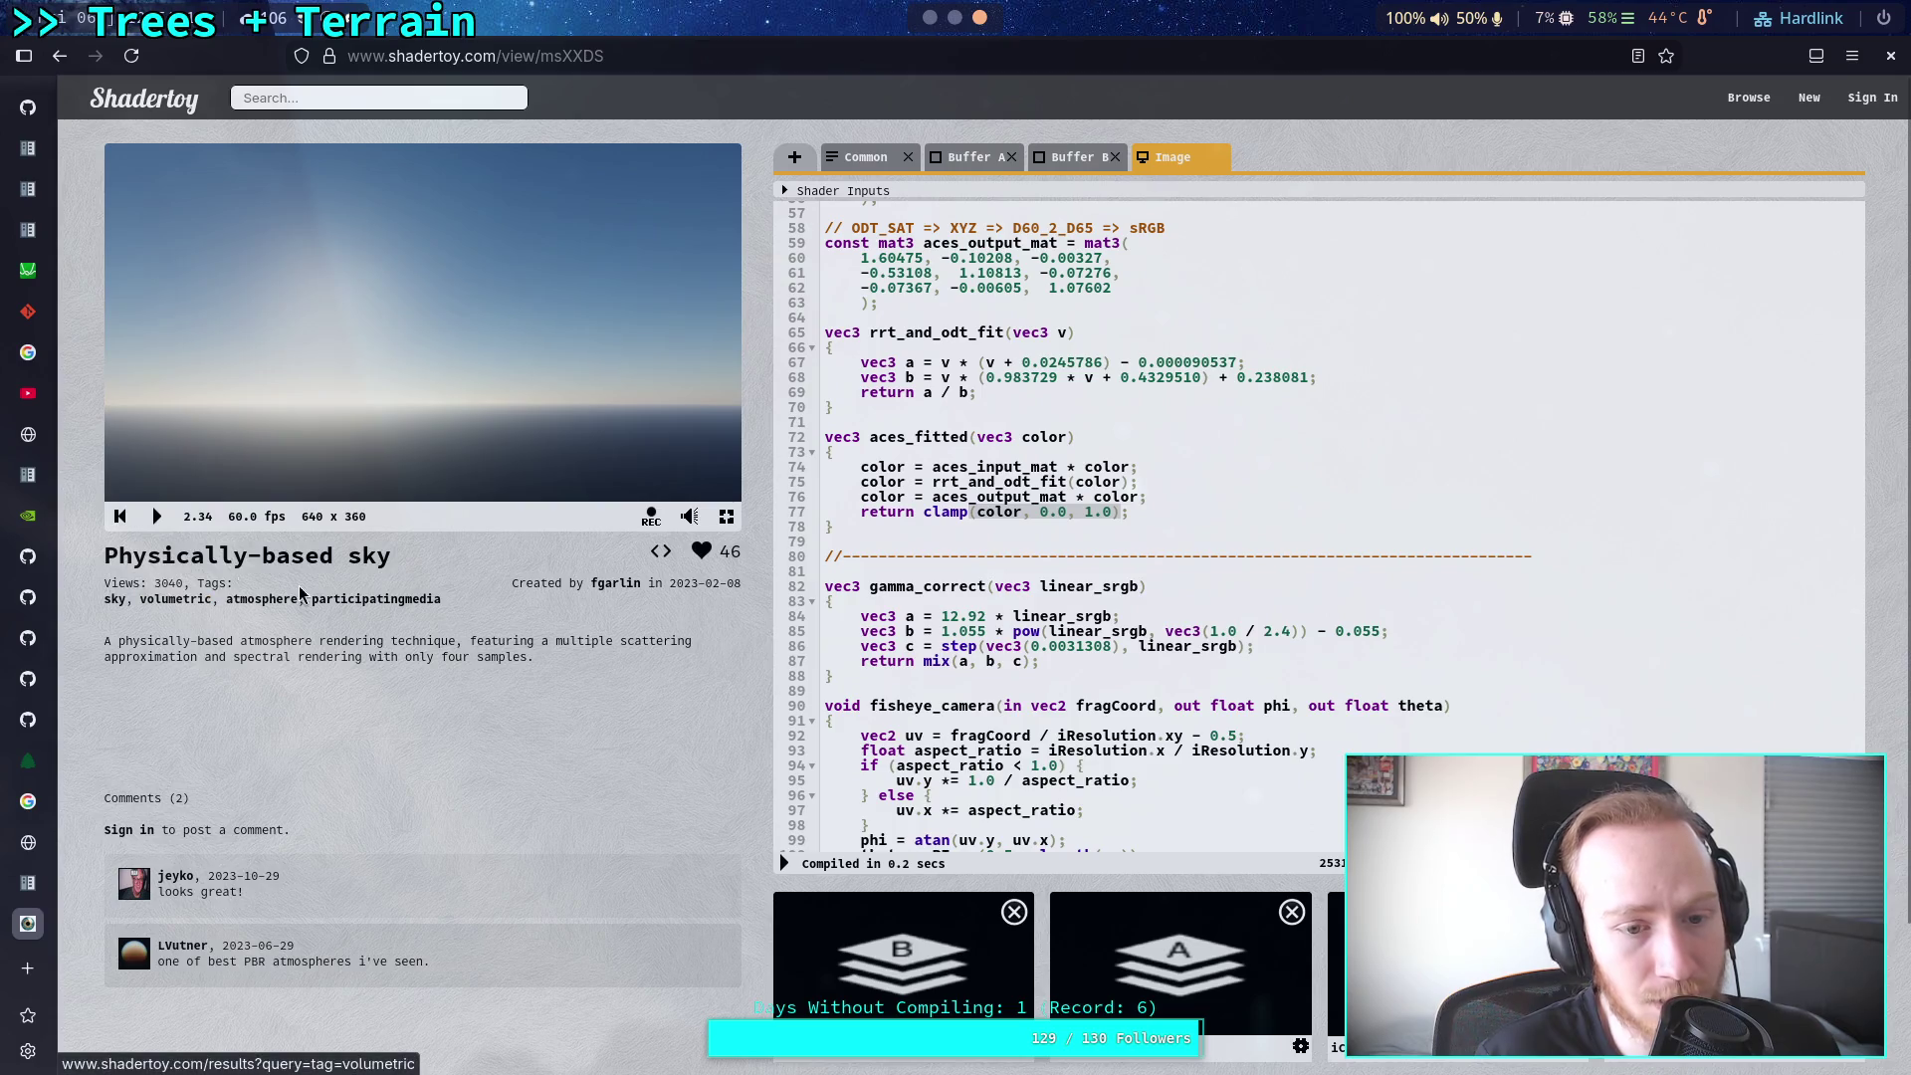
Step: Visit the author's profile, then come back and read the license header comment
{"action": "left_click", "coordinate": [615, 583]}
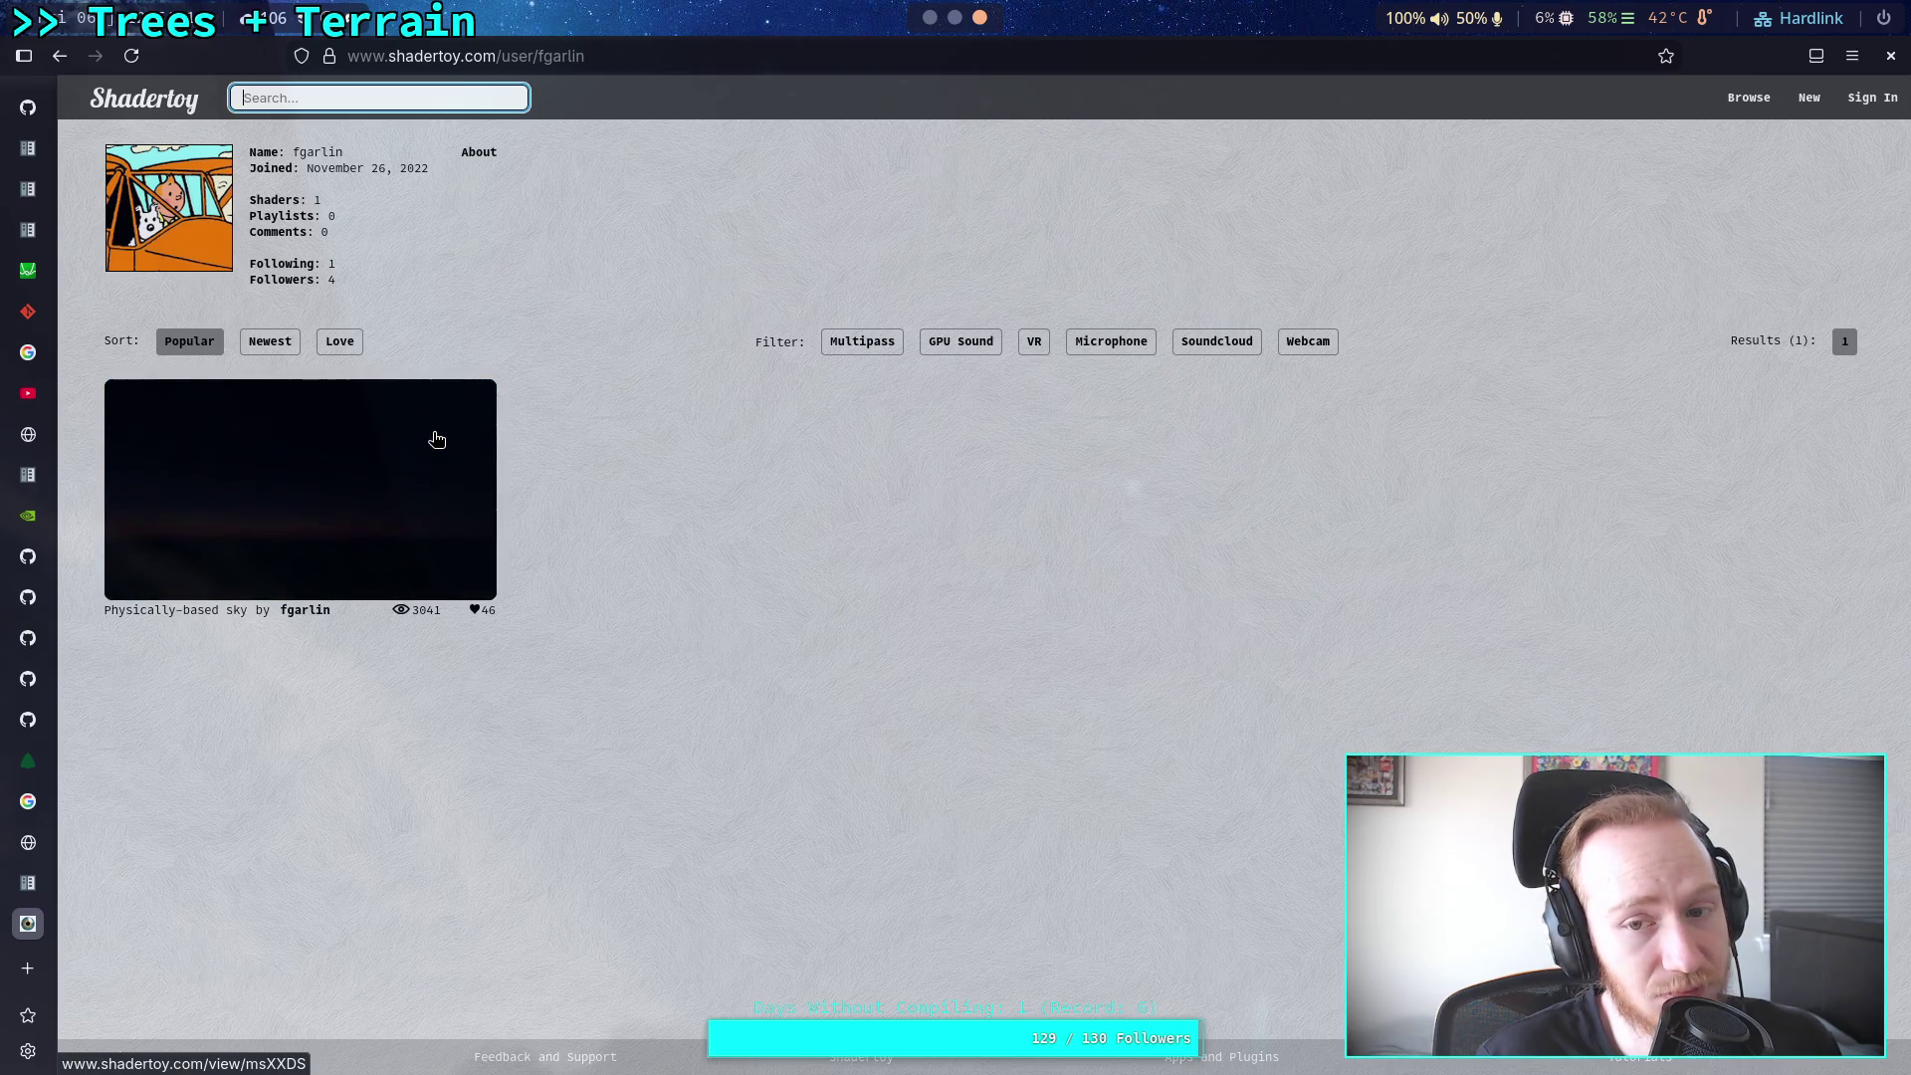
{"action": "left_click", "coordinate": [436, 439]}
{"action": "left_click", "coordinate": [157, 517]}
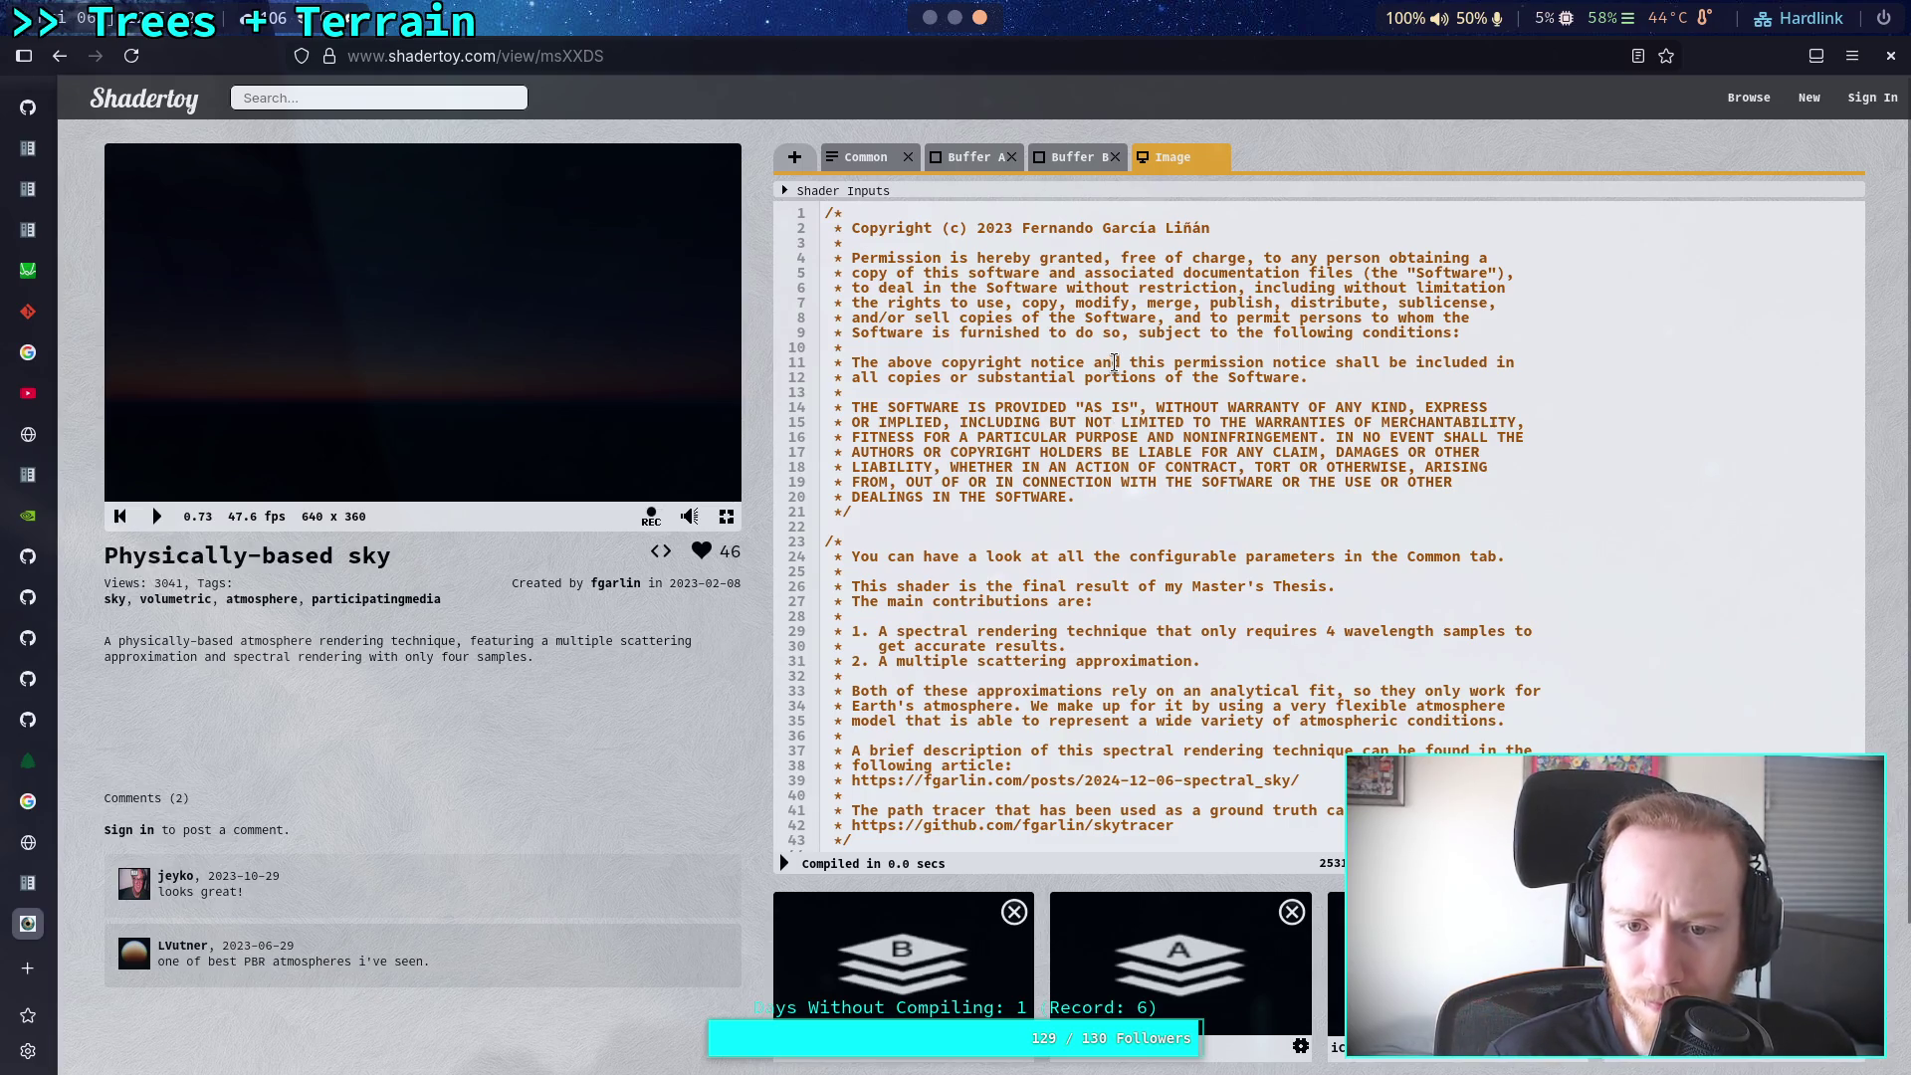
{"action": "left_click_drag", "start_coordinate": [892, 253], "coordinate": [1263, 458]}
{"action": "left_click", "coordinate": [1190, 460]}
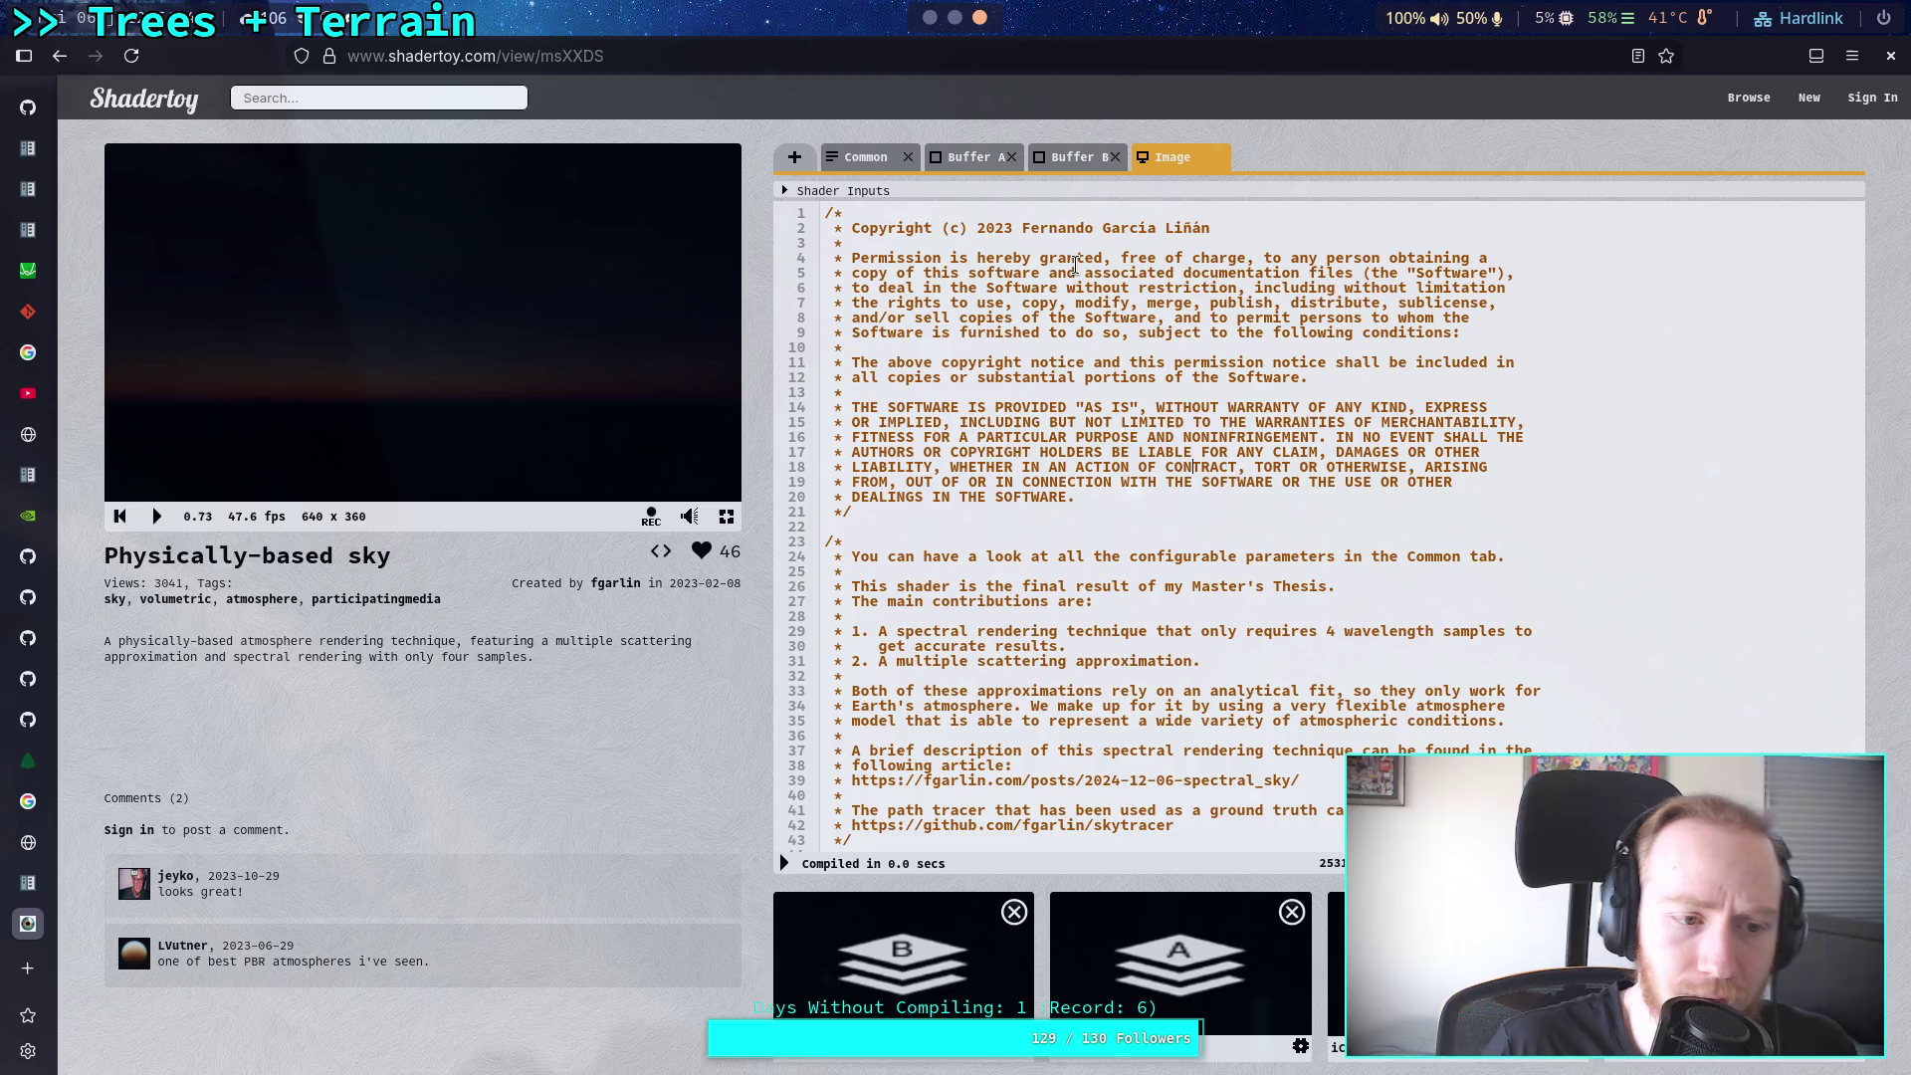
{"action": "key", "text": "ctrl+t"}
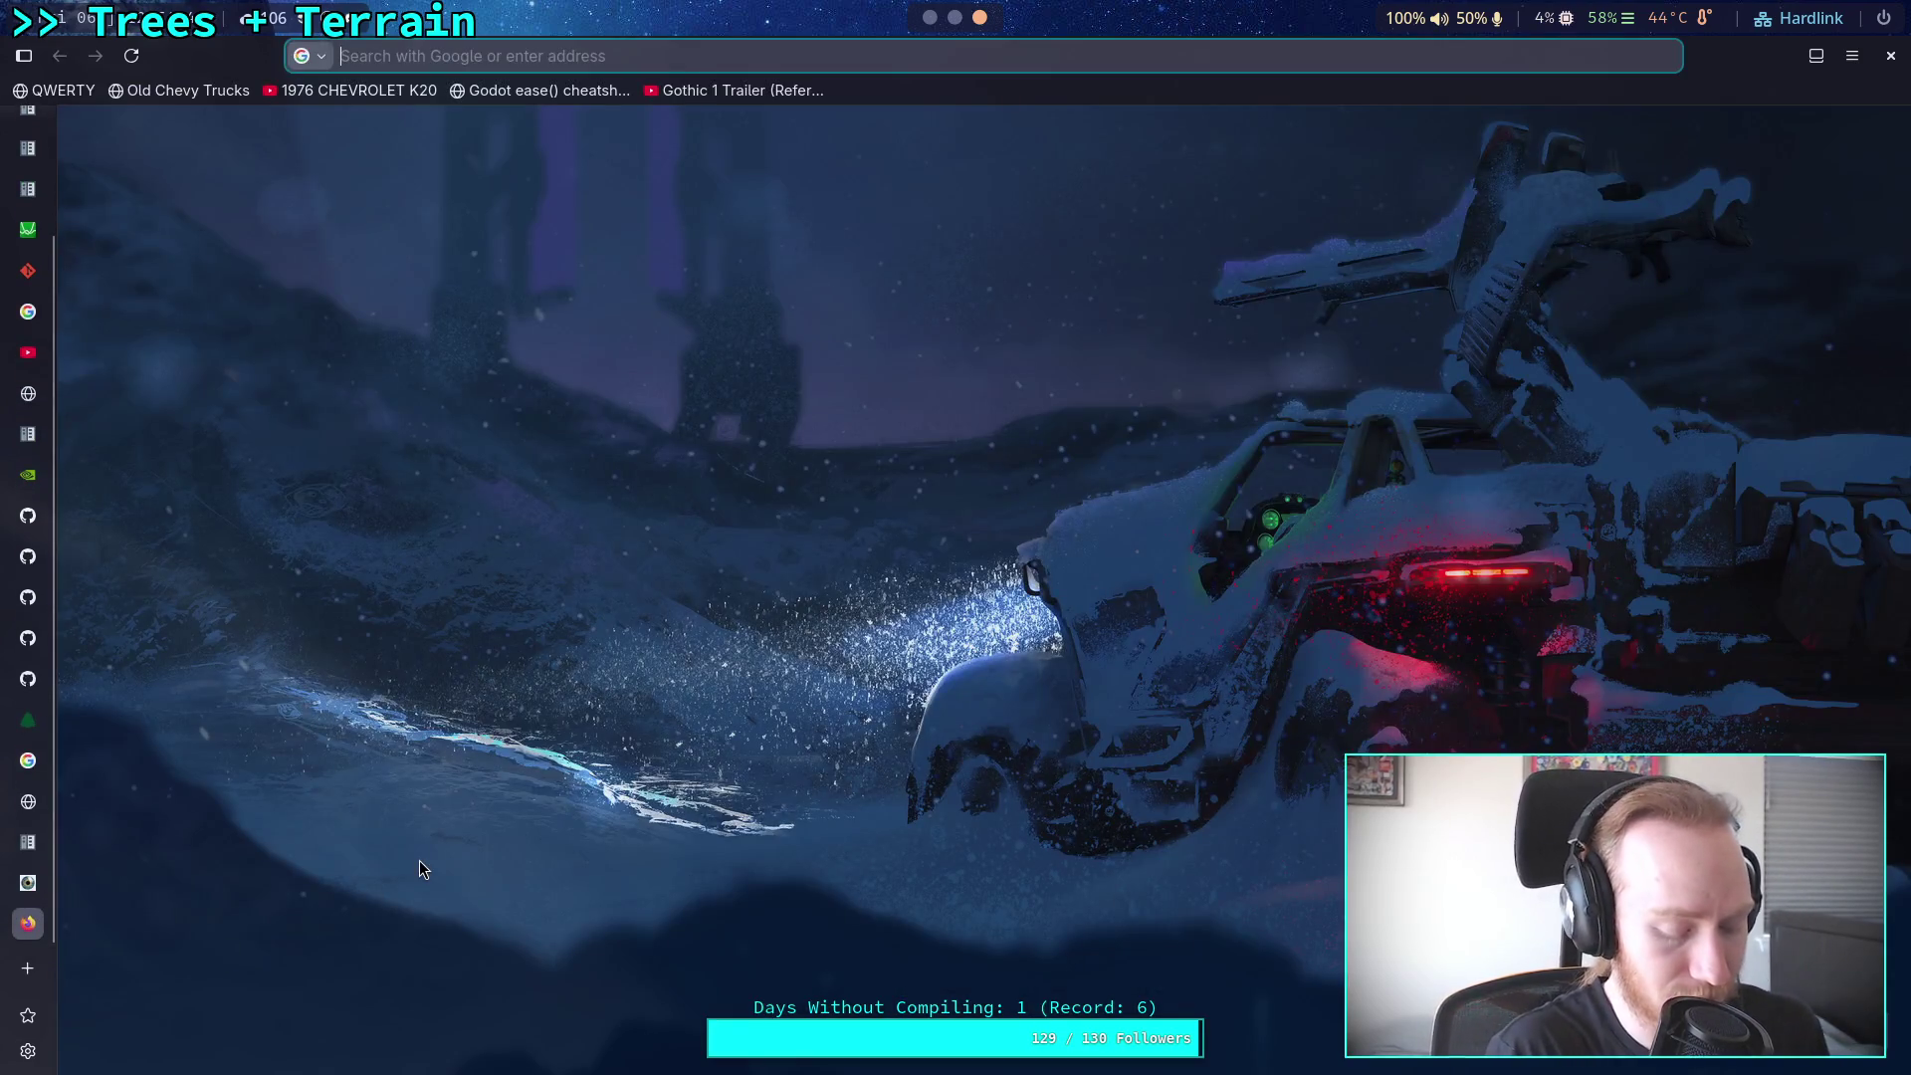
Step: Search for the MIT license and open its opensource.org page
{"action": "type", "text": "mi"}
{"action": "key", "text": "BackSpace"}
{"action": "type", "text": "licensce"}
{"action": "key", "text": "Return"}
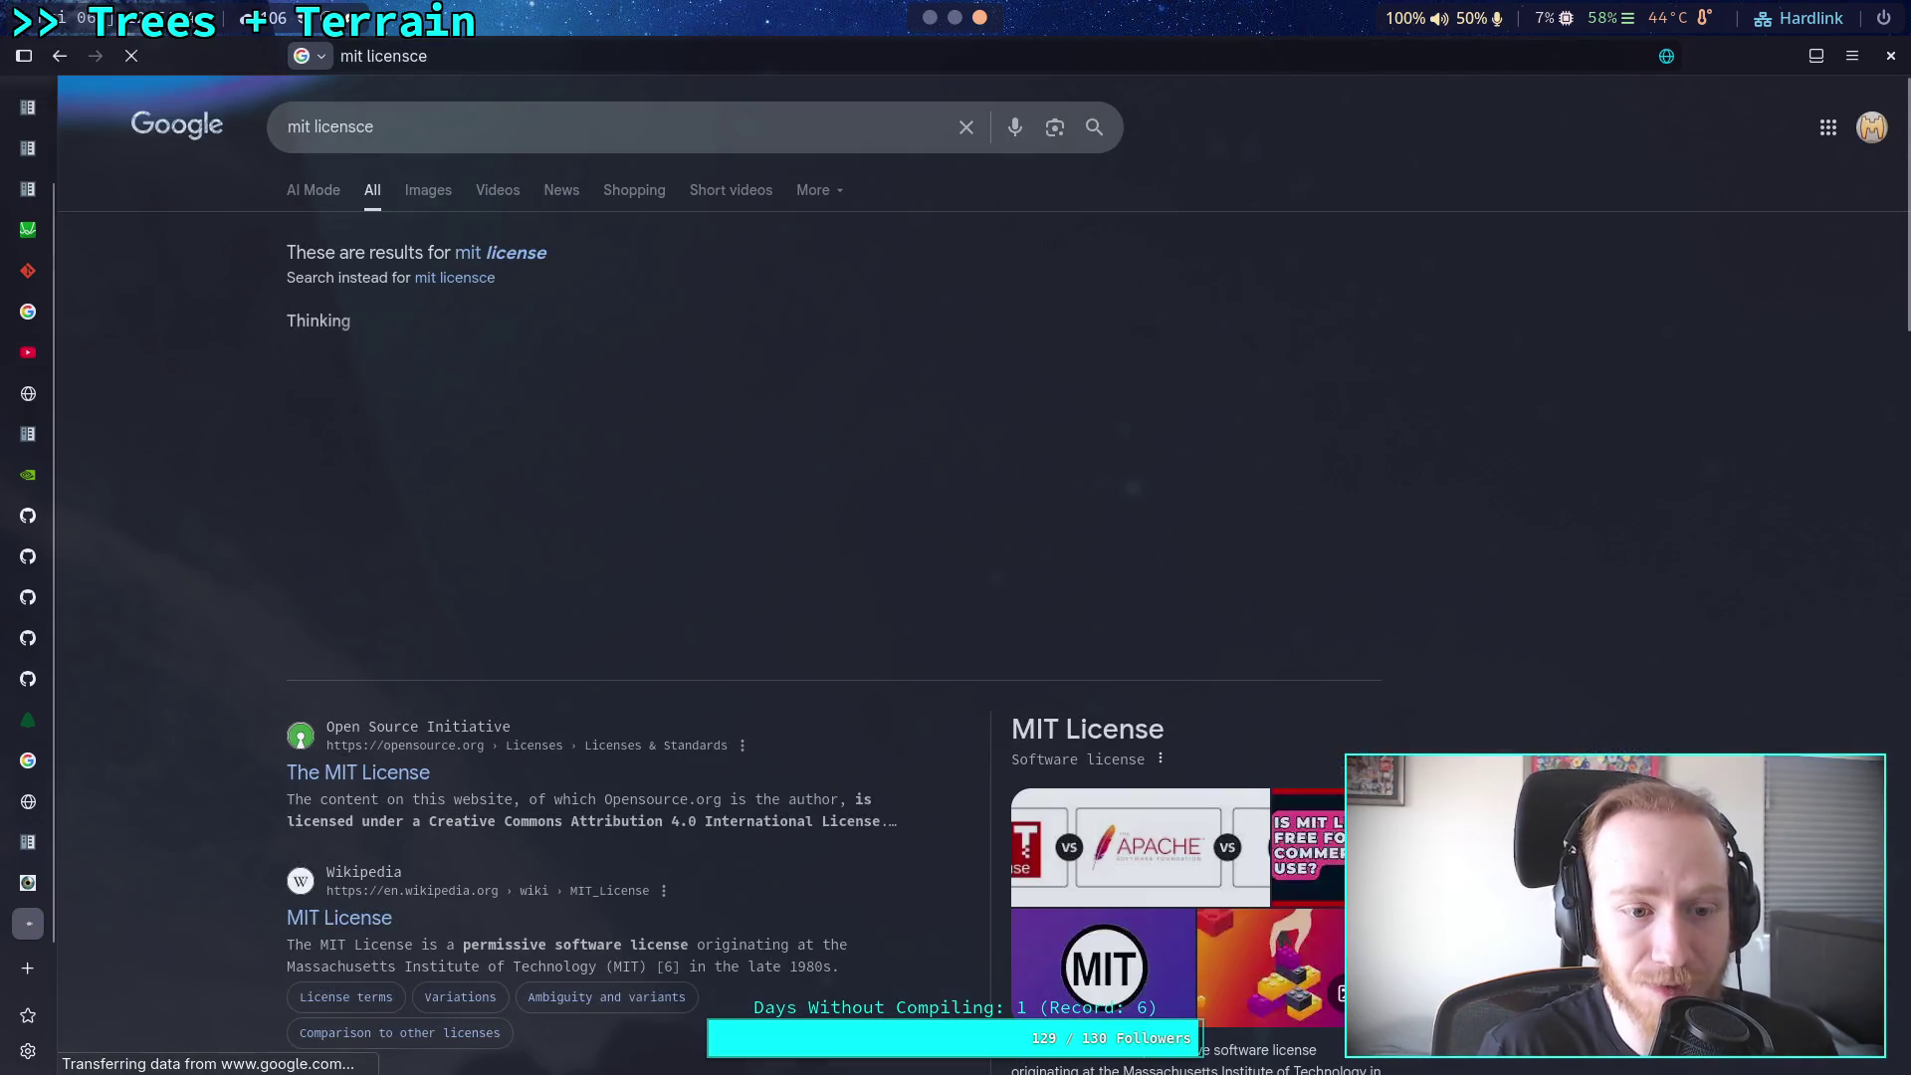
{"action": "left_click", "coordinate": [435, 765]}
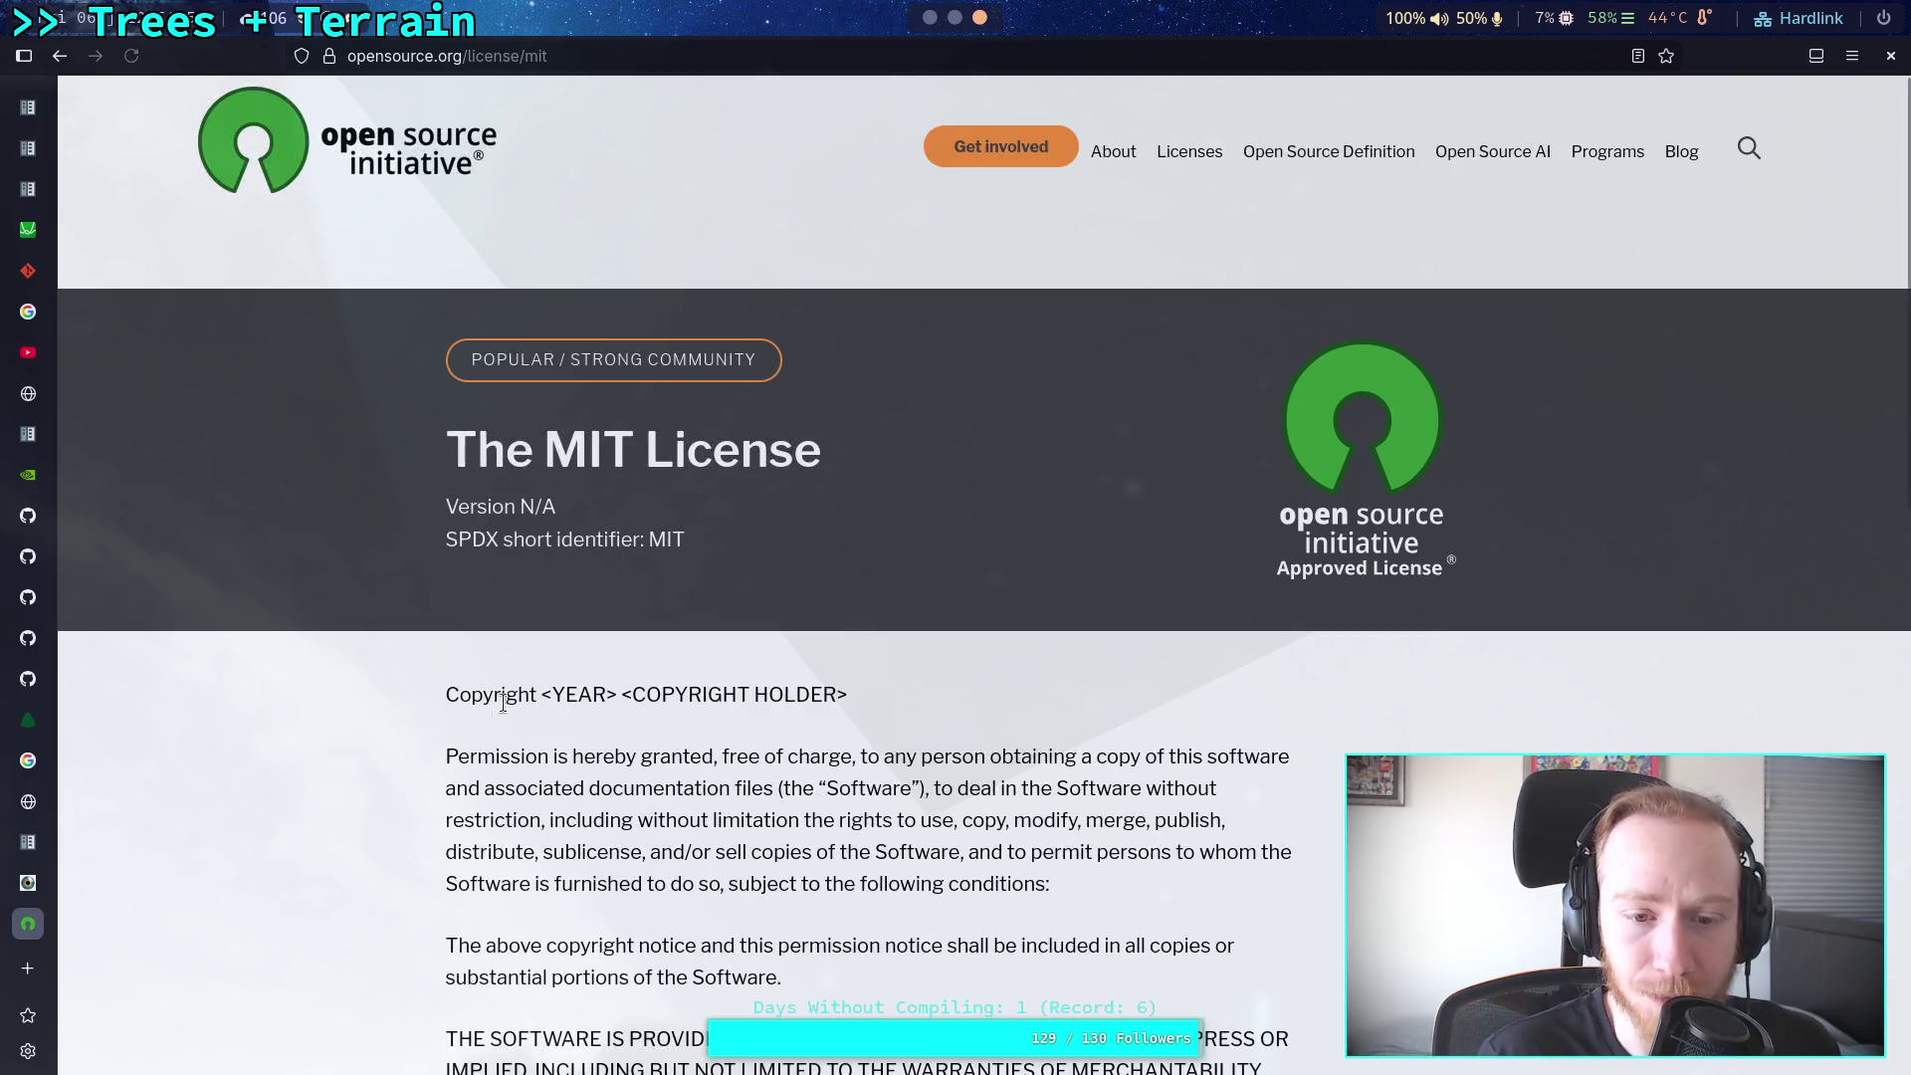
Step: Read the MIT License, highlighting the Permission paragraph and then the full text
{"action": "scroll", "coordinate": [738, 374], "scroll_direction": "down", "scroll_amount": 5}
{"action": "scroll", "coordinate": [737, 374], "scroll_direction": "up", "scroll_amount": 2}
{"action": "triple_click", "coordinate": [612, 344]}
{"action": "left_click", "coordinate": [940, 619]}
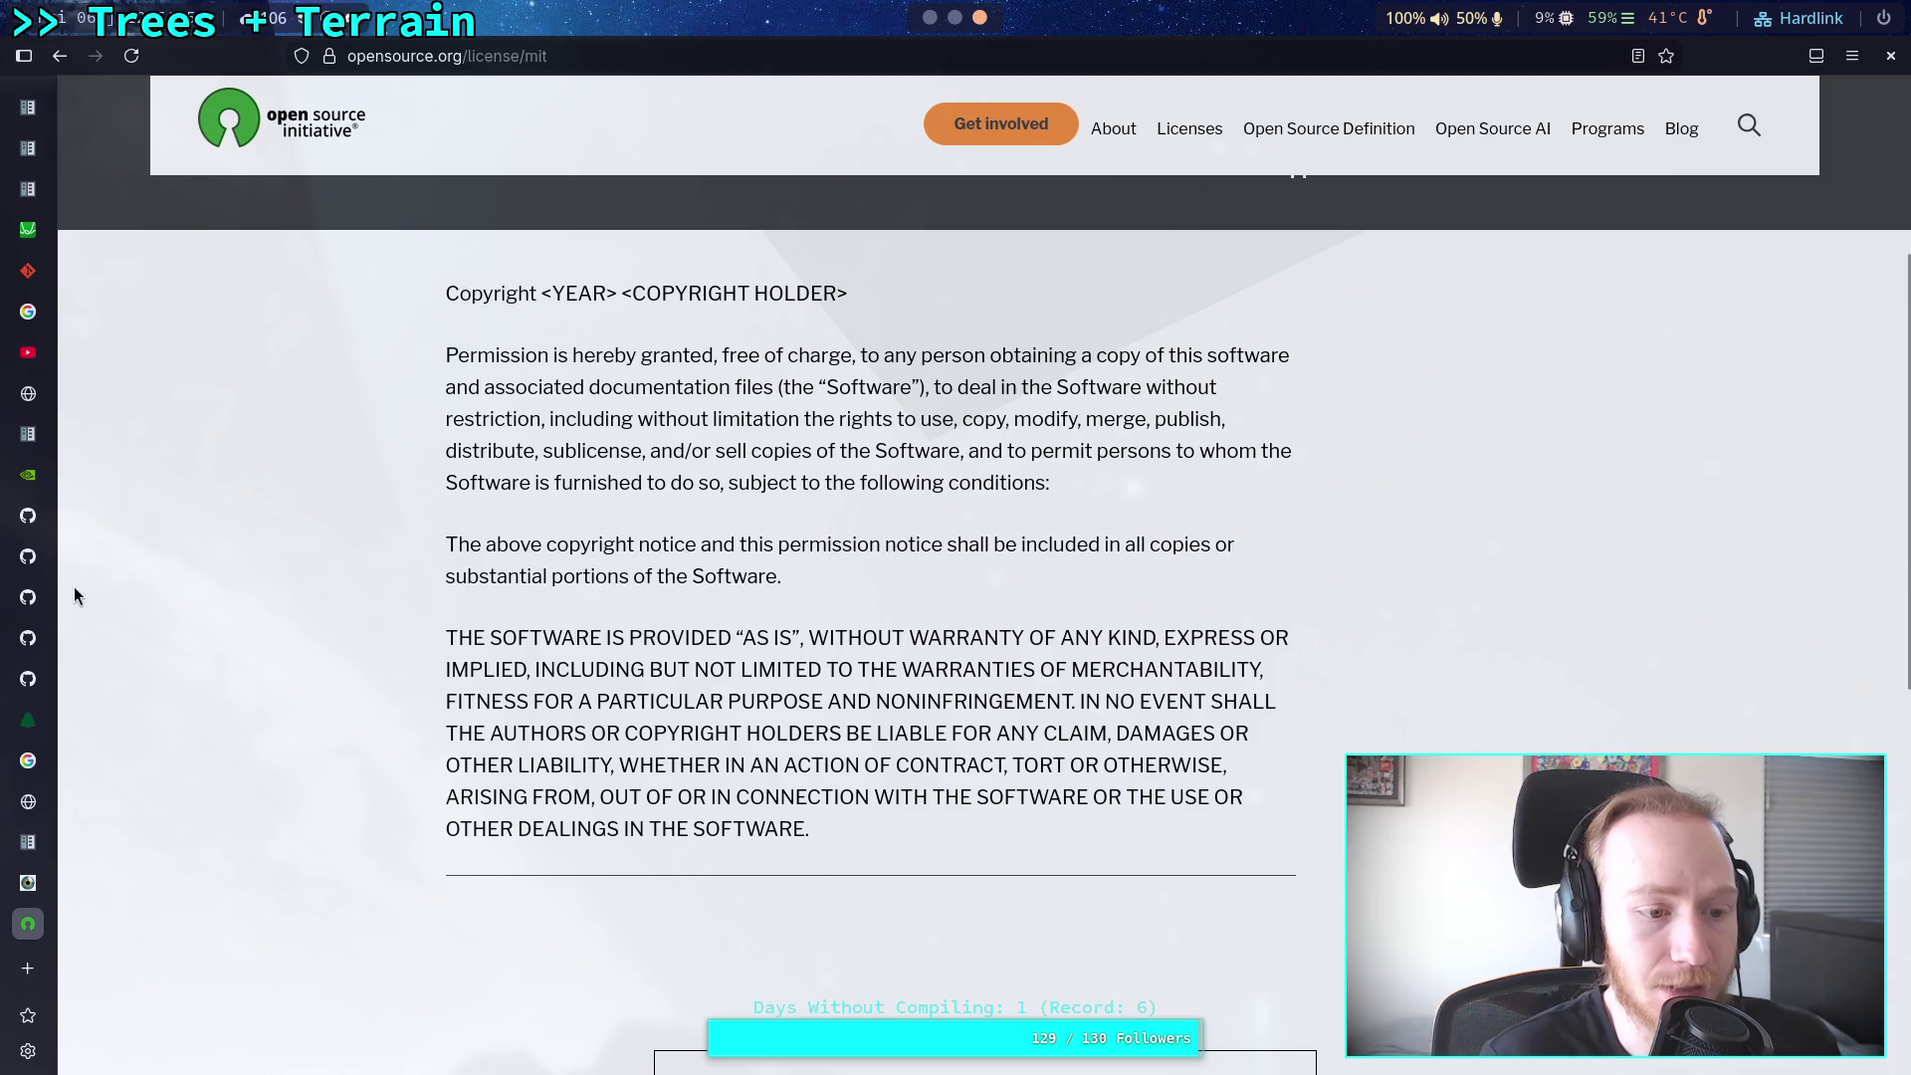
{"action": "mouse_move", "coordinate": [40, 742]}
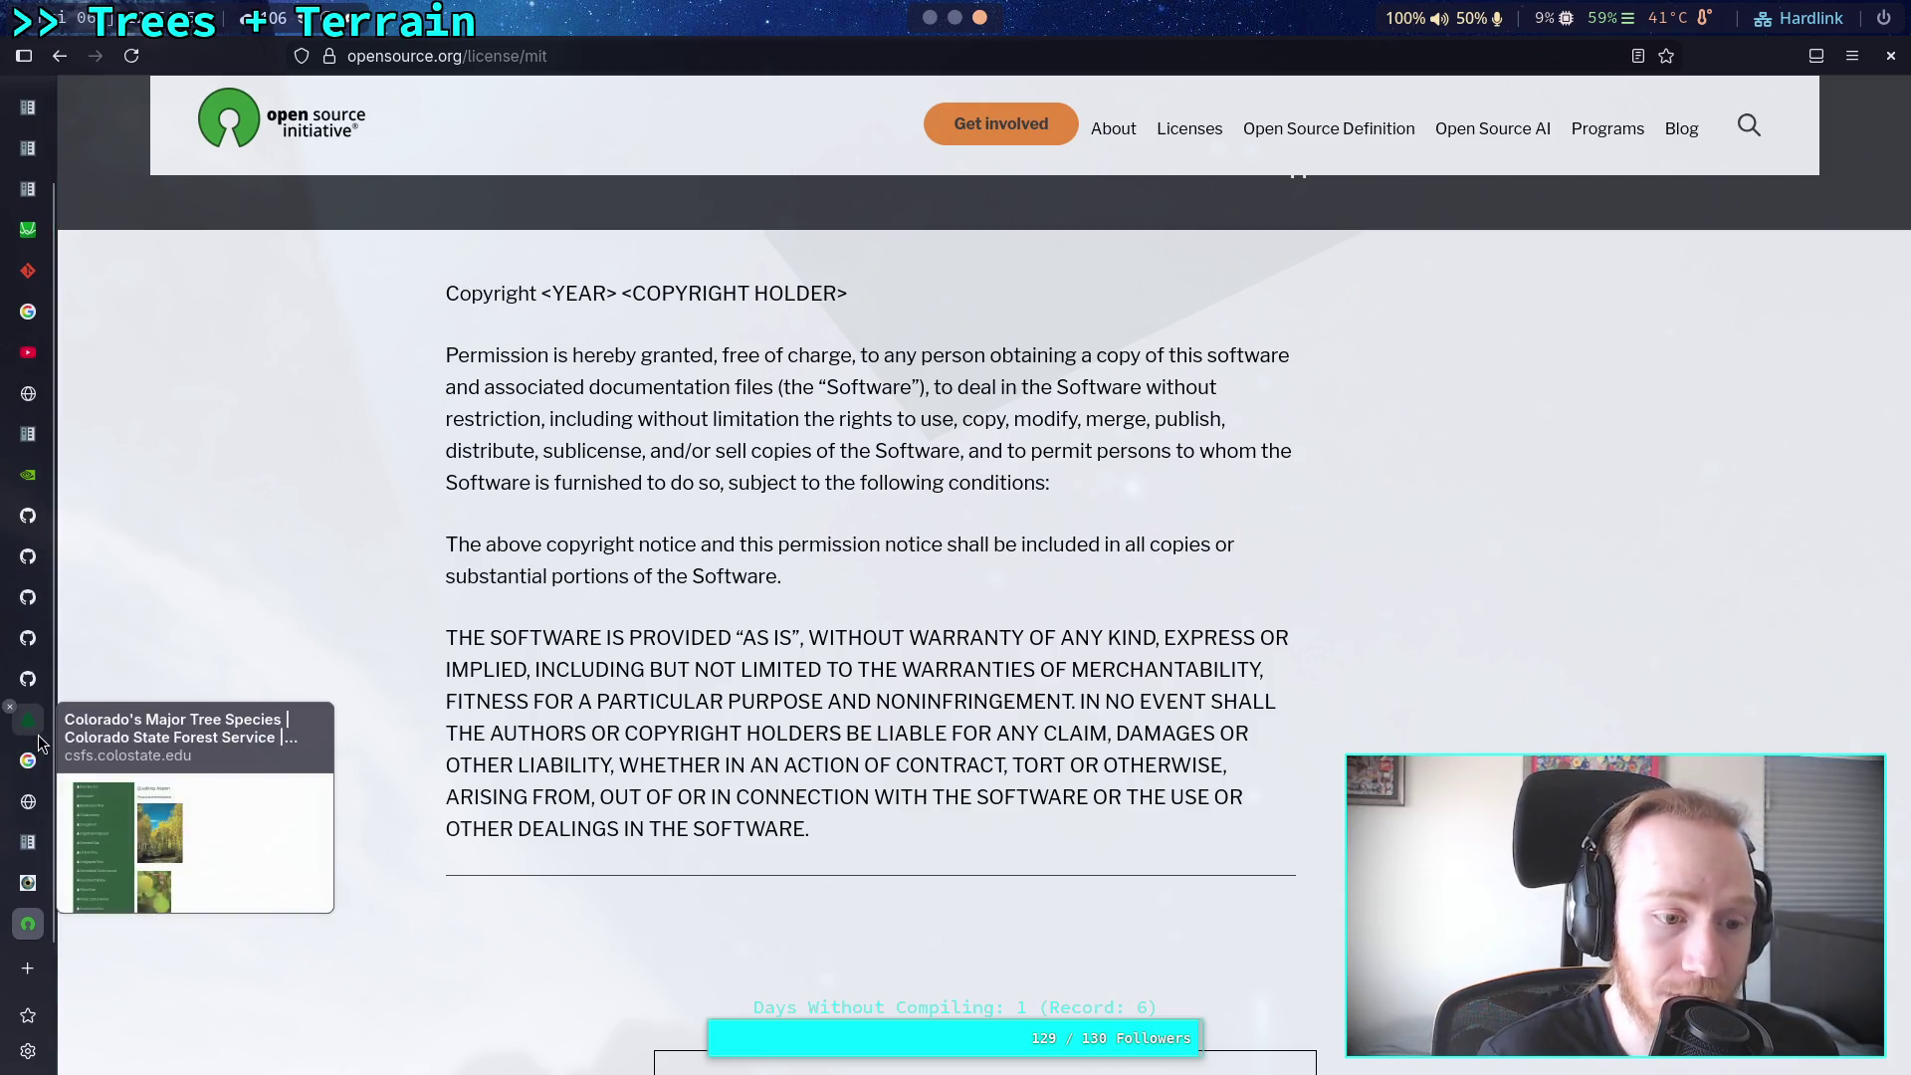
{"action": "mouse_move", "coordinate": [824, 811]}
{"action": "left_mouse_down"}
{"action": "mouse_move", "coordinate": [742, 766]}
{"action": "mouse_move", "coordinate": [341, 299]}
{"action": "left_mouse_up"}
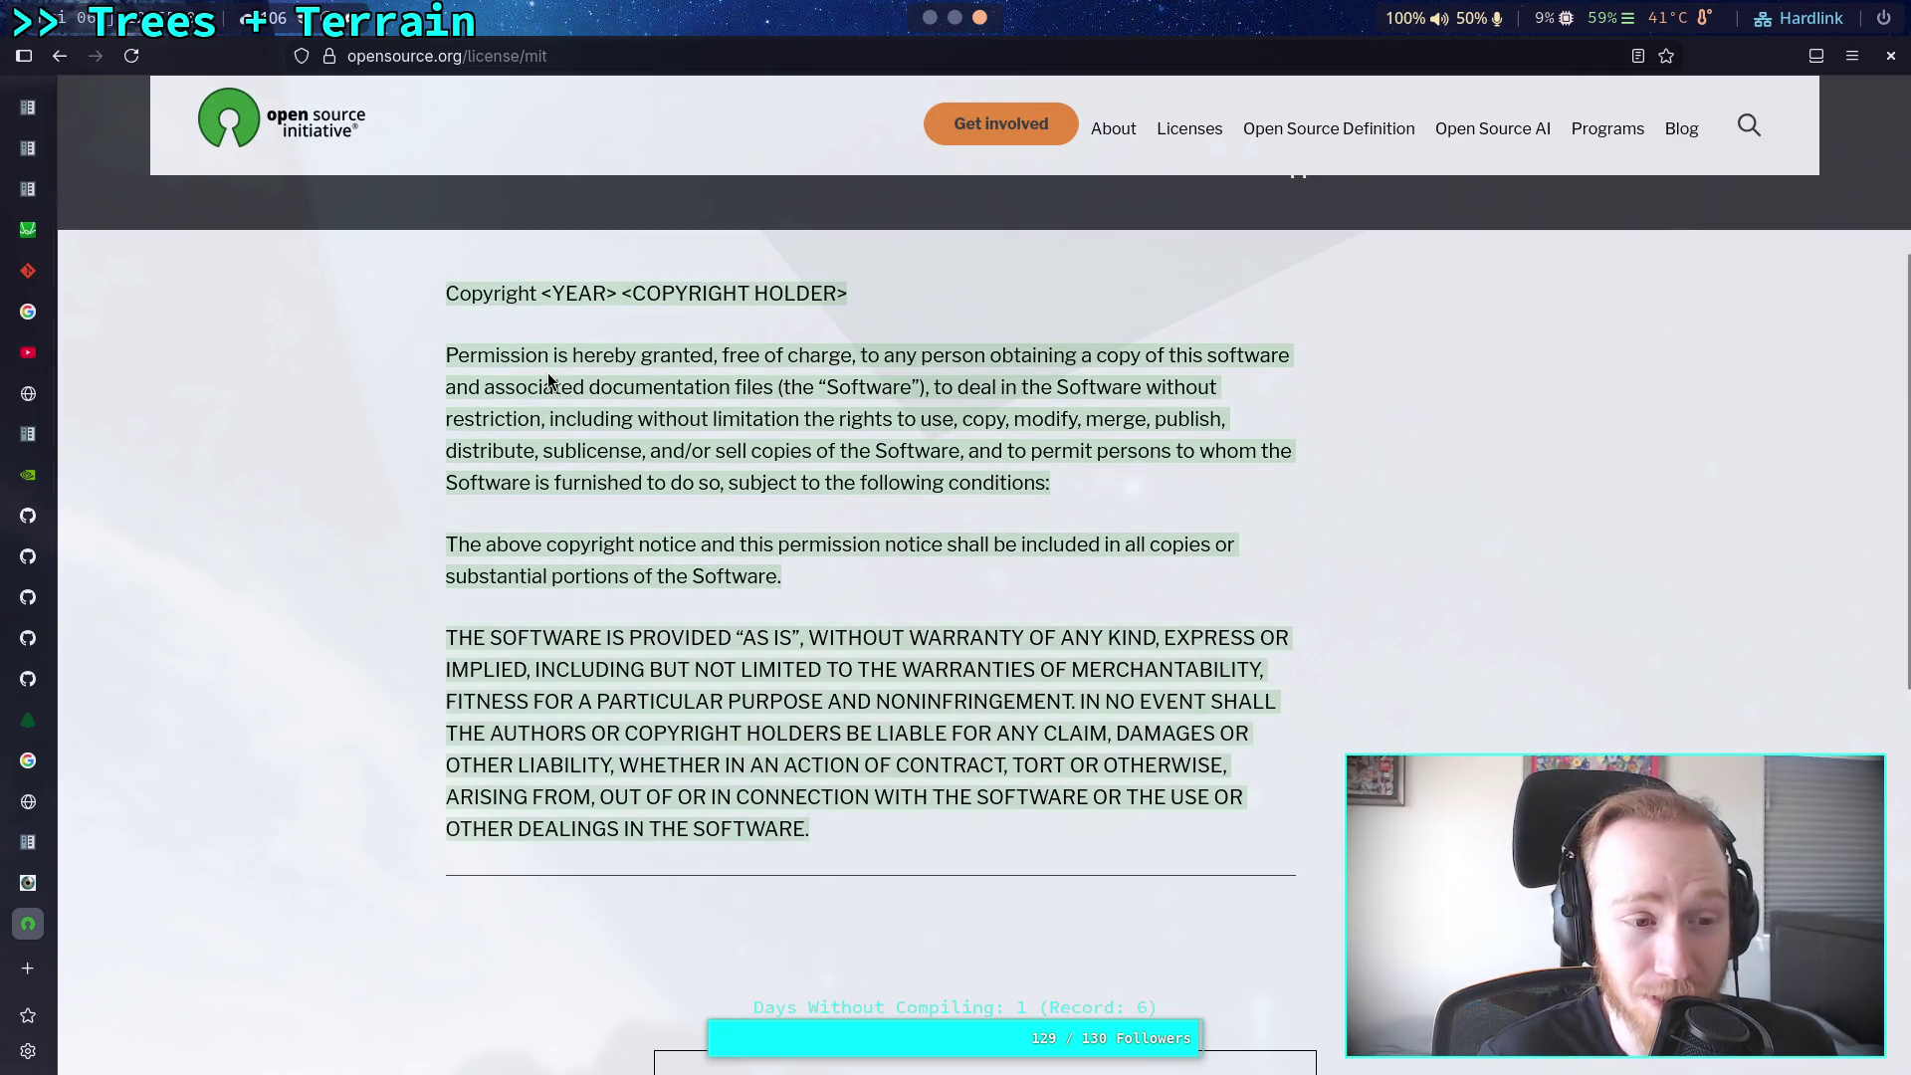
{"action": "left_click", "coordinate": [548, 381]}
{"action": "mouse_move", "coordinate": [25, 366]}
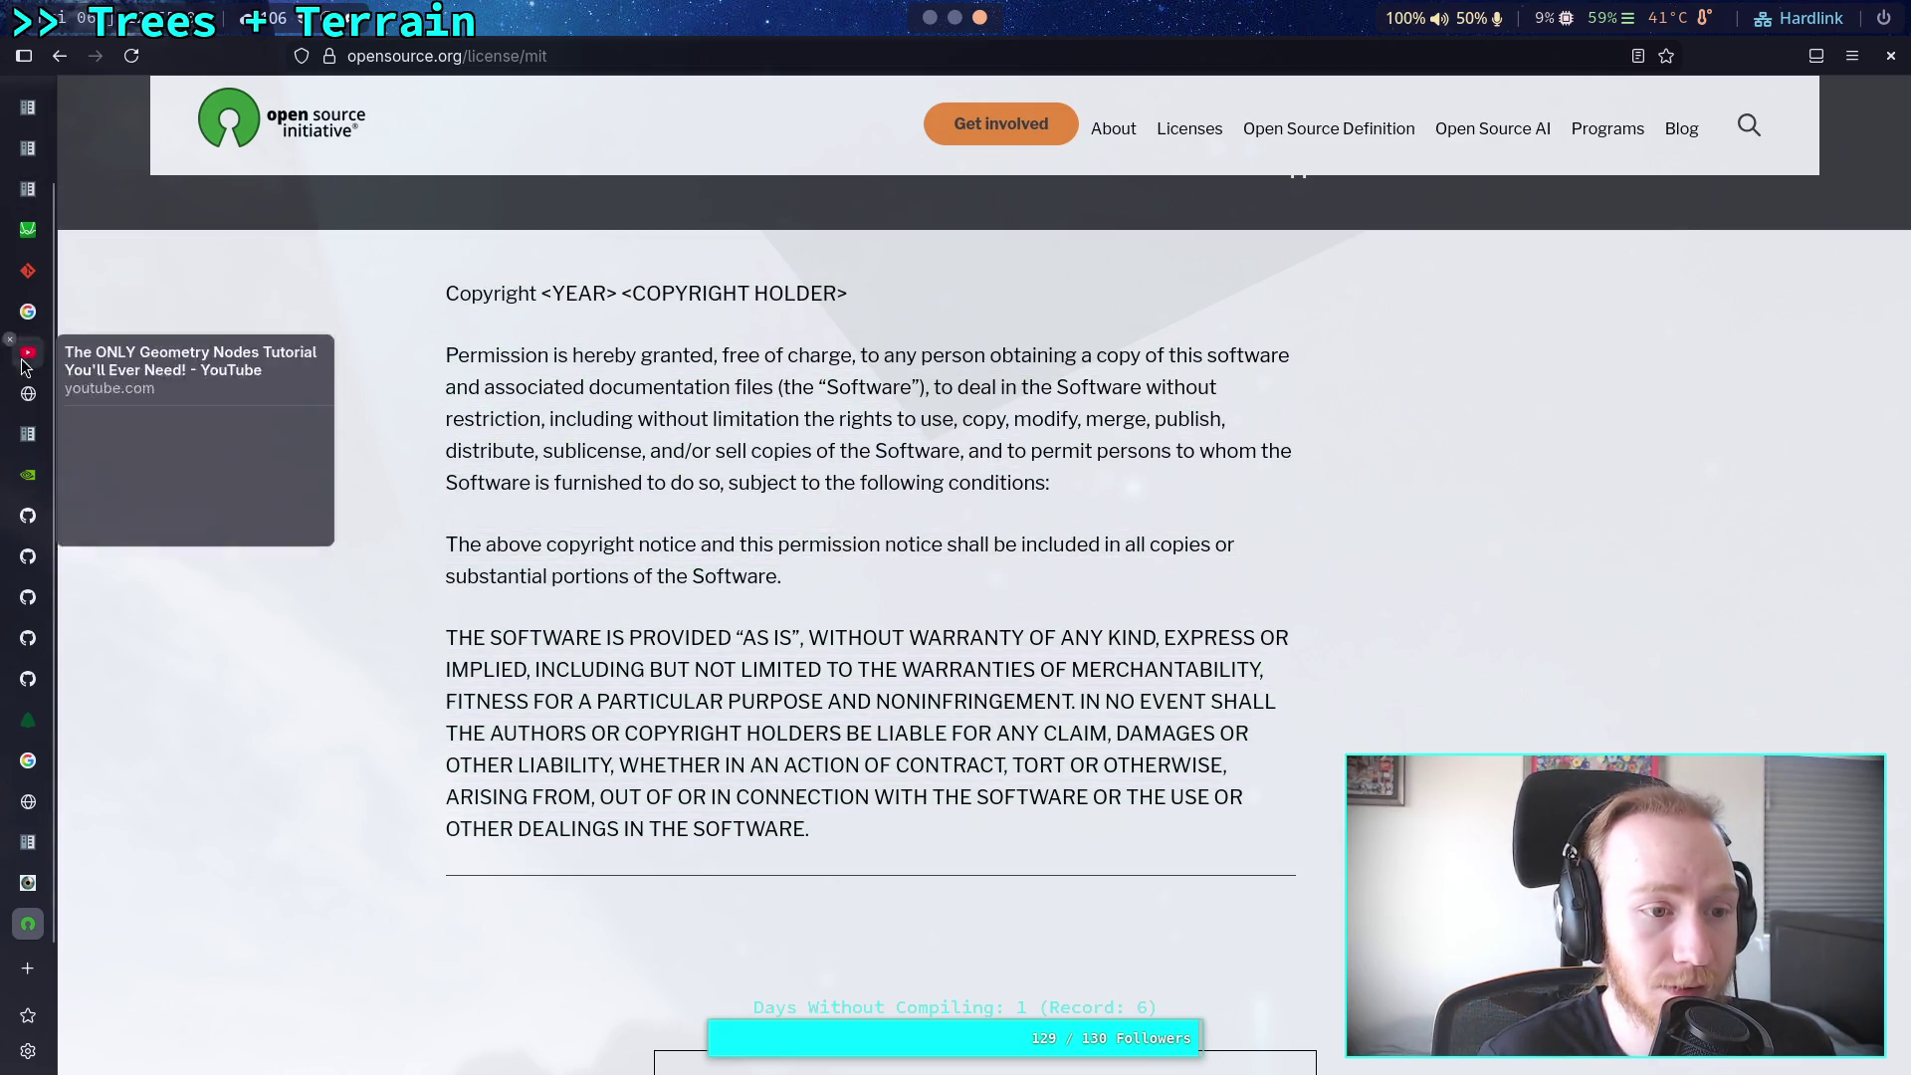
{"action": "mouse_move", "coordinate": [33, 762]}
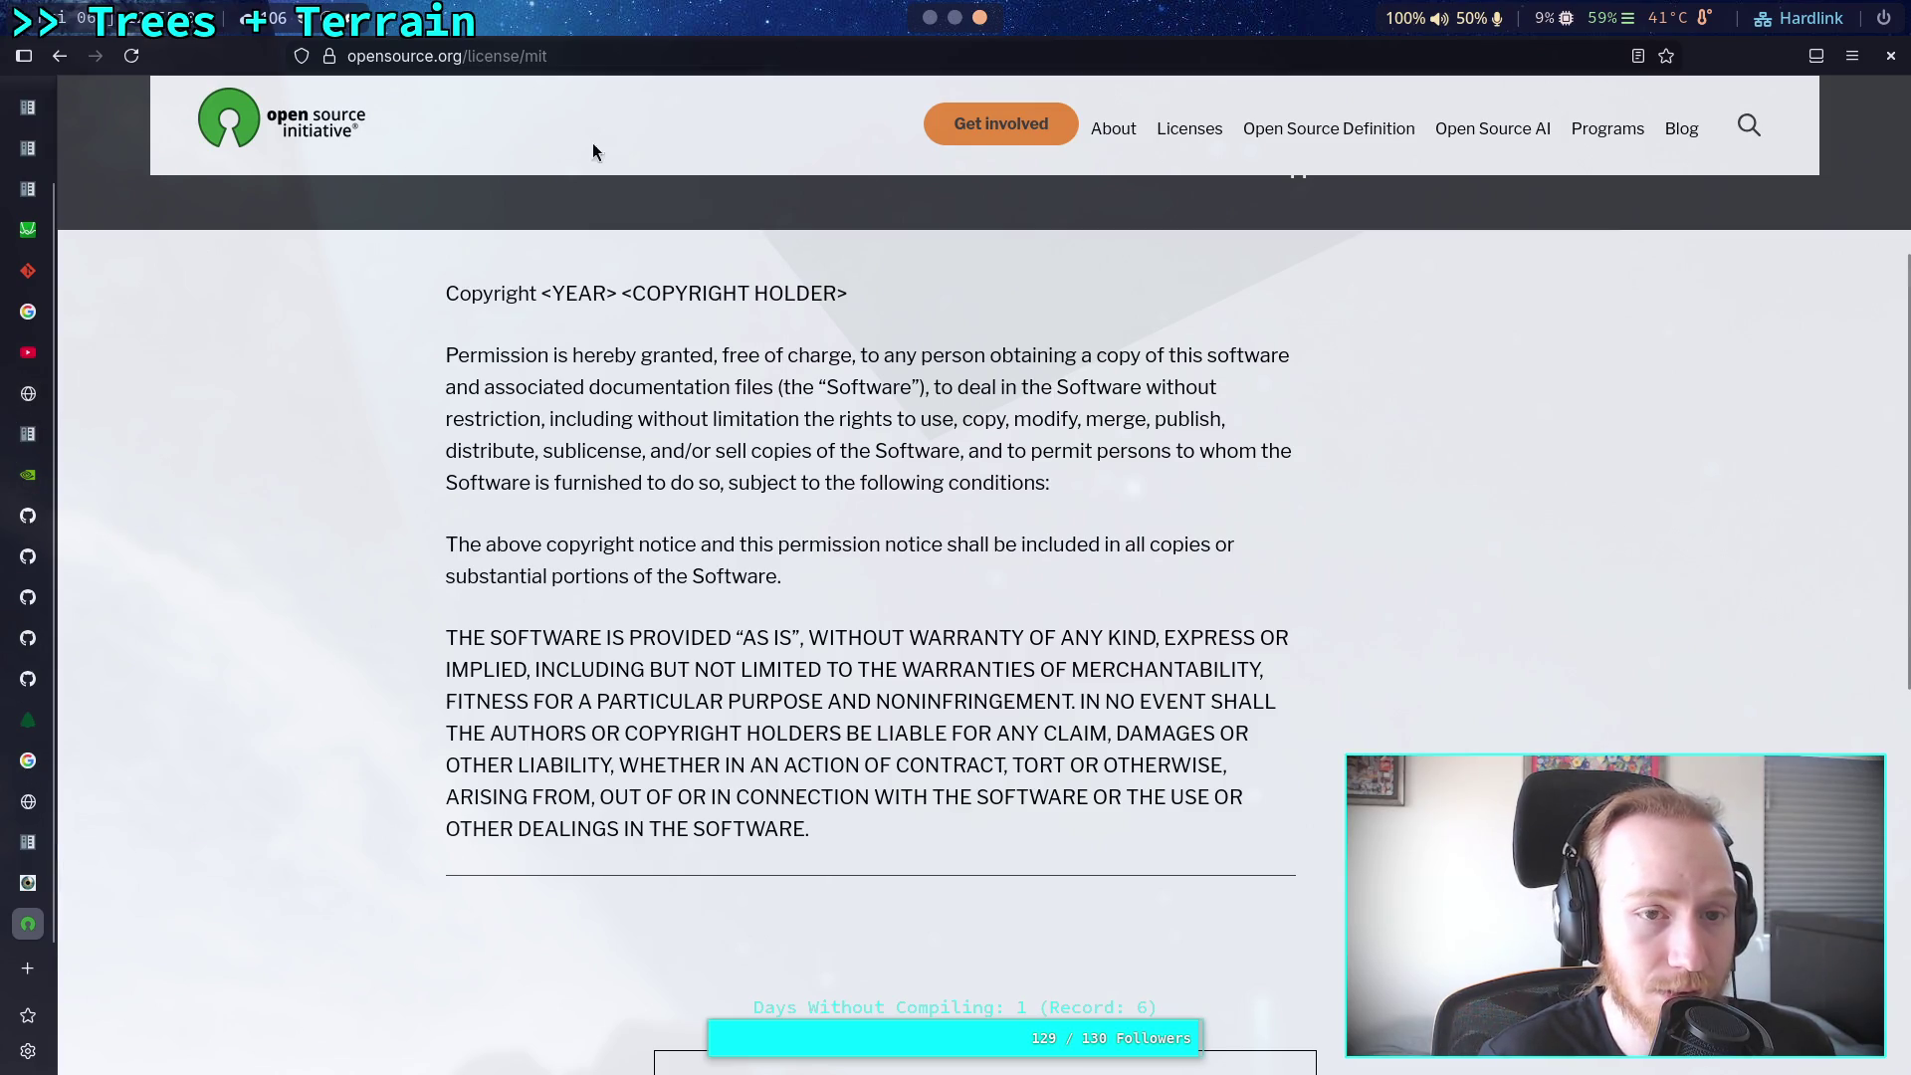
{"action": "key", "text": "alt+Tab"}
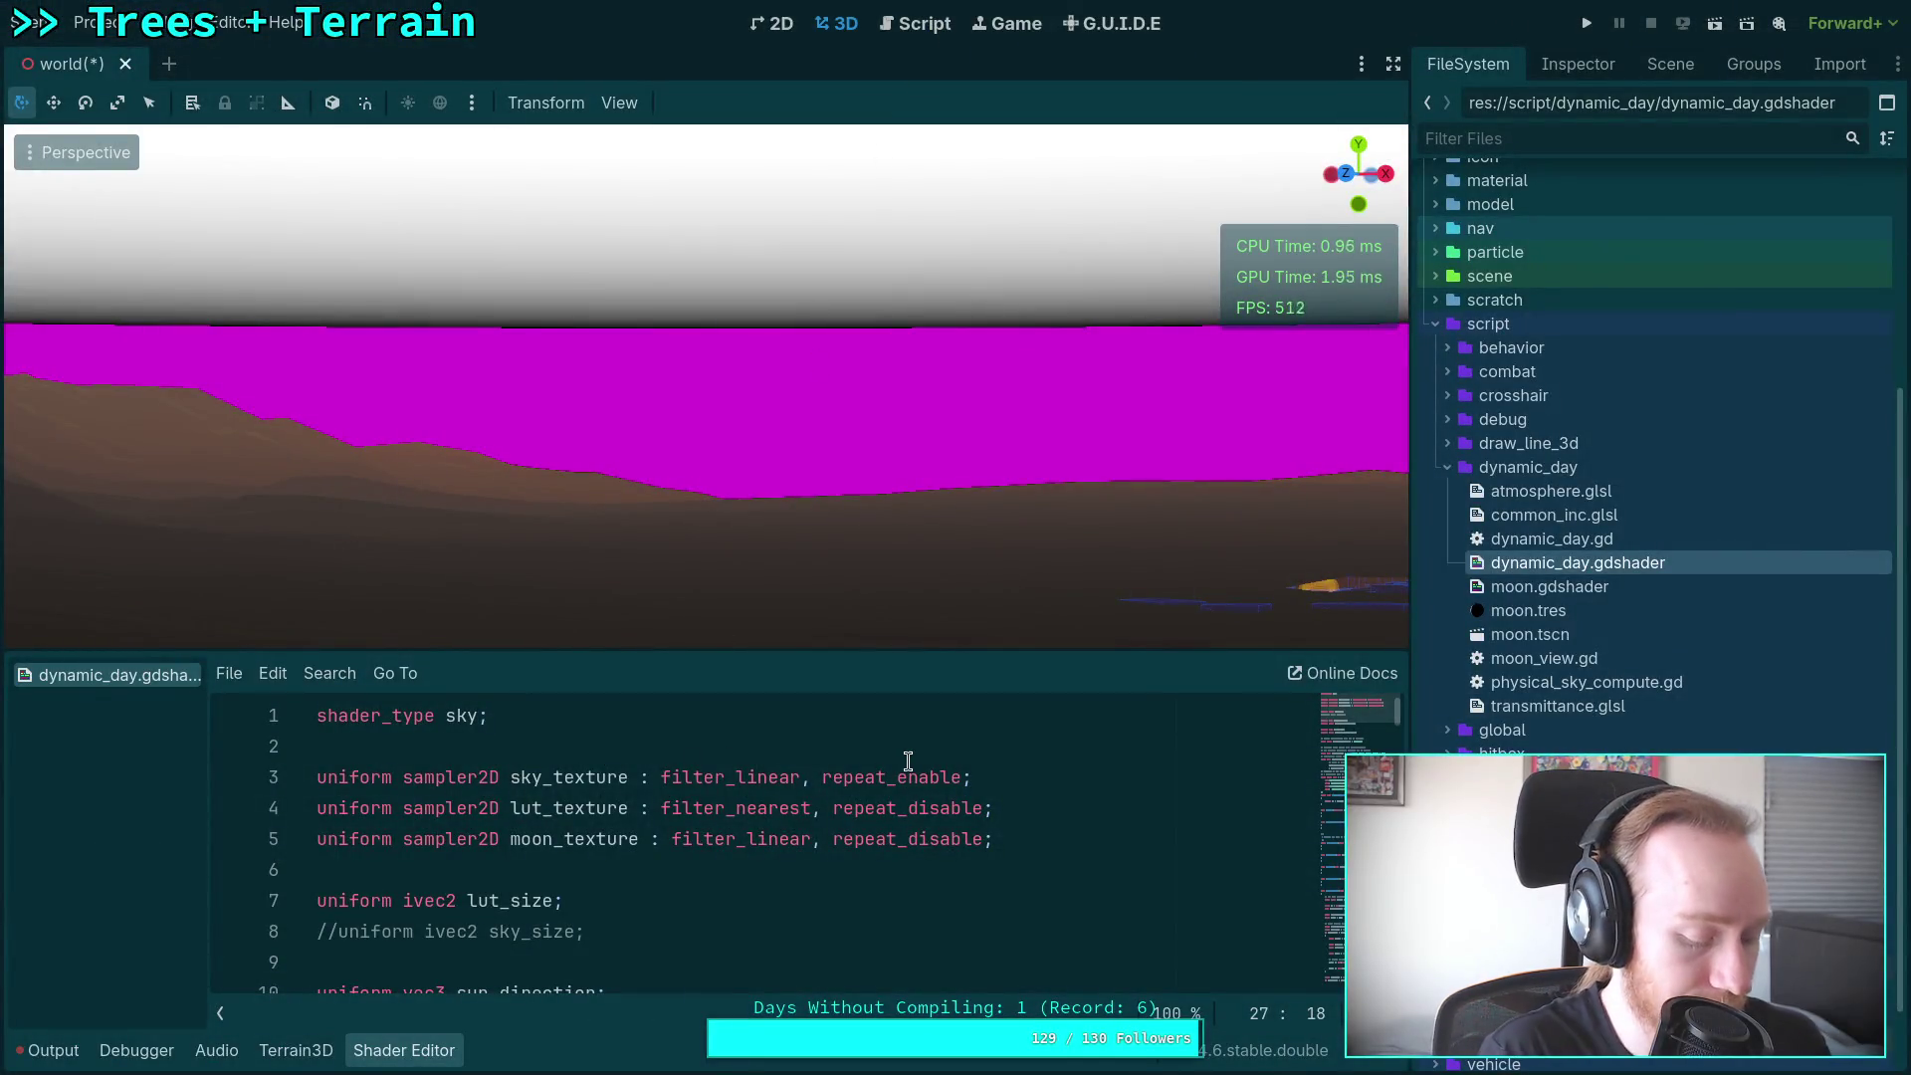
Step: Check the credits atop common_inc.glsl in Neovim, then close the MIT License tab
{"action": "key", "text": "super+1"}
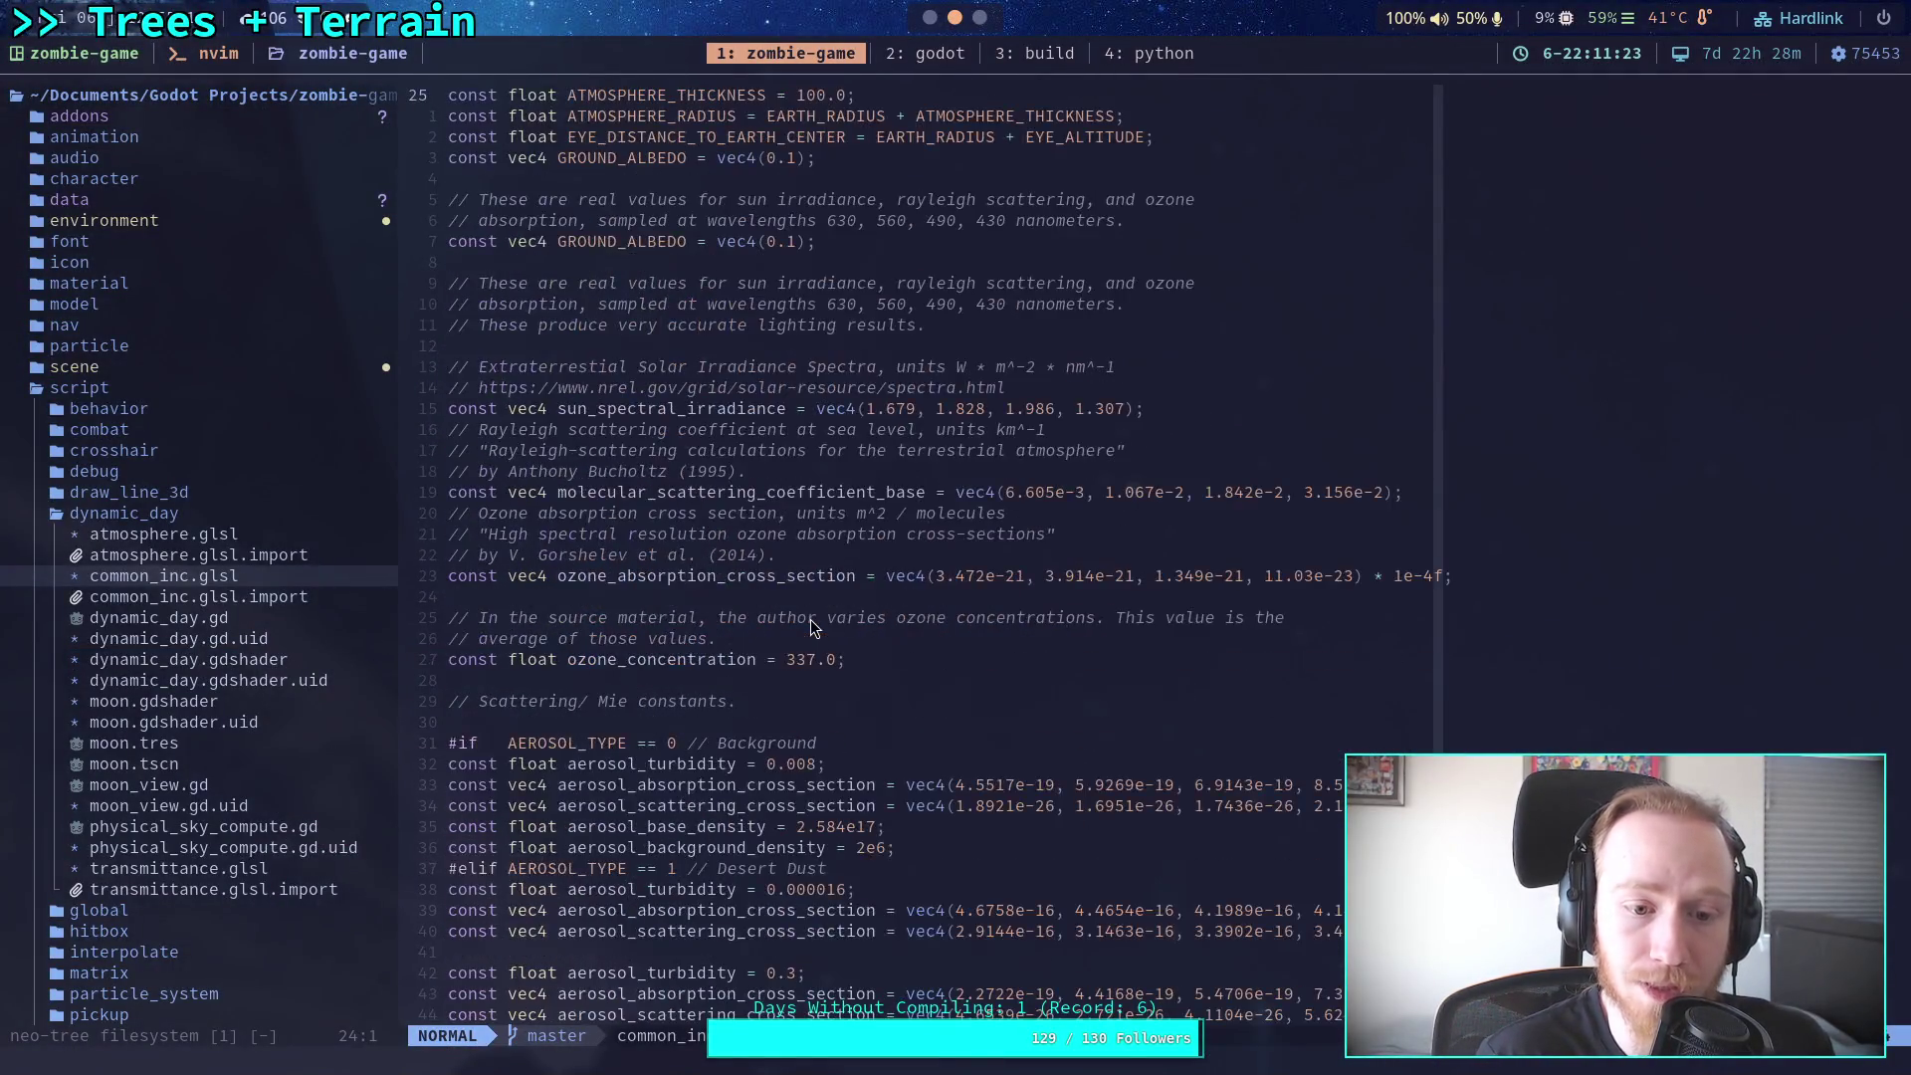
{"action": "scroll", "coordinate": [811, 625], "scroll_direction": "up", "scroll_amount": 7}
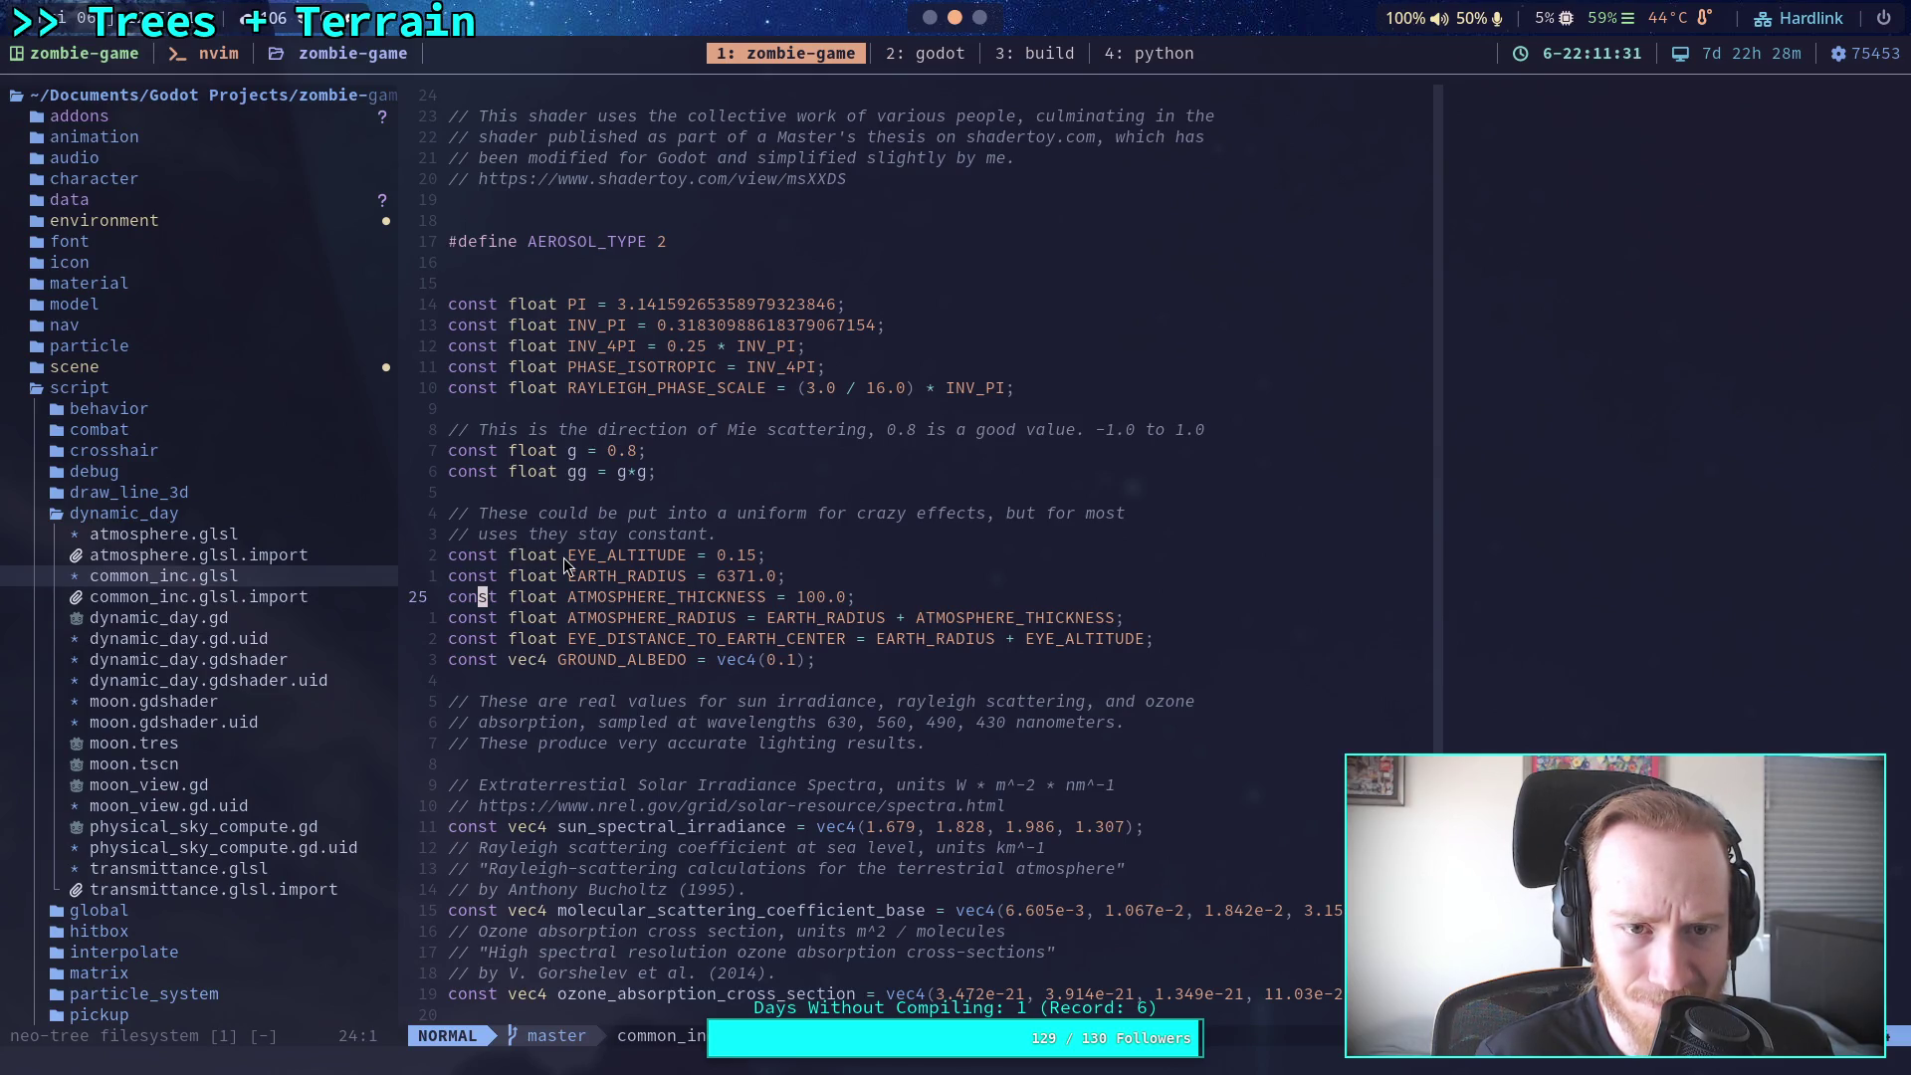
{"action": "key", "text": "super+3"}
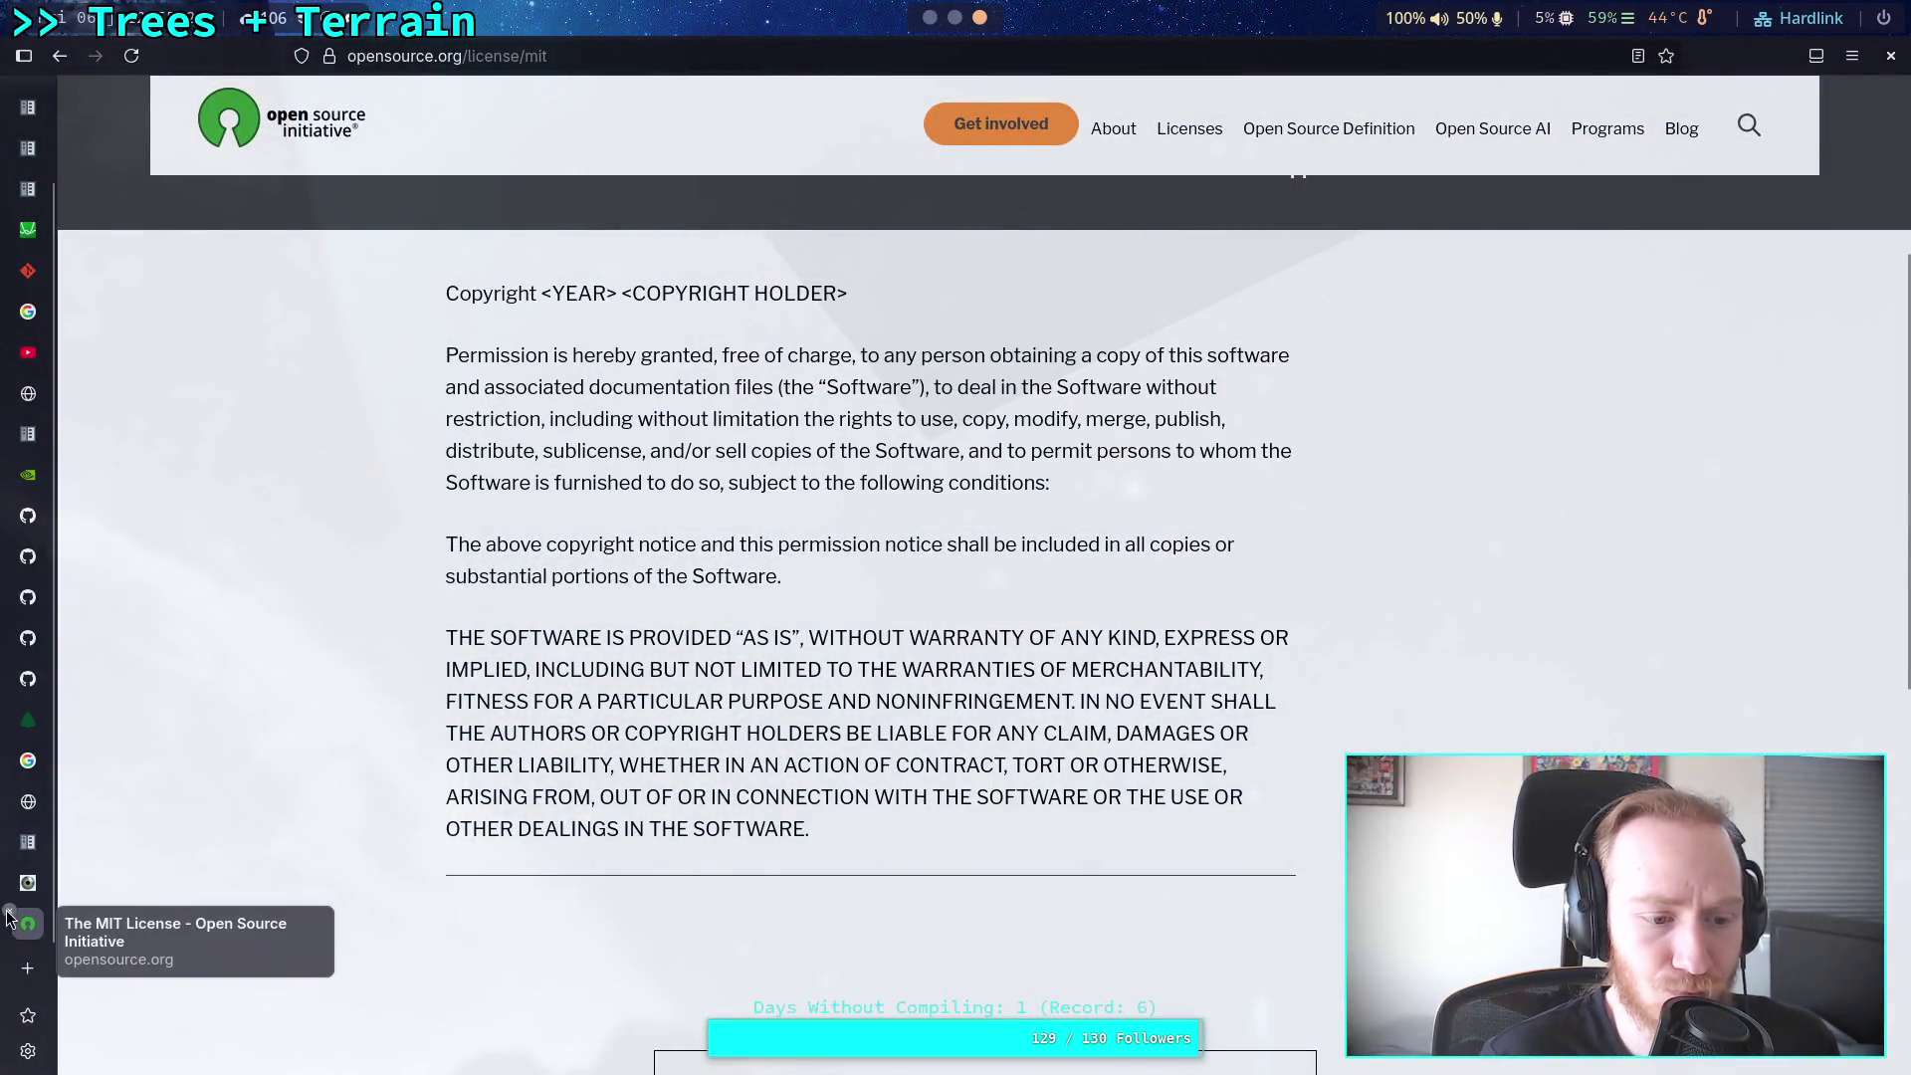
{"action": "middle_click", "coordinate": [43, 913]}
{"action": "scroll", "coordinate": [1107, 488], "scroll_direction": "down", "scroll_amount": 10}
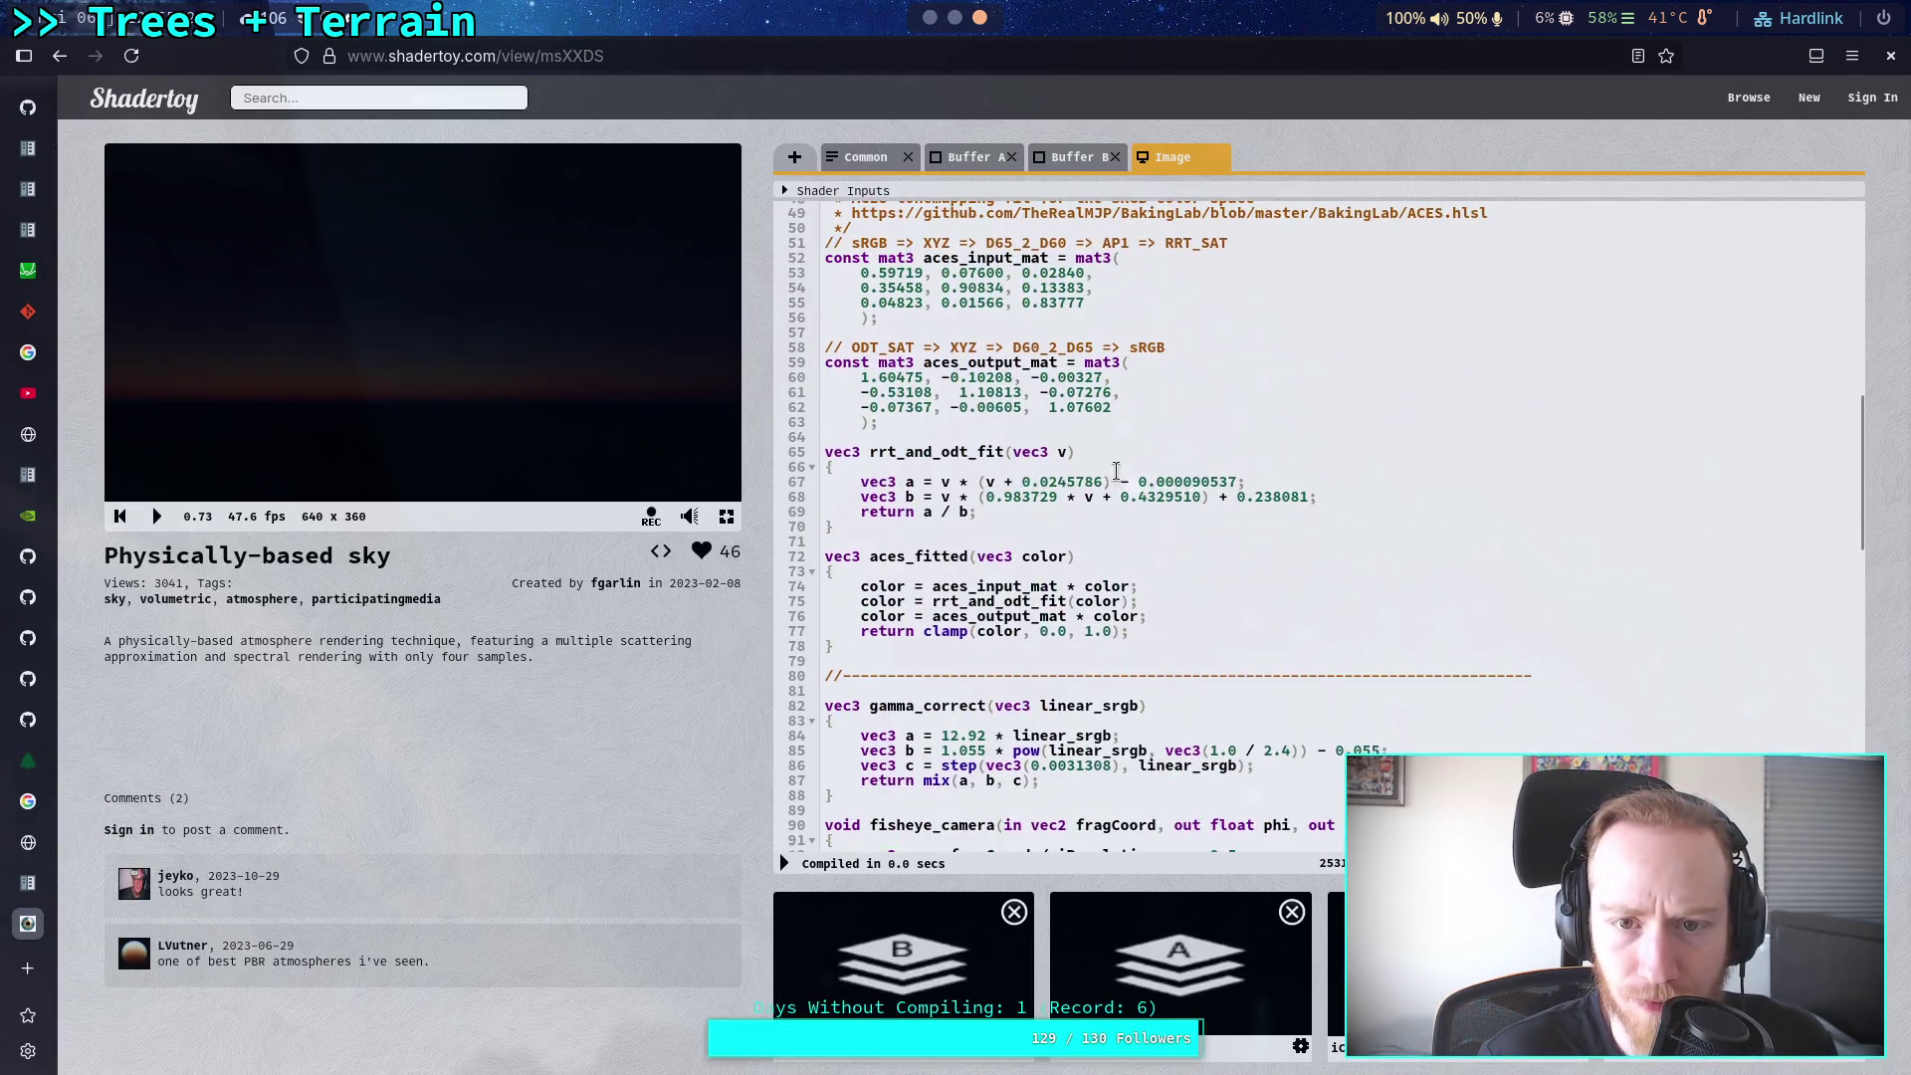
Step: Step through the Common, Buffer A, Buffer B and Image code tabs, scrolling through each
{"action": "scroll", "coordinate": [1116, 470], "scroll_direction": "up", "scroll_amount": 10}
{"action": "left_click", "coordinate": [864, 157]}
{"action": "scroll", "coordinate": [1169, 429], "scroll_direction": "down", "scroll_amount": 5}
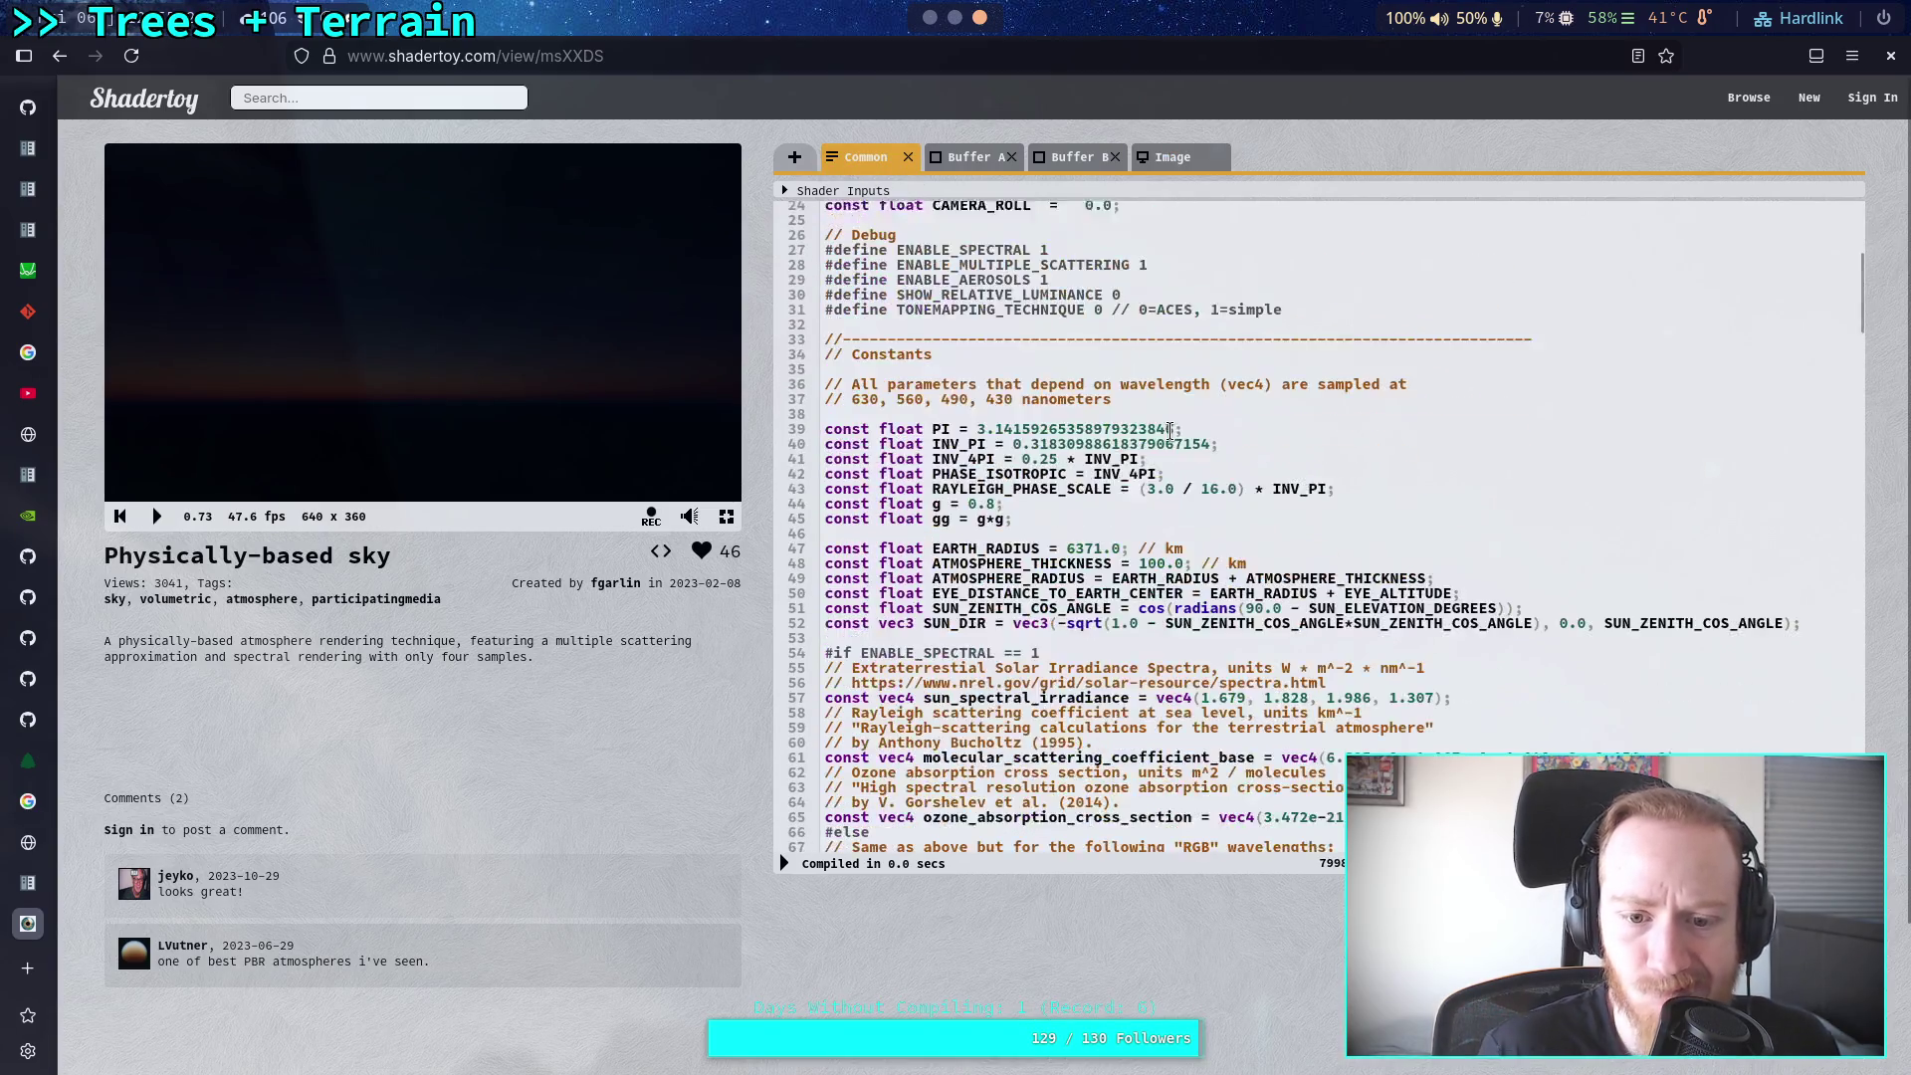
{"action": "scroll", "coordinate": [1170, 429], "scroll_direction": "down", "scroll_amount": 7}
{"action": "scroll", "coordinate": [1145, 399], "scroll_direction": "down", "scroll_amount": 3}
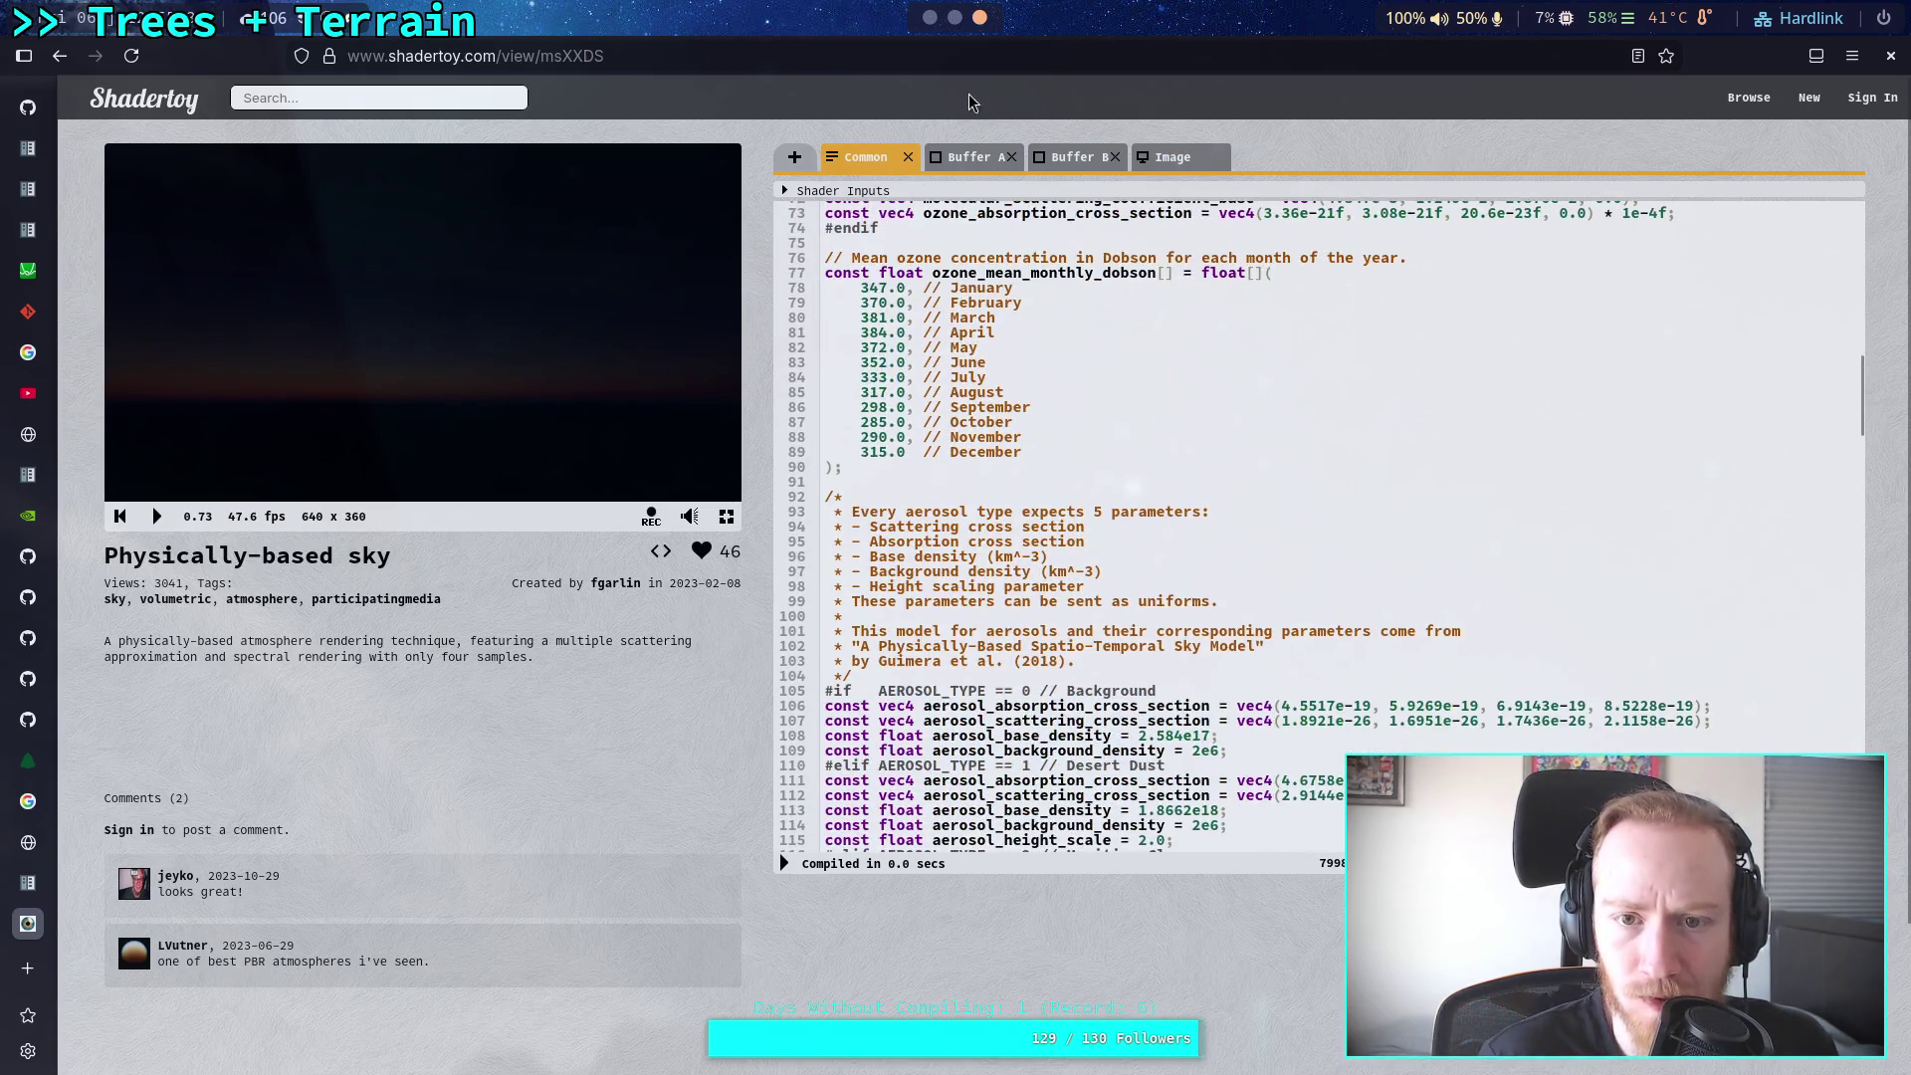
{"action": "left_click", "coordinate": [967, 159]}
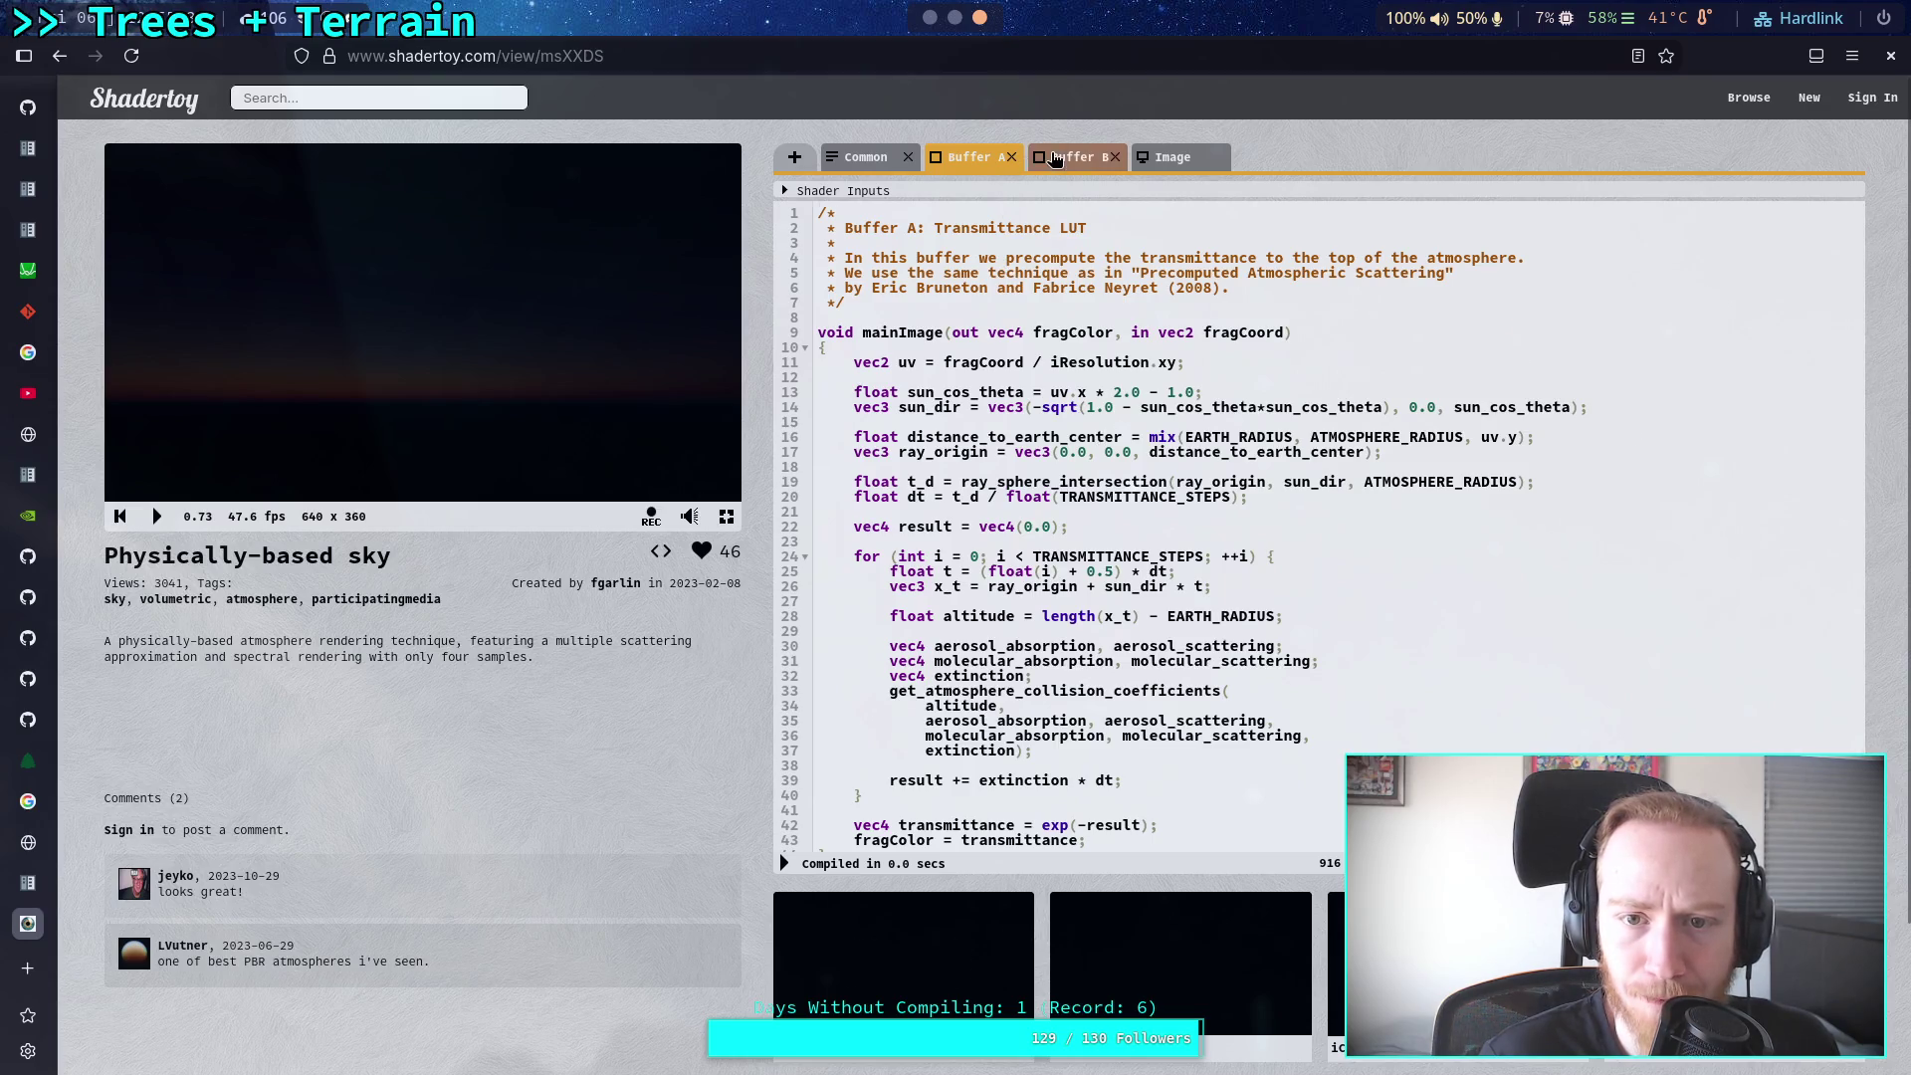
{"action": "left_click", "coordinate": [1060, 157]}
{"action": "left_click", "coordinate": [1172, 154]}
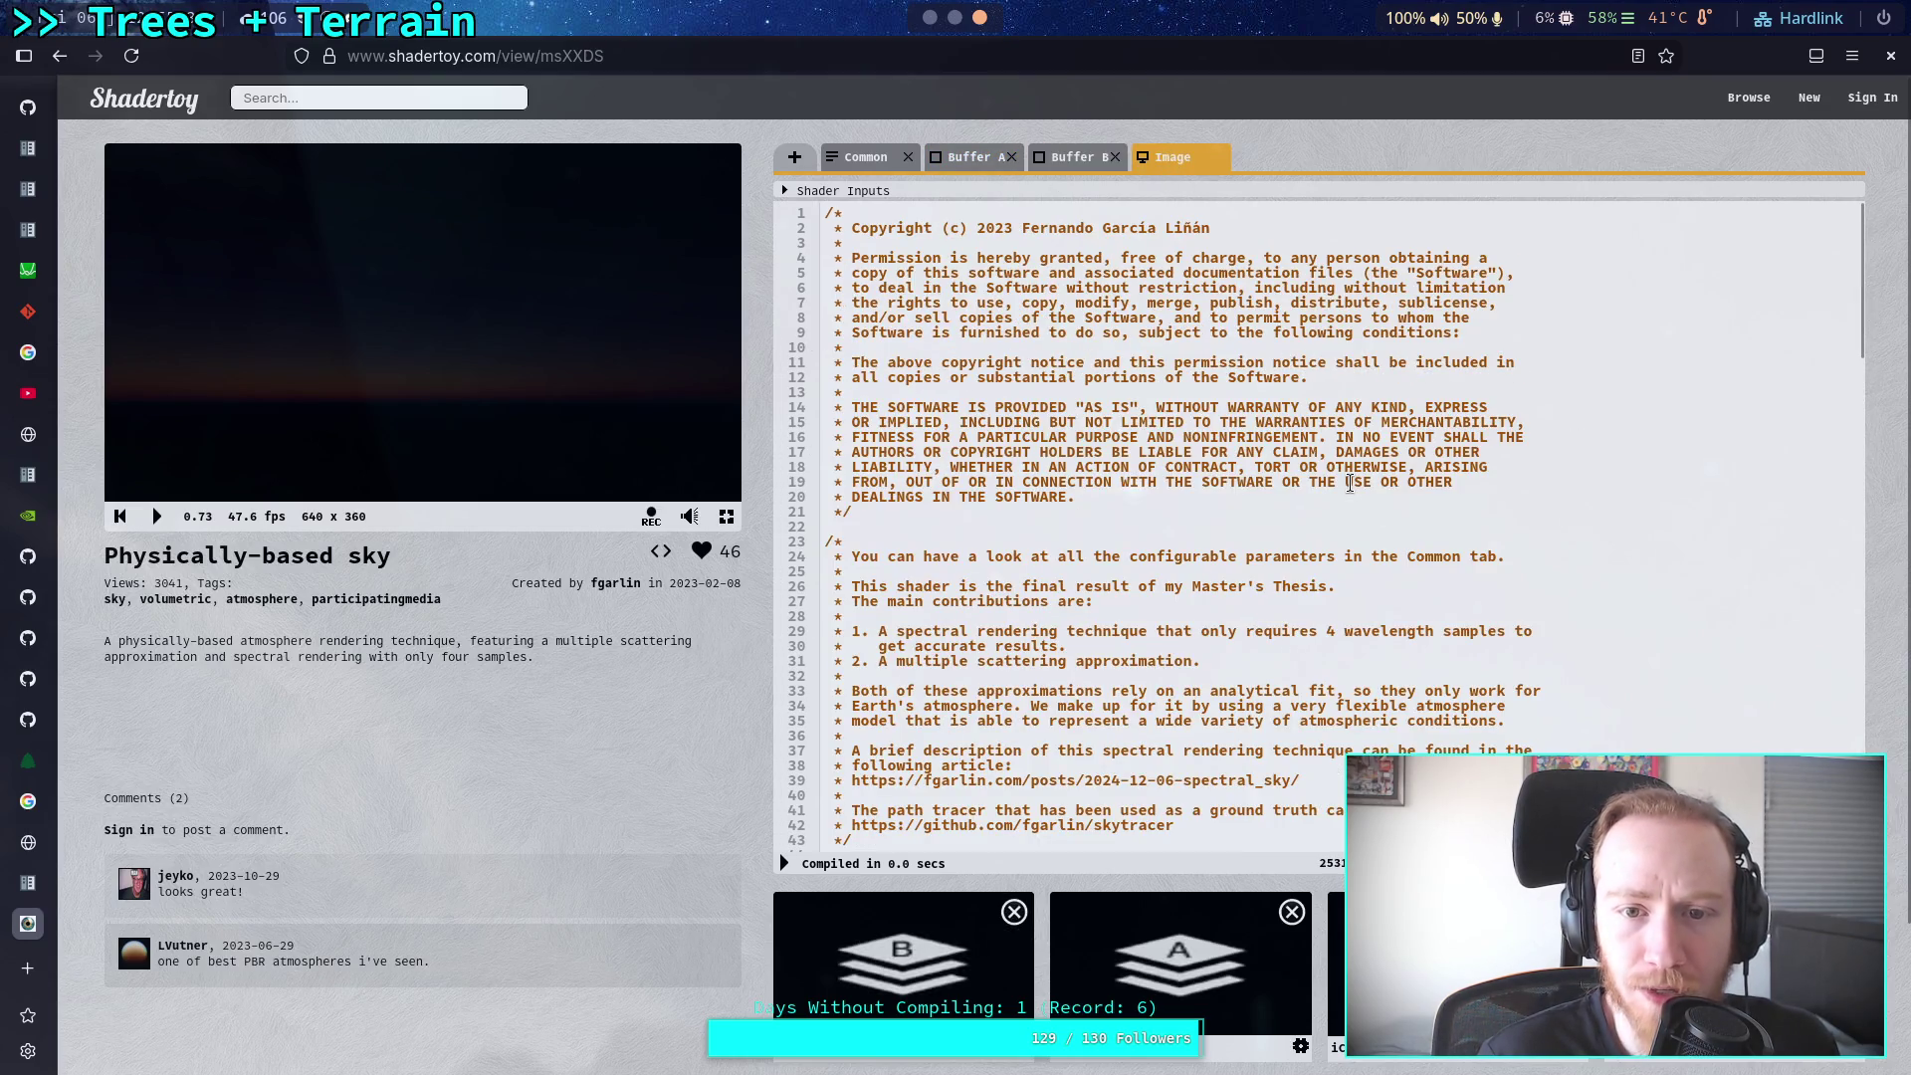
{"action": "scroll", "coordinate": [1384, 504], "scroll_direction": "down", "scroll_amount": 3}
{"action": "scroll", "coordinate": [1384, 503], "scroll_direction": "down", "scroll_amount": 3}
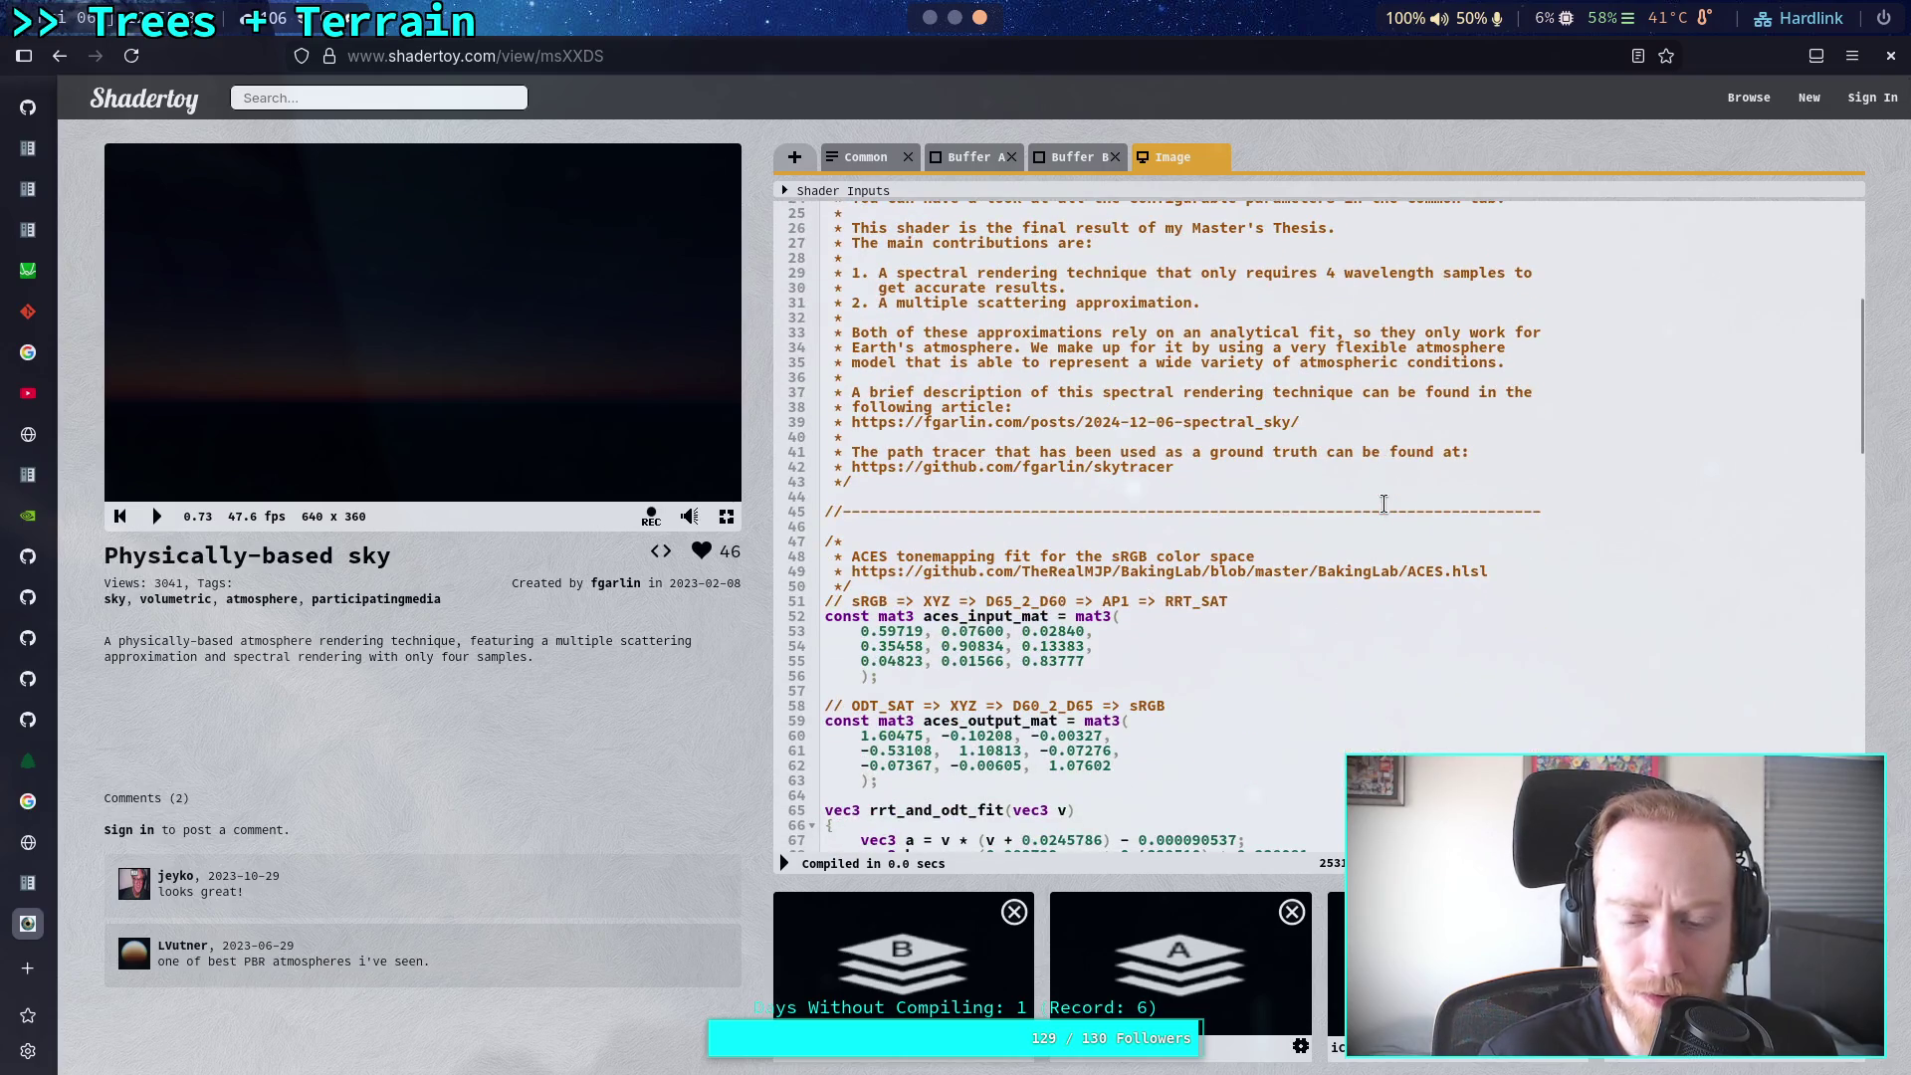
{"action": "key", "text": "alt+Tab"}
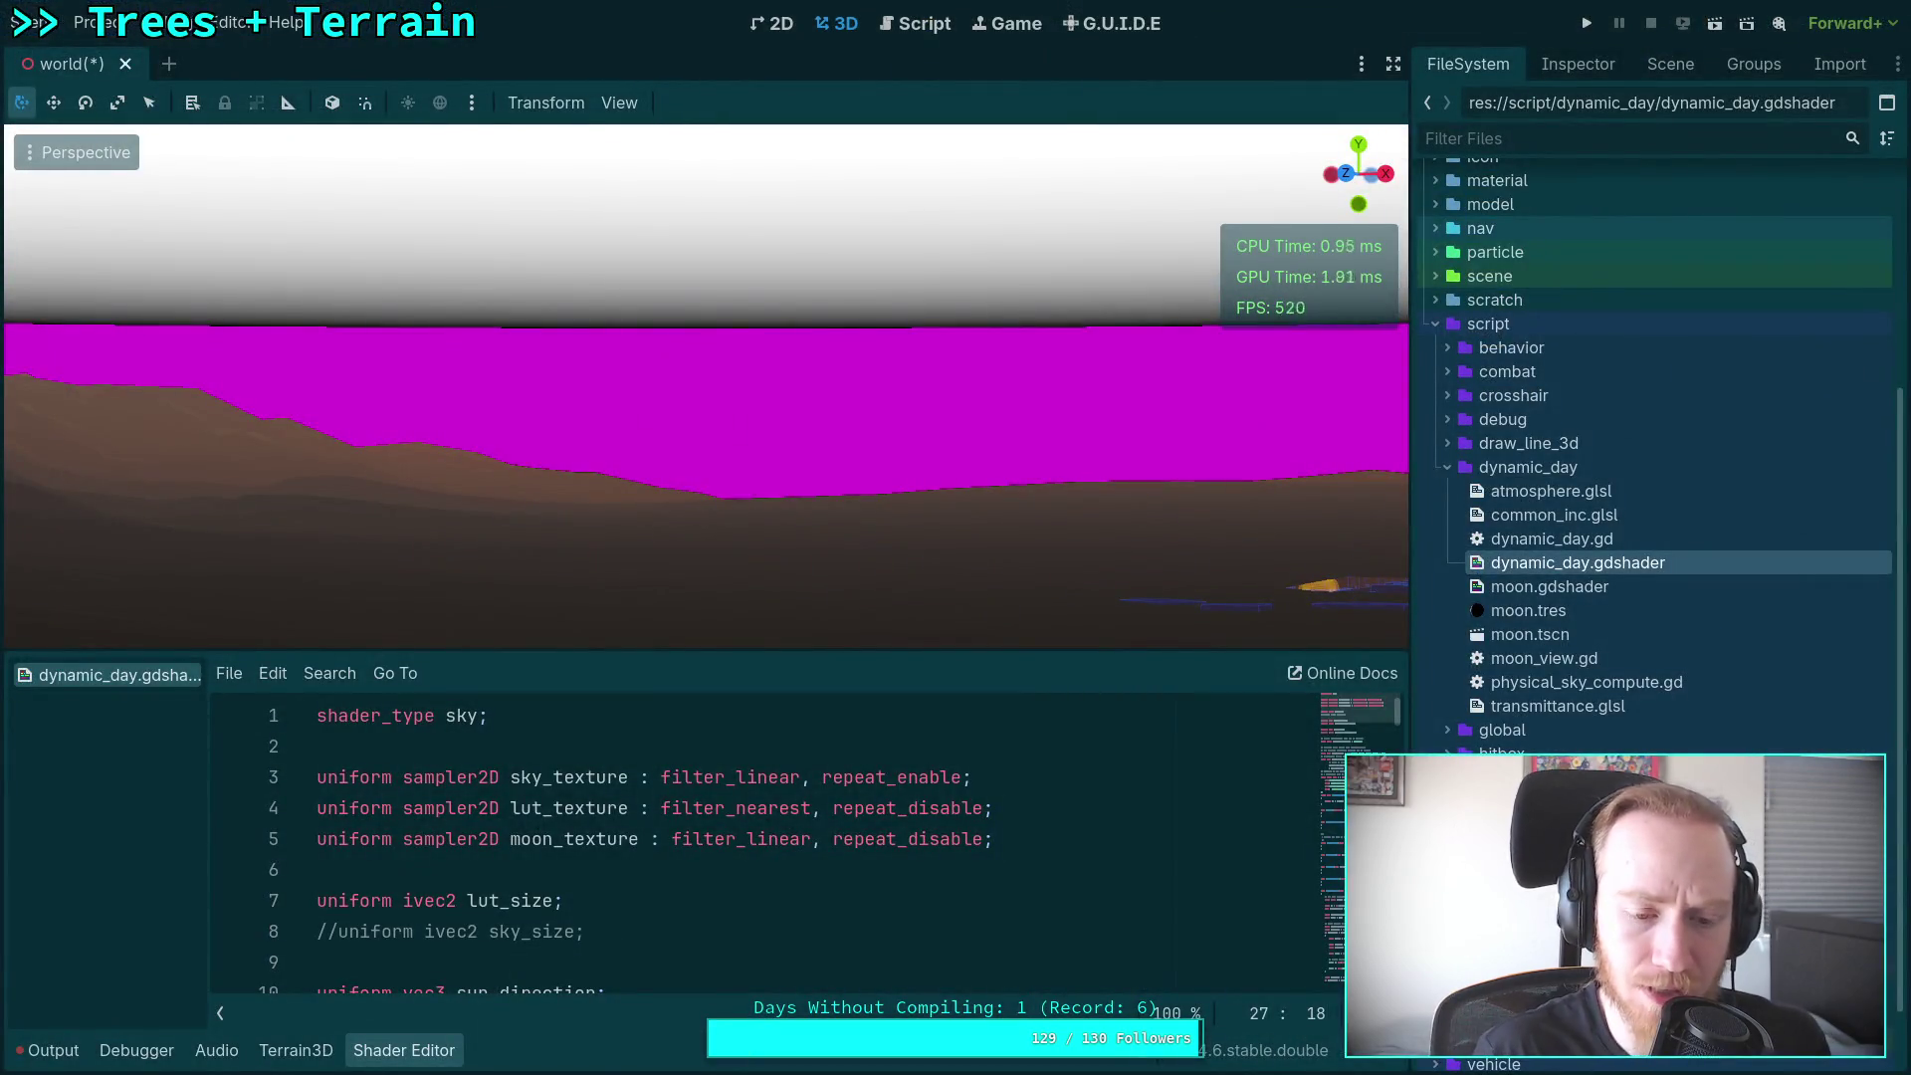
Step: Select the shadertoy.com link in common_inc.glsl's comment and open it with gx
{"action": "key", "text": "super+1"}
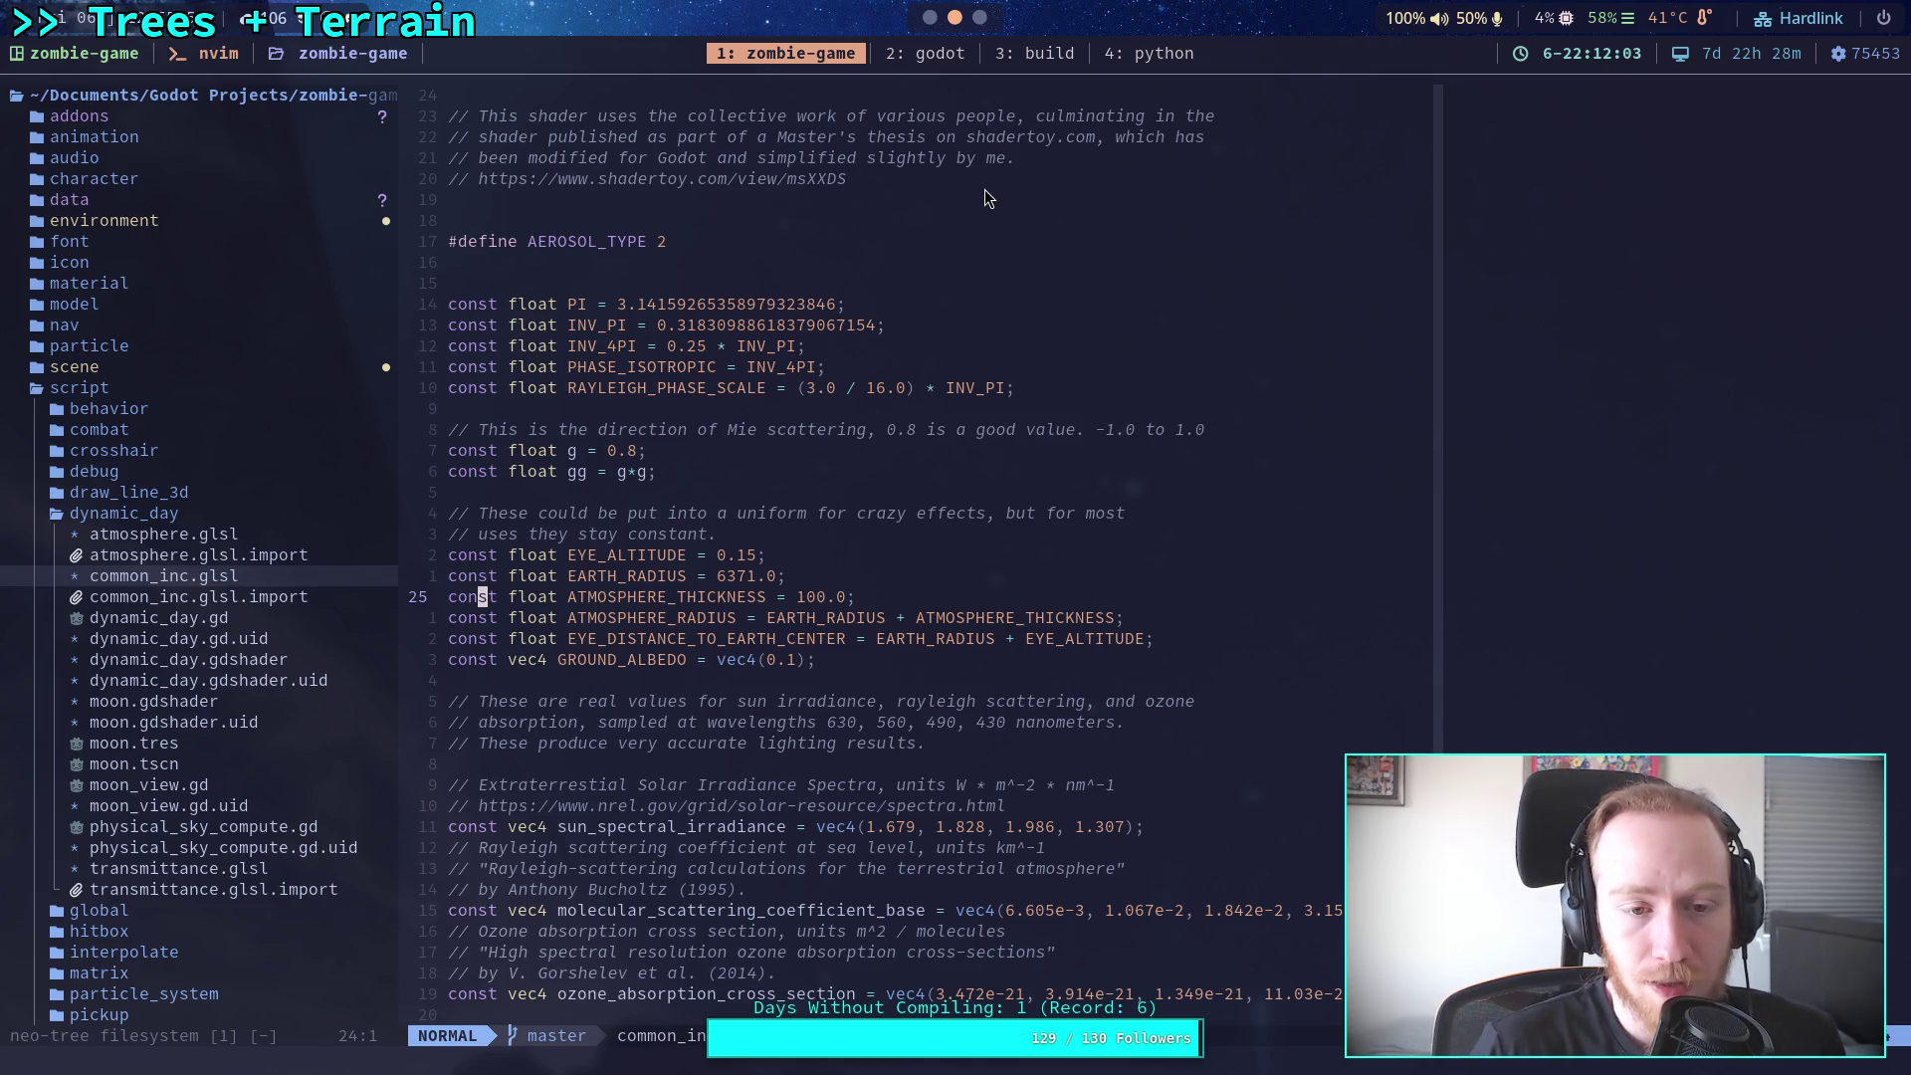
{"action": "left_click_drag", "start_coordinate": [896, 177], "coordinate": [951, 182]}
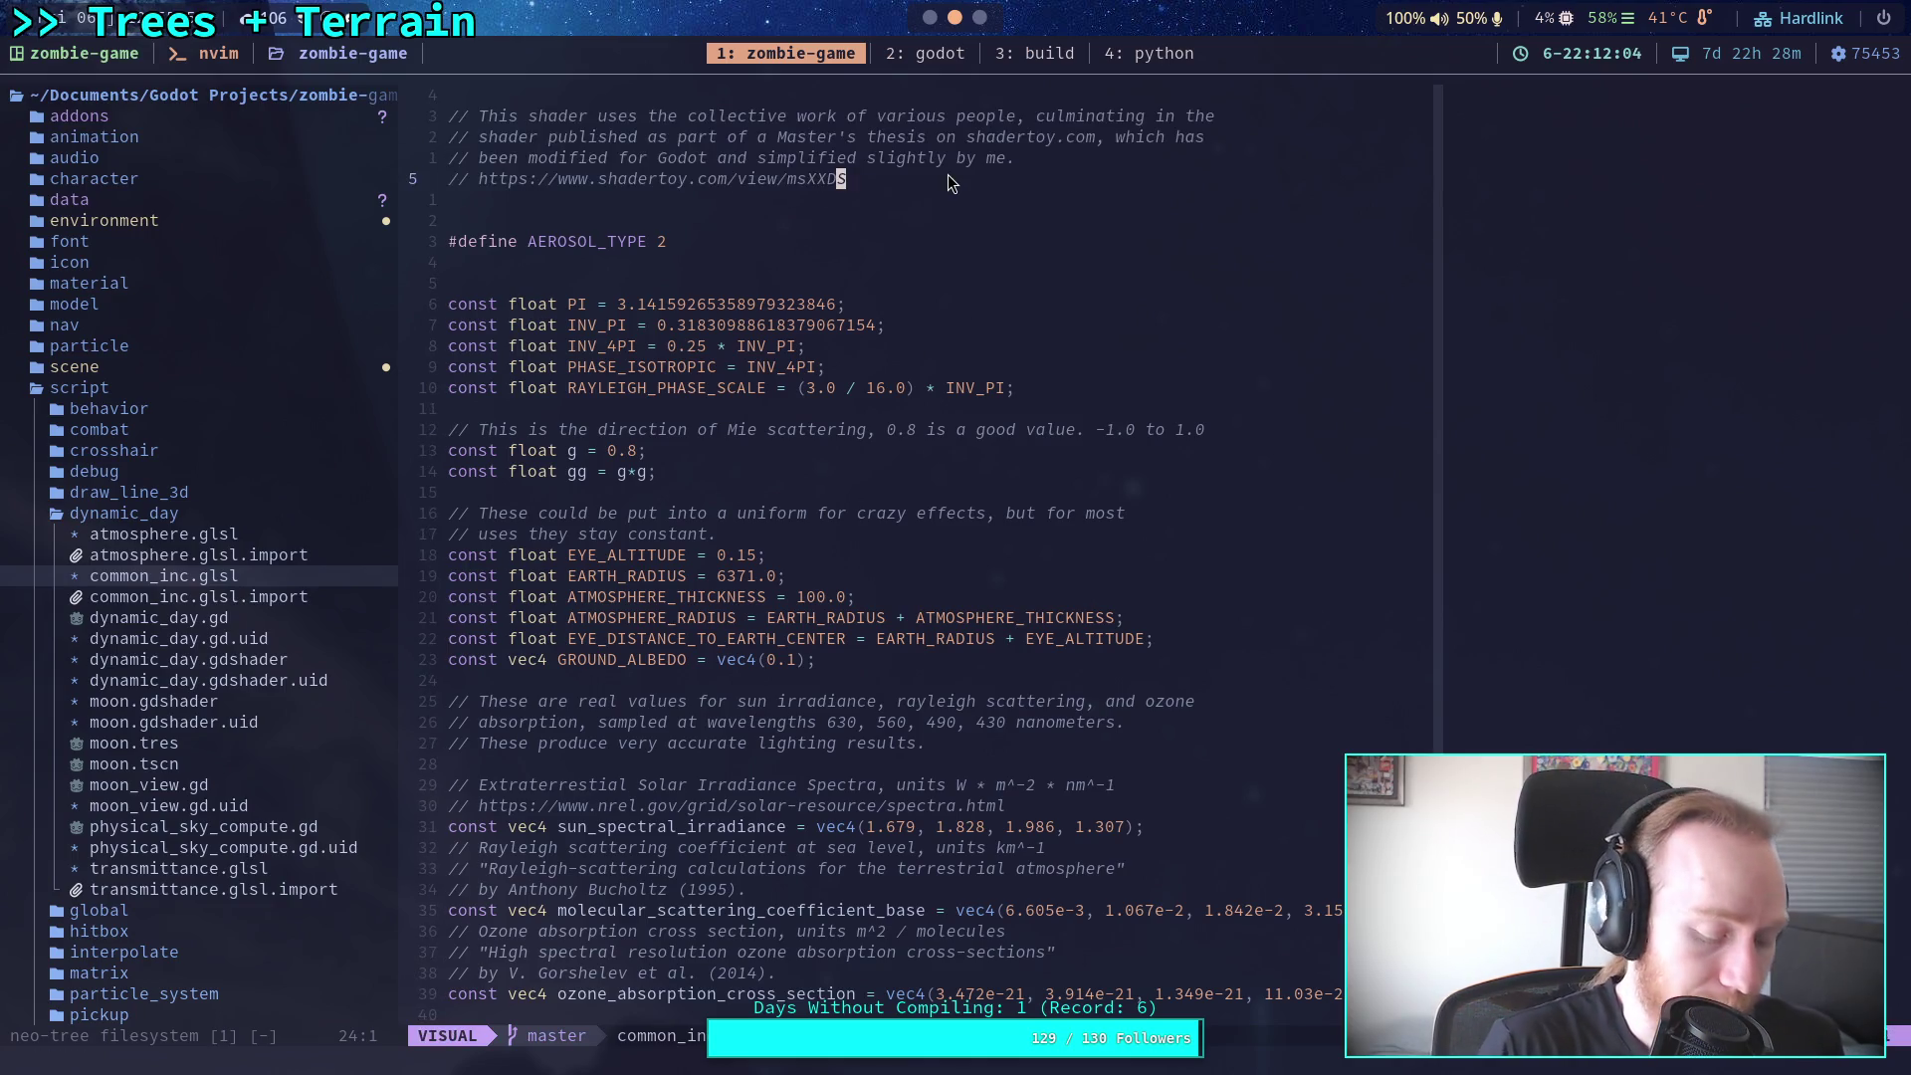
{"action": "key", "text": "g"}
{"action": "key", "text": "x"}
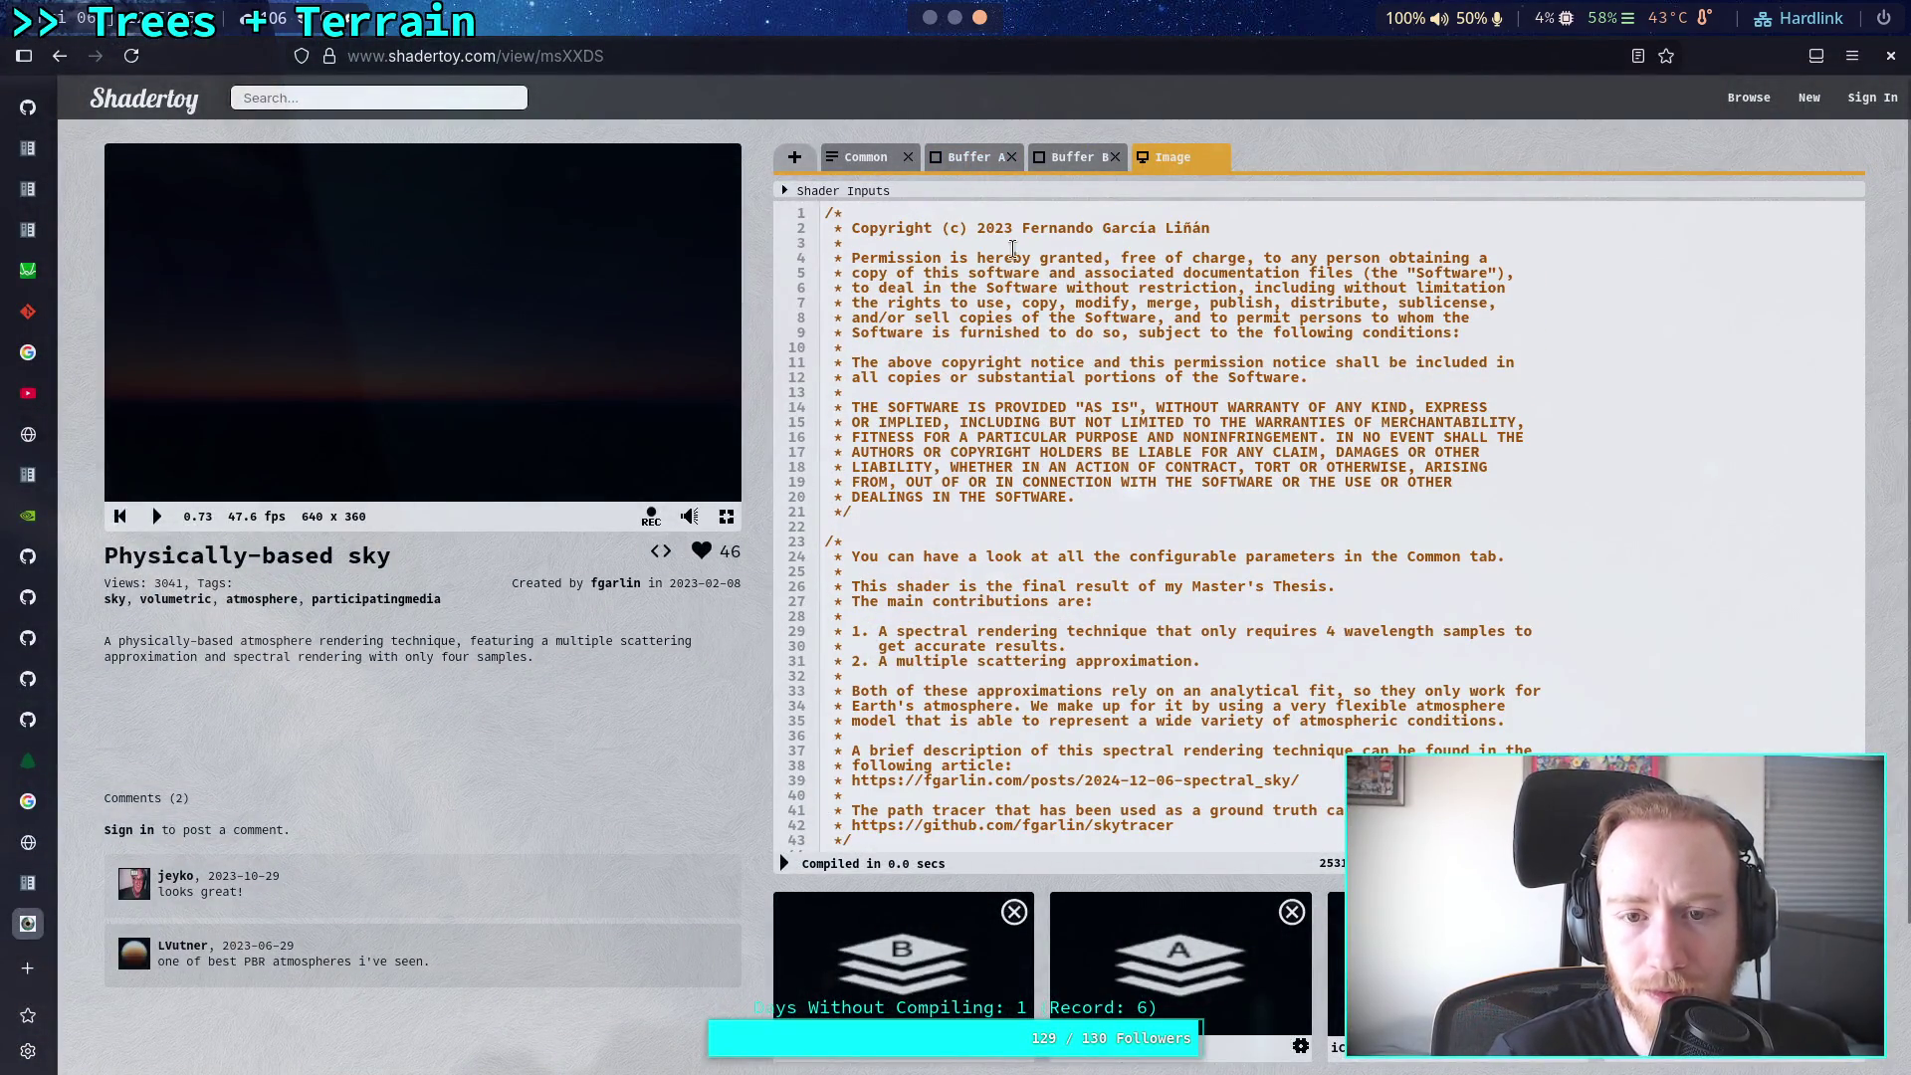
Step: Scroll through the Image pass and read its gamma_correct lines
{"action": "scroll", "coordinate": [1164, 453], "scroll_direction": "down", "scroll_amount": 10}
{"action": "scroll", "coordinate": [1125, 543], "scroll_direction": "down", "scroll_amount": 5}
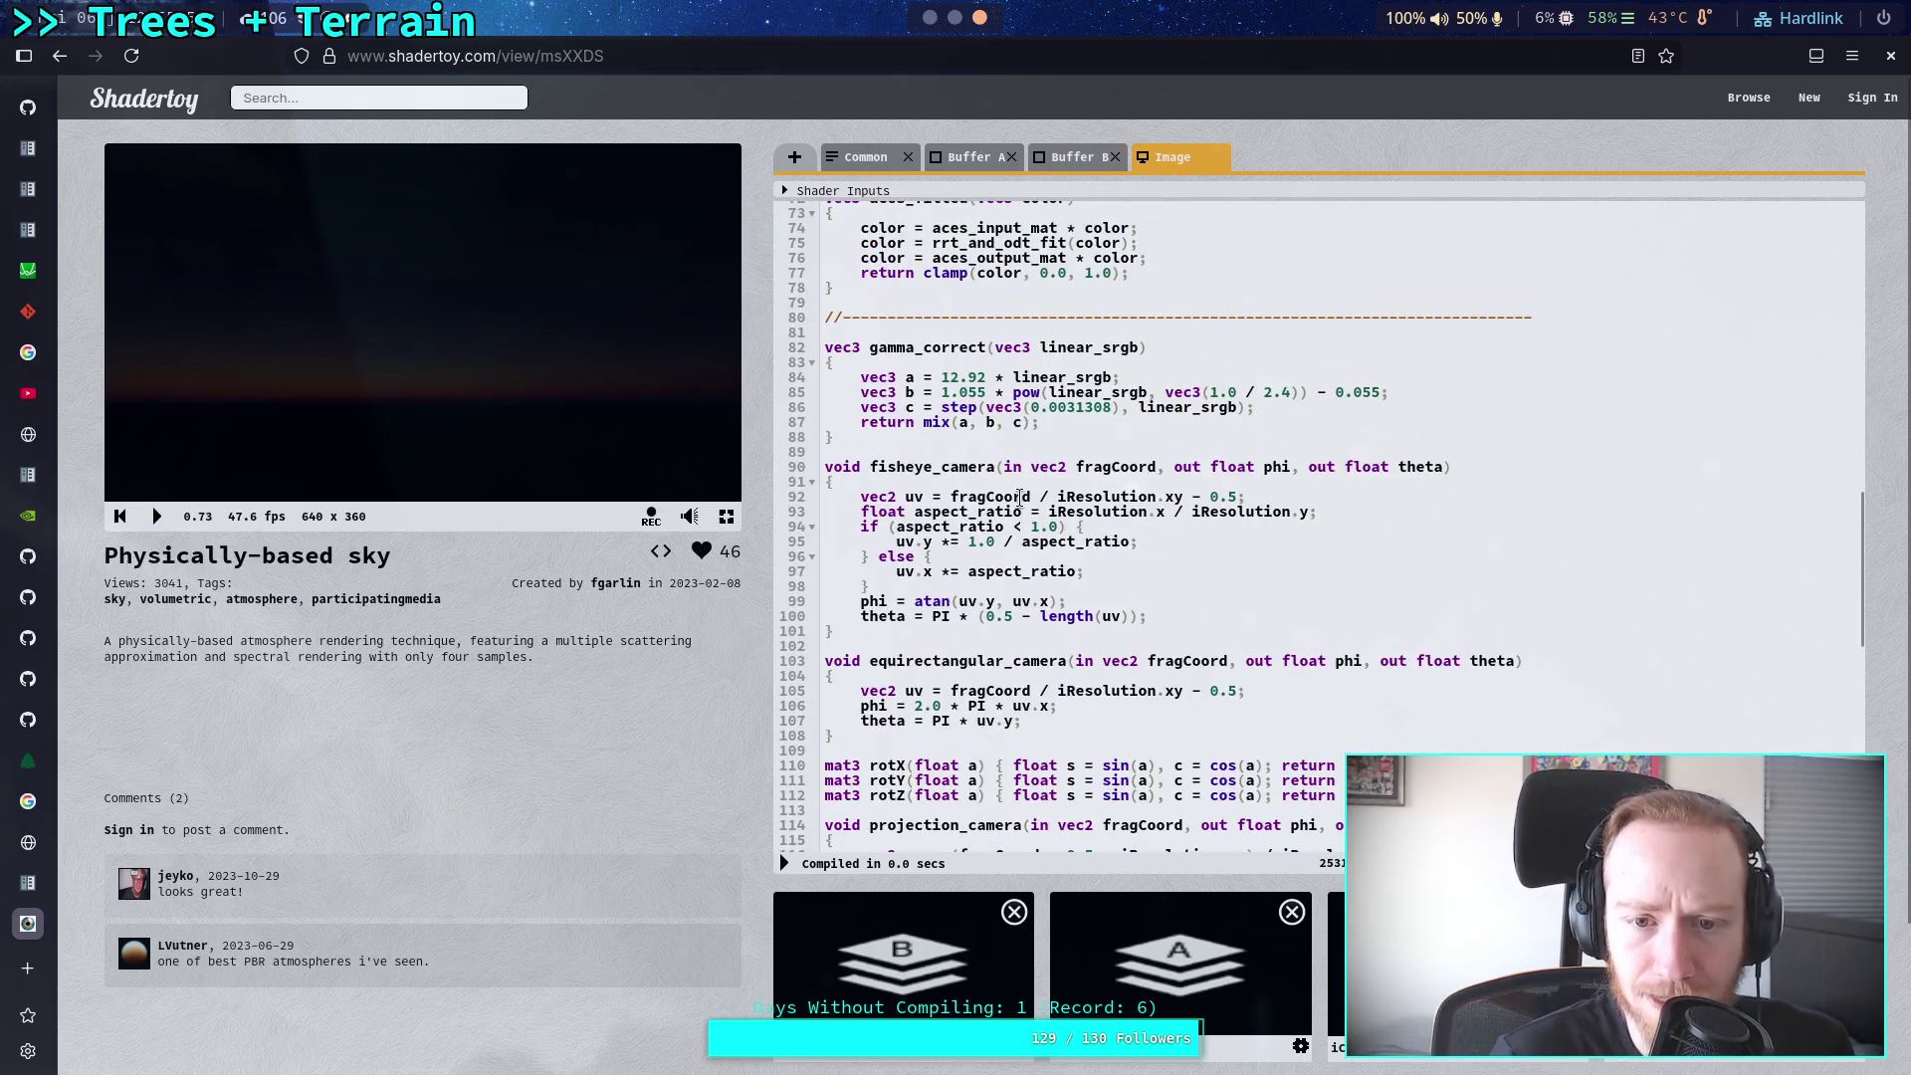
{"action": "scroll", "coordinate": [1004, 495], "scroll_direction": "down", "scroll_amount": 2}
{"action": "left_click_drag", "start_coordinate": [1040, 302], "coordinate": [826, 243]}
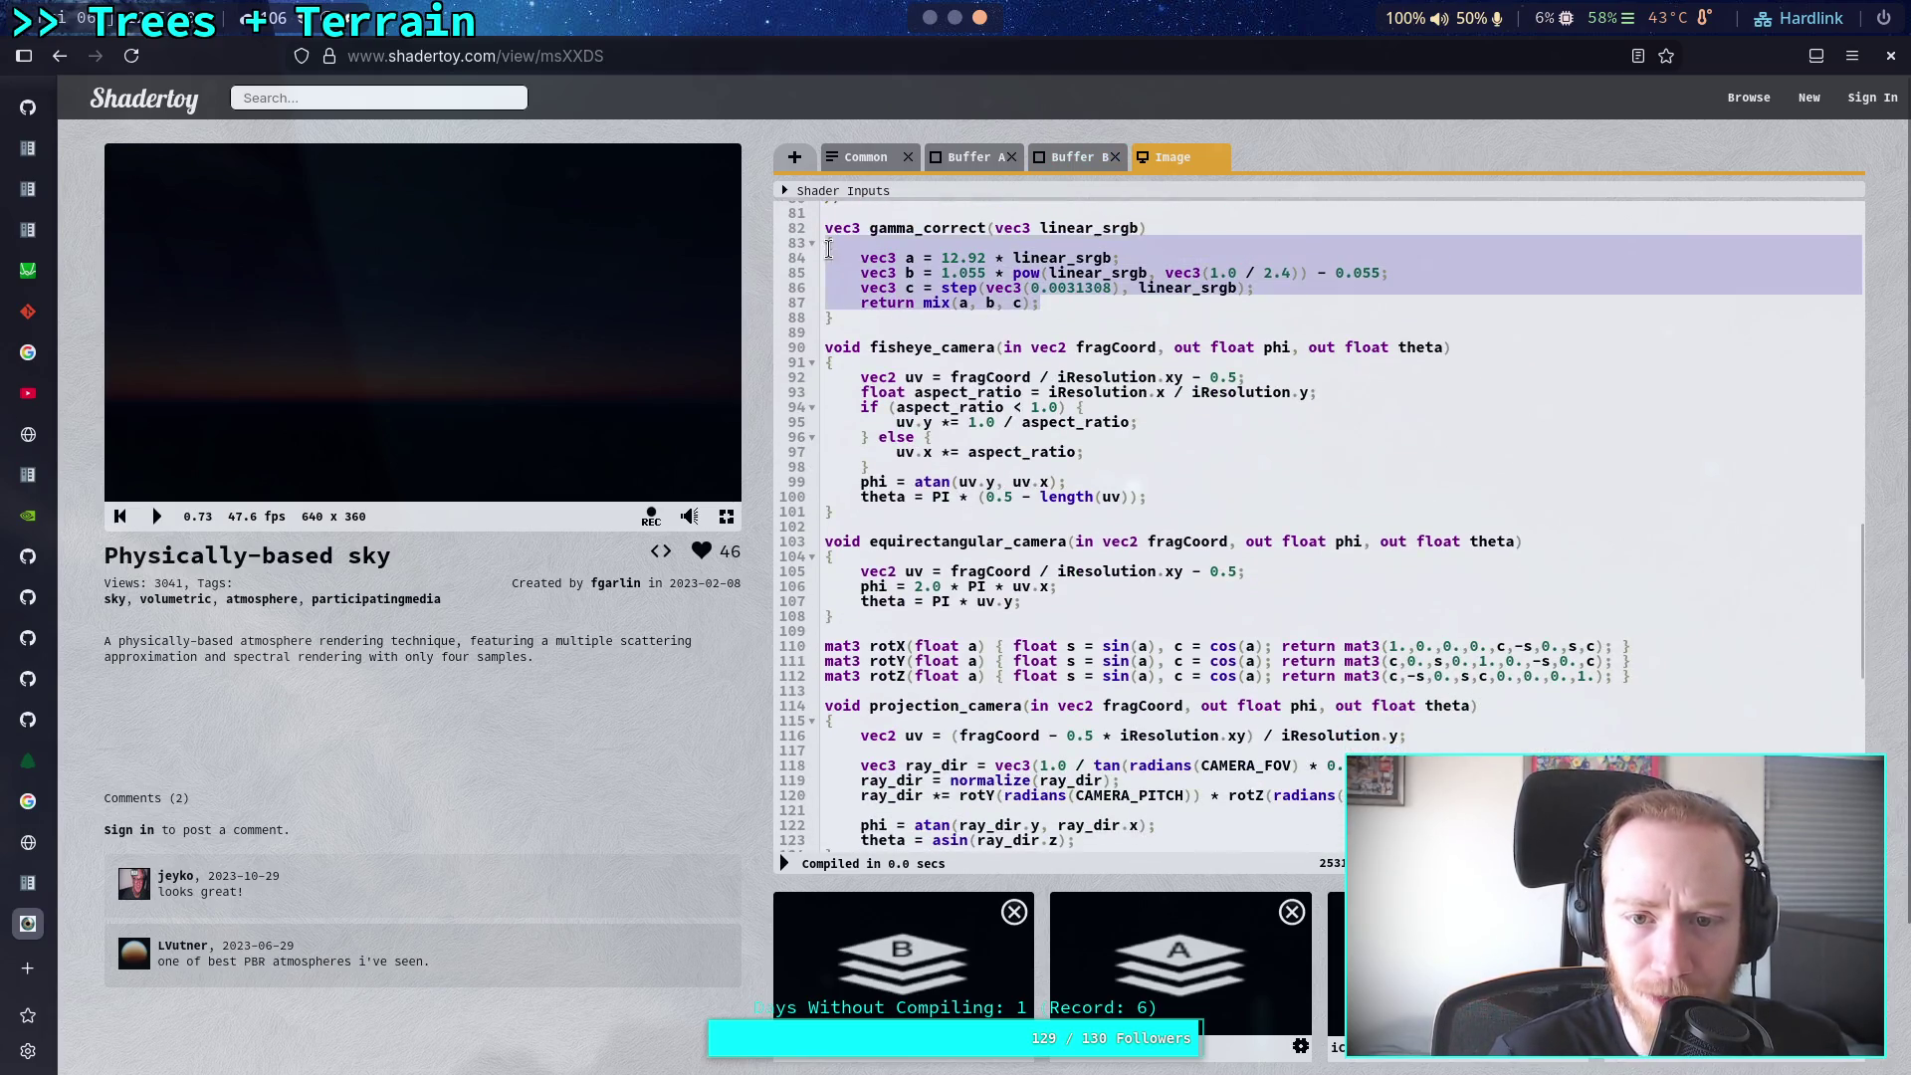
{"action": "left_click", "coordinate": [1087, 315]}
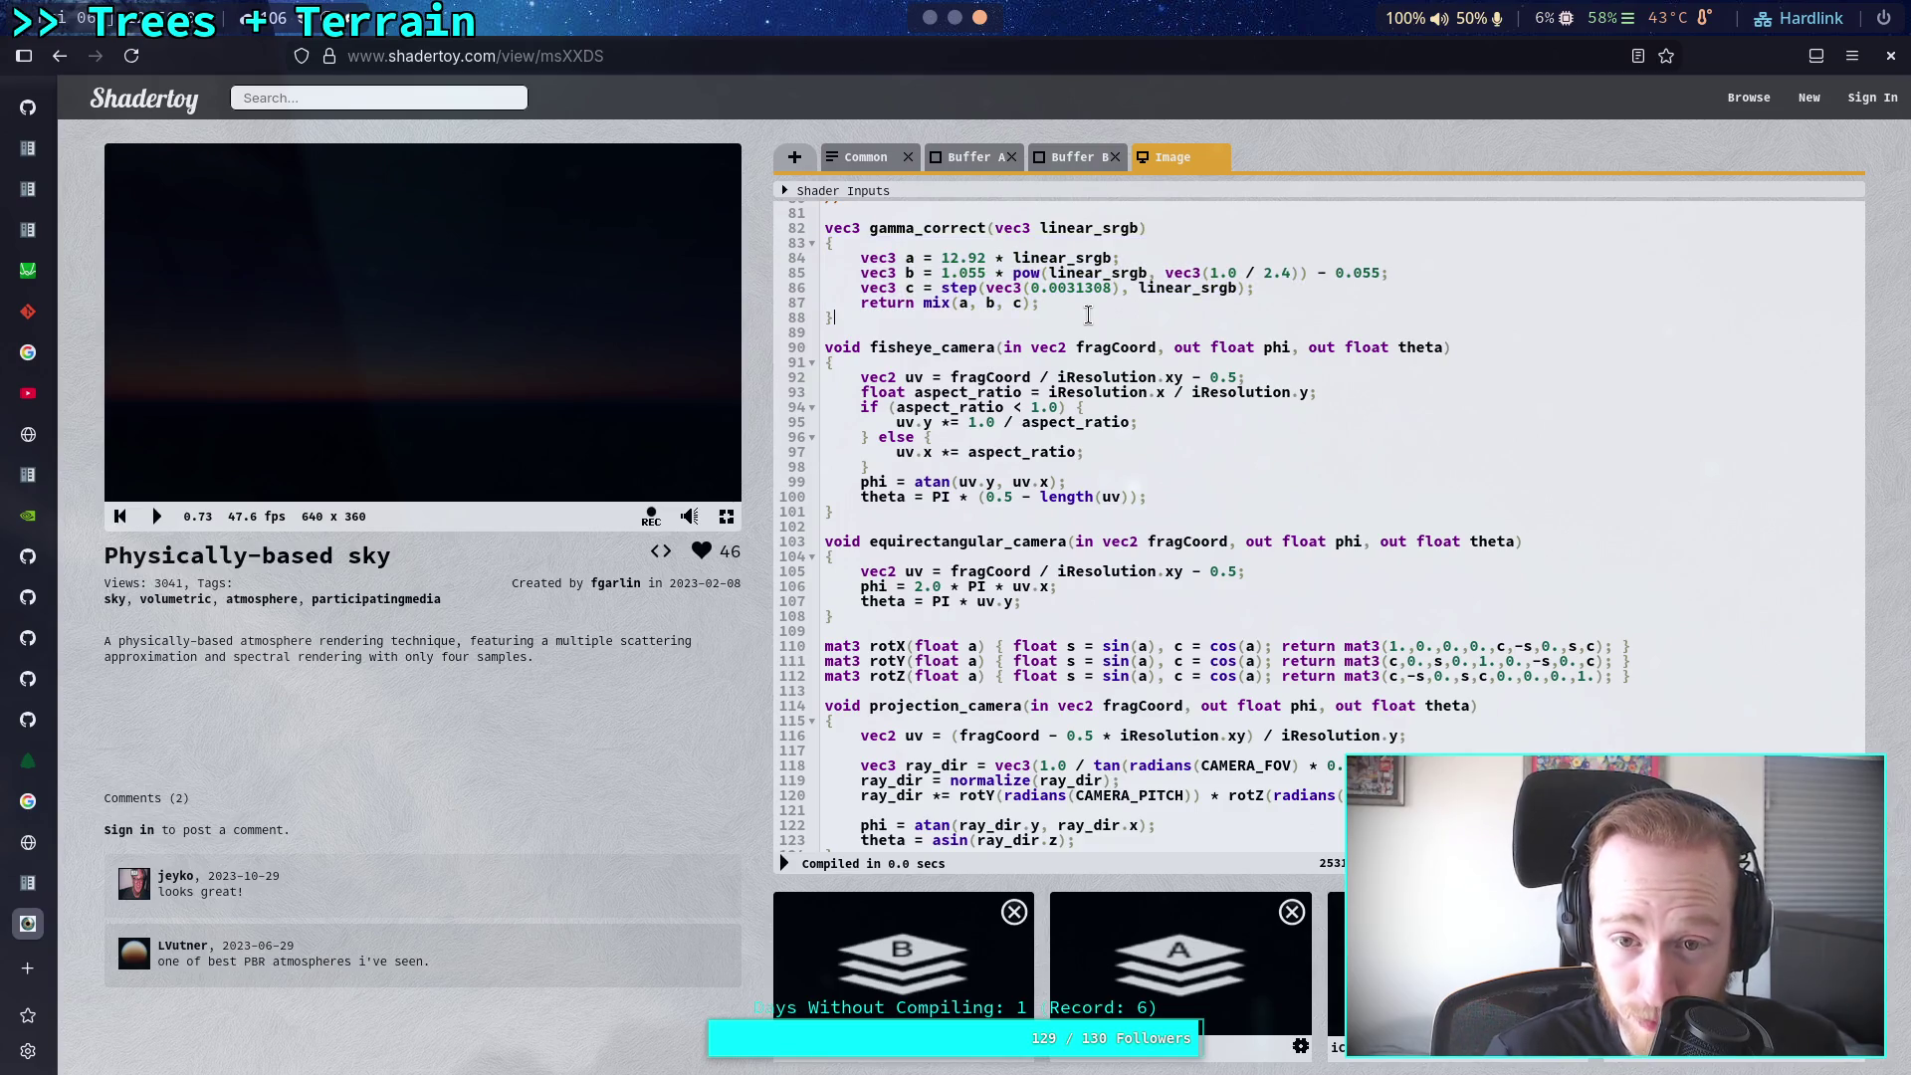
{"action": "scroll", "coordinate": [1074, 418], "scroll_direction": "down", "scroll_amount": 8}
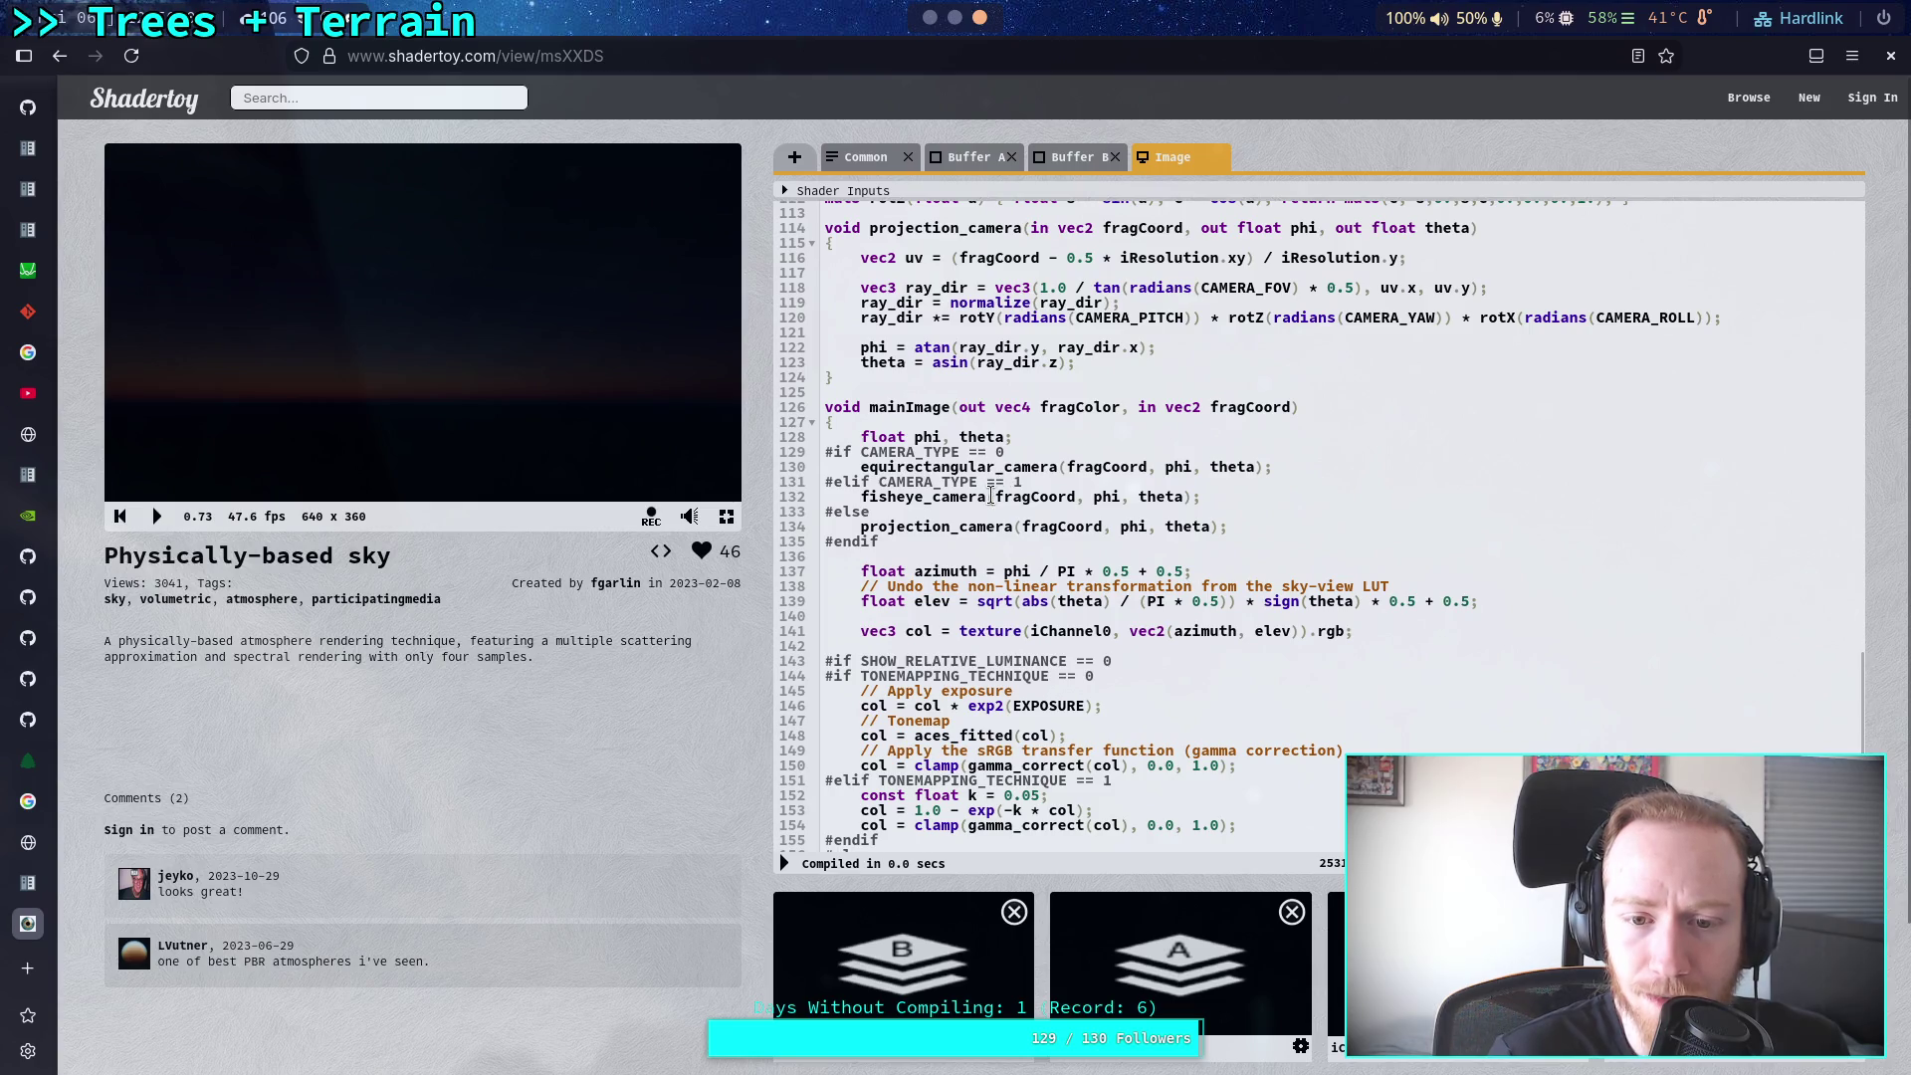
{"action": "scroll", "coordinate": [990, 495], "scroll_direction": "down", "scroll_amount": 2}
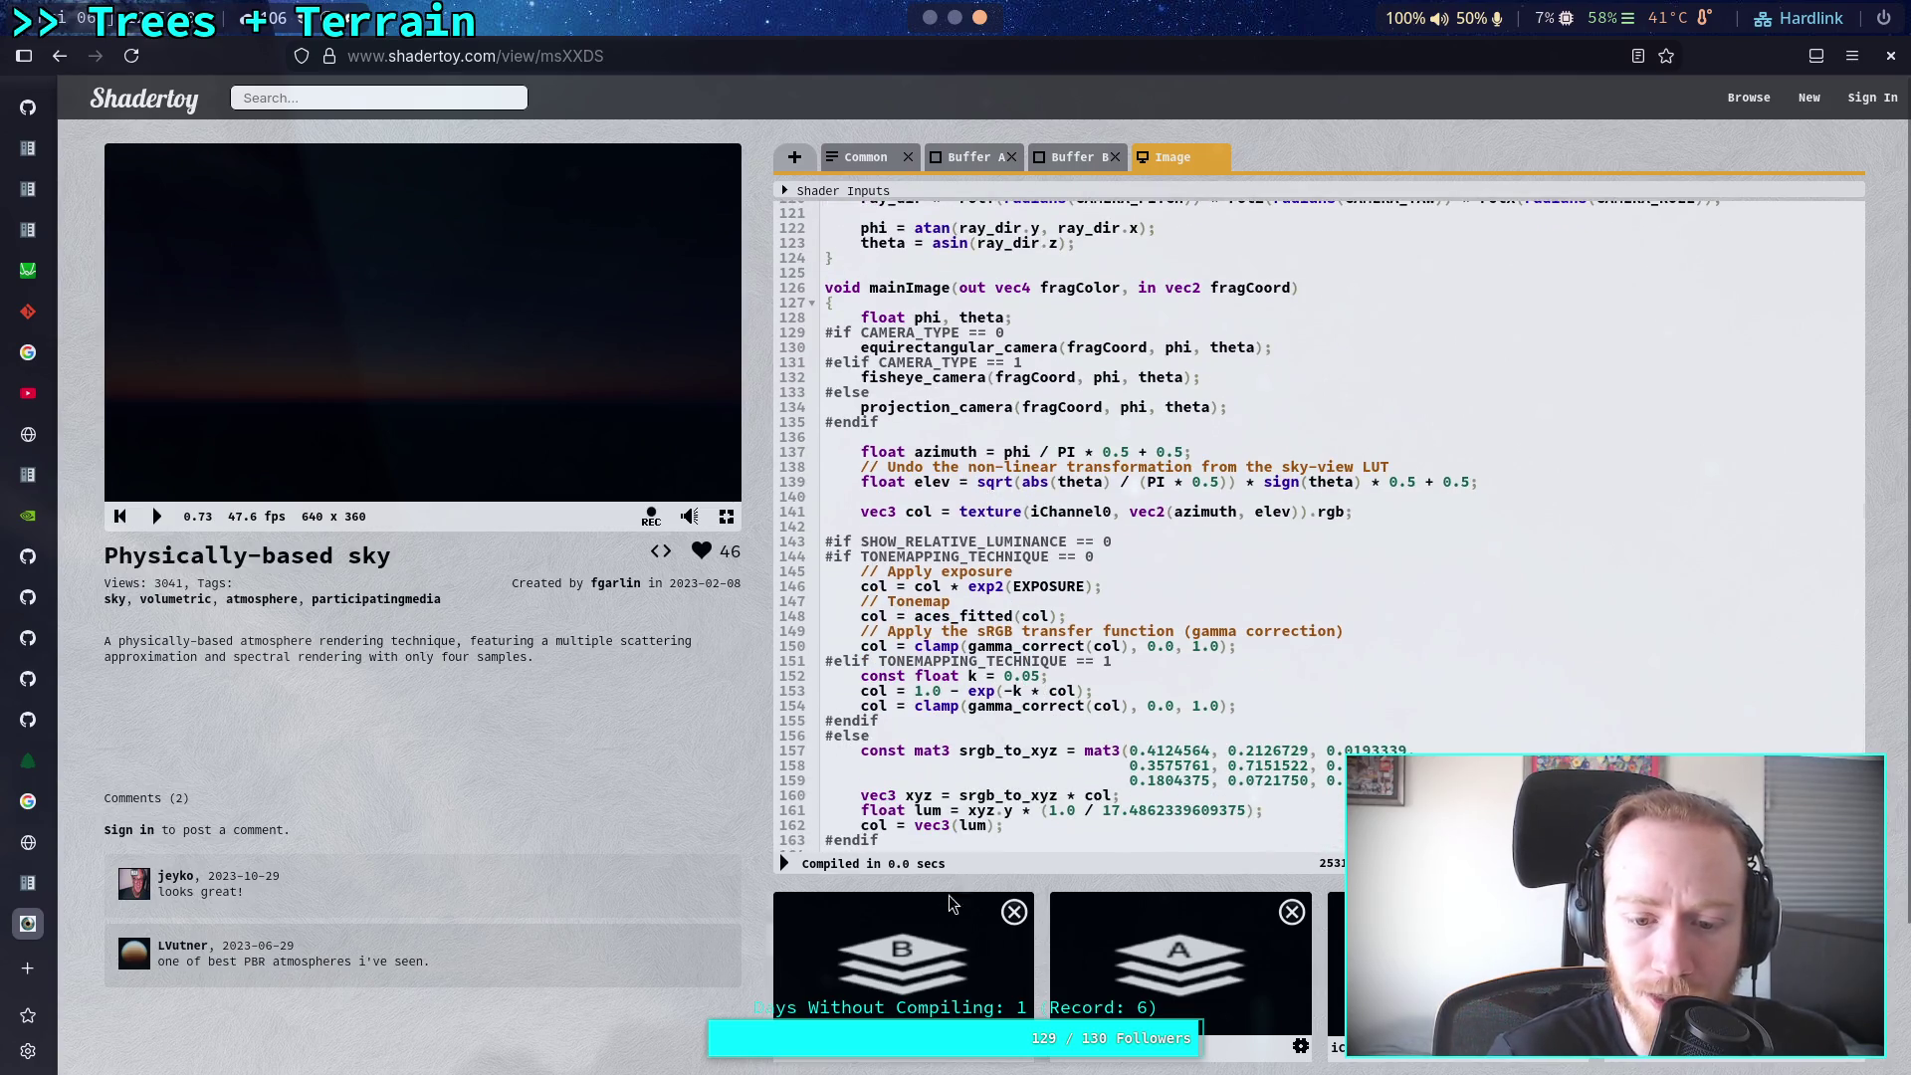
Step: Revisit Buffer A, then read the Image pass's ACES tonemapping, line 154 clamp and luminance block
{"action": "left_click", "coordinate": [956, 158]}
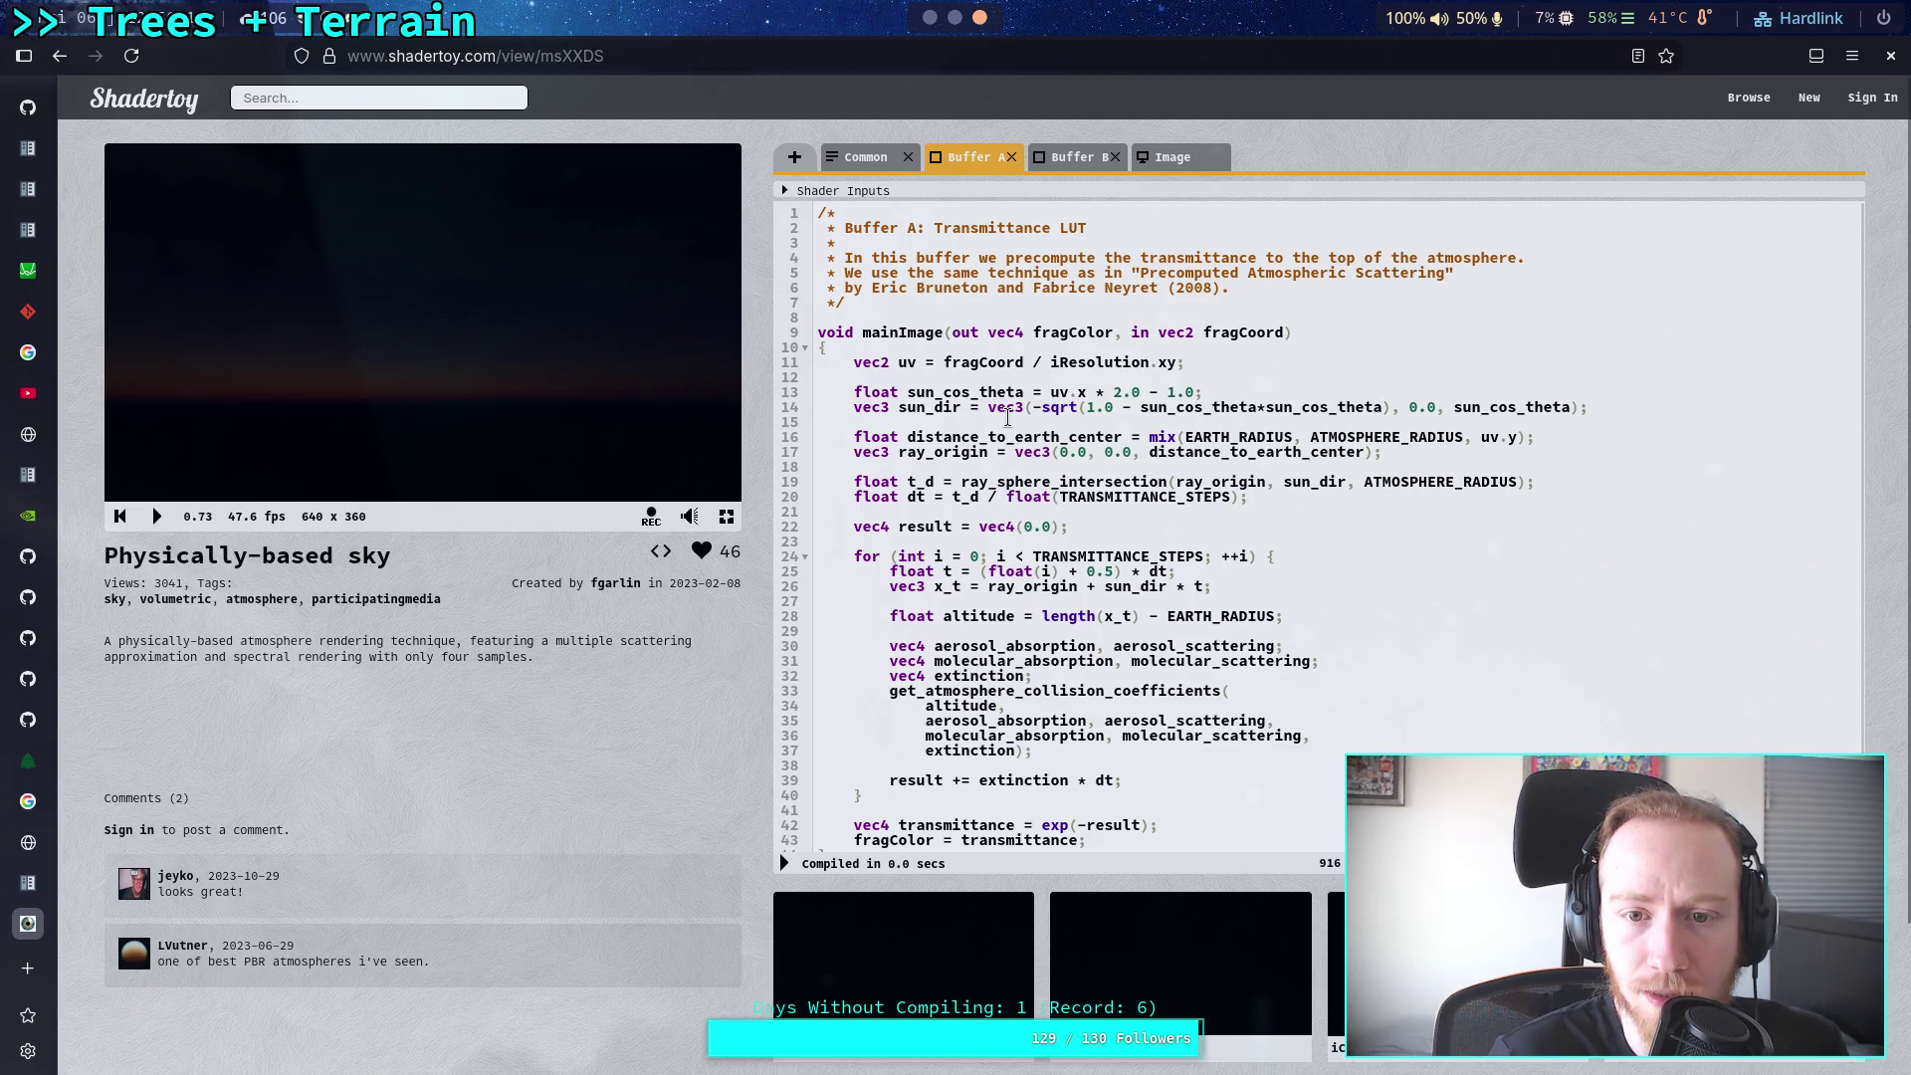
{"action": "scroll", "coordinate": [1144, 199], "scroll_direction": "down", "scroll_amount": 1}
{"action": "left_click", "coordinate": [1167, 159]}
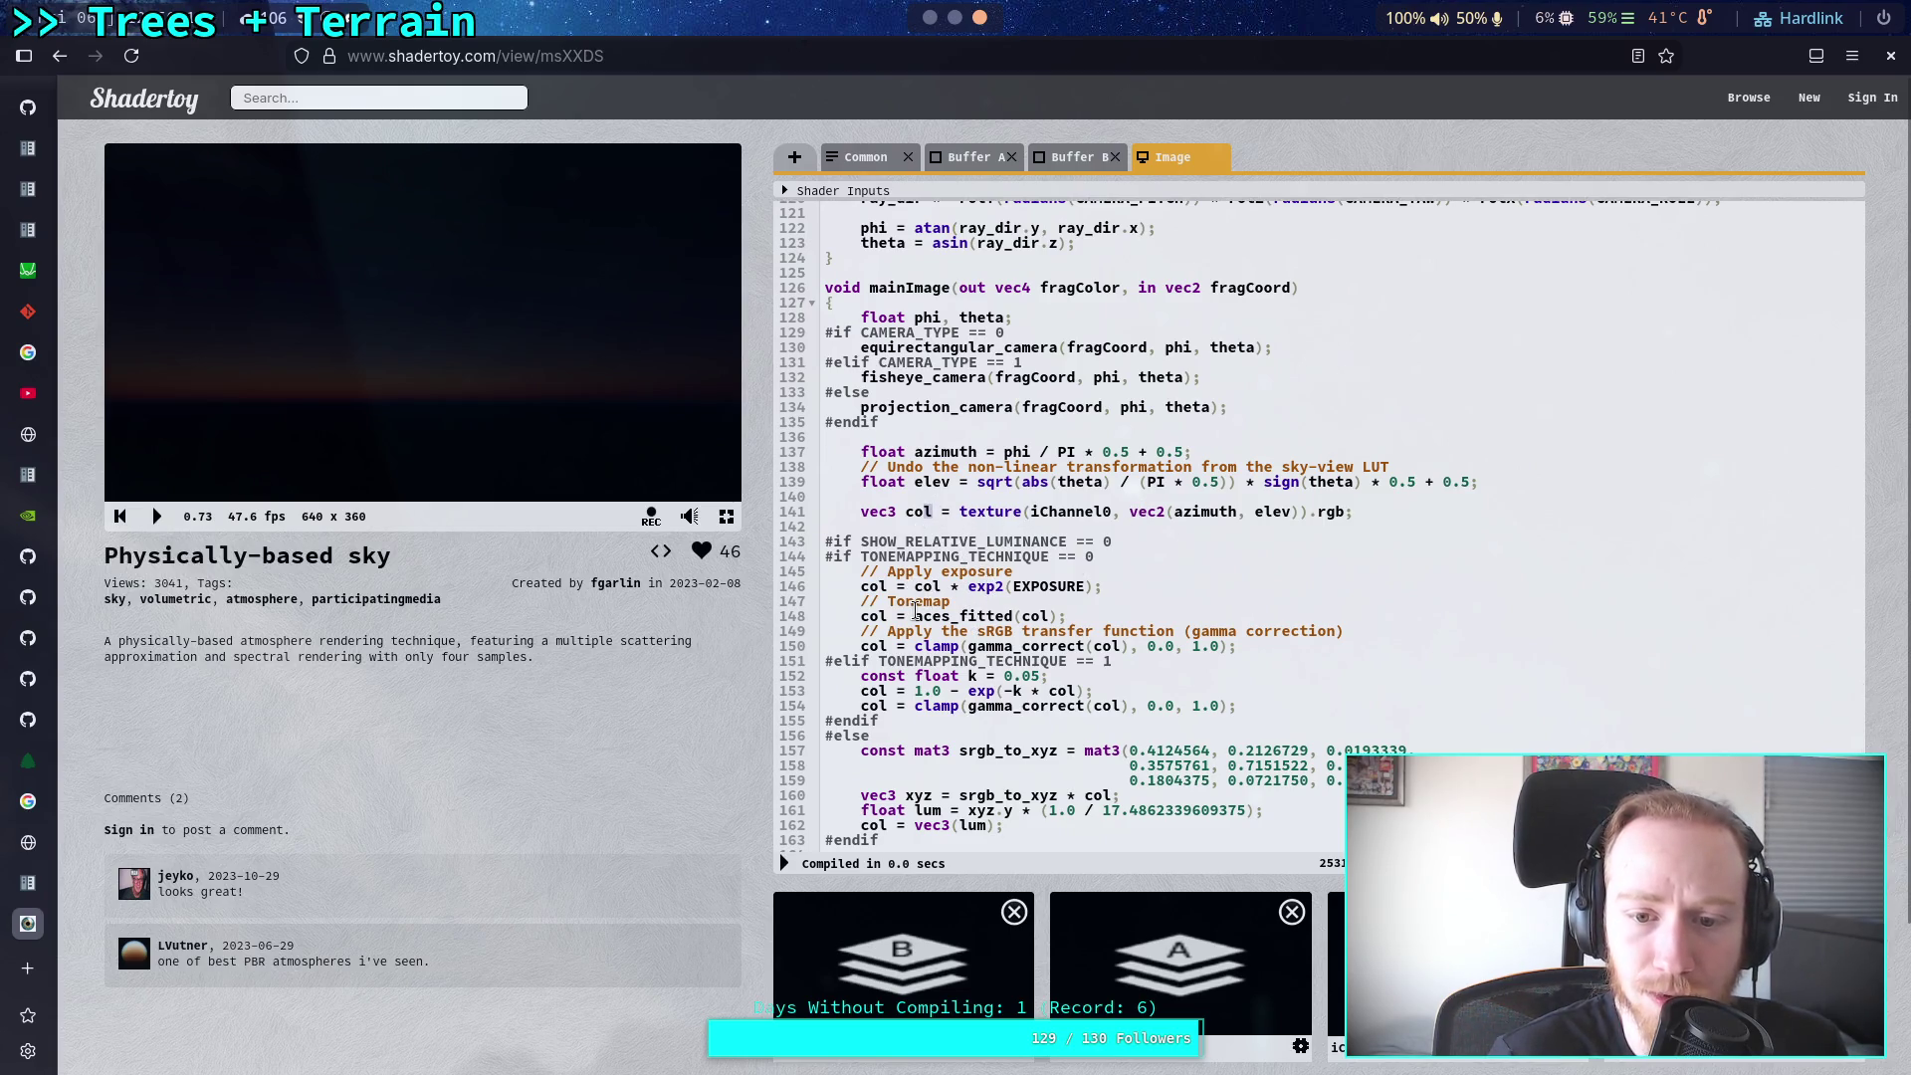
{"action": "mouse_move", "coordinate": [914, 621]}
{"action": "left_mouse_down"}
{"action": "mouse_move", "coordinate": [971, 649]}
{"action": "mouse_move", "coordinate": [1124, 659]}
{"action": "left_mouse_up"}
{"action": "left_click", "coordinate": [1260, 635]}
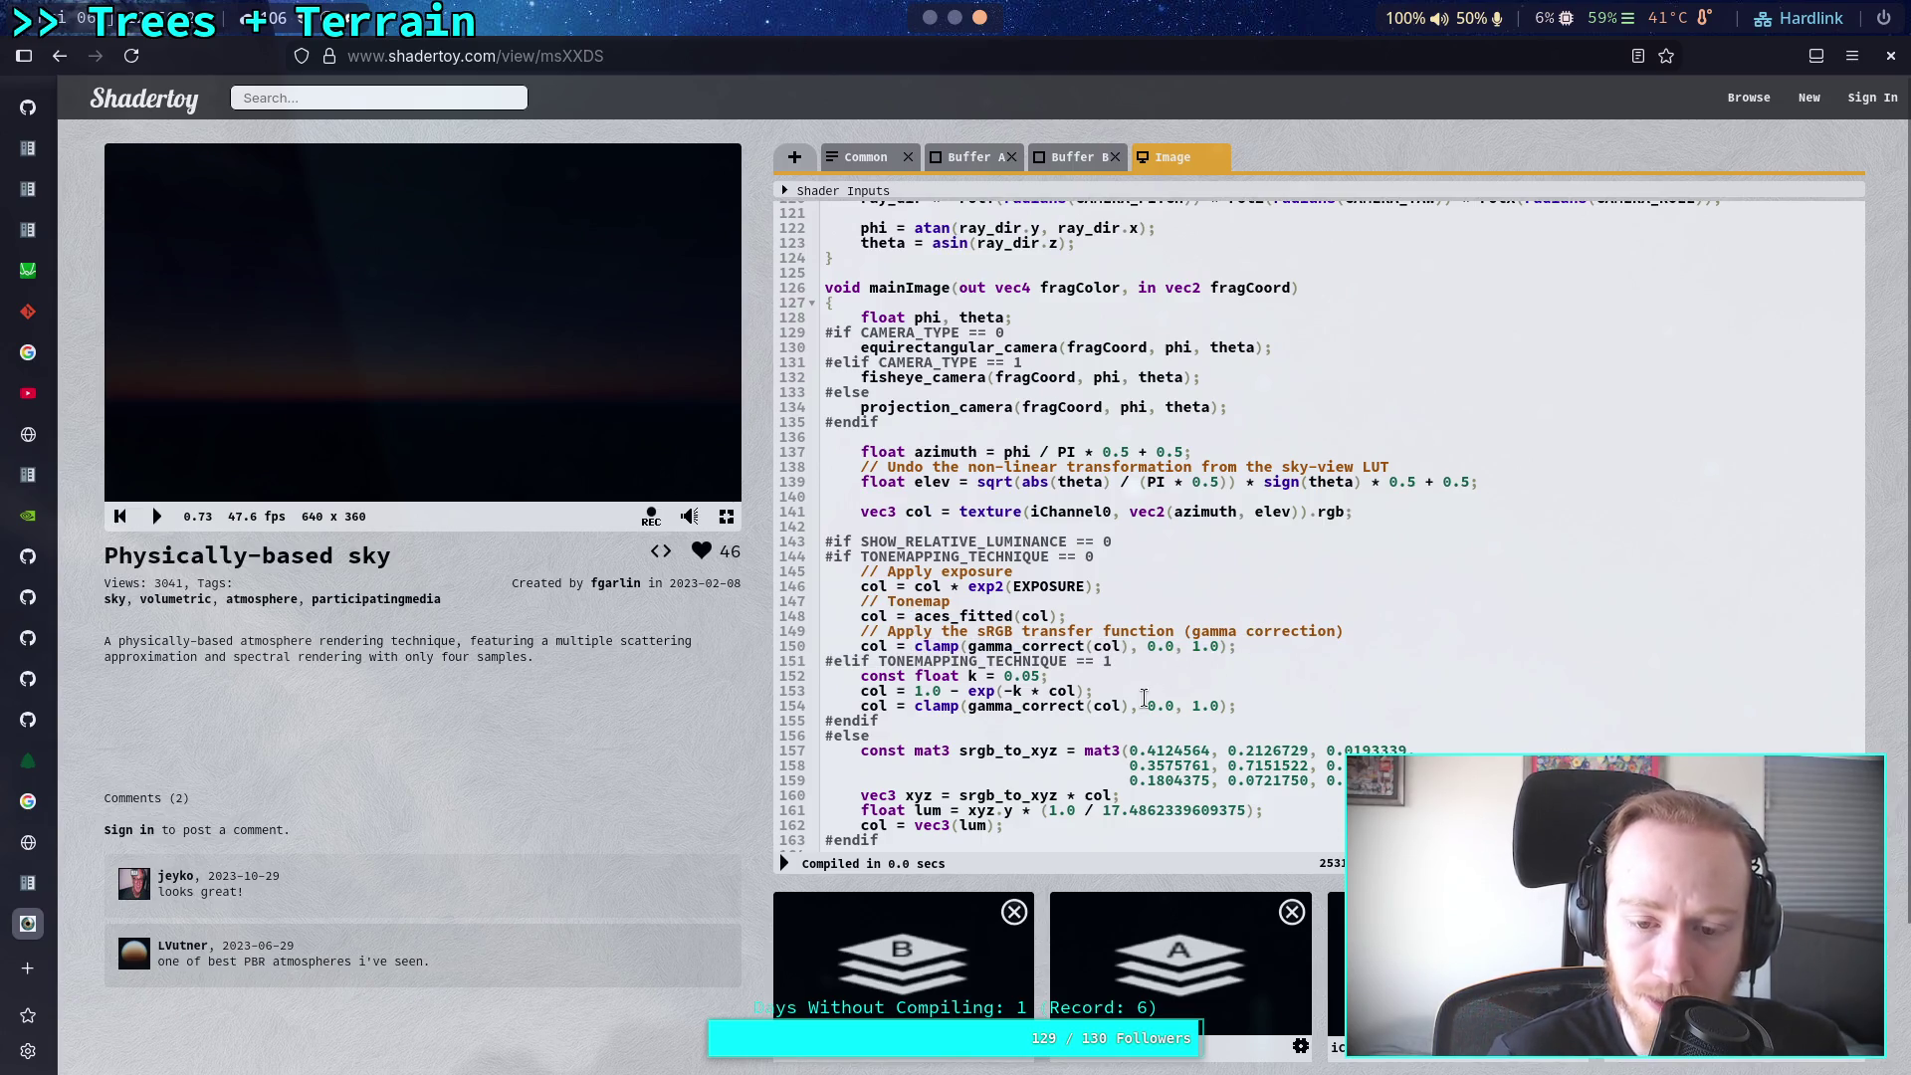
{"action": "left_click_drag", "start_coordinate": [937, 697], "coordinate": [1172, 705]}
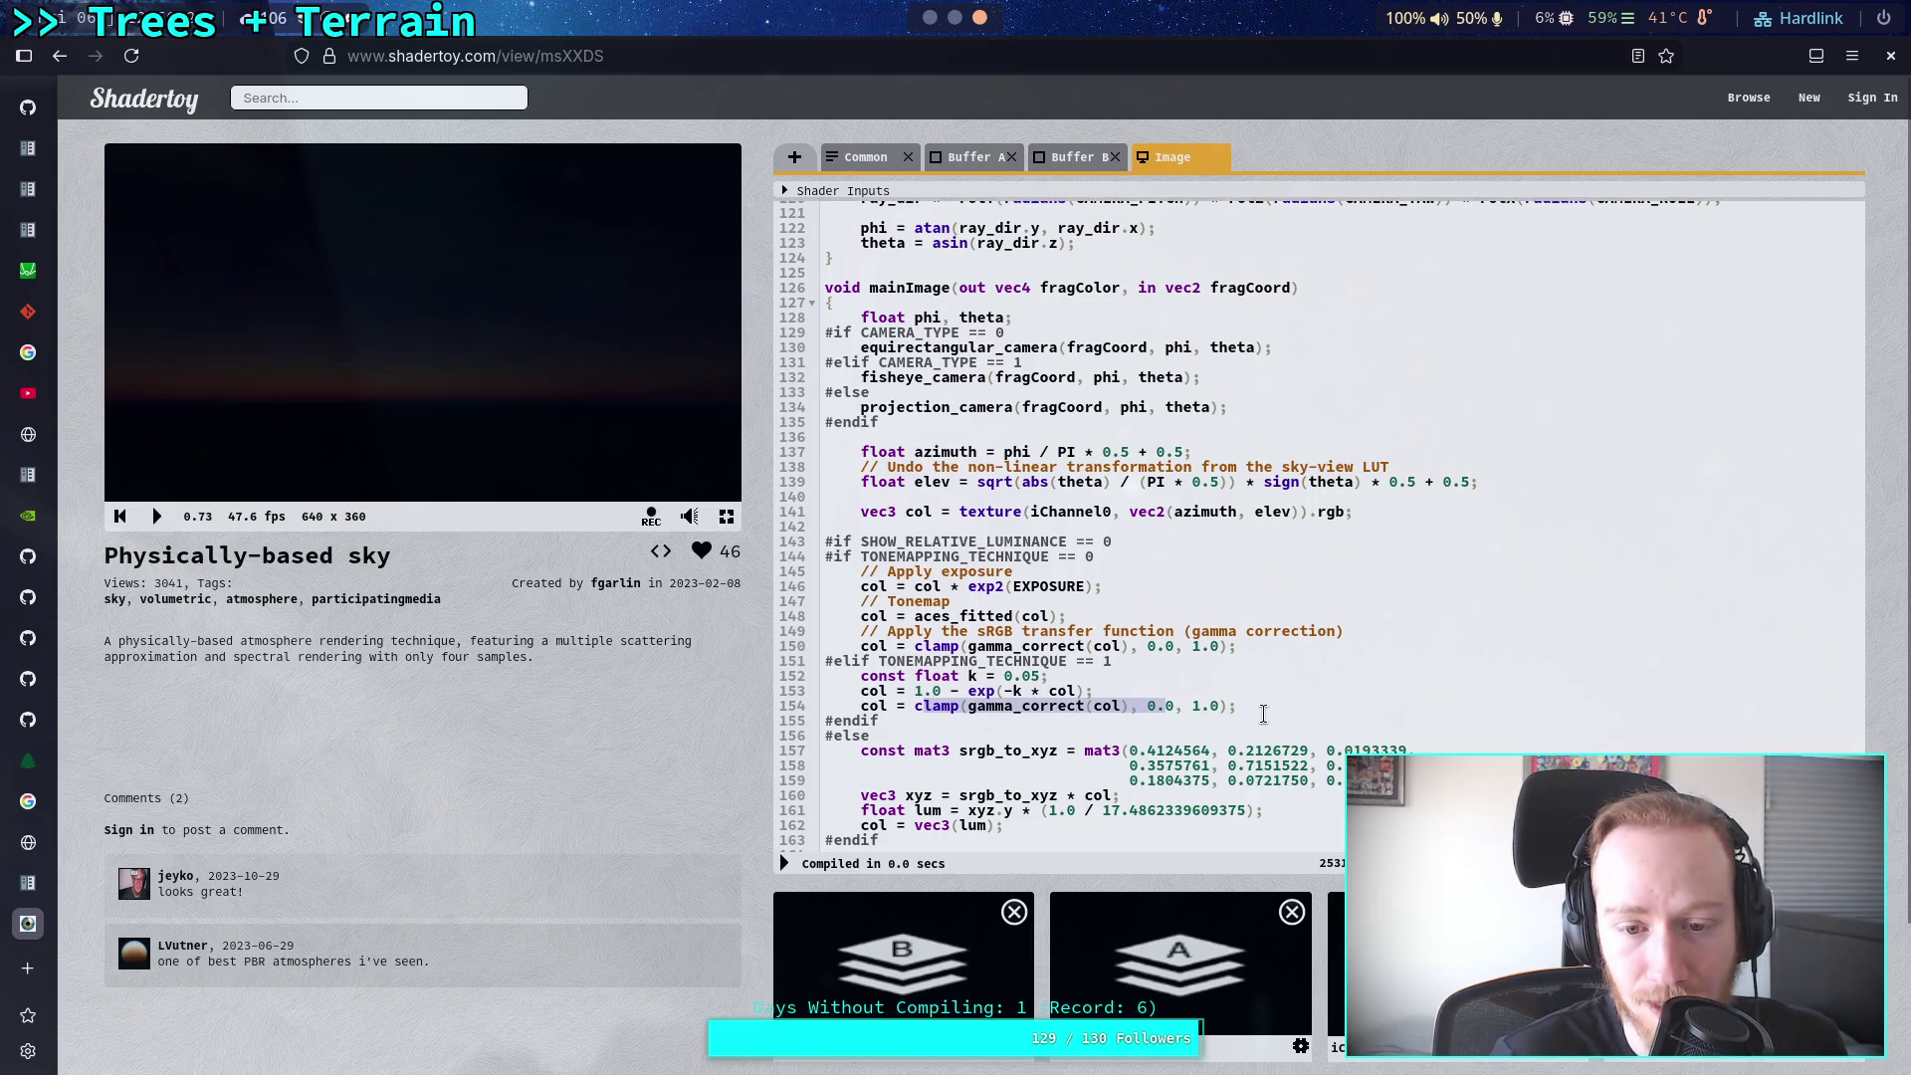
{"action": "scroll", "coordinate": [1258, 826], "scroll_direction": "down", "scroll_amount": 5}
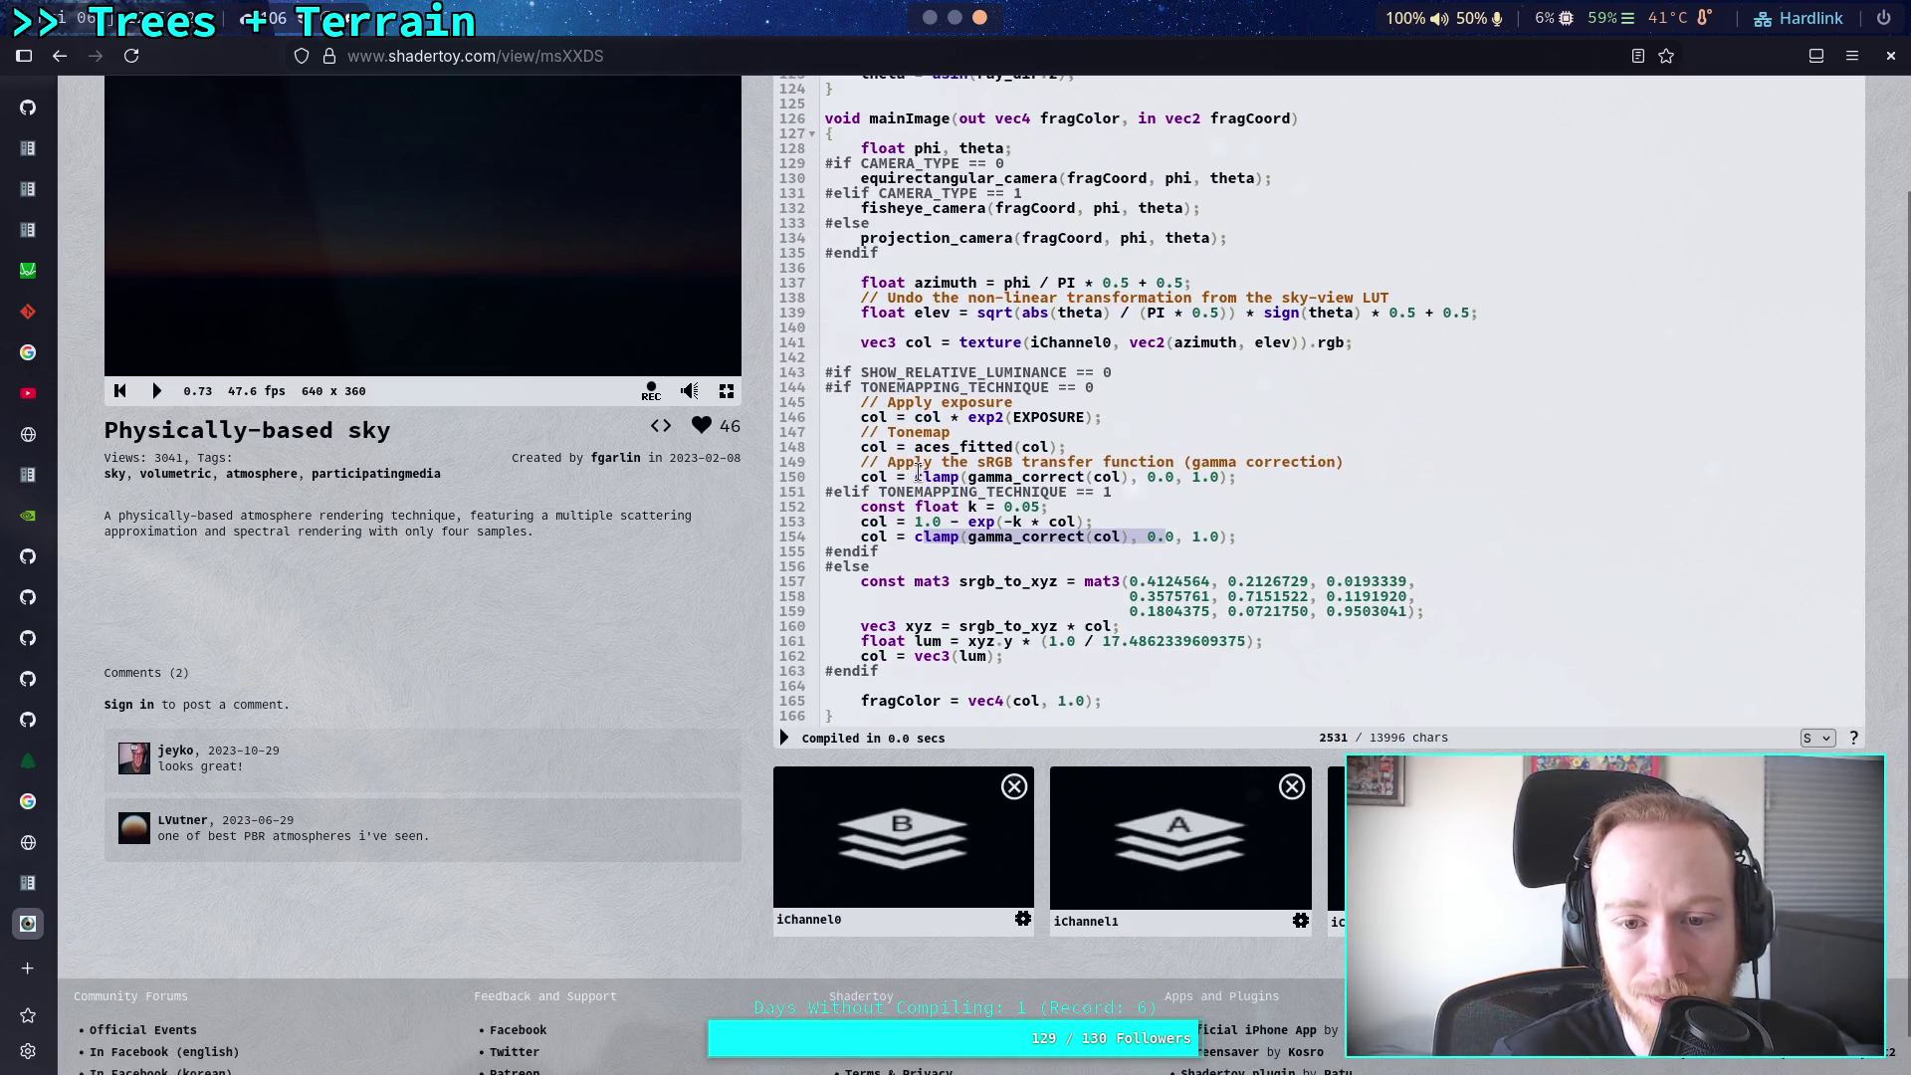
{"action": "left_click", "coordinate": [1015, 657]}
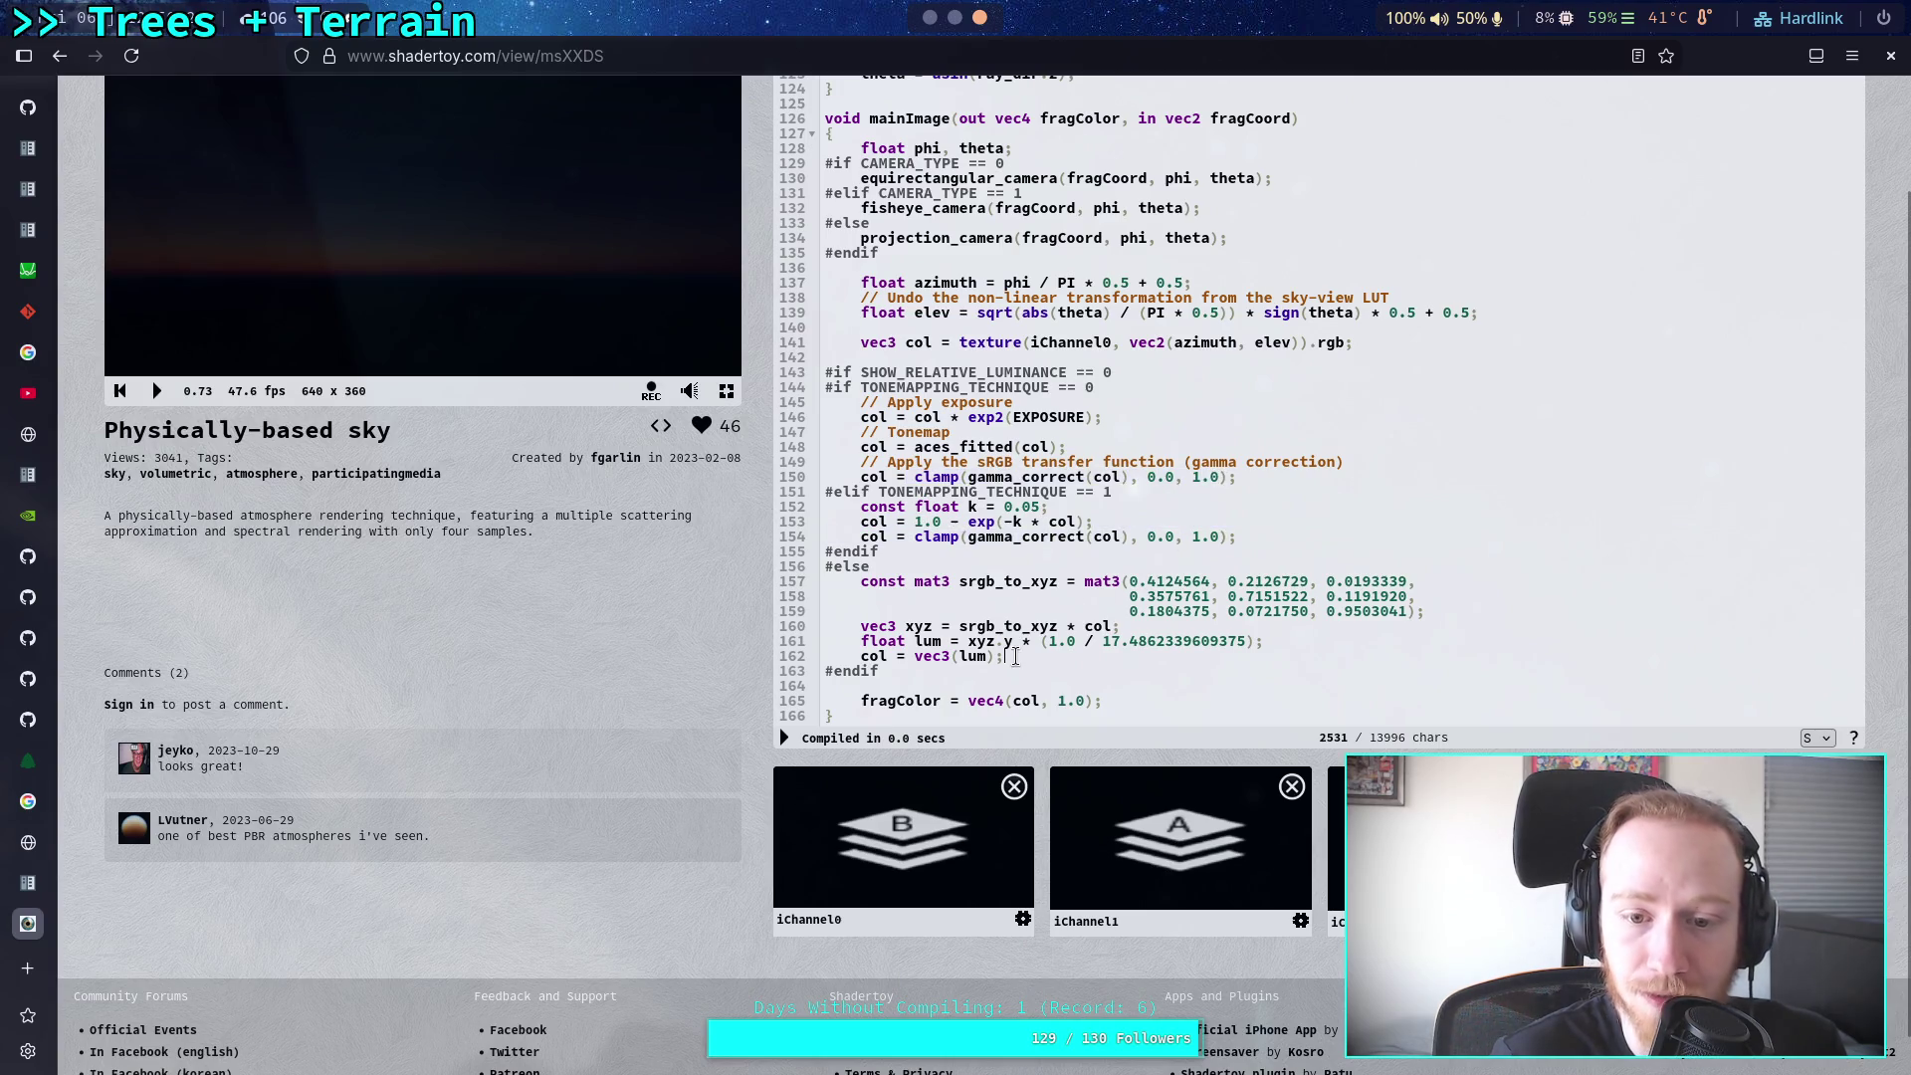
{"action": "left_click_drag", "start_coordinate": [1015, 657], "coordinate": [870, 577]}
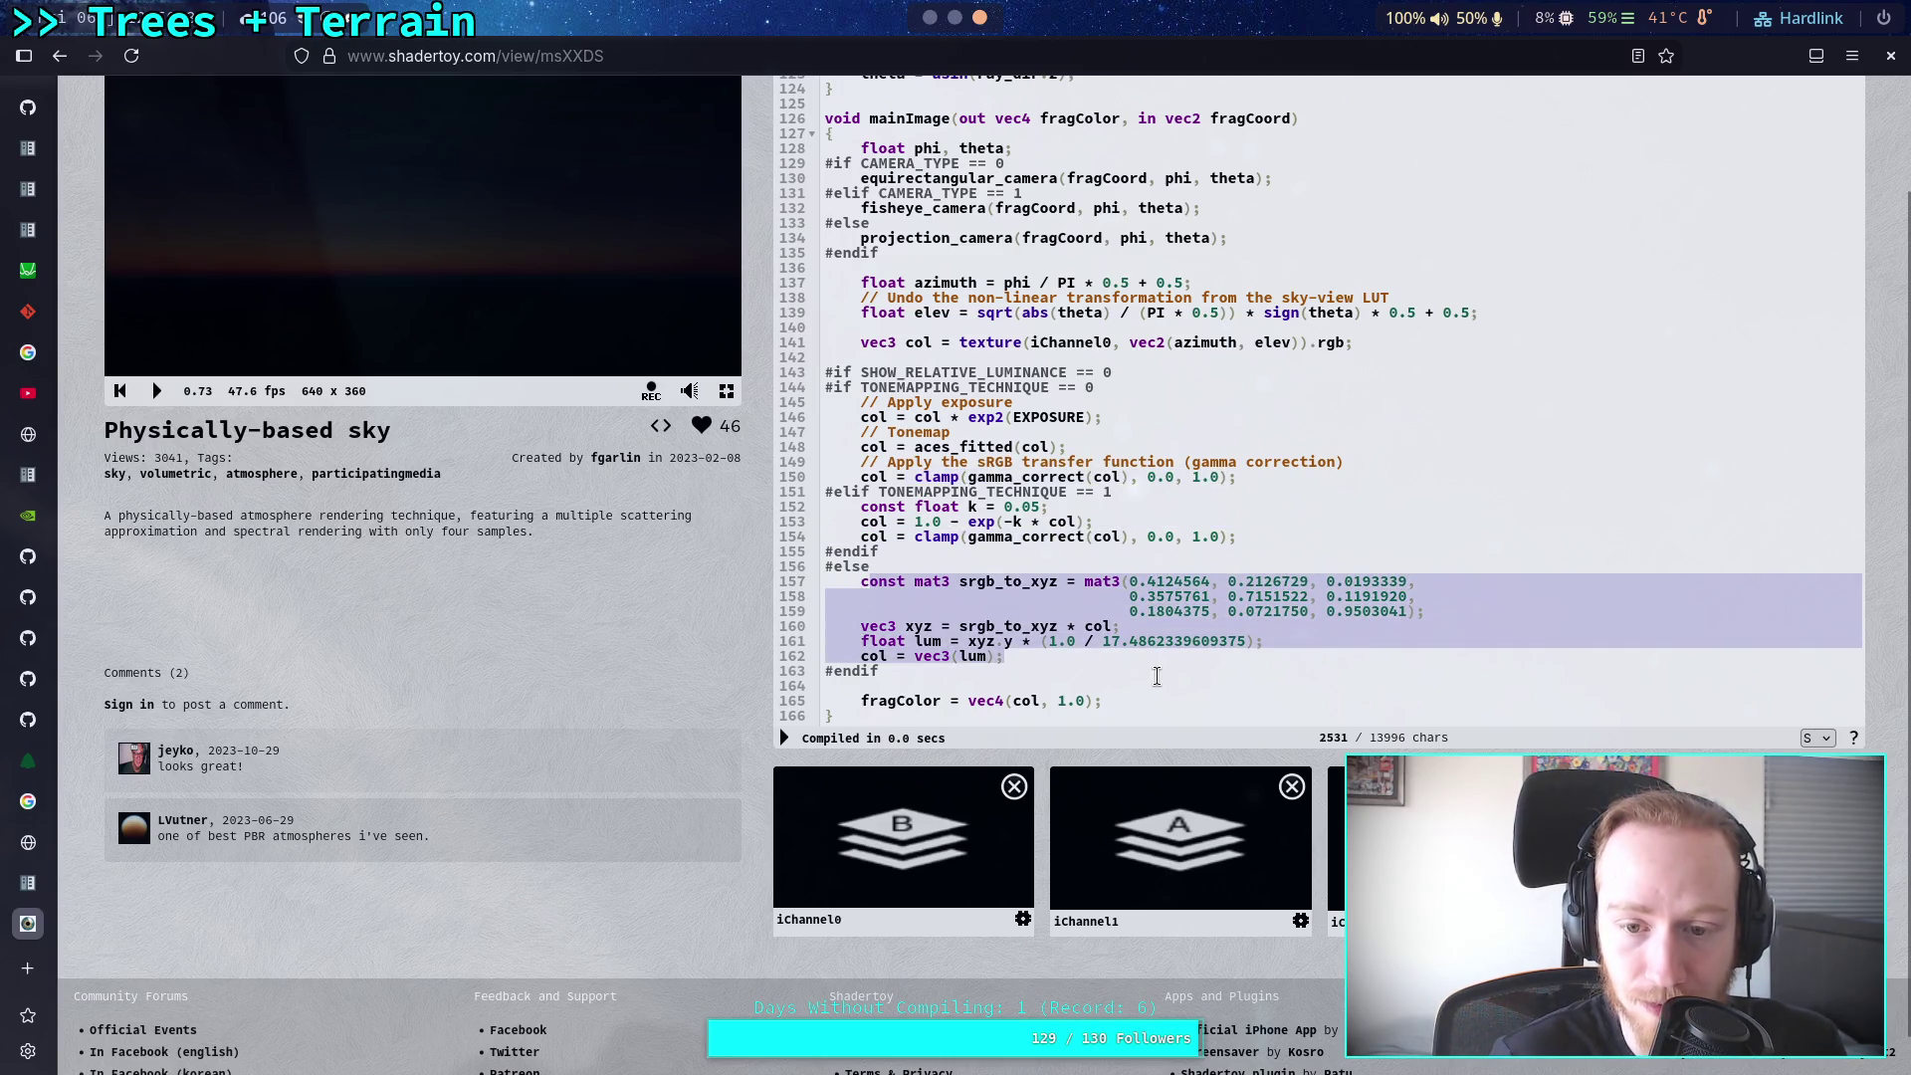
{"action": "left_click", "coordinate": [1083, 654]}
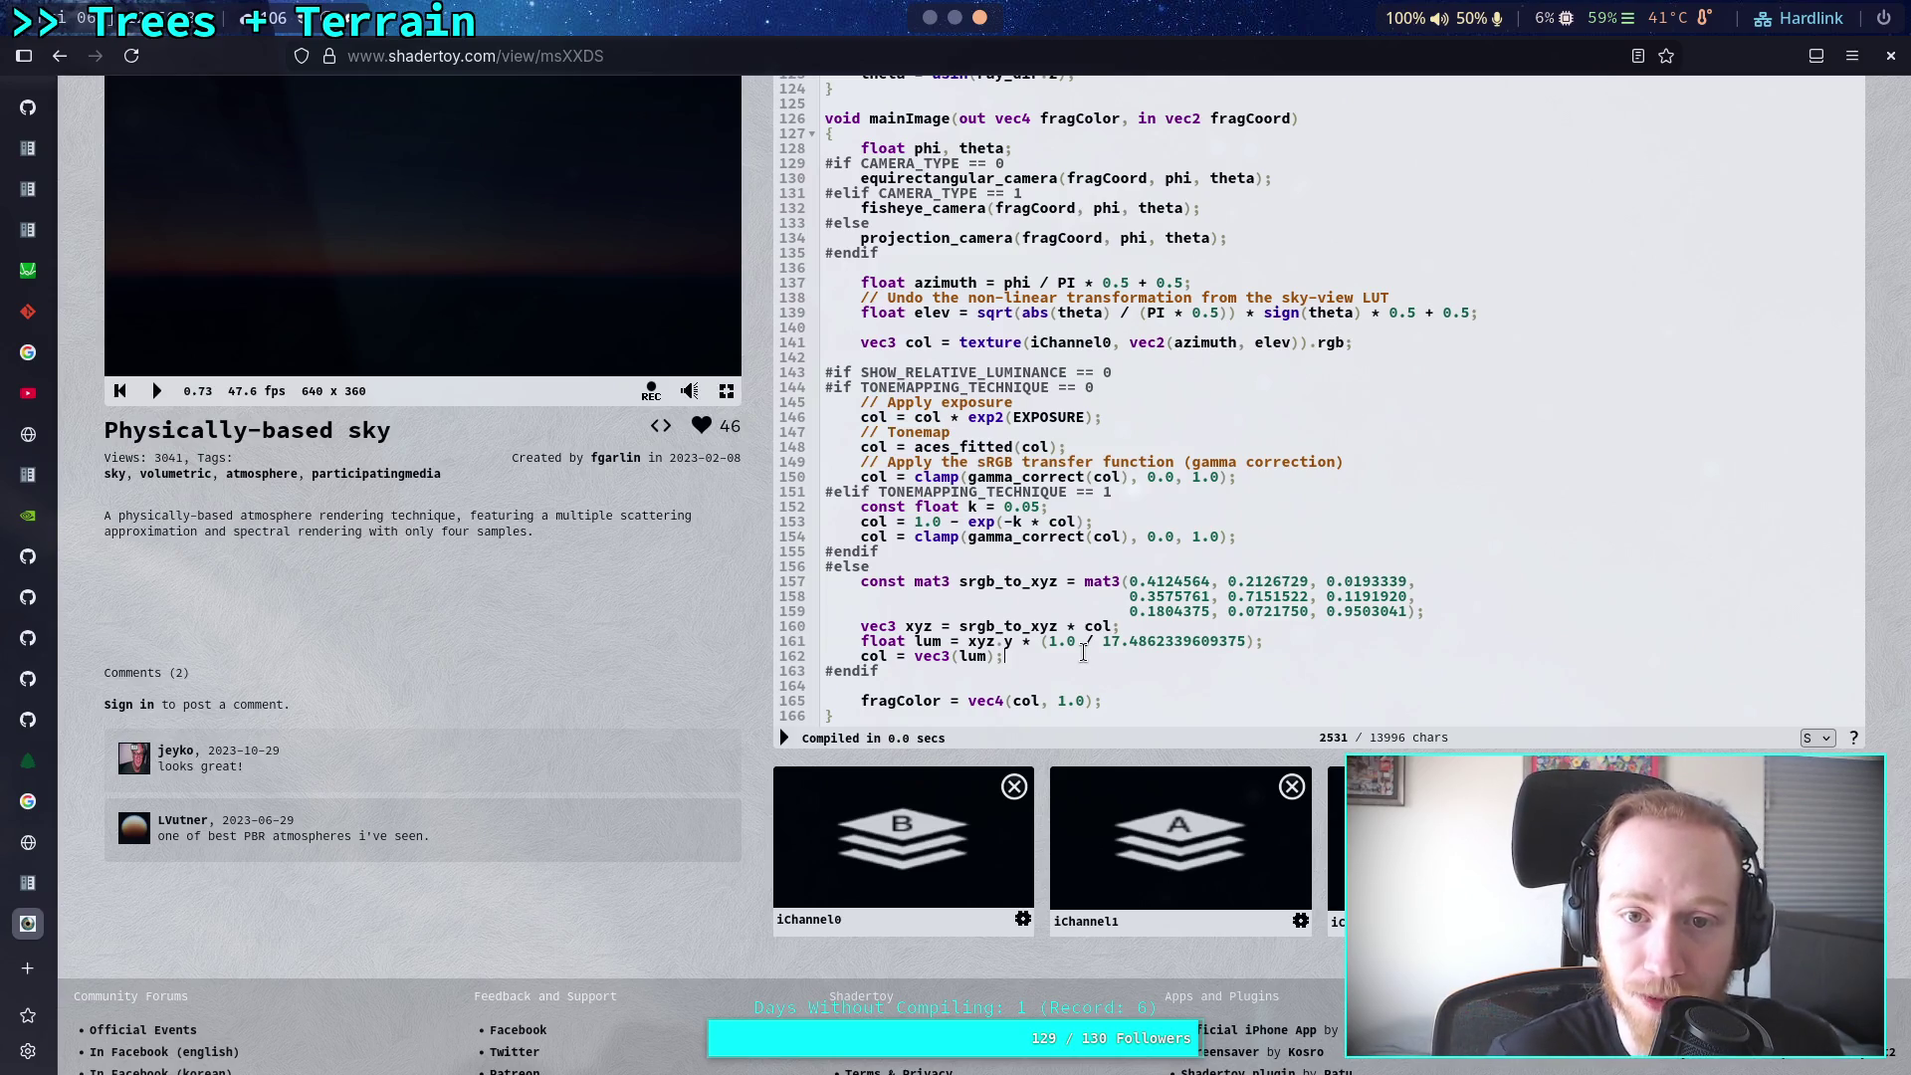
Step: Browse the Common, transmittance Buffer A and sky Buffer B code, noting line 127's spectral-to-sRGB conversion
{"action": "scroll", "coordinate": [1017, 513], "scroll_direction": "up", "scroll_amount": 10}
{"action": "scroll", "coordinate": [1018, 512], "scroll_direction": "up", "scroll_amount": 10}
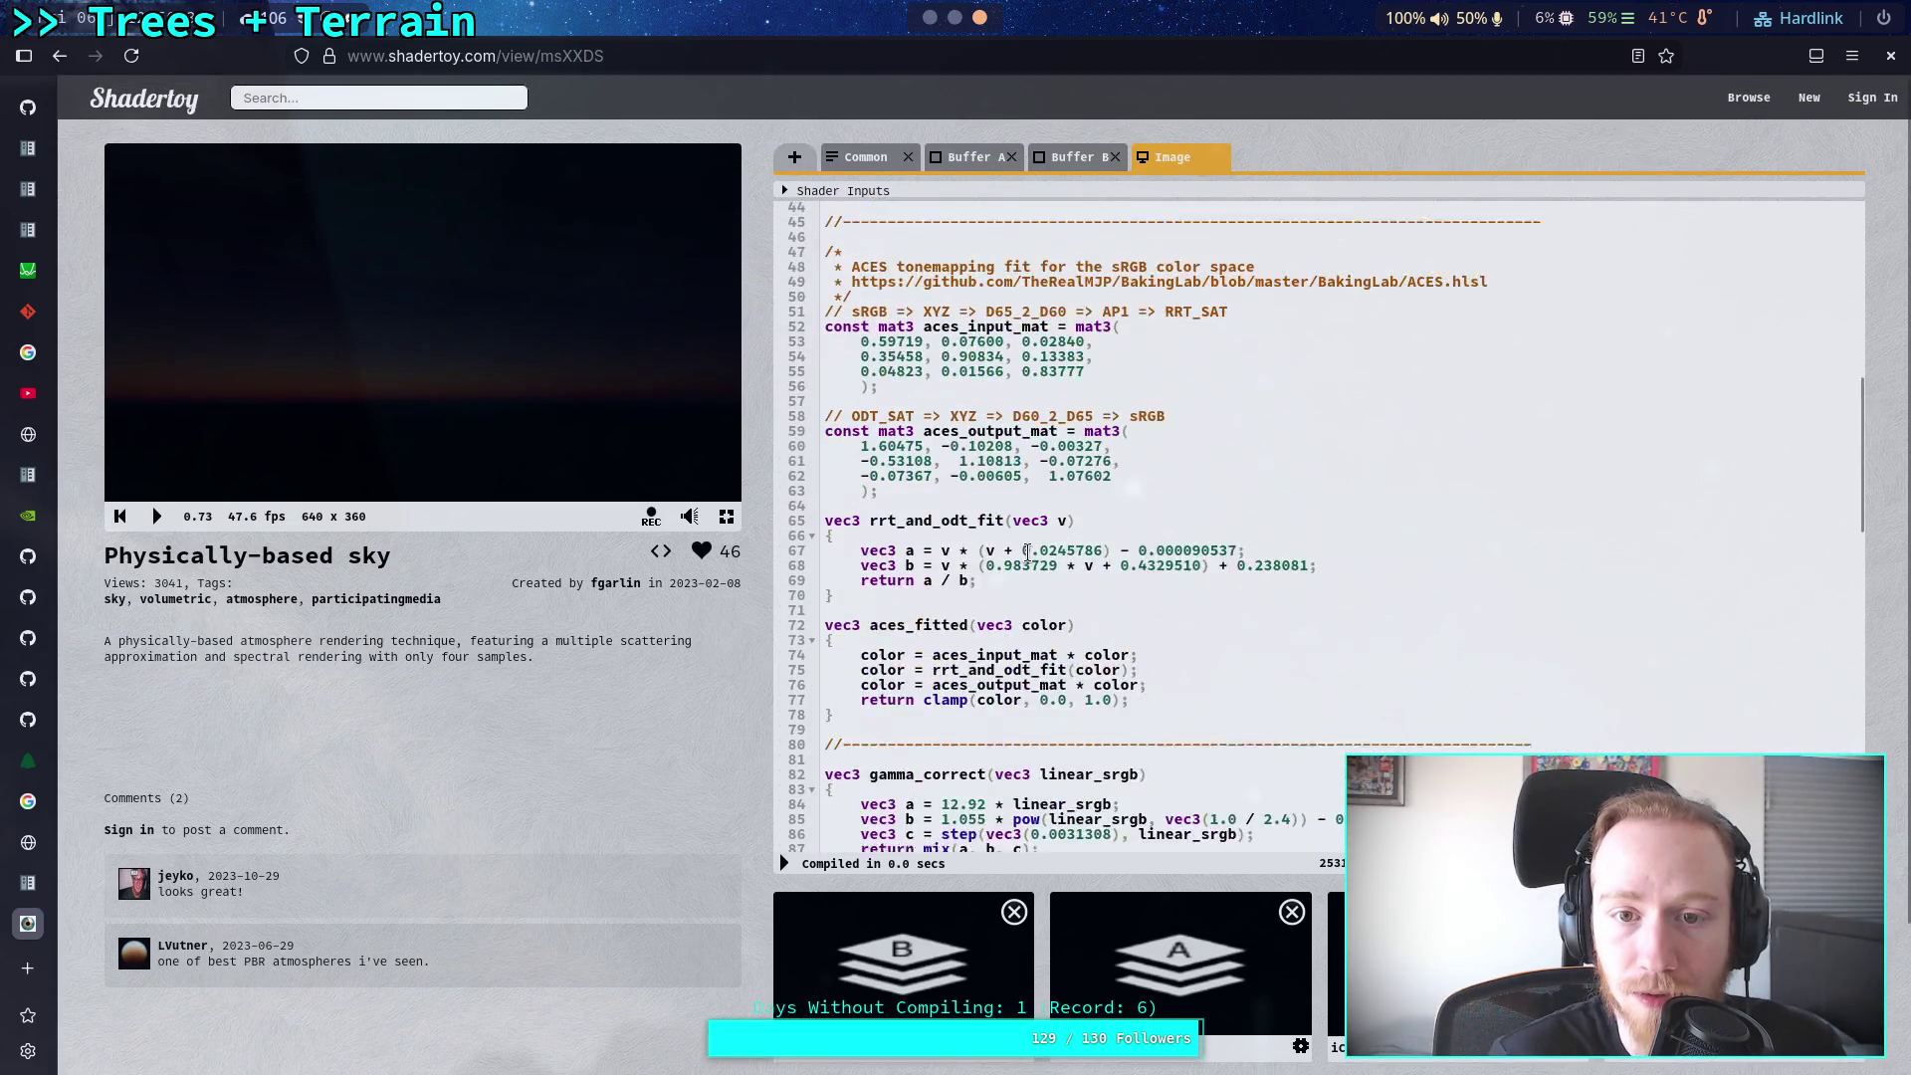
{"action": "scroll", "coordinate": [1001, 503], "scroll_direction": "up", "scroll_amount": 3}
{"action": "left_click", "coordinate": [865, 156]}
{"action": "scroll", "coordinate": [1293, 525], "scroll_direction": "down", "scroll_amount": 15}
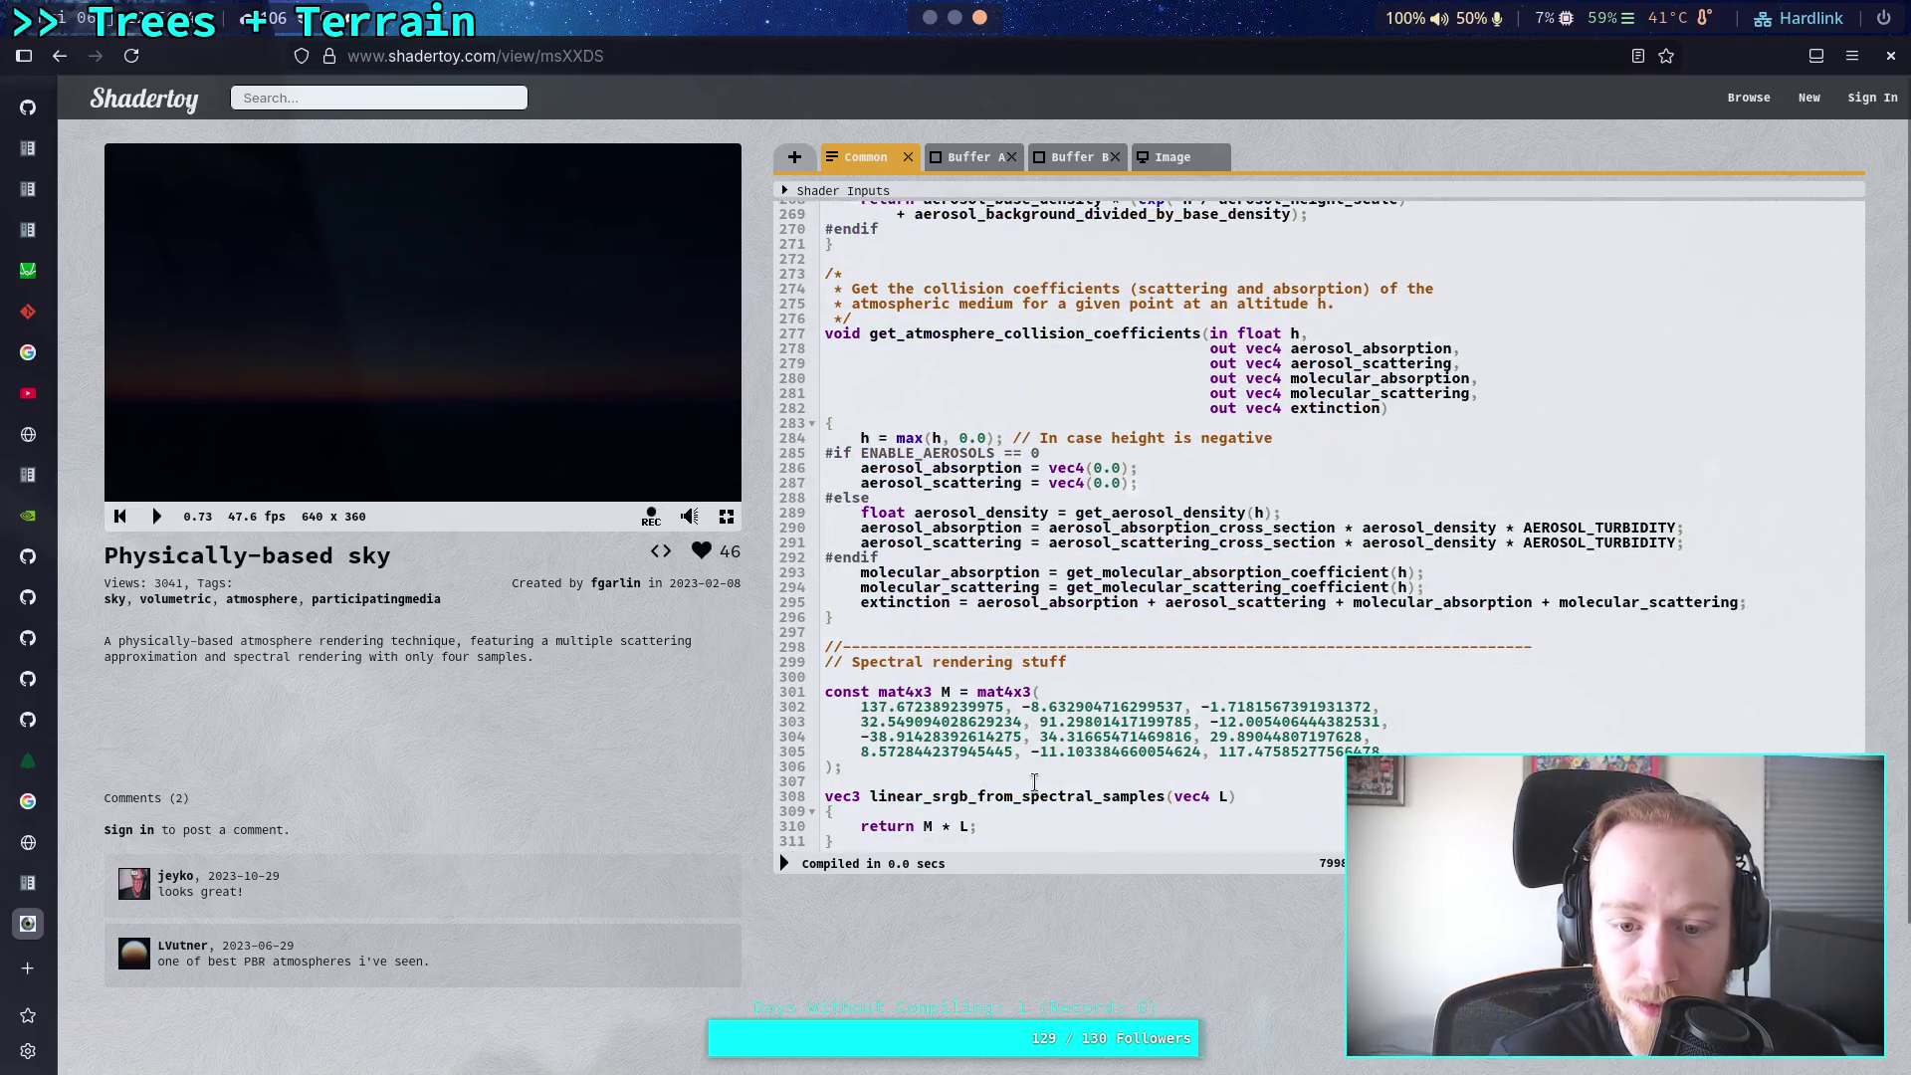
{"action": "left_click", "coordinate": [965, 159]}
{"action": "scroll", "coordinate": [958, 430], "scroll_direction": "down", "scroll_amount": 2}
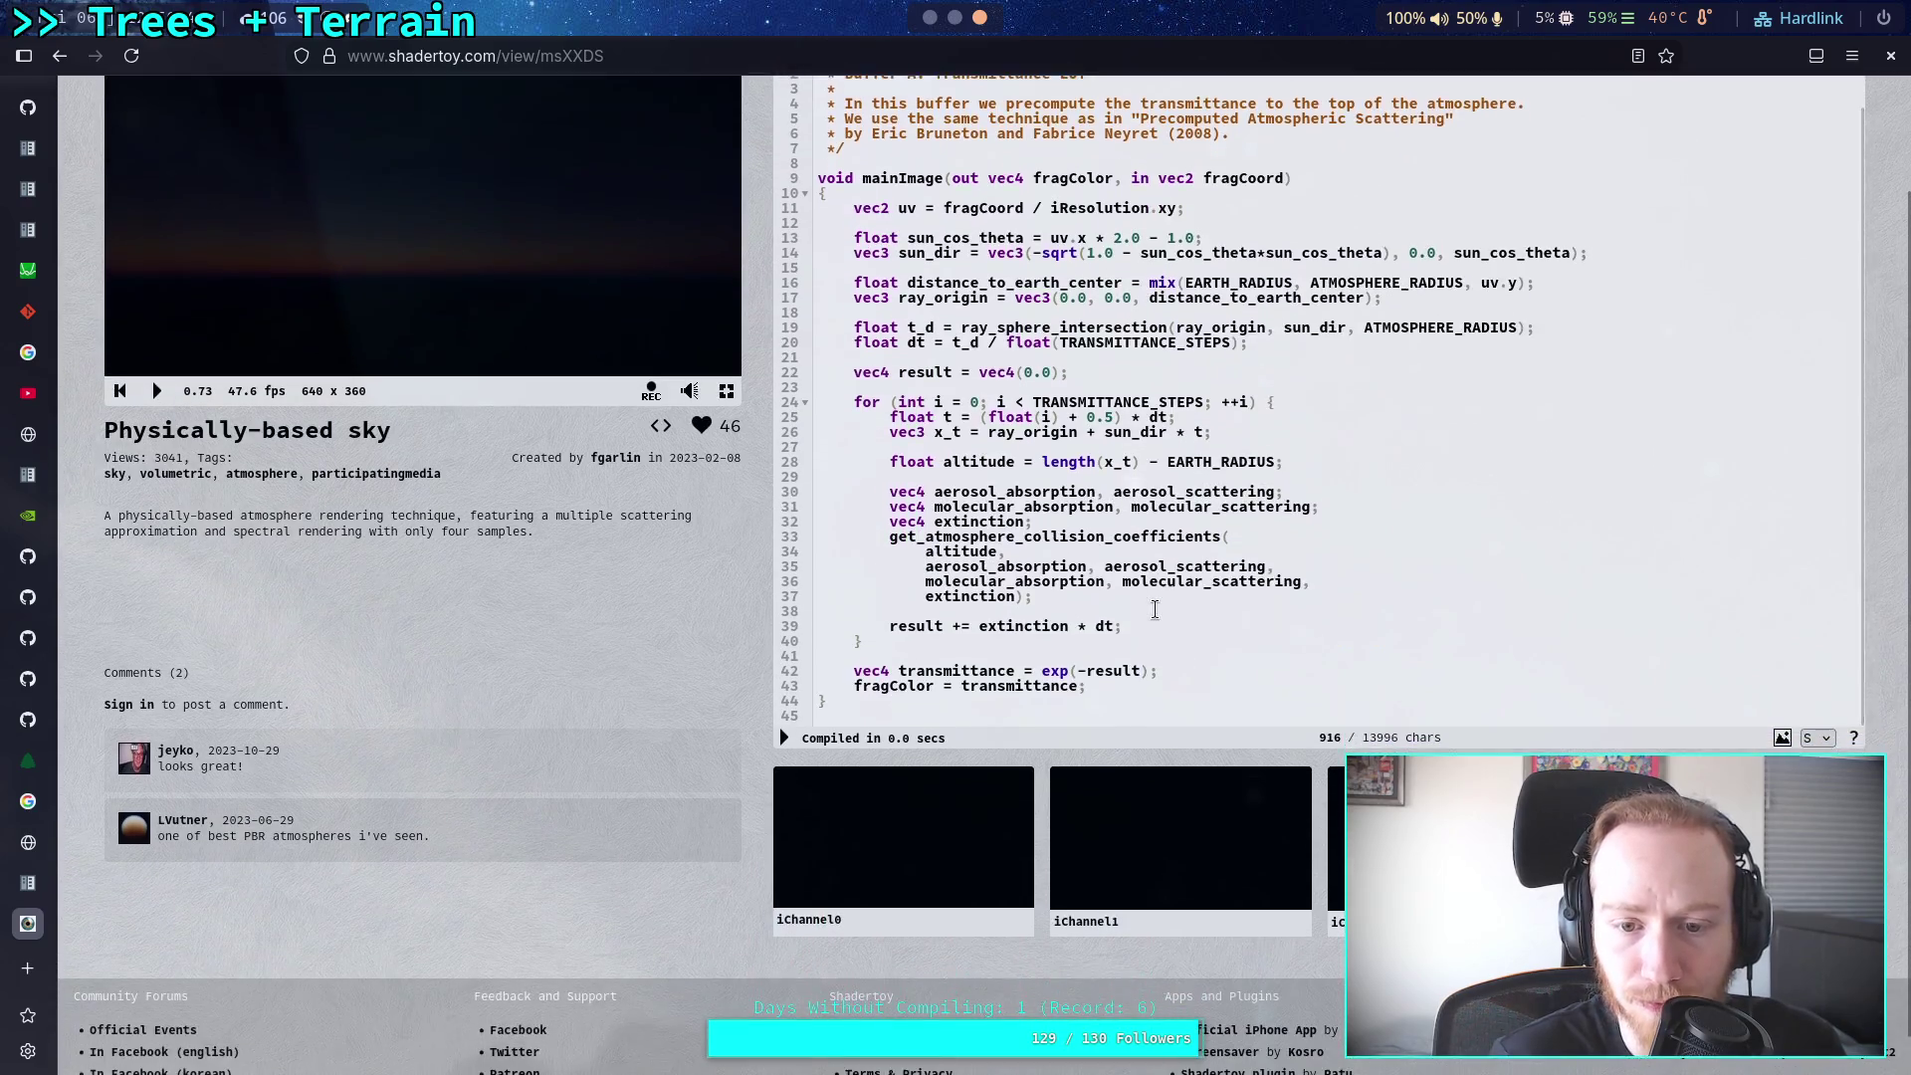
{"action": "scroll", "coordinate": [941, 335], "scroll_direction": "up", "scroll_amount": 2}
{"action": "left_click", "coordinate": [1062, 159]}
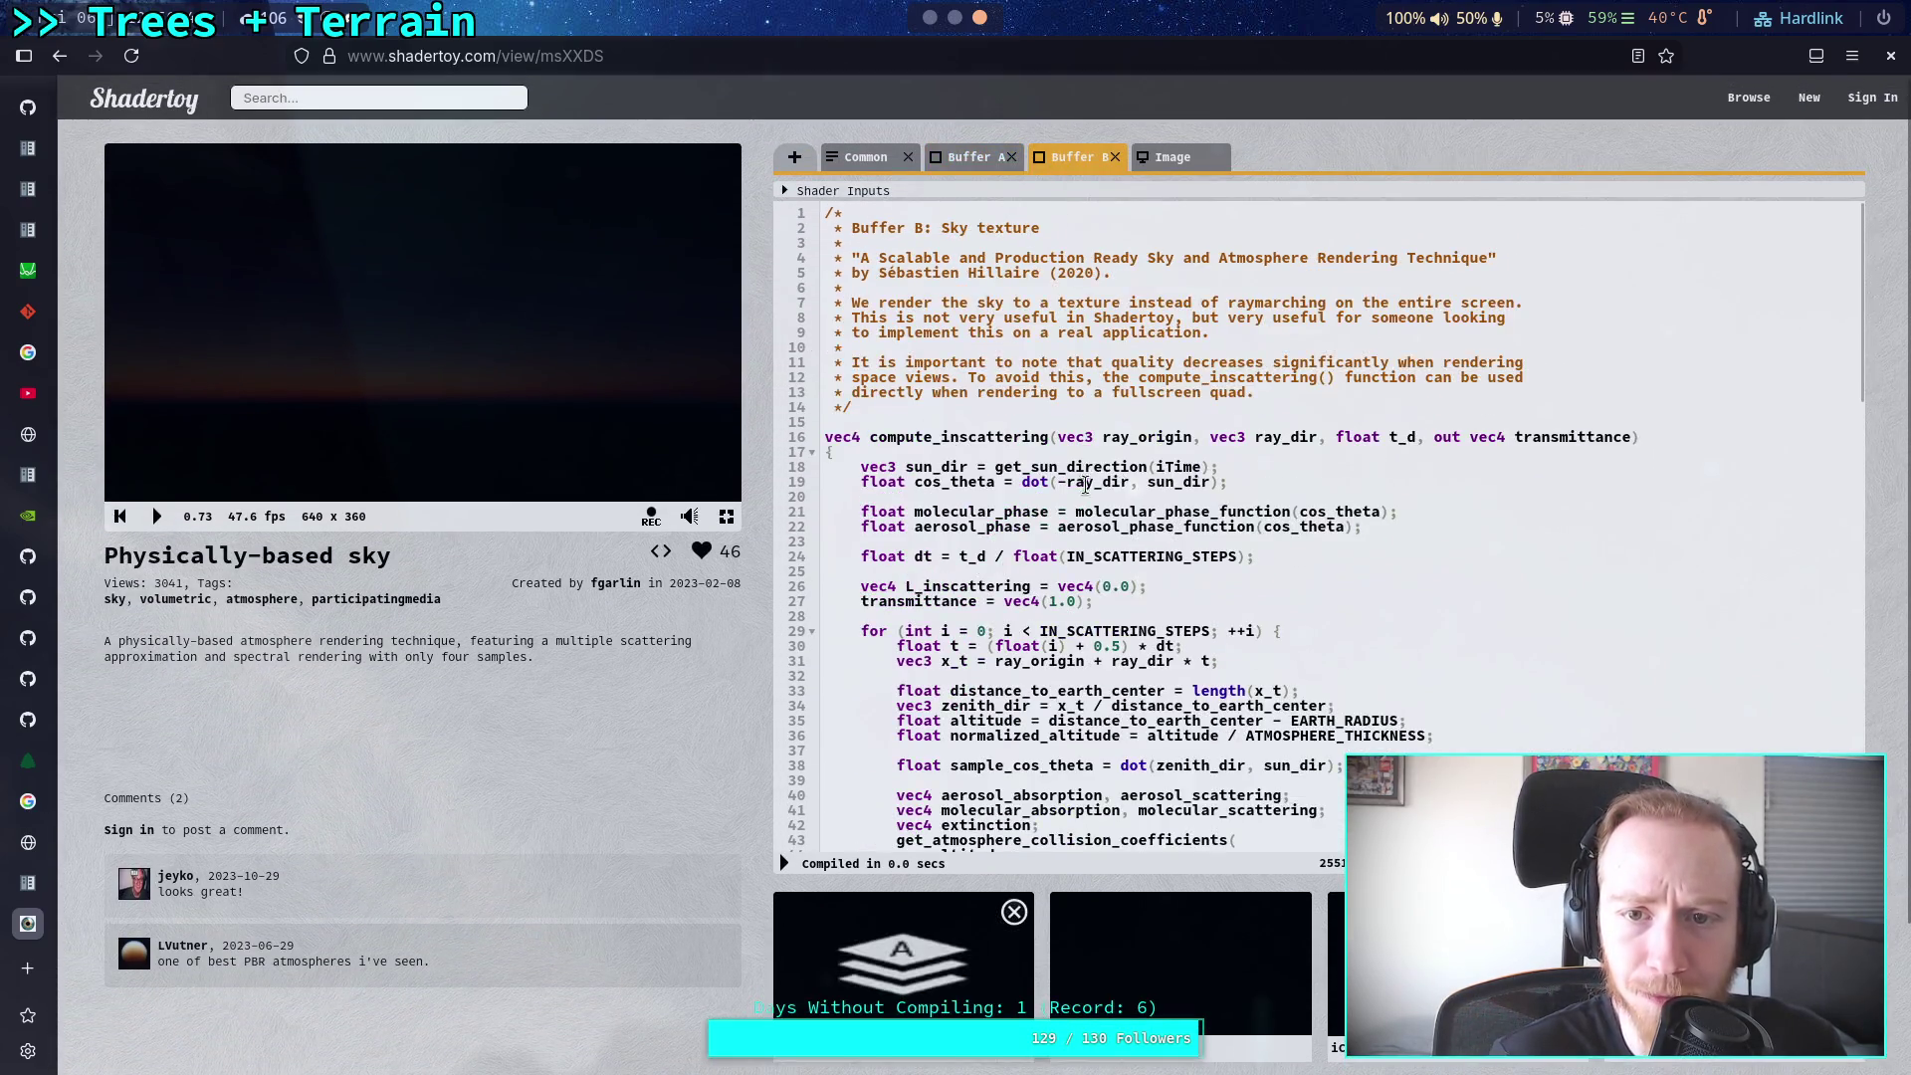
{"action": "scroll", "coordinate": [1108, 600], "scroll_direction": "down", "scroll_amount": 10}
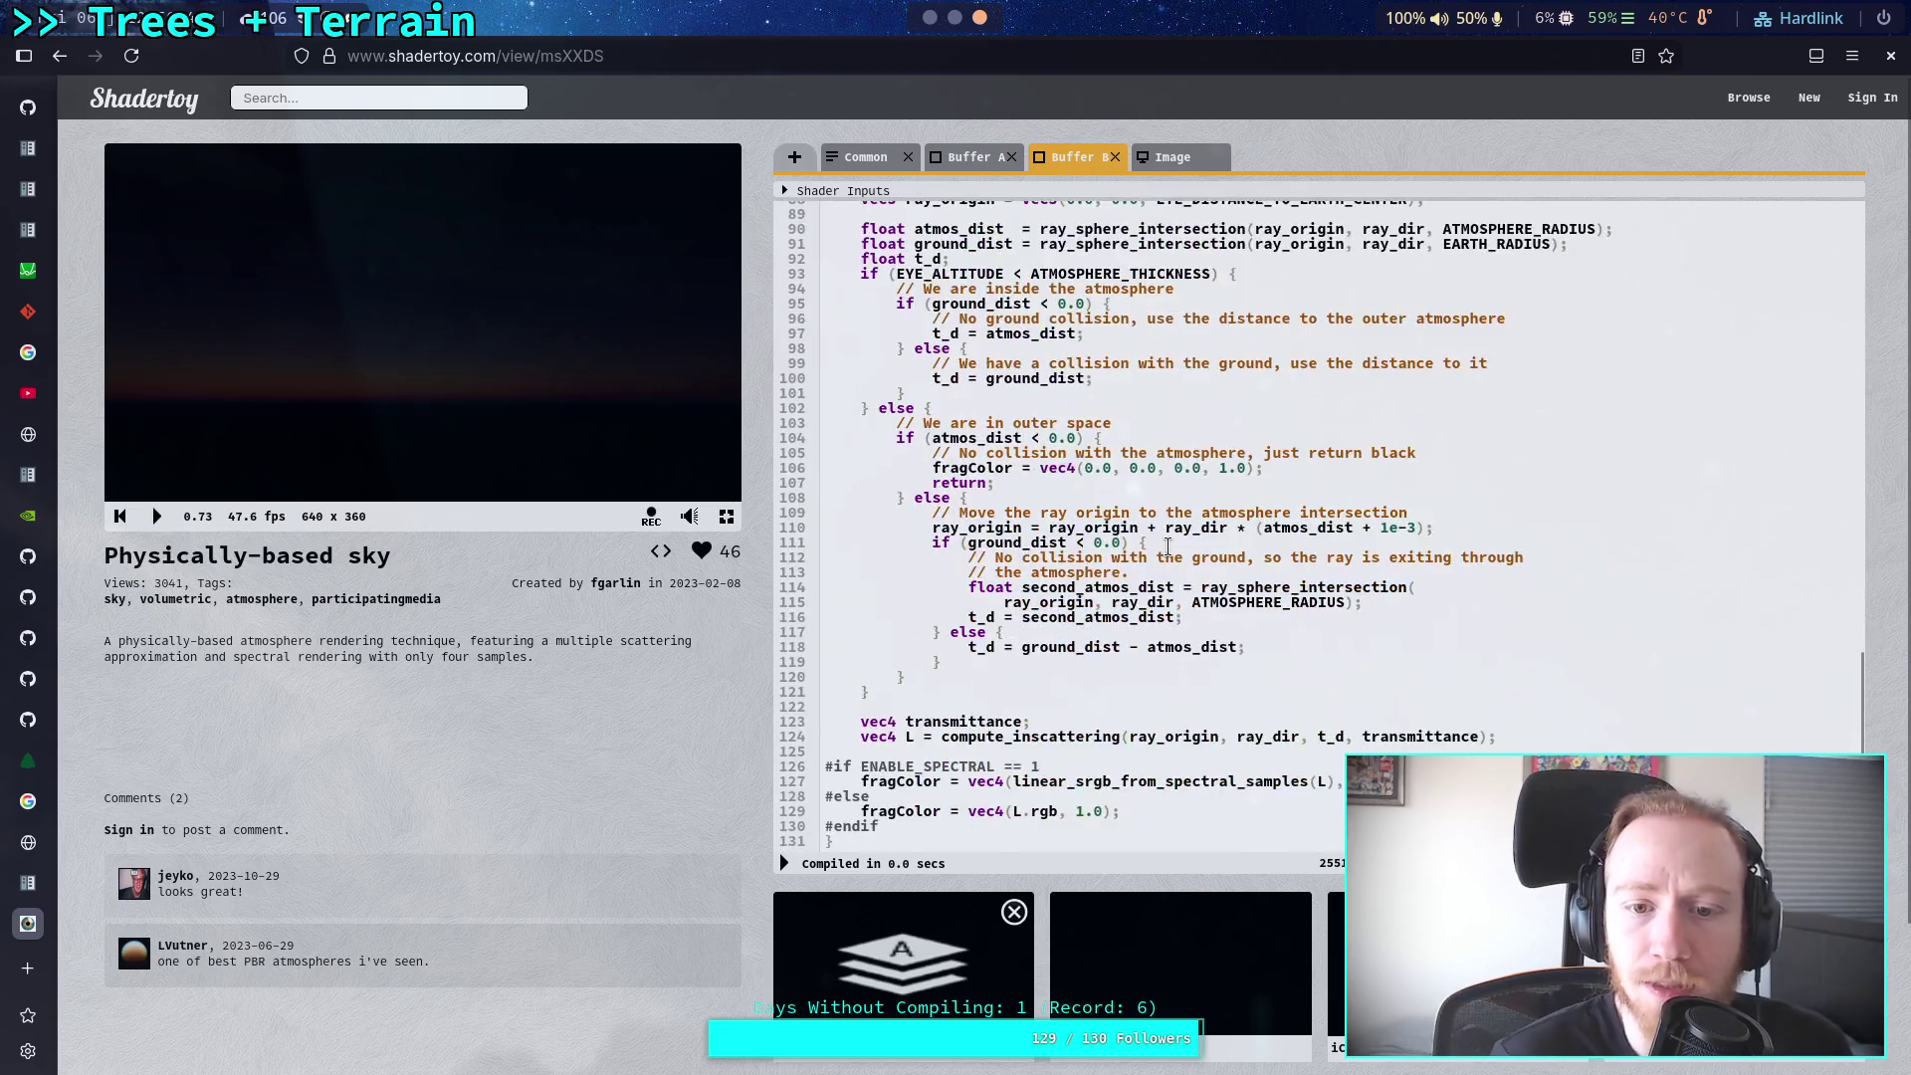
{"action": "scroll", "coordinate": [1160, 563], "scroll_direction": "down", "scroll_amount": 2}
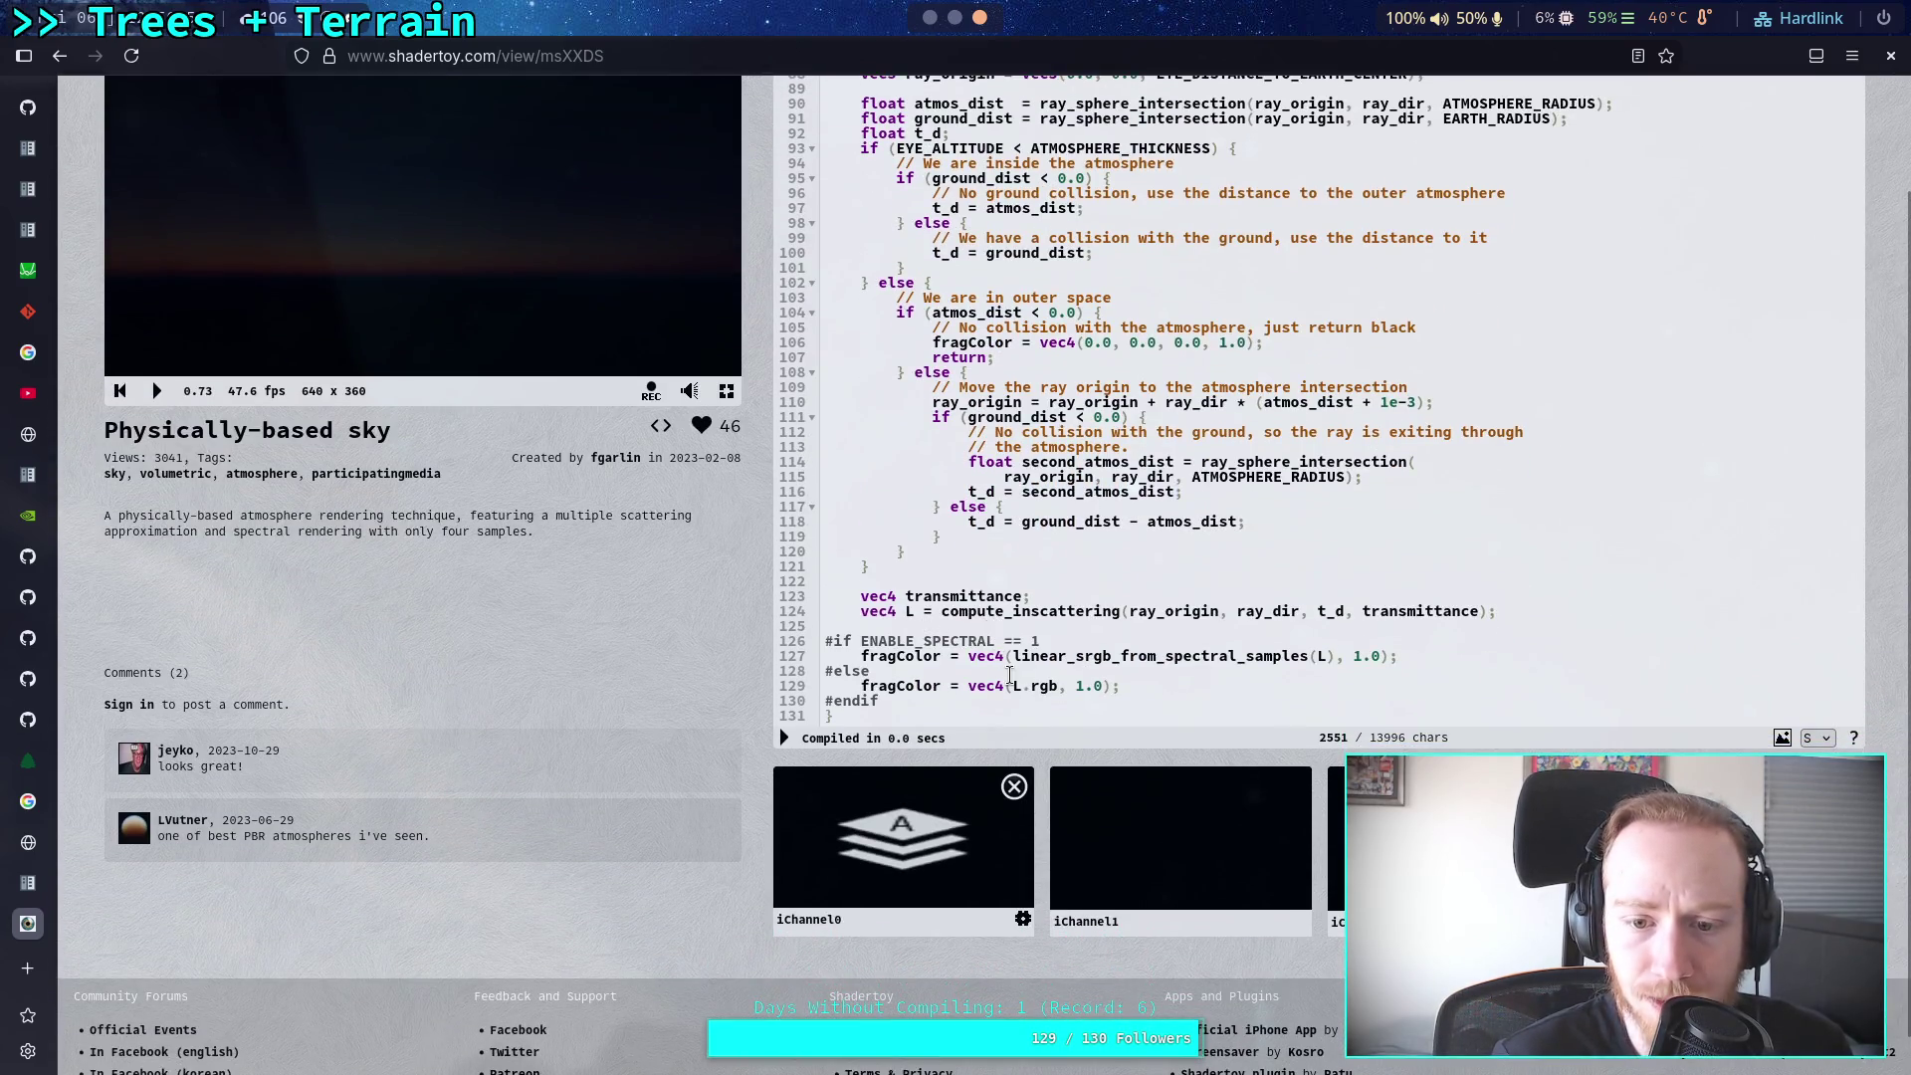
{"action": "left_click_drag", "start_coordinate": [1010, 656], "coordinate": [1403, 654]}
{"action": "scroll", "coordinate": [751, 721], "scroll_direction": "up", "scroll_amount": 2}
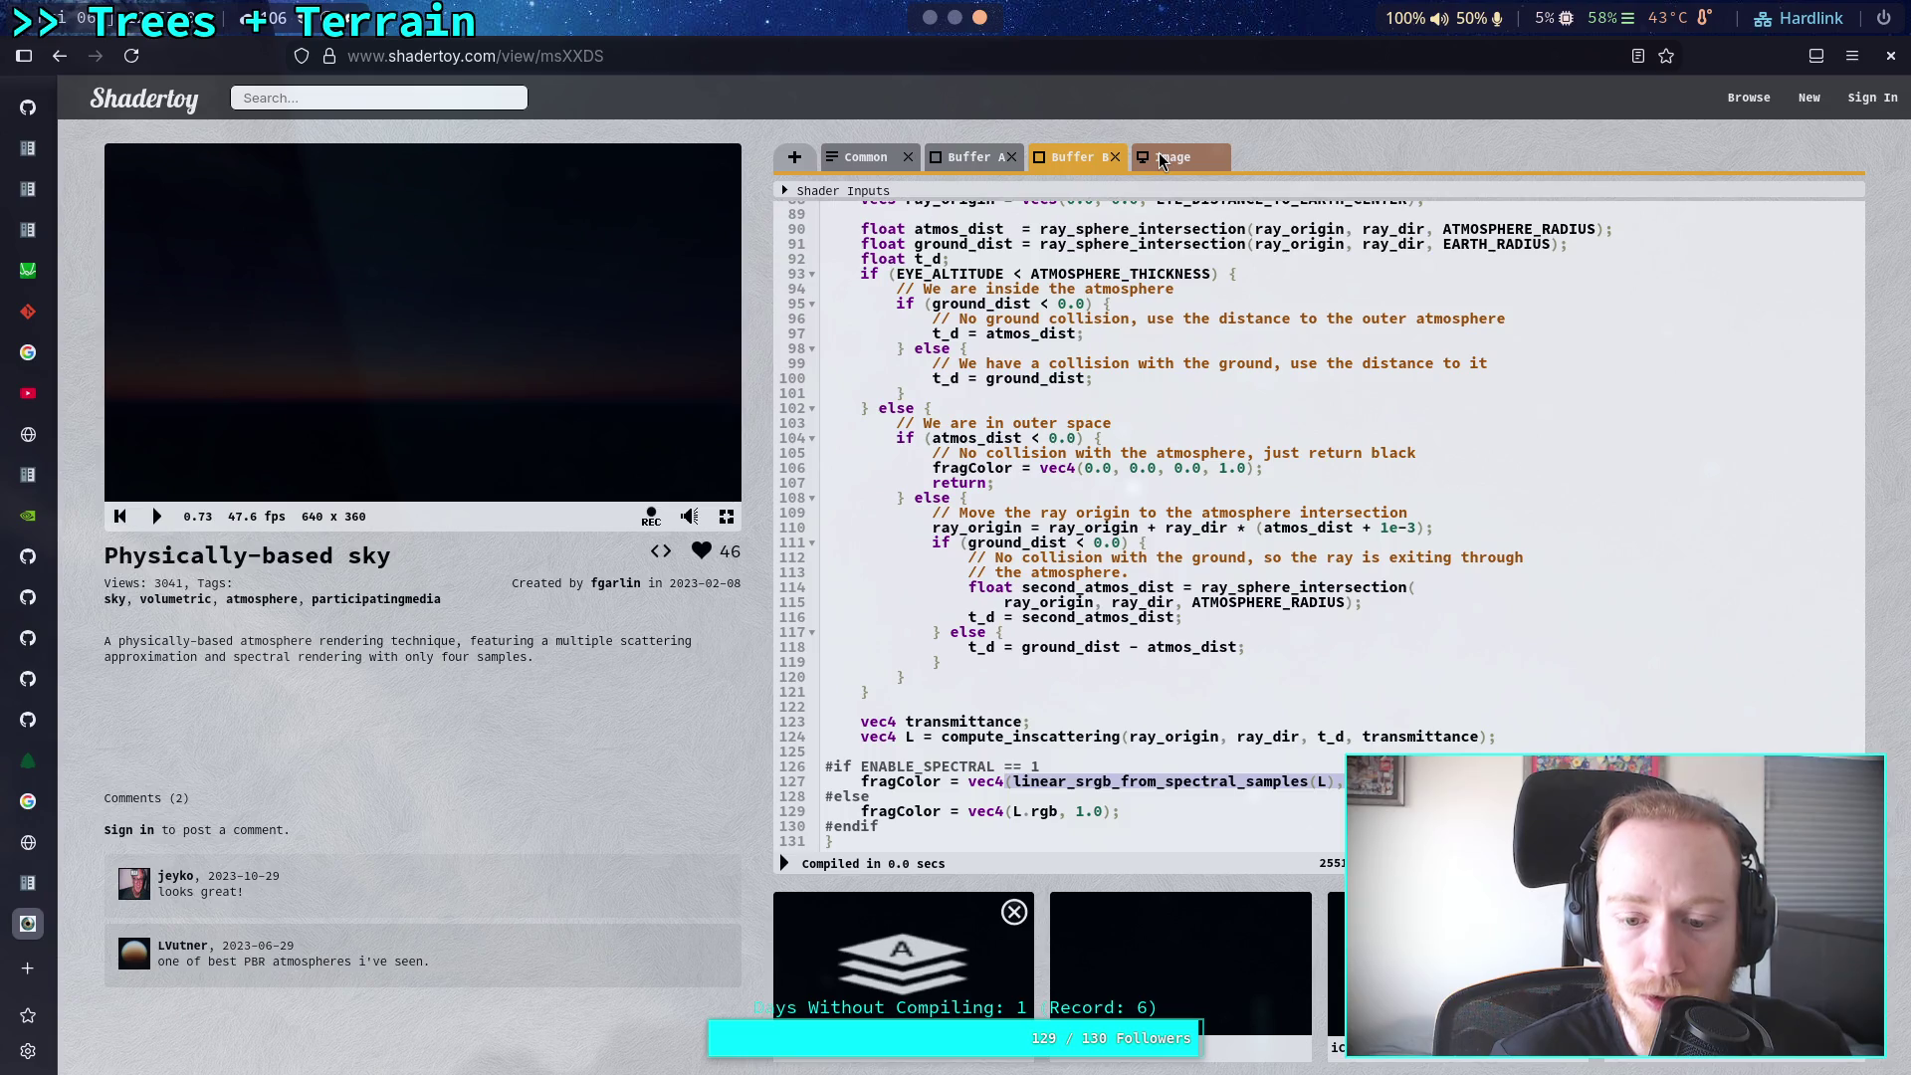
Step: Study the Image pass's sky texture lookup (line 141) and exponential tonemapping (lines 152–154)
{"action": "left_click", "coordinate": [1162, 162]}
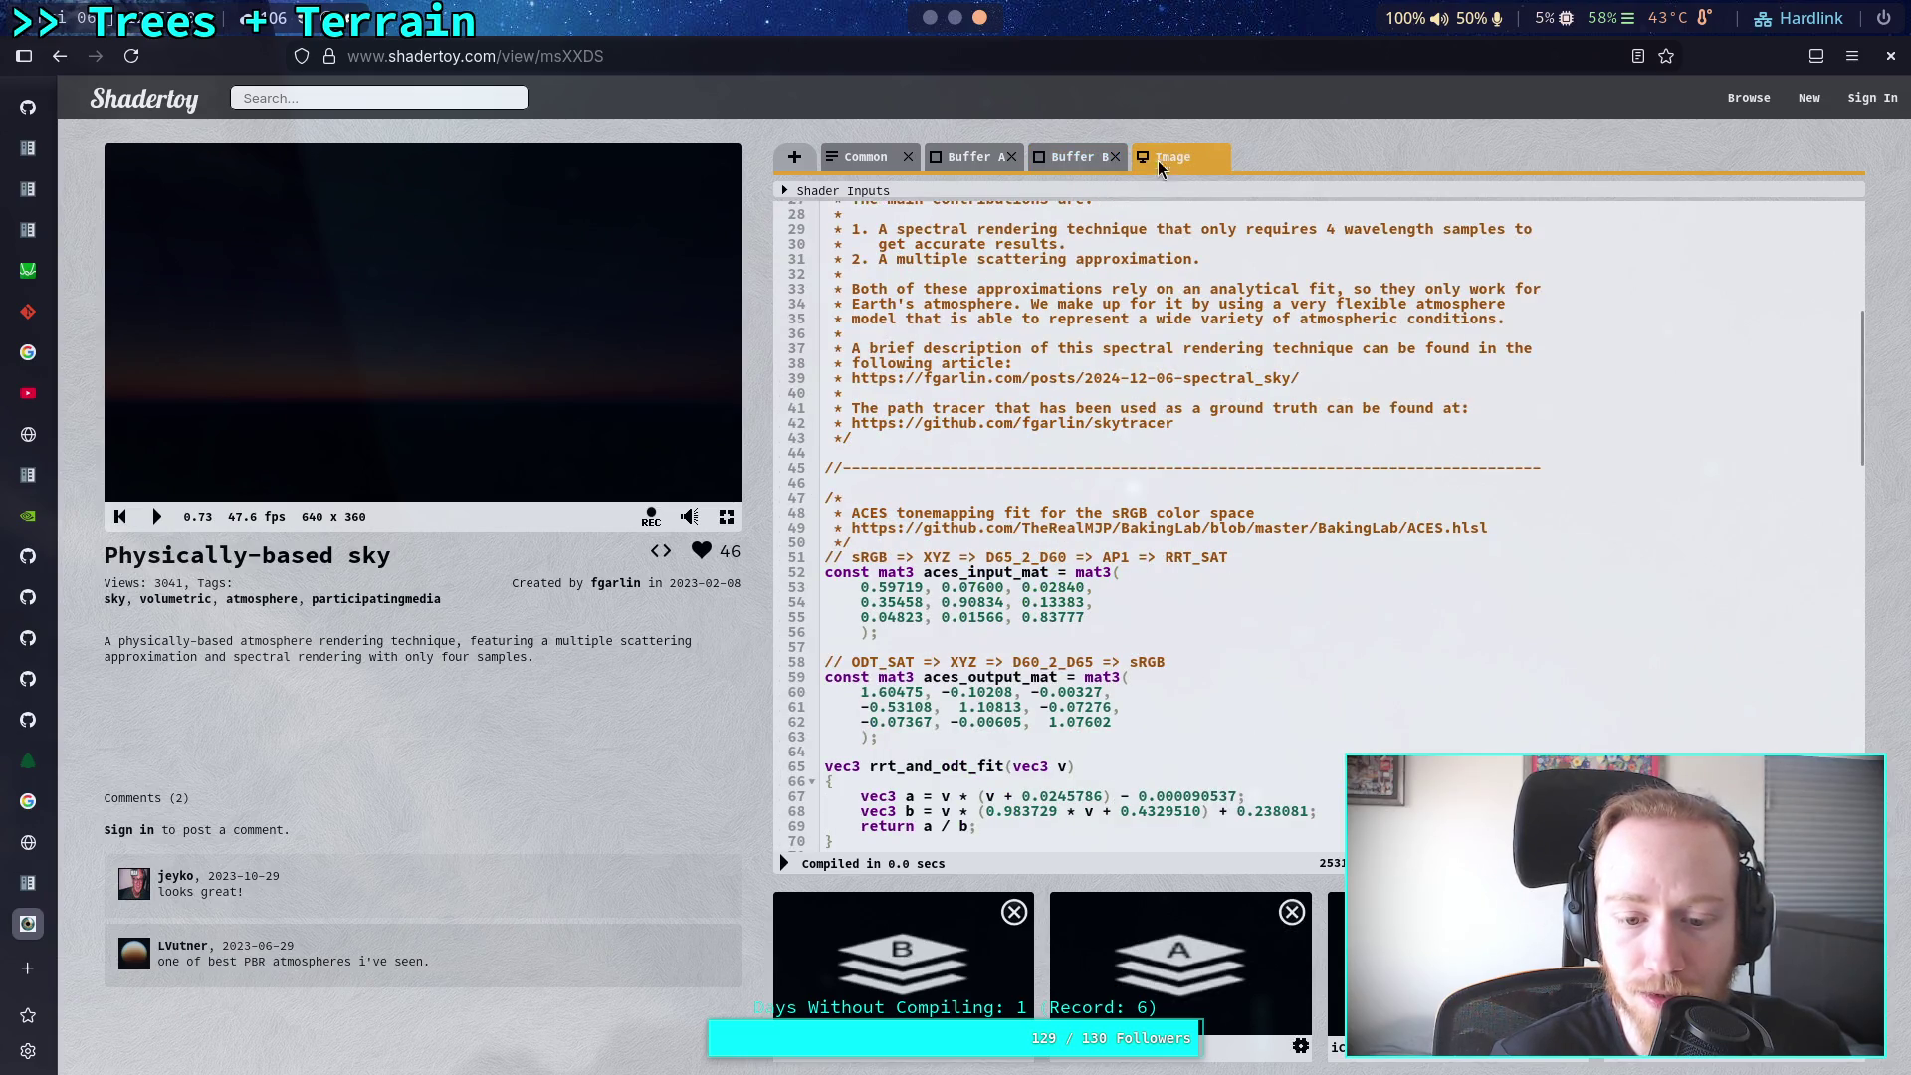
{"action": "scroll", "coordinate": [1007, 603], "scroll_direction": "down", "scroll_amount": 1}
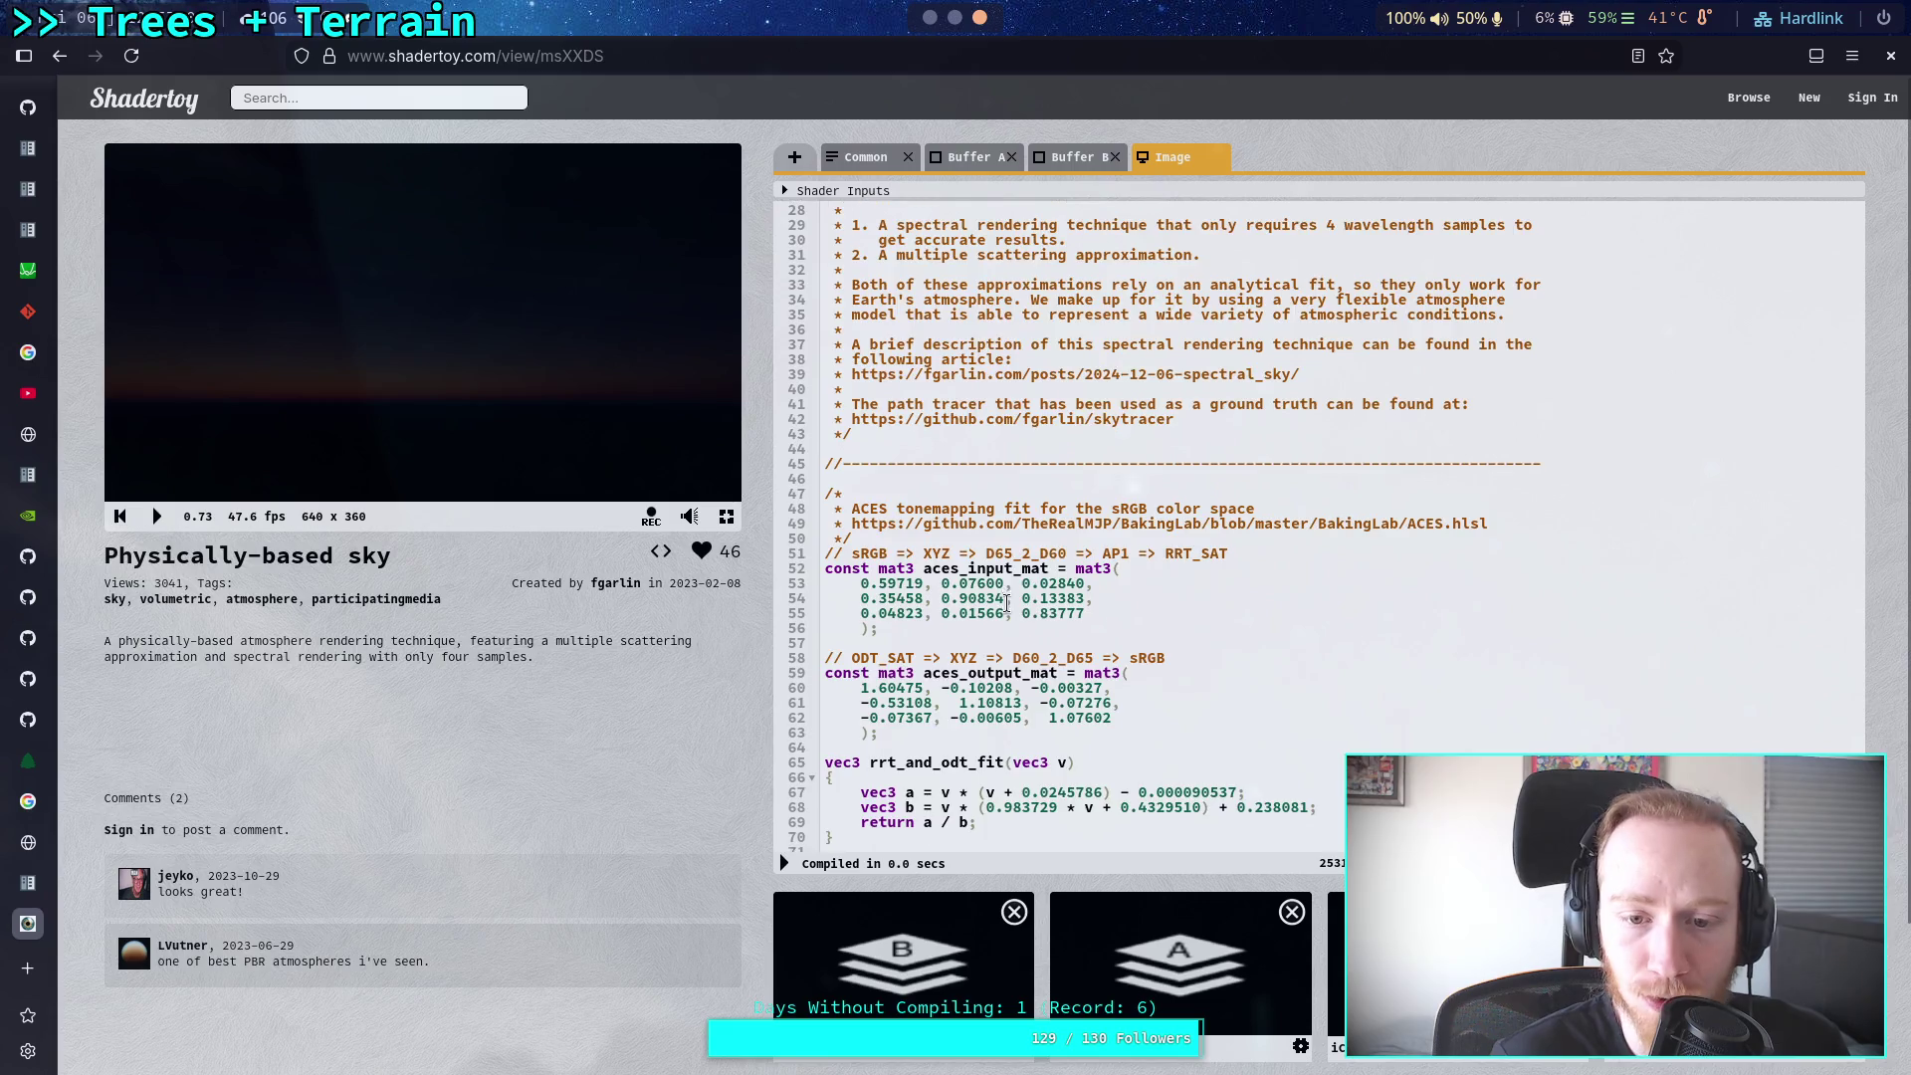
{"action": "scroll", "coordinate": [1007, 603], "scroll_direction": "down", "scroll_amount": 15}
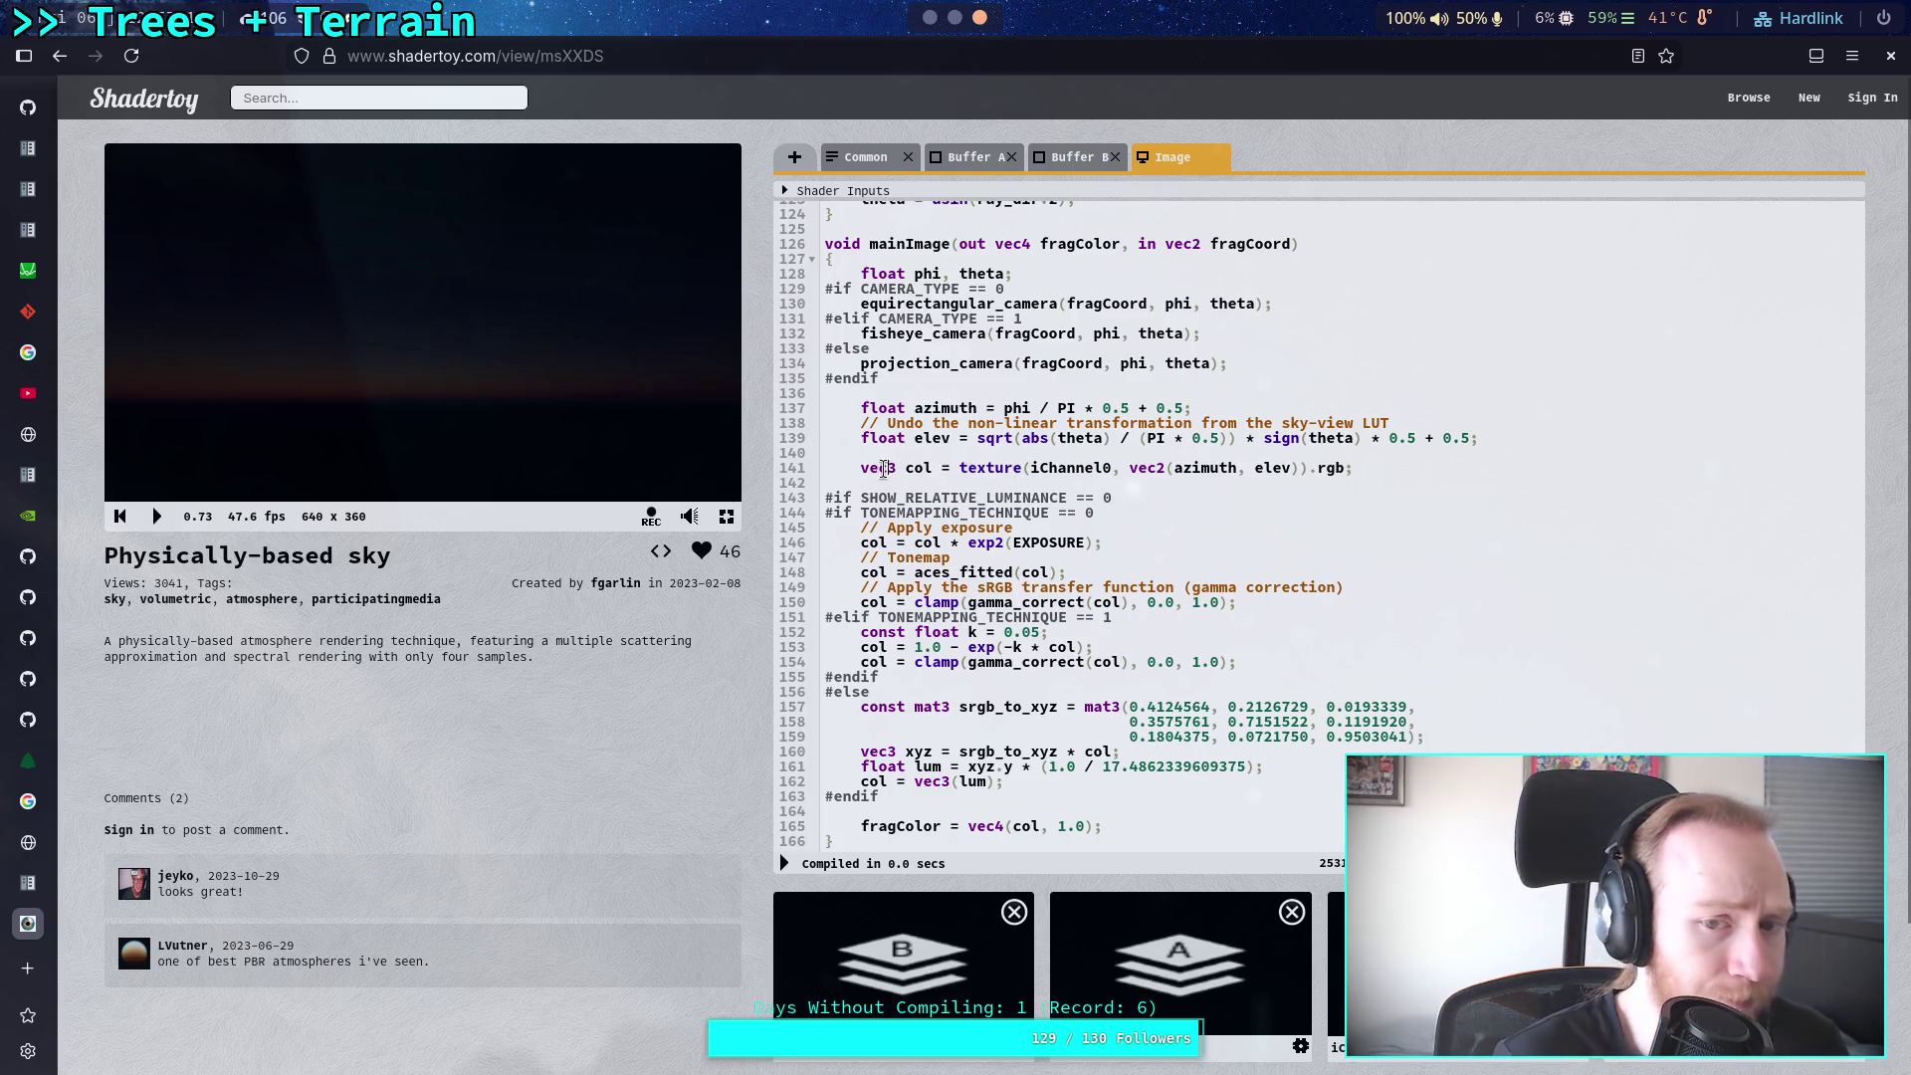
{"action": "left_click_drag", "start_coordinate": [862, 468], "coordinate": [1448, 468]}
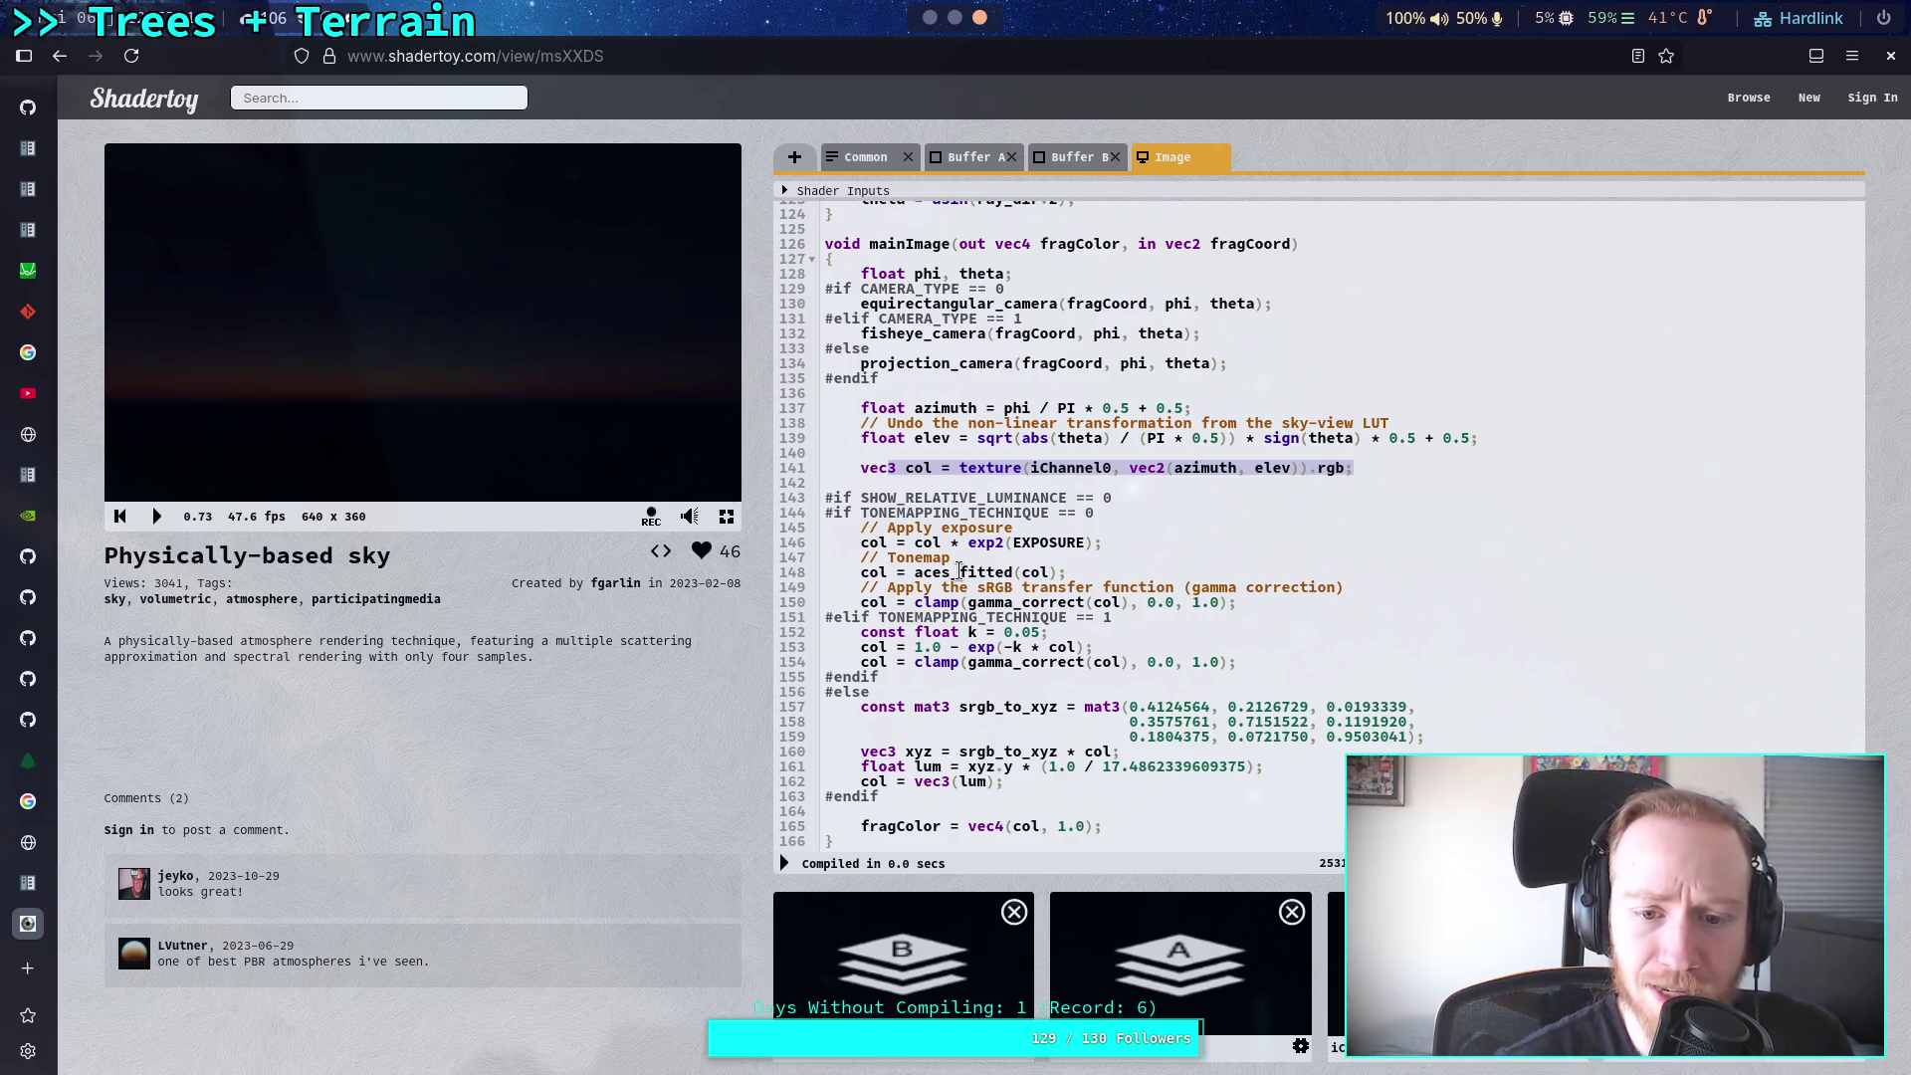
{"action": "left_click_drag", "start_coordinate": [1207, 662], "coordinate": [861, 629]}
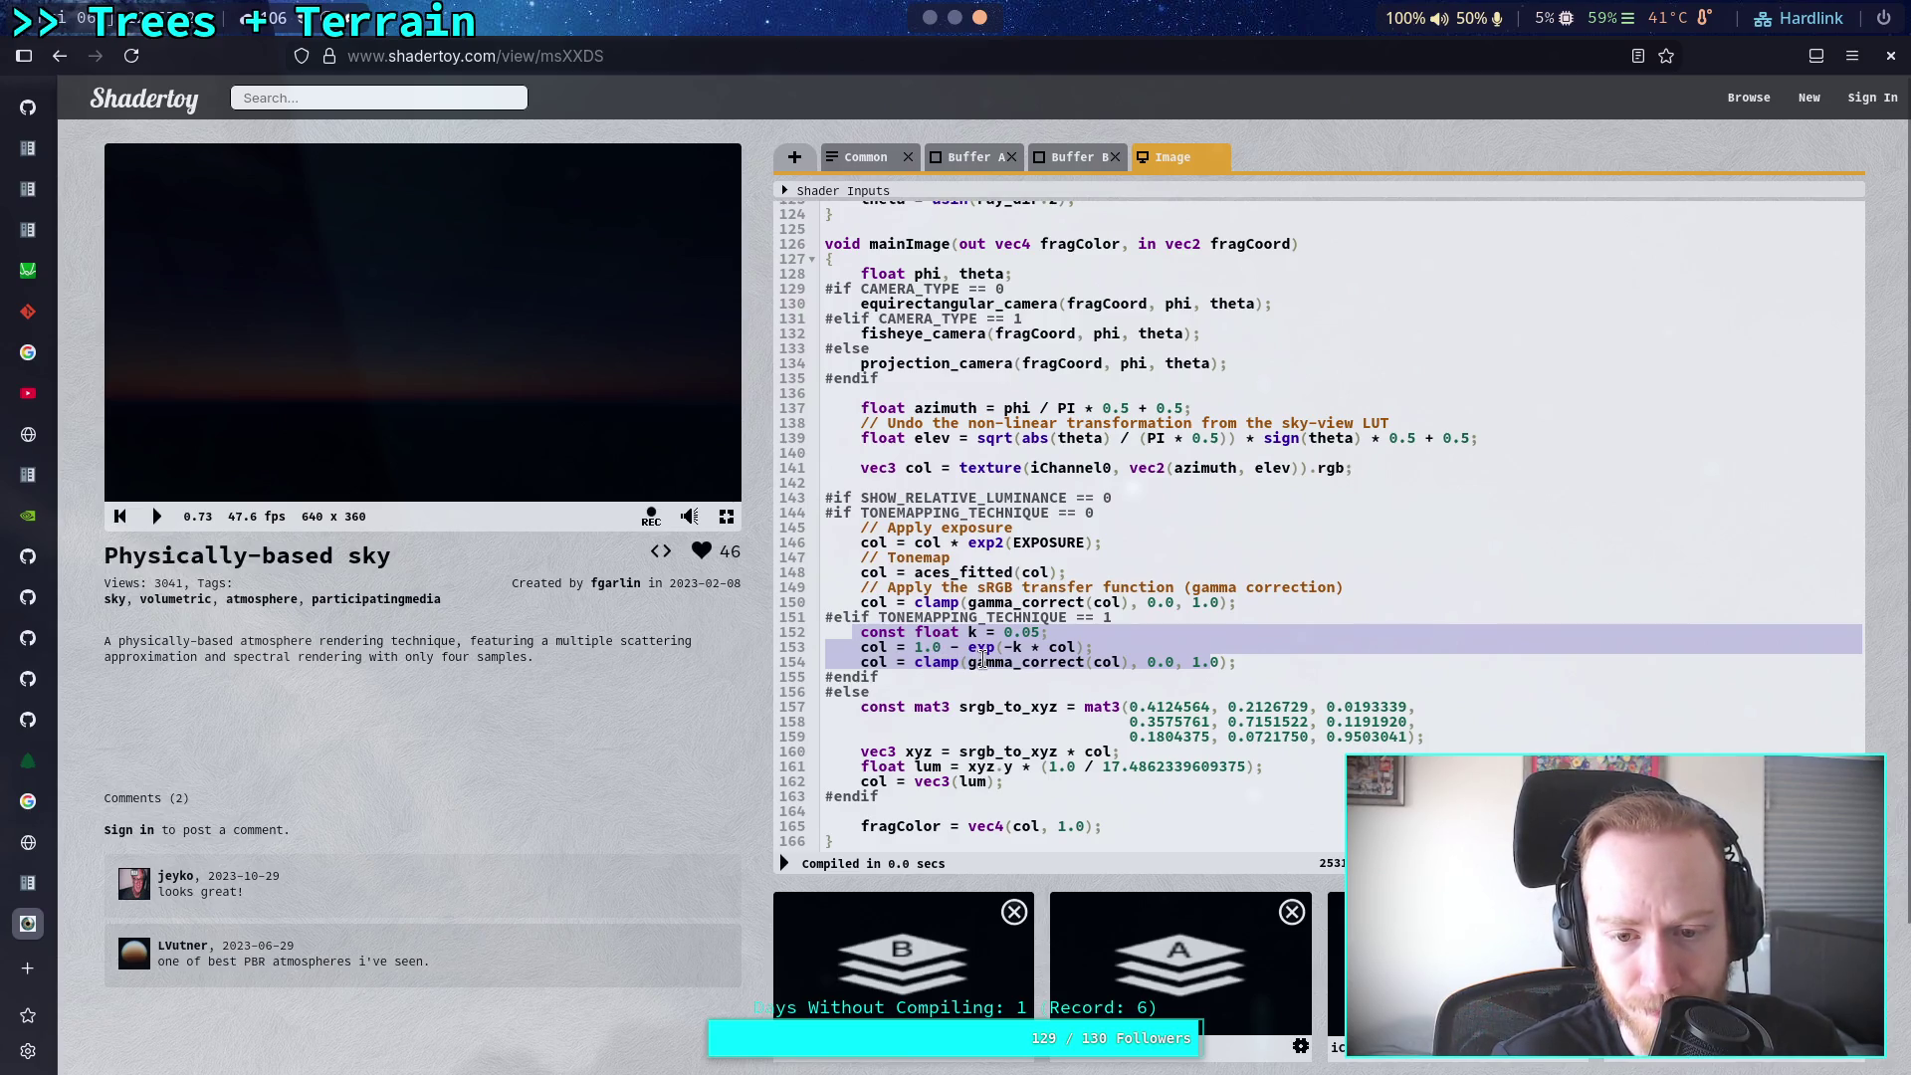
{"action": "left_click", "coordinate": [982, 660]}
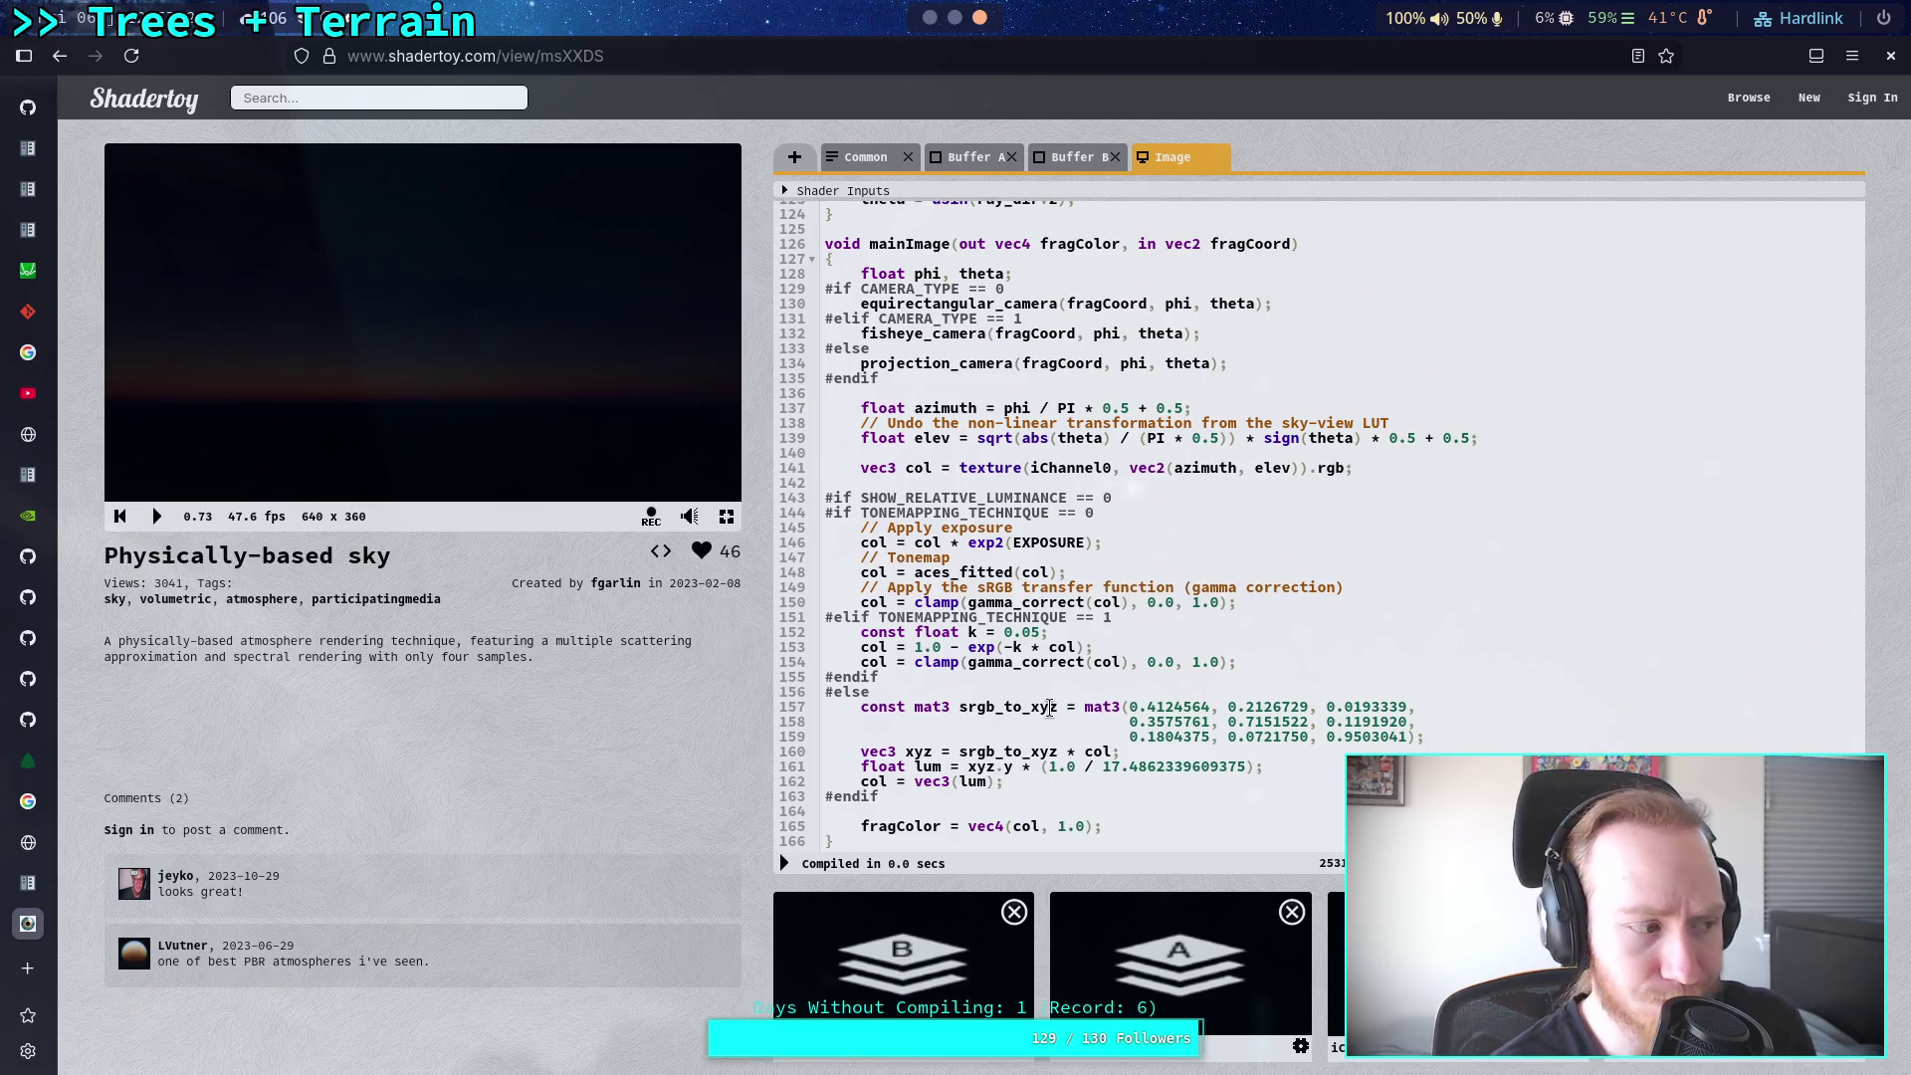
{"action": "key", "text": "alt+Tab"}
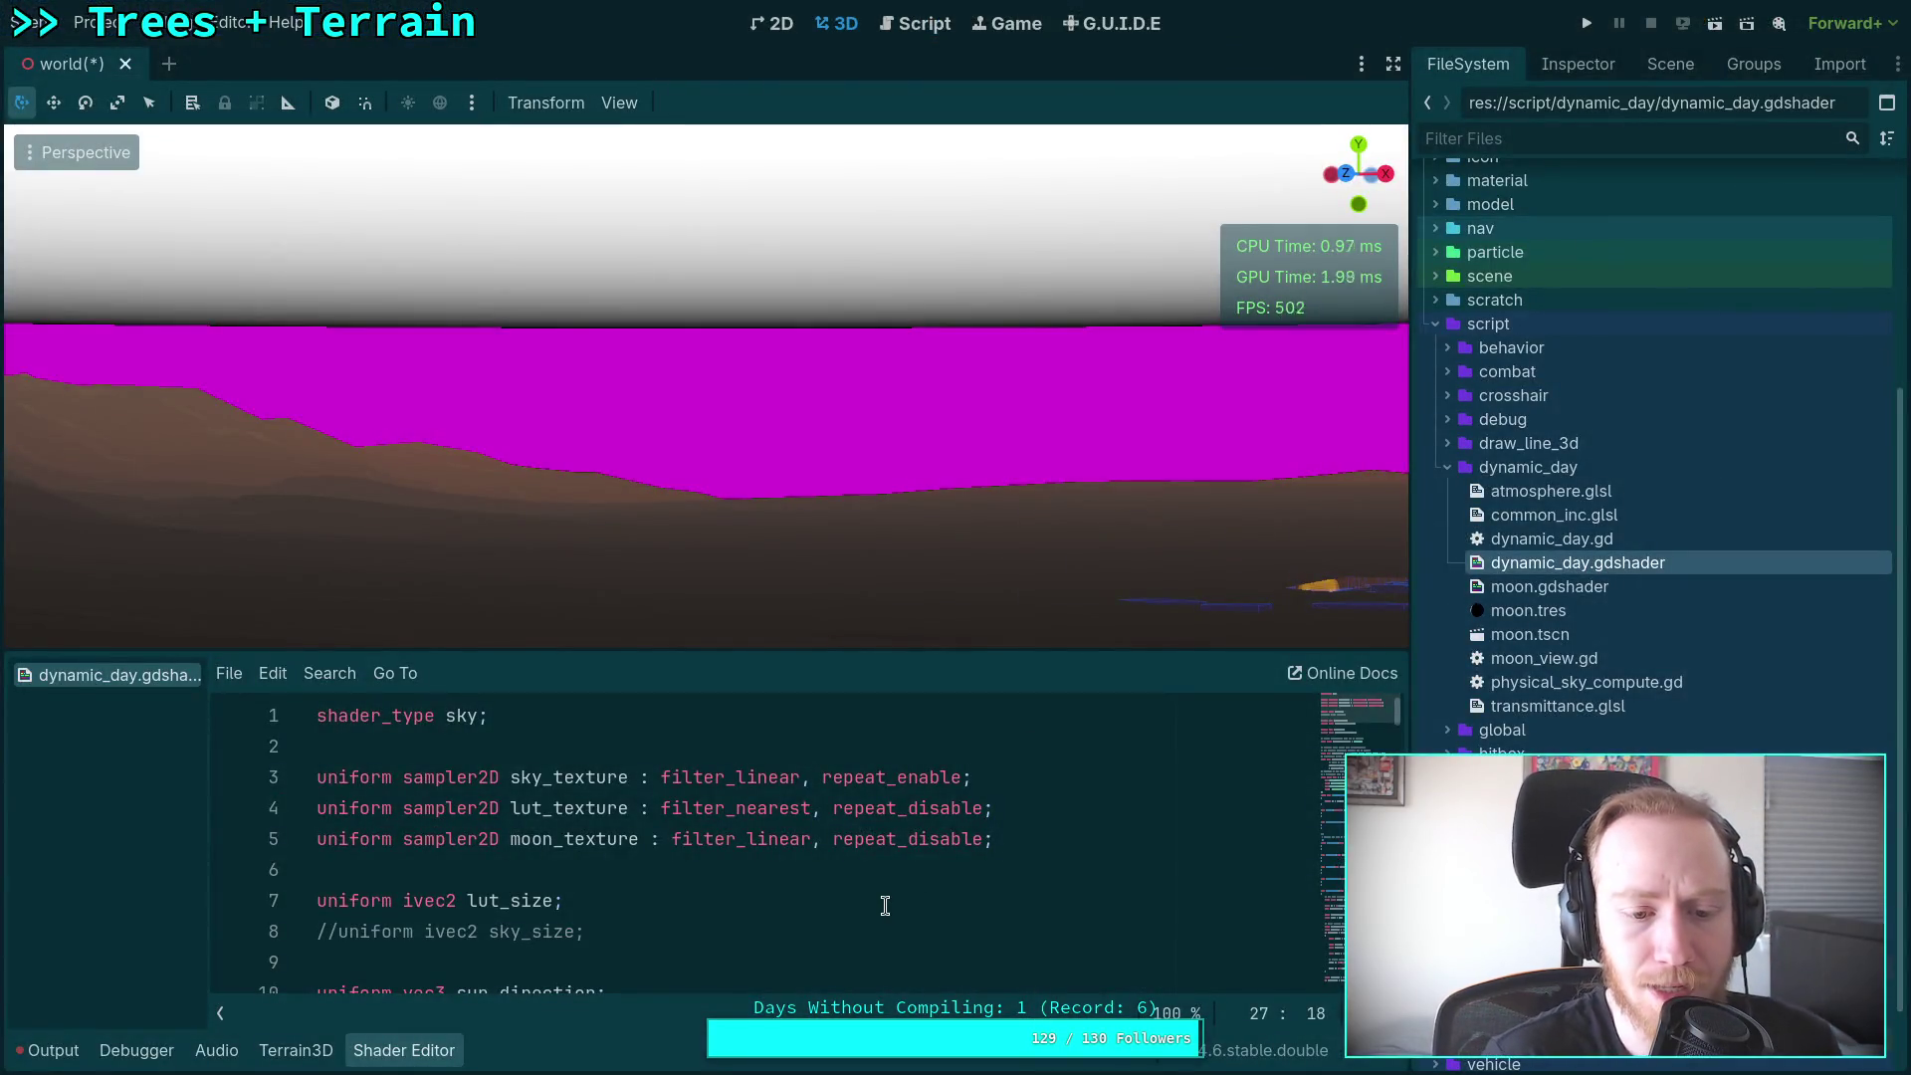
Step: On debug line 287 of dynamic_day.gdshader, begin a sun_color.b > 1.0 comparison after sun_color.b
{"action": "scroll", "coordinate": [885, 895], "scroll_direction": "down", "scroll_amount": 11}
{"action": "scroll", "coordinate": [884, 846], "scroll_direction": "up", "scroll_amount": 3}
{"action": "scroll", "coordinate": [766, 841], "scroll_direction": "down", "scroll_amount": 20}
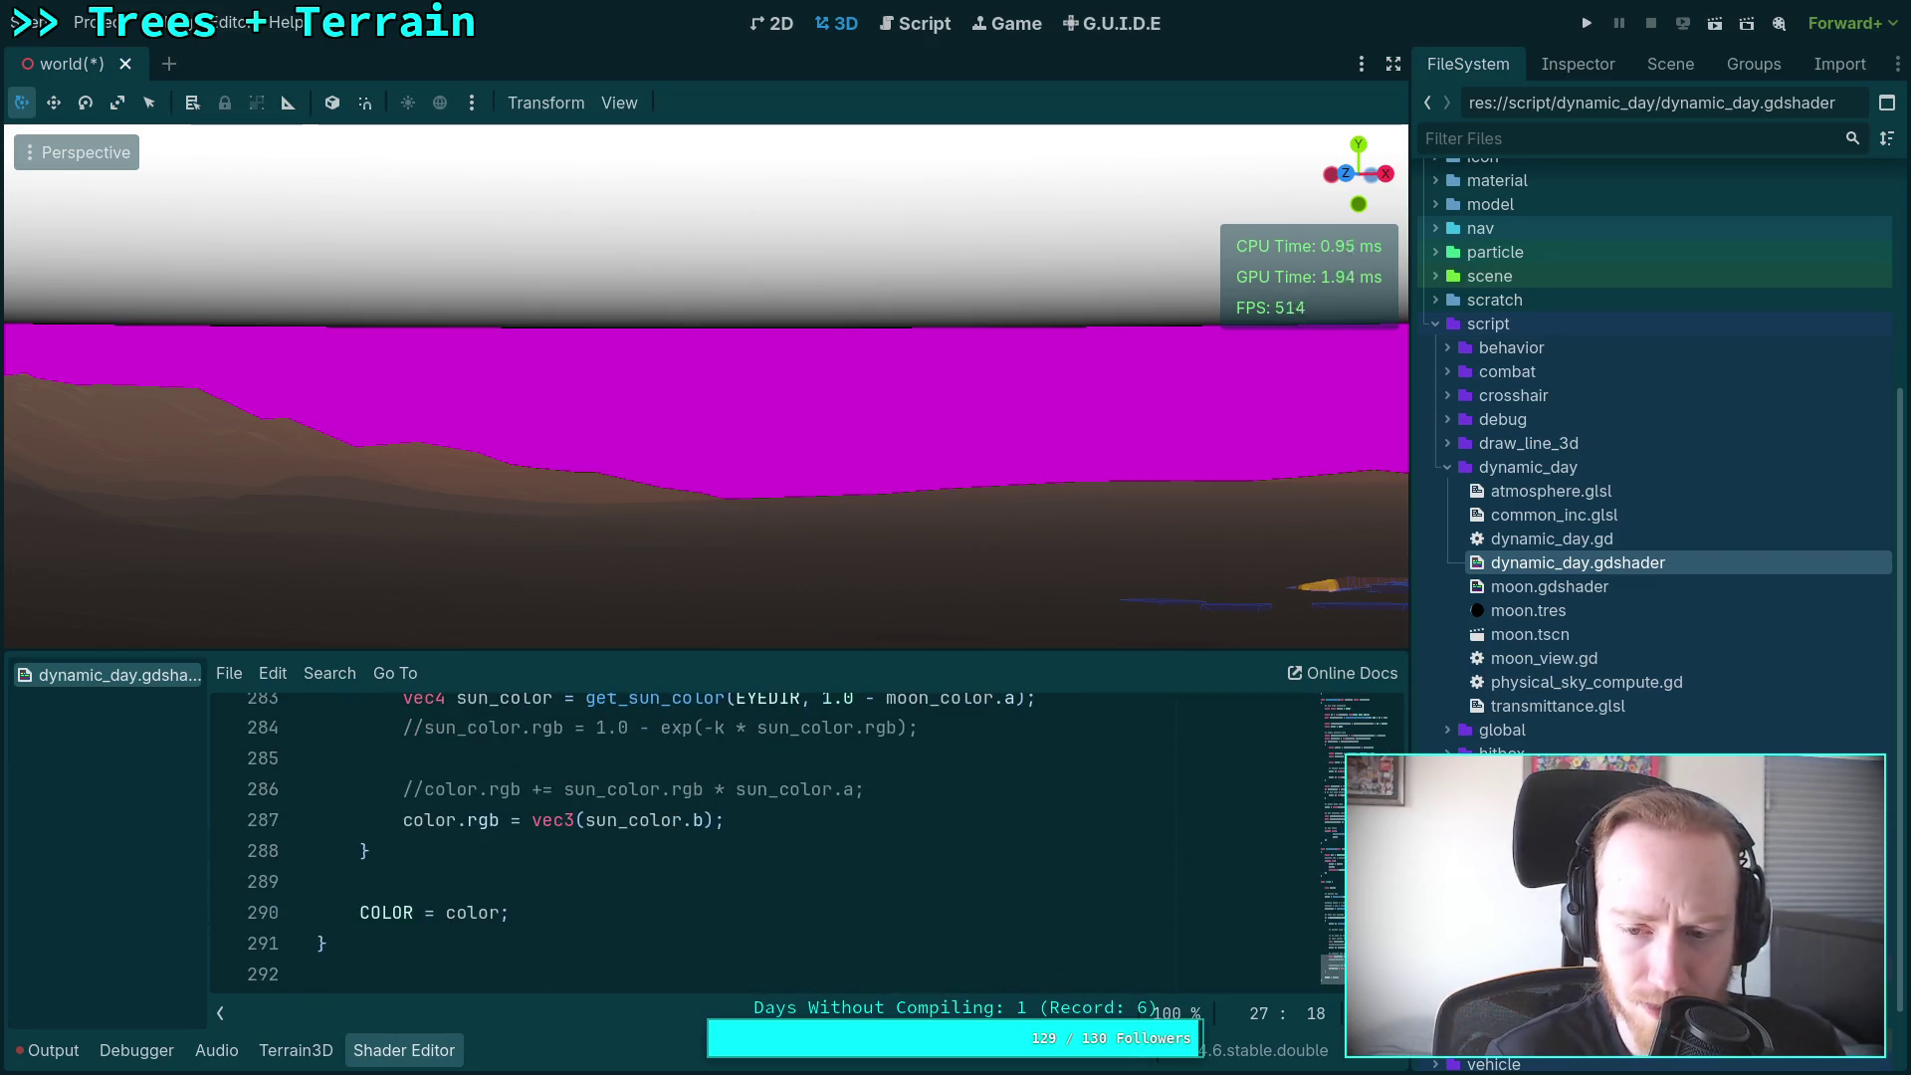
{"action": "scroll", "coordinate": [703, 871], "scroll_direction": "up", "scroll_amount": 1}
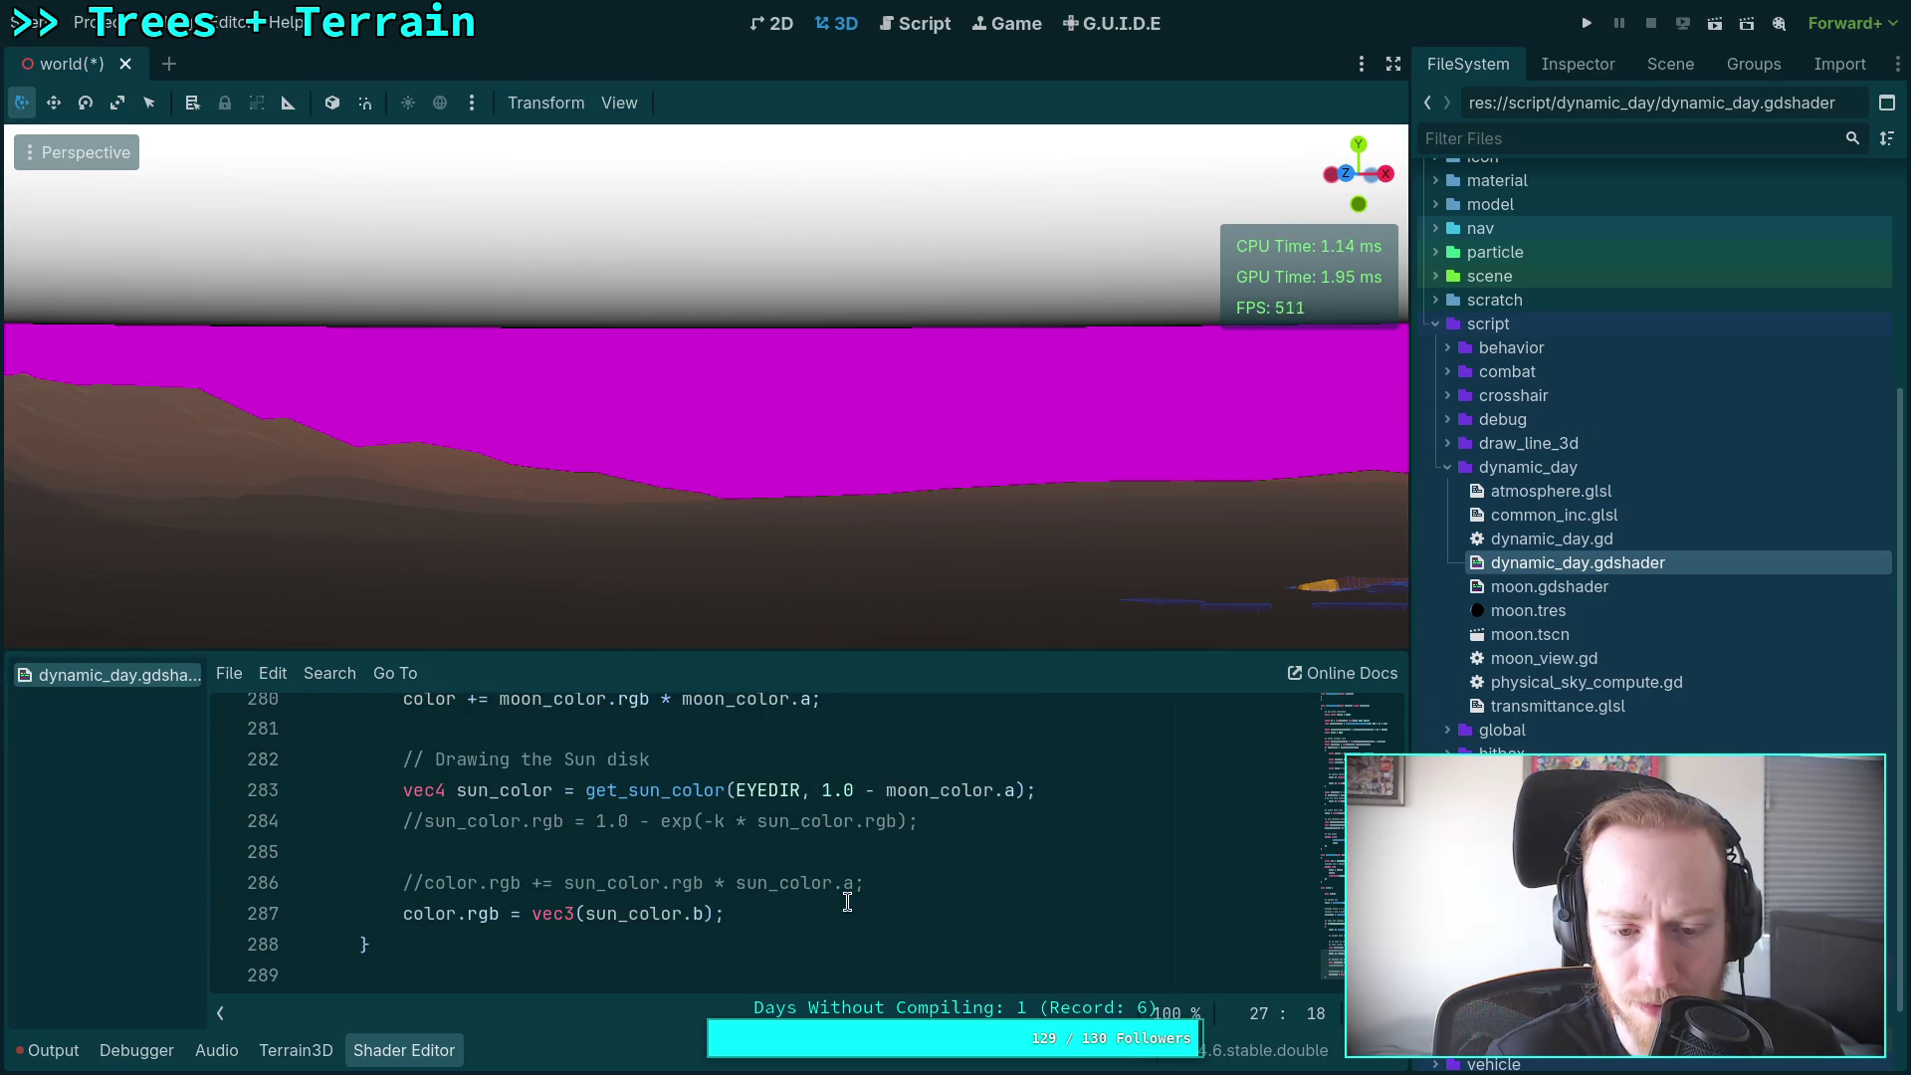
{"action": "scroll", "coordinate": [761, 912], "scroll_direction": "down", "scroll_amount": 1}
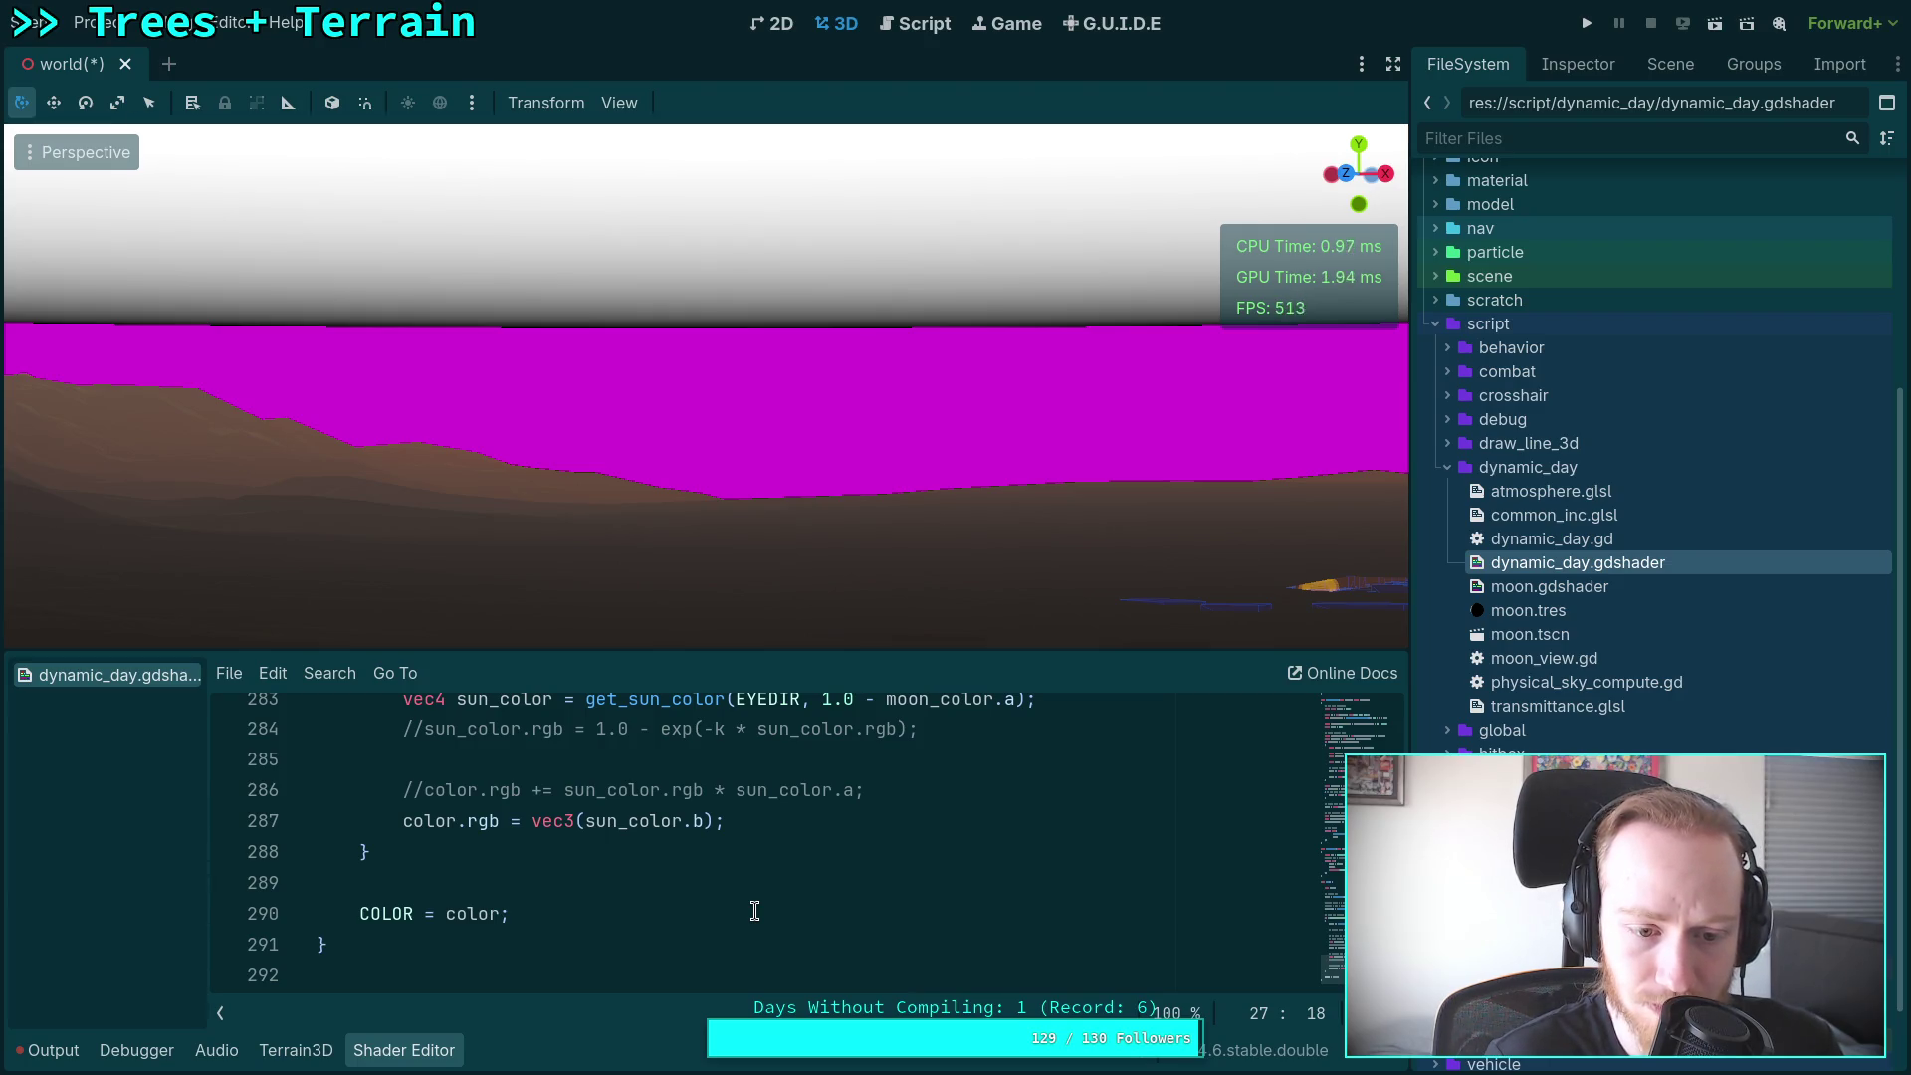
{"action": "scroll", "coordinate": [755, 911], "scroll_direction": "up", "scroll_amount": 1}
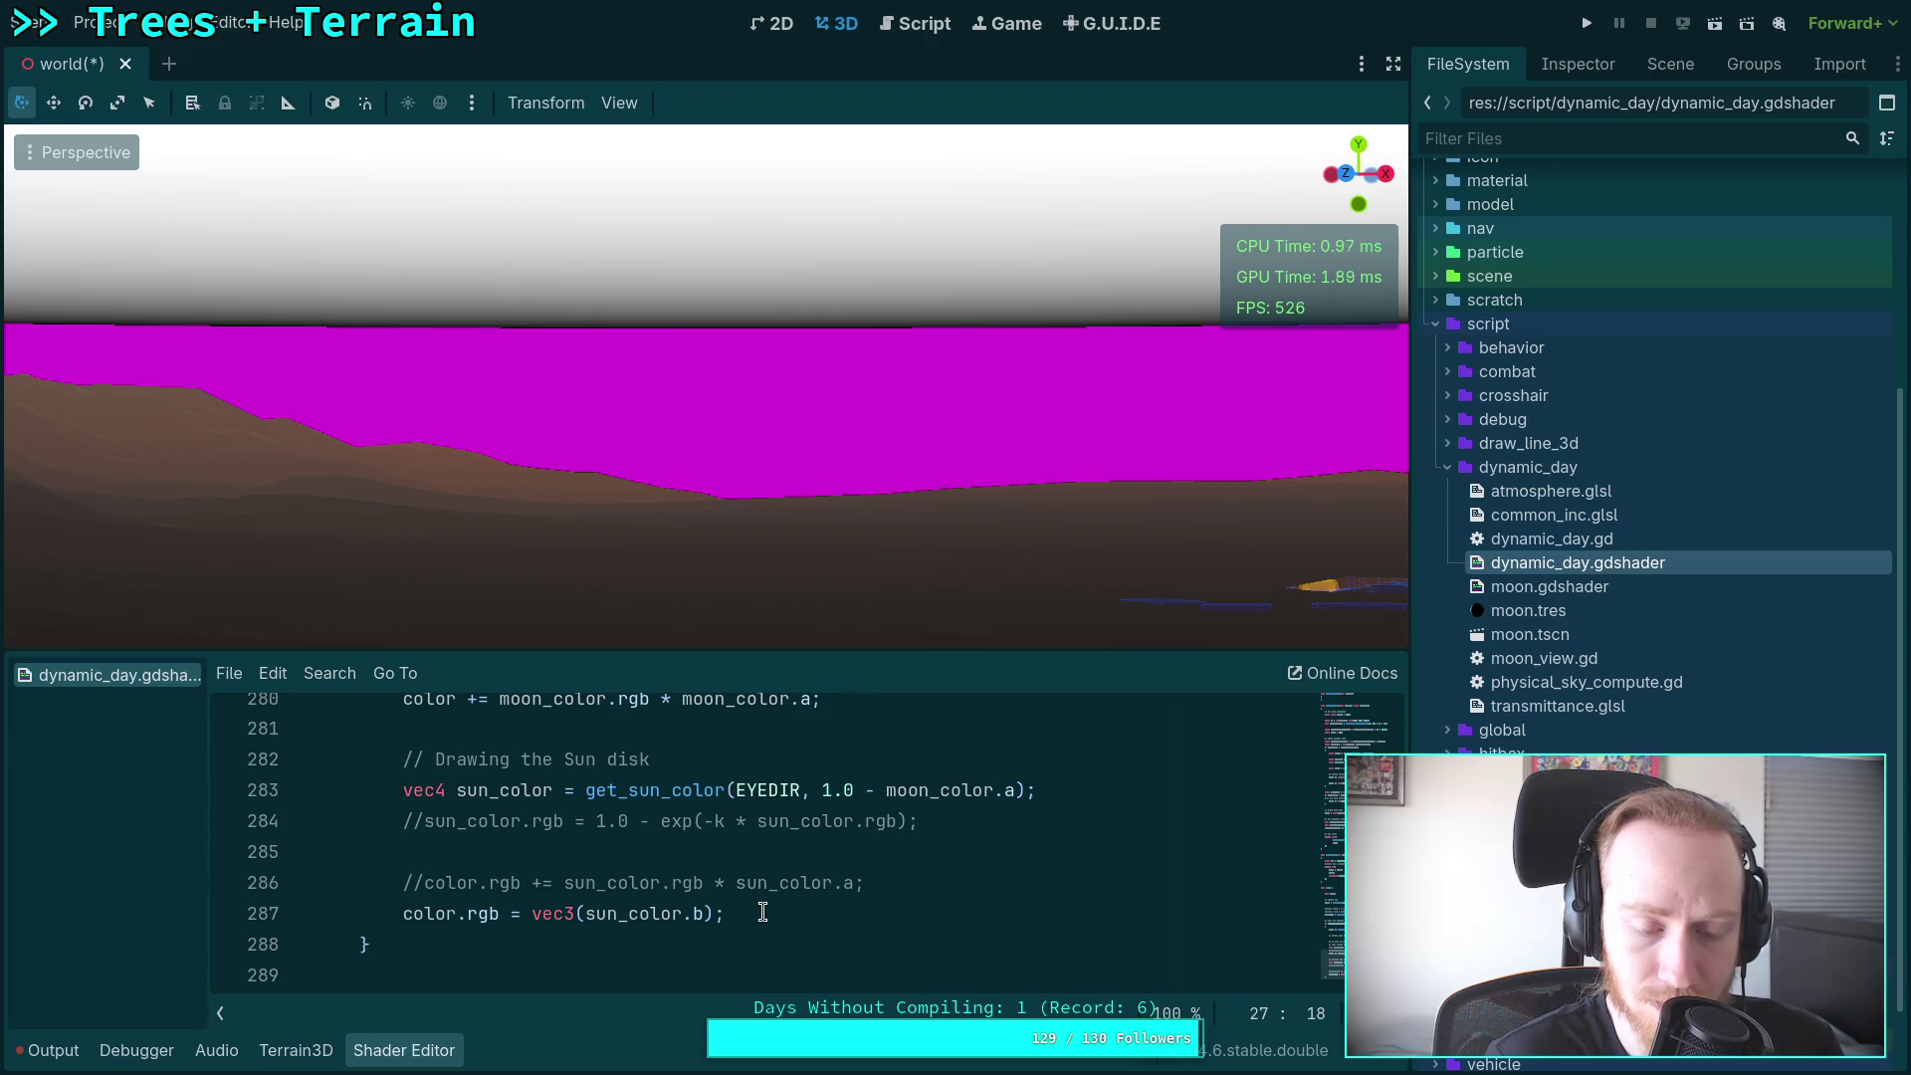
{"action": "scroll", "coordinate": [759, 912], "scroll_direction": "up", "scroll_amount": 3}
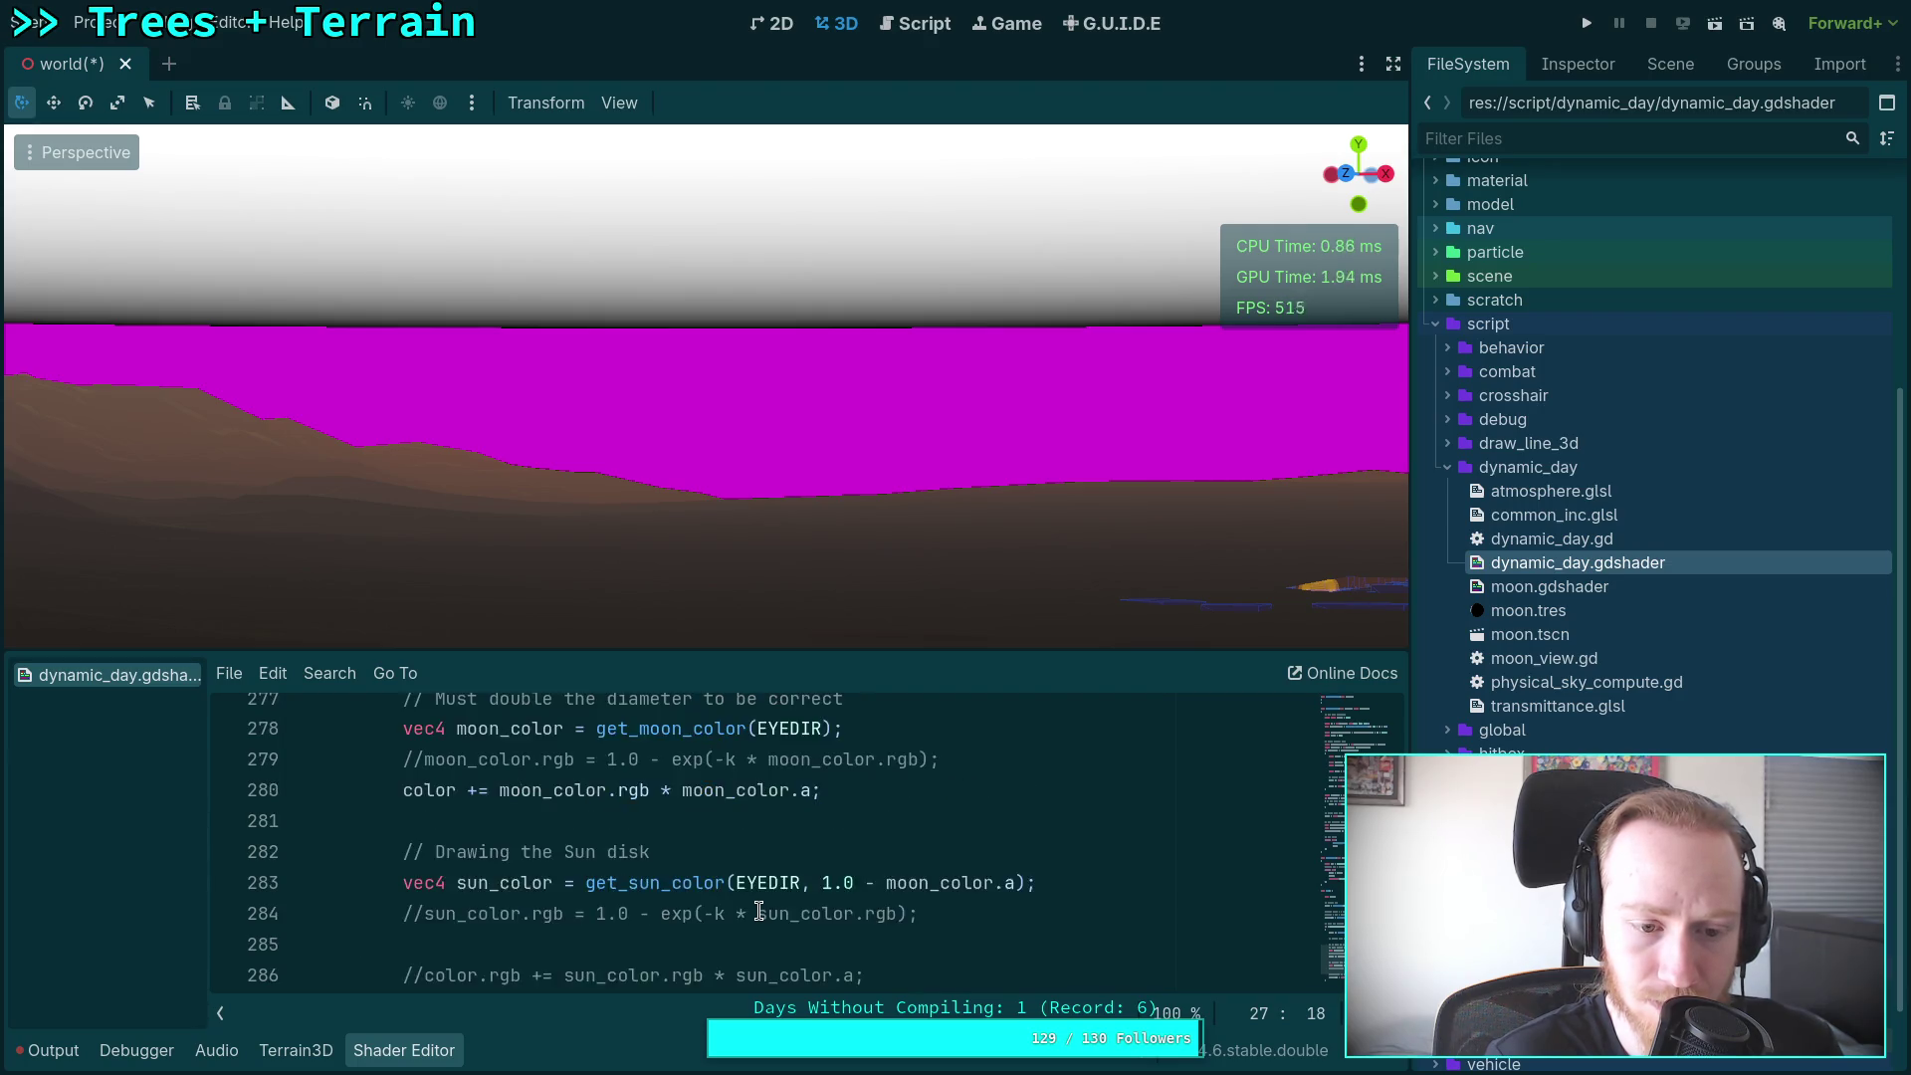
{"action": "scroll", "coordinate": [758, 912], "scroll_direction": "down", "scroll_amount": 3}
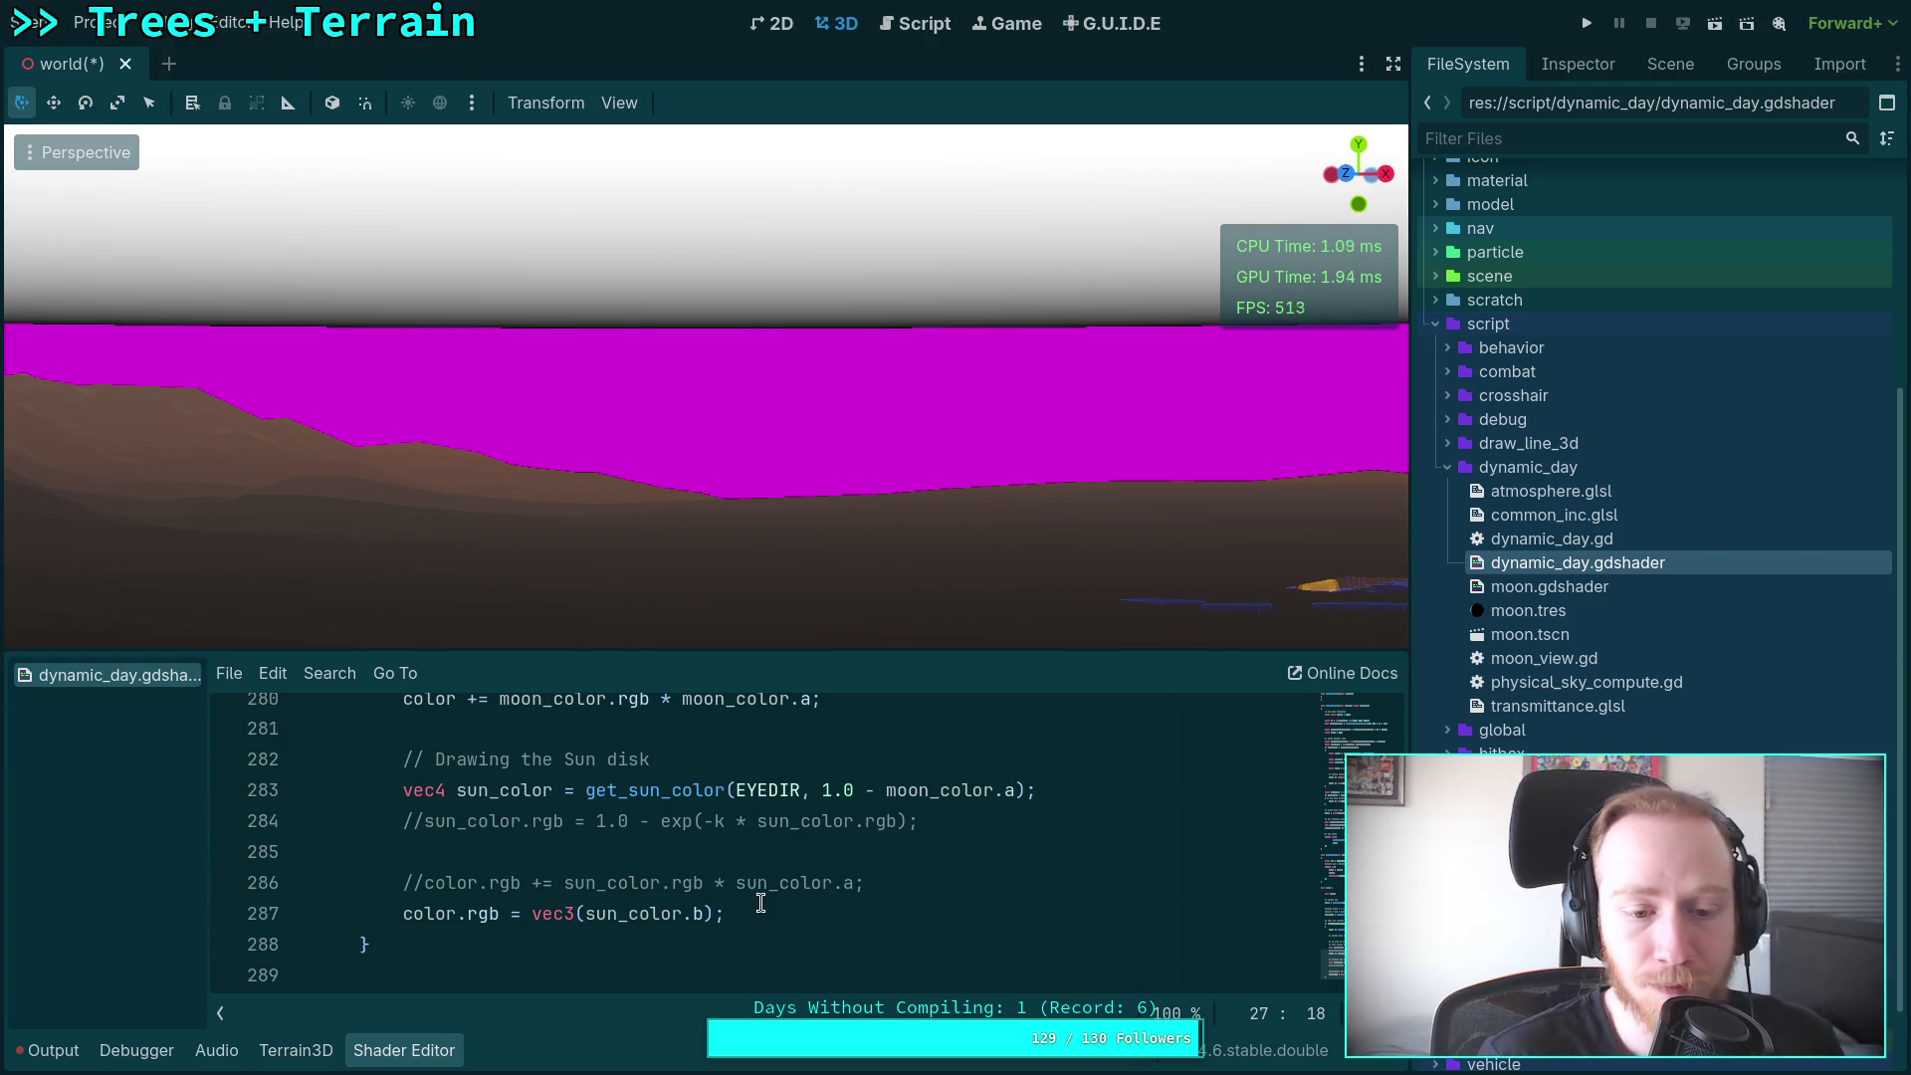
{"action": "left_click", "coordinate": [531, 914]}
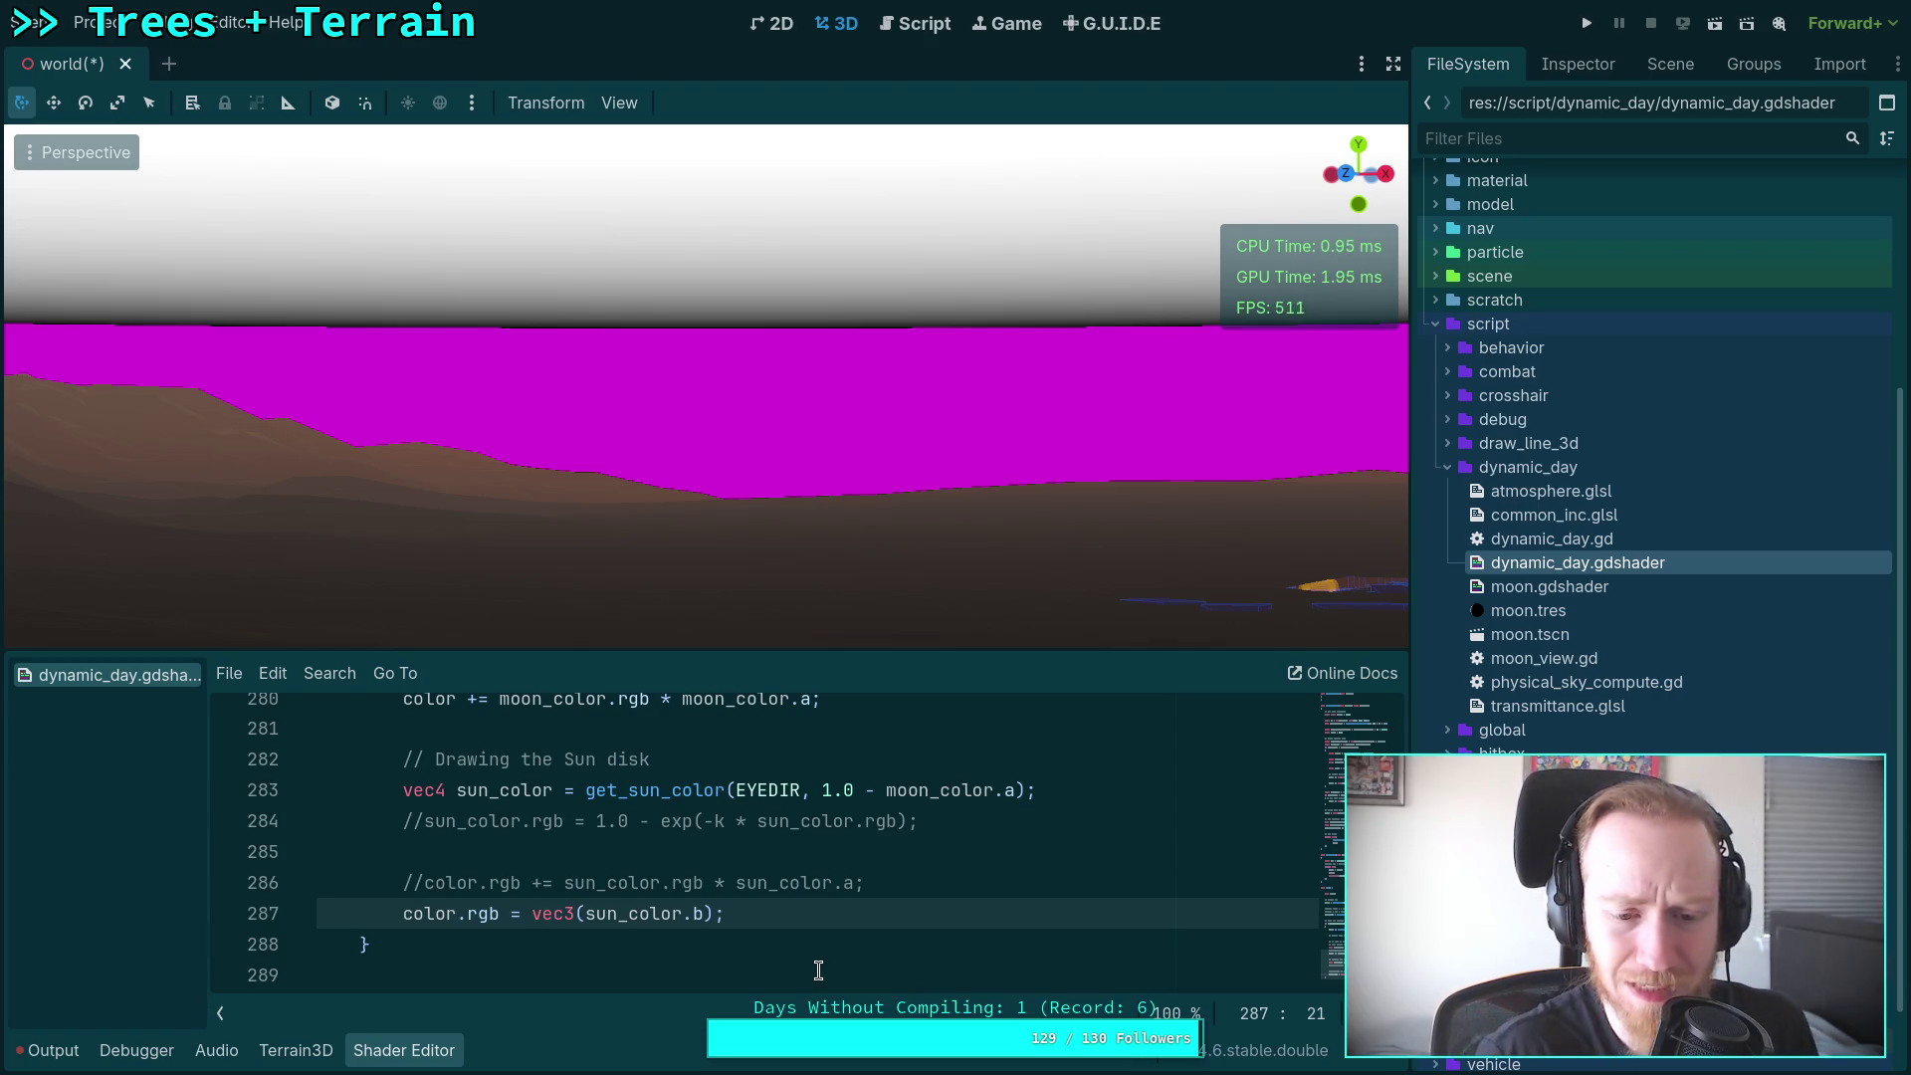
{"action": "left_click", "coordinate": [702, 914]}
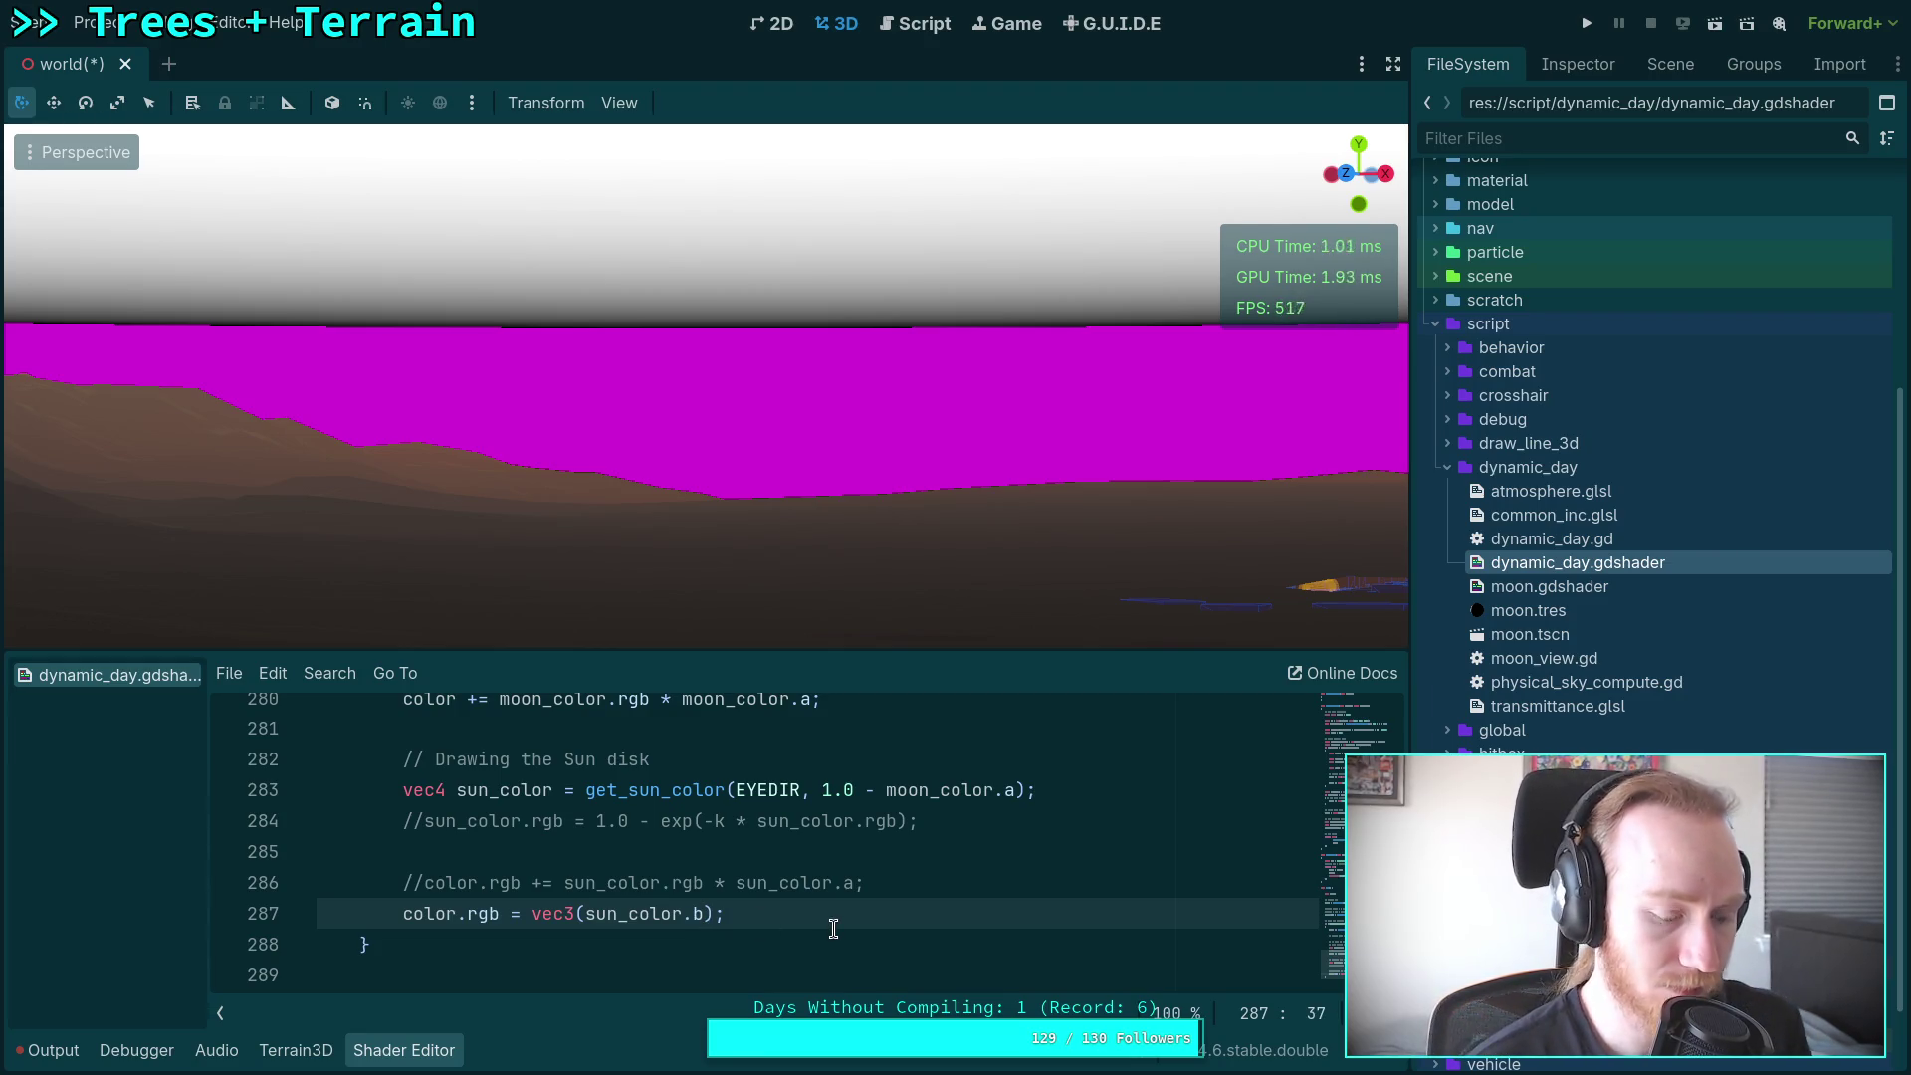
{"action": "type", "text": "> "}
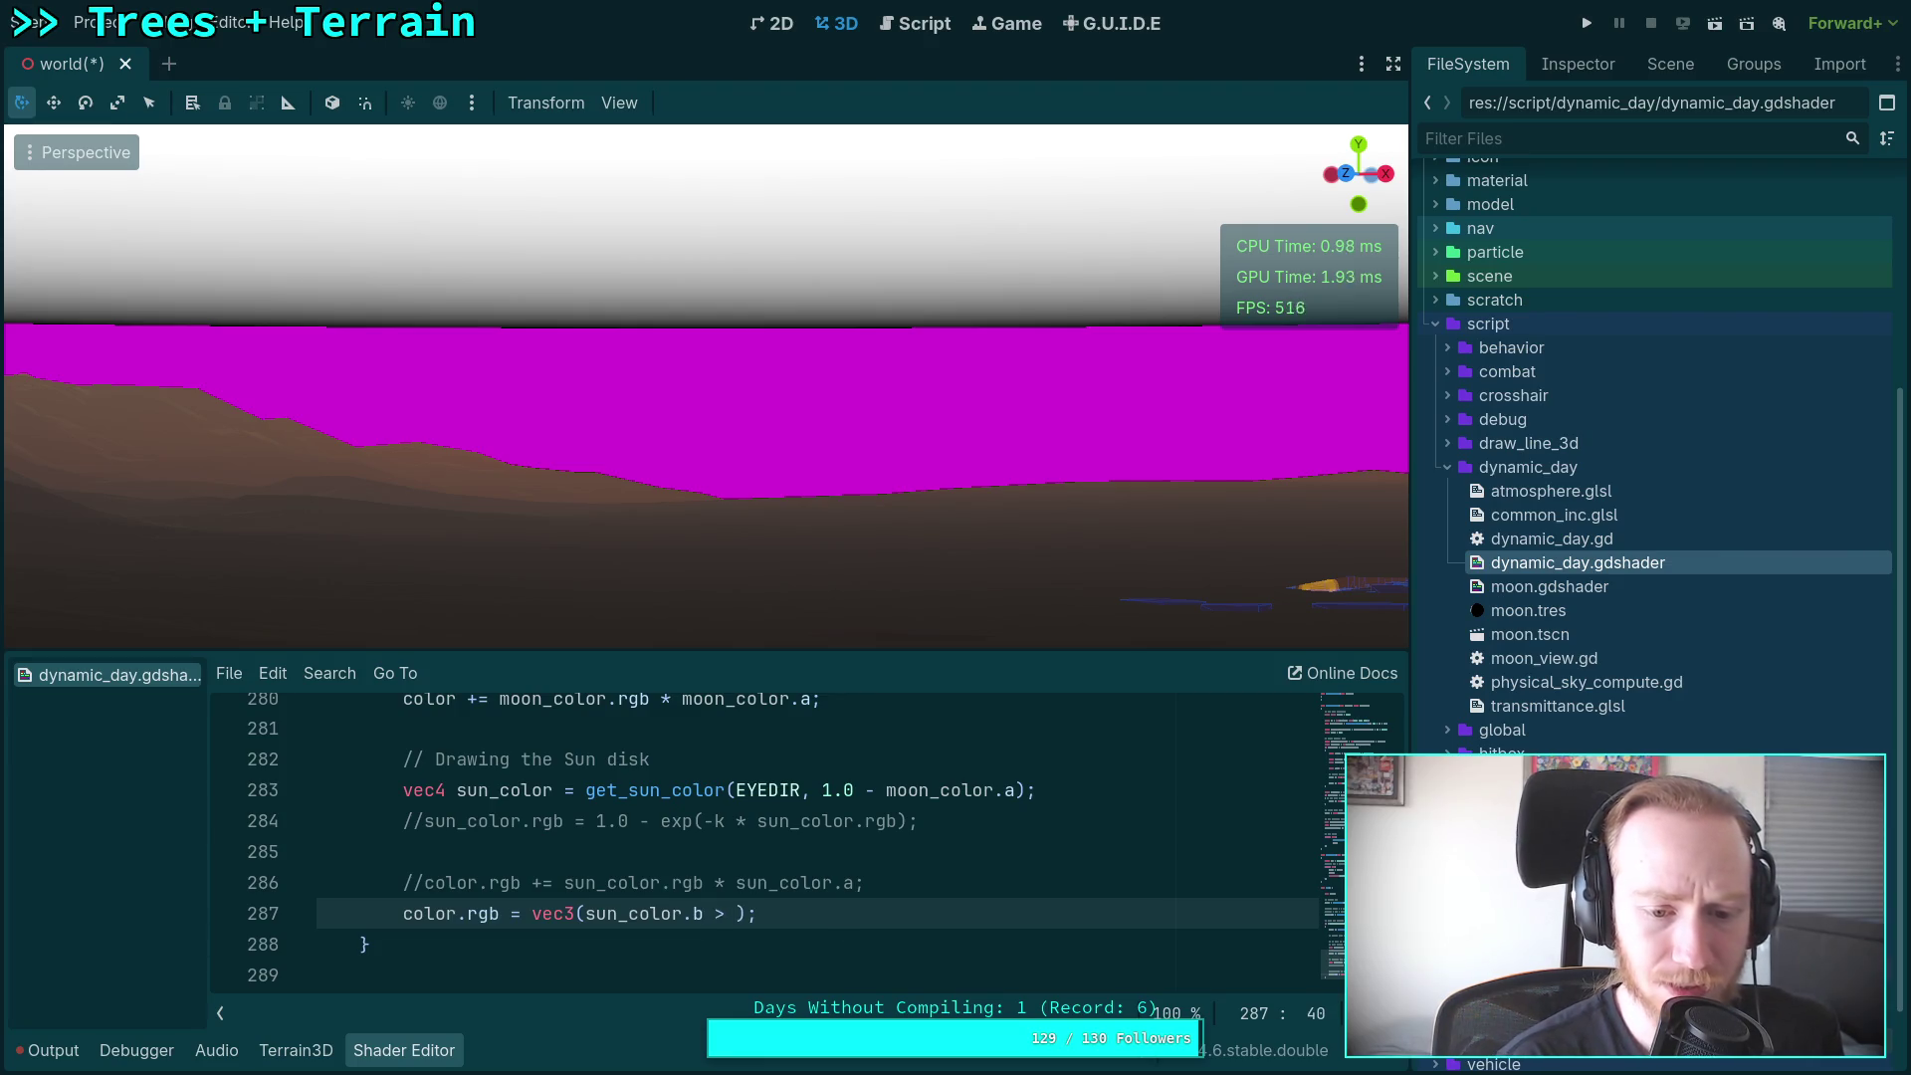
{"action": "type", "text": "> 1.0 ? "}
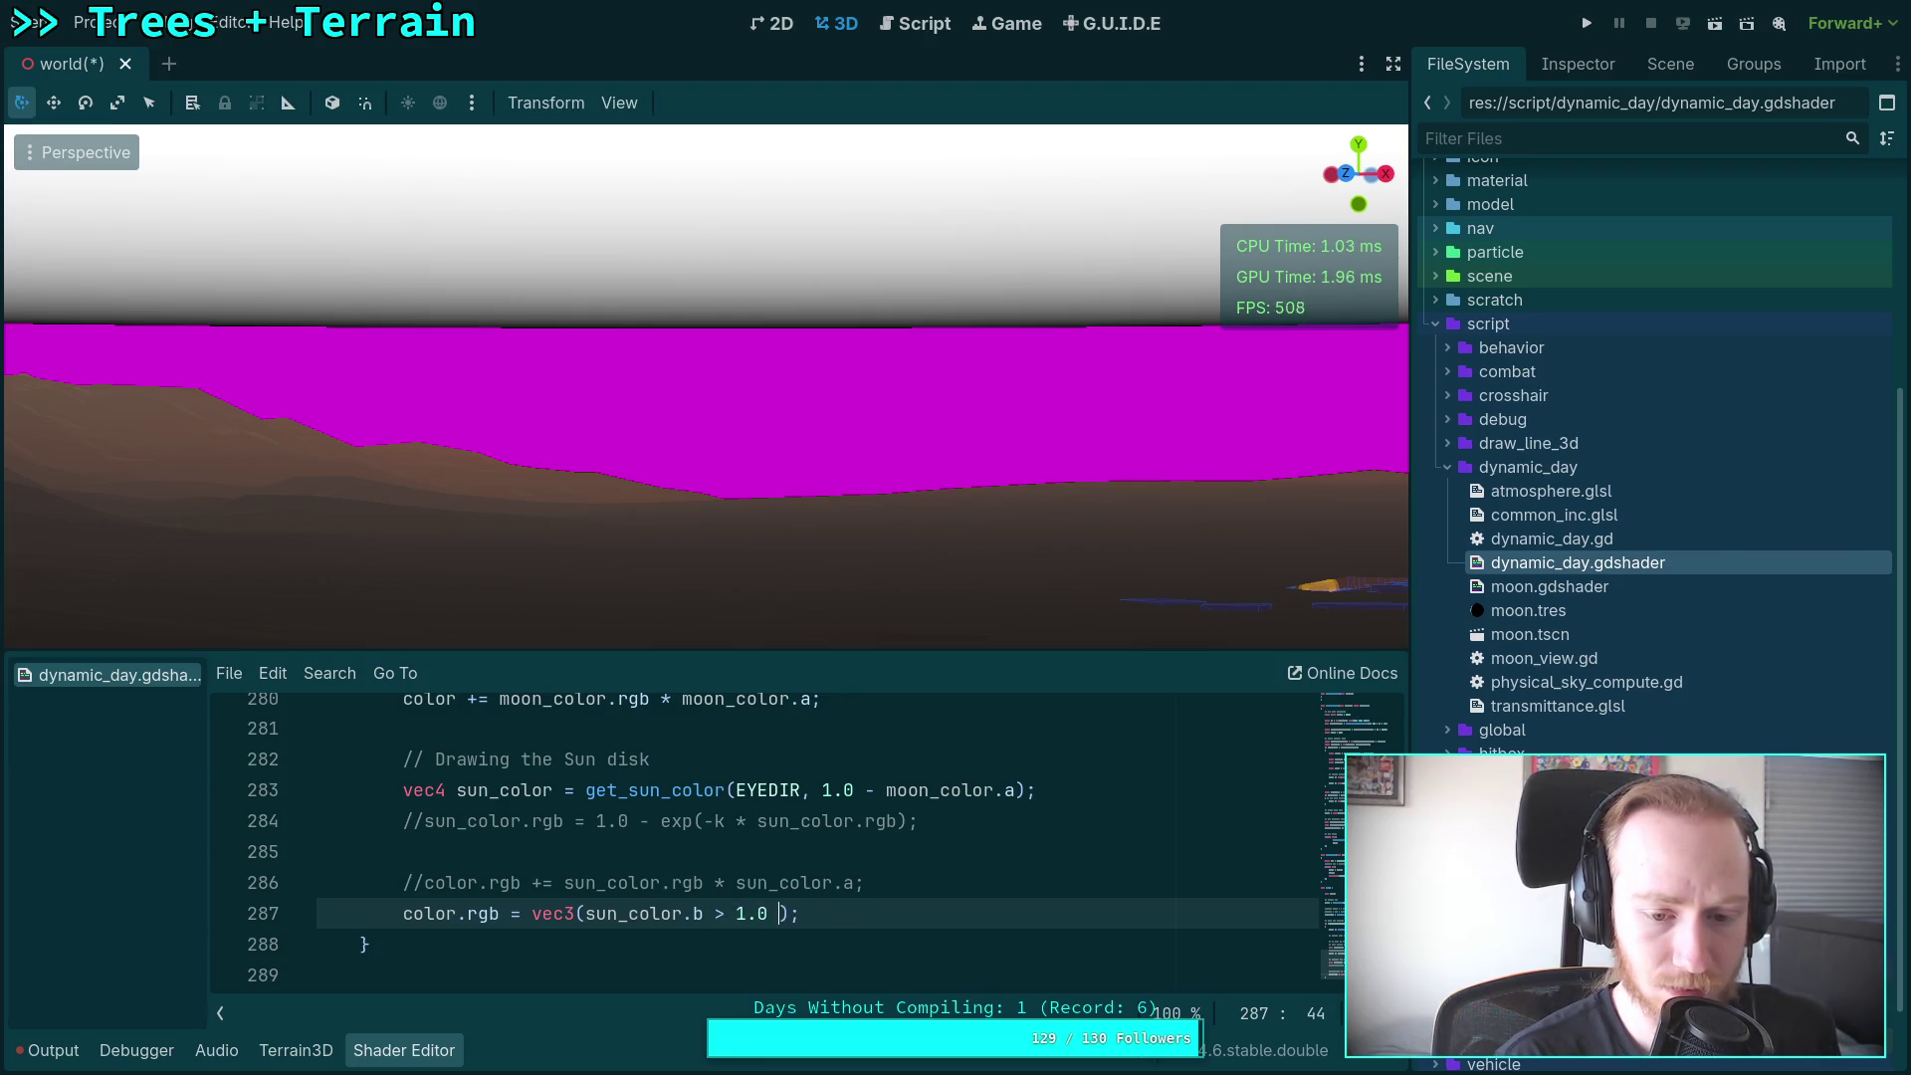
{"action": "type", "text": "1.0,"}
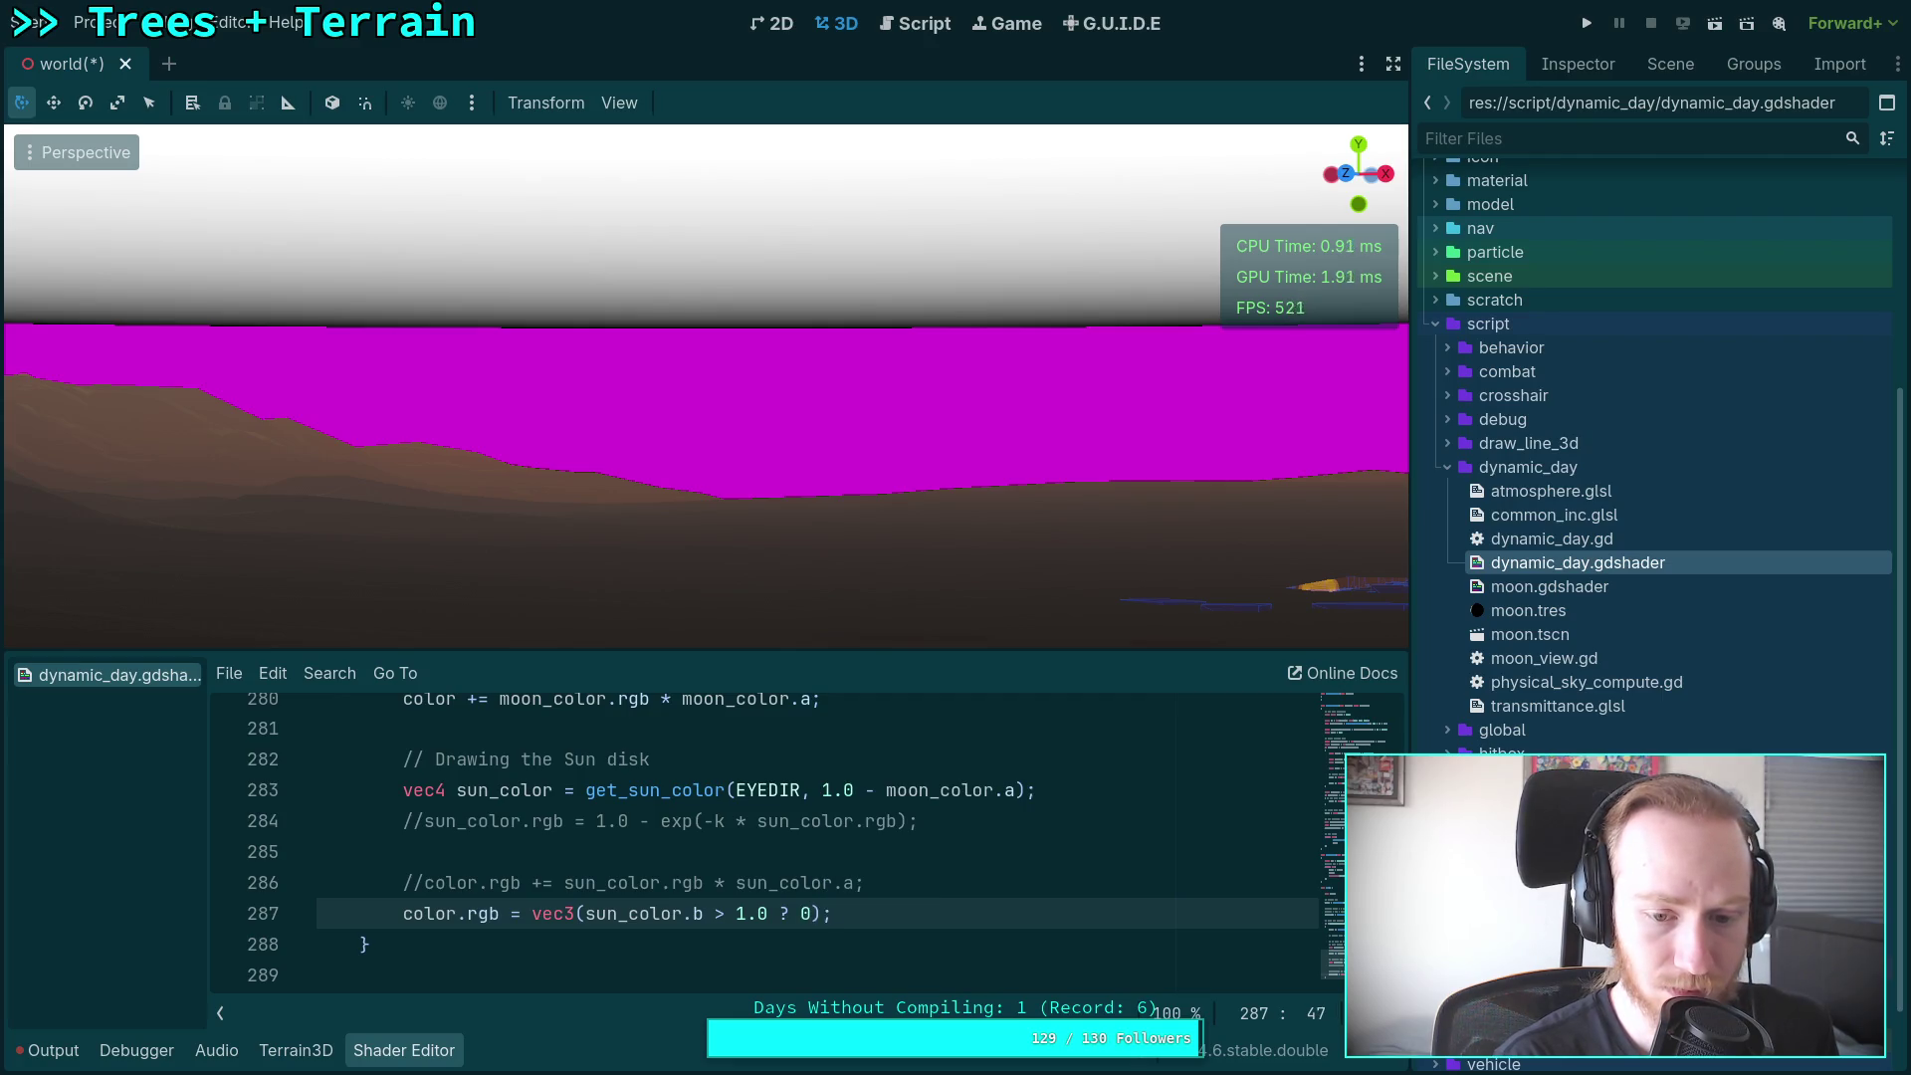
Step: Complete the debug line as vec3(sun_color.b > 1.0 ? 0.0 : 1.0) to mask the blue channel
{"action": "key", "text": "BackSpace"}
{"action": "type", "text": ": 0.0"}
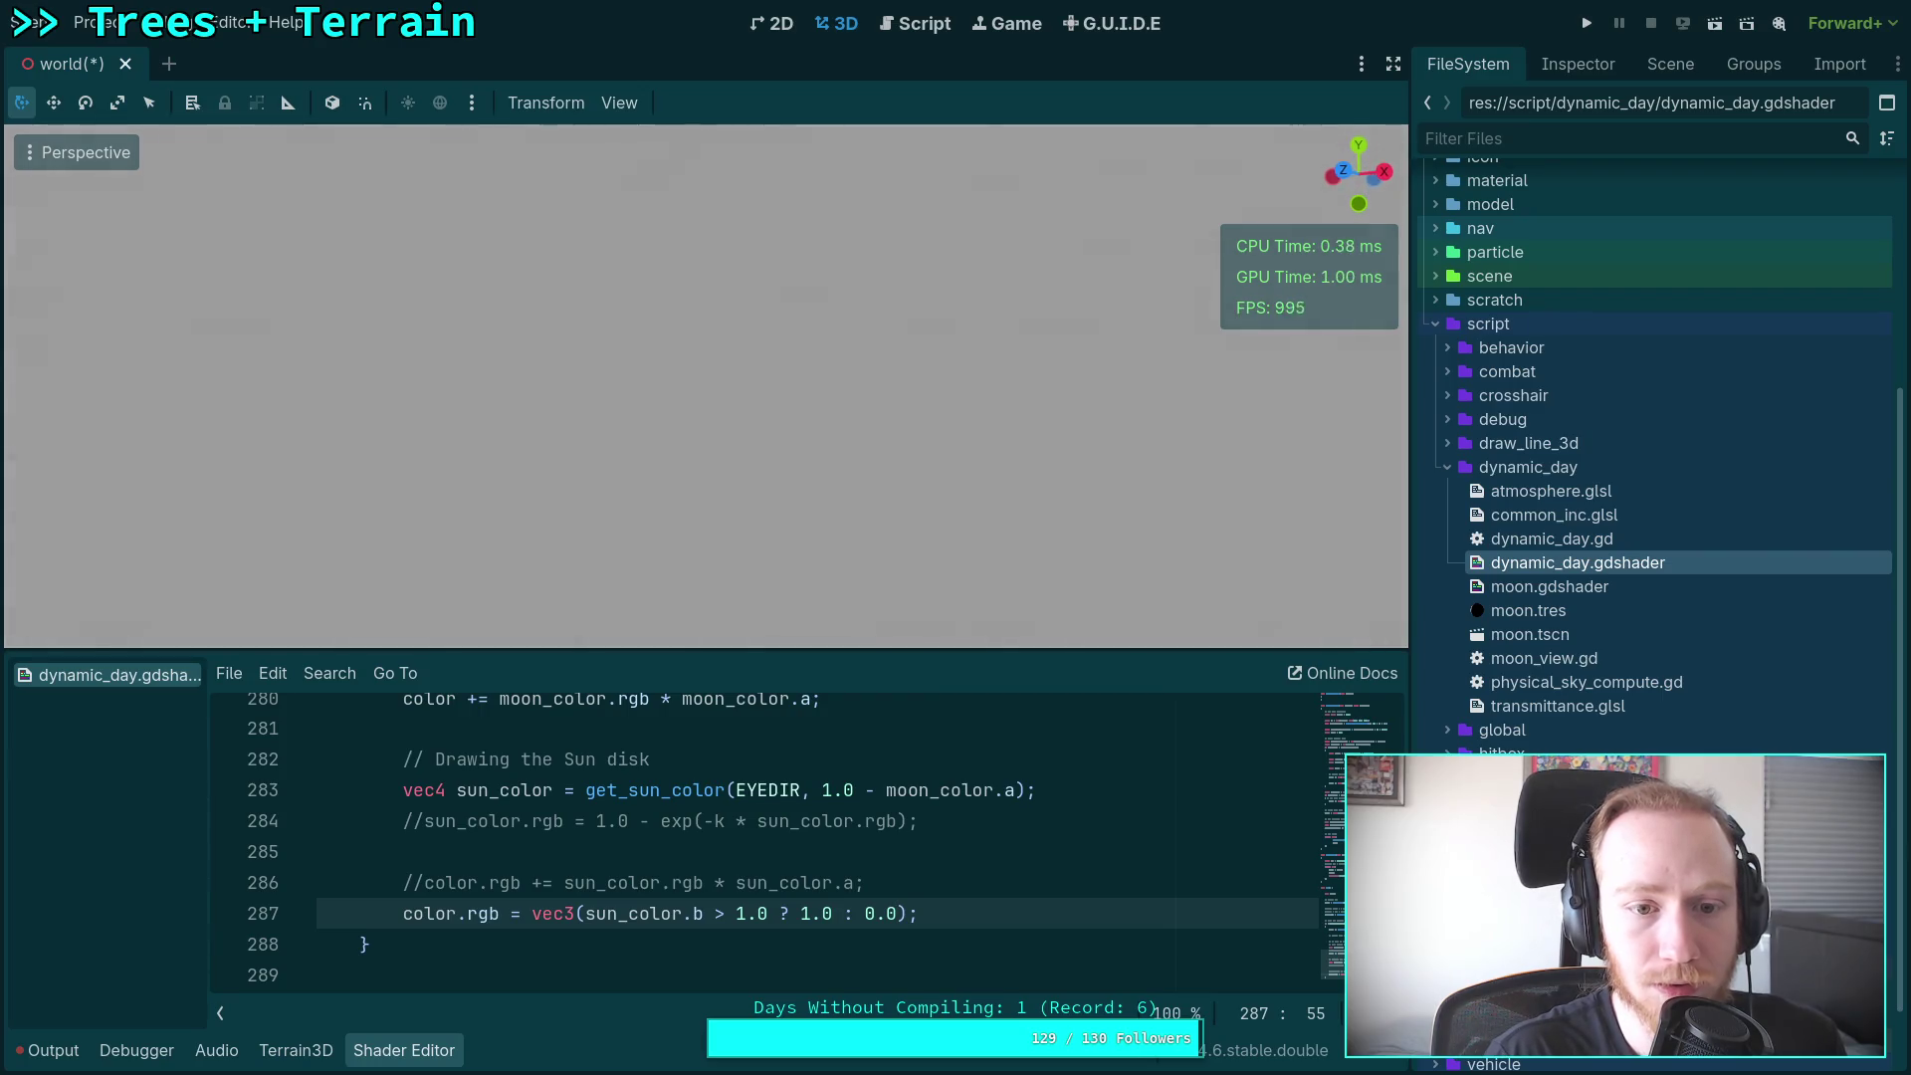
{"action": "left_click", "coordinate": [812, 913]}
{"action": "key", "text": "BackSpace"}
{"action": "type", "text": "0"}
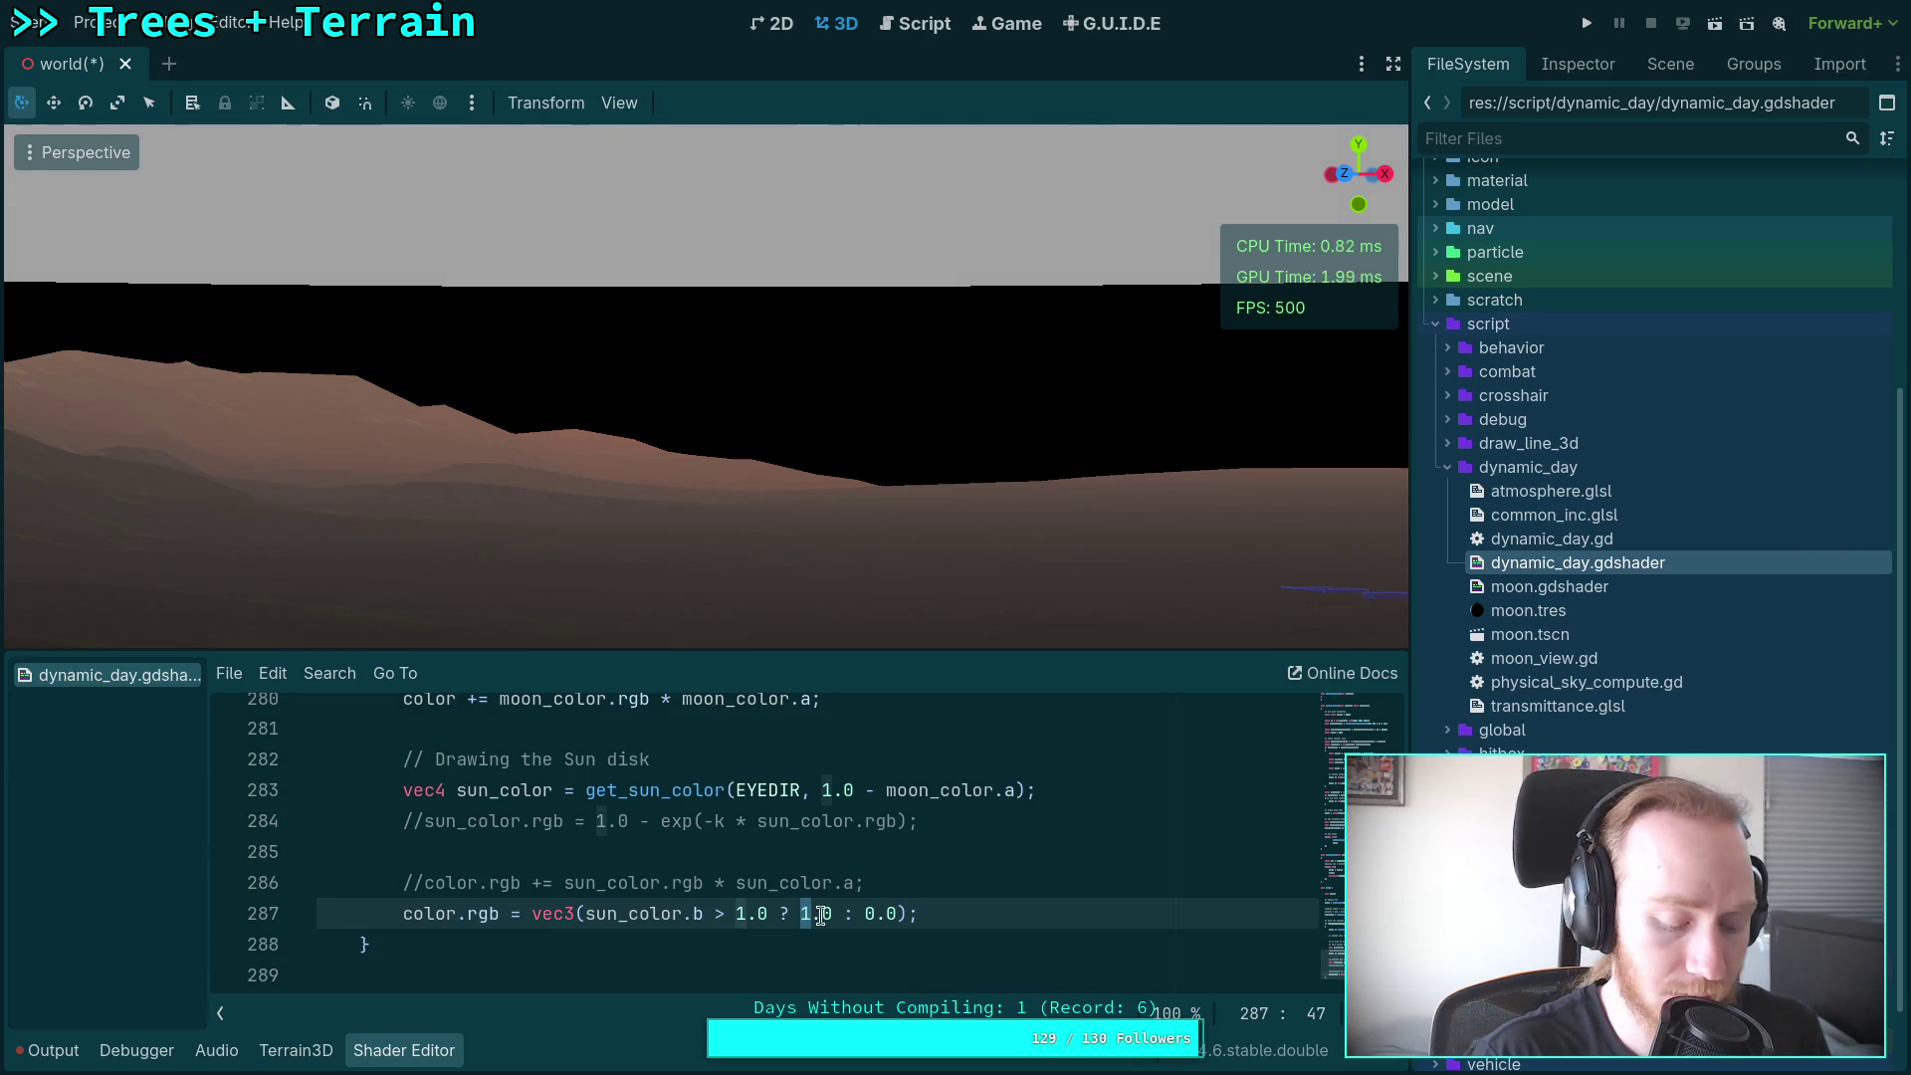
{"action": "left_click", "coordinate": [875, 913]}
{"action": "key", "text": "BackSpace"}
{"action": "type", "text": "1"}
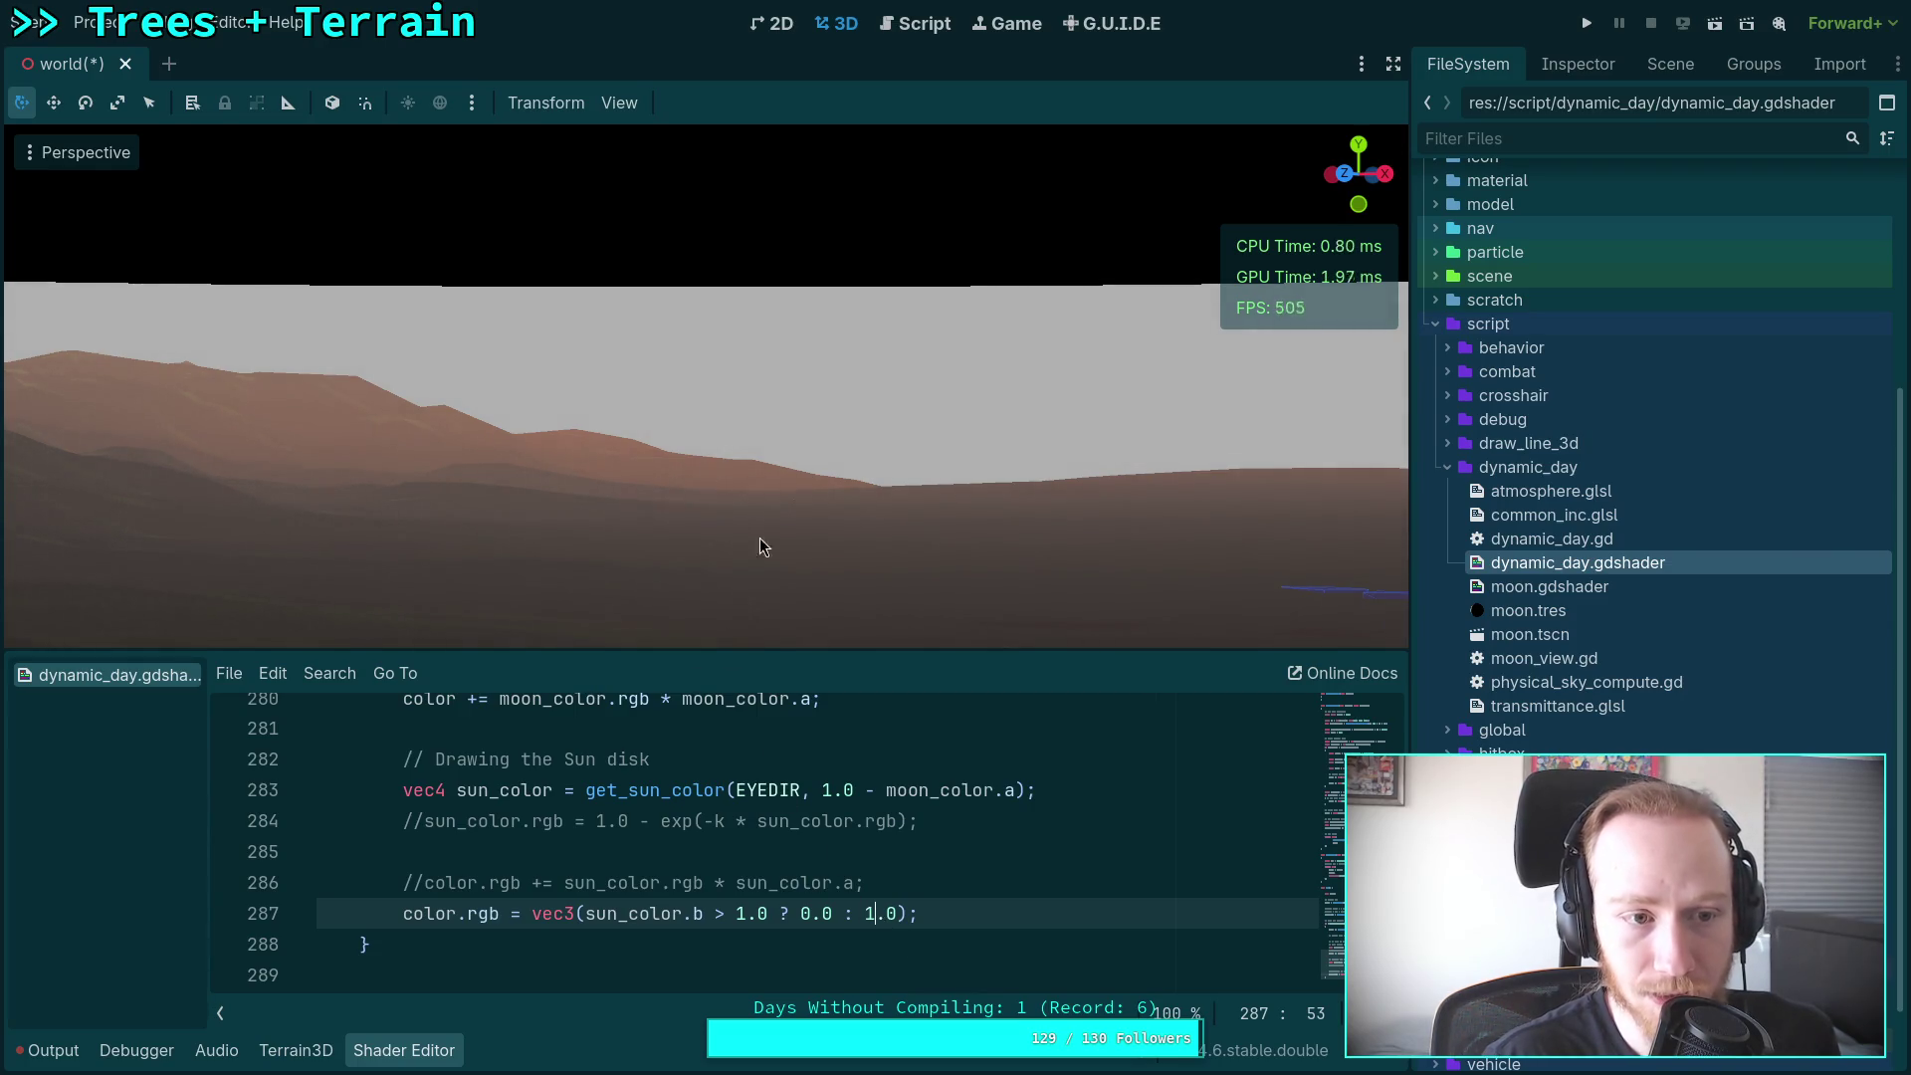
Step: Delete the sun_color.b debug mask line after checking the viewport
{"action": "double_click", "coordinate": [863, 913]}
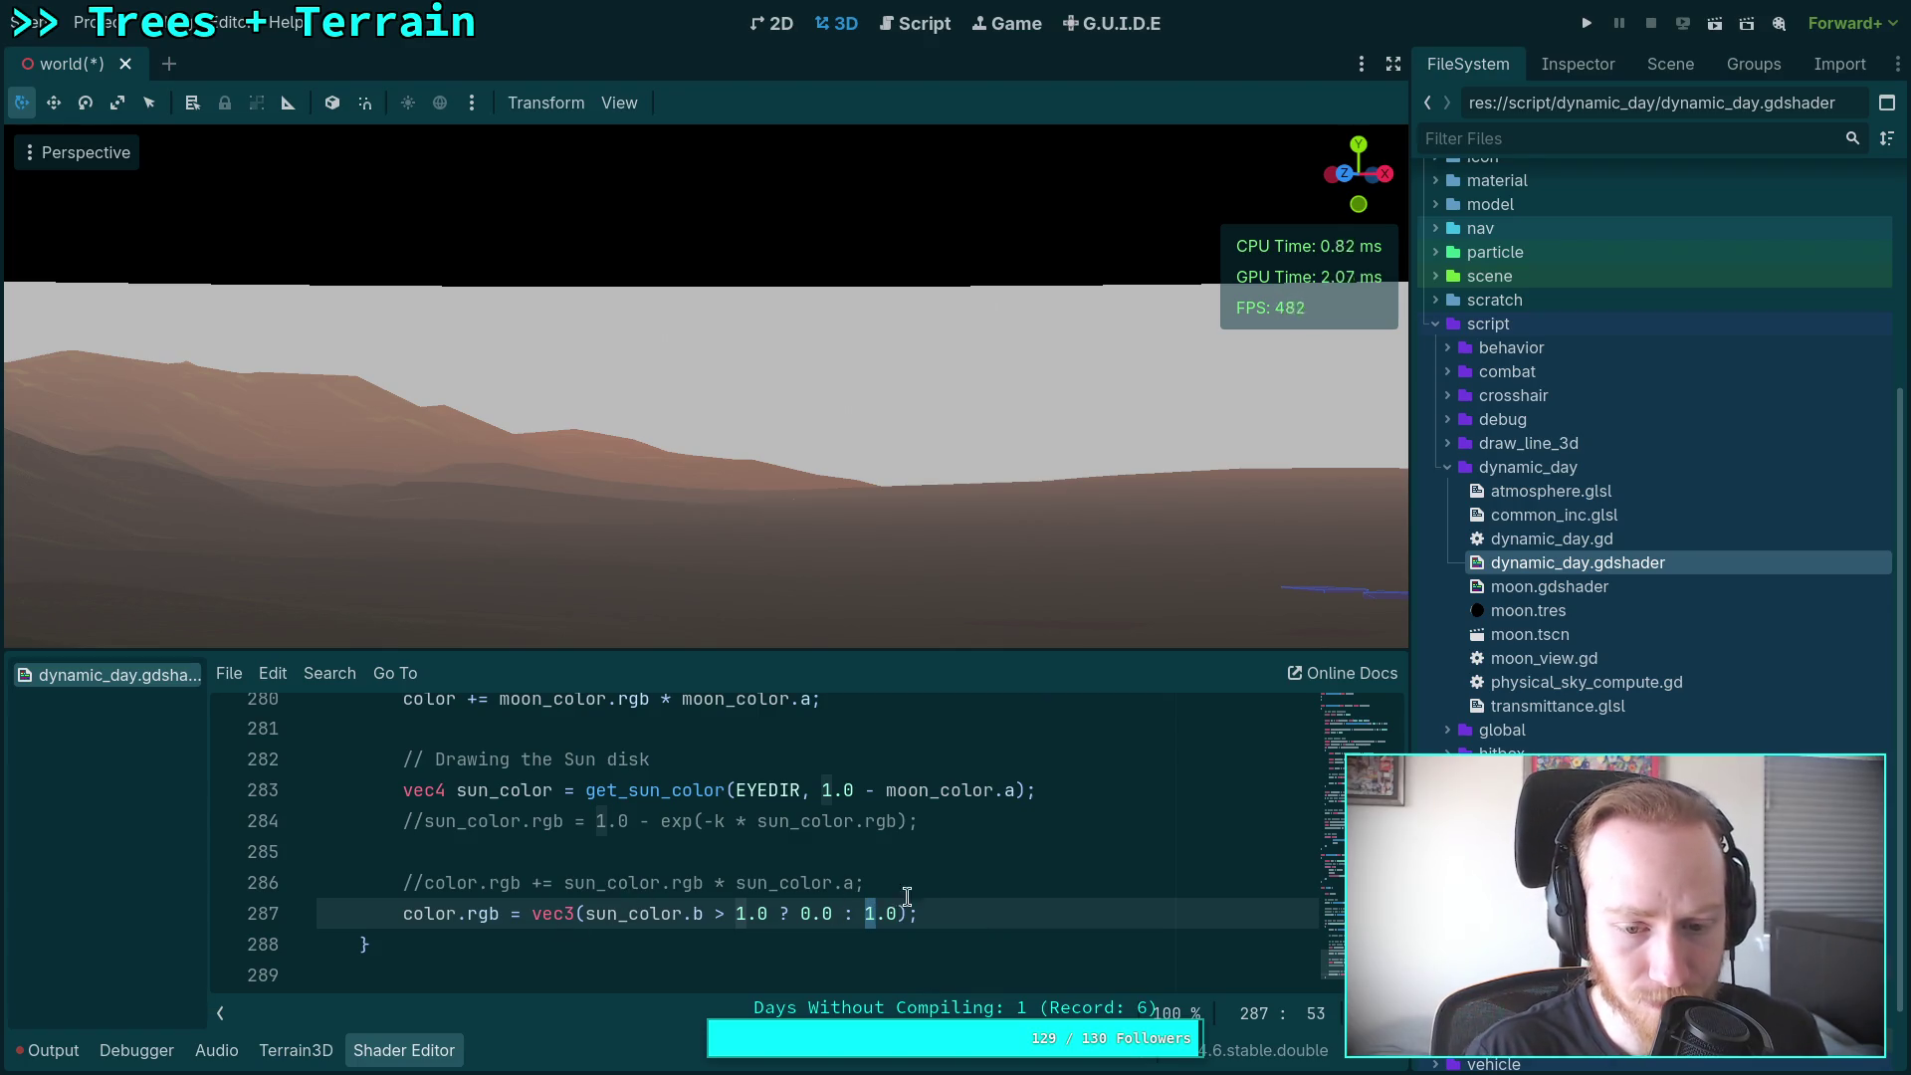
{"action": "left_click_drag", "start_coordinate": [930, 914], "coordinate": [927, 885]}
{"action": "key", "text": "BackSpace"}
Step: Uncomment color.rgb += sun_color.rgb * sun_color.a so the sun colour is added again
{"action": "left_click", "coordinate": [407, 886]}
{"action": "key", "text": "Delete"}
{"action": "key", "text": "Delete"}
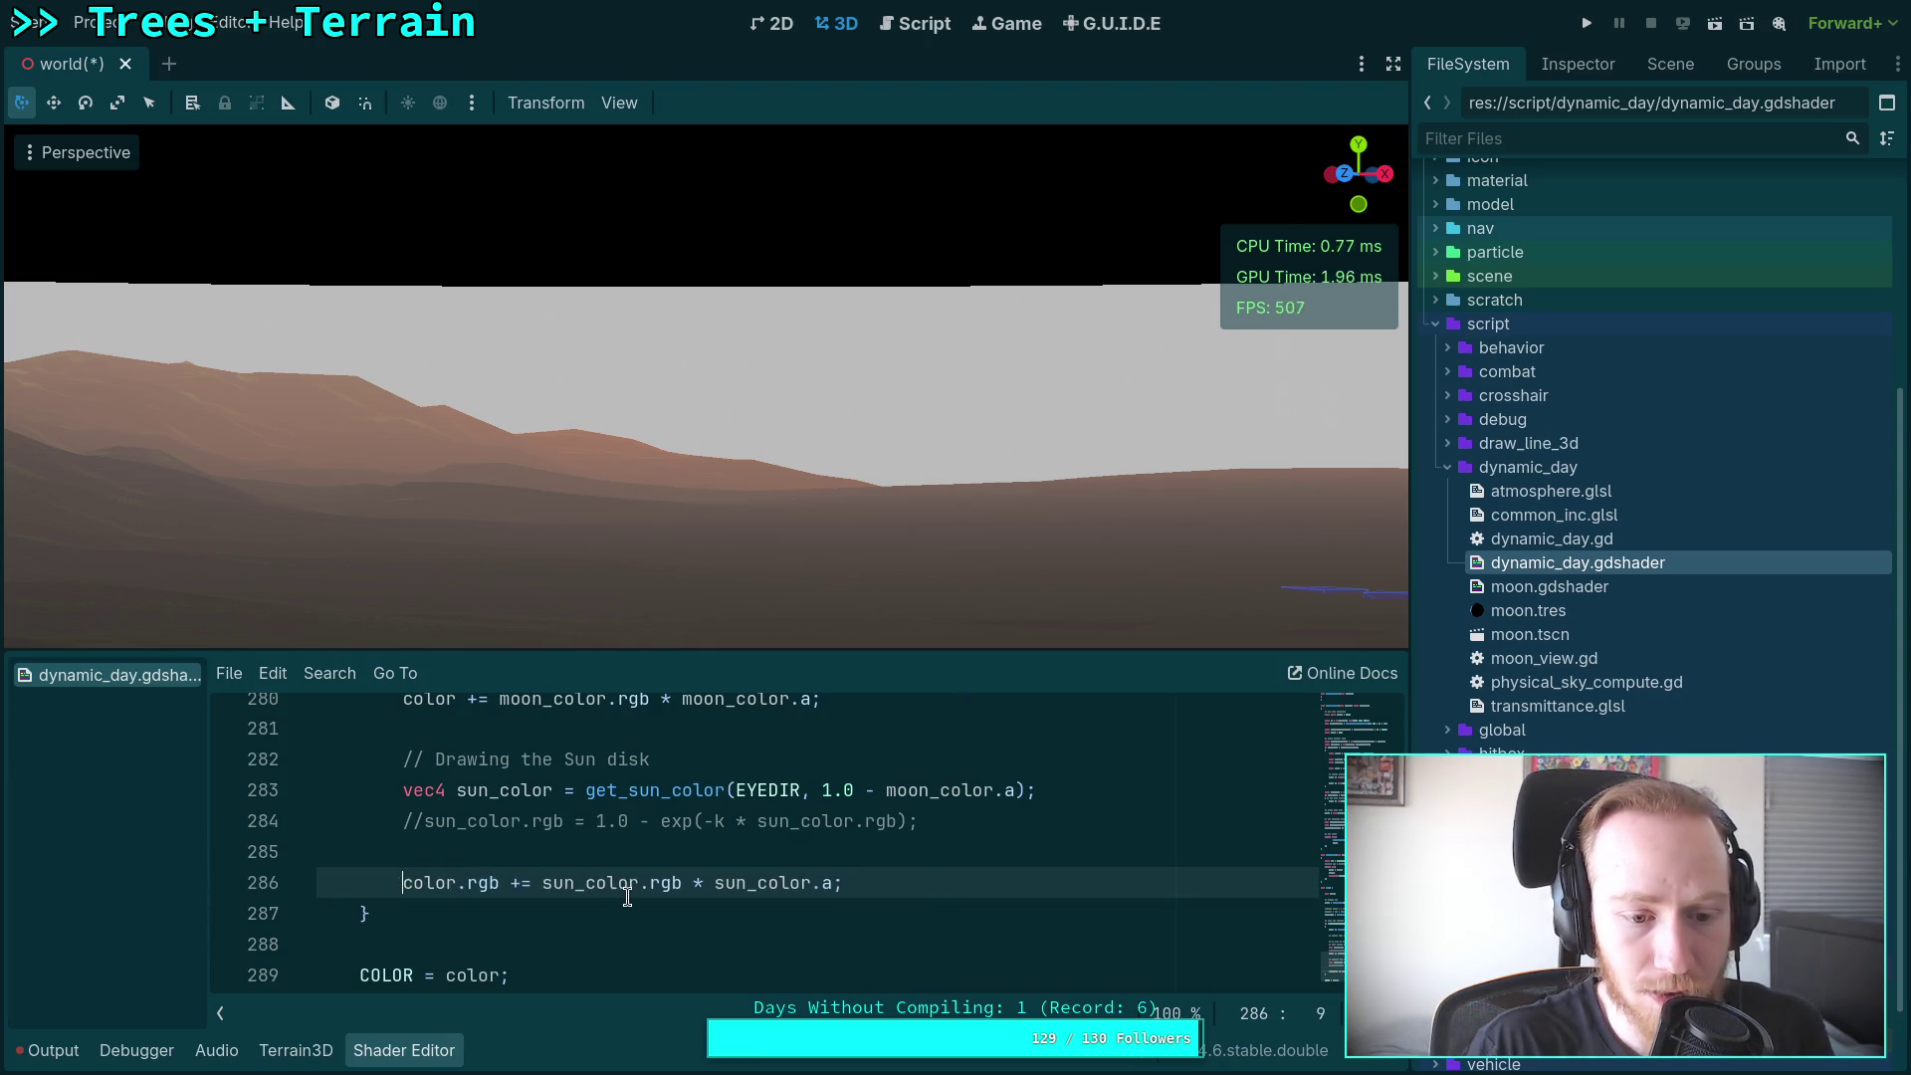
{"action": "scroll", "coordinate": [557, 889], "scroll_direction": "down", "scroll_amount": 1}
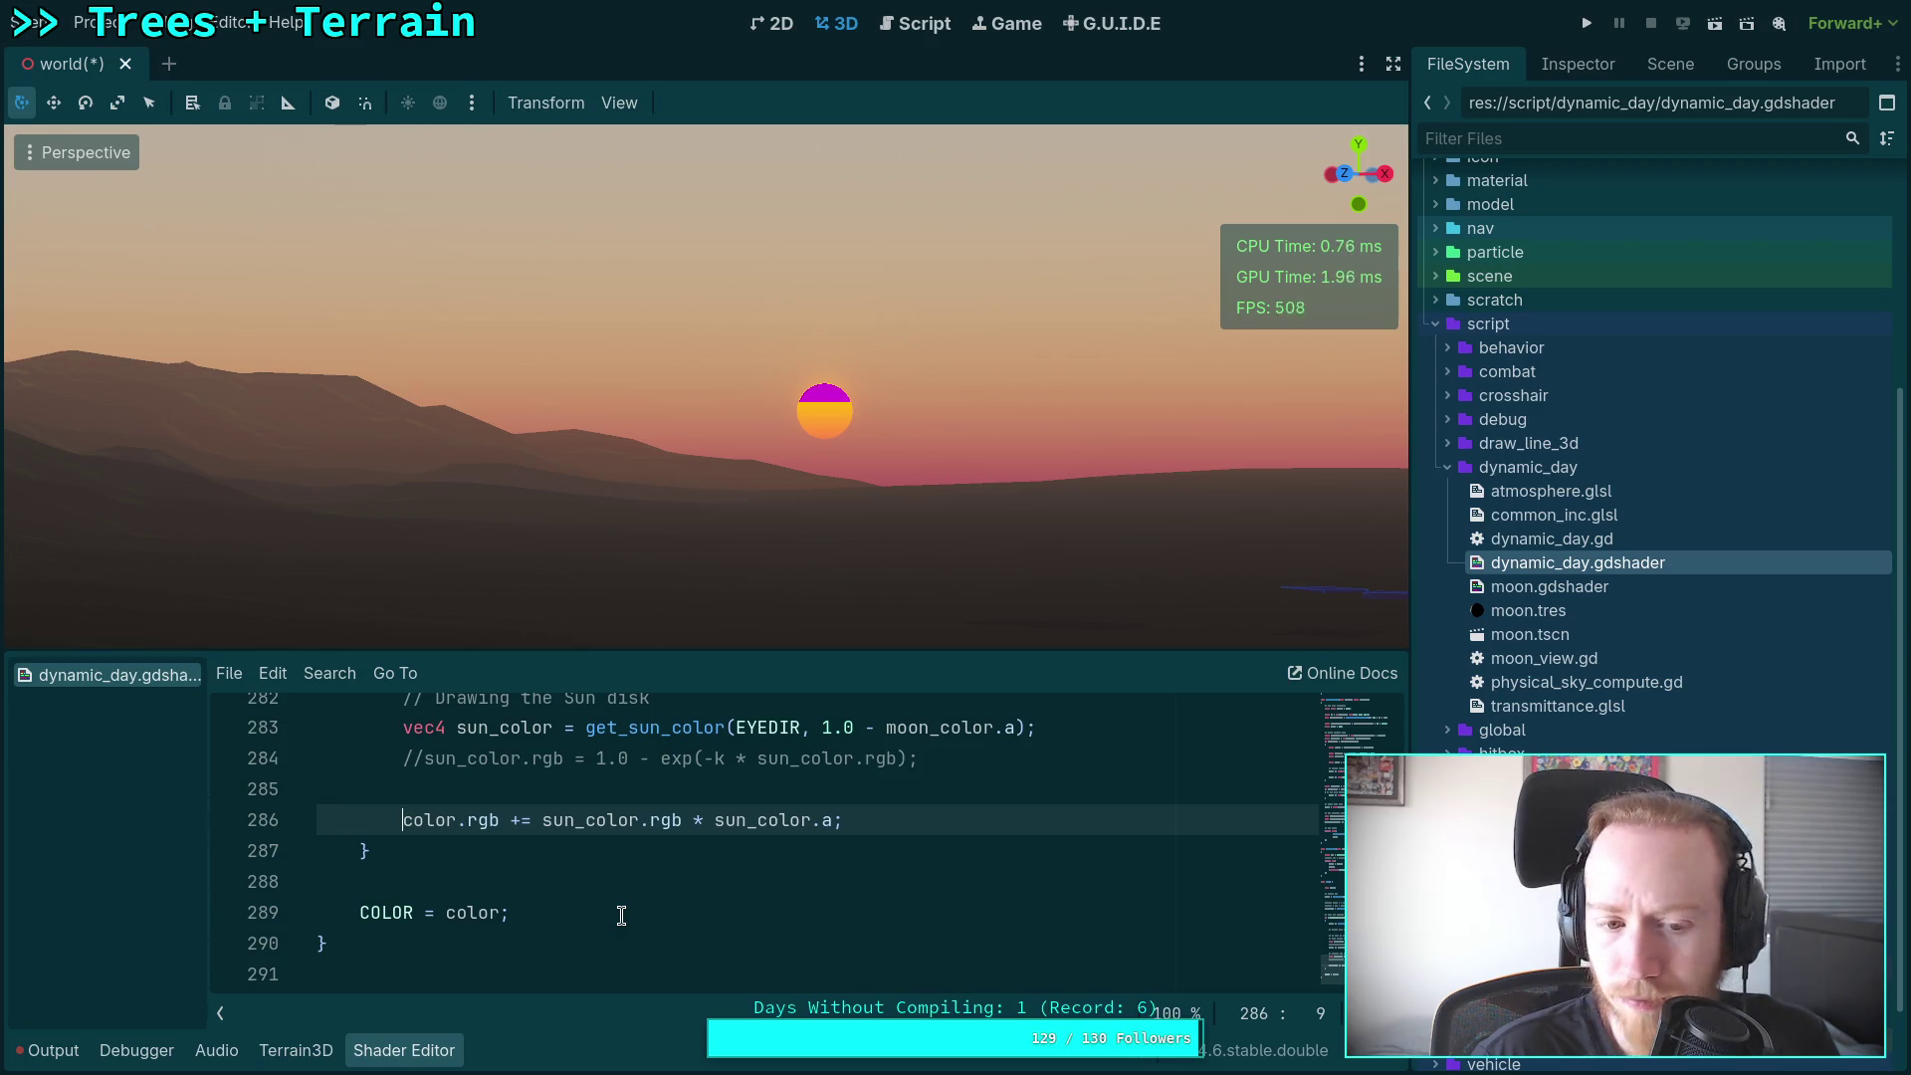
{"action": "left_click", "coordinate": [445, 912]}
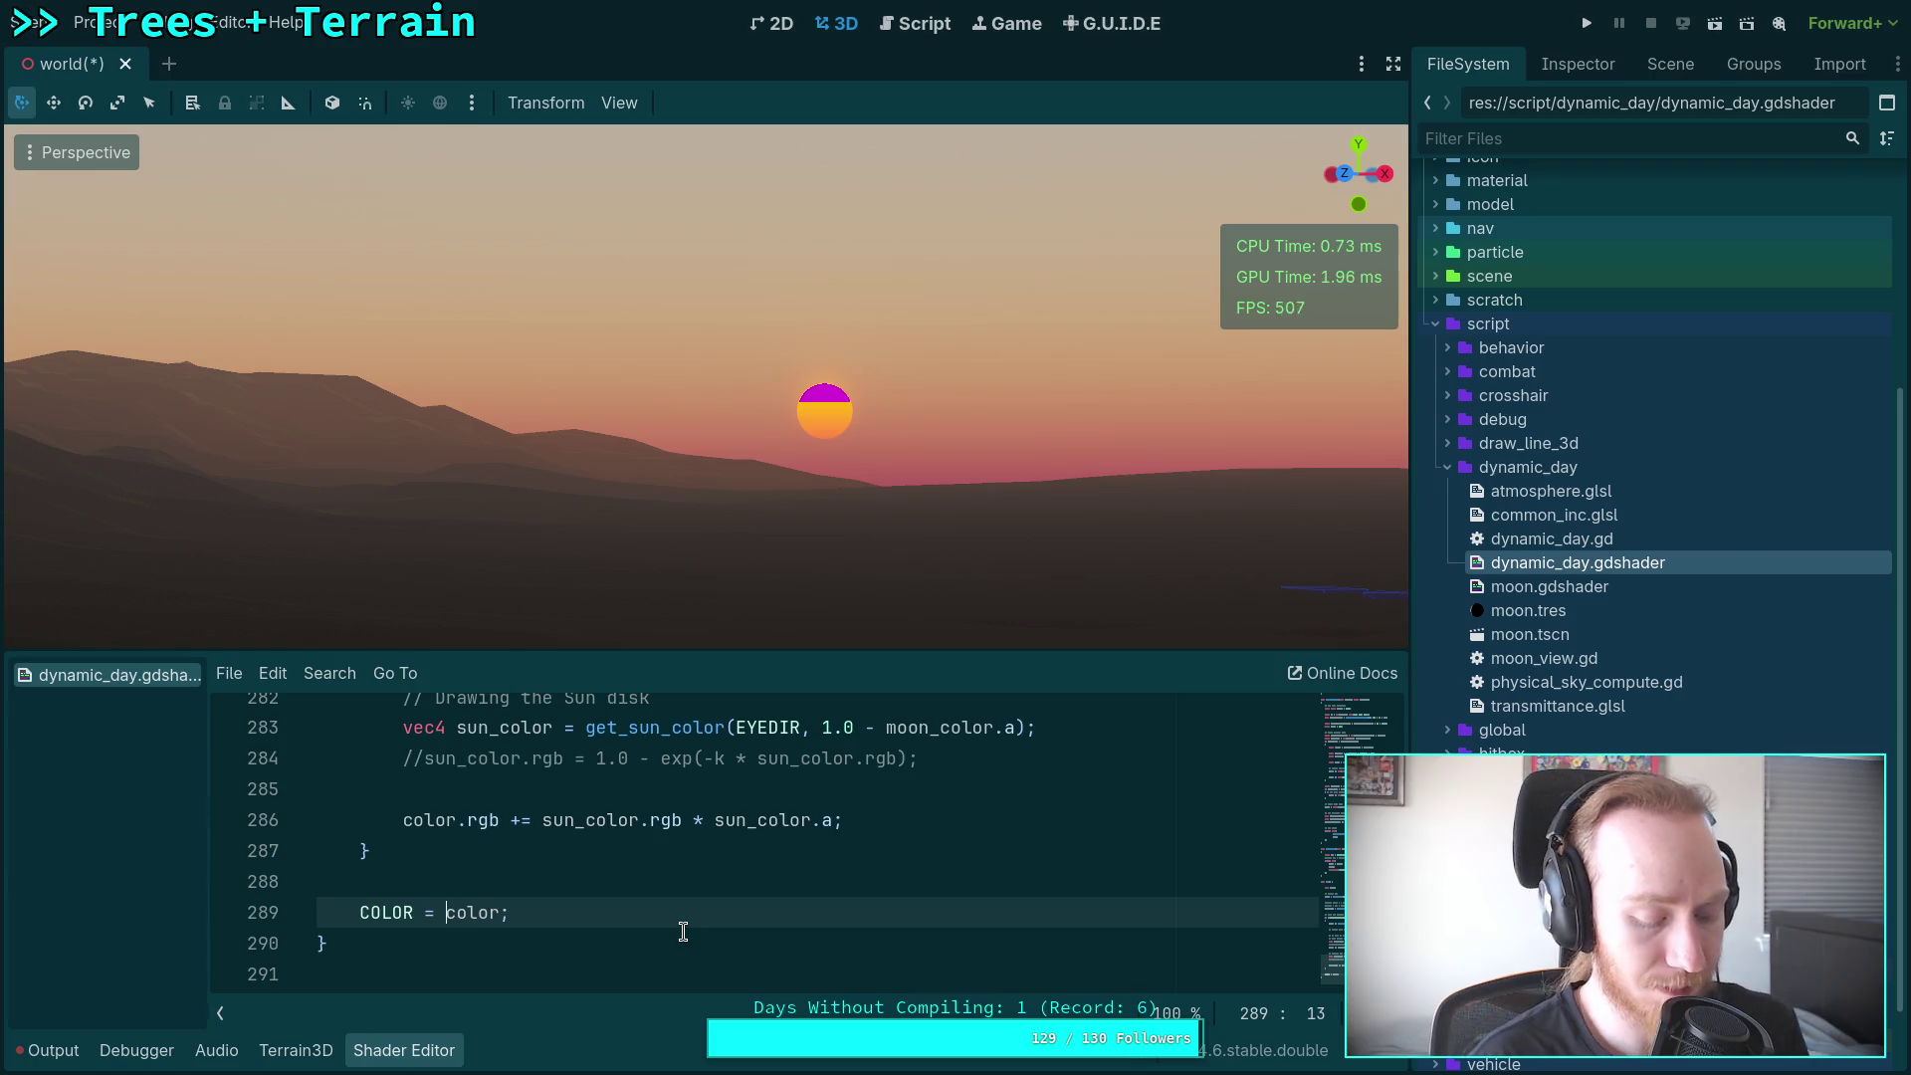
Step: Wrap the final output as COLOR = max(color, vec3(0.0)) to clamp negative values
{"action": "type", "text": "max("}
{"action": "left_click", "coordinate": [512, 912]}
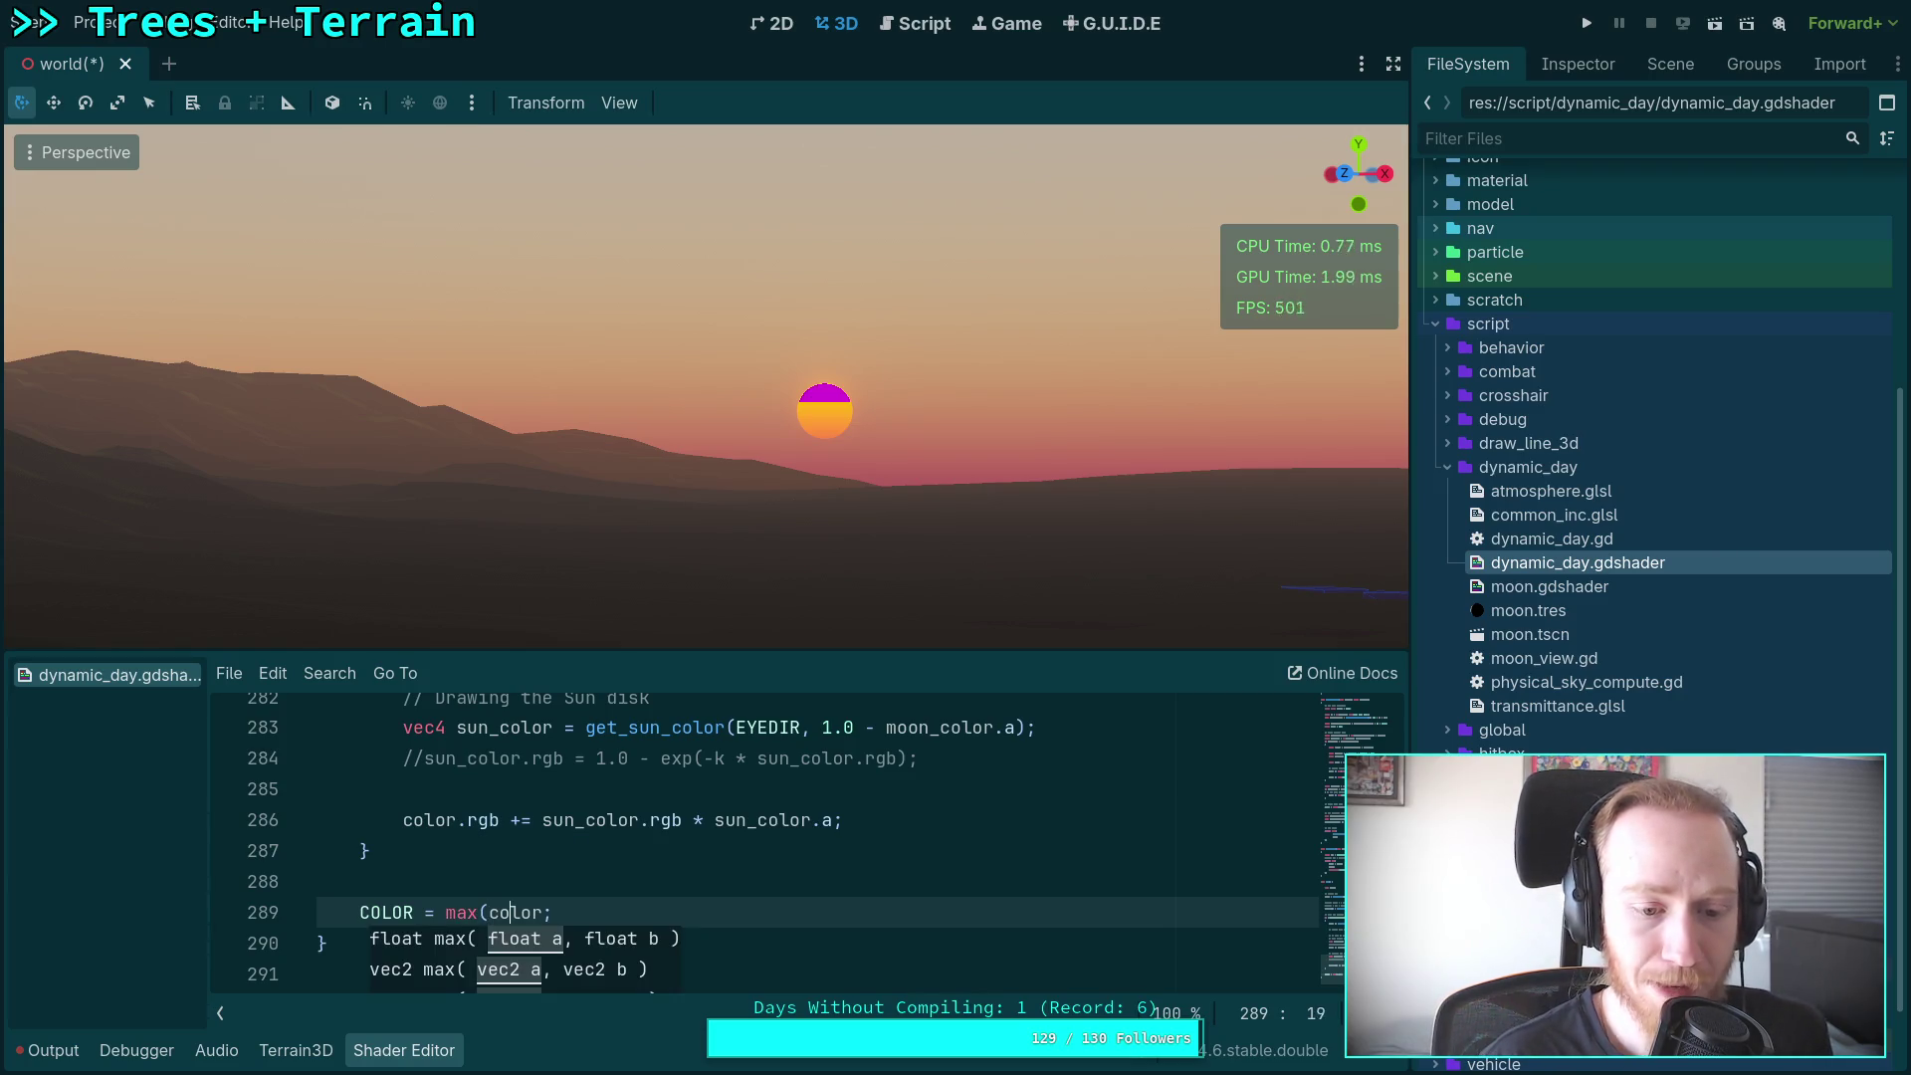
{"action": "type", "text": ", vec3(0"}
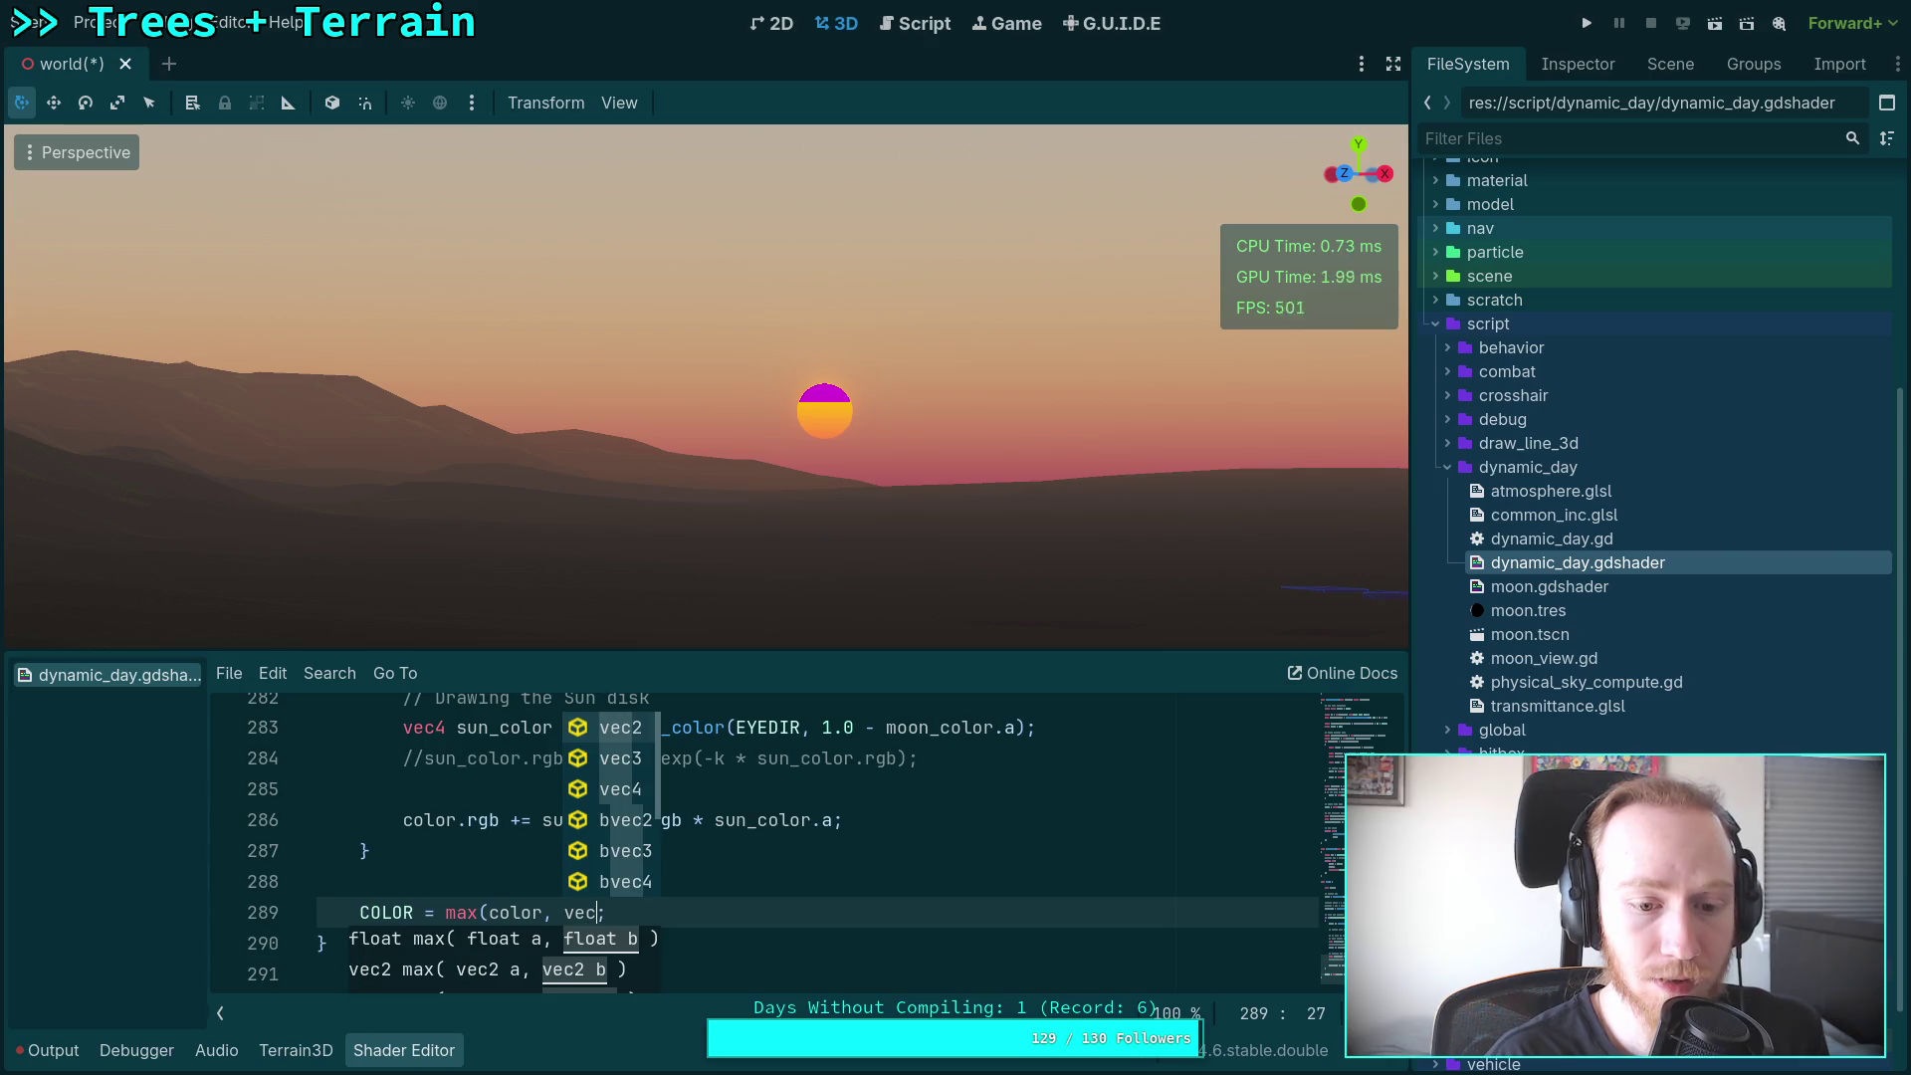
{"action": "type", "text": ".0))"}
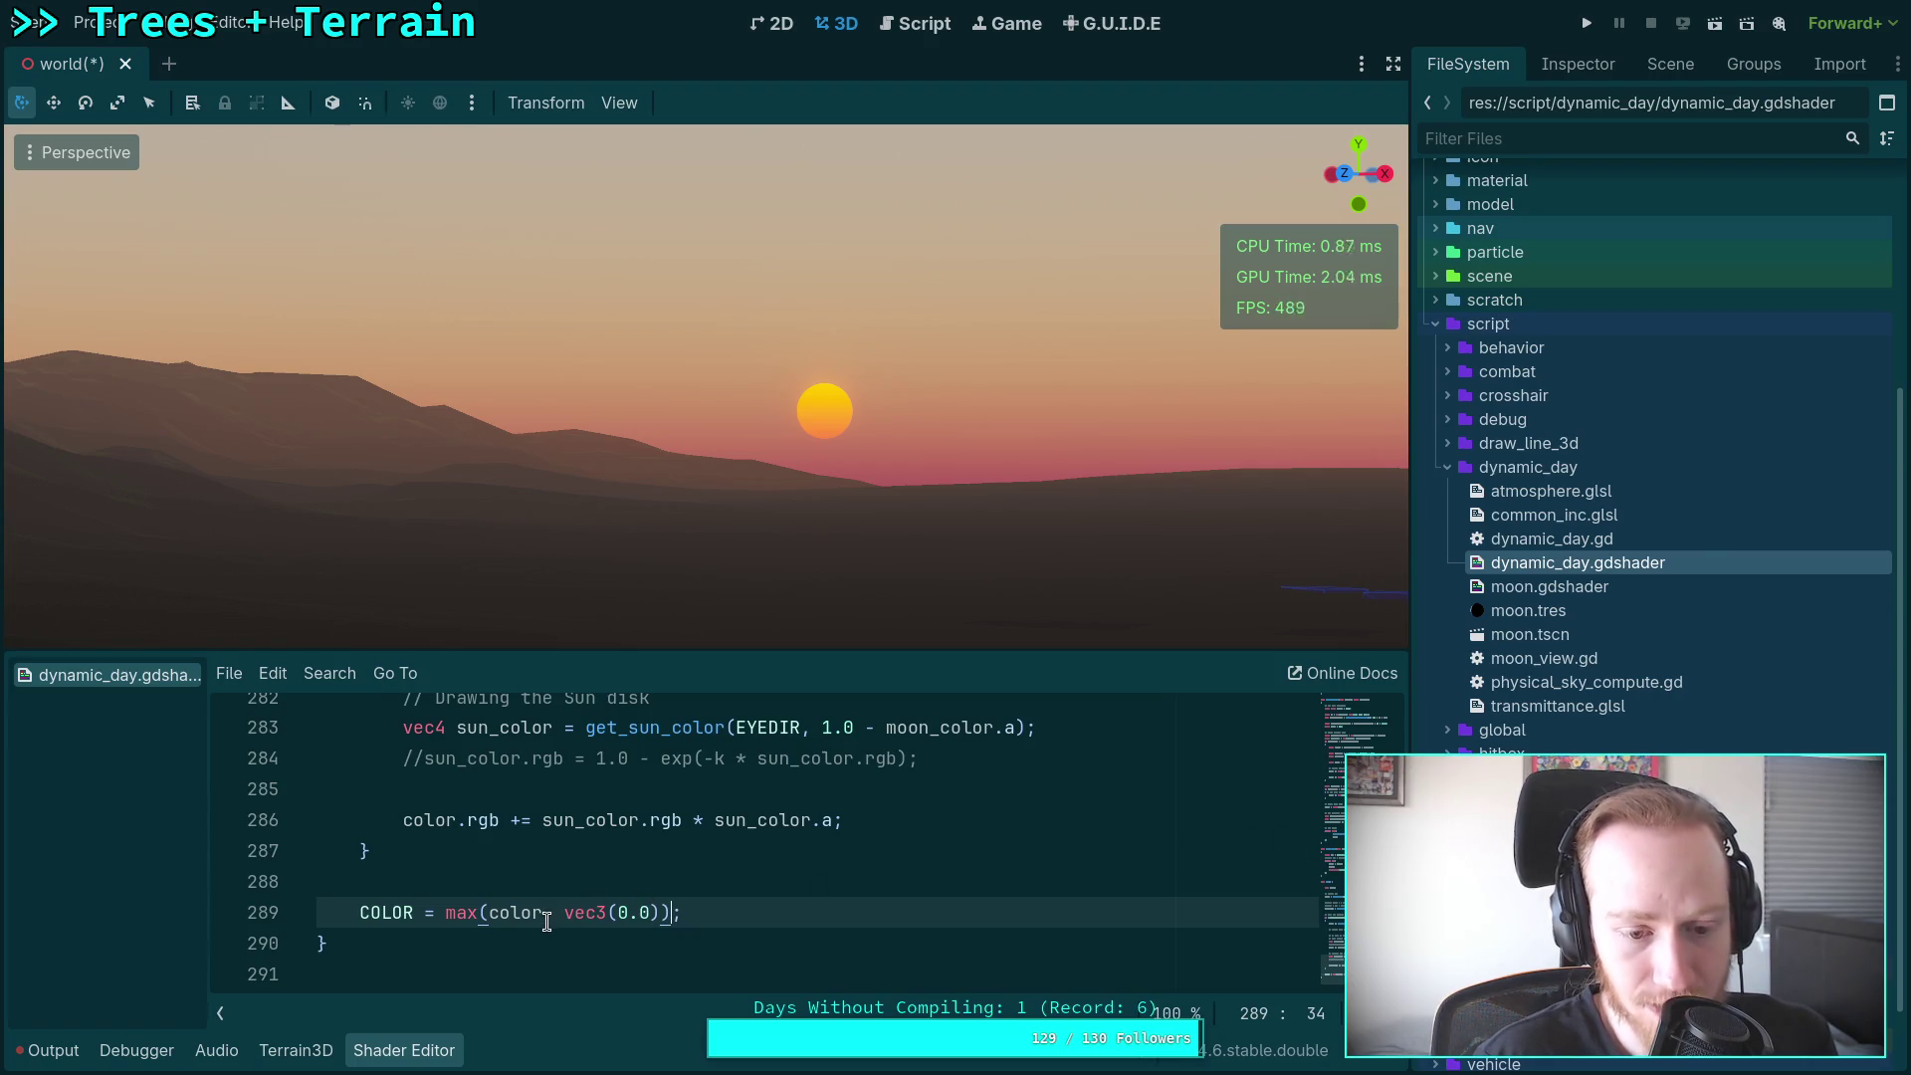
{"action": "left_click", "coordinate": [416, 819]}
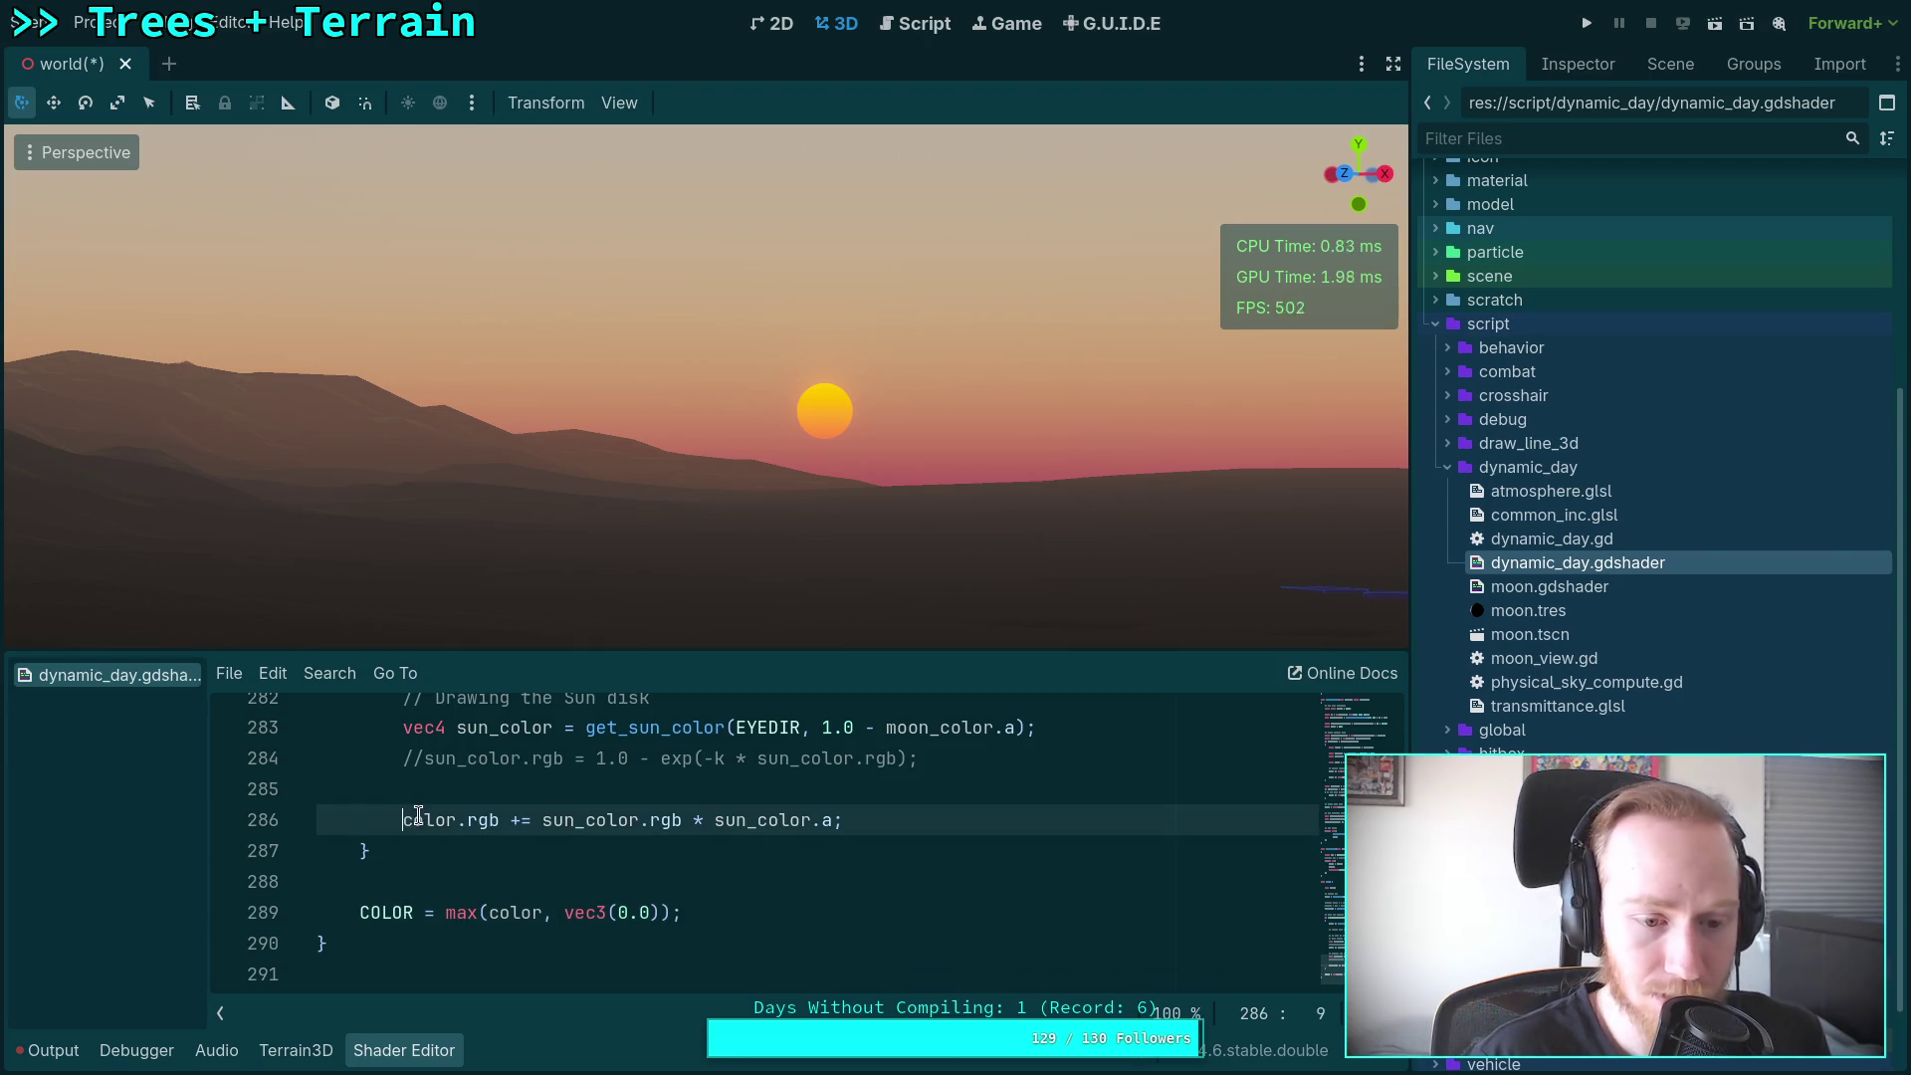
Step: Duplicate the sun line, comment the original, and set the copy to color.rgb = sun_color.rgb * sun_color.a
{"action": "key", "text": "ctrl+shift+d"}
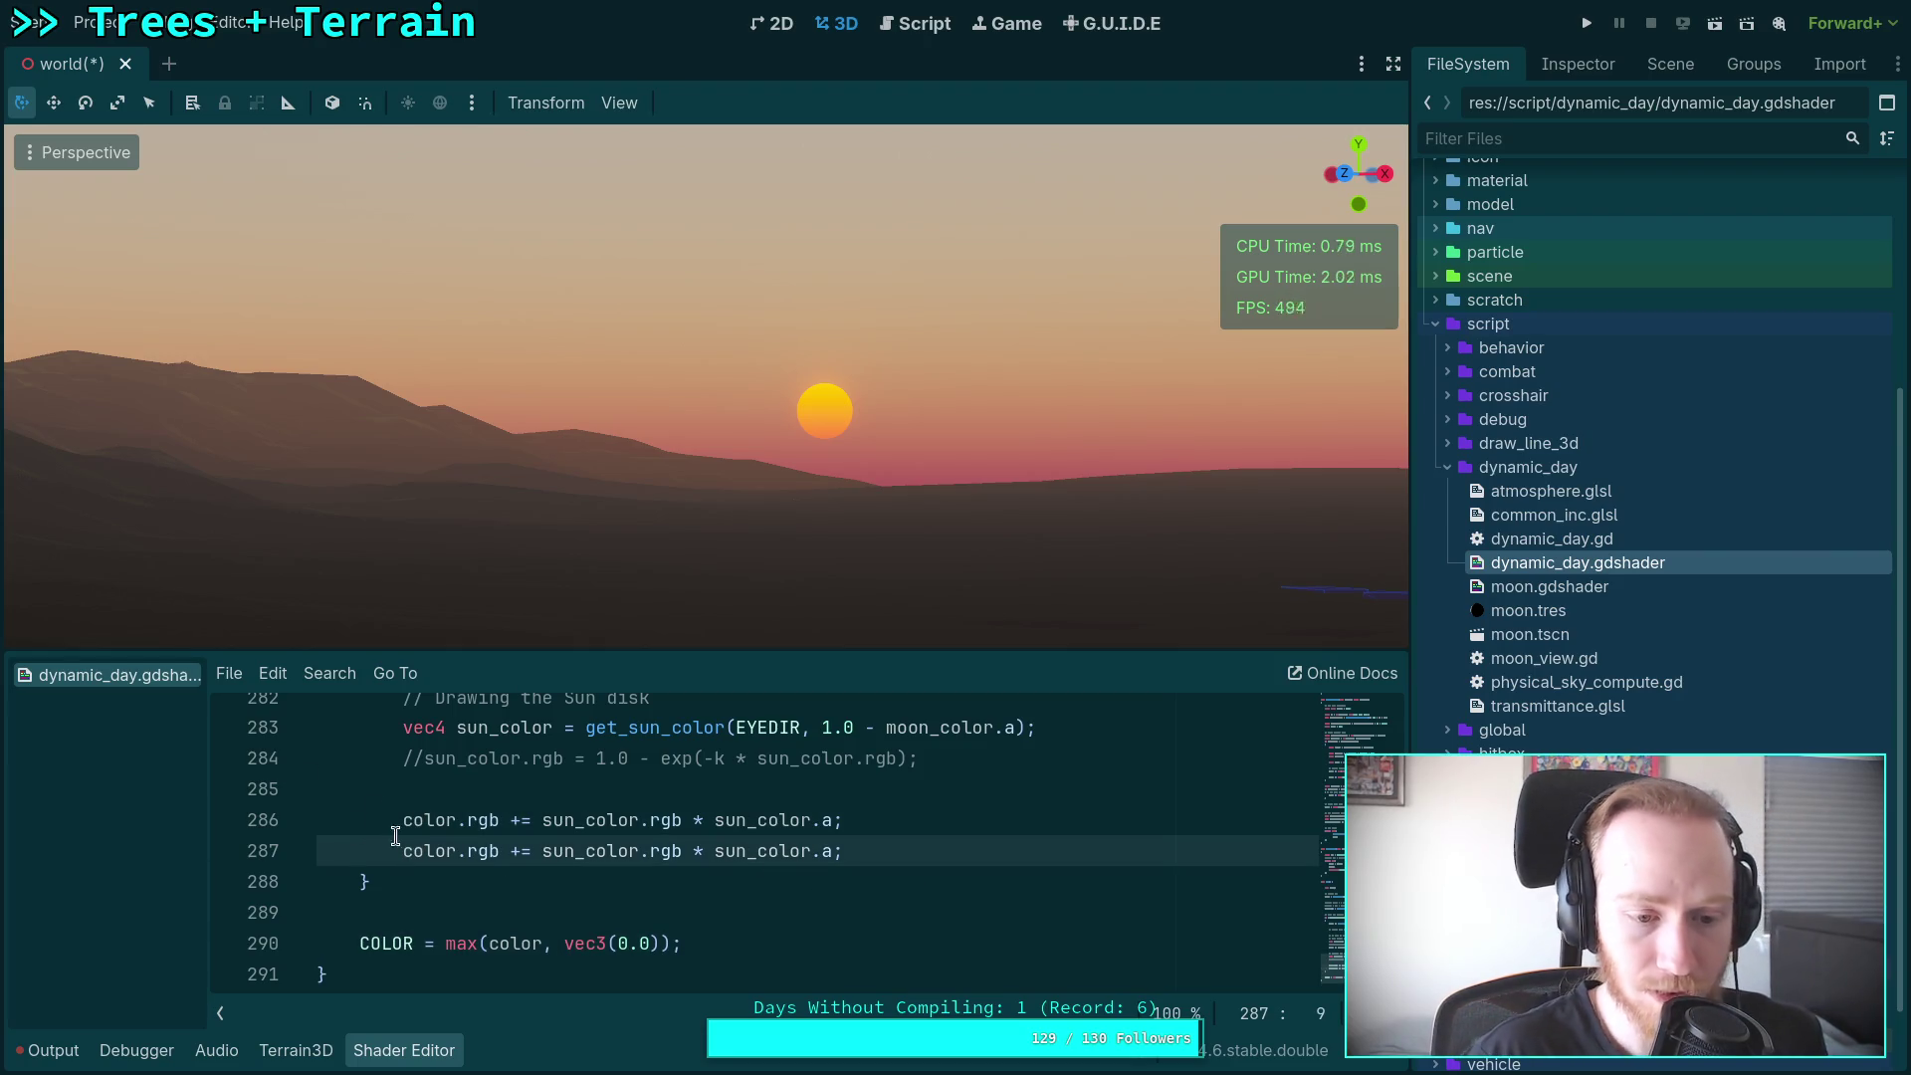
{"action": "left_click", "coordinate": [405, 819]}
{"action": "key", "text": "ctrl+k"}
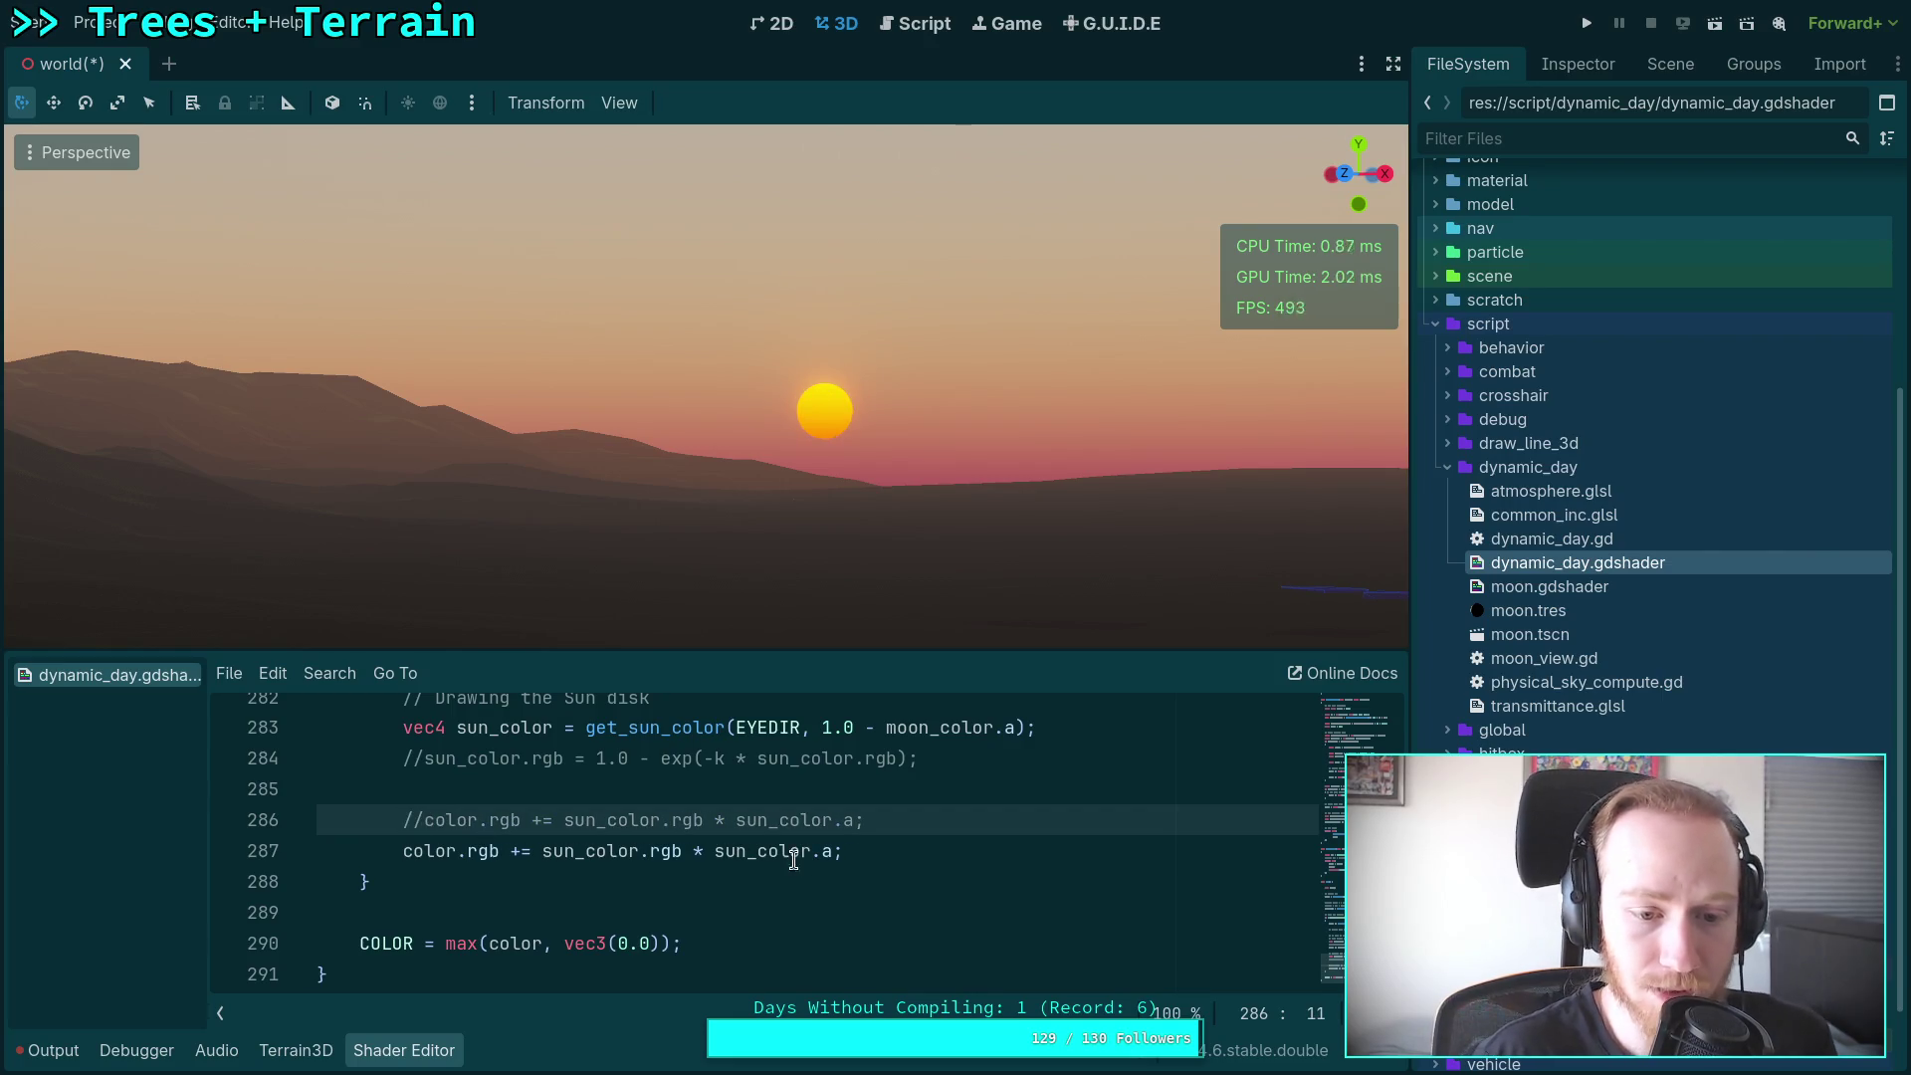
{"action": "left_click_drag", "start_coordinate": [508, 851], "coordinate": [542, 851]}
{"action": "type", "text": "= "}
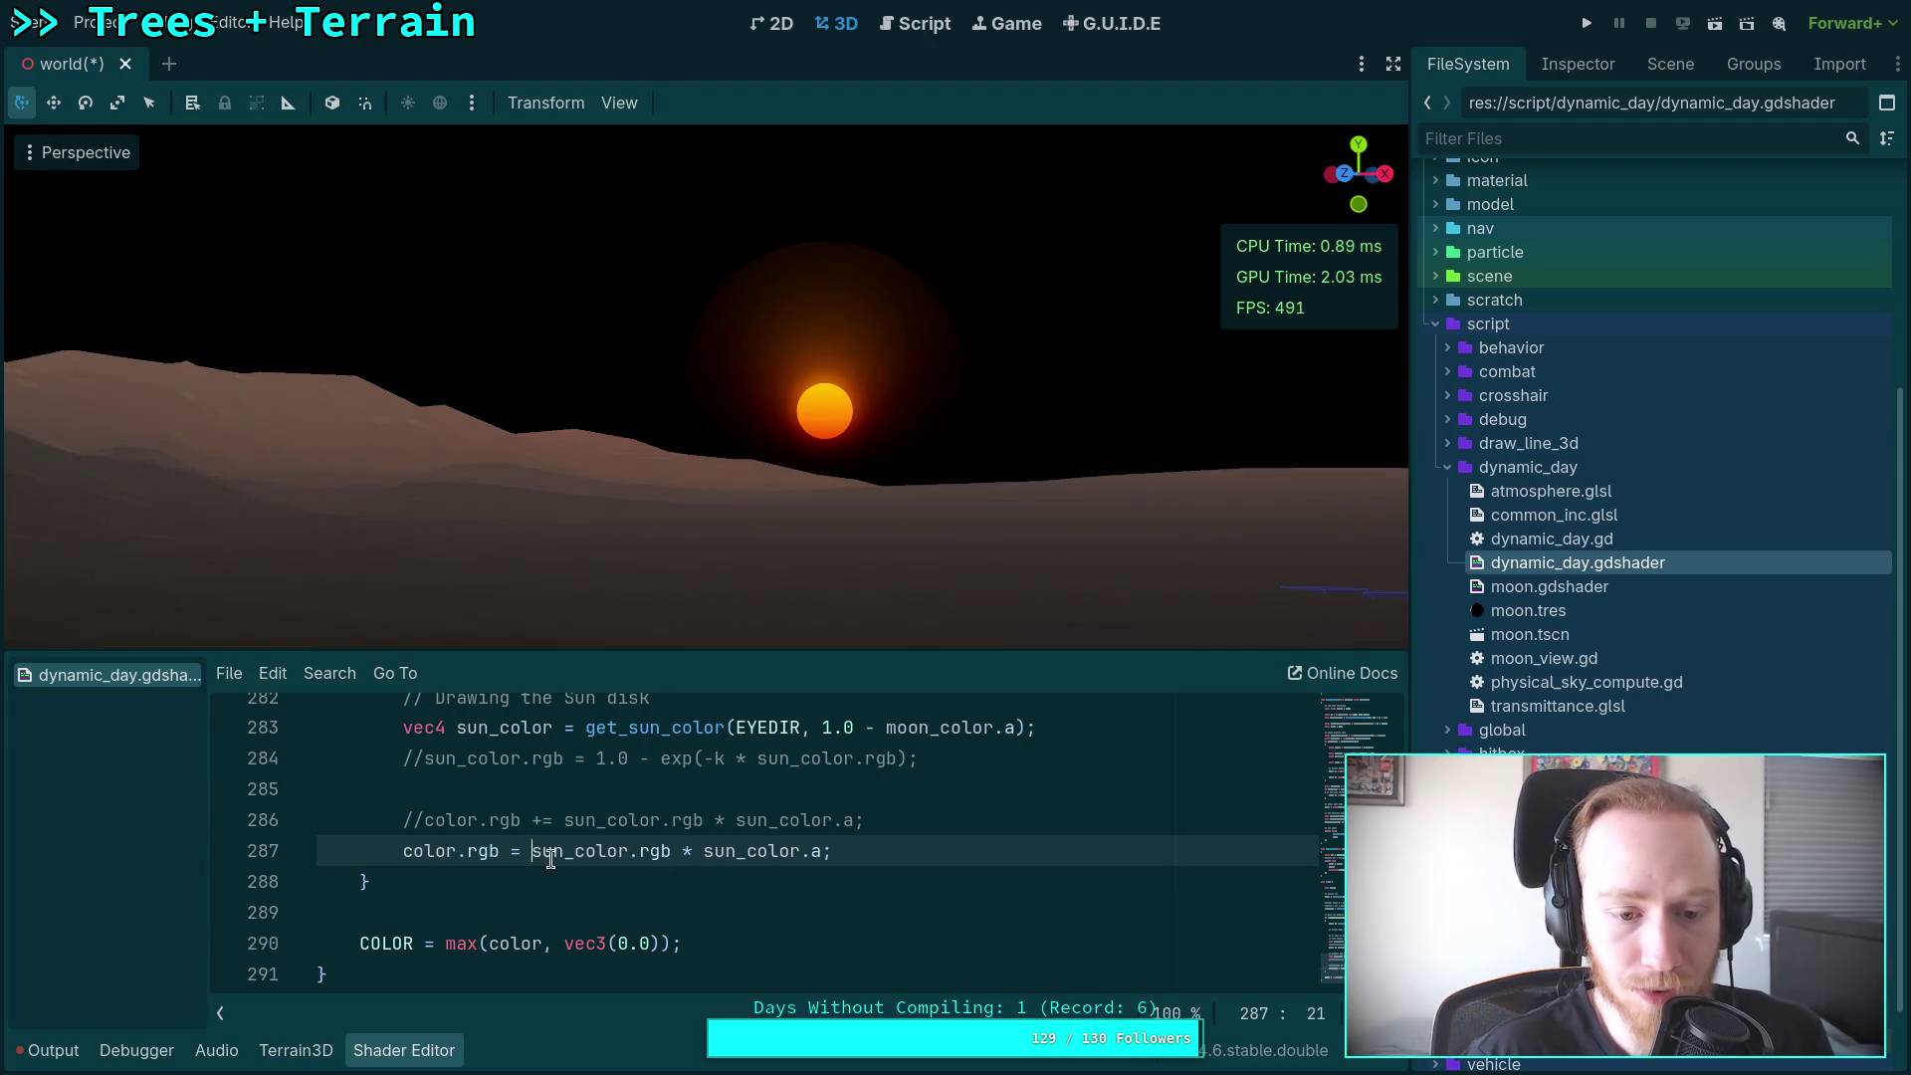
{"action": "type", "text": "vec3("}
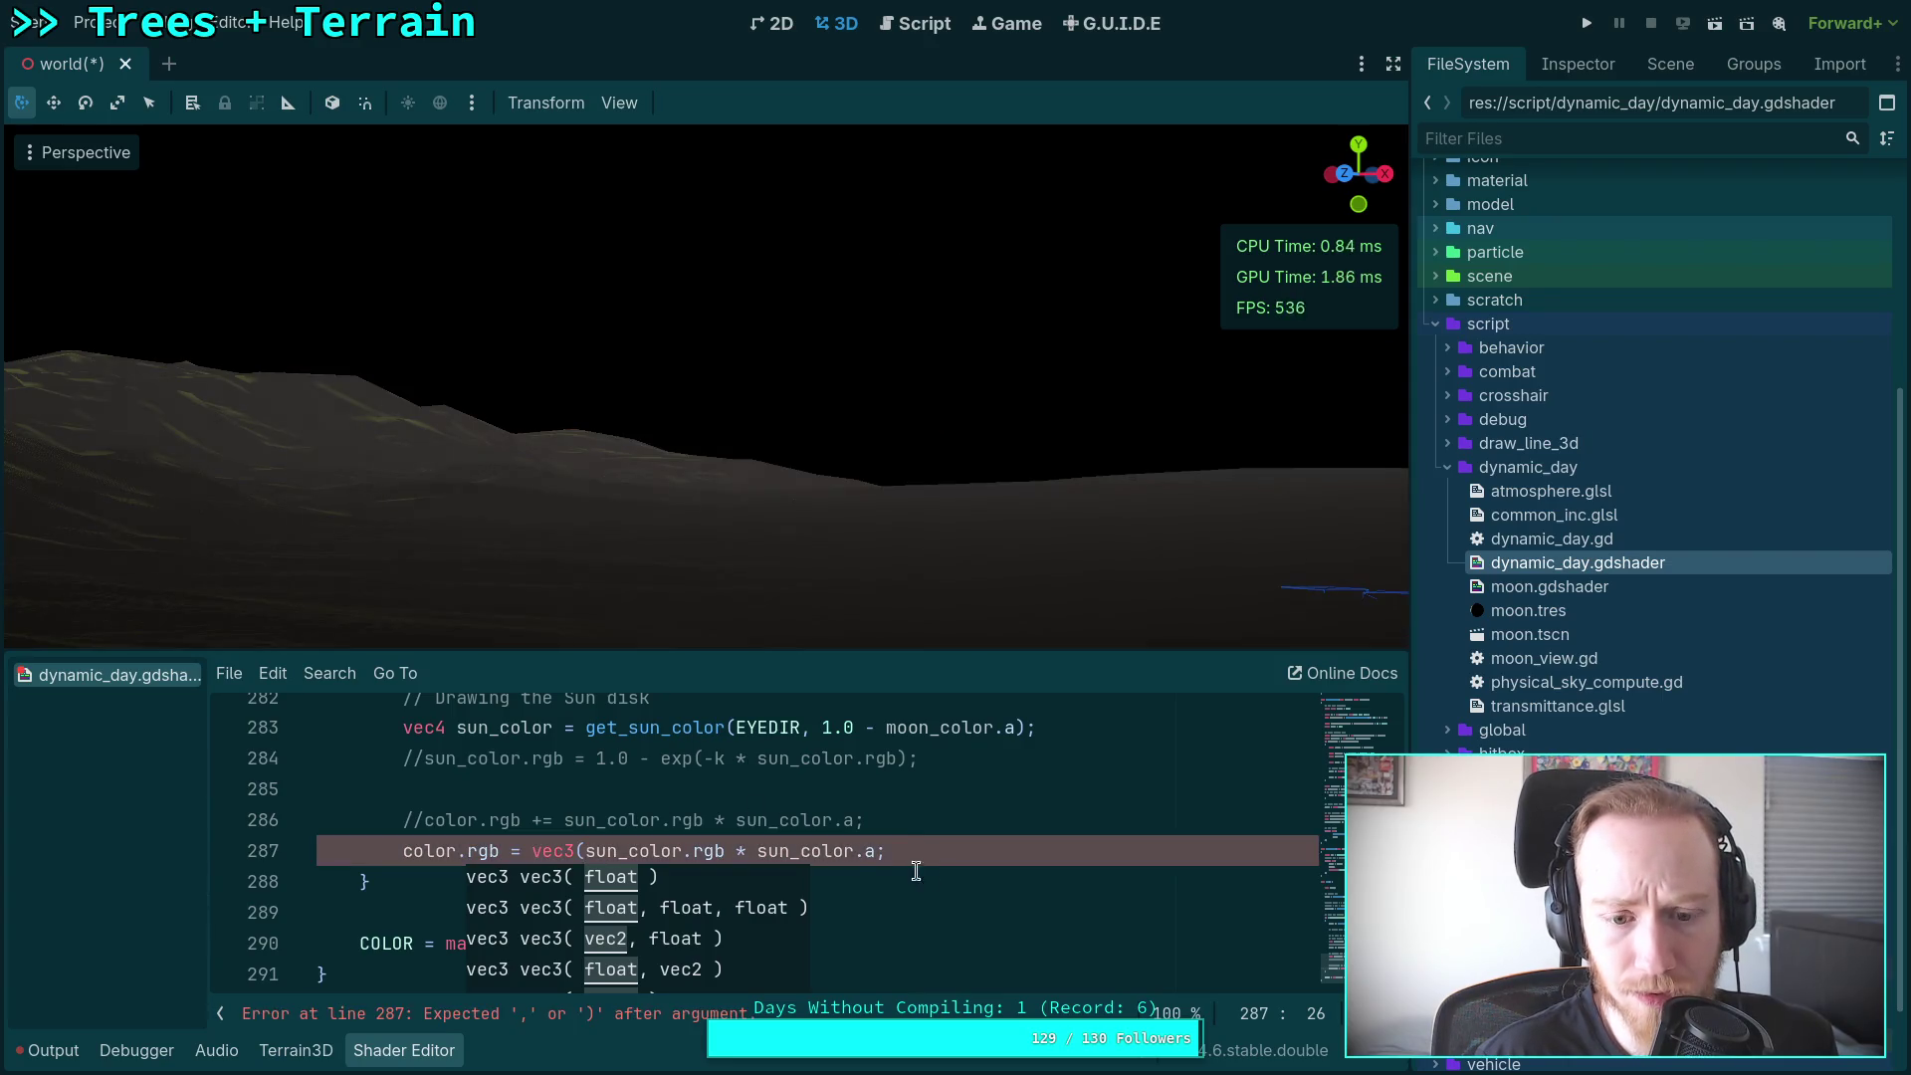
{"action": "key", "text": "BackSpace"}
{"action": "key", "text": "BackSpace"}
{"action": "key", "text": "BackSpace"}
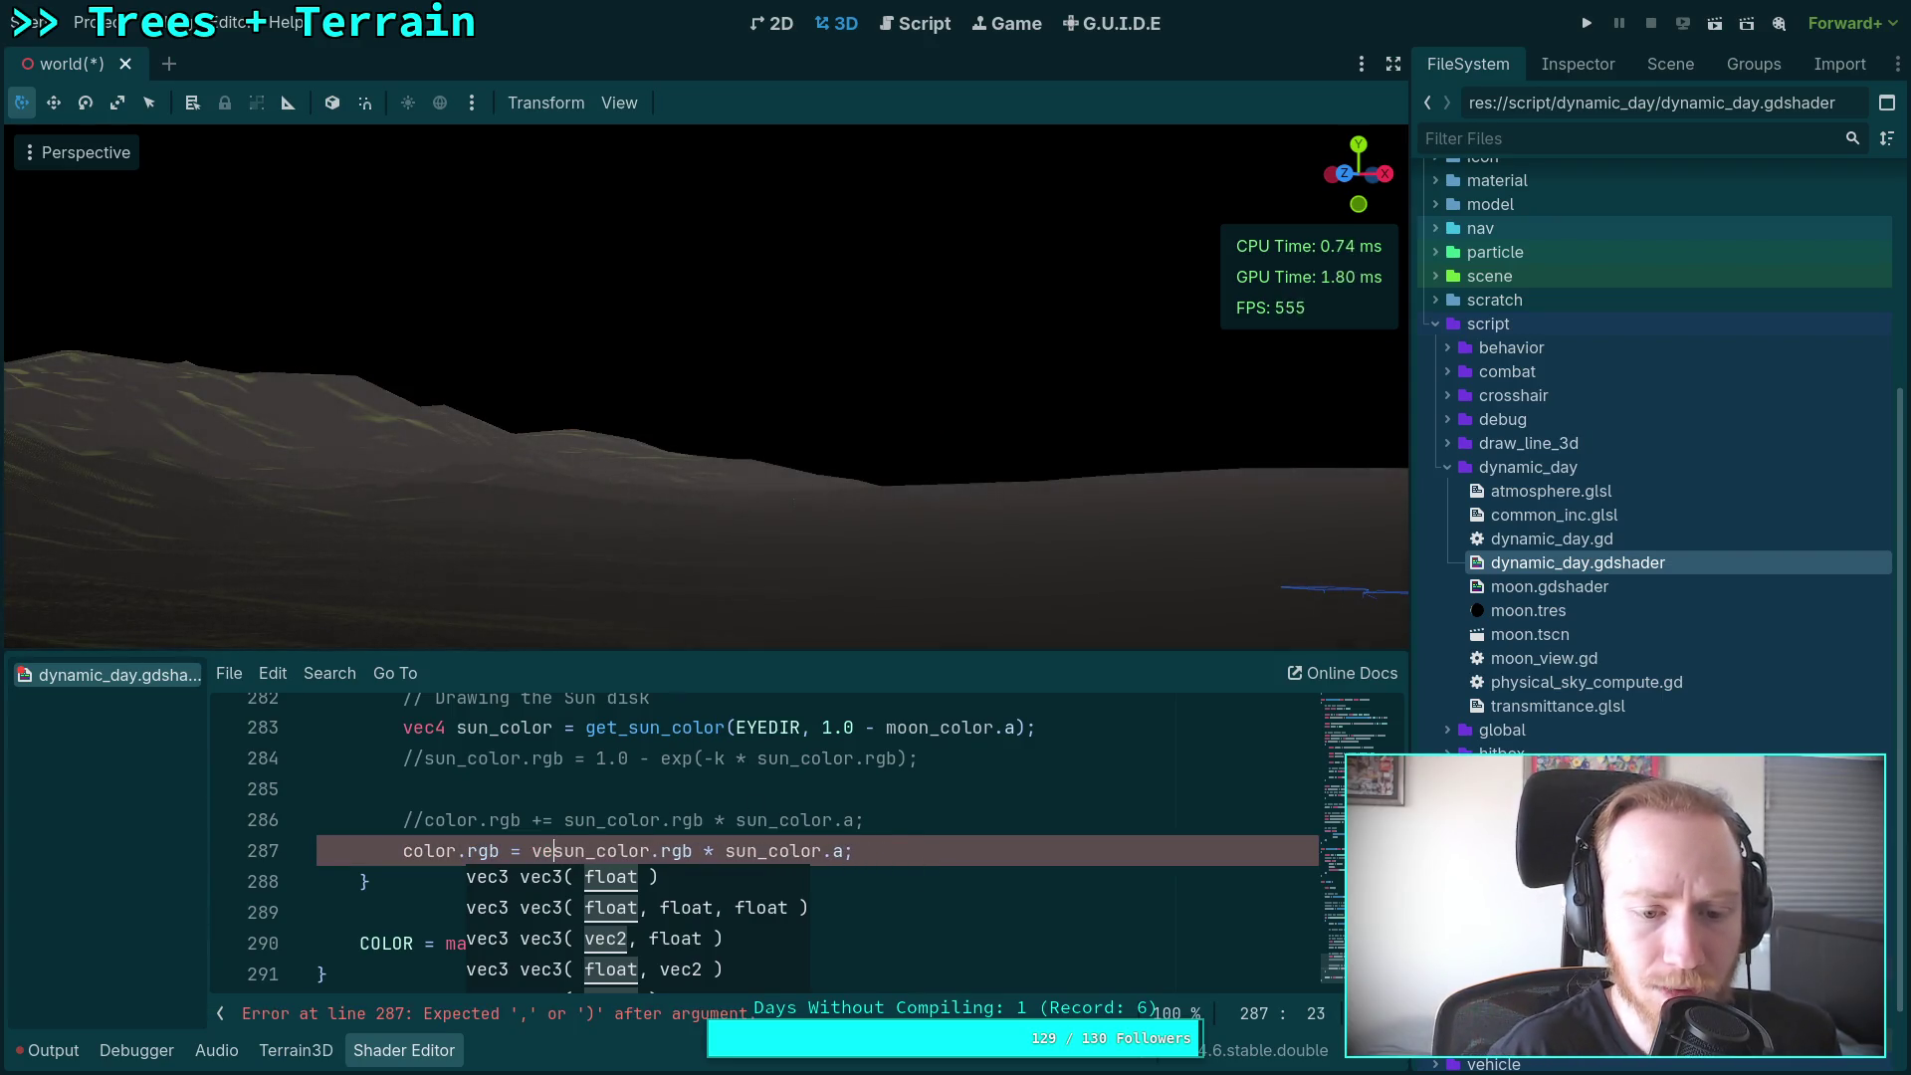
{"action": "left_click", "coordinate": [846, 858]}
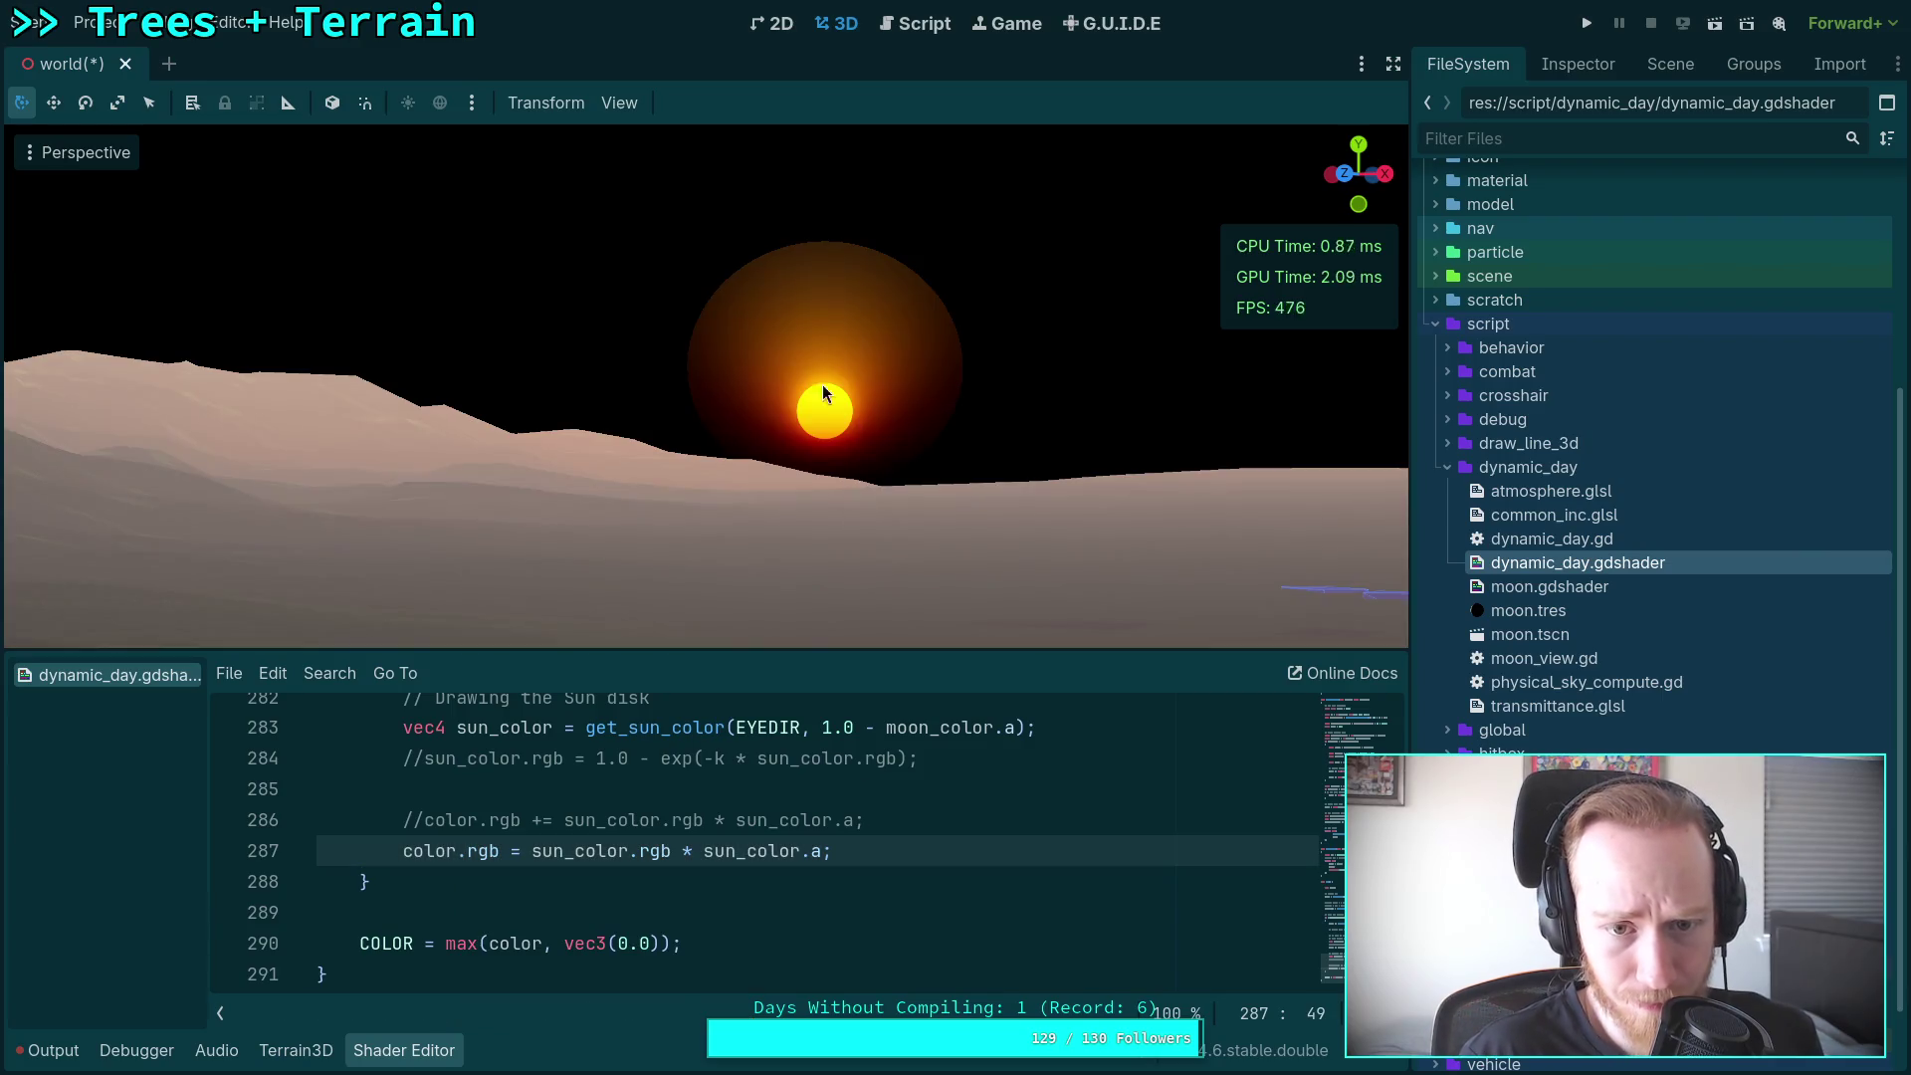
{"action": "mouse_move", "coordinate": [839, 637]}
{"action": "left_mouse_down"}
{"action": "mouse_move", "coordinate": [839, 567]}
{"action": "mouse_move", "coordinate": [806, 657]}
{"action": "mouse_move", "coordinate": [777, 647]}
{"action": "mouse_move", "coordinate": [792, 514]}
{"action": "left_mouse_up"}
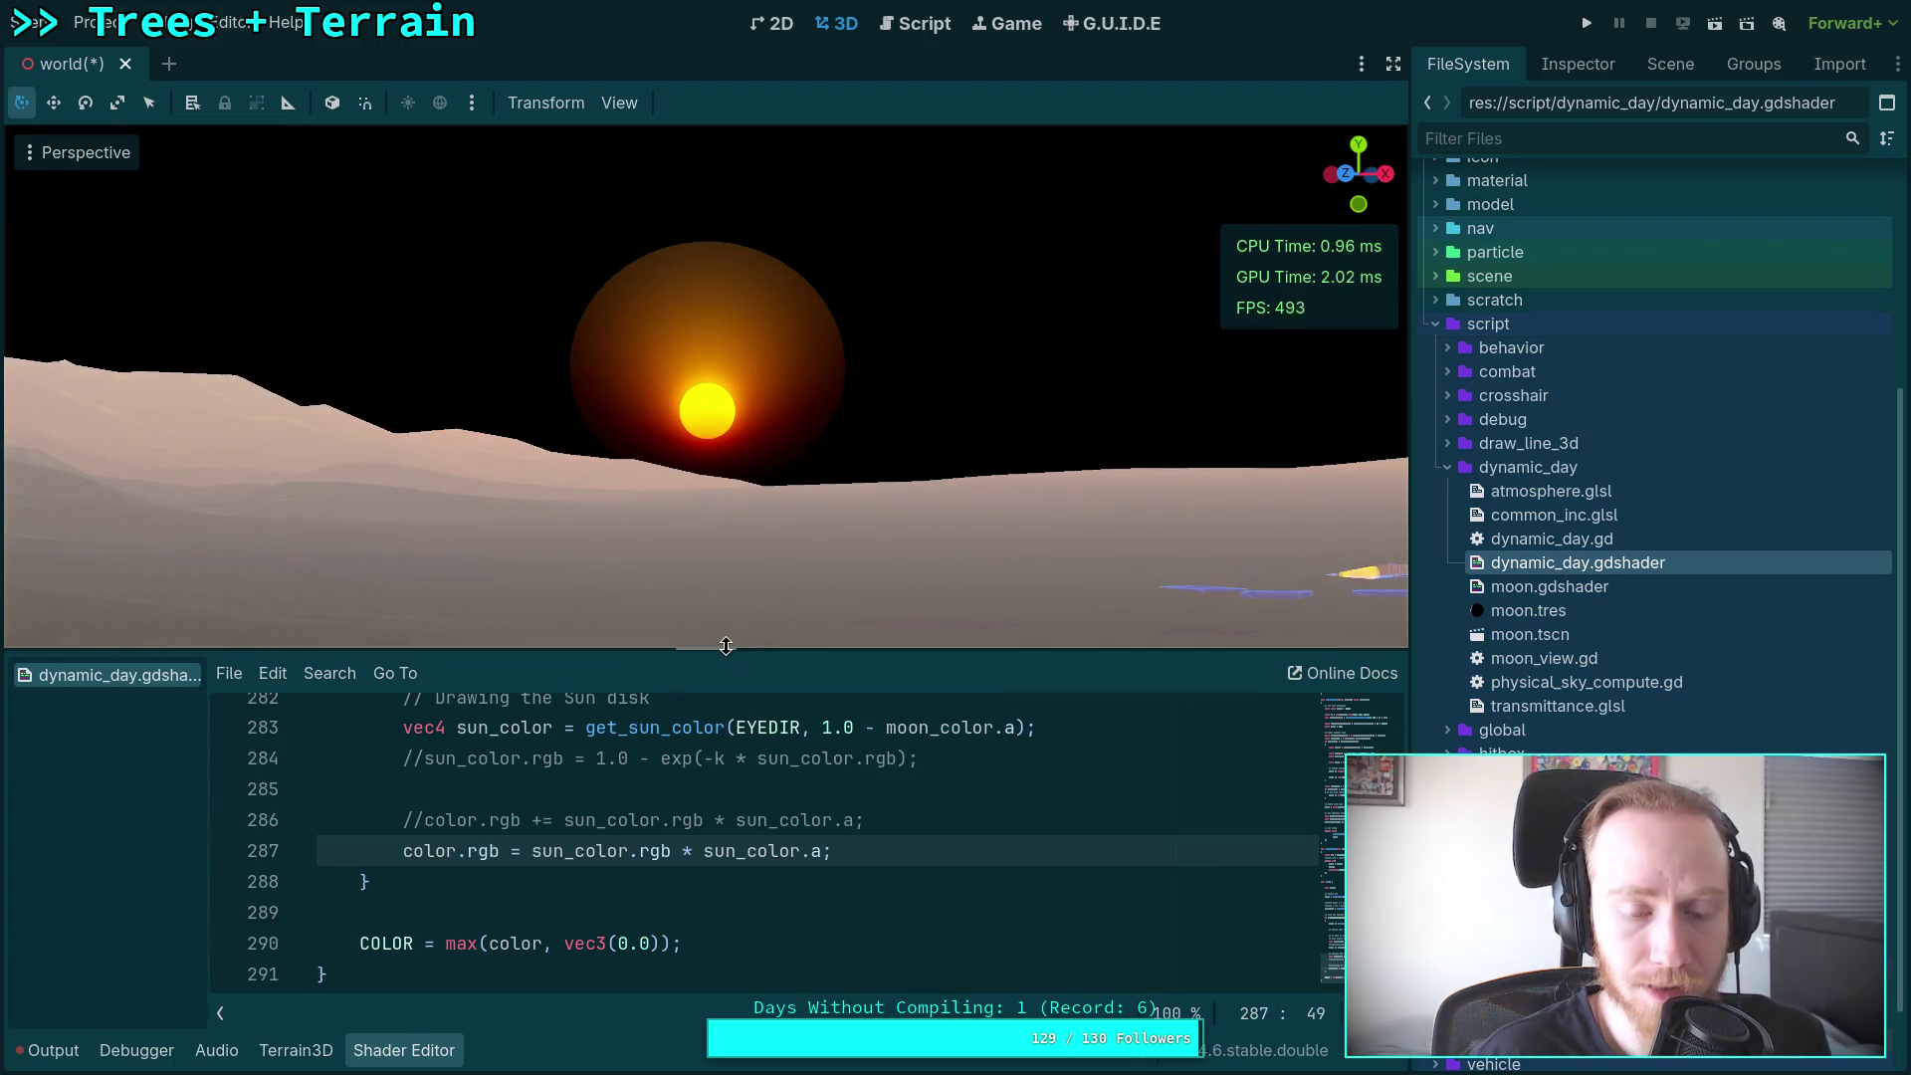
{"action": "scroll", "coordinate": [671, 841], "scroll_direction": "up", "scroll_amount": 1}
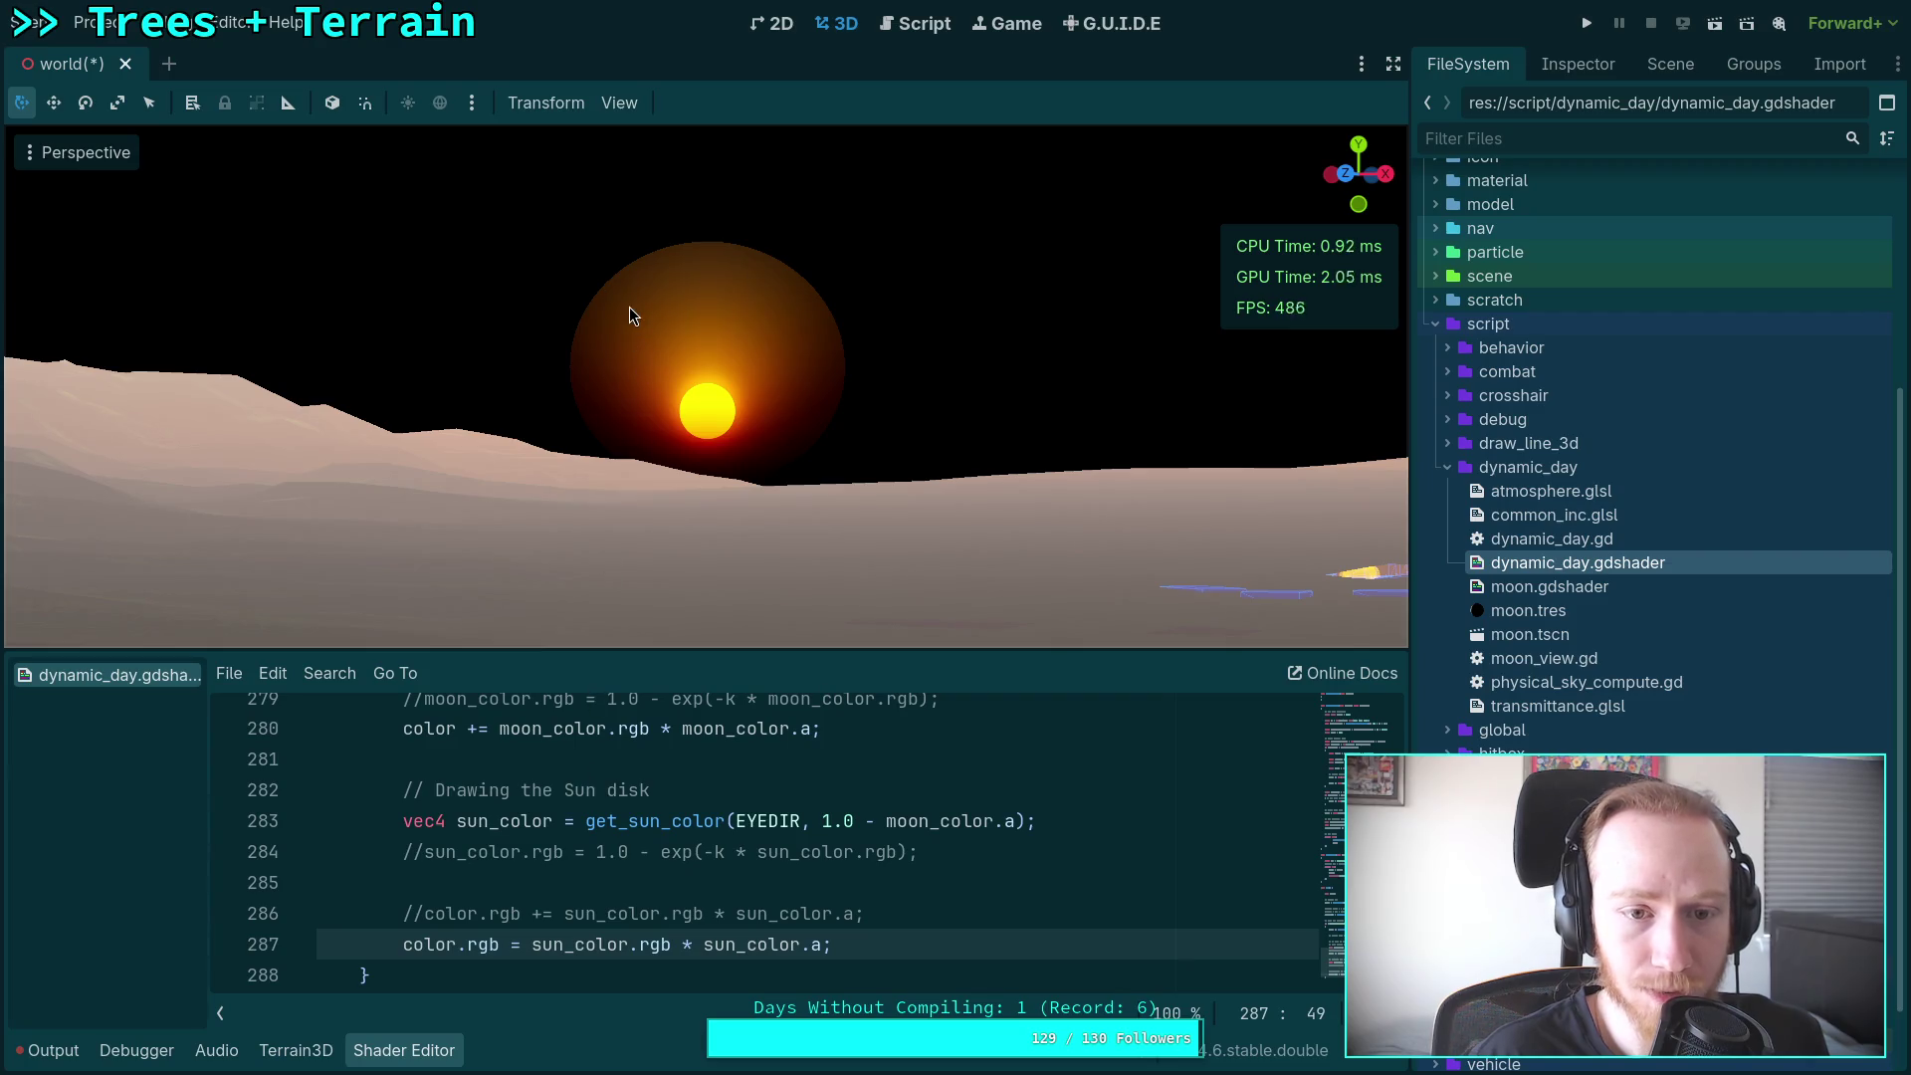
{"action": "scroll", "coordinate": [716, 789], "scroll_direction": "down", "scroll_amount": 1}
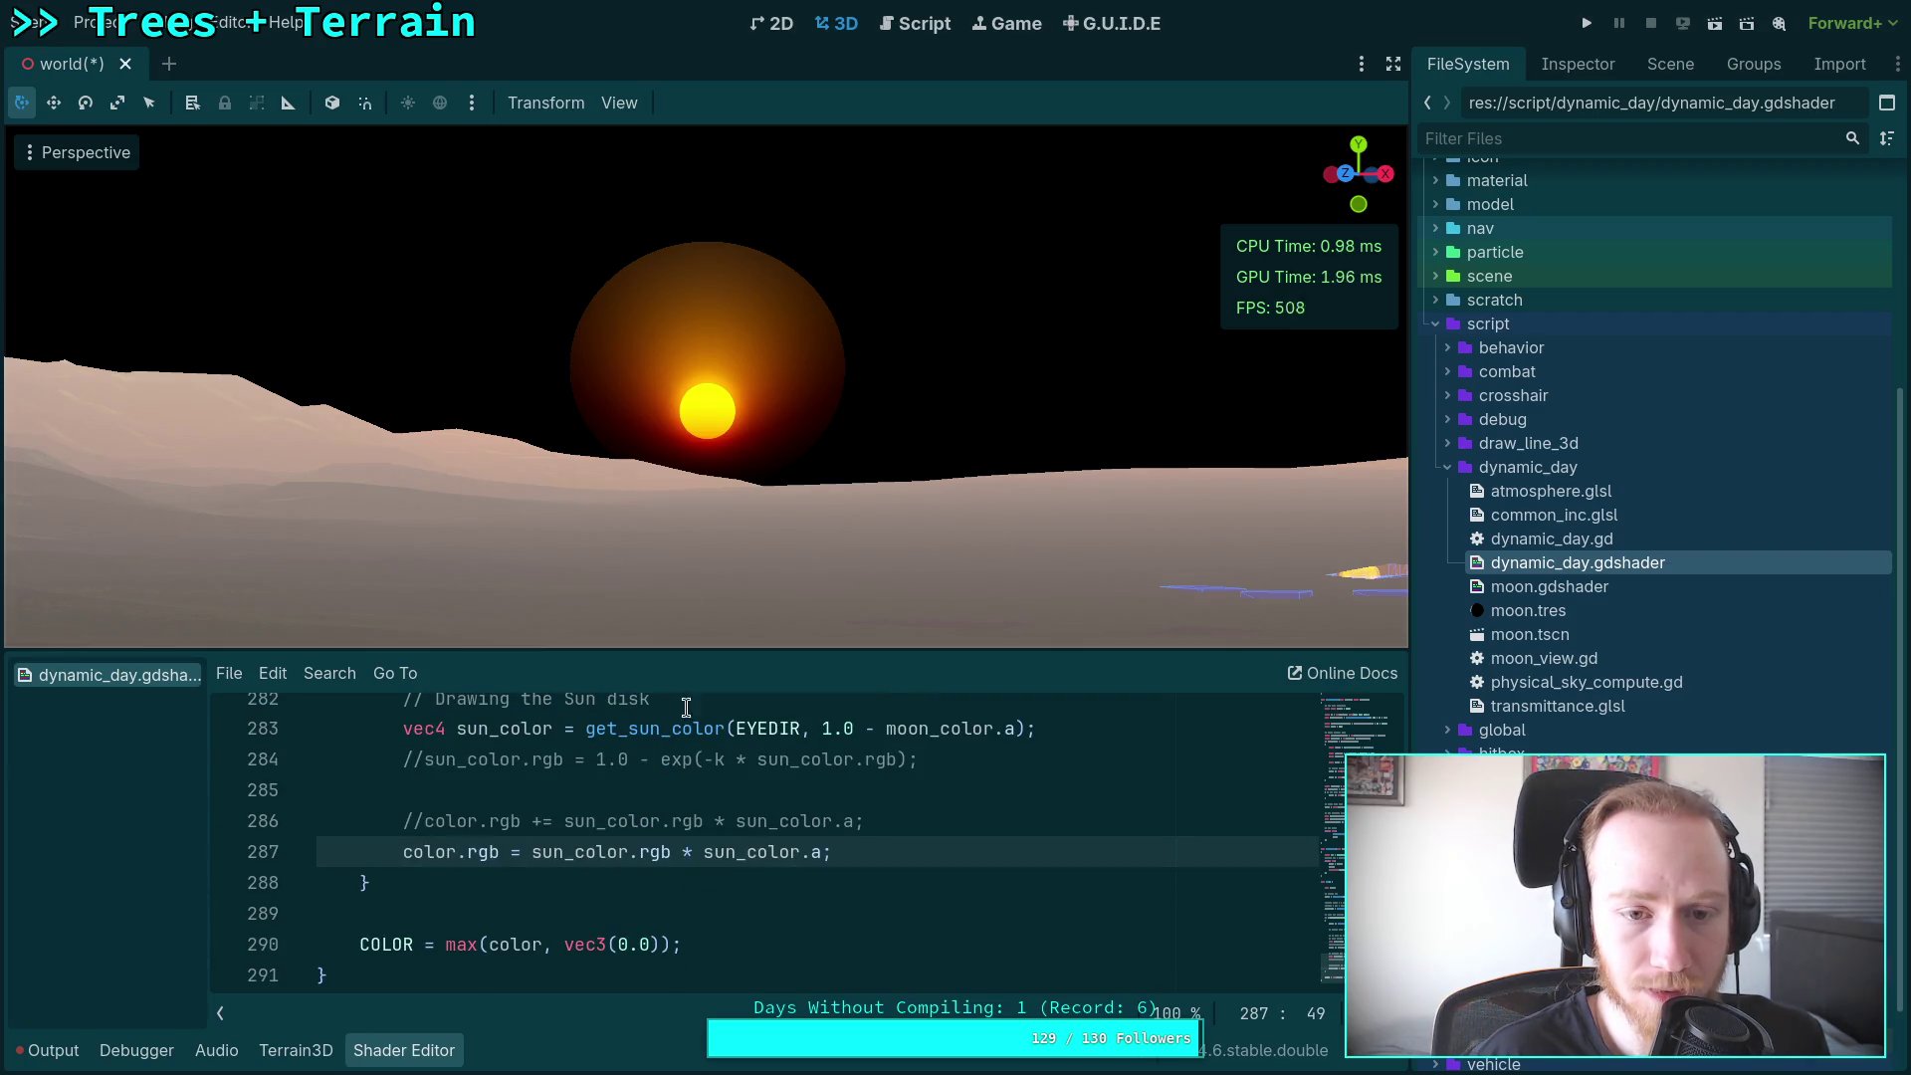
{"action": "left_click", "coordinate": [419, 946]}
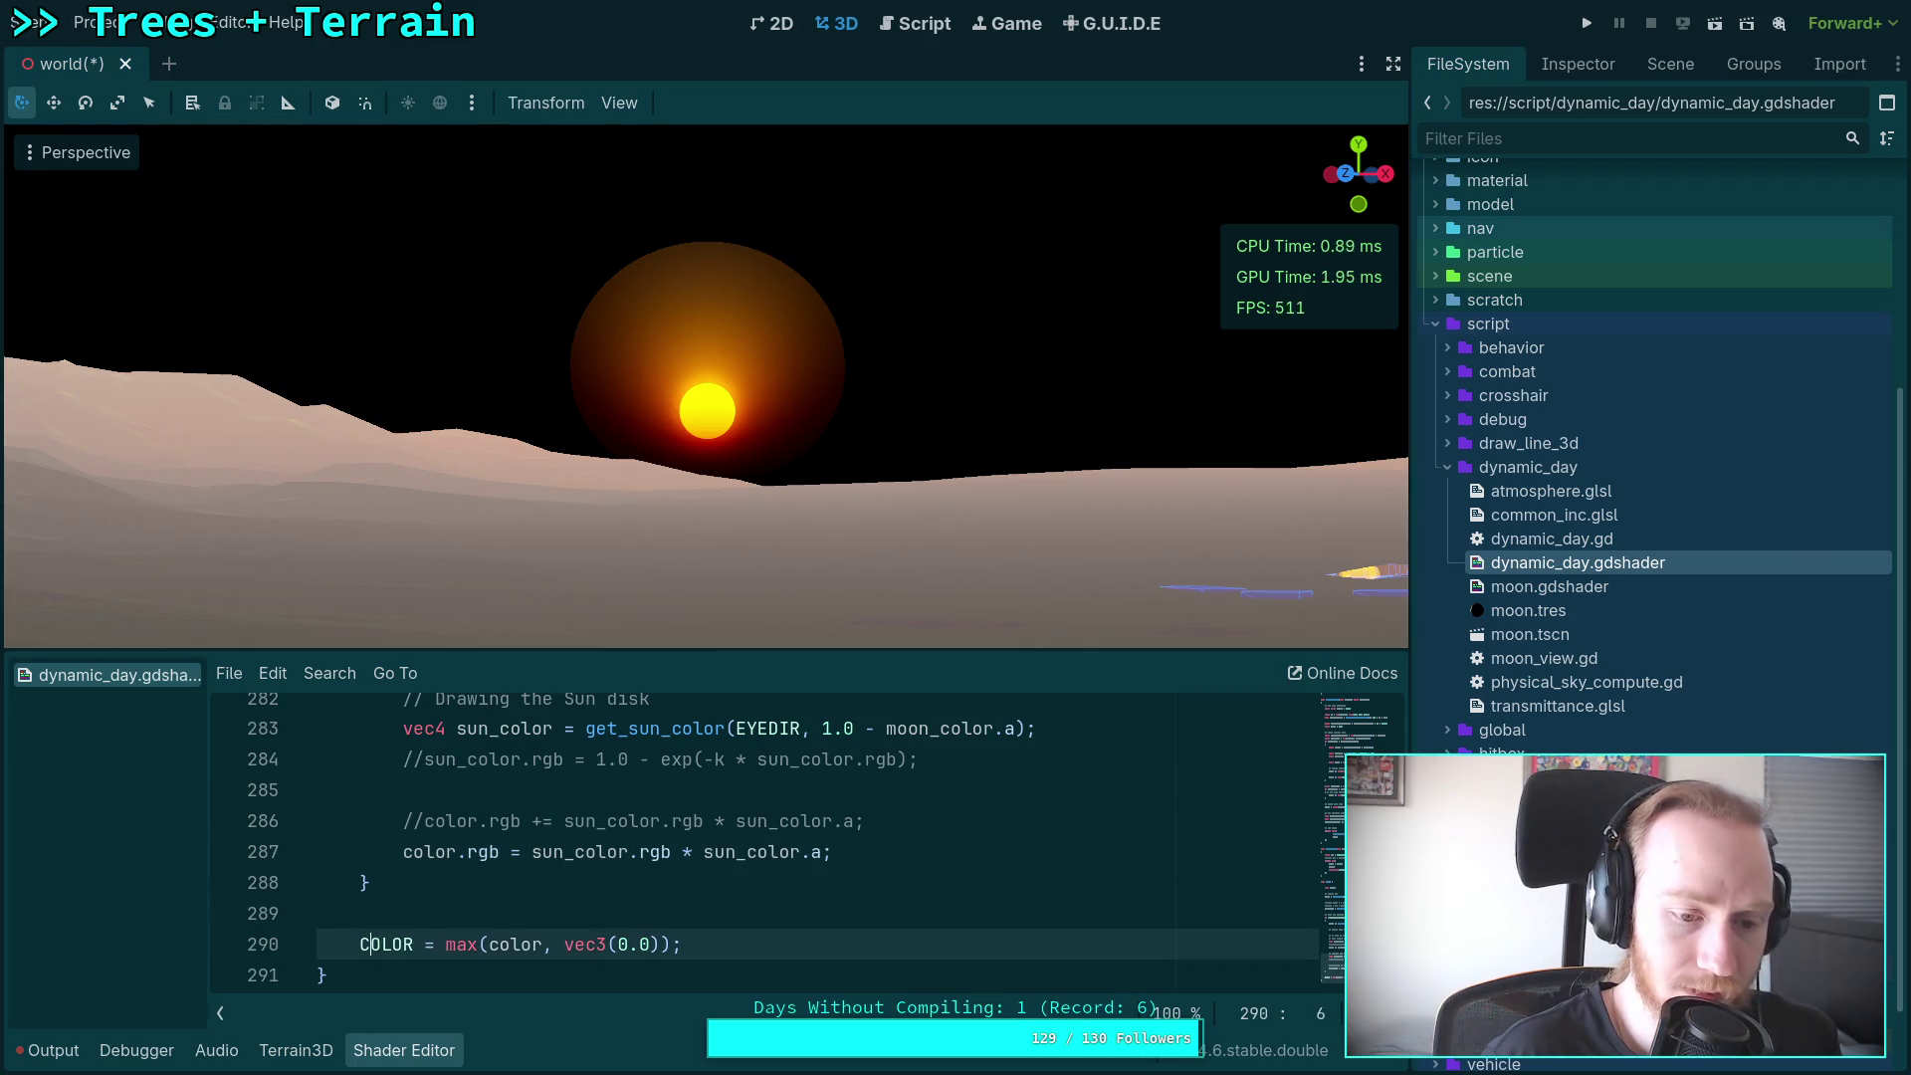
Step: Comment out the COLOR clamp line and briefly try an unclamped COLOR = color copy before deleting it
{"action": "type", "text": "//"}
{"action": "key", "text": "ctrl+shift+d"}
{"action": "key", "text": "ctrl+k"}
{"action": "key", "text": "Right"}
{"action": "key", "text": "Right"}
{"action": "key", "text": "Delete"}
{"action": "key", "text": "Delete"}
{"action": "key", "text": "Delete"}
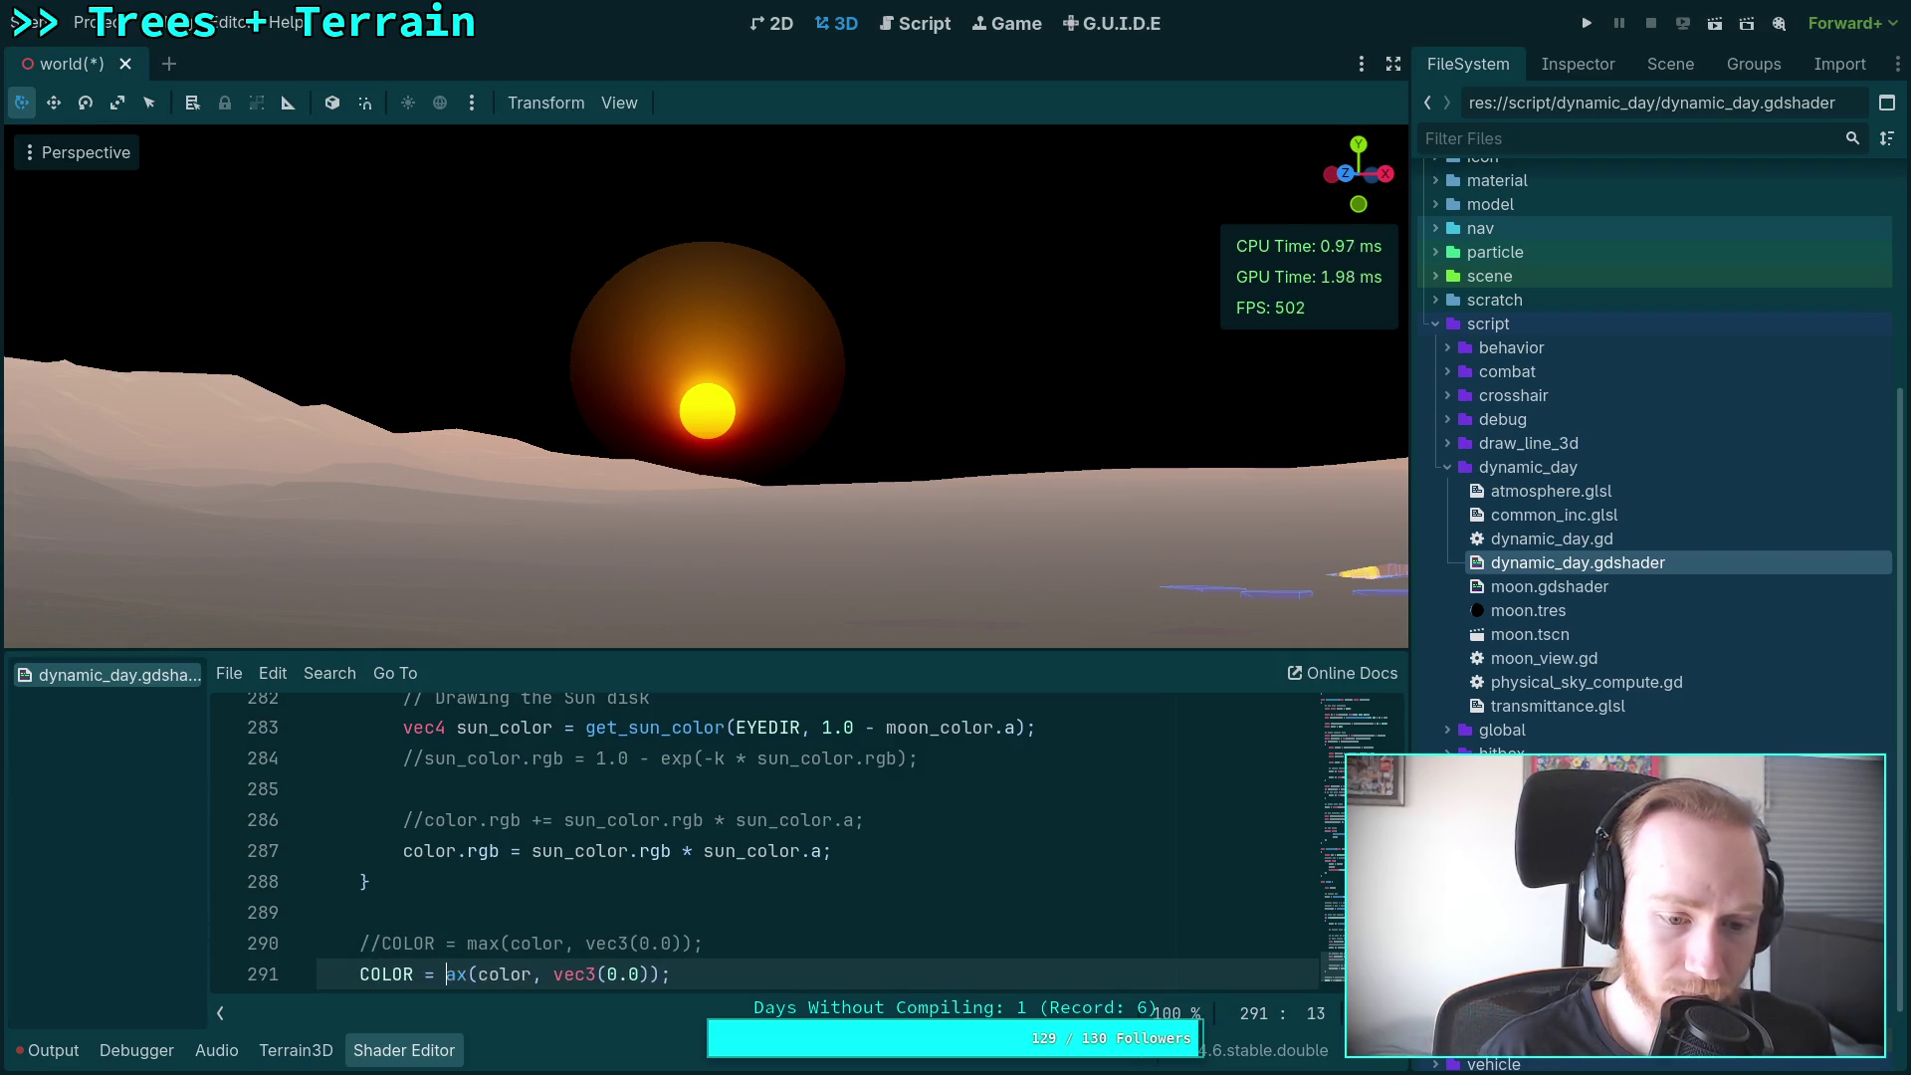
{"action": "key", "text": "Delete"}
{"action": "key", "text": "Delete"}
{"action": "key", "text": "Delete"}
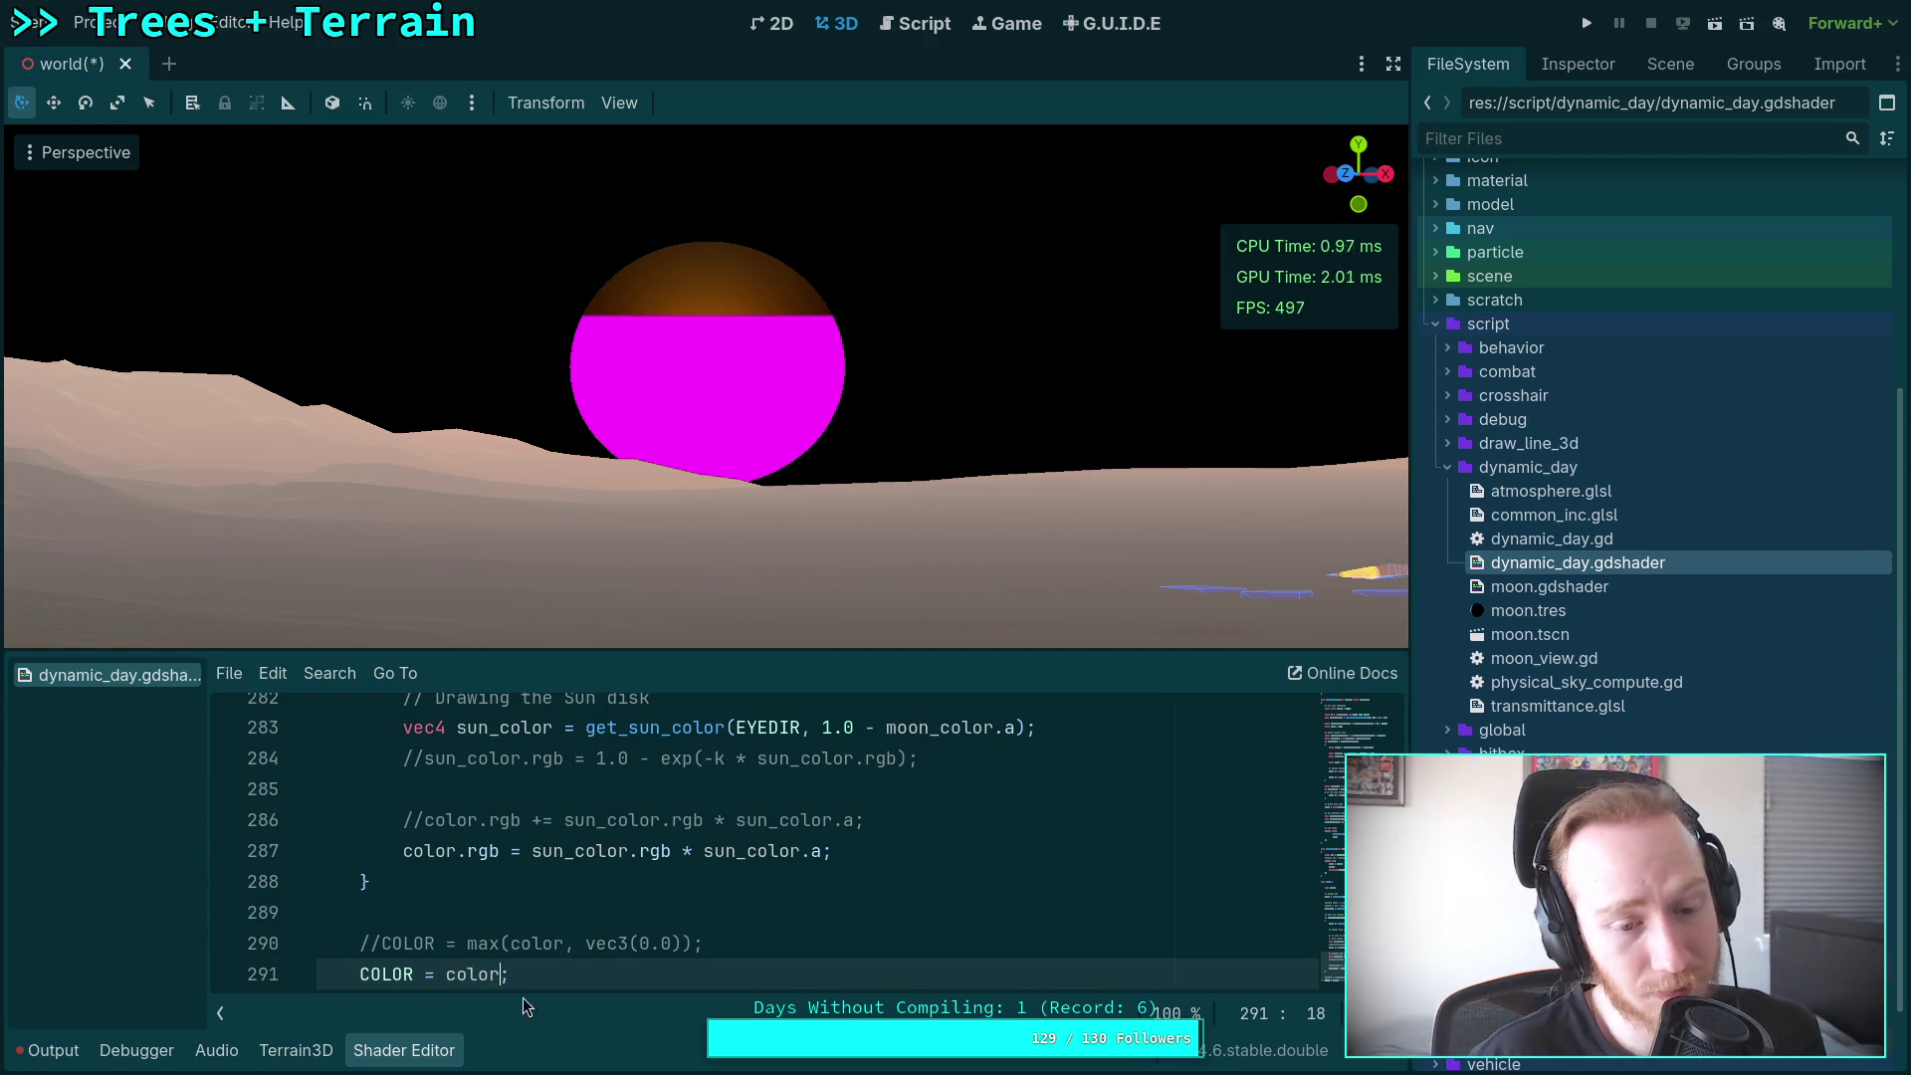
{"action": "key", "text": "shift+Up"}
{"action": "key", "text": "shift+End"}
{"action": "key", "text": "BackSpace"}
Step: Leave the COLOR = max(...) line commented, add an empty line beneath, and open Editor Settings
{"action": "left_click", "coordinate": [382, 943]}
{"action": "key", "text": "BackSpace"}
{"action": "key", "text": "BackSpace"}
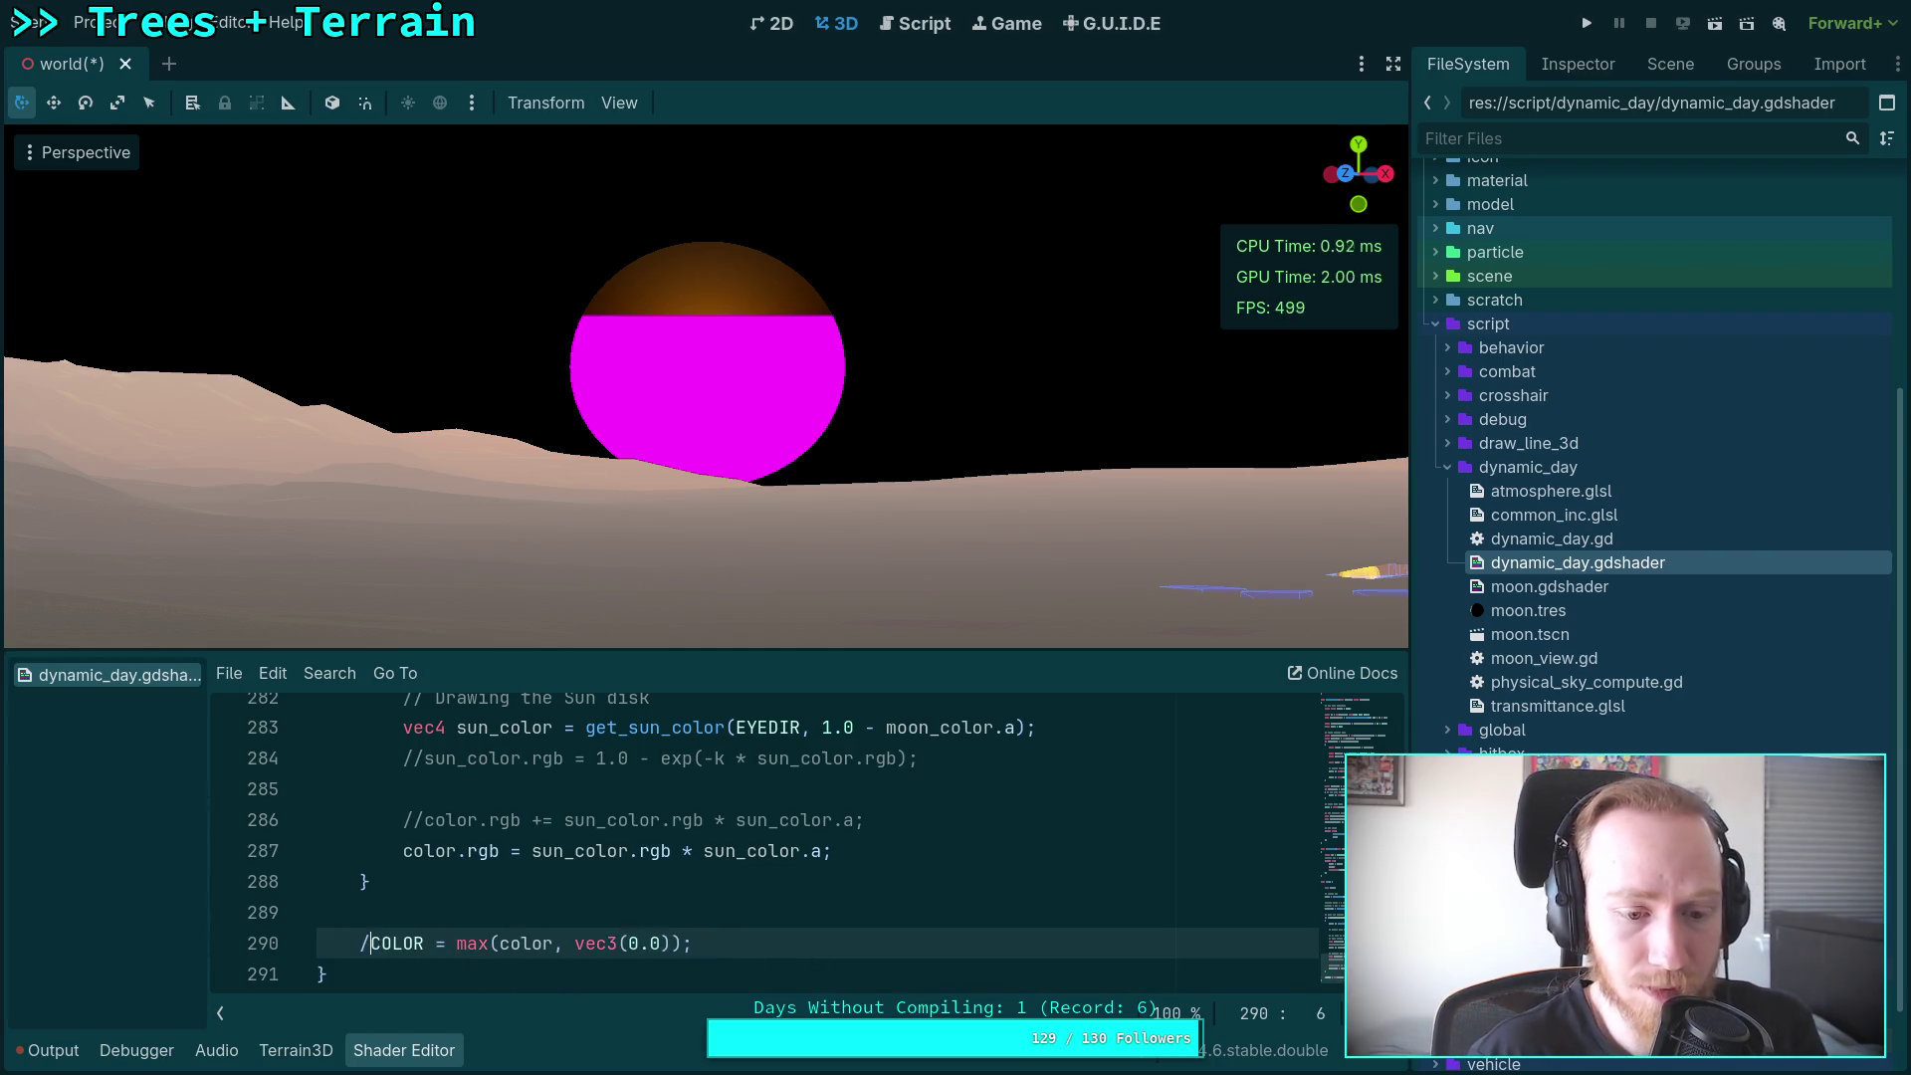
{"action": "type", "text": "//"}
{"action": "key", "text": "End"}
{"action": "key", "text": "Return"}
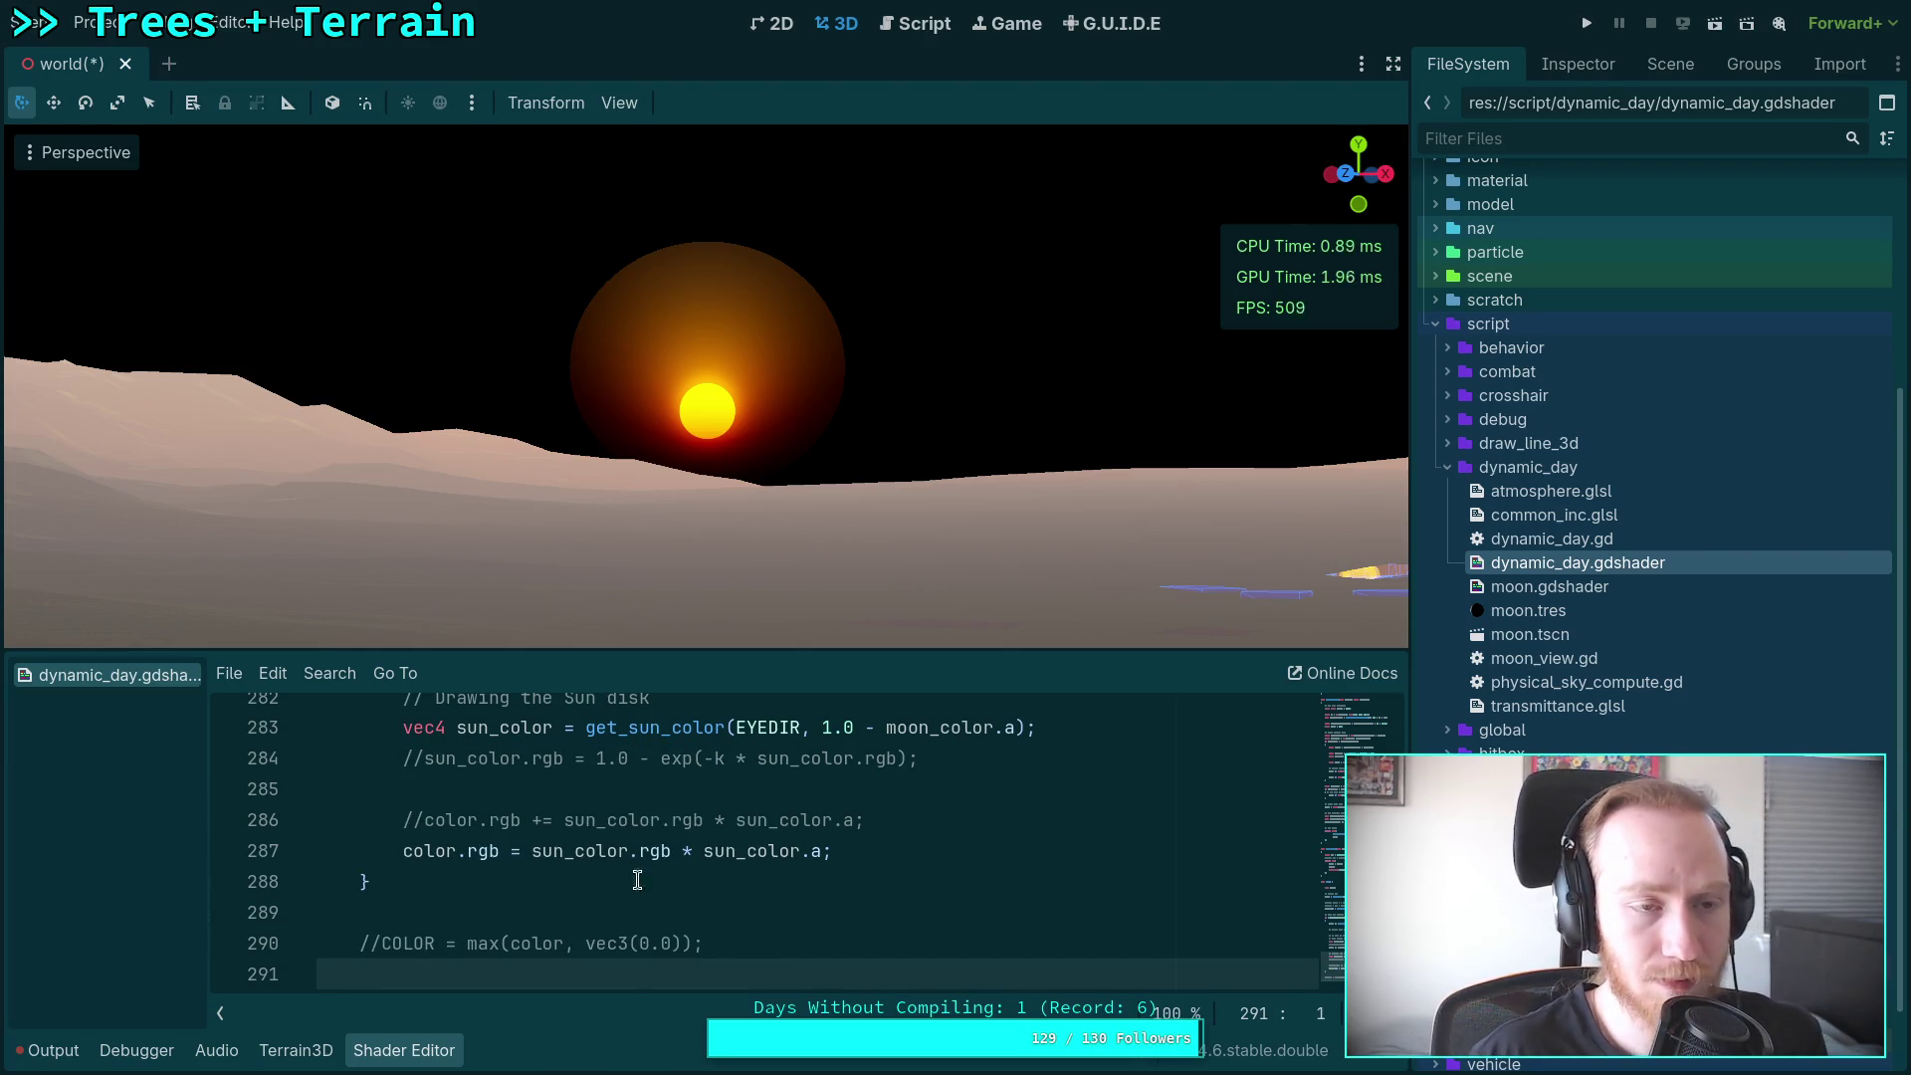
{"action": "left_click", "coordinate": [230, 22]}
{"action": "left_click", "coordinate": [264, 51]}
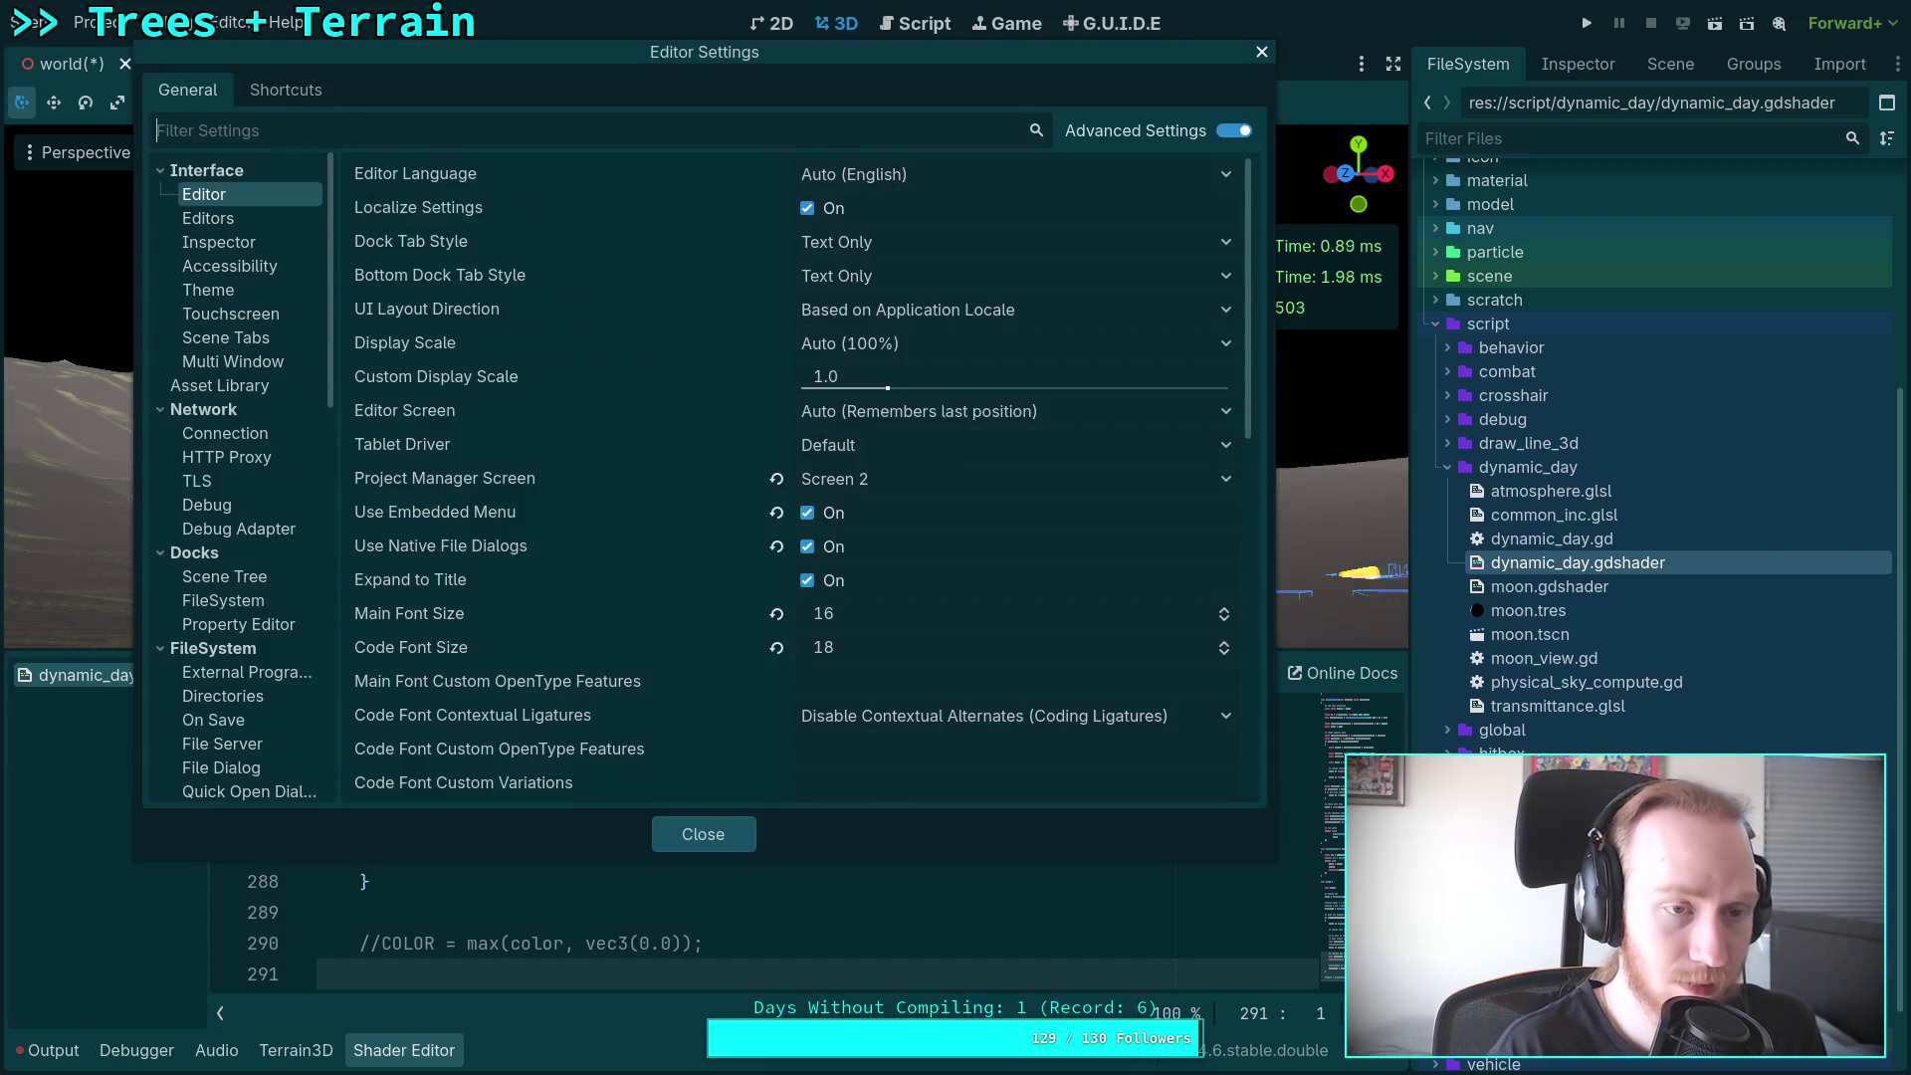
Step: Set Text Editor > Behavior Indent Type to Spaces, then write COLOR = color; on the new line
{"action": "type", "text": "ind"}
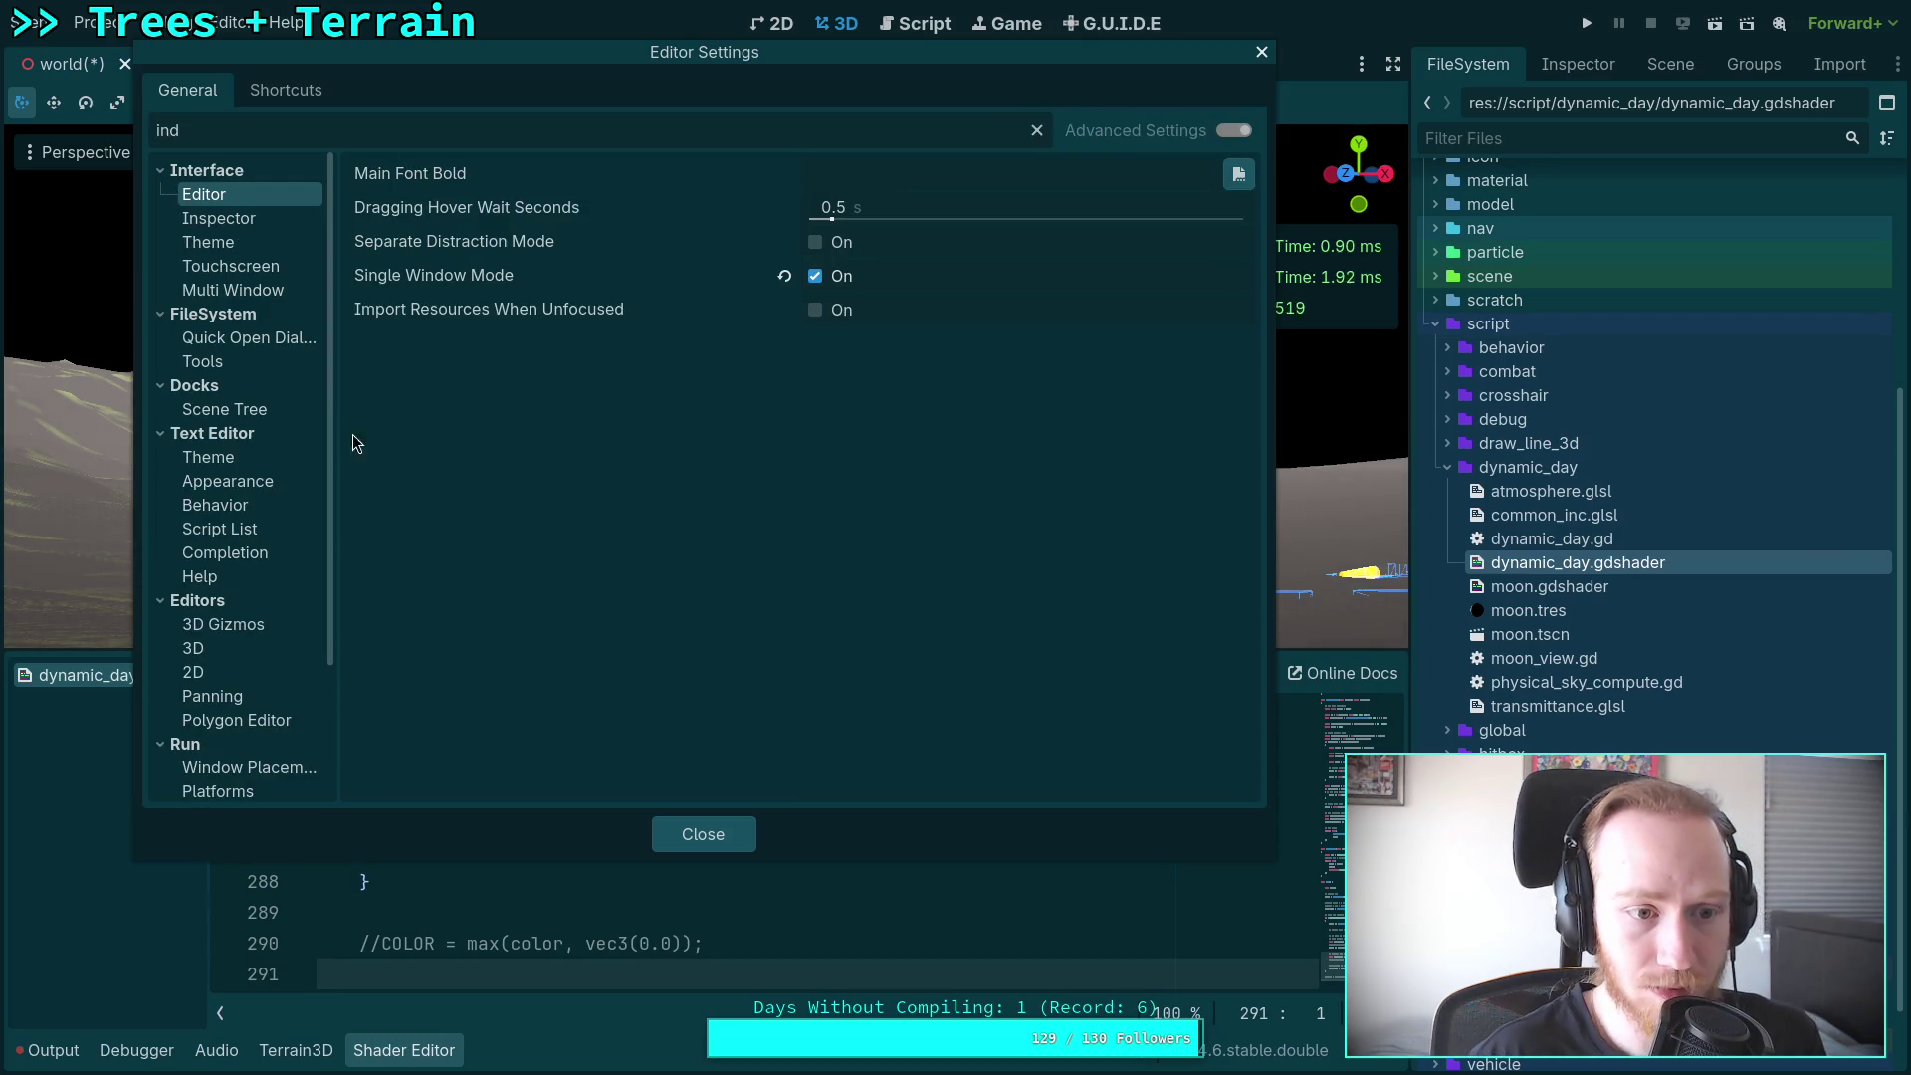
{"action": "type", "text": "e"}
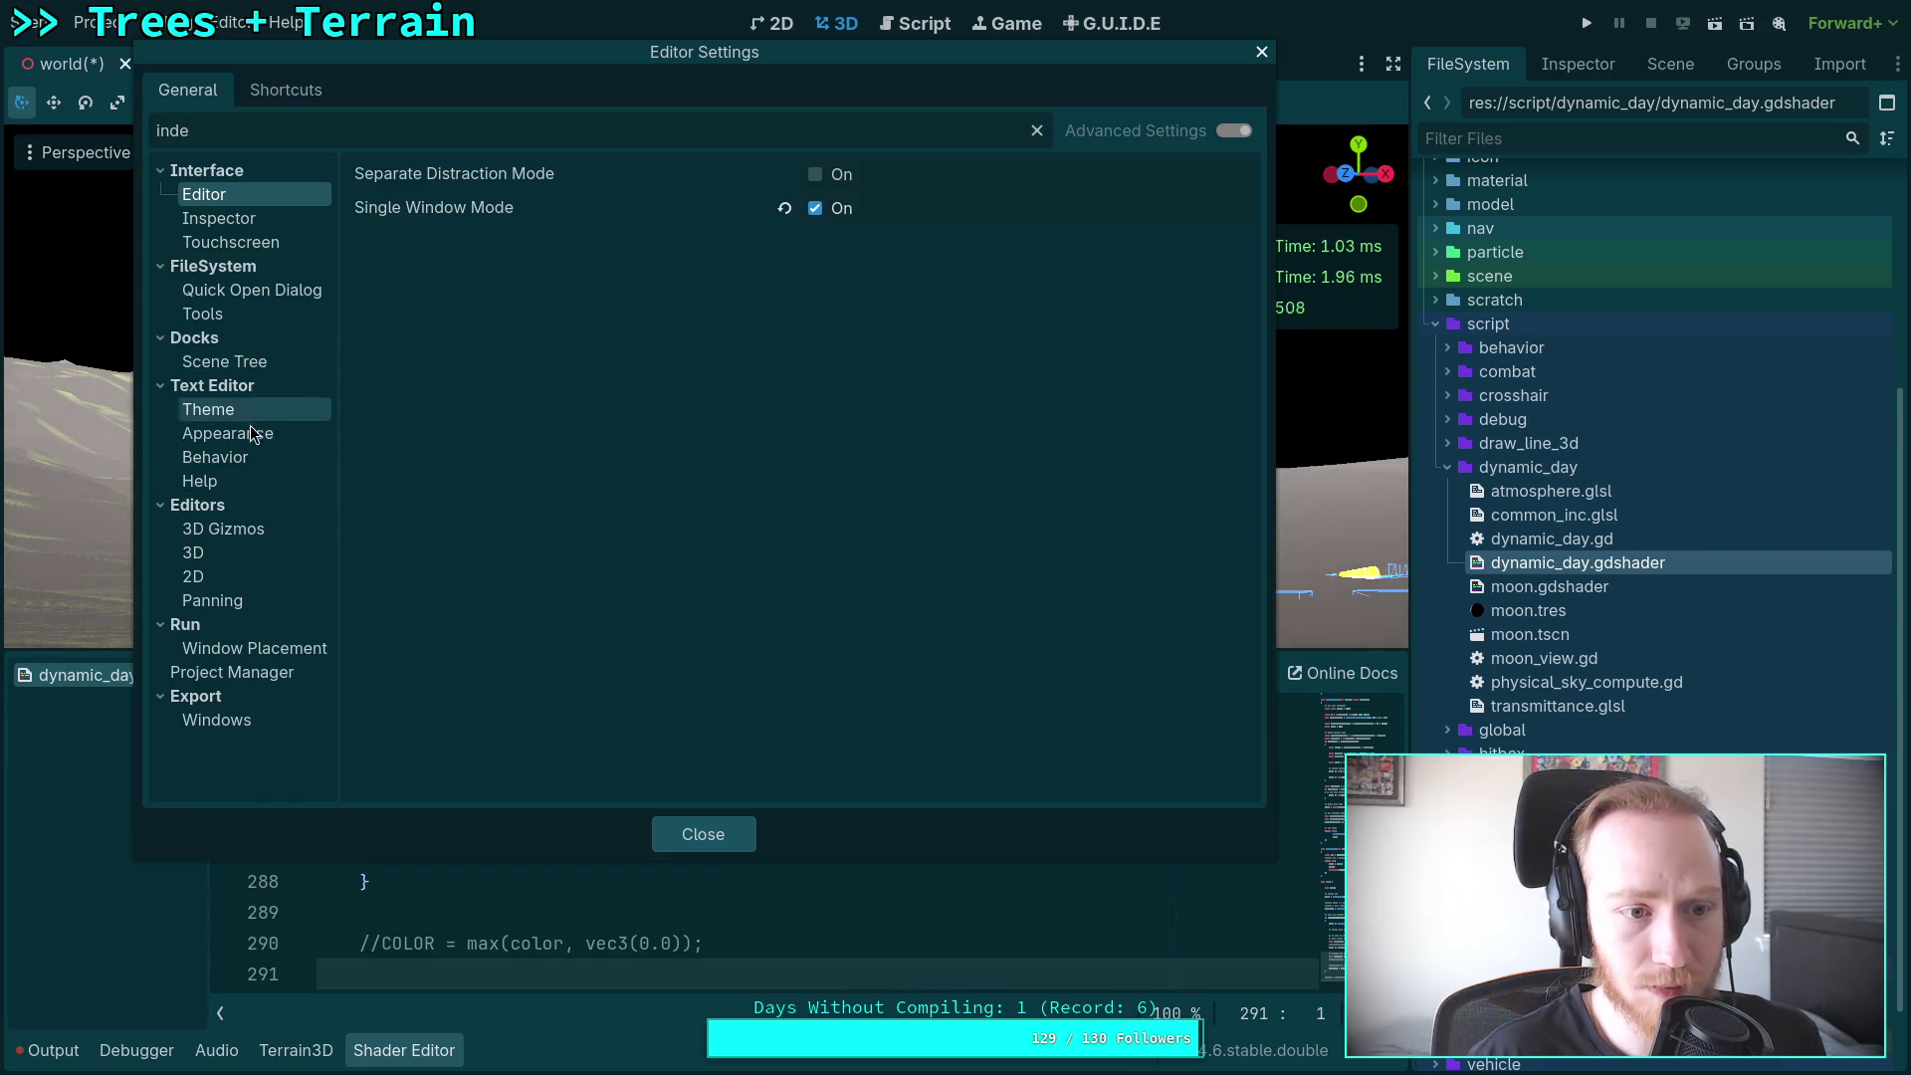
{"action": "left_click", "coordinate": [239, 457]}
{"action": "left_click", "coordinate": [895, 260]}
{"action": "left_click", "coordinate": [846, 320]}
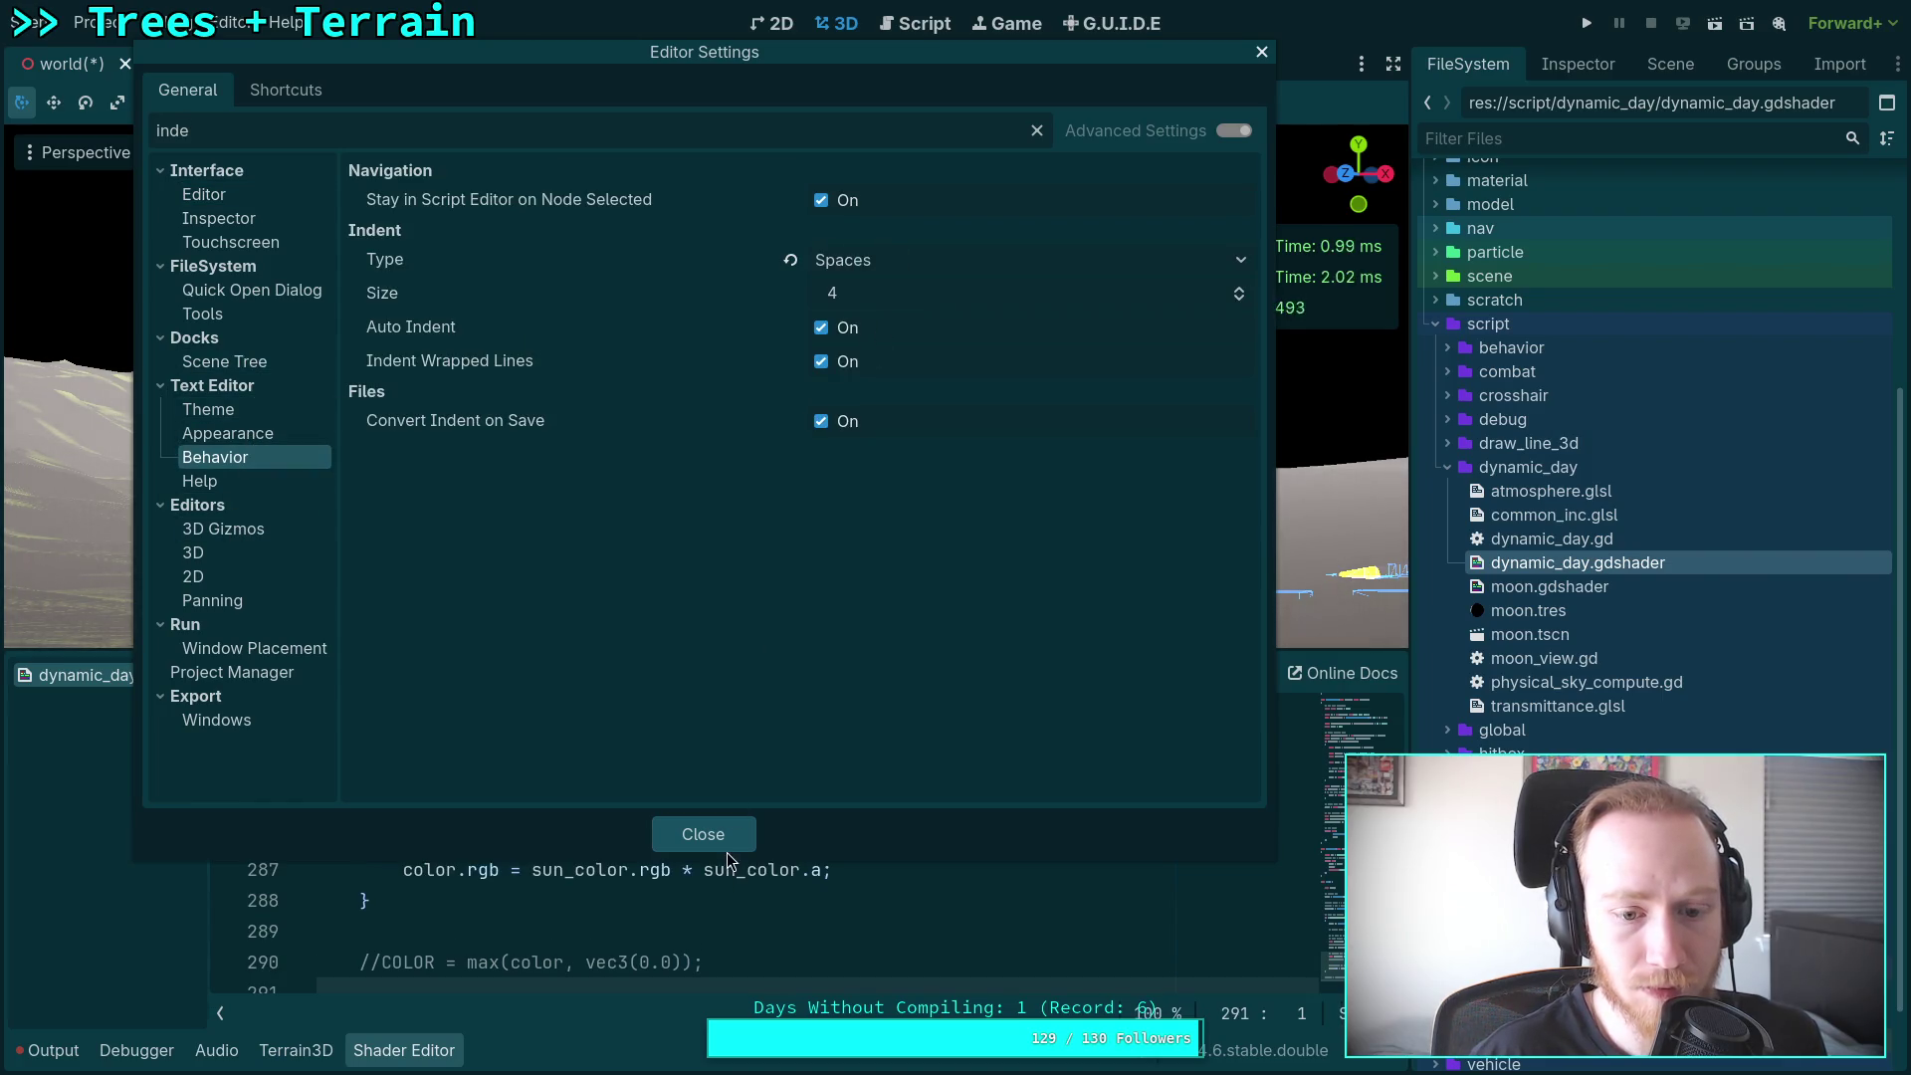
{"action": "left_click", "coordinate": [726, 849]}
{"action": "type", "text": "COLOR = color;"}
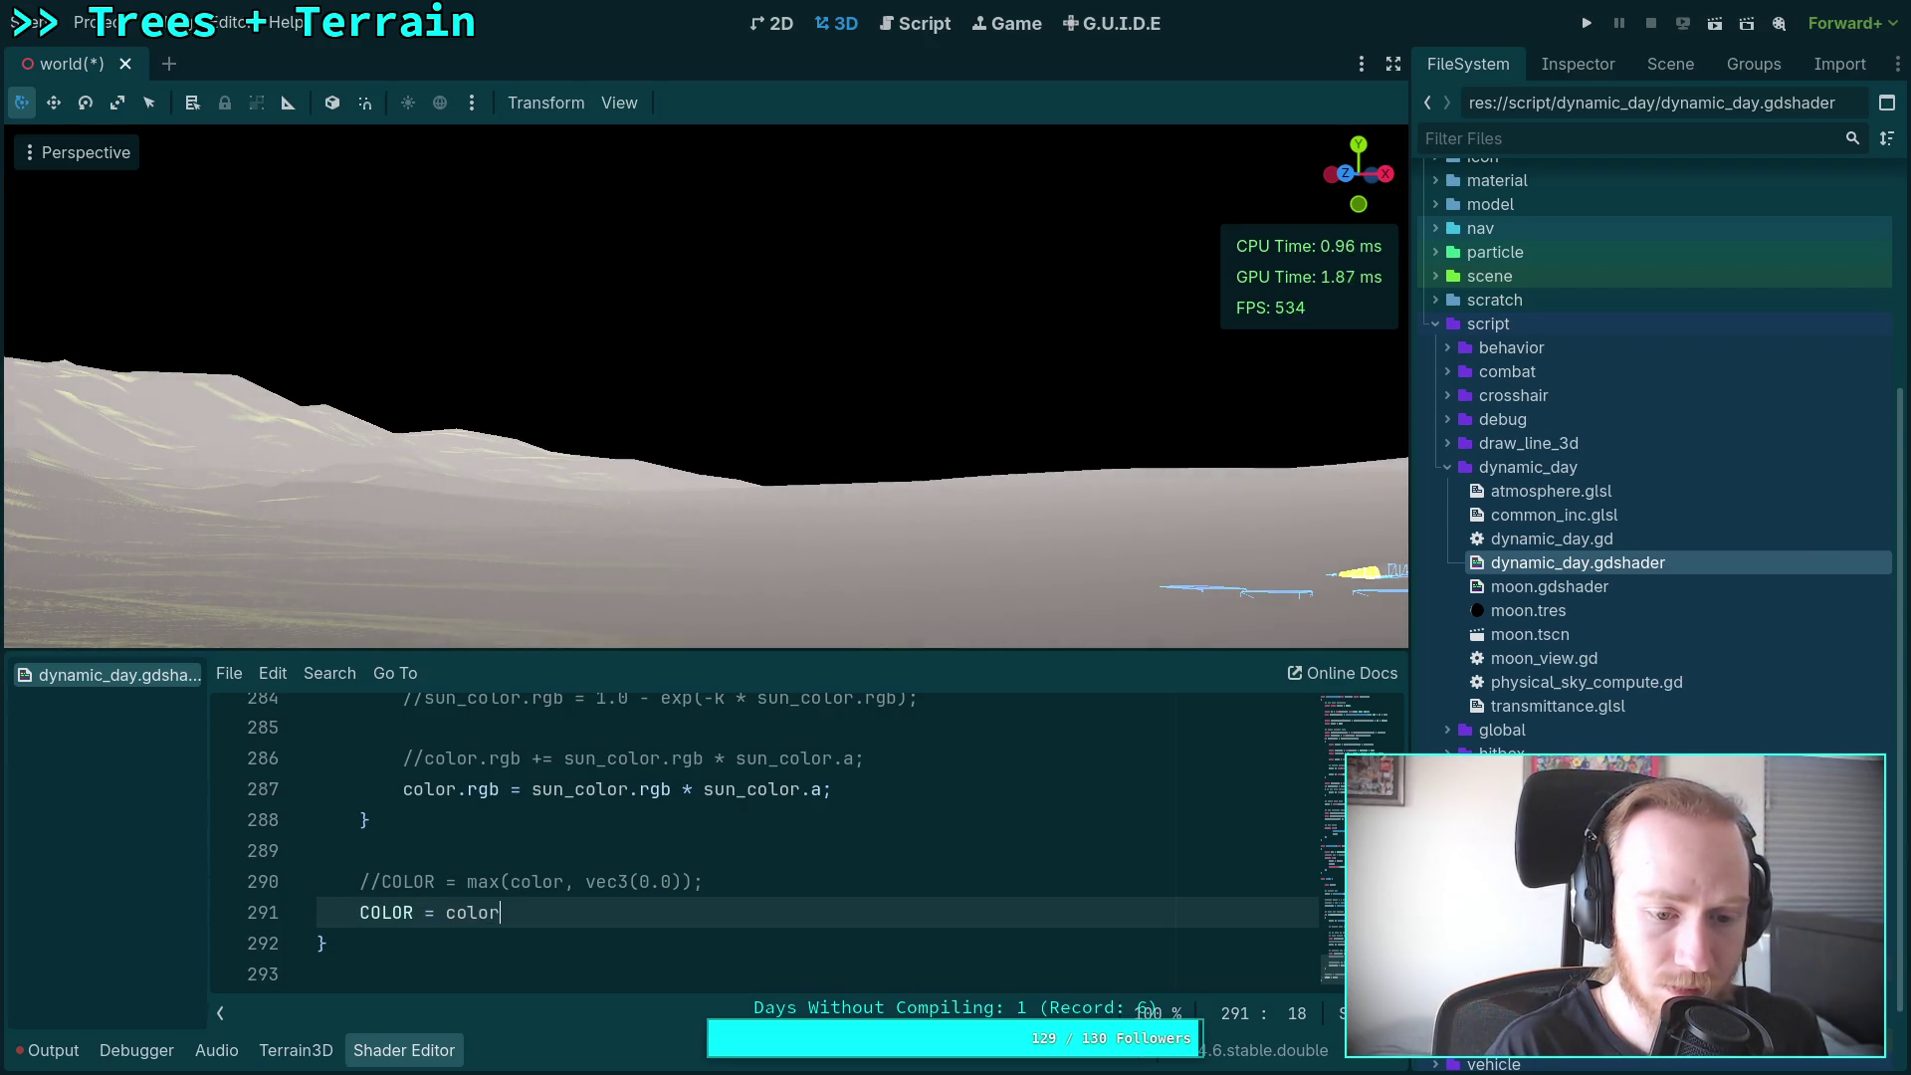
Step: Save, then inspect line 287 and highlight where sun_color and alpha are used
{"action": "key", "text": "ctrl+s"}
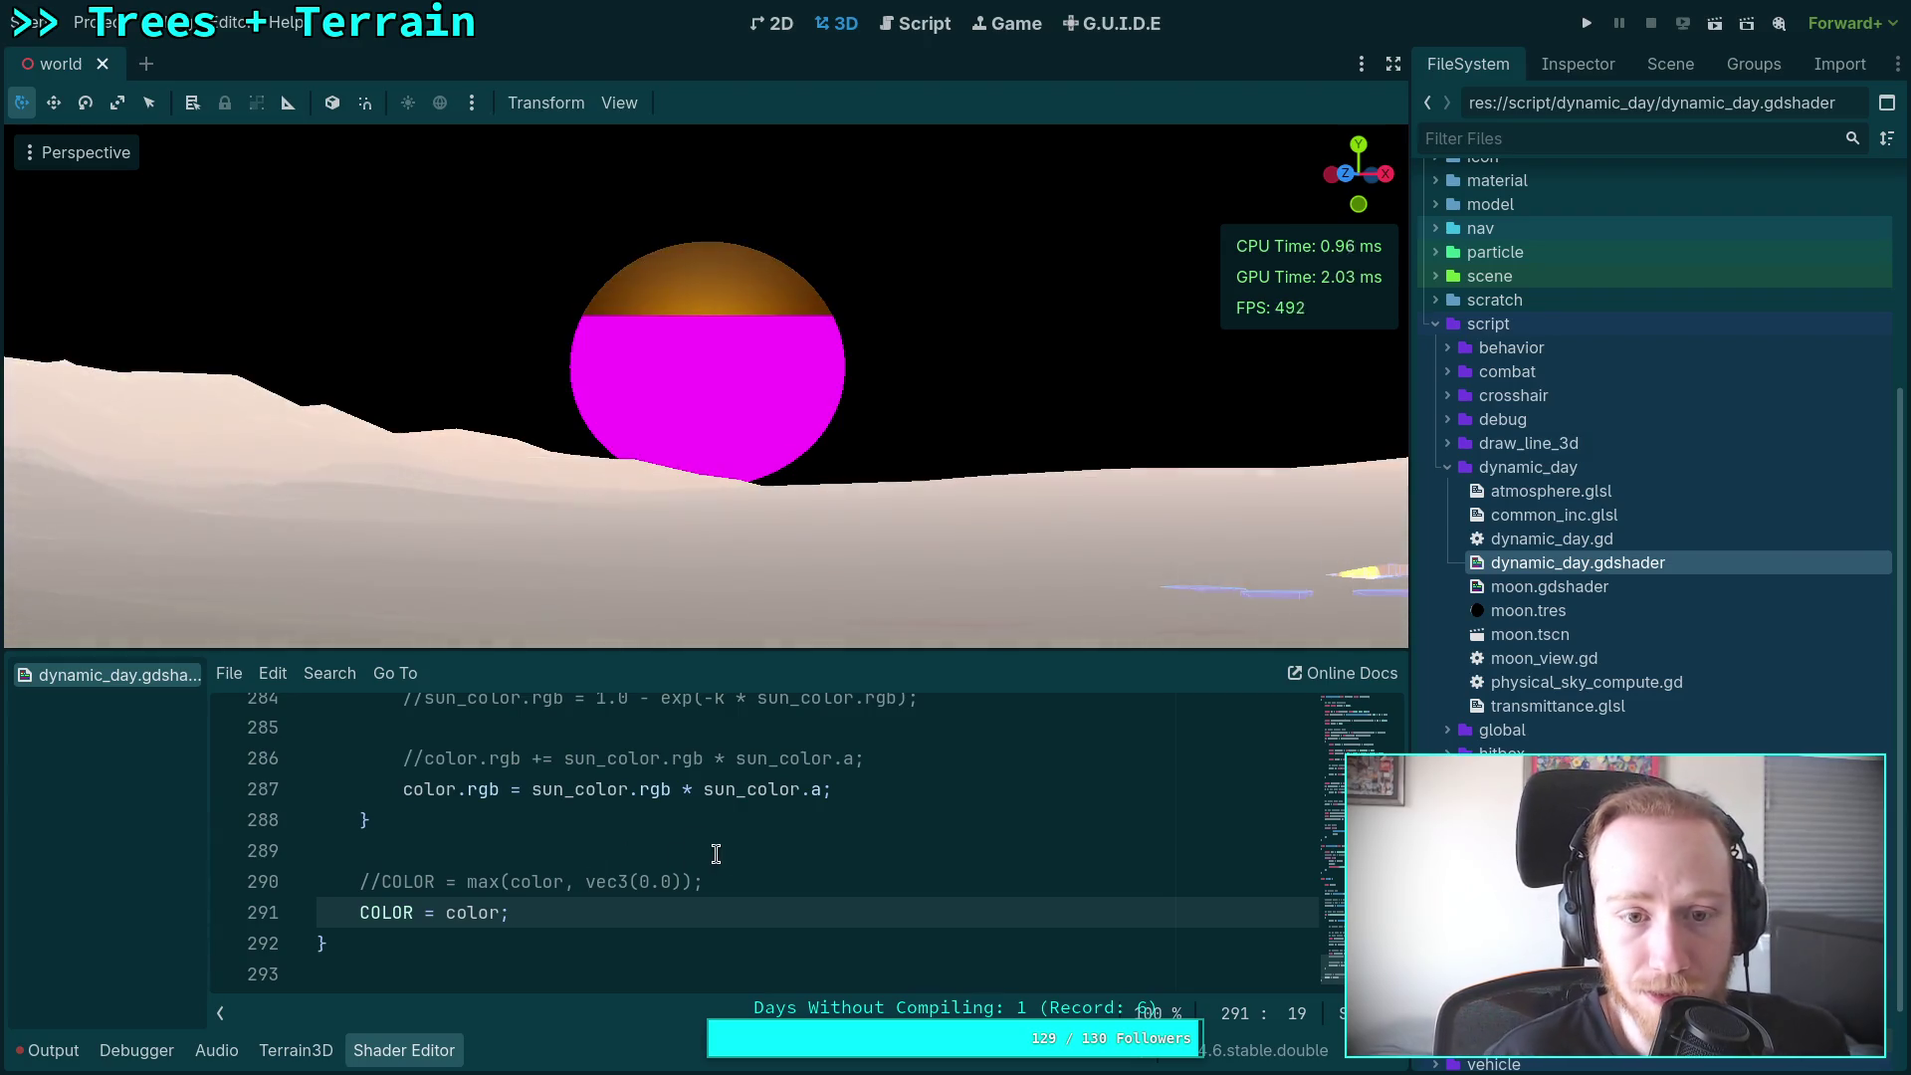
{"action": "scroll", "coordinate": [723, 856], "scroll_direction": "up", "scroll_amount": 2}
{"action": "scroll", "coordinate": [724, 856], "scroll_direction": "up", "scroll_amount": 1}
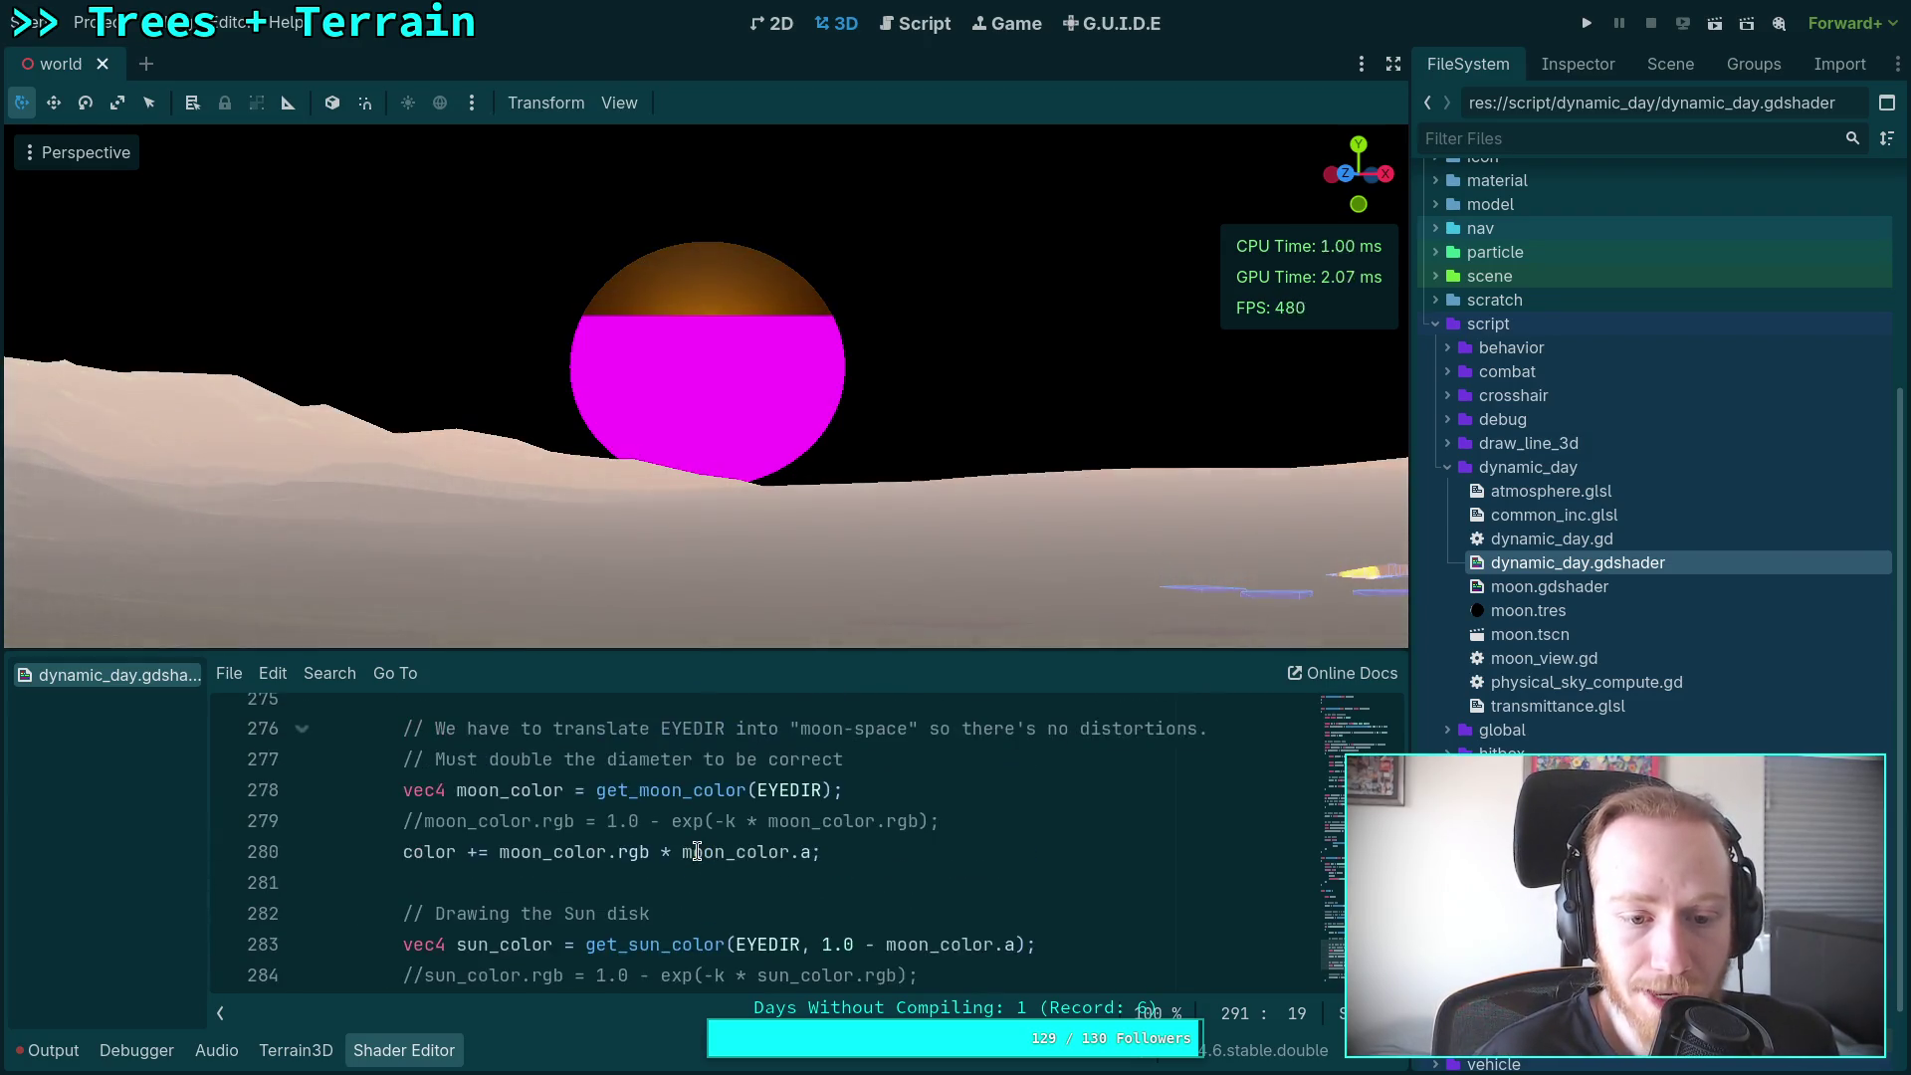
{"action": "scroll", "coordinate": [697, 842], "scroll_direction": "down", "scroll_amount": 1}
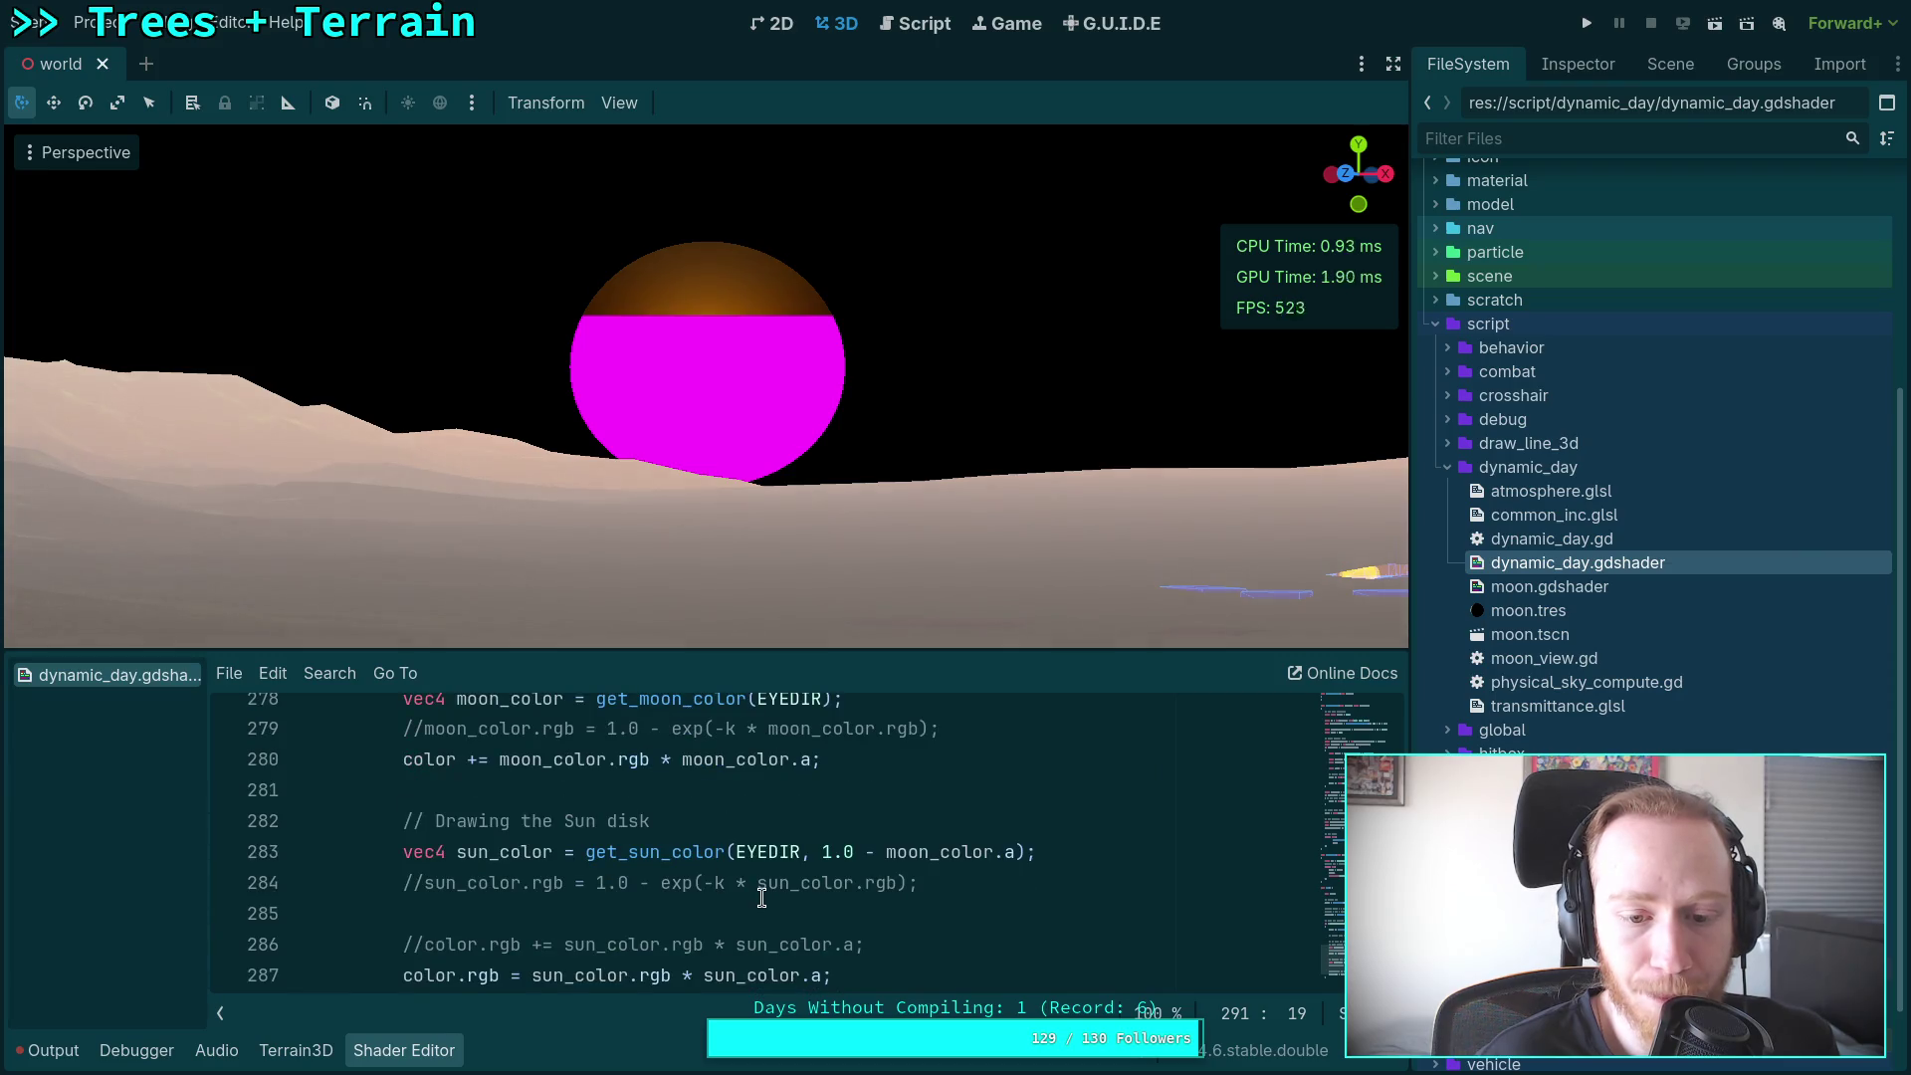
{"action": "scroll", "coordinate": [686, 889], "scroll_direction": "down", "scroll_amount": 1}
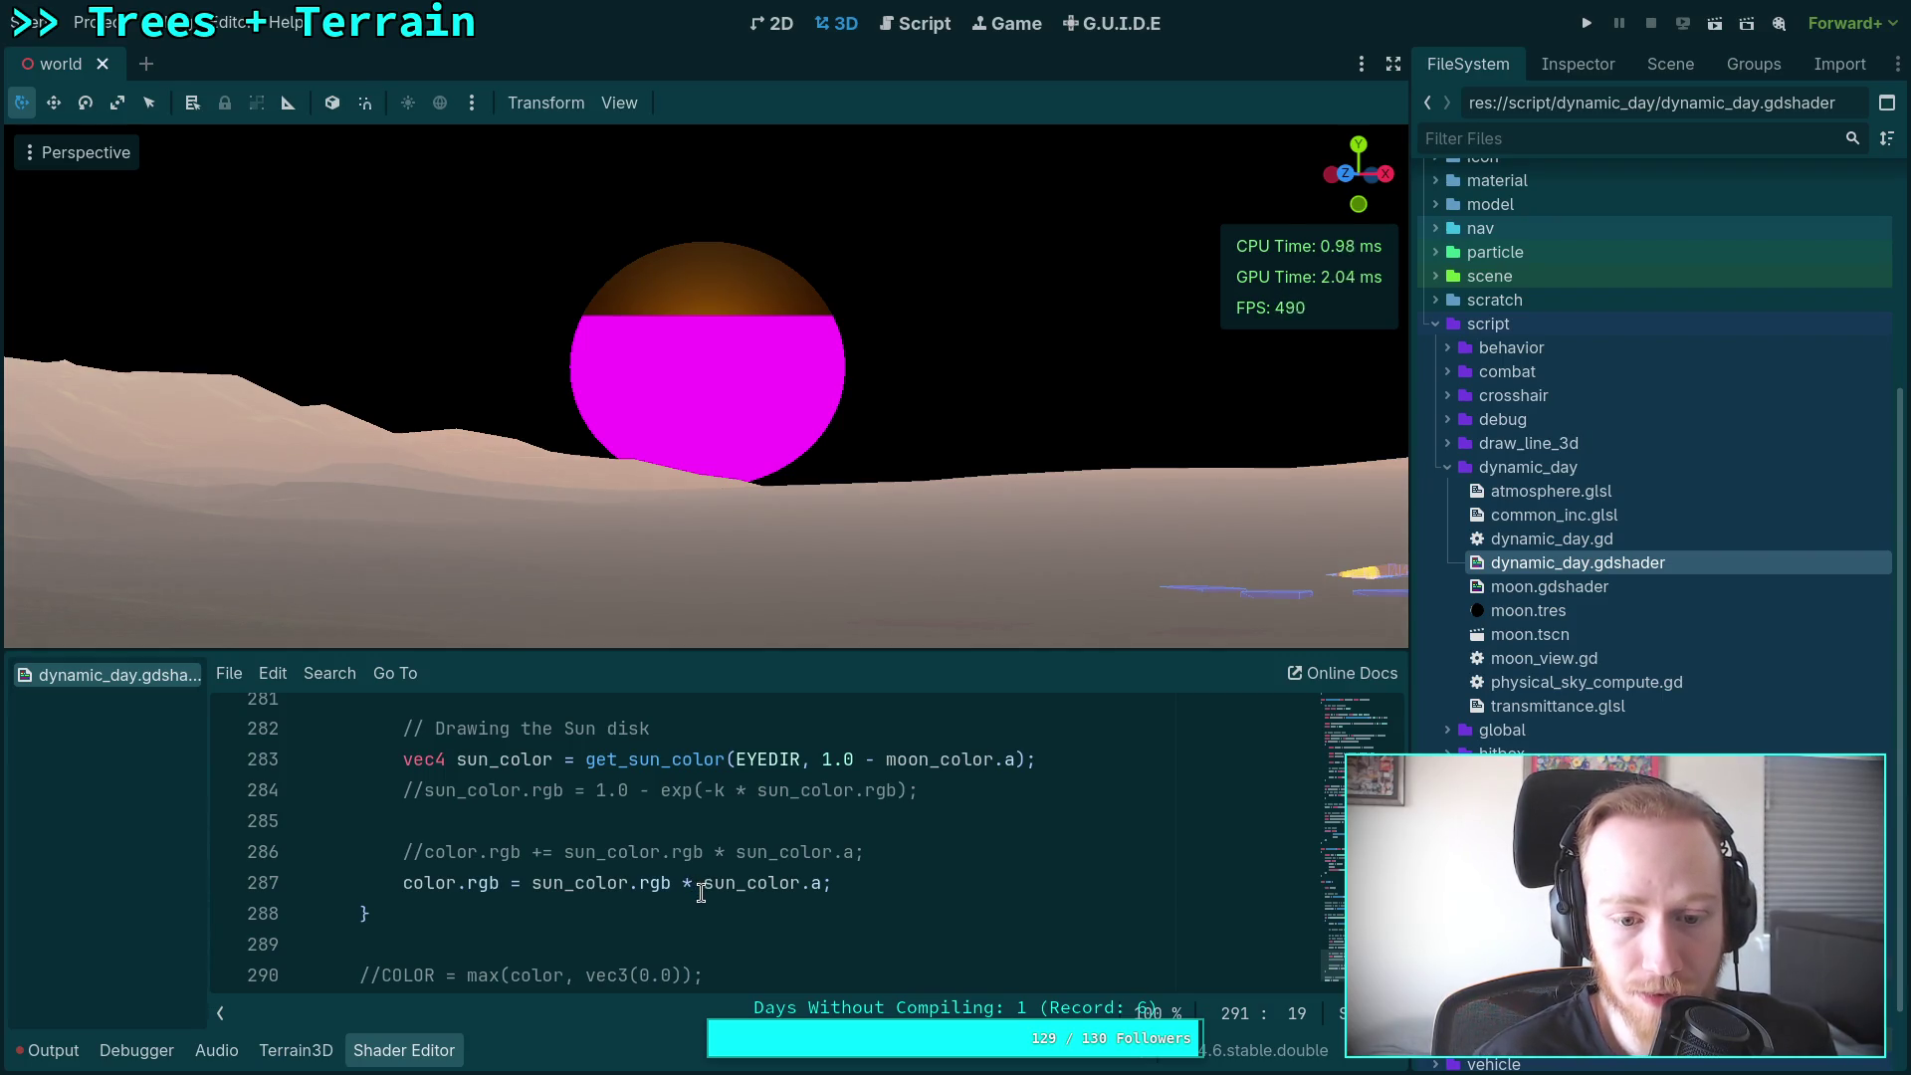
{"action": "left_click", "coordinate": [745, 885]}
{"action": "double_click", "coordinate": [745, 885]}
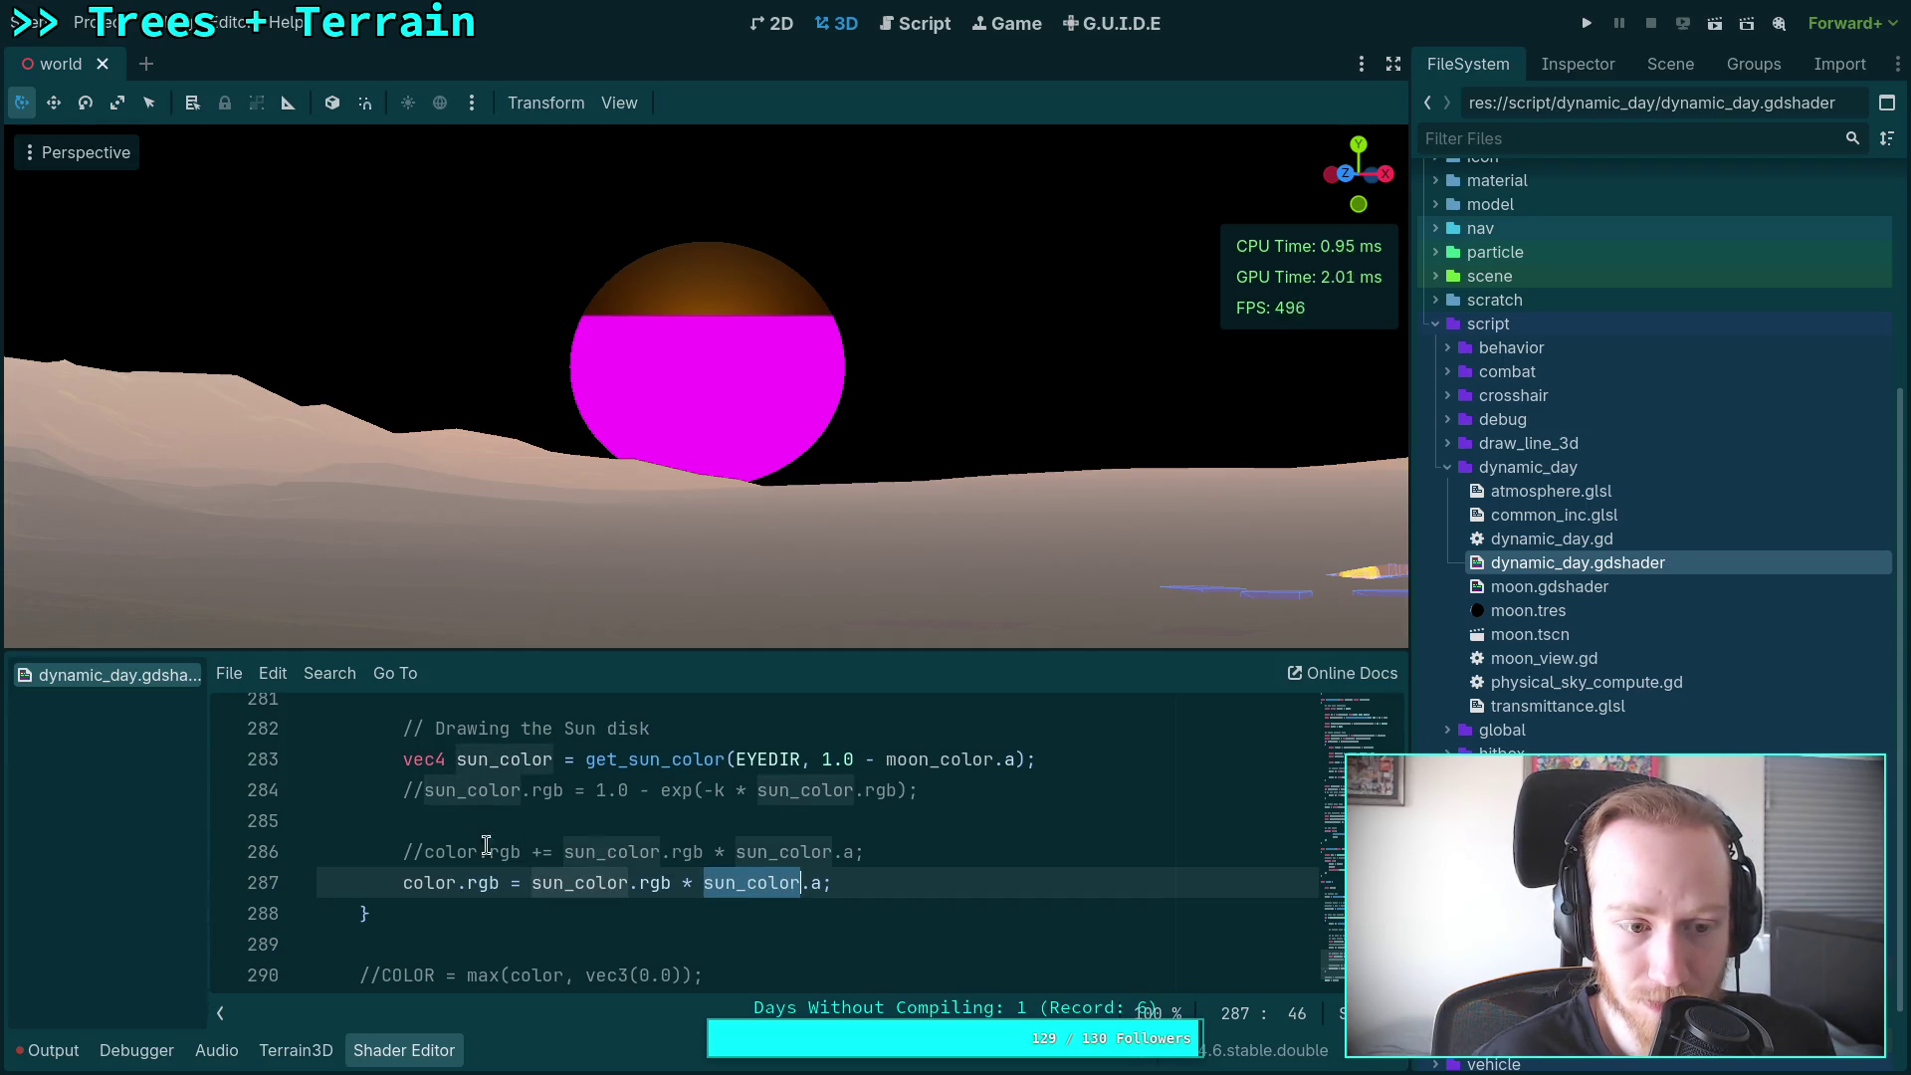
{"action": "scroll", "coordinate": [597, 858], "scroll_direction": "up", "scroll_amount": 10}
{"action": "scroll", "coordinate": [595, 865], "scroll_direction": "up", "scroll_amount": 2}
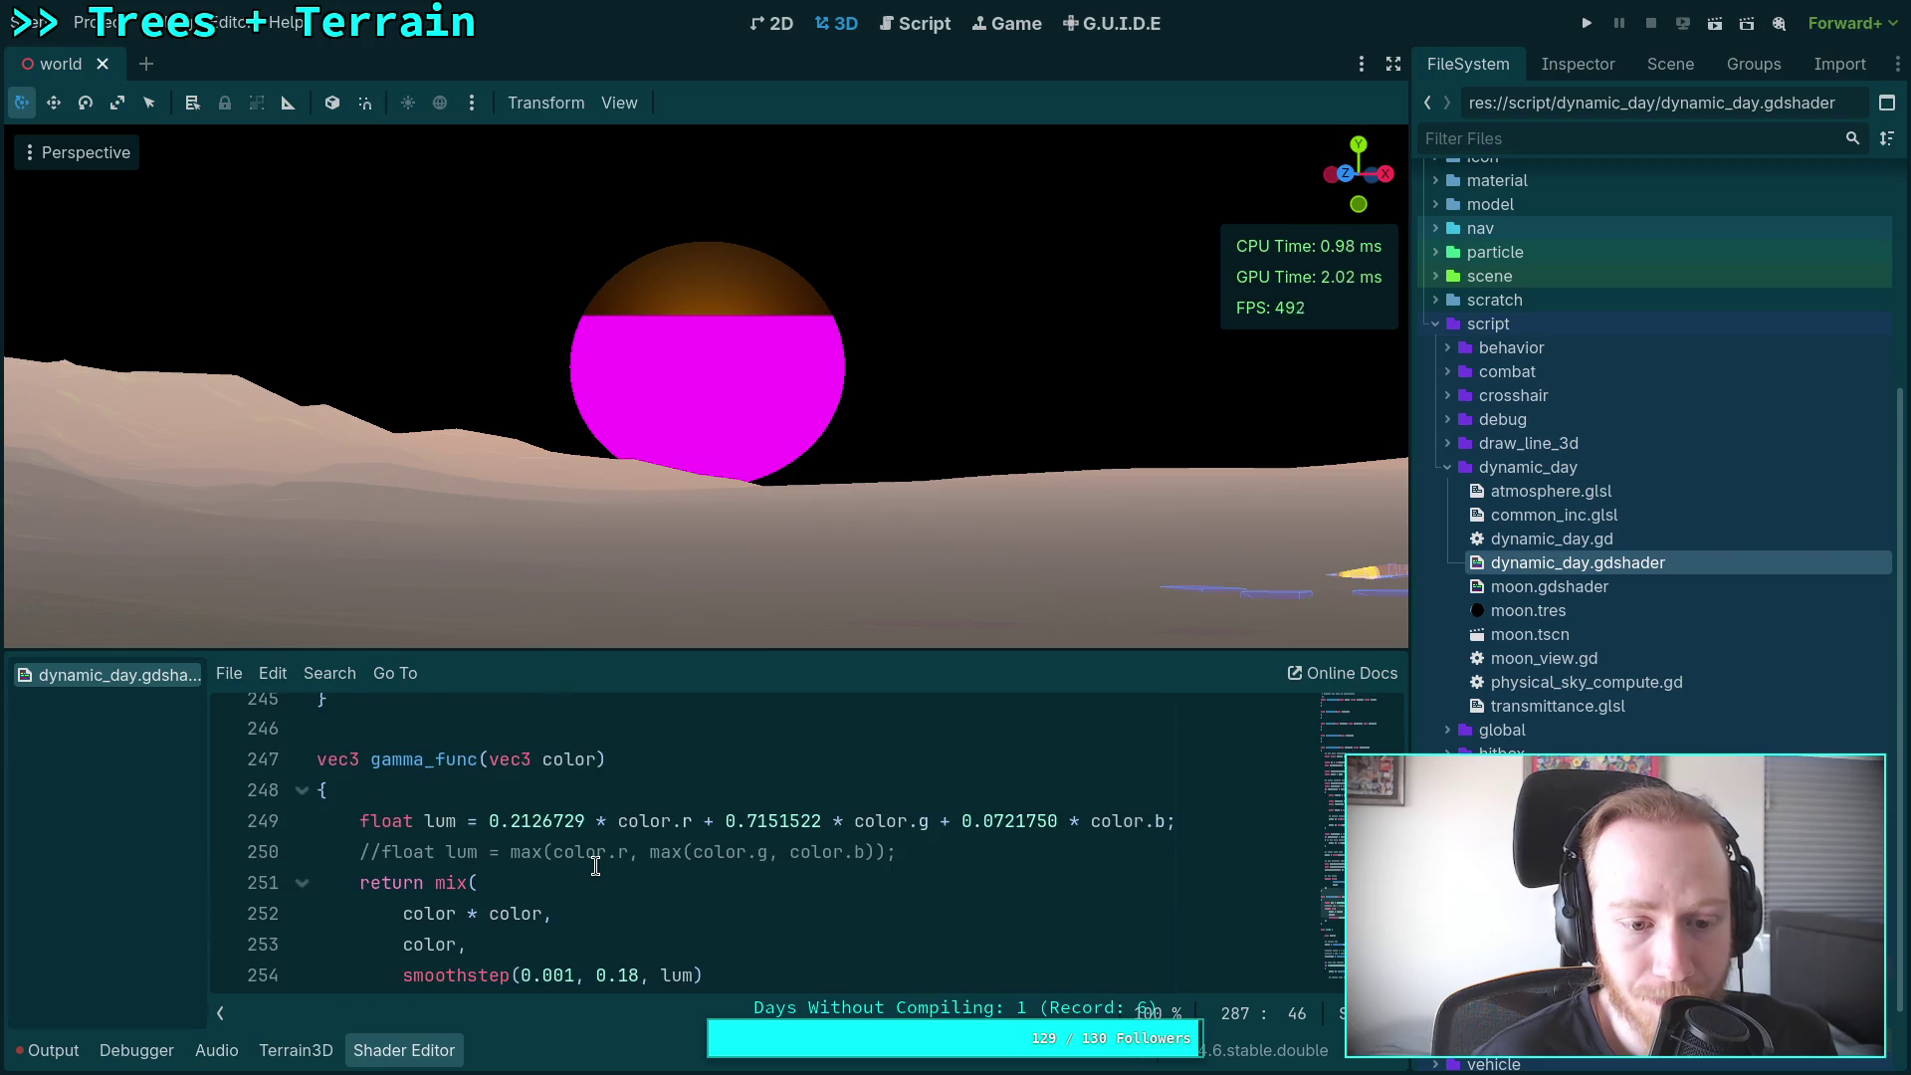
{"action": "scroll", "coordinate": [596, 865], "scroll_direction": "up", "scroll_amount": 3}
{"action": "double_click", "coordinate": [480, 913]}
{"action": "scroll", "coordinate": [538, 872], "scroll_direction": "up", "scroll_amount": 3}
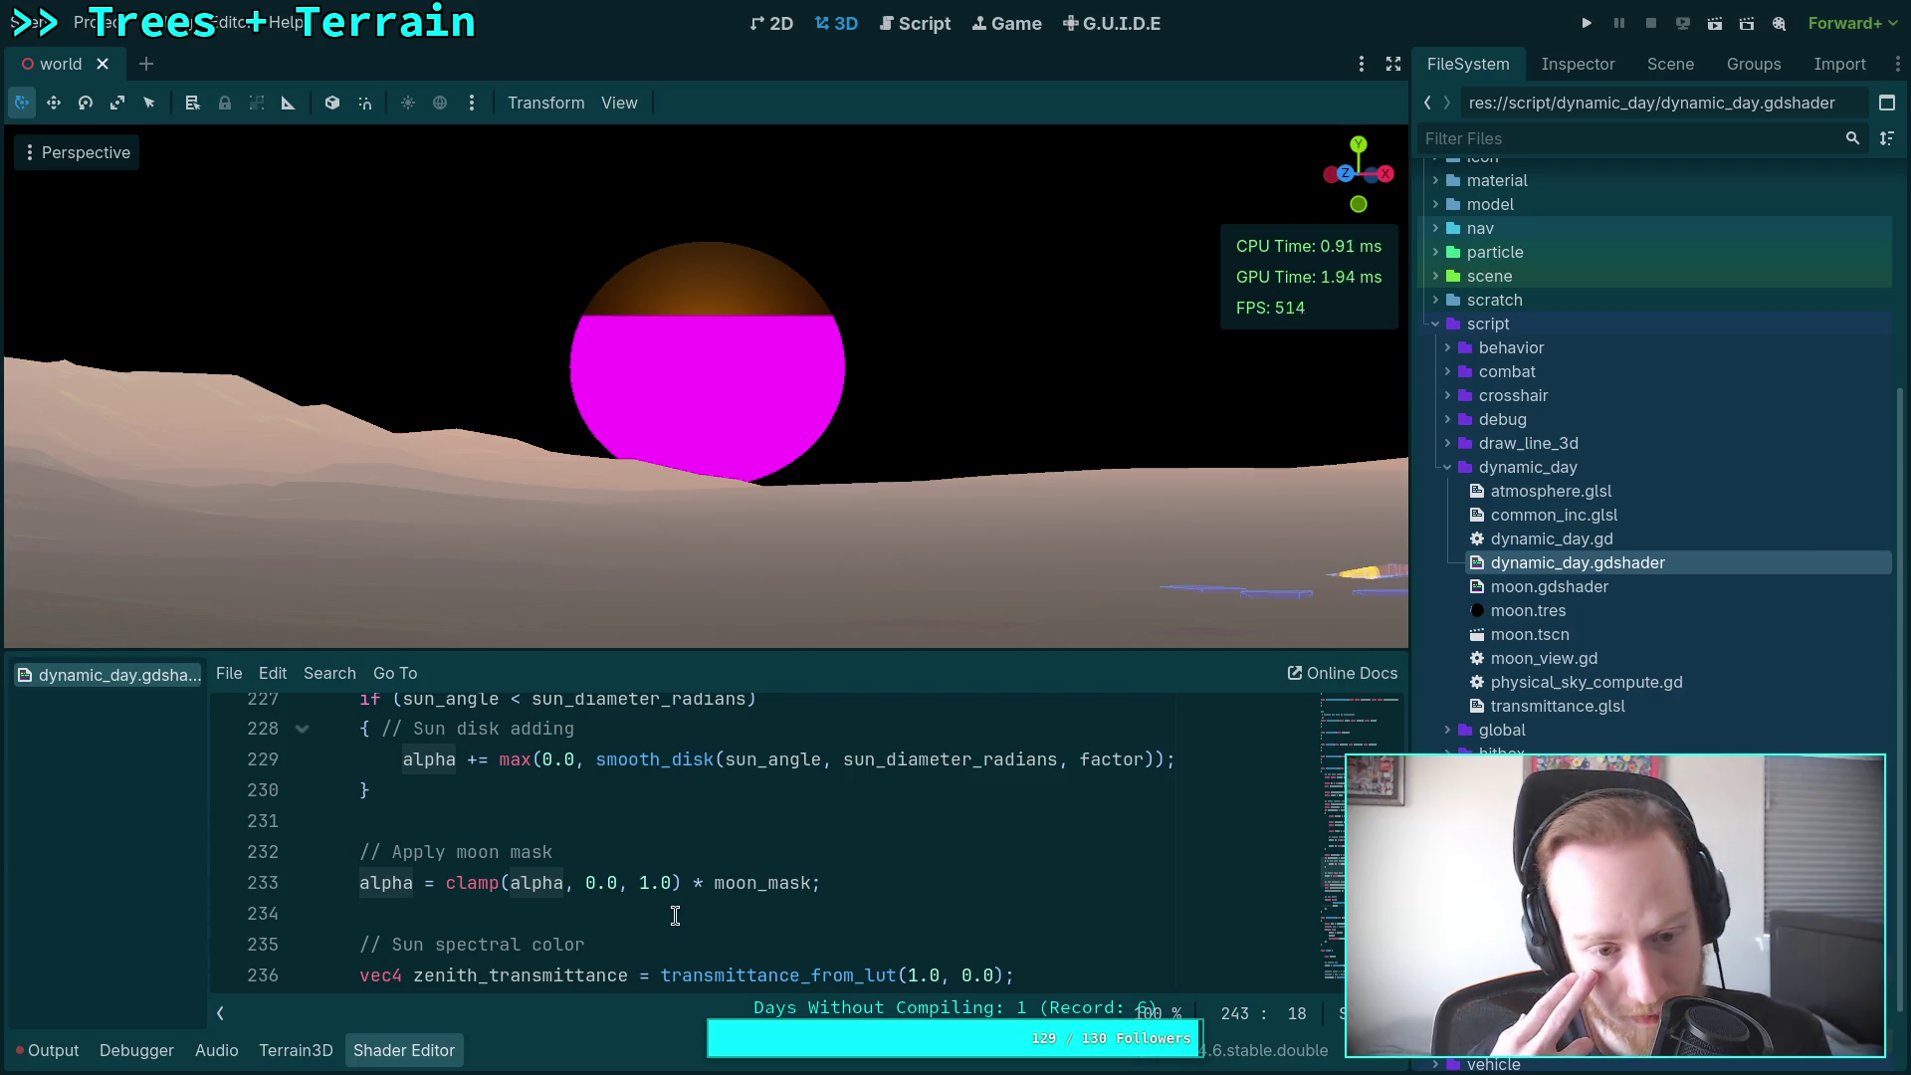
{"action": "scroll", "coordinate": [656, 906], "scroll_direction": "up", "scroll_amount": 1}
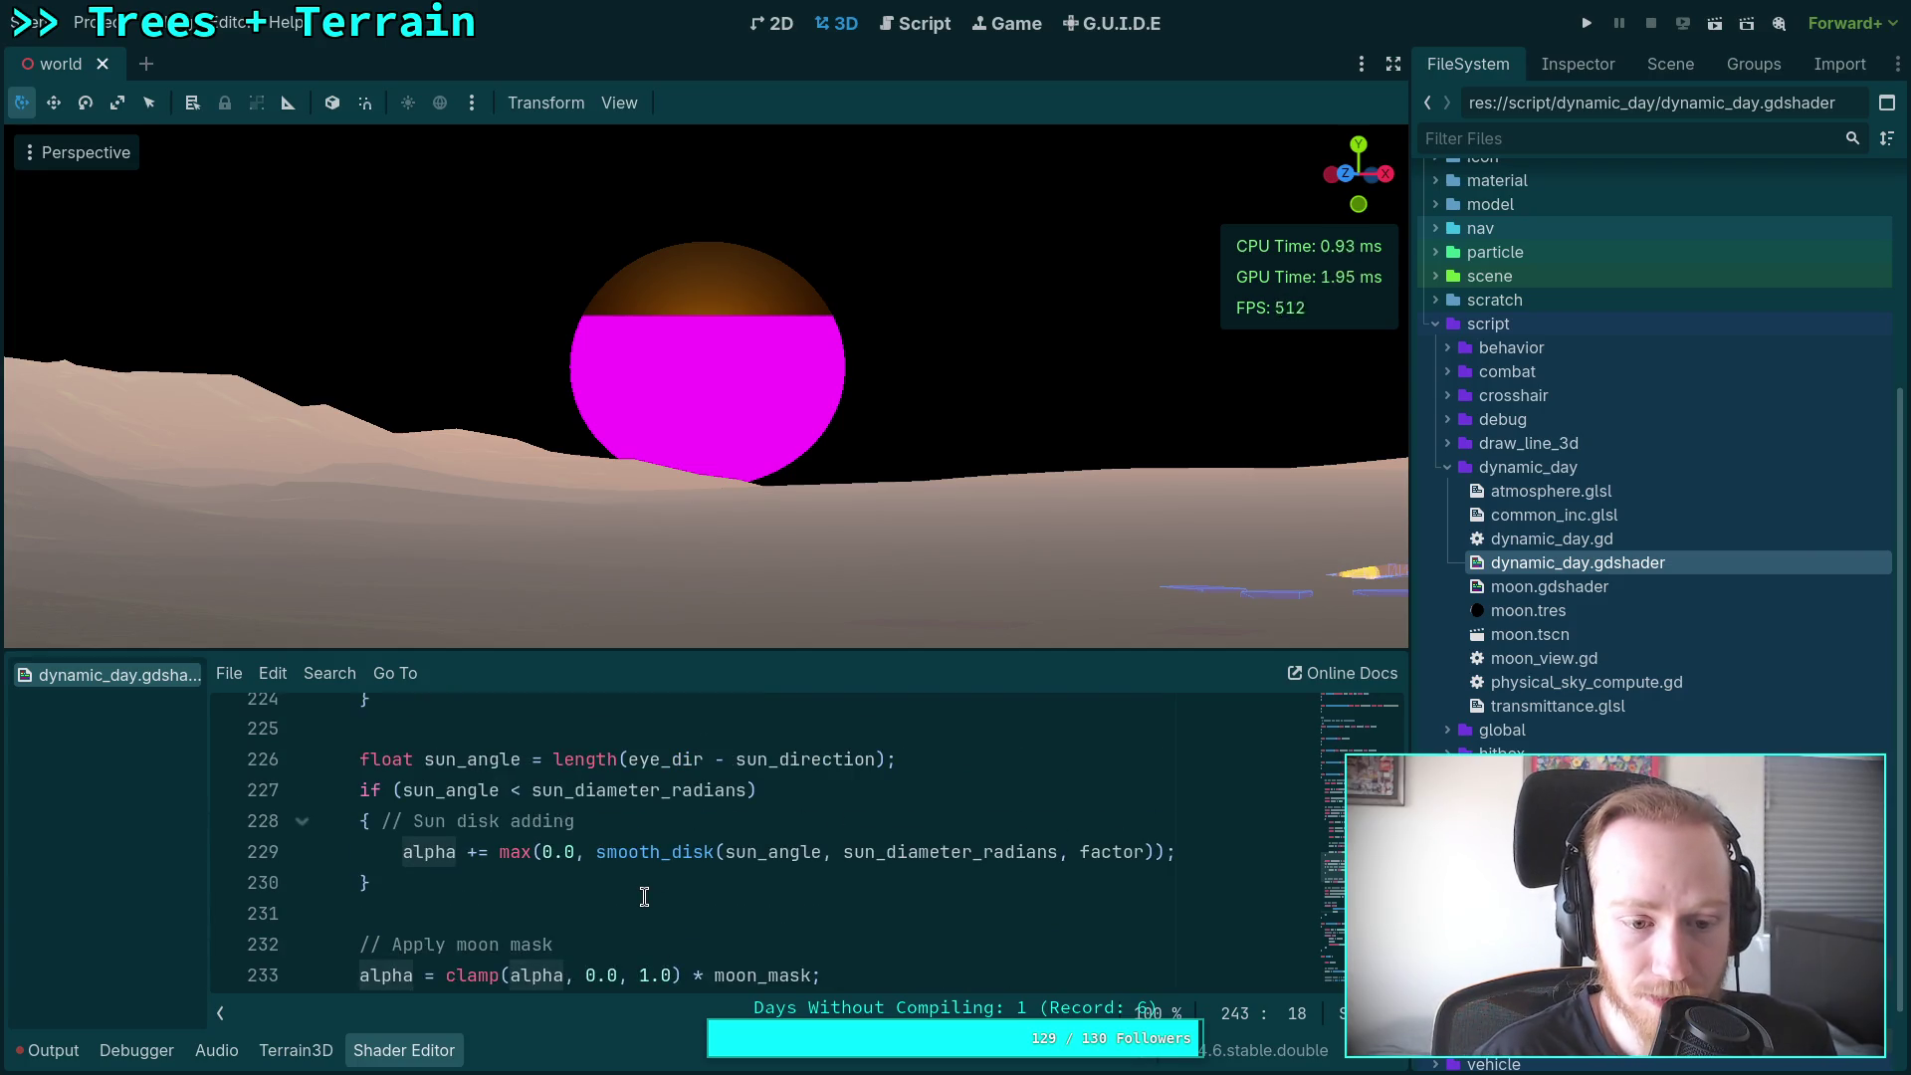
{"action": "scroll", "coordinate": [647, 892], "scroll_direction": "down", "scroll_amount": 18}
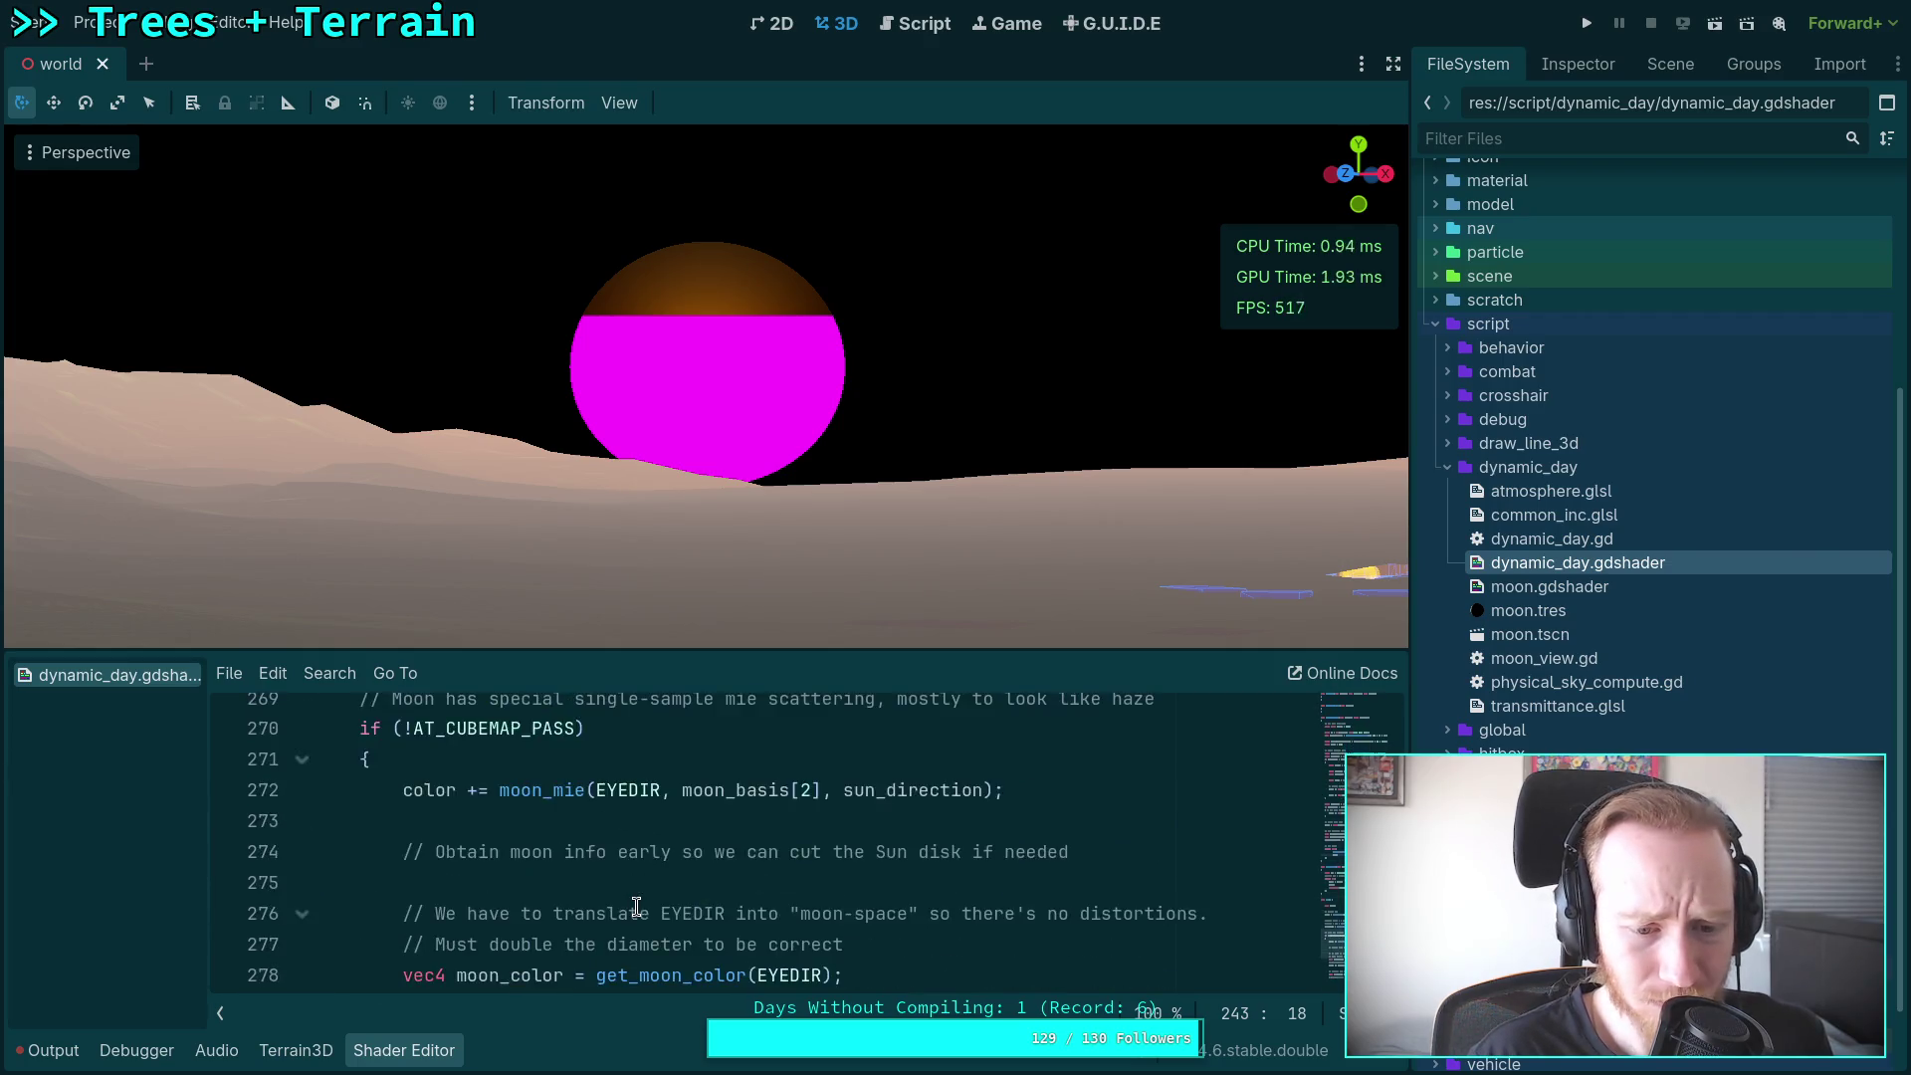
{"action": "scroll", "coordinate": [647, 899], "scroll_direction": "down", "scroll_amount": 1}
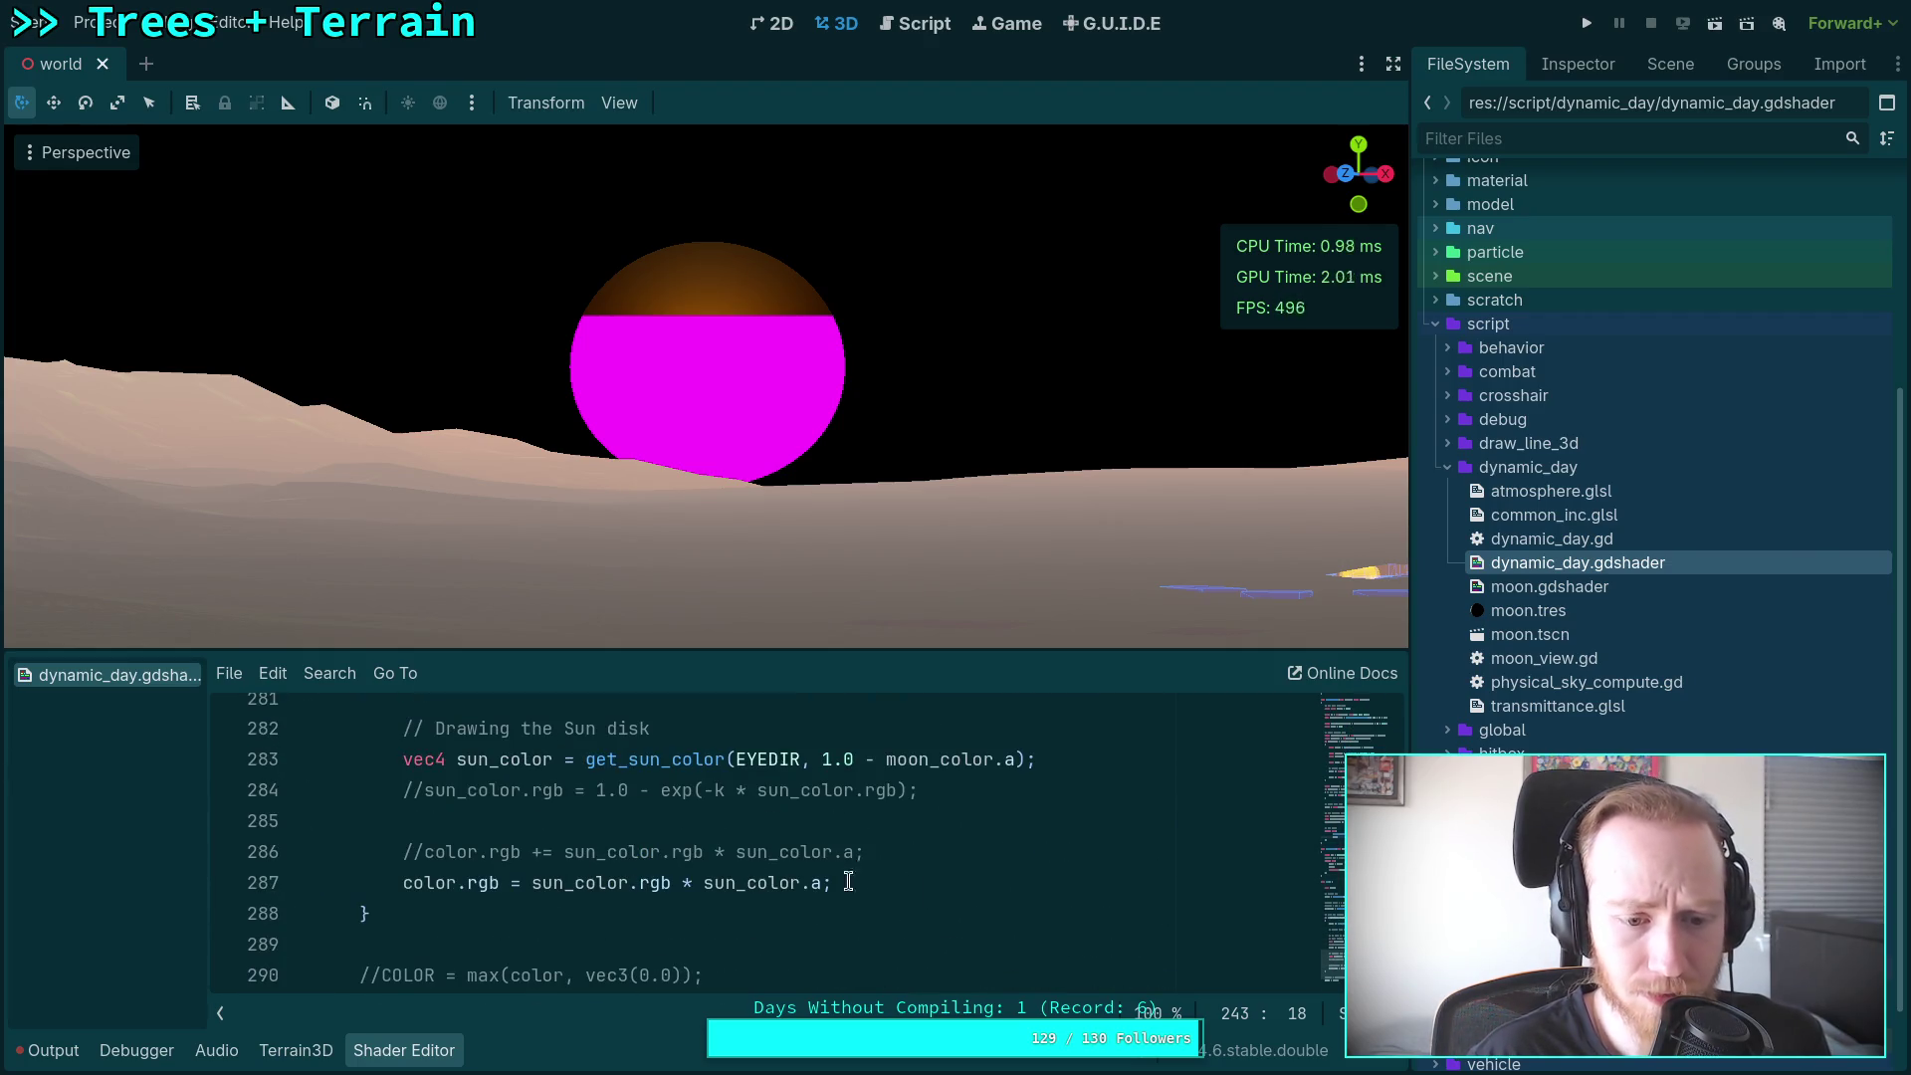
Step: Delete 'sun_color.rgb * ' from the line 287 color assignment
{"action": "left_click", "coordinate": [847, 882]}
{"action": "left_click_drag", "start_coordinate": [532, 883], "coordinate": [696, 872]}
{"action": "key", "text": "BackSpace"}
Step: Make line 287 read color.rgb = vec3(sun_color.a)
{"action": "type", "text": "vec3("}
{"action": "left_click", "coordinate": [629, 883]}
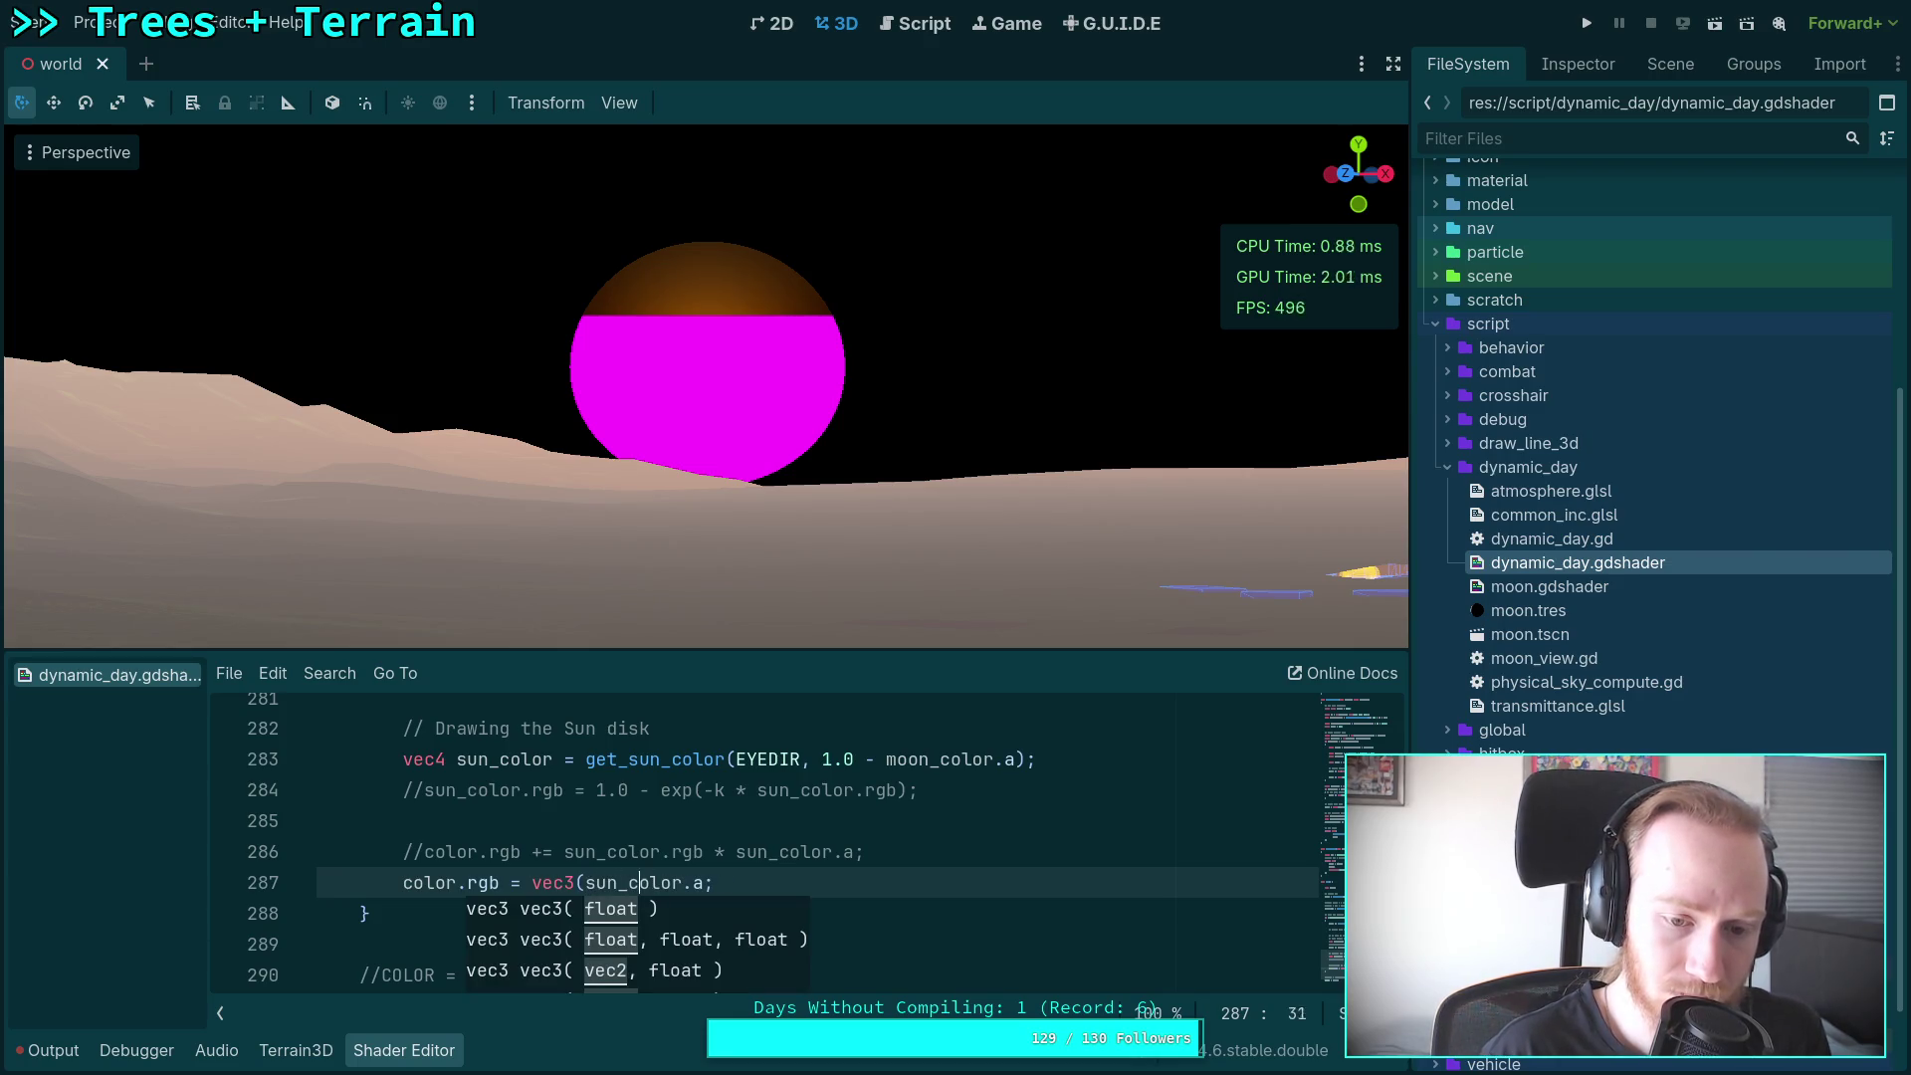
{"action": "type", "text": ")"}
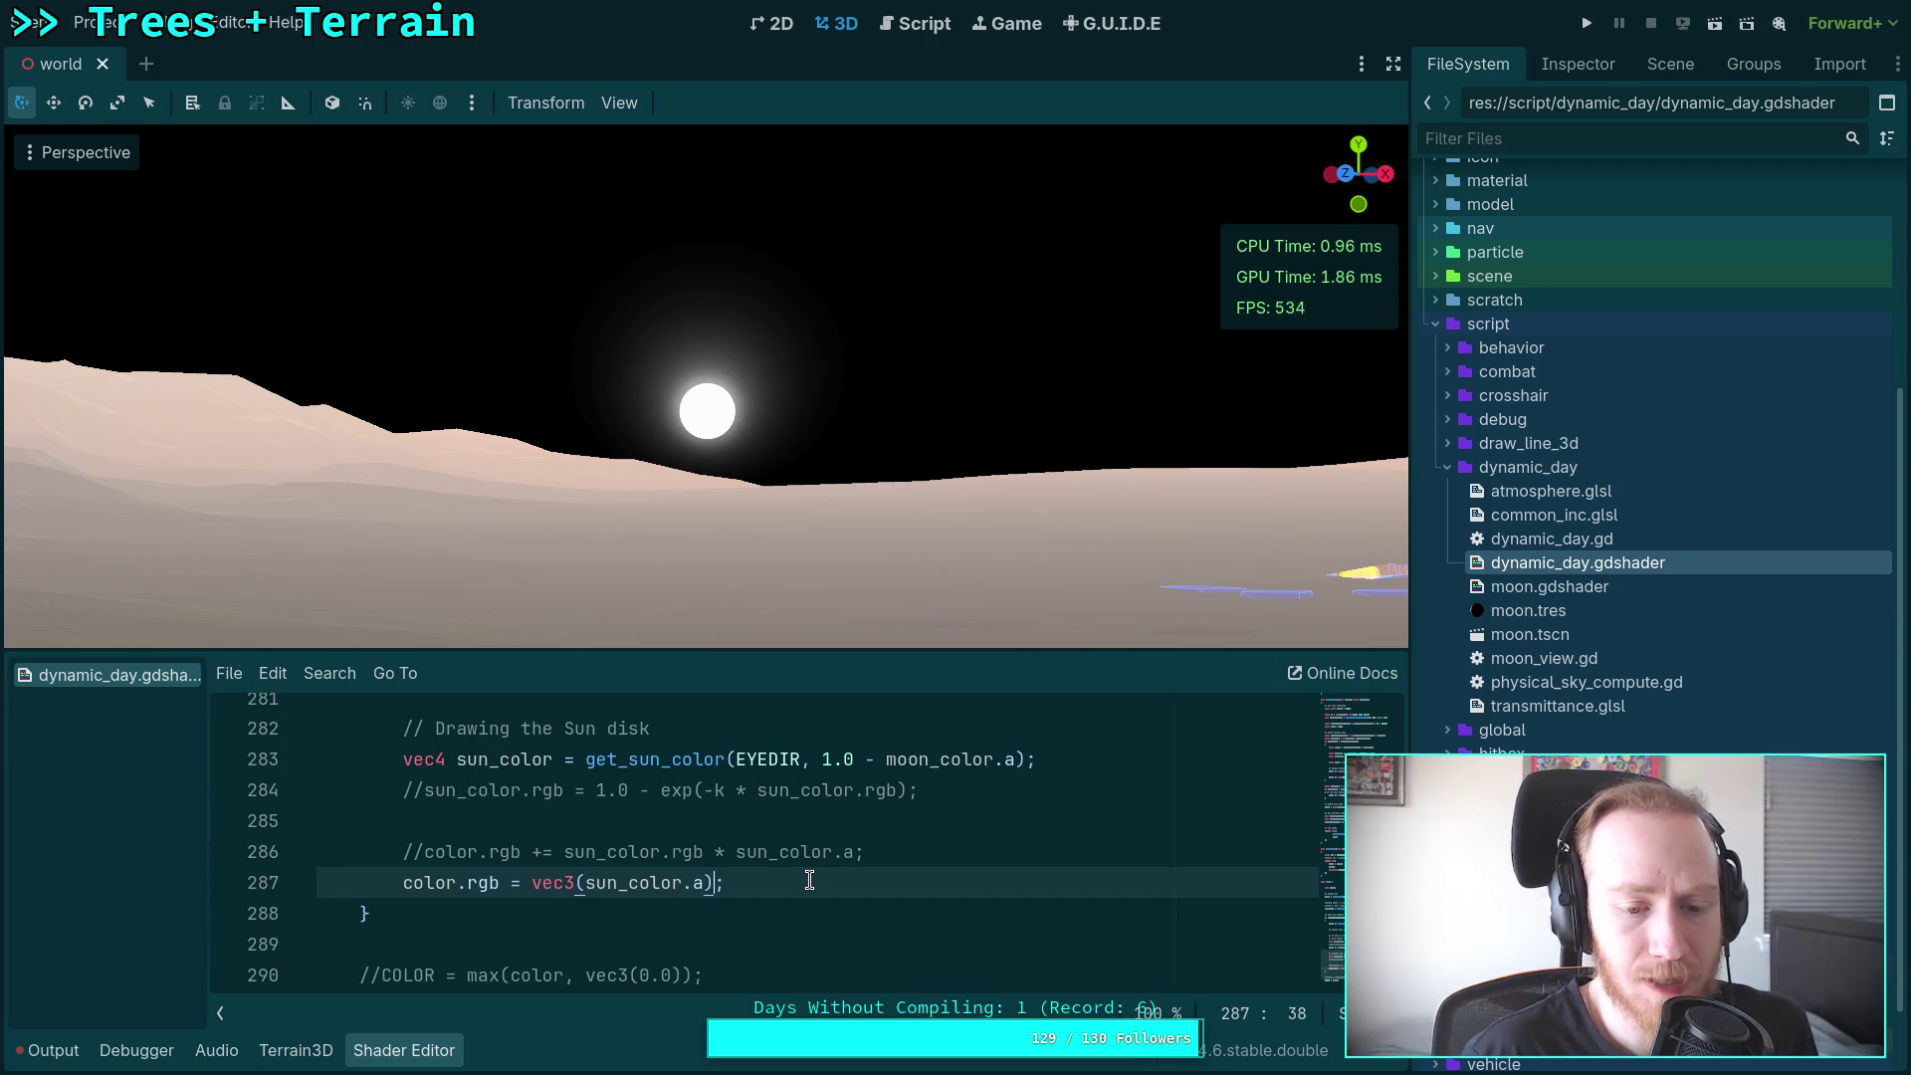
Step: Copy sun_color.rgb * sun_color.a from line 286 and paste it over vec3(sun_color.a) to compare
{"action": "left_click_drag", "start_coordinate": [565, 852], "coordinate": [736, 852]}
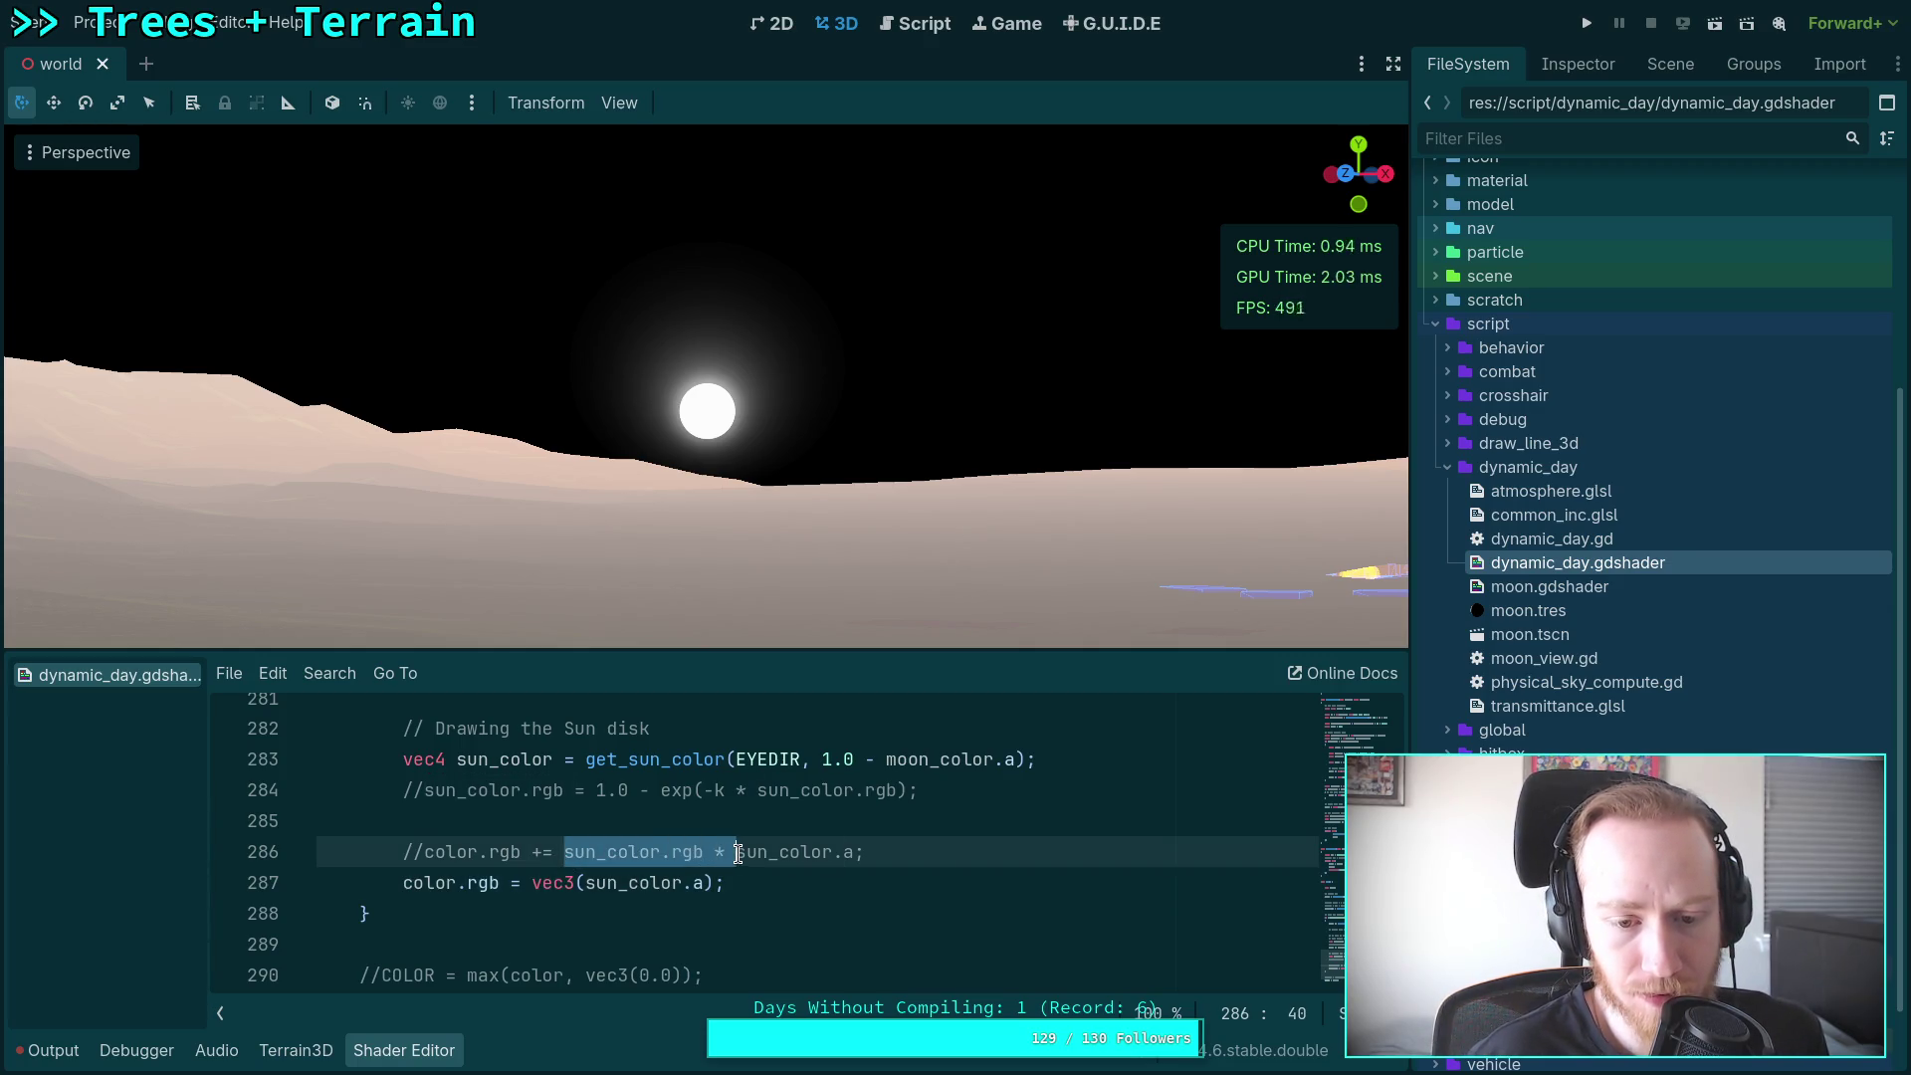
{"action": "left_click", "coordinate": [854, 852], "text": "shift"}
{"action": "right_click", "coordinate": [846, 852]}
{"action": "left_click", "coordinate": [896, 834]}
{"action": "left_click_drag", "start_coordinate": [531, 883], "coordinate": [722, 883]}
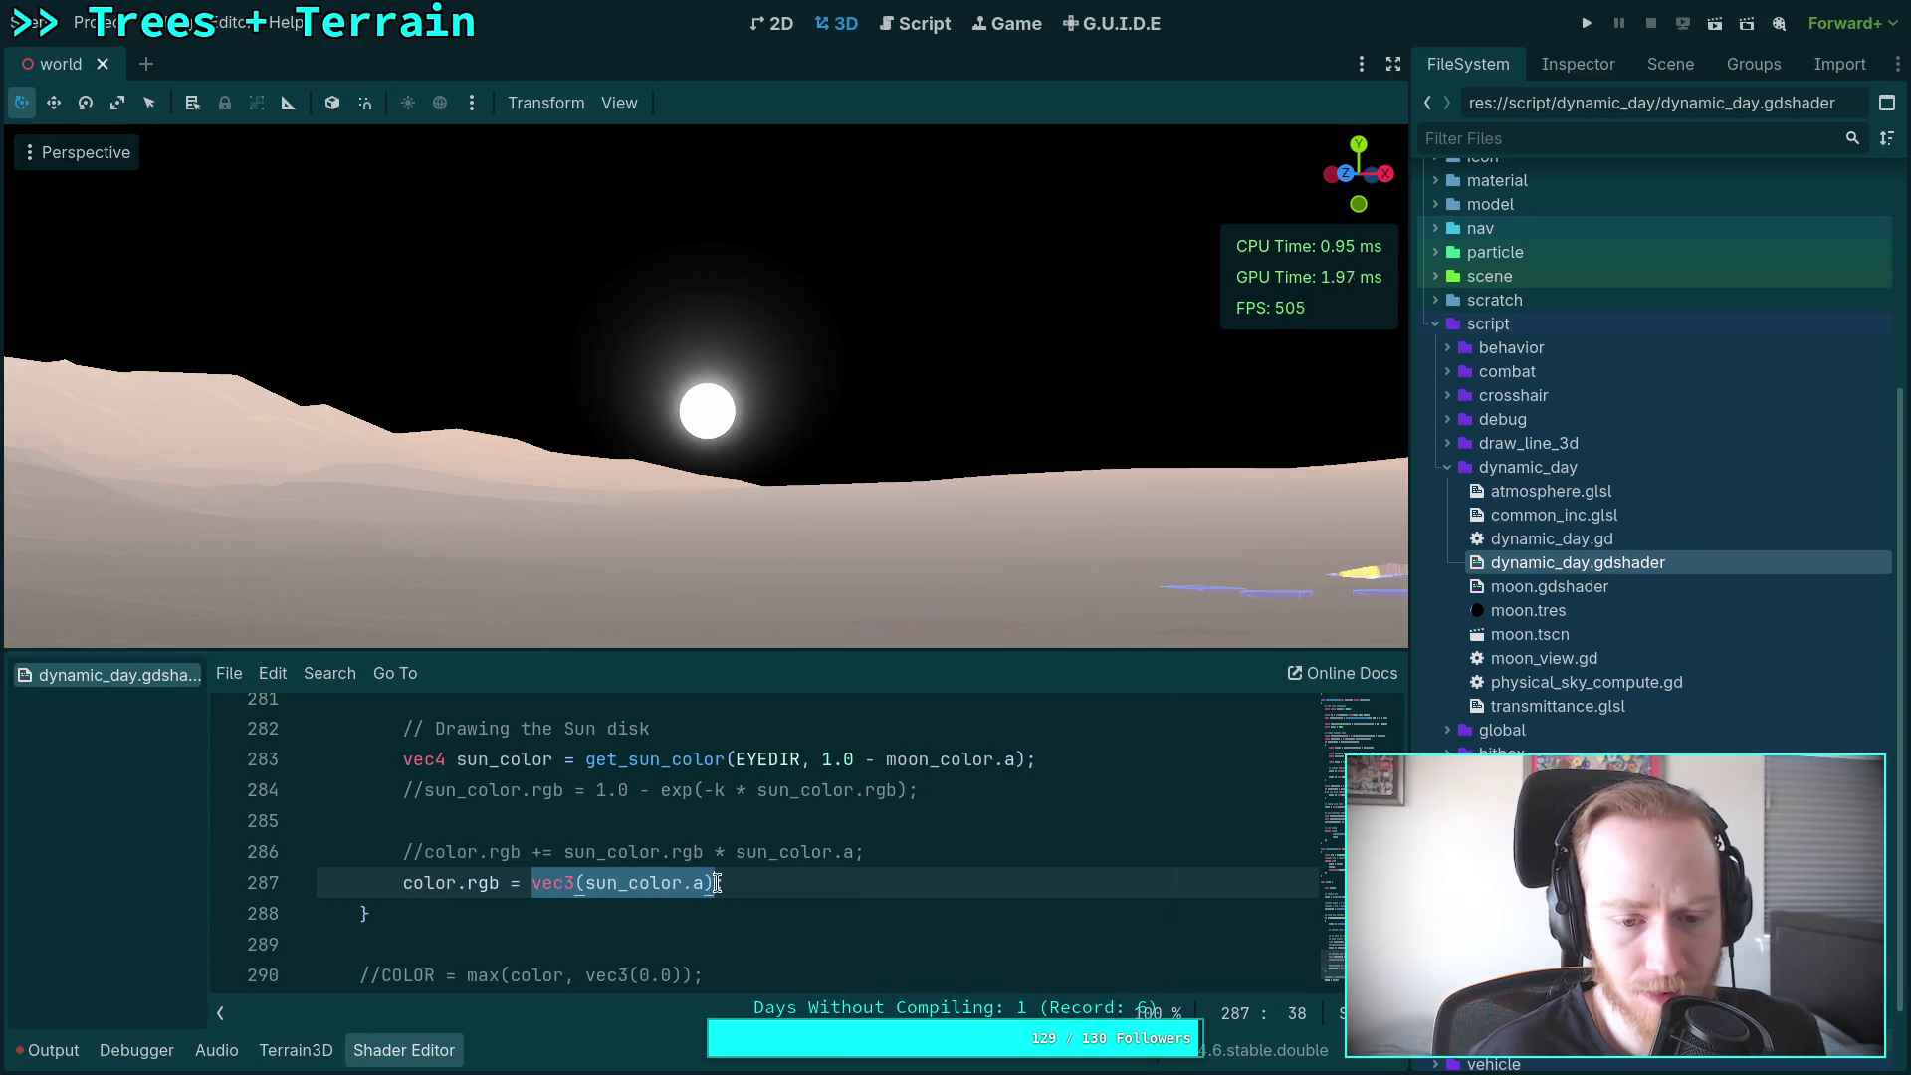
{"action": "type", "text": "sun_color.rgb * sun_color.a"}
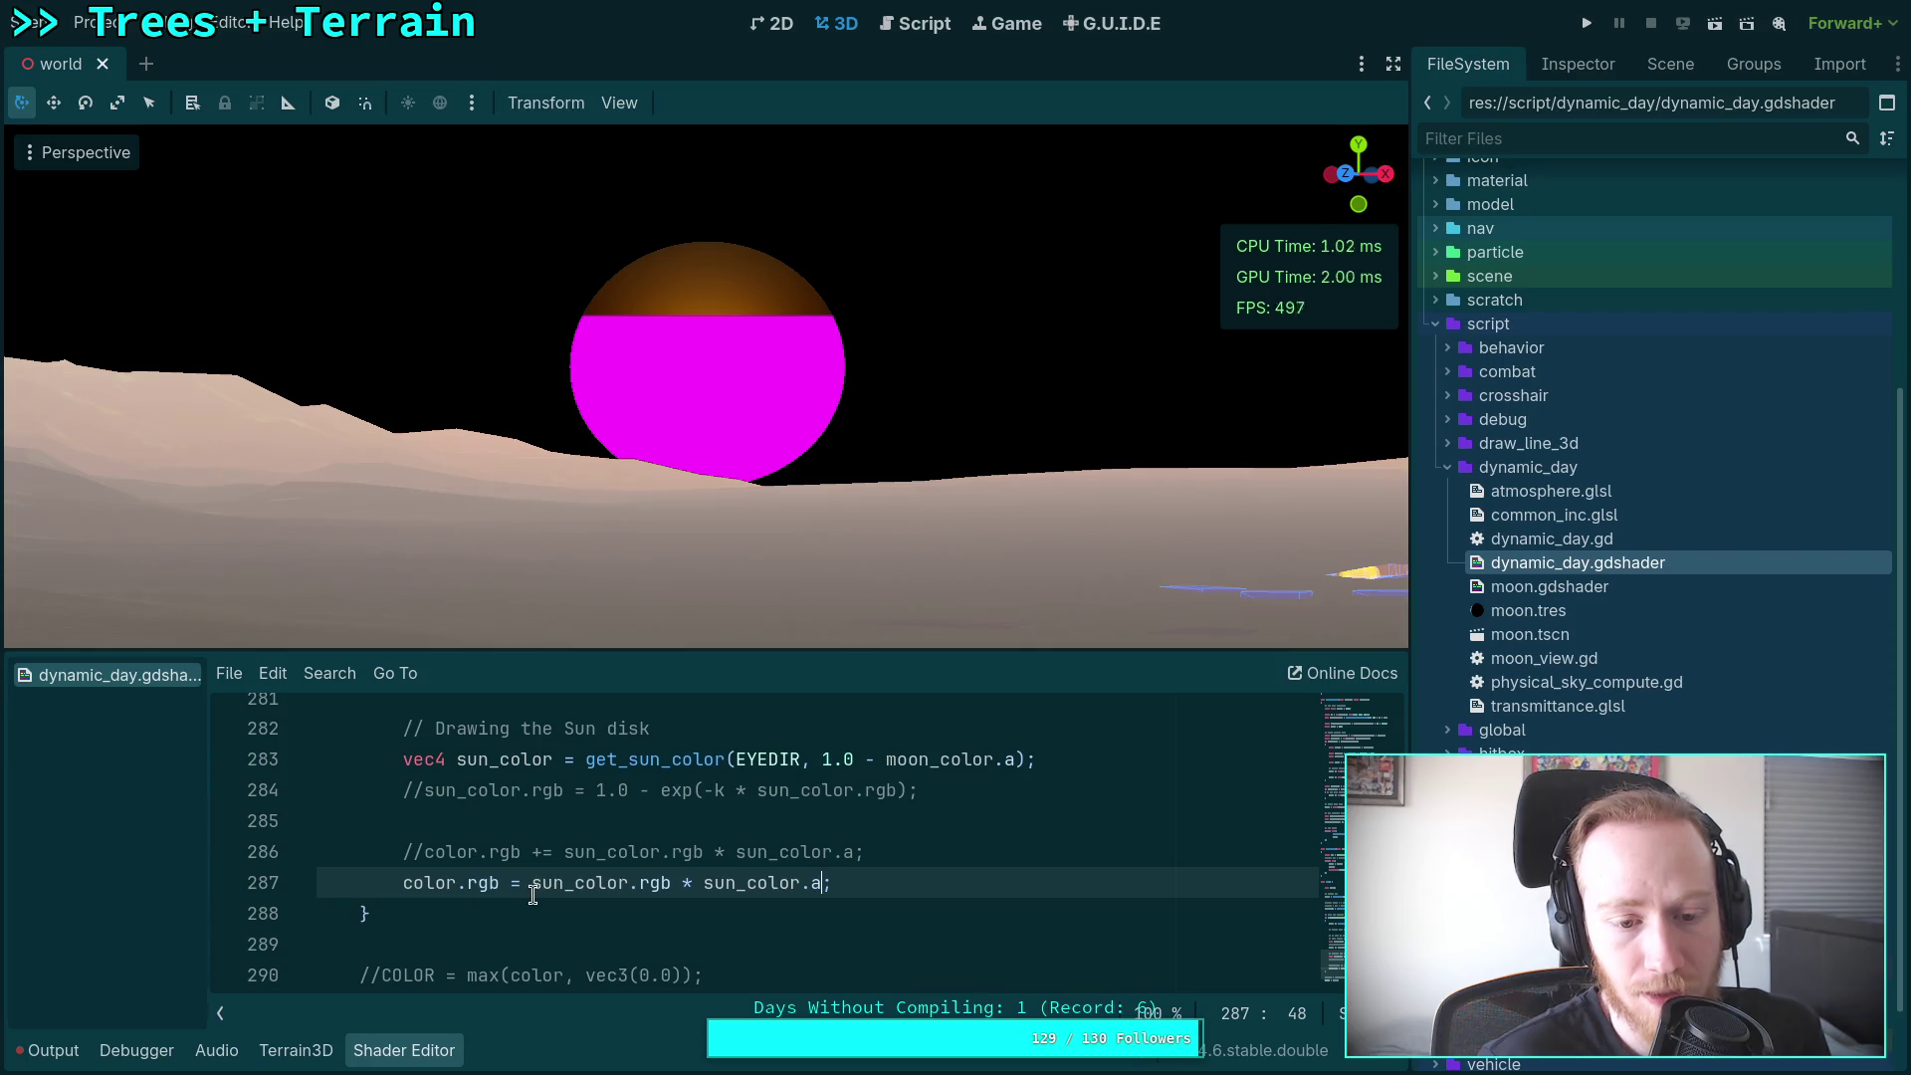
{"action": "left_click_drag", "start_coordinate": [532, 883], "coordinate": [672, 882]}
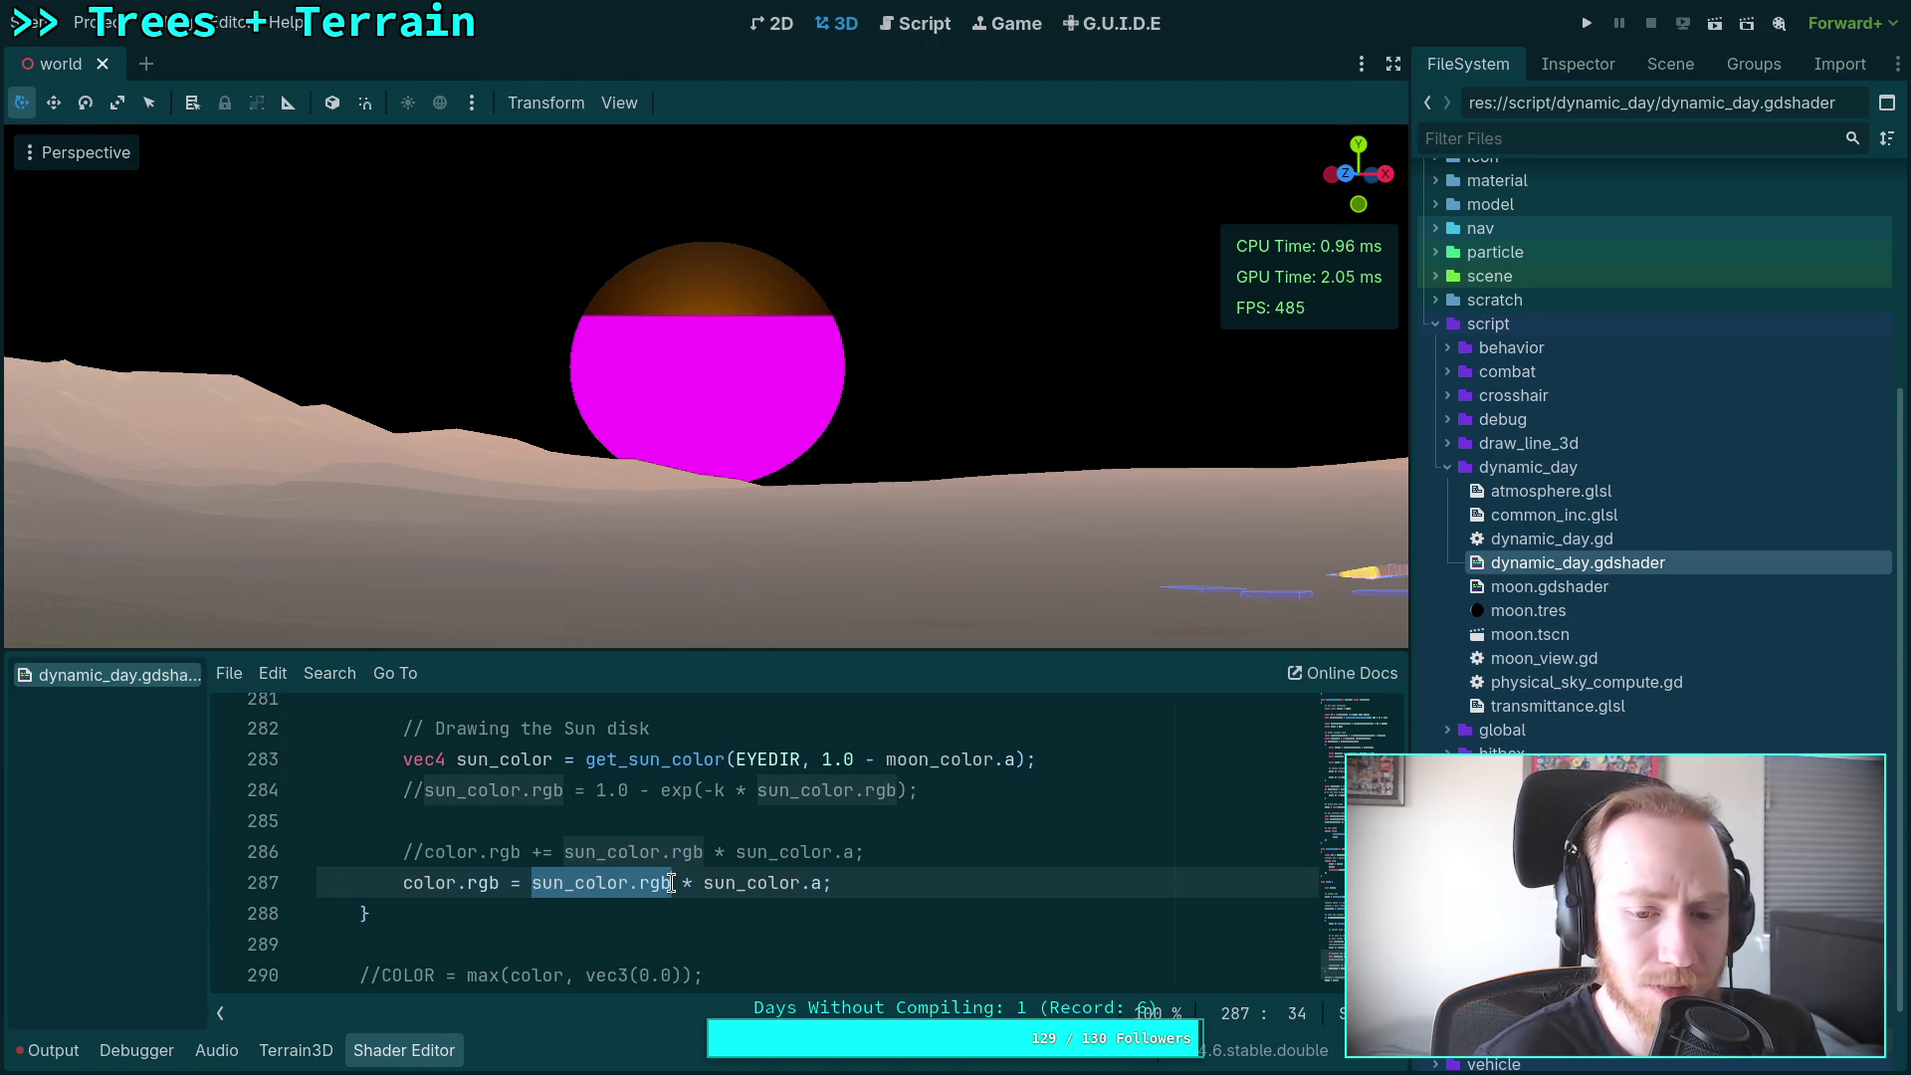
Step: Restore vec3(sun_color.a) on line 287 and select the rgb swizzle for editing
{"action": "scroll", "coordinate": [657, 880], "scroll_direction": "up", "scroll_amount": 10}
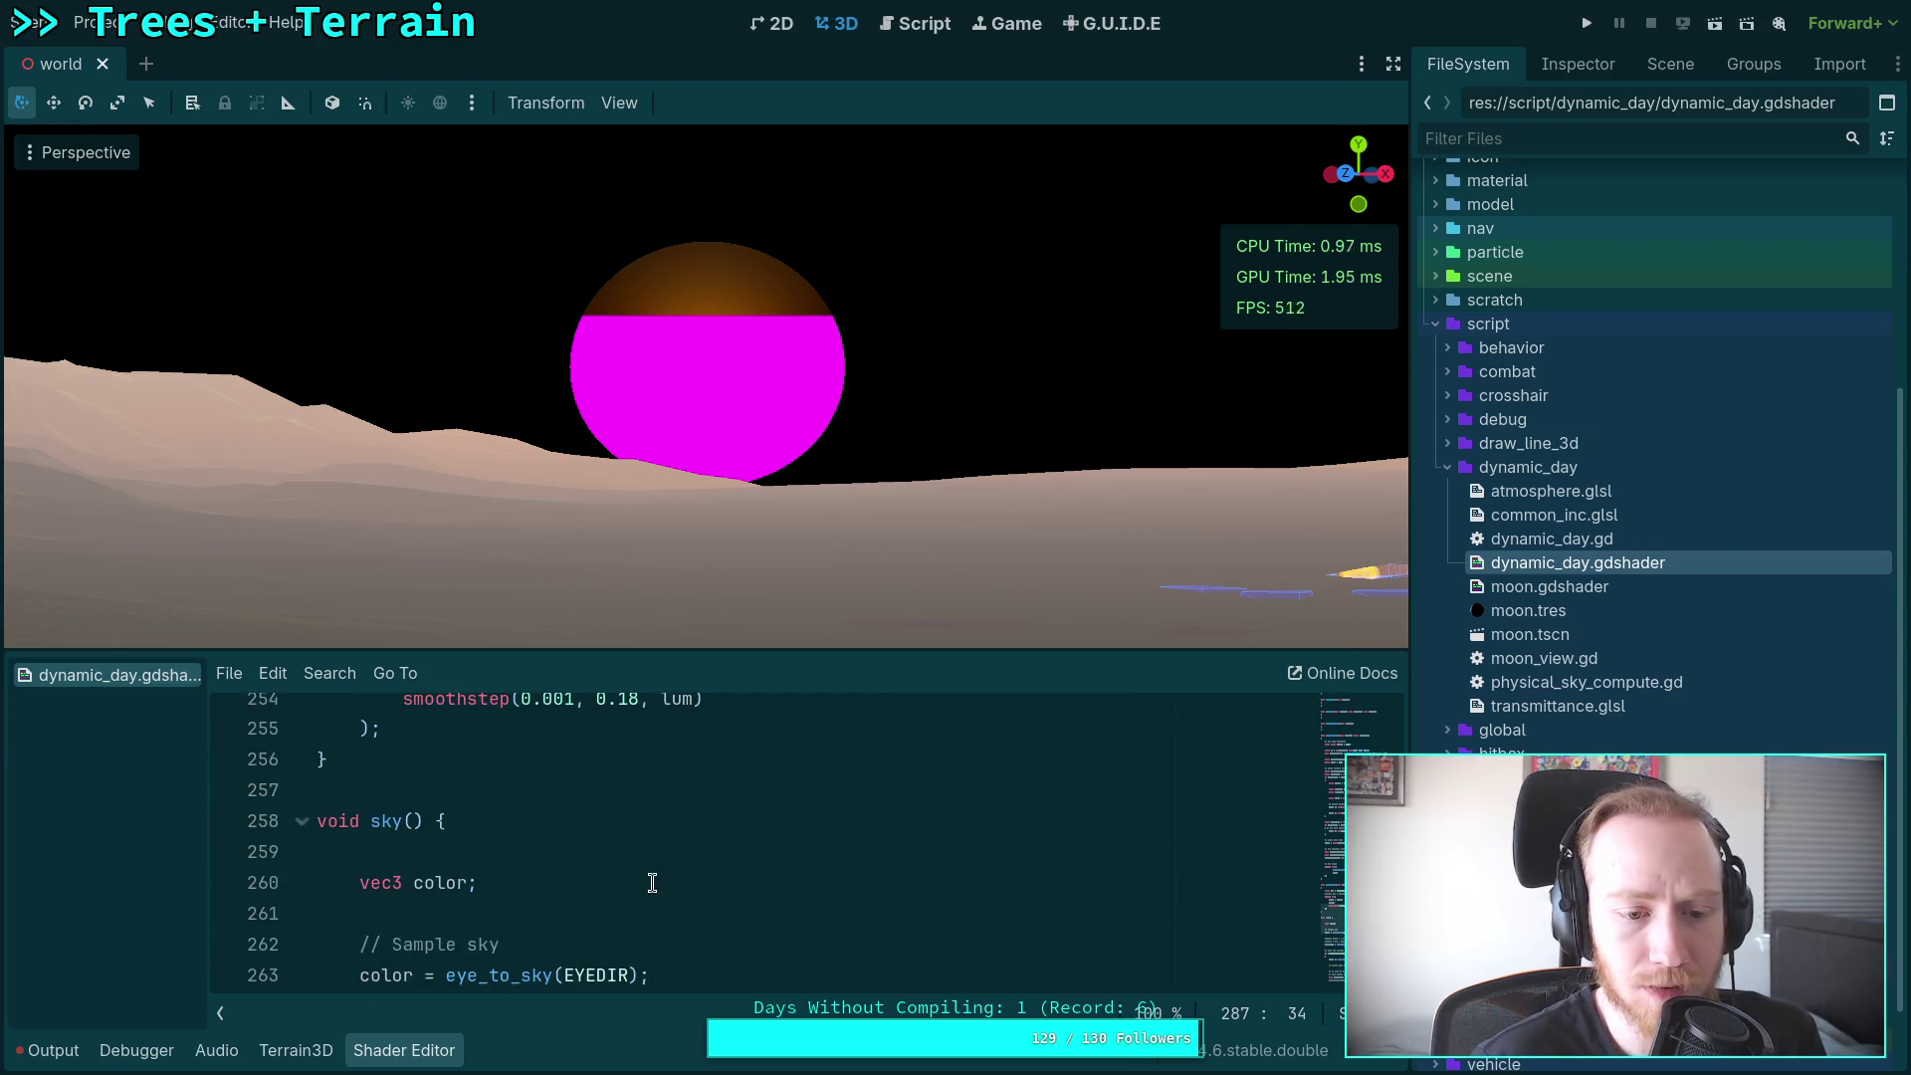
{"action": "scroll", "coordinate": [639, 878], "scroll_direction": "down", "scroll_amount": 5}
{"action": "scroll", "coordinate": [639, 878], "scroll_direction": "down", "scroll_amount": 5}
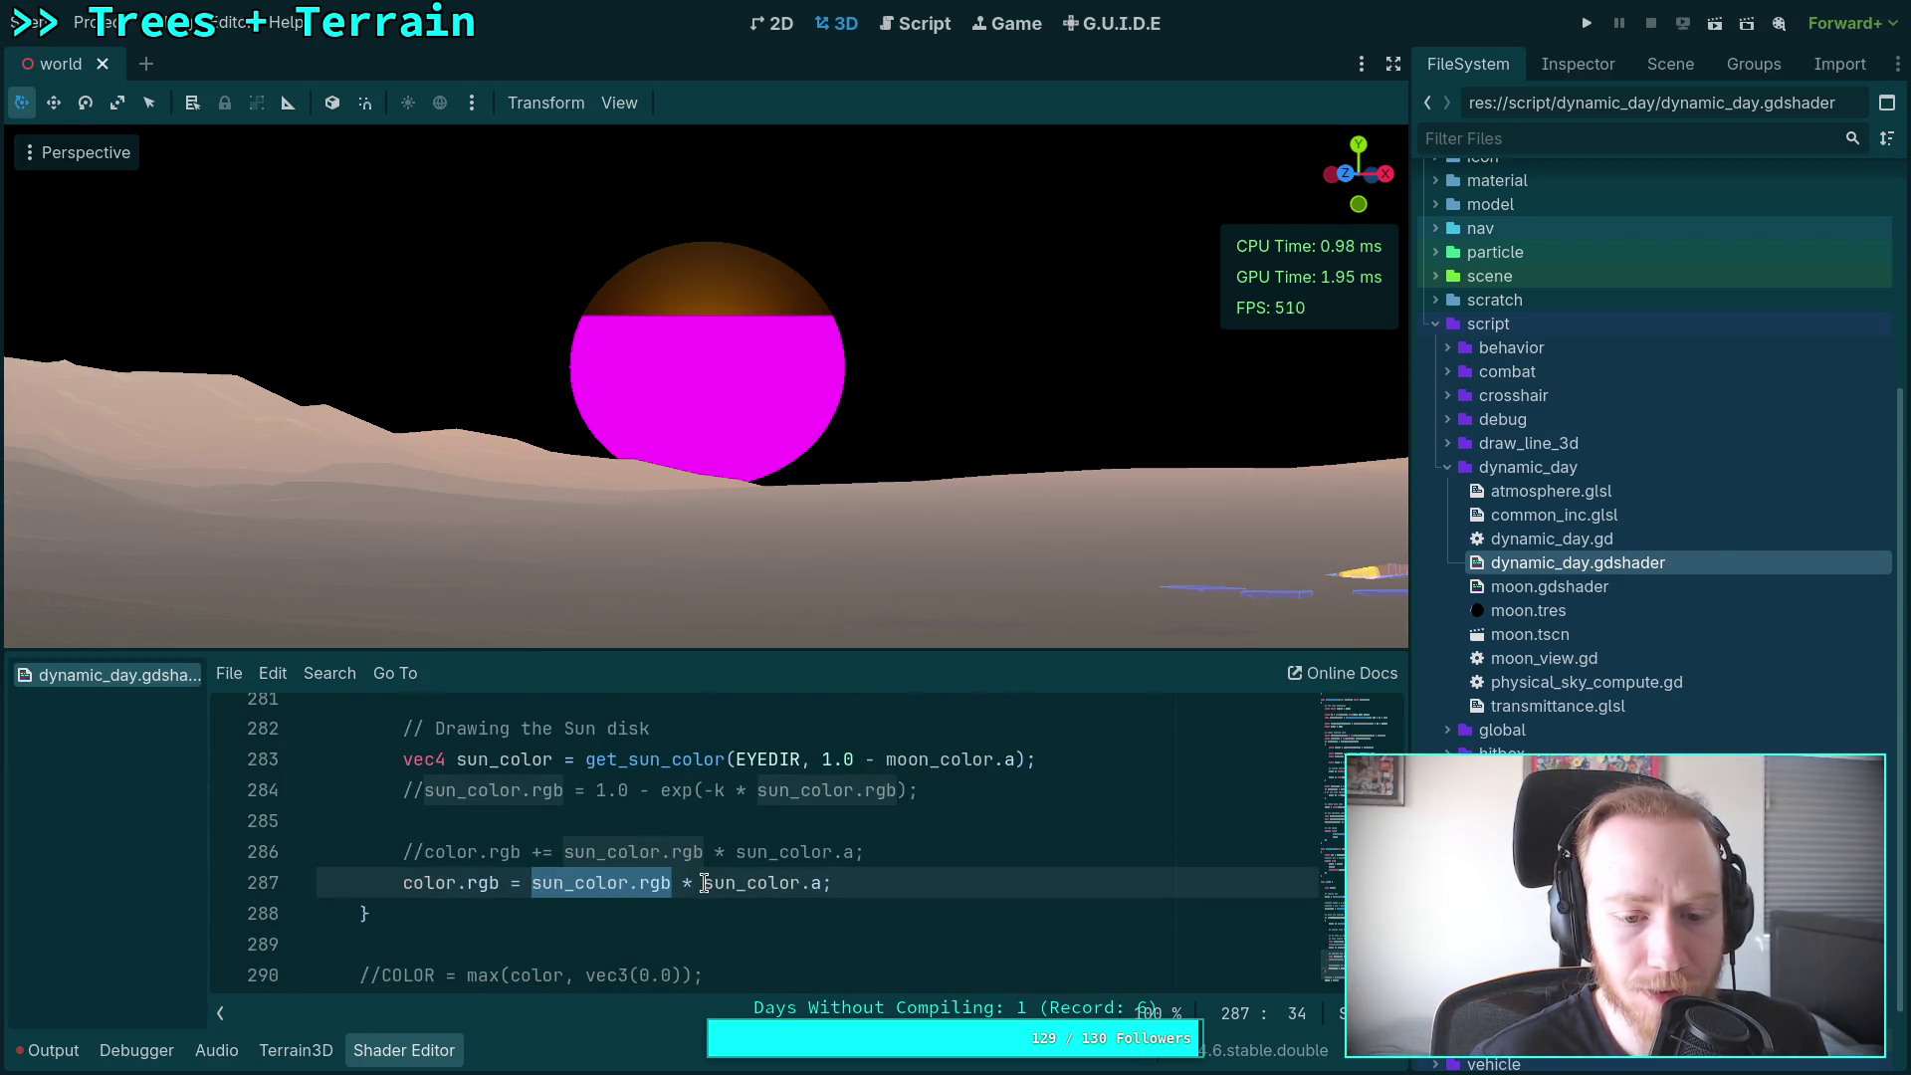
{"action": "left_click", "coordinate": [704, 882]}
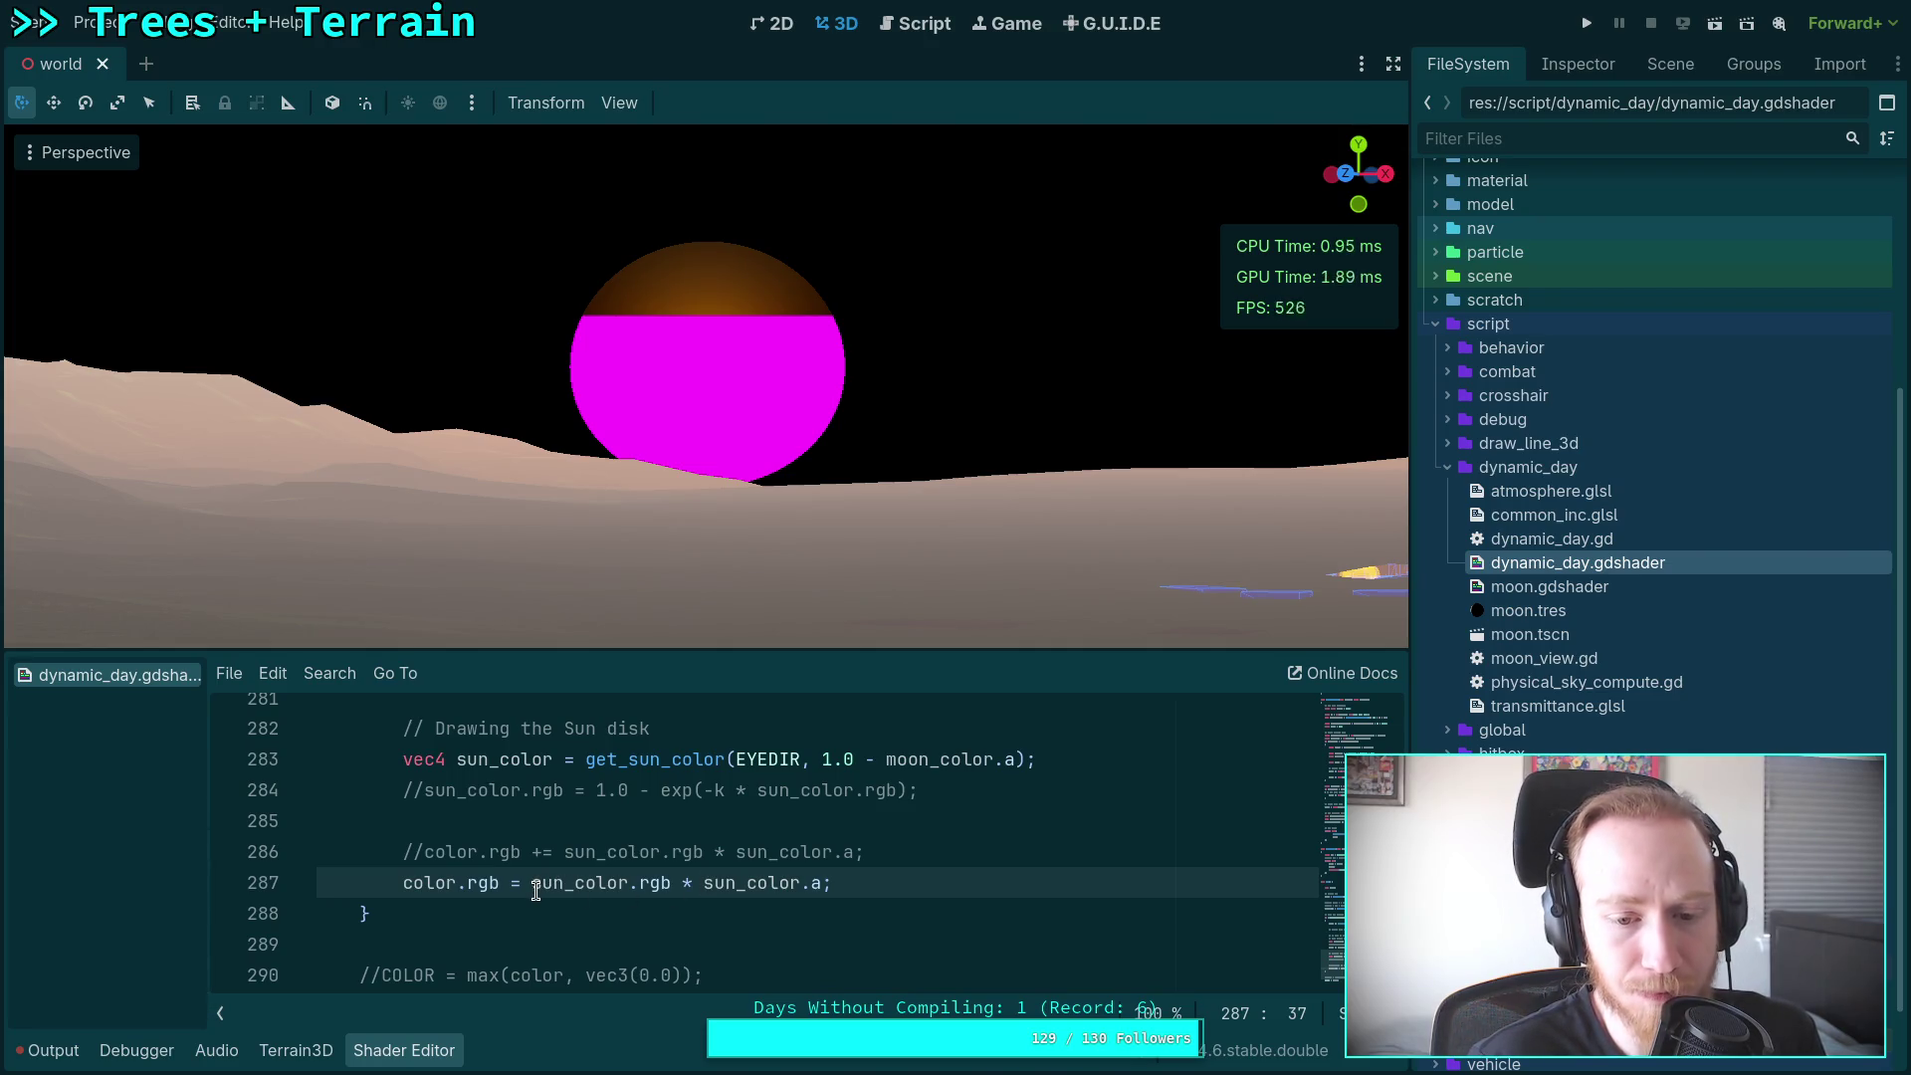
{"action": "key", "text": "BackSpace"}
{"action": "key", "text": "BackSpace"}
{"action": "key", "text": "BackSpace"}
{"action": "type", "text": "vec3("}
{"action": "key", "text": "Right"}
{"action": "key", "text": "Right"}
{"action": "key", "text": "Right"}
{"action": "type", "text": ")"}
{"action": "left_click", "coordinate": [729, 881]}
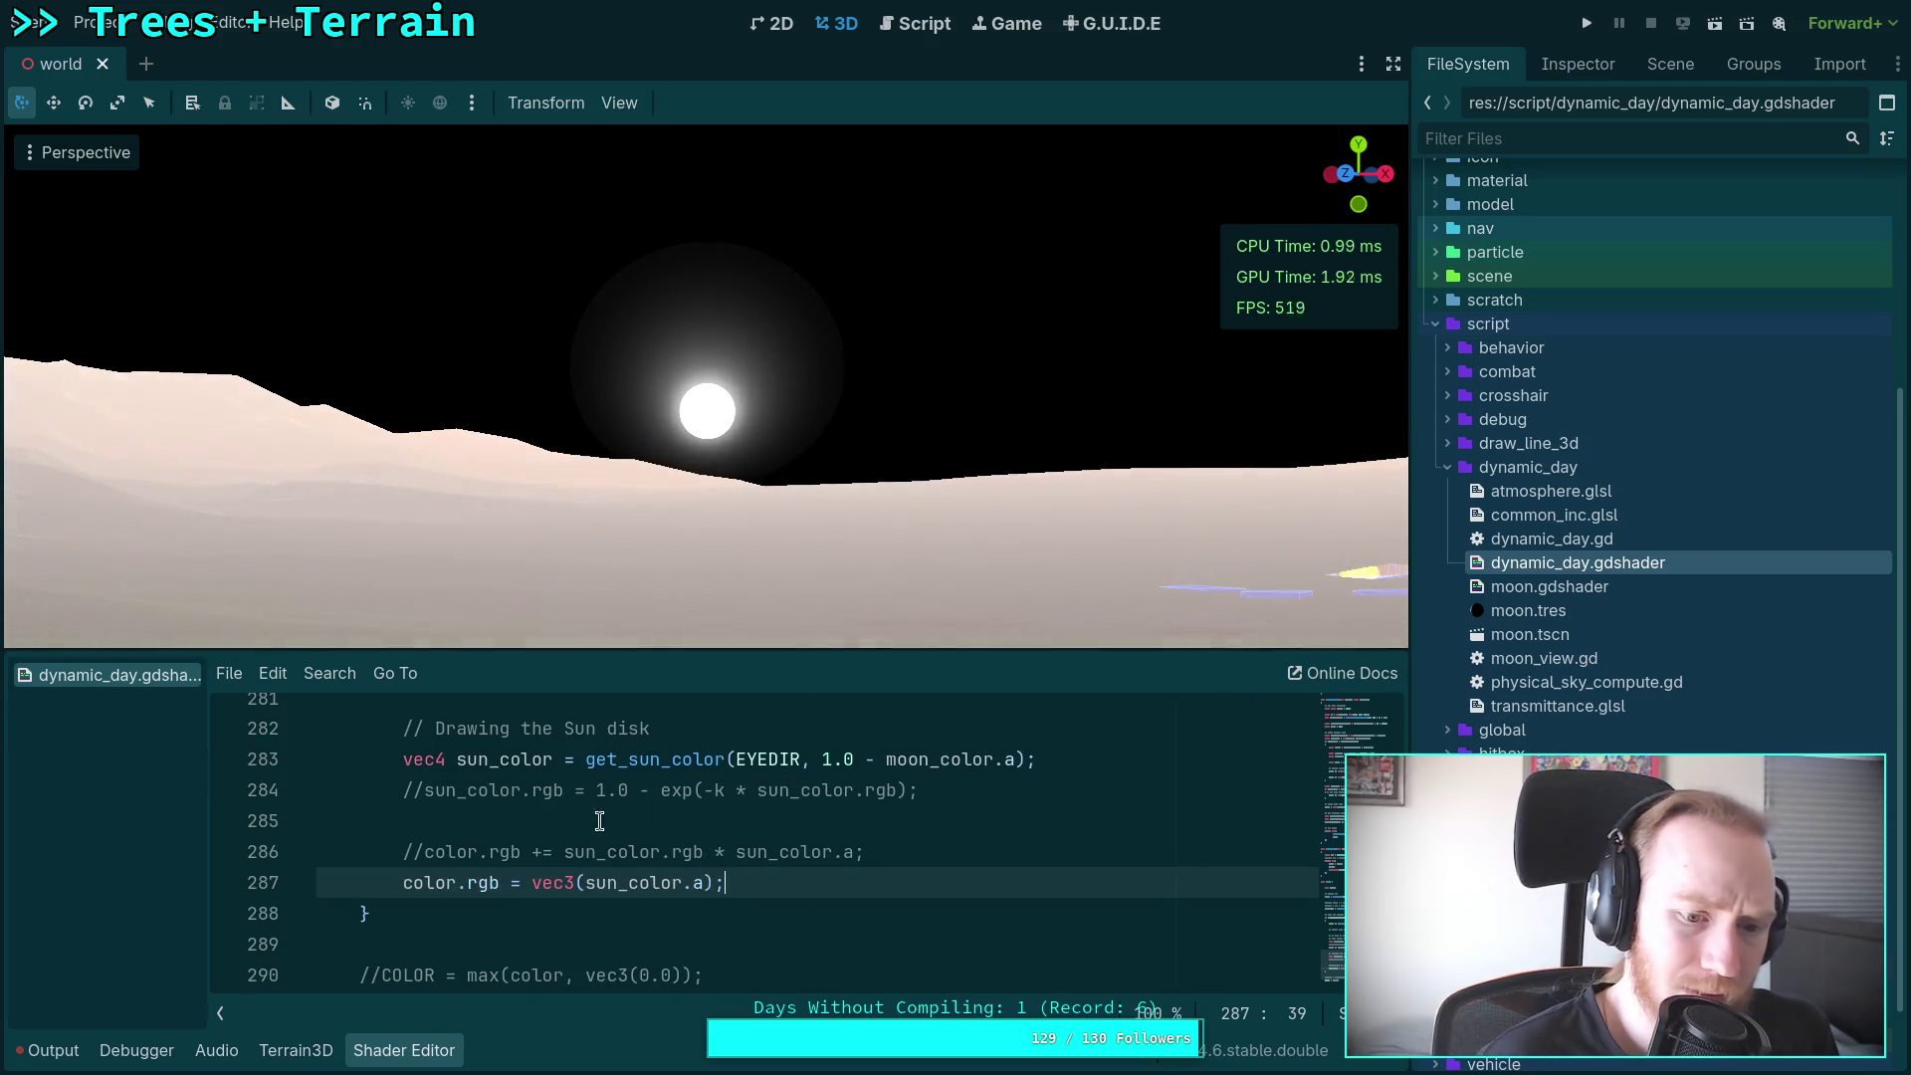
{"action": "double_click", "coordinate": [485, 884]}
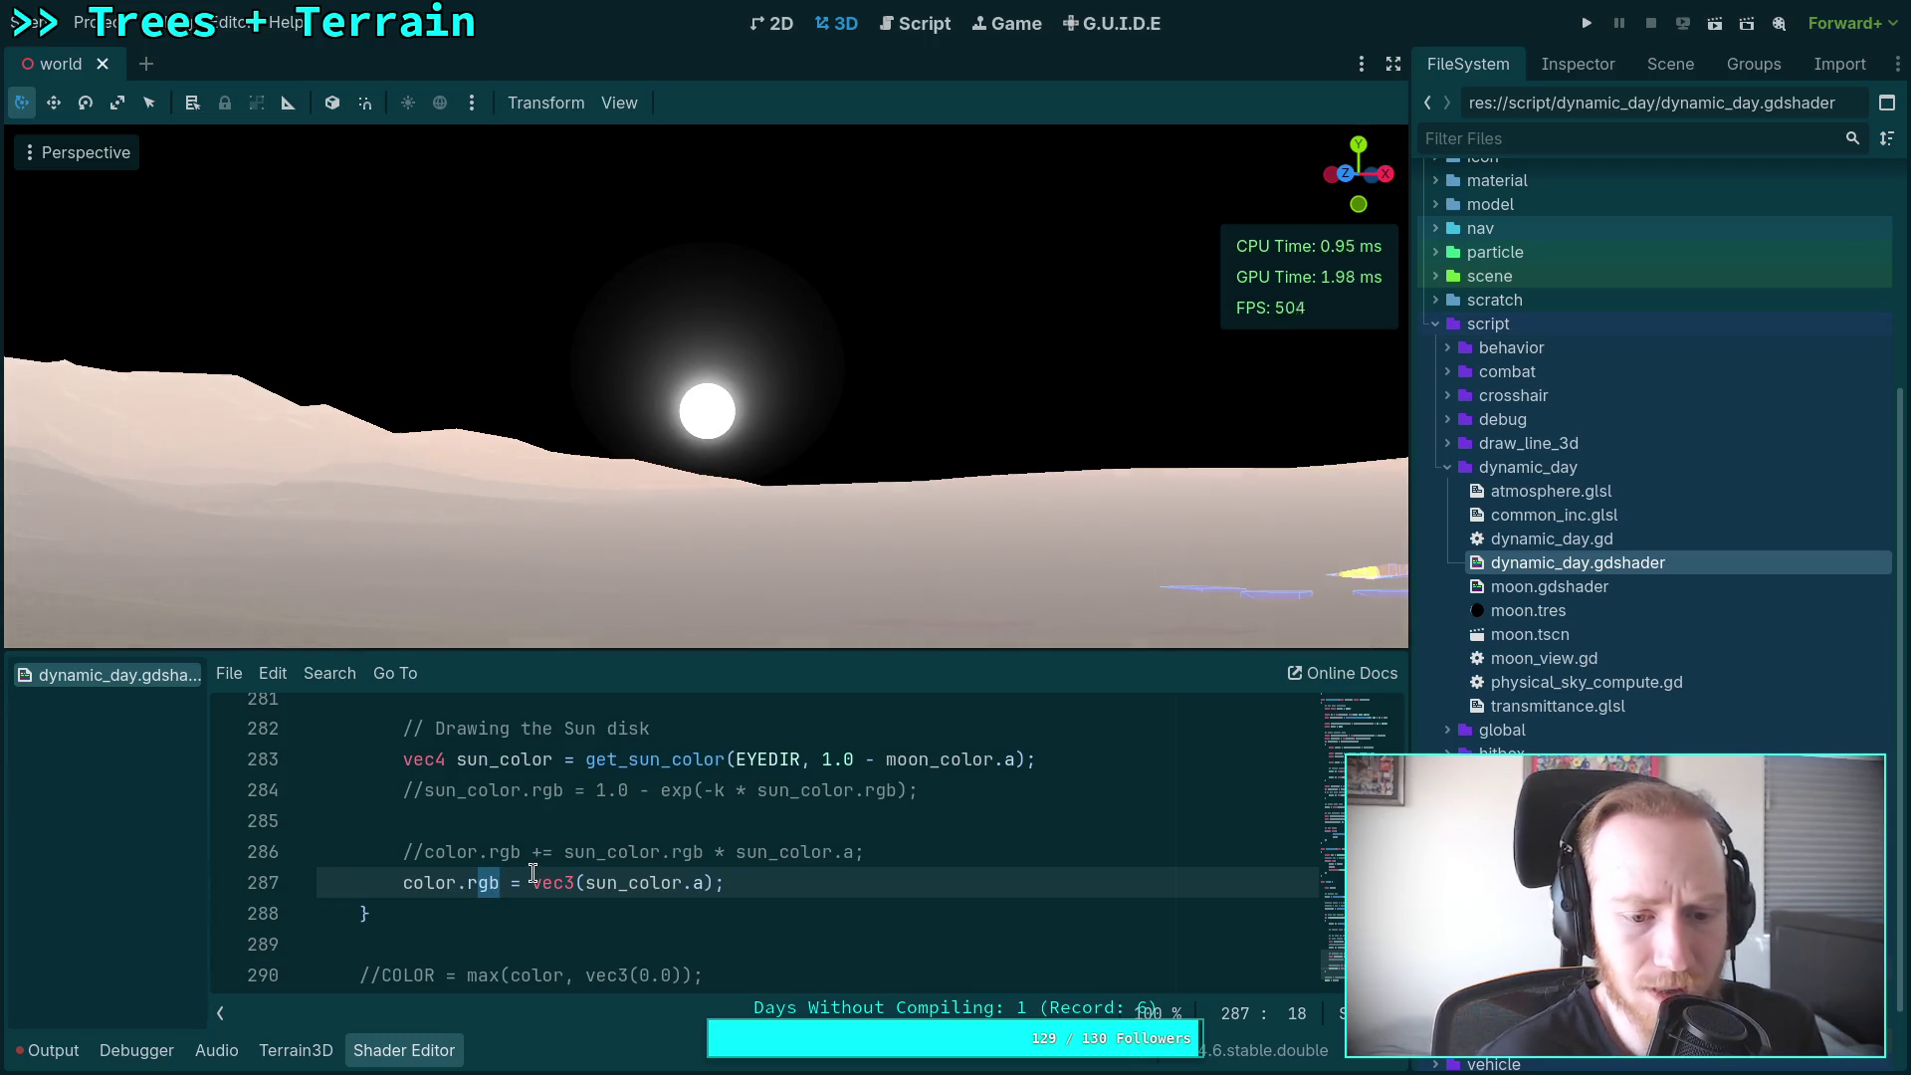
{"action": "left_click", "coordinate": [482, 884]}
Step: Reduce line 287 to 'color.g = sun_color.a;' by removing the vec3 wrapper
{"action": "key", "text": "BackSpace"}
{"action": "key", "text": "Right"}
{"action": "key", "text": "Delete"}
{"action": "left_click_drag", "start_coordinate": [510, 882], "coordinate": [564, 882]}
{"action": "key", "text": "BackSpace"}
{"action": "key", "text": "Delete"}
{"action": "key", "text": "End"}
{"action": "key", "text": "Left"}
{"action": "key", "text": "BackSpace"}
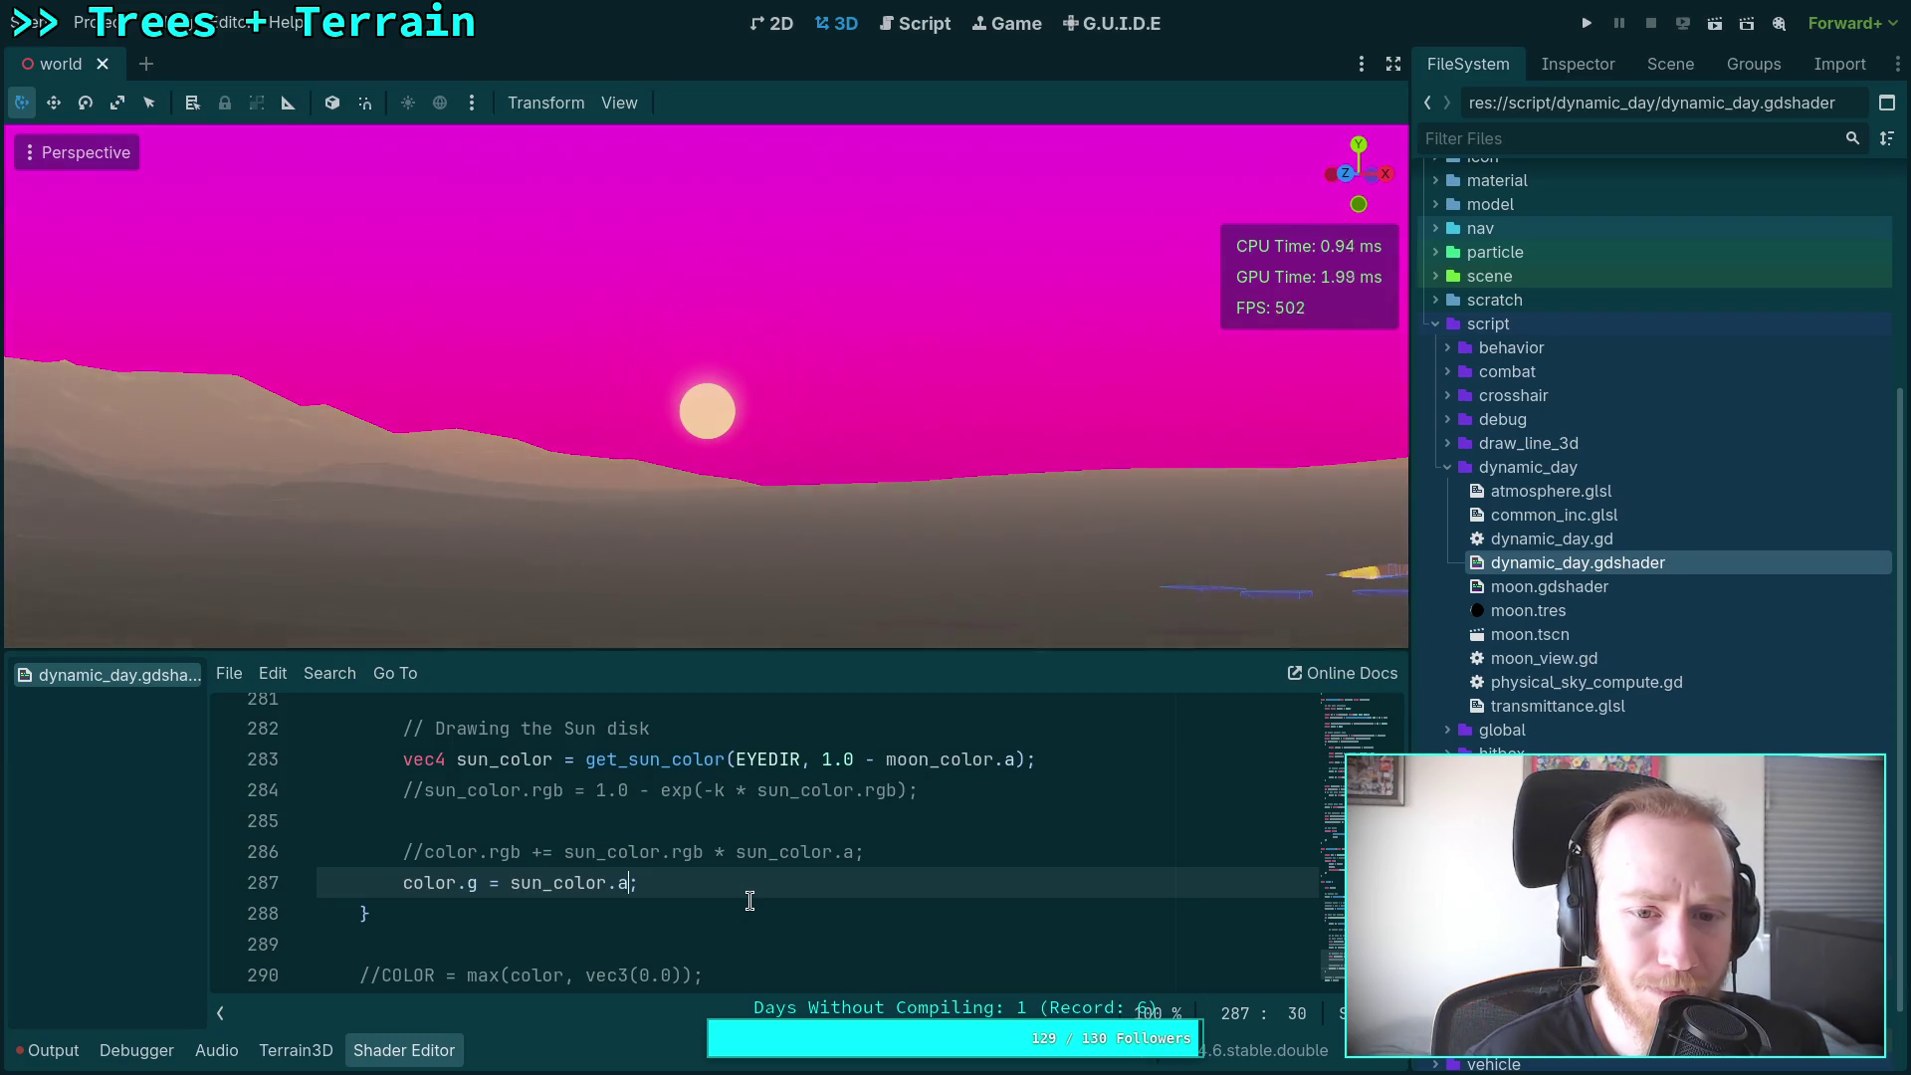
Step: Insert 'color.rb = vec2(0.0);' above the green-channel line so red and blue are zeroed
{"action": "key", "text": "Down"}
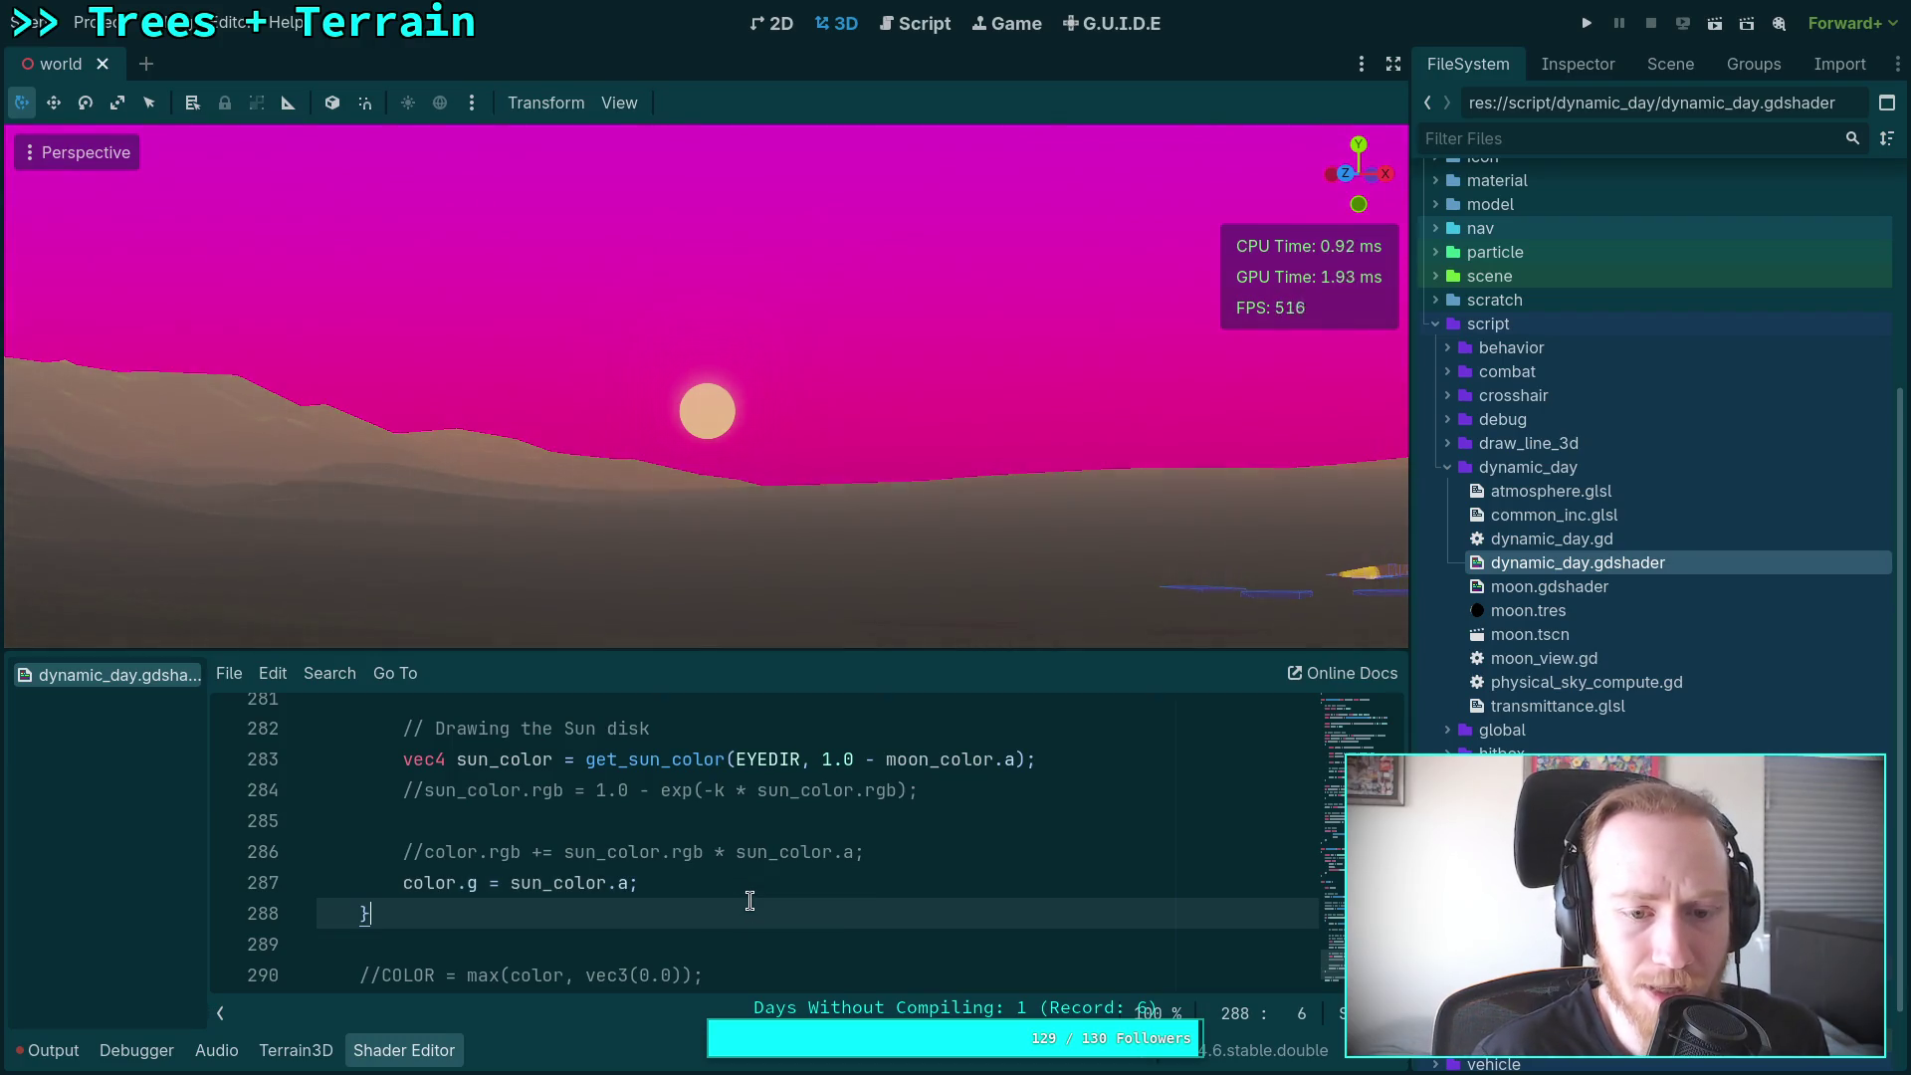
{"action": "left_click", "coordinate": [780, 884]}
{"action": "key", "text": "Return"}
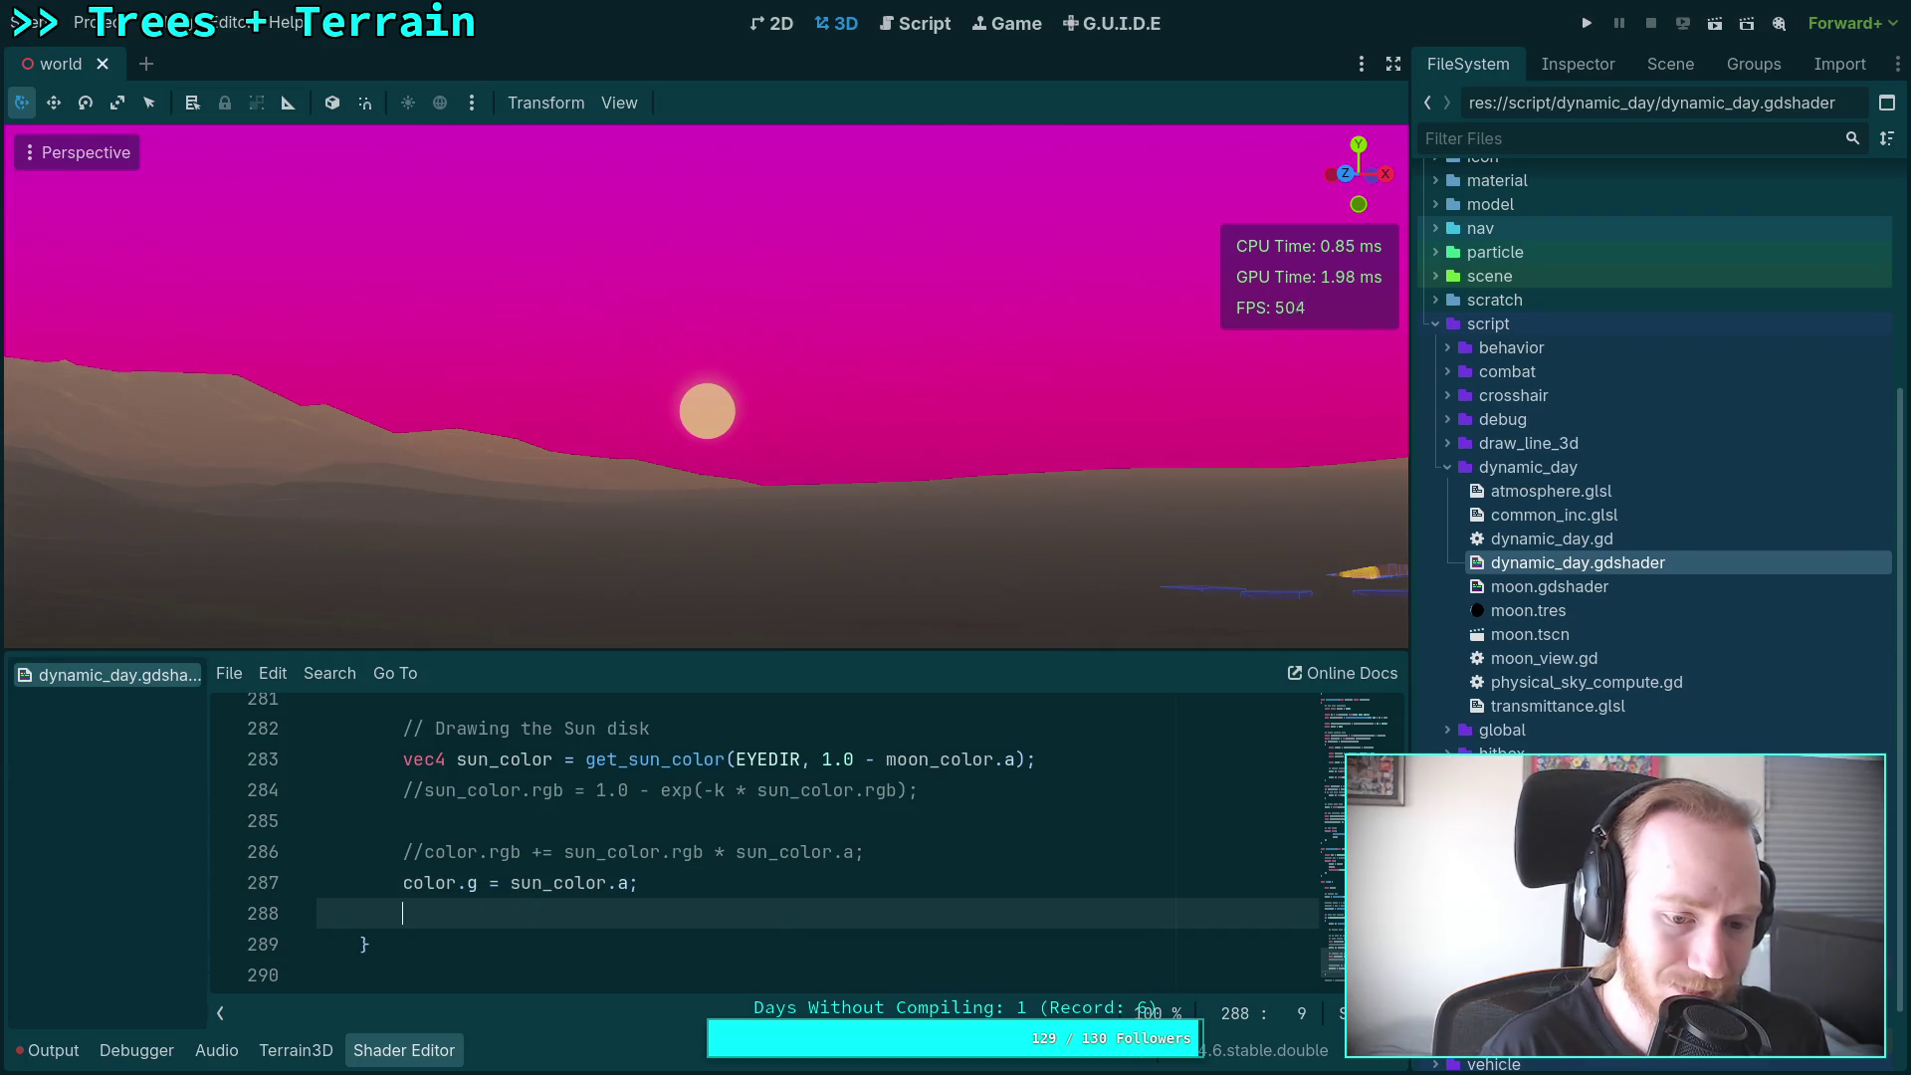
{"action": "key", "text": "BackSpace"}
{"action": "key", "text": "Up"}
{"action": "key", "text": "End"}
{"action": "key", "text": "Return"}
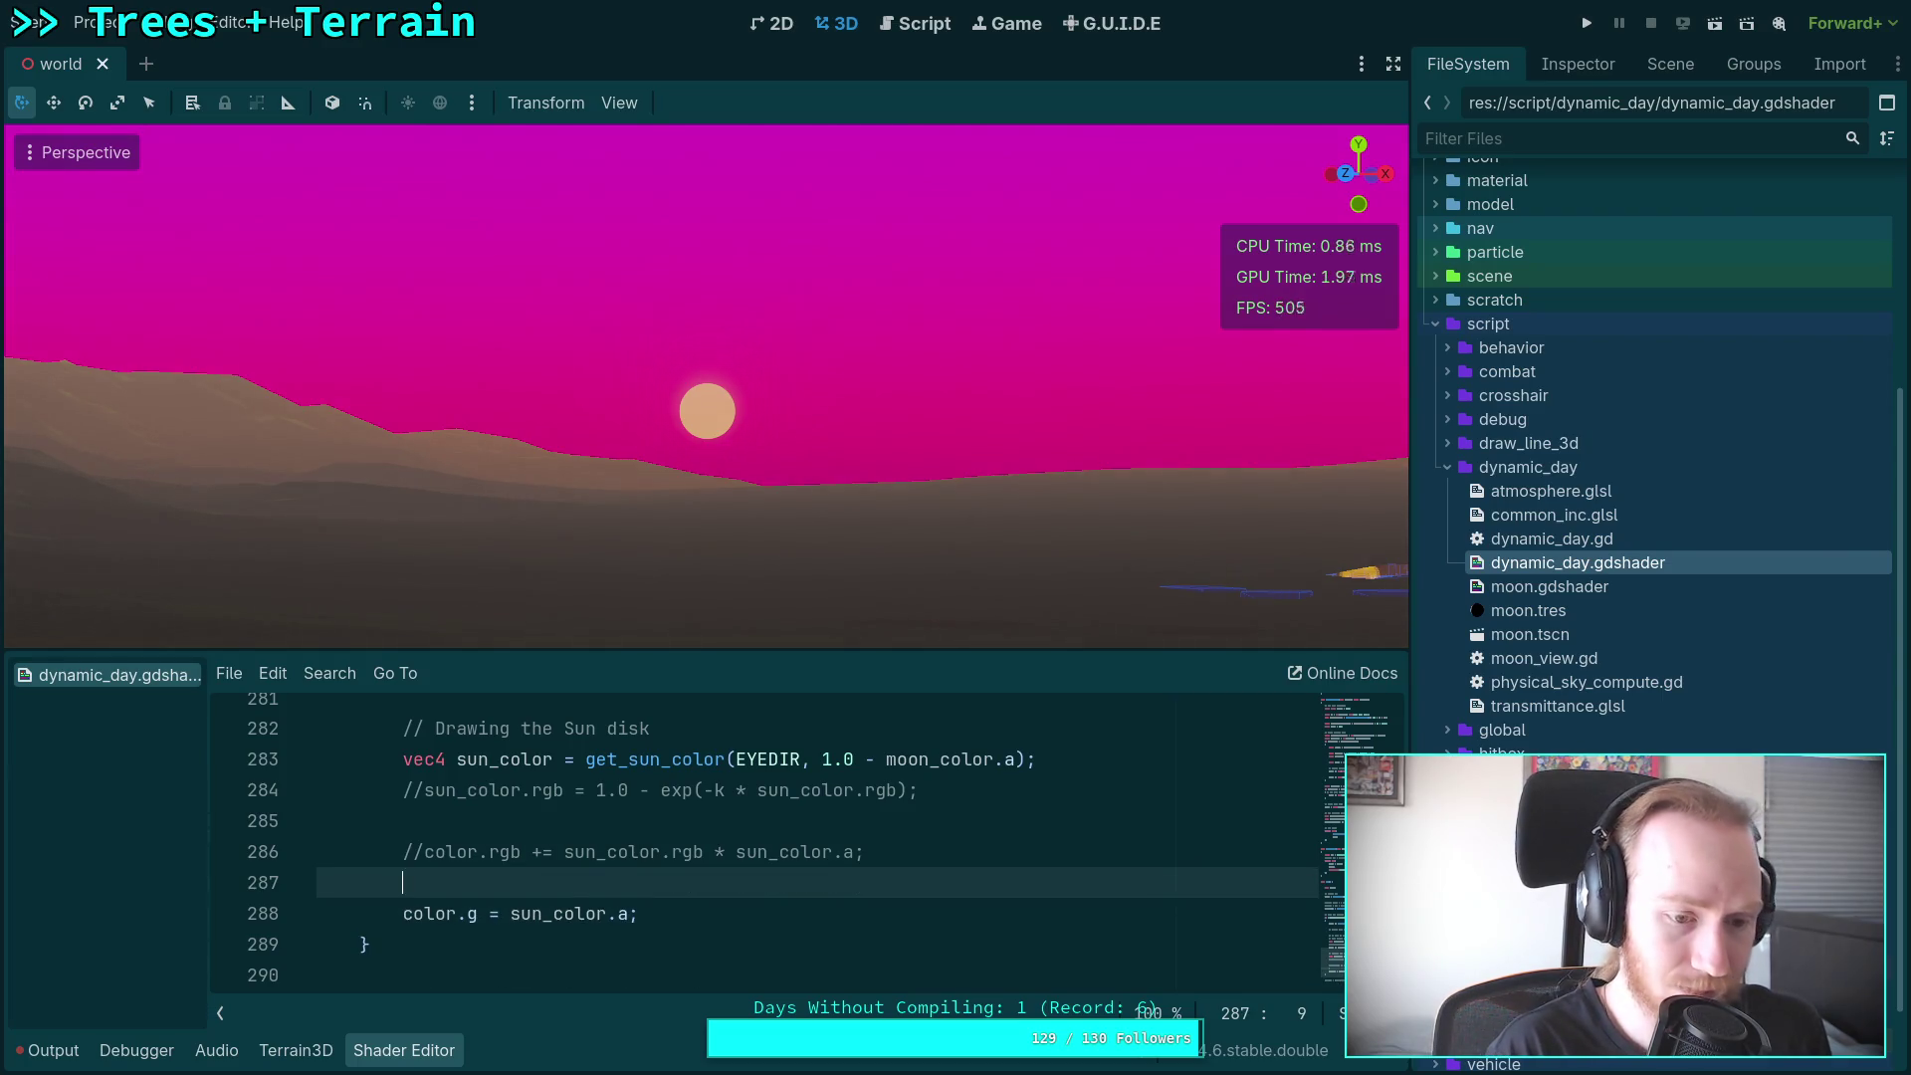
{"action": "type", "text": "color.rb = 0.0;"}
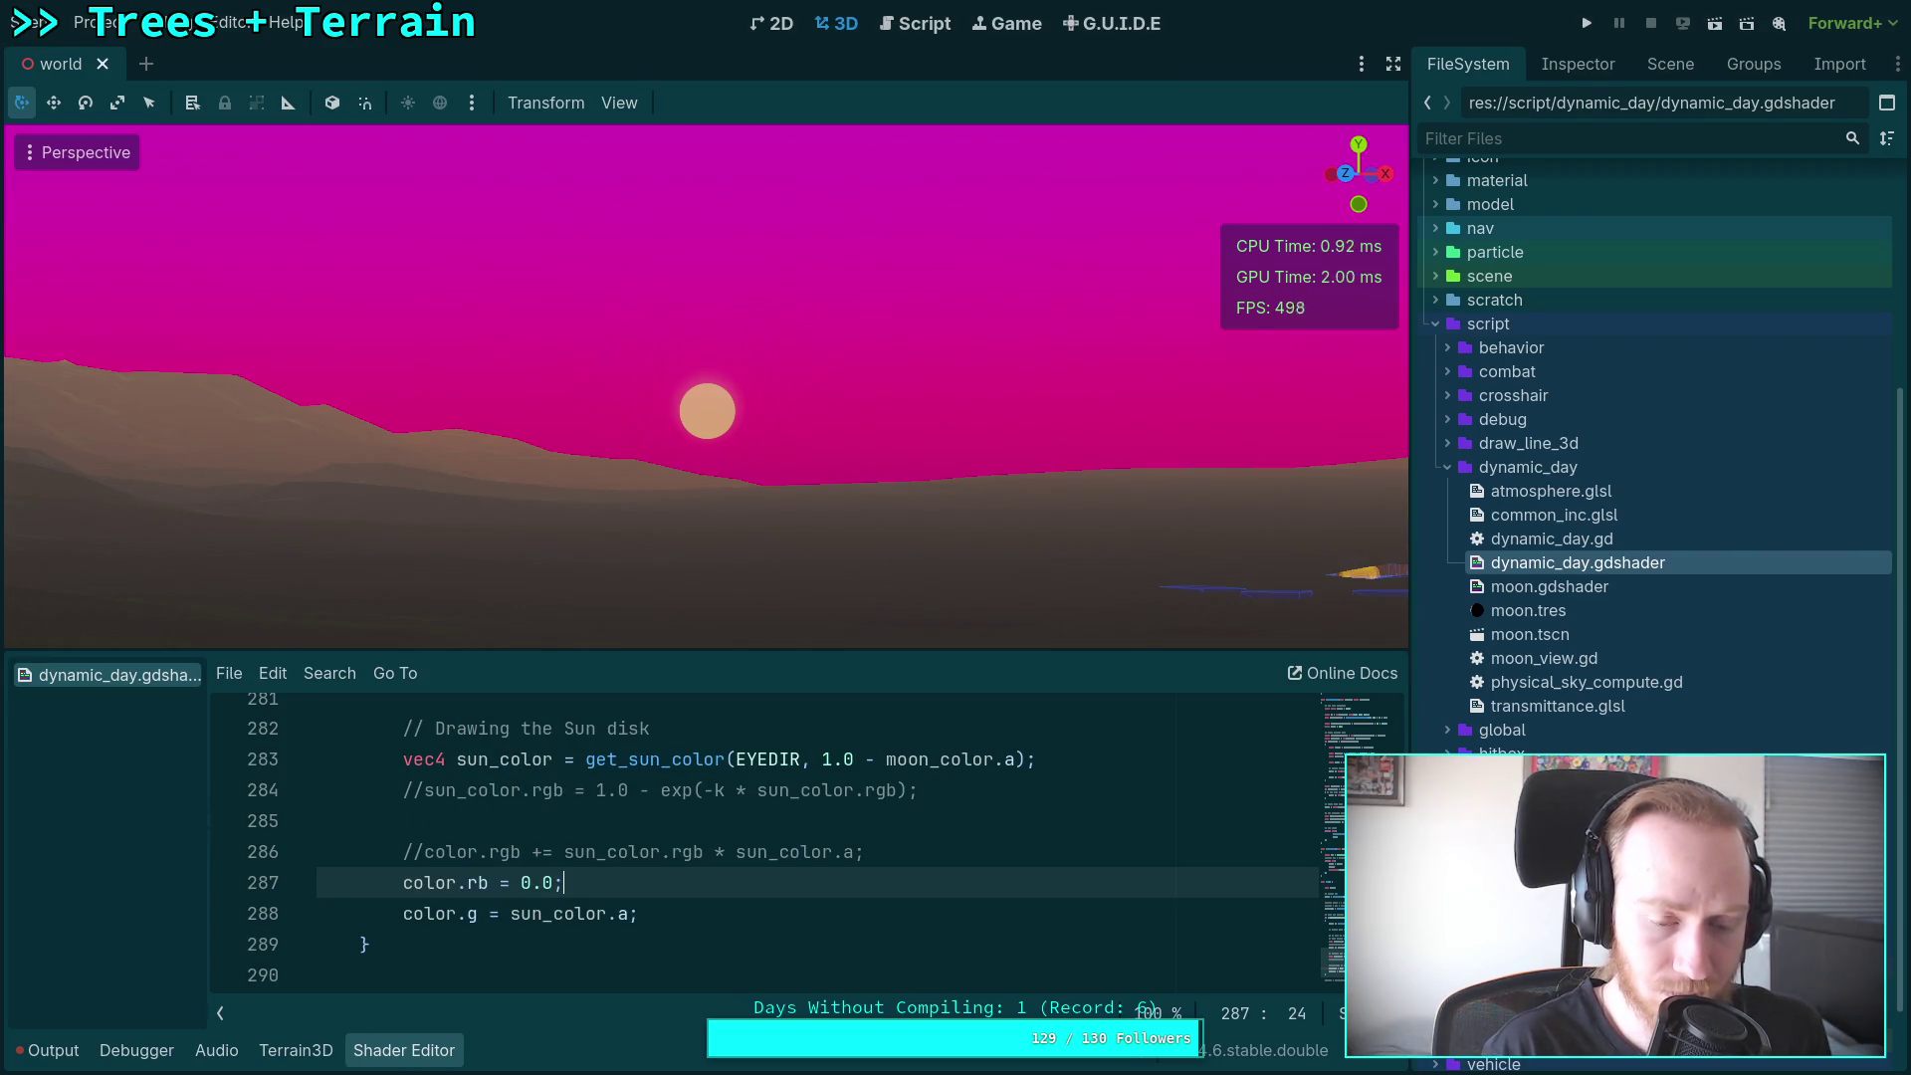
{"action": "type", "text": "vec2("}
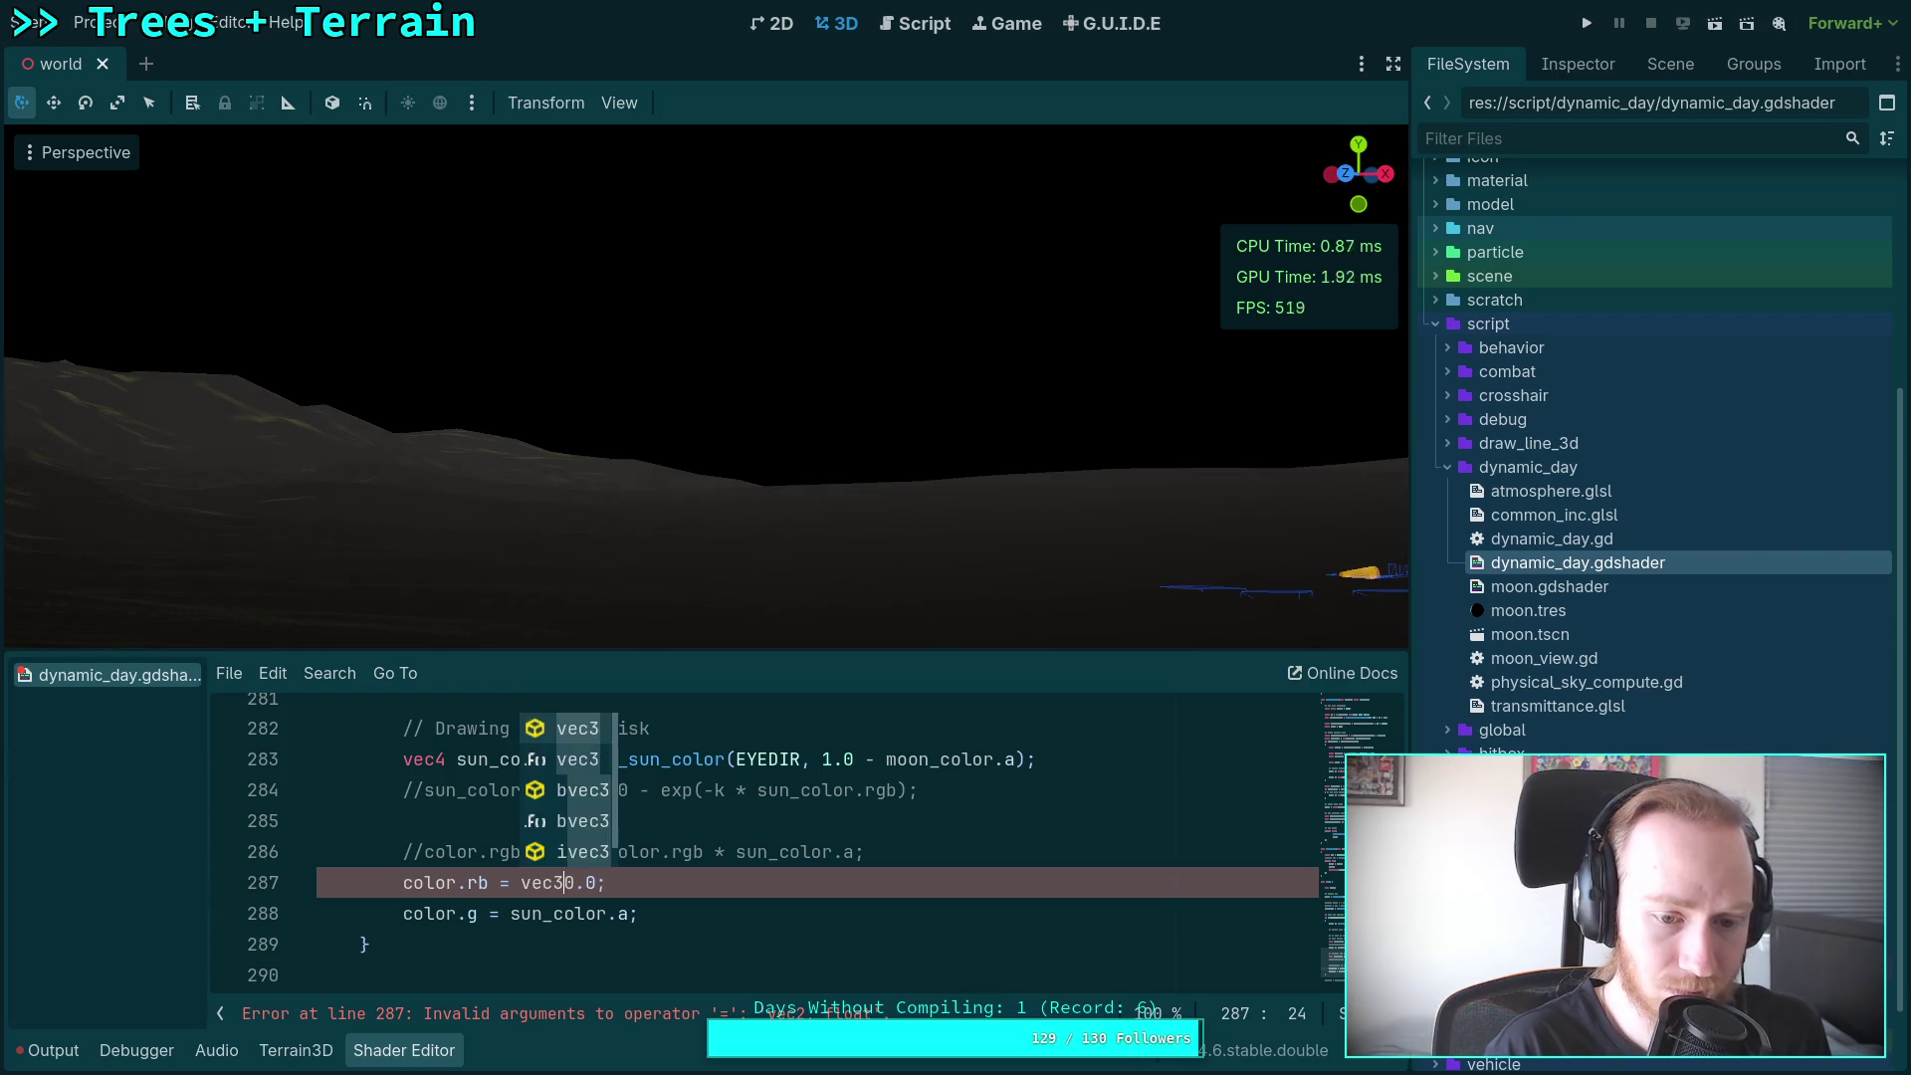
{"action": "key", "text": "Right"}
{"action": "key", "text": "Right"}
{"action": "key", "text": "Right"}
{"action": "type", "text": ")"}
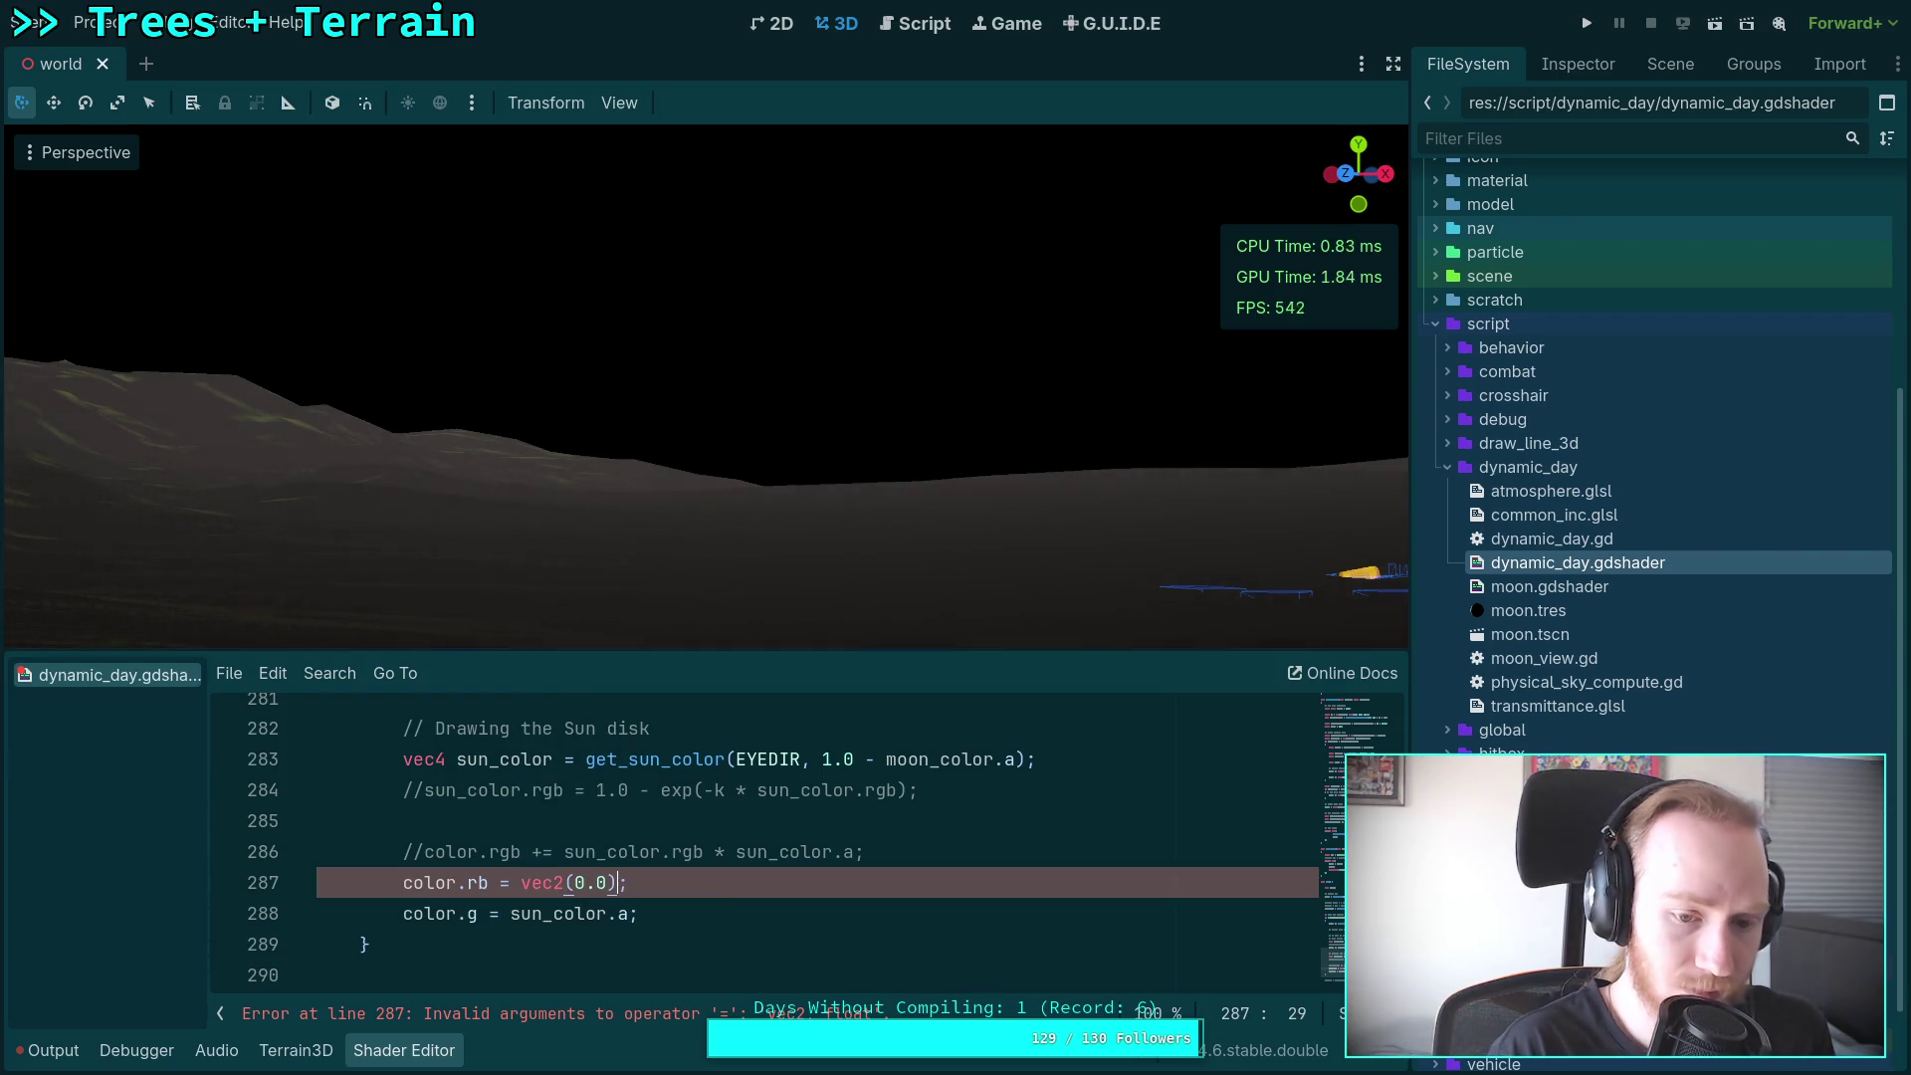
{"action": "left_click", "coordinate": [862, 908]}
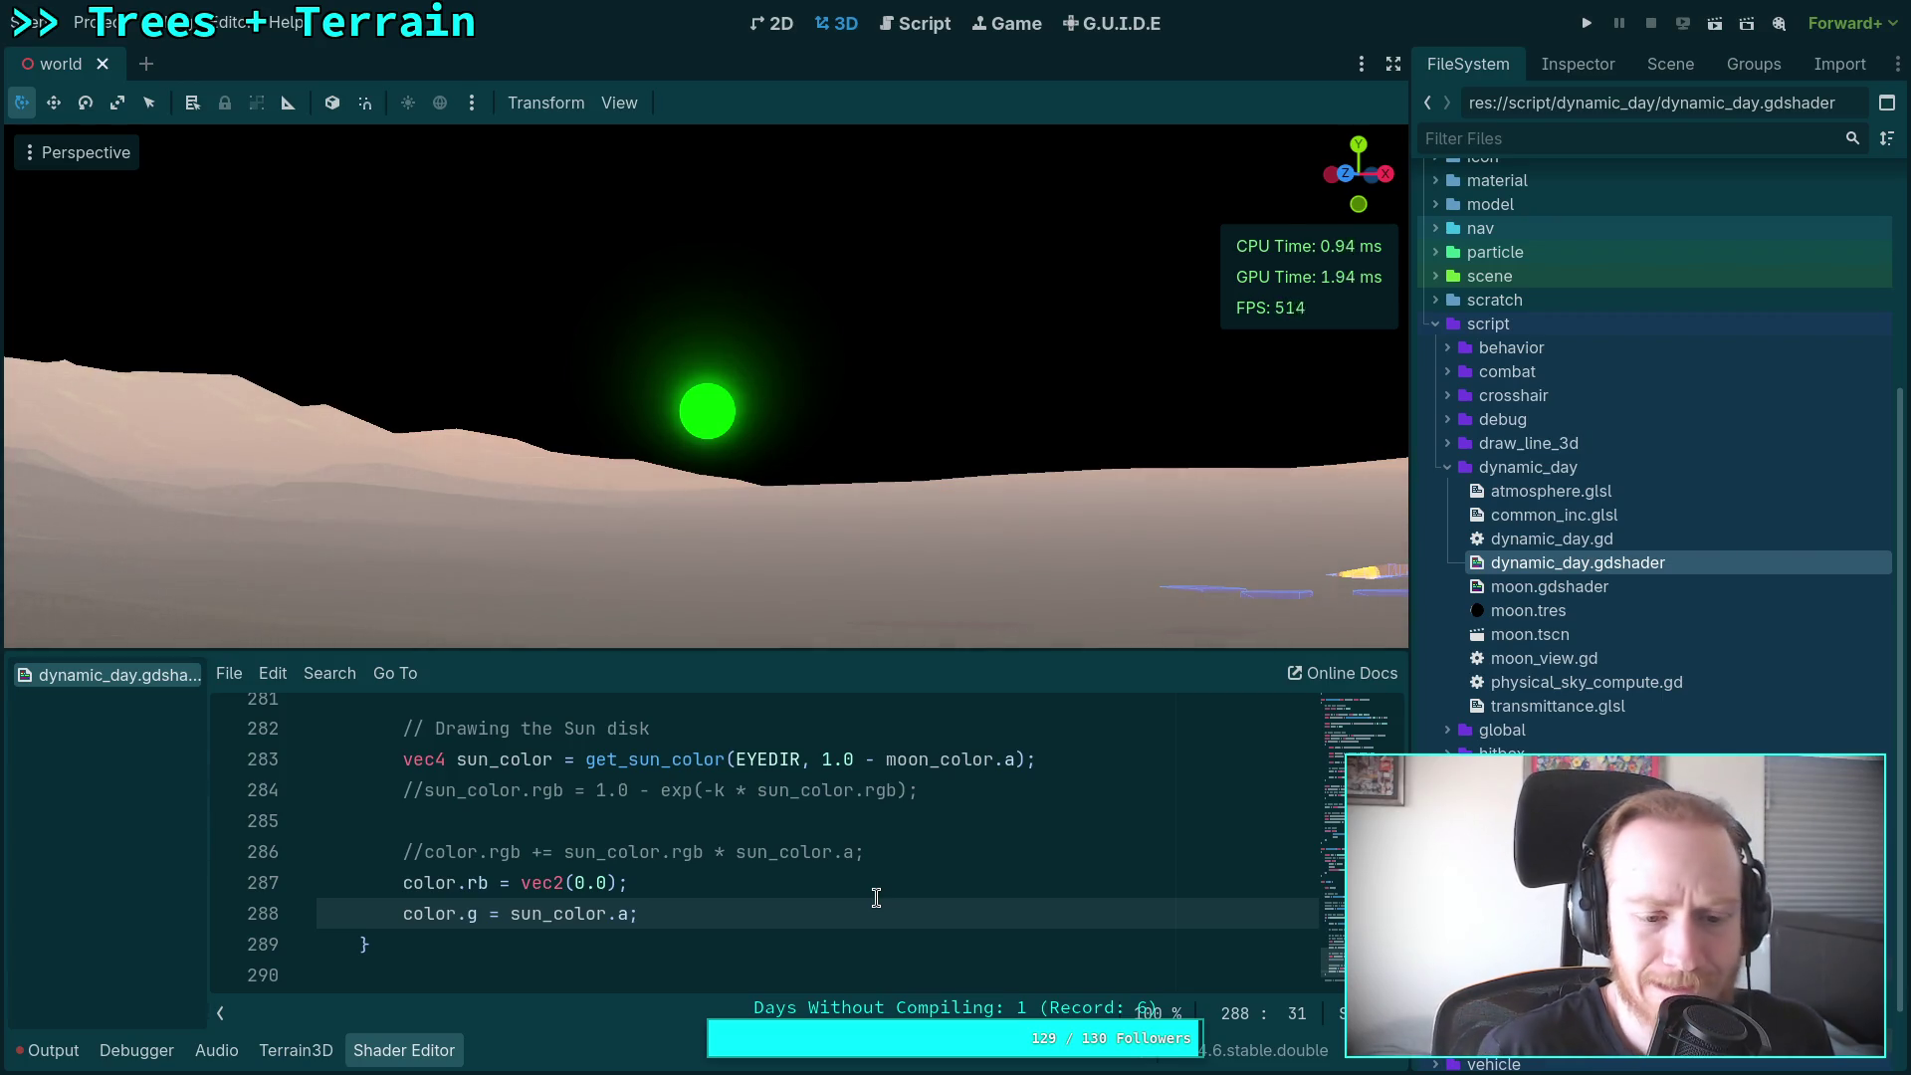
Step: Inspect where the sun colour function adds alpha for the sun disk, and enlarge the code pane
{"action": "scroll", "coordinate": [843, 844], "scroll_direction": "up", "scroll_amount": 1}
{"action": "scroll", "coordinate": [843, 844], "scroll_direction": "up", "scroll_amount": 15}
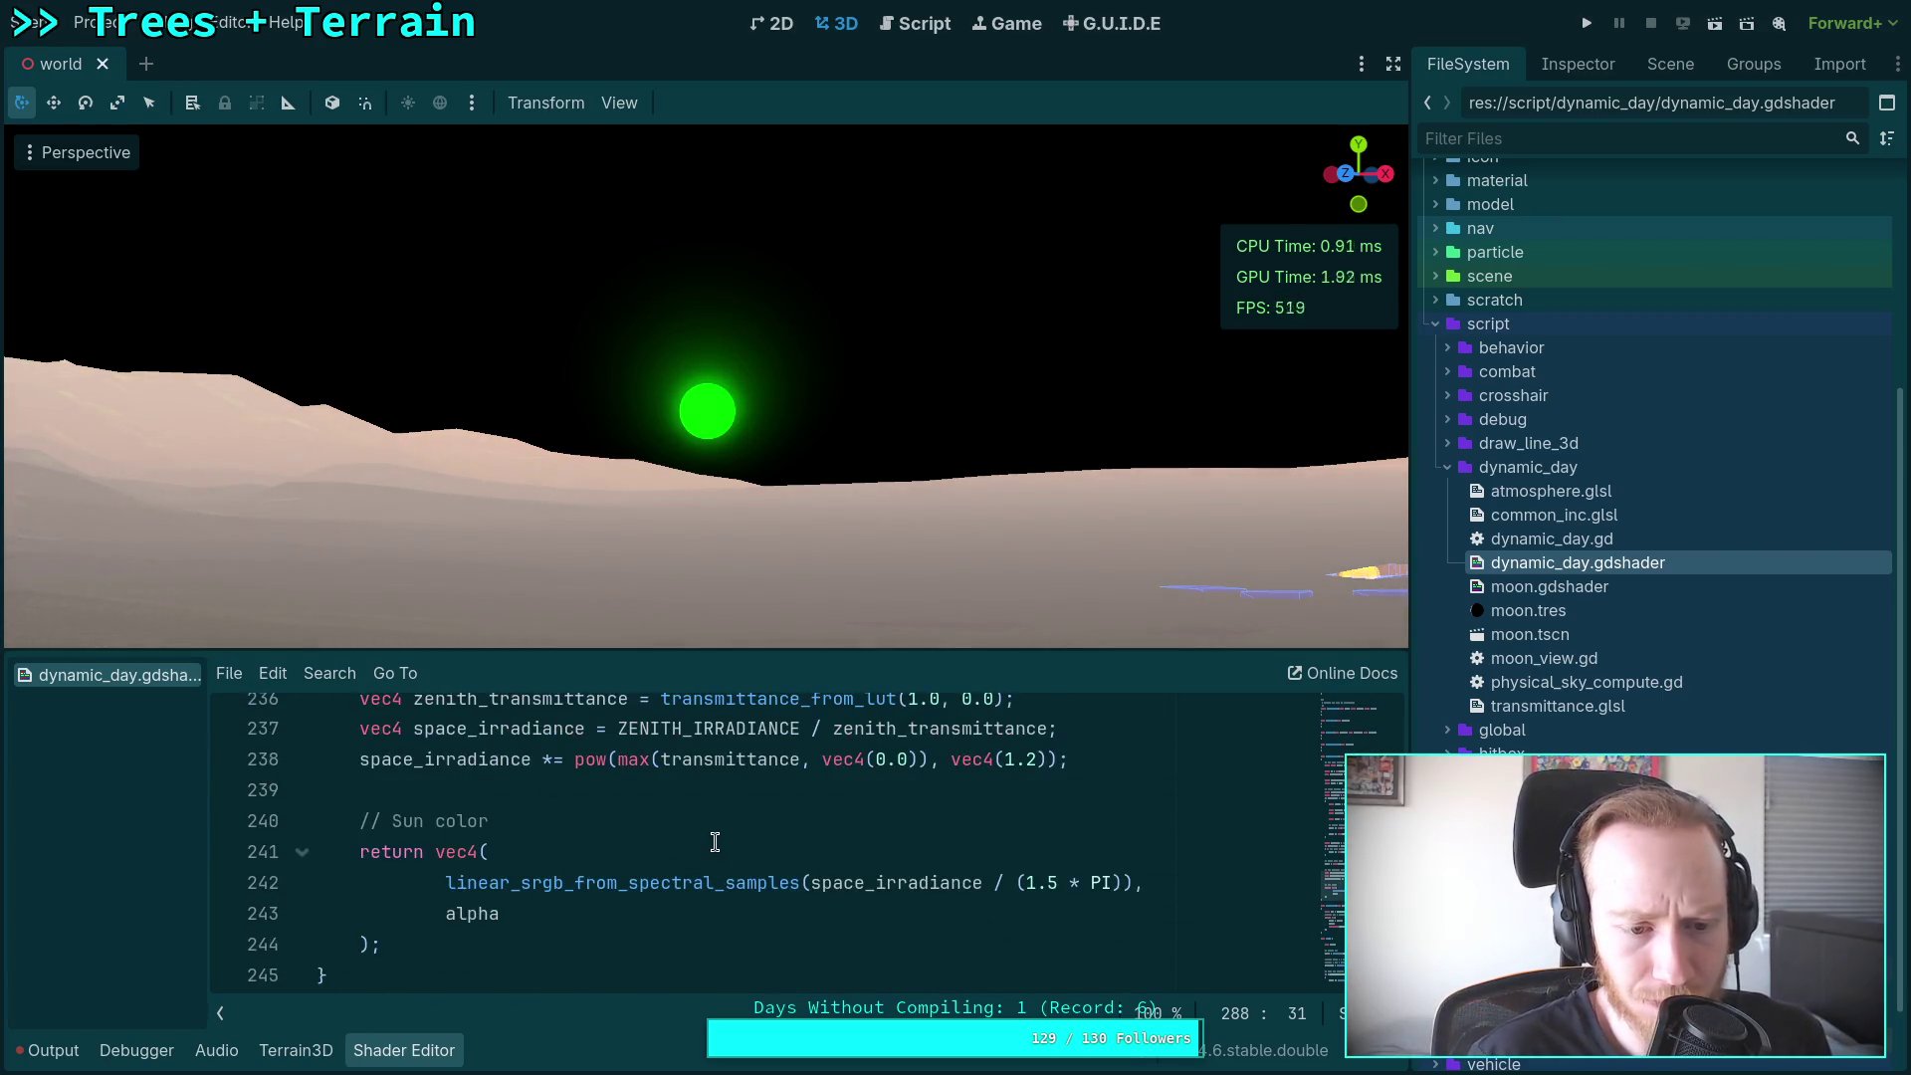
{"action": "left_click", "coordinate": [457, 912]}
{"action": "scroll", "coordinate": [561, 856], "scroll_direction": "up", "scroll_amount": 4}
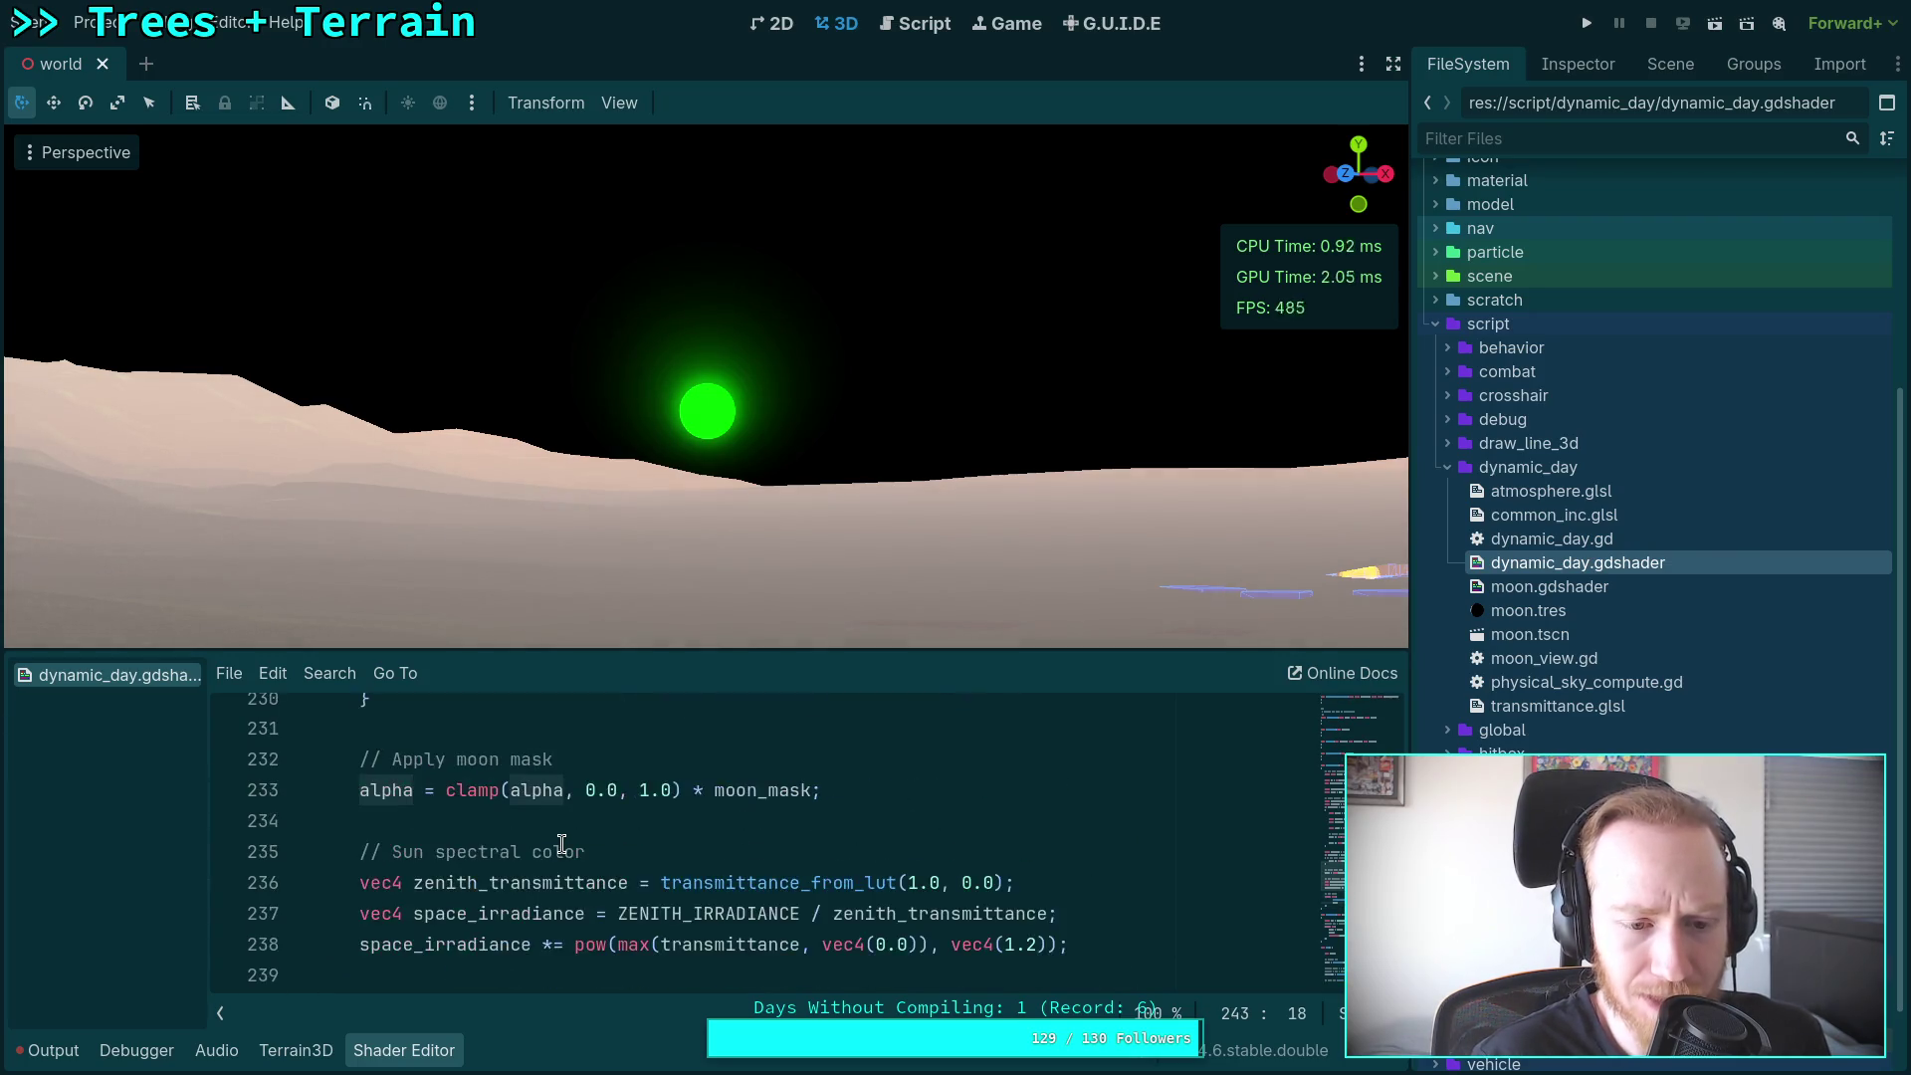
{"action": "scroll", "coordinate": [561, 855], "scroll_direction": "down", "scroll_amount": 1}
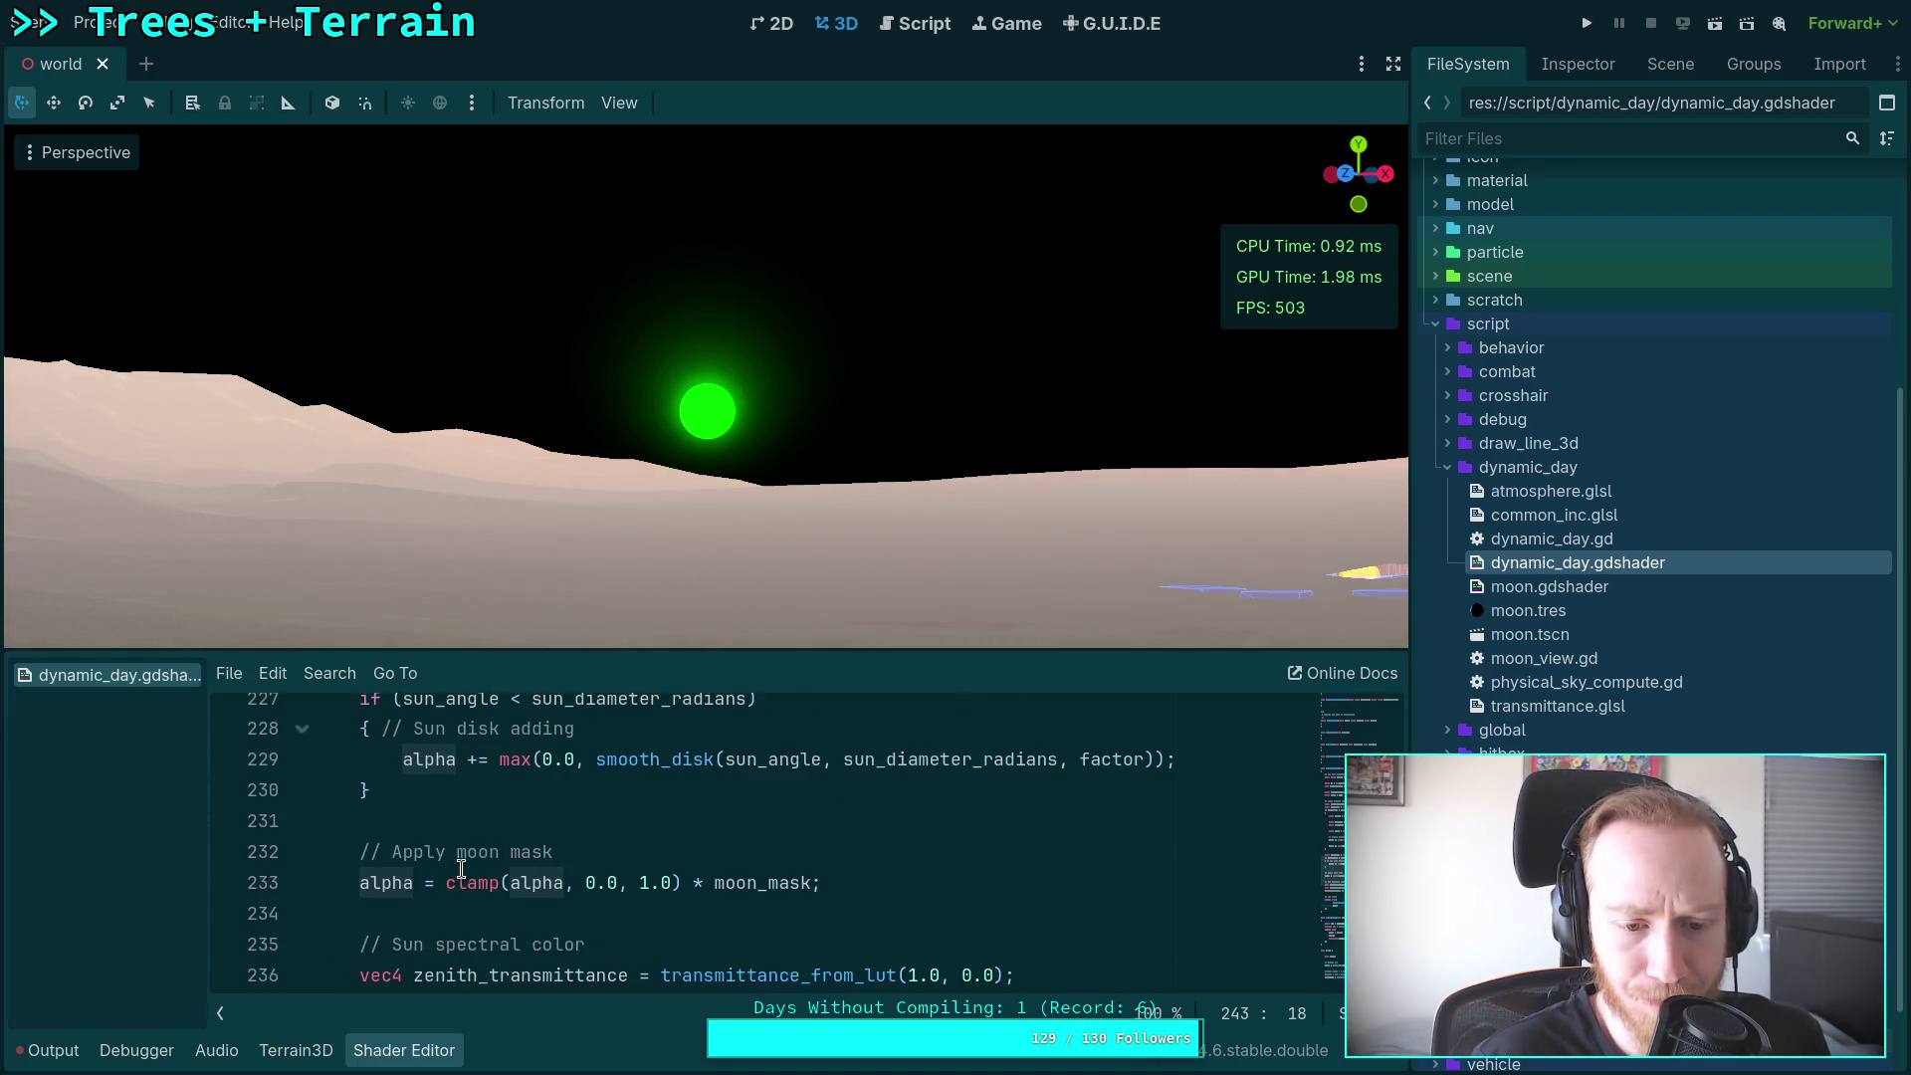
{"action": "double_click", "coordinate": [433, 759]}
{"action": "scroll", "coordinate": [540, 796], "scroll_direction": "up", "scroll_amount": 2}
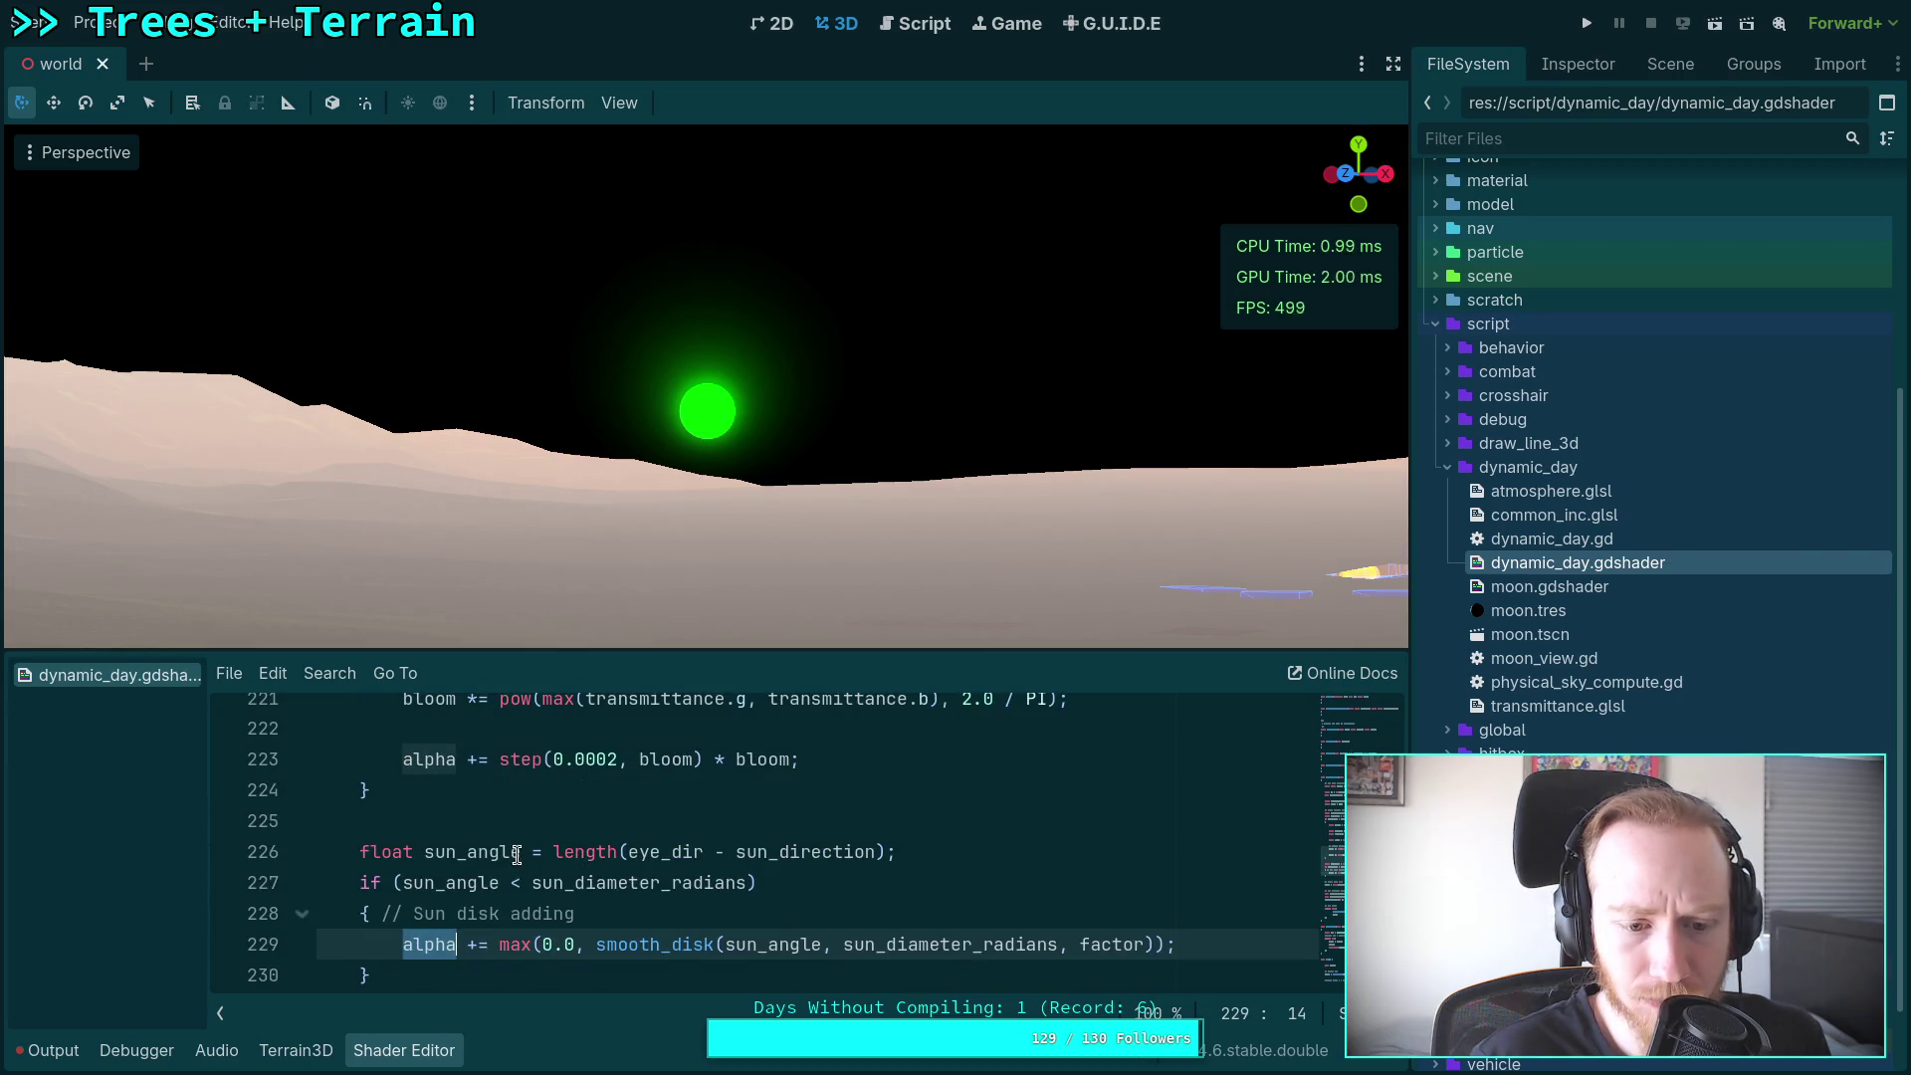
{"action": "scroll", "coordinate": [492, 851], "scroll_direction": "up", "scroll_amount": 3}
{"action": "left_click_drag", "start_coordinate": [525, 654], "coordinate": [546, 553]}
{"action": "scroll", "coordinate": [690, 811], "scroll_direction": "up", "scroll_amount": 5}
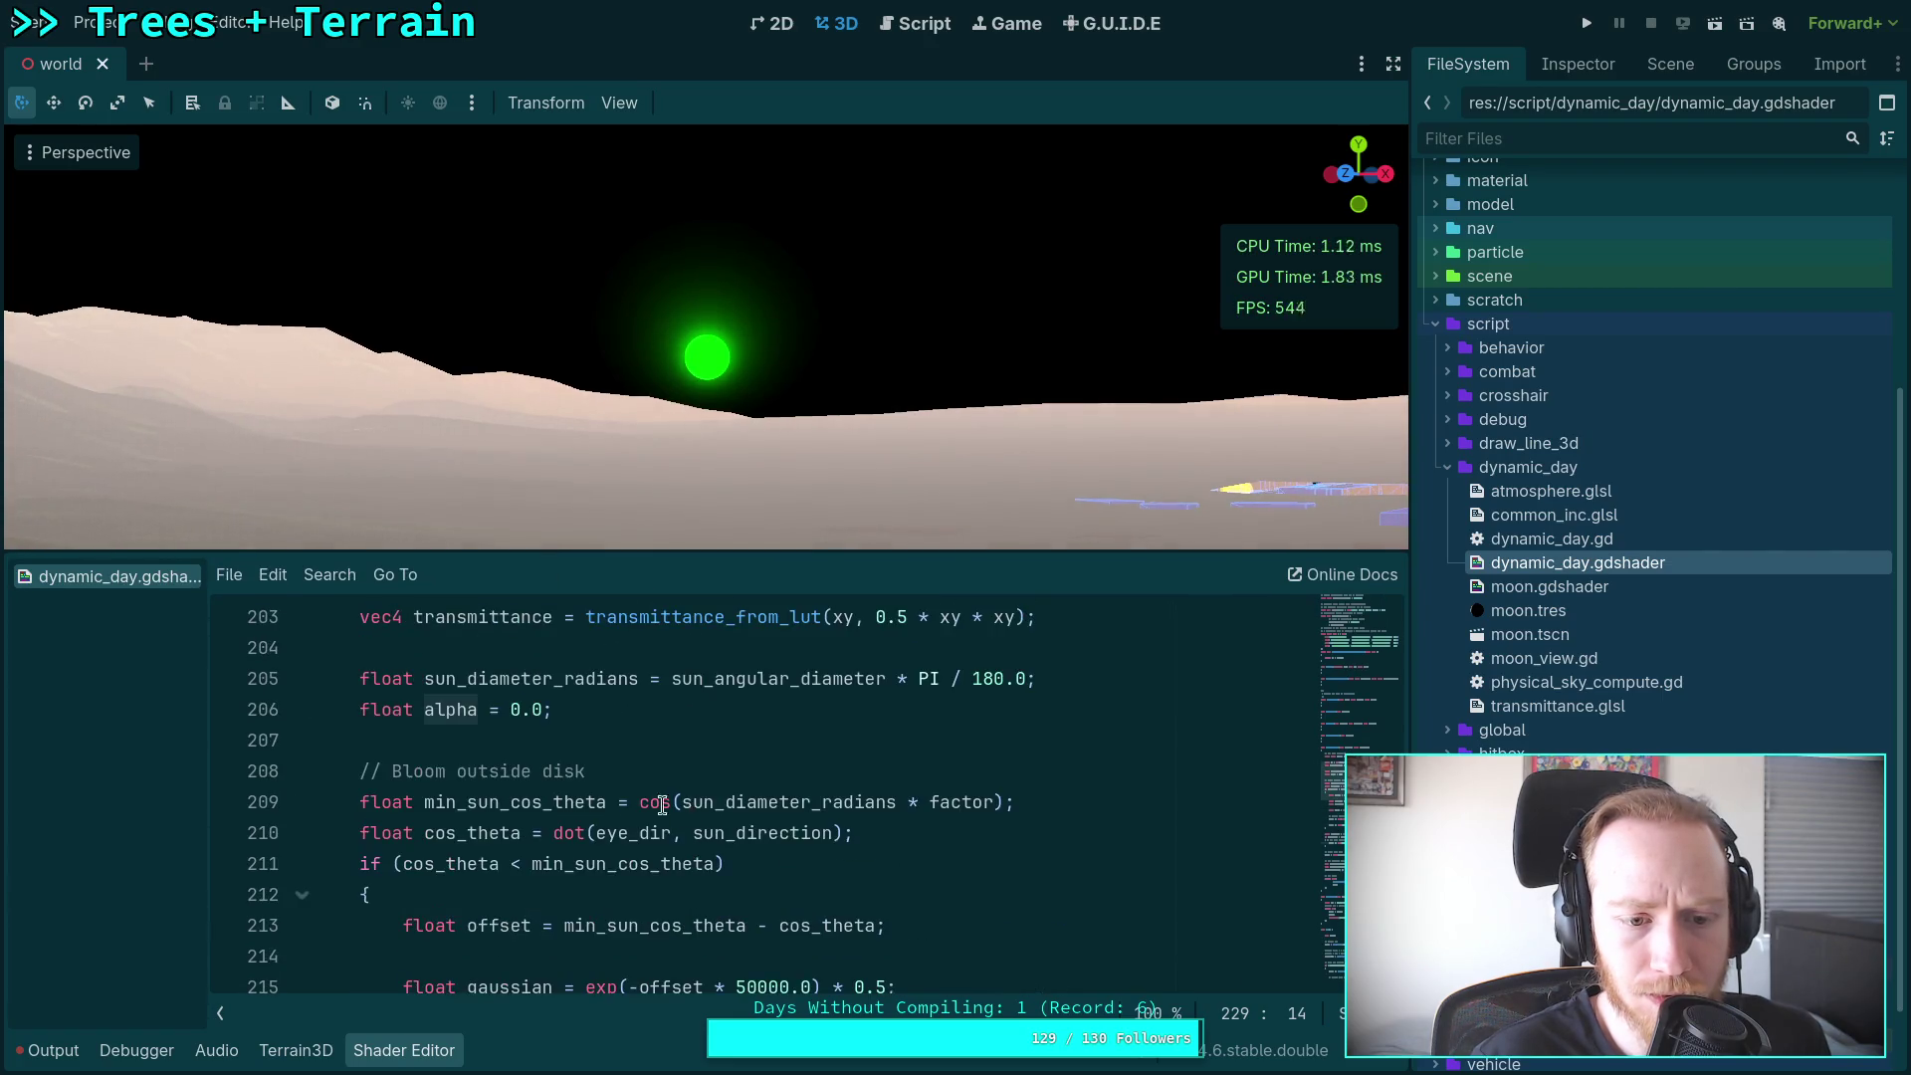
{"action": "scroll", "coordinate": [598, 818], "scroll_direction": "down", "scroll_amount": 5}
{"action": "scroll", "coordinate": [598, 821], "scroll_direction": "down", "scroll_amount": 1}
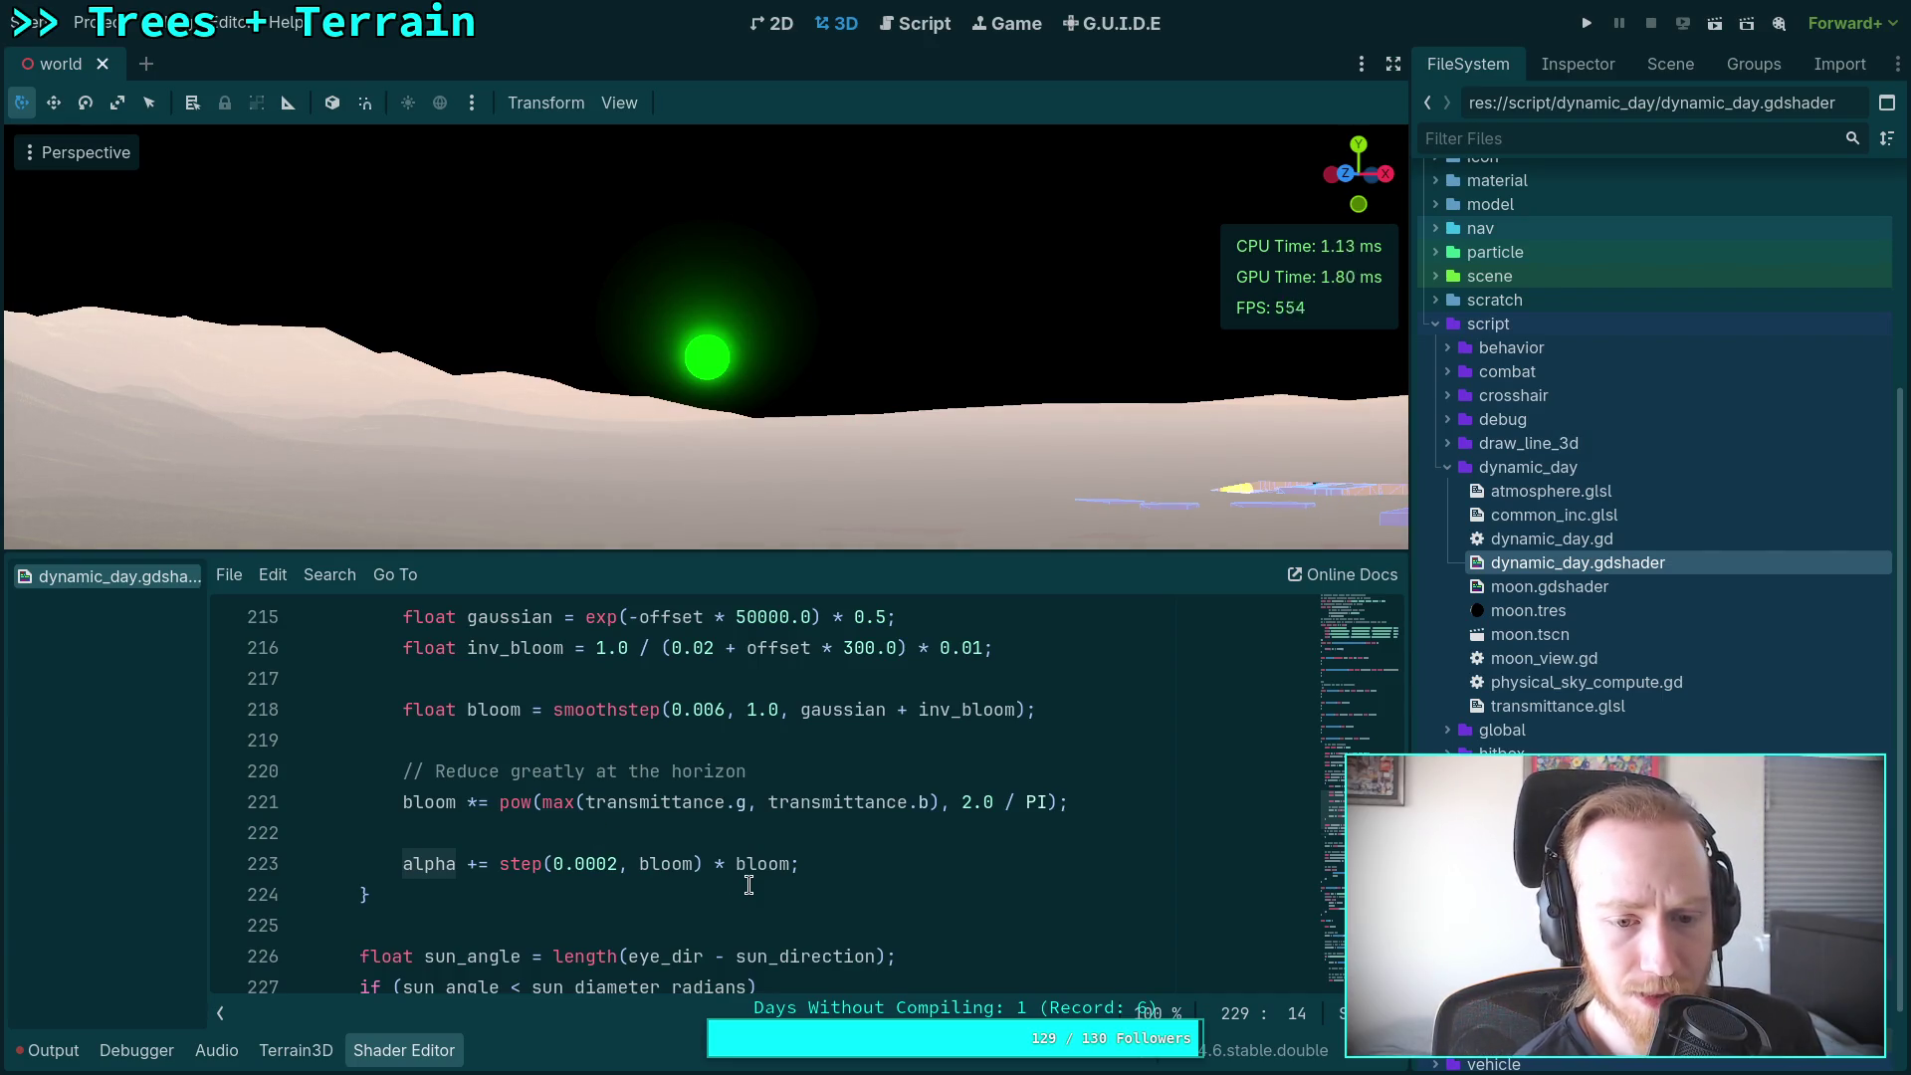
{"action": "scroll", "coordinate": [741, 881], "scroll_direction": "down", "scroll_amount": 8}
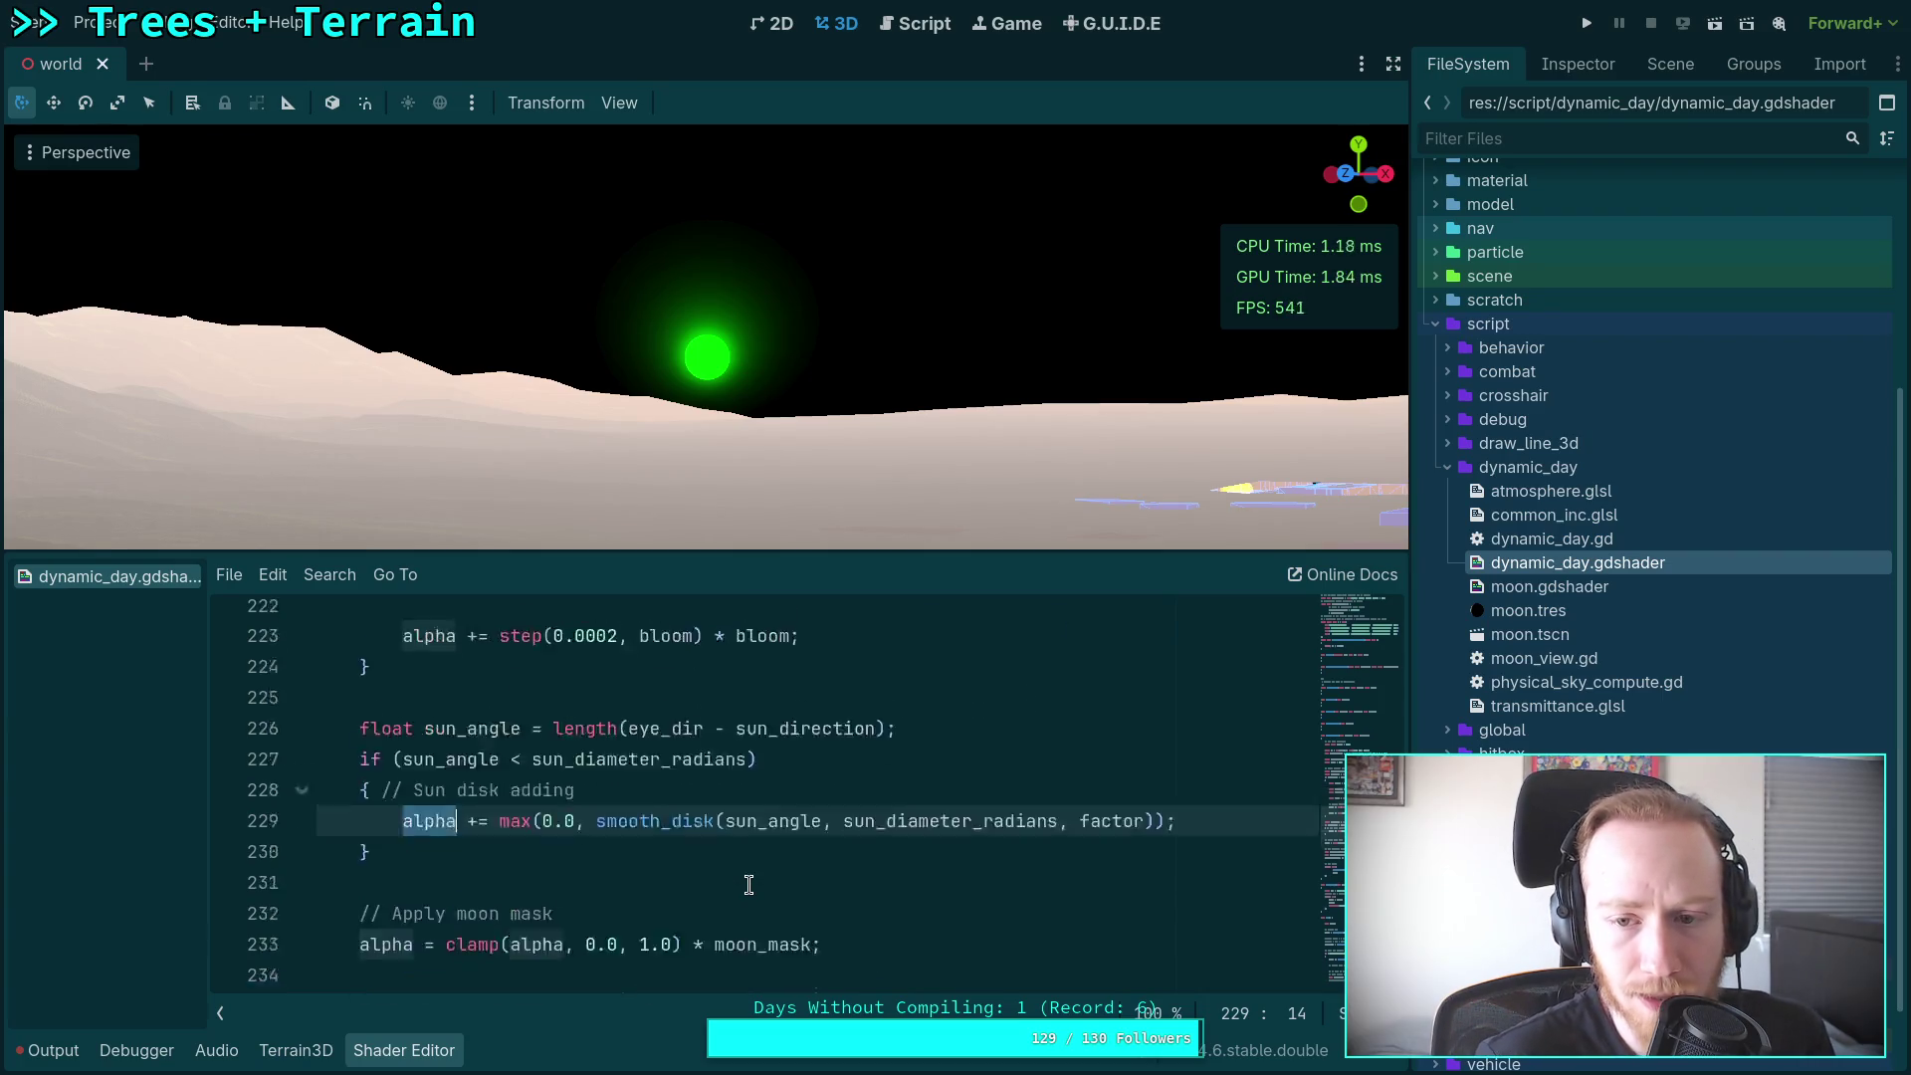
{"action": "scroll", "coordinate": [728, 878], "scroll_direction": "down", "scroll_amount": 2}
{"action": "scroll", "coordinate": [712, 871], "scroll_direction": "down", "scroll_amount": 4}
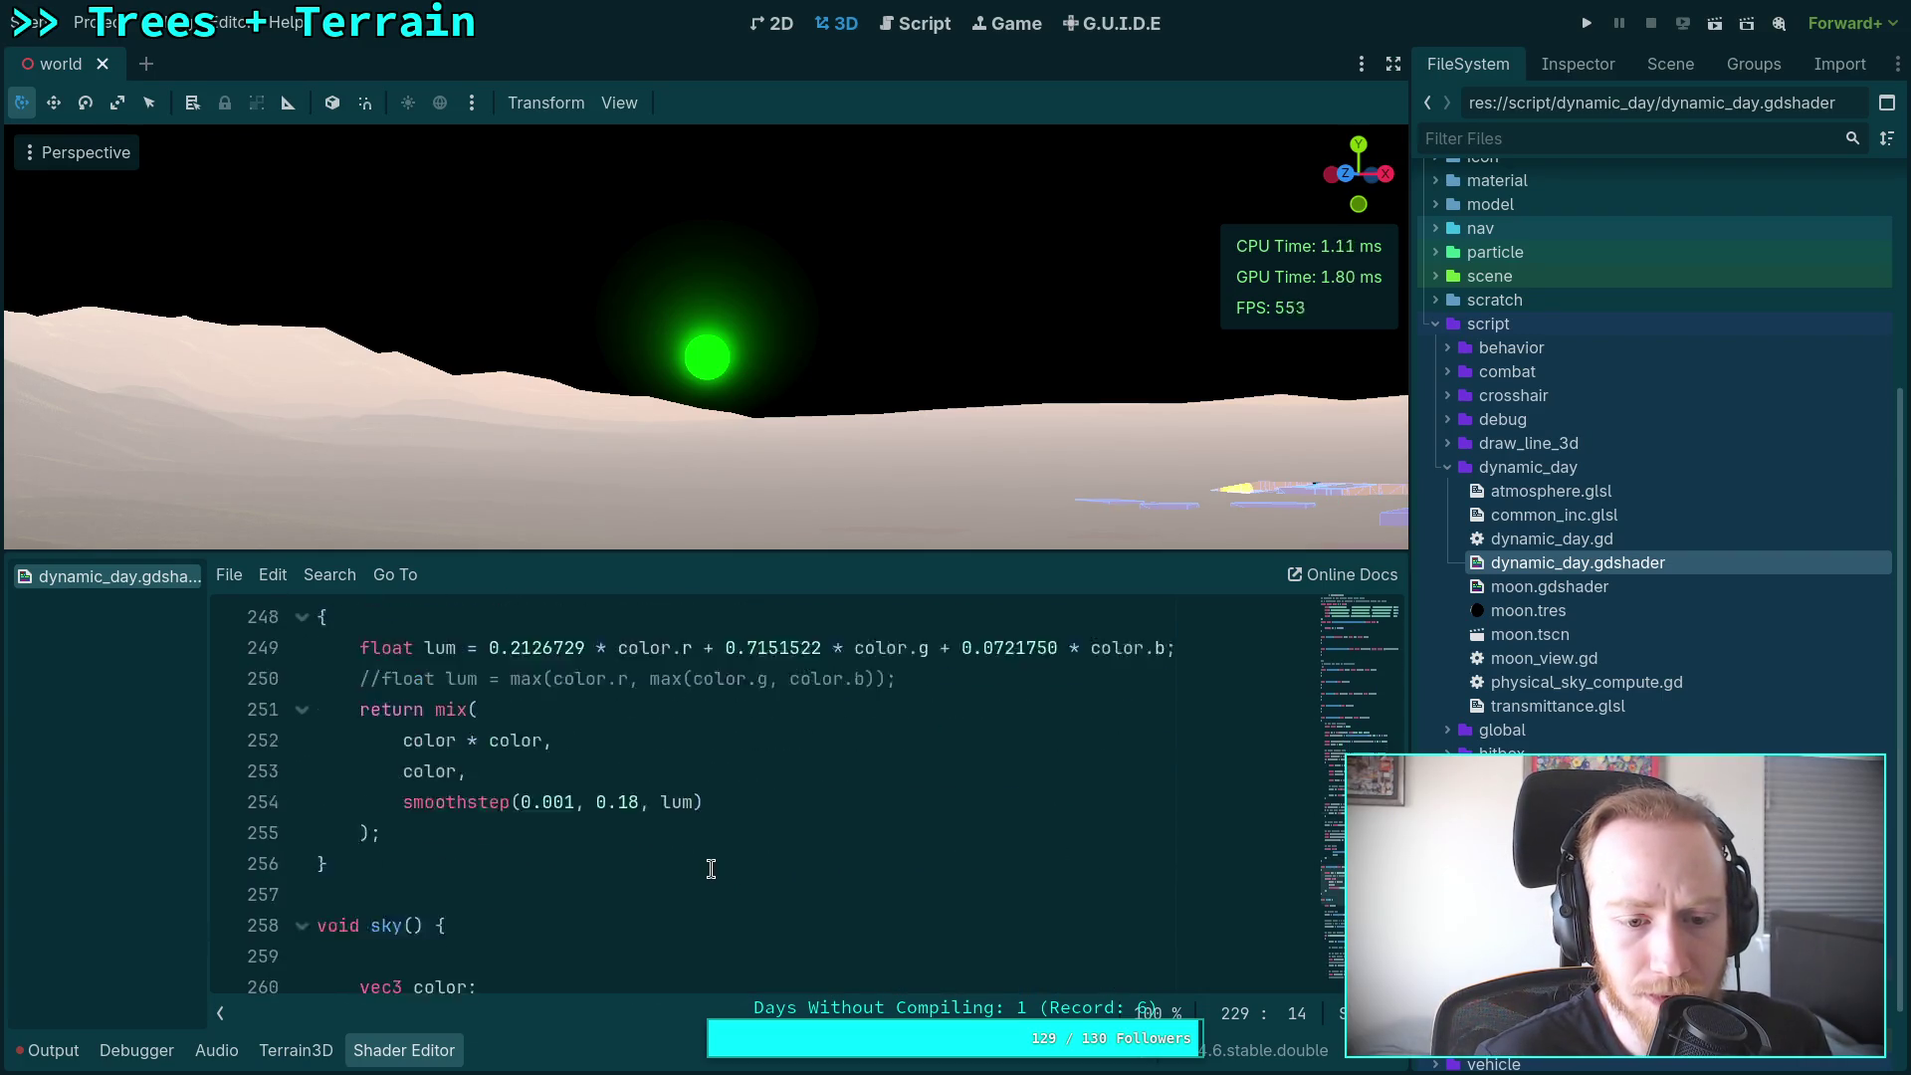
{"action": "scroll", "coordinate": [707, 864], "scroll_direction": "down", "scroll_amount": 8}
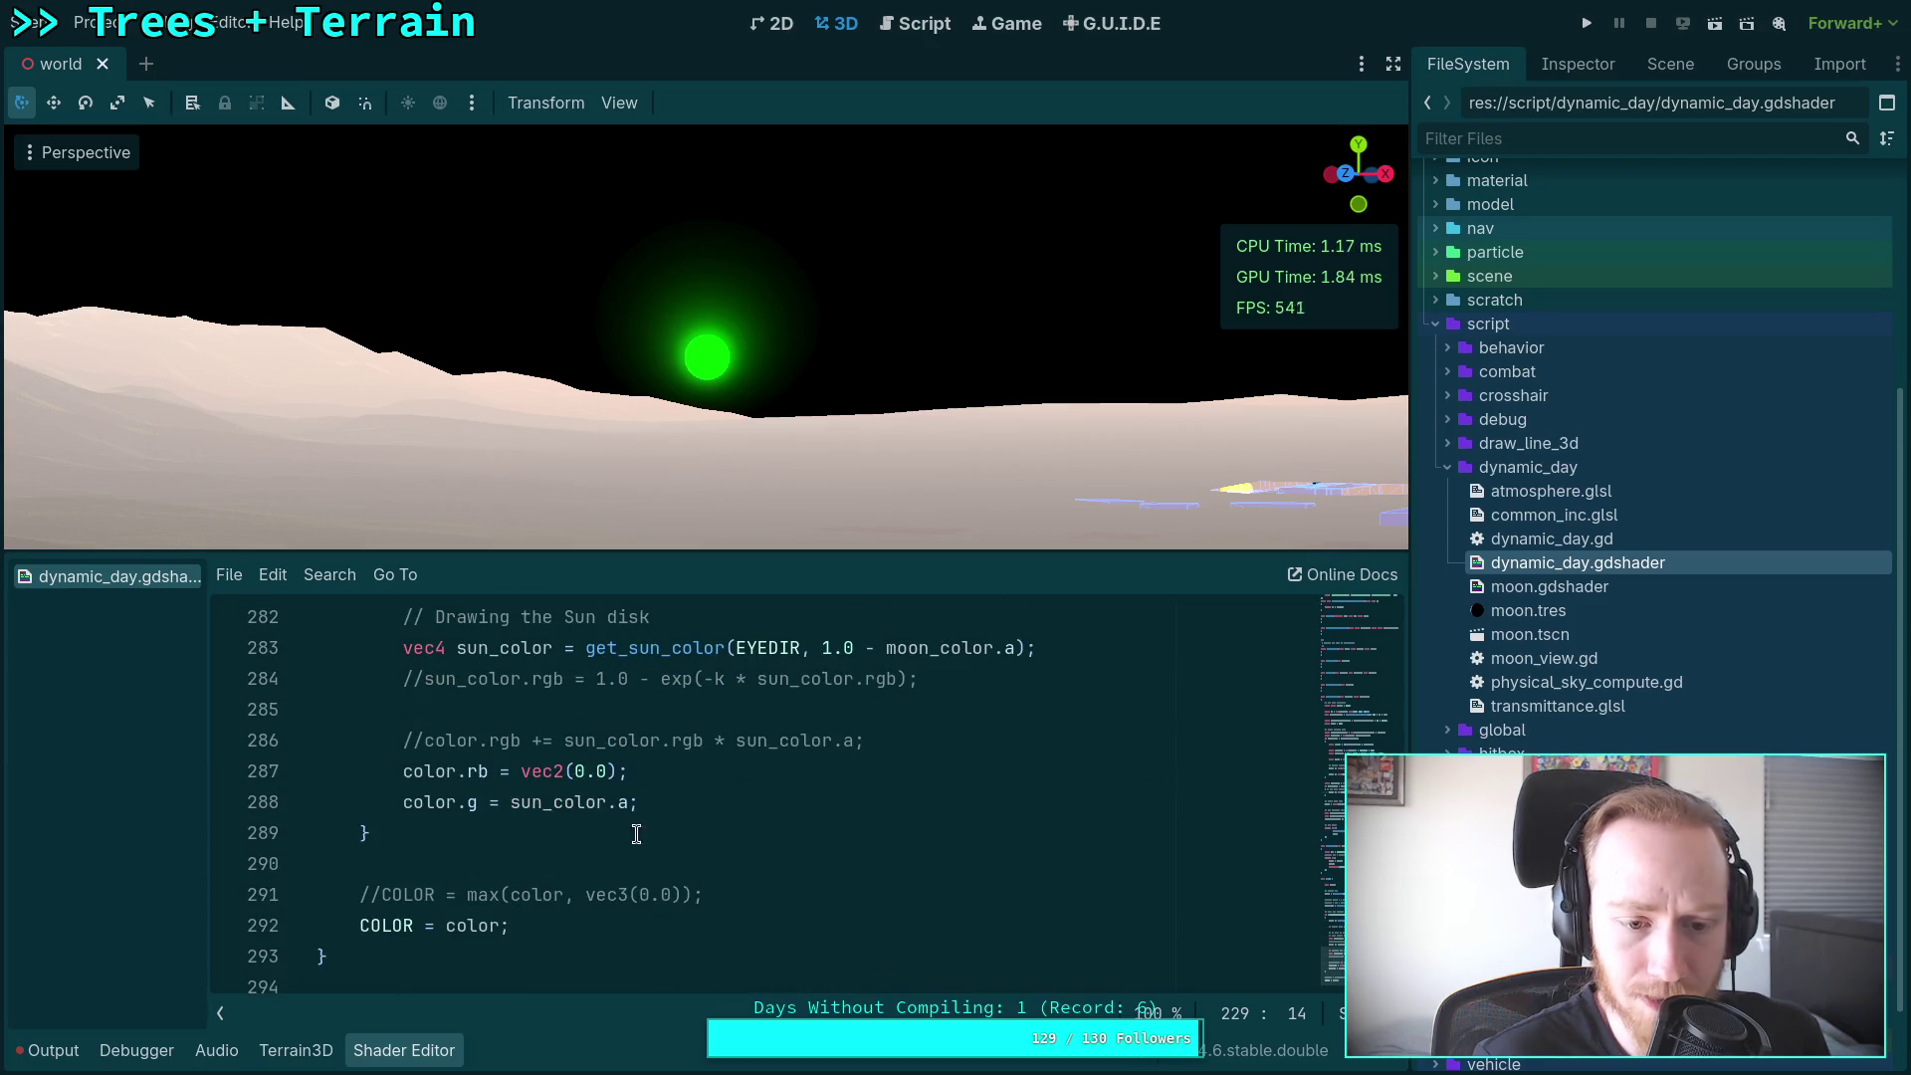
Step: Multiply the green-channel sun alpha on line 288 by 100.0
{"action": "left_click", "coordinate": [630, 802]}
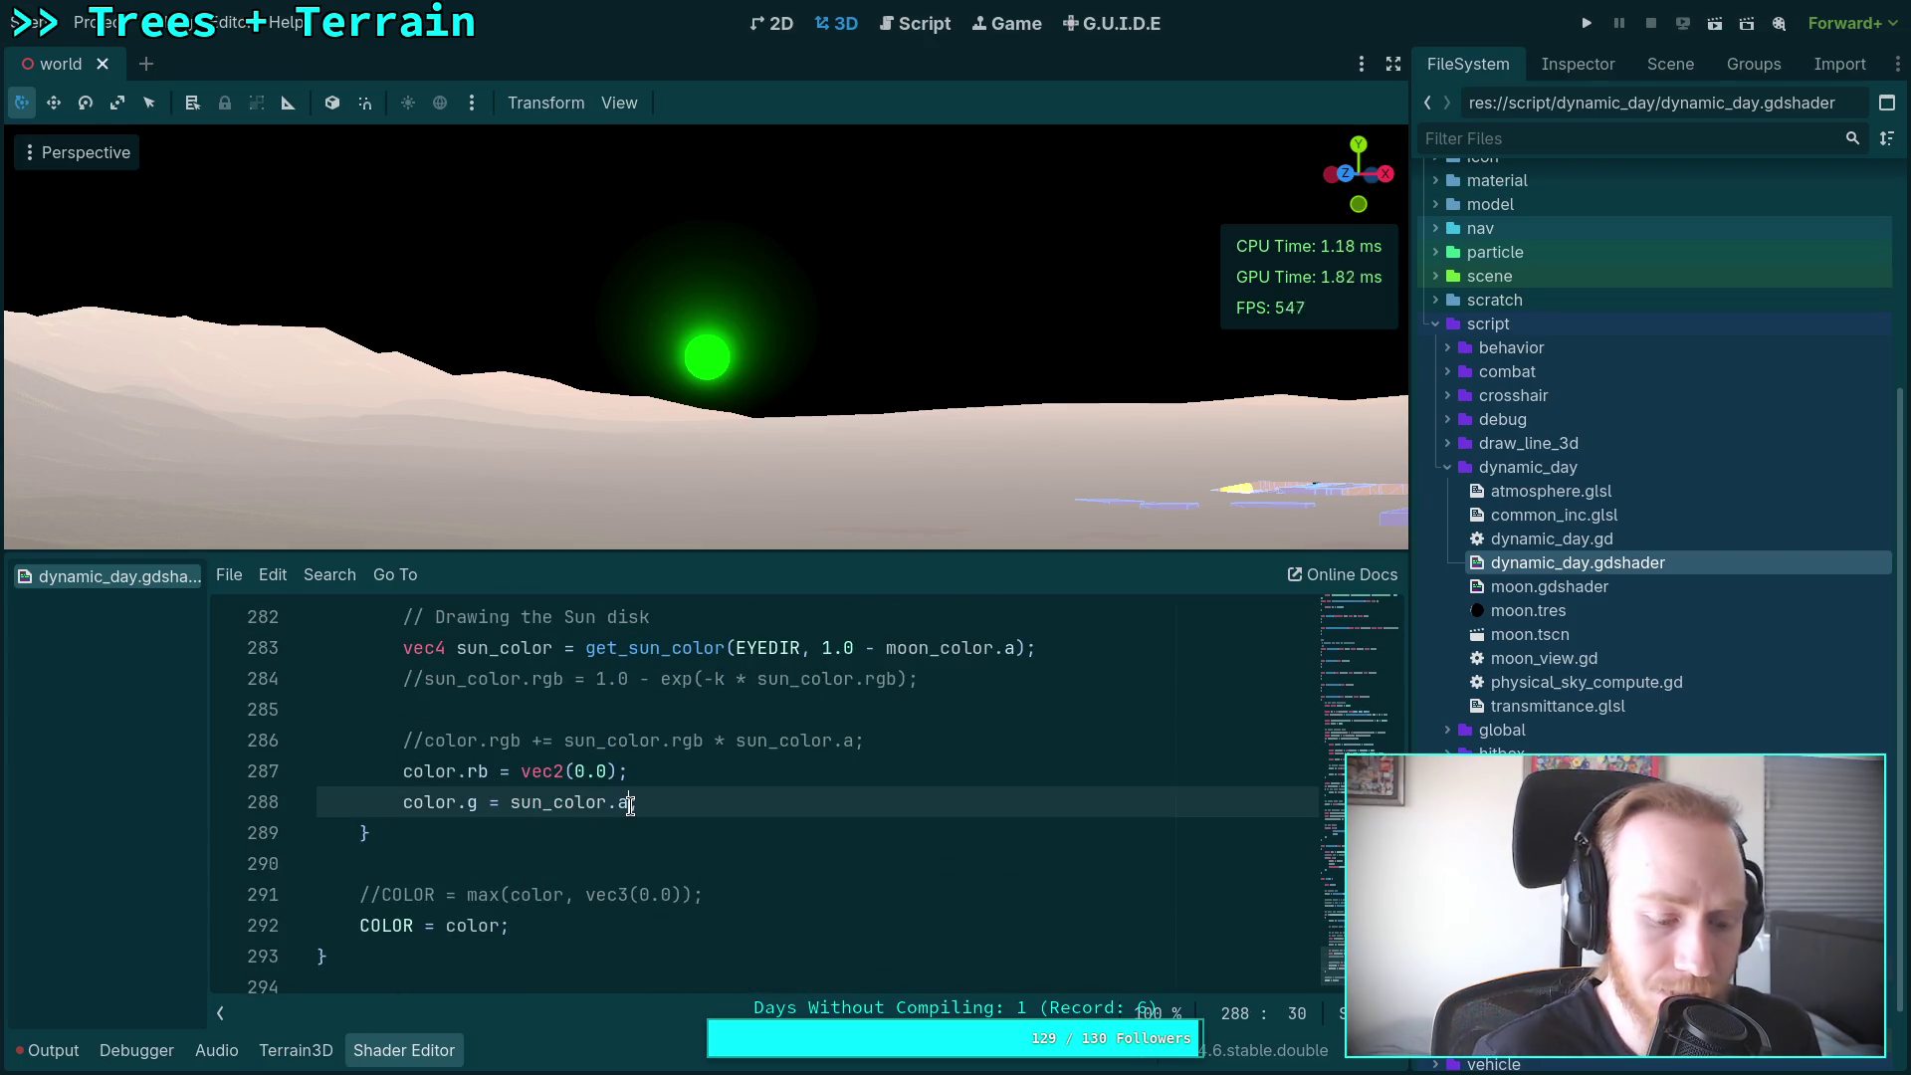
{"action": "type", "text": "* 10.0"}
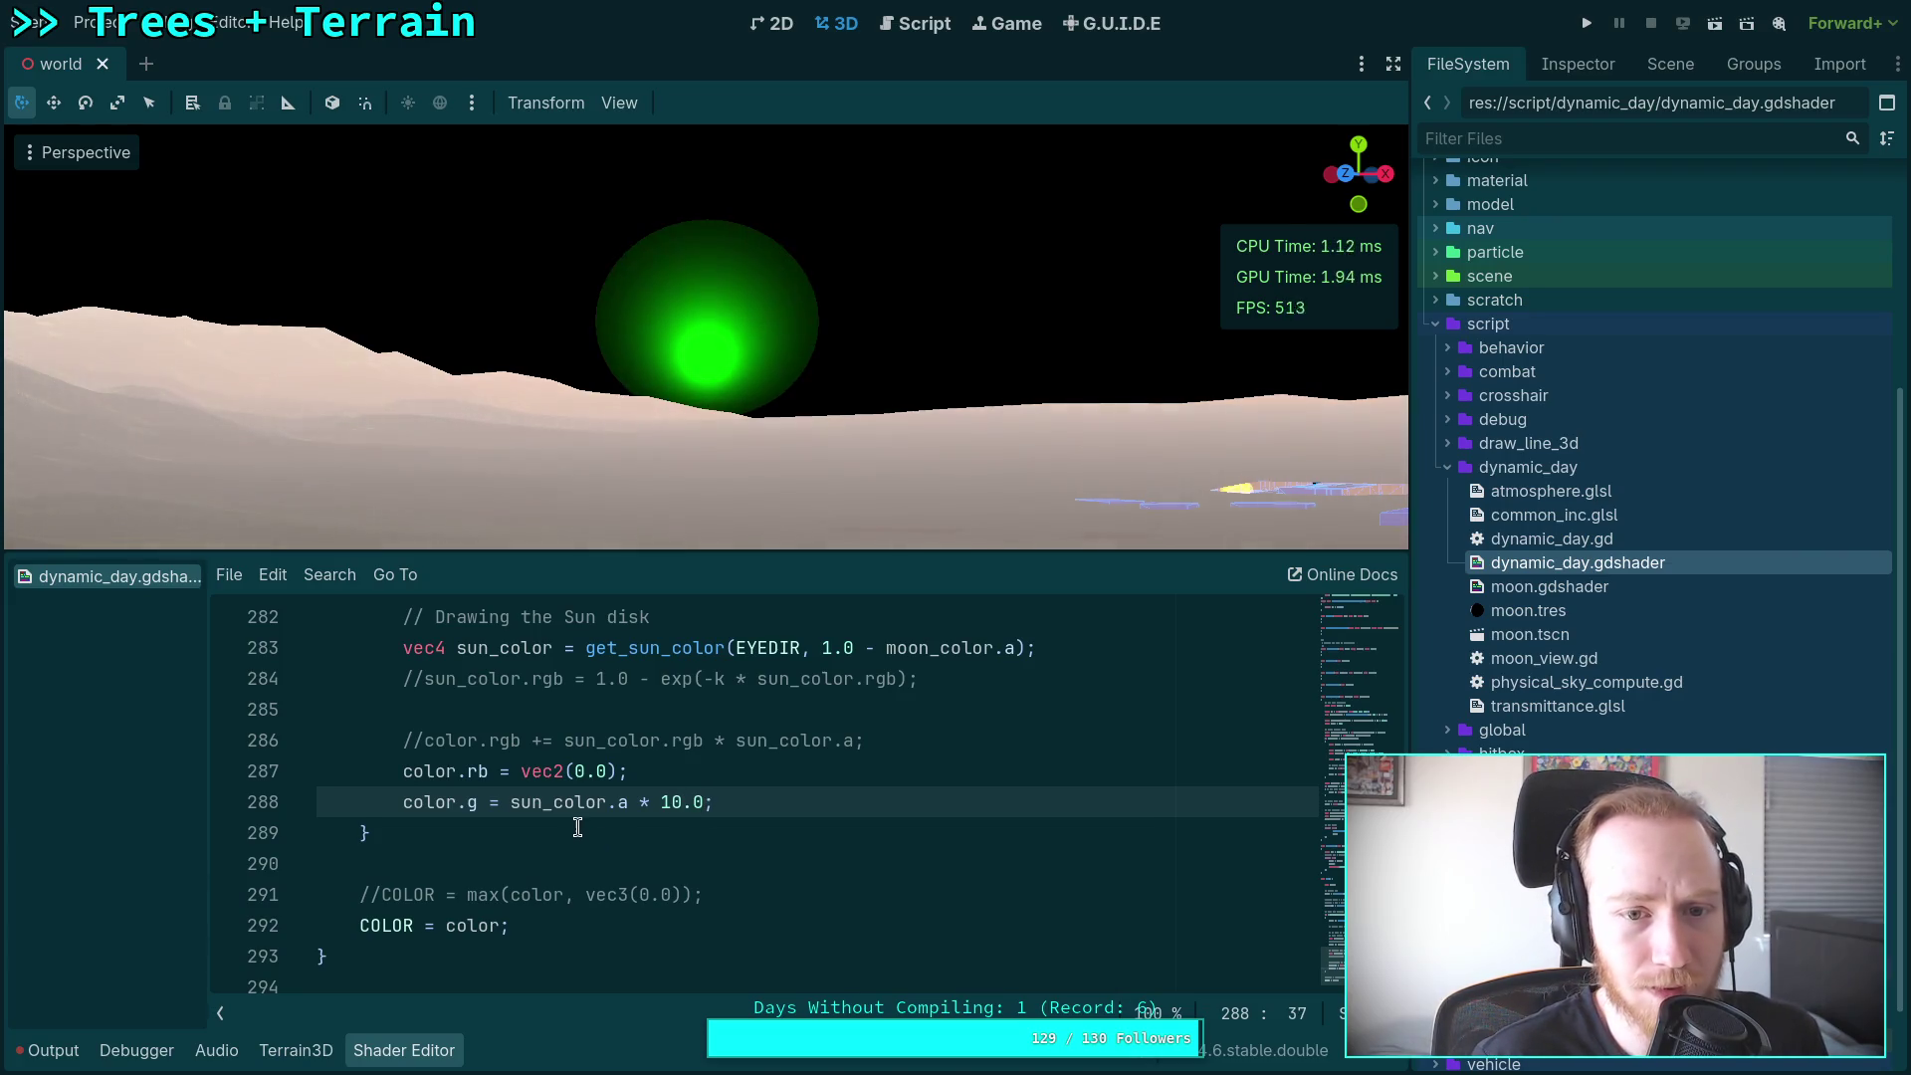
{"action": "left_click", "coordinate": [679, 802]}
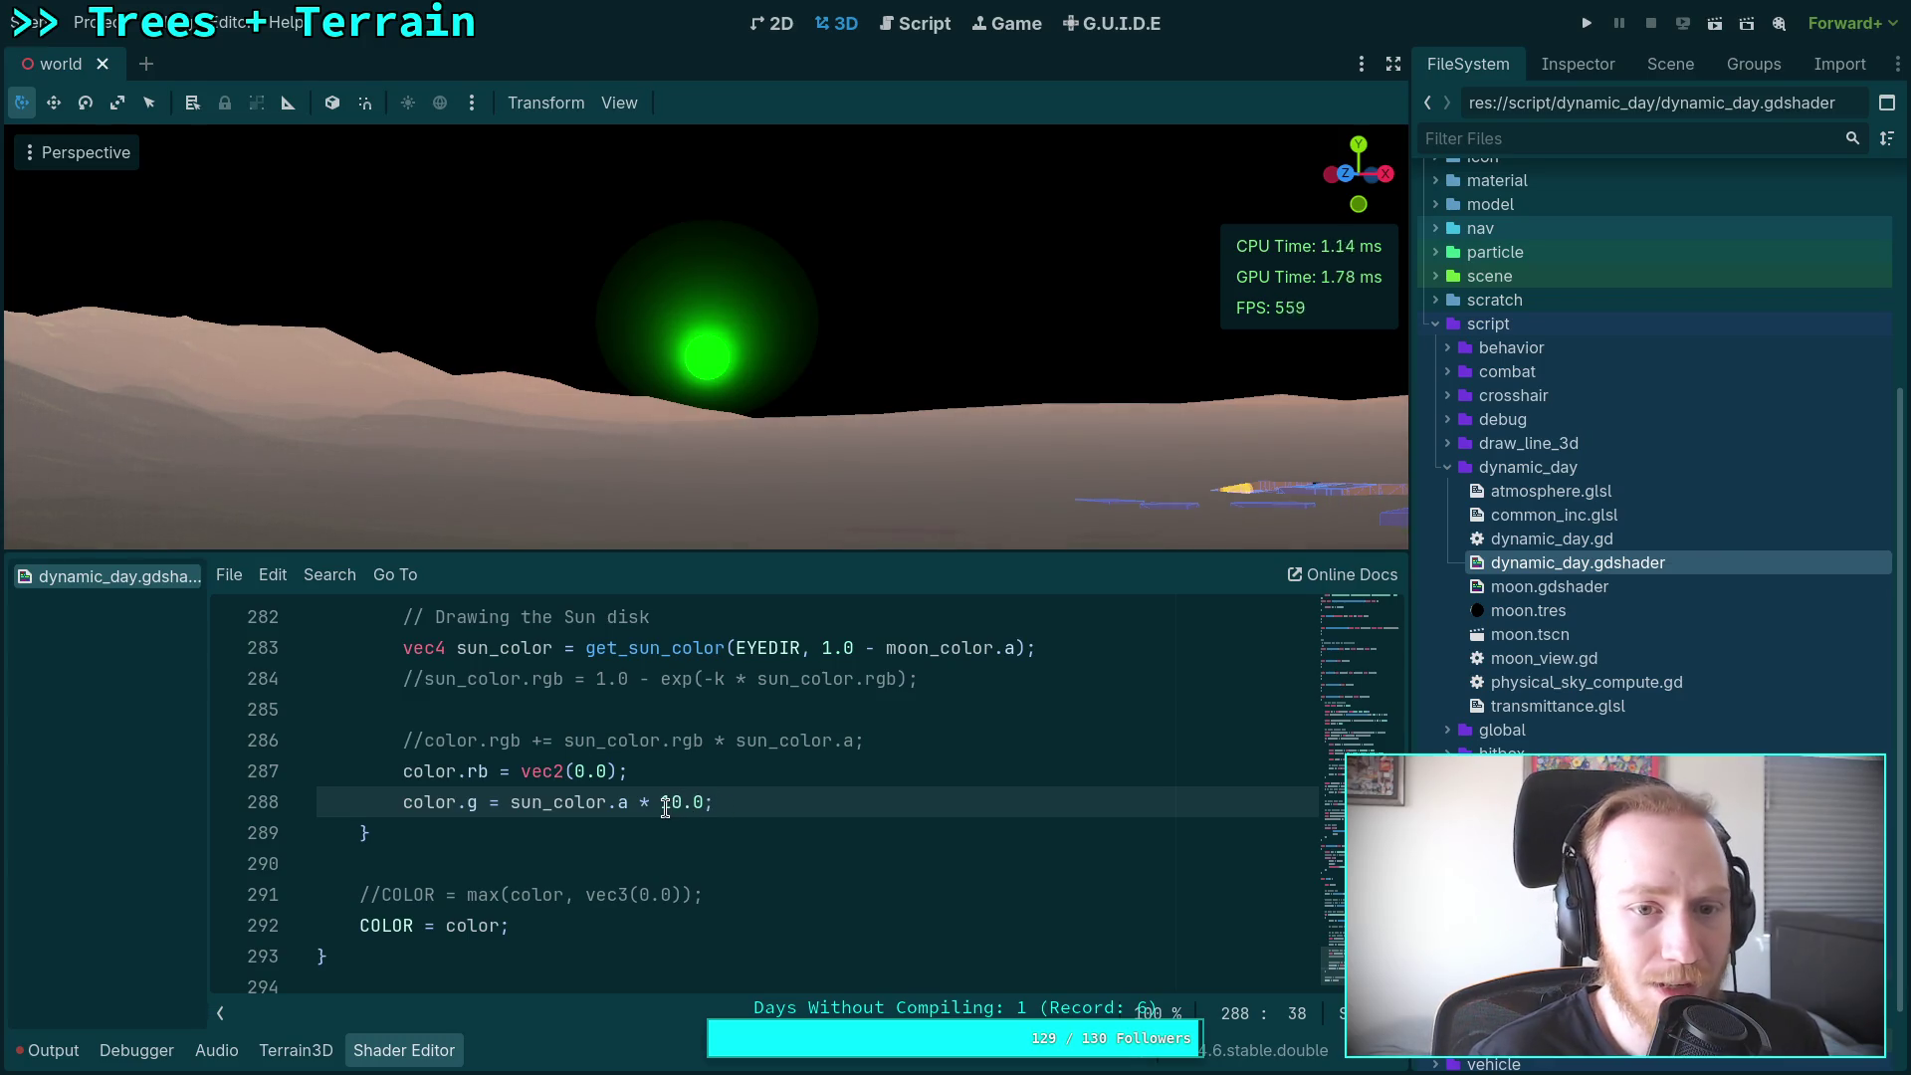
{"action": "key", "text": "Left"}
{"action": "key", "text": "Left"}
{"action": "key", "text": "Left"}
{"action": "type", "text": "0"}
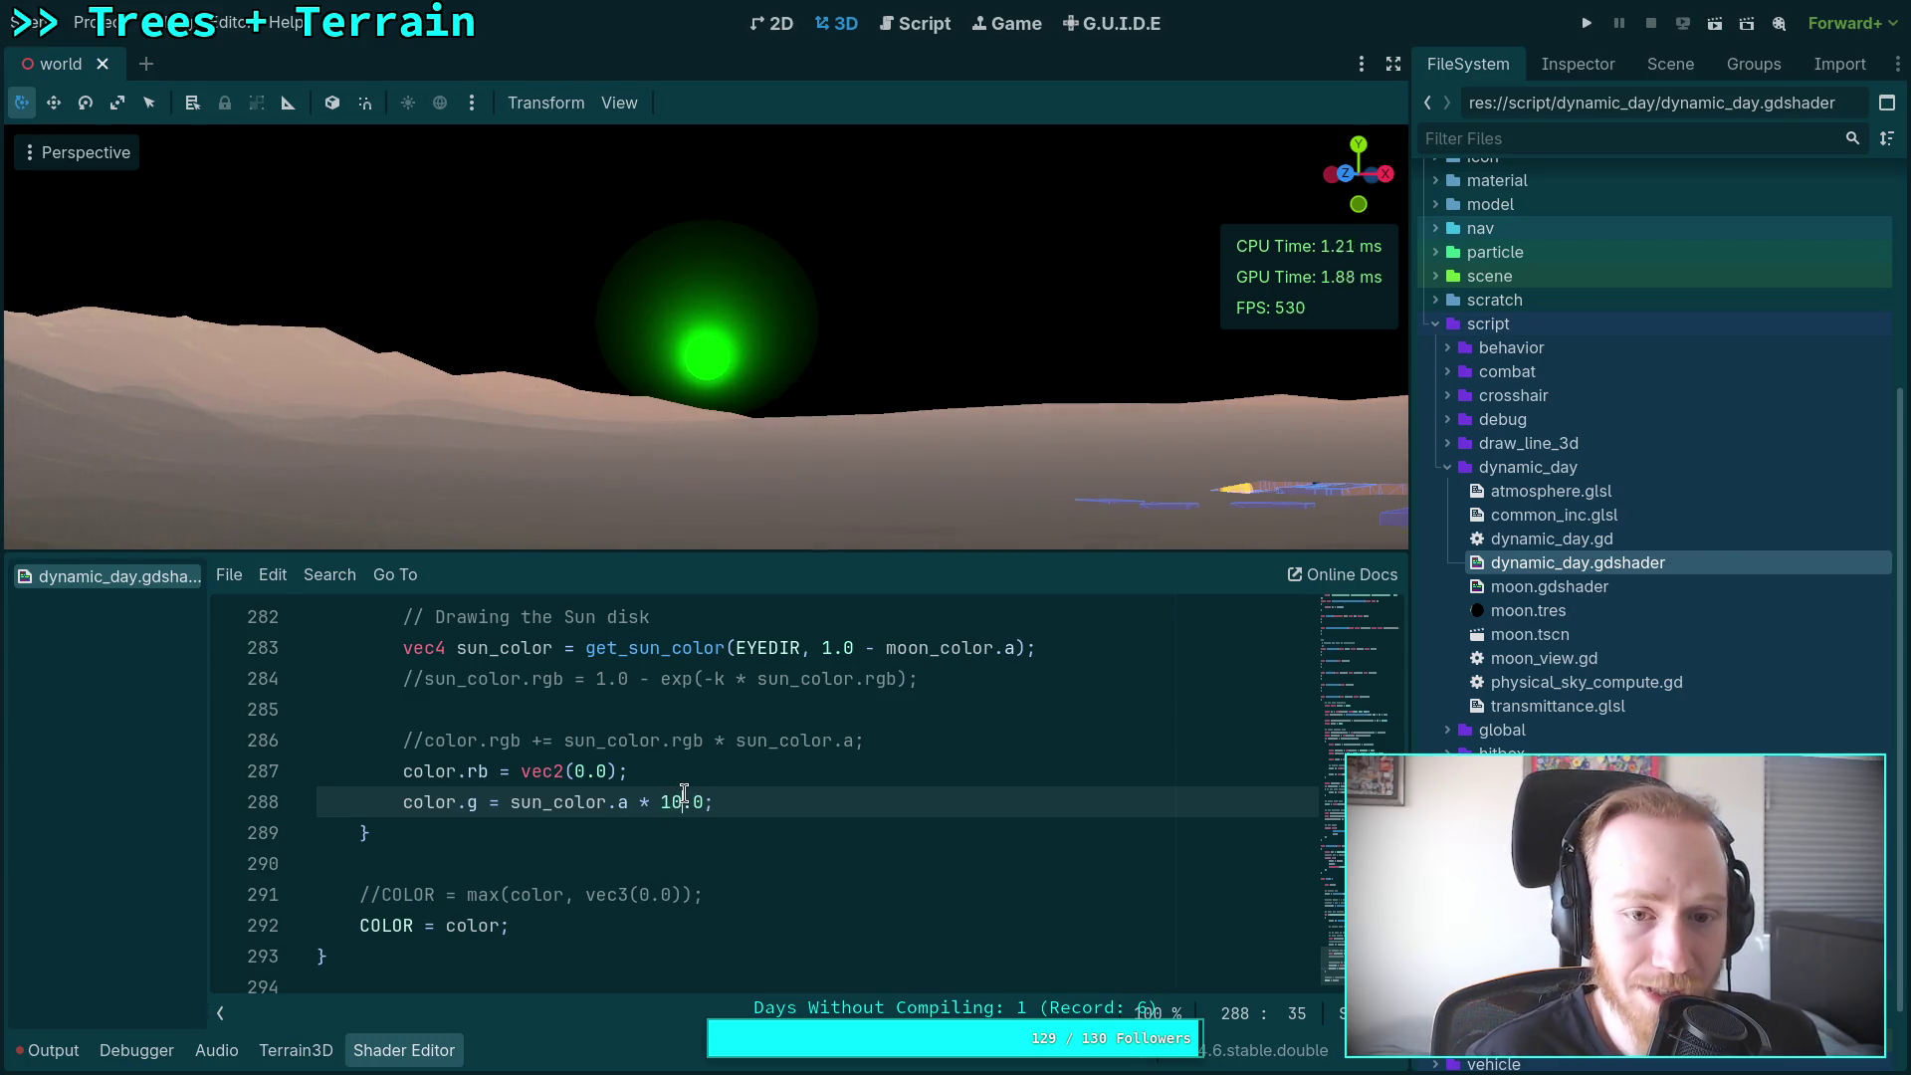
{"action": "type", "text": "0"}
Step: Review the smooth_disk sun disk code and toggle the comment on its alpha line 229
{"action": "left_click", "coordinate": [712, 742]}
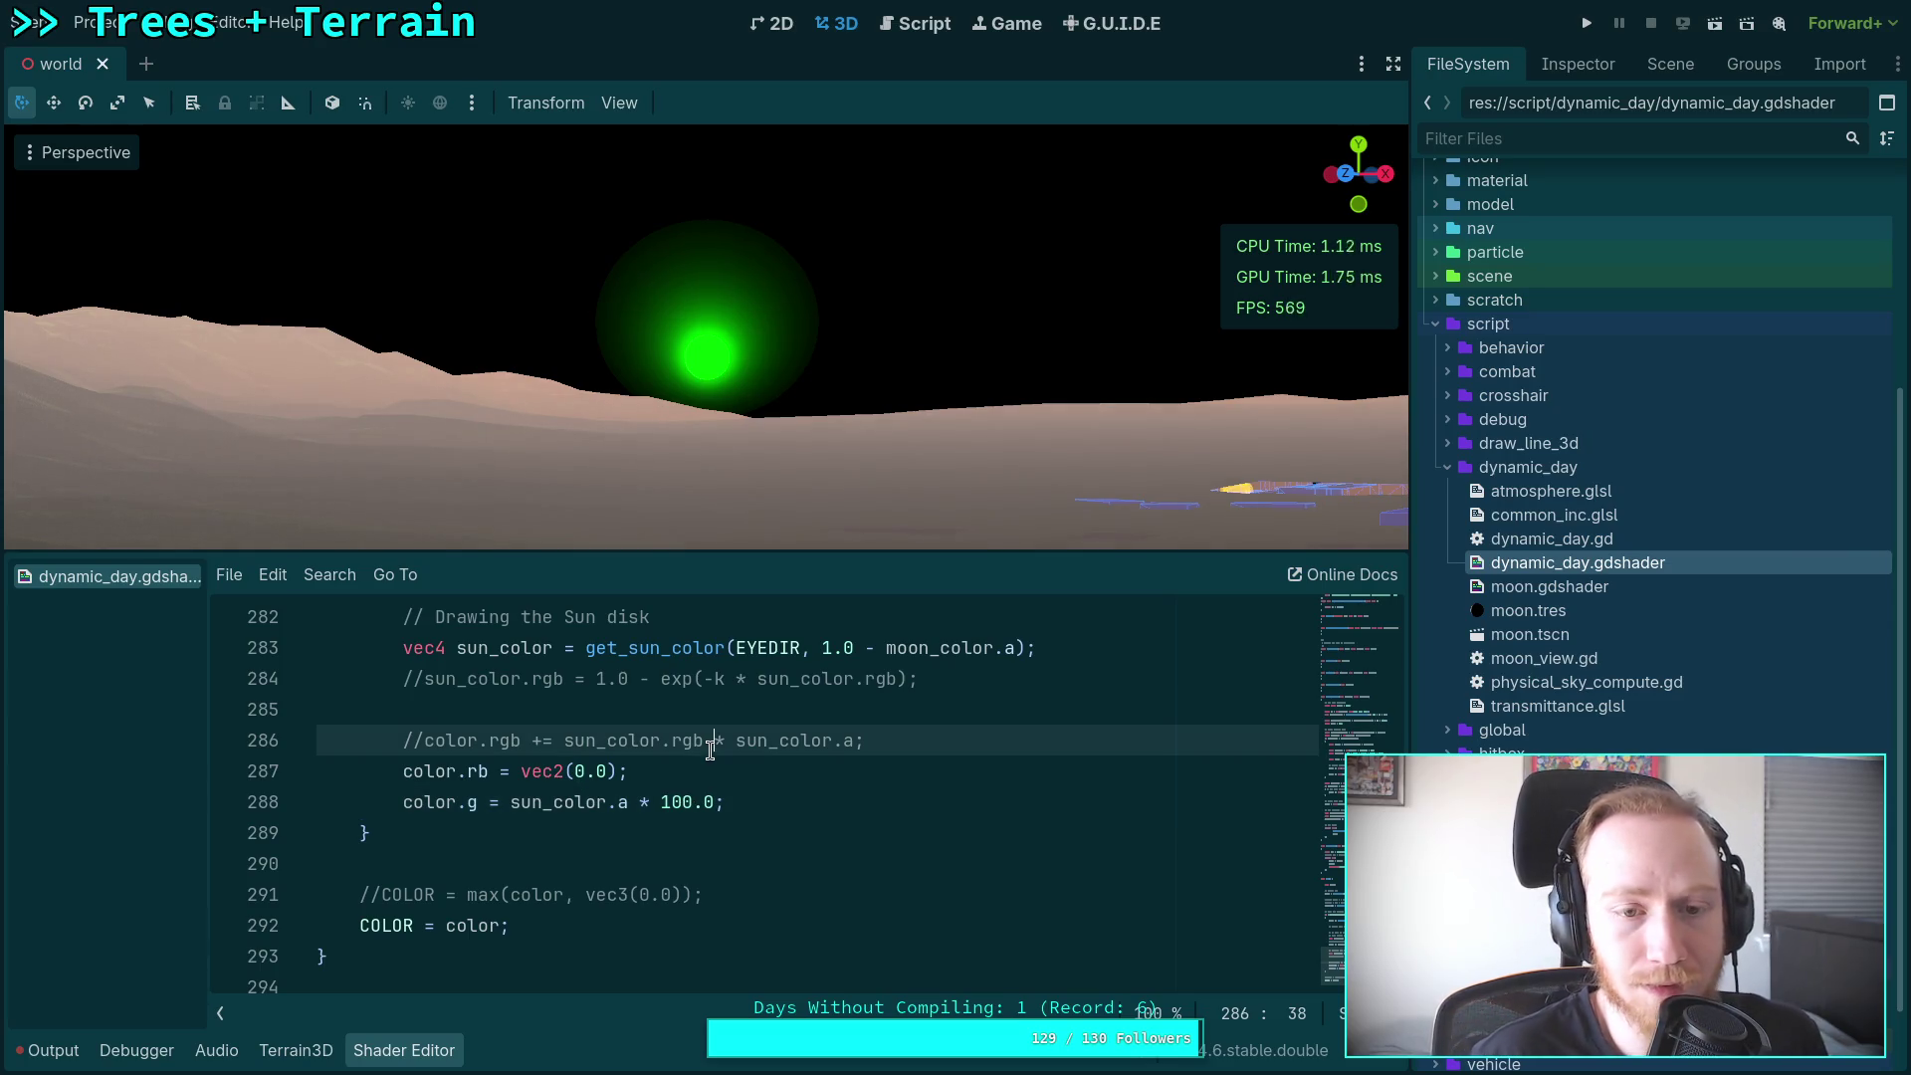
{"action": "scroll", "coordinate": [698, 758], "scroll_direction": "up", "scroll_amount": 8}
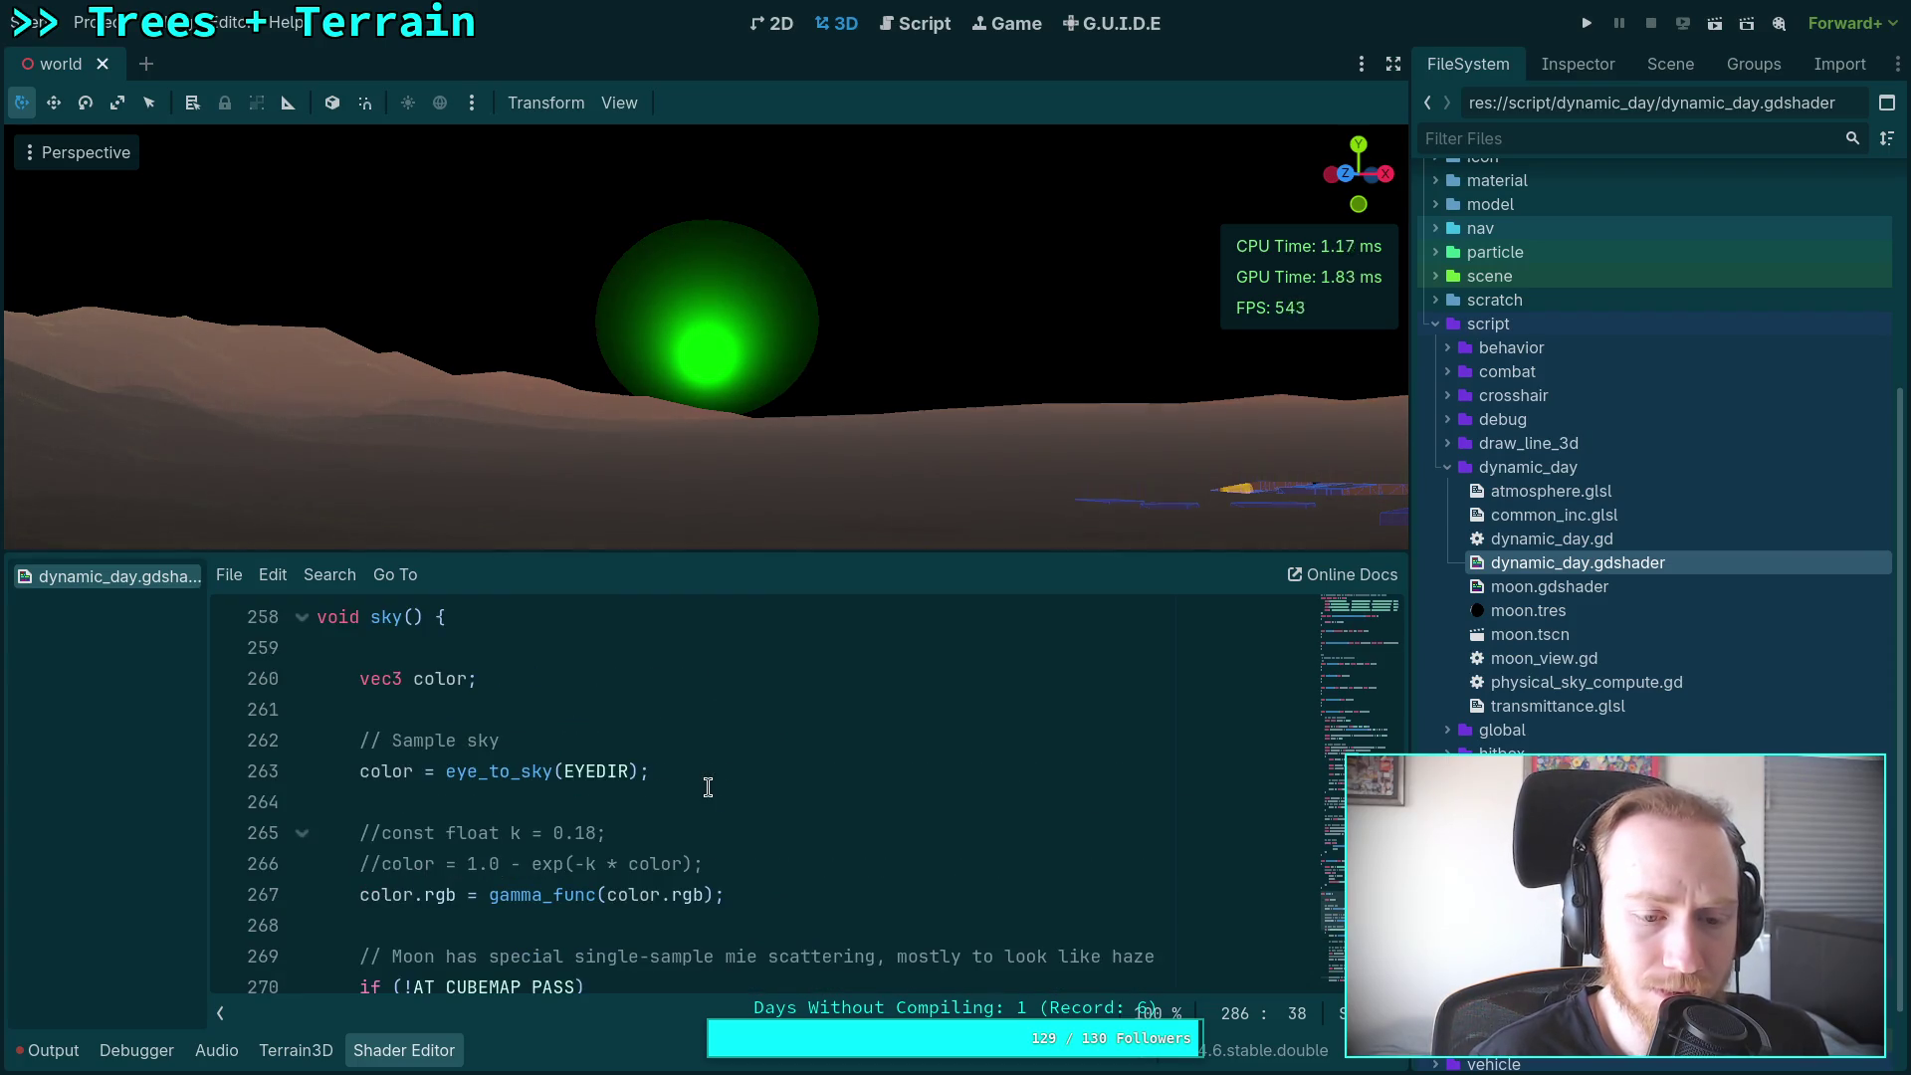
{"action": "scroll", "coordinate": [707, 787], "scroll_direction": "down", "scroll_amount": 7}
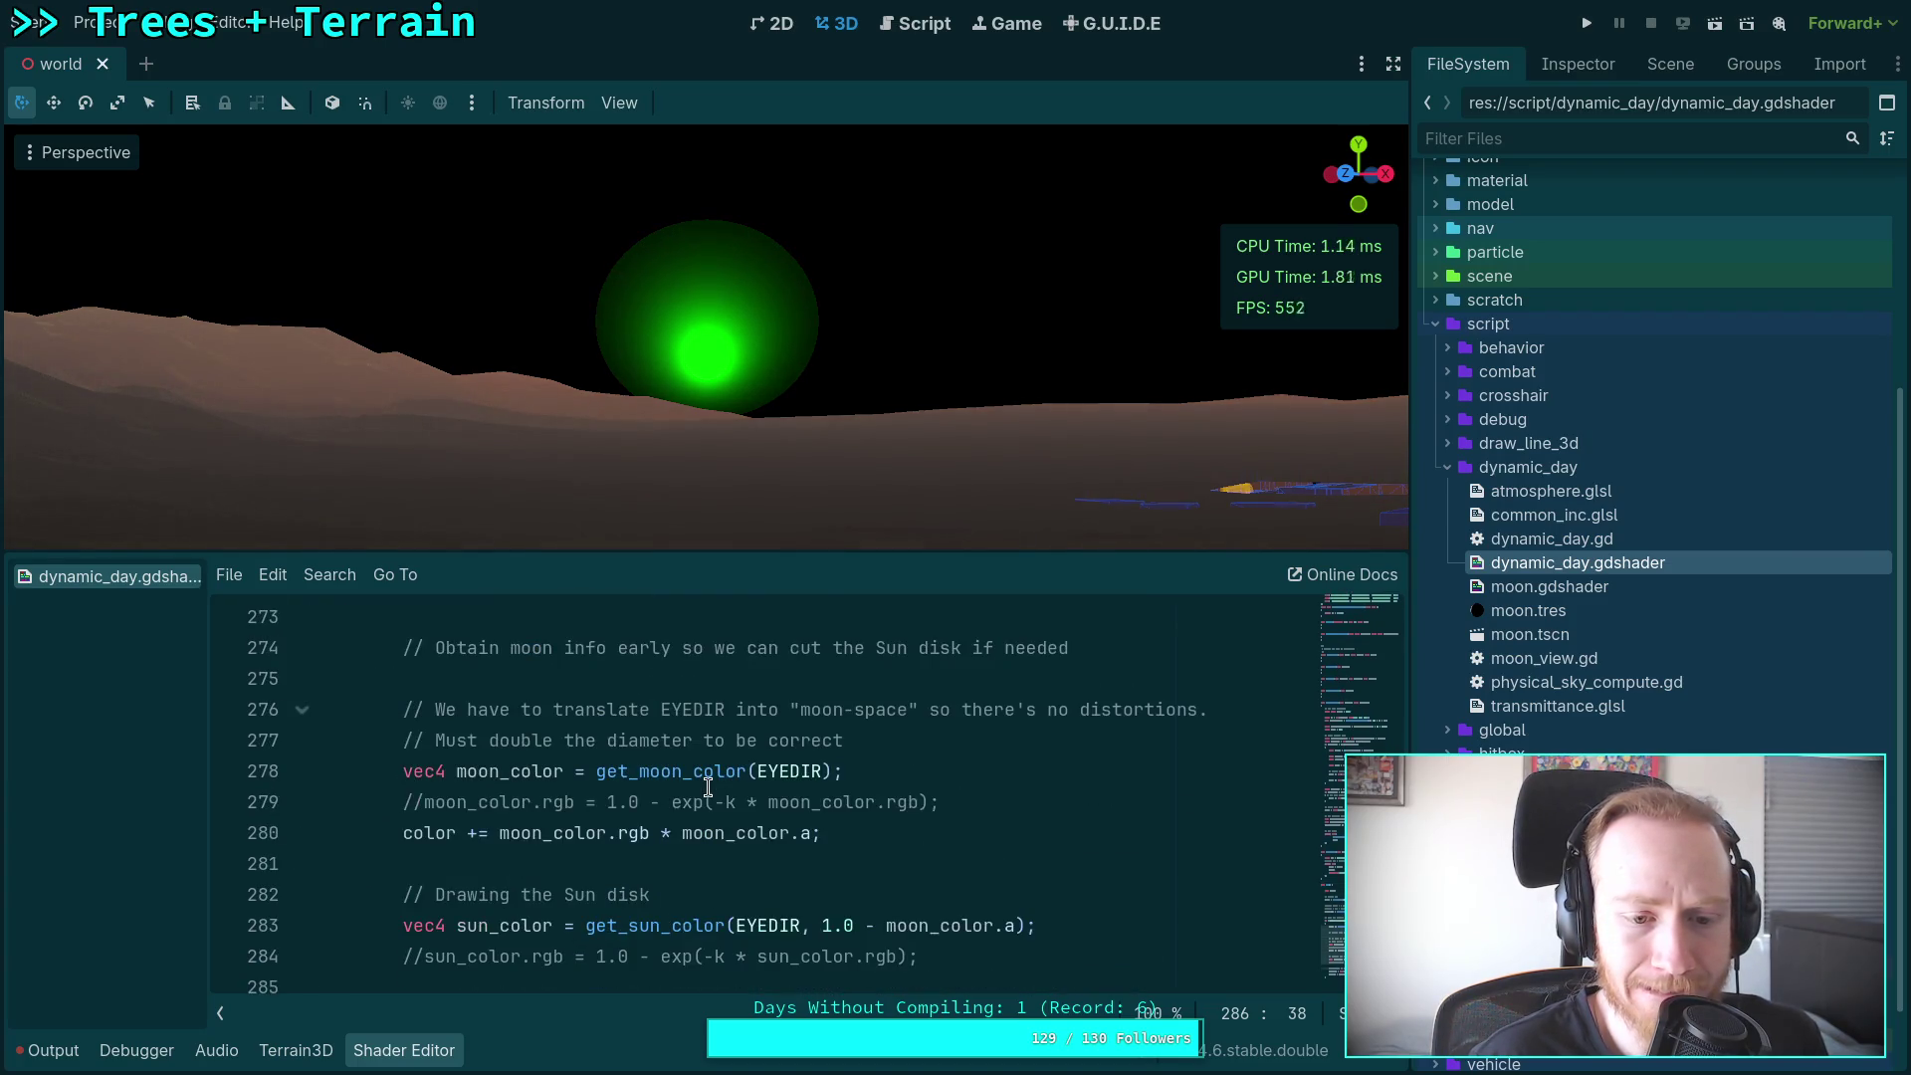
{"action": "scroll", "coordinate": [707, 787], "scroll_direction": "up", "scroll_amount": 12}
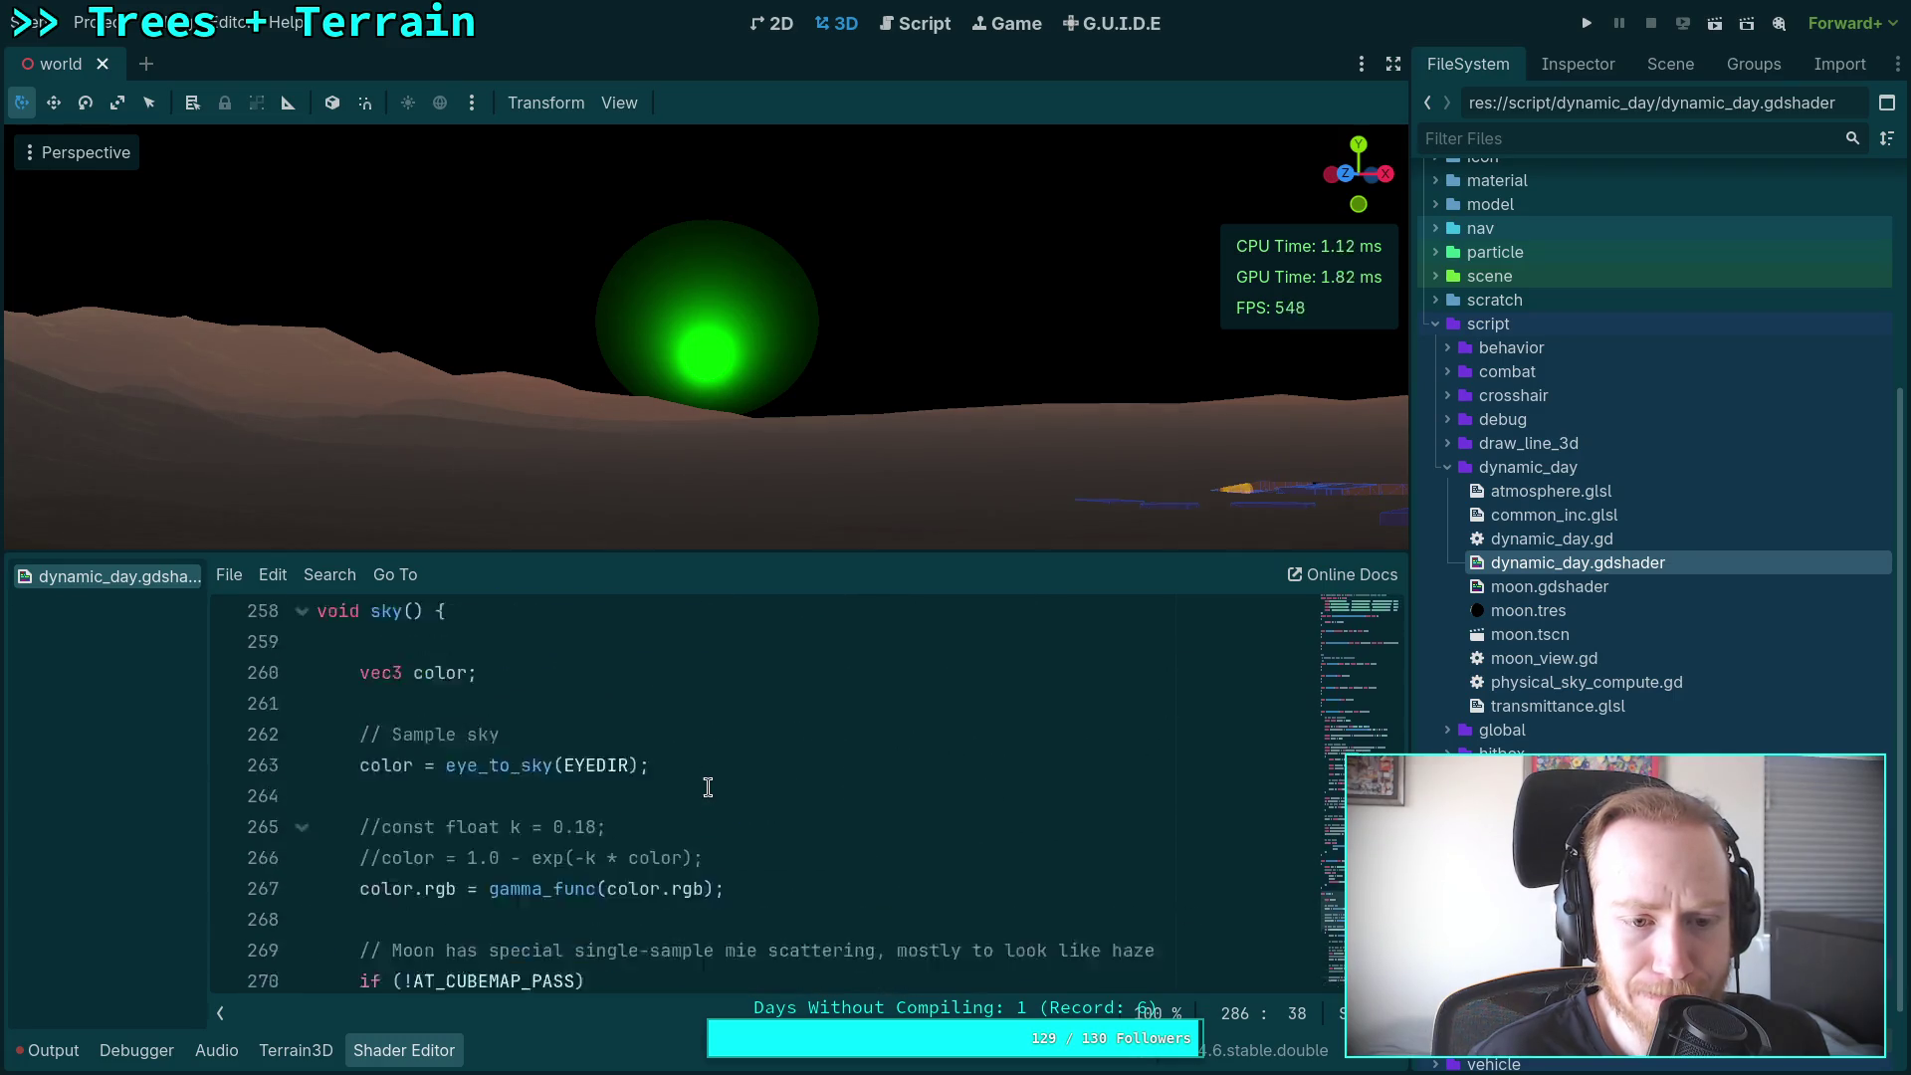
{"action": "scroll", "coordinate": [707, 788], "scroll_direction": "up", "scroll_amount": 5}
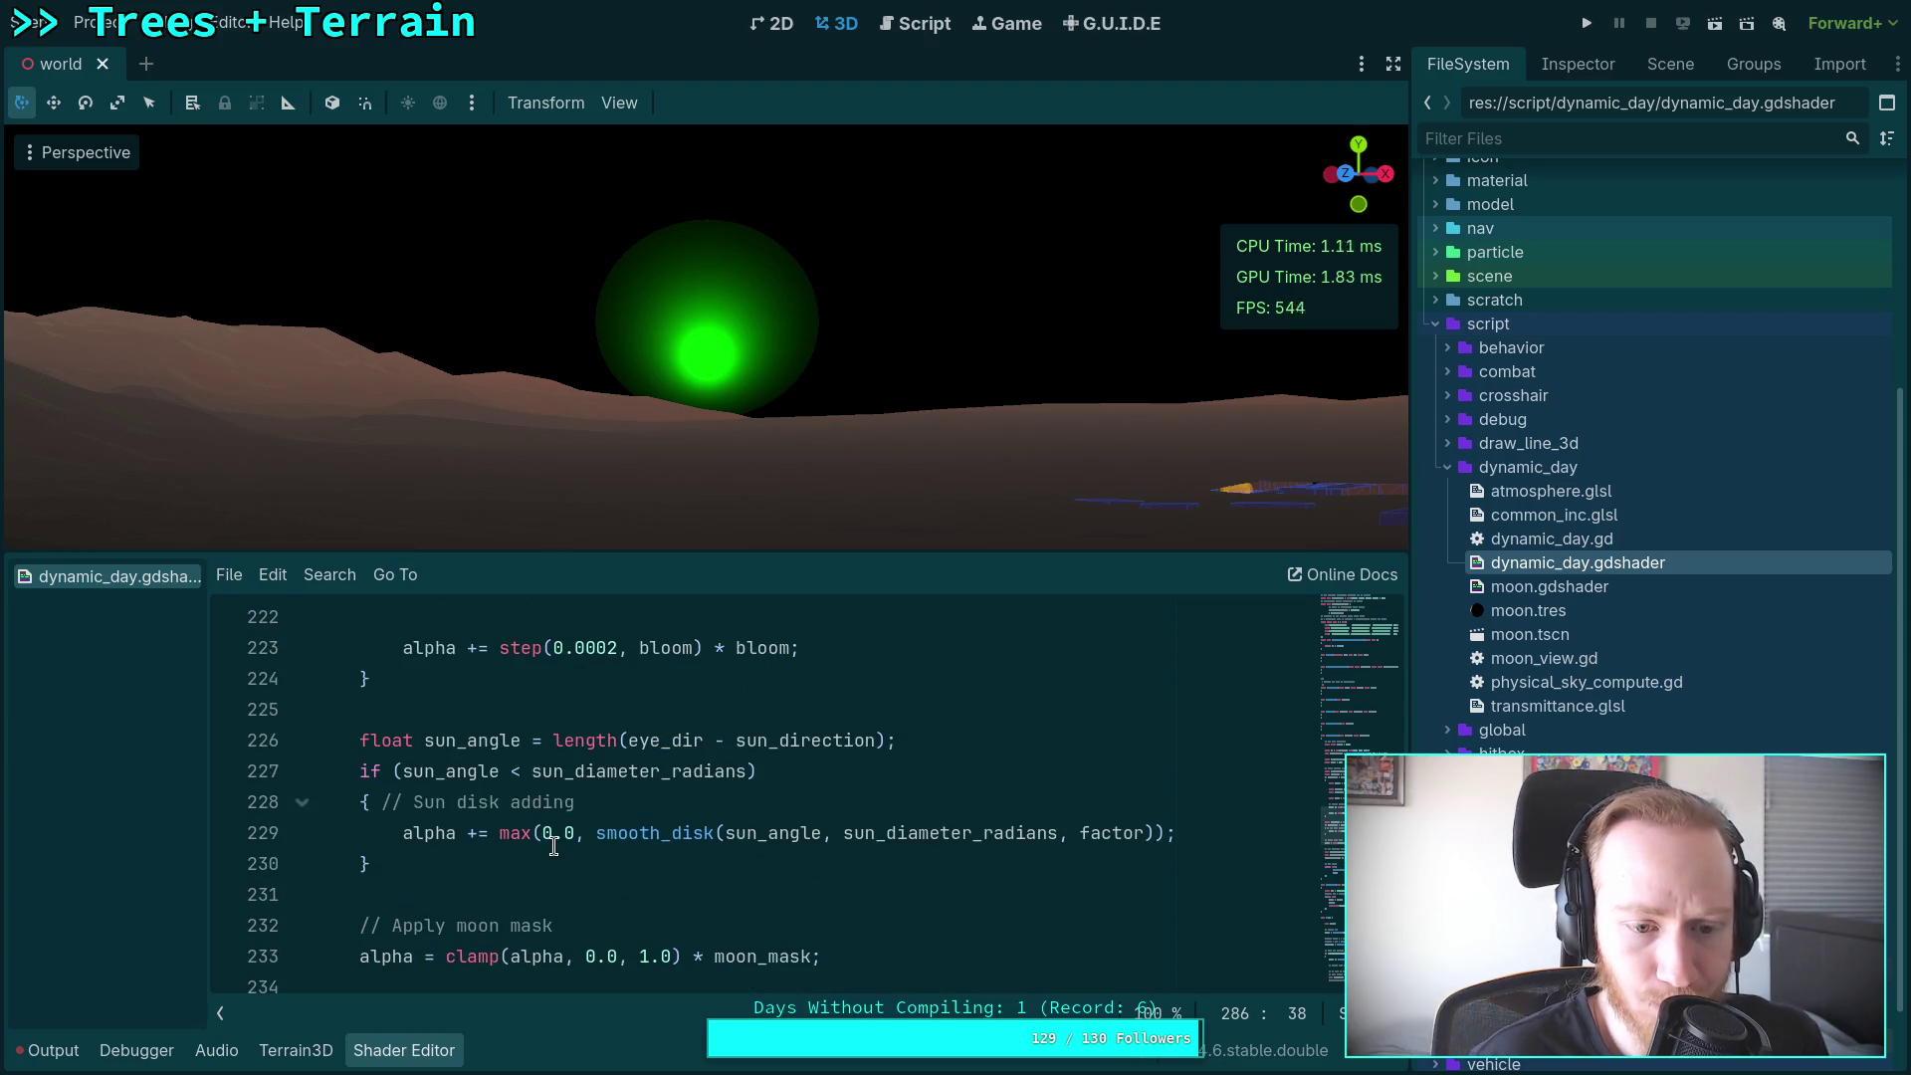
{"action": "double_click", "coordinate": [625, 833]}
{"action": "left_click", "coordinate": [592, 812]}
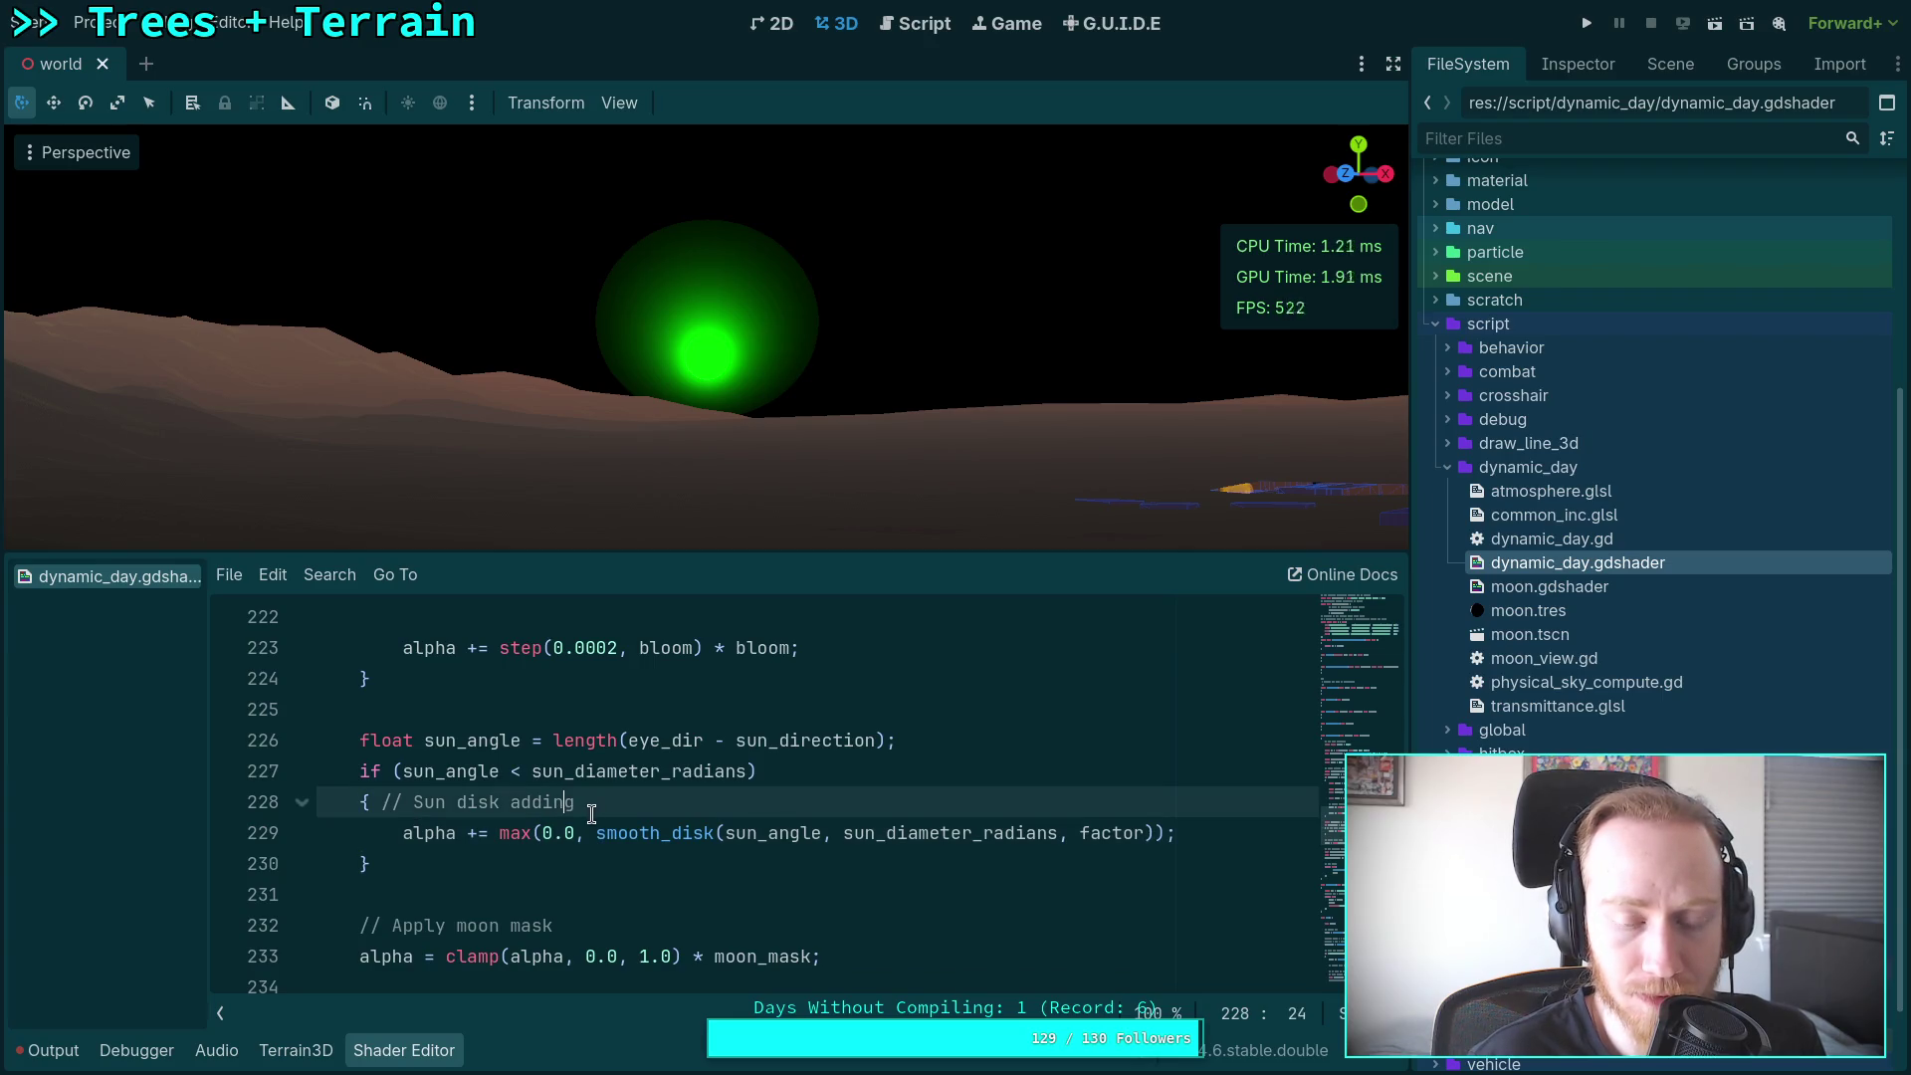
{"action": "scroll", "coordinate": [592, 812], "scroll_direction": "up", "scroll_amount": 3}
{"action": "scroll", "coordinate": [592, 812], "scroll_direction": "down", "scroll_amount": 2}
{"action": "left_click", "coordinate": [401, 925]}
{"action": "type", "text": "//"}
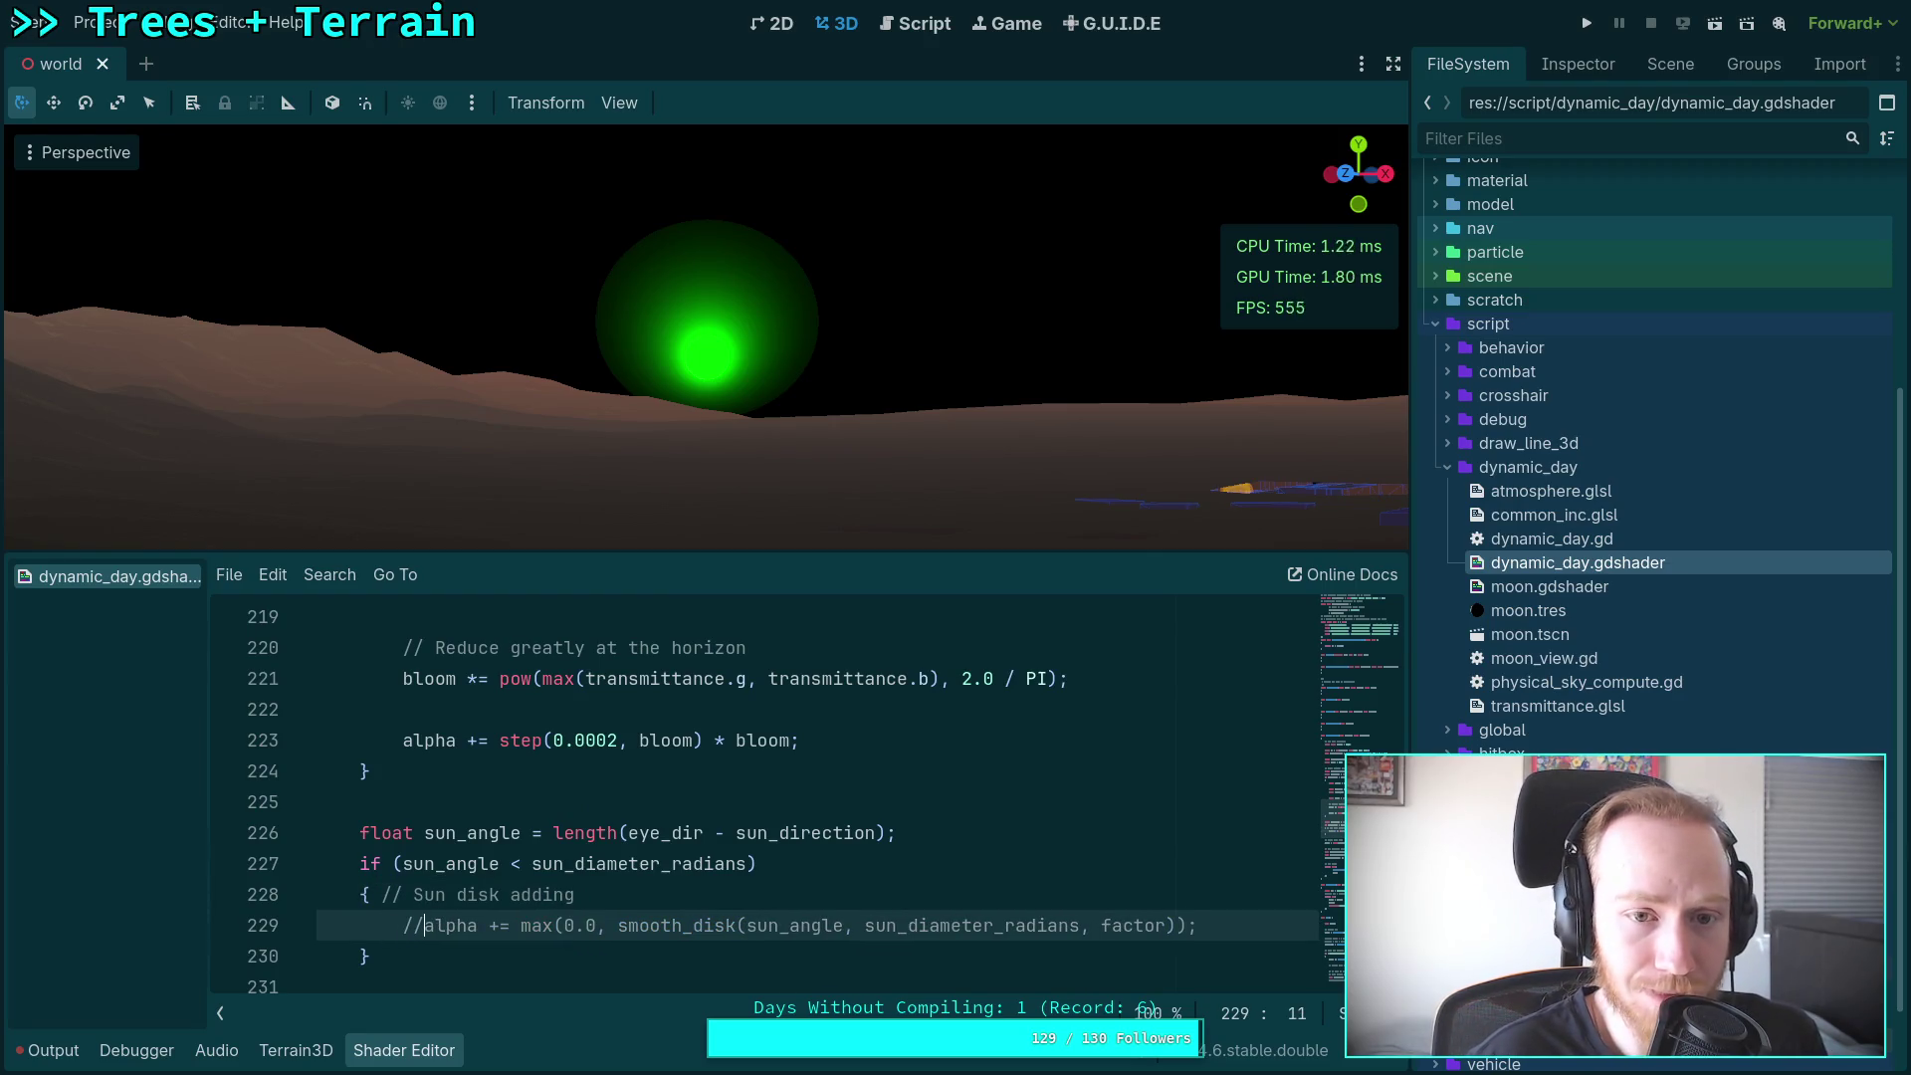
{"action": "key", "text": "BackSpace"}
{"action": "key", "text": "BackSpace"}
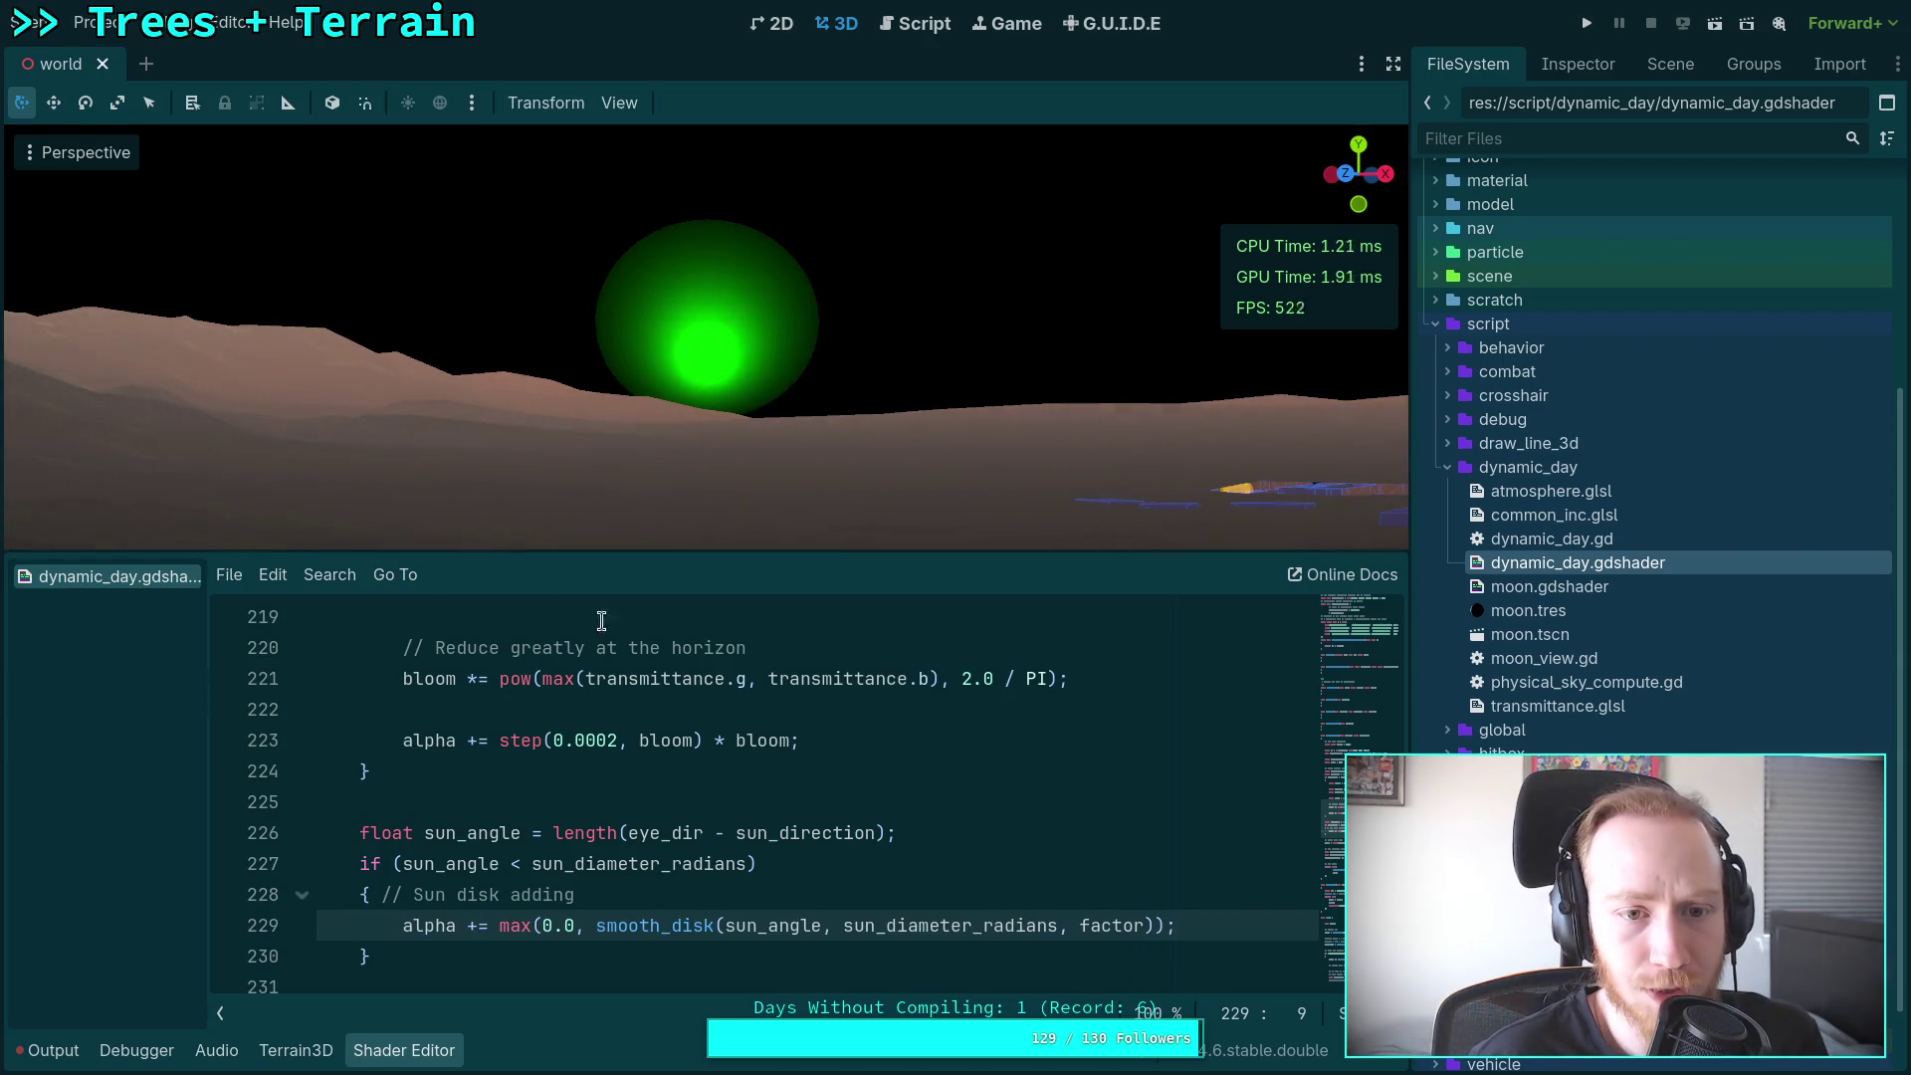
Step: Drag the editor splitter up to give the shader code pane more height
{"action": "scroll", "coordinate": [577, 700], "scroll_direction": "up", "scroll_amount": 1}
{"action": "scroll", "coordinate": [601, 784], "scroll_direction": "up", "scroll_amount": 1}
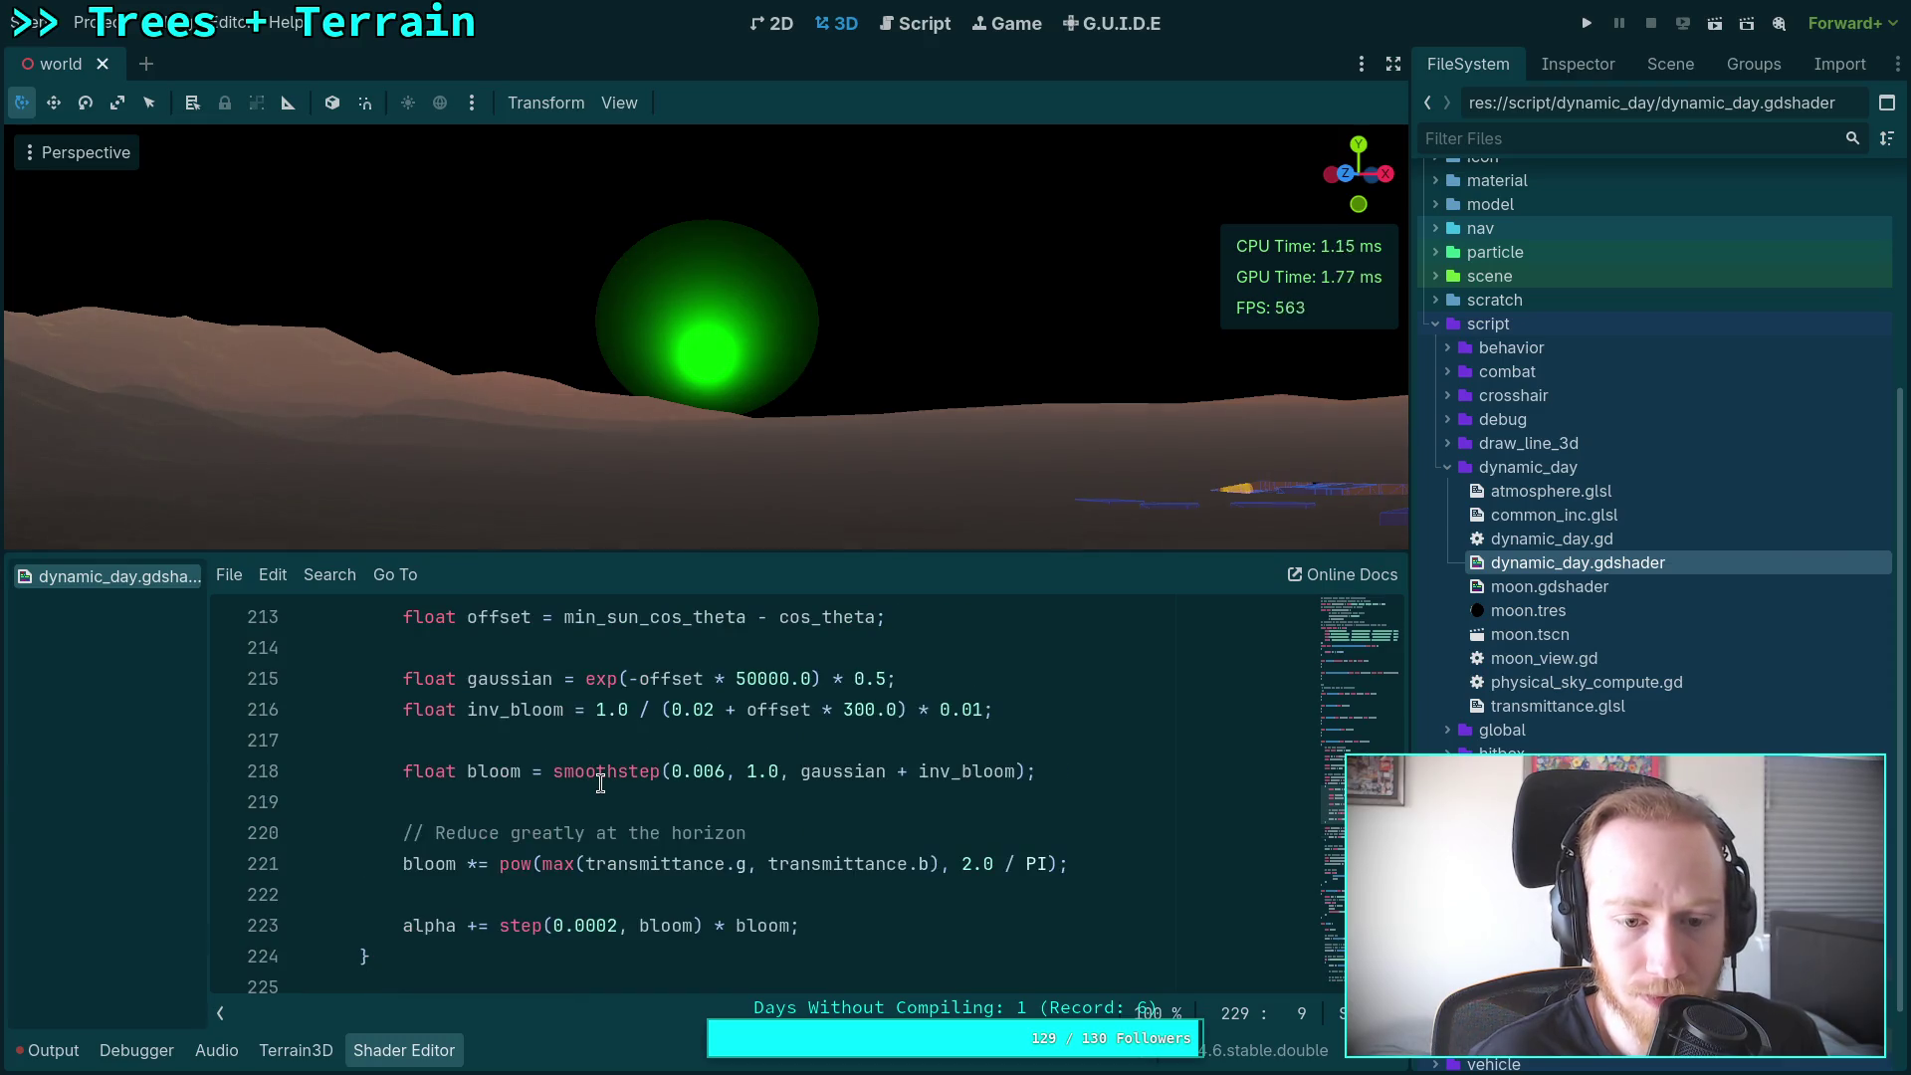
{"action": "scroll", "coordinate": [601, 783], "scroll_direction": "up", "scroll_amount": 1}
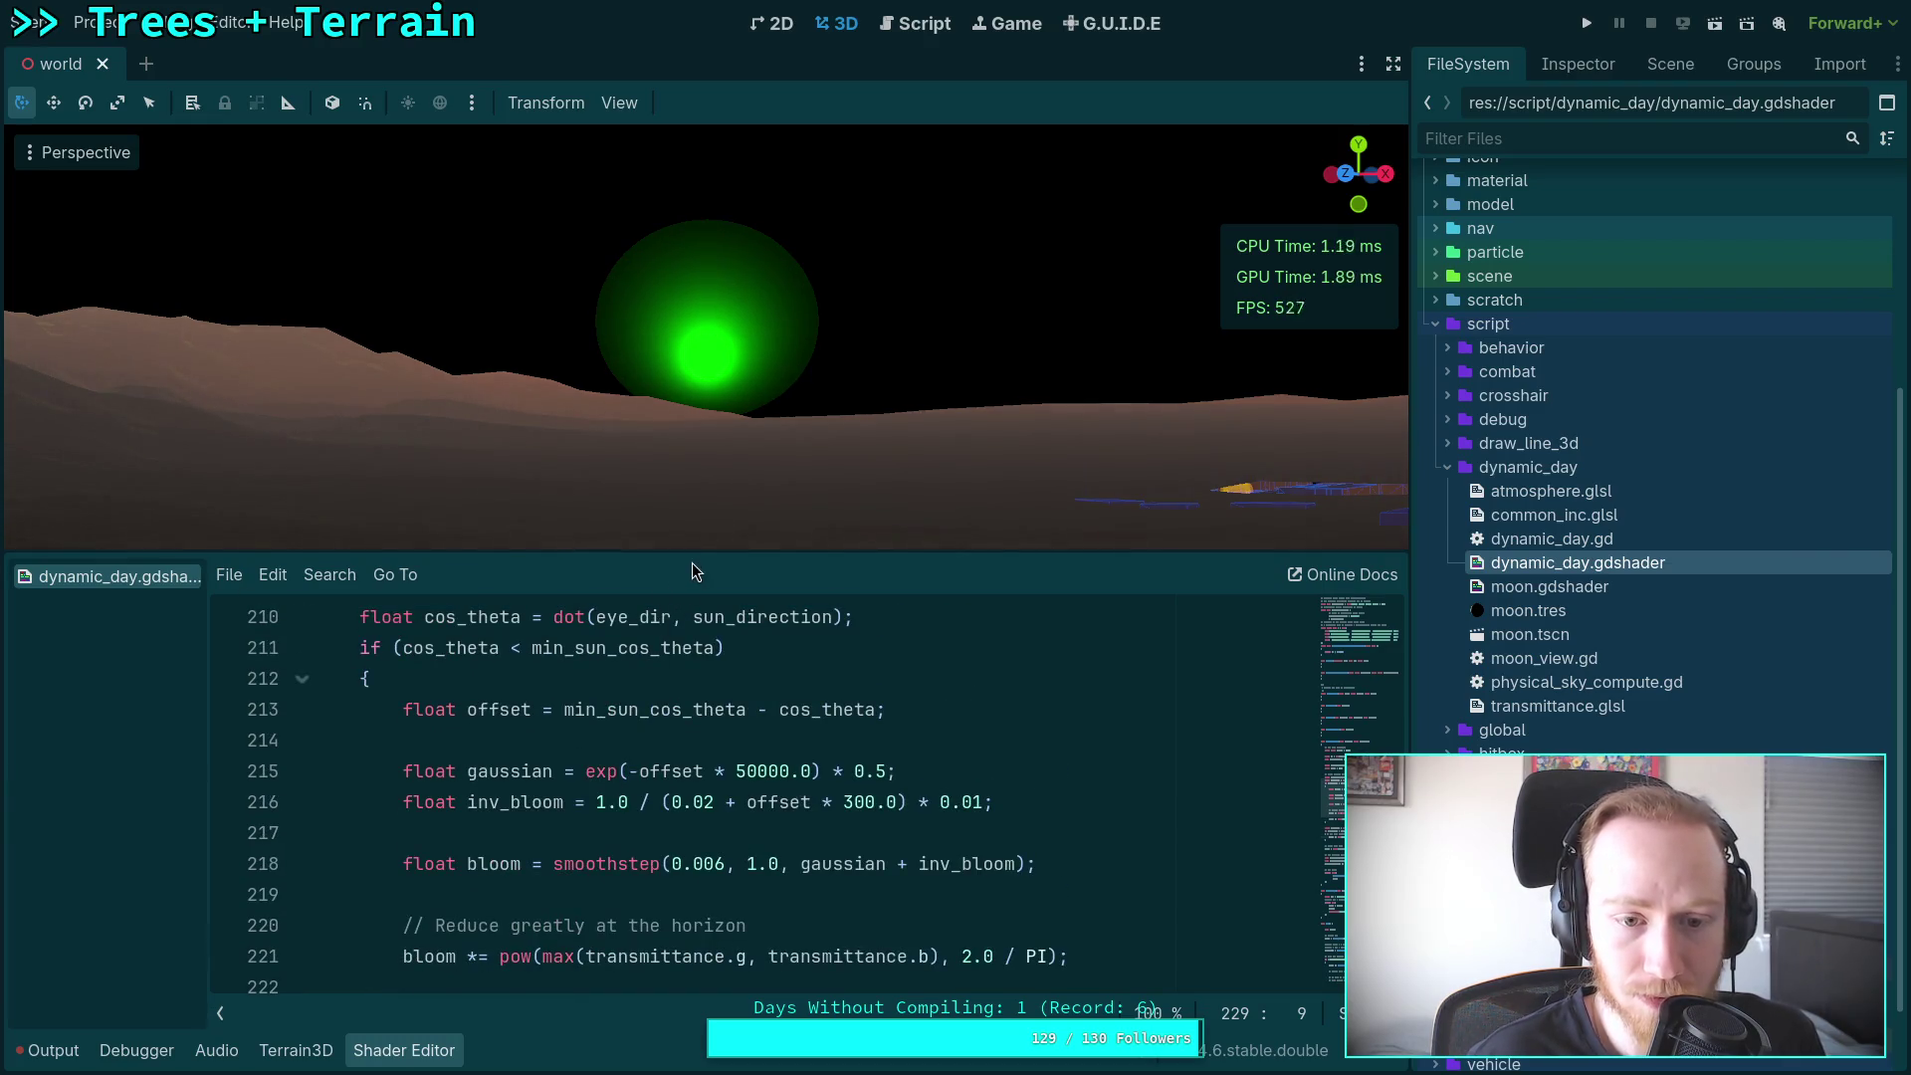
{"action": "left_click_drag", "start_coordinate": [690, 563], "coordinate": [691, 515]}
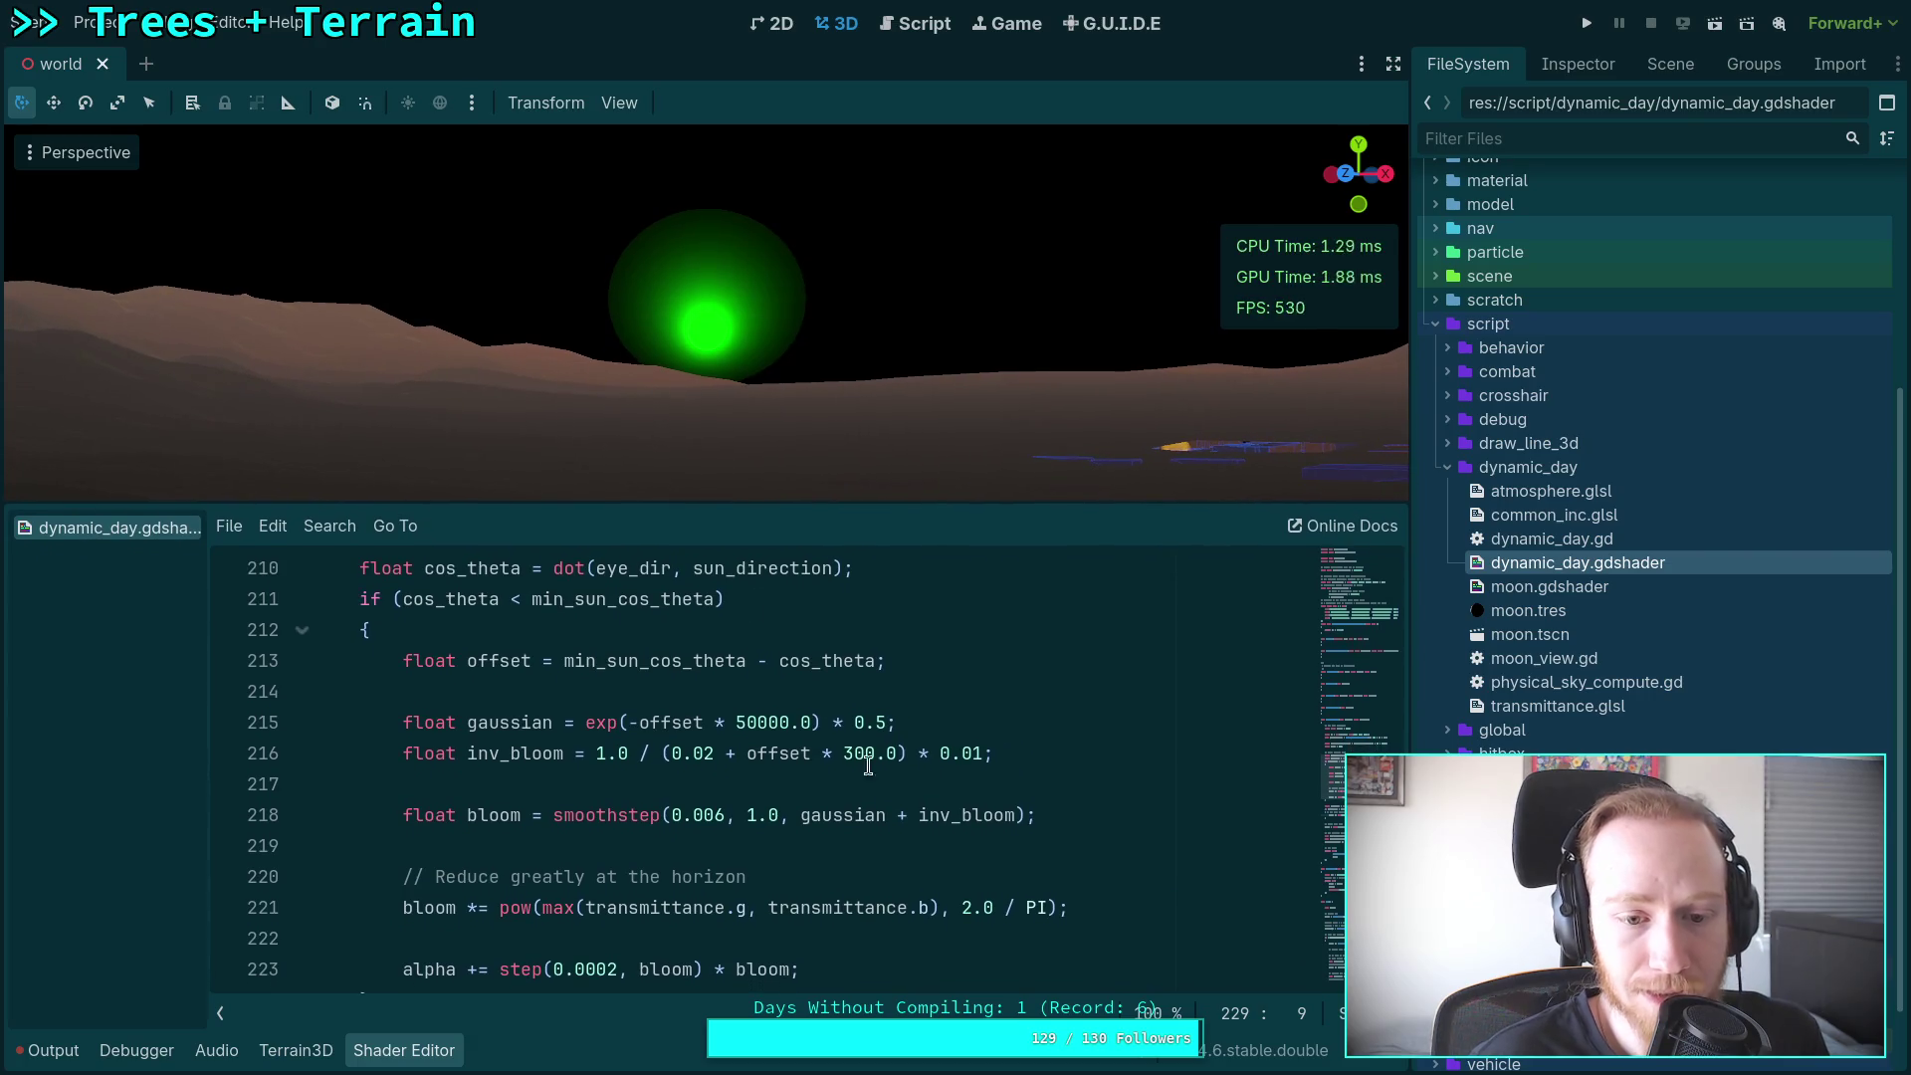
Step: Comment out the 'bloom *= pow(...)' horizon reduction on line 221
{"action": "scroll", "coordinate": [1332, 778], "scroll_direction": "down", "scroll_amount": 1}
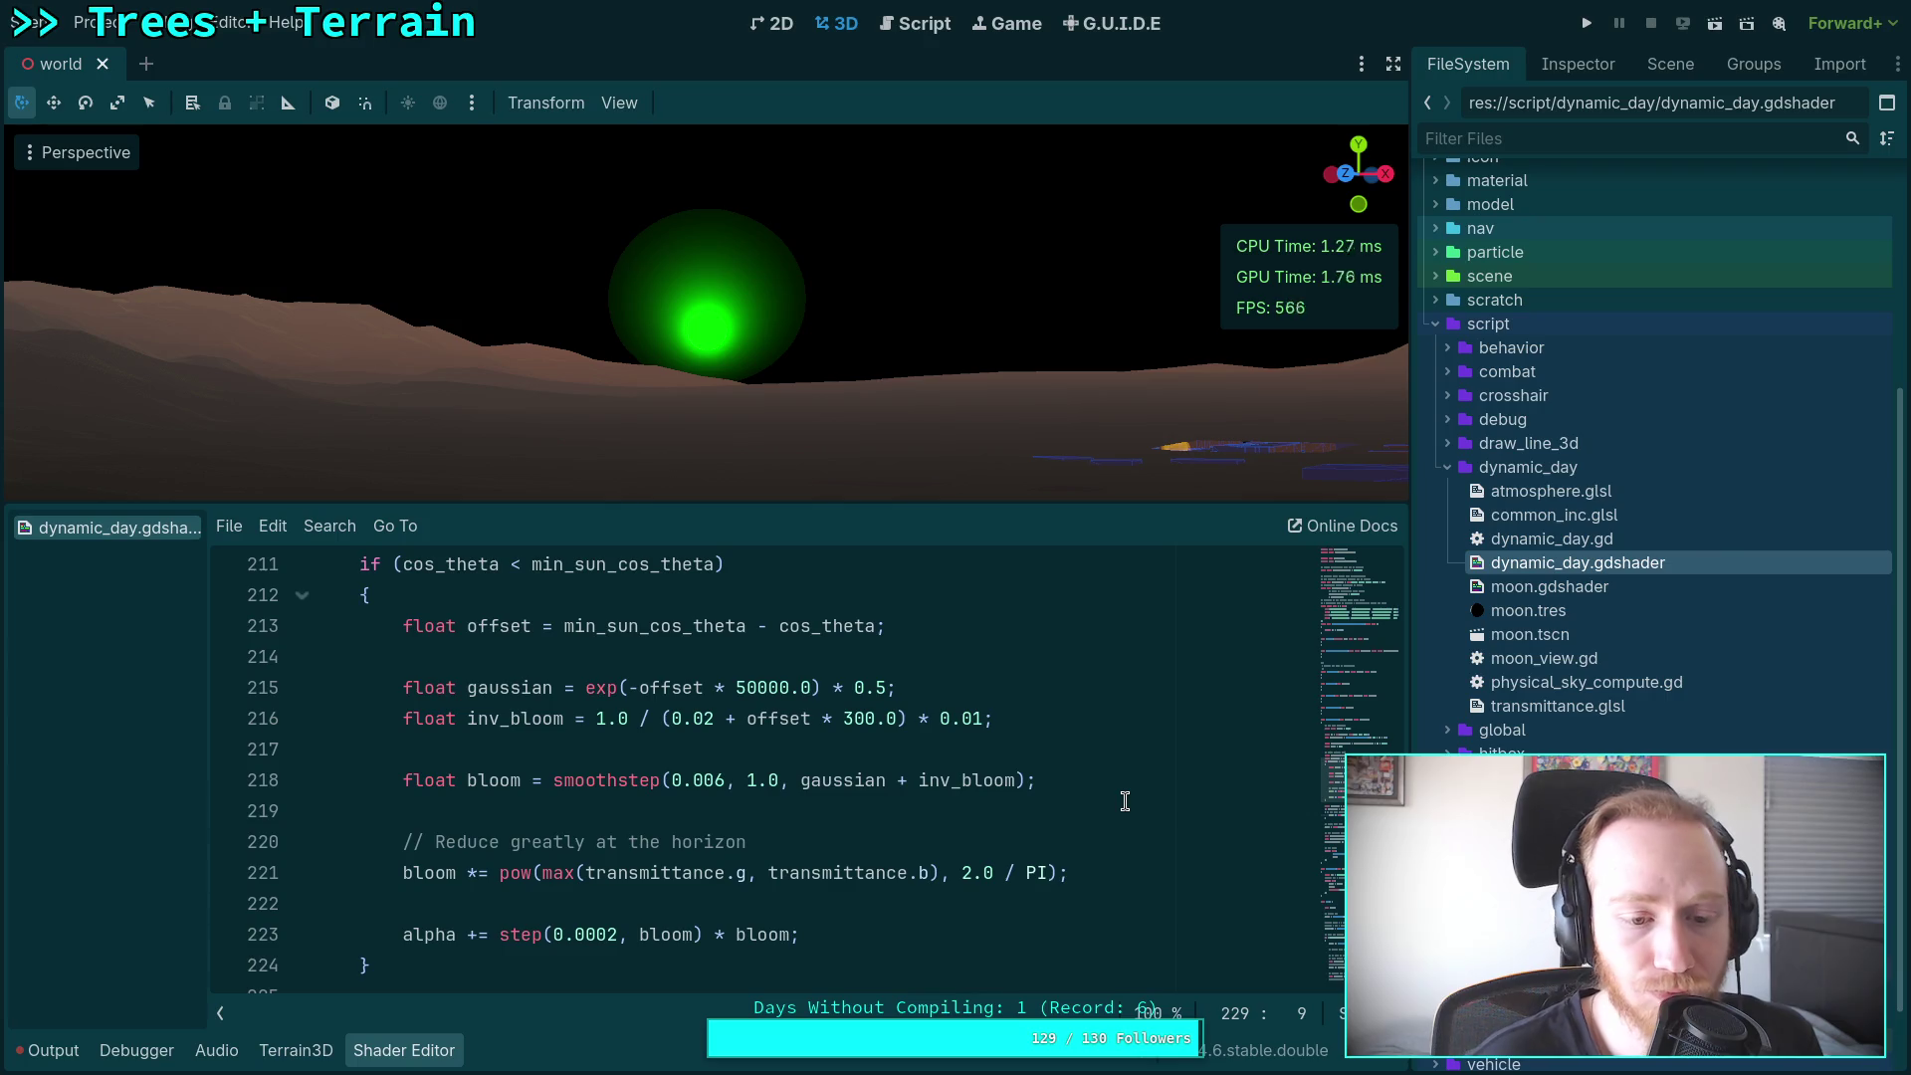
{"action": "left_click", "coordinate": [405, 867]}
{"action": "type", "text": "//"}
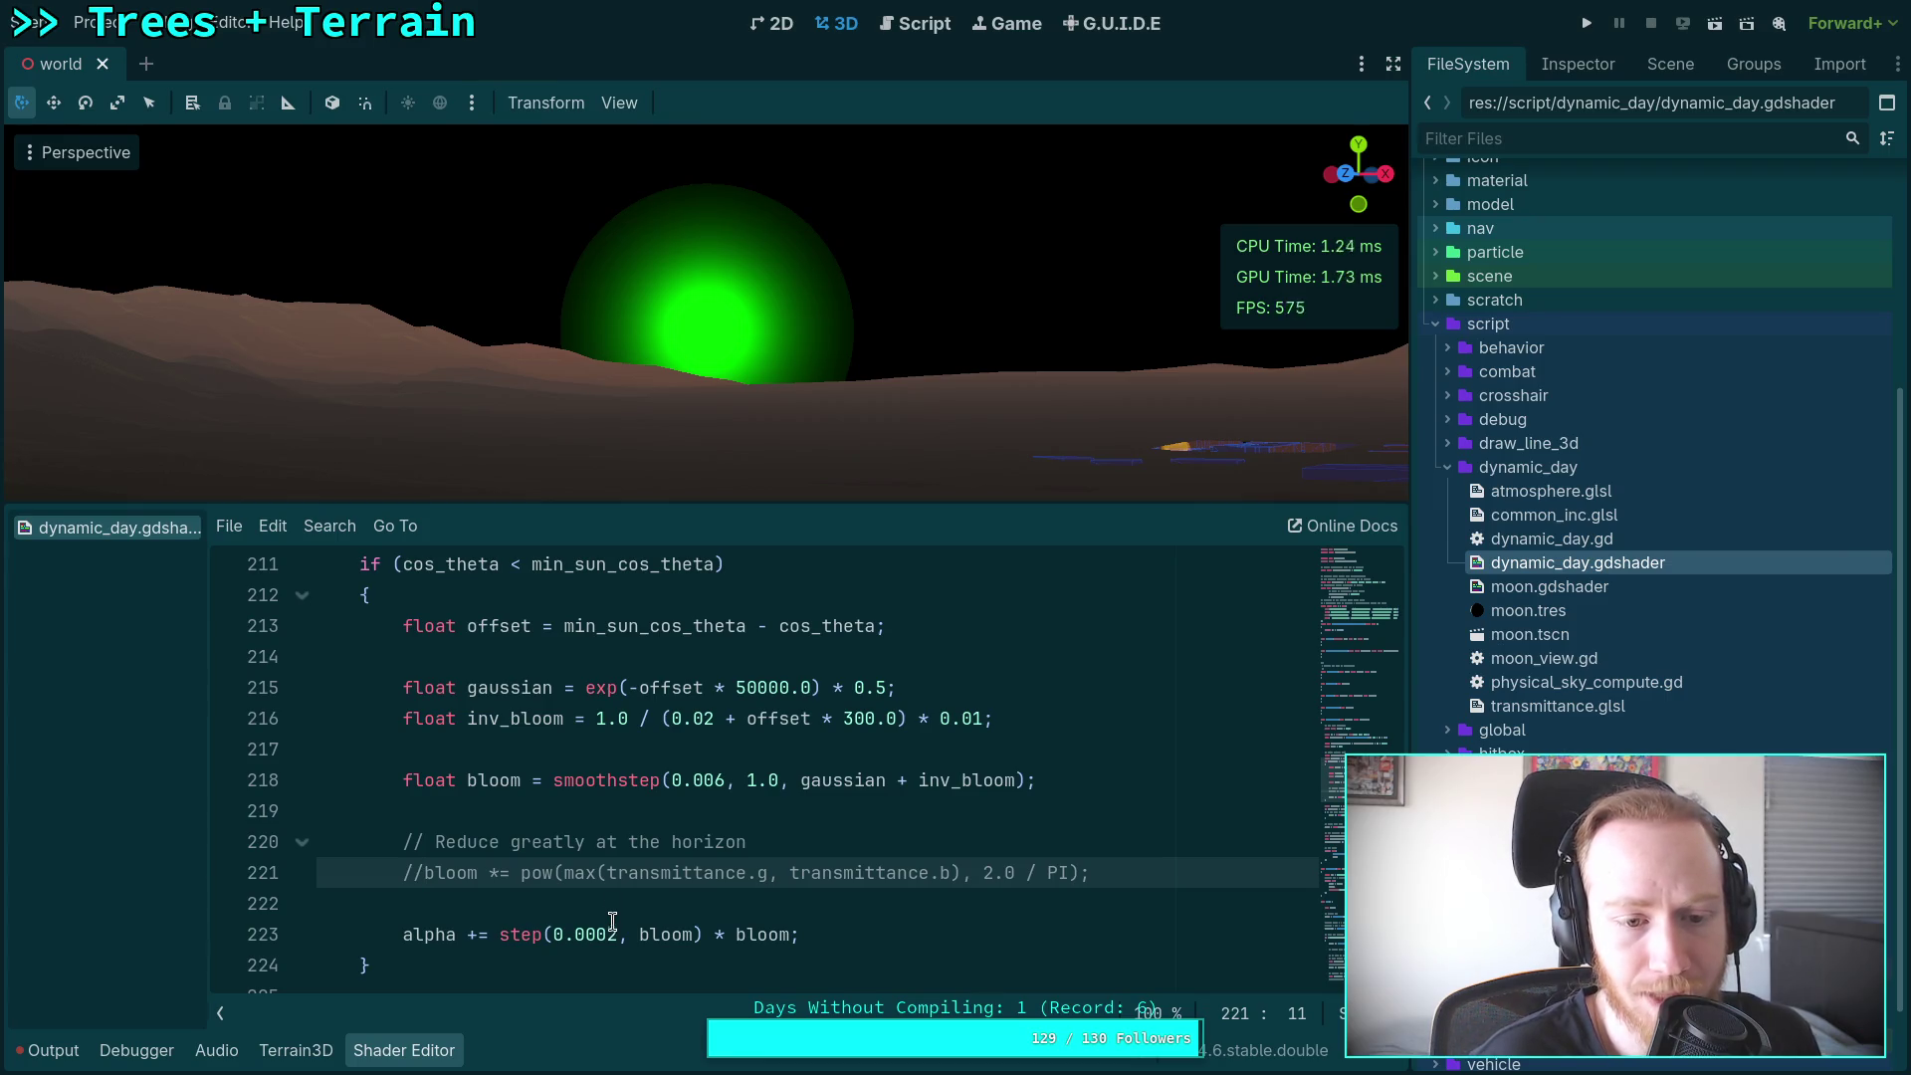
Step: Inspect the offset calculation on line 213 and the 0.006 smoothstep lower edge
{"action": "left_click_drag", "start_coordinate": [478, 626], "coordinate": [884, 626]}
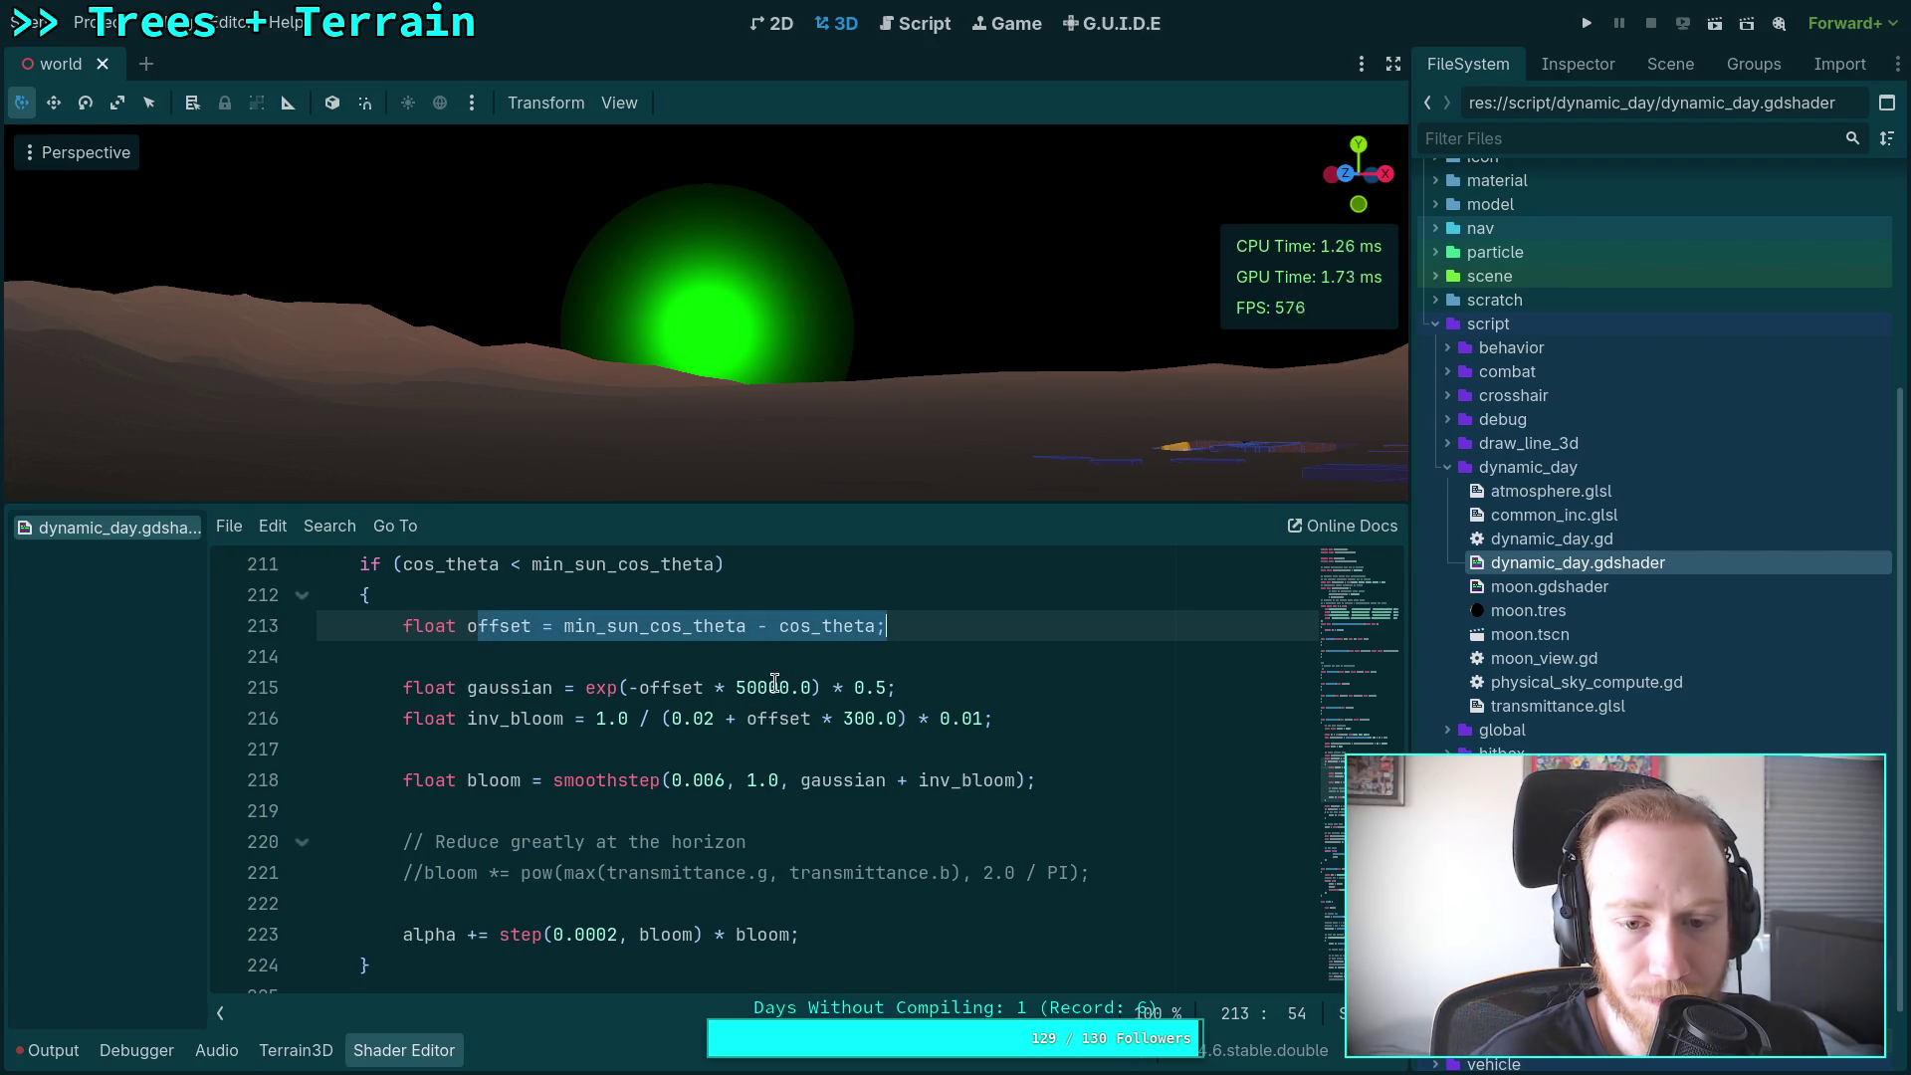
{"action": "left_click", "coordinate": [597, 747]}
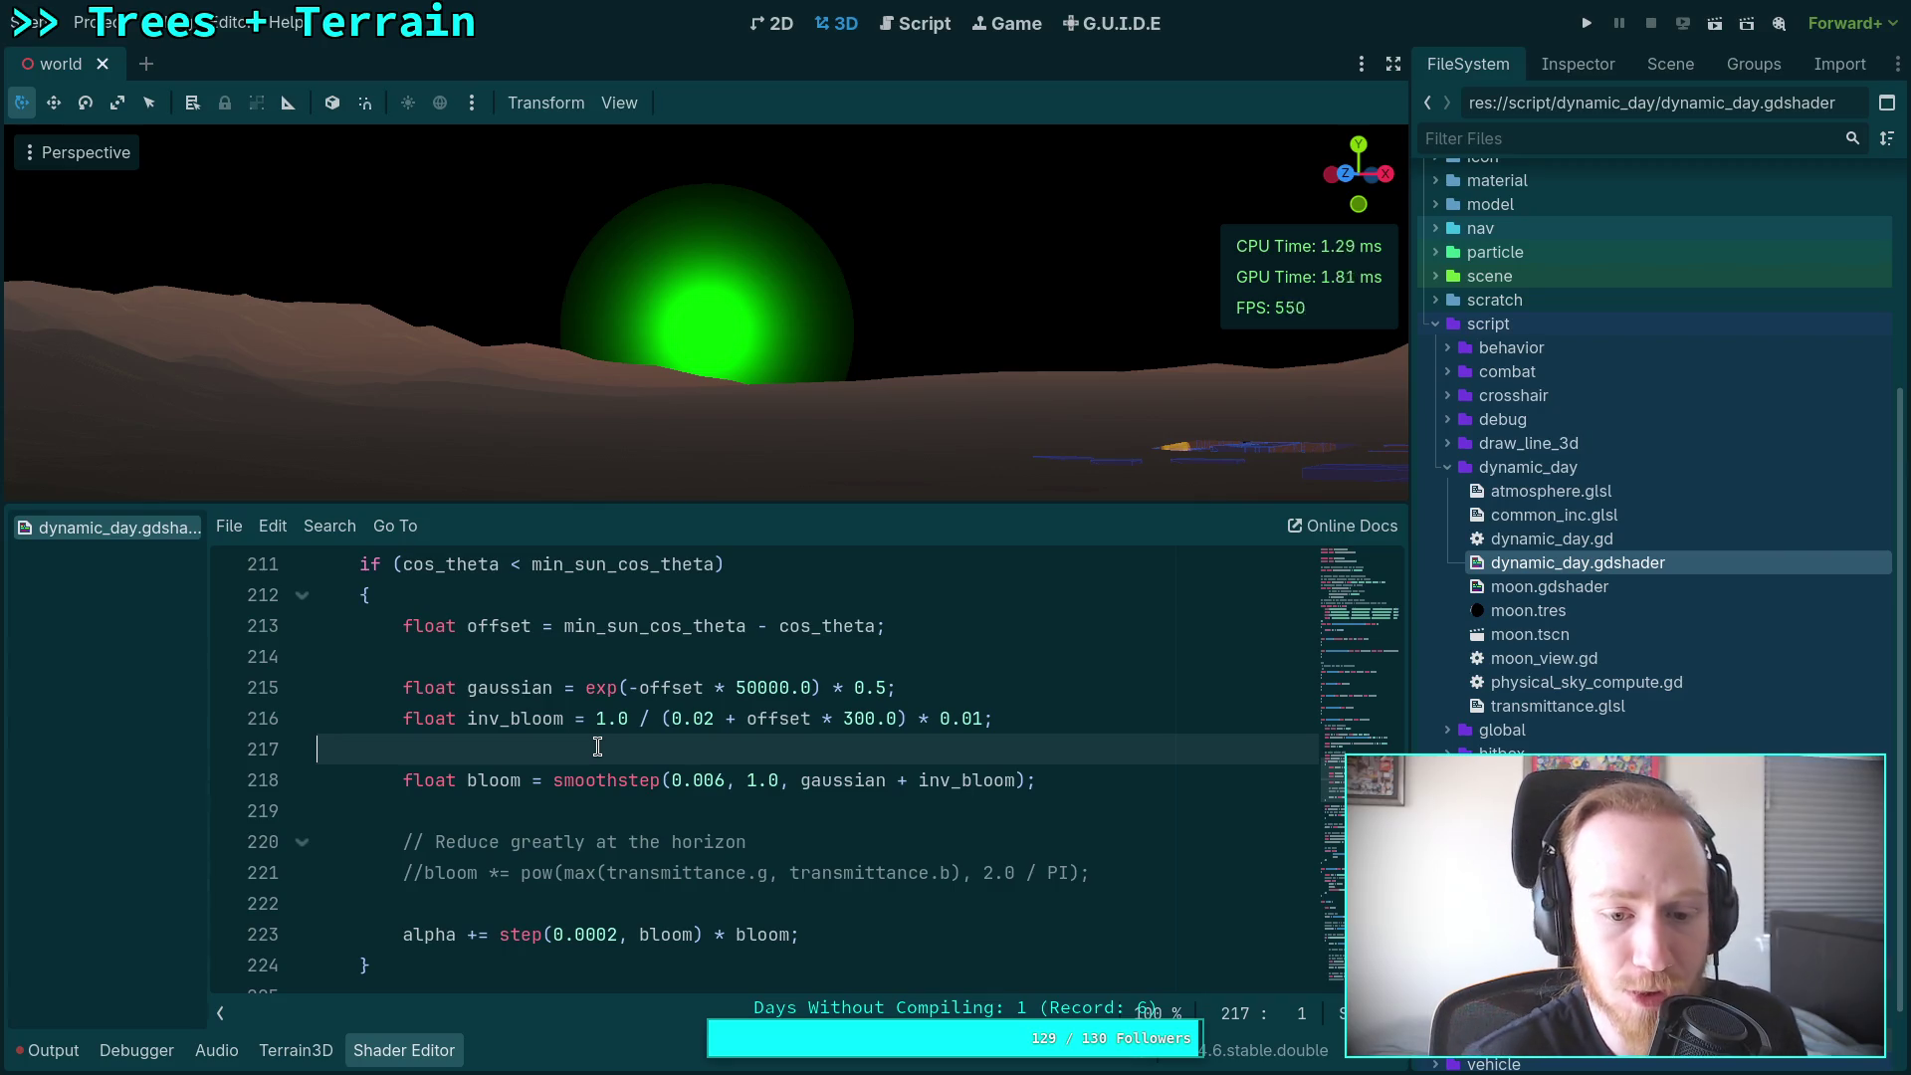
{"action": "left_click", "coordinate": [723, 782]}
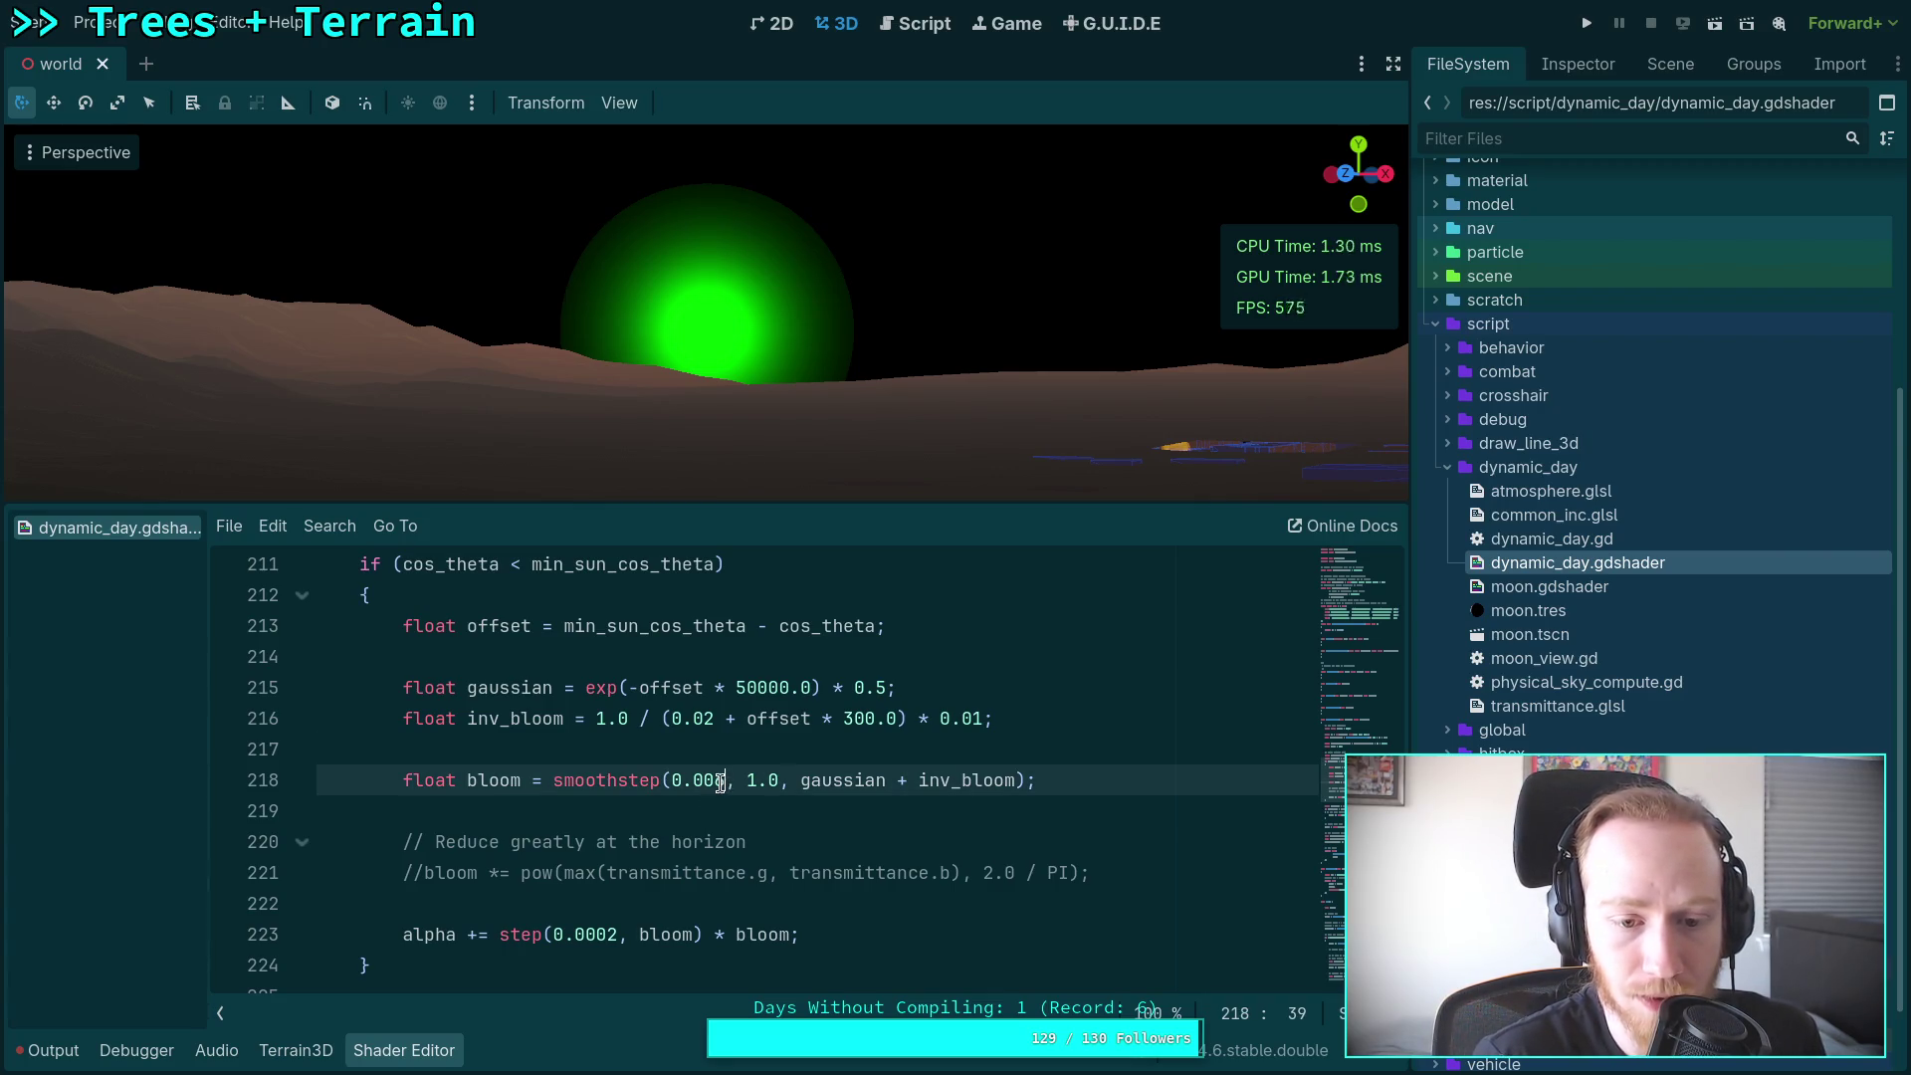
{"action": "type", "text": "0"}
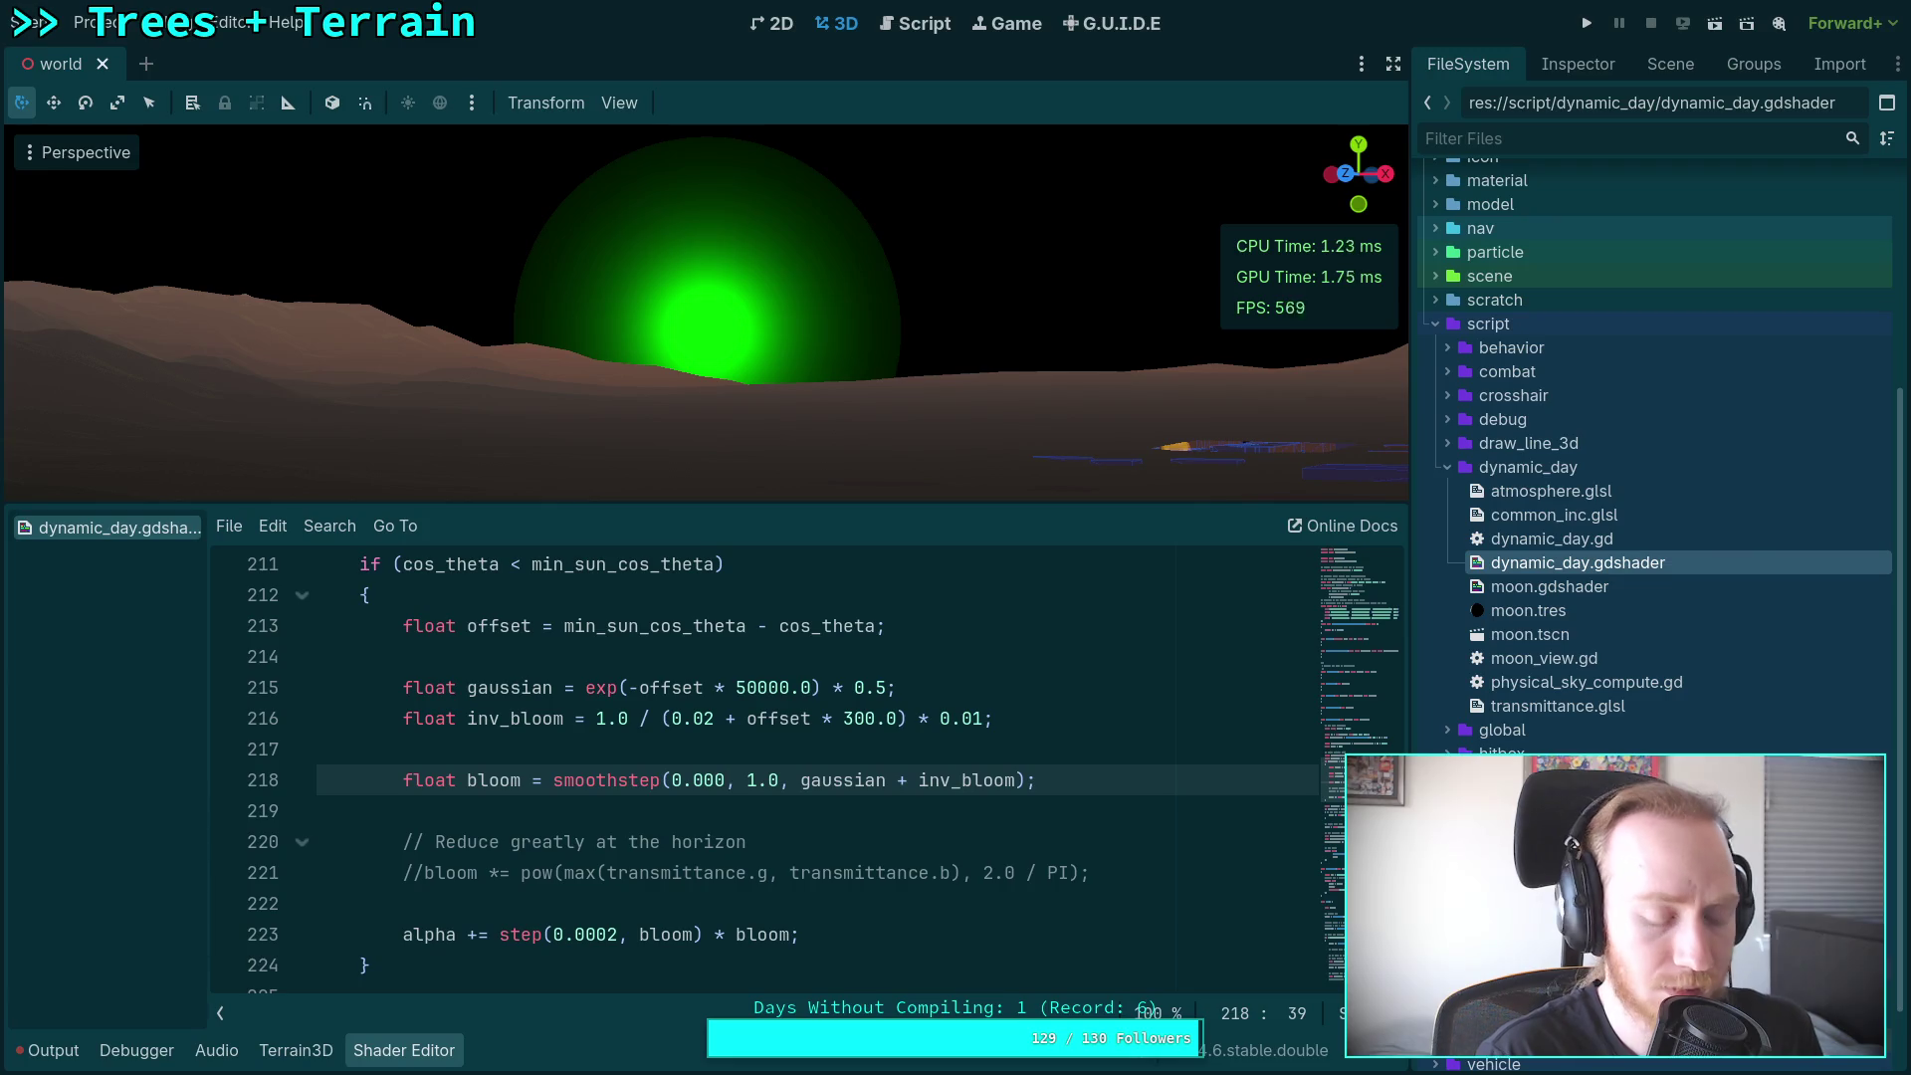
{"action": "key", "text": "ctrl+z"}
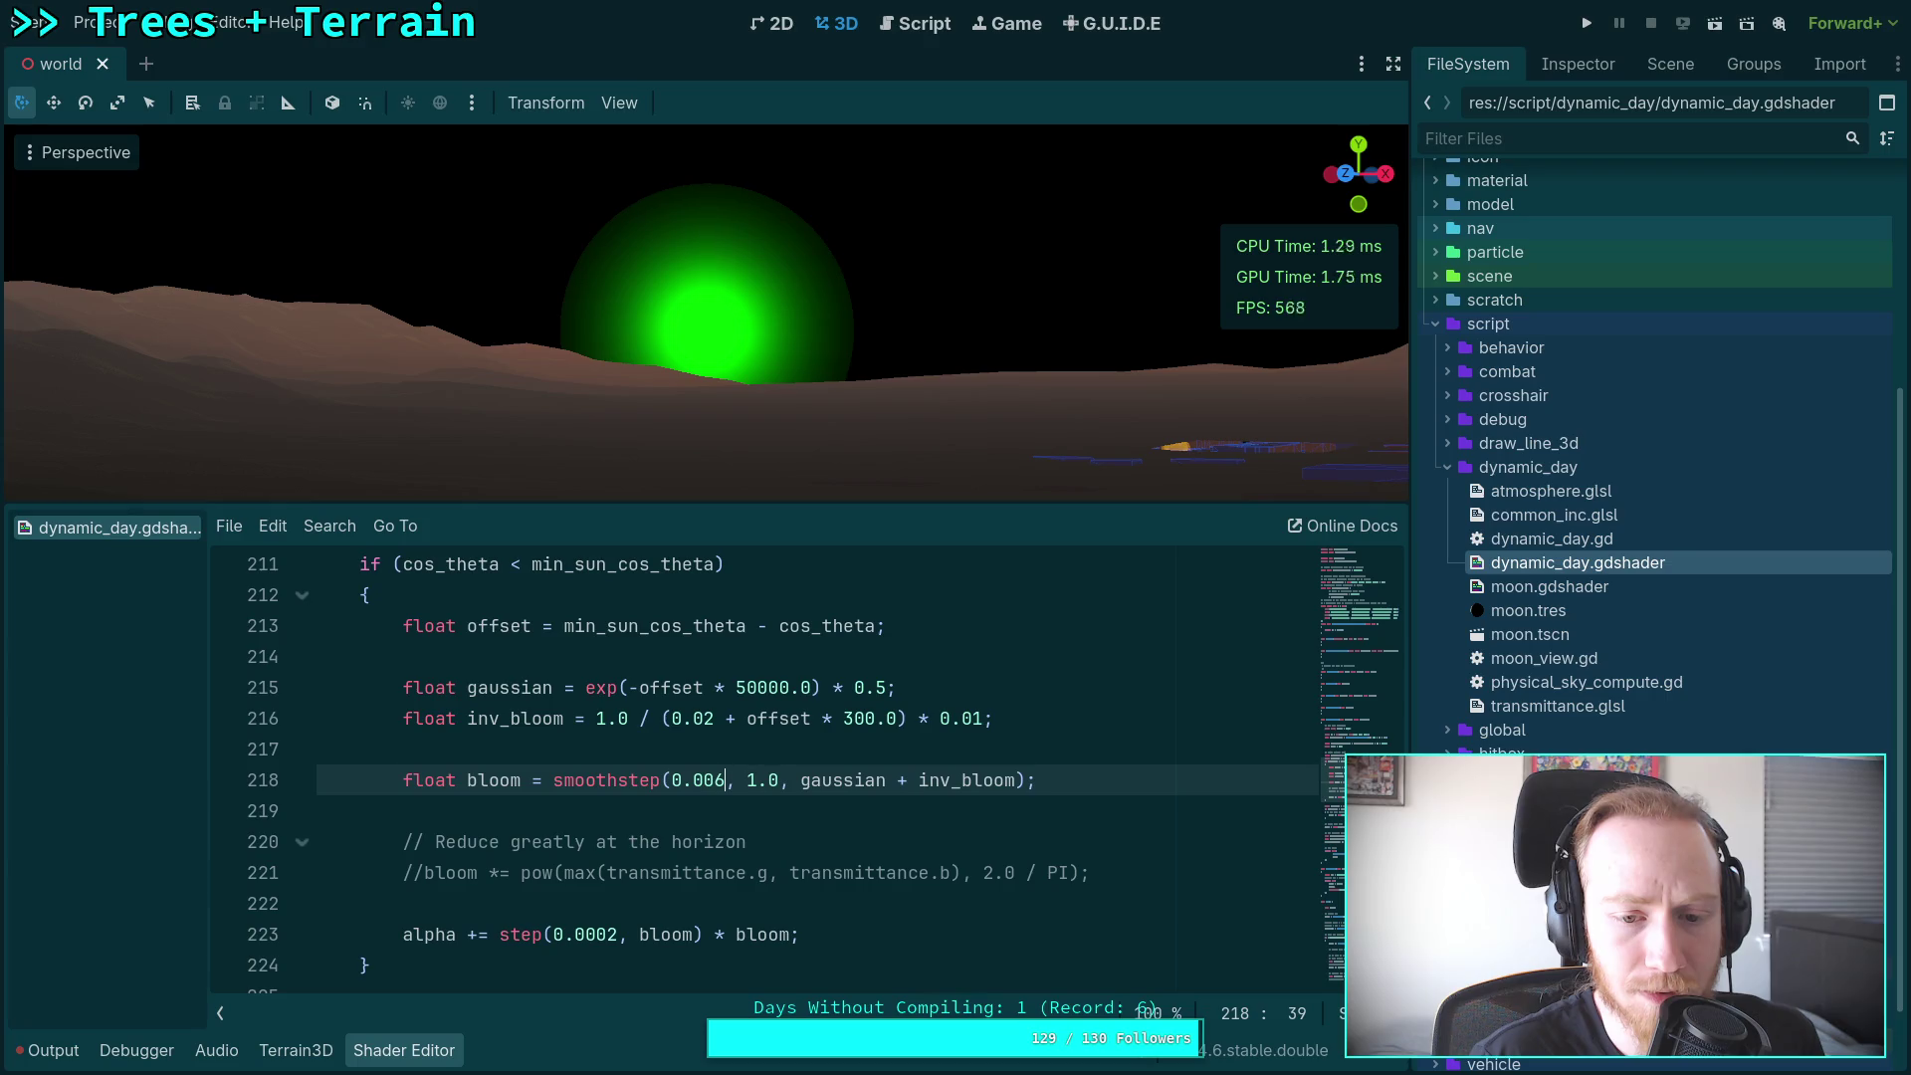
{"action": "key", "text": "Up"}
{"action": "key", "text": "Up"}
{"action": "key", "text": "Up"}
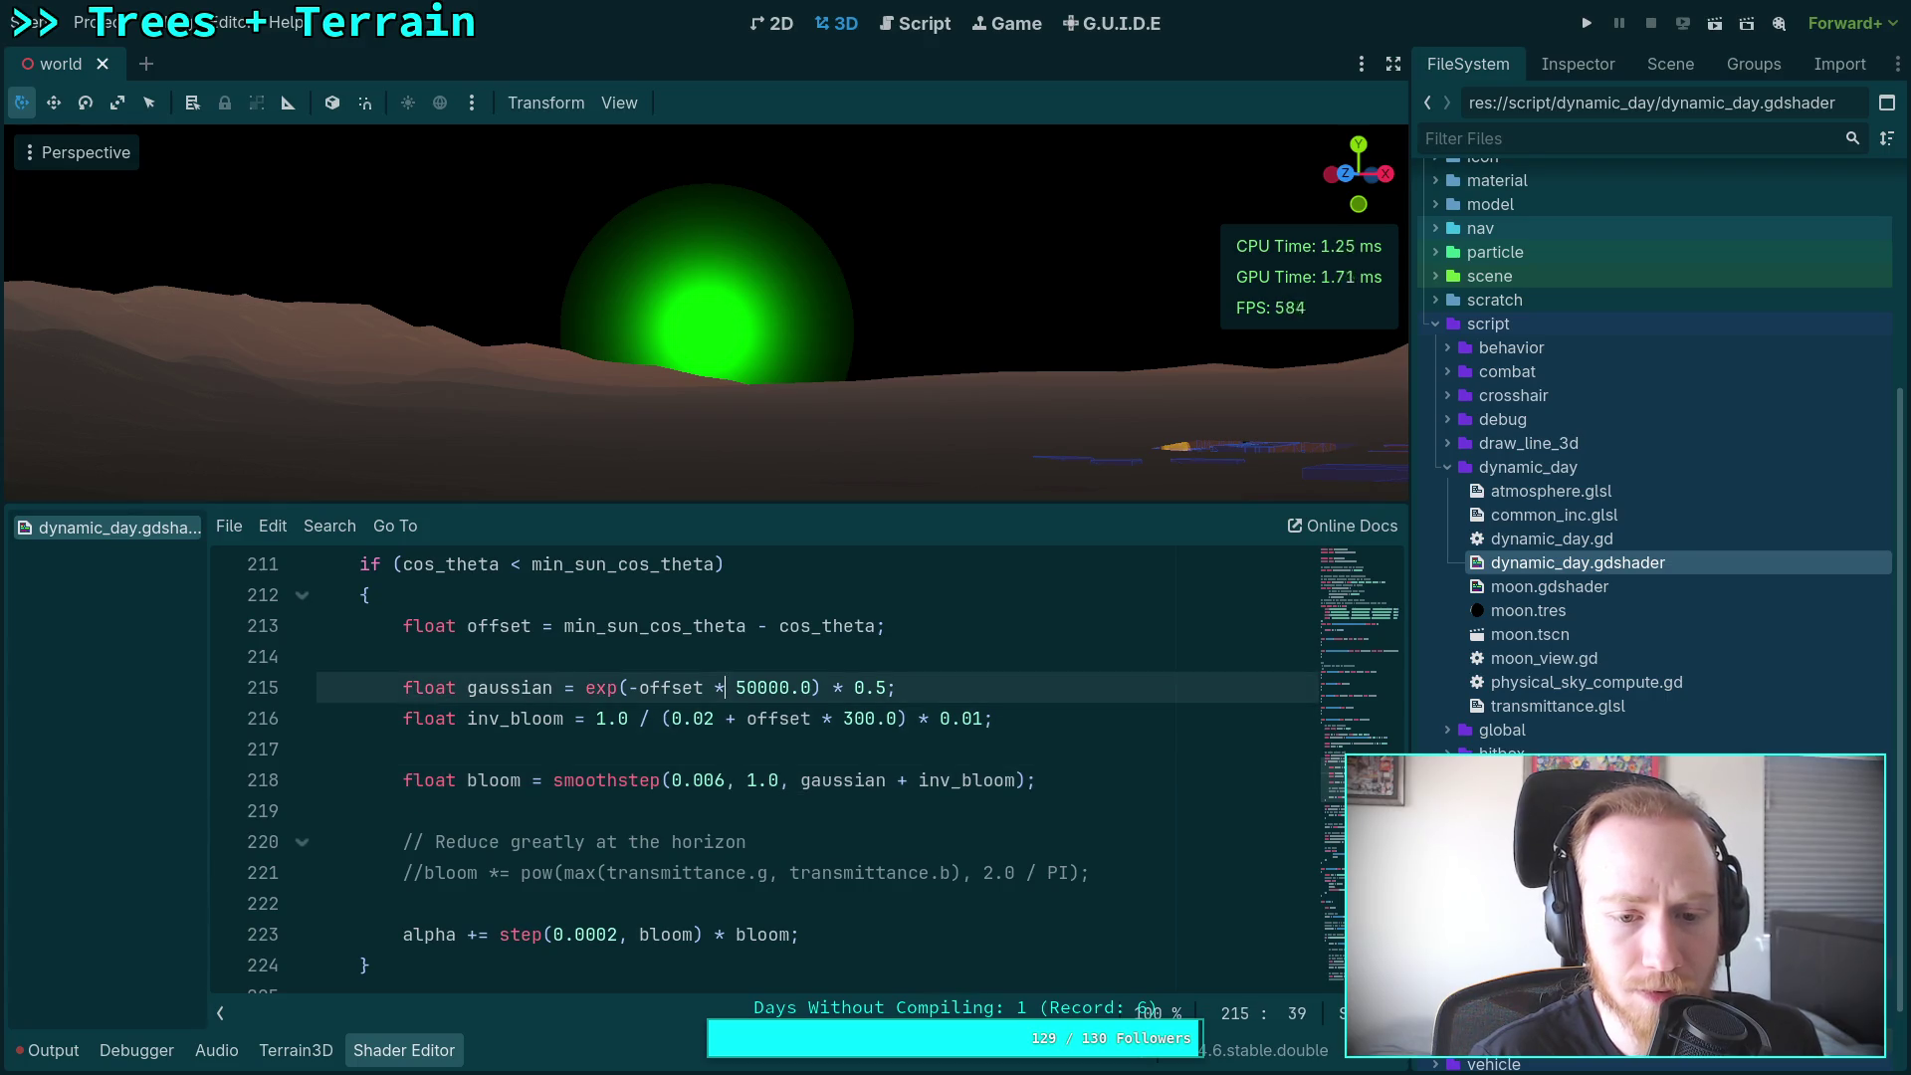
{"action": "key", "text": "Down"}
{"action": "key", "text": "Left"}
{"action": "key", "text": "Left"}
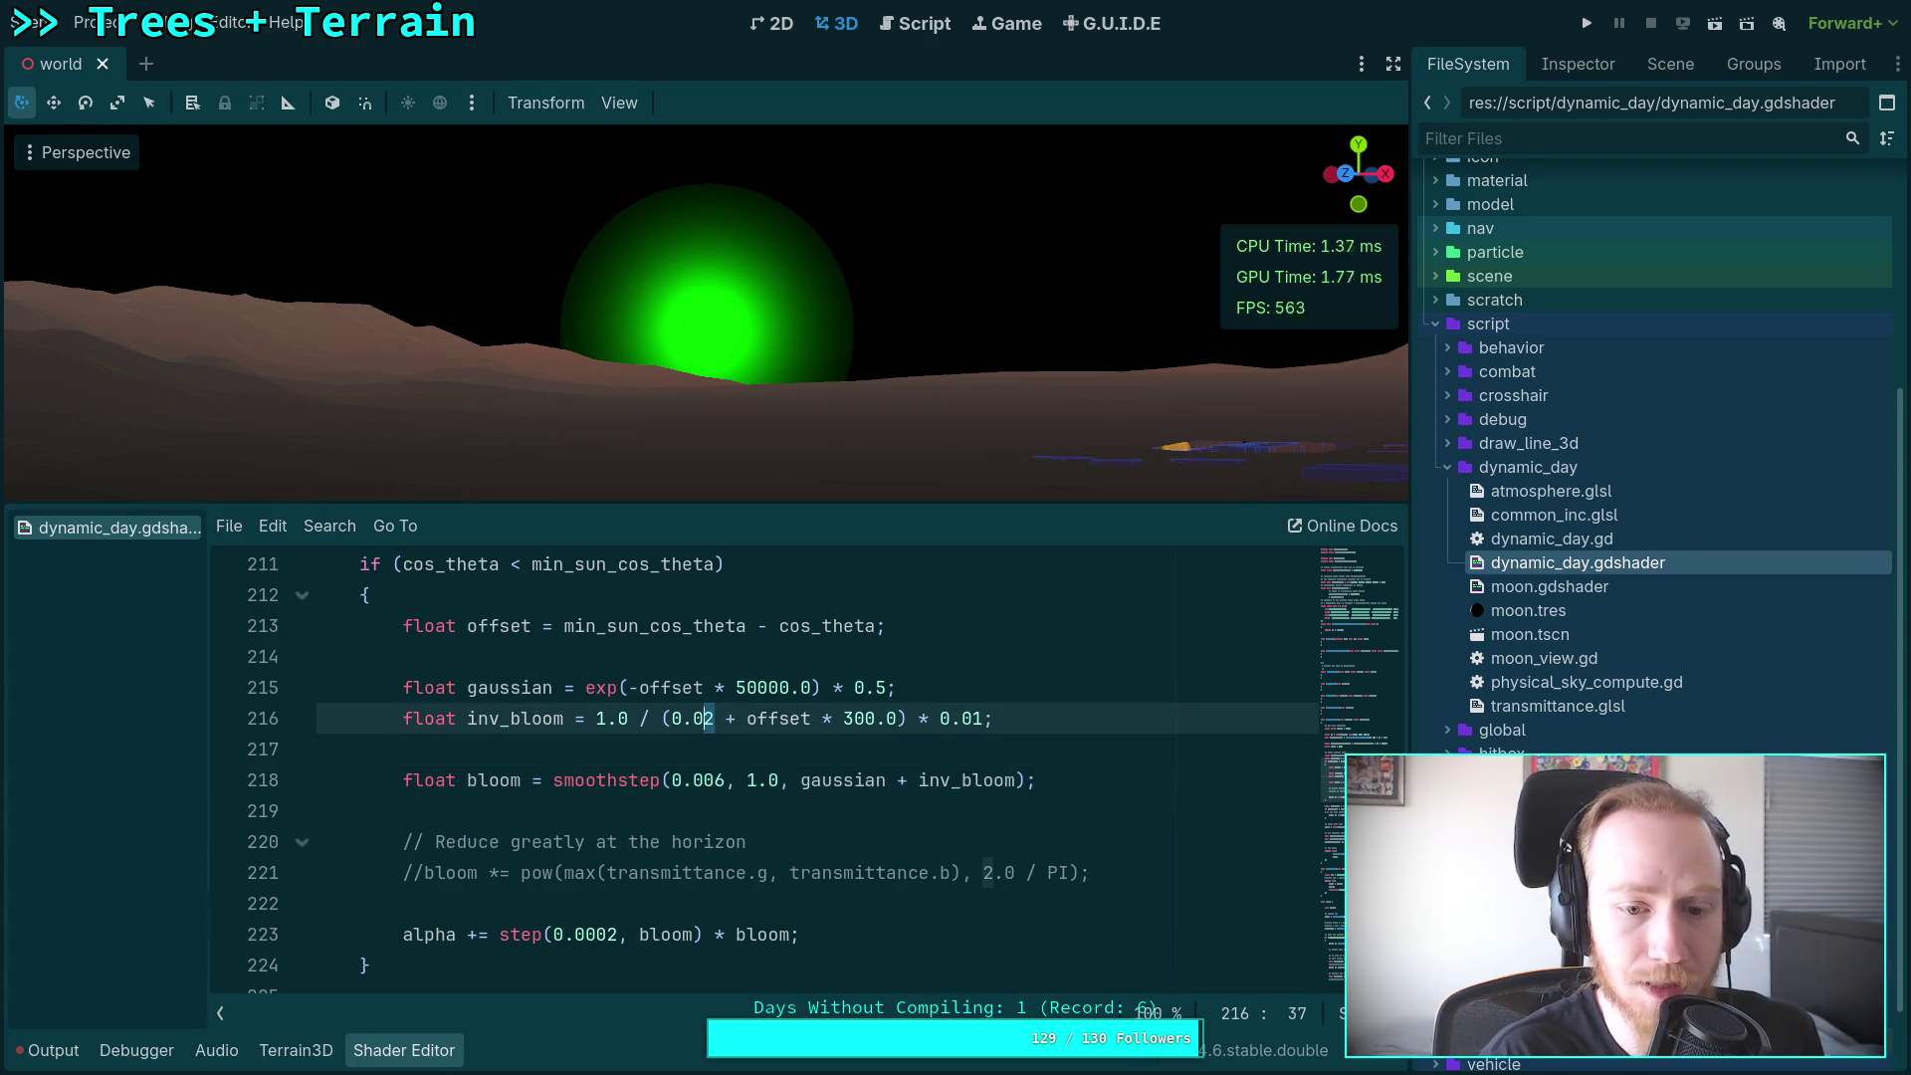
{"action": "type", "text": "1"}
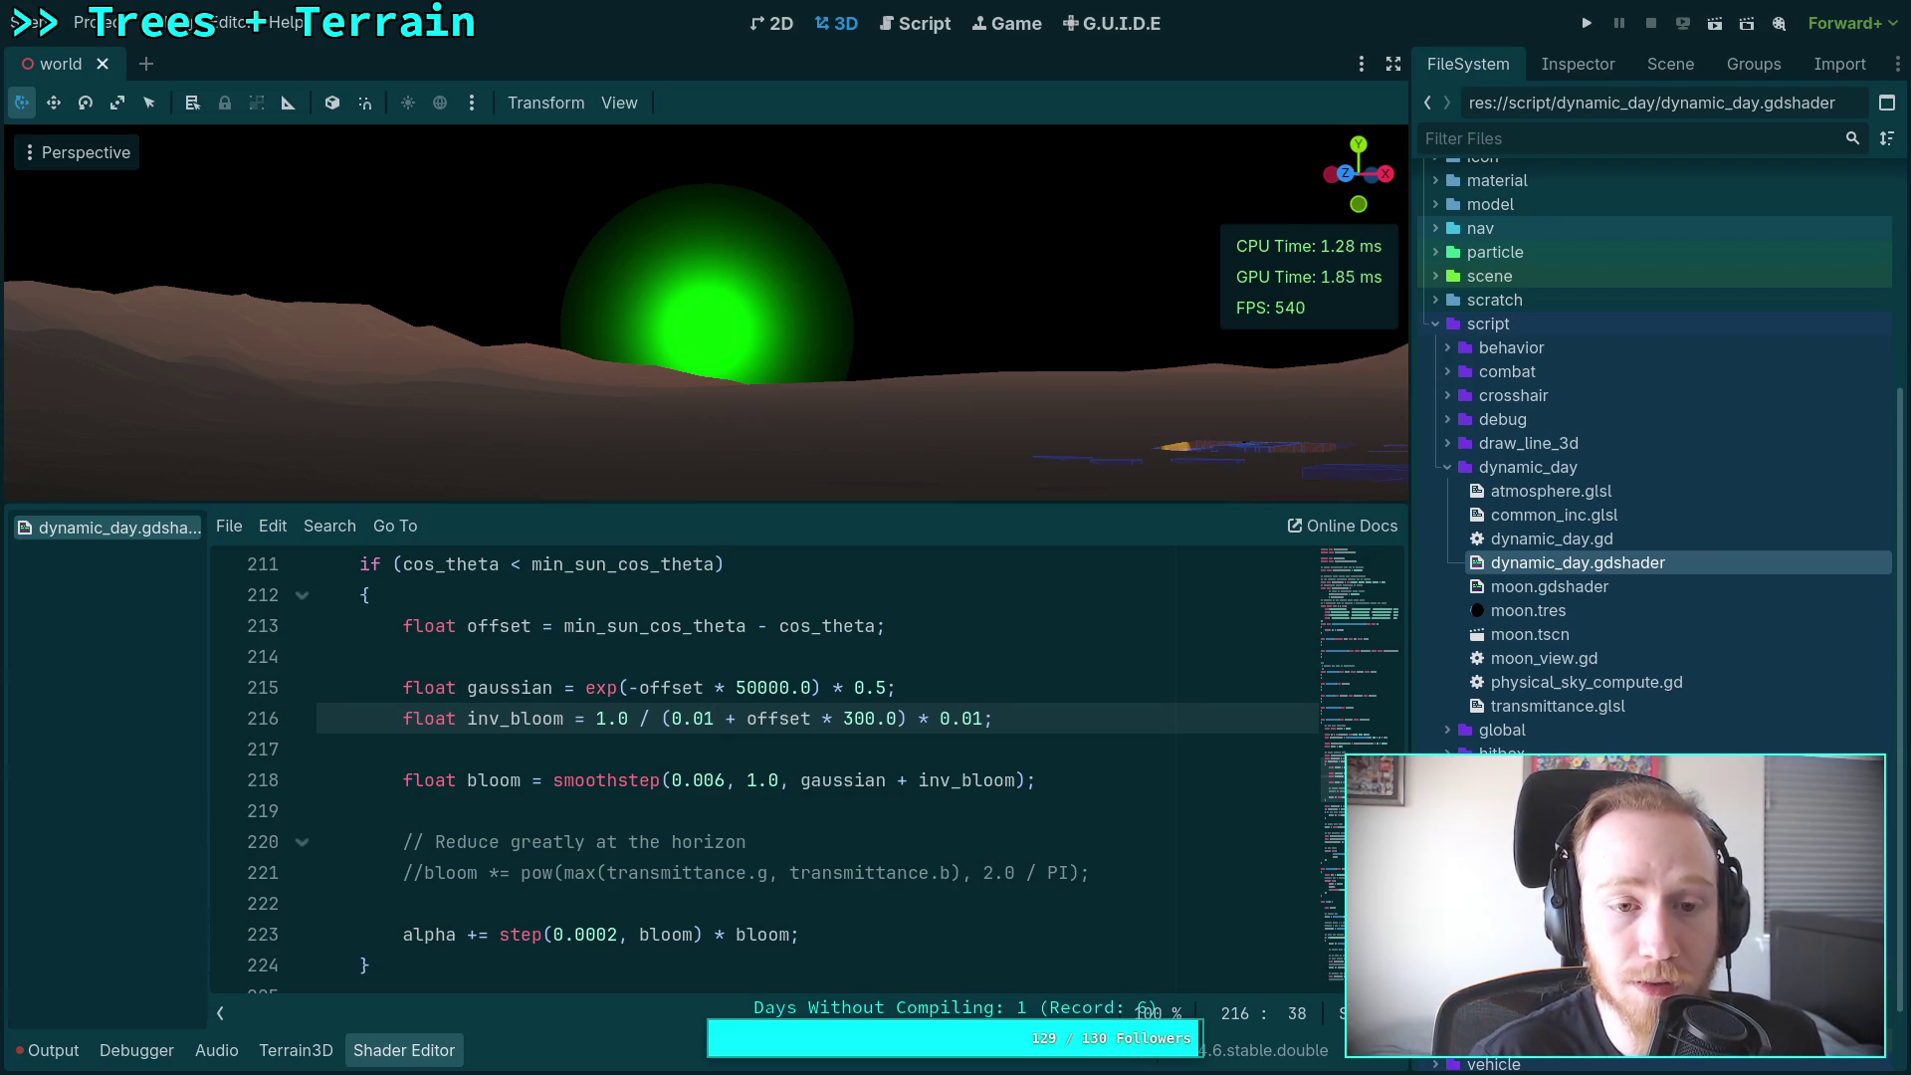
{"action": "key", "text": "shift+Left"}
{"action": "type", "text": "2"}
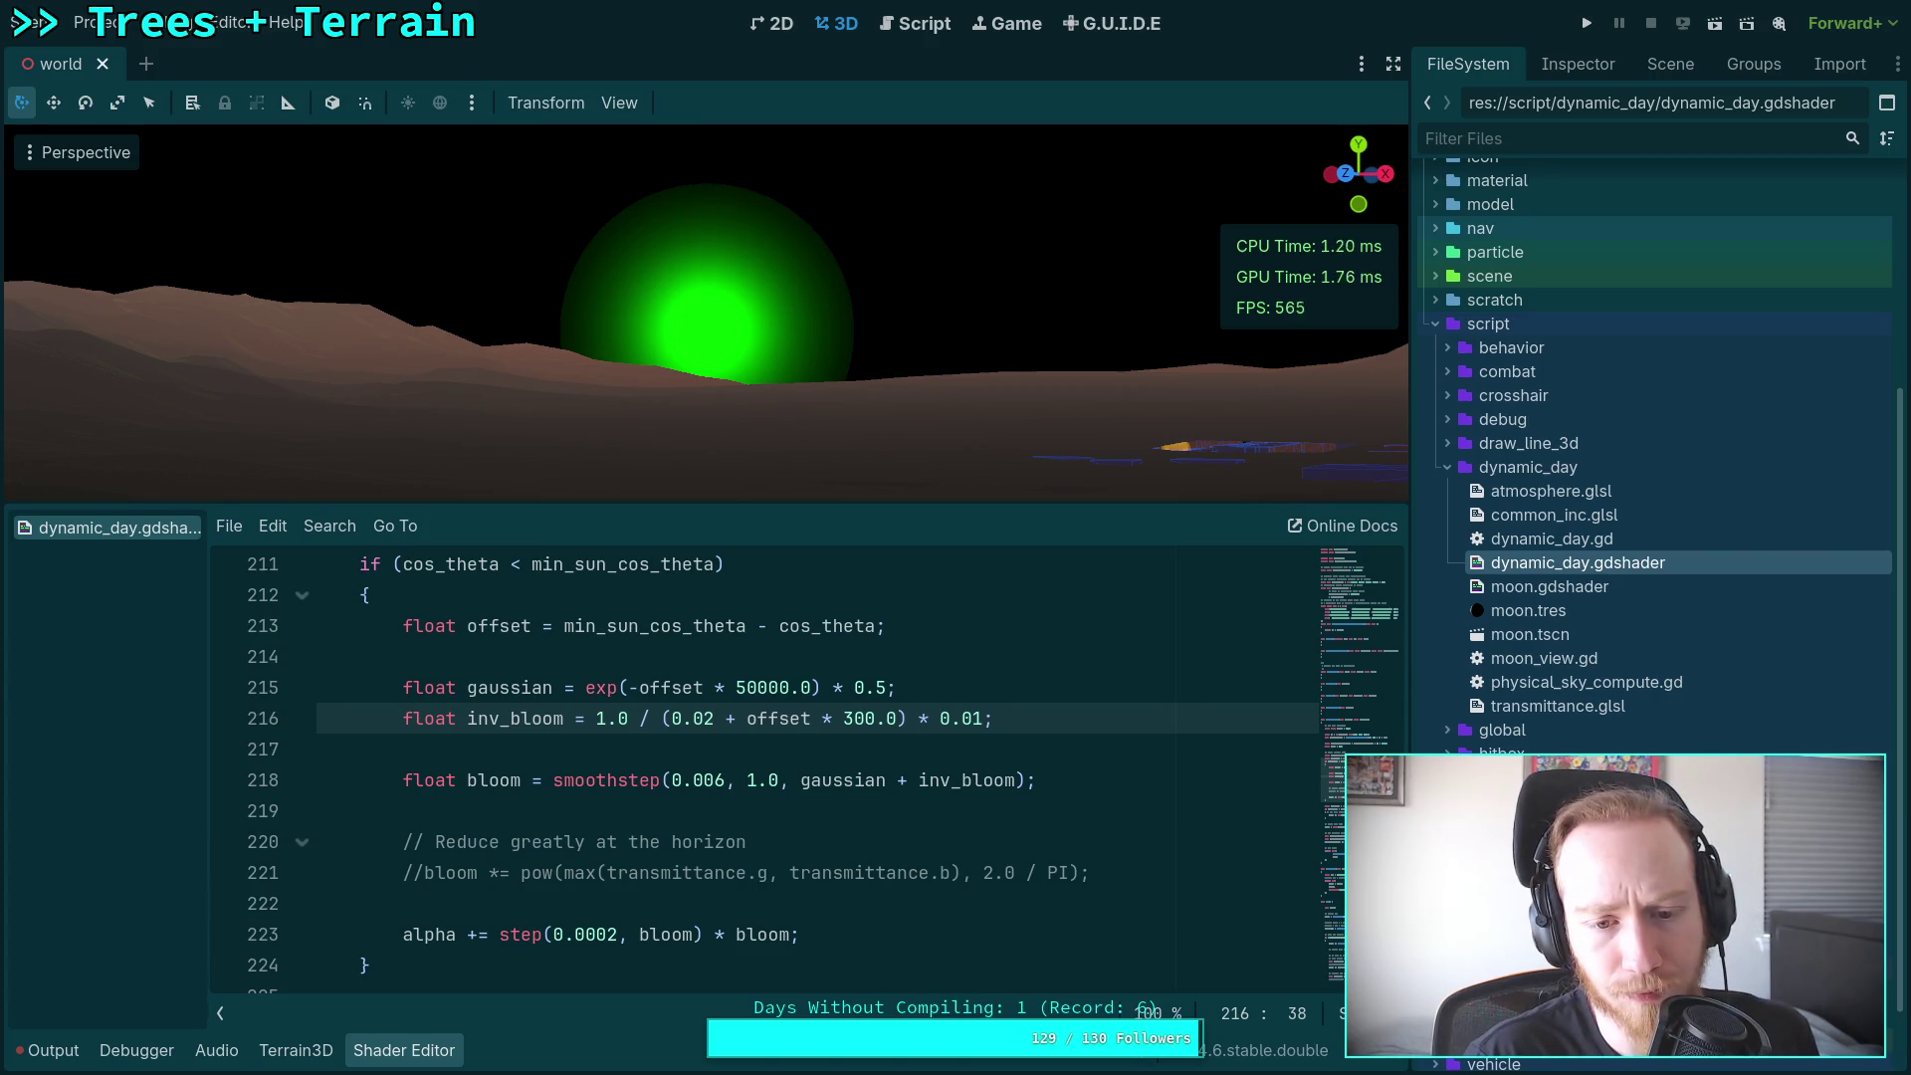
{"action": "key", "text": "Up"}
{"action": "key", "text": "Right"}
{"action": "key", "text": "Right"}
{"action": "key", "text": "Right"}
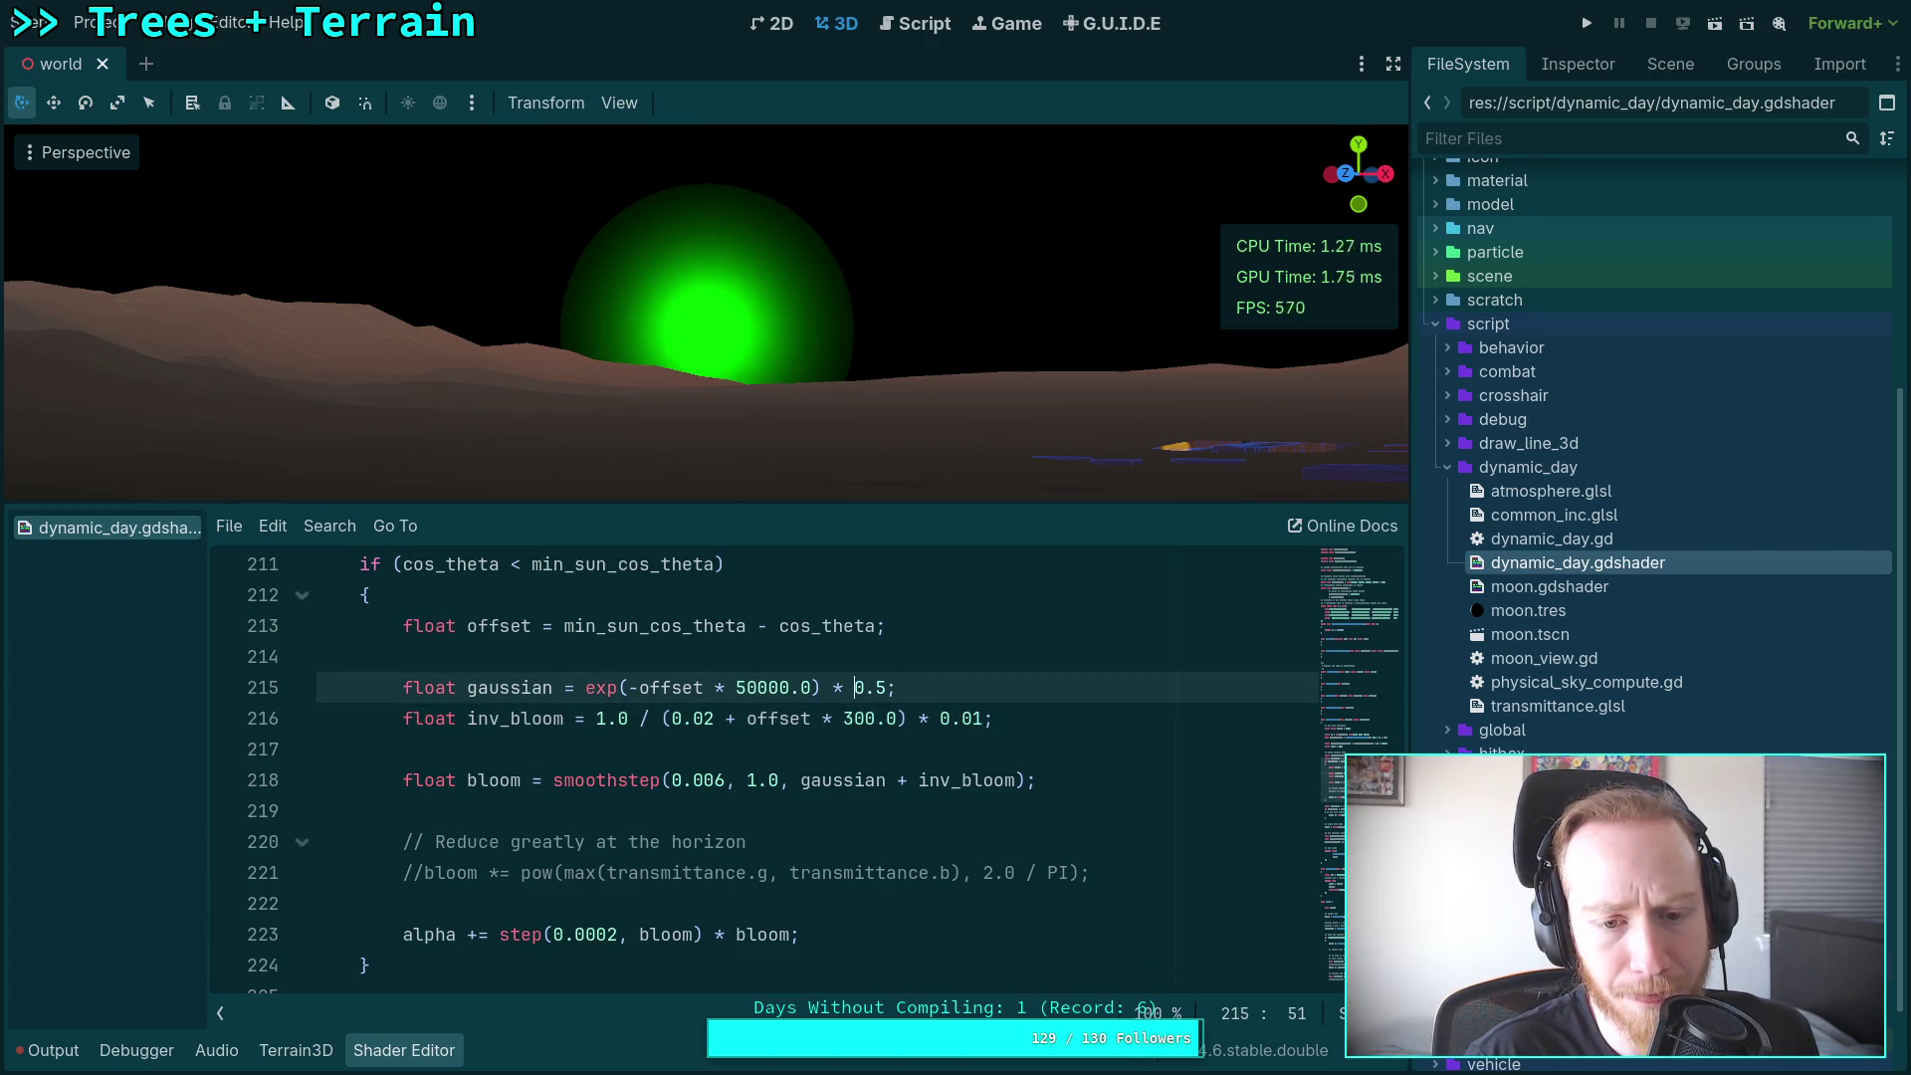
{"action": "key", "text": "Right"}
{"action": "key", "text": "Right"}
{"action": "key", "text": "Right"}
{"action": "type", "text": "4"}
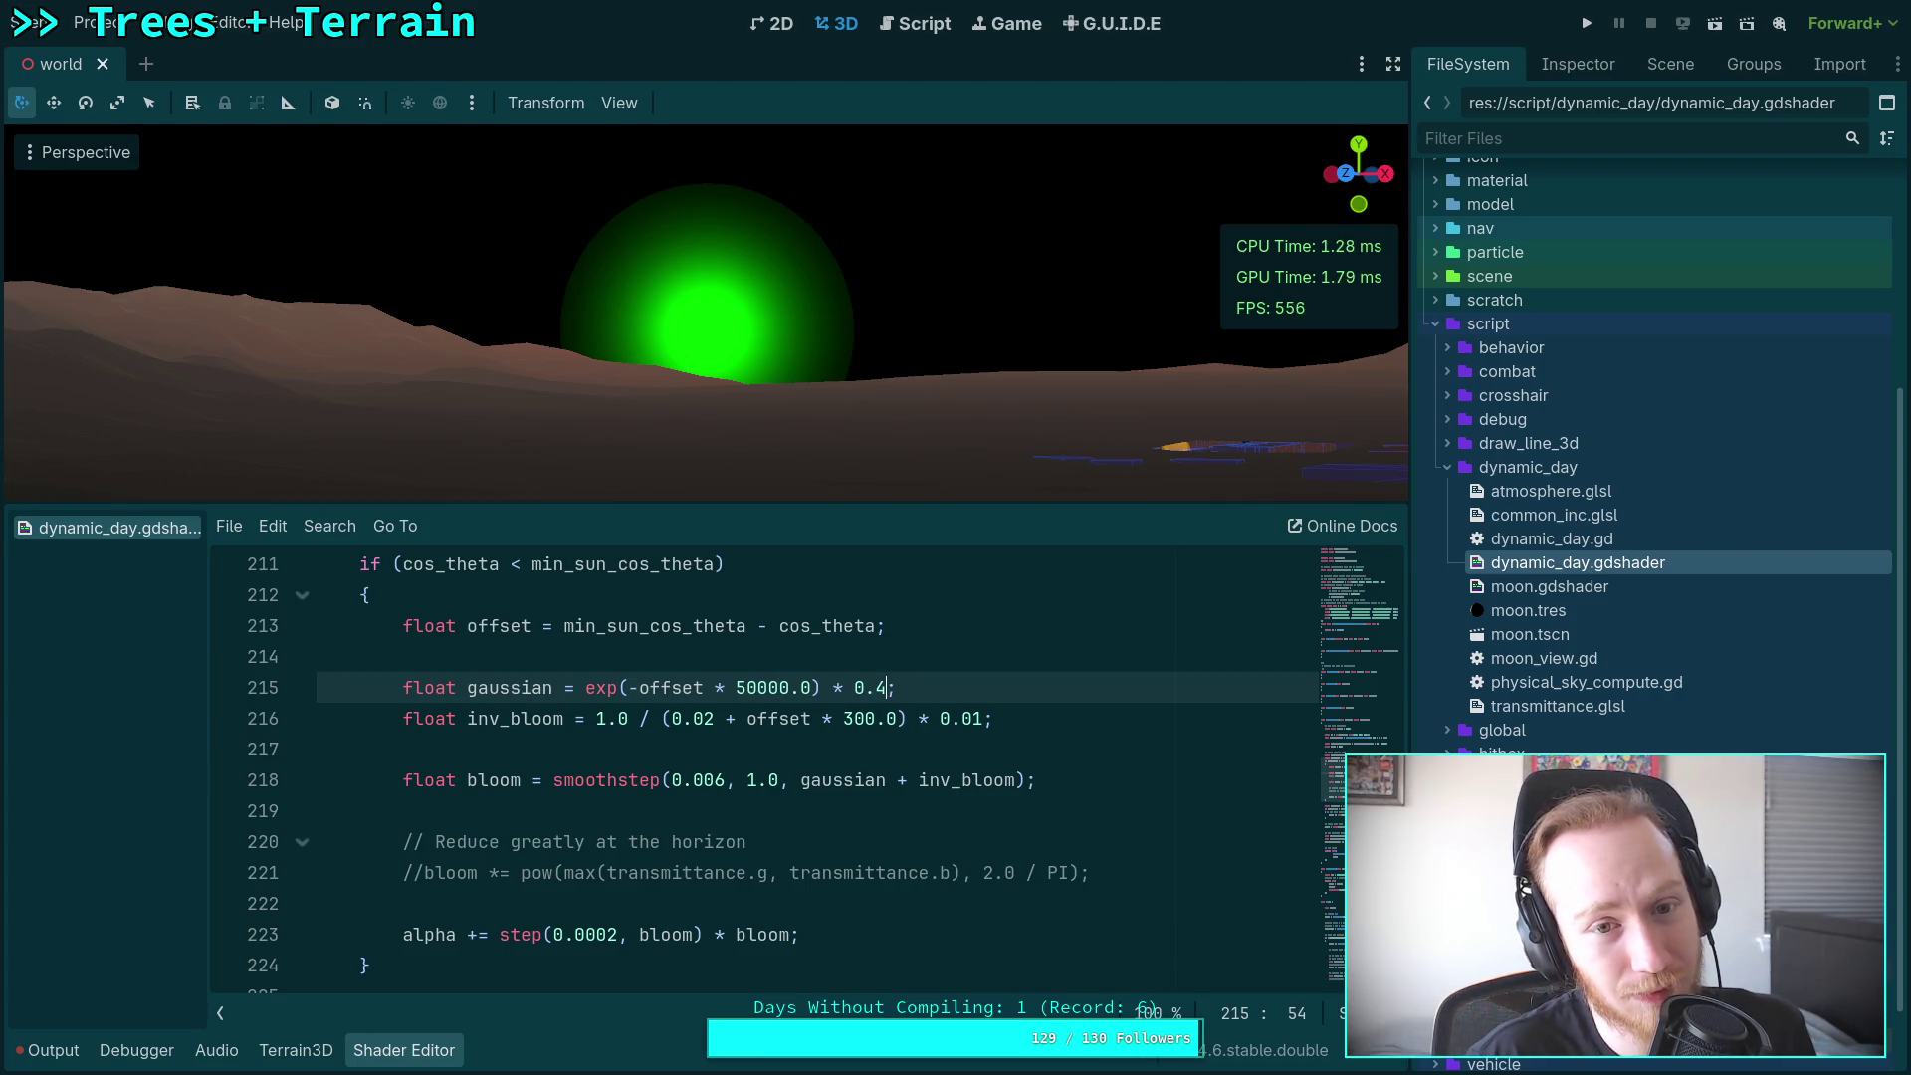
{"action": "key", "text": "BackSpace"}
{"action": "type", "text": "5"}
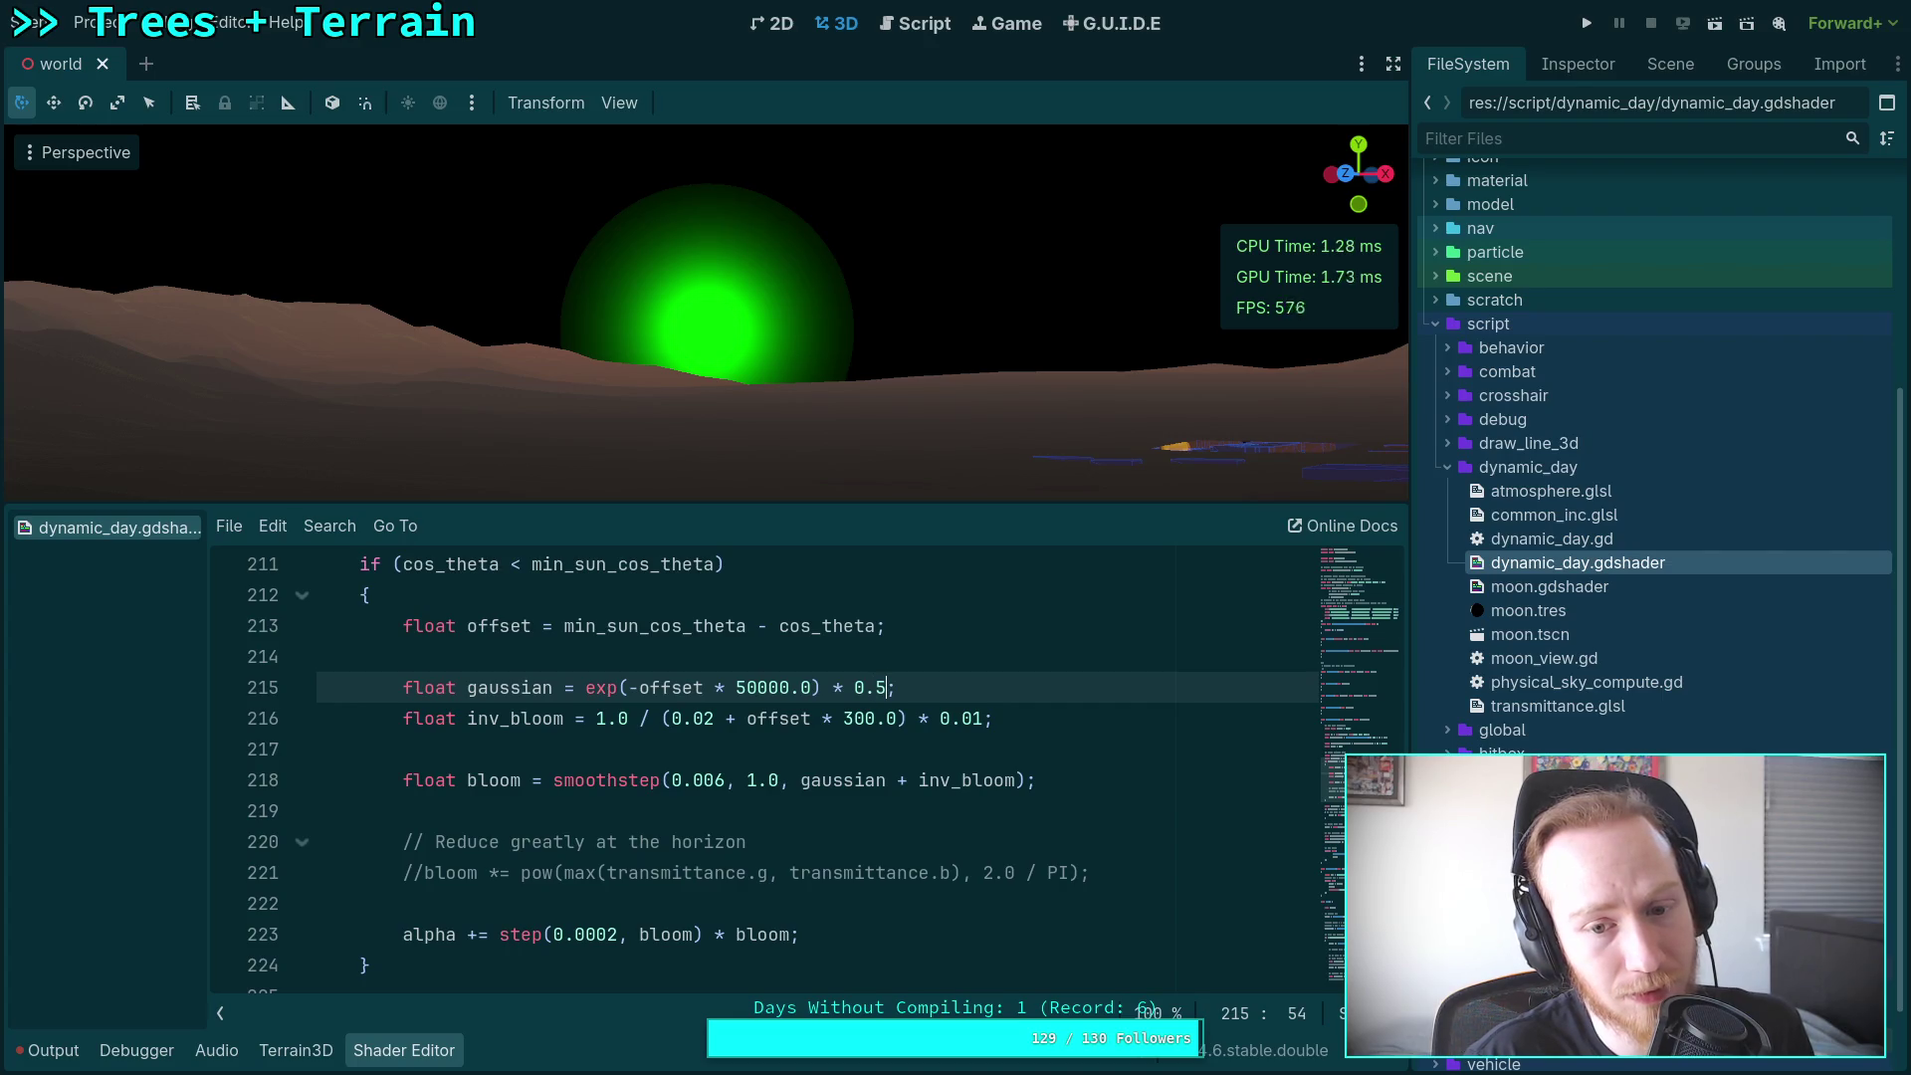
{"action": "key", "text": "BackSpace"}
{"action": "type", "text": "6"}
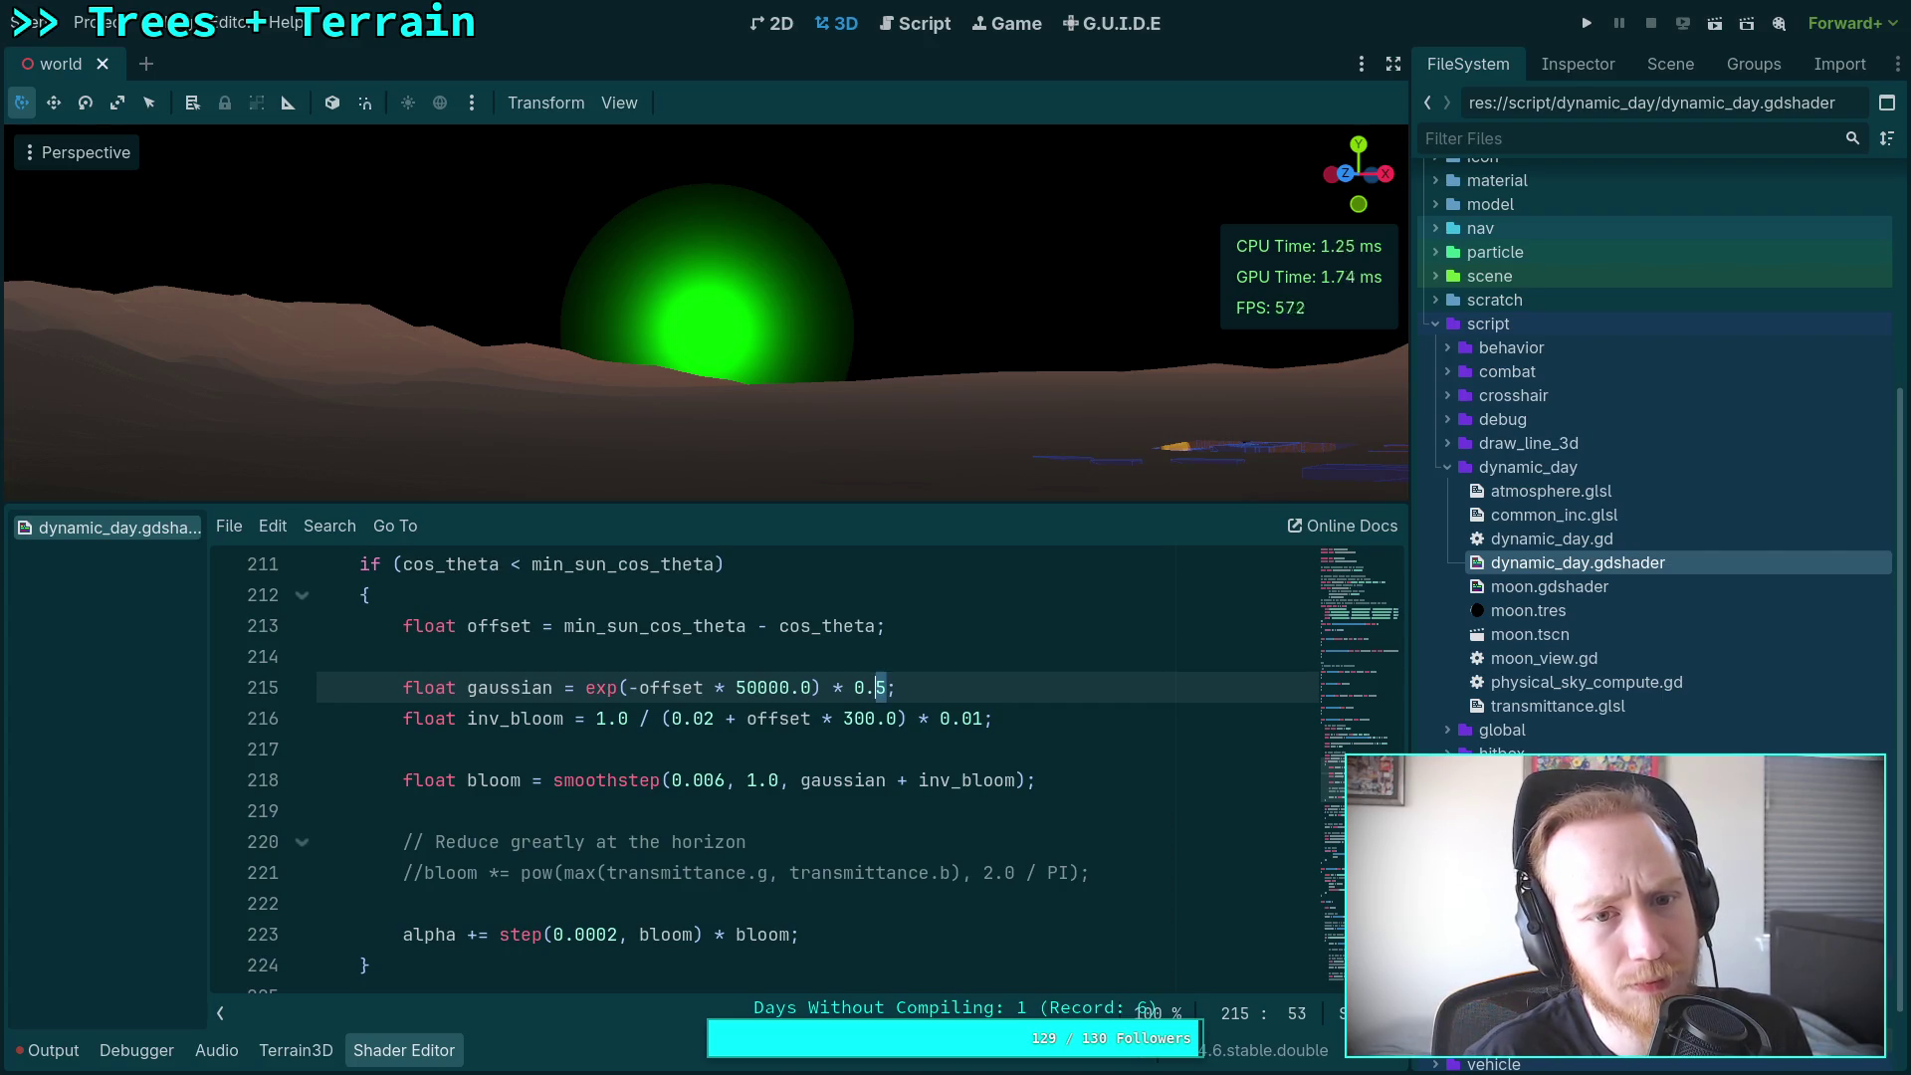
{"action": "key", "text": "BackSpace"}
{"action": "type", "text": "5"}
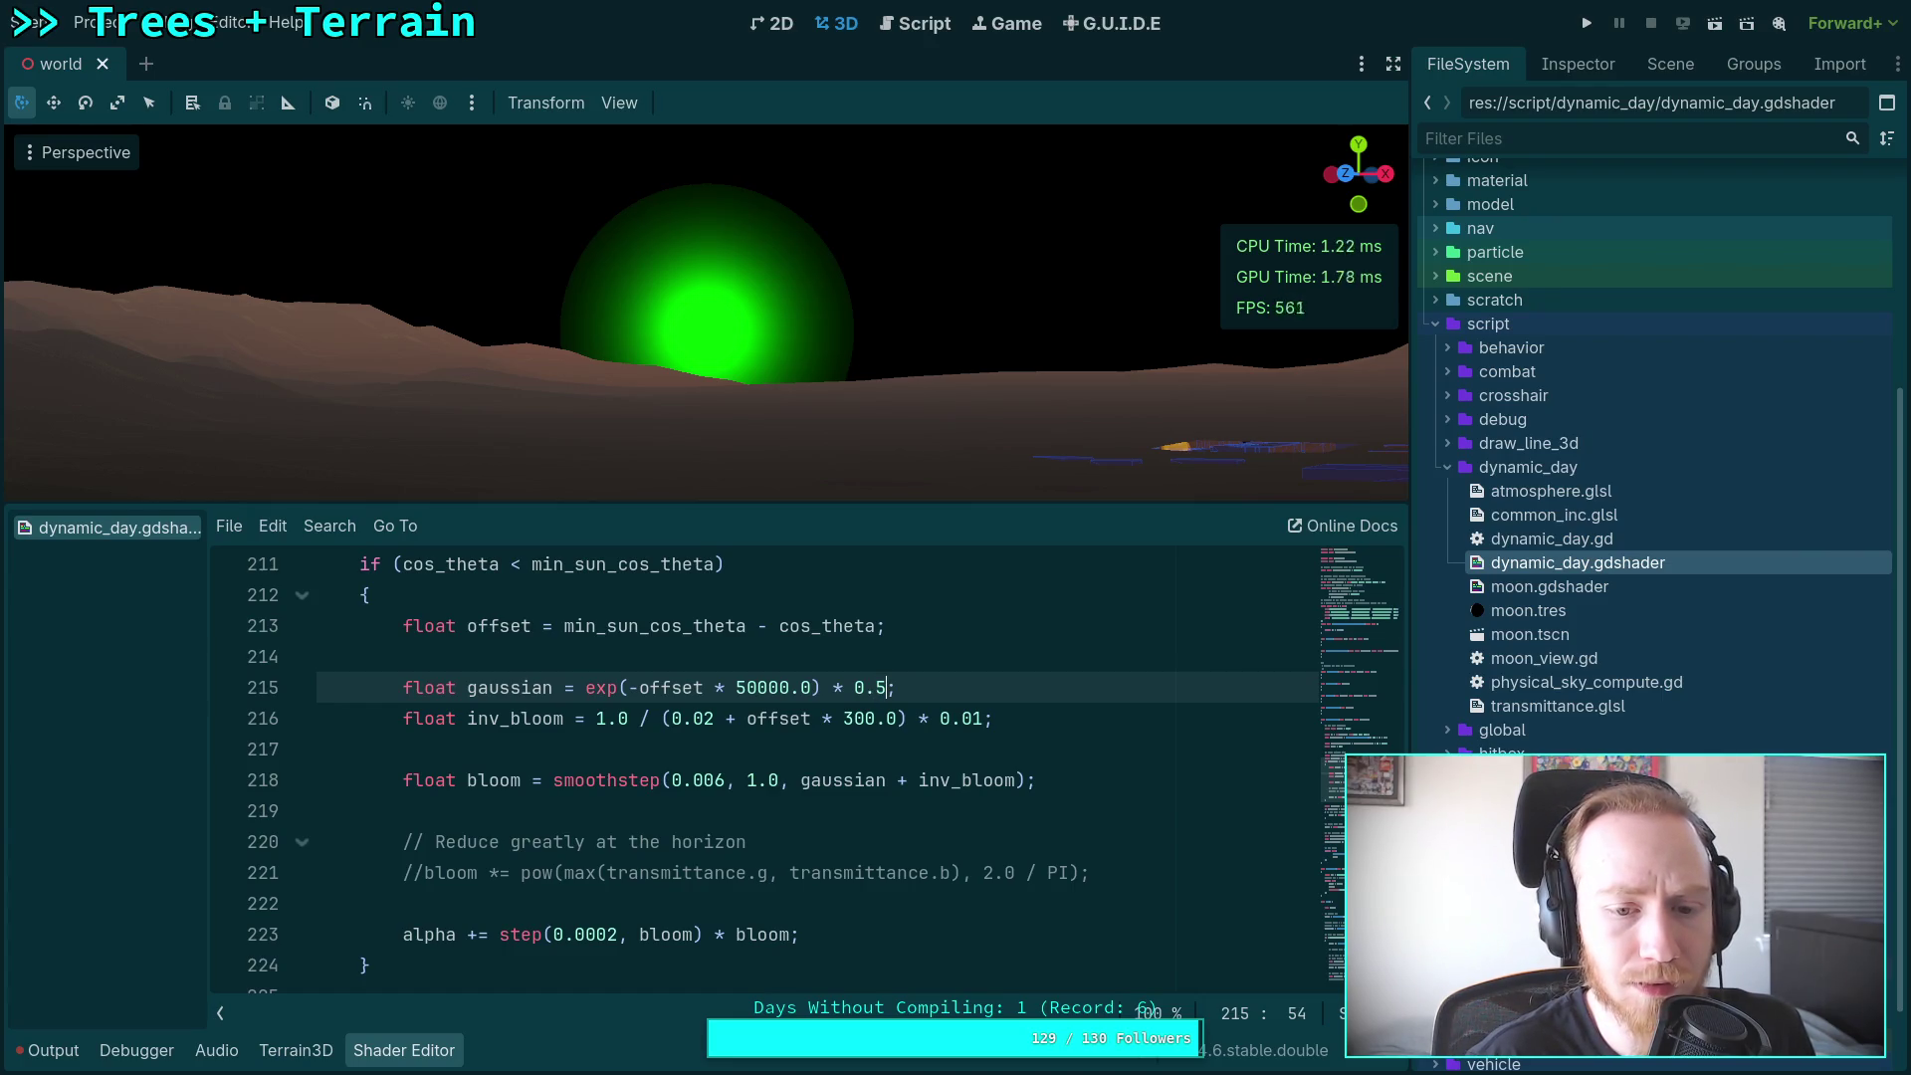
{"action": "key", "text": "BackSpace"}
{"action": "type", "text": "4"}
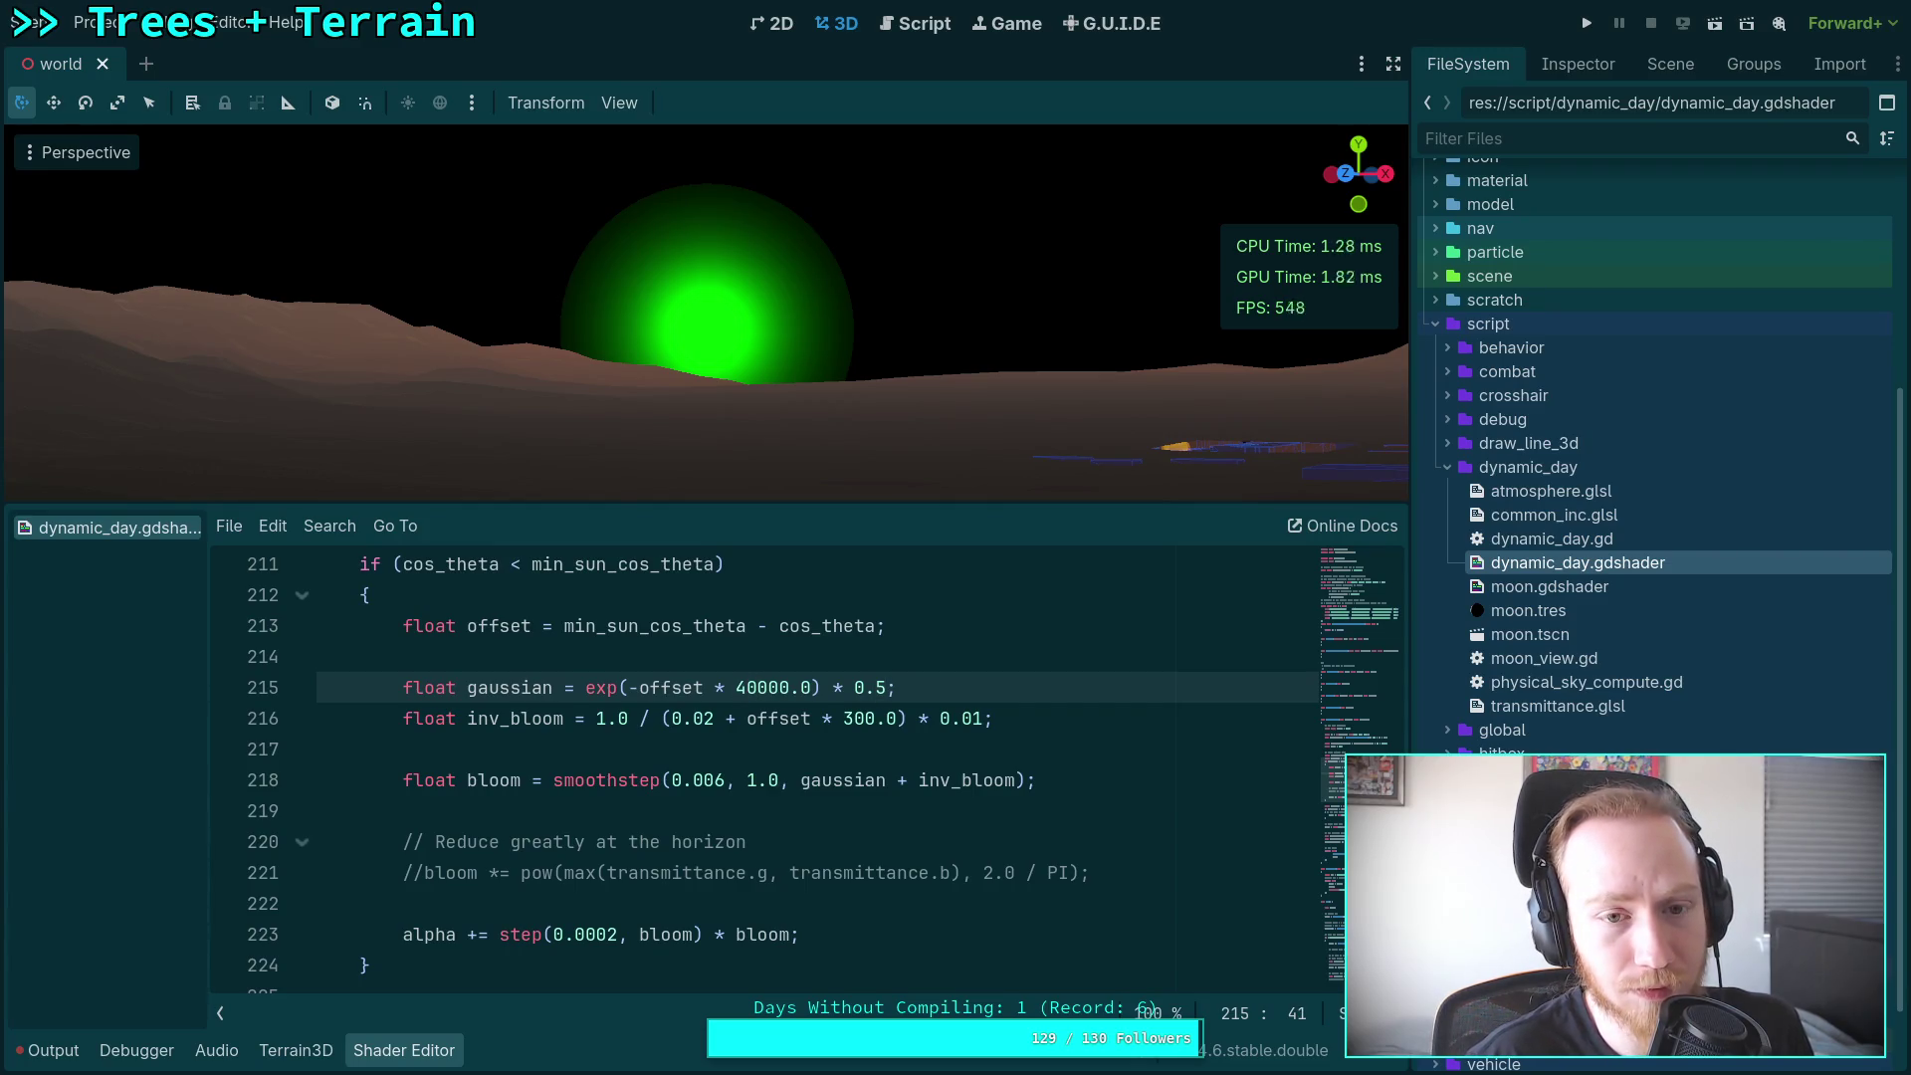
{"action": "left_click", "coordinate": [736, 687]}
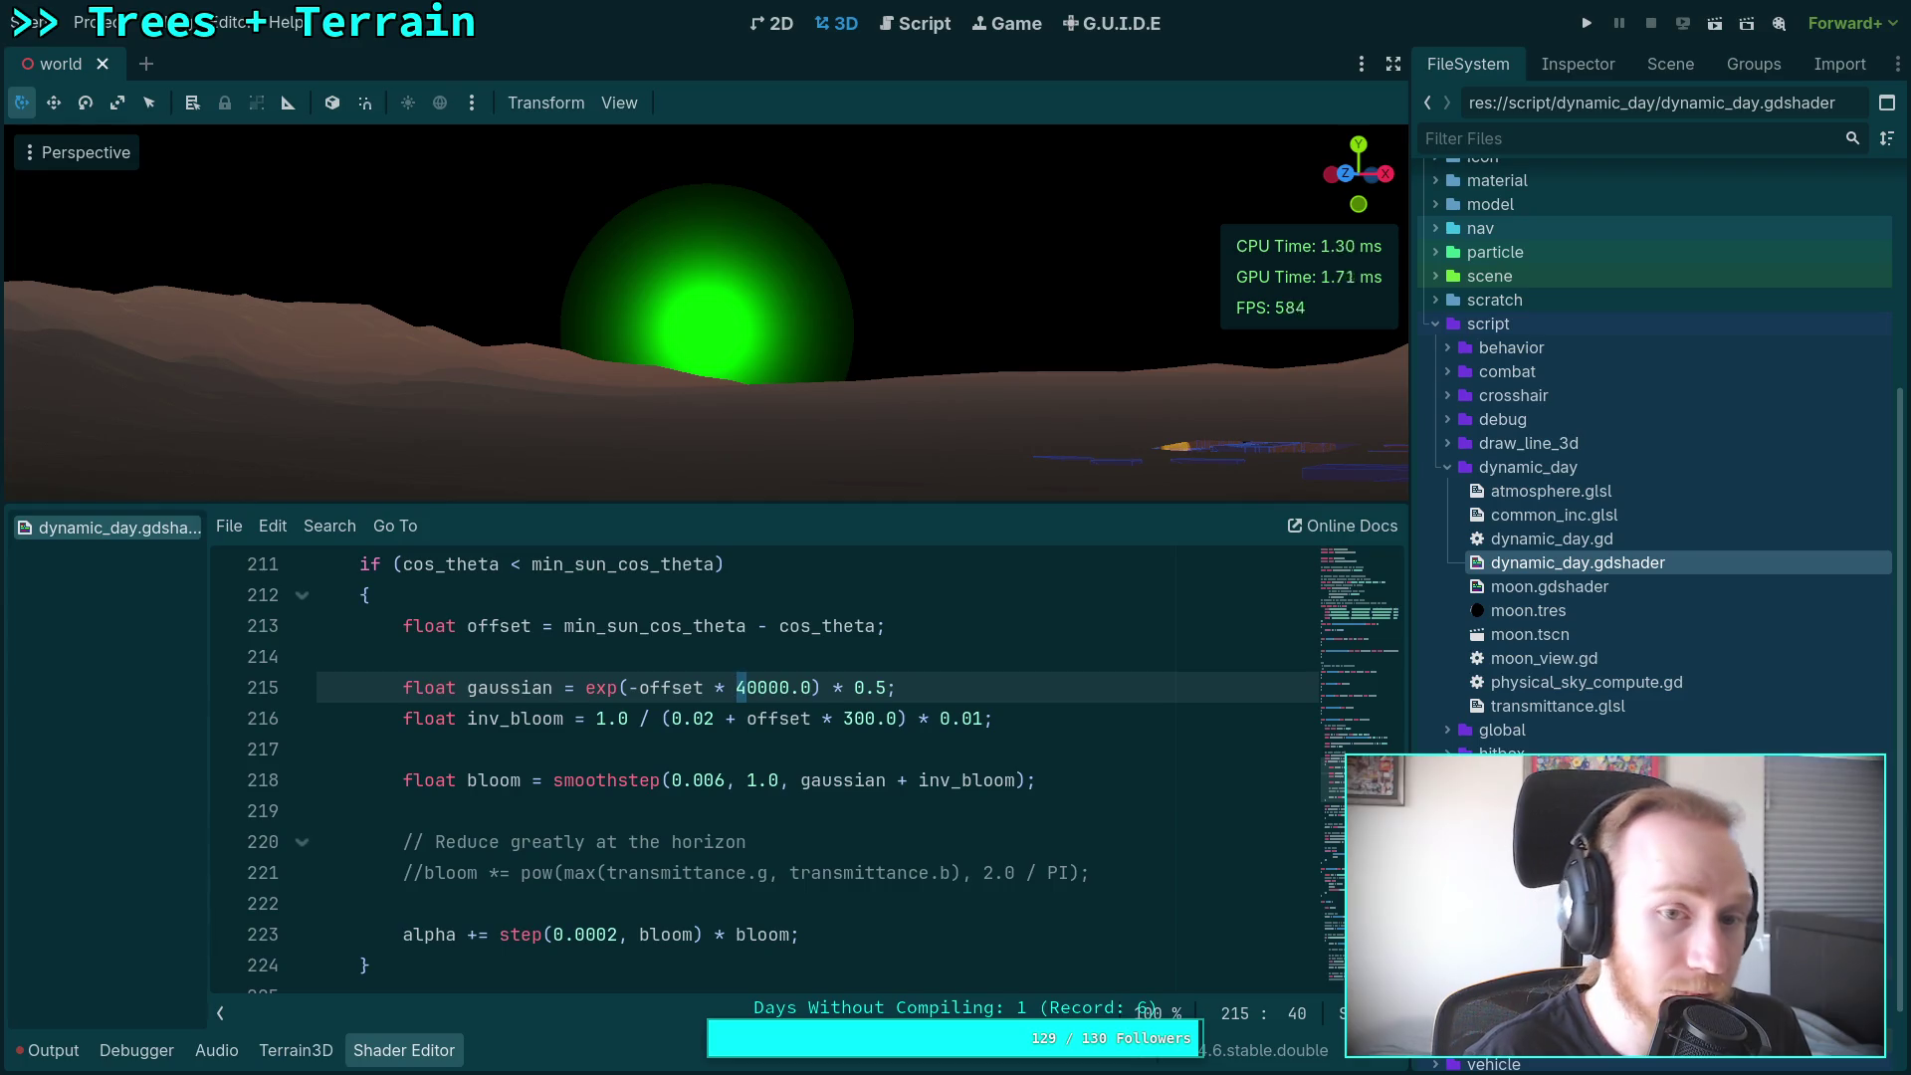
{"action": "type", "text": "5"}
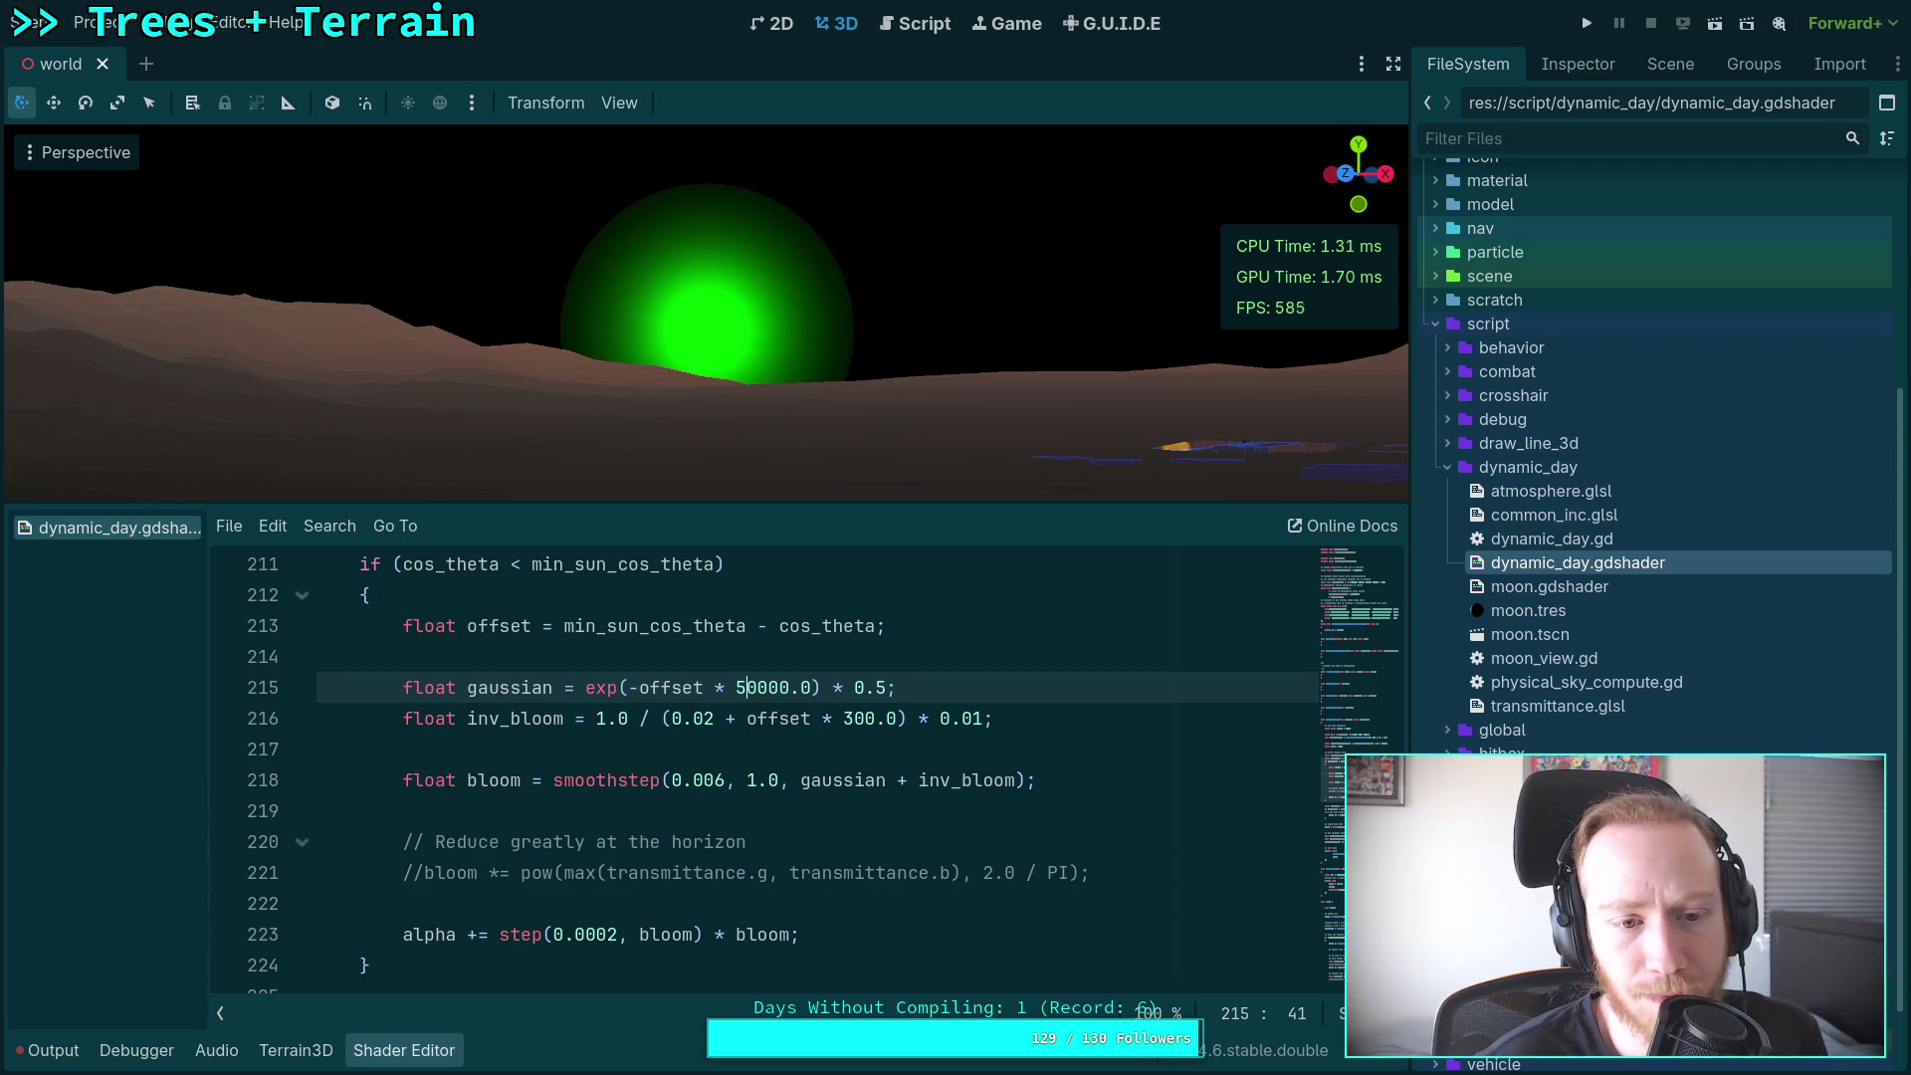
{"action": "scroll", "coordinate": [696, 796], "scroll_direction": "up", "scroll_amount": 3}
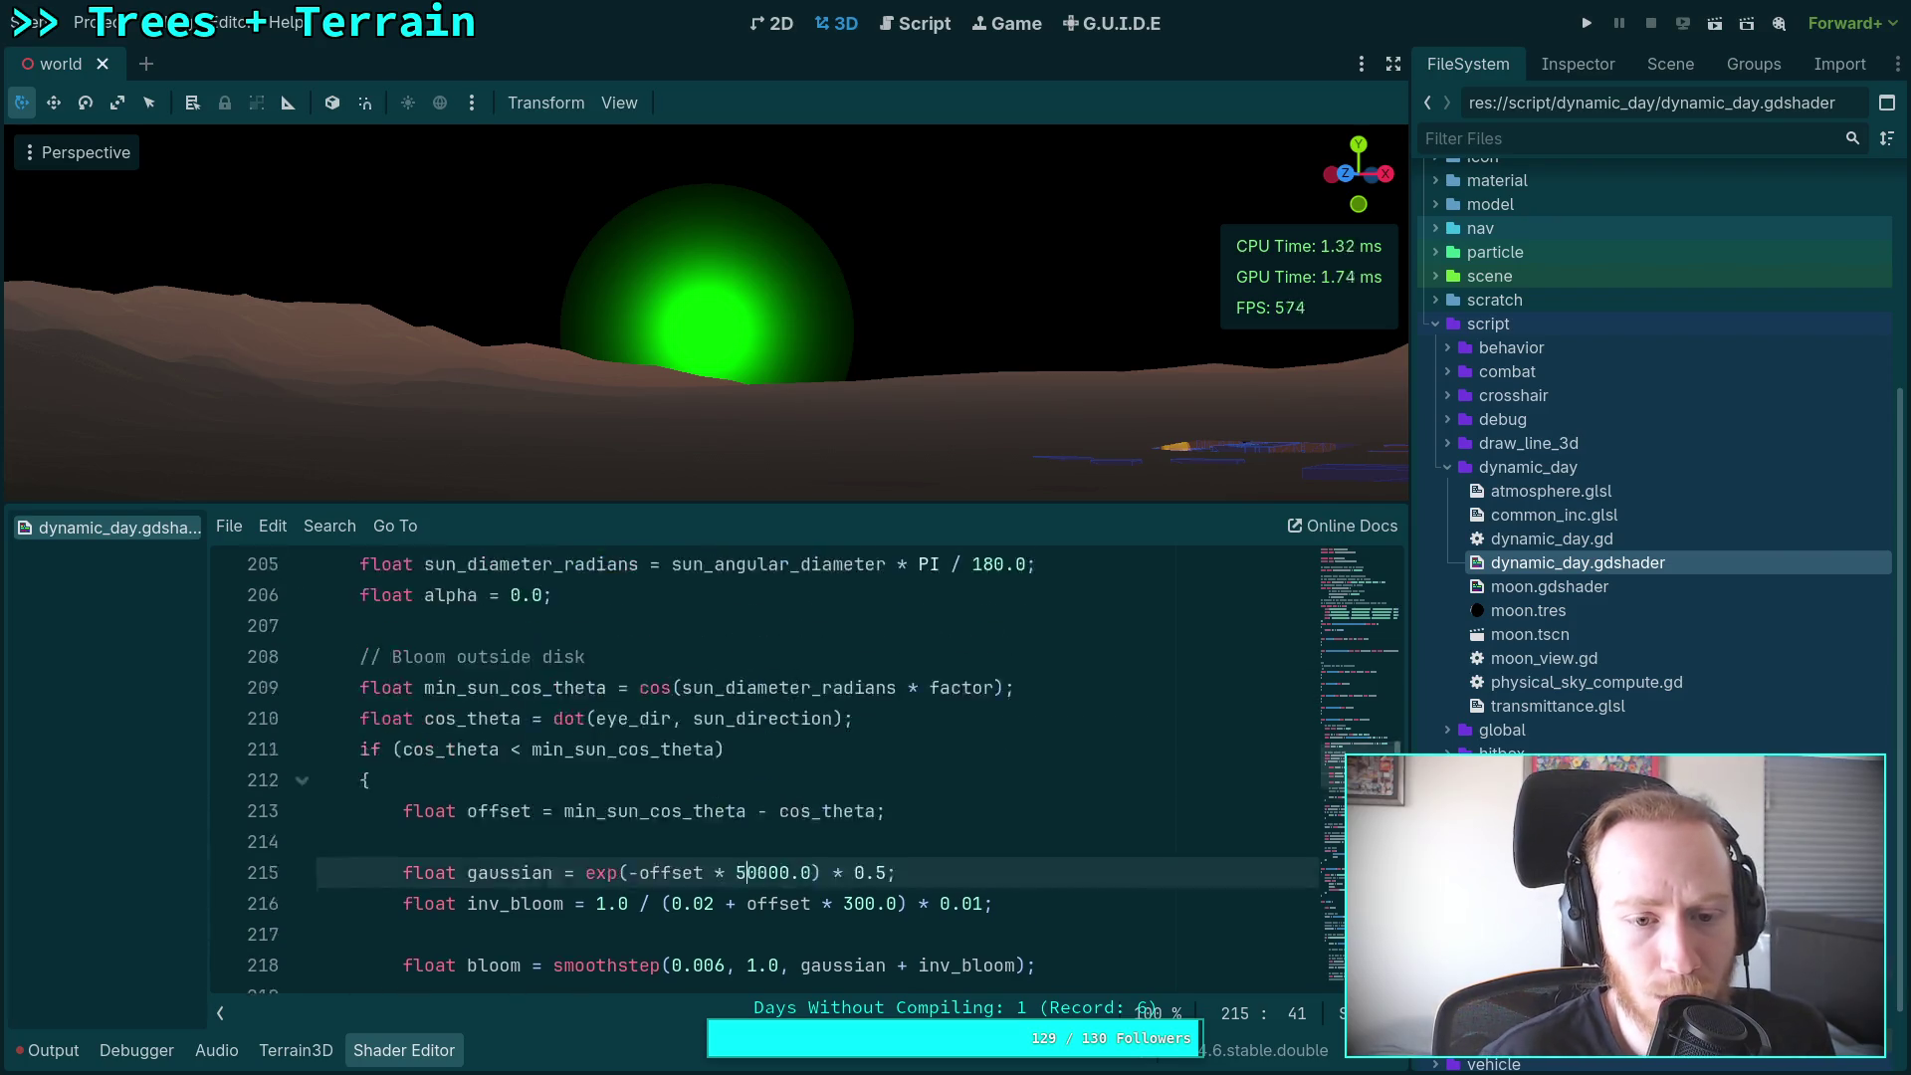
{"action": "double_click", "coordinate": [711, 844]}
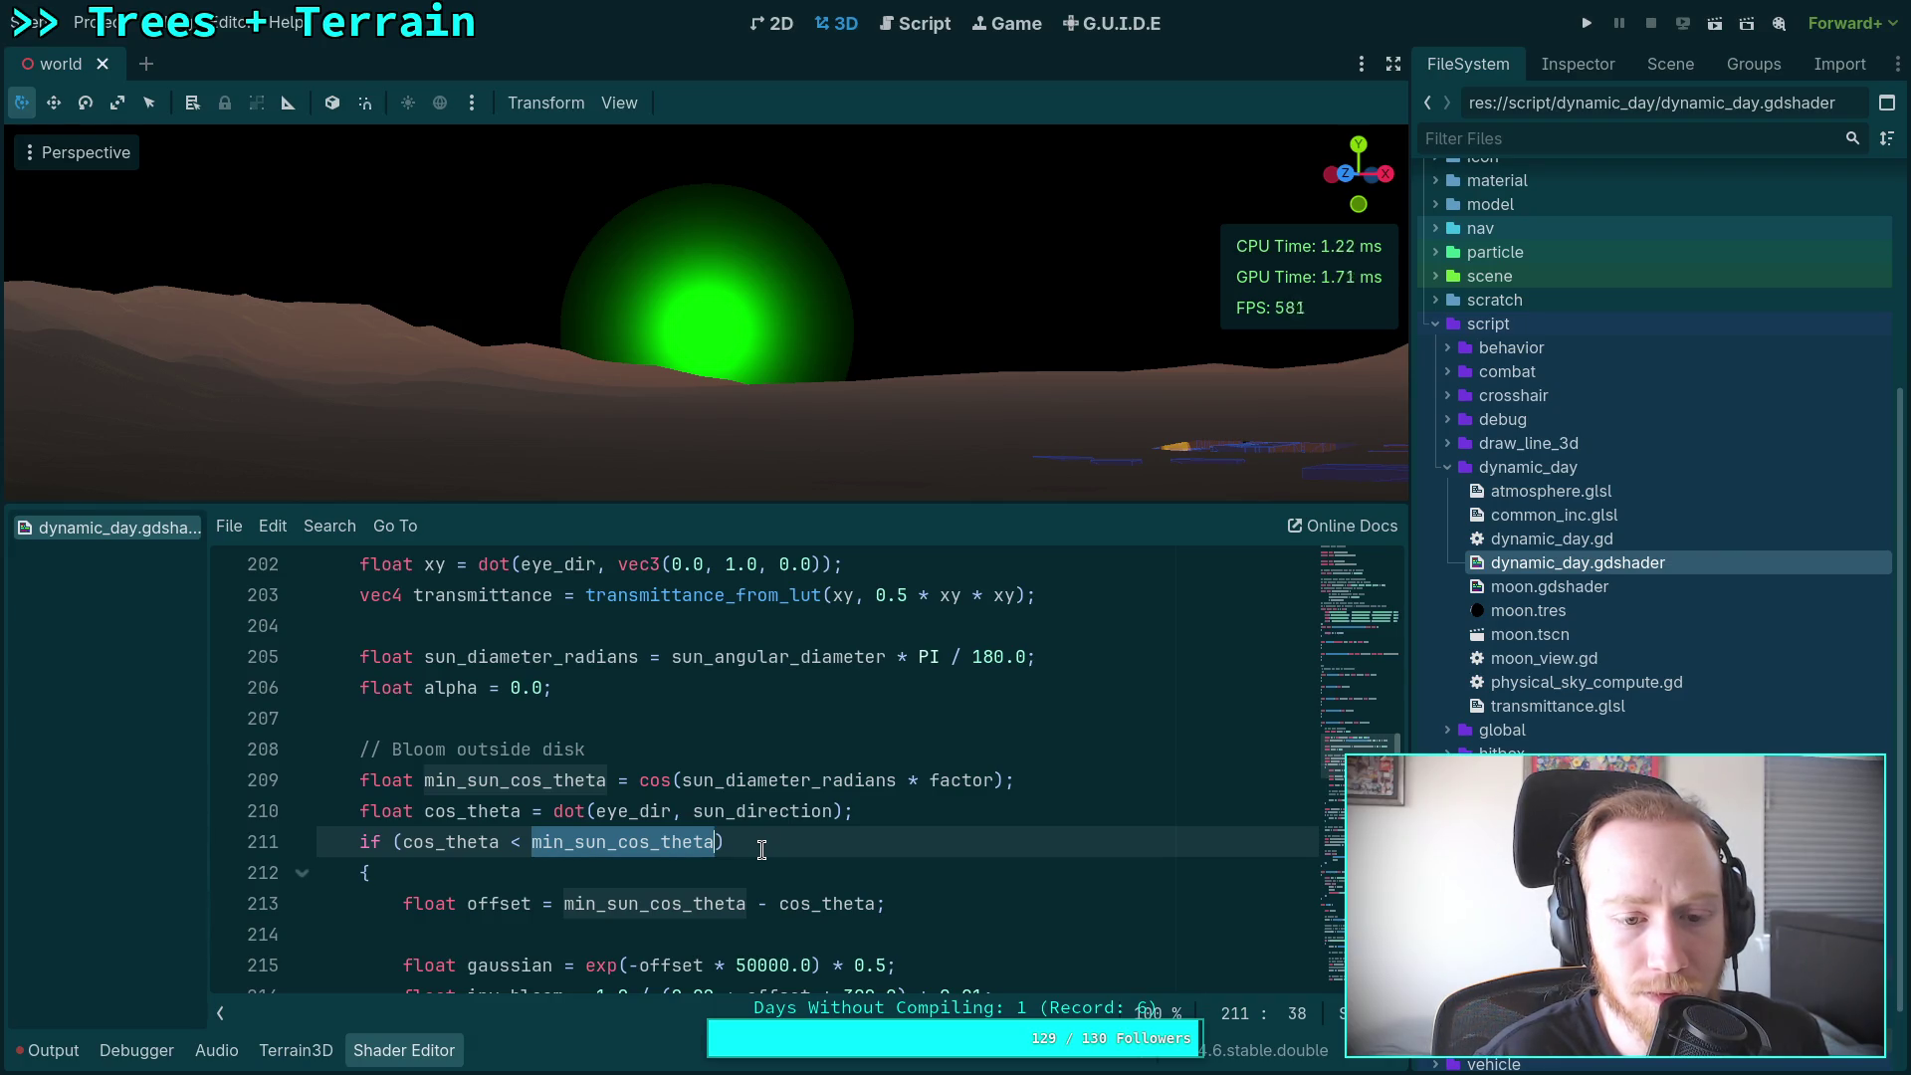
{"action": "scroll", "coordinate": [766, 783], "scroll_direction": "up", "scroll_amount": 1}
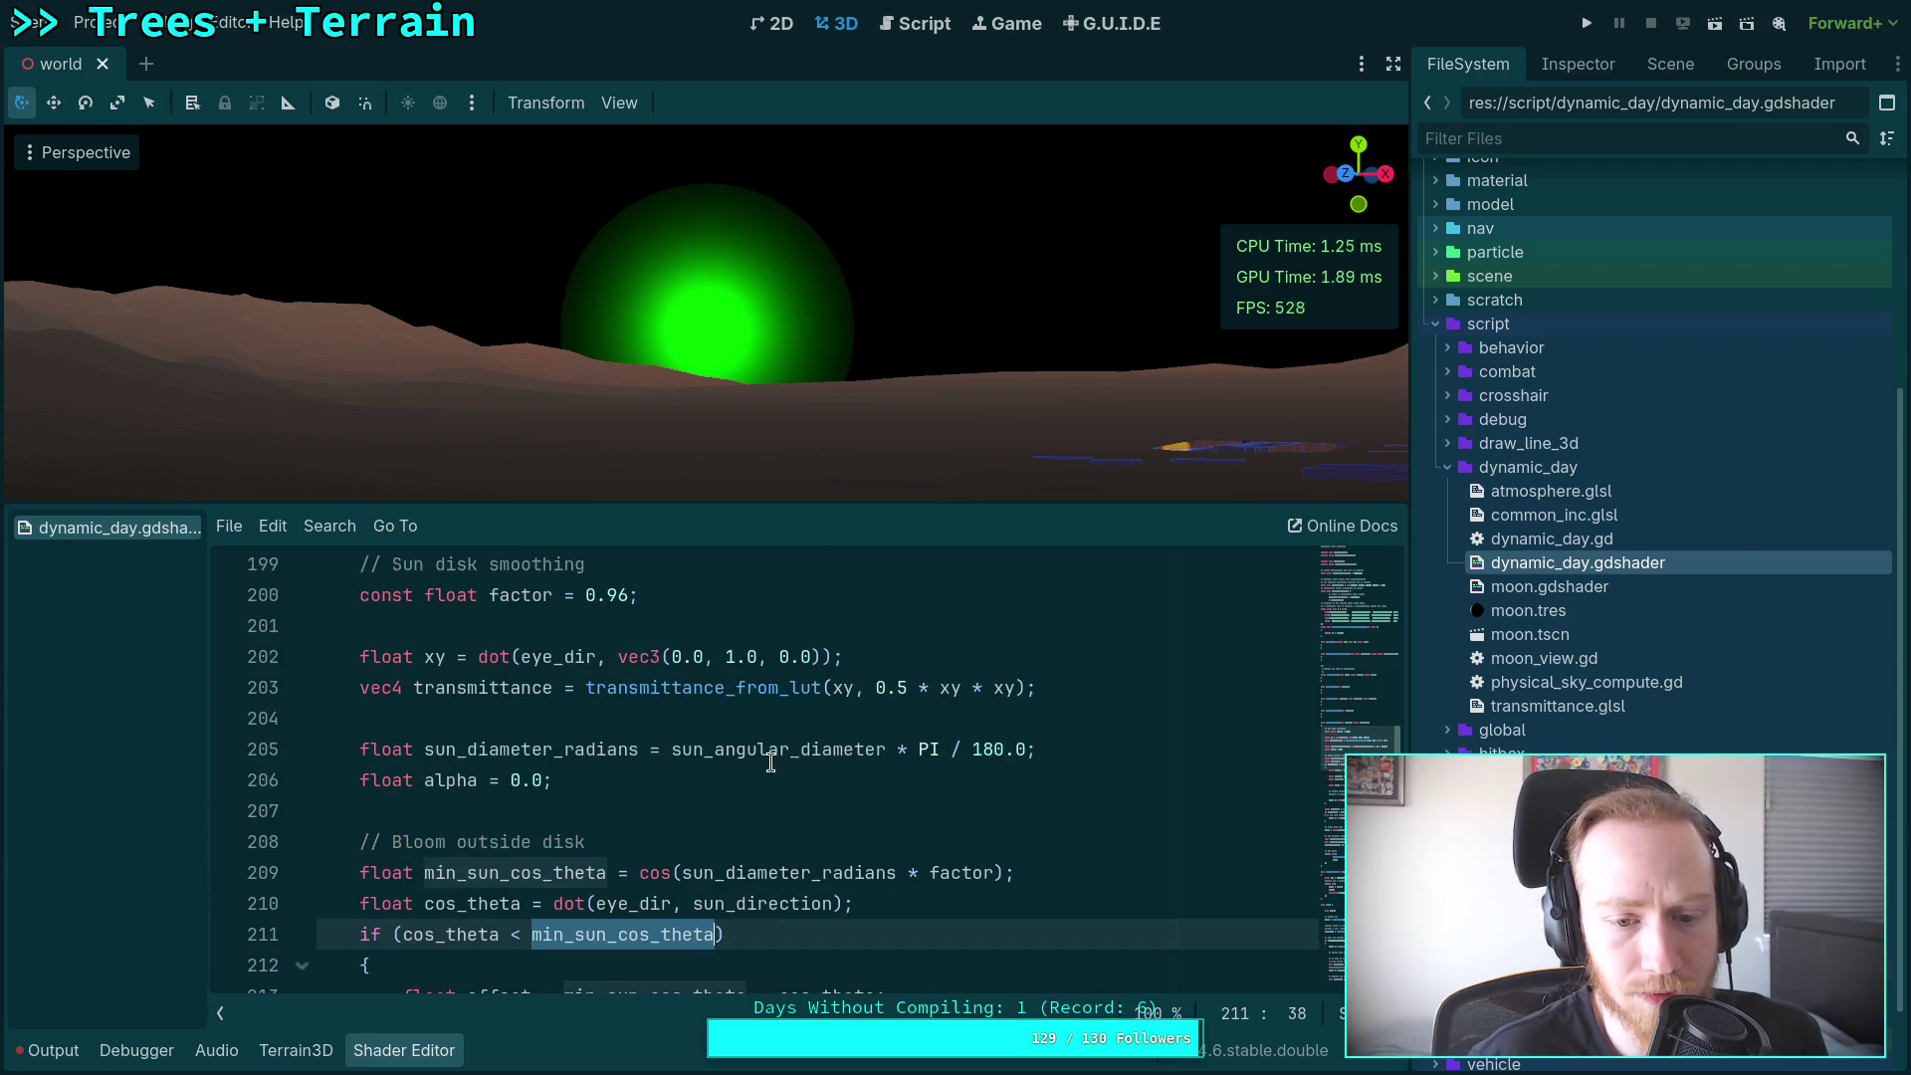
{"action": "scroll", "coordinate": [756, 871], "scroll_direction": "up", "scroll_amount": 1}
{"action": "scroll", "coordinate": [672, 811], "scroll_direction": "down", "scroll_amount": 1}
{"action": "scroll", "coordinate": [668, 794], "scroll_direction": "up", "scroll_amount": 1}
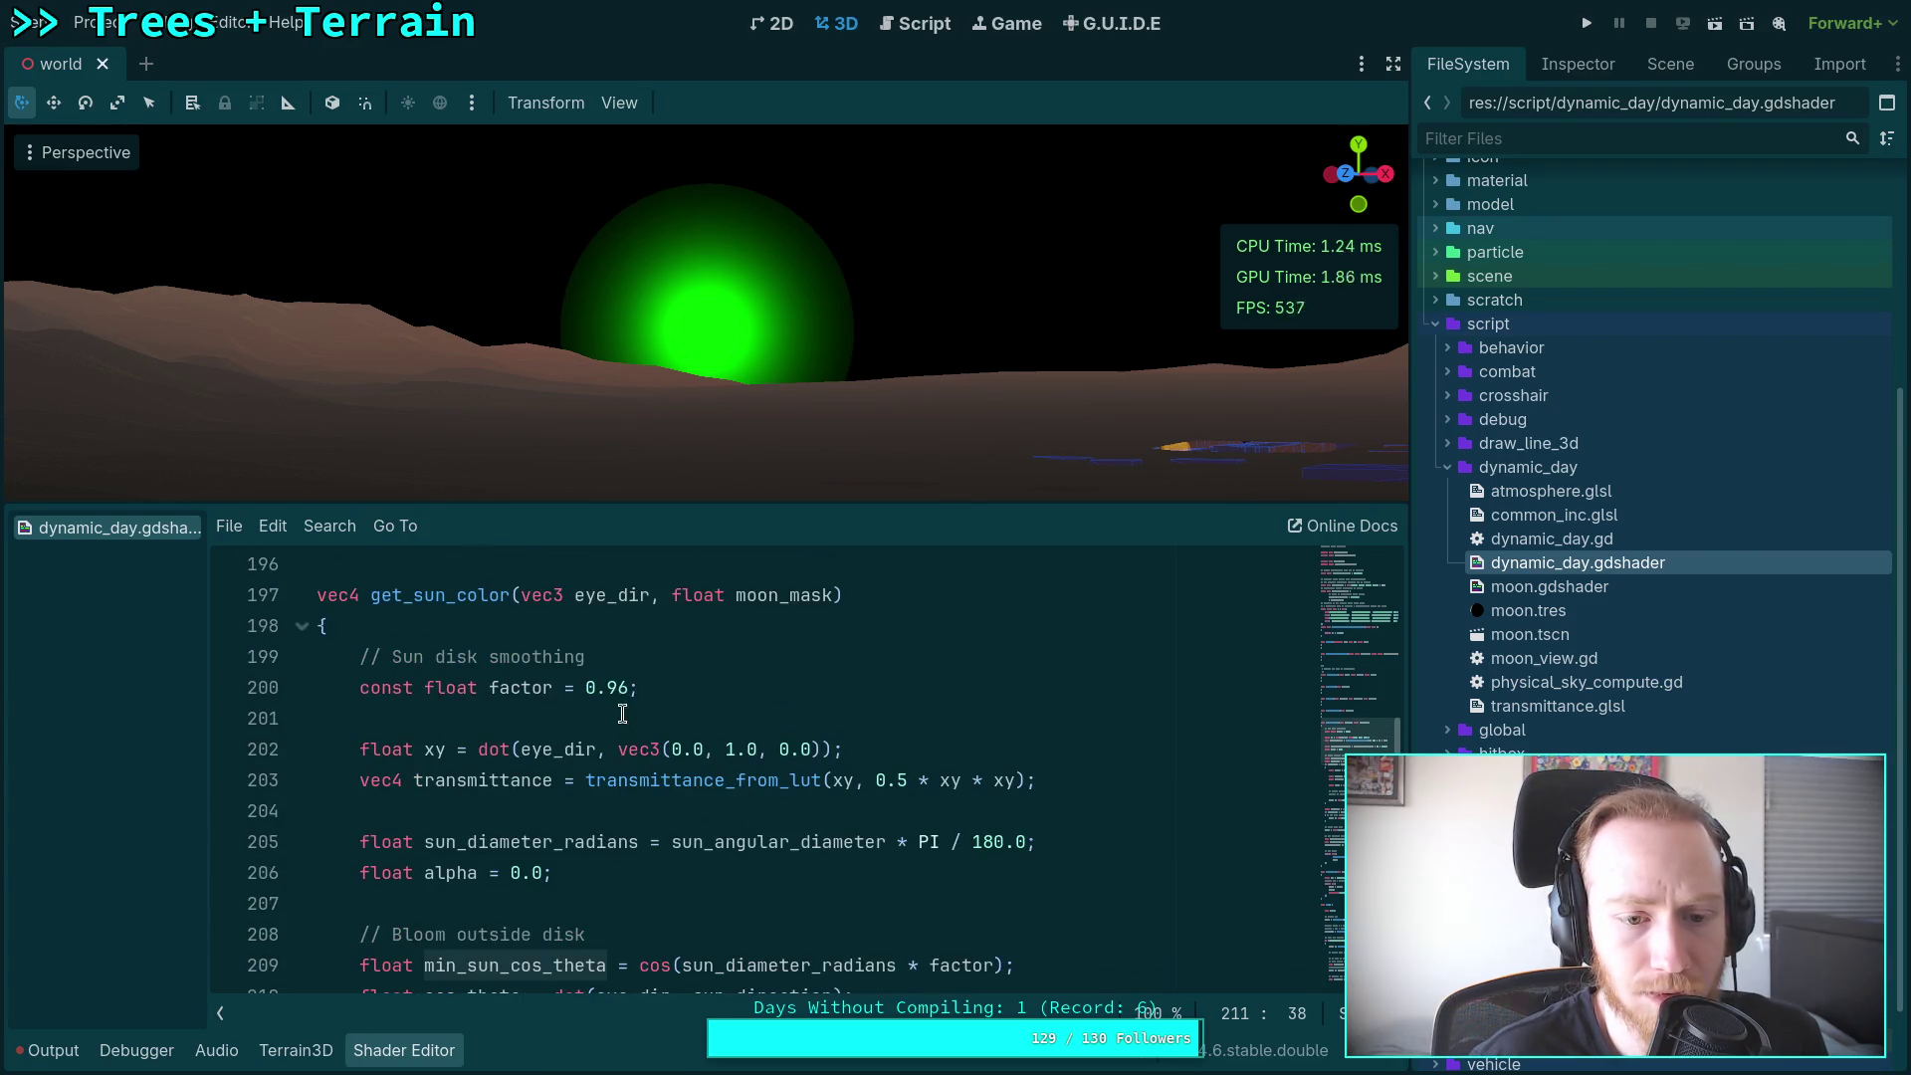
{"action": "left_click", "coordinate": [627, 688]}
{"action": "type", "text": "9"}
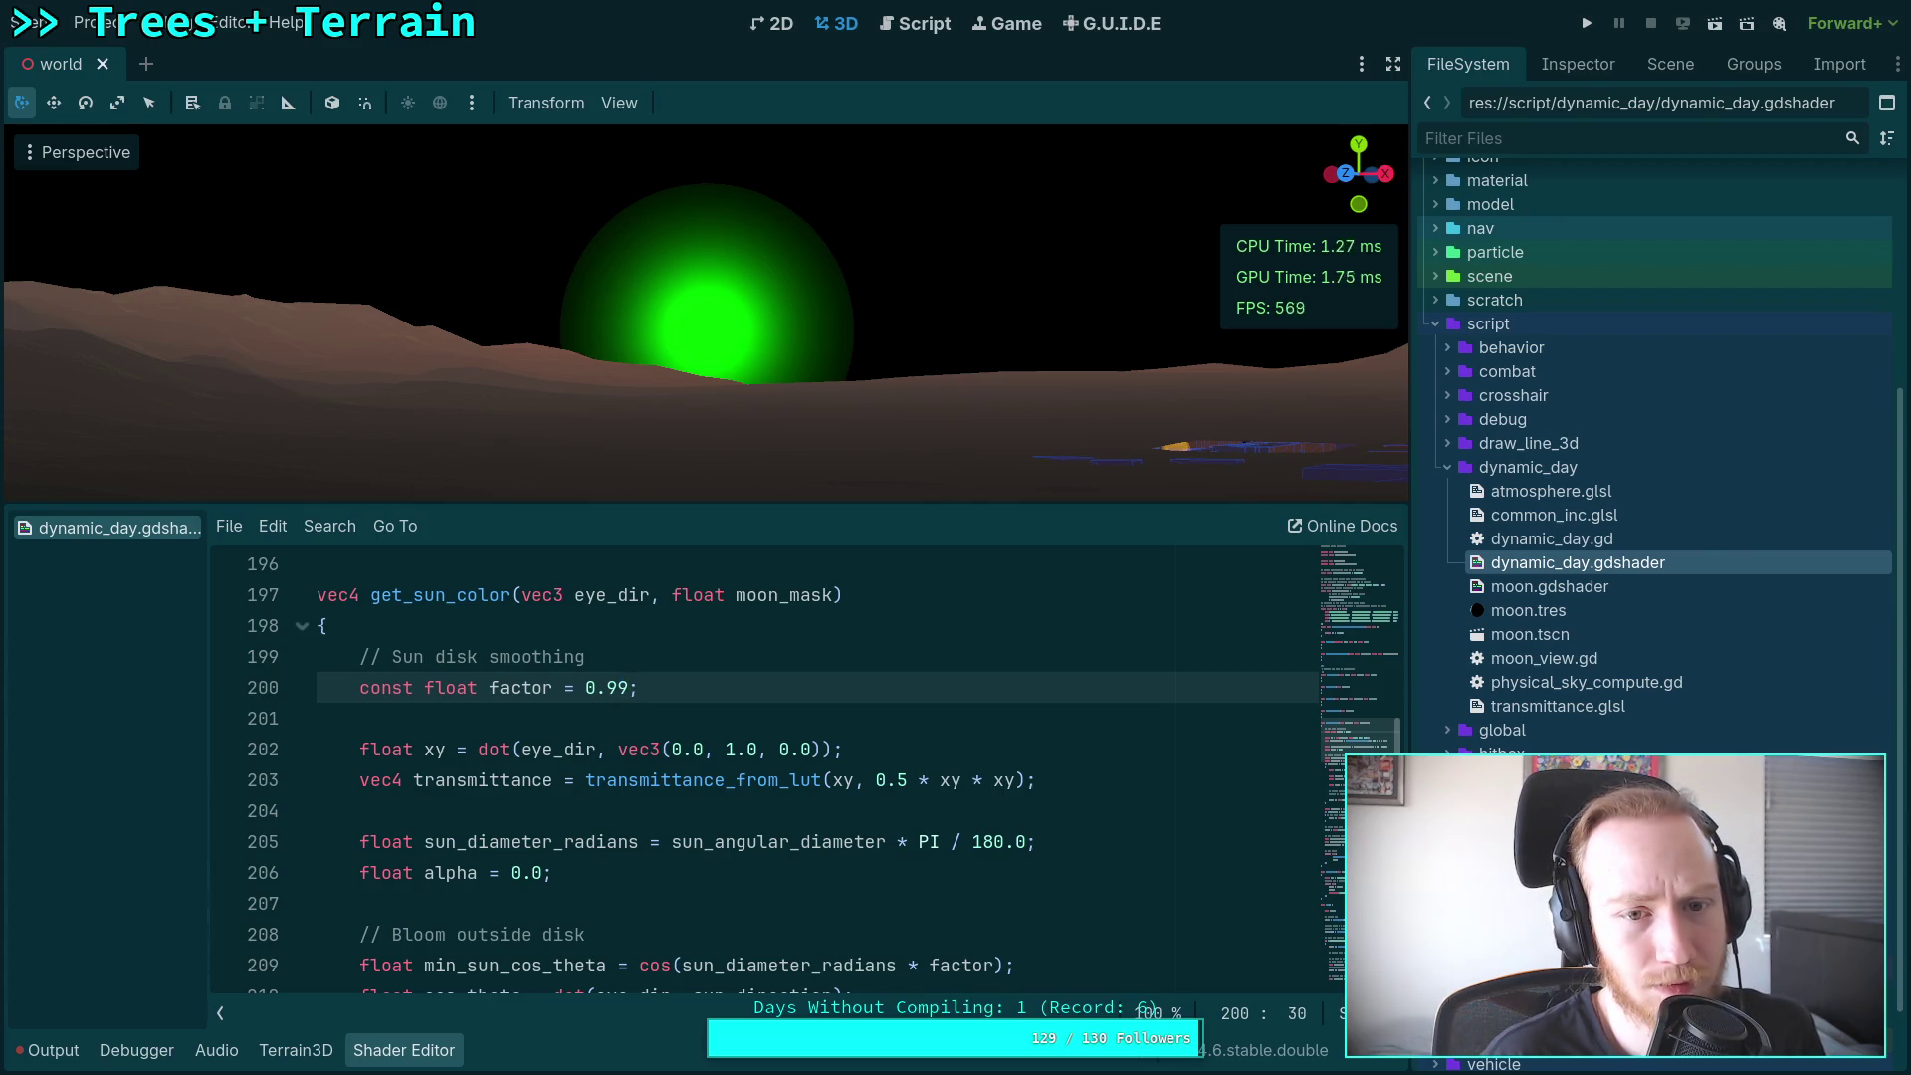
{"action": "key", "text": "shift+Left"}
{"action": "type", "text": "7"}
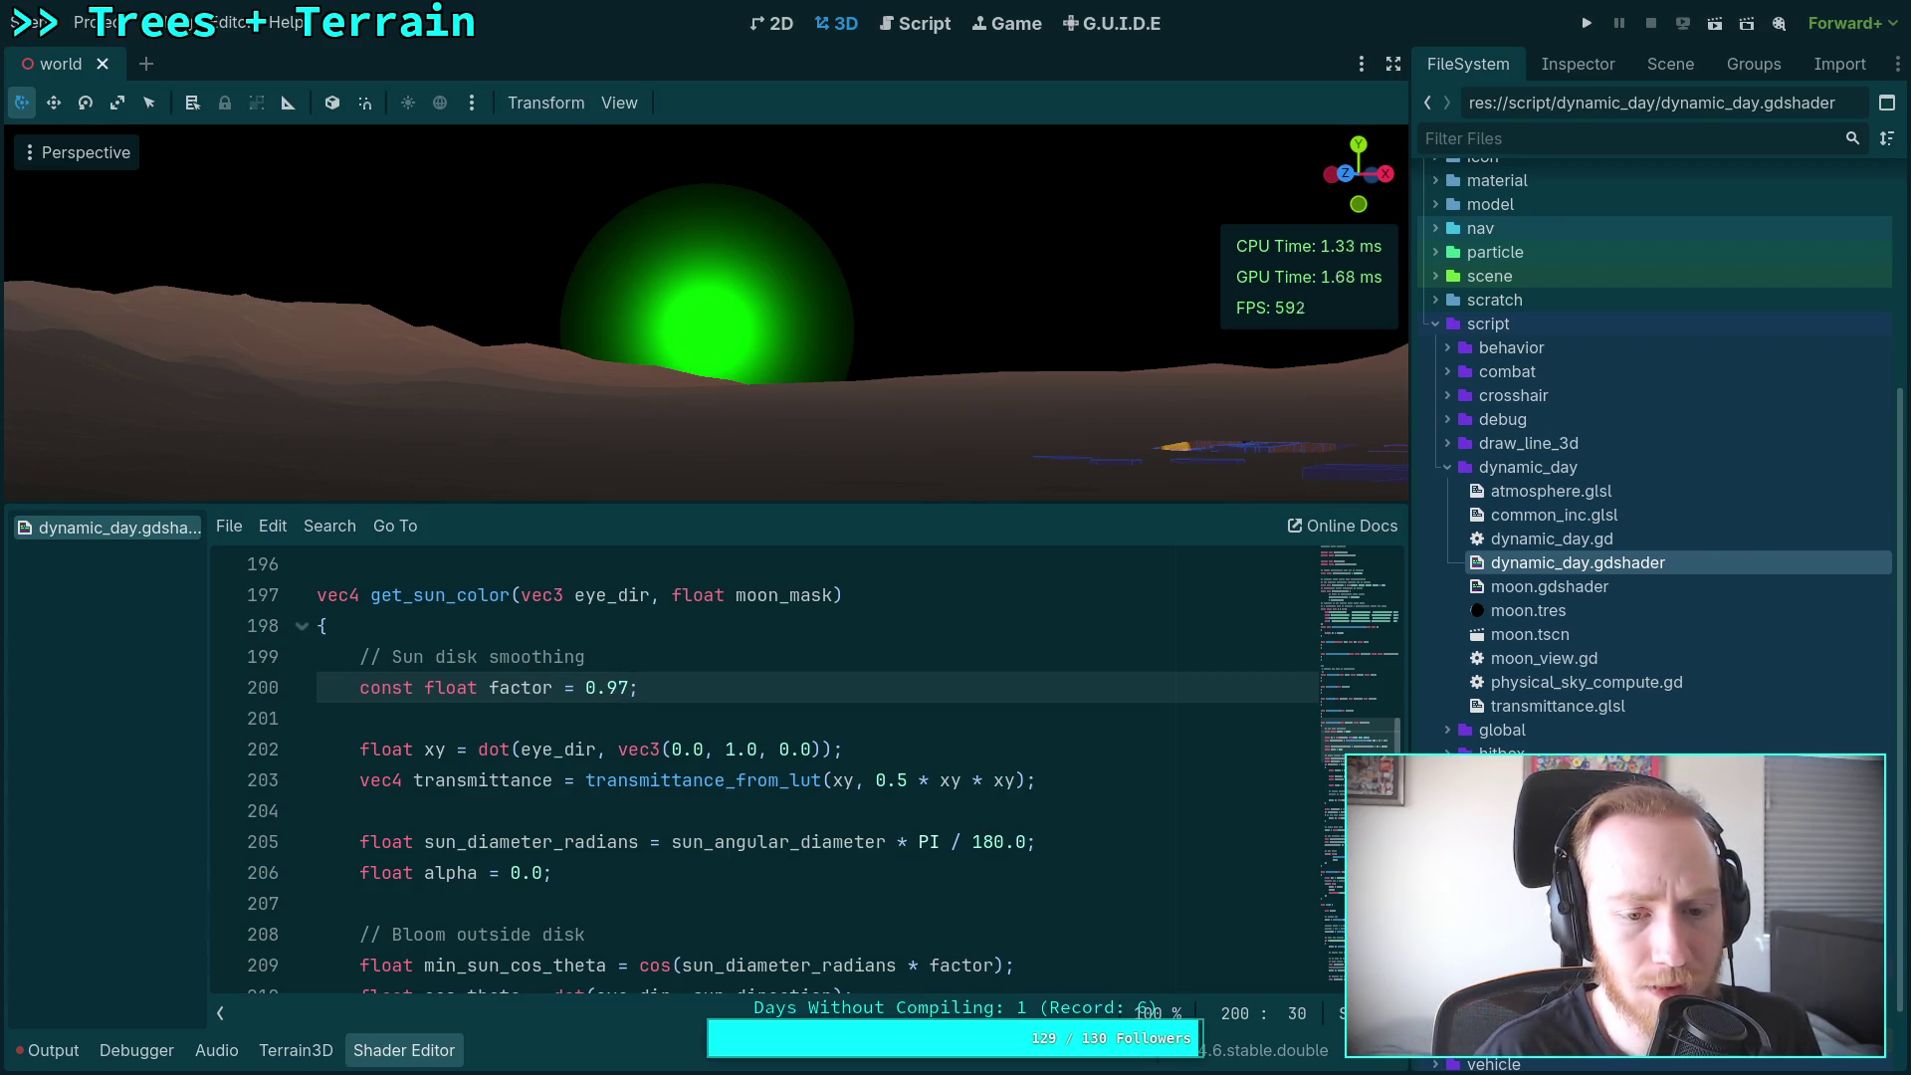
{"action": "key", "text": "shift+Left"}
{"action": "type", "text": "6"}
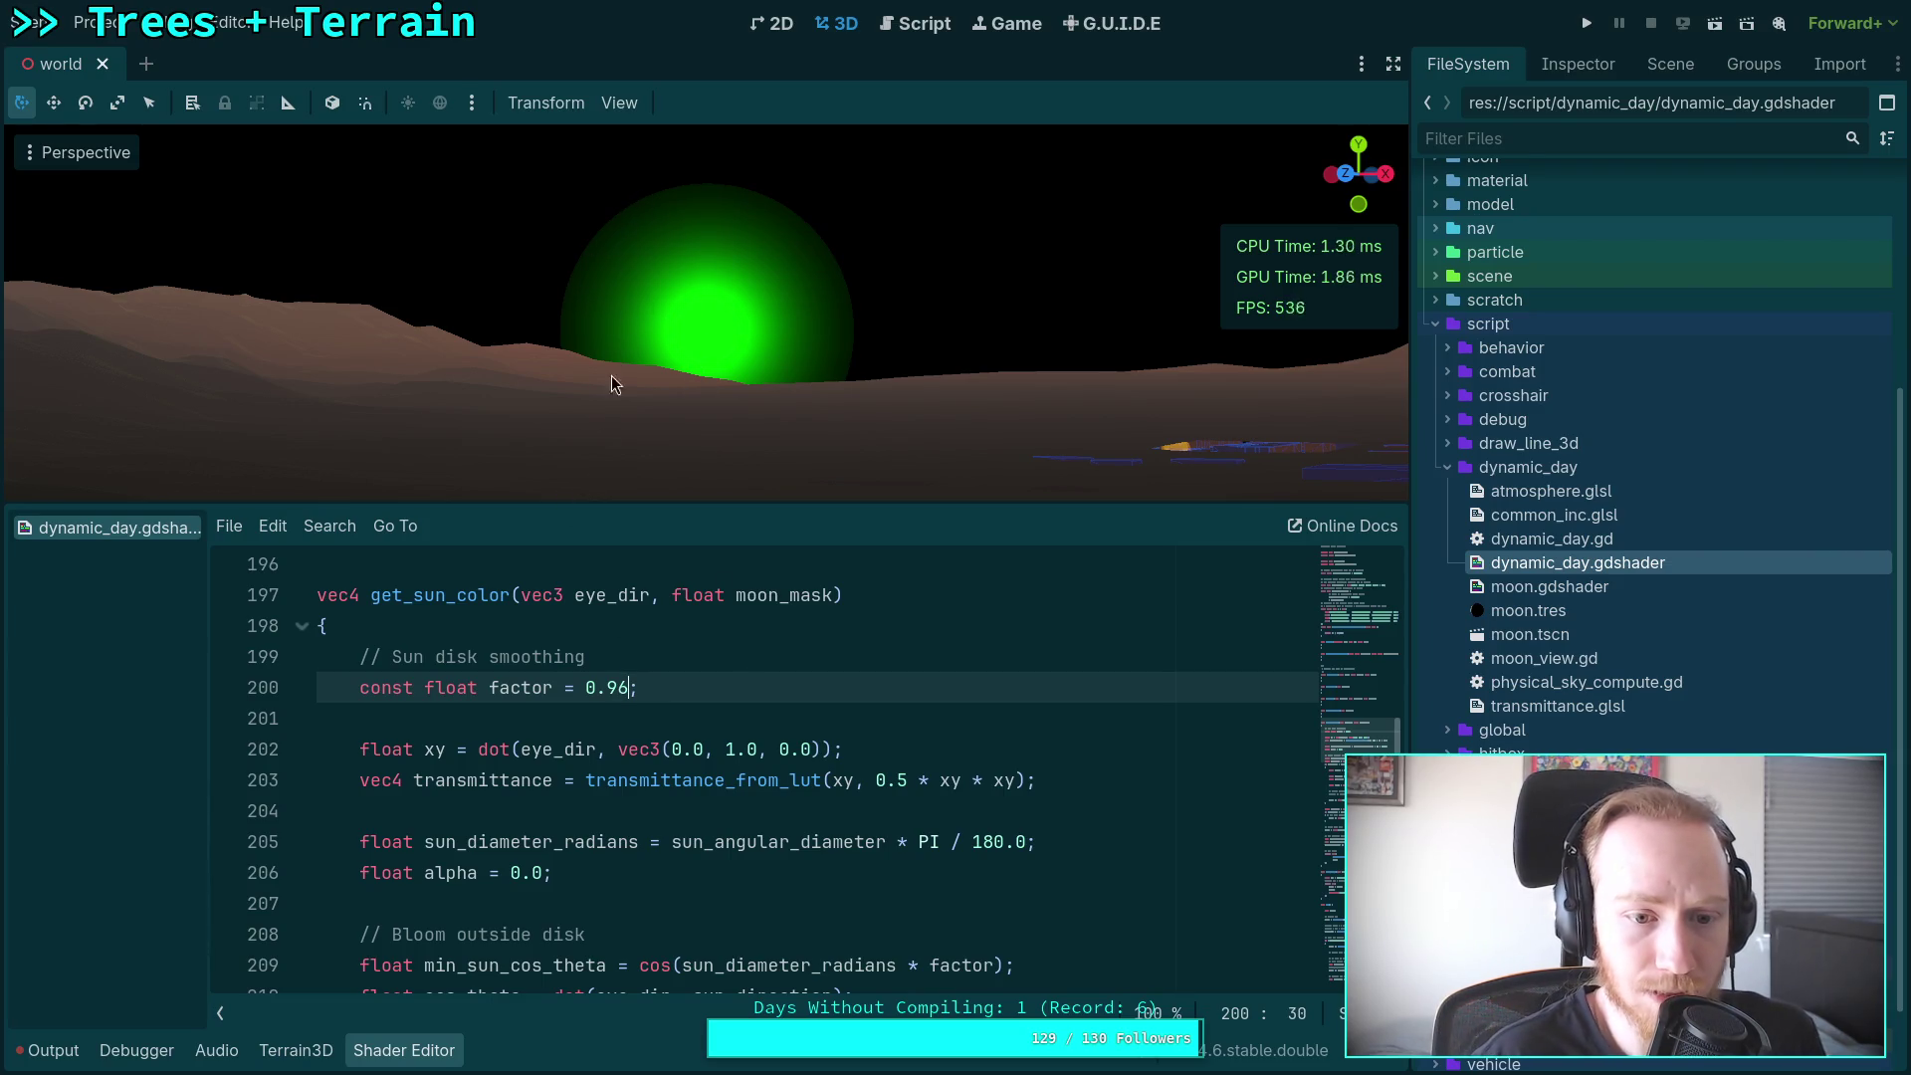
{"action": "scroll", "coordinate": [558, 762], "scroll_direction": "down", "scroll_amount": 2}
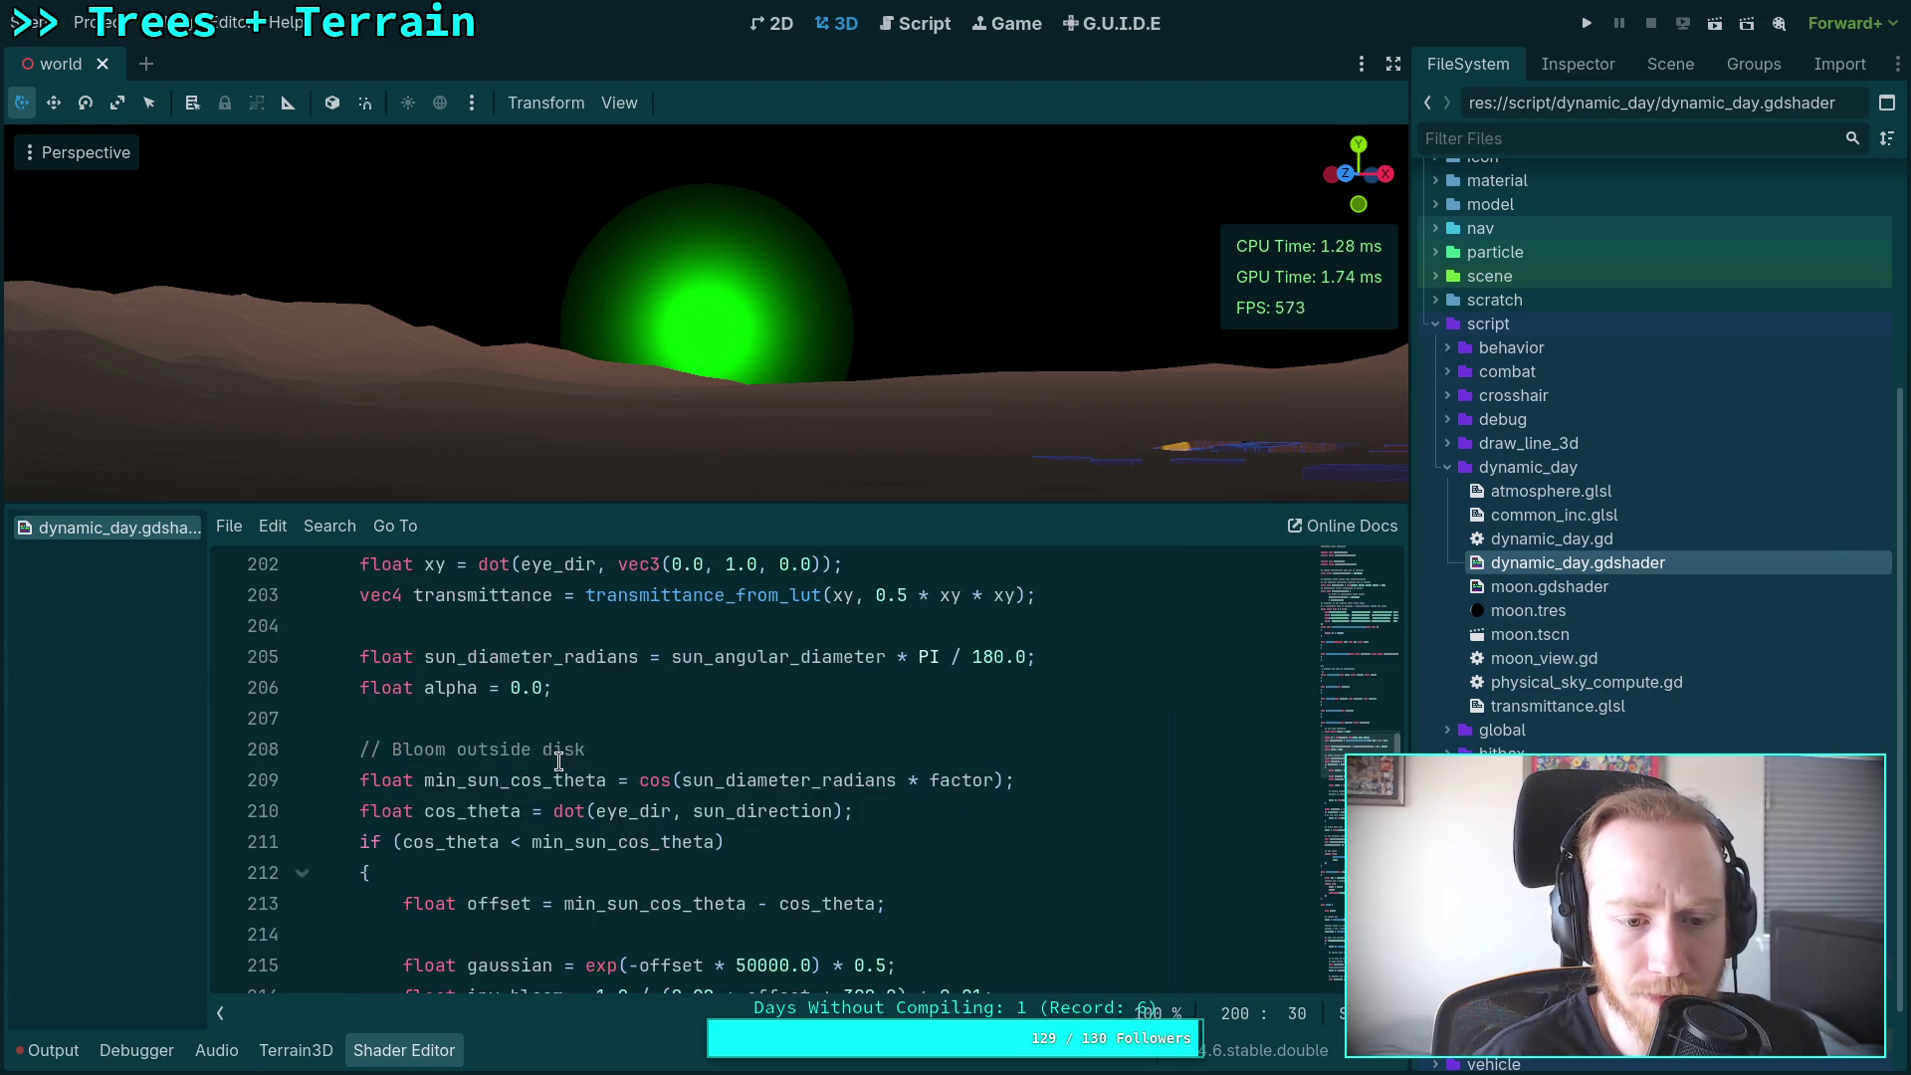
{"action": "double_click", "coordinate": [476, 841]}
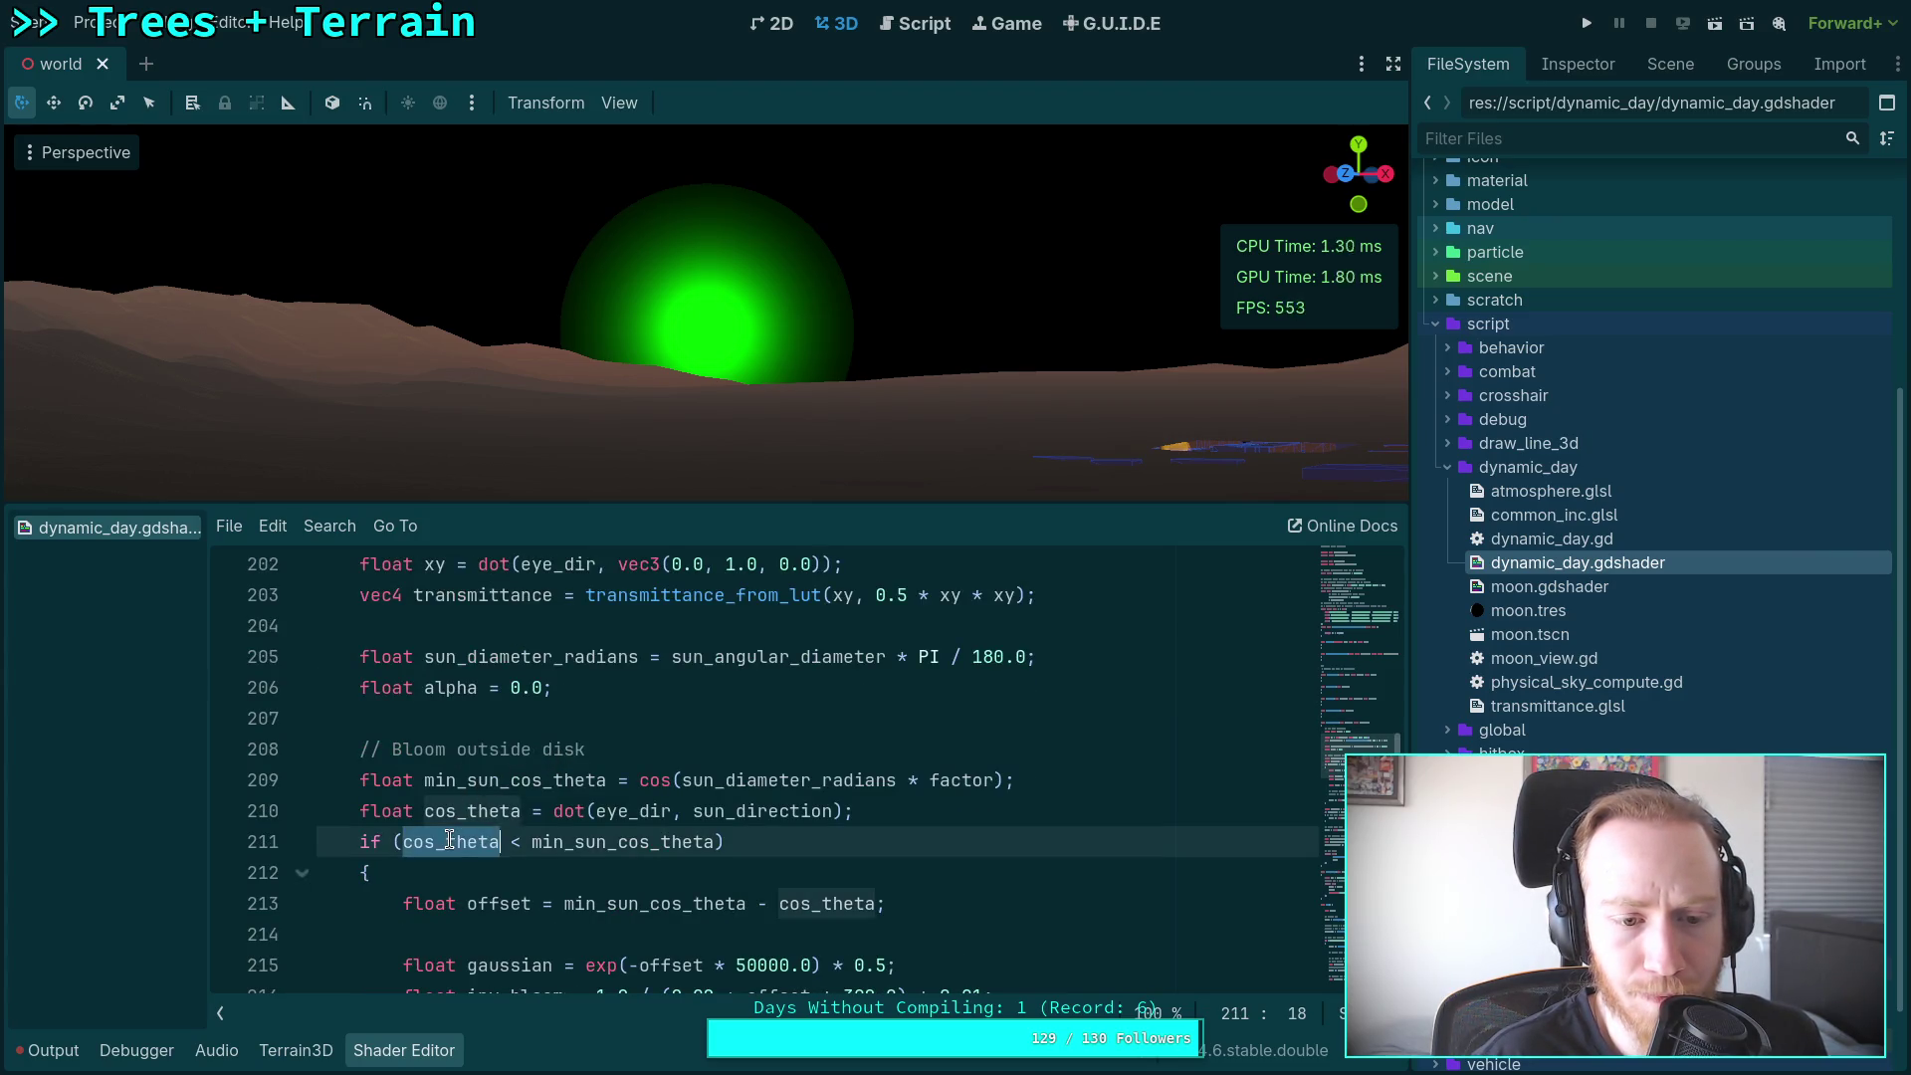
{"action": "scroll", "coordinate": [486, 828], "scroll_direction": "down", "scroll_amount": 4}
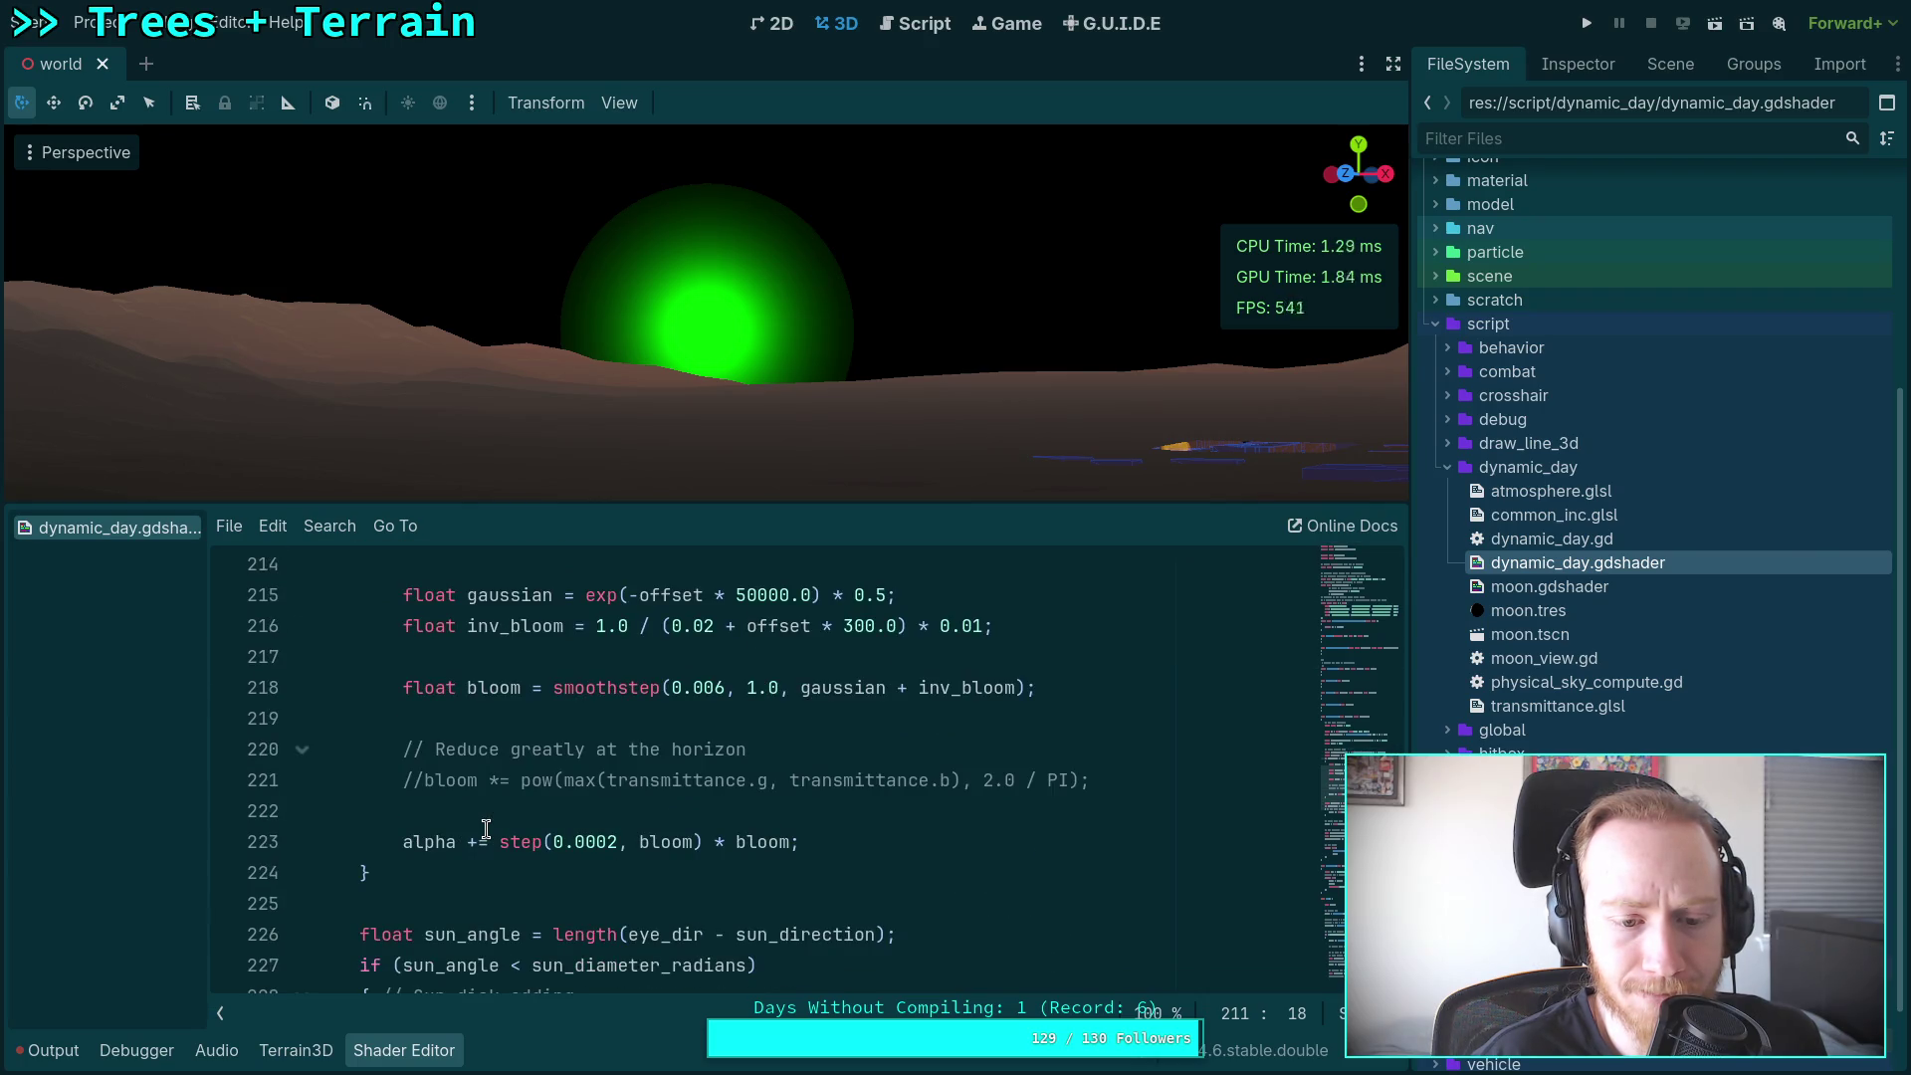
{"action": "scroll", "coordinate": [486, 828], "scroll_direction": "down", "scroll_amount": 3}
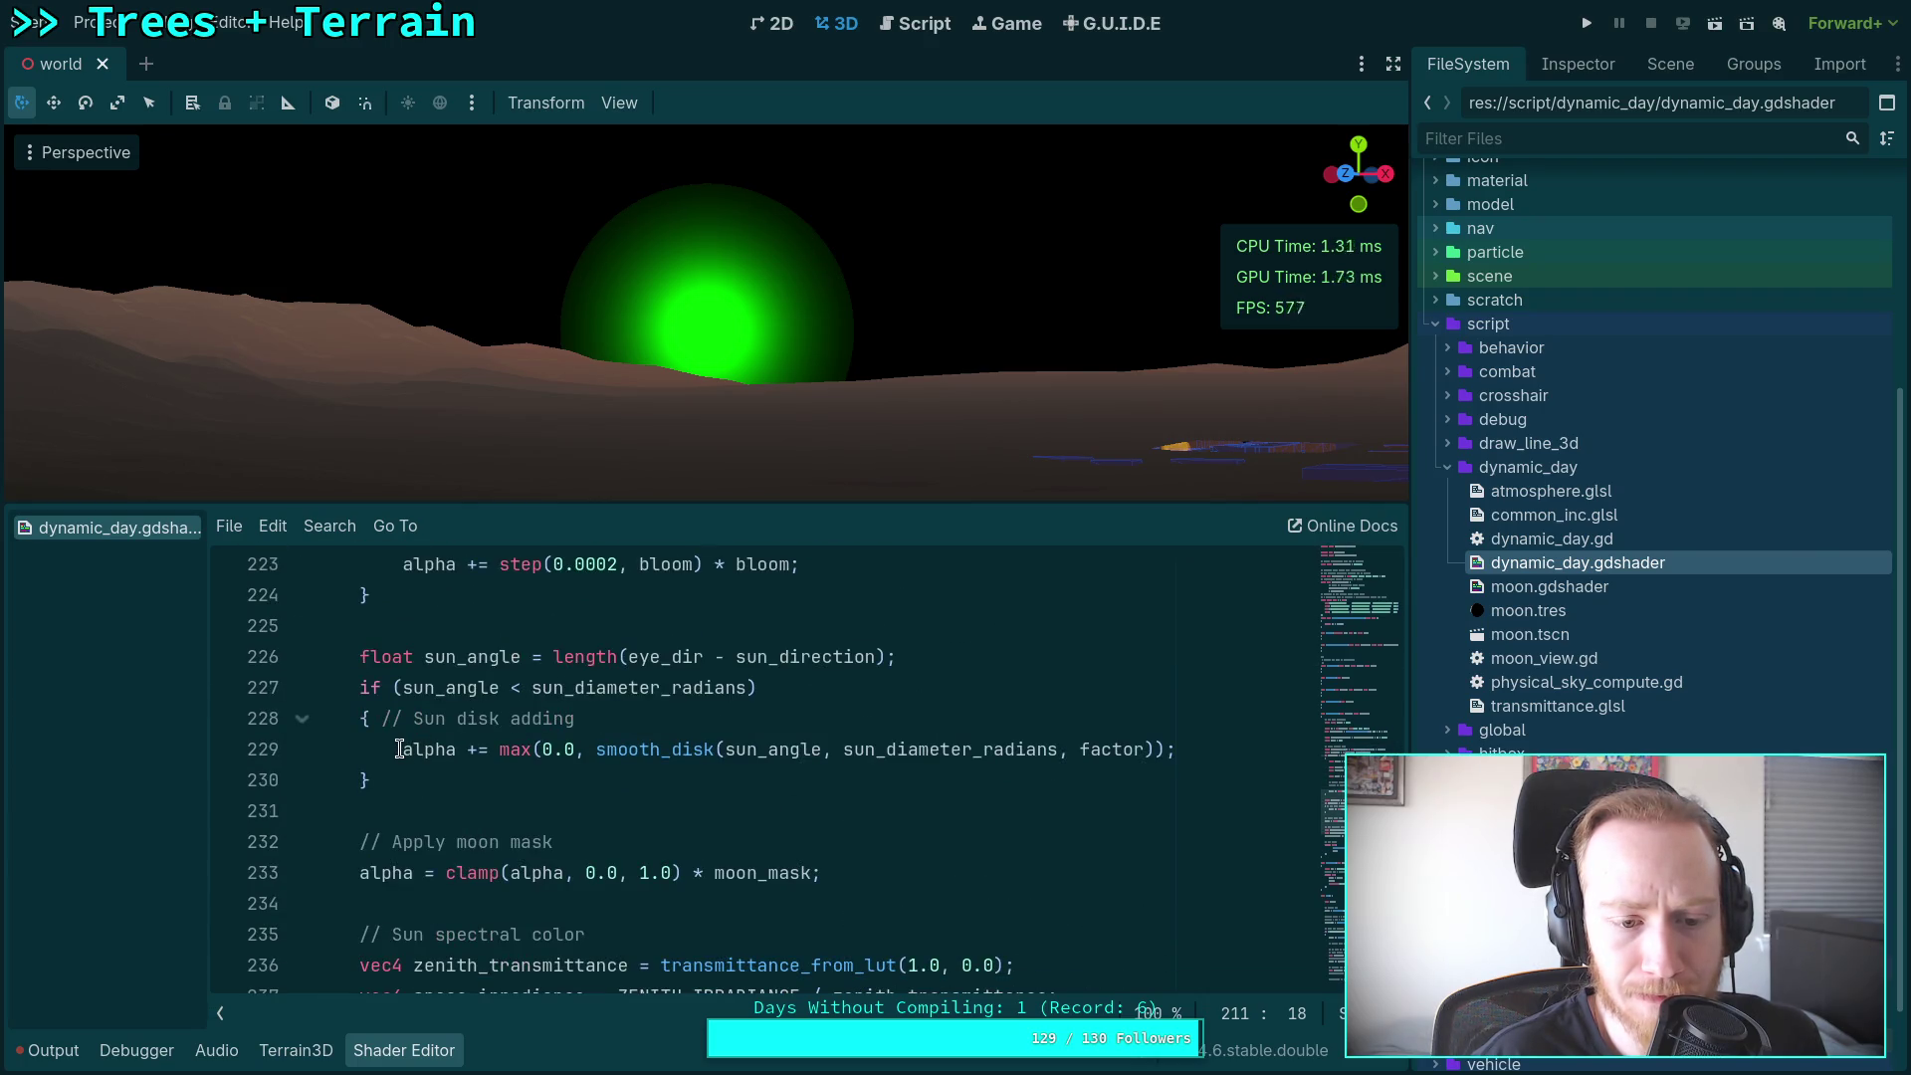
{"action": "scroll", "coordinate": [399, 749], "scroll_direction": "down", "scroll_amount": 3}
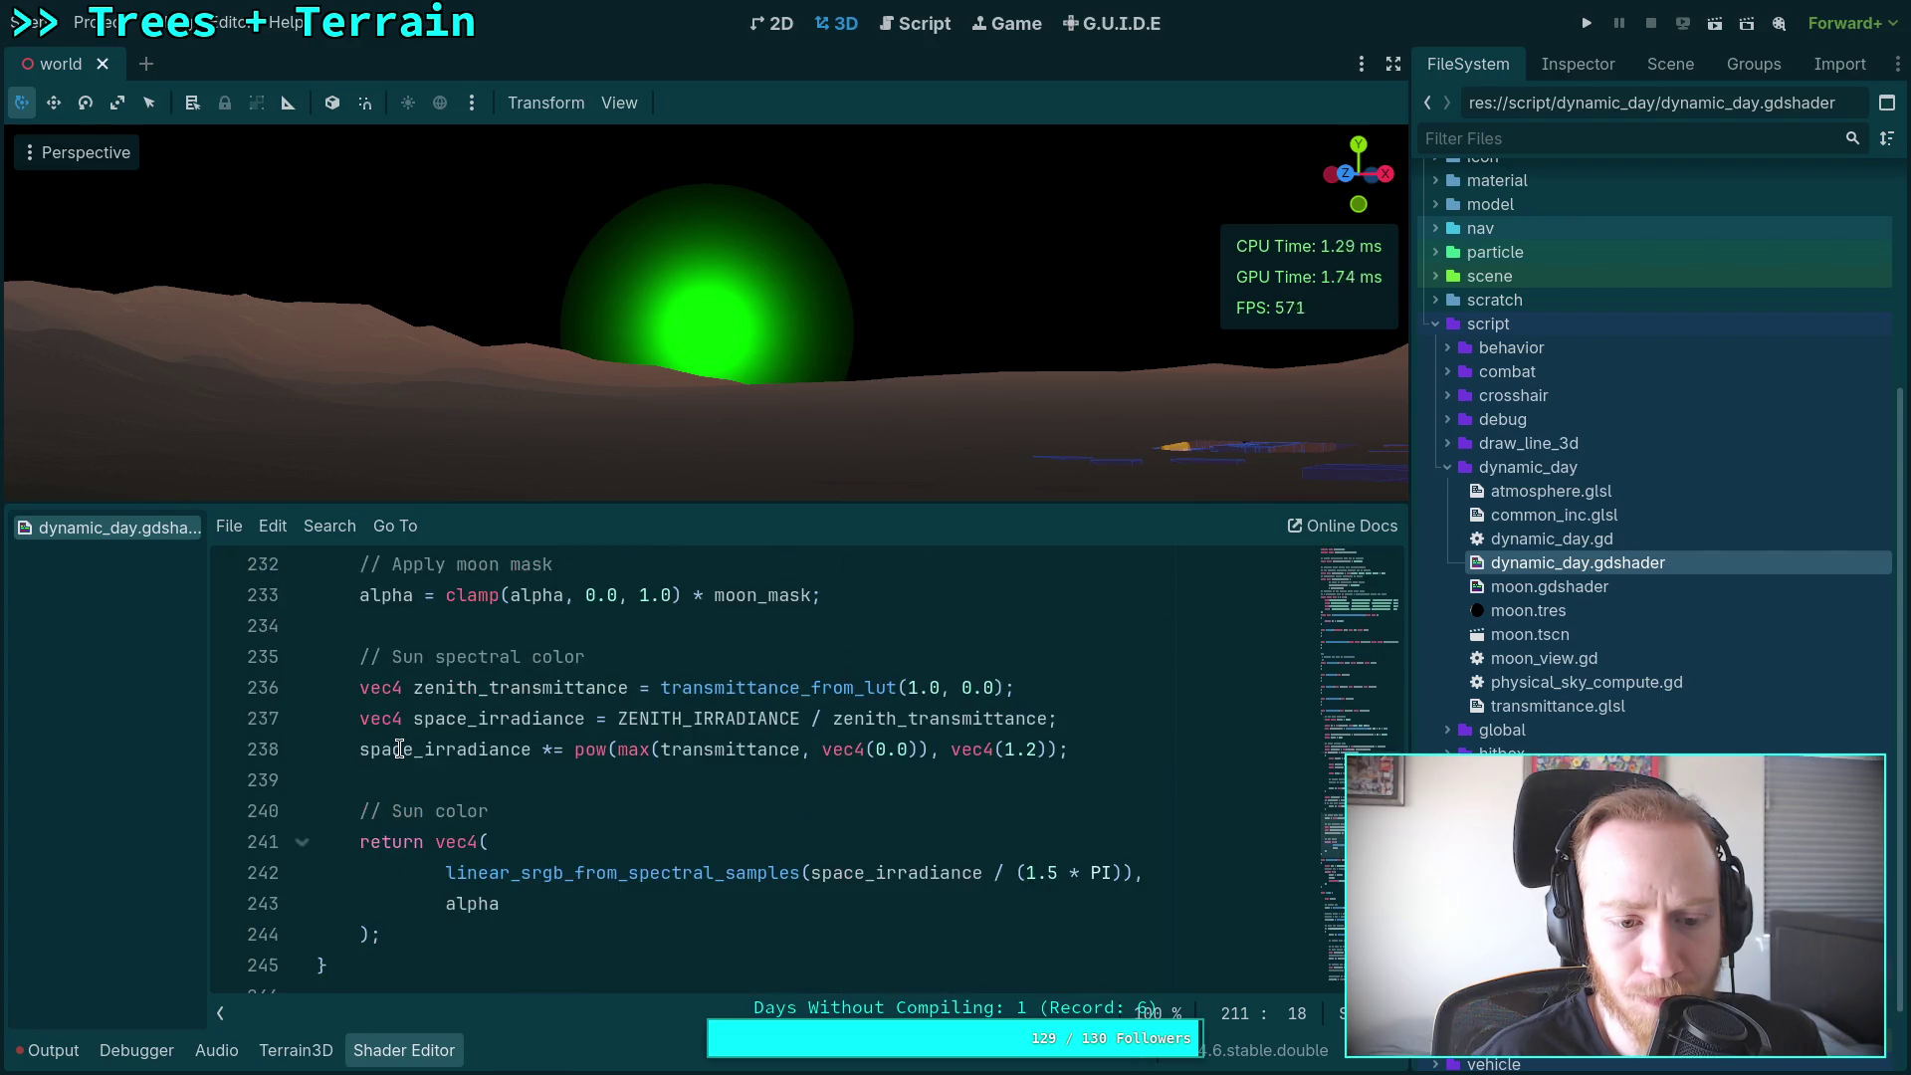
{"action": "scroll", "coordinate": [399, 757], "scroll_direction": "up", "scroll_amount": 4}
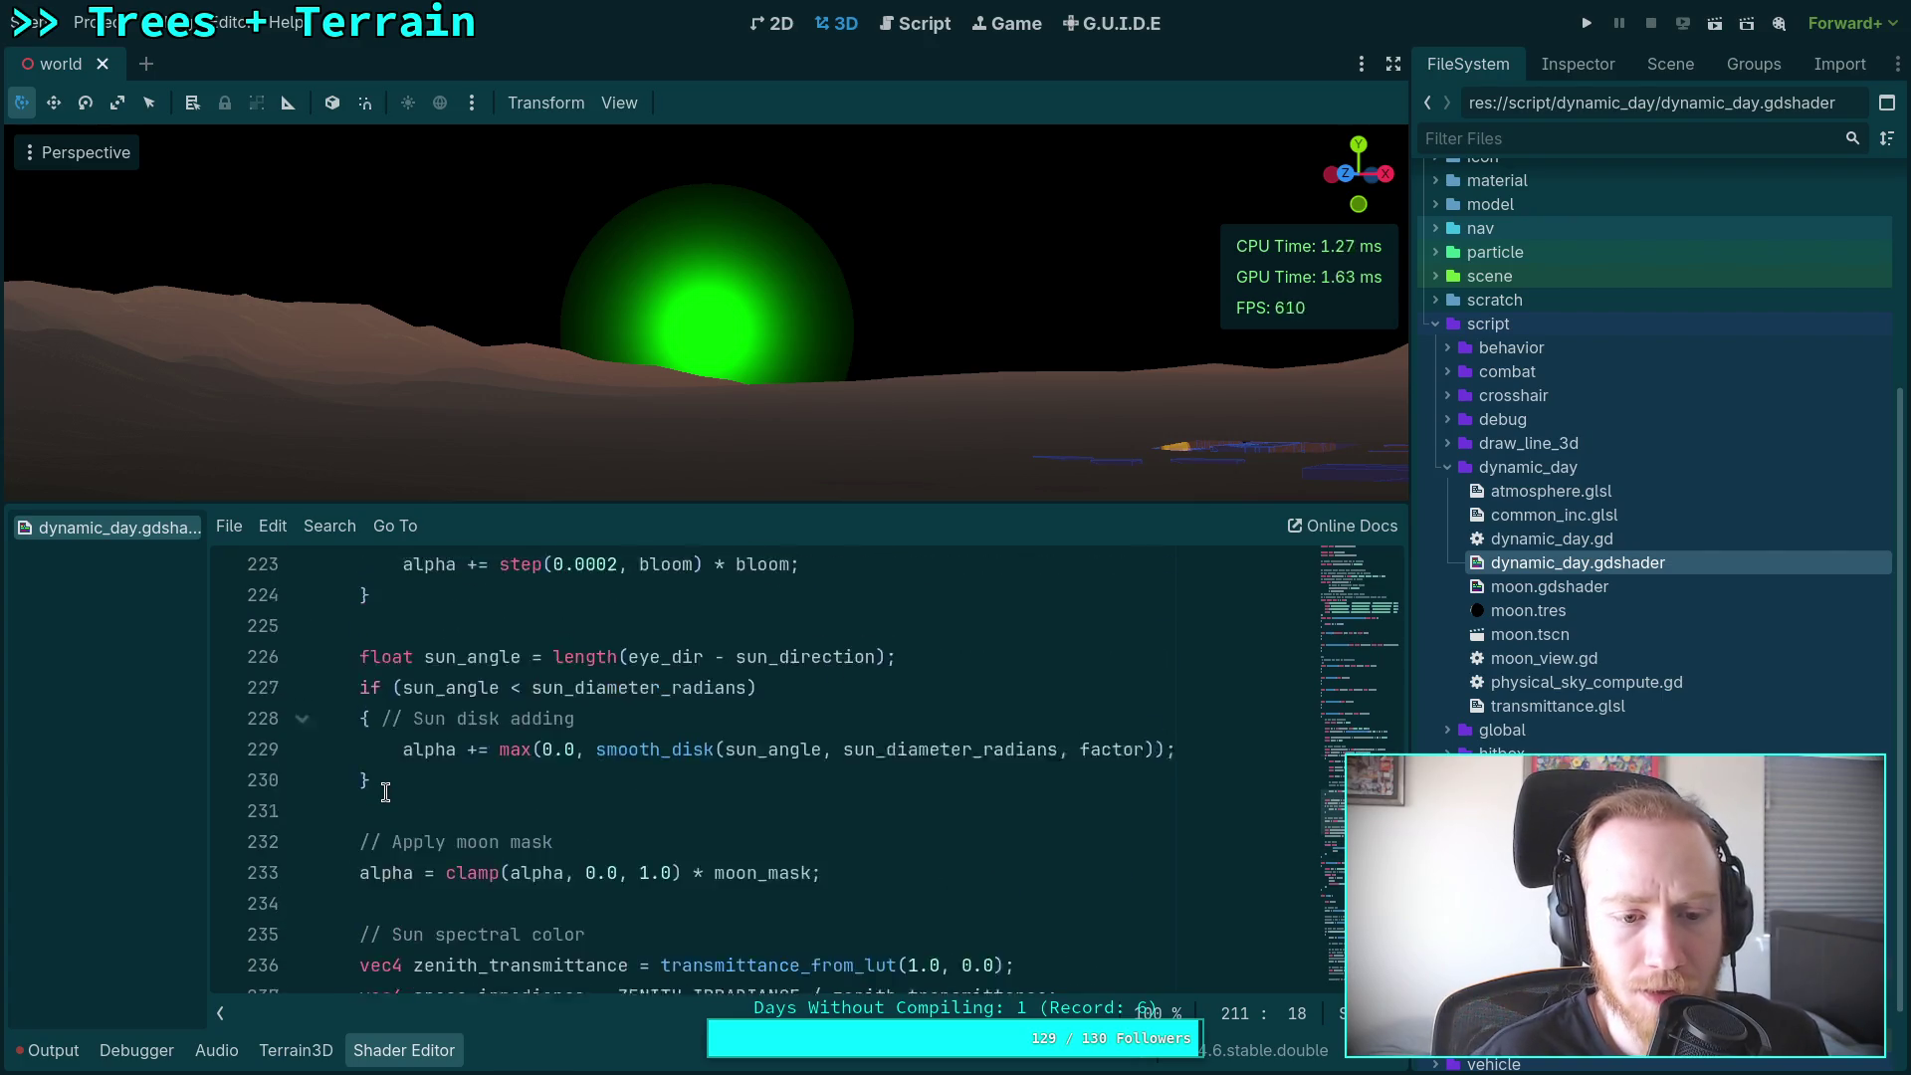
{"action": "left_click", "coordinate": [401, 842]}
Step: Comment out the smooth_disk alpha line 229 with Ctrl+K, then highlight inv_bloom in the bloom code
{"action": "key", "text": "ctrl+k"}
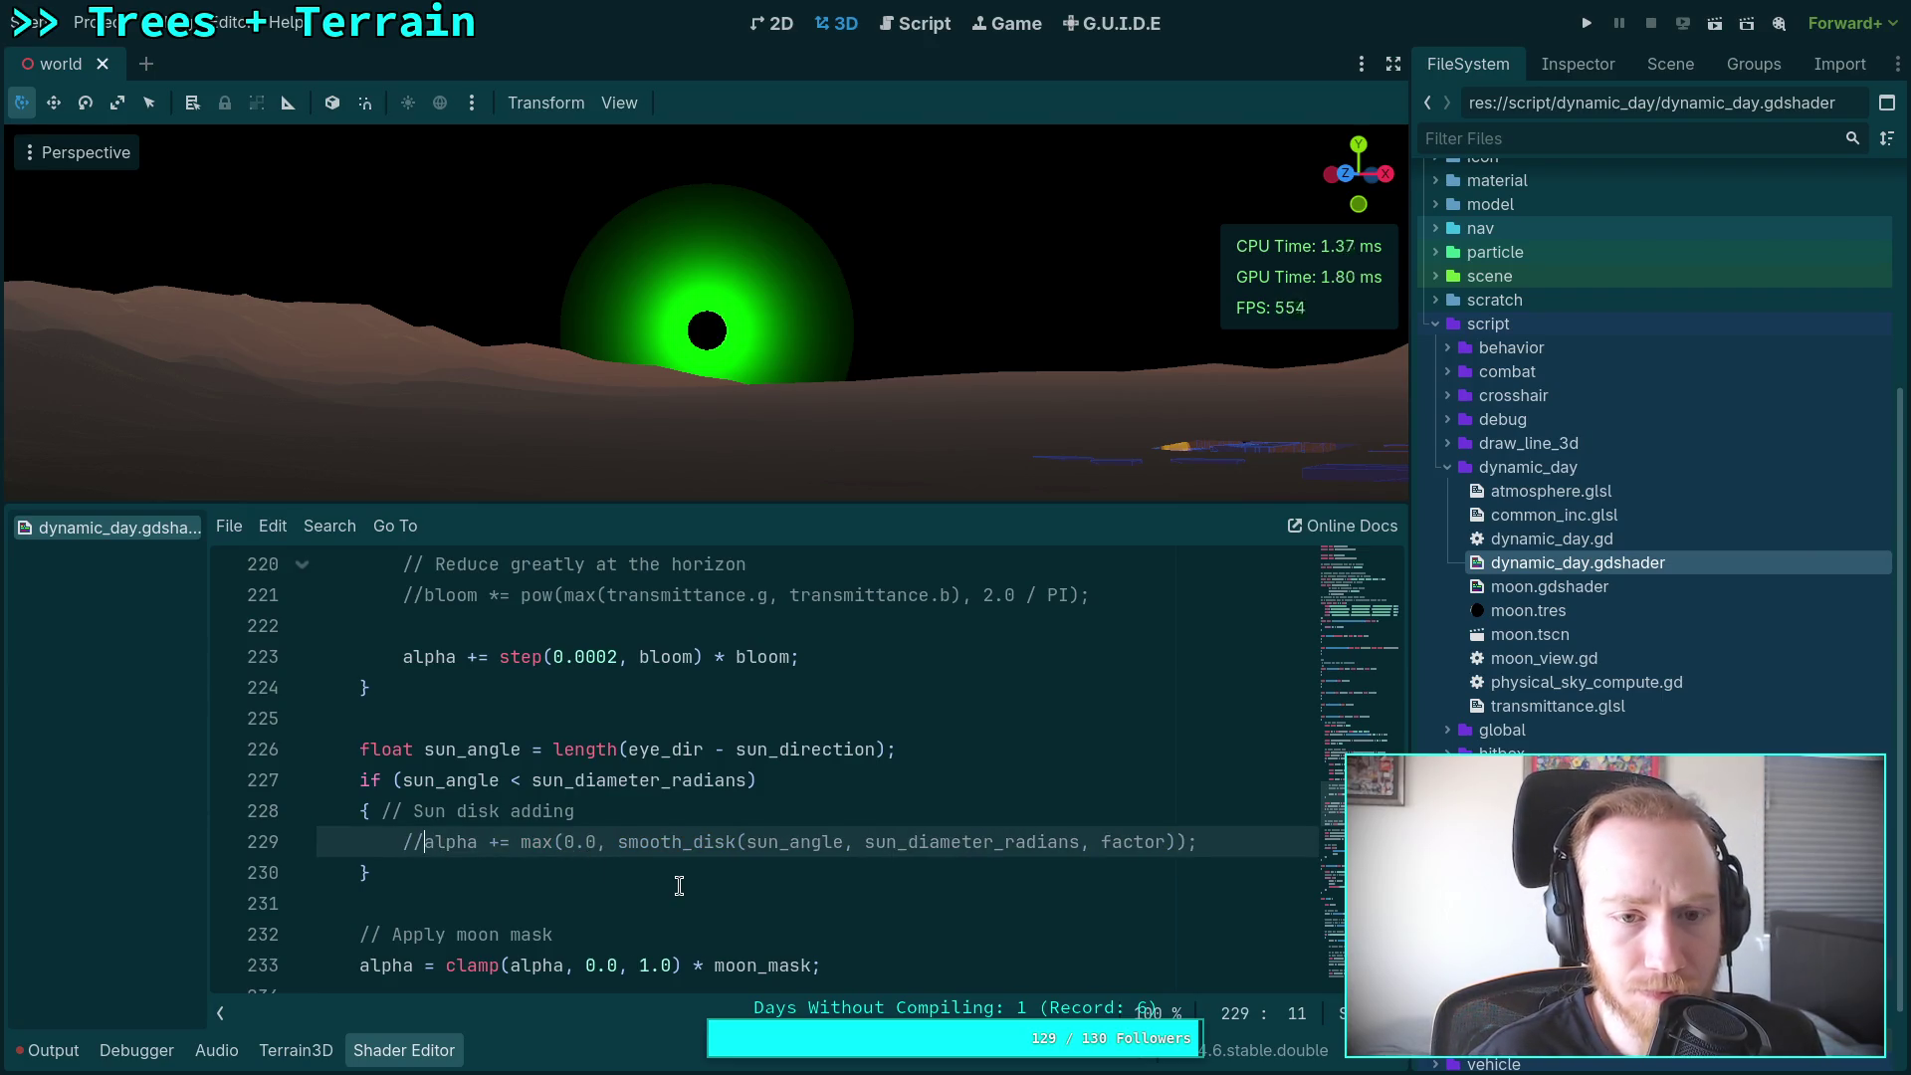
{"action": "scroll", "coordinate": [679, 885], "scroll_direction": "up", "scroll_amount": 1}
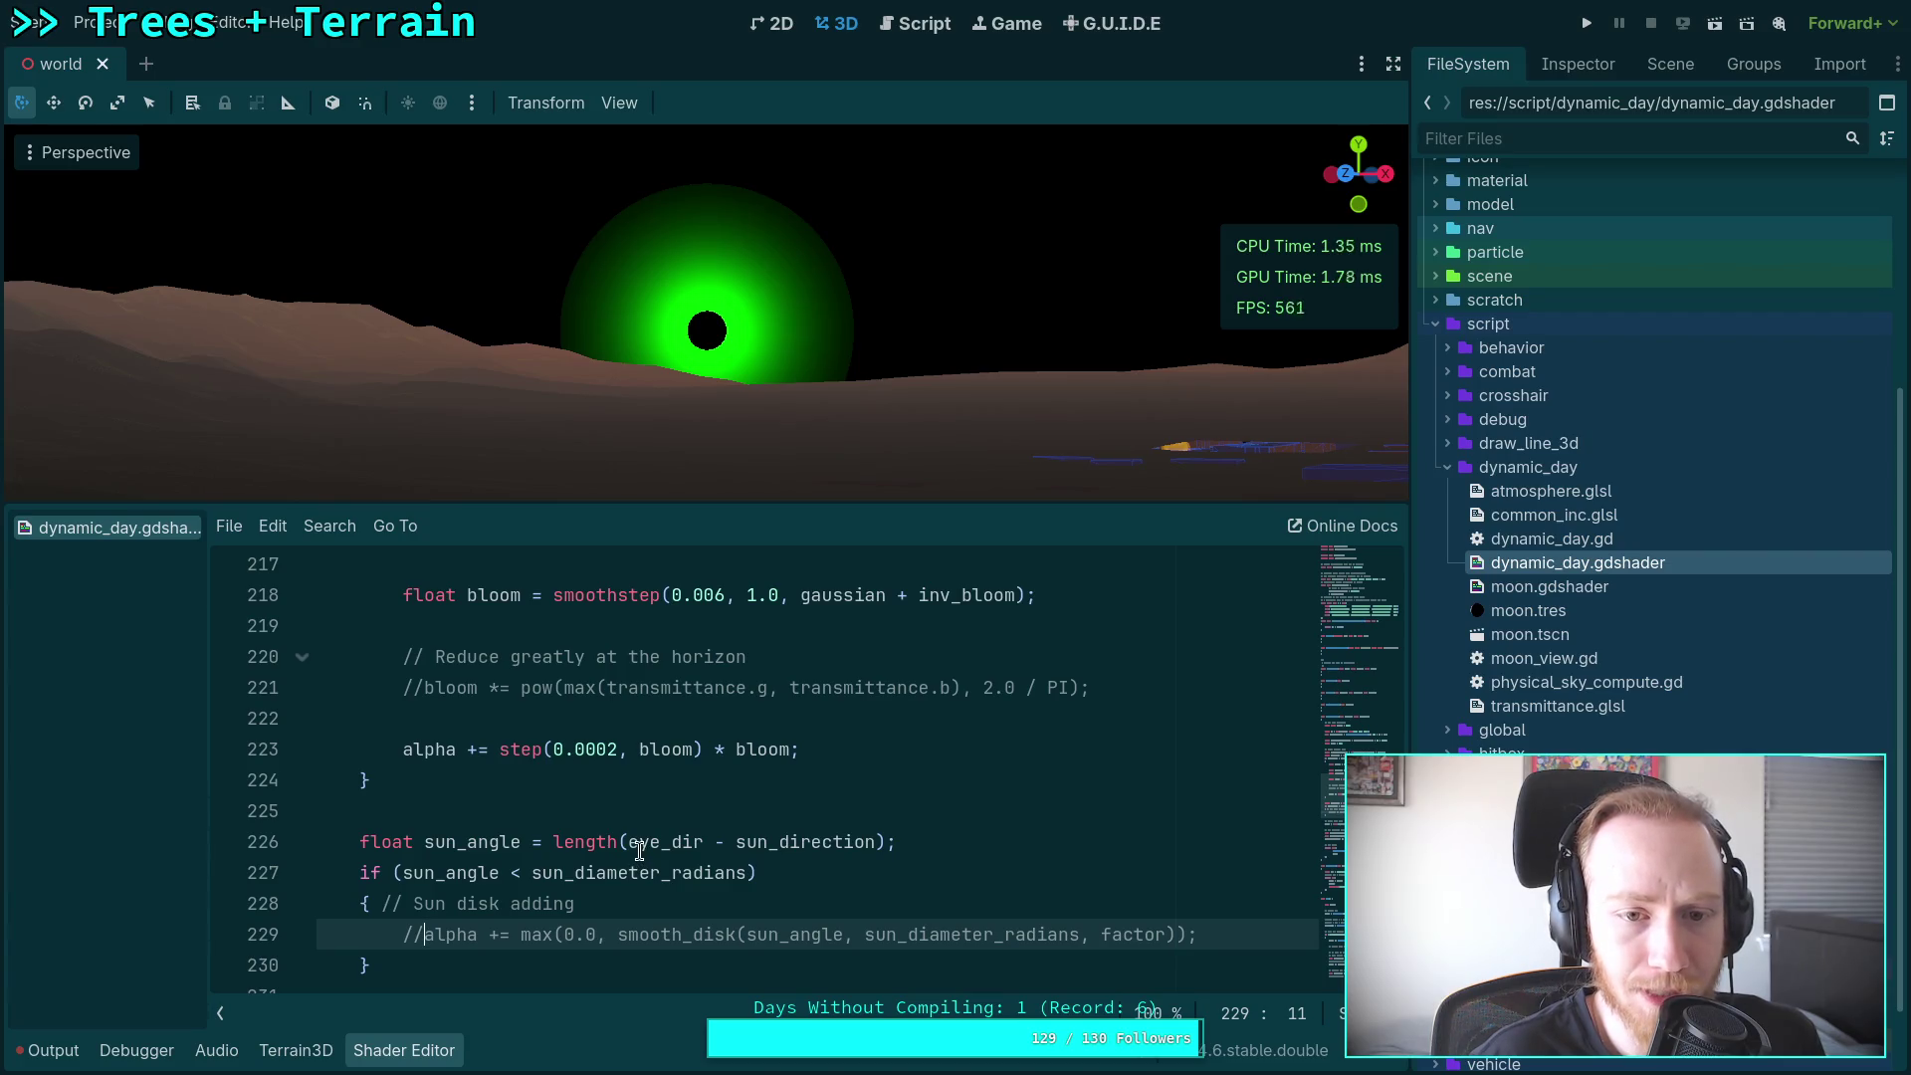
{"action": "scroll", "coordinate": [639, 851], "scroll_direction": "up", "scroll_amount": 2}
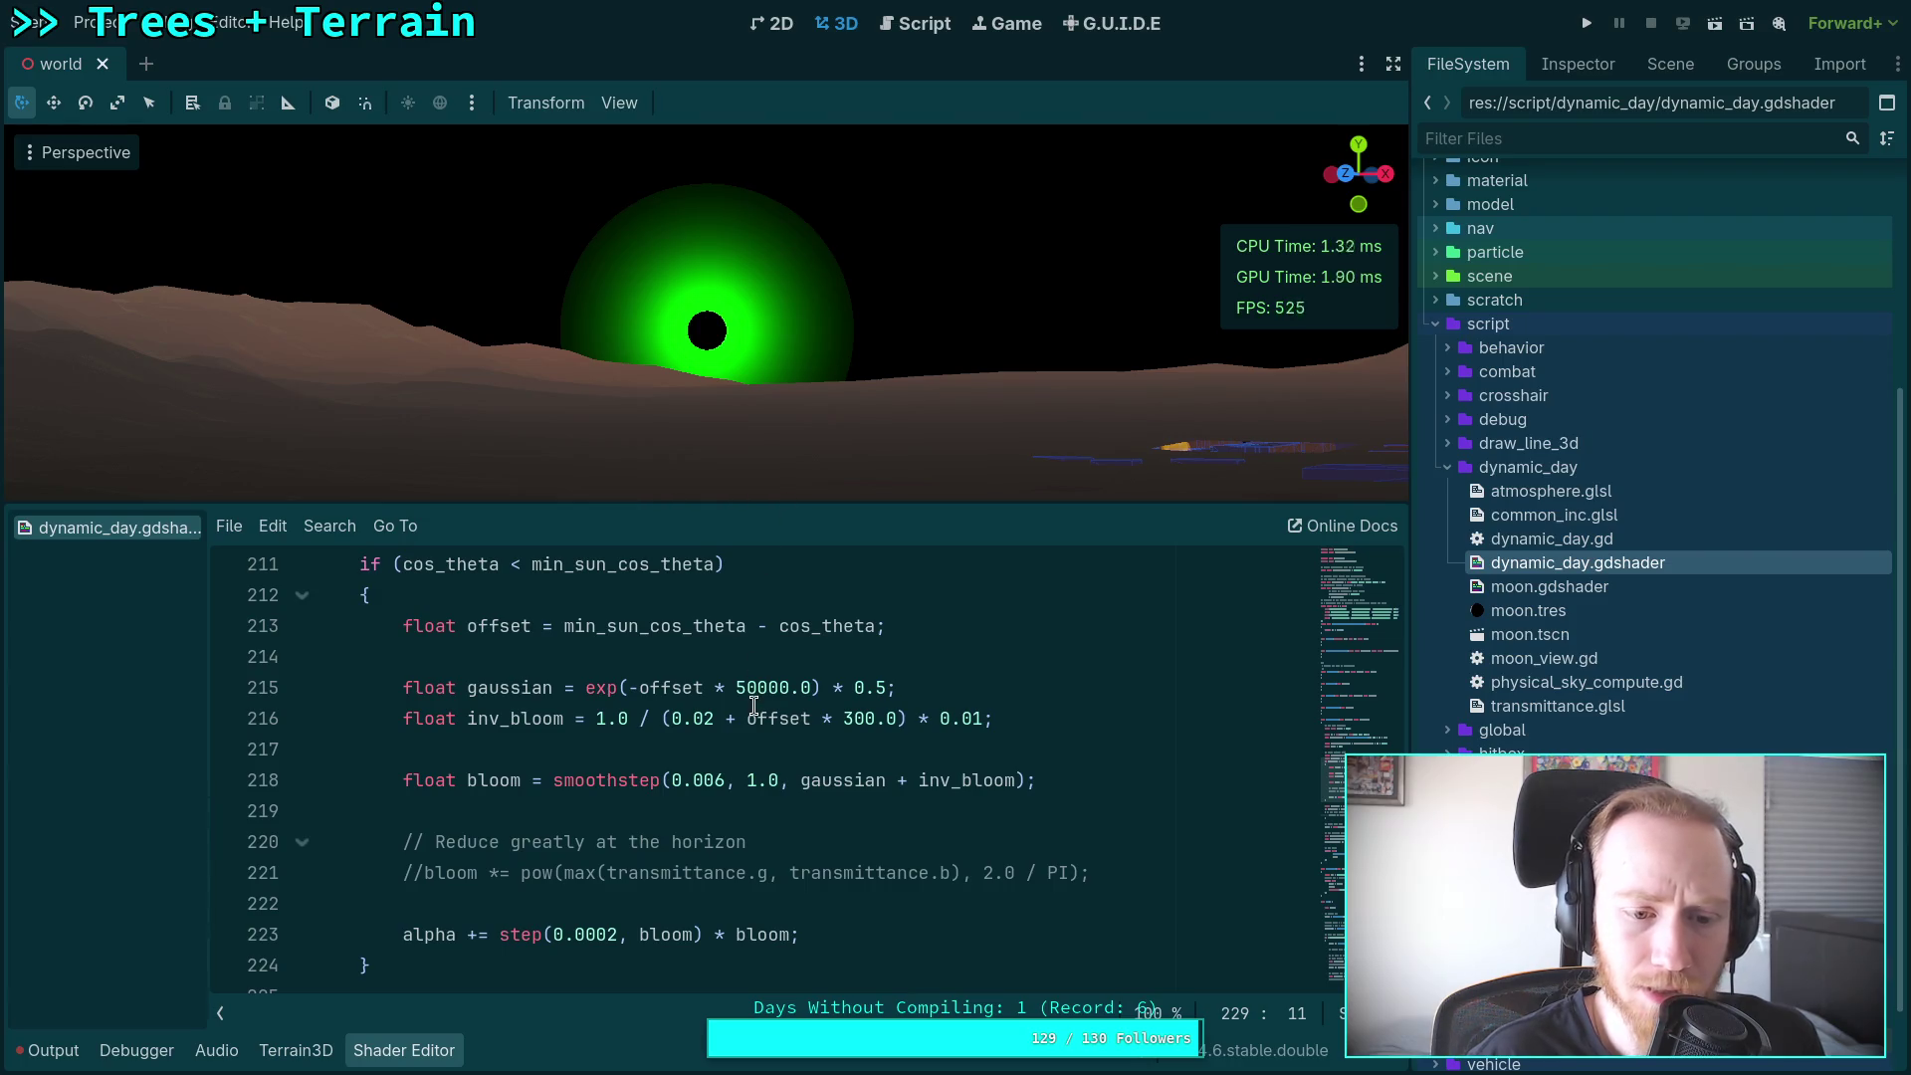
{"action": "scroll", "coordinate": [726, 783], "scroll_direction": "up", "scroll_amount": 1}
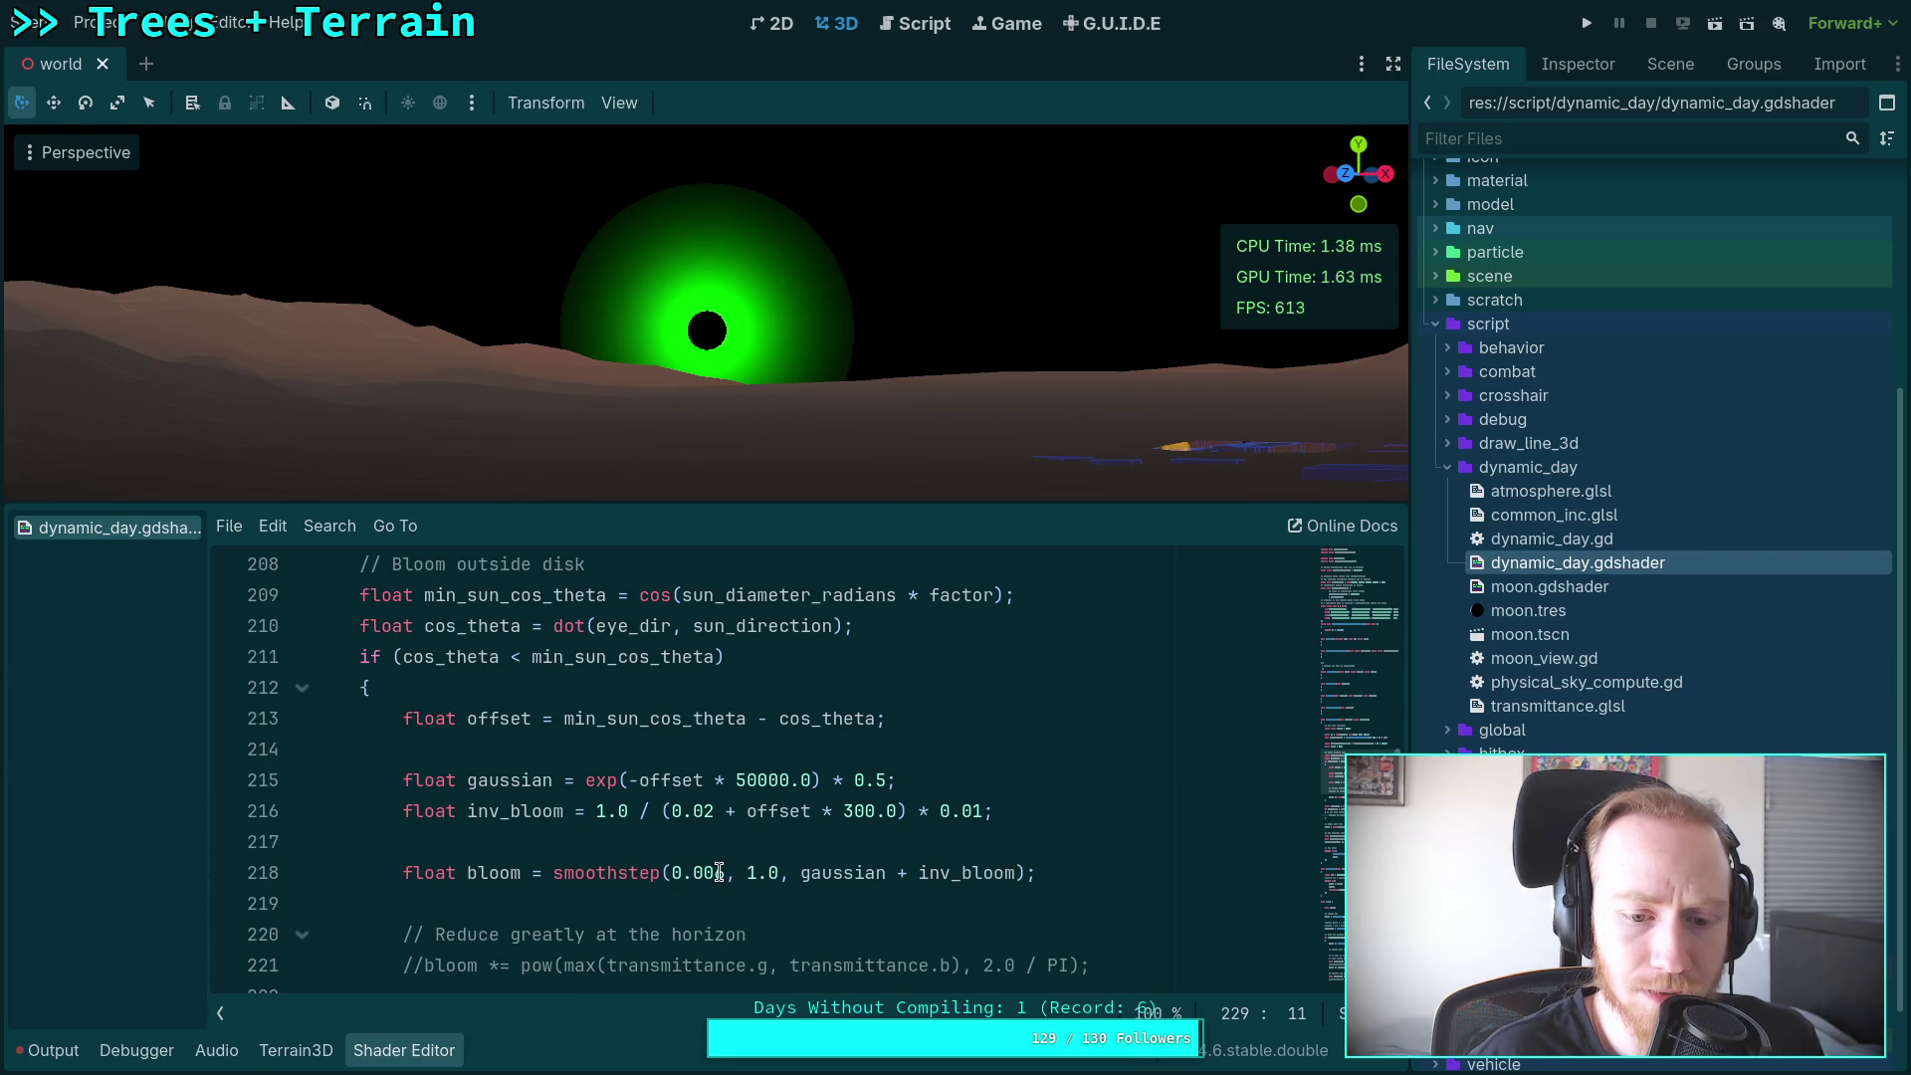
{"action": "double_click", "coordinate": [947, 872]}
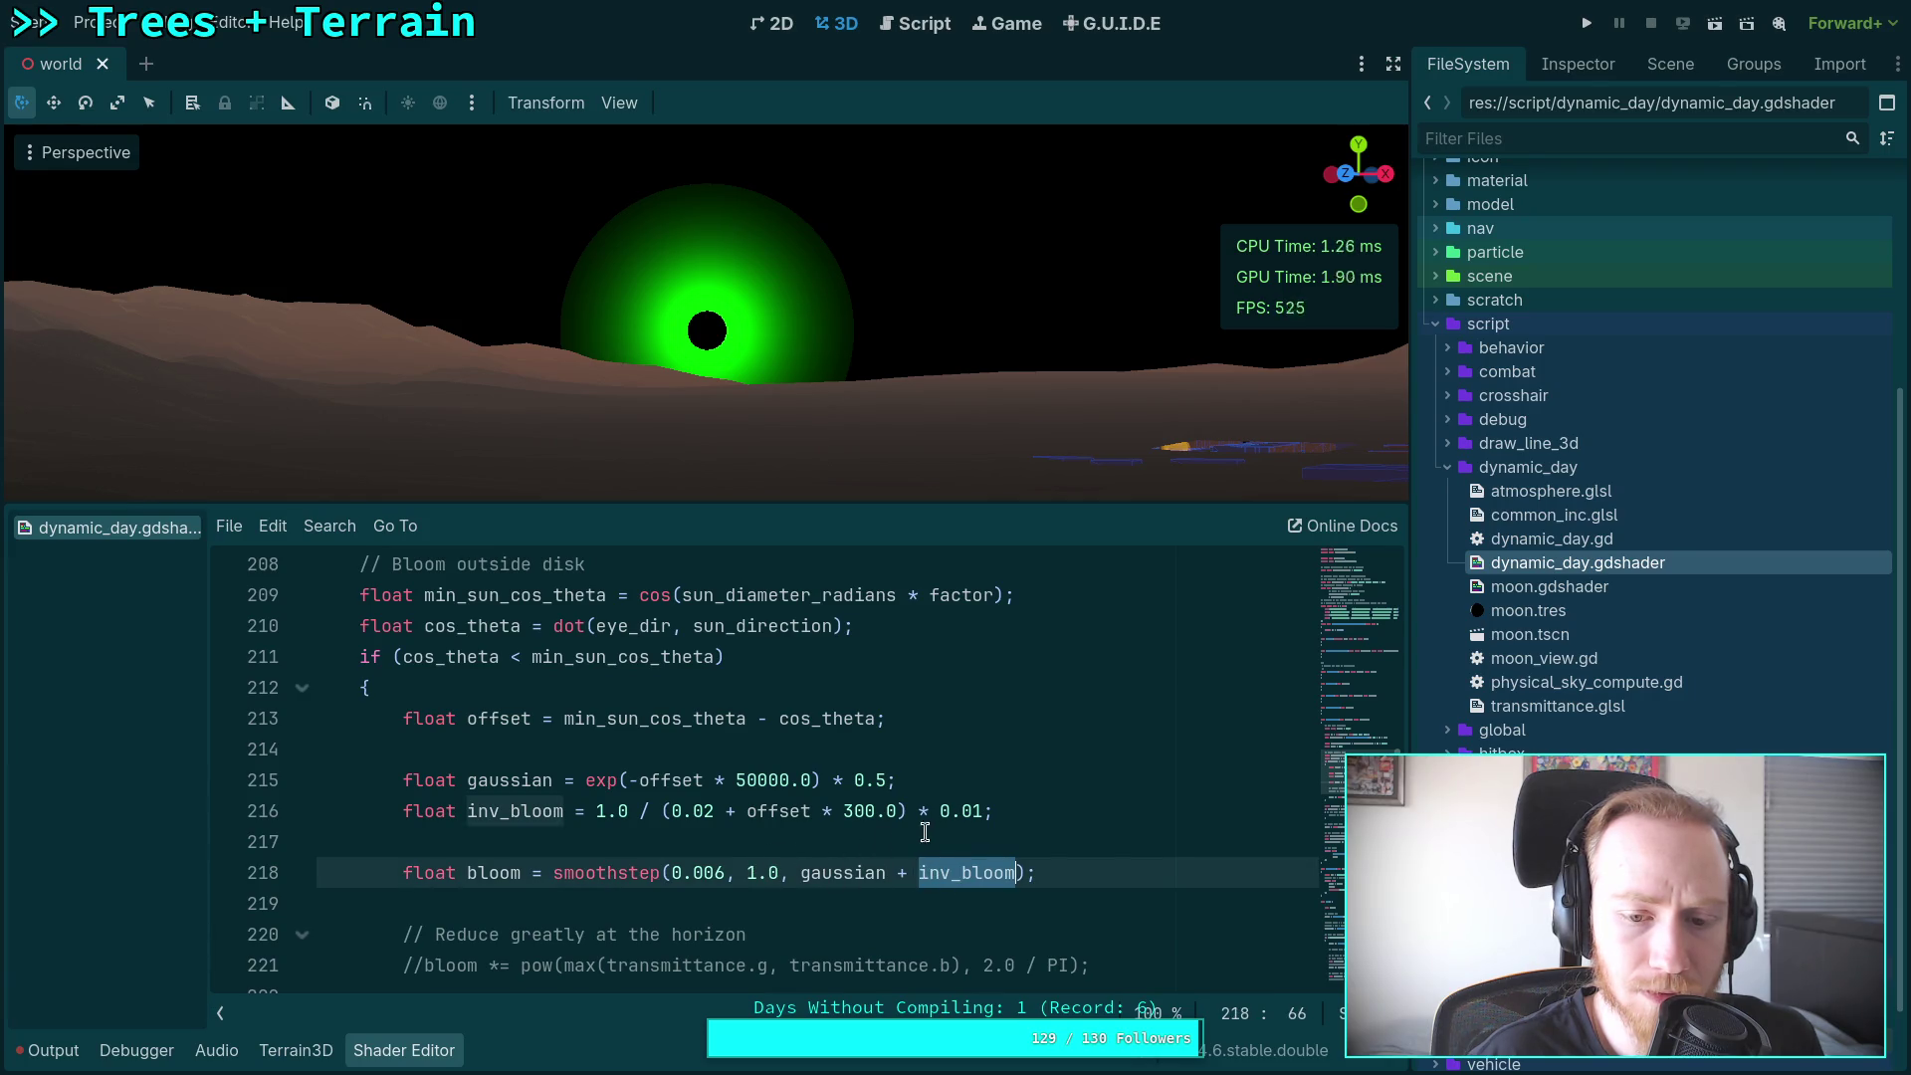
{"action": "left_click", "coordinate": [974, 811]}
{"action": "type", "text": "0"}
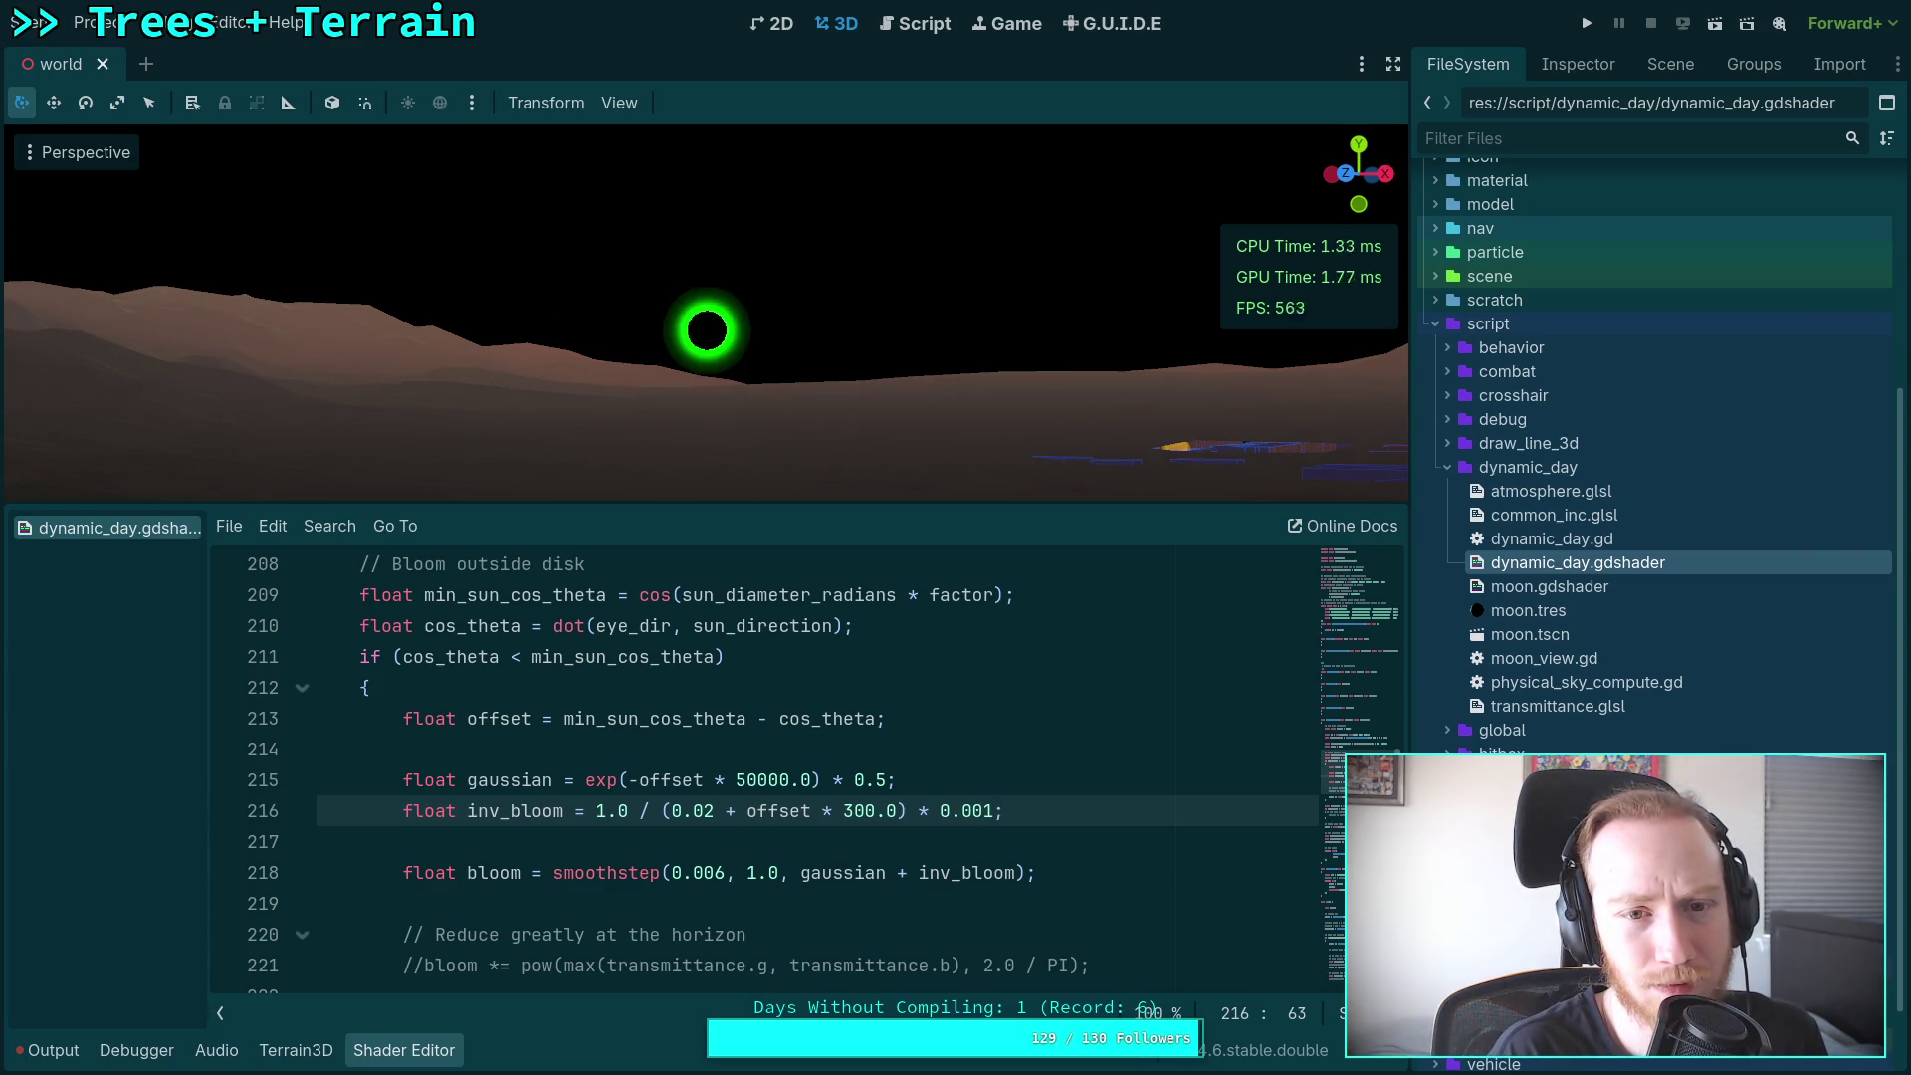
{"action": "key", "text": "BackSpace"}
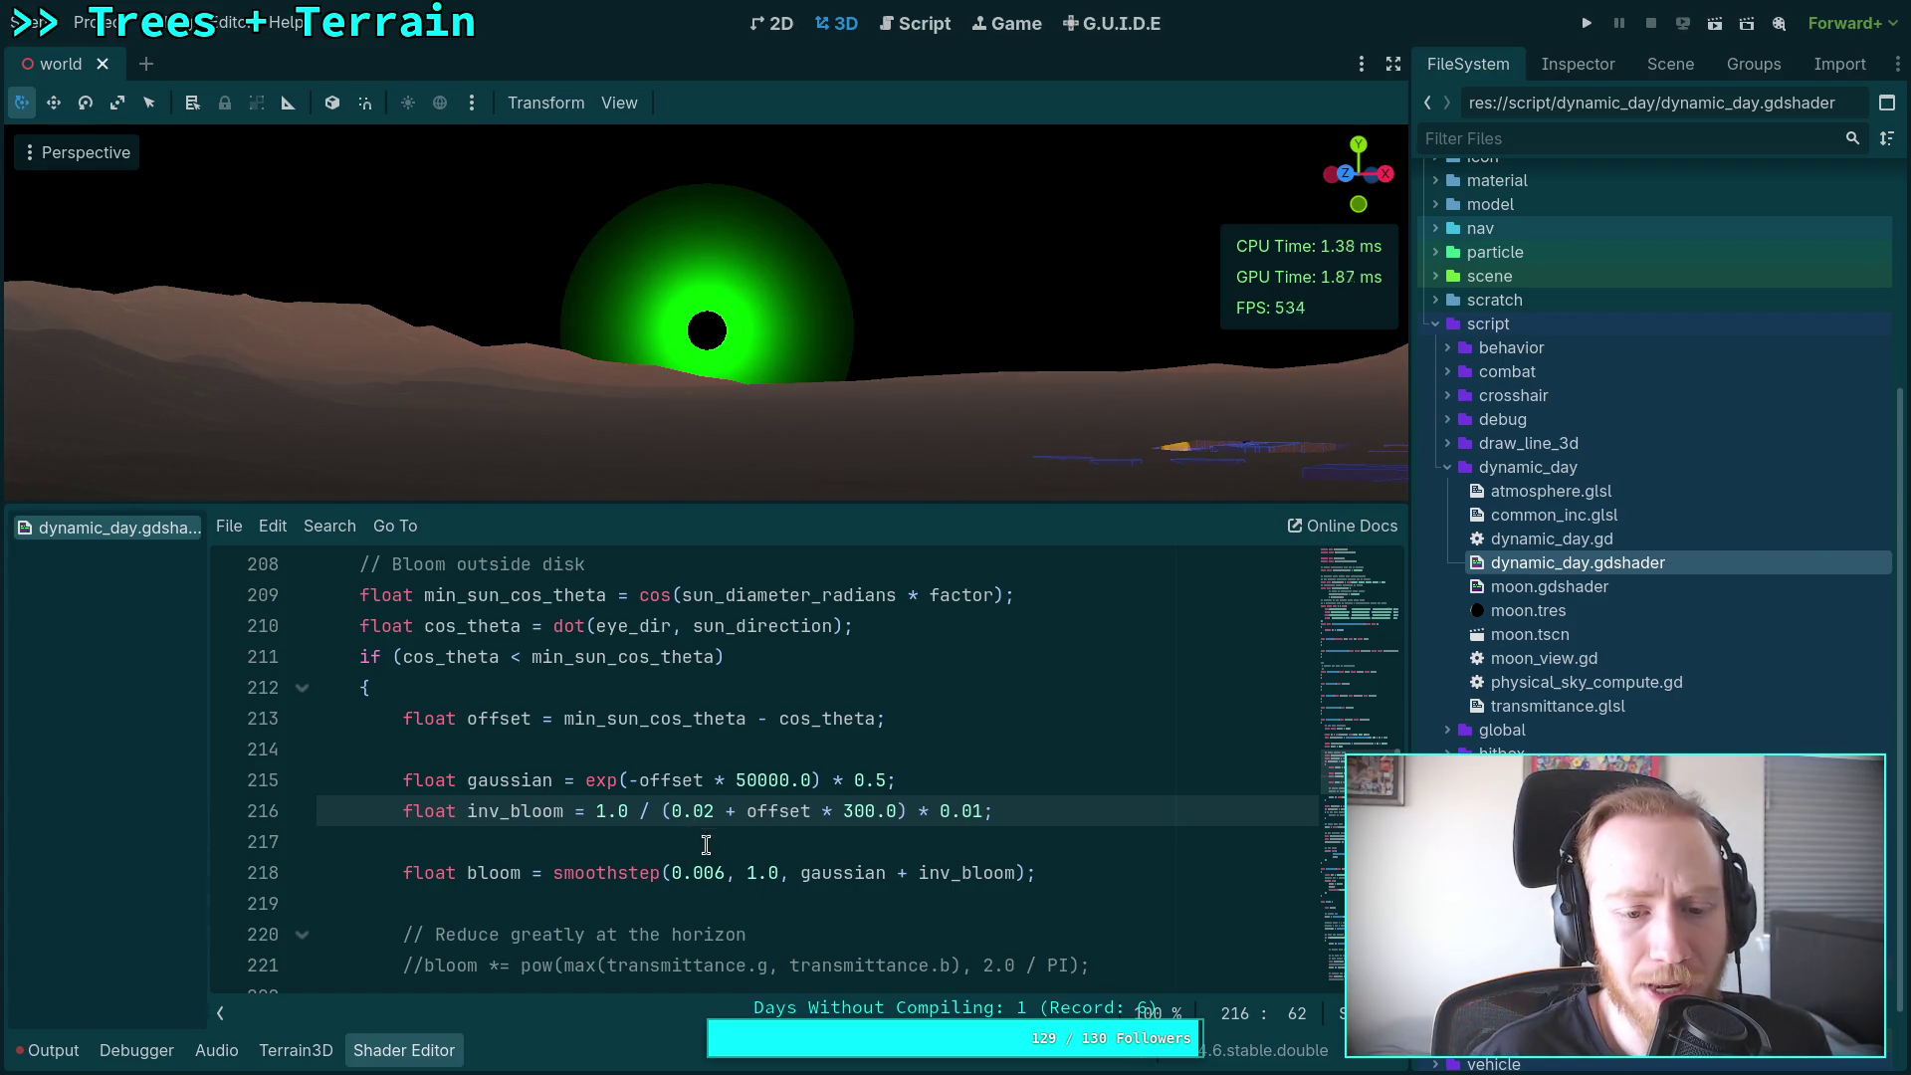
{"action": "left_click_drag", "start_coordinate": [724, 873], "coordinate": [708, 873]}
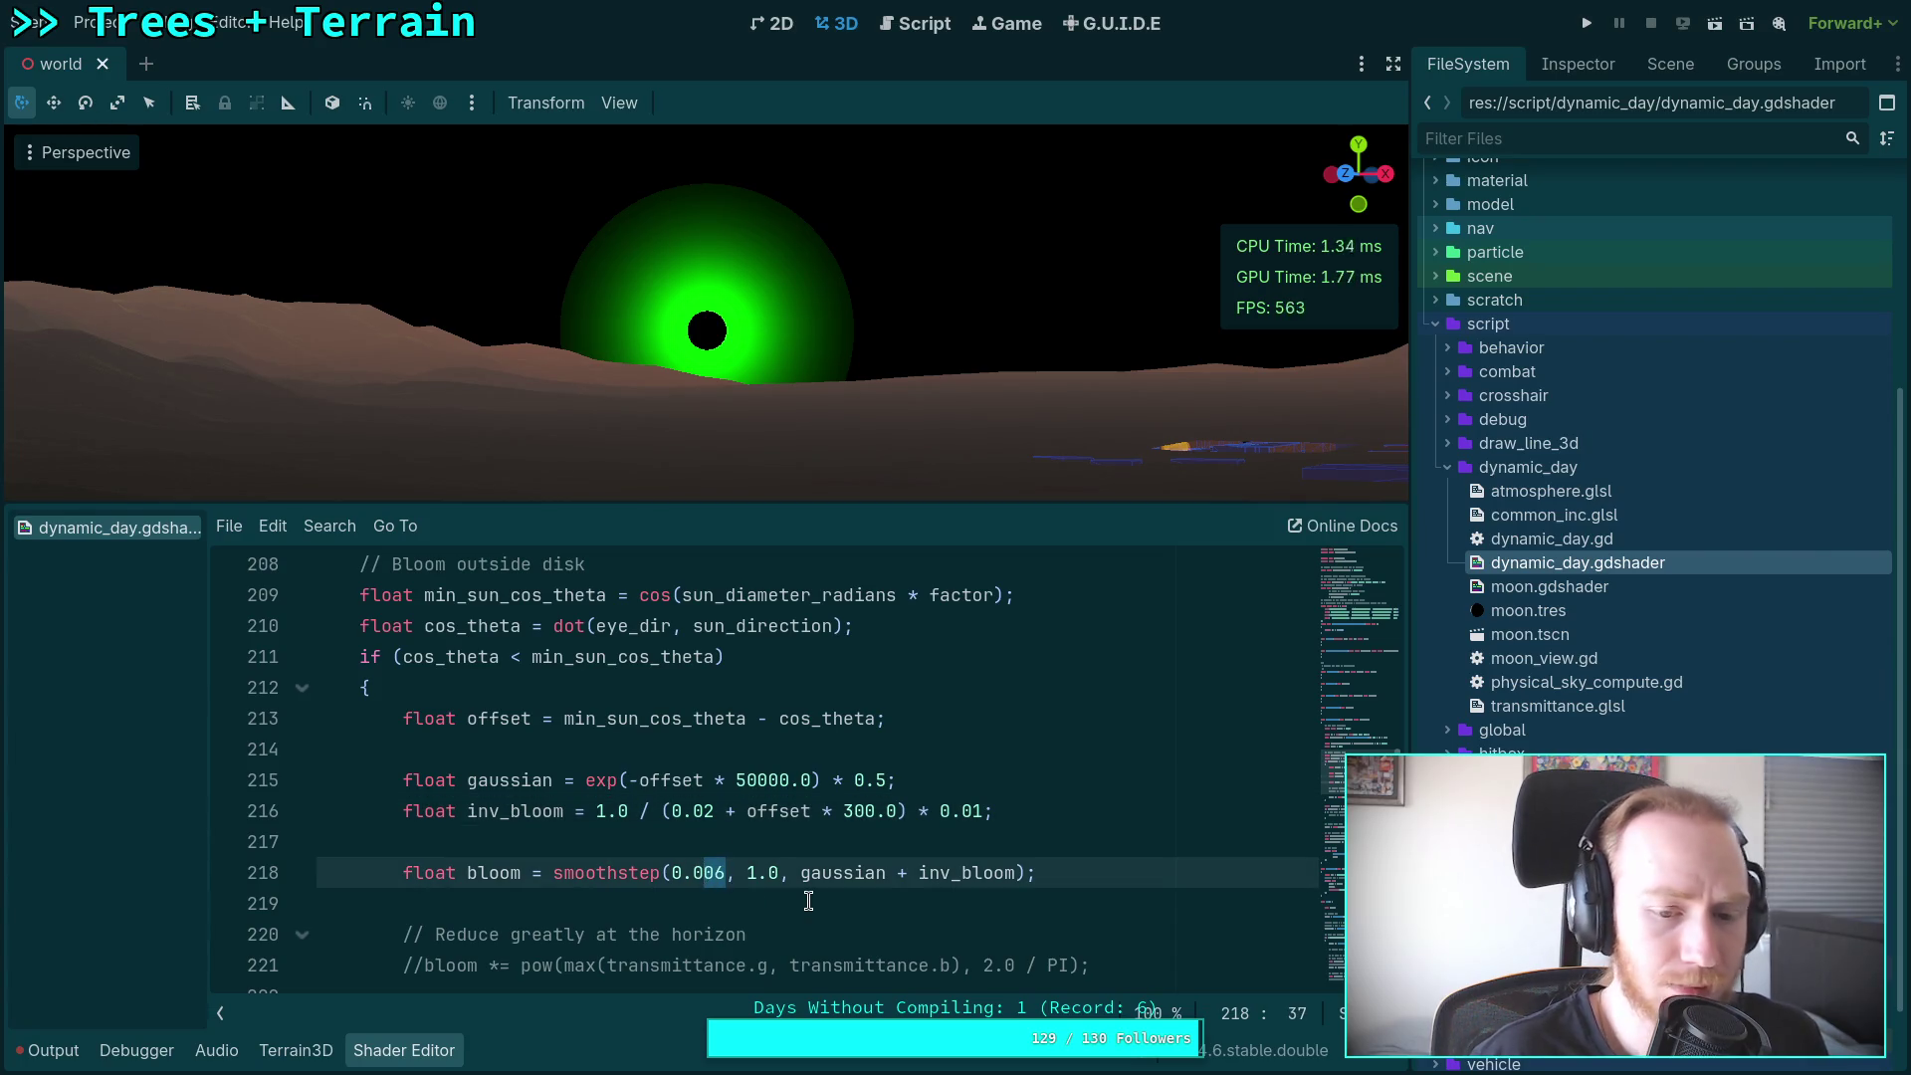
{"action": "key", "text": "BackSpace"}
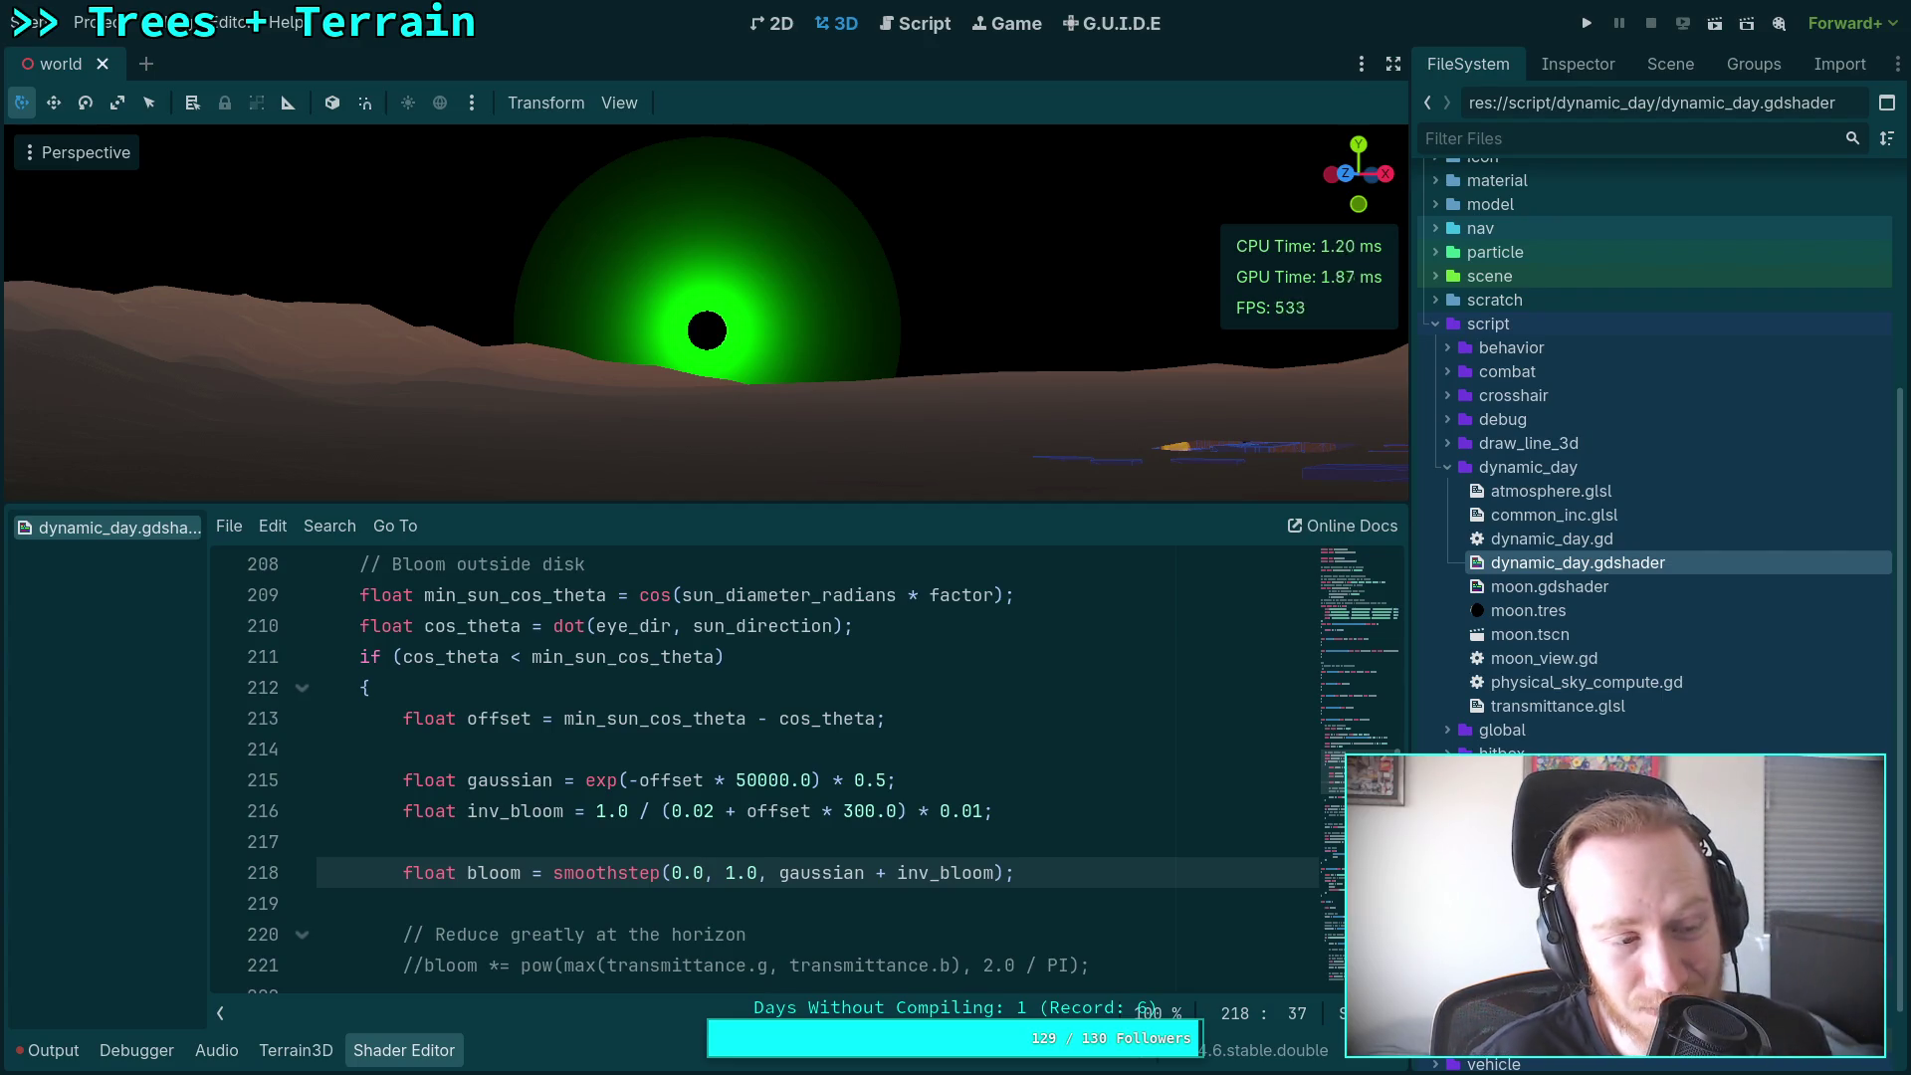
{"action": "type", "text": "06"}
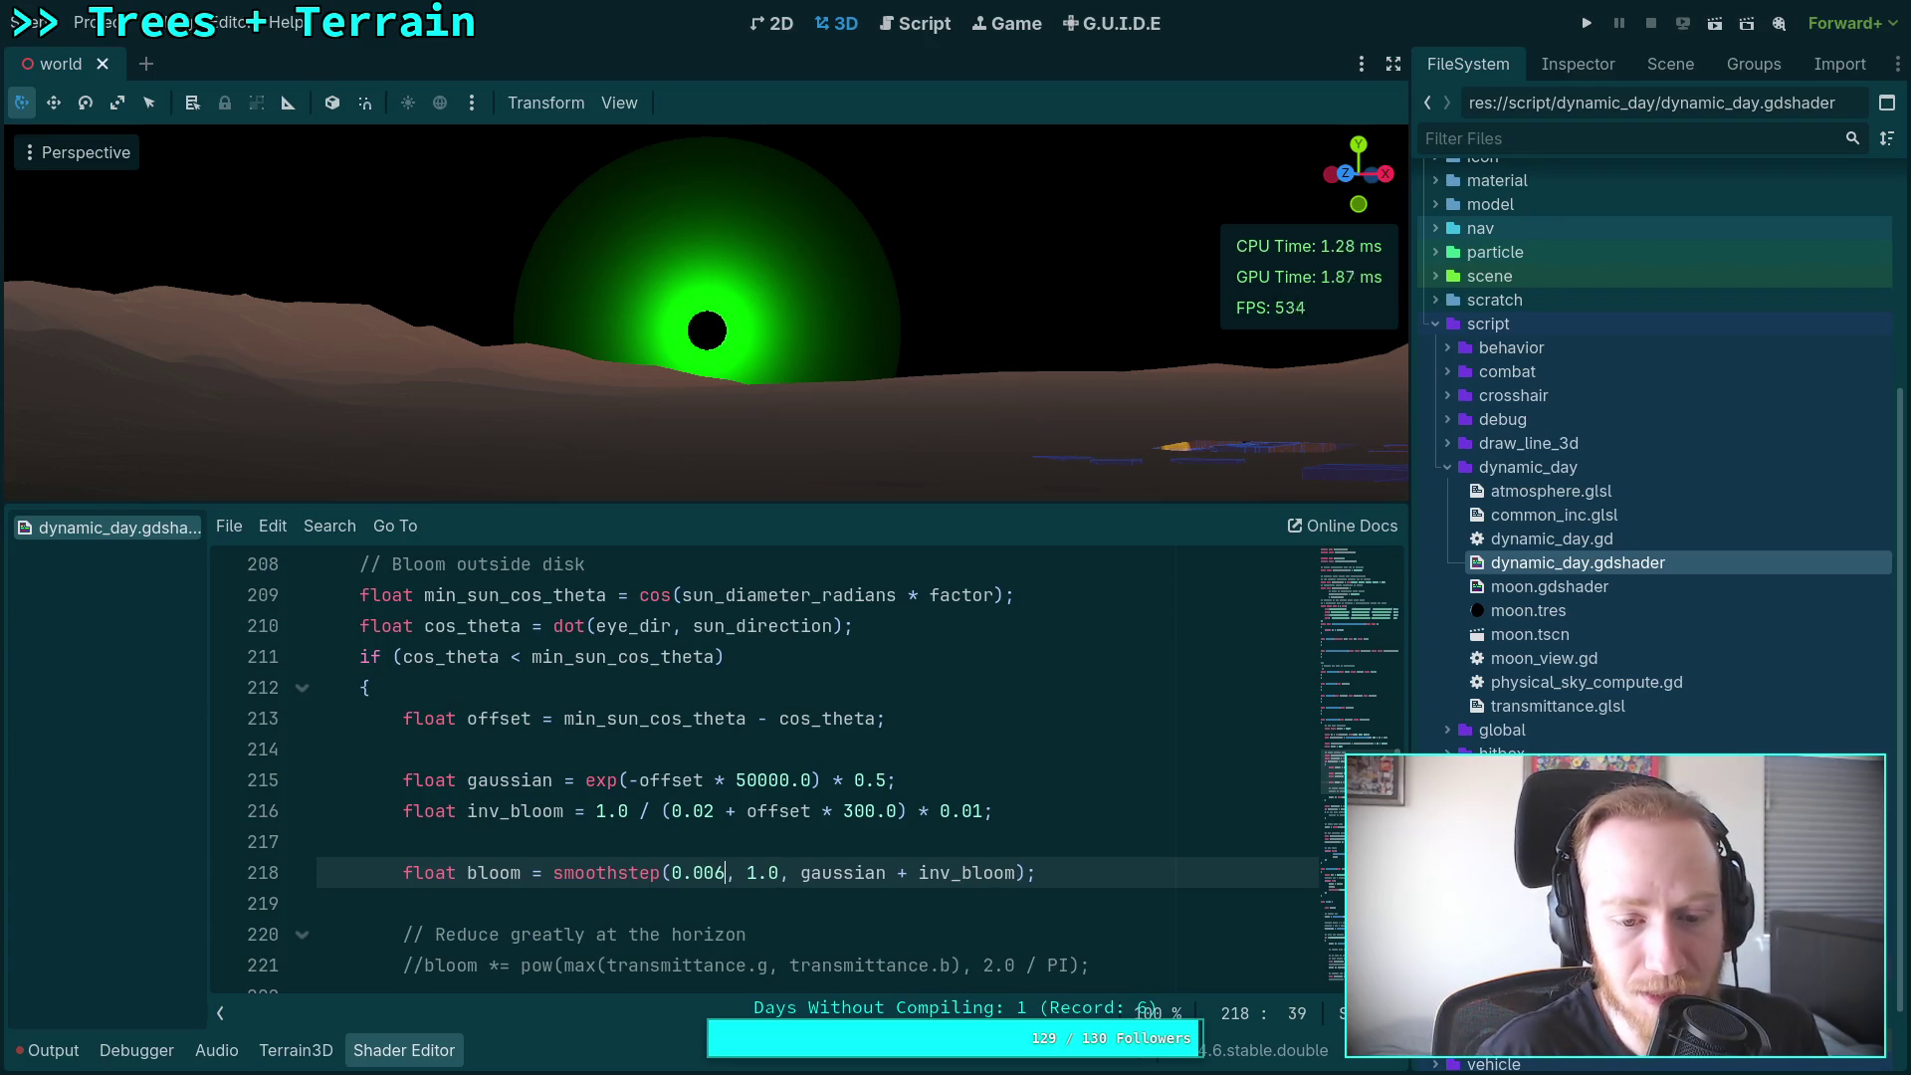
{"action": "scroll", "coordinate": [659, 883], "scroll_direction": "down", "scroll_amount": 2}
Step: Uncomment the horizon attenuation line 221 and change the bloom step threshold from 0.0002 to 0.0000
{"action": "left_click", "coordinate": [423, 782]}
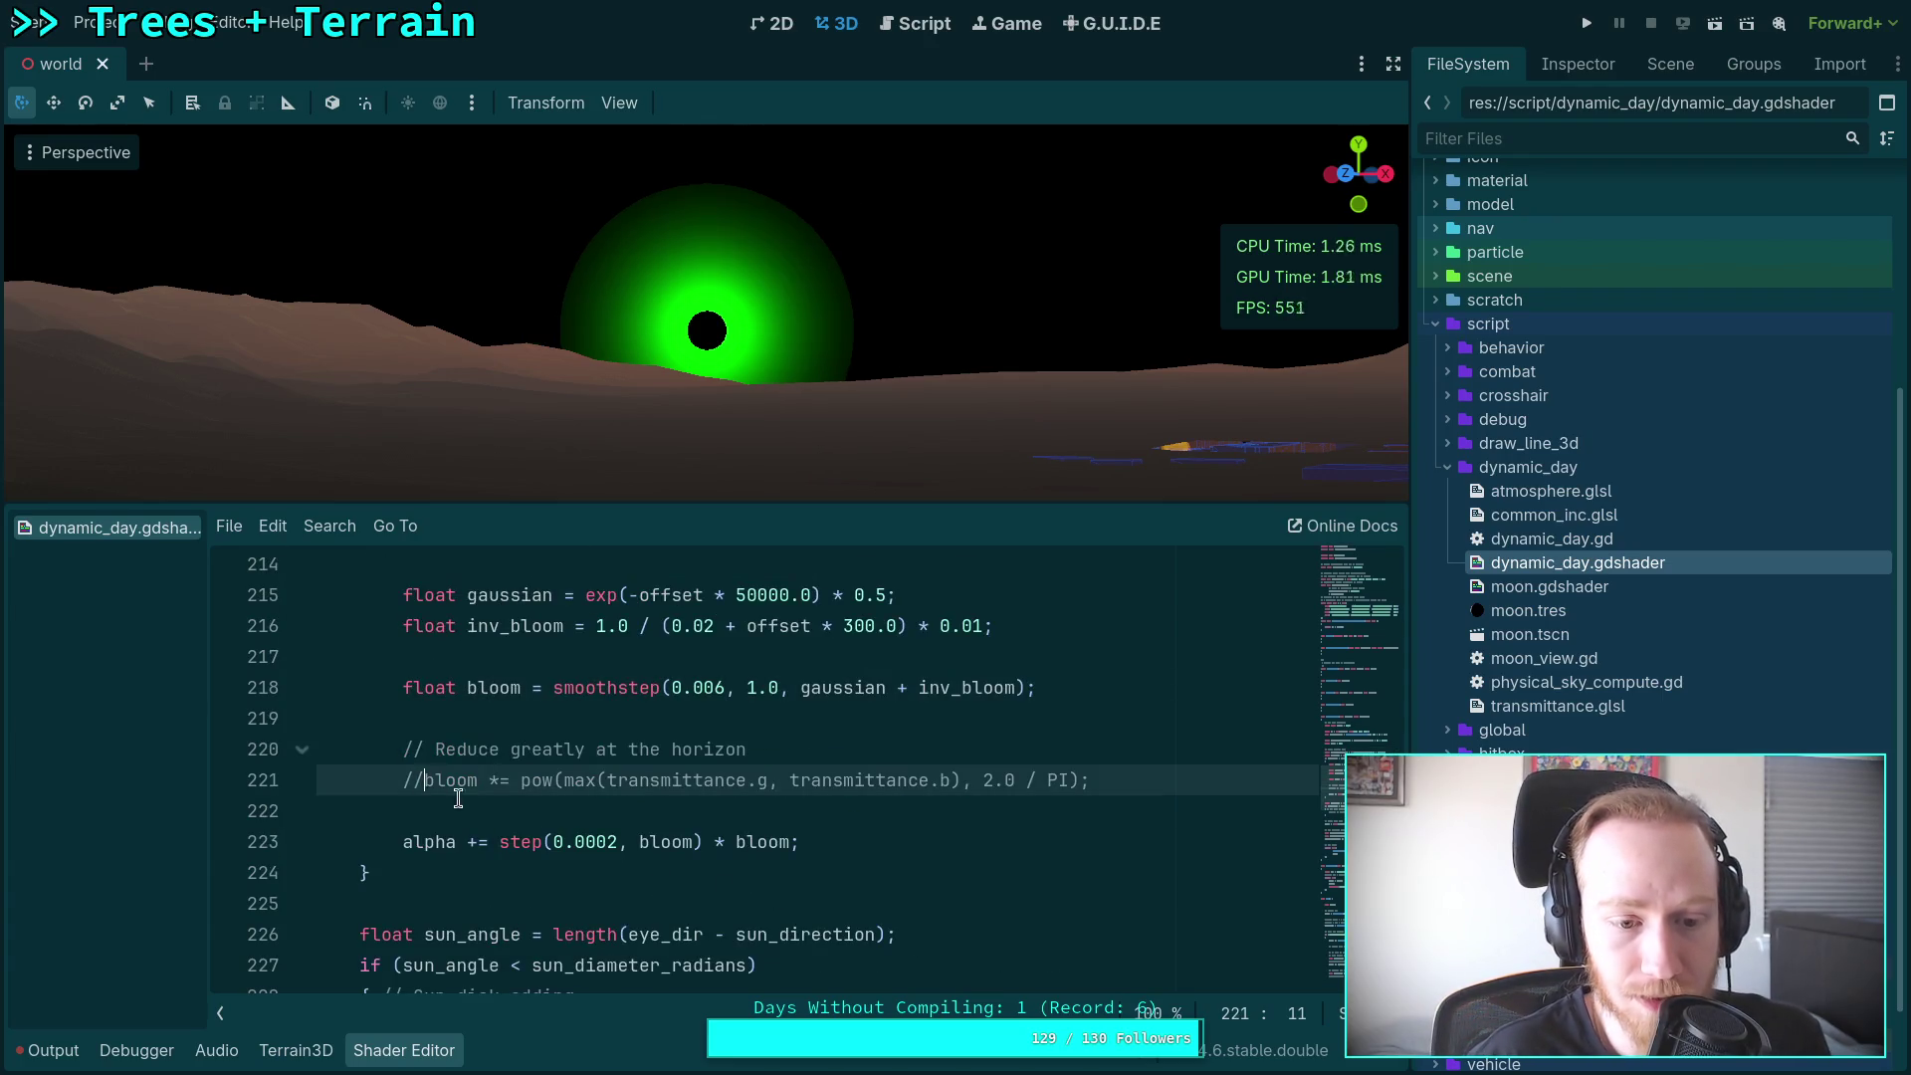
{"action": "key", "text": "BackSpace"}
{"action": "key", "text": "BackSpace"}
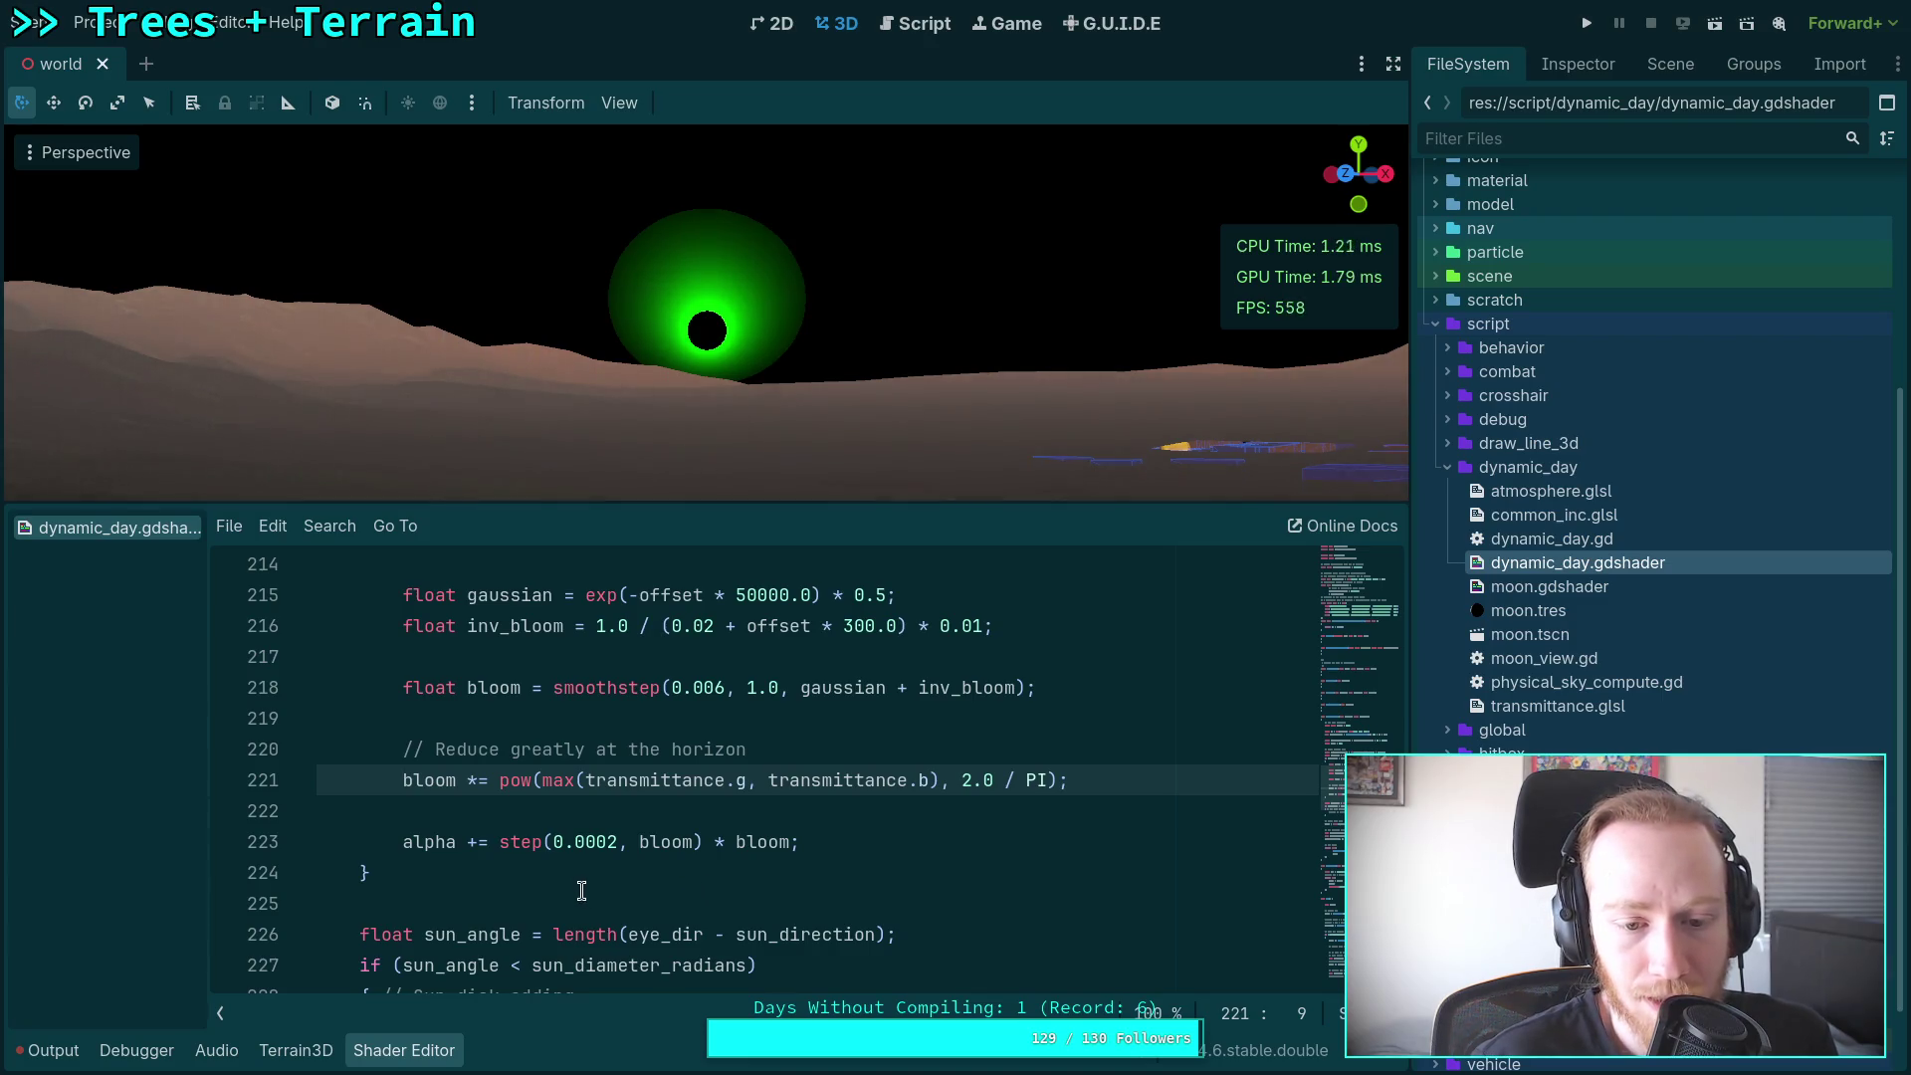
{"action": "left_click", "coordinate": [610, 842]}
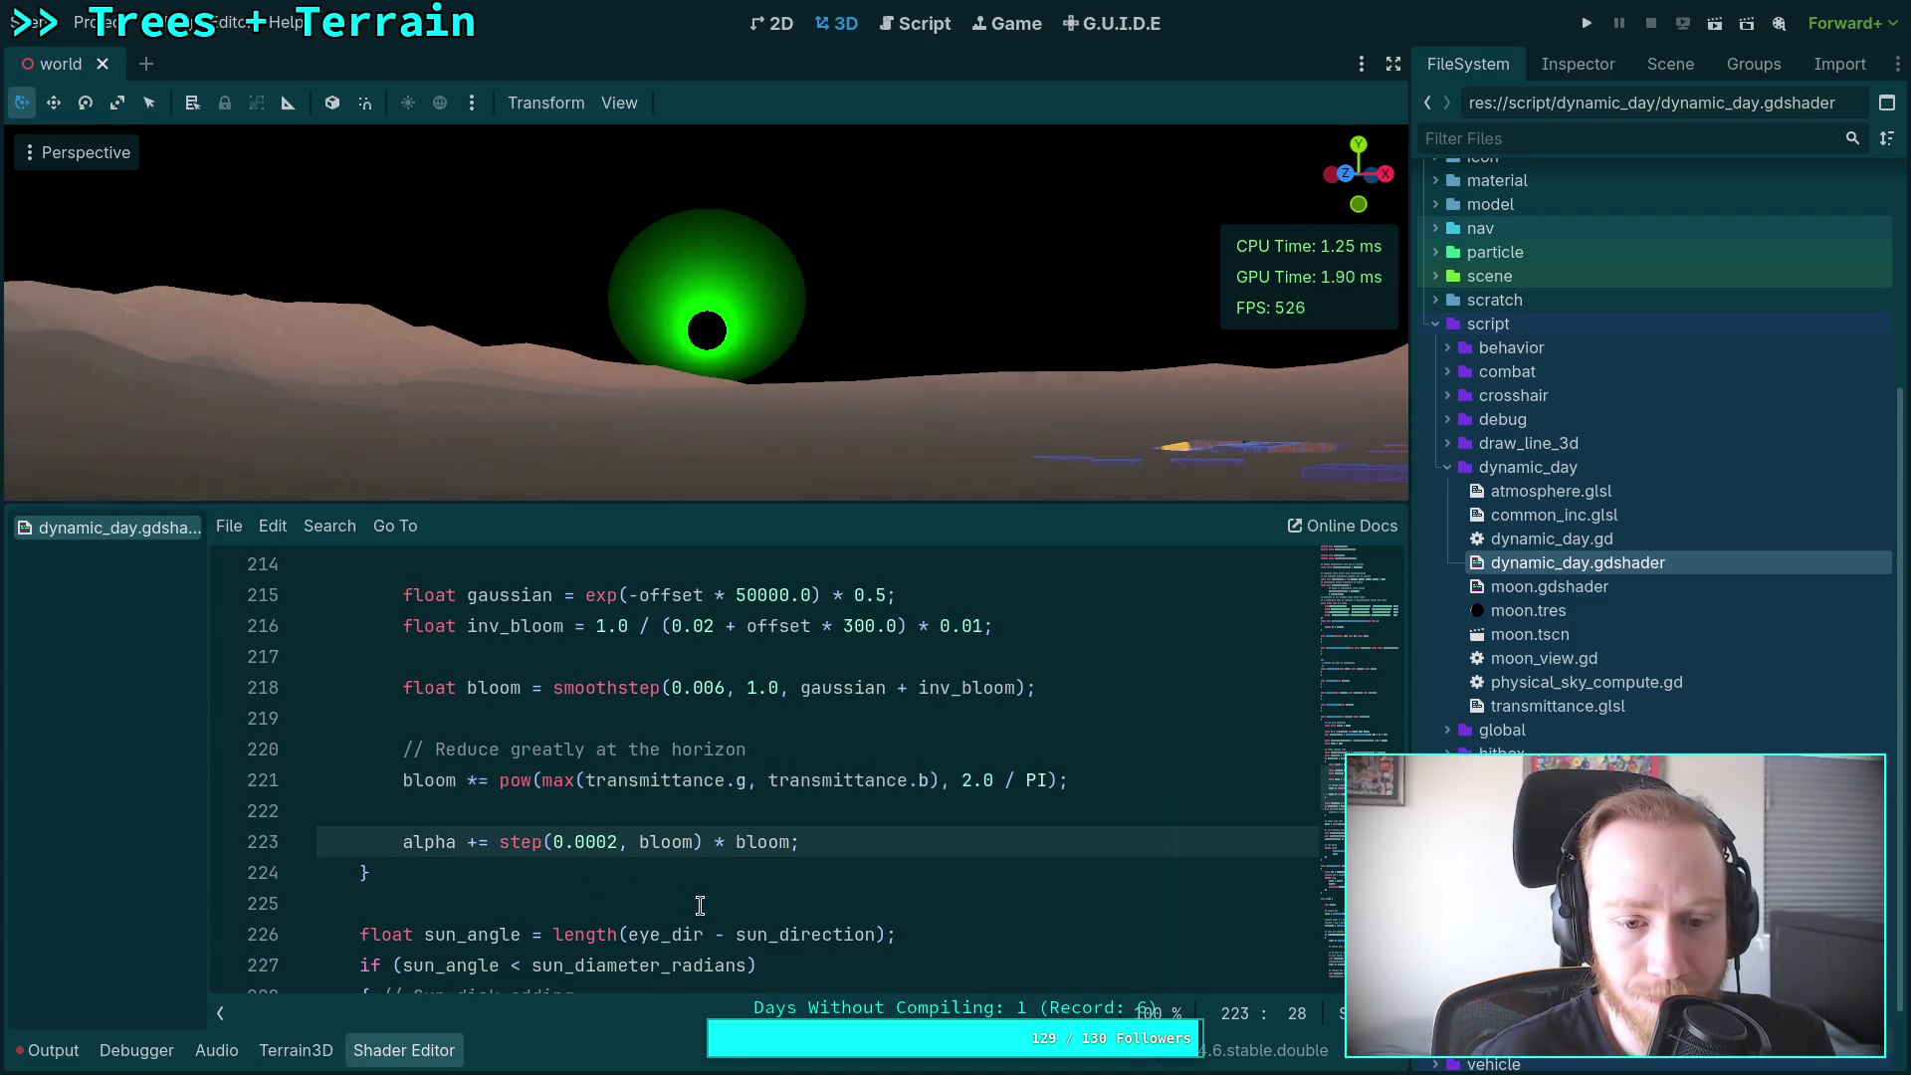
{"action": "scroll", "coordinate": [699, 906], "scroll_direction": "down", "scroll_amount": 1}
{"action": "key", "text": "Right"}
{"action": "key", "text": "BackSpace"}
{"action": "type", "text": "0"}
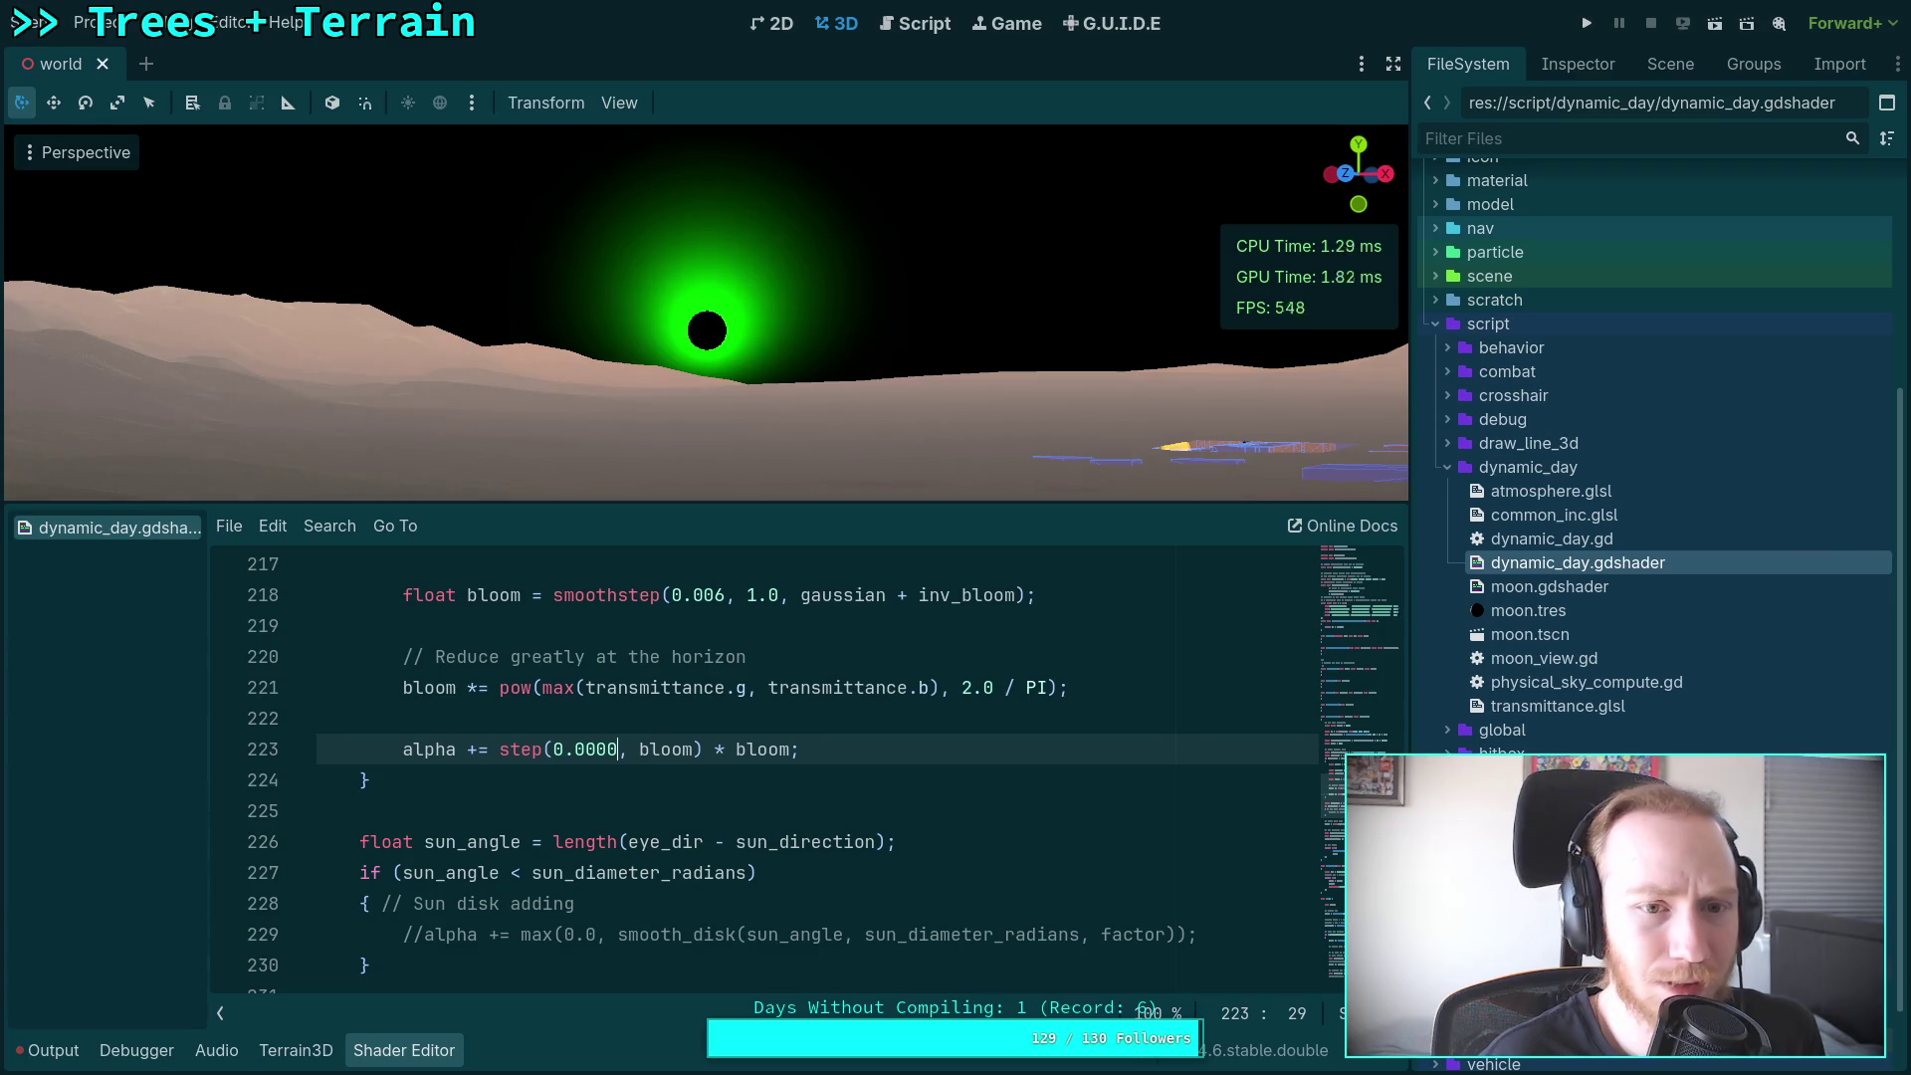
{"action": "key", "text": "shift+Left"}
{"action": "type", "text": "2"}
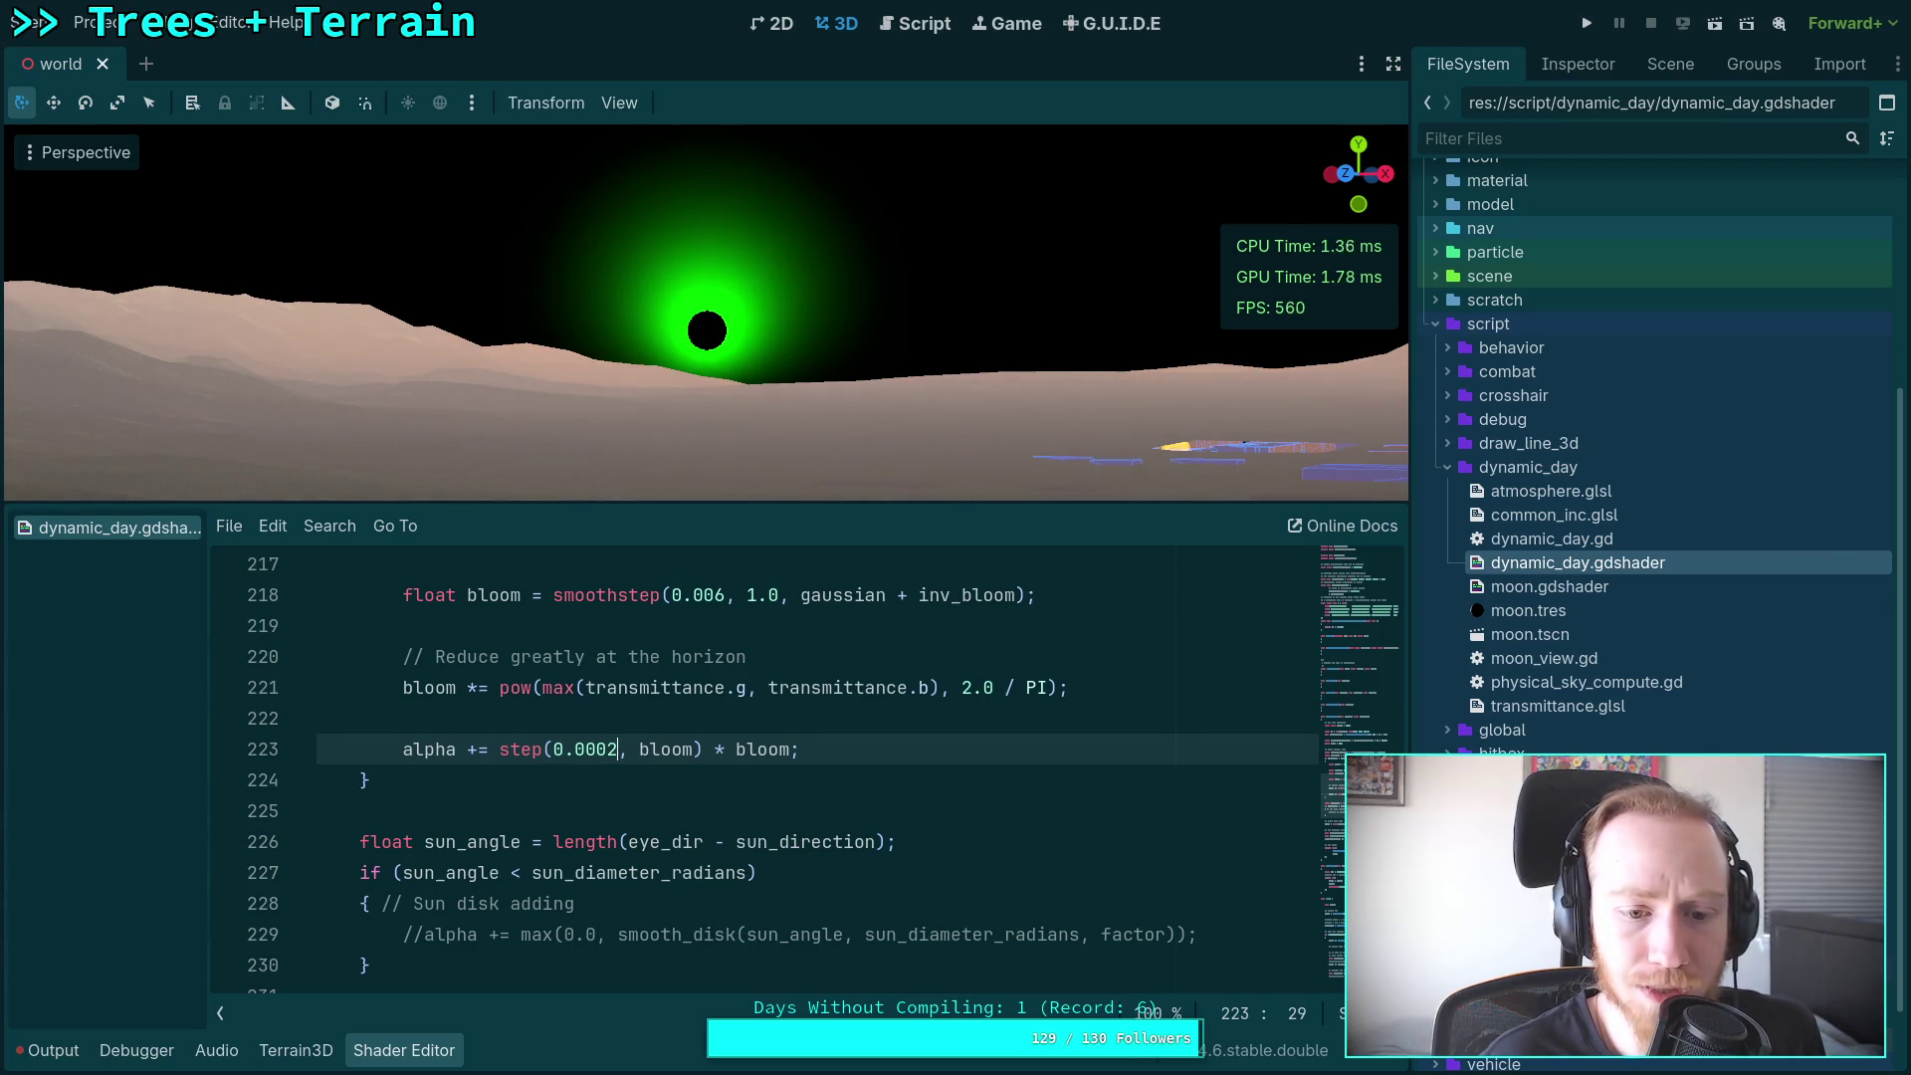
{"action": "key", "text": "shift+Left"}
{"action": "type", "text": "0"}
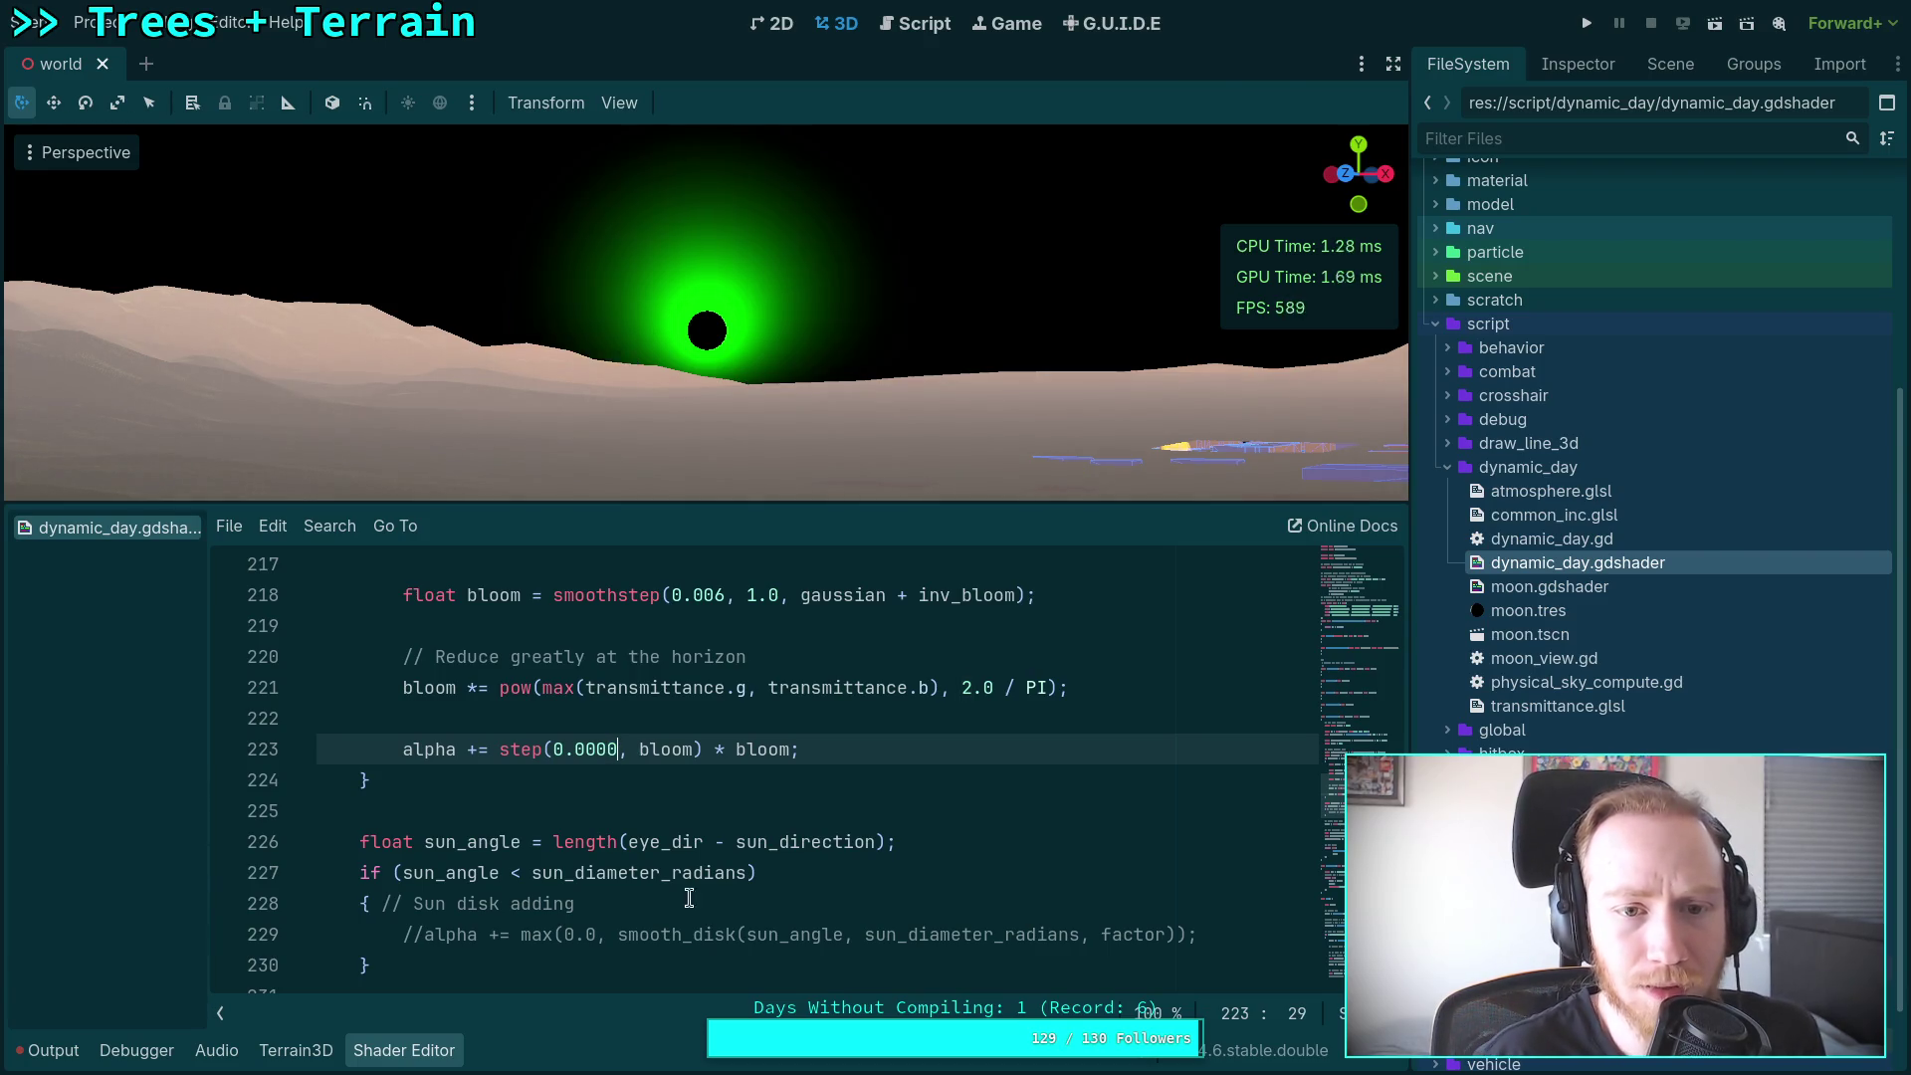
Step: Test deleting the step call from the bloom term, undo it, and switch to the browser
{"action": "left_click", "coordinate": [497, 752]}
{"action": "mouse_move", "coordinate": [496, 752]}
{"action": "left_mouse_down"}
{"action": "mouse_move", "coordinate": [697, 752]}
{"action": "mouse_move", "coordinate": [639, 751]}
{"action": "left_mouse_up"}
{"action": "key", "text": "BackSpace"}
{"action": "left_click", "coordinate": [562, 752]}
{"action": "key", "text": "BackSpace"}
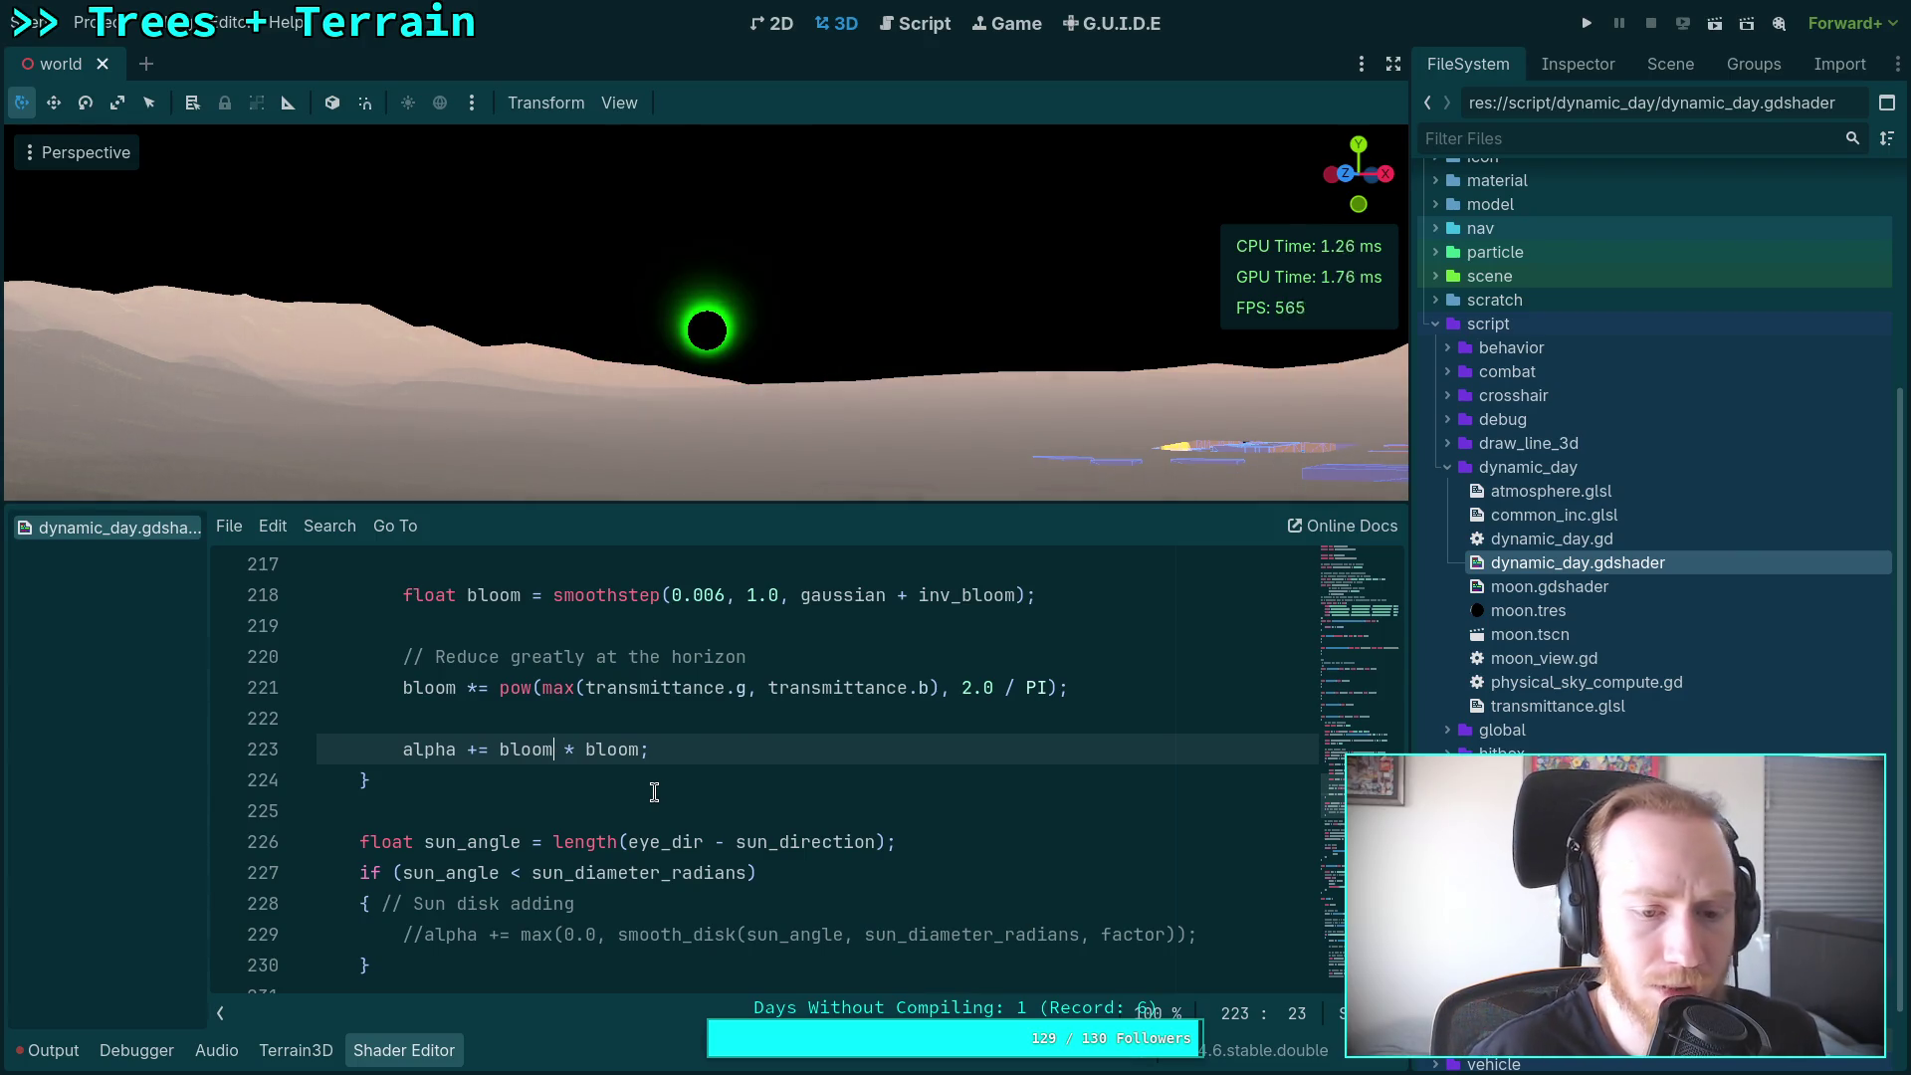
{"action": "key", "text": "ctrl+z"}
{"action": "key", "text": "ctrl+z"}
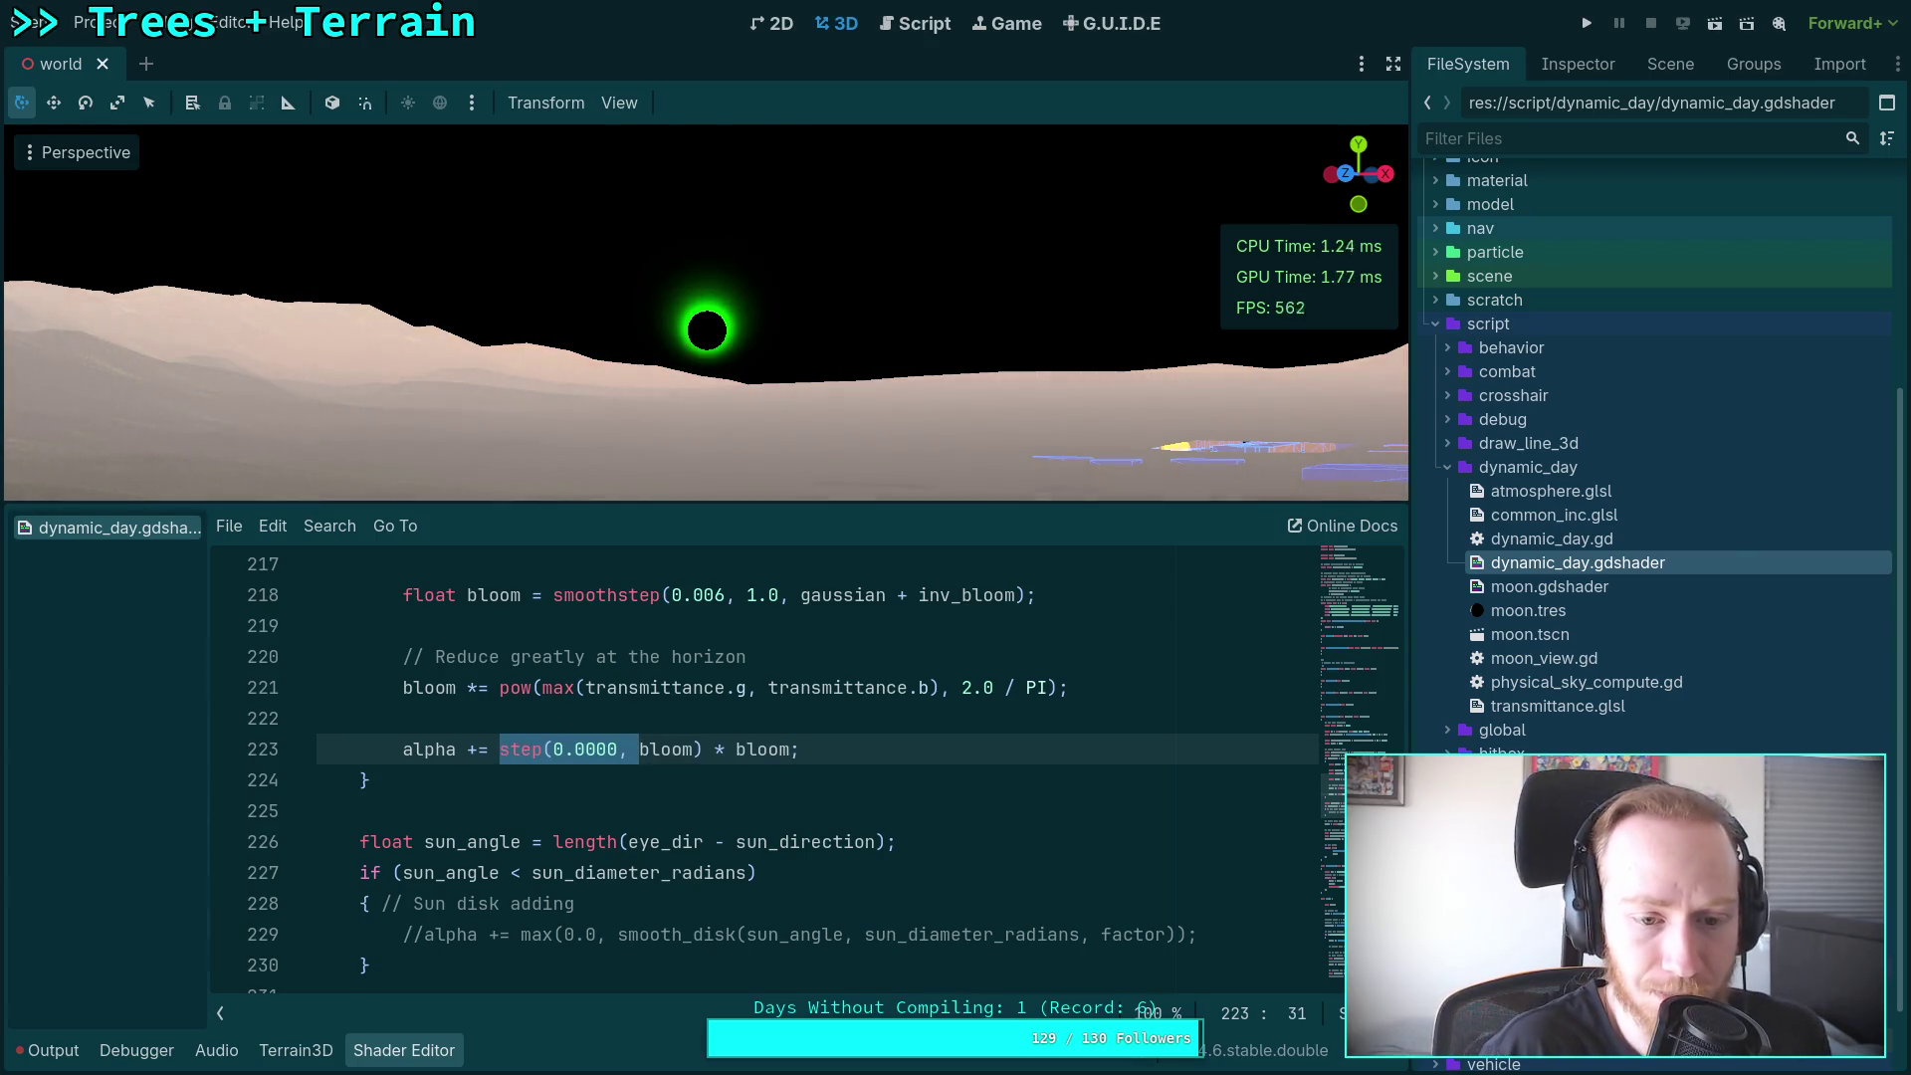
{"action": "left_click", "coordinate": [852, 770]}
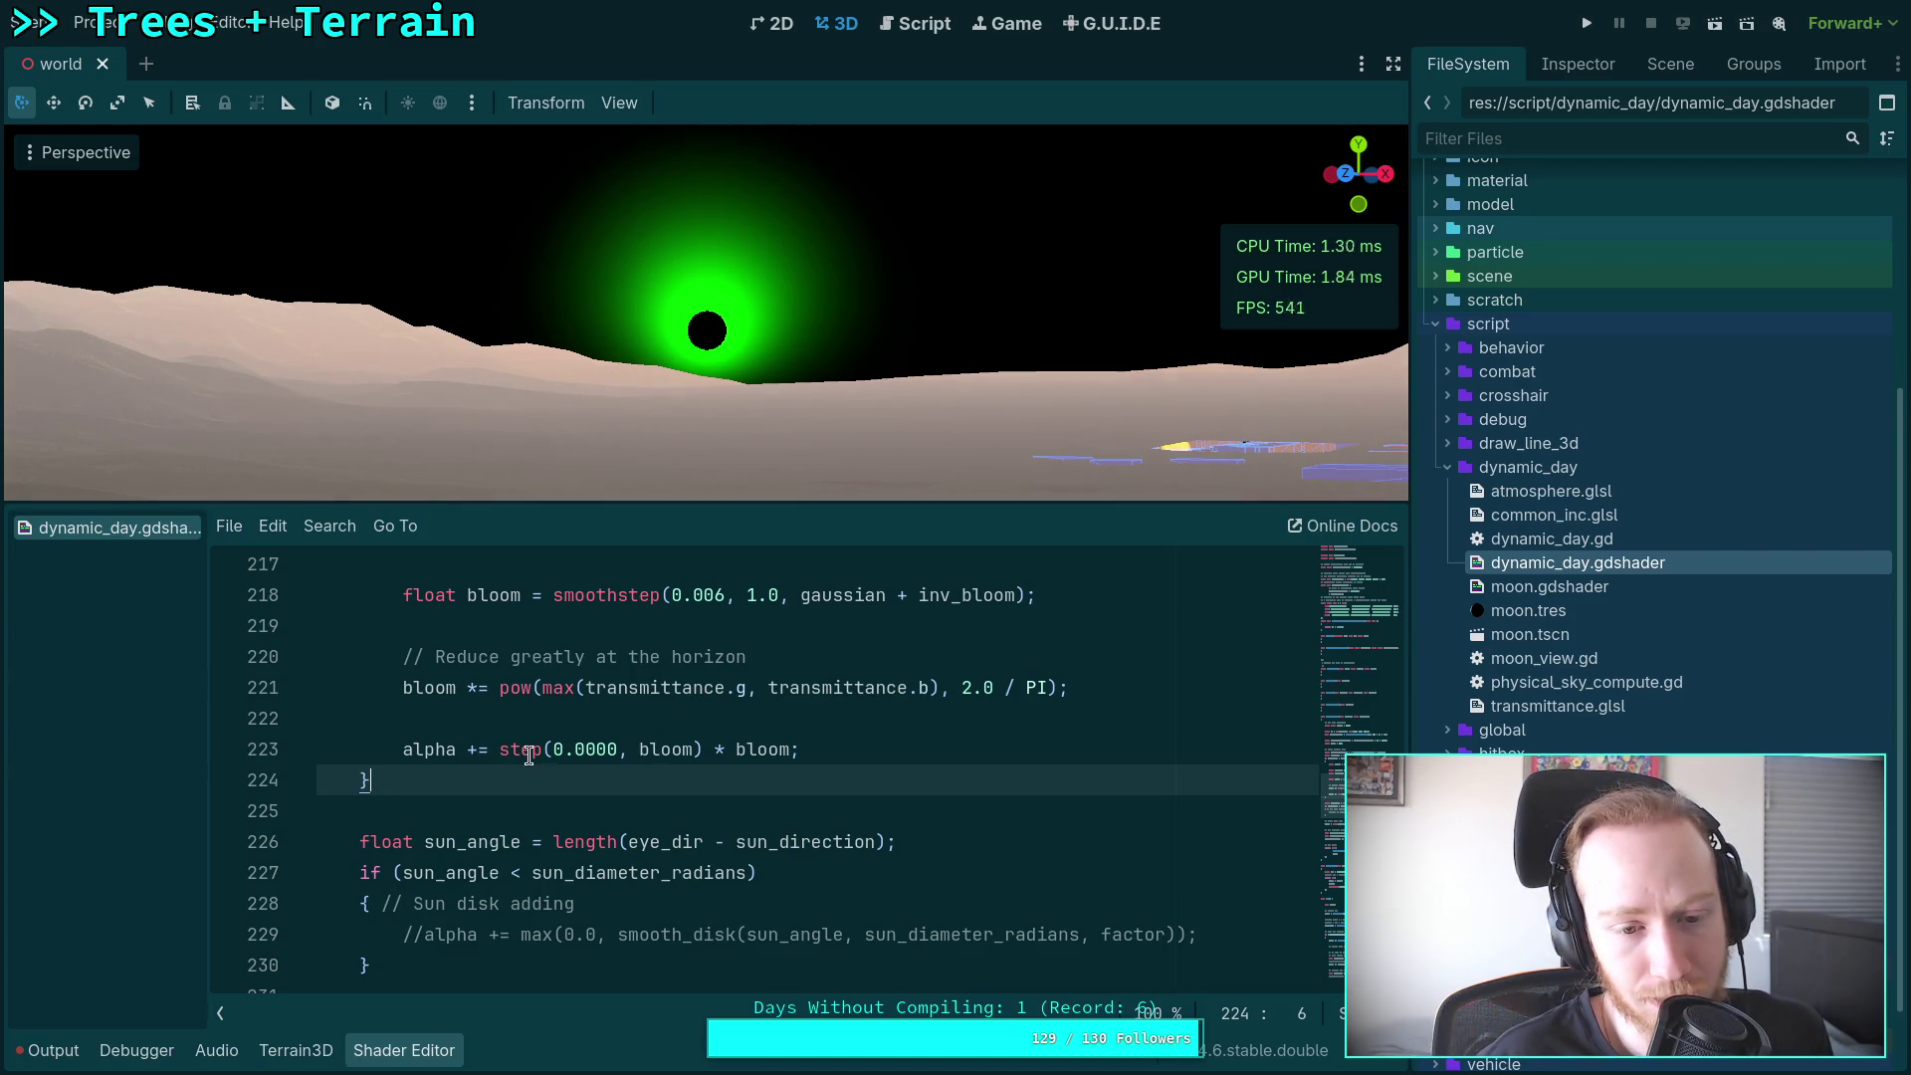
{"action": "key", "text": "alt+Tab"}
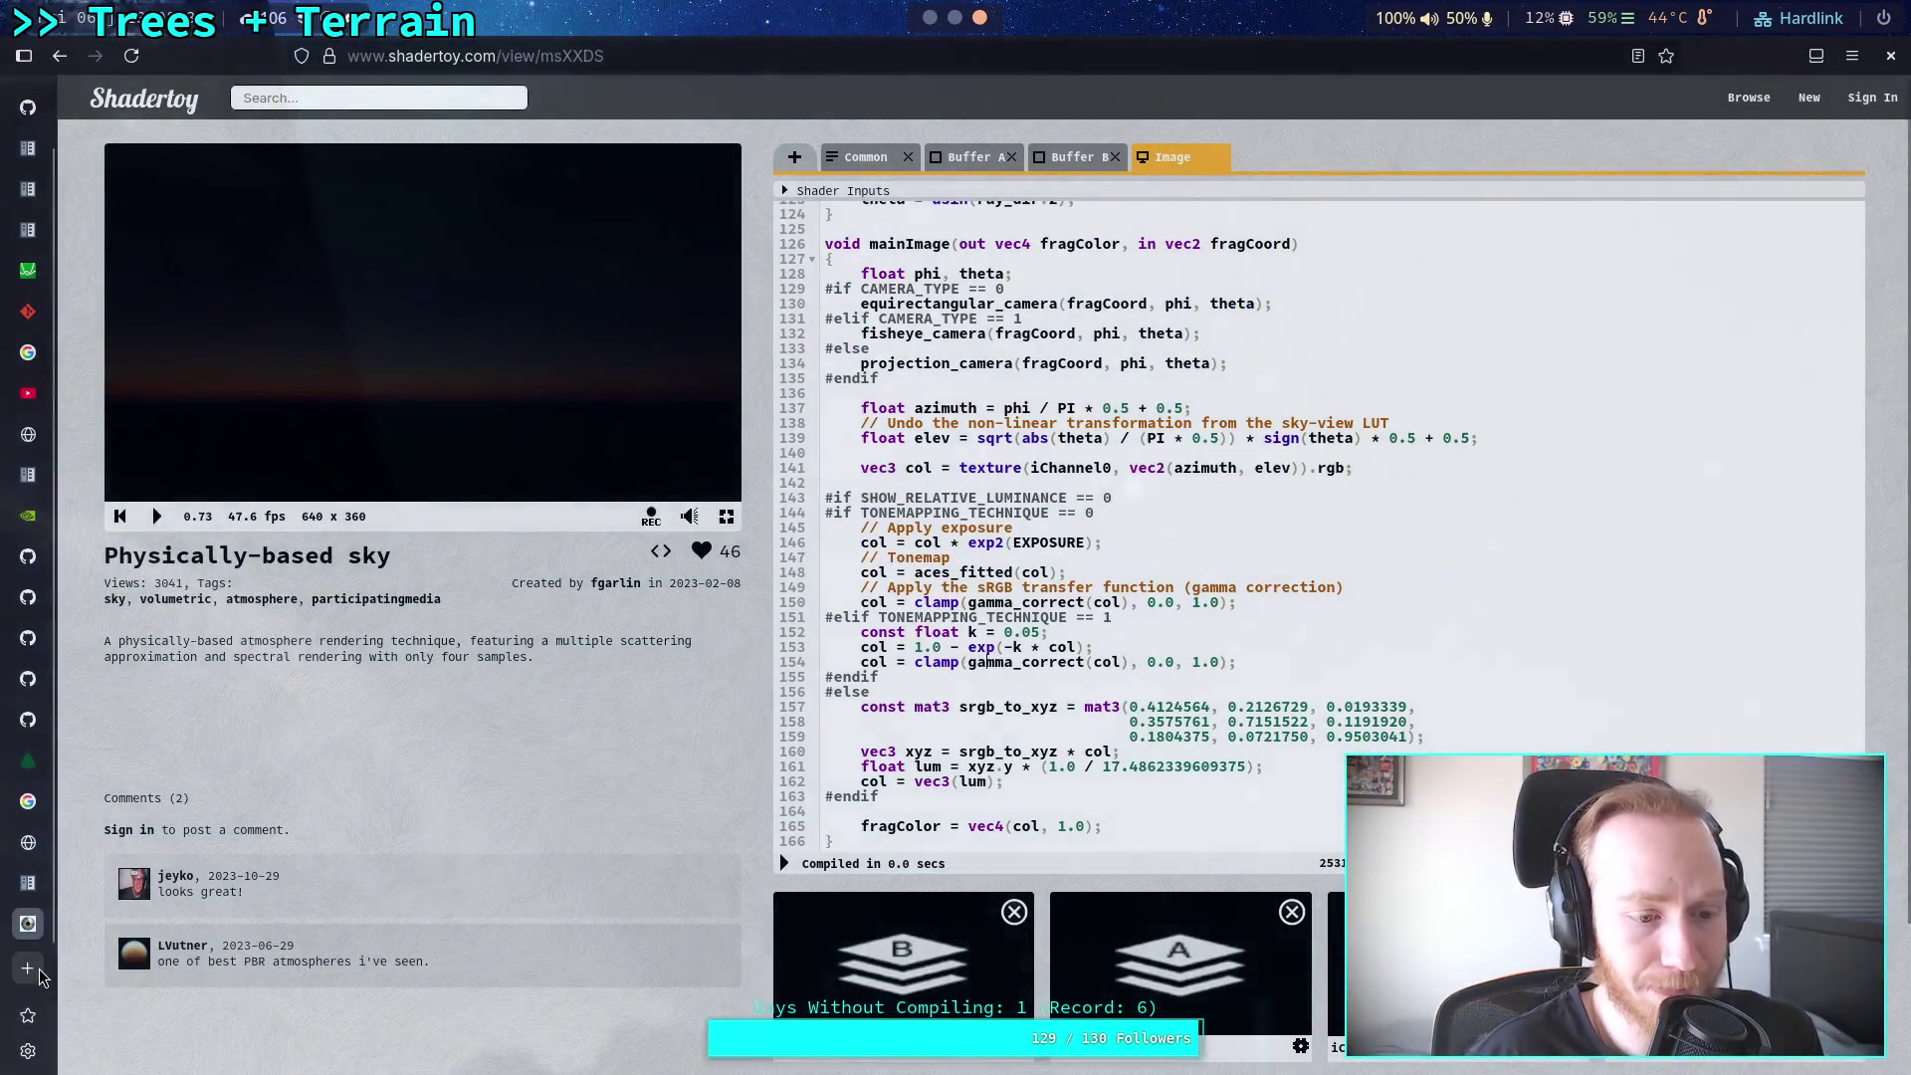
Step: Search 'glsl step', read the Khronos step() reference page, then return to Godot
{"action": "left_click", "coordinate": [39, 973]}
{"action": "type", "text": "glsl step"}
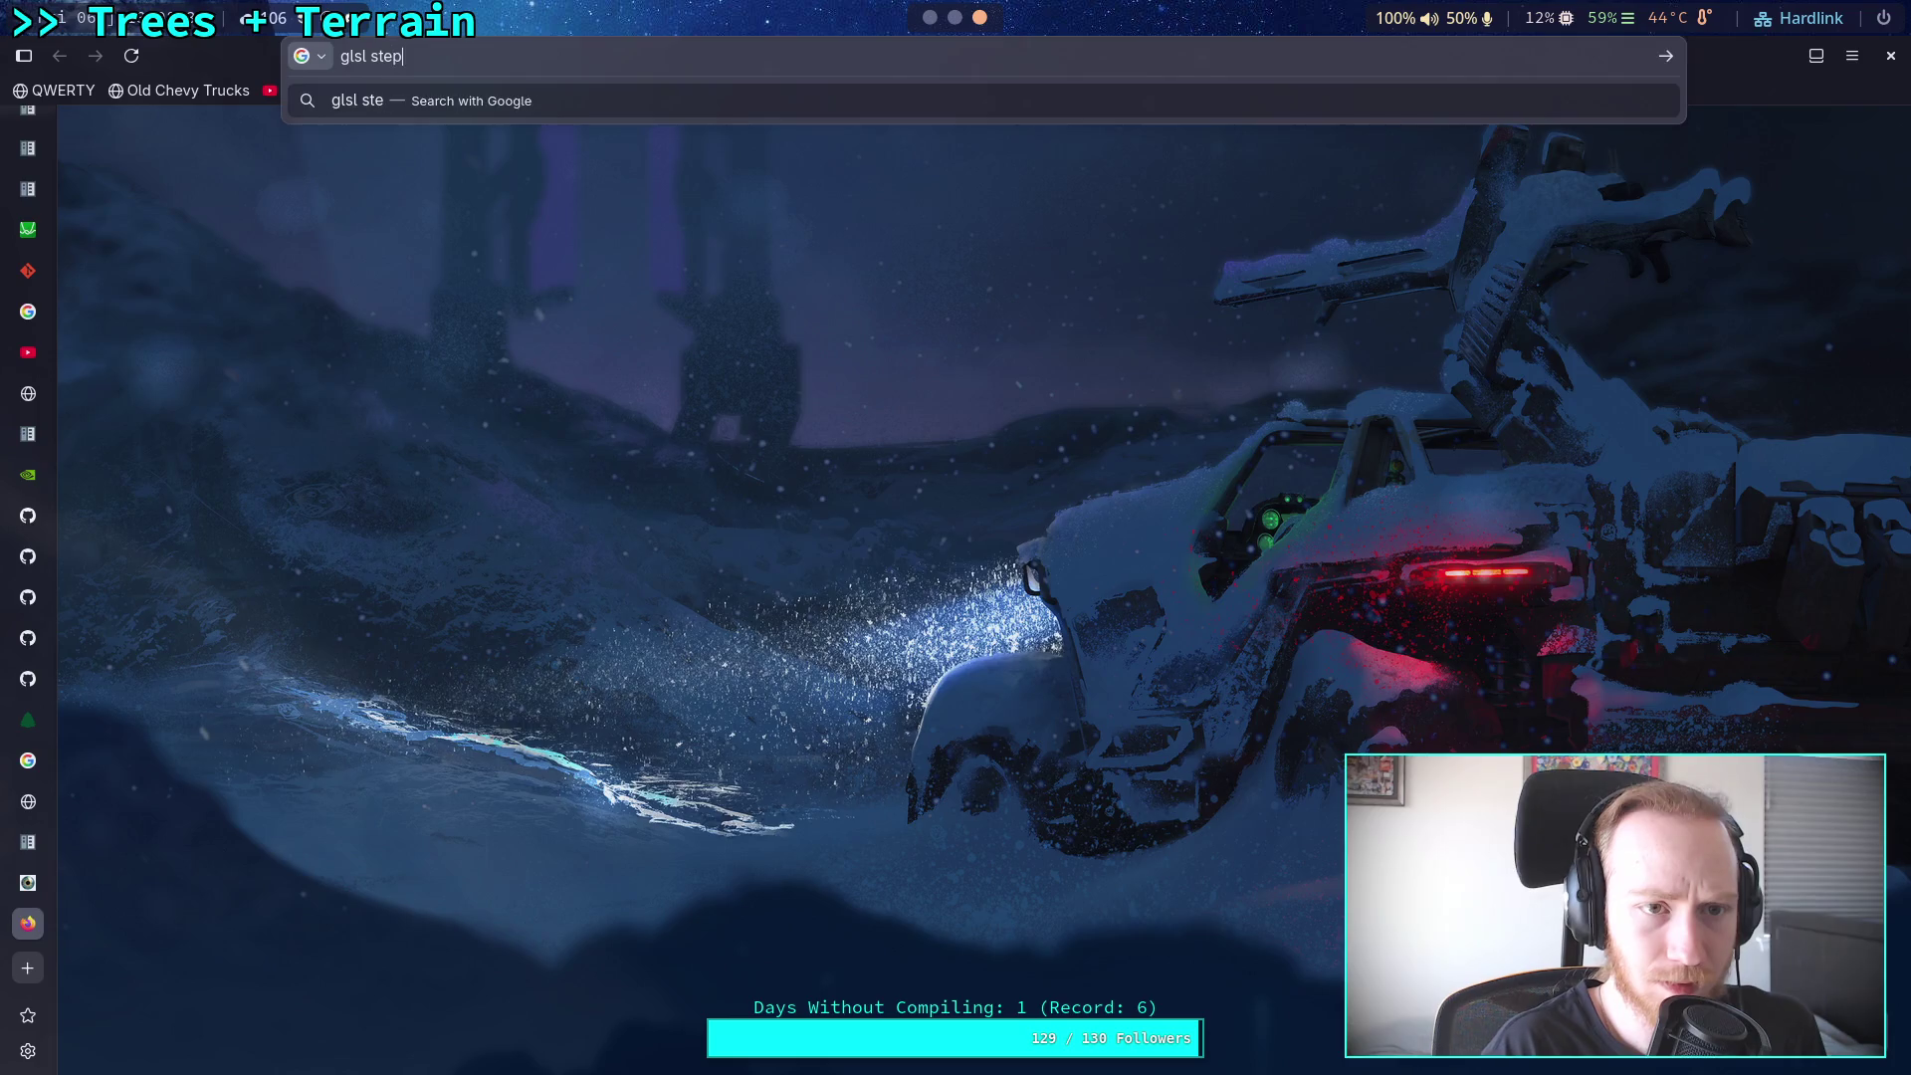
{"action": "key", "text": "Return"}
{"action": "left_click", "coordinate": [428, 445]}
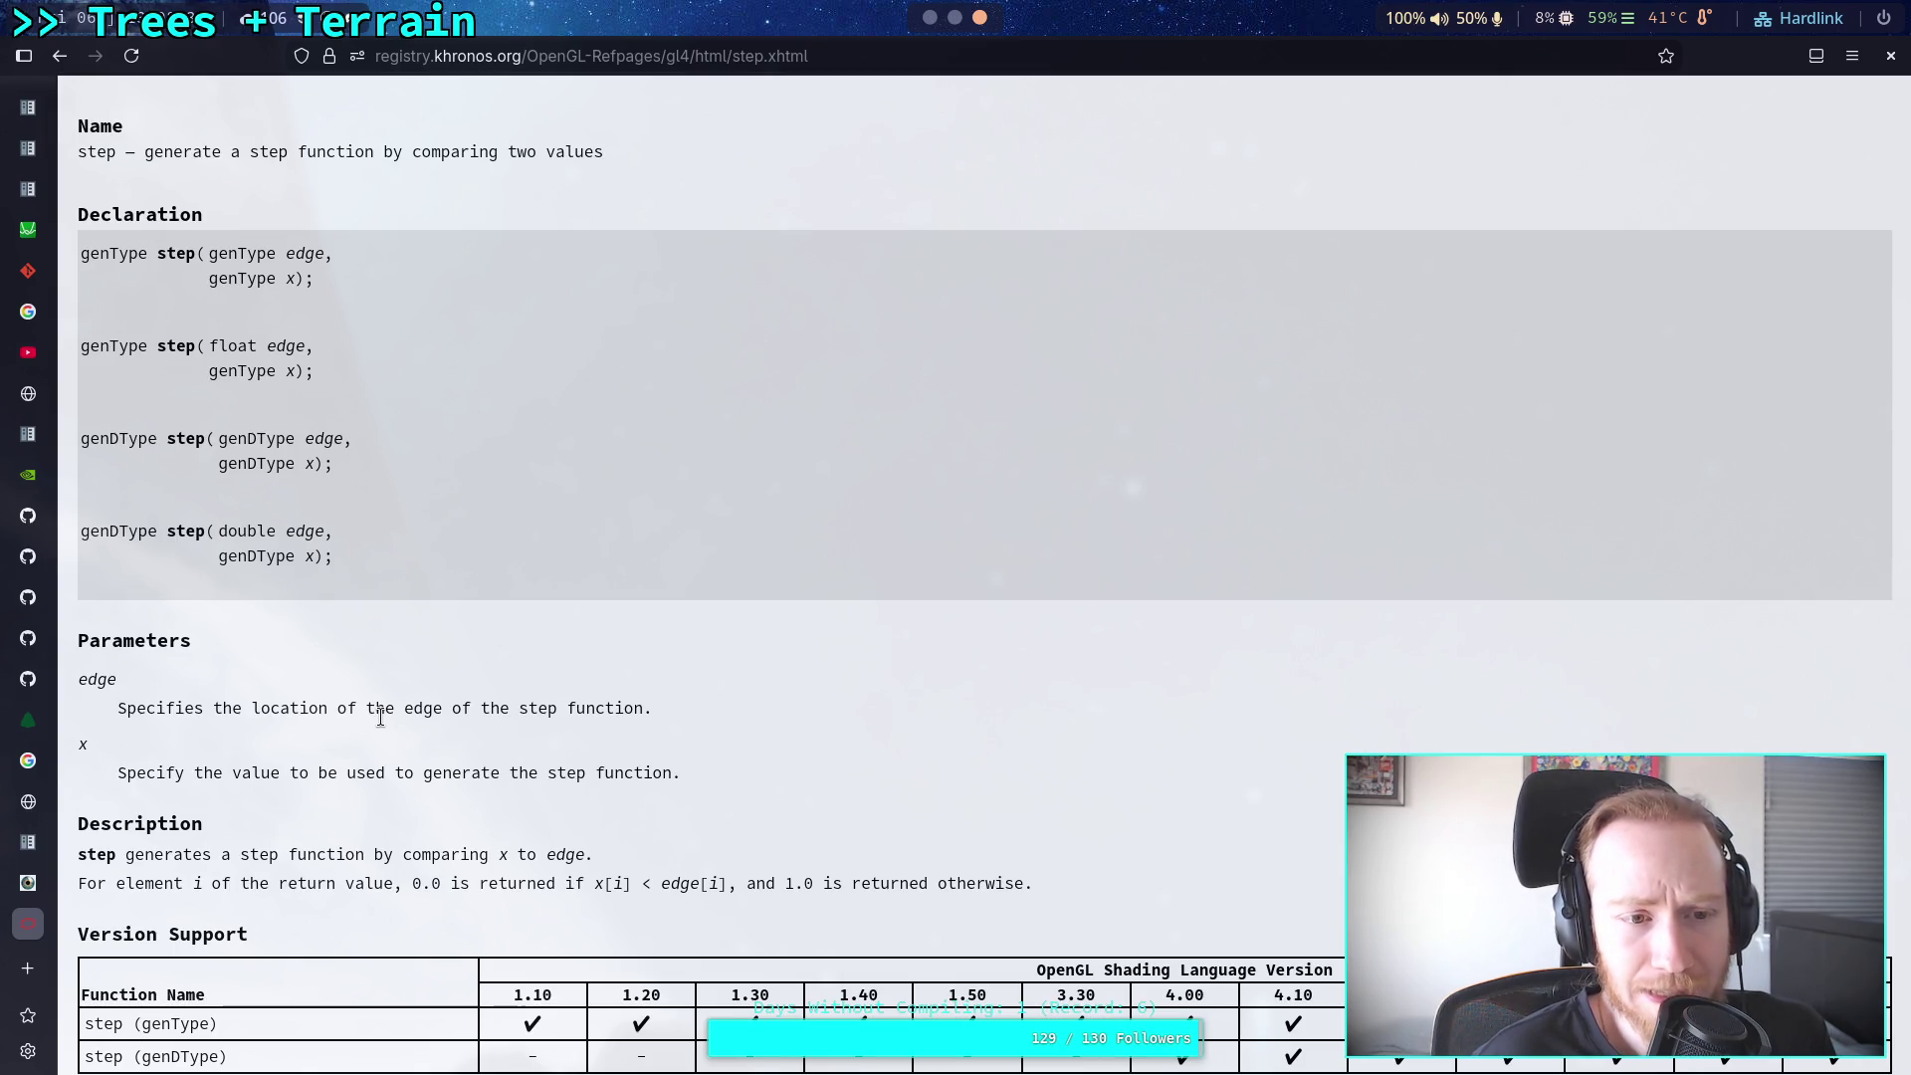
{"action": "scroll", "coordinate": [380, 716], "scroll_direction": "down", "scroll_amount": 2}
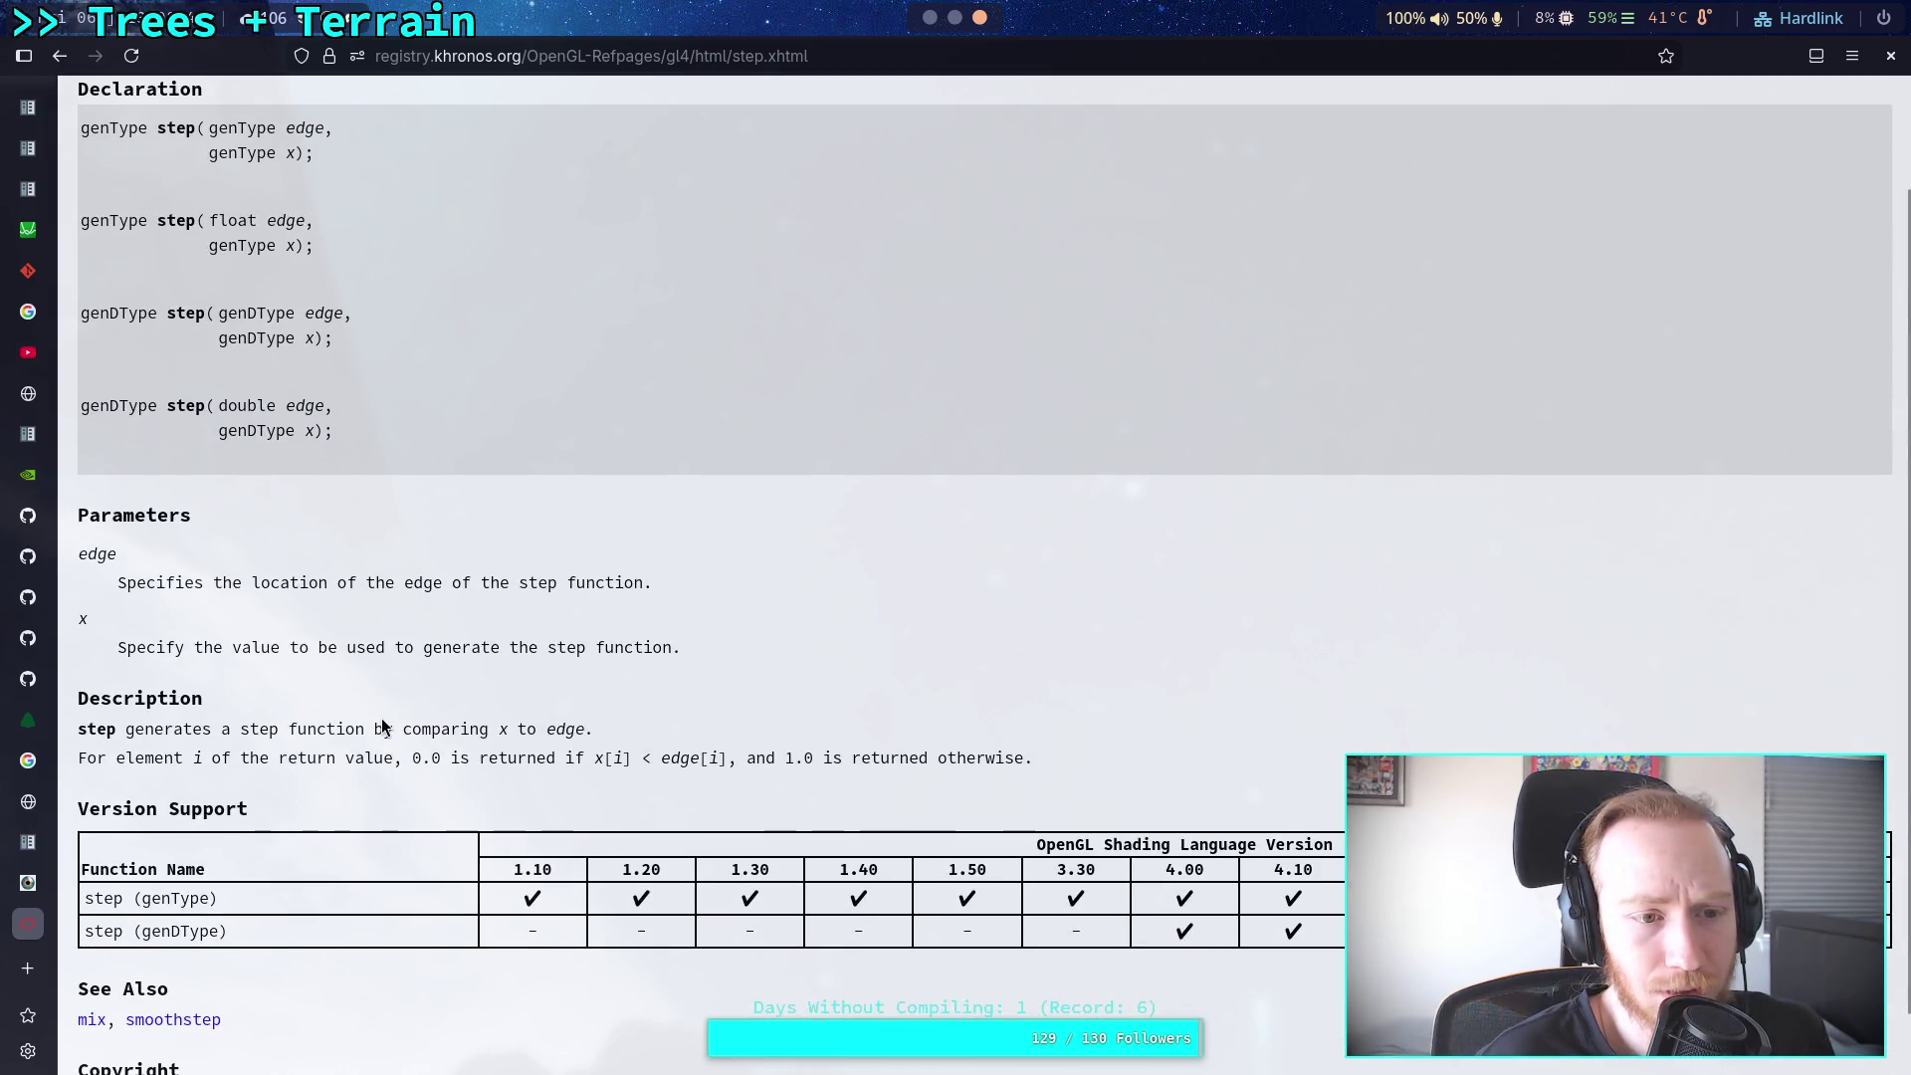
{"action": "mouse_move", "coordinate": [218, 338]}
{"action": "left_mouse_down"}
{"action": "mouse_move", "coordinate": [331, 339]}
{"action": "mouse_move", "coordinate": [319, 313]}
{"action": "mouse_move", "coordinate": [347, 312]}
{"action": "left_mouse_up"}
{"action": "scroll", "coordinate": [389, 522], "scroll_direction": "down", "scroll_amount": 1}
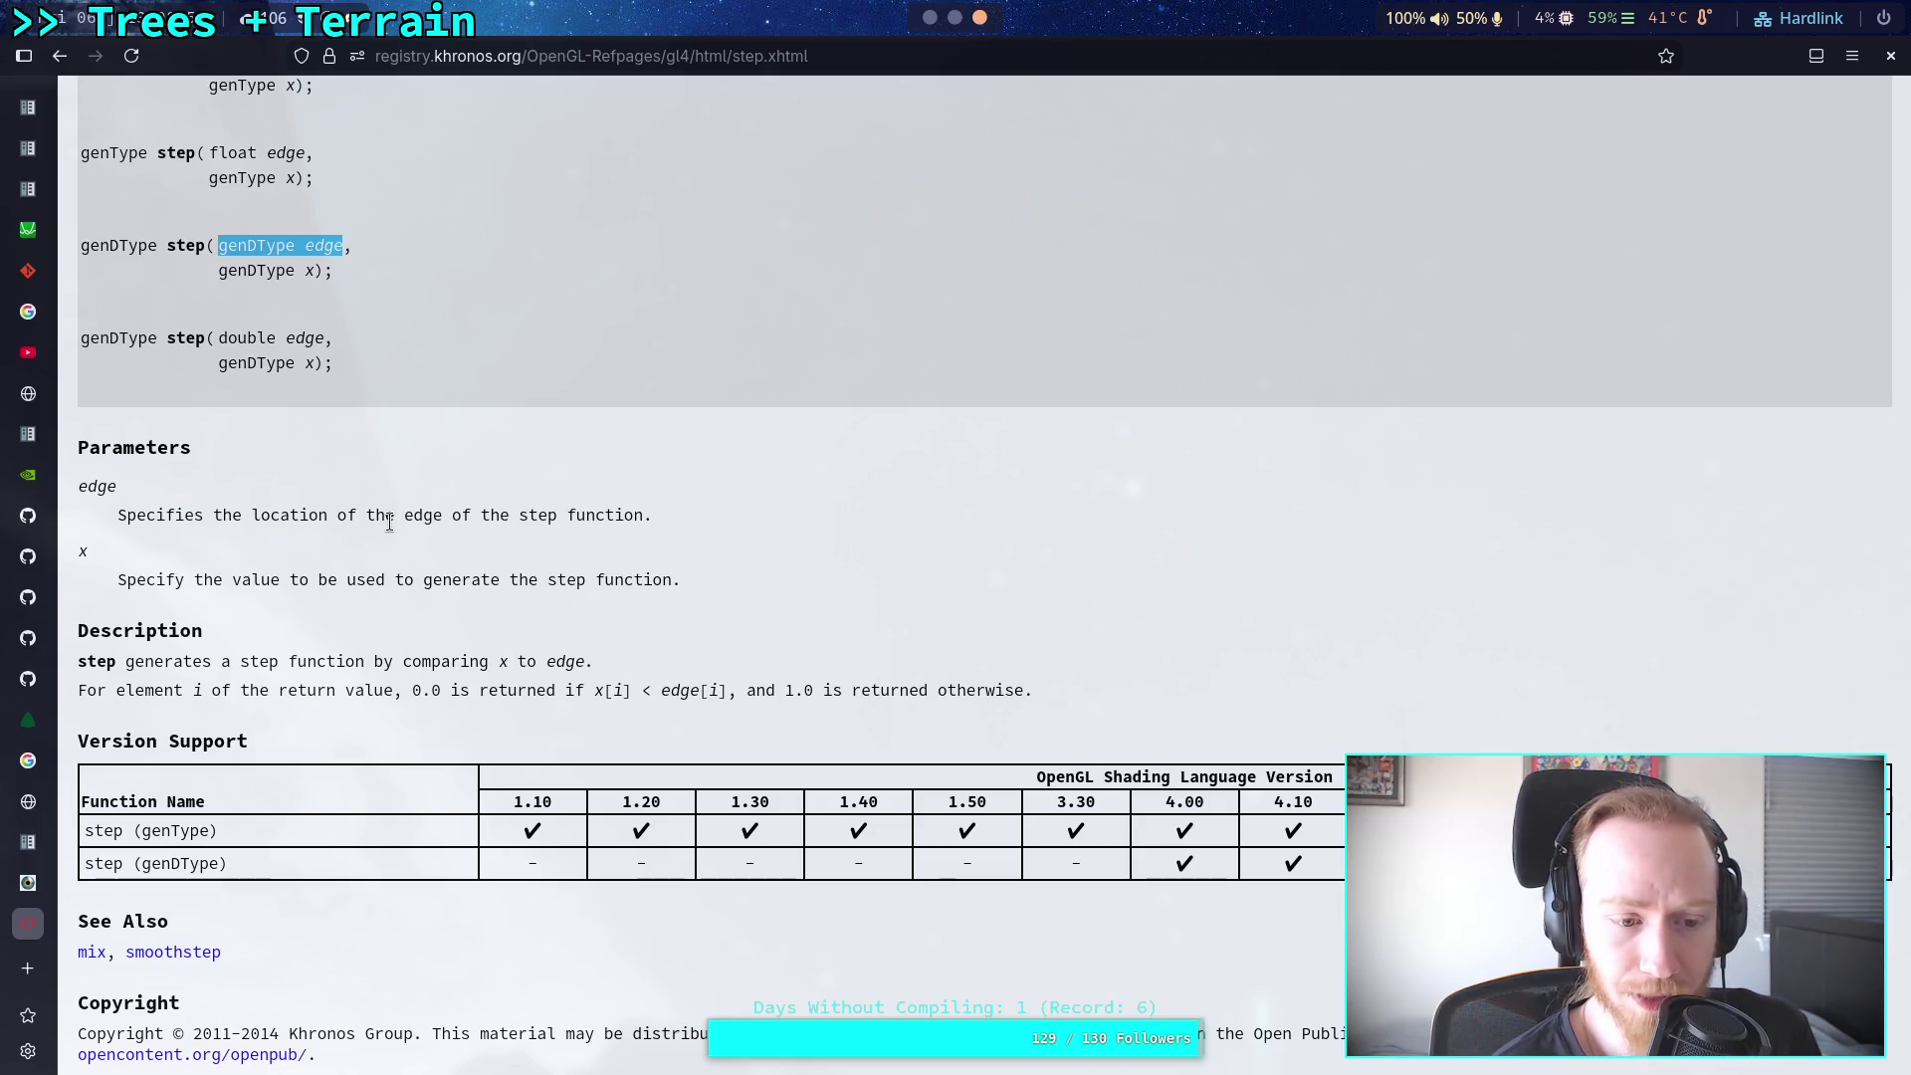
{"action": "key", "text": "alt+Tab"}
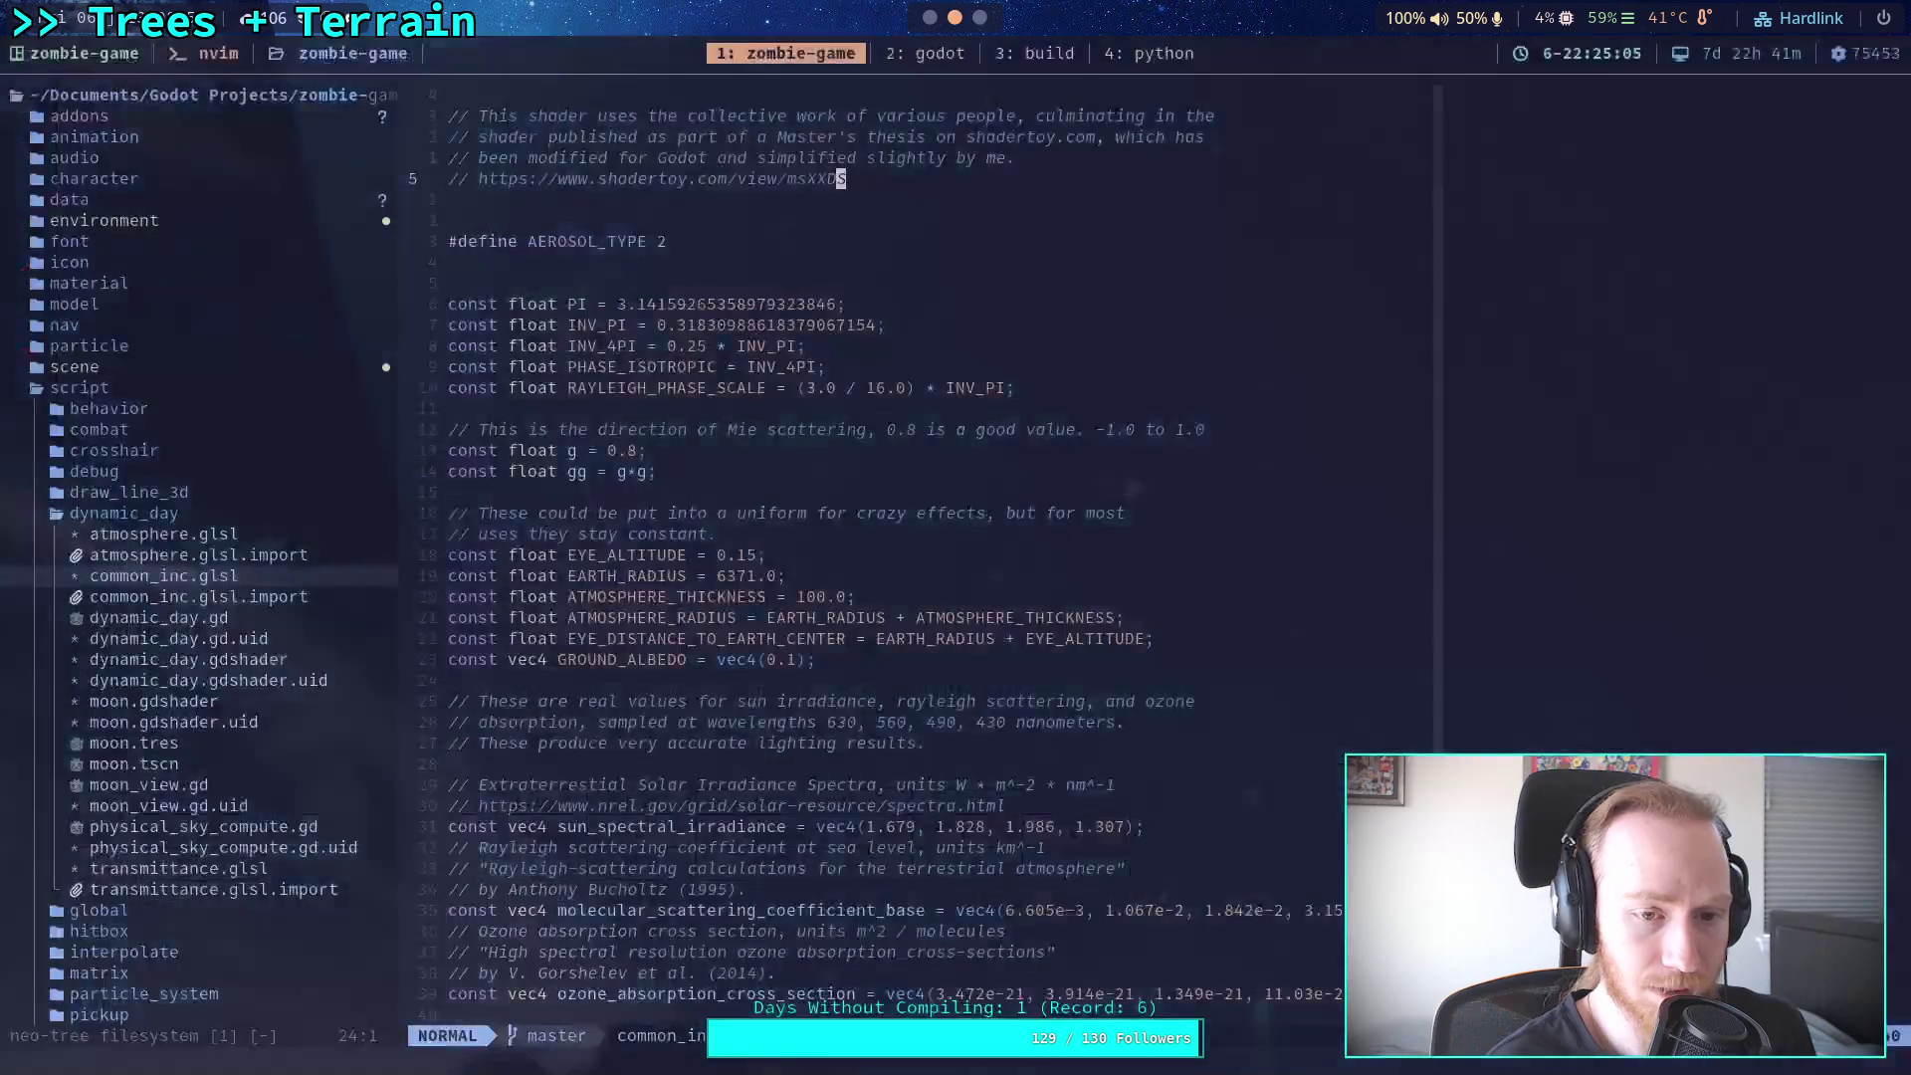
{"action": "key", "text": "super+2"}
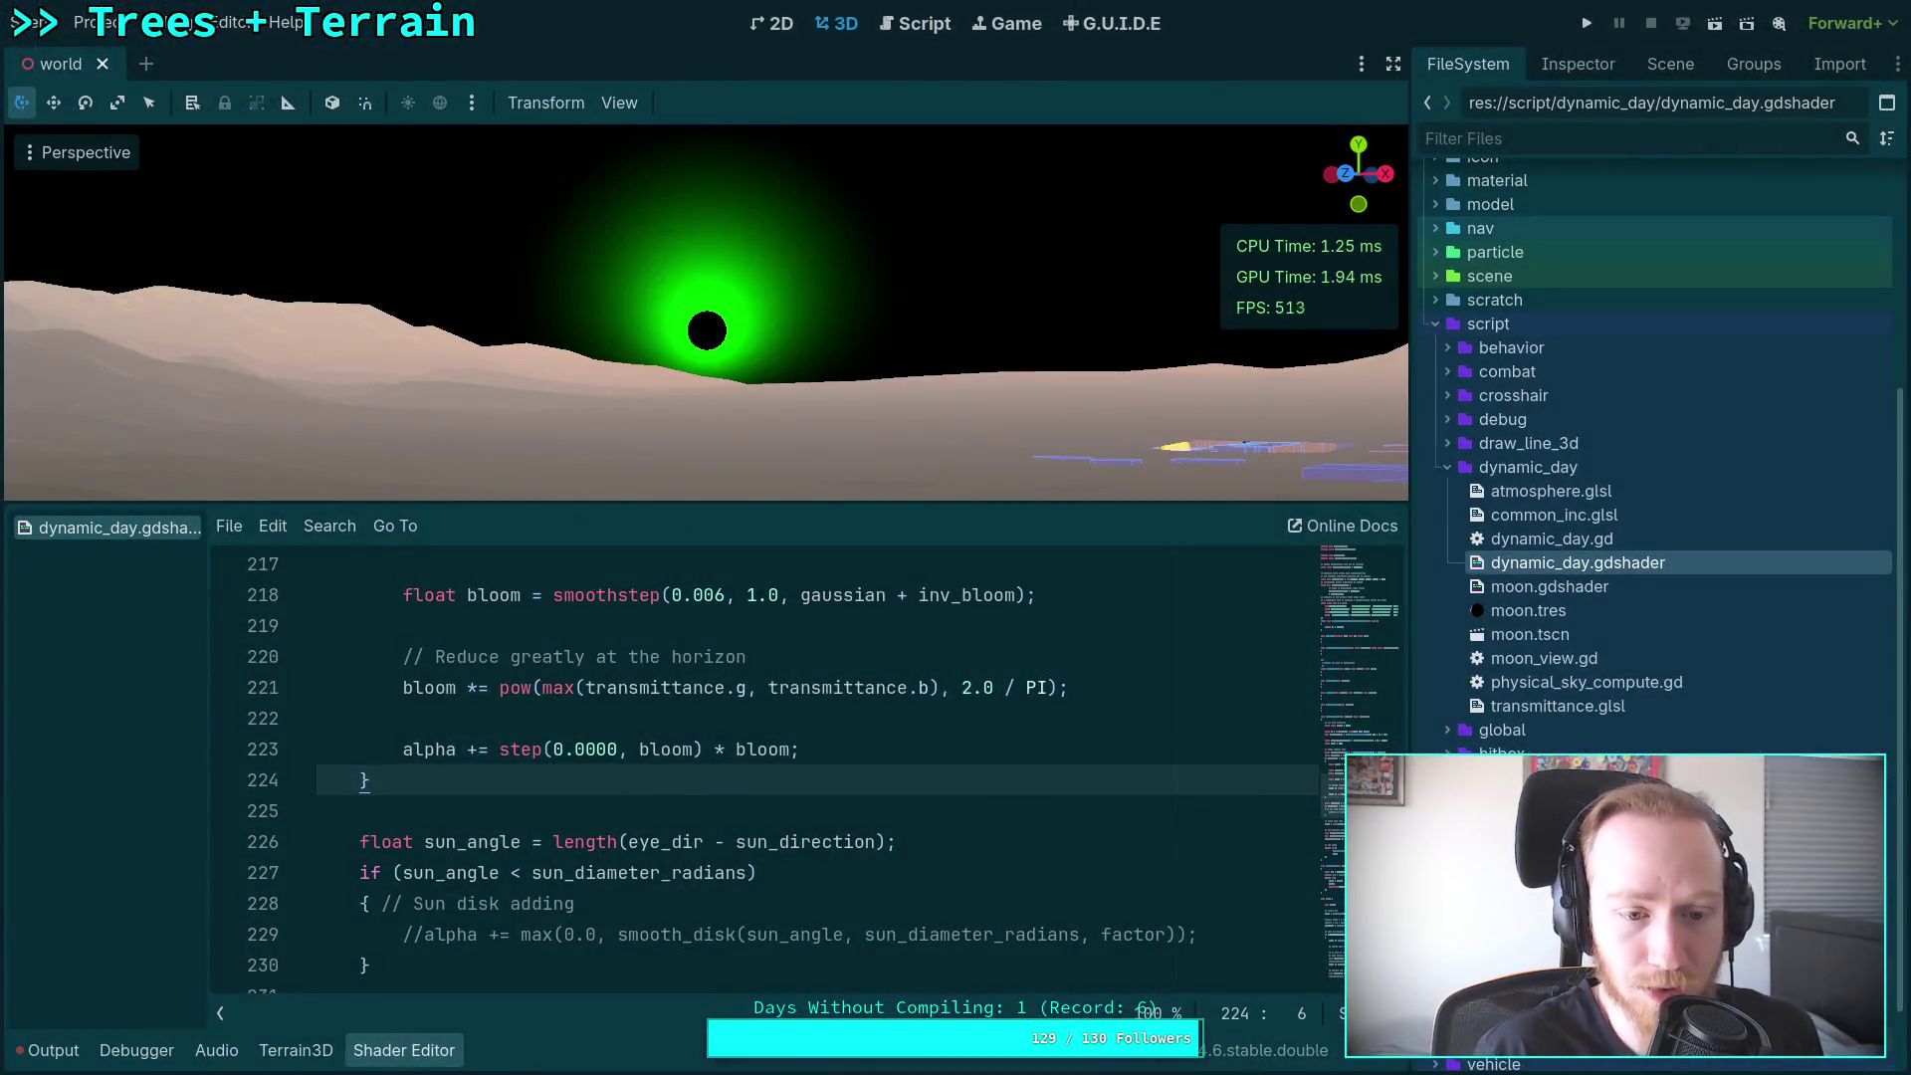
Step: Delete 'step(0.0000, bloom) * ' from line 223 and remove the blank line above it
{"action": "left_click_drag", "start_coordinate": [500, 752], "coordinate": [736, 754]}
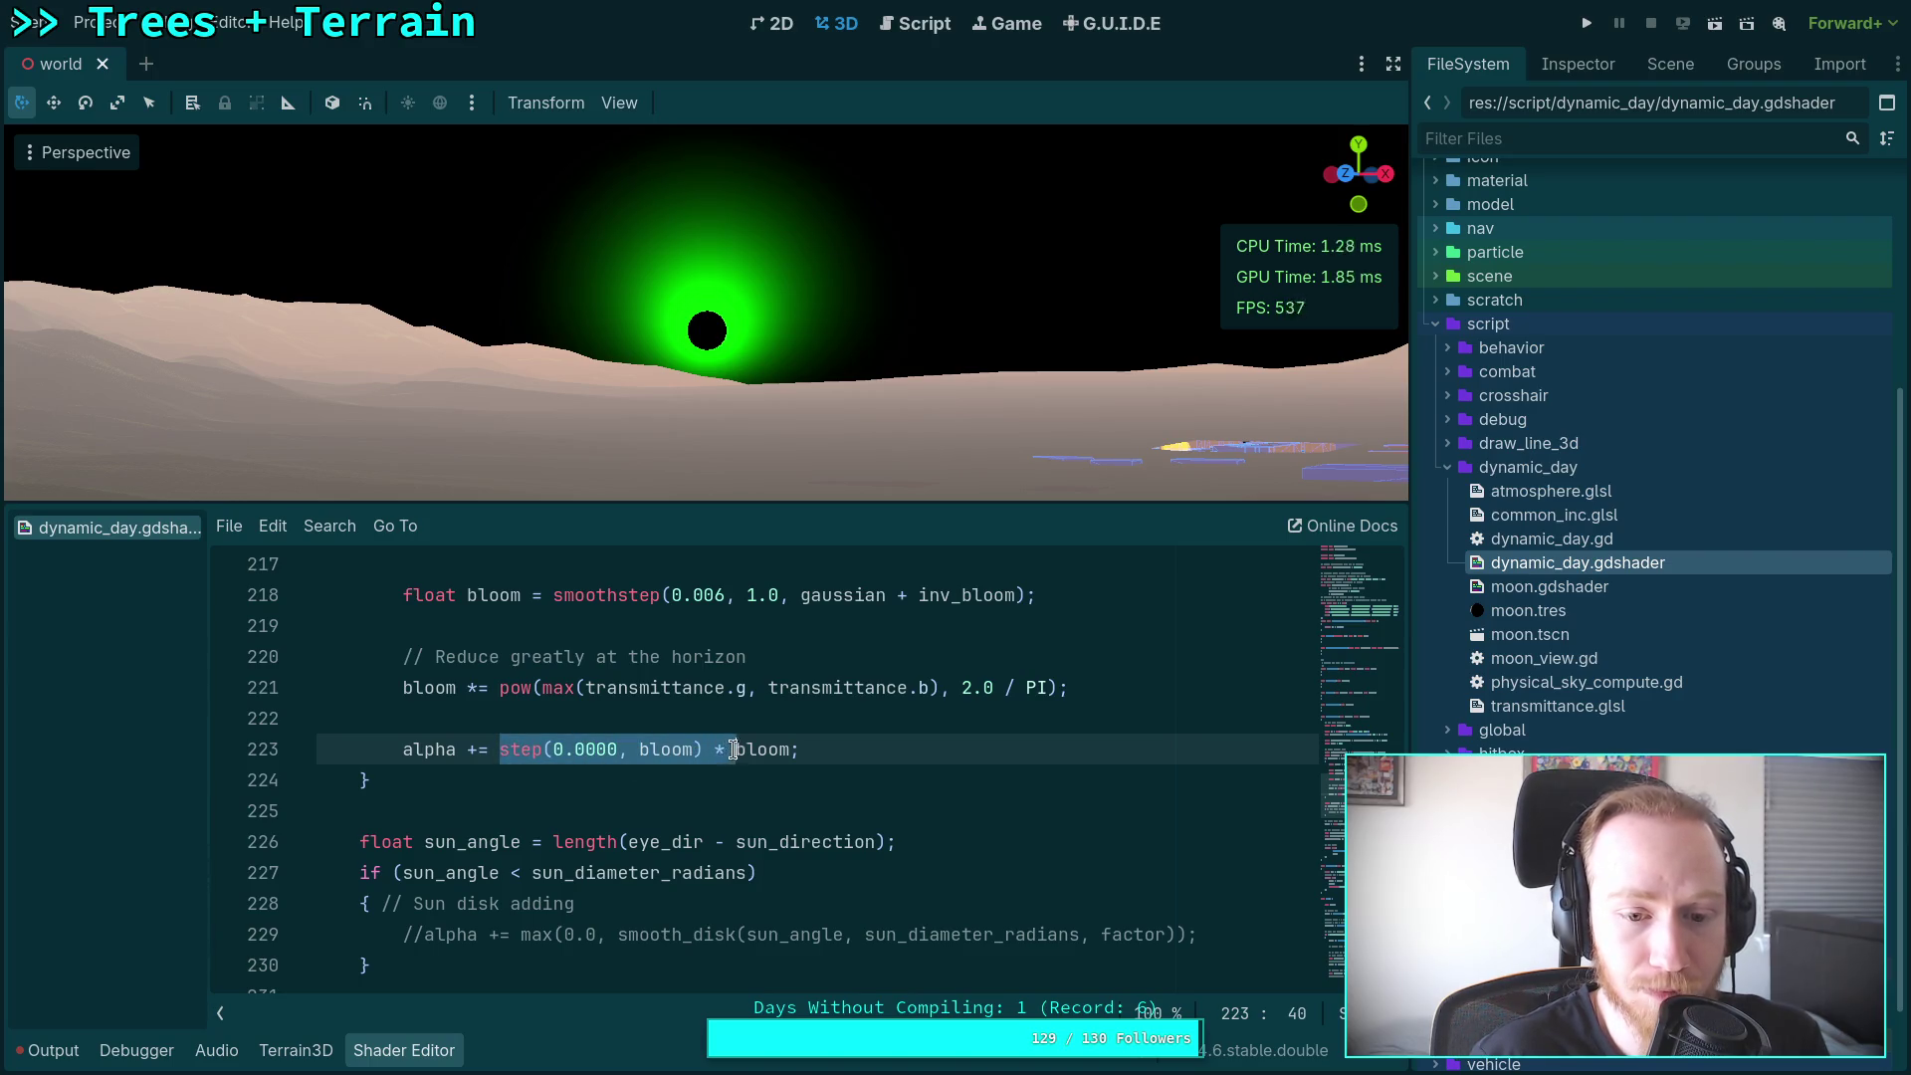
{"action": "key", "text": "BackSpace"}
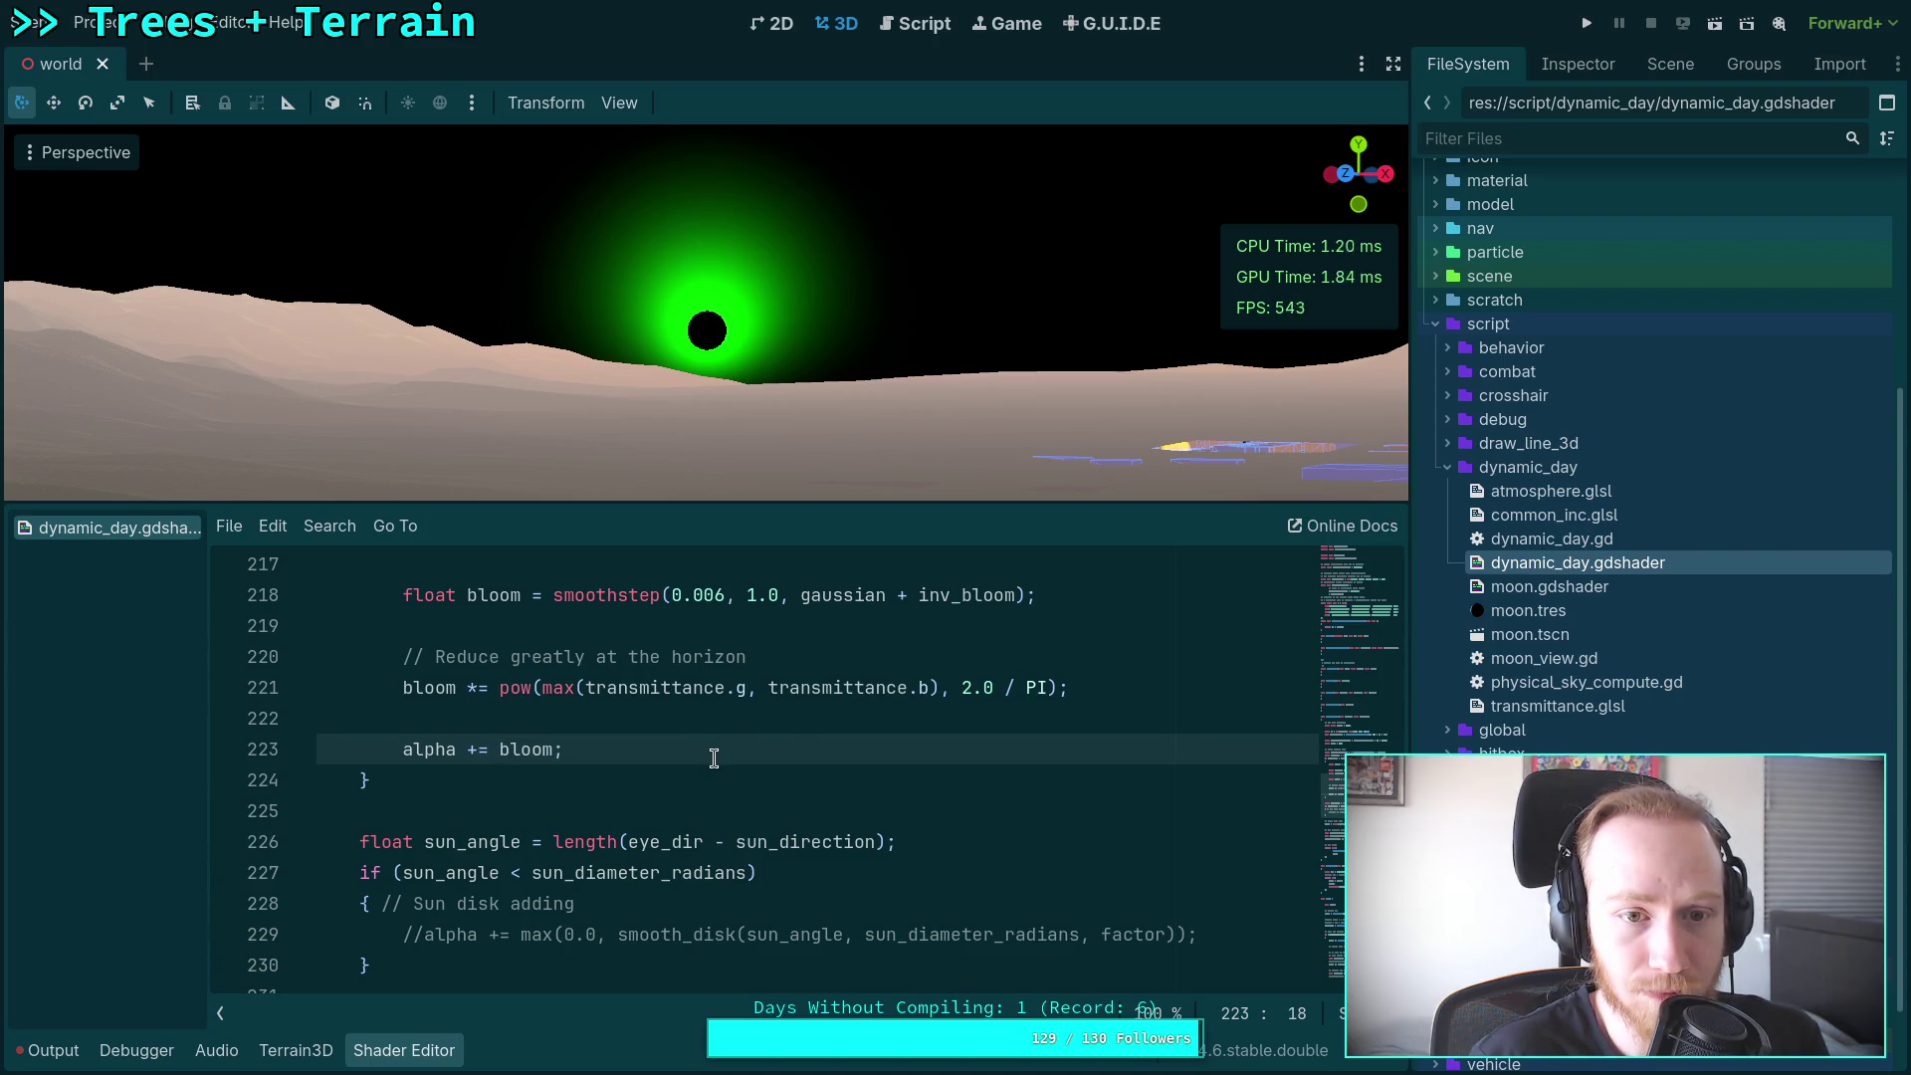
{"action": "scroll", "coordinate": [713, 759], "scroll_direction": "up", "scroll_amount": 1}
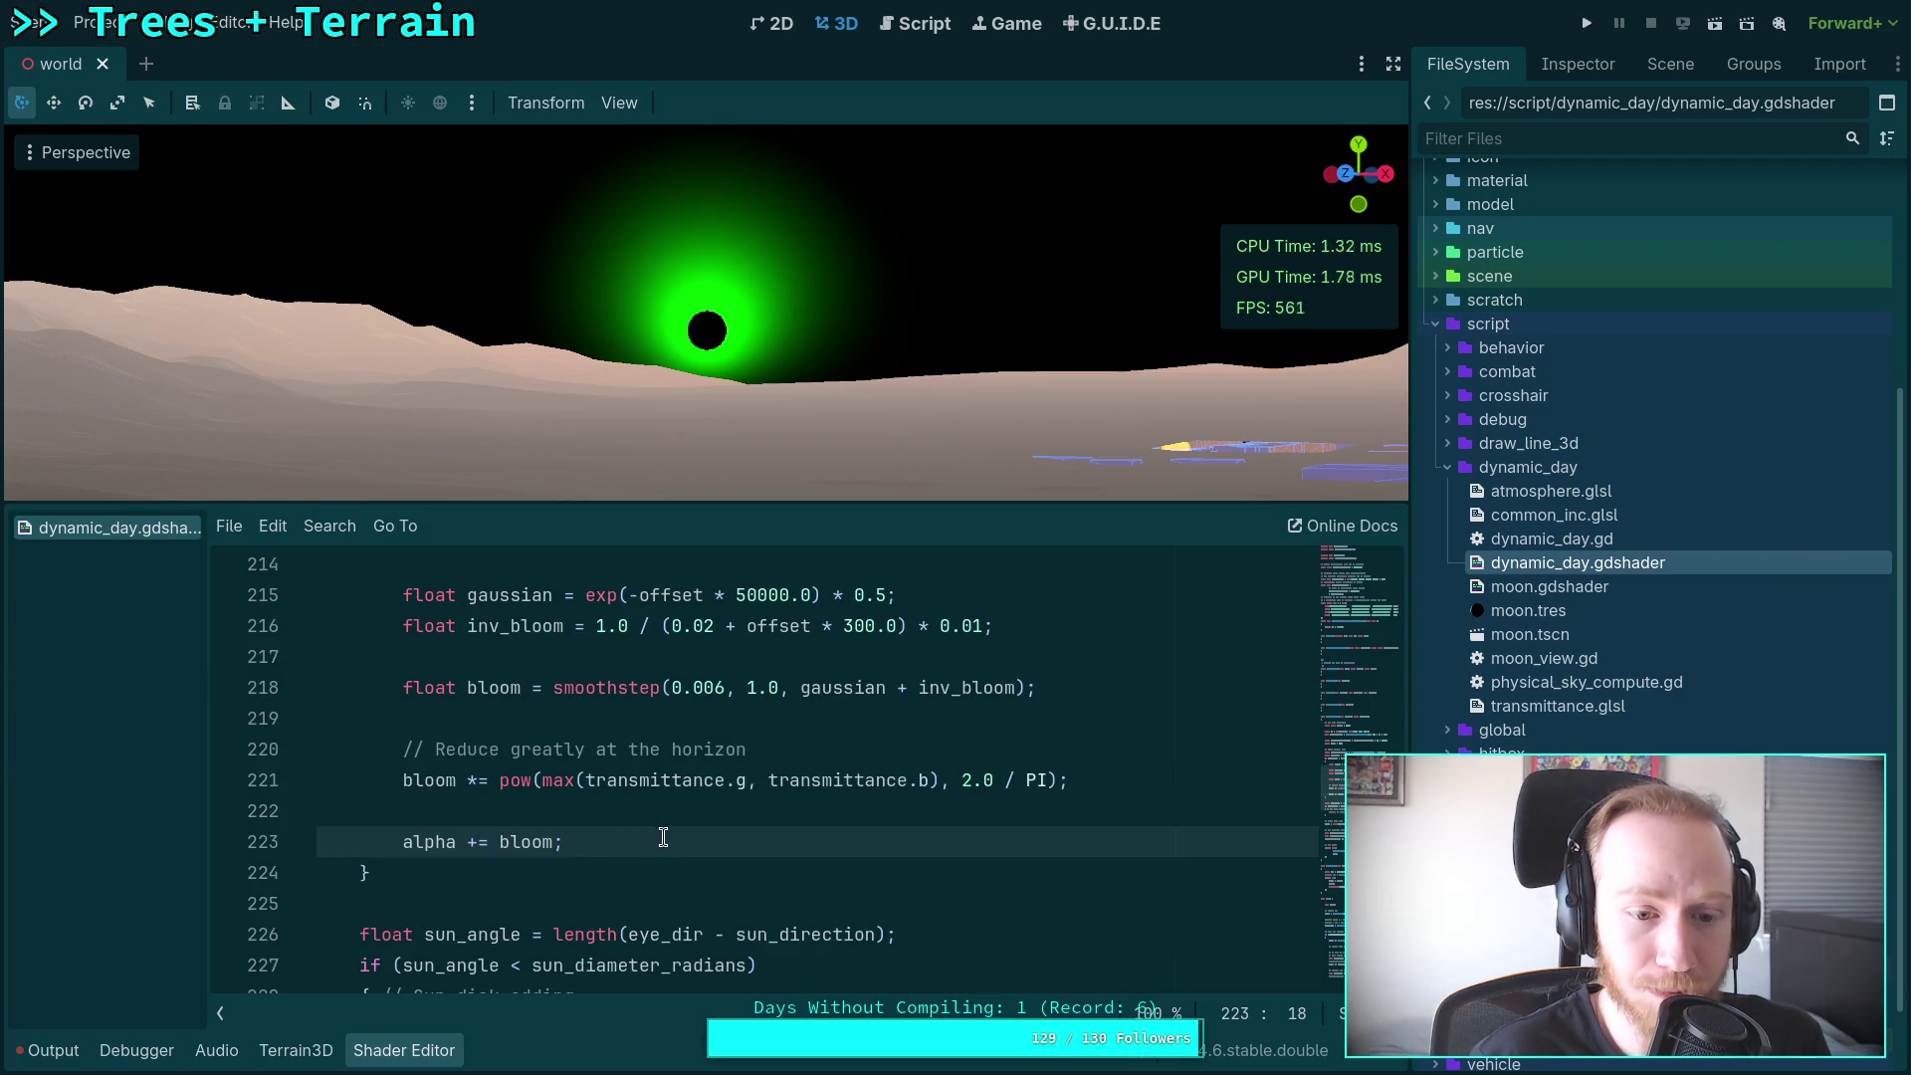
{"action": "left_click", "coordinate": [582, 809]}
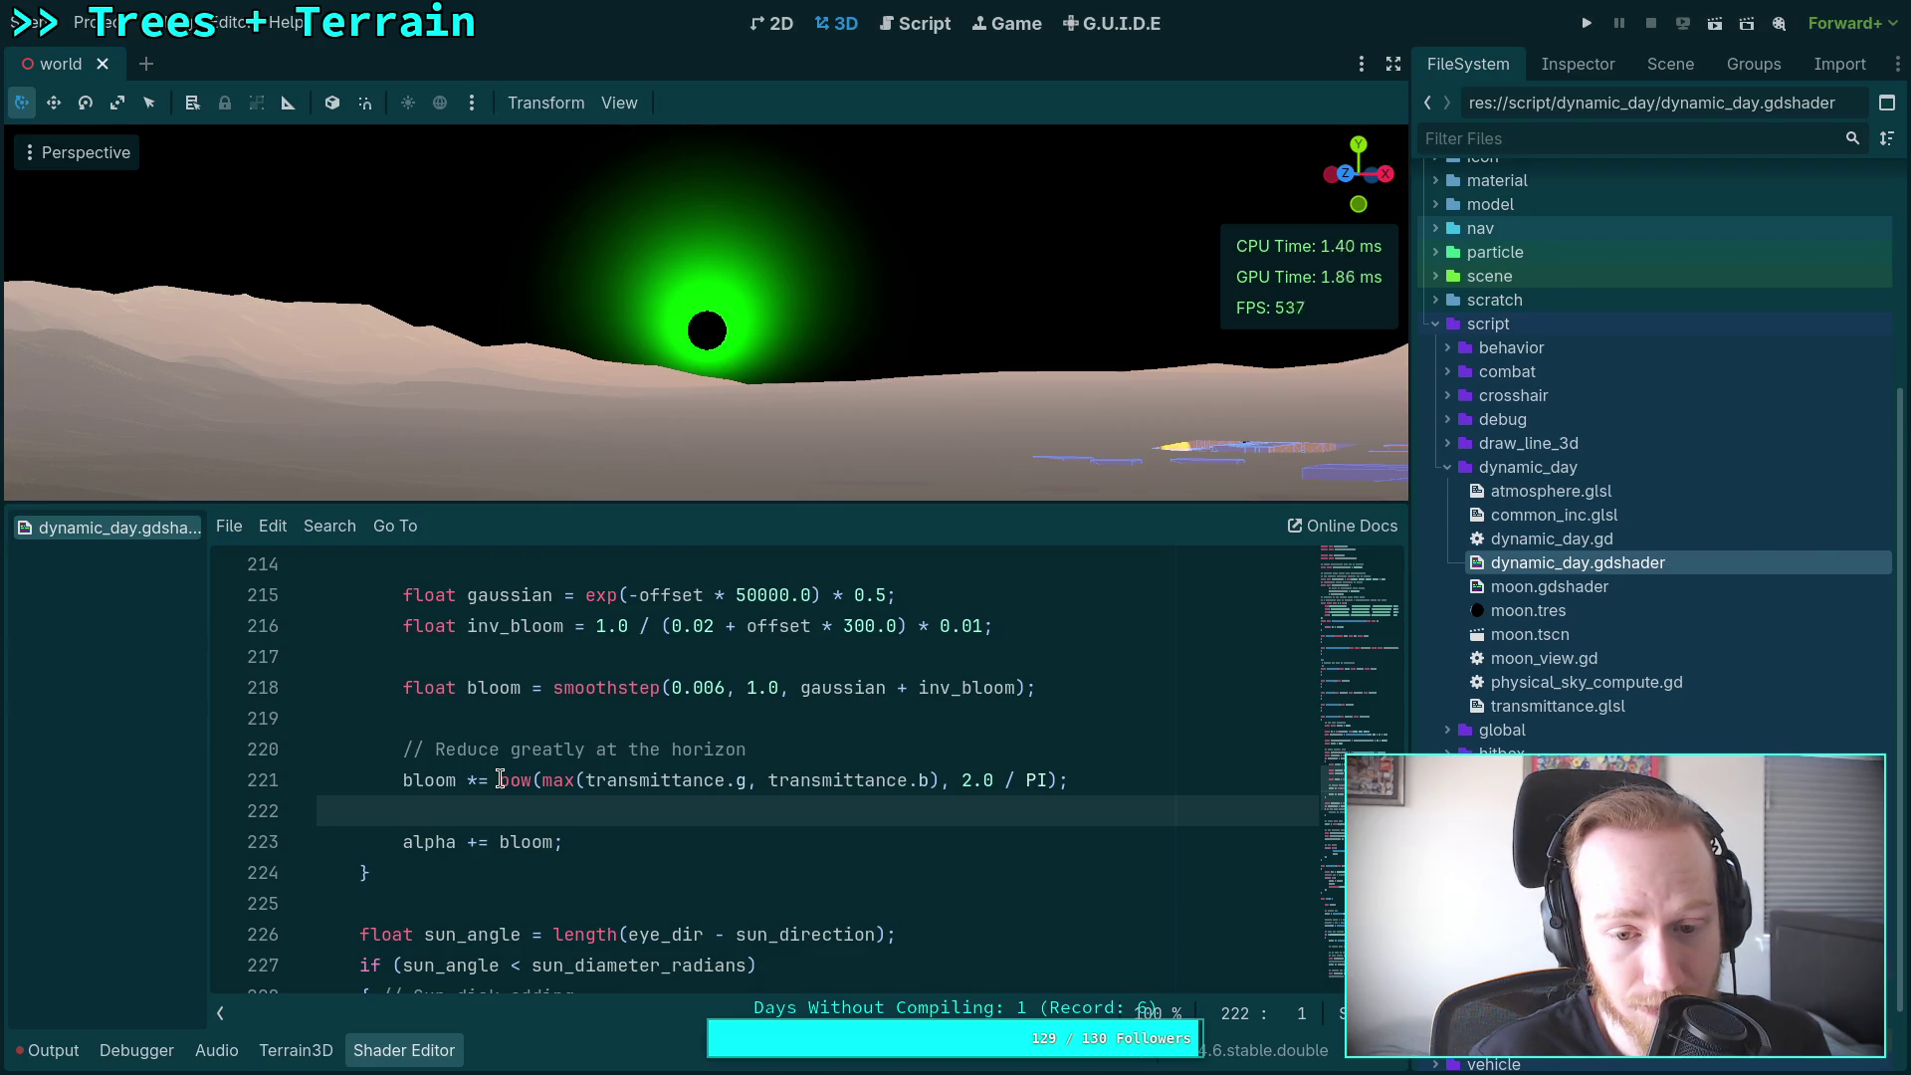
{"action": "left_click", "coordinate": [557, 839]}
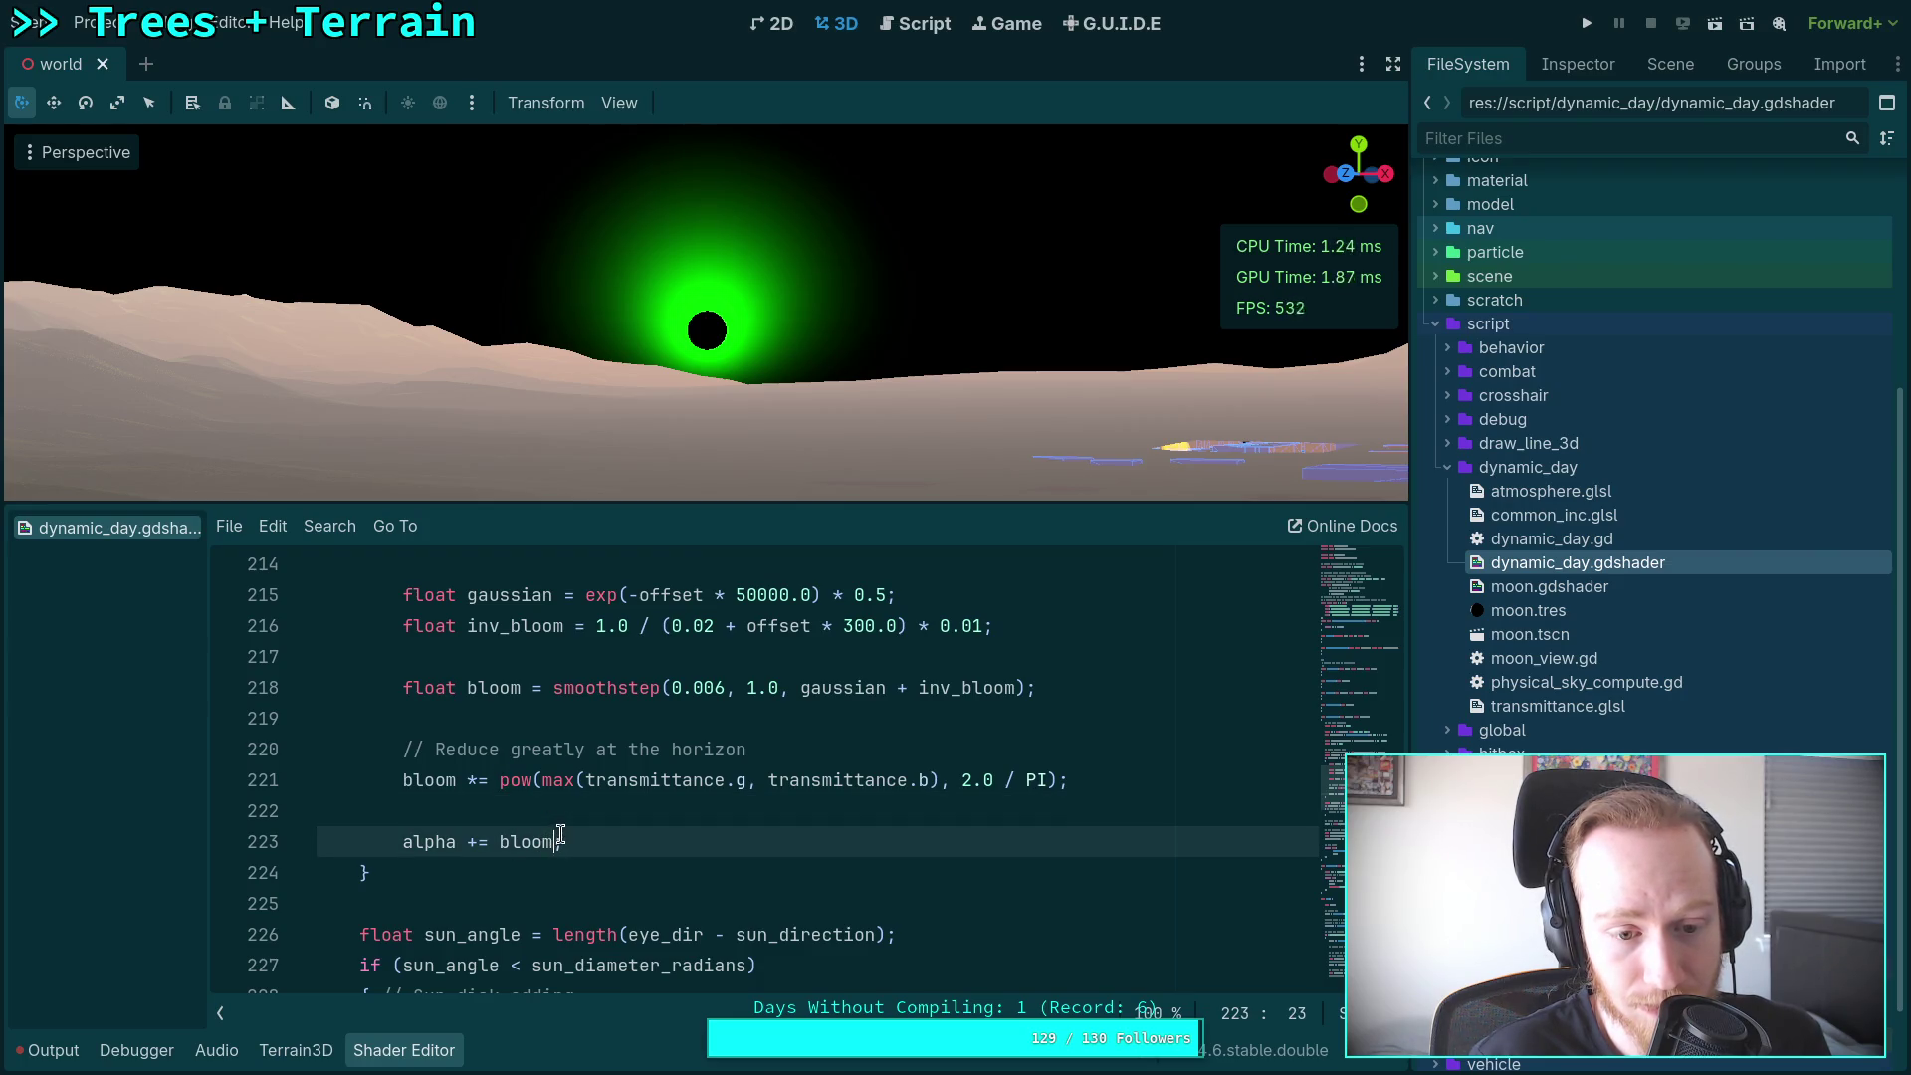
{"action": "left_click", "coordinate": [592, 812]}
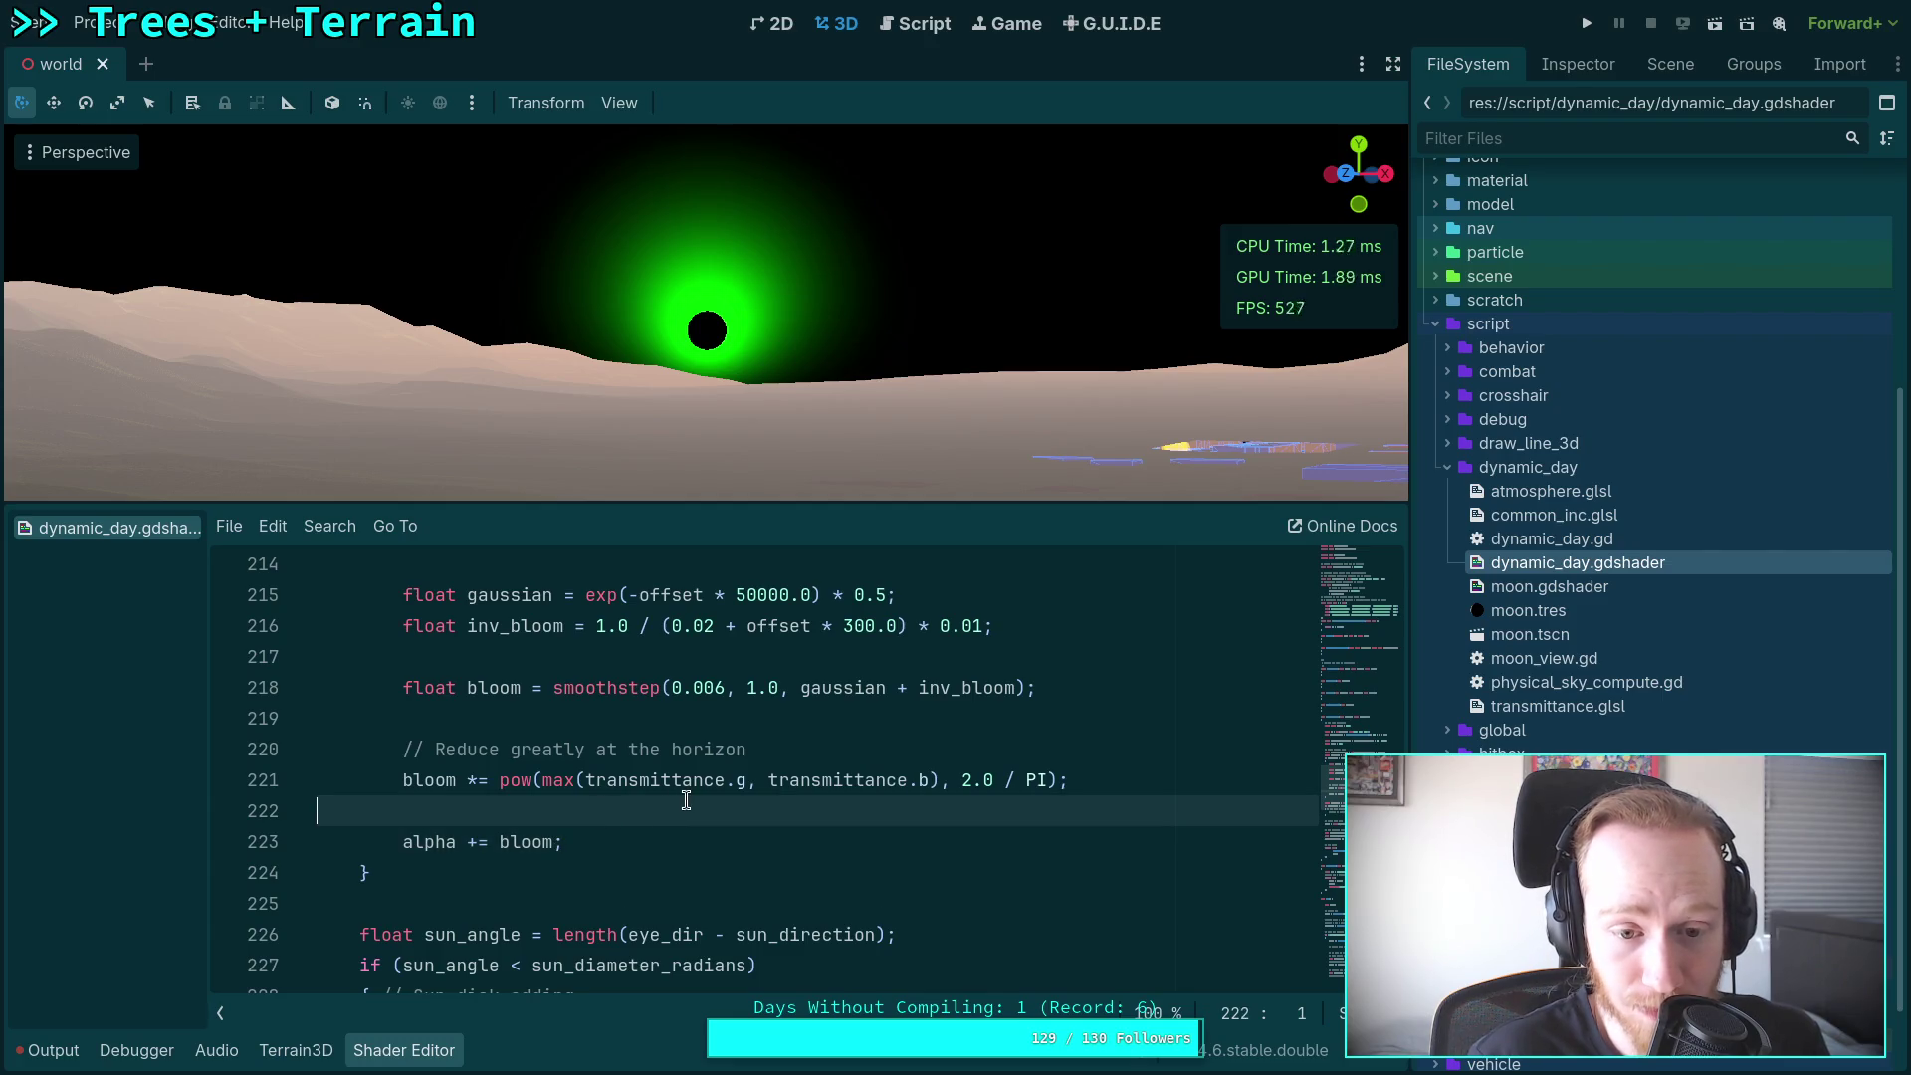
{"action": "key", "text": "BackSpace"}
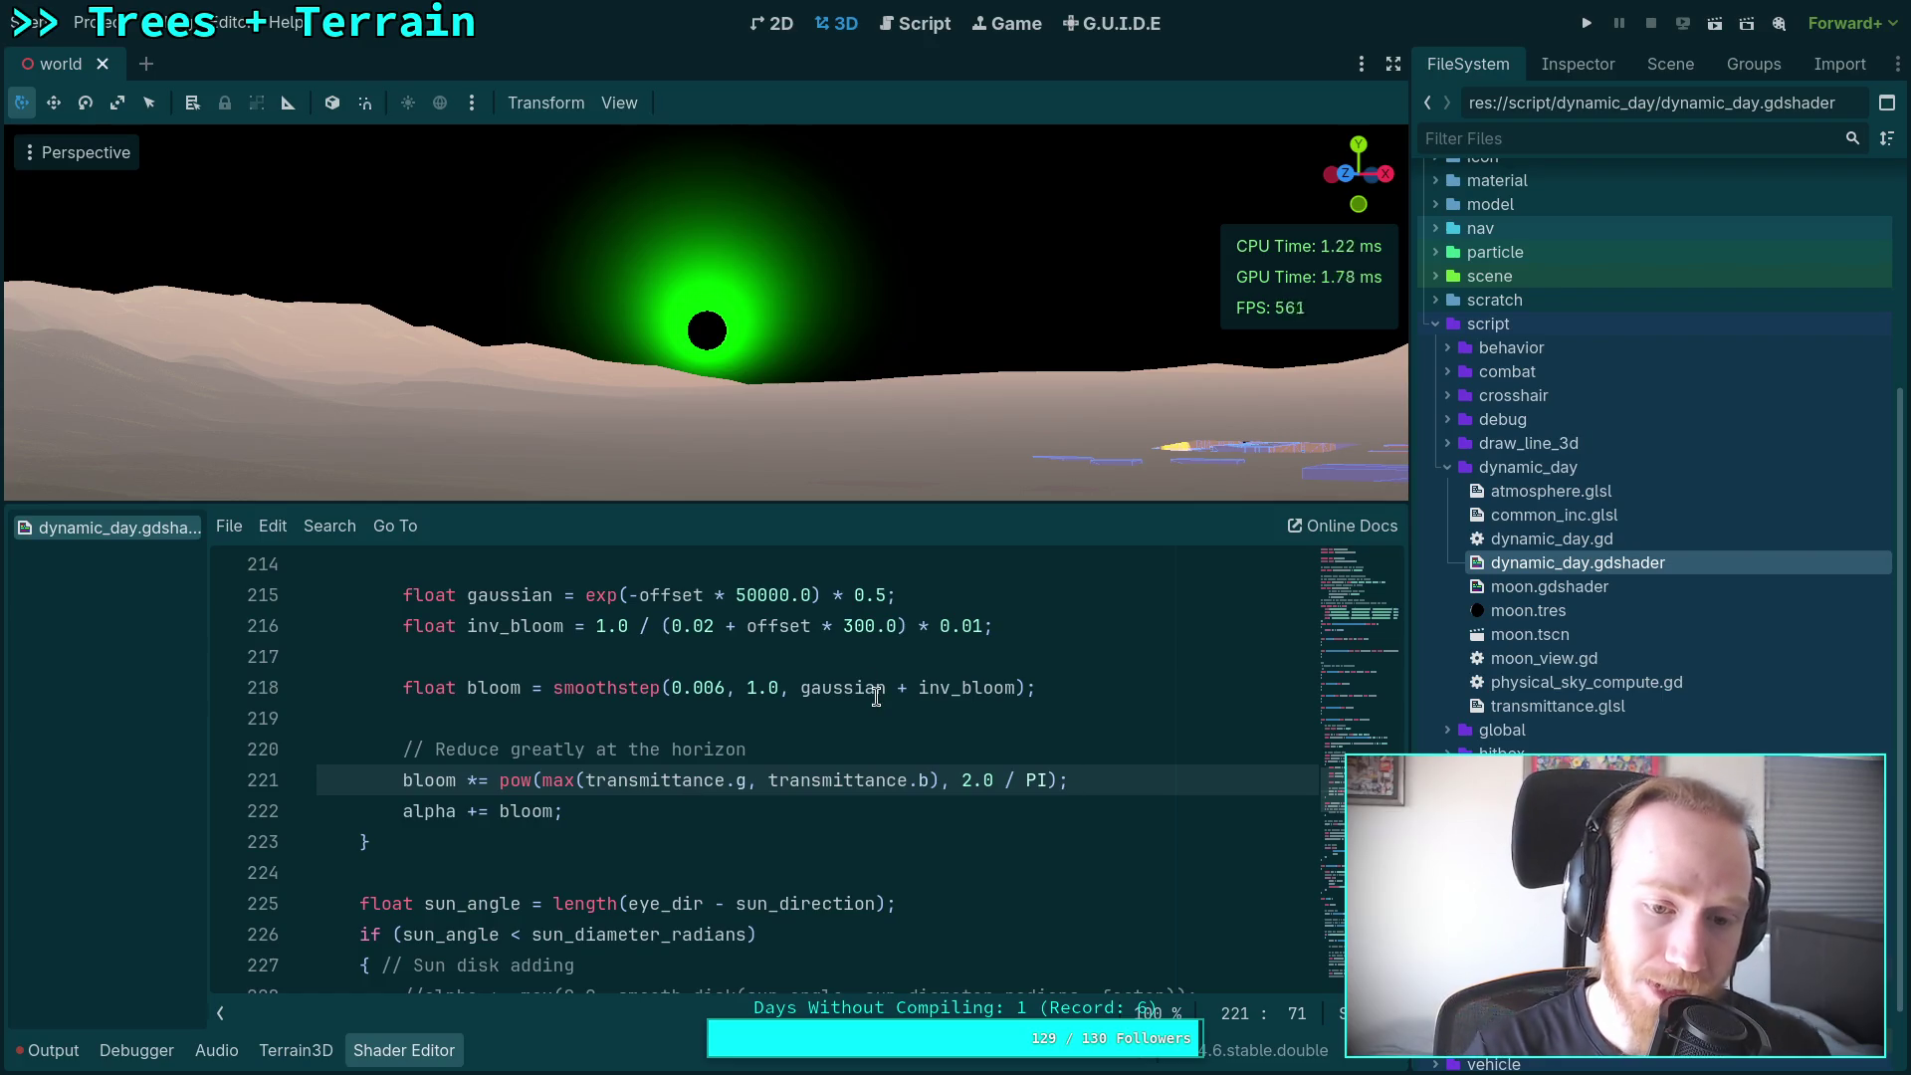
Step: Remove the '* 100.0' multiplier from 'color.g = sun_color.a' on line 287
{"action": "scroll", "coordinate": [841, 717], "scroll_direction": "down", "scroll_amount": 8}
{"action": "scroll", "coordinate": [762, 762], "scroll_direction": "down", "scroll_amount": 14}
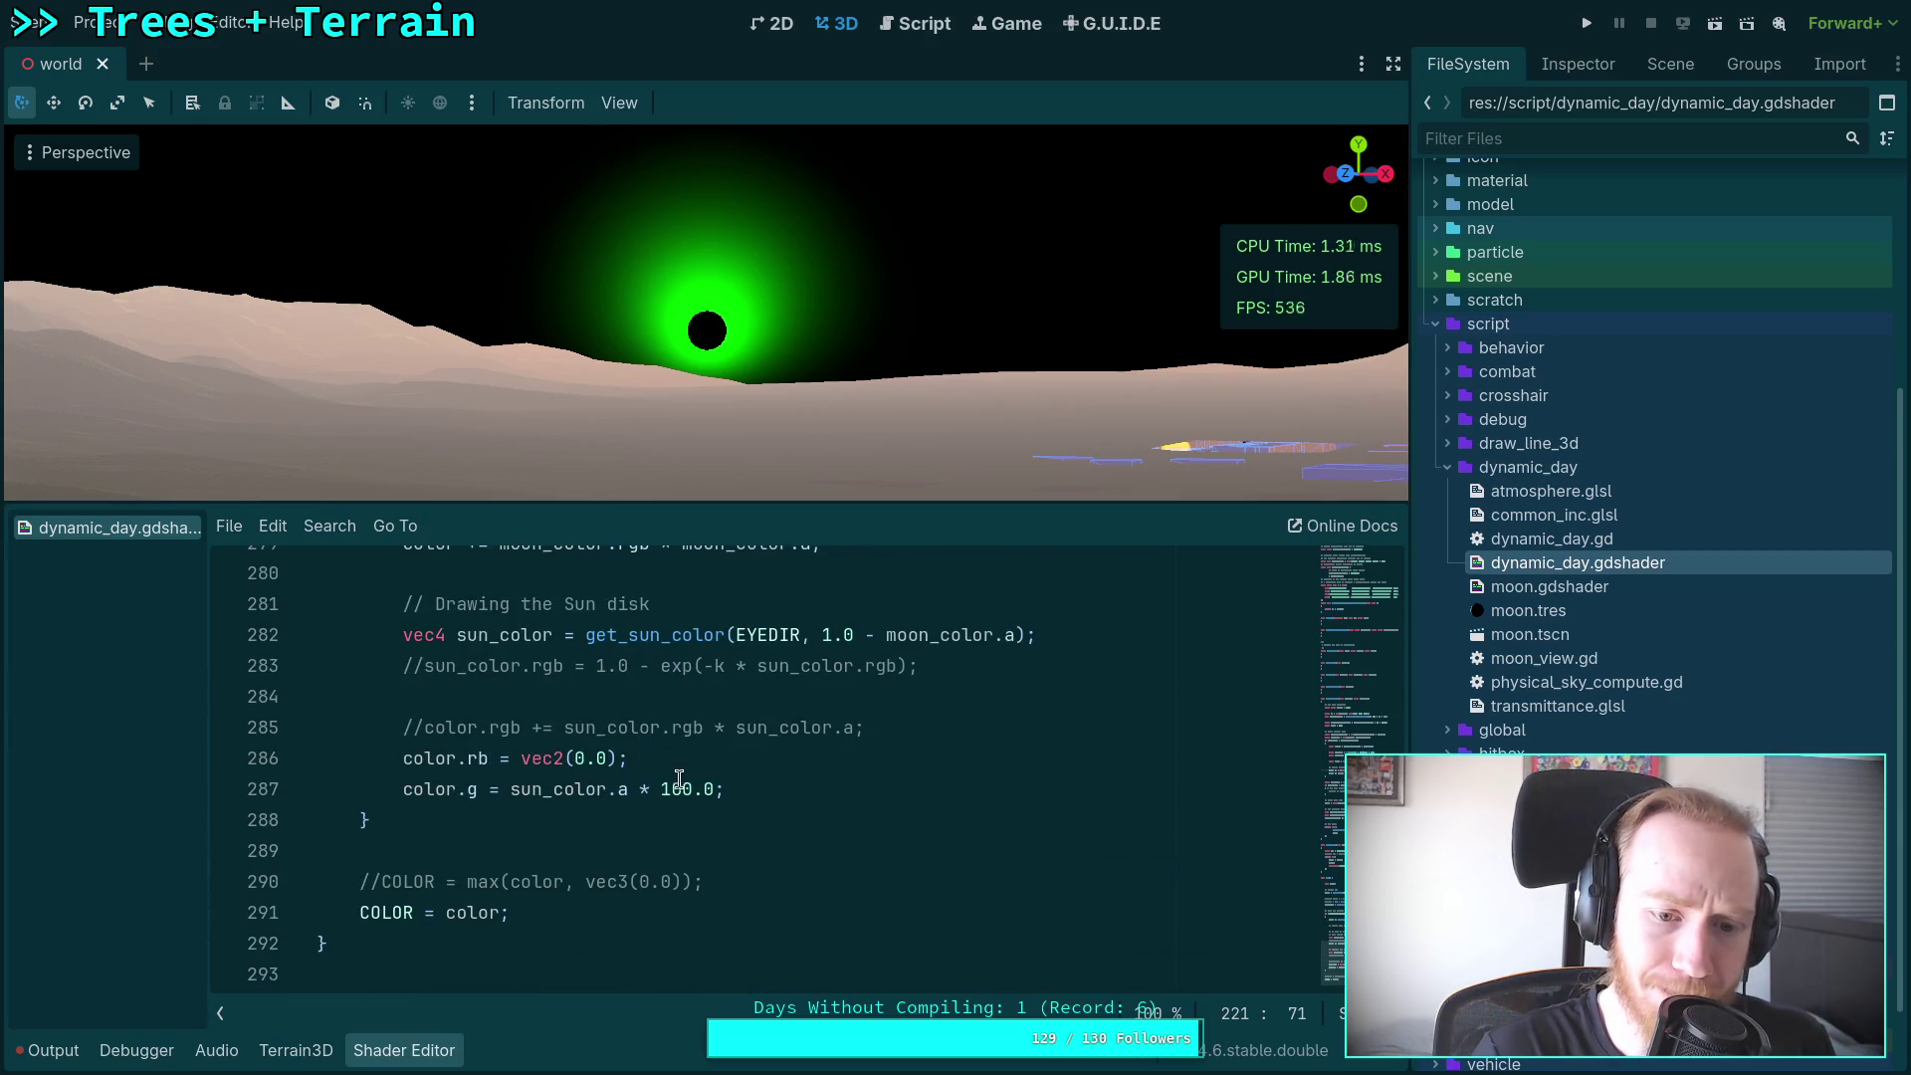
{"action": "left_click", "coordinate": [664, 787]}
{"action": "double_click", "coordinate": [678, 787]}
{"action": "left_click", "coordinate": [685, 787]}
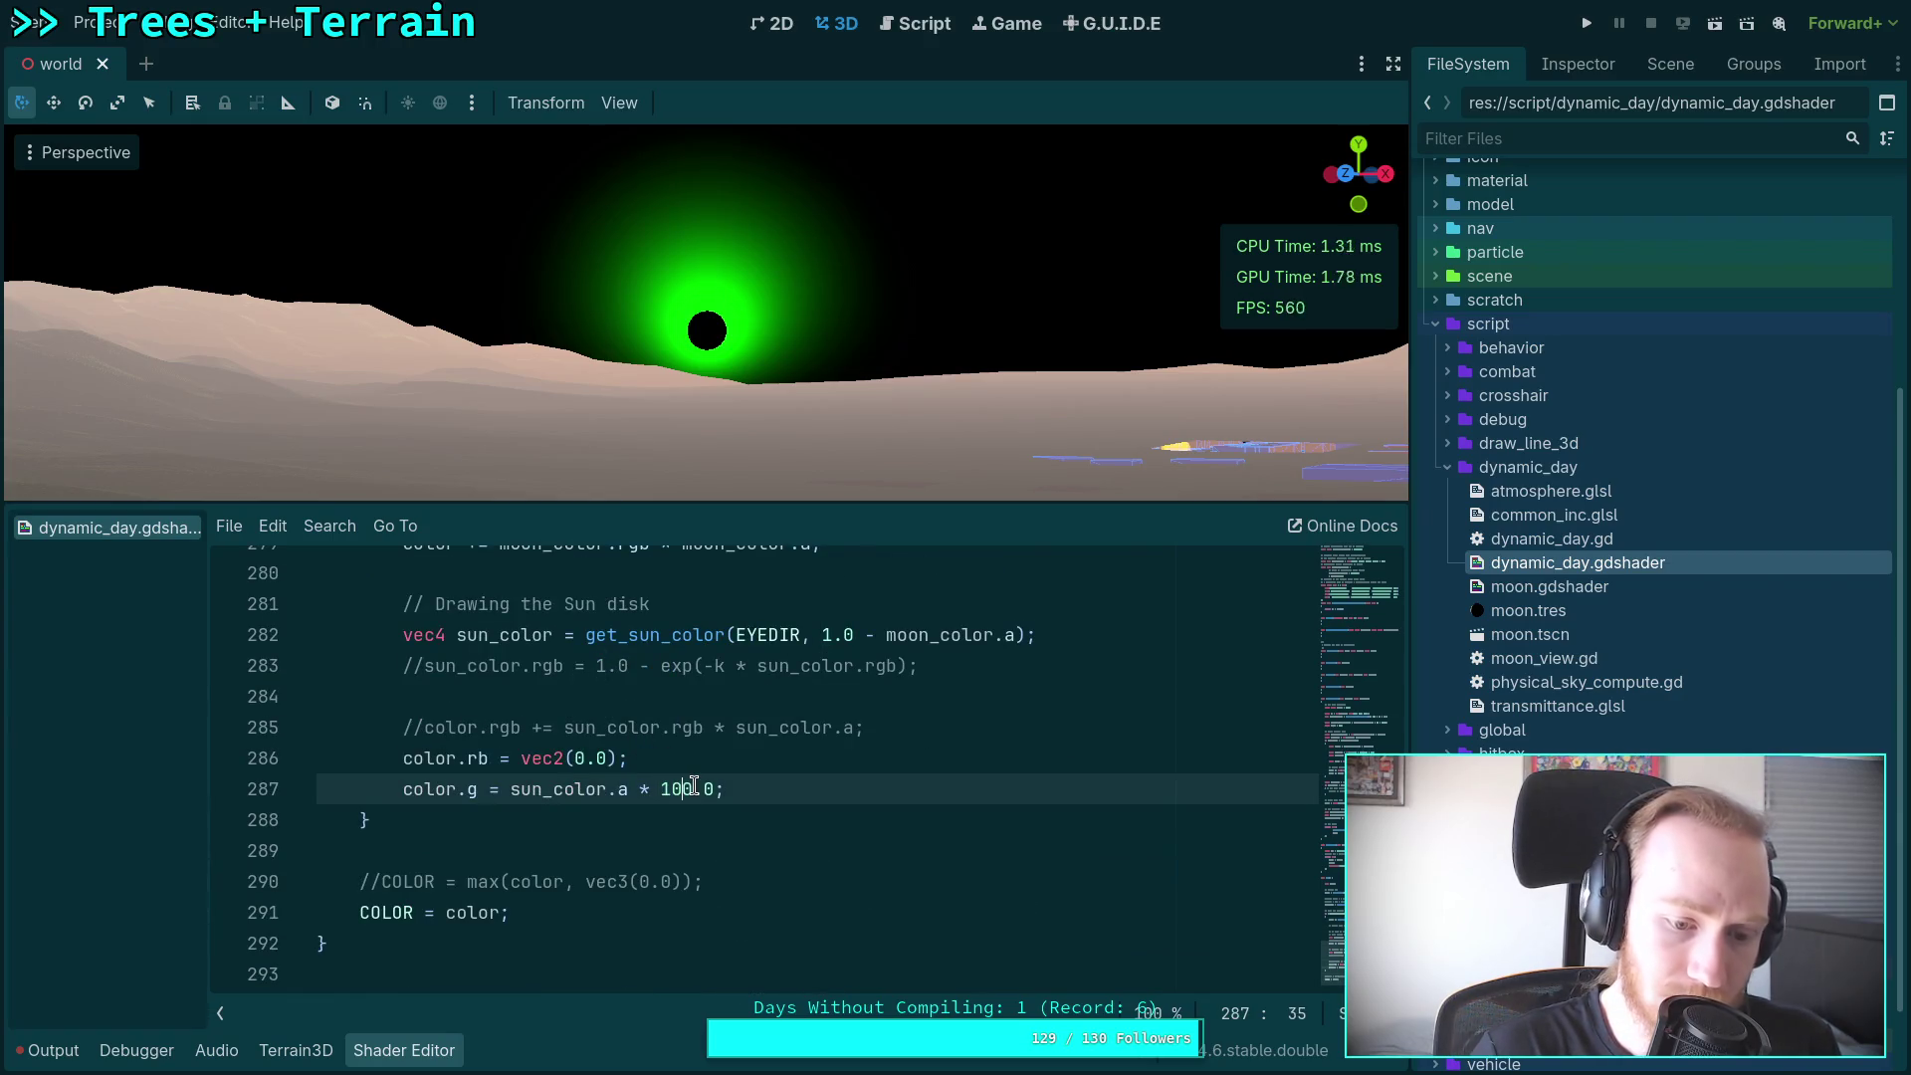
{"action": "key", "text": "Delete"}
{"action": "key", "text": "Delete"}
{"action": "key", "text": "Delete"}
{"action": "key", "text": "BackSpace"}
{"action": "key", "text": "BackSpace"}
{"action": "key", "text": "BackSpace"}
{"action": "key", "text": "BackSpace"}
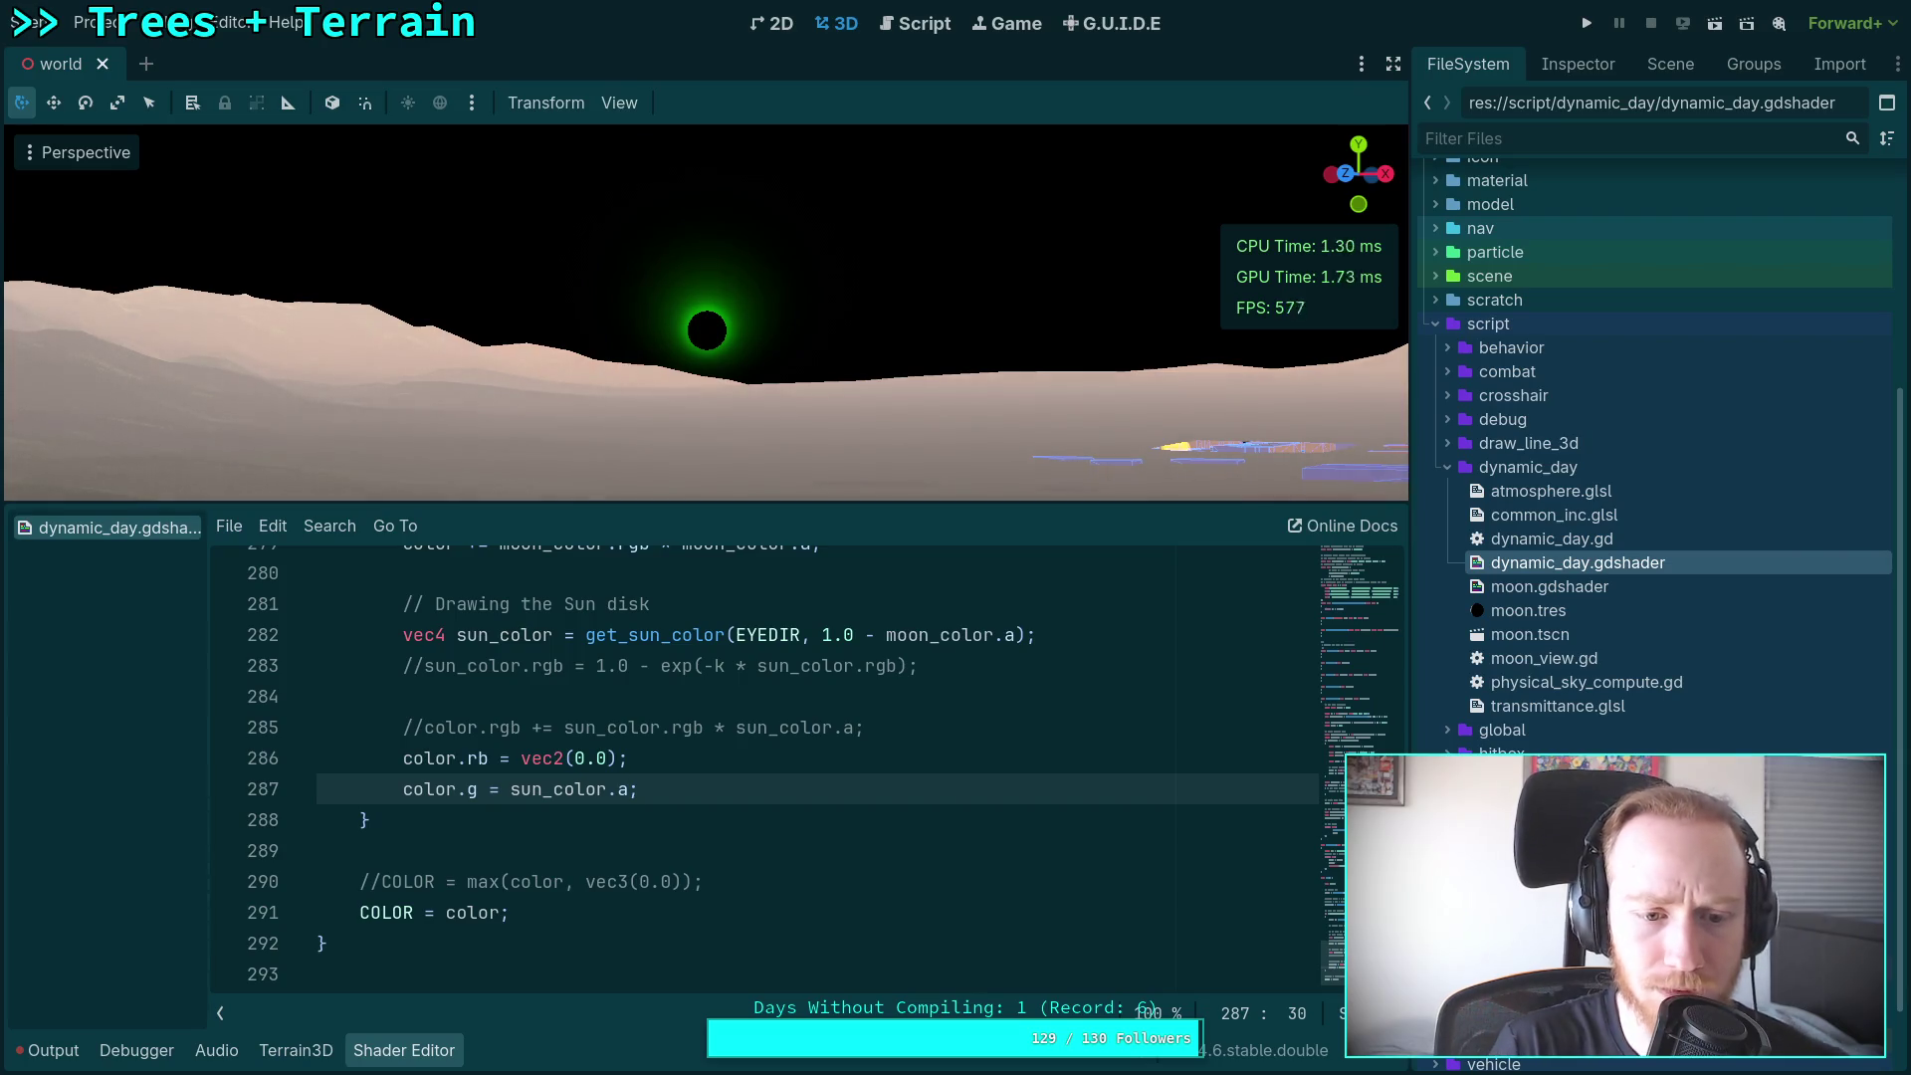
{"action": "scroll", "coordinate": [521, 759], "scroll_direction": "up", "scroll_amount": 17}
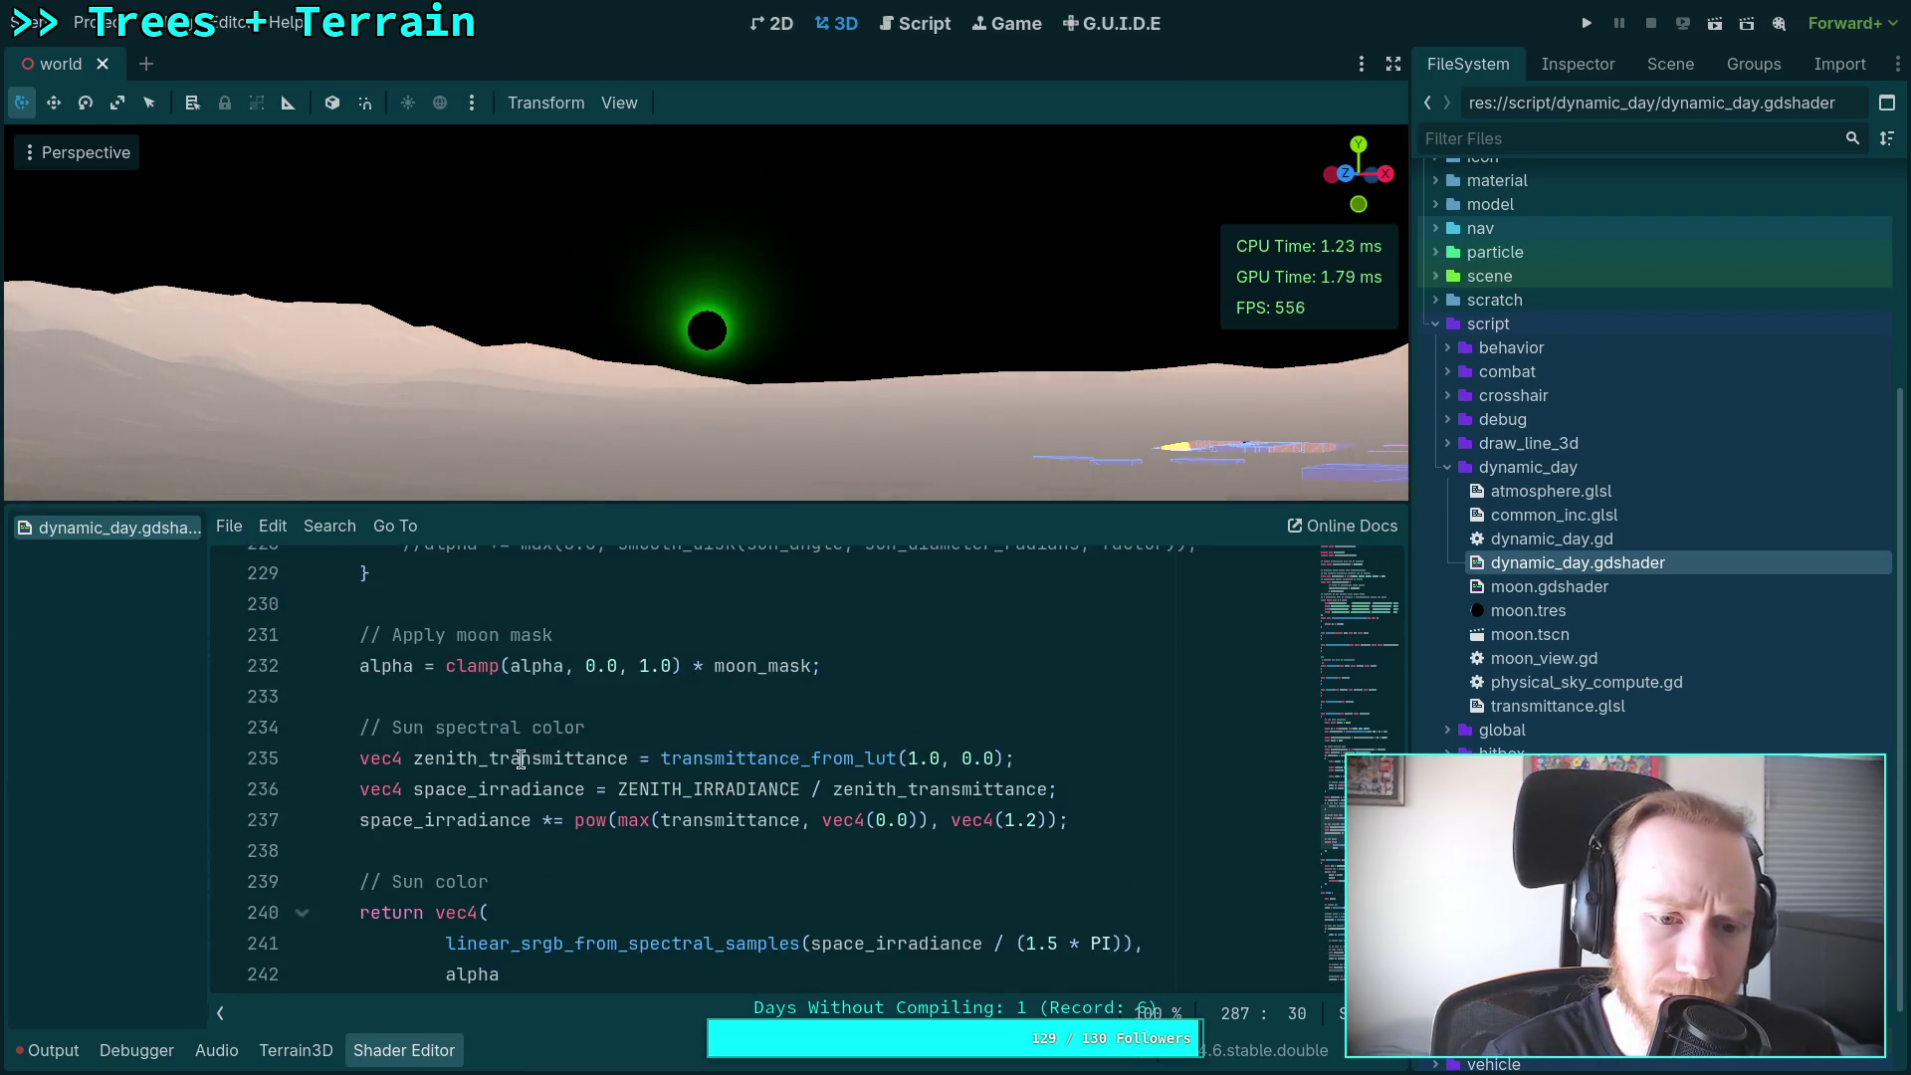
{"action": "scroll", "coordinate": [521, 759], "scroll_direction": "up", "scroll_amount": 3}
{"action": "left_click", "coordinate": [402, 819]}
Step: Uncomment the smooth_disk alpha line 228 with Ctrl+K
{"action": "key", "text": "ctrl+k"}
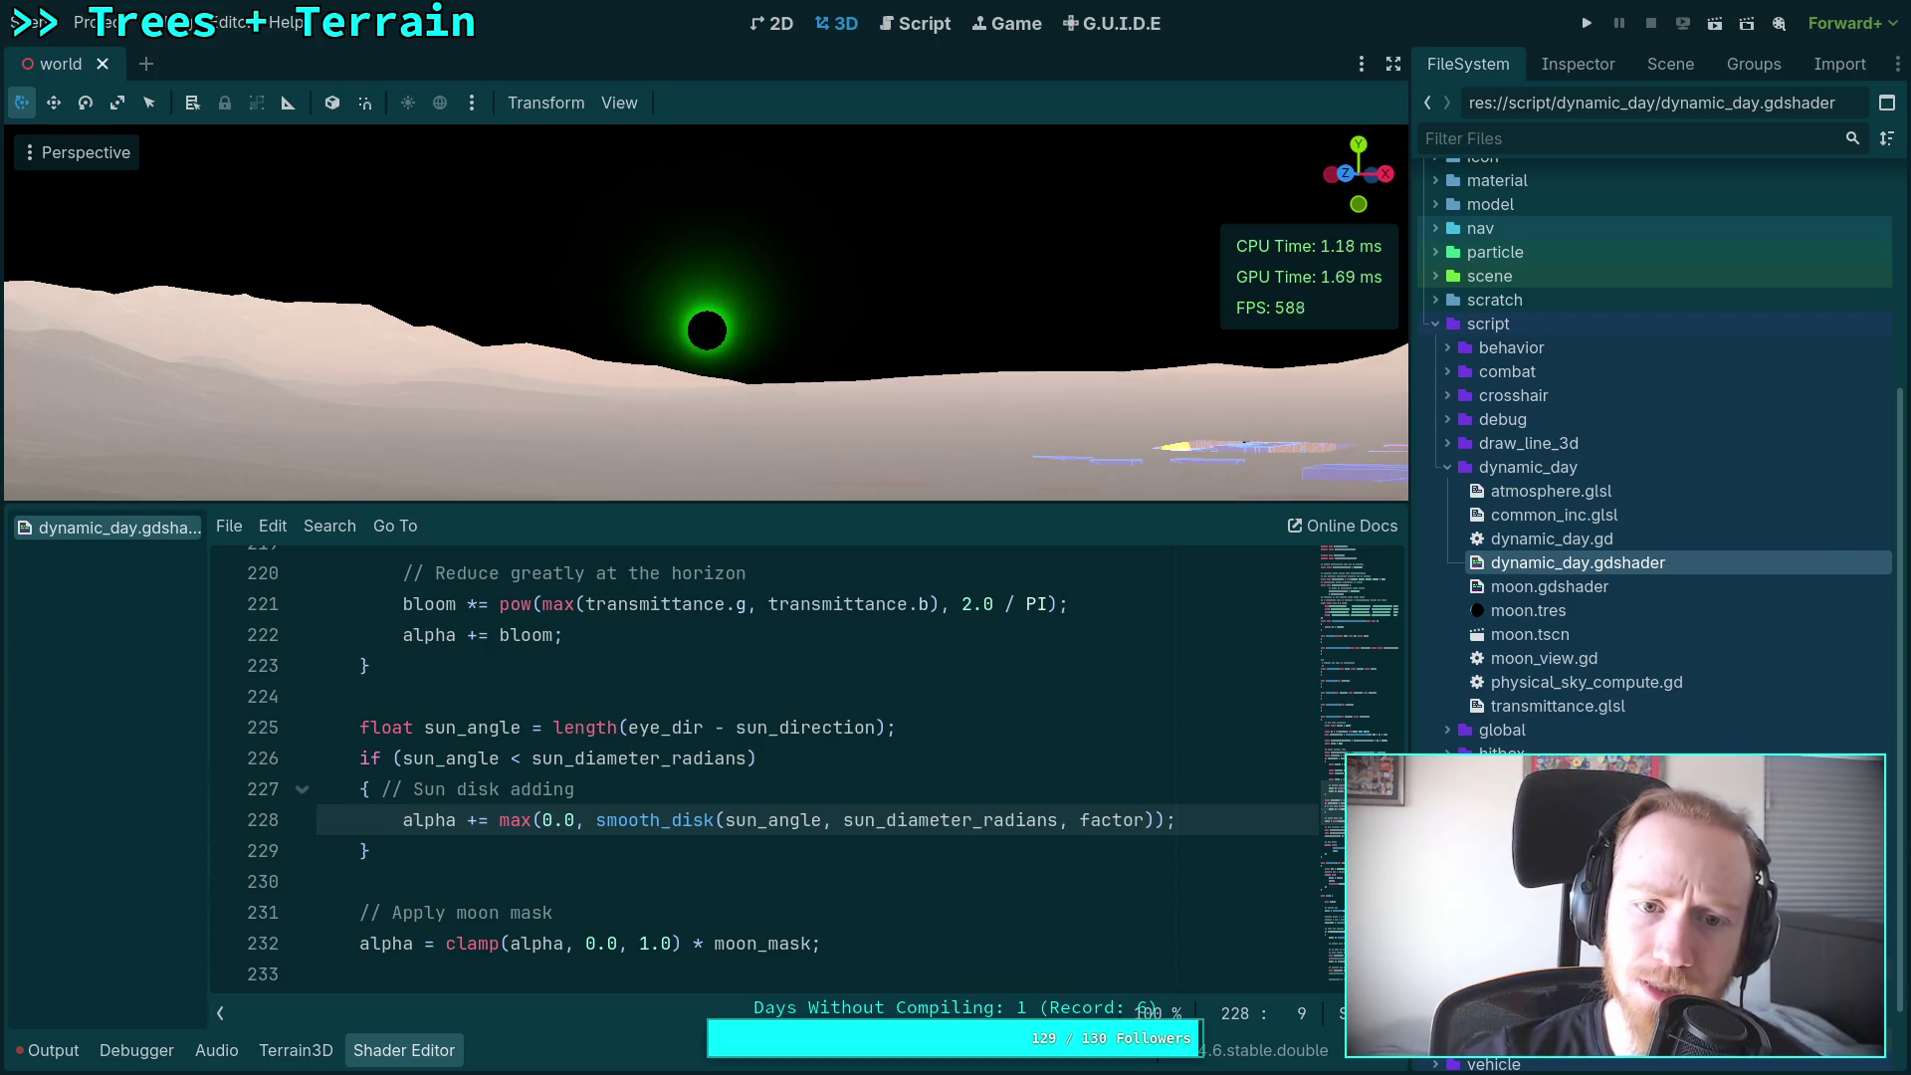
{"action": "scroll", "coordinate": [687, 856], "scroll_direction": "down", "scroll_amount": 9}
{"action": "scroll", "coordinate": [665, 818], "scroll_direction": "down", "scroll_amount": 11}
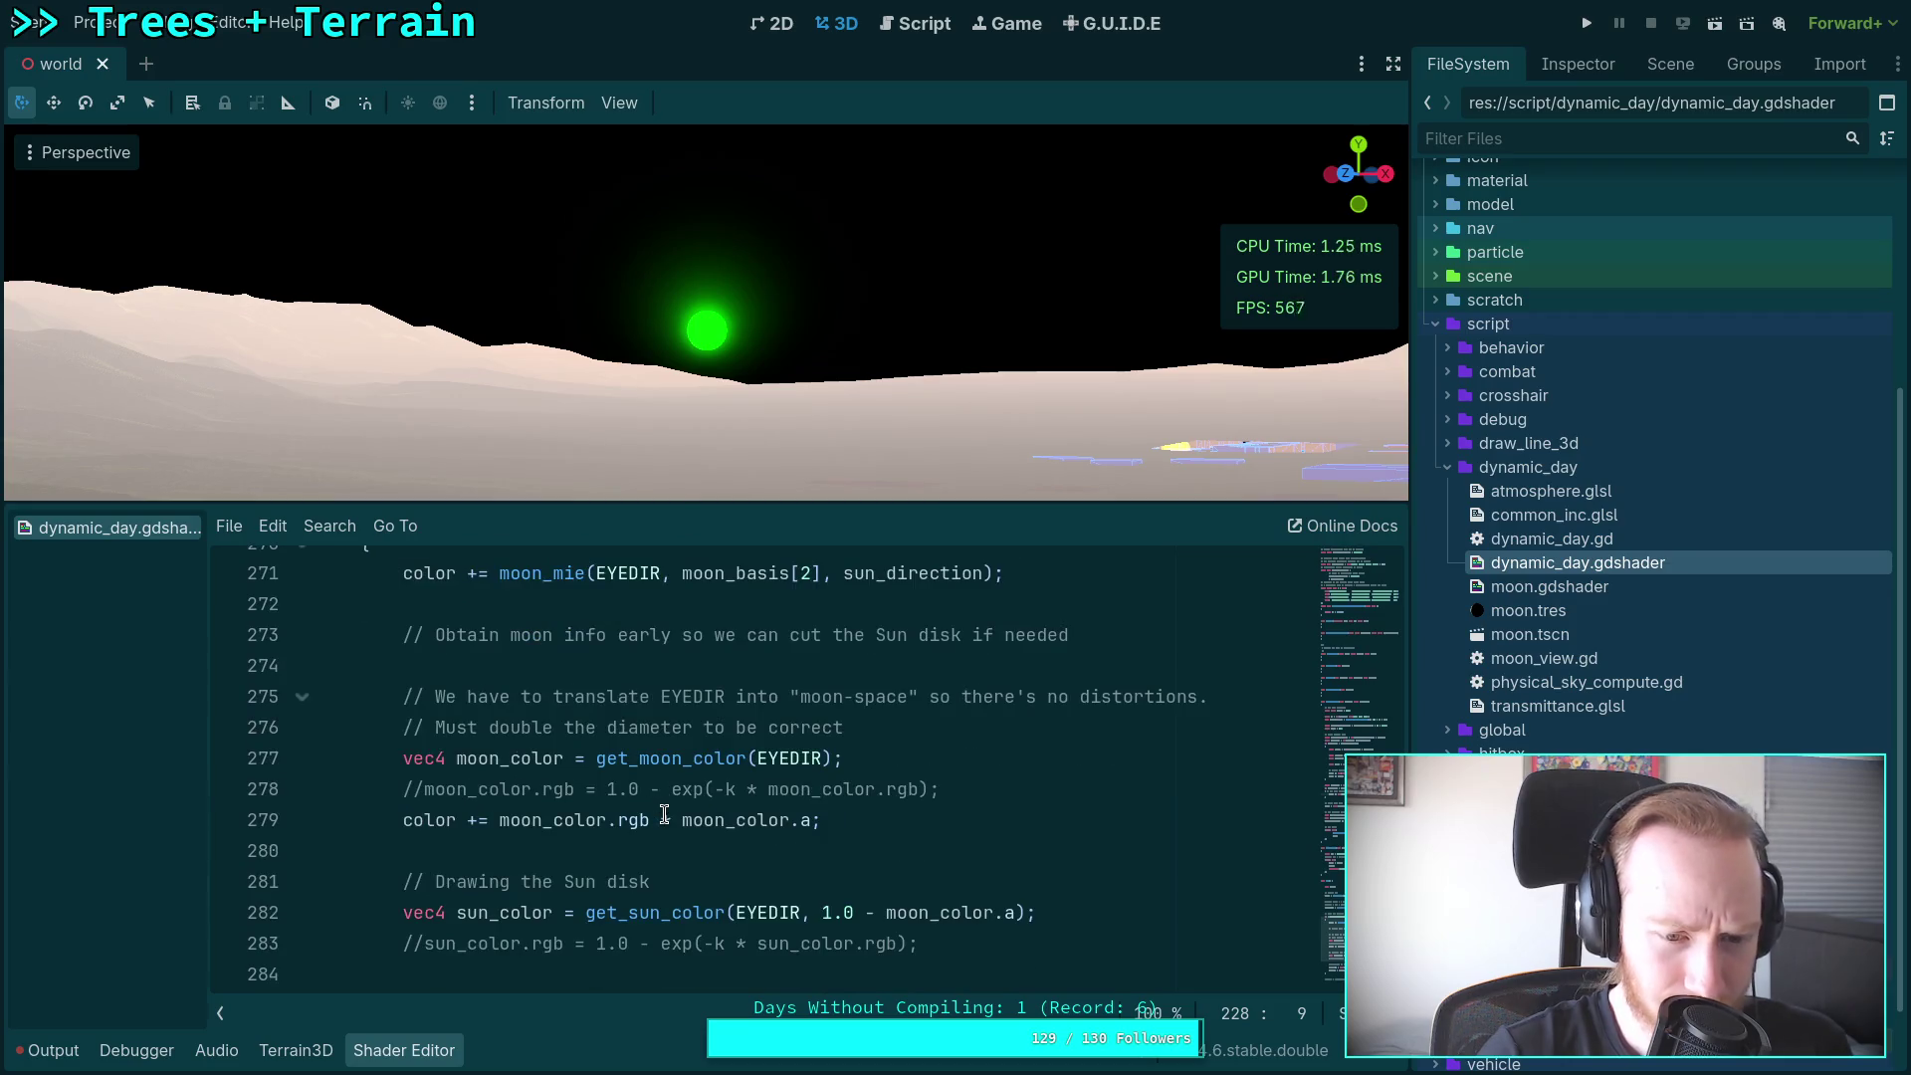
{"action": "scroll", "coordinate": [665, 814], "scroll_direction": "up", "scroll_amount": 20}
{"action": "scroll", "coordinate": [665, 814], "scroll_direction": "down", "scroll_amount": 20}
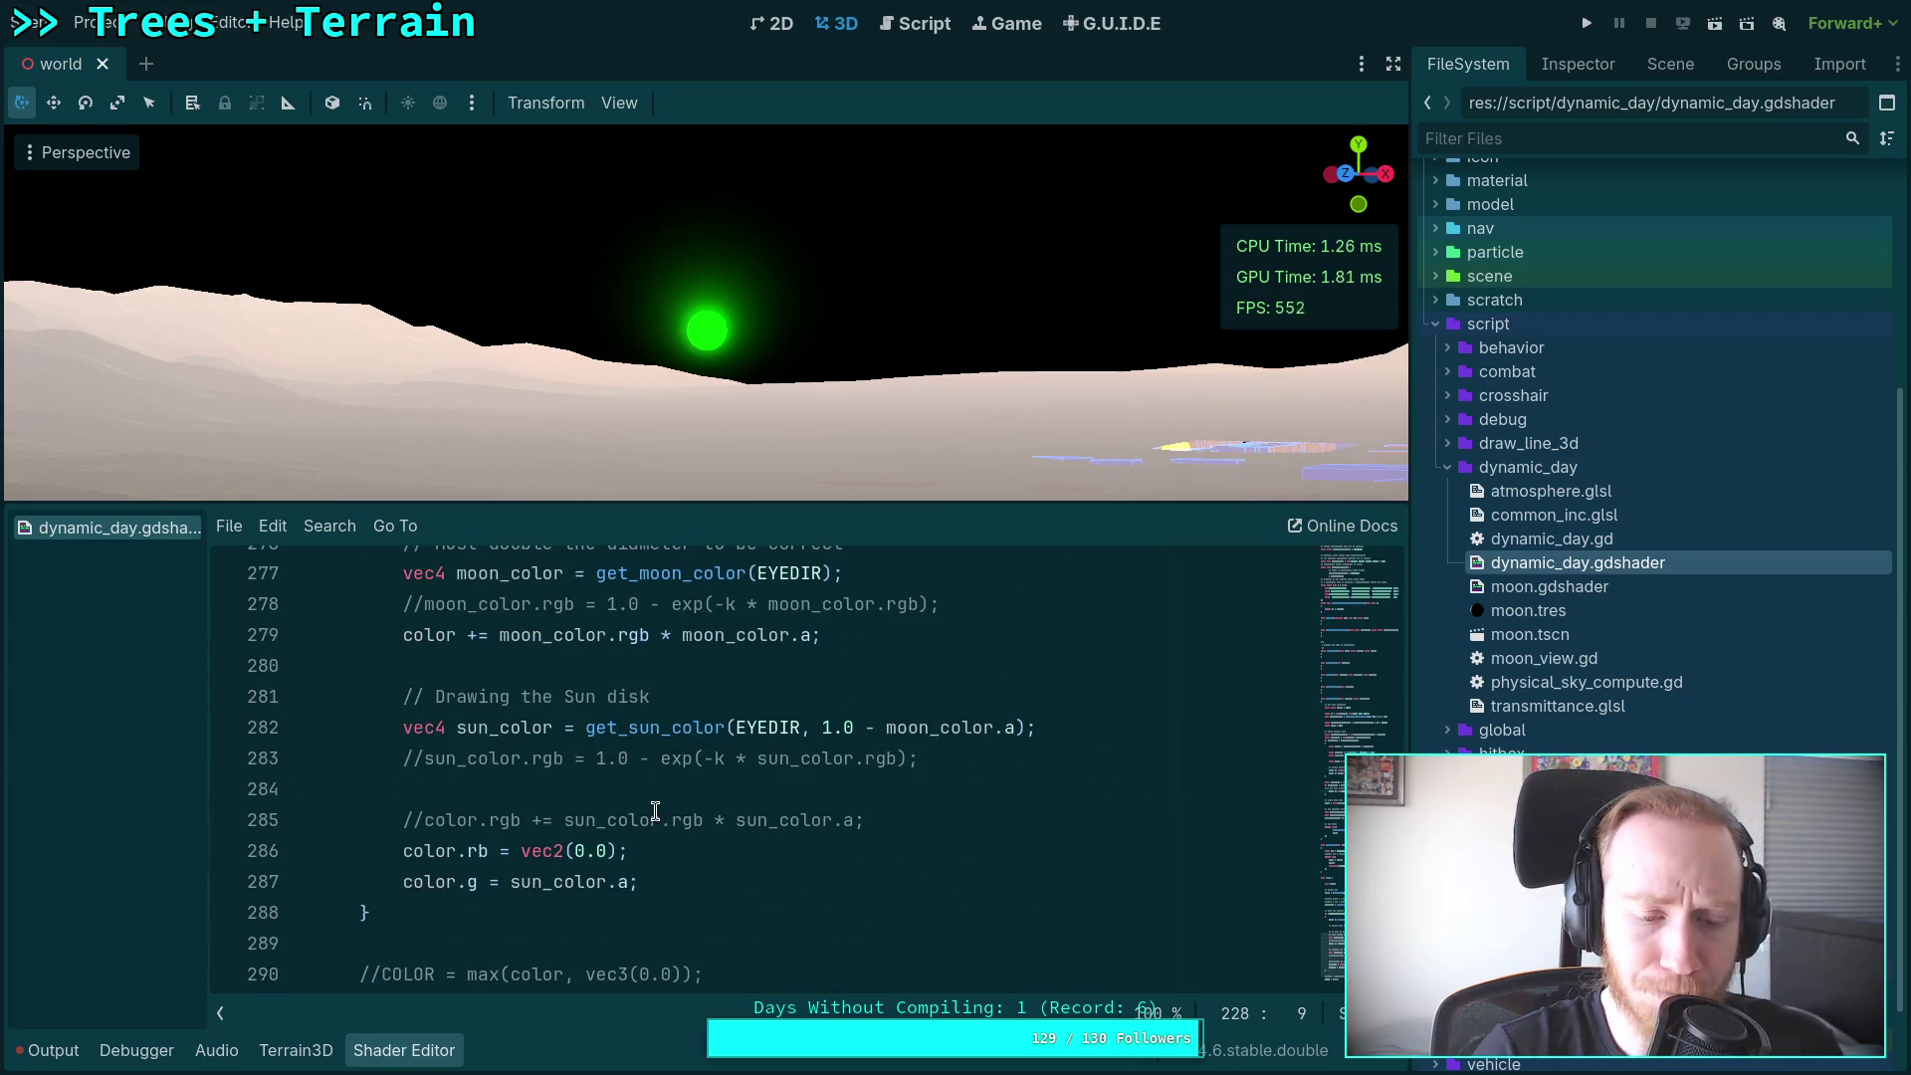
Step: Try the b and g channels, then set line 287 to 'color.g = sun_color.r;'
{"action": "left_click", "coordinate": [508, 882]}
{"action": "left_click", "coordinate": [621, 882]}
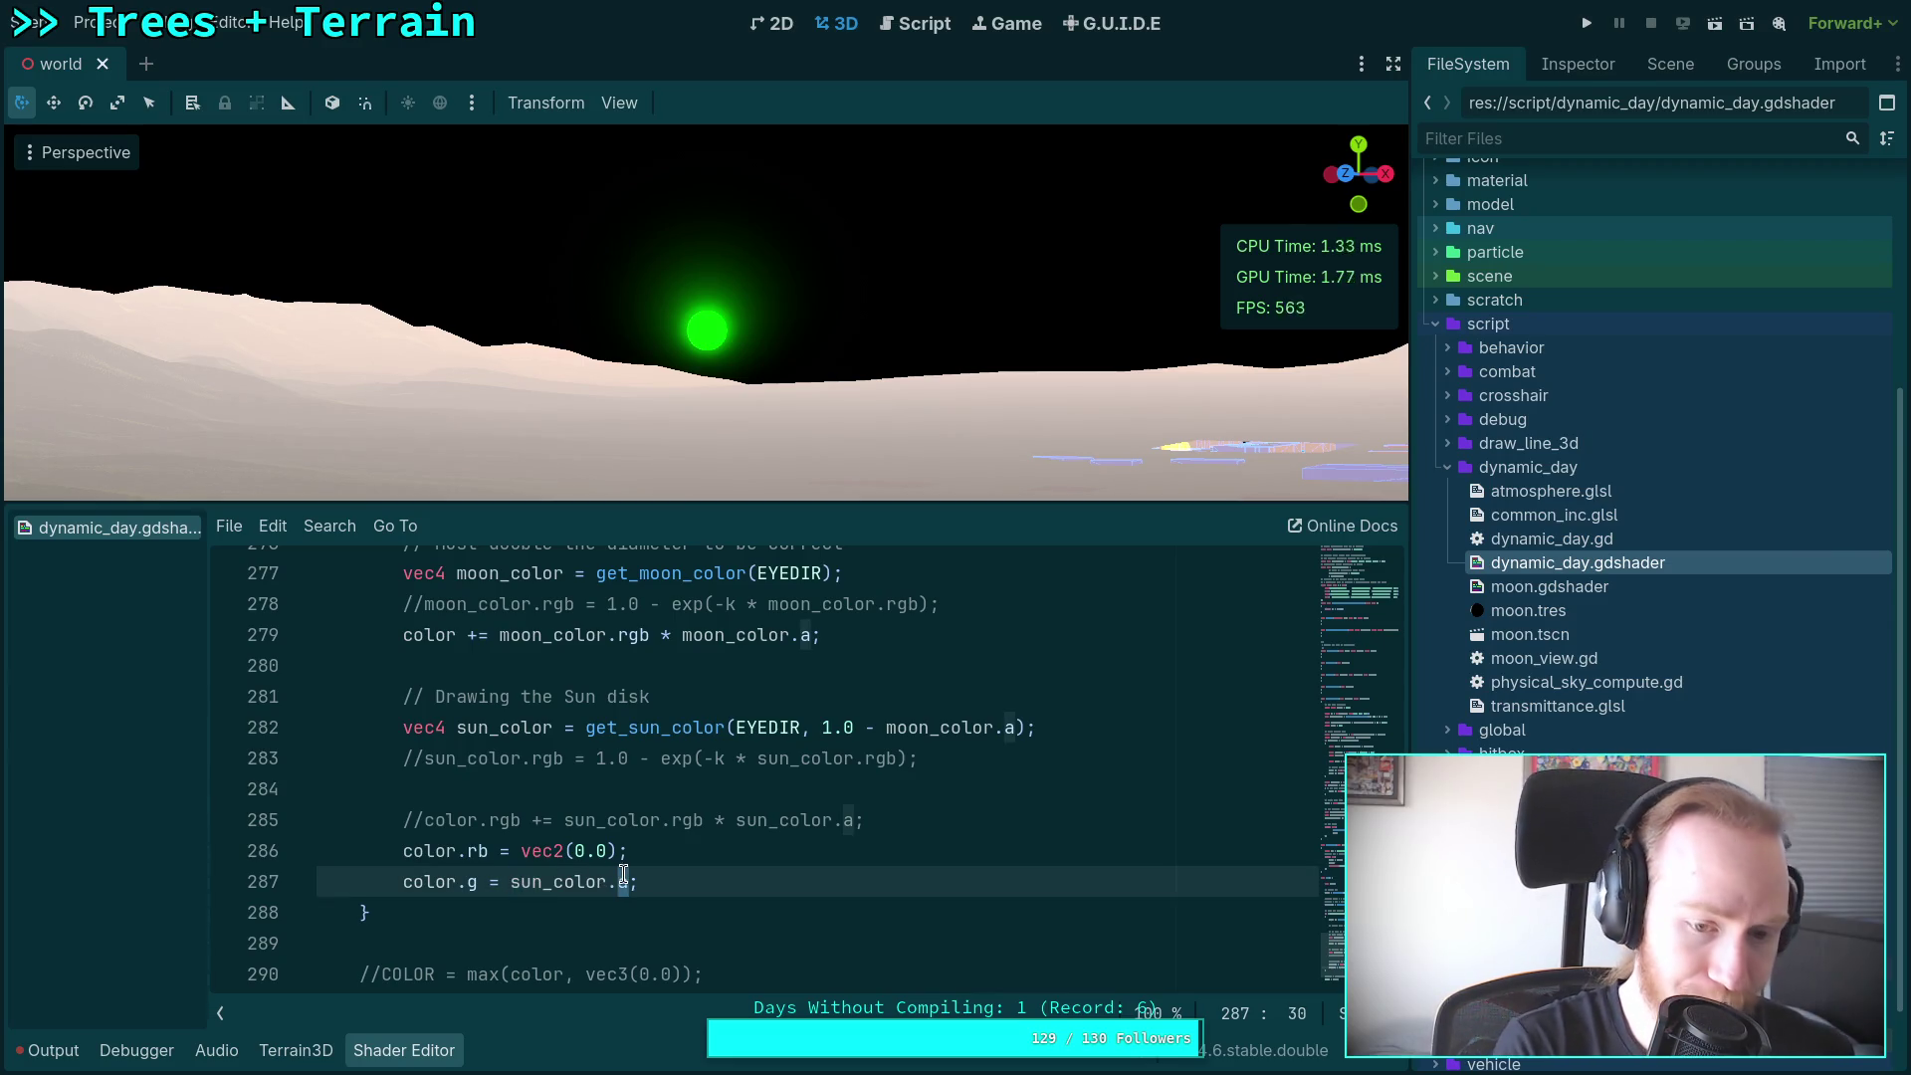
{"action": "type", "text": "r"}
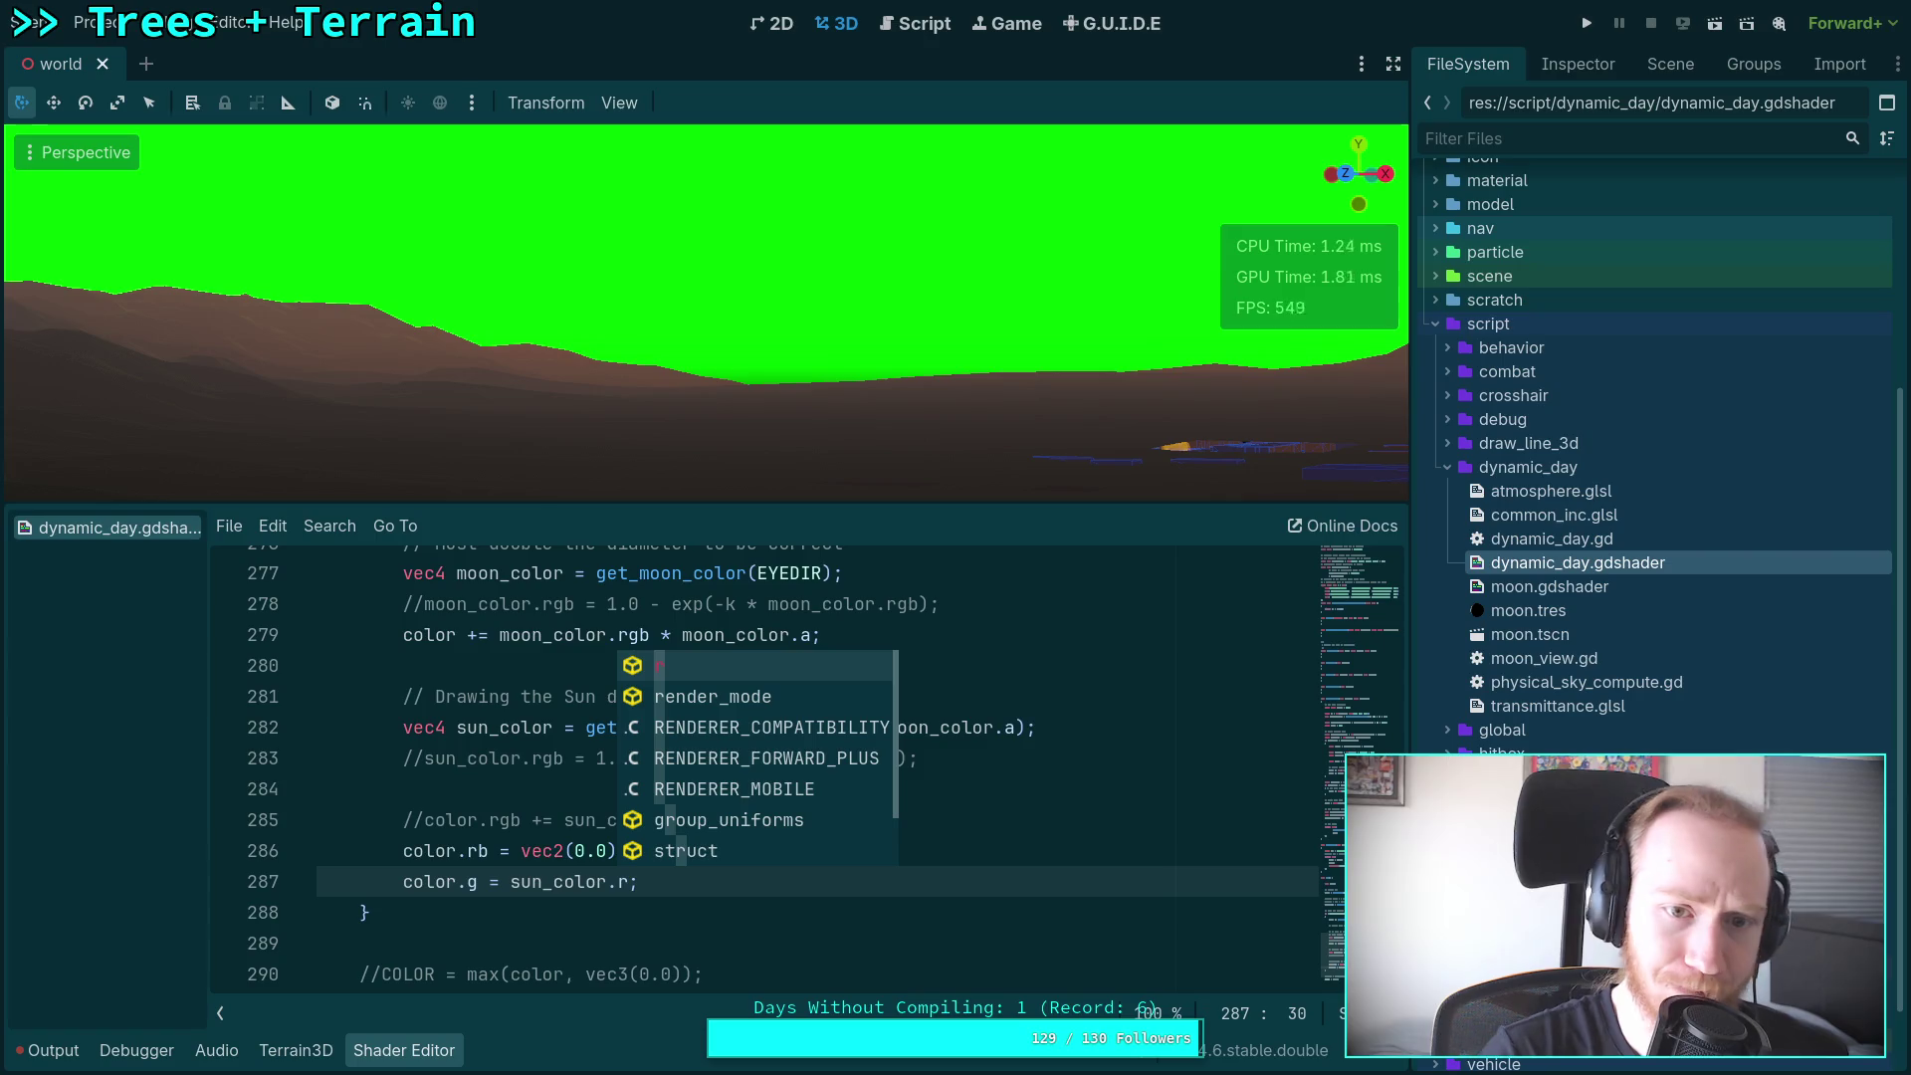
{"action": "left_click", "coordinate": [621, 882]}
{"action": "left_click", "coordinate": [625, 881]}
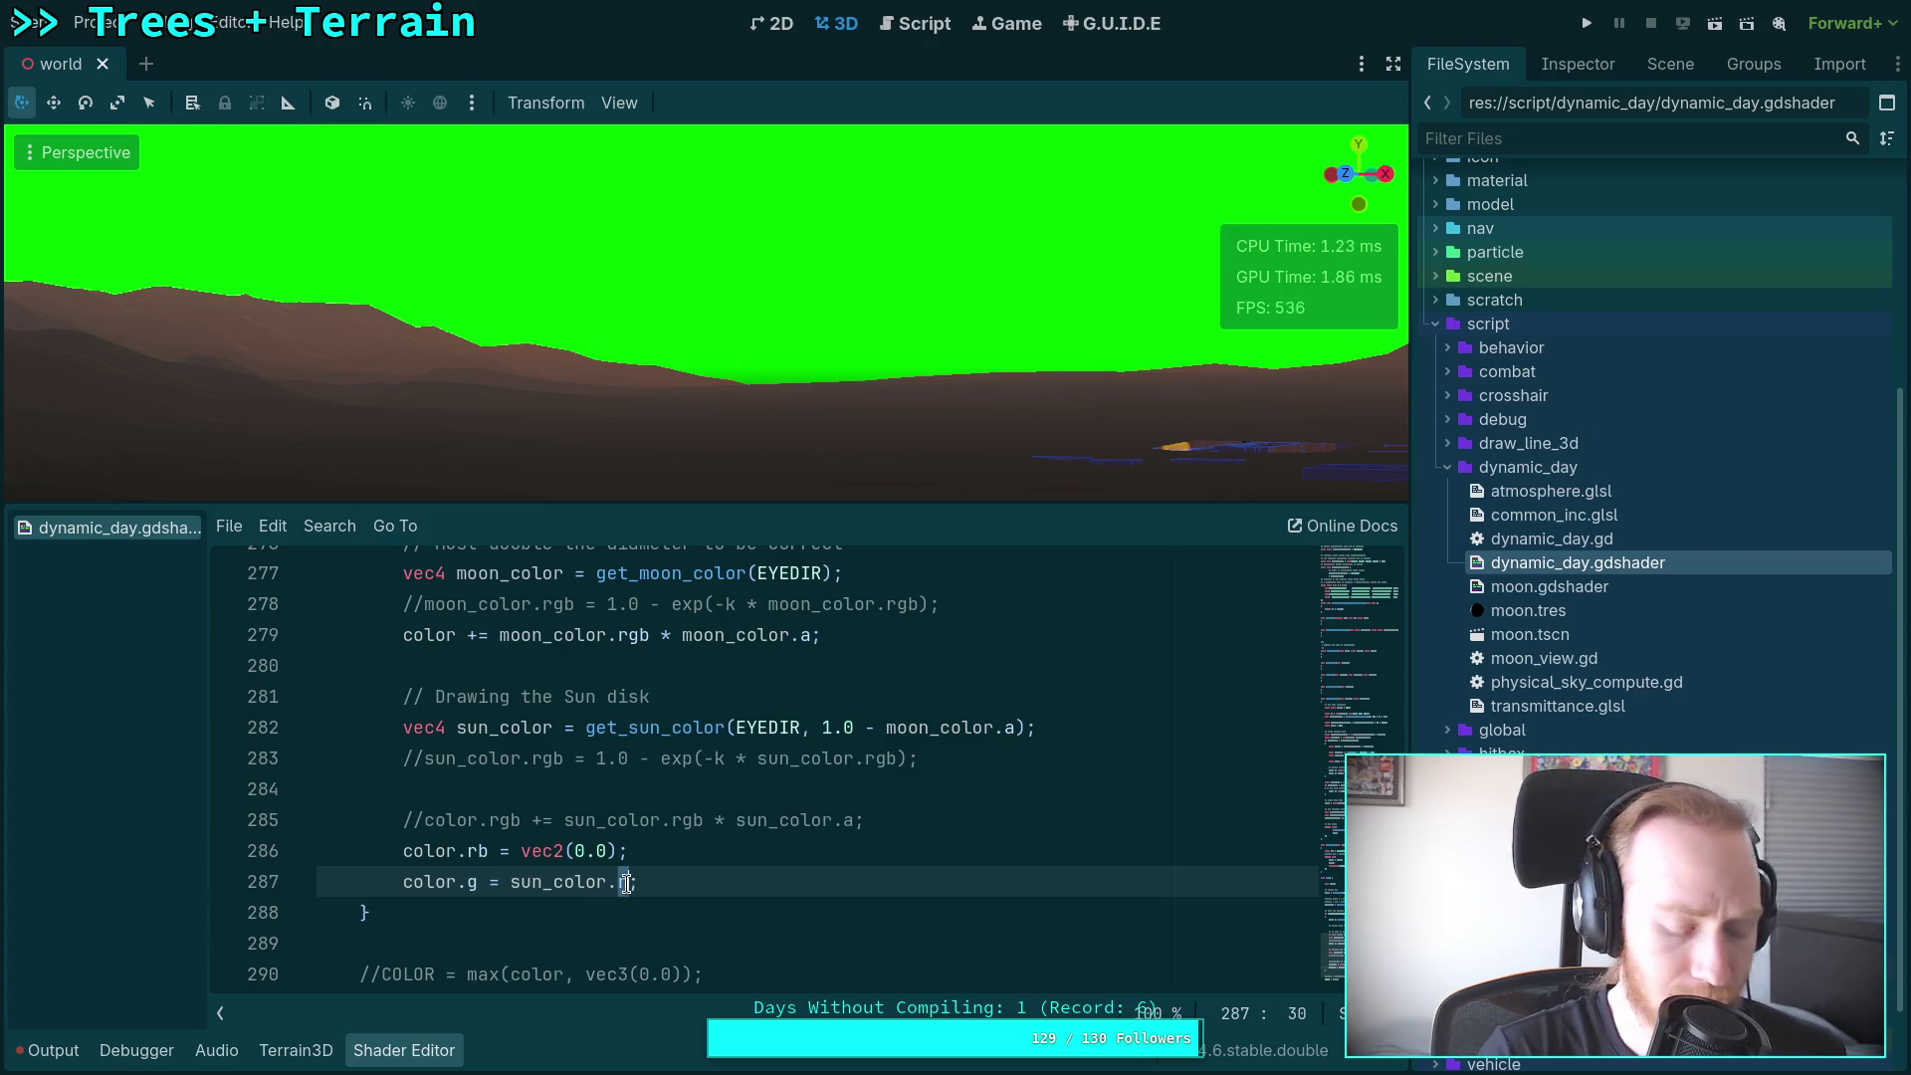
{"action": "type", "text": "b"}
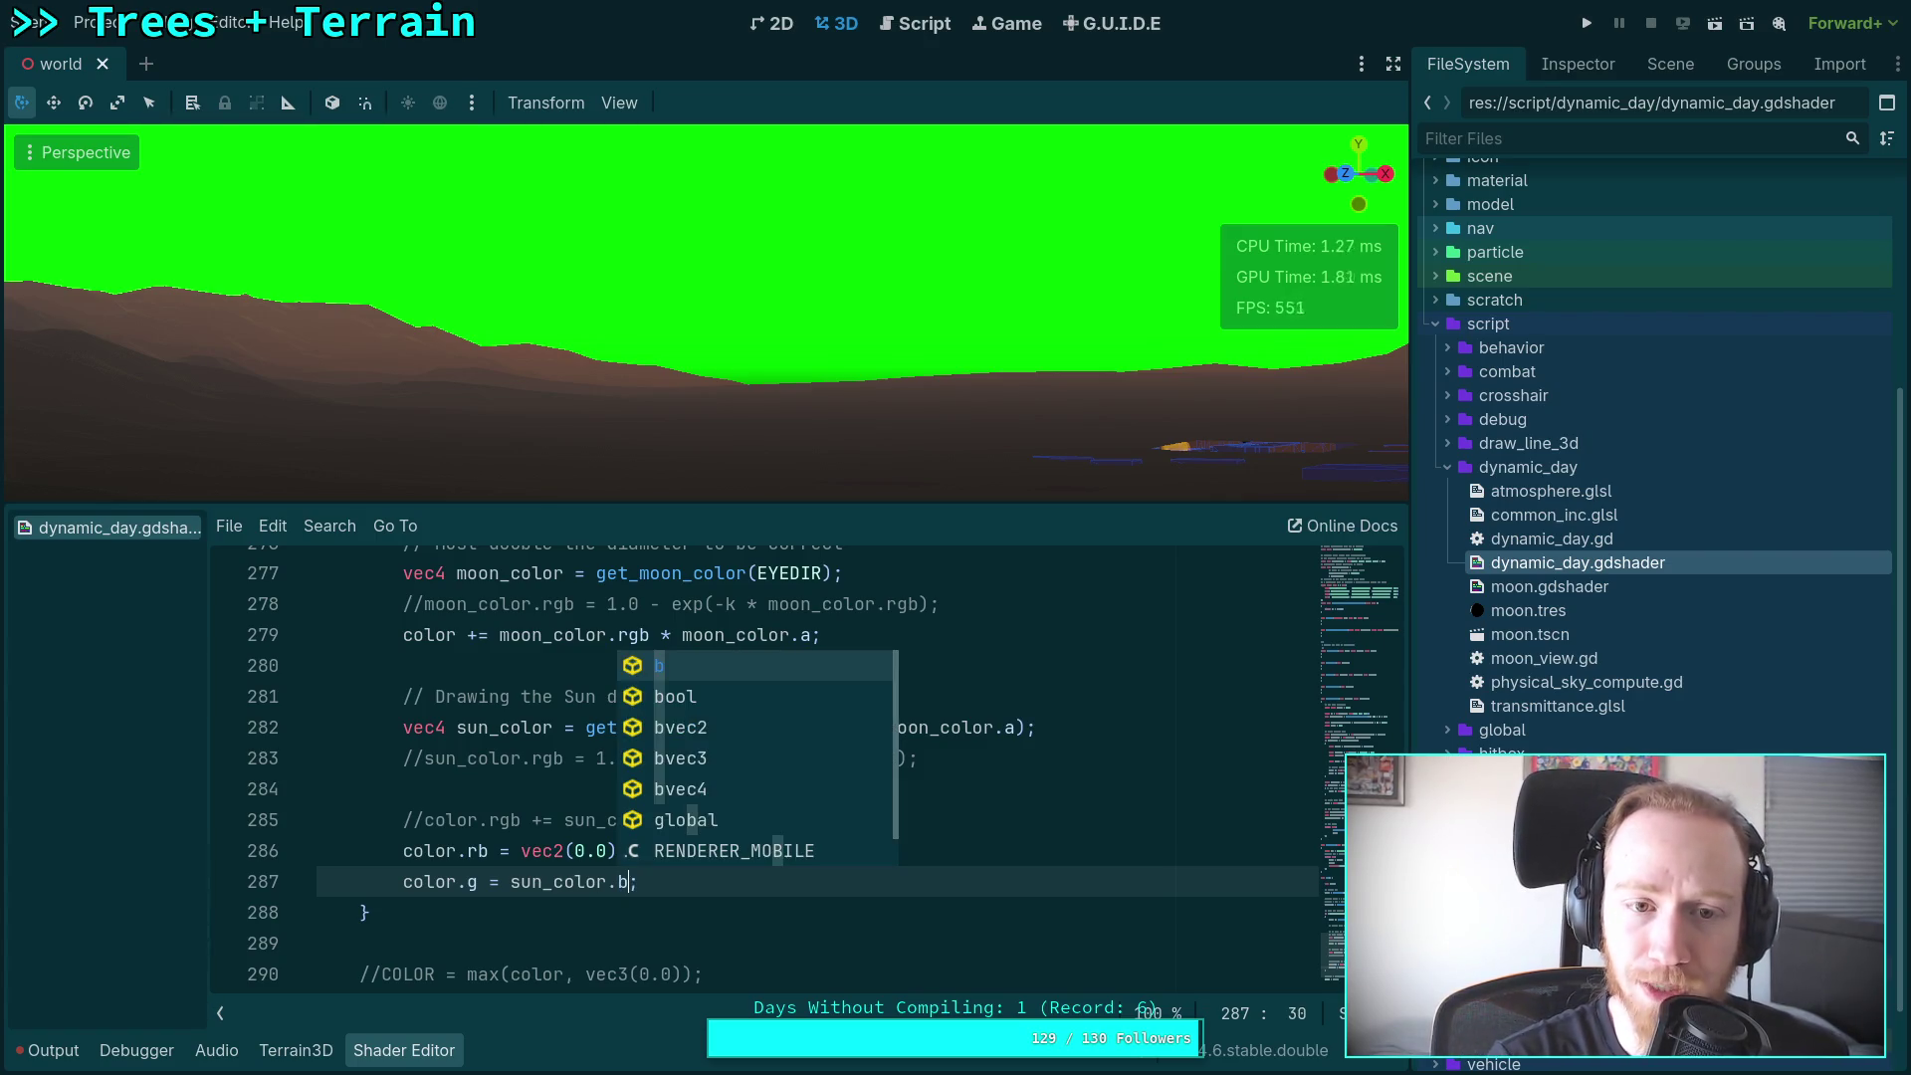
{"action": "key", "text": "BackSpace"}
{"action": "type", "text": "f"}
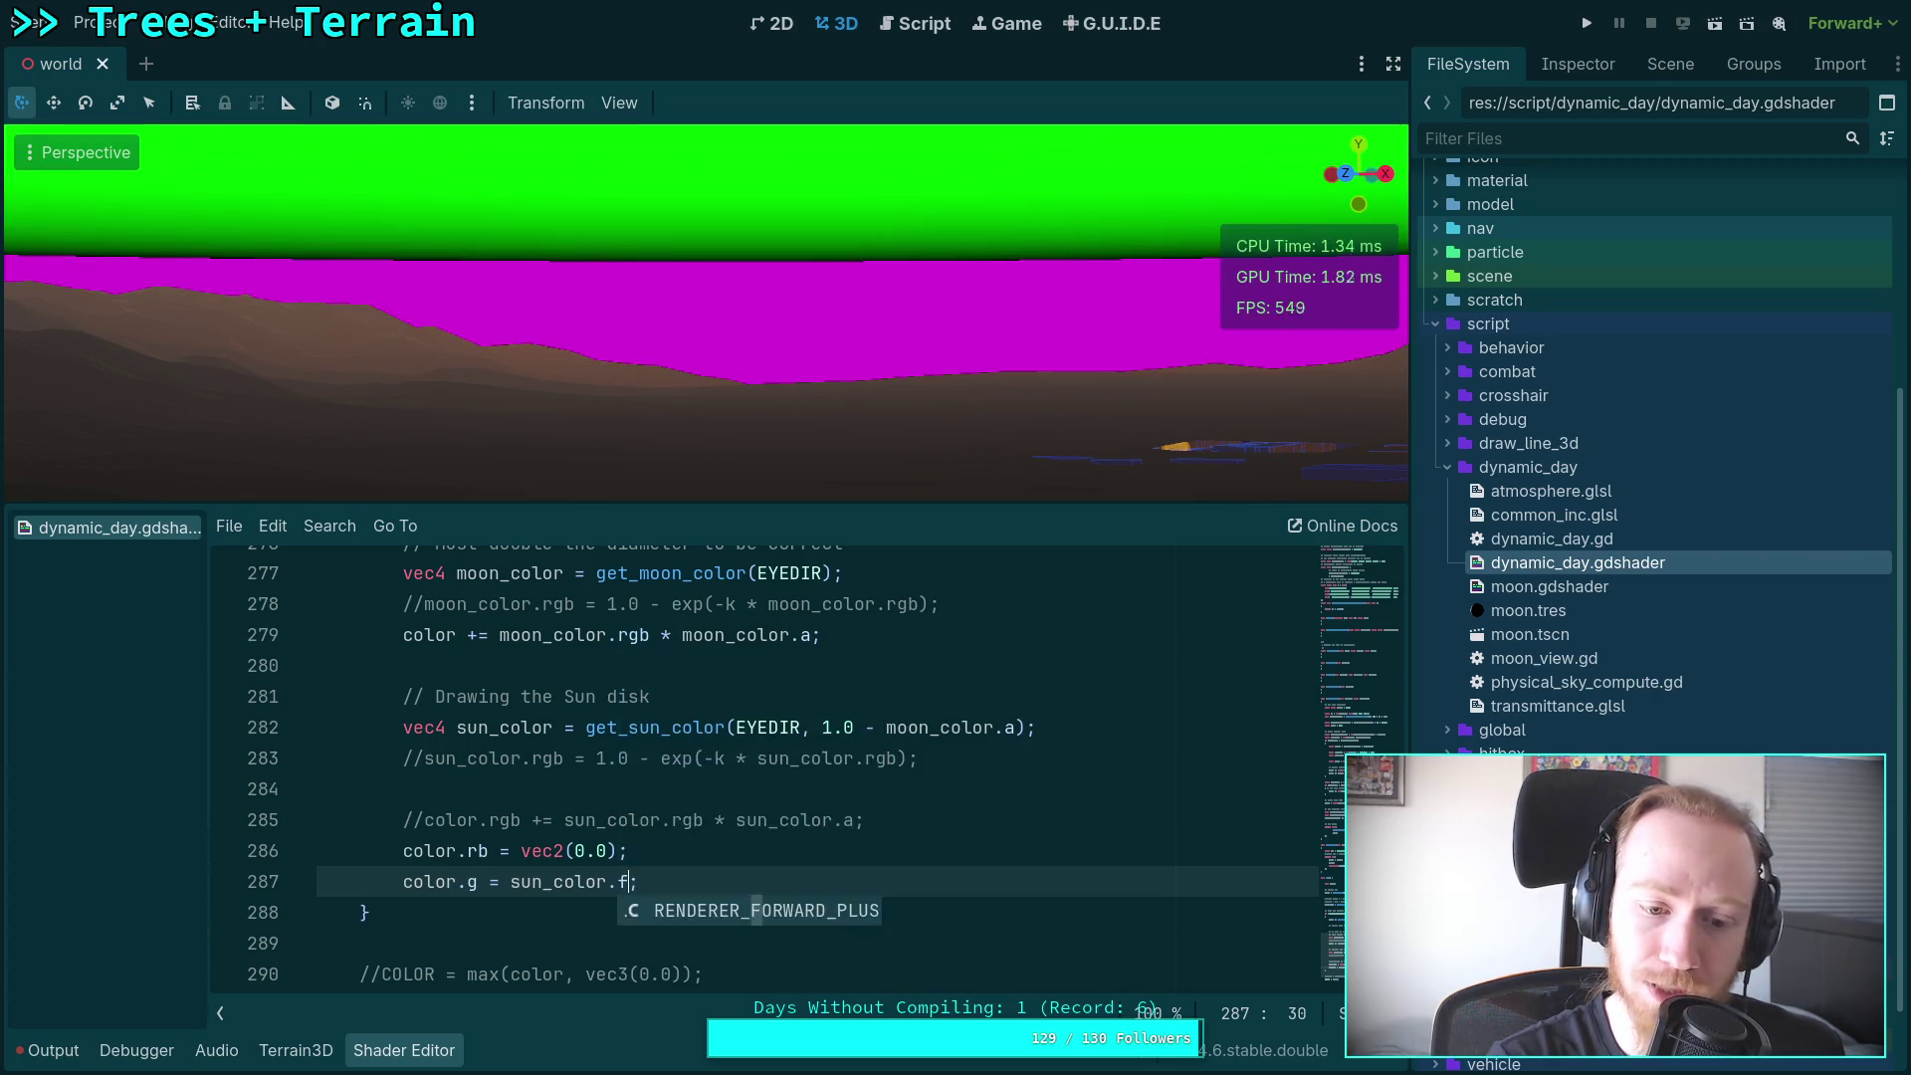
{"action": "type", "text": "g"}
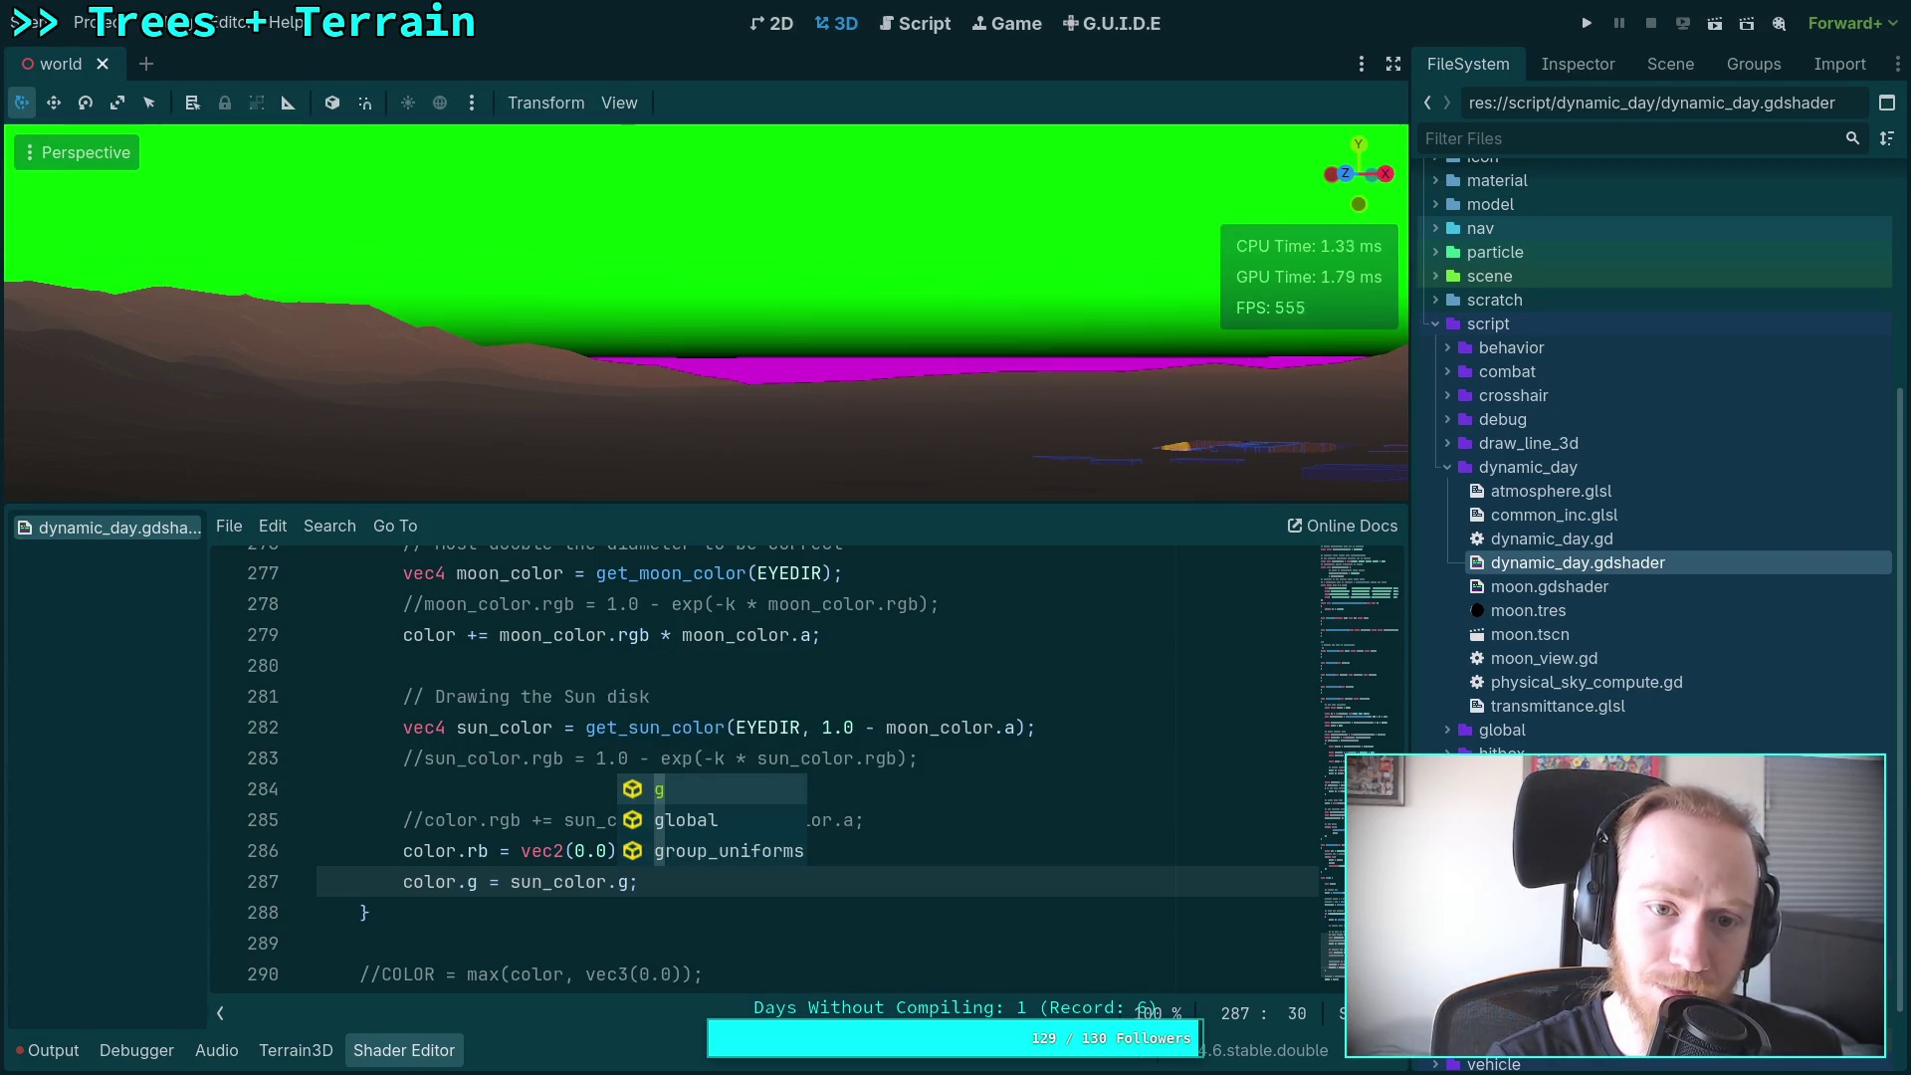
{"action": "key", "text": "BackSpace"}
{"action": "type", "text": "b"}
{"action": "key", "text": "BackSpace"}
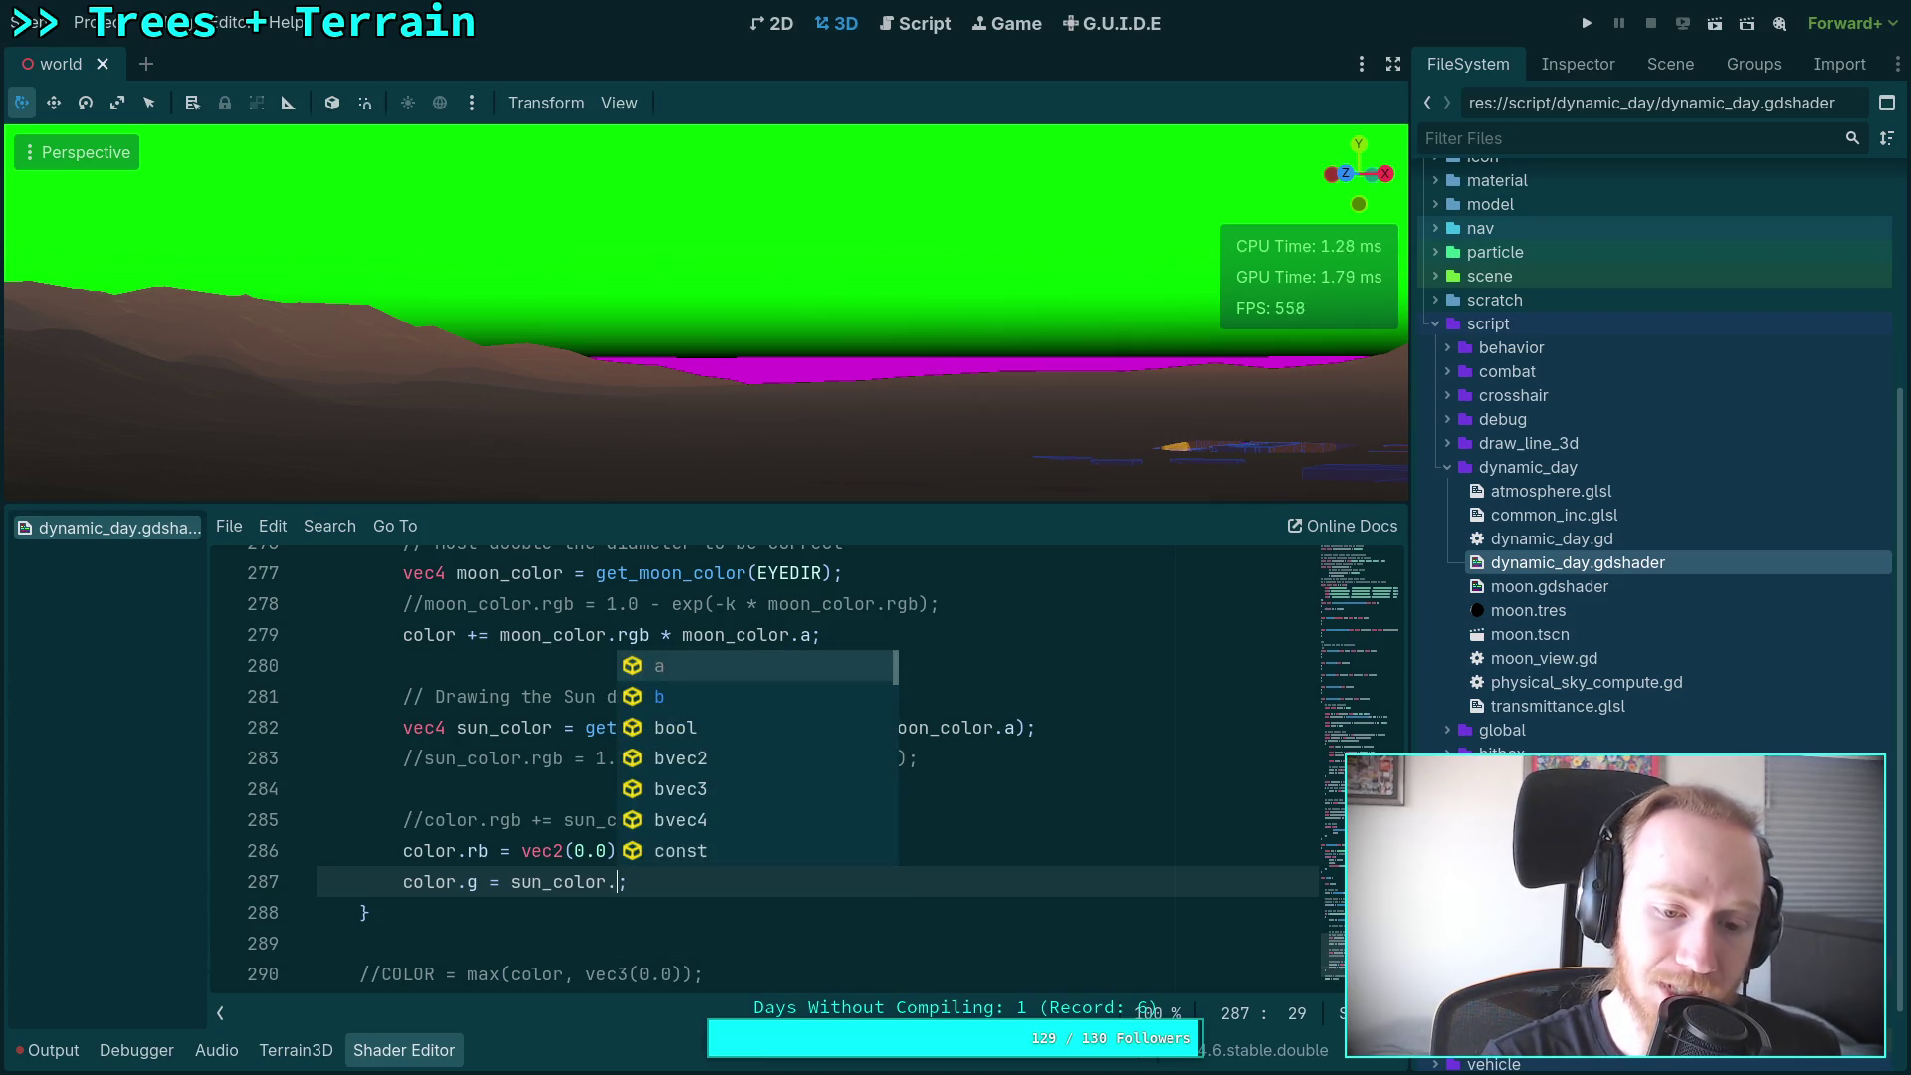
{"action": "type", "text": "r"}
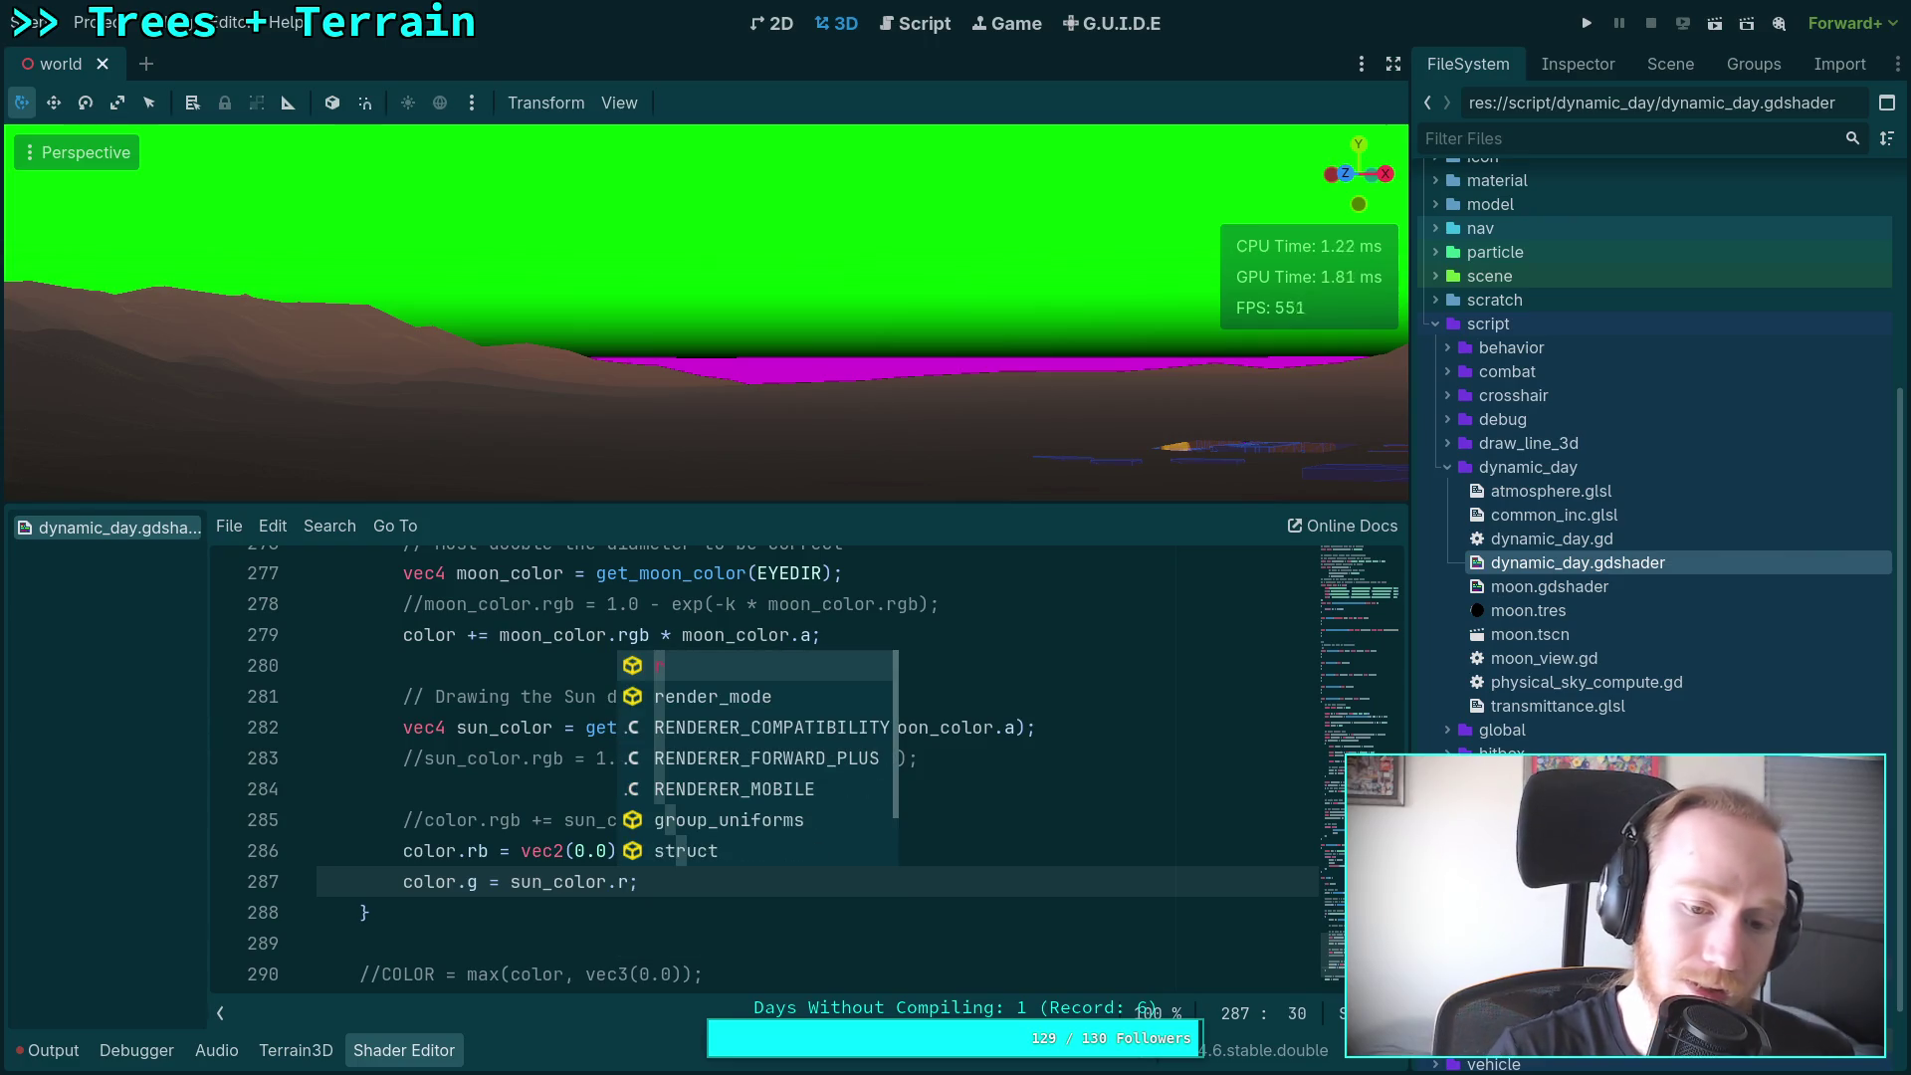
{"action": "left_click", "coordinate": [652, 886]}
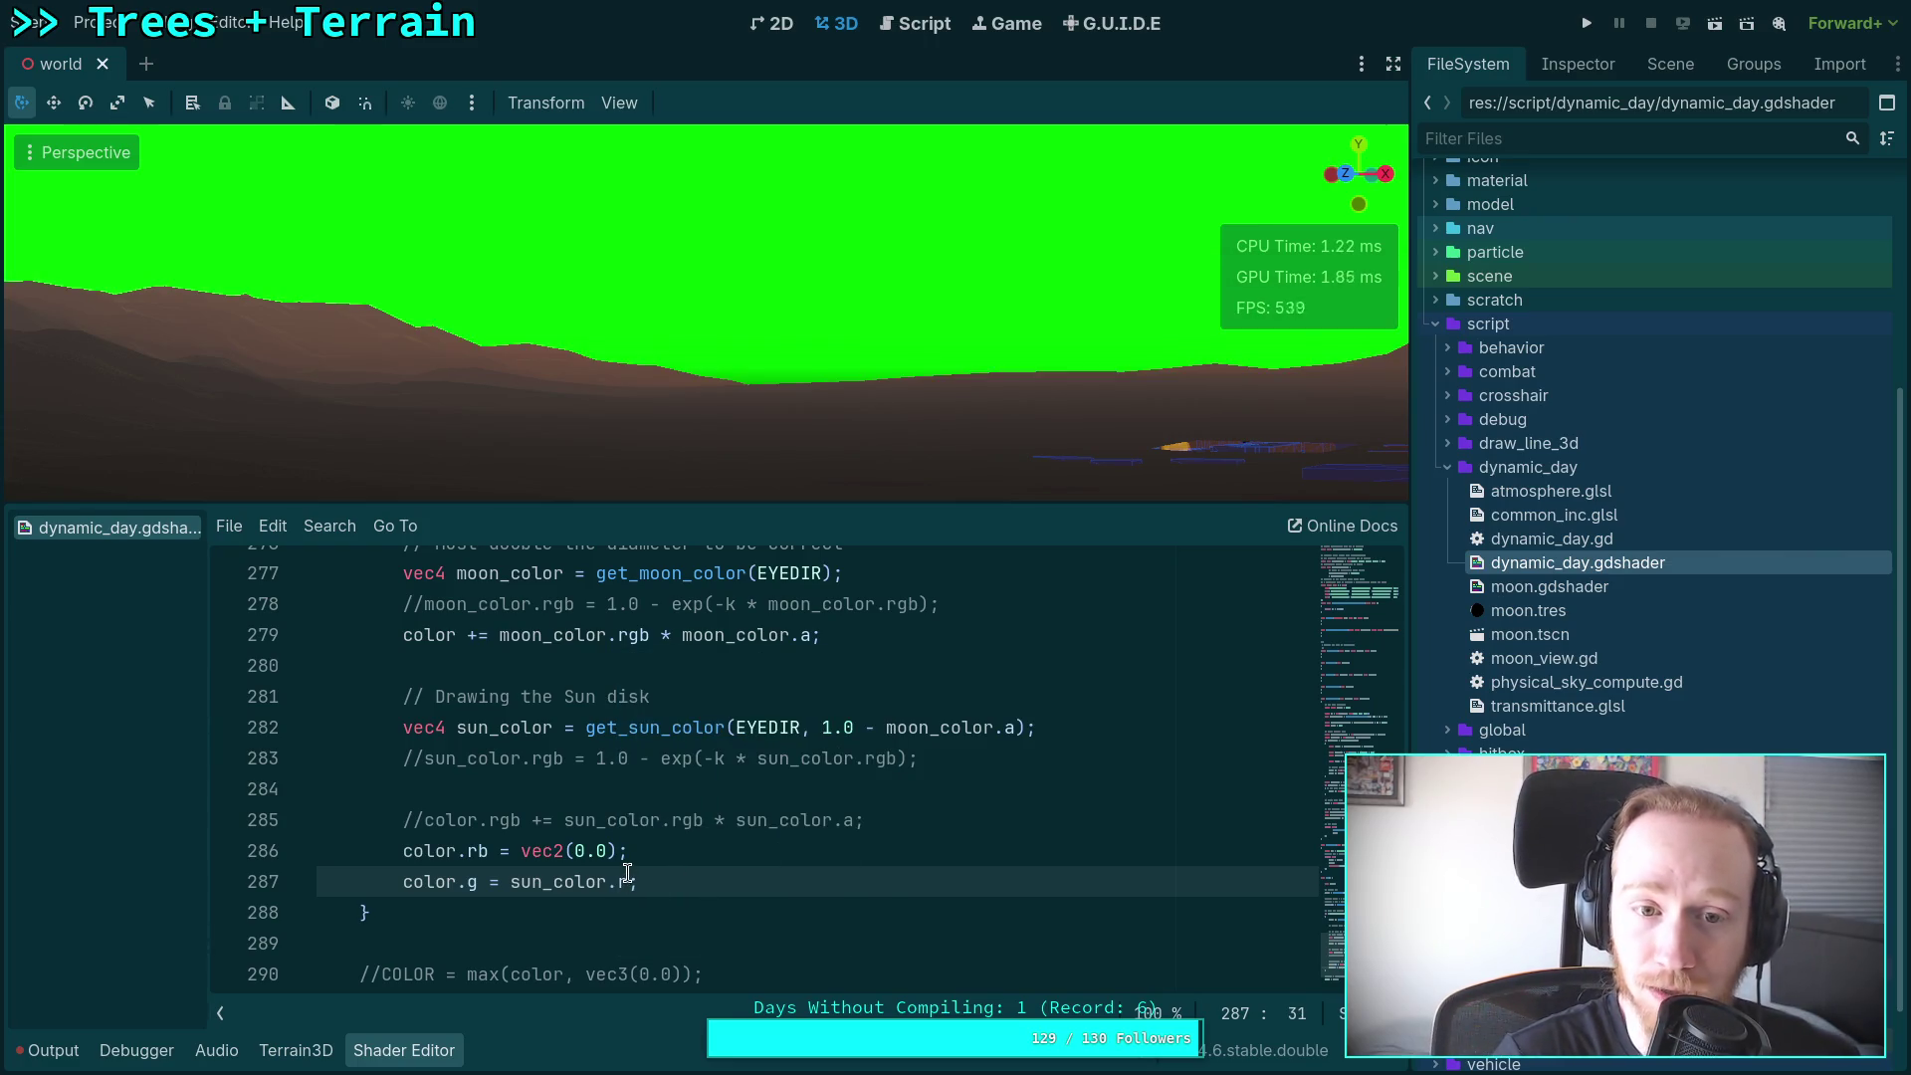
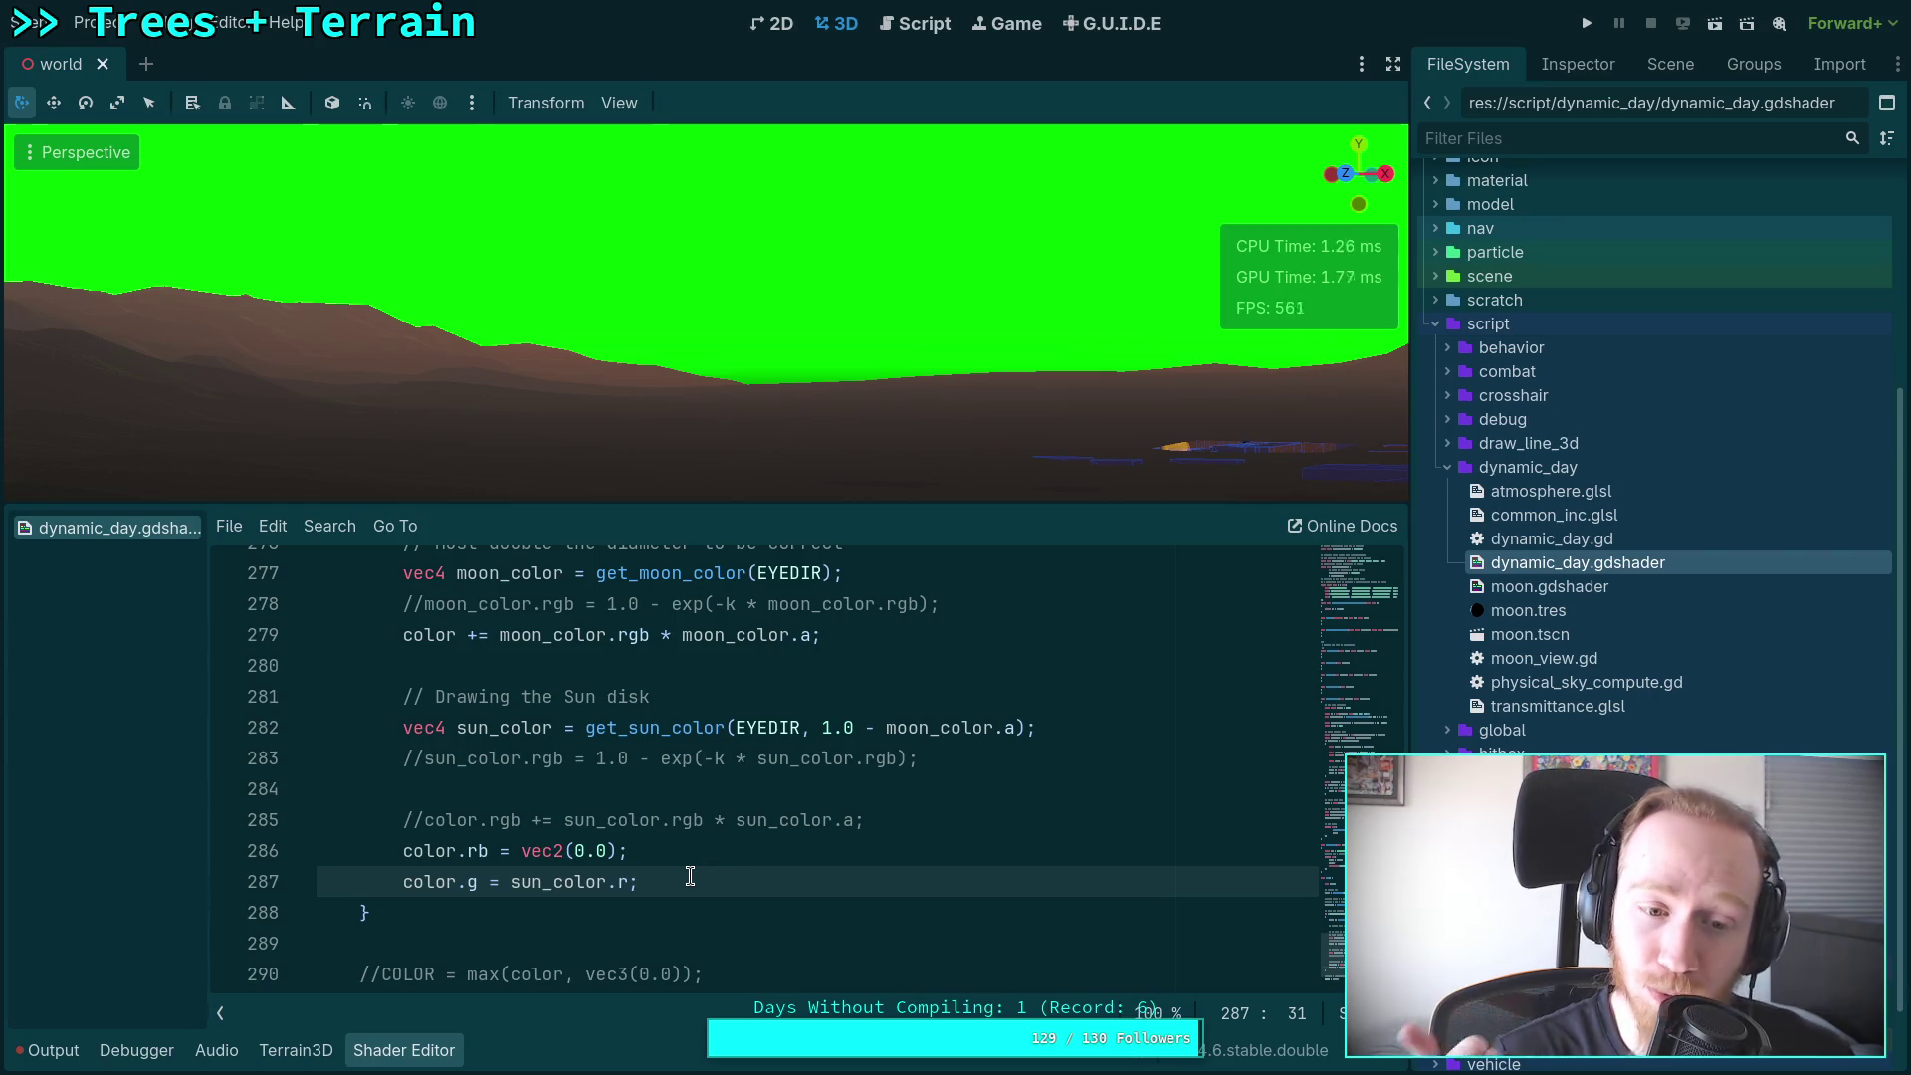
Step: Scroll to the mat4 M constant and select each of its four rows in turn
{"action": "left_click_drag", "start_coordinate": [1334, 951], "coordinate": [1360, 640]}
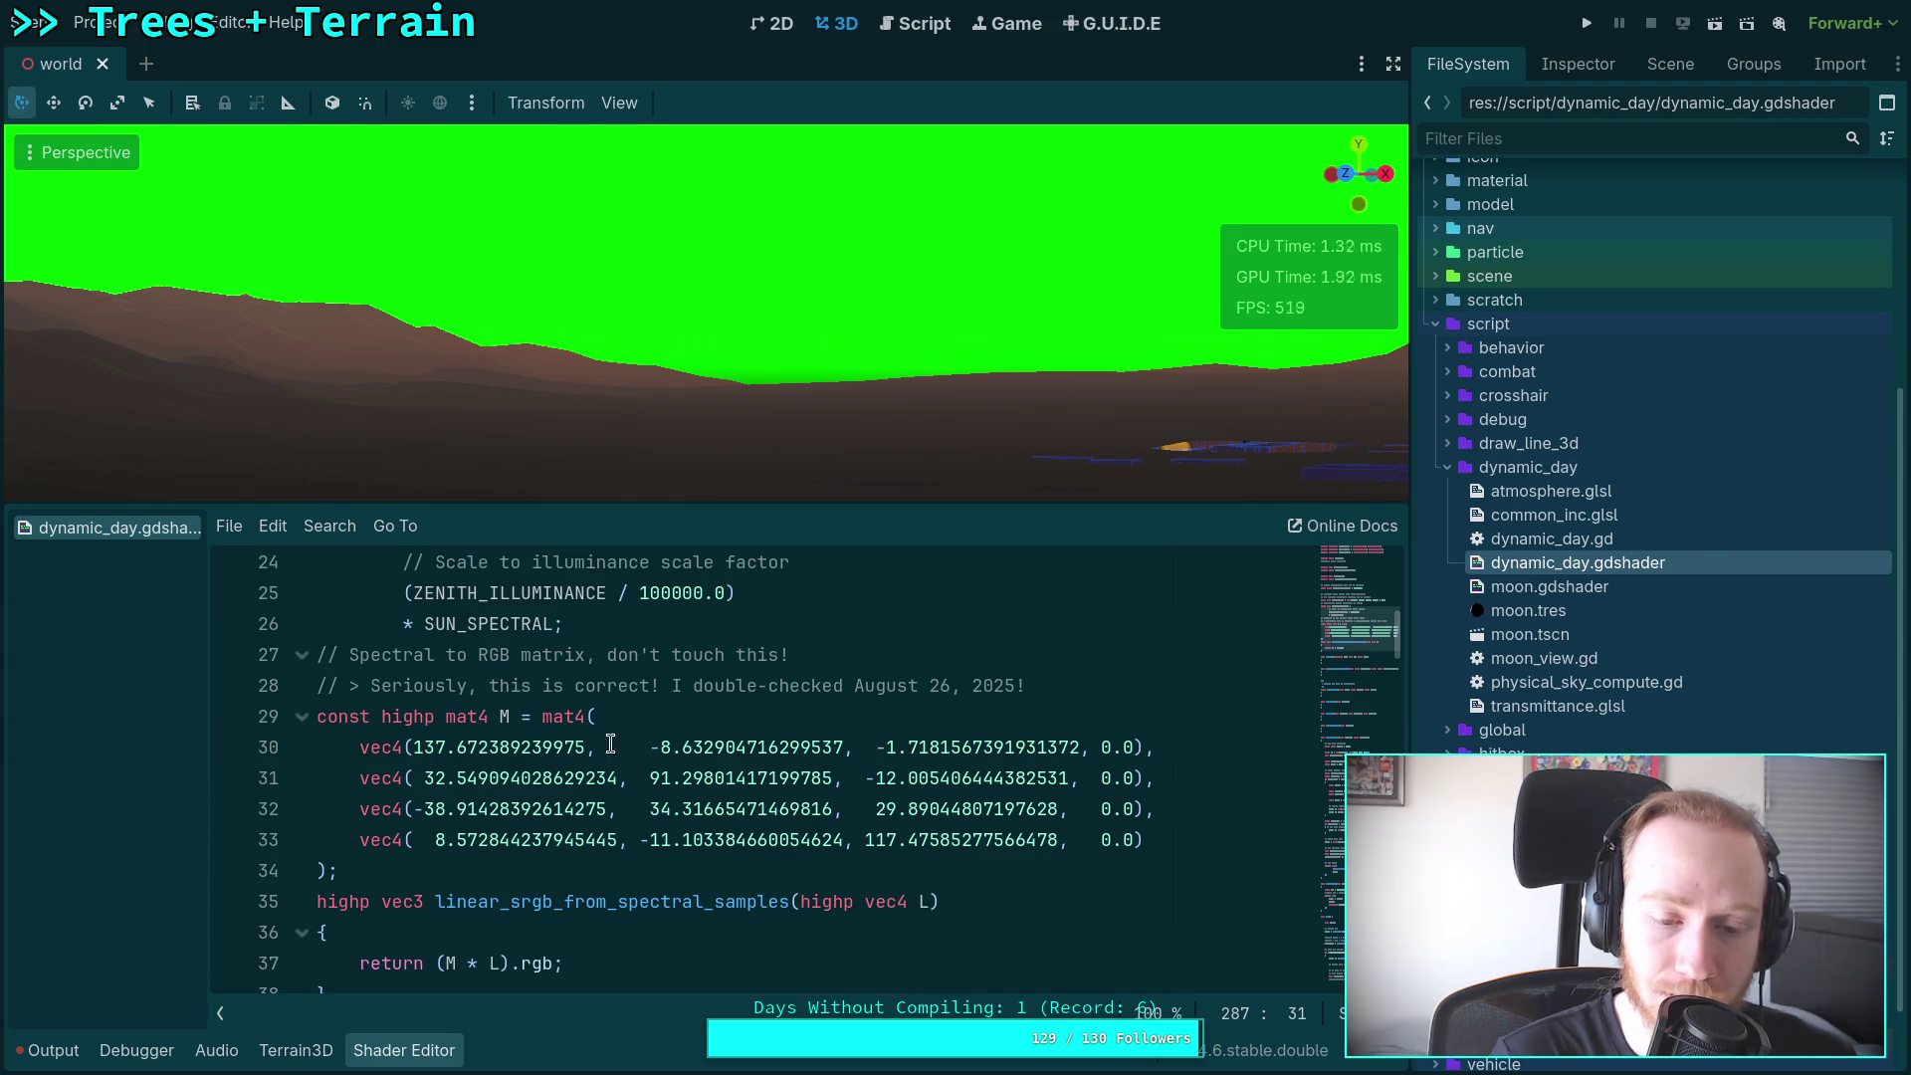
{"action": "left_click", "coordinate": [416, 748]}
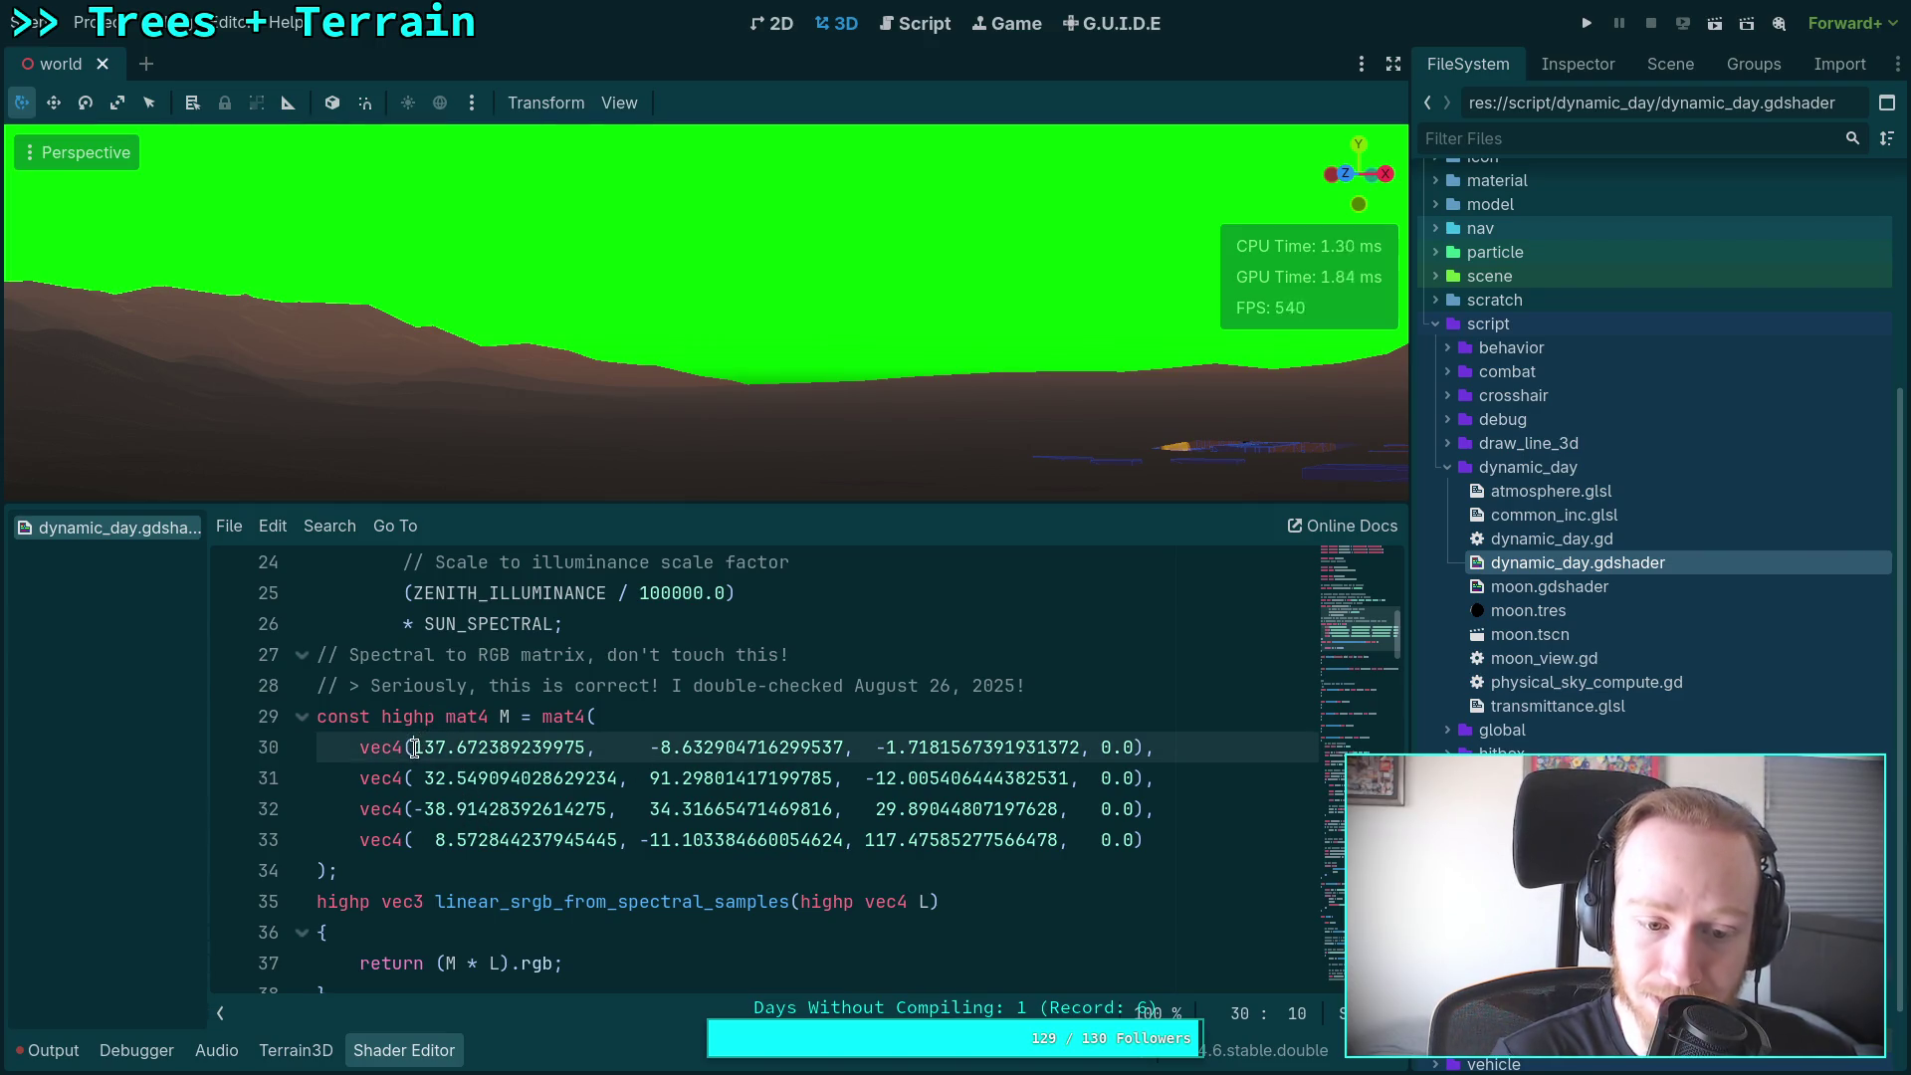
{"action": "left_click", "coordinate": [442, 753]}
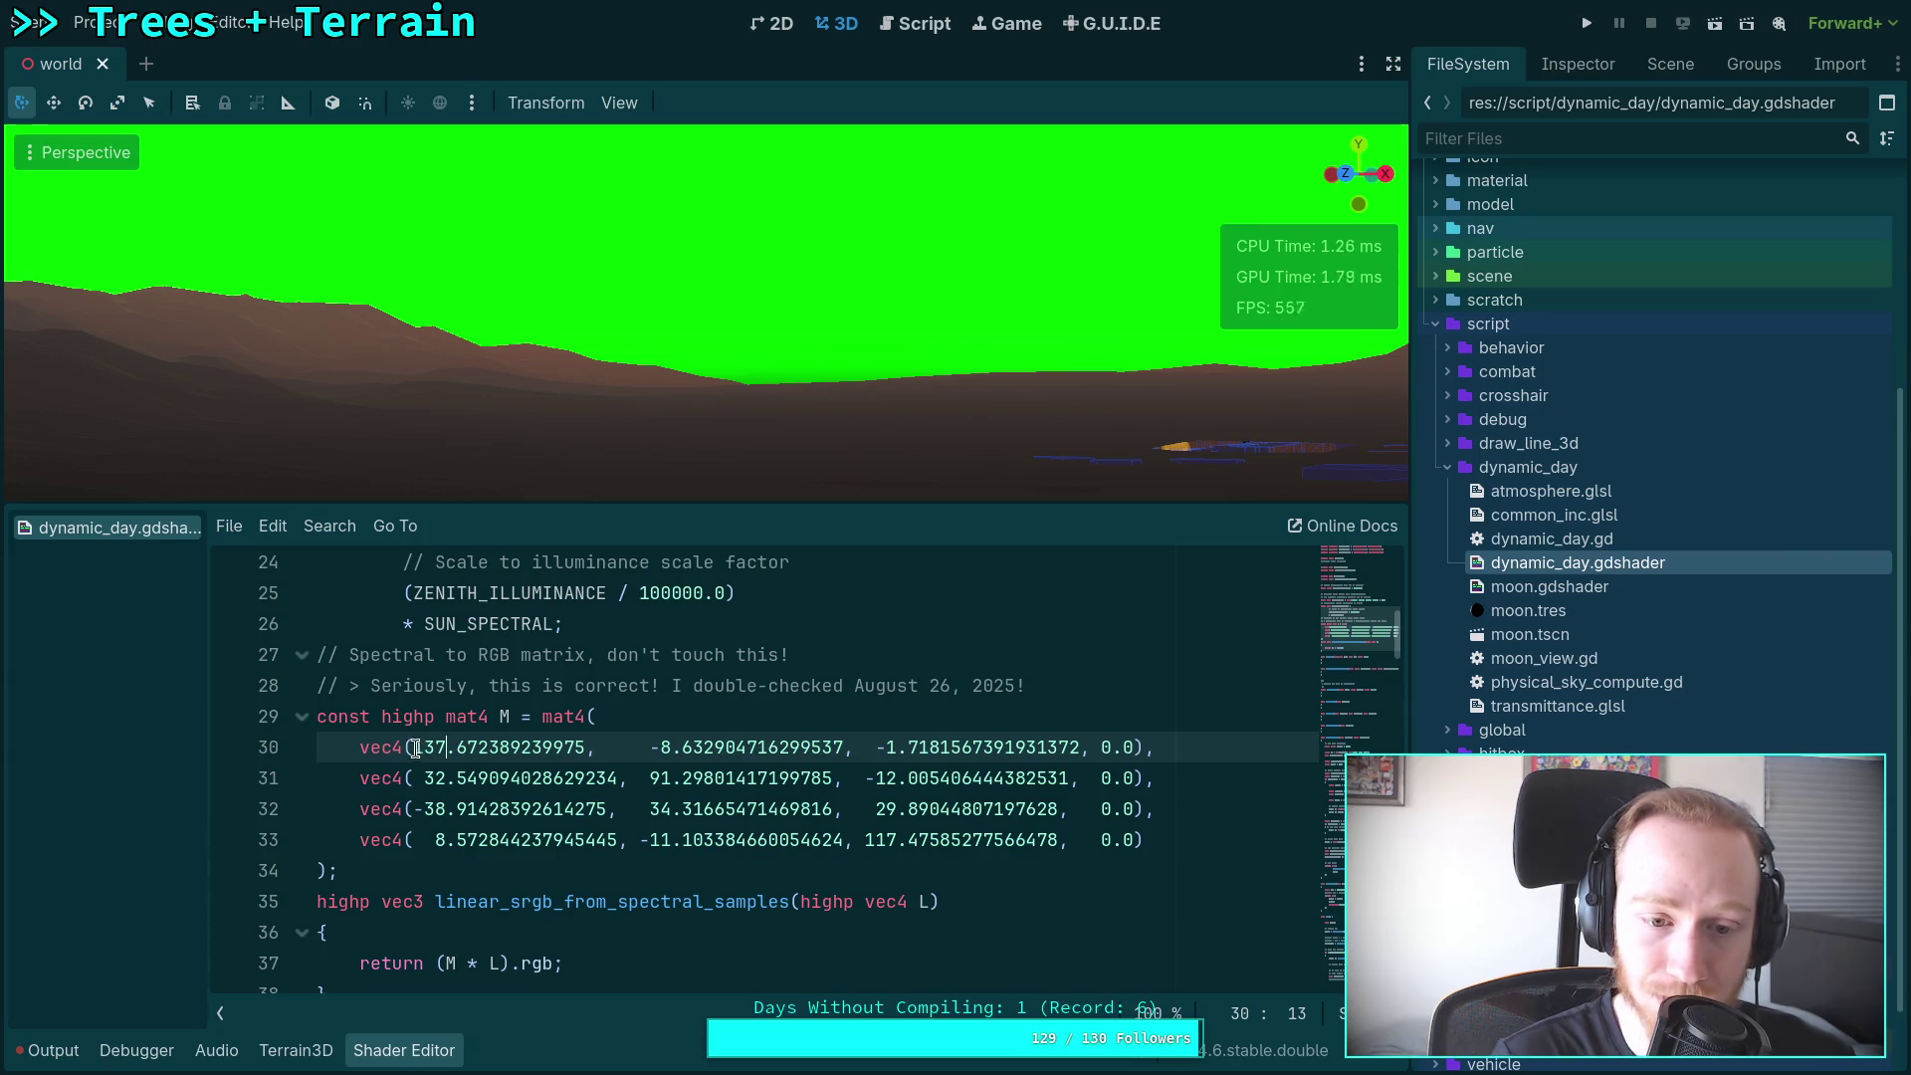
{"action": "left_click_drag", "start_coordinate": [408, 746], "coordinate": [1055, 746]}
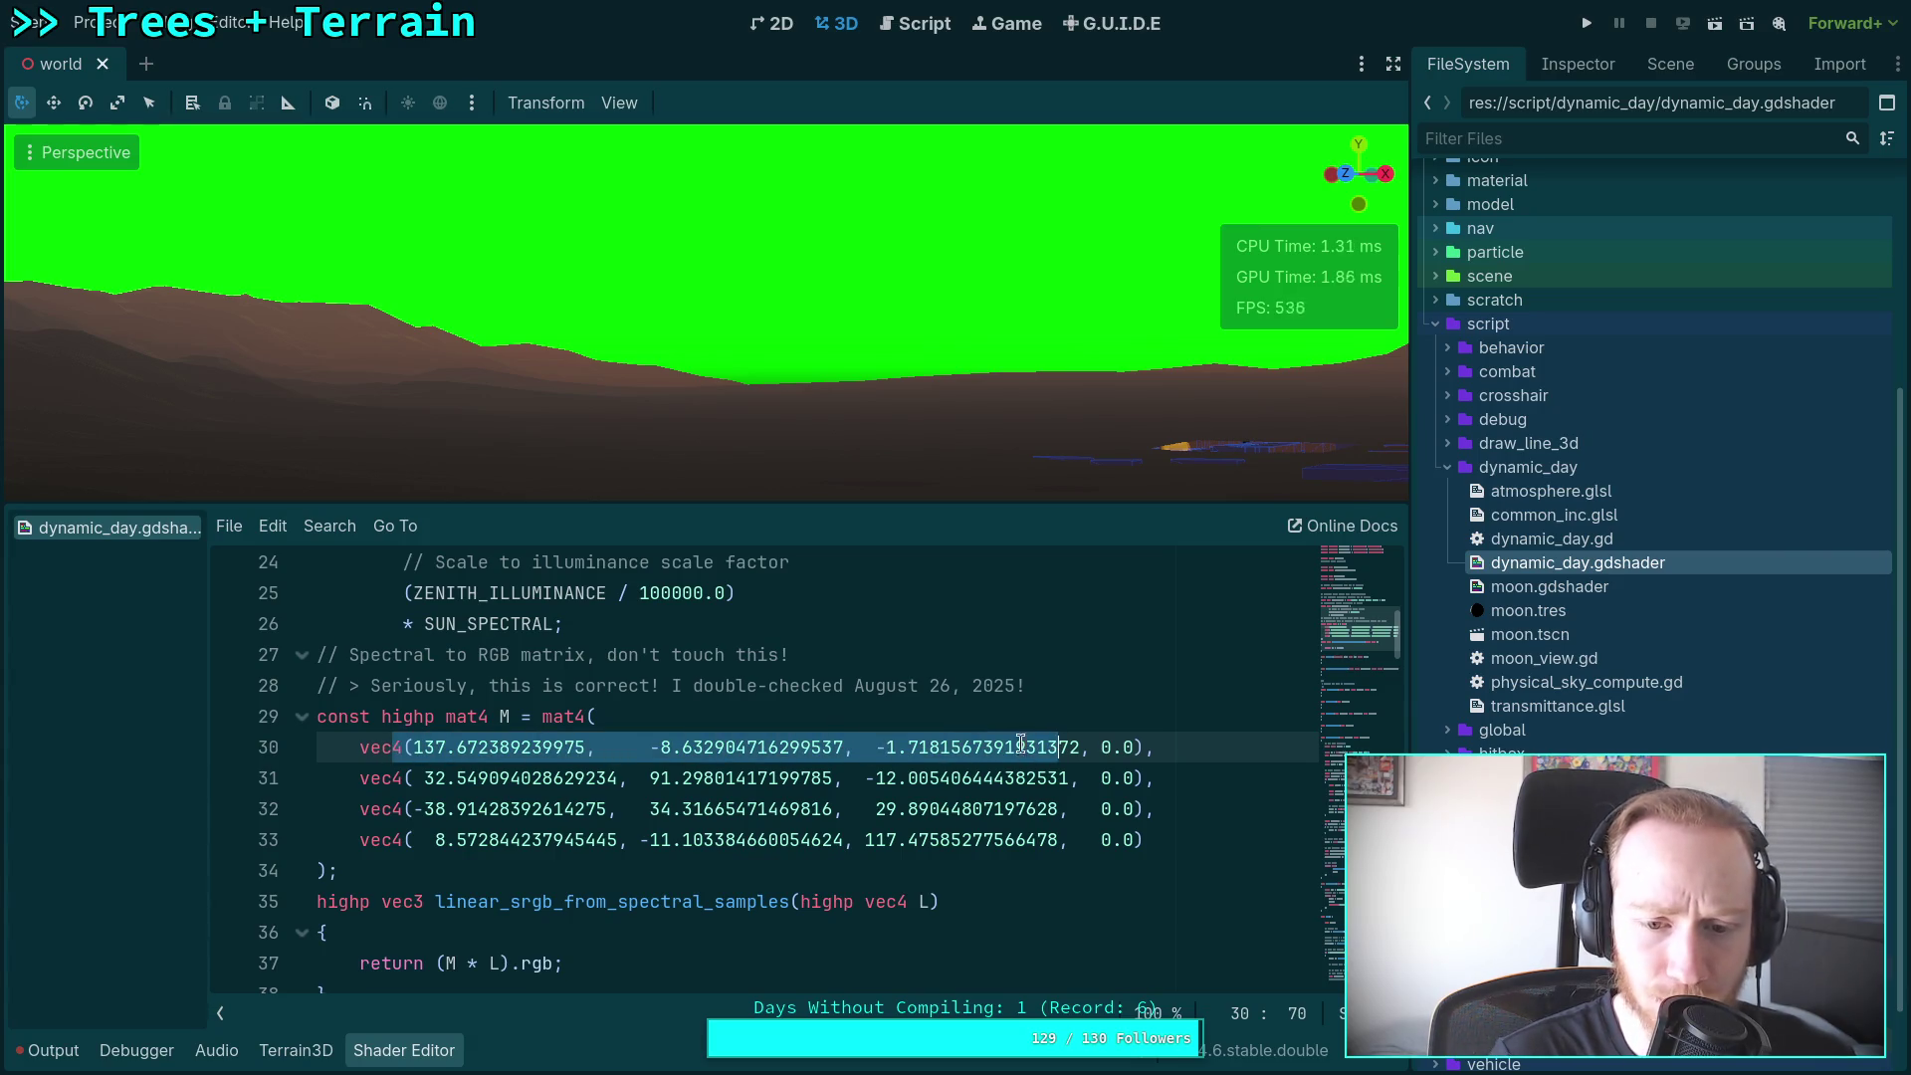
{"action": "left_click_drag", "start_coordinate": [338, 778], "coordinate": [1088, 774]}
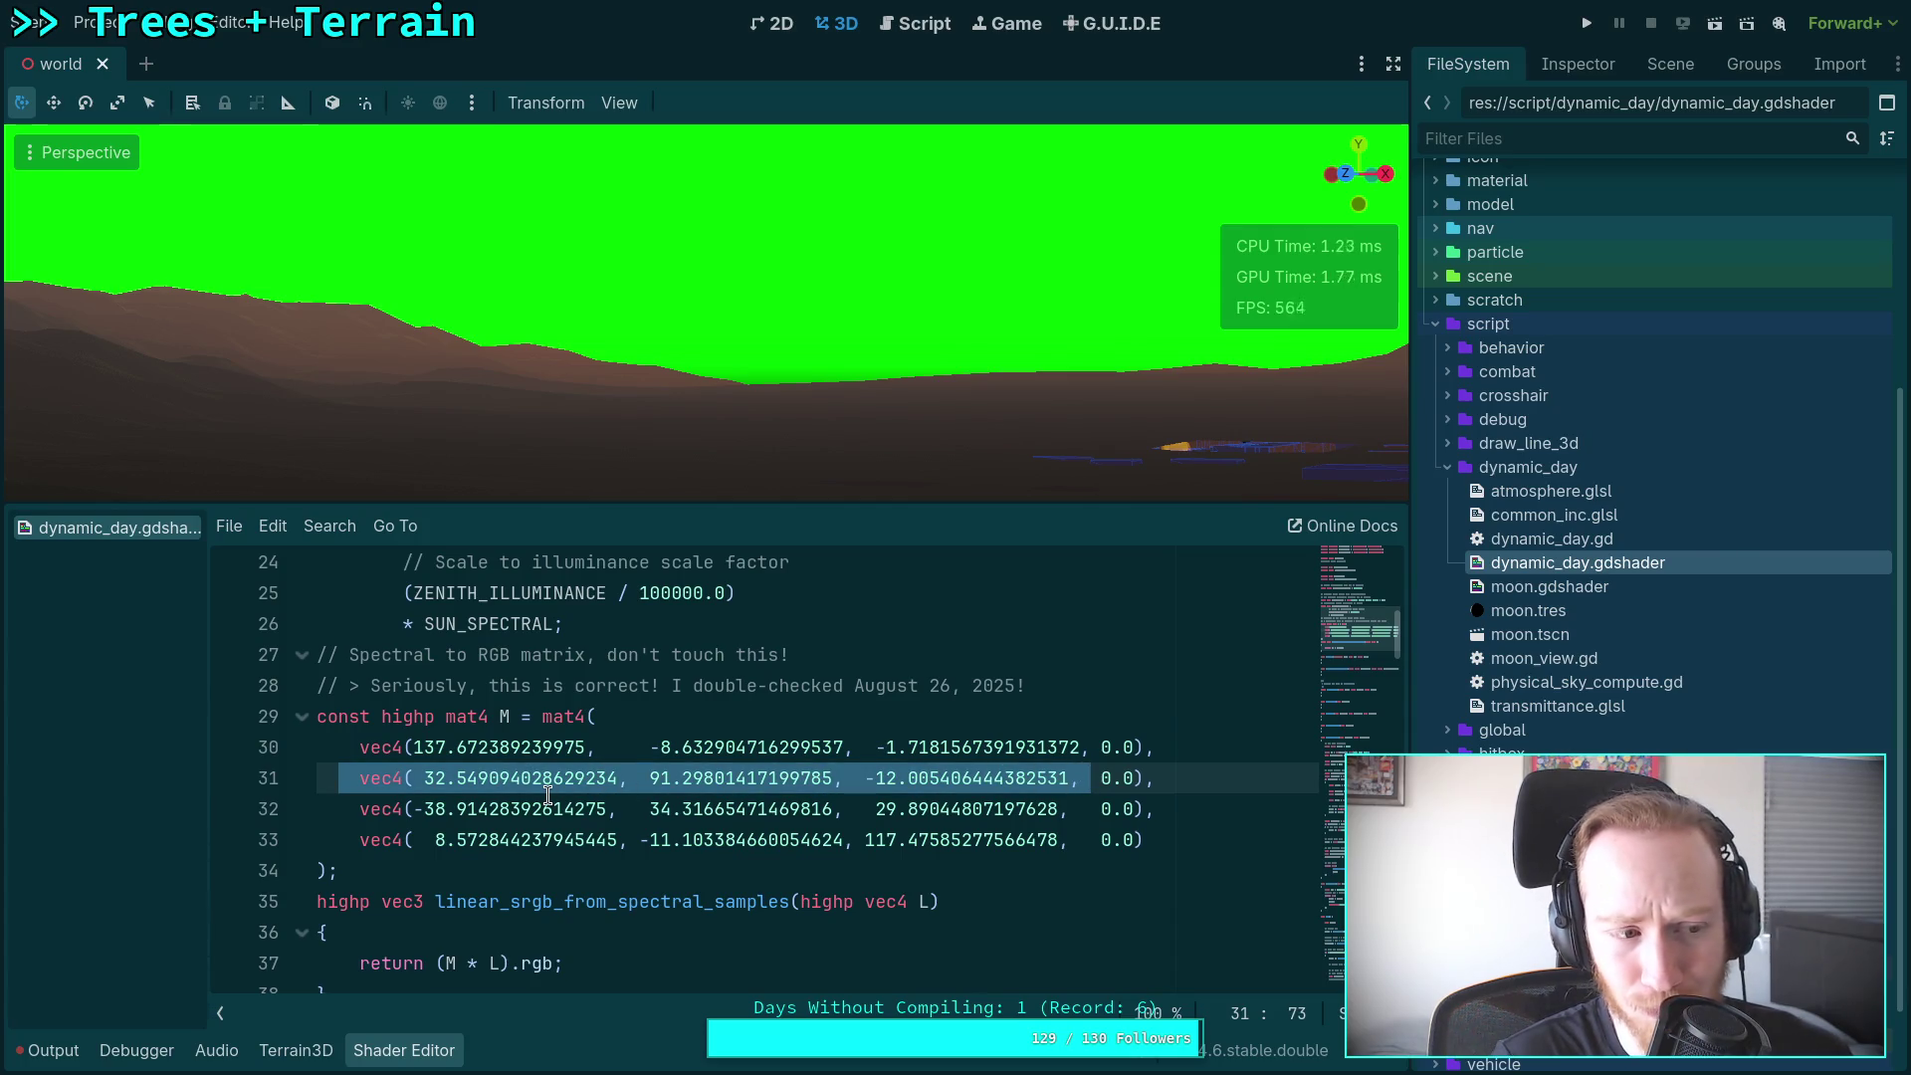
{"action": "left_click_drag", "start_coordinate": [404, 808], "coordinate": [1031, 809]}
{"action": "mouse_move", "coordinate": [479, 840]}
{"action": "left_mouse_down"}
{"action": "mouse_move", "coordinate": [1017, 841]}
{"action": "mouse_move", "coordinate": [1000, 843]}
{"action": "left_mouse_up"}
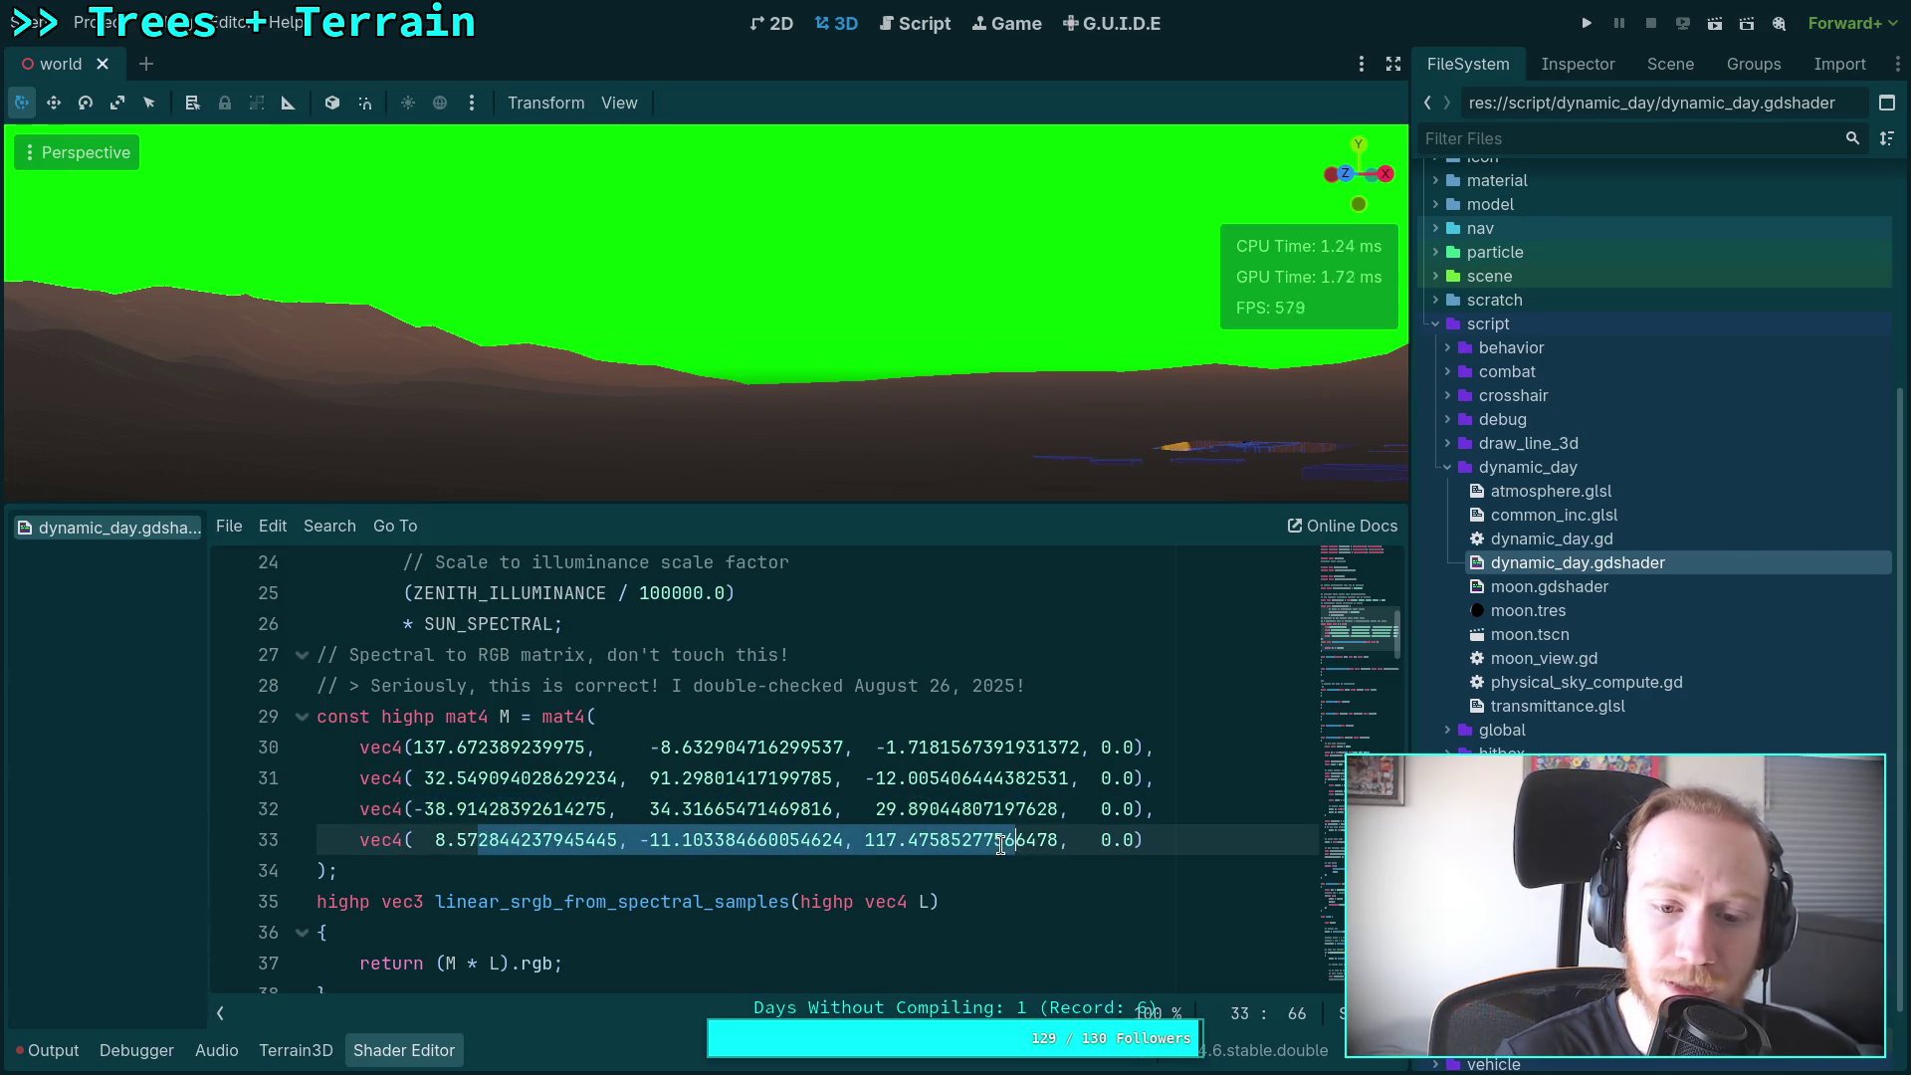
Step: Select the fourth row's values 117.47585277566478, -11.103384660054624 and 8.572844237945445, then clear the selection
{"action": "left_click", "coordinate": [1001, 843]}
{"action": "left_click_drag", "start_coordinate": [863, 840], "coordinate": [1057, 841]}
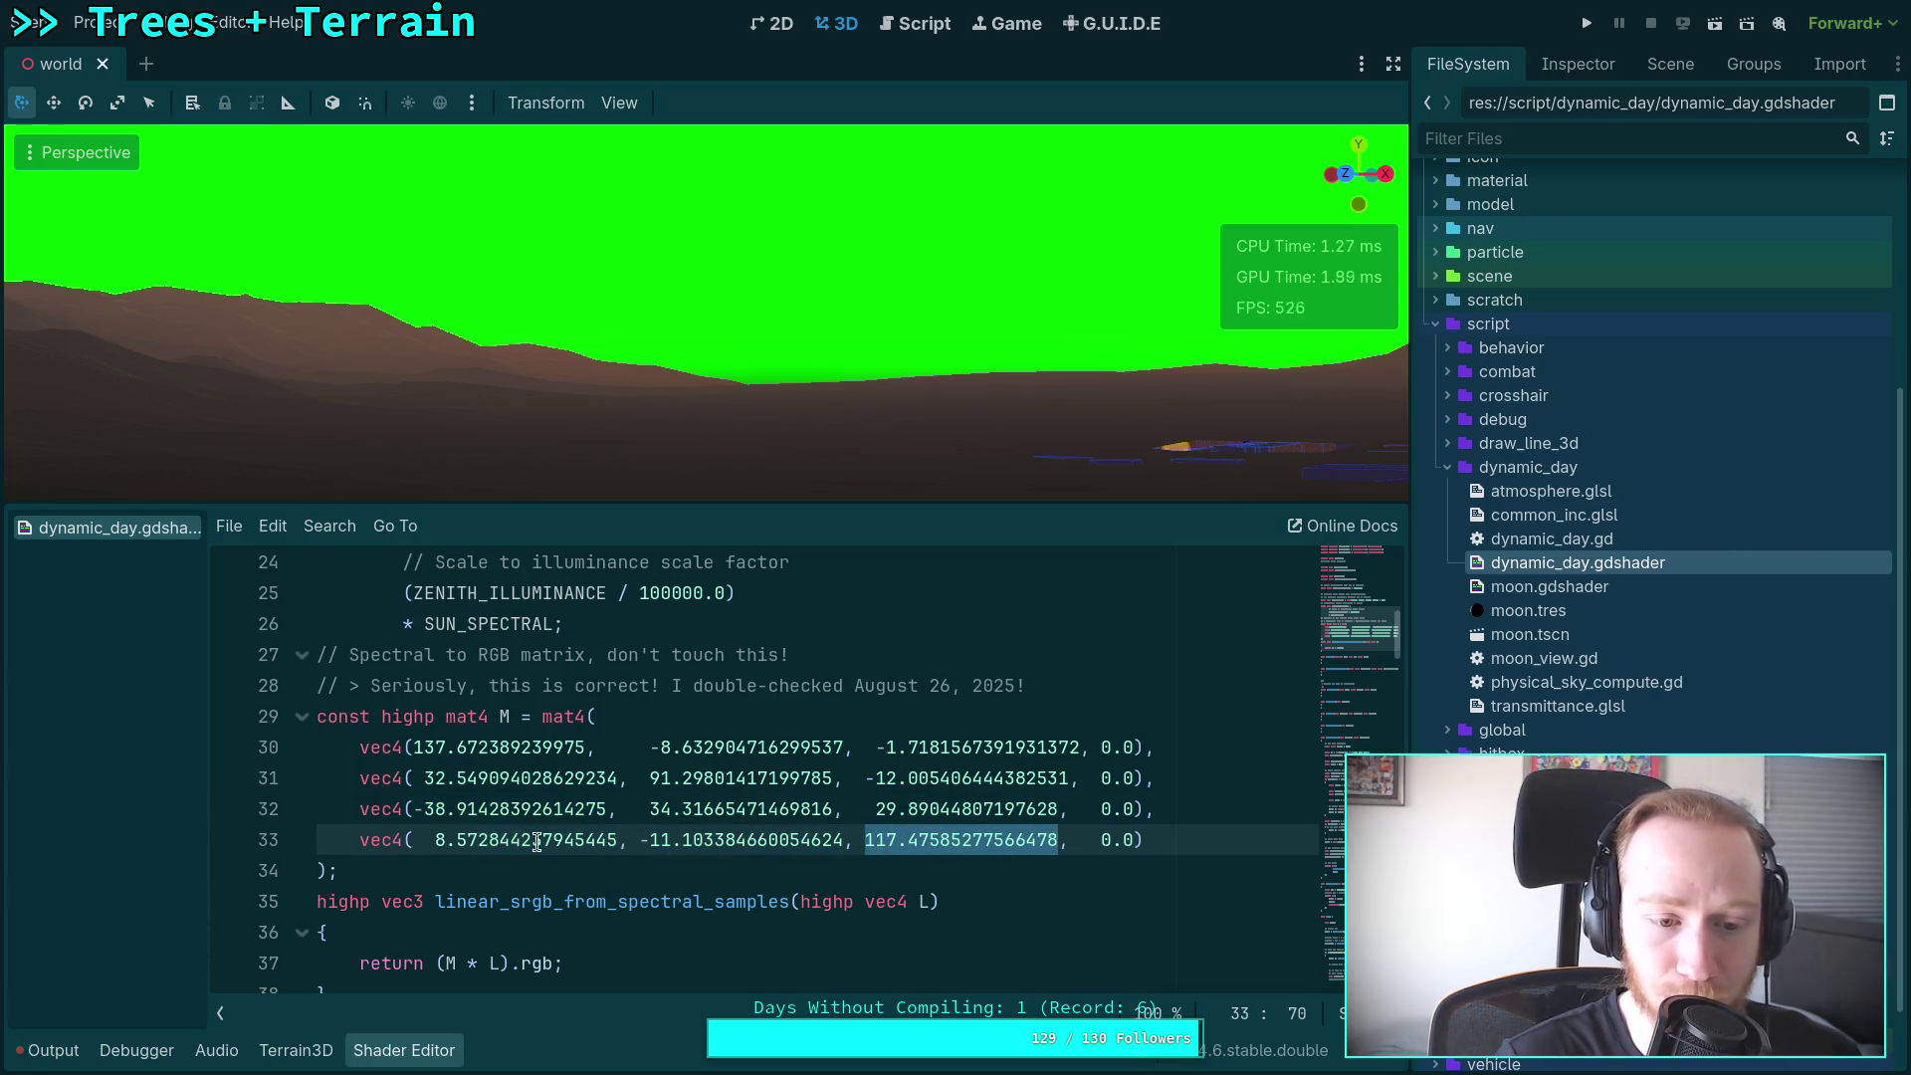
{"action": "left_click_drag", "start_coordinate": [640, 841], "coordinate": [844, 842]}
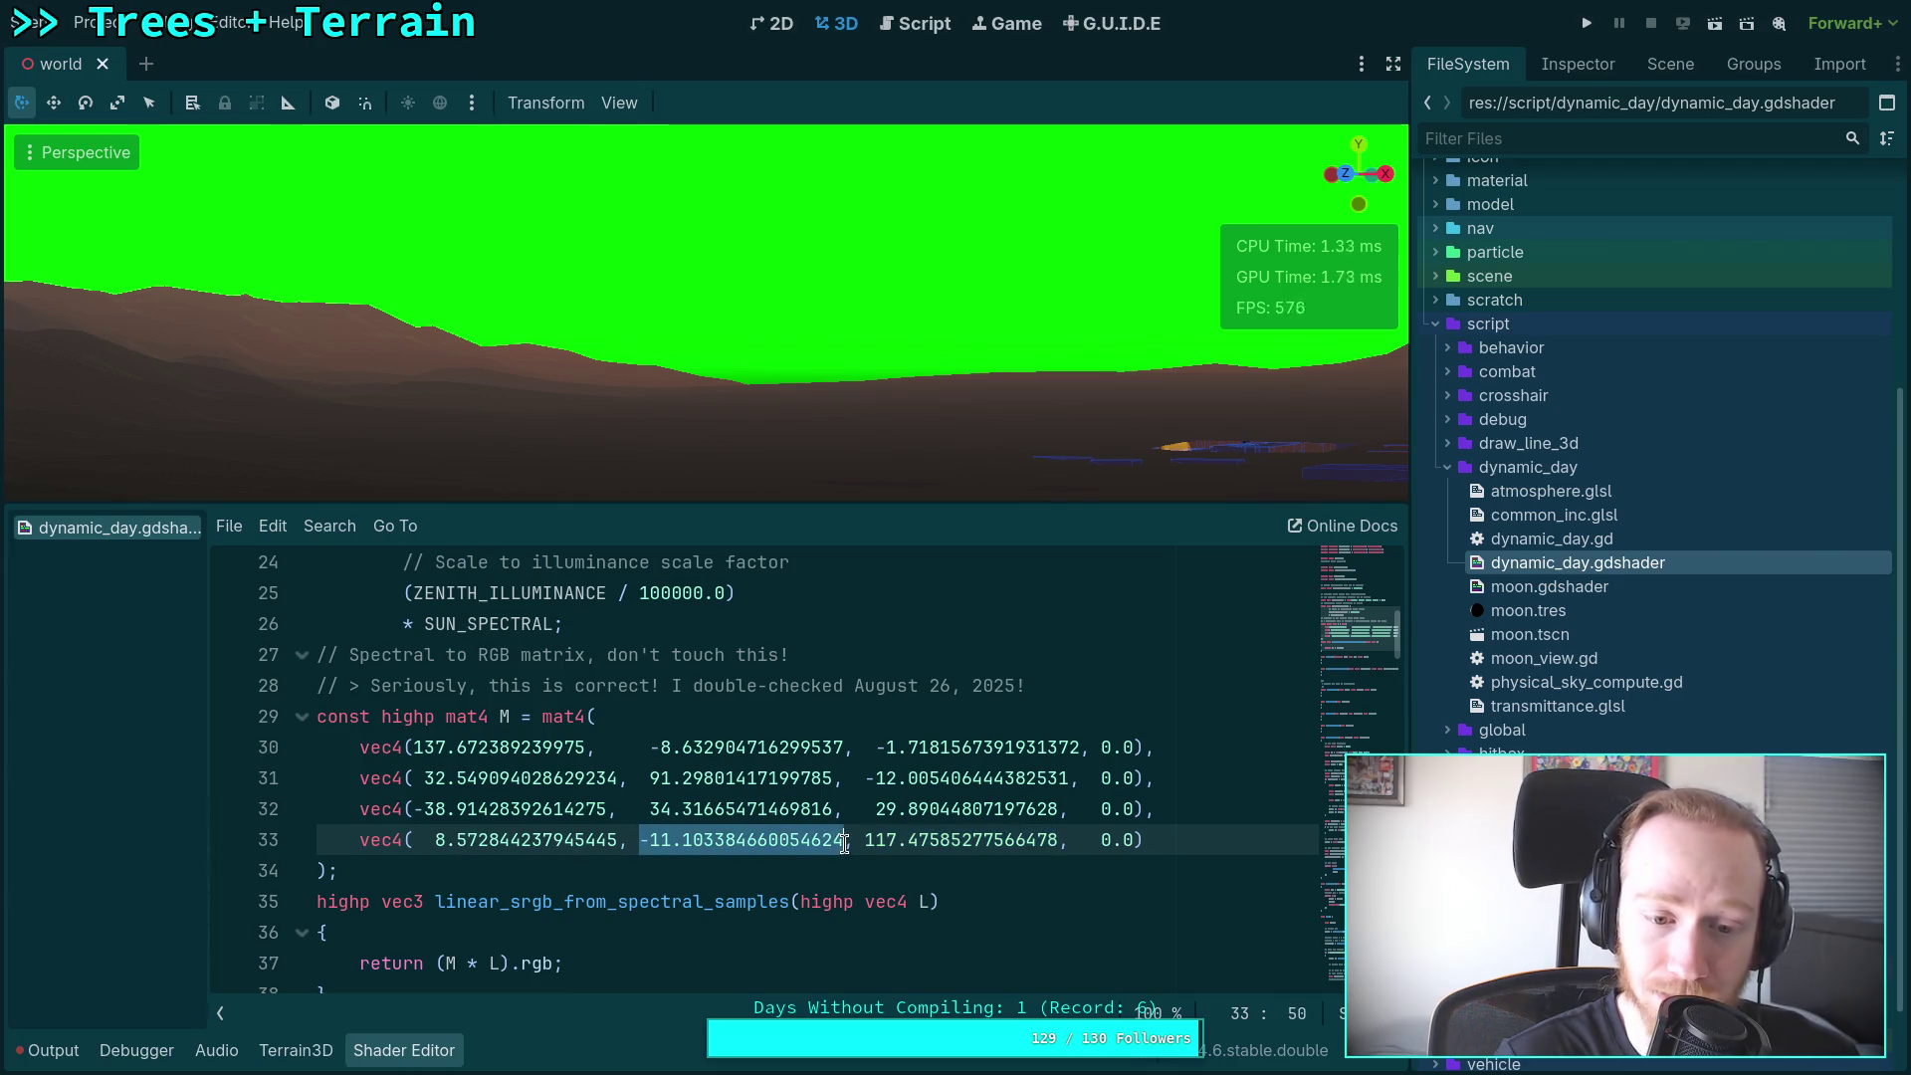
{"action": "left_click", "coordinate": [444, 841]}
{"action": "left_click_drag", "start_coordinate": [435, 841], "coordinate": [615, 842]}
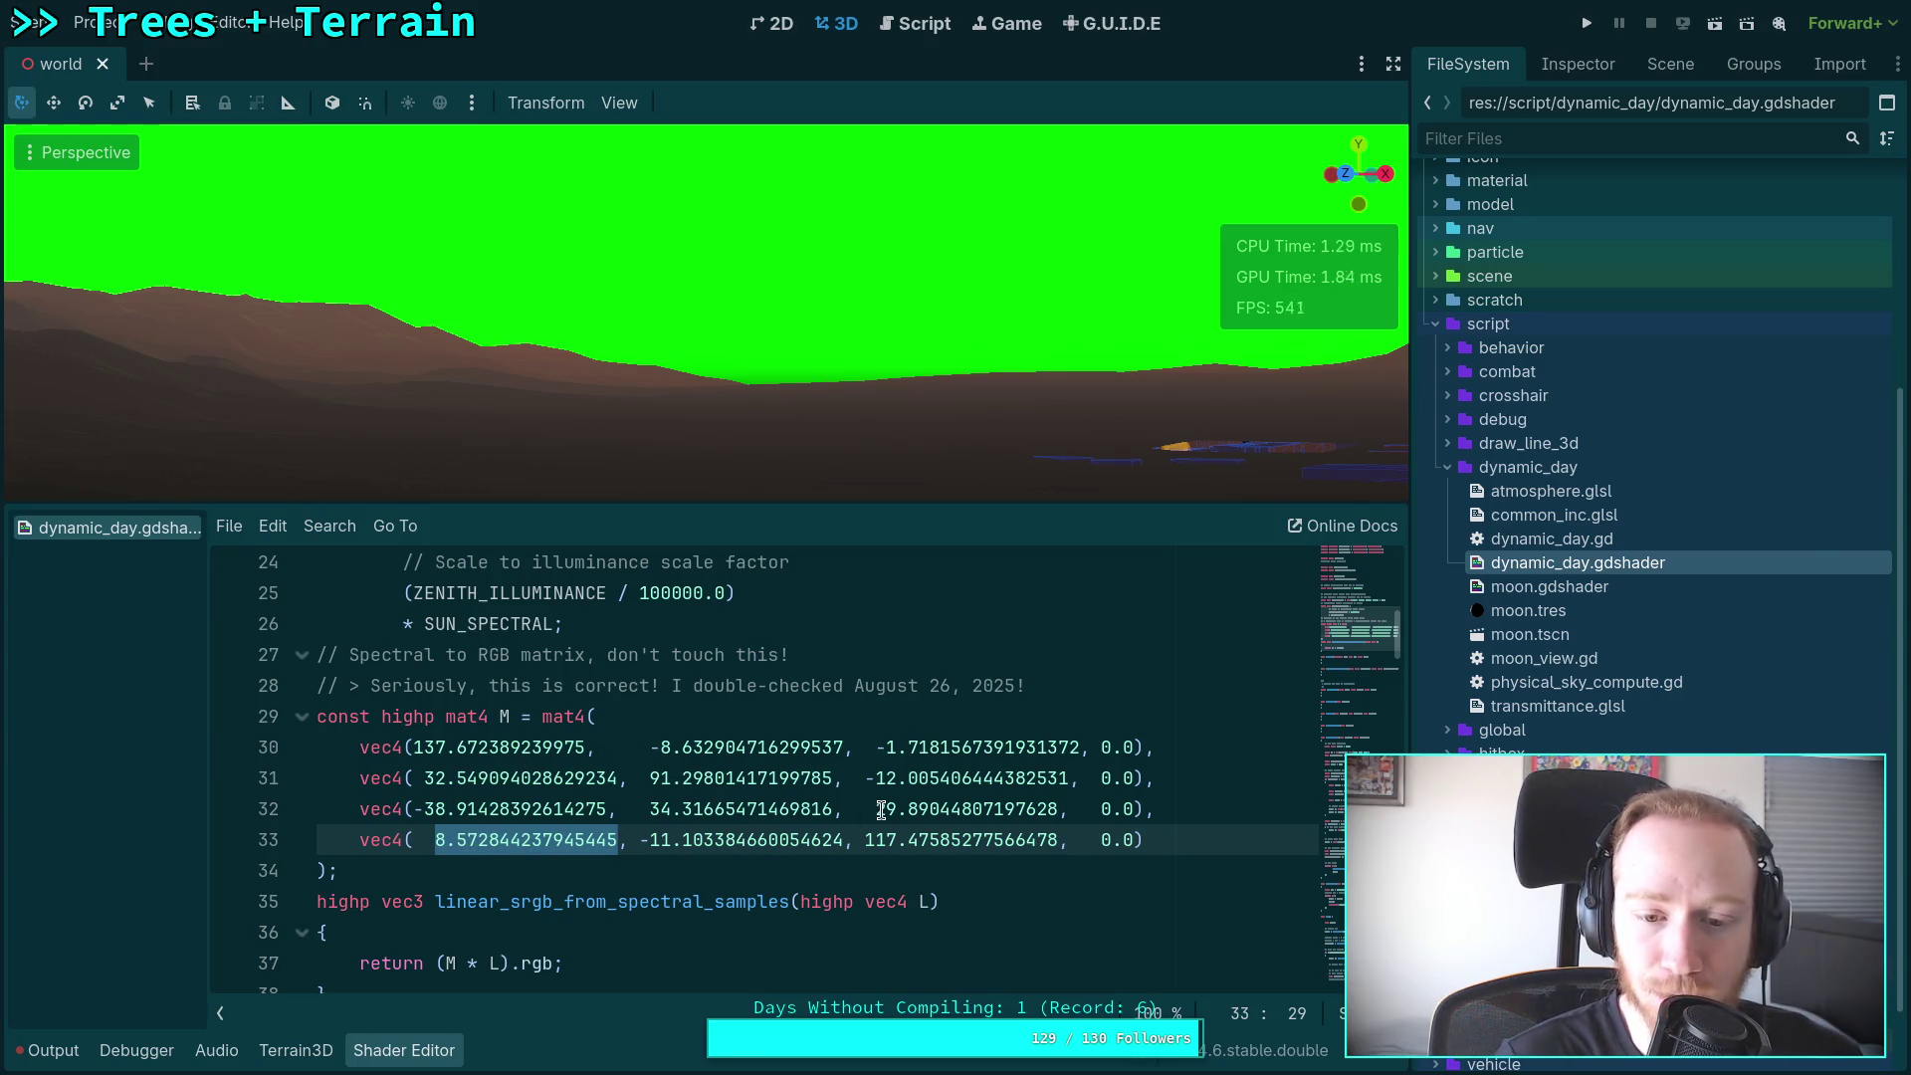
{"action": "mouse_move", "coordinate": [413, 809]}
{"action": "left_mouse_down"}
{"action": "mouse_move", "coordinate": [439, 809]}
{"action": "mouse_move", "coordinate": [436, 784]}
{"action": "mouse_move", "coordinate": [572, 779]}
{"action": "mouse_move", "coordinate": [602, 809]}
{"action": "left_mouse_up"}
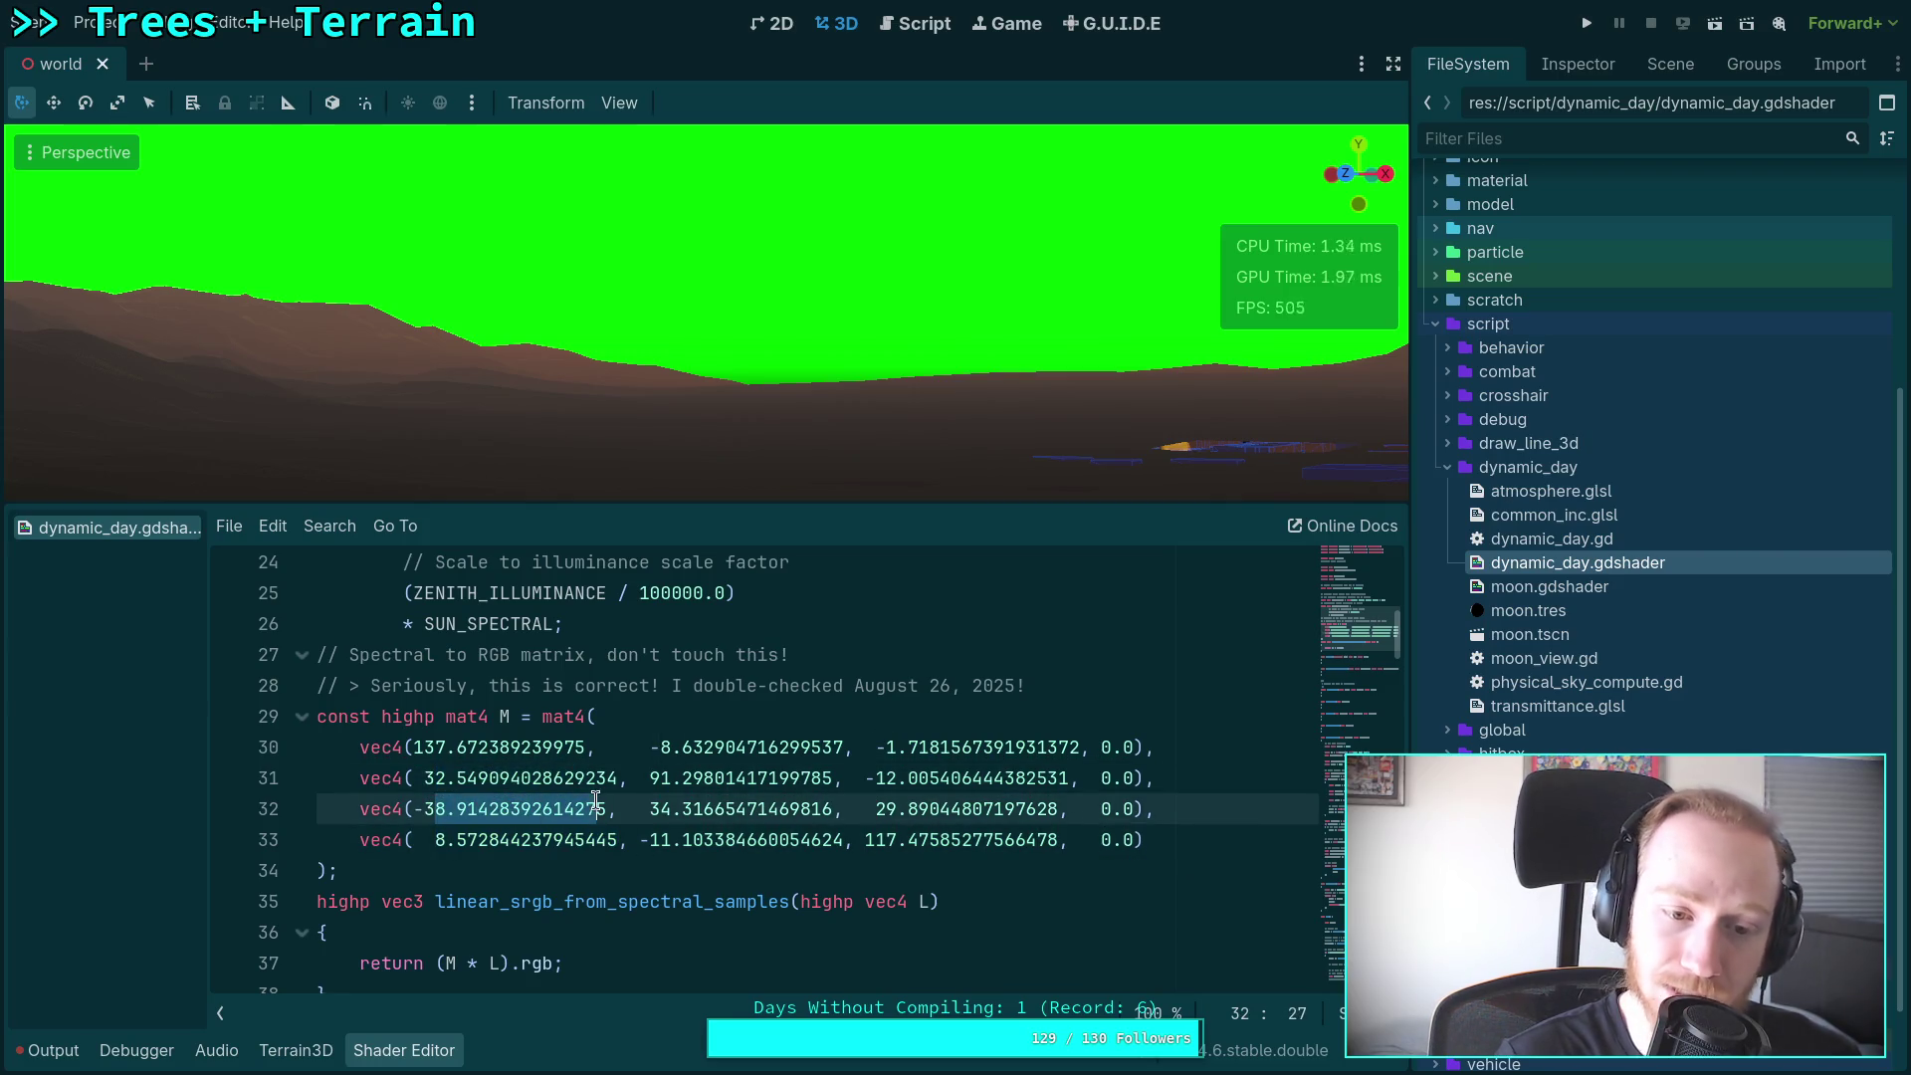
{"action": "left_click", "coordinate": [587, 748]}
{"action": "scroll", "coordinate": [592, 747], "scroll_direction": "up", "scroll_amount": 3}
Step: Rewrite the sun-disk debug line to test sun_color.b > -0.1 ? 1.0 : 0.0
{"action": "scroll", "coordinate": [597, 746], "scroll_direction": "down", "scroll_amount": 8}
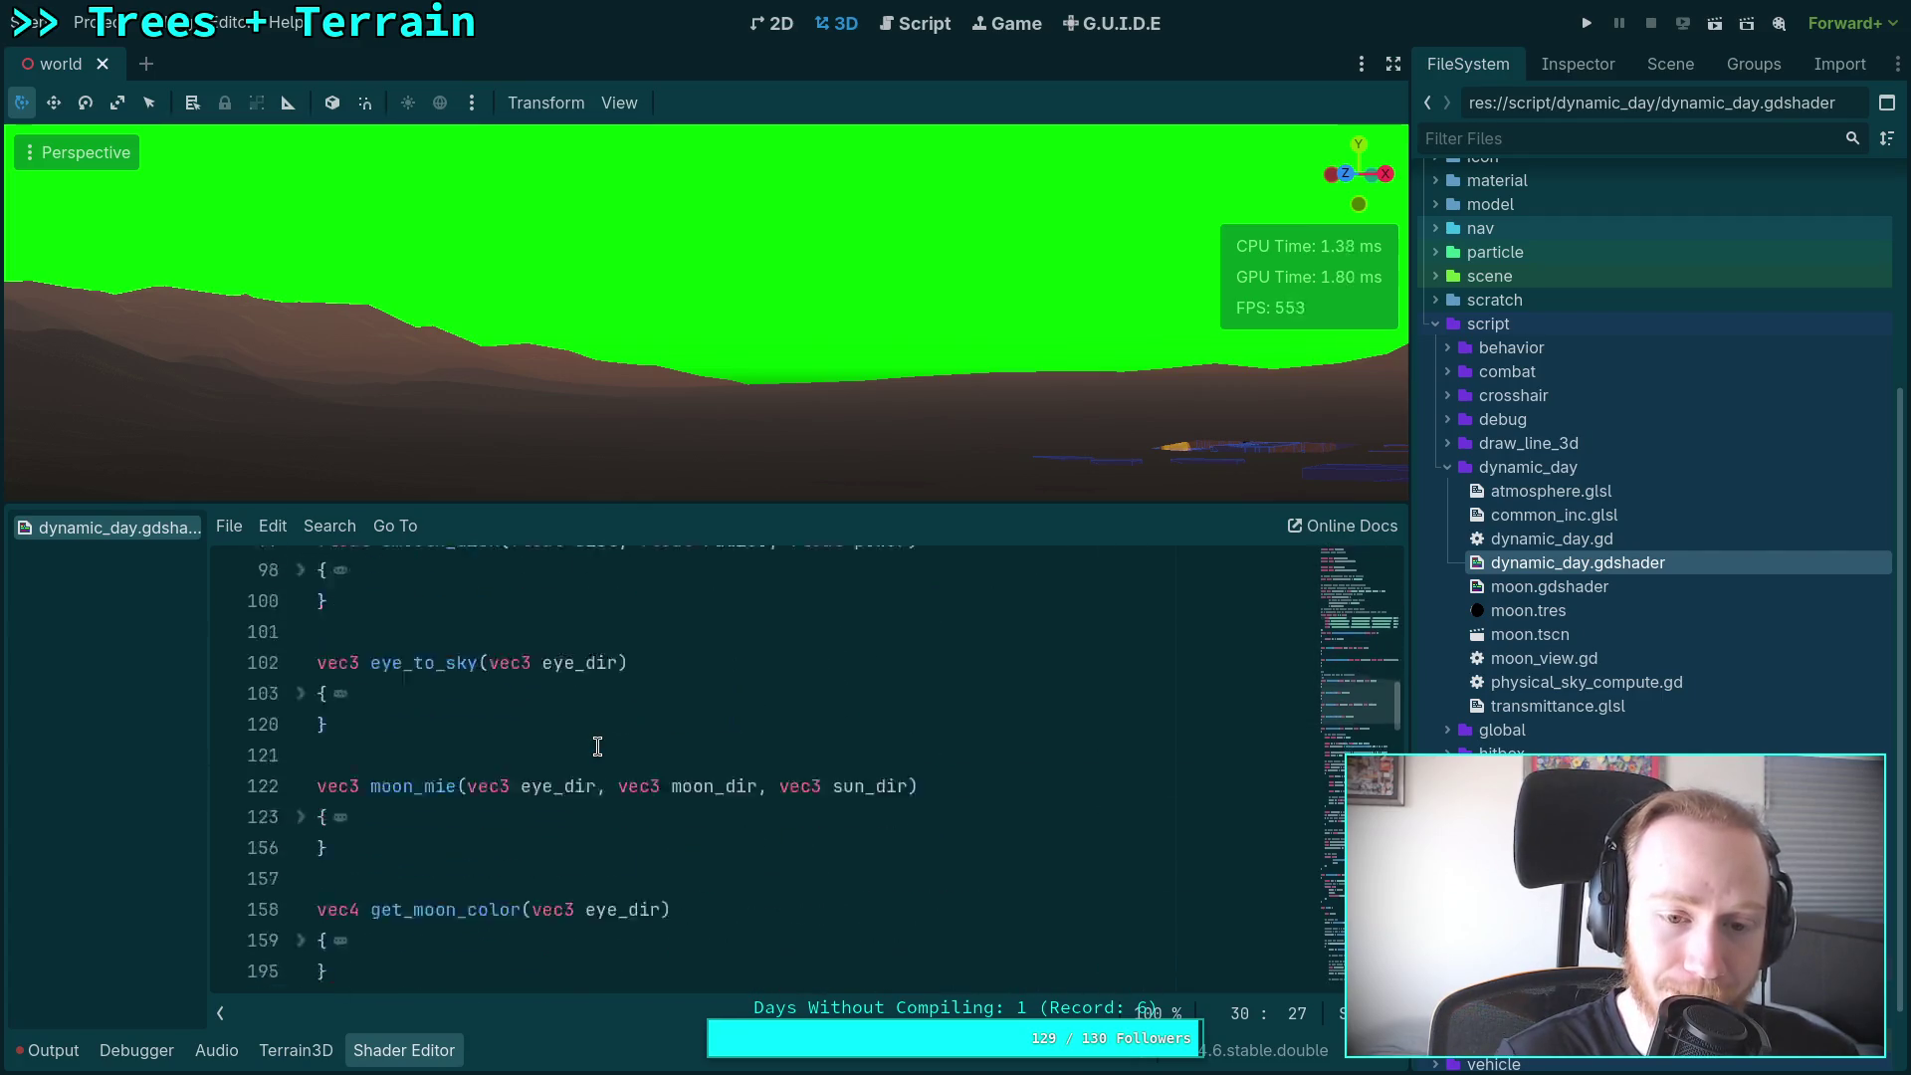
{"action": "scroll", "coordinate": [597, 747], "scroll_direction": "down", "scroll_amount": 15}
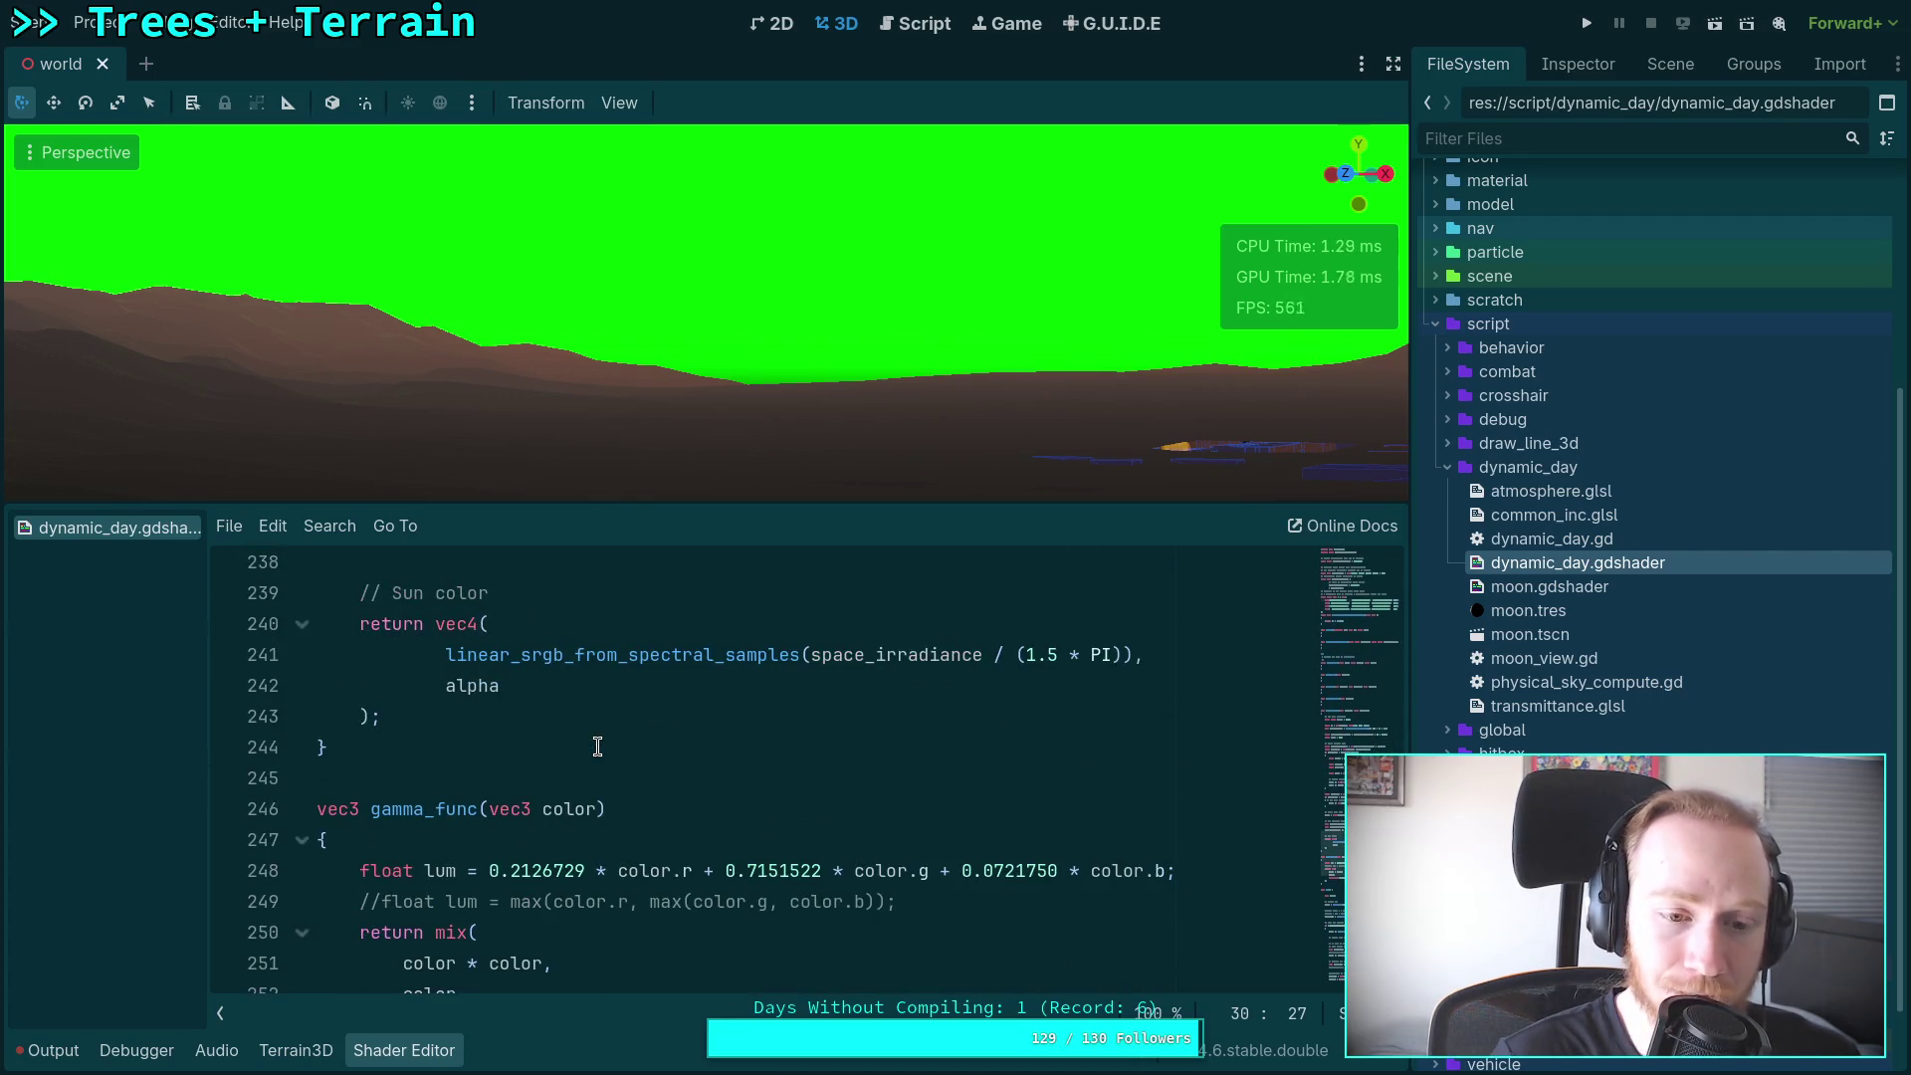
{"action": "scroll", "coordinate": [597, 746], "scroll_direction": "down", "scroll_amount": 5}
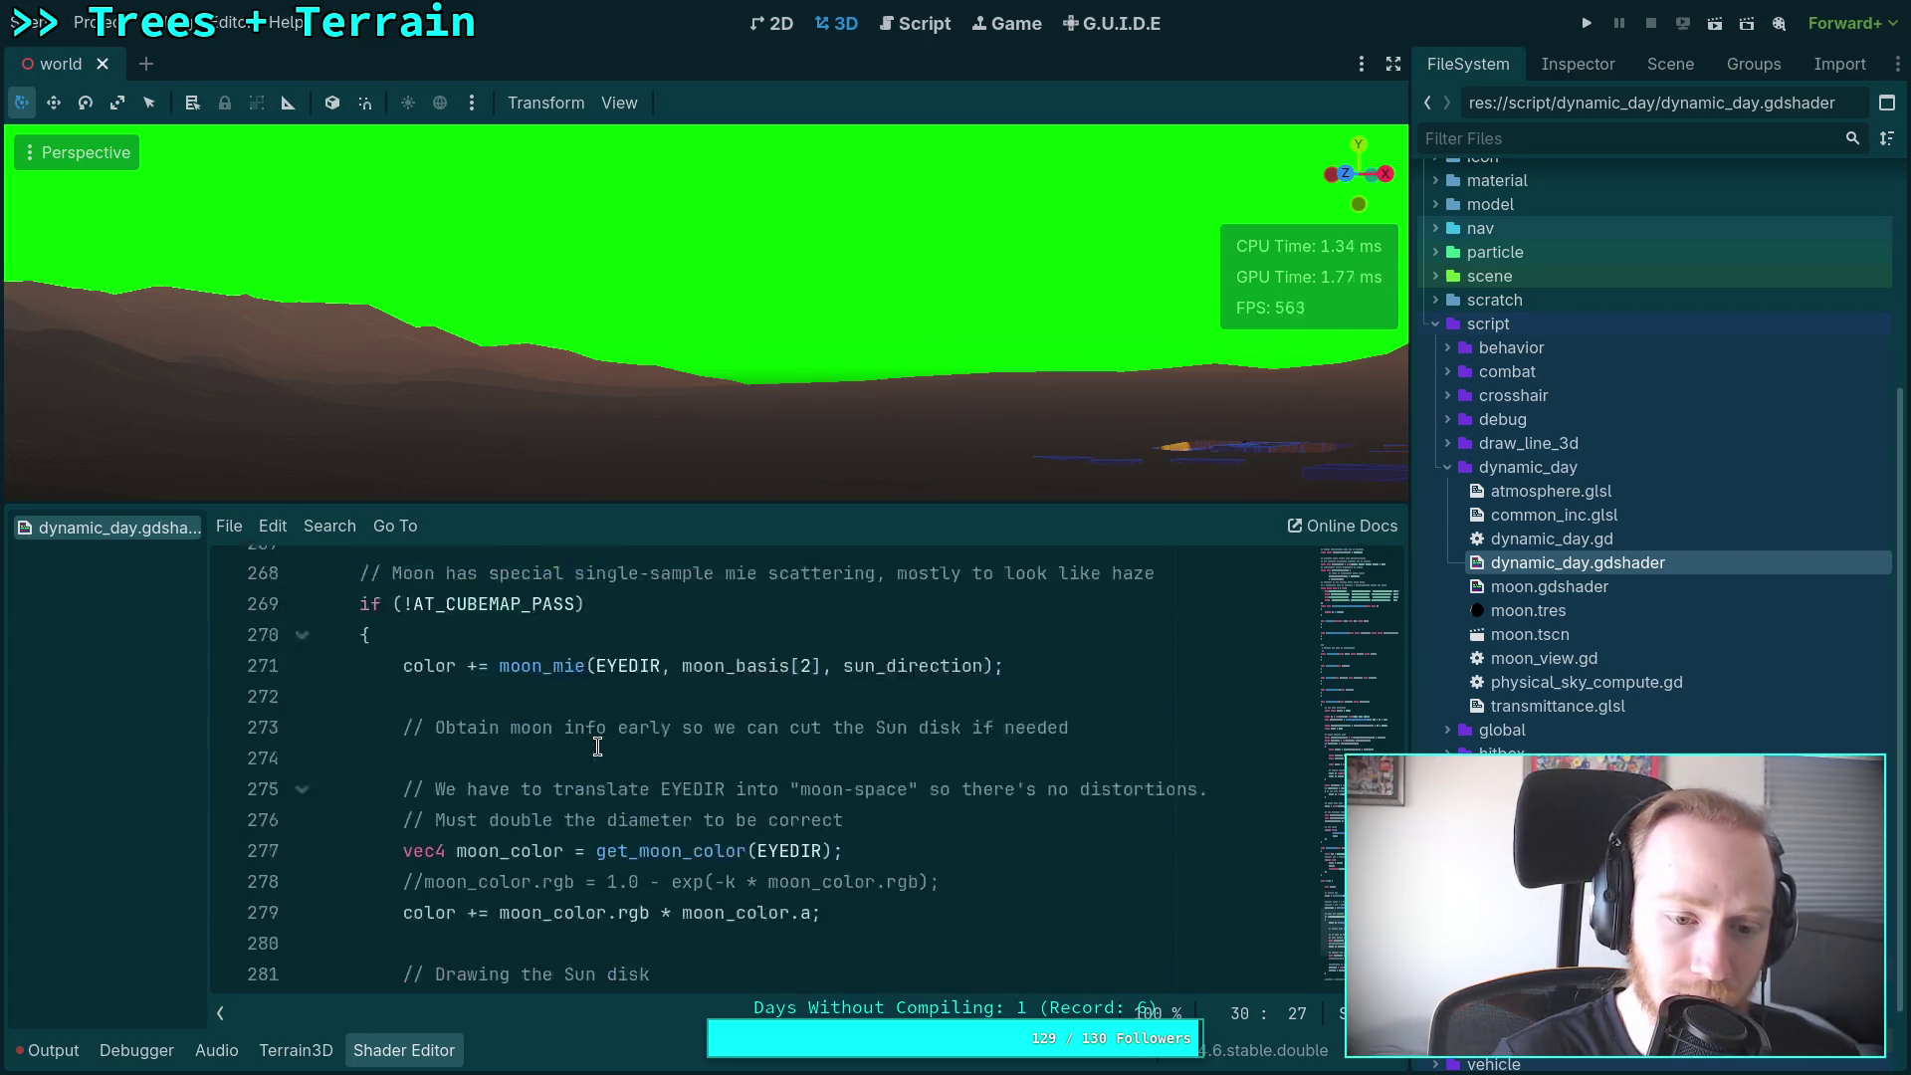
{"action": "left_click", "coordinate": [512, 789]}
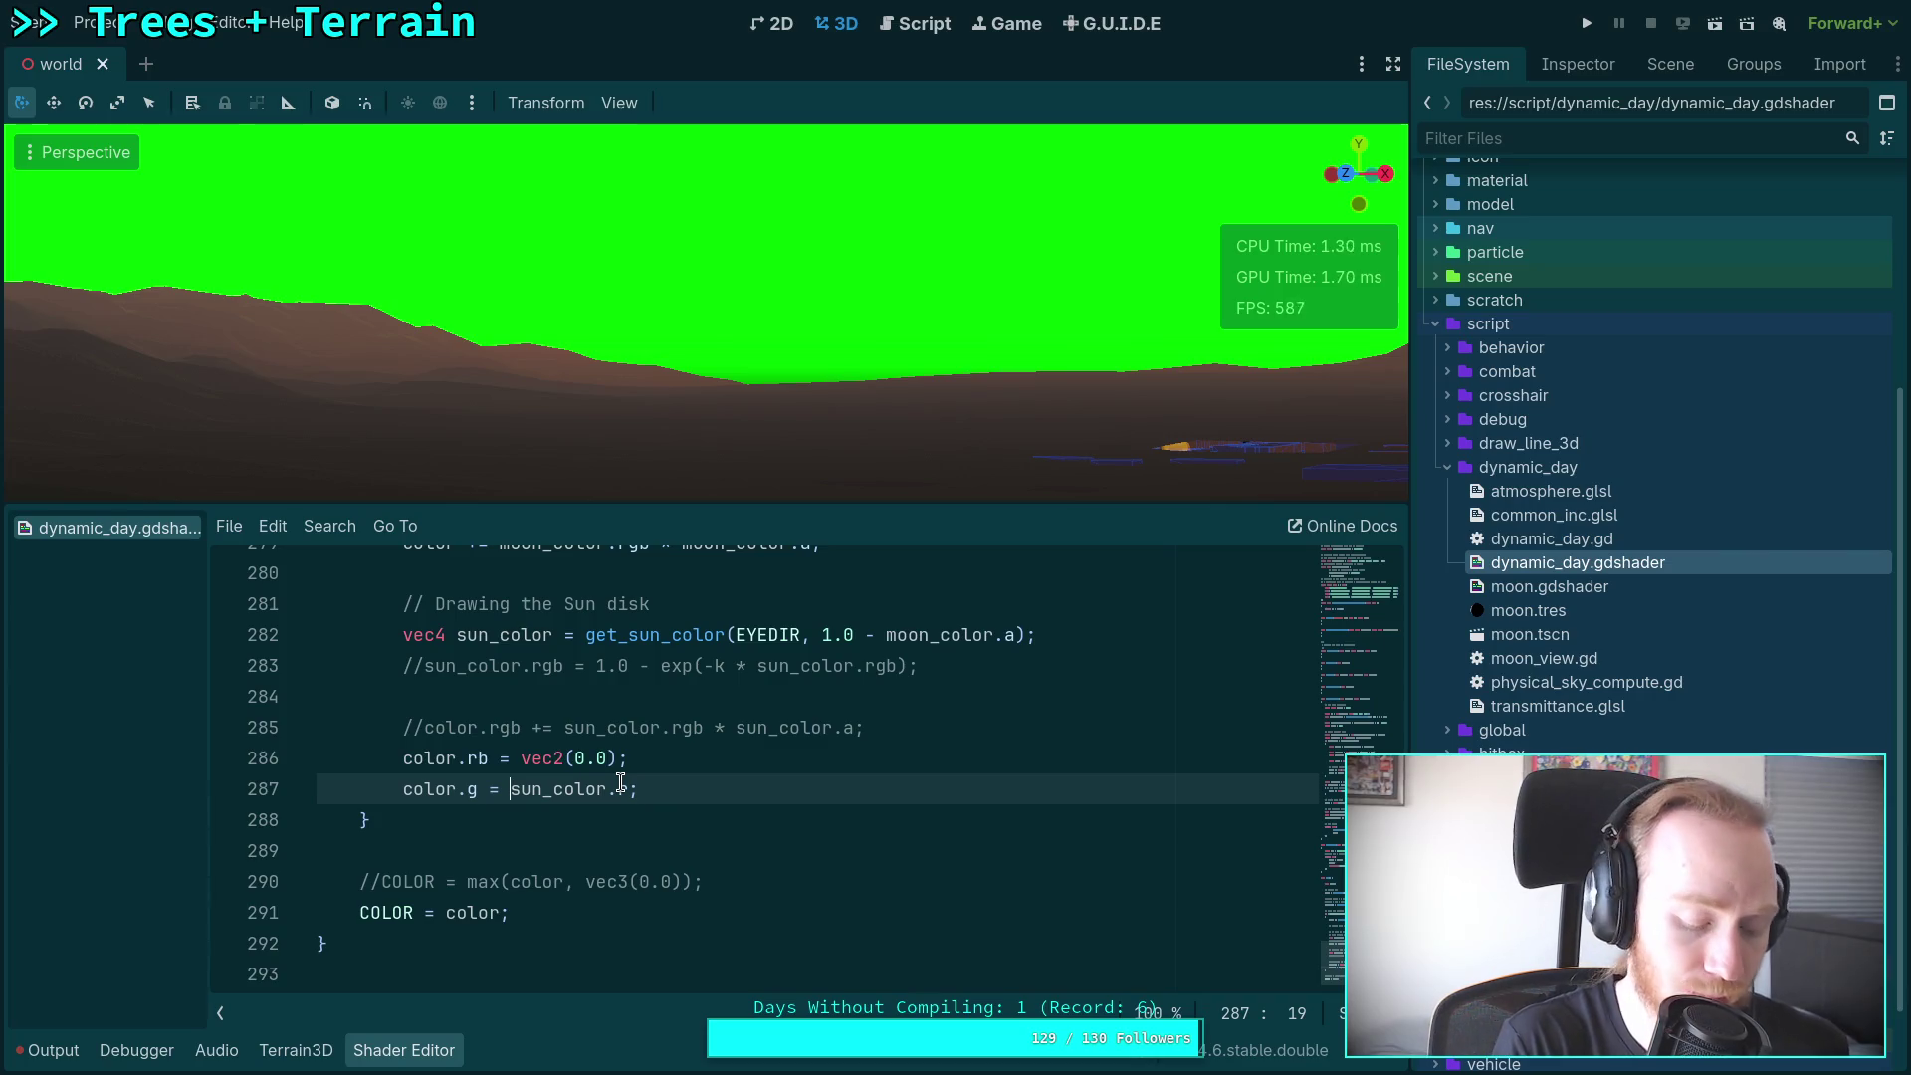
{"action": "key", "text": "Right"}
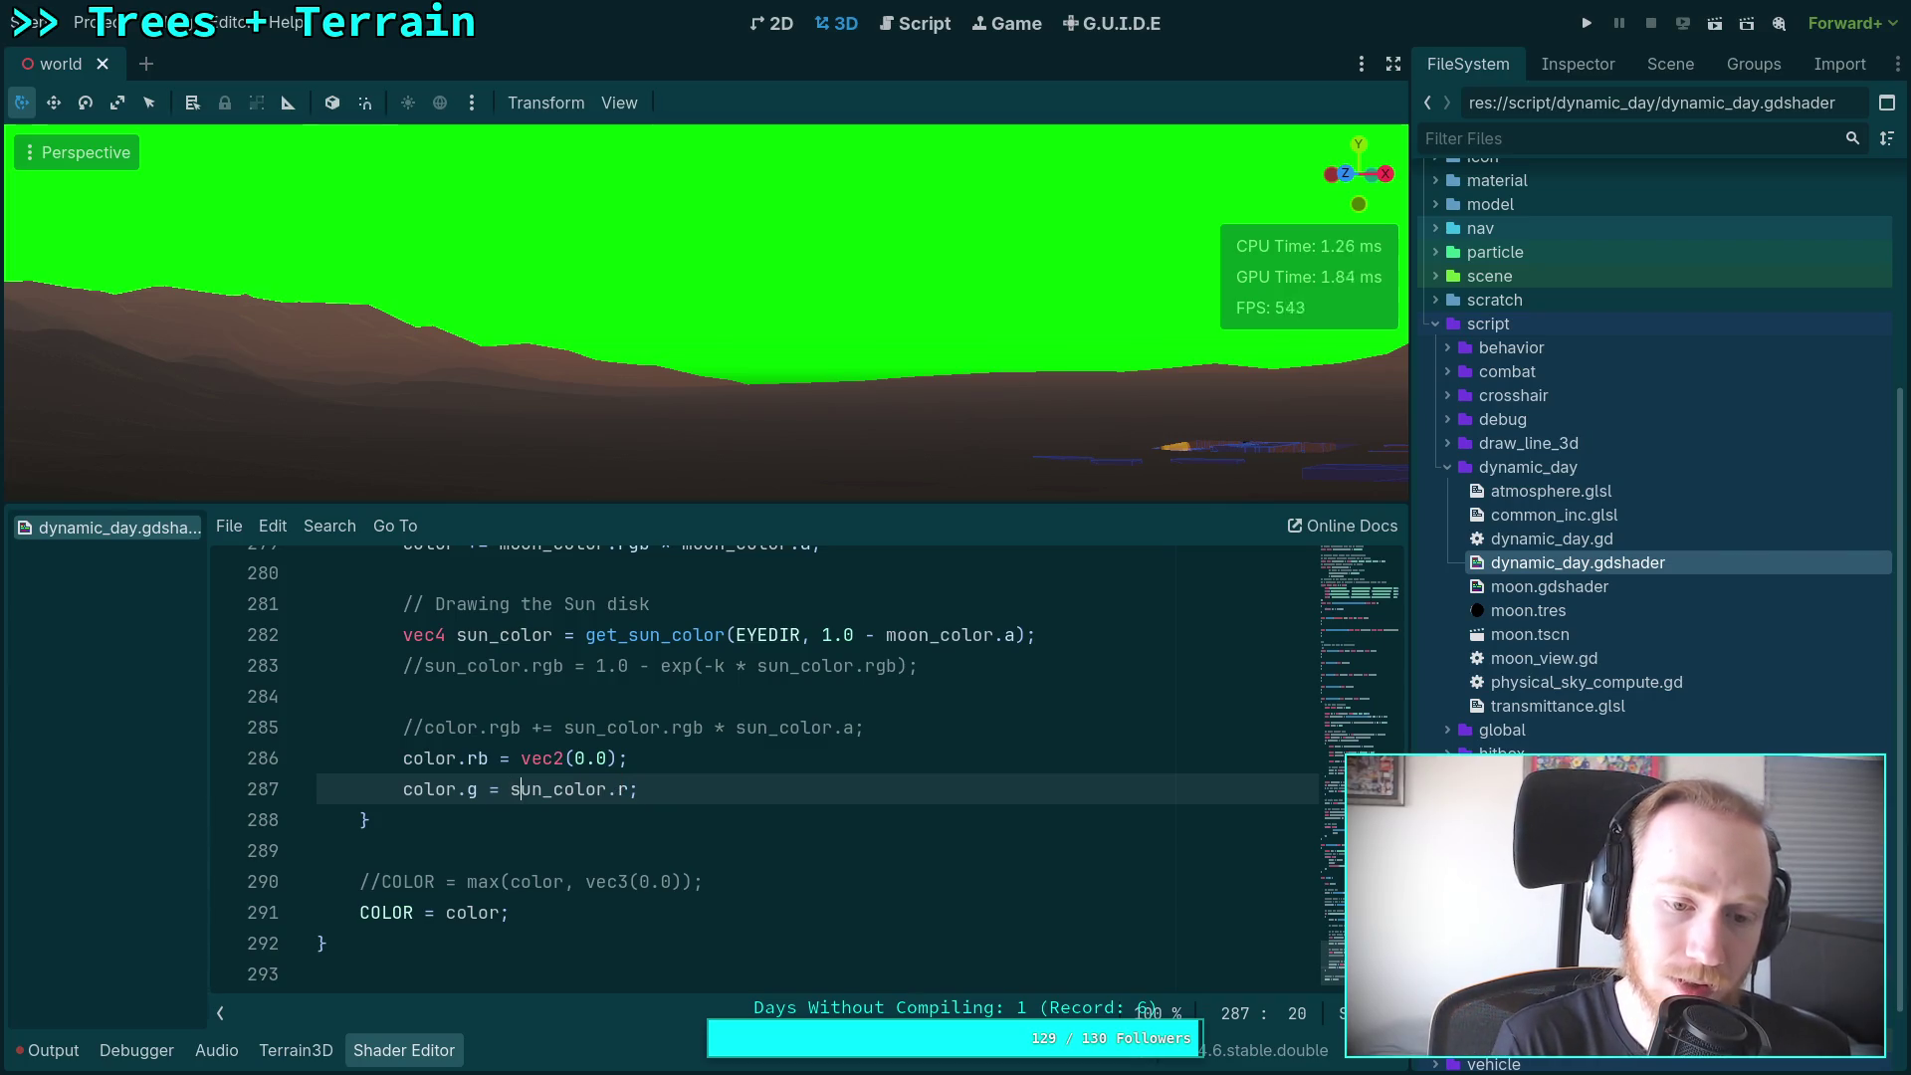
{"action": "key", "text": "BackSpace"}
{"action": "type", "text": "b > -"}
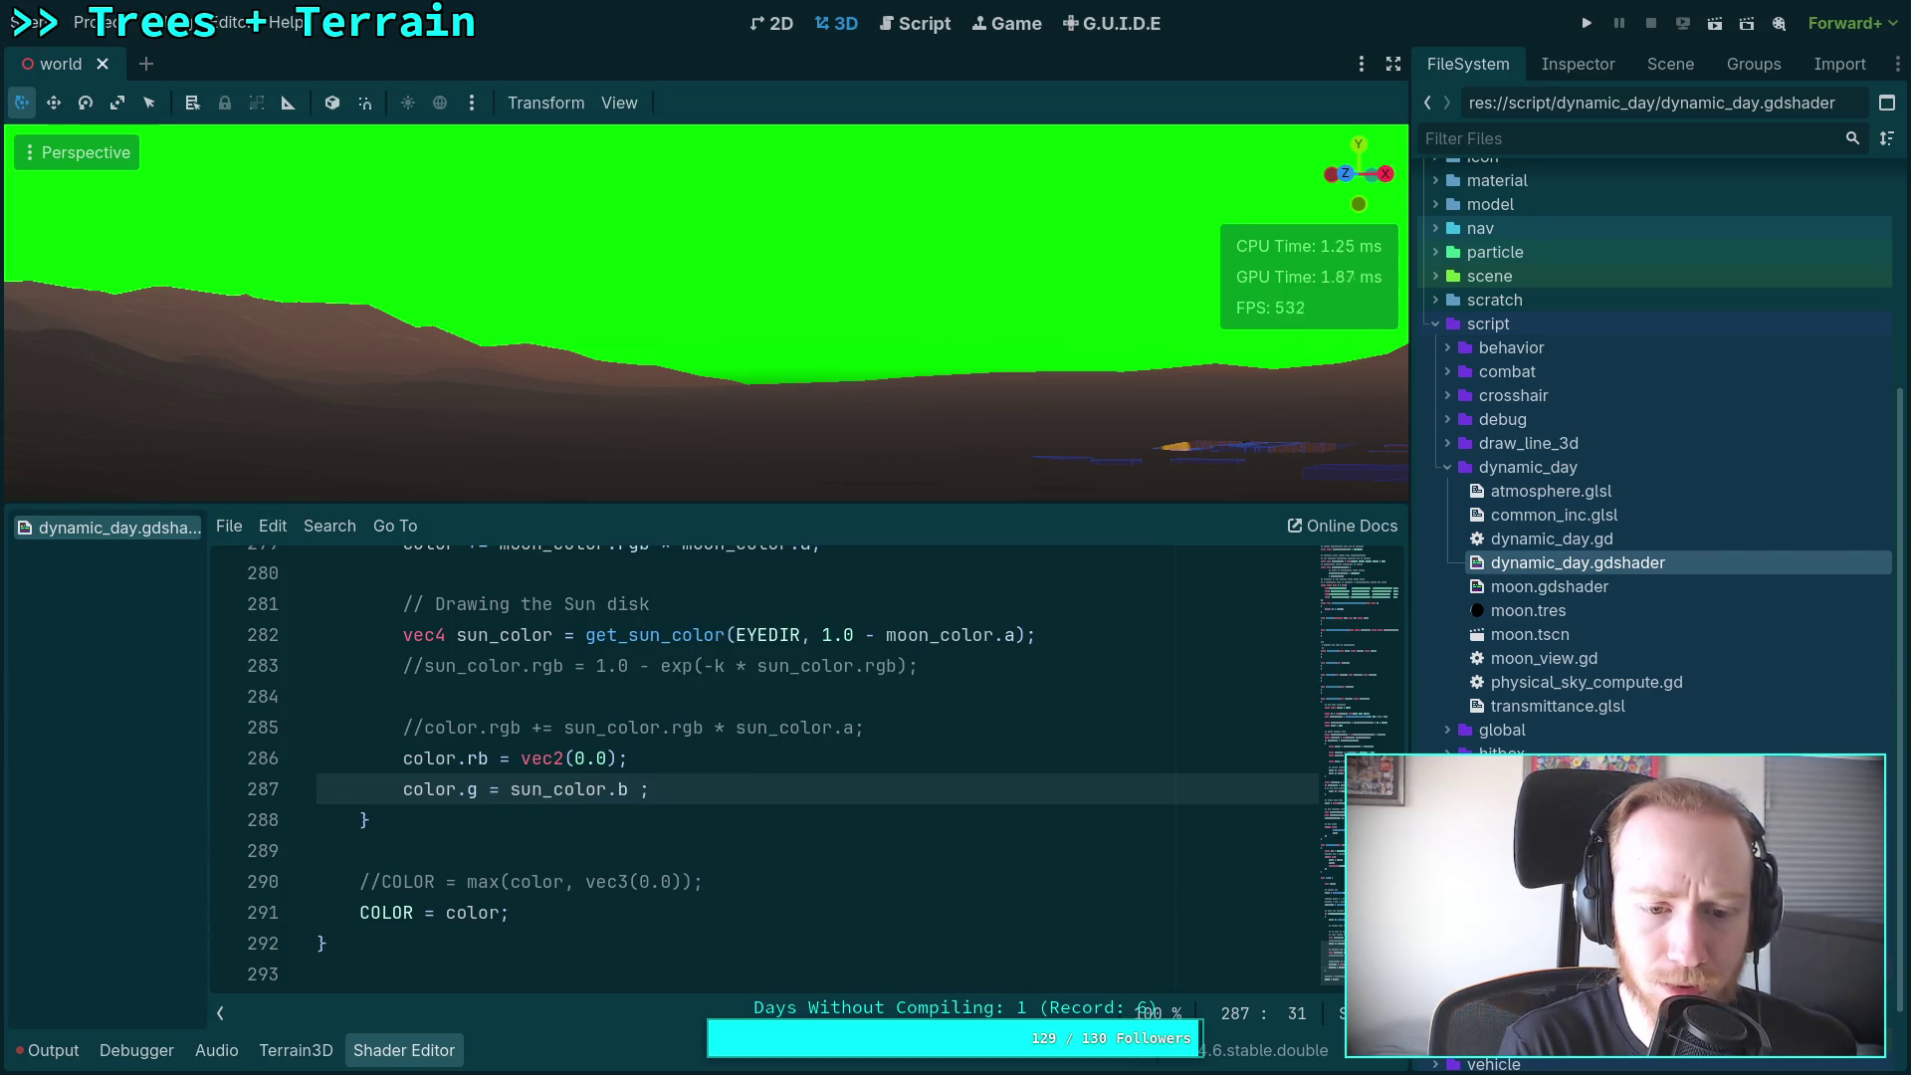
{"action": "type", "text": "0.1 "}
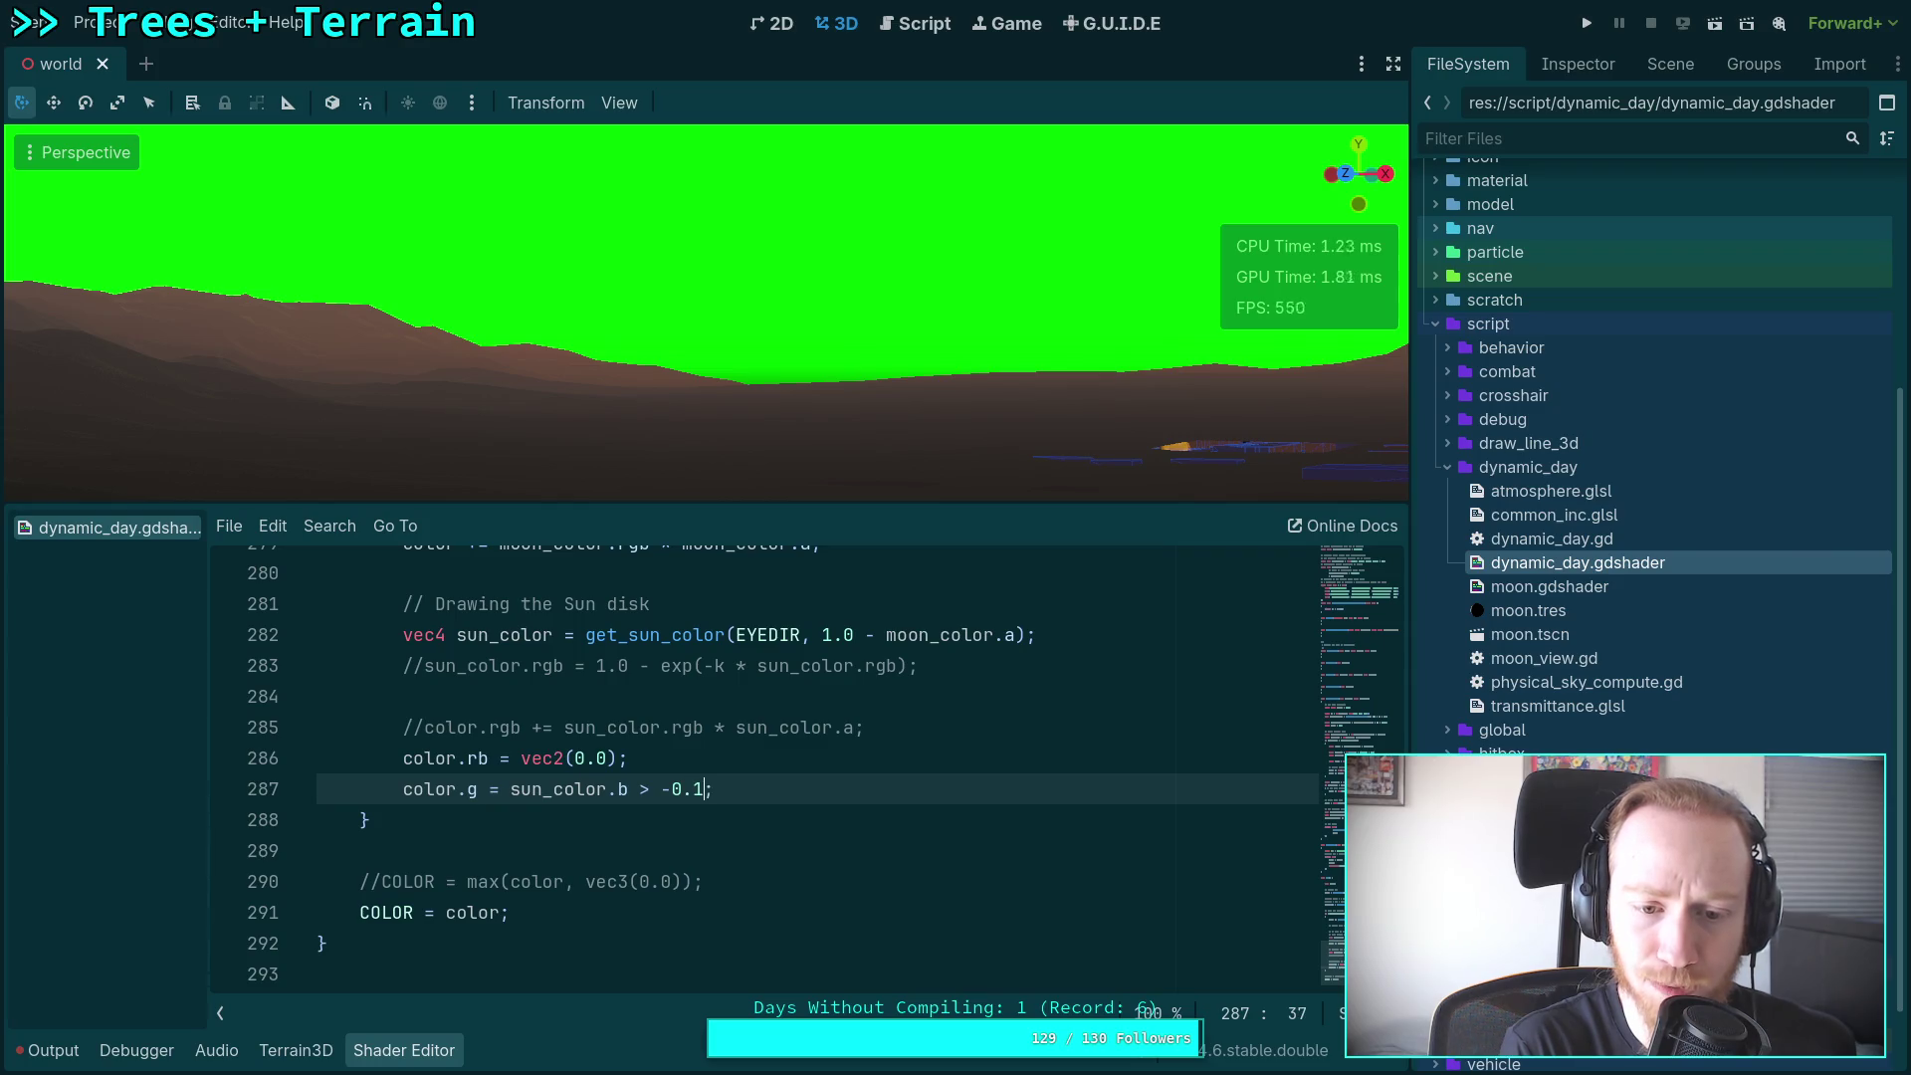
{"action": "type", "text": "? 1.0 "}
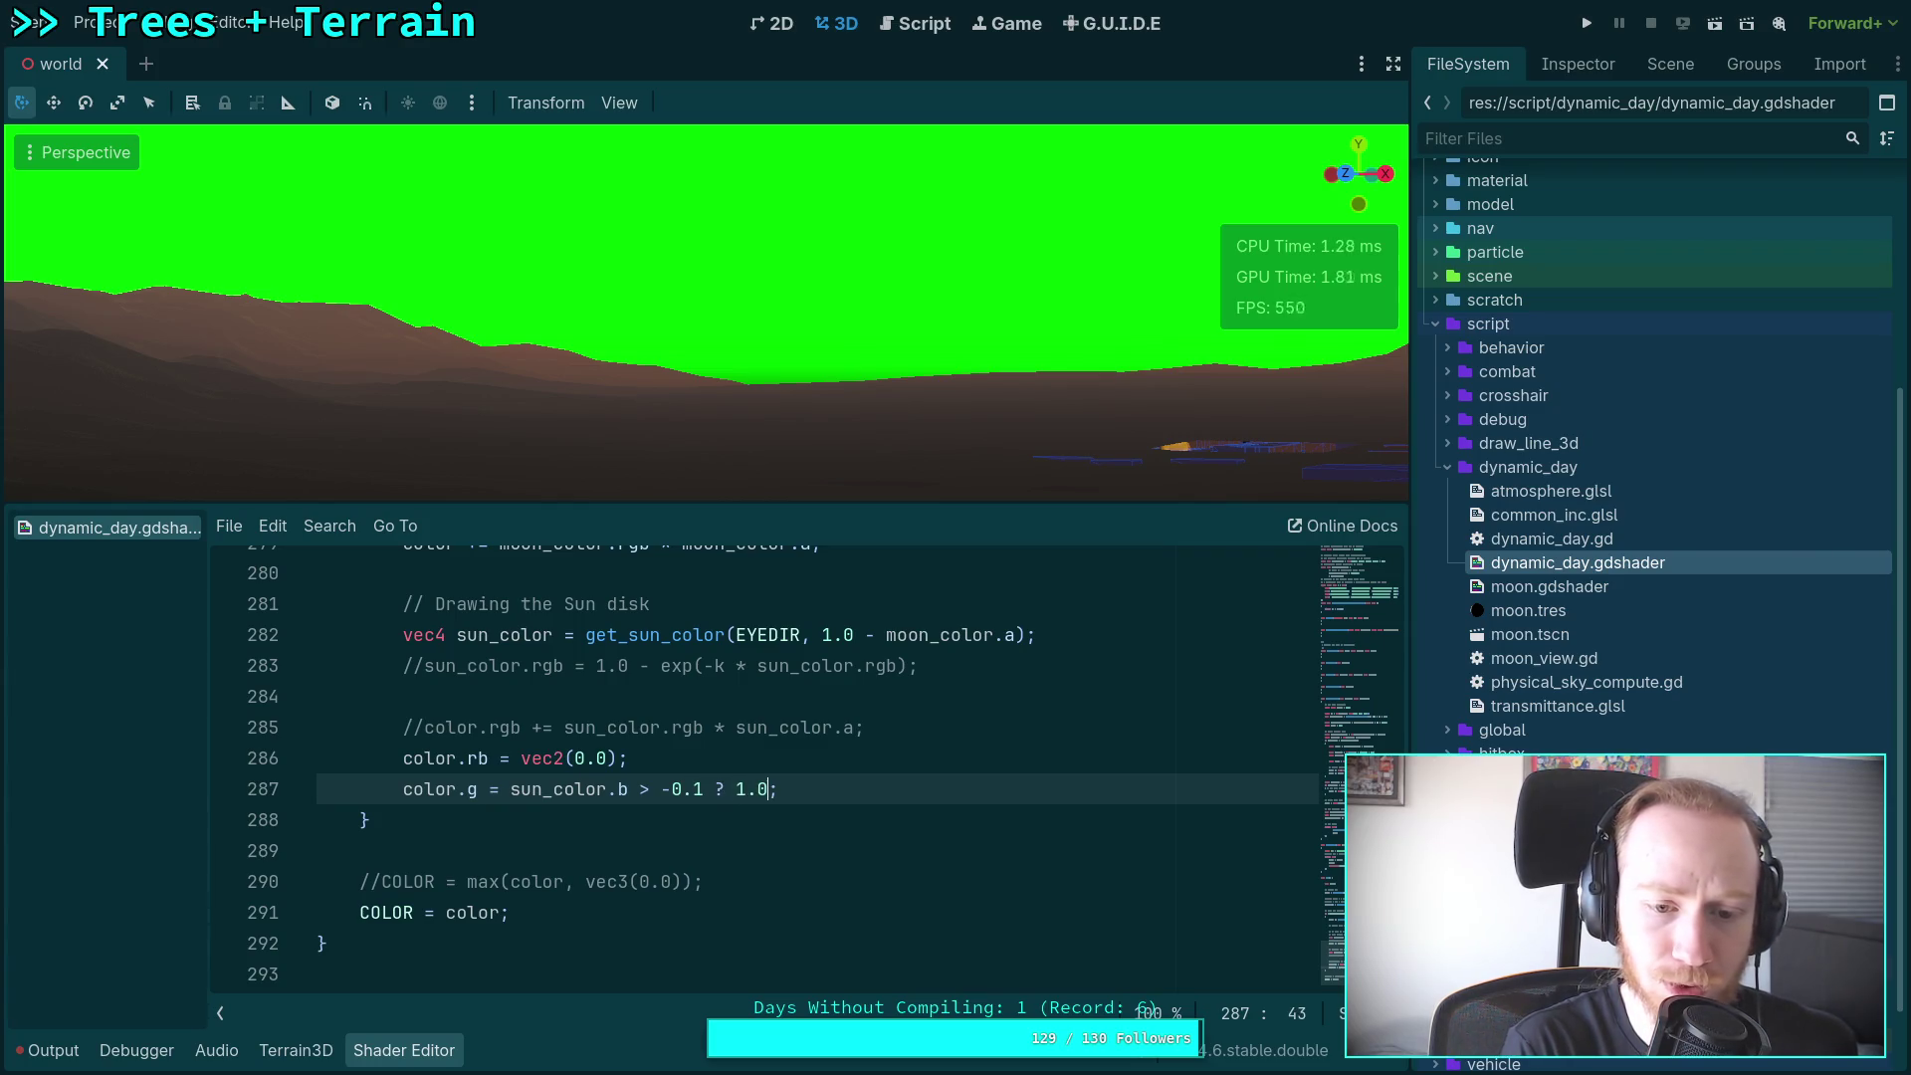
{"action": "type", "text": ": 0.0"}
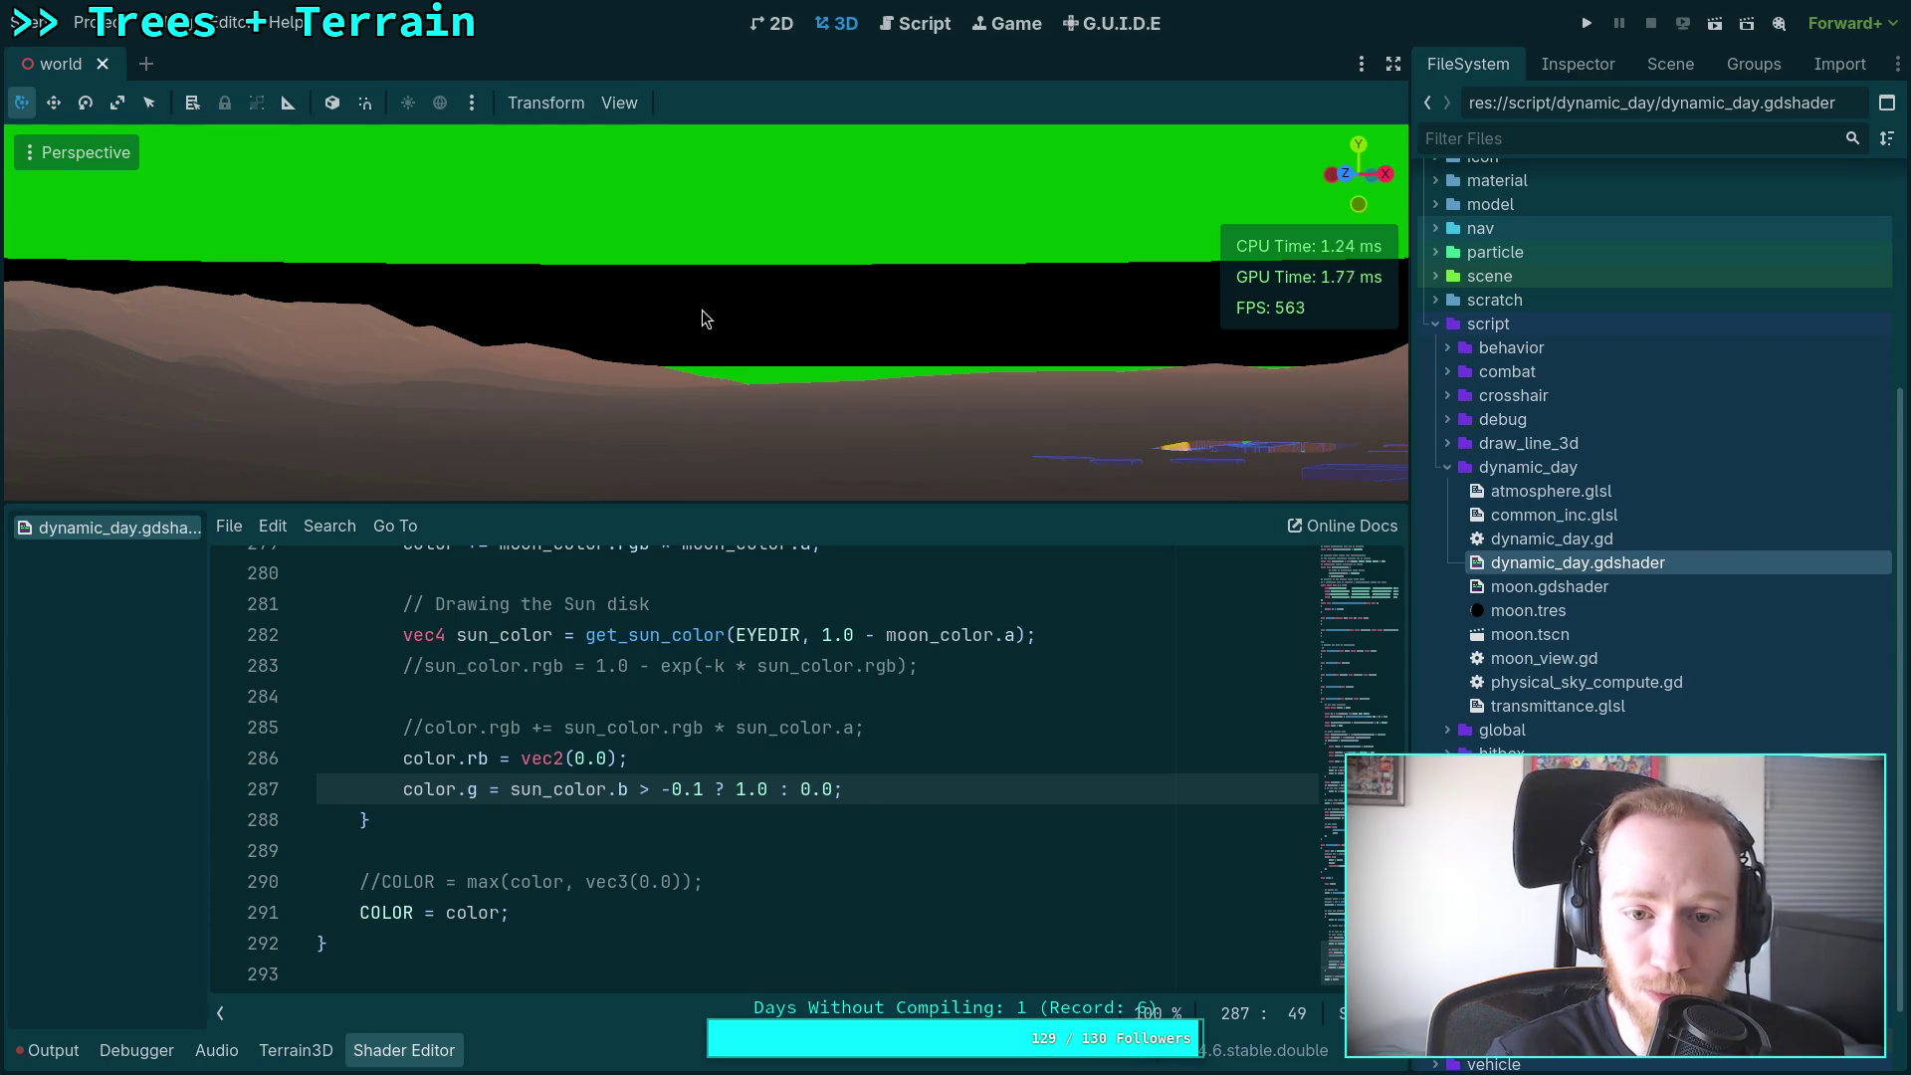
Step: Change the test to sun_color.g with a -0.2 threshold, then scroll up to the sun disk code
{"action": "double_click", "coordinate": [699, 791]}
{"action": "type", "text": "2"}
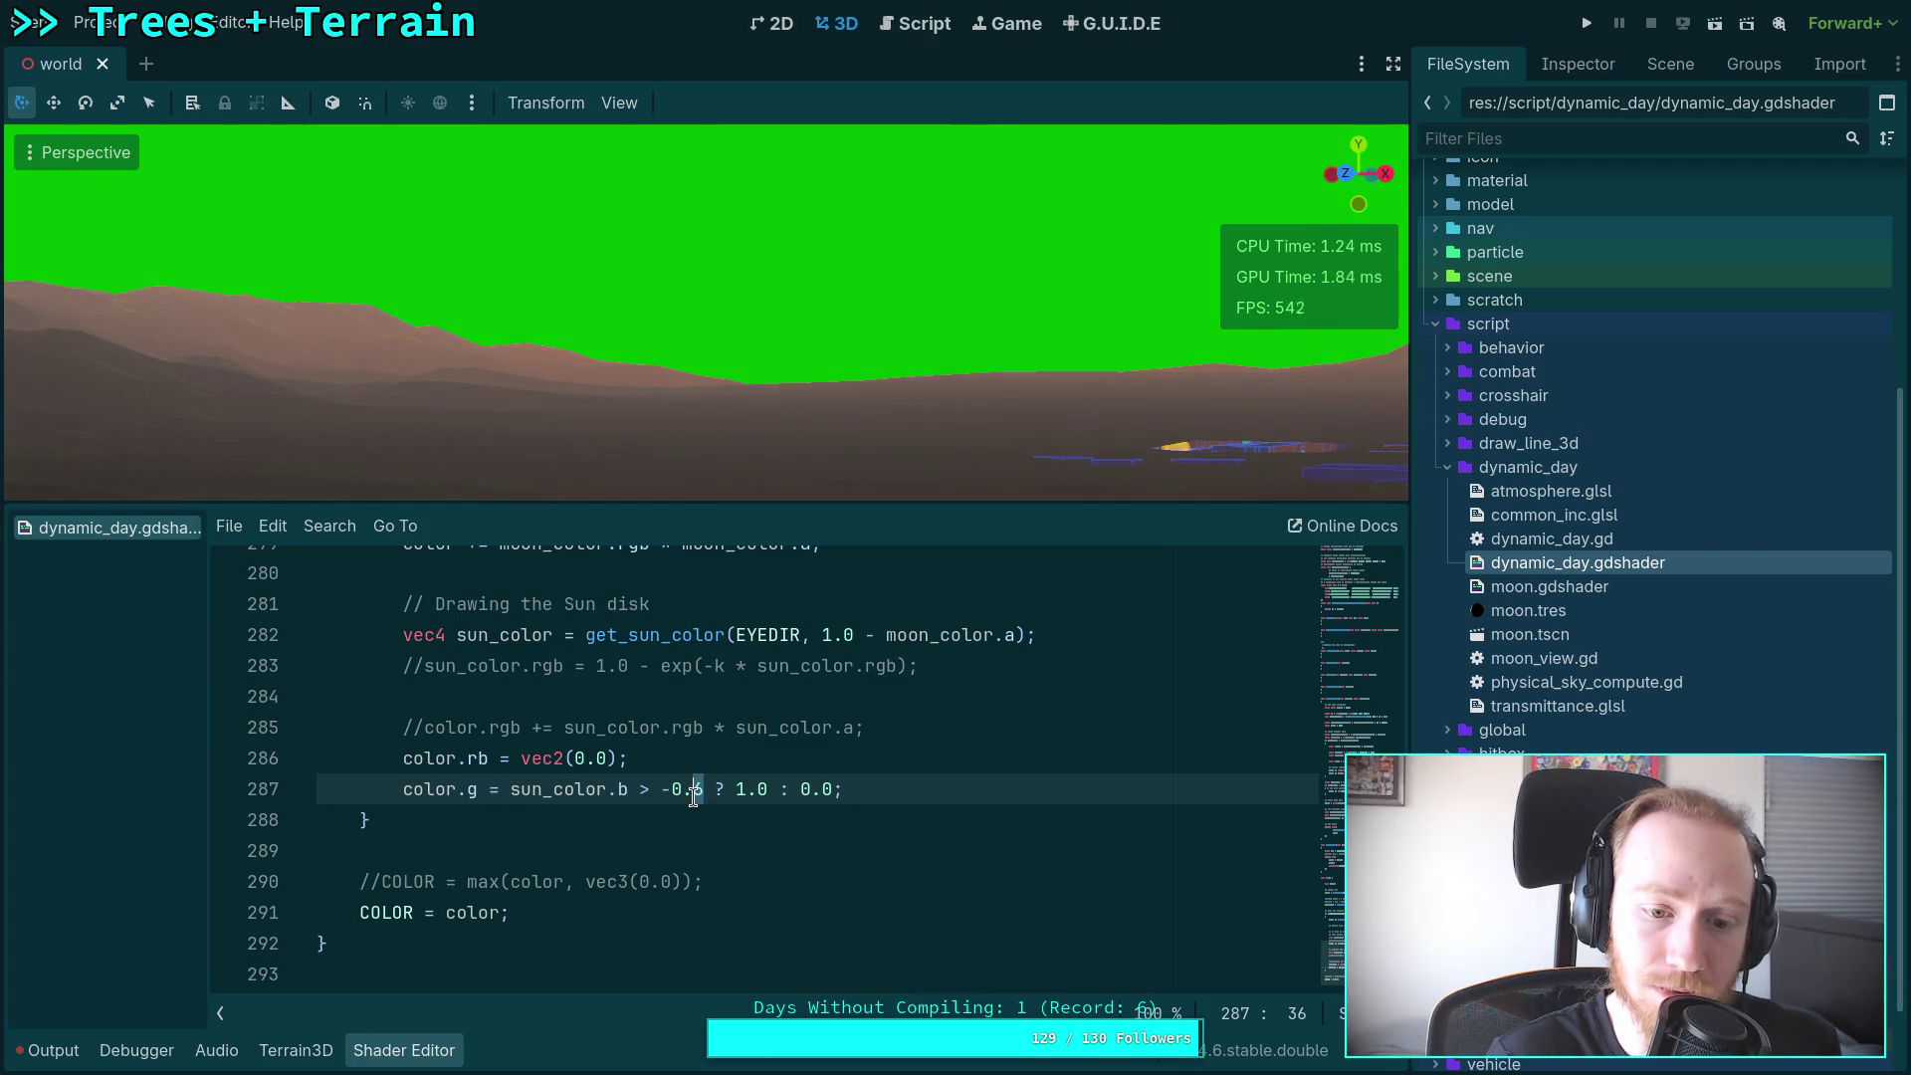
{"action": "left_click", "coordinate": [620, 789]}
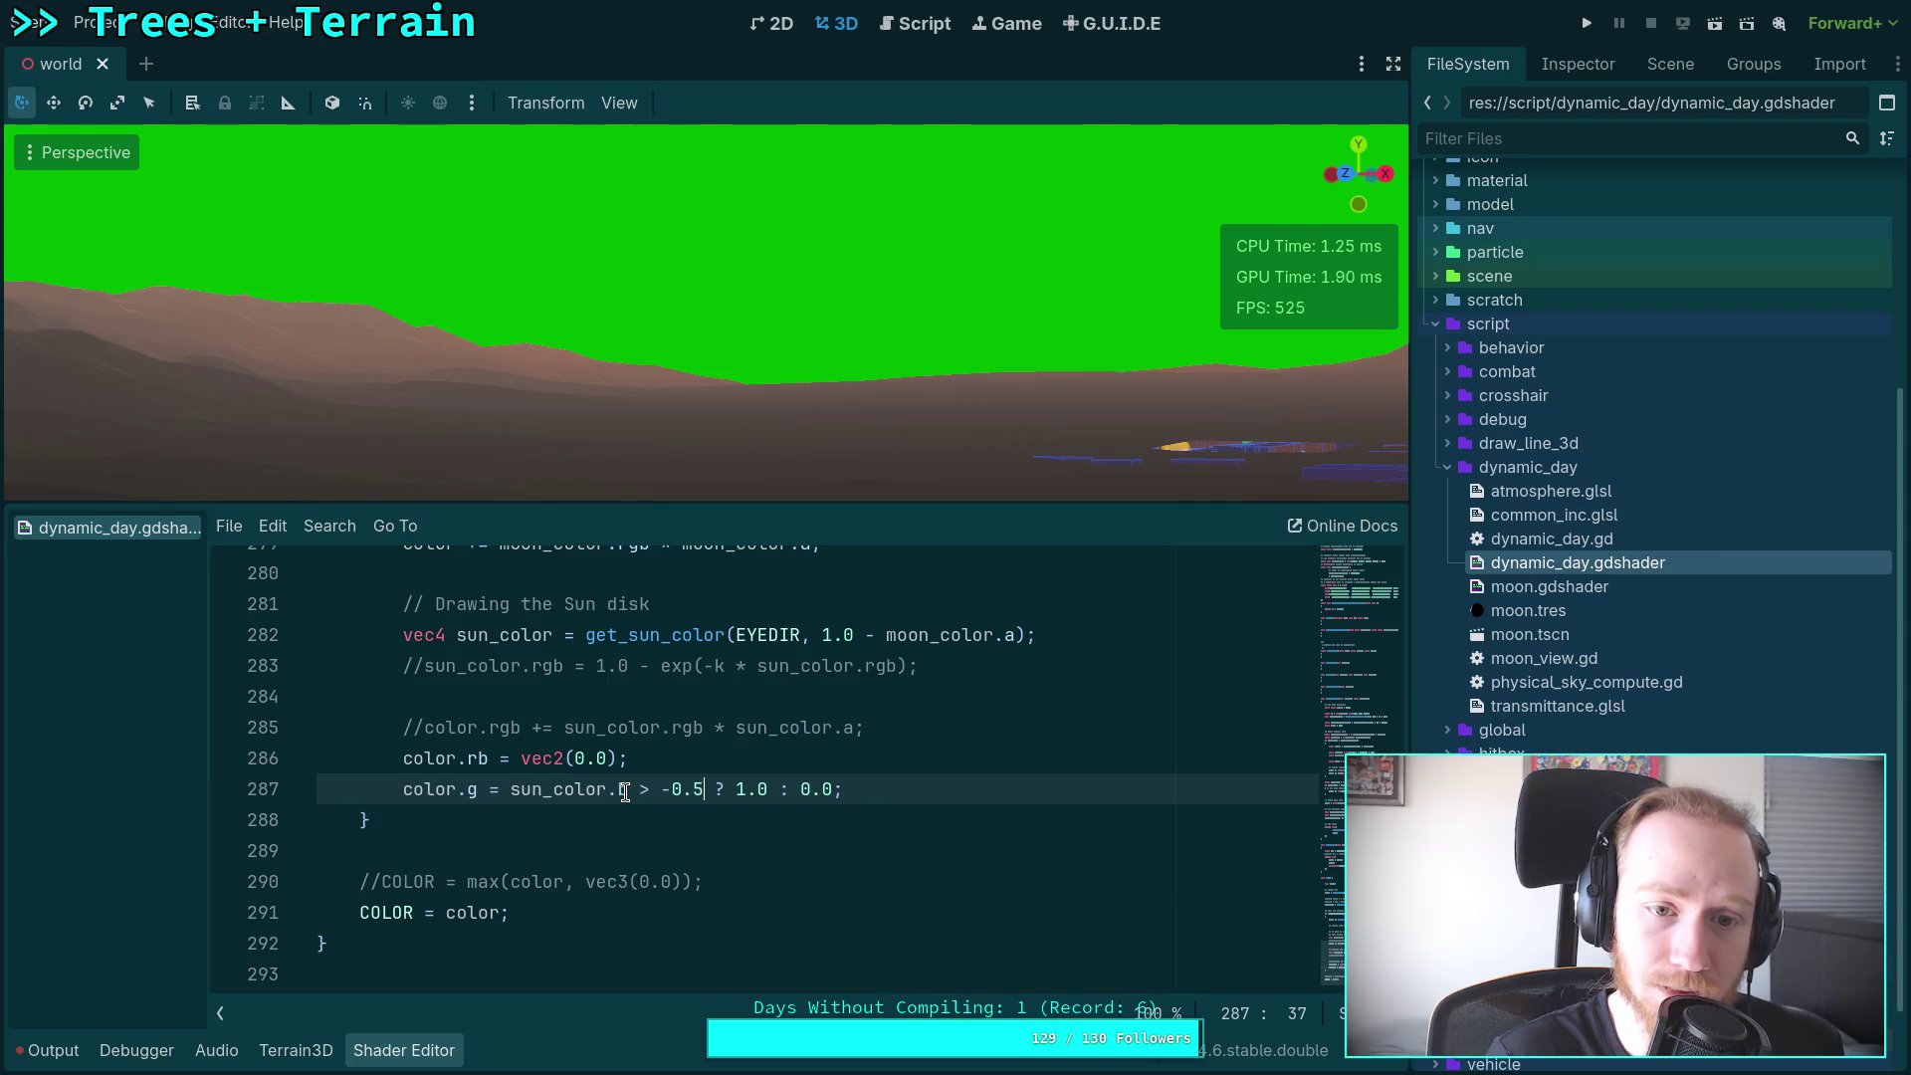
{"action": "type", "text": "g"}
{"action": "left_click", "coordinate": [708, 790]}
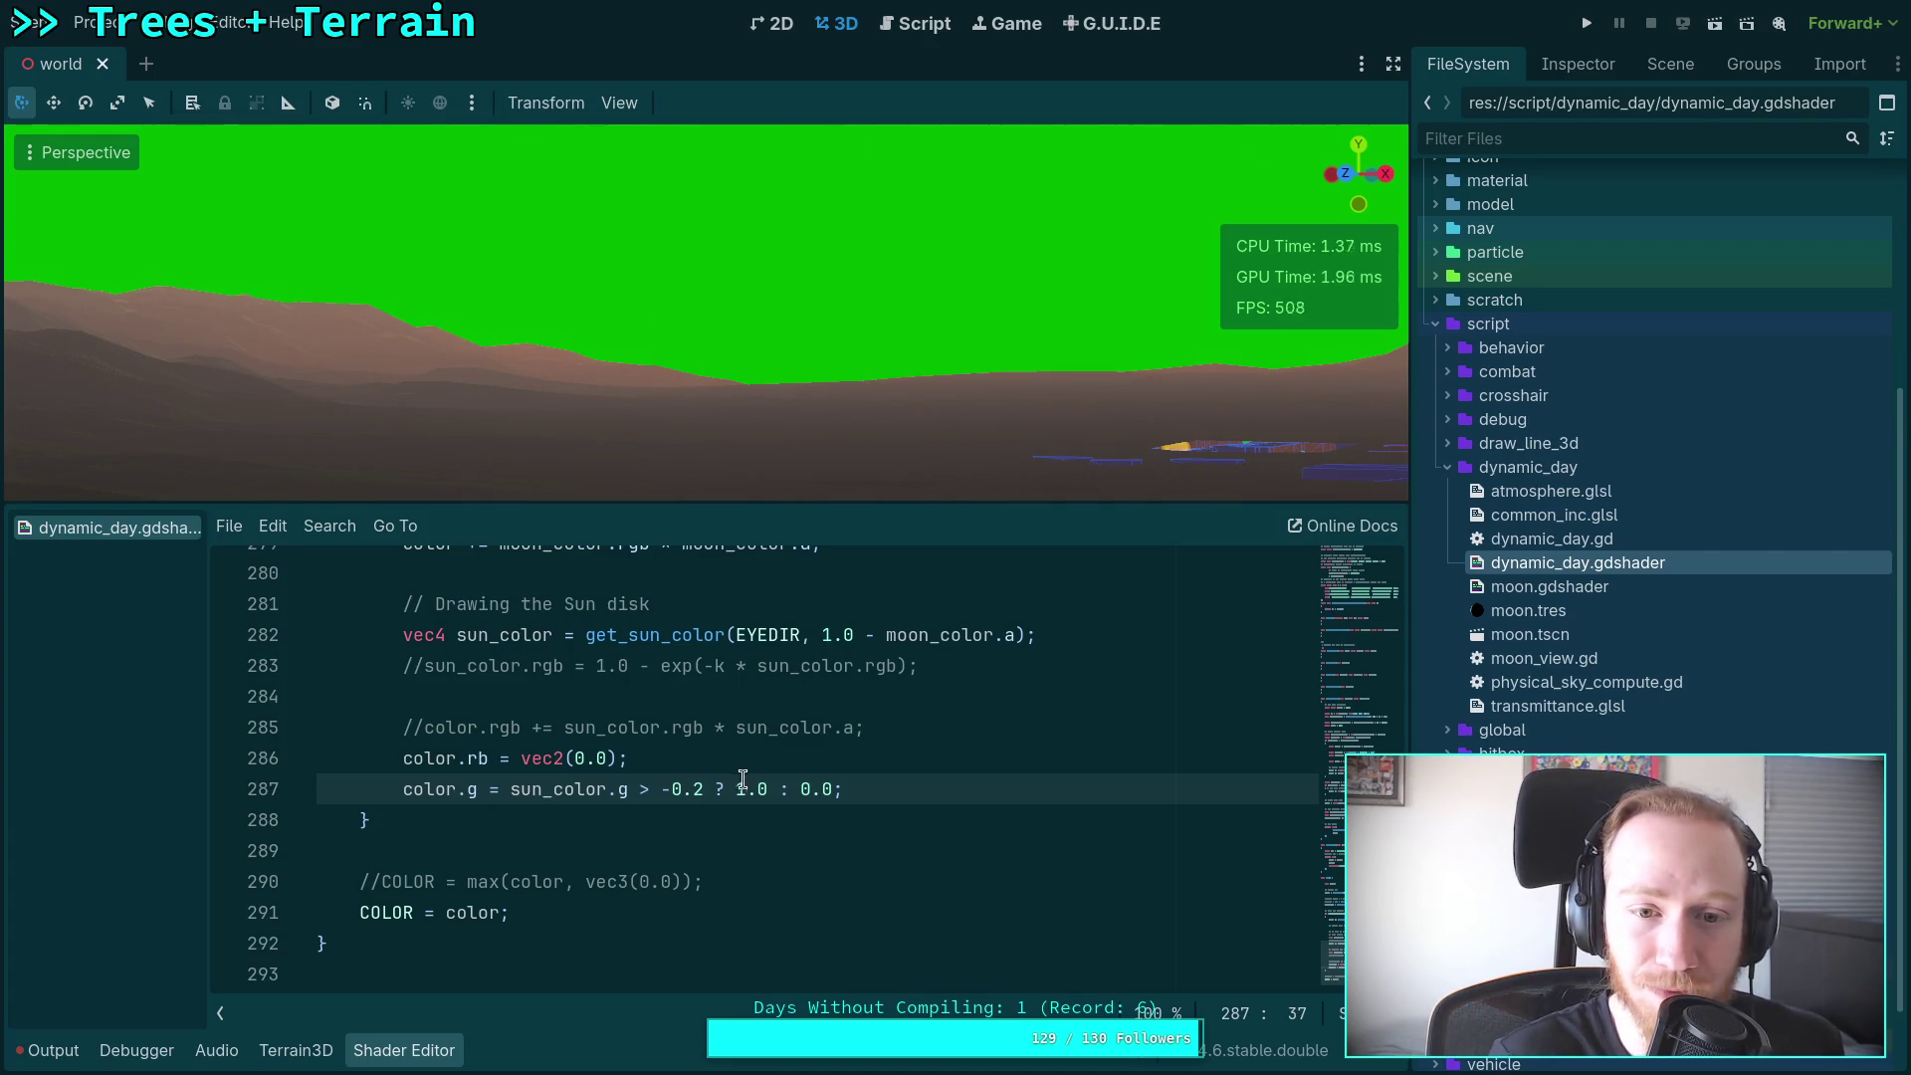
{"action": "scroll", "coordinate": [791, 778], "scroll_direction": "up", "scroll_amount": 1}
{"action": "scroll", "coordinate": [791, 778], "scroll_direction": "up", "scroll_amount": 14}
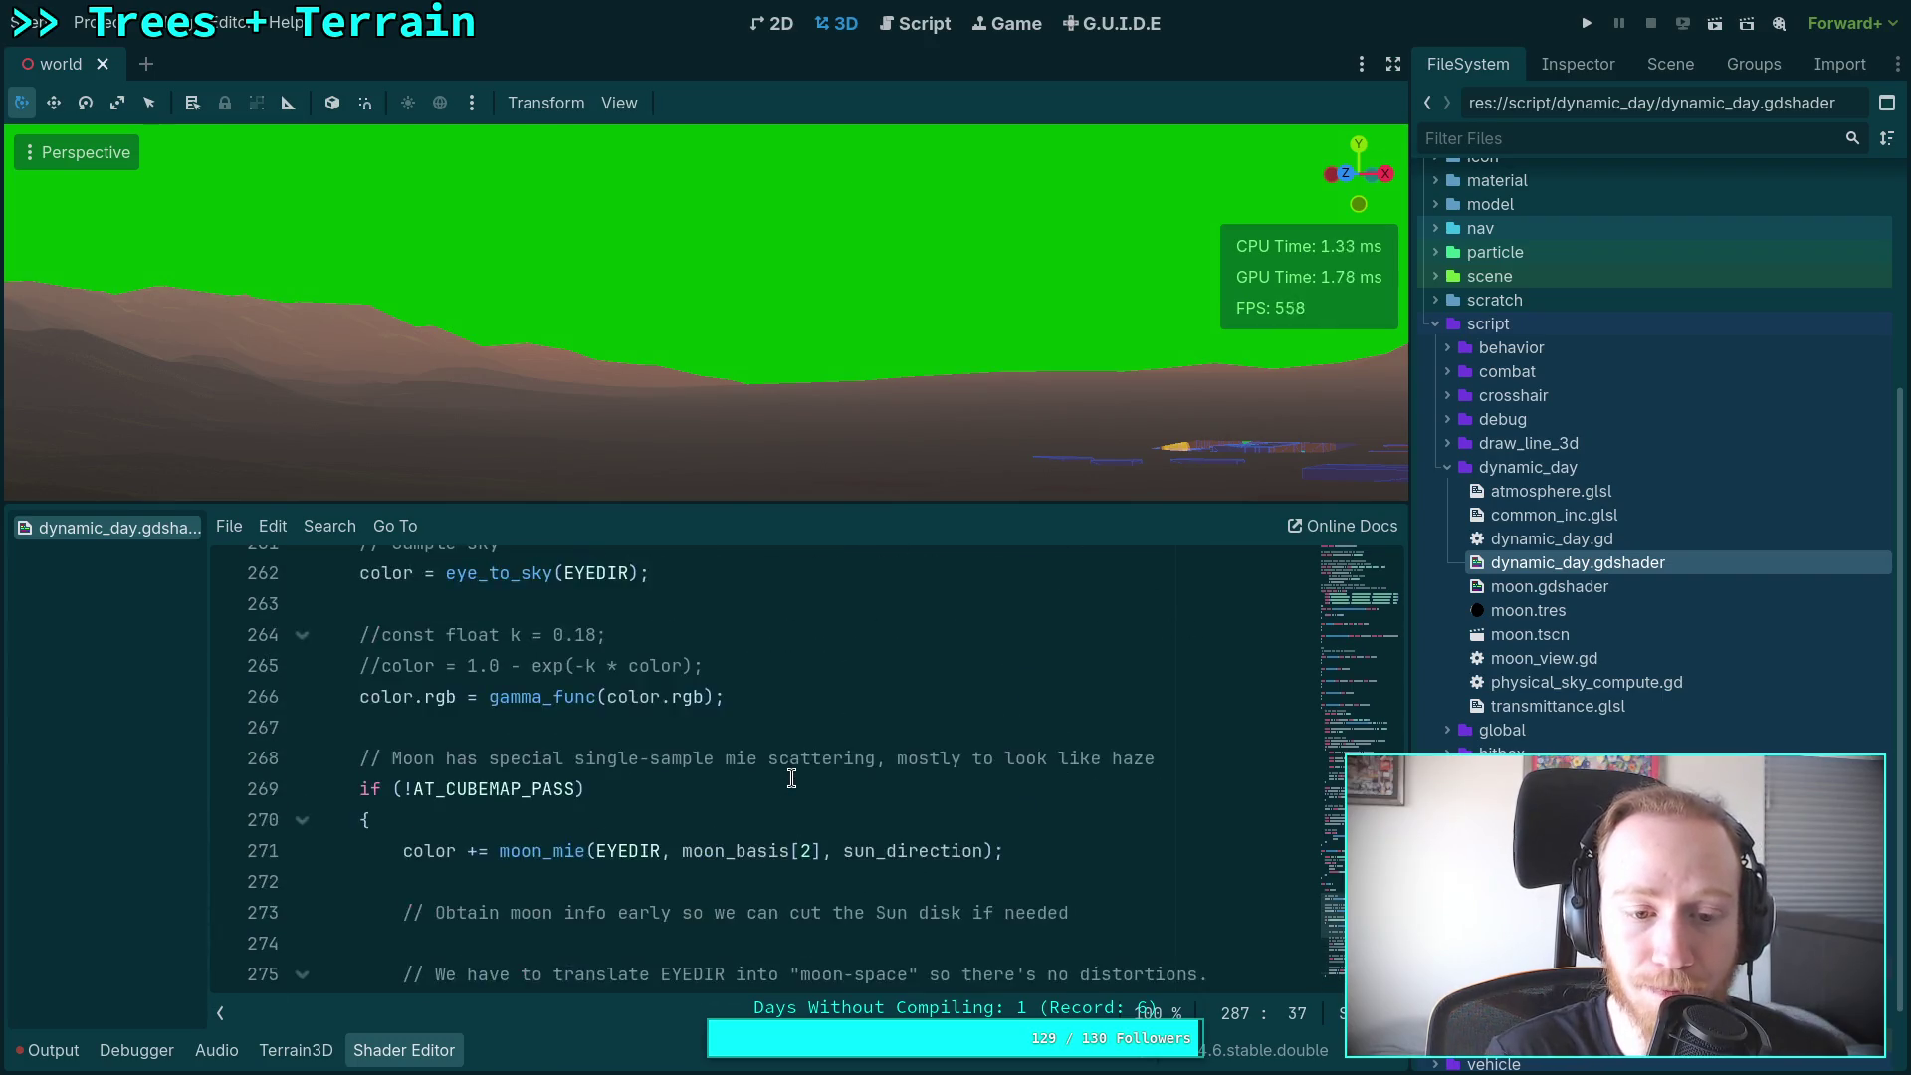
{"action": "scroll", "coordinate": [791, 779], "scroll_direction": "up", "scroll_amount": 5}
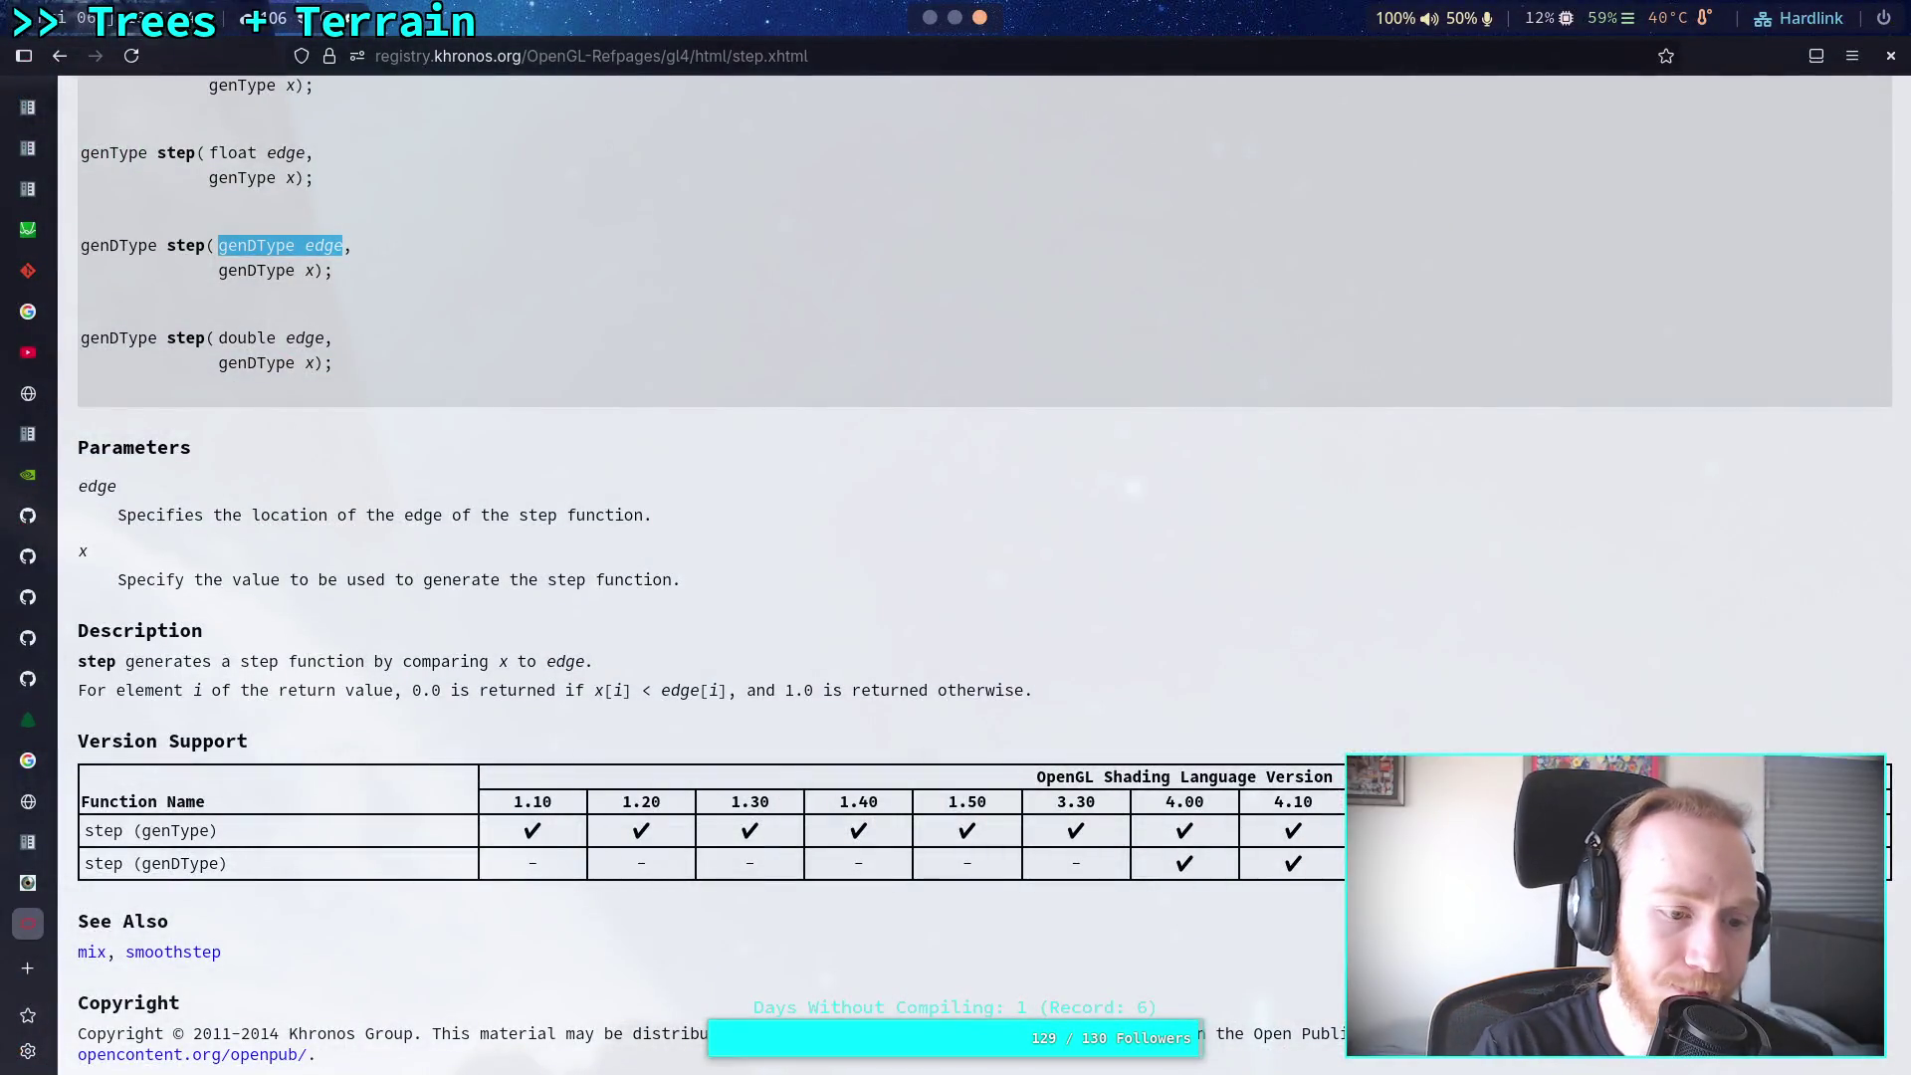
Step: Switch from the step() reference page to the Shadertoy Physically-based sky tab
{"action": "key", "text": "ctrl+shift+Tab"}
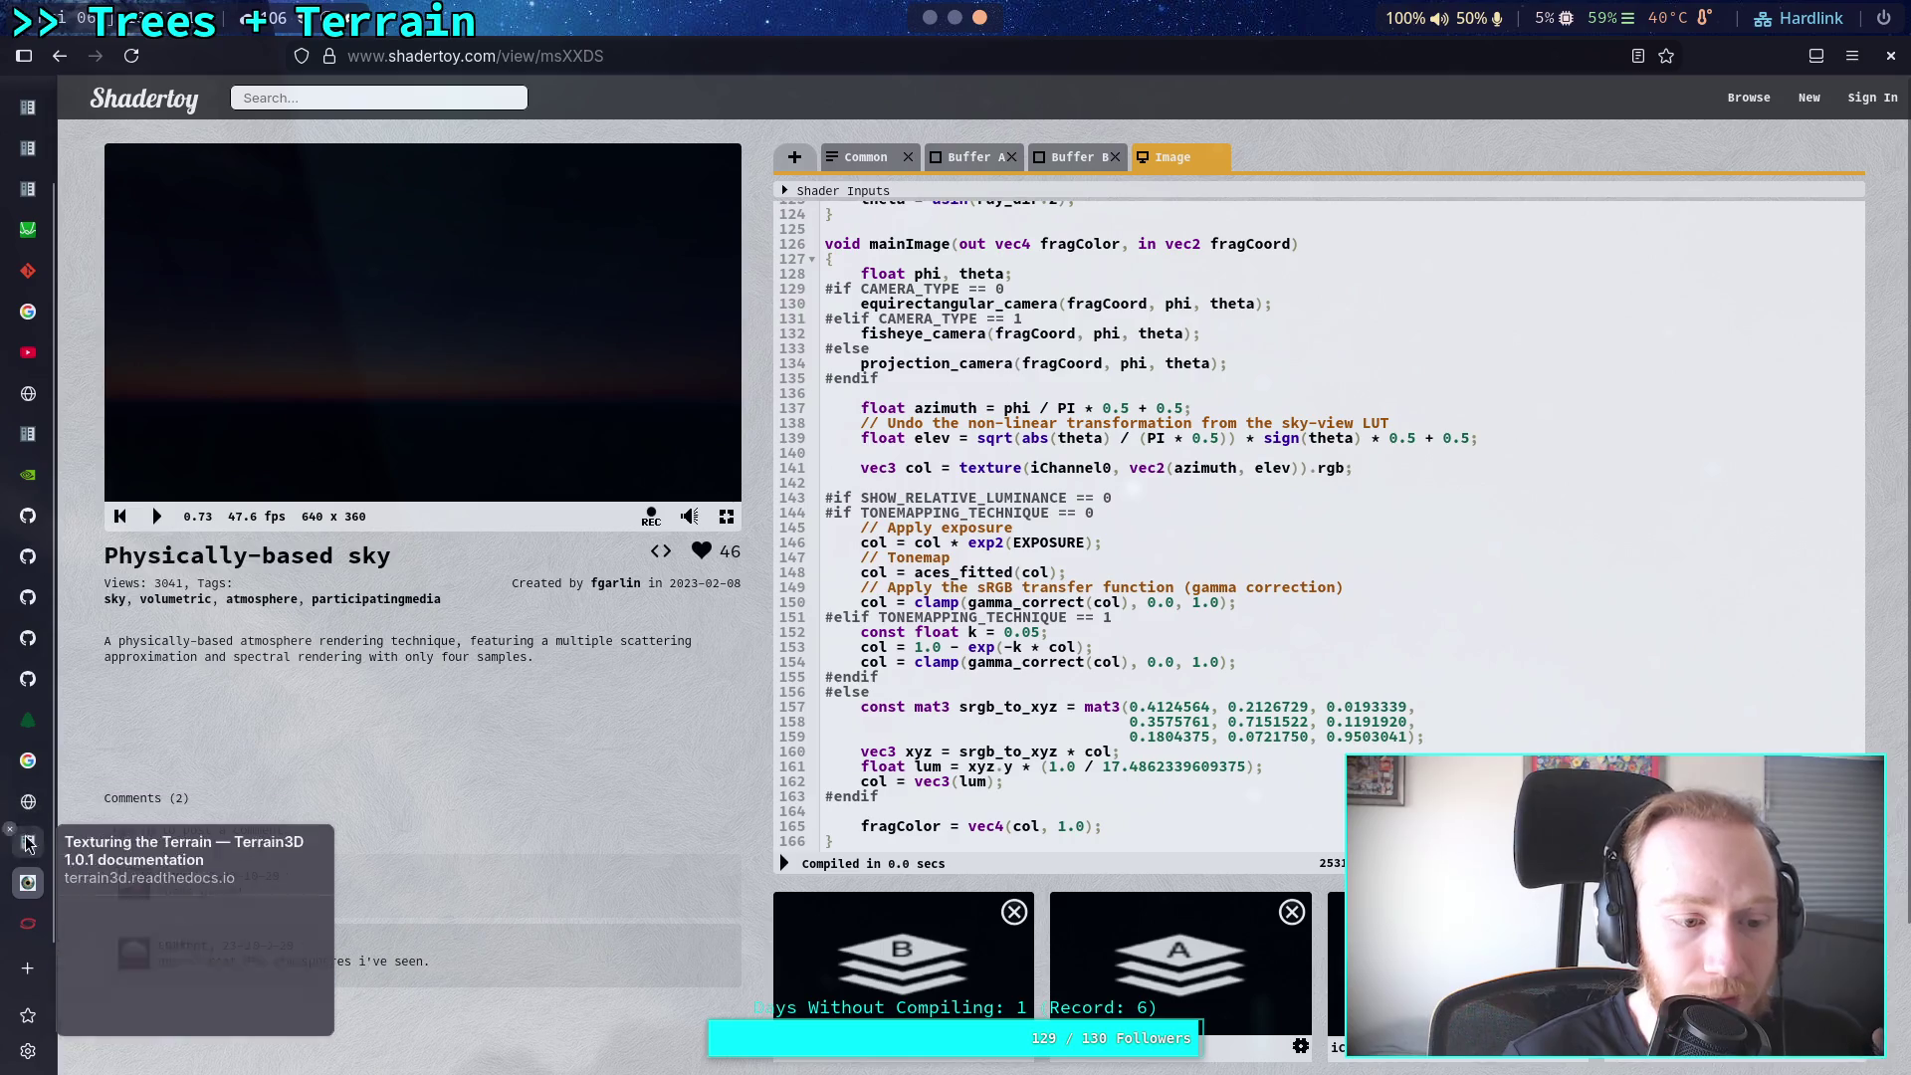
Step: Scroll the Image code up to gamma_correct(), then return to the Godot editor
{"action": "mouse_move", "coordinate": [49, 725]}
{"action": "scroll", "coordinate": [1060, 604], "scroll_direction": "up", "scroll_amount": 10}
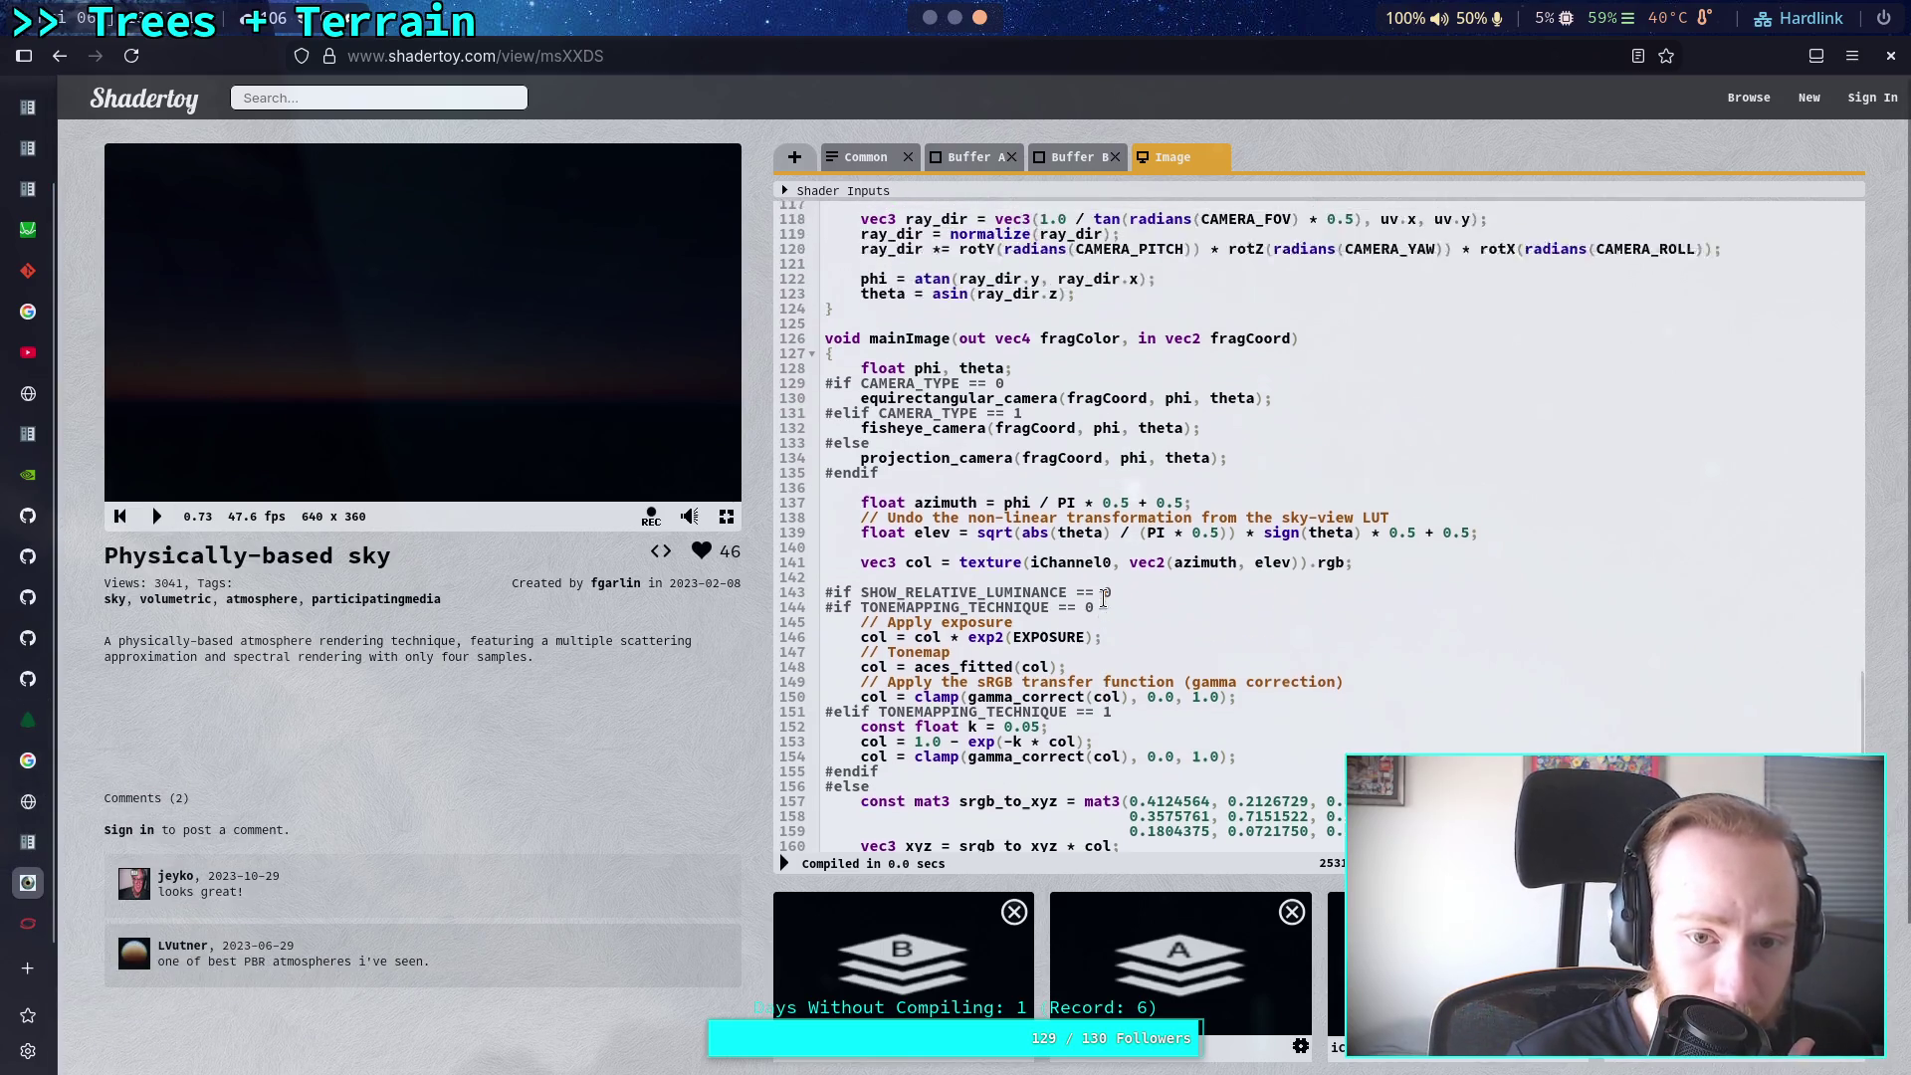
{"action": "scroll", "coordinate": [1059, 605], "scroll_direction": "up", "scroll_amount": 5}
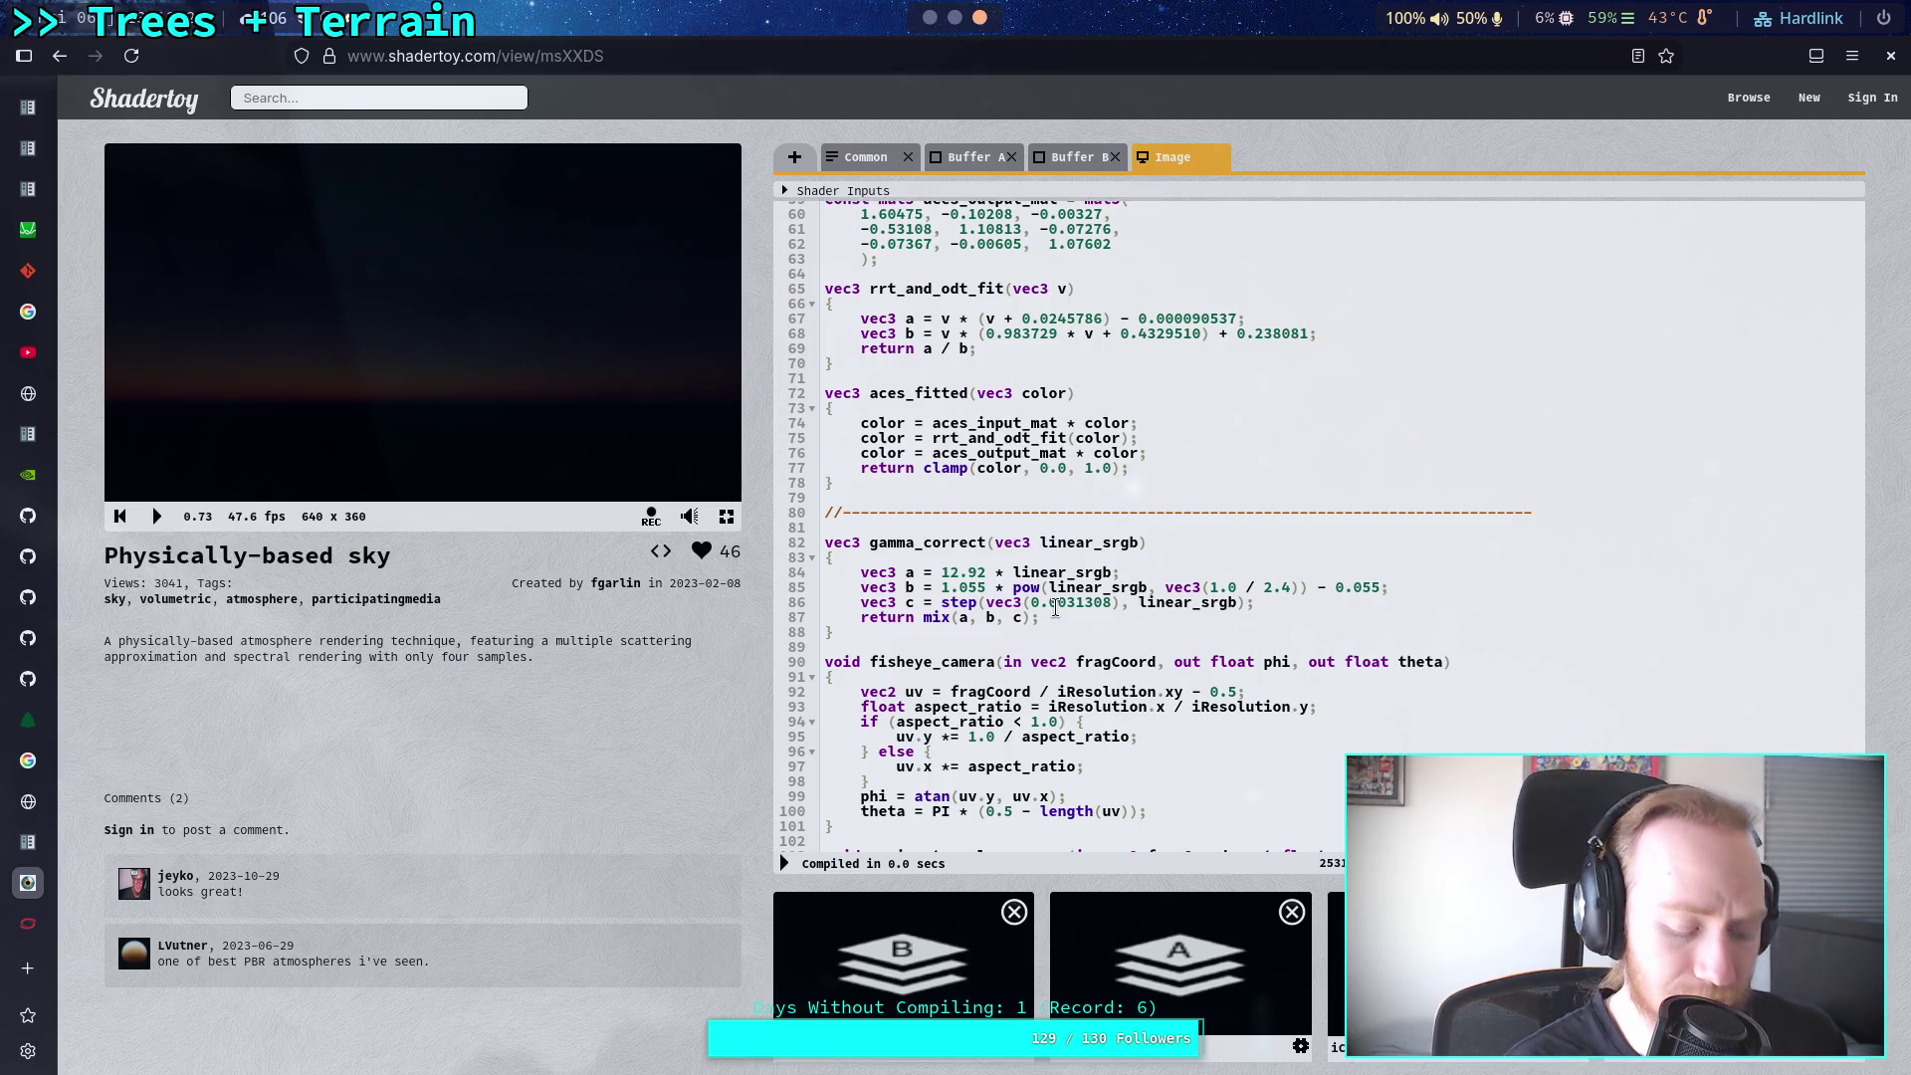
{"action": "key", "text": "alt+Tab"}
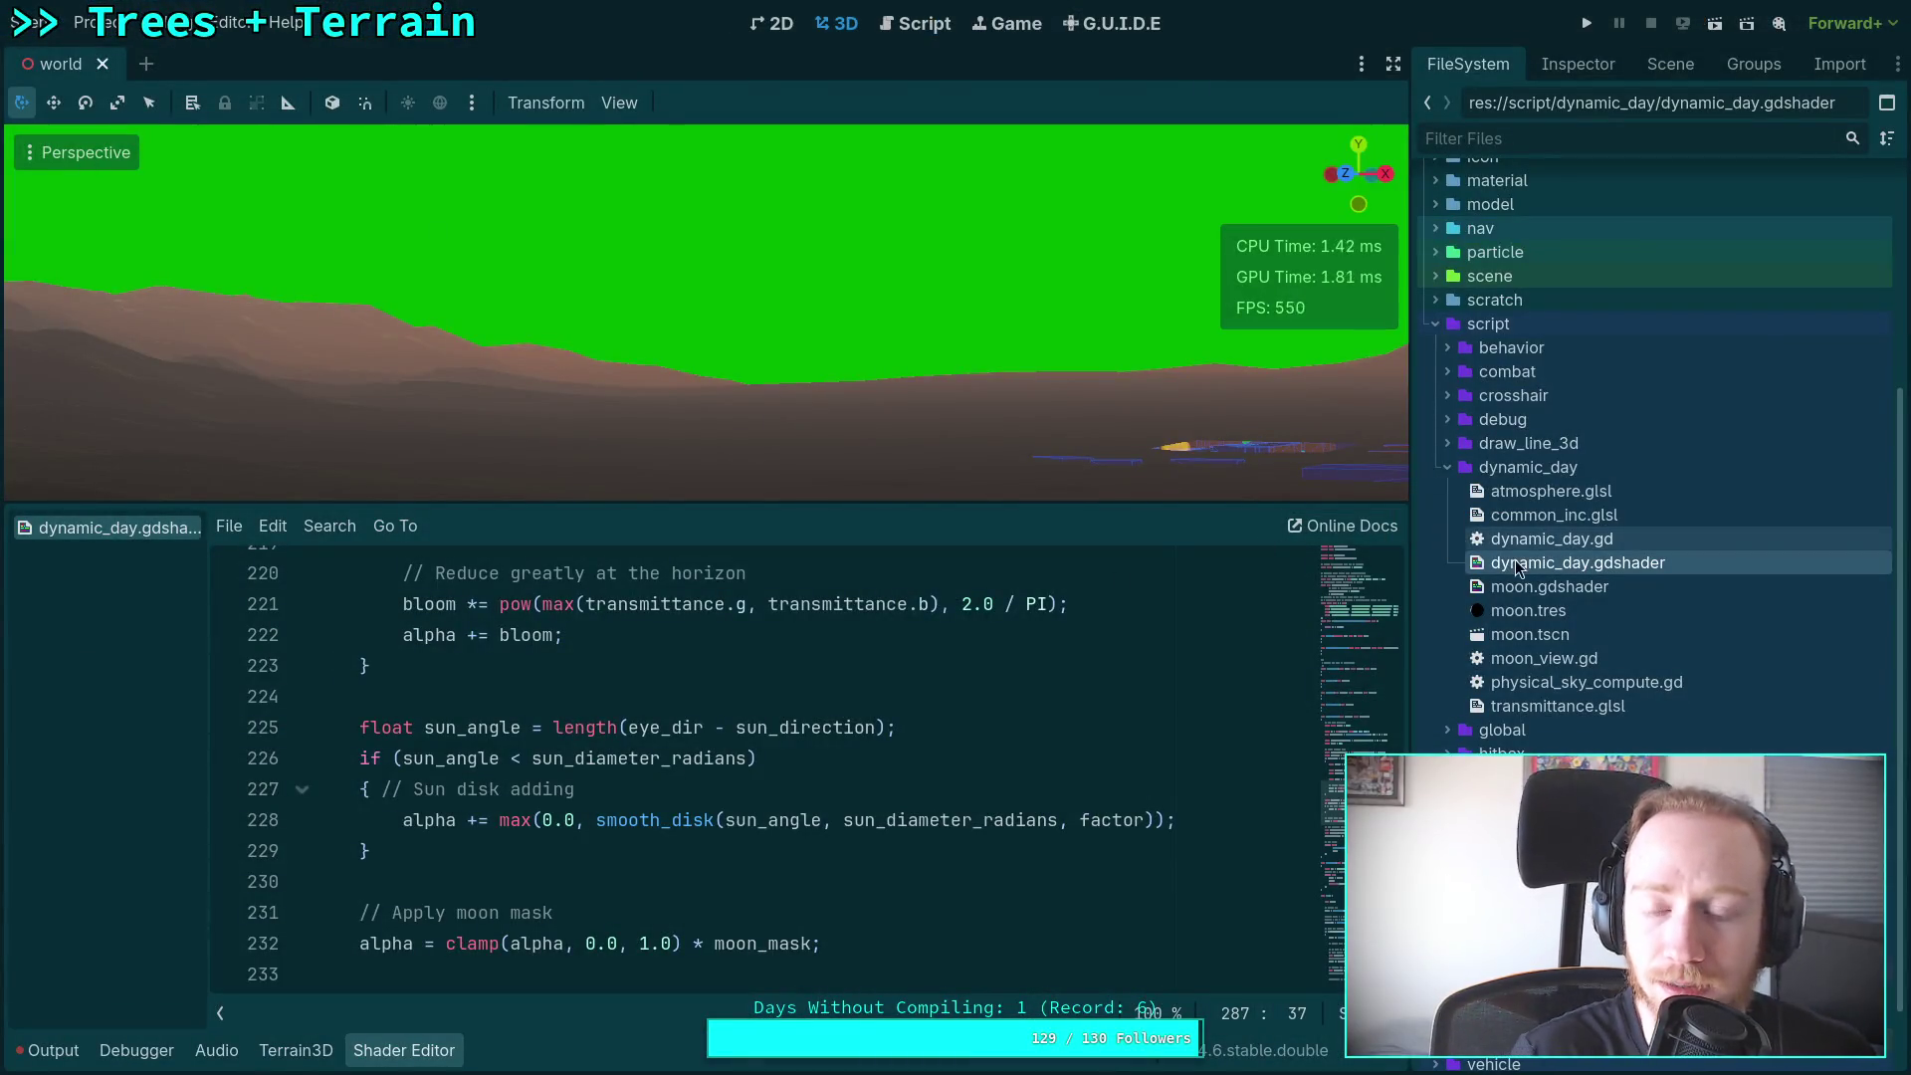
Step: Open tonemap.gd from script/post_process in Godot, then close it and return to the 3D view
{"action": "left_click", "coordinate": [1577, 63]}
{"action": "left_click", "coordinate": [1693, 72]}
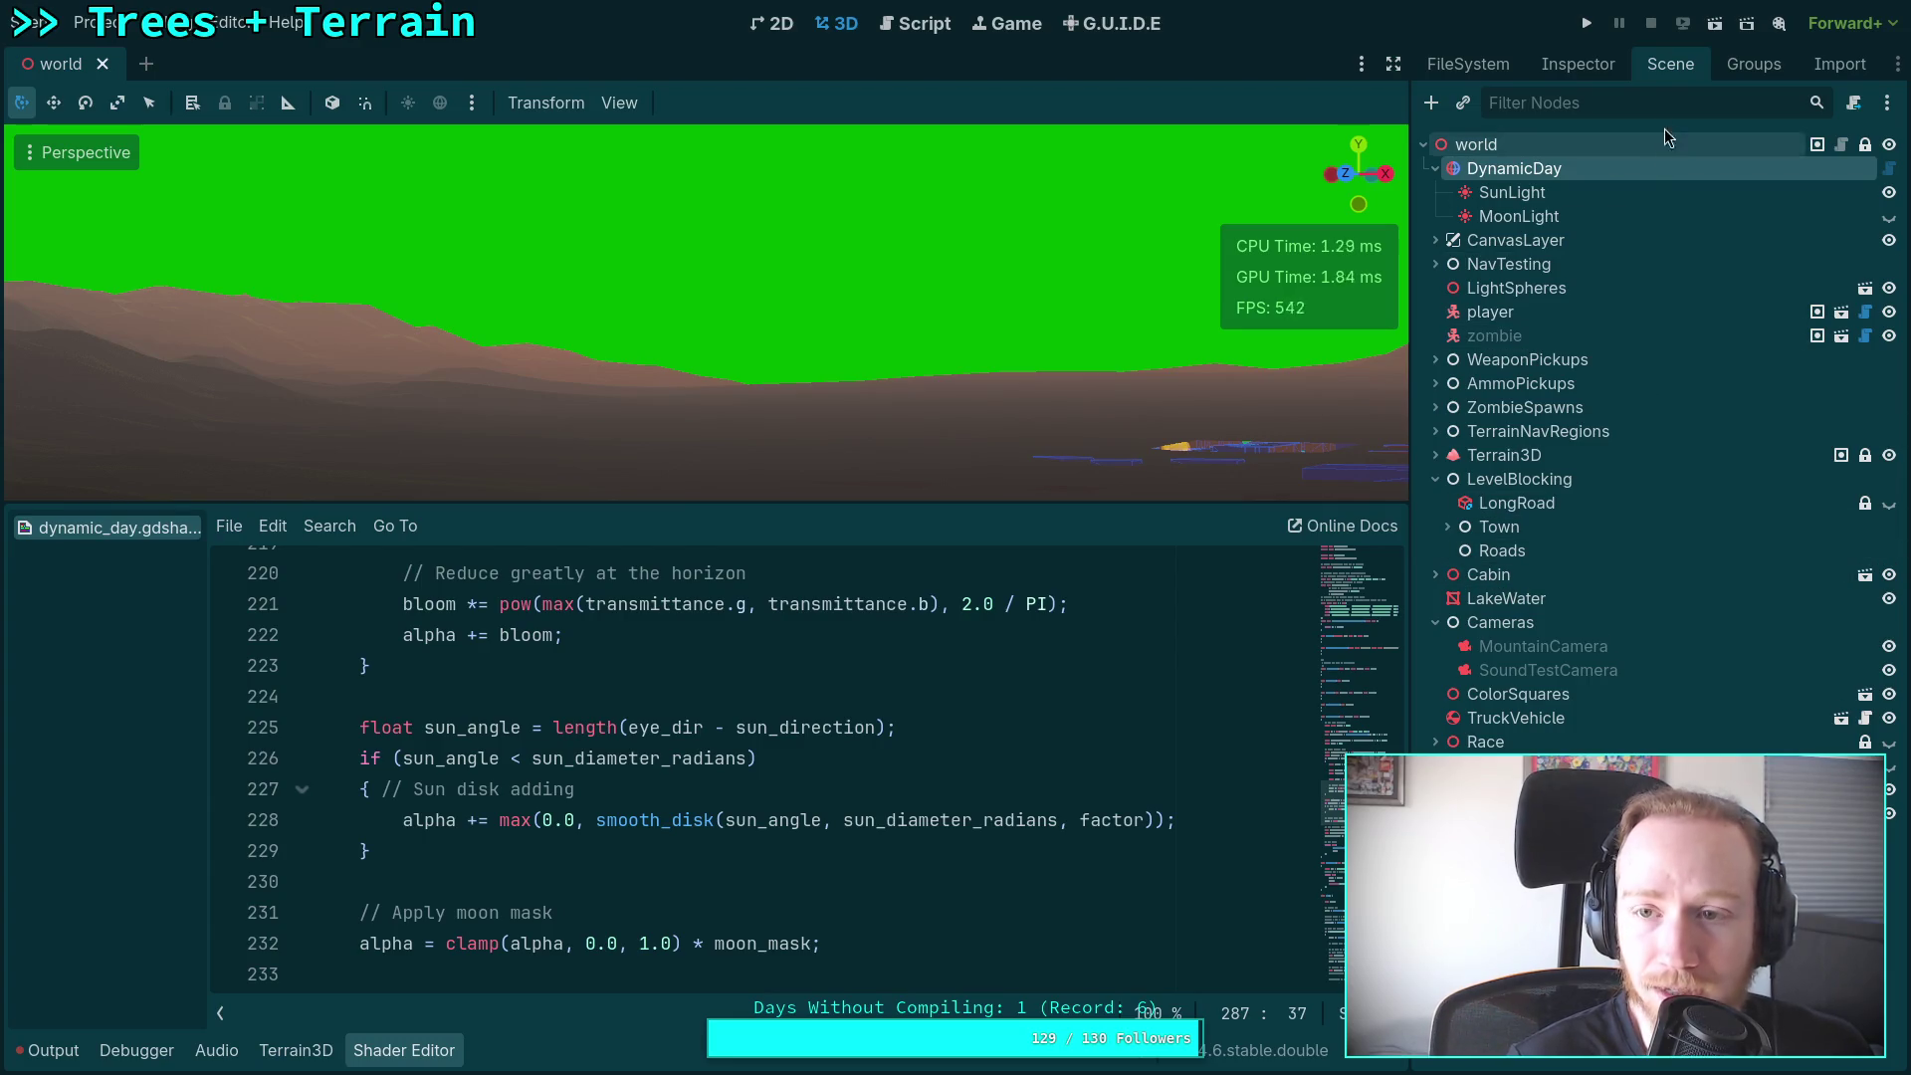
{"action": "left_click", "coordinate": [1488, 65]}
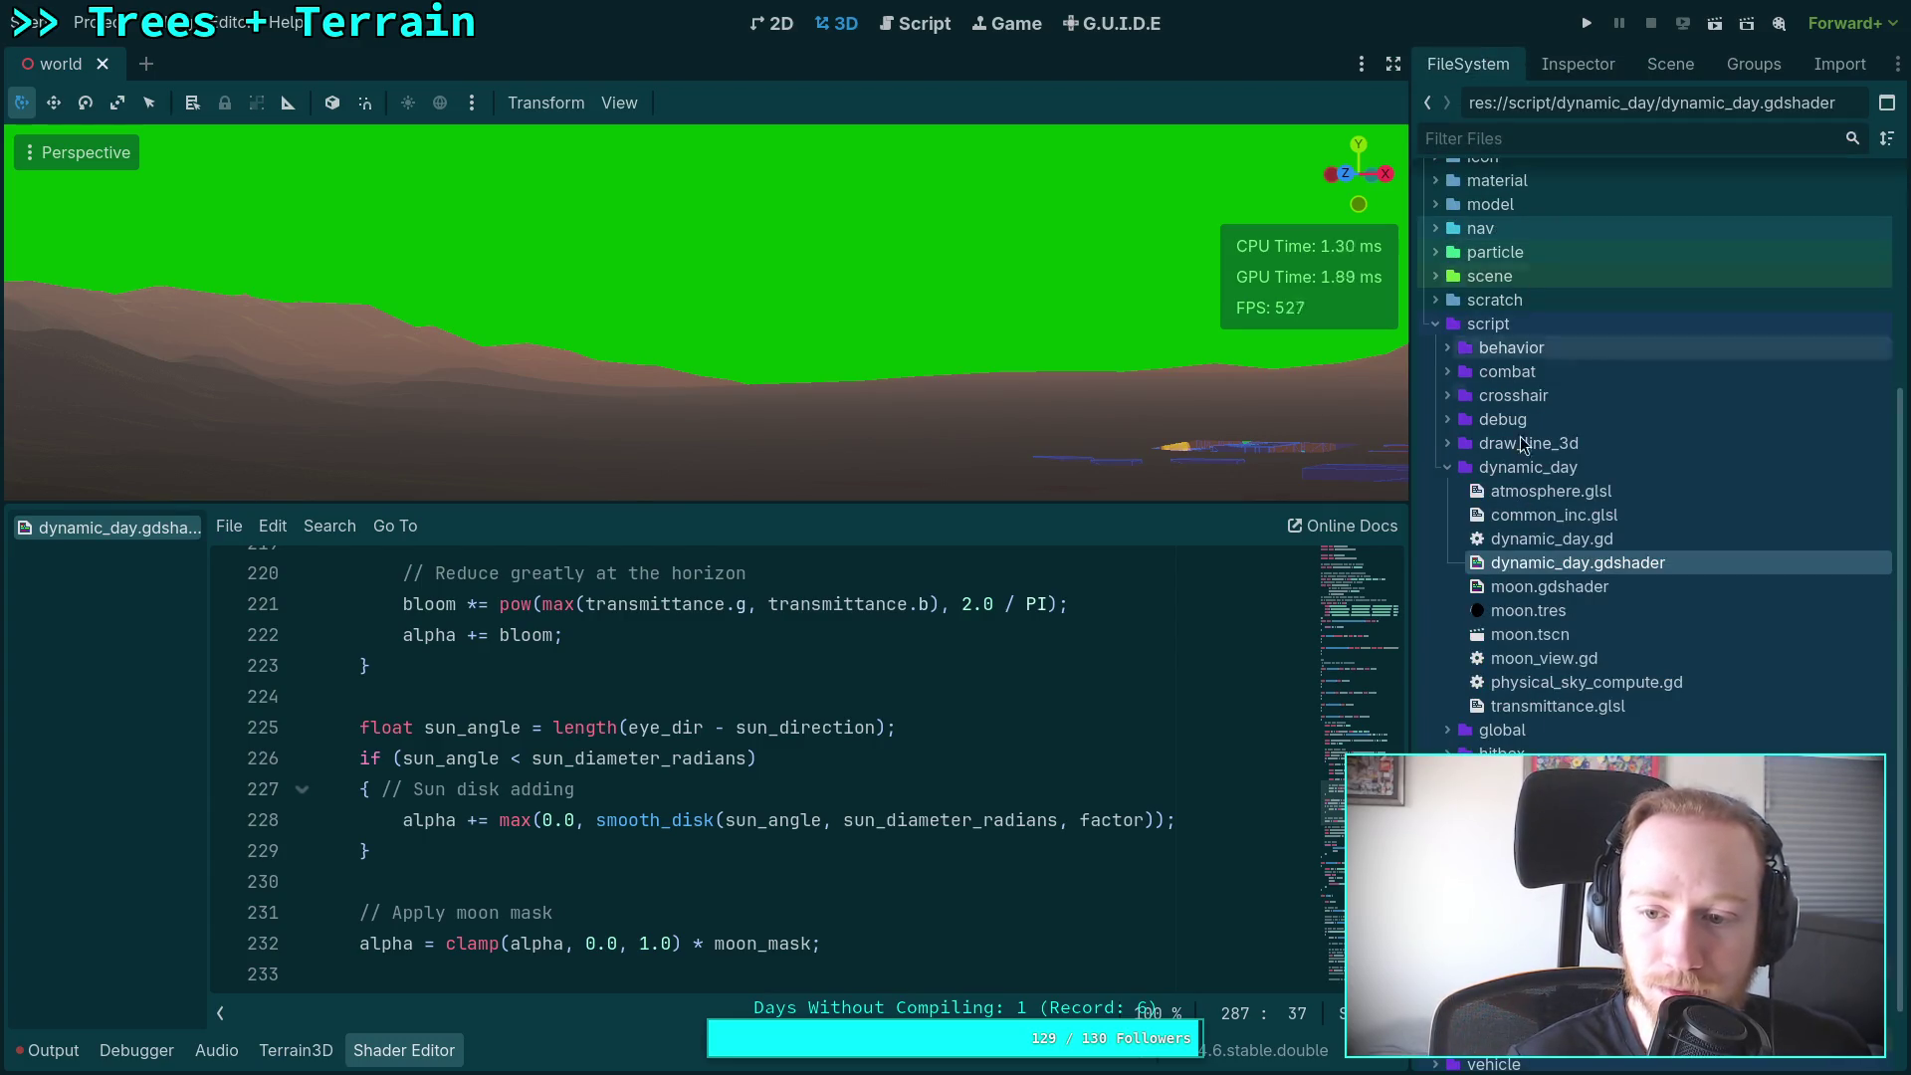
{"action": "left_click", "coordinate": [1447, 777]}
{"action": "scroll", "coordinate": [1652, 448], "scroll_direction": "down", "scroll_amount": 3}
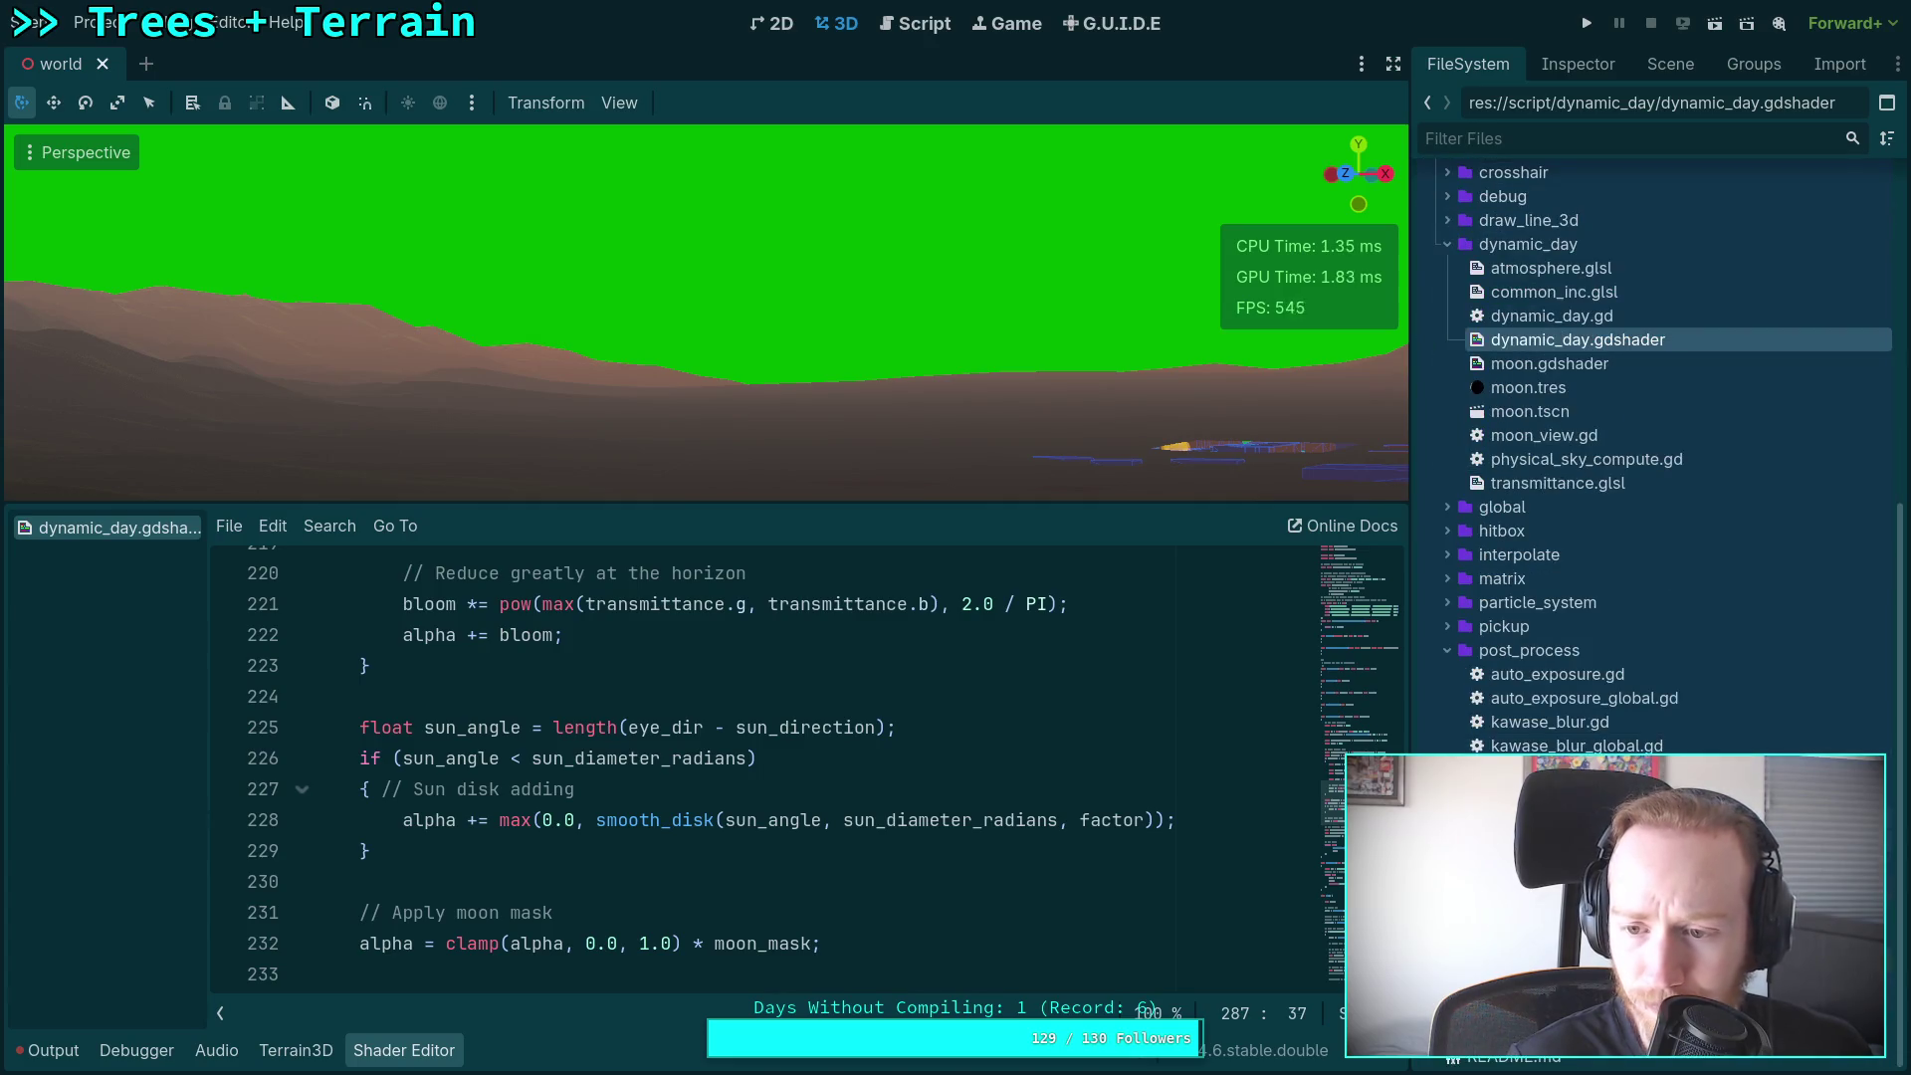
{"action": "double_click", "coordinate": [1553, 793]}
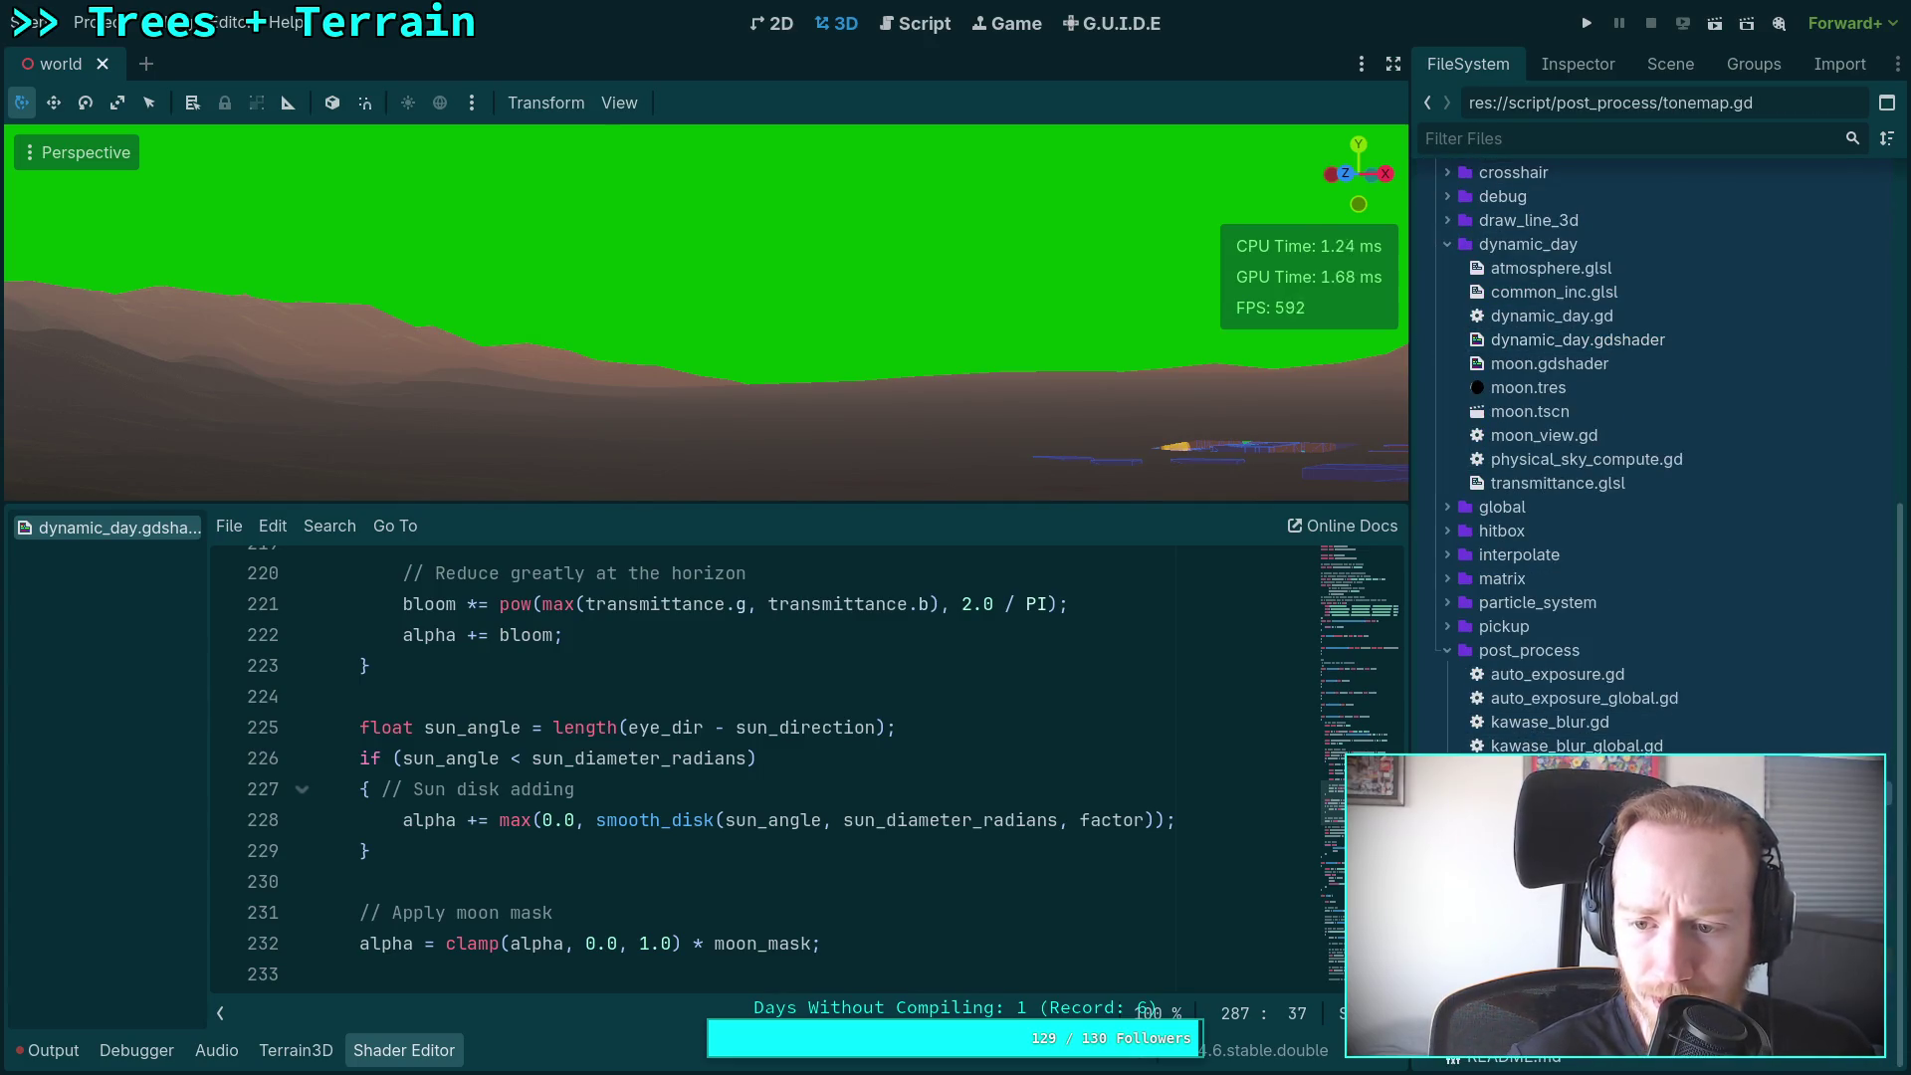
{"action": "right_click", "coordinate": [175, 171]}
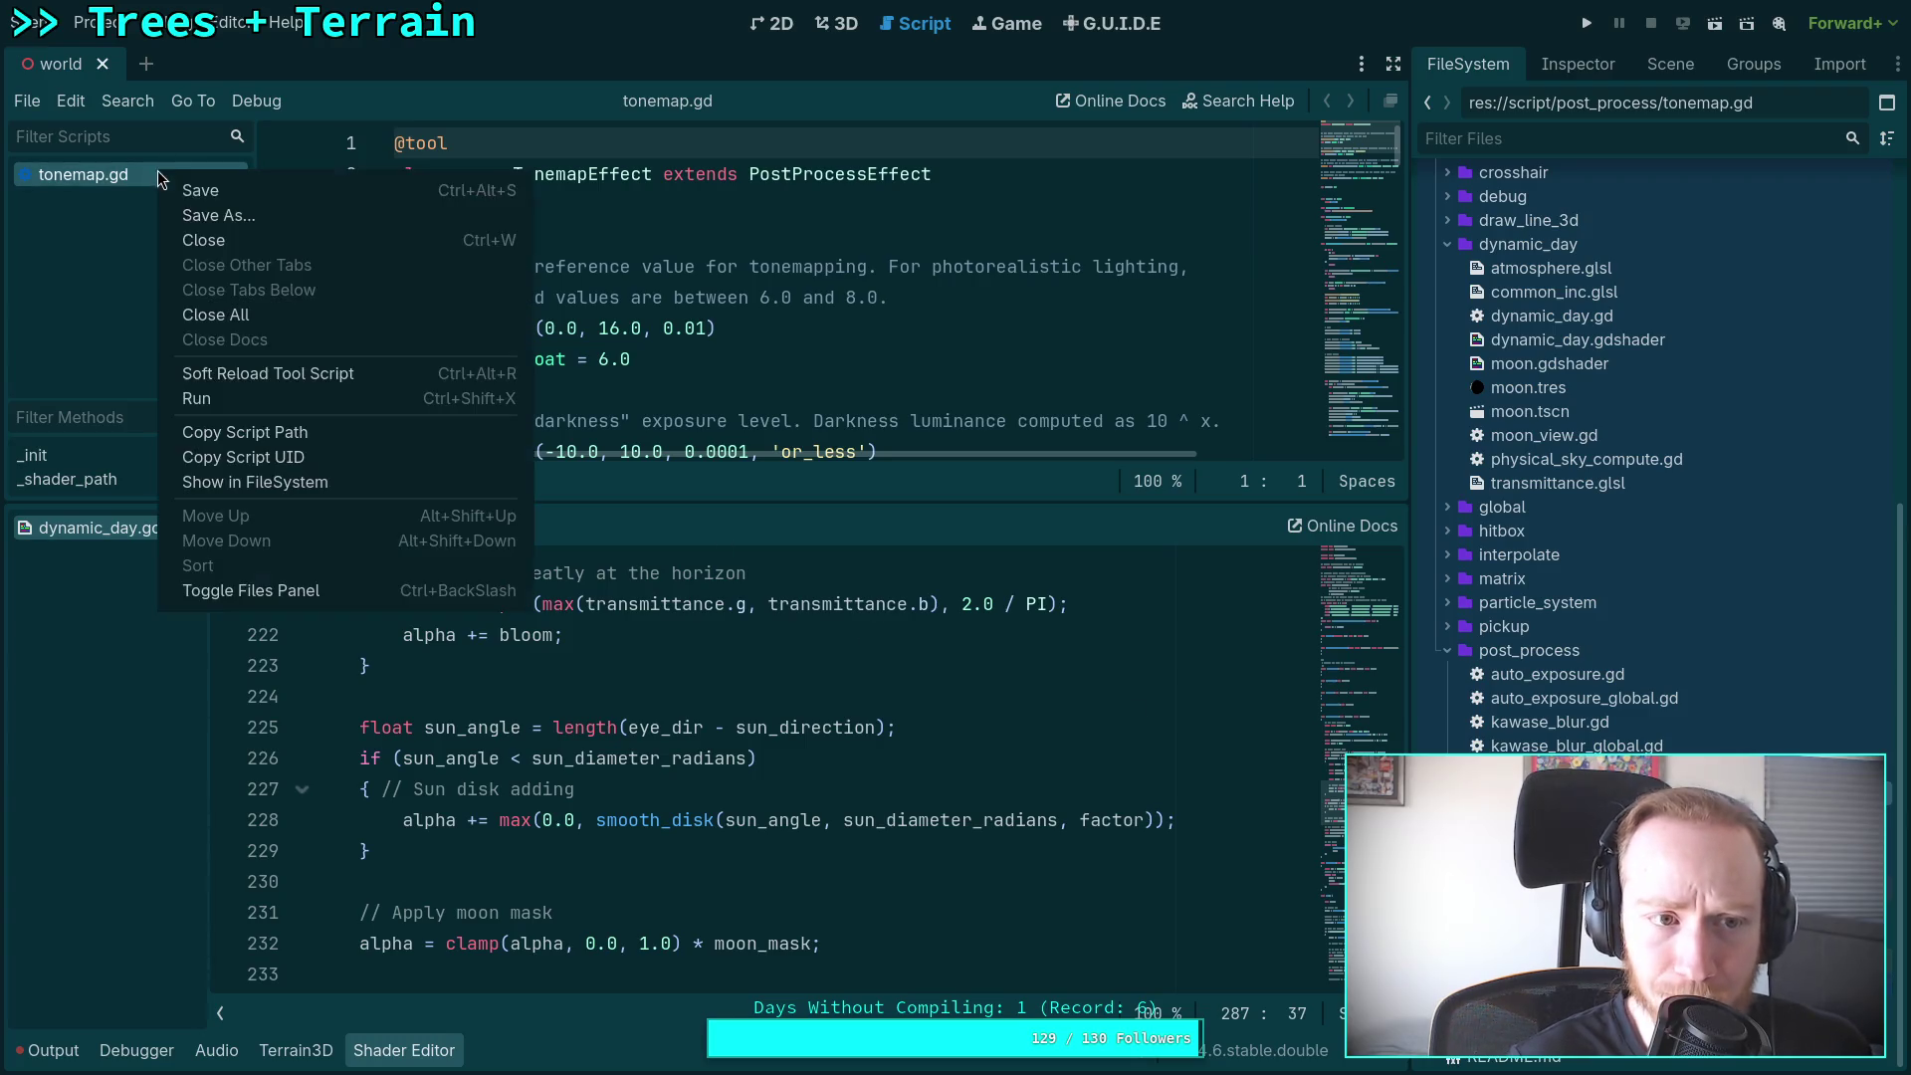
{"action": "left_click", "coordinate": [199, 240]}
{"action": "left_click", "coordinate": [836, 22]}
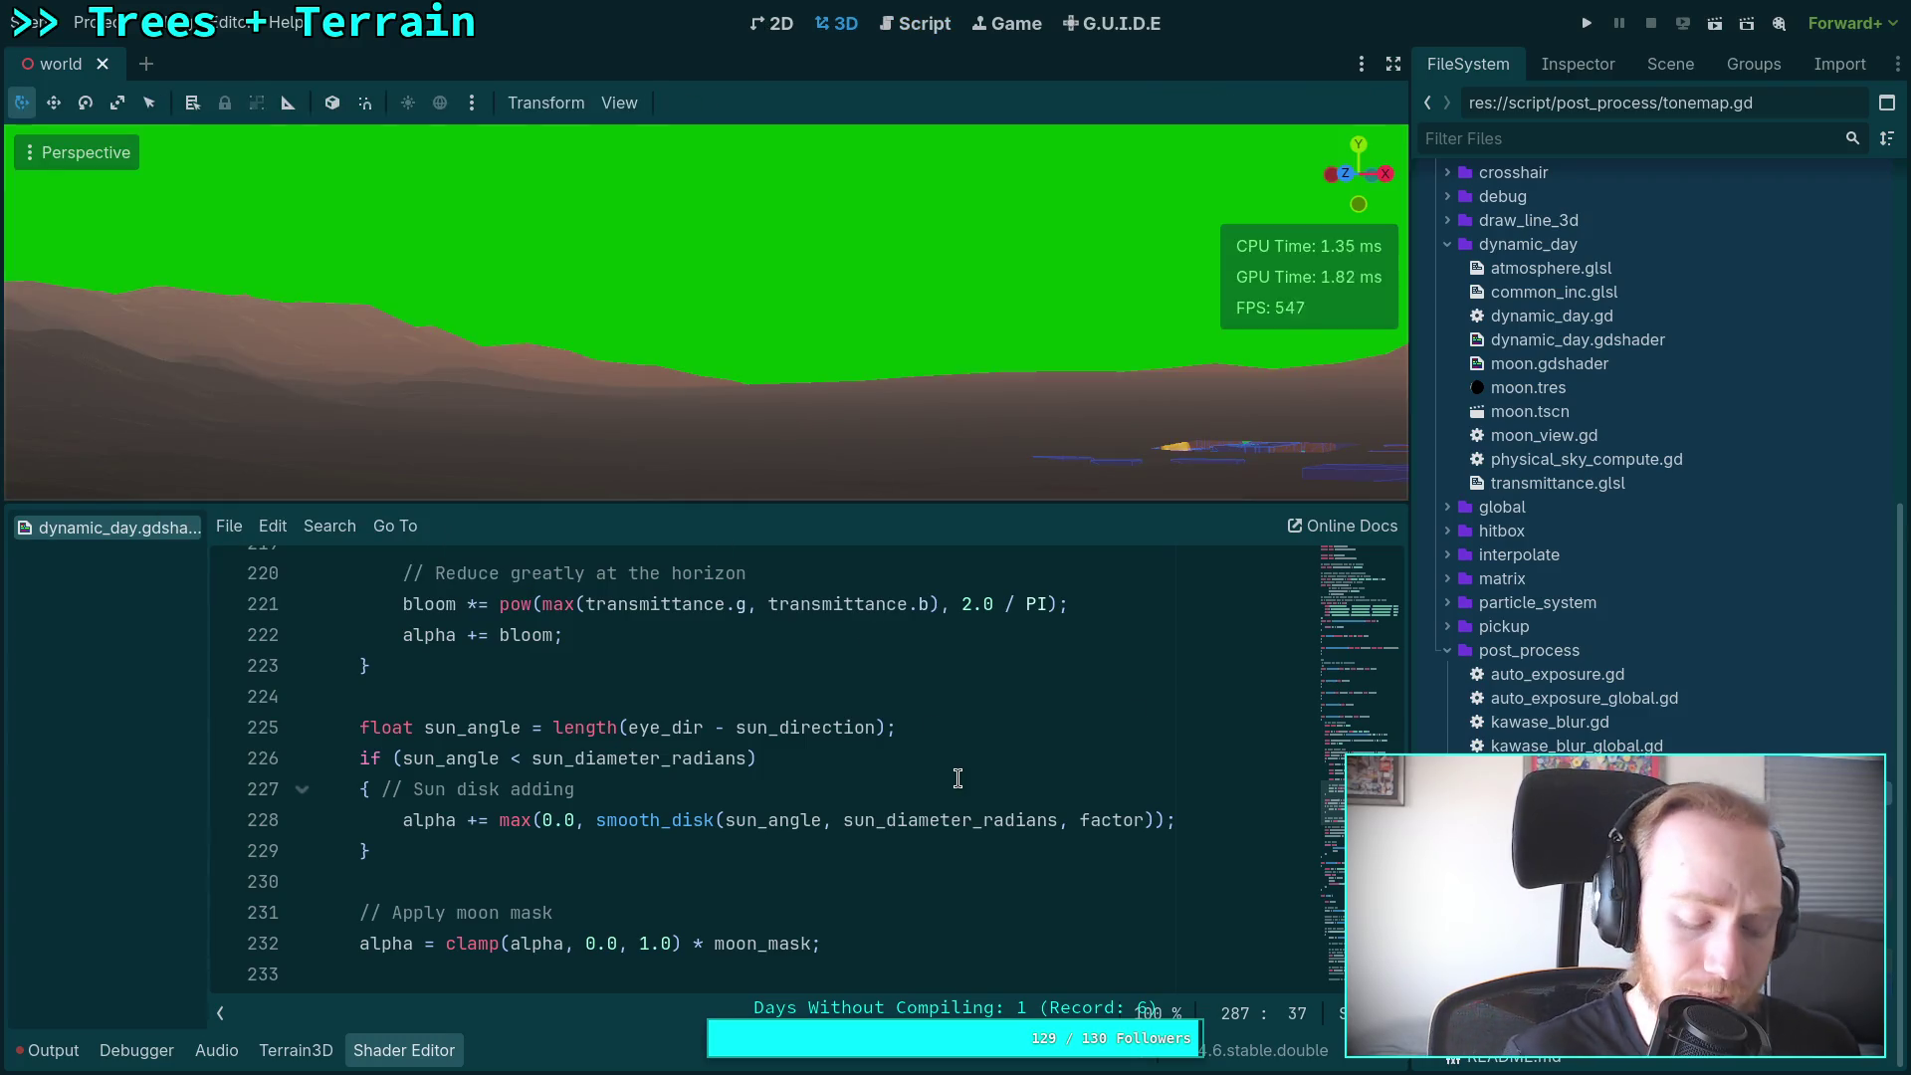
Step: In Neovim, open shader/post_process/tonemap.glsl from the file tree
{"action": "key", "text": "super+1"}
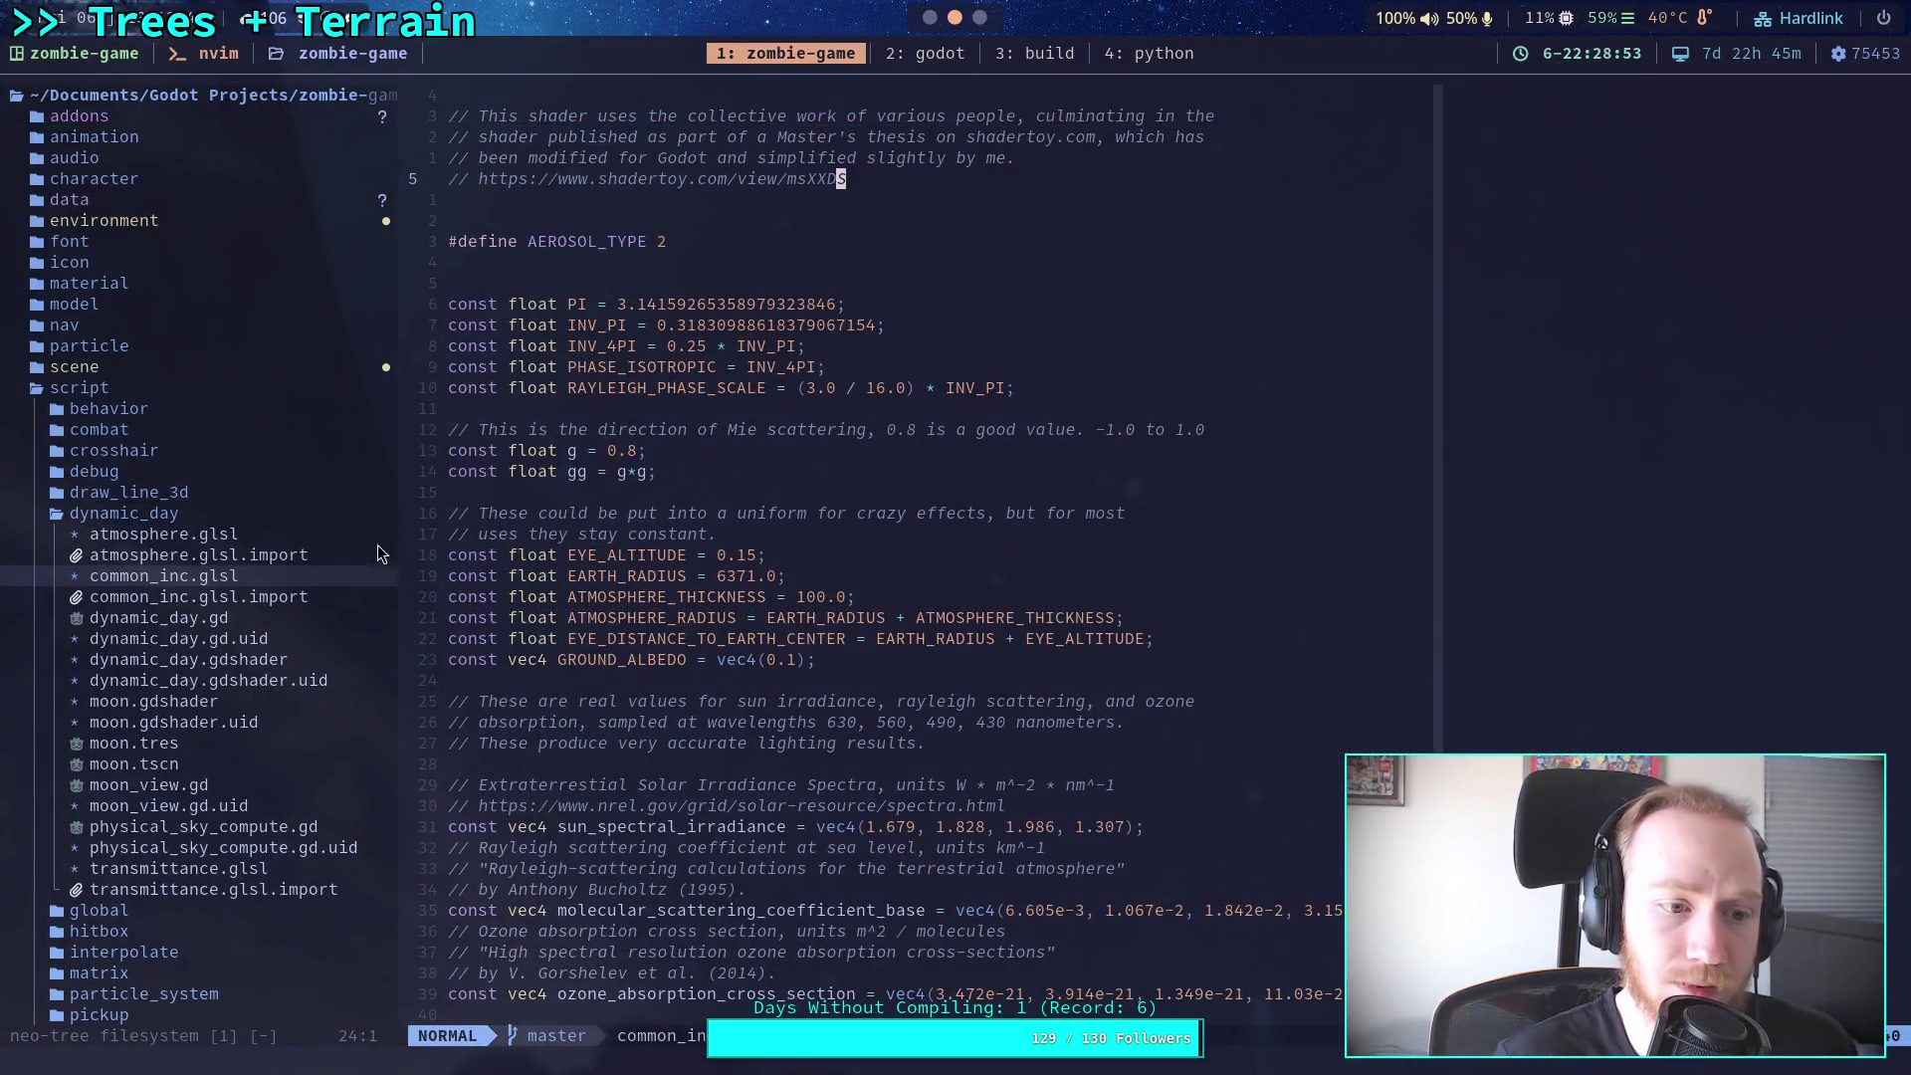
{"action": "scroll", "coordinate": [137, 521], "scroll_direction": "down", "scroll_amount": 4}
{"action": "left_click", "coordinate": [165, 786]}
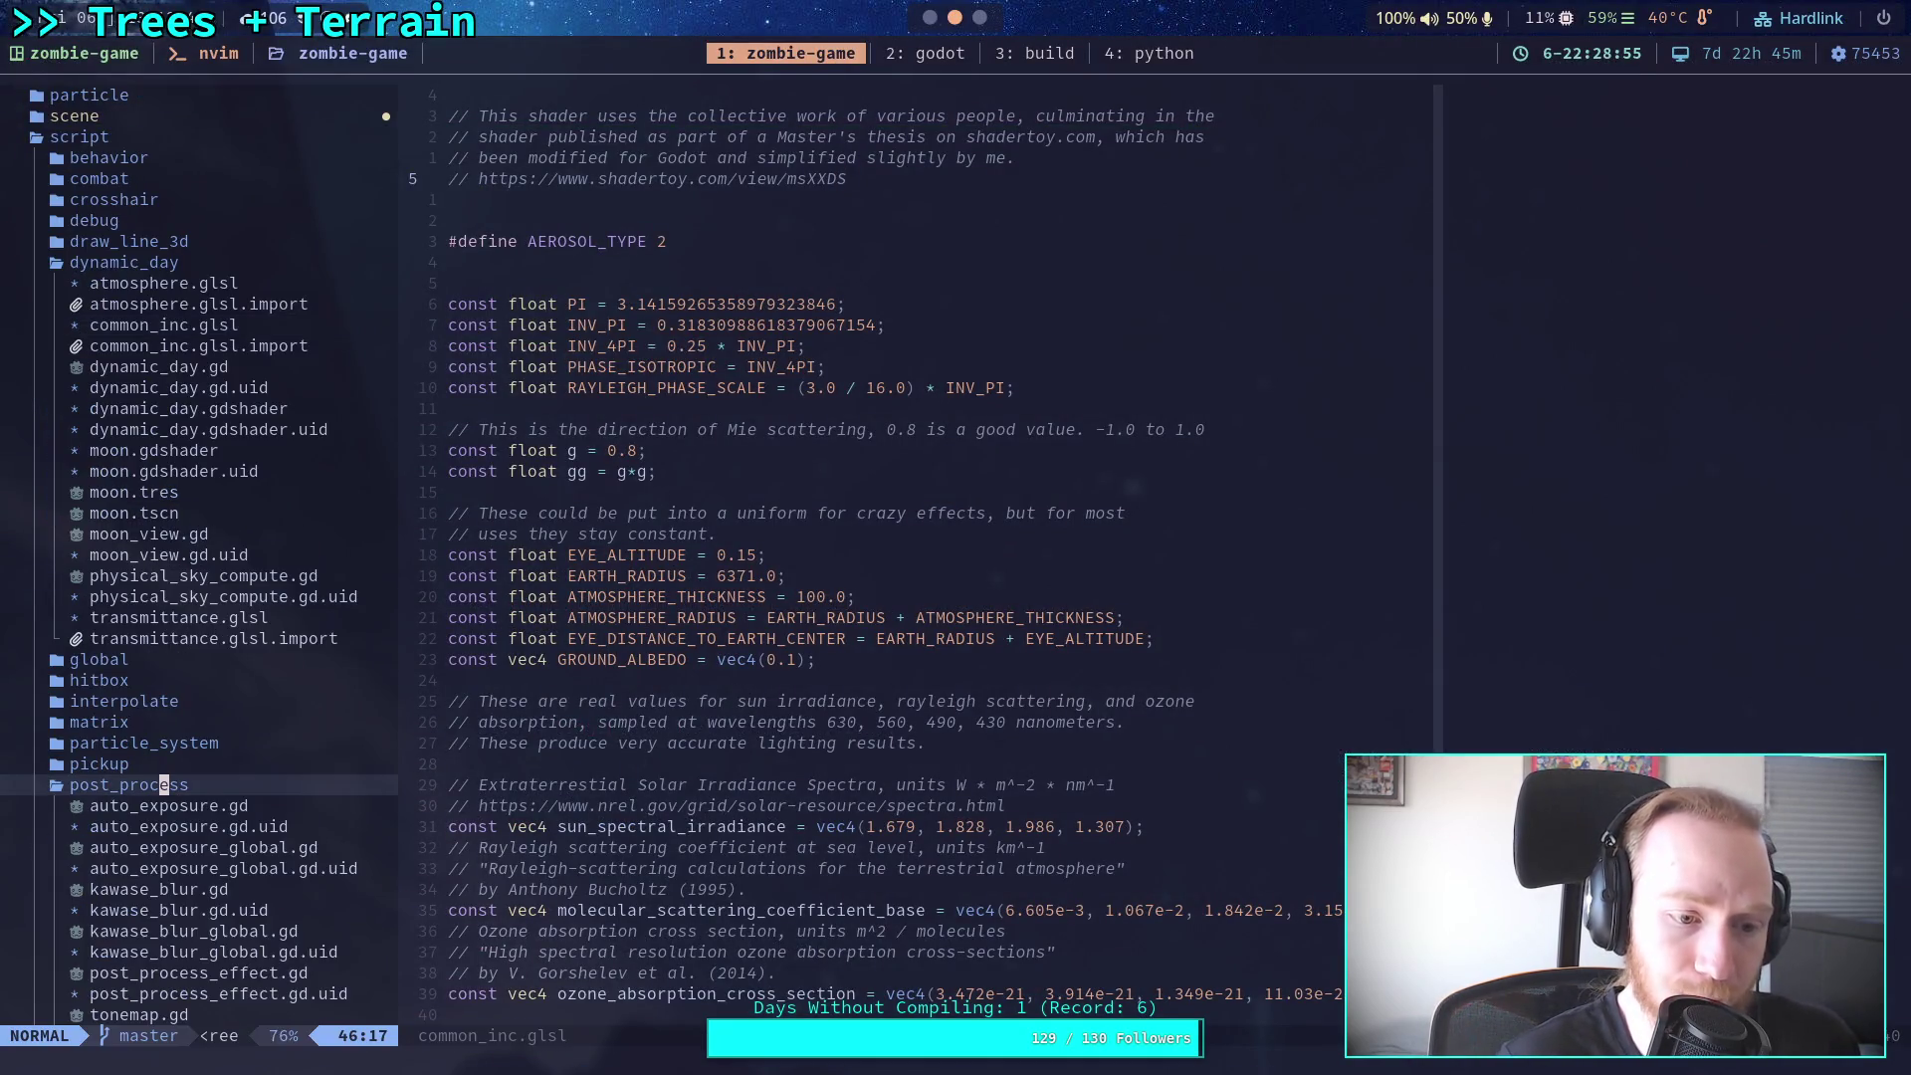
{"action": "scroll", "coordinate": [252, 784], "scroll_direction": "down", "scroll_amount": 3}
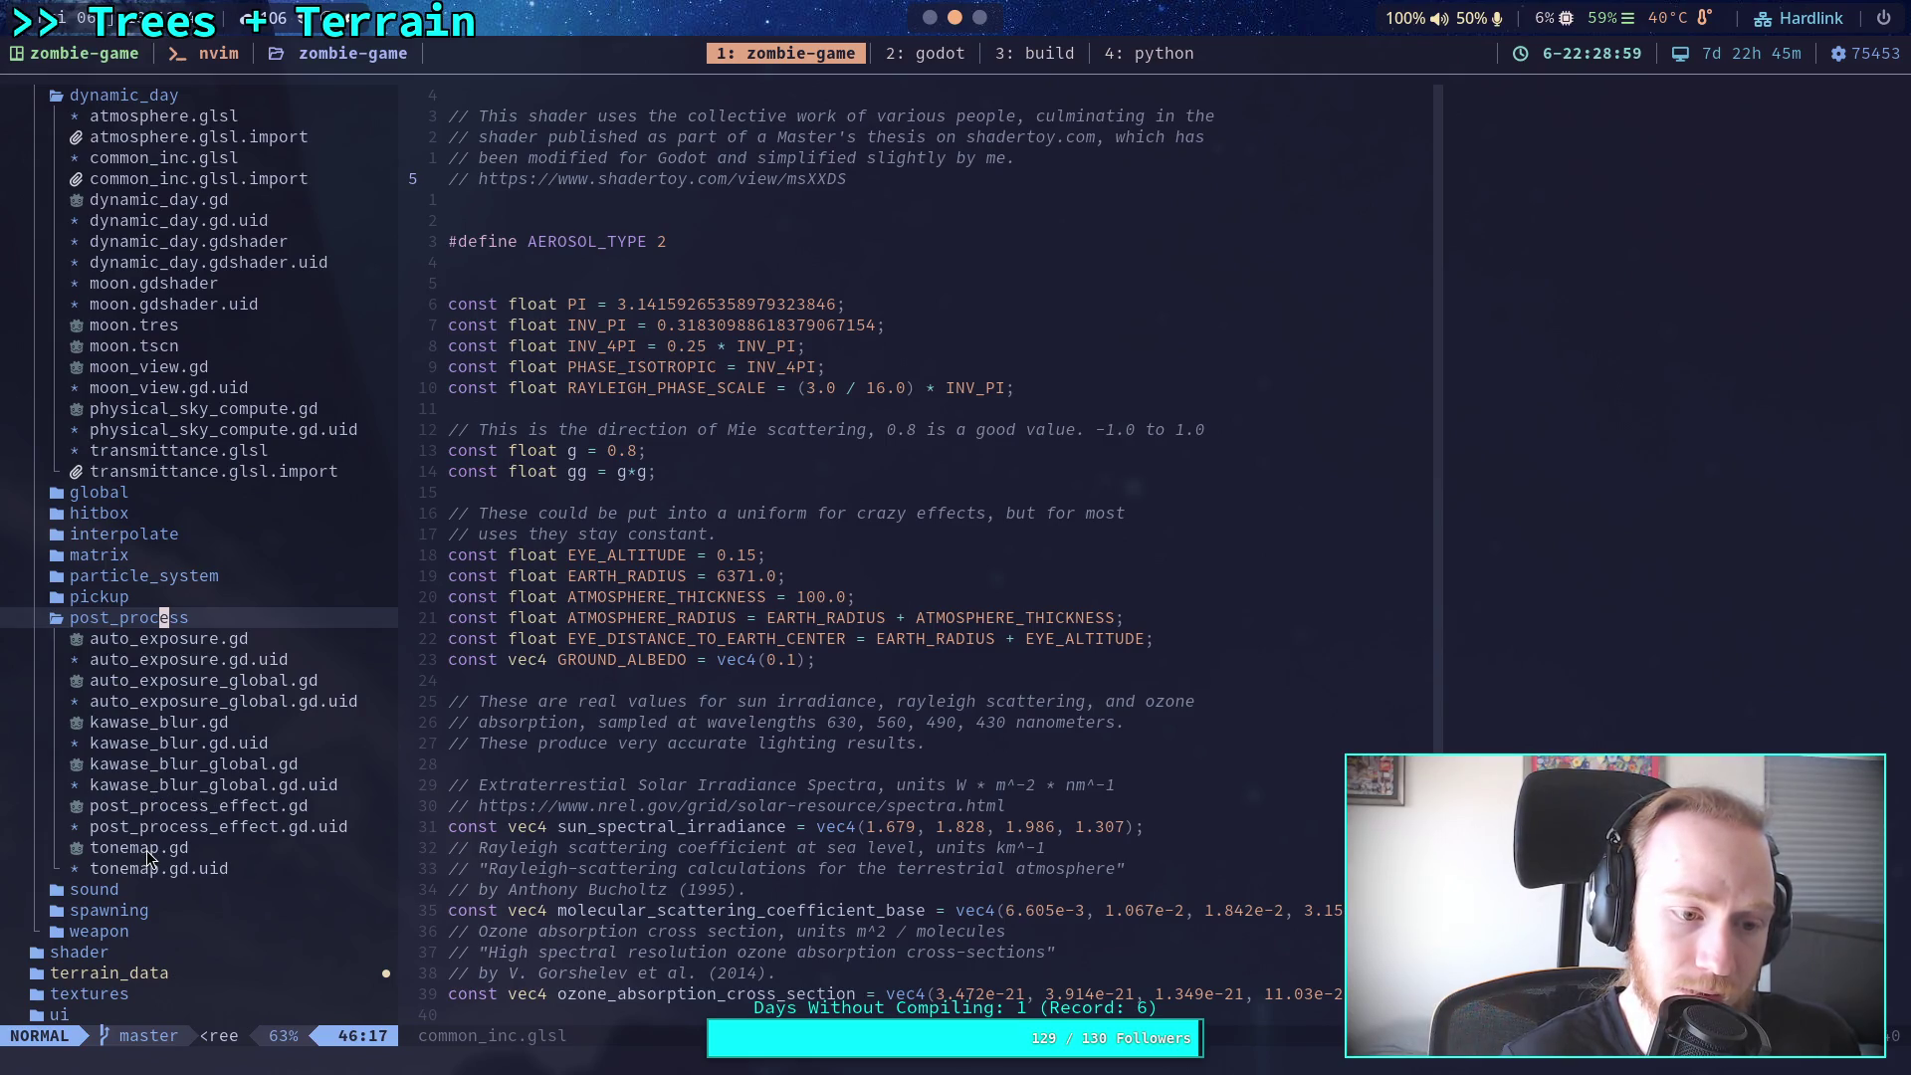
{"action": "left_click", "coordinate": [121, 955]}
{"action": "scroll", "coordinate": [199, 864], "scroll_direction": "down", "scroll_amount": 5}
{"action": "left_click", "coordinate": [123, 663]}
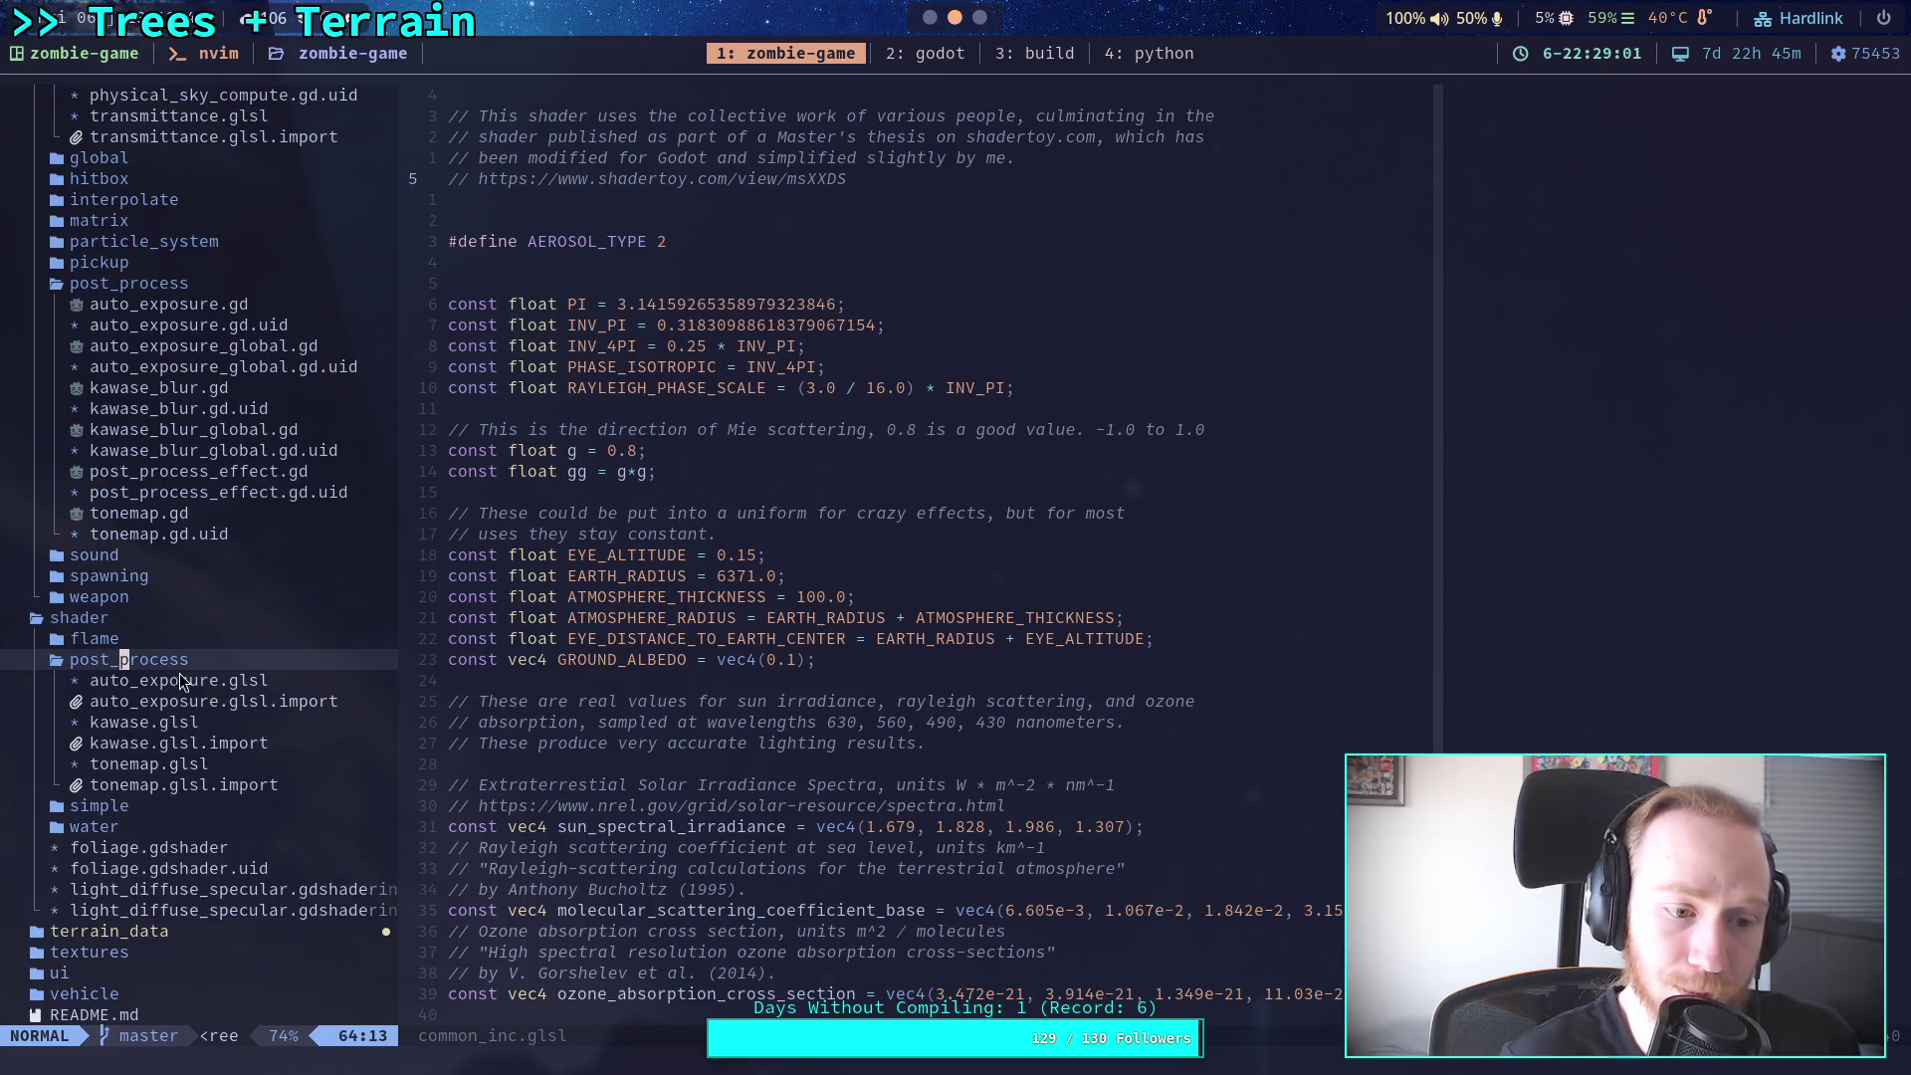
{"action": "double_click", "coordinate": [171, 764]}
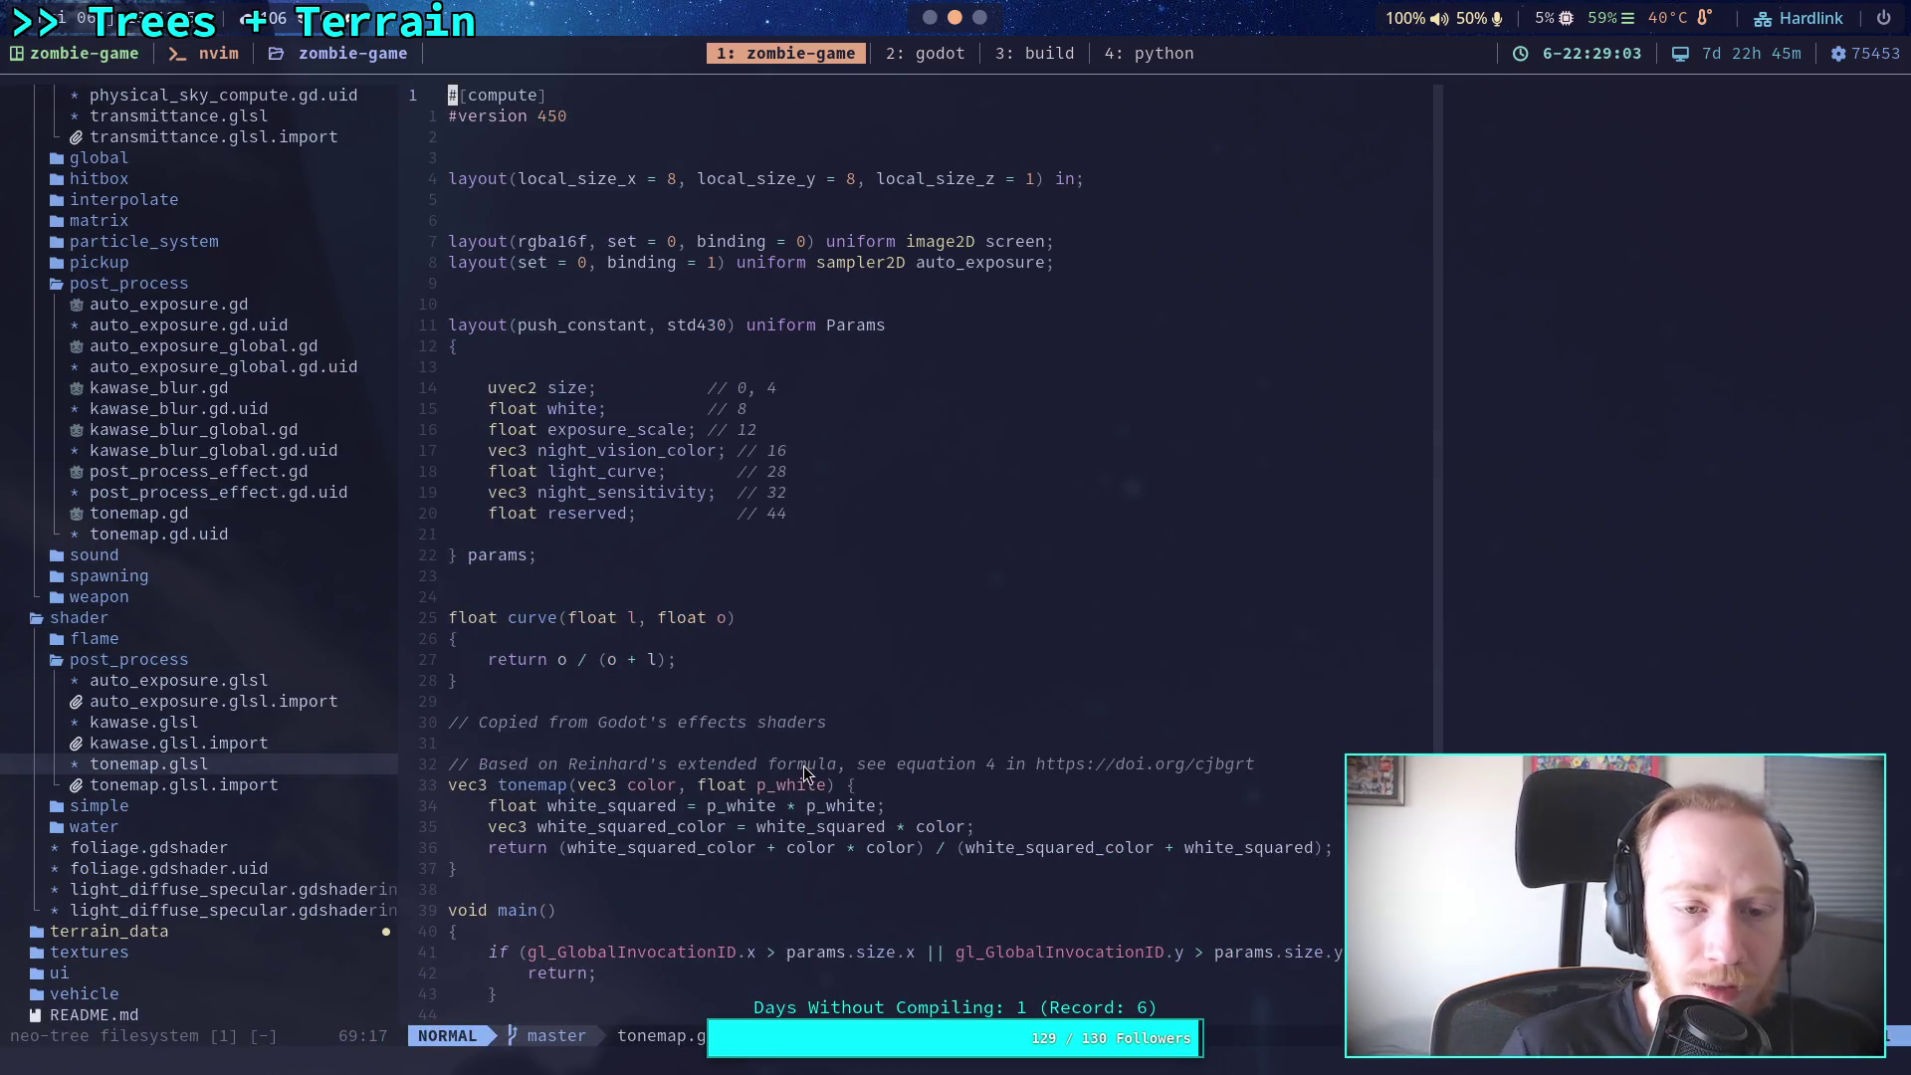
Step: Scroll through tonemap.glsl, then switch back to Godot
{"action": "scroll", "coordinate": [804, 721], "scroll_direction": "down", "scroll_amount": 3}
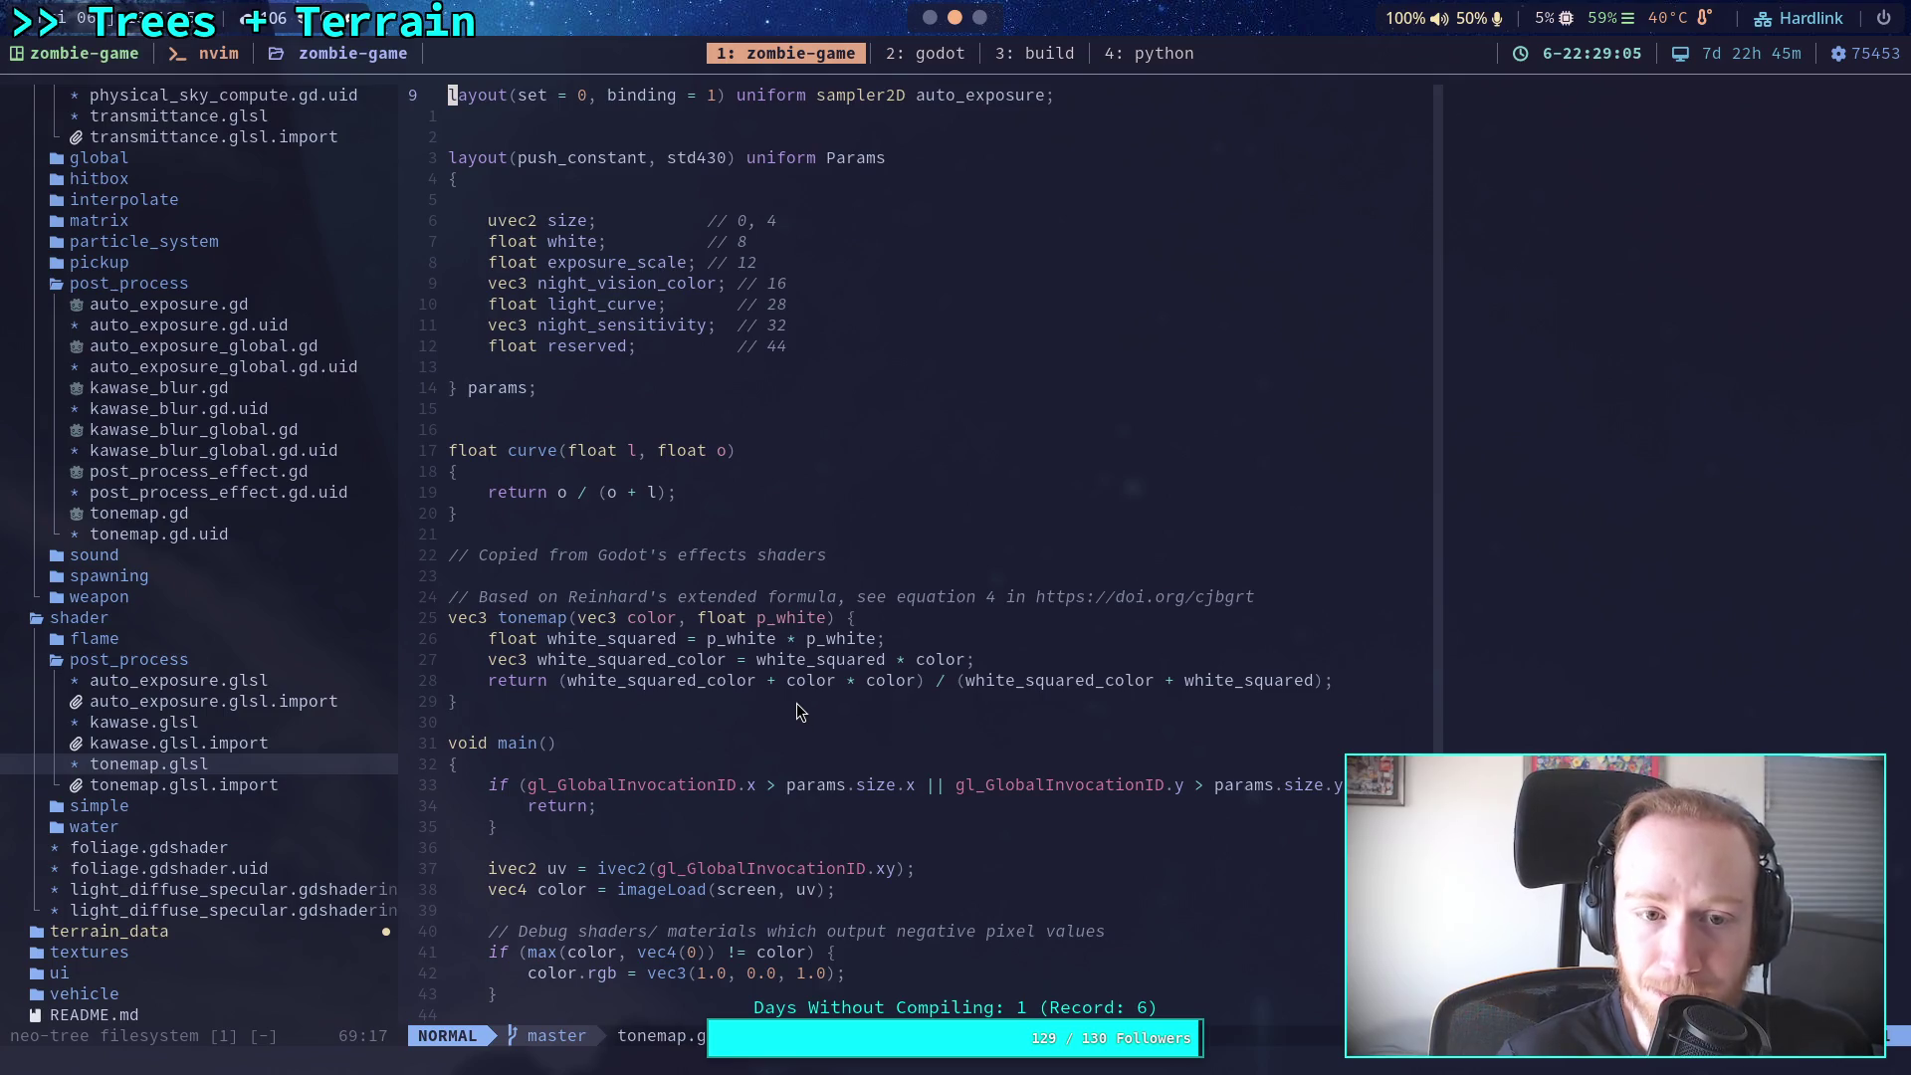
{"action": "scroll", "coordinate": [801, 711], "scroll_direction": "up", "scroll_amount": 3}
{"action": "scroll", "coordinate": [801, 712], "scroll_direction": "down", "scroll_amount": 8}
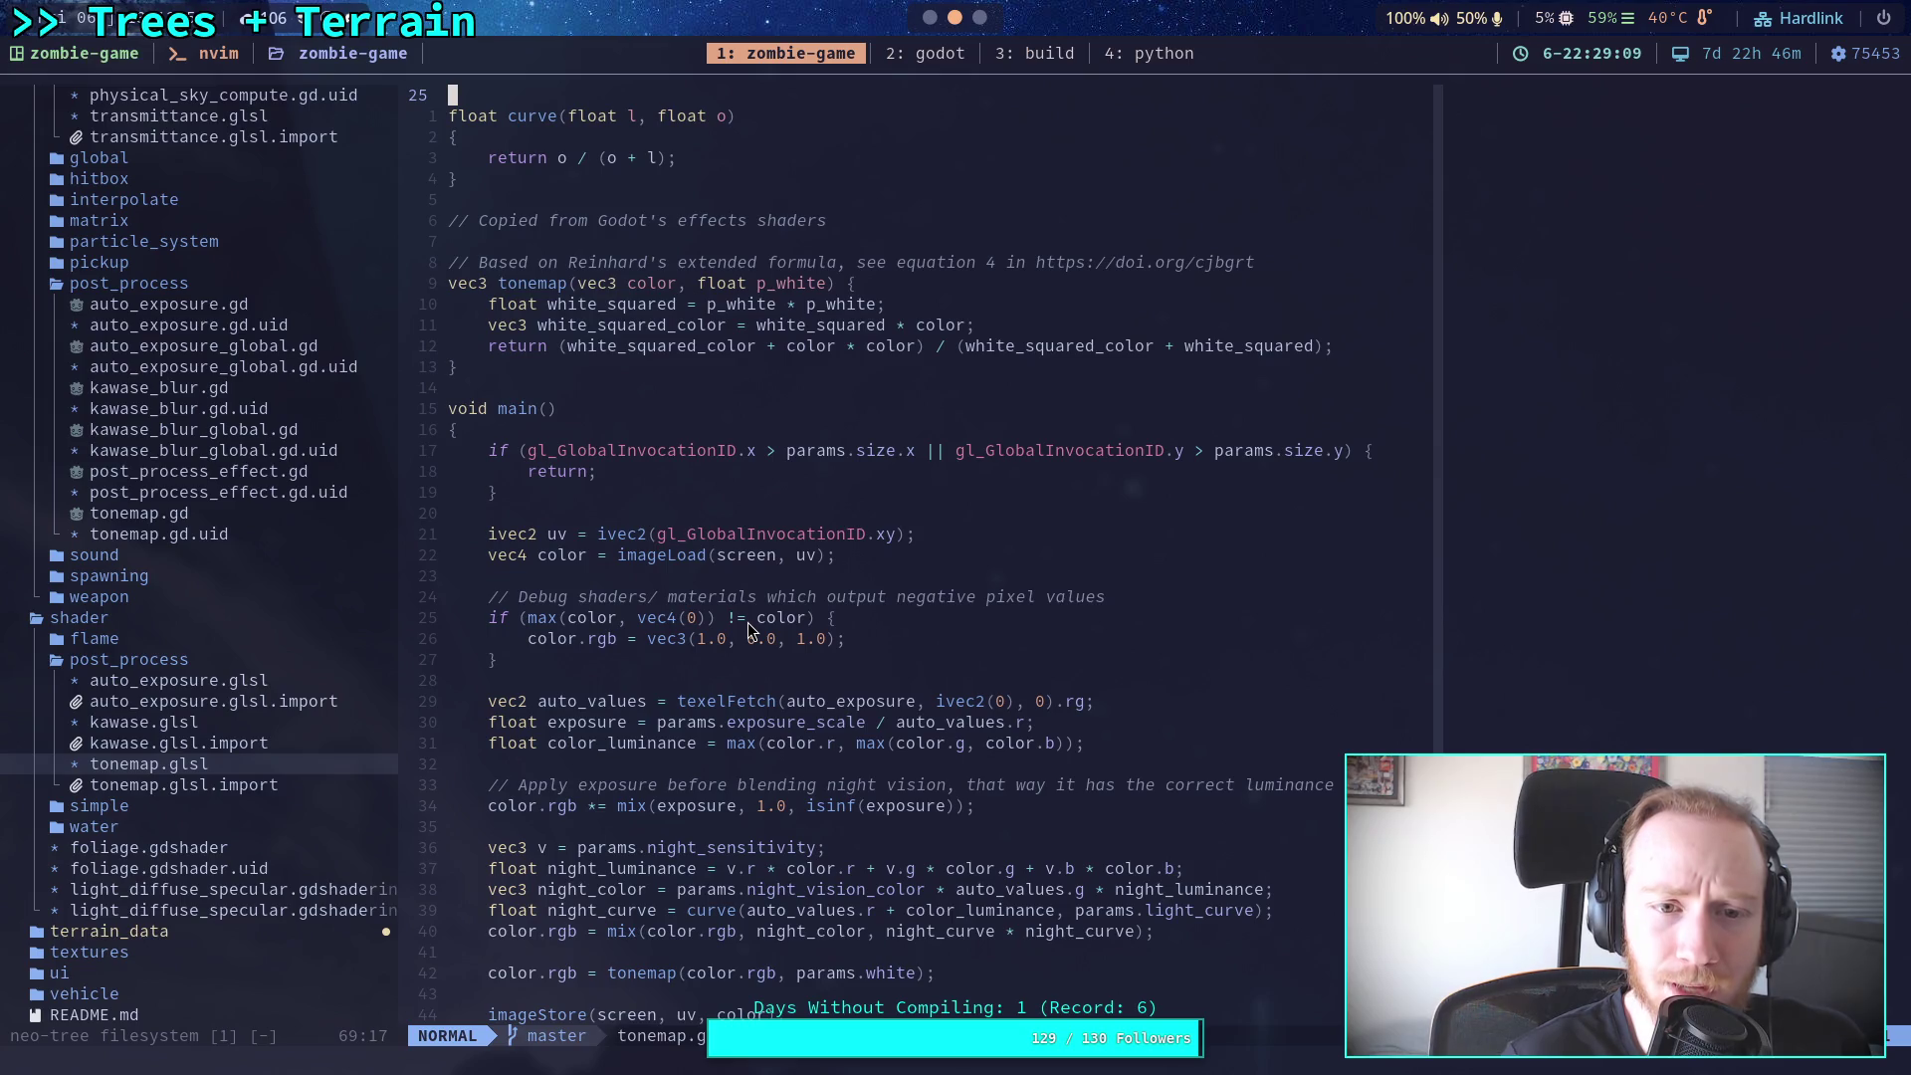
{"action": "scroll", "coordinate": [746, 633], "scroll_direction": "down", "scroll_amount": 2}
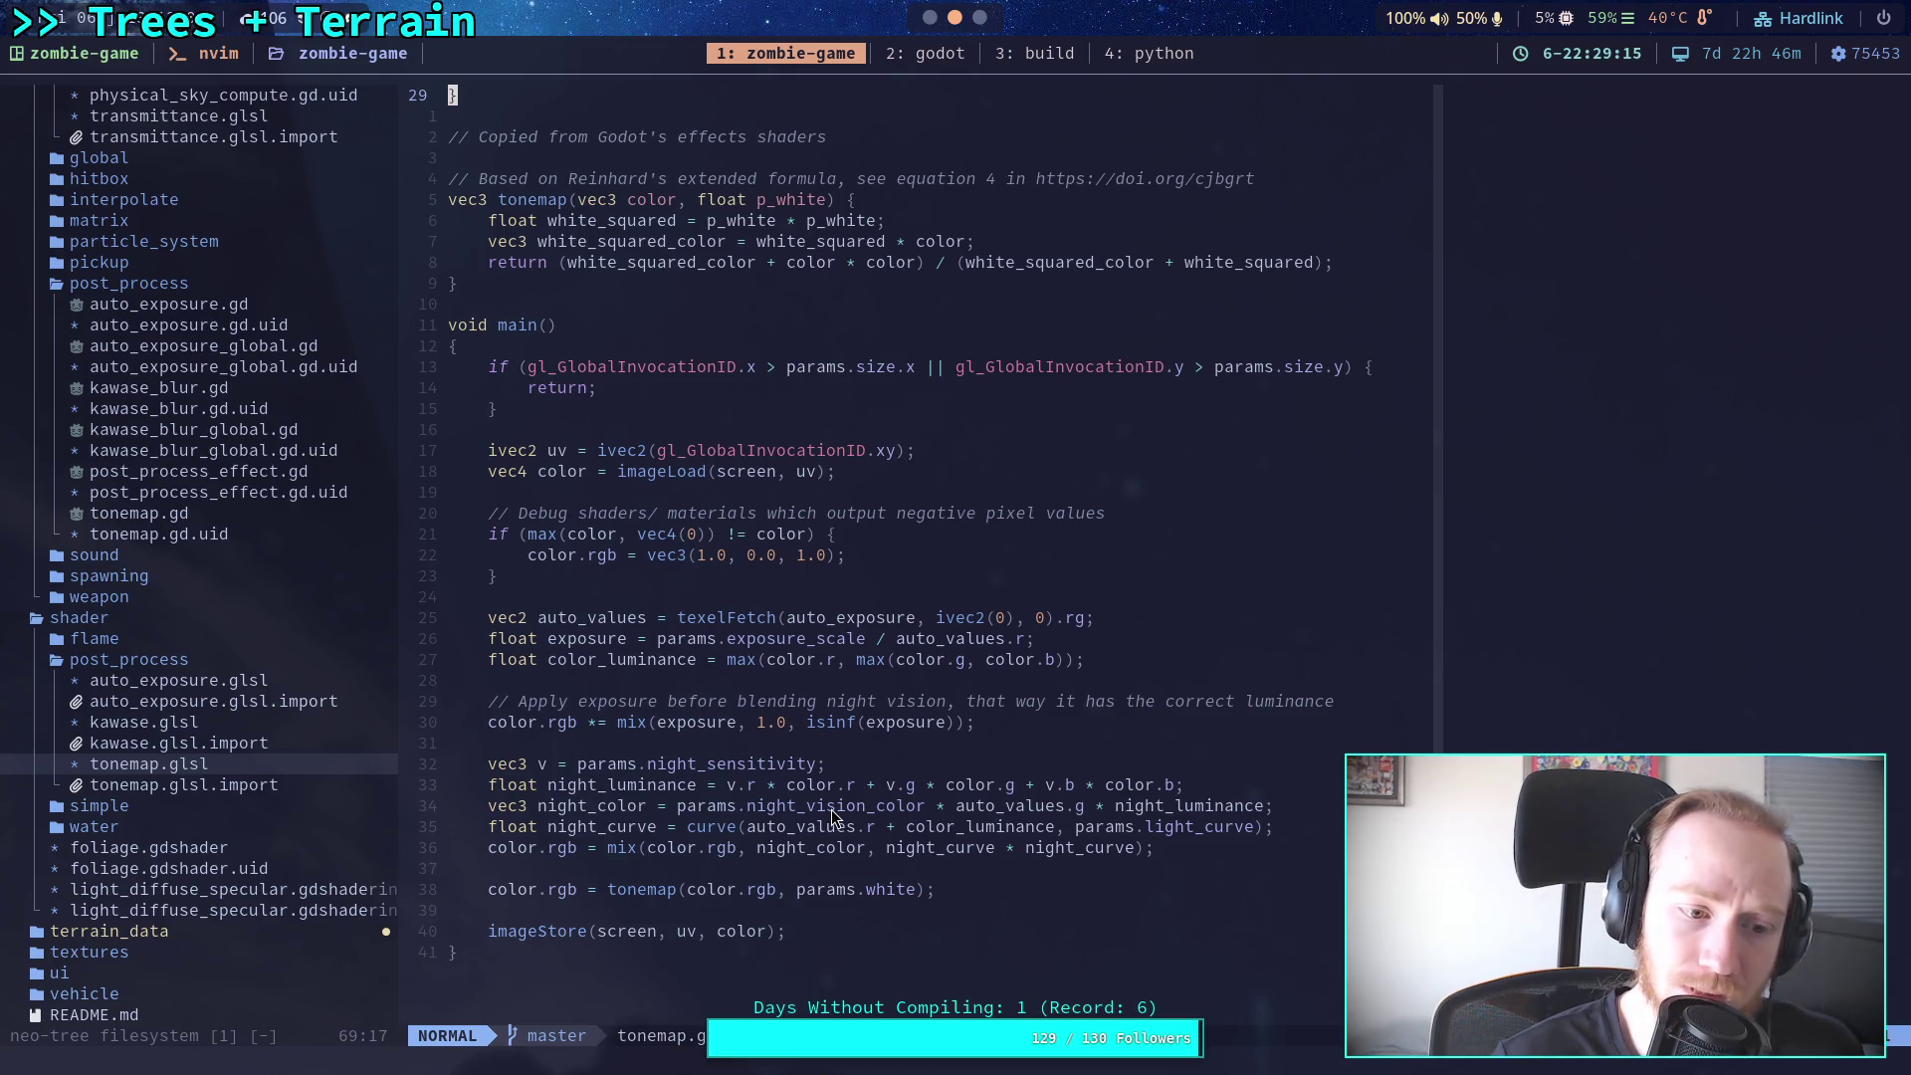
{"action": "key", "text": "super+2"}
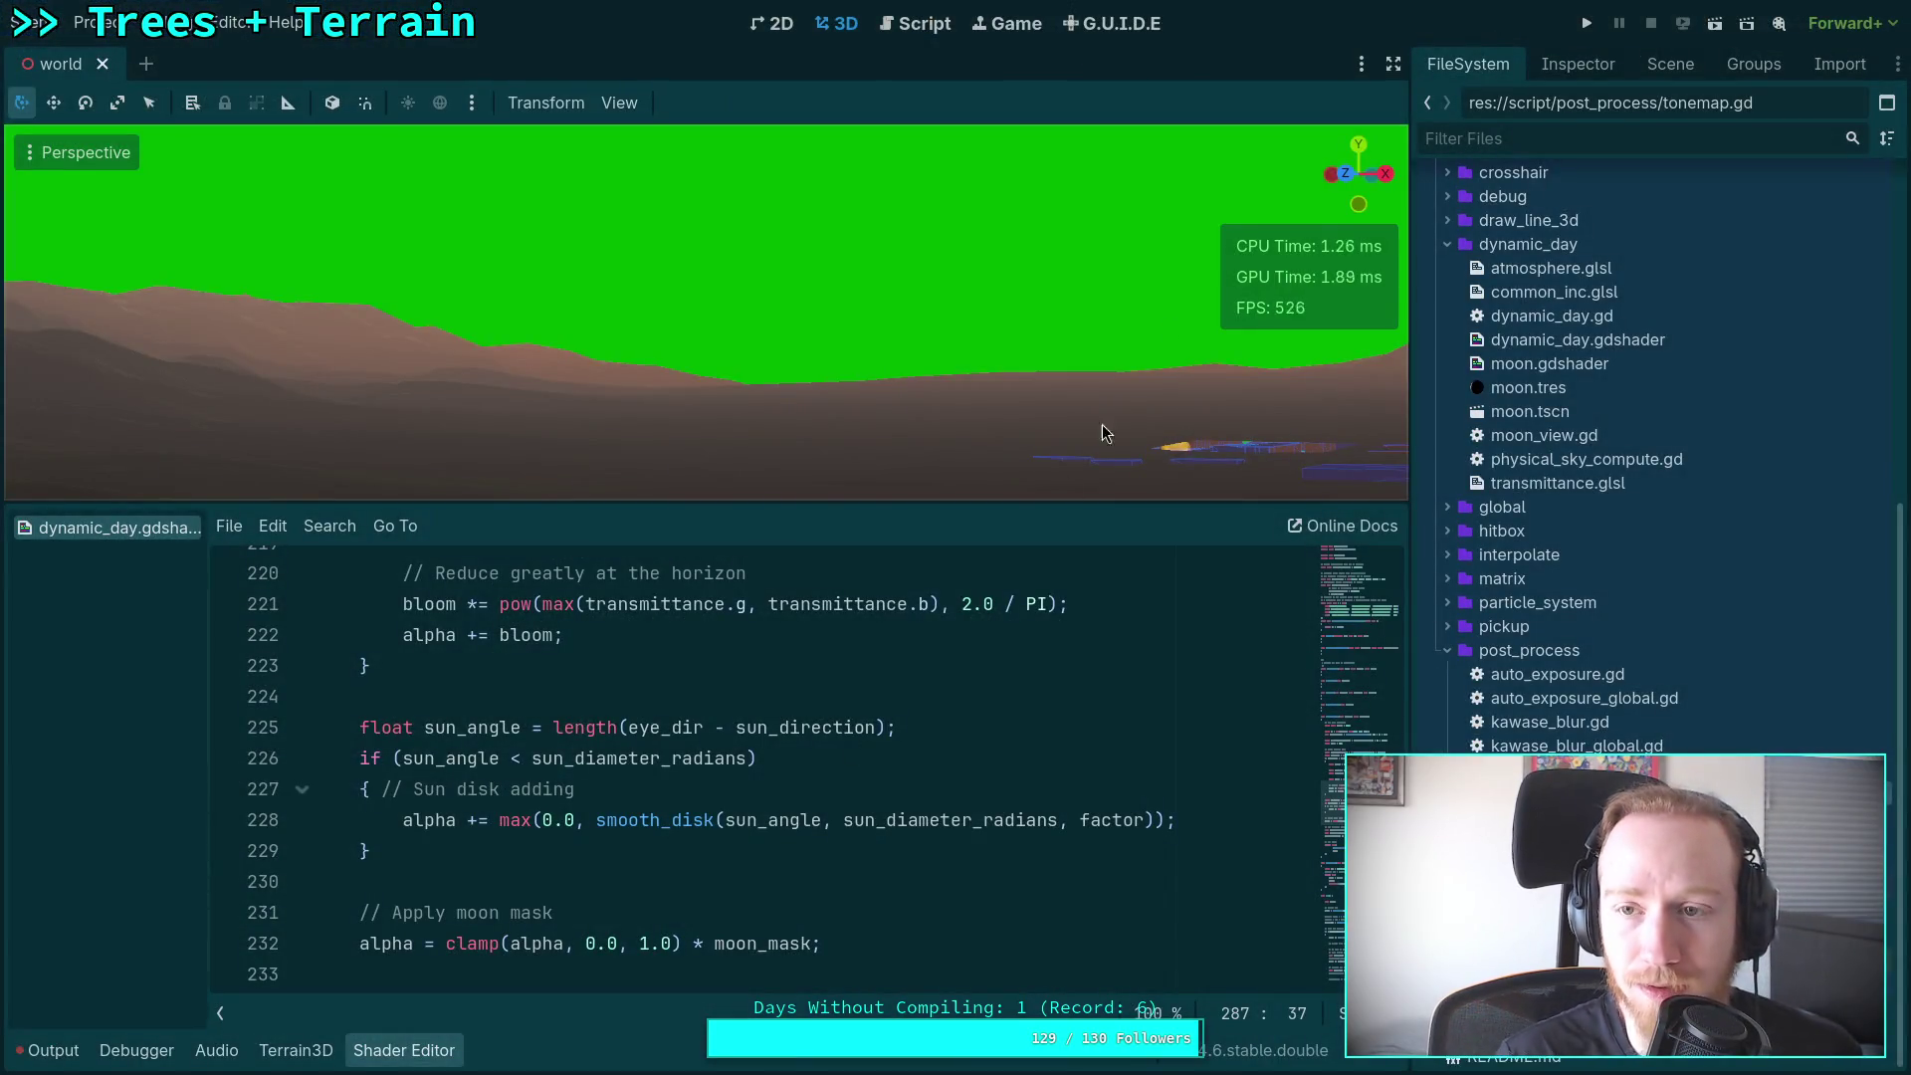
Step: Expand the DynamicDay node's compositor.tres Compositor Effects in the Inspector, then return to Neovim
{"action": "left_click", "coordinate": [1578, 64]}
{"action": "left_click", "coordinate": [1672, 64]}
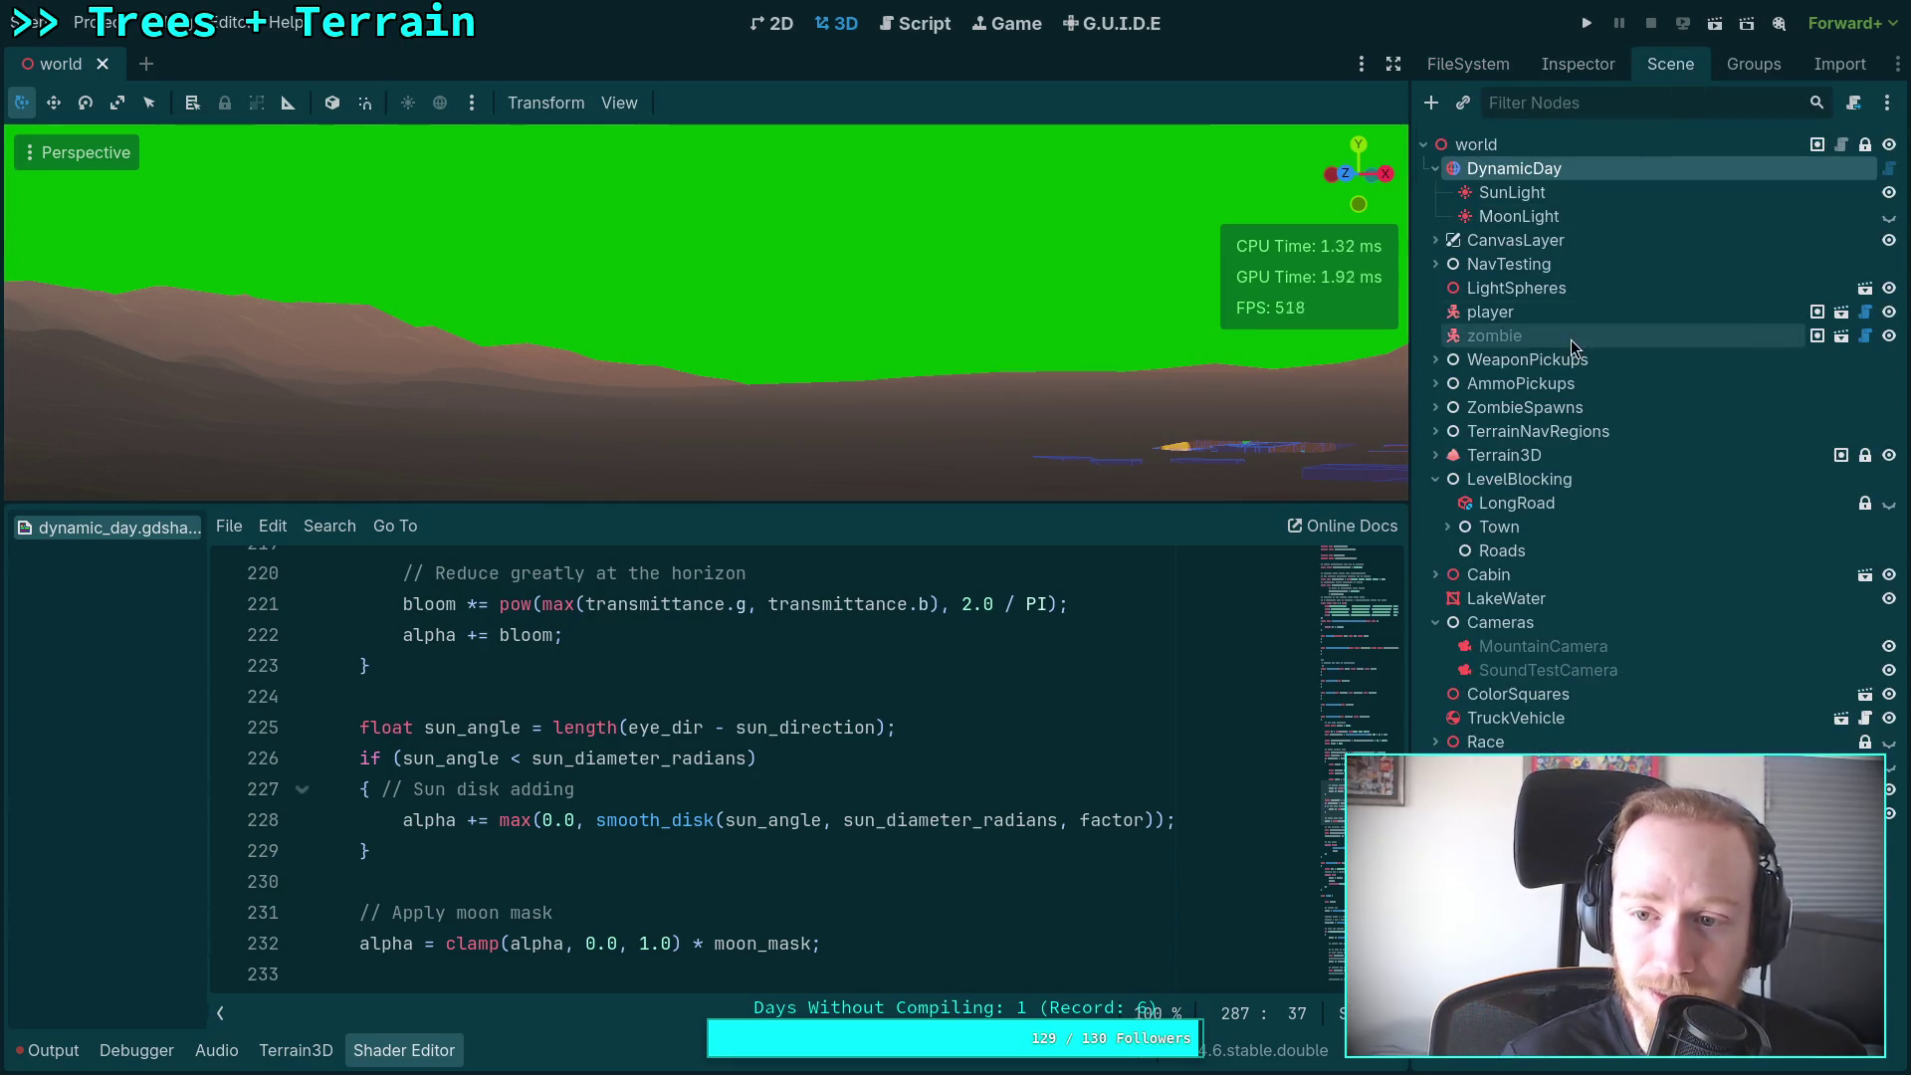
{"action": "left_click", "coordinate": [1579, 67]}
{"action": "scroll", "coordinate": [1590, 677], "scroll_direction": "down", "scroll_amount": 10}
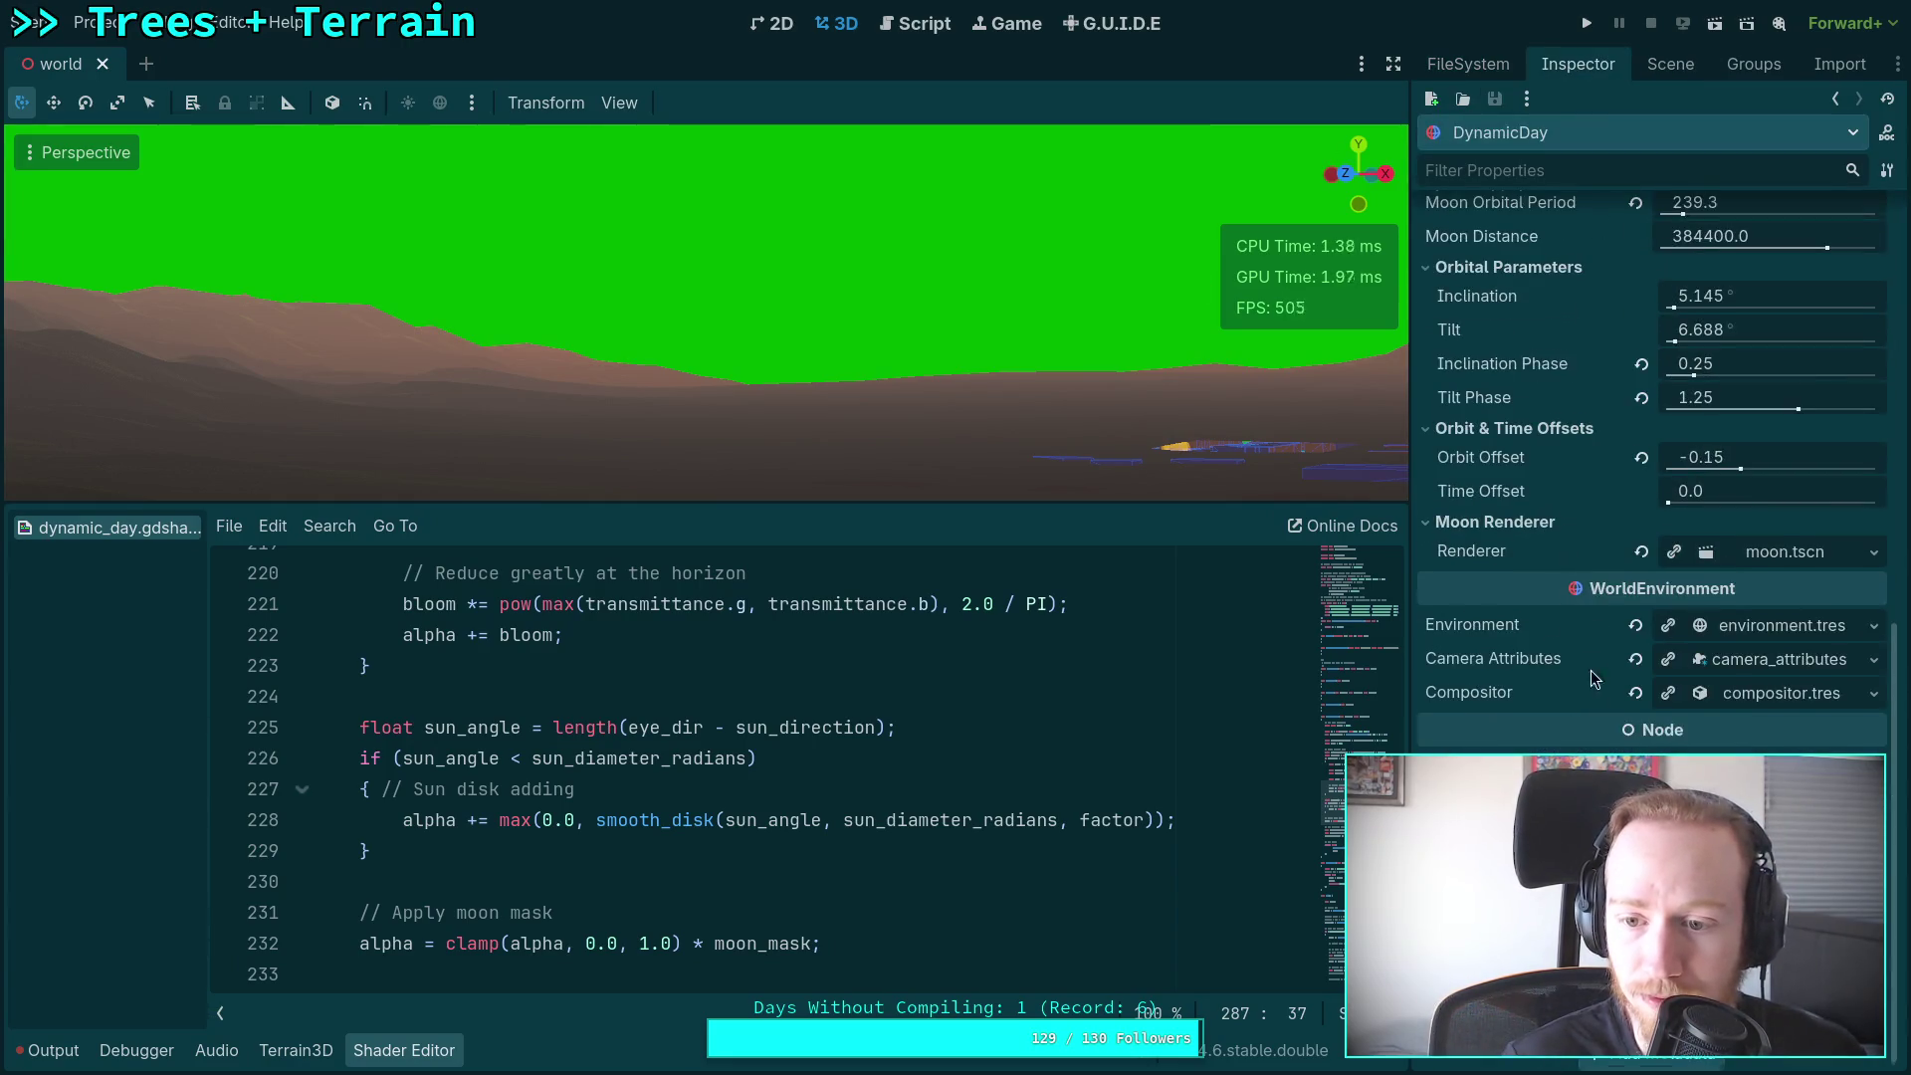
{"action": "left_click", "coordinate": [1781, 694]}
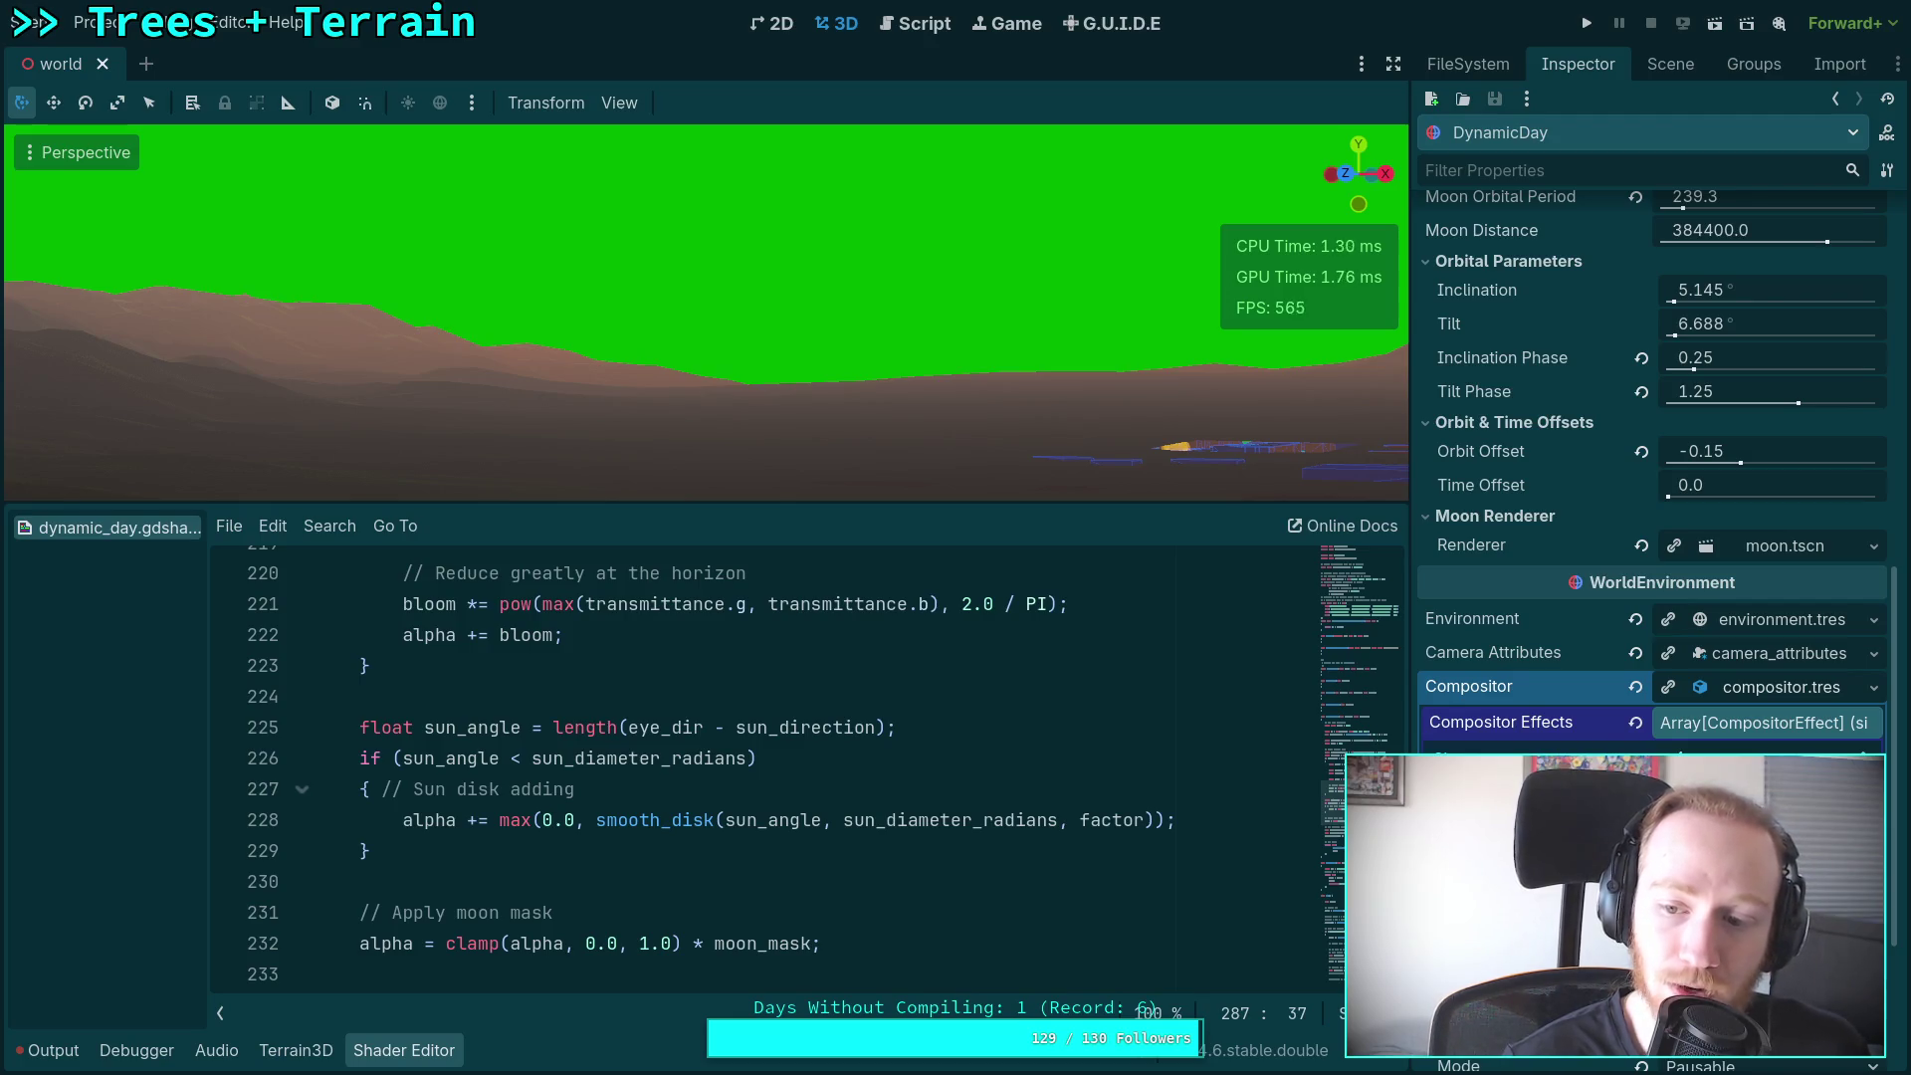
{"action": "key", "text": "super+1"}
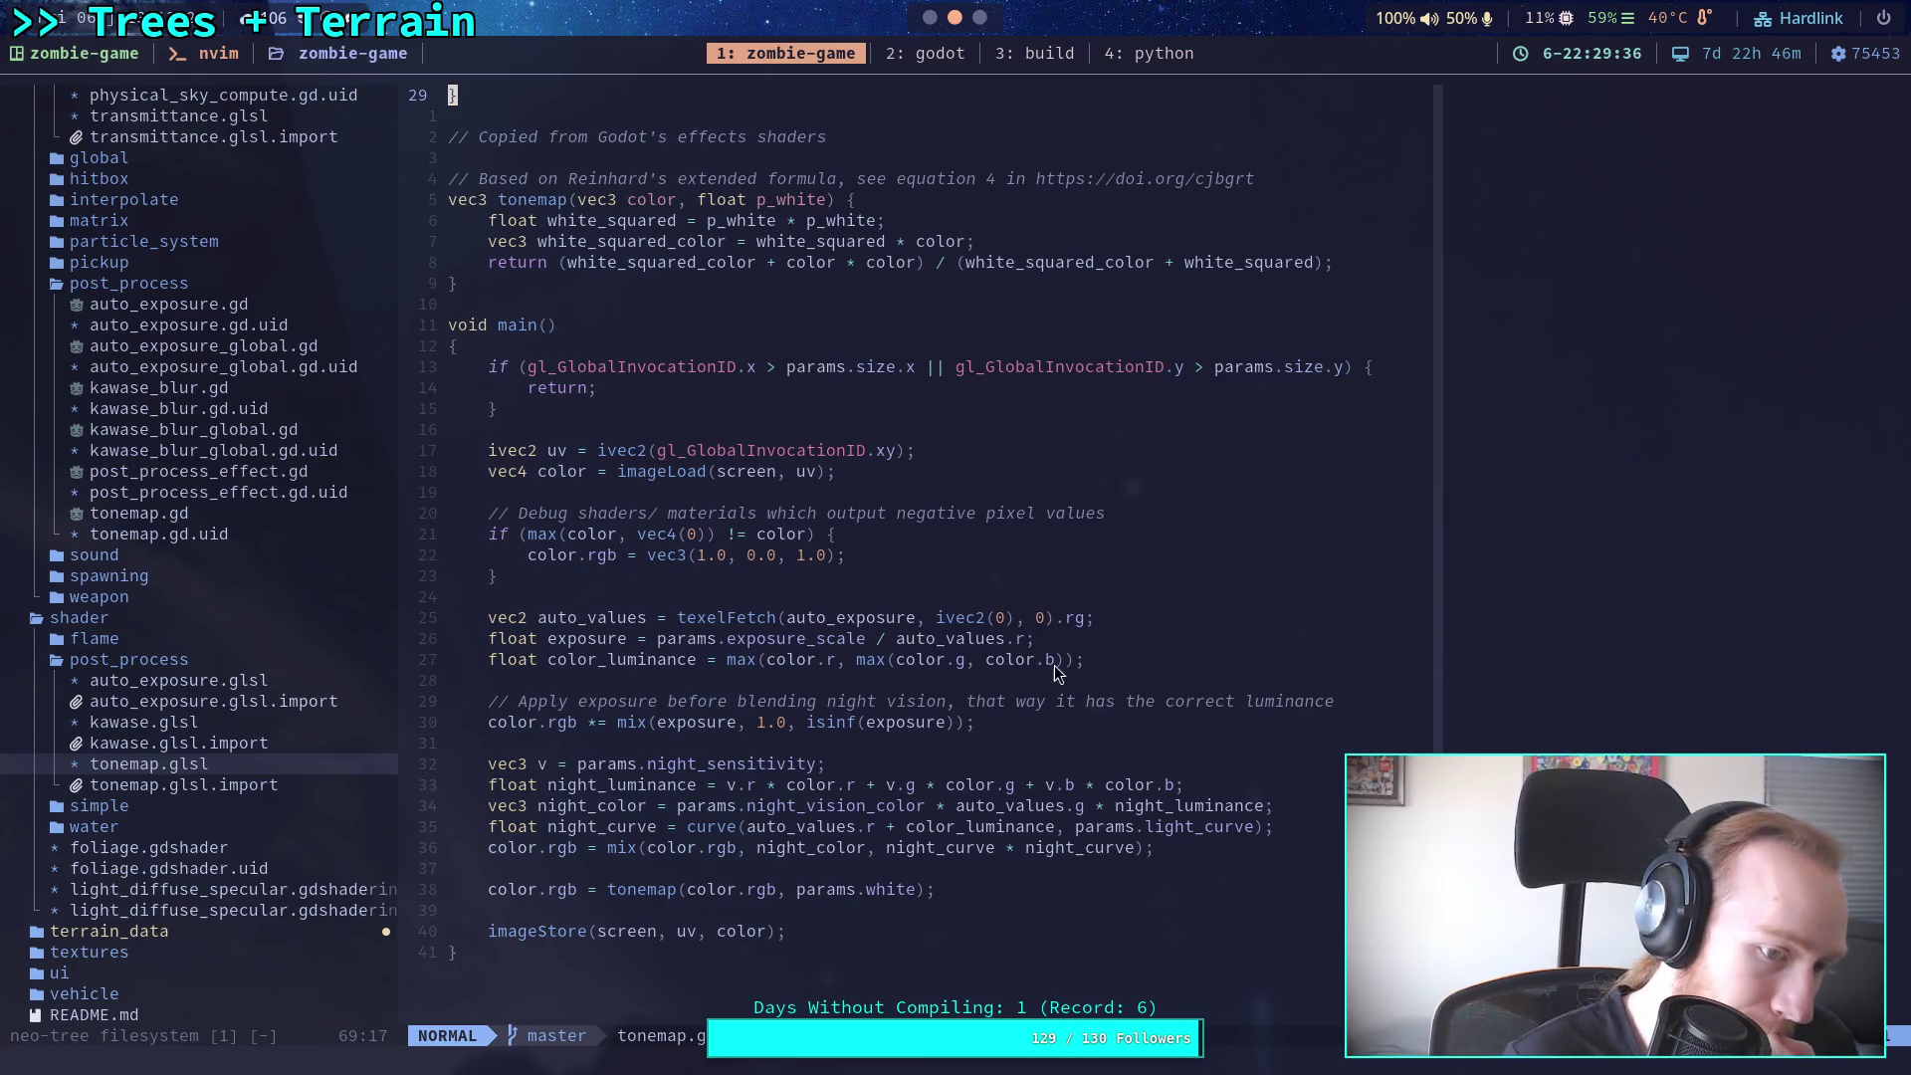
Step: Open auto_exposure.glsl and scroll through its main() before returning to Godot
{"action": "left_click", "coordinate": [260, 682]}
{"action": "double_click", "coordinate": [261, 683]}
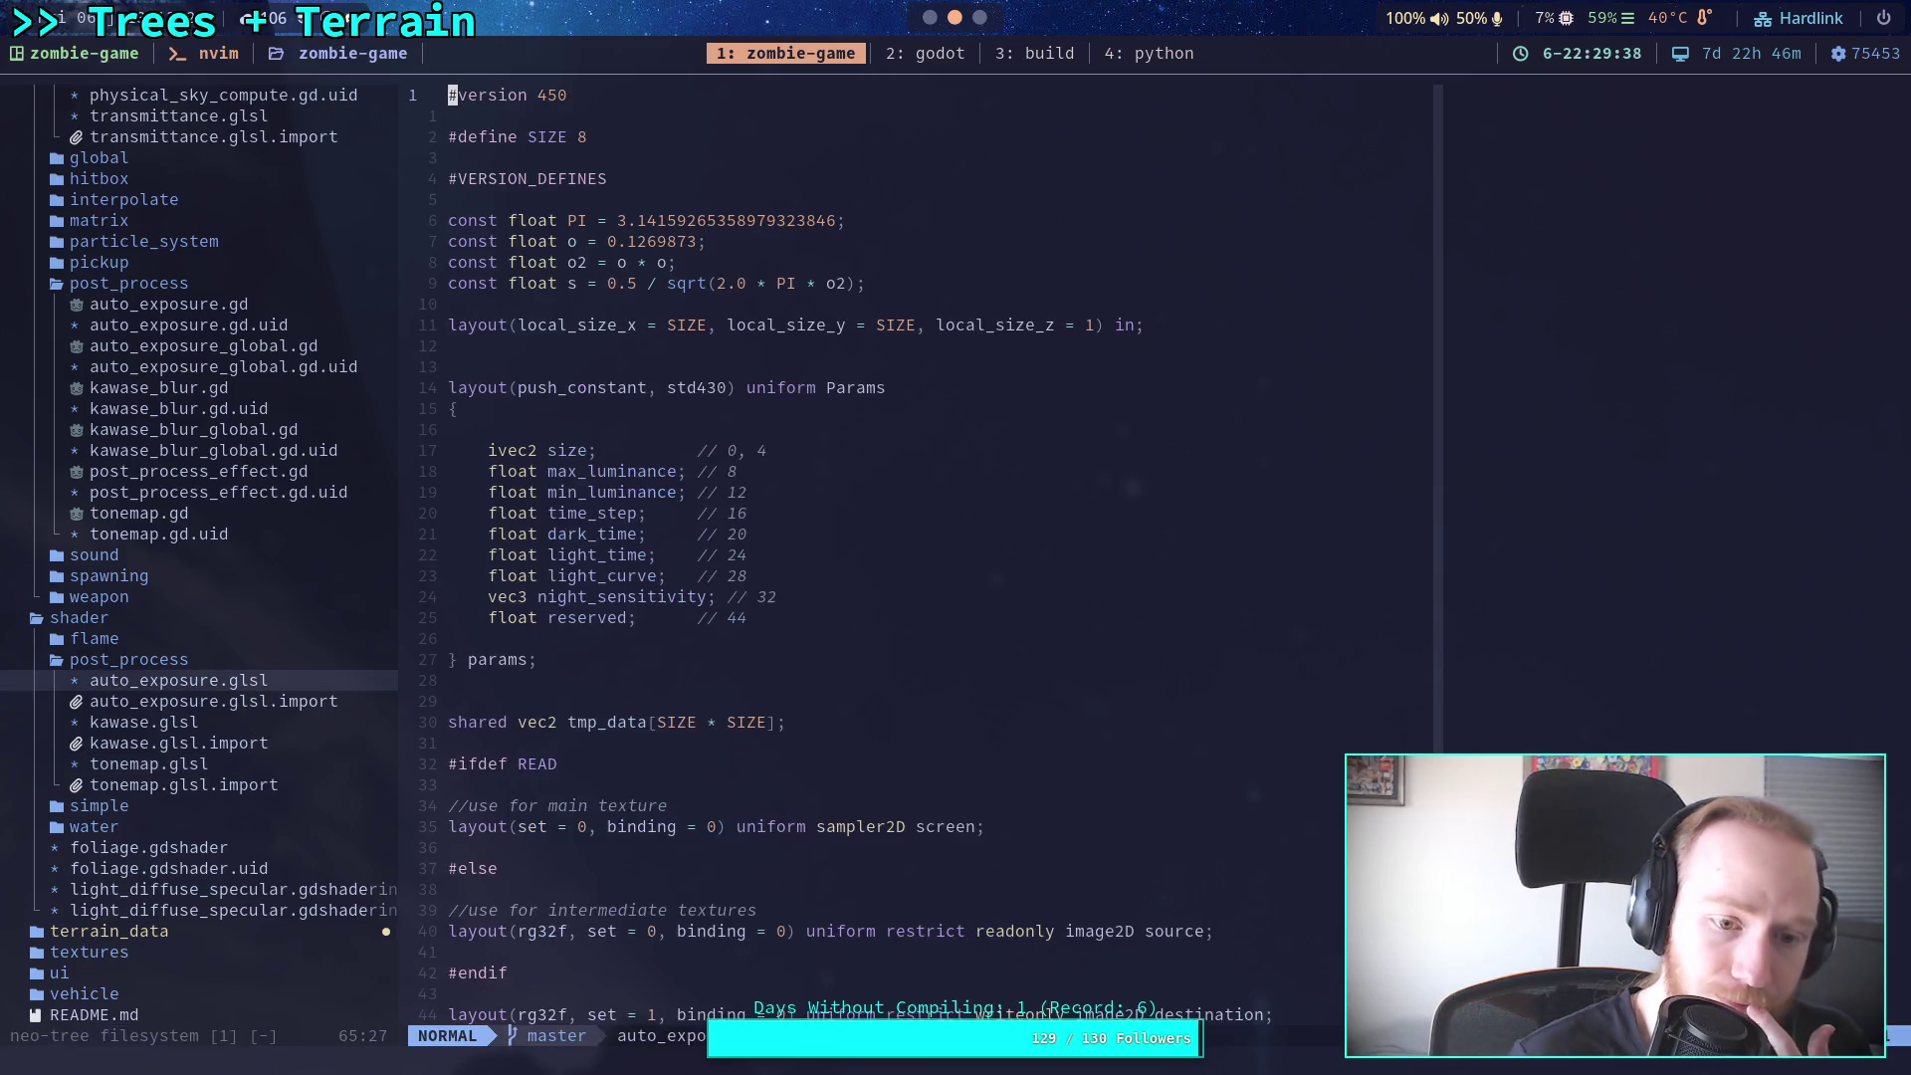
{"action": "scroll", "coordinate": [782, 602], "scroll_direction": "down", "scroll_amount": 2}
{"action": "scroll", "coordinate": [781, 602], "scroll_direction": "down", "scroll_amount": 8}
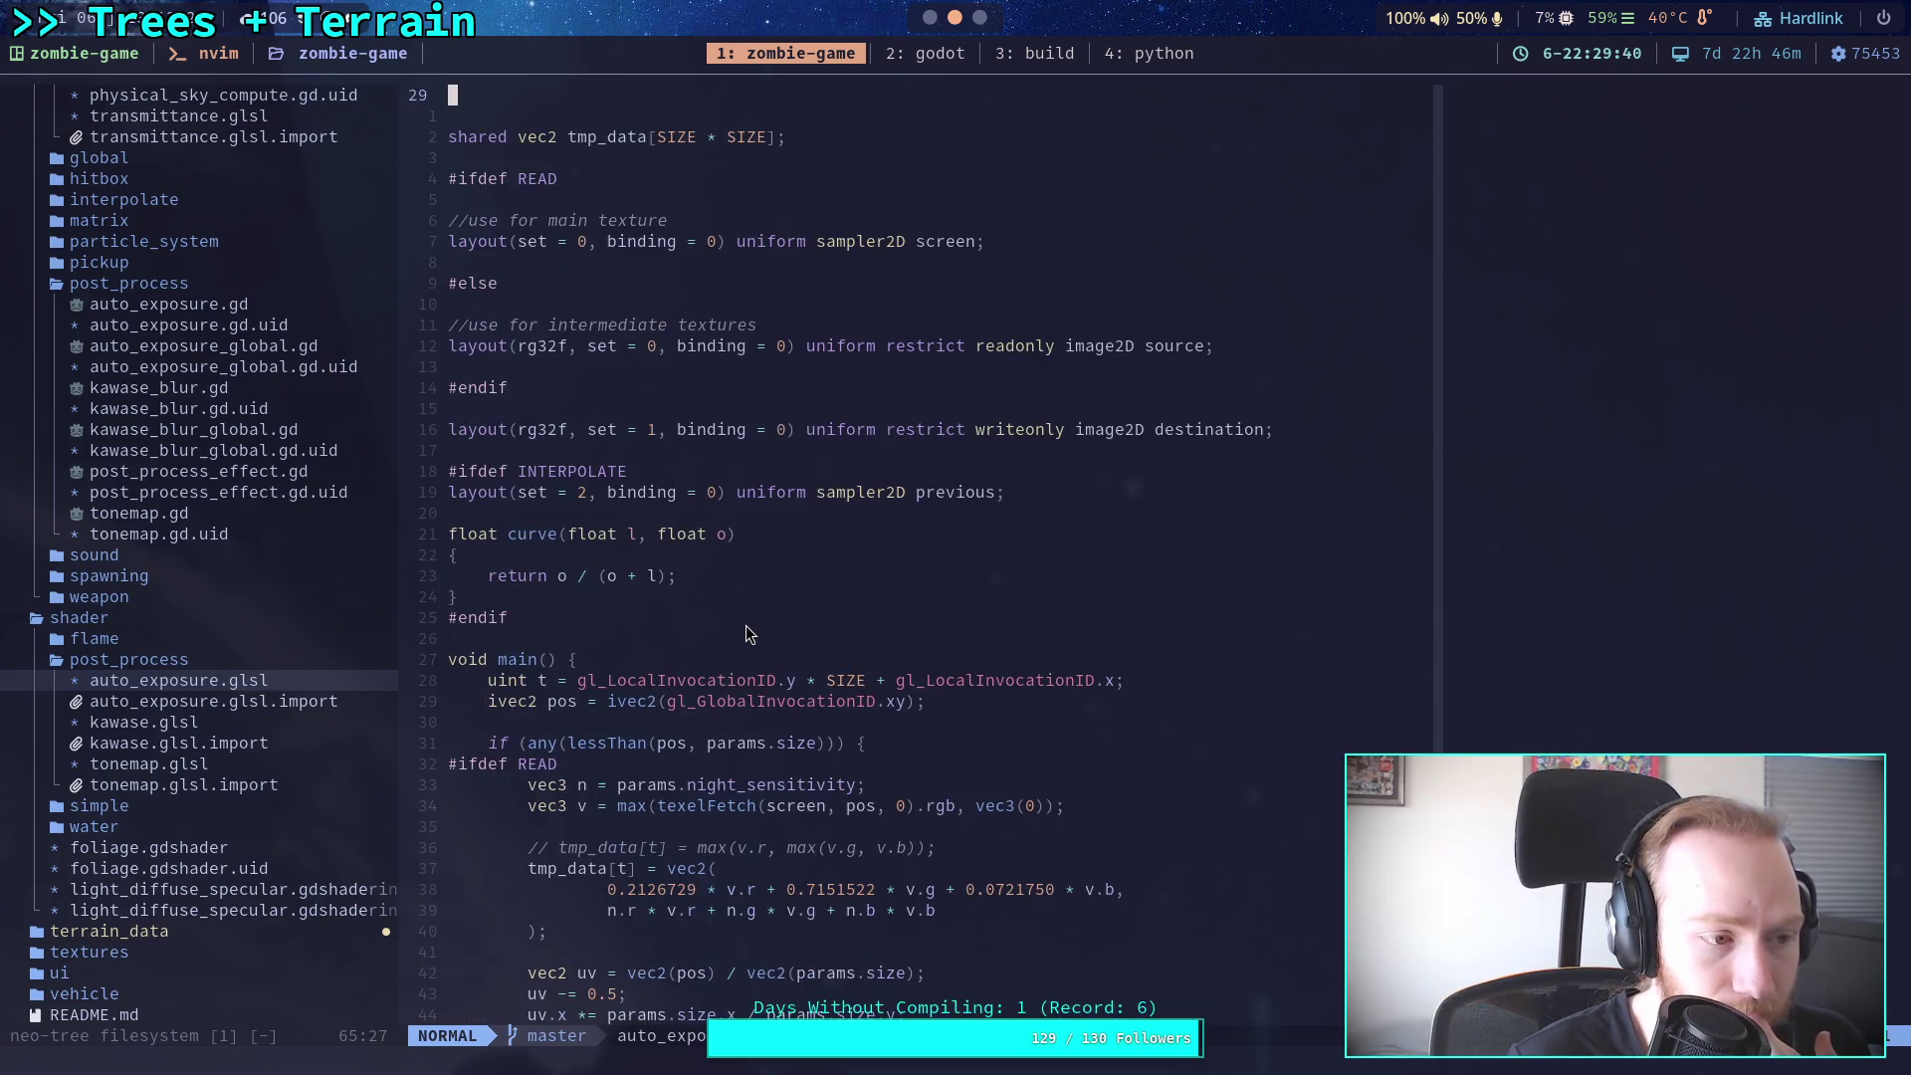
{"action": "scroll", "coordinate": [749, 634], "scroll_direction": "down", "scroll_amount": 4}
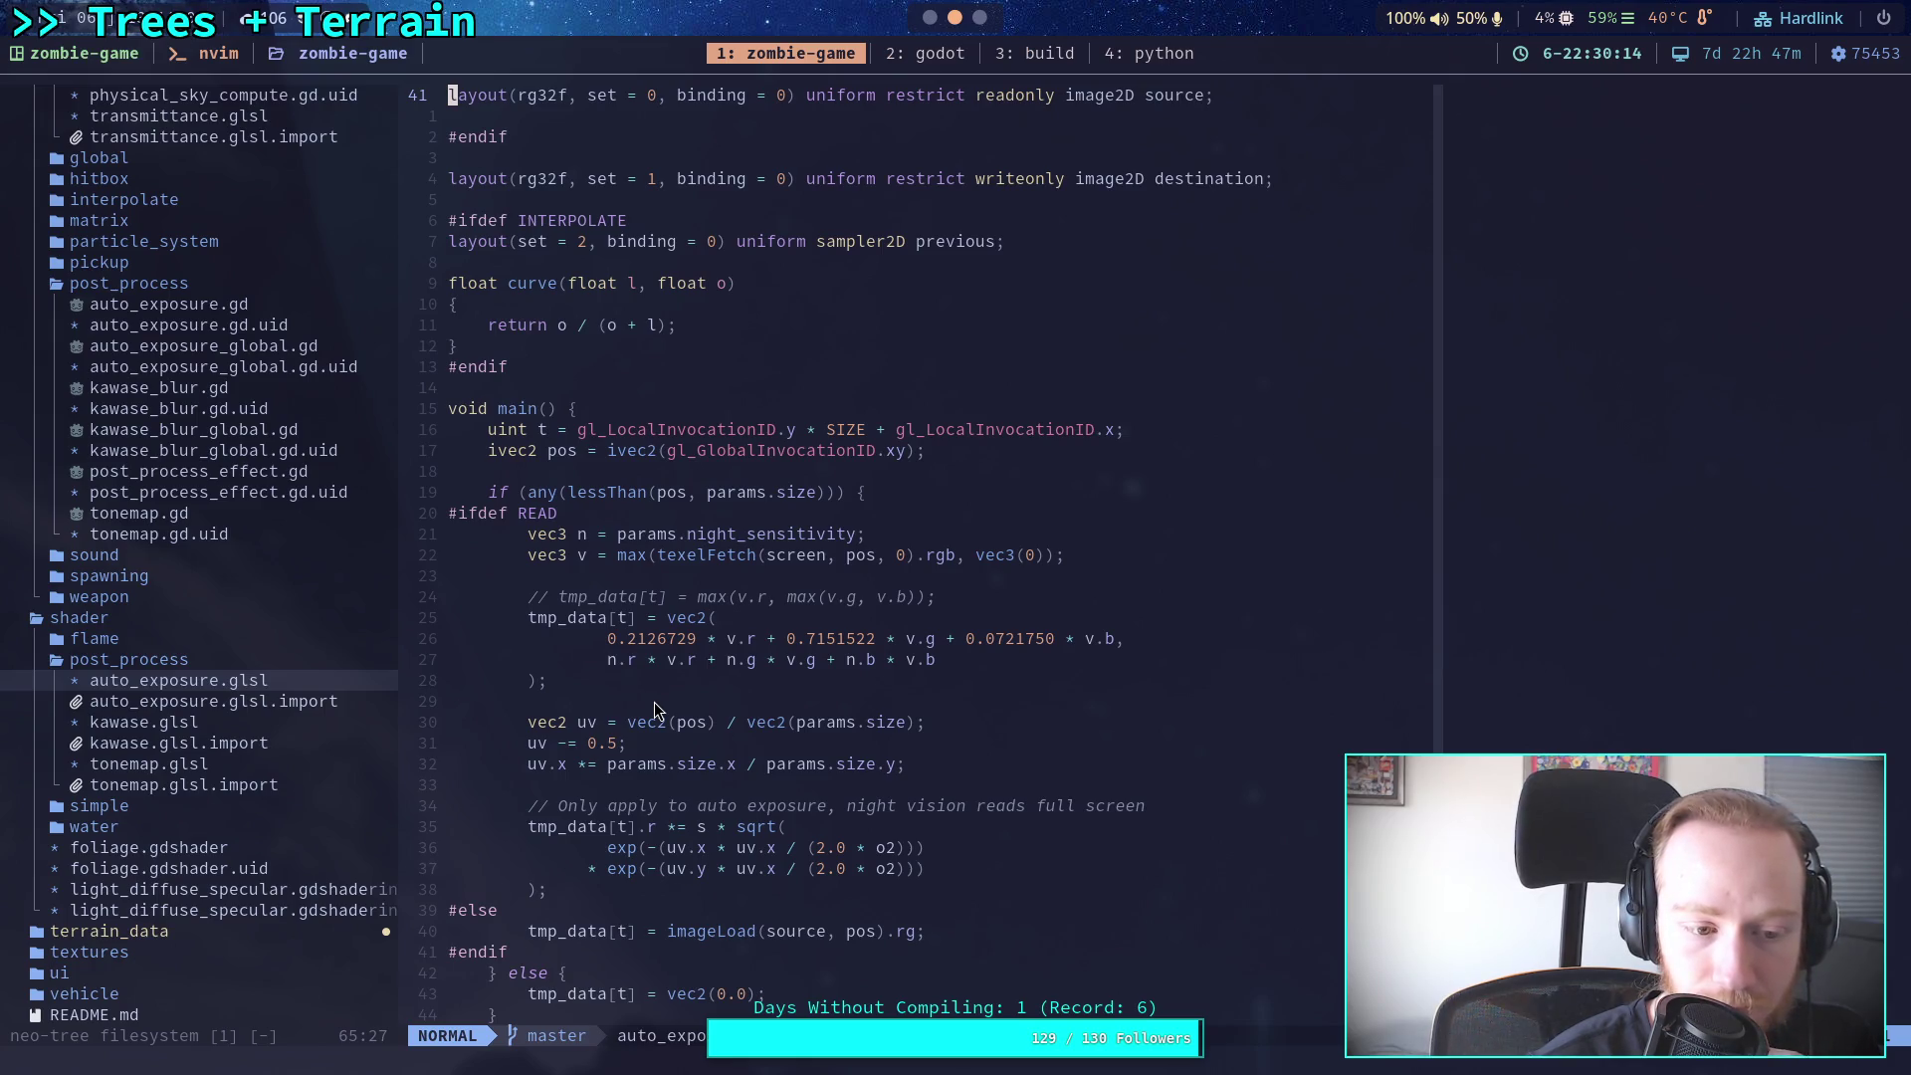
{"action": "key", "text": "super+2"}
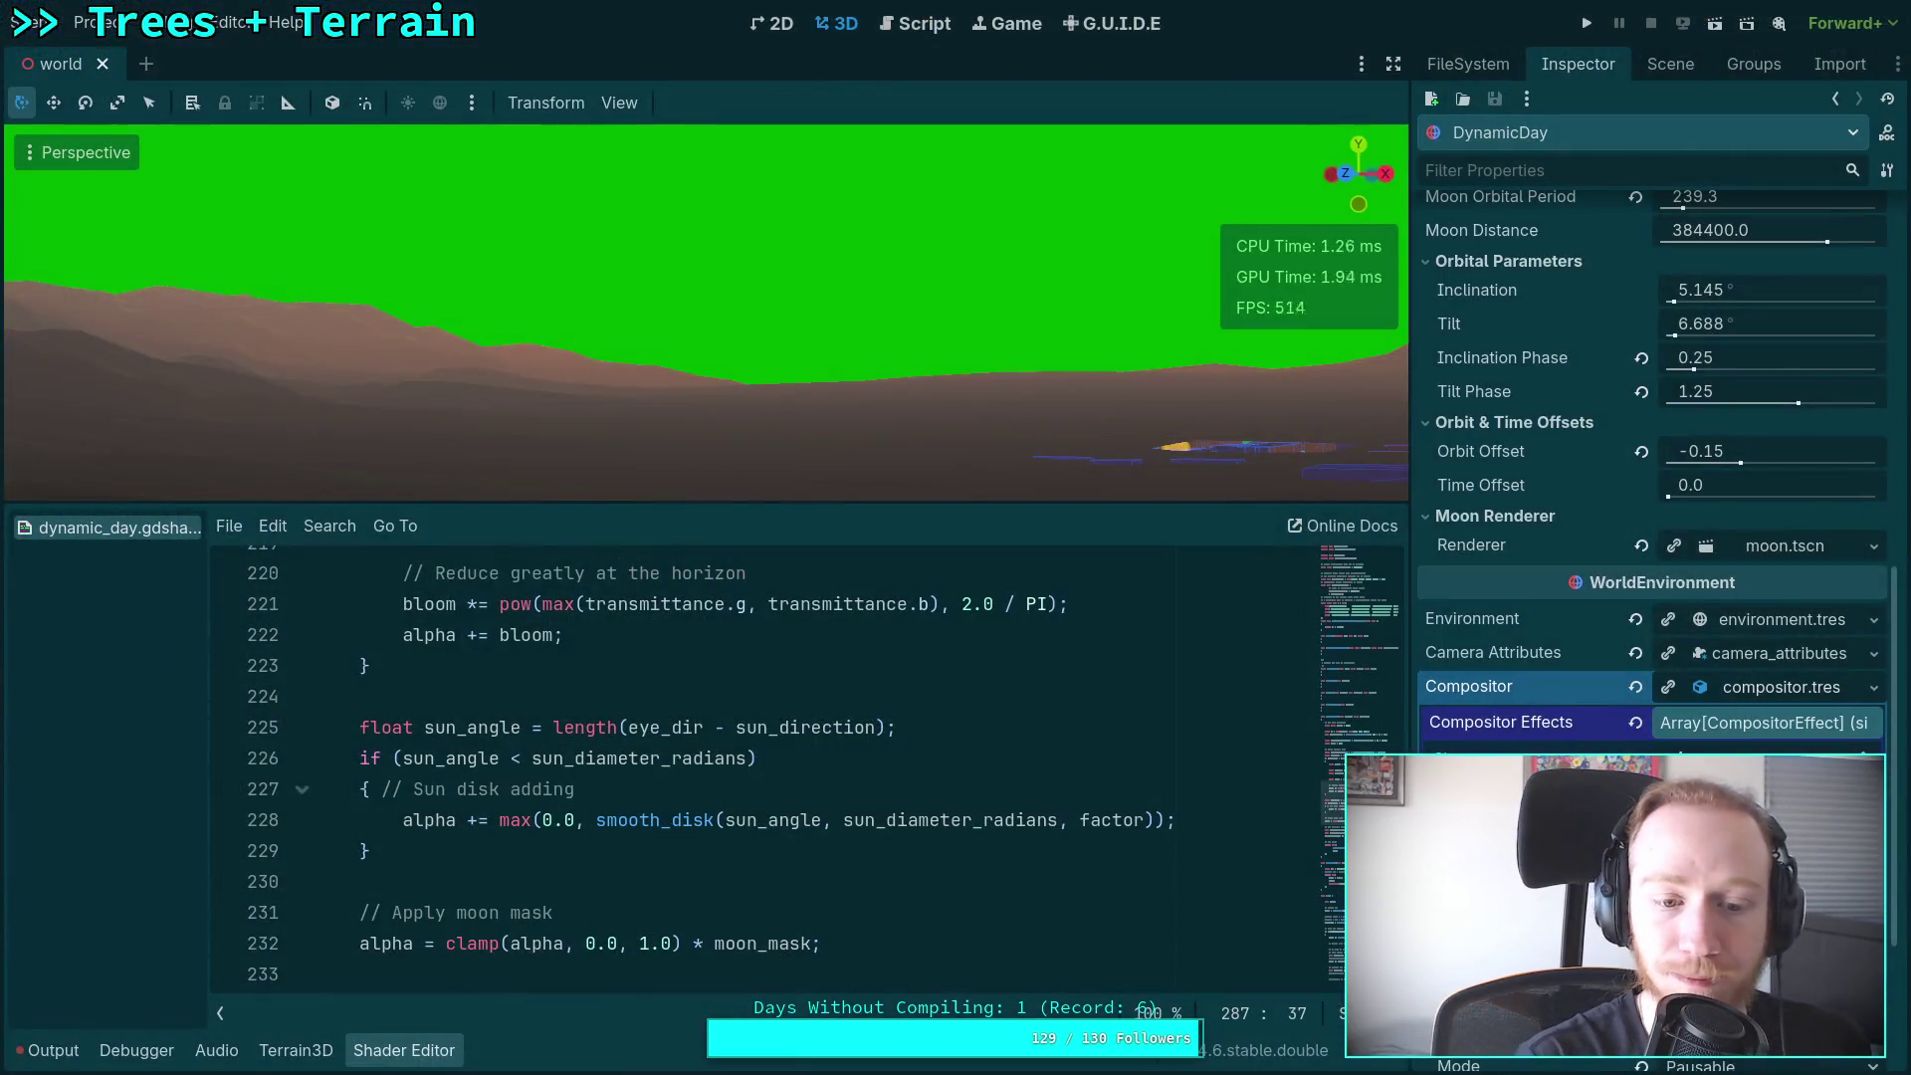
Step: Remove the debug colour lines and restore the color.rgb += sun_color blending line
{"action": "scroll", "coordinate": [582, 818], "scroll_direction": "down", "scroll_amount": 2}
{"action": "scroll", "coordinate": [582, 818], "scroll_direction": "down", "scroll_amount": 3}
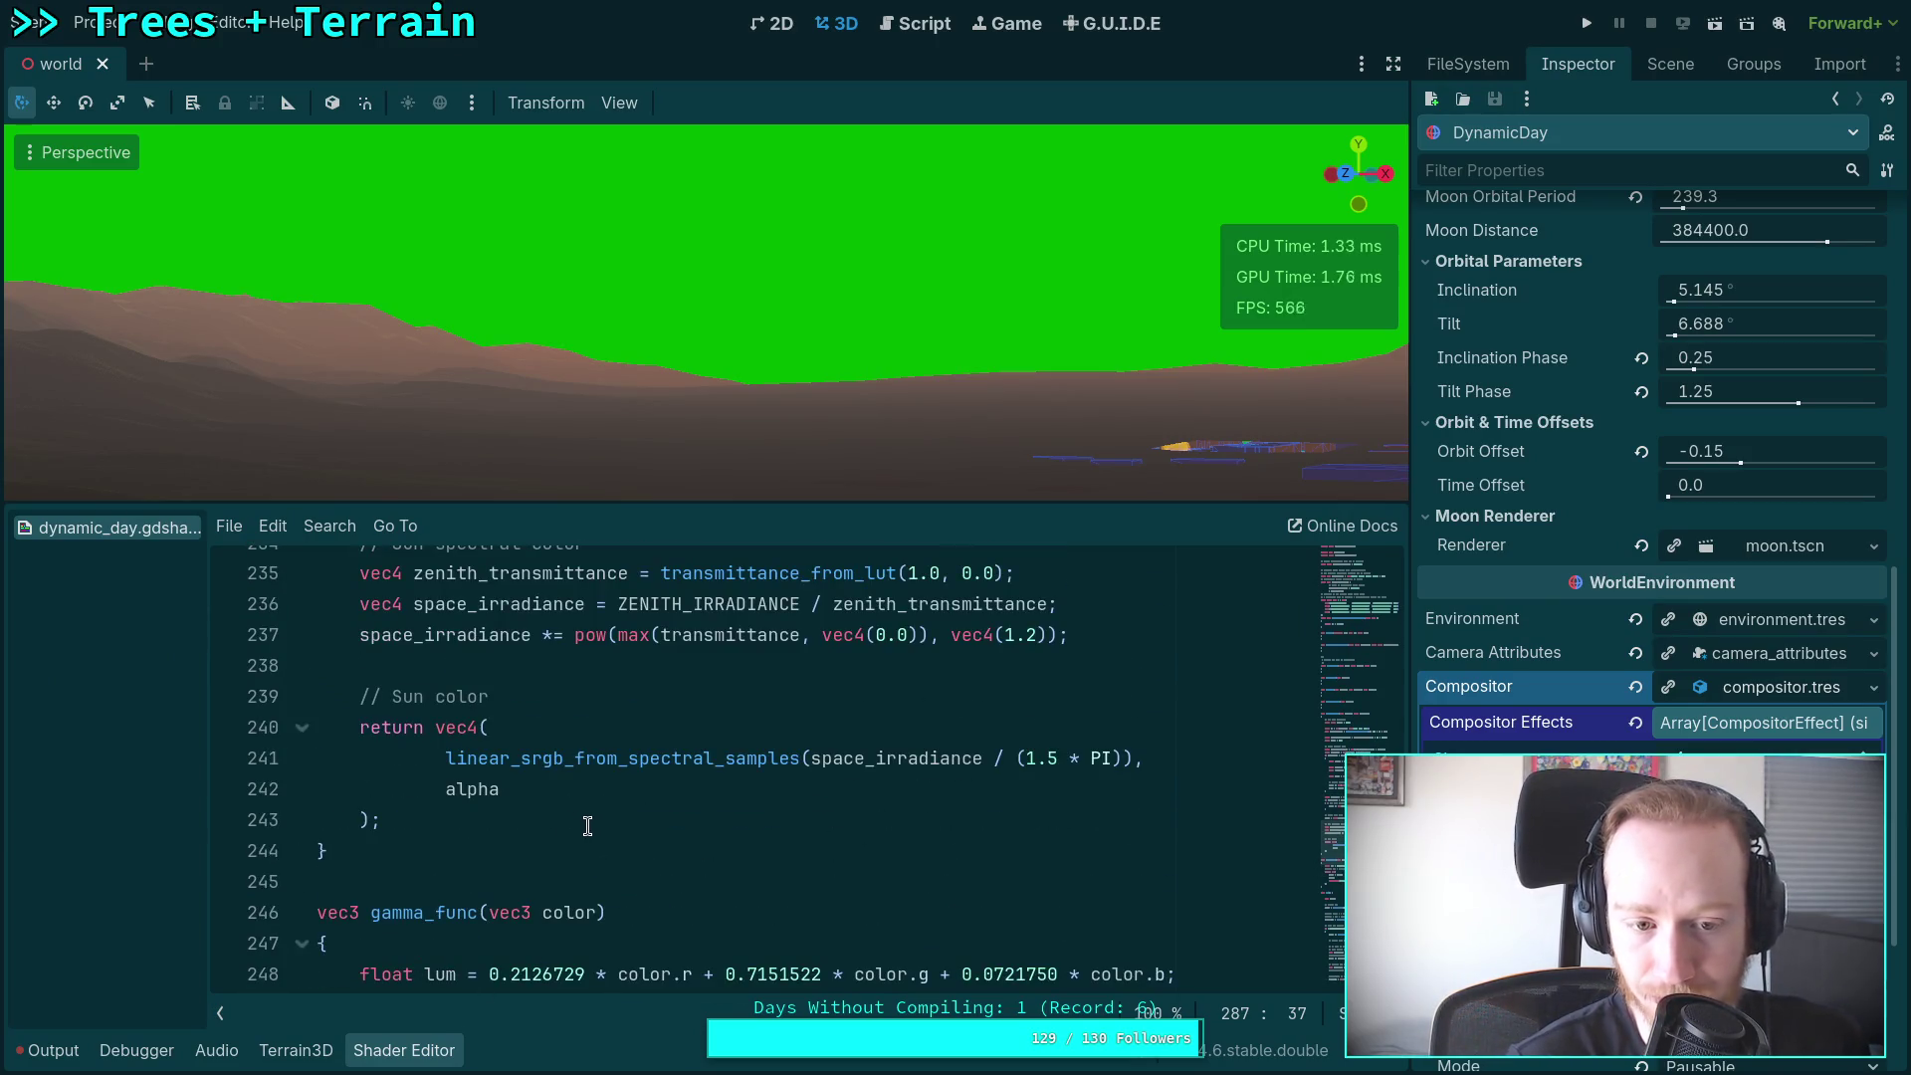
{"action": "scroll", "coordinate": [526, 813], "scroll_direction": "down", "scroll_amount": 1}
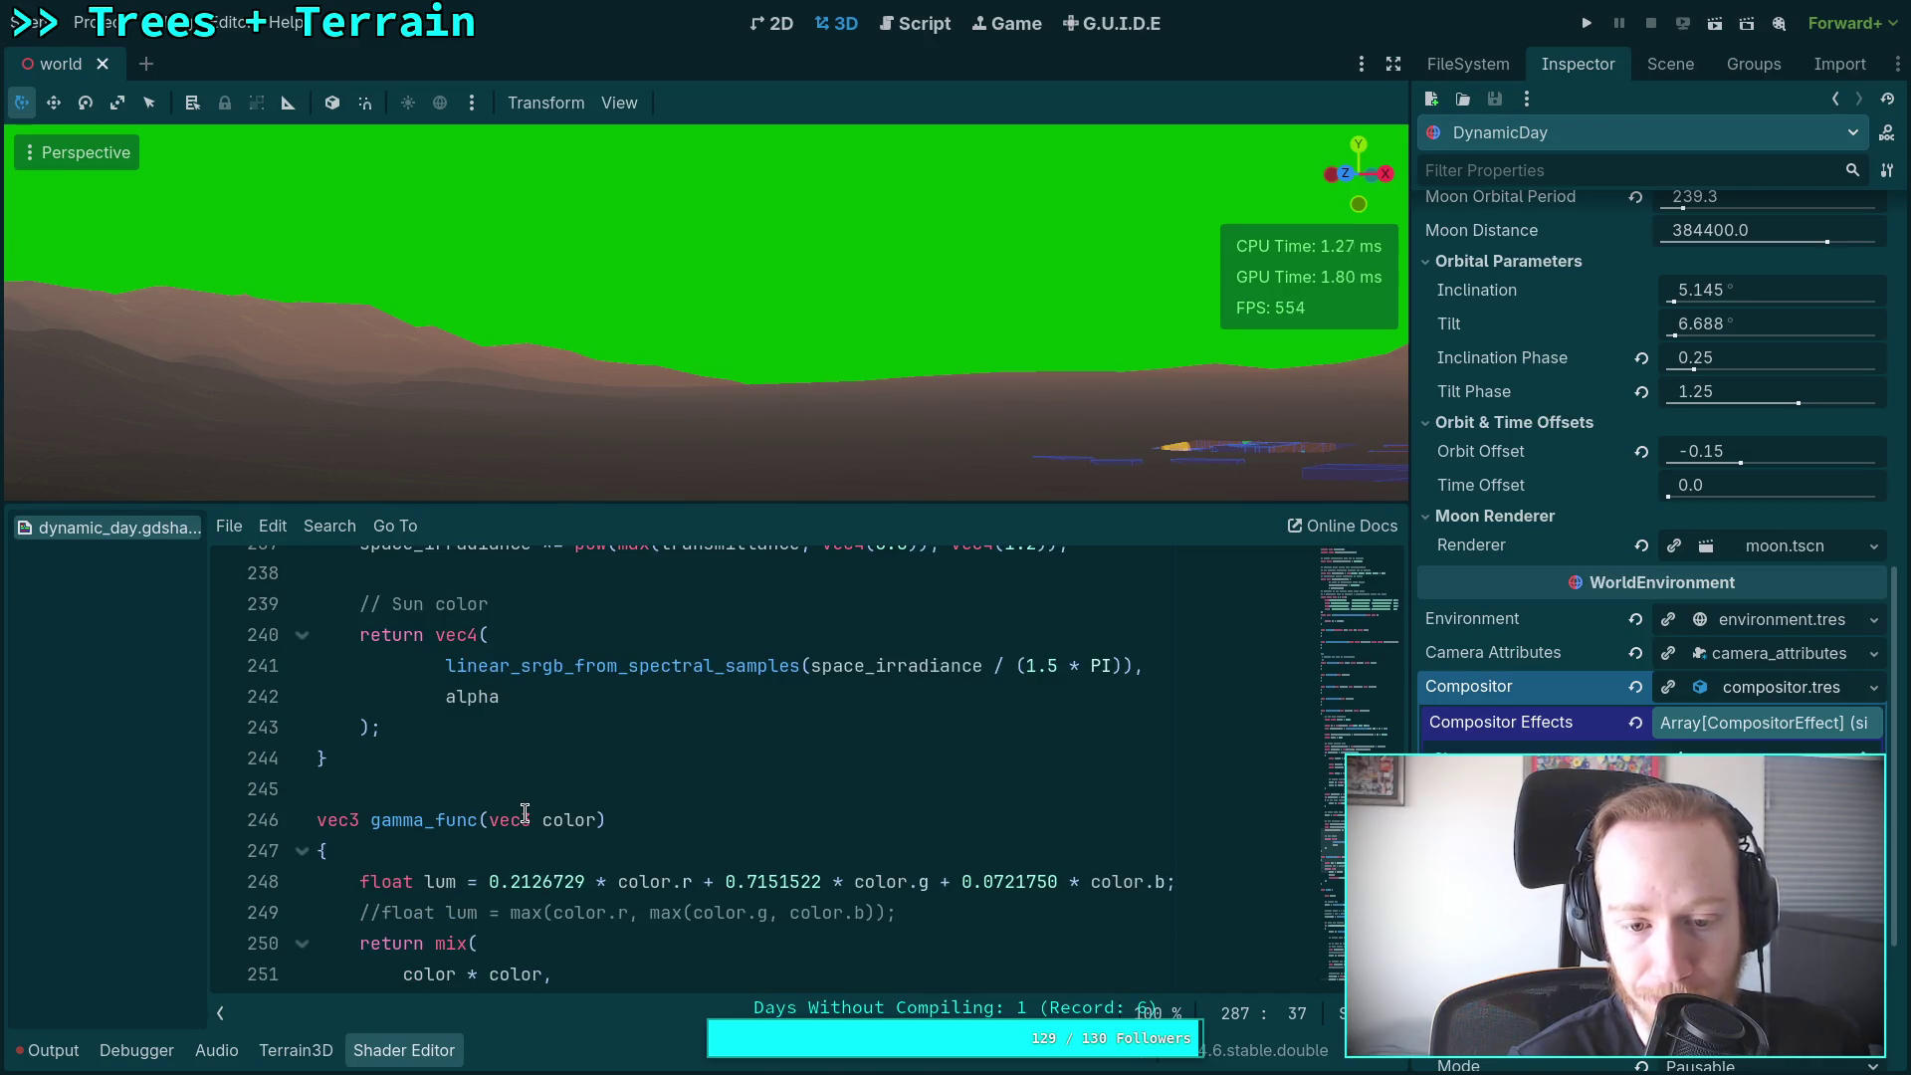
{"action": "scroll", "coordinate": [525, 813], "scroll_direction": "down", "scroll_amount": 14}
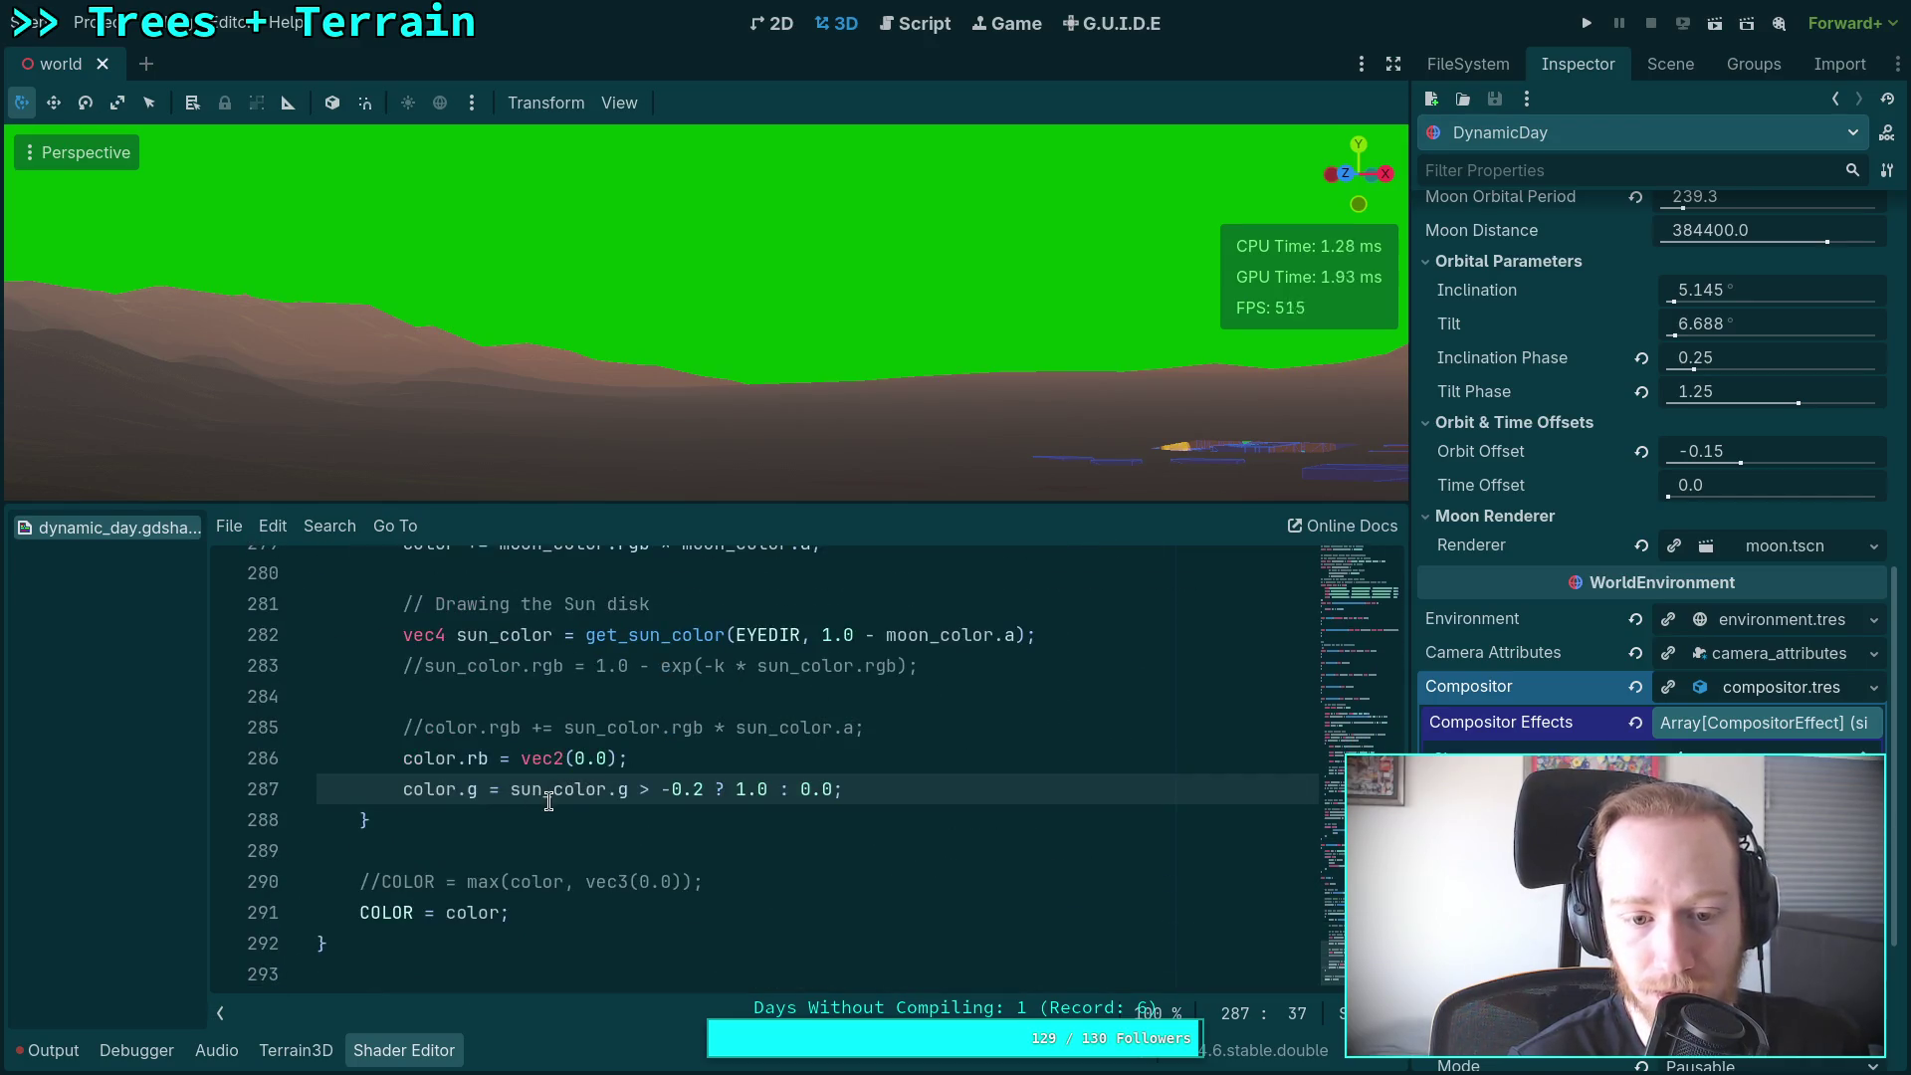
{"action": "scroll", "coordinate": [549, 801], "scroll_direction": "up", "scroll_amount": 1}
{"action": "left_click", "coordinate": [565, 826]}
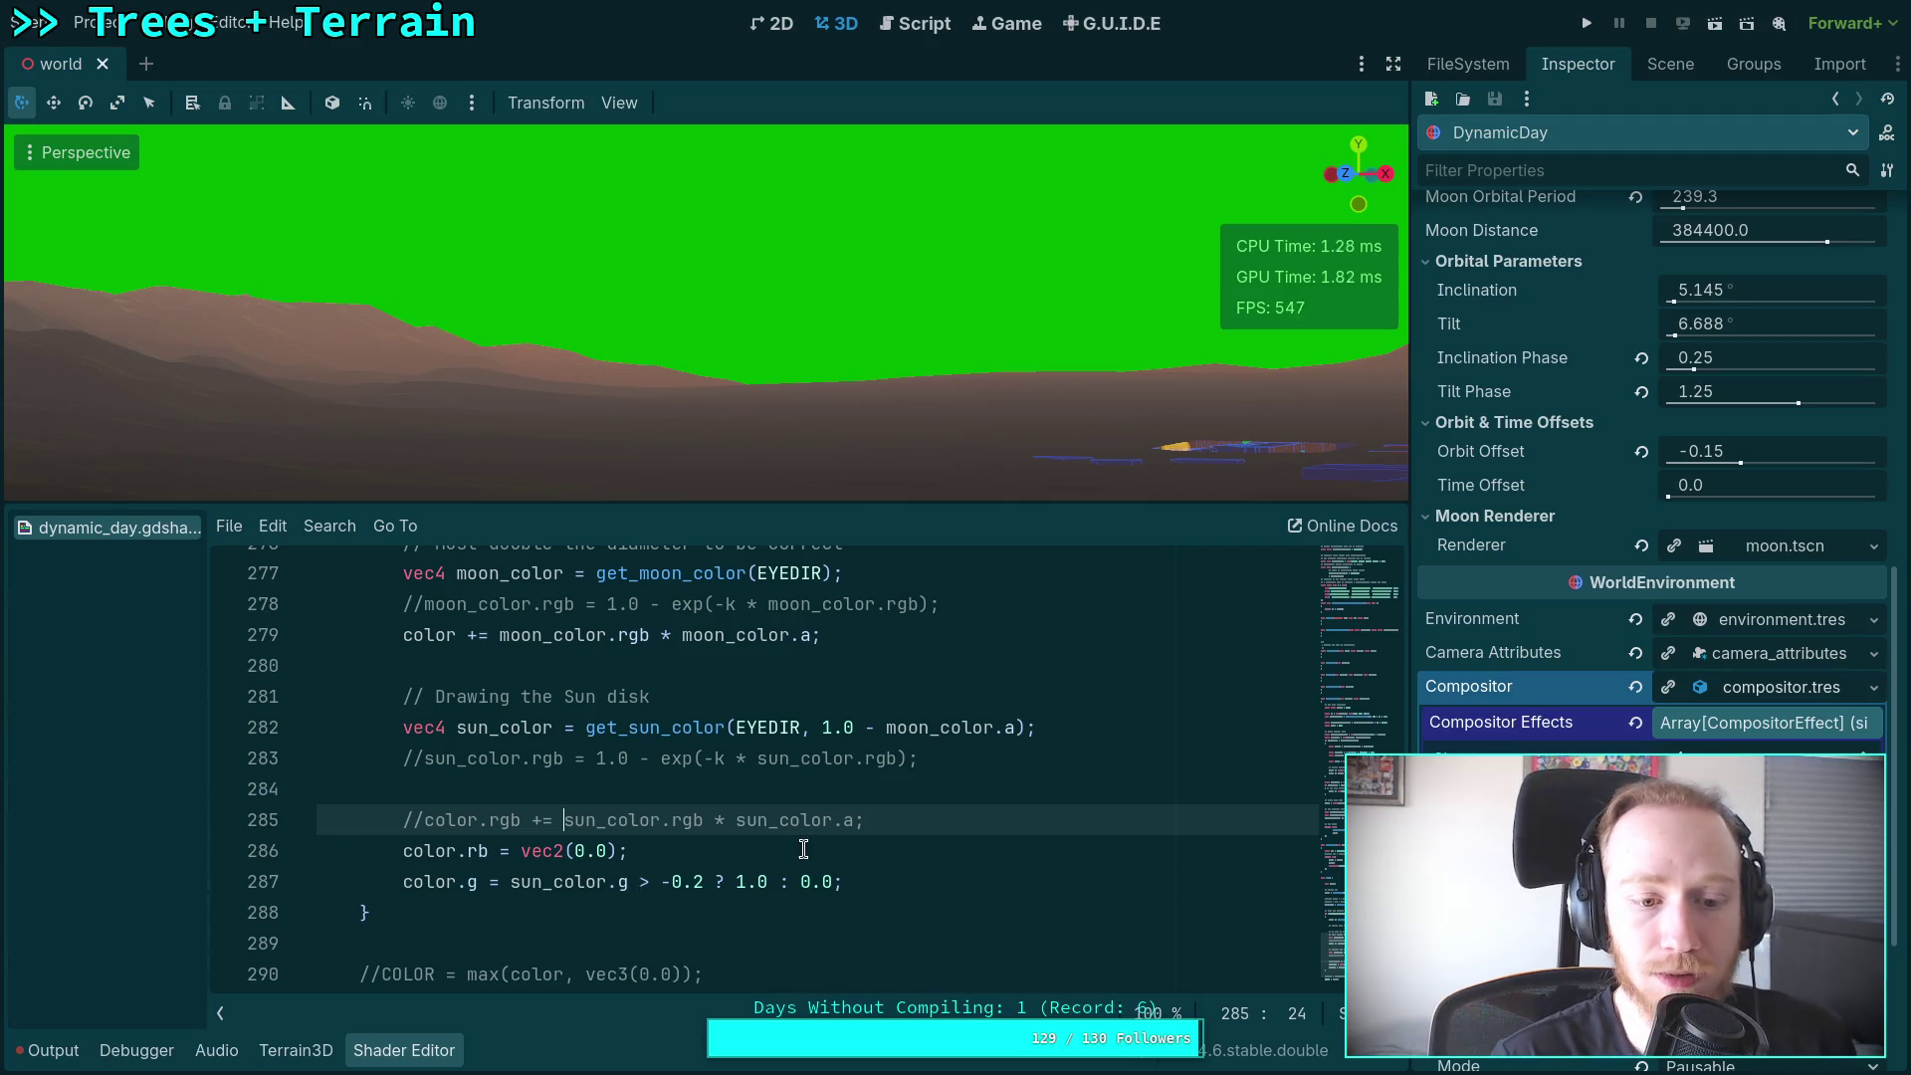
{"action": "left_click_drag", "start_coordinate": [919, 882], "coordinate": [923, 860]}
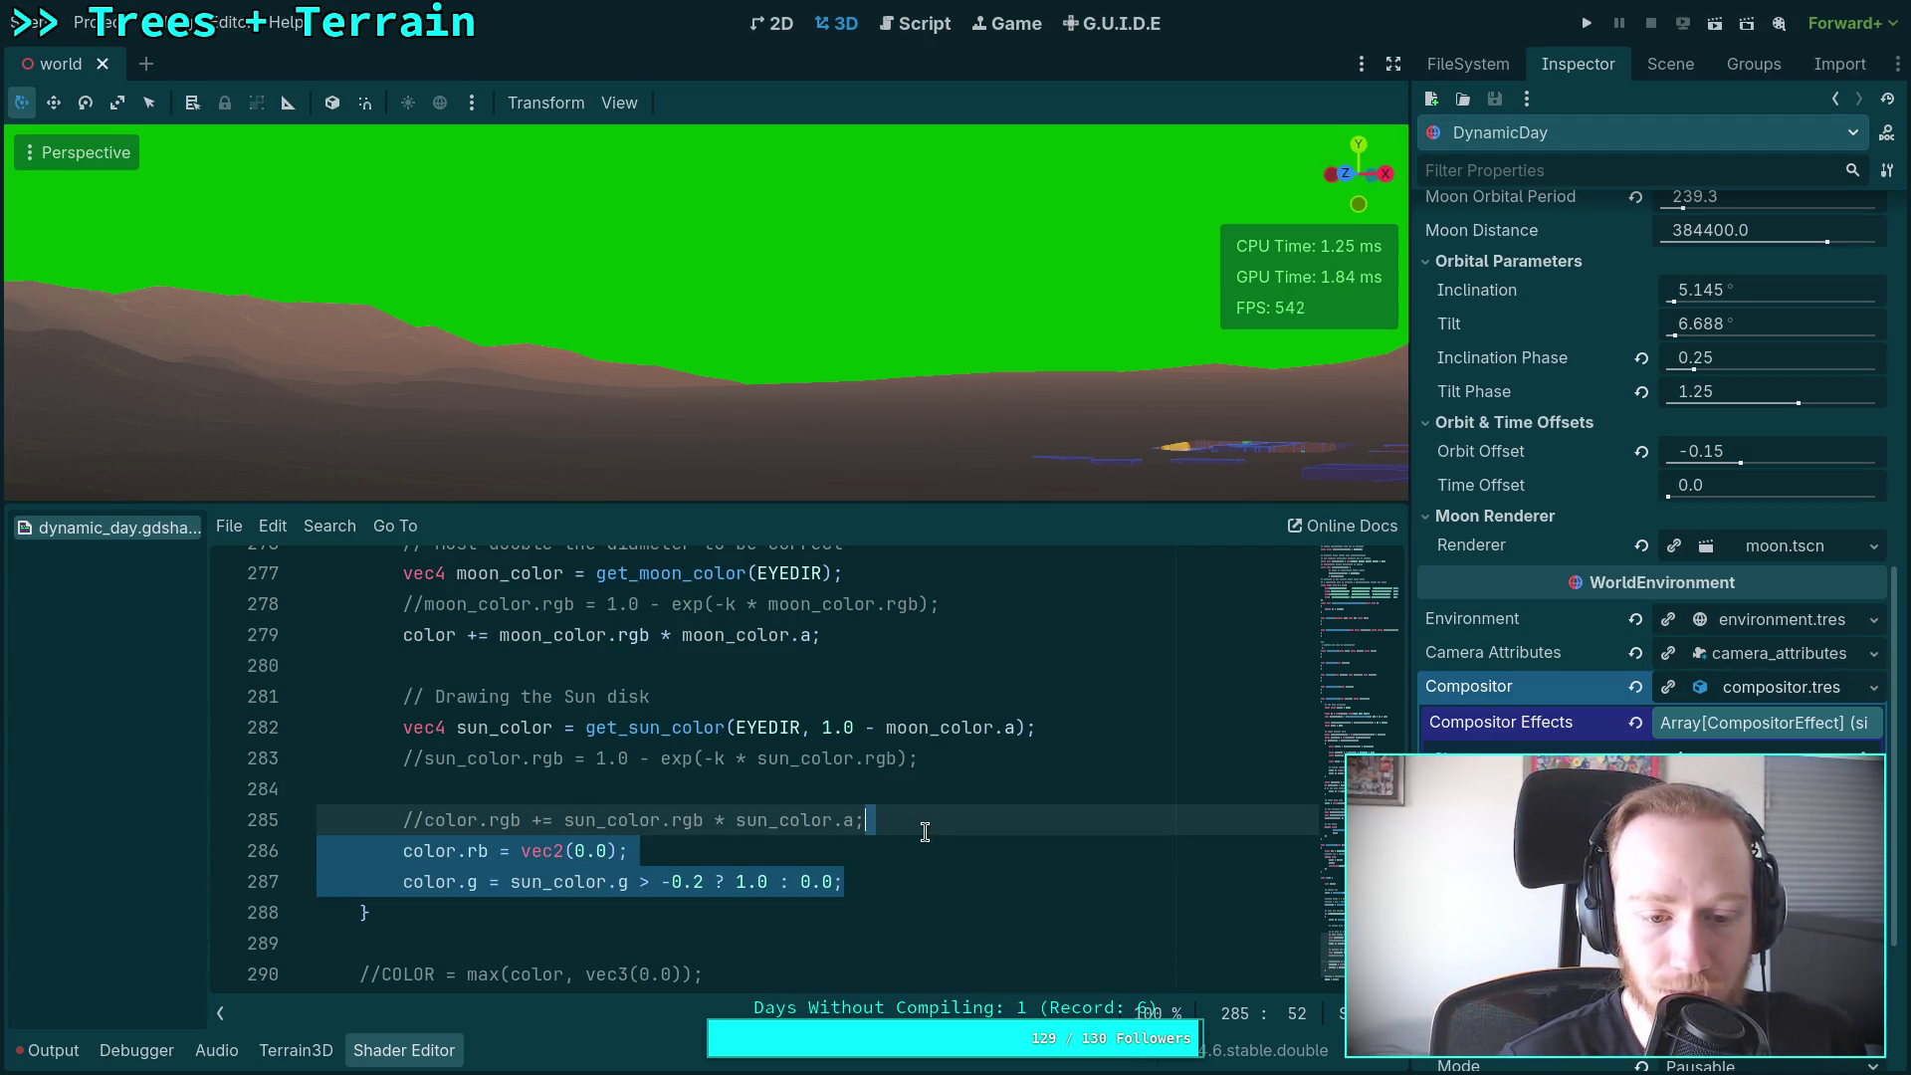
{"action": "key", "text": "ctrl+z"}
{"action": "key", "text": "ctrl+z"}
Step: Replace COLOR = color with the clamped COLOR = max(color, vec3(0.0))
{"action": "left_click", "coordinate": [369, 945]}
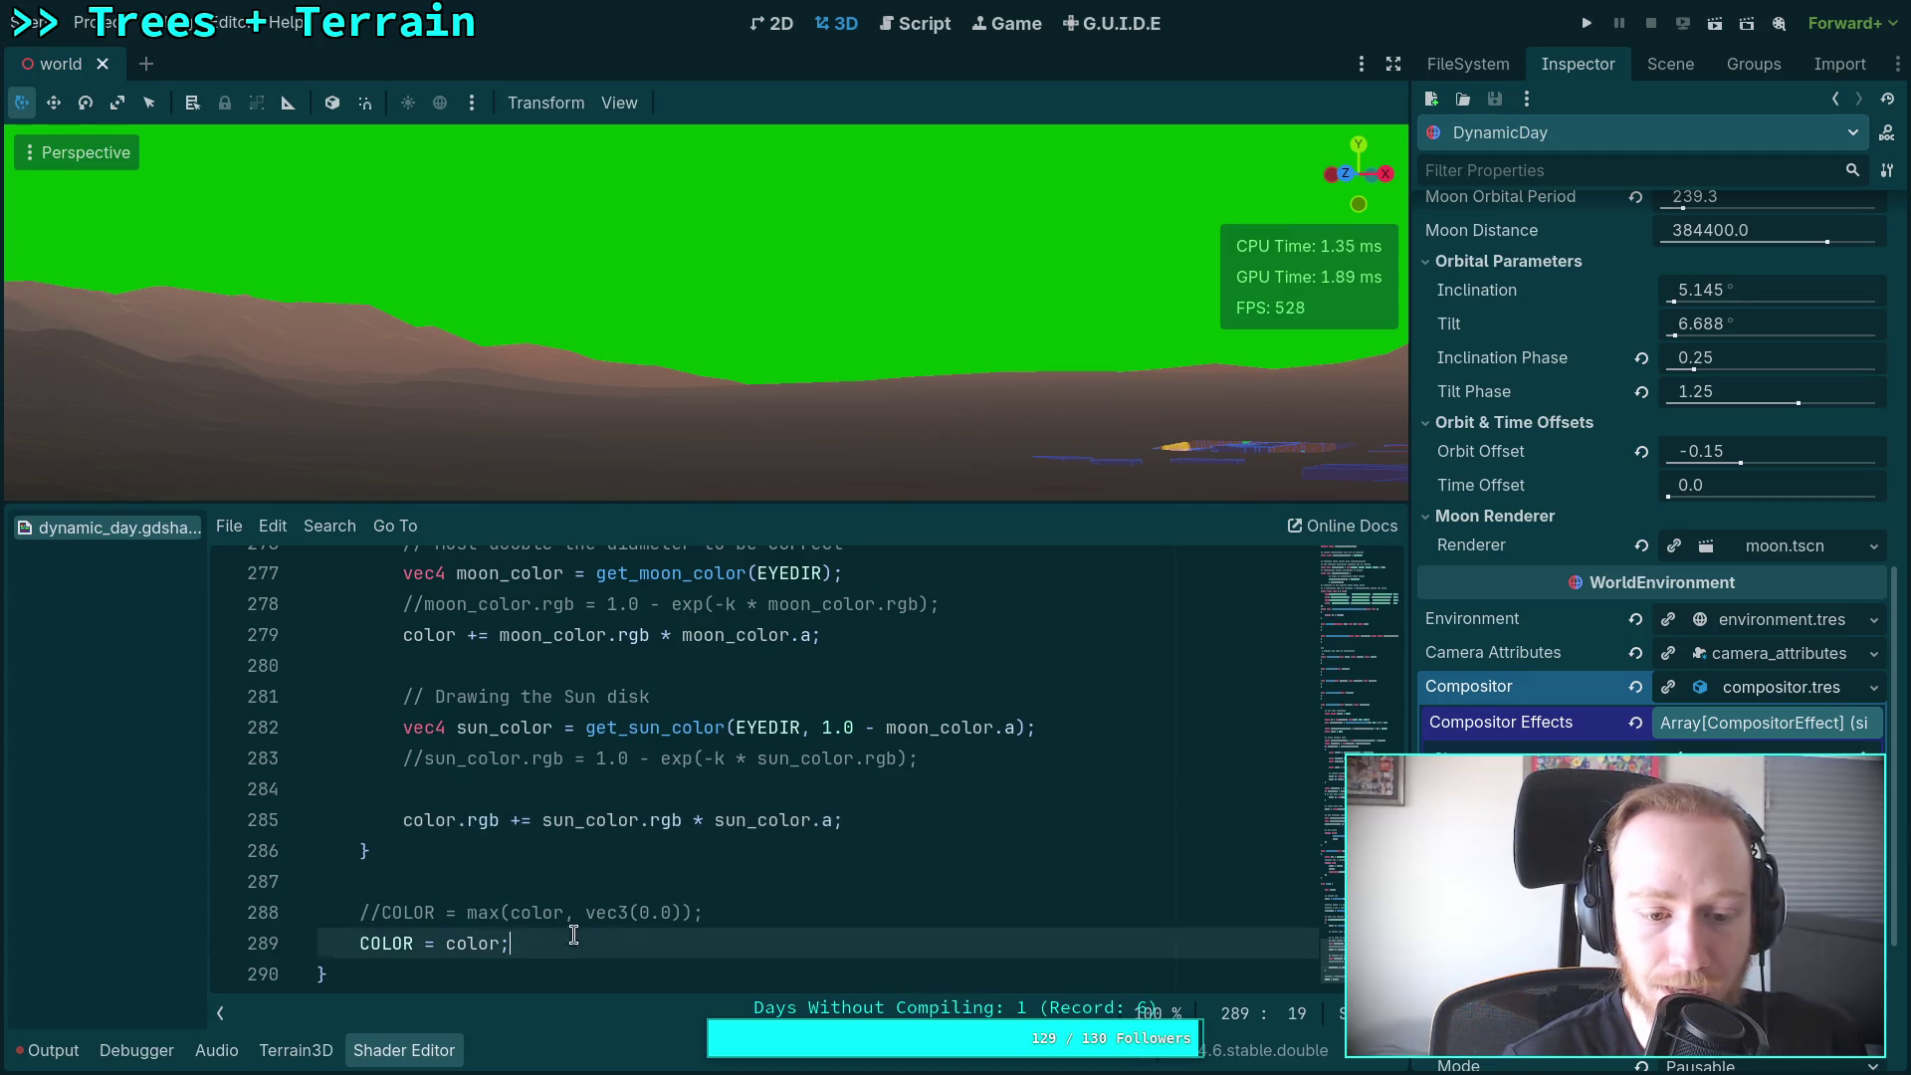
{"action": "key", "text": "ctrl+shift+k"}
{"action": "key", "text": "ctrl+k"}
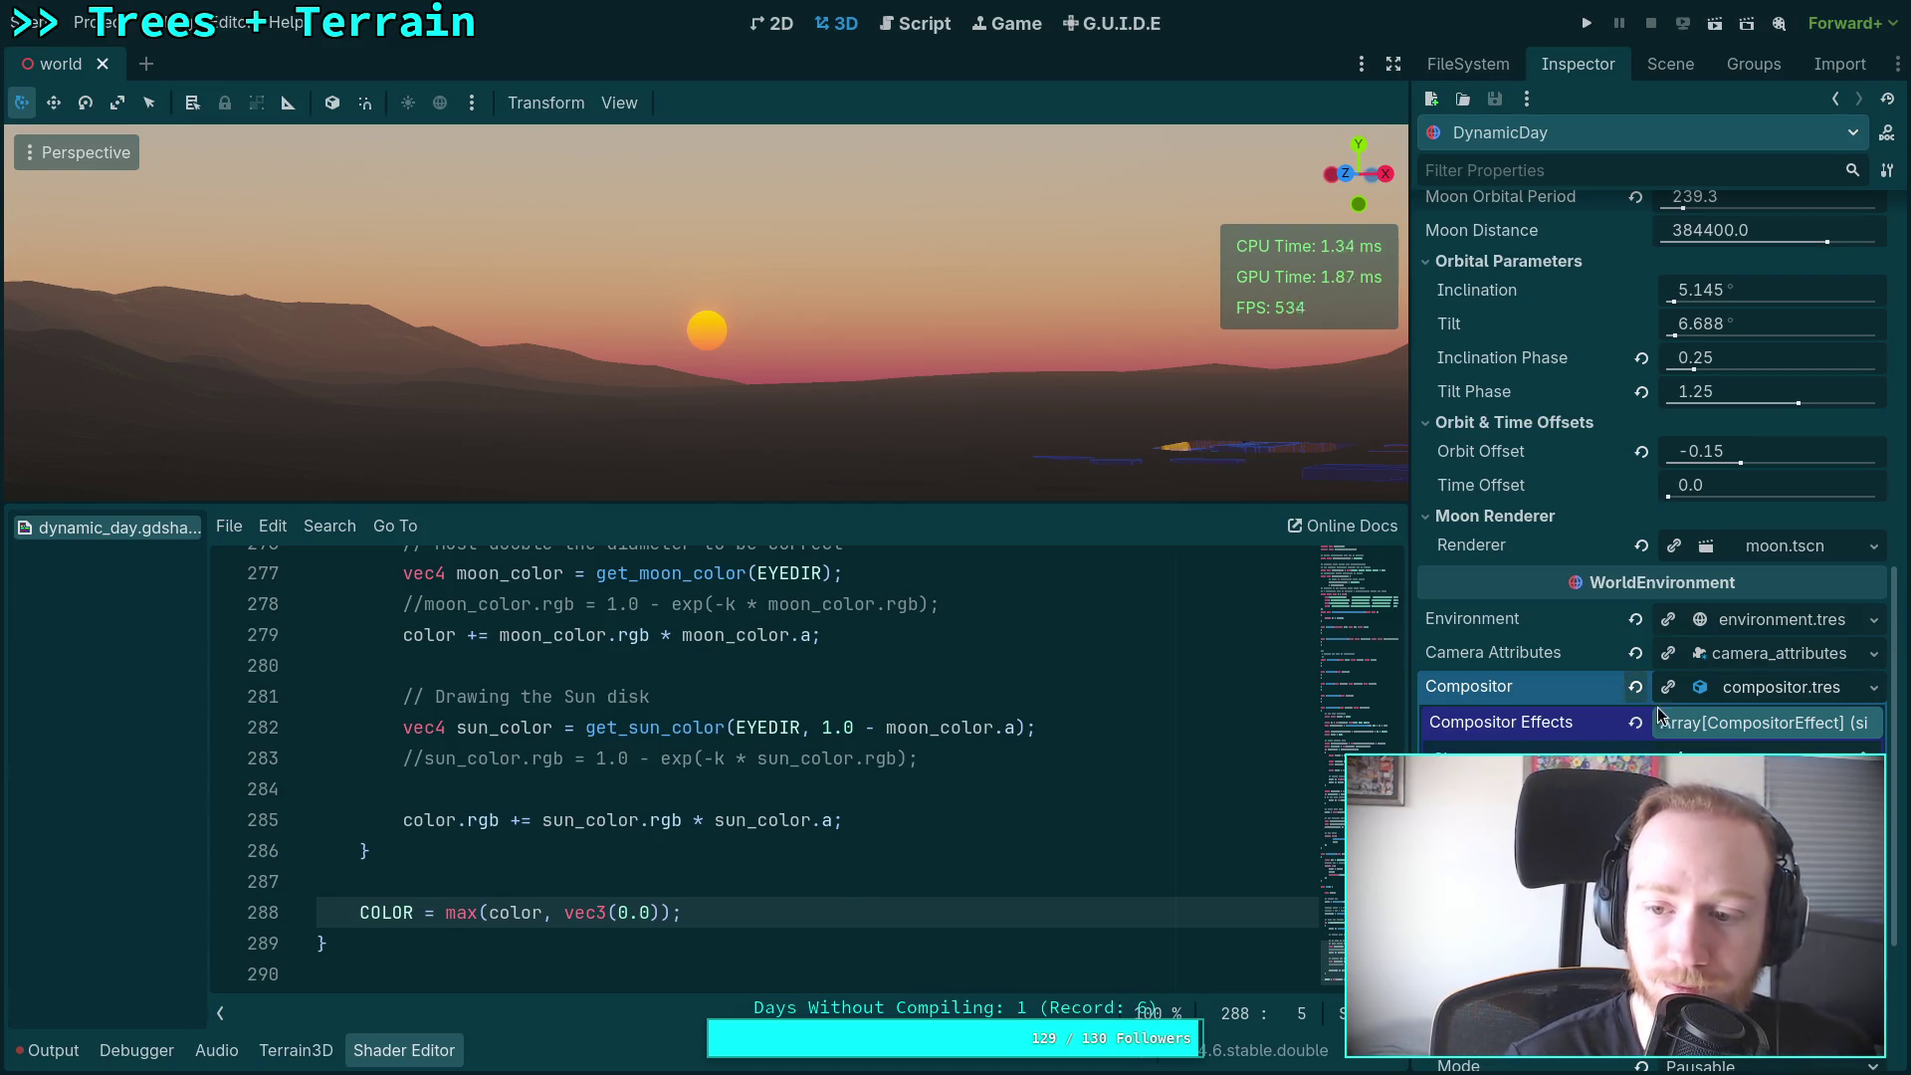
Step: Set DynamicDay's Initial Time to 0.25288 and save the scene
{"action": "scroll", "coordinate": [1537, 686], "scroll_direction": "up", "scroll_amount": 5}
{"action": "scroll", "coordinate": [1537, 687], "scroll_direction": "up", "scroll_amount": 2}
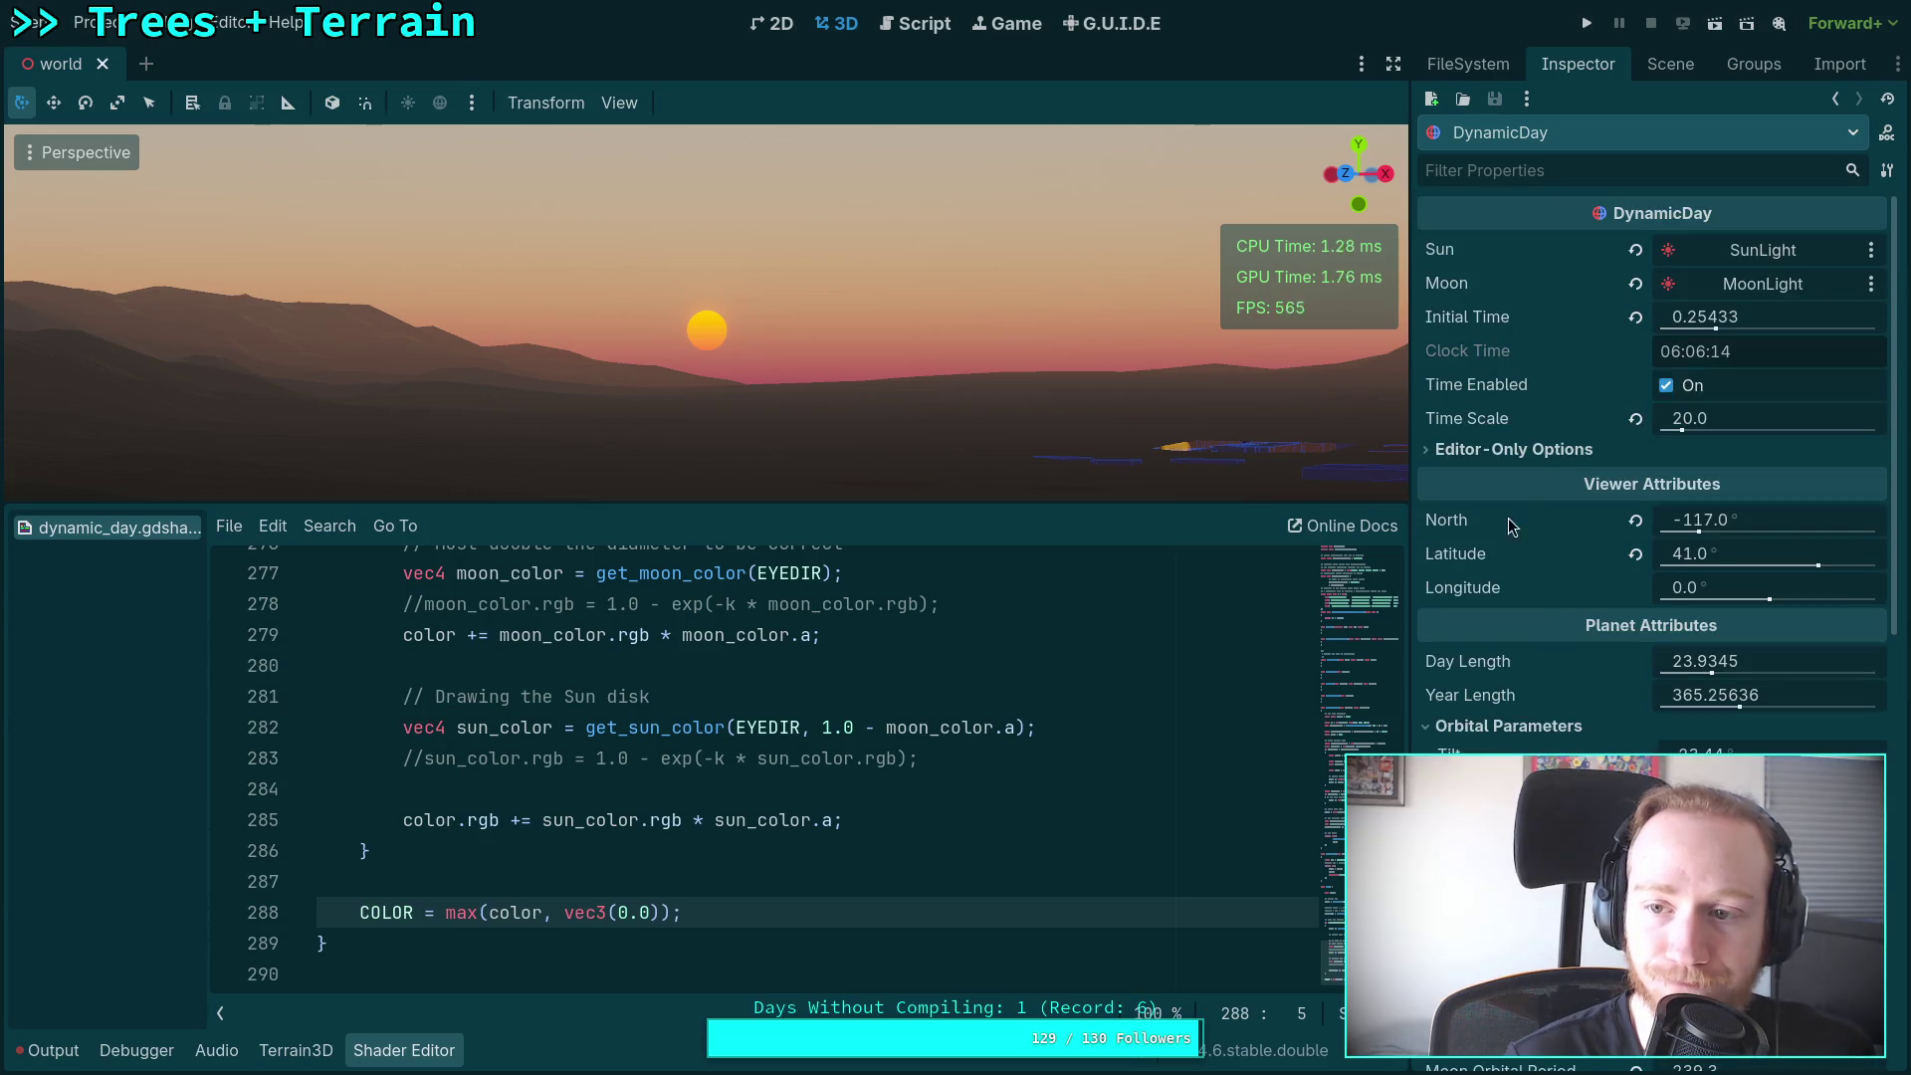
{"action": "mouse_move", "coordinate": [1711, 317]}
{"action": "left_mouse_down"}
{"action": "mouse_move", "coordinate": [1688, 316]}
{"action": "mouse_move", "coordinate": [1751, 316]}
{"action": "mouse_move", "coordinate": [1712, 316]}
{"action": "left_mouse_up"}
{"action": "left_click", "coordinate": [731, 854]}
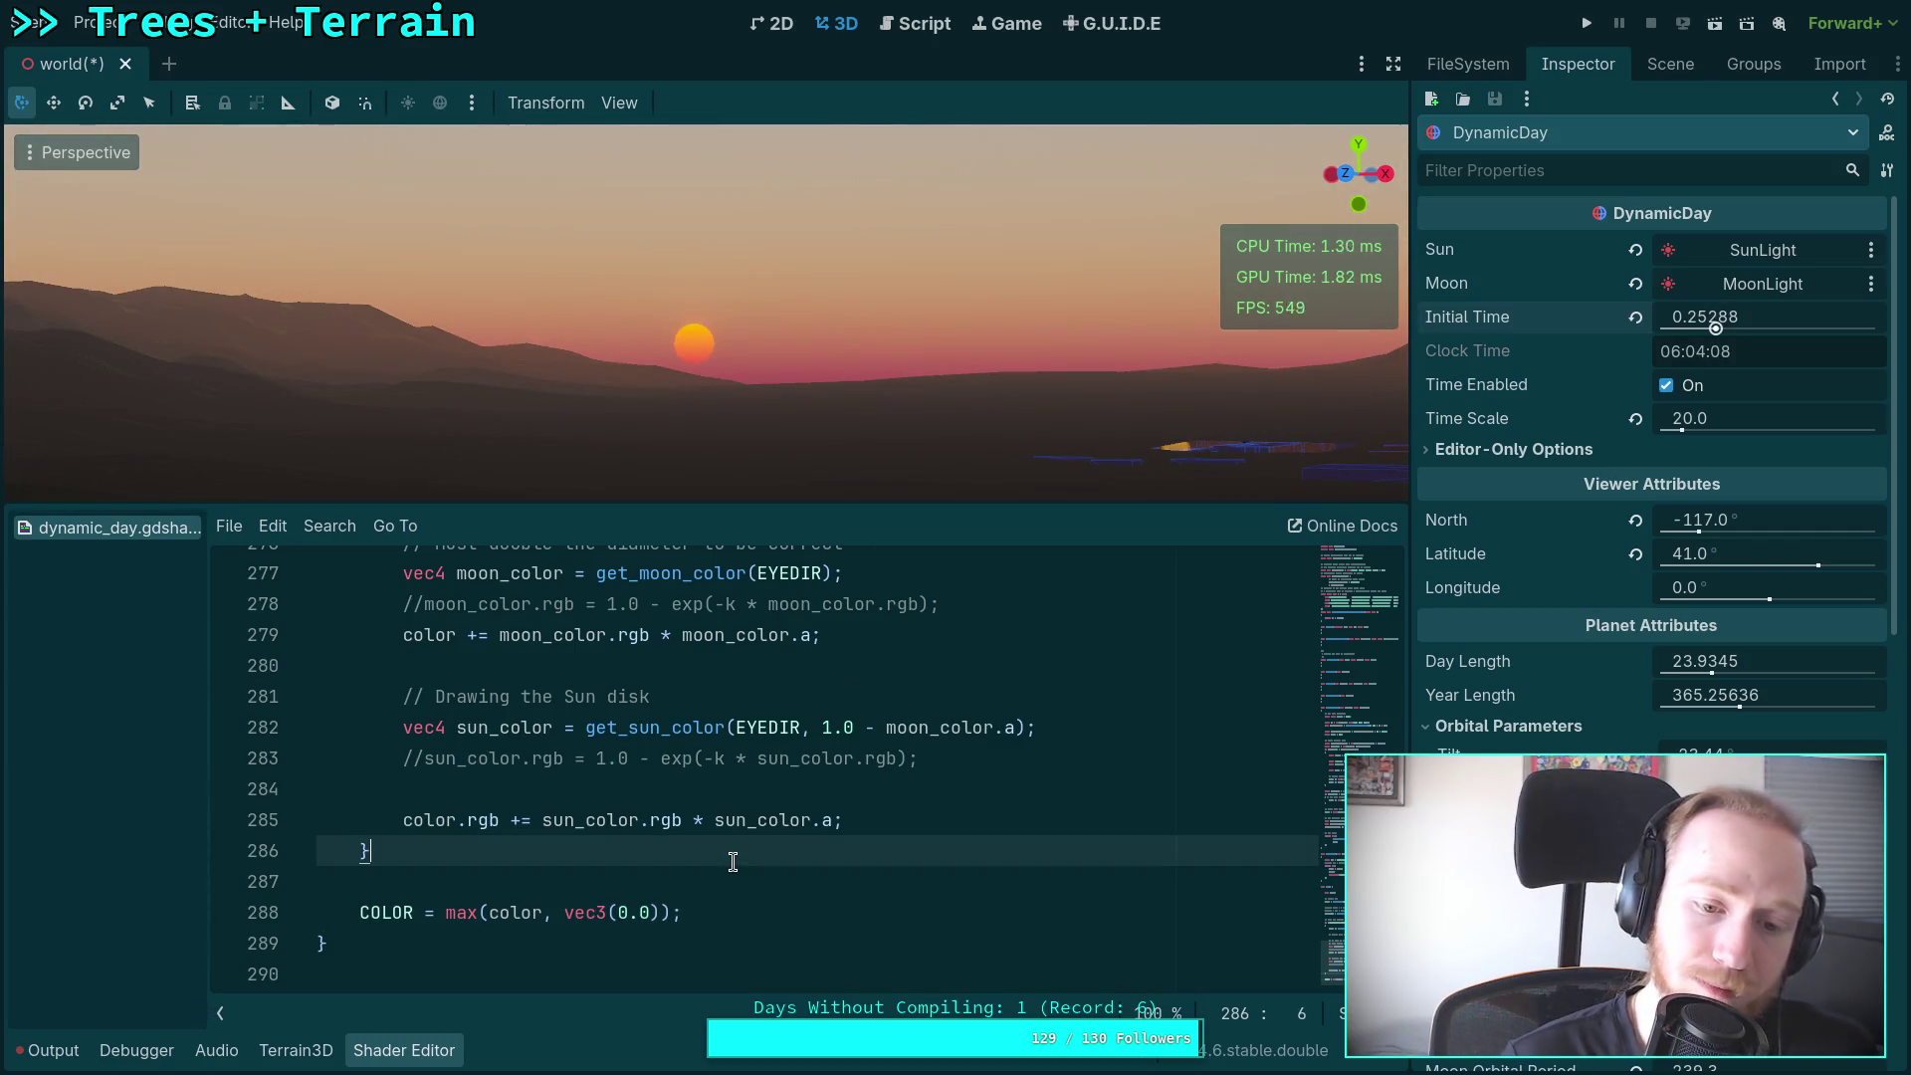
{"action": "key", "text": "ctrl+s"}
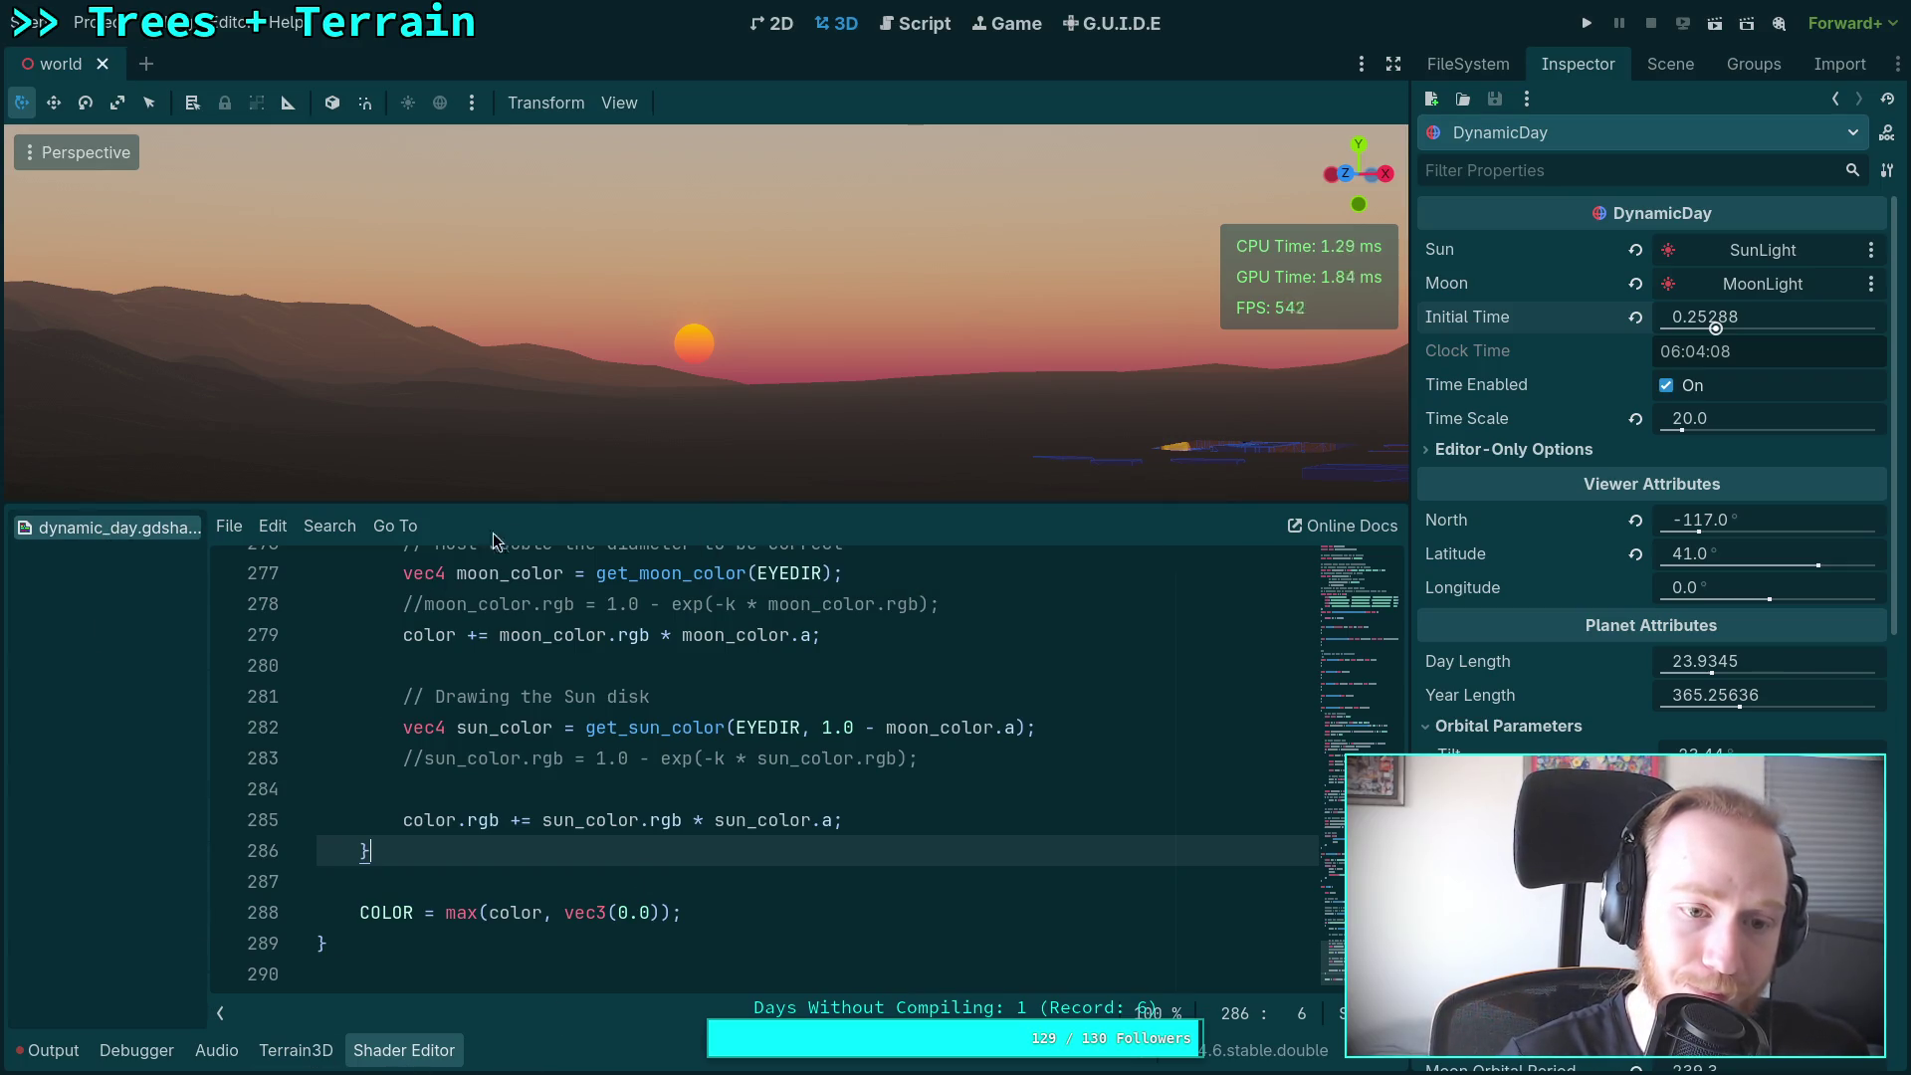
Step: Drag the splitter down to enlarge the 3D viewport over the shader code
{"action": "left_click_drag", "start_coordinate": [530, 506], "coordinate": [512, 853]}
{"action": "scroll", "coordinate": [786, 554], "scroll_direction": "down", "scroll_amount": 4}
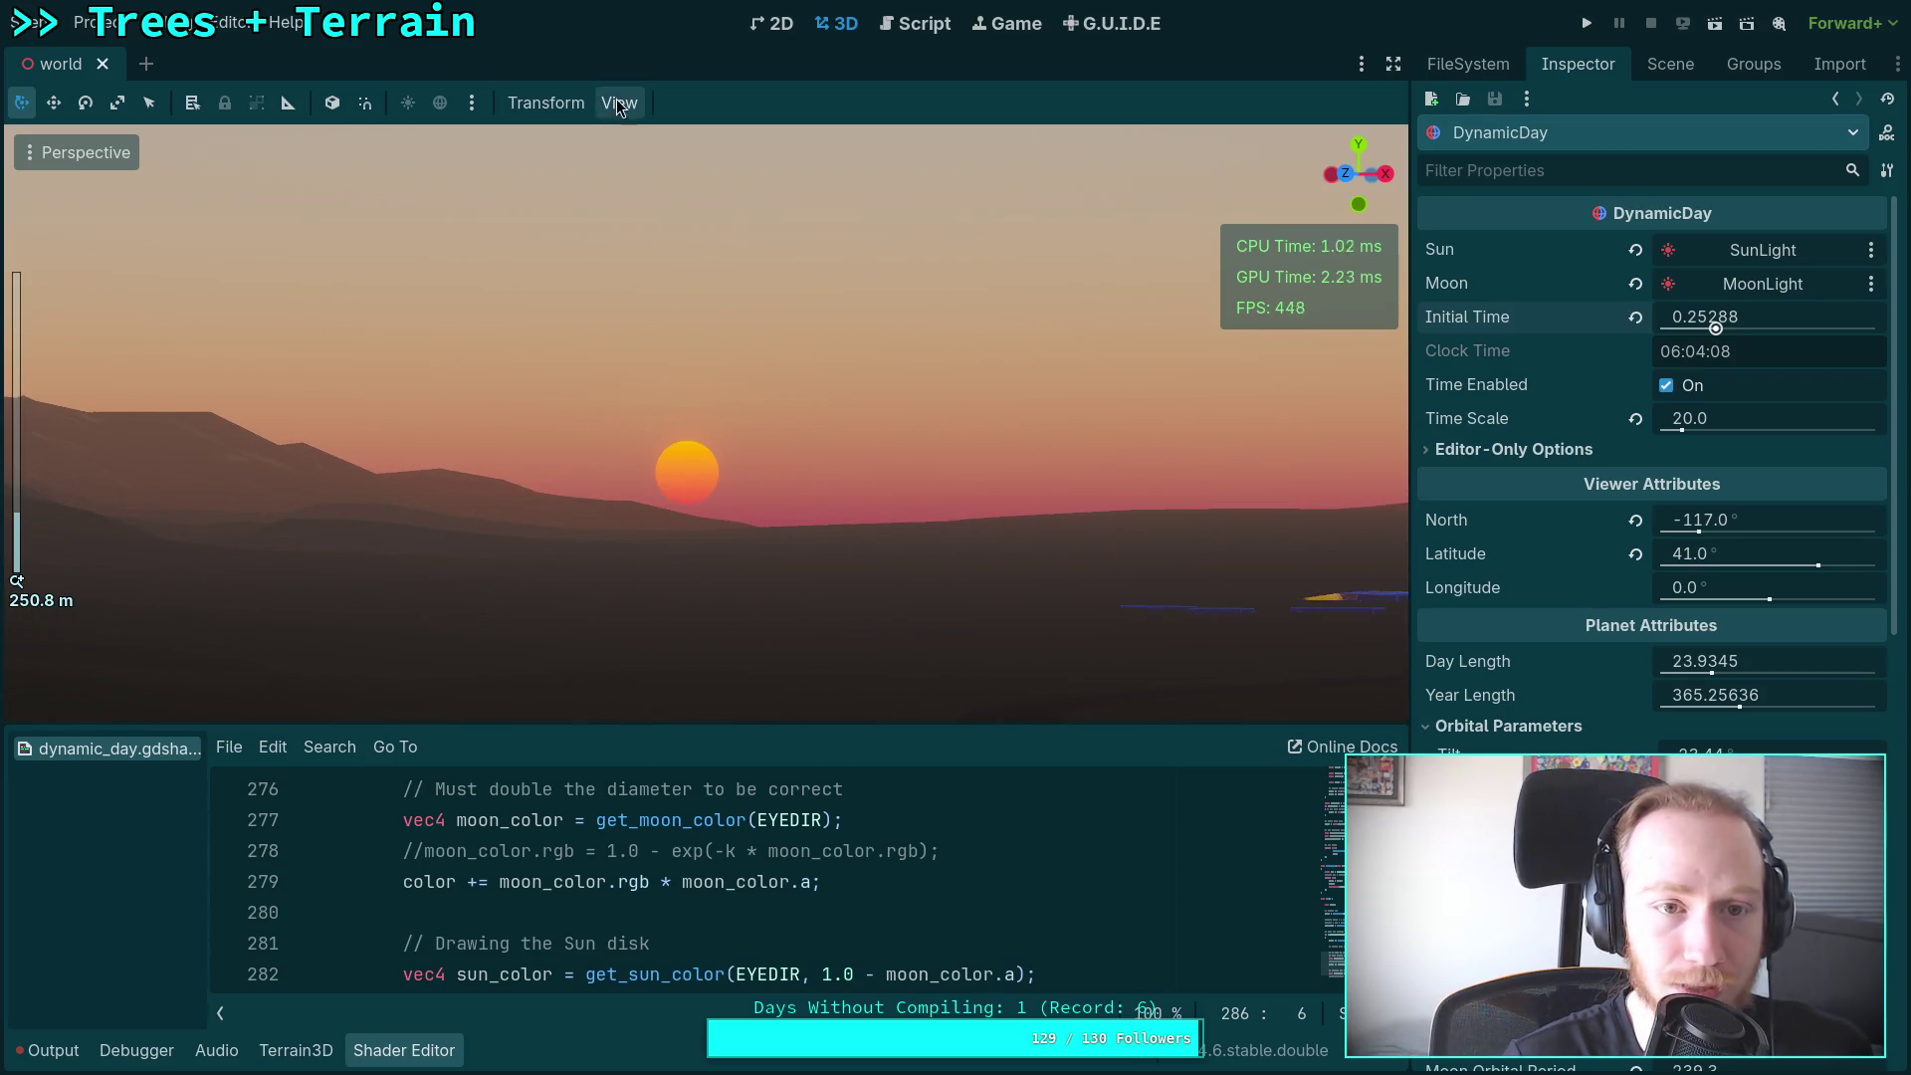
{"action": "left_click", "coordinate": [619, 102]}
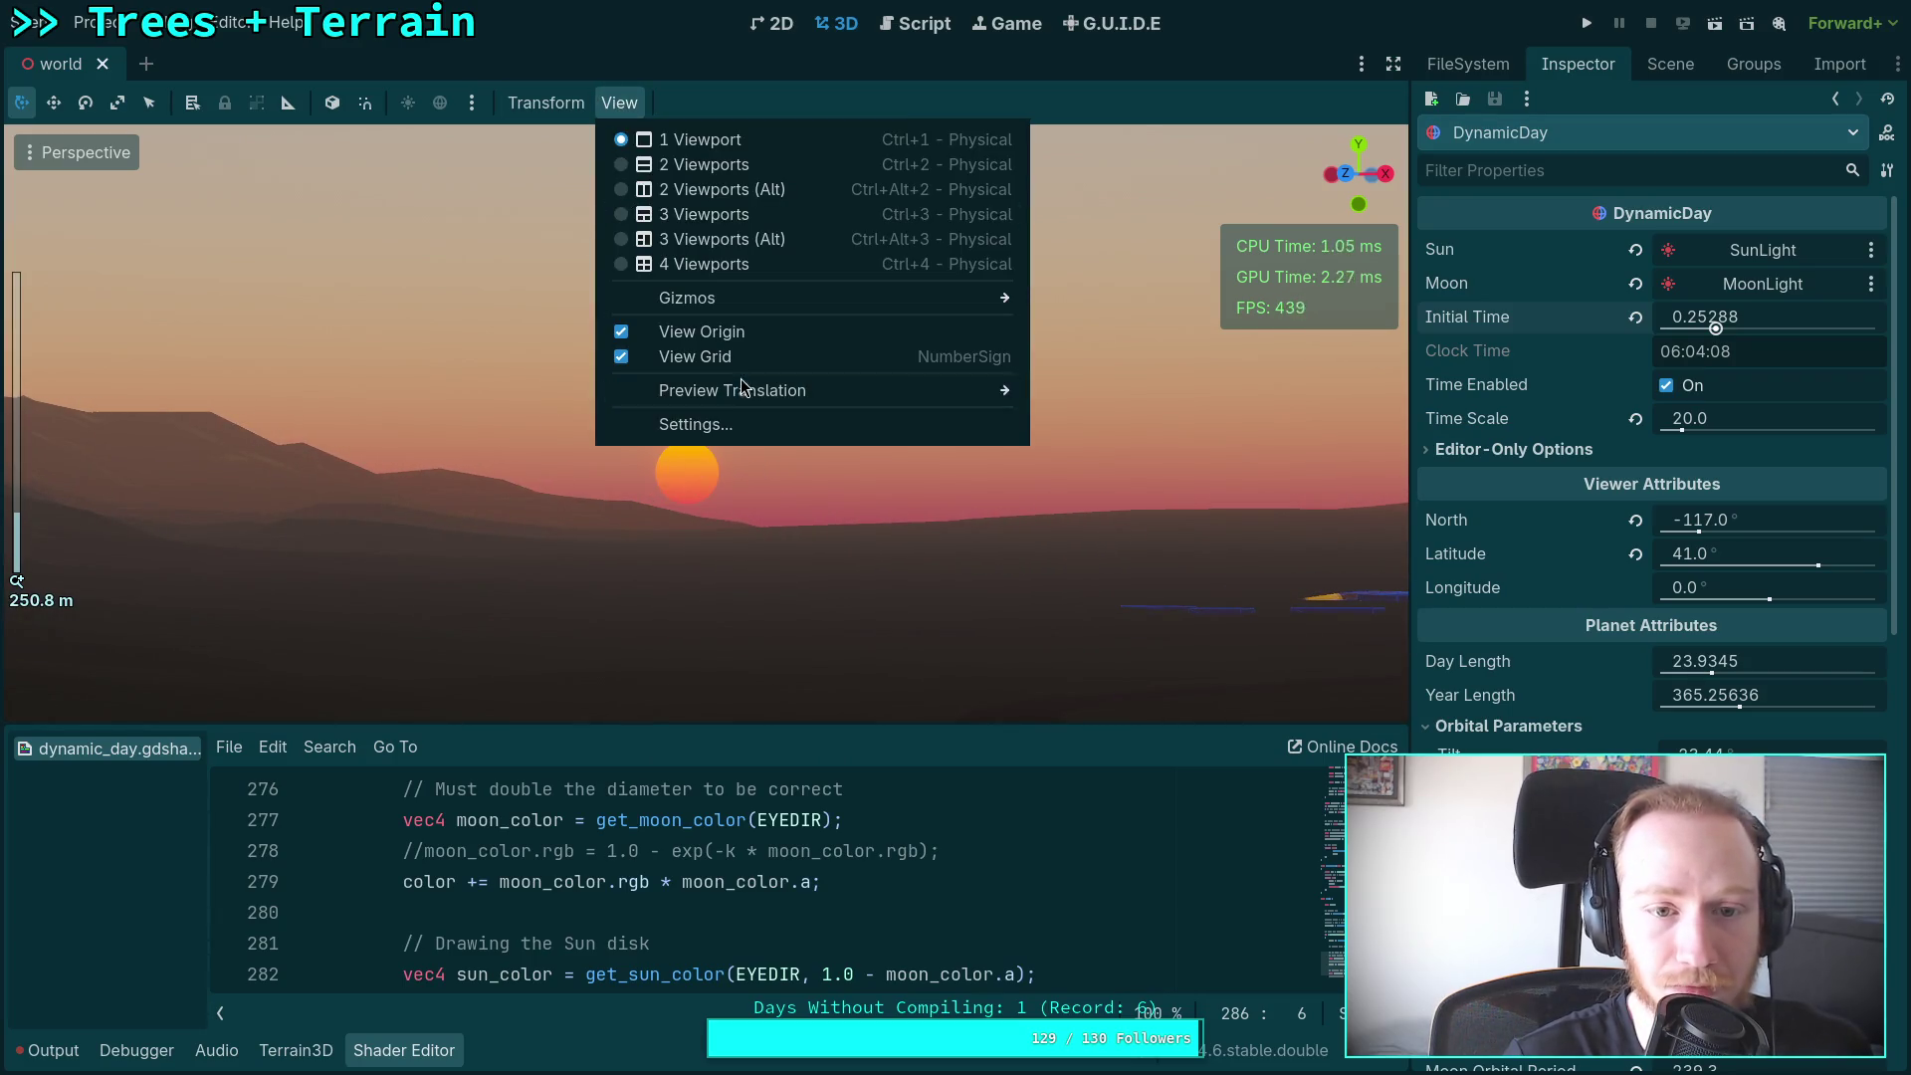
Step: Set the viewport's Perspective VFOV to 78 in the View settings
{"action": "left_click", "coordinate": [687, 427]}
{"action": "double_click", "coordinate": [894, 462]}
{"action": "type", "text": "78"}
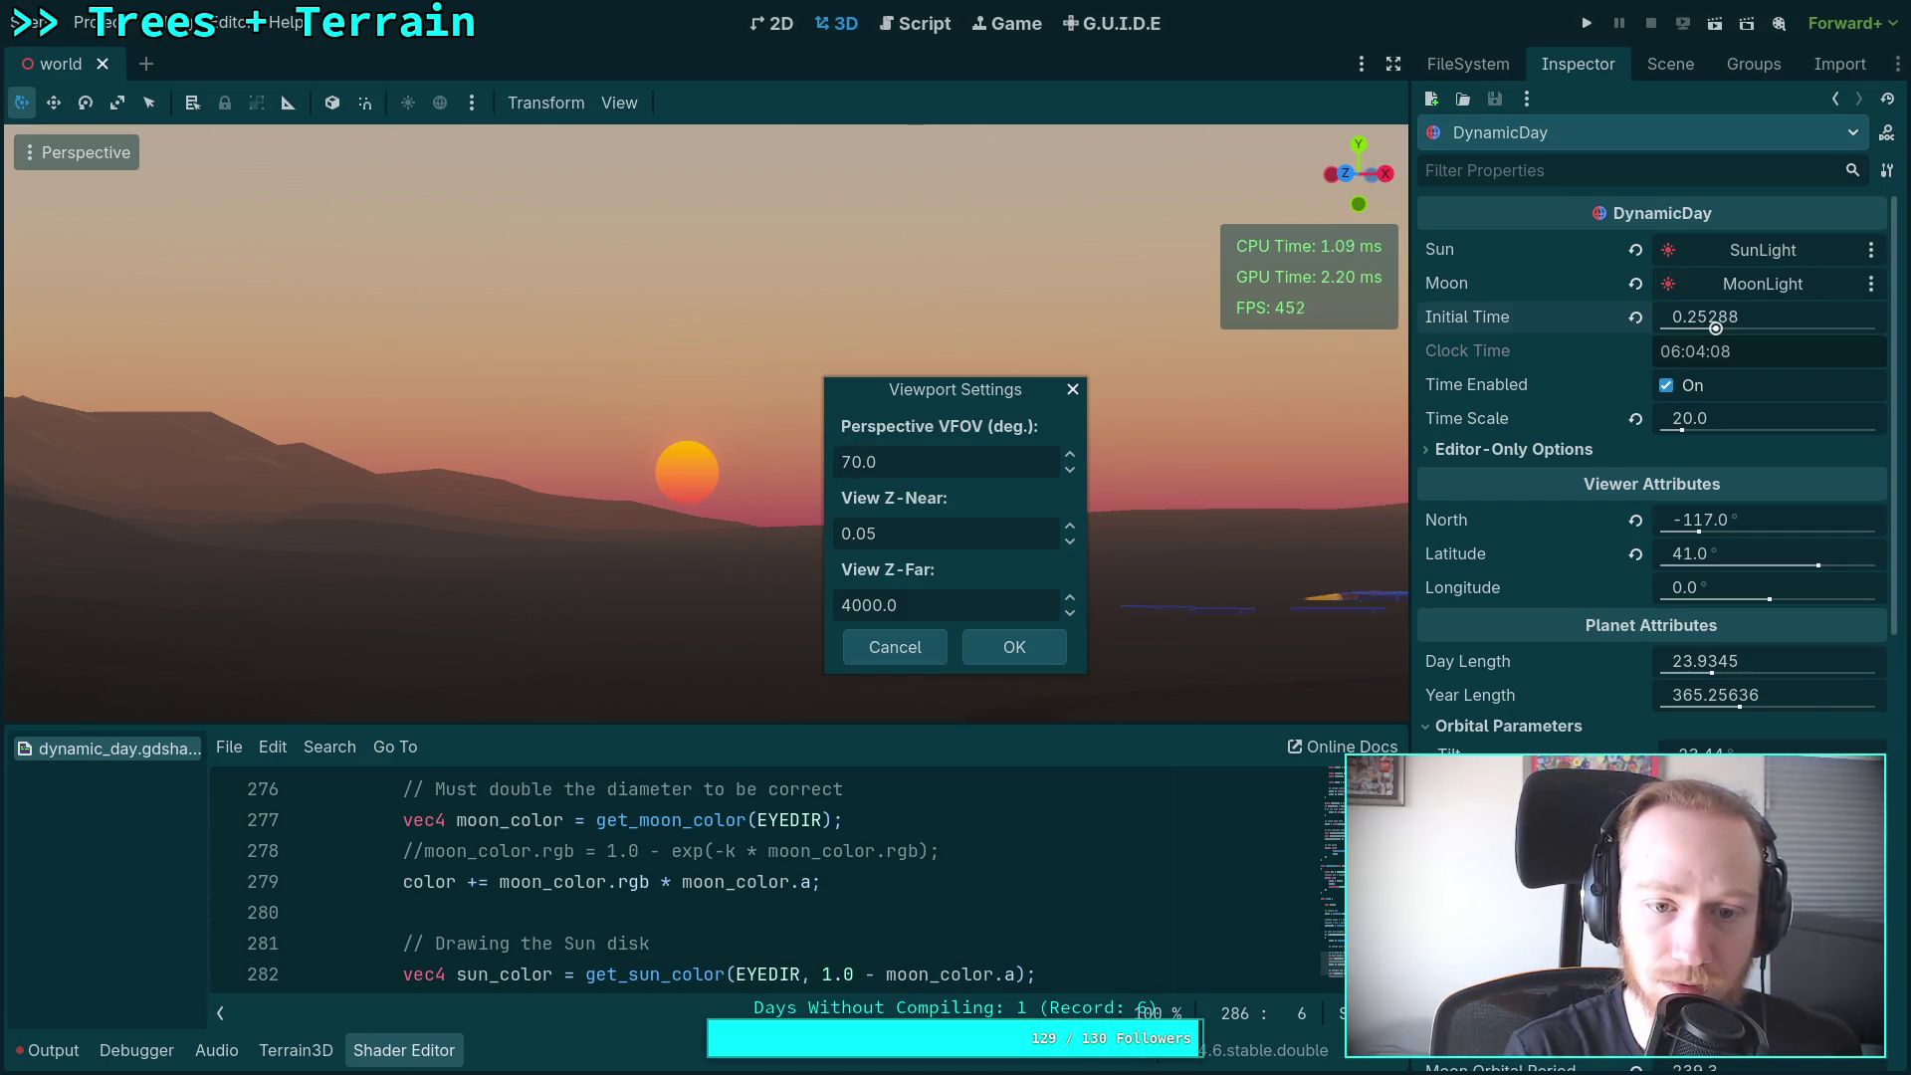
{"action": "left_click", "coordinate": [1000, 648]}
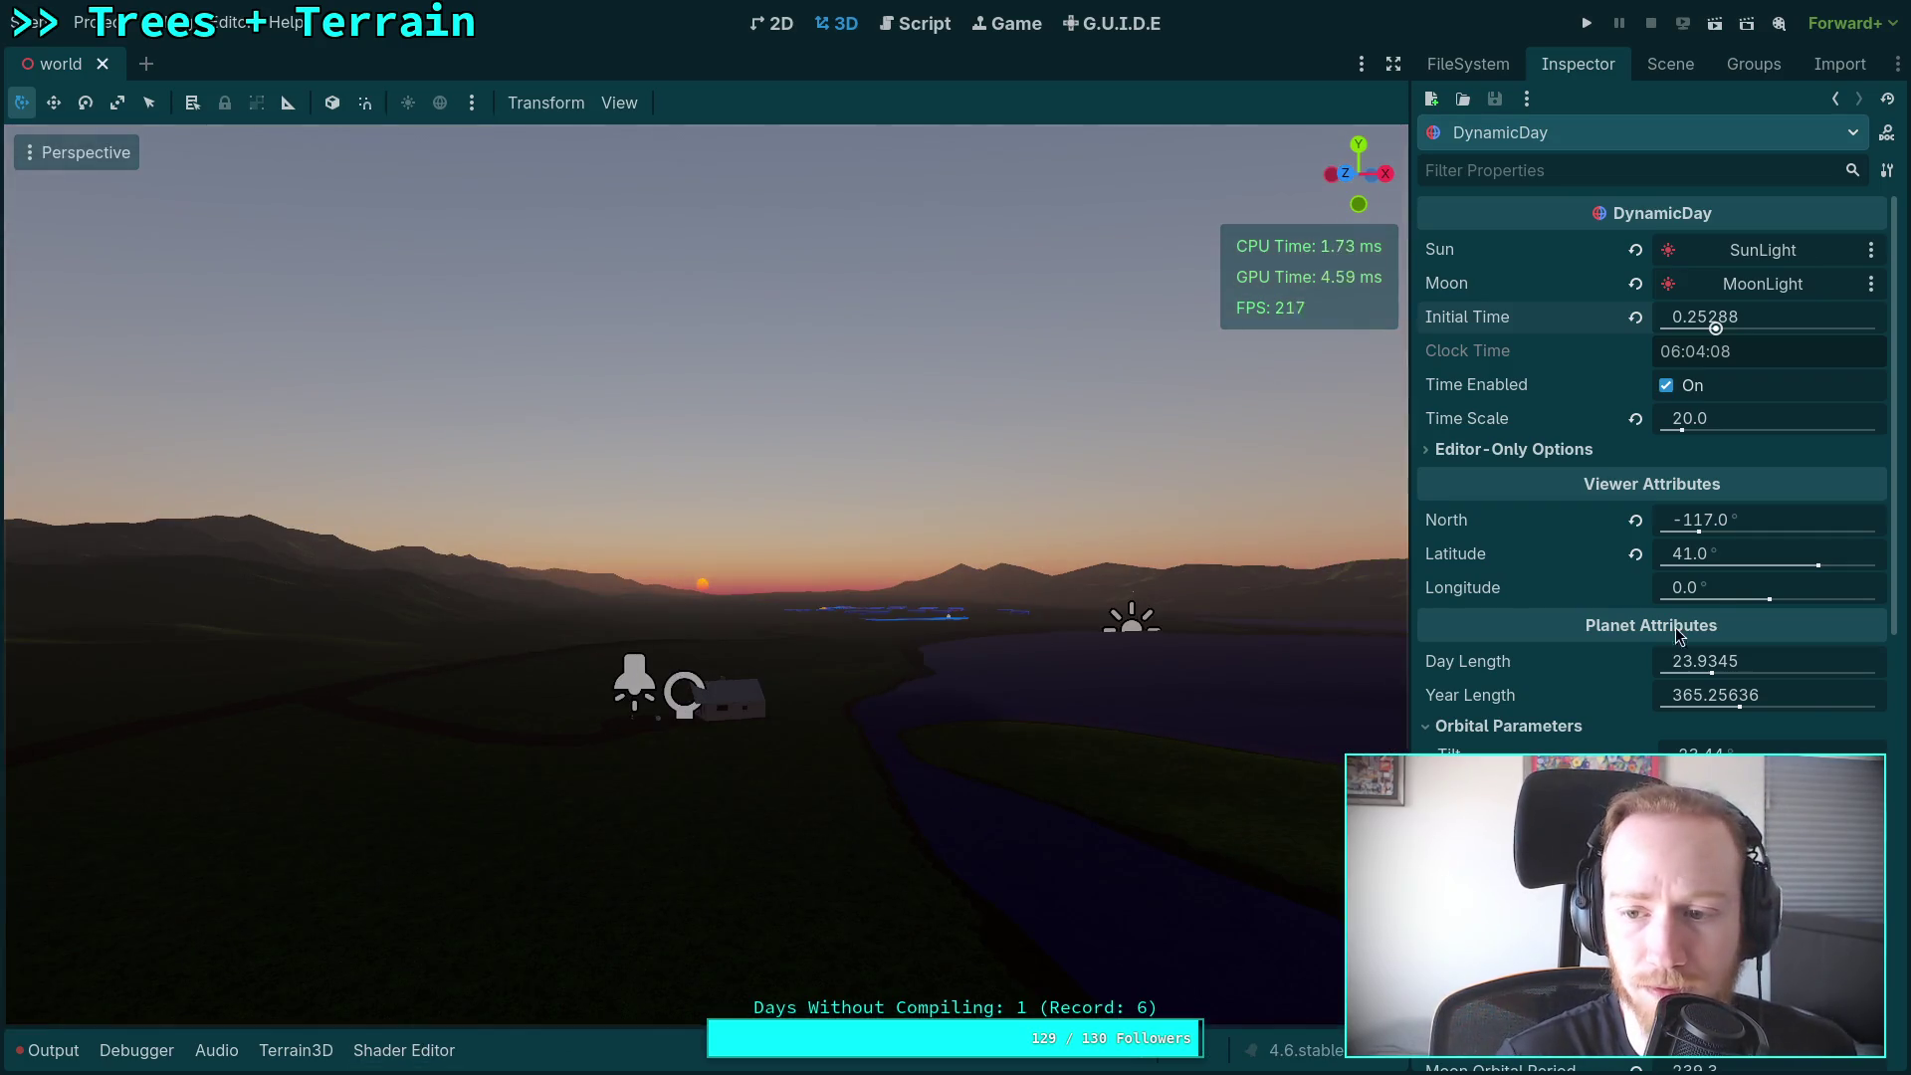
Step: Move Initial Time to shortly after sunrise and save the scene
{"action": "mouse_move", "coordinate": [1717, 328]}
{"action": "left_mouse_down"}
{"action": "mouse_move", "coordinate": [1762, 318]}
{"action": "mouse_move", "coordinate": [1717, 328]}
{"action": "left_mouse_up"}
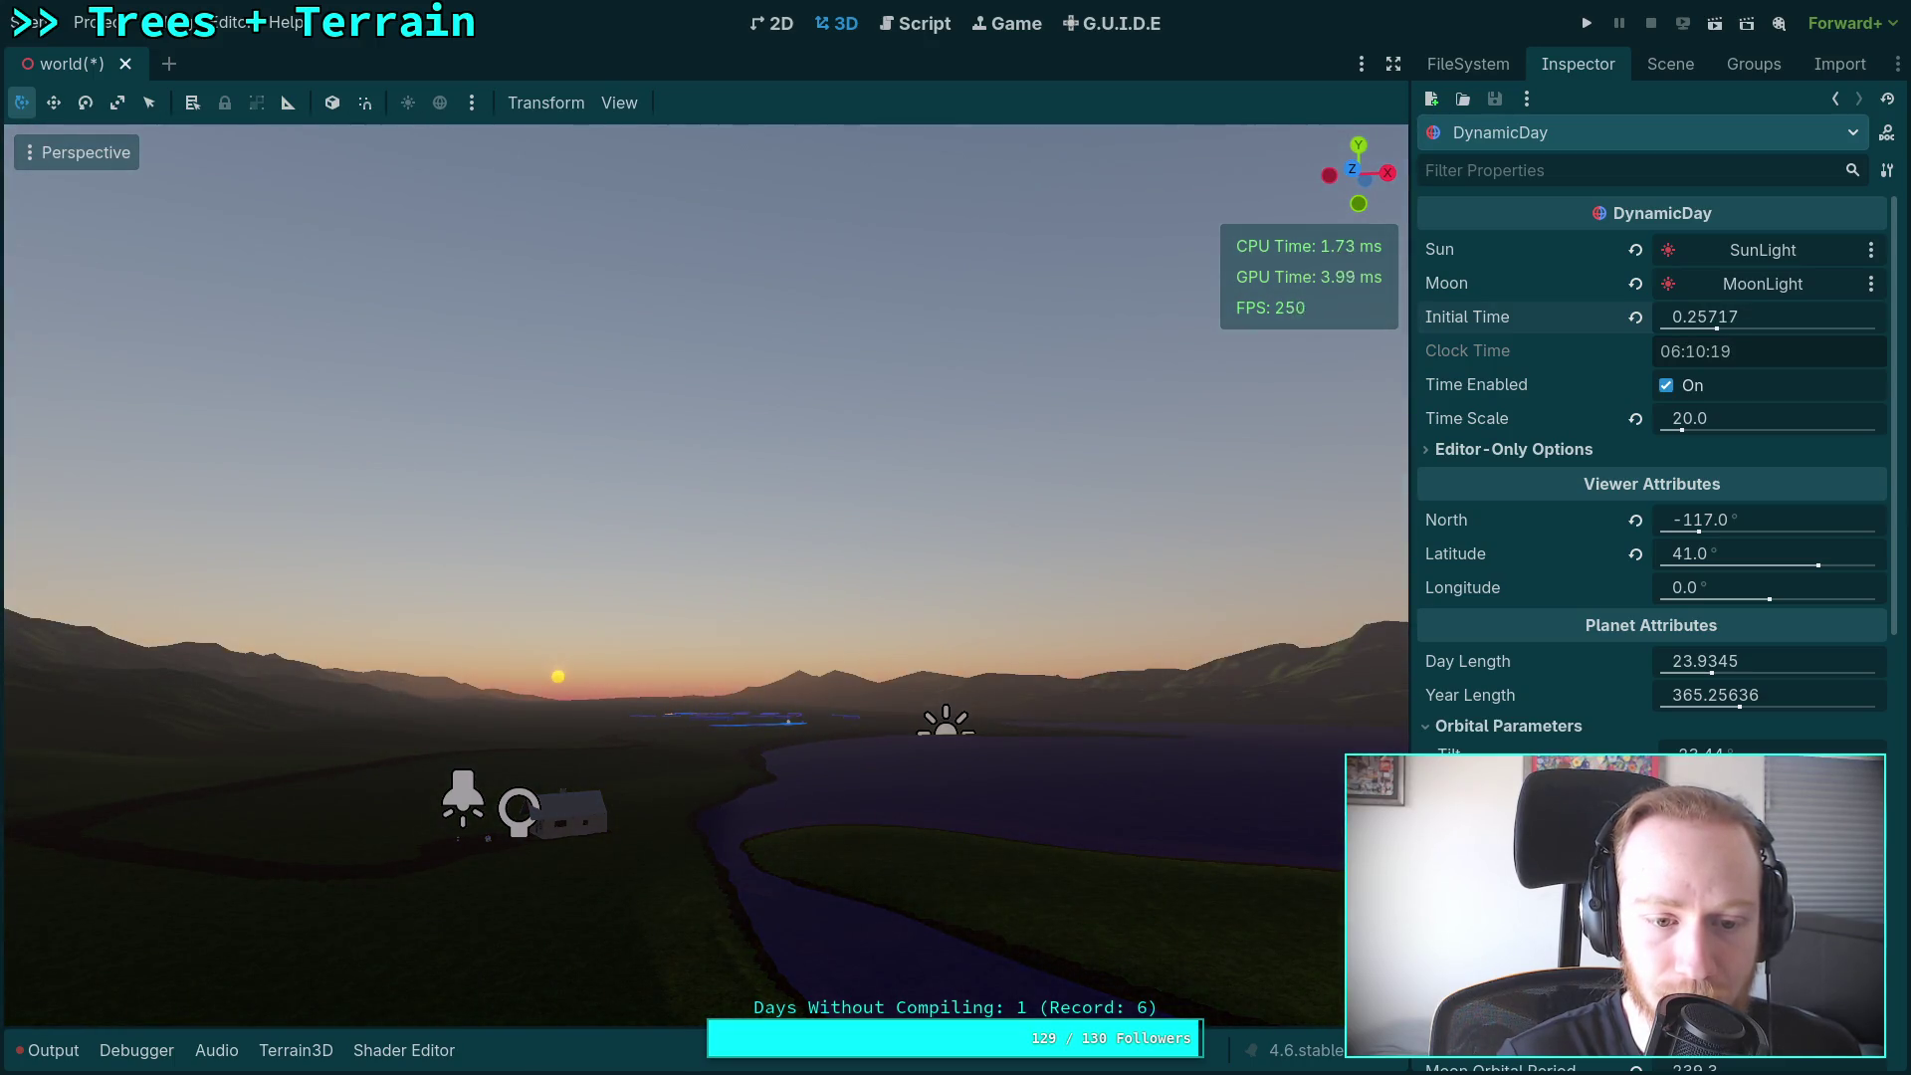
{"action": "left_click_drag", "start_coordinate": [1712, 319], "coordinate": [1757, 319]}
{"action": "key", "text": "ctrl+s"}
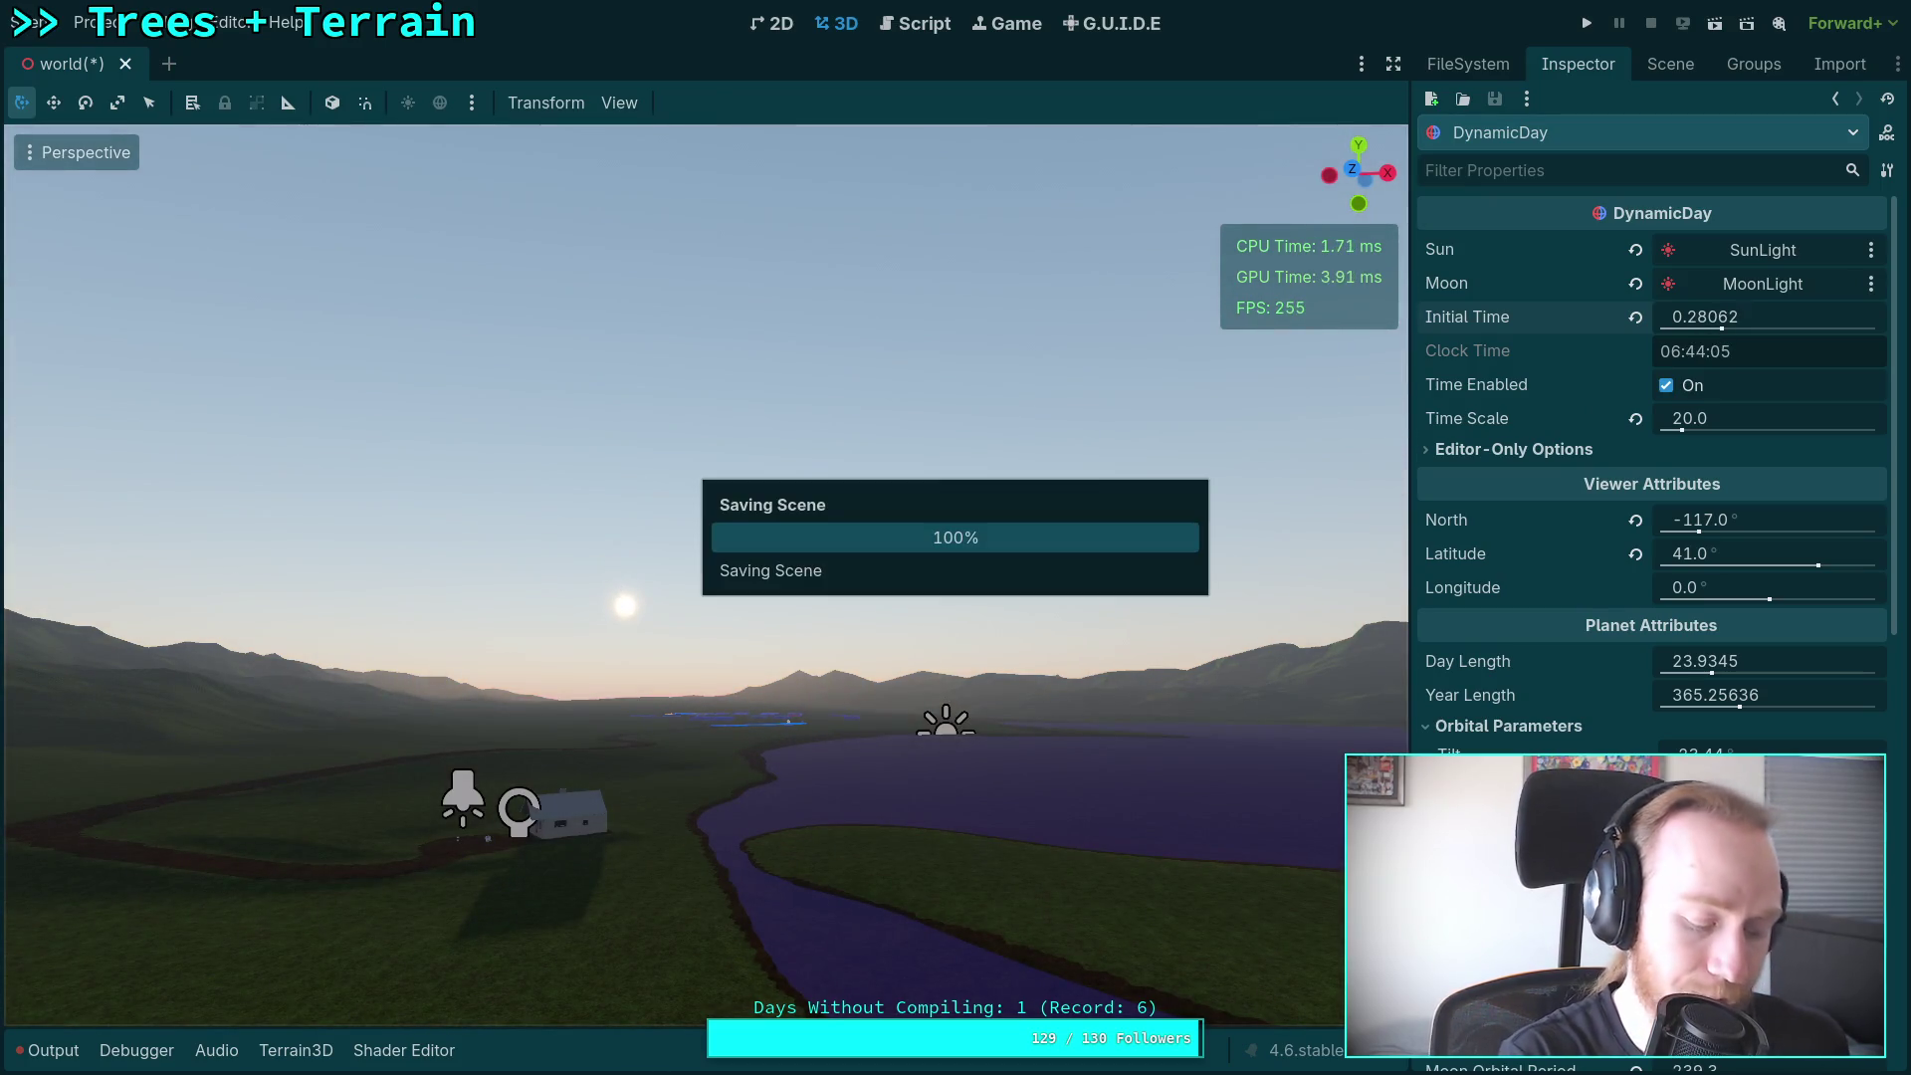
Step: Quit Neovim with :qa and start a git command in the terminal
{"action": "key", "text": "super+1"}
{"action": "key", "text": "colon"}
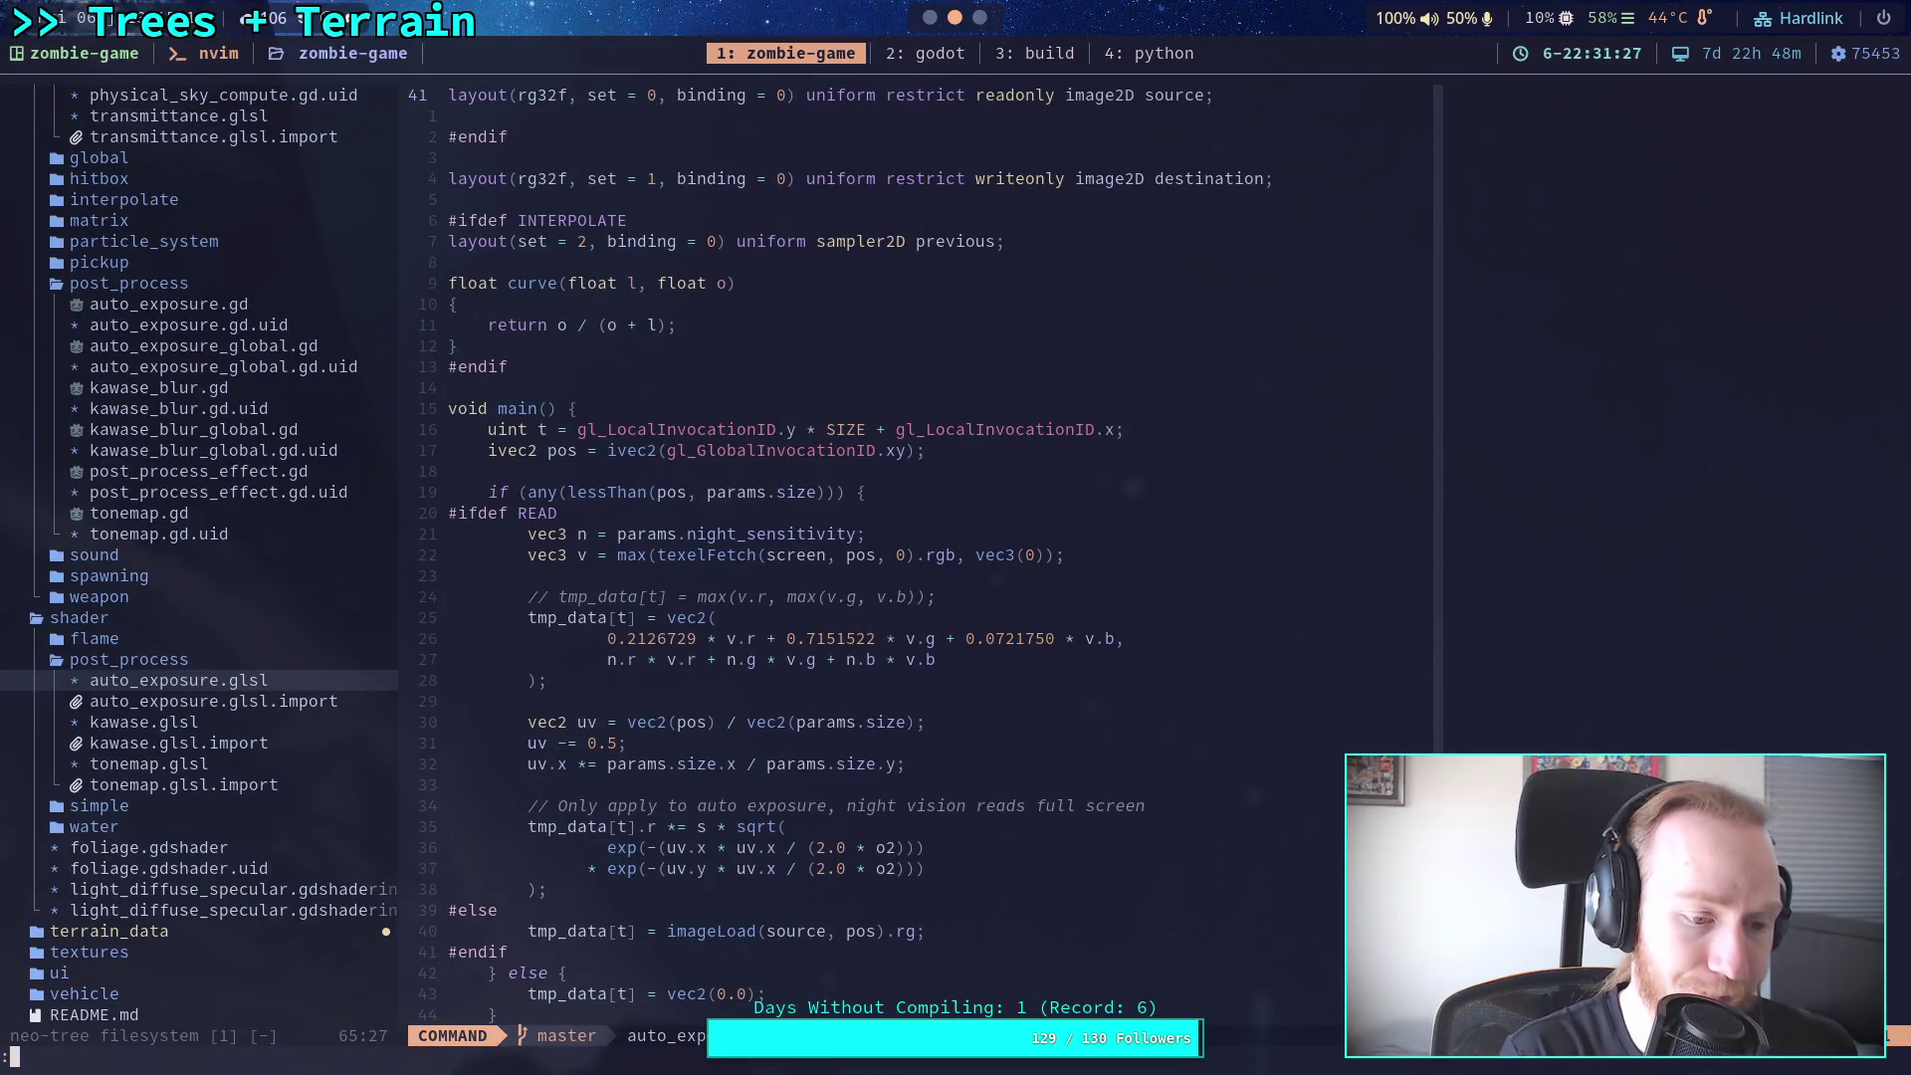
{"action": "type", "text": "a"}
{"action": "key", "text": "Return"}
{"action": "type", "text": "git"}
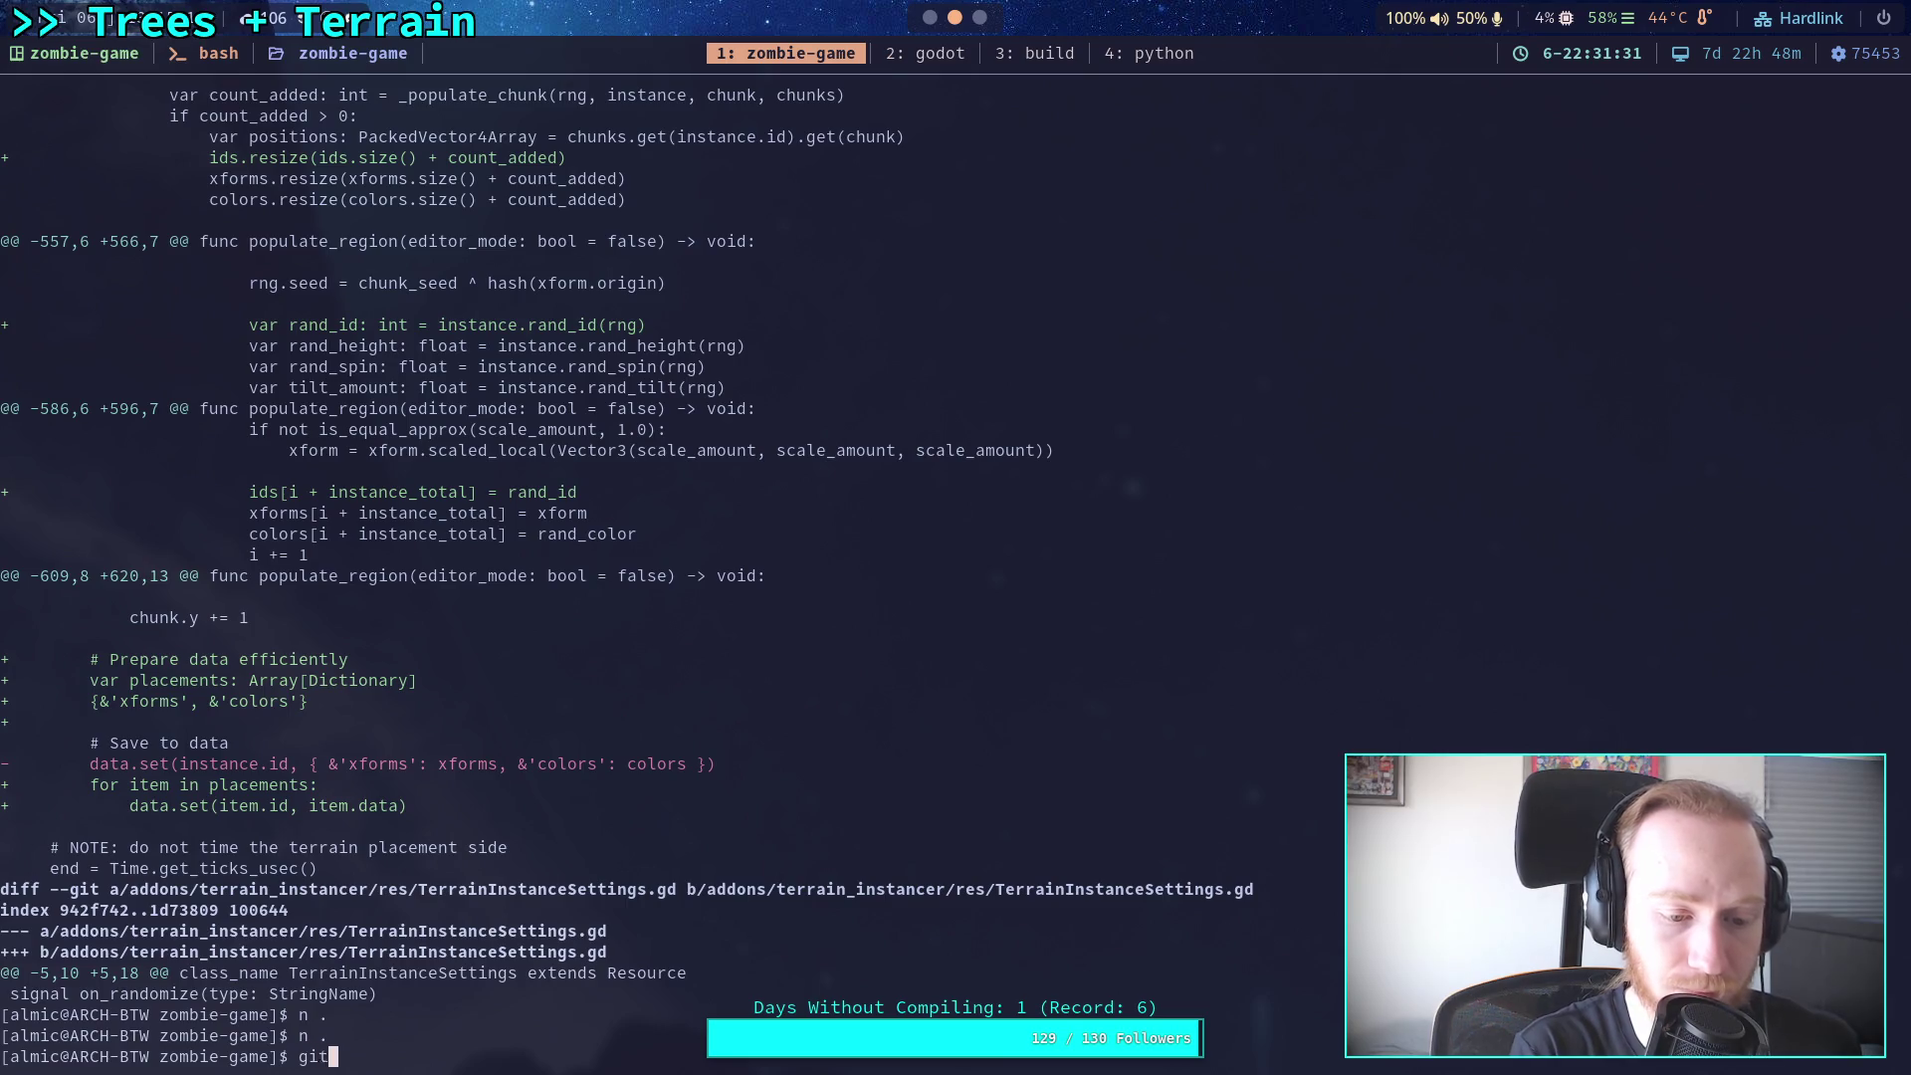